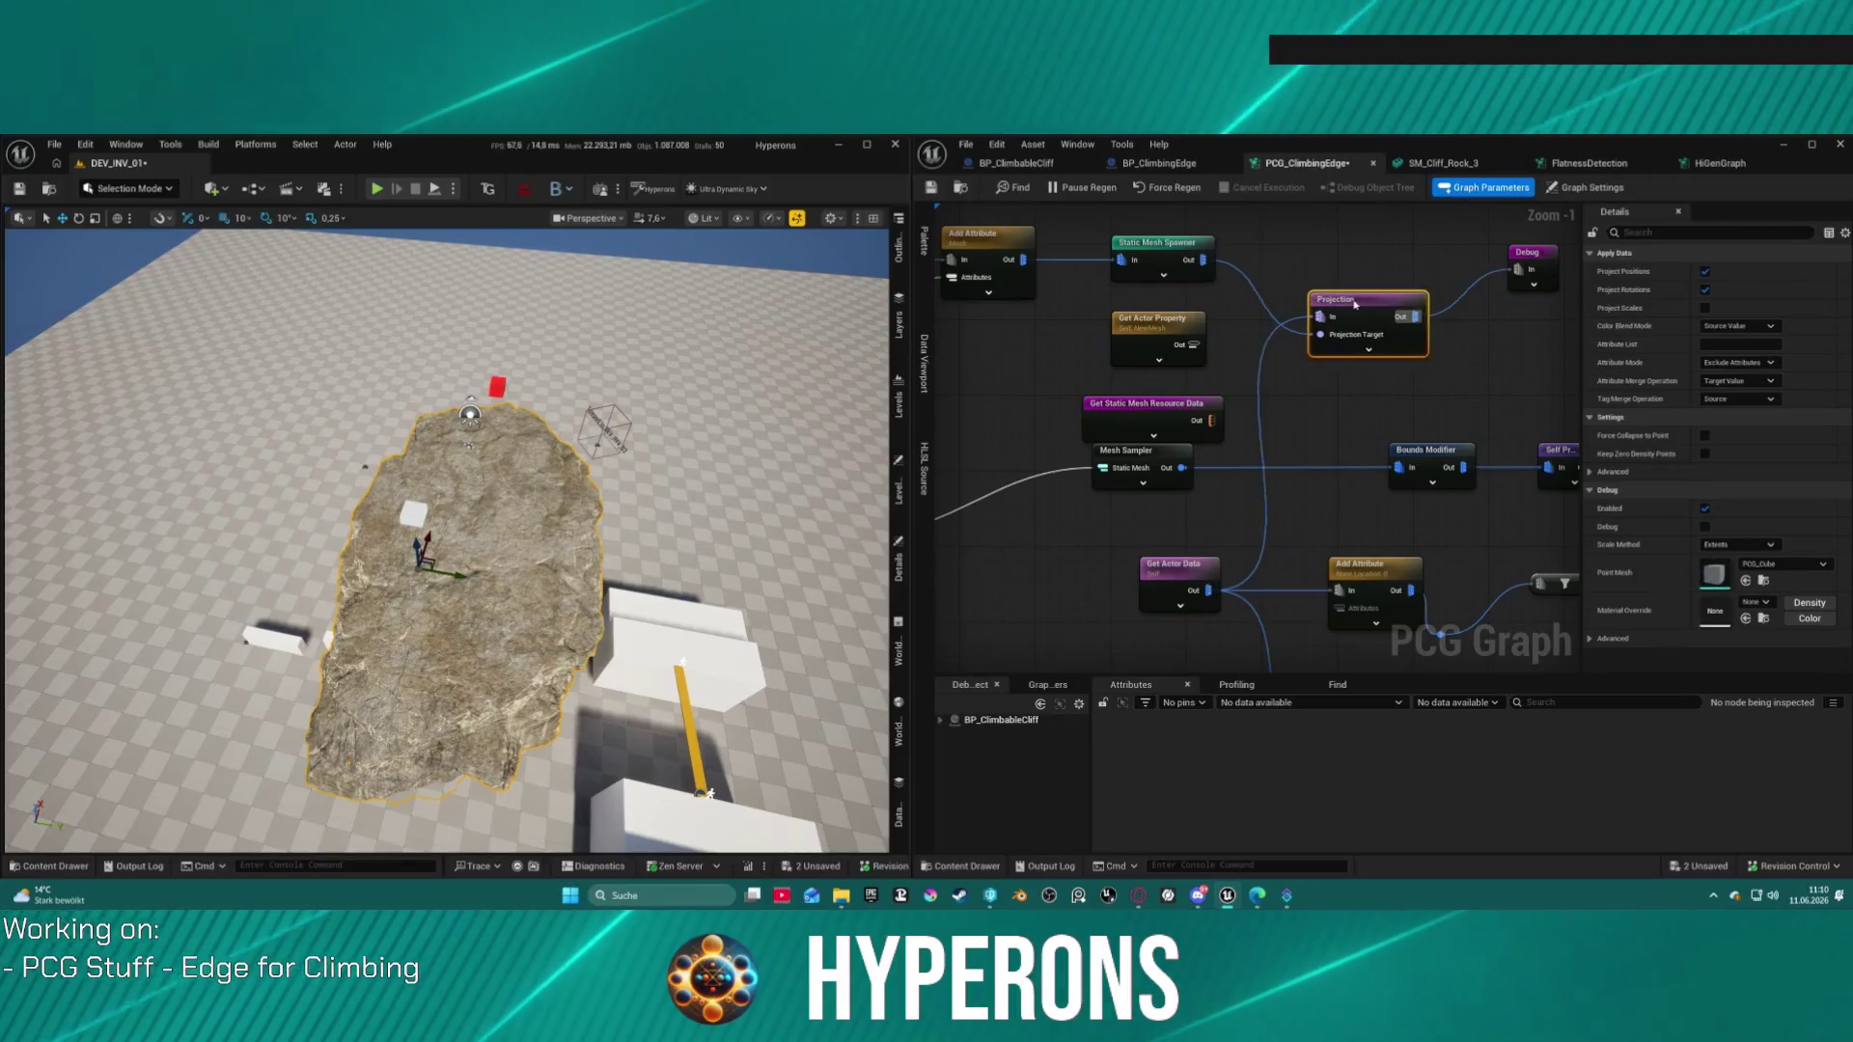
Step: Survey the PCG graph, checking the Projection node's settings and clearing the selection
{"action": "scroll", "coordinate": [1310, 349], "scroll_direction": "up", "scroll_amount": 1}
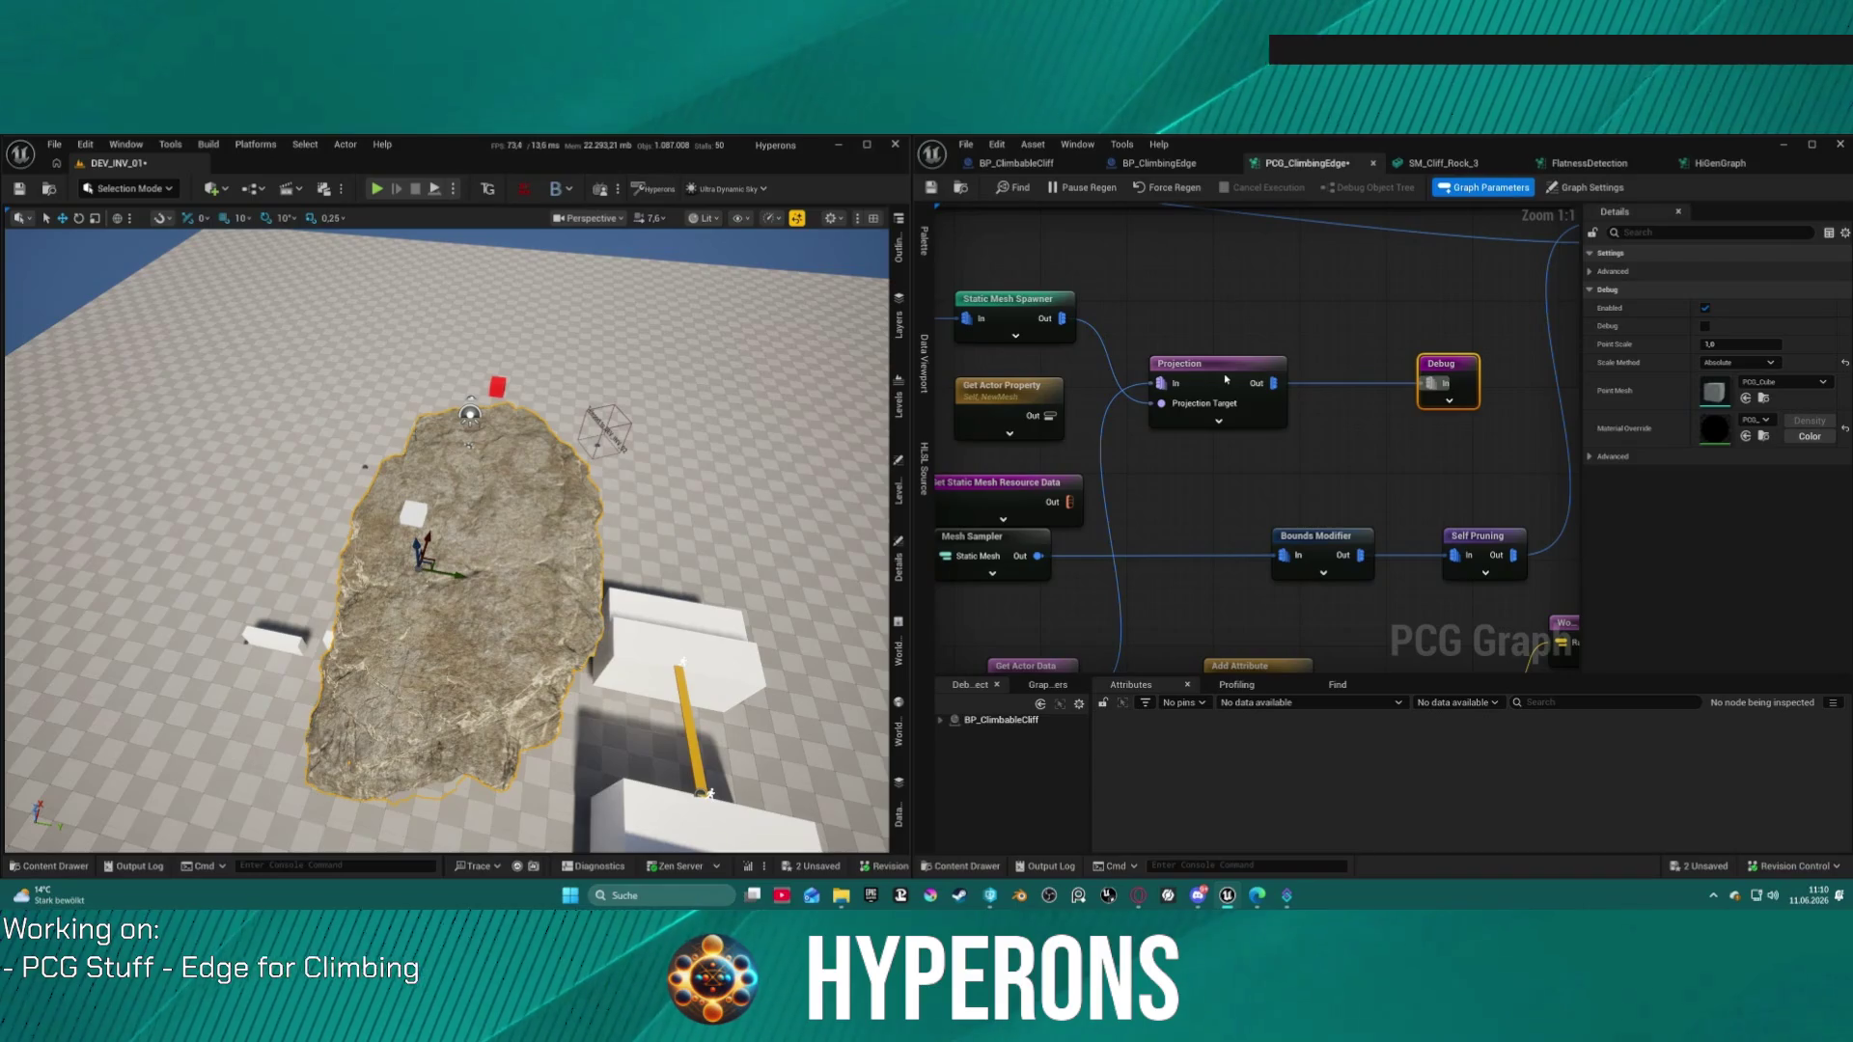
{"action": "left_click", "coordinate": [1226, 380]}
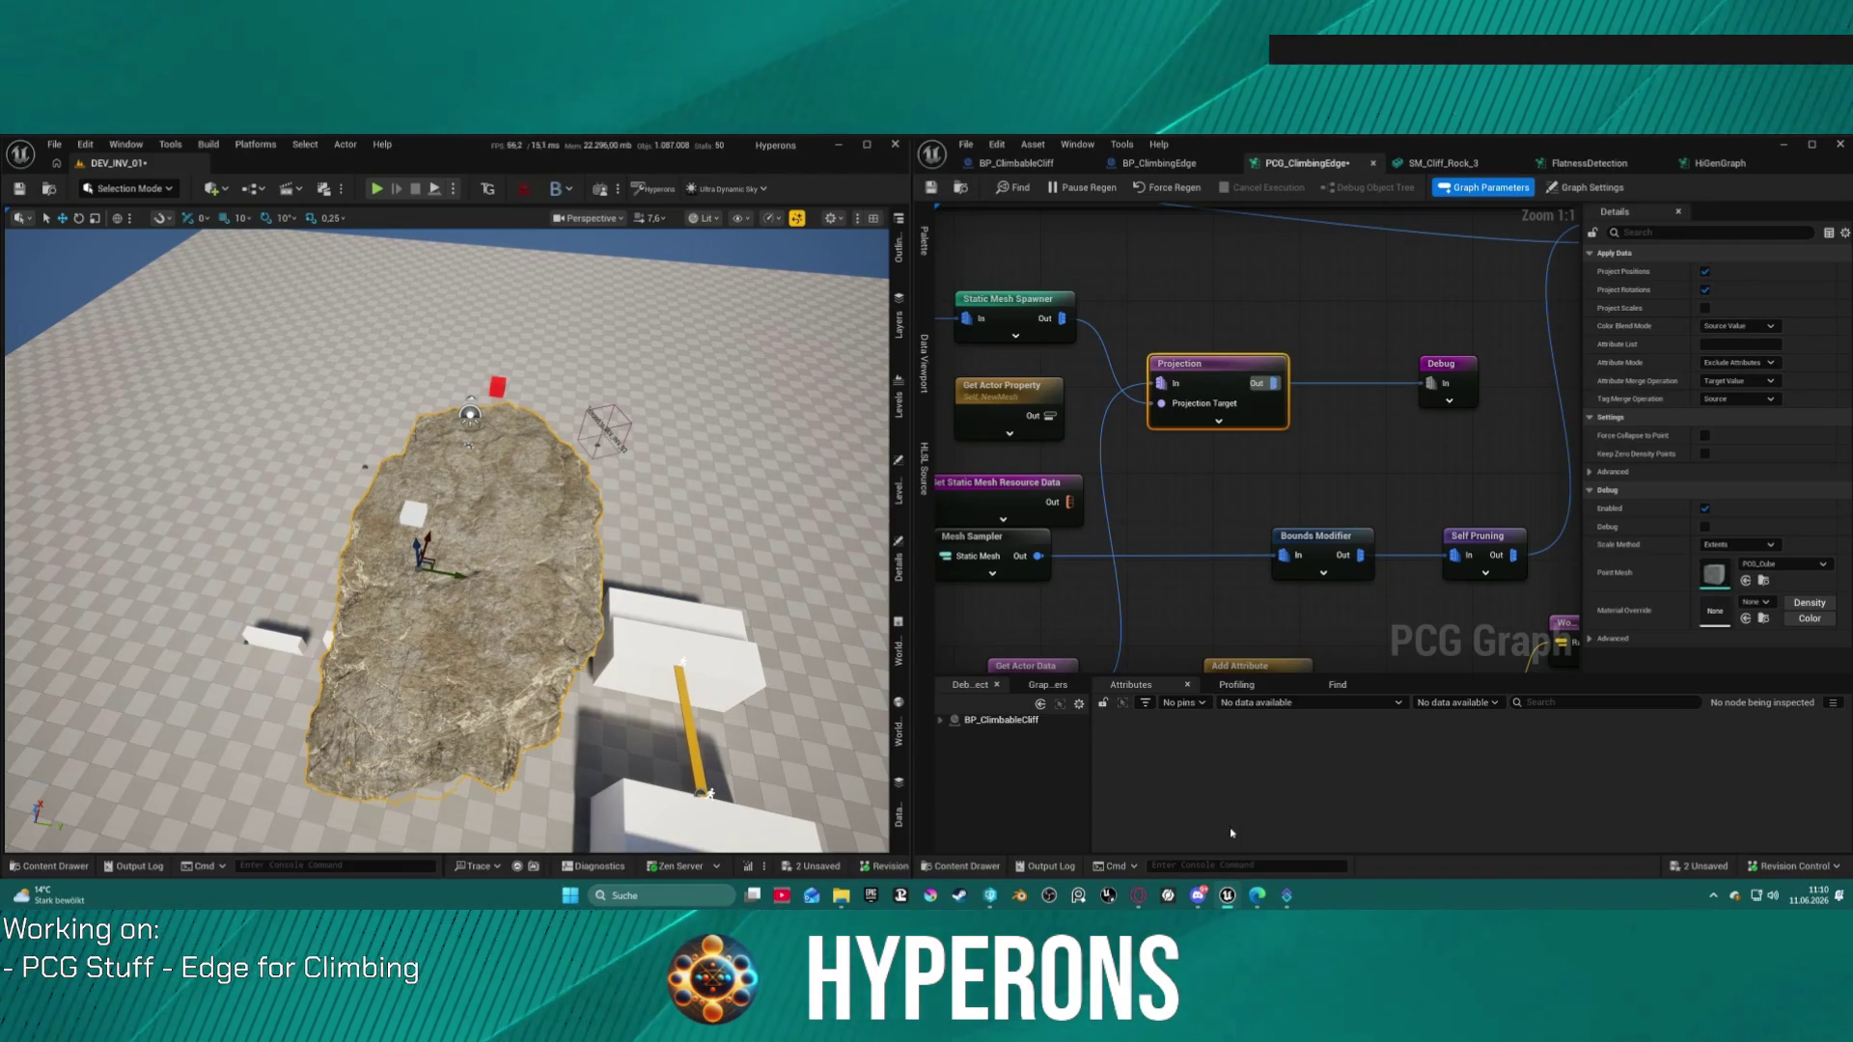
{"action": "mouse_move", "coordinate": [1230, 388]}
{"action": "left_mouse_down"}
{"action": "mouse_move", "coordinate": [1327, 134]}
{"action": "mouse_move", "coordinate": [1150, 135]}
{"action": "mouse_move", "coordinate": [1082, 165]}
{"action": "left_mouse_up"}
{"action": "scroll", "coordinate": [1109, 282], "scroll_direction": "down", "scroll_amount": 5}
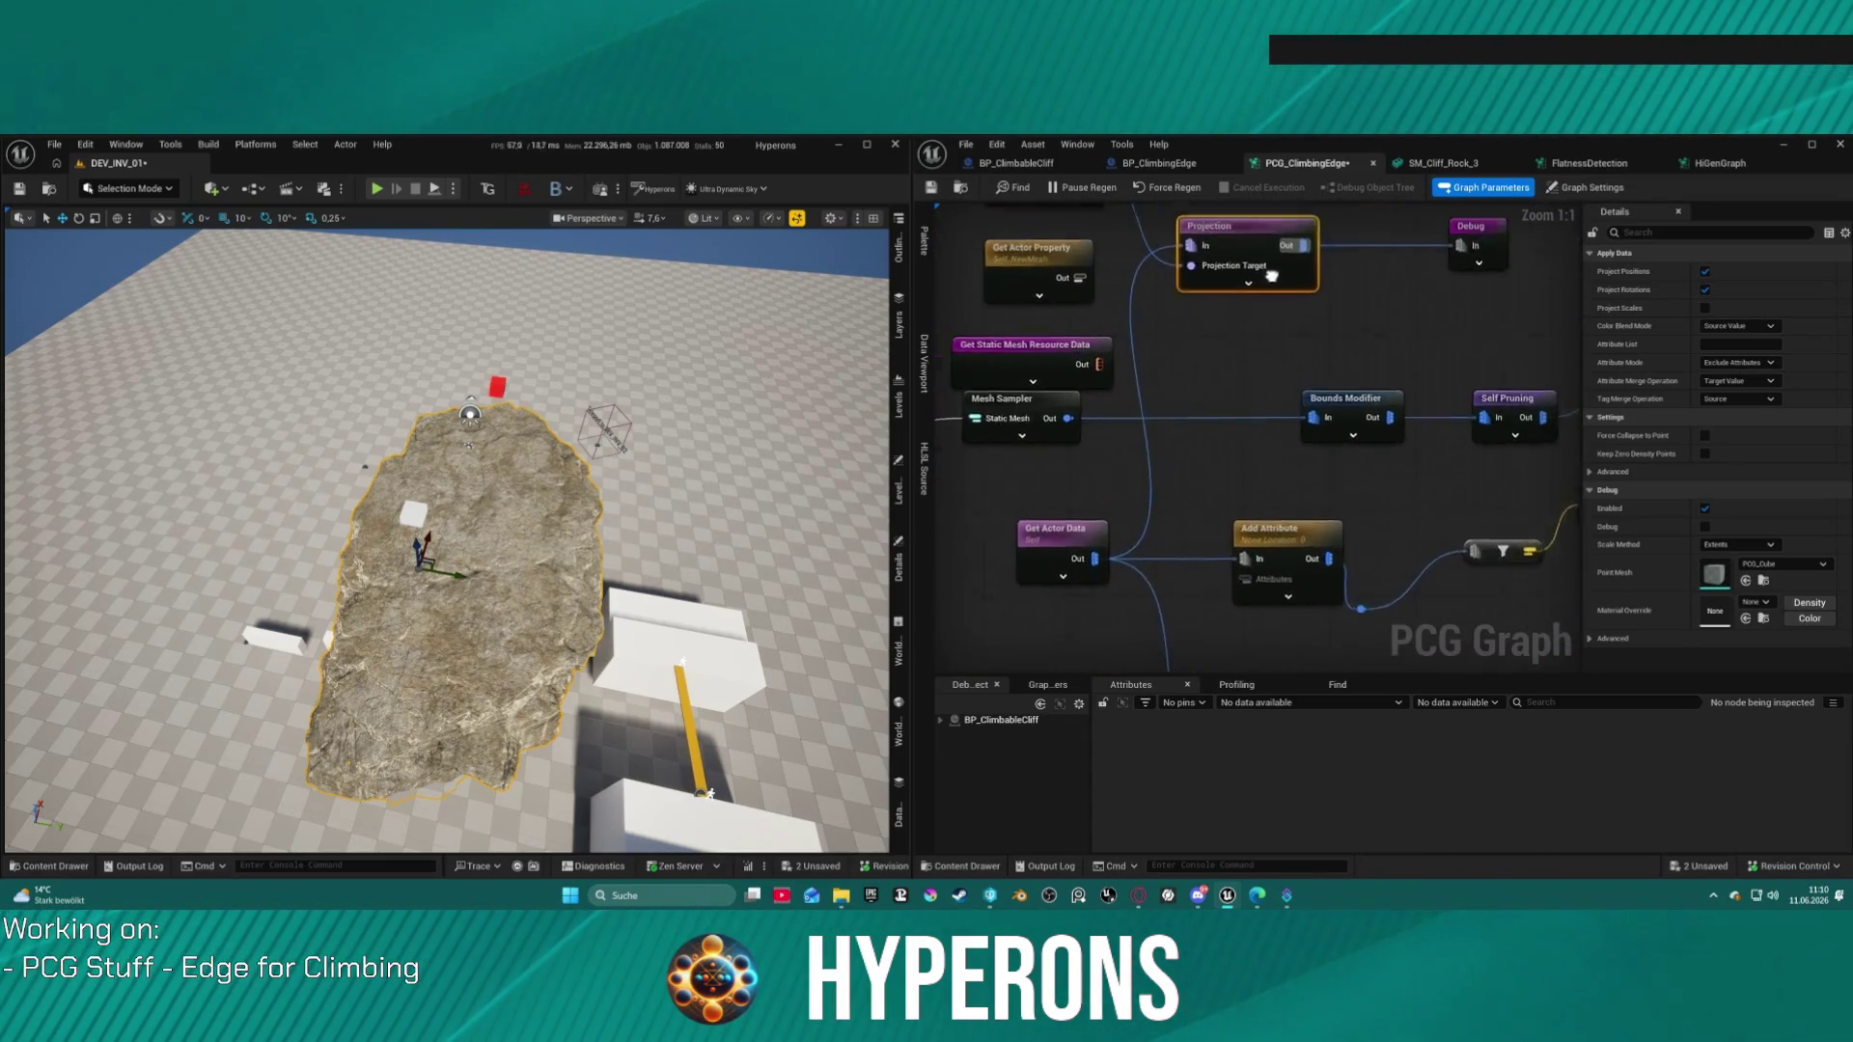
{"action": "scroll", "coordinate": [1108, 283], "scroll_direction": "down", "scroll_amount": 1}
{"action": "mouse_move", "coordinate": [1109, 282]}
{"action": "left_mouse_down"}
{"action": "mouse_move", "coordinate": [1001, 406]}
{"action": "mouse_move", "coordinate": [1021, 502]}
{"action": "left_mouse_up"}
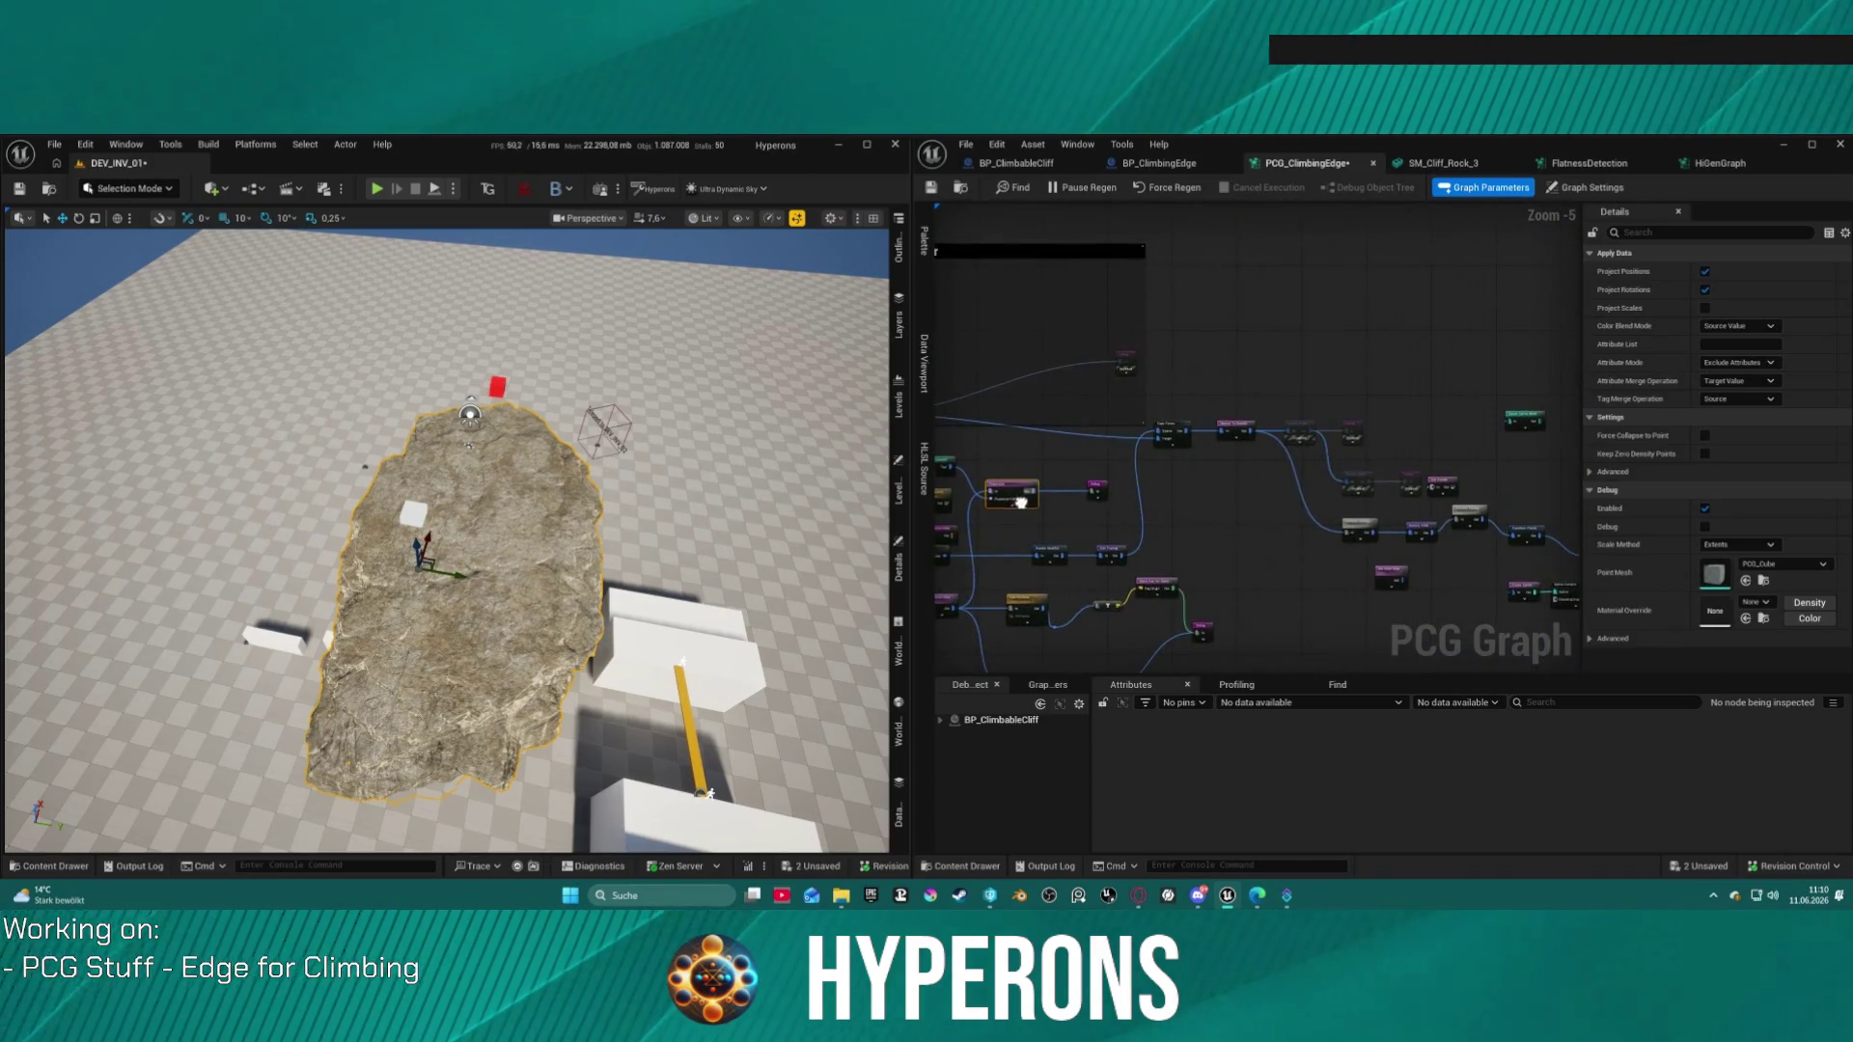
{"action": "scroll", "coordinate": [1090, 383], "scroll_direction": "up", "scroll_amount": 2}
{"action": "left_click", "coordinate": [1158, 372]}
{"action": "left_click", "coordinate": [1331, 418]}
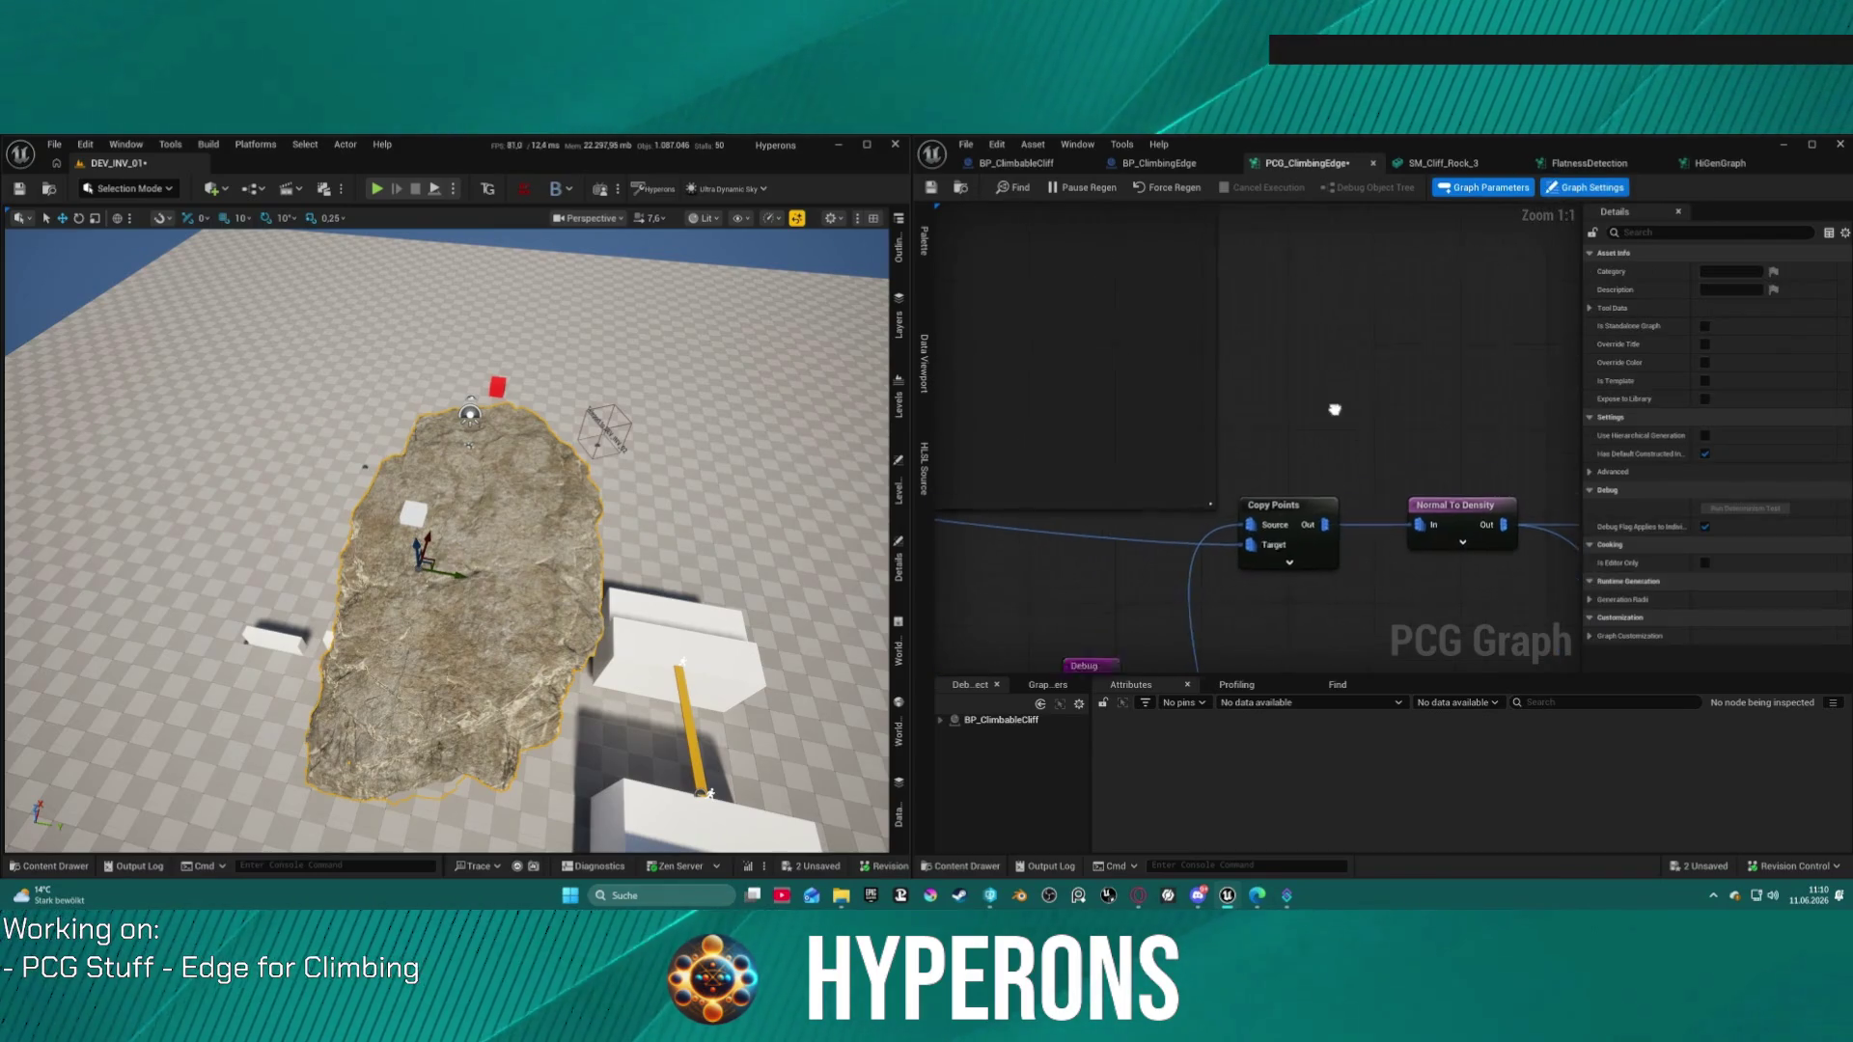
Step: Inspect the Get Static Mesh Resource Data and Debug nodes near the raycast cluster
{"action": "scroll", "coordinate": [1411, 337], "scroll_direction": "down", "scroll_amount": 5}
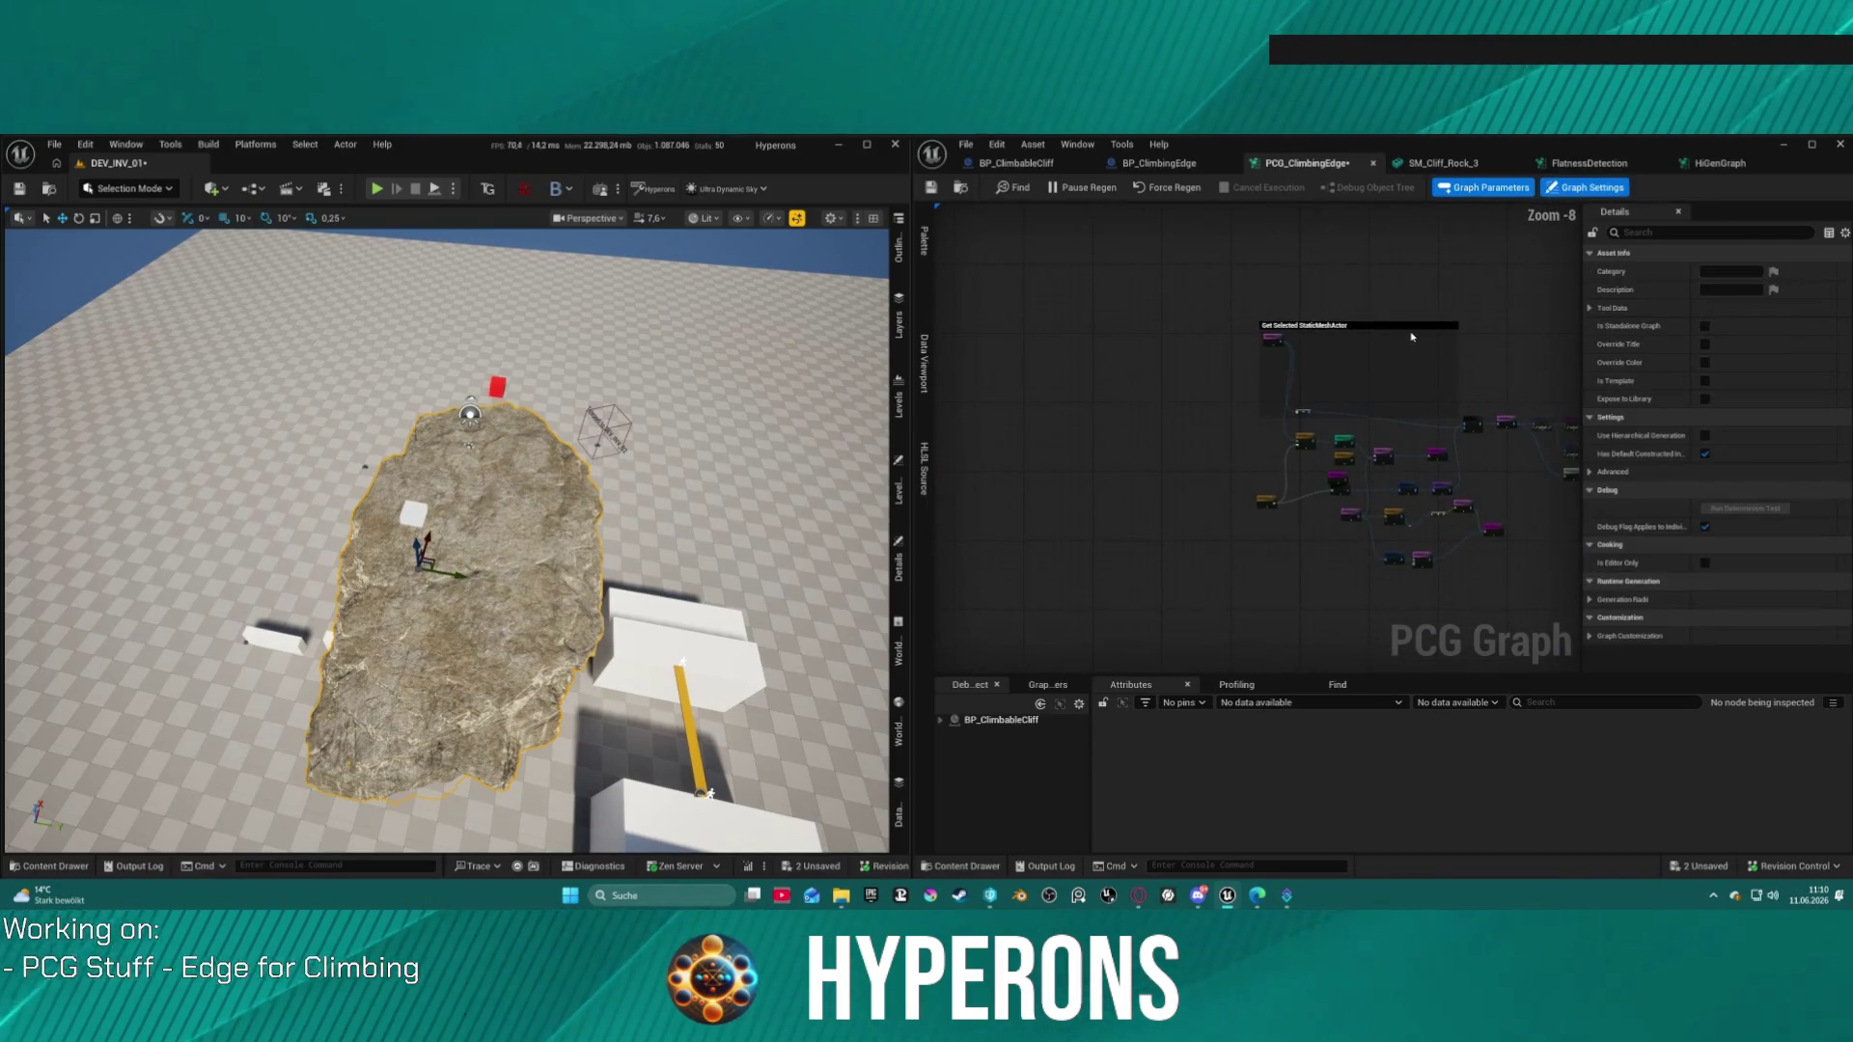
{"action": "scroll", "coordinate": [1142, 345], "scroll_direction": "up", "scroll_amount": 3}
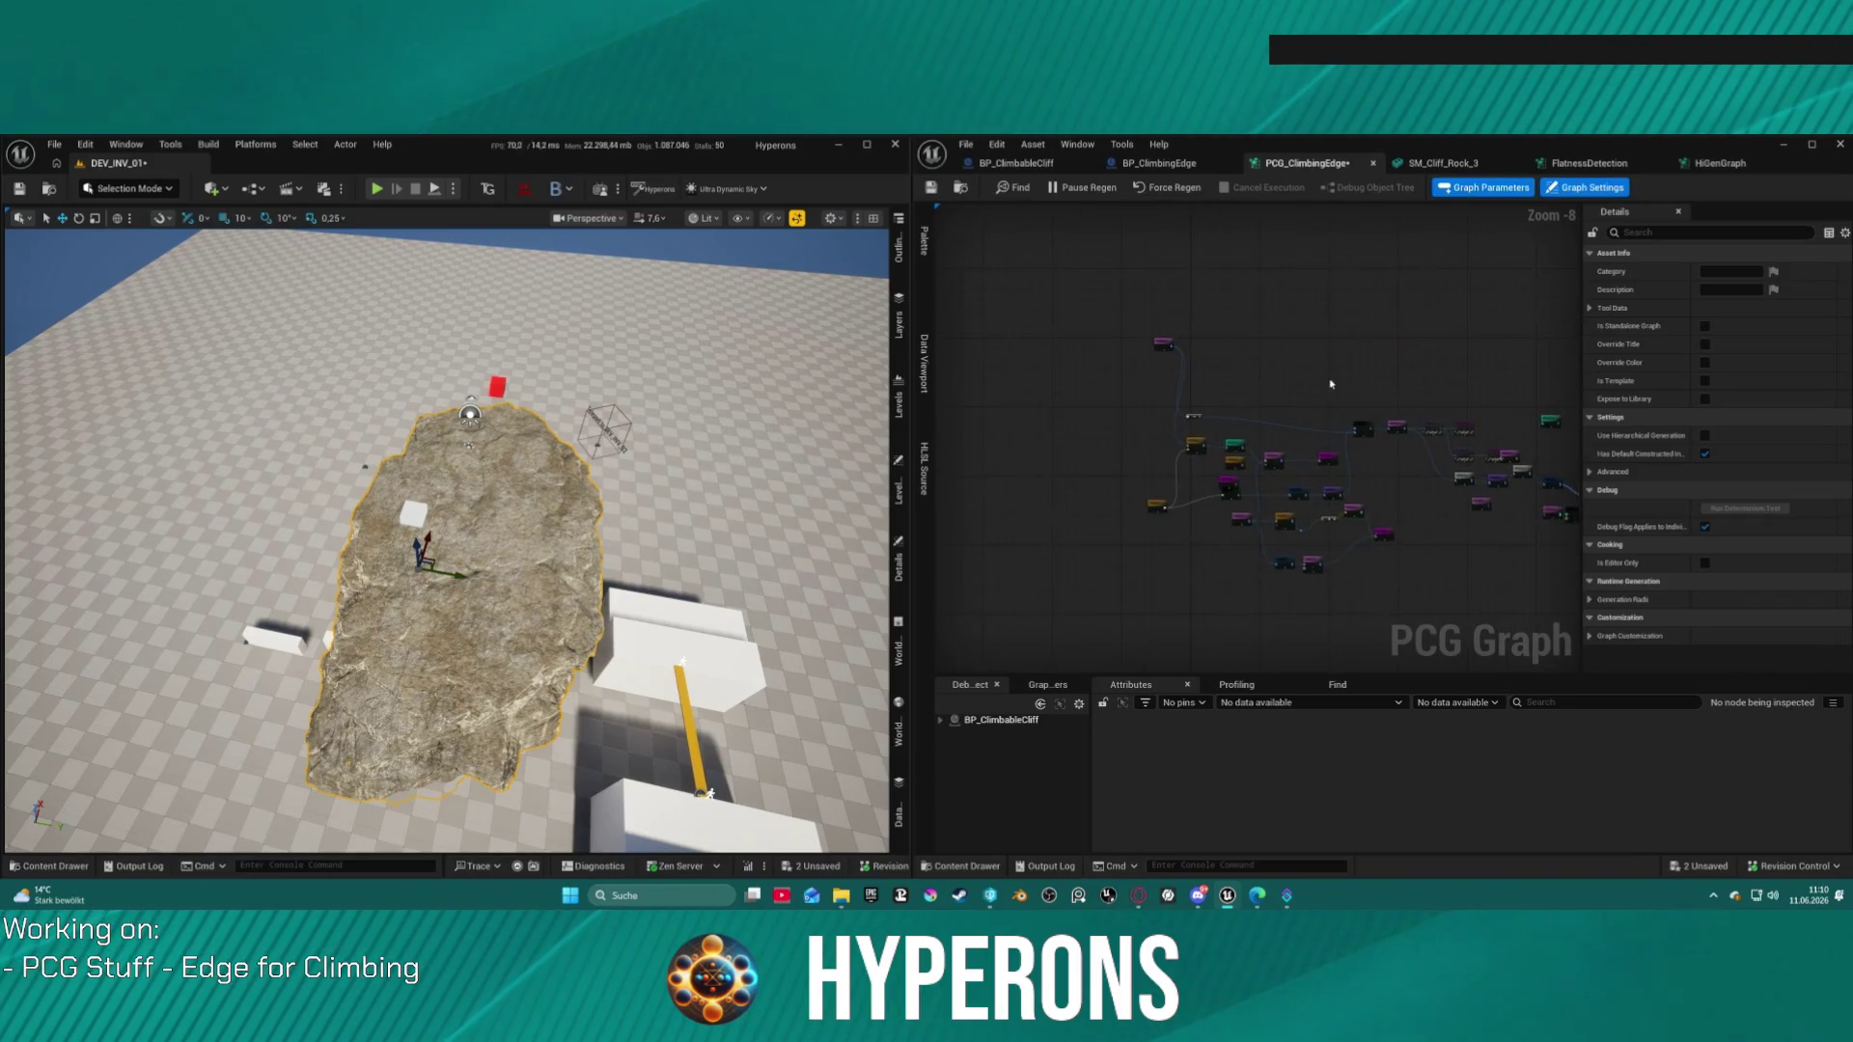
{"action": "scroll", "coordinate": [1153, 570], "scroll_direction": "up", "scroll_amount": 5}
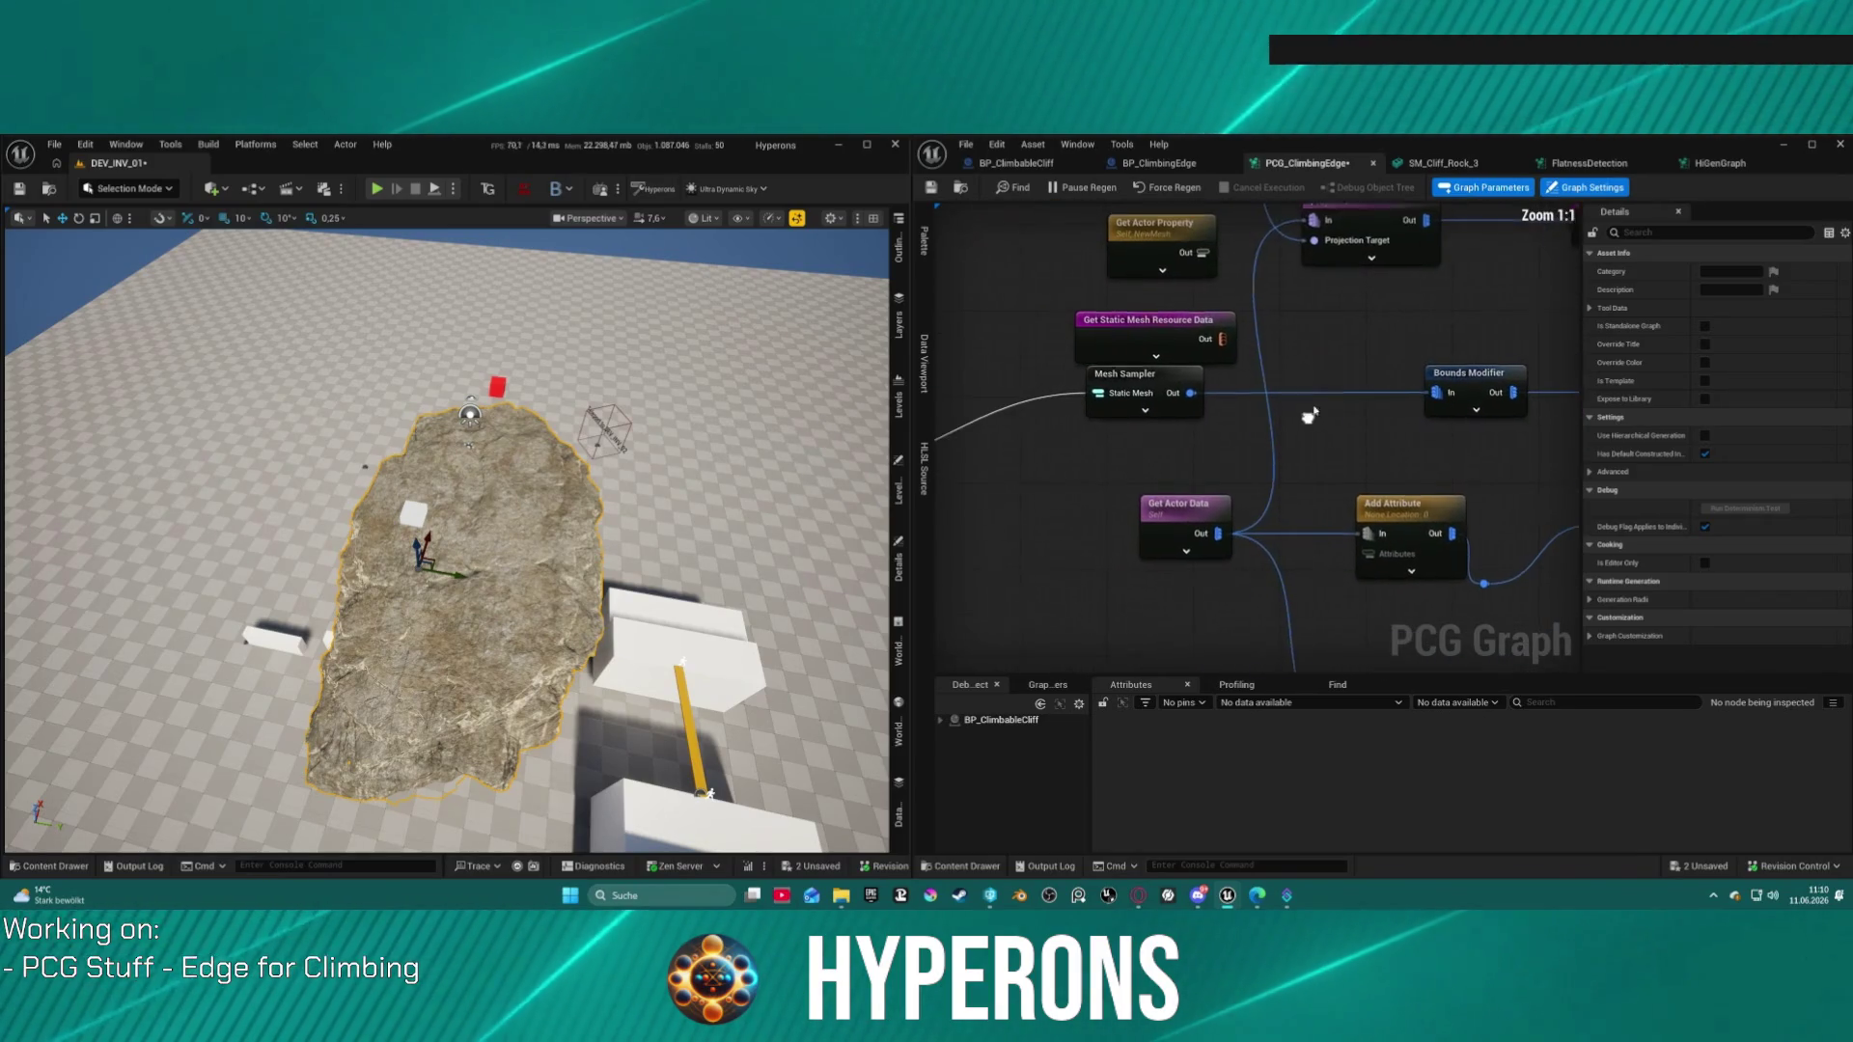
{"action": "left_click", "coordinate": [1125, 328]}
{"action": "left_click_drag", "start_coordinate": [1227, 348], "coordinate": [1227, 347]}
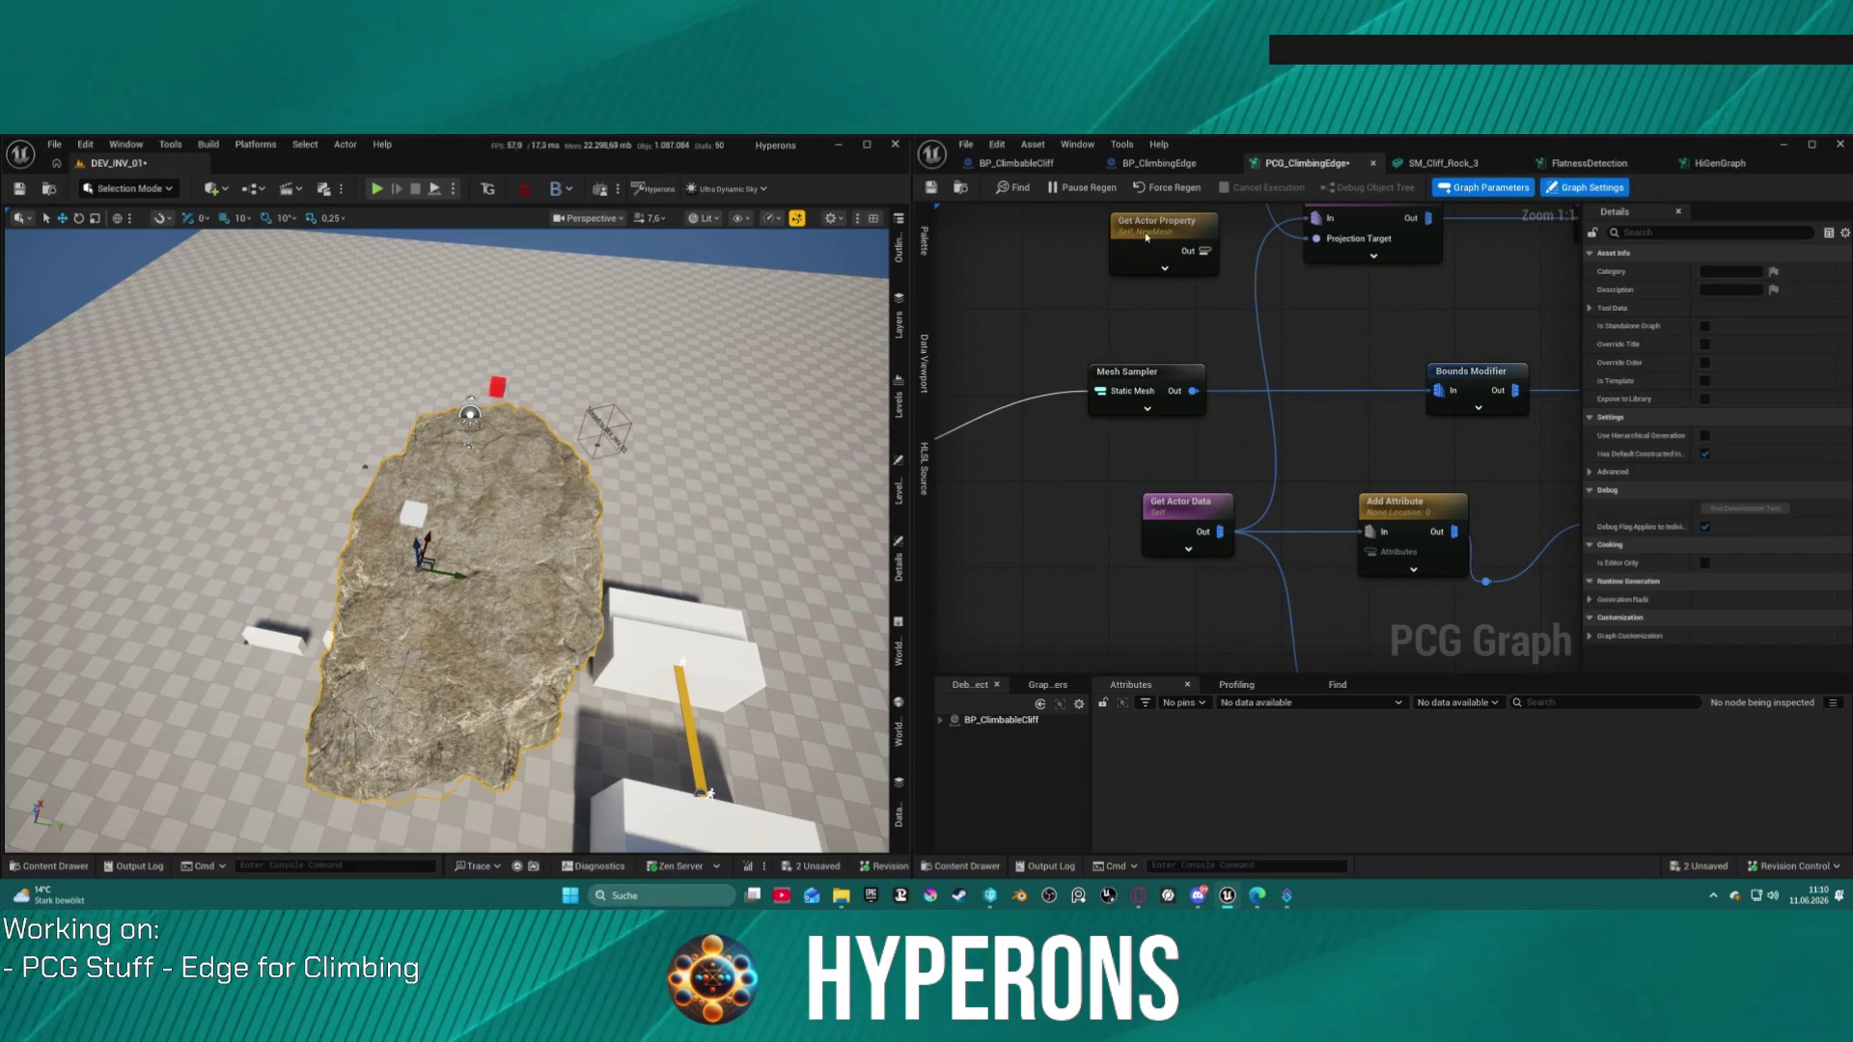
{"action": "mouse_move", "coordinate": [1509, 669]}
{"action": "left_mouse_down"}
{"action": "mouse_move", "coordinate": [1274, 441]}
{"action": "mouse_move", "coordinate": [1139, 358]}
{"action": "mouse_move", "coordinate": [1243, 384]}
{"action": "mouse_move", "coordinate": [1244, 532]}
{"action": "mouse_move", "coordinate": [1327, 452]}
{"action": "left_mouse_up"}
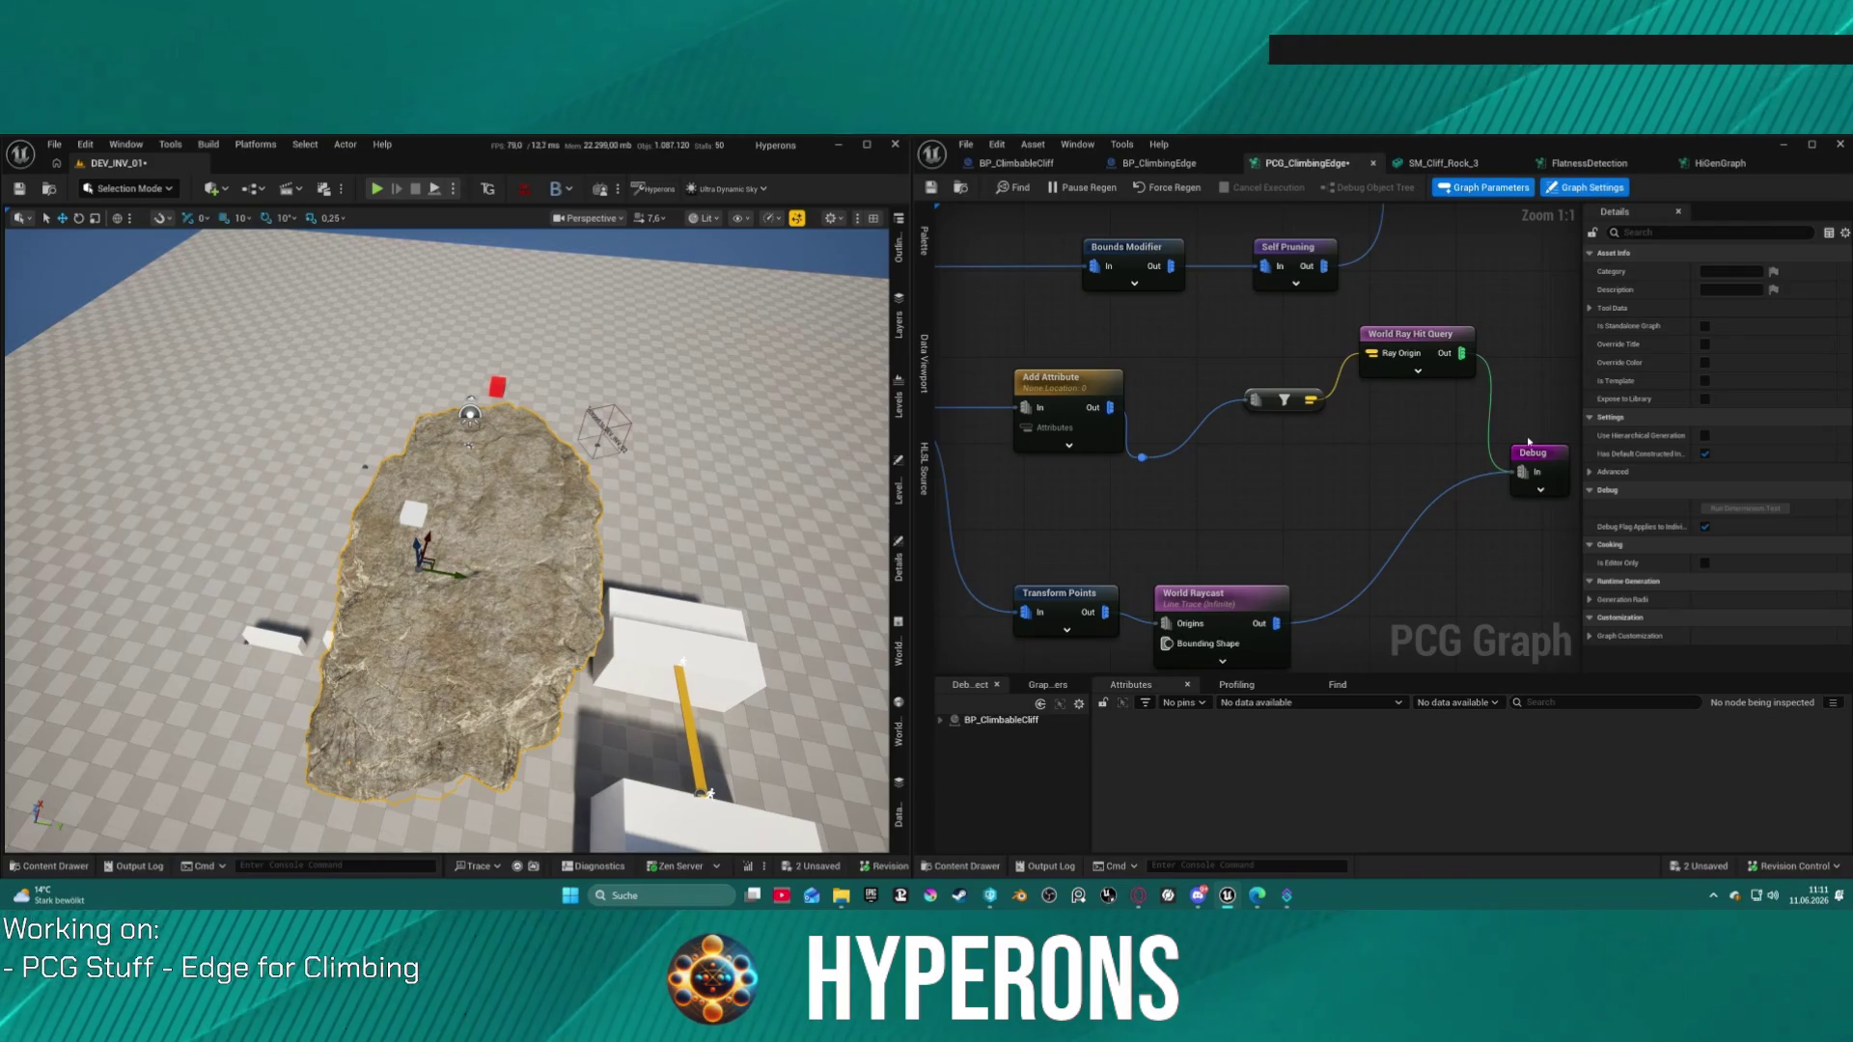
{"action": "left_click", "coordinate": [1530, 451]}
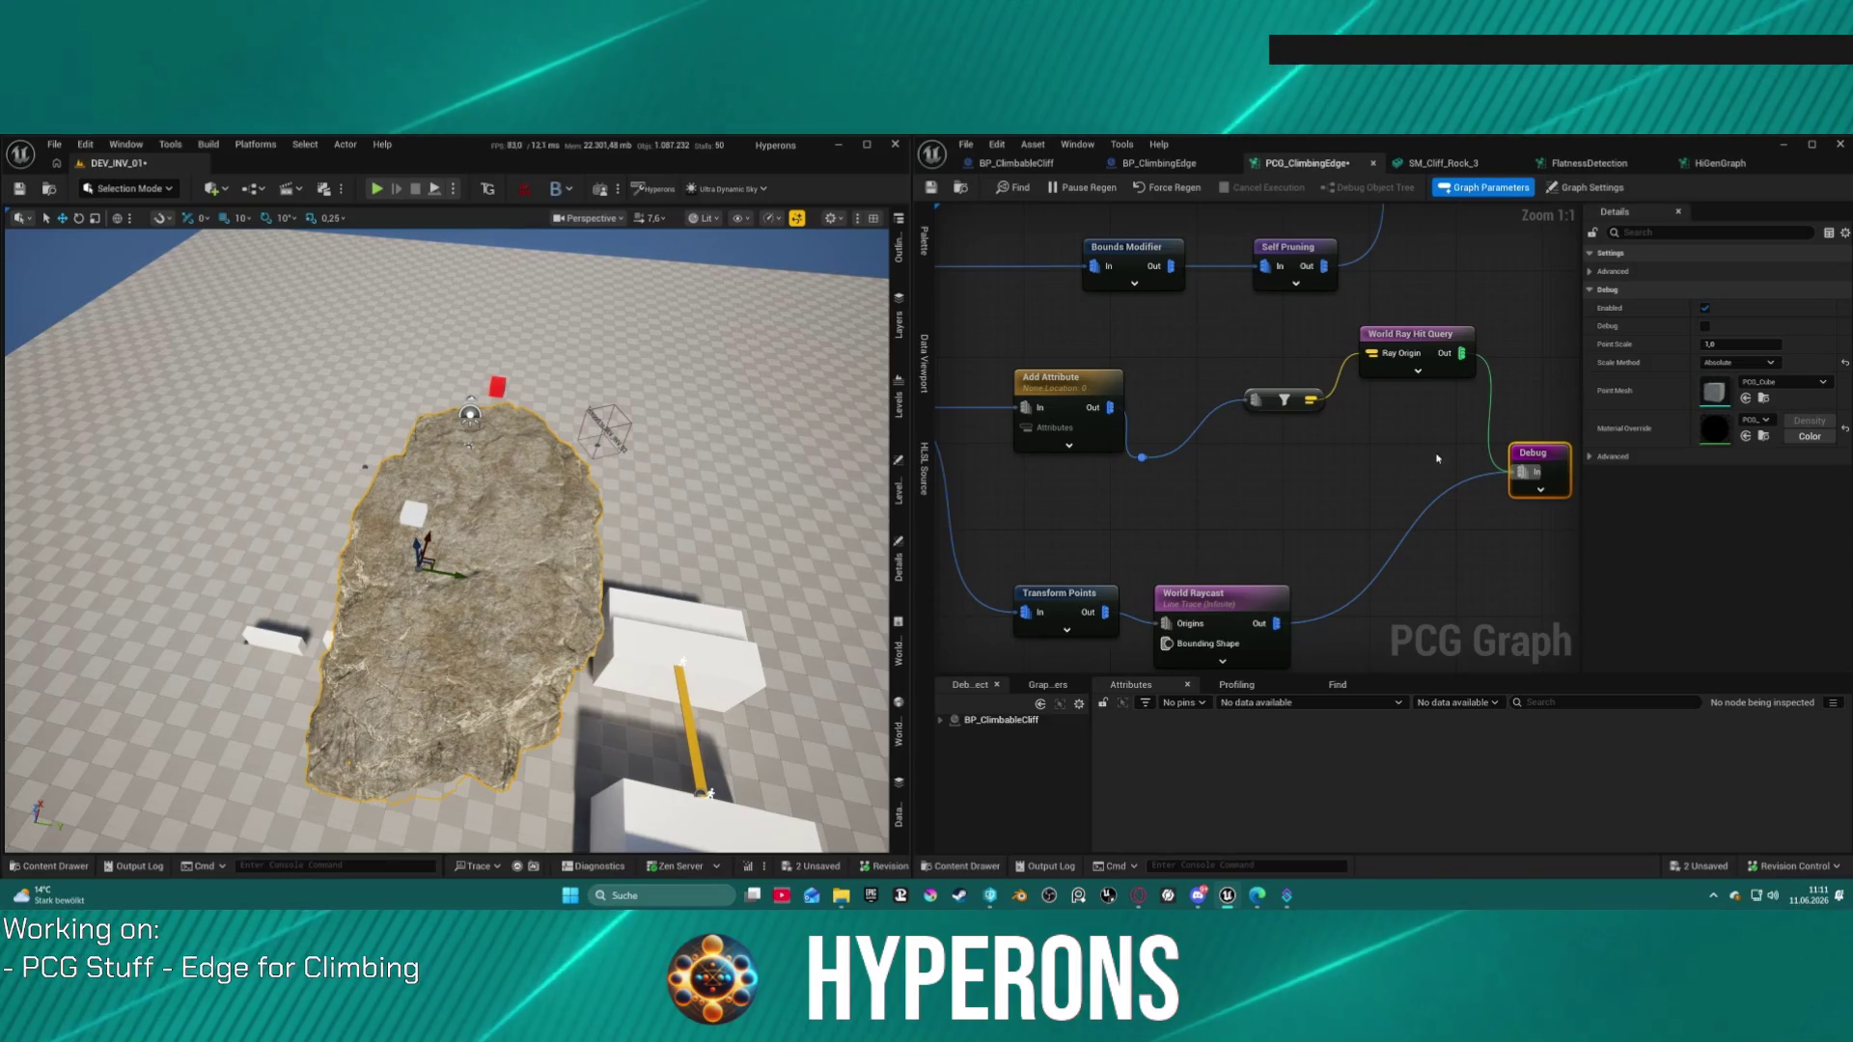
Step: Move World Ray Hit Query down beside the filter, switching Shape Type to Sphere and back to Line
{"action": "mouse_move", "coordinate": [1418, 336]}
{"action": "left_mouse_down"}
{"action": "mouse_move", "coordinate": [1308, 465]}
{"action": "mouse_move", "coordinate": [1435, 462]}
{"action": "mouse_move", "coordinate": [1343, 432]}
{"action": "left_mouse_up"}
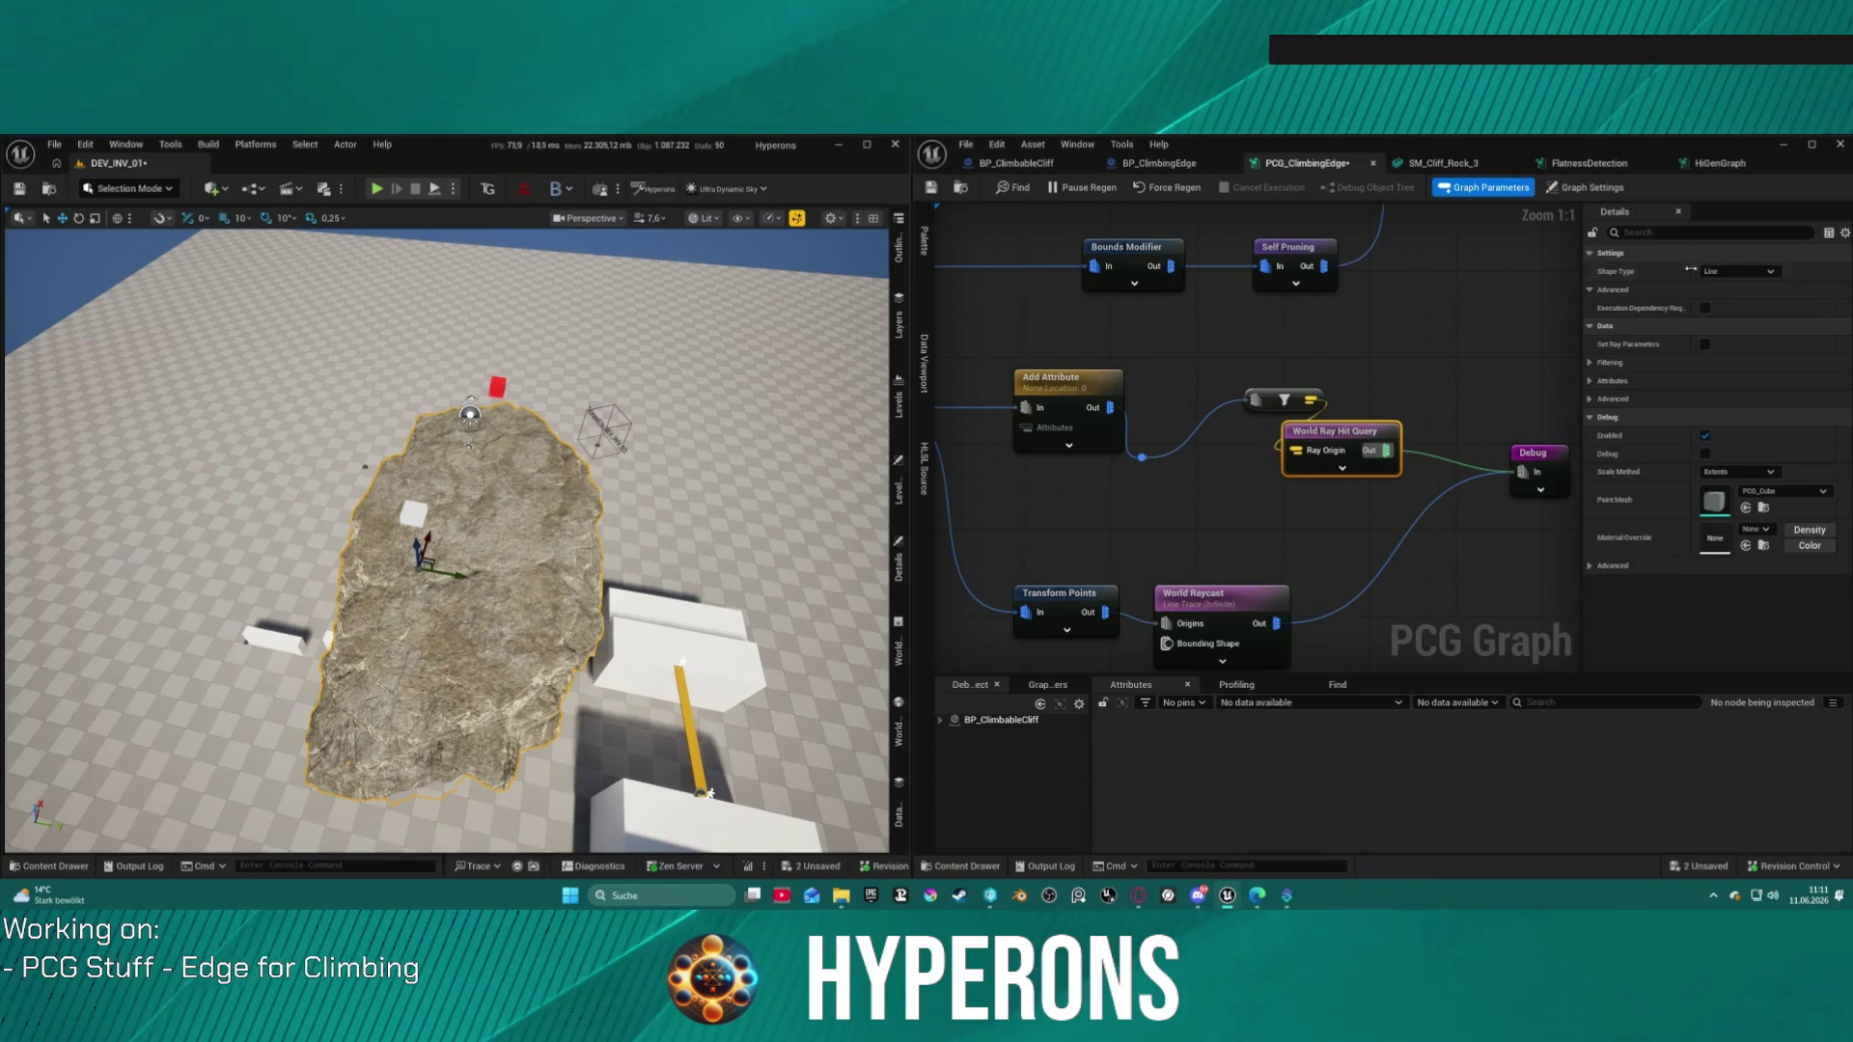
{"action": "left_click", "coordinate": [1735, 310]}
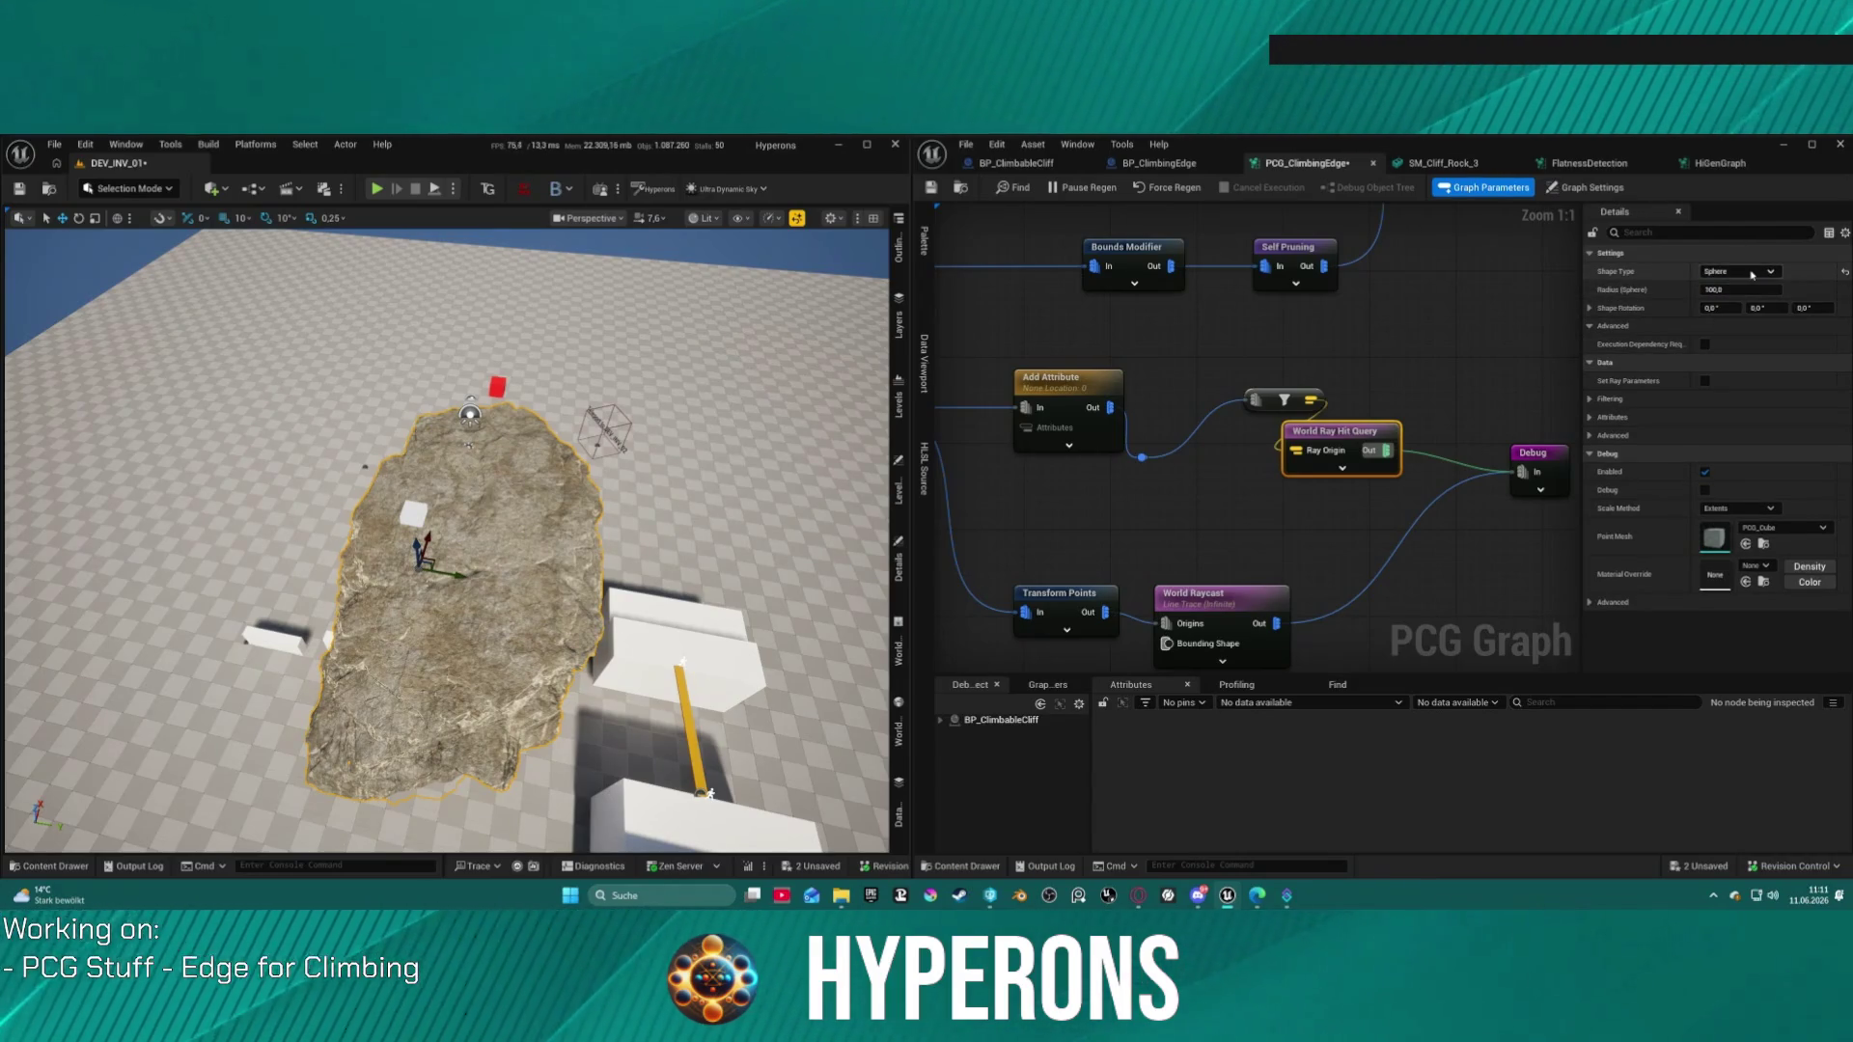
{"action": "left_click", "coordinate": [1742, 287]}
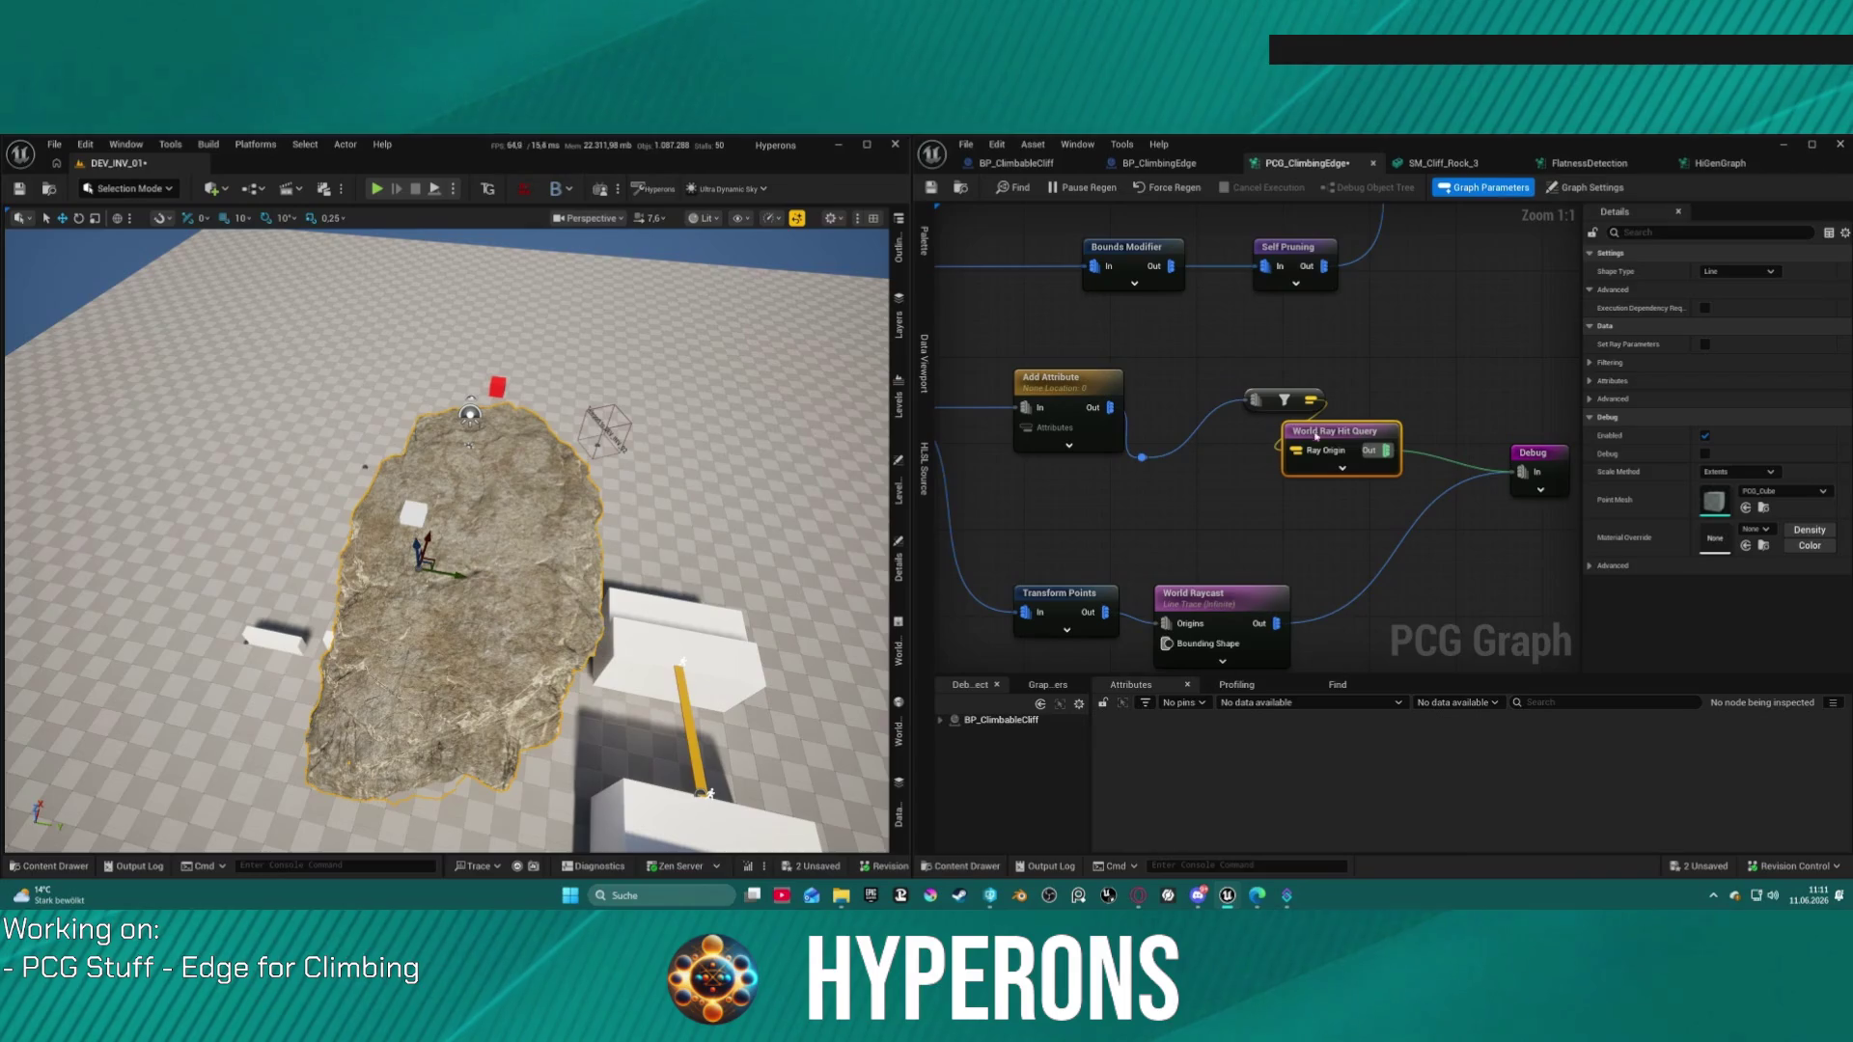
{"action": "left_click", "coordinate": [1299, 409]}
{"action": "scroll", "coordinate": [1299, 409], "scroll_direction": "down", "scroll_amount": 3}
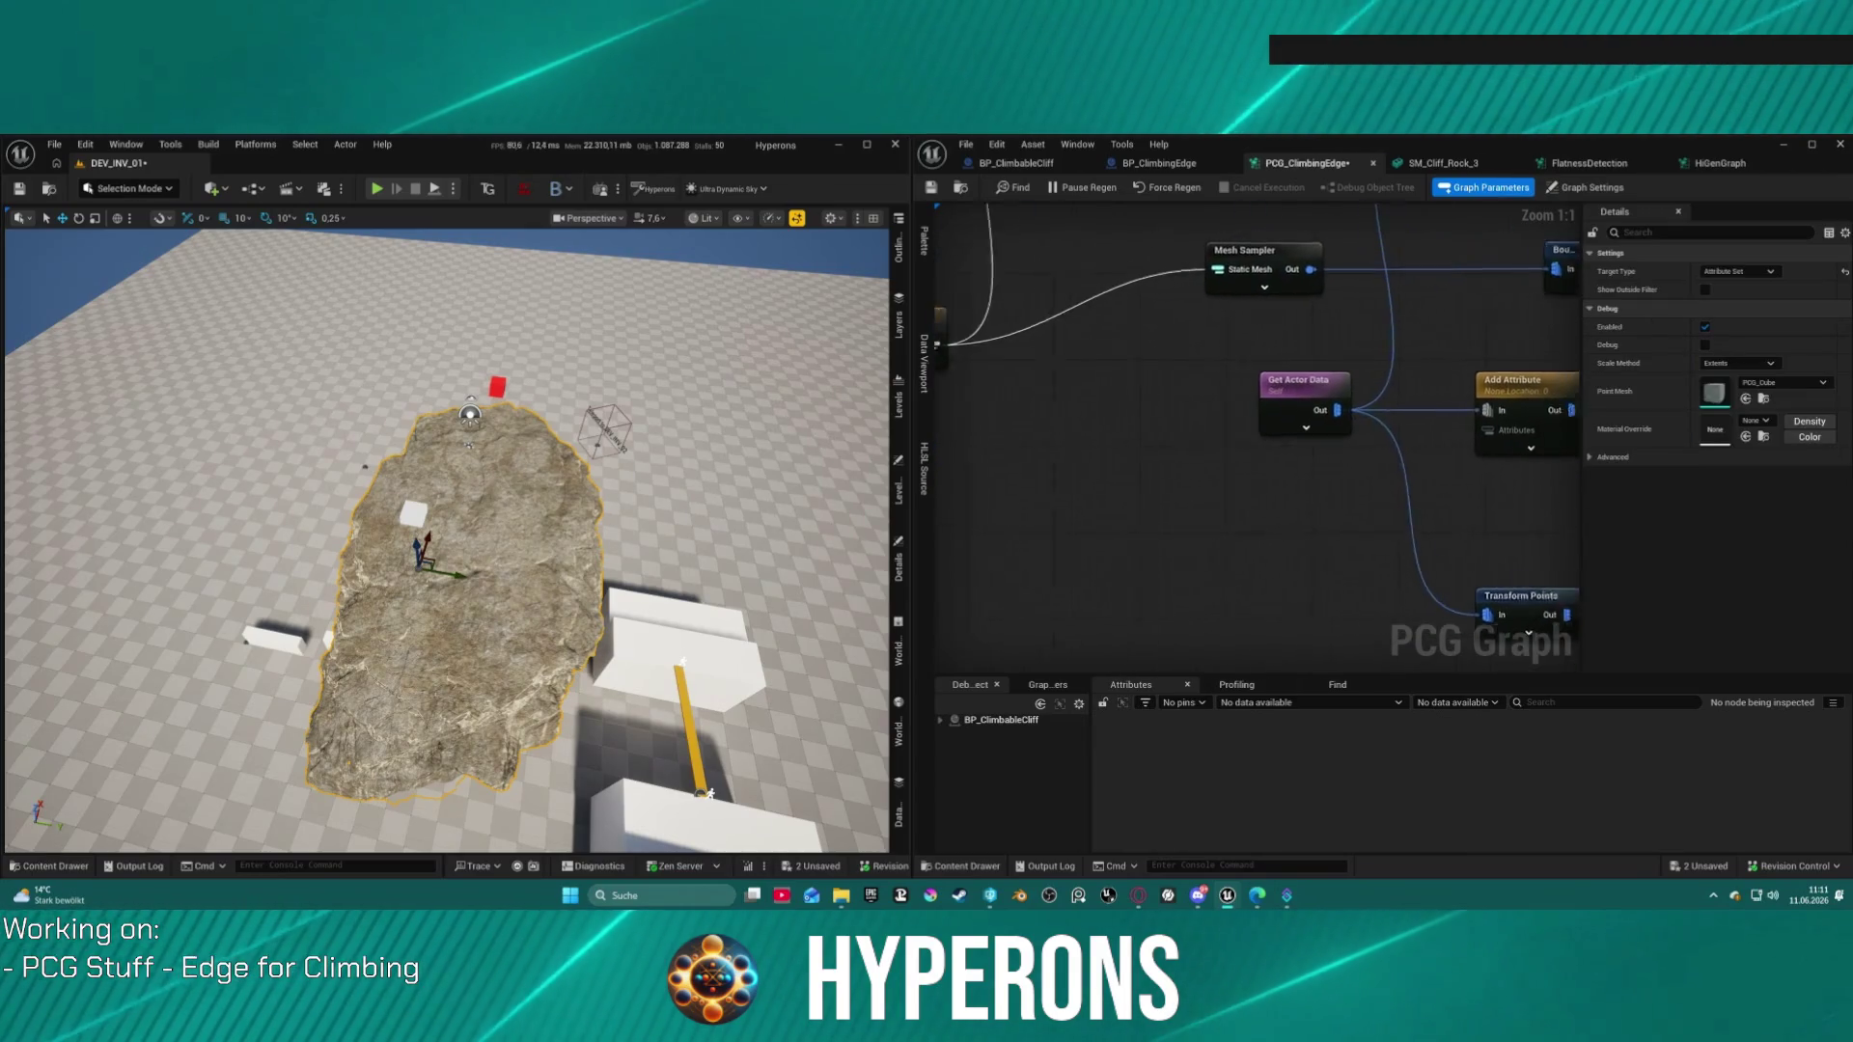
{"action": "mouse_move", "coordinate": [1454, 418]}
{"action": "left_mouse_down"}
{"action": "mouse_move", "coordinate": [1309, 405]}
{"action": "mouse_move", "coordinate": [1195, 443]}
{"action": "mouse_move", "coordinate": [1142, 488]}
{"action": "mouse_move", "coordinate": [1142, 663]}
{"action": "mouse_move", "coordinate": [1216, 629]}
{"action": "mouse_move", "coordinate": [1244, 665]}
{"action": "mouse_move", "coordinate": [1255, 748]}
{"action": "mouse_move", "coordinate": [1288, 635]}
{"action": "mouse_move", "coordinate": [1288, 470]}
{"action": "left_mouse_up"}
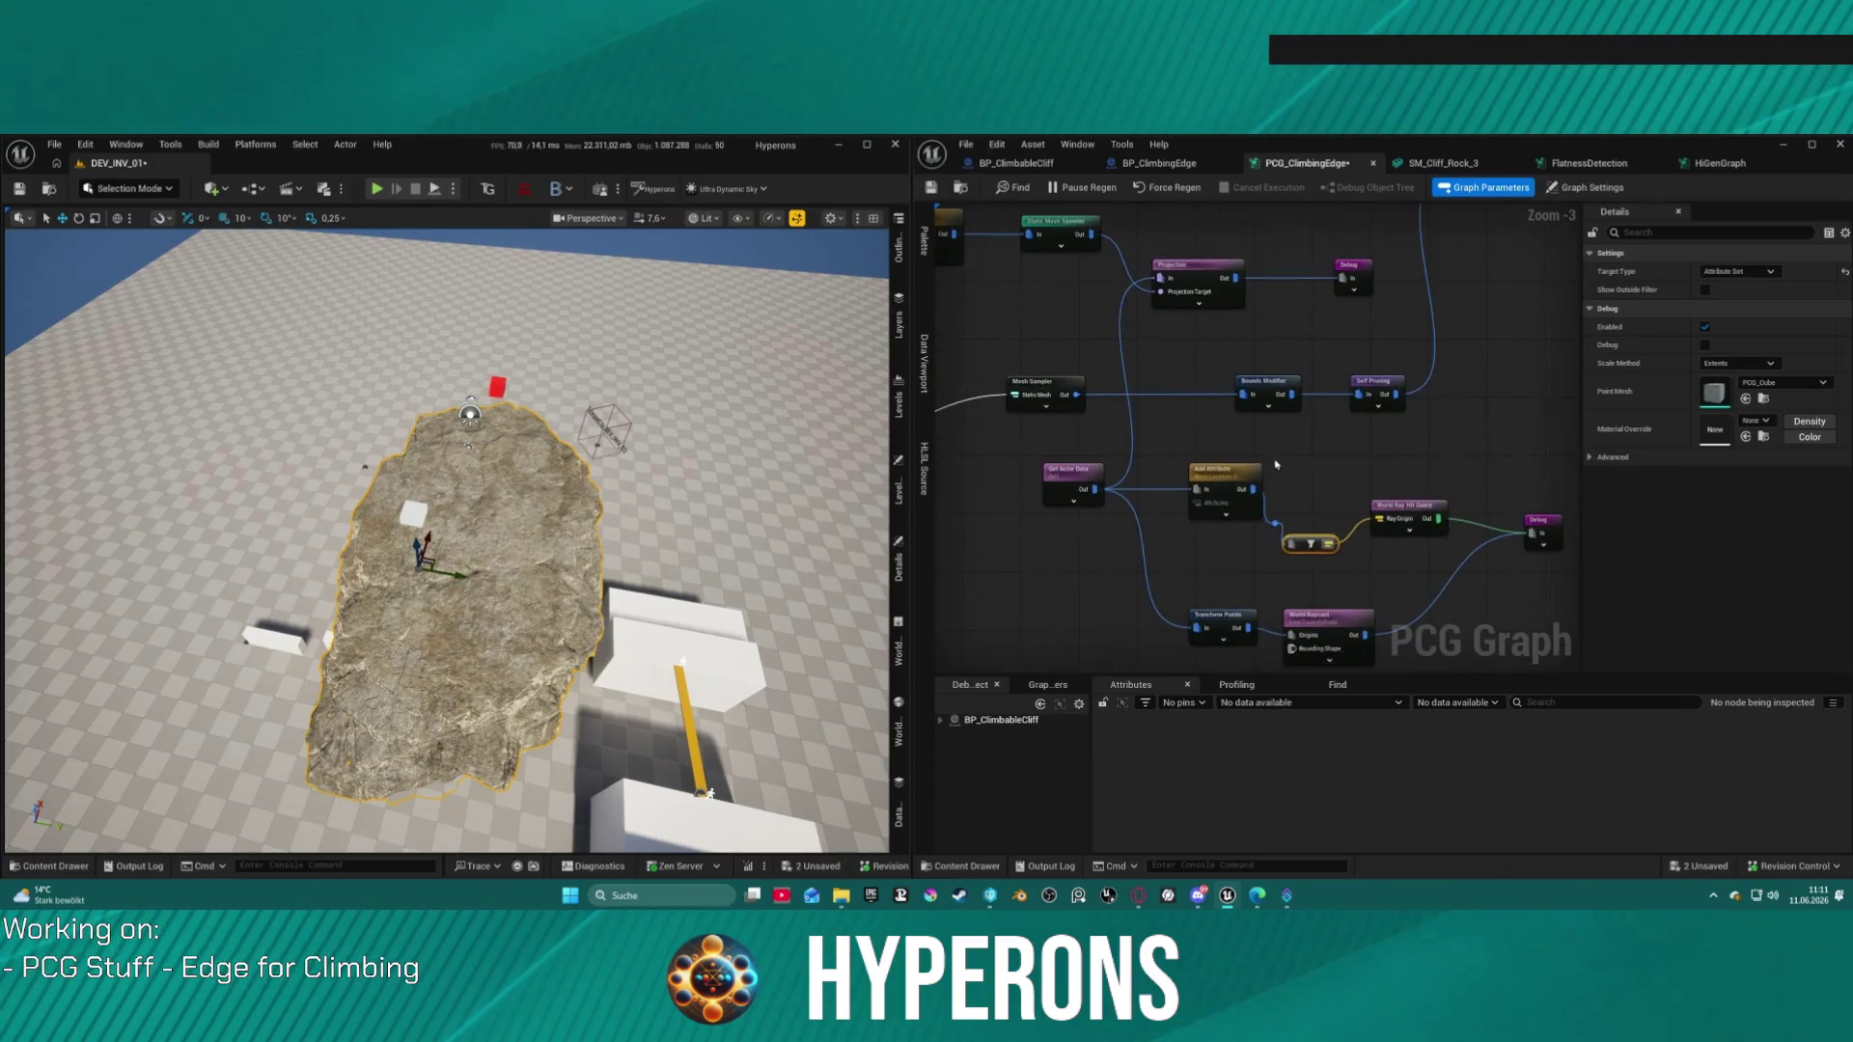
Step: Delete the Add Attribute node from the graph
{"action": "left_click", "coordinate": [1275, 524]}
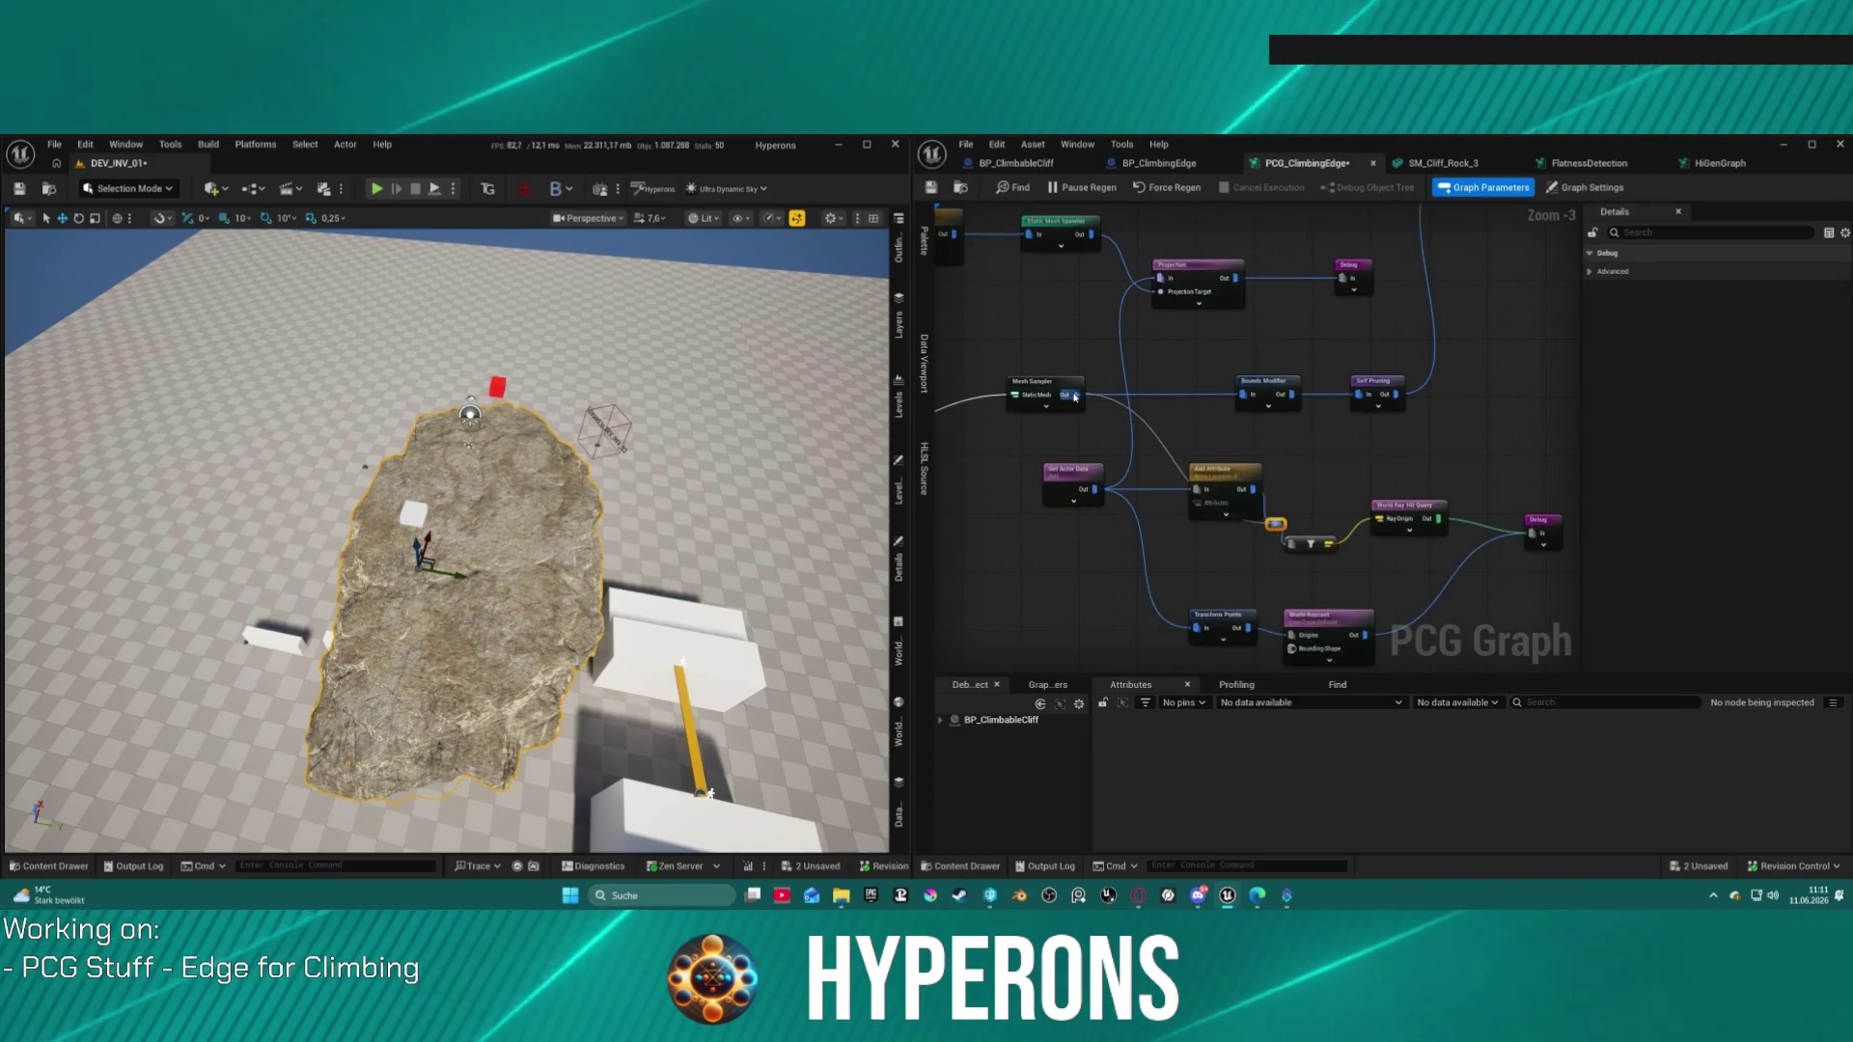
{"action": "left_click_drag", "start_coordinate": [1223, 490], "coordinate": [1178, 521]}
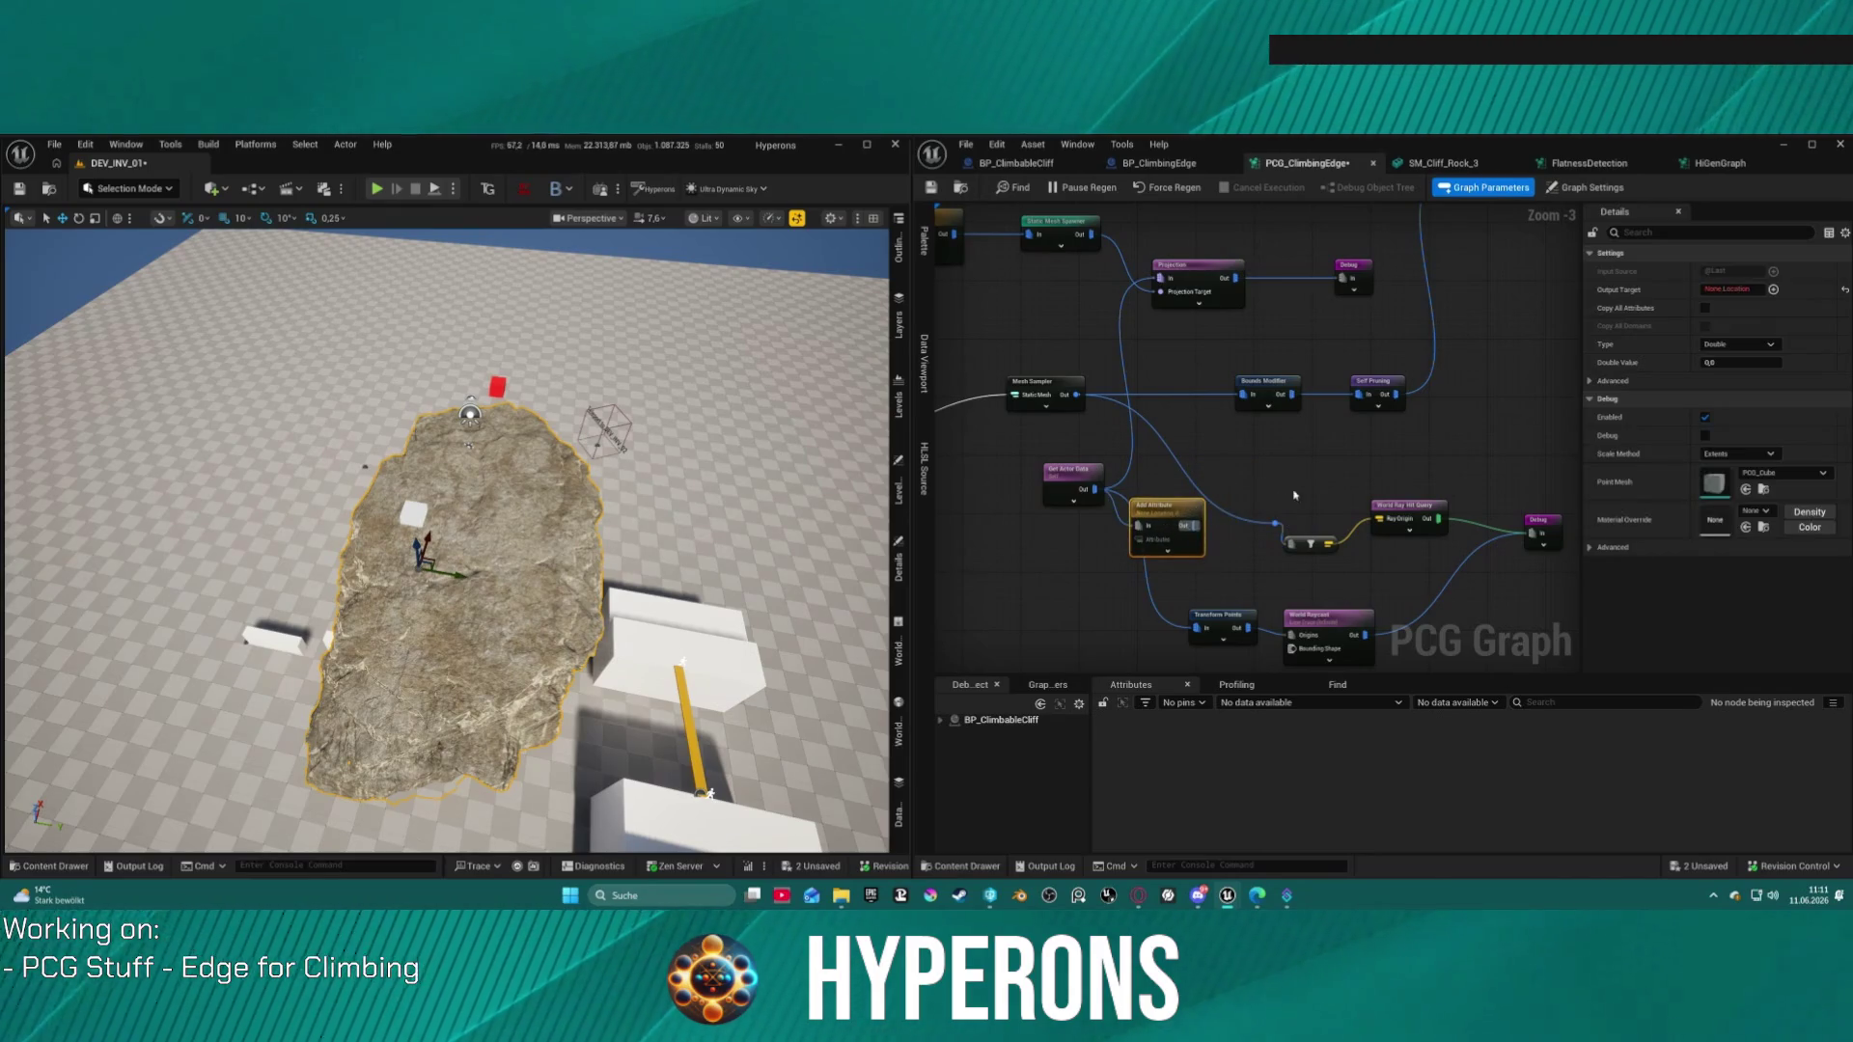
{"action": "left_click_drag", "start_coordinate": [1372, 465], "coordinate": [1270, 445]}
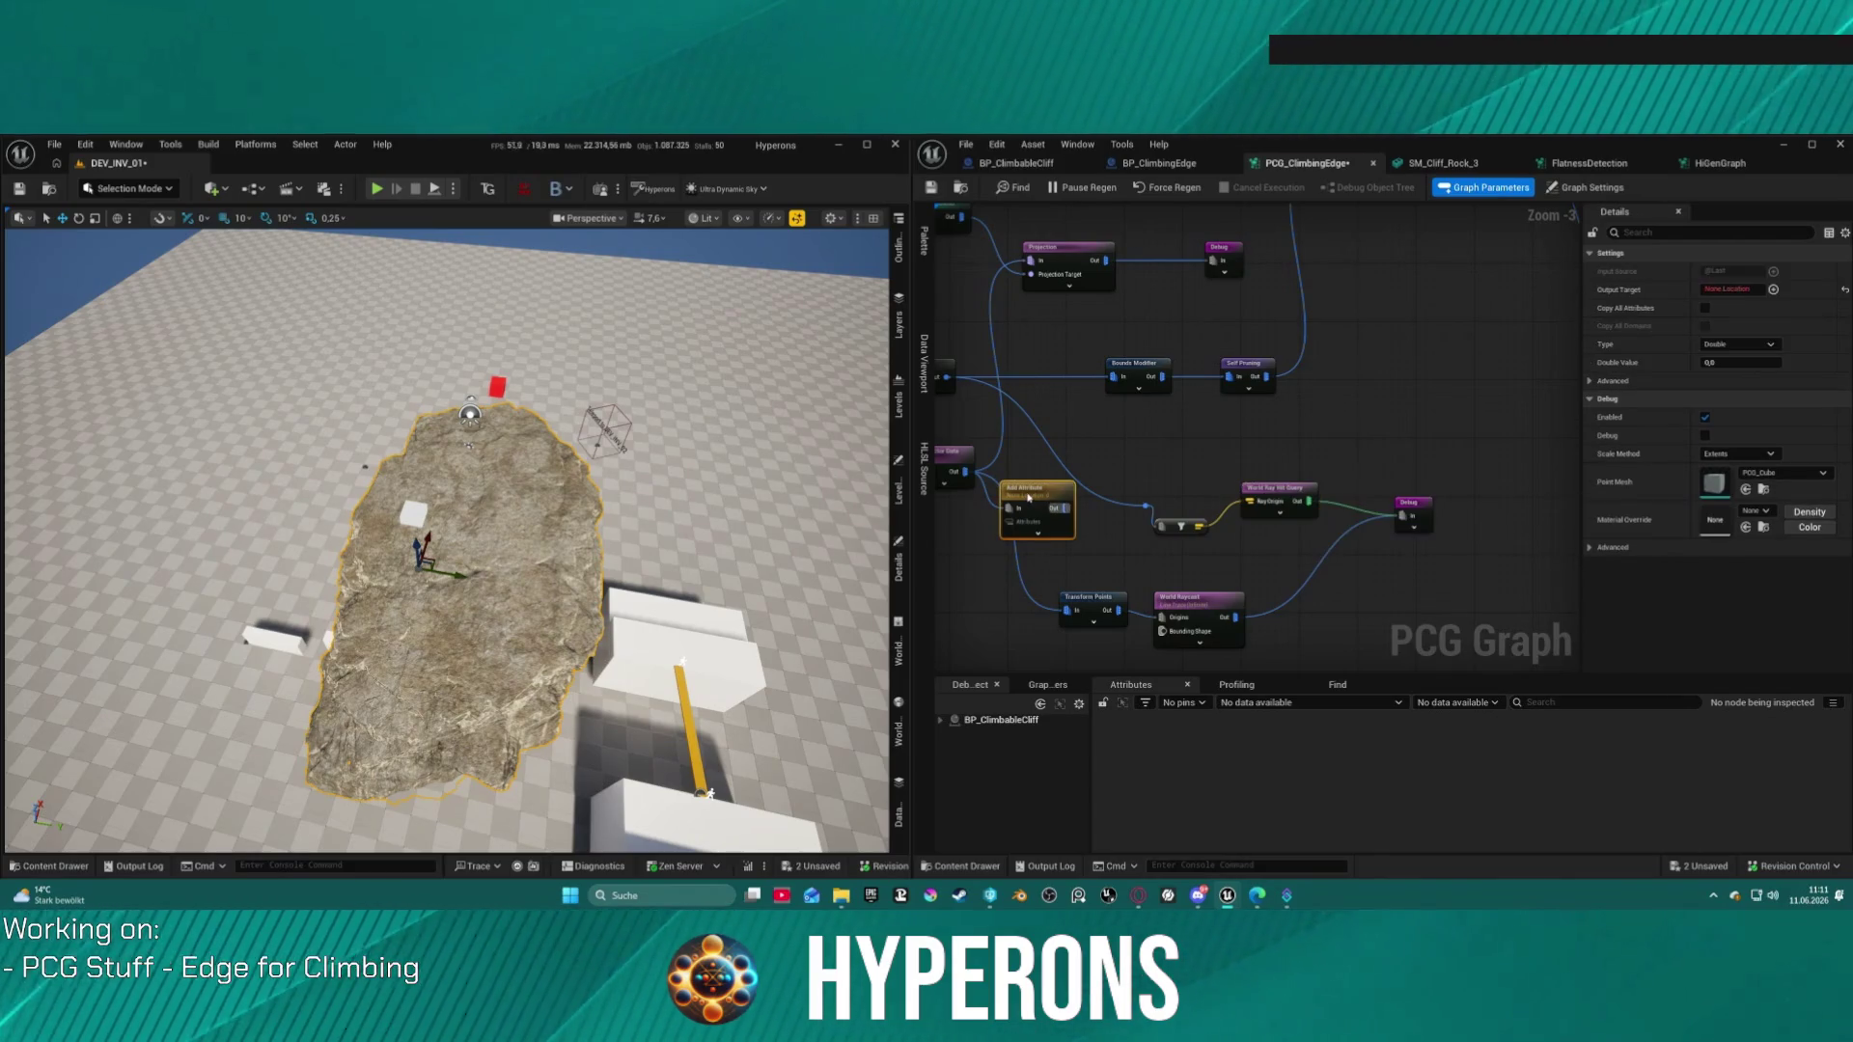
{"action": "key", "text": "Delete"}
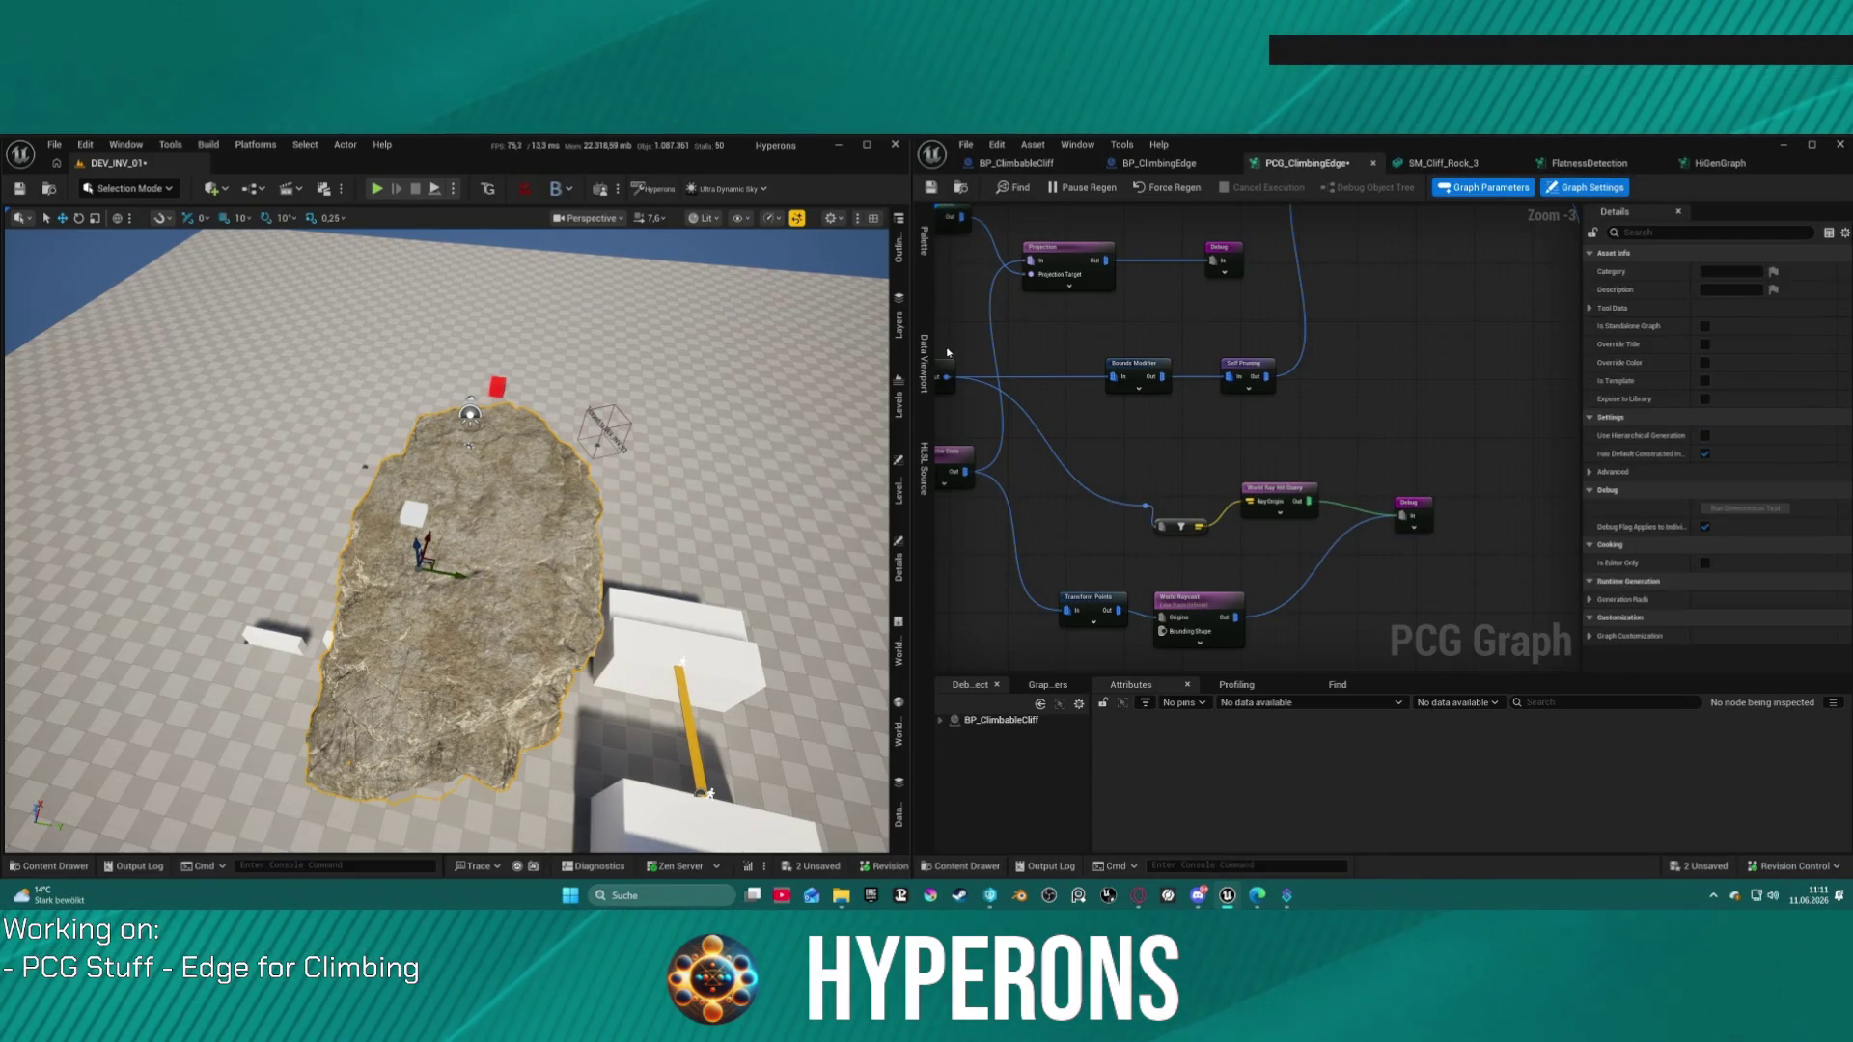
Step: Move Get Actor Data lower and delete the lower cluster of raycast nodes
{"action": "left_click_drag", "start_coordinate": [1166, 486], "coordinate": [1334, 457]}
{"action": "mouse_move", "coordinate": [1097, 443]}
{"action": "left_mouse_down"}
{"action": "mouse_move", "coordinate": [1096, 530]}
{"action": "mouse_move", "coordinate": [1114, 517]}
{"action": "mouse_move", "coordinate": [1080, 509]}
{"action": "left_mouse_up"}
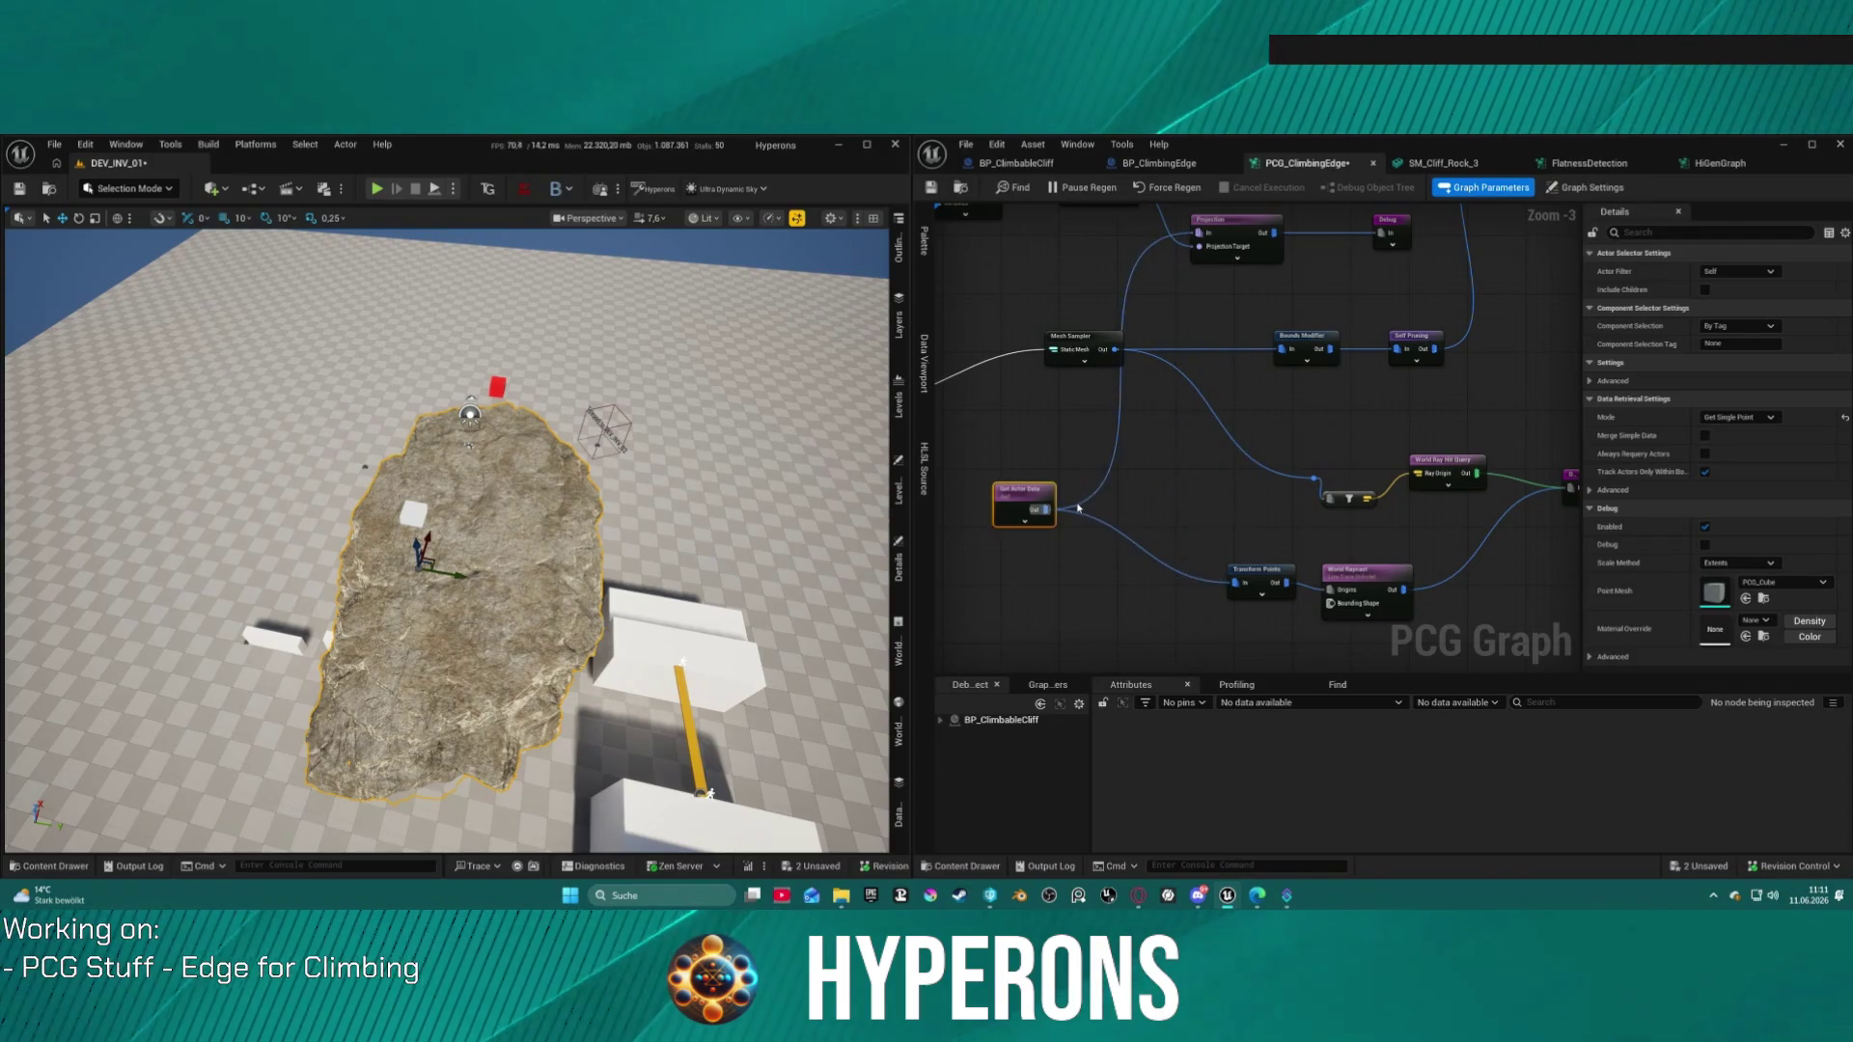
{"action": "scroll", "coordinate": [1206, 458], "scroll_direction": "down", "scroll_amount": 2}
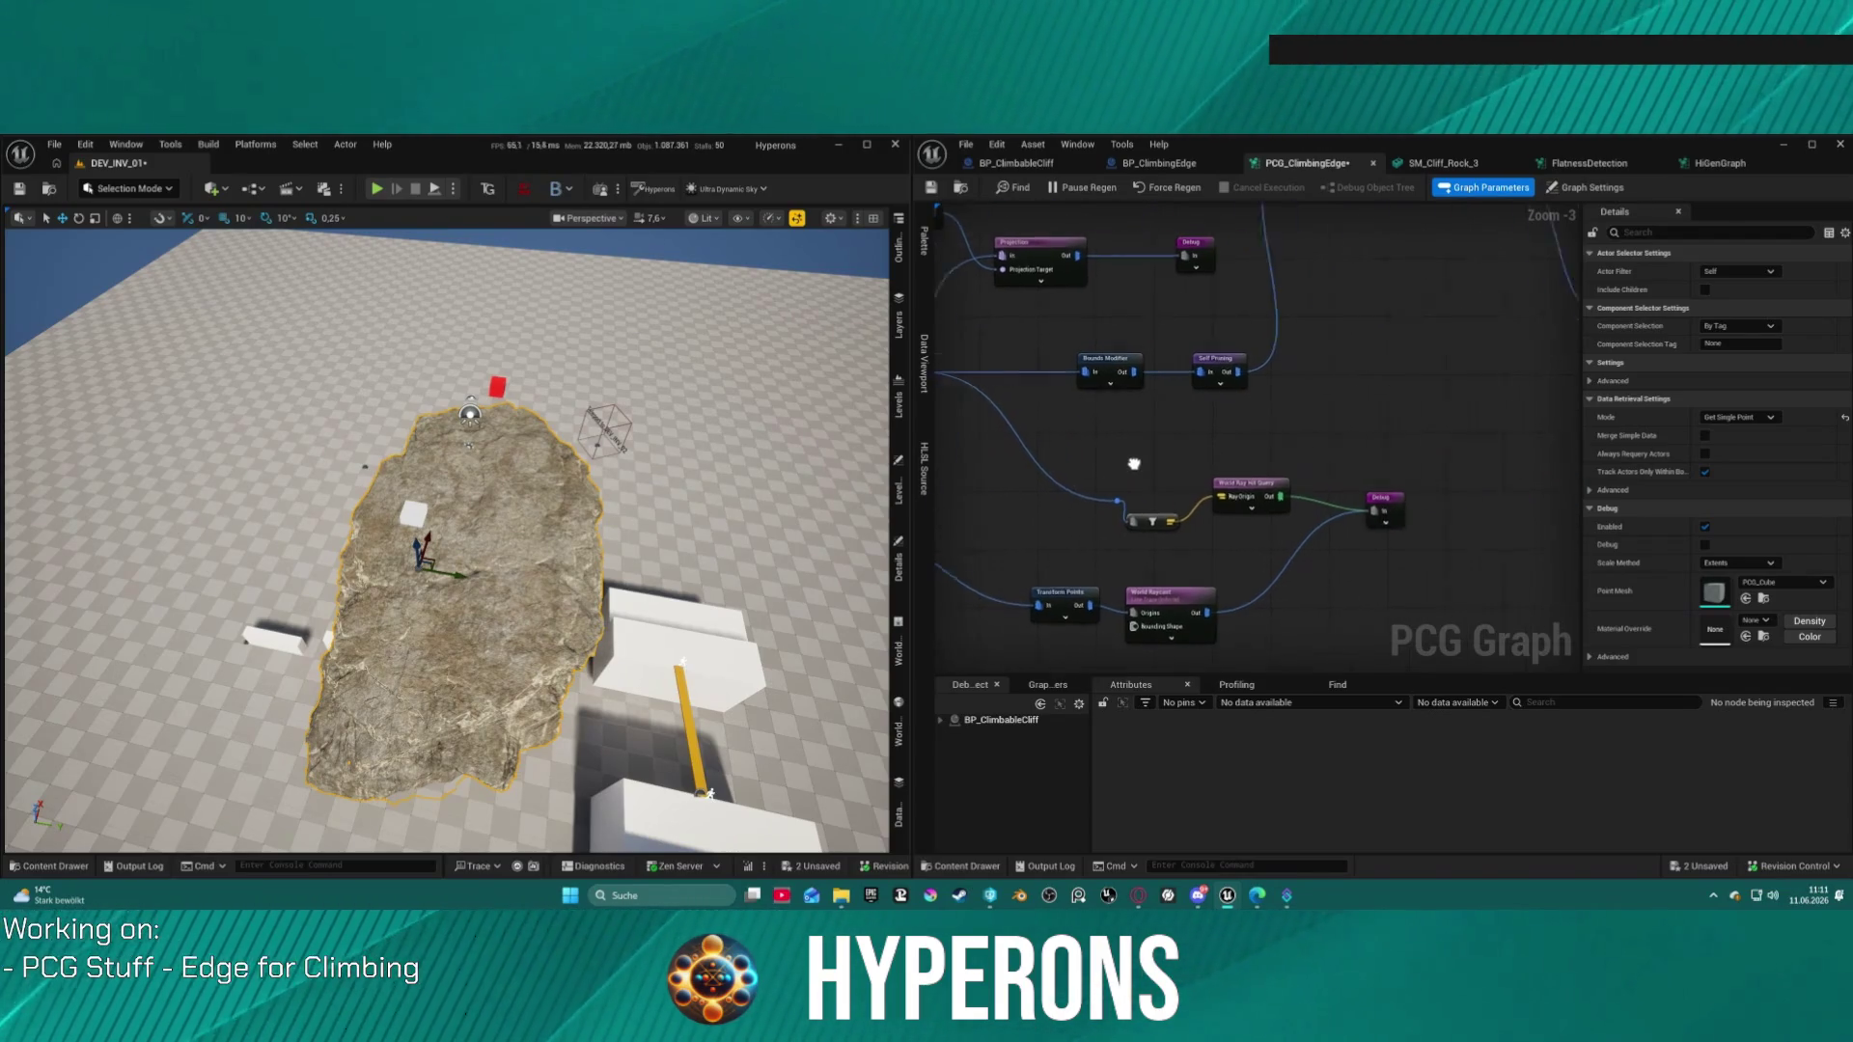
{"action": "left_click_drag", "start_coordinate": [1356, 558], "coordinate": [1069, 407]}
{"action": "key", "text": "Delete"}
{"action": "left_click", "coordinate": [1144, 335]}
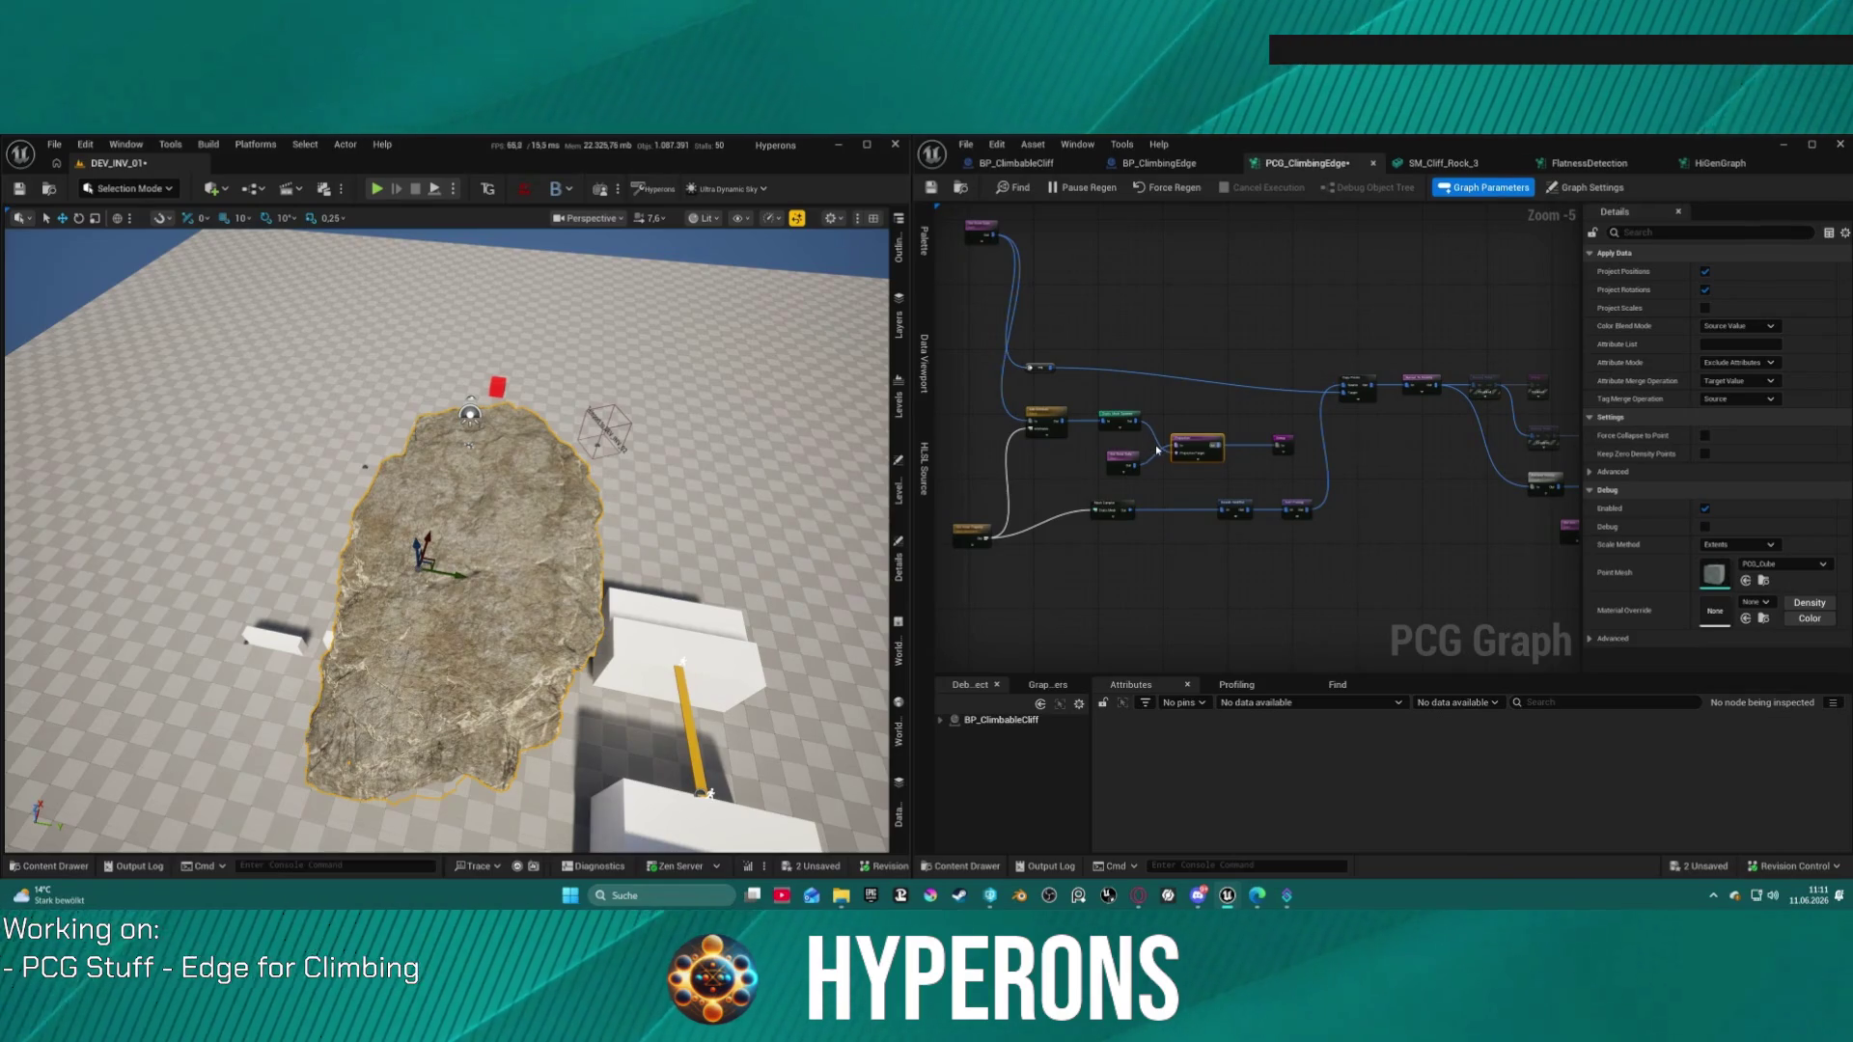
Step: Place the Debug node beside Self Pruning and wire Self Pruning's Out into Debug's In
{"action": "left_click_drag", "start_coordinate": [1255, 489], "coordinate": [1257, 491]}
{"action": "scroll", "coordinate": [1256, 490], "scroll_direction": "up", "scroll_amount": 5}
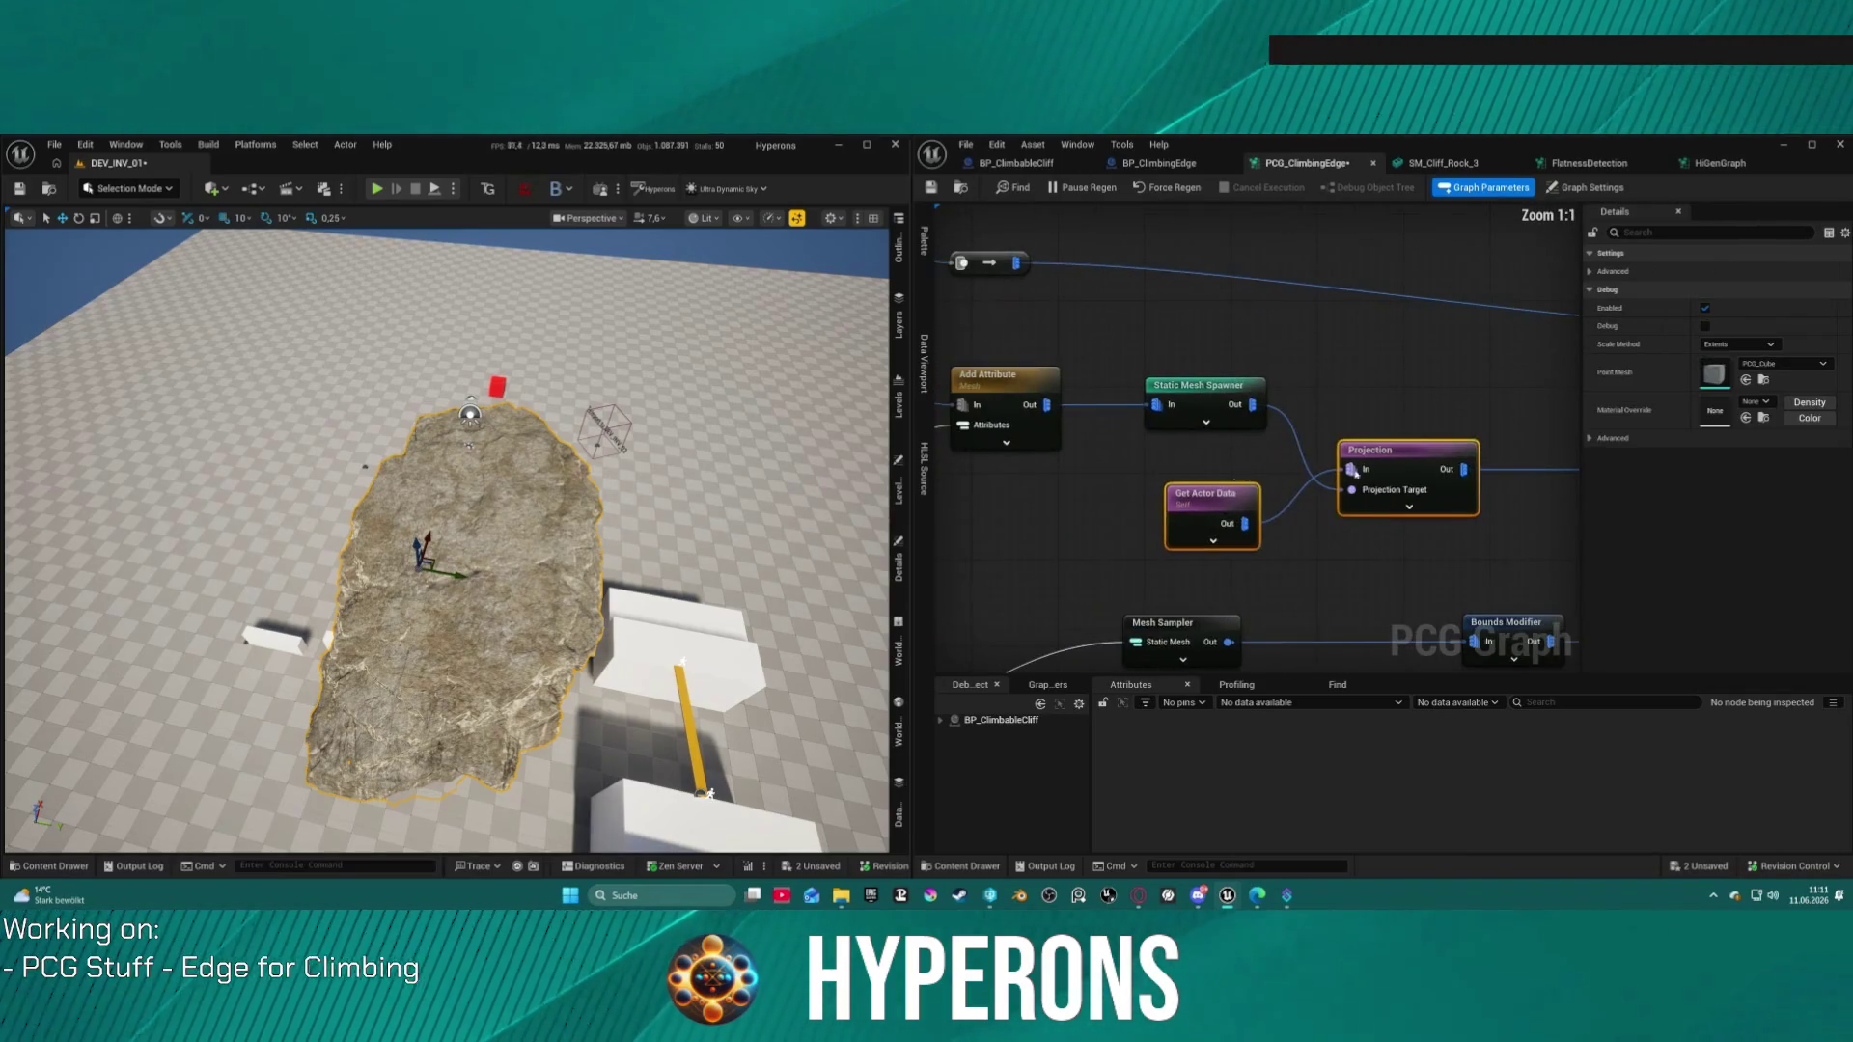
{"action": "left_click_drag", "start_coordinate": [1265, 539], "coordinate": [1032, 362]}
{"action": "scroll", "coordinate": [1032, 361], "scroll_direction": "down", "scroll_amount": 4}
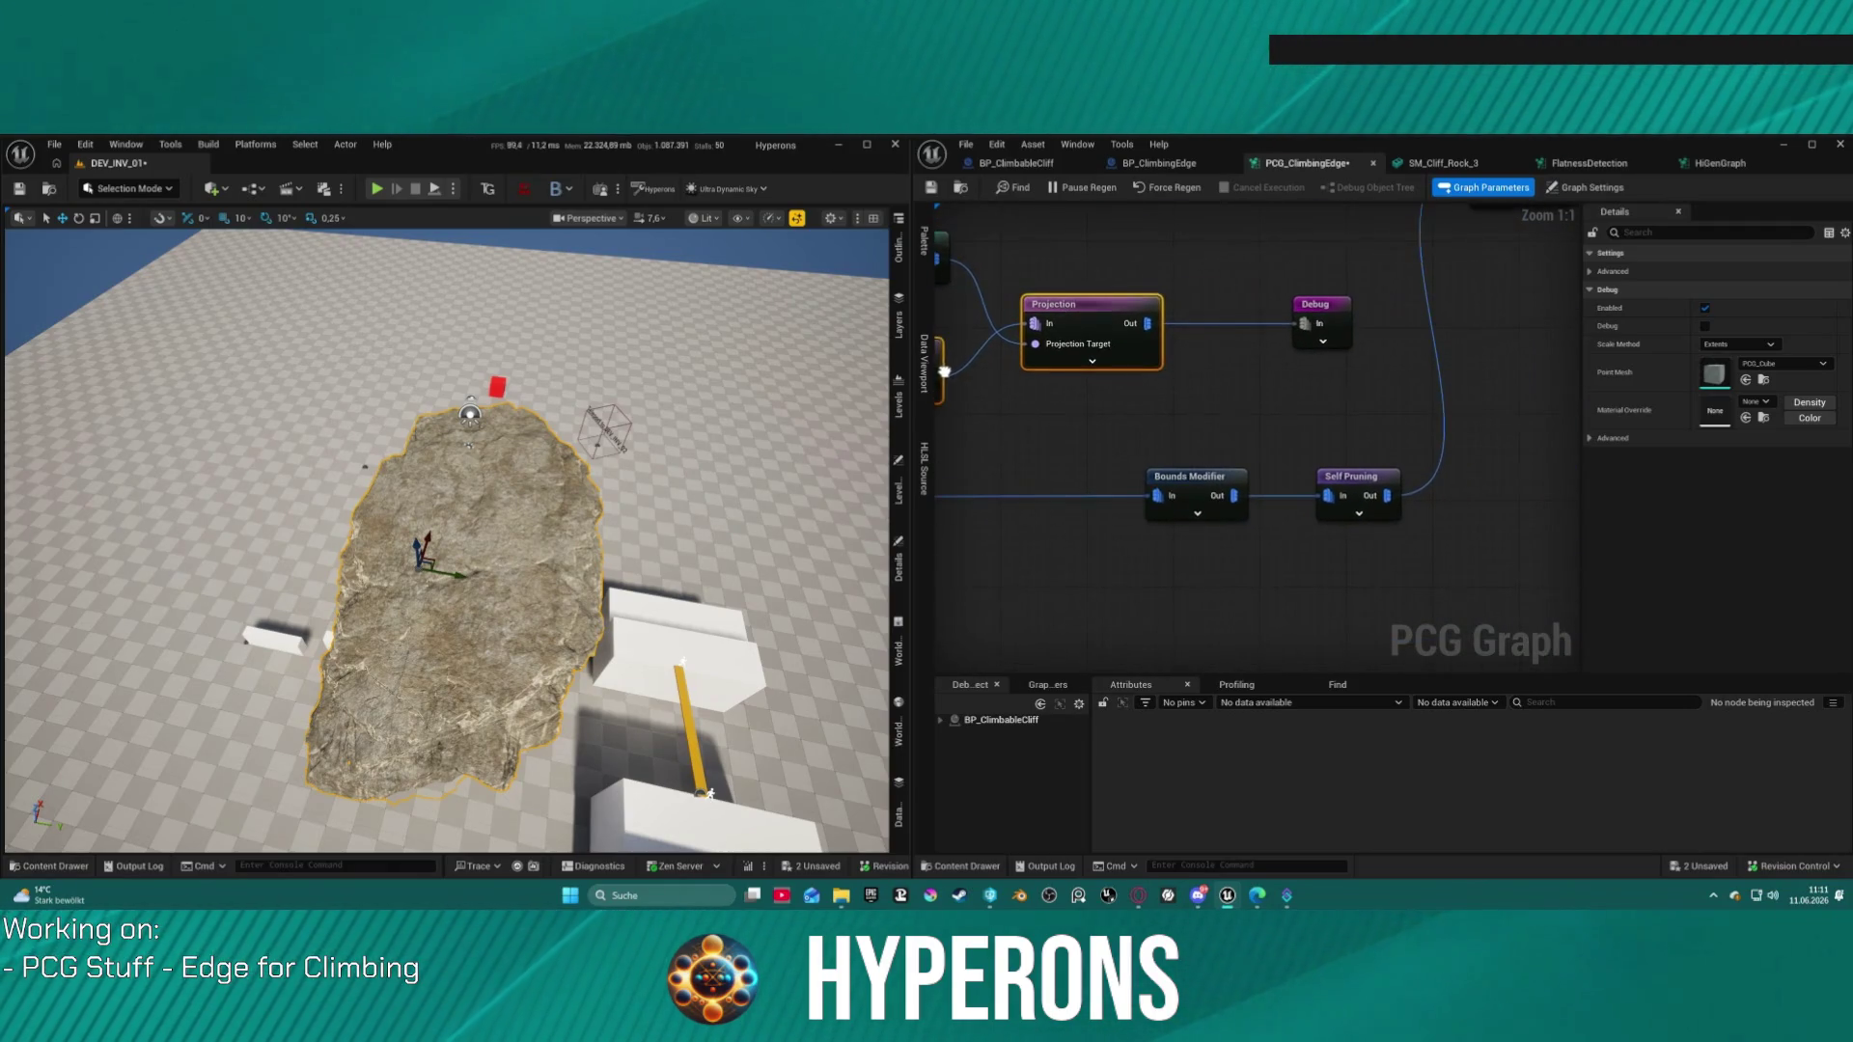
{"action": "mouse_move", "coordinate": [1099, 432]}
{"action": "left_mouse_down"}
{"action": "mouse_move", "coordinate": [1162, 405]}
{"action": "mouse_move", "coordinate": [1063, 345]}
{"action": "mouse_move", "coordinate": [1090, 402]}
{"action": "left_mouse_up"}
{"action": "left_click_drag", "start_coordinate": [1036, 485], "coordinate": [1312, 523]}
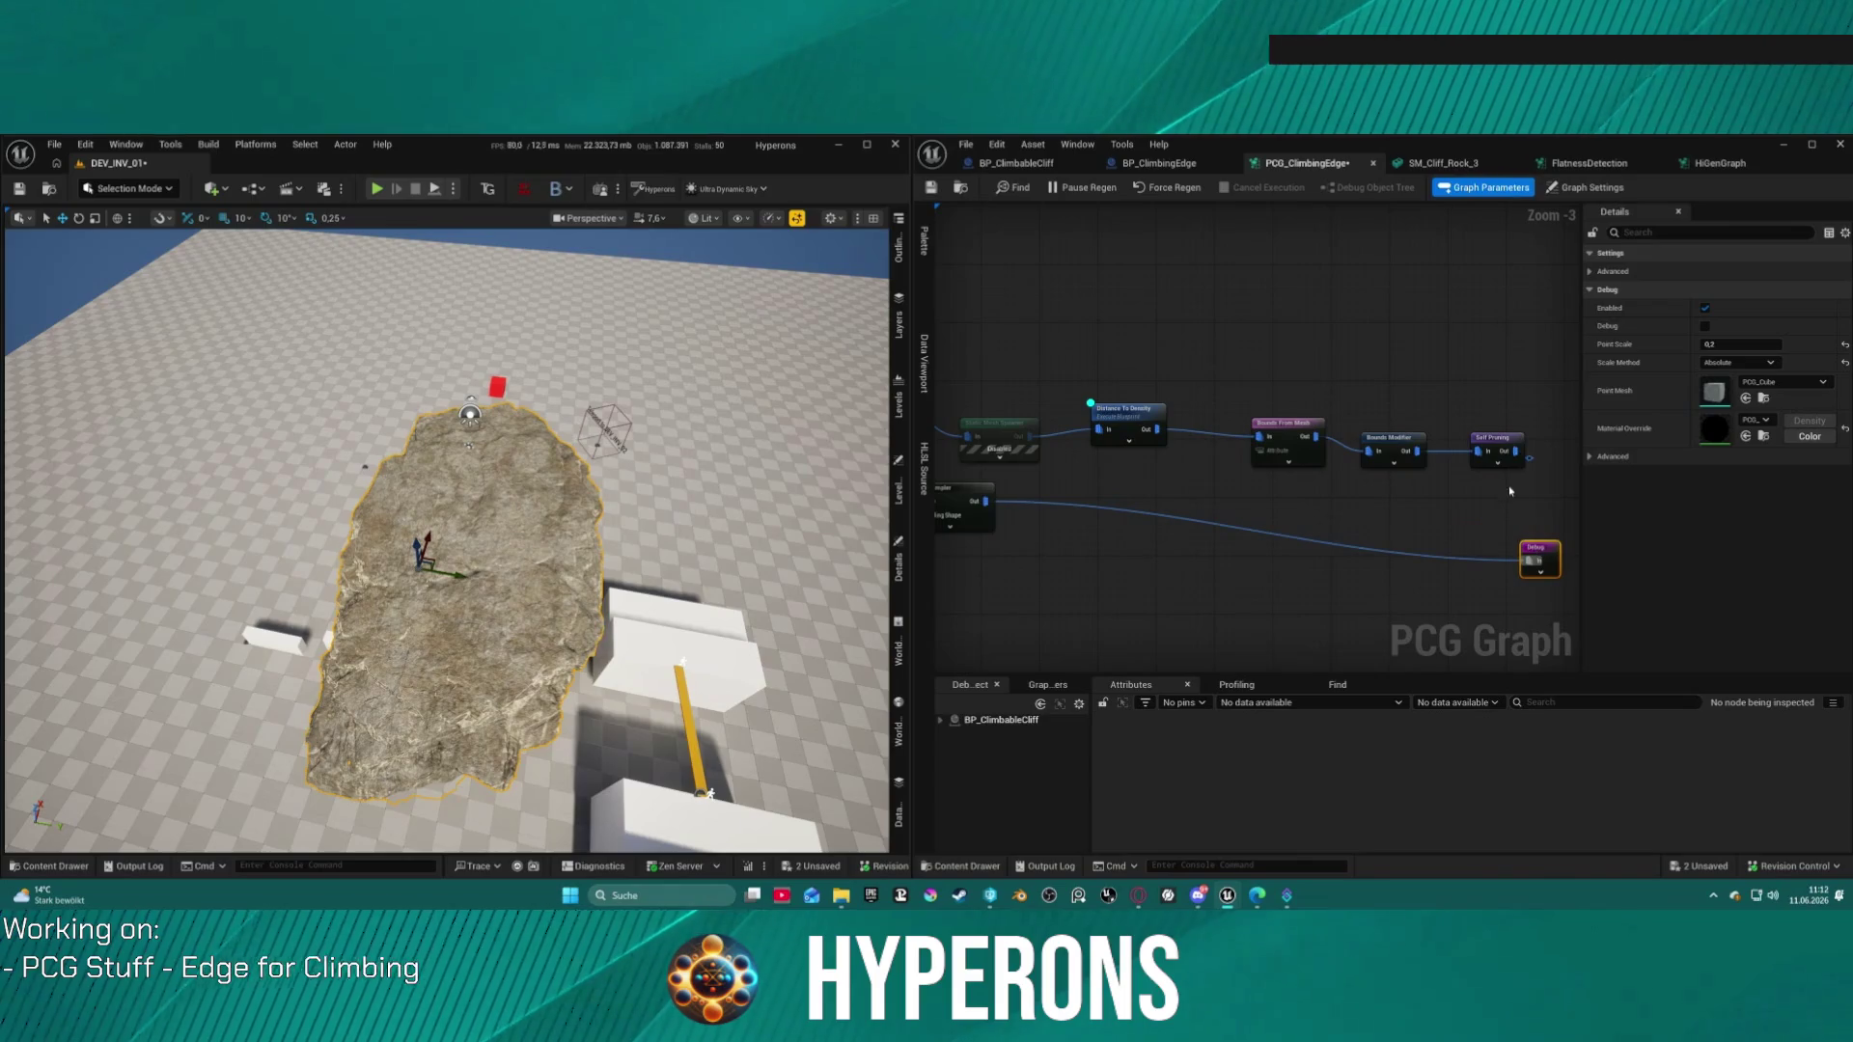
{"action": "left_click_drag", "start_coordinate": [1532, 459], "coordinate": [1528, 561]}
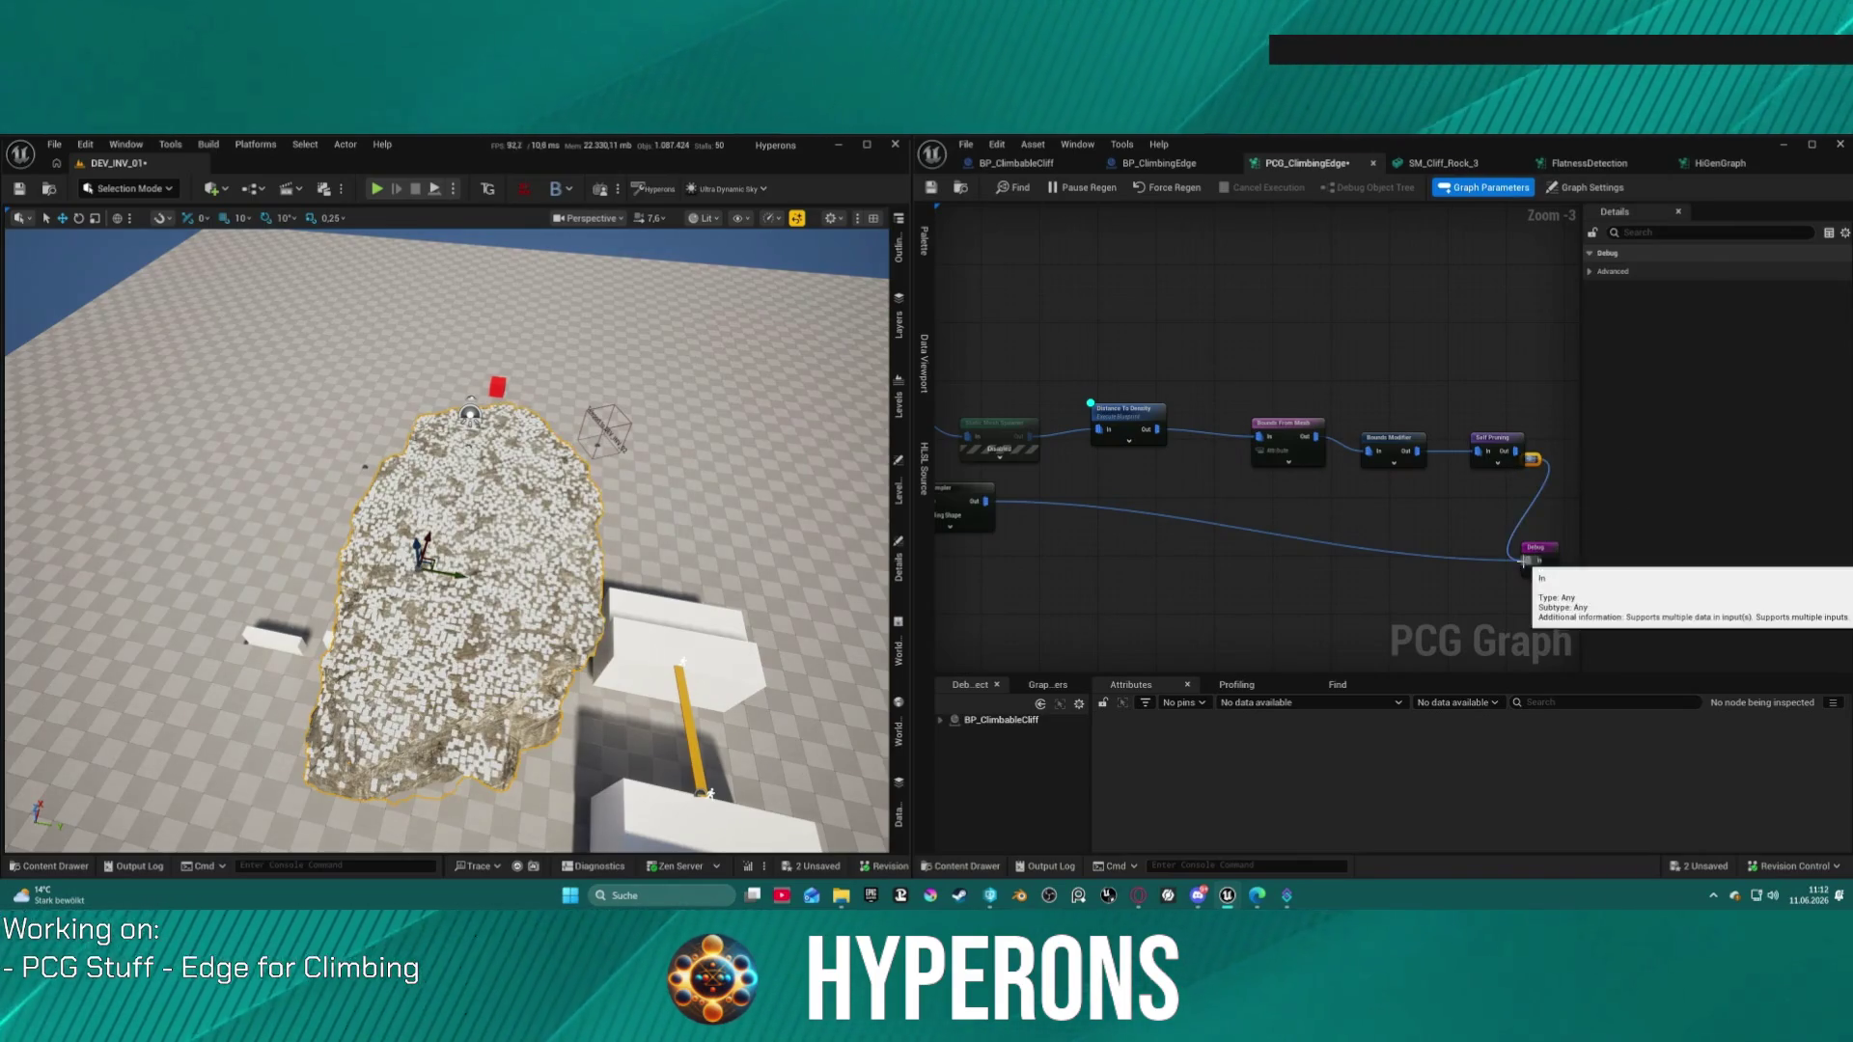
Step: Move the Create Spline and Spline Sampler nodes close to the Debug node
{"action": "left_click_drag", "start_coordinate": [995, 501], "coordinate": [1273, 504]}
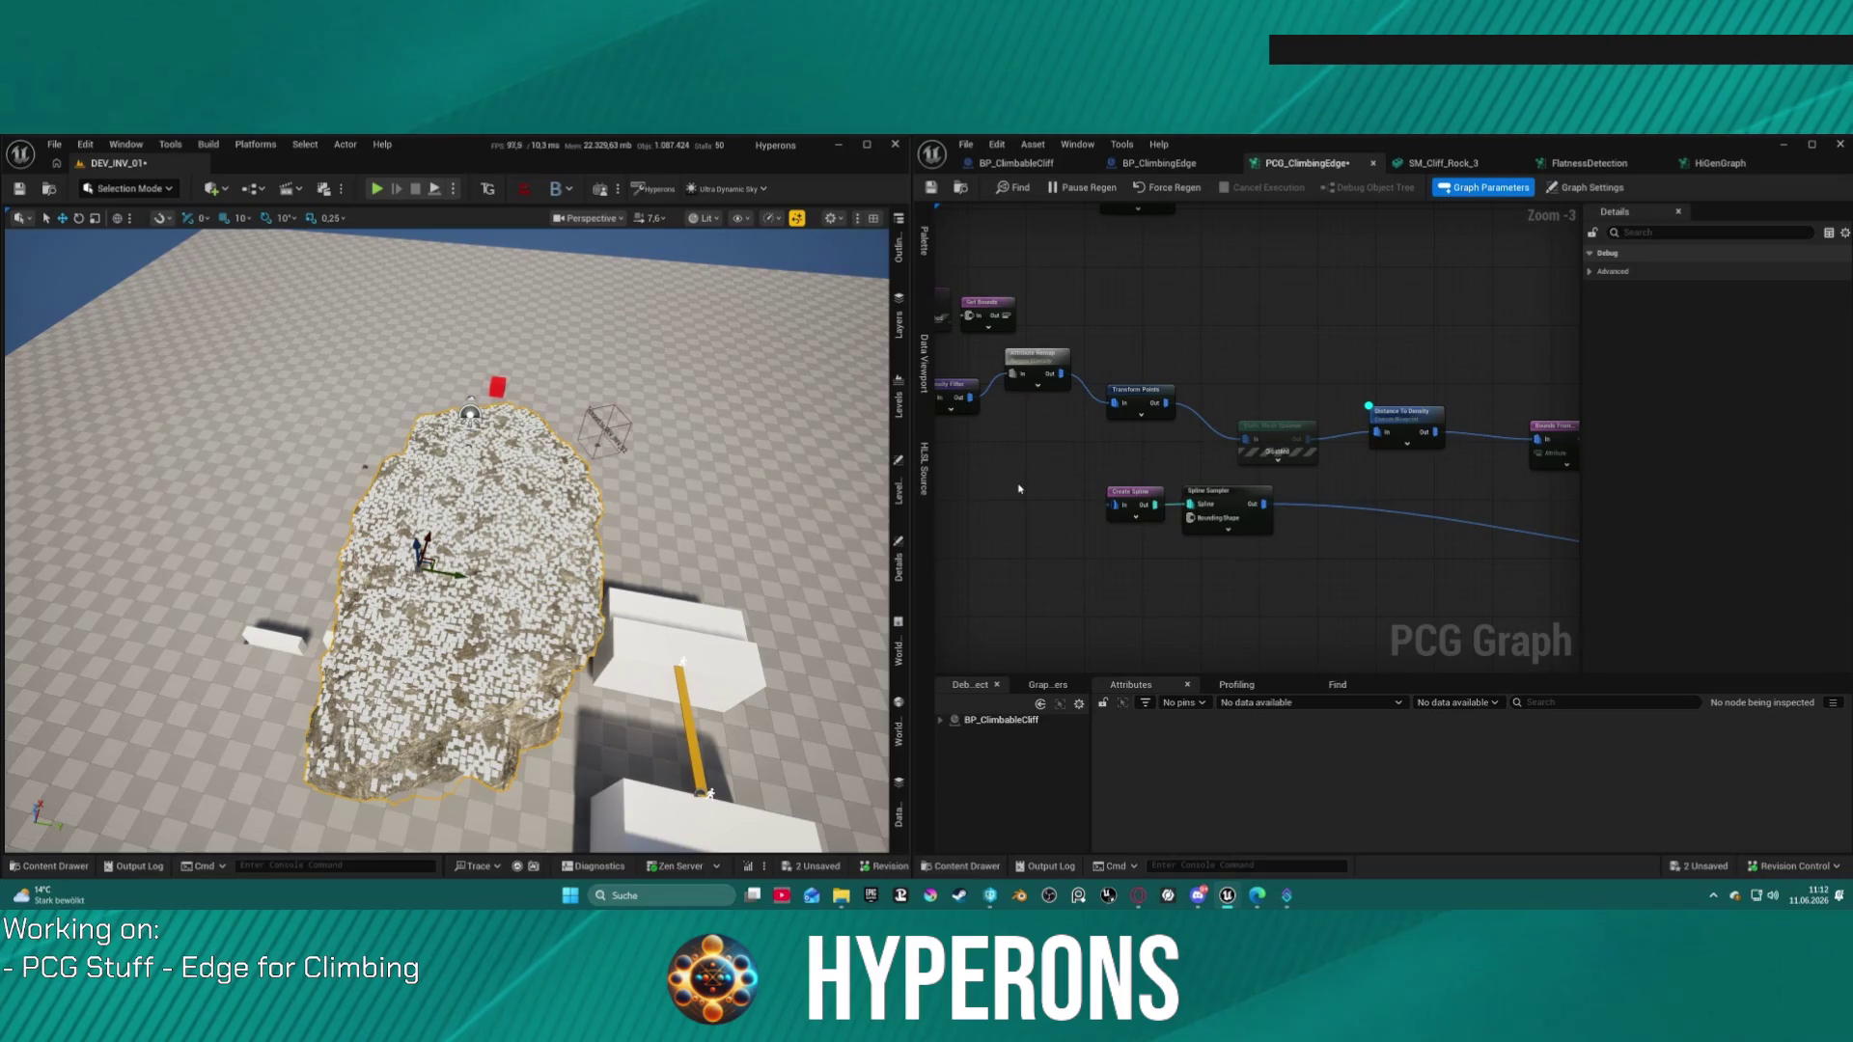
{"action": "left_click_drag", "start_coordinate": [1311, 565], "coordinate": [1313, 565]}
{"action": "mouse_move", "coordinate": [1231, 493]}
{"action": "left_mouse_down"}
{"action": "mouse_move", "coordinate": [1196, 526]}
{"action": "mouse_move", "coordinate": [1245, 488]}
{"action": "left_mouse_up"}
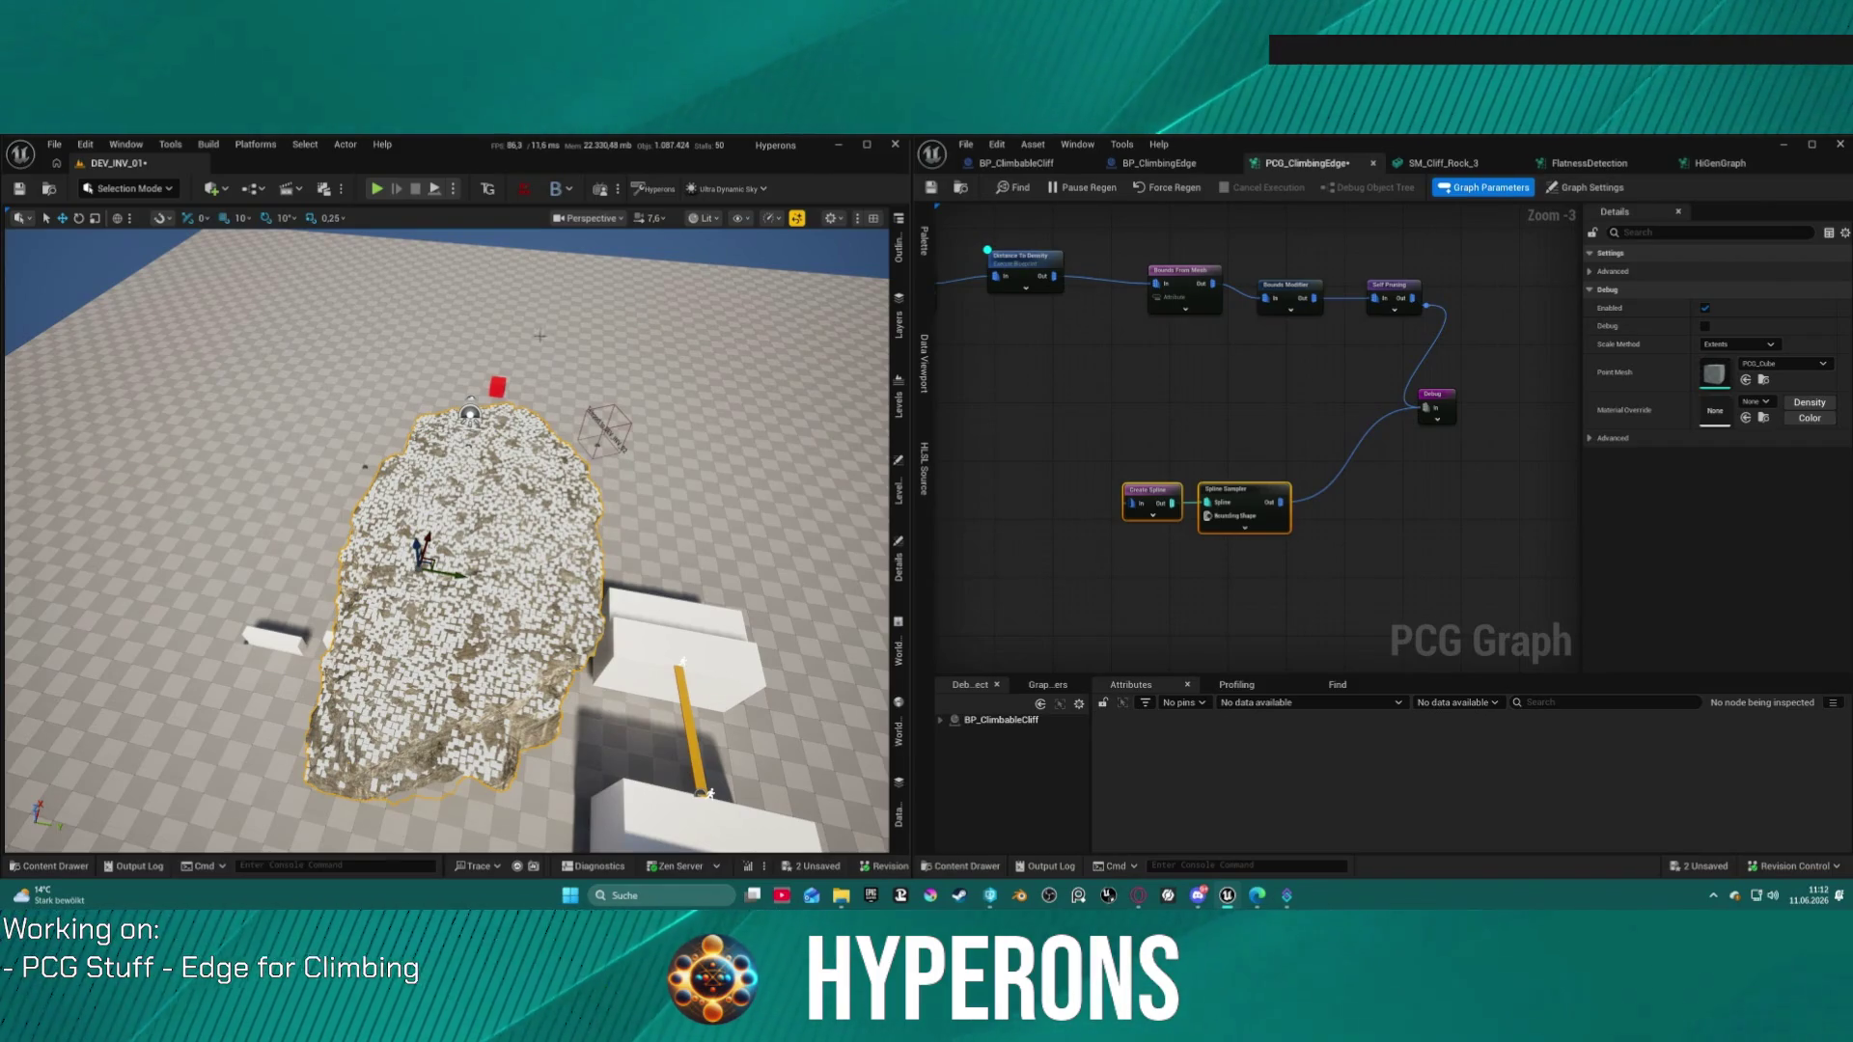
{"action": "mouse_move", "coordinate": [1142, 314]}
{"action": "left_mouse_down"}
{"action": "mouse_move", "coordinate": [1133, 385]}
{"action": "mouse_move", "coordinate": [1302, 528]}
{"action": "left_mouse_up"}
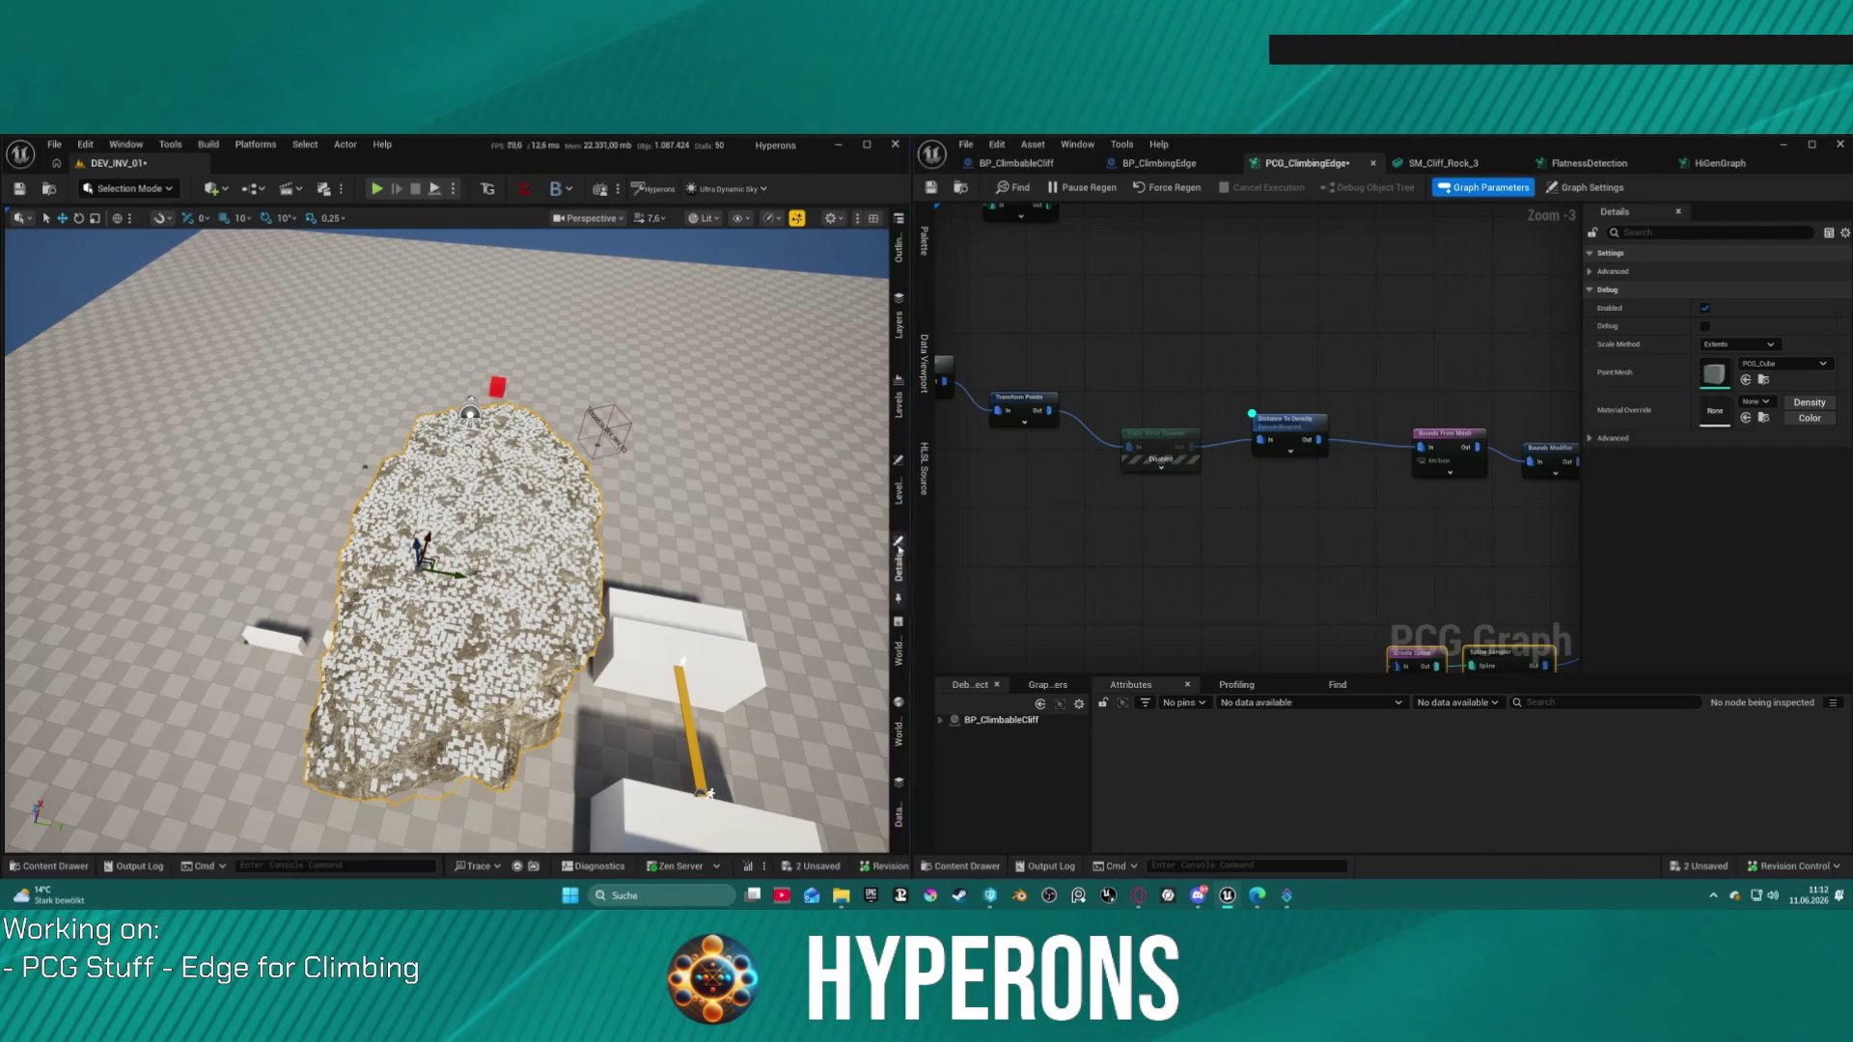
Step: Orbit and pull back the level view to see debug cubes covering the cliff rock
{"action": "mouse_move", "coordinate": [444, 540]}
{"action": "left_mouse_down"}
{"action": "mouse_move", "coordinate": [464, 463]}
{"action": "mouse_move", "coordinate": [444, 617]}
{"action": "left_mouse_up"}
{"action": "left_click_drag", "start_coordinate": [294, 663], "coordinate": [569, 626]}
{"action": "mouse_move", "coordinate": [473, 535]}
{"action": "left_mouse_down"}
{"action": "mouse_move", "coordinate": [242, 564]}
{"action": "mouse_move", "coordinate": [453, 521]}
{"action": "mouse_move", "coordinate": [463, 501]}
{"action": "mouse_move", "coordinate": [483, 541]}
{"action": "mouse_move", "coordinate": [512, 533]}
{"action": "left_mouse_up"}
{"action": "scroll", "coordinate": [1427, 555], "scroll_direction": "down", "scroll_amount": 1}
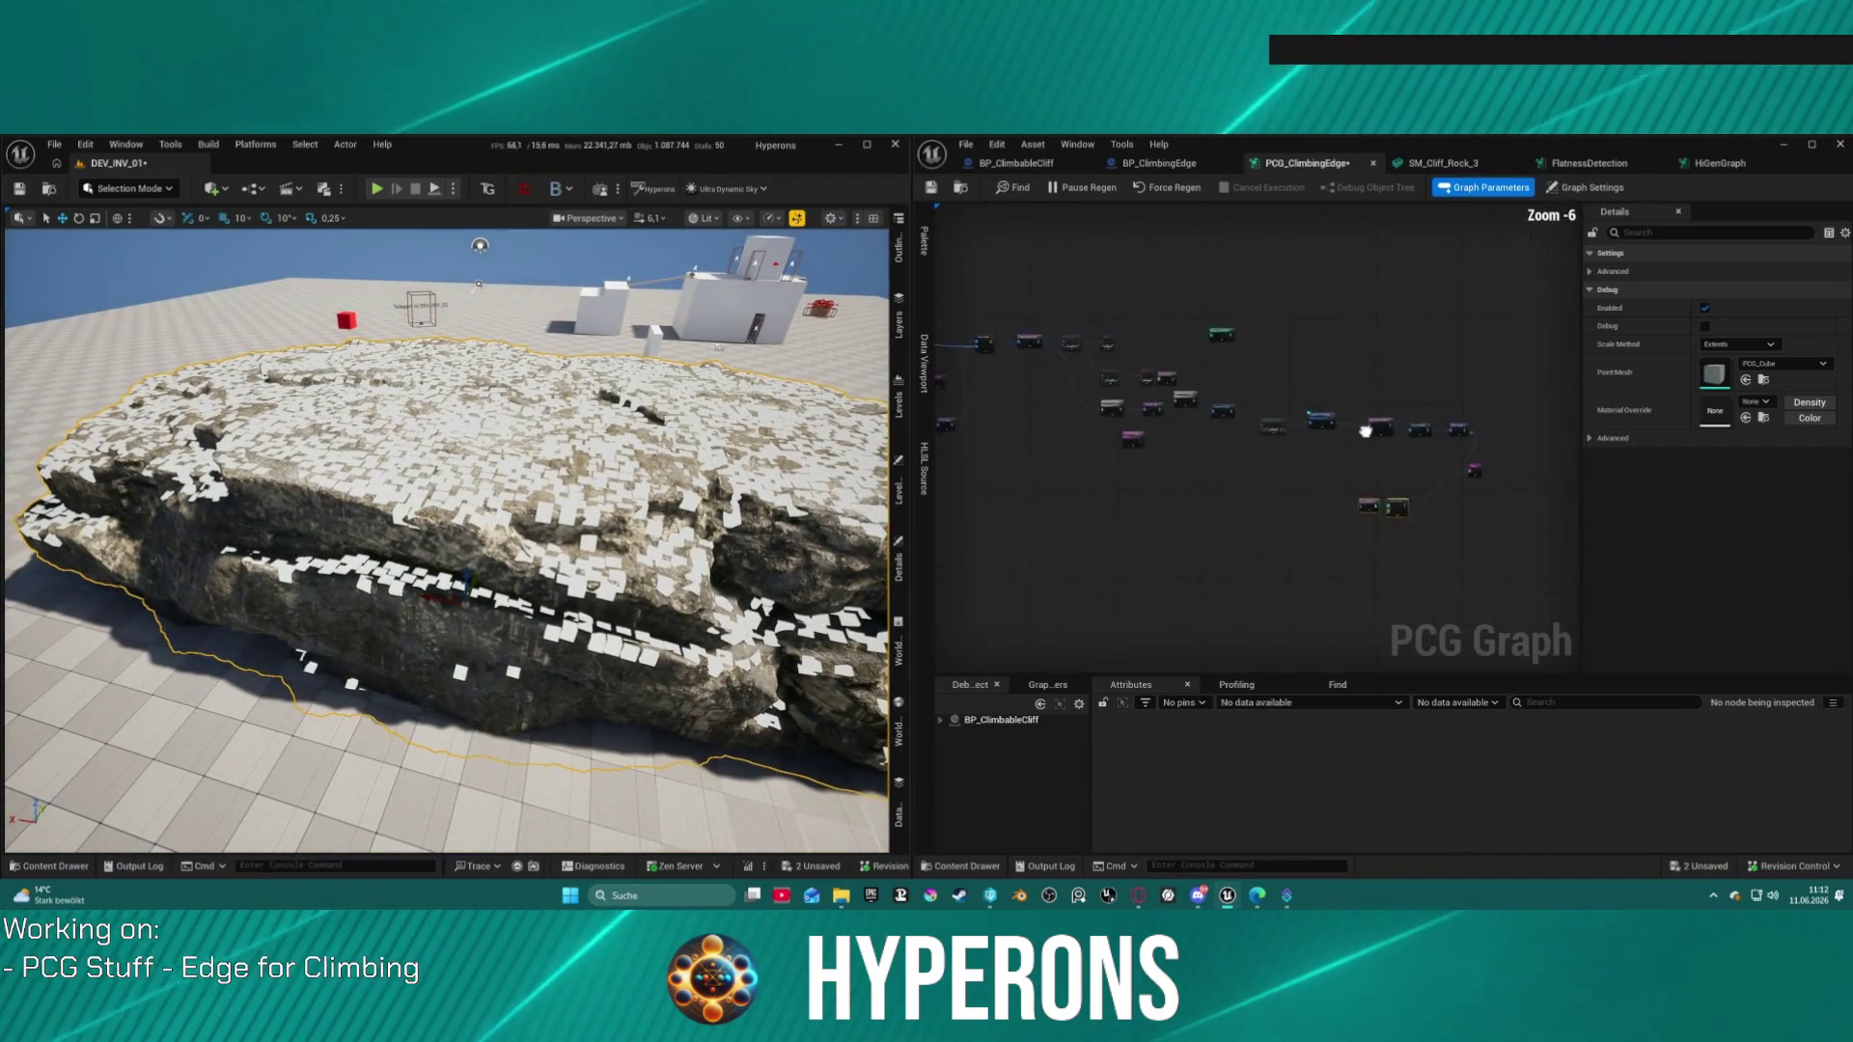
Step: Search the node menu for 'edge', then dismiss it without adding a node
{"action": "left_click_drag", "start_coordinate": [1427, 555], "coordinate": [1464, 462]}
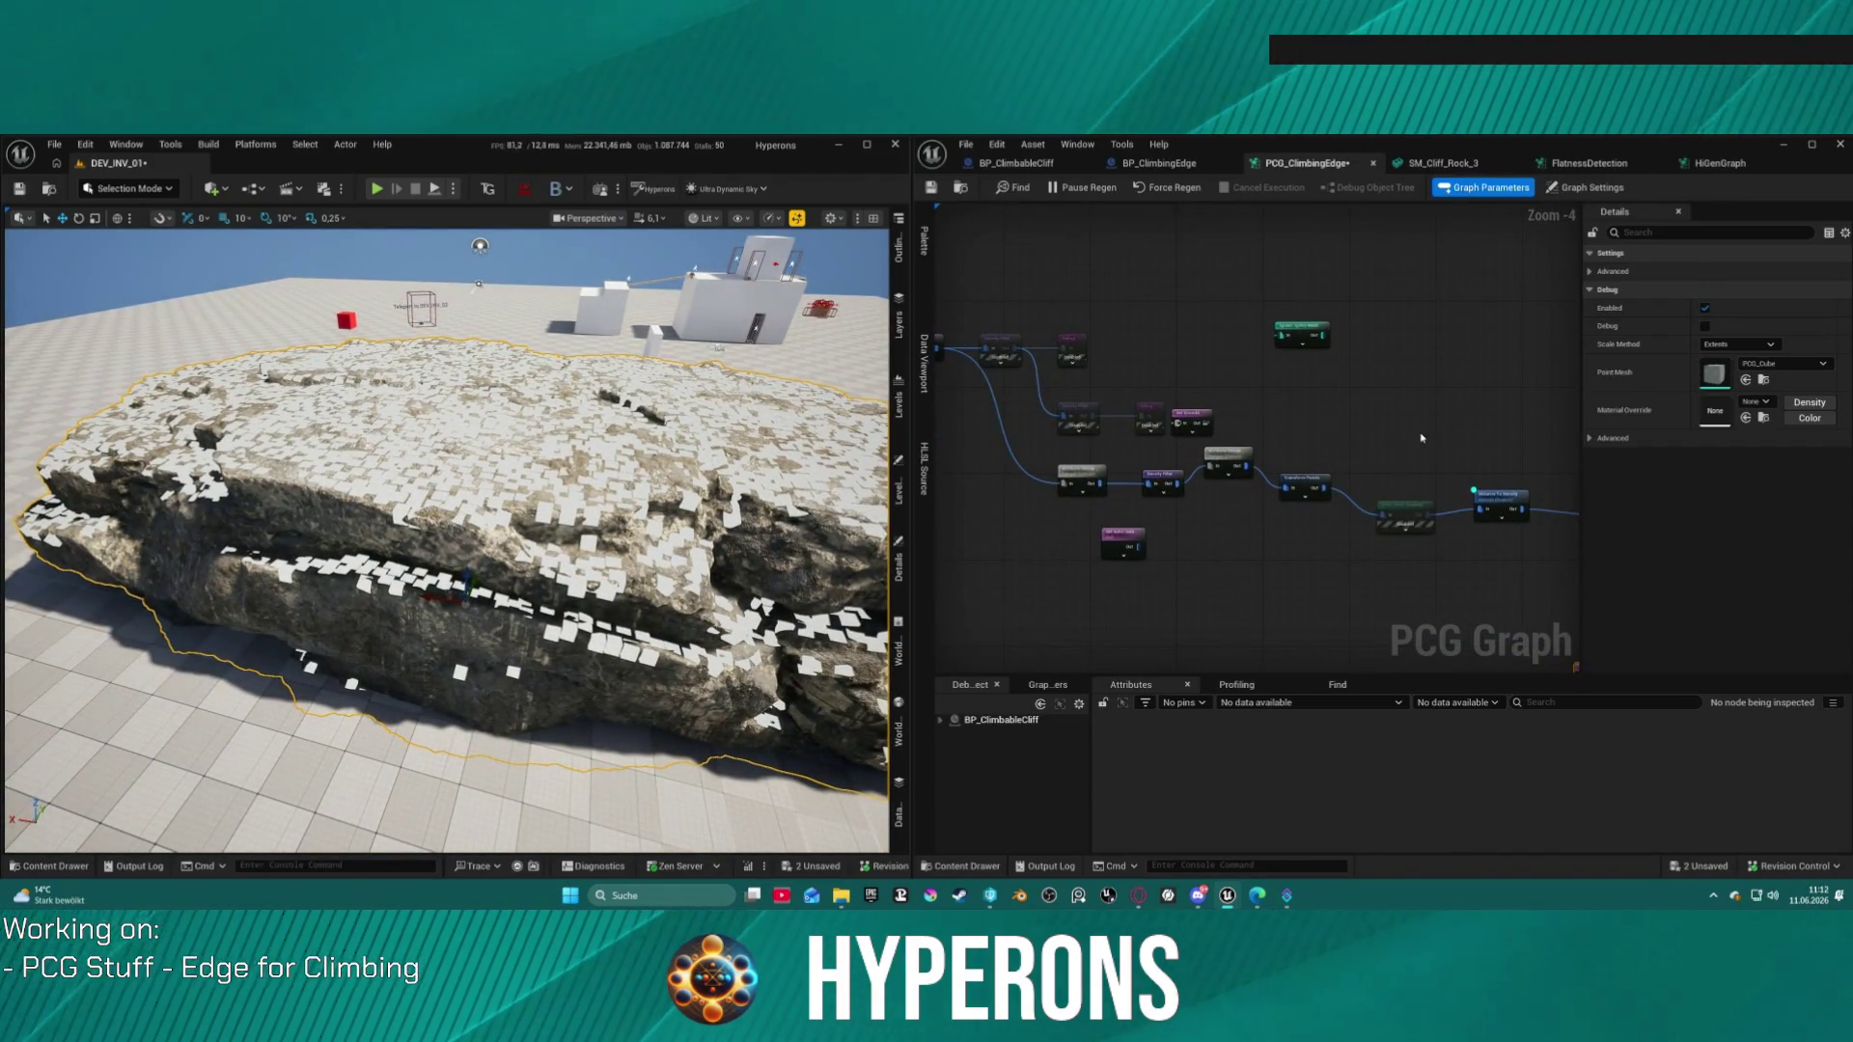
{"action": "right_click", "coordinate": [1421, 437]}
{"action": "type", "text": "edge"}
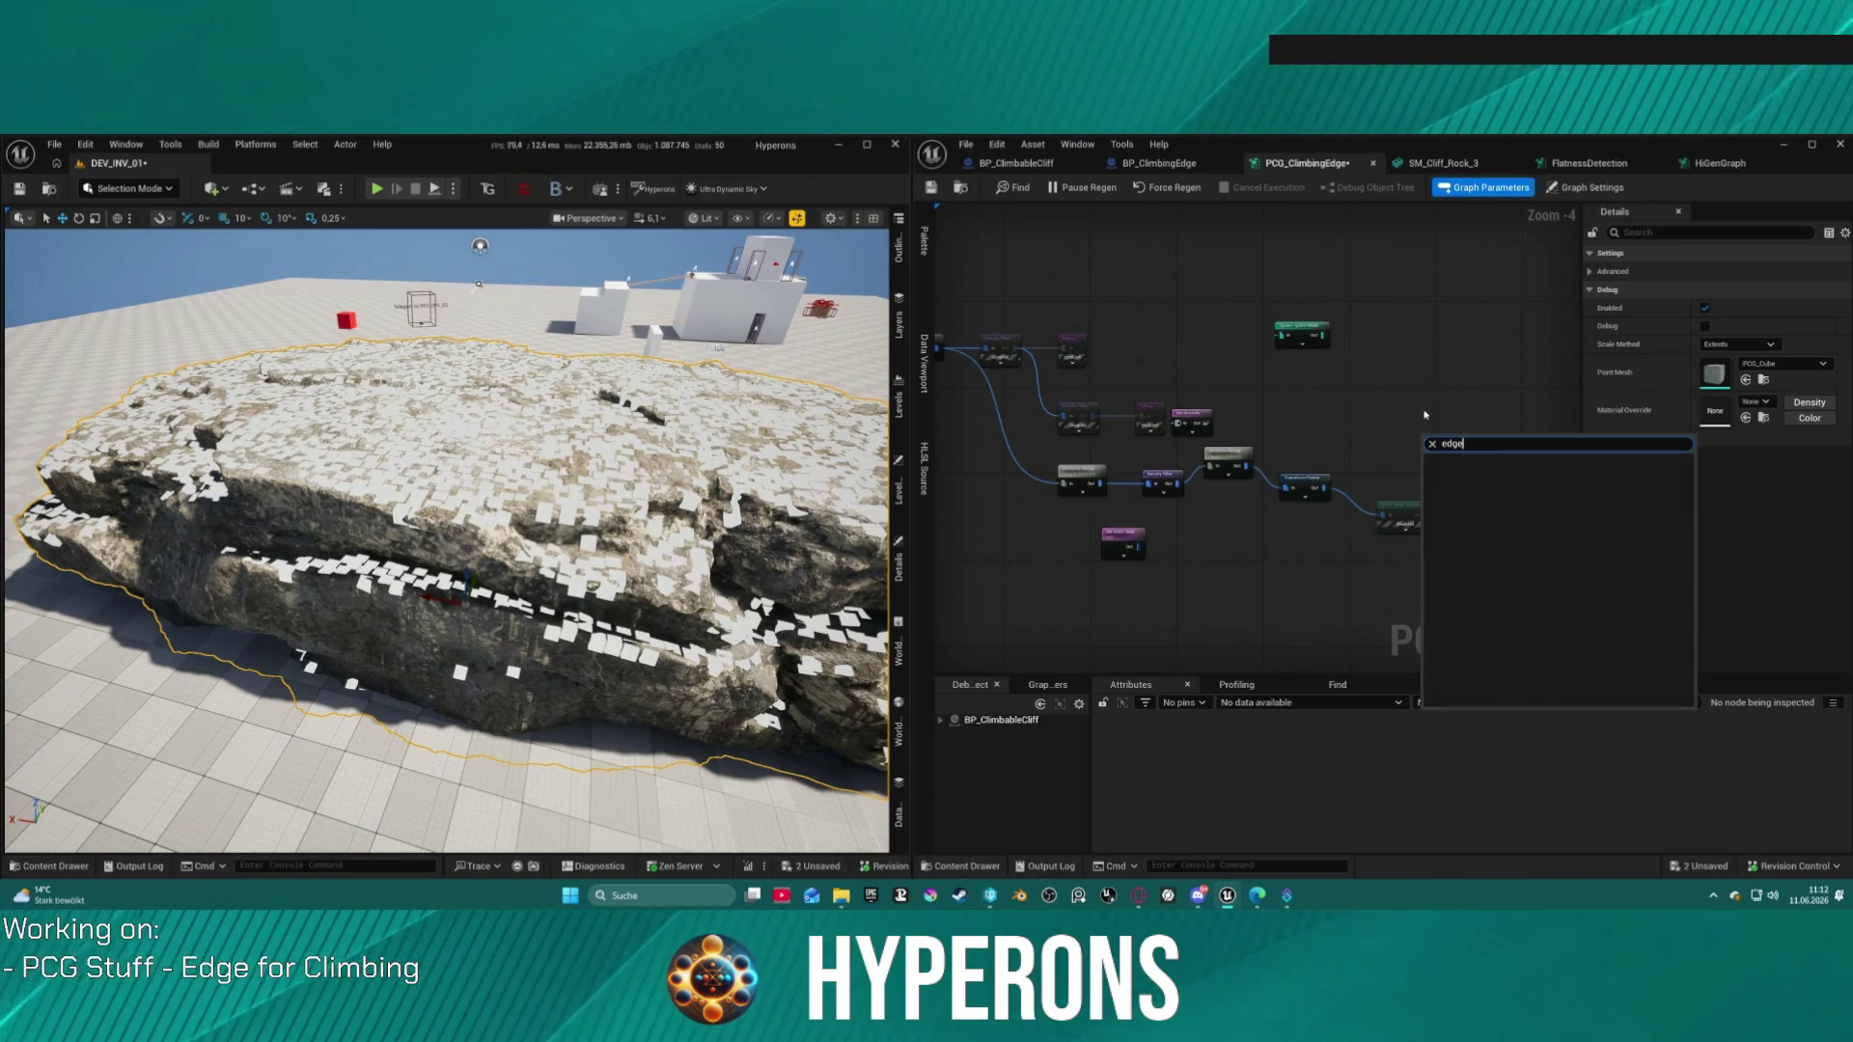
{"action": "left_click", "coordinate": [1425, 416]}
{"action": "scroll", "coordinate": [1240, 316], "scroll_direction": "up", "scroll_amount": 4}
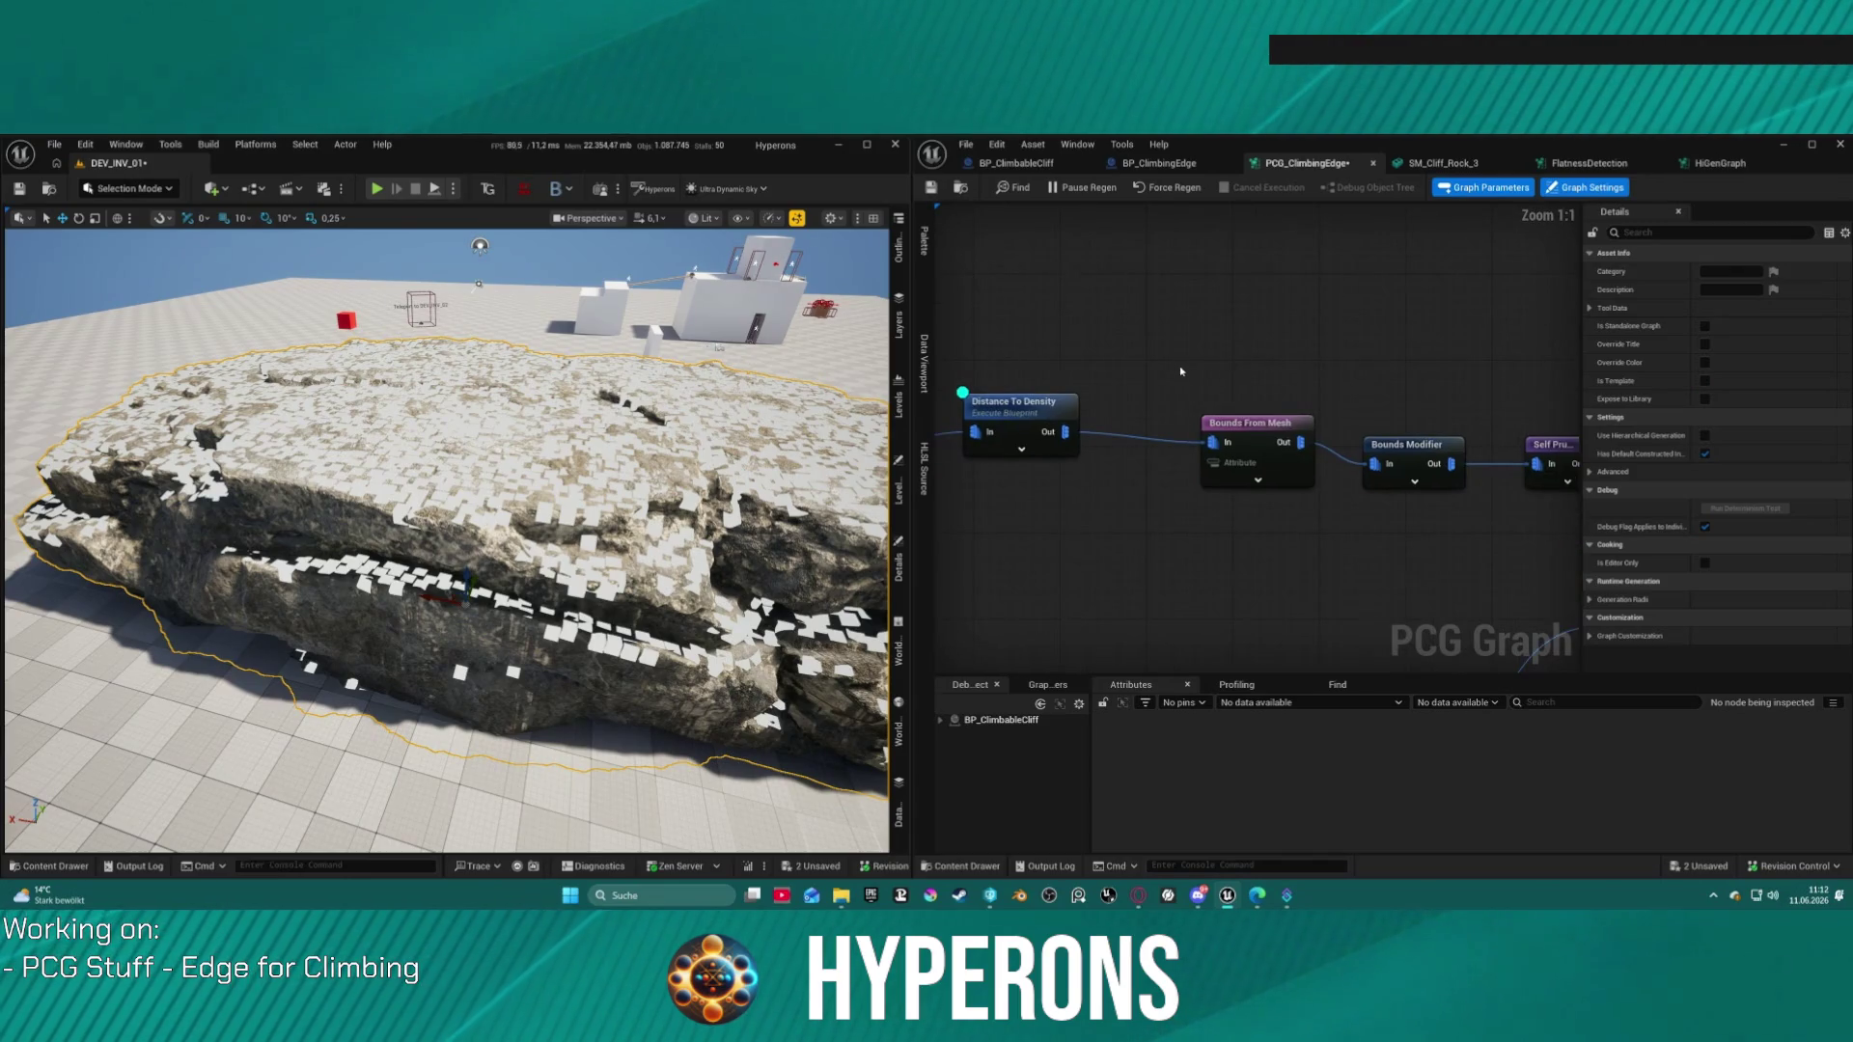
{"action": "left_click_drag", "start_coordinate": [1185, 372], "coordinate": [1438, 323]}
Step: Delete Distance To Density, move Static Mesh Spawner aside, and wire Points Out to Bounds From Mesh
{"action": "left_click", "coordinate": [1329, 377]}
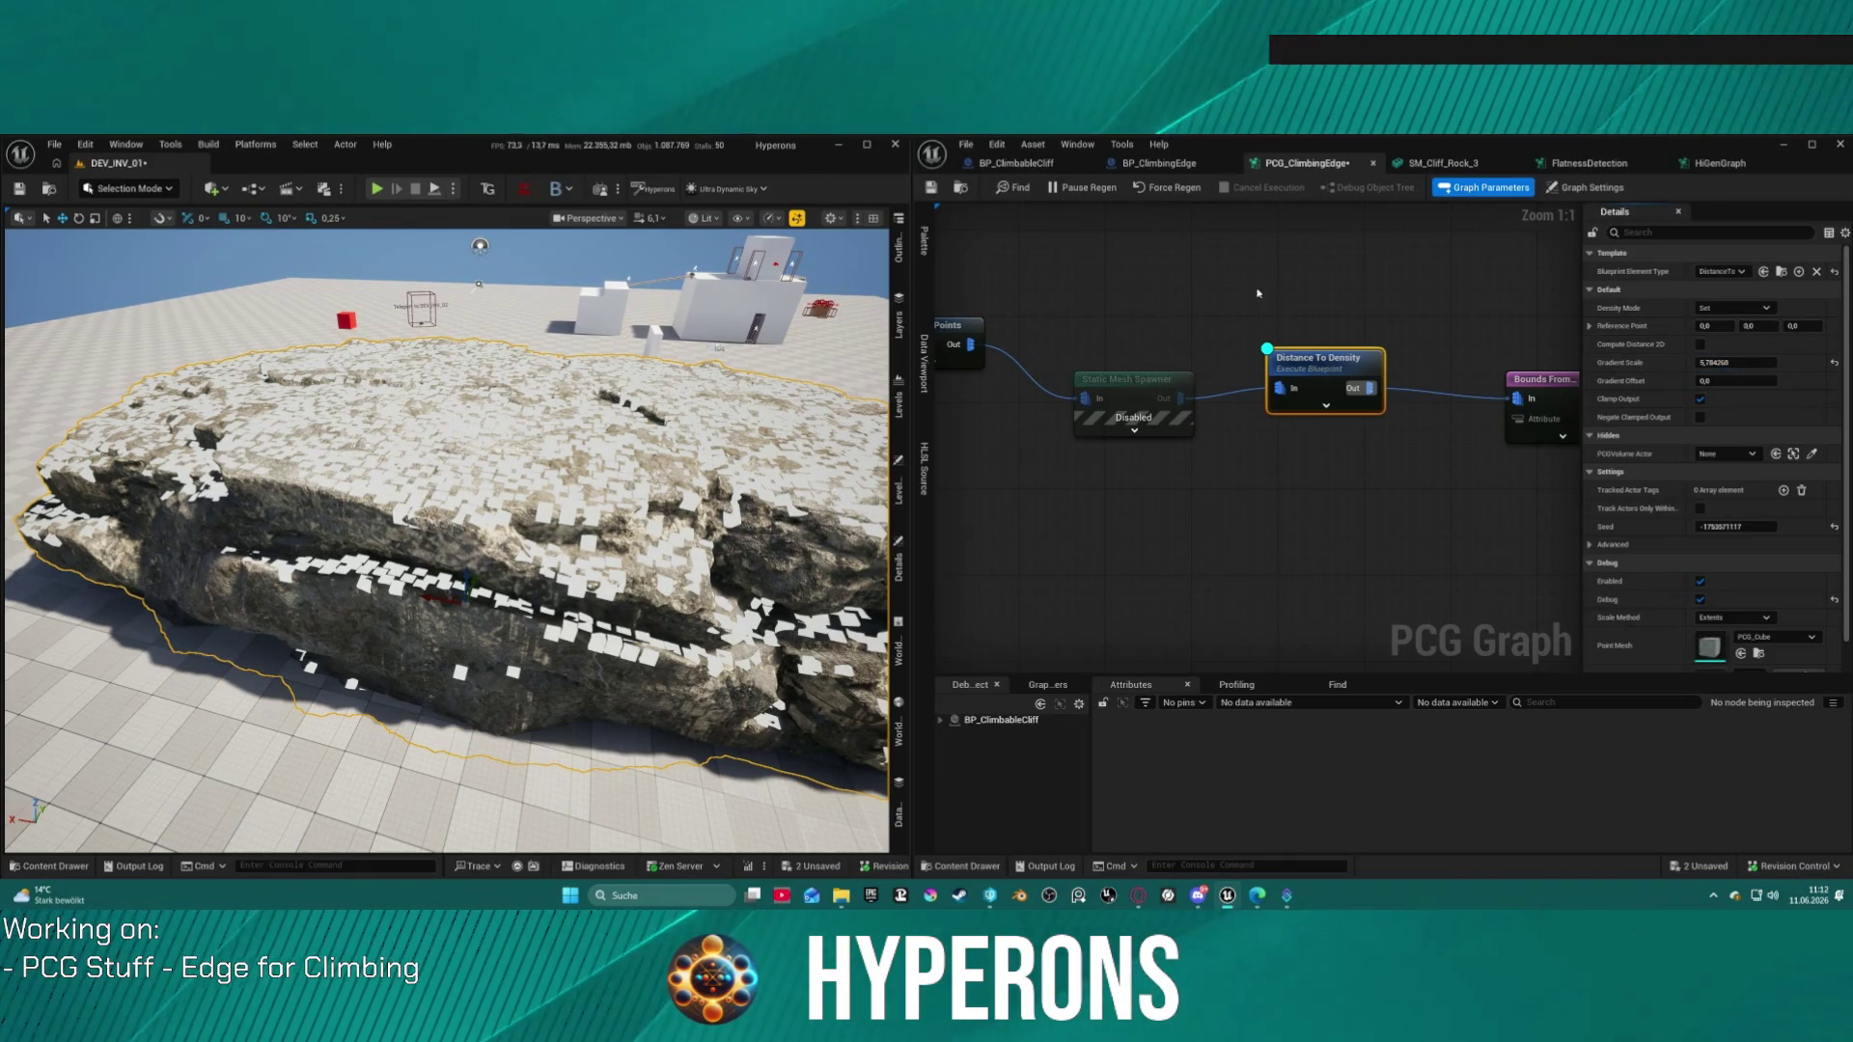
{"action": "key", "text": "Delete"}
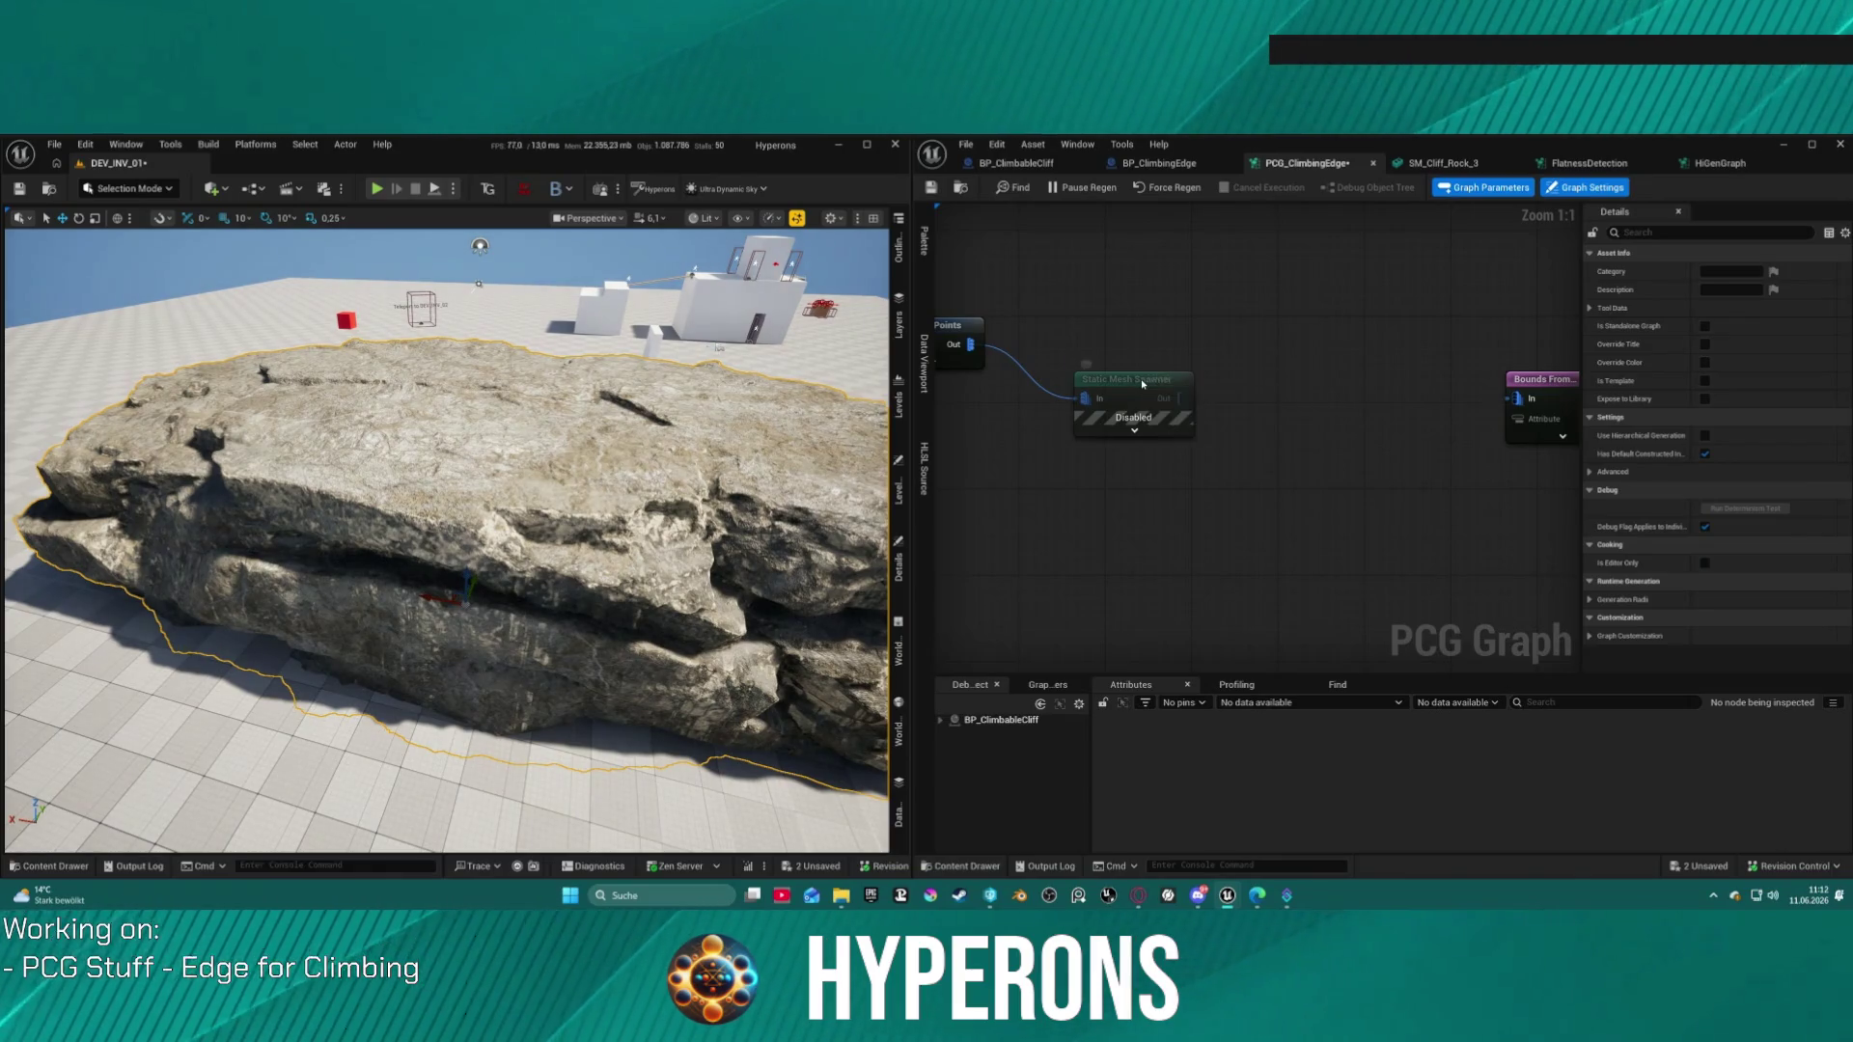
{"action": "left_click", "coordinate": [1156, 379]}
{"action": "mouse_move", "coordinate": [1155, 378]}
{"action": "left_mouse_down"}
{"action": "mouse_move", "coordinate": [1361, 402]}
{"action": "mouse_move", "coordinate": [1336, 510]}
{"action": "mouse_move", "coordinate": [1306, 514]}
{"action": "left_mouse_up"}
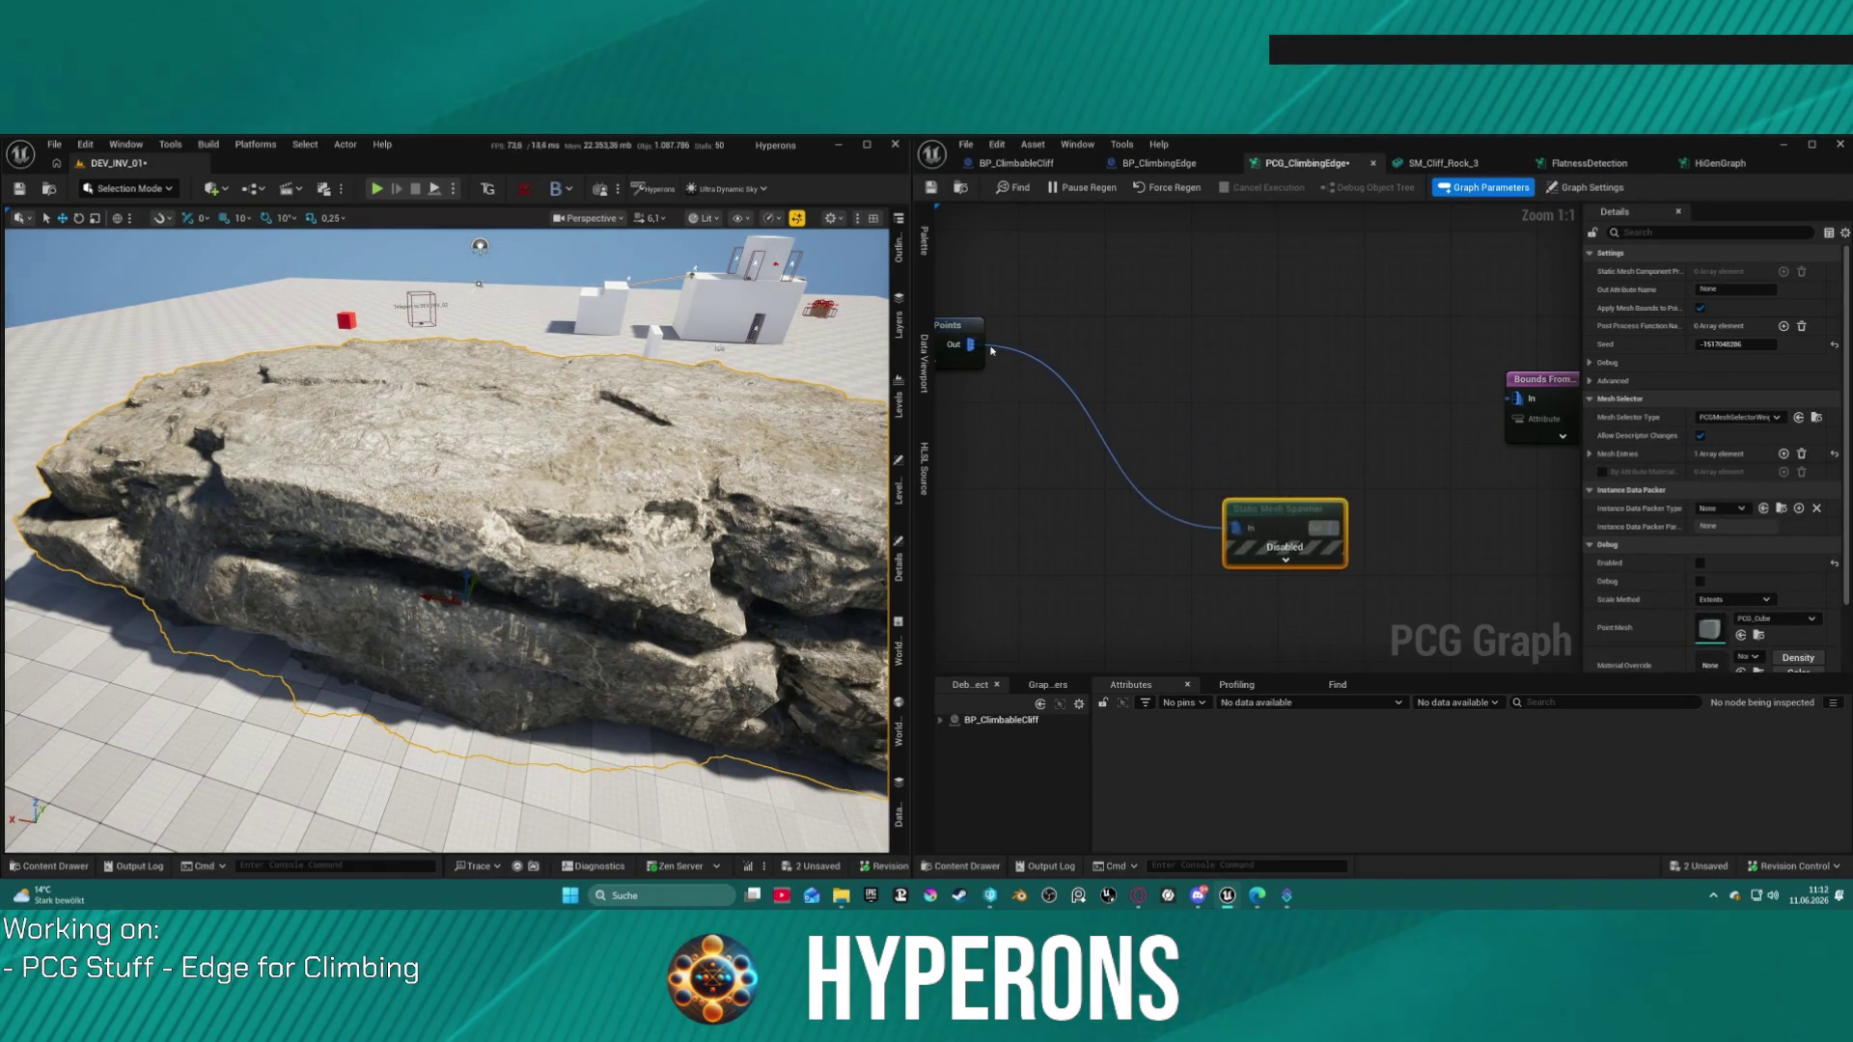
{"action": "left_click_drag", "start_coordinate": [970, 345], "coordinate": [1201, 357]}
{"action": "mouse_move", "coordinate": [1507, 400]}
{"action": "left_mouse_down"}
{"action": "mouse_move", "coordinate": [1314, 345]}
{"action": "mouse_move", "coordinate": [1107, 332]}
{"action": "left_mouse_up"}
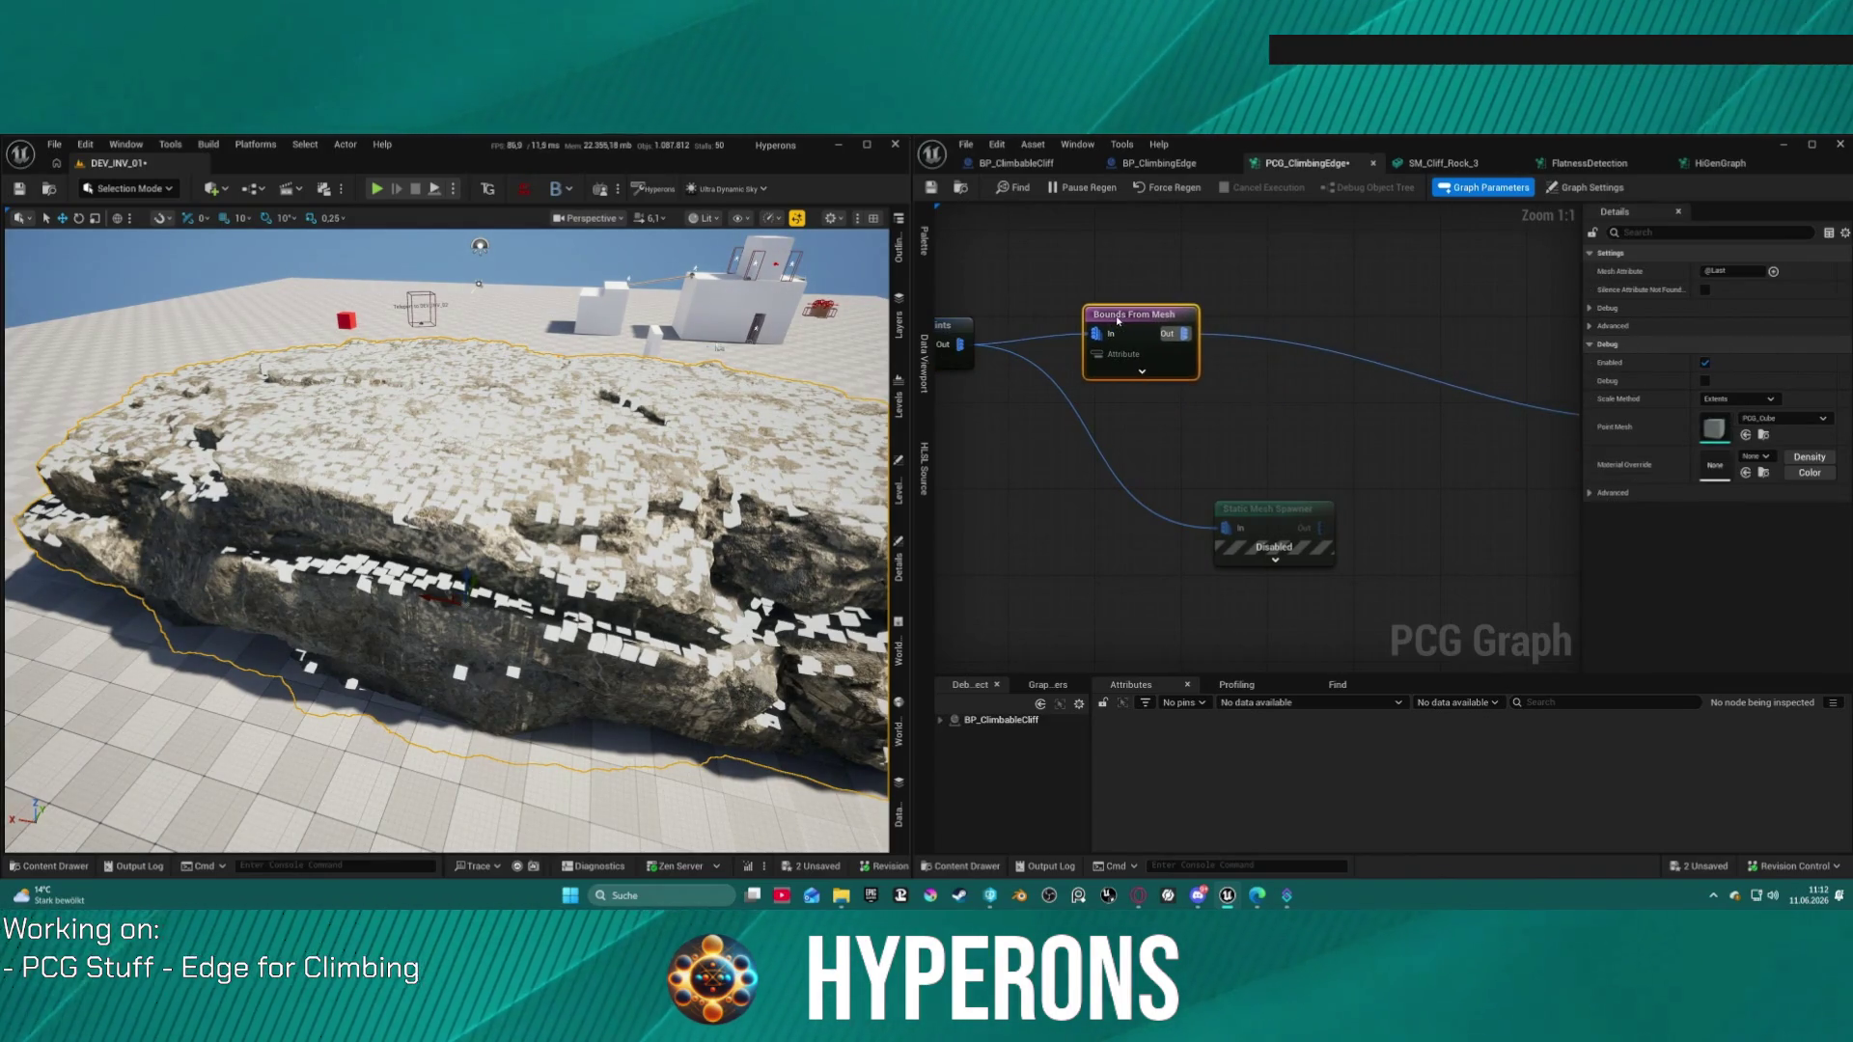
Step: Review the graph chain from Get Actor Data through Bounds Modifier to the spawner
{"action": "mouse_move", "coordinate": [1289, 431]}
{"action": "left_mouse_down"}
{"action": "mouse_move", "coordinate": [1105, 359]}
{"action": "mouse_move", "coordinate": [1534, 371]}
{"action": "mouse_move", "coordinate": [1533, 354]}
{"action": "mouse_move", "coordinate": [1474, 356]}
{"action": "left_mouse_up"}
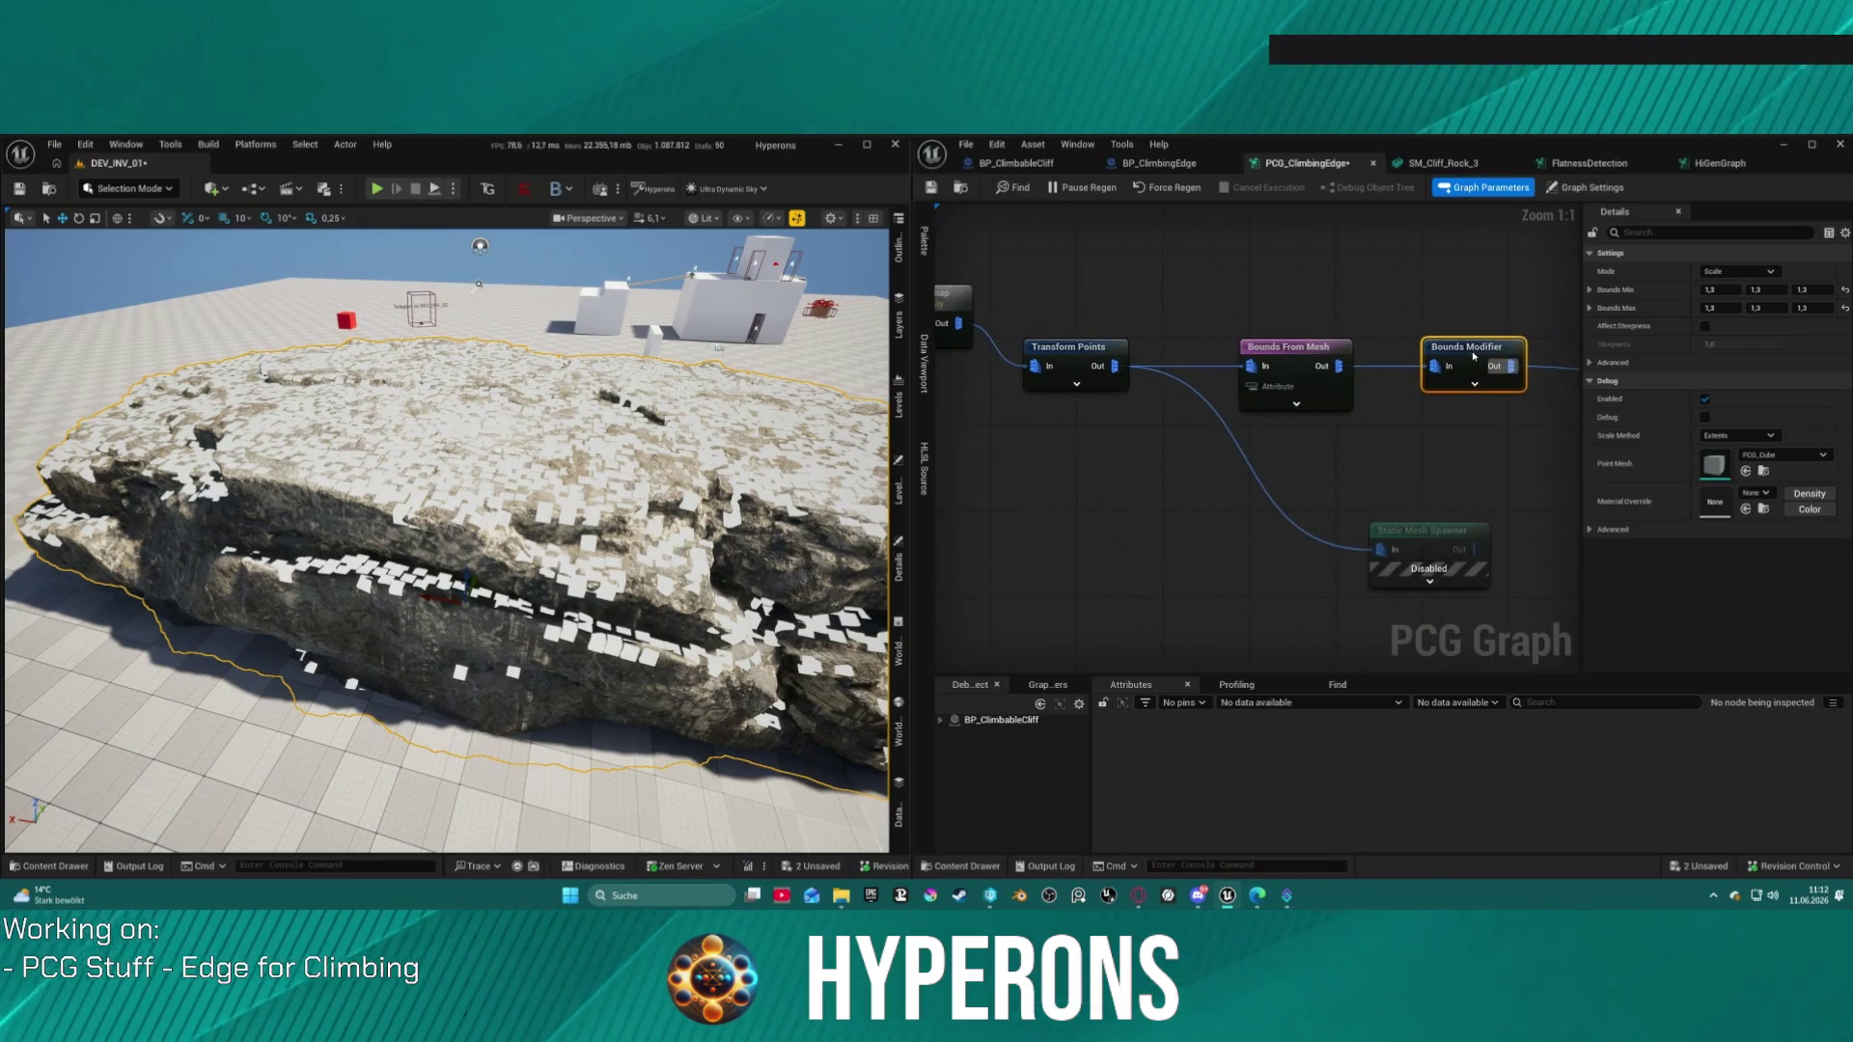
{"action": "left_click_drag", "start_coordinate": [1290, 321], "coordinate": [1492, 339]}
{"action": "left_click_drag", "start_coordinate": [1129, 342], "coordinate": [1379, 351]}
{"action": "left_click_drag", "start_coordinate": [1573, 321], "coordinate": [890, 315]}
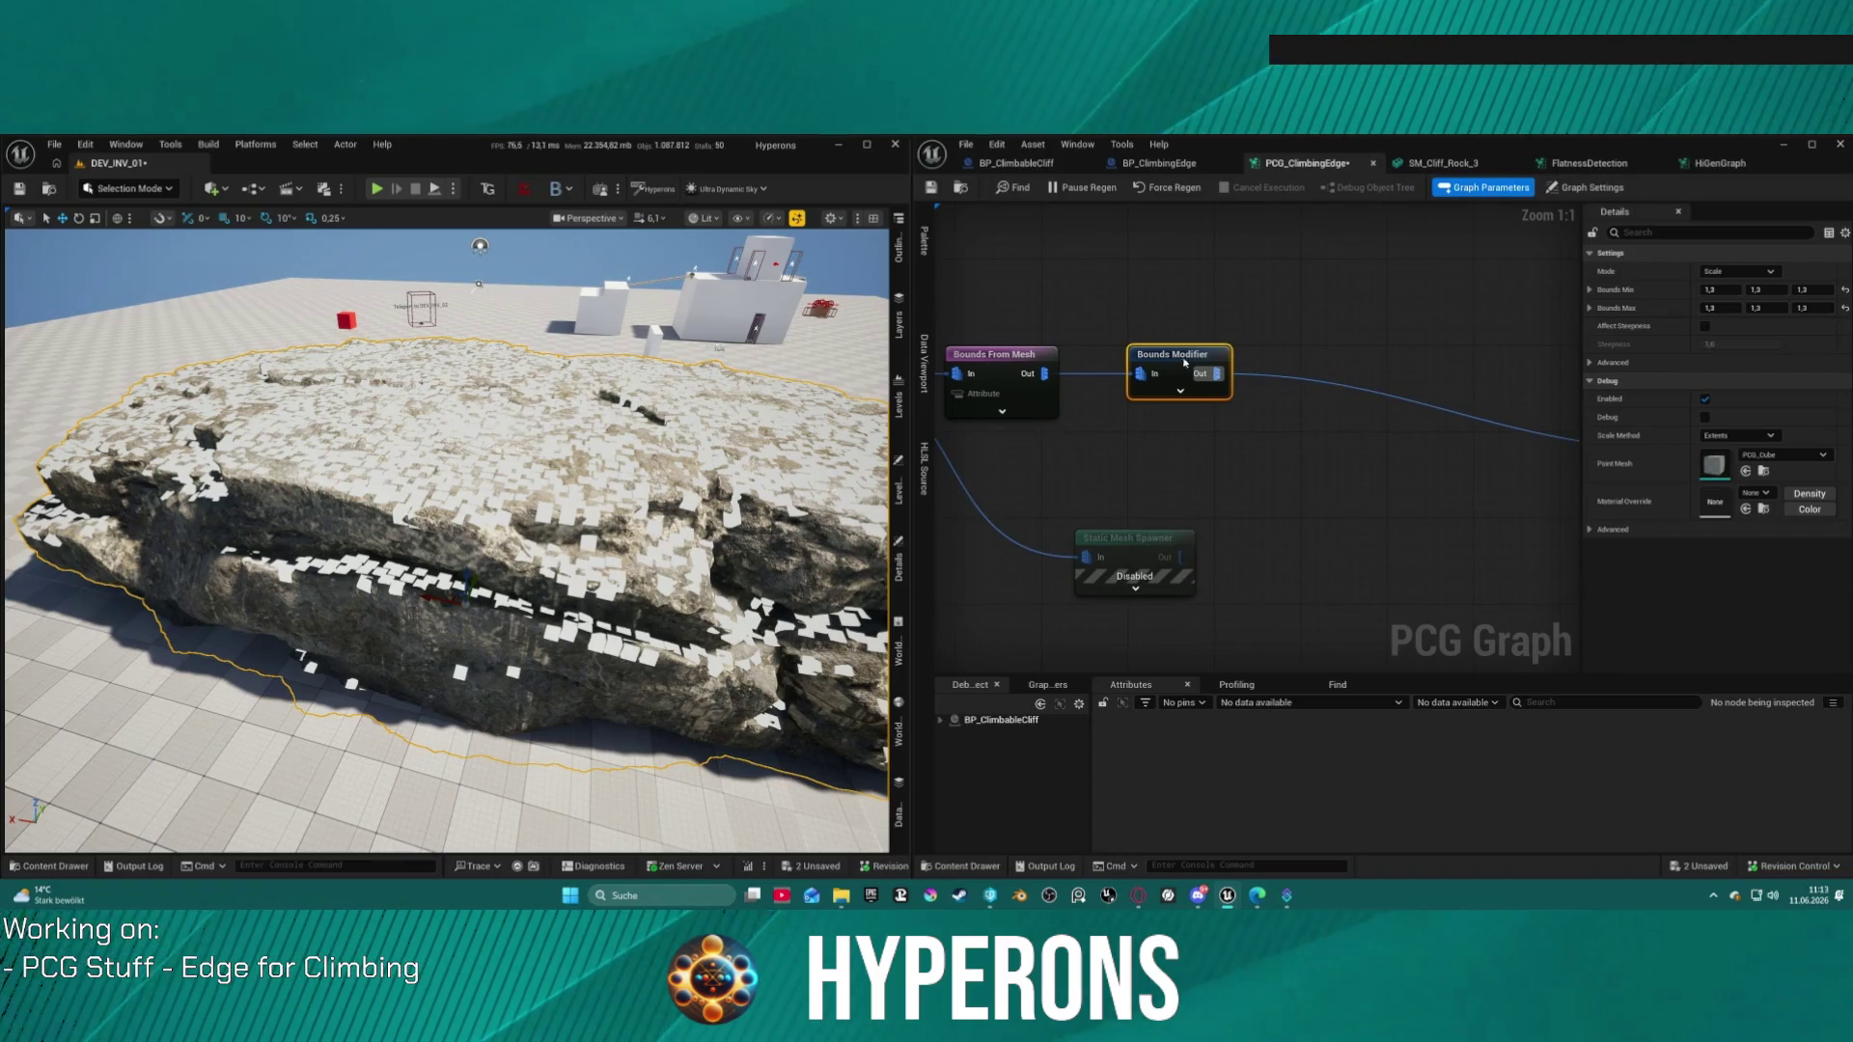
{"action": "right_click", "coordinate": [1271, 382]}
{"action": "left_click", "coordinate": [1271, 386]}
{"action": "scroll", "coordinate": [1271, 386], "scroll_direction": "down", "scroll_amount": 5}
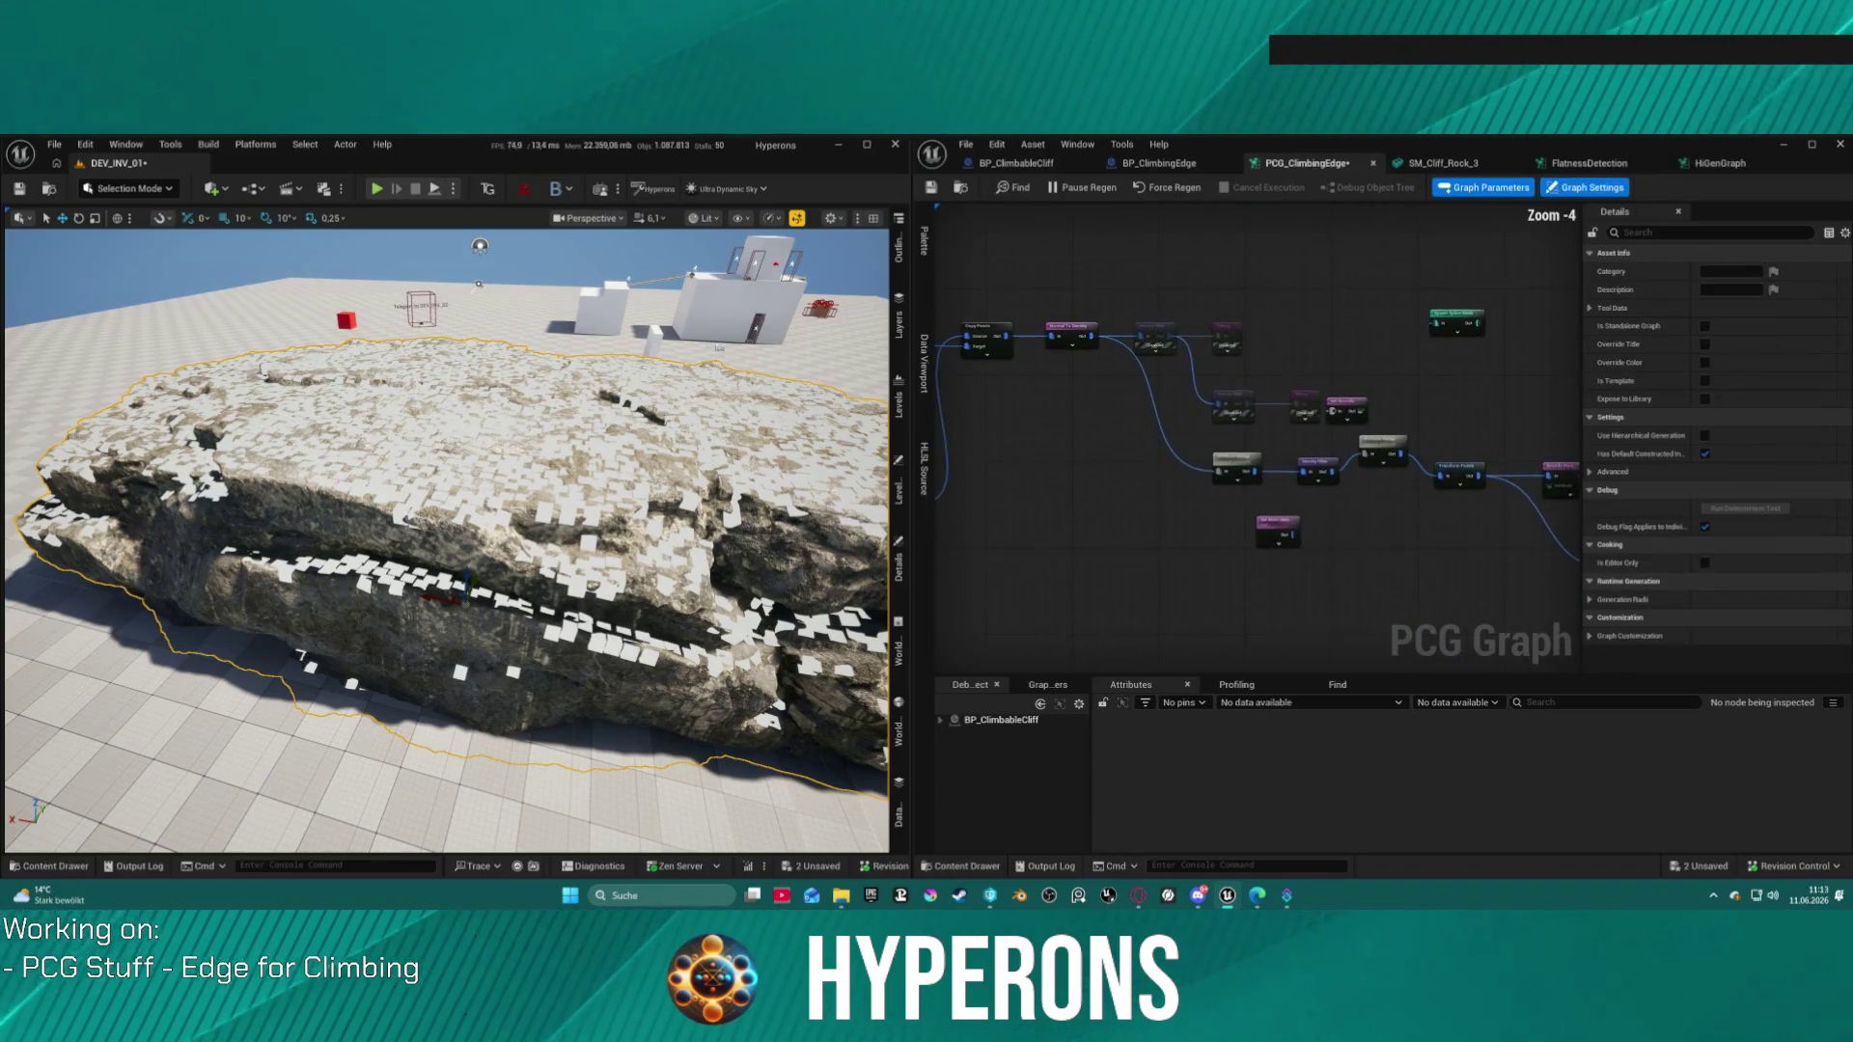
Step: Set the lower Density Filter's Lower Bound to about 0.40
{"action": "scroll", "coordinate": [999, 328], "scroll_direction": "up", "scroll_amount": 3}
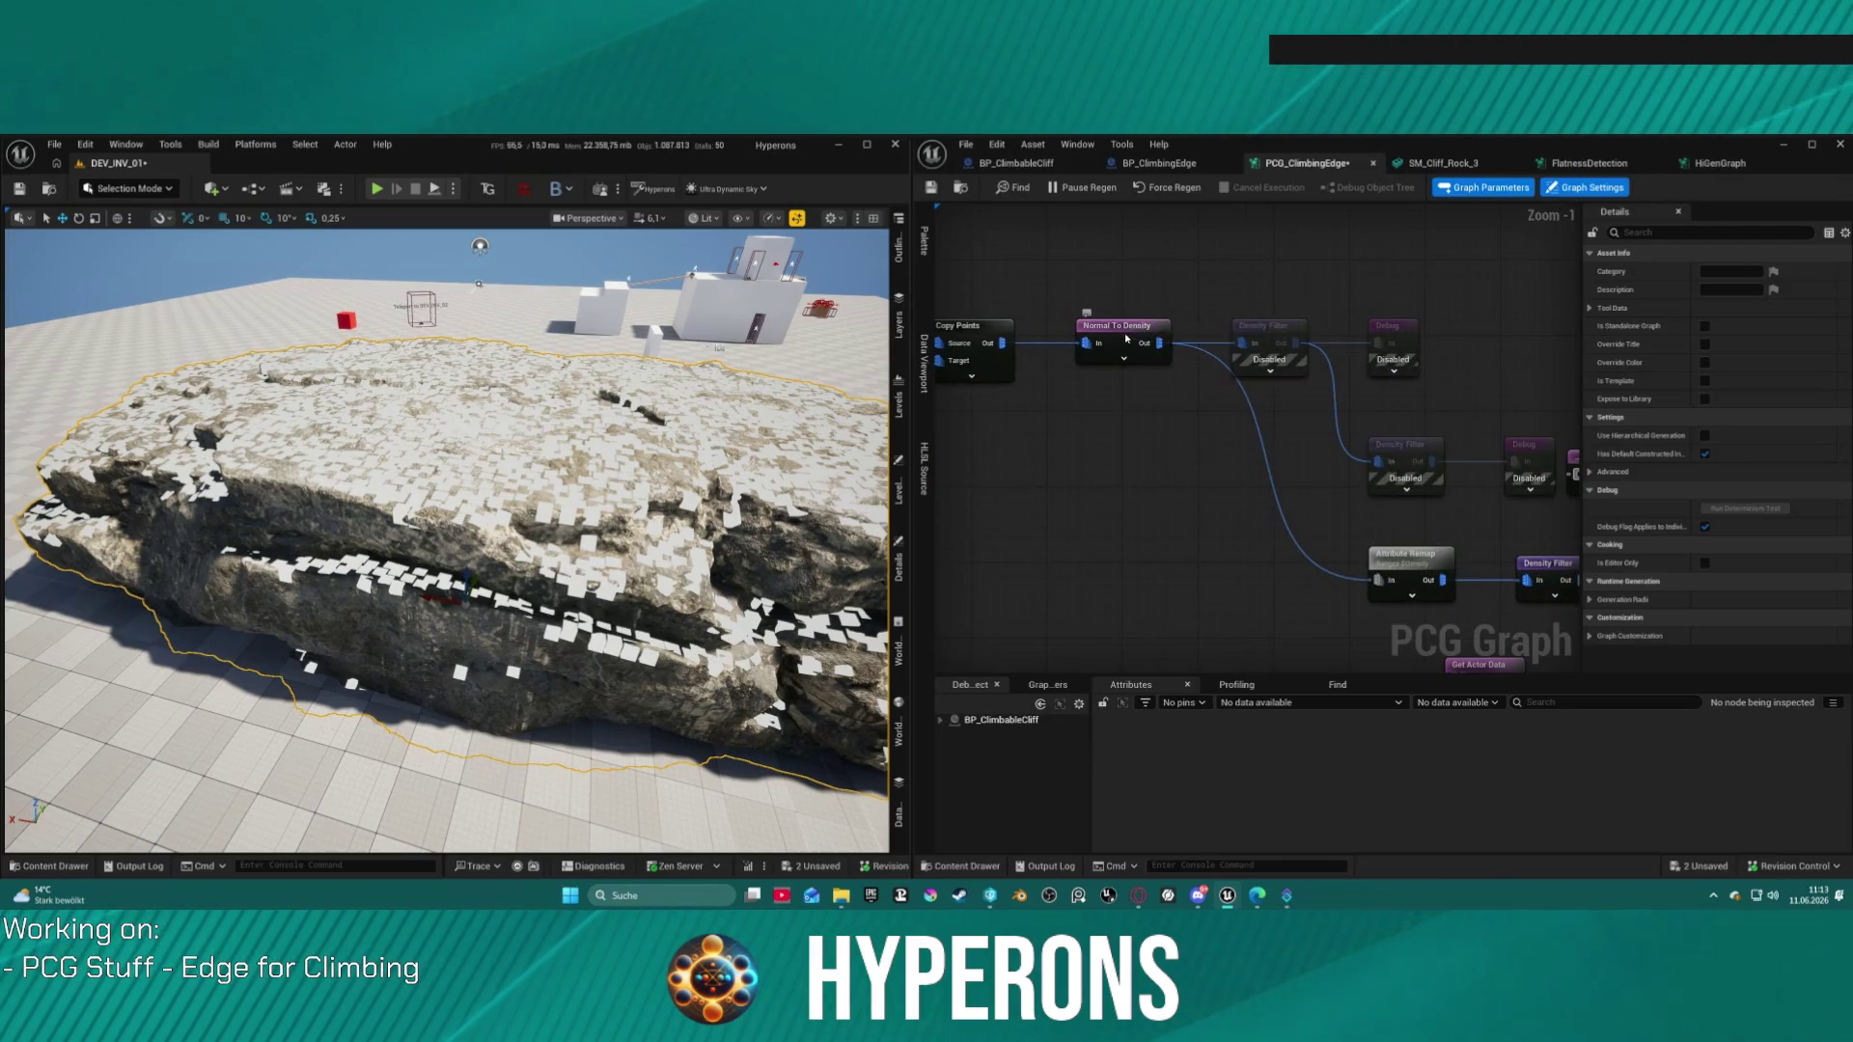
{"action": "left_click", "coordinate": [1143, 342]}
{"action": "left_click", "coordinate": [1549, 565]}
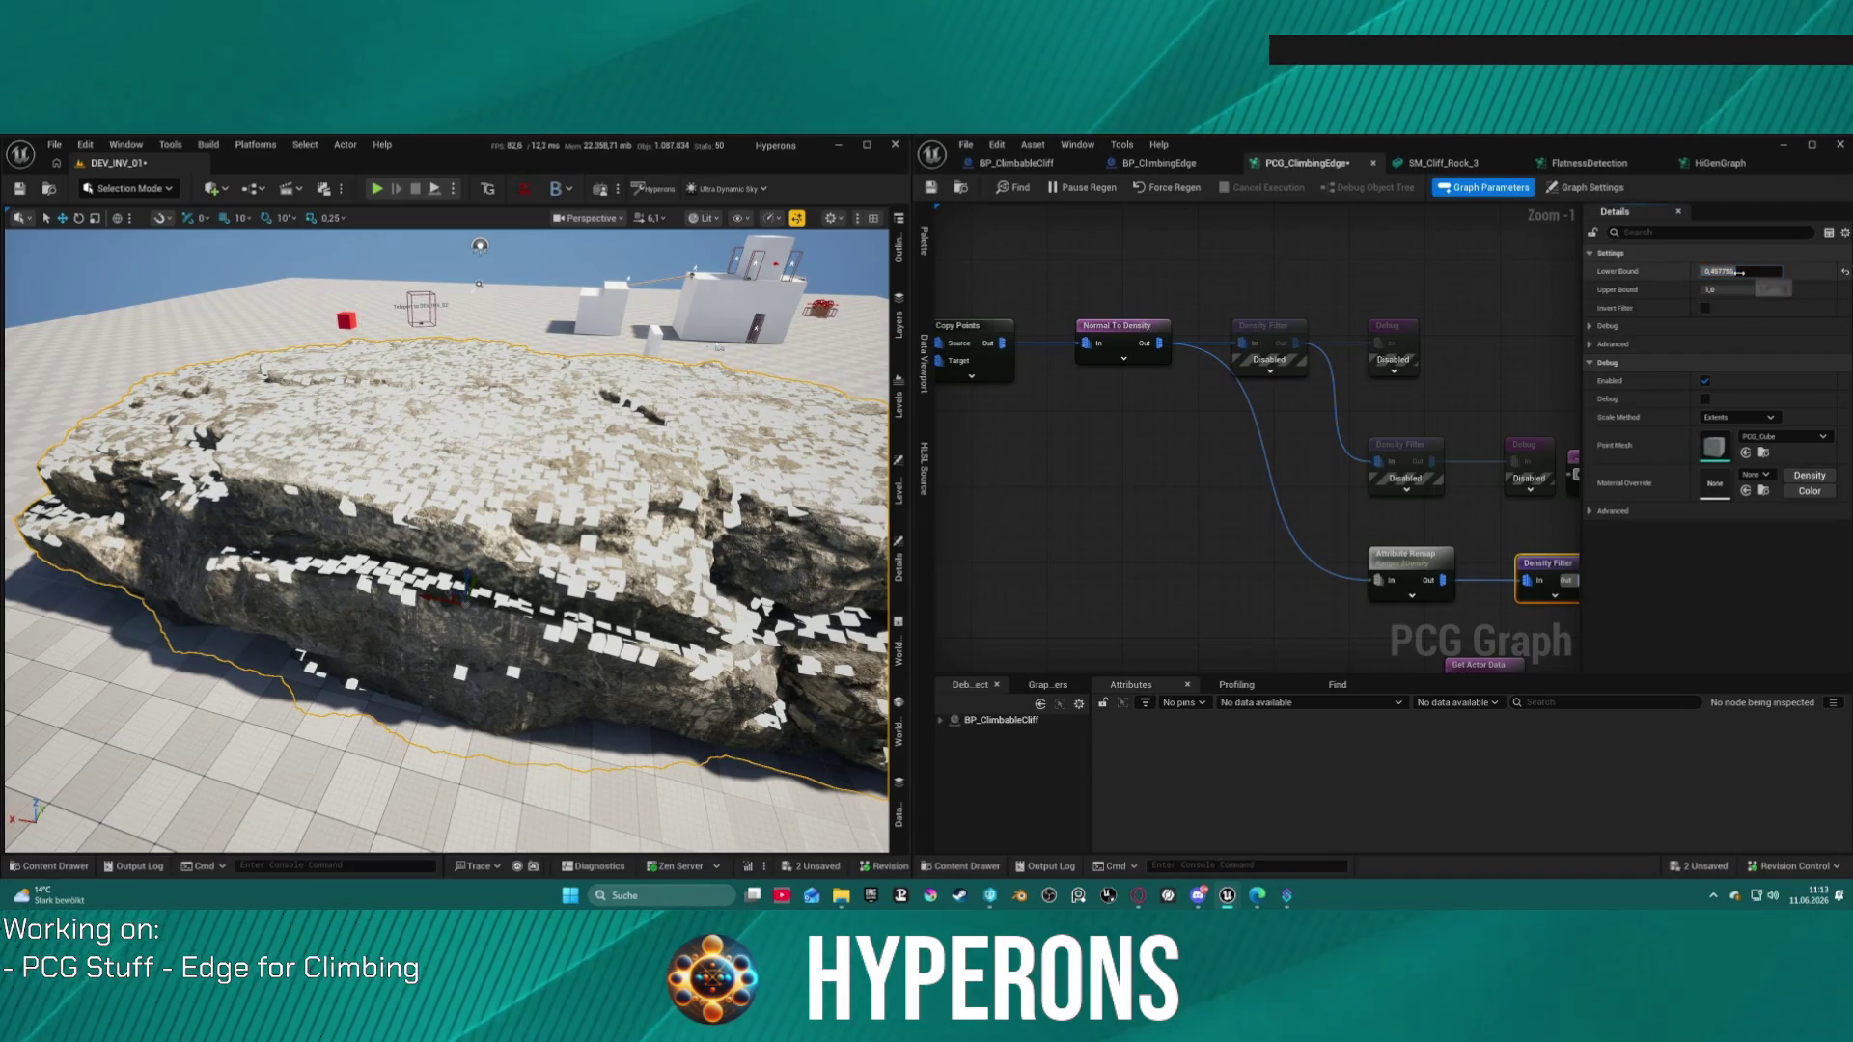
{"action": "left_click_drag", "start_coordinate": [1747, 271], "coordinate": [1696, 278]}
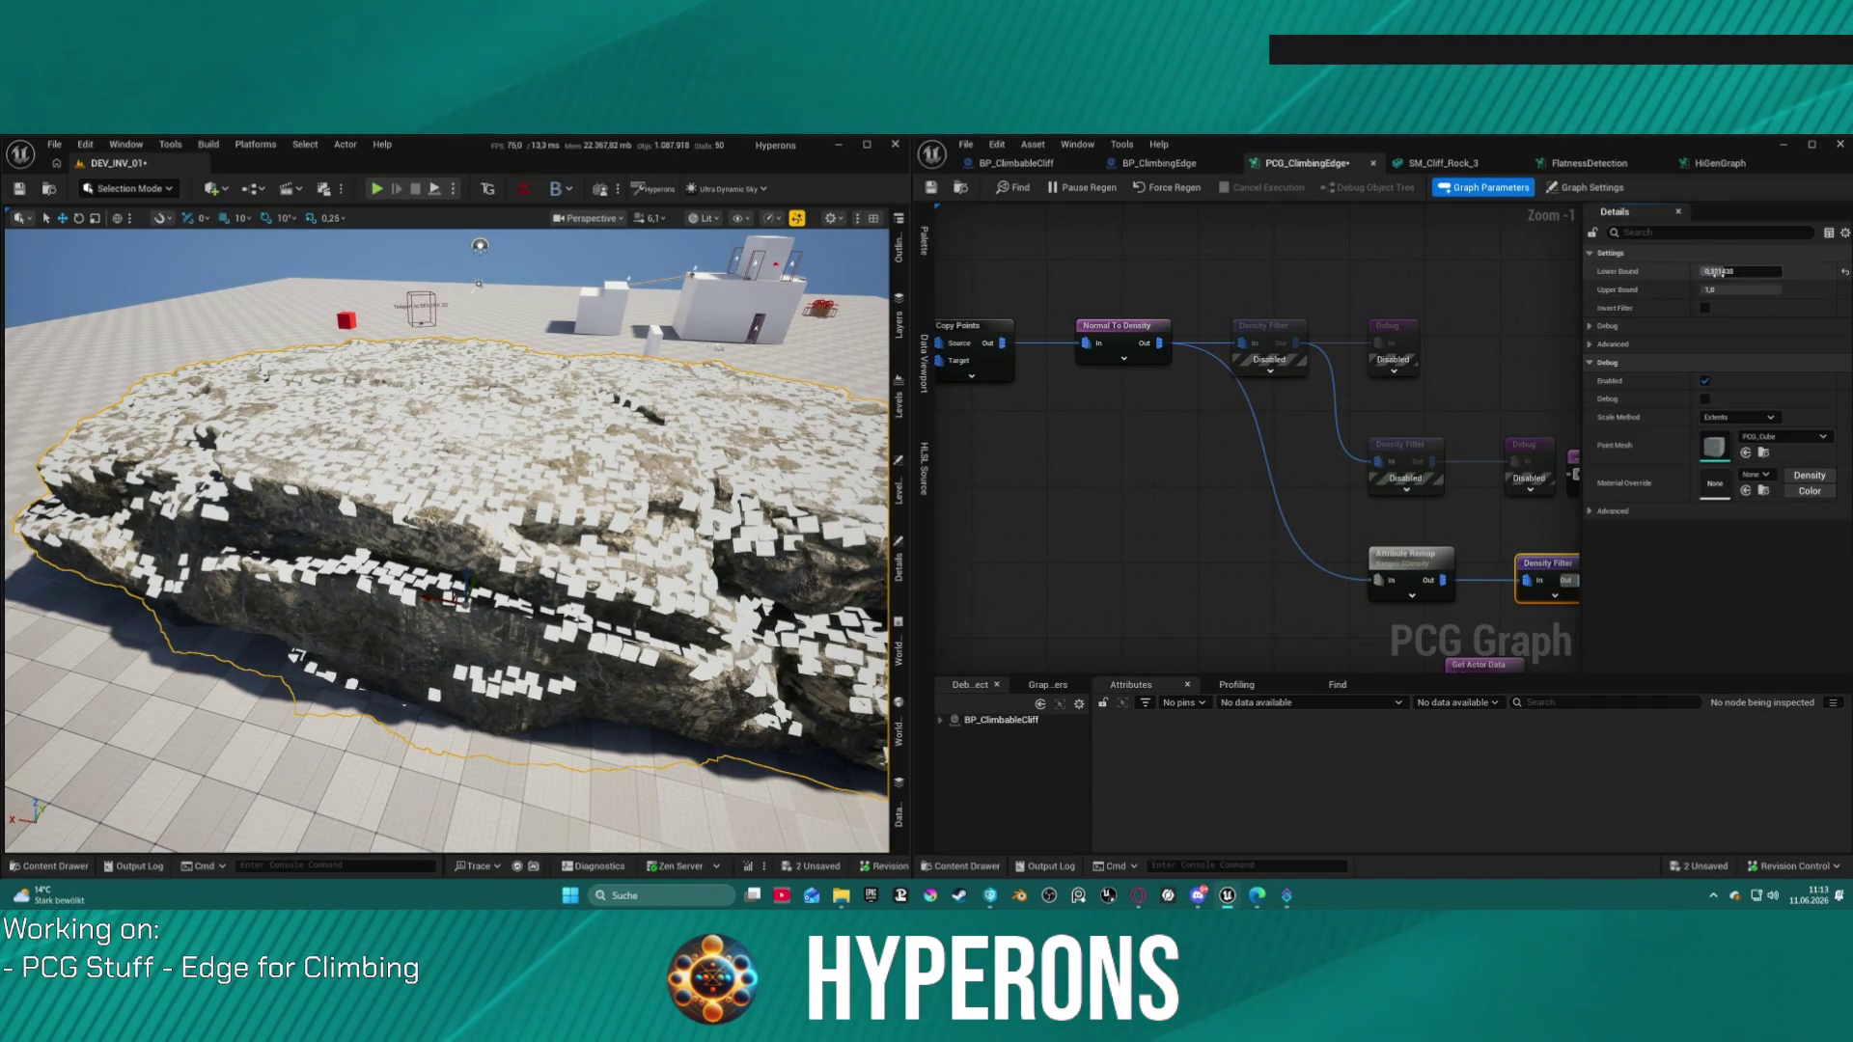
Step: Delete Attribute Remap; wire Normal To Density into Density Filter and Density Filter into Transform Points
{"action": "mouse_move", "coordinate": [1430, 351]}
{"action": "left_mouse_down"}
{"action": "mouse_move", "coordinate": [1235, 338]}
{"action": "mouse_move", "coordinate": [1282, 302]}
{"action": "mouse_move", "coordinate": [1139, 270]}
{"action": "mouse_move", "coordinate": [1220, 242]}
{"action": "mouse_move", "coordinate": [1266, 267]}
{"action": "left_mouse_up"}
{"action": "left_click", "coordinate": [1225, 470]}
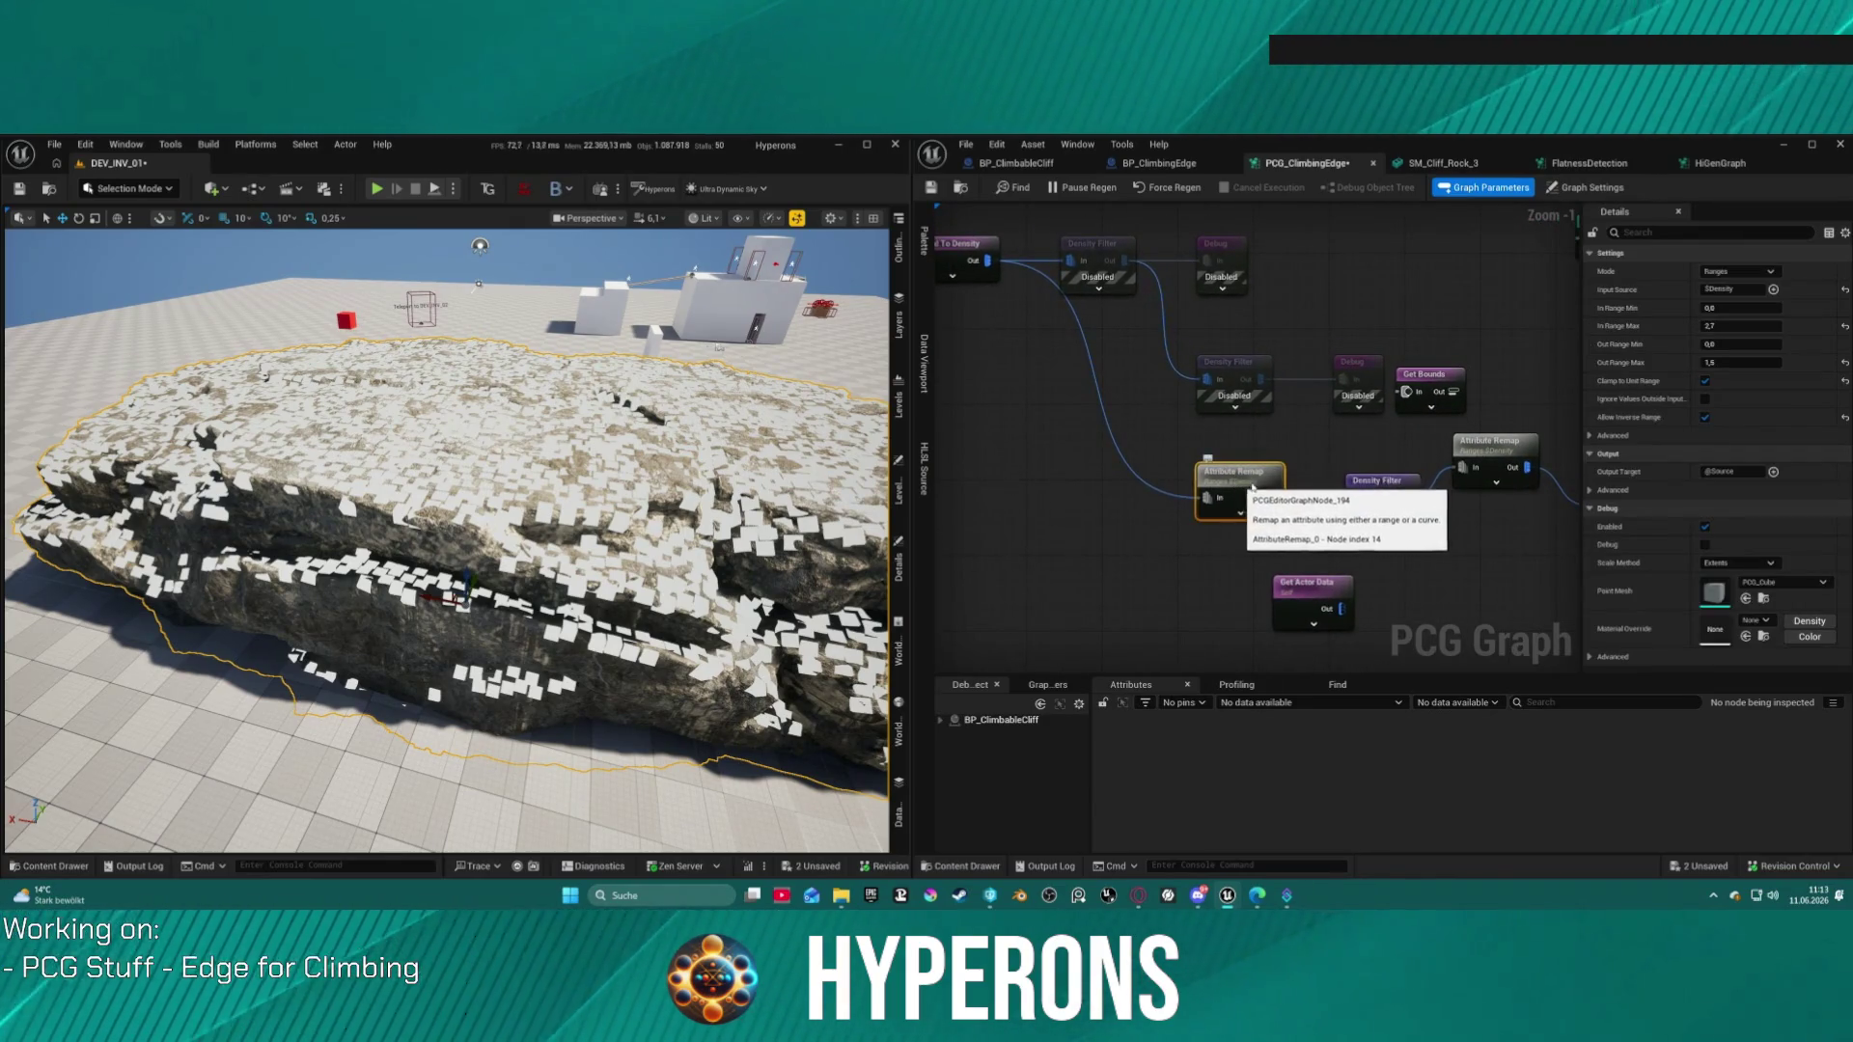
{"action": "key", "text": "Delete"}
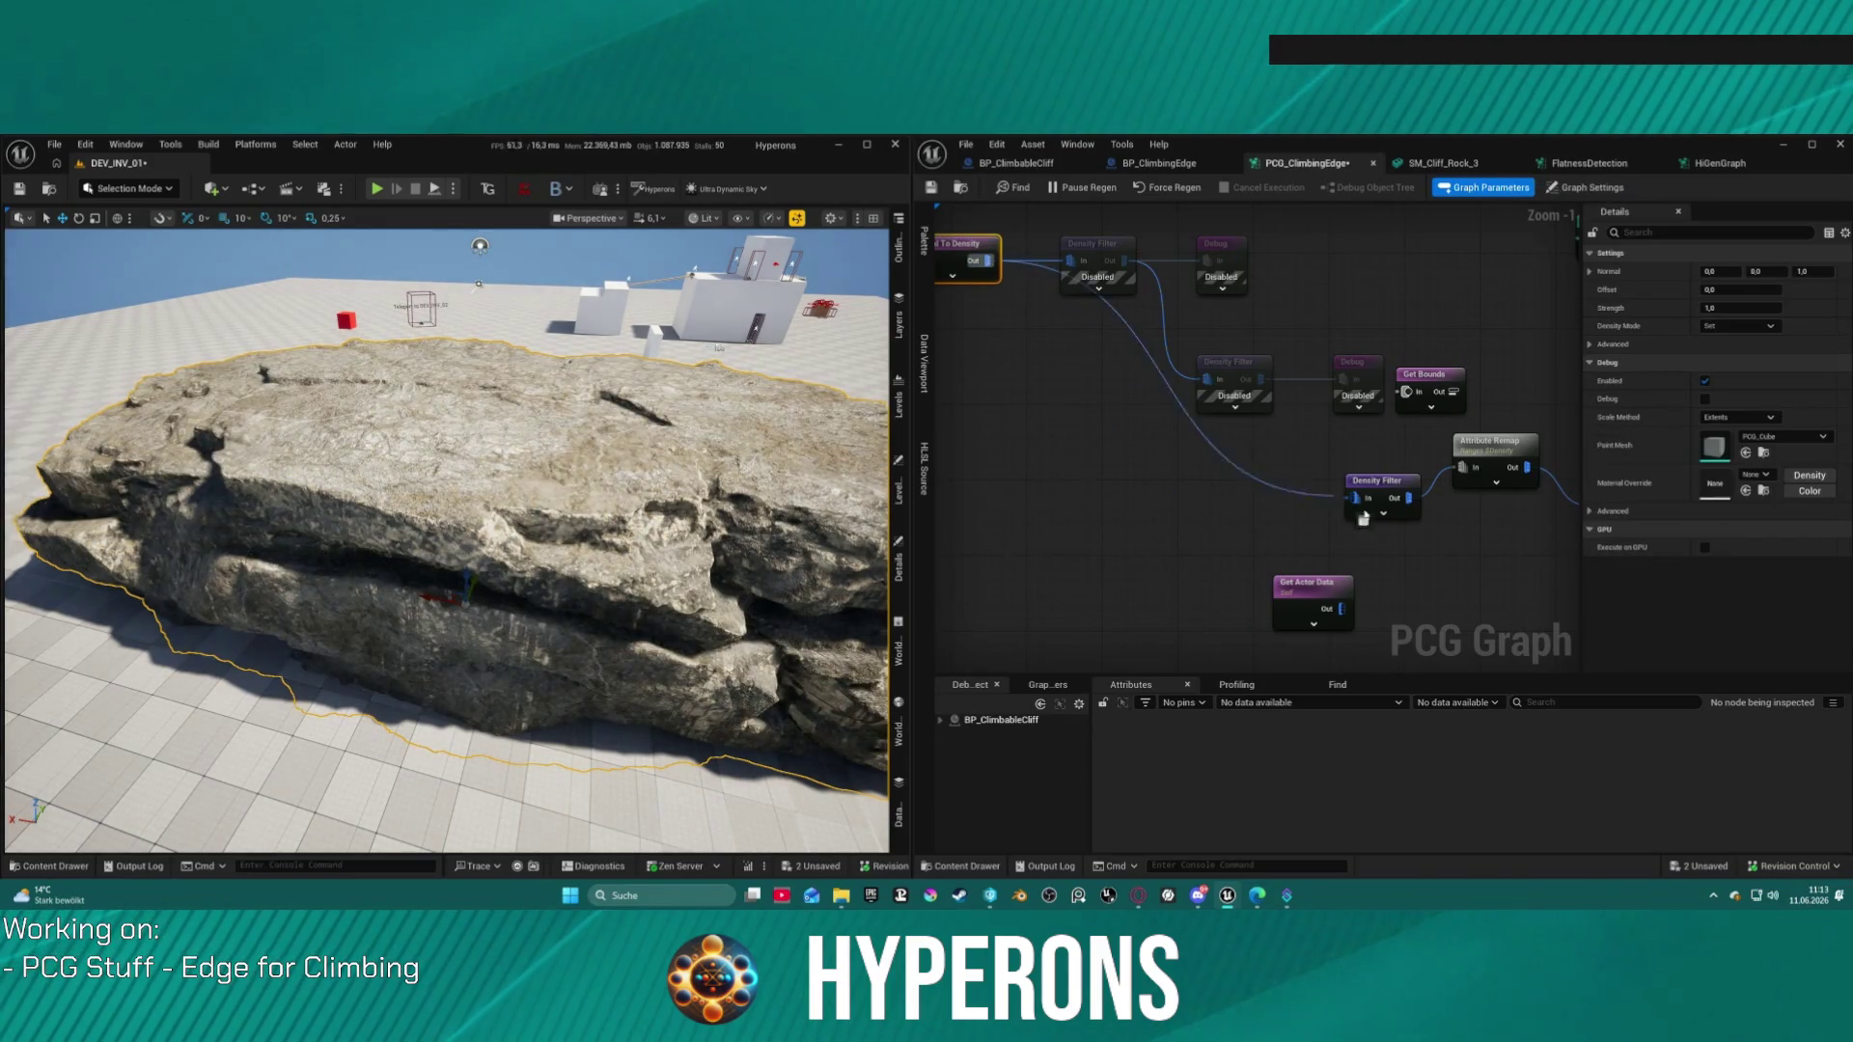
{"action": "left_click_drag", "start_coordinate": [1367, 497], "coordinate": [1366, 498]}
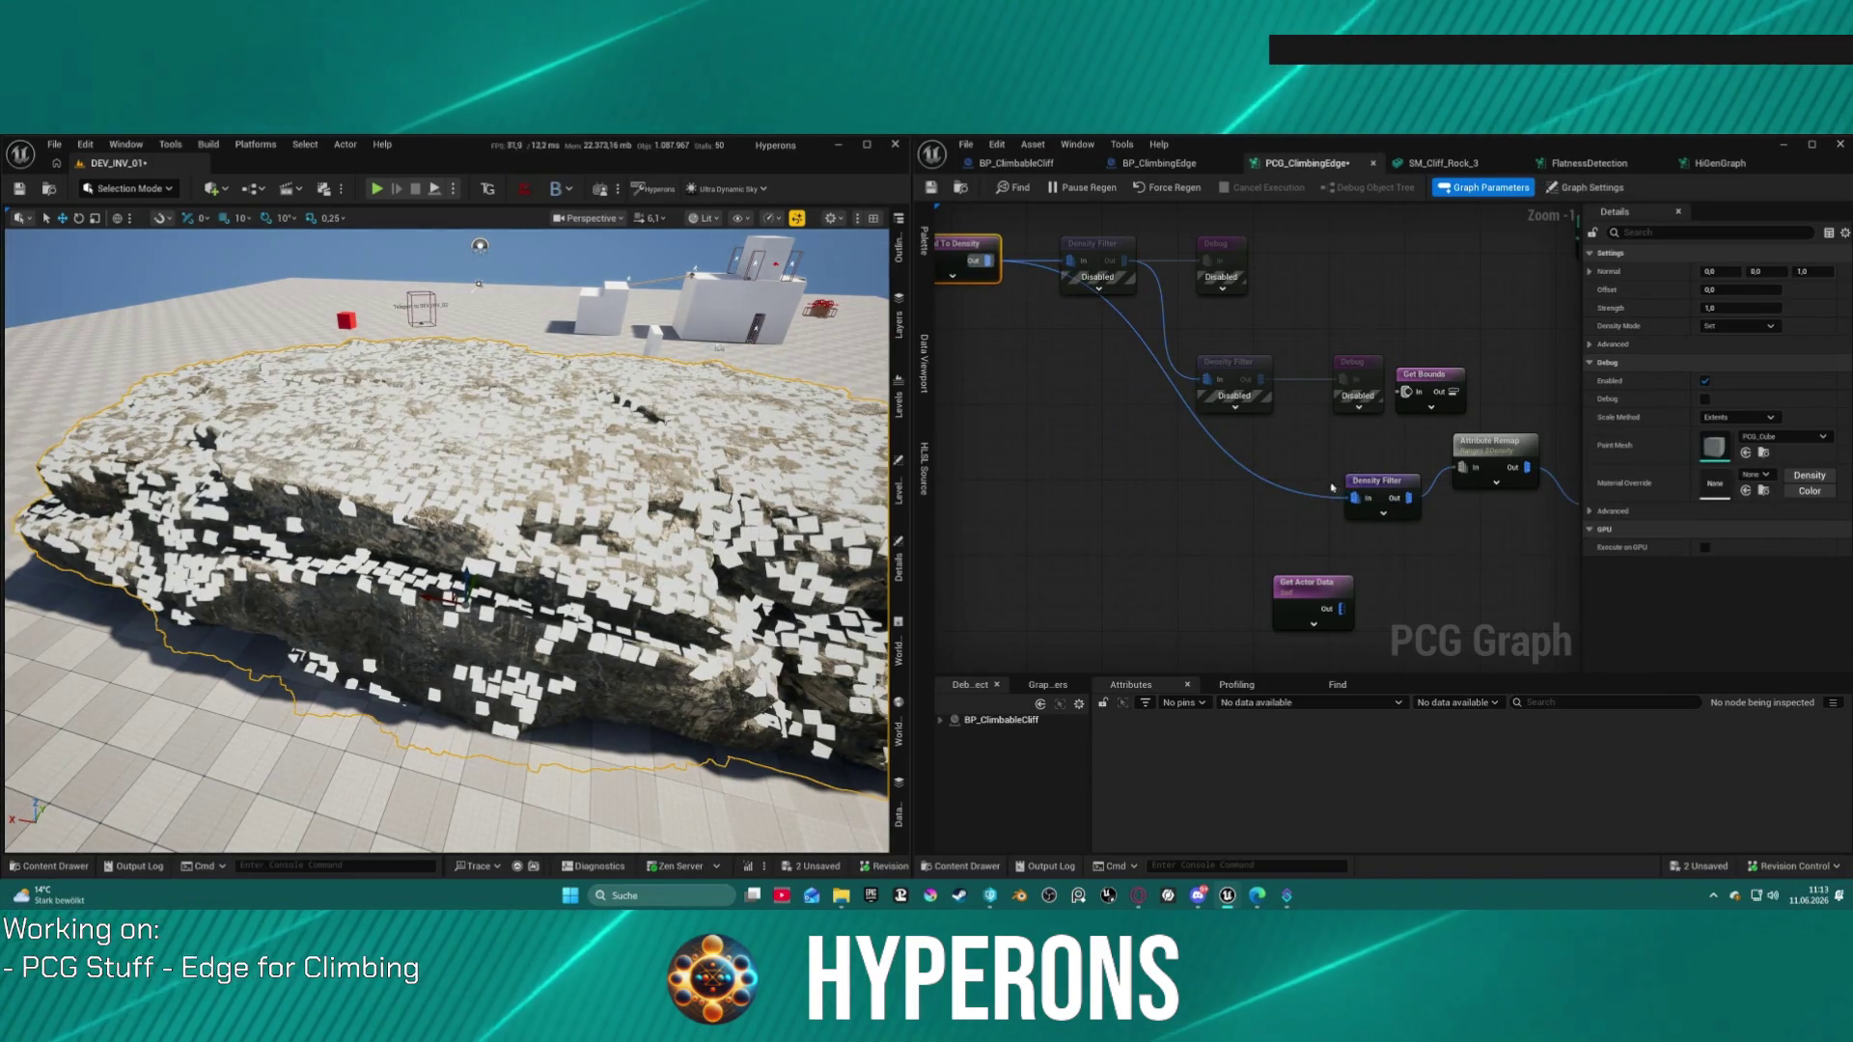
{"action": "left_click", "coordinate": [1494, 445]}
{"action": "key", "text": "Delete"}
{"action": "left_click_drag", "start_coordinate": [1124, 500], "coordinate": [1171, 506]}
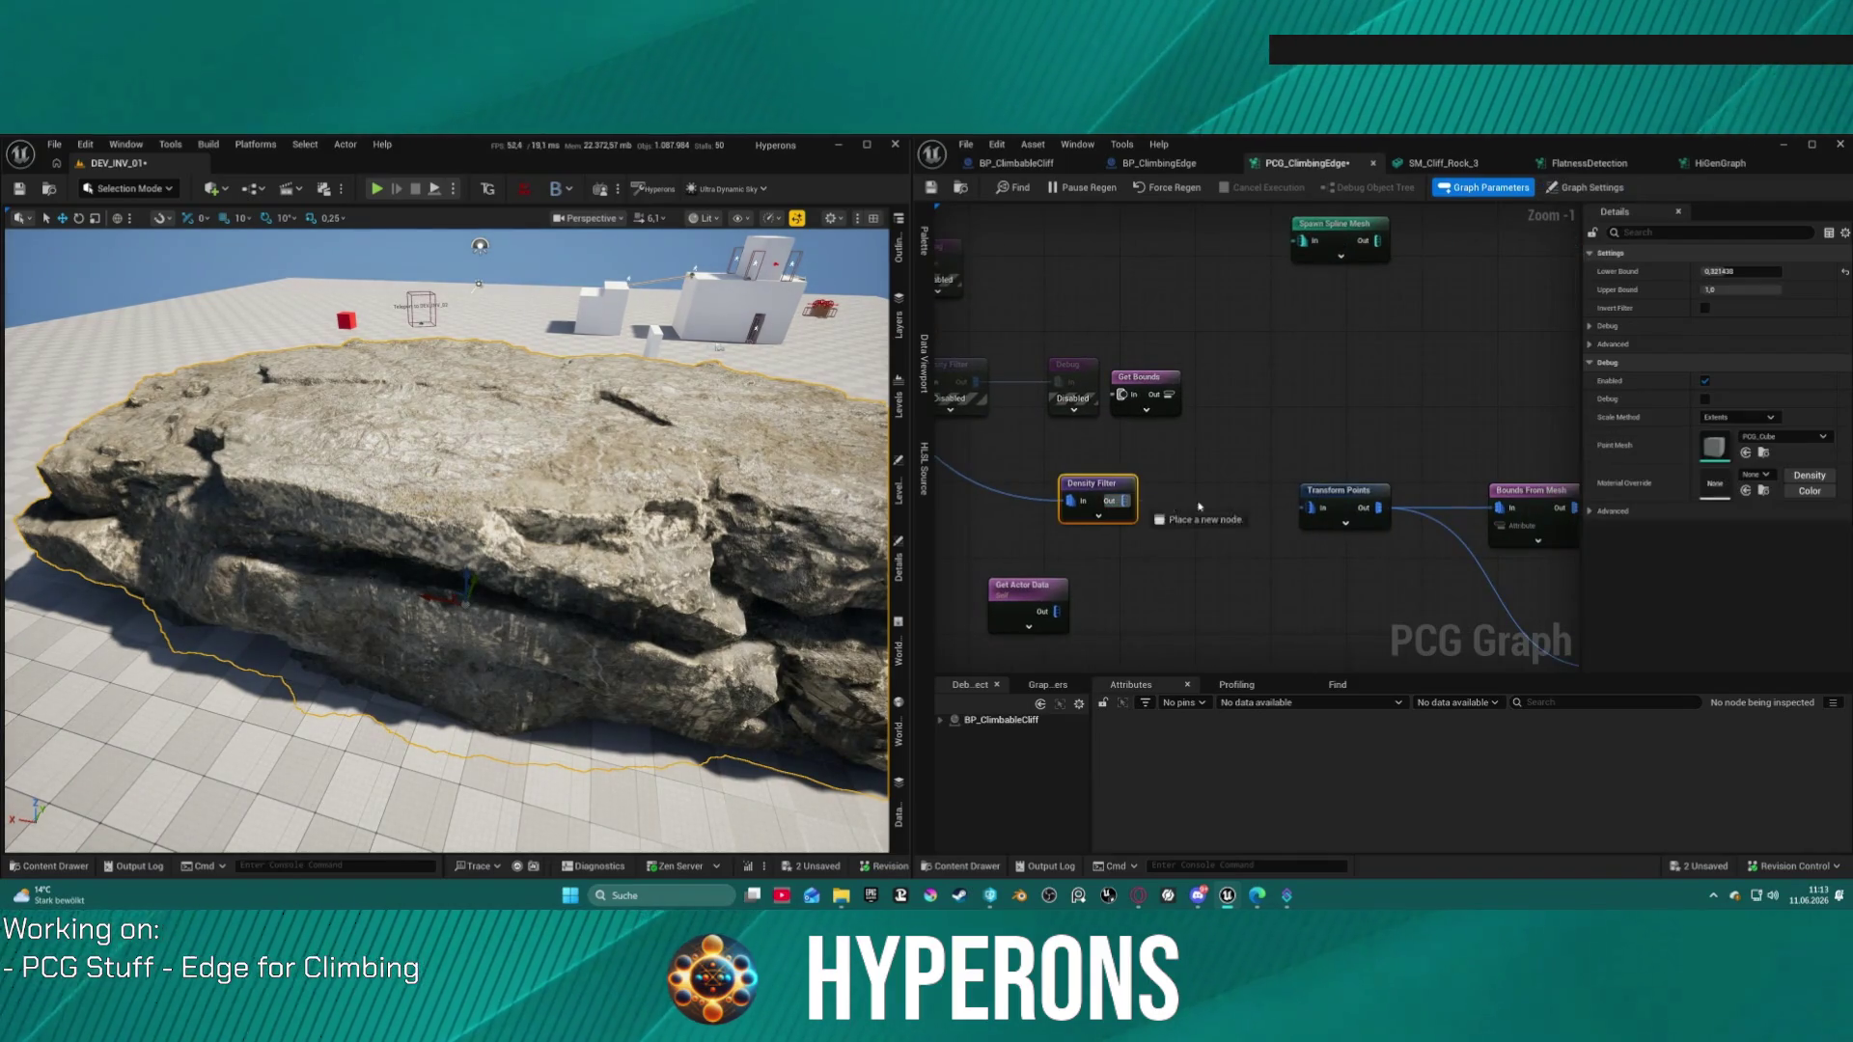
{"action": "left_click_drag", "start_coordinate": [1314, 516], "coordinate": [1314, 516]}
Step: Move the Density Filter up and left and reselect Normal To Density
{"action": "scroll", "coordinate": [1083, 434], "scroll_direction": "down", "scroll_amount": 2}
{"action": "left_click_drag", "start_coordinate": [1084, 434], "coordinate": [1439, 550]}
{"action": "scroll", "coordinate": [1130, 441], "scroll_direction": "up", "scroll_amount": 2}
{"action": "left_click_drag", "start_coordinate": [1397, 619], "coordinate": [1145, 590]}
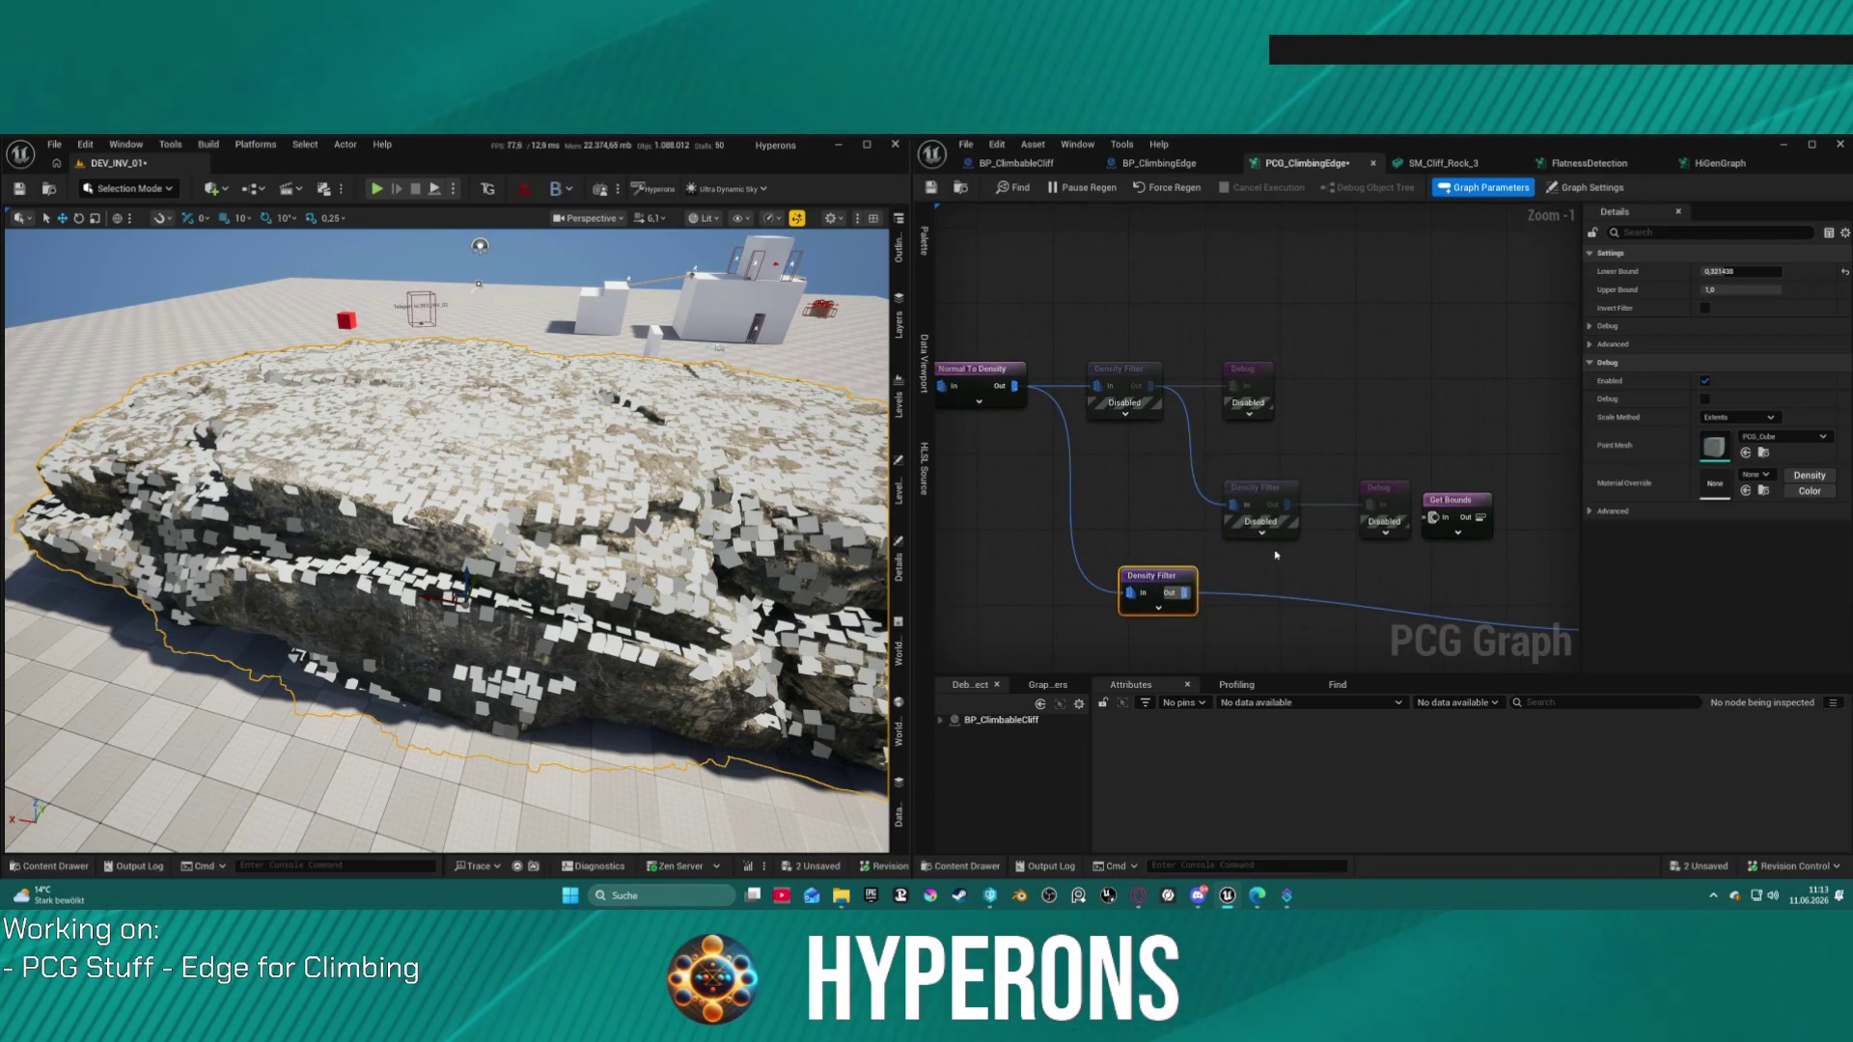
{"action": "mouse_move", "coordinate": [1145, 408]}
{"action": "left_mouse_down"}
{"action": "mouse_move", "coordinate": [1352, 473]}
{"action": "mouse_move", "coordinate": [1419, 444]}
{"action": "left_mouse_up"}
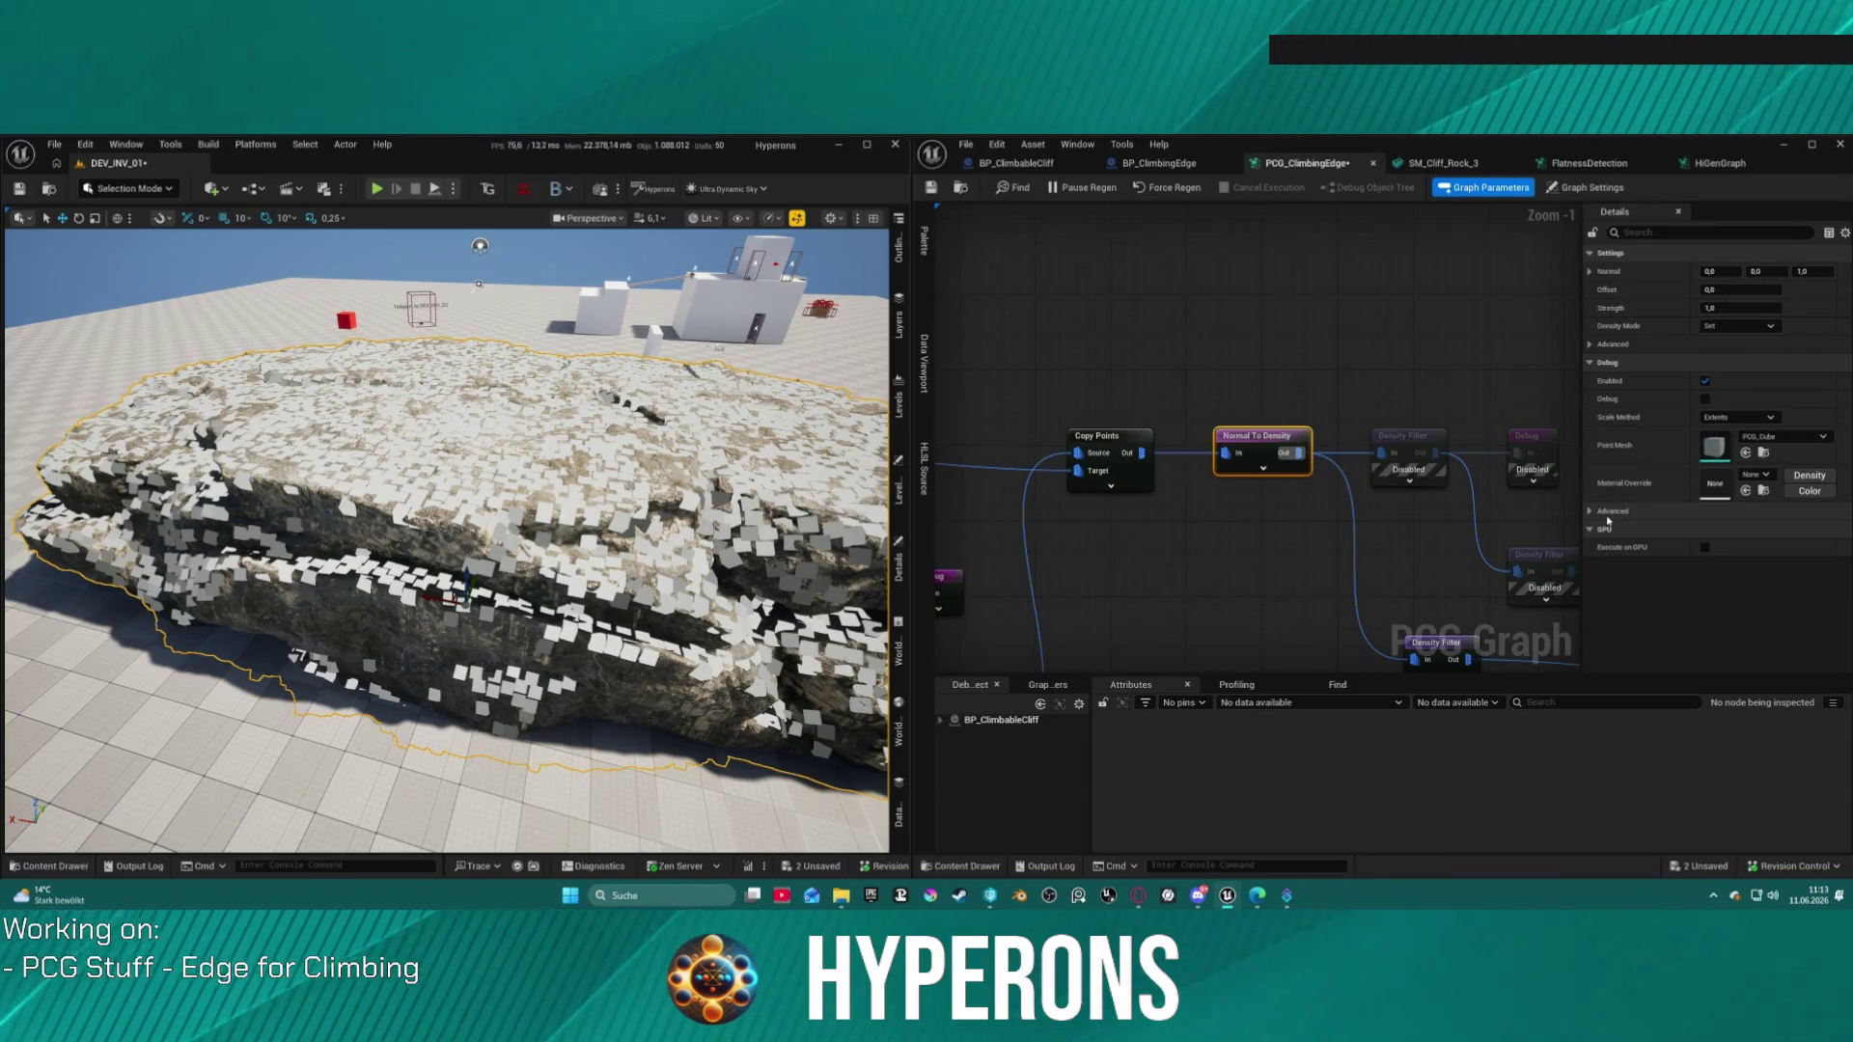
Step: Try Normal To Density strengths of 100, 0,0001, 1.9 and 8.6, settling on 0,1
{"action": "left_click_drag", "start_coordinate": [1725, 306], "coordinate": [1727, 307]}
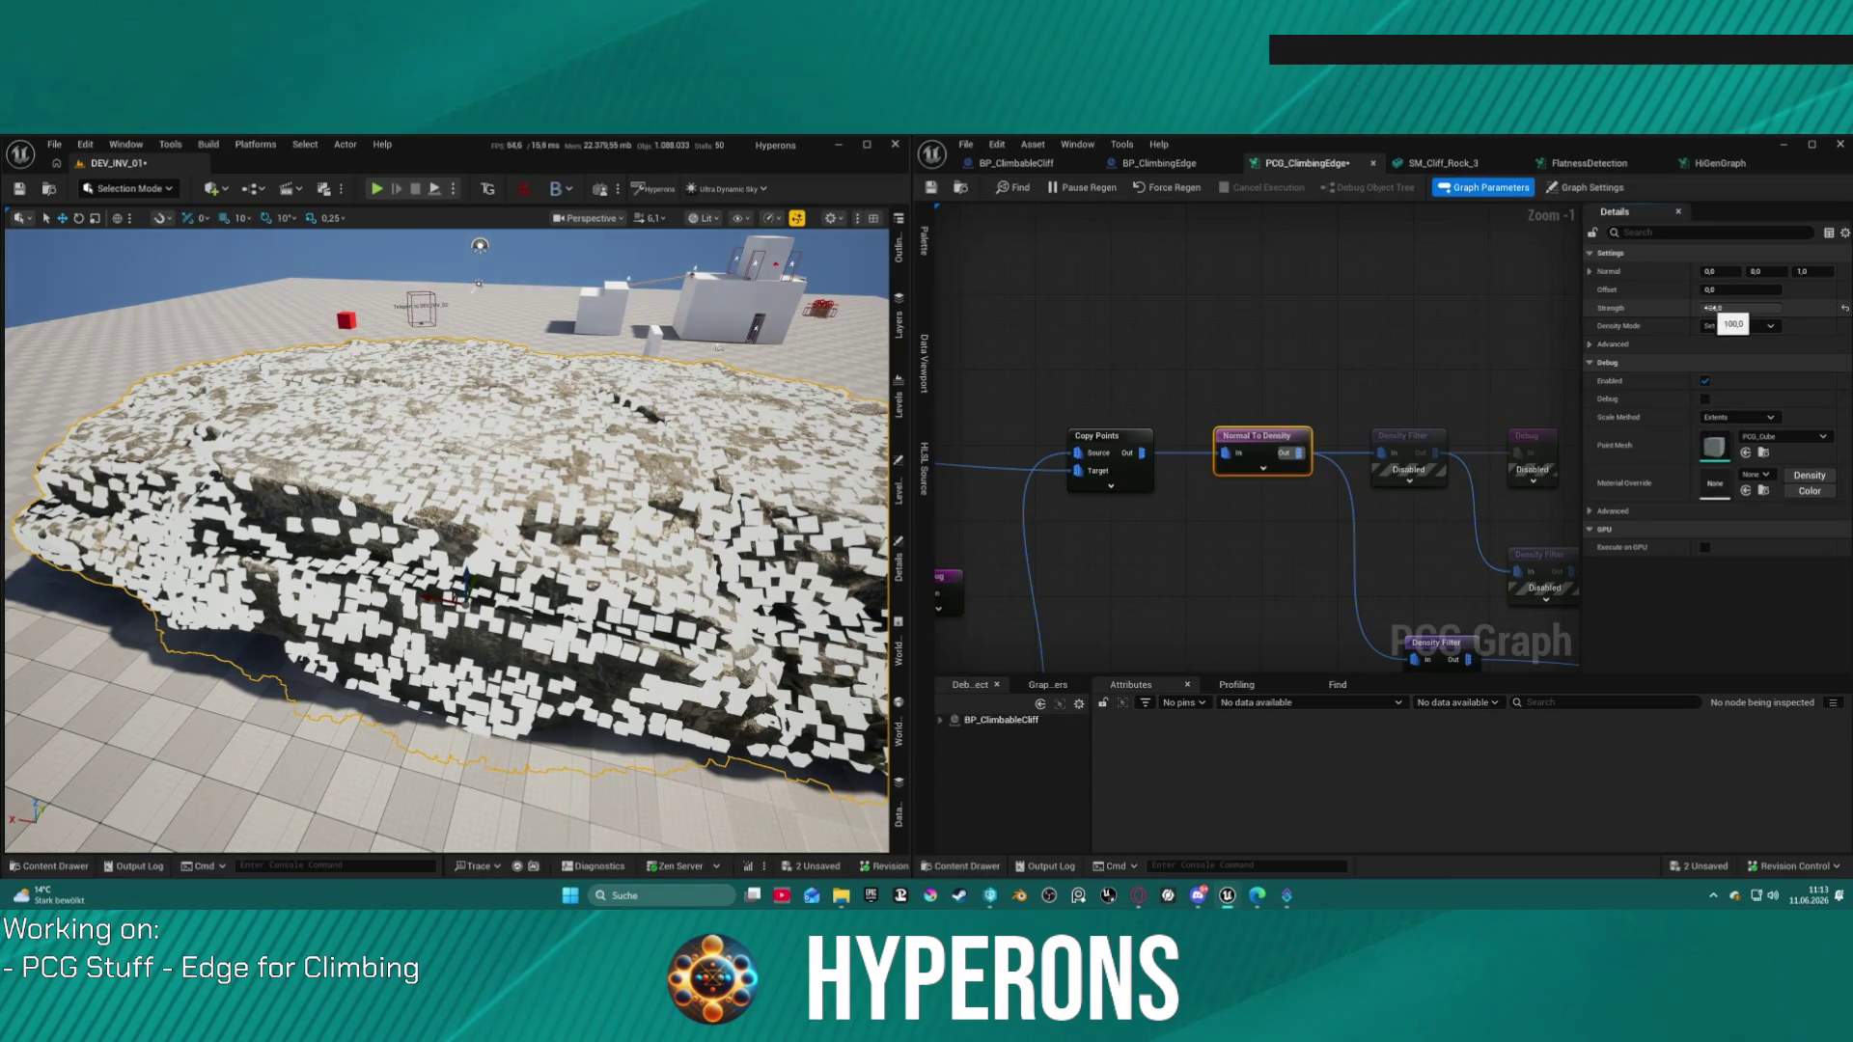
{"action": "type", "text": "0,0001"}
{"action": "key", "text": "Return"}
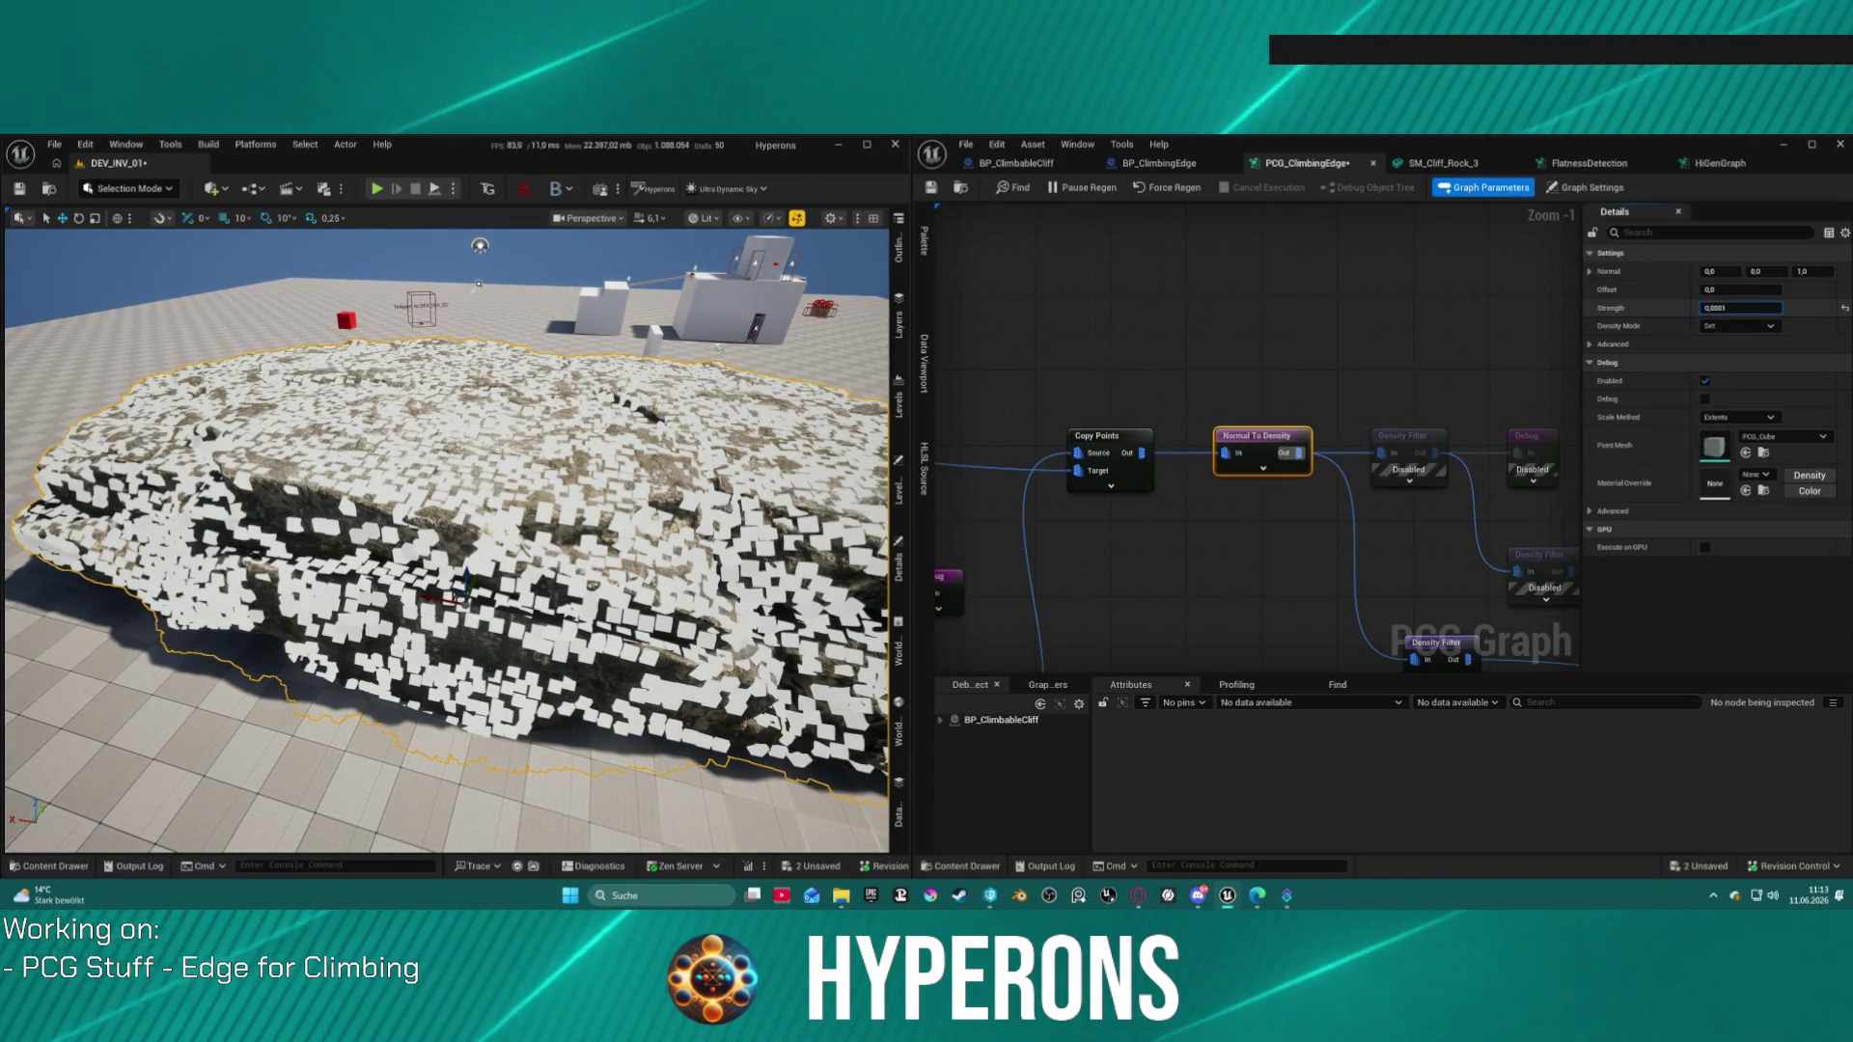
{"action": "left_click_drag", "start_coordinate": [1774, 308], "coordinate": [1772, 307]}
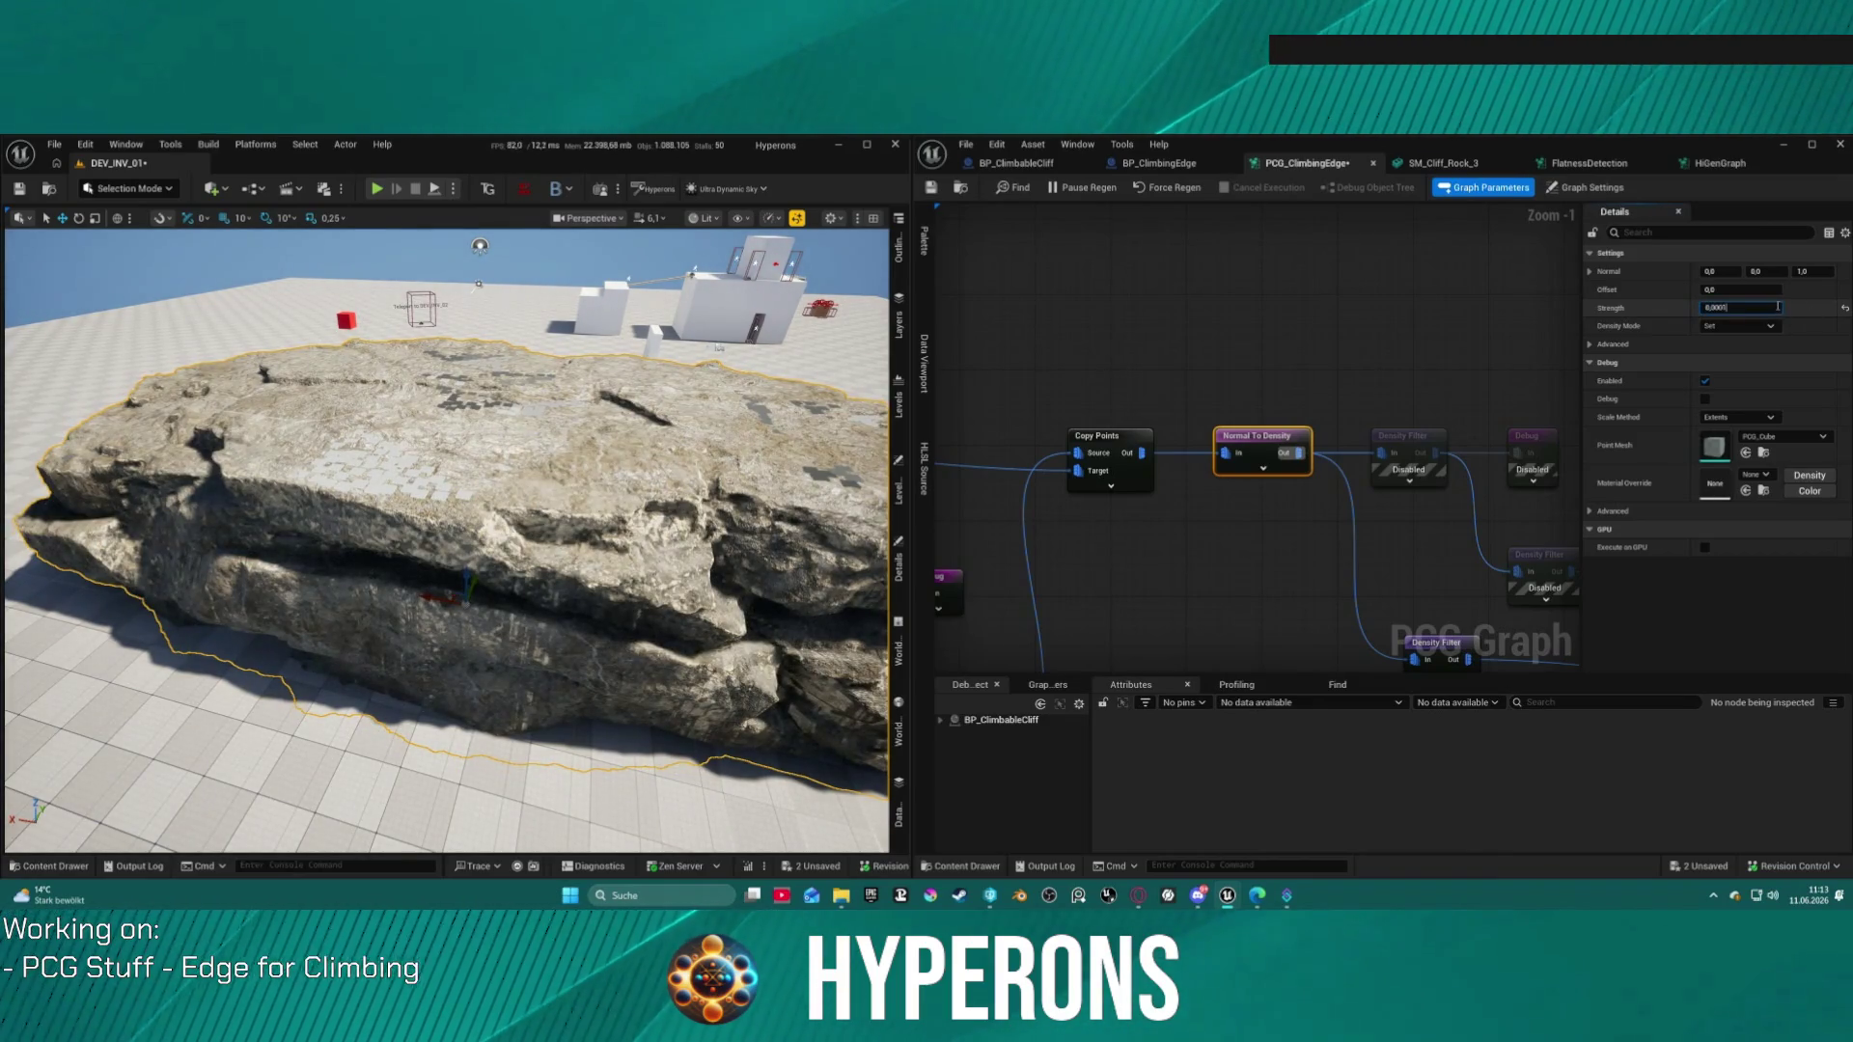
{"action": "left_click_drag", "start_coordinate": [1776, 308], "coordinate": [1795, 310]}
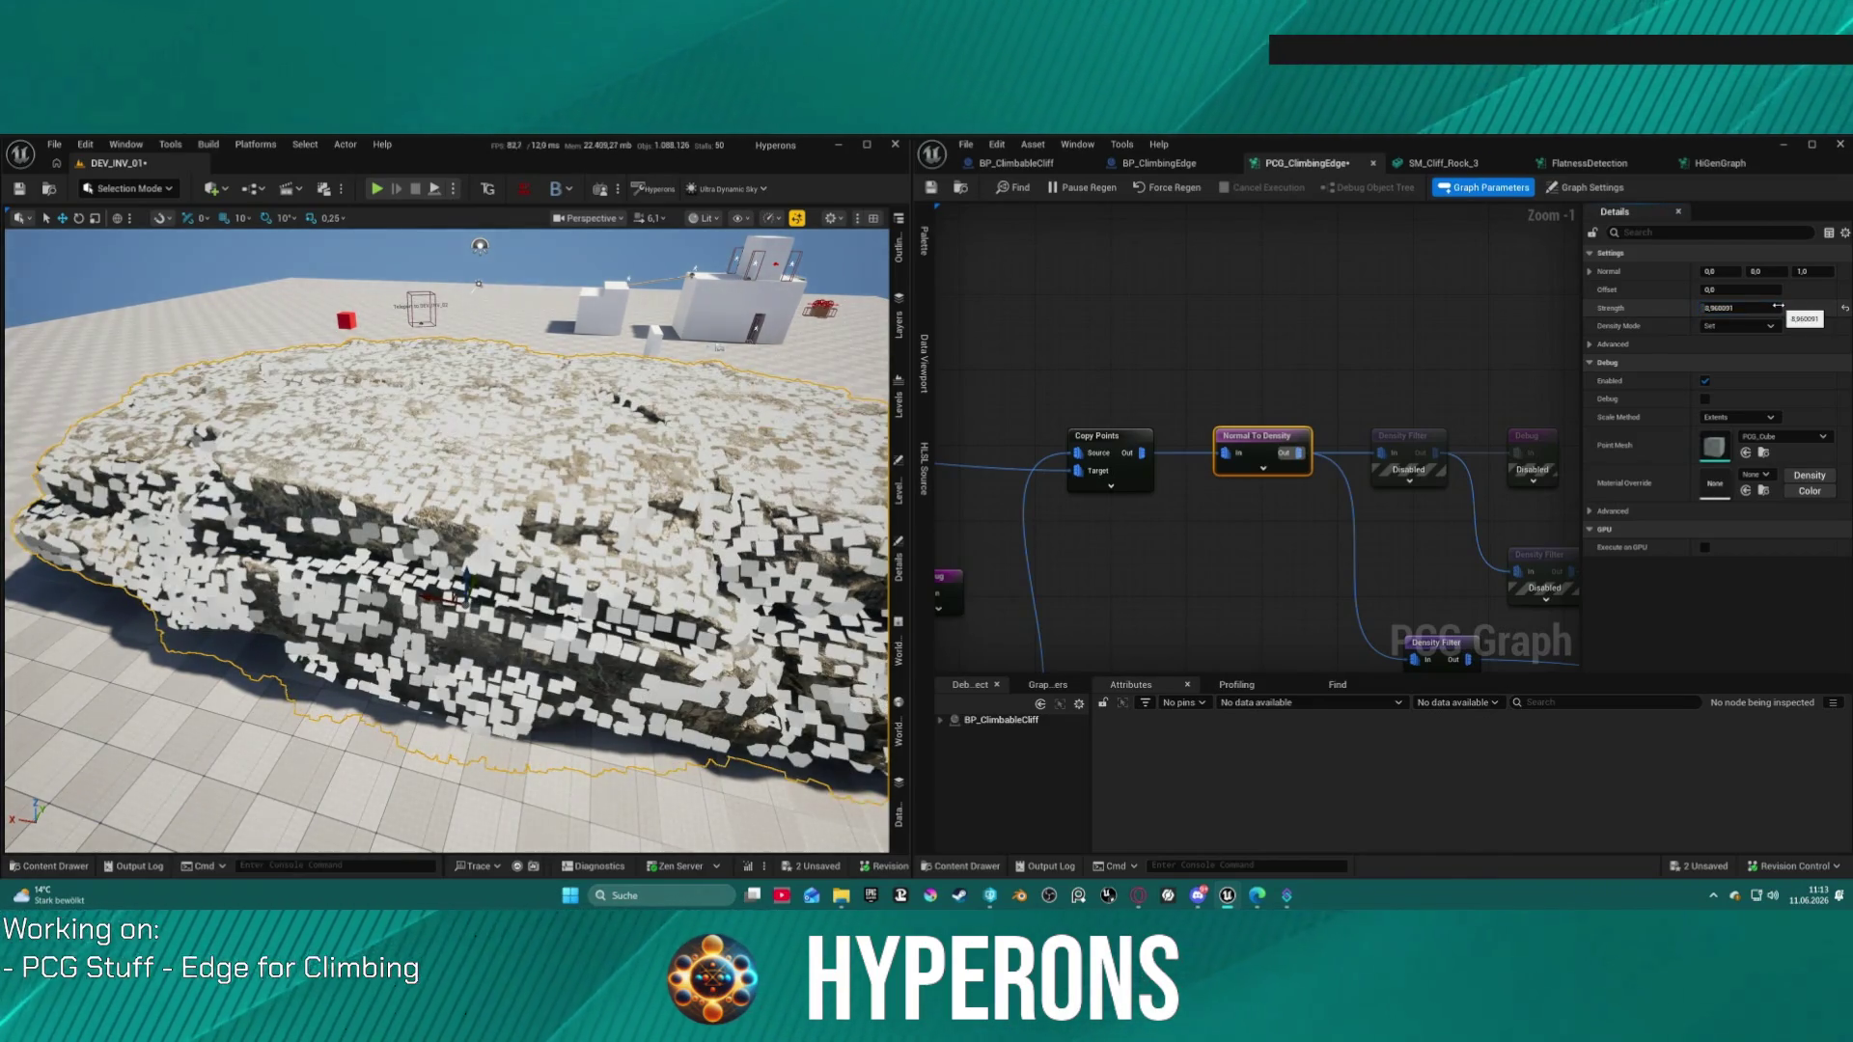
{"action": "type", "text": "0,1"}
{"action": "key", "text": "Return"}
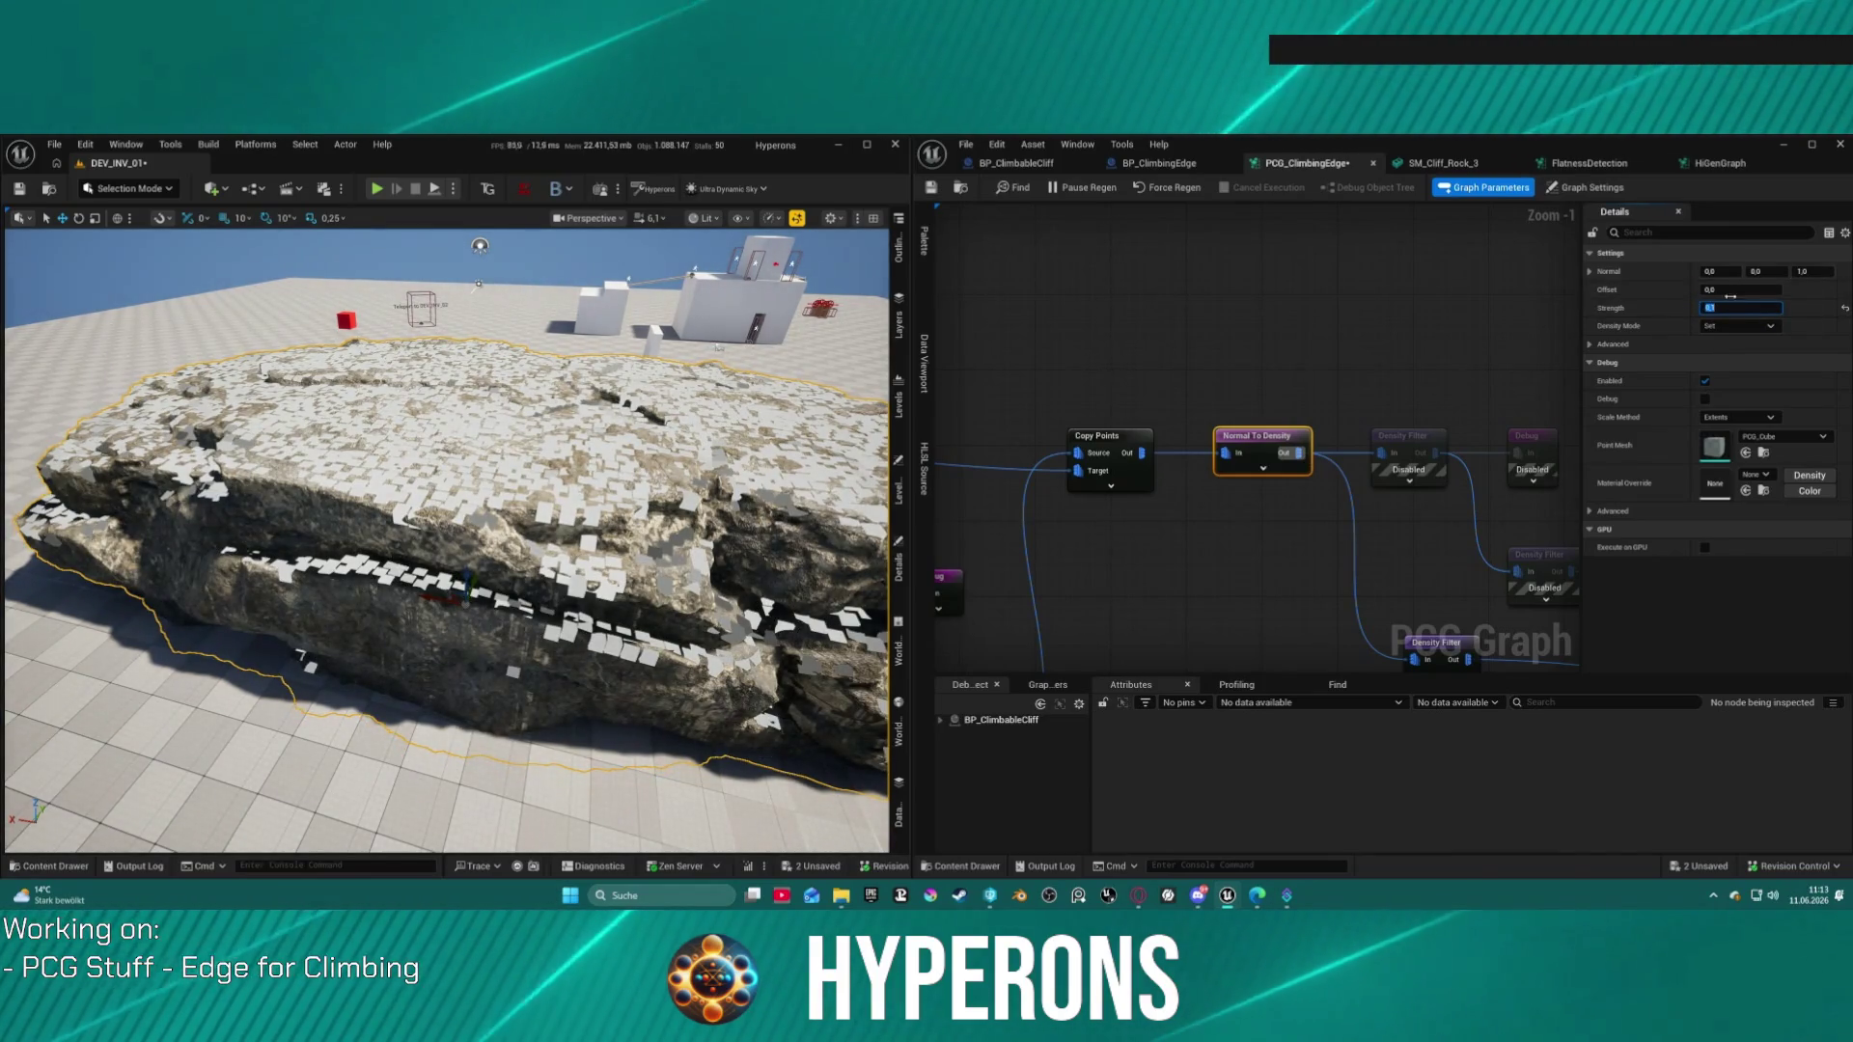
Step: Bring the camera closer to the cliff and check the lower and upper Density Filters
{"action": "mouse_move", "coordinate": [444, 541]}
{"action": "left_mouse_down"}
{"action": "mouse_move", "coordinate": [405, 521]}
{"action": "mouse_move", "coordinate": [424, 502]}
{"action": "mouse_move", "coordinate": [405, 579]}
{"action": "mouse_move", "coordinate": [405, 463]}
{"action": "left_mouse_up"}
{"action": "mouse_move", "coordinate": [1087, 568]}
{"action": "left_mouse_down"}
{"action": "mouse_move", "coordinate": [1345, 467]}
{"action": "mouse_move", "coordinate": [1248, 573]}
{"action": "left_mouse_up"}
{"action": "left_click", "coordinate": [1228, 548]}
{"action": "left_click", "coordinate": [1194, 365]}
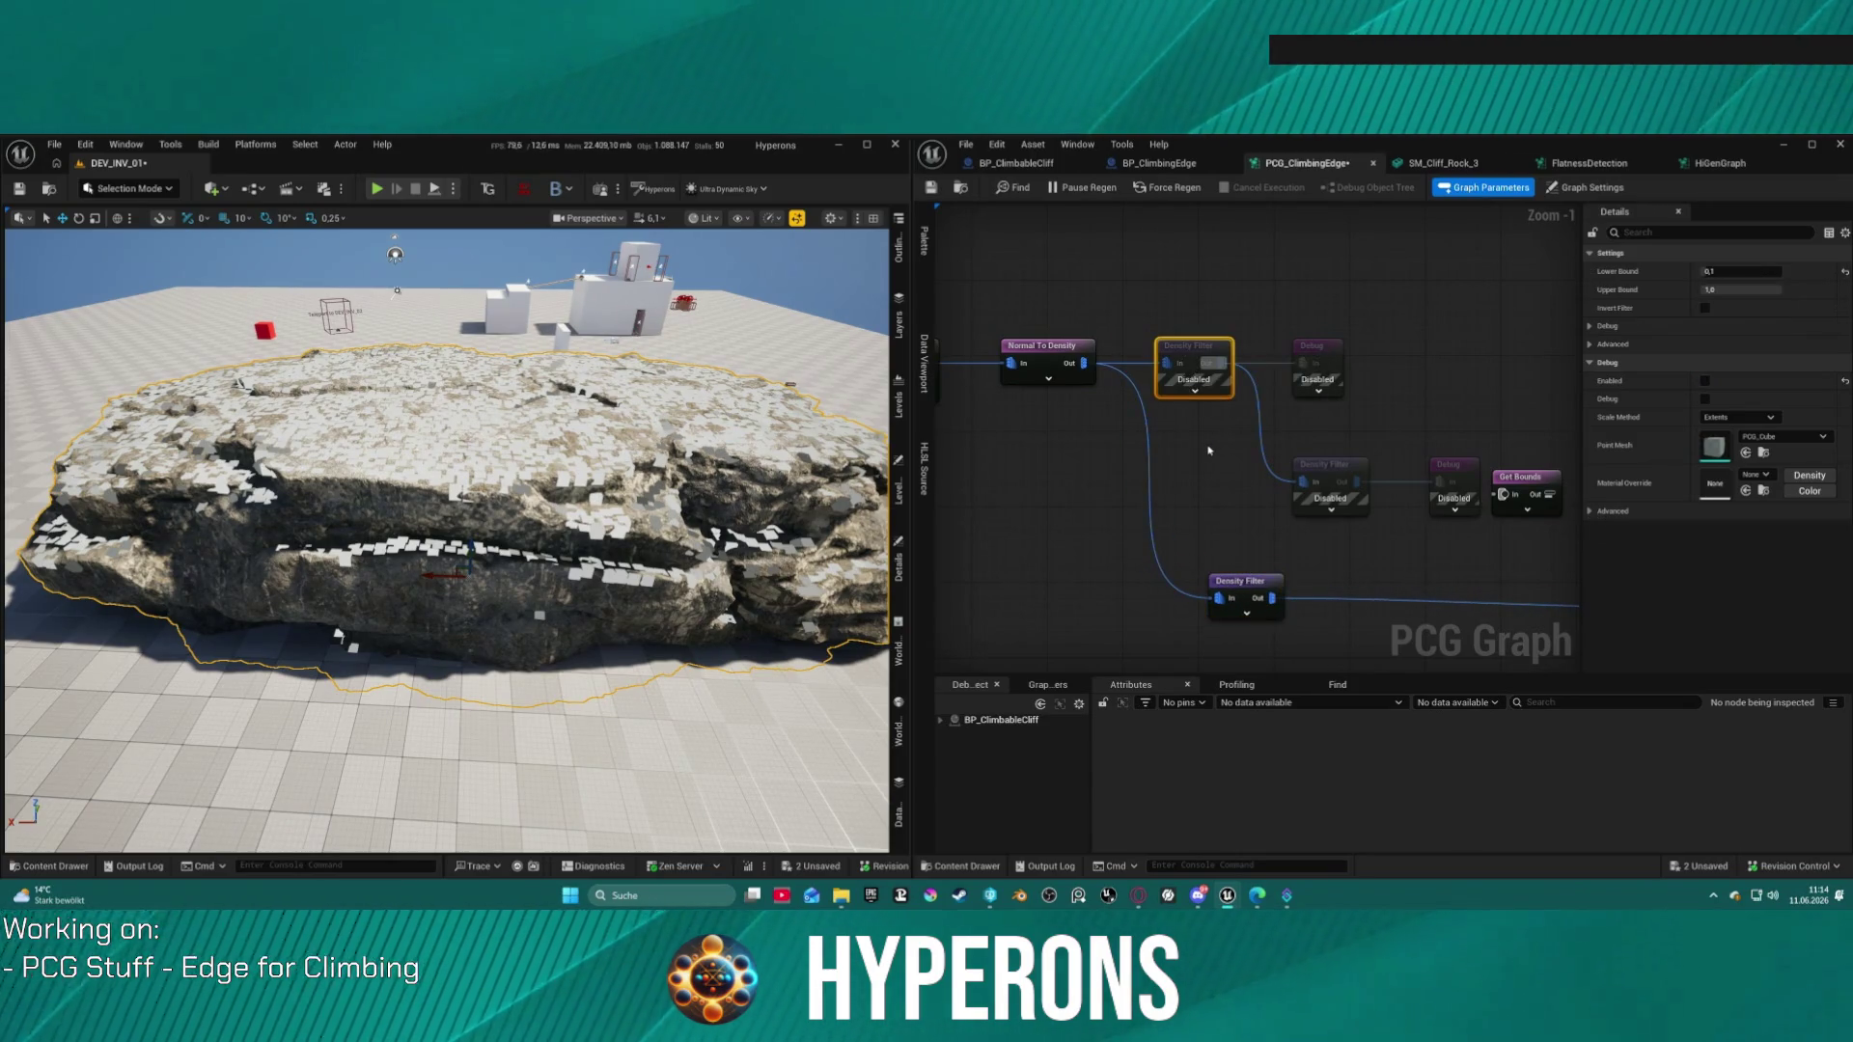
Step: Duplicate the upper Density Filter, enable it below Normal To Density, with lower bound about 0.19
{"action": "key", "text": "ctrl+d"}
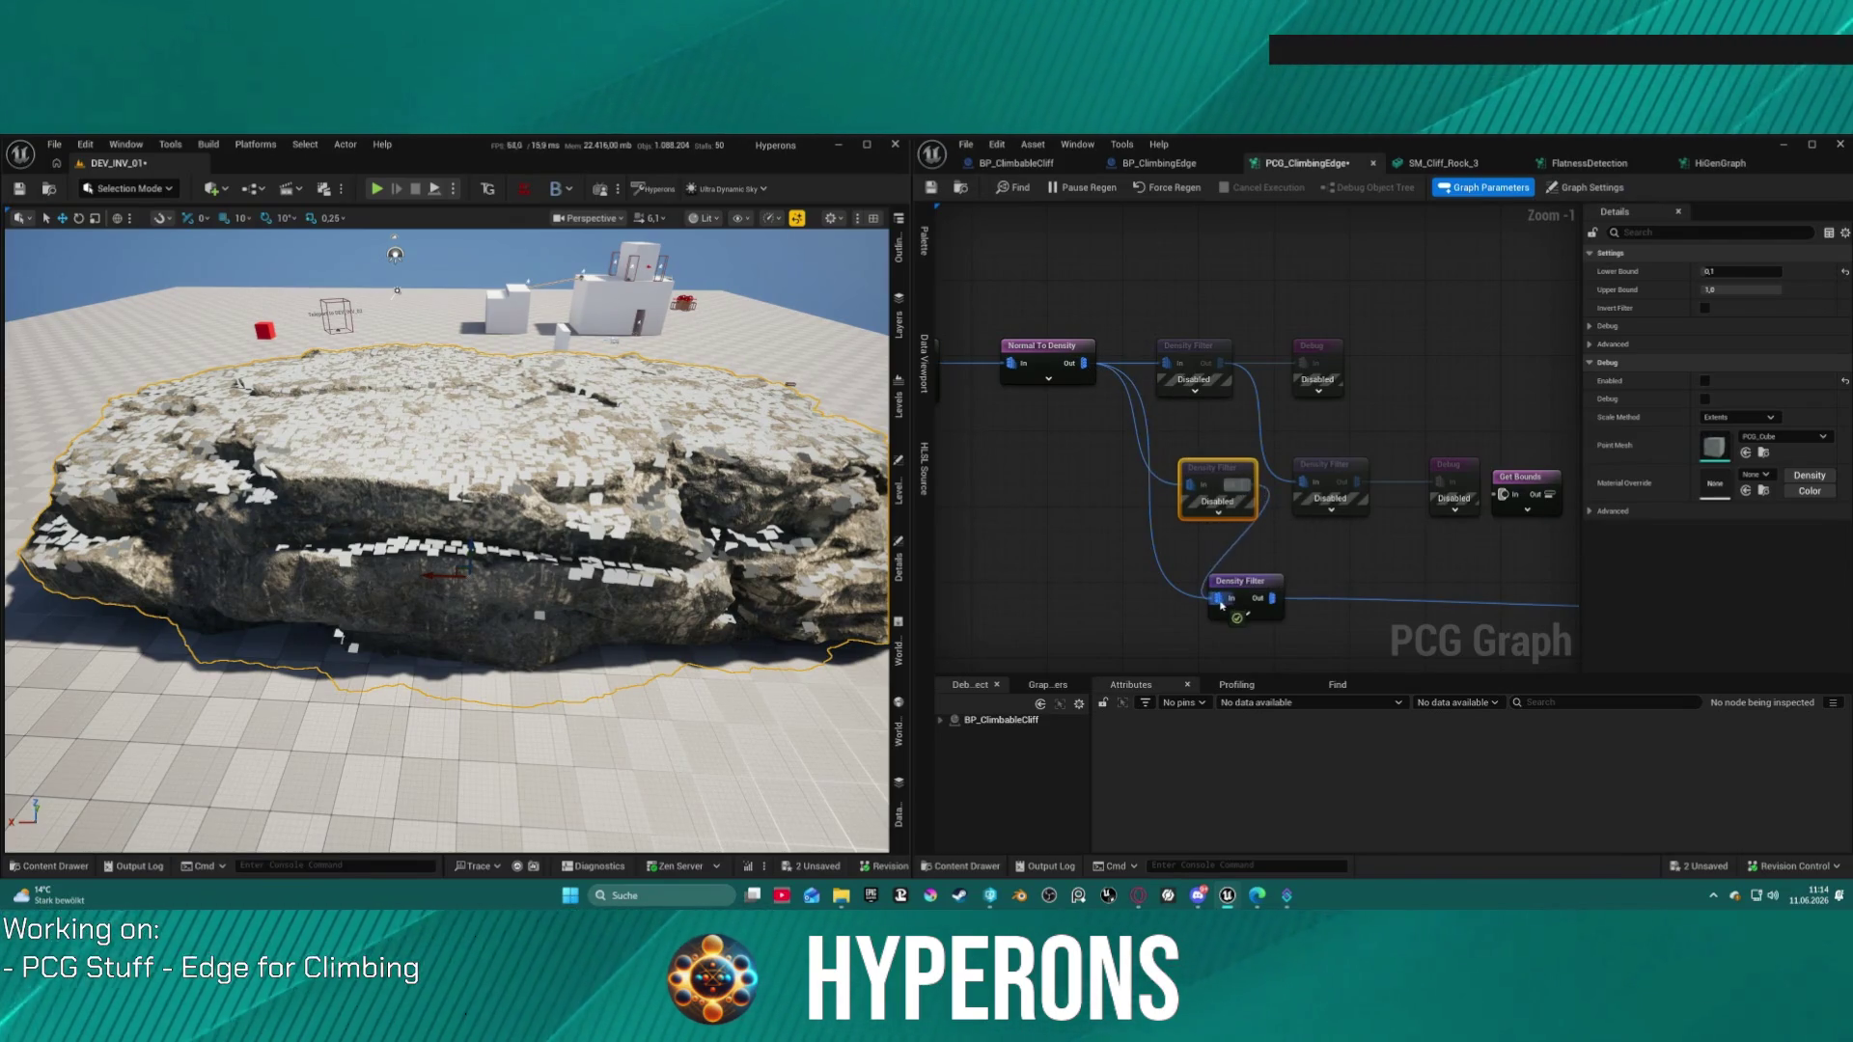
{"action": "left_click", "coordinate": [1158, 554]}
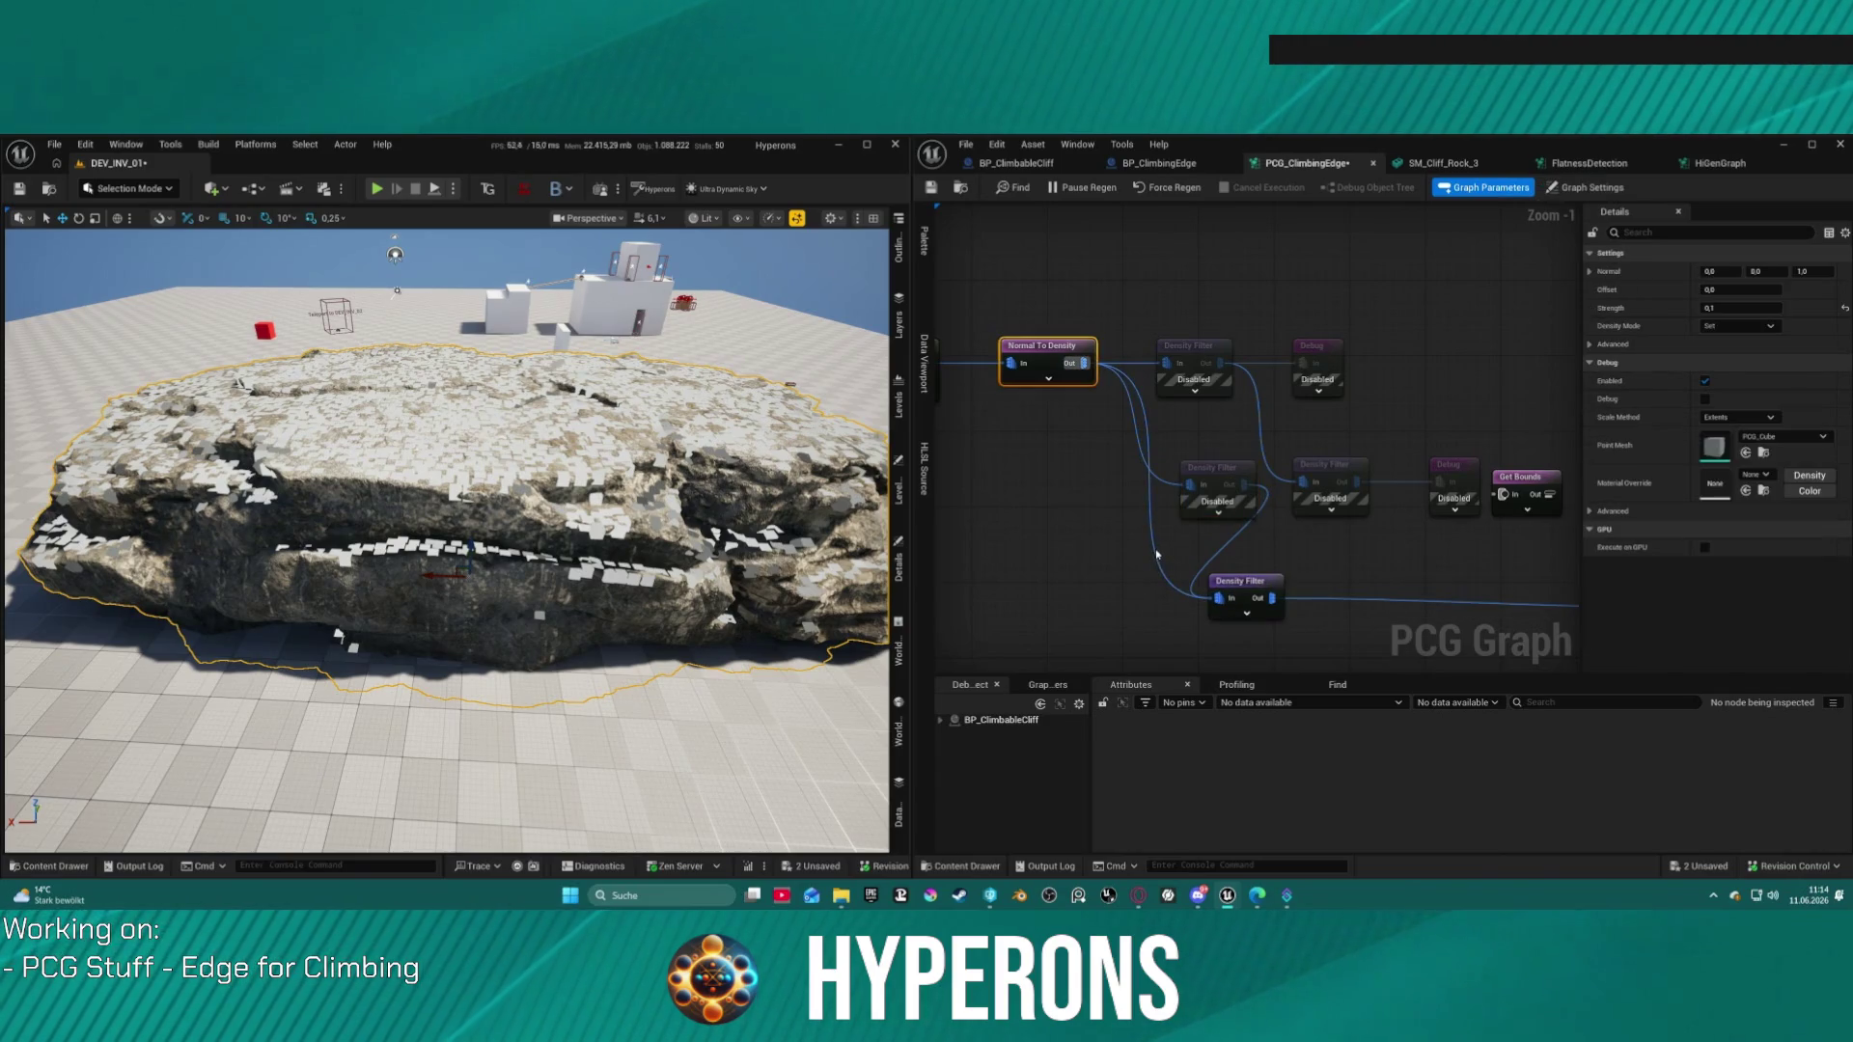
{"action": "left_click", "coordinate": [1223, 512]}
{"action": "right_click", "coordinate": [1203, 471]}
{"action": "left_click", "coordinate": [1245, 483]}
{"action": "left_click_drag", "start_coordinate": [1245, 473], "coordinate": [1175, 534]}
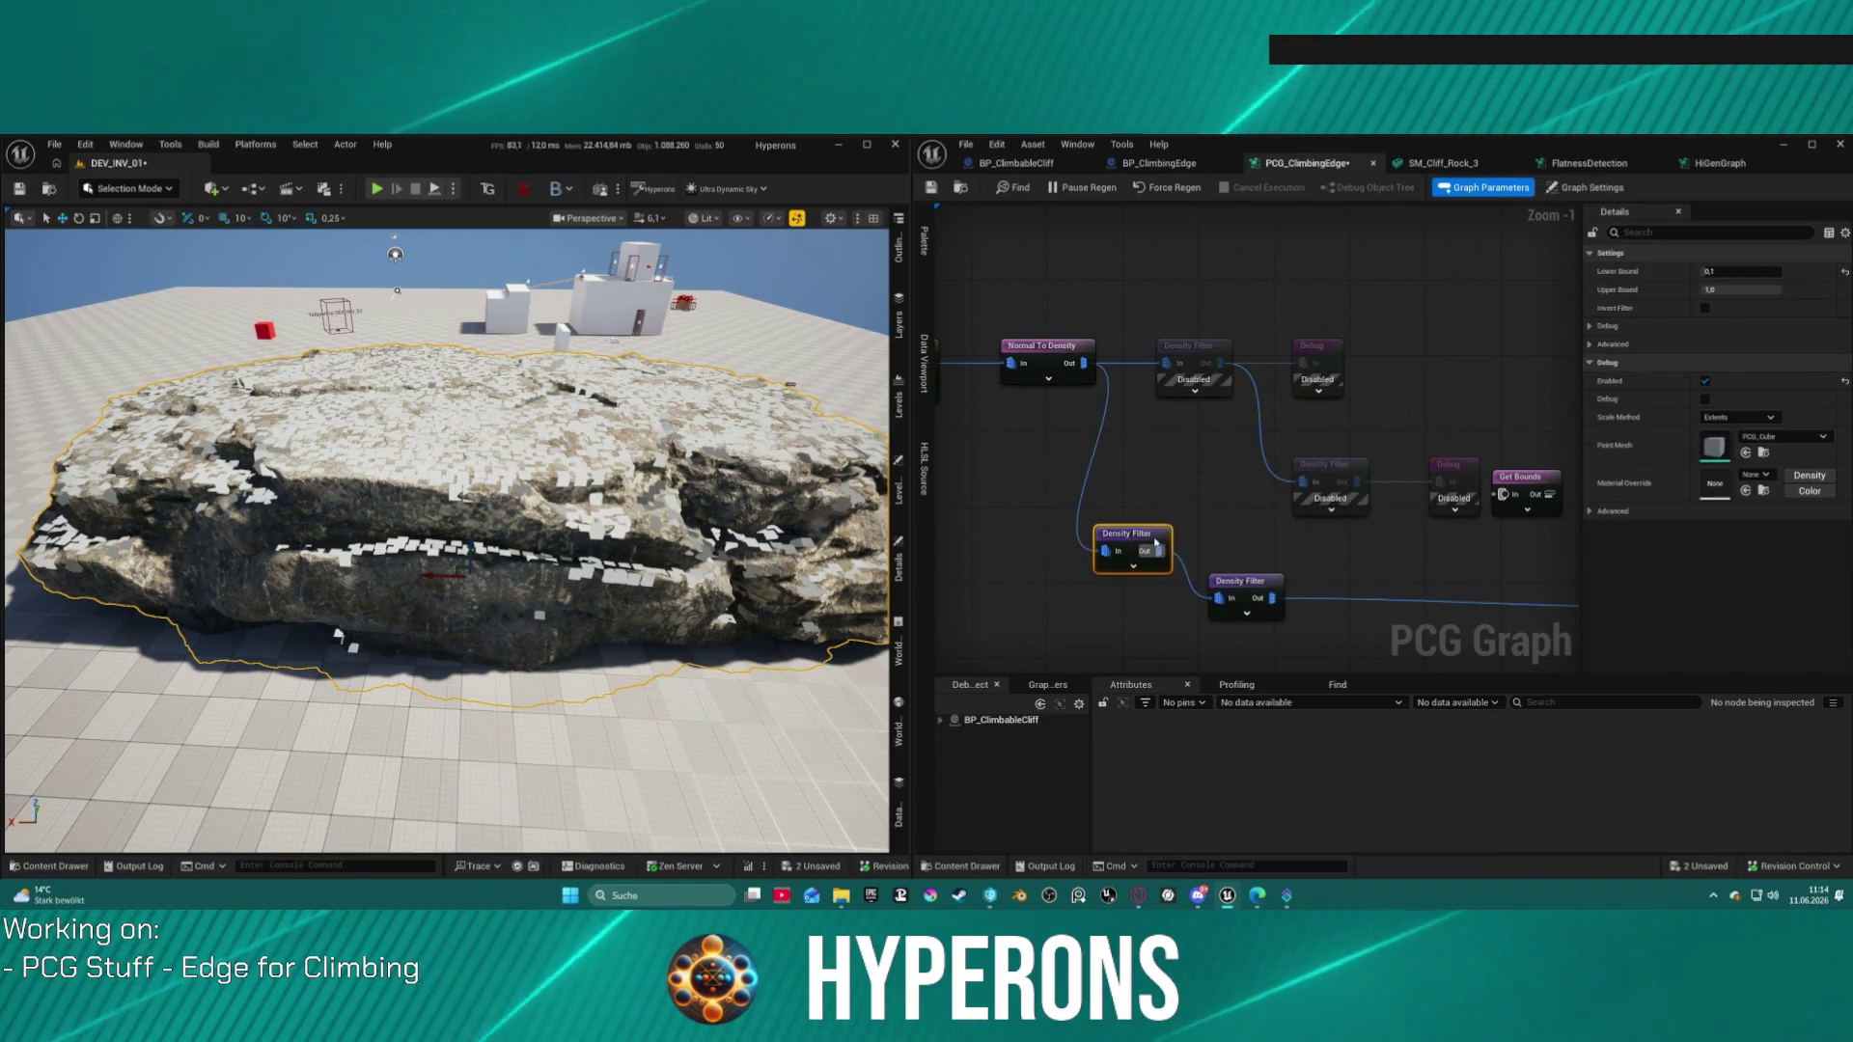
{"action": "mouse_move", "coordinate": [1728, 271]}
{"action": "left_mouse_down"}
{"action": "mouse_move", "coordinate": [1770, 272]}
{"action": "mouse_move", "coordinate": [1771, 292]}
{"action": "left_mouse_up"}
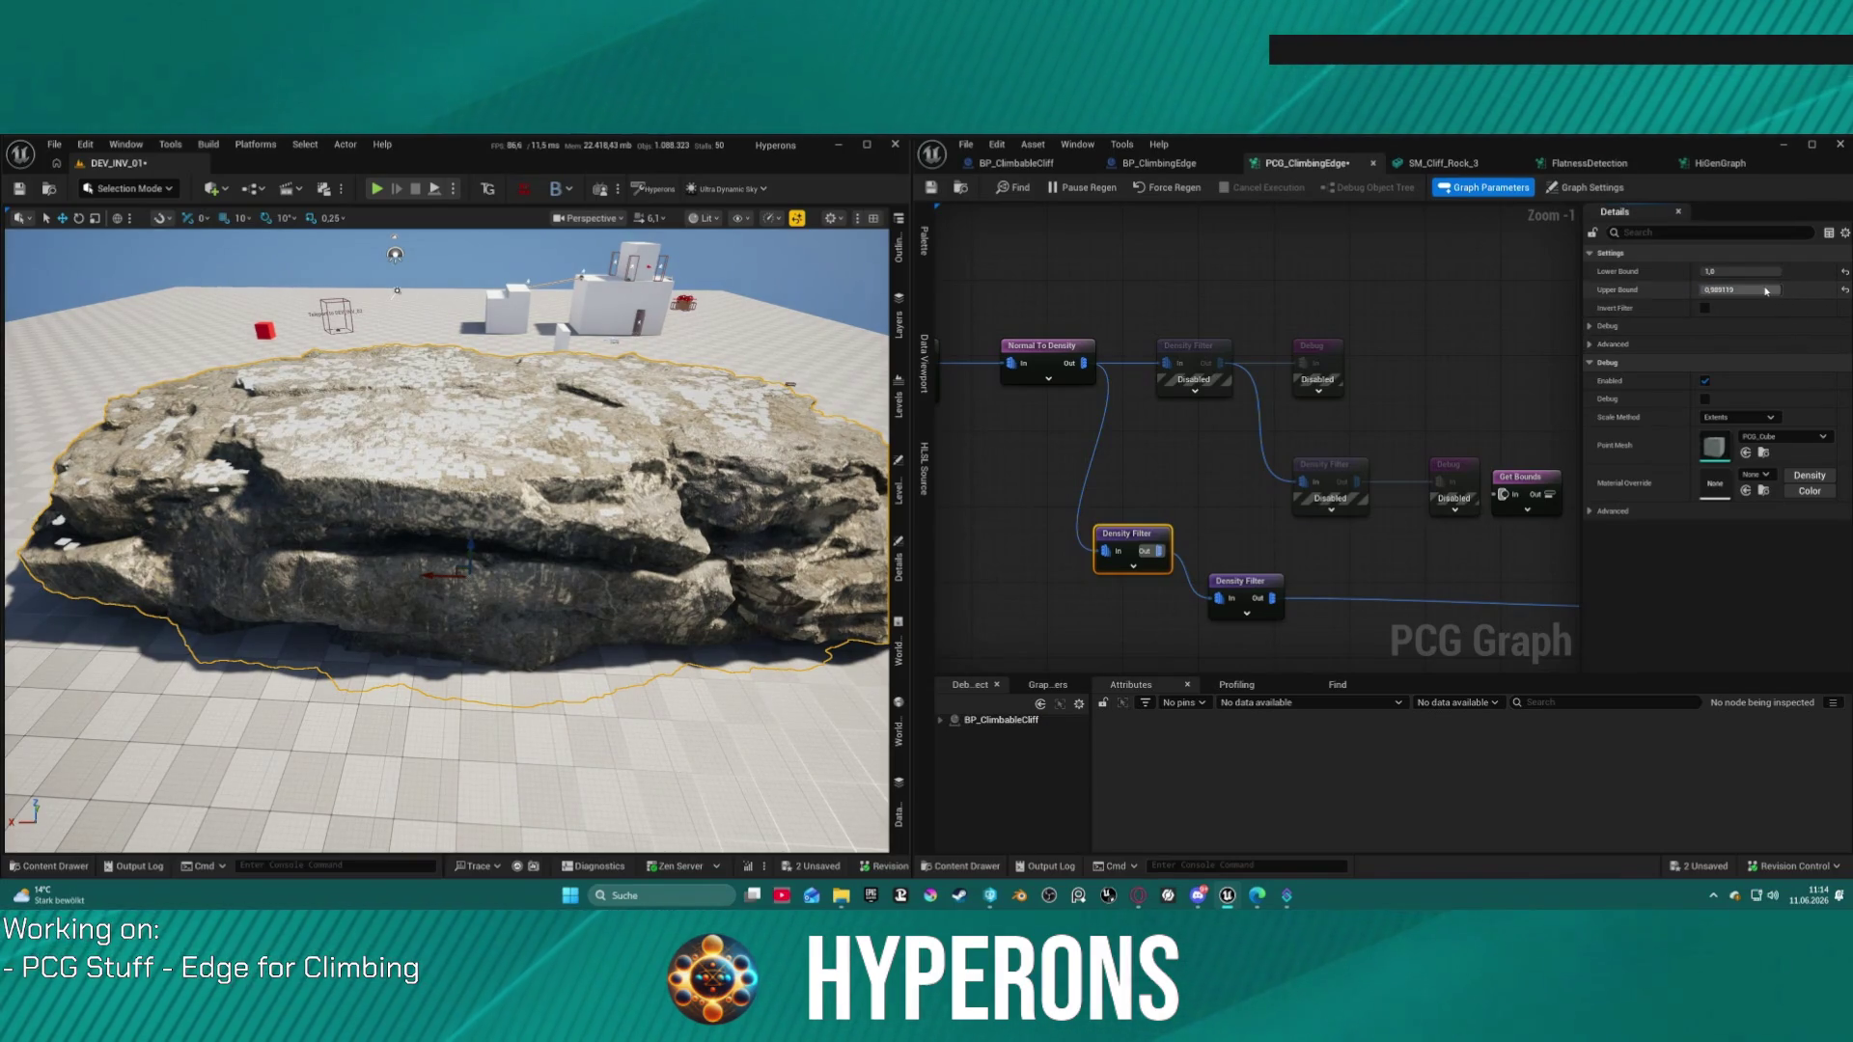
Step: Set the filter bounds to about 0.66 upper and 0.89 lower, viewing cubes along the rock edge
{"action": "mouse_move", "coordinate": [444, 541]}
{"action": "left_mouse_down"}
{"action": "mouse_move", "coordinate": [425, 579]}
{"action": "mouse_move", "coordinate": [406, 560]}
{"action": "mouse_move", "coordinate": [415, 627]}
{"action": "mouse_move", "coordinate": [463, 464]}
{"action": "mouse_move", "coordinate": [444, 502]}
{"action": "mouse_move", "coordinate": [434, 483]}
{"action": "mouse_move", "coordinate": [434, 521]}
{"action": "left_mouse_up"}
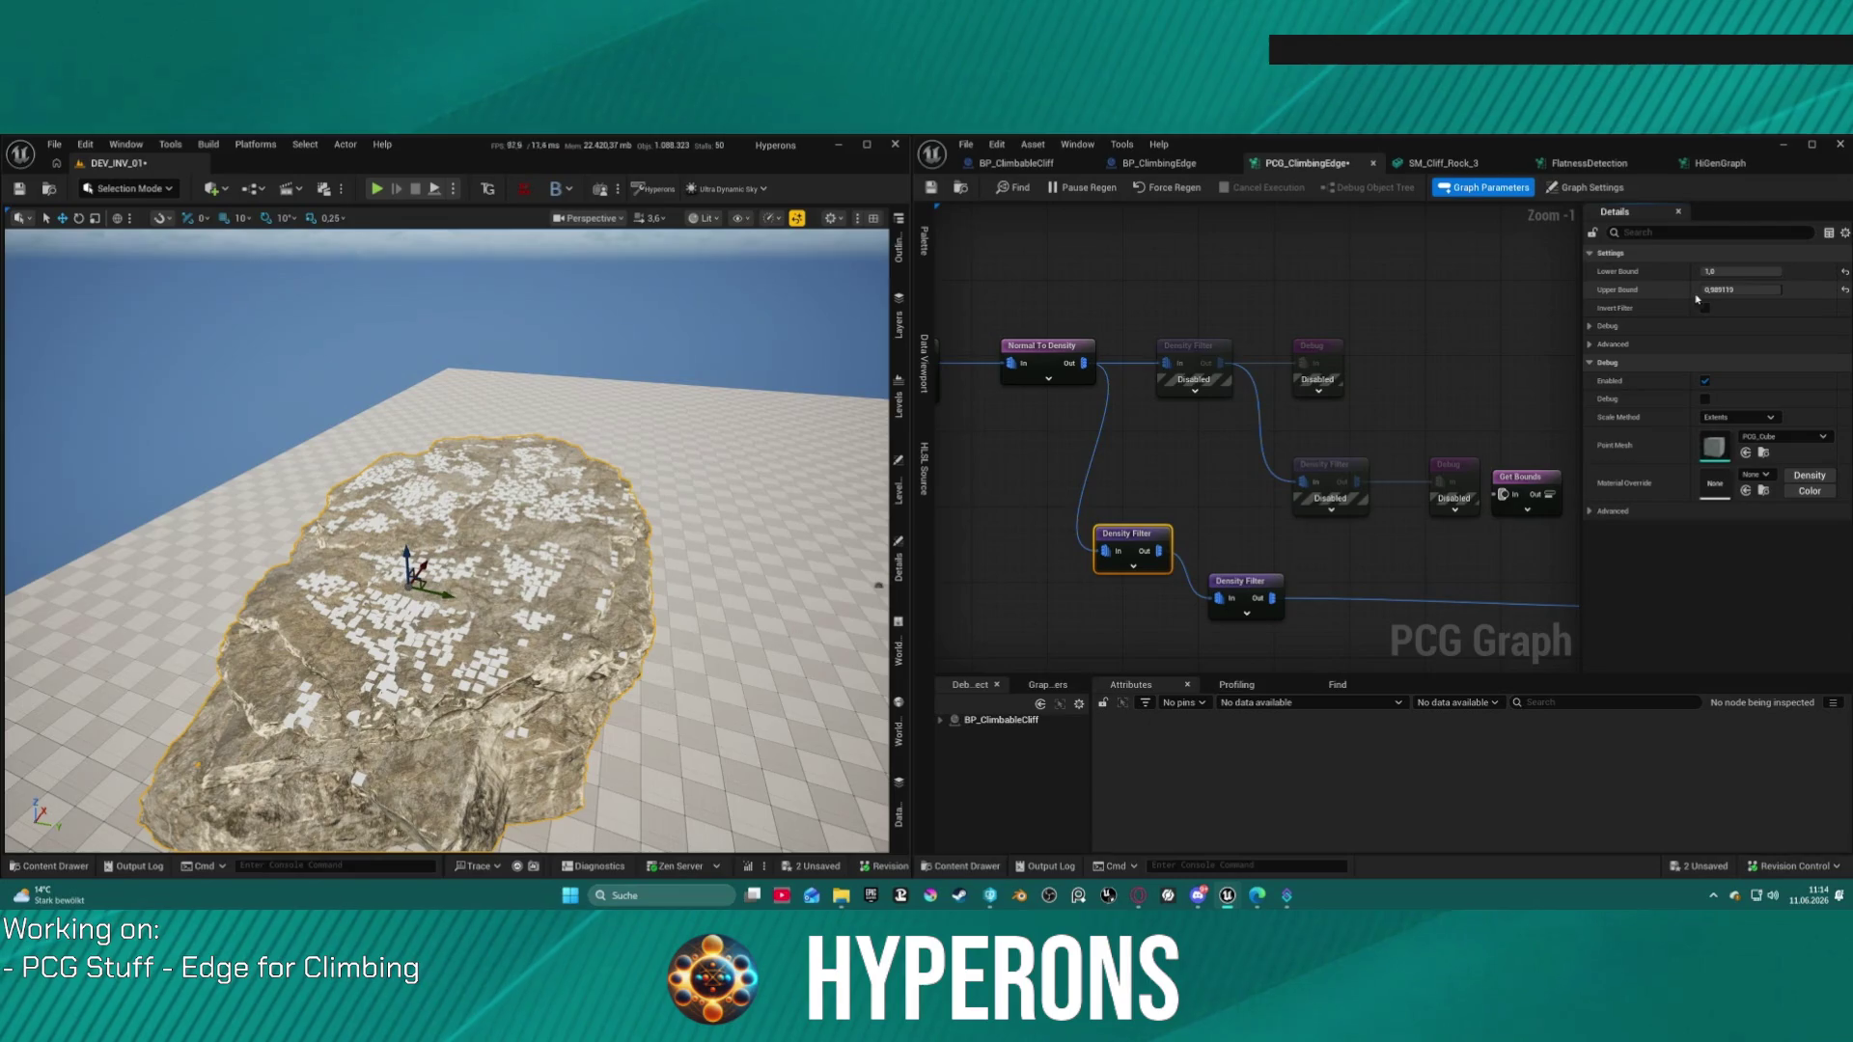
{"action": "left_click_drag", "start_coordinate": [1737, 290], "coordinate": [1808, 293]}
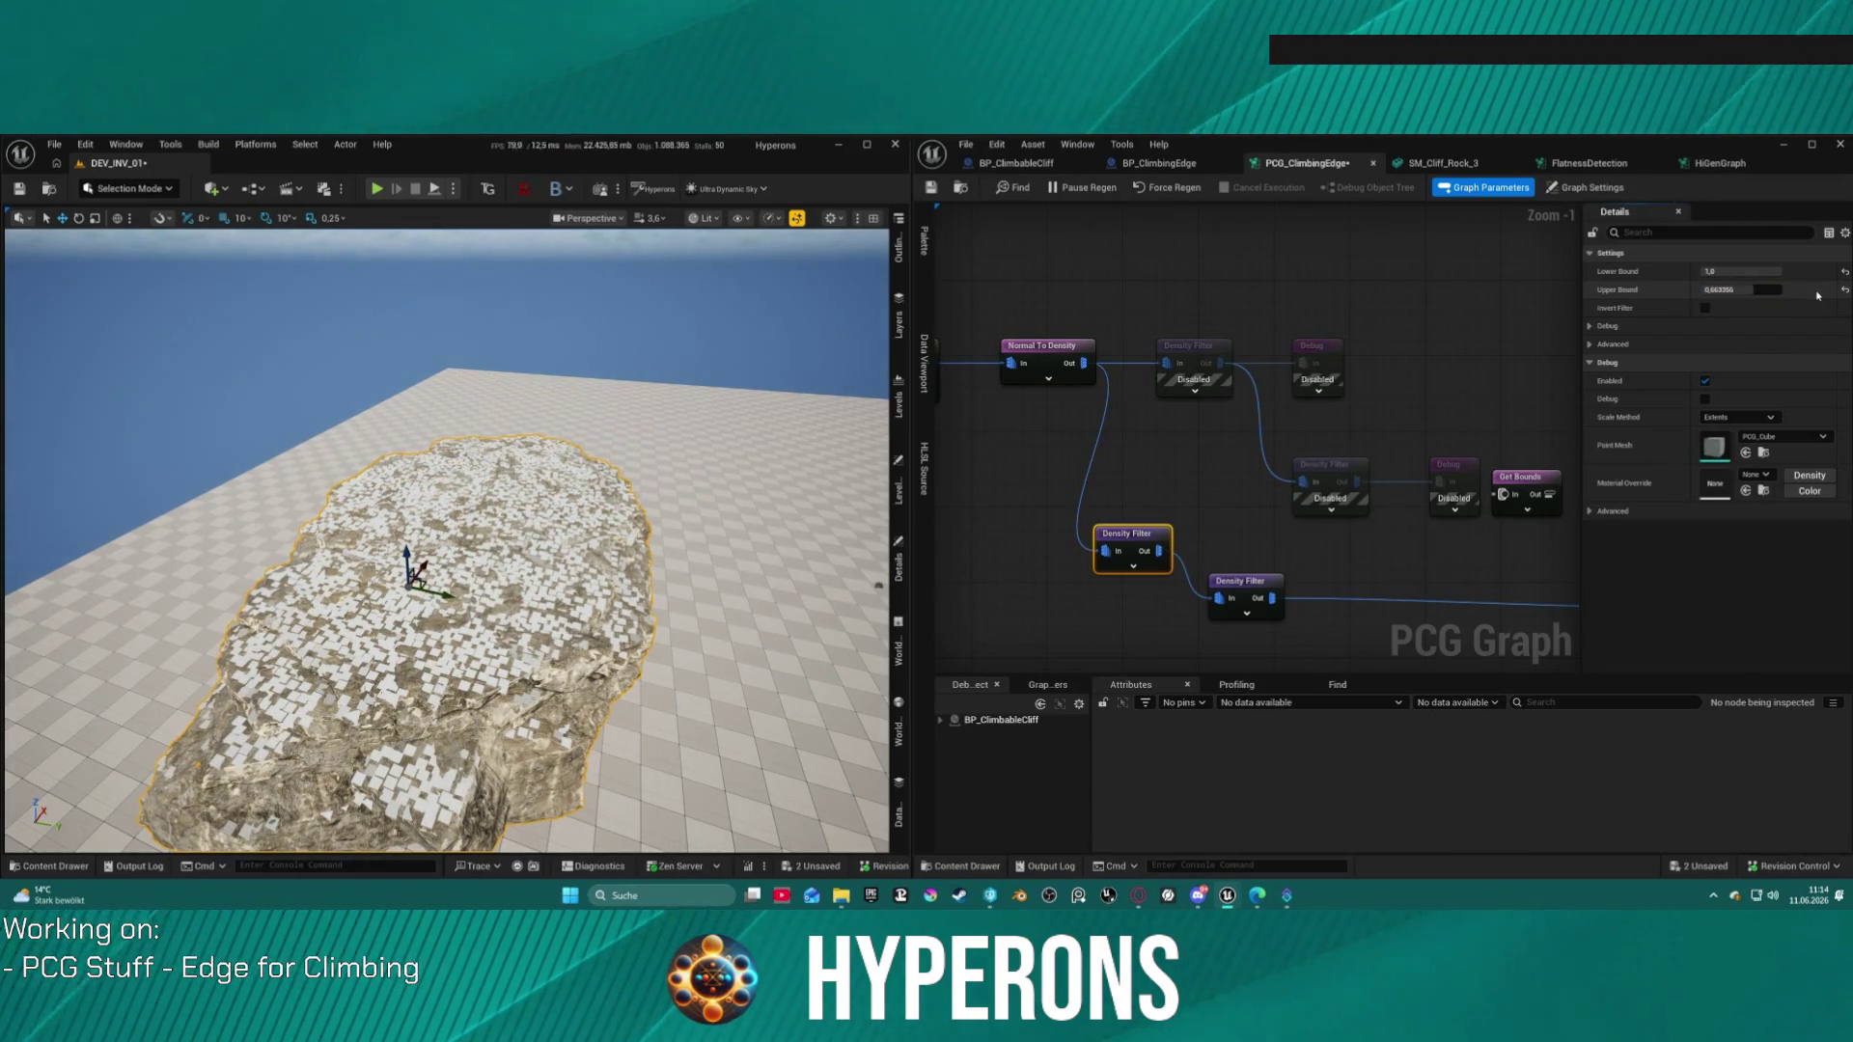
{"action": "left_click", "coordinate": [1752, 289]}
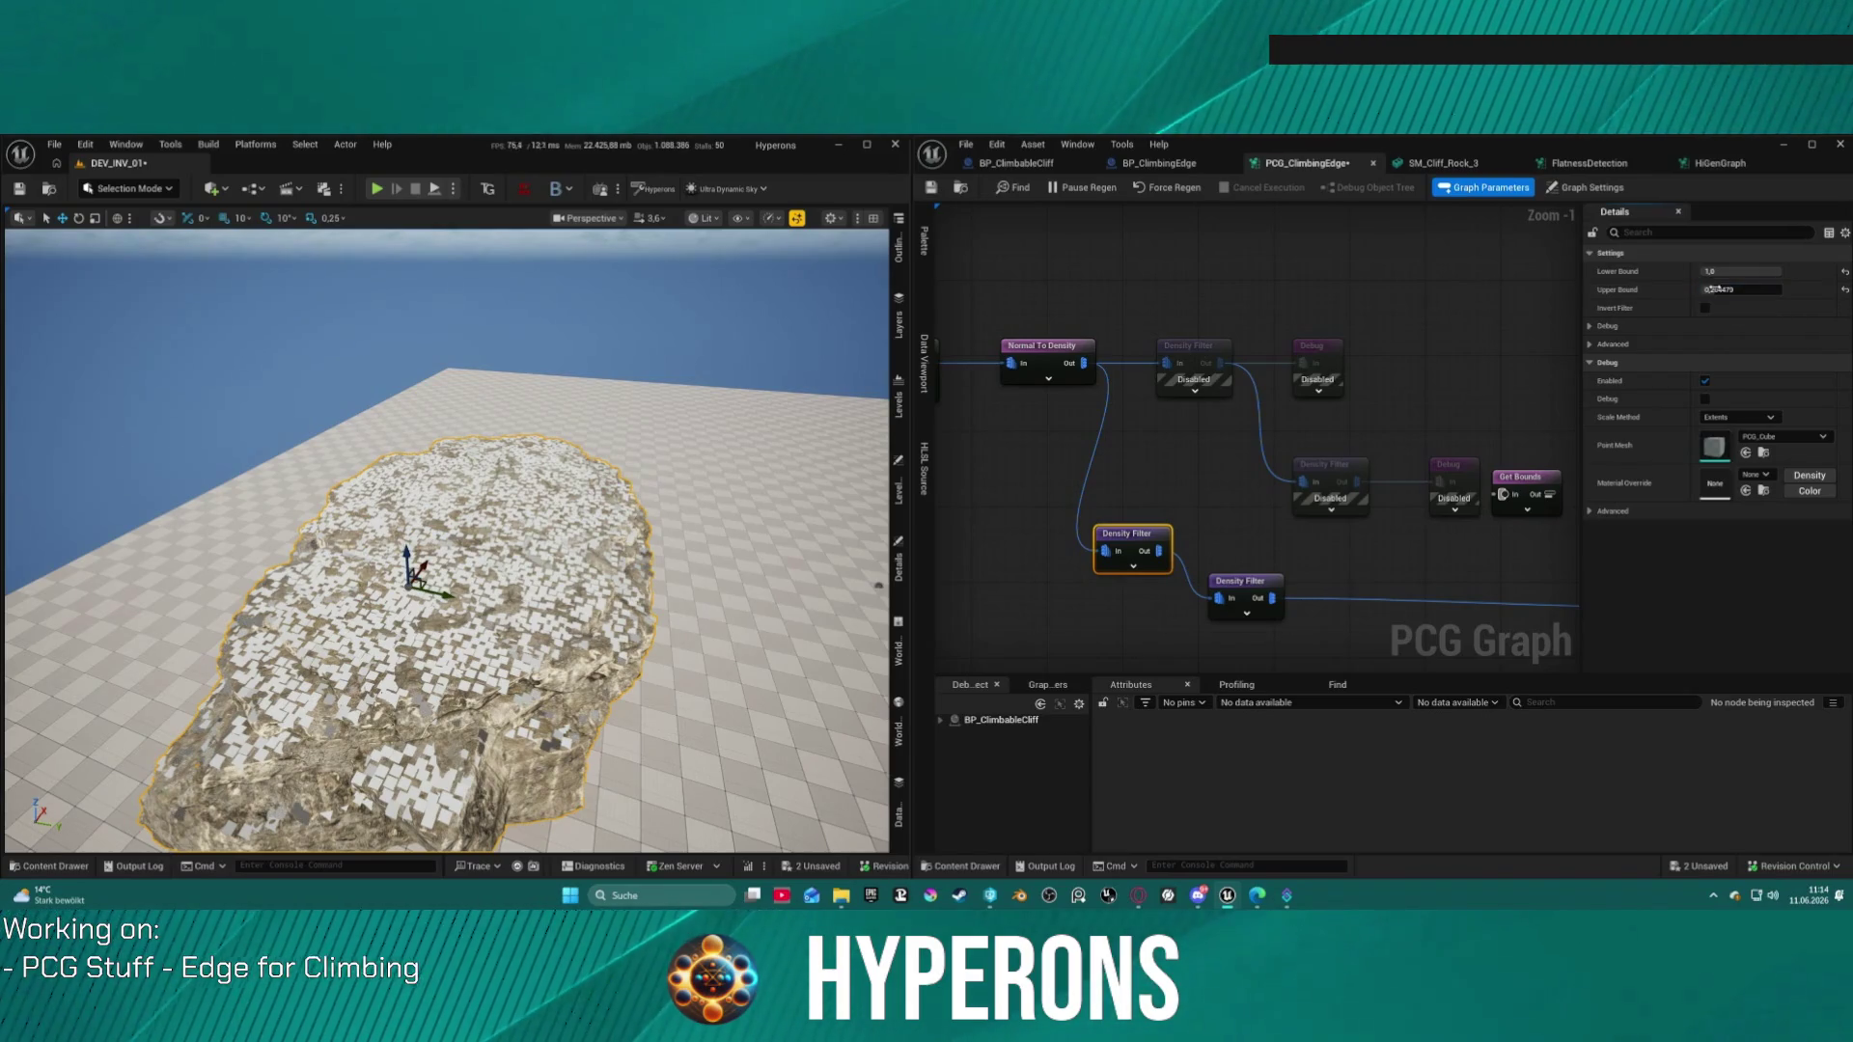
{"action": "left_click_drag", "start_coordinate": [1777, 272], "coordinate": [1753, 271]}
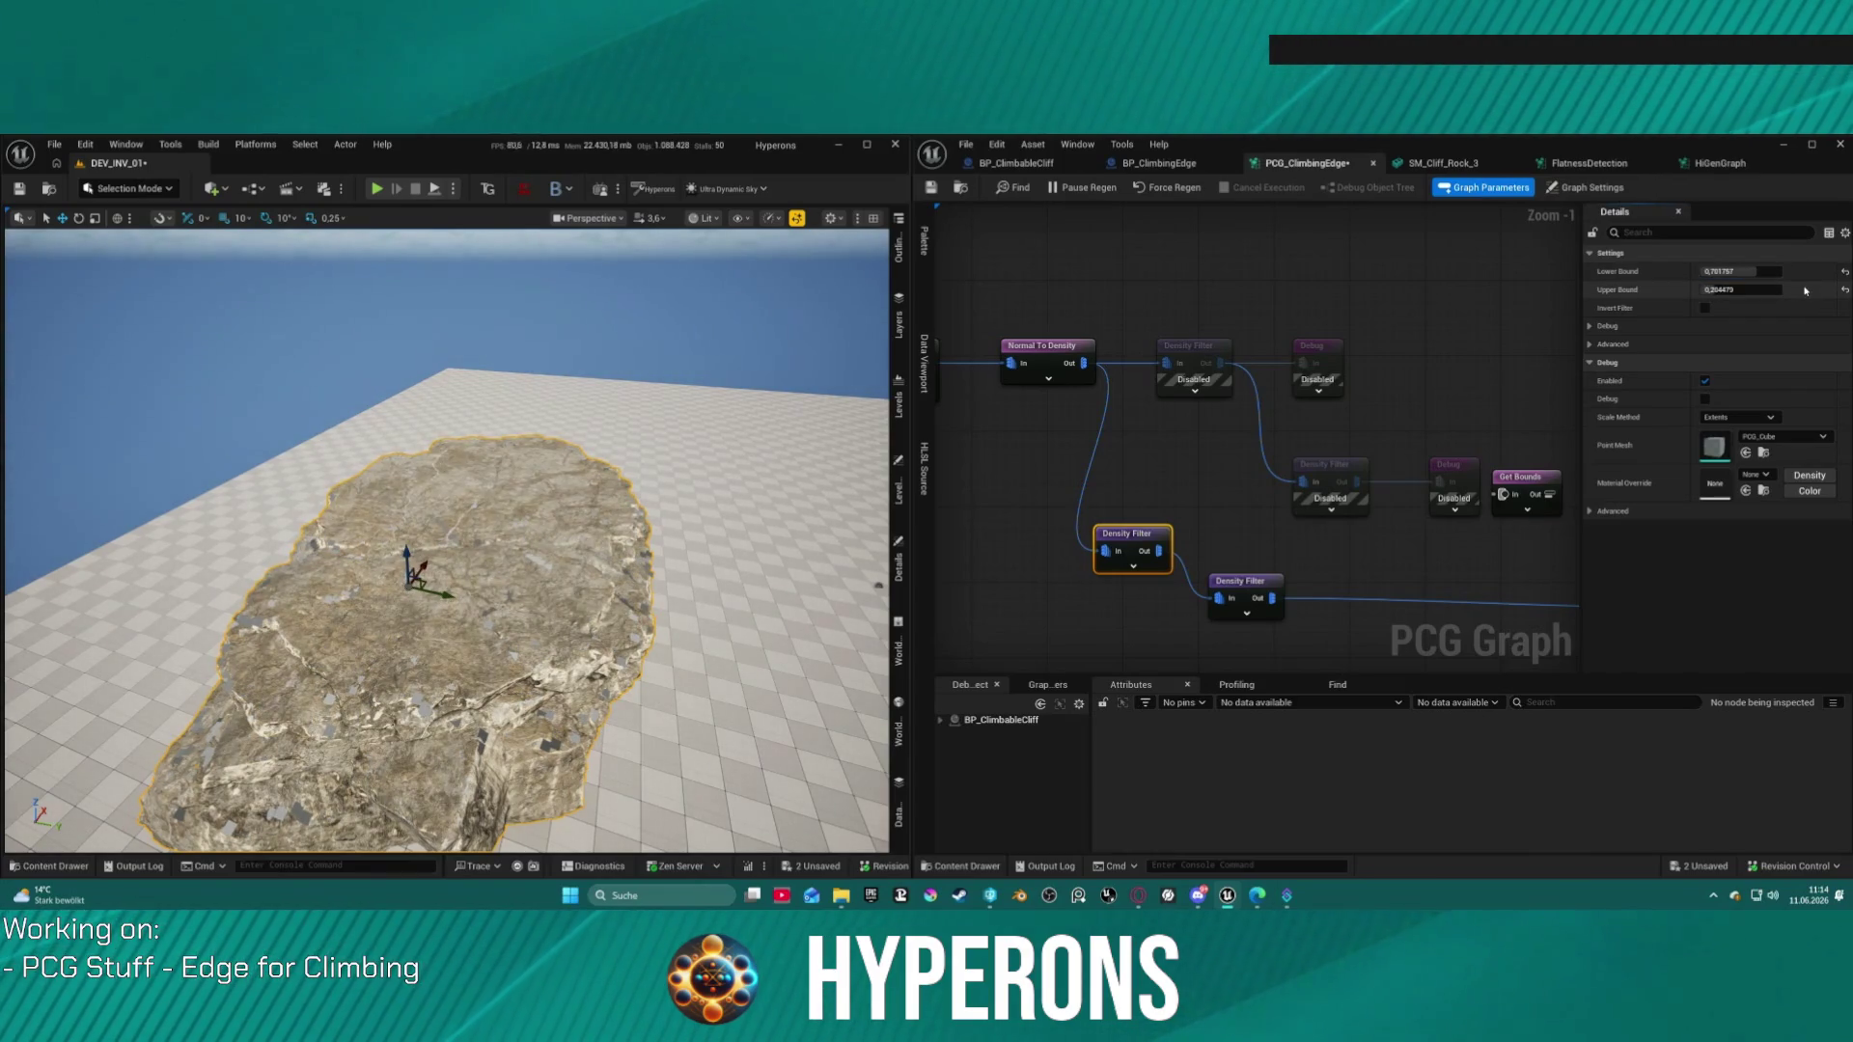
{"action": "mouse_move", "coordinate": [237, 516]}
{"action": "left_mouse_down"}
{"action": "mouse_move", "coordinate": [253, 459]}
{"action": "mouse_move", "coordinate": [273, 468]}
{"action": "left_mouse_up"}
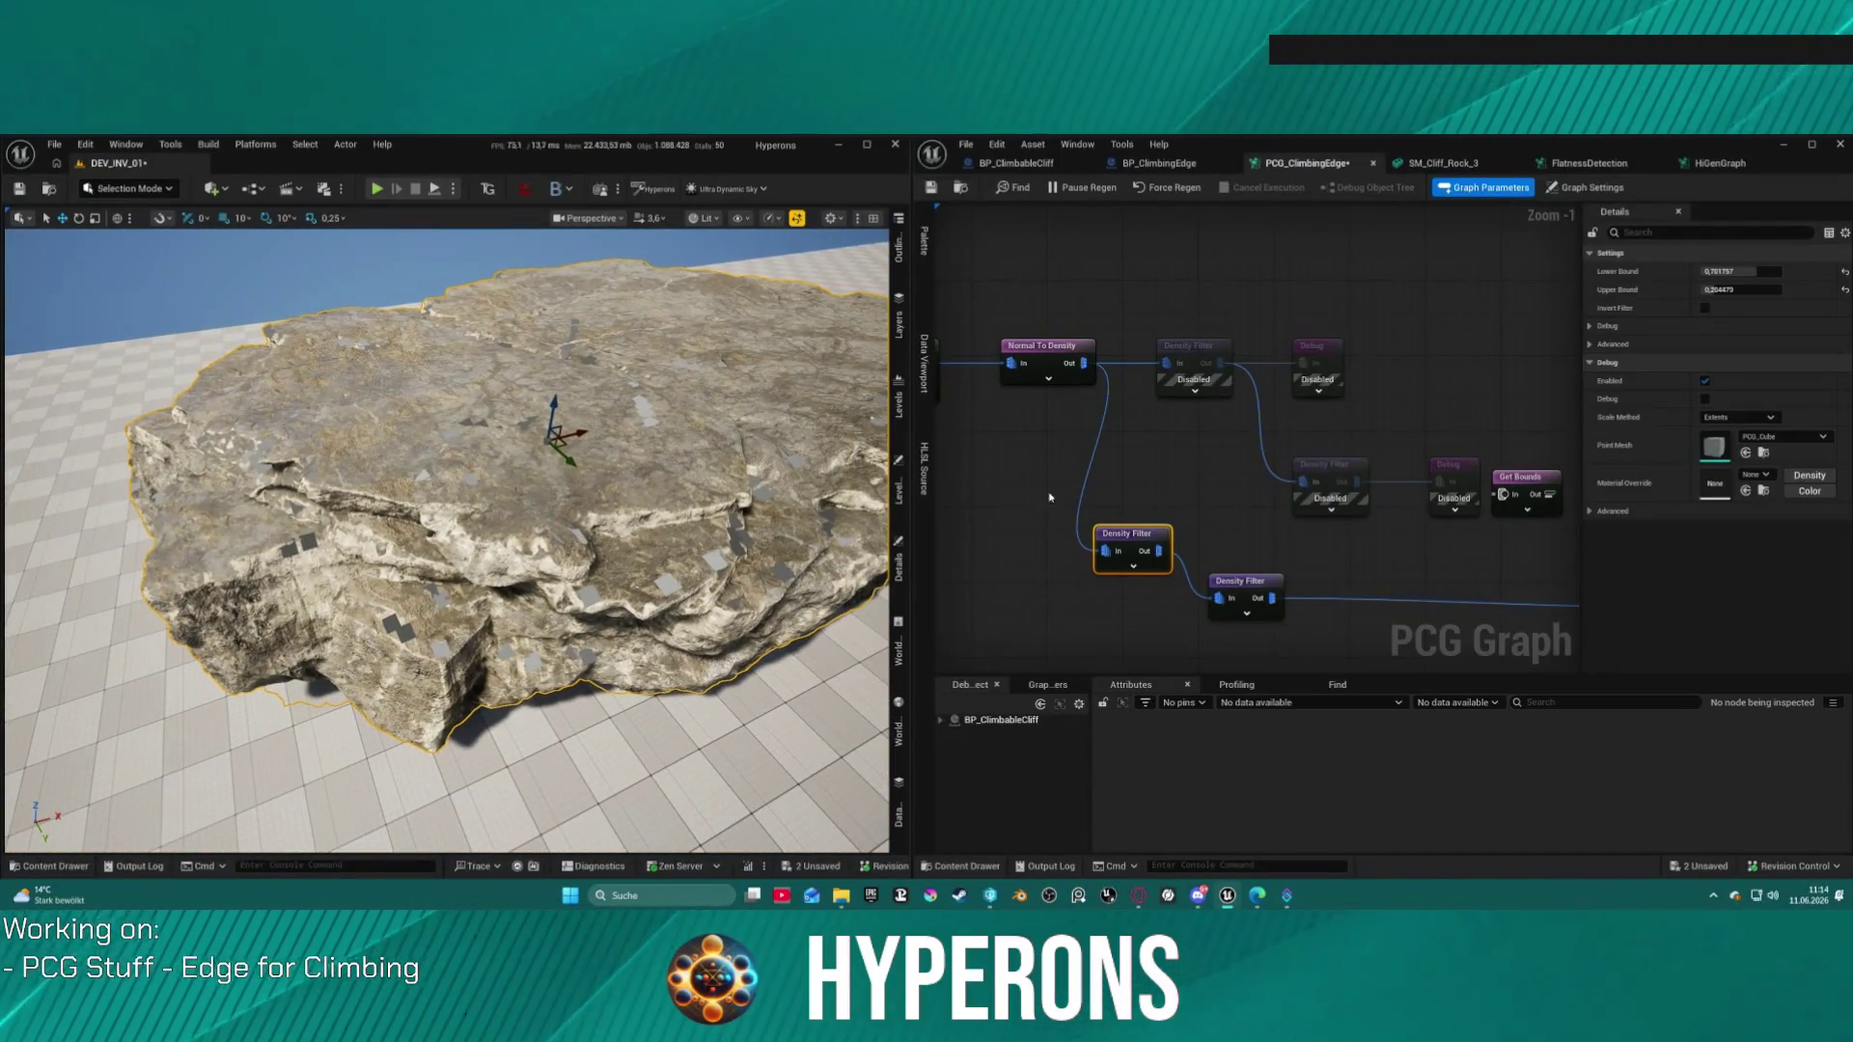
{"action": "mouse_move", "coordinate": [1532, 555]}
{"action": "left_mouse_down"}
{"action": "mouse_move", "coordinate": [1351, 540]}
{"action": "mouse_move", "coordinate": [1193, 300]}
{"action": "left_mouse_up"}
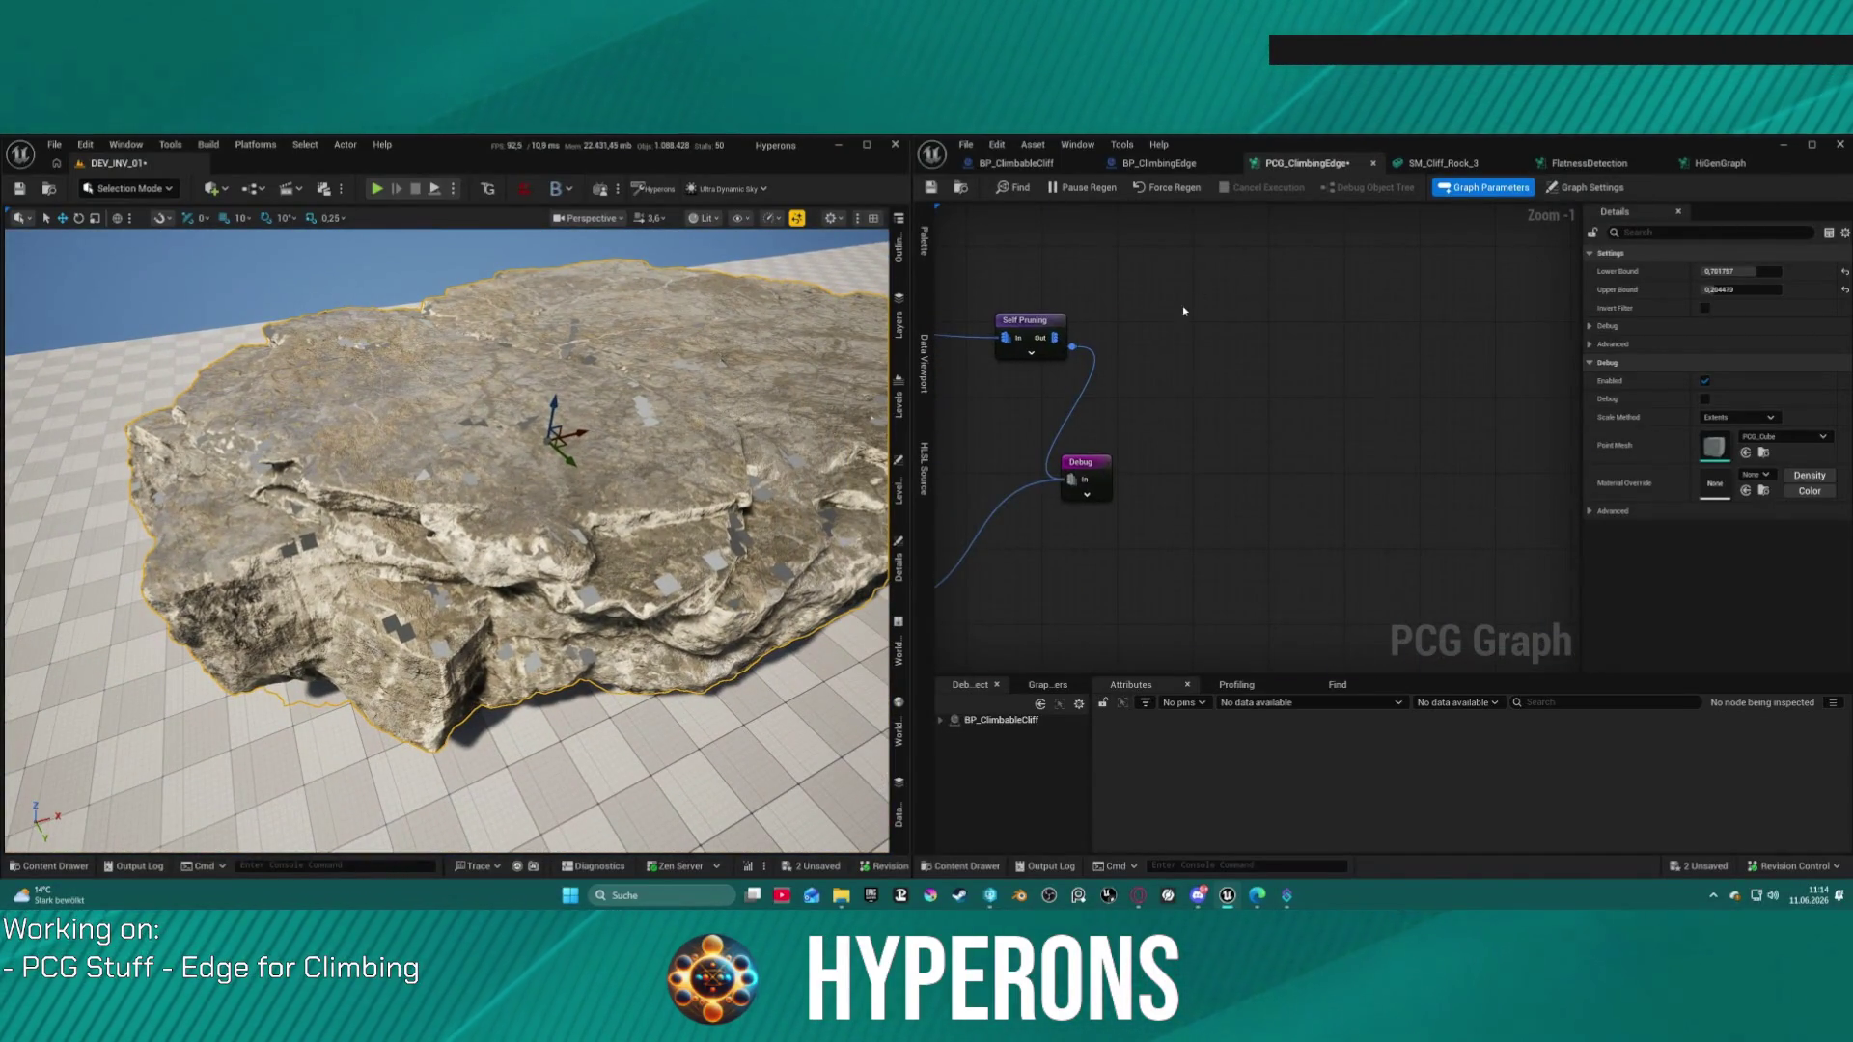
Step: Set the first Density Filter's Lower Bound to 0.9, toggling Invert Filter on and back off
{"action": "left_click", "coordinate": [1096, 484]}
{"action": "mouse_move", "coordinate": [1151, 395]}
{"action": "left_mouse_down"}
{"action": "mouse_move", "coordinate": [1213, 376]}
{"action": "mouse_move", "coordinate": [1145, 405]}
{"action": "mouse_move", "coordinate": [1156, 422]}
{"action": "left_mouse_up"}
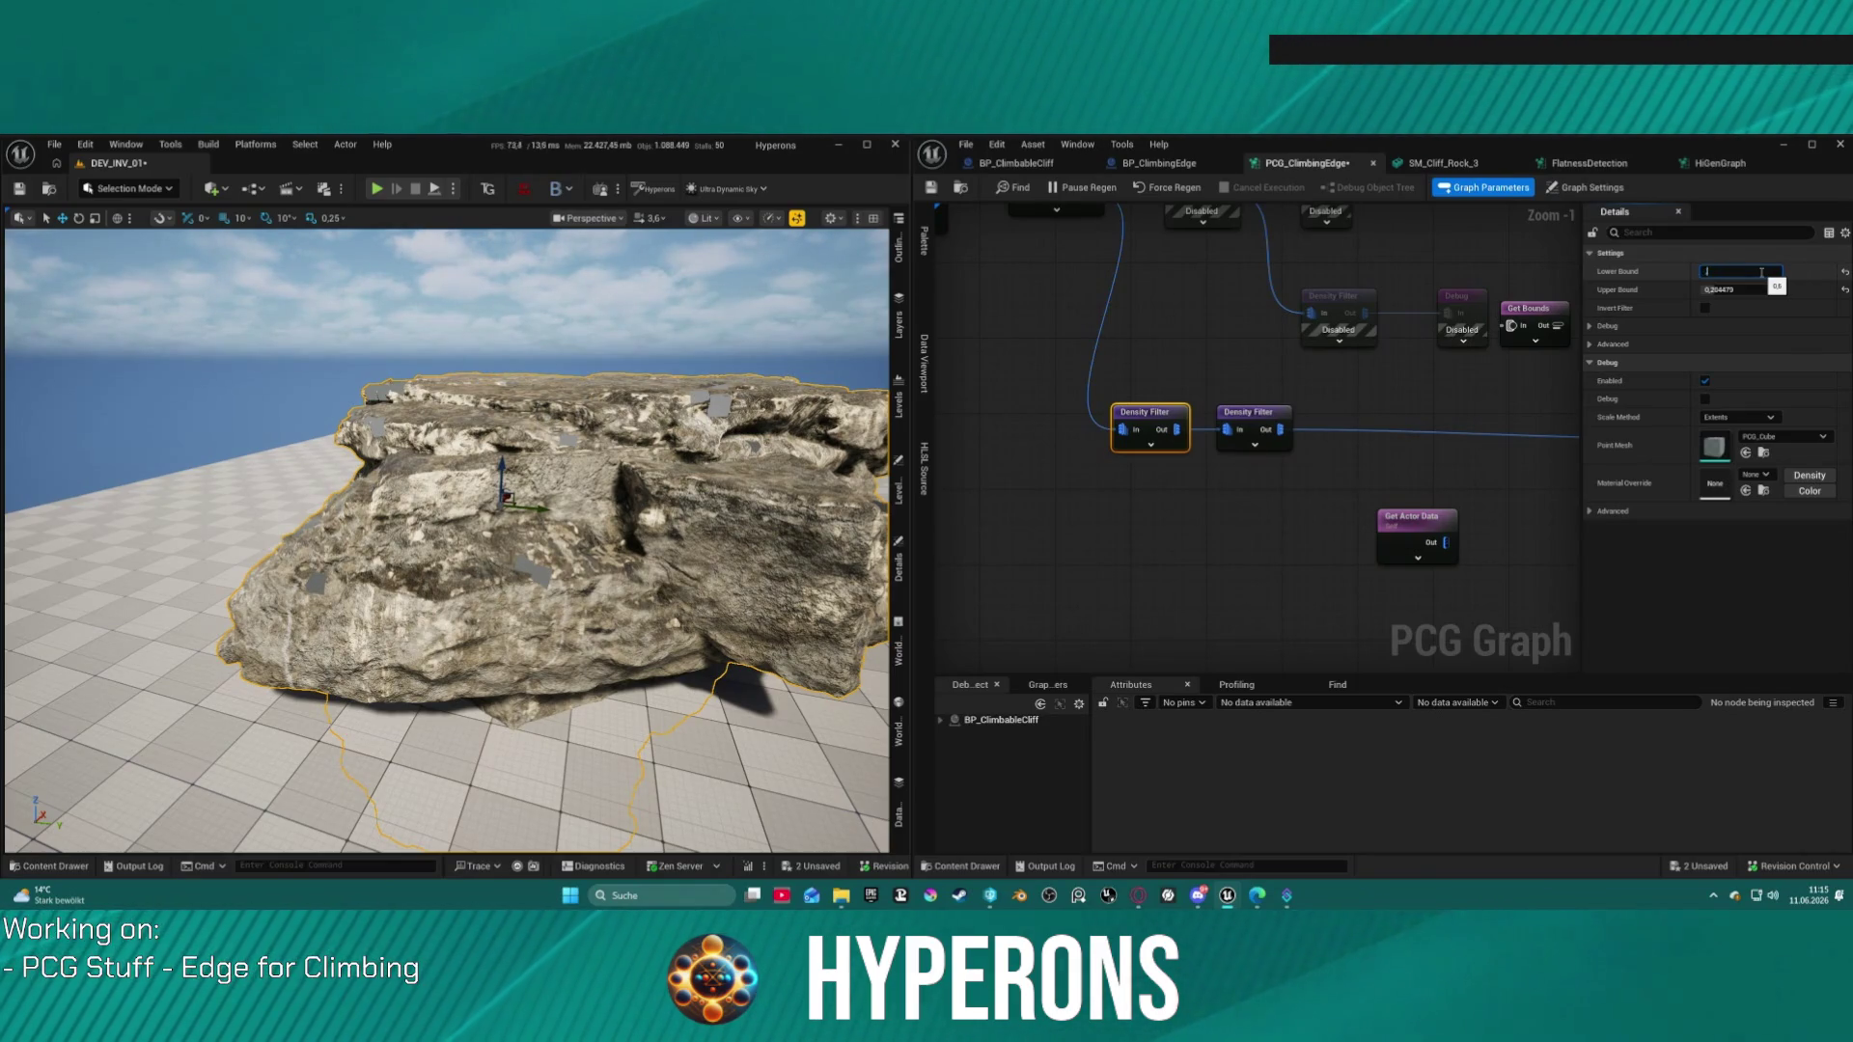
{"action": "key", "text": "BackSpace"}
{"action": "key", "text": "BackSpace"}
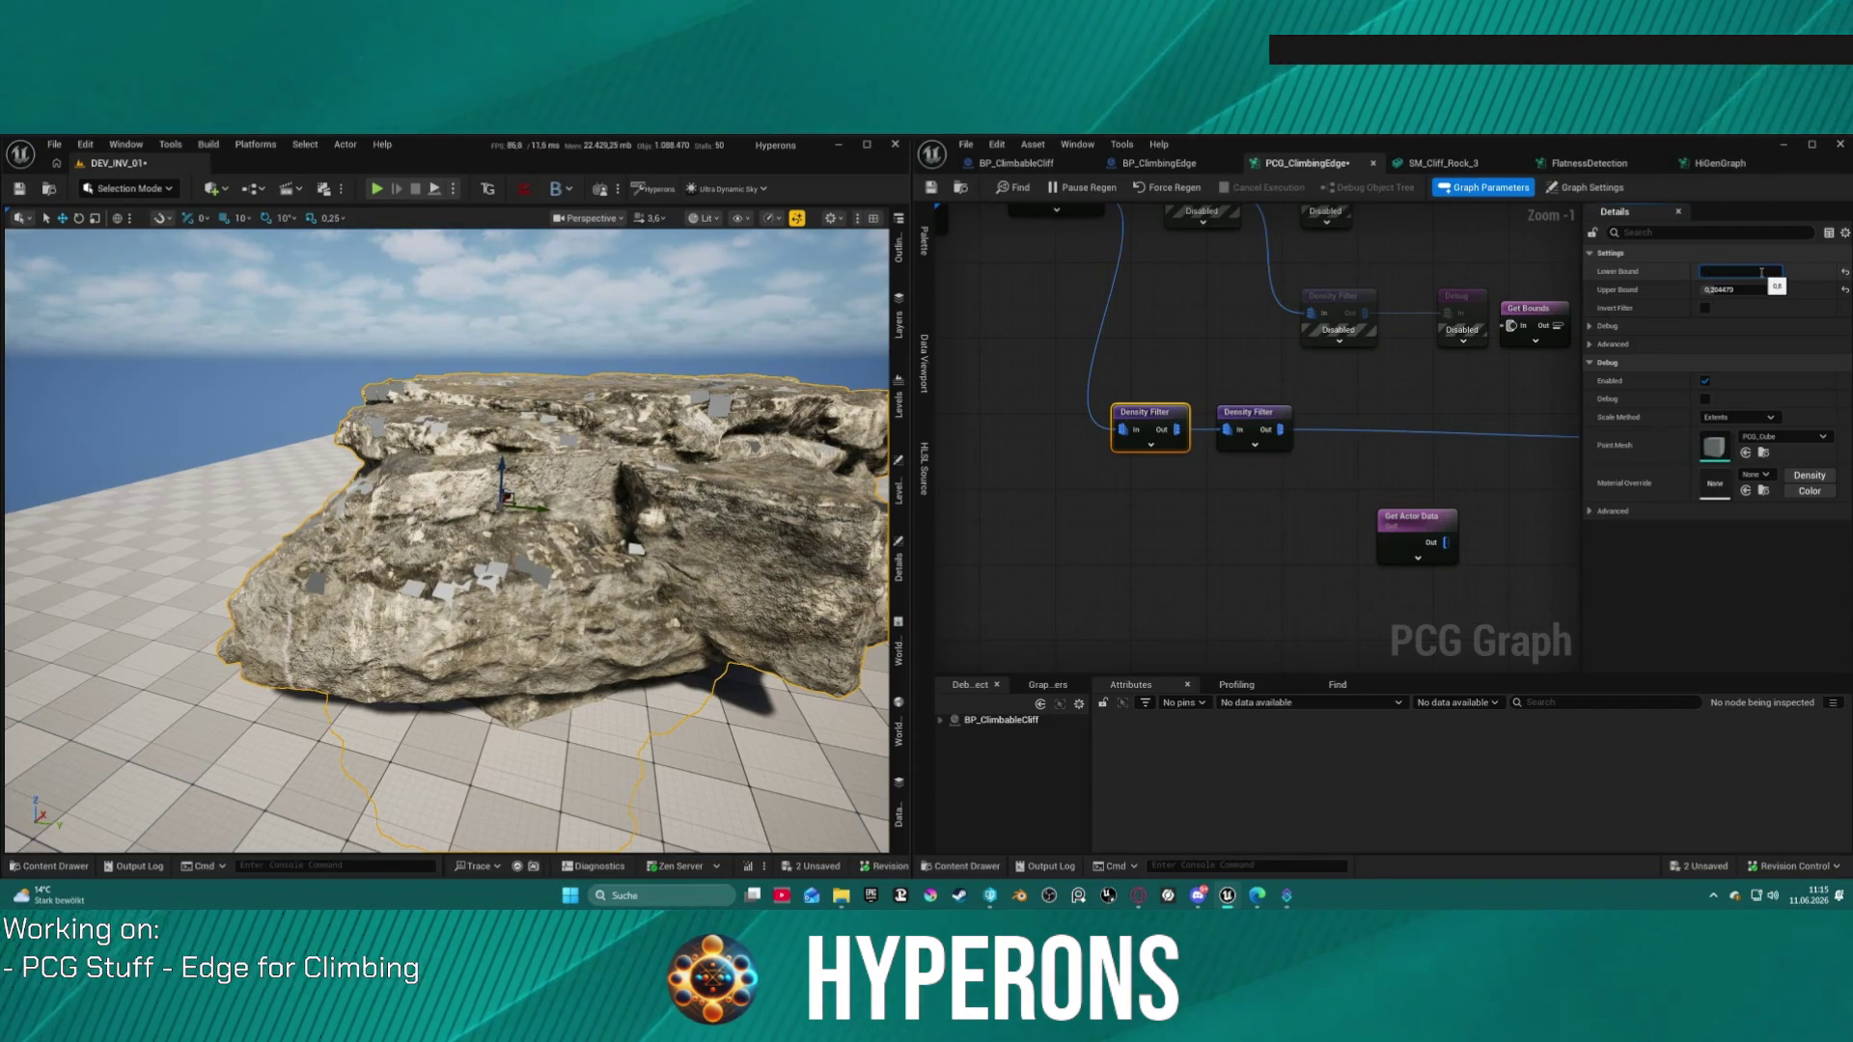
{"action": "type", "text": "0"}
{"action": "key", "text": "Return"}
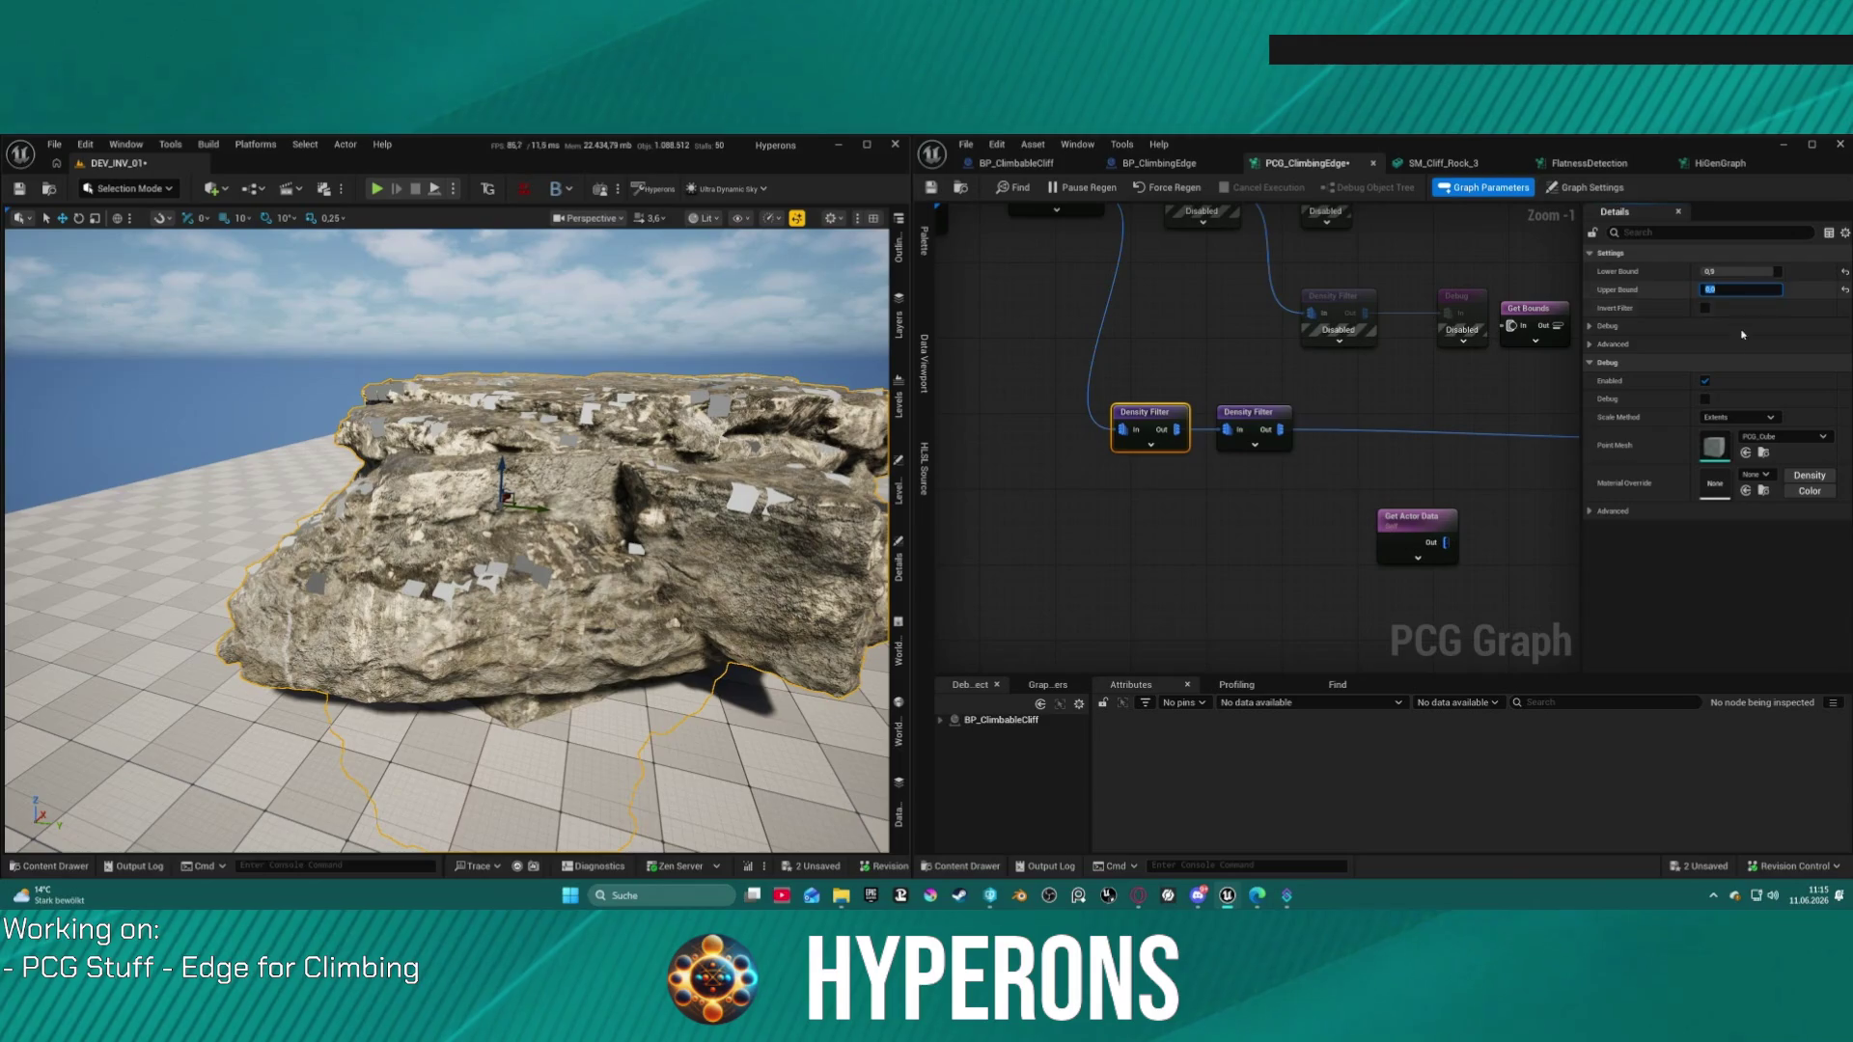
{"action": "left_click", "coordinate": [1705, 308]}
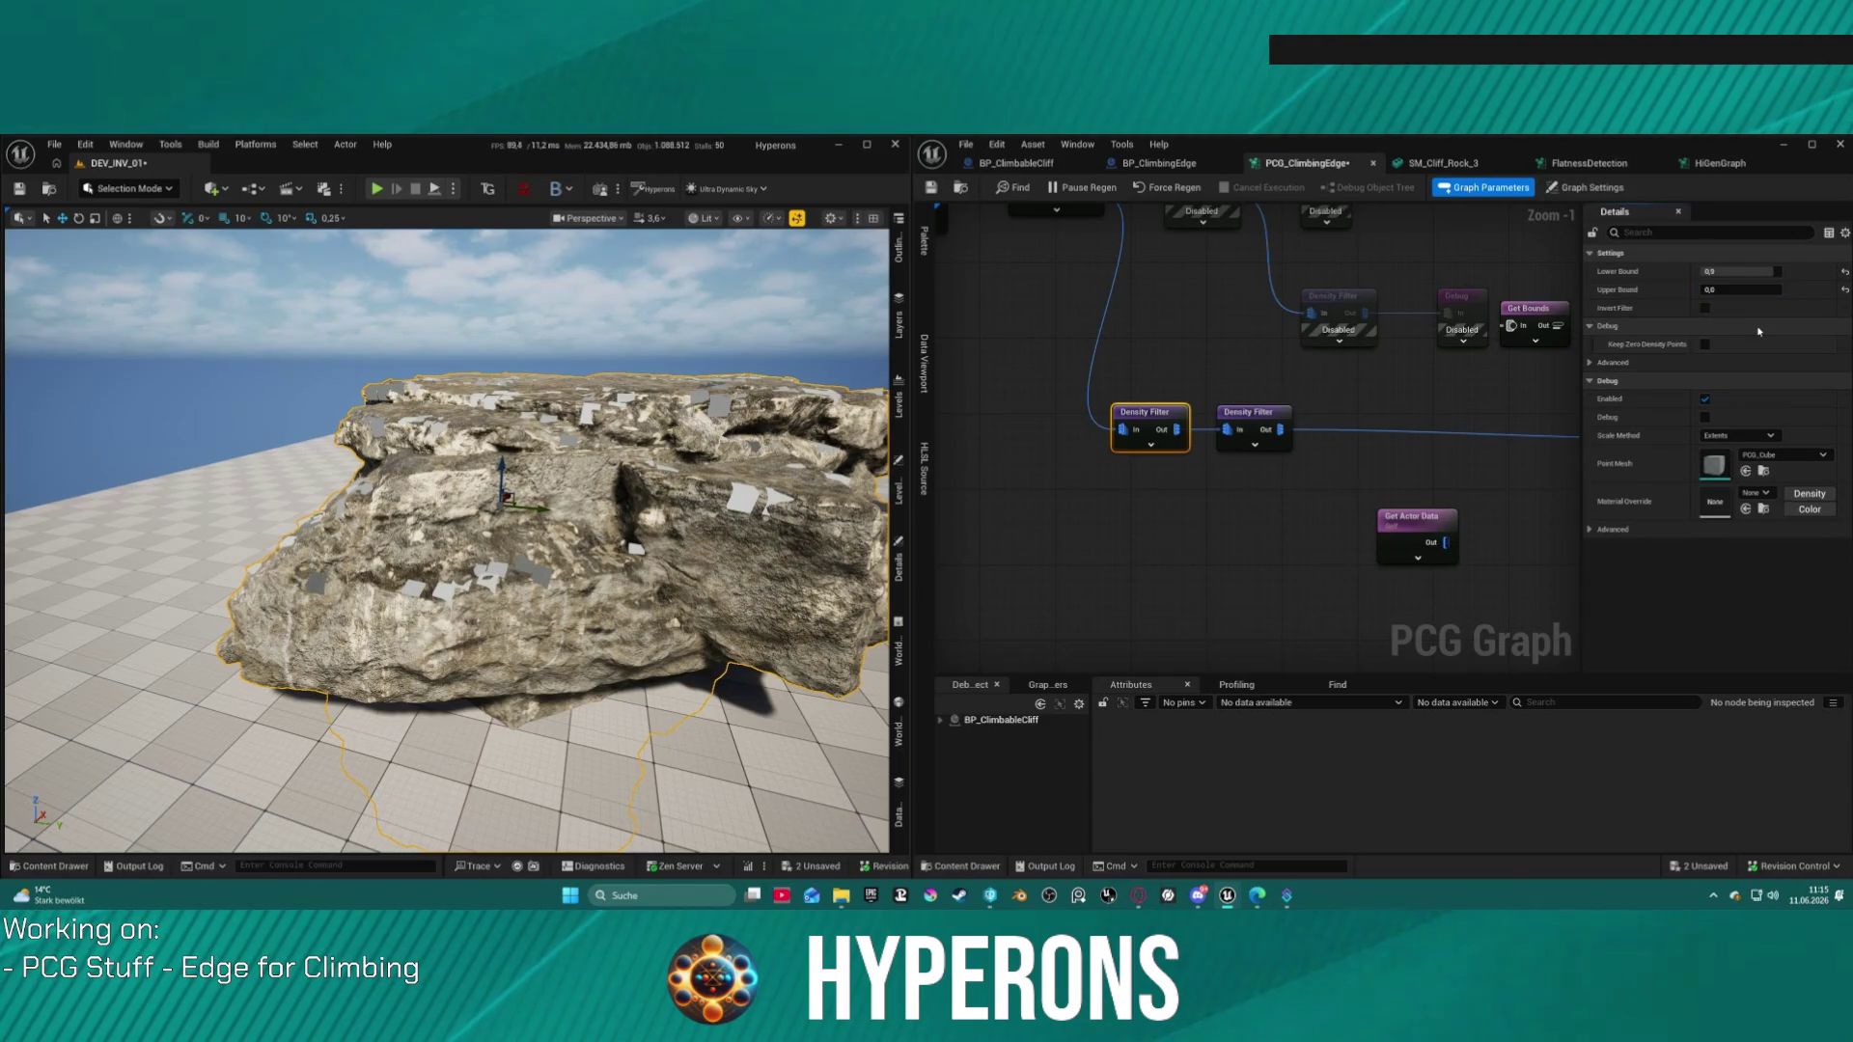
{"action": "left_click", "coordinate": [1705, 308]}
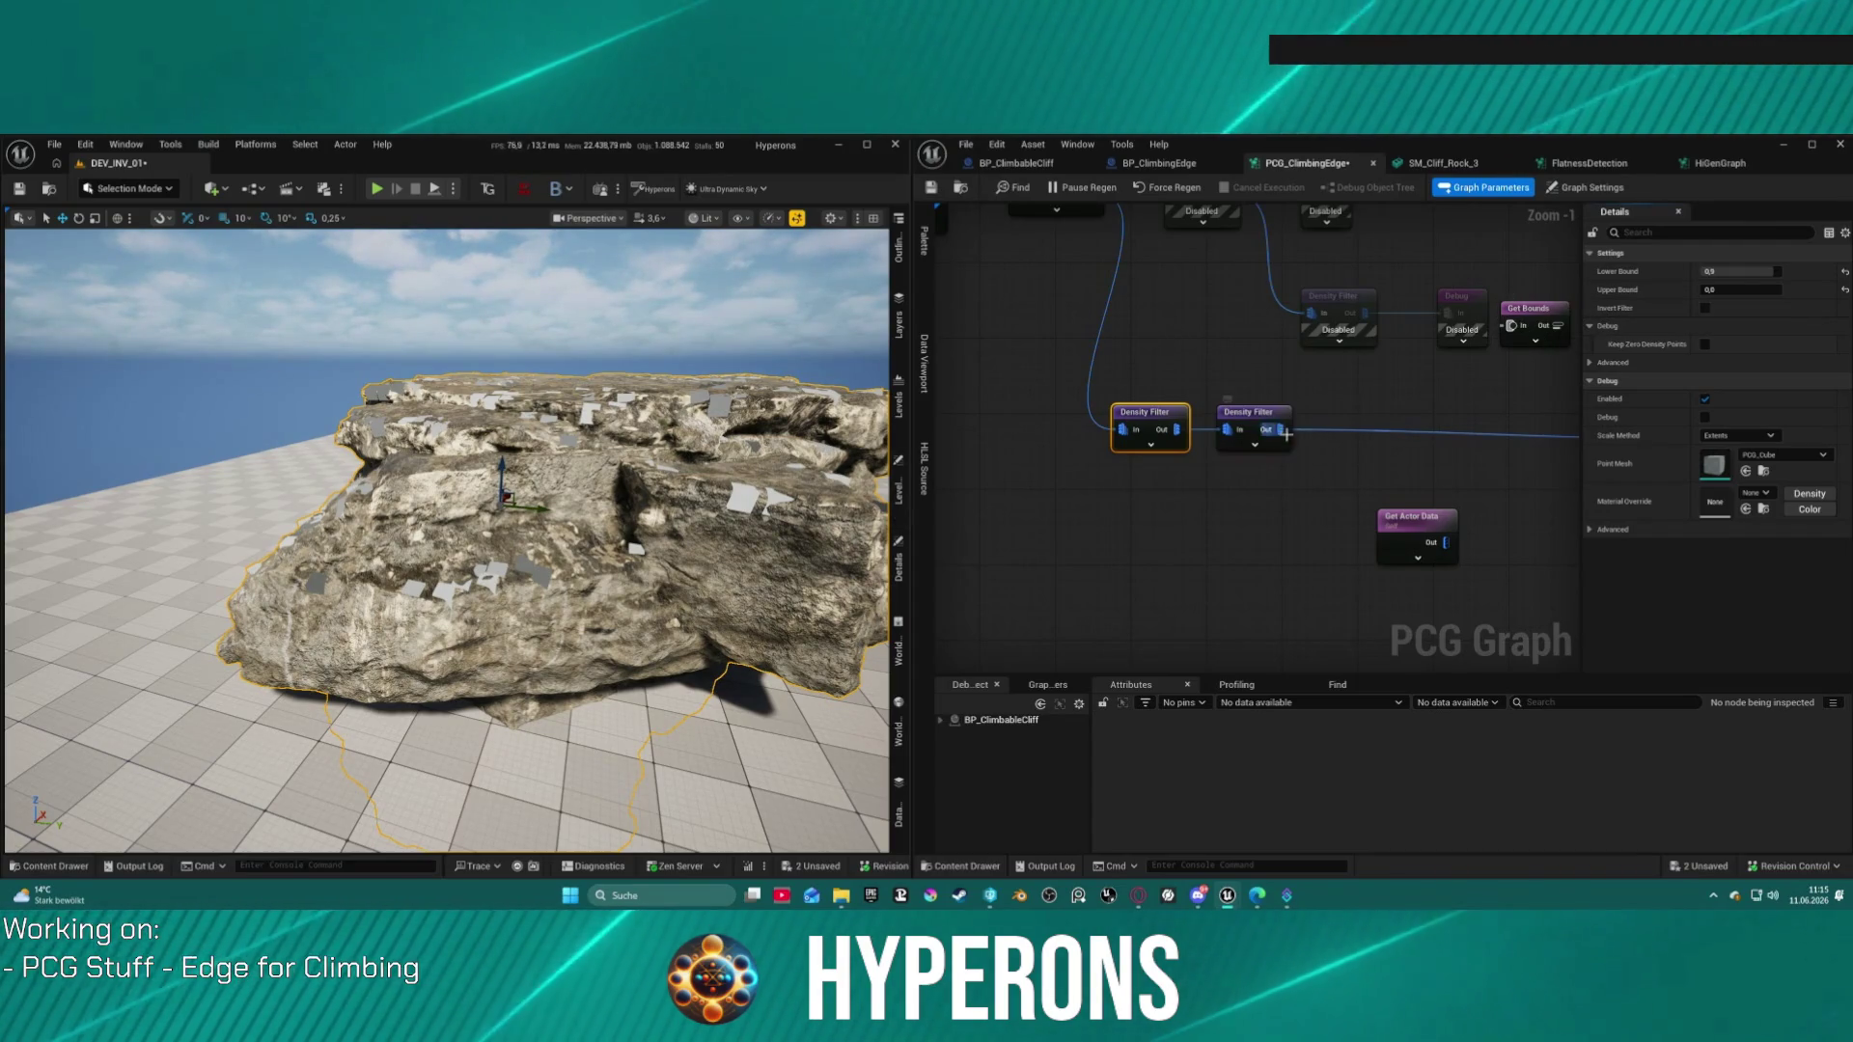
Step: Give the second Density Filter a Lower Bound of 0.3 and an Upper Bound of about 0.9027
{"action": "left_click", "coordinate": [1251, 415]}
{"action": "left_click", "coordinate": [1759, 270]}
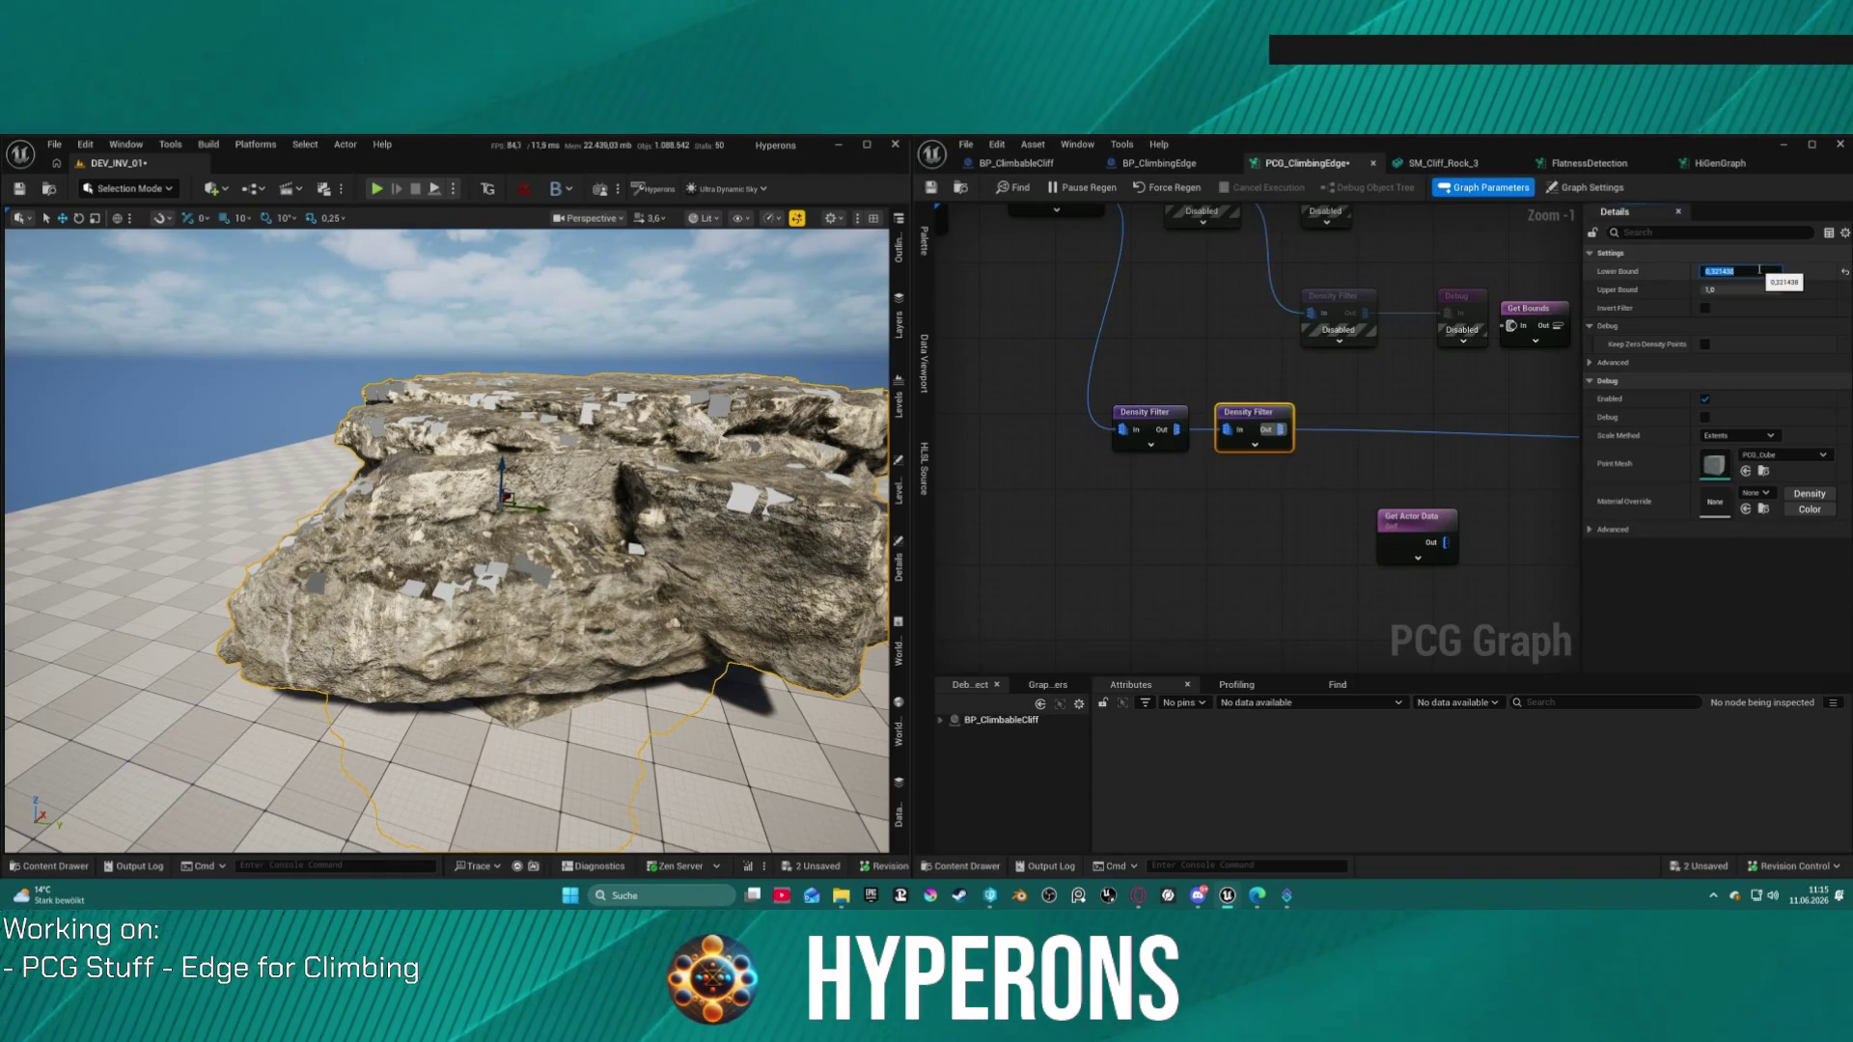
{"action": "type", "text": "0.5"}
{"action": "key", "text": "Return"}
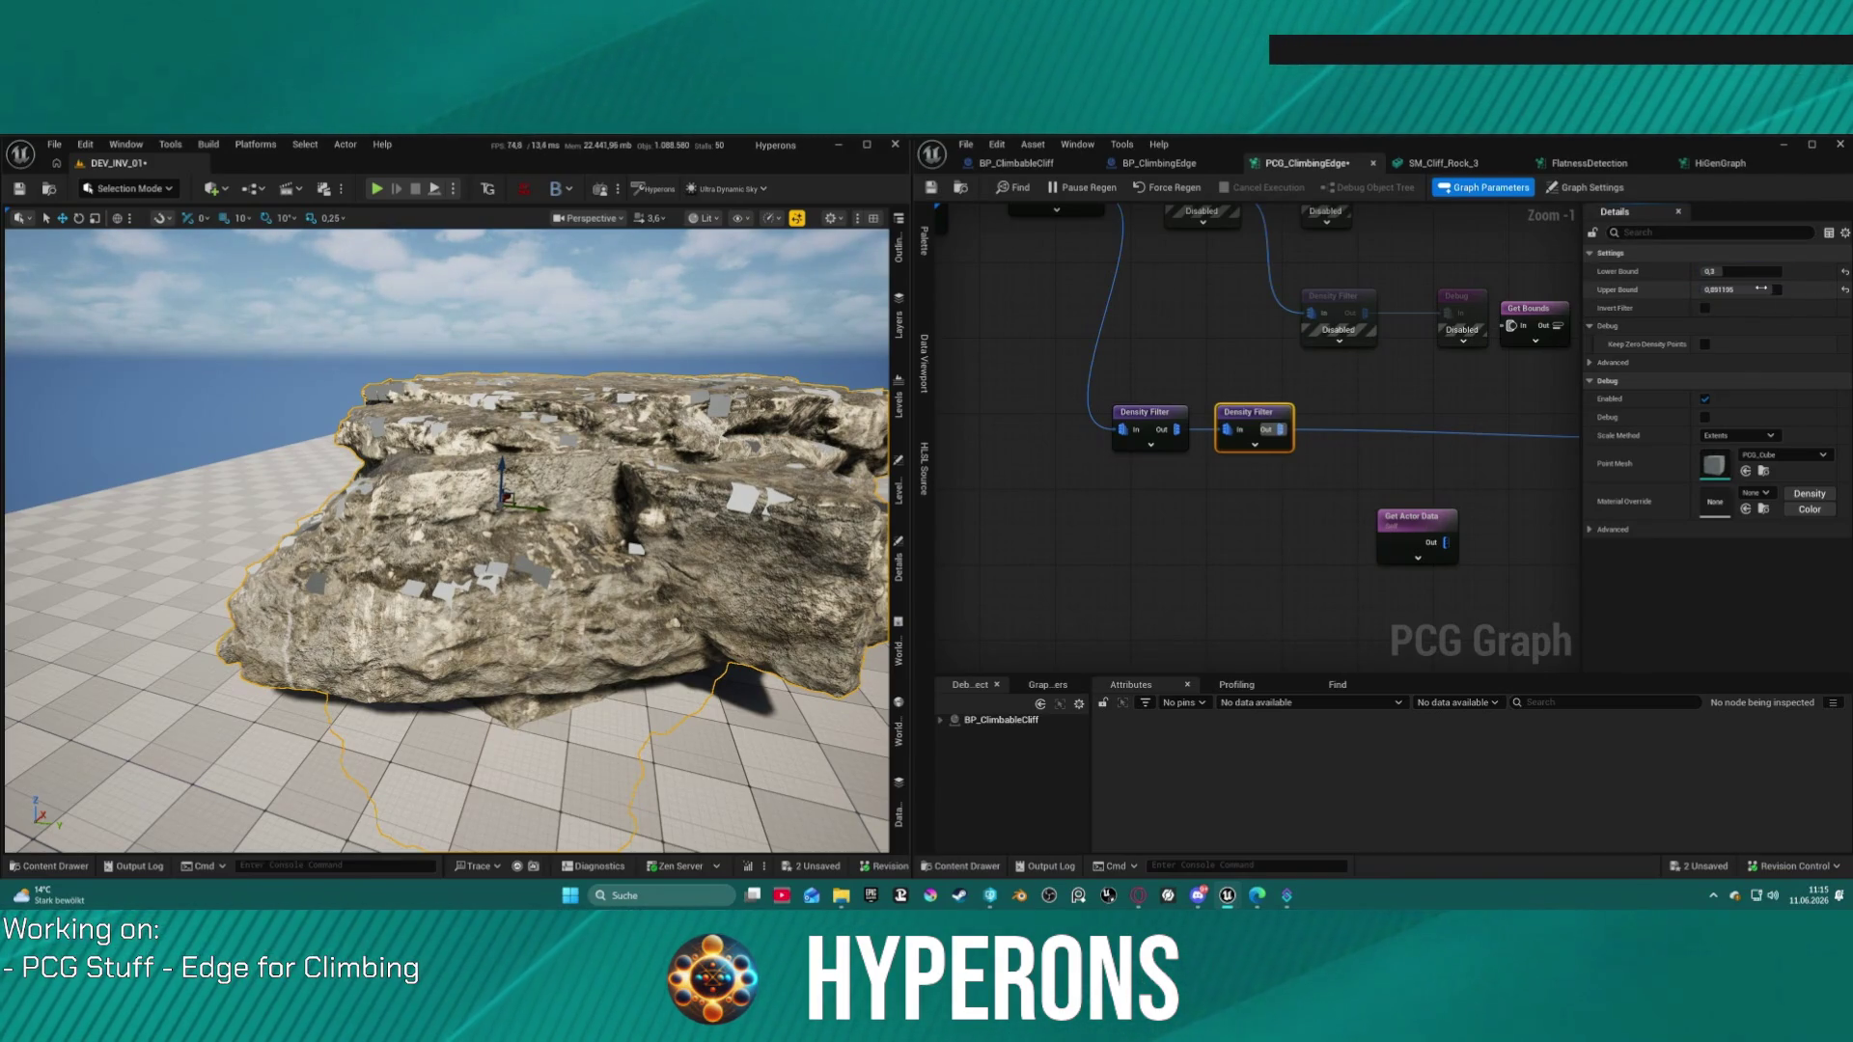
{"action": "left_click_drag", "start_coordinate": [1762, 289], "coordinate": [1769, 289]}
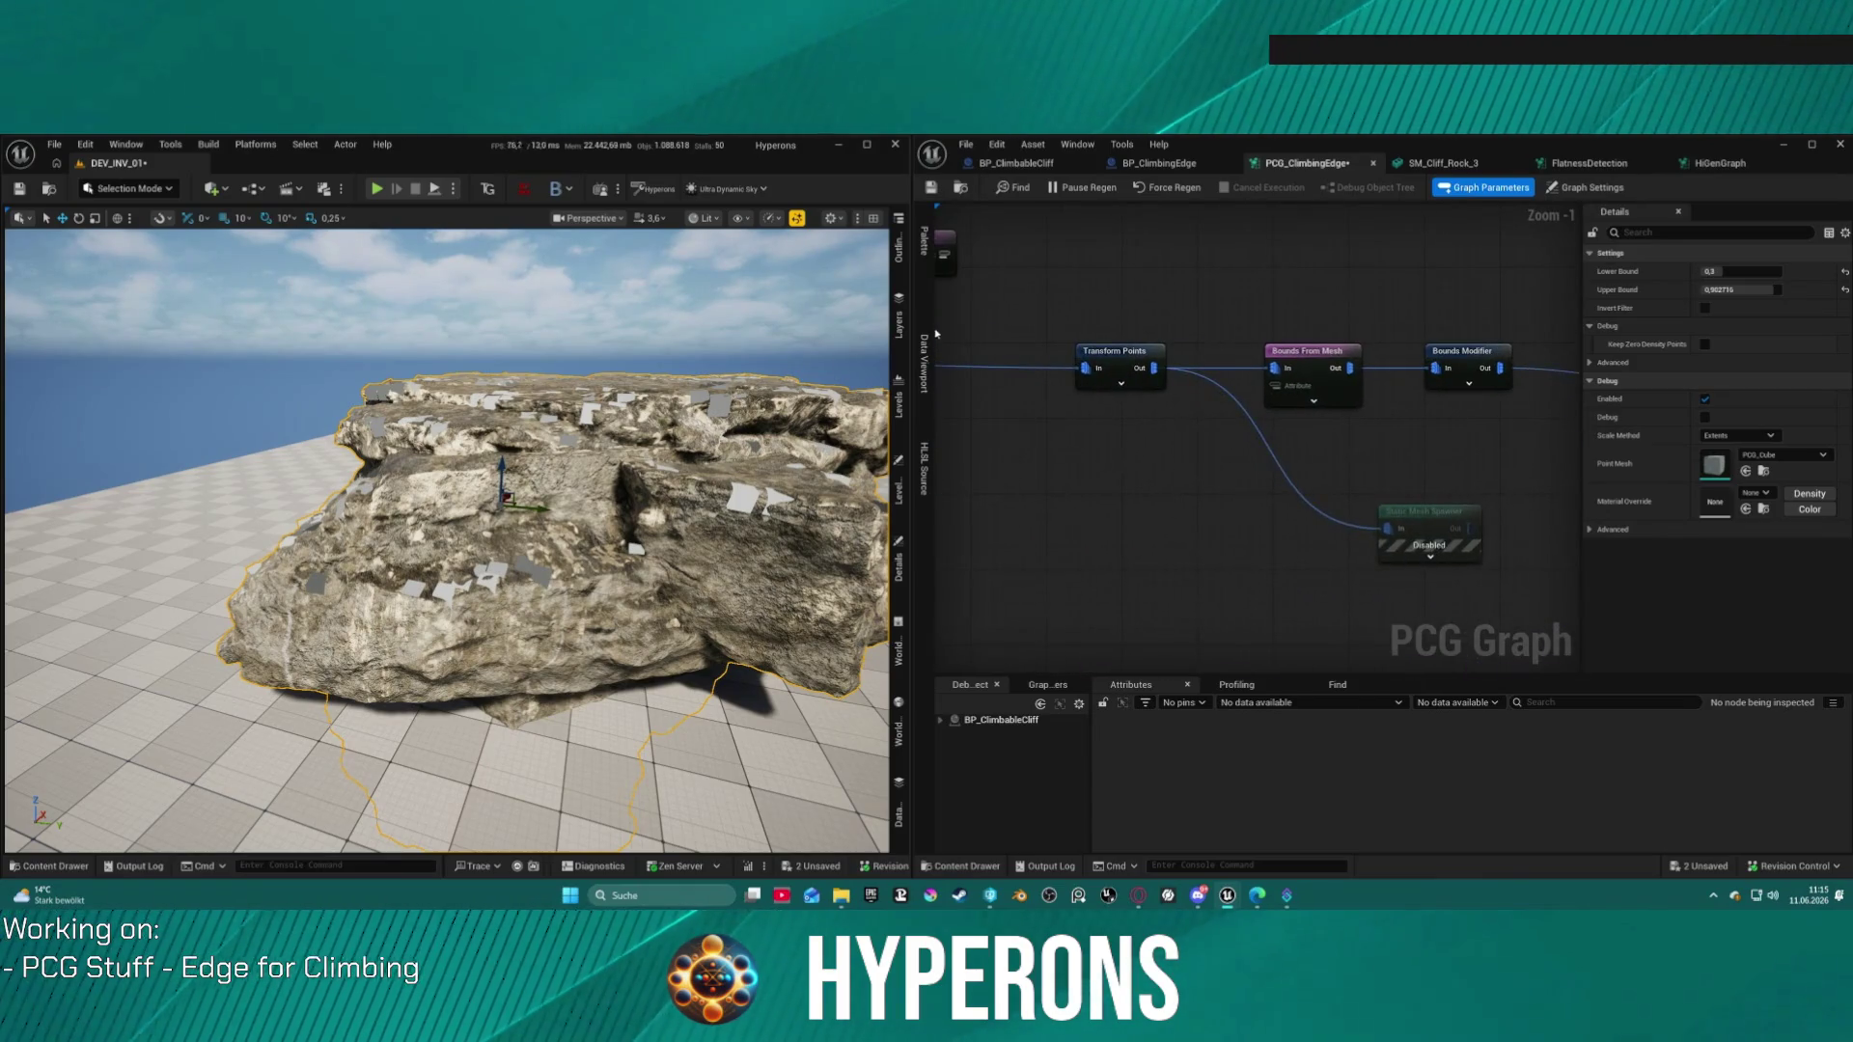
Step: Wire Bounds Modifier through the Static Mesh Spawner into Self Pruning
{"action": "mouse_move", "coordinate": [1485, 505]}
{"action": "left_mouse_down"}
{"action": "mouse_move", "coordinate": [1285, 508]}
{"action": "mouse_move", "coordinate": [1158, 434]}
{"action": "mouse_move", "coordinate": [1168, 374]}
{"action": "mouse_move", "coordinate": [1646, 424]}
{"action": "mouse_move", "coordinate": [1255, 470]}
{"action": "mouse_move", "coordinate": [1259, 456]}
{"action": "mouse_move", "coordinate": [1162, 432]}
{"action": "left_mouse_up"}
{"action": "left_click", "coordinate": [1439, 315]}
{"action": "left_click_drag", "start_coordinate": [1352, 344], "coordinate": [1333, 458]}
{"action": "mouse_move", "coordinate": [1194, 476]}
{"action": "left_mouse_down"}
{"action": "mouse_move", "coordinate": [1506, 454]}
{"action": "mouse_move", "coordinate": [1332, 386]}
{"action": "mouse_move", "coordinate": [1395, 380]}
{"action": "left_mouse_up"}
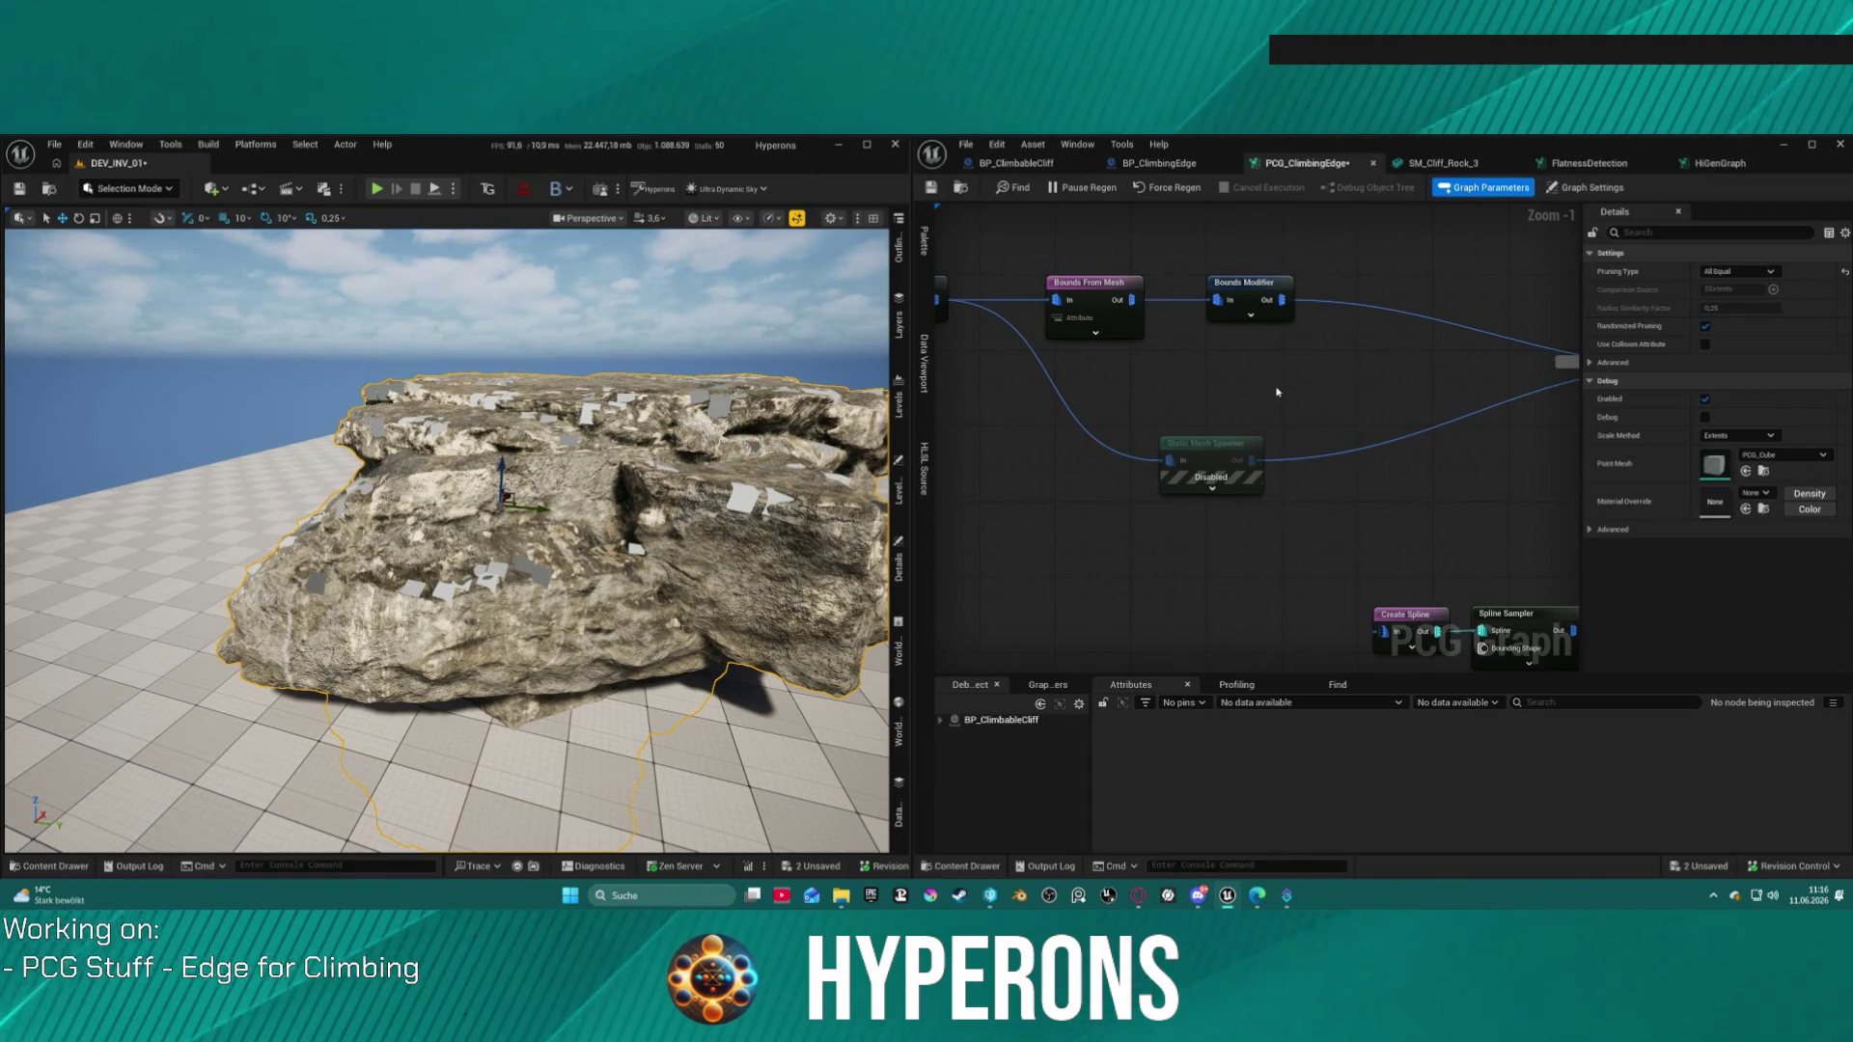
{"action": "left_click_drag", "start_coordinate": [1278, 392], "coordinate": [1368, 392]}
{"action": "left_click_drag", "start_coordinate": [1303, 463], "coordinate": [1473, 439]}
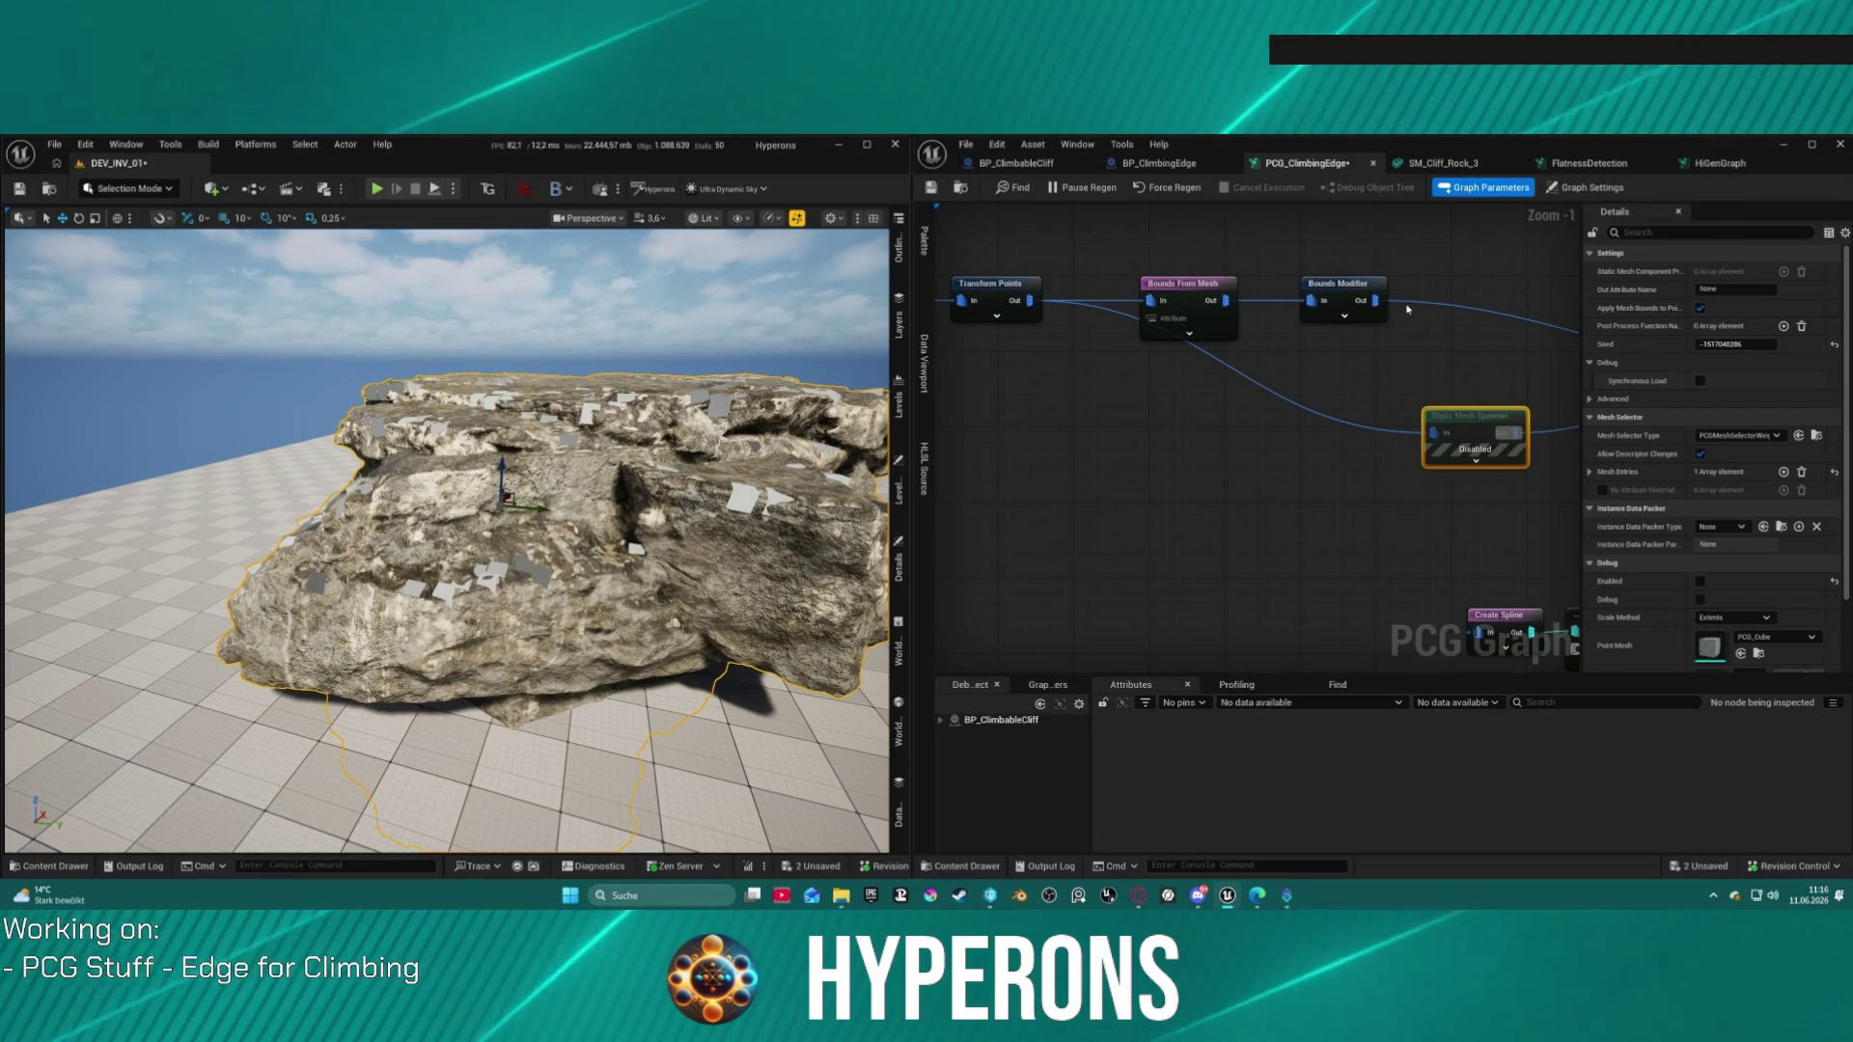
{"action": "left_click_drag", "start_coordinate": [1376, 300], "coordinate": [1429, 441]}
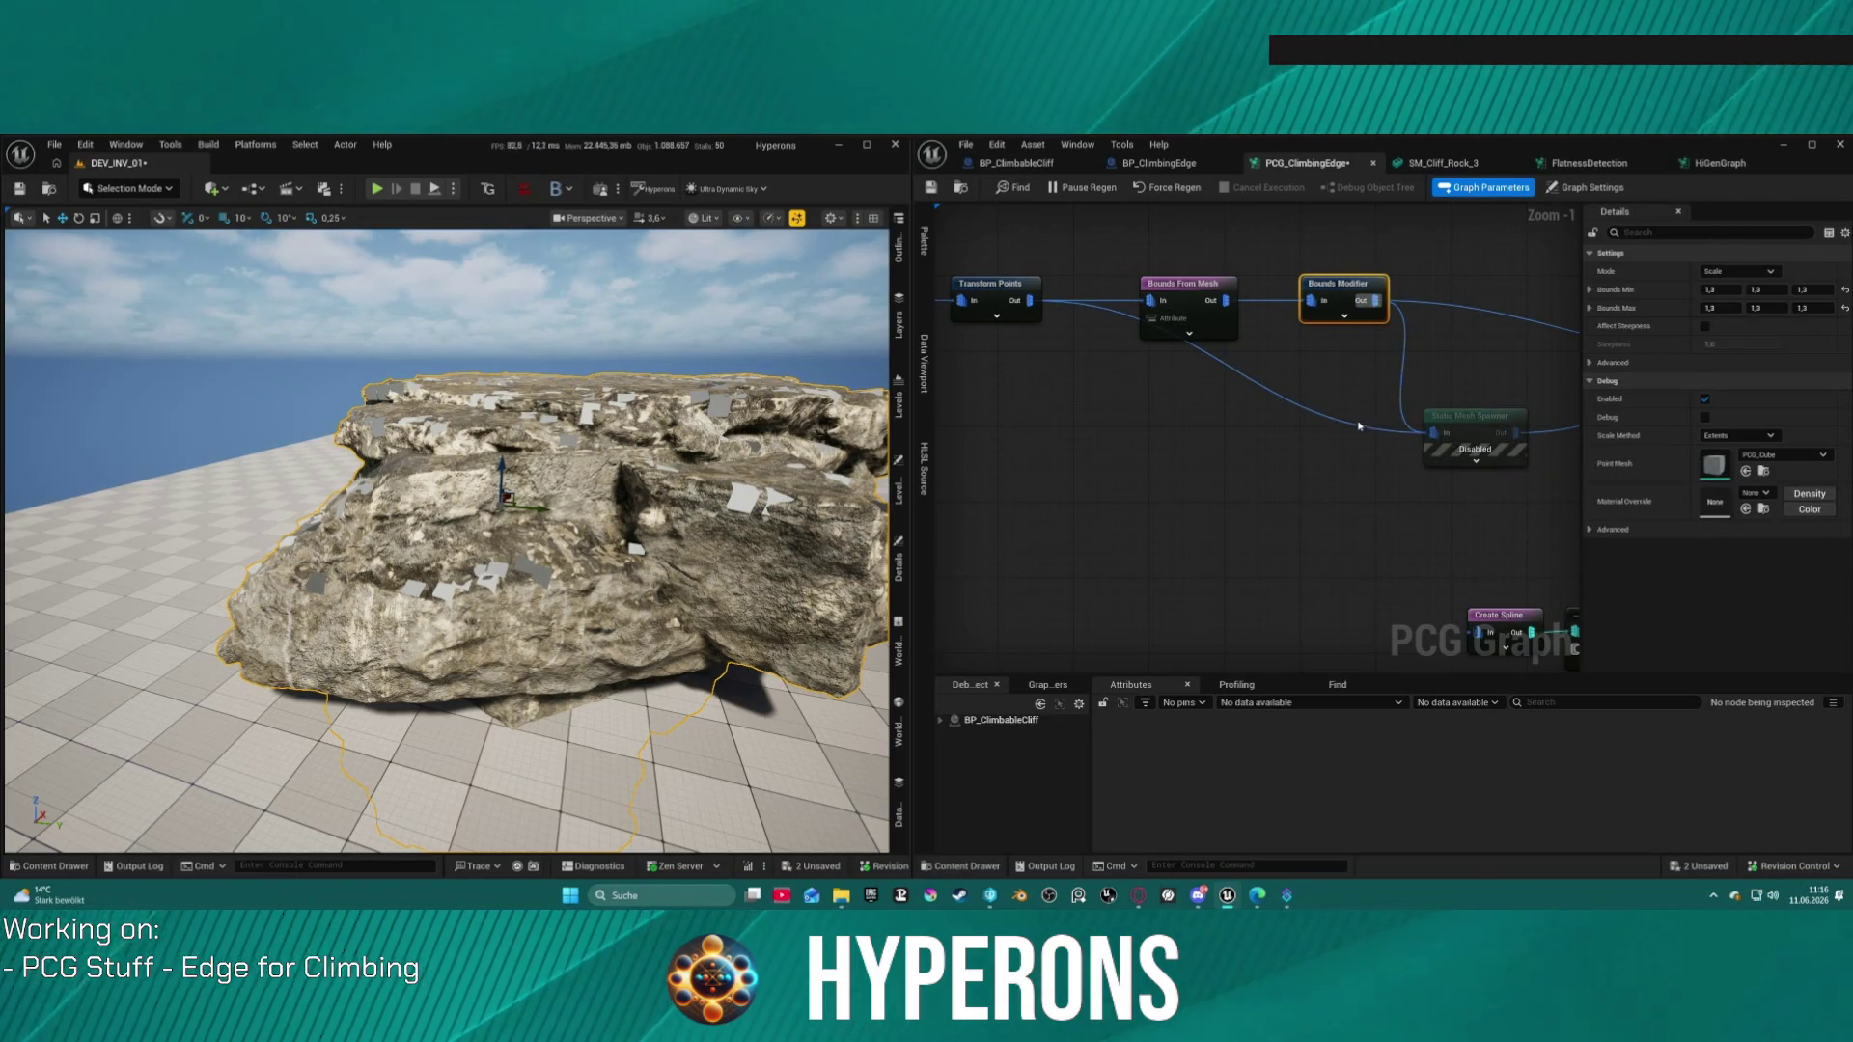
Step: Break the direct Bounds Modifier–Self Pruning link and enable the Static Mesh Spawner
{"action": "left_click", "coordinate": [991, 284]}
{"action": "left_click_drag", "start_coordinate": [1313, 390], "coordinate": [1019, 390]}
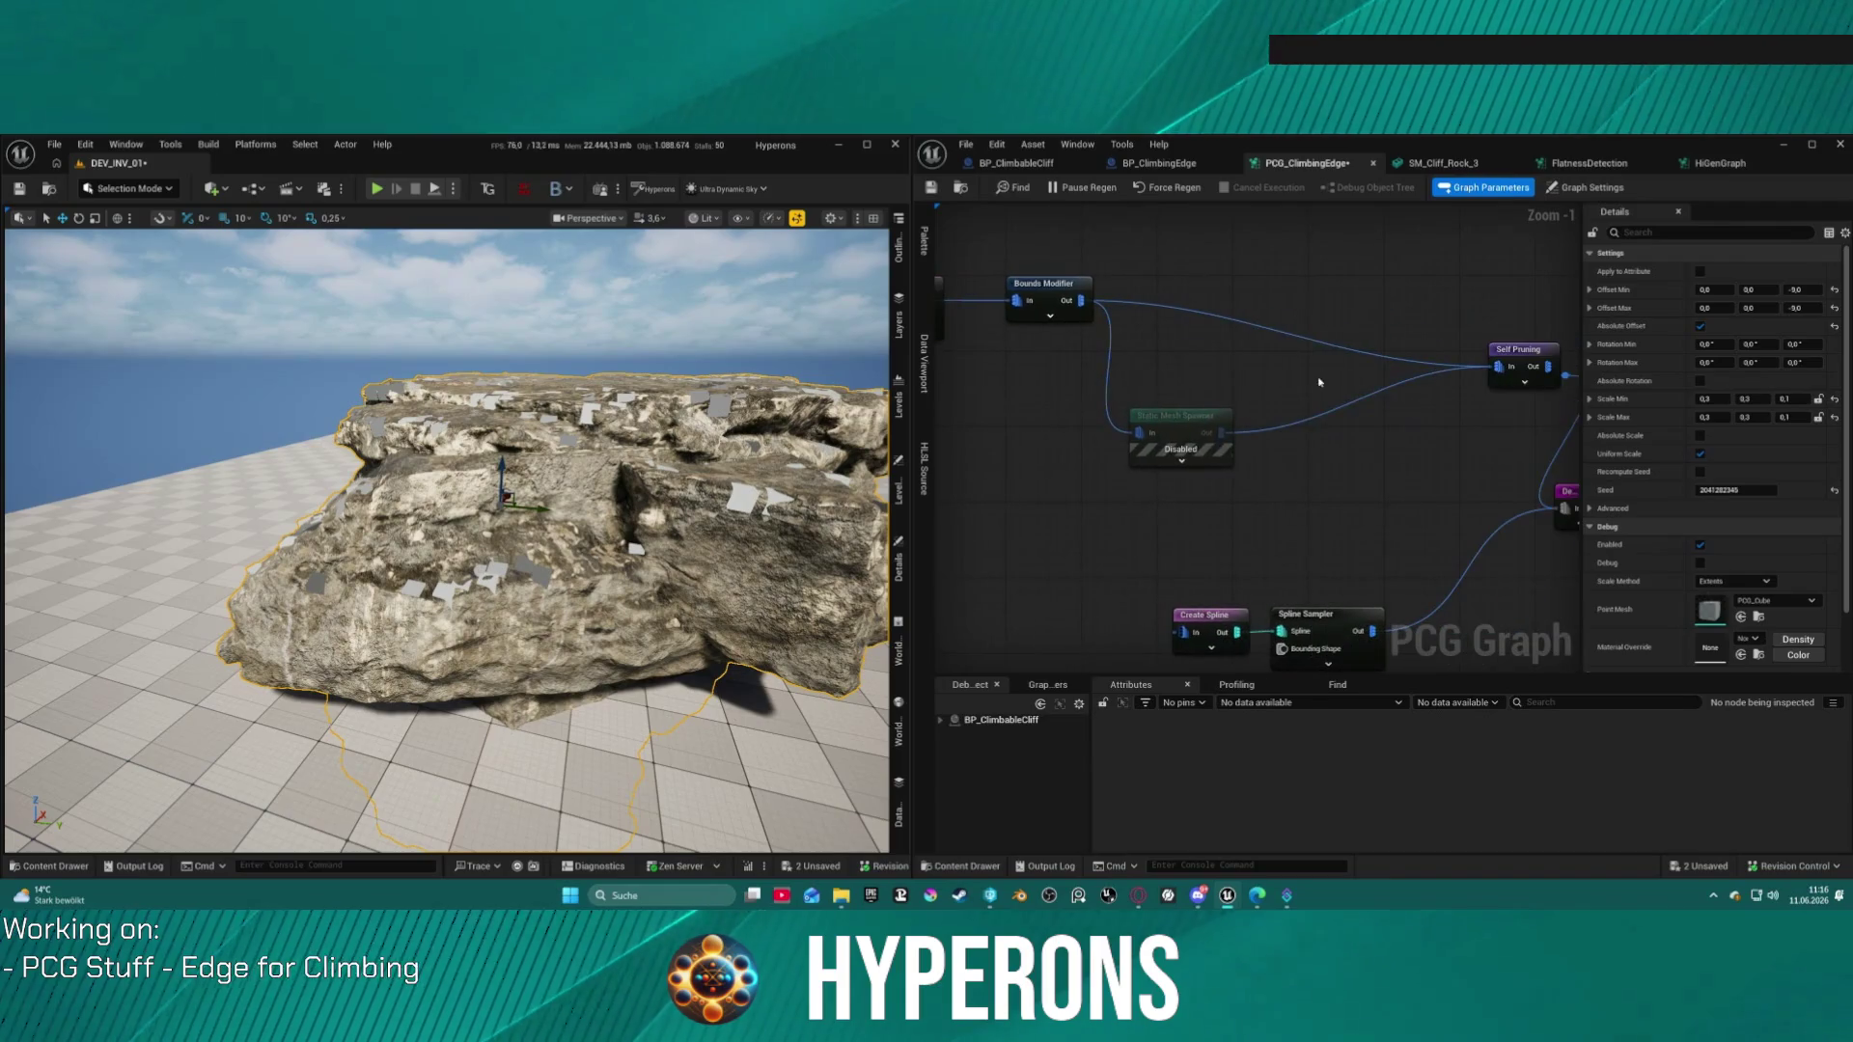
{"action": "left_click", "coordinate": [1313, 344], "text": "alt"}
{"action": "left_click", "coordinate": [1208, 436]}
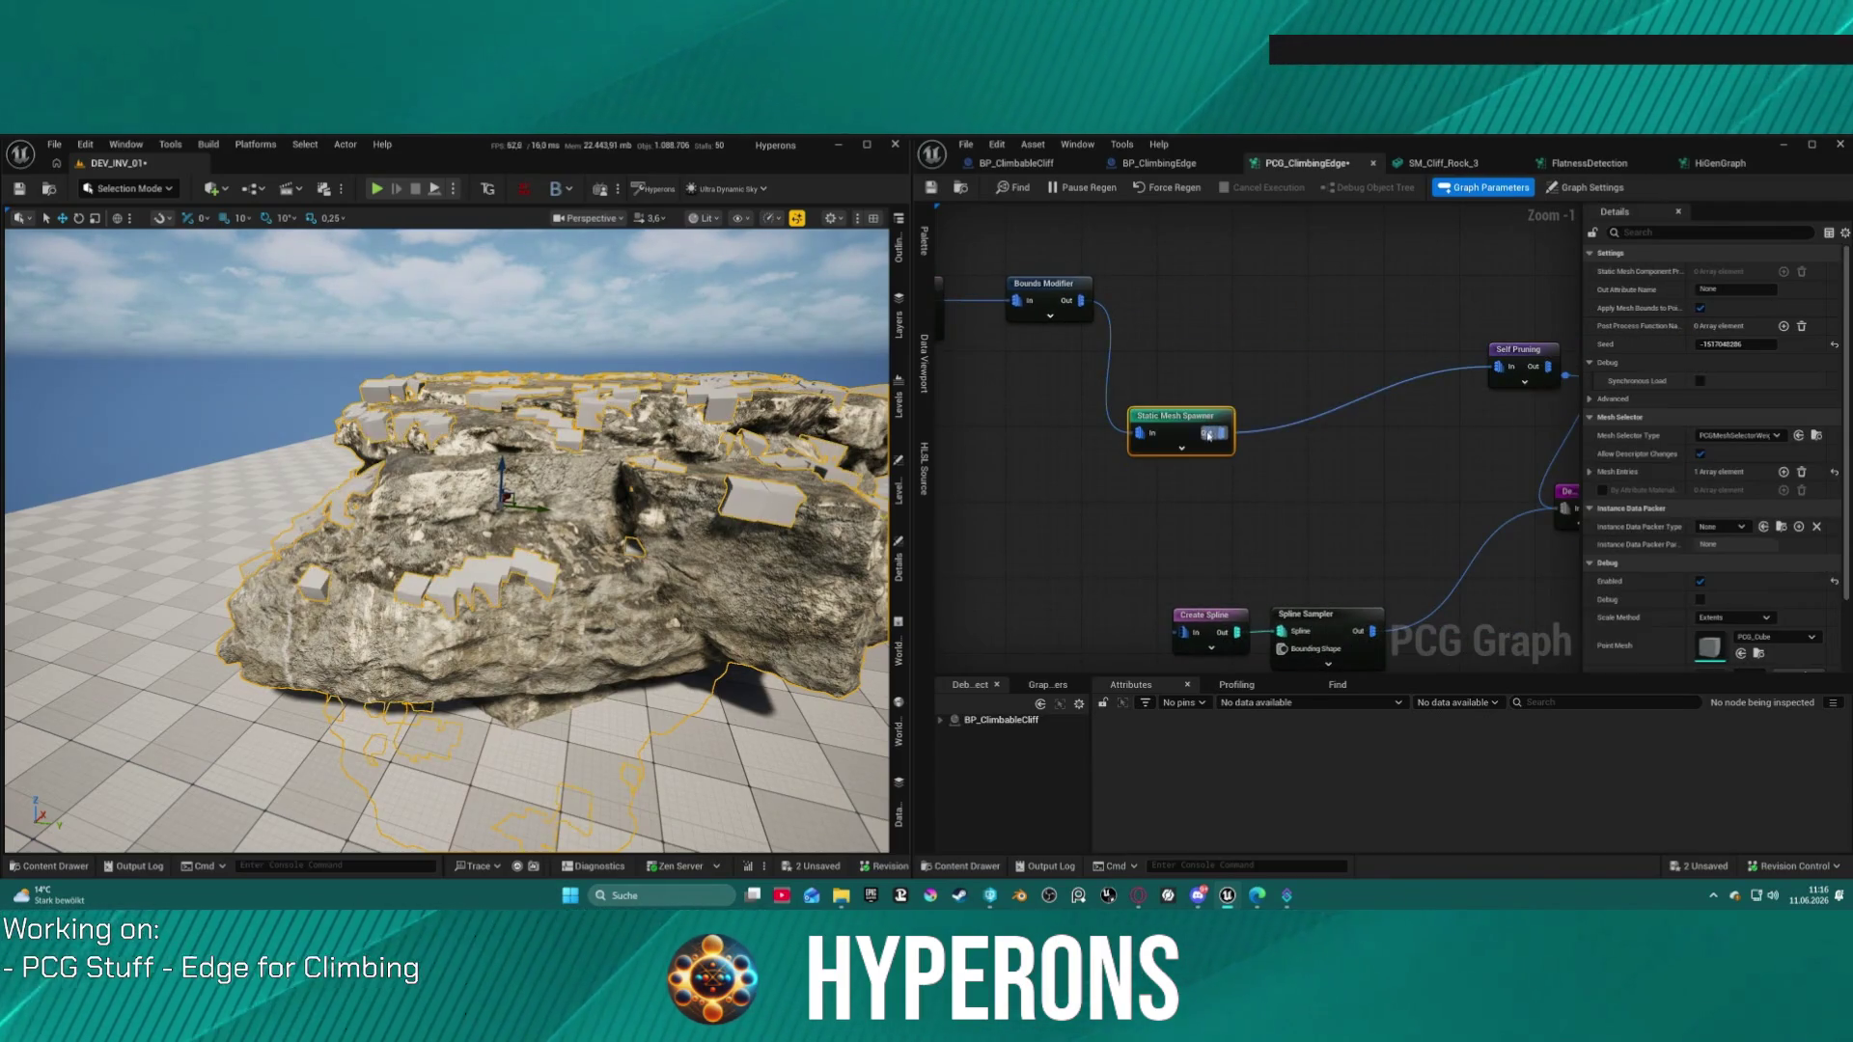
Step: Orbit the viewport around the cliff rock to inspect the cubes along its rim and ledges
{"action": "mouse_move", "coordinate": [443, 541]}
{"action": "left_mouse_down"}
{"action": "mouse_move", "coordinate": [444, 406]}
{"action": "mouse_move", "coordinate": [444, 675]}
{"action": "mouse_move", "coordinate": [444, 420]}
{"action": "left_mouse_up"}
{"action": "left_click_drag", "start_coordinate": [729, 477], "coordinate": [729, 477]}
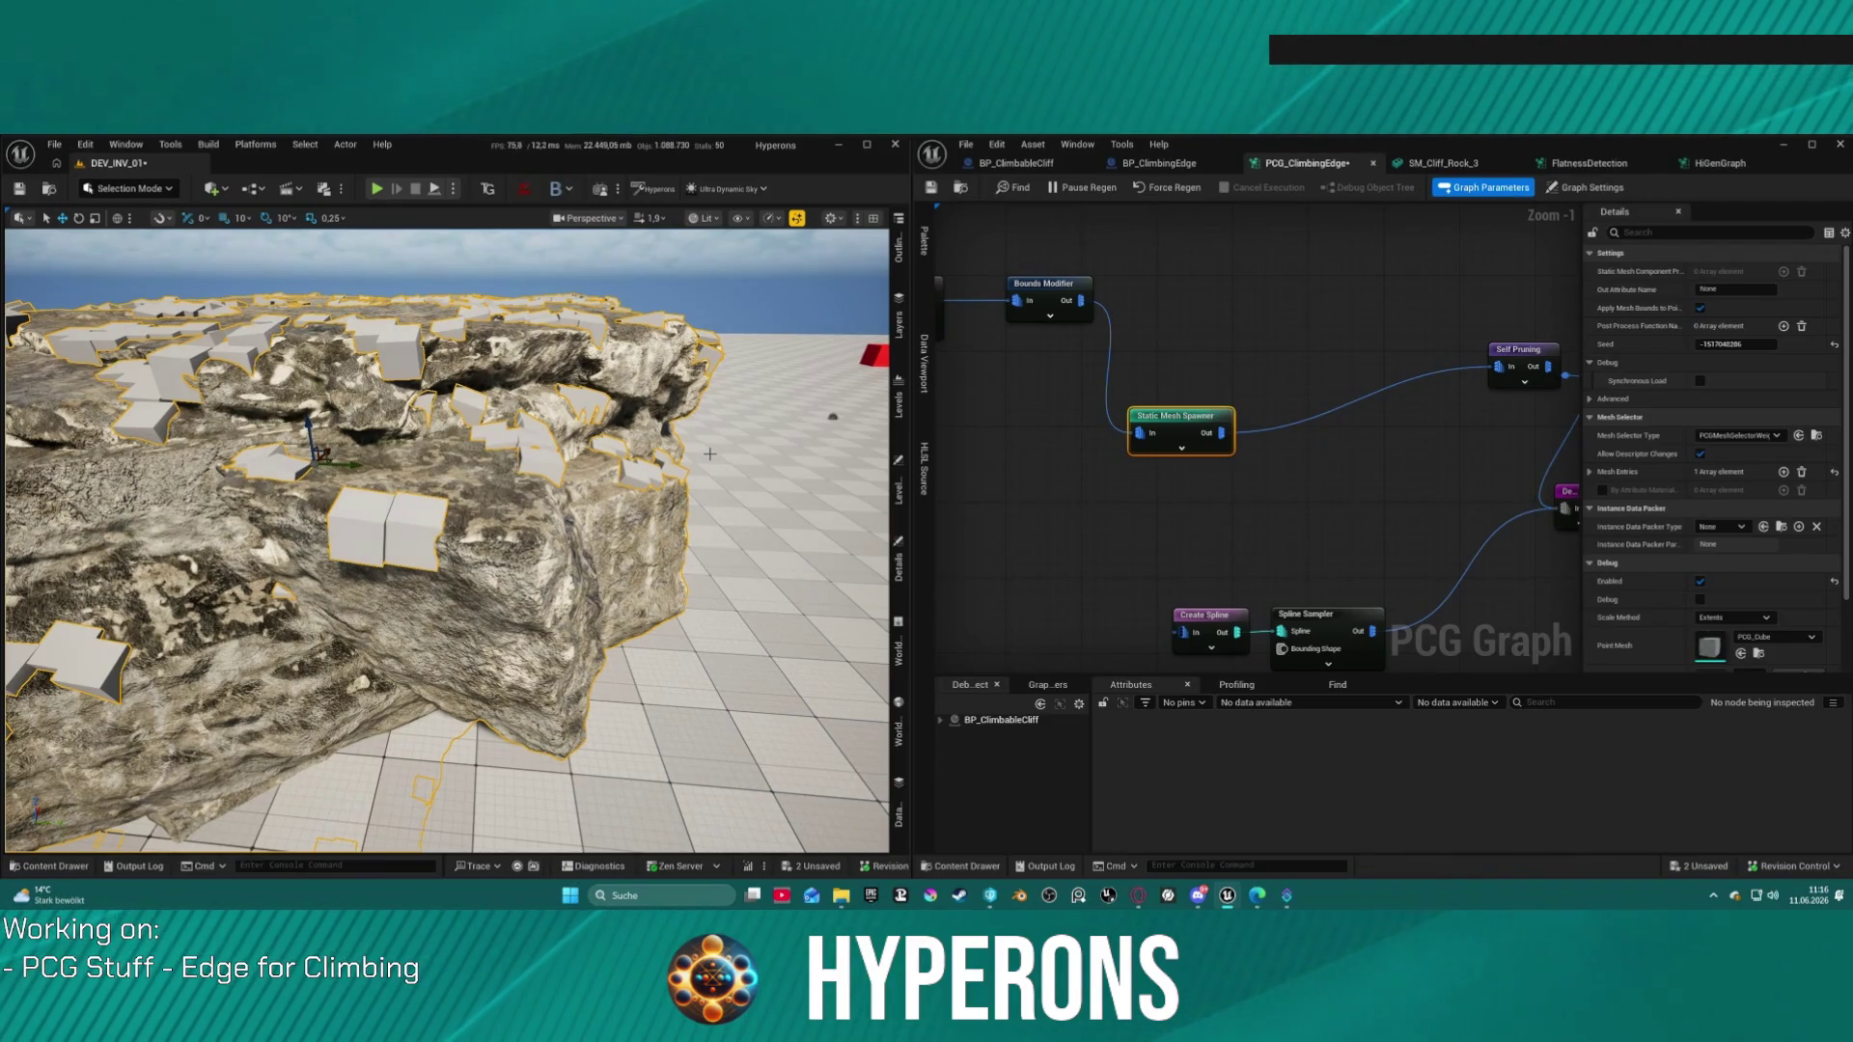
{"action": "mouse_move", "coordinate": [444, 541]}
{"action": "left_mouse_down"}
{"action": "mouse_move", "coordinate": [444, 482]}
{"action": "mouse_move", "coordinate": [444, 656]}
{"action": "left_mouse_up"}
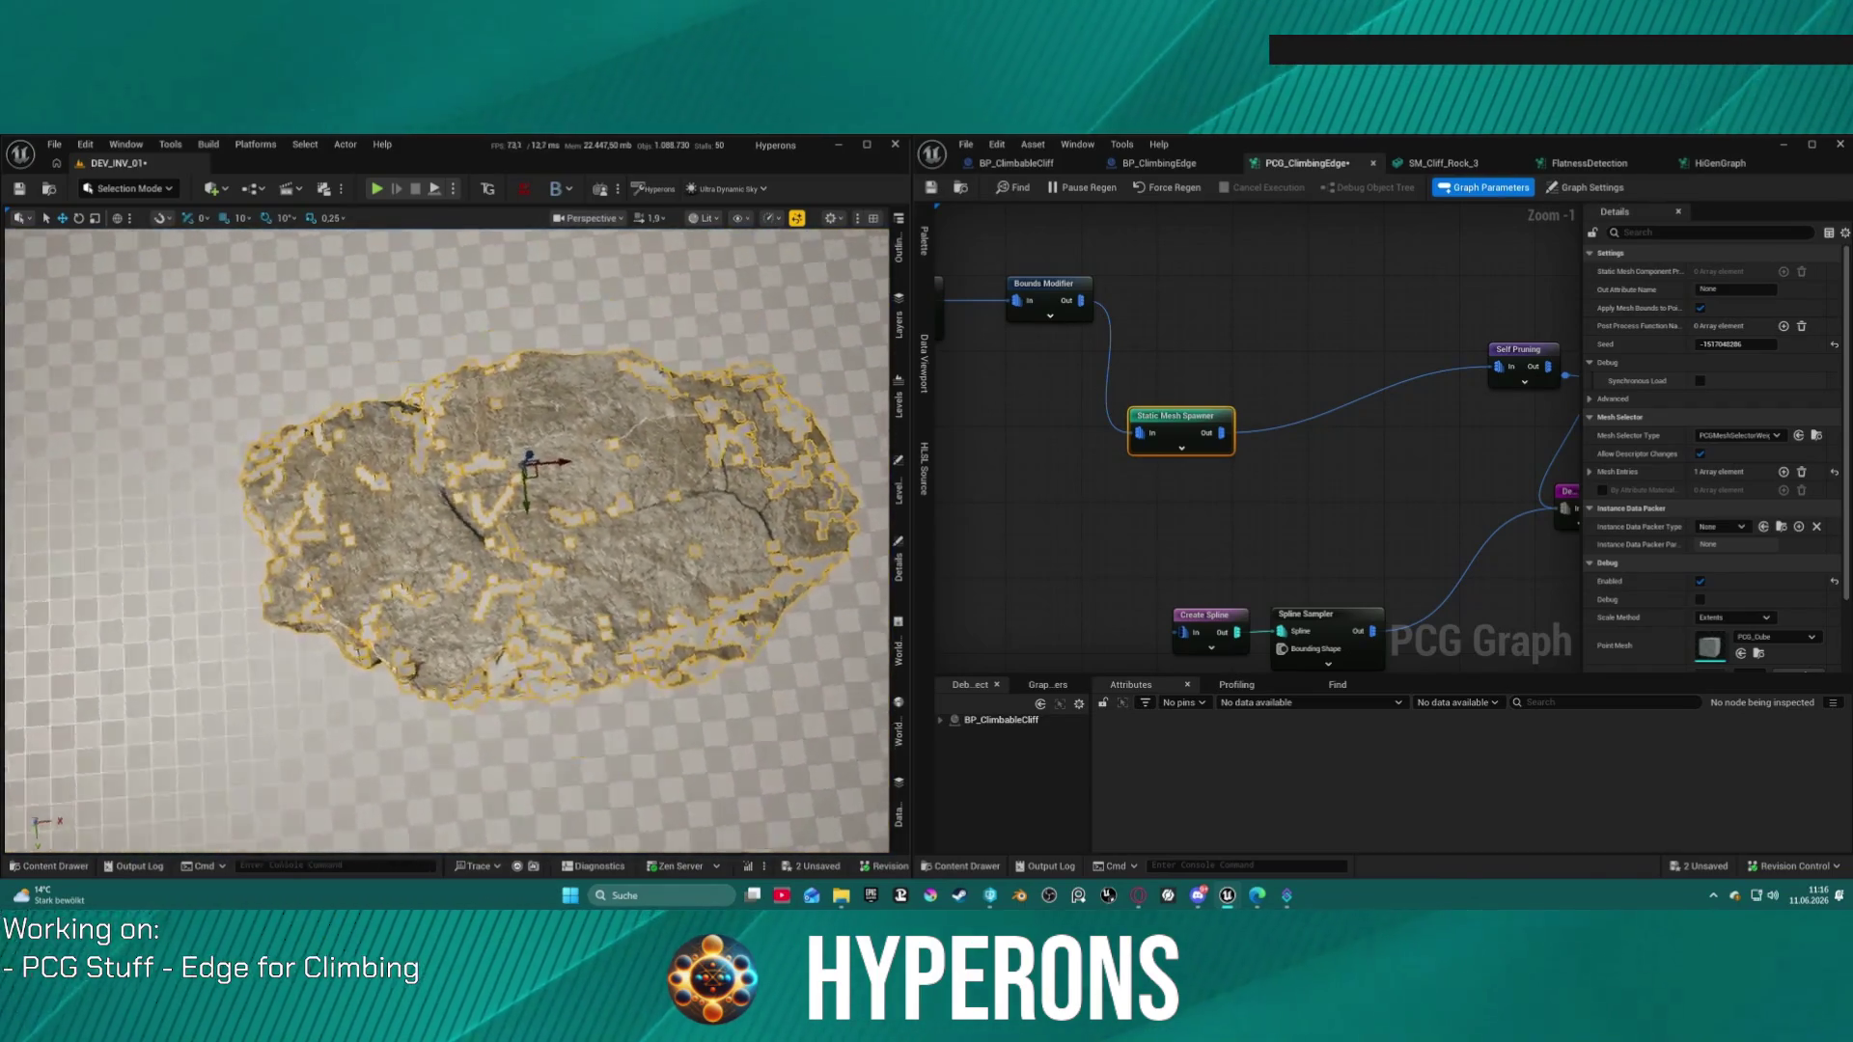
{"action": "mouse_move", "coordinate": [444, 541]}
{"action": "left_mouse_down"}
{"action": "mouse_move", "coordinate": [444, 396]}
{"action": "mouse_move", "coordinate": [444, 501]}
{"action": "left_mouse_up"}
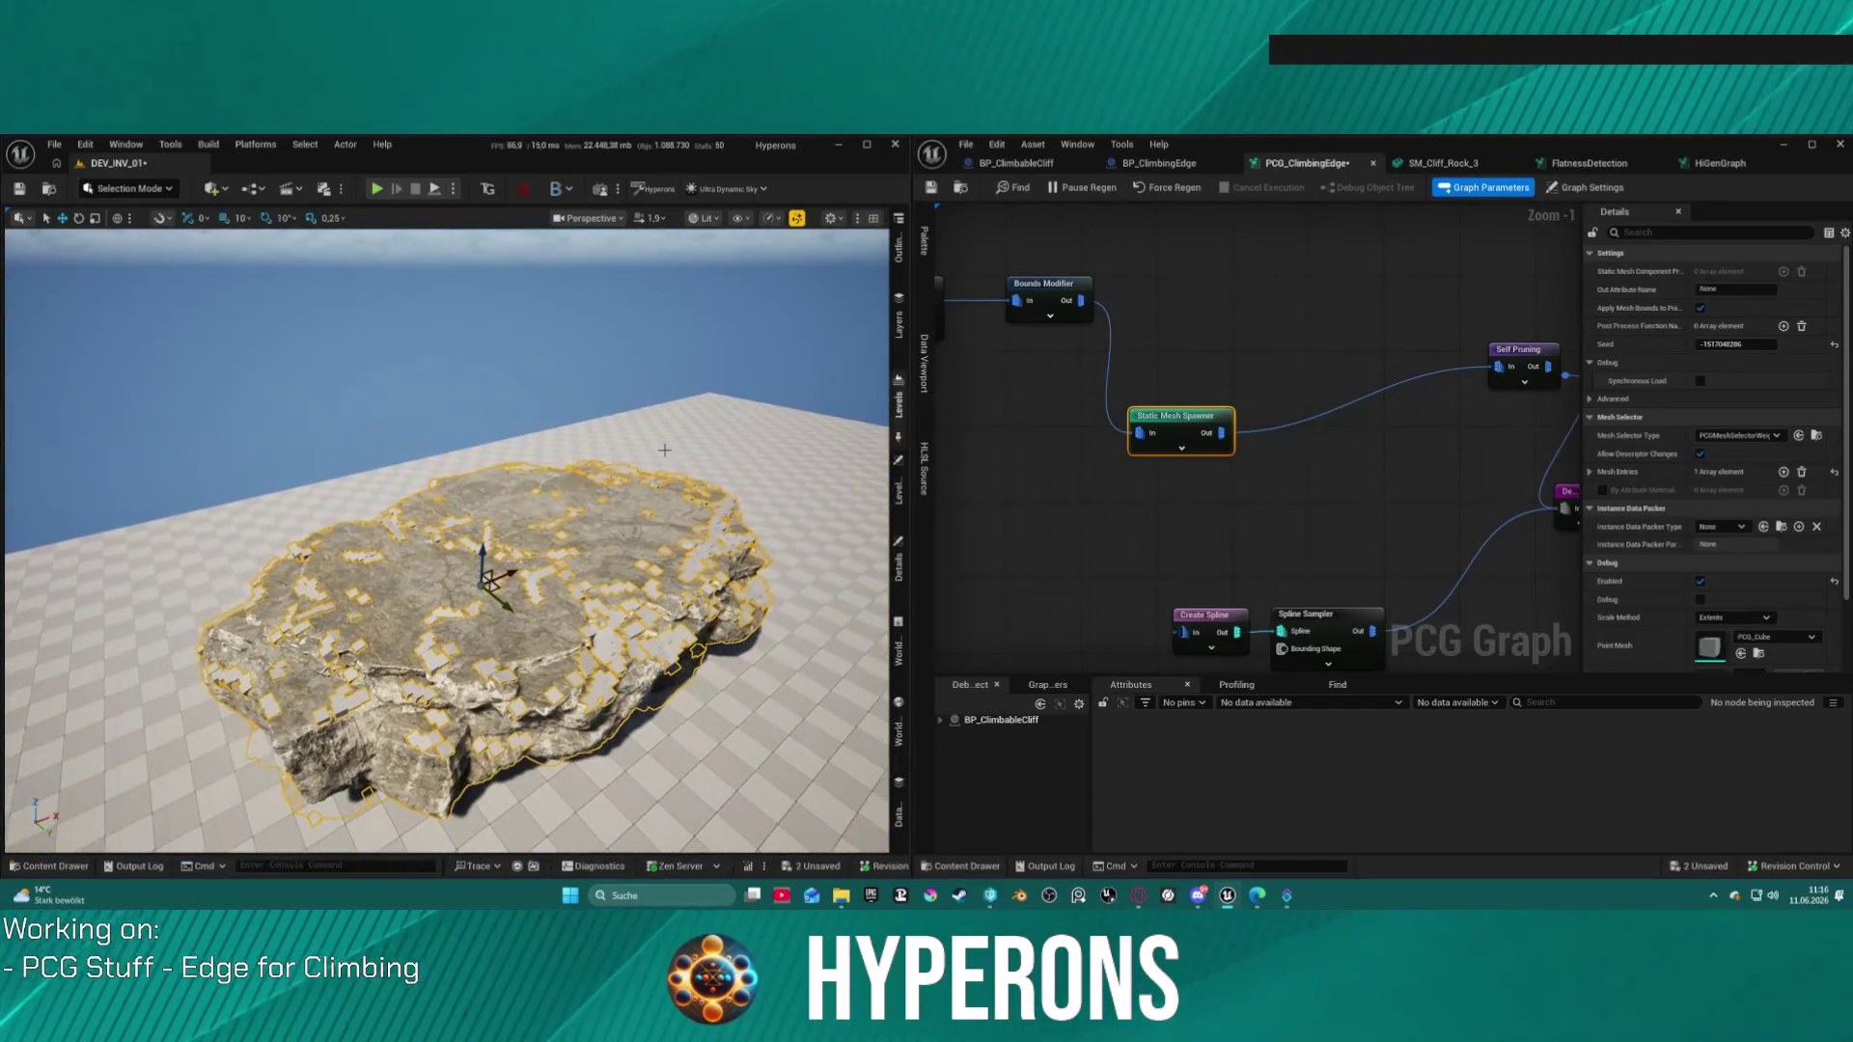
{"action": "left_click_drag", "start_coordinate": [1215, 524], "coordinate": [1239, 464]}
{"action": "mouse_move", "coordinate": [444, 540]}
{"action": "left_mouse_down"}
{"action": "mouse_move", "coordinate": [444, 406]}
{"action": "mouse_move", "coordinate": [444, 531]}
{"action": "left_mouse_up"}
Step: Arrange the Static Mesh Spawner, Debug and Self Pruning nodes in one tidy row
{"action": "left_click_drag", "start_coordinate": [1375, 452], "coordinate": [1153, 492]}
{"action": "mouse_move", "coordinate": [993, 392]}
{"action": "left_mouse_down"}
{"action": "mouse_move", "coordinate": [1084, 311]}
{"action": "mouse_move", "coordinate": [1049, 337]}
{"action": "left_mouse_up"}
{"action": "mouse_move", "coordinate": [1400, 477]}
{"action": "left_mouse_down"}
{"action": "mouse_move", "coordinate": [1516, 473]}
{"action": "mouse_move", "coordinate": [1570, 372]}
{"action": "left_mouse_up"}
{"action": "left_click_drag", "start_coordinate": [1309, 340], "coordinate": [1291, 389]}
{"action": "left_click_drag", "start_coordinate": [1104, 354], "coordinate": [1076, 401]}
{"action": "left_click_drag", "start_coordinate": [1324, 423], "coordinate": [1279, 395]}
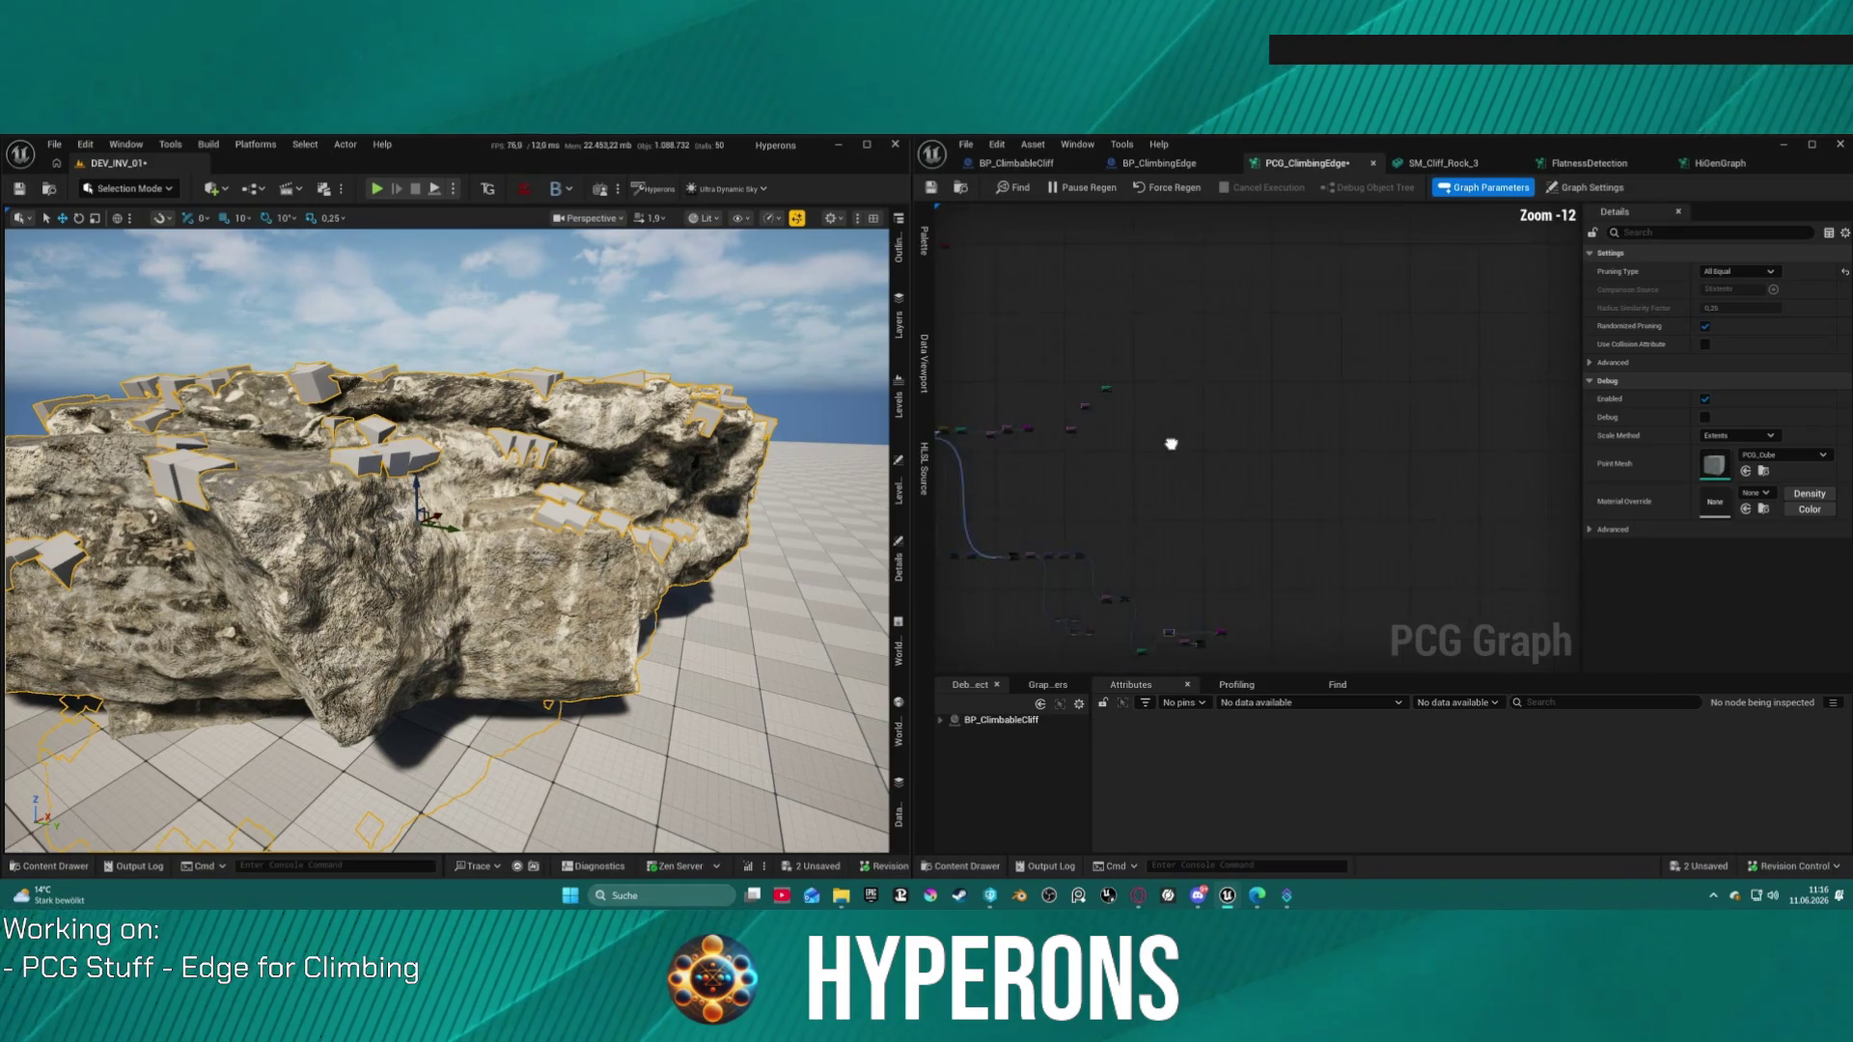
Step: Reposition the Static Mesh Spawner node lower and further right in the PCG graph
{"action": "scroll", "coordinate": [1313, 309], "scroll_direction": "up", "scroll_amount": 9}
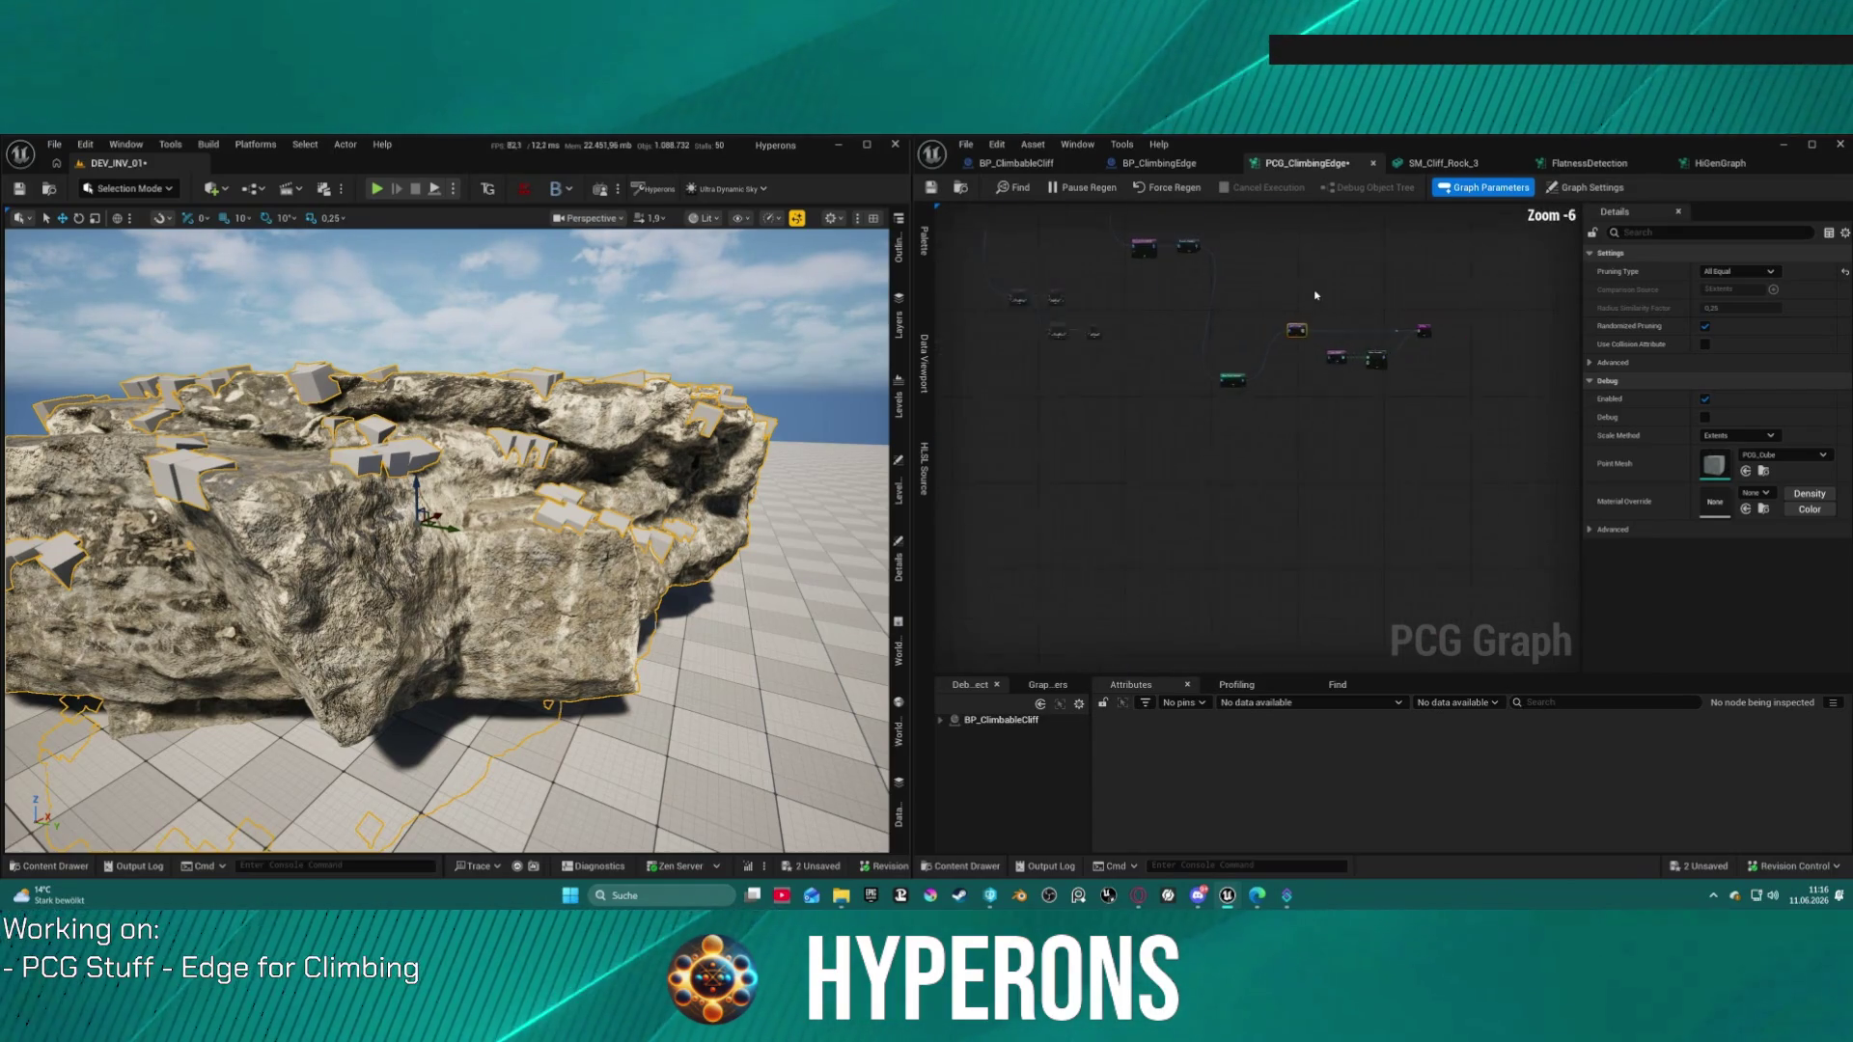
{"action": "scroll", "coordinate": [1325, 329], "scroll_direction": "down", "scroll_amount": 9}
{"action": "right_click", "coordinate": [1309, 347]}
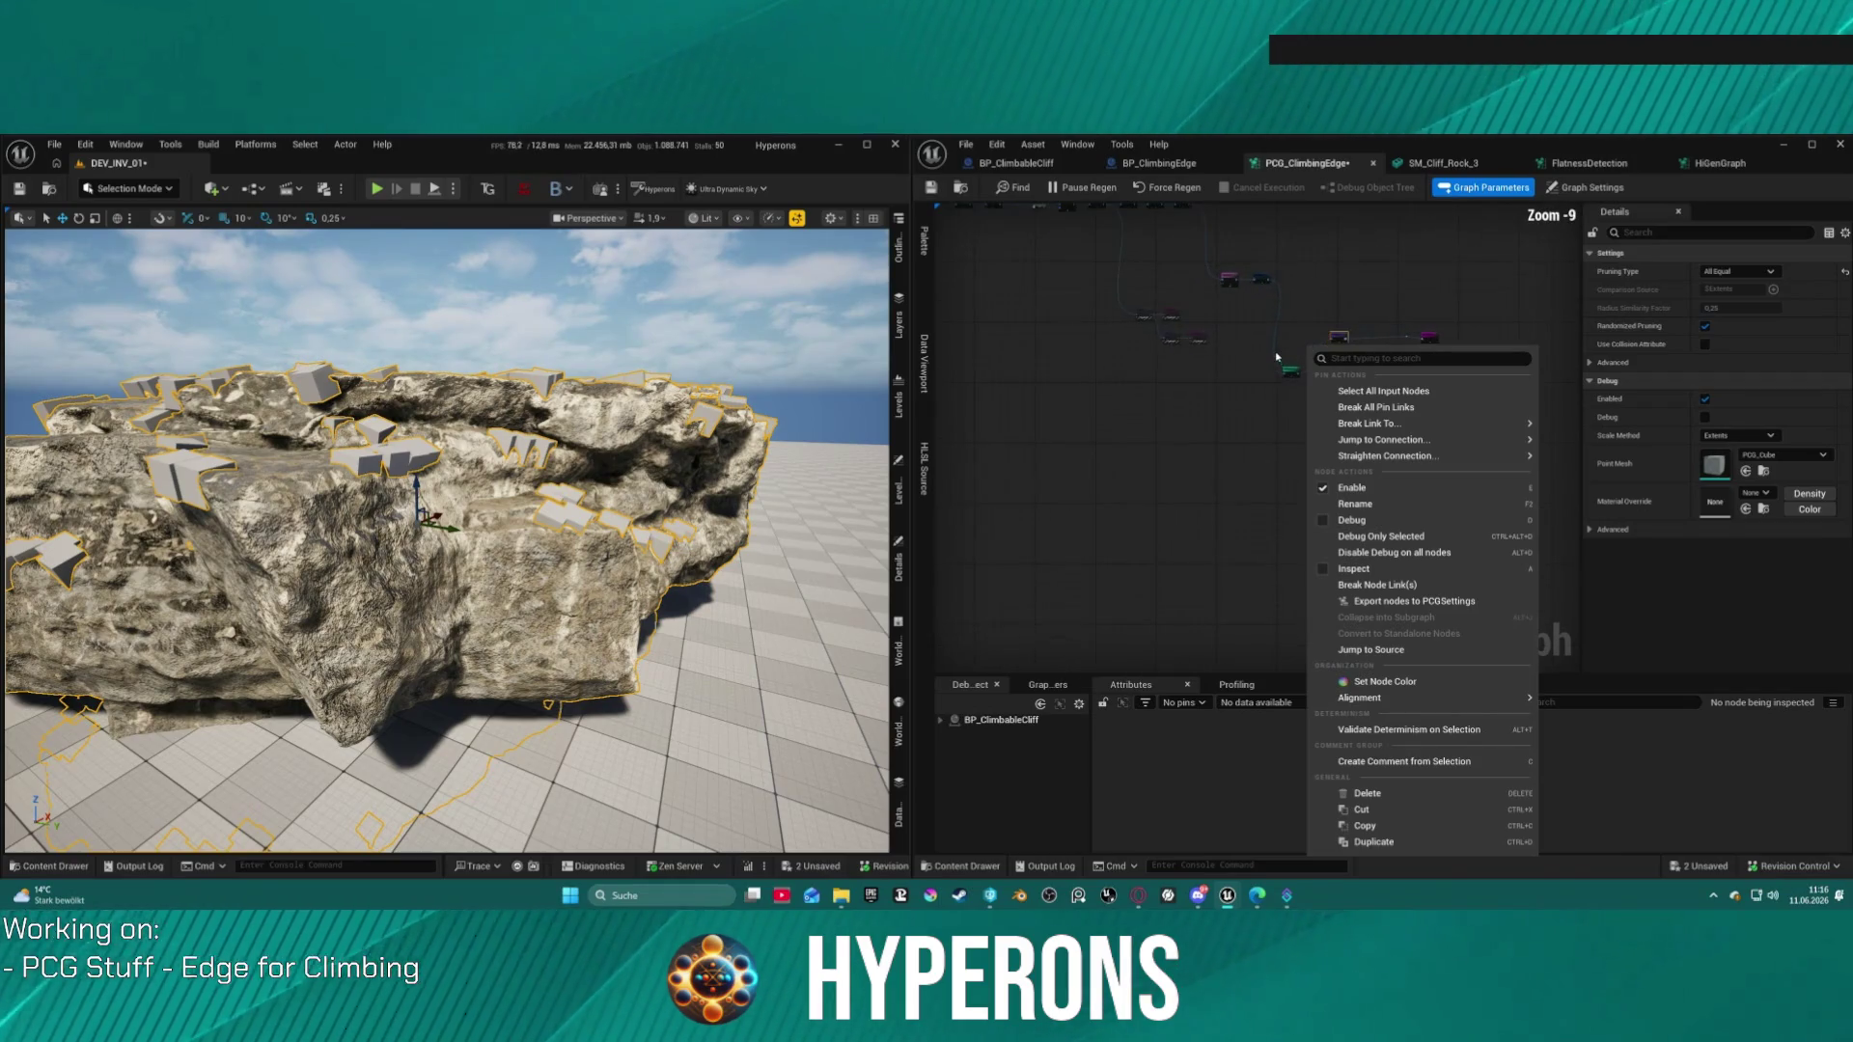
{"action": "left_click", "coordinate": [1307, 319]}
{"action": "scroll", "coordinate": [1210, 336], "scroll_direction": "up", "scroll_amount": 5}
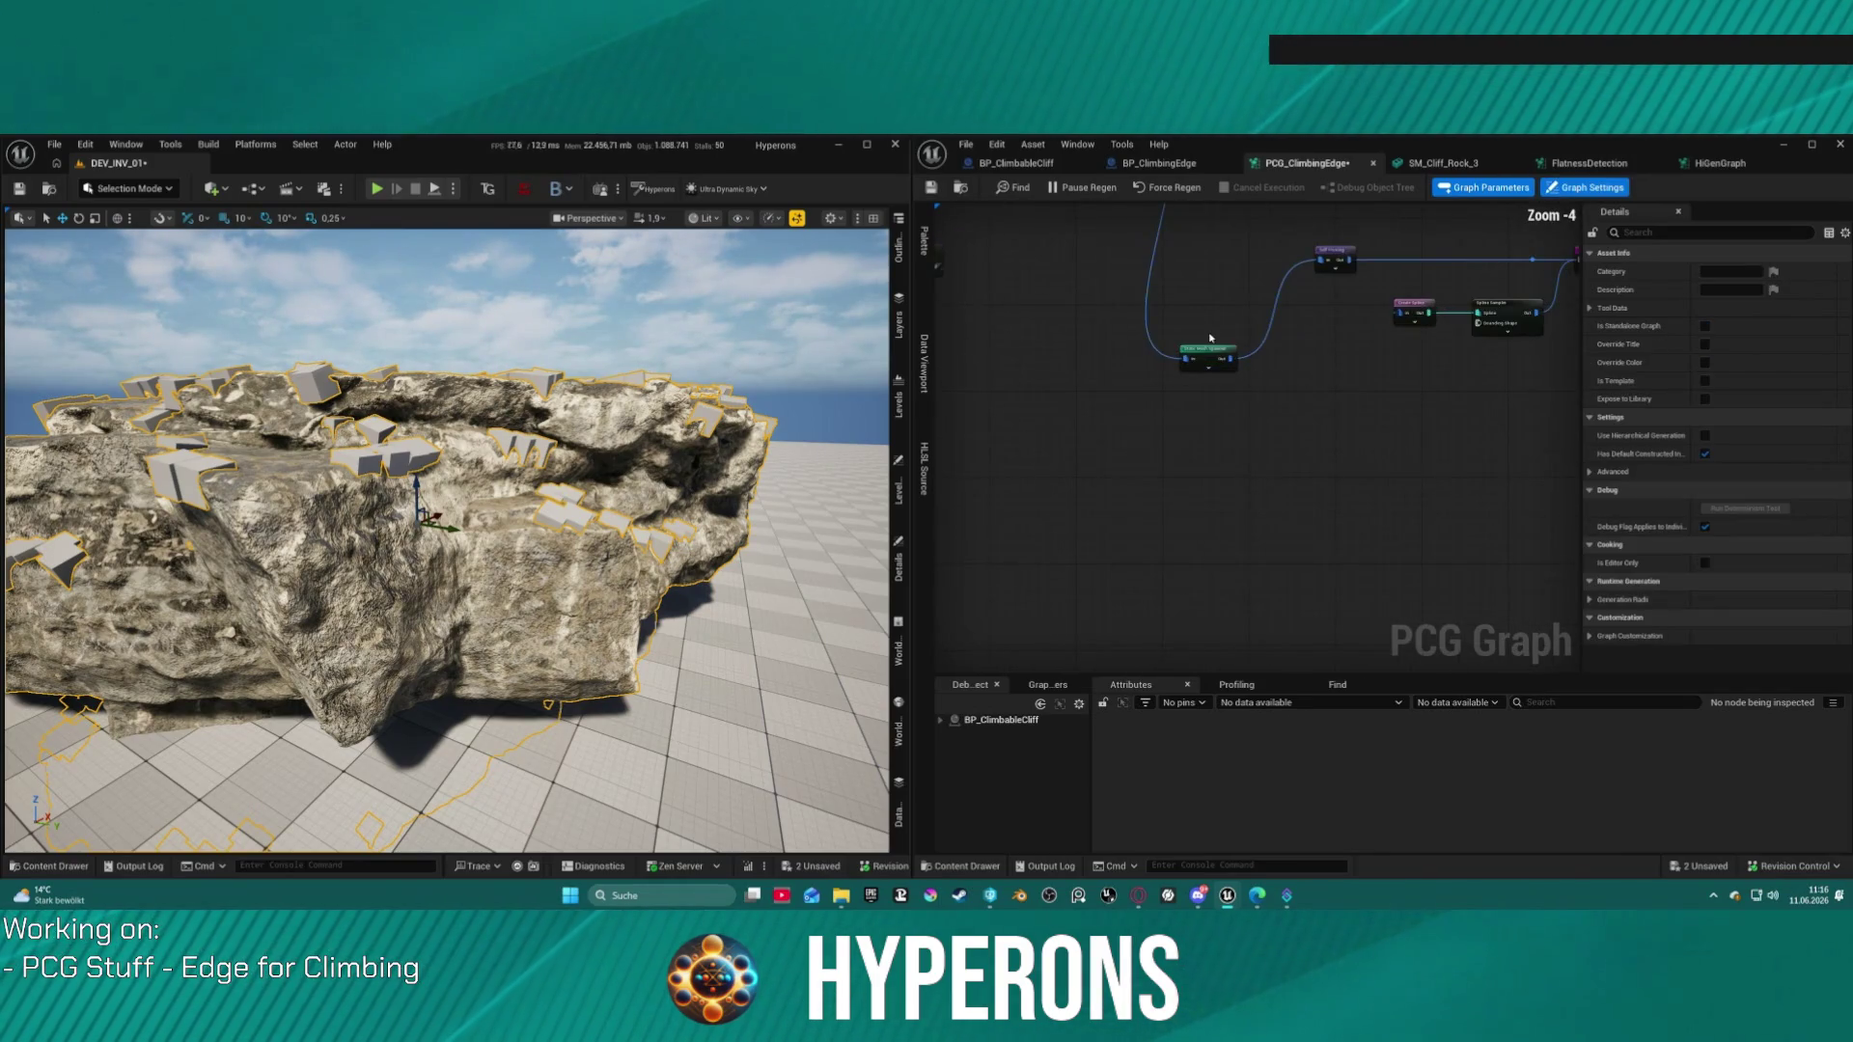
{"action": "left_click_drag", "start_coordinate": [1214, 362], "coordinate": [1251, 275]}
{"action": "mouse_move", "coordinate": [1259, 268]}
{"action": "left_mouse_down"}
{"action": "mouse_move", "coordinate": [1535, 464]}
{"action": "mouse_move", "coordinate": [1546, 534]}
{"action": "left_mouse_up"}
{"action": "scroll", "coordinate": [1285, 297], "scroll_direction": "up", "scroll_amount": 1}
{"action": "left_click_drag", "start_coordinate": [1286, 297], "coordinate": [1396, 537]}
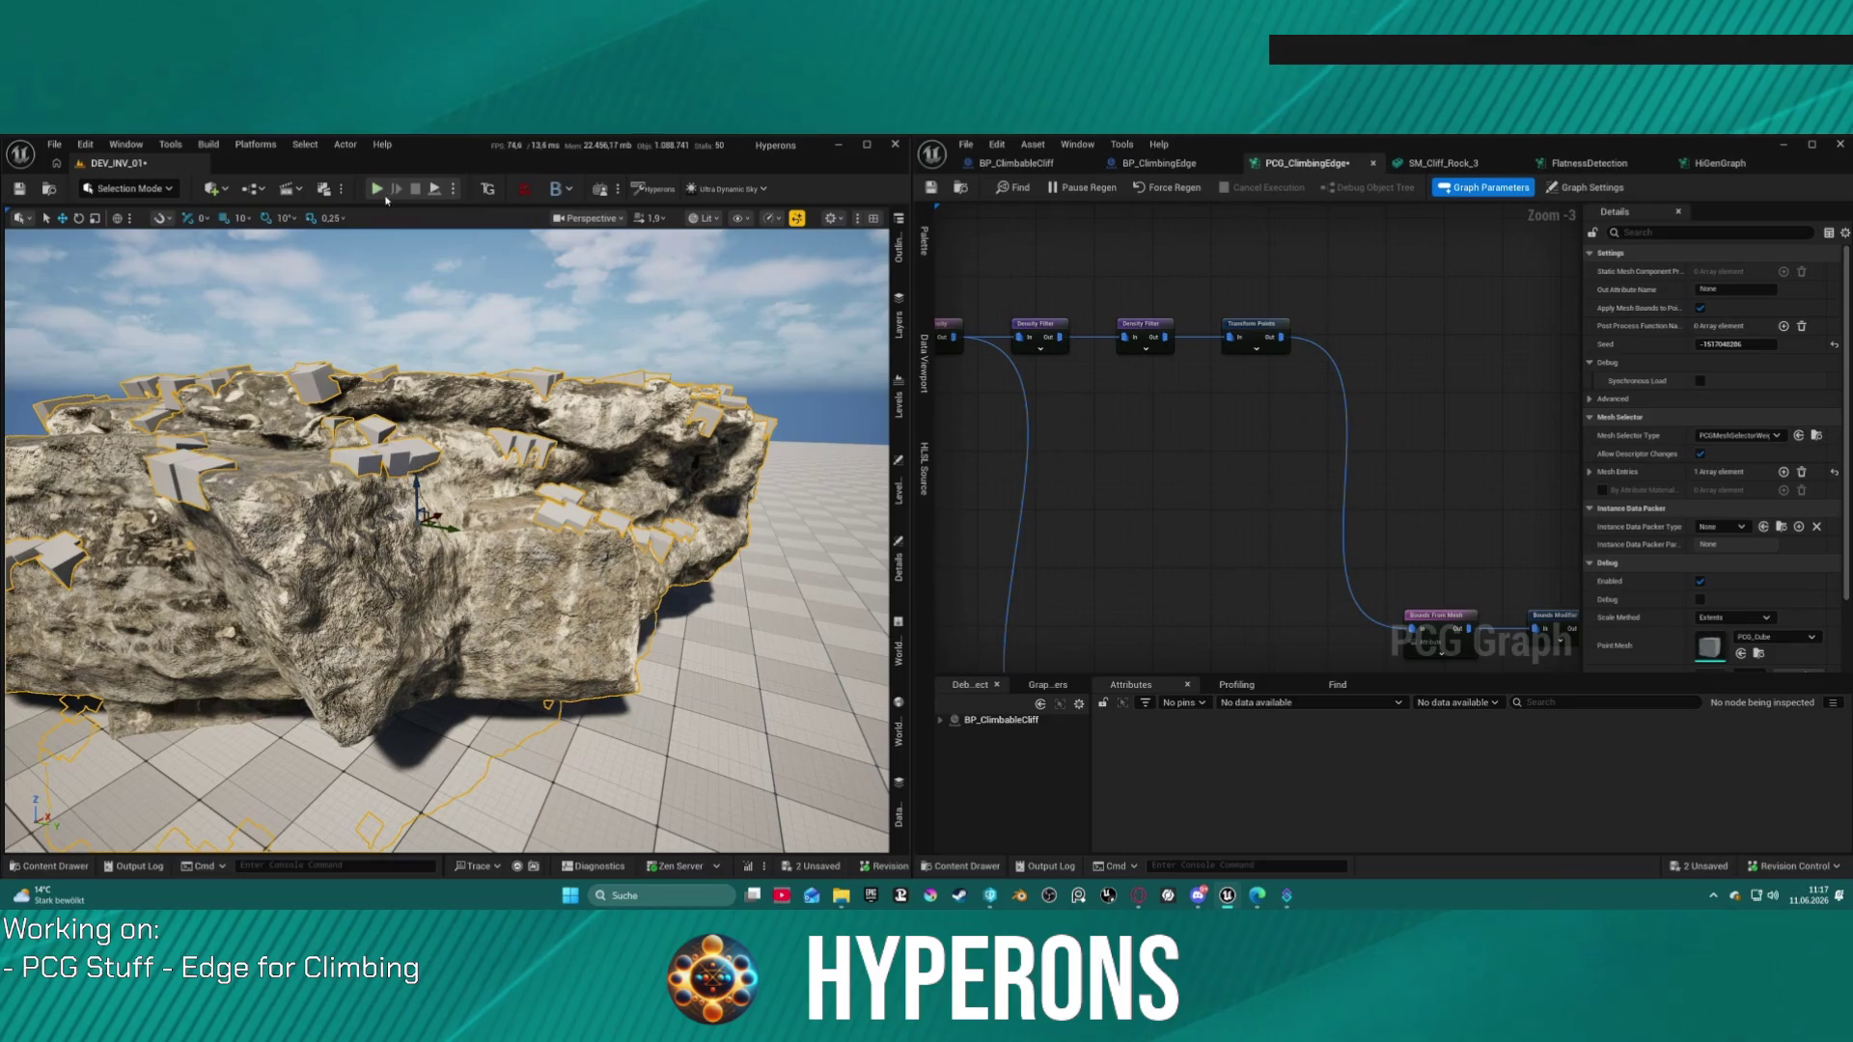
{"action": "scroll", "coordinate": [1183, 389], "scroll_direction": "down", "scroll_amount": 5}
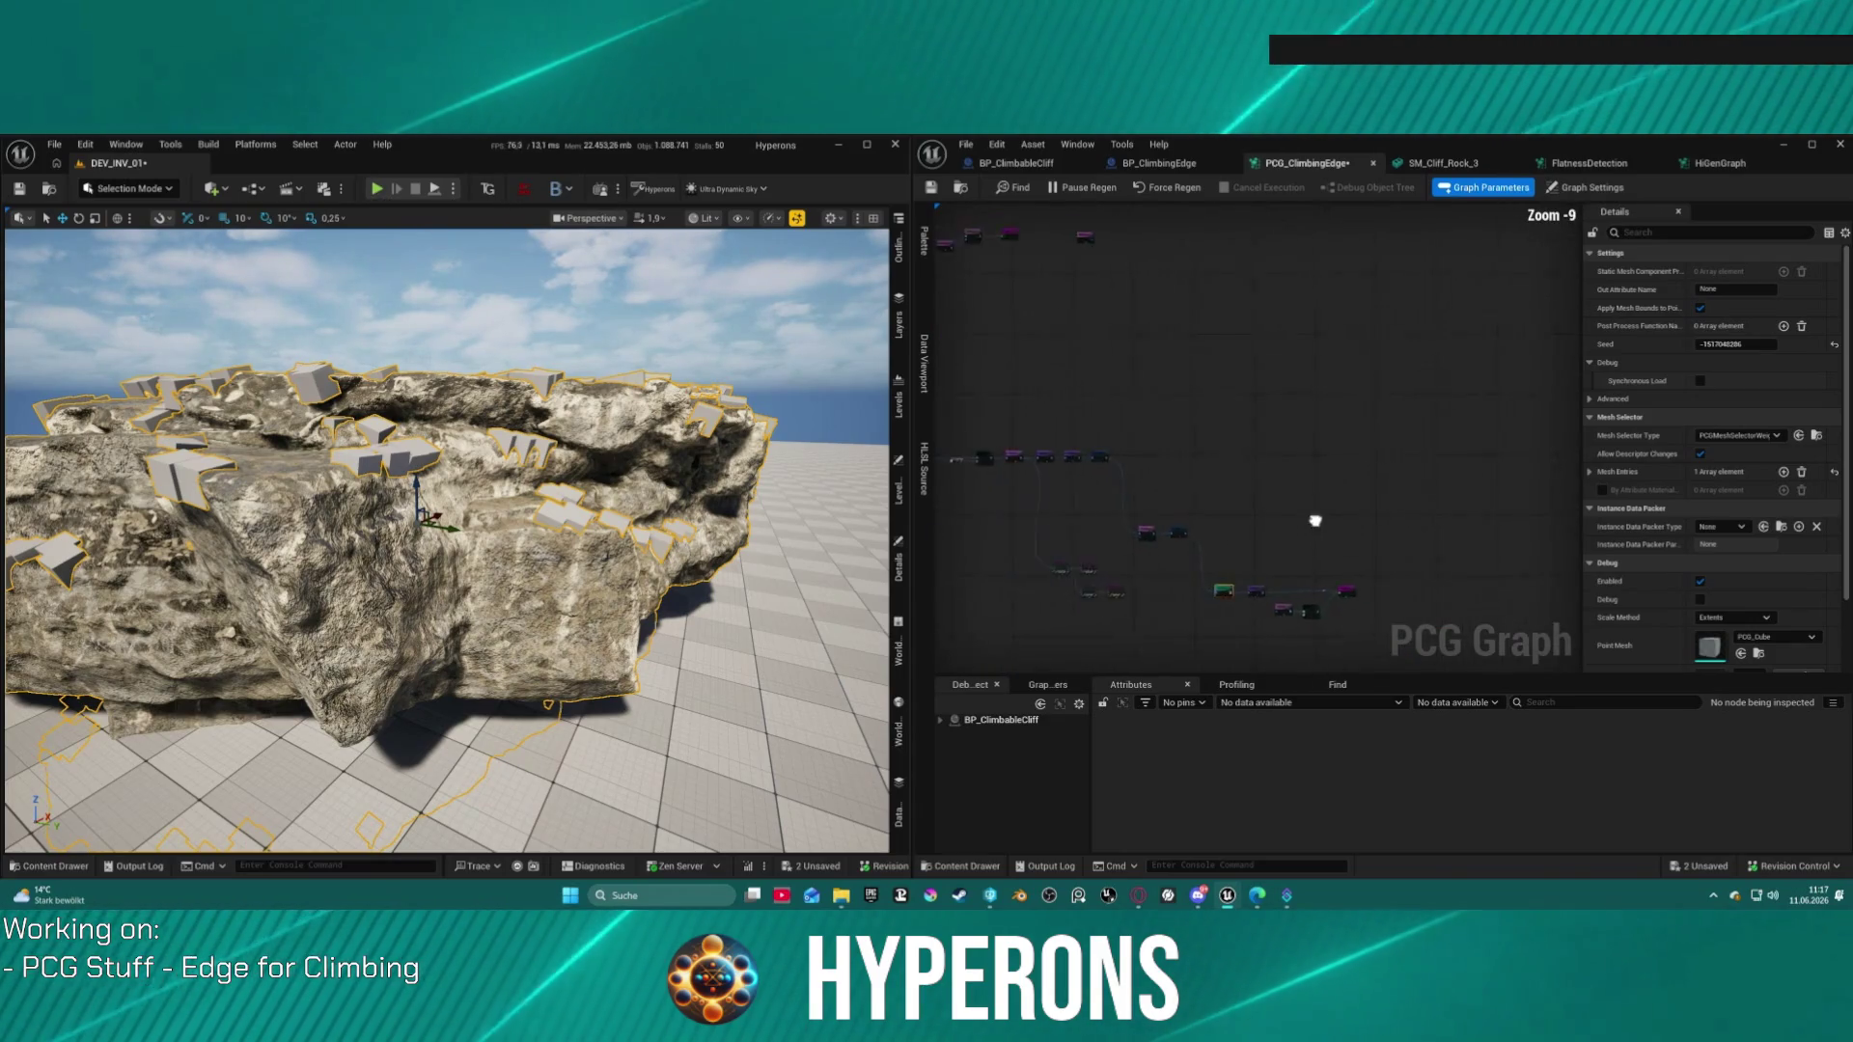
{"action": "scroll", "coordinate": [1168, 484], "scroll_direction": "up", "scroll_amount": 4}
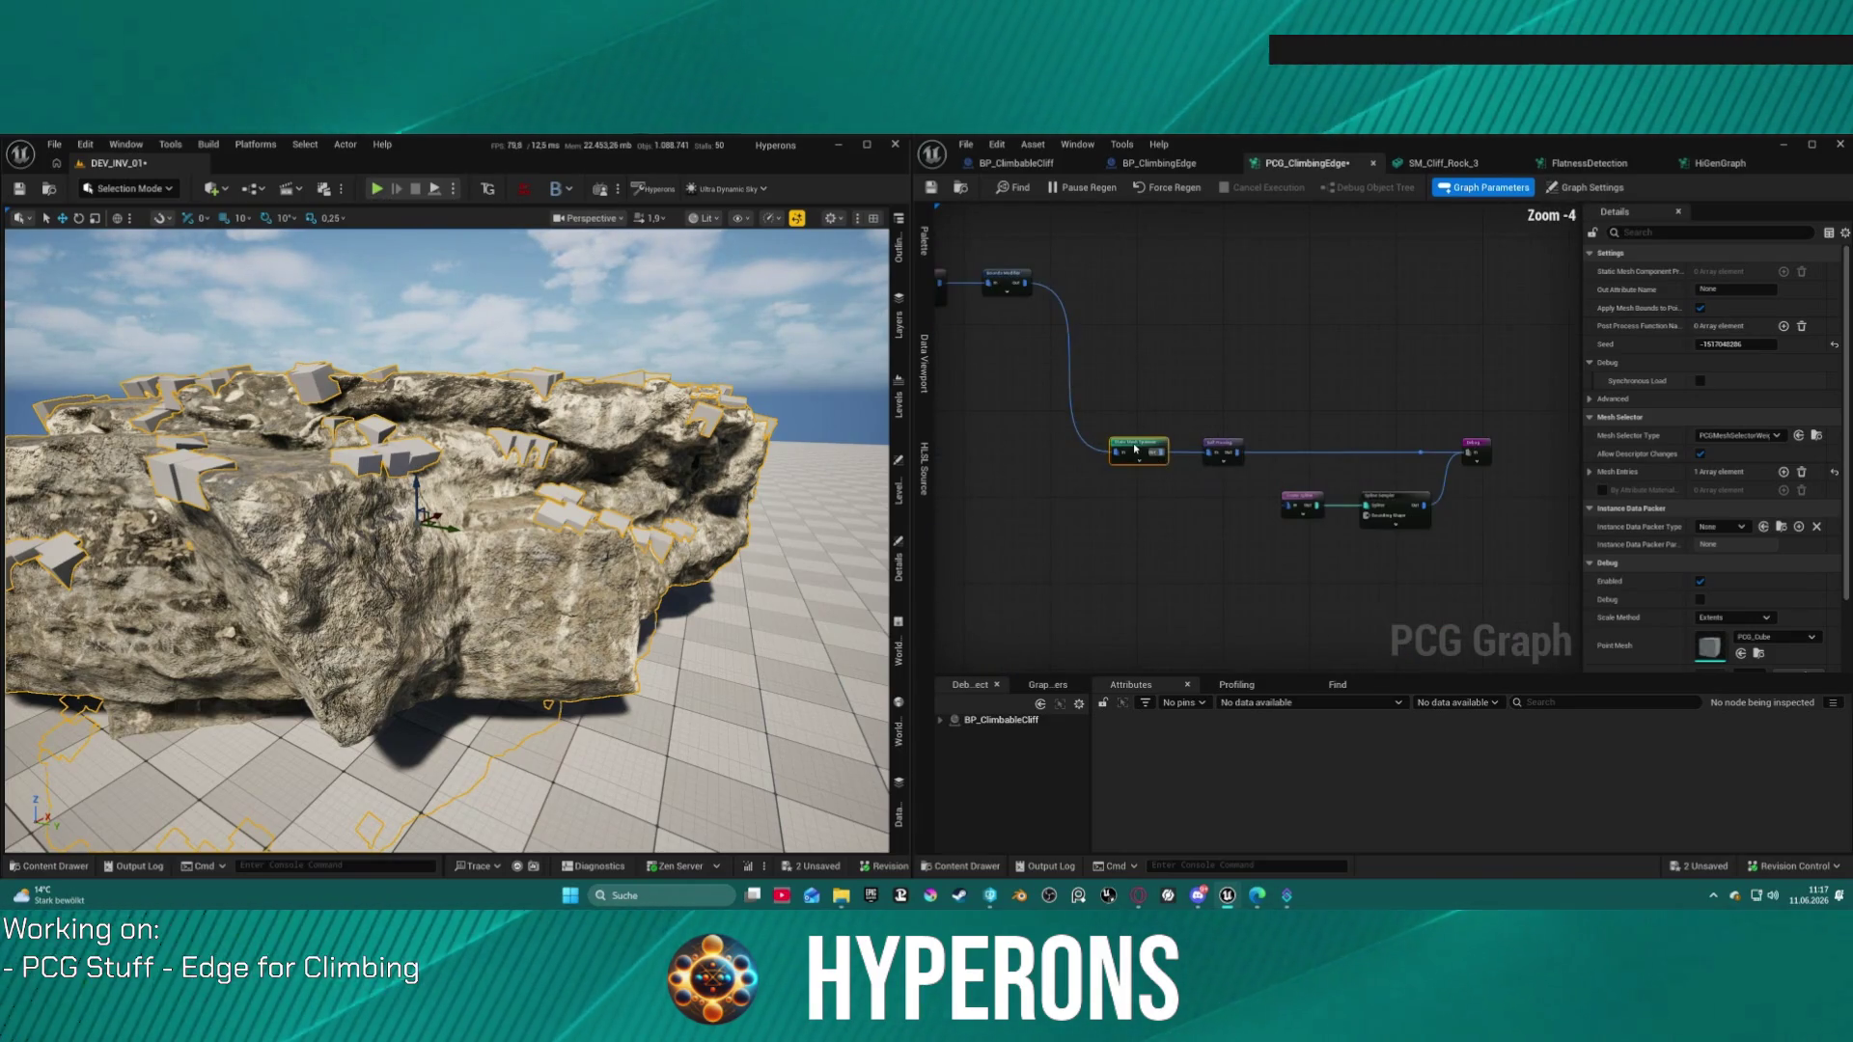
Step: Turn on Hidden in Game for the spawner's cube mesh entry, then start Play In Editor
{"action": "left_click", "coordinate": [1626, 480]}
{"action": "left_click", "coordinate": [1602, 491]}
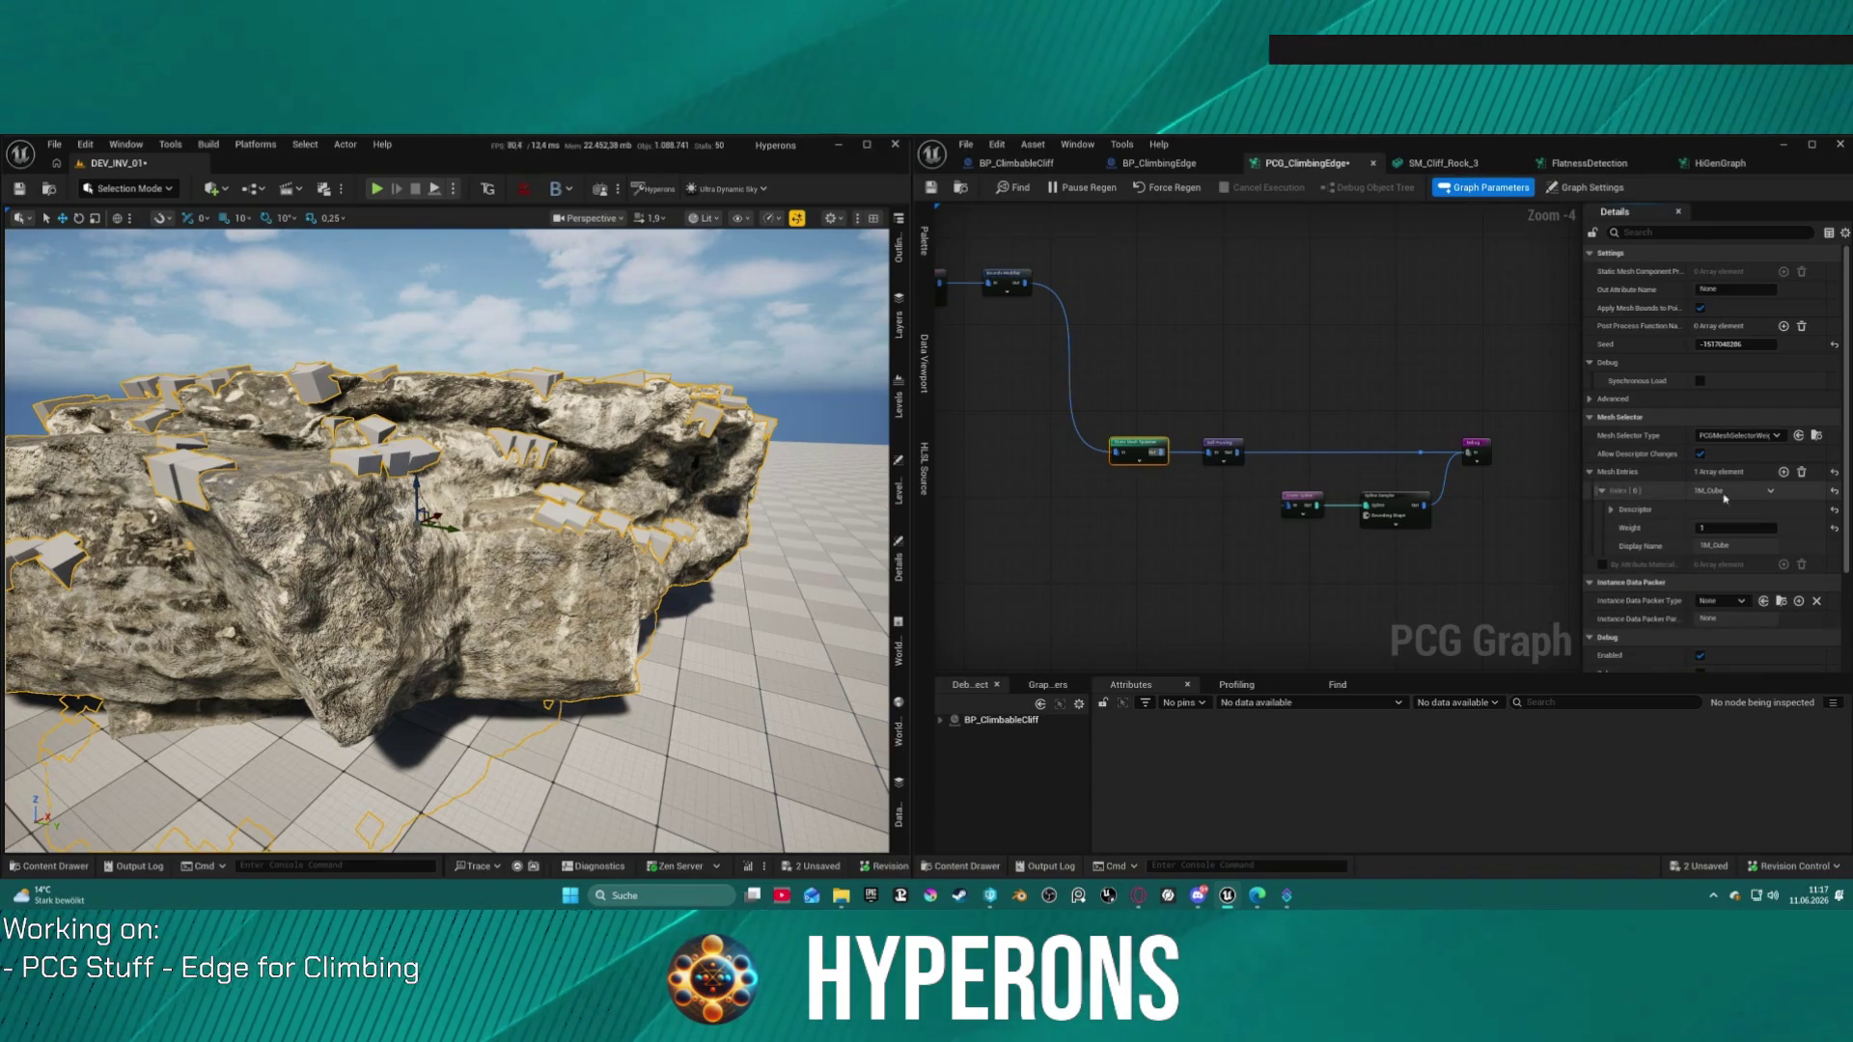
{"action": "left_click", "coordinate": [1610, 510]}
{"action": "scroll", "coordinate": [1749, 569], "scroll_direction": "down", "scroll_amount": 5}
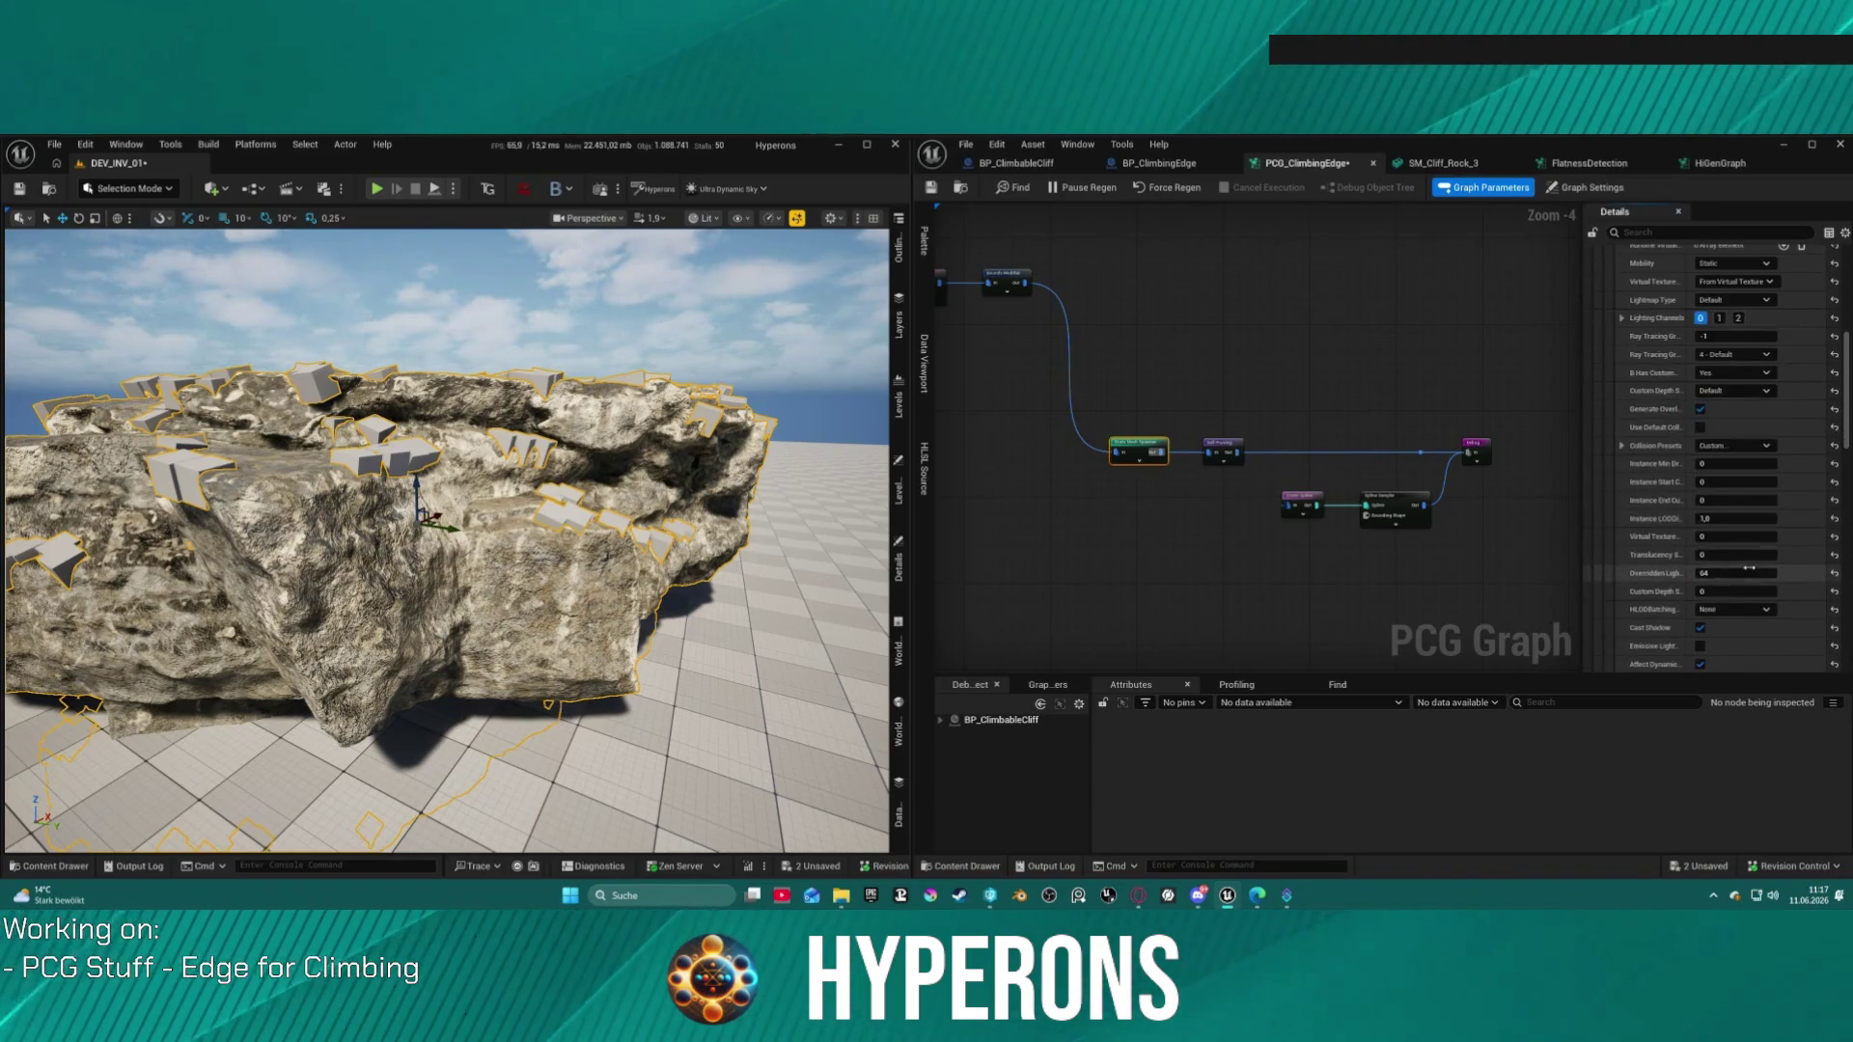
{"action": "scroll", "coordinate": [1748, 570], "scroll_direction": "down", "scroll_amount": 5}
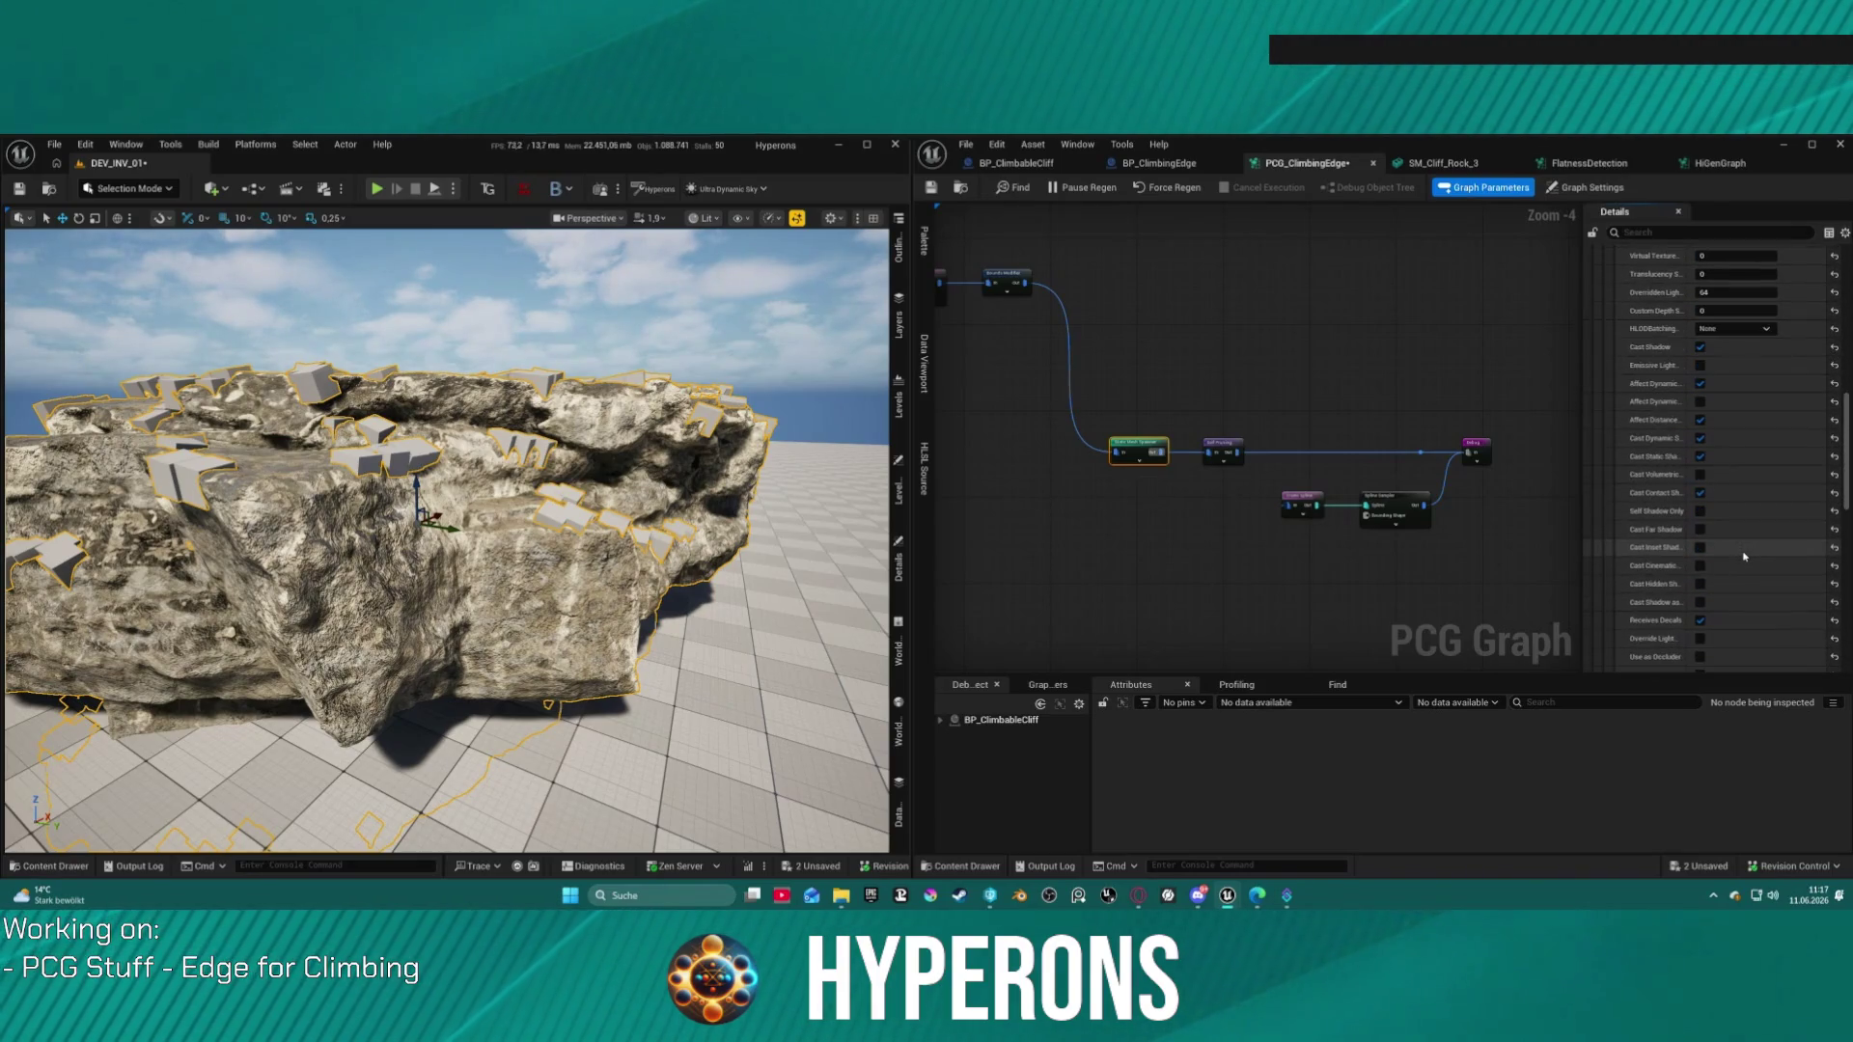
{"action": "scroll", "coordinate": [1745, 557], "scroll_direction": "down", "scroll_amount": 2}
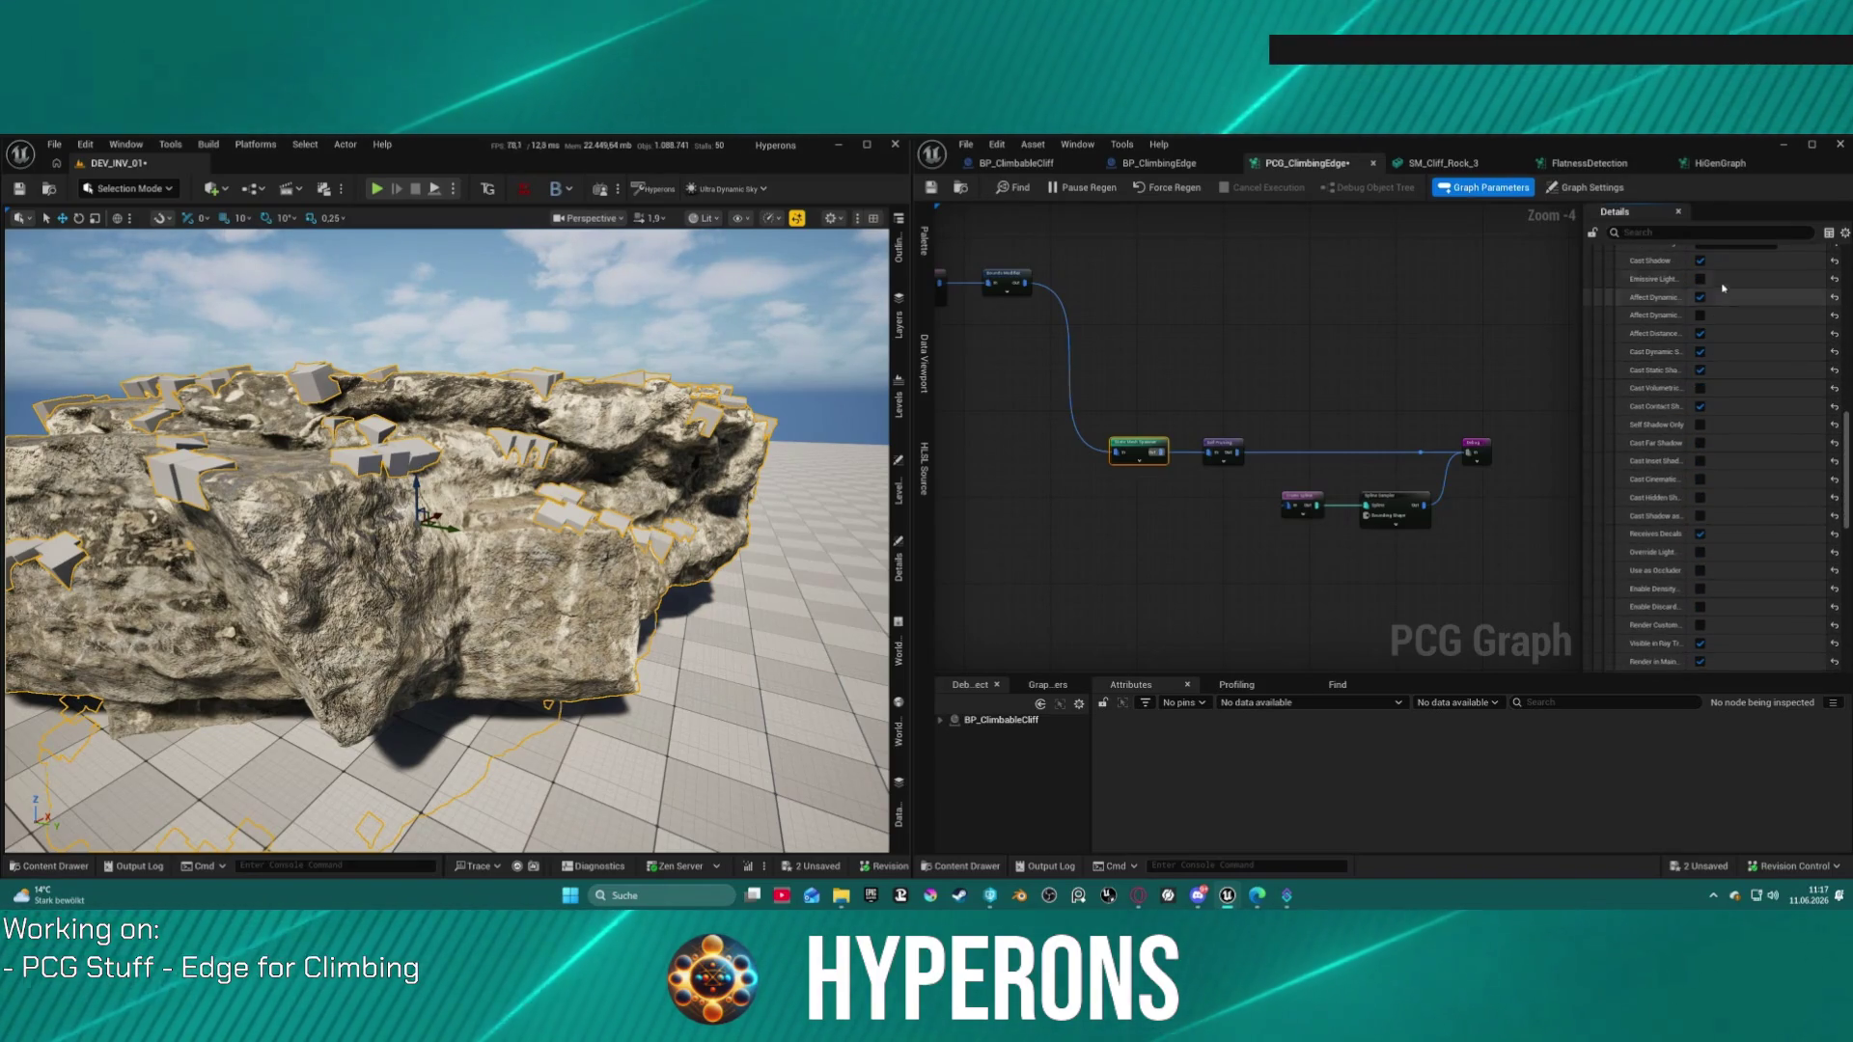
{"action": "scroll", "coordinate": [1708, 386], "scroll_direction": "down", "scroll_amount": 2}
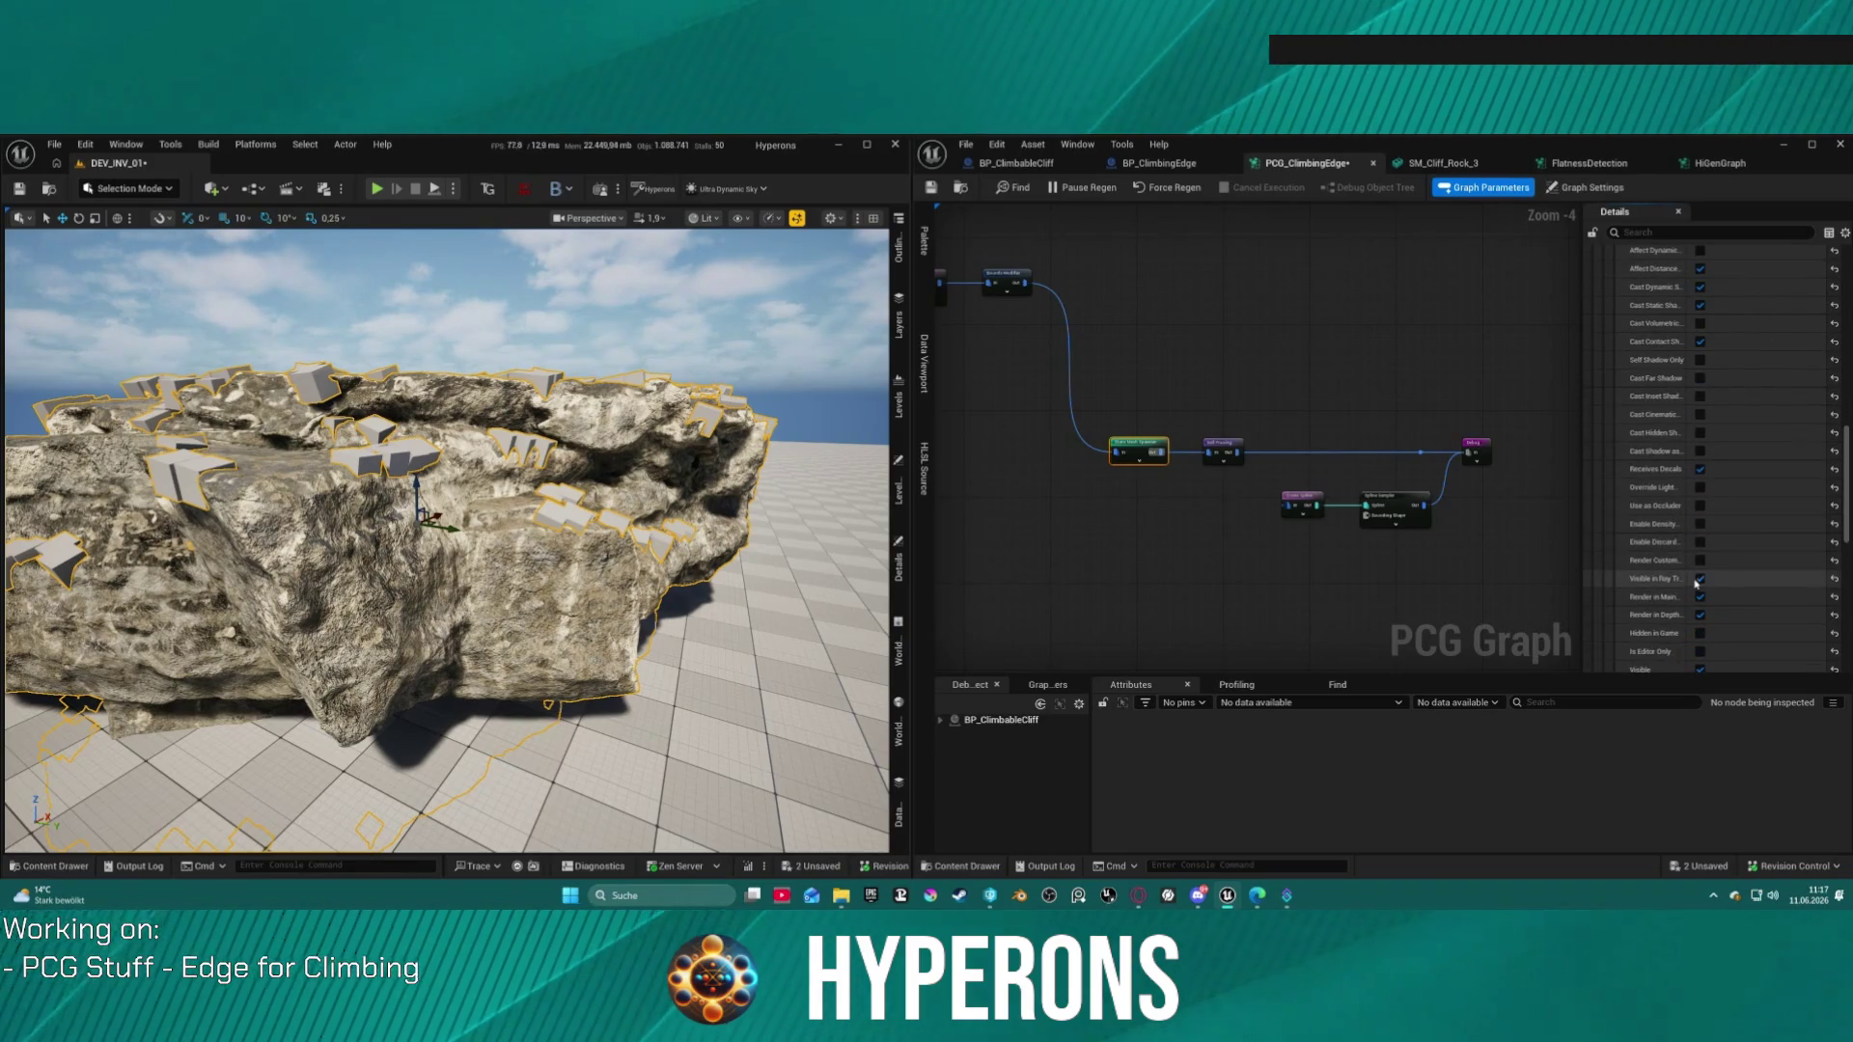
{"action": "scroll", "coordinate": [1674, 584], "scroll_direction": "down", "scroll_amount": 2}
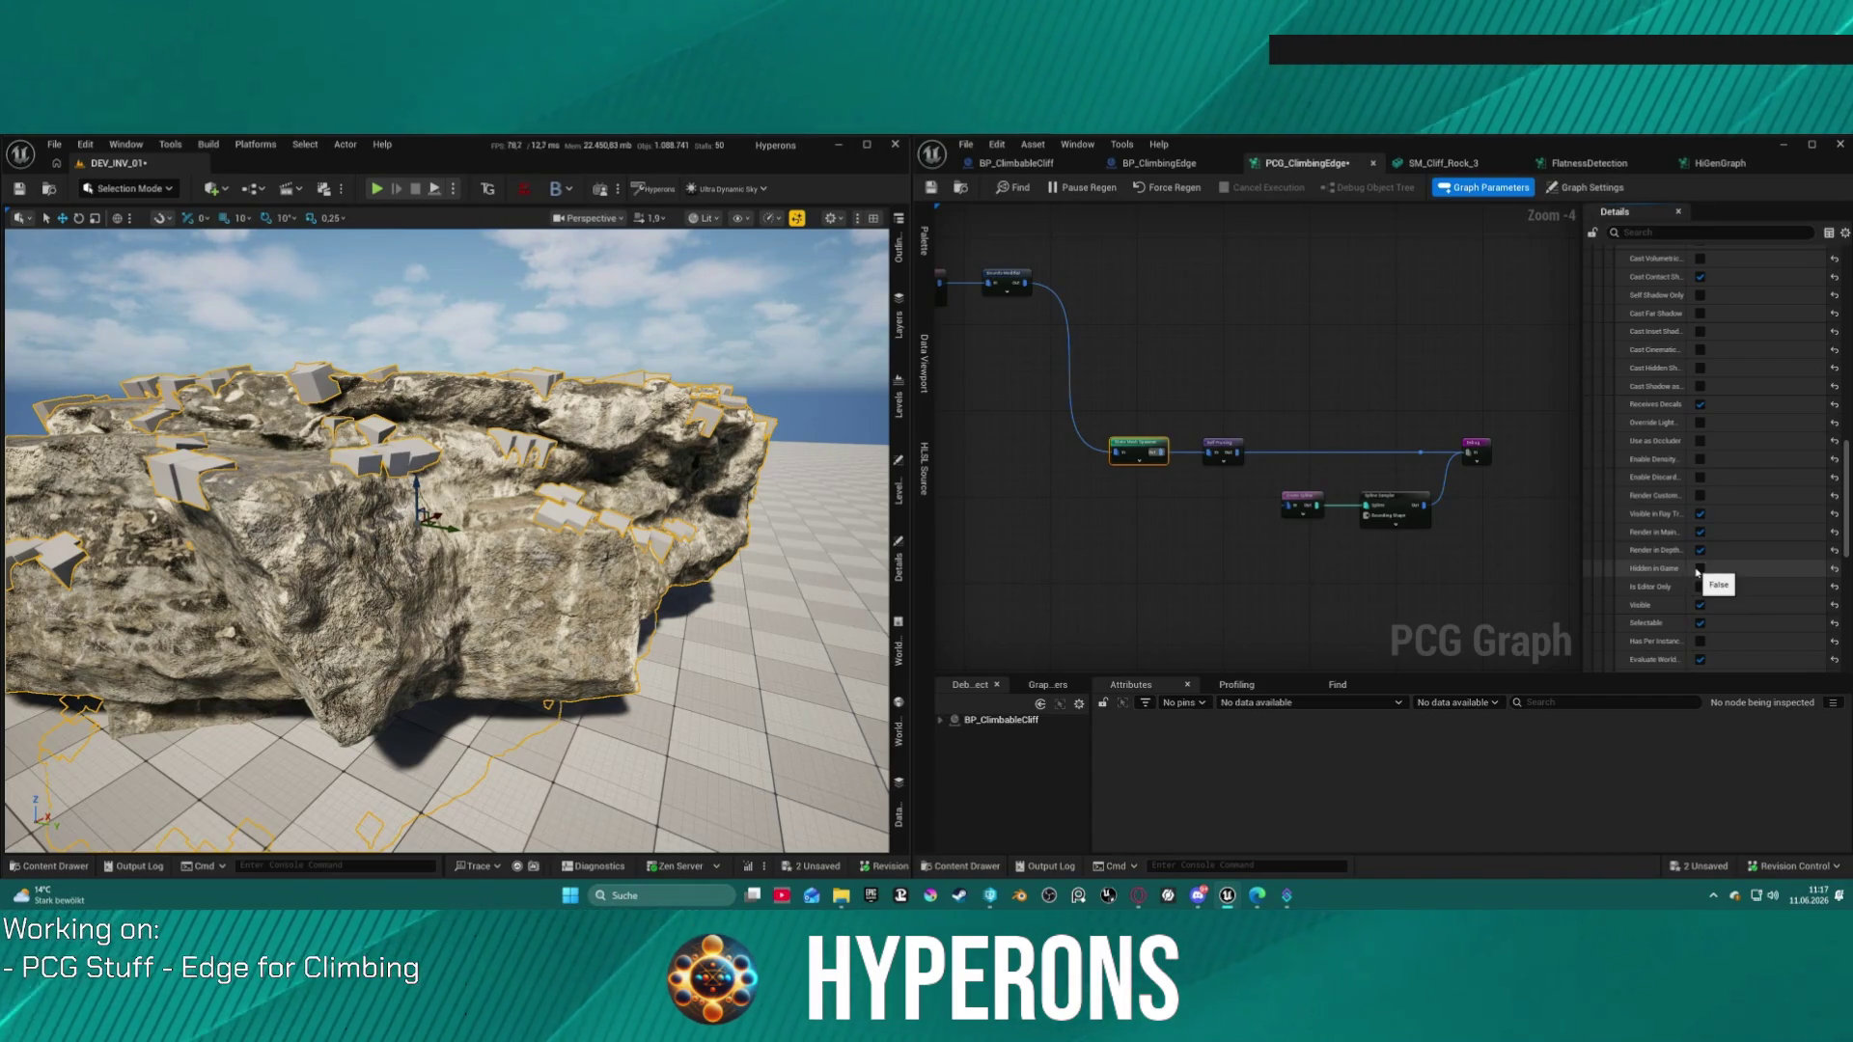
{"action": "left_click", "coordinate": [1700, 568]}
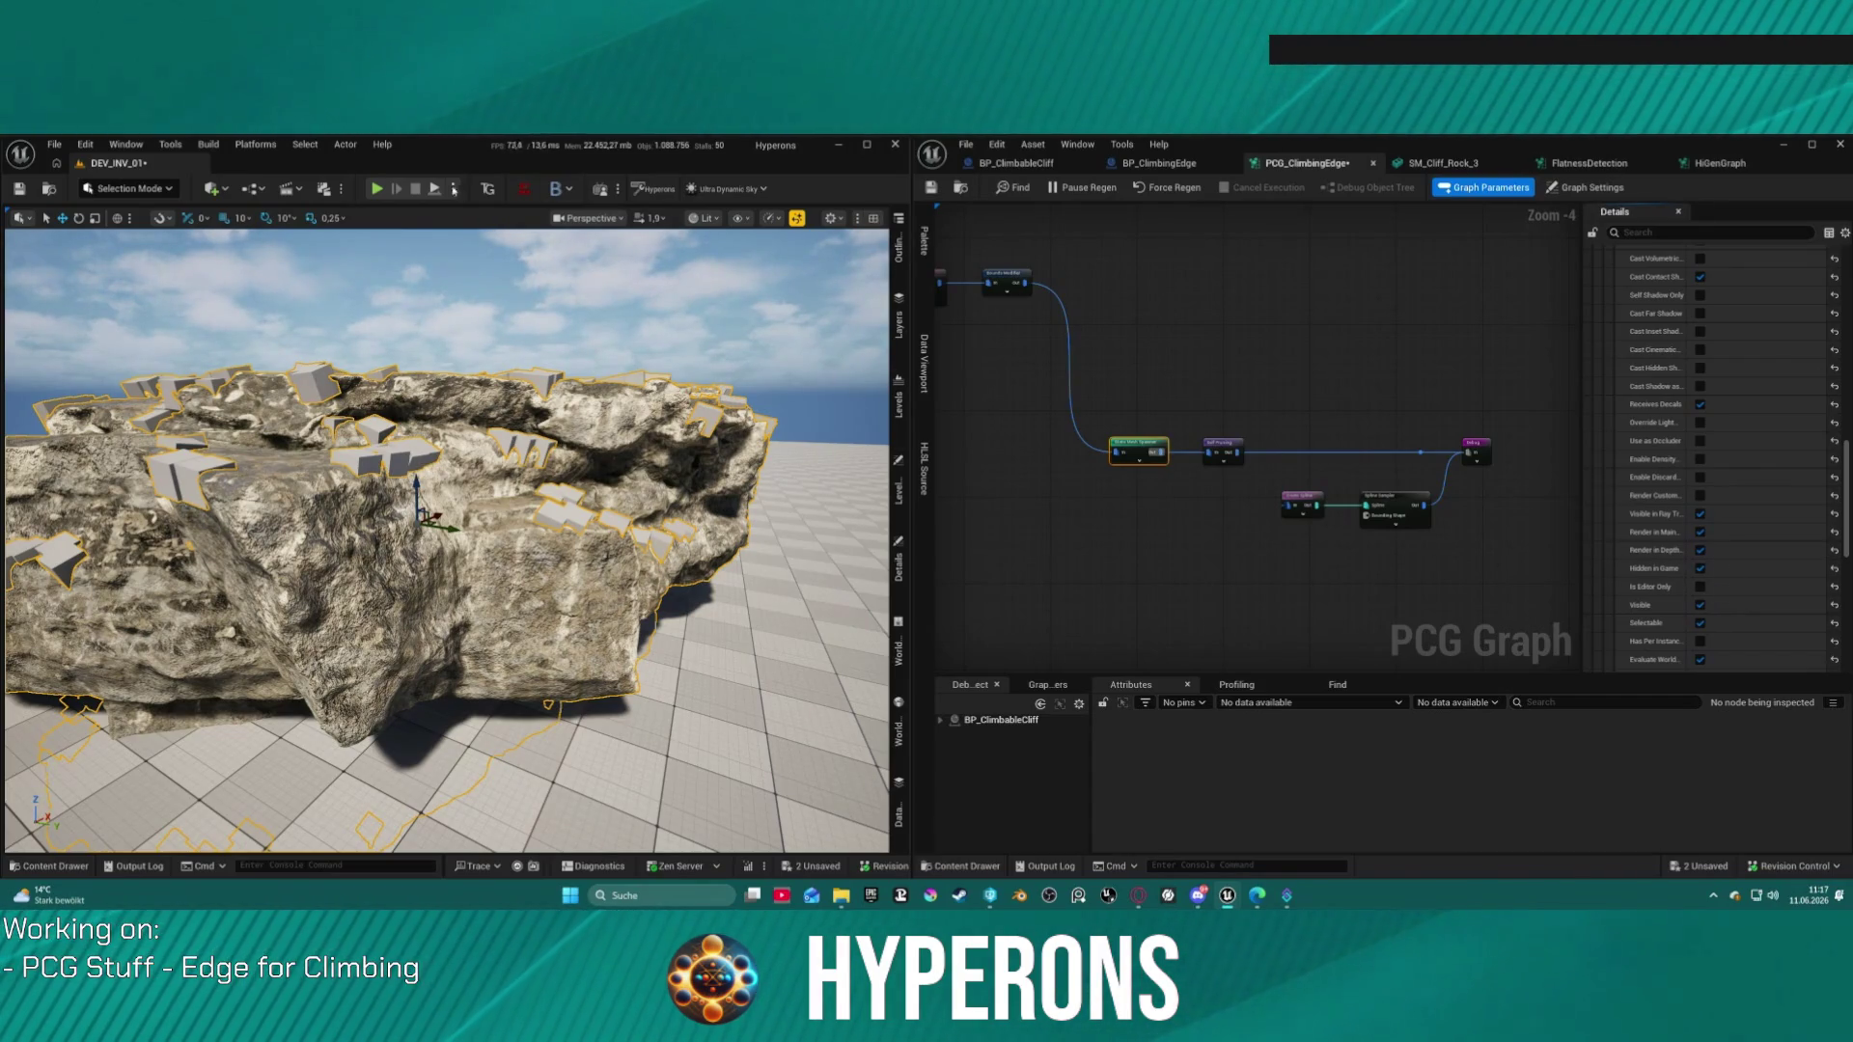
{"action": "left_click", "coordinate": [376, 188]}
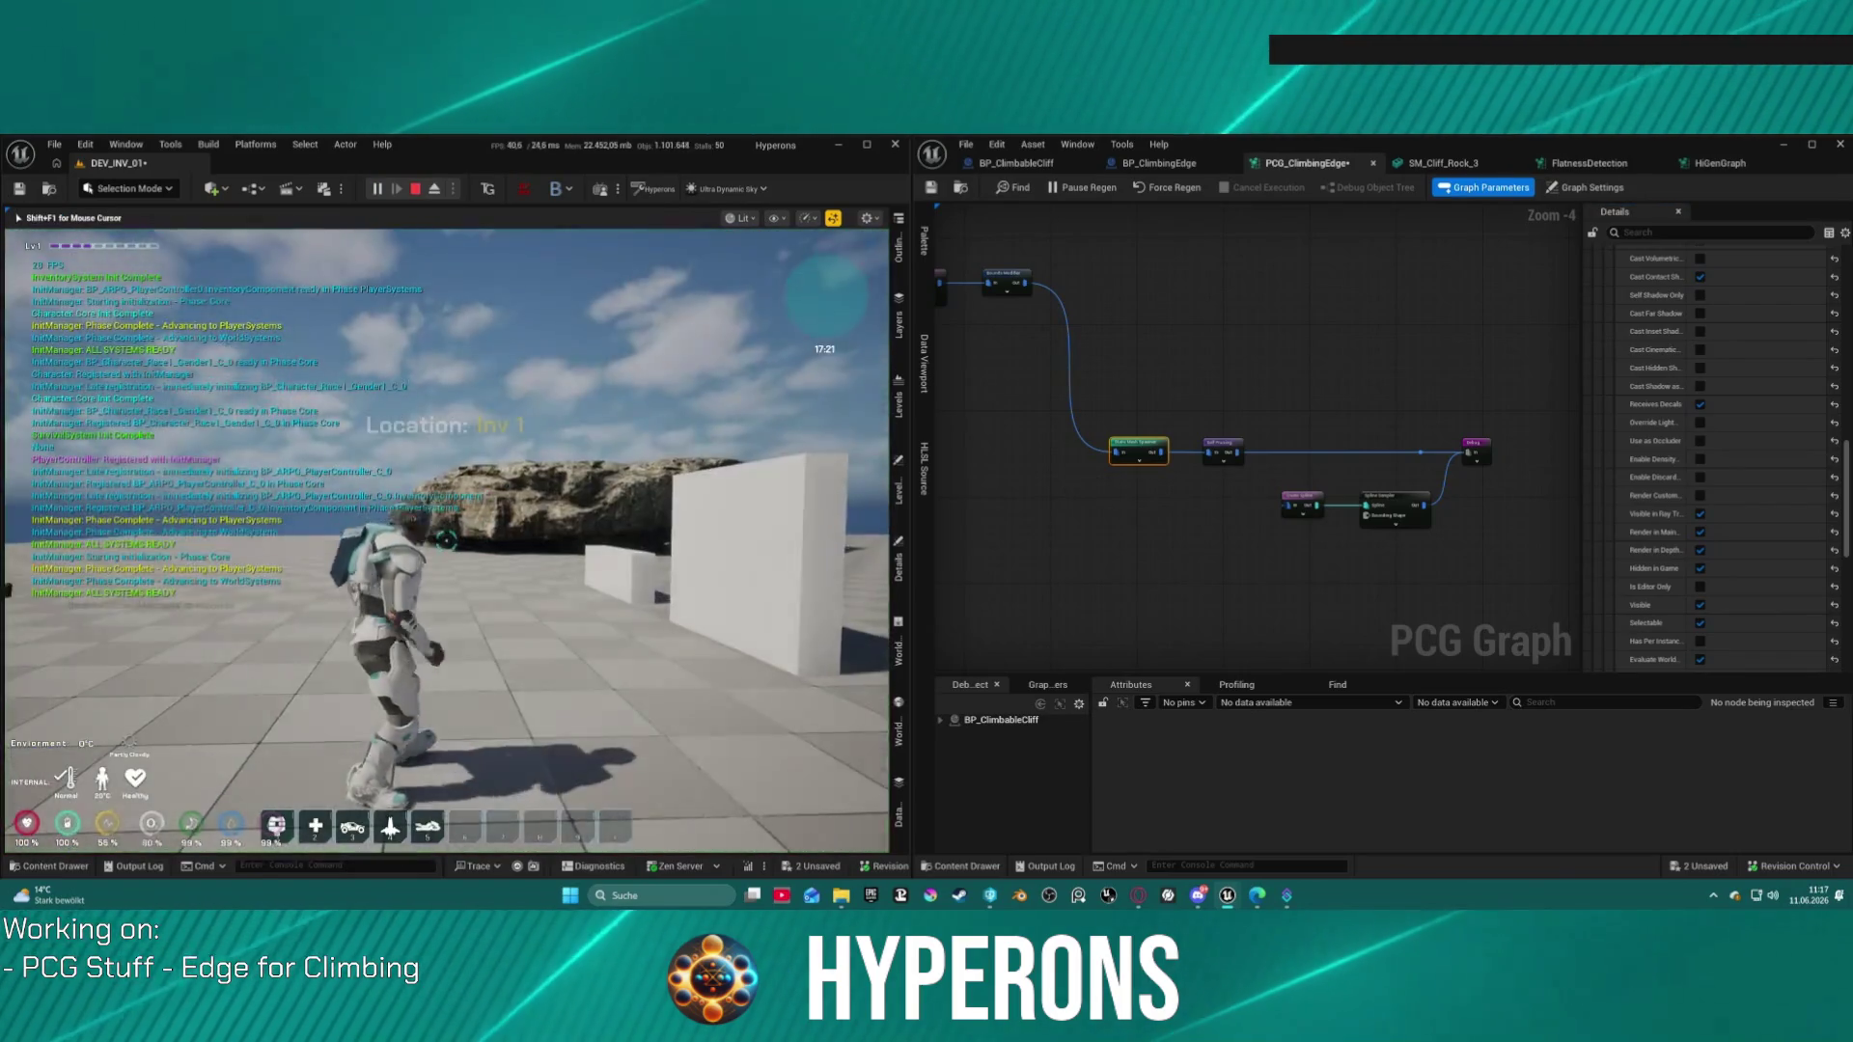
Step: Run the character to the cliff rock, jump and climb its face, then stop play
{"action": "key", "text": "w"}
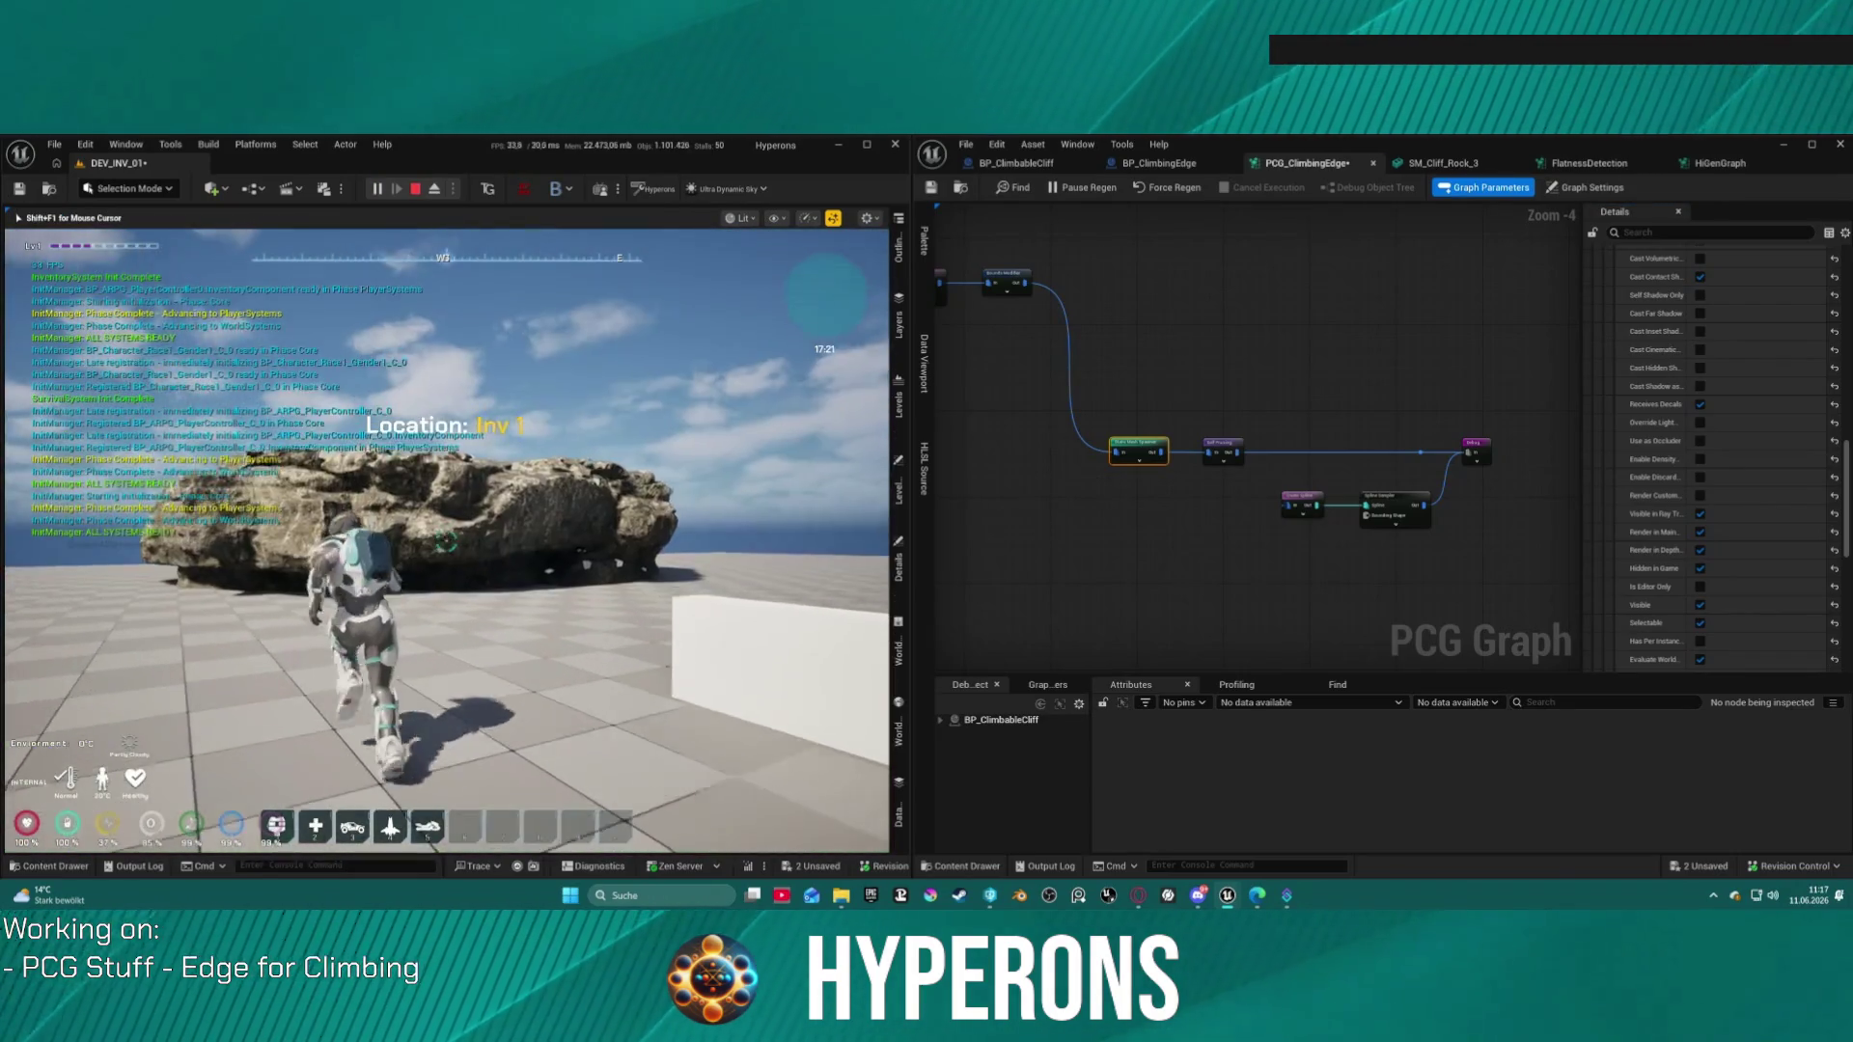
{"action": "key", "text": "w"}
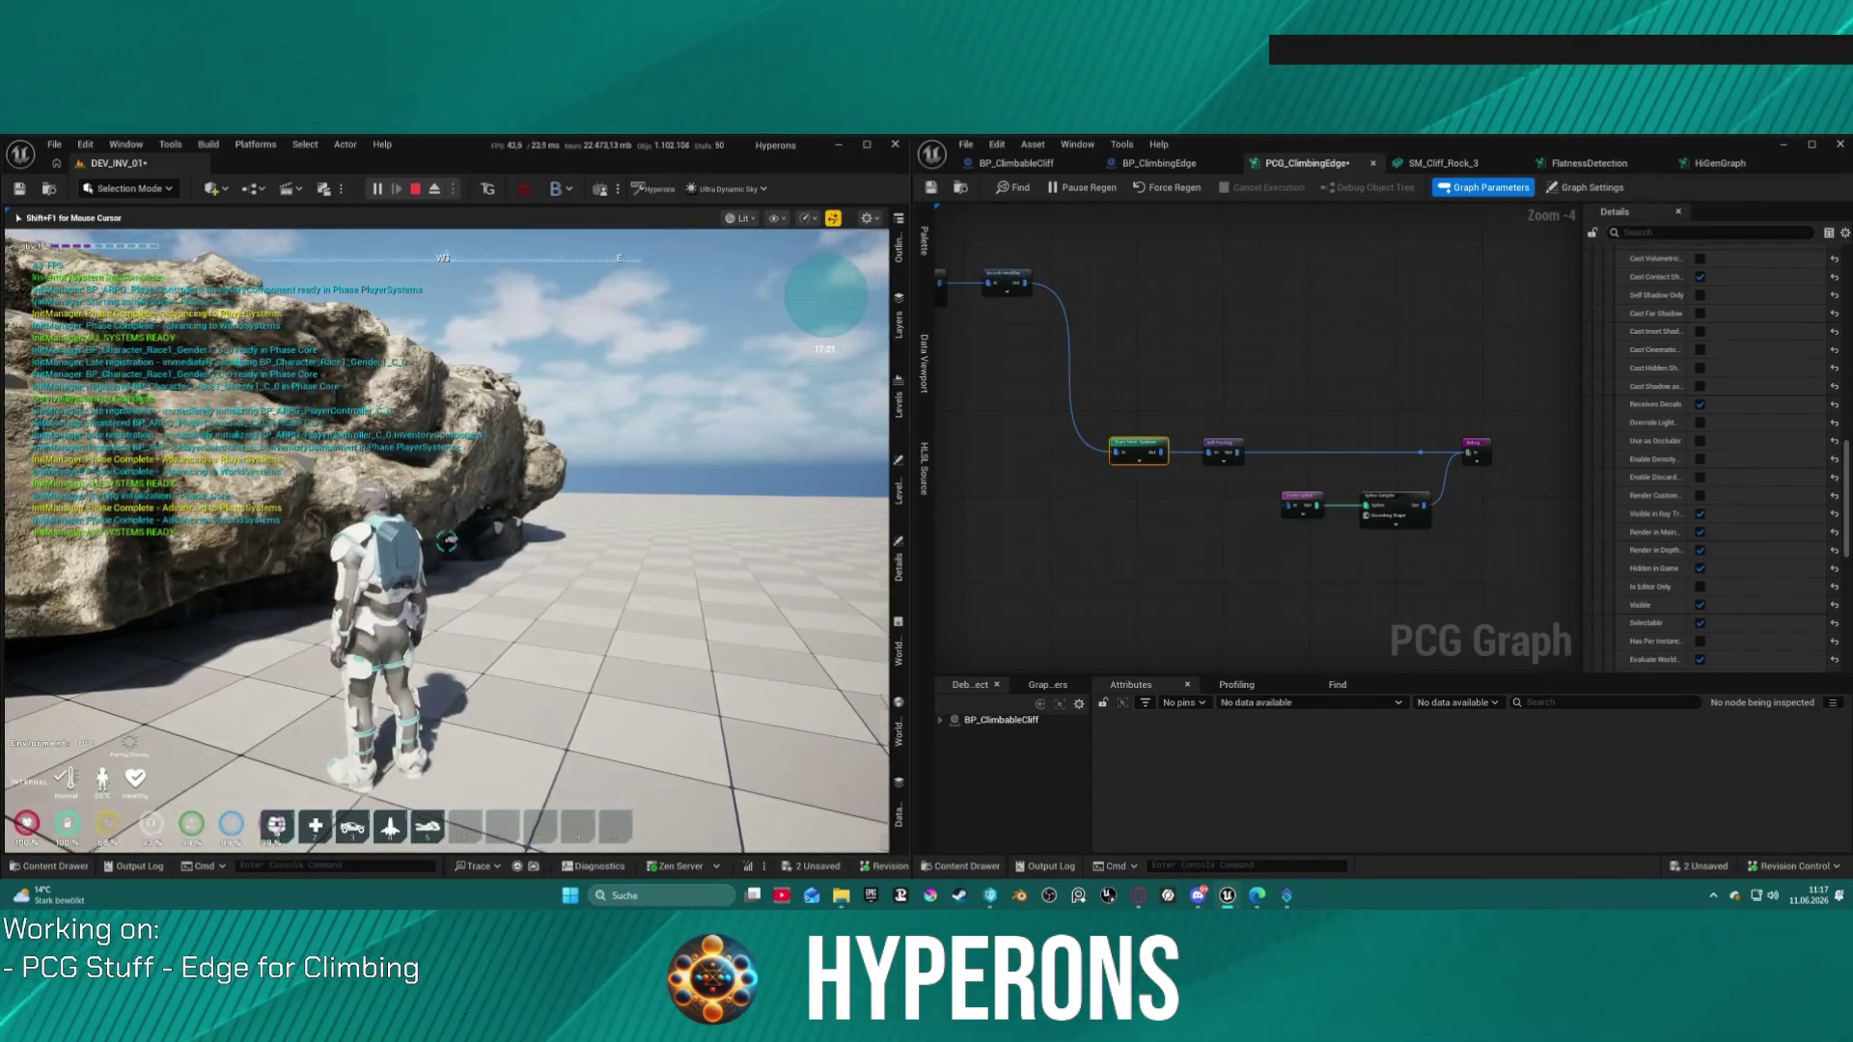
{"action": "key", "text": "w"}
{"action": "key", "text": "space"}
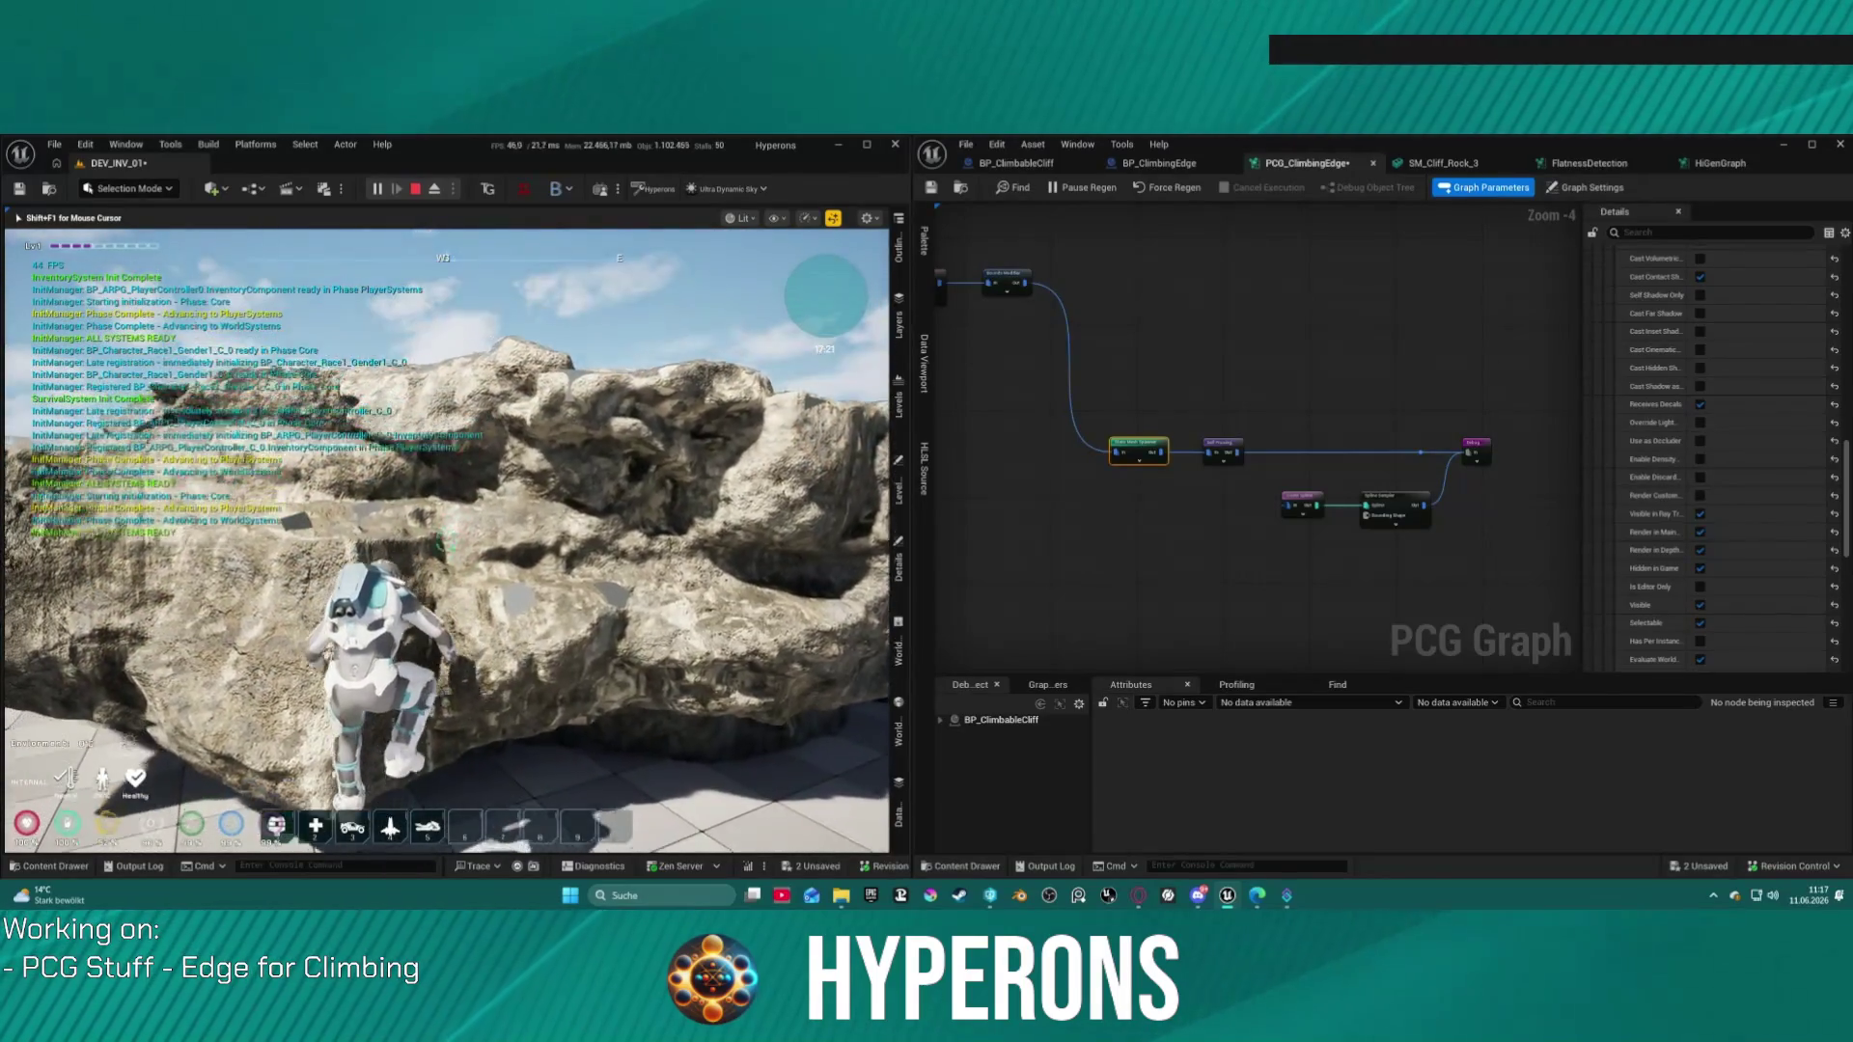
{"action": "key", "text": "w"}
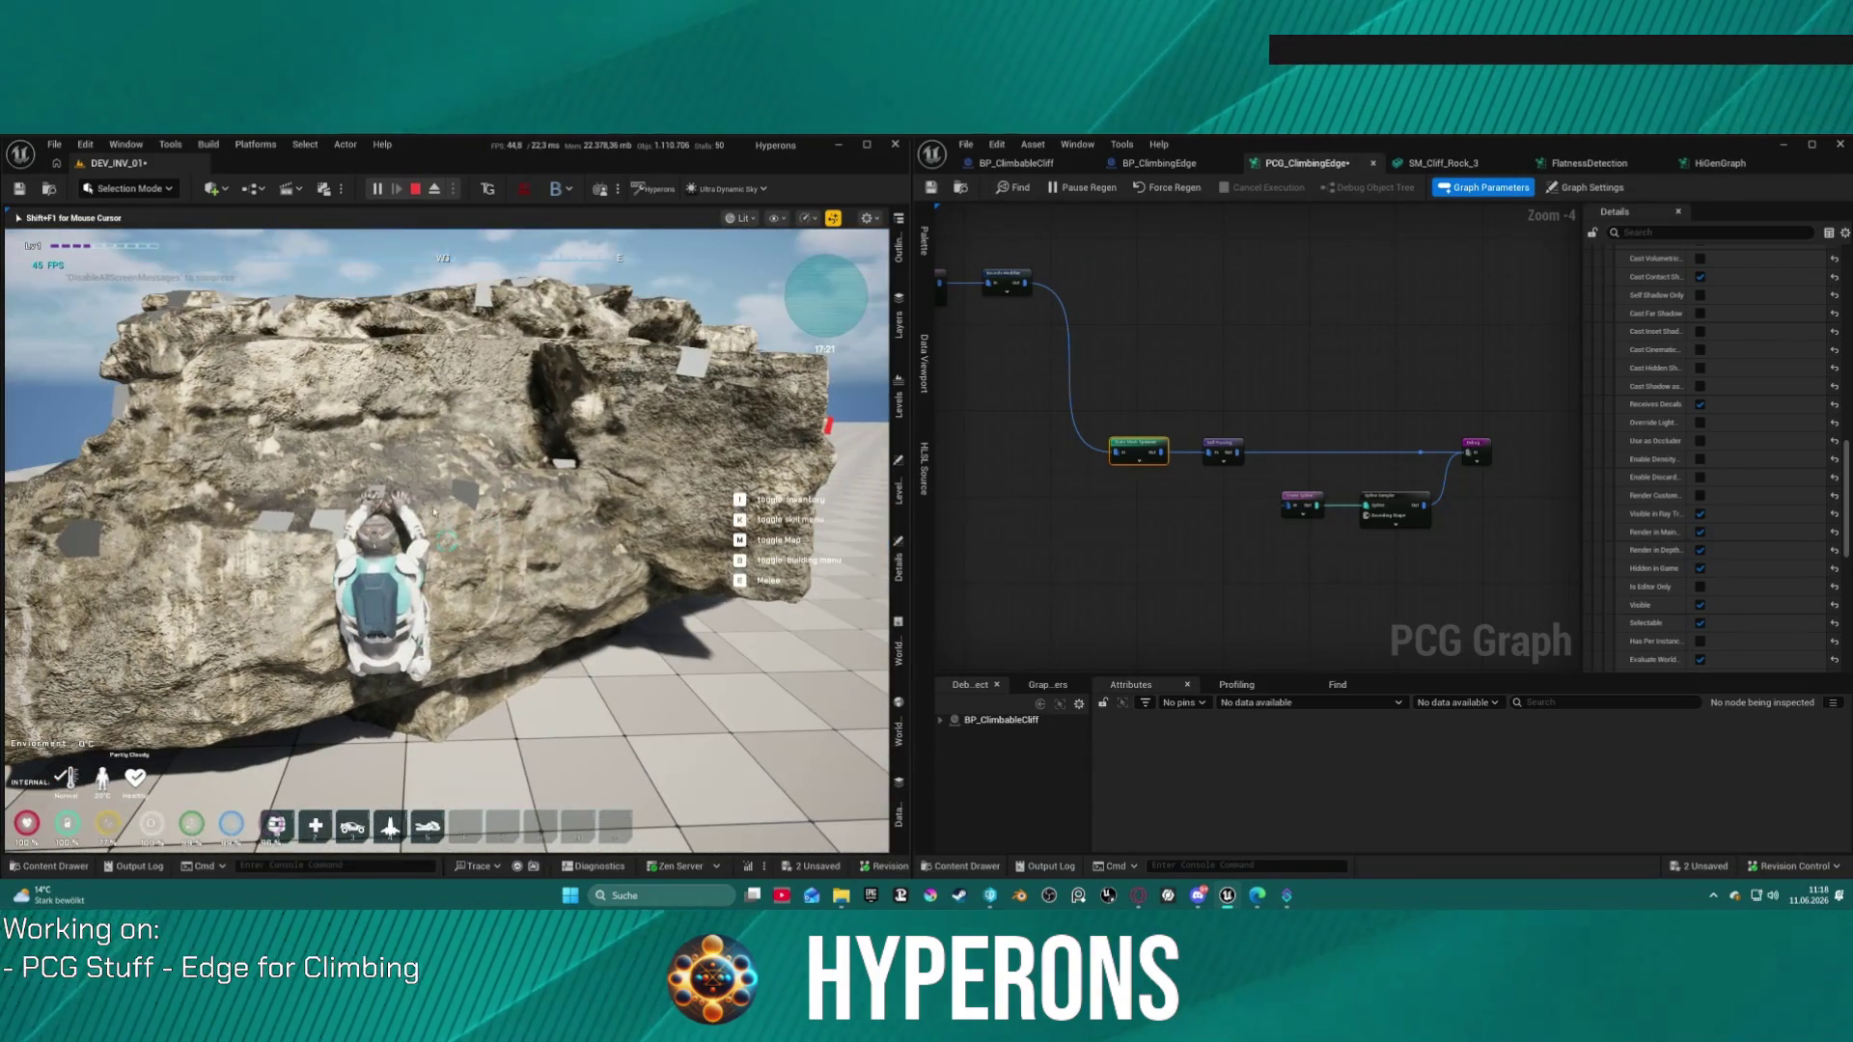
{"action": "key", "text": "Escape"}
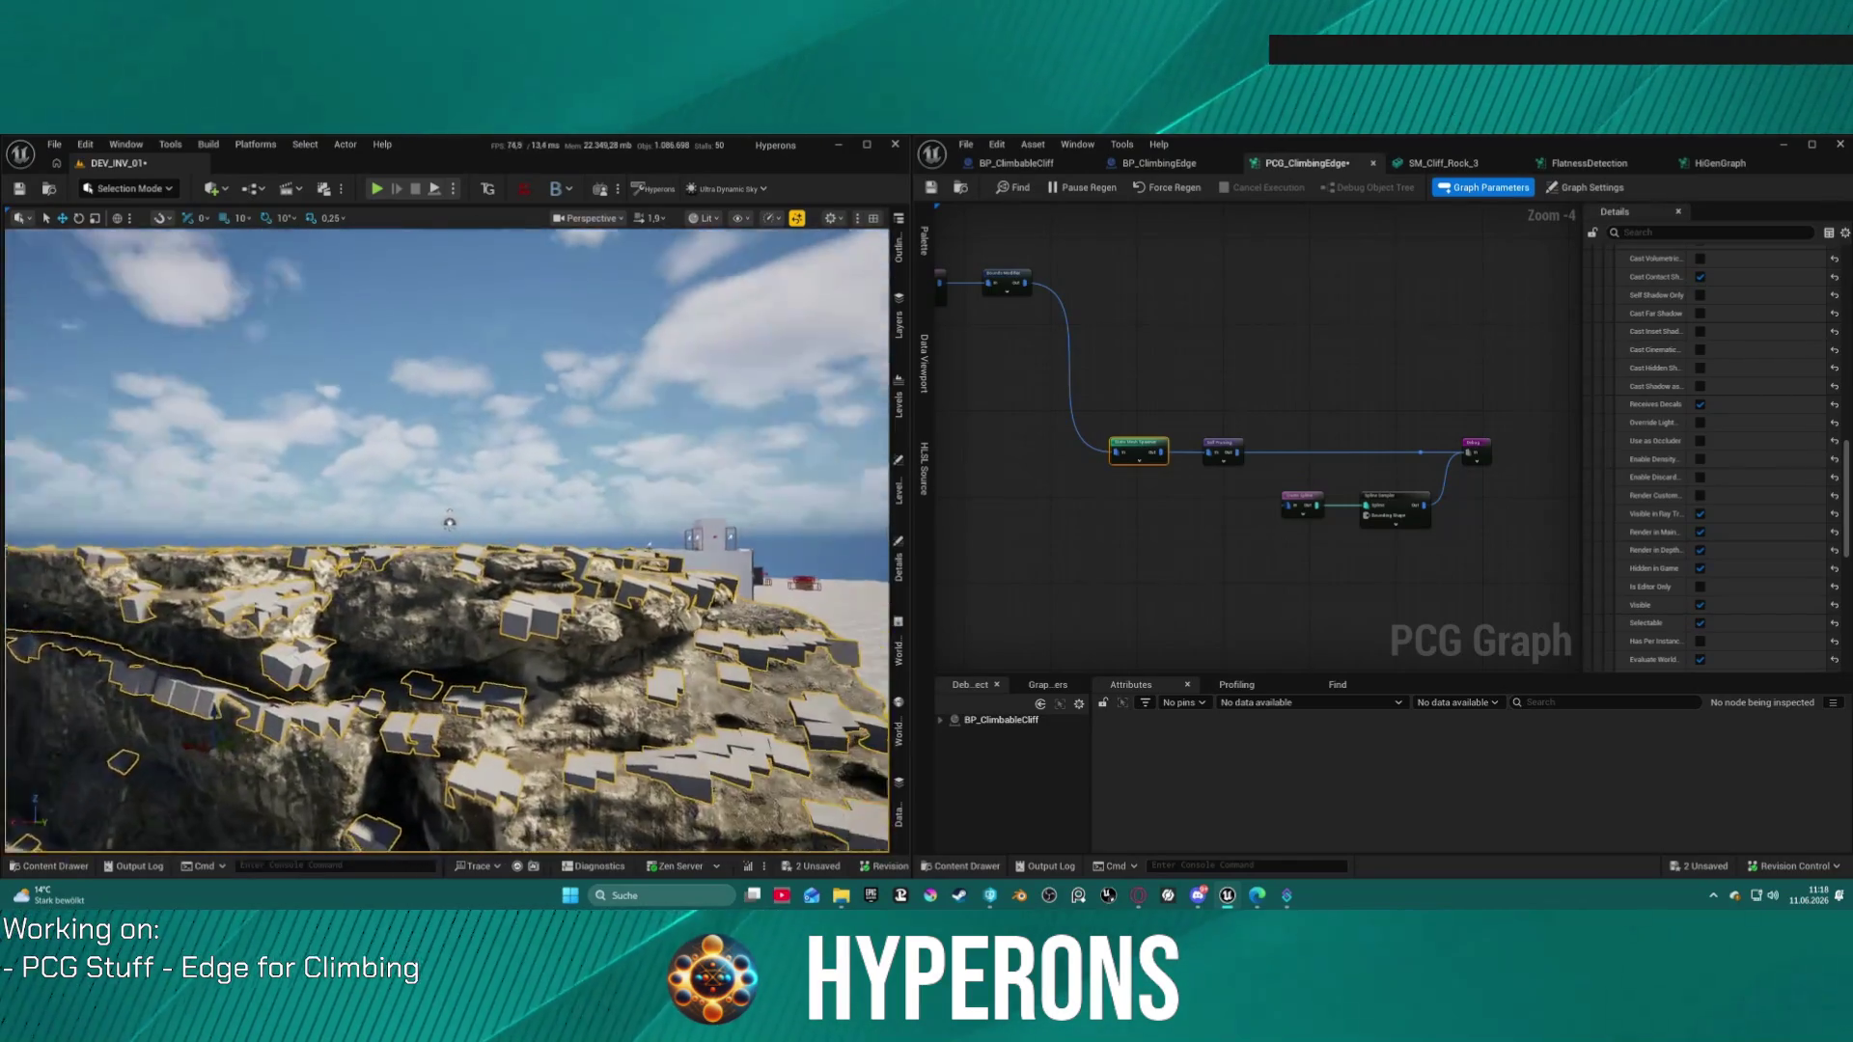
Step: View the cubes on the rock top up close, then play the level again and run forward
{"action": "key", "text": "f"}
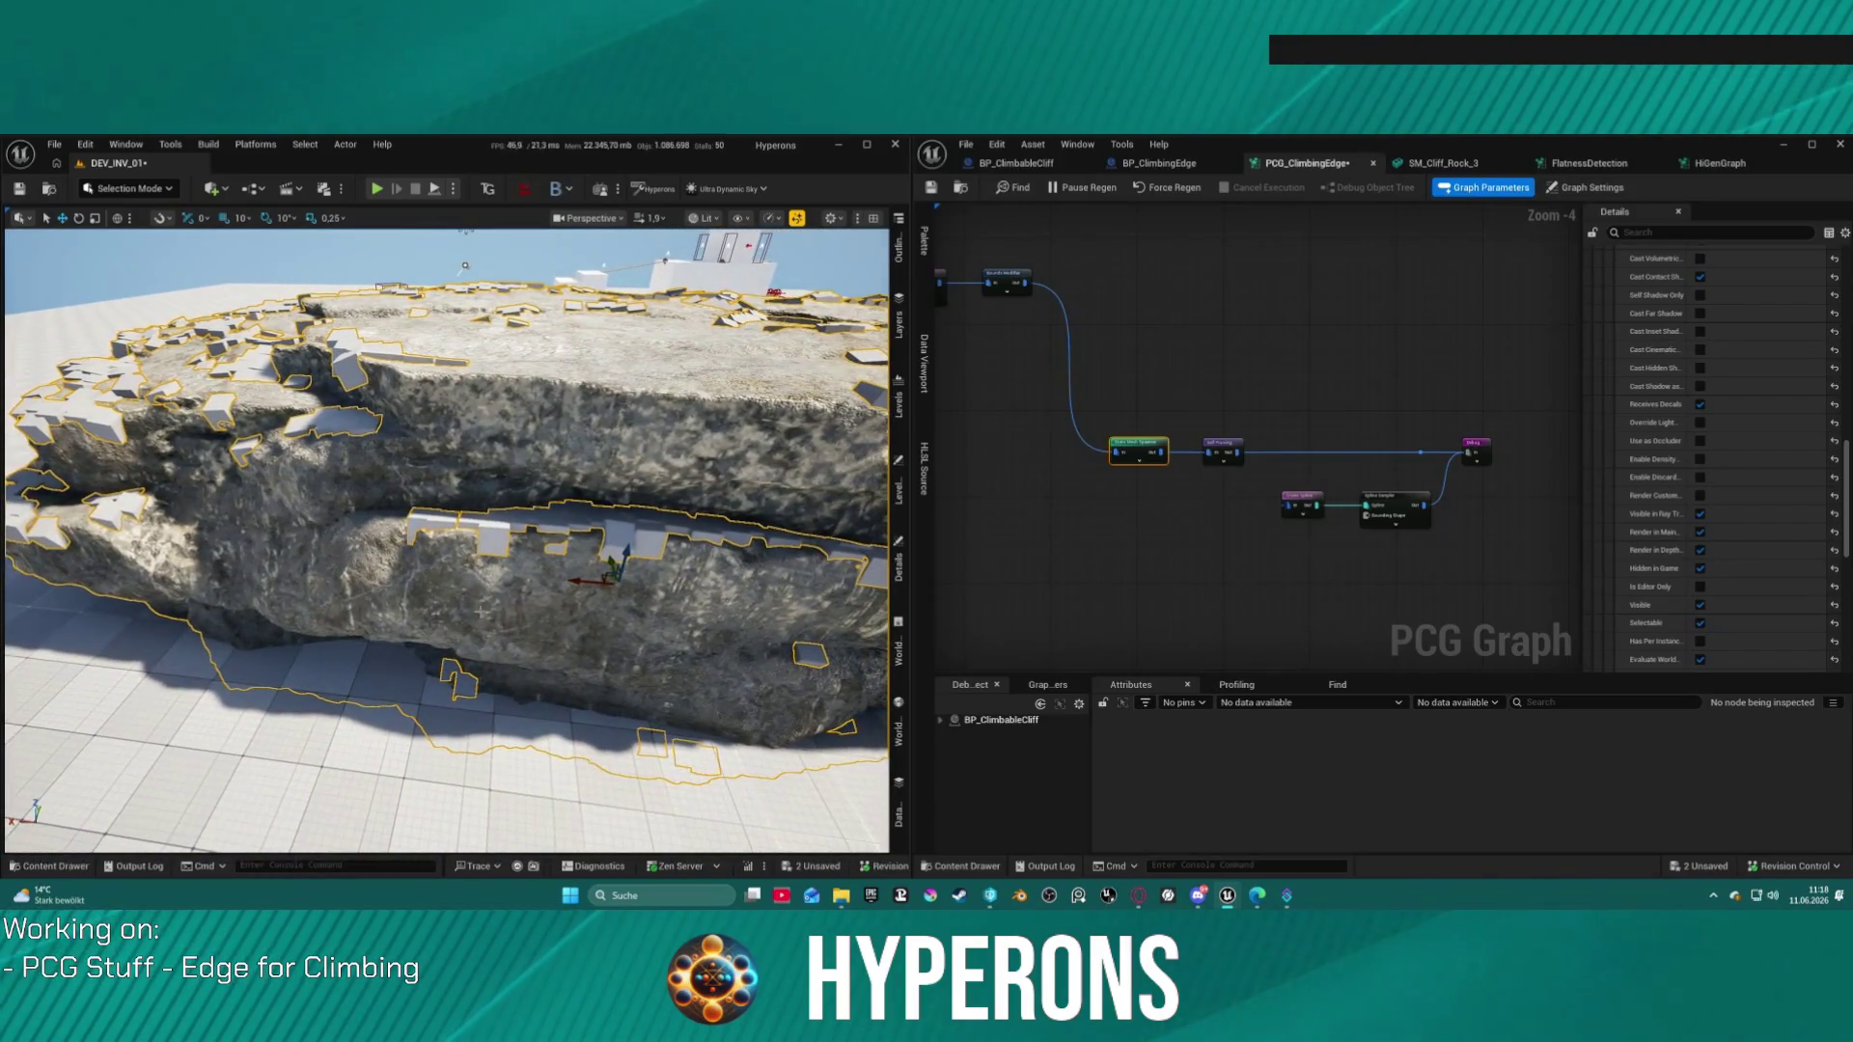
{"action": "key", "text": "e"}
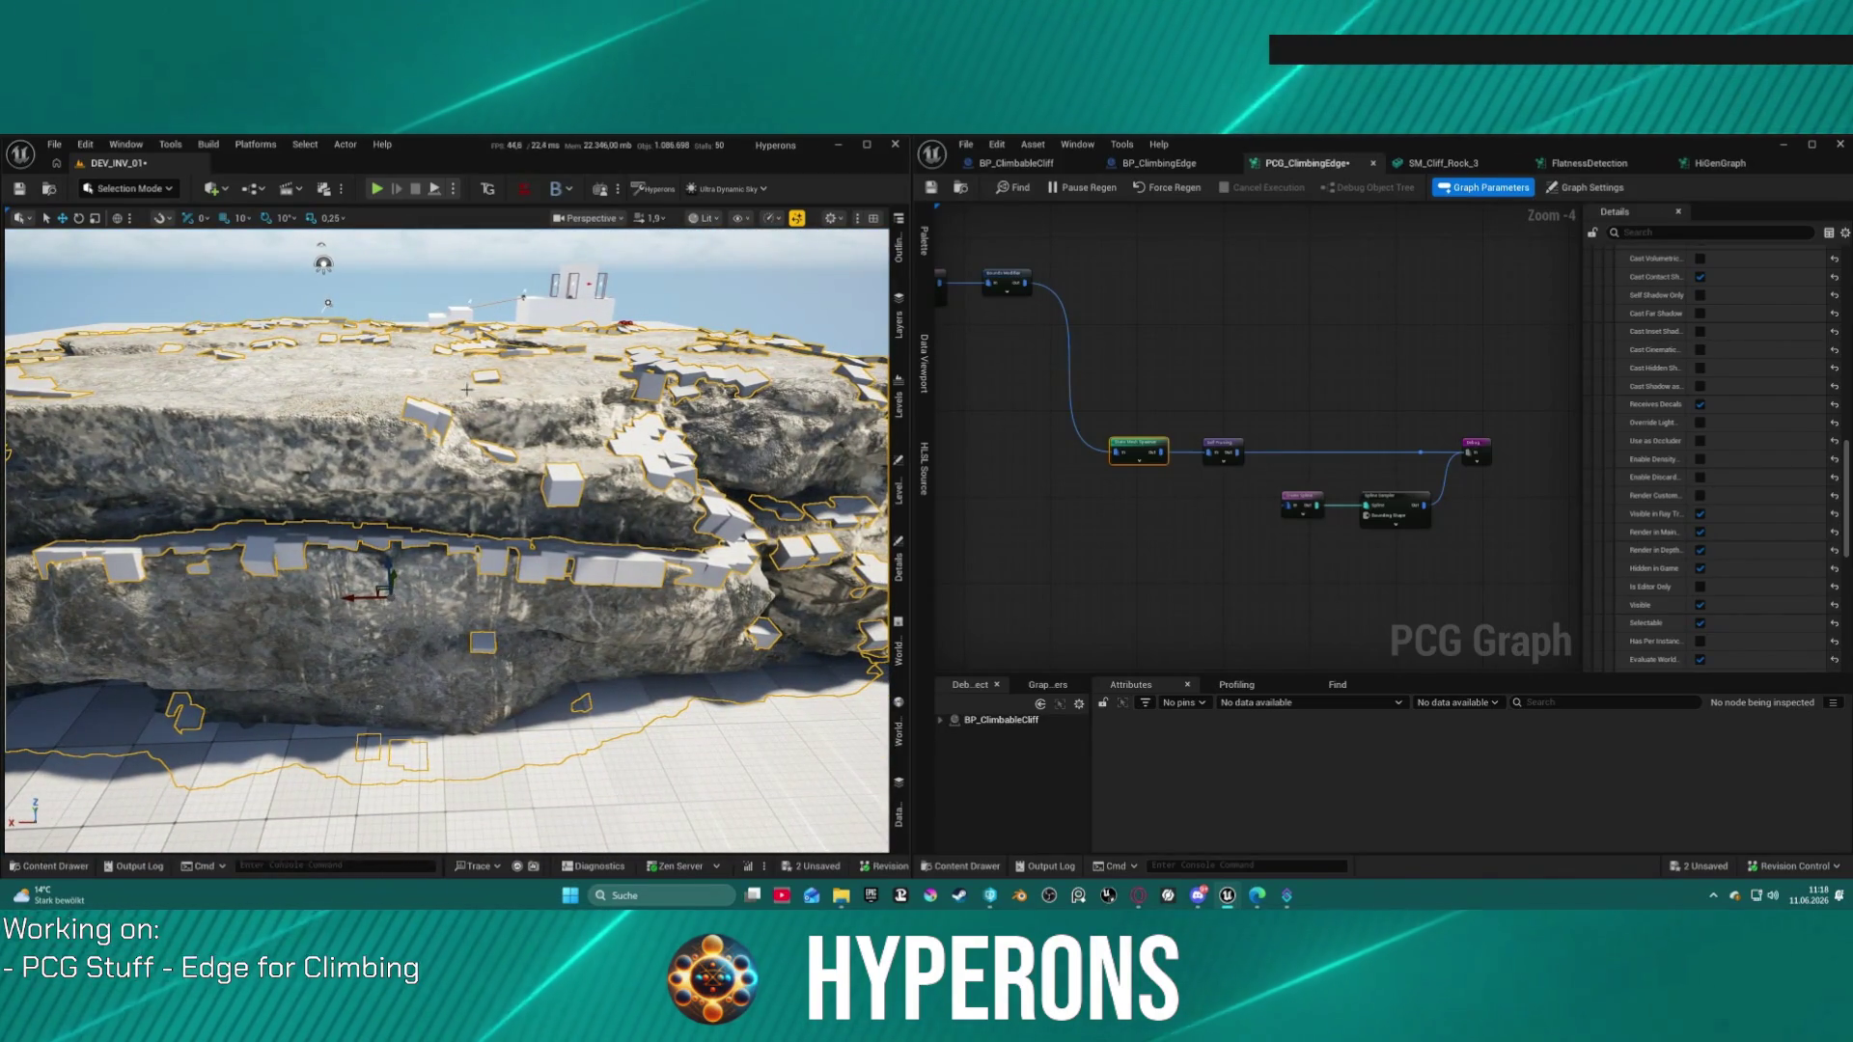
{"action": "left_click_drag", "start_coordinate": [348, 318], "coordinate": [351, 225]}
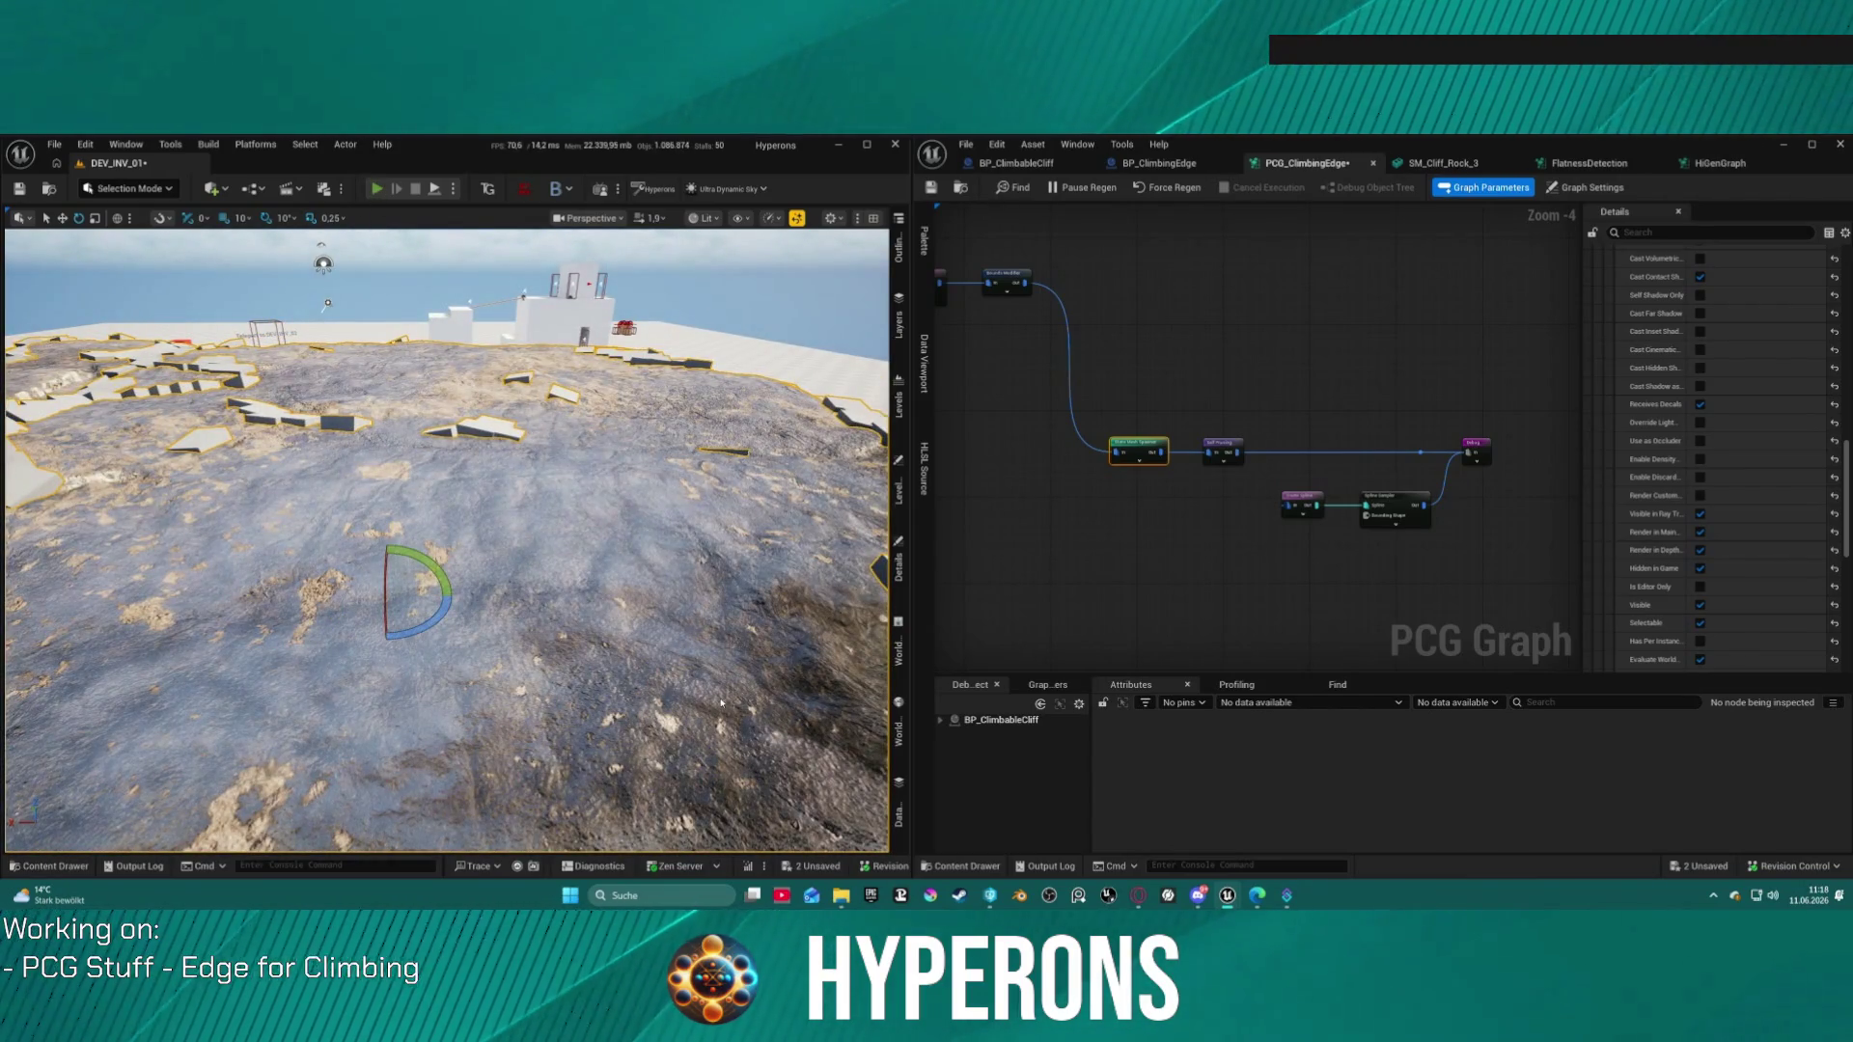
{"action": "left_click", "coordinate": [376, 188]}
{"action": "key", "text": "w"}
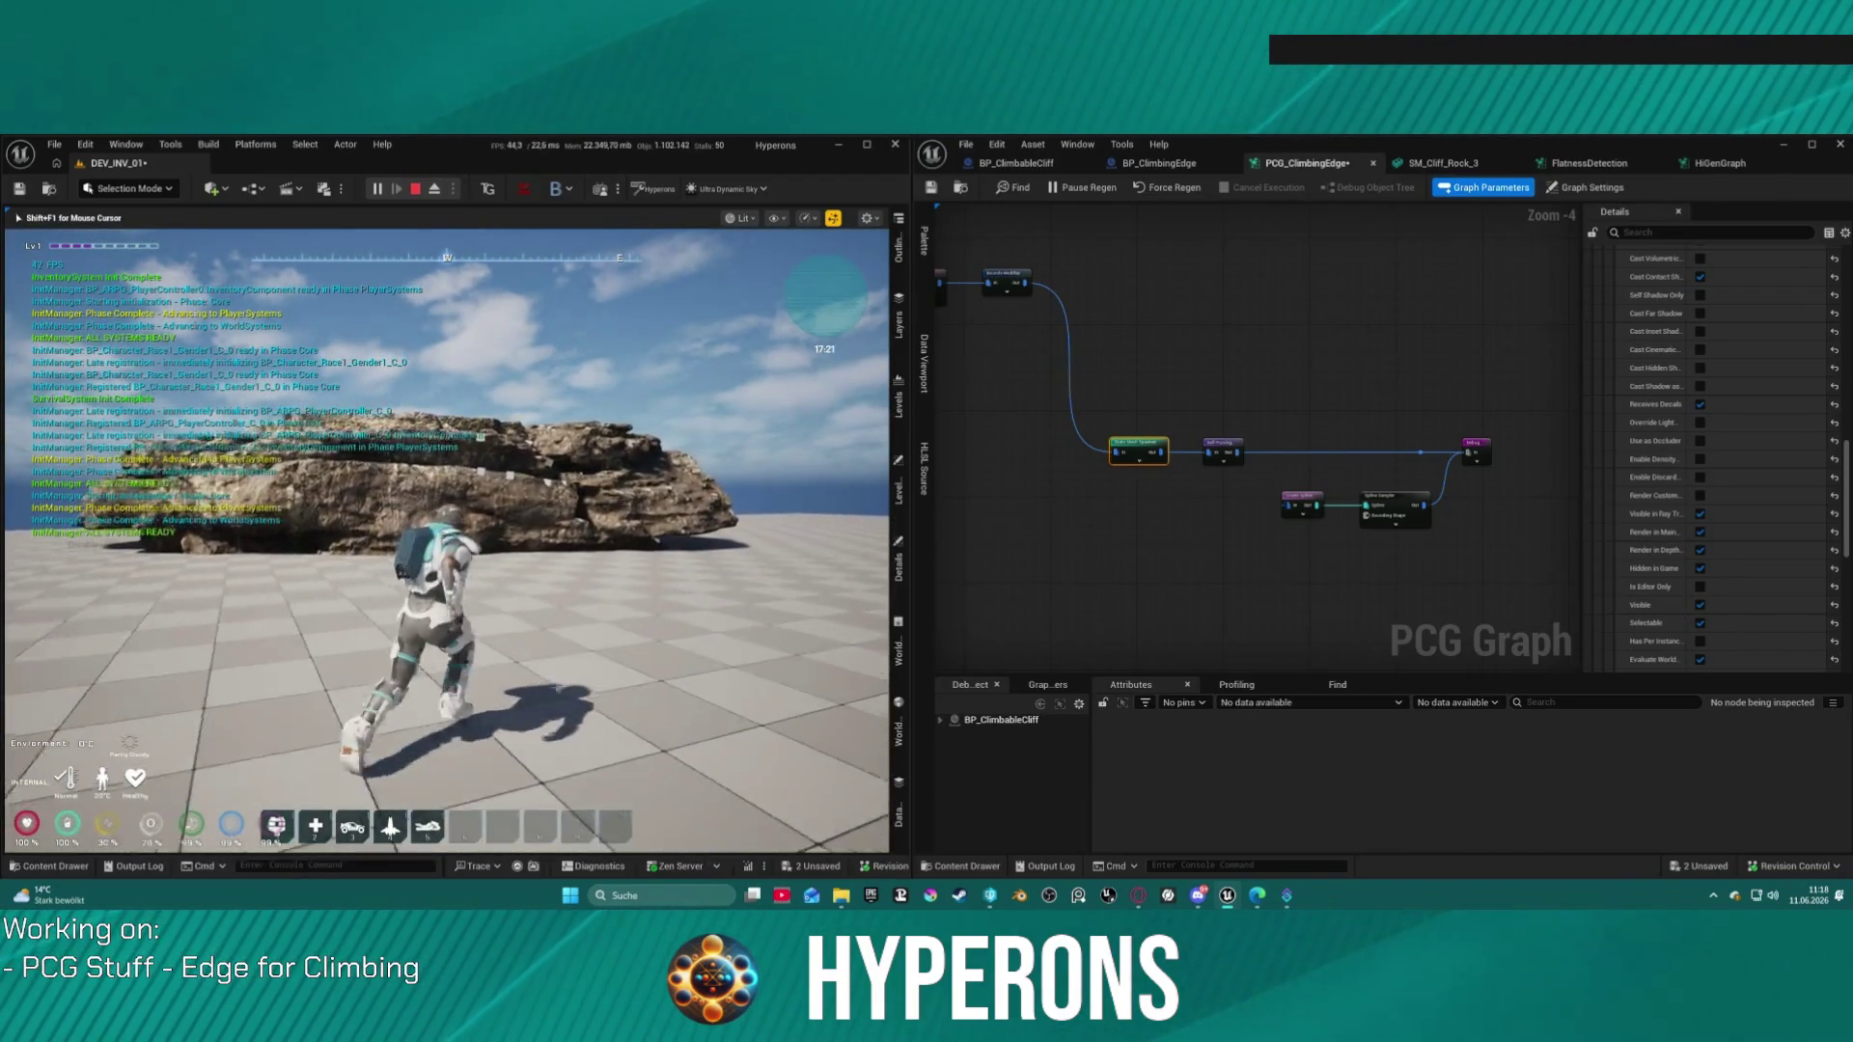
Step: Climb sideways across the rock wall along its edge, then end the play session
{"action": "key", "text": "w"}
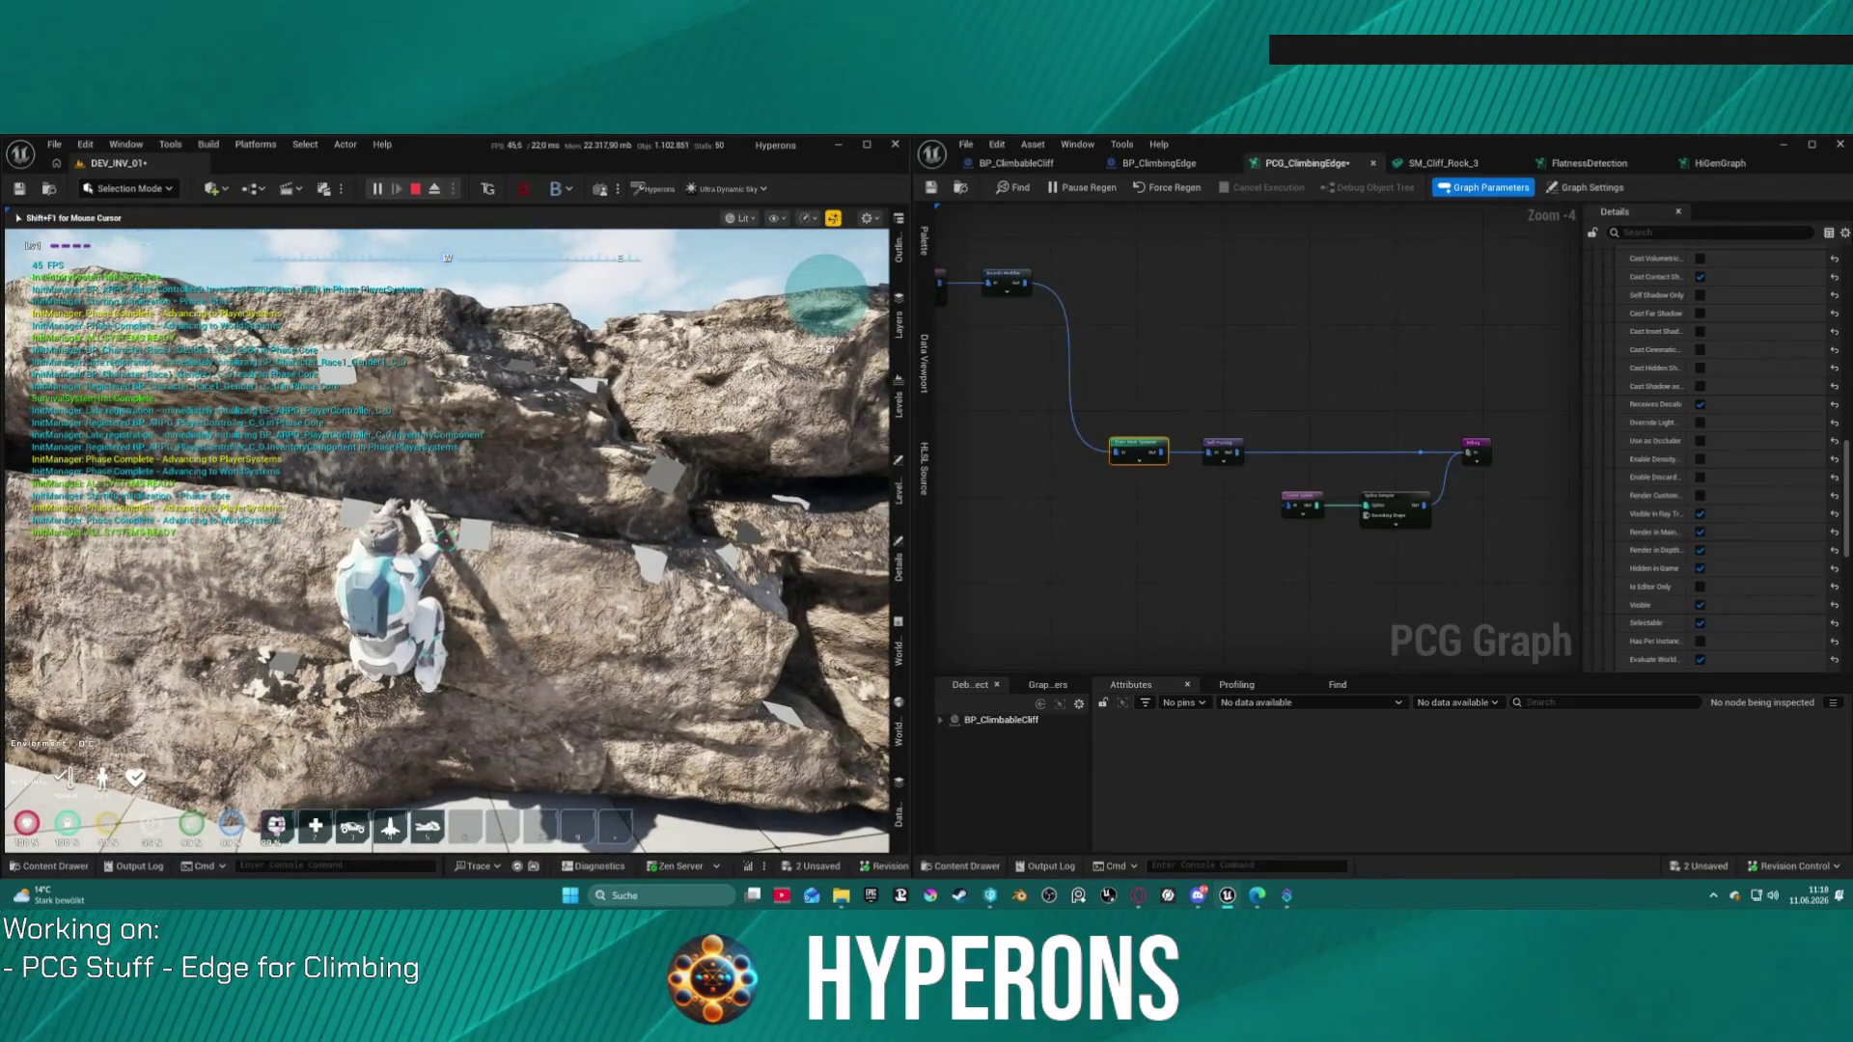
{"action": "key", "text": "d"}
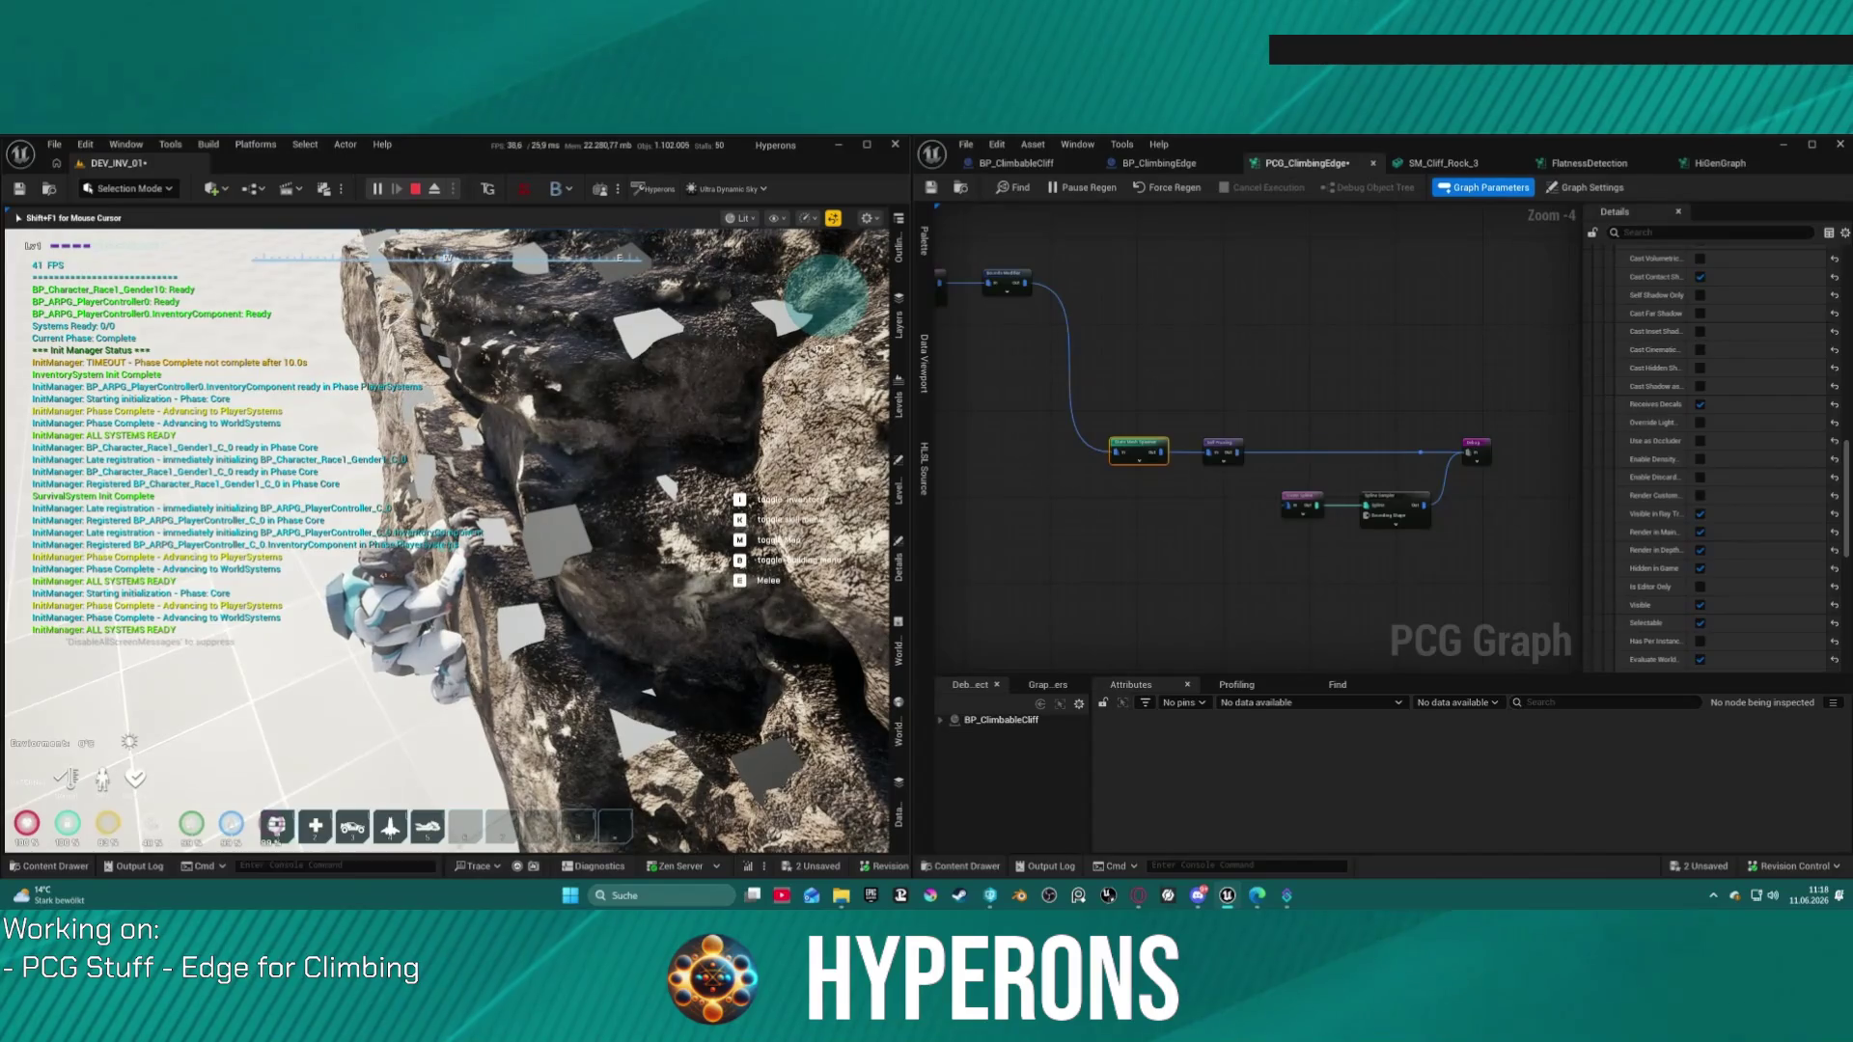
{"action": "key", "text": "d"}
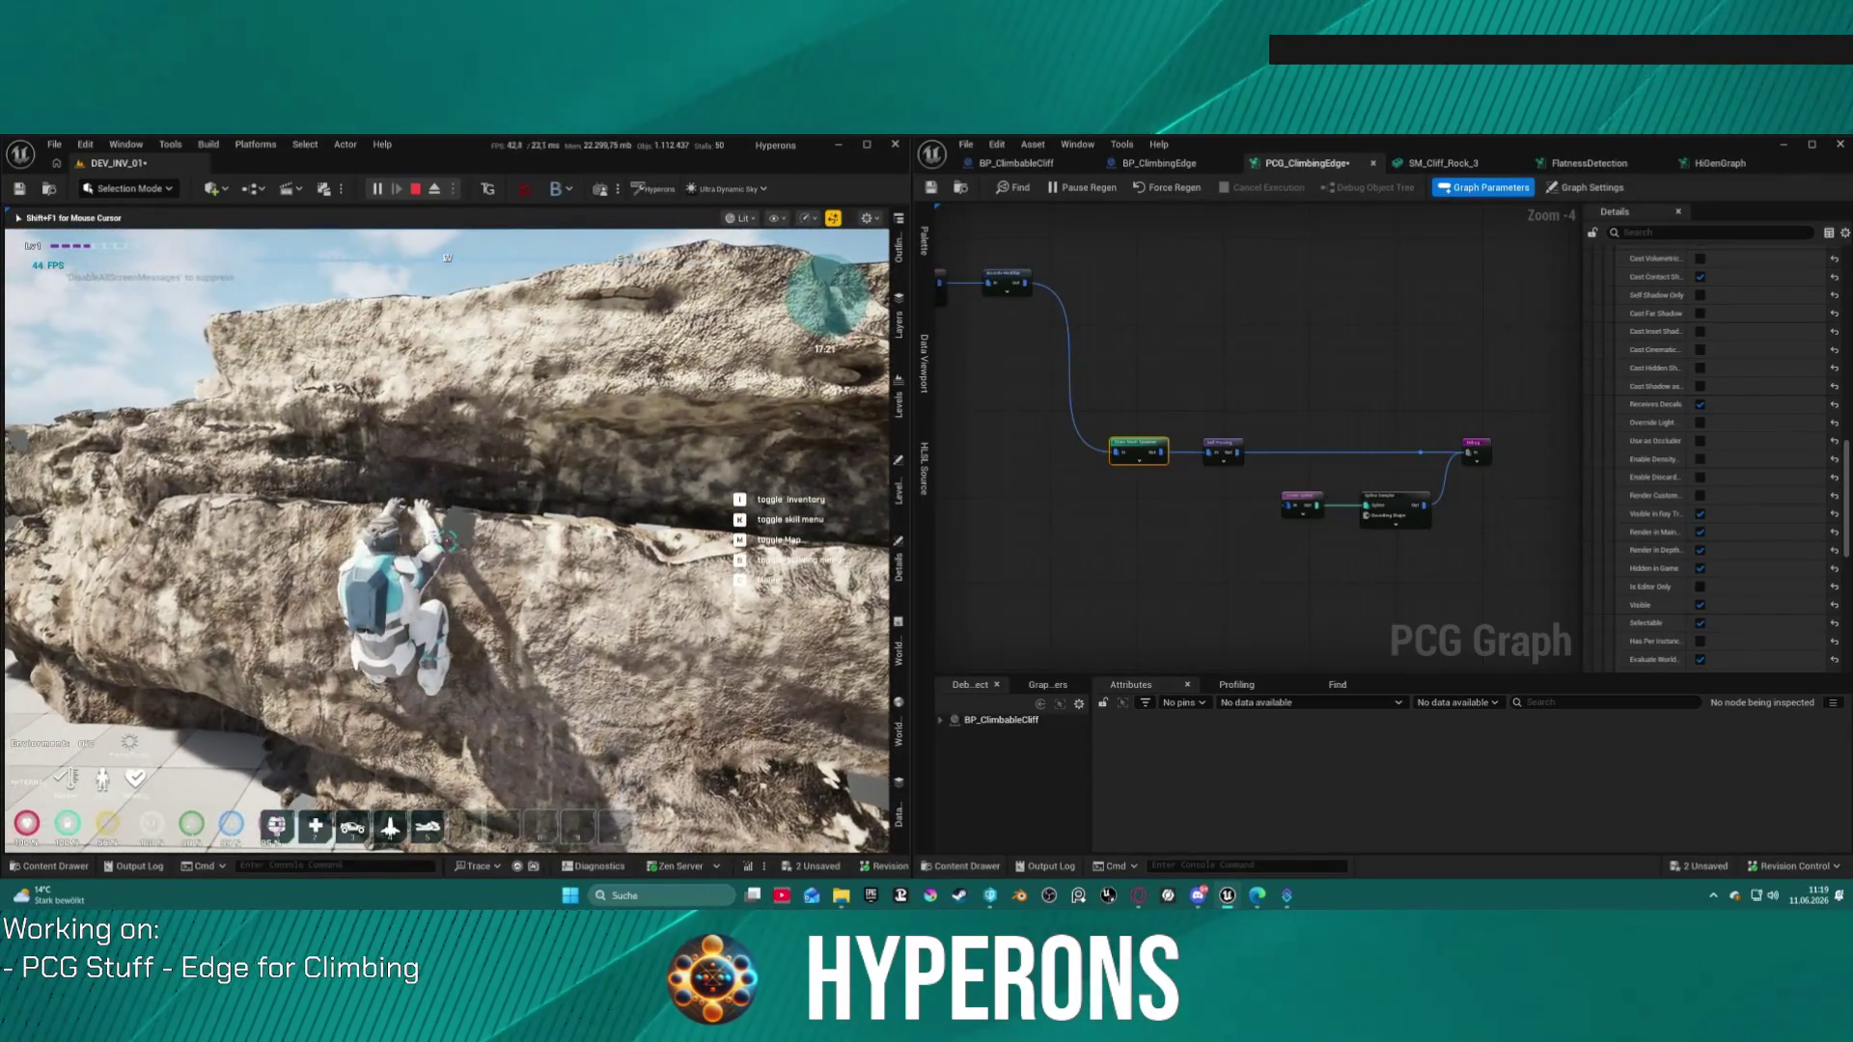
{"action": "key", "text": "Escape"}
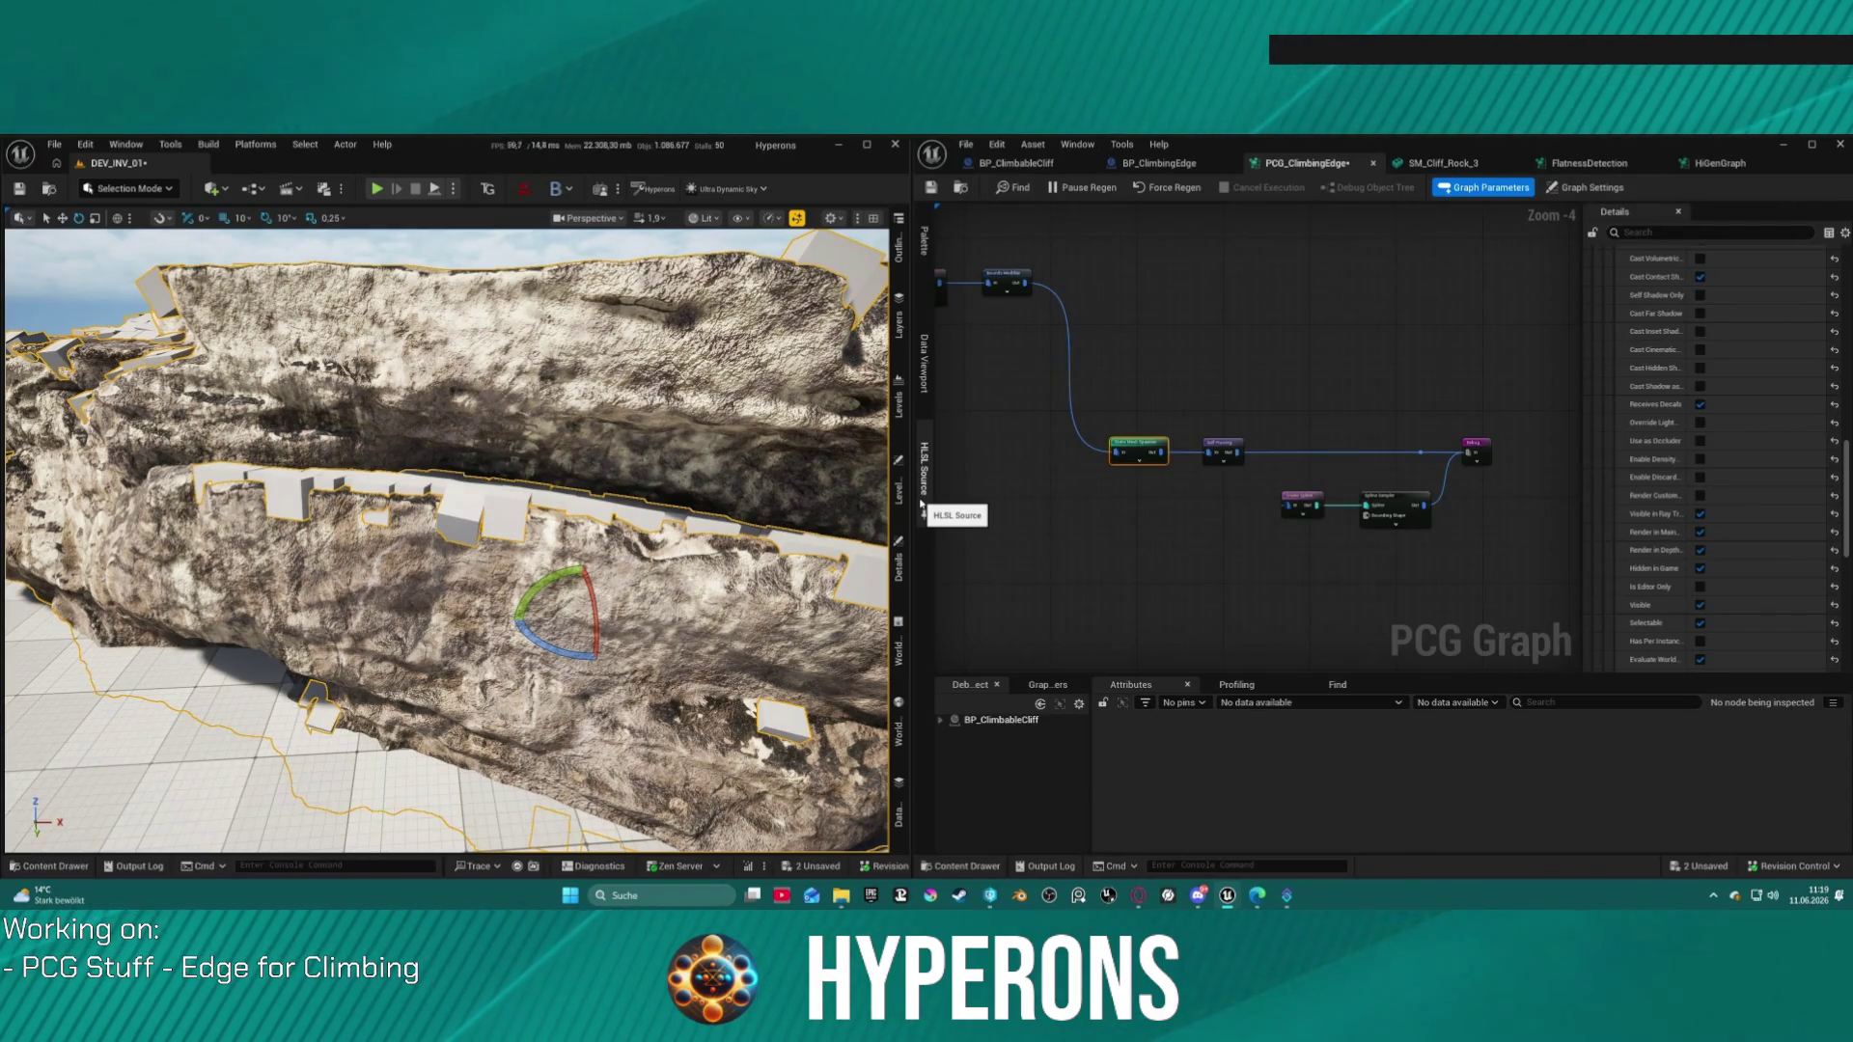
Step: Move the two lower PCG nodes up near the main node chain and inspect their settings
{"action": "mouse_move", "coordinate": [1039, 414]}
{"action": "left_mouse_down"}
{"action": "mouse_move", "coordinate": [1276, 594]}
{"action": "mouse_move", "coordinate": [1069, 383]}
{"action": "mouse_move", "coordinate": [1315, 567]}
{"action": "left_mouse_up"}
{"action": "scroll", "coordinate": [1277, 595], "scroll_direction": "down", "scroll_amount": 1}
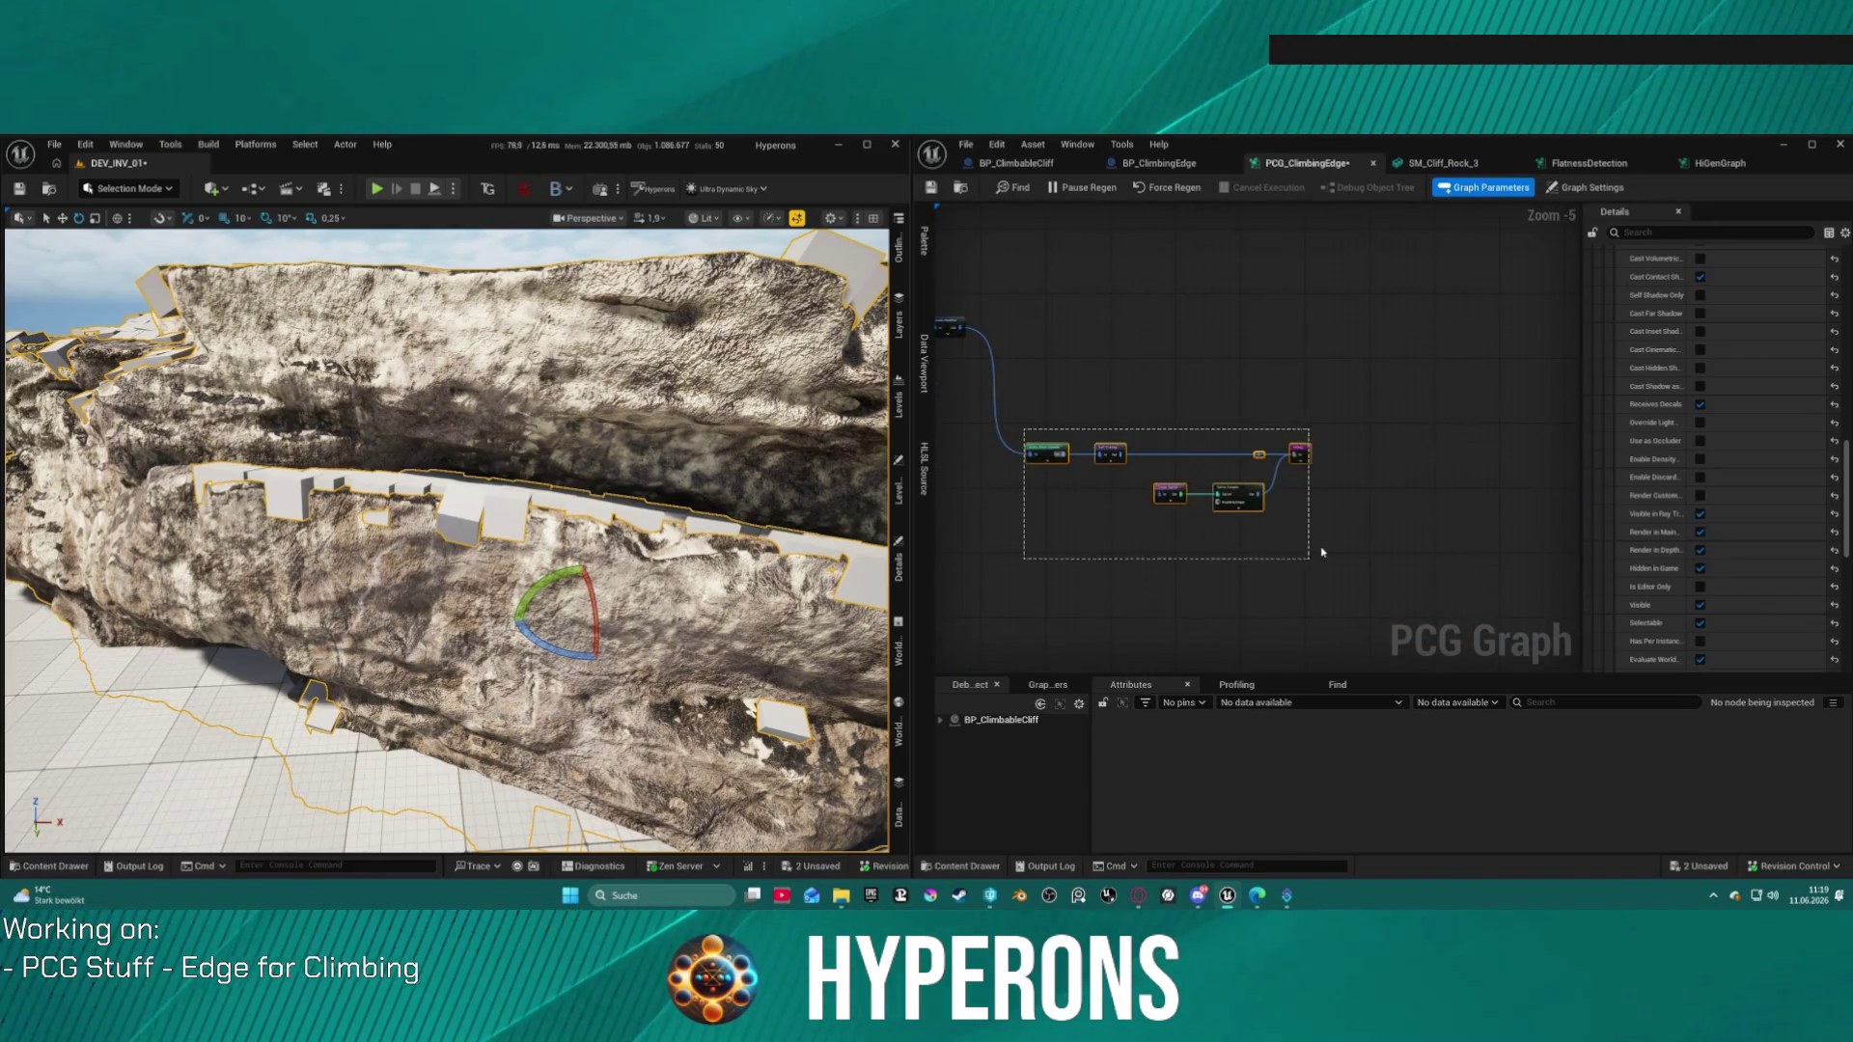
{"action": "mouse_move", "coordinate": [1256, 477]}
{"action": "left_mouse_down"}
{"action": "mouse_move", "coordinate": [1246, 269]}
{"action": "mouse_move", "coordinate": [1226, 477]}
{"action": "mouse_move", "coordinate": [1100, 579]}
{"action": "left_mouse_up"}
{"action": "mouse_move", "coordinate": [1241, 526]}
{"action": "left_mouse_down"}
{"action": "mouse_move", "coordinate": [1227, 417]}
{"action": "mouse_move", "coordinate": [1183, 379]}
{"action": "mouse_move", "coordinate": [1258, 380]}
{"action": "mouse_move", "coordinate": [1360, 183]}
{"action": "left_mouse_up"}
{"action": "mouse_move", "coordinate": [1139, 364]}
{"action": "left_mouse_down"}
{"action": "mouse_move", "coordinate": [1349, 563]}
{"action": "mouse_move", "coordinate": [1316, 617]}
{"action": "left_mouse_up"}
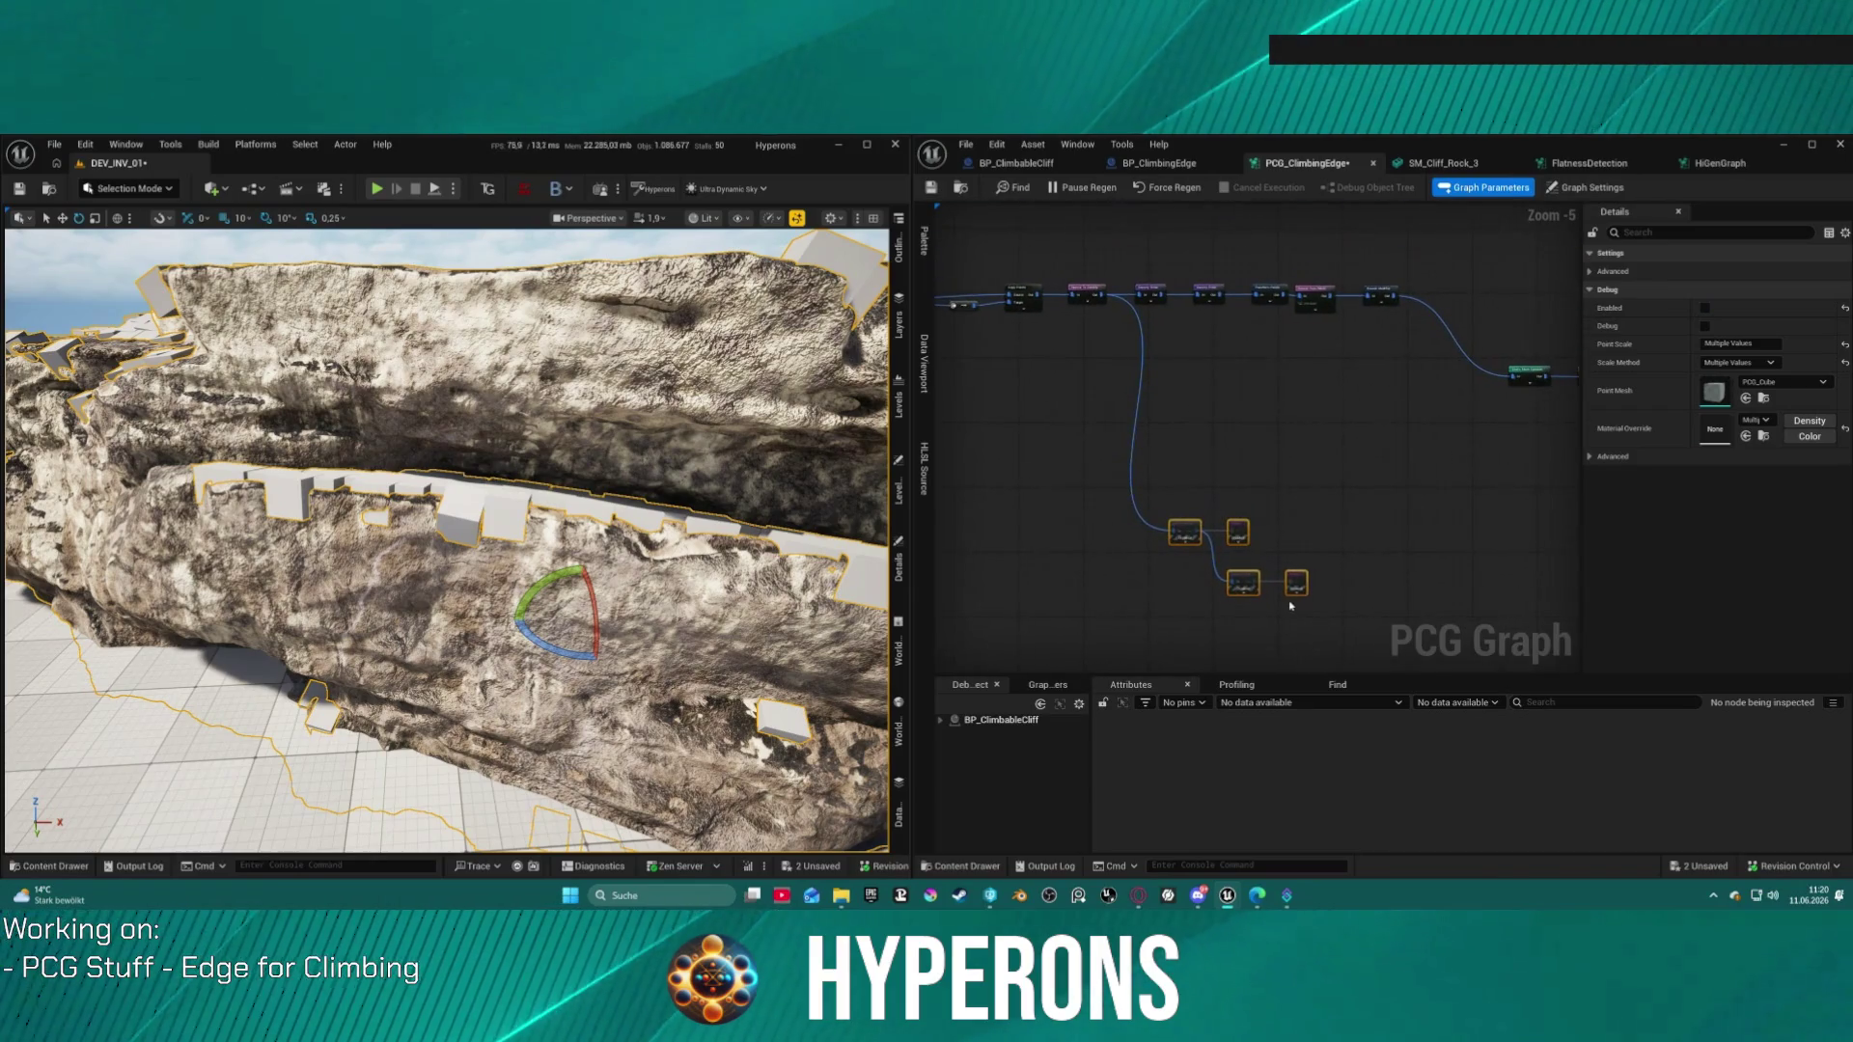
{"action": "left_click", "coordinate": [1239, 531]}
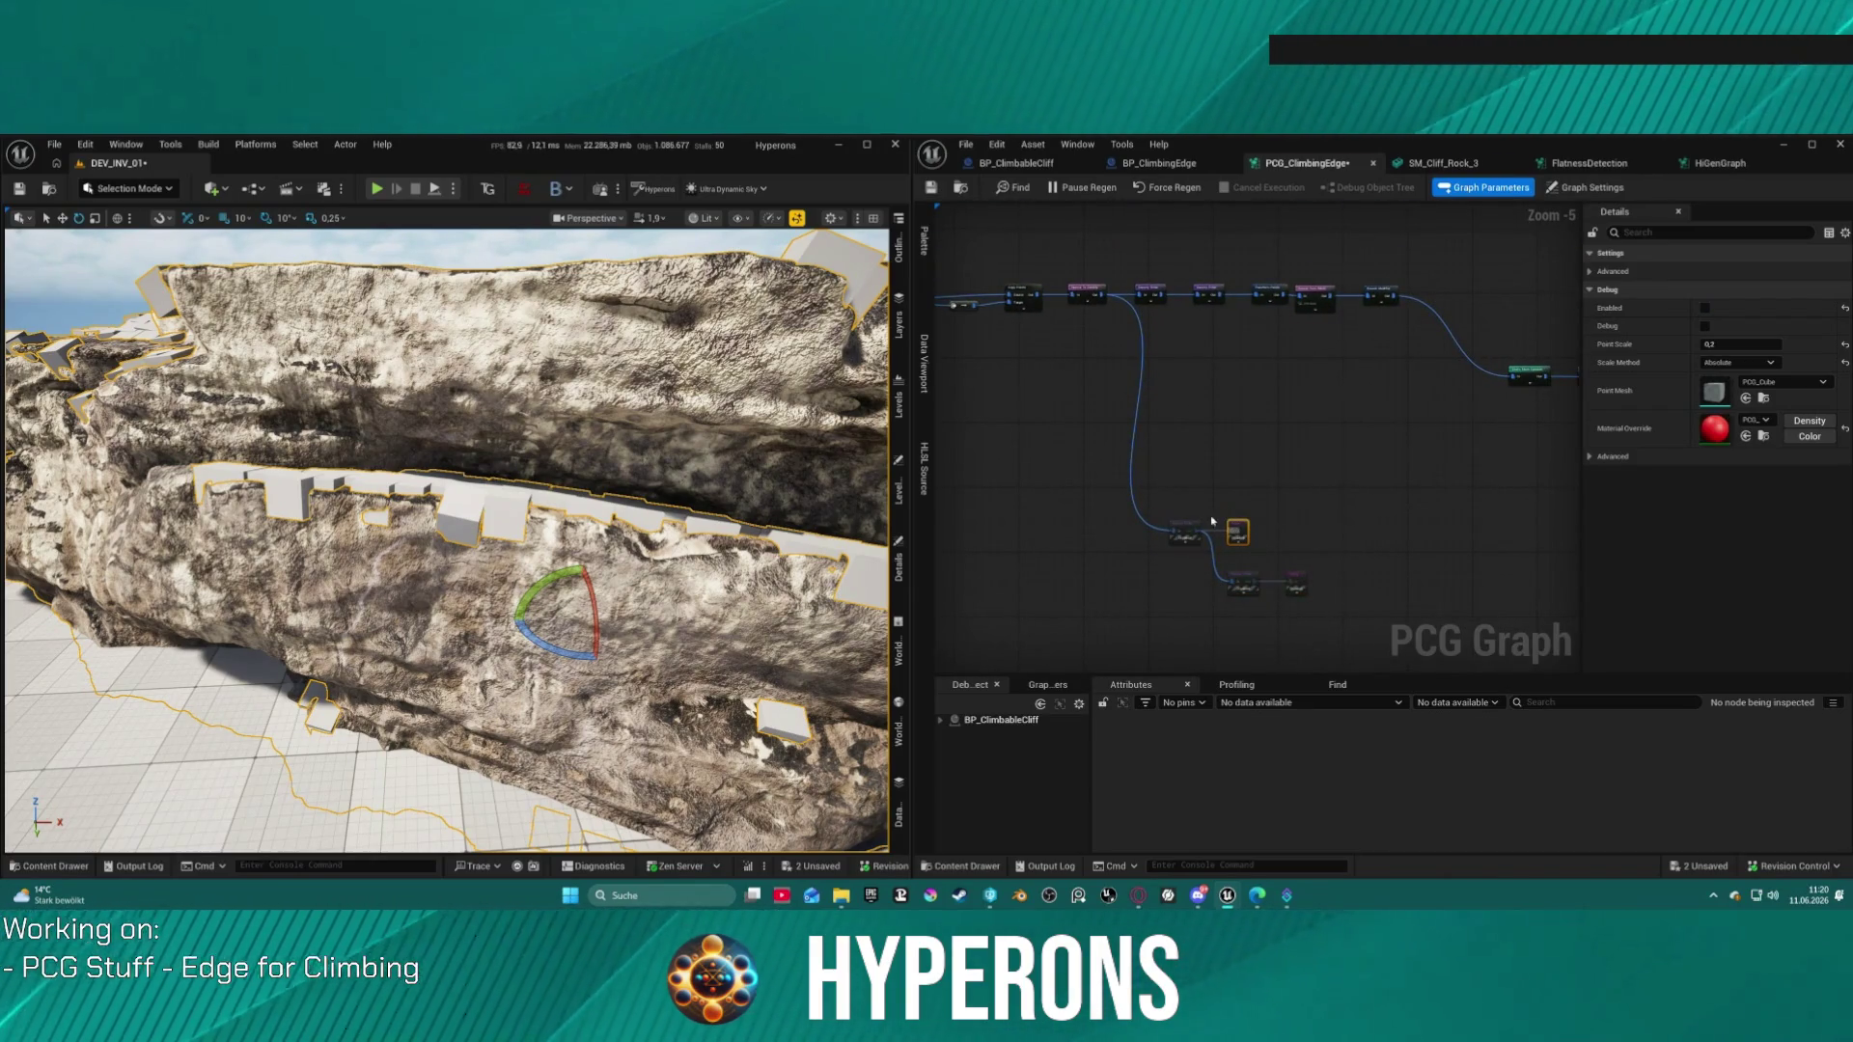
{"action": "left_click", "coordinate": [1186, 534]}
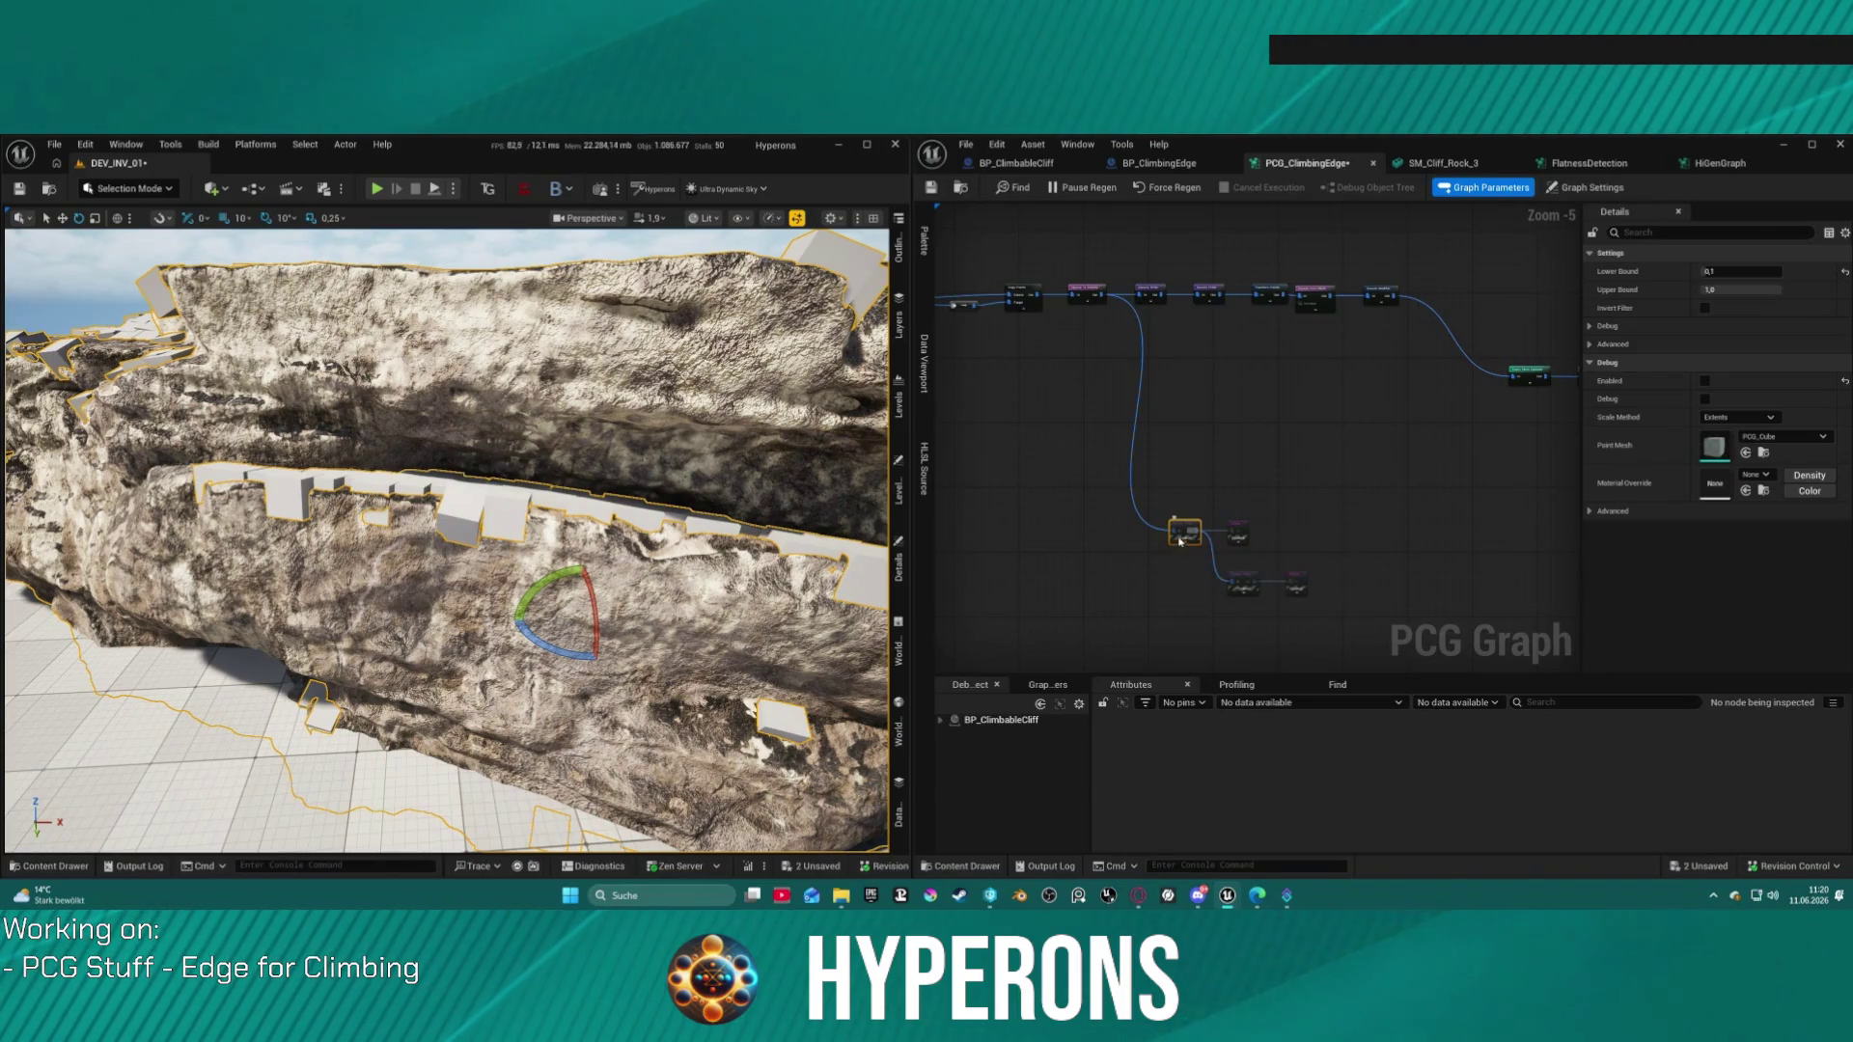
Step: Enable debug on both Density Filters, showing red and orange cubes on the cliff
{"action": "left_click", "coordinate": [1237, 530]}
{"action": "key", "text": "d"}
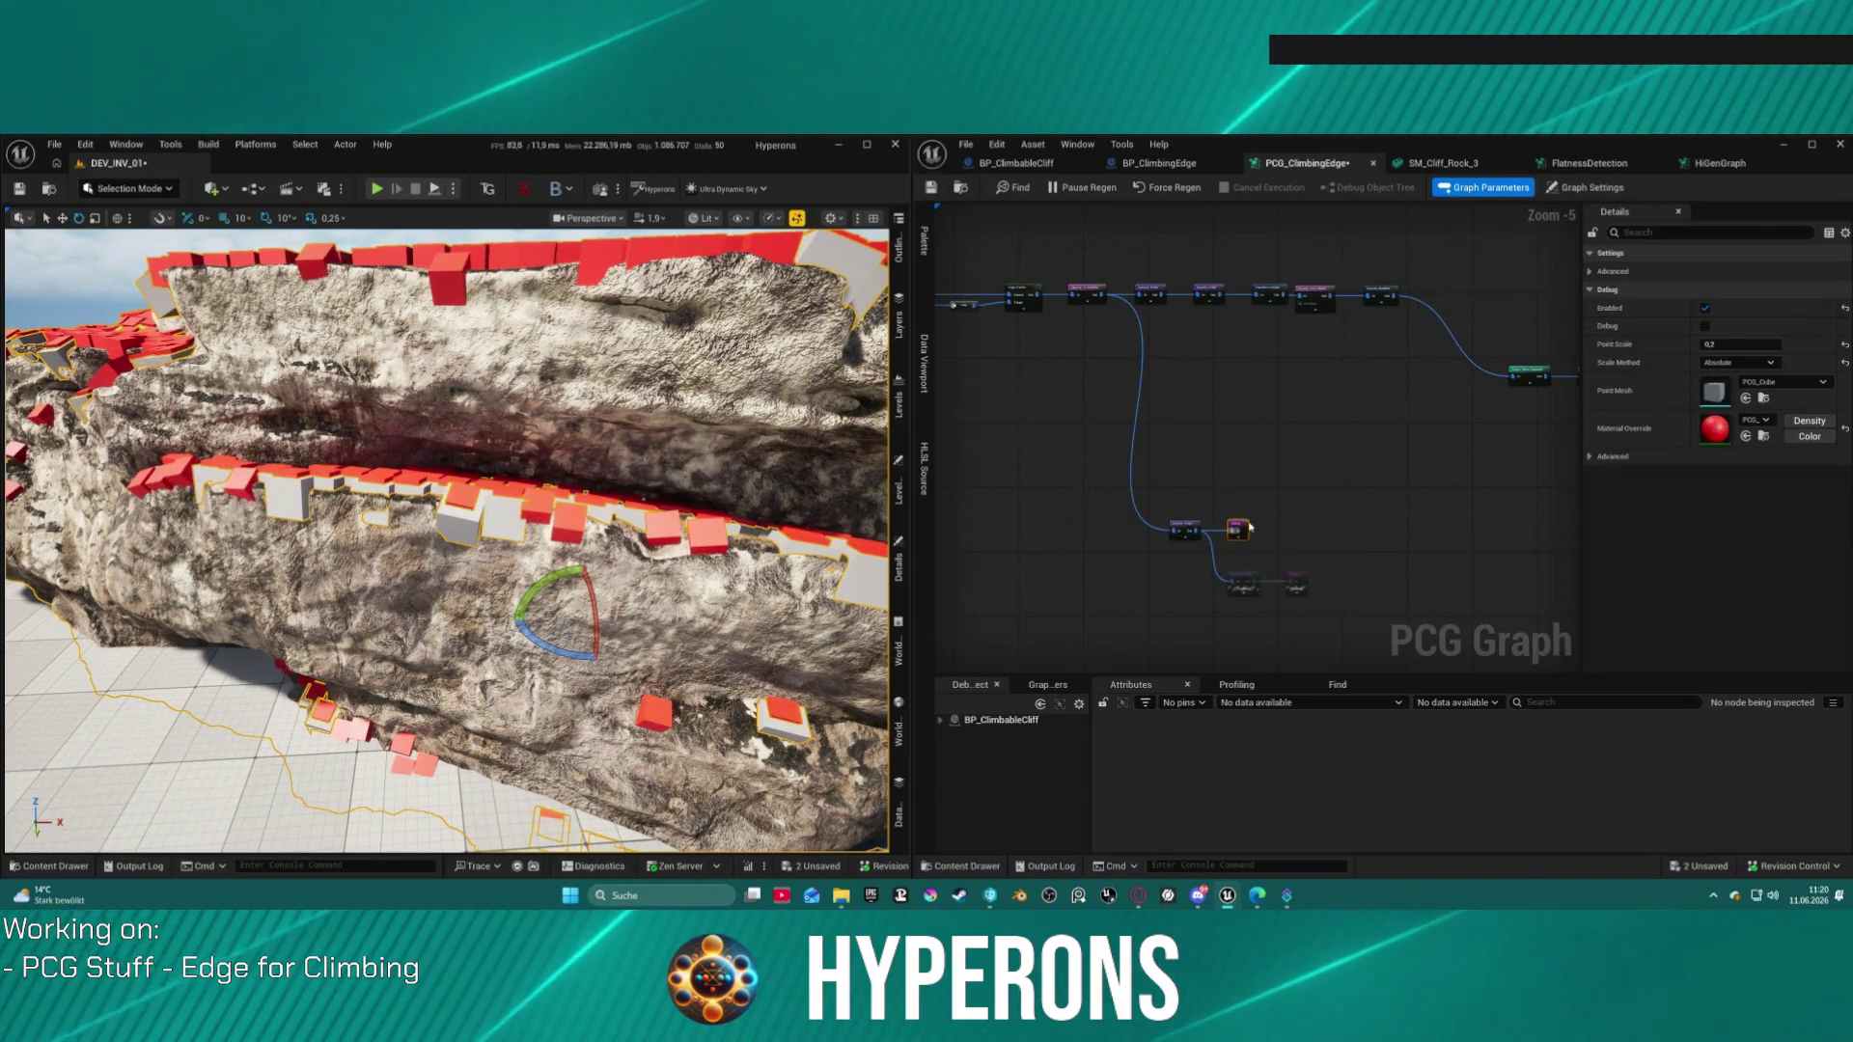
{"action": "left_click", "coordinate": [1295, 580]}
{"action": "key", "text": "d"}
Step: Stack the two lower node pairs just beneath the main node chain
{"action": "mouse_move", "coordinate": [1168, 566]}
{"action": "left_mouse_down"}
{"action": "mouse_move", "coordinate": [1313, 594]}
{"action": "mouse_move", "coordinate": [1326, 518]}
{"action": "mouse_move", "coordinate": [1178, 360]}
{"action": "mouse_move", "coordinate": [1226, 377]}
{"action": "left_mouse_up"}
{"action": "left_click", "coordinate": [1185, 530], "text": "ctrl"}
{"action": "left_click_drag", "start_coordinate": [1265, 473], "coordinate": [1436, 577]}
{"action": "mouse_move", "coordinate": [1389, 517]}
{"action": "left_mouse_down"}
{"action": "mouse_move", "coordinate": [1204, 450]}
{"action": "mouse_move", "coordinate": [1223, 401]}
{"action": "left_mouse_up"}
{"action": "left_click_drag", "start_coordinate": [1042, 287], "coordinate": [1094, 416]}
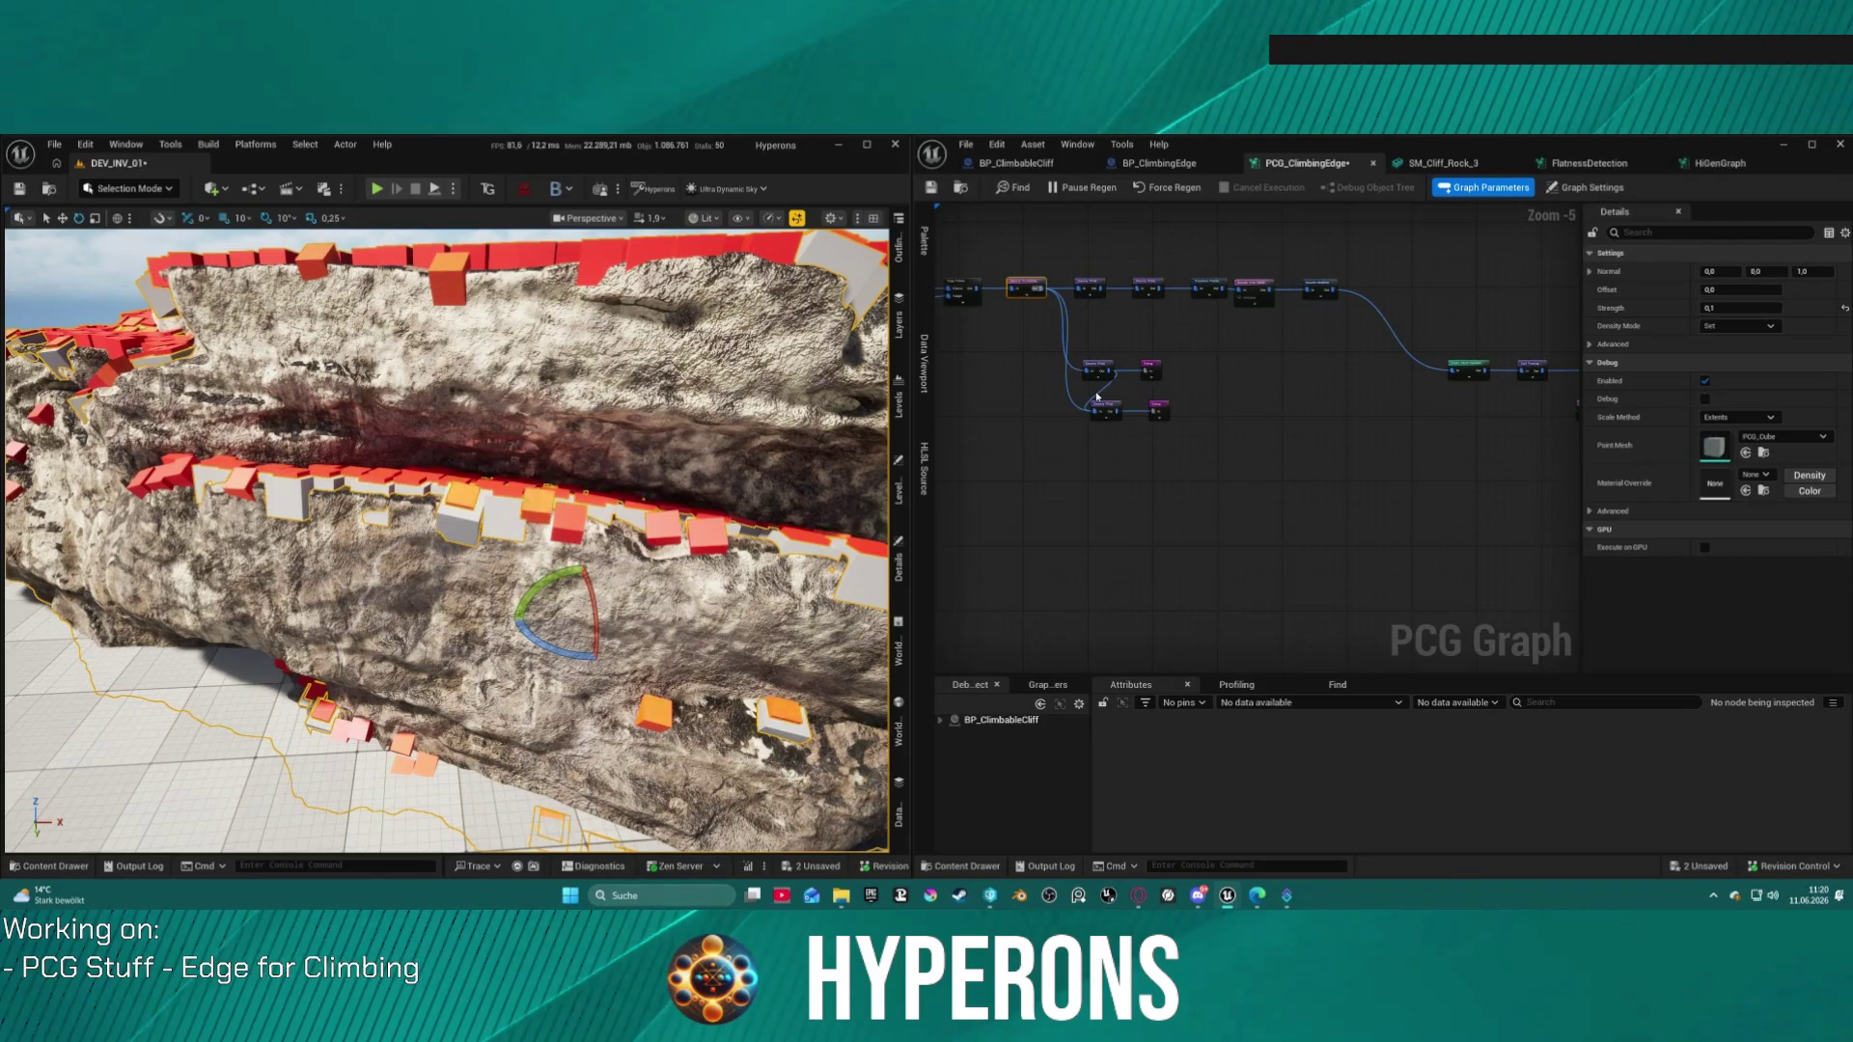
Step: Feed both lower Density Filters from the upper Density Filter
{"action": "left_click", "coordinate": [1097, 371]}
{"action": "scroll", "coordinate": [1120, 360], "scroll_direction": "up", "scroll_amount": 4}
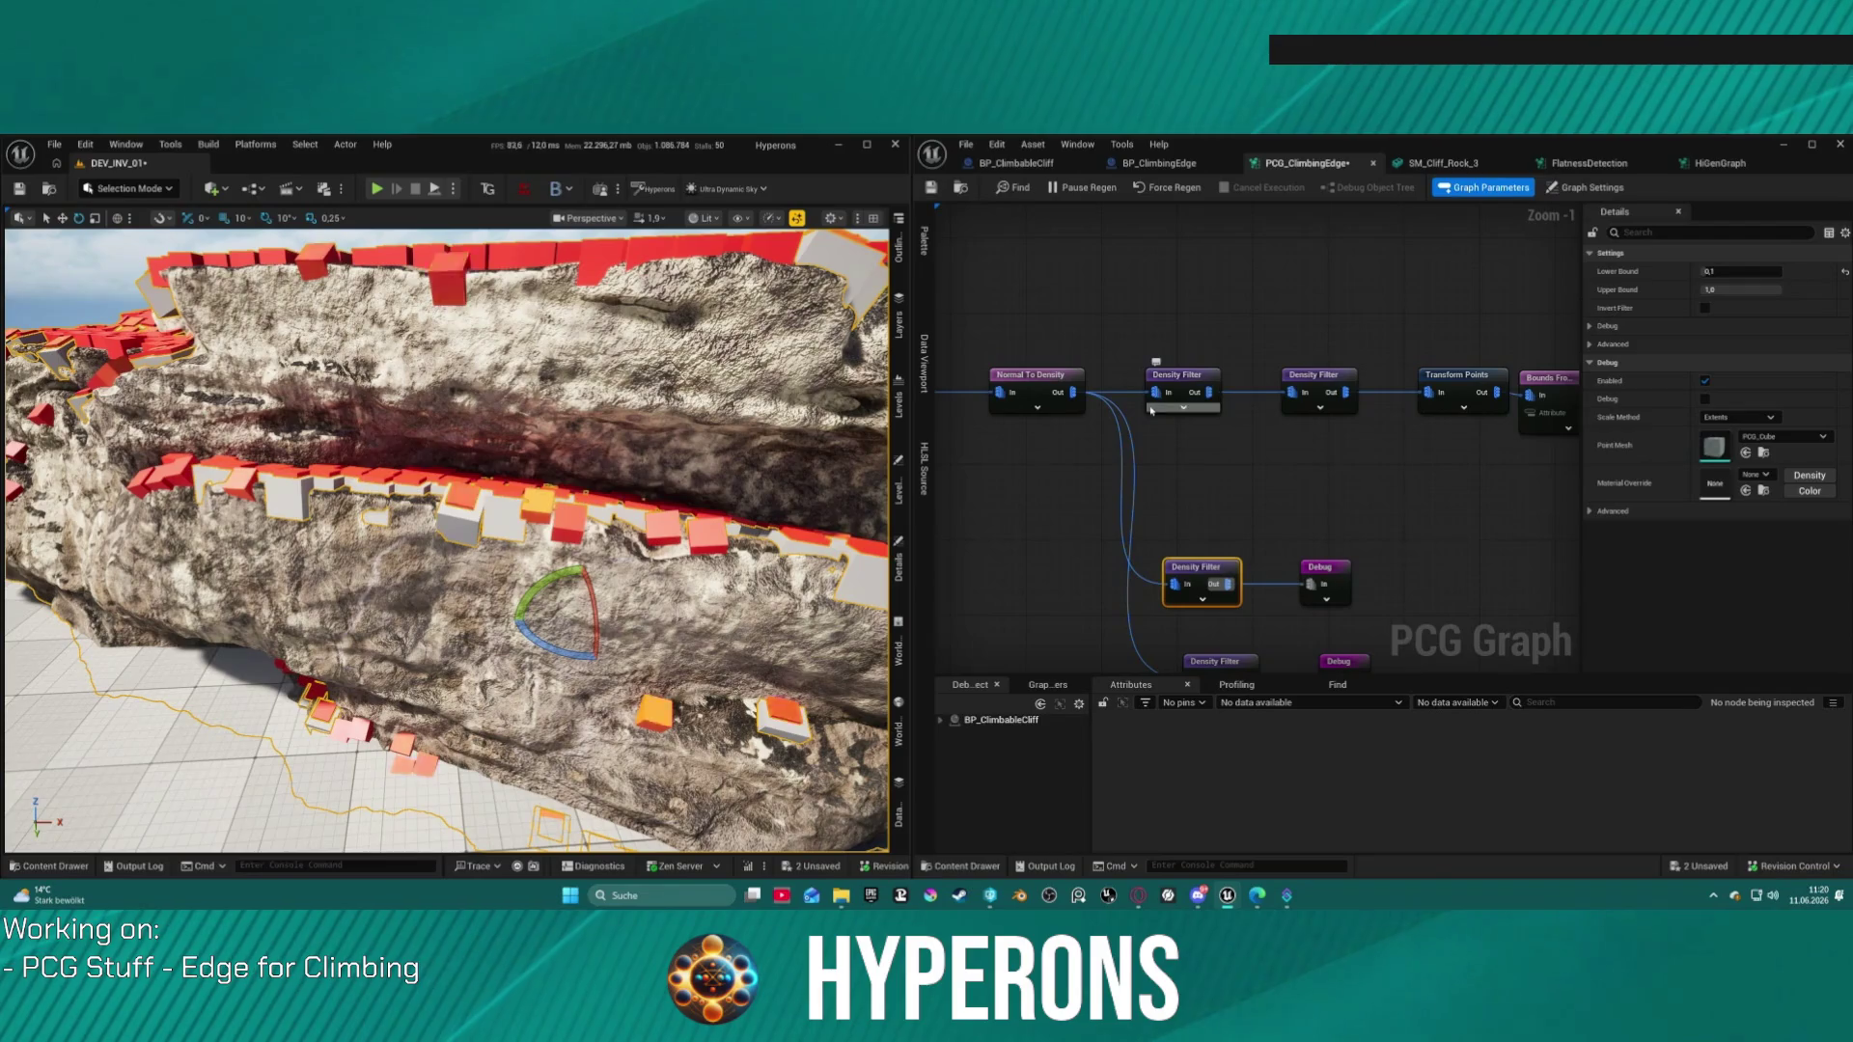
{"action": "mouse_move", "coordinate": [1071, 392]}
{"action": "left_mouse_down"}
{"action": "mouse_move", "coordinate": [1235, 392]}
{"action": "mouse_move", "coordinate": [1209, 392]}
{"action": "left_mouse_up"}
{"action": "left_click", "coordinate": [1161, 394]}
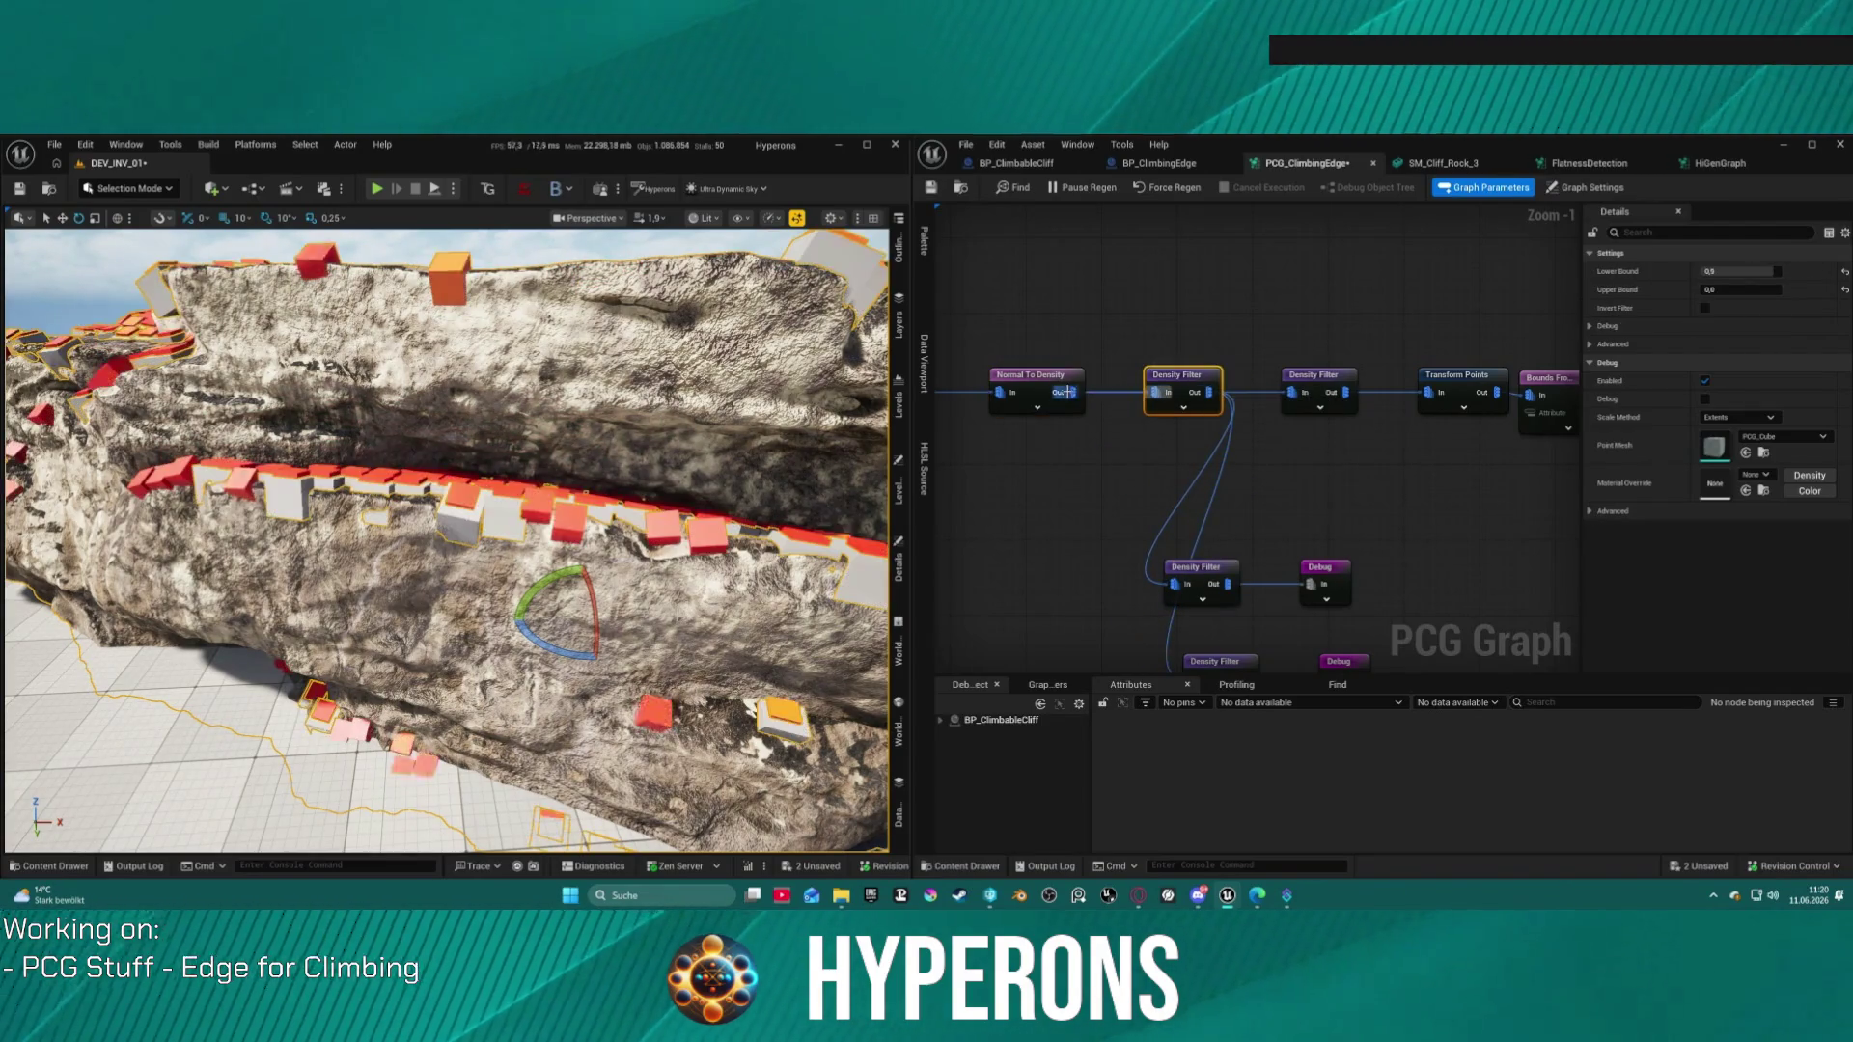
{"action": "left_click_drag", "start_coordinate": [1202, 516], "coordinate": [1210, 380]}
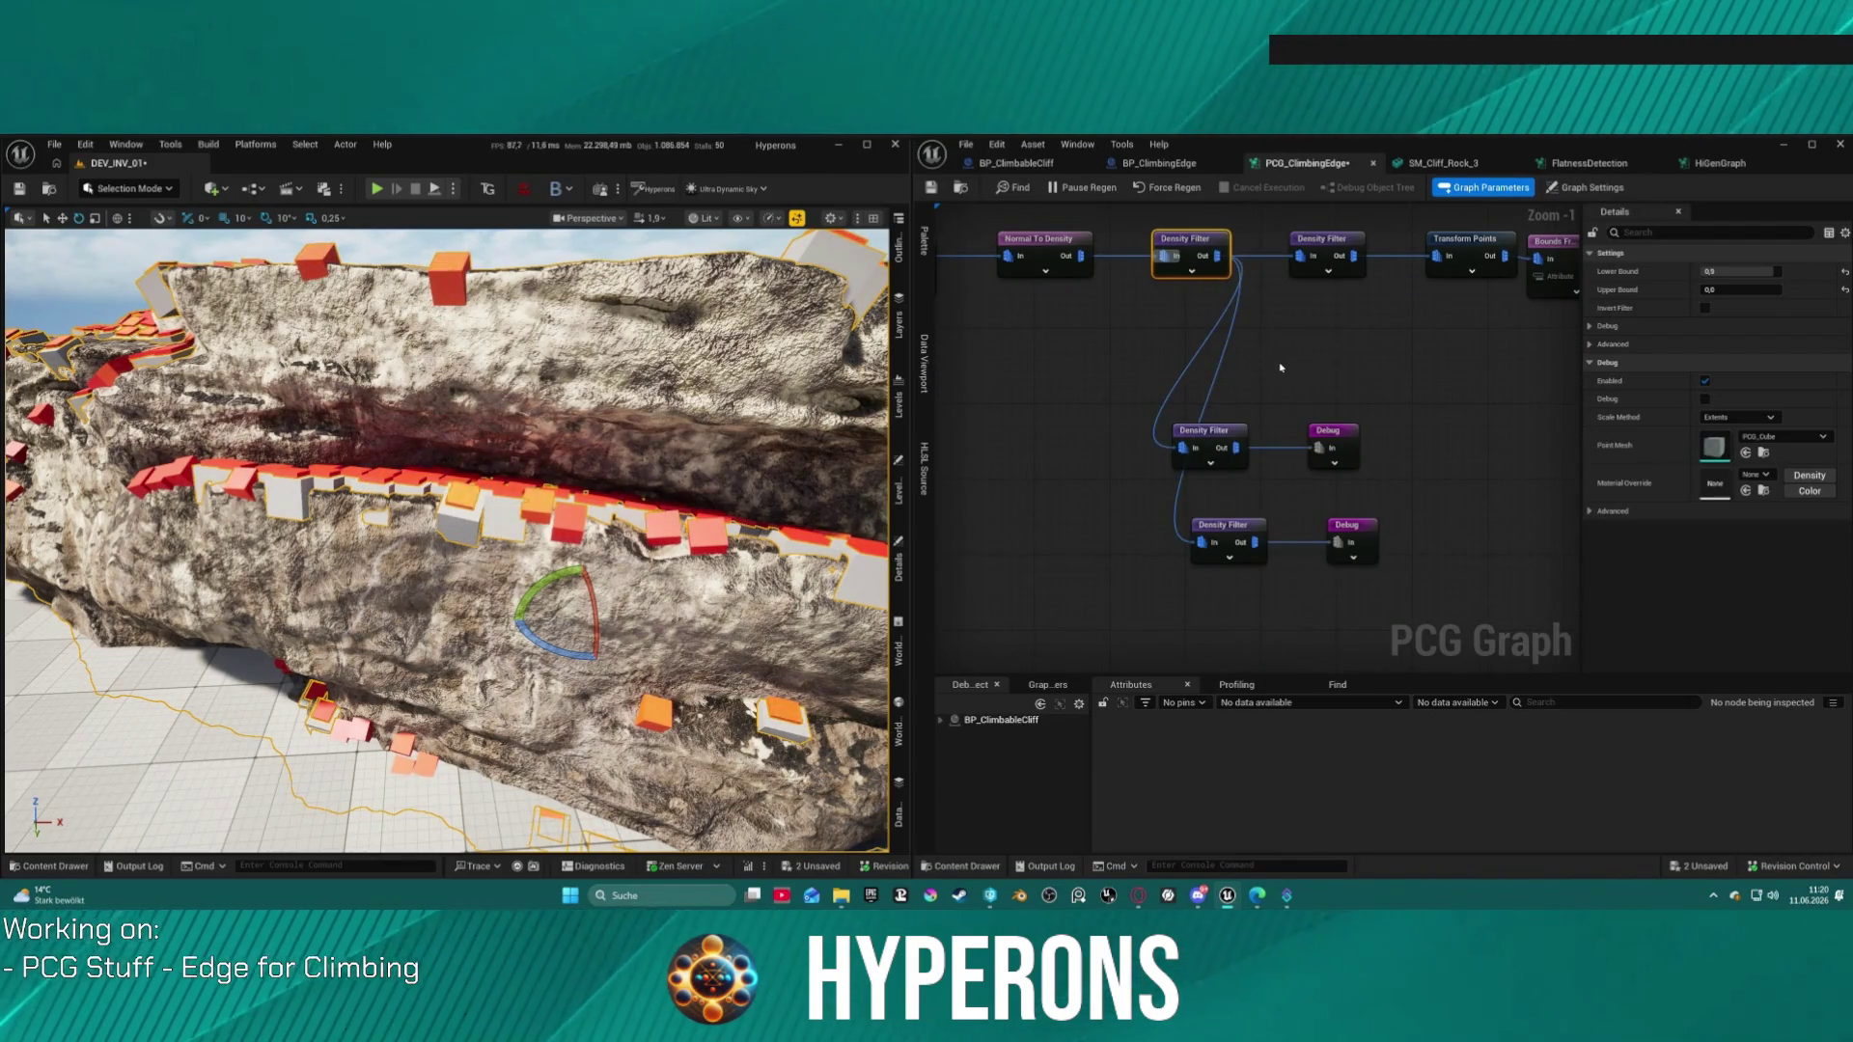
{"action": "left_click_drag", "start_coordinate": [1192, 245], "coordinate": [1169, 238]}
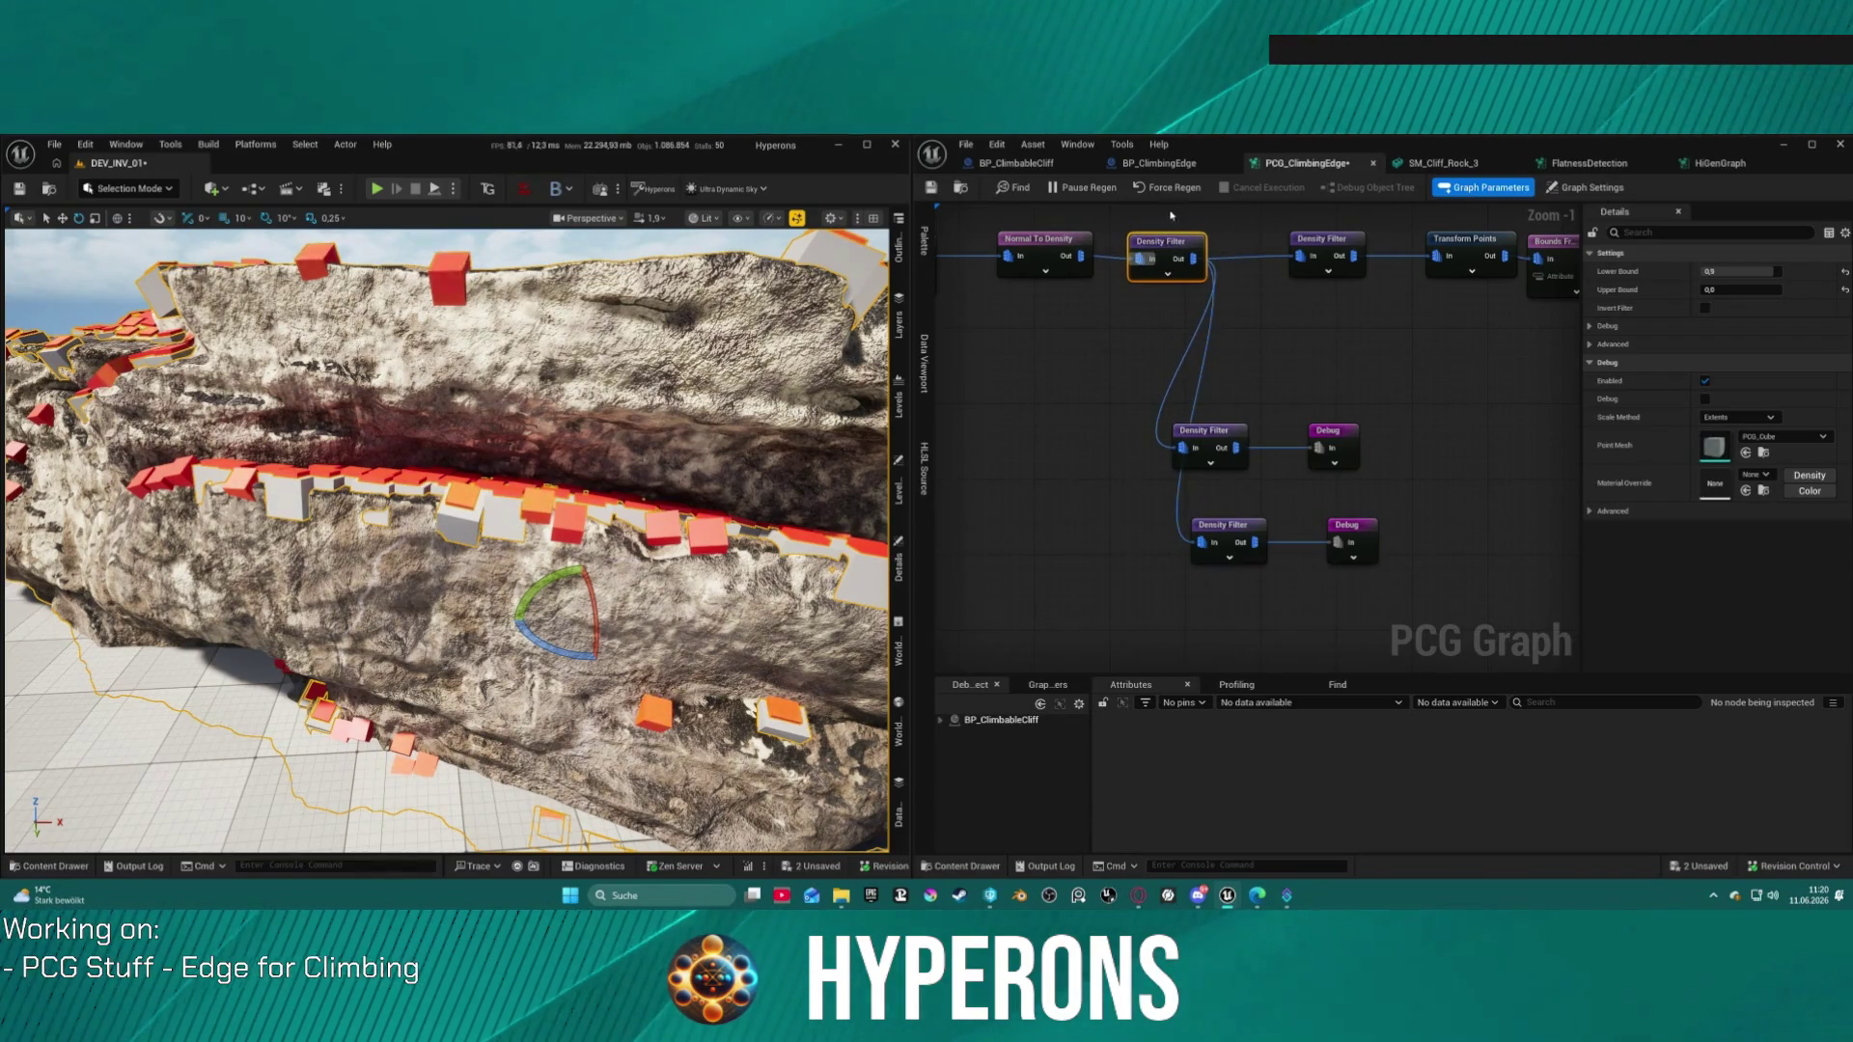
Step: Delete the selected Density Filter nodes from the graph
{"action": "key", "text": "Delete"}
{"action": "left_click_drag", "start_coordinate": [1152, 410], "coordinate": [1279, 579]}
{"action": "key", "text": "Delete"}
{"action": "left_click", "coordinate": [1339, 268]}
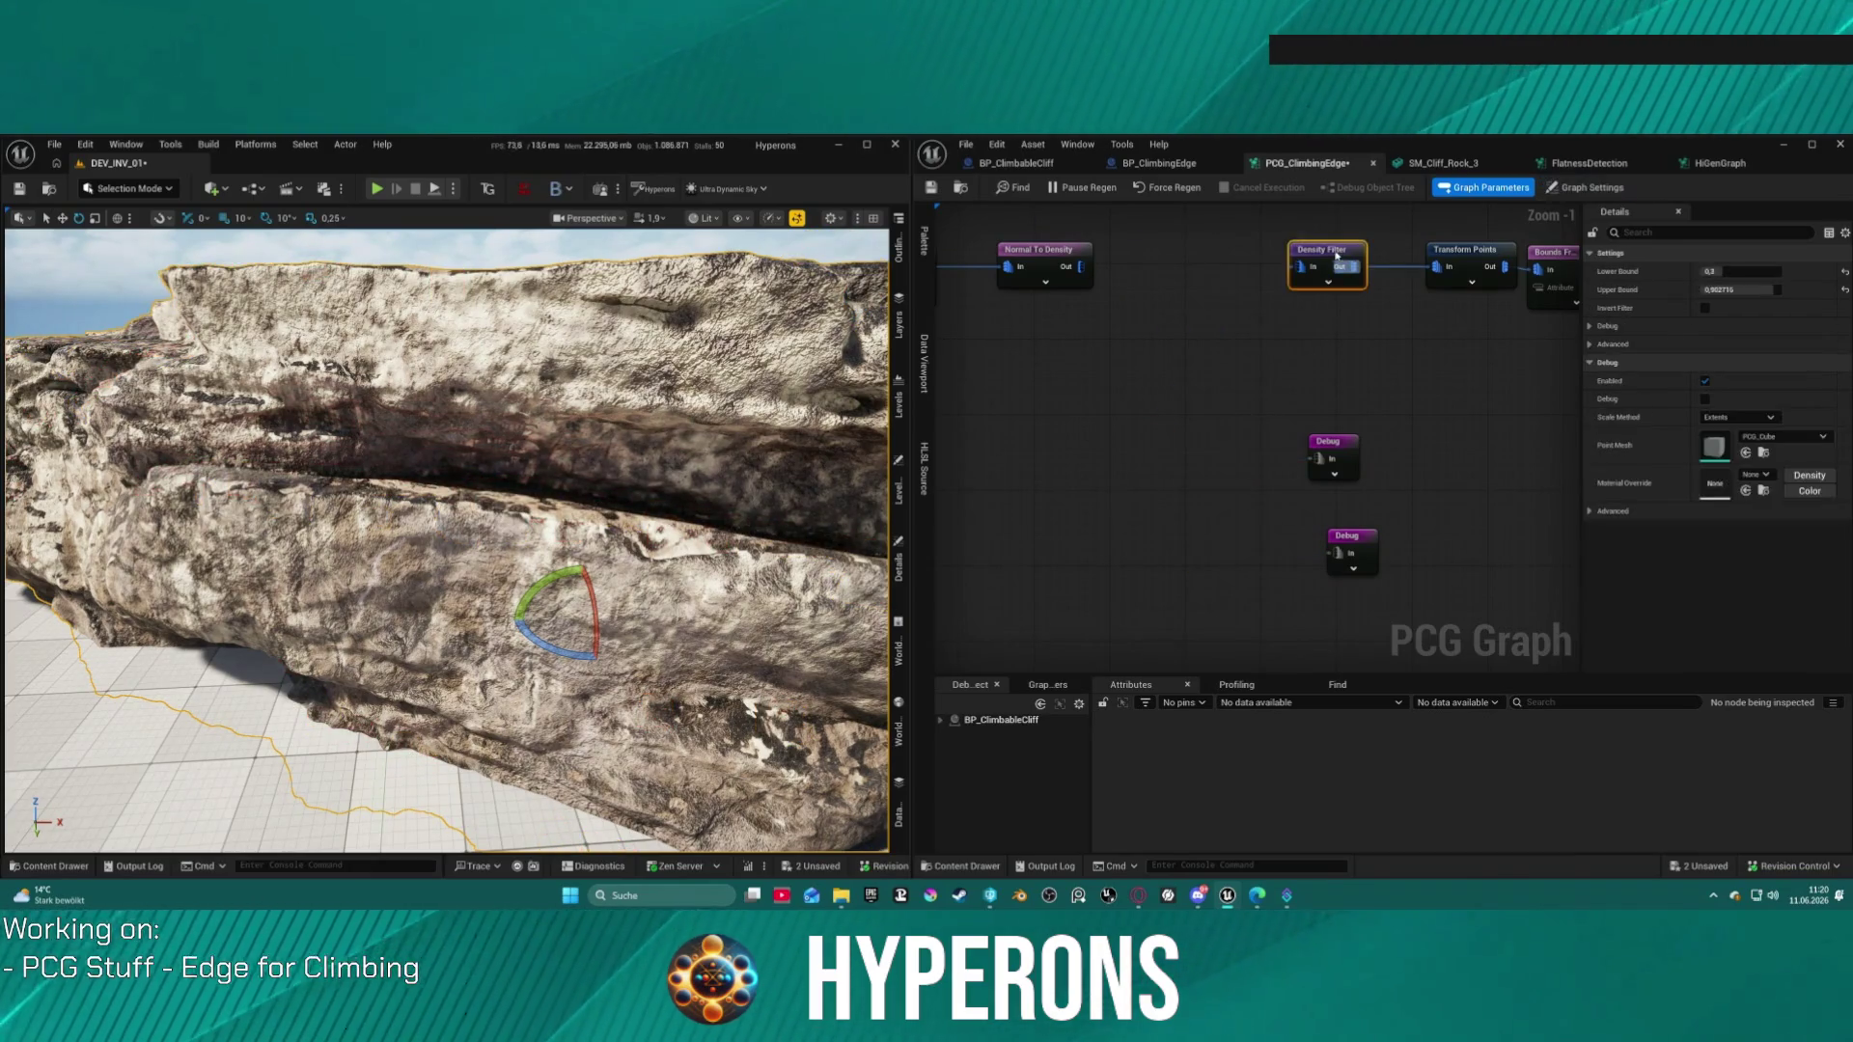
Step: Delete the last Density Filter and add a Filter Attribute Elements node after Normal To Density
{"action": "key", "text": "Delete"}
{"action": "left_click", "coordinate": [1088, 272]}
{"action": "key", "text": "a"}
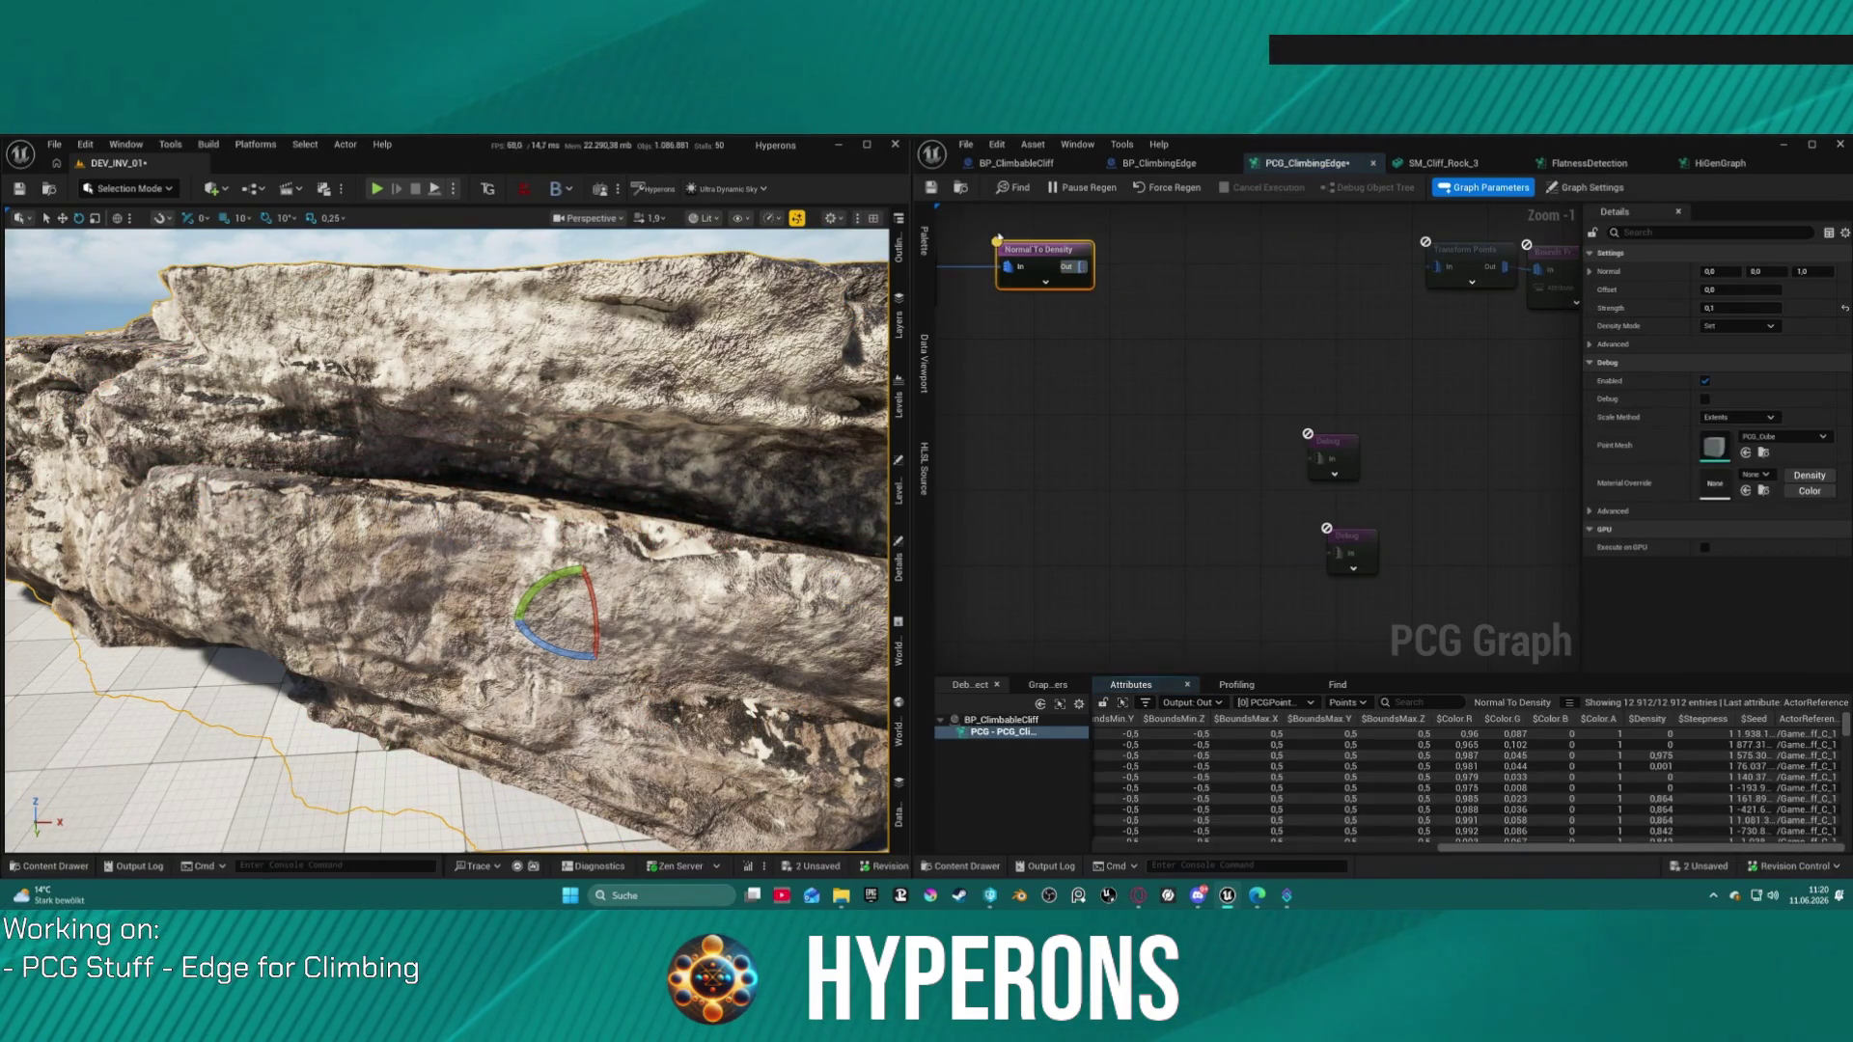
{"action": "left_click_drag", "start_coordinate": [1086, 271], "coordinate": [1265, 282]}
{"action": "type", "text": "a"}
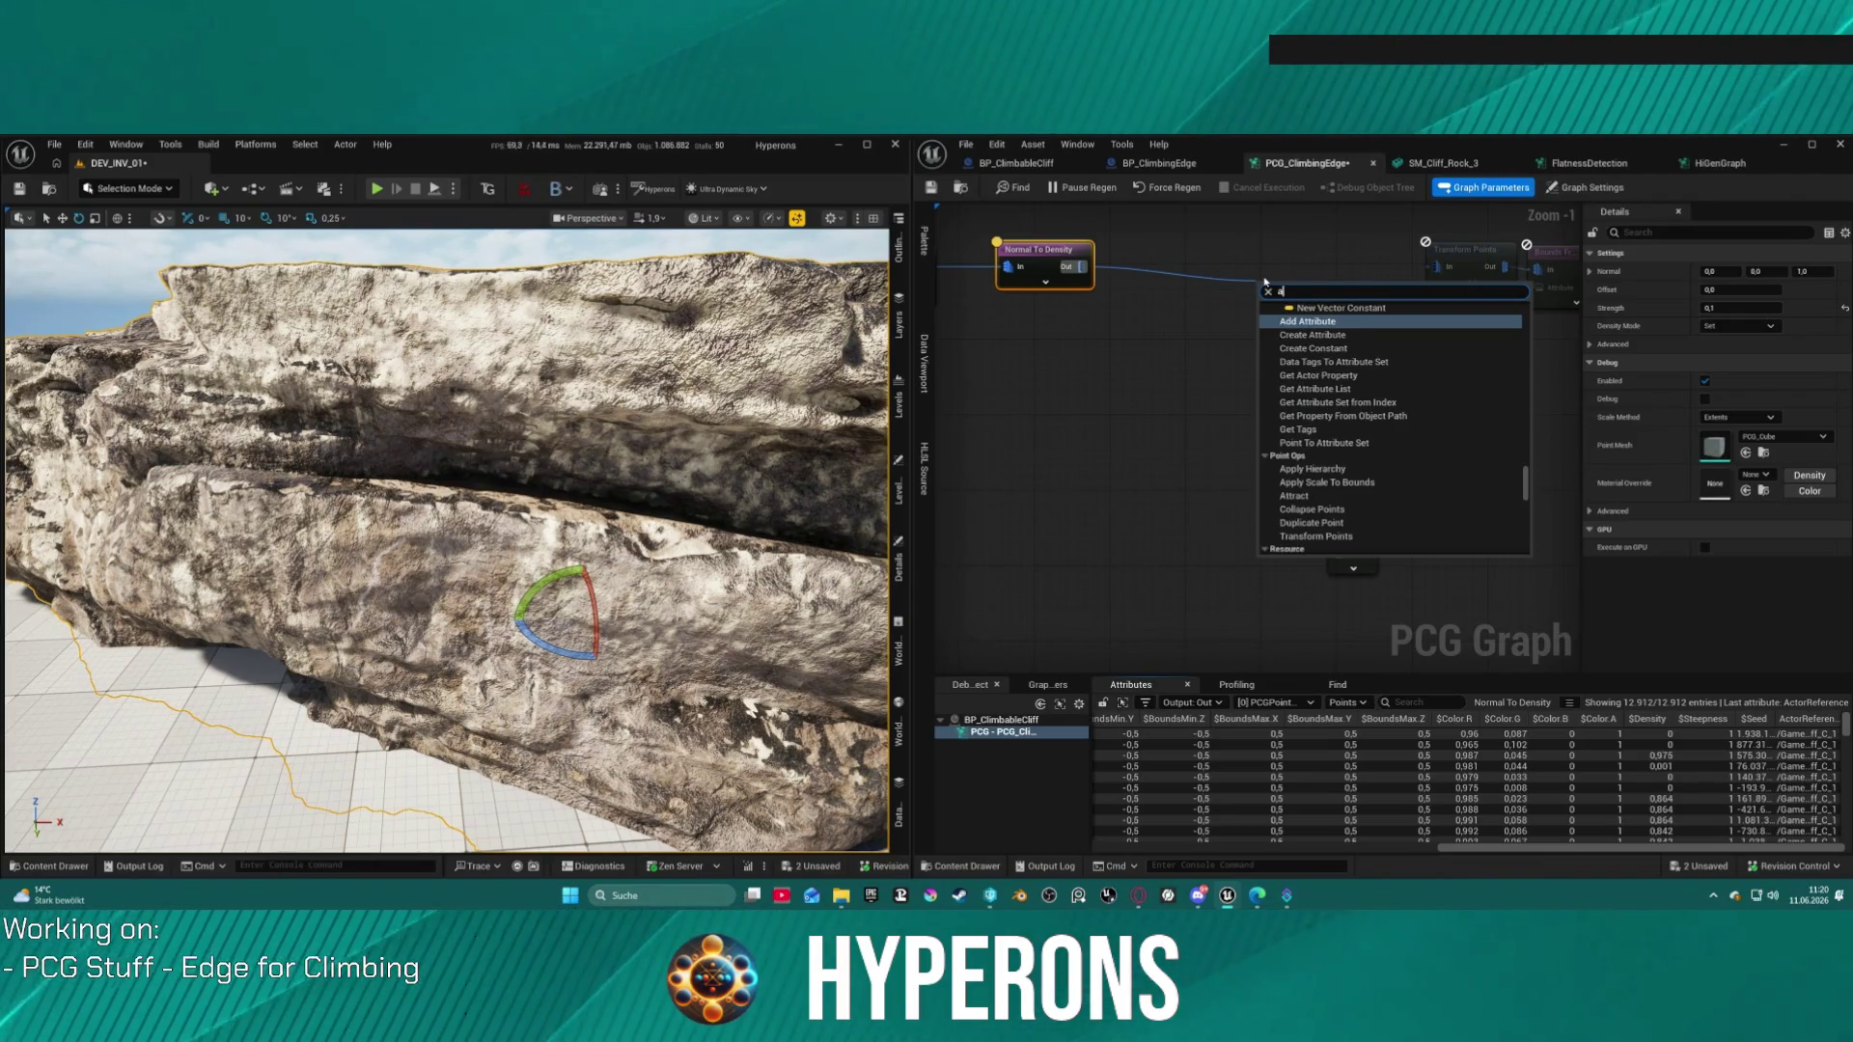
{"action": "key", "text": "BackSpace"}
{"action": "type", "text": "filter"}
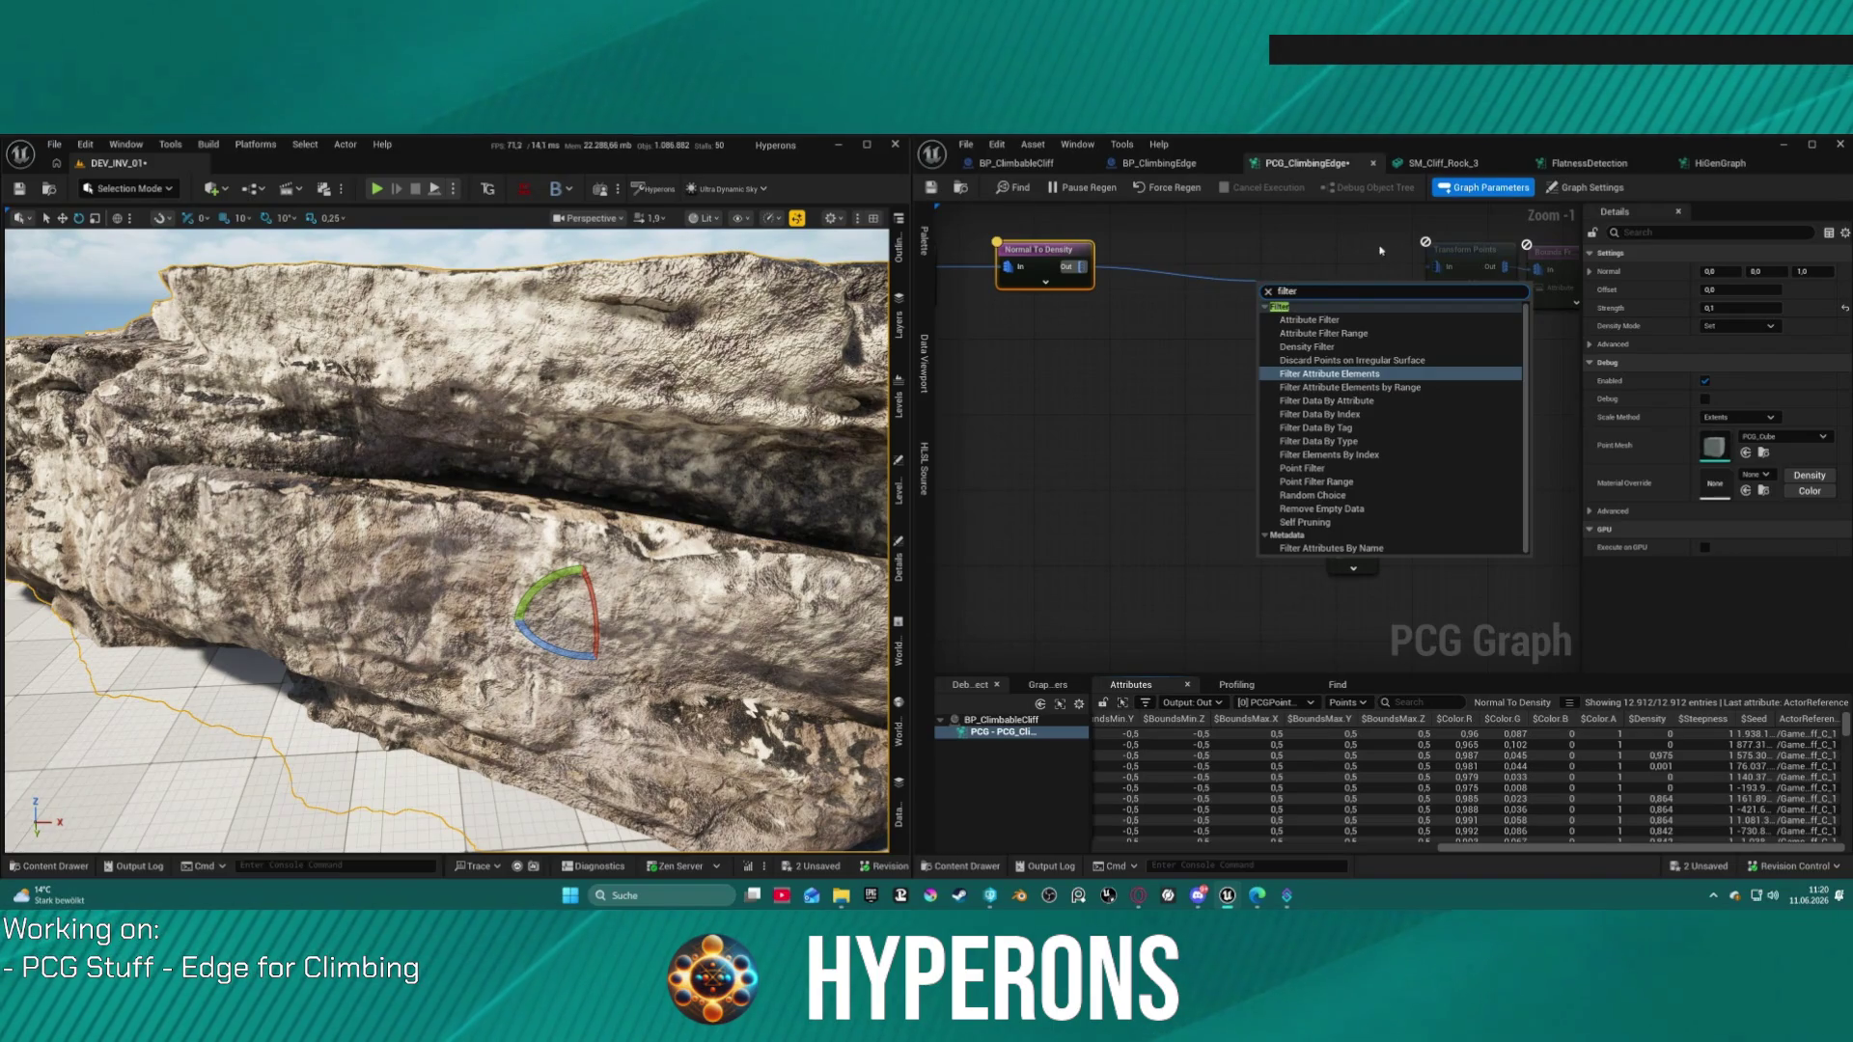
{"action": "key", "text": "Return"}
{"action": "left_click_drag", "start_coordinate": [1320, 290], "coordinate": [1230, 247]}
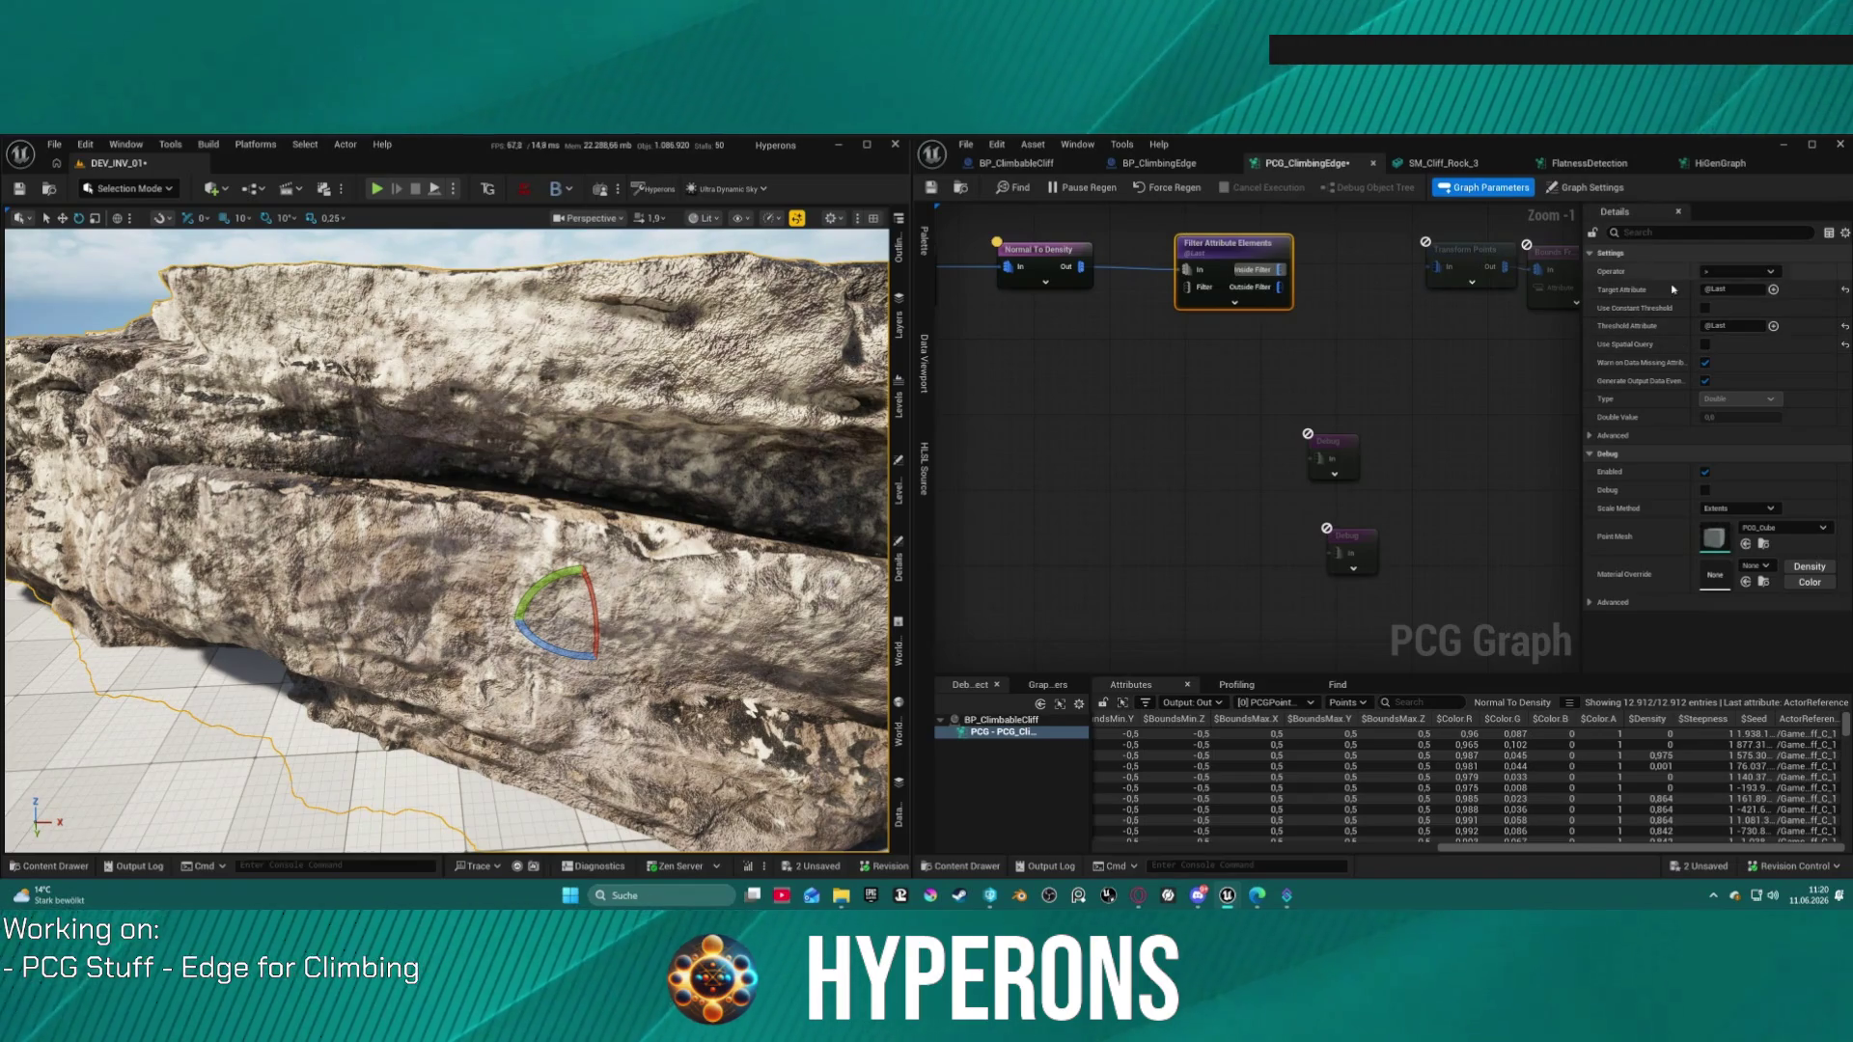
Step: Filter on $Density against a constant threshold and wire the inside points to Debug
{"action": "left_click", "coordinate": [1760, 292]}
{"action": "left_click", "coordinate": [1774, 289]}
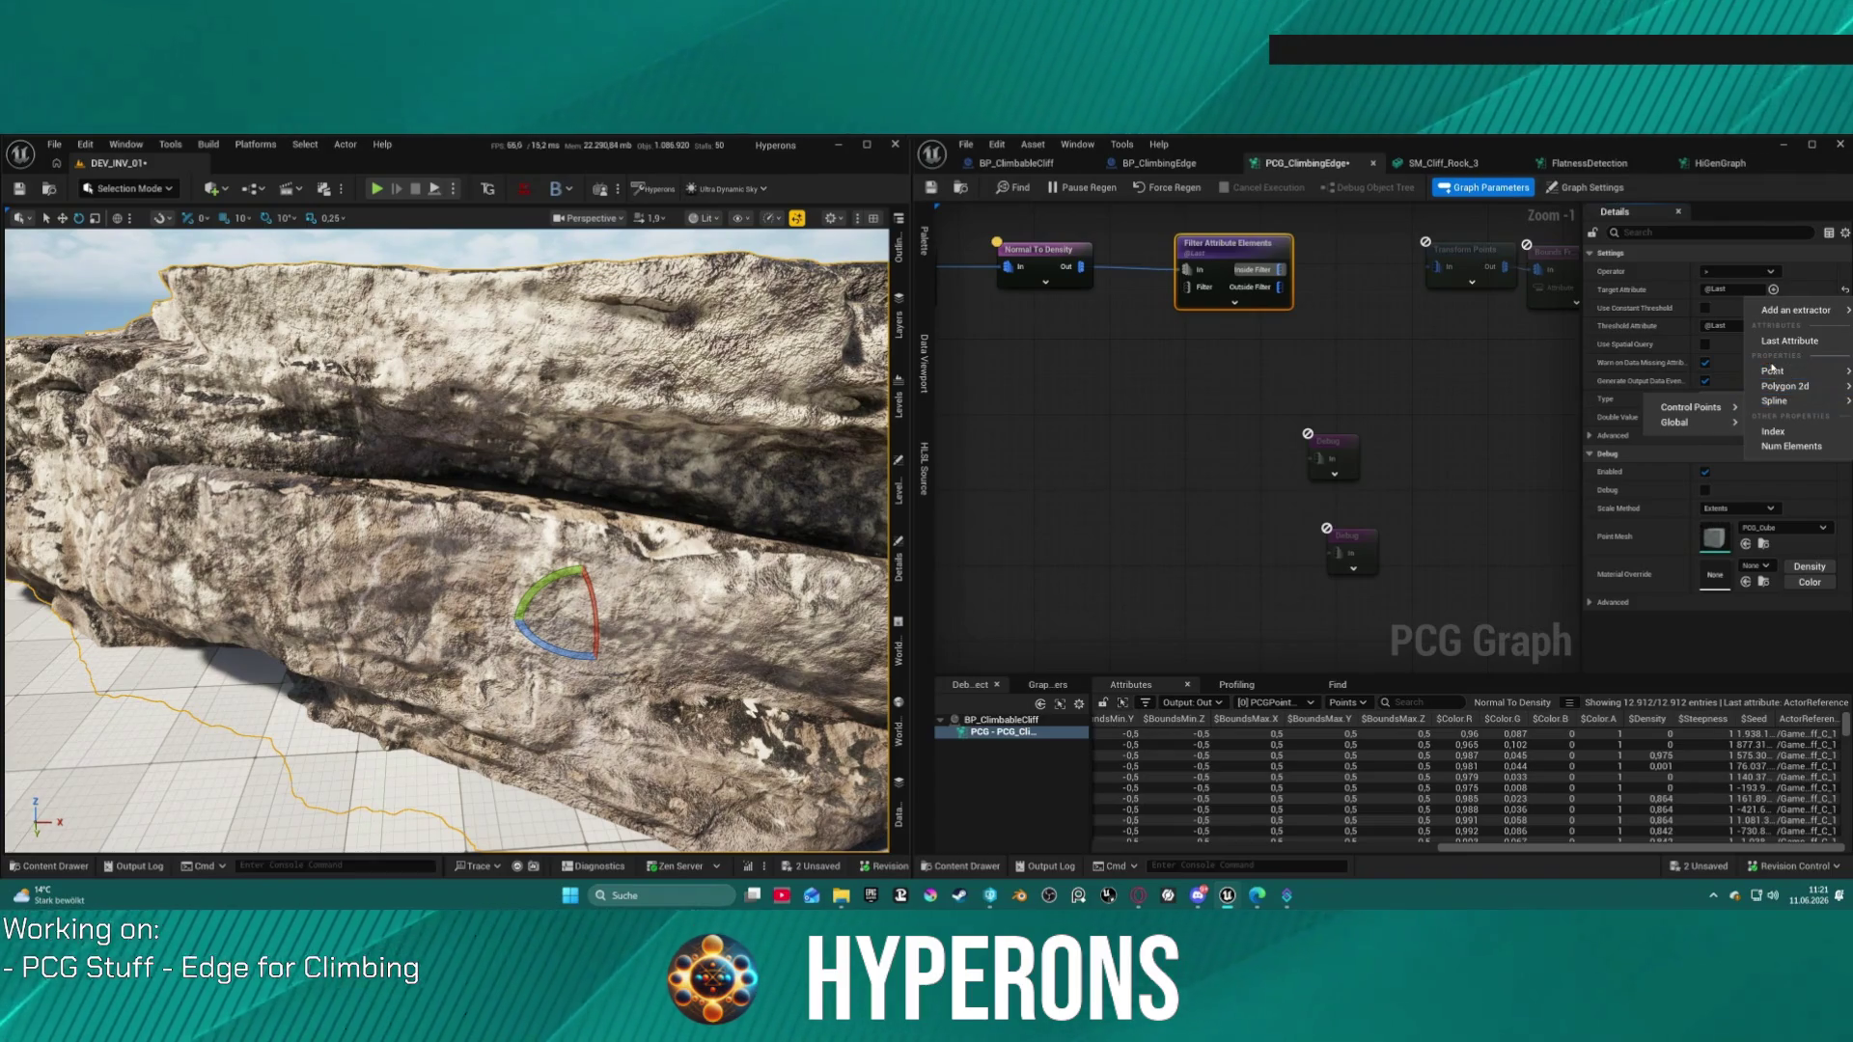
{"action": "mouse_move", "coordinate": [1776, 372]}
{"action": "left_click", "coordinate": [1688, 401]}
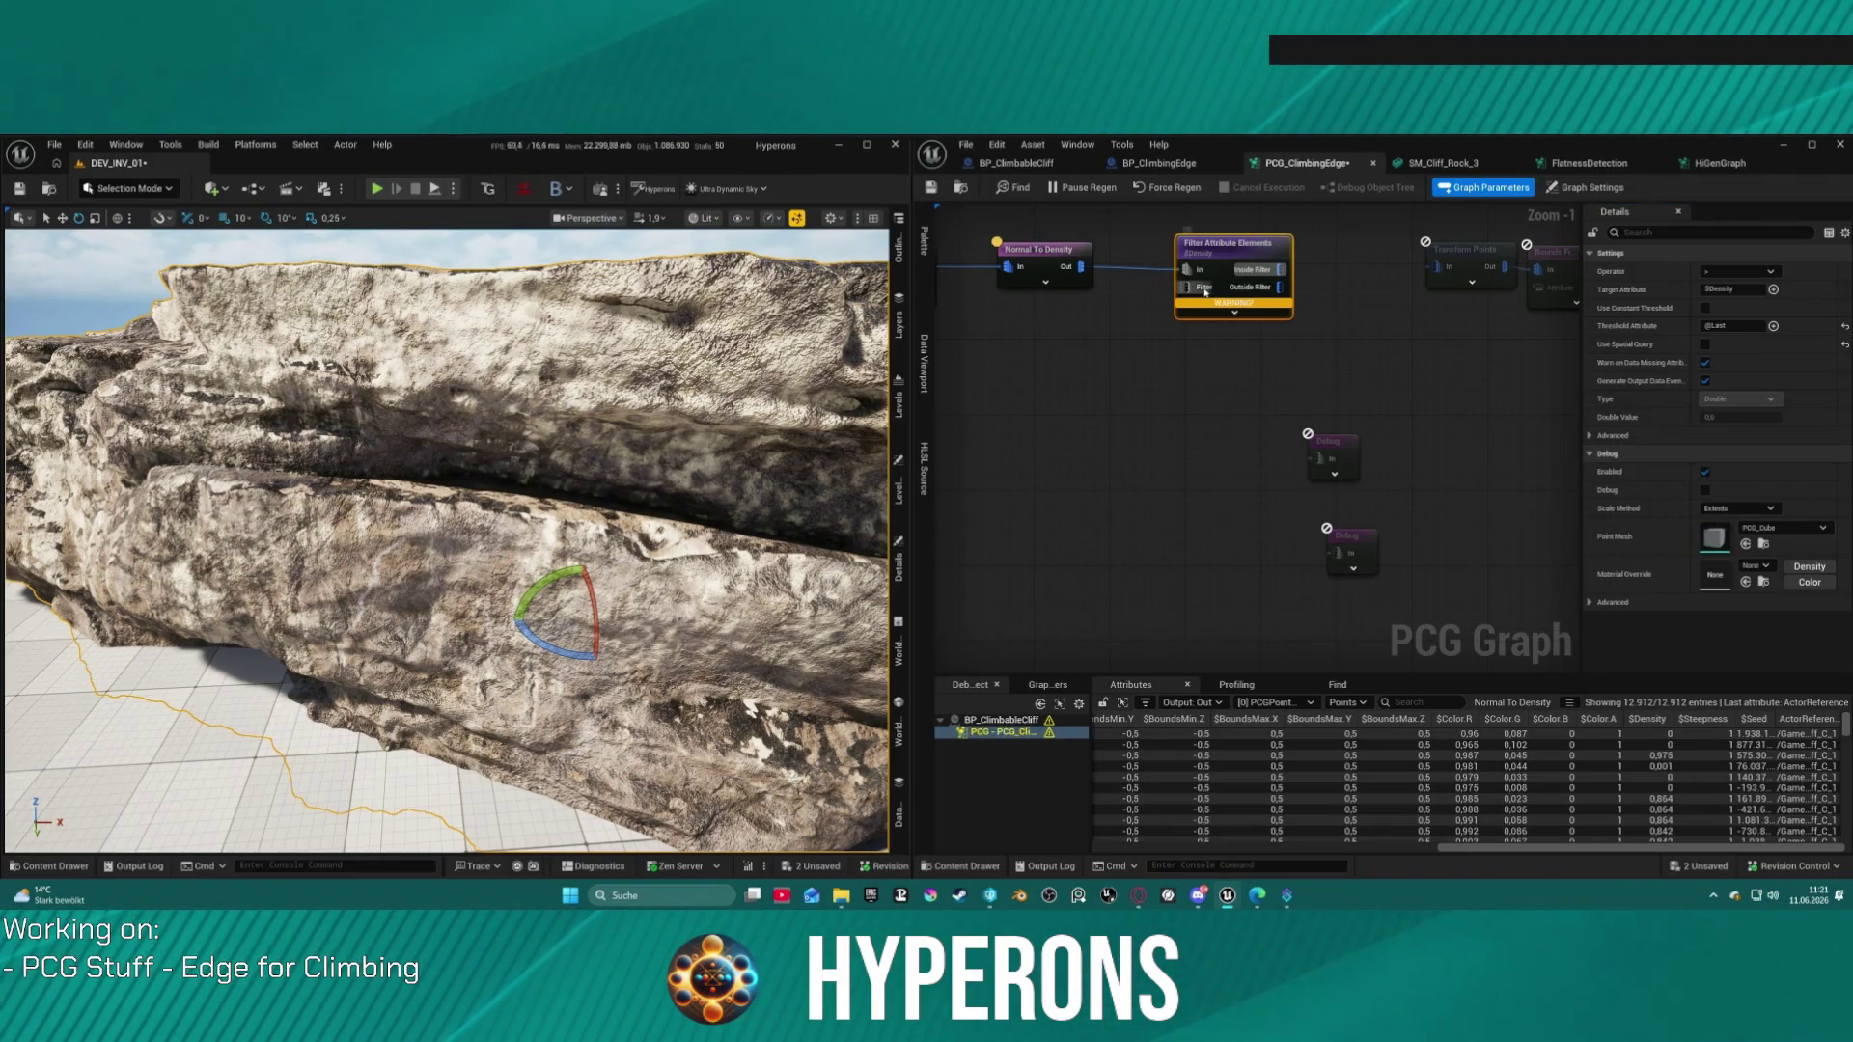
{"action": "left_click", "coordinate": [1705, 361]}
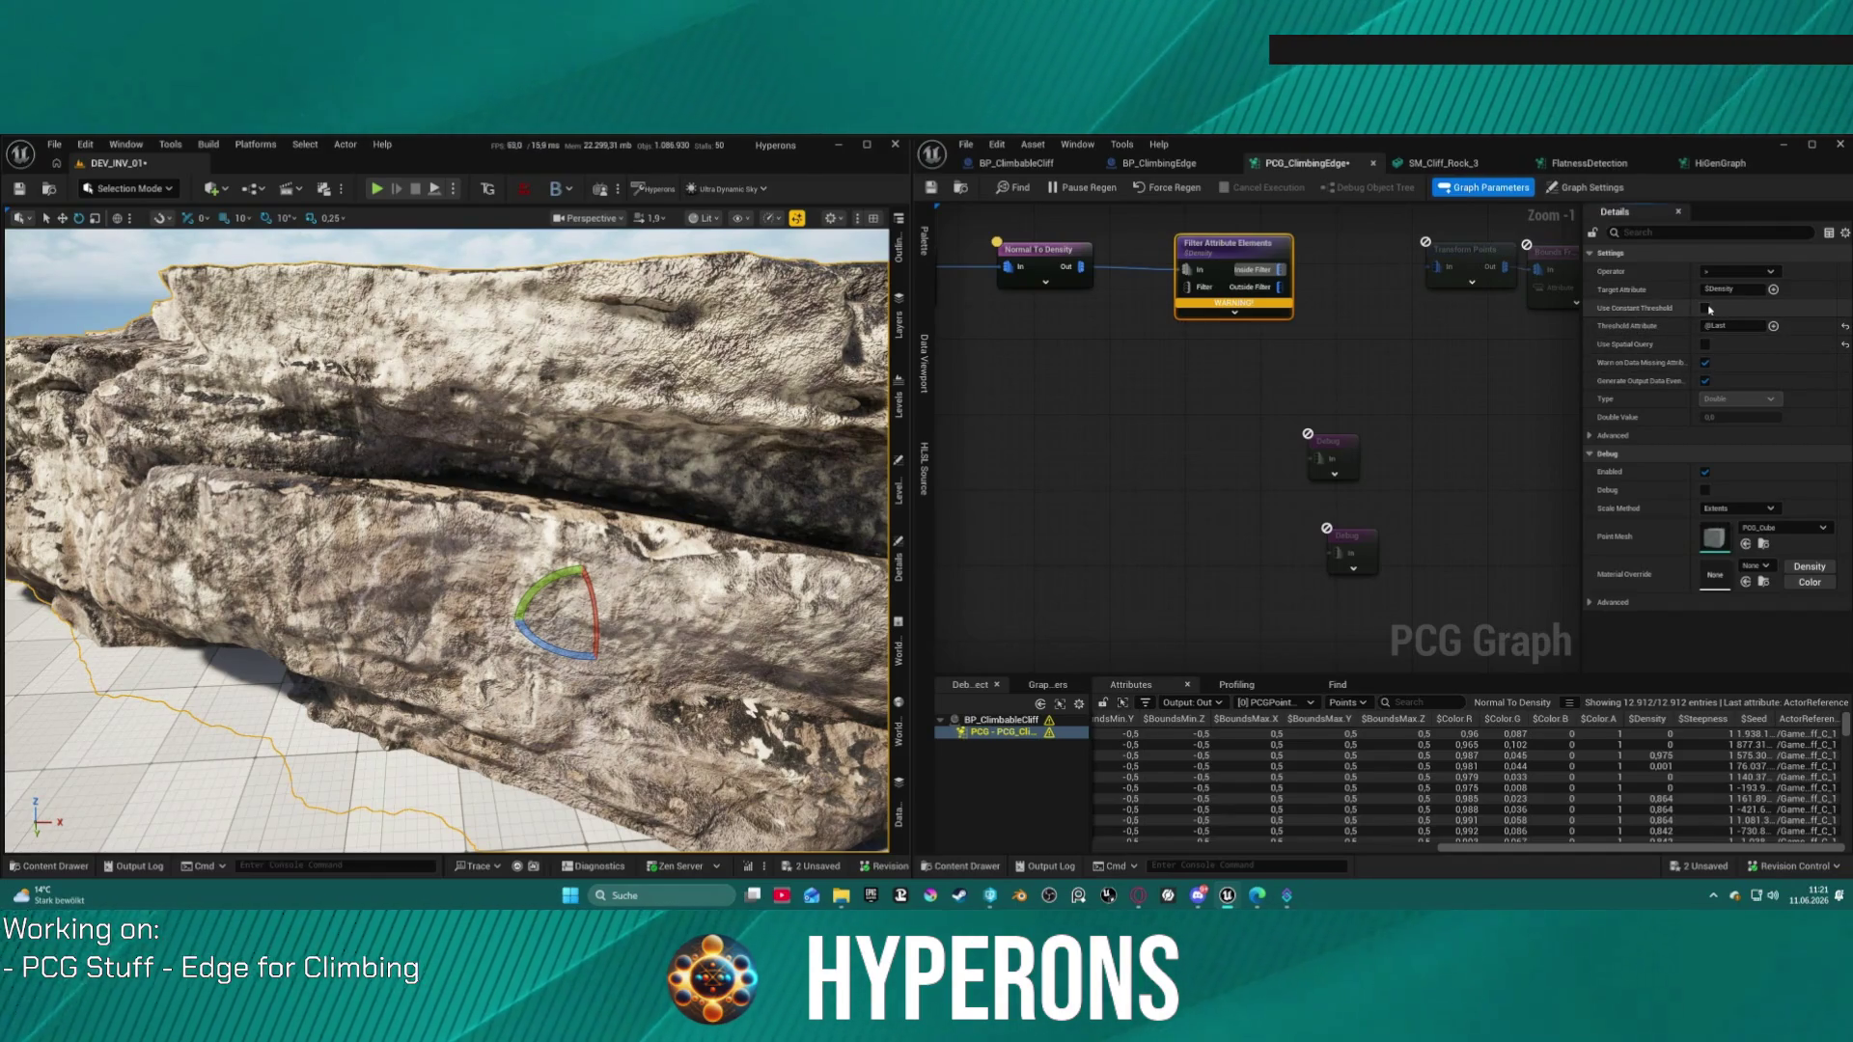
{"action": "left_click", "coordinate": [1705, 307]}
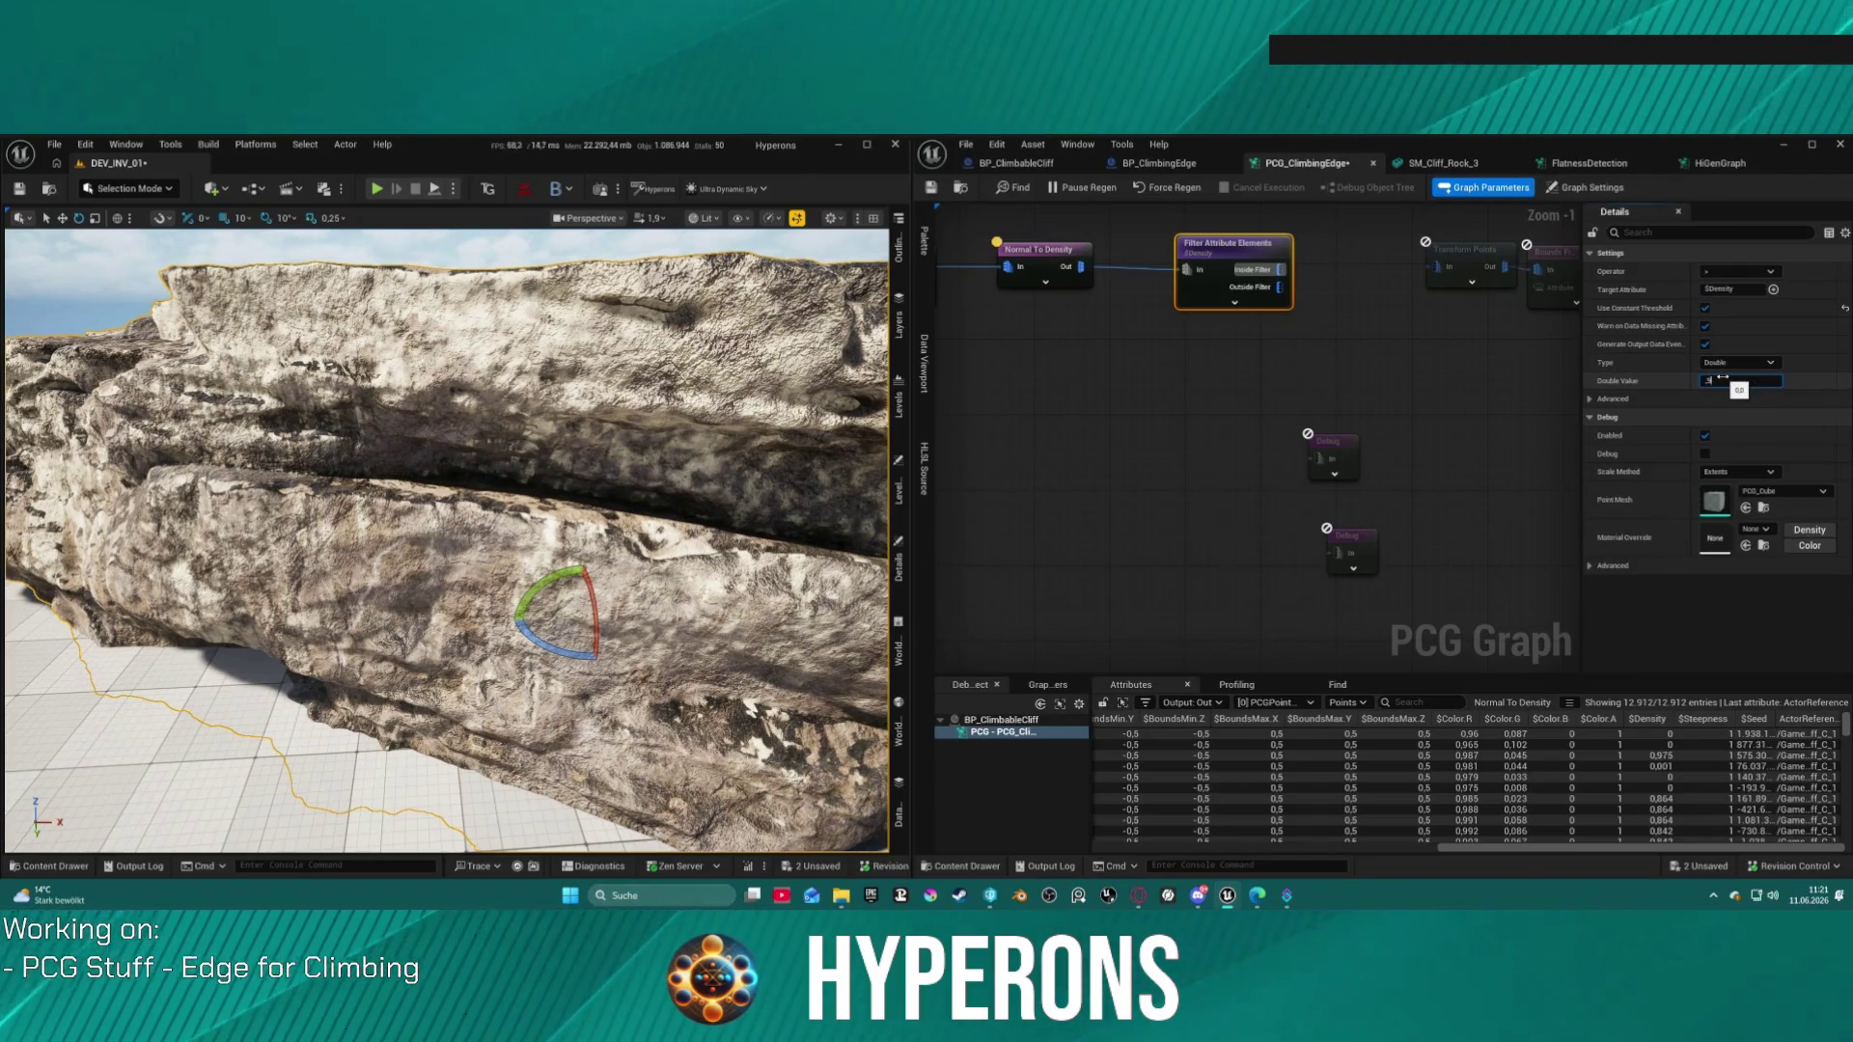
{"action": "left_click_drag", "start_coordinate": [1280, 269], "coordinate": [1332, 462]}
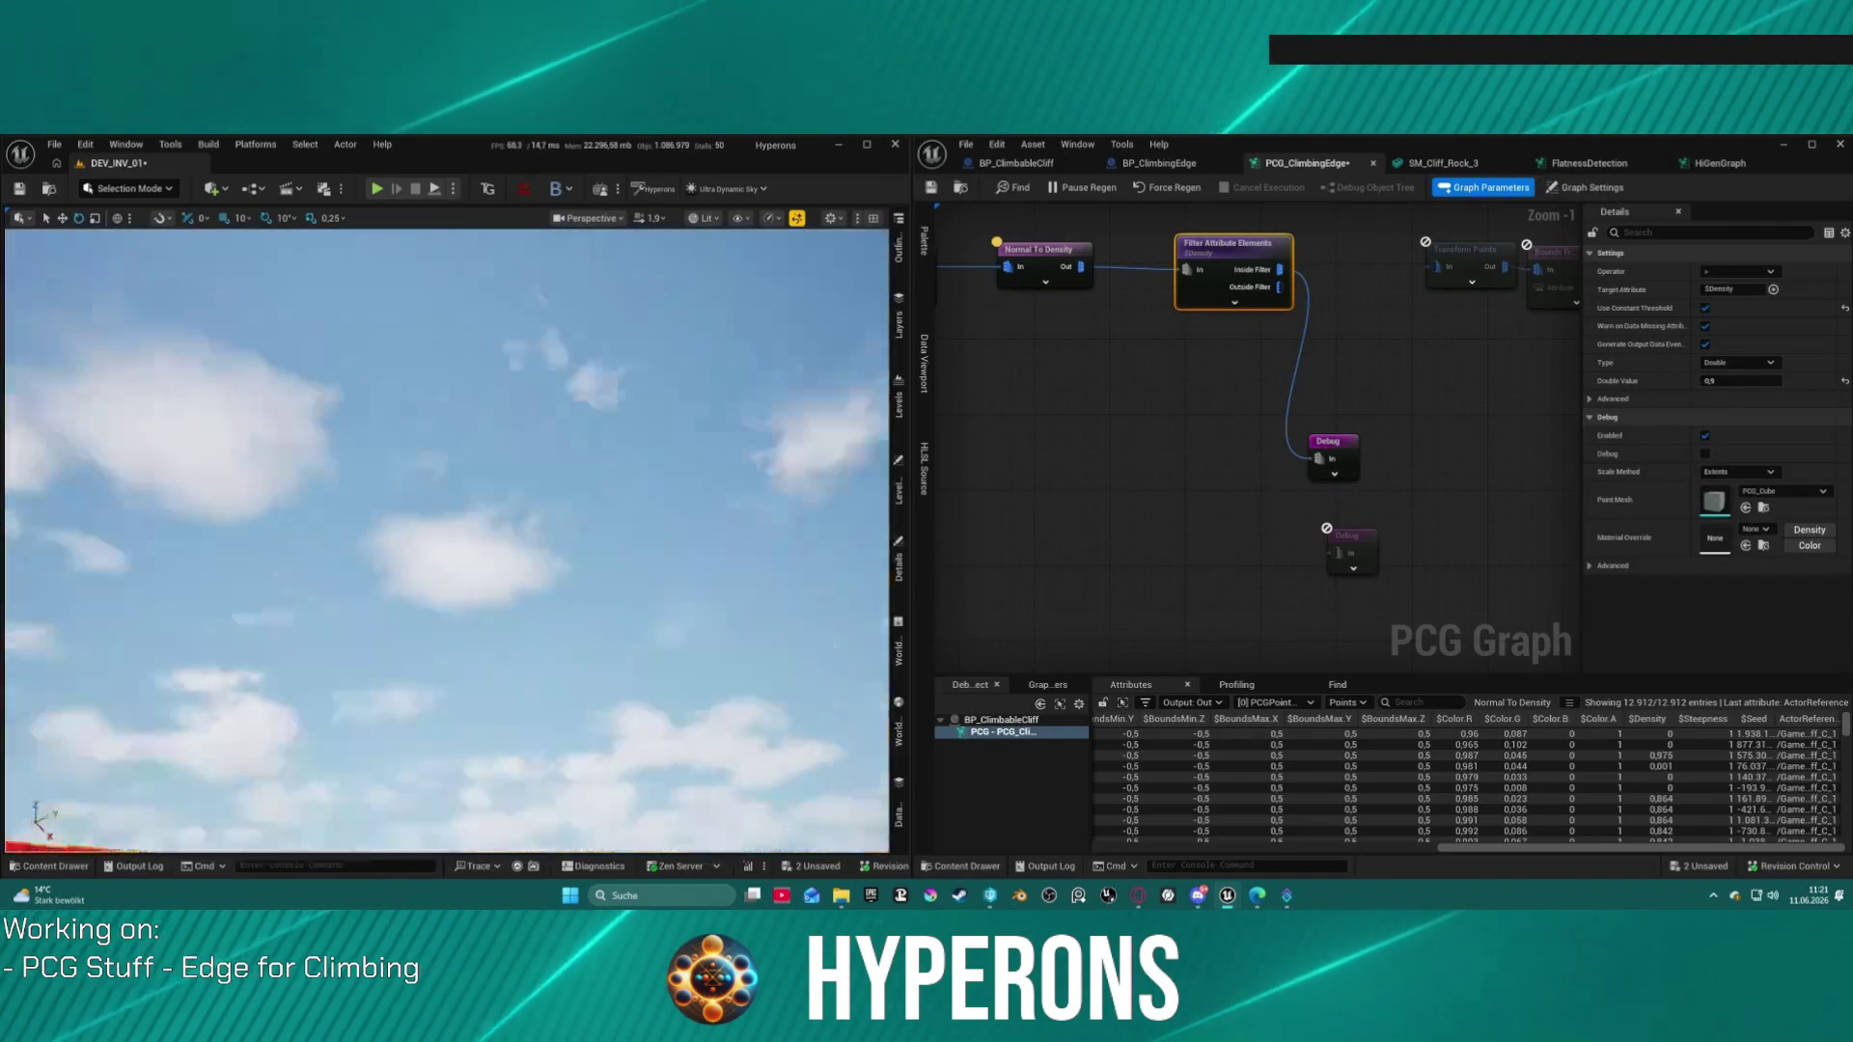
Step: Place the filter between Normal To Density and Debug and edit its Double Value threshold
{"action": "key", "text": "f"}
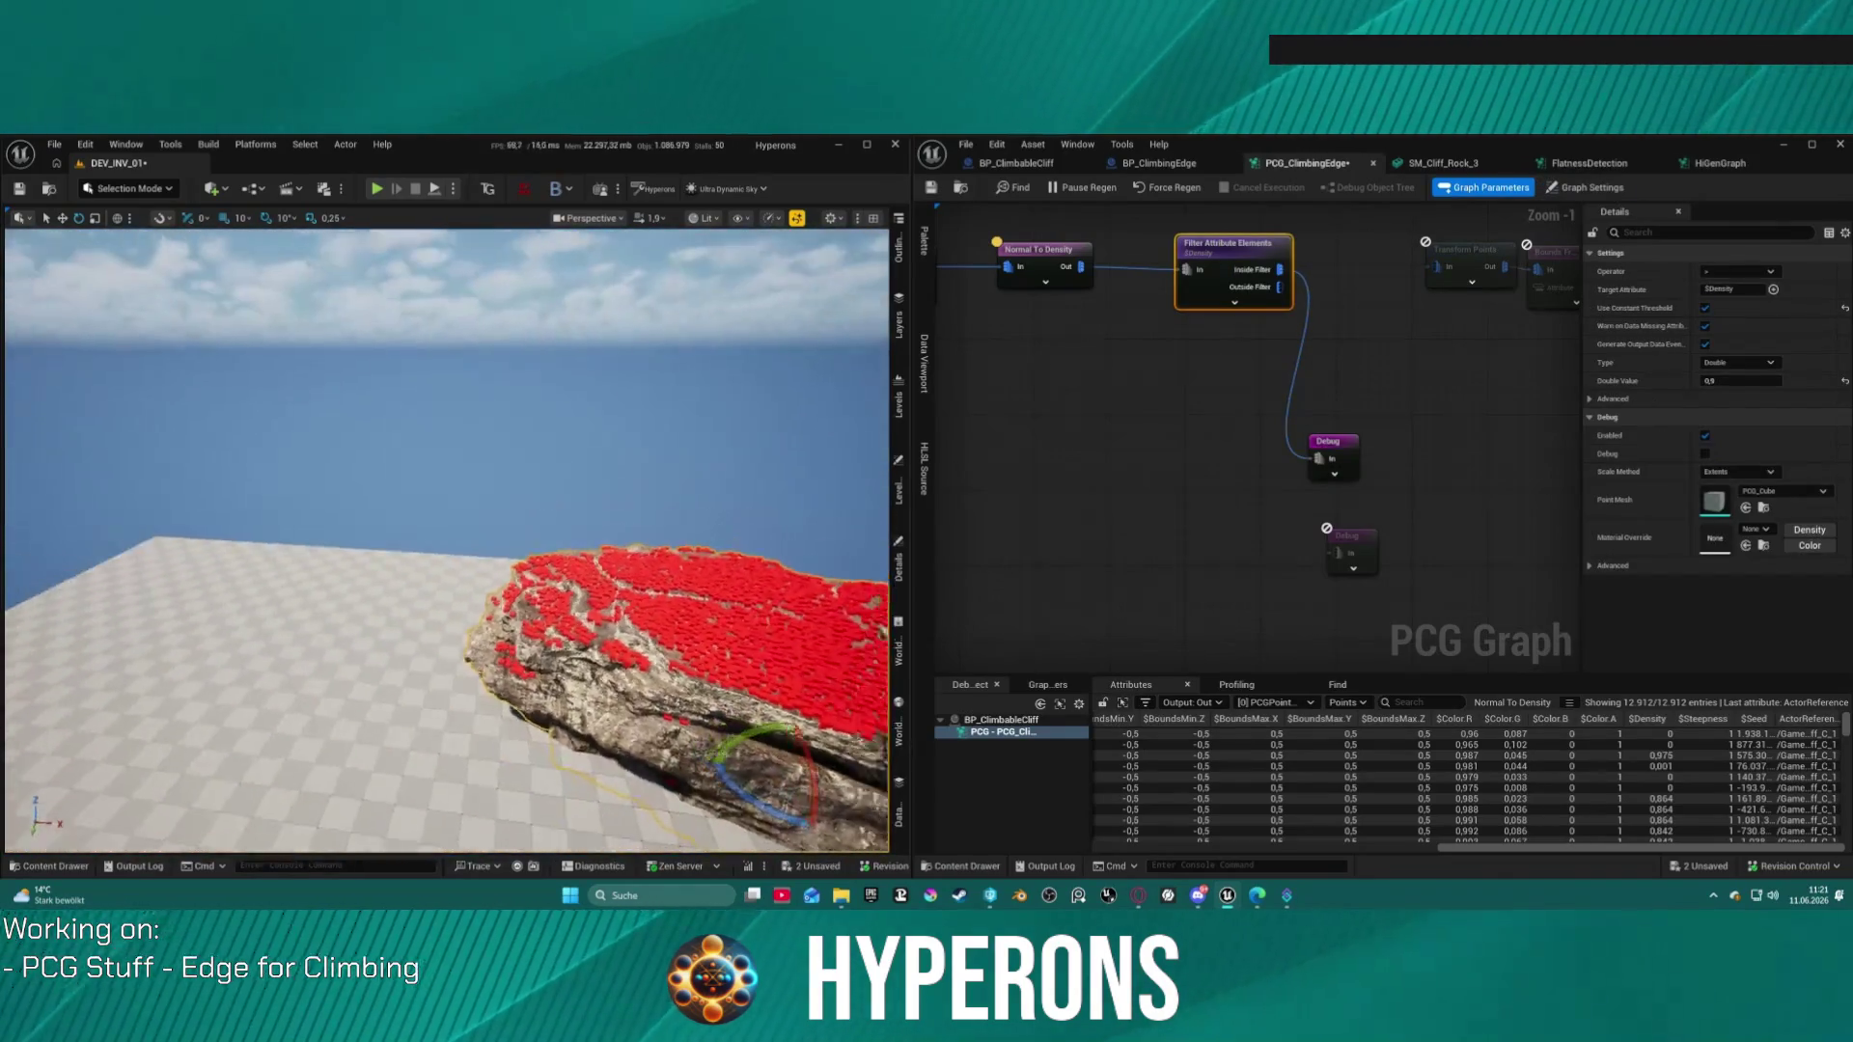
{"action": "scroll", "coordinate": [446, 540], "scroll_direction": "up", "scroll_amount": 10}
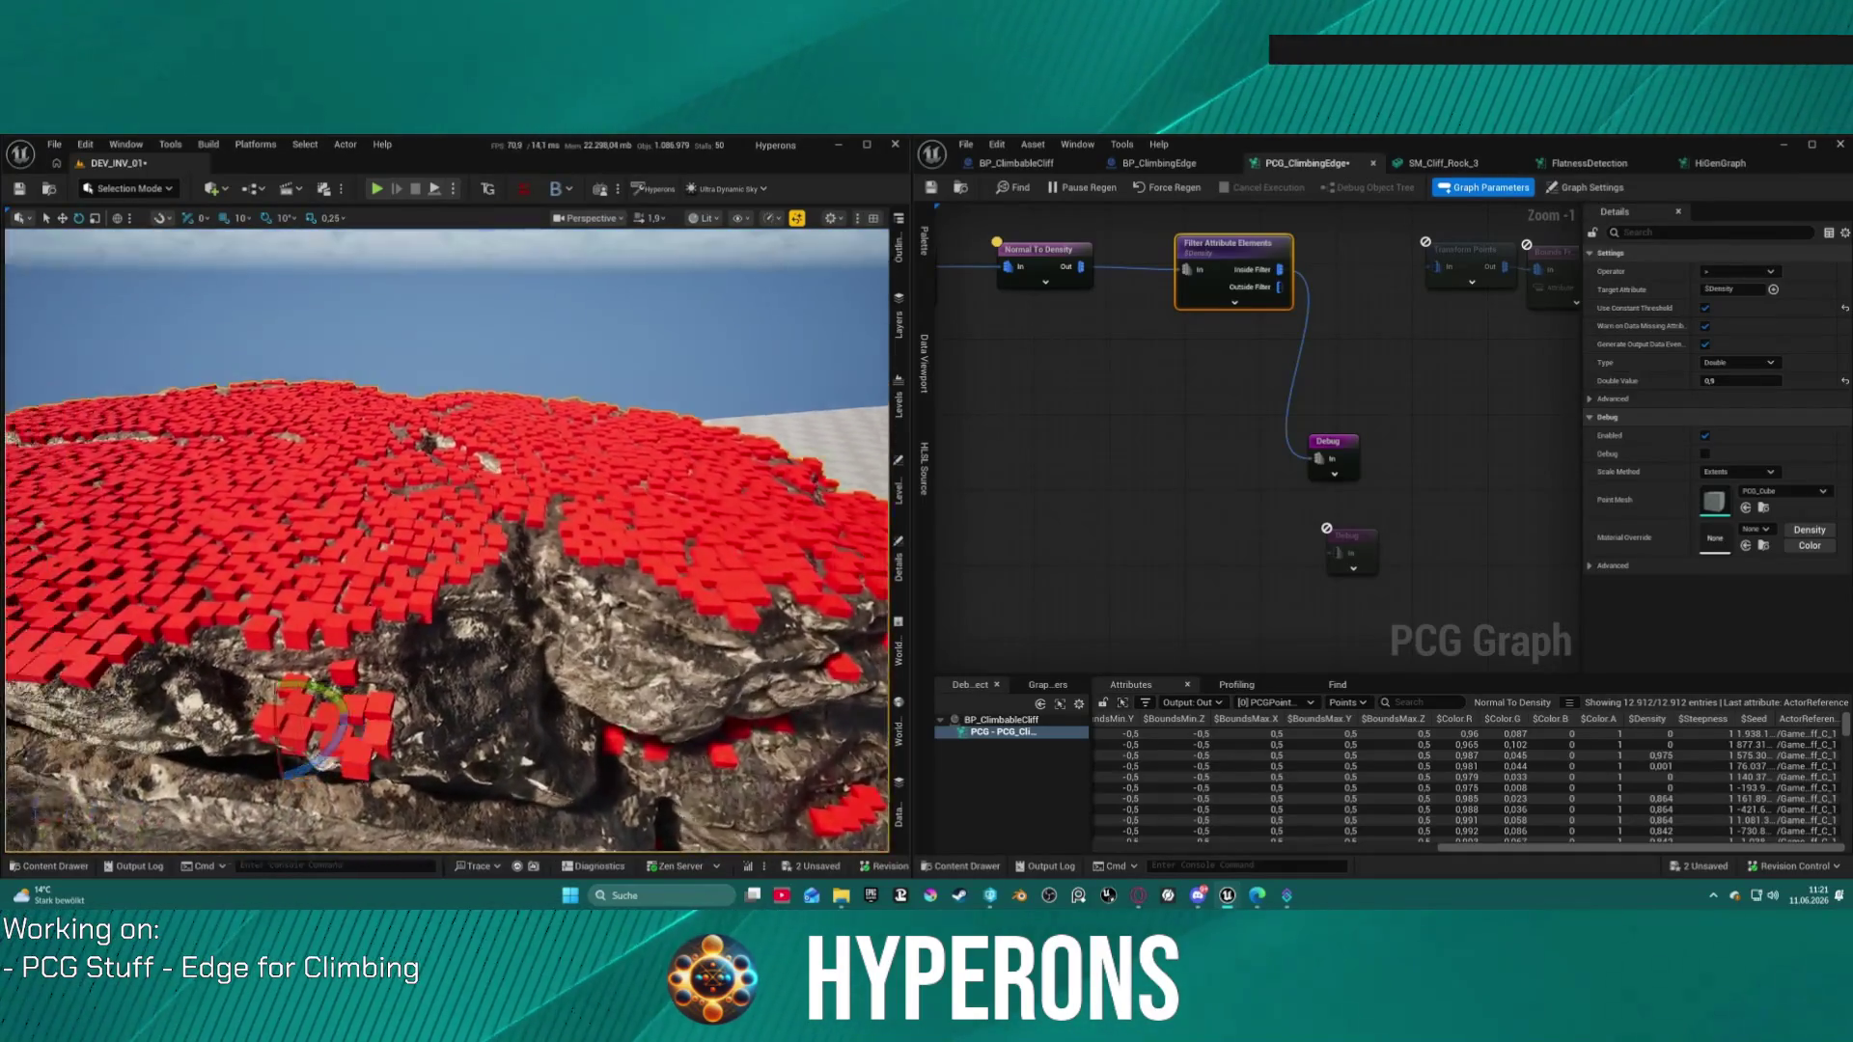
{"action": "scroll", "coordinate": [446, 540], "scroll_direction": "down", "scroll_amount": 10}
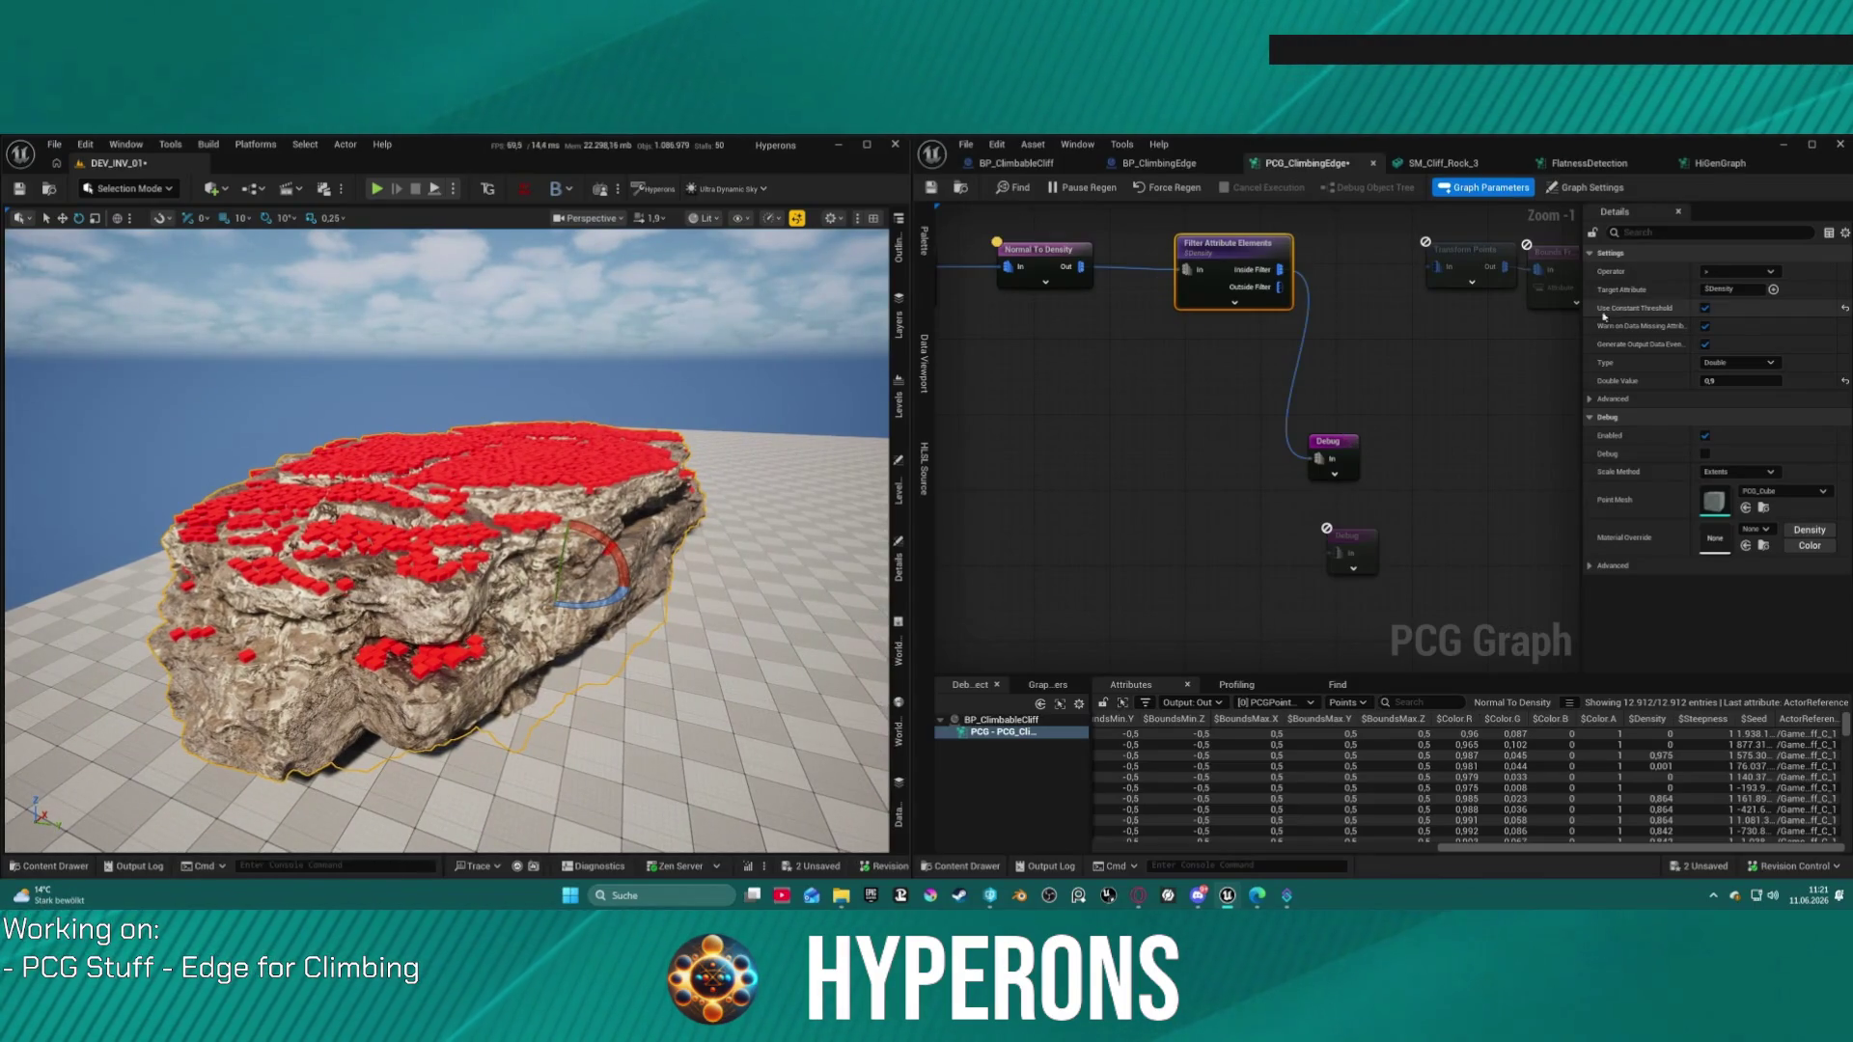
{"action": "left_click_drag", "start_coordinate": [1320, 445], "coordinate": [1339, 379]}
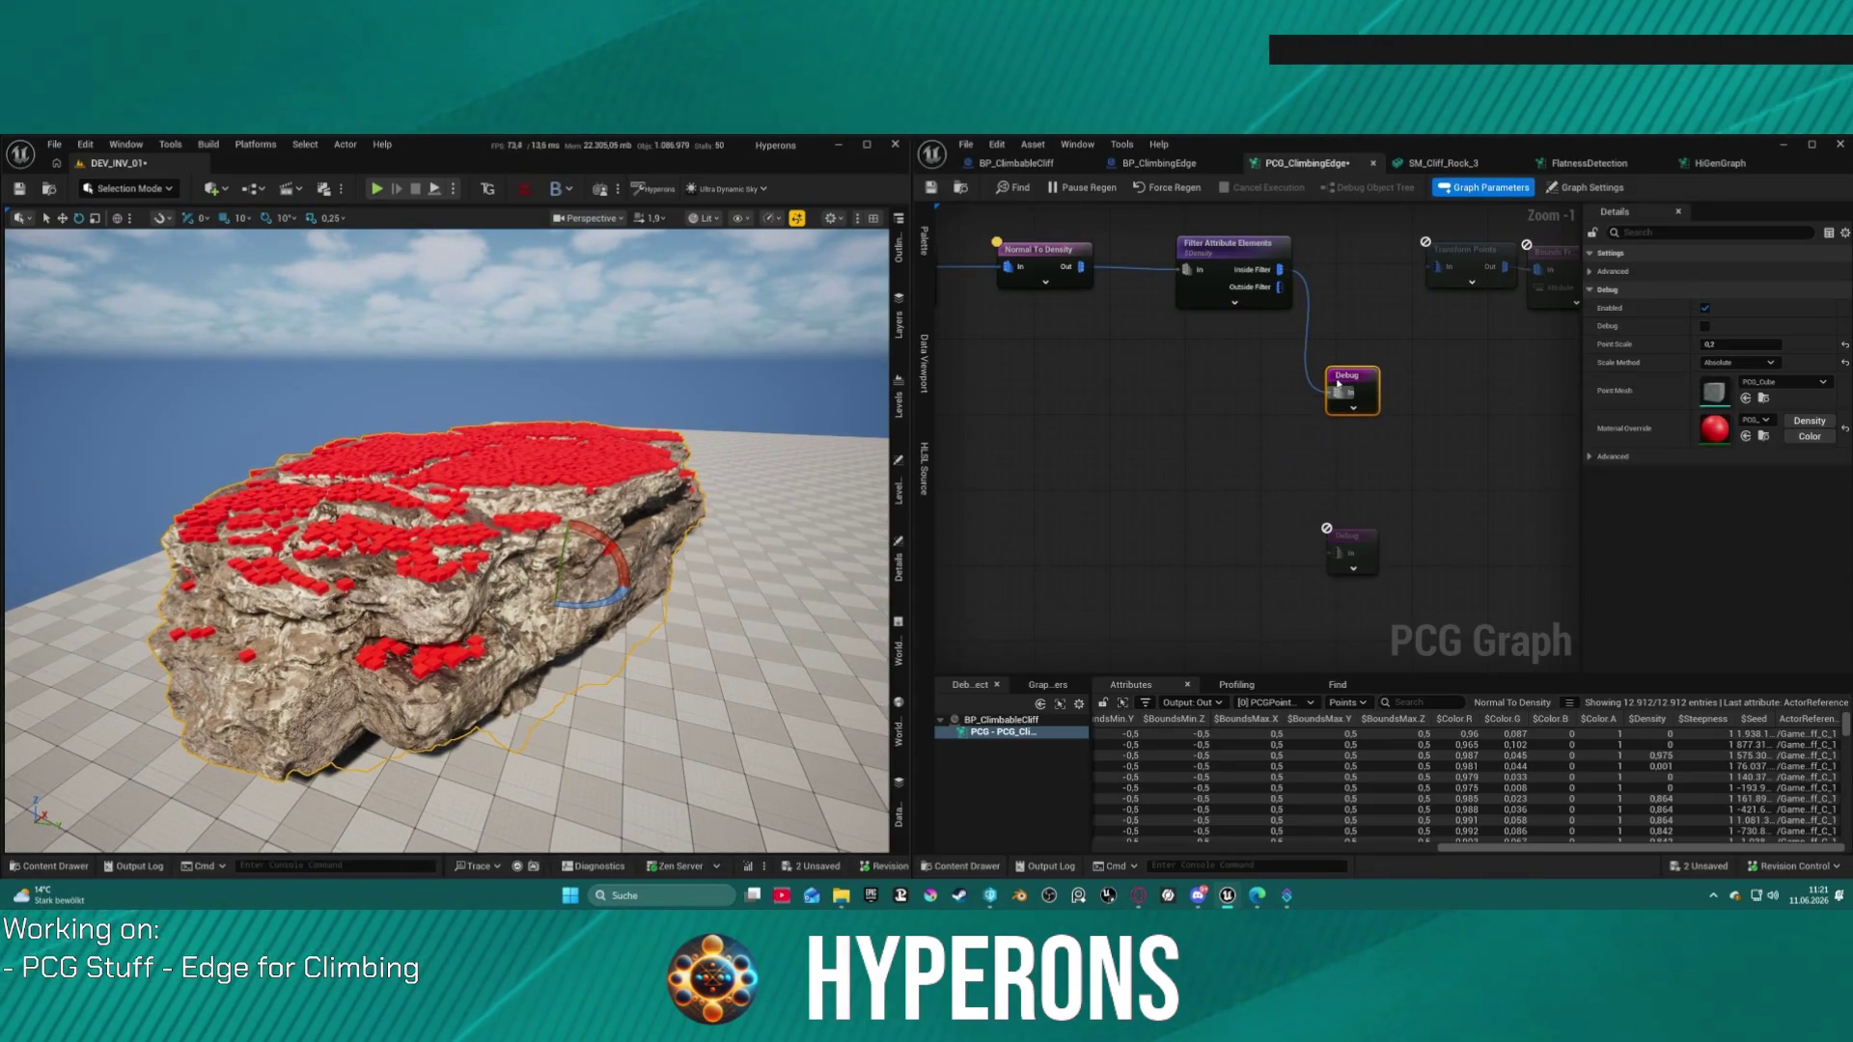
{"action": "left_click", "coordinate": [1226, 253]}
{"action": "left_click_drag", "start_coordinate": [1224, 252], "coordinate": [1188, 366]}
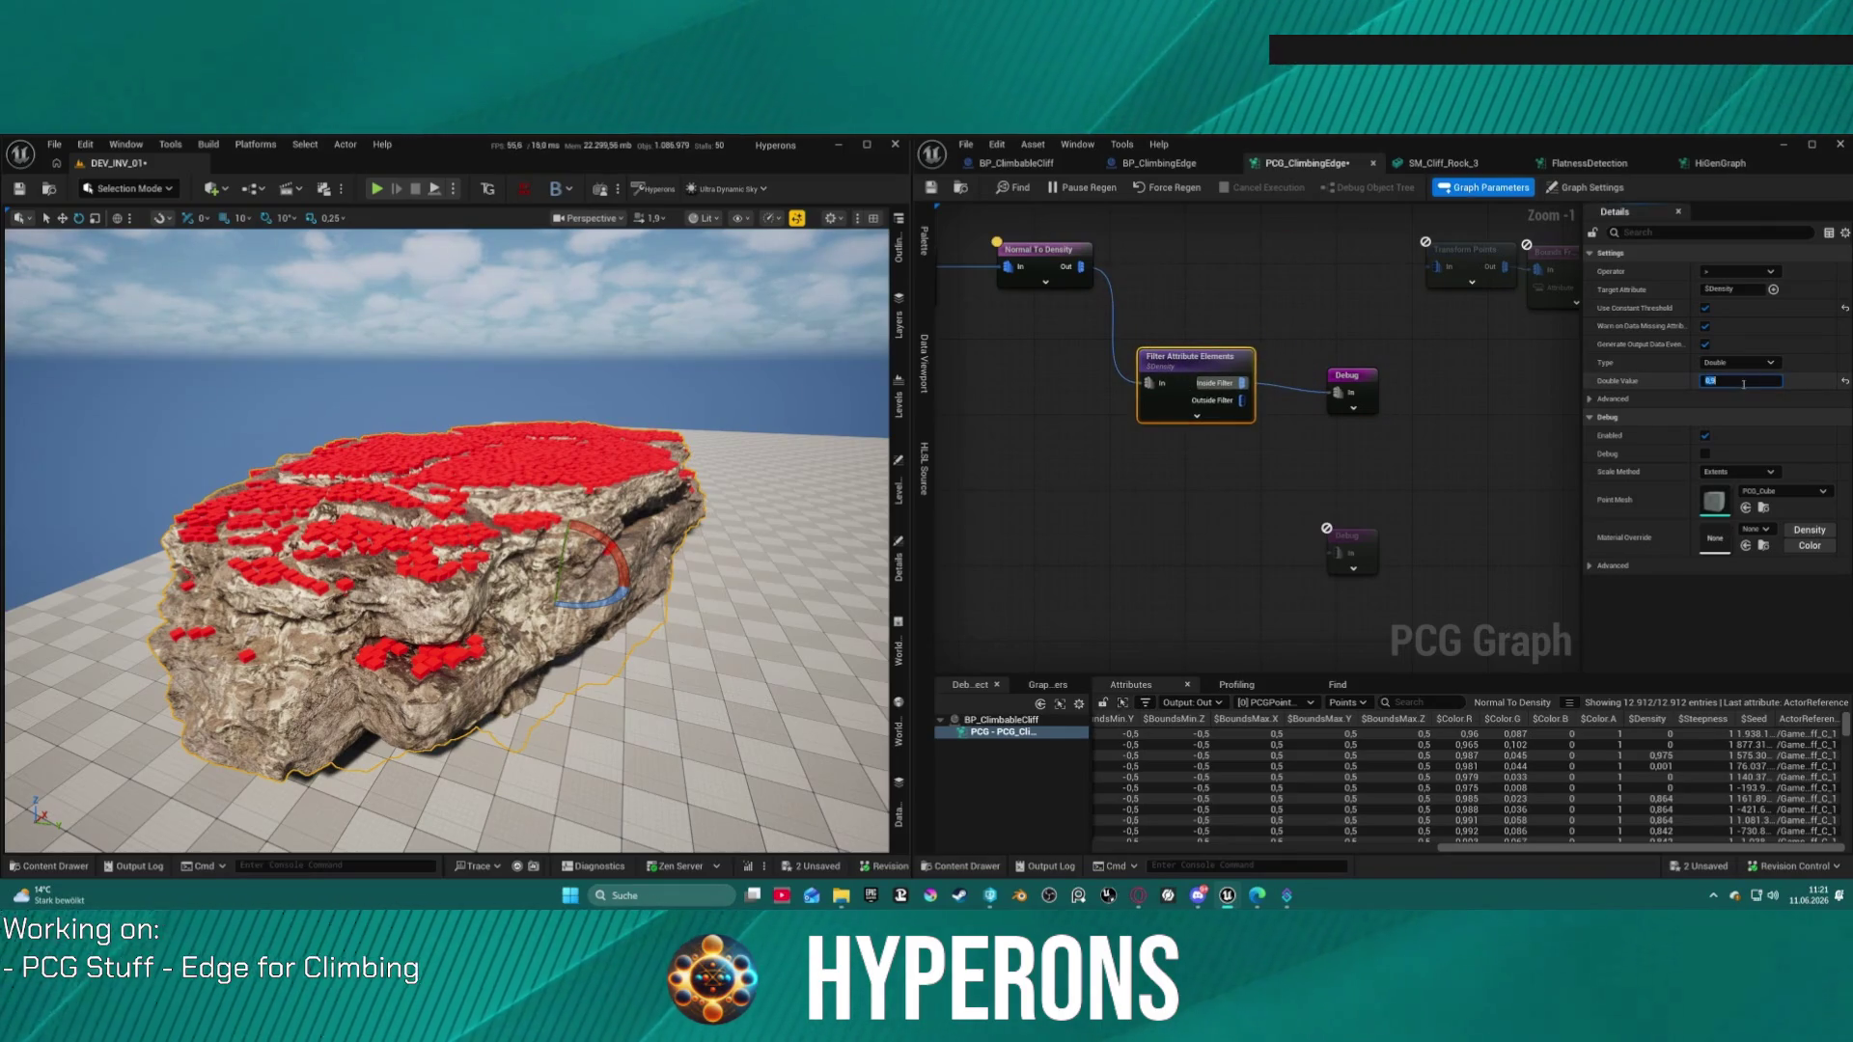
{"action": "type", "text": "1"}
{"action": "key", "text": "Return"}
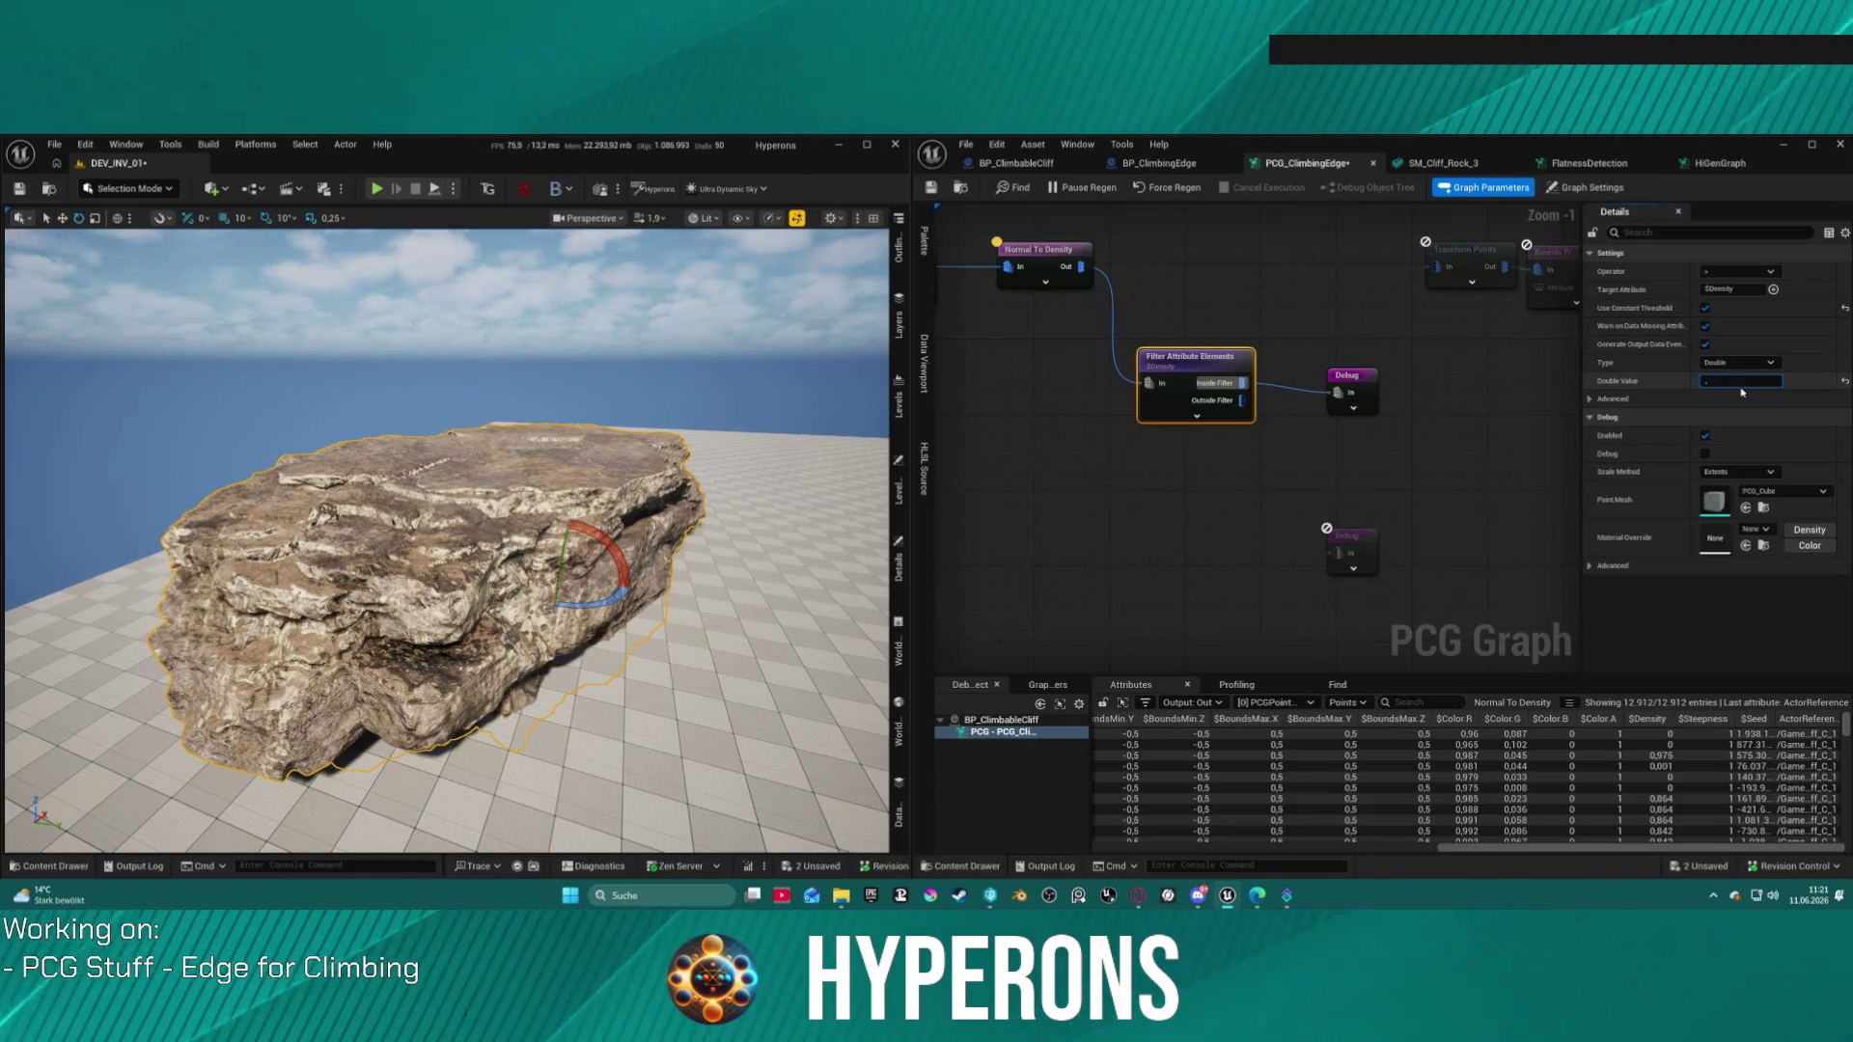
{"action": "key", "text": "Return"}
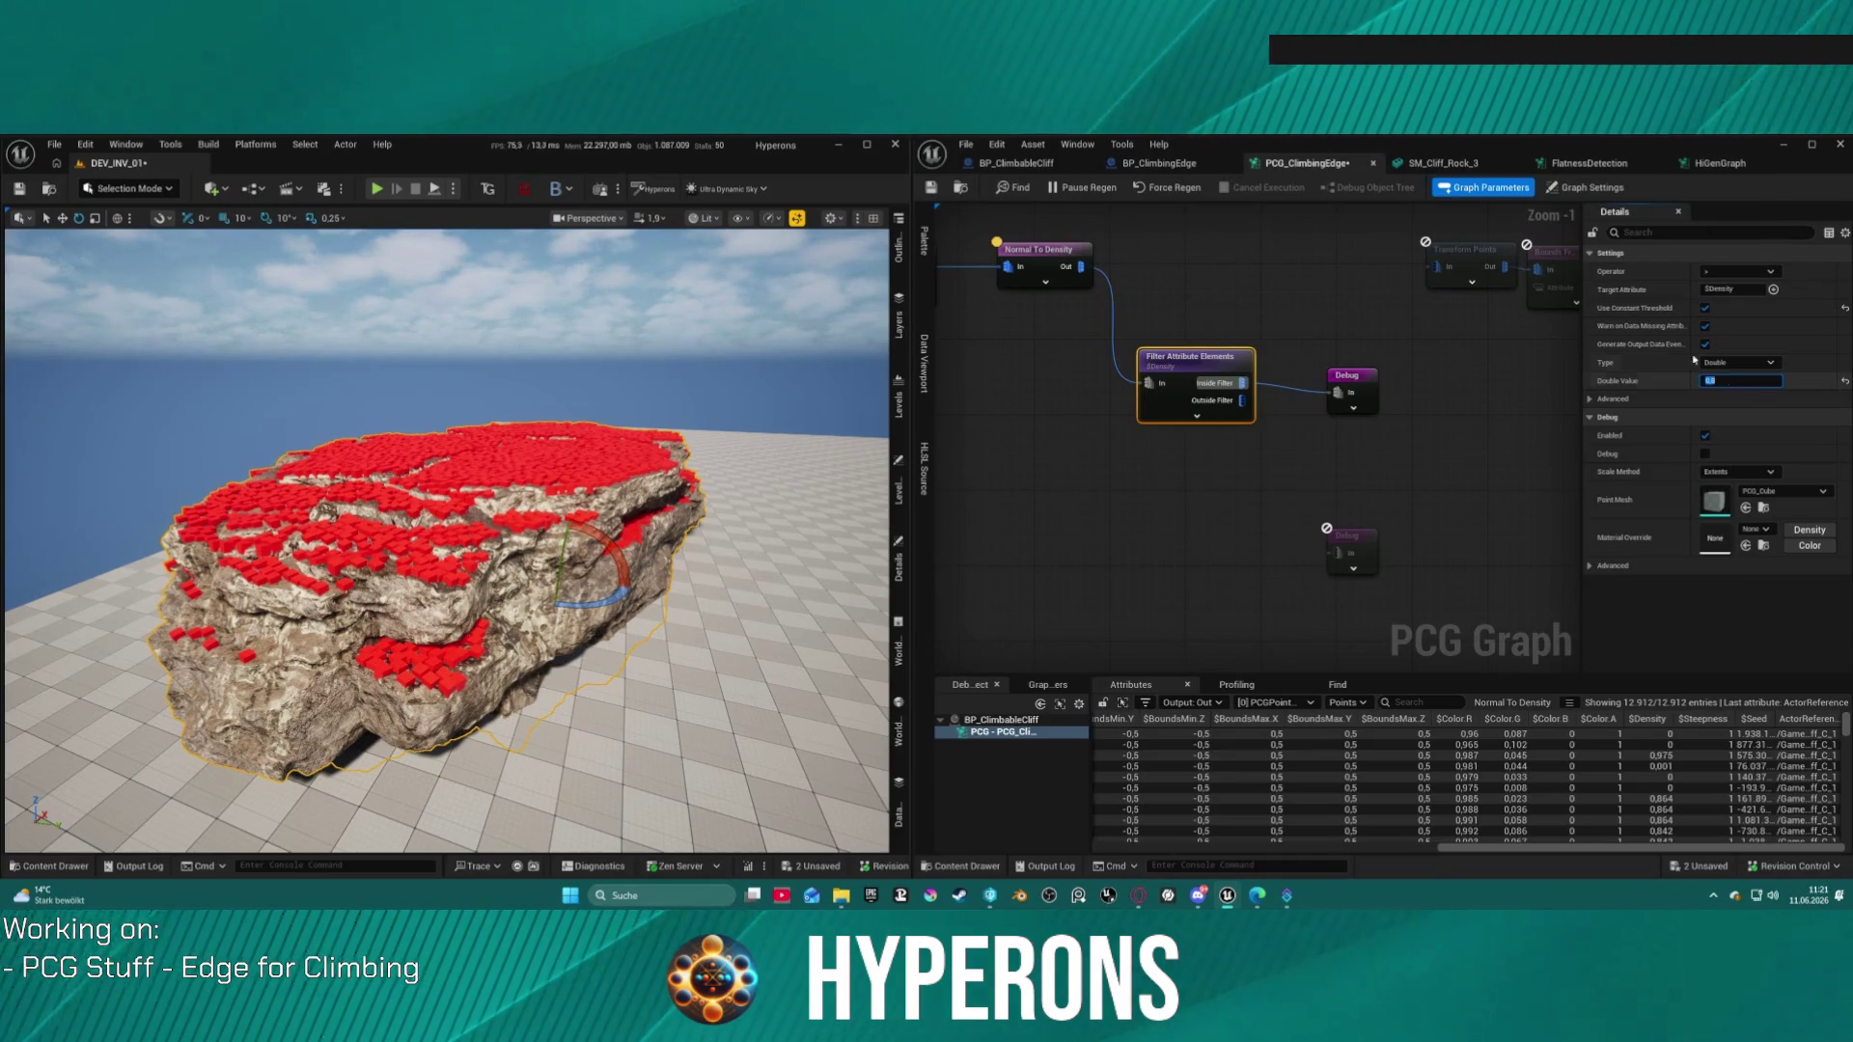
{"action": "left_click_drag", "start_coordinate": [1202, 382], "coordinate": [1182, 392]}
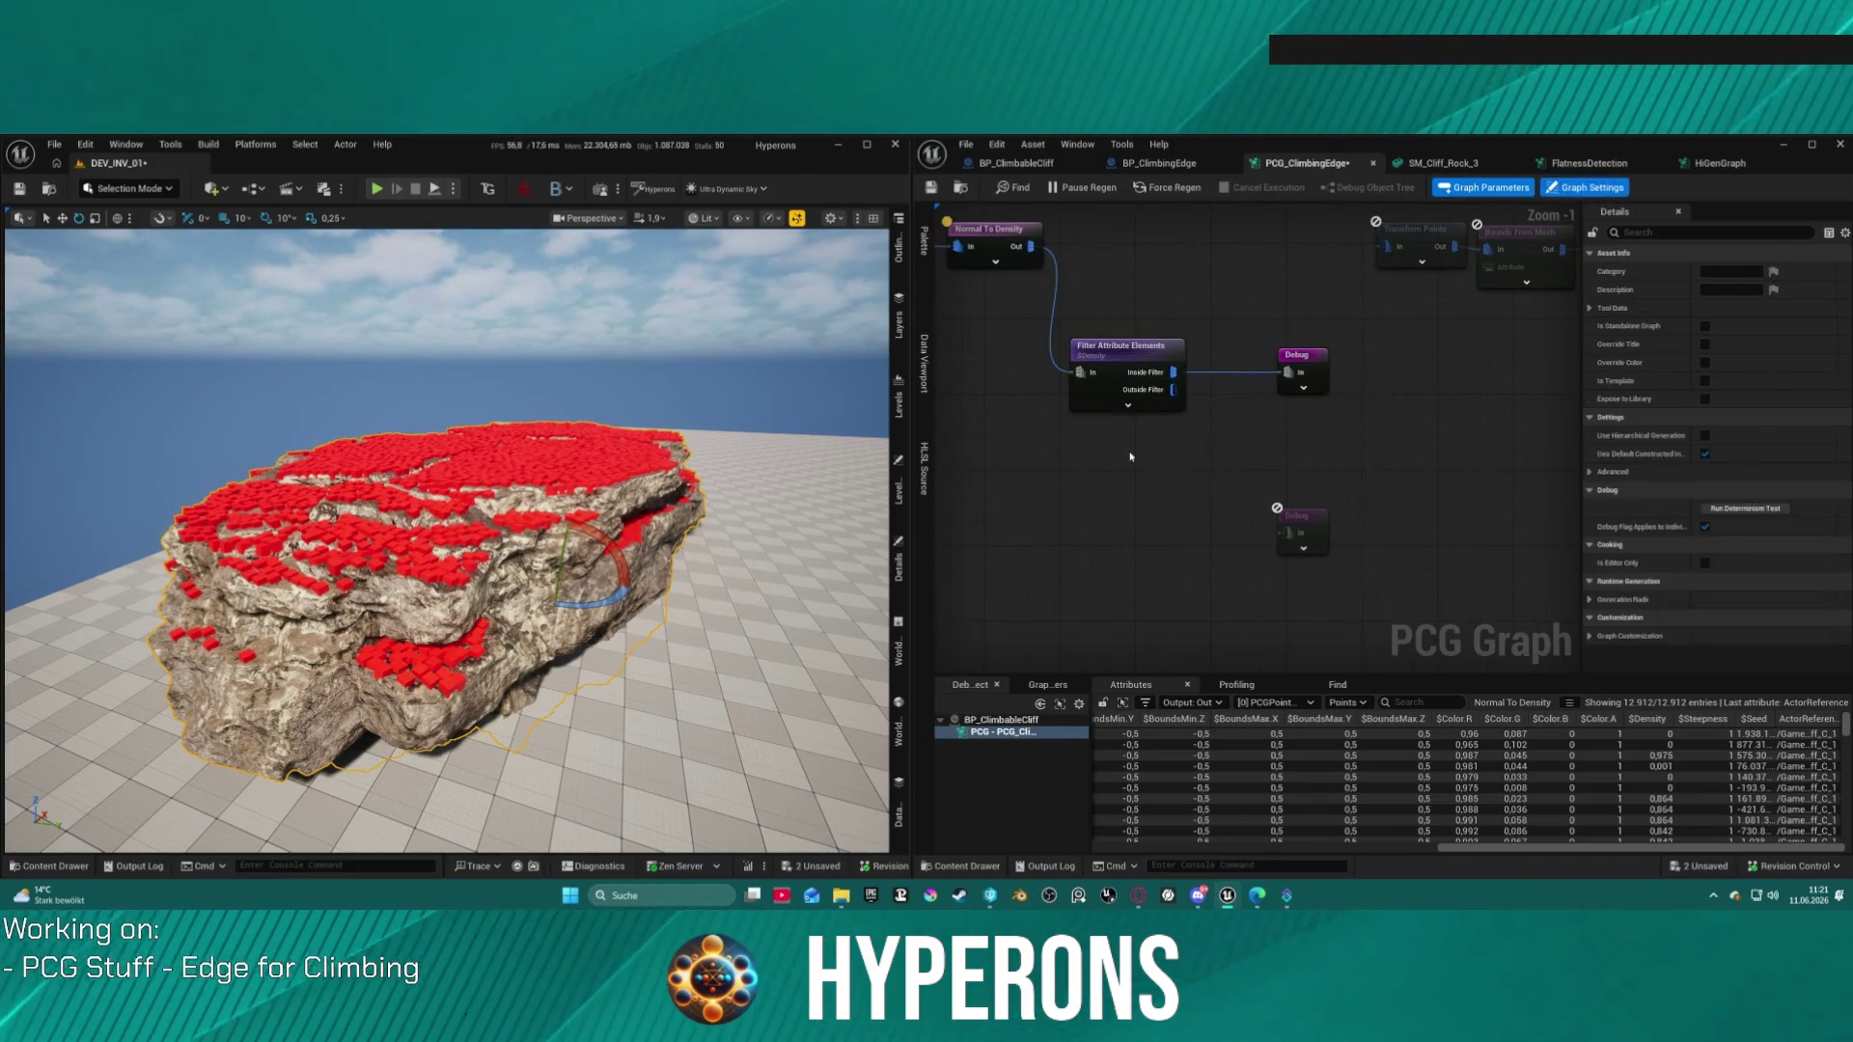
Step: Duplicate the Filter node, hook it to its own Debug node, and place it beside the first filter
{"action": "key", "text": "ctrl+d"}
{"action": "left_click_drag", "start_coordinate": [1091, 500], "coordinate": [1176, 399]}
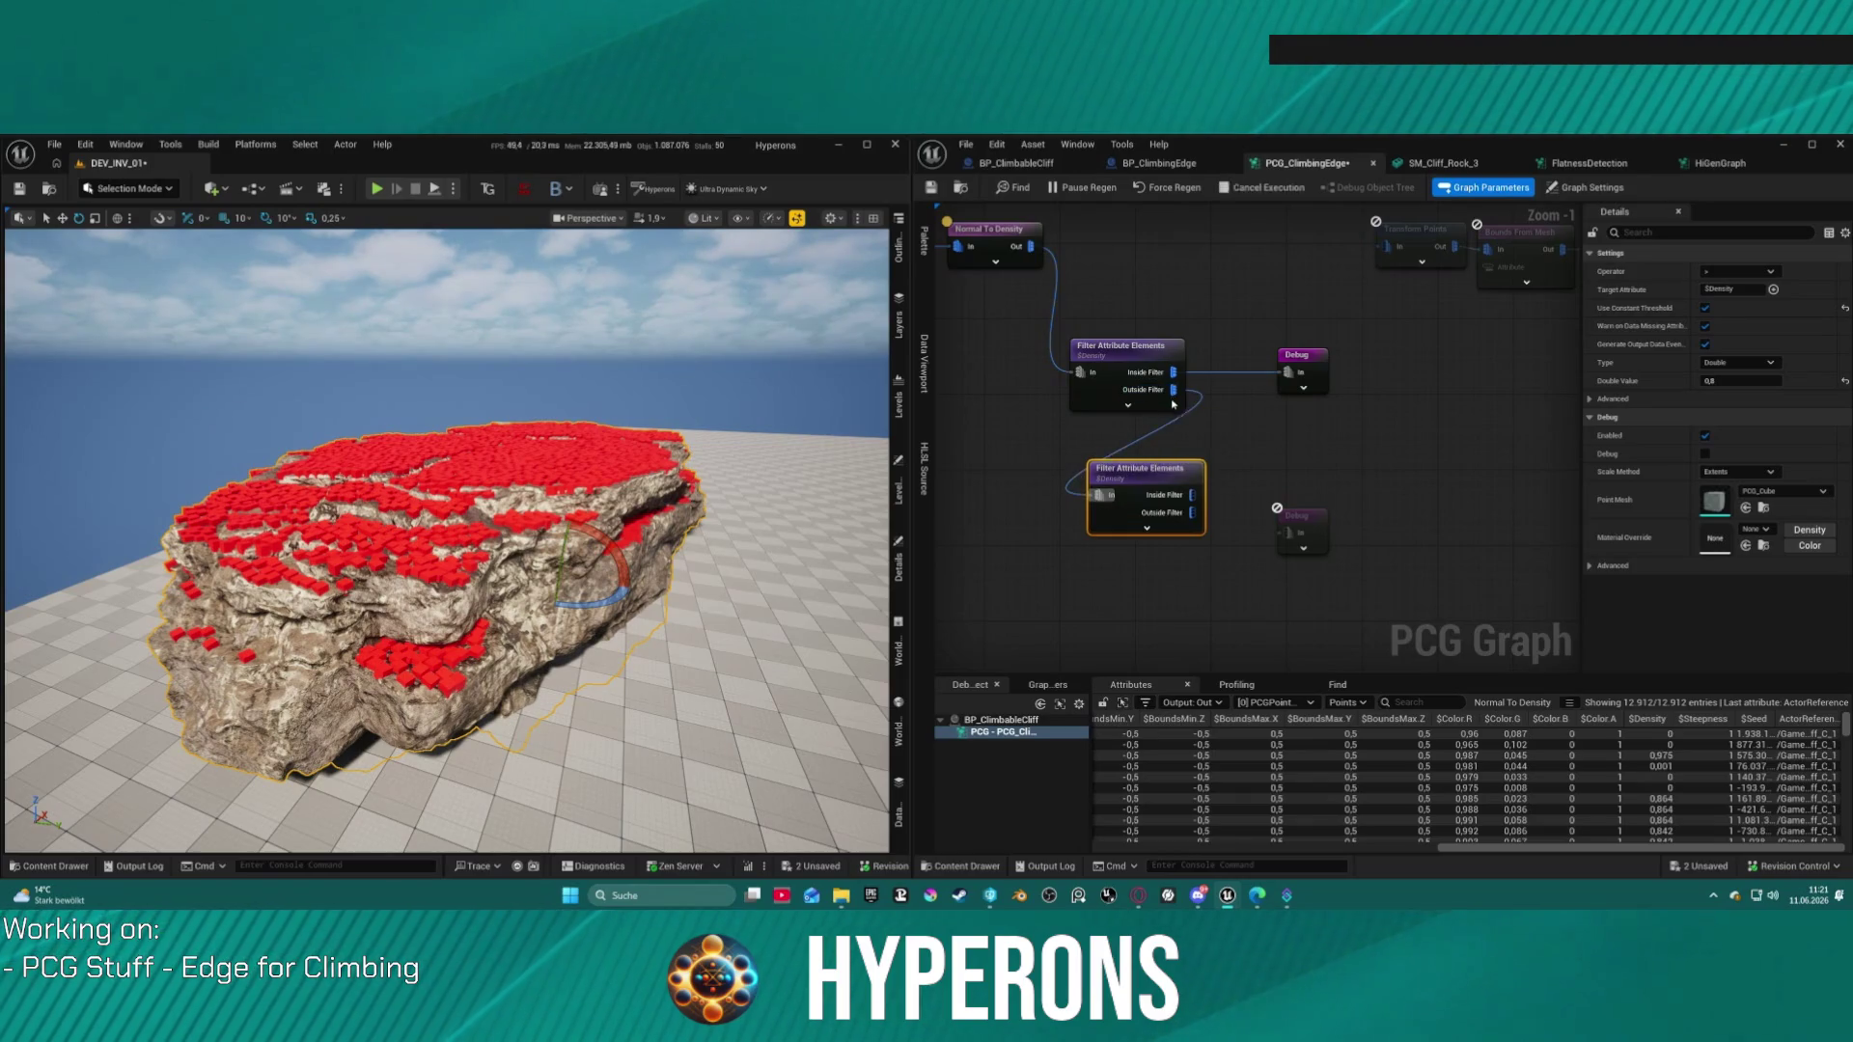
{"action": "left_click_drag", "start_coordinate": [1277, 530], "coordinate": [1373, 445]}
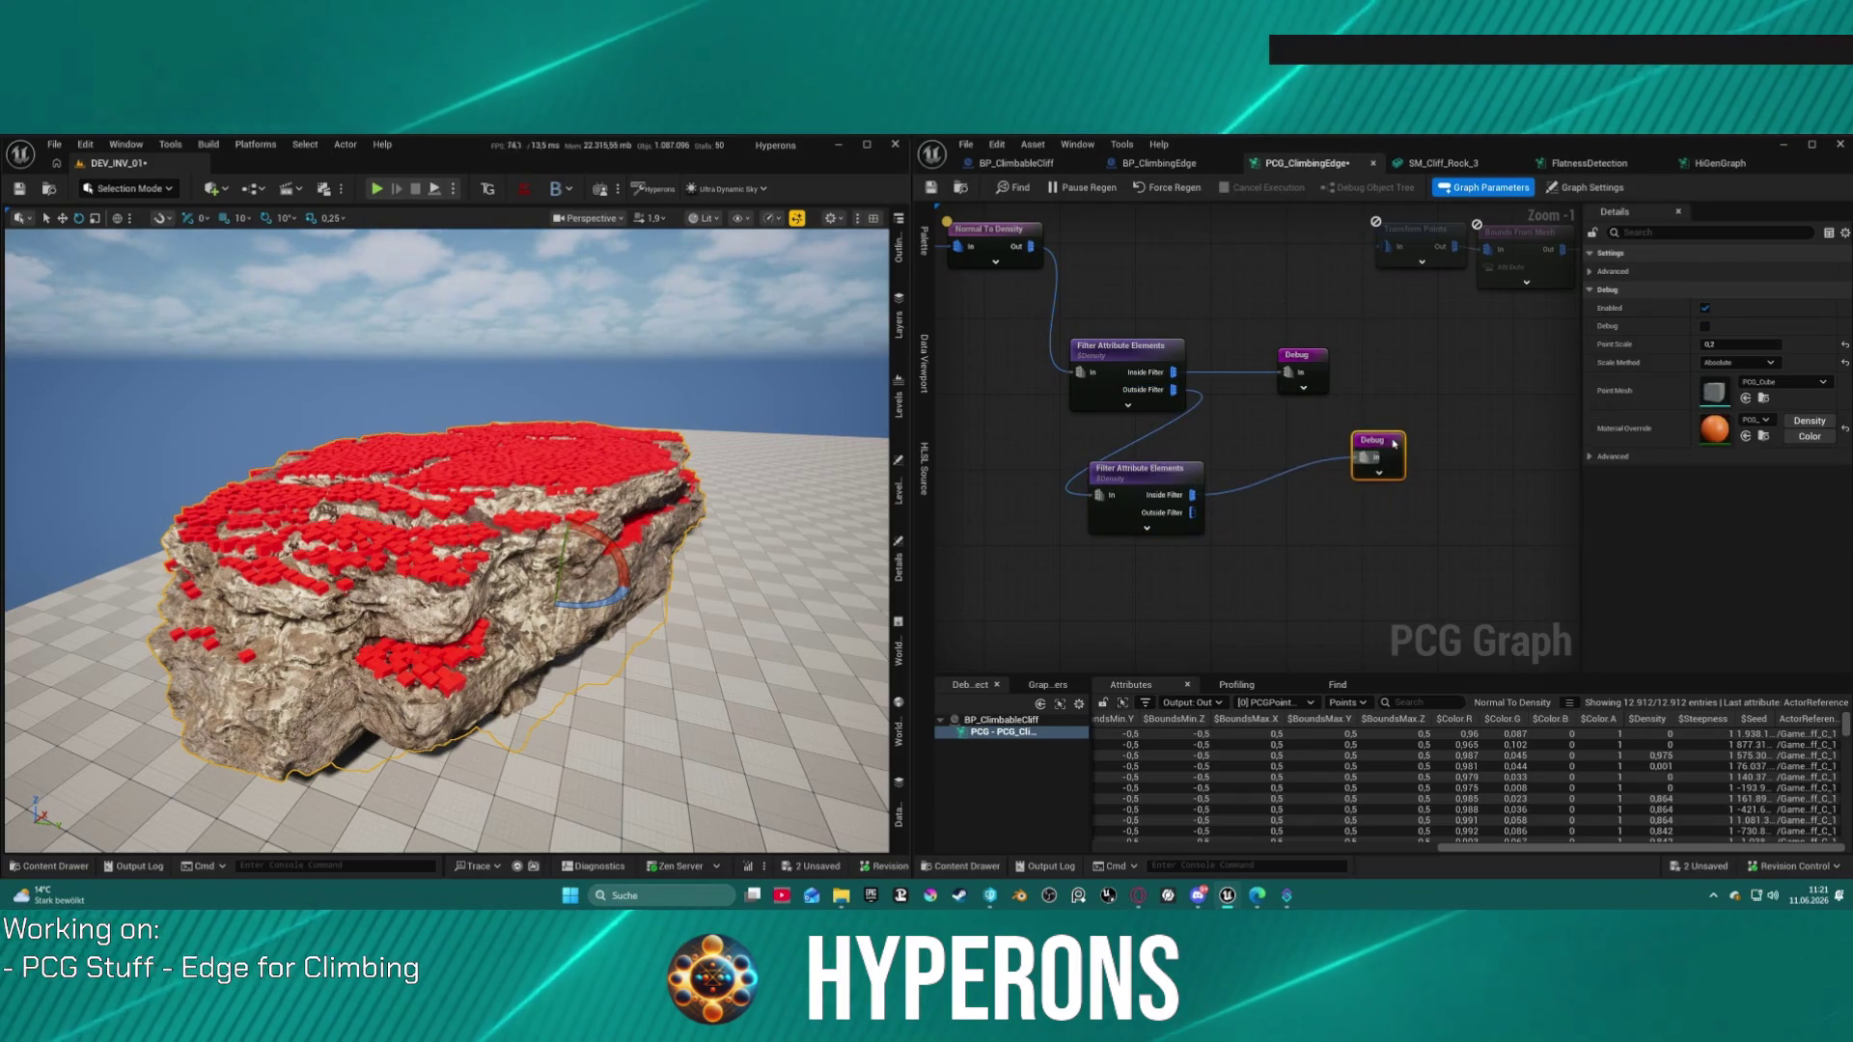
{"action": "left_click_drag", "start_coordinate": [1154, 478], "coordinate": [1238, 439]}
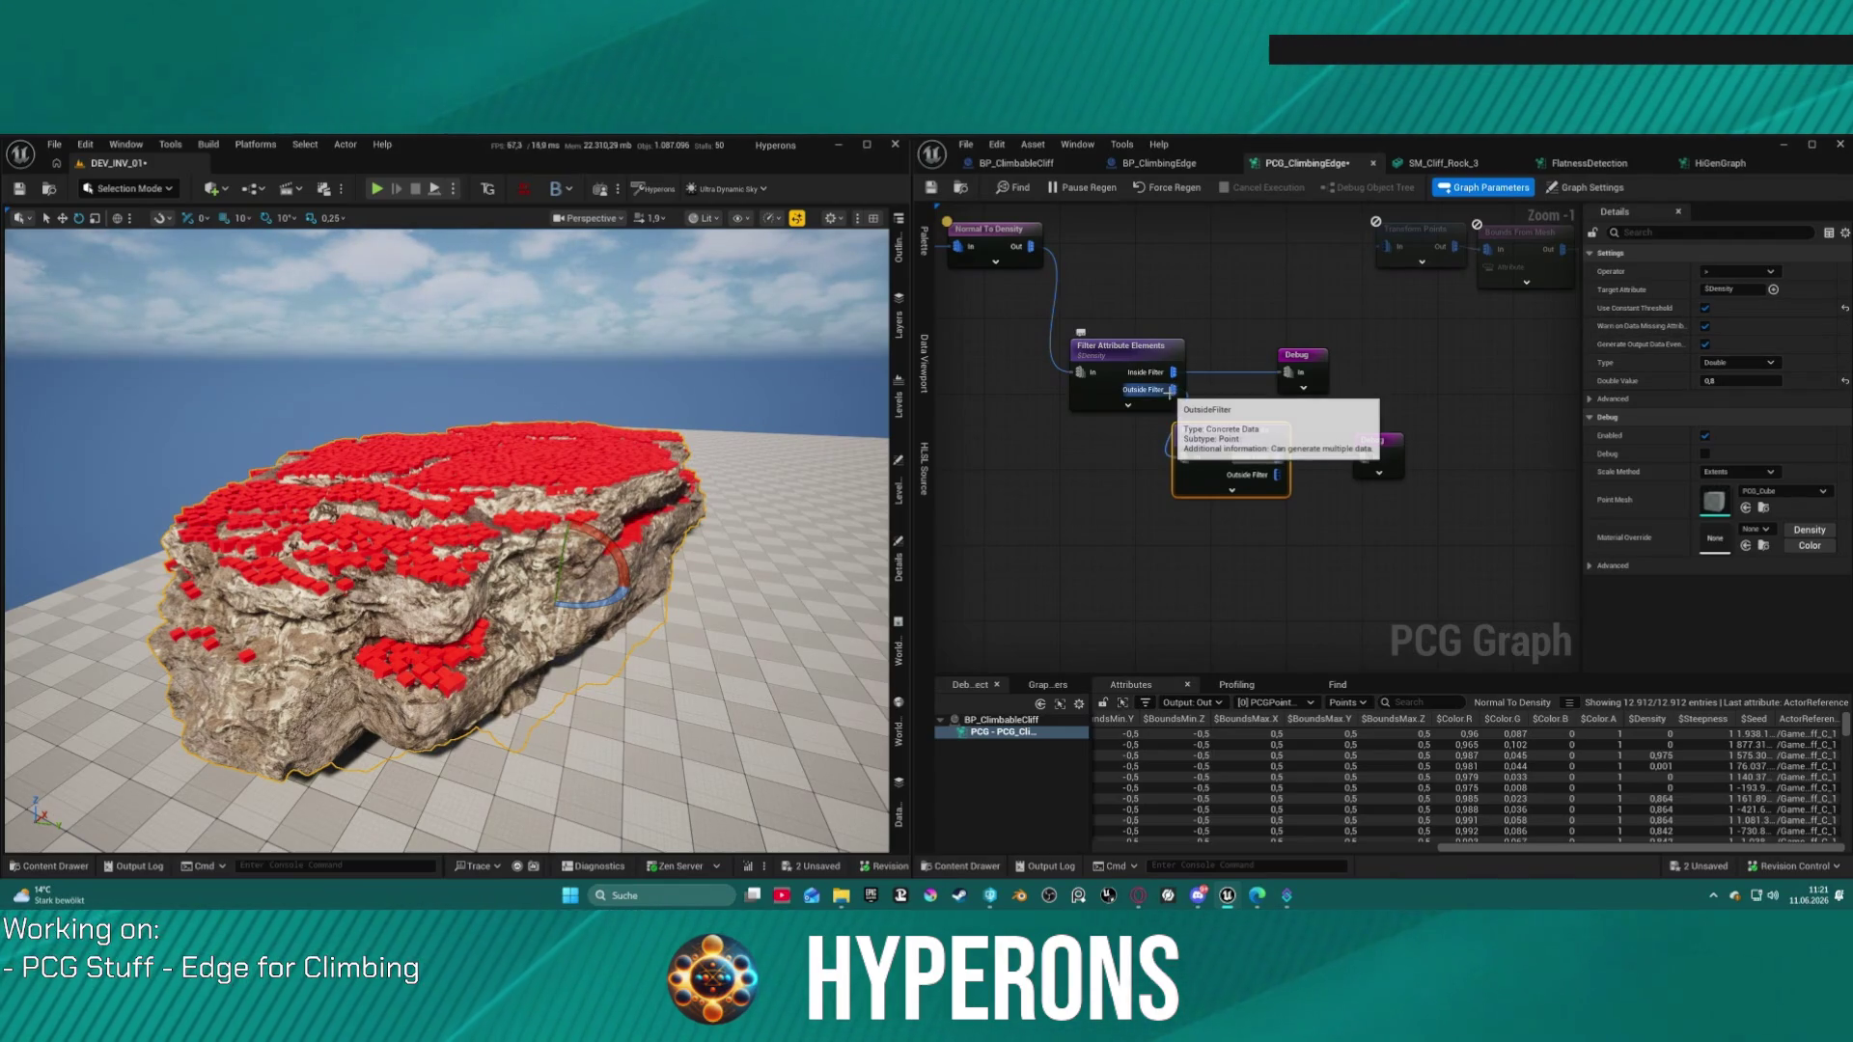
{"action": "left_click_drag", "start_coordinate": [1175, 389], "coordinate": [1031, 248]}
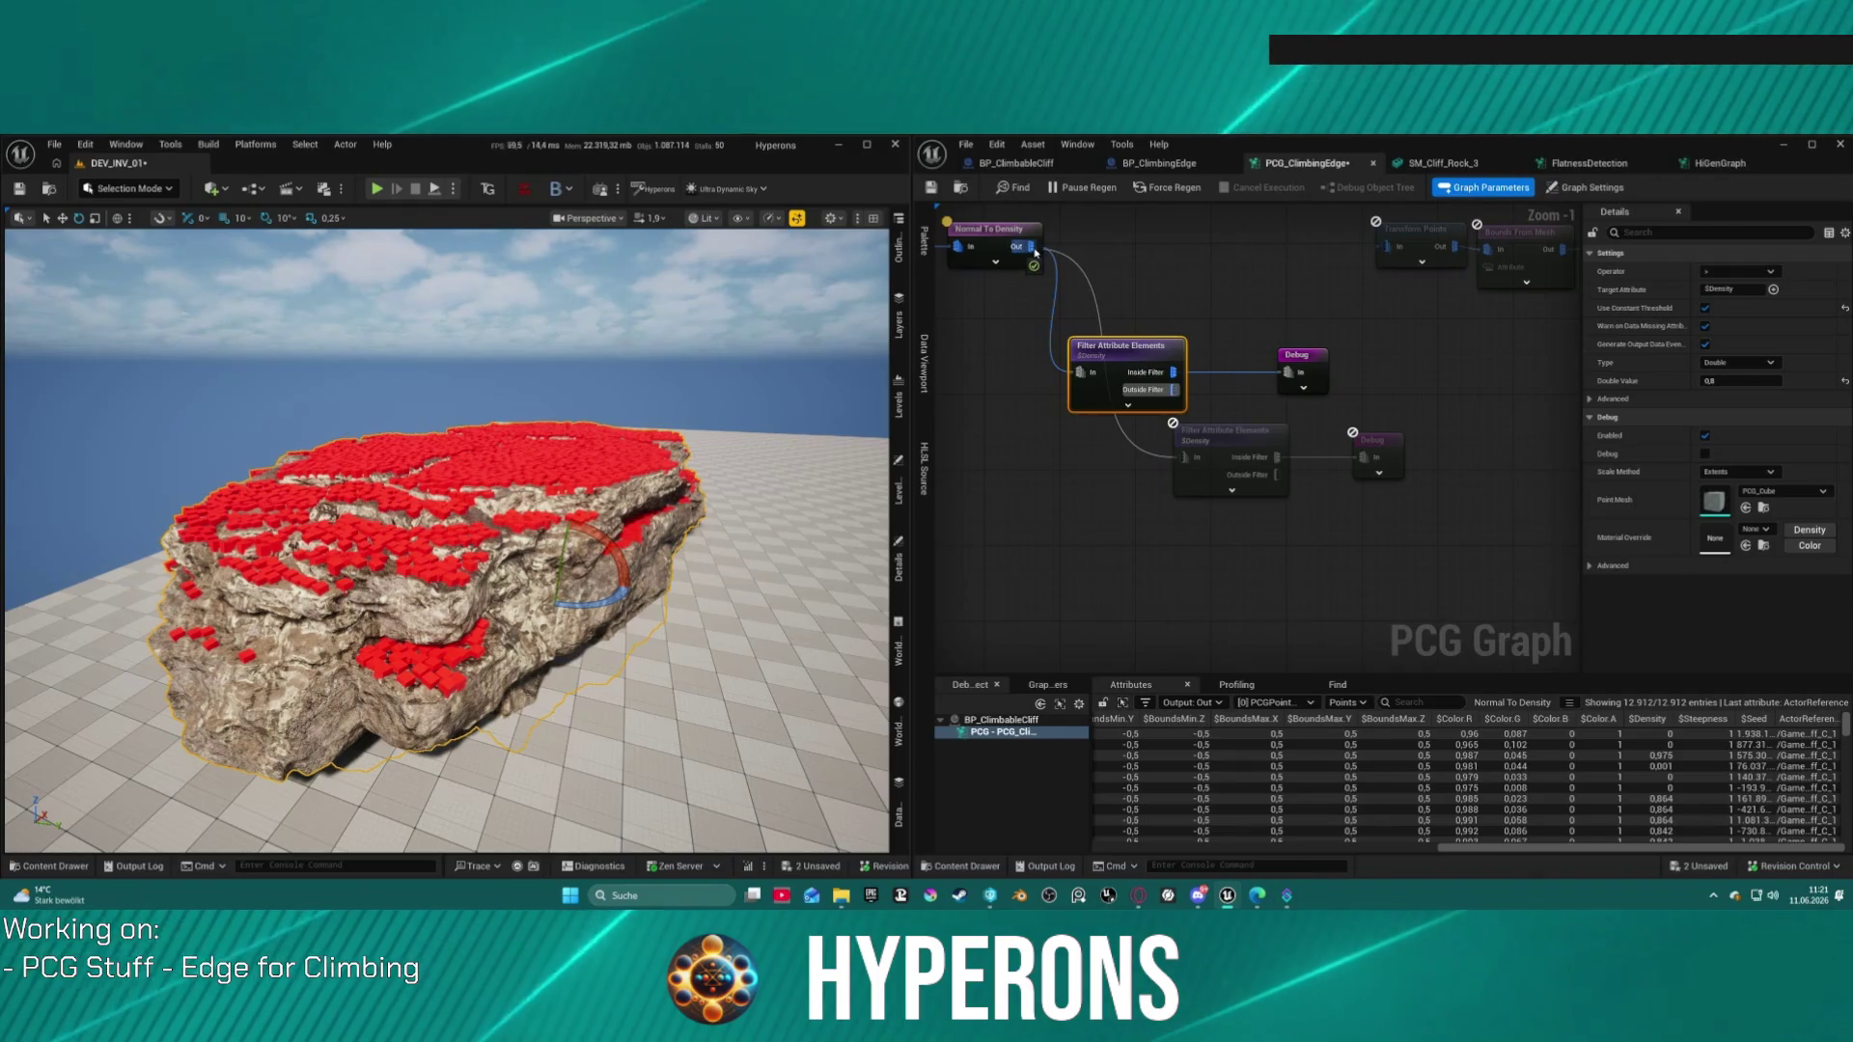
{"action": "mouse_move", "coordinate": [1244, 436]}
{"action": "left_mouse_down"}
{"action": "mouse_move", "coordinate": [1158, 466]}
{"action": "mouse_move", "coordinate": [1066, 466]}
{"action": "mouse_move", "coordinate": [1047, 433]}
{"action": "mouse_move", "coordinate": [1104, 442]}
{"action": "left_mouse_up"}
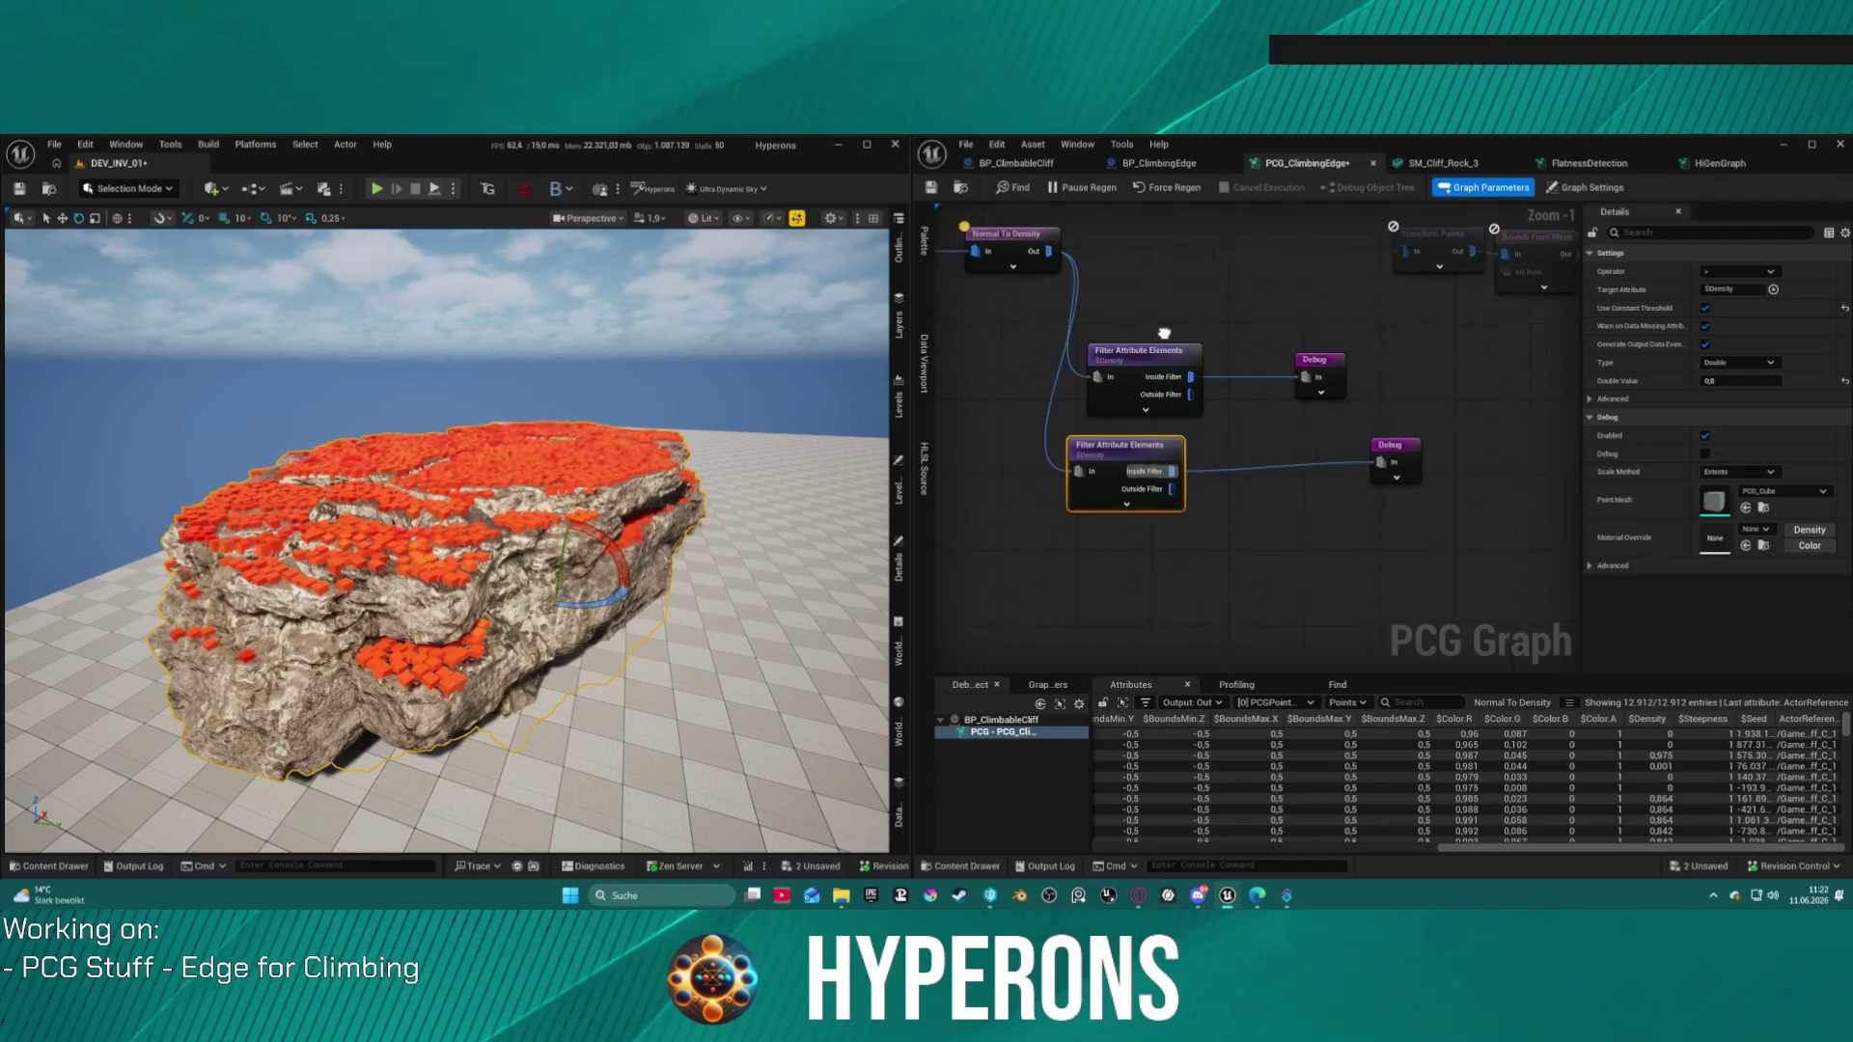
Step: Add a second Normal To Density node fed by Copy Points Out
{"action": "right_click", "coordinate": [1314, 249]}
{"action": "left_click", "coordinate": [1351, 290]}
{"action": "key", "text": "ctrl+v"}
{"action": "mouse_move", "coordinate": [1199, 269]}
{"action": "left_mouse_down"}
{"action": "mouse_move", "coordinate": [1276, 357]}
{"action": "mouse_move", "coordinate": [1264, 387]}
{"action": "left_mouse_up"}
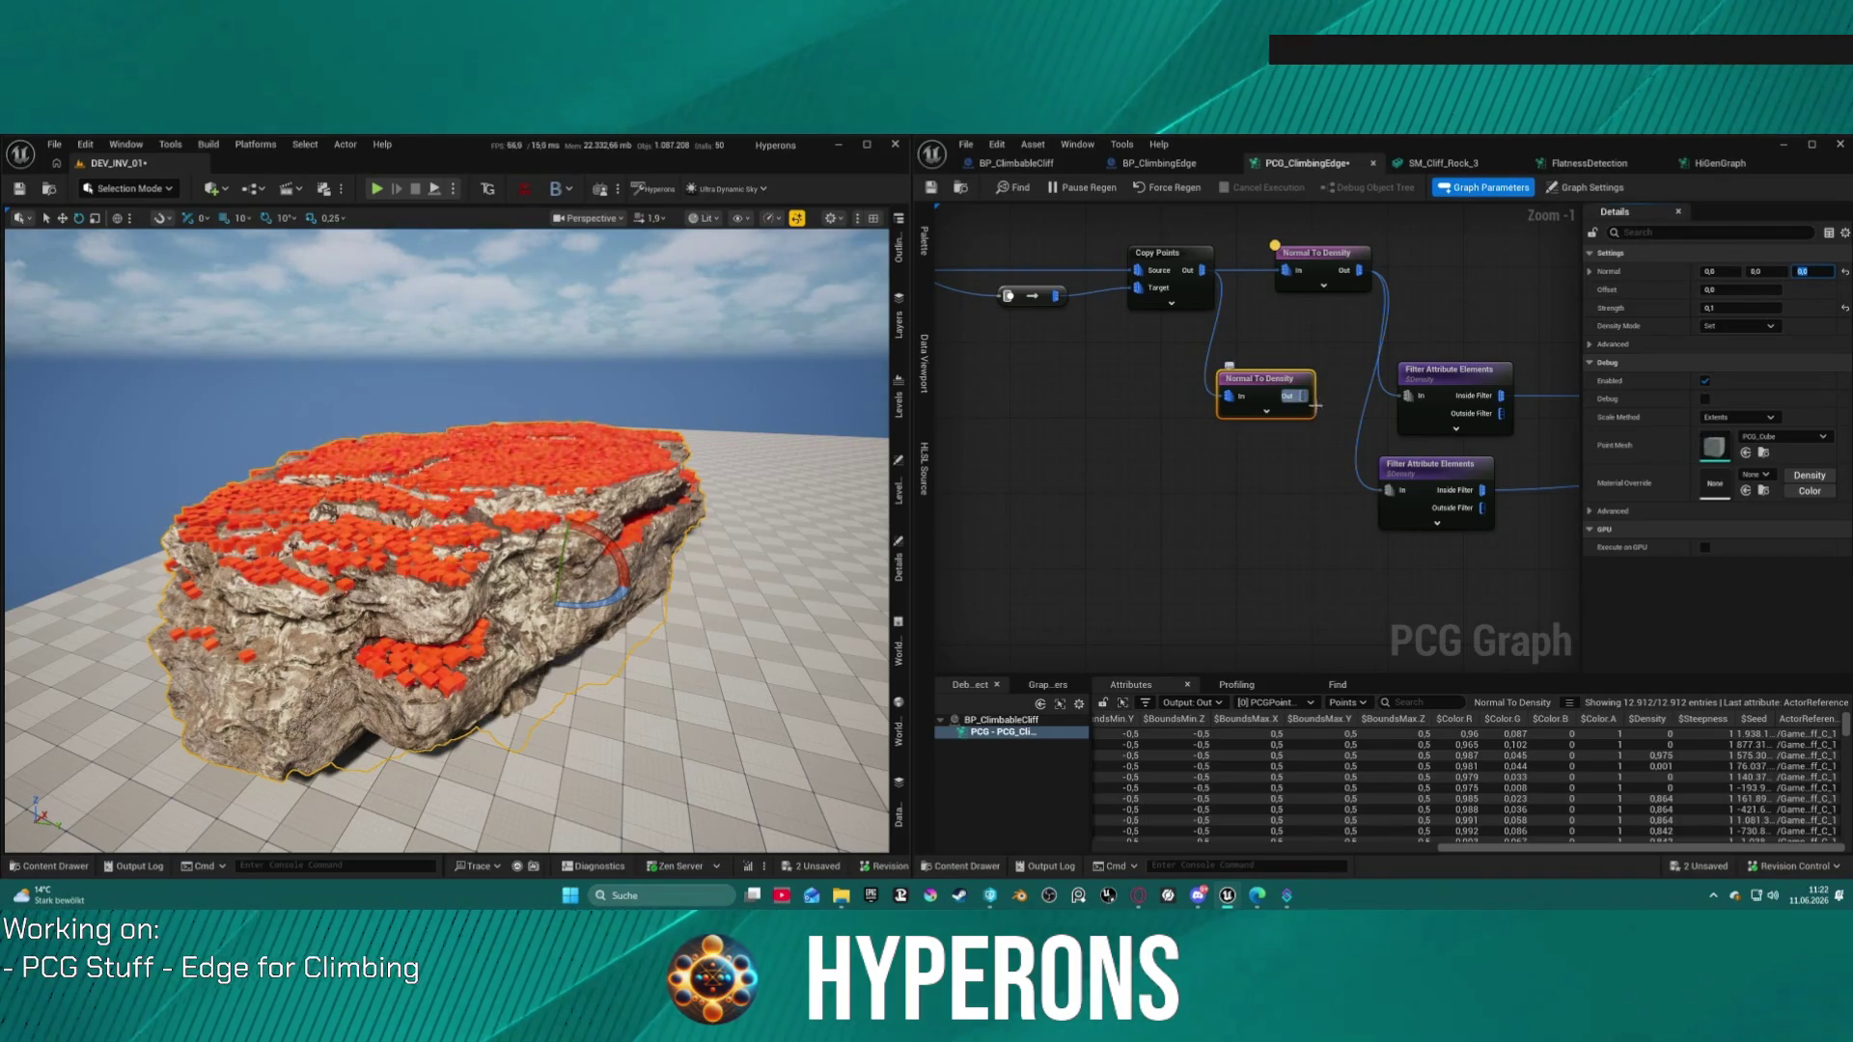
Step: Replace the reroute with a direct wire from the new Normal To Density into the second filter
{"action": "left_click", "coordinate": [1358, 444]}
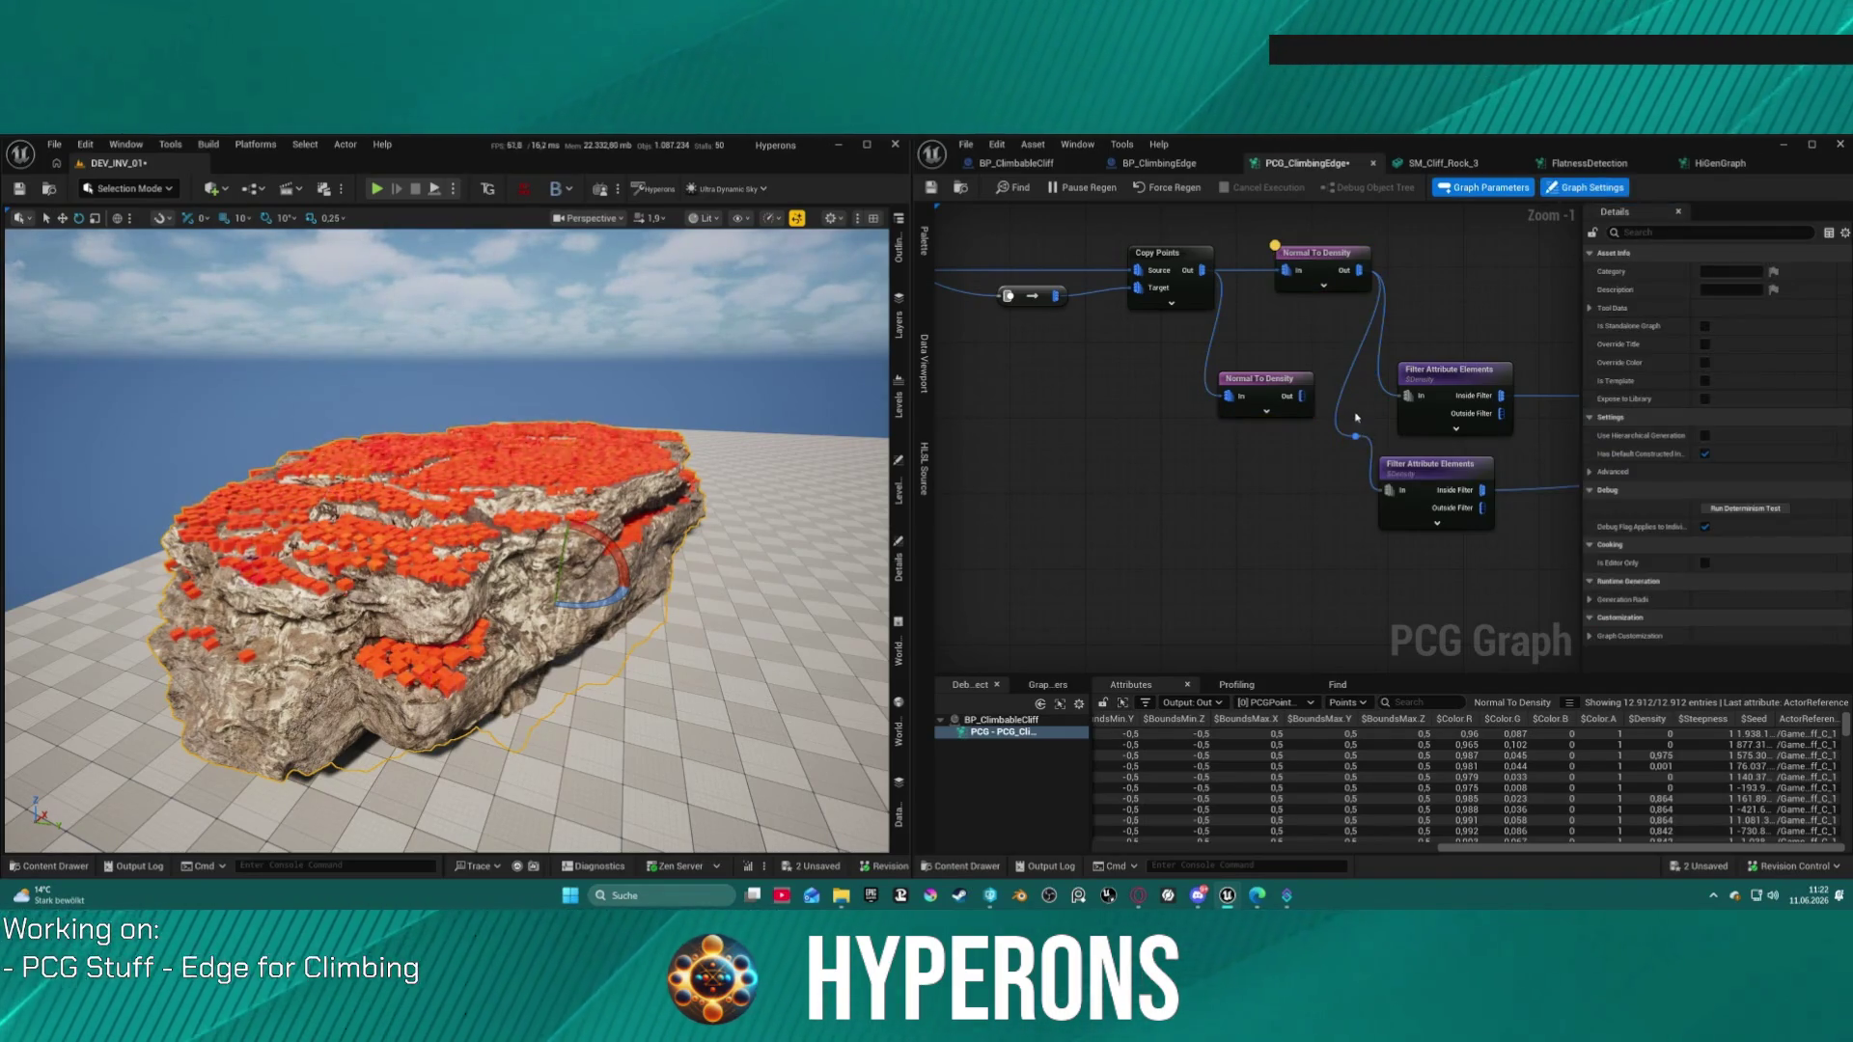
{"action": "left_click_drag", "start_coordinate": [1302, 395], "coordinate": [1390, 490]}
{"action": "left_click", "coordinate": [1426, 479]}
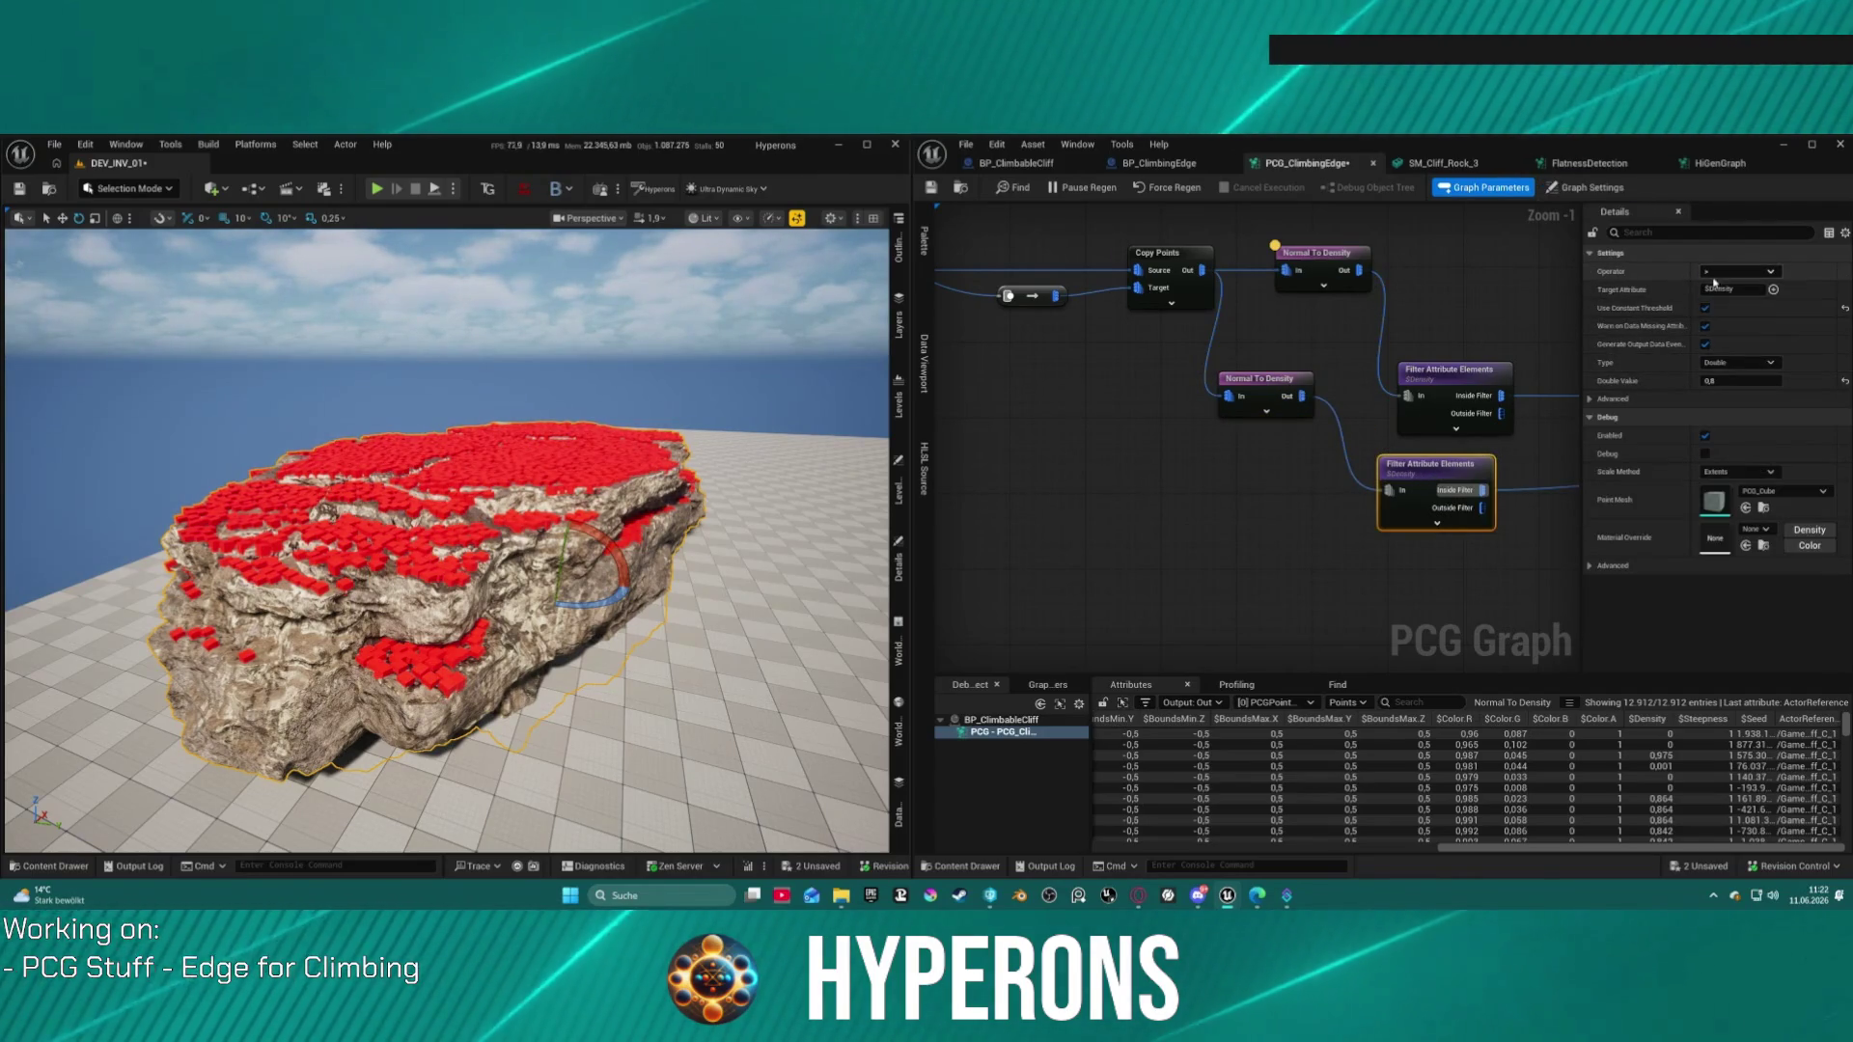
{"action": "left_click", "coordinate": [1728, 378]}
{"action": "type", "text": "1"}
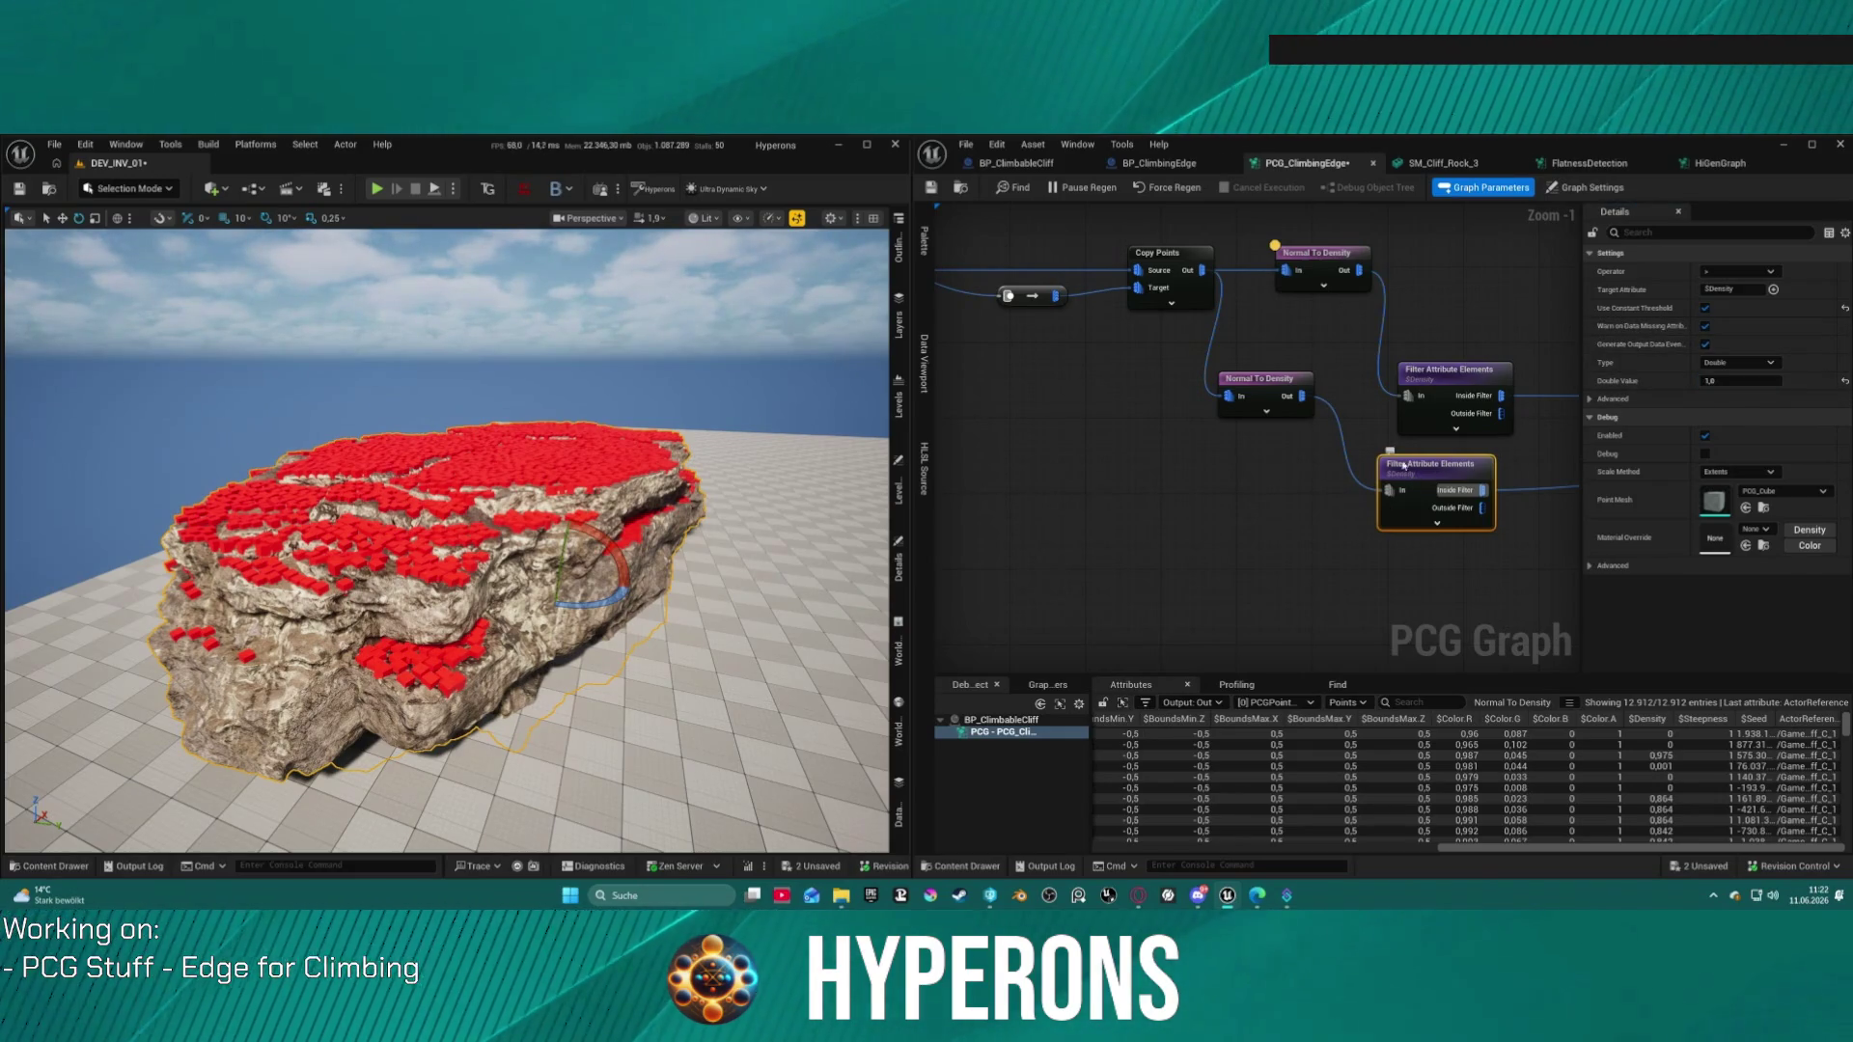
{"action": "left_click", "coordinate": [1279, 394]}
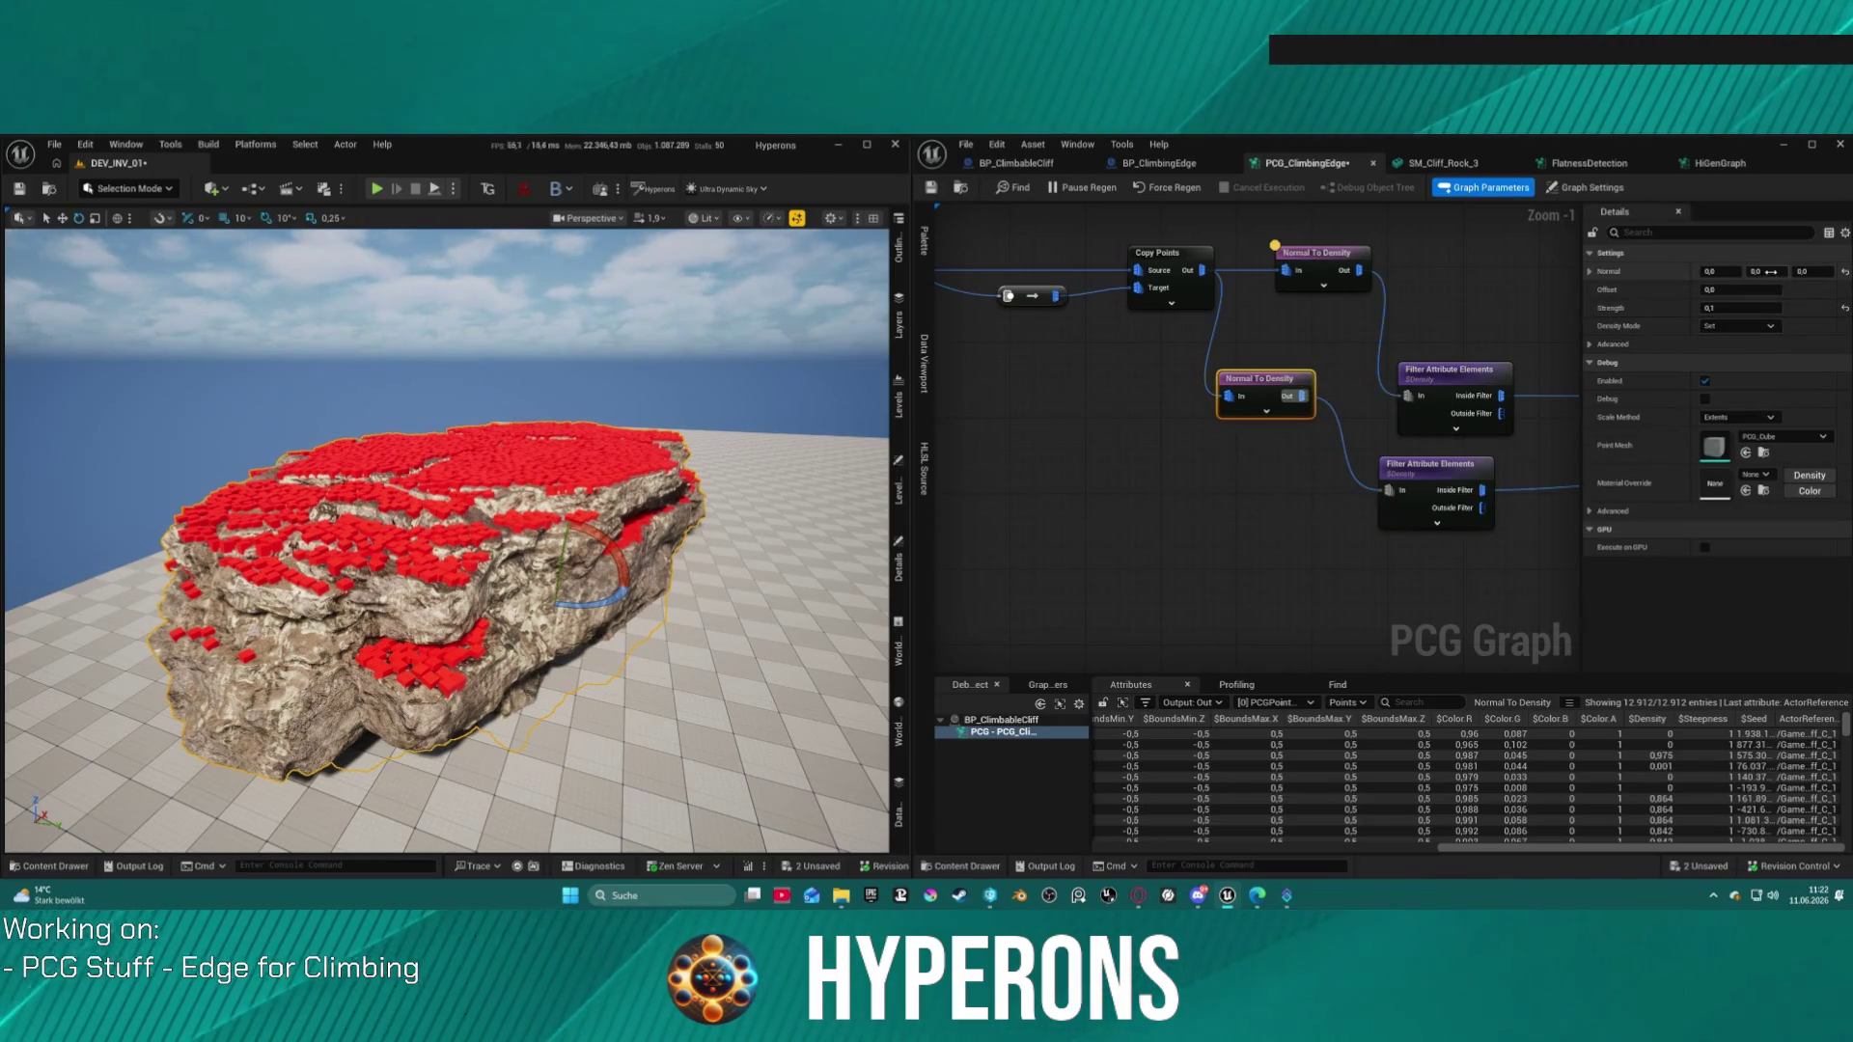
{"action": "left_click", "coordinate": [1296, 518]}
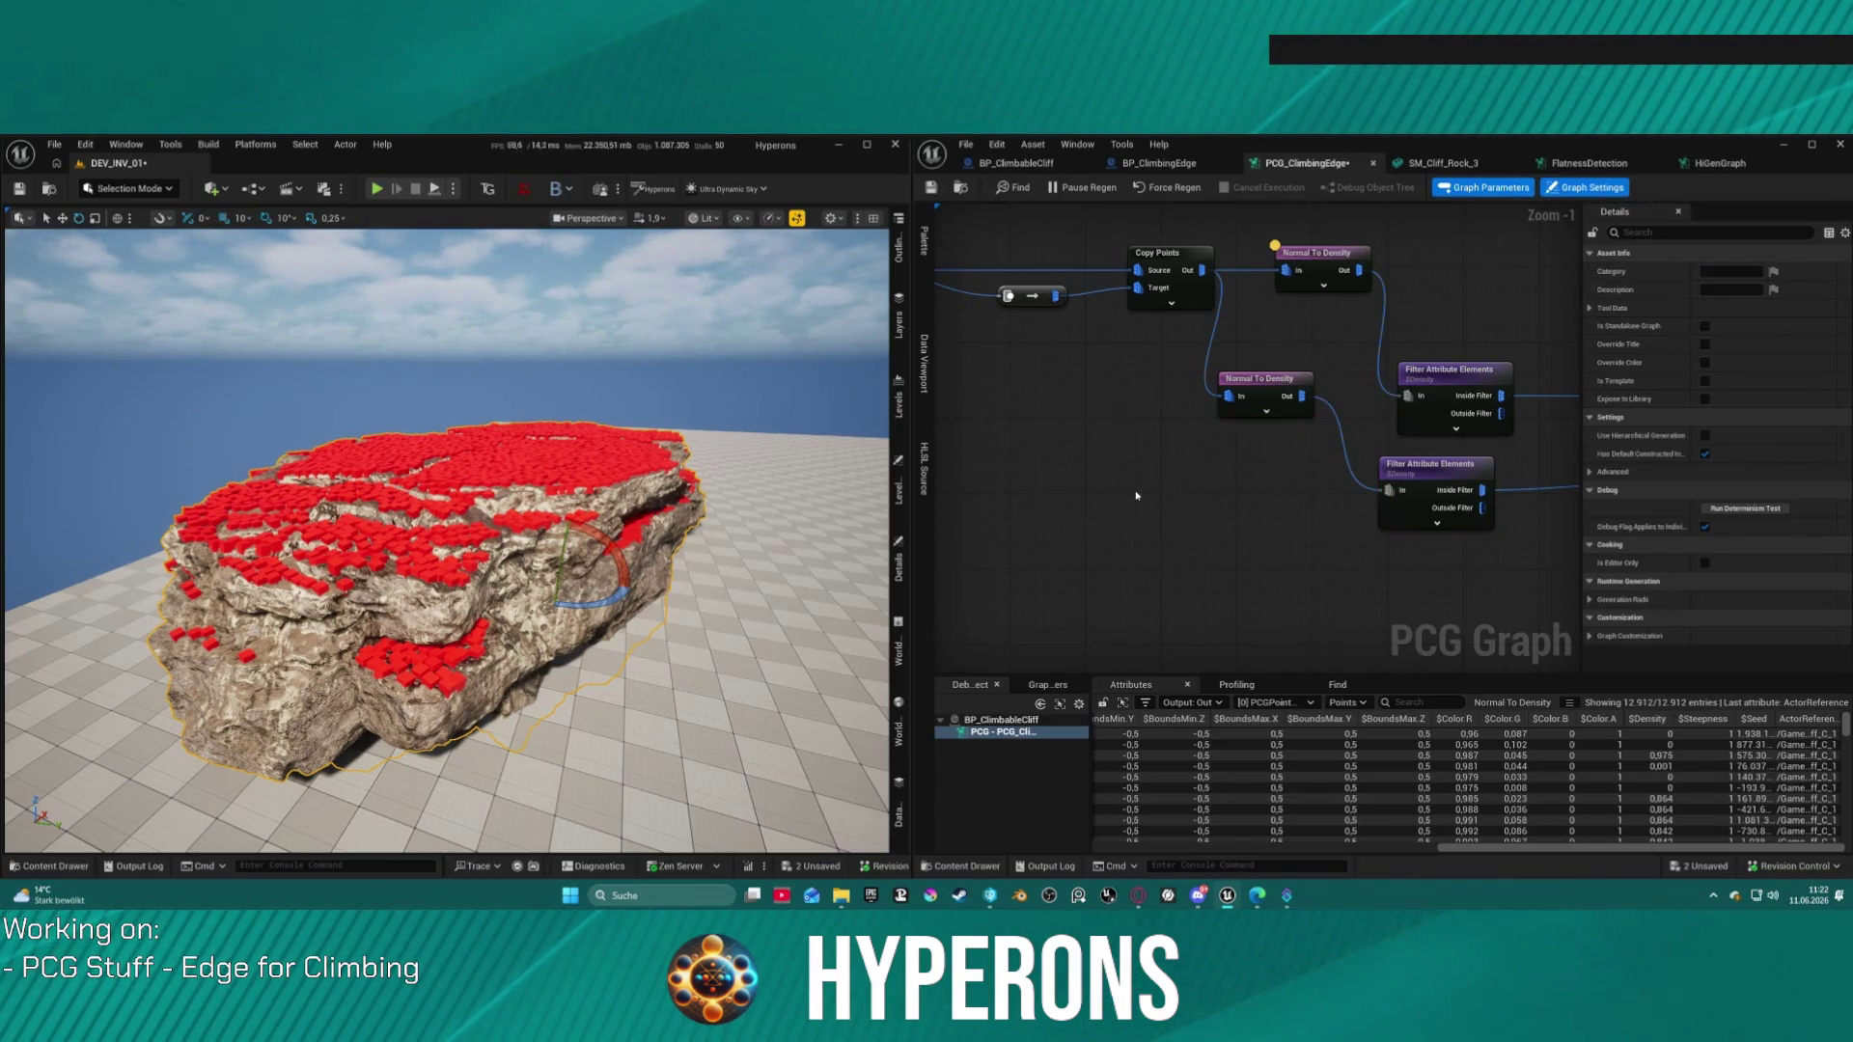
{"action": "mouse_move", "coordinate": [444, 541]}
{"action": "left_mouse_down"}
{"action": "mouse_move", "coordinate": [444, 483]}
{"action": "mouse_move", "coordinate": [493, 483]}
{"action": "left_mouse_up"}
{"action": "mouse_move", "coordinate": [1256, 405]}
{"action": "left_mouse_down"}
{"action": "mouse_move", "coordinate": [1303, 462]}
{"action": "mouse_move", "coordinate": [1319, 429]}
{"action": "left_mouse_up"}
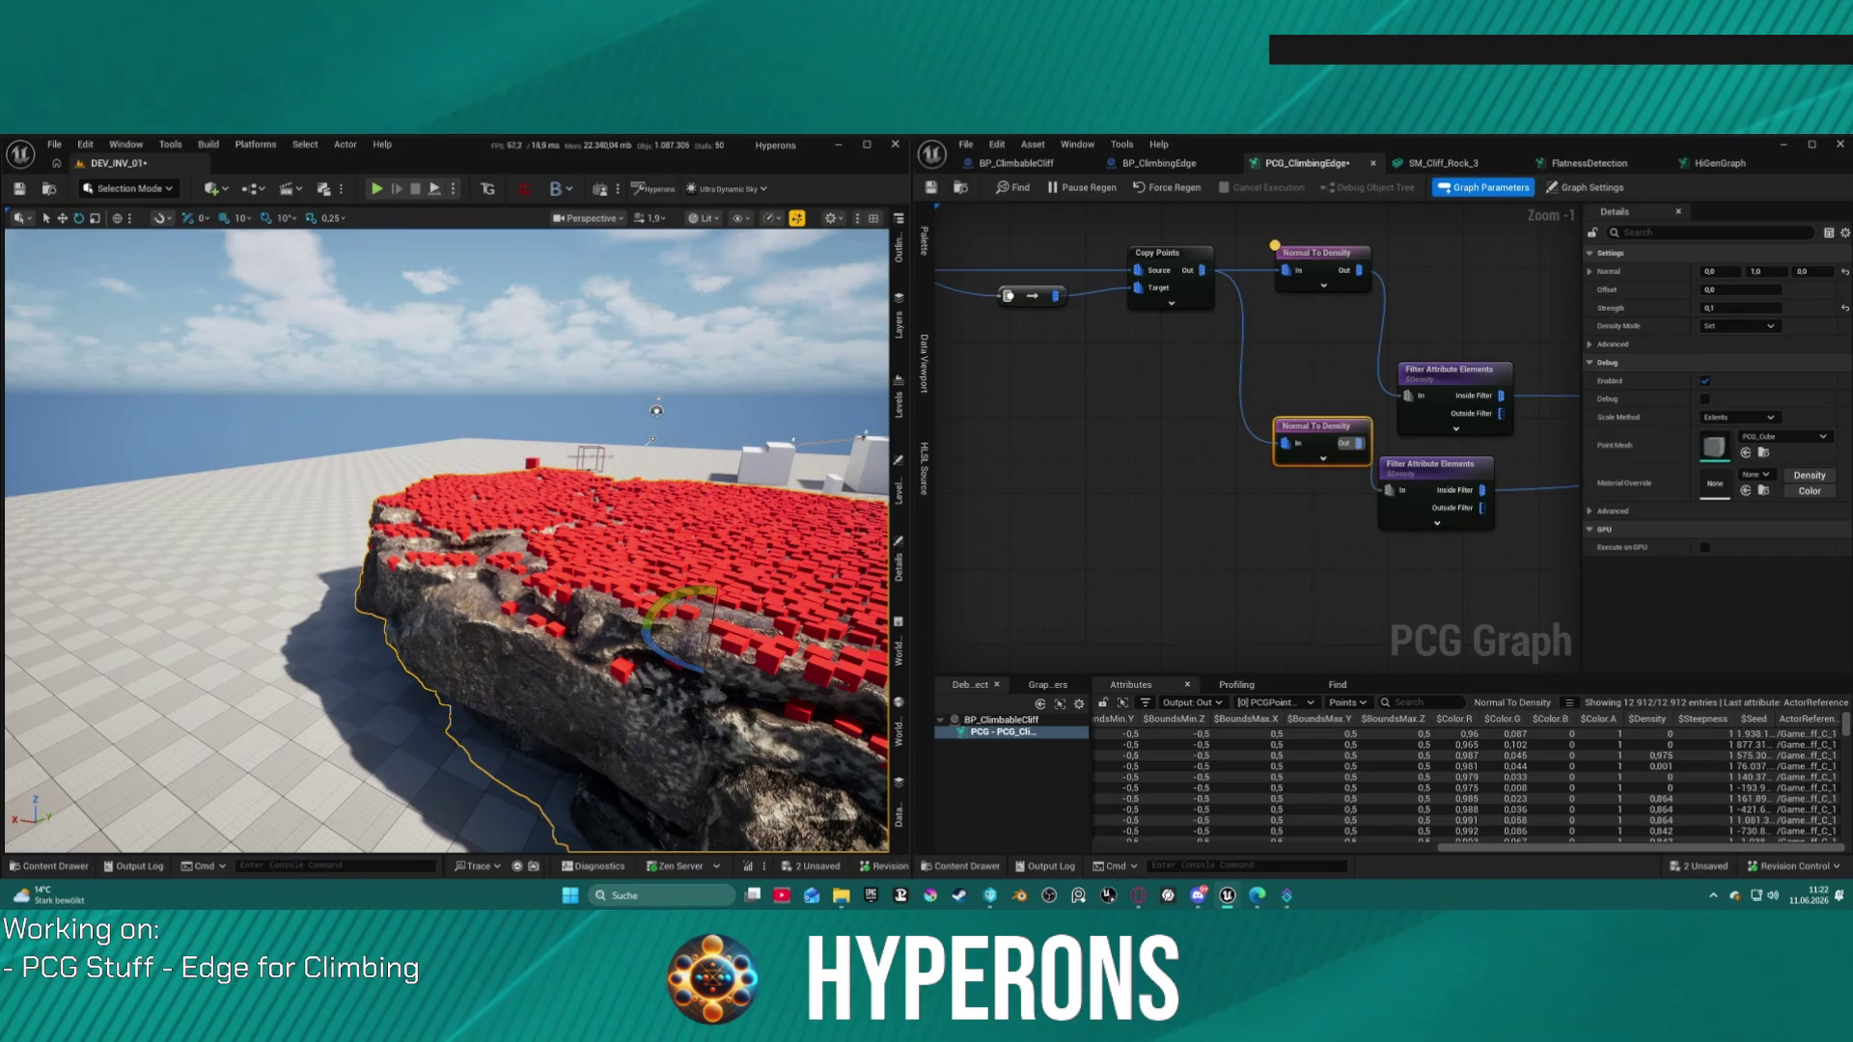
Step: Set the lower Normal To Density Strength to 1,0 and its Normal to 0, 1, 1
{"action": "type", "text": "1"}
{"action": "key", "text": "Return"}
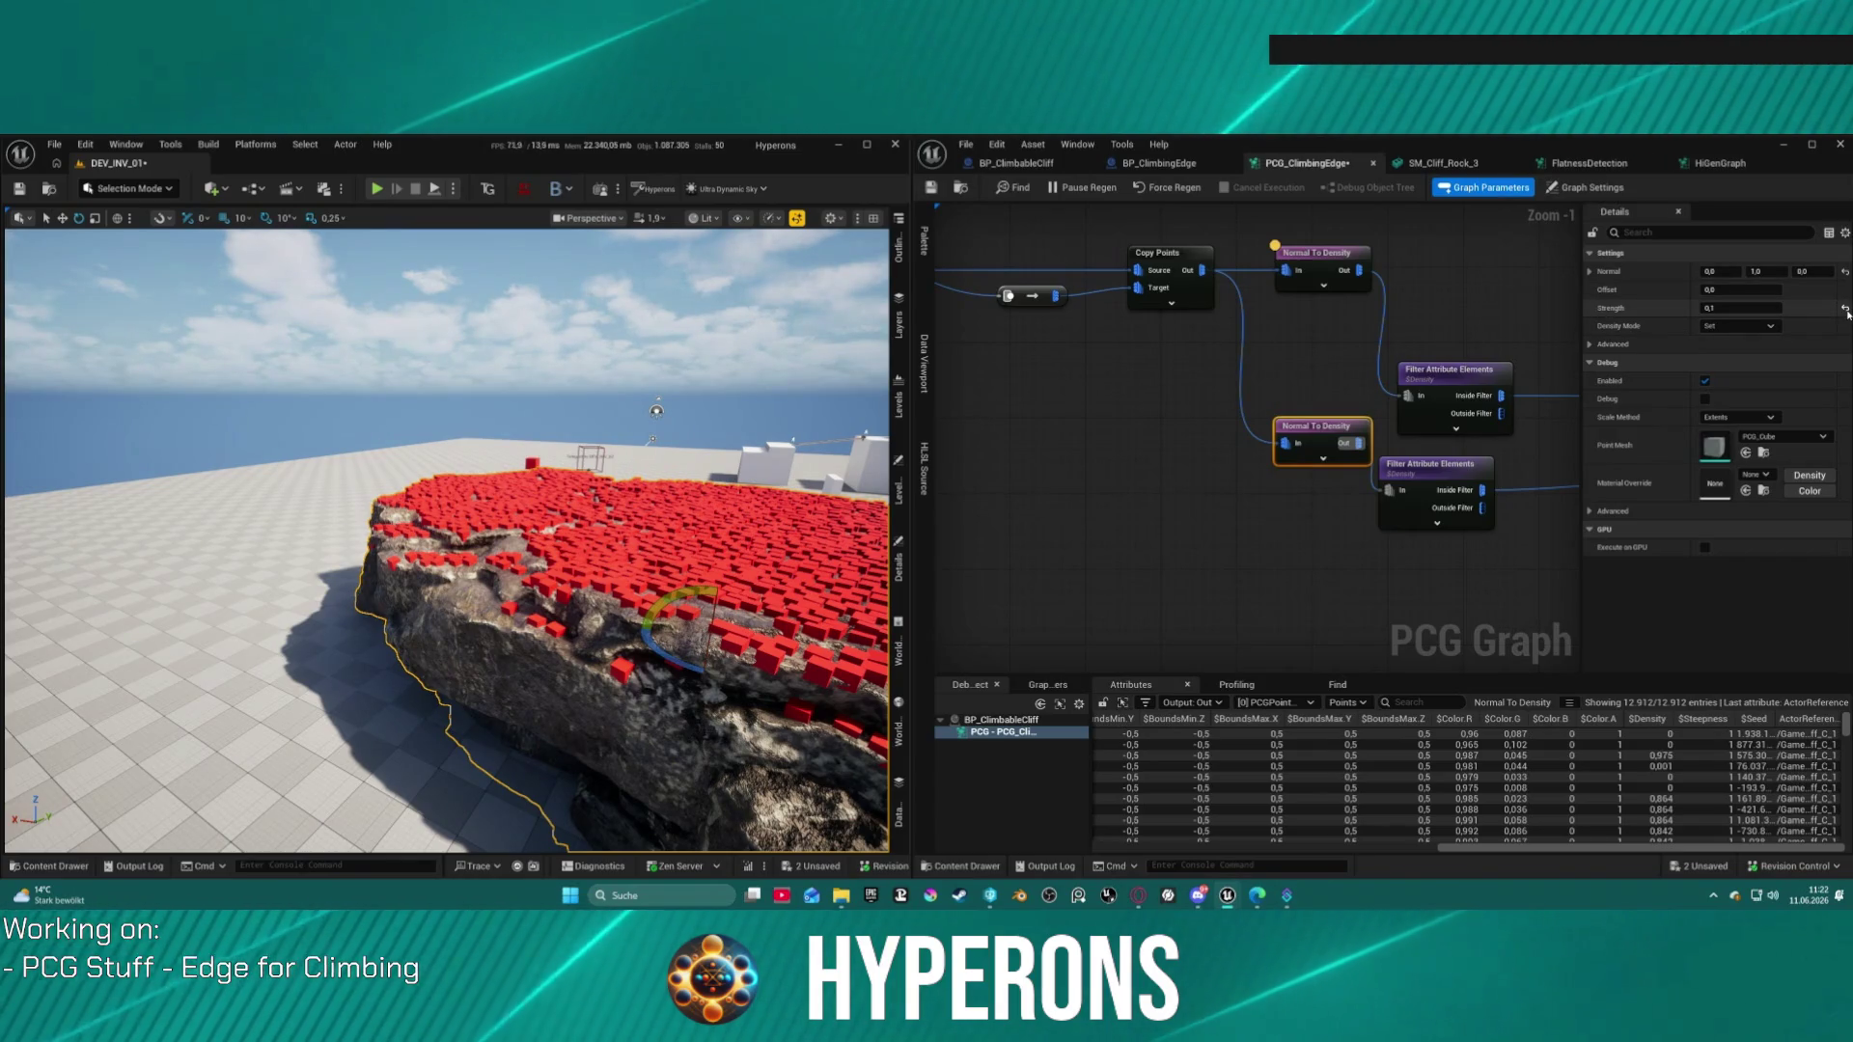
{"action": "left_click", "coordinate": [1336, 273]}
{"action": "mouse_move", "coordinate": [444, 540]}
{"action": "left_mouse_down"}
{"action": "mouse_move", "coordinate": [415, 521]}
{"action": "mouse_move", "coordinate": [386, 541]}
{"action": "mouse_move", "coordinate": [405, 579]}
{"action": "mouse_move", "coordinate": [463, 560]}
{"action": "mouse_move", "coordinate": [454, 540]}
{"action": "mouse_move", "coordinate": [424, 569]}
{"action": "mouse_move", "coordinate": [405, 560]}
{"action": "mouse_move", "coordinate": [463, 526]}
{"action": "left_mouse_up"}
{"action": "mouse_move", "coordinate": [1324, 433]}
{"action": "left_mouse_down"}
{"action": "mouse_move", "coordinate": [1305, 490]}
{"action": "mouse_move", "coordinate": [1310, 475]}
{"action": "left_mouse_up"}
{"action": "left_click", "coordinate": [1768, 273]}
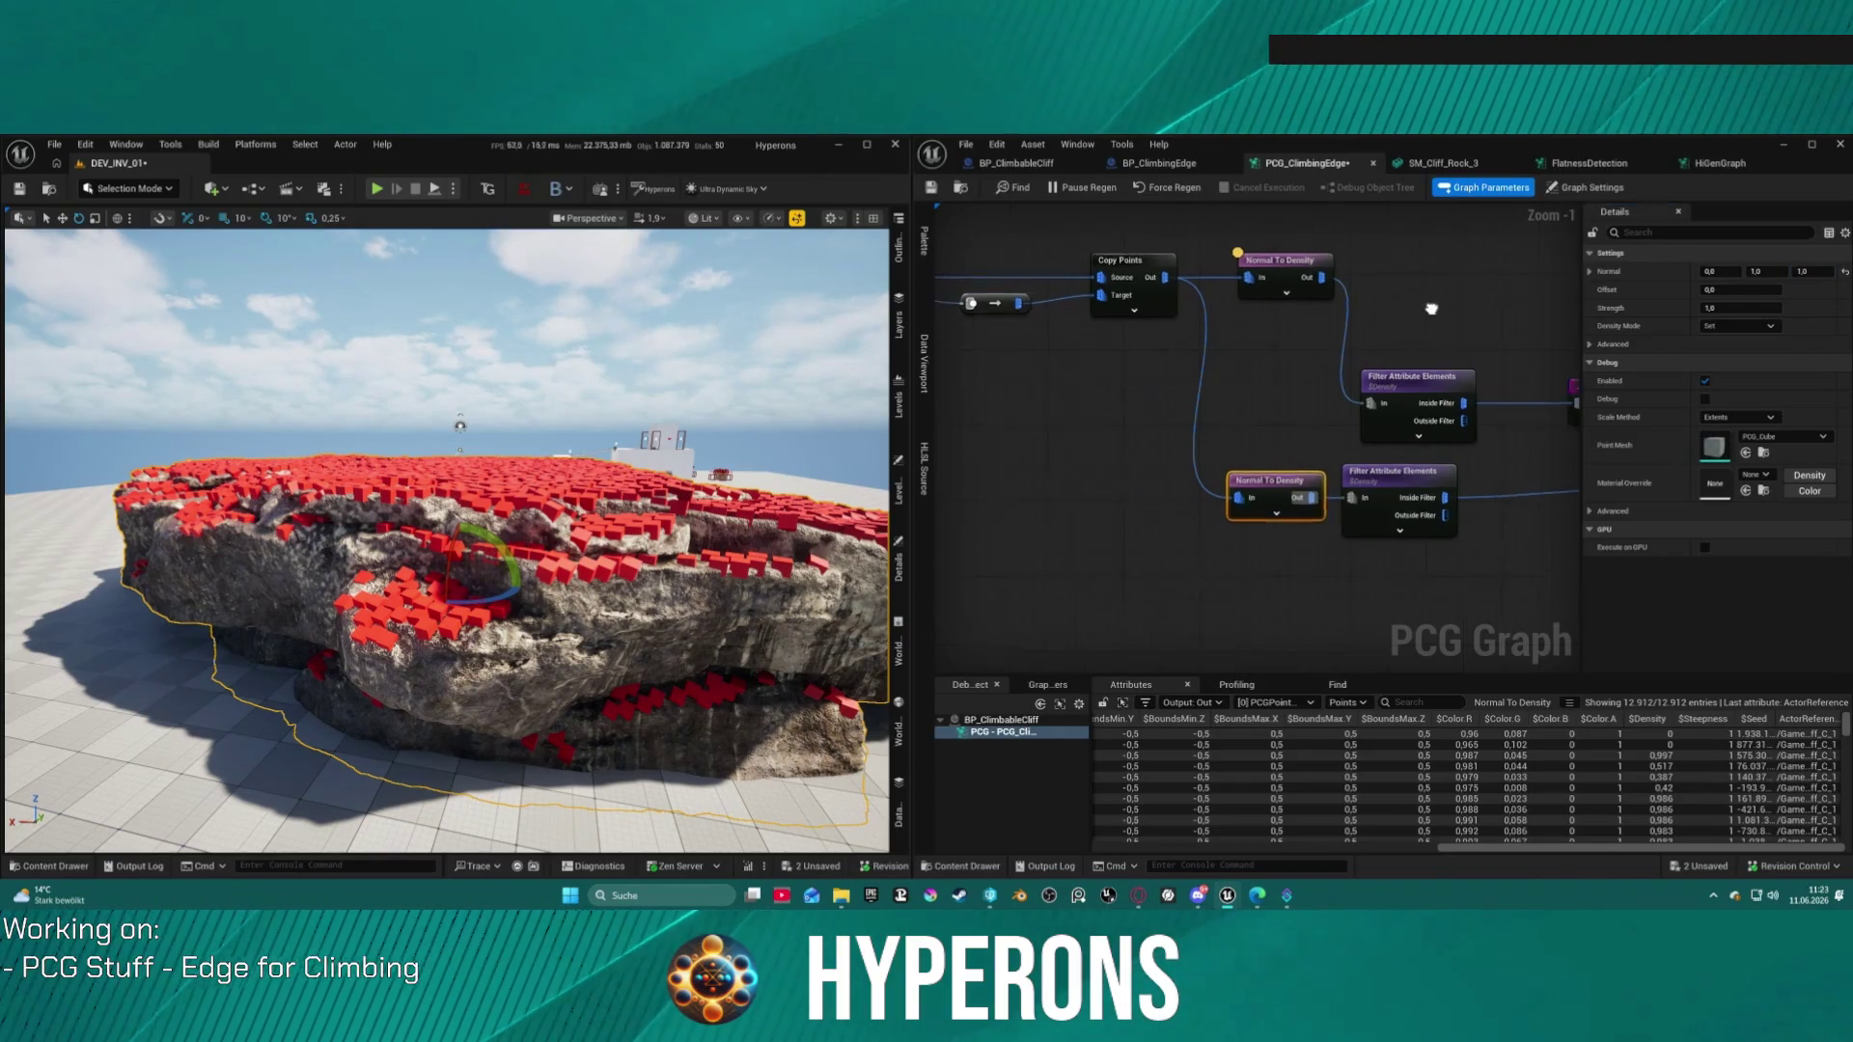
Step: Keep the second filter's greater-than comparison and set its threshold to 0,1
{"action": "left_click", "coordinate": [1348, 466]}
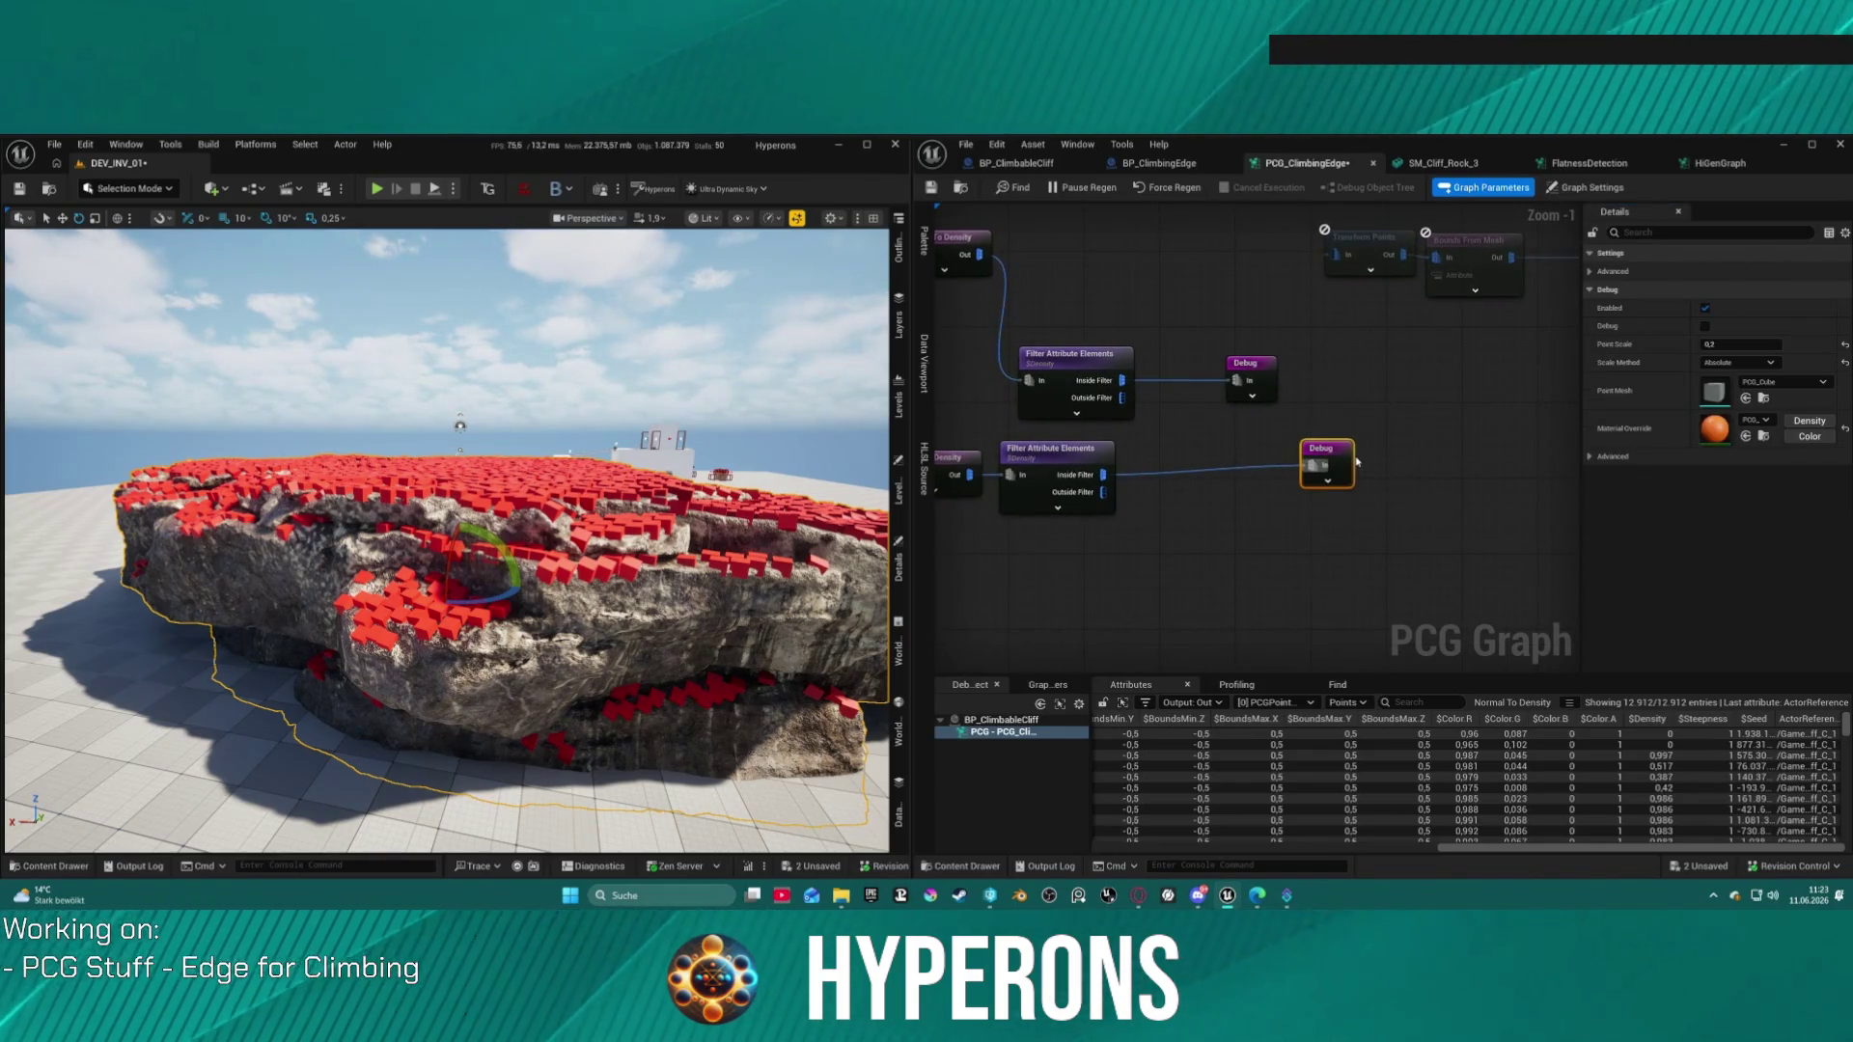
{"action": "left_click_drag", "start_coordinate": [1346, 446], "coordinate": [1241, 454]}
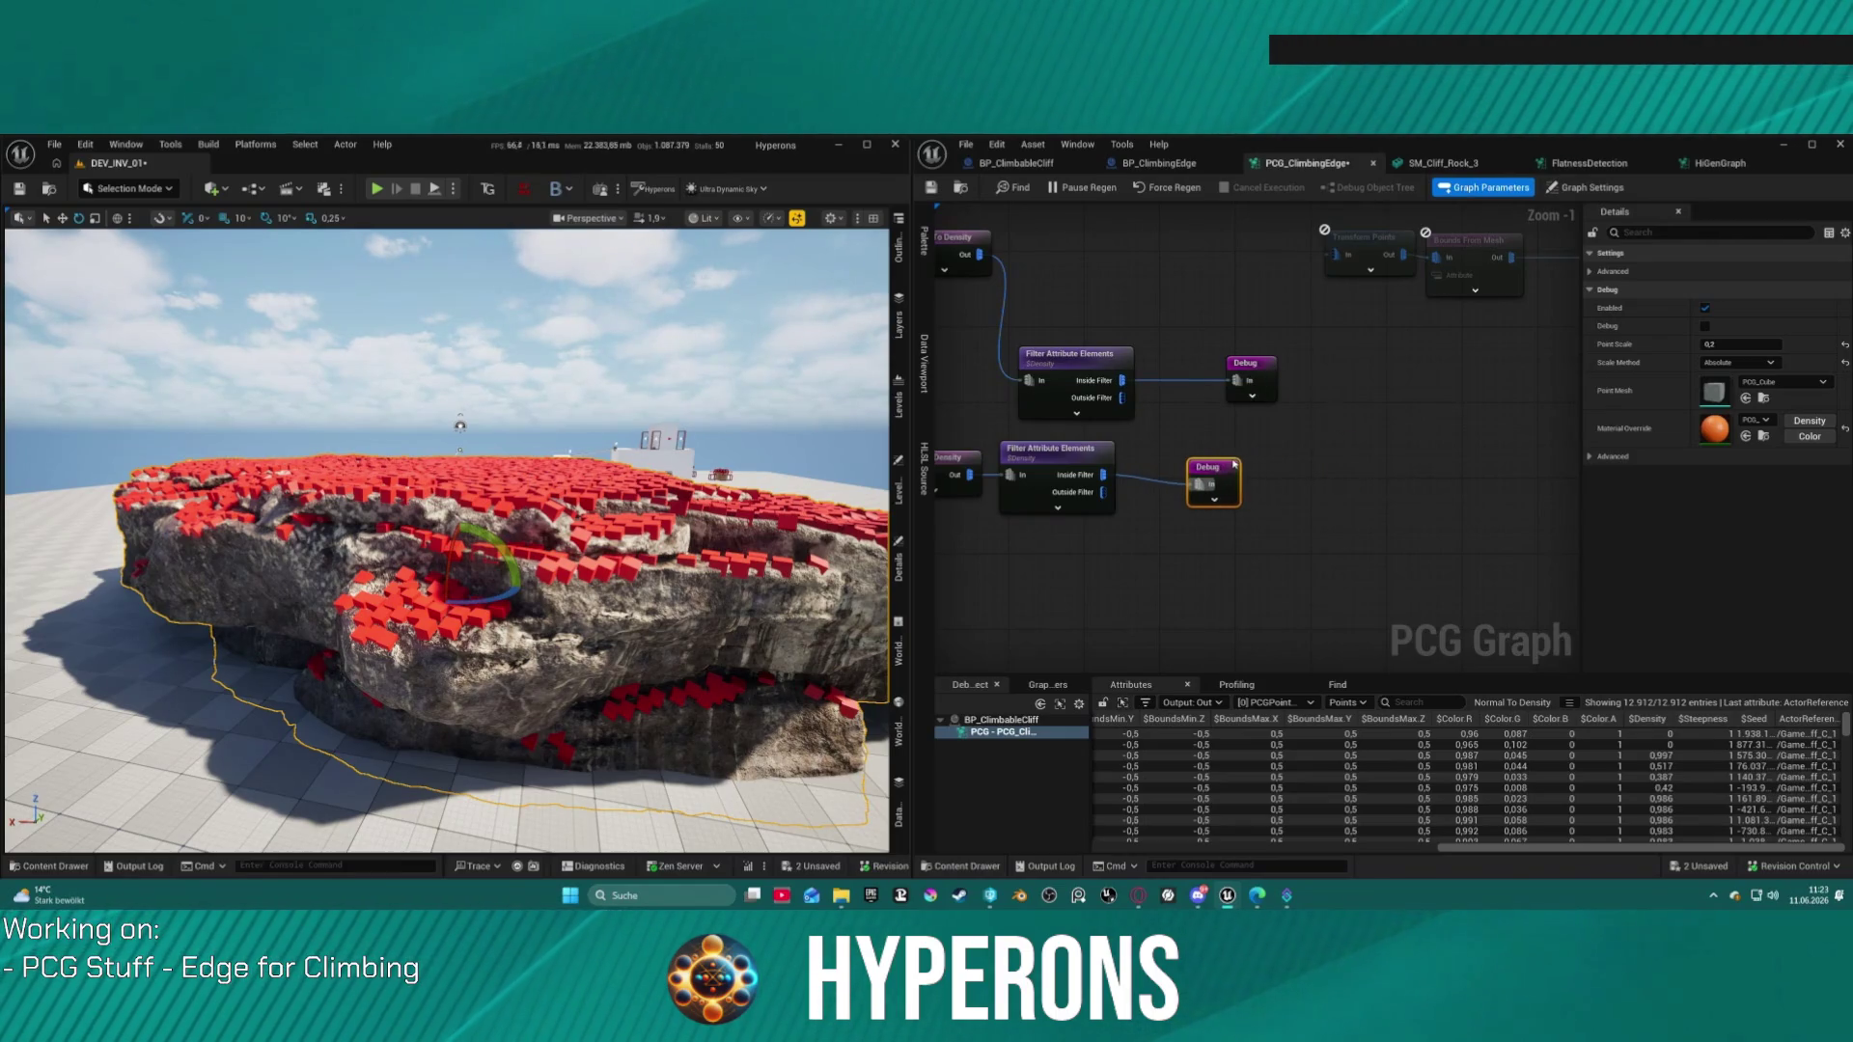
{"action": "left_click", "coordinate": [1083, 456]}
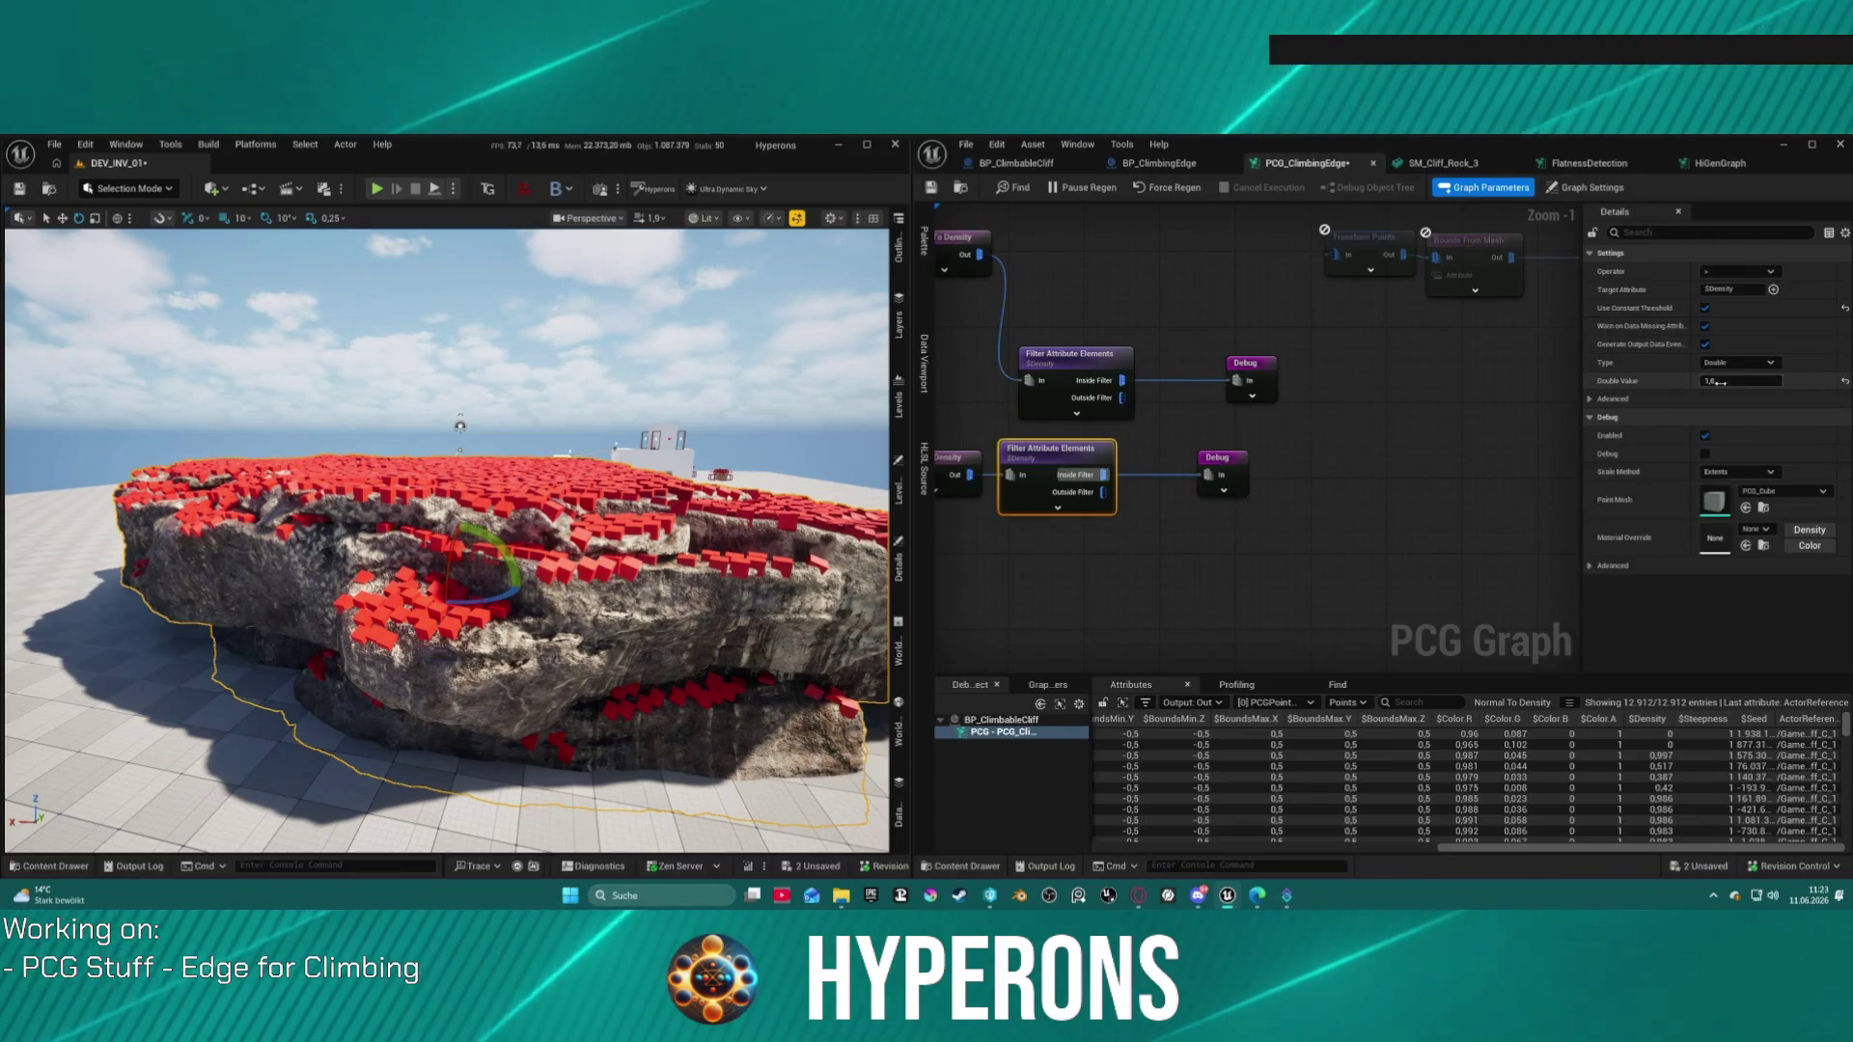
{"action": "left_click", "coordinate": [1738, 271]}
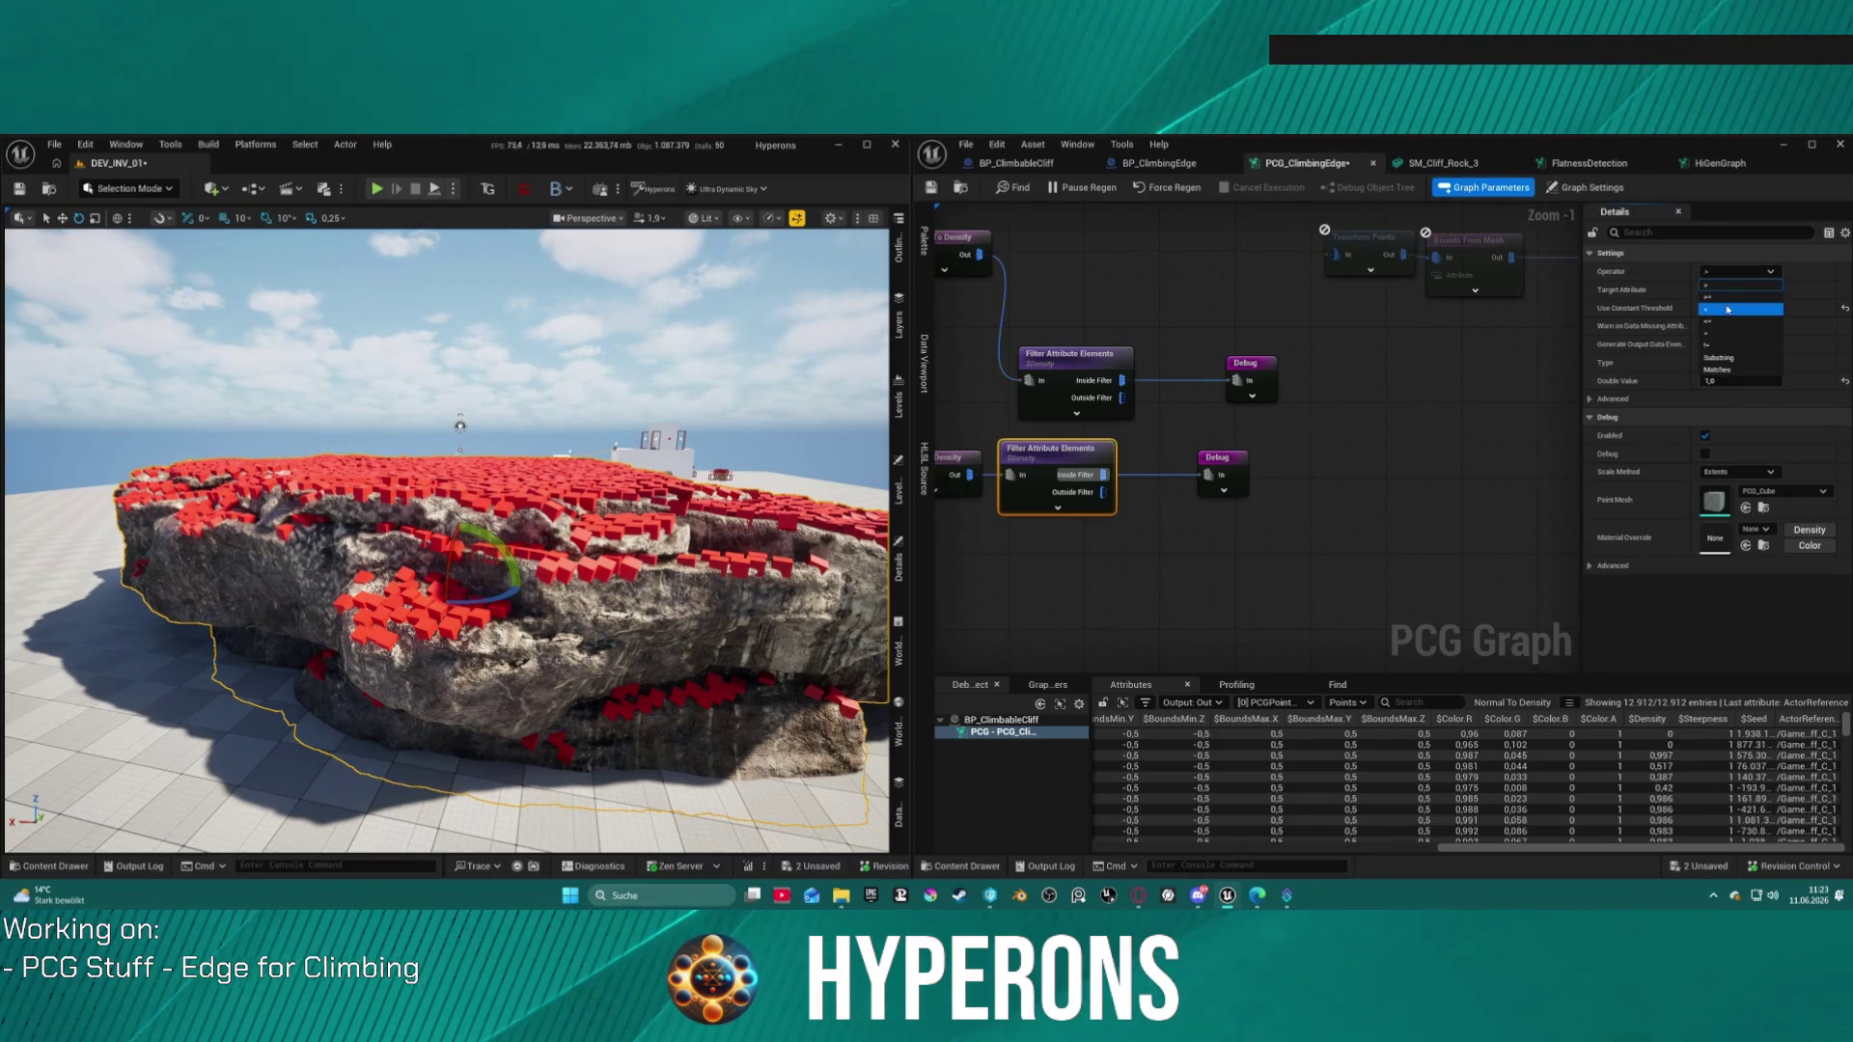
{"action": "left_click", "coordinate": [1737, 381]}
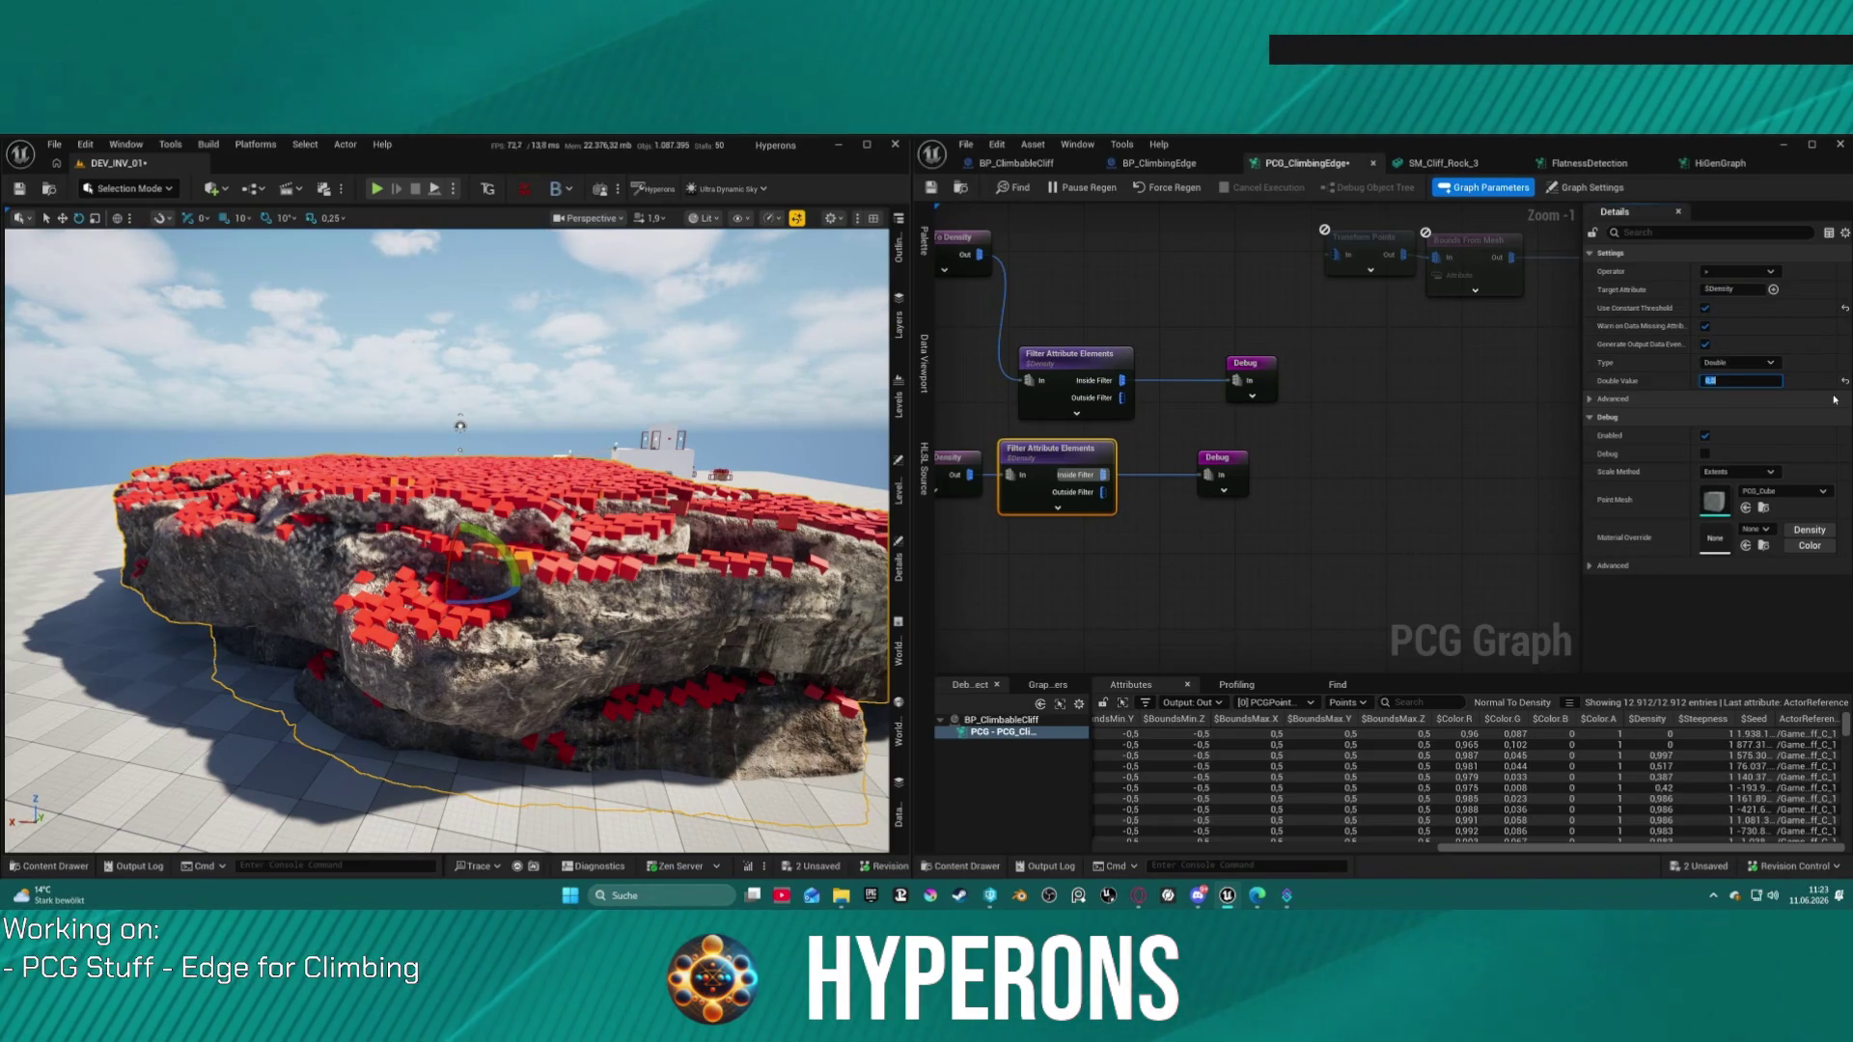
{"action": "type", "text": ",81"}
{"action": "key", "text": "Return"}
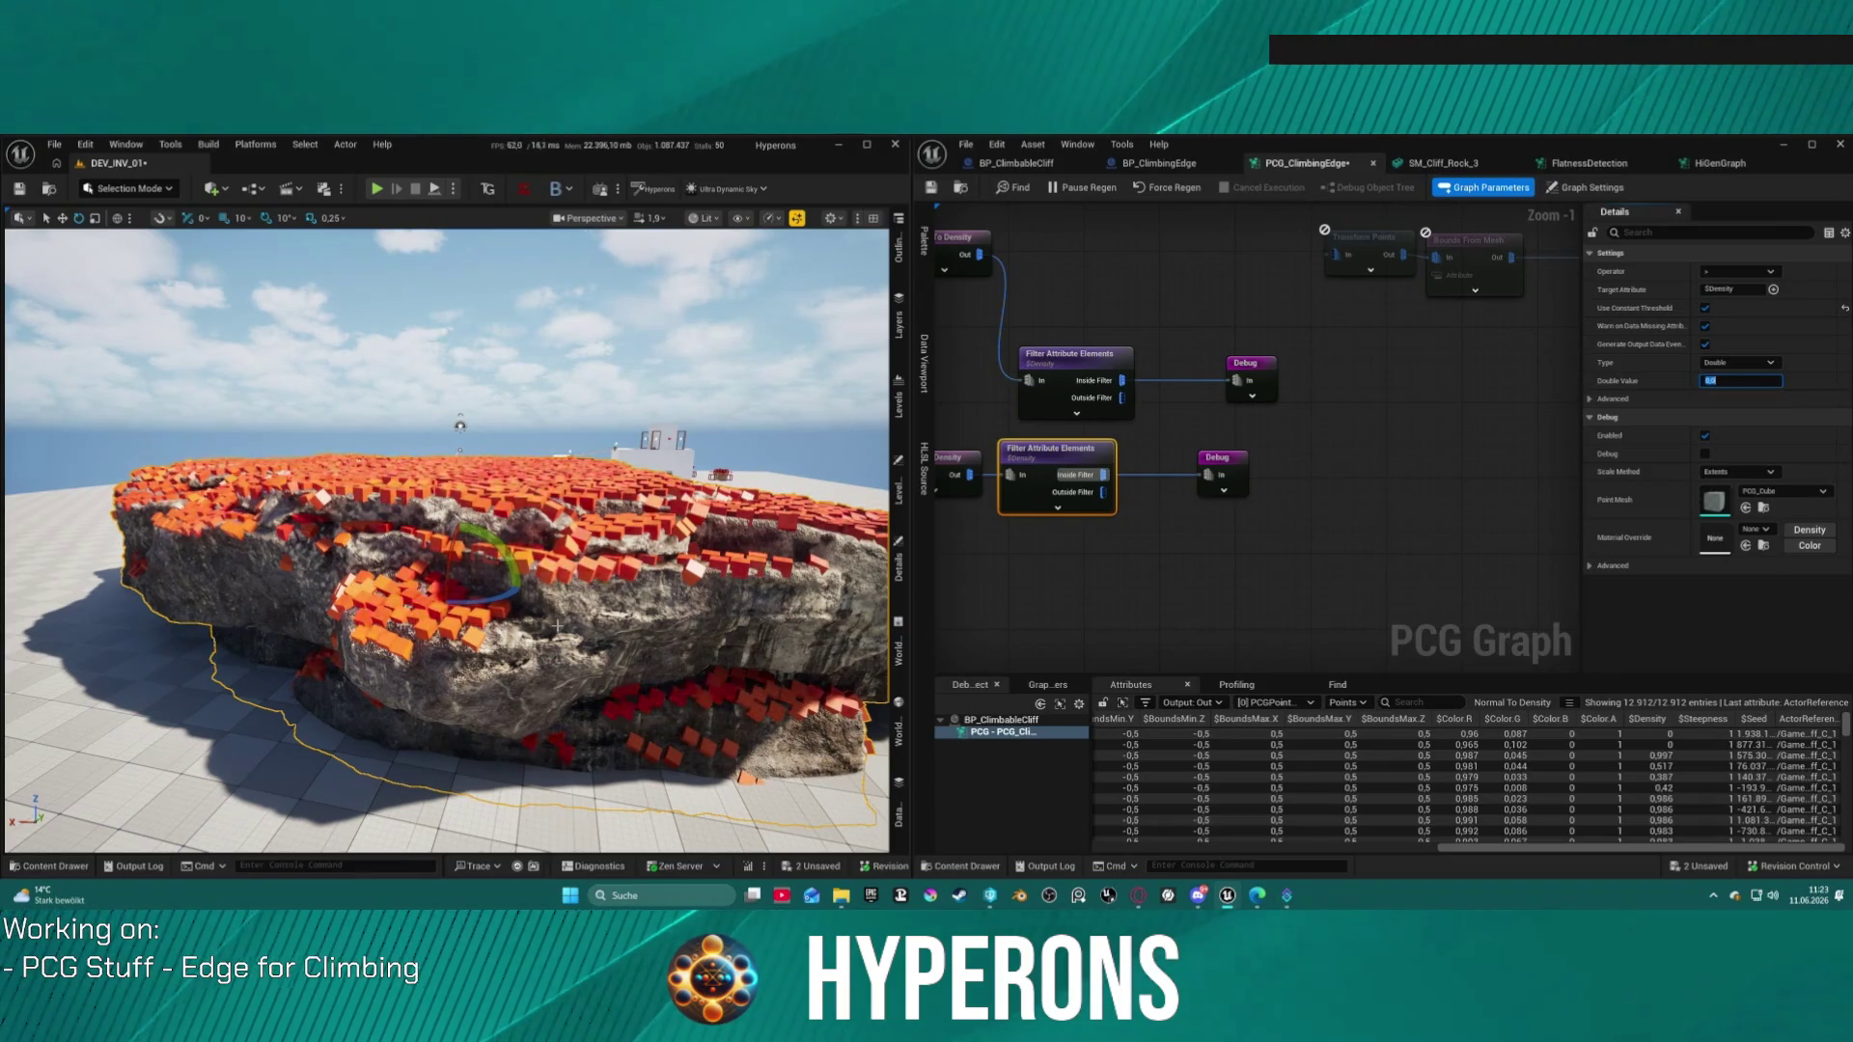
{"action": "scroll", "coordinate": [577, 632], "scroll_direction": "up", "scroll_amount": 5}
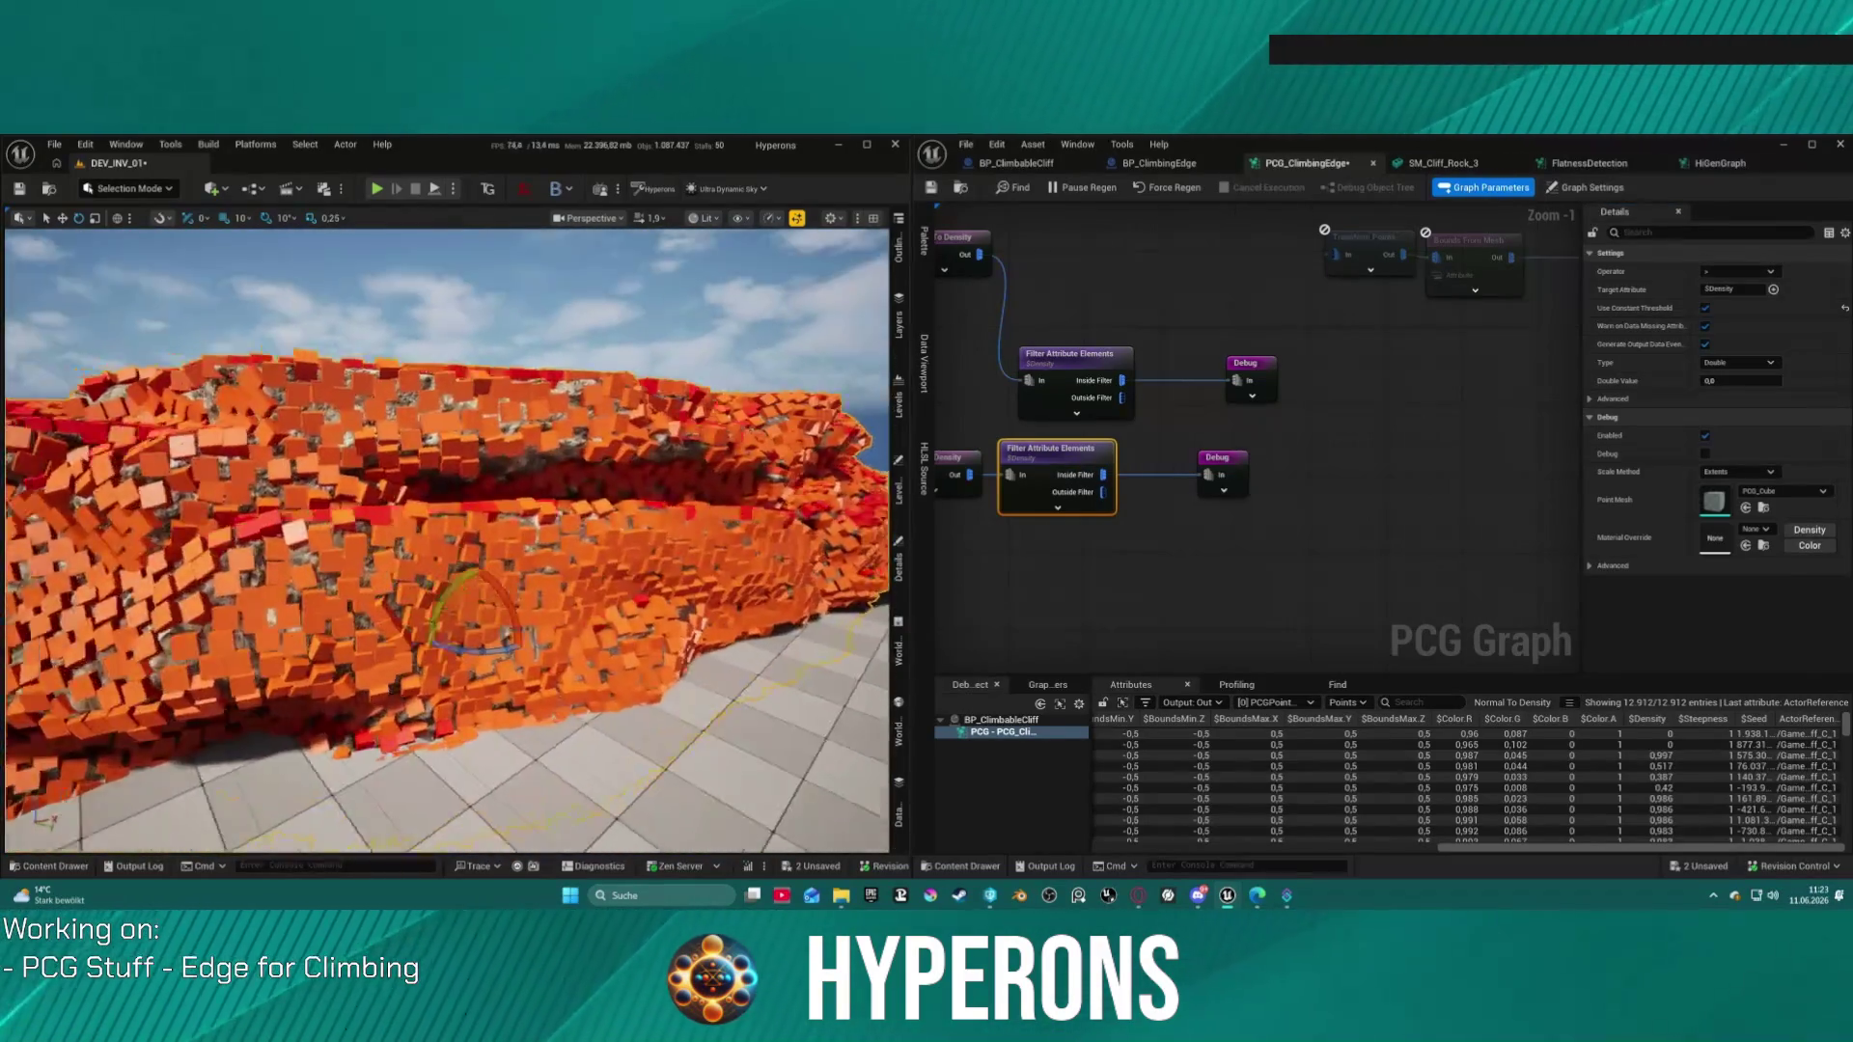
{"action": "key", "text": "f"}
{"action": "left_click_drag", "start_coordinate": [444, 541], "coordinate": [271, 521]}
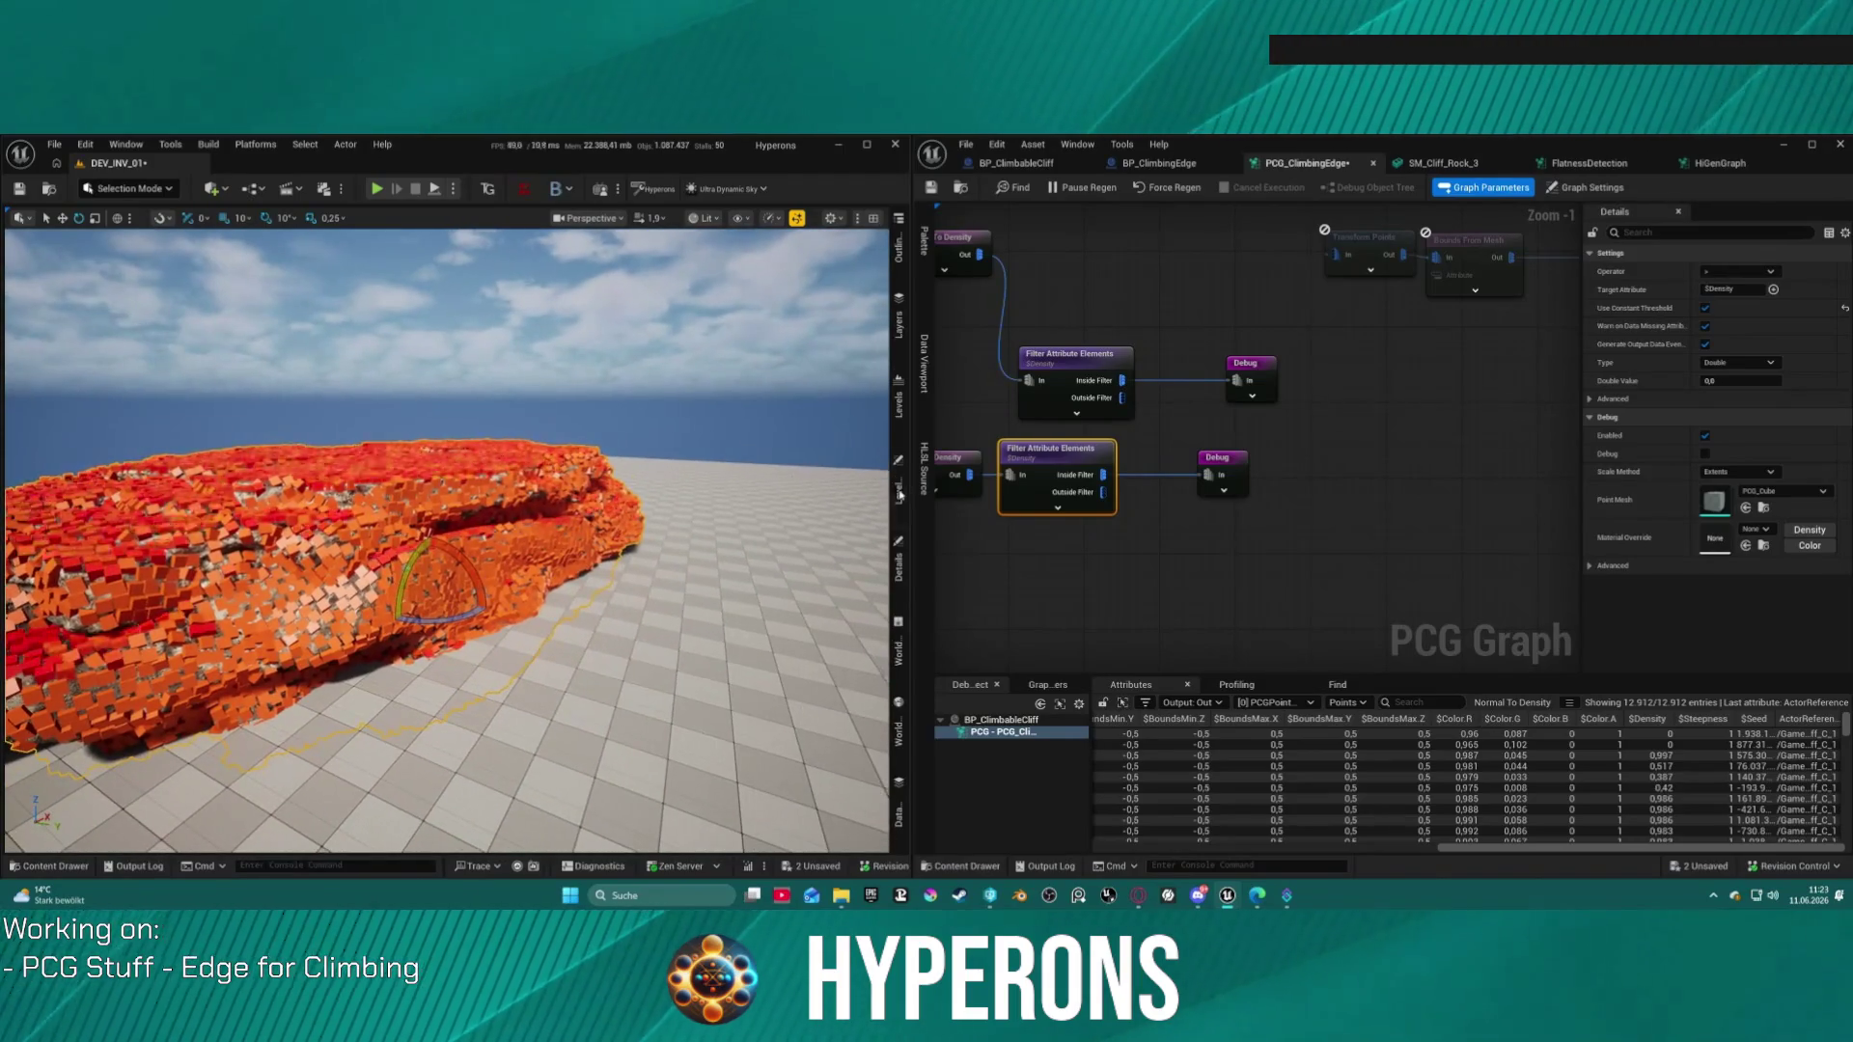
Step: Set the lower Debug node's Material Override to PCG_DebugBlue
{"action": "left_click", "coordinate": [1220, 461]}
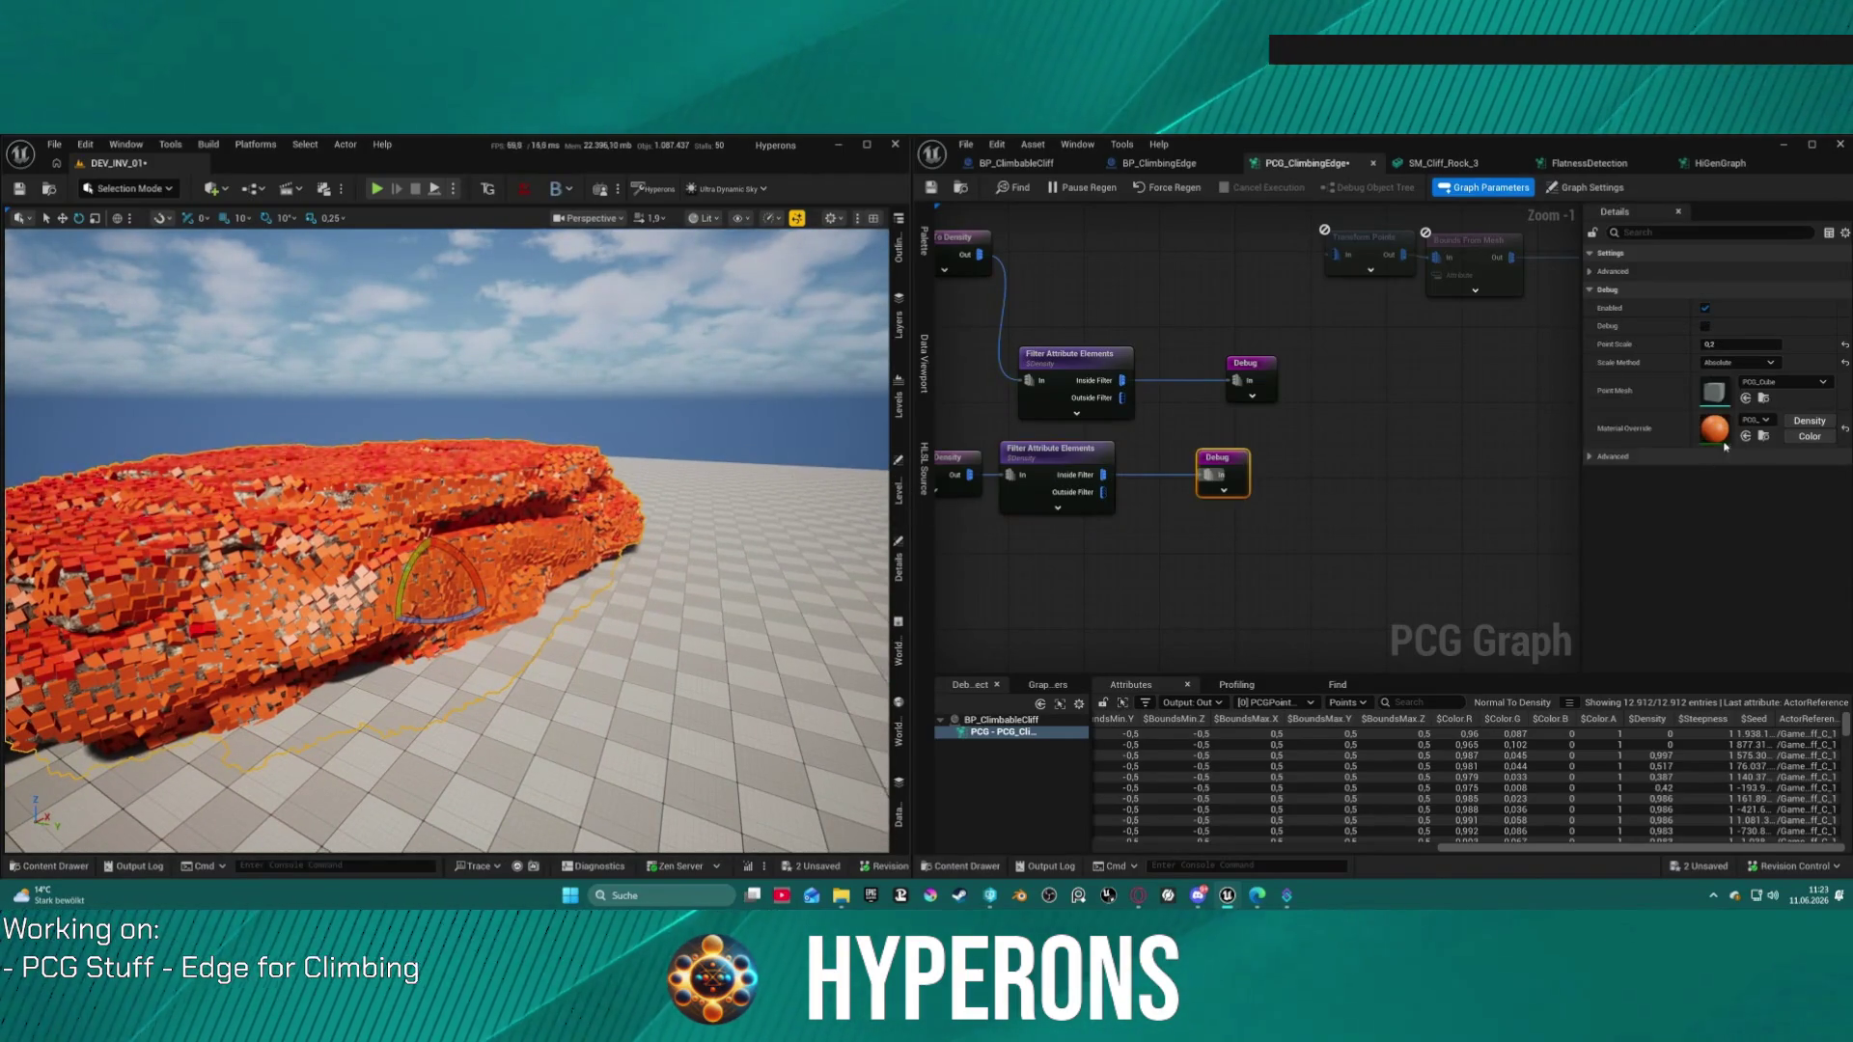
{"action": "left_click", "coordinate": [1754, 421]}
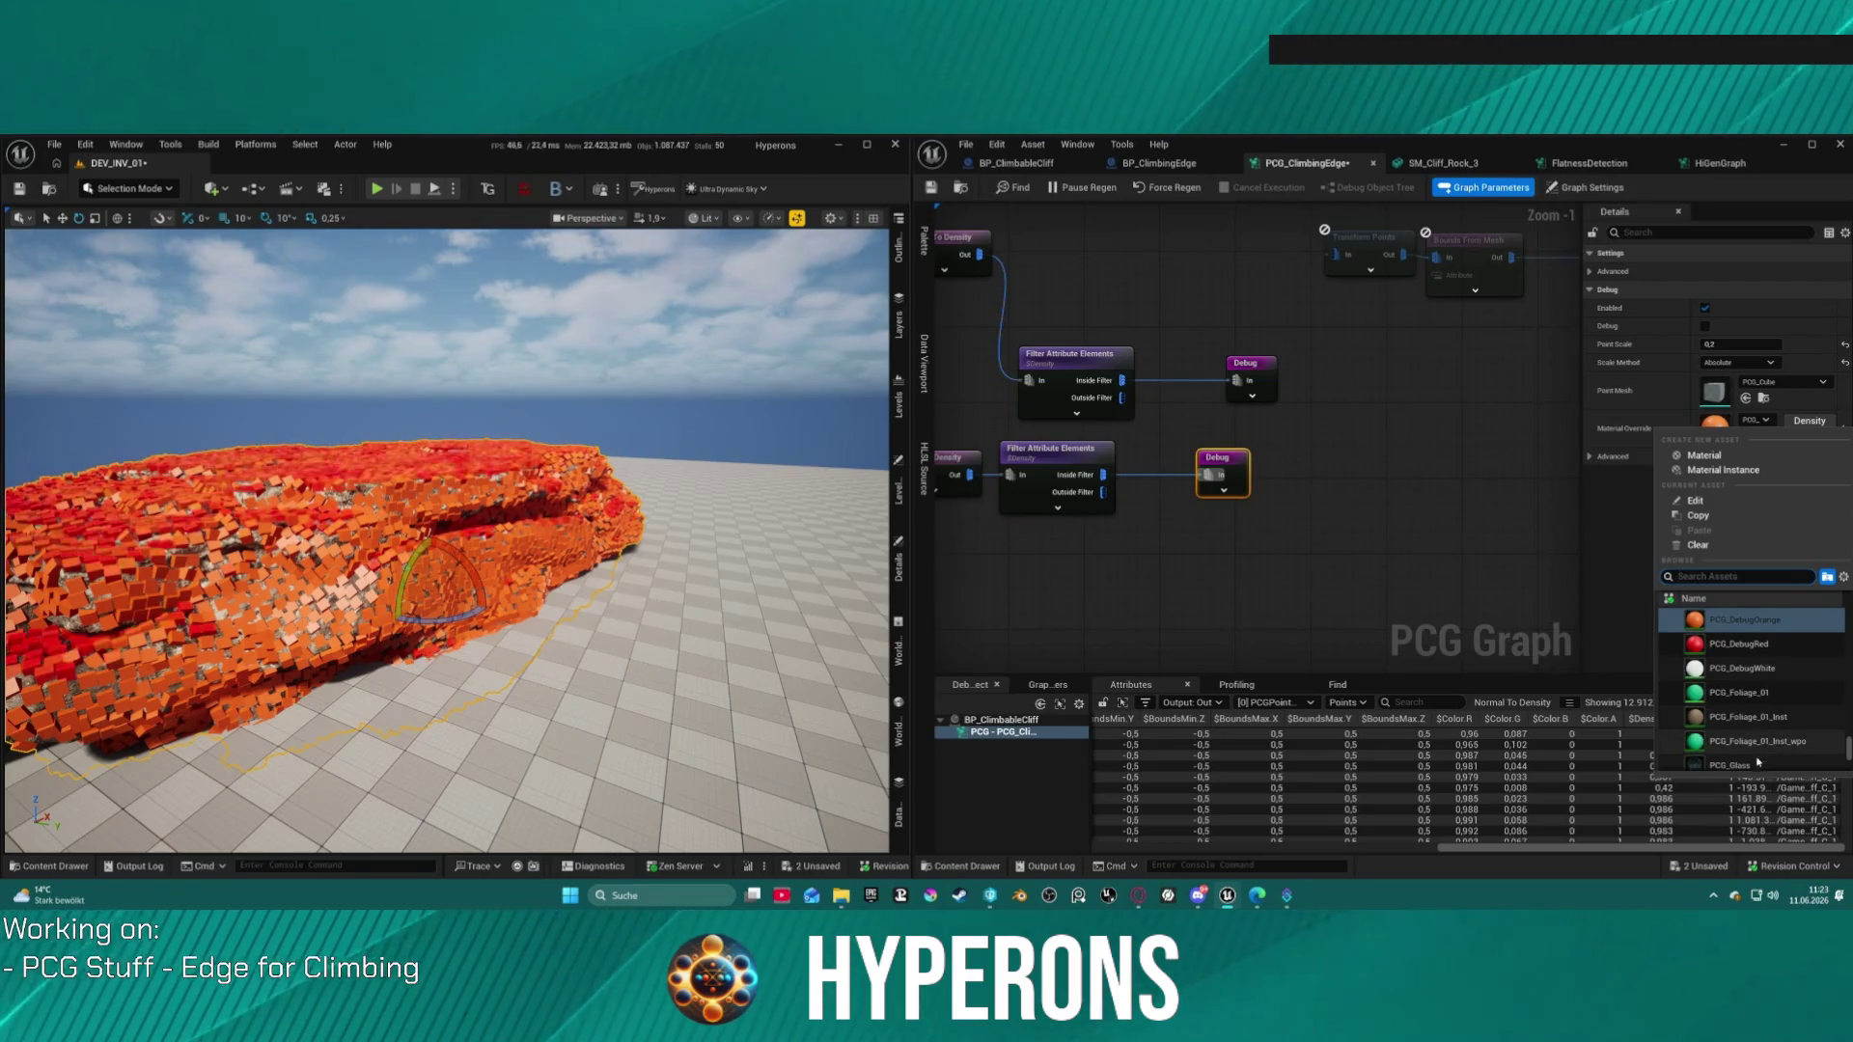
{"action": "scroll", "coordinate": [1786, 664], "scroll_direction": "up", "scroll_amount": 2}
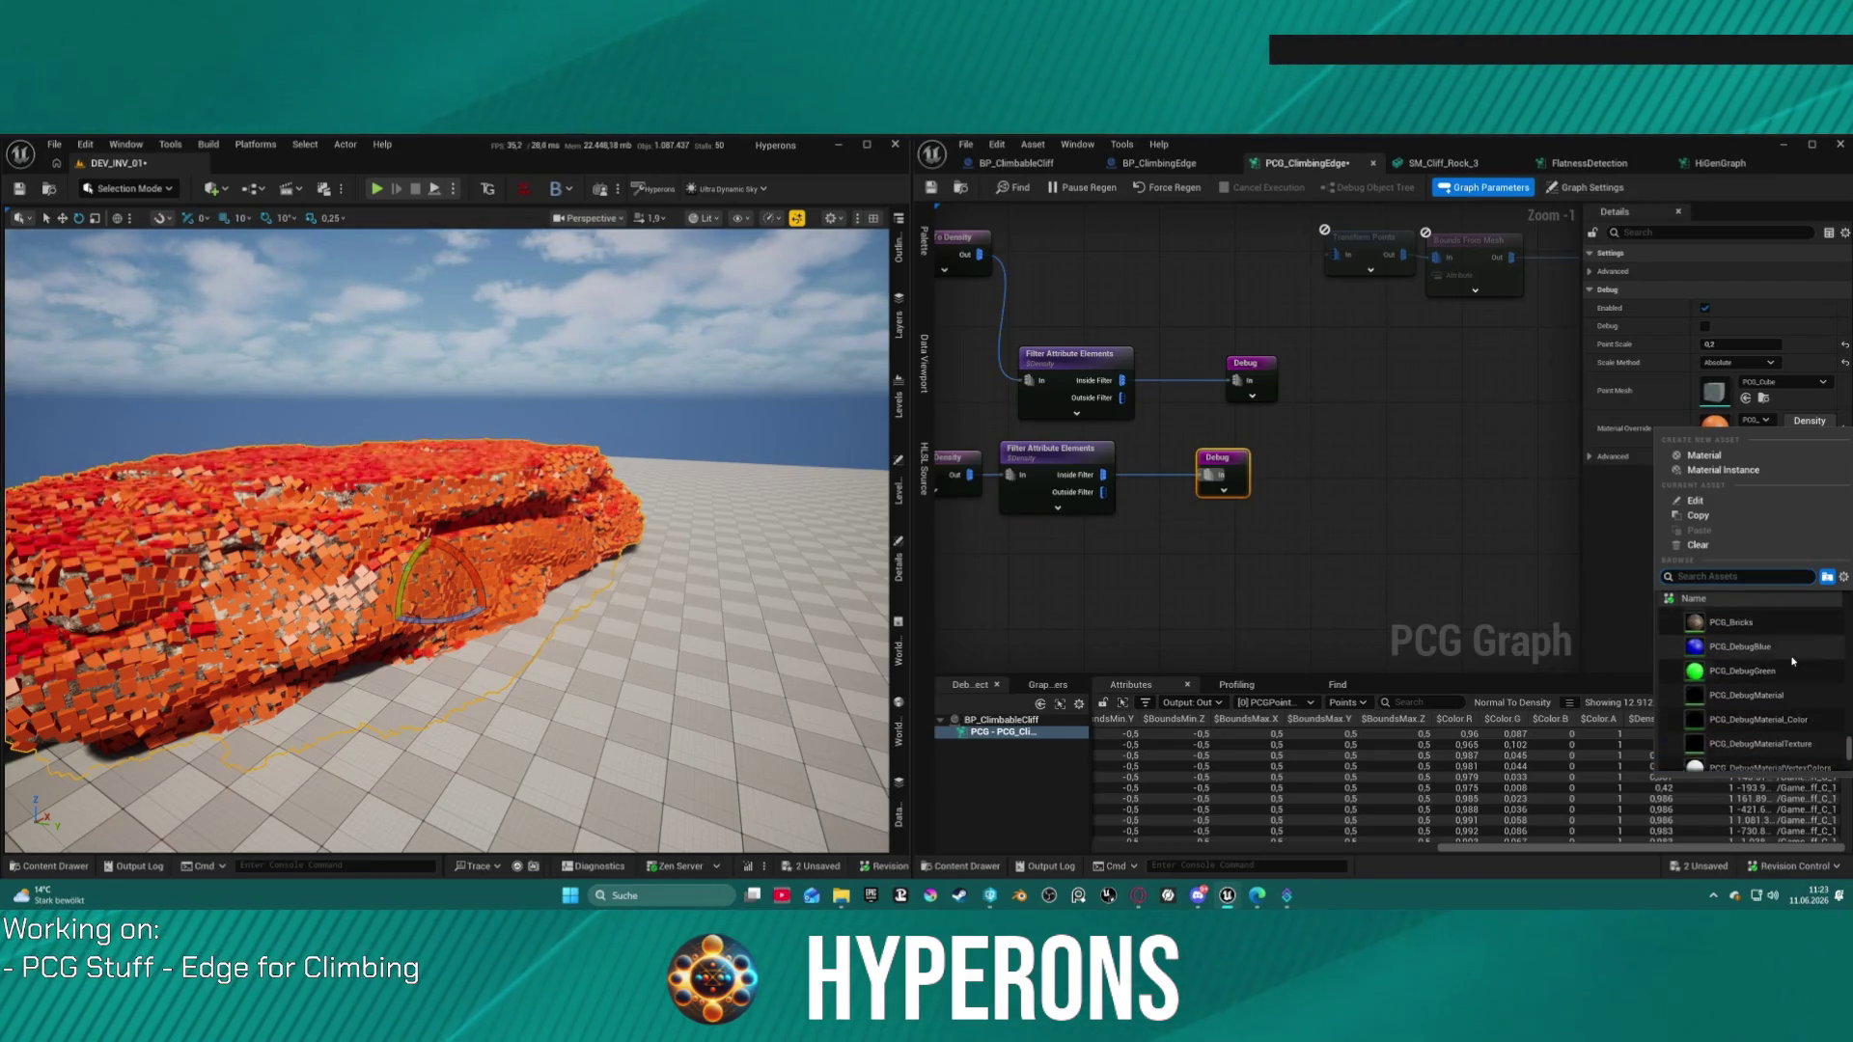
{"action": "left_click", "coordinate": [1771, 692]}
{"action": "left_click_drag", "start_coordinate": [736, 642], "coordinate": [627, 628]}
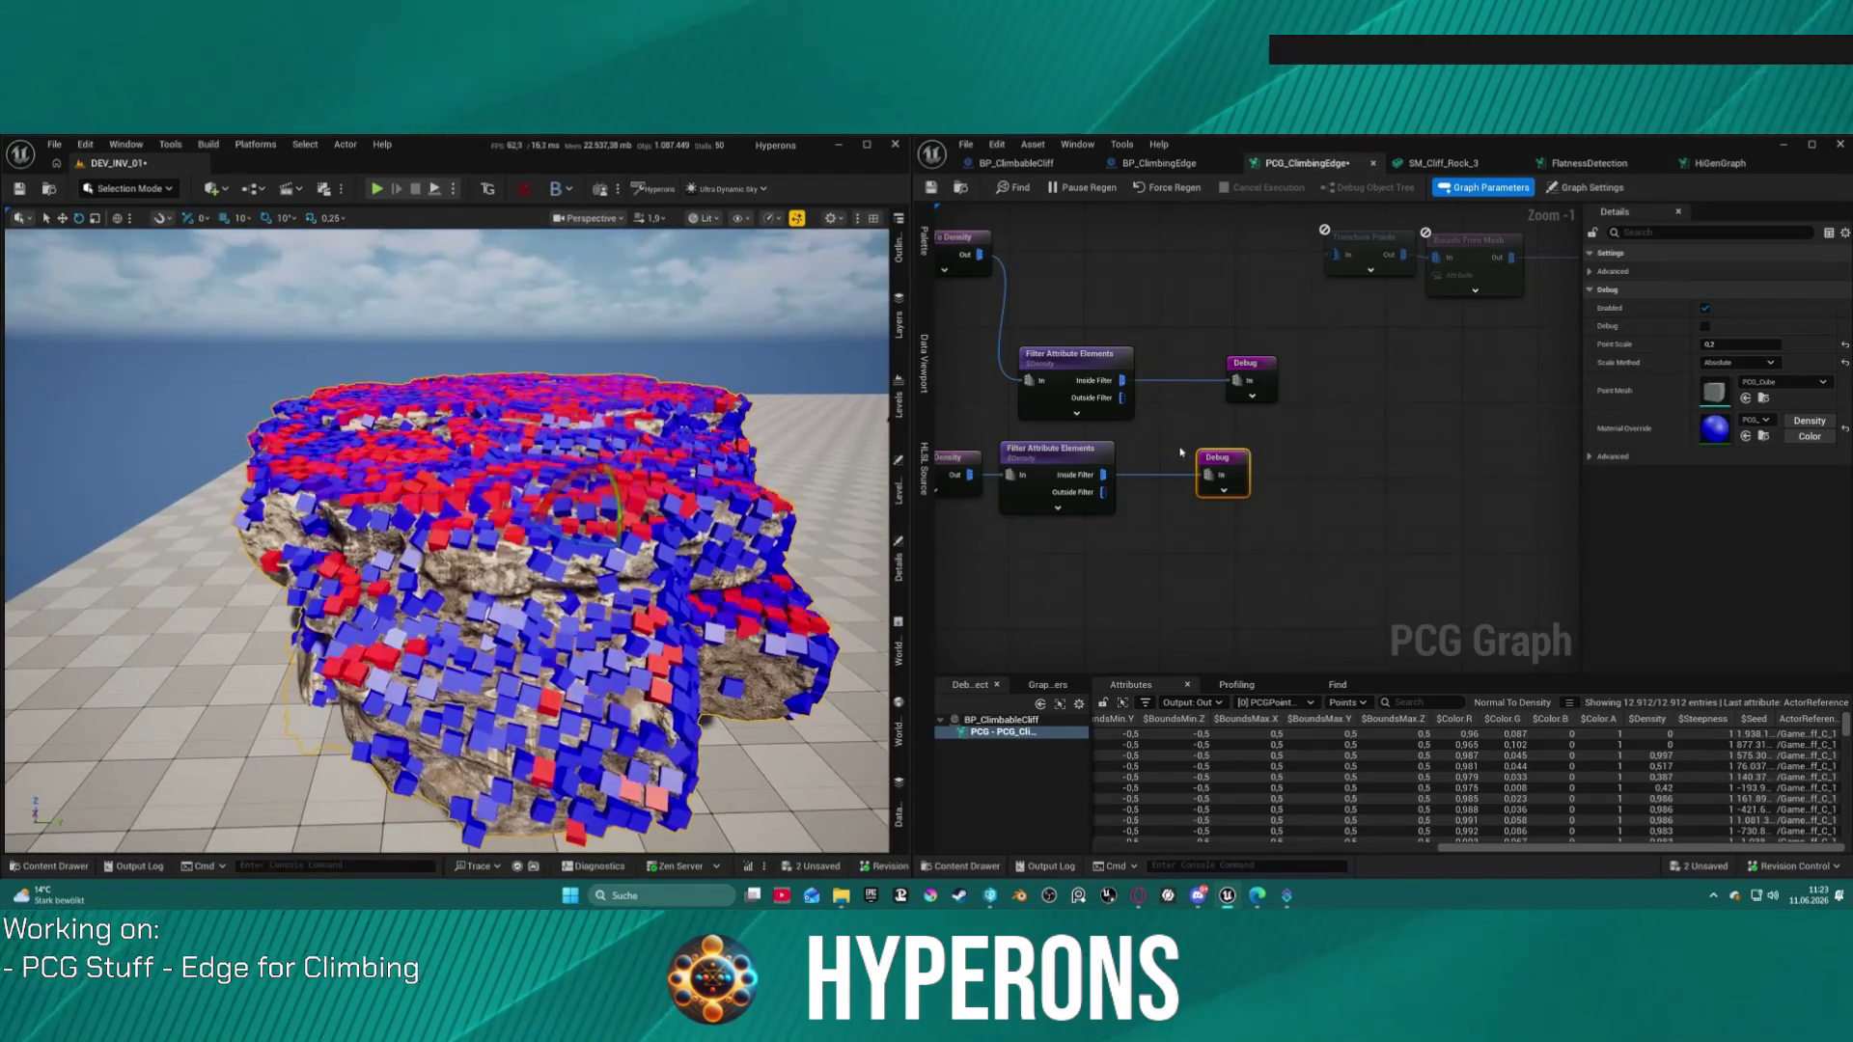
Step: Line up the lower Normal To Density, filter and Debug nodes
{"action": "left_click_drag", "start_coordinate": [1012, 465], "coordinate": [1166, 470]}
{"action": "left_click_drag", "start_coordinate": [1023, 445], "coordinate": [1264, 529]}
{"action": "left_click_drag", "start_coordinate": [1076, 473], "coordinate": [1151, 482]}
{"action": "left_click_drag", "start_coordinate": [1391, 470], "coordinate": [1550, 480]}
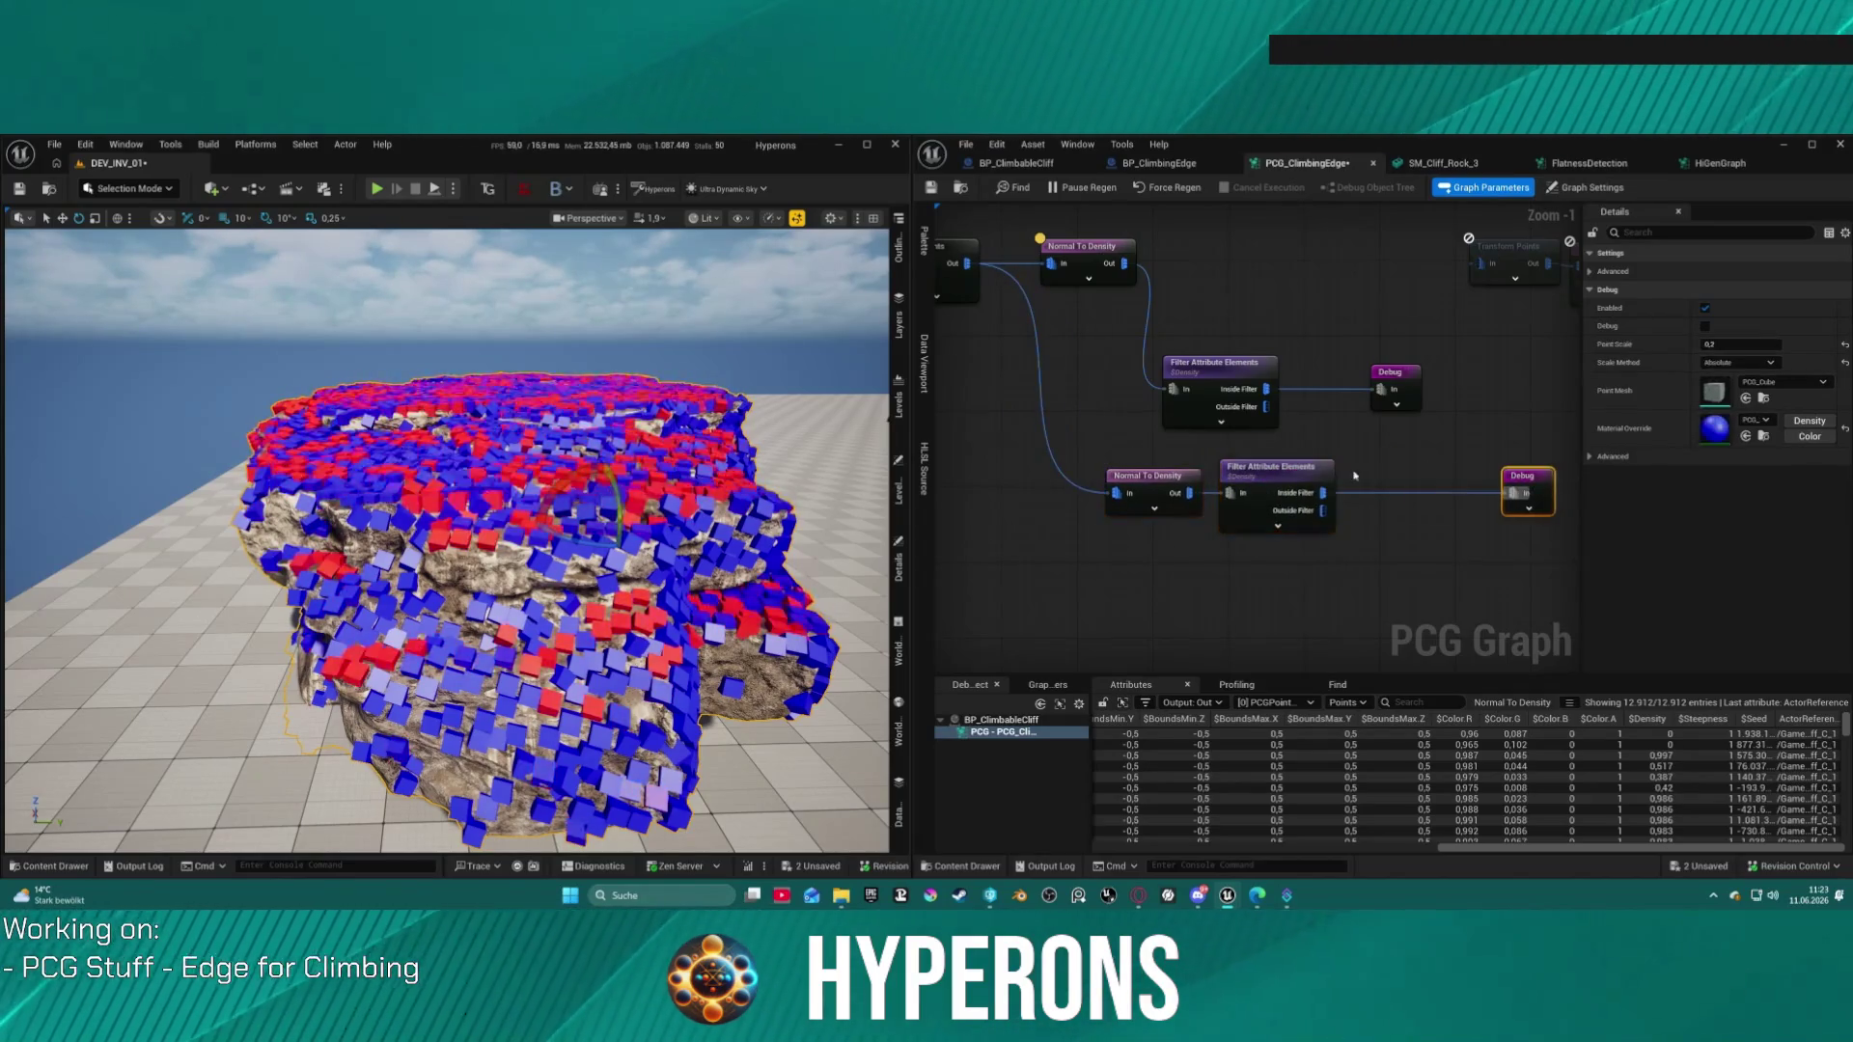
{"action": "left_click_drag", "start_coordinate": [1103, 446], "coordinate": [1338, 535]}
{"action": "mouse_move", "coordinate": [1251, 482]}
{"action": "left_mouse_down"}
{"action": "mouse_move", "coordinate": [1310, 475]}
{"action": "mouse_move", "coordinate": [1112, 481]}
{"action": "left_mouse_up"}
Step: Duplicate the lower Normal To Density–filter–Debug chain and shift the copy right
{"action": "left_click", "coordinate": [1178, 480]}
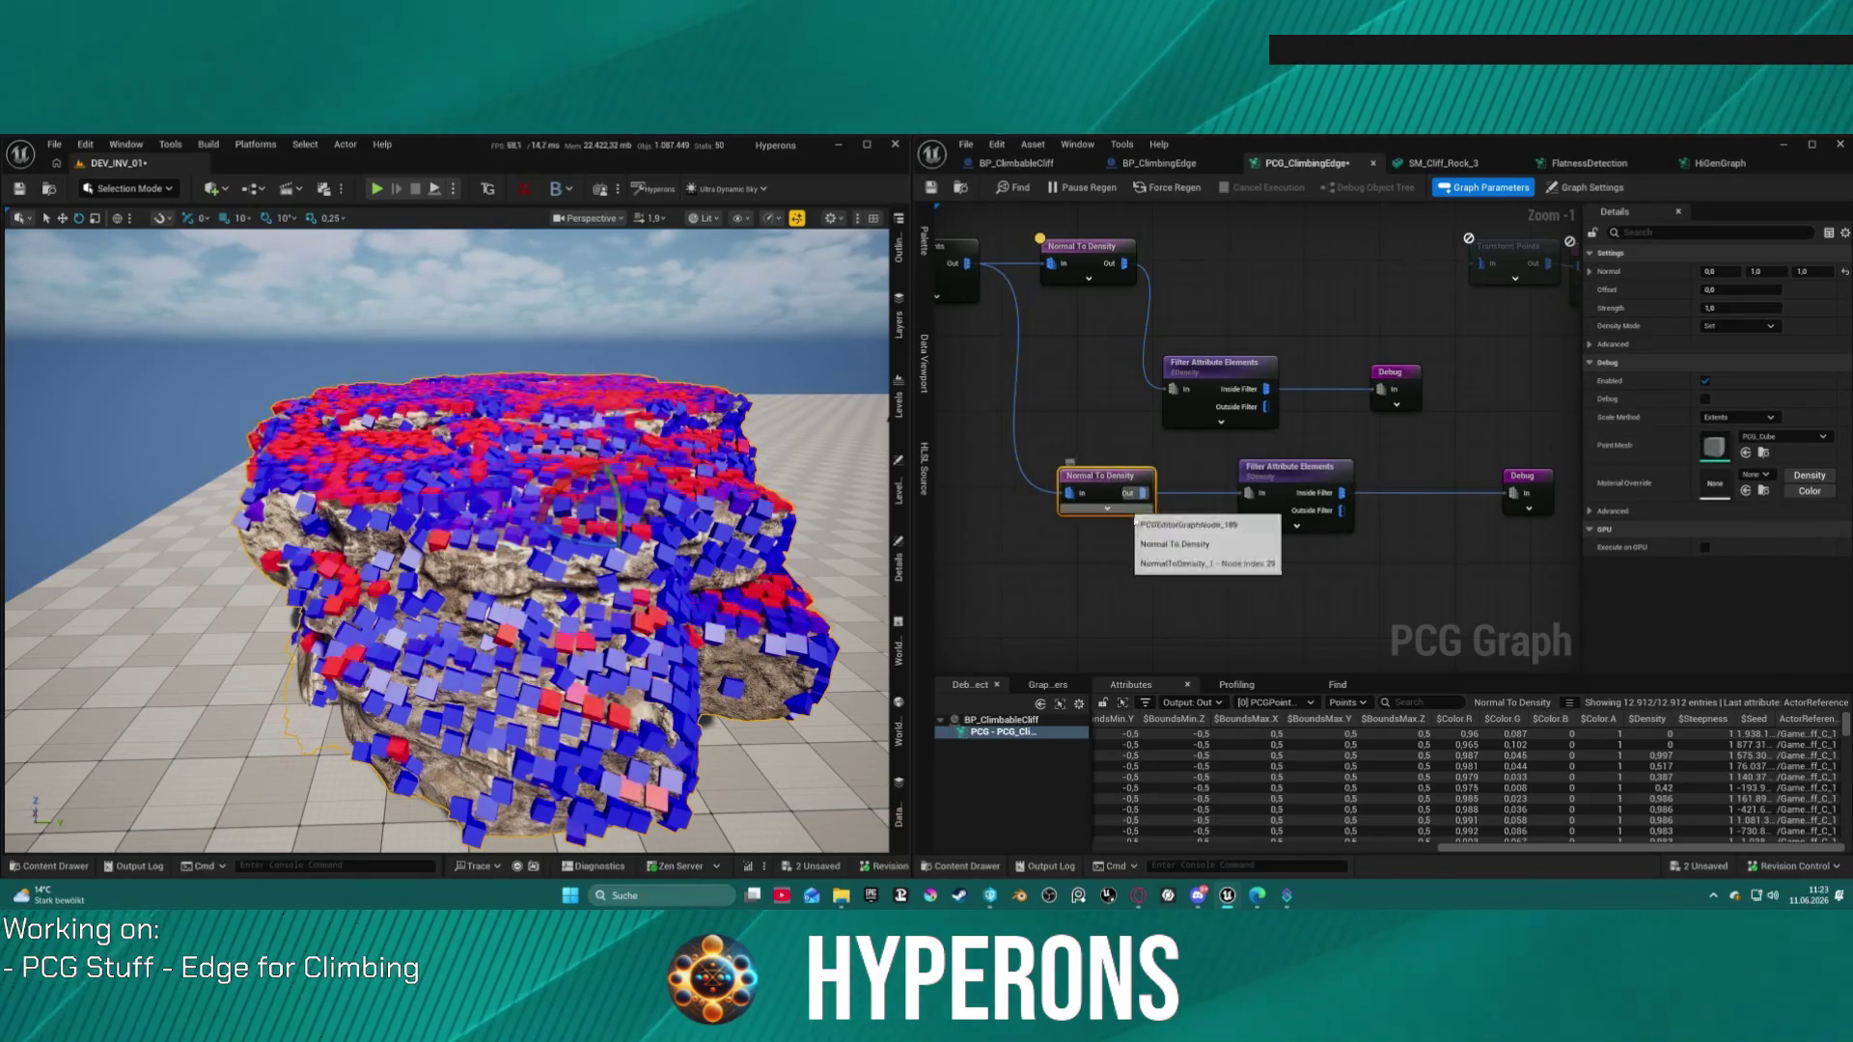
{"action": "left_click", "coordinate": [1293, 521], "text": "shift"}
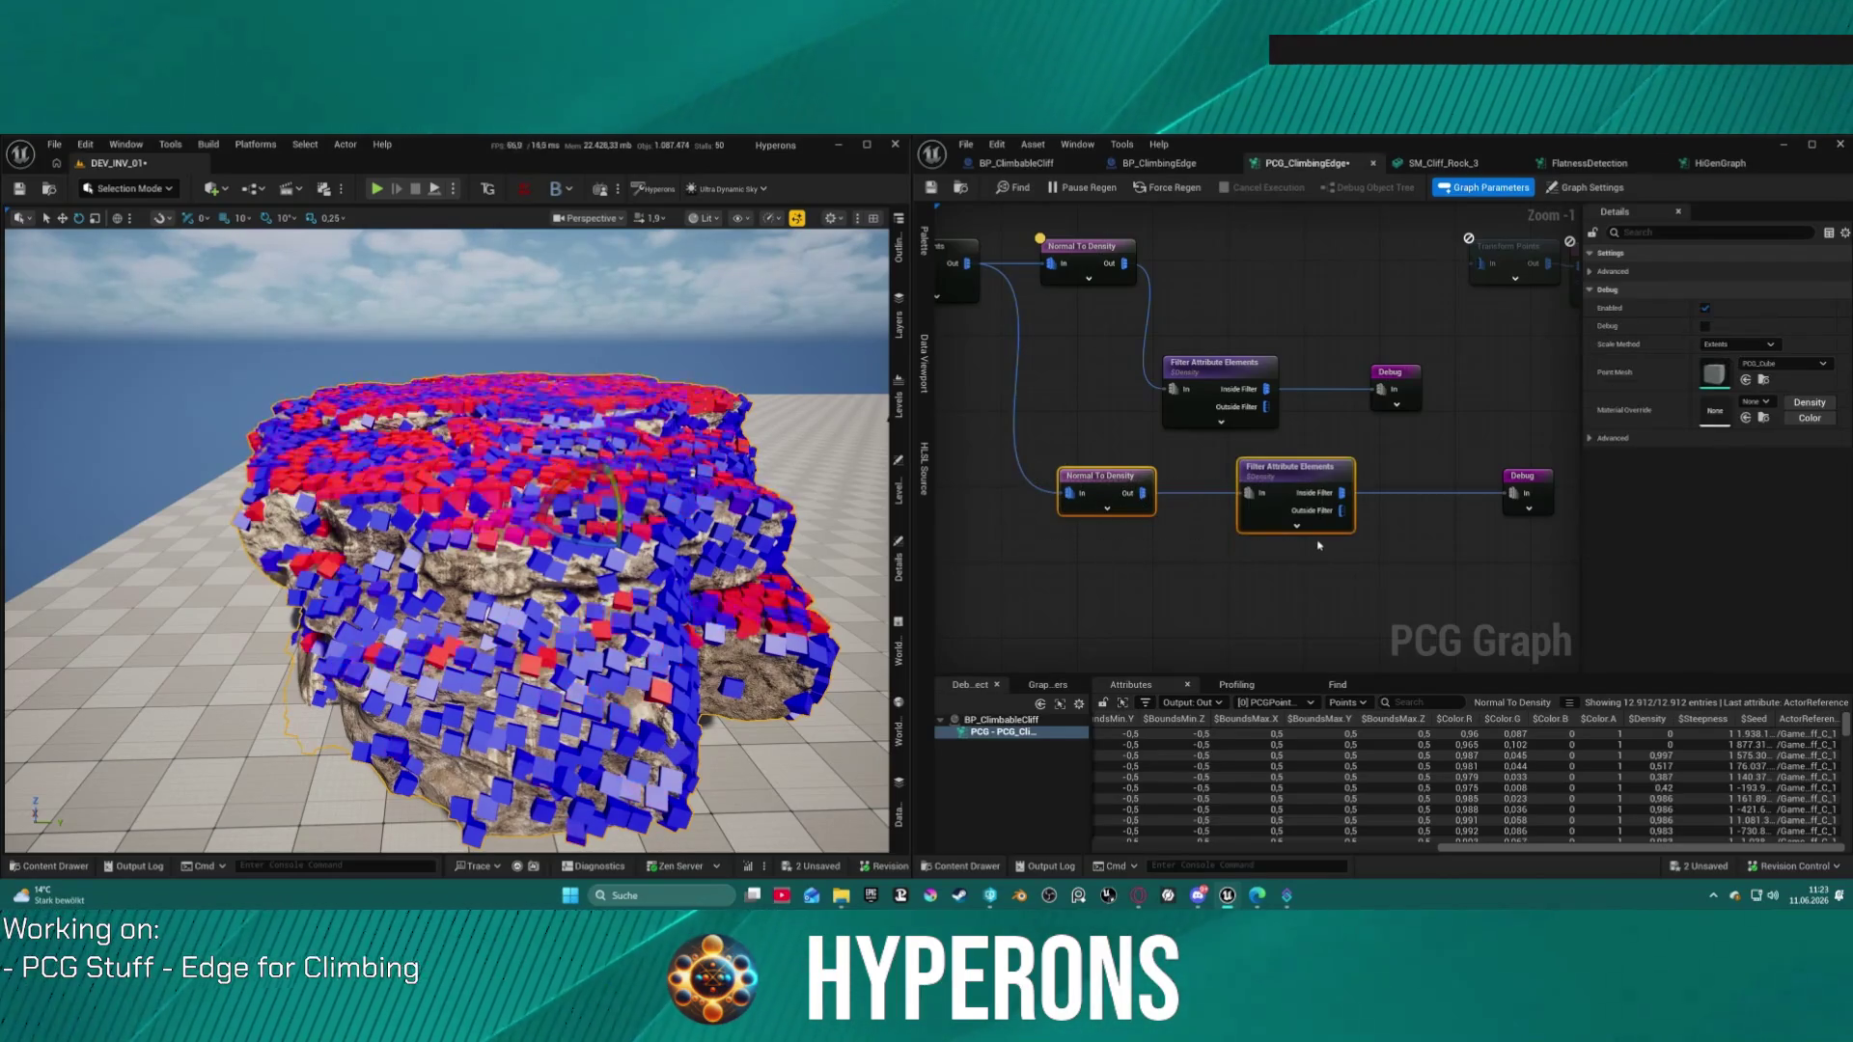
{"action": "left_click_drag", "start_coordinate": [1047, 534], "coordinate": [1556, 456]}
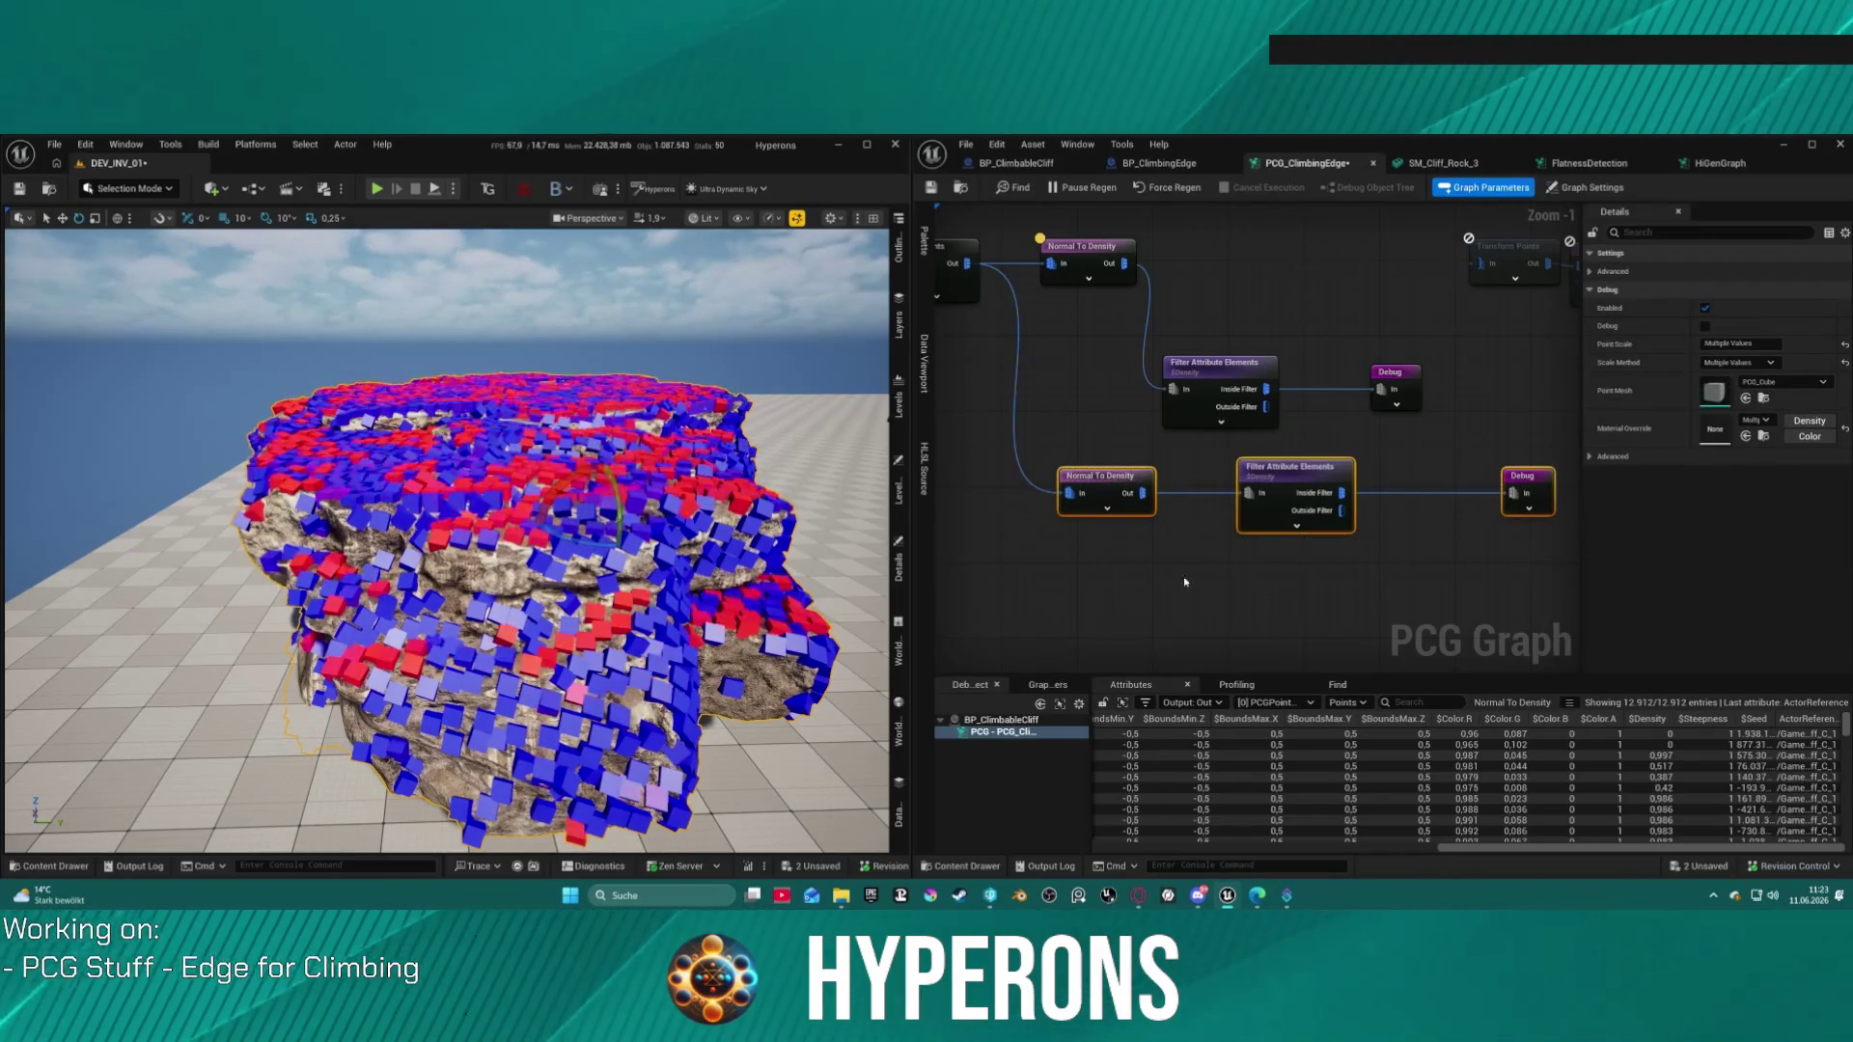
{"action": "key", "text": "ctrl+d"}
{"action": "left_click_drag", "start_coordinate": [1204, 576], "coordinate": [1318, 576]}
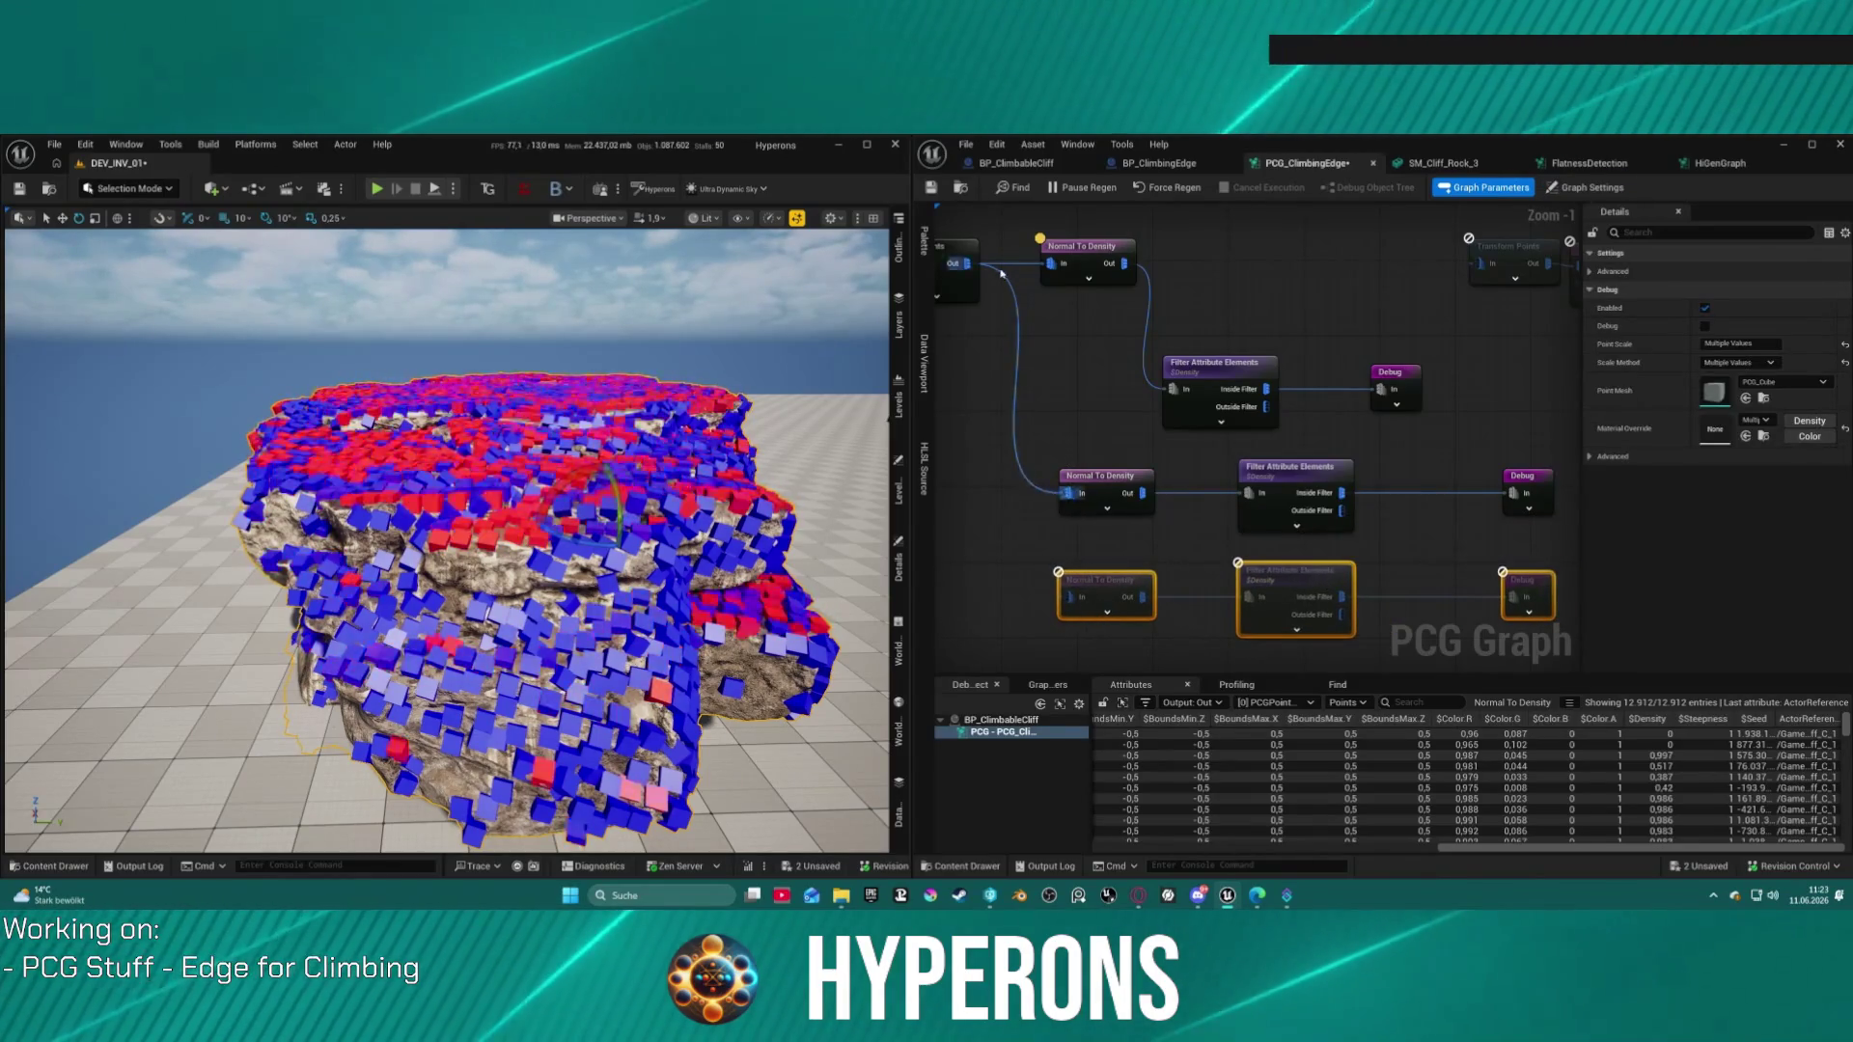
Step: Feed the input node into the copied Normal To Density and give it a new Normal direction
{"action": "left_click", "coordinate": [954, 280]}
{"action": "left_click_drag", "start_coordinate": [966, 263], "coordinate": [1059, 618]}
{"action": "left_click", "coordinate": [1081, 593]}
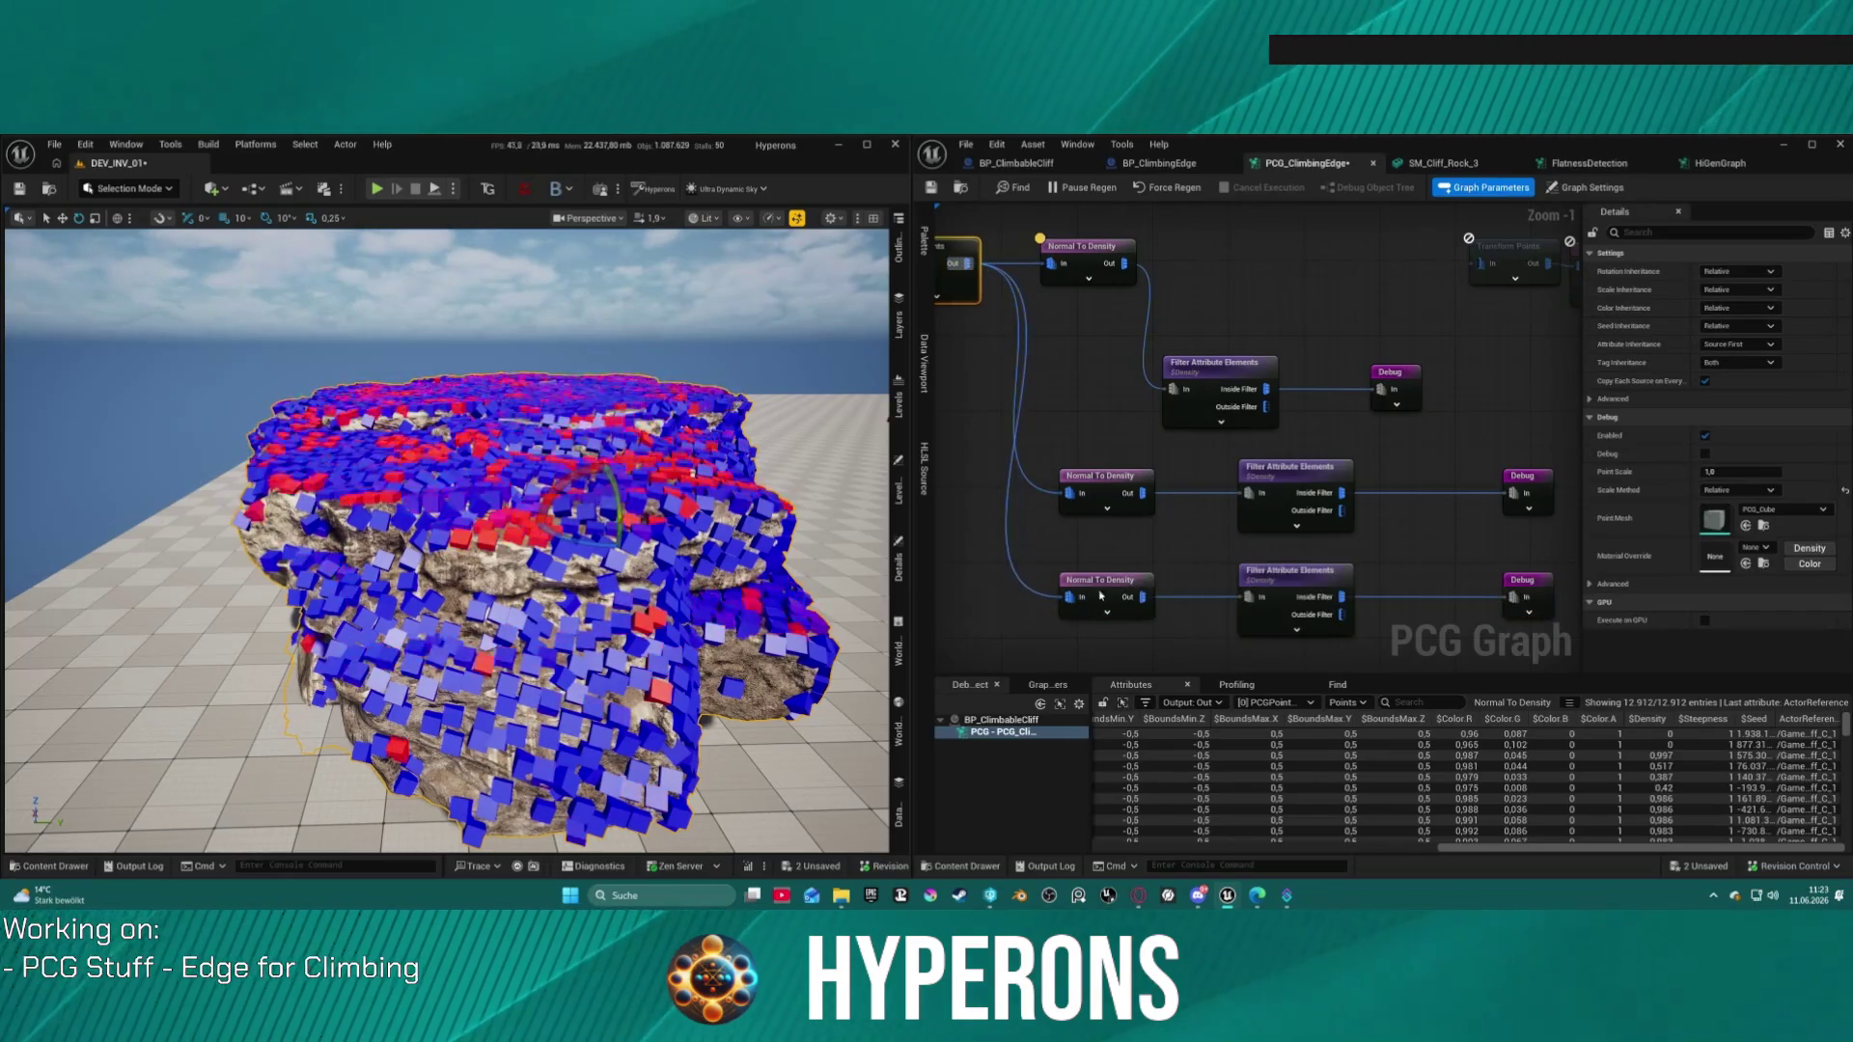
{"action": "left_click", "coordinate": [1768, 258]}
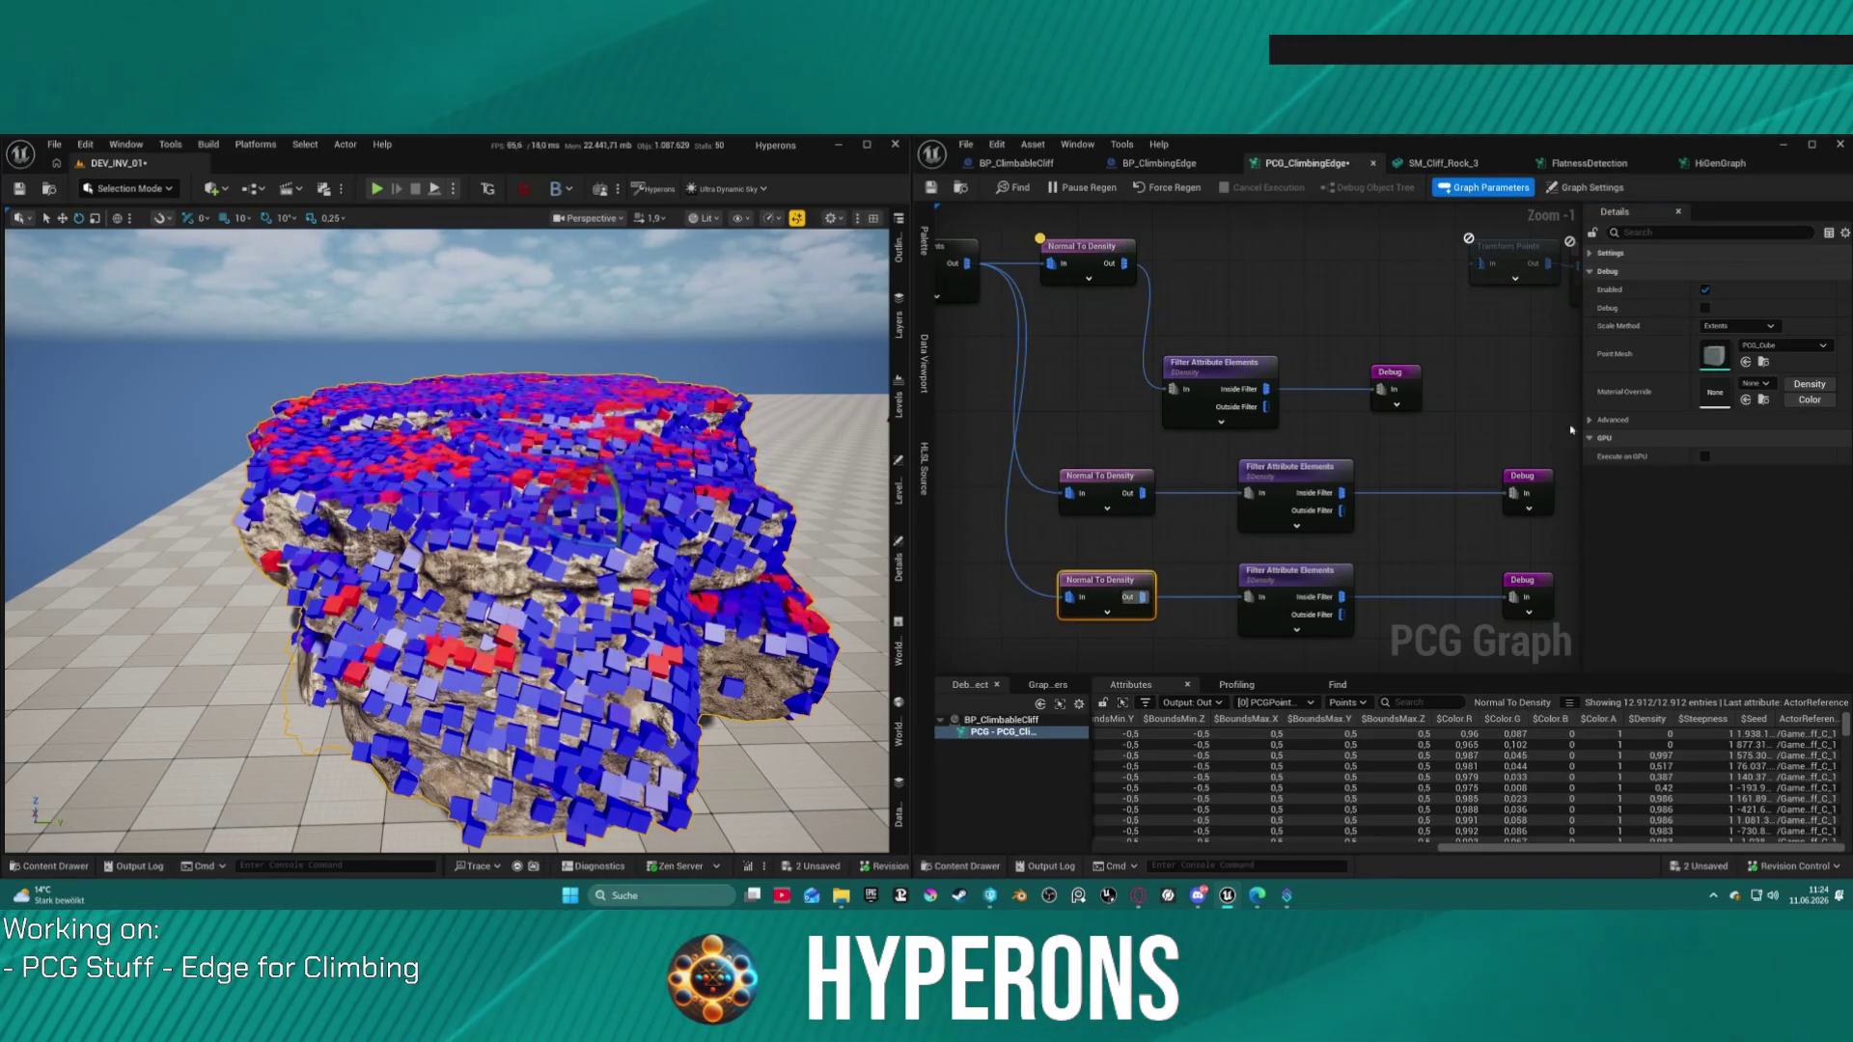
{"action": "left_click", "coordinate": [1597, 255]}
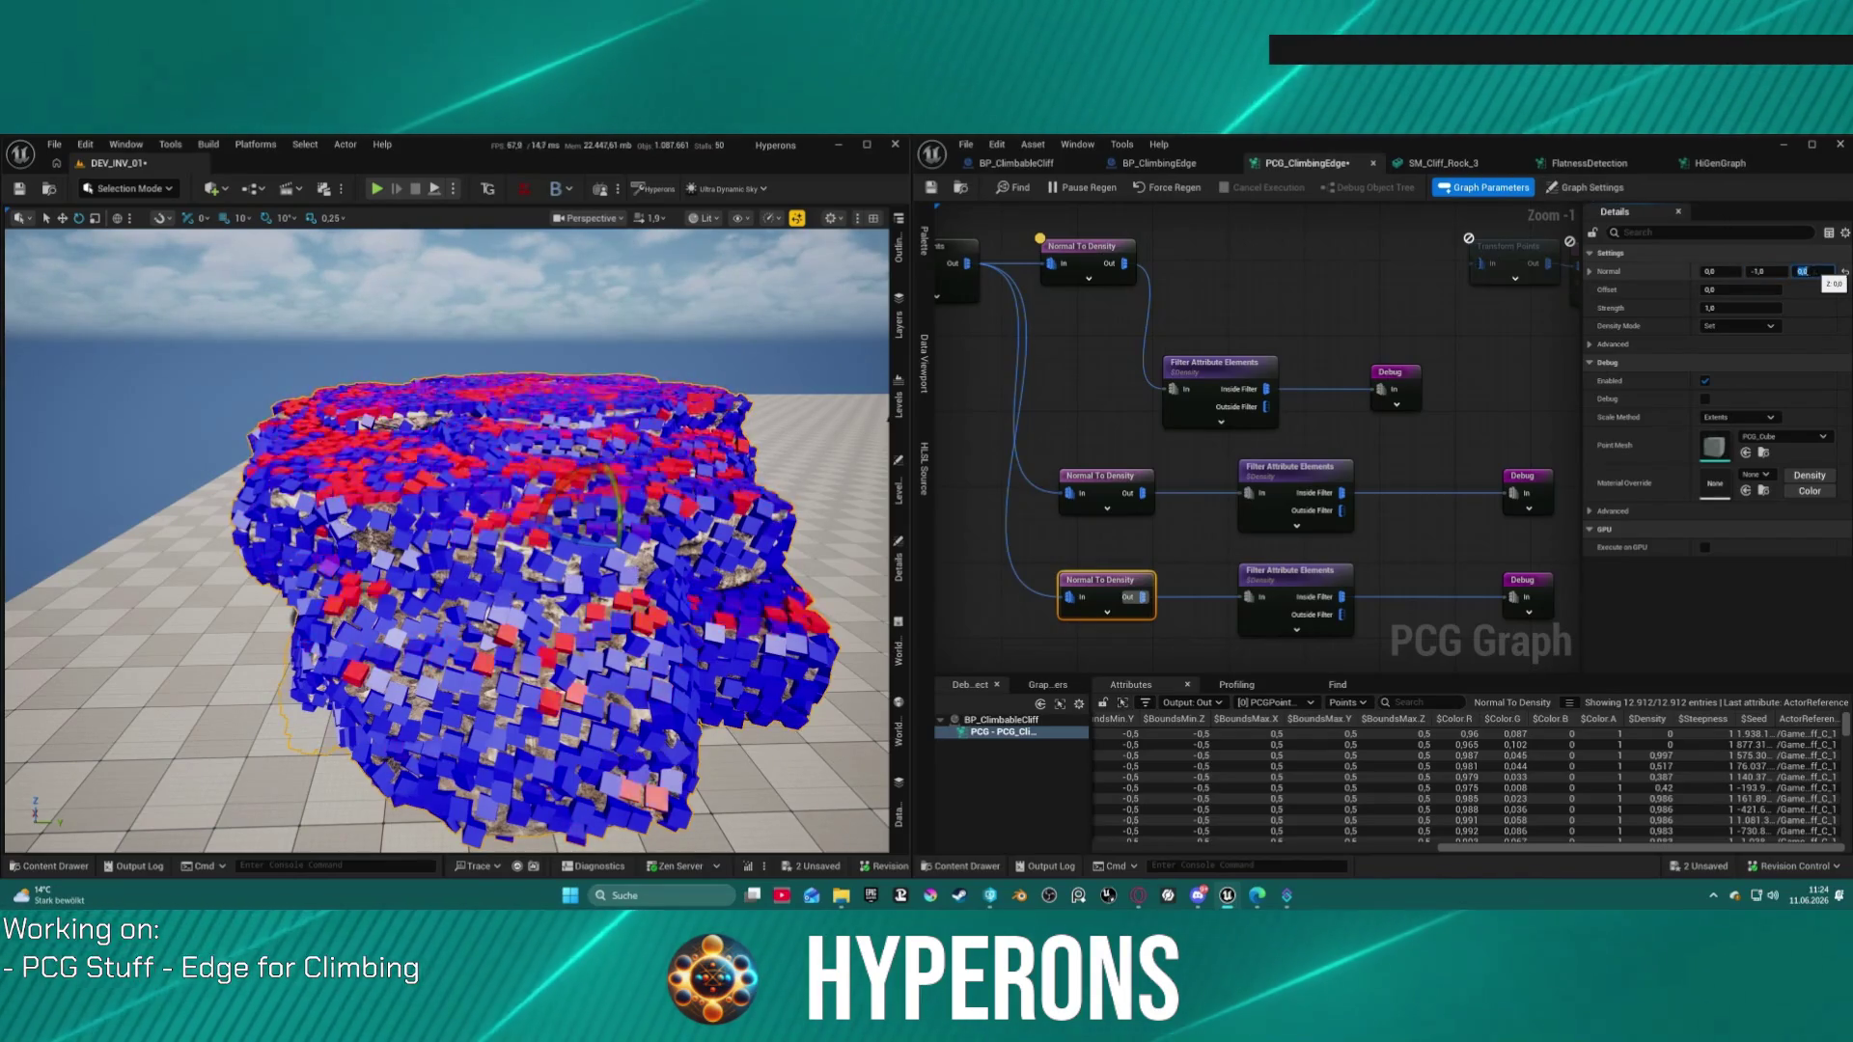
{"action": "left_click", "coordinate": [1114, 489]}
{"action": "left_click", "coordinate": [1115, 489]}
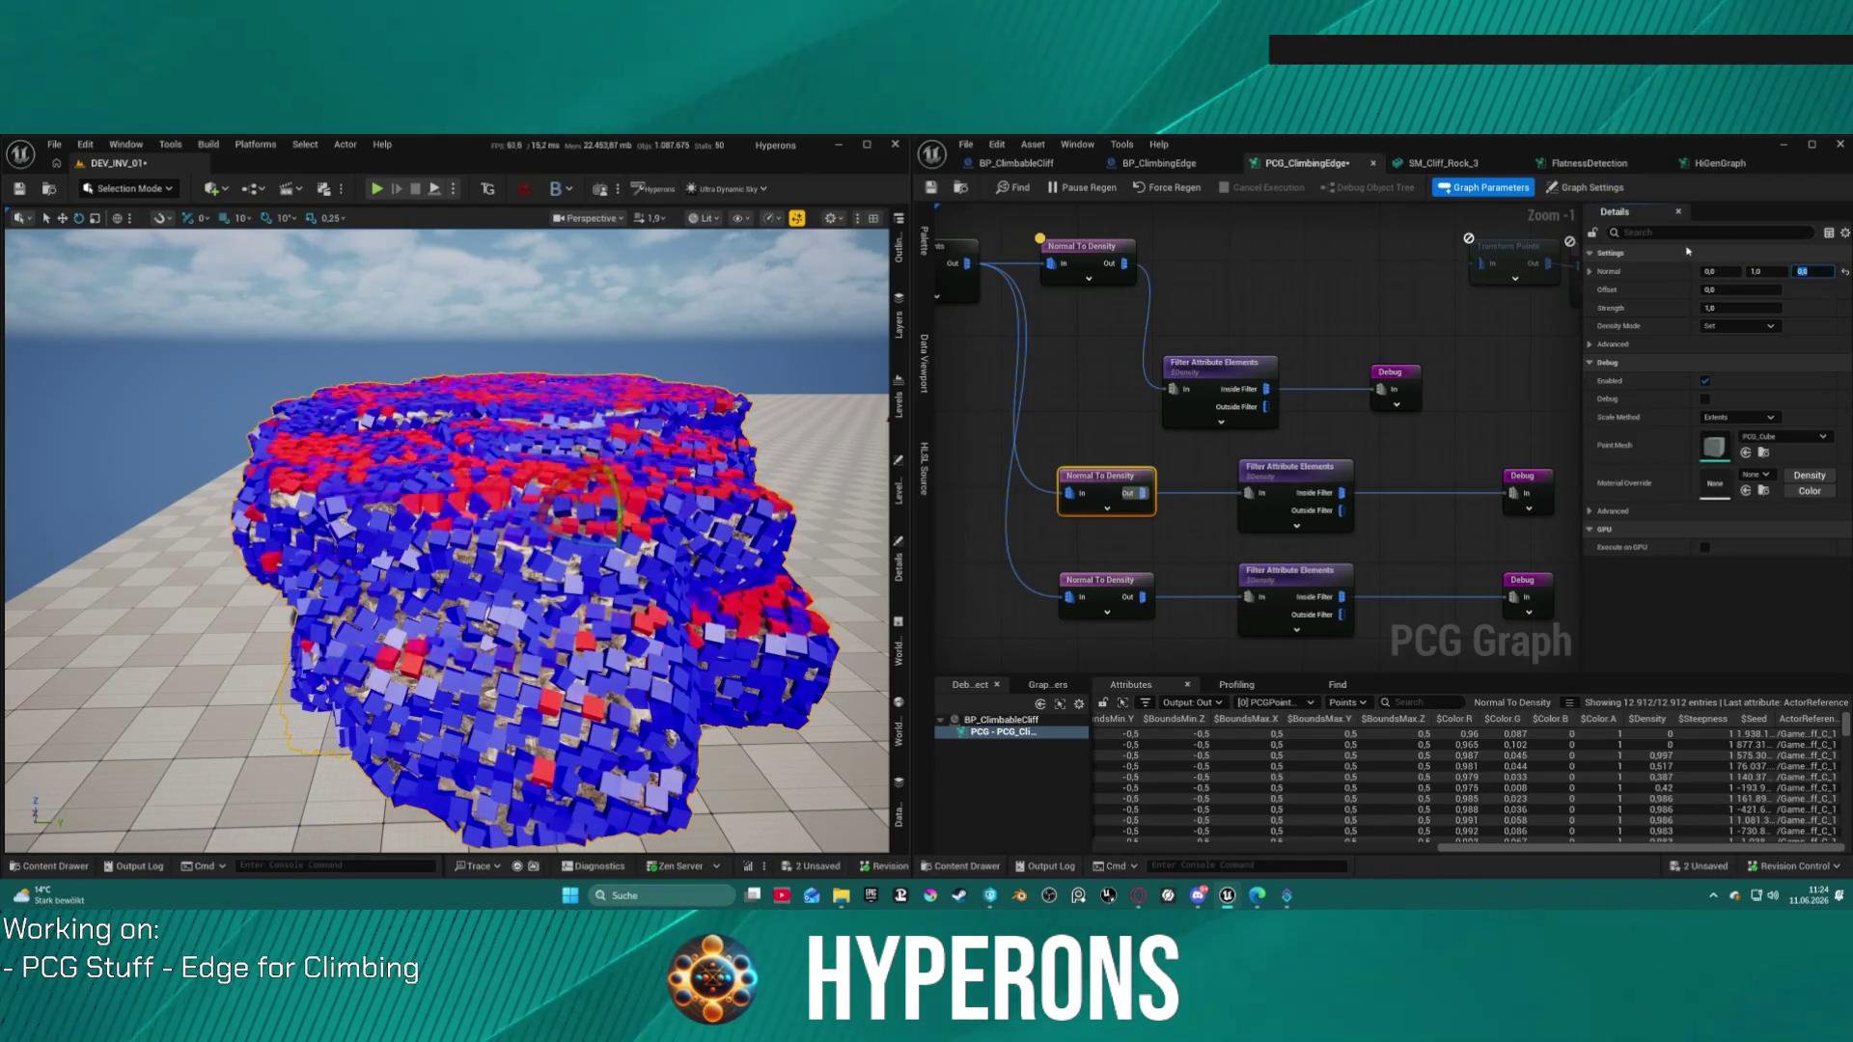
{"action": "left_click", "coordinate": [1136, 538]}
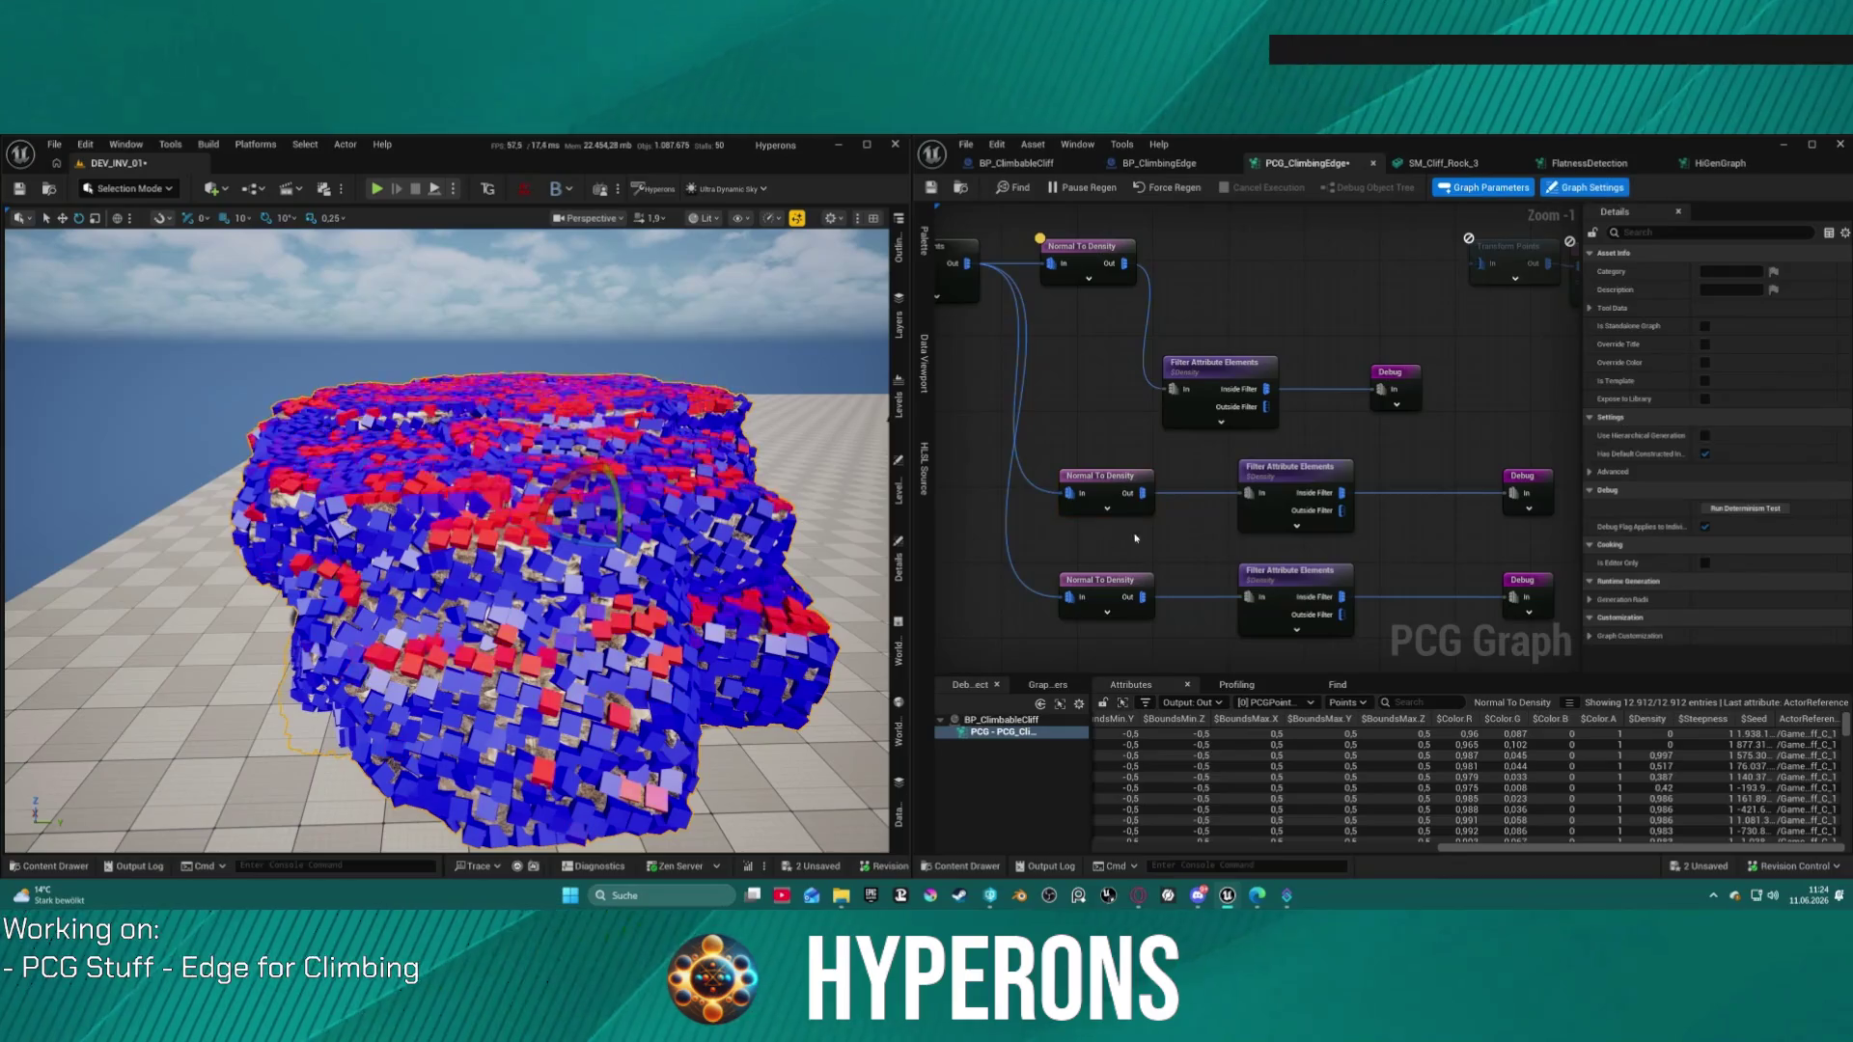
Step: Set the bottom Debug node's Material Override to PCG_DebugOrange
{"action": "left_click", "coordinate": [1522, 593]}
{"action": "left_click", "coordinate": [1766, 421]}
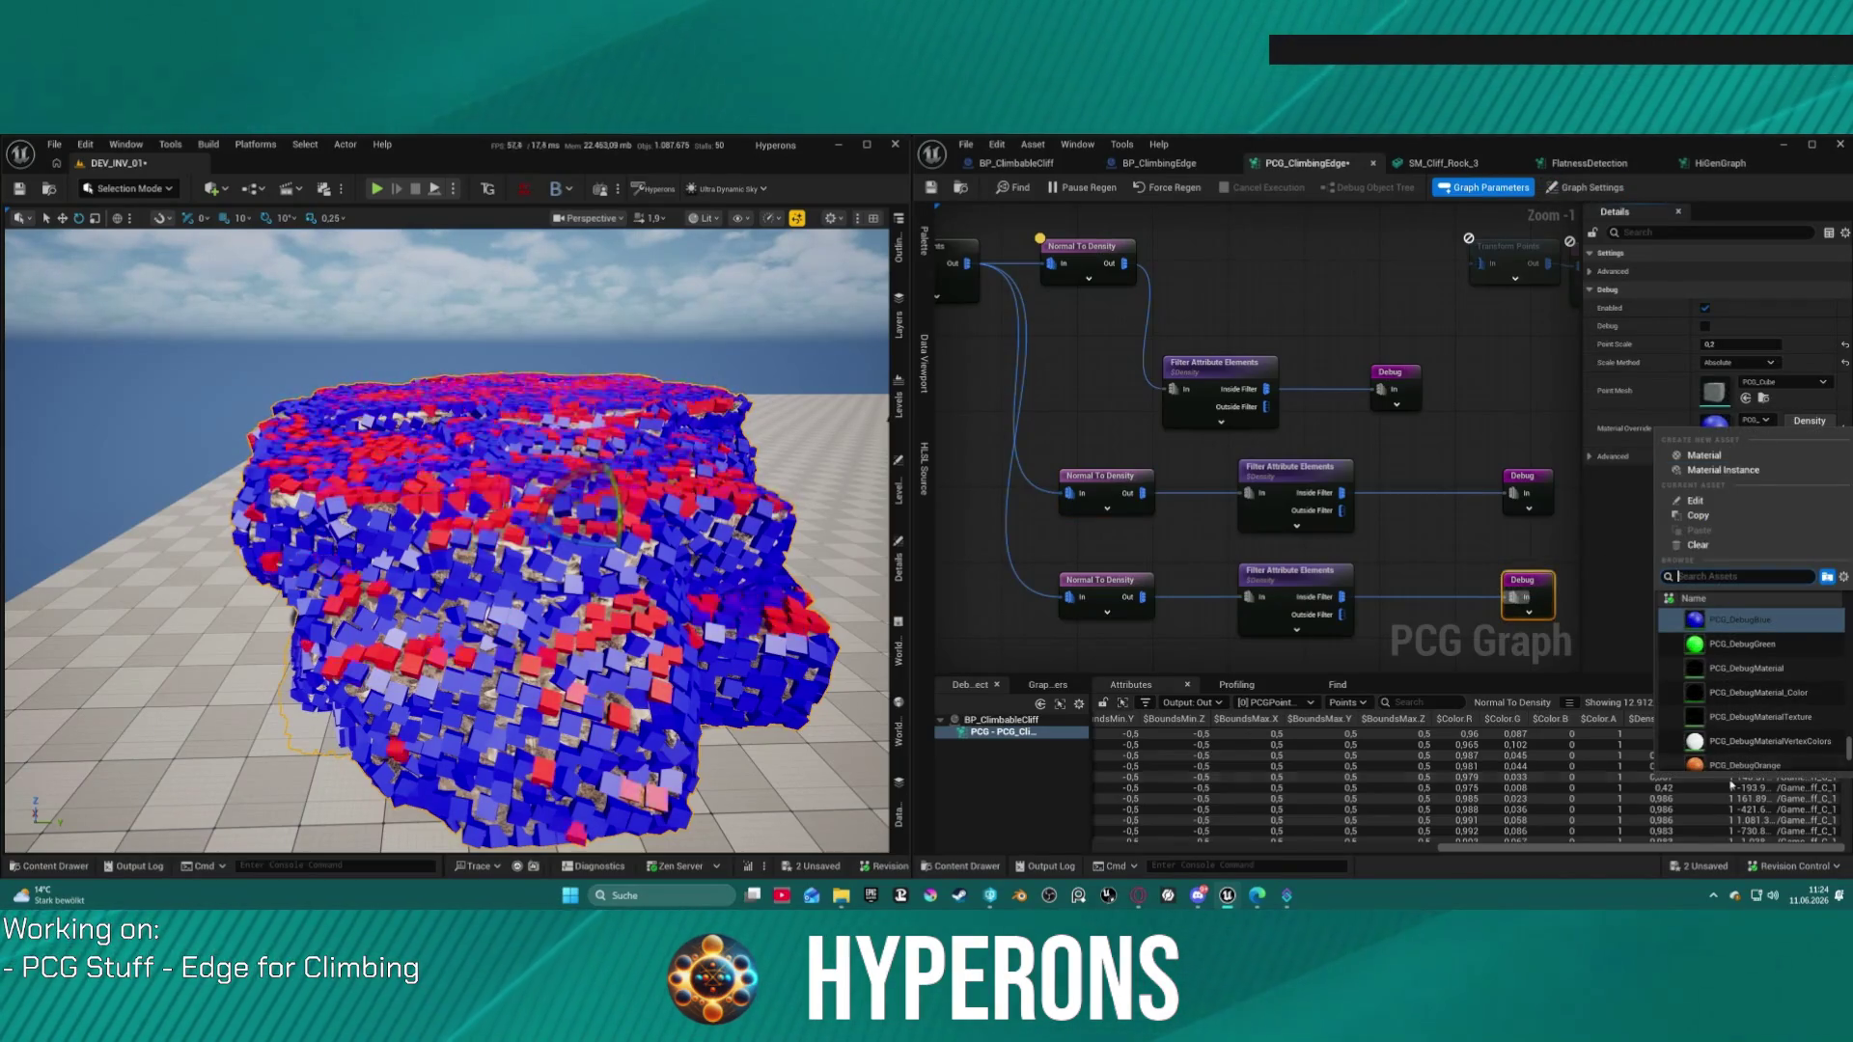
{"action": "left_click", "coordinate": [1691, 763]}
{"action": "left_click_drag", "start_coordinate": [386, 531], "coordinate": [19, 492]}
{"action": "mouse_move", "coordinate": [444, 541]}
{"action": "left_mouse_down"}
{"action": "mouse_move", "coordinate": [444, 482]}
{"action": "mouse_move", "coordinate": [444, 627]}
{"action": "mouse_move", "coordinate": [444, 454]}
{"action": "mouse_move", "coordinate": [338, 473]}
{"action": "left_mouse_up"}
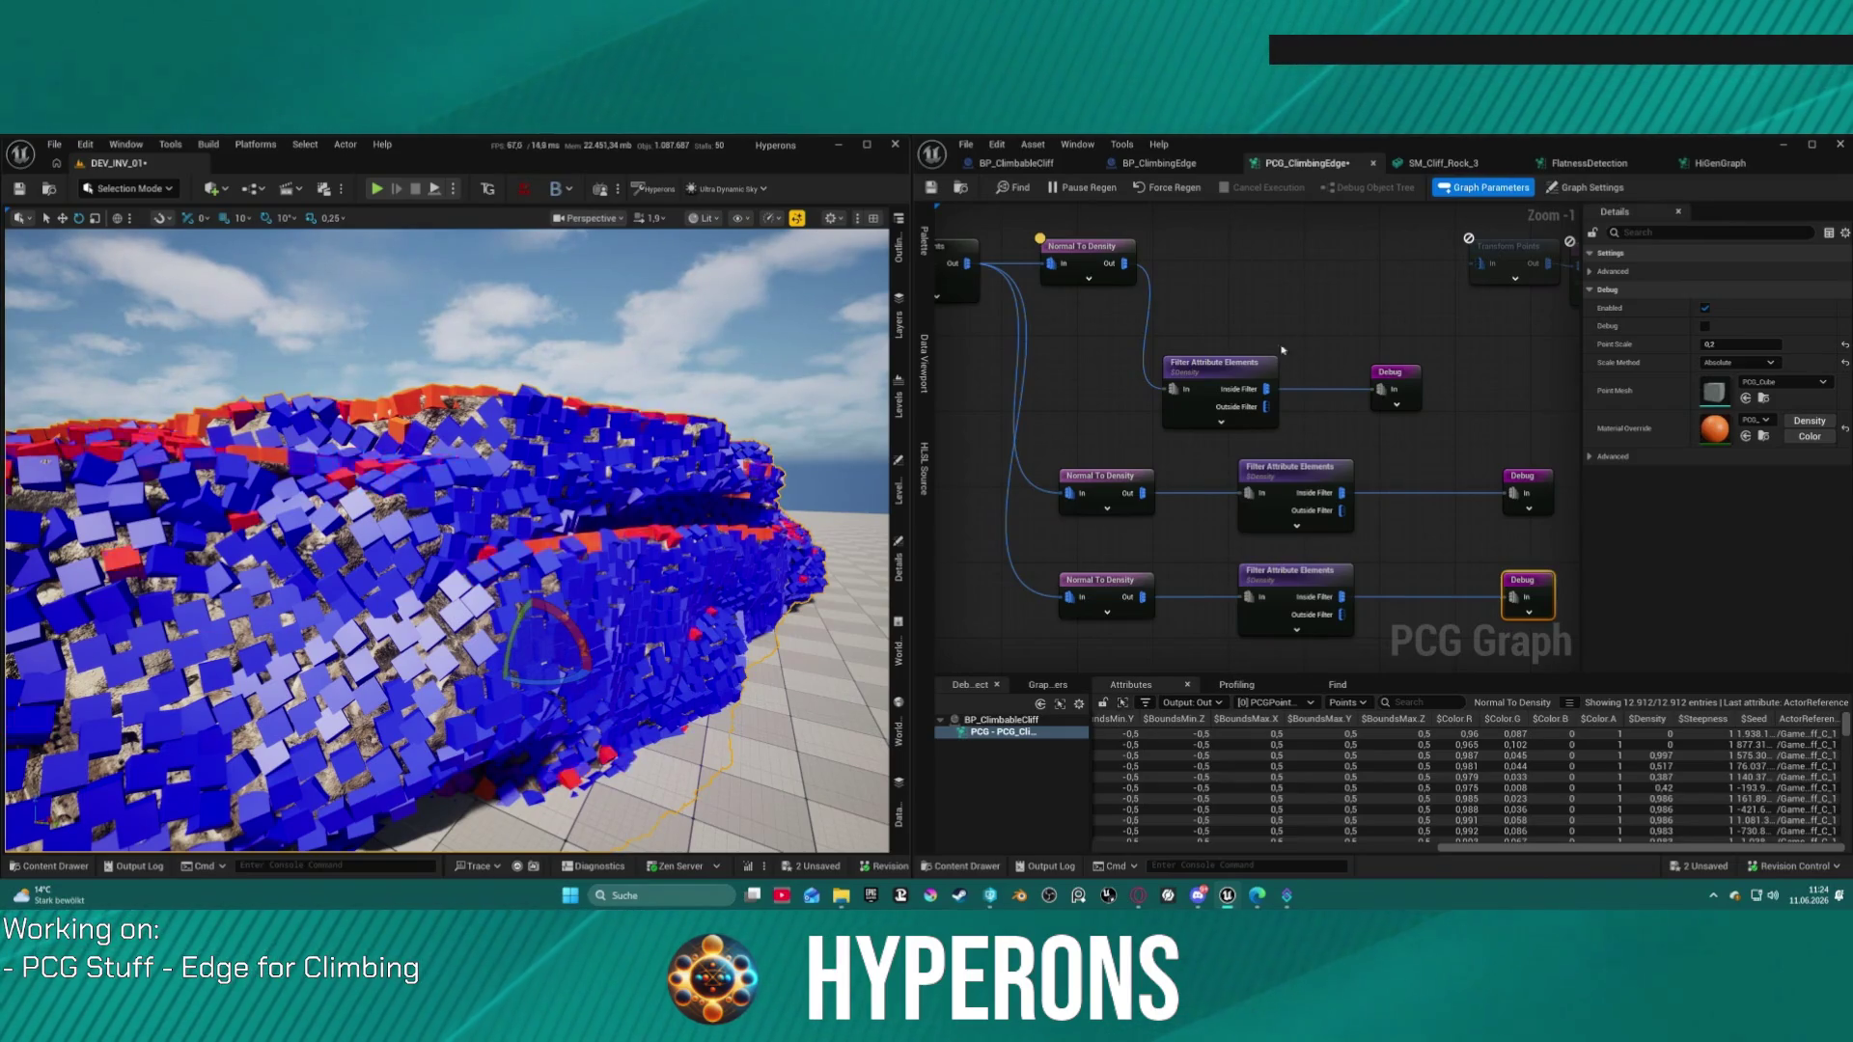
Step: Insert a Difference node between the middle filter's Inside Filter and its Debug node
{"action": "left_click", "coordinate": [1331, 484]}
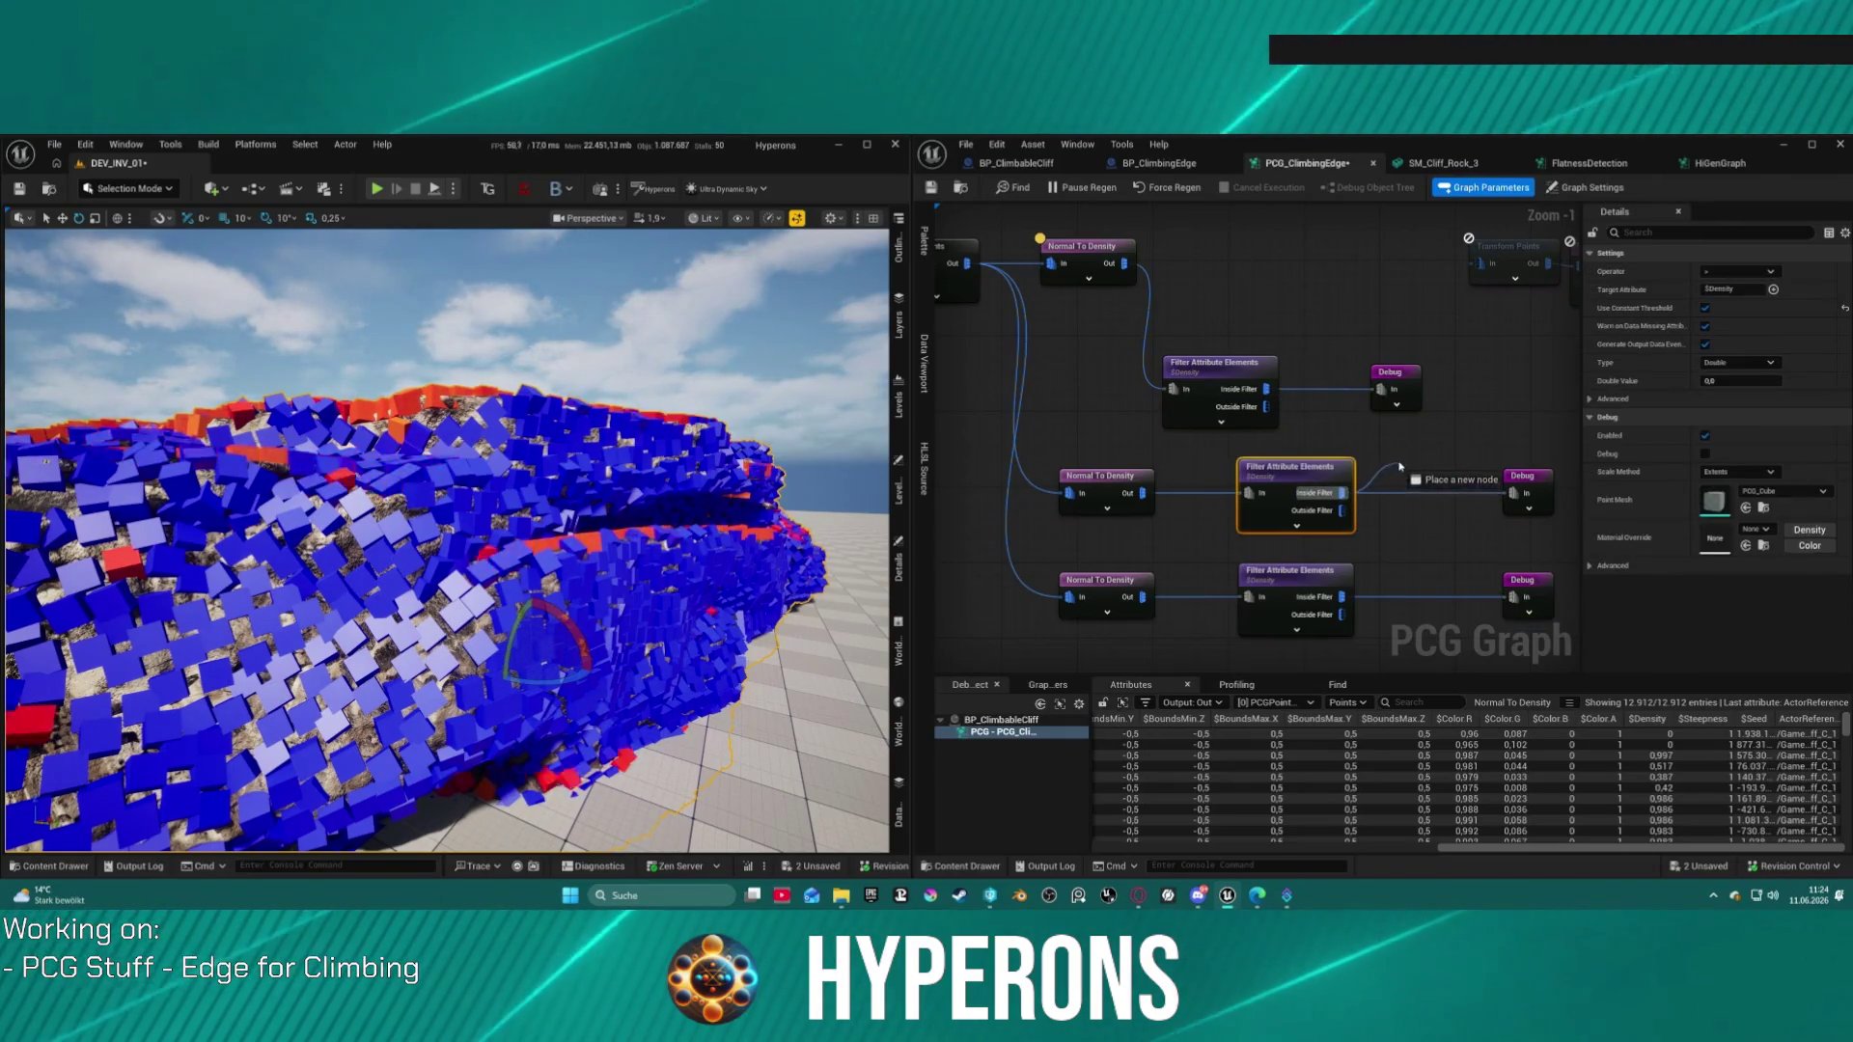
{"action": "left_click_drag", "start_coordinate": [1341, 493], "coordinate": [1387, 457]}
{"action": "type", "text": "dif"}
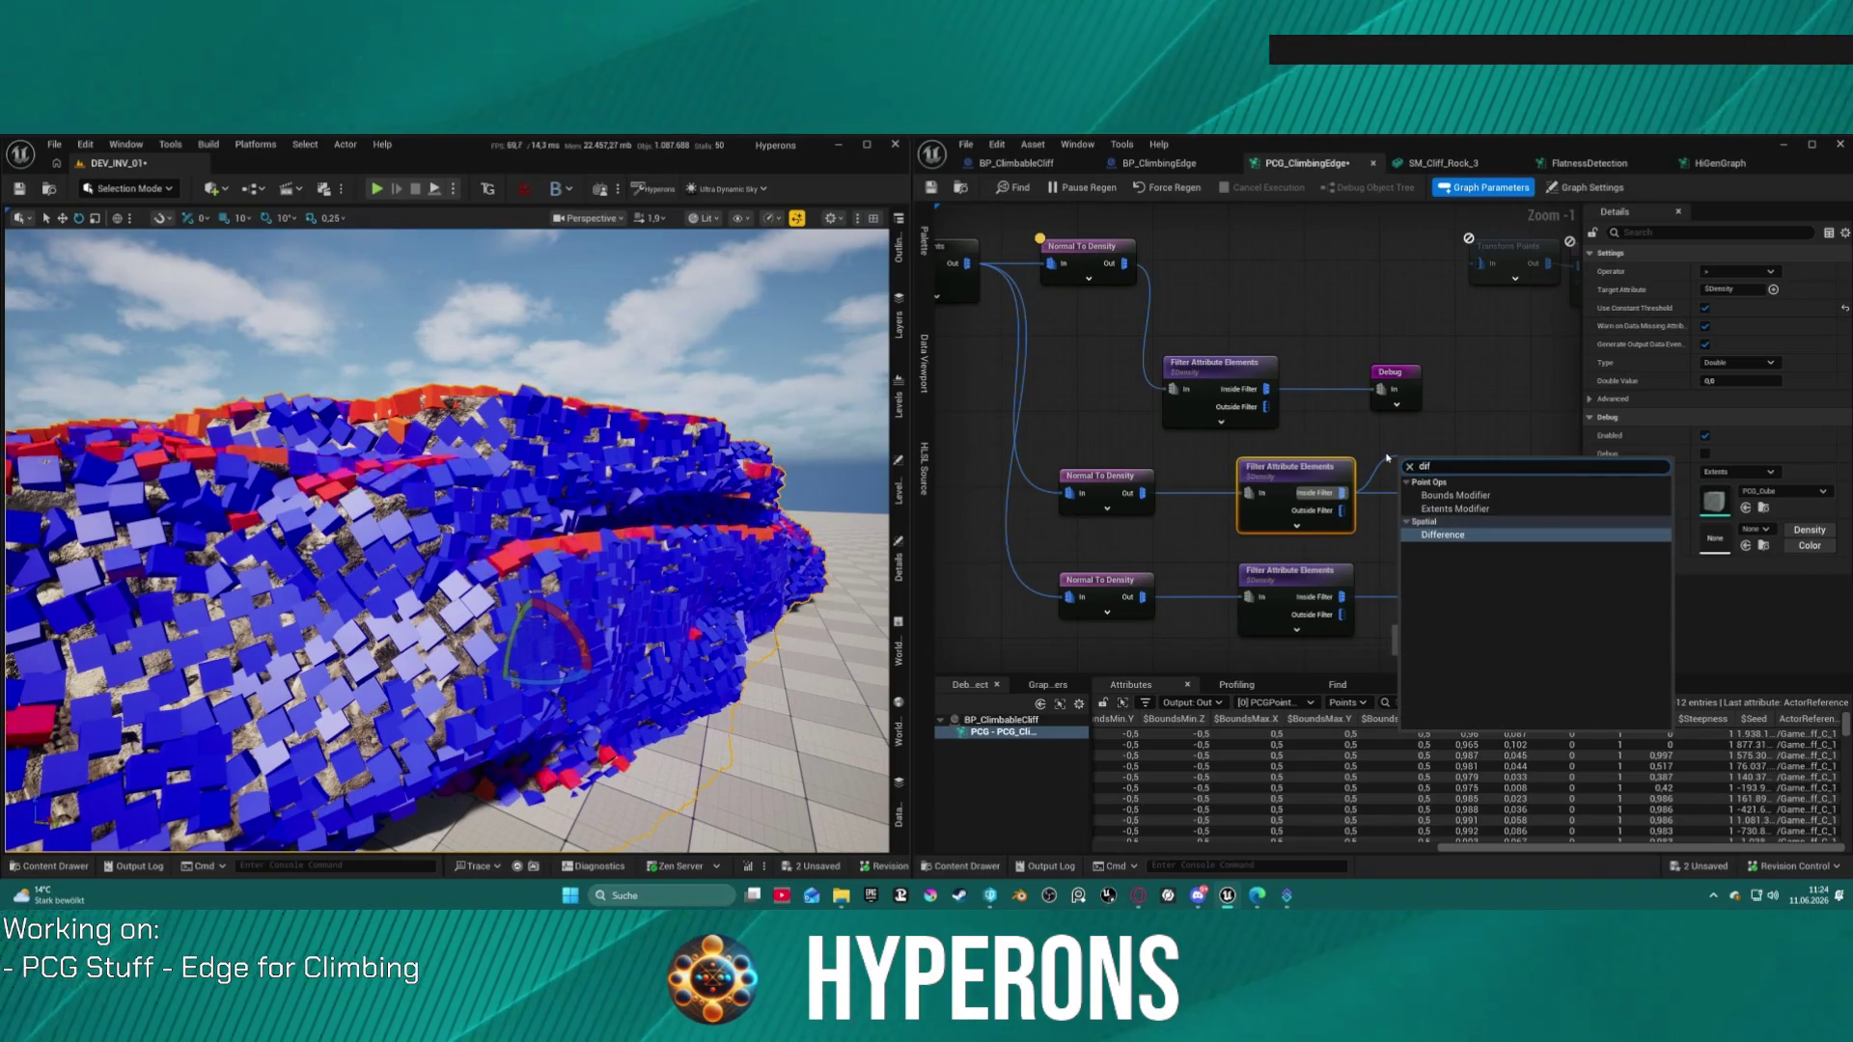
{"action": "key", "text": "Return"}
{"action": "mouse_move", "coordinate": [1457, 468]}
{"action": "left_mouse_down"}
{"action": "mouse_move", "coordinate": [1405, 447]}
{"action": "mouse_move", "coordinate": [1514, 494]}
{"action": "left_mouse_up"}
{"action": "left_click", "coordinate": [1486, 492]}
{"action": "left_click", "coordinate": [1487, 492], "text": "alt"}
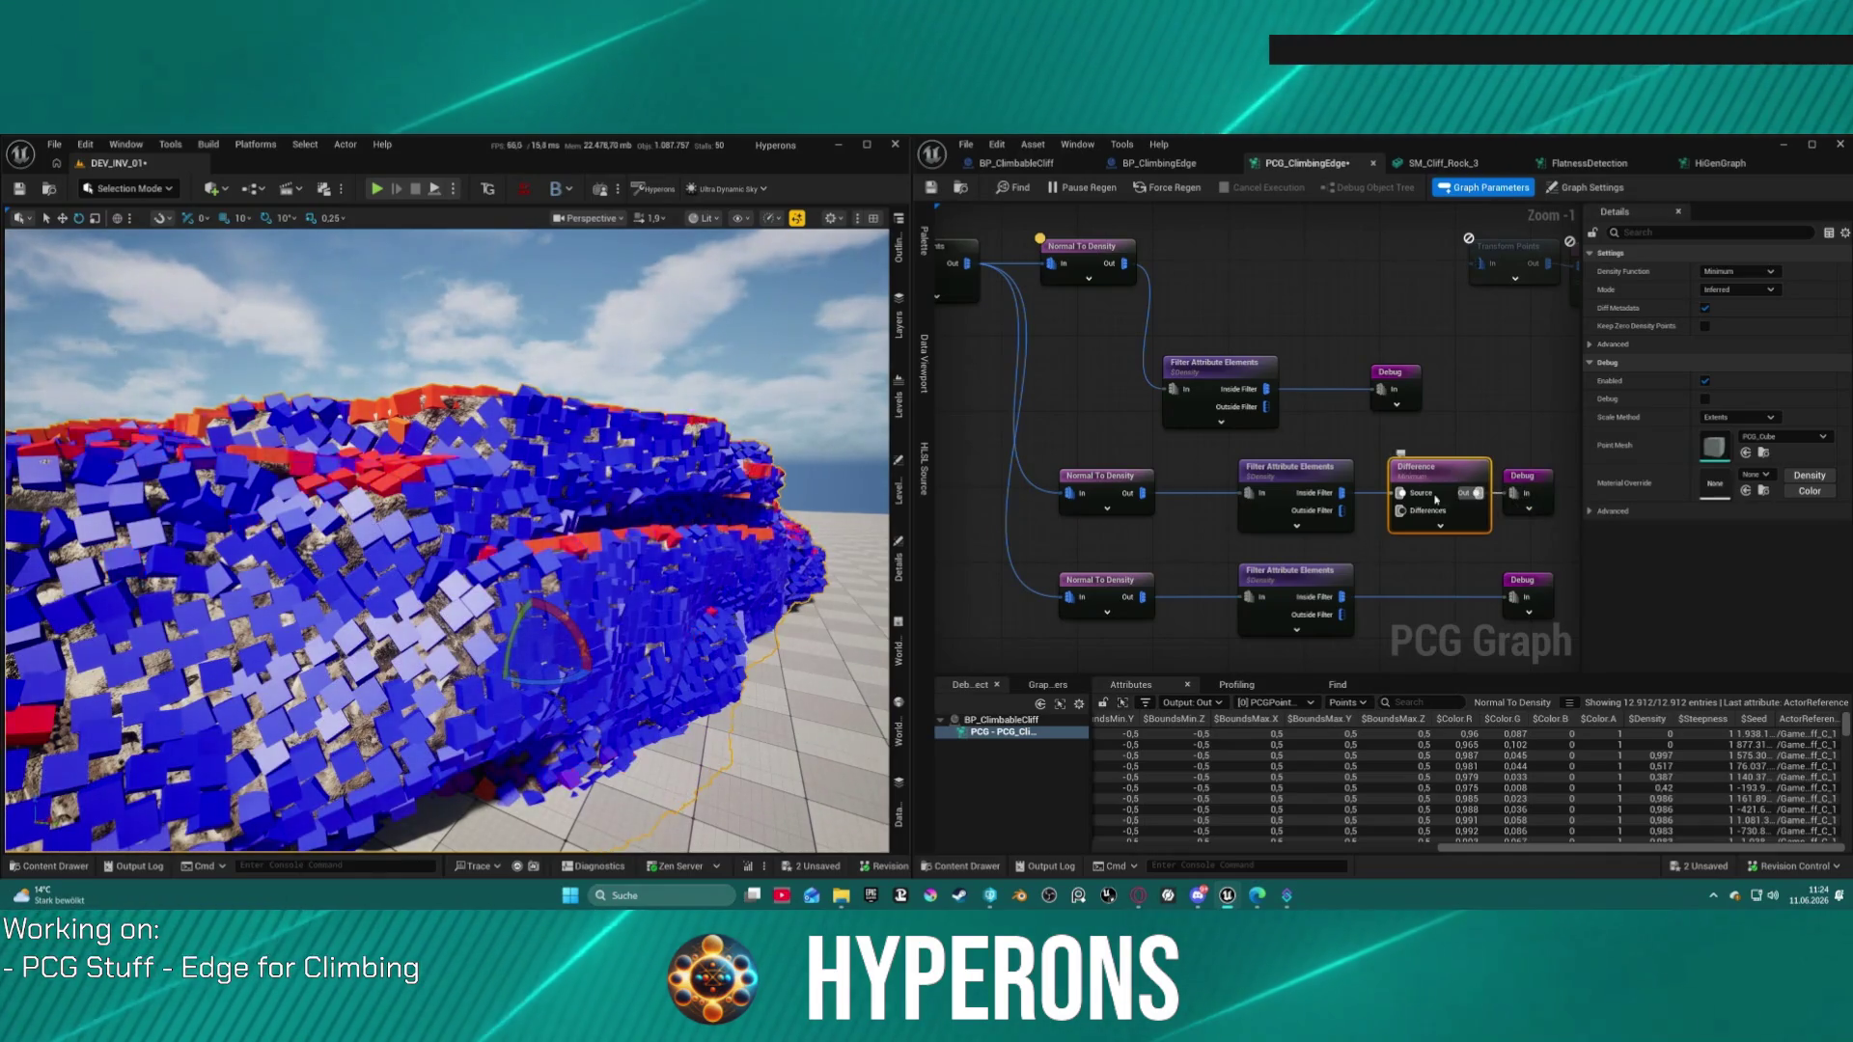
{"action": "left_click", "coordinate": [1422, 596]}
Step: Add a second Difference node after the bottom filter's Inside Filter, before its Debug node
{"action": "key", "text": "ctrl+v"}
{"action": "mouse_move", "coordinate": [1342, 597]}
{"action": "left_mouse_down"}
{"action": "mouse_move", "coordinate": [1435, 626]}
{"action": "mouse_move", "coordinate": [1420, 609]}
{"action": "left_mouse_up"}
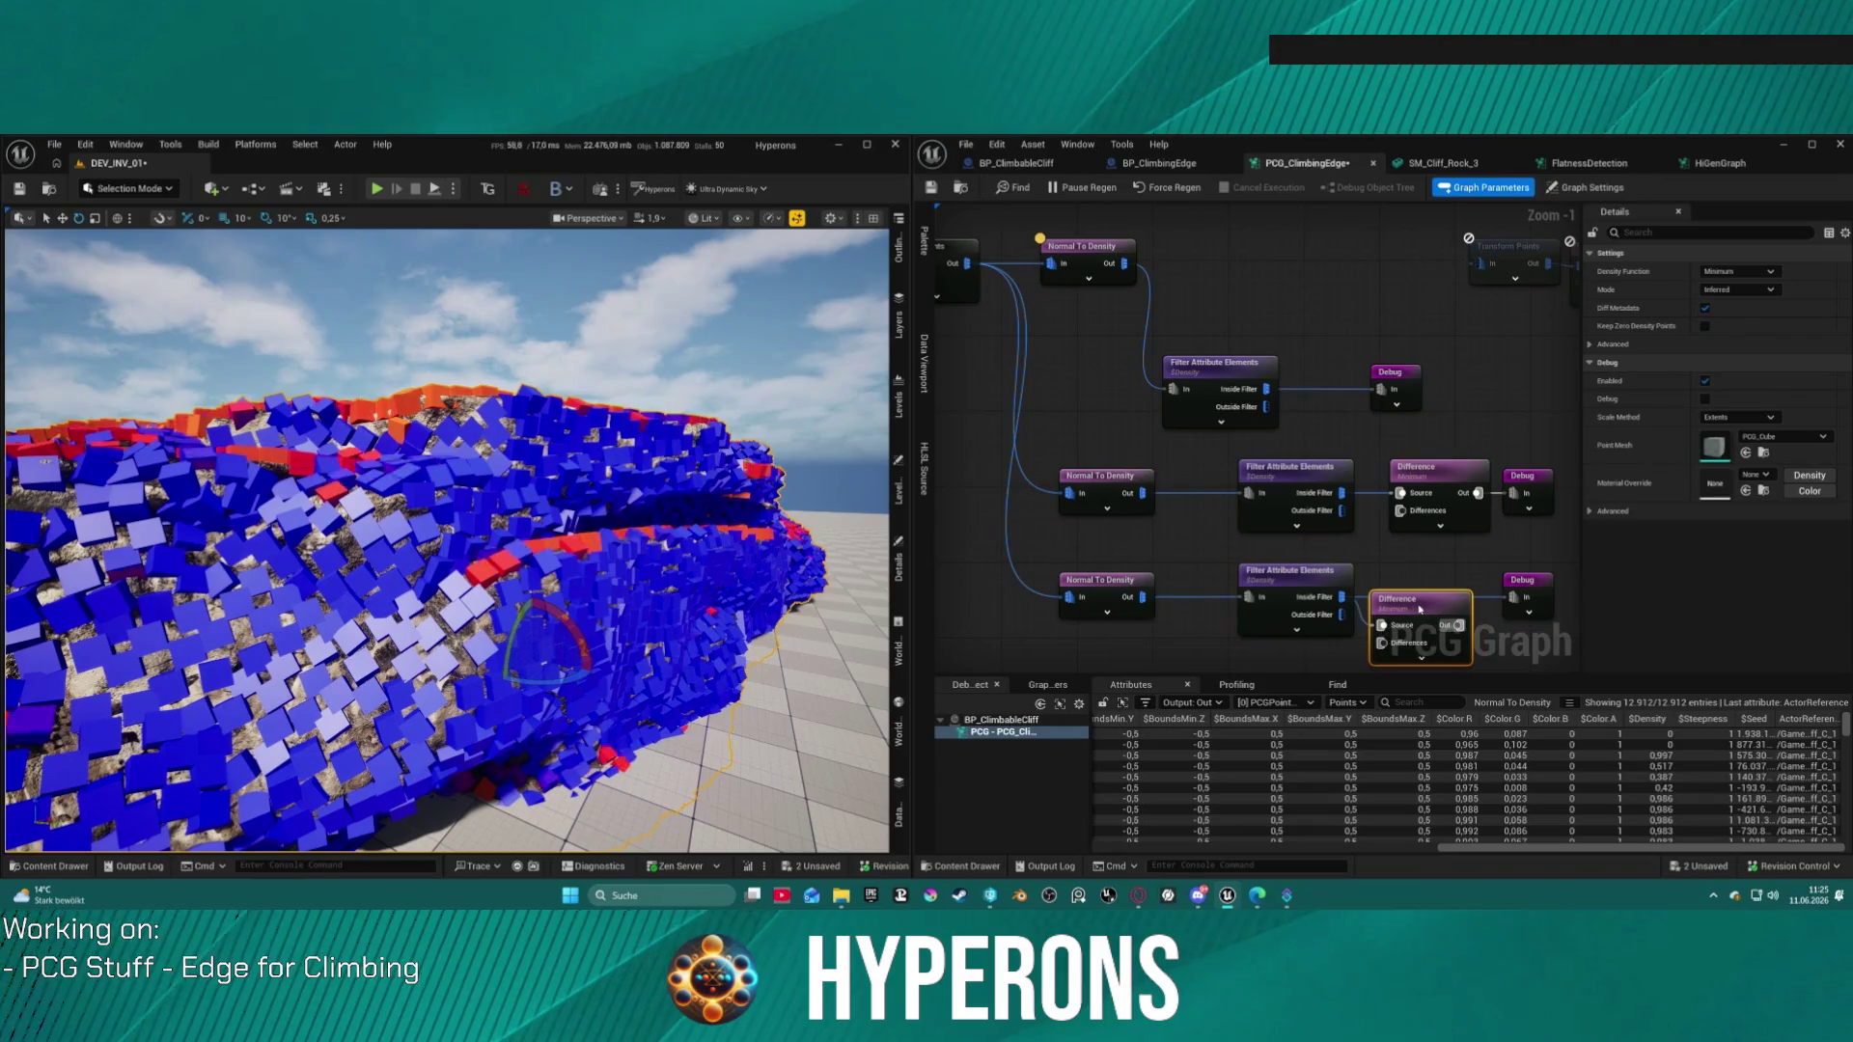
{"action": "left_click", "coordinate": [1520, 582]}
{"action": "left_click_drag", "start_coordinate": [1444, 599], "coordinate": [1452, 570]}
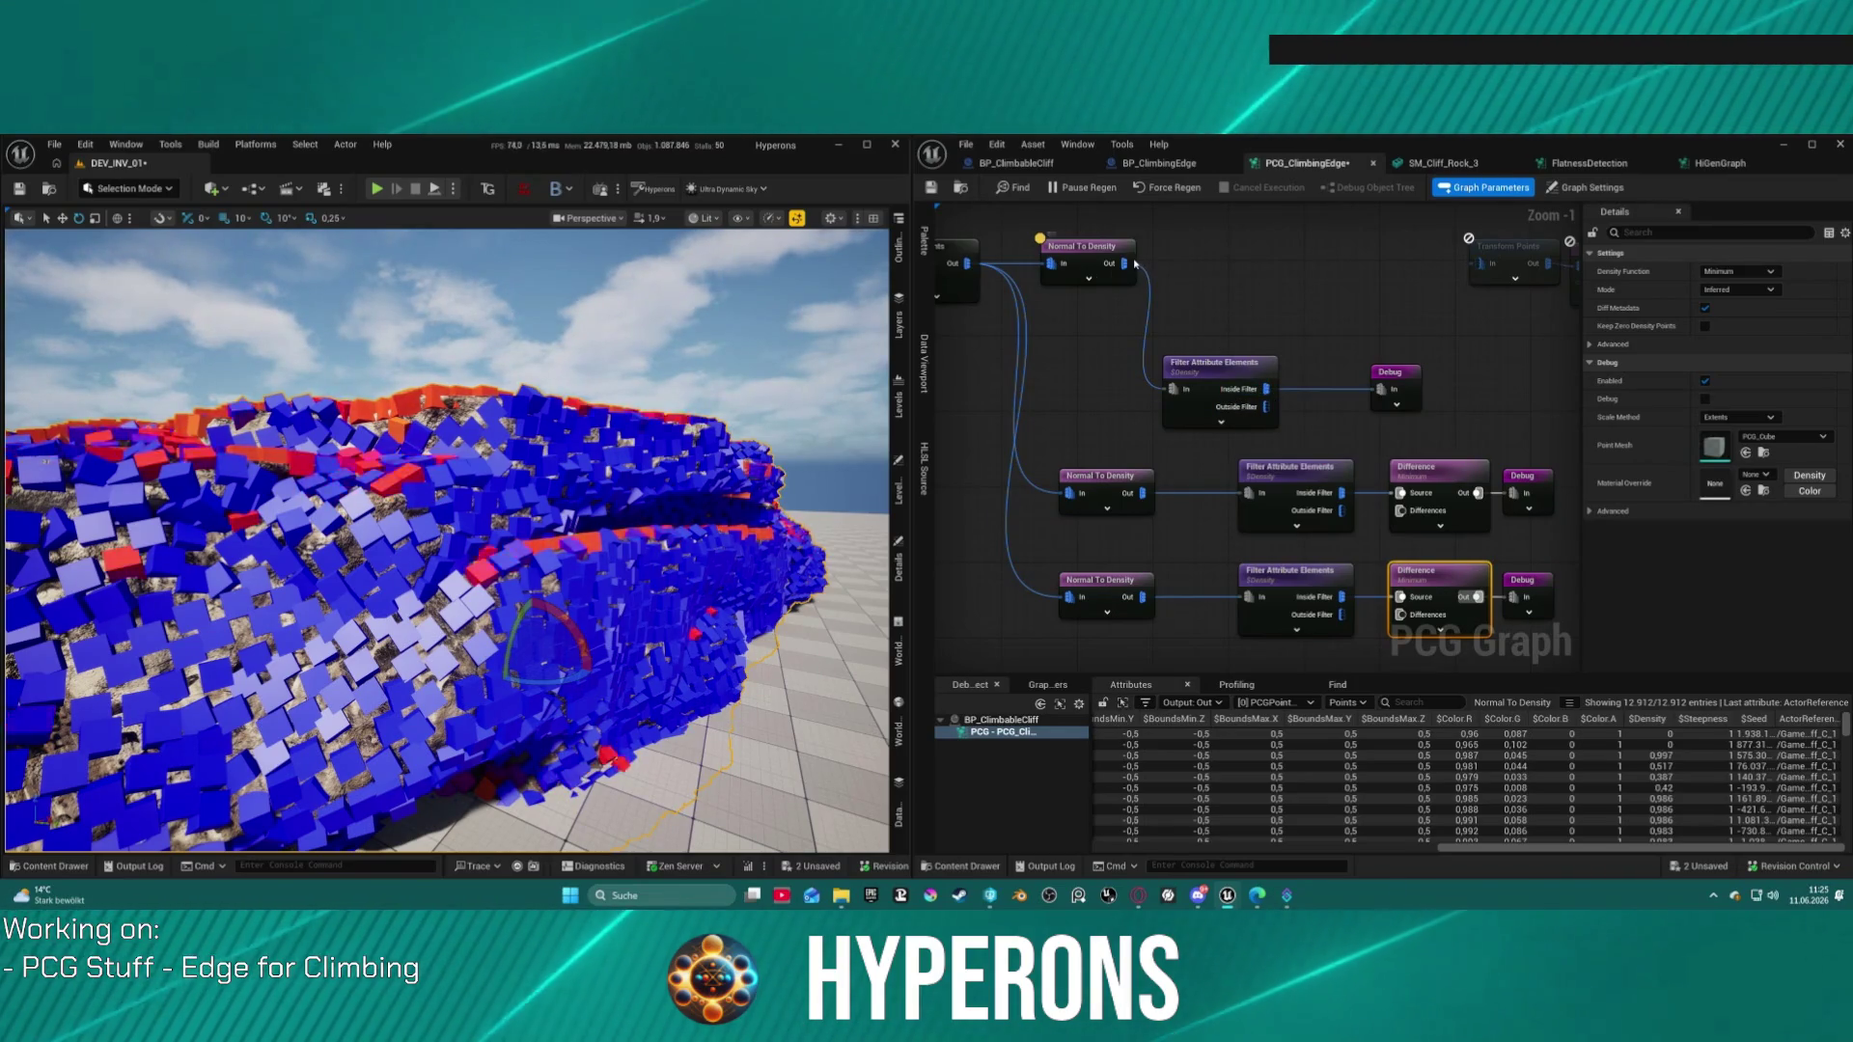
Step: Wire the top Normal To Density Out into the Differences input
{"action": "mouse_move", "coordinate": [1115, 267]}
{"action": "left_mouse_down"}
{"action": "mouse_move", "coordinate": [1399, 516]}
{"action": "mouse_move", "coordinate": [1286, 427]}
{"action": "left_mouse_up"}
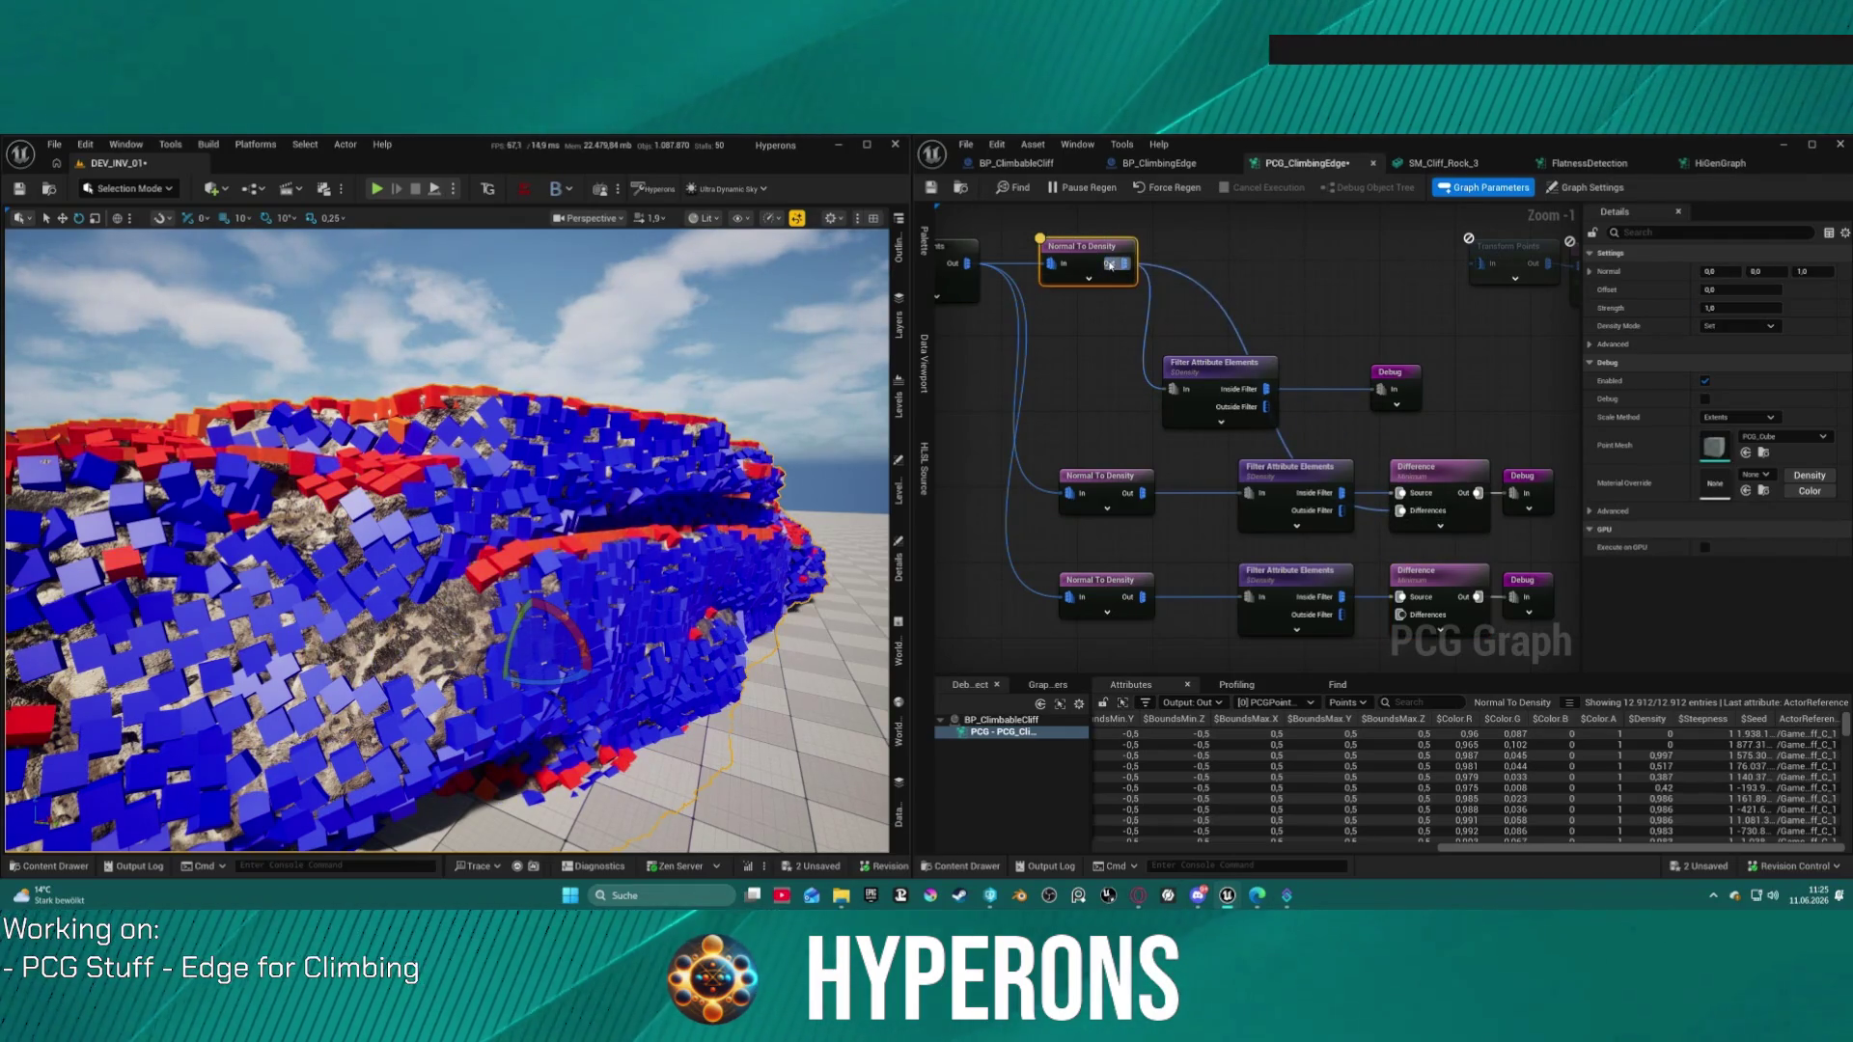
{"action": "left_click_drag", "start_coordinate": [1110, 266], "coordinate": [1140, 279]}
{"action": "left_click_drag", "start_coordinate": [1358, 606], "coordinate": [1401, 616]}
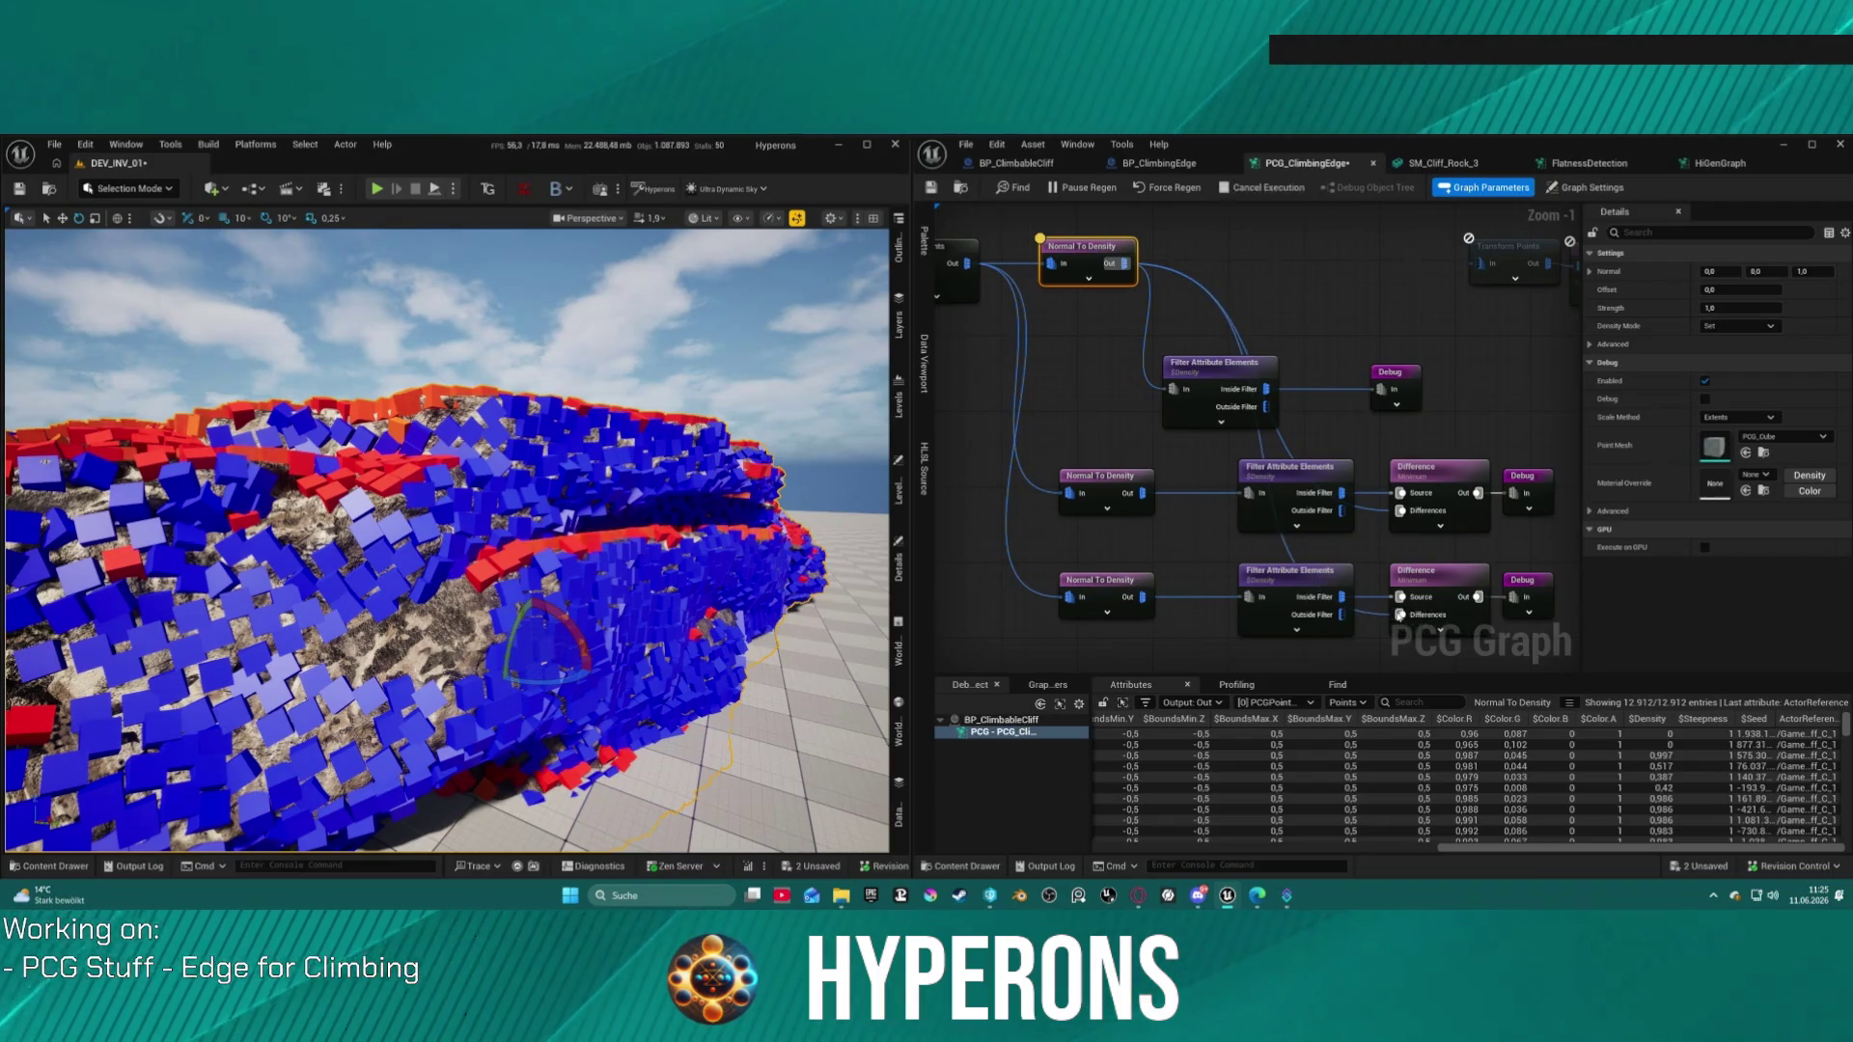
{"action": "mouse_move", "coordinate": [602, 483]}
{"action": "left_mouse_down"}
{"action": "mouse_move", "coordinate": [687, 489]}
{"action": "mouse_move", "coordinate": [613, 423]}
{"action": "left_mouse_up"}
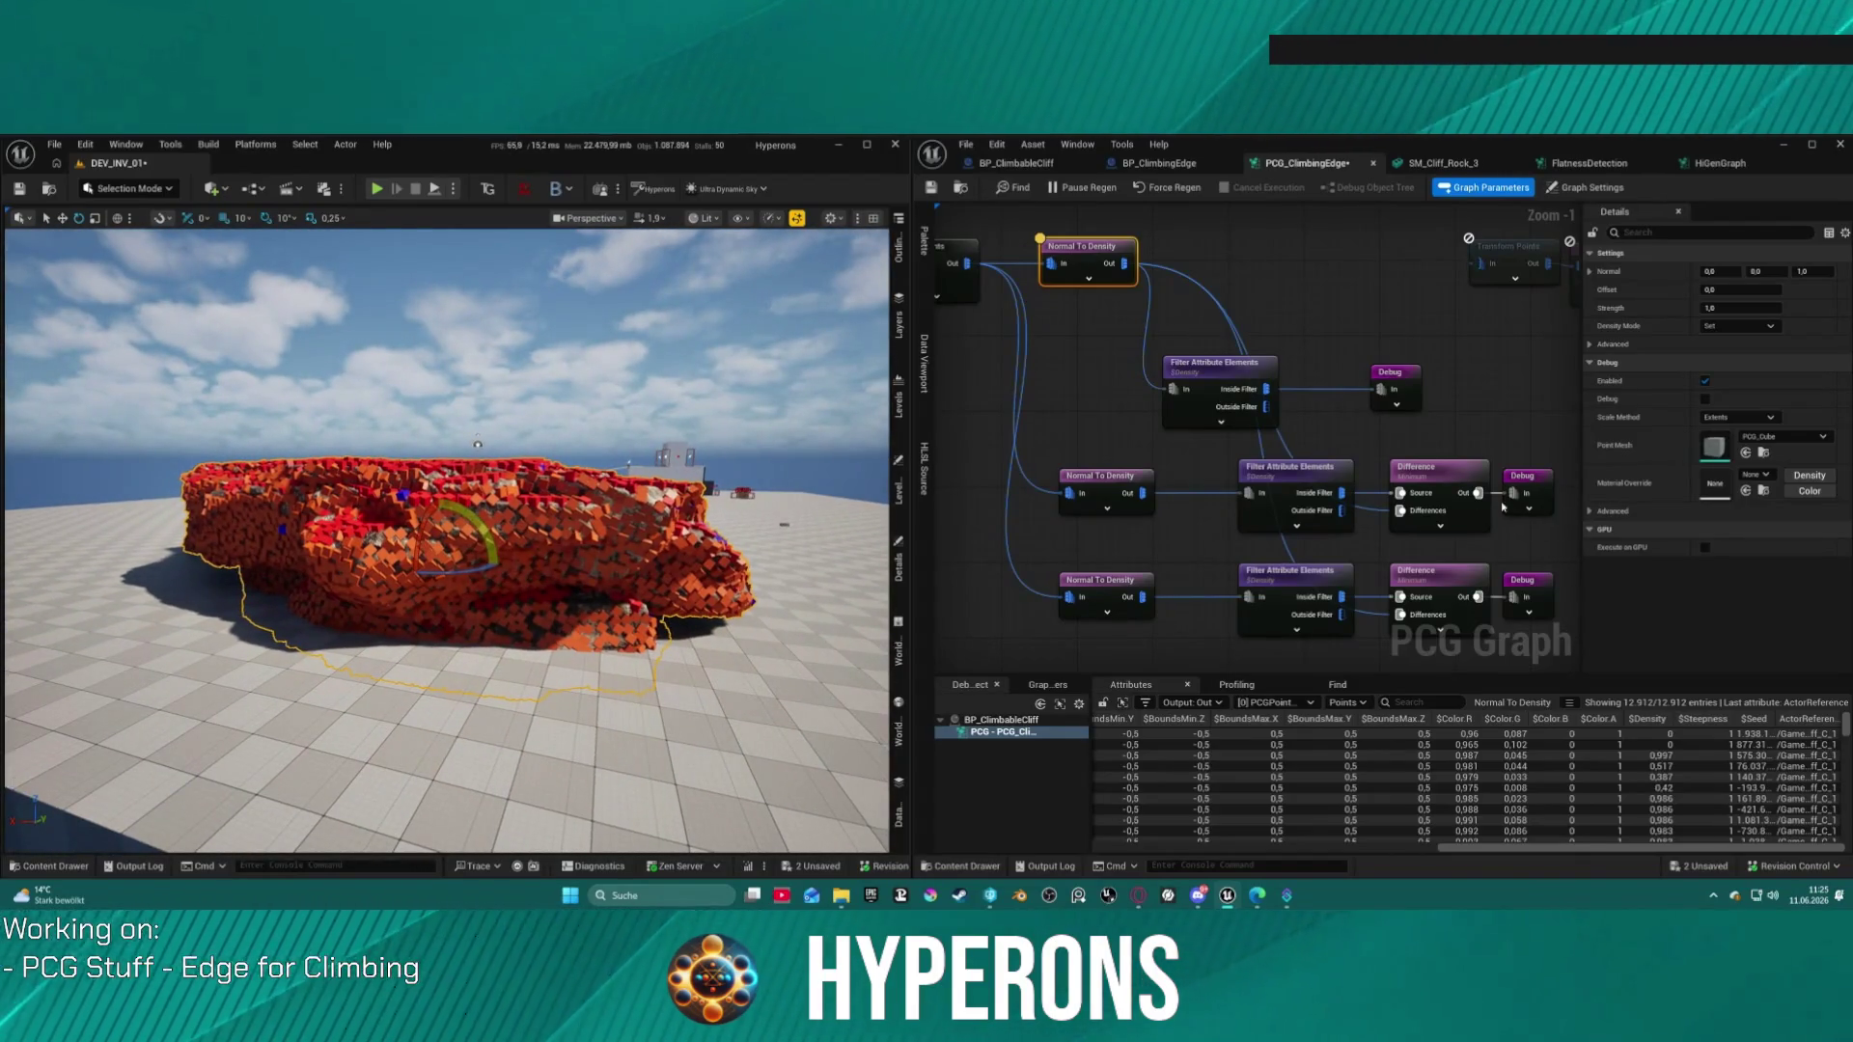
Step: Move both Debug nodes further right and tidy the graph layout
{"action": "left_click_drag", "start_coordinate": [1508, 505], "coordinate": [1153, 396]}
{"action": "left_click_drag", "start_coordinate": [1213, 543], "coordinate": [1529, 503]}
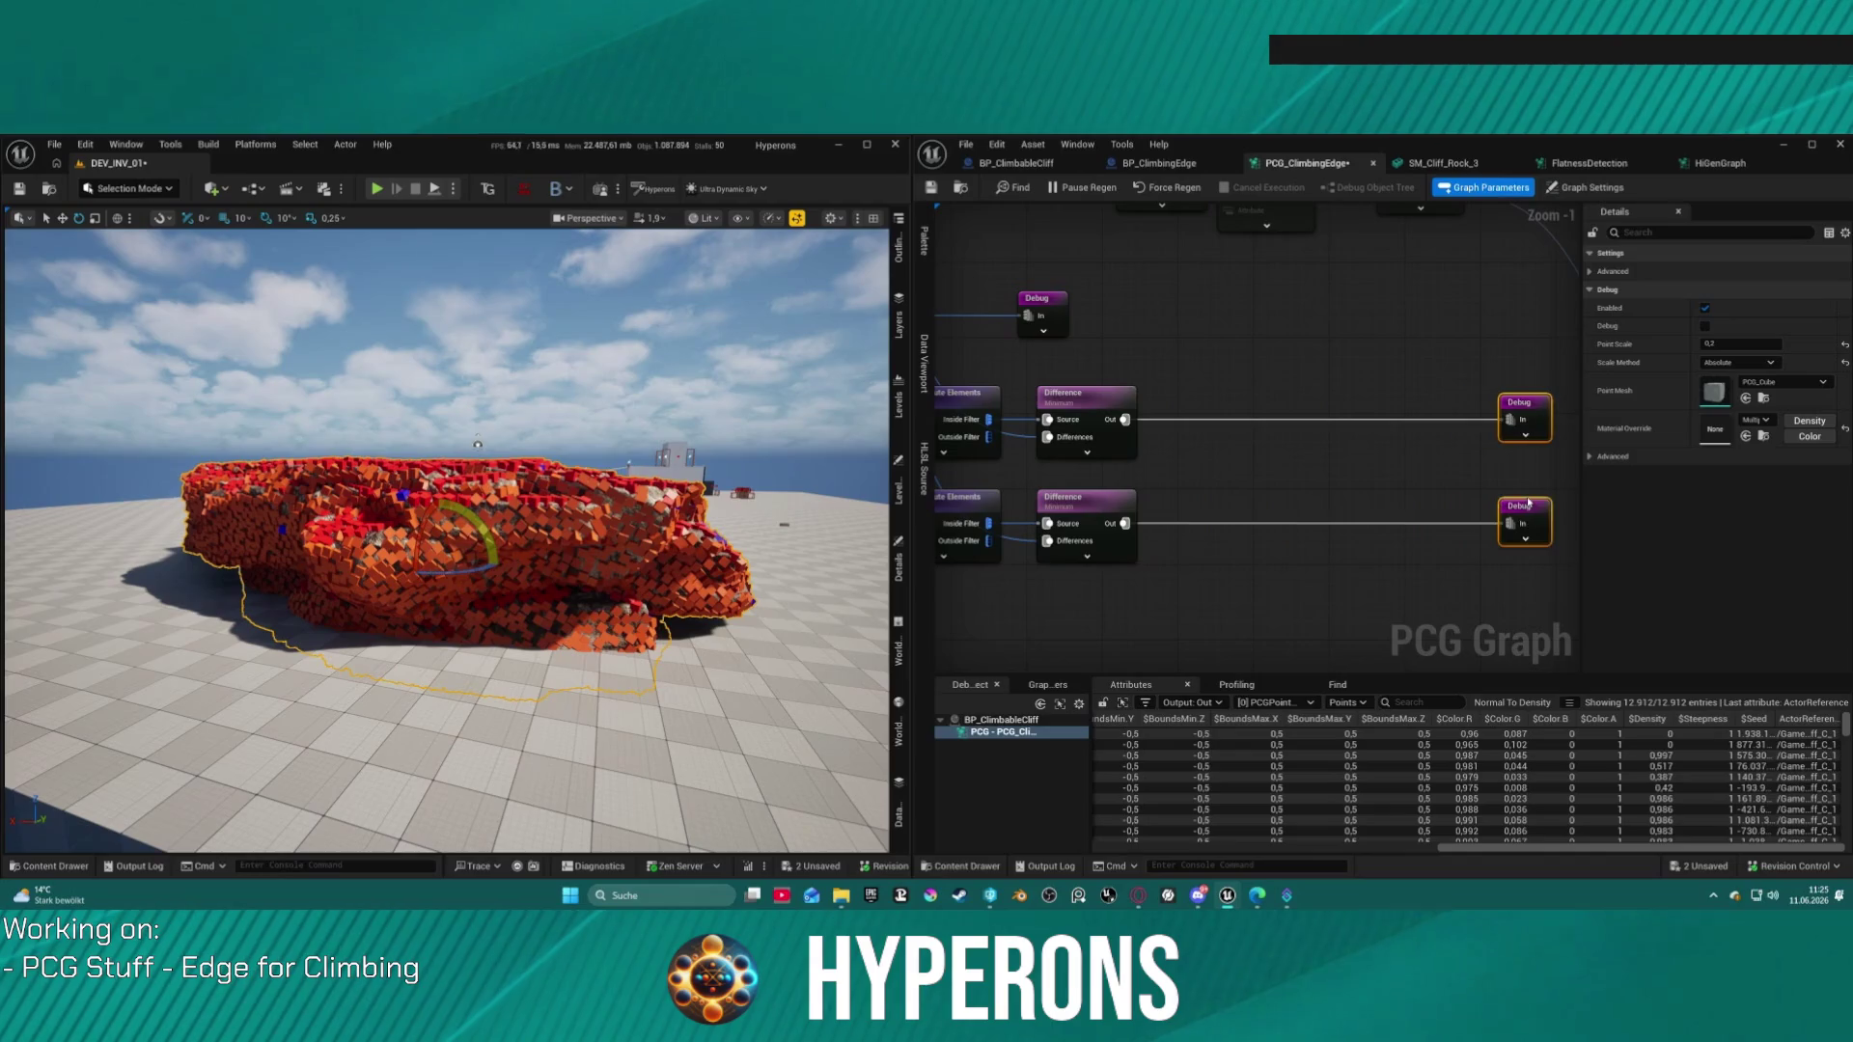
{"action": "scroll", "coordinate": [1476, 492], "scroll_direction": "down", "scroll_amount": 2}
{"action": "right_click", "coordinate": [1295, 530]}
{"action": "key", "text": "Escape"}
{"action": "mouse_move", "coordinate": [1223, 408]}
{"action": "left_mouse_down"}
{"action": "mouse_move", "coordinate": [975, 386]}
{"action": "mouse_move", "coordinate": [1158, 367]}
{"action": "left_mouse_up"}
{"action": "left_click", "coordinate": [1206, 328]}
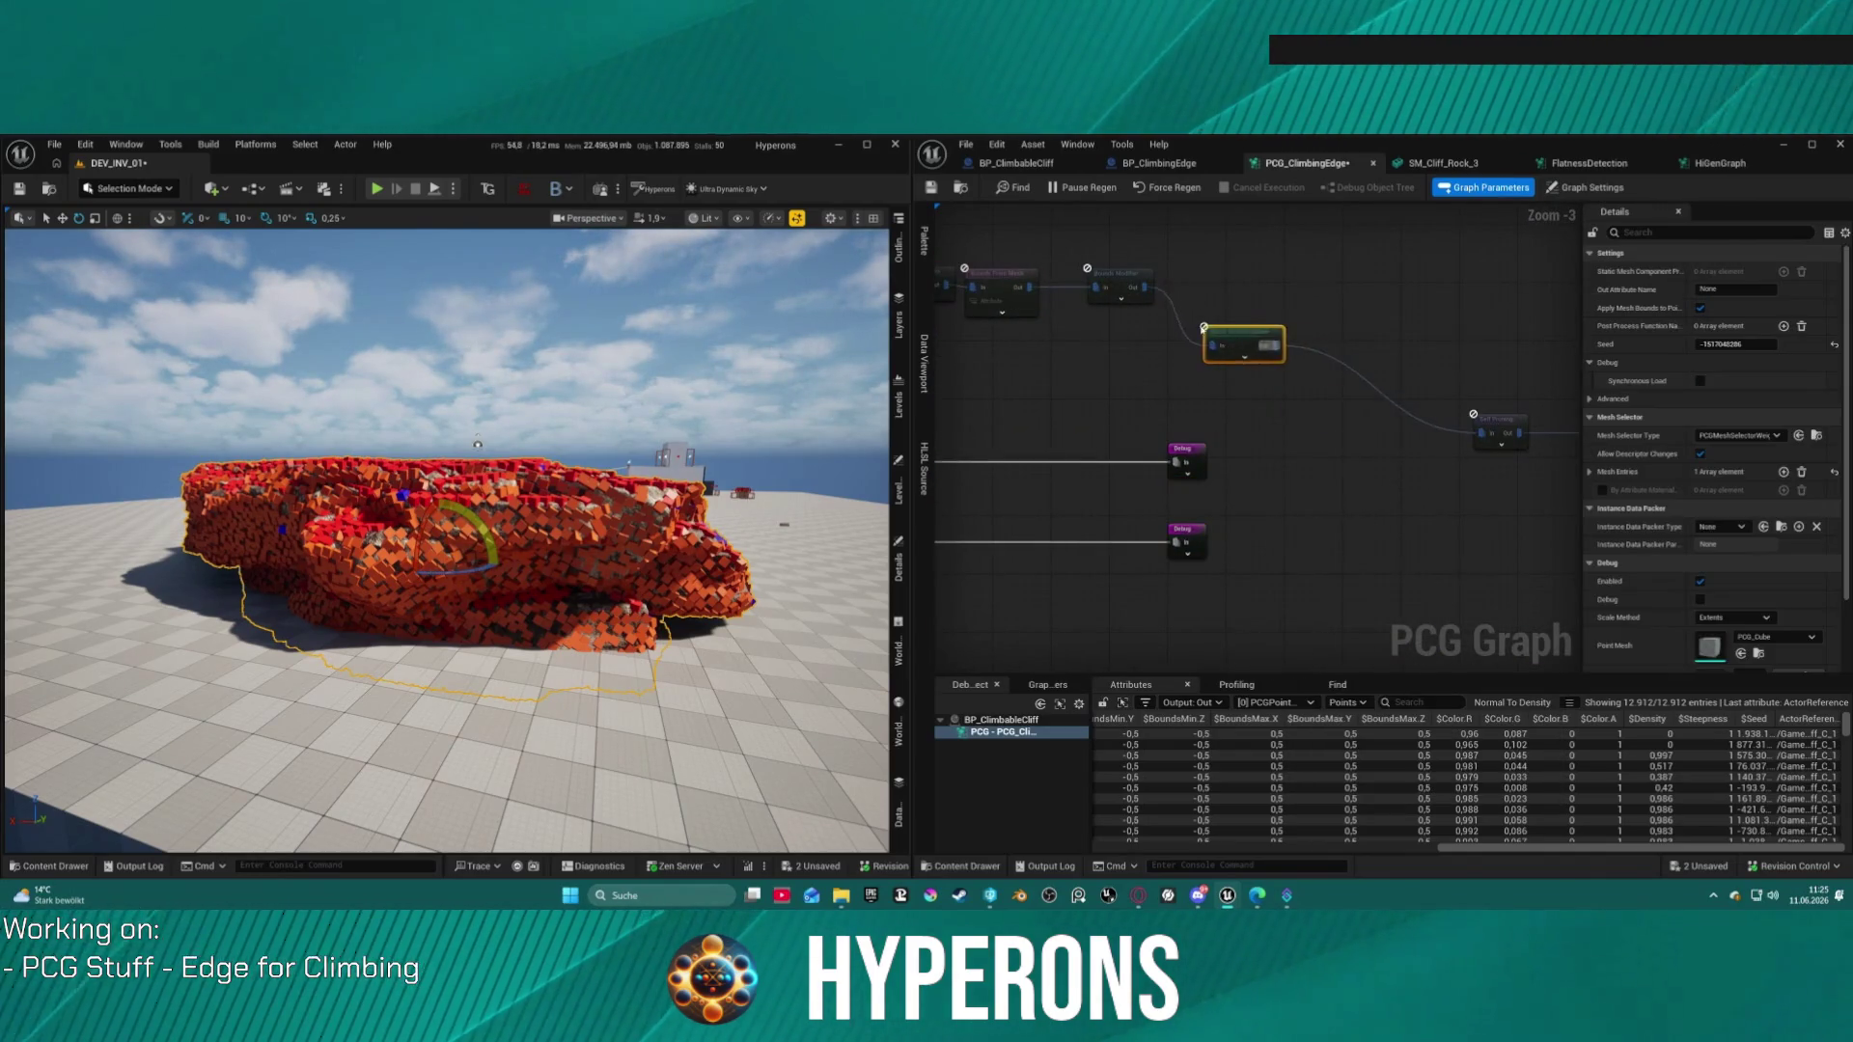
{"action": "left_click_drag", "start_coordinate": [1296, 335], "coordinate": [1489, 363]}
{"action": "mouse_move", "coordinate": [1068, 271]}
{"action": "left_mouse_down"}
{"action": "mouse_move", "coordinate": [1237, 342]}
{"action": "mouse_move", "coordinate": [1255, 406]}
{"action": "mouse_move", "coordinate": [1071, 342]}
{"action": "mouse_move", "coordinate": [1432, 483]}
{"action": "mouse_move", "coordinate": [1360, 489]}
{"action": "mouse_move", "coordinate": [1110, 405]}
{"action": "mouse_move", "coordinate": [1139, 405]}
{"action": "left_mouse_up"}
{"action": "mouse_move", "coordinate": [1124, 318]}
{"action": "left_mouse_down"}
{"action": "mouse_move", "coordinate": [1057, 354]}
{"action": "mouse_move", "coordinate": [1093, 418]}
{"action": "mouse_move", "coordinate": [1156, 397]}
{"action": "left_mouse_up"}
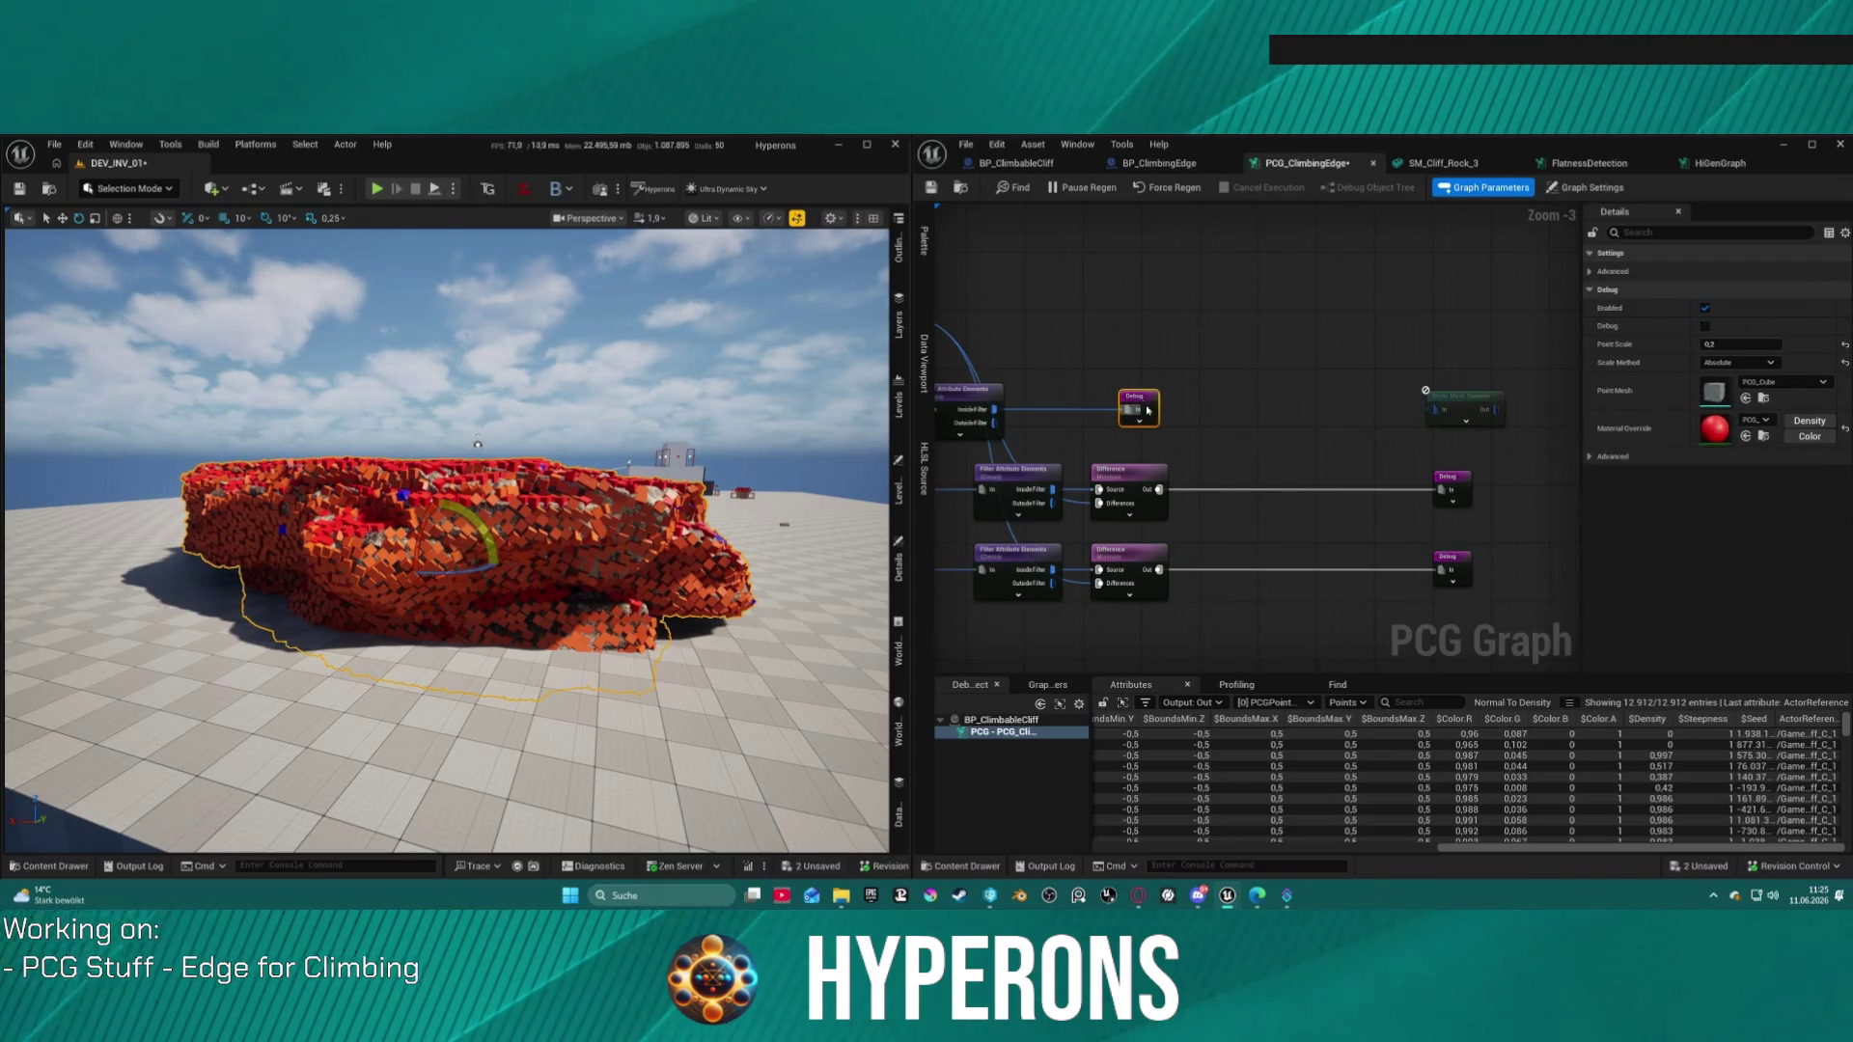
{"action": "scroll", "coordinate": [1175, 444], "scroll_direction": "up", "scroll_amount": 2}
{"action": "scroll", "coordinate": [1178, 463], "scroll_direction": "down", "scroll_amount": 3}
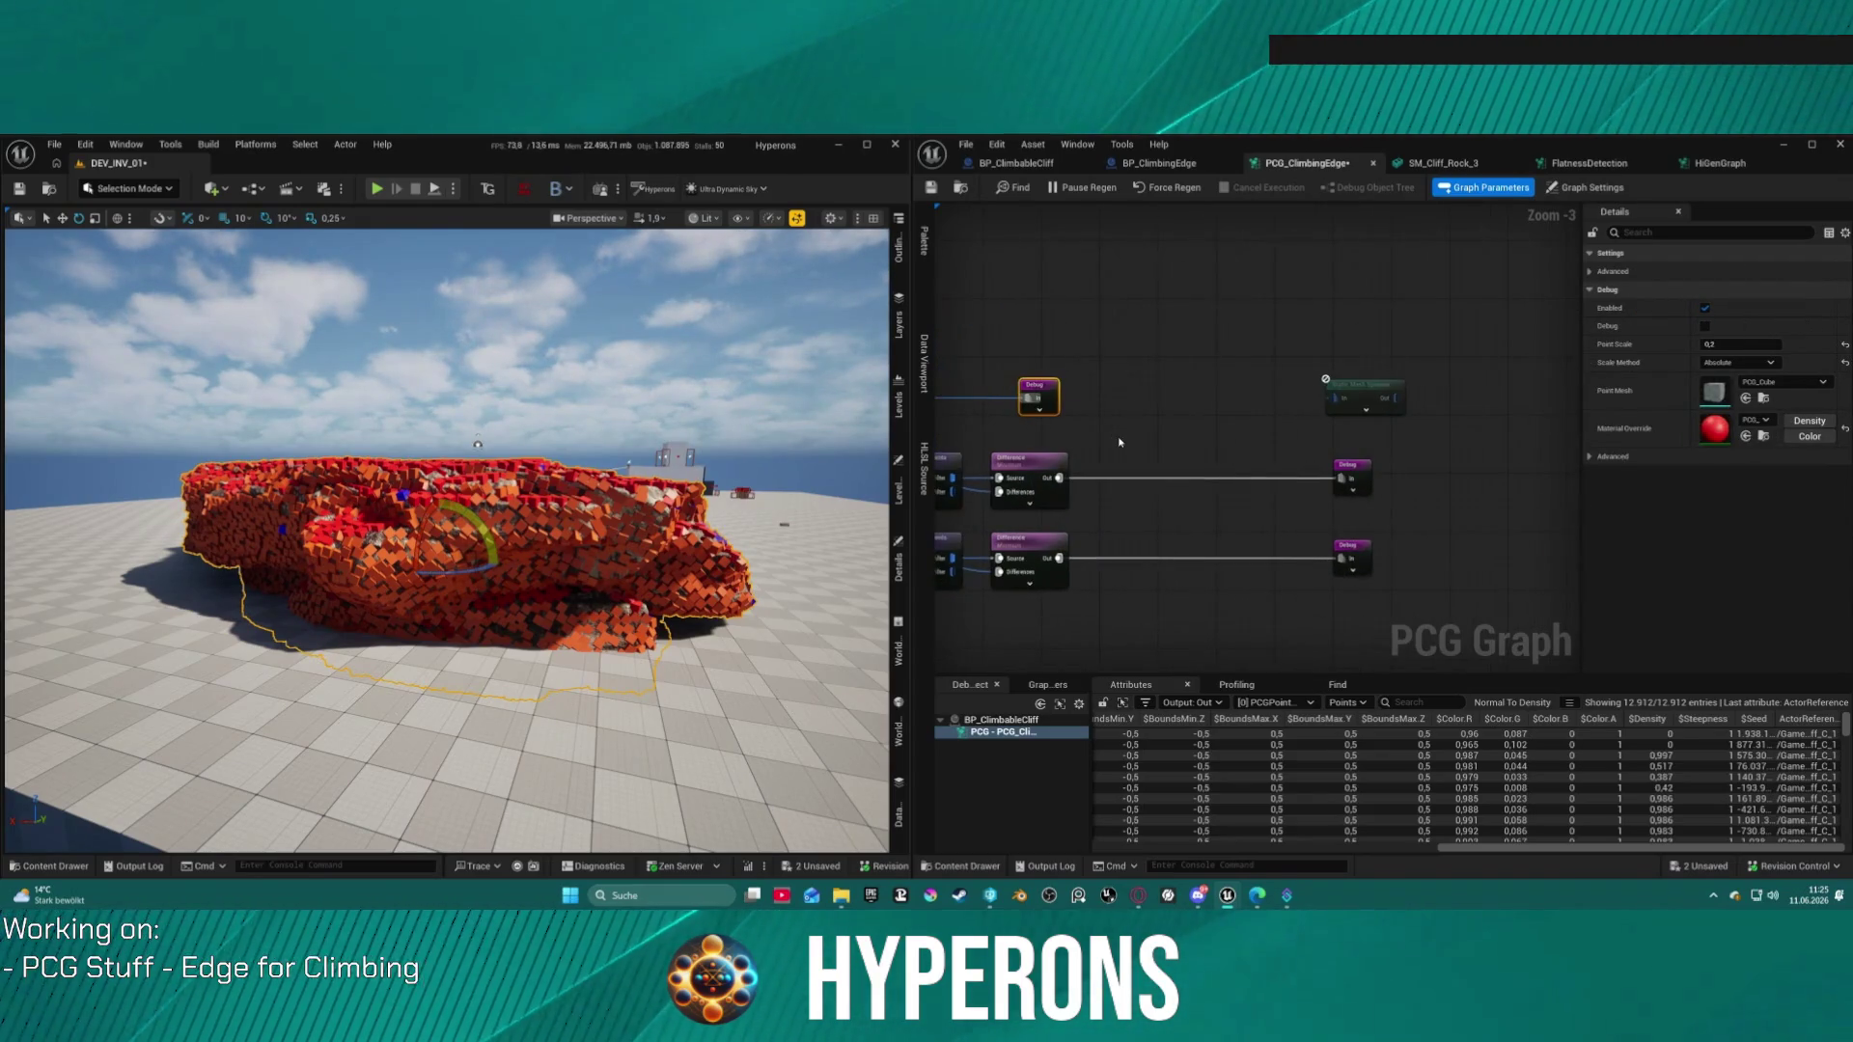
Step: Add a Select Points node after the Difference node, wired through a reroute into the Debug node
{"action": "scroll", "coordinate": [1179, 479], "scroll_direction": "up", "scroll_amount": 1}
{"action": "left_click_drag", "start_coordinate": [1159, 480], "coordinate": [1270, 480]}
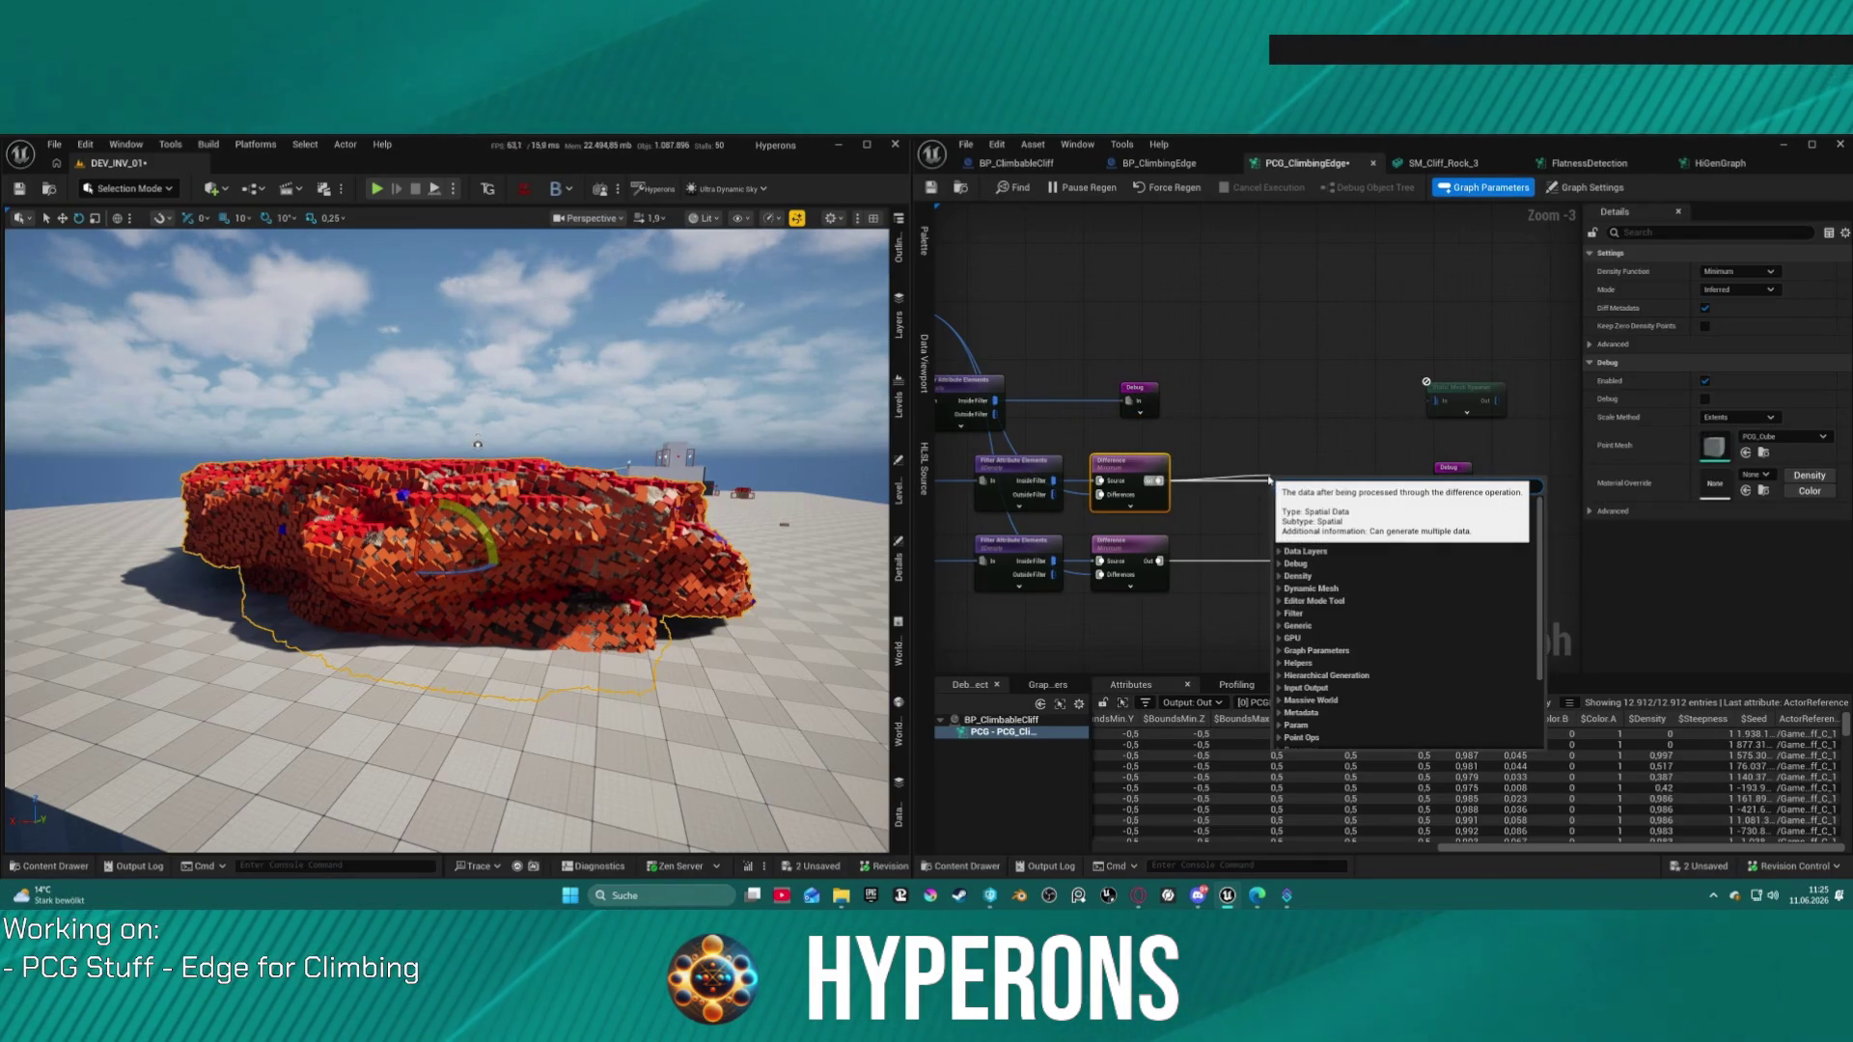
{"action": "type", "text": "sel"}
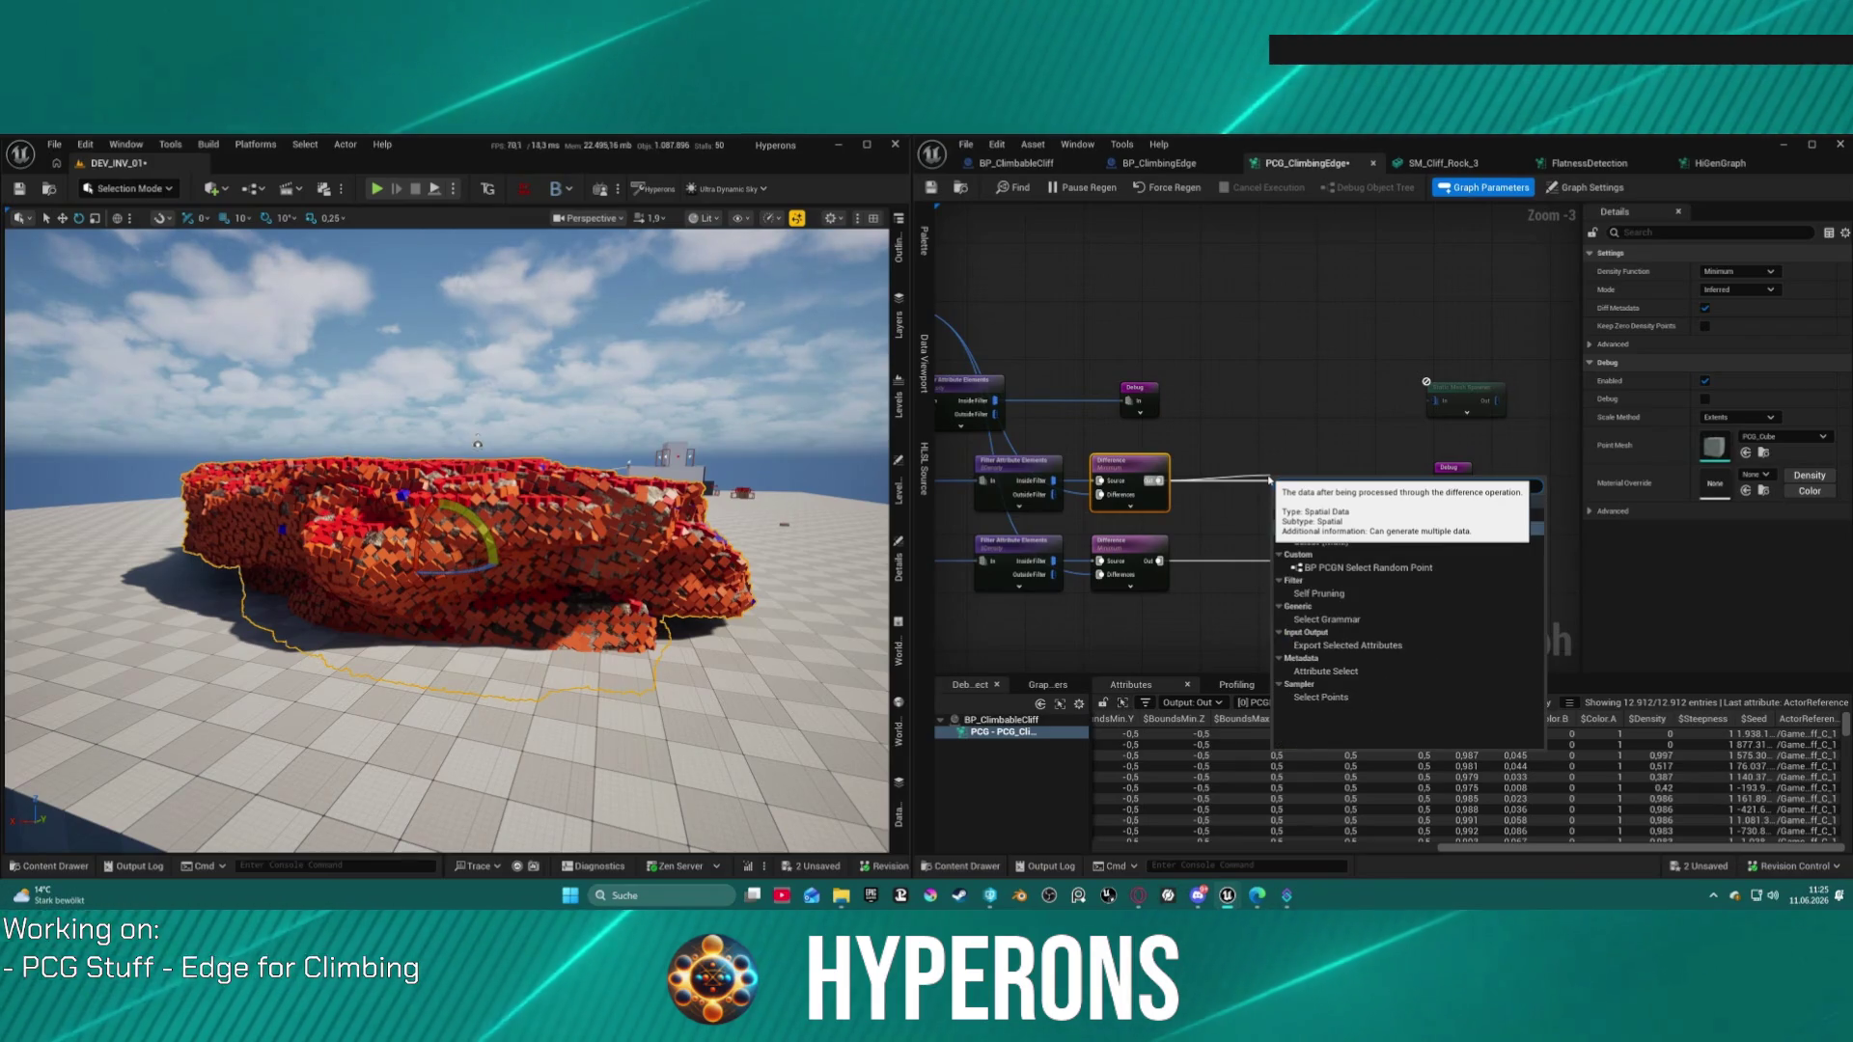
{"action": "left_click", "coordinate": [1339, 695]}
{"action": "left_click_drag", "start_coordinate": [1221, 472], "coordinate": [1223, 500]}
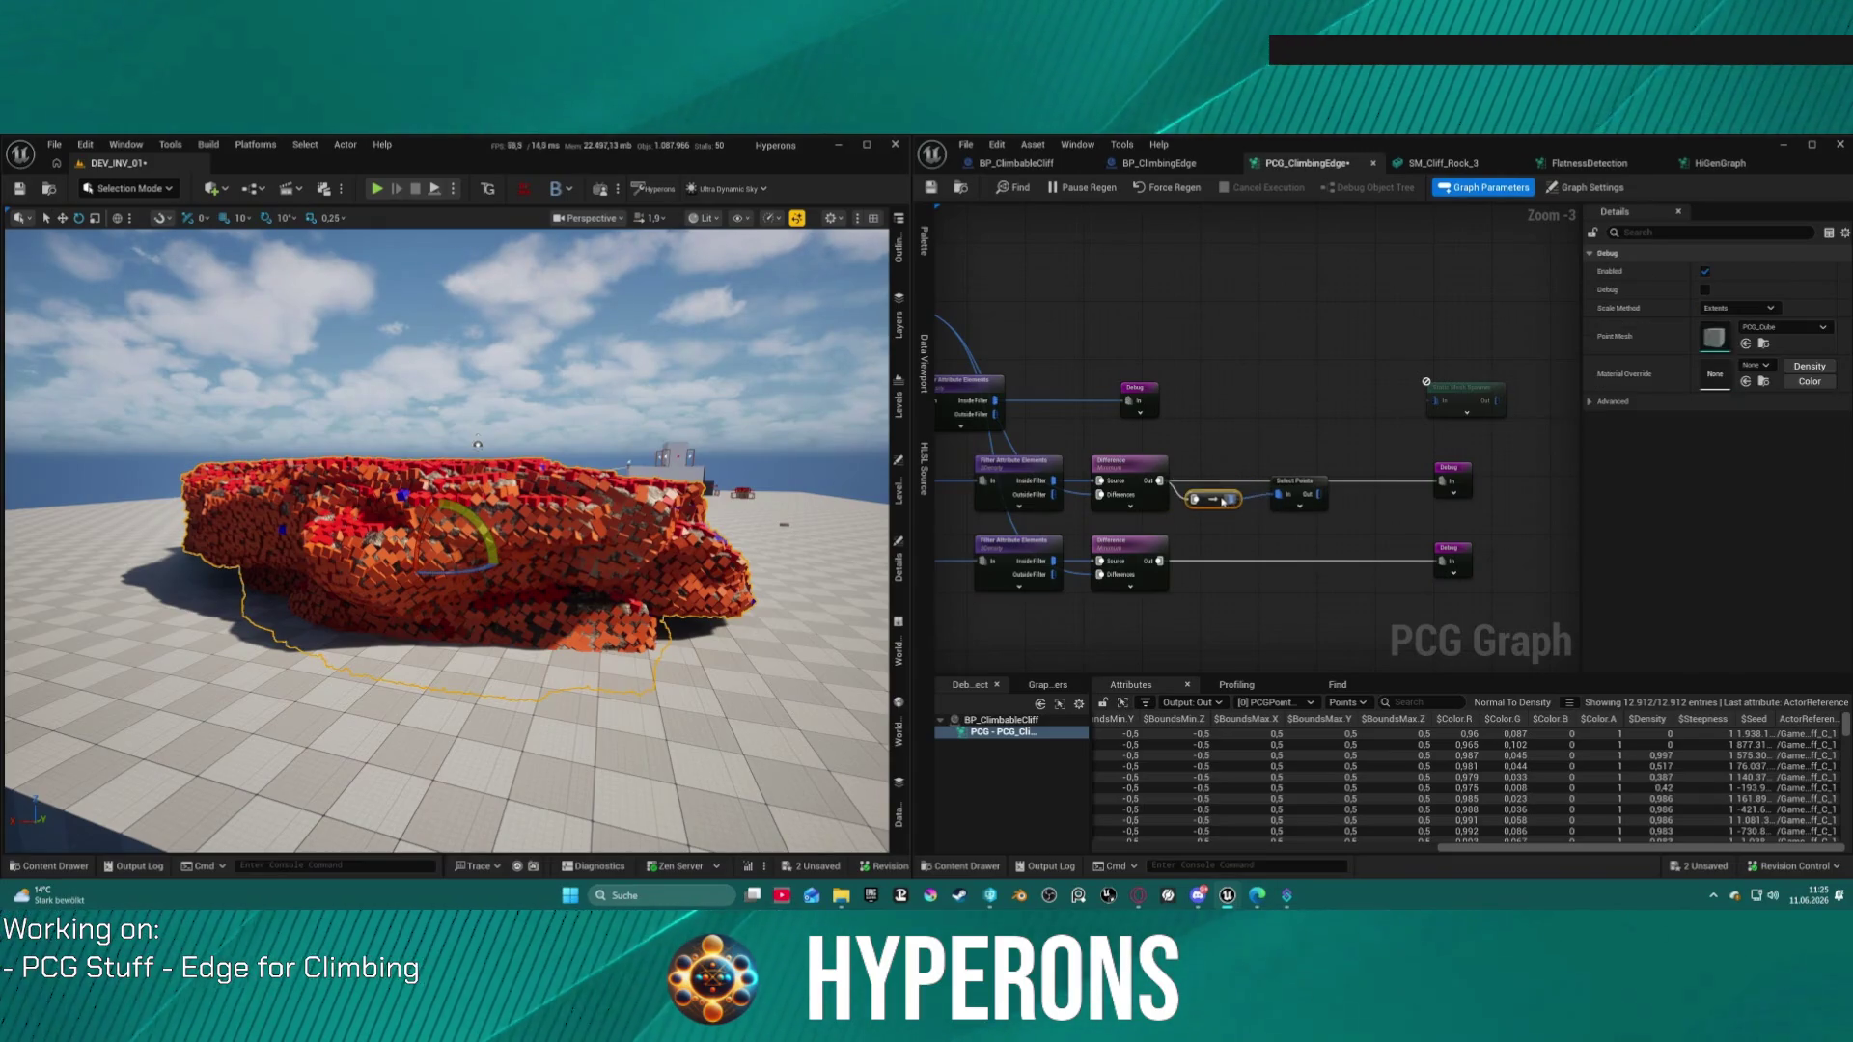
{"action": "left_click", "coordinate": [1311, 483]}
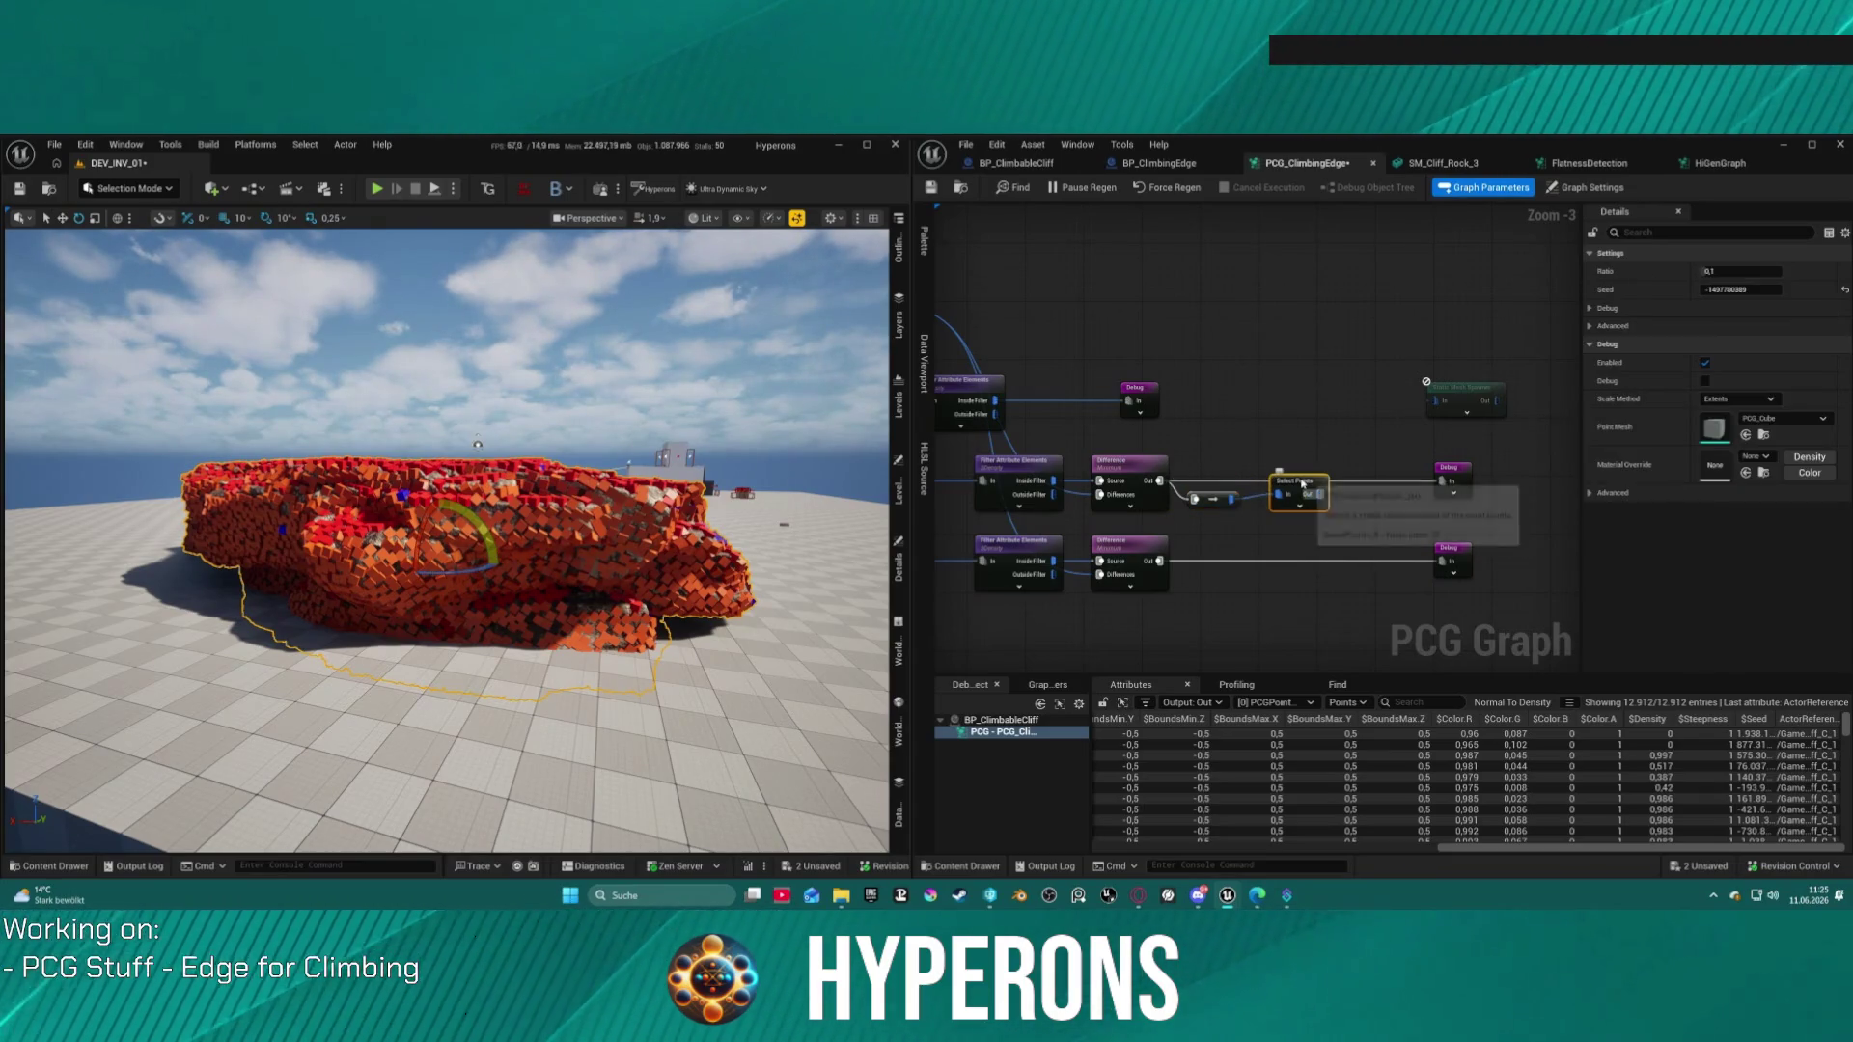
{"action": "left_click_drag", "start_coordinate": [1312, 494], "coordinate": [1416, 480]}
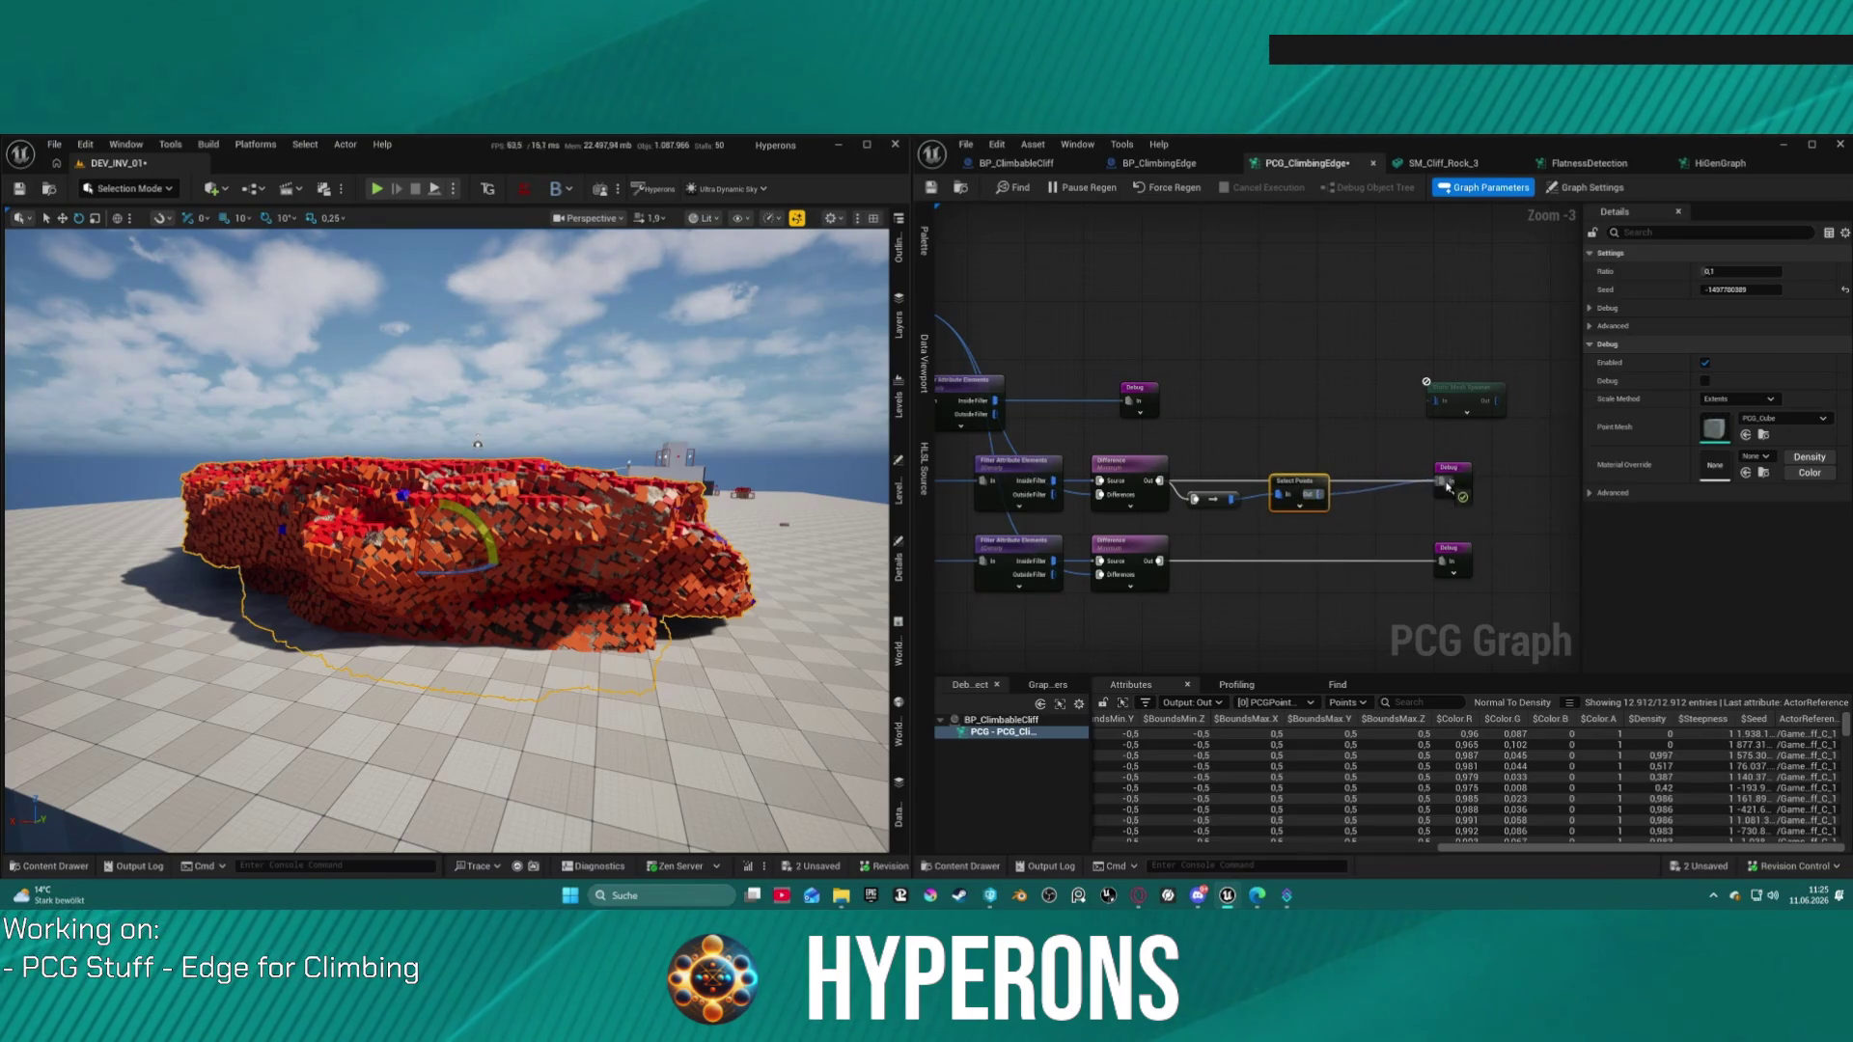
{"action": "left_click", "coordinate": [1349, 484]}
{"action": "left_click", "coordinate": [1298, 487]}
{"action": "left_click", "coordinate": [1242, 499]}
{"action": "mouse_move", "coordinate": [1243, 498]}
{"action": "left_mouse_down"}
{"action": "mouse_move", "coordinate": [1341, 473]}
{"action": "mouse_move", "coordinate": [1310, 480]}
{"action": "left_mouse_up"}
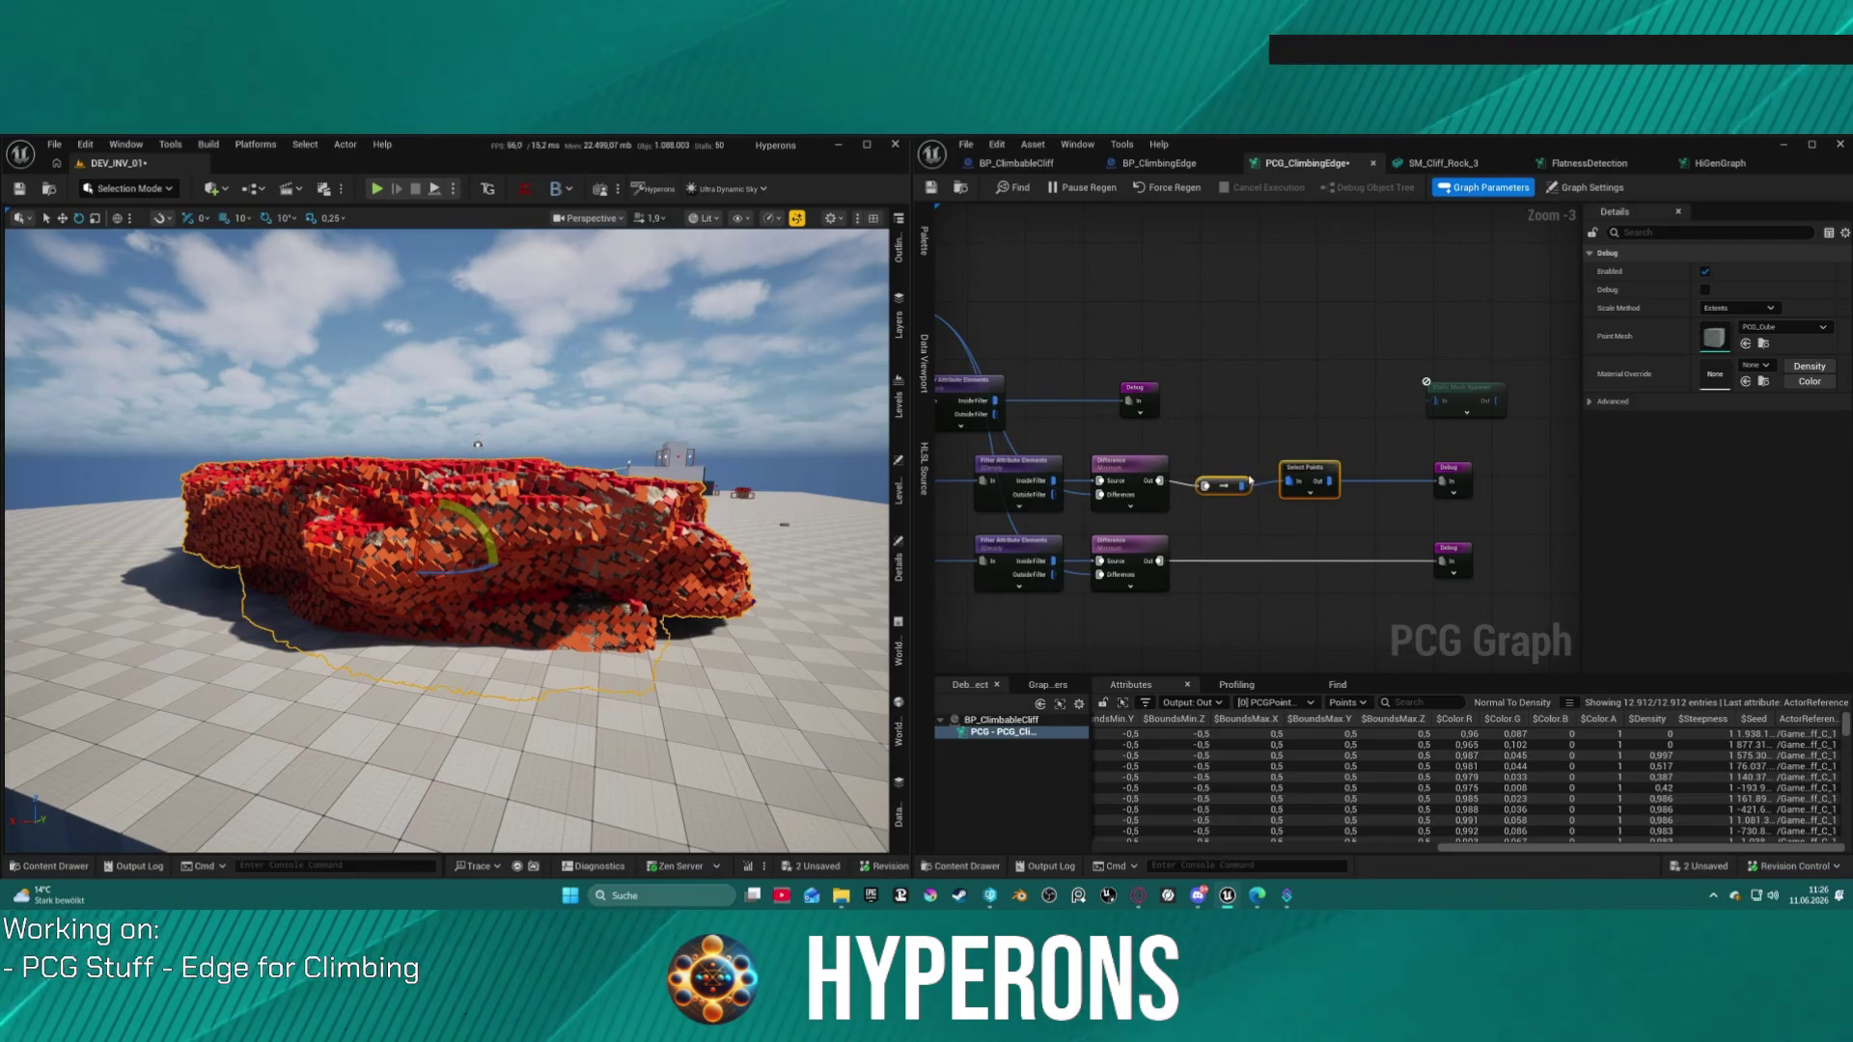
{"action": "scroll", "coordinate": [1250, 480], "scroll_direction": "down", "scroll_amount": 4}
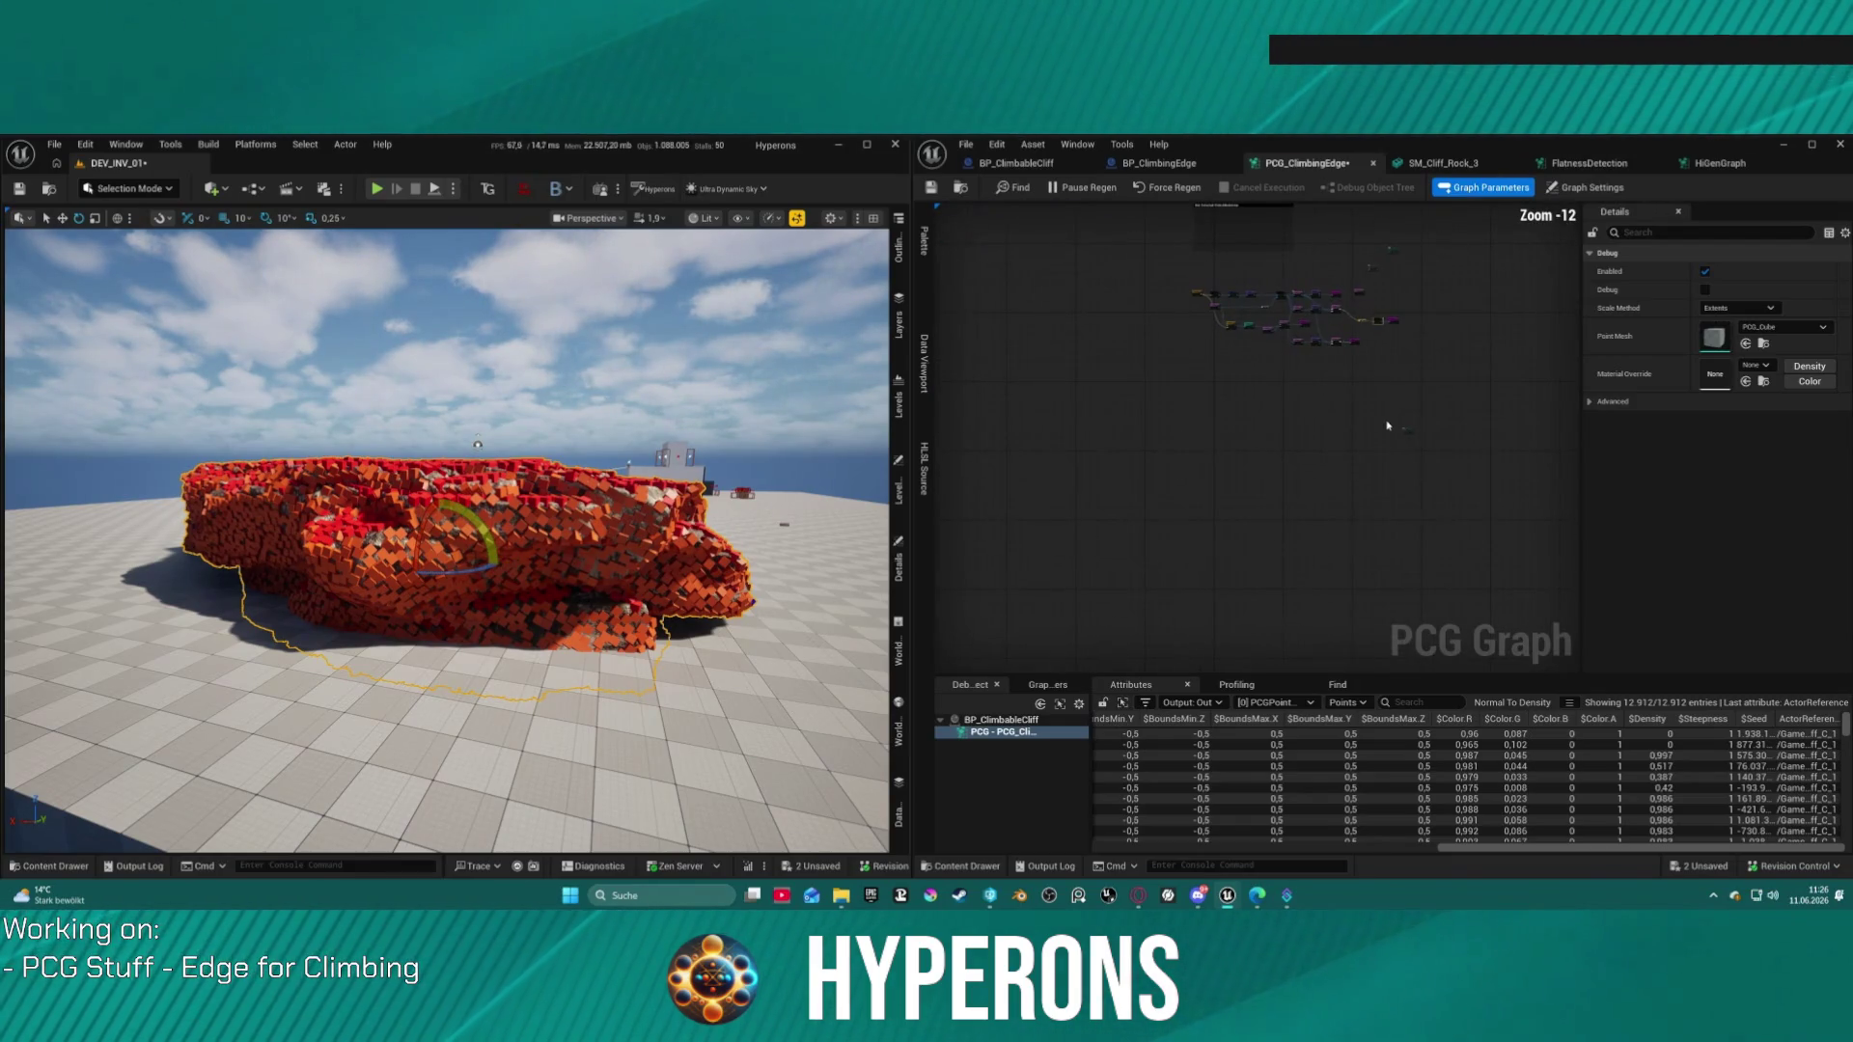
Step: Paste copies of the reroute and Select Points between the lower Difference and lower Debug, dropping the direct wire
{"action": "left_click_drag", "start_coordinate": [1431, 442], "coordinate": [1433, 332]}
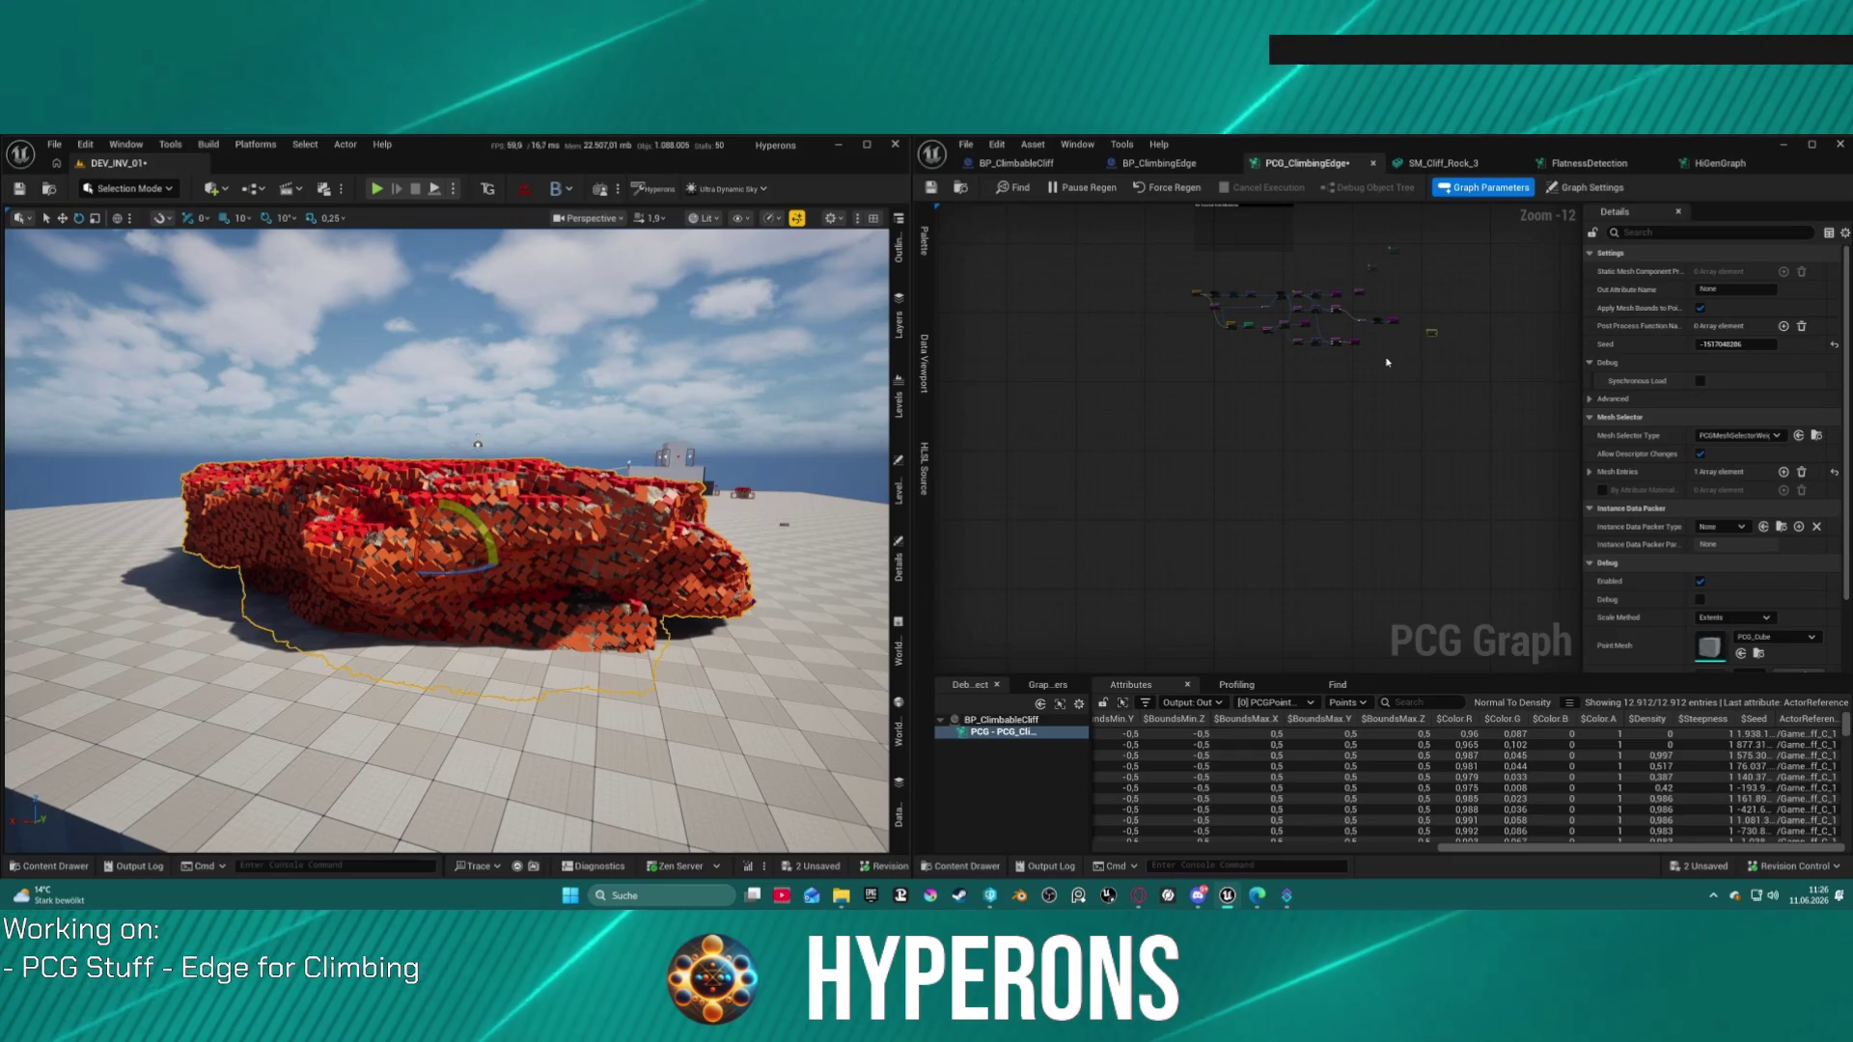
{"action": "key", "text": "ctrl+z"}
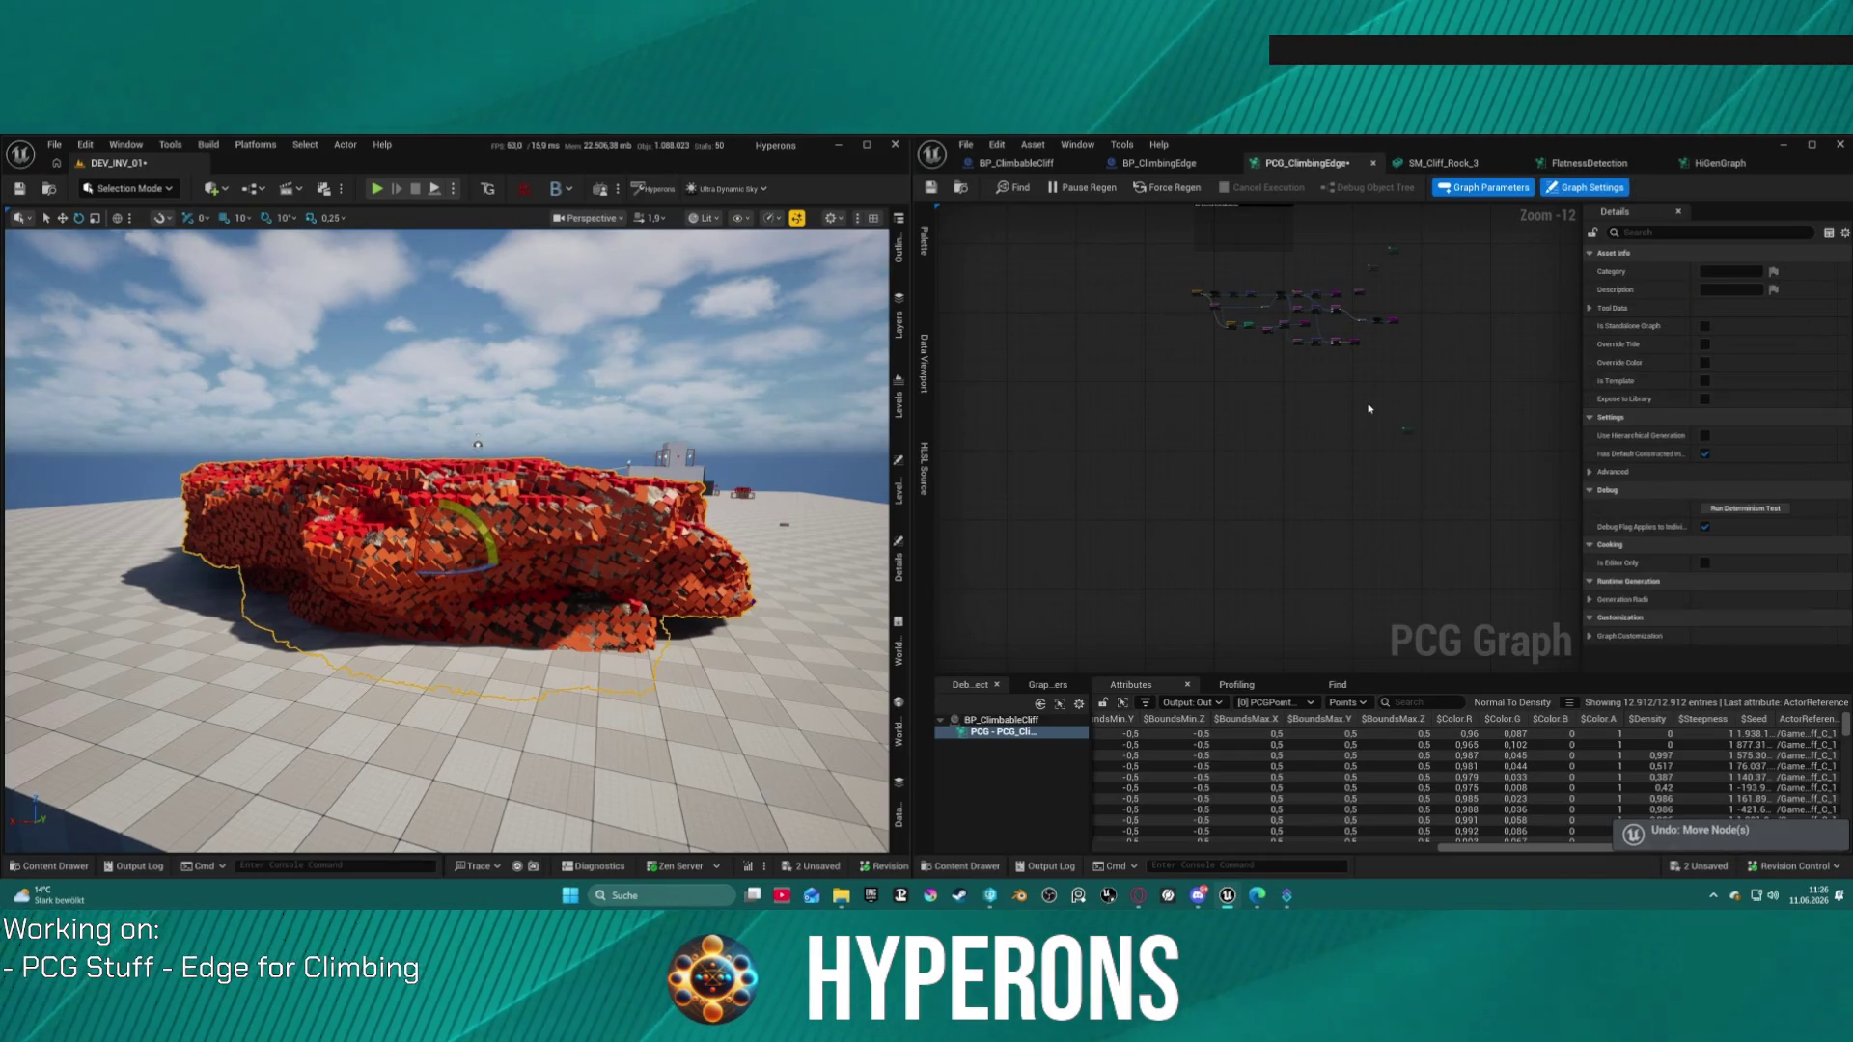
{"action": "scroll", "coordinate": [1386, 419], "scroll_direction": "up", "scroll_amount": 11}
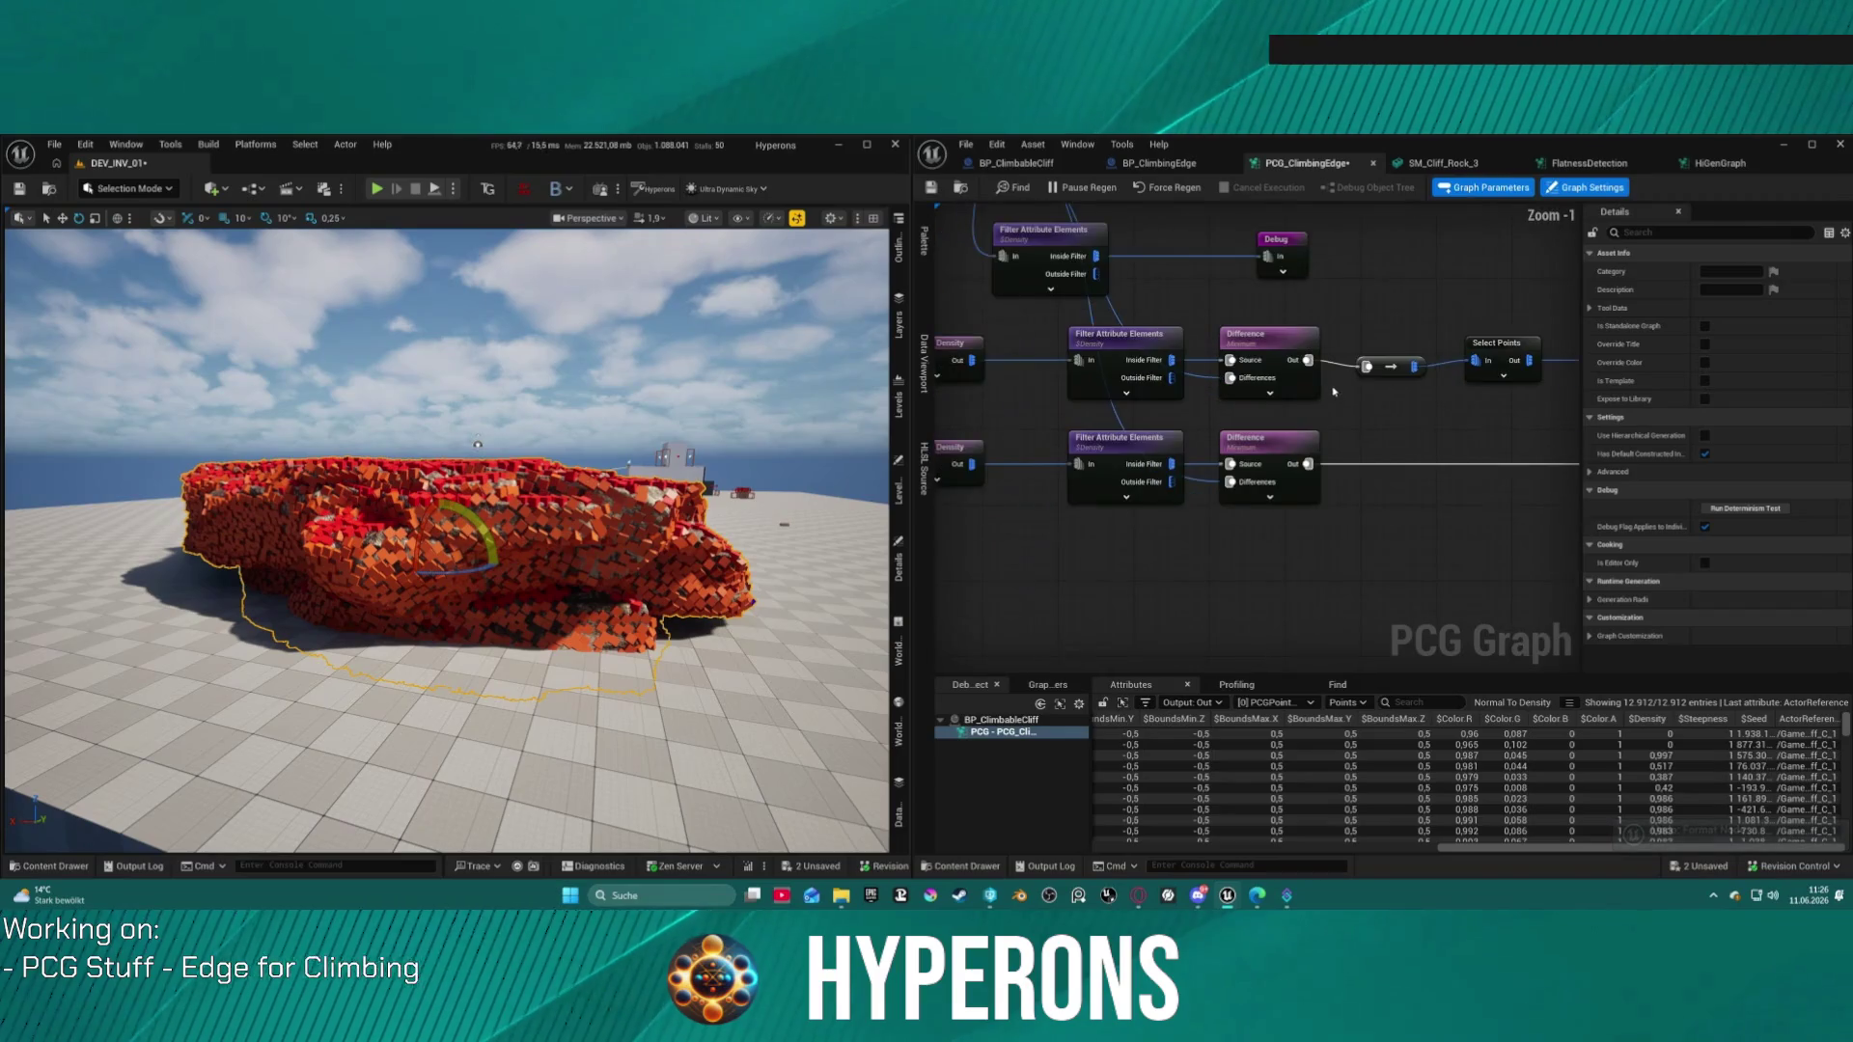
{"action": "left_click_drag", "start_coordinate": [1423, 327], "coordinate": [1423, 327]}
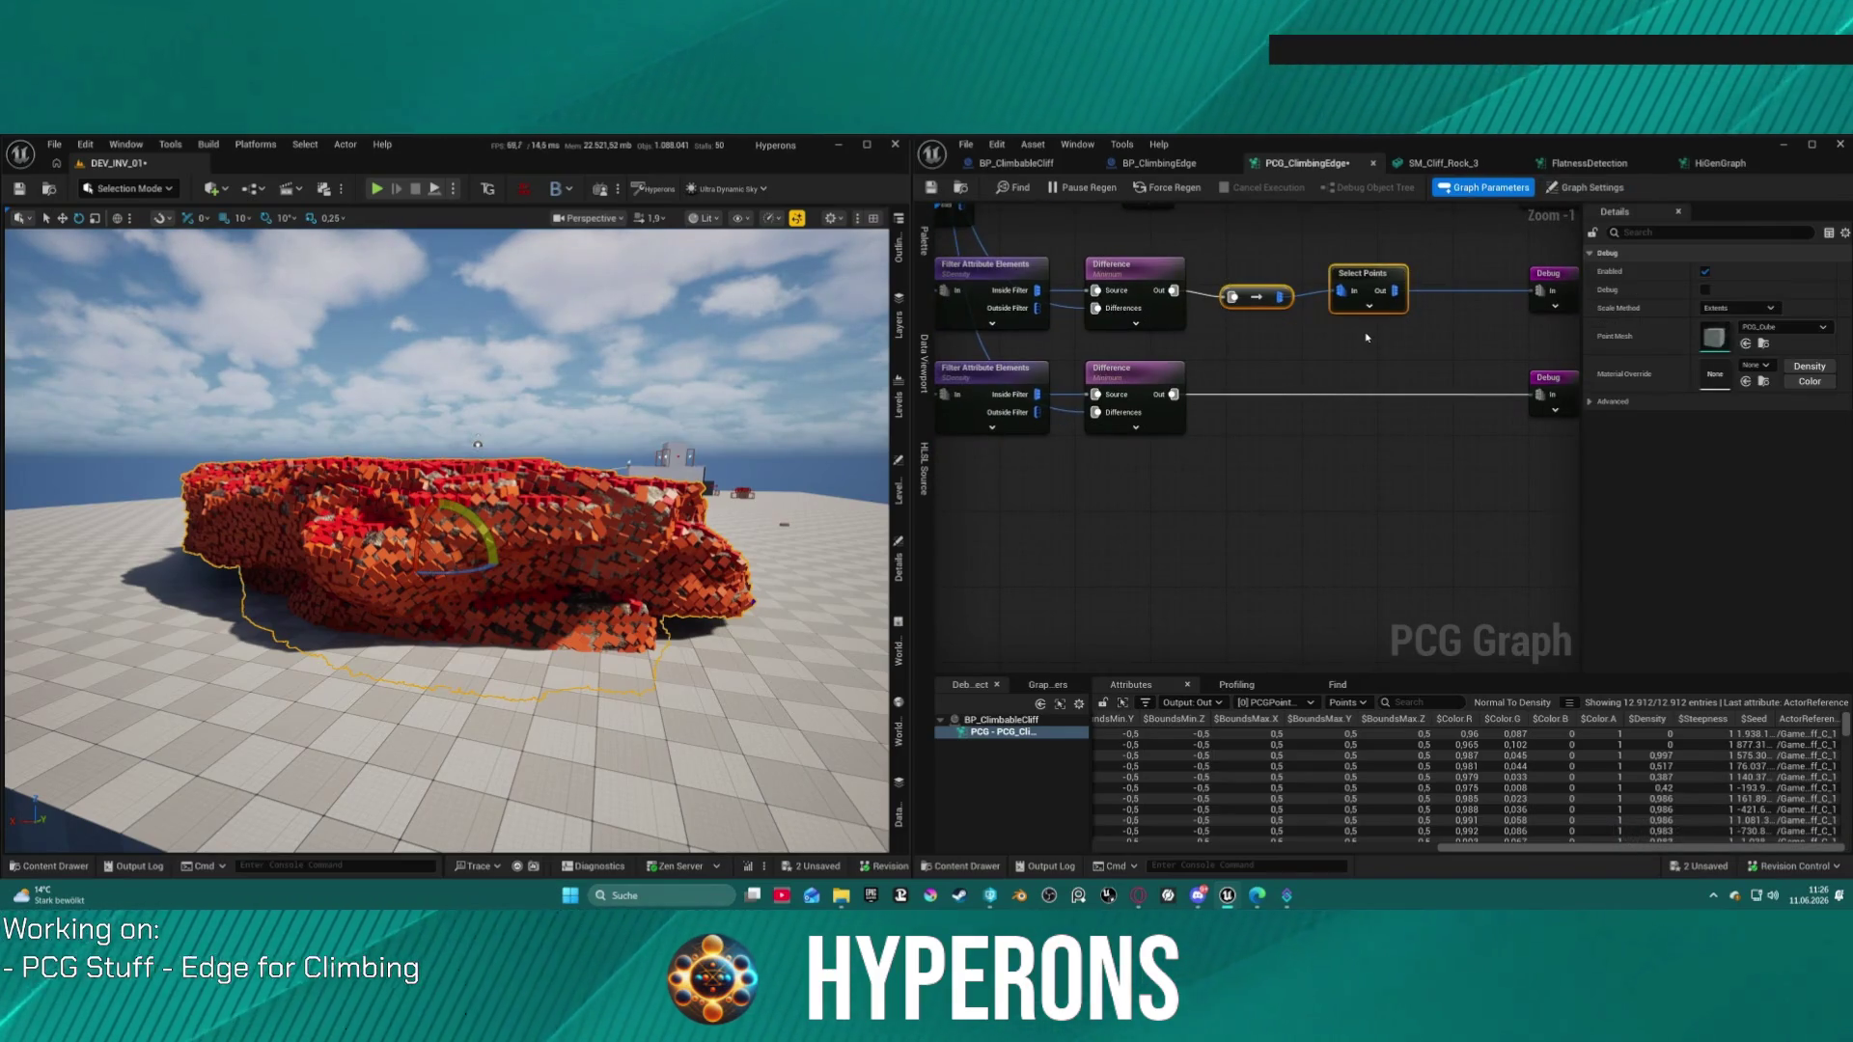
{"action": "key", "text": "ctrl+v"}
{"action": "left_click_drag", "start_coordinate": [1173, 395], "coordinate": [1260, 440]}
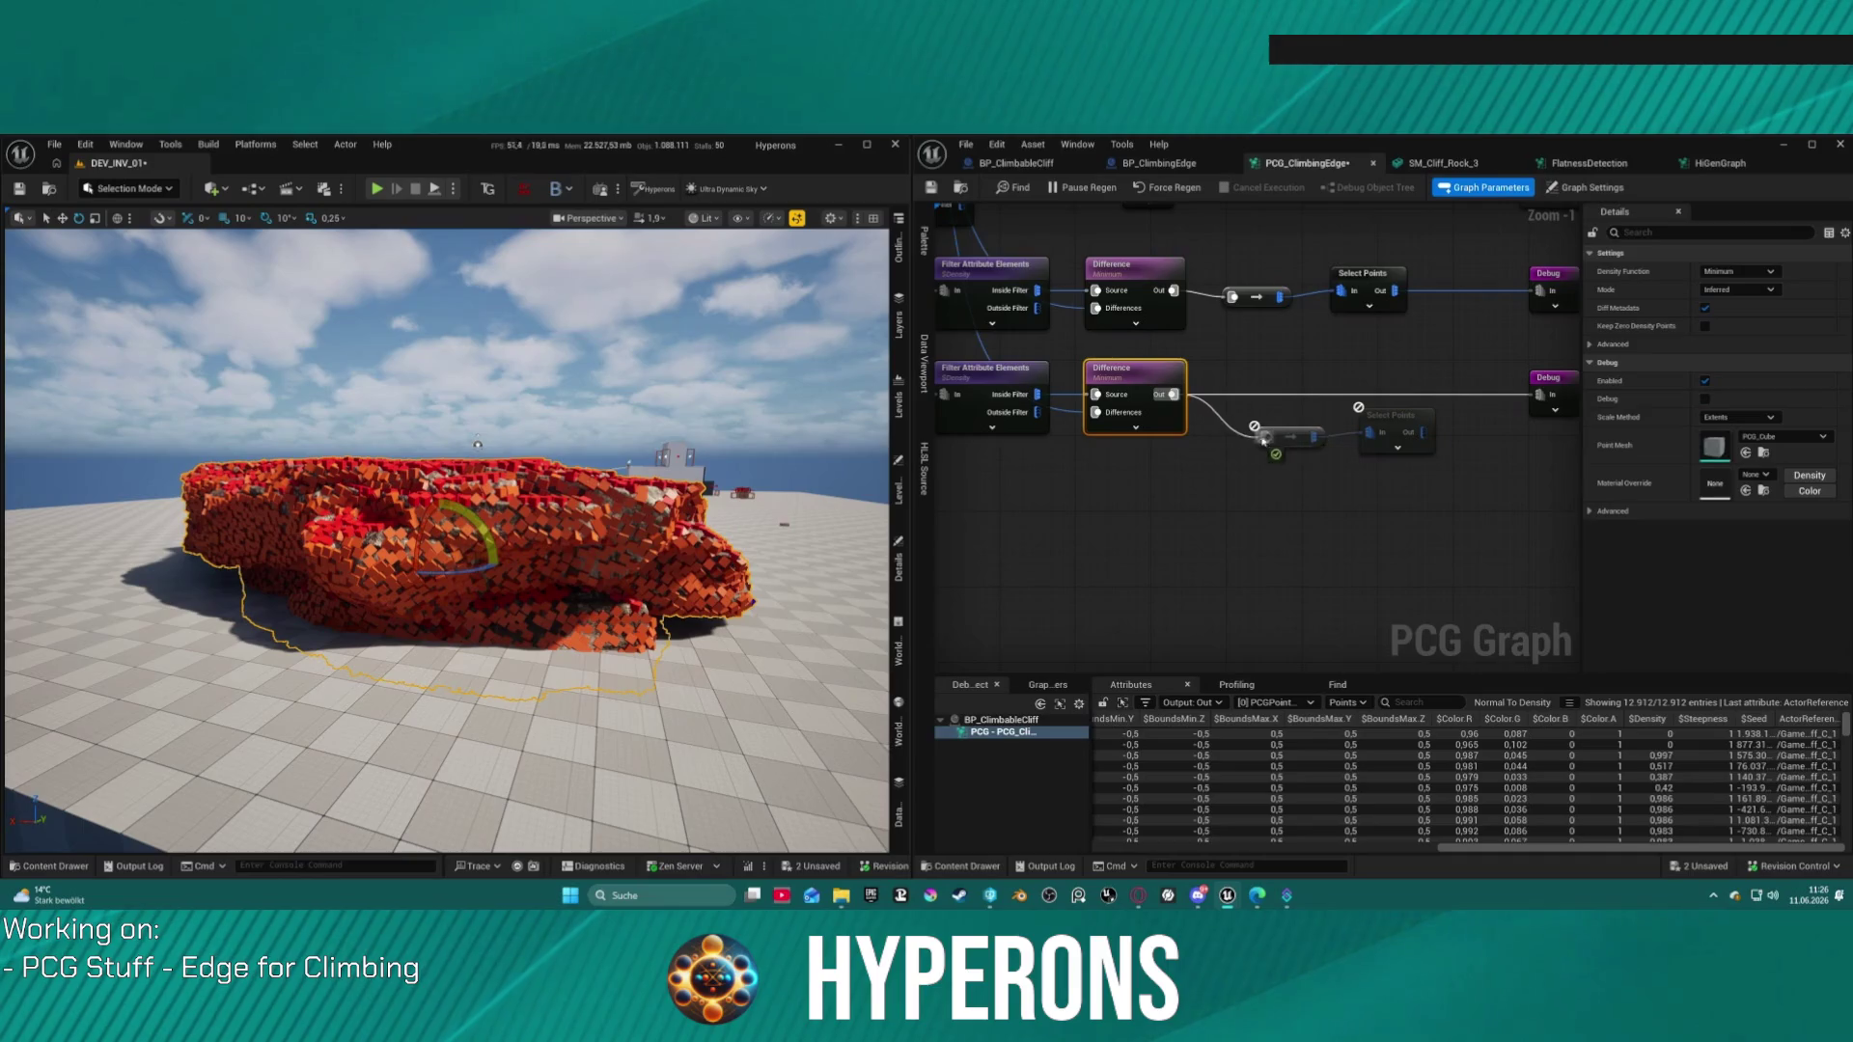
{"action": "left_click", "coordinate": [1408, 432]}
{"action": "left_click_drag", "start_coordinate": [1423, 432], "coordinate": [1540, 395]}
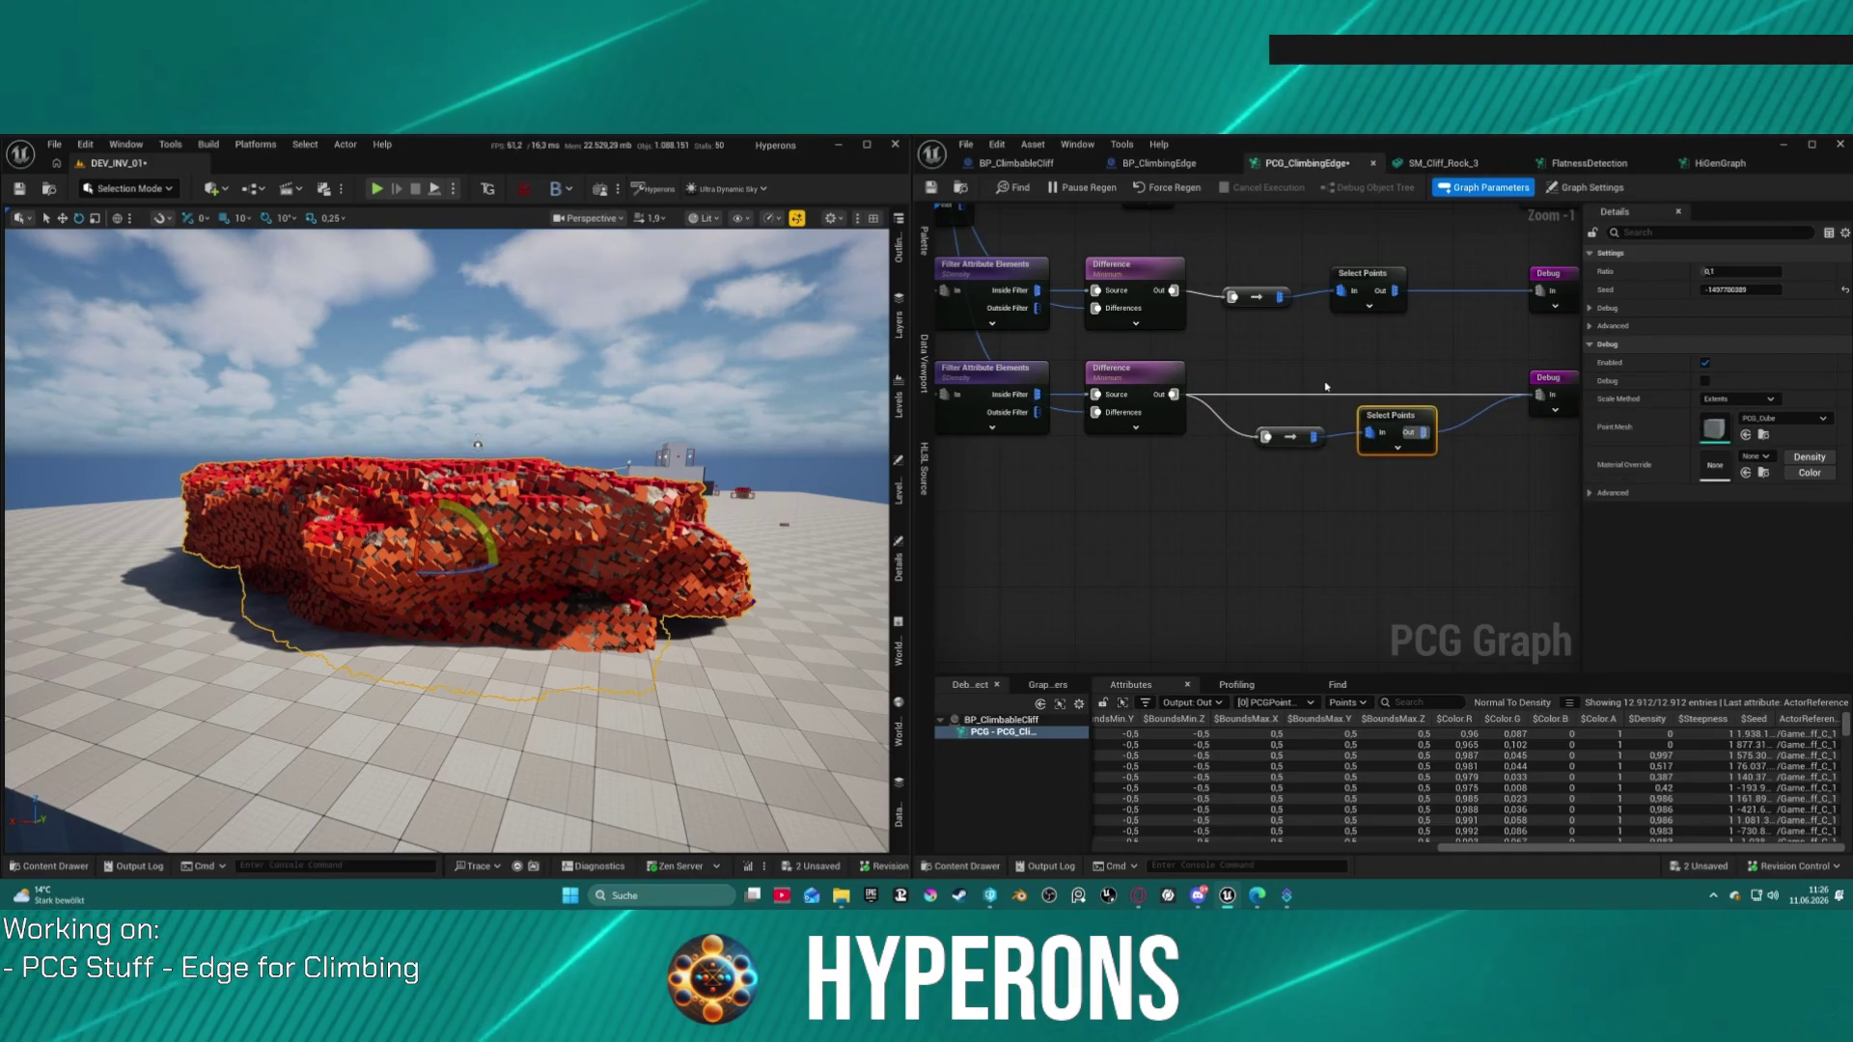
{"action": "left_click", "coordinate": [1299, 395], "text": "alt"}
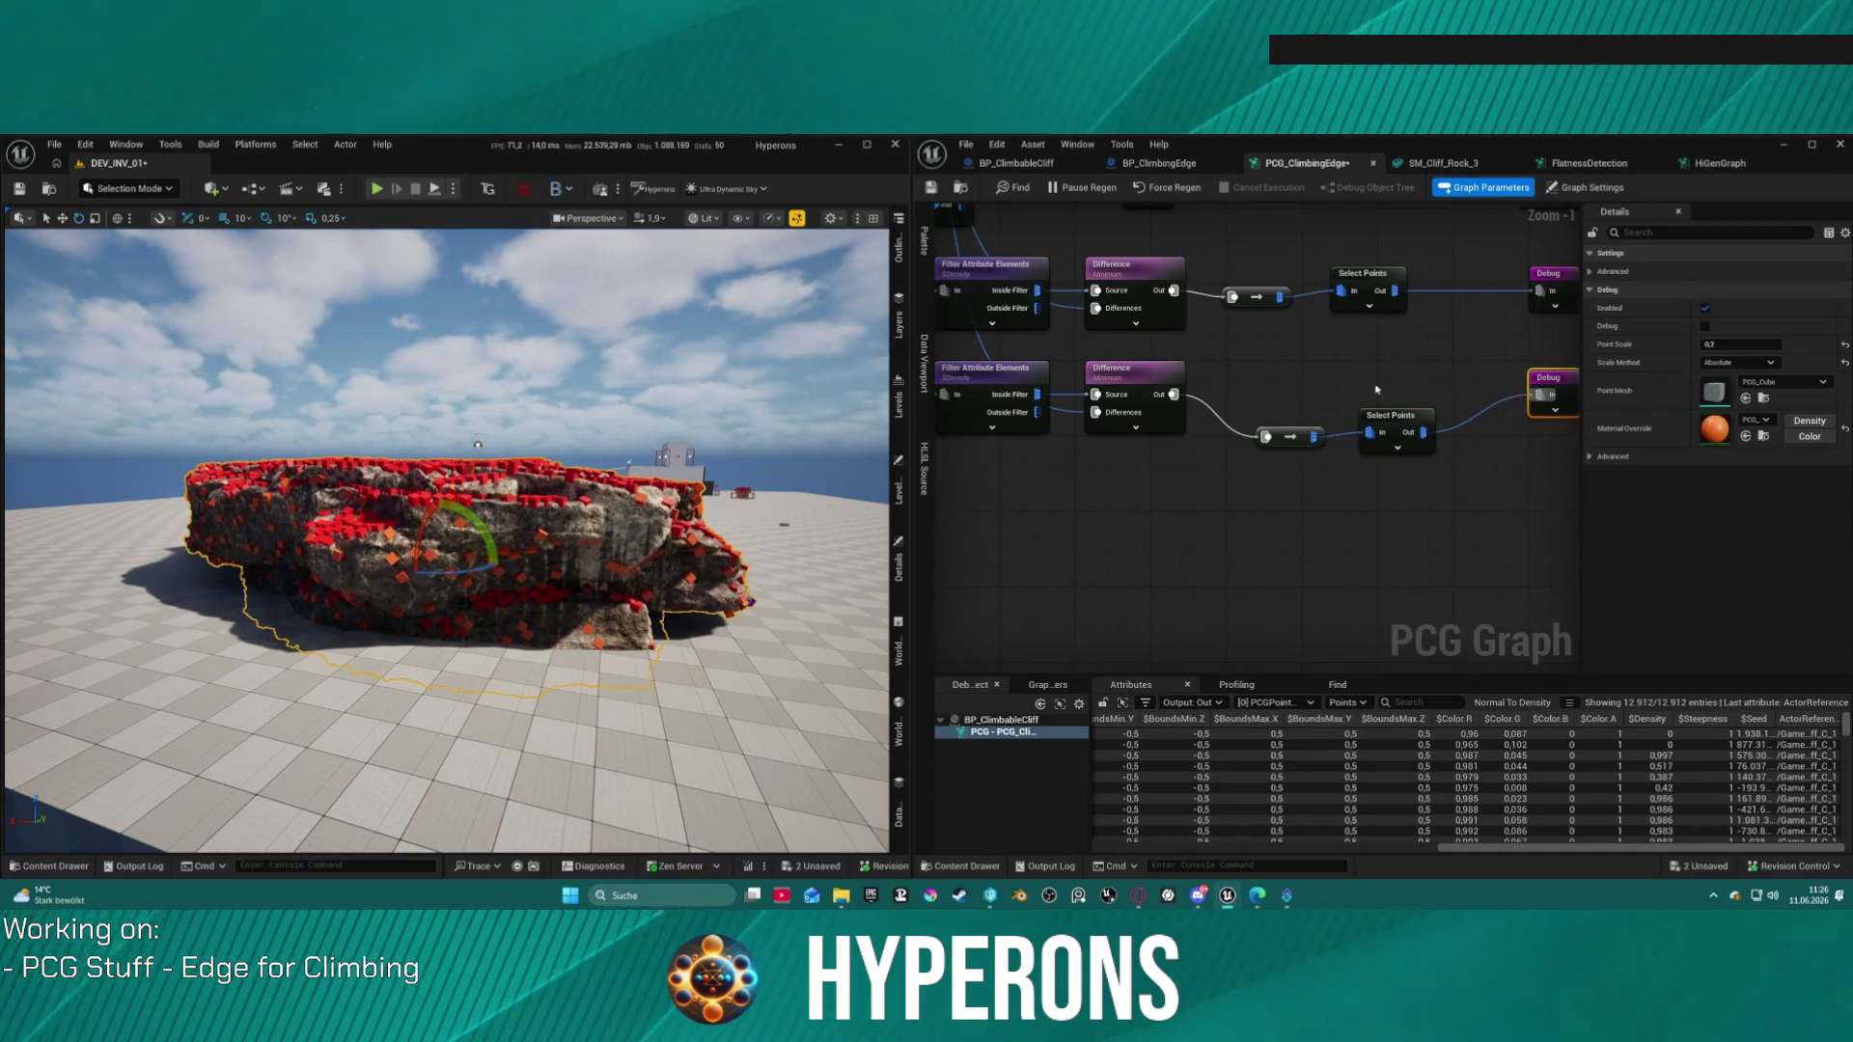
{"action": "mouse_move", "coordinate": [1363, 392]}
{"action": "left_mouse_down"}
{"action": "mouse_move", "coordinate": [1245, 454]}
{"action": "mouse_move", "coordinate": [1375, 400]}
{"action": "mouse_move", "coordinate": [1360, 389]}
{"action": "mouse_move", "coordinate": [1395, 396]}
{"action": "mouse_move", "coordinate": [1374, 411]}
{"action": "left_mouse_up"}
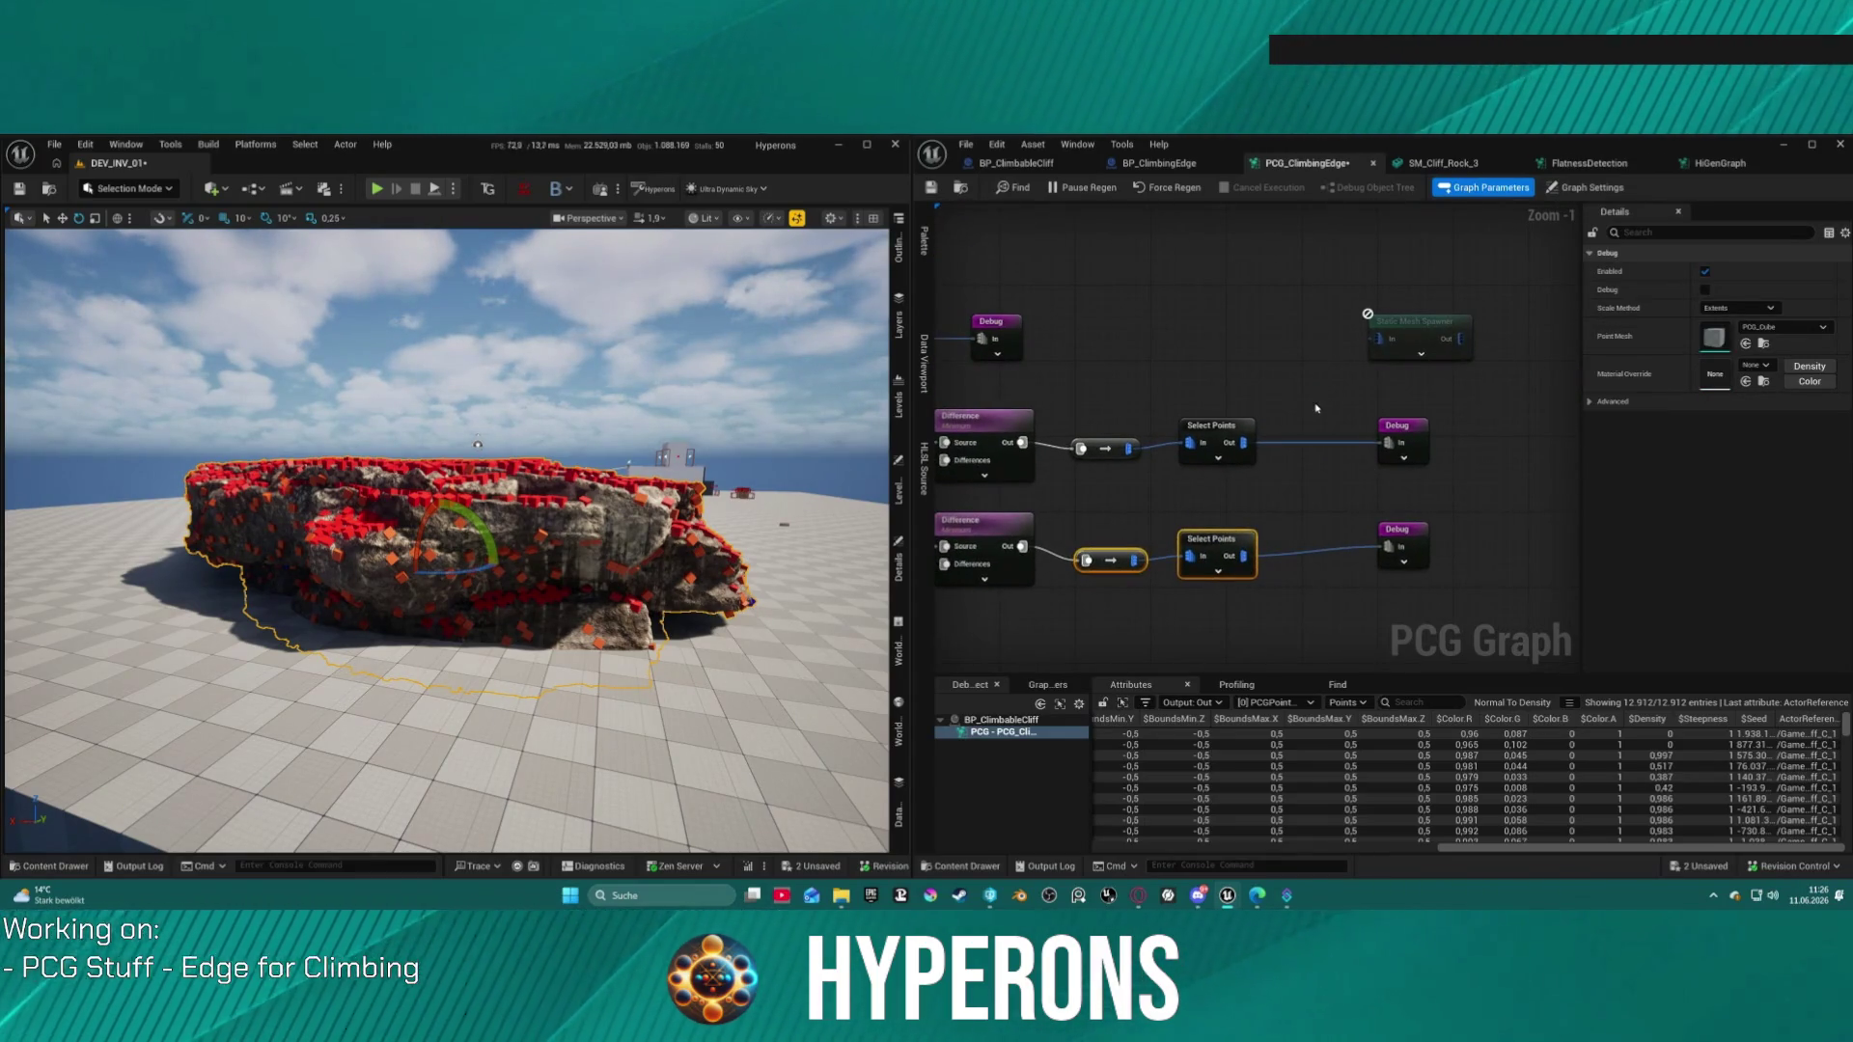
{"action": "left_click_drag", "start_coordinate": [1409, 545], "coordinate": [1399, 546]}
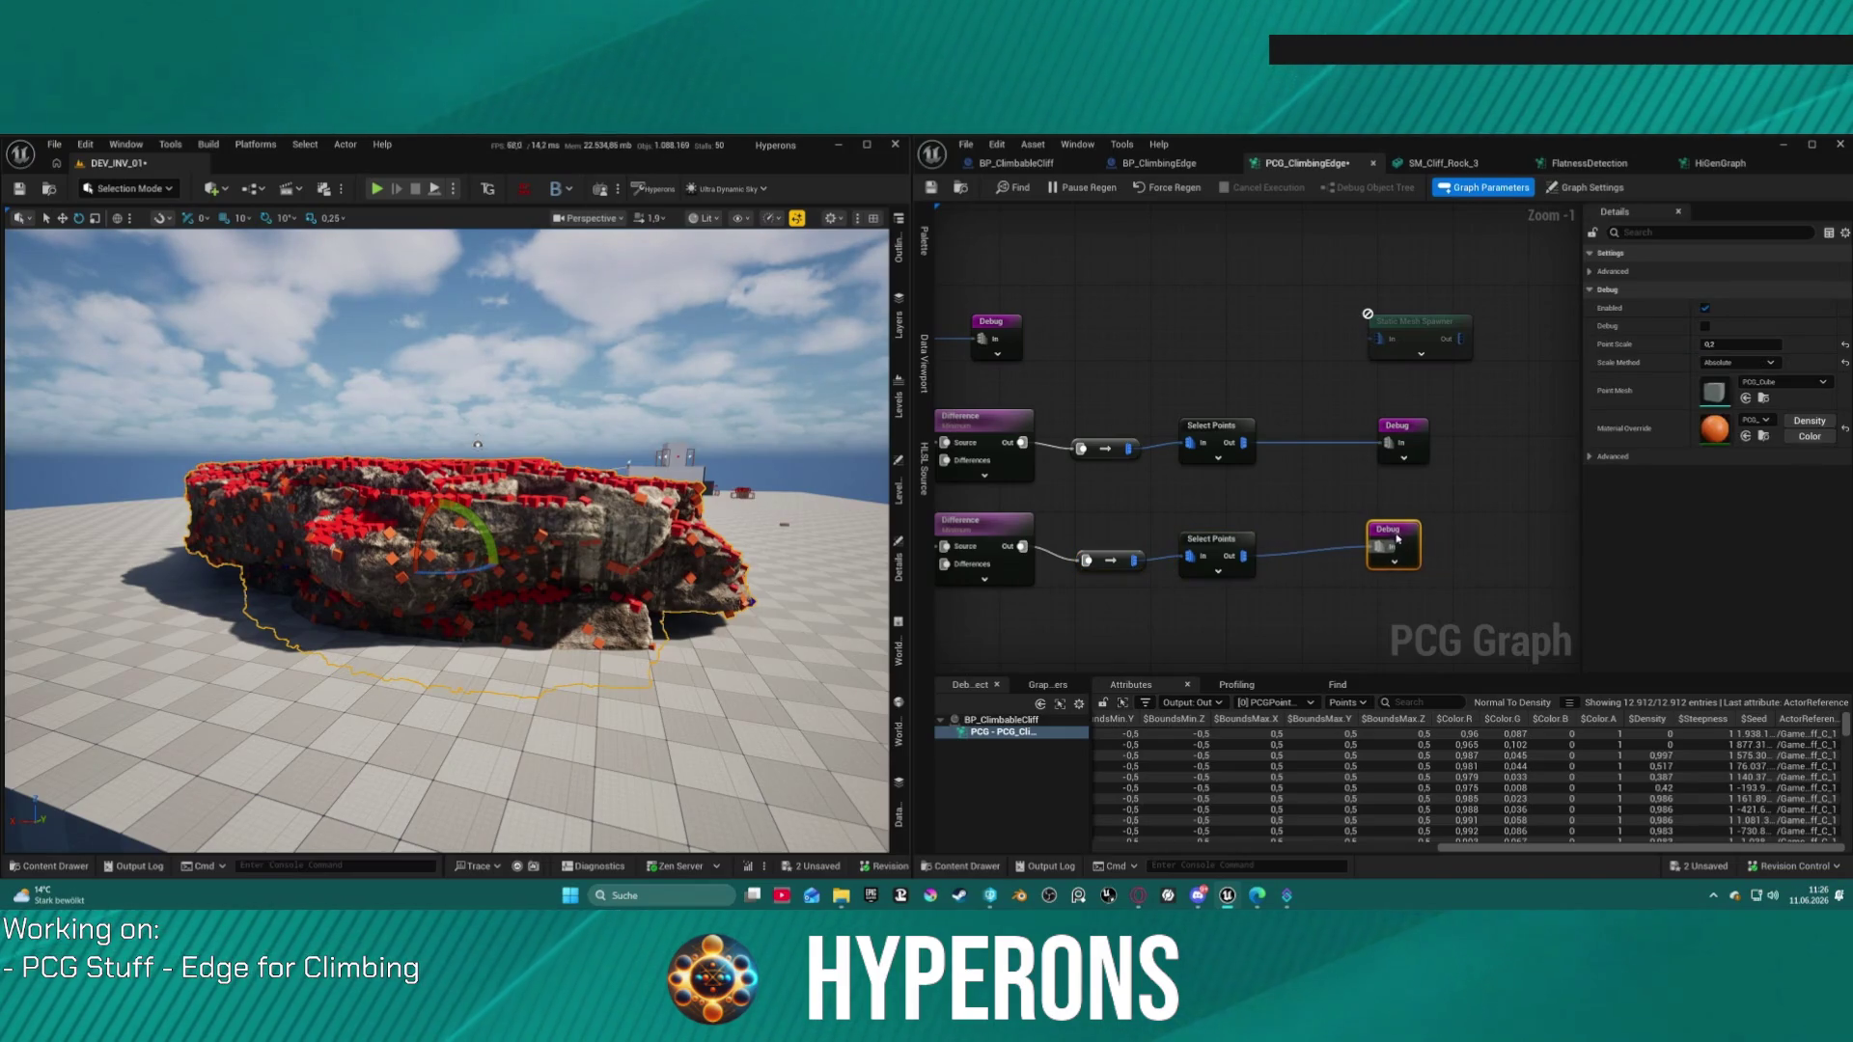
Step: Add a Density Filter node after the Inside Filter output and place it beside the Debug node
{"action": "scroll", "coordinate": [444, 541], "scroll_direction": "up", "scroll_amount": 5}
{"action": "mouse_move", "coordinate": [400, 541]}
{"action": "left_mouse_down"}
{"action": "mouse_move", "coordinate": [531, 675]}
{"action": "mouse_move", "coordinate": [550, 599]}
{"action": "mouse_move", "coordinate": [526, 550]}
{"action": "mouse_move", "coordinate": [521, 569]}
{"action": "mouse_move", "coordinate": [560, 531]}
{"action": "left_mouse_up"}
{"action": "mouse_move", "coordinate": [966, 328]}
{"action": "left_mouse_down"}
{"action": "mouse_move", "coordinate": [1306, 368]}
{"action": "mouse_move", "coordinate": [1352, 285]}
{"action": "mouse_move", "coordinate": [1235, 257]}
{"action": "left_mouse_up"}
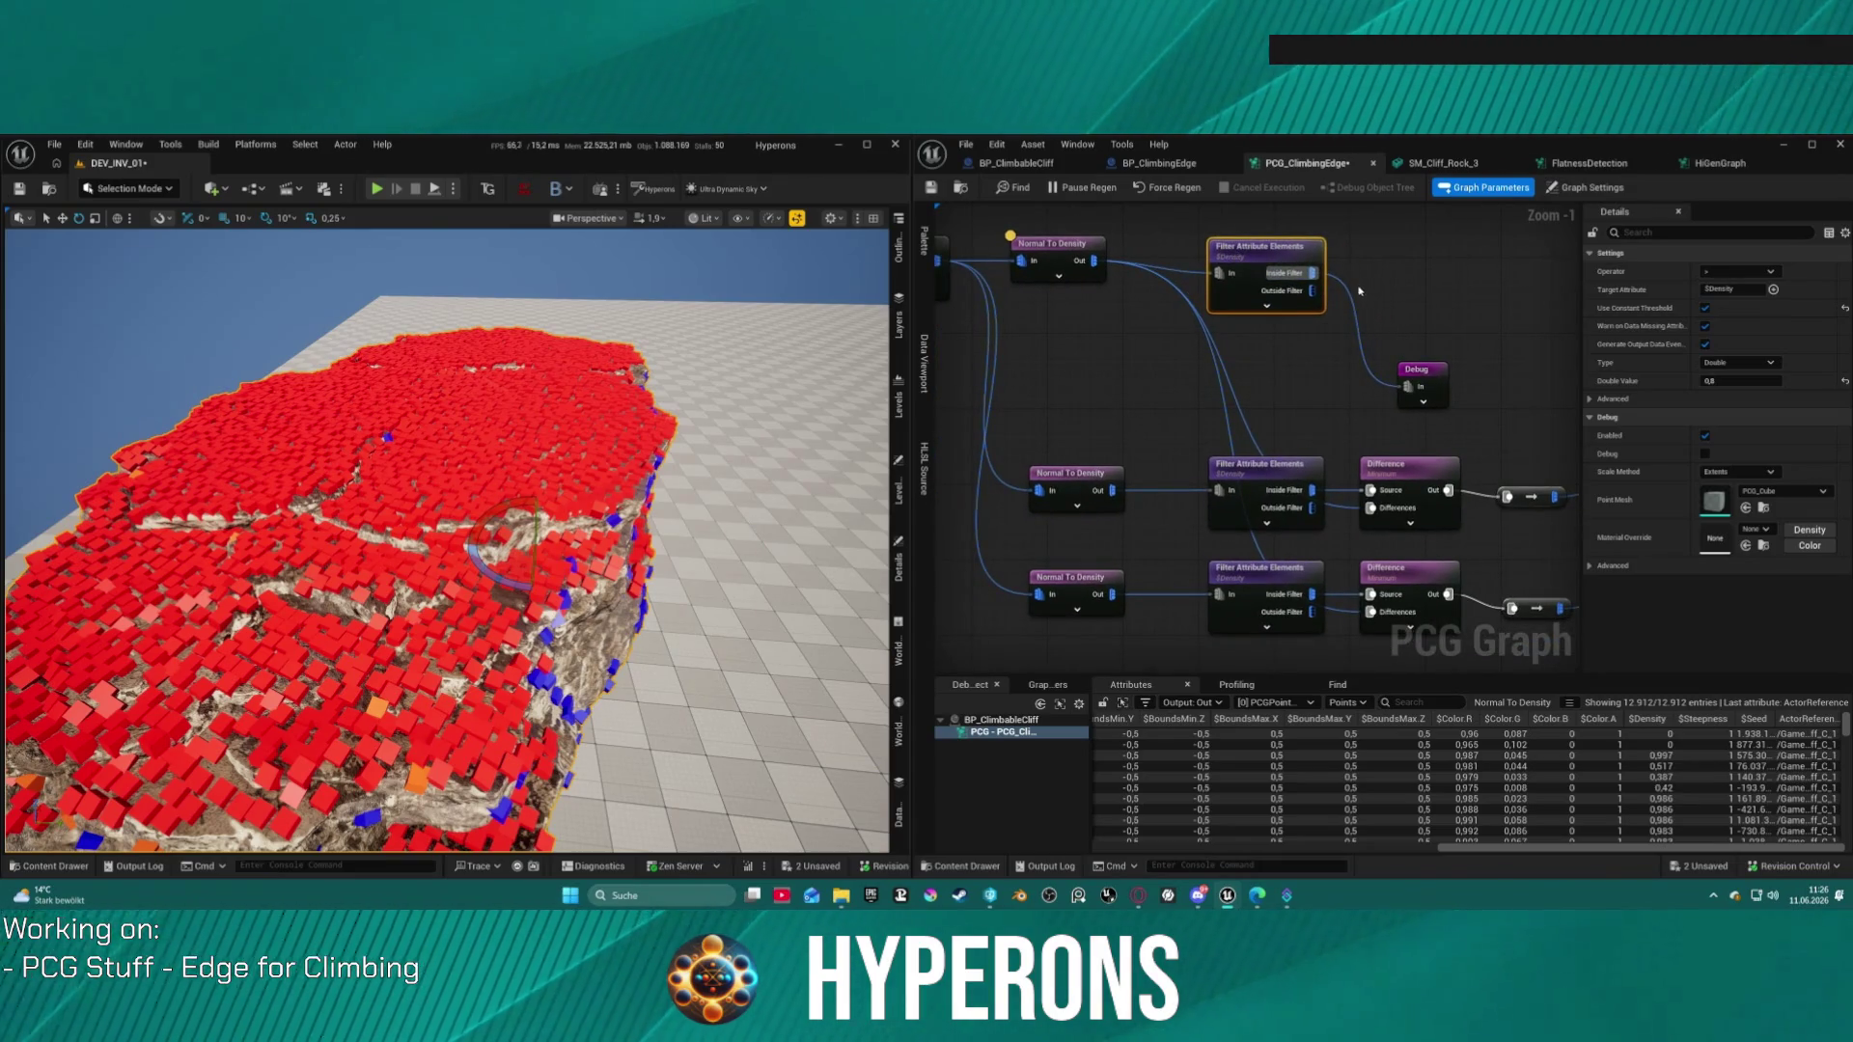
{"action": "left_click_drag", "start_coordinate": [1362, 288], "coordinate": [1368, 295]}
{"action": "type", "text": "dens"}
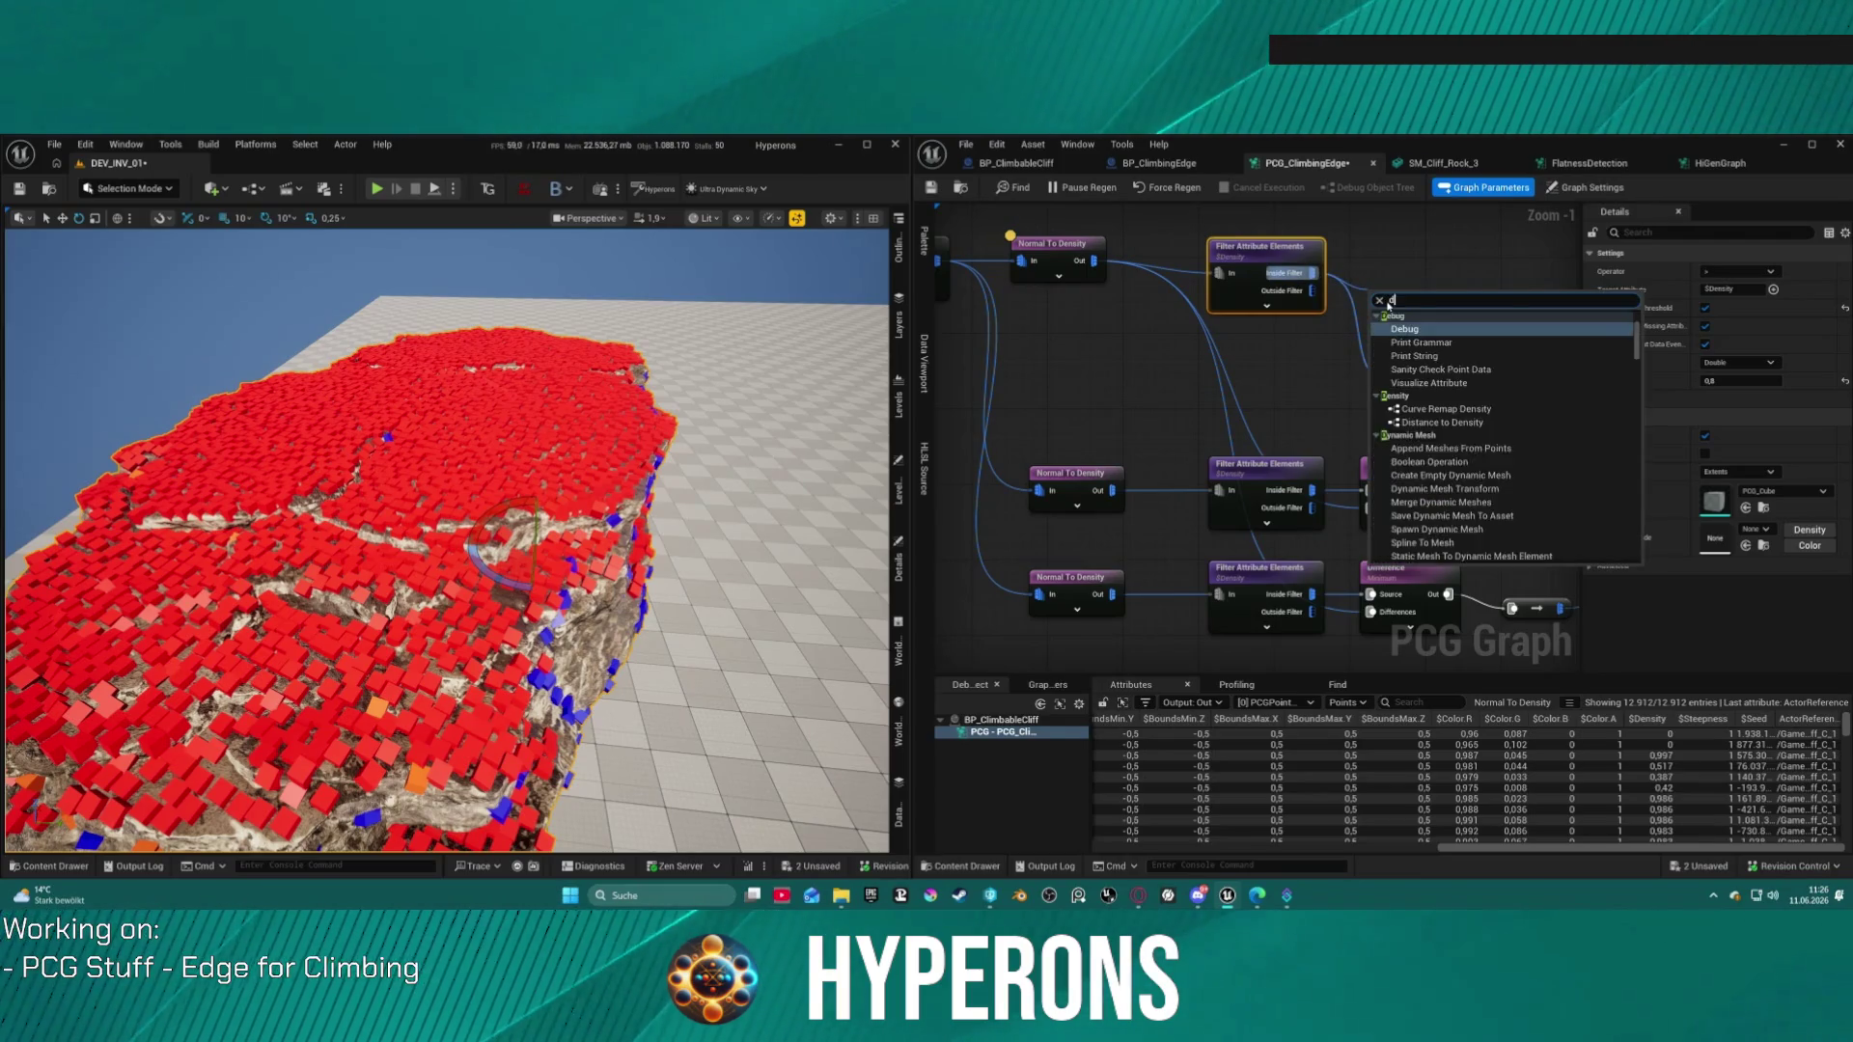
{"action": "key", "text": "Down"}
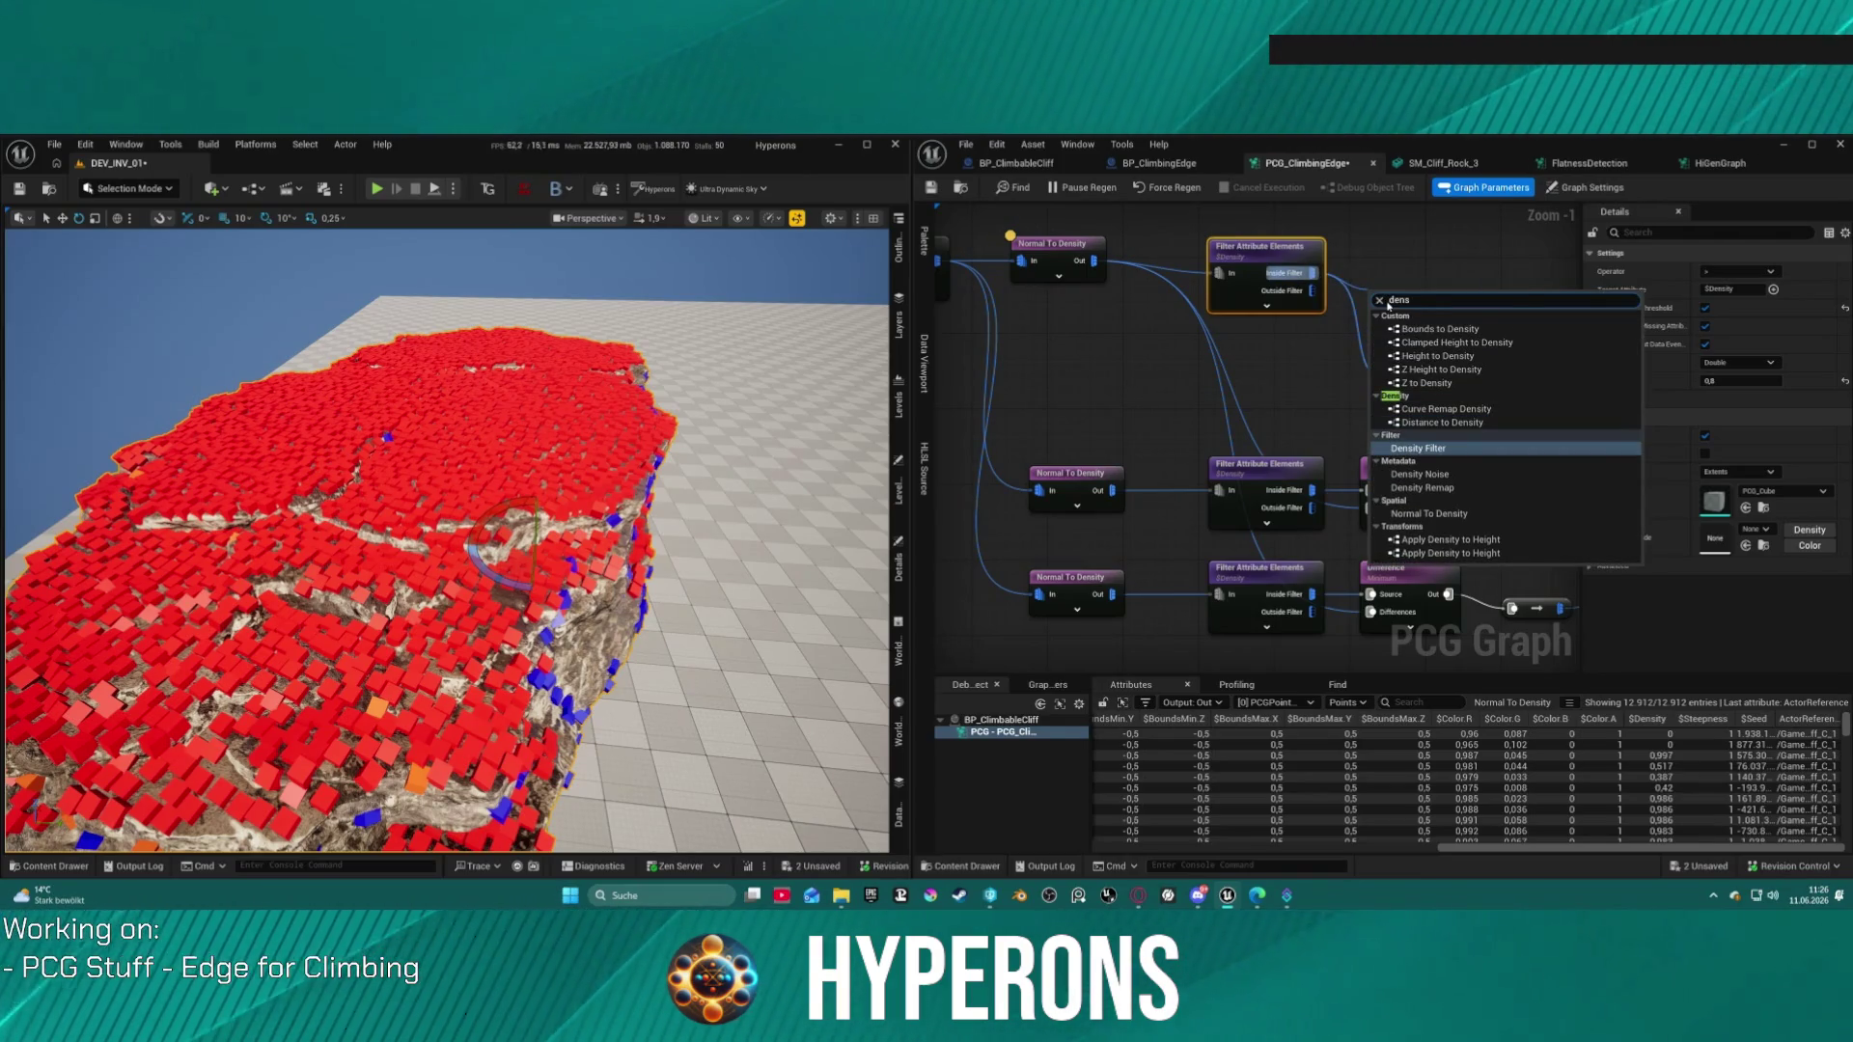
{"action": "key", "text": "Return"}
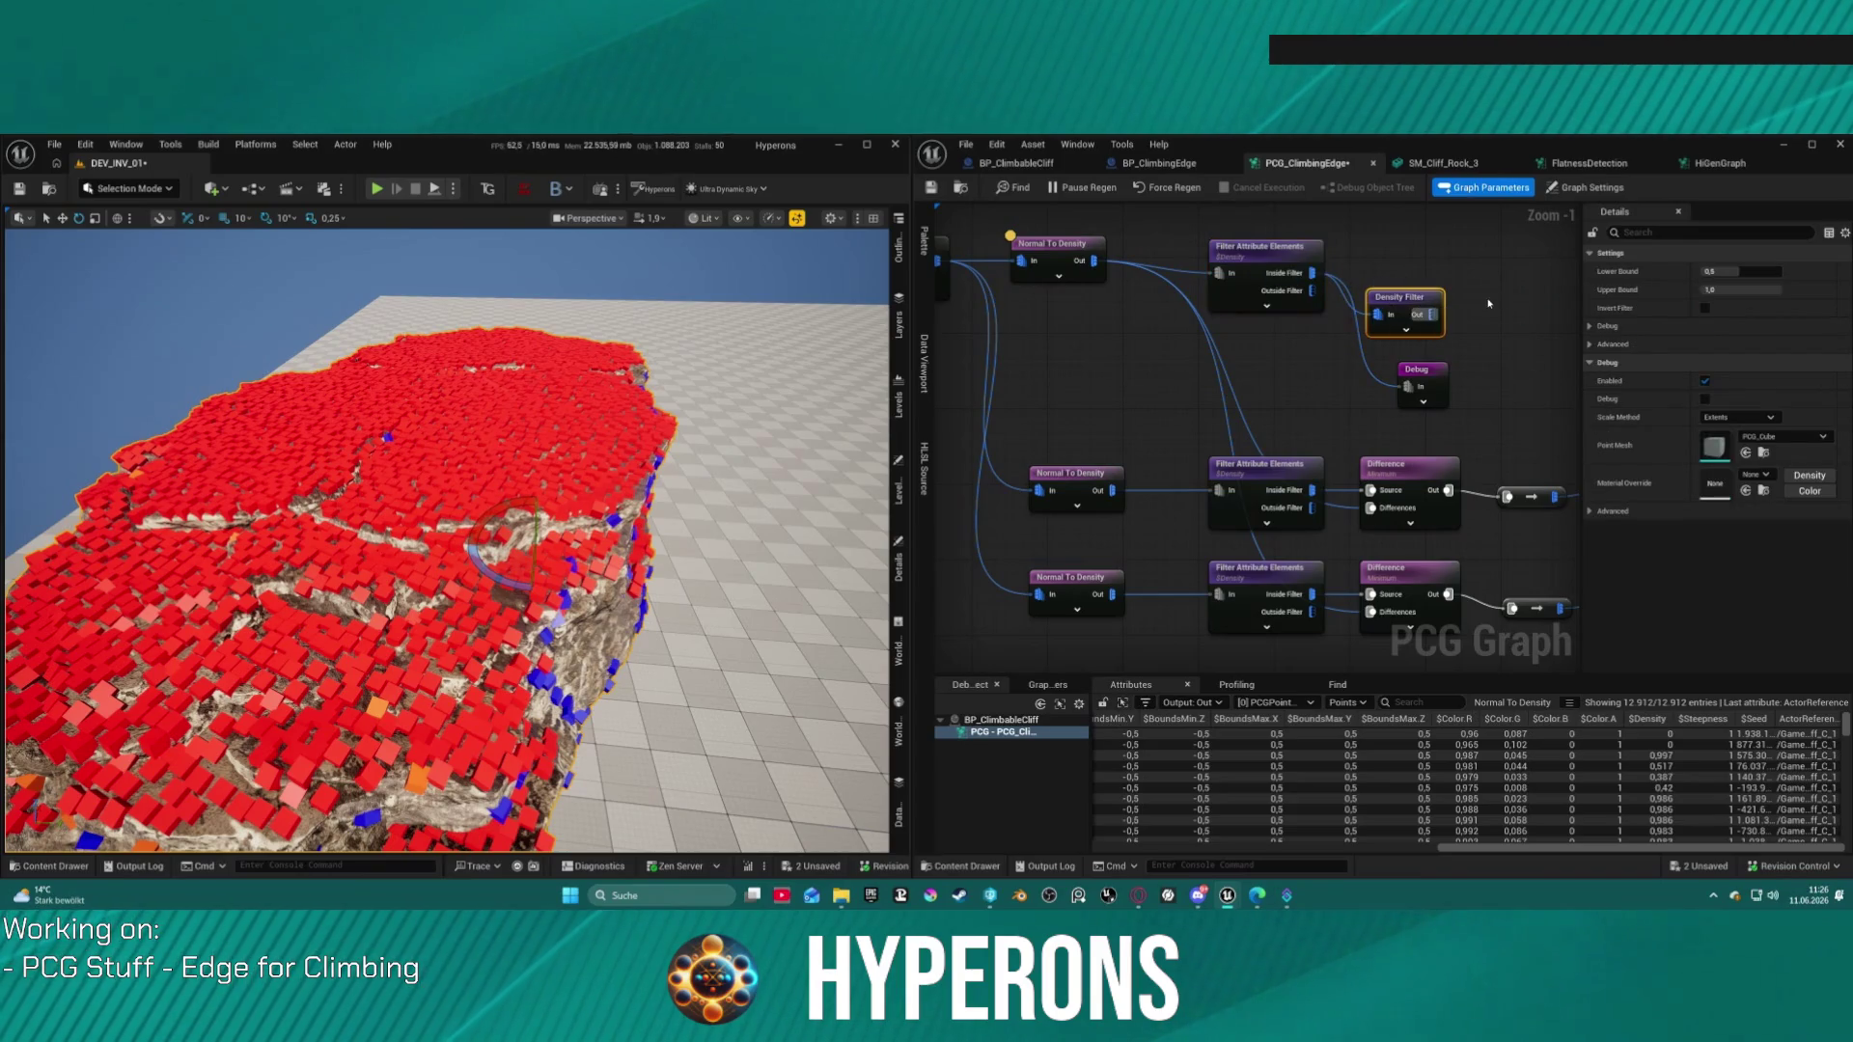
{"action": "mouse_move", "coordinate": [1425, 305]}
{"action": "left_mouse_down"}
{"action": "mouse_move", "coordinate": [1553, 223]}
{"action": "mouse_move", "coordinate": [1483, 273]}
{"action": "left_mouse_up"}
{"action": "left_click_drag", "start_coordinate": [1416, 369], "coordinate": [1512, 368]}
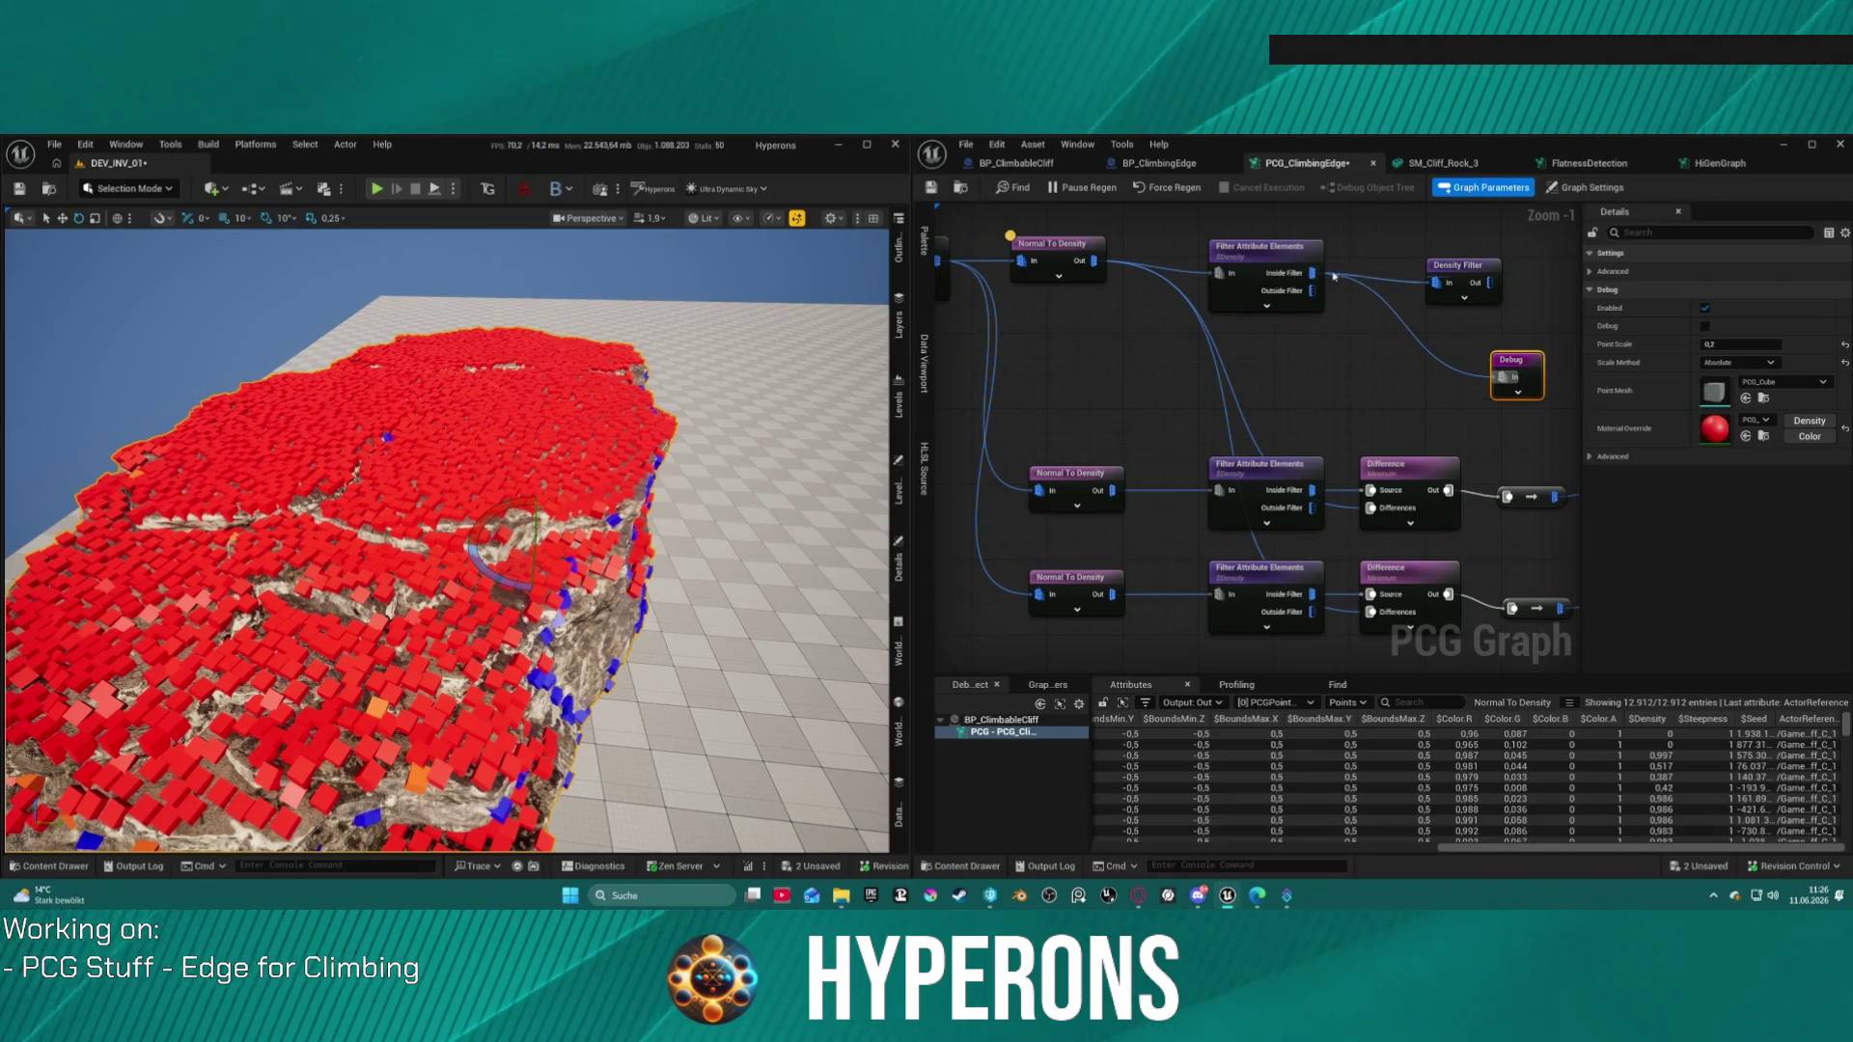
Step: Branch an Attribute Remap node off the Inside Filter, ahead of the Density Filter, in Ranges mode
{"action": "left_click_drag", "start_coordinate": [1314, 275], "coordinate": [1400, 370]}
{"action": "type", "text": "remap"}
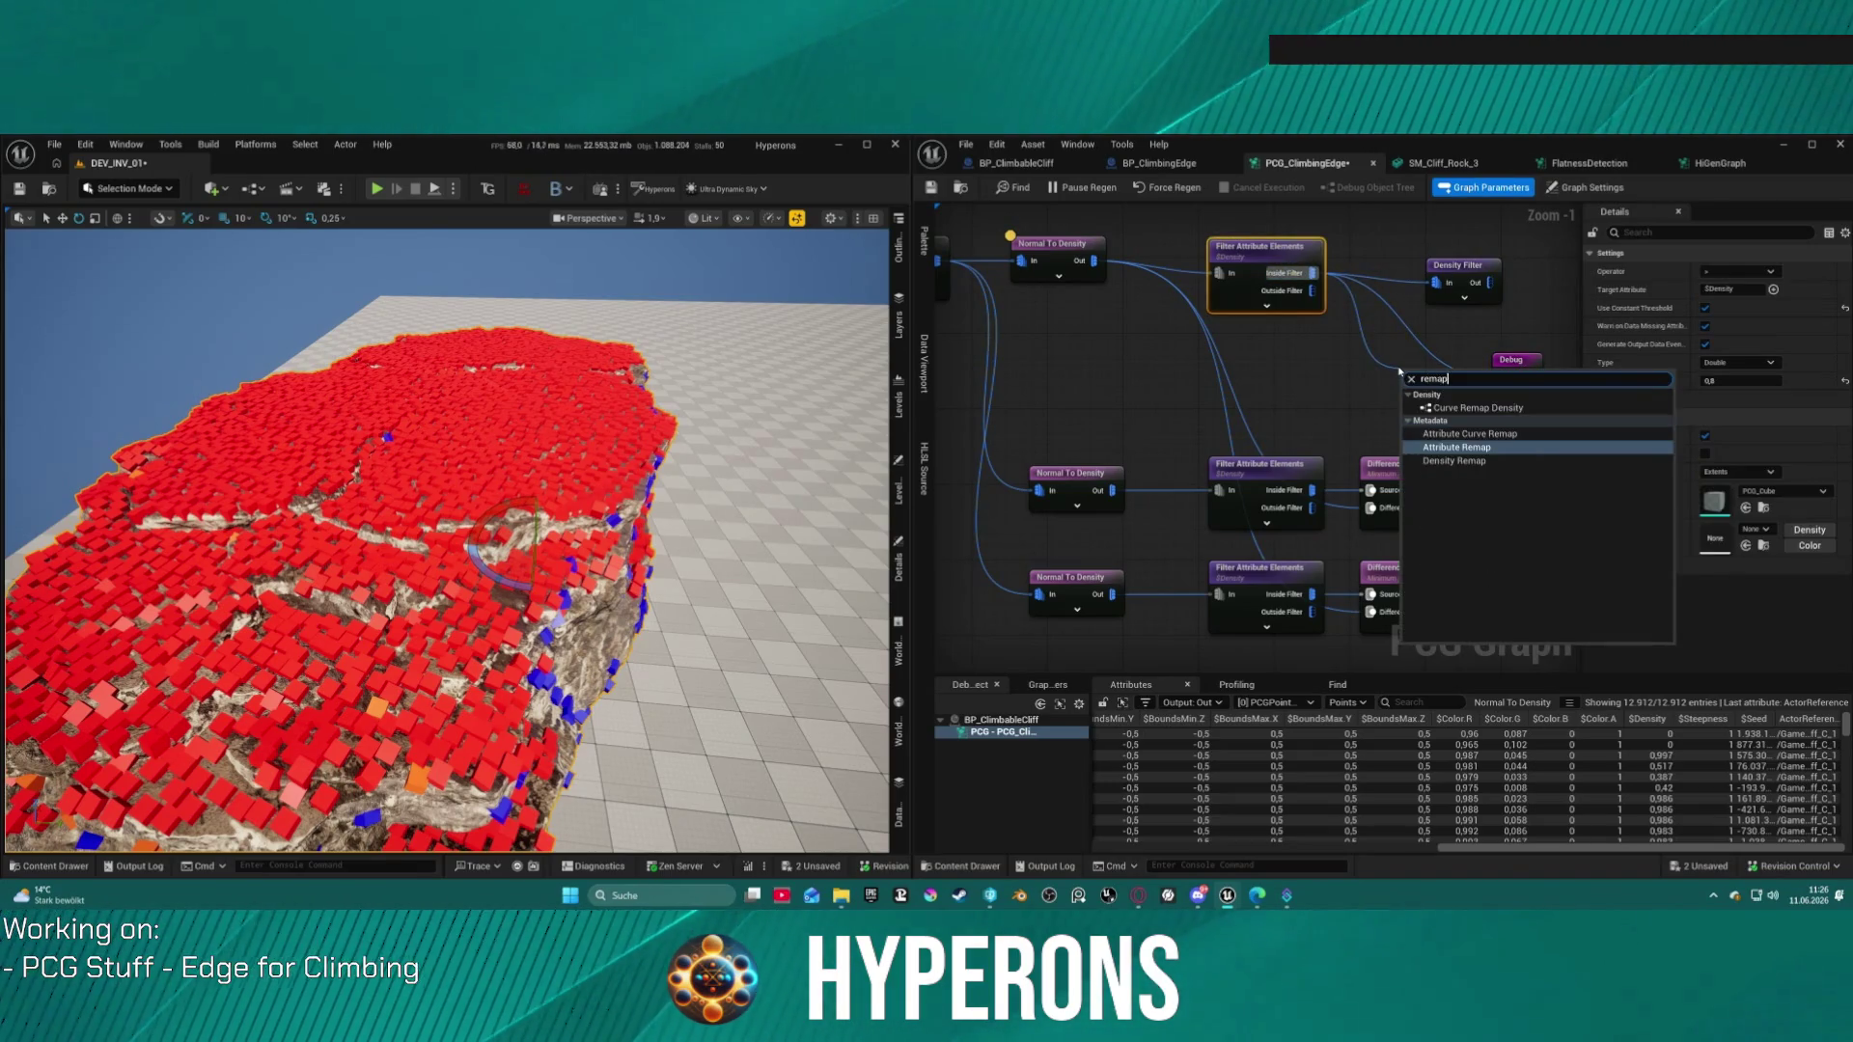
{"action": "key", "text": "Return"}
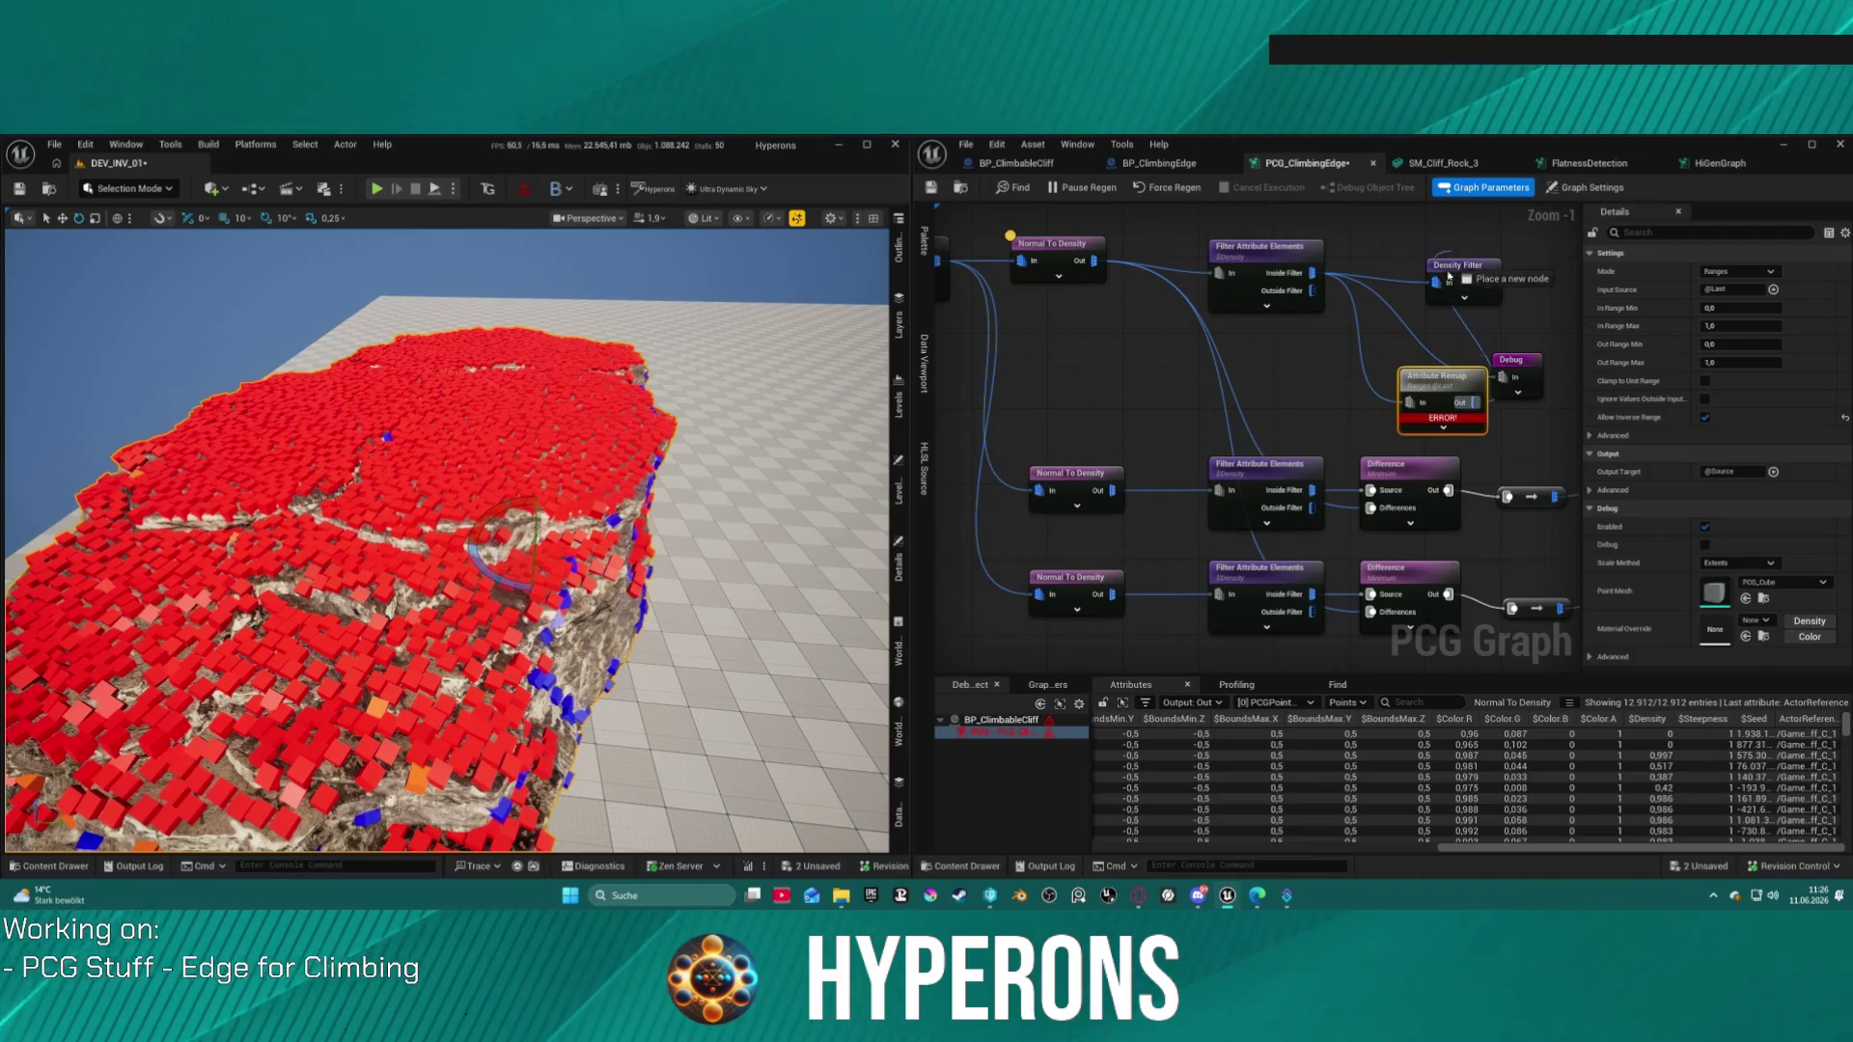
{"action": "left_click", "coordinate": [1274, 253]}
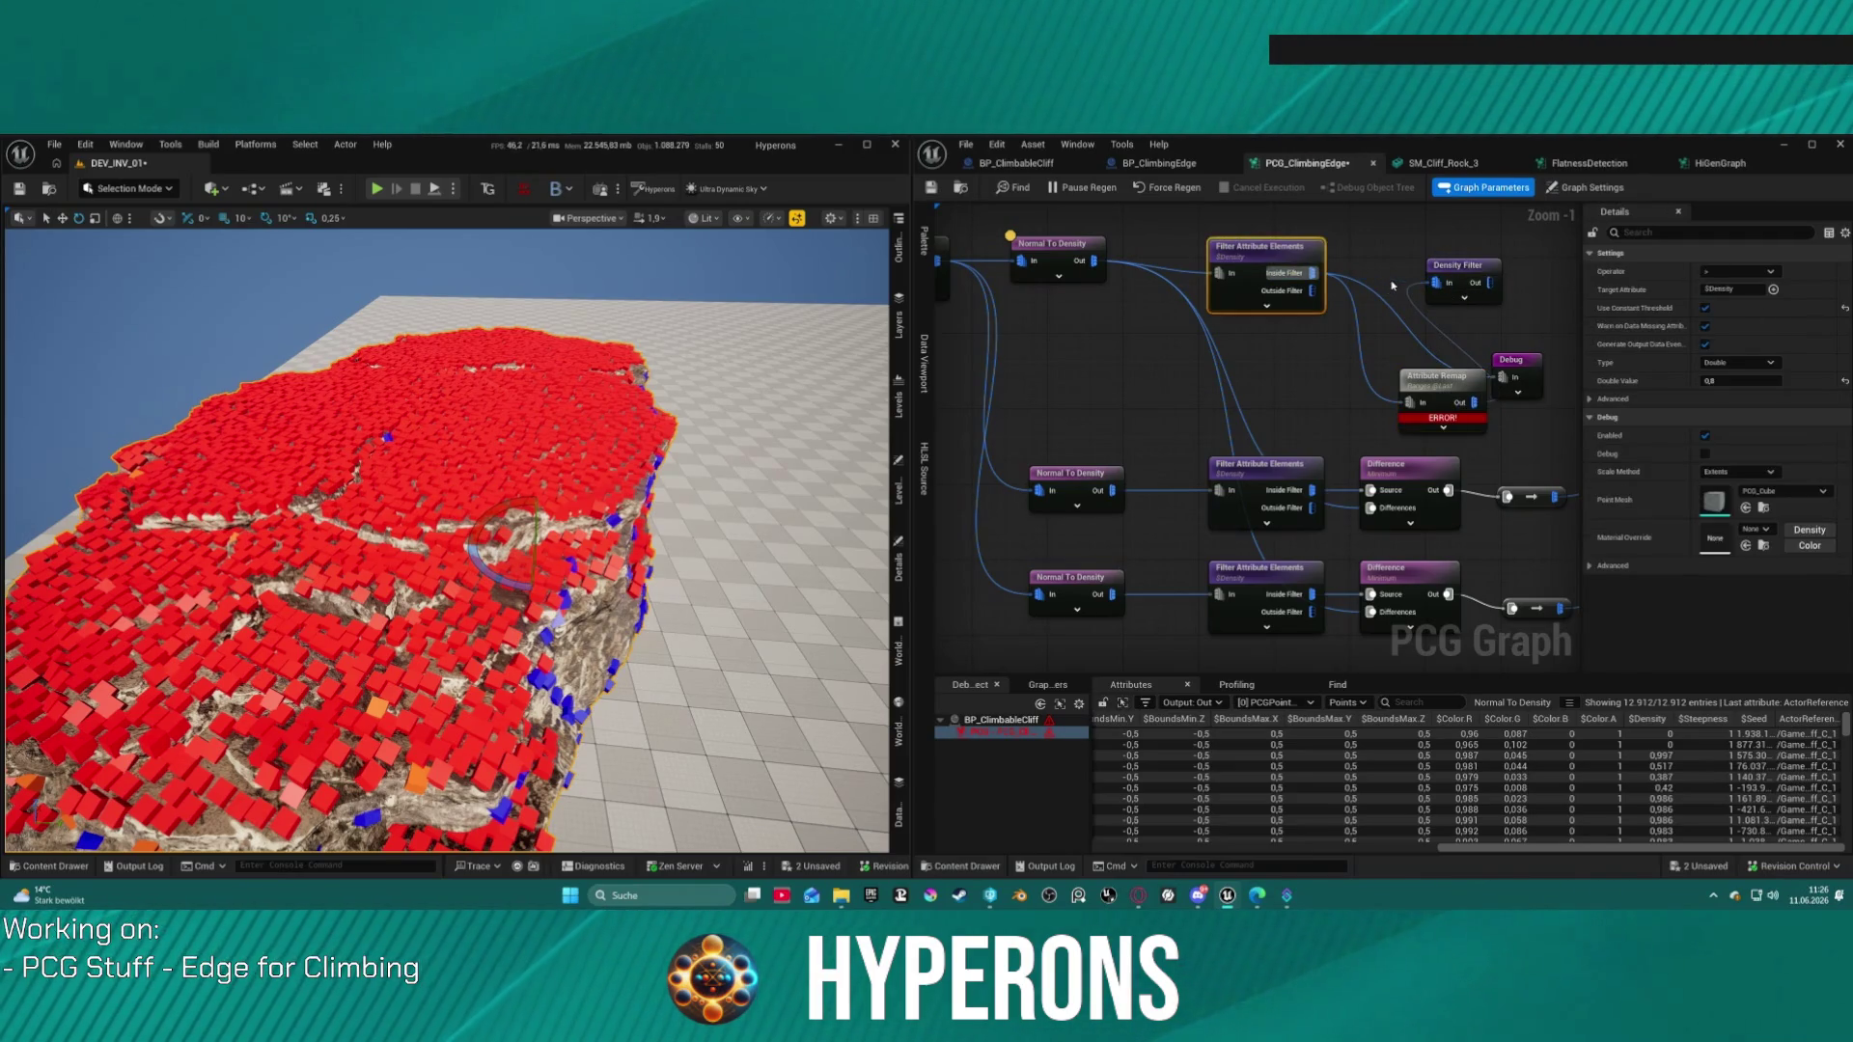
{"action": "left_click_drag", "start_coordinate": [1461, 383], "coordinate": [1426, 316]}
{"action": "mouse_move", "coordinate": [1399, 253]}
{"action": "left_mouse_down"}
{"action": "mouse_move", "coordinate": [1394, 217]}
{"action": "mouse_move", "coordinate": [1400, 285]}
{"action": "left_mouse_up"}
{"action": "left_click_drag", "start_coordinate": [1486, 379], "coordinate": [1560, 379]}
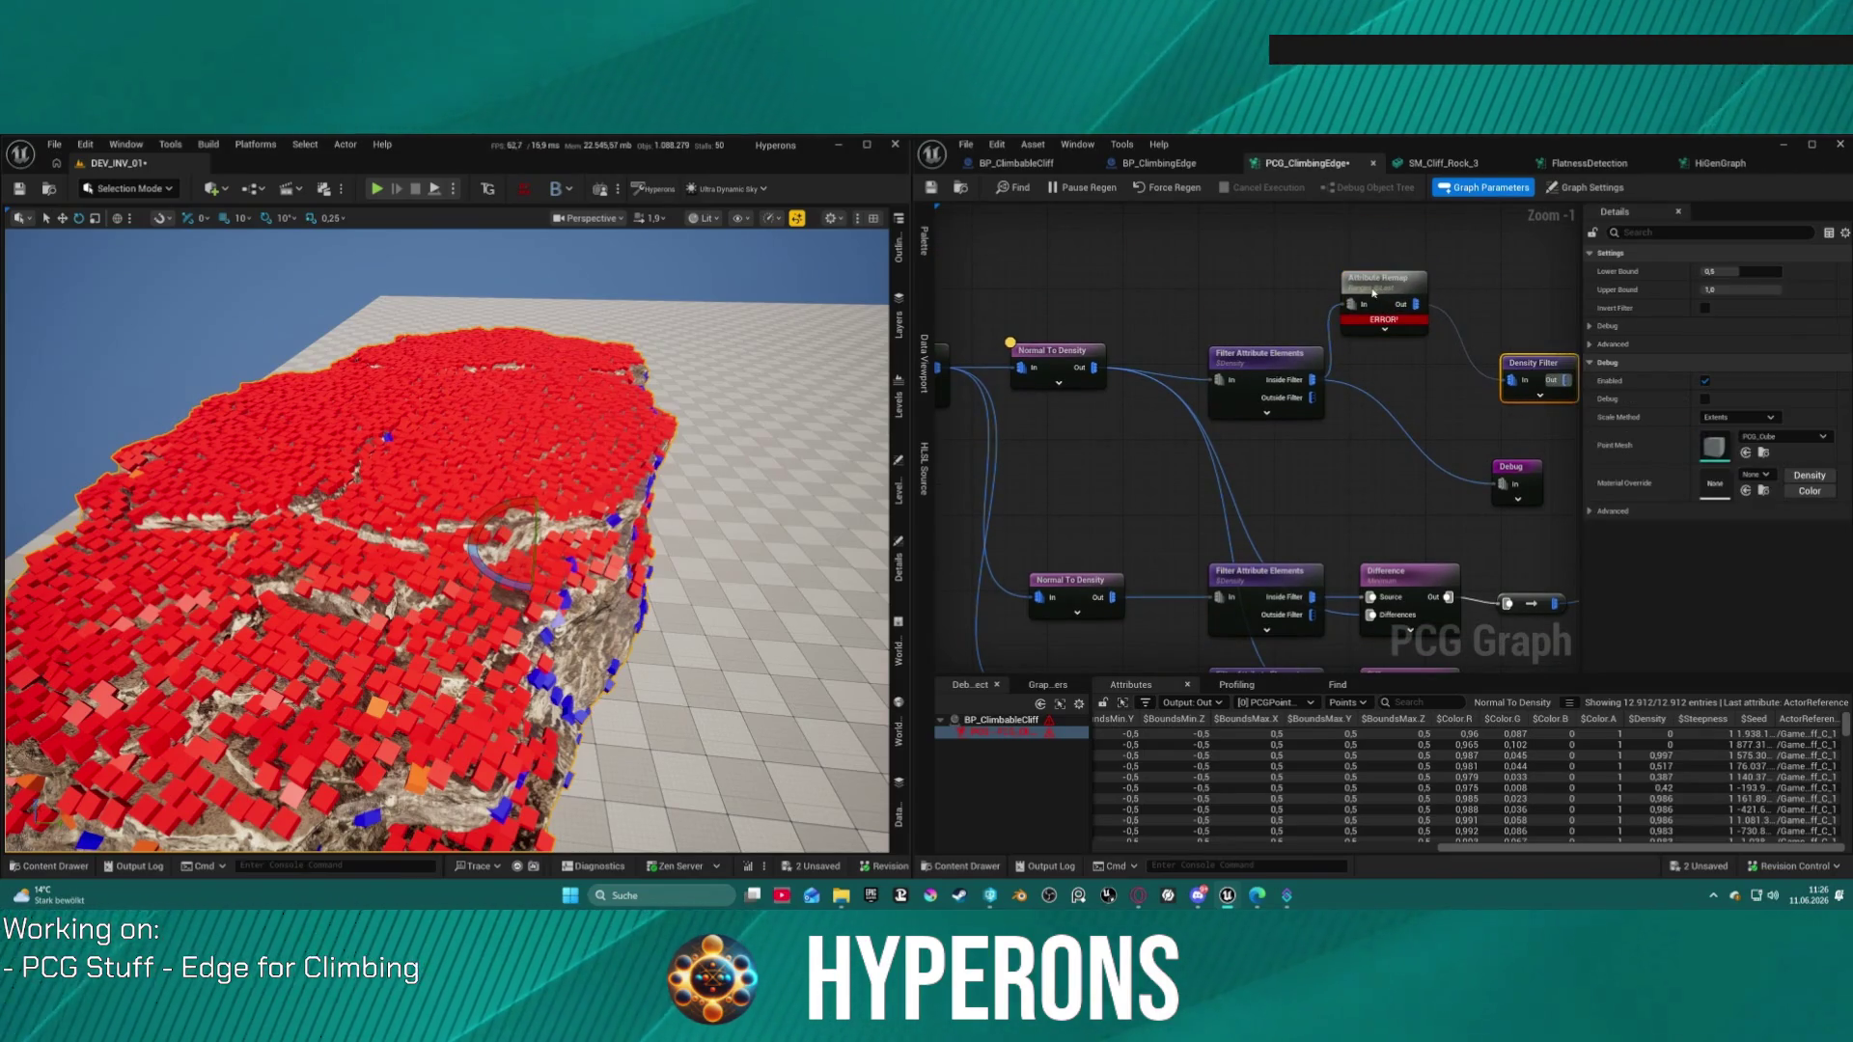
{"action": "left_click_drag", "start_coordinate": [1382, 287], "coordinate": [1390, 332]}
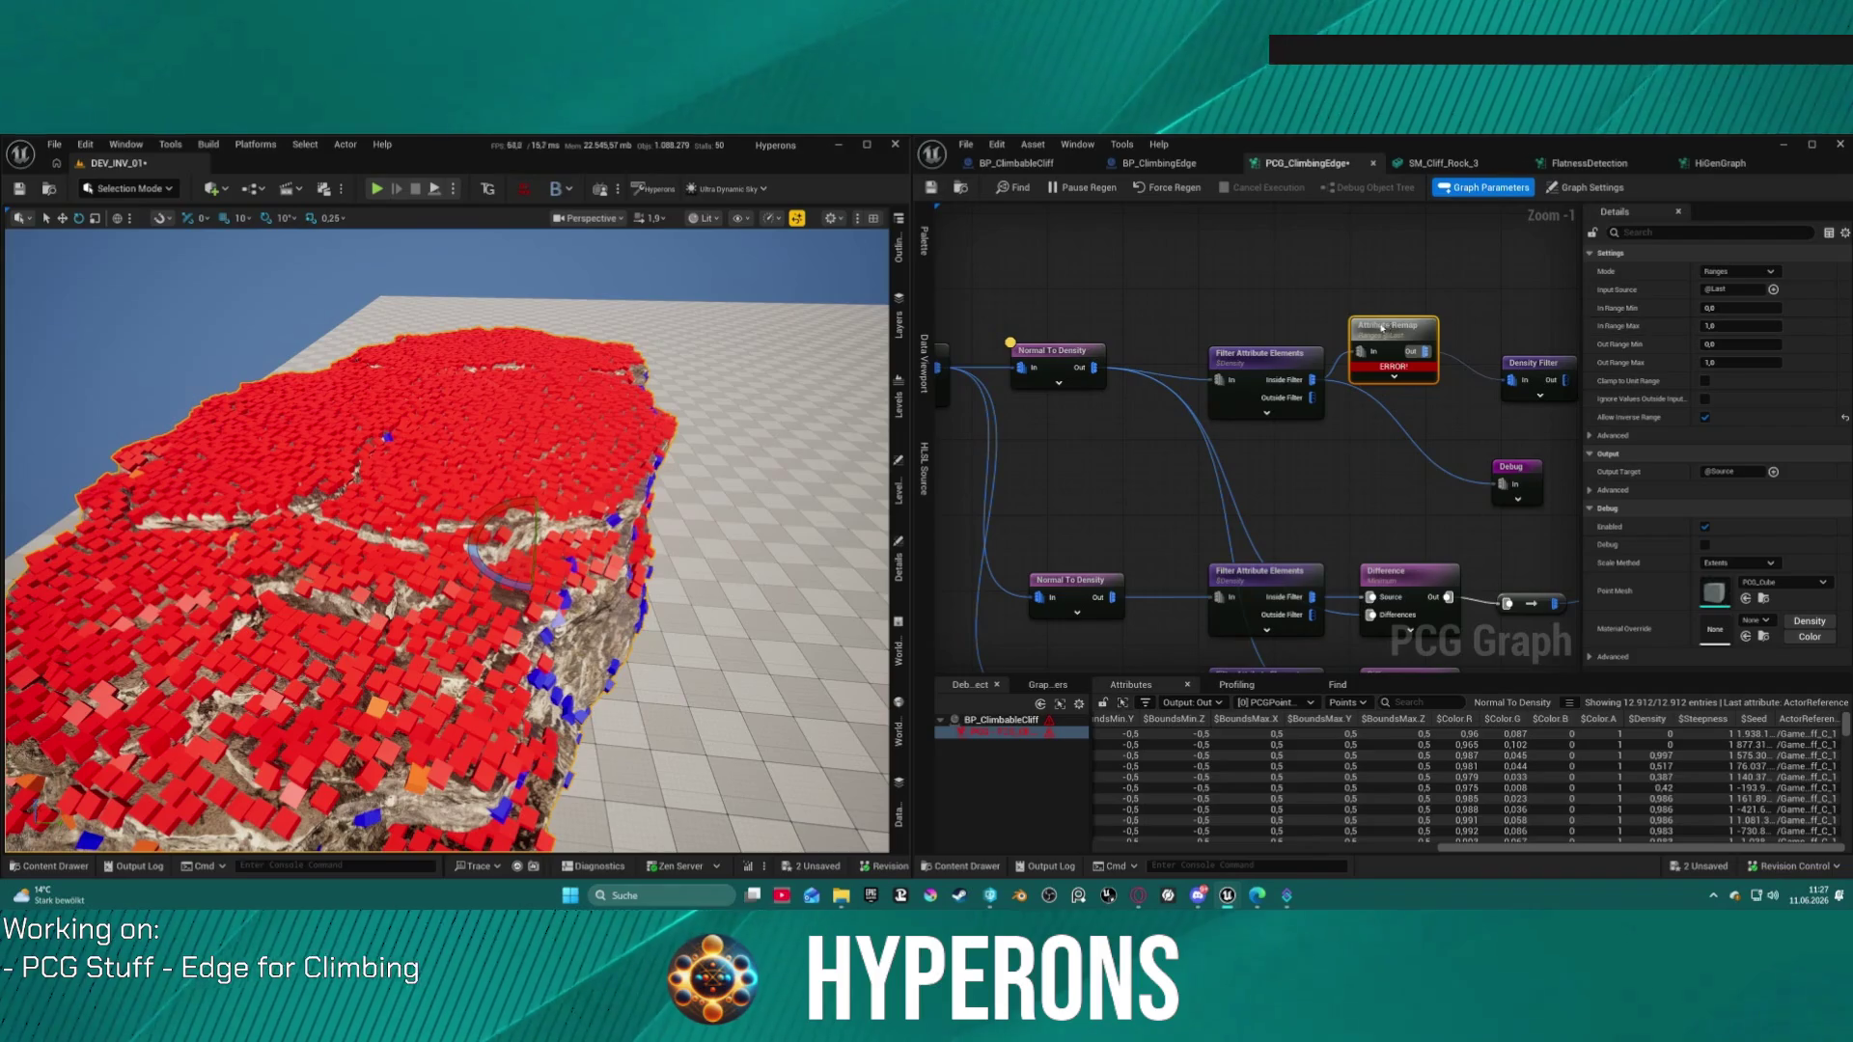
{"action": "left_click", "coordinate": [1742, 285]}
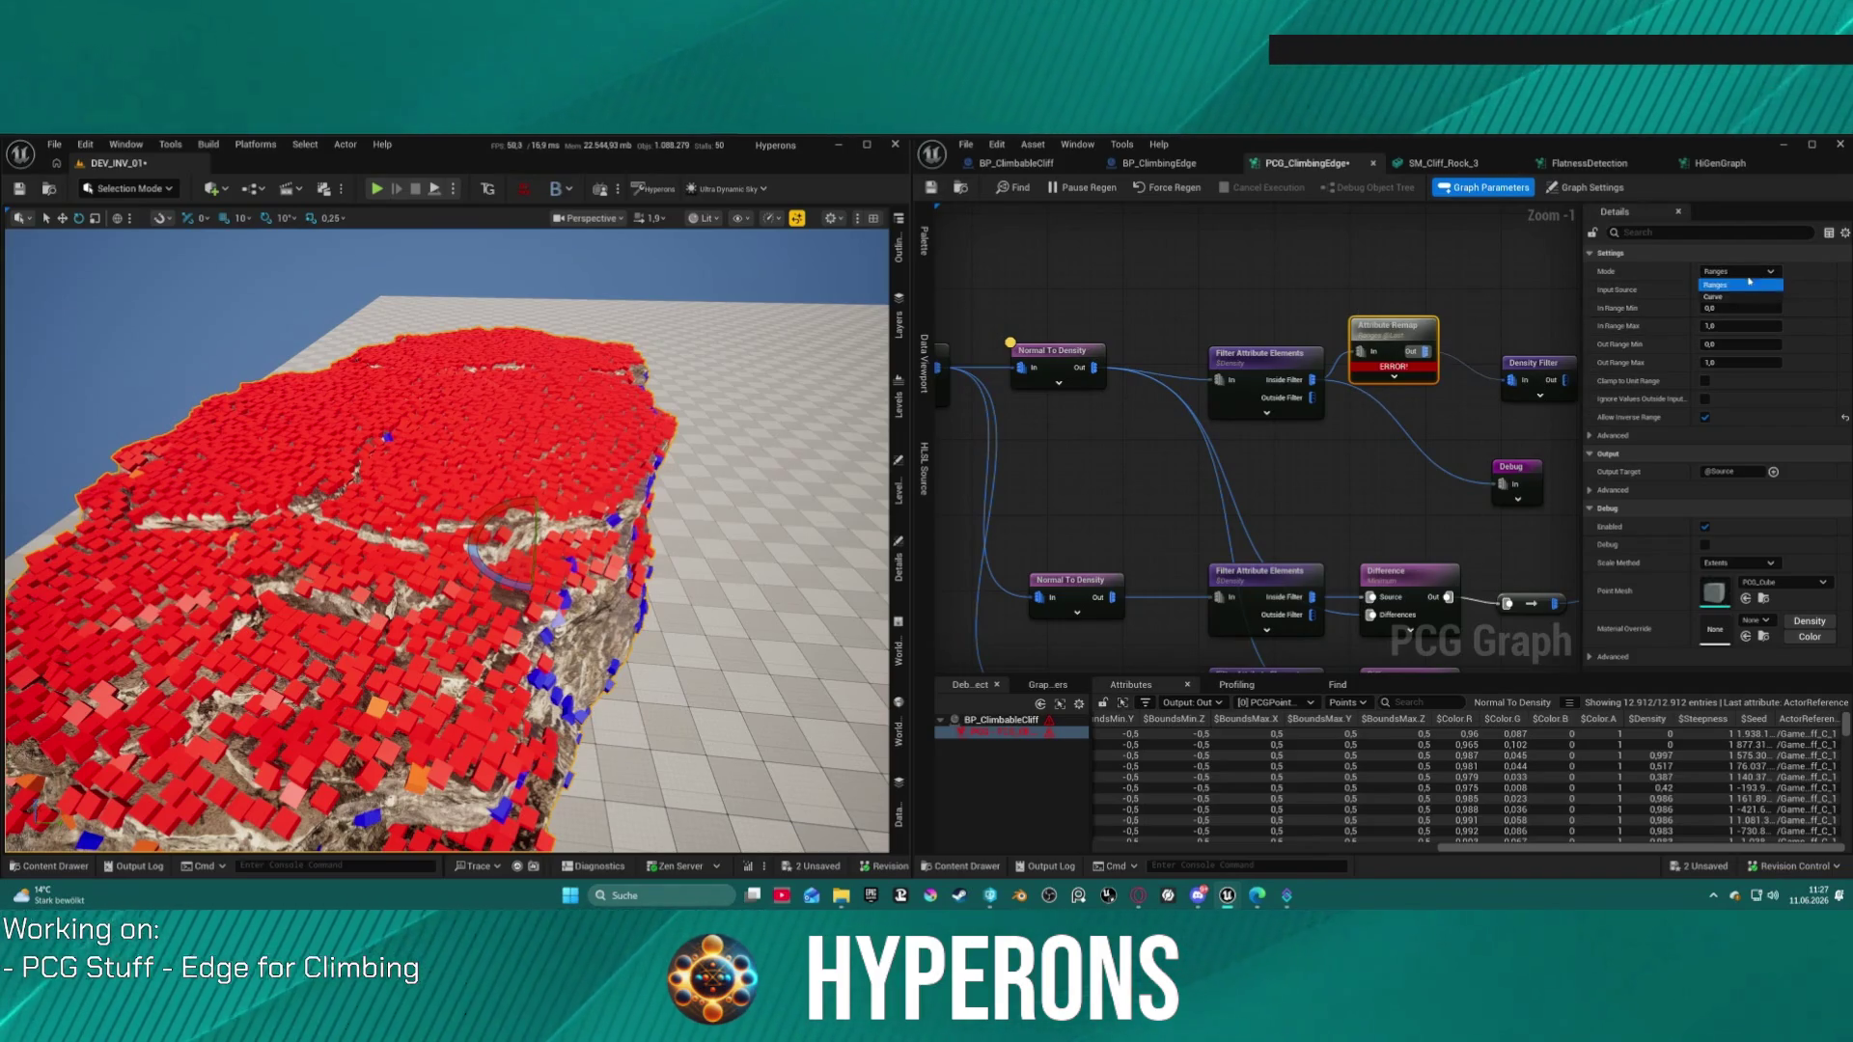
Step: Delete and restore the Attribute Remap node, then line it up with the Density Filter
{"action": "key", "text": "Delete"}
{"action": "left_click_drag", "start_coordinate": [1312, 380], "coordinate": [1375, 359]}
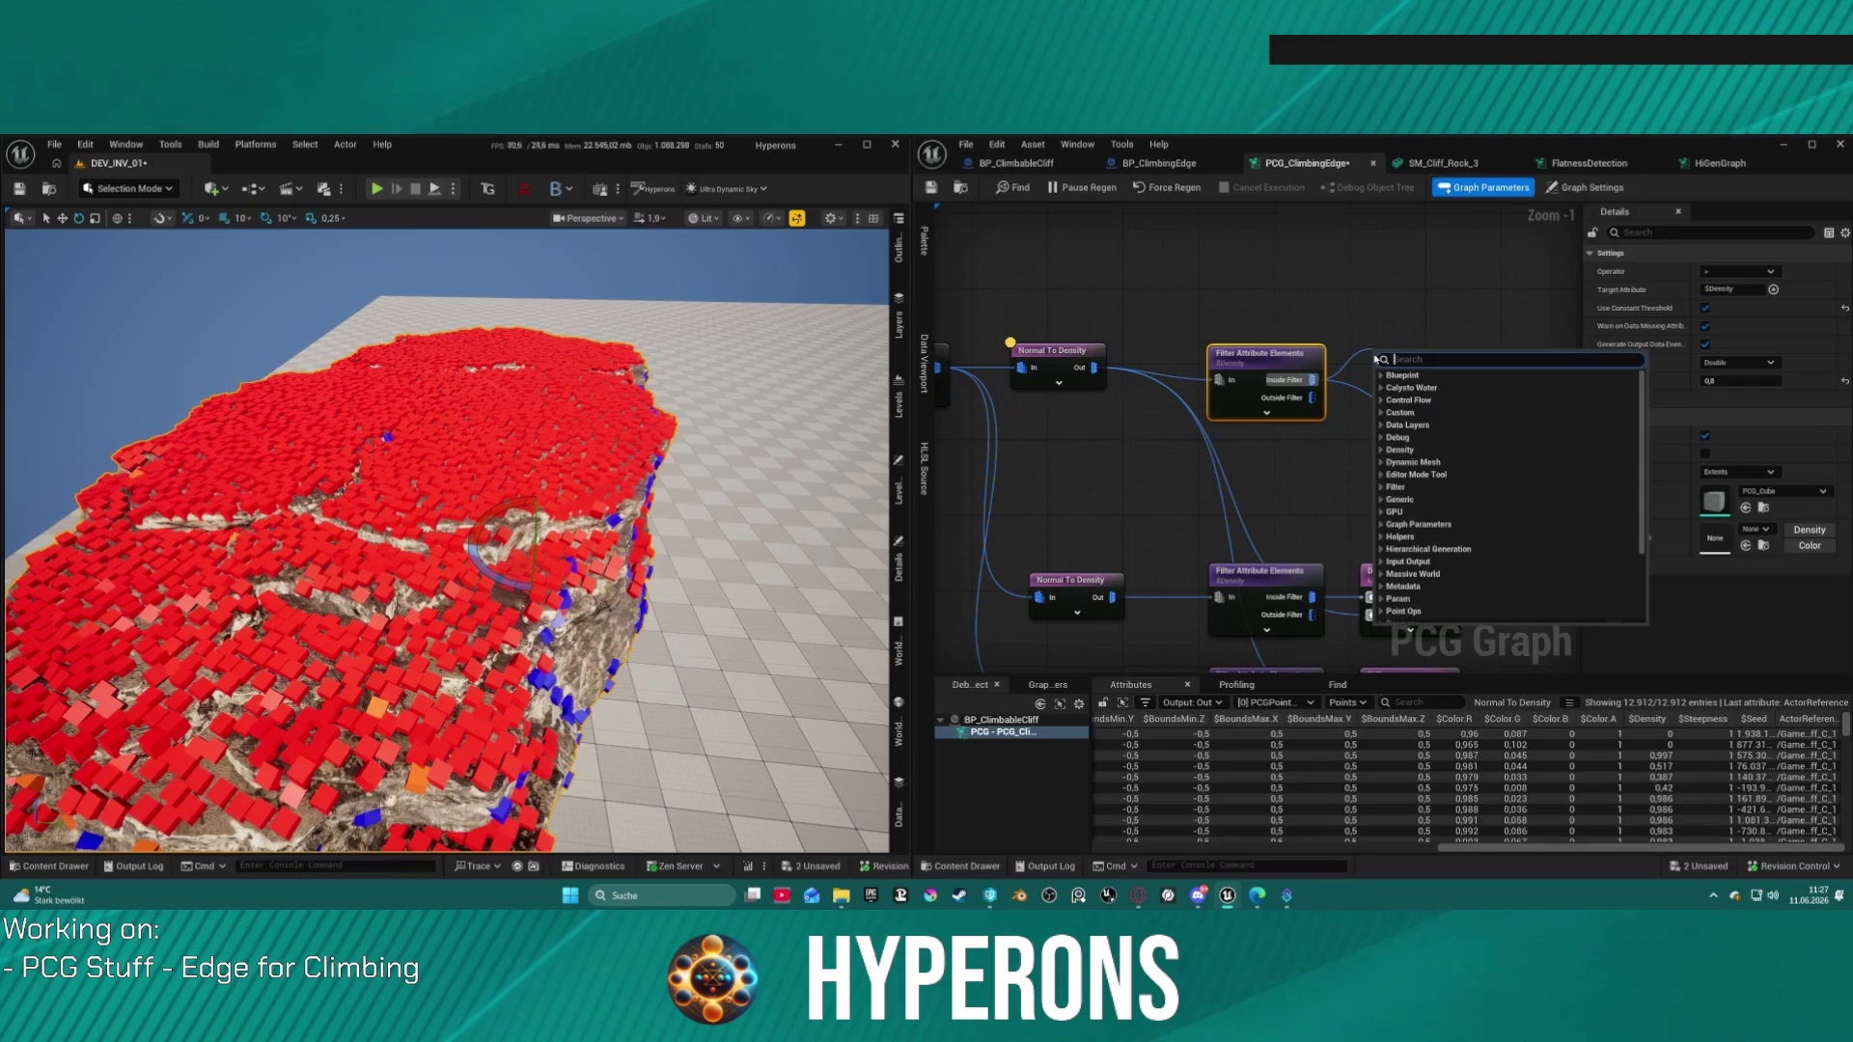
{"action": "type", "text": "densi"}
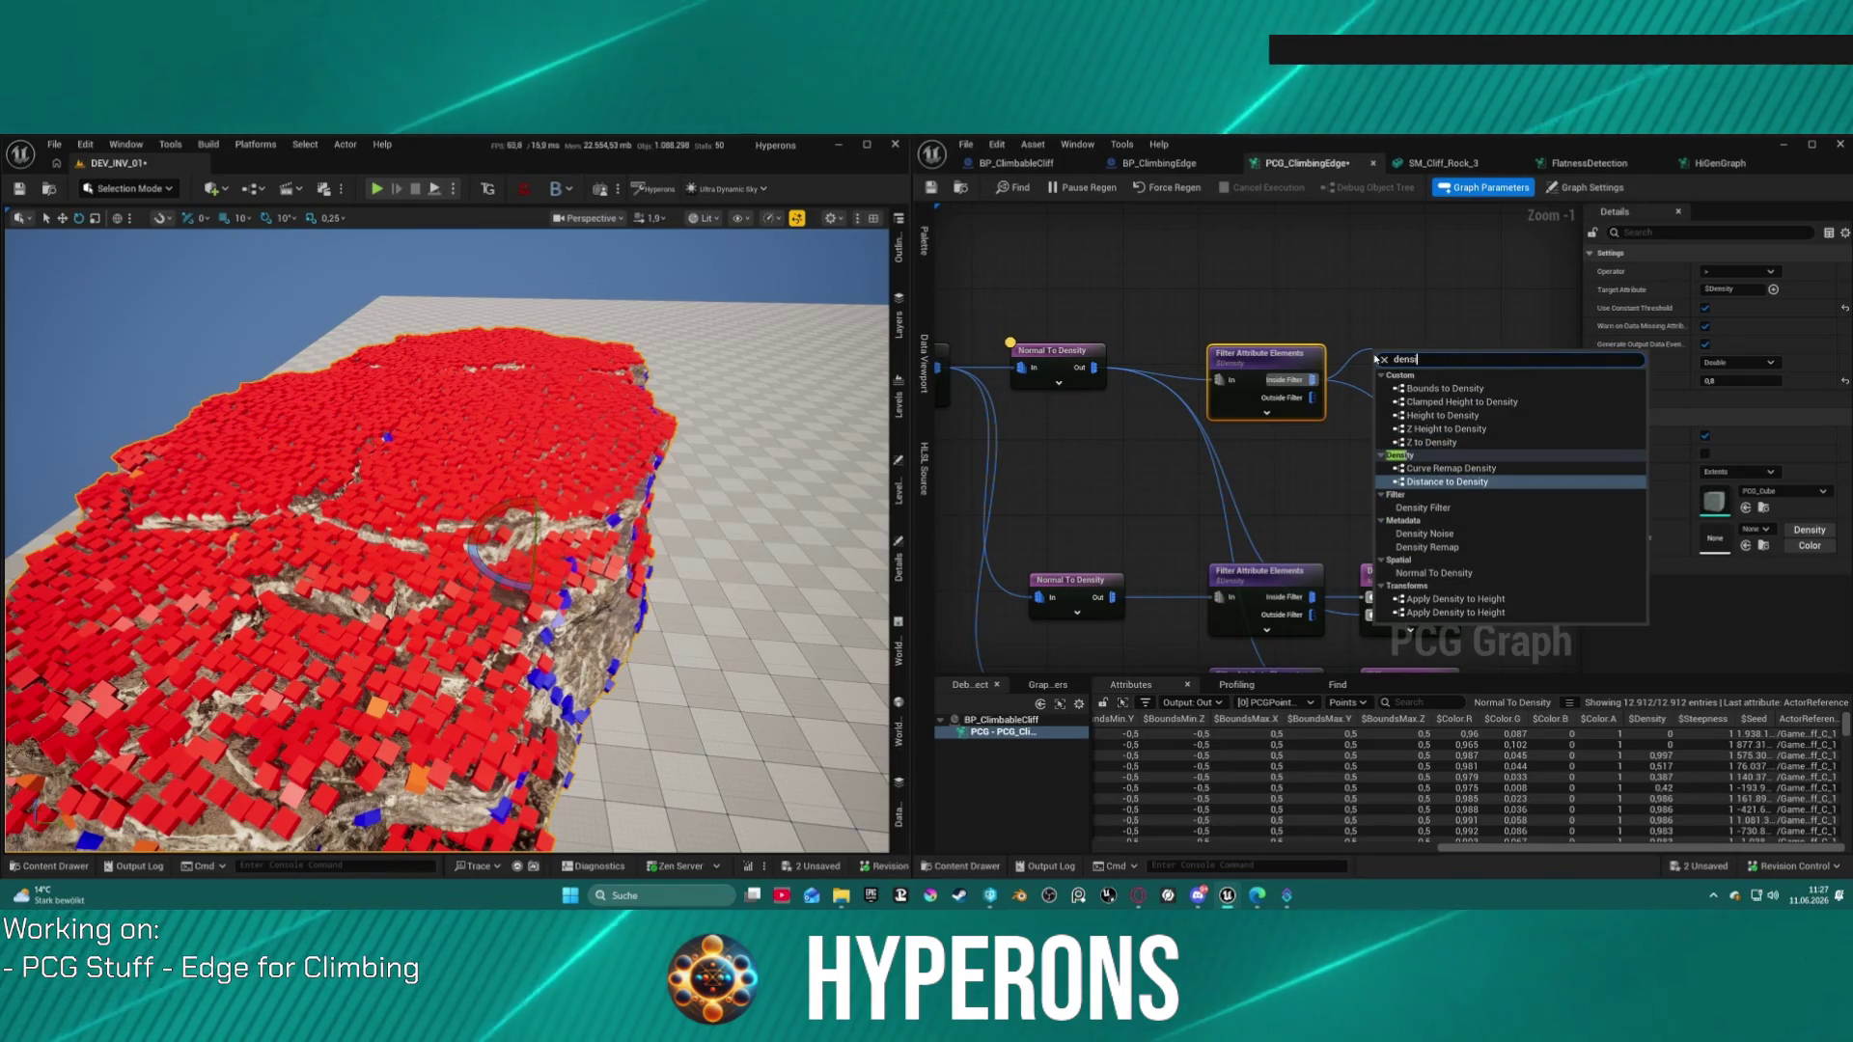
{"action": "key", "text": "Escape"}
{"action": "key", "text": "ctrl+z"}
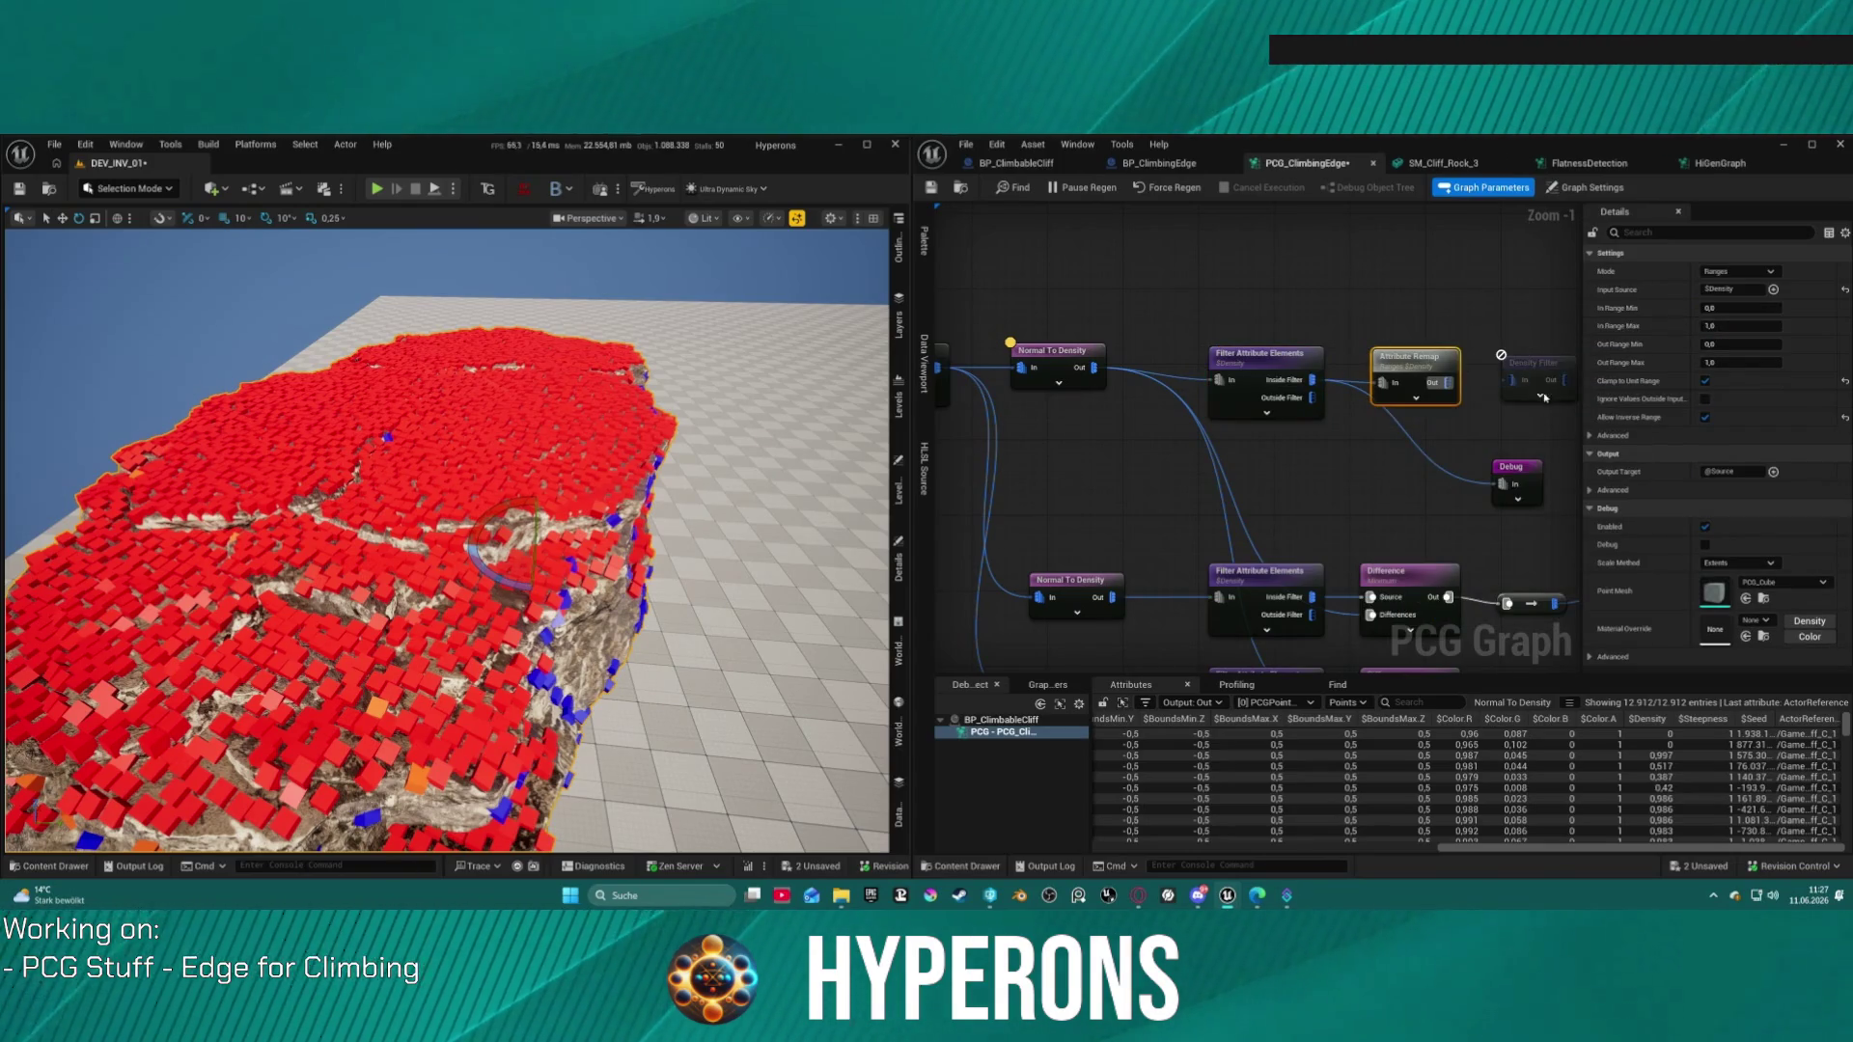
{"action": "right_click", "coordinate": [1524, 375]}
{"action": "key", "text": "Escape"}
{"action": "mouse_move", "coordinate": [1445, 387]}
{"action": "left_mouse_down"}
{"action": "mouse_move", "coordinate": [1433, 374]}
{"action": "mouse_move", "coordinate": [1520, 379]}
{"action": "left_mouse_up"}
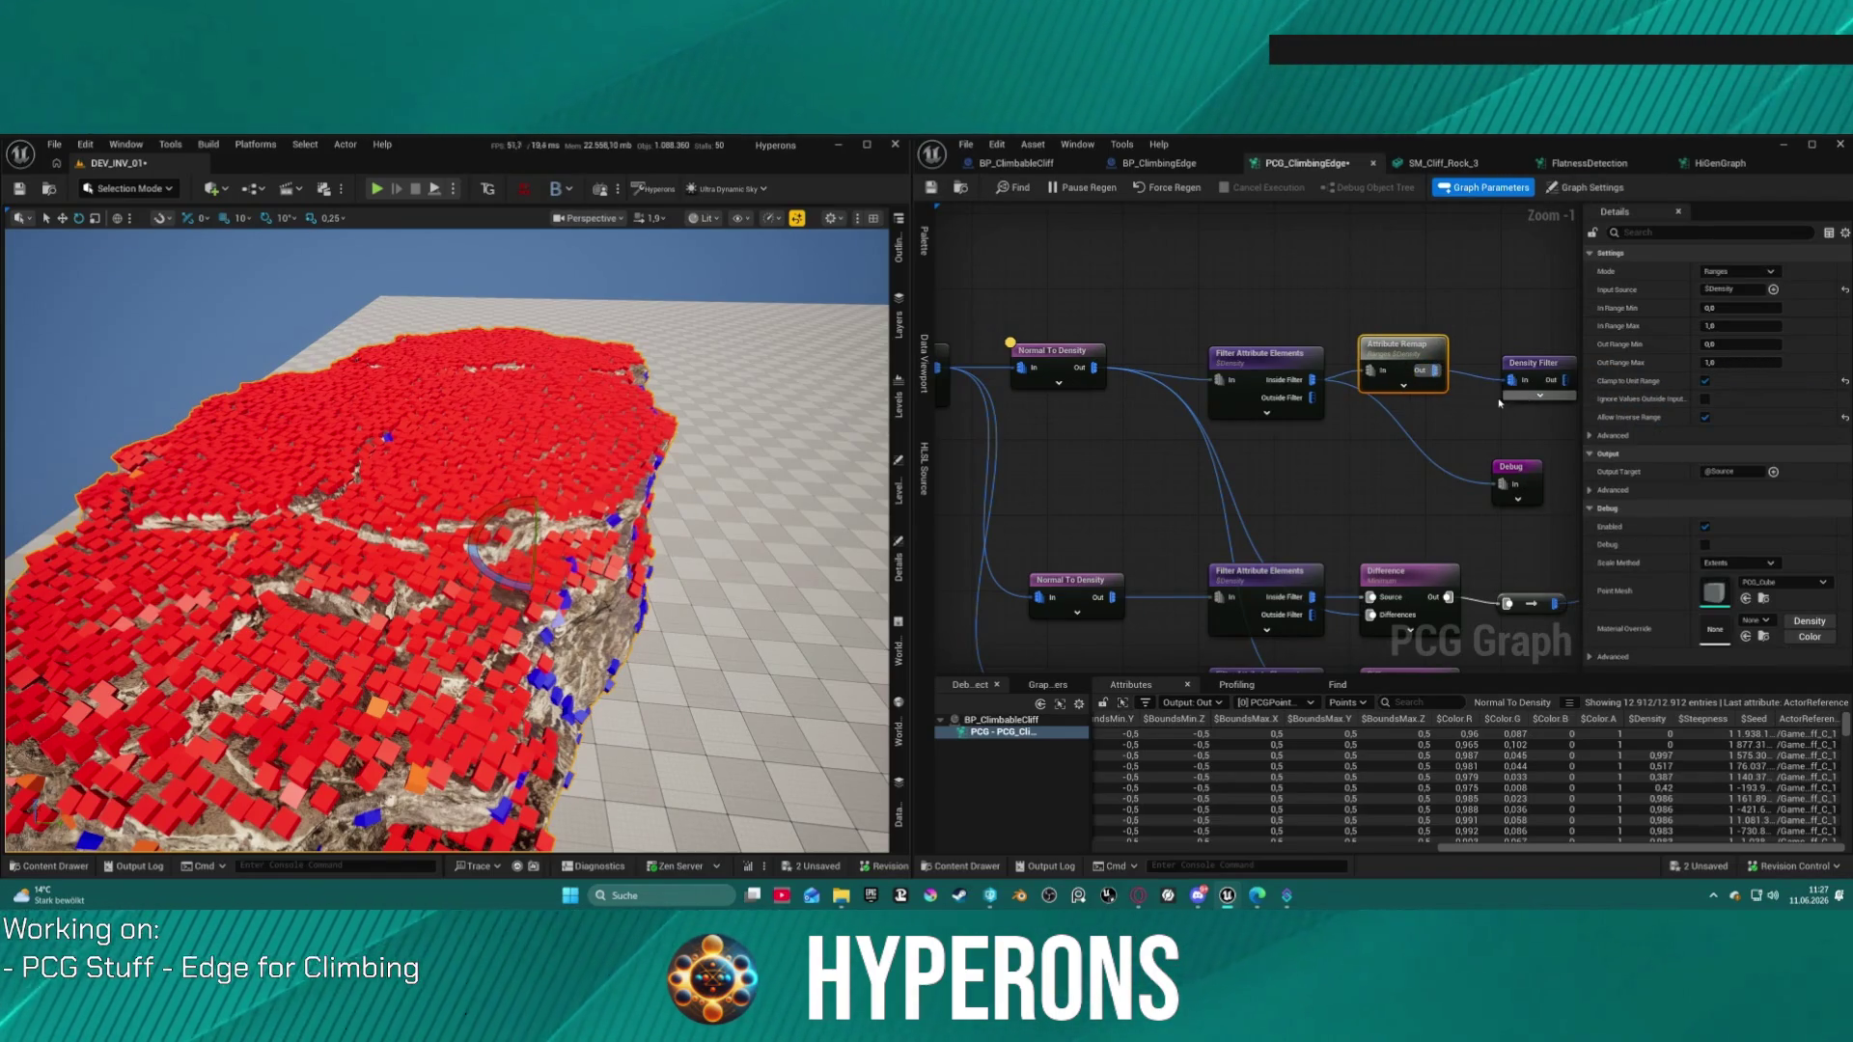
{"action": "left_click_drag", "start_coordinate": [1406, 356], "coordinate": [1406, 365]}
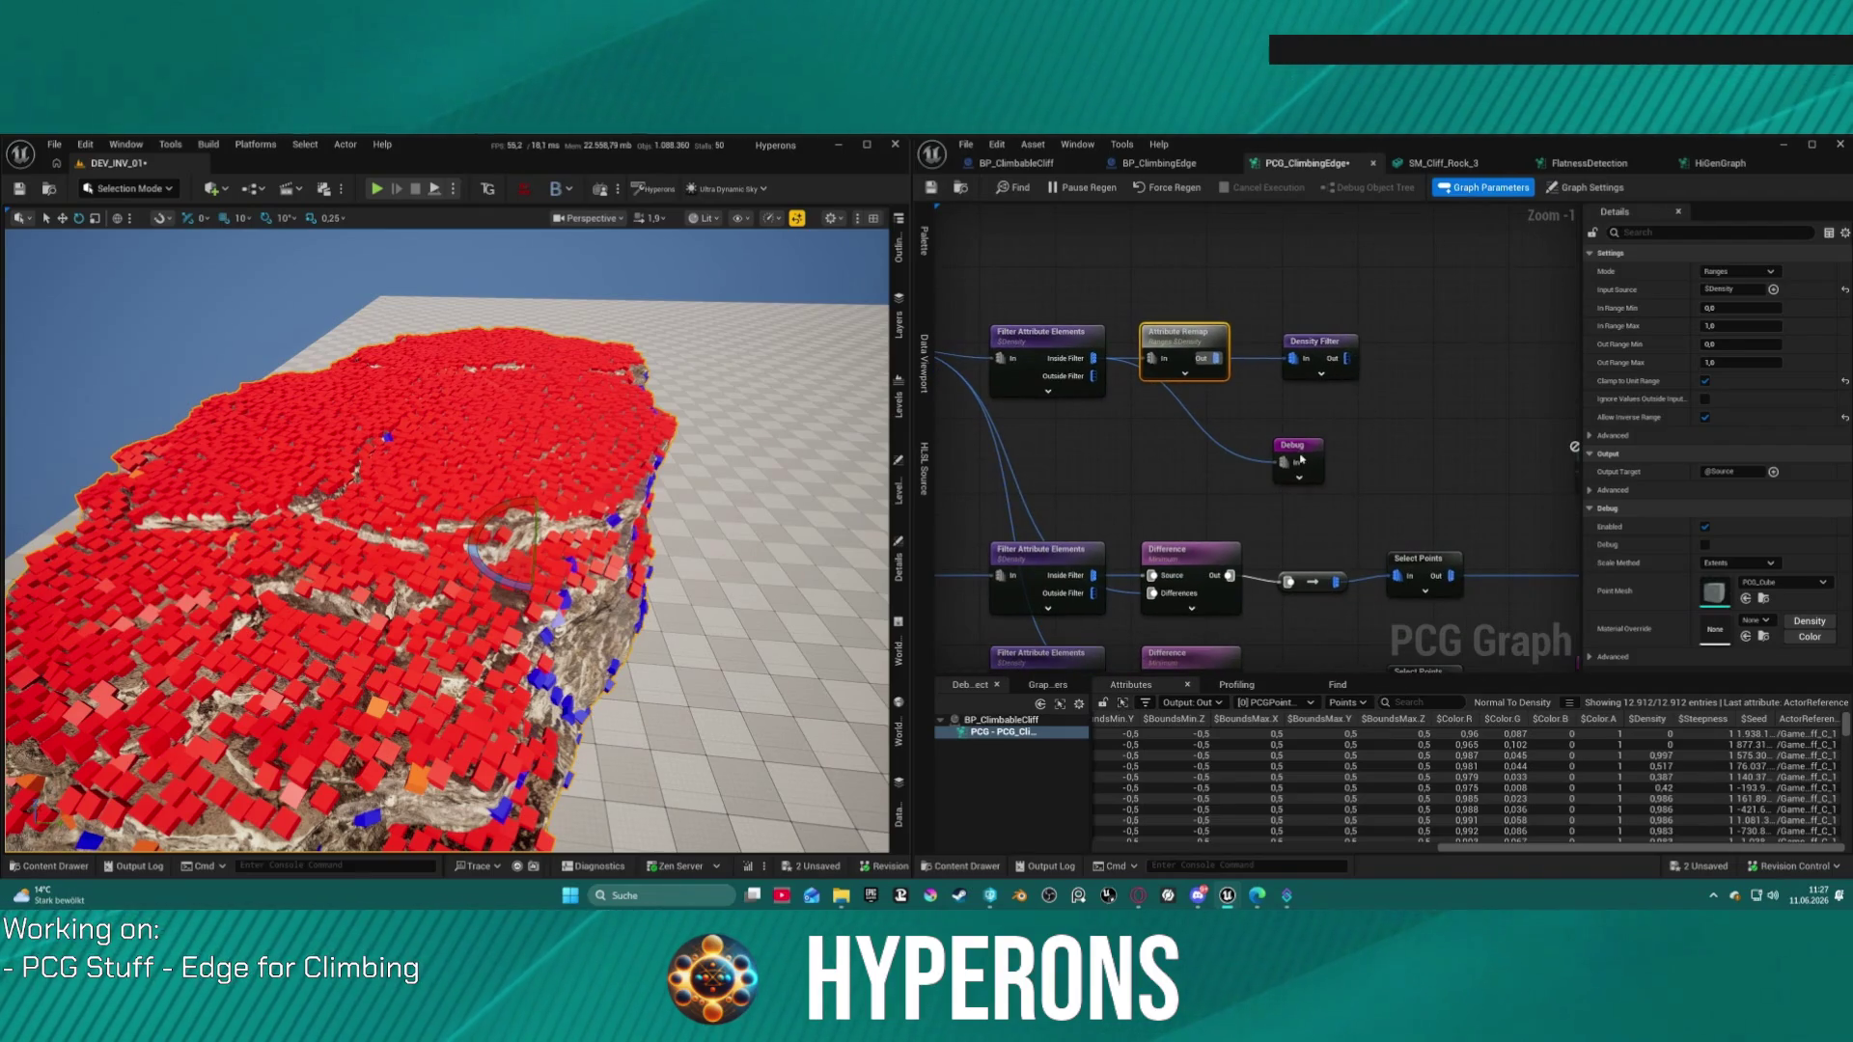
Step: Duplicate the Debug node and wire the Density Filter output into the copy
{"action": "left_click", "coordinate": [1300, 460]}
{"action": "key", "text": "Delete"}
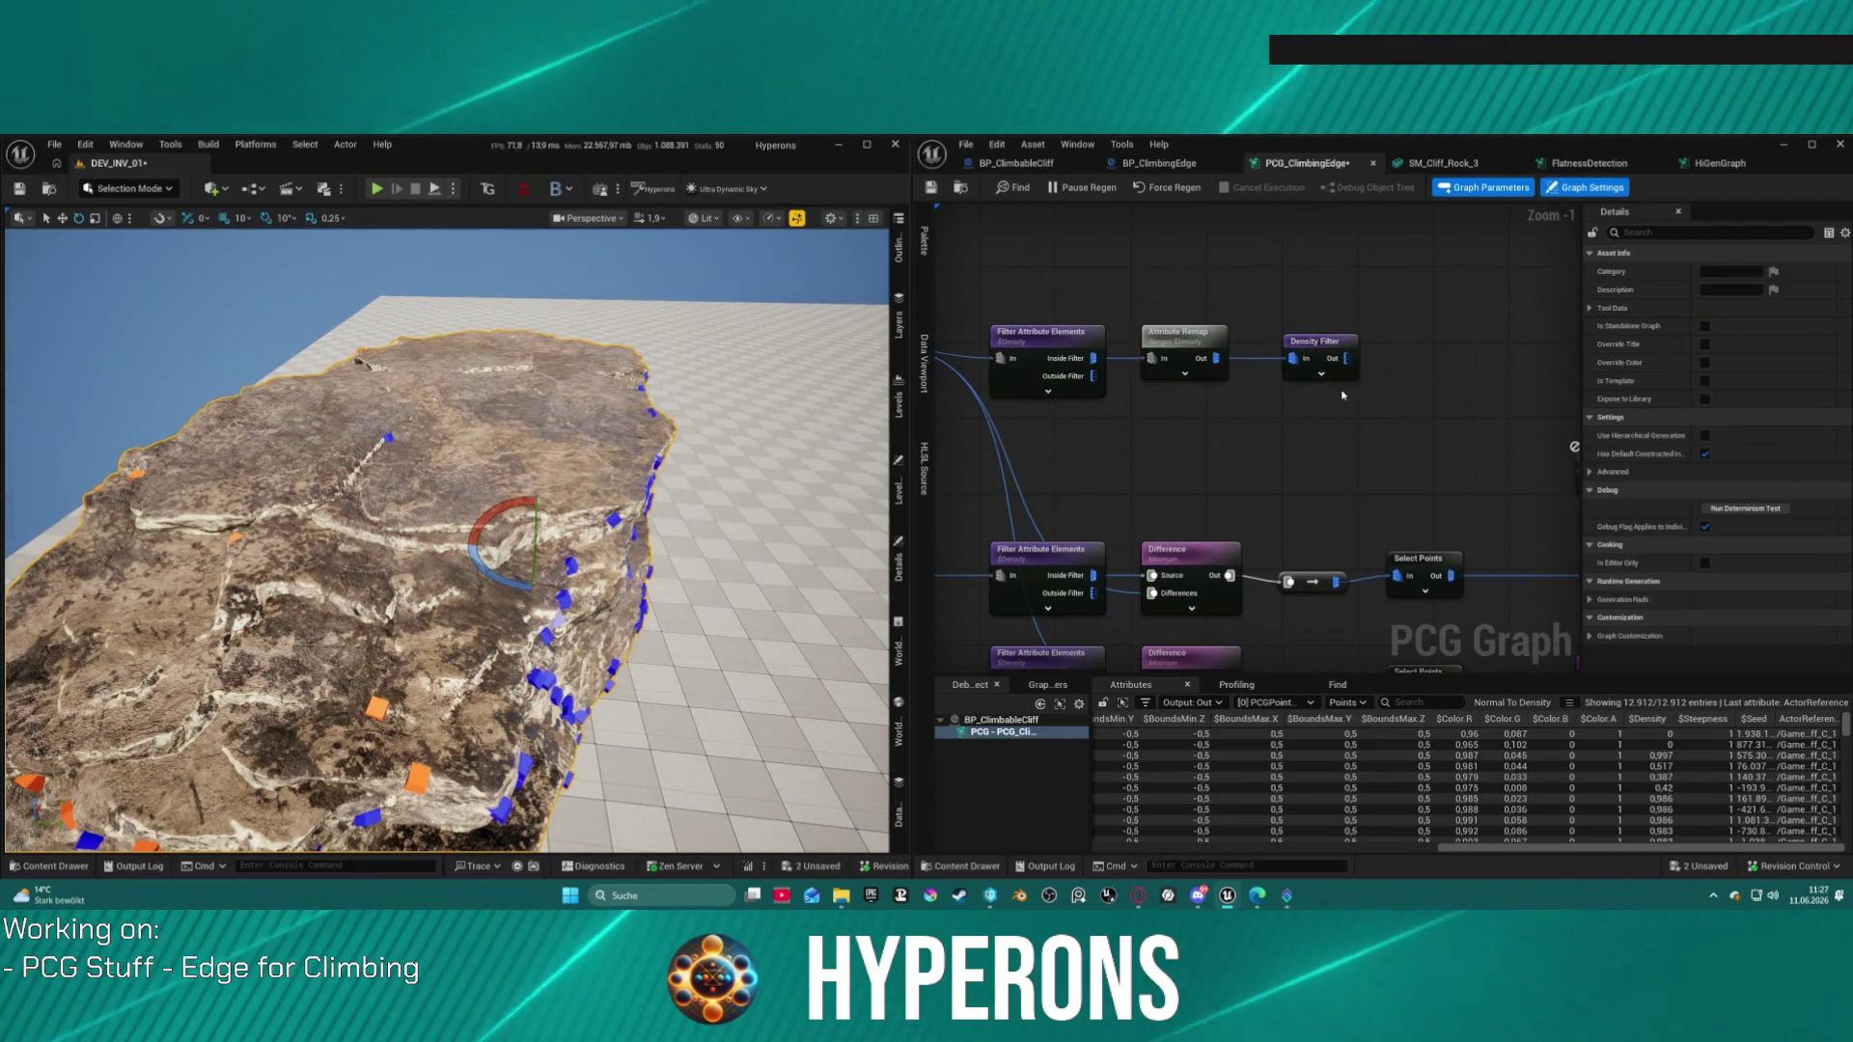
{"action": "key", "text": "ctrl+z"}
{"action": "left_click", "coordinate": [1293, 455]}
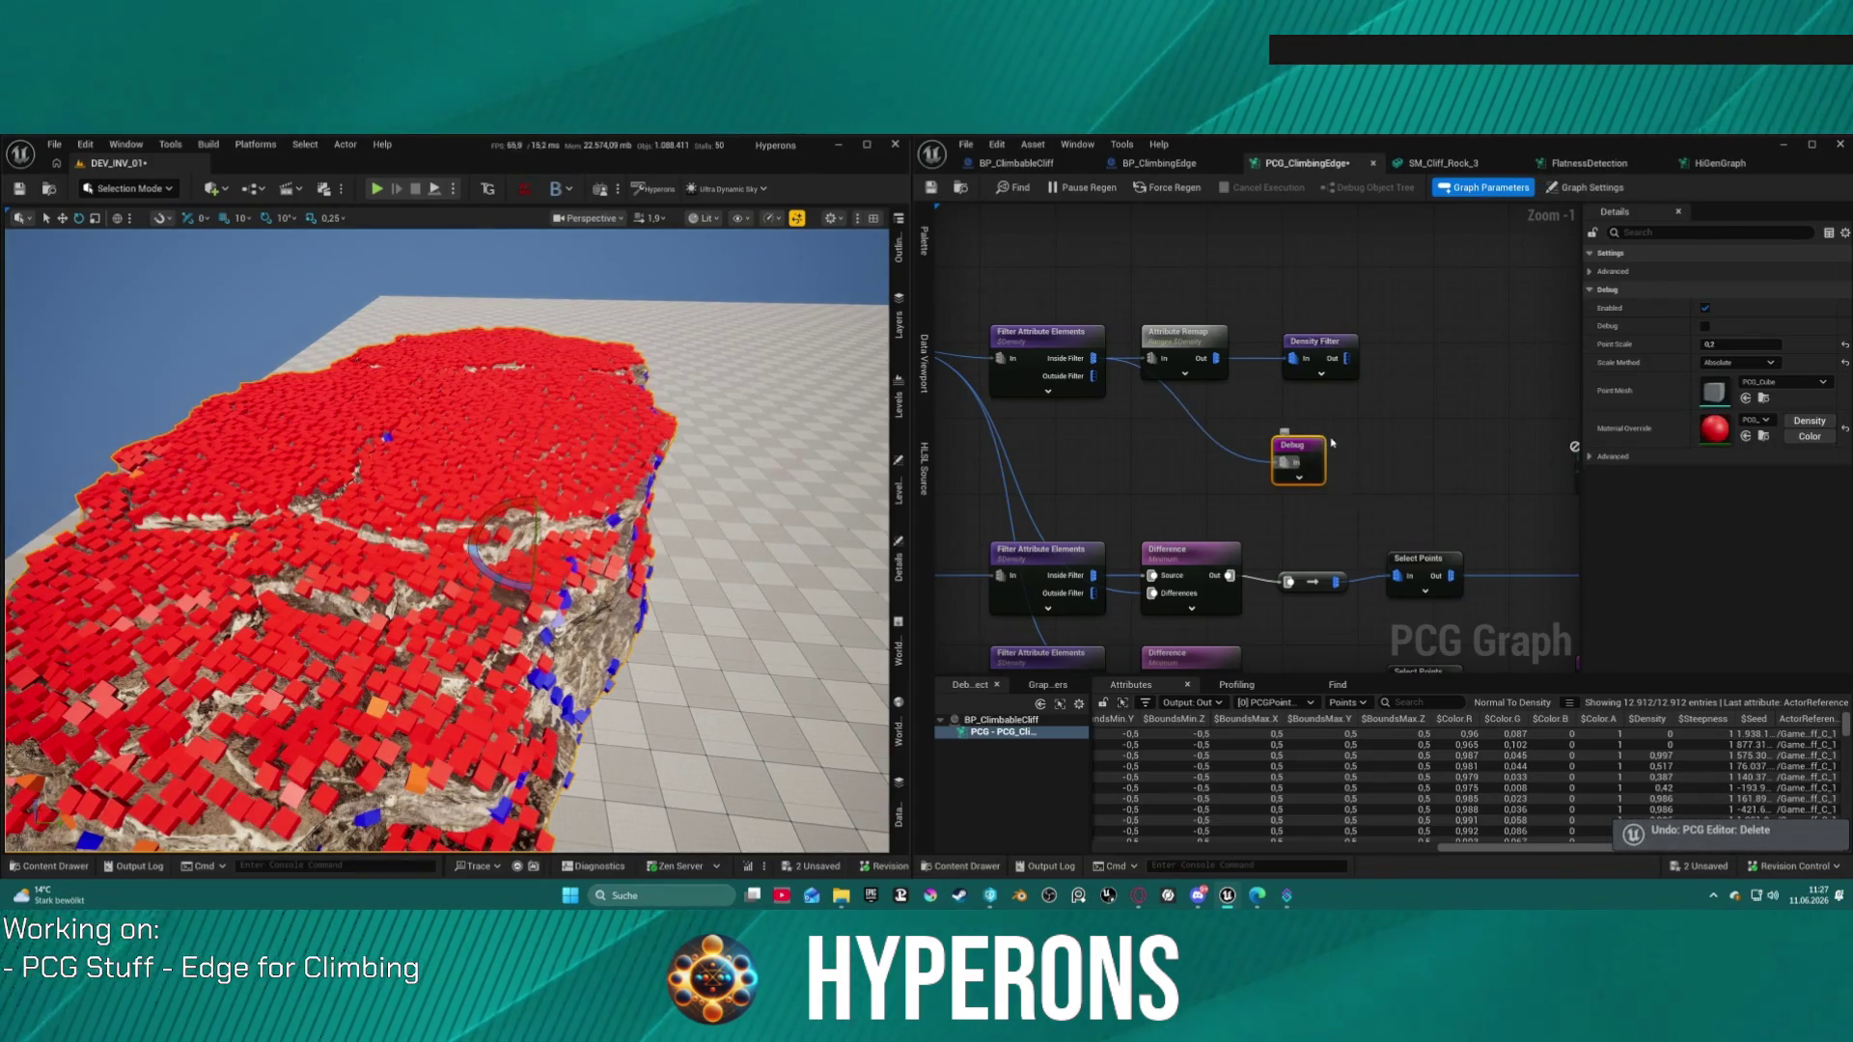
{"action": "key", "text": "ctrl+d"}
{"action": "left_click_drag", "start_coordinate": [1341, 358], "coordinate": [1414, 371]}
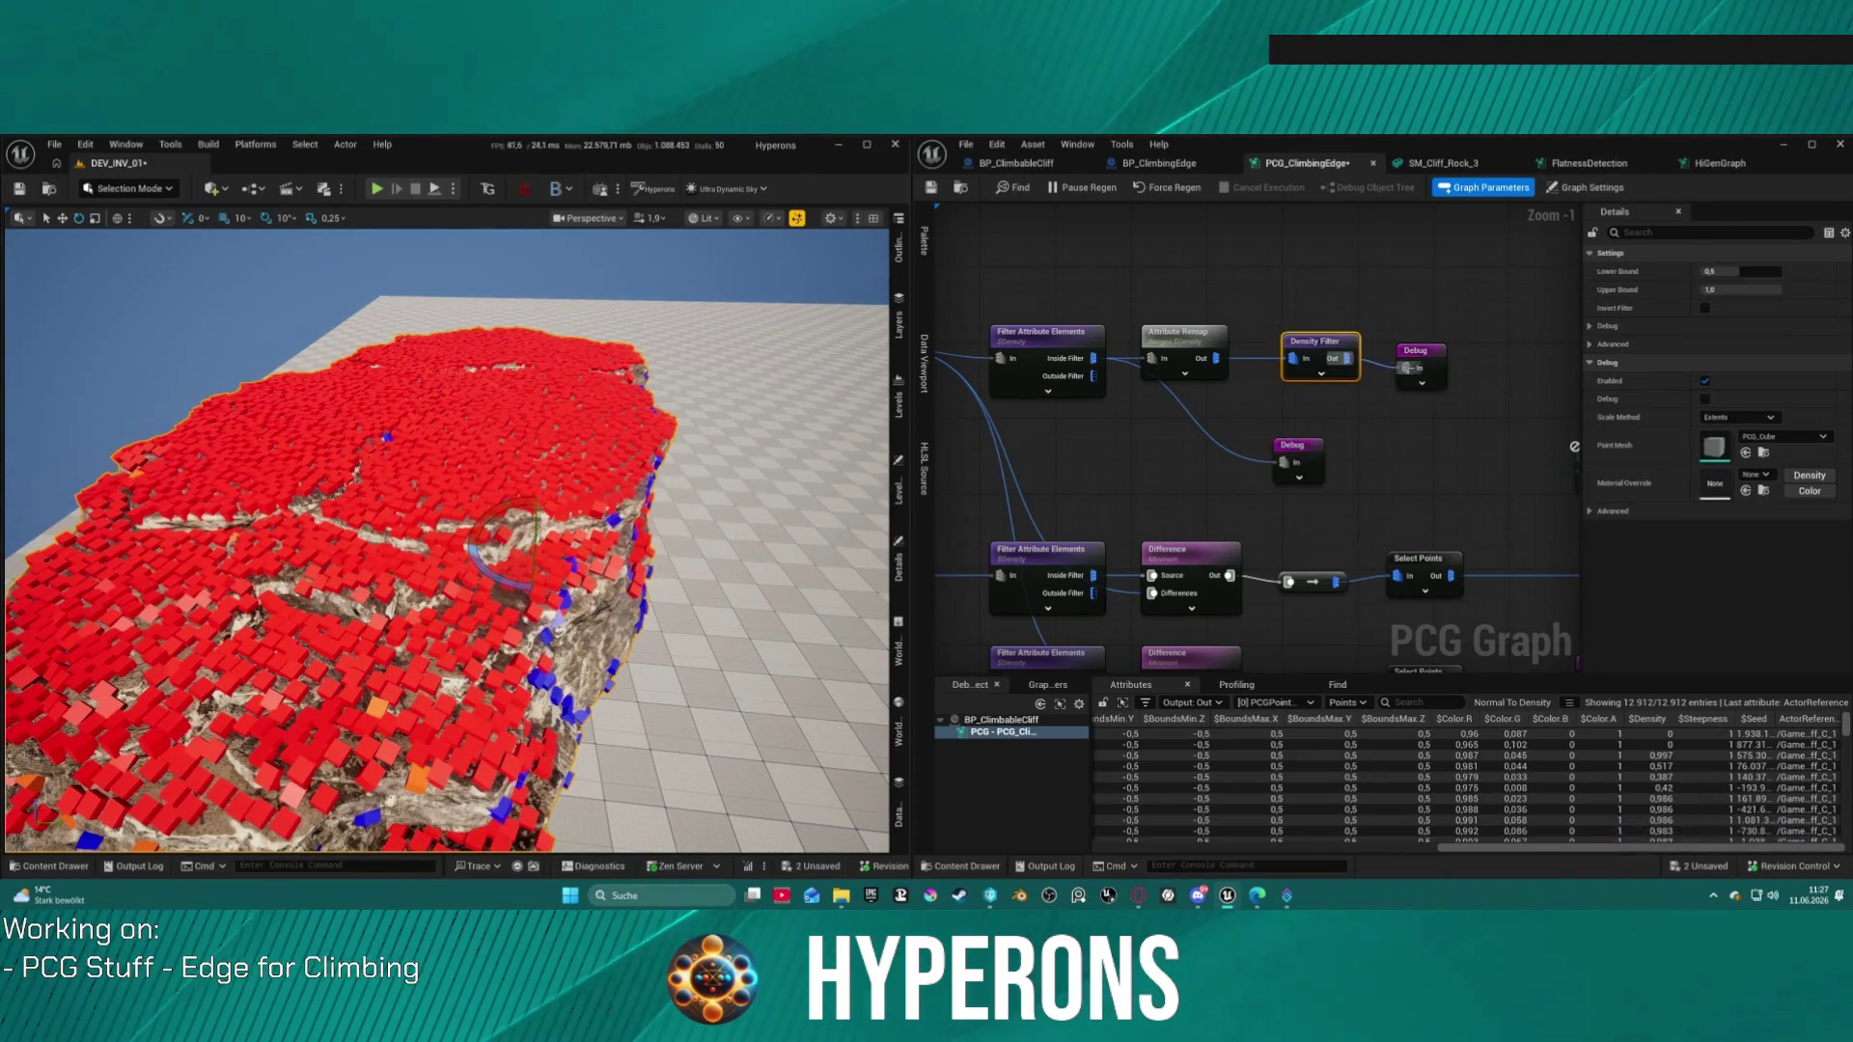
{"action": "left_click", "coordinate": [1282, 450]}
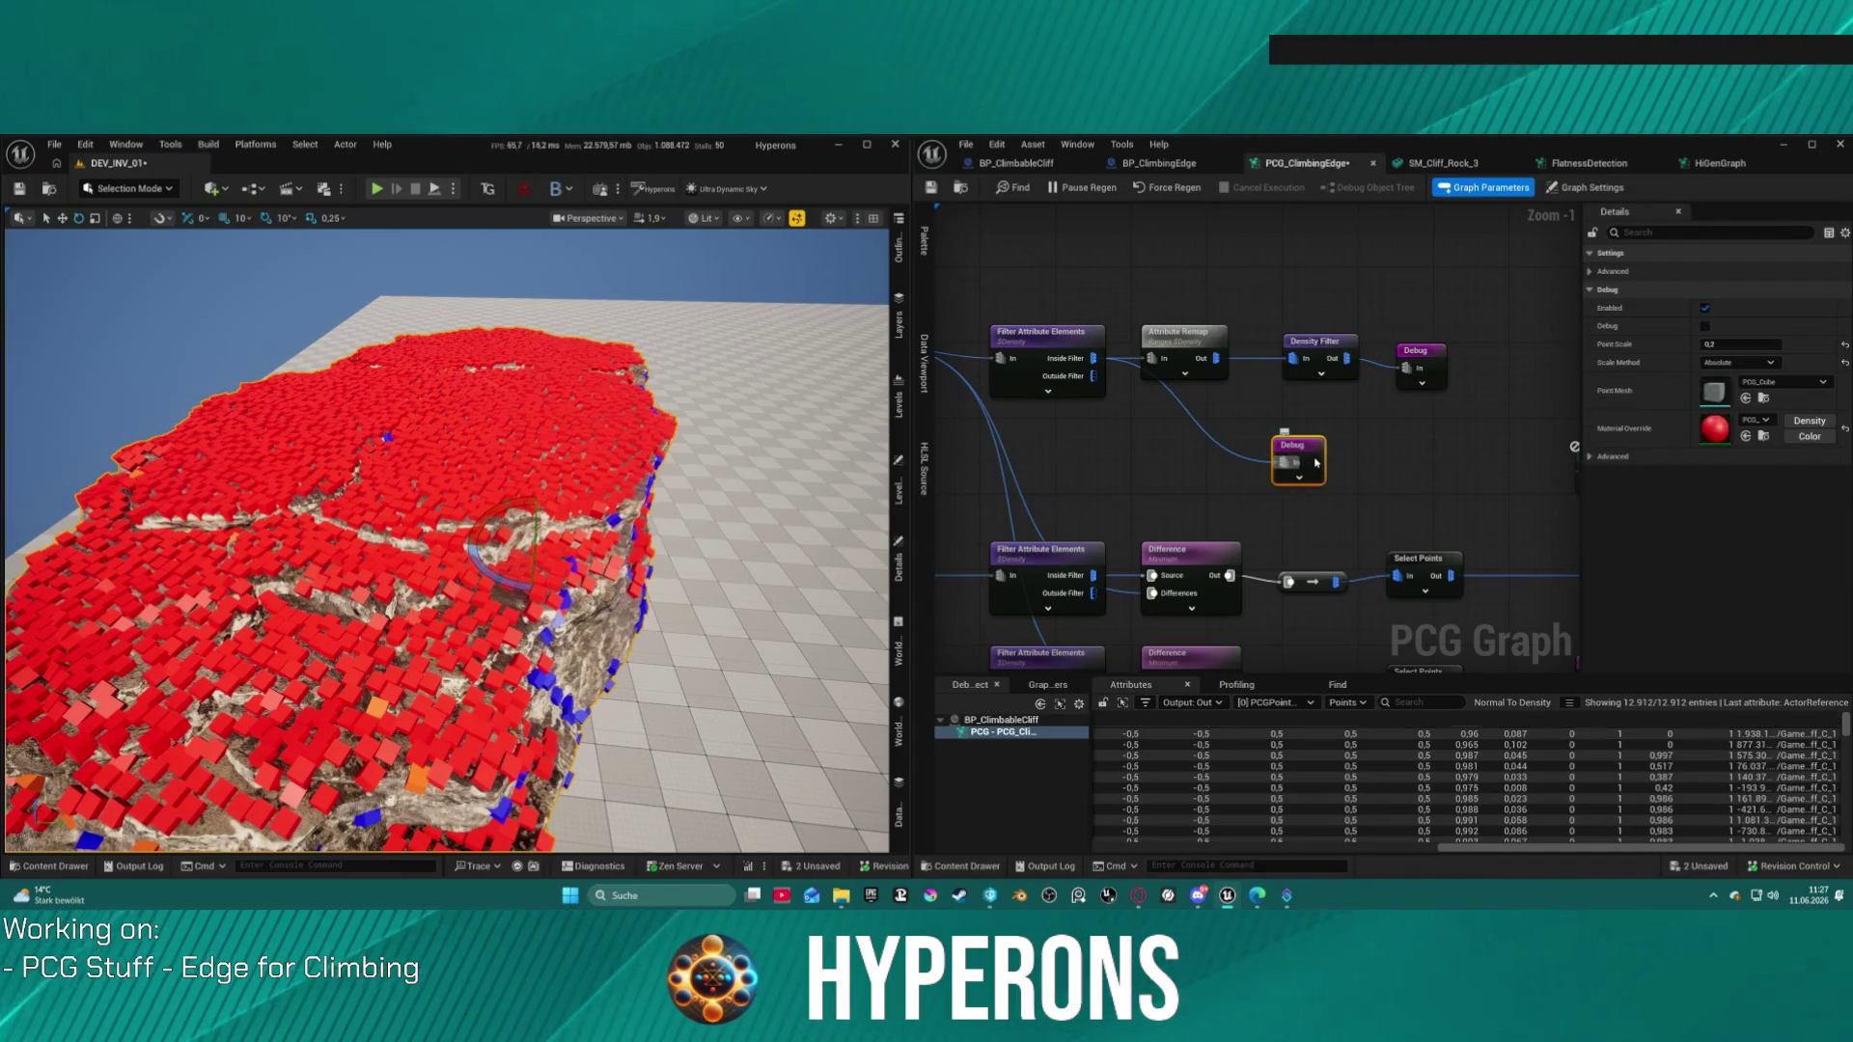
{"action": "left_click", "coordinate": [1438, 352]}
Step: Zoom out to the Normal To Density nodes, zoom back in, and choose Density debug shading
{"action": "scroll", "coordinate": [1351, 435], "scroll_direction": "down", "scroll_amount": 3}
{"action": "mouse_move", "coordinate": [1236, 426]}
{"action": "left_mouse_down"}
{"action": "mouse_move", "coordinate": [1344, 373]}
{"action": "mouse_move", "coordinate": [1363, 387]}
{"action": "left_mouse_up"}
{"action": "scroll", "coordinate": [1508, 331], "scroll_direction": "up", "scroll_amount": 4}
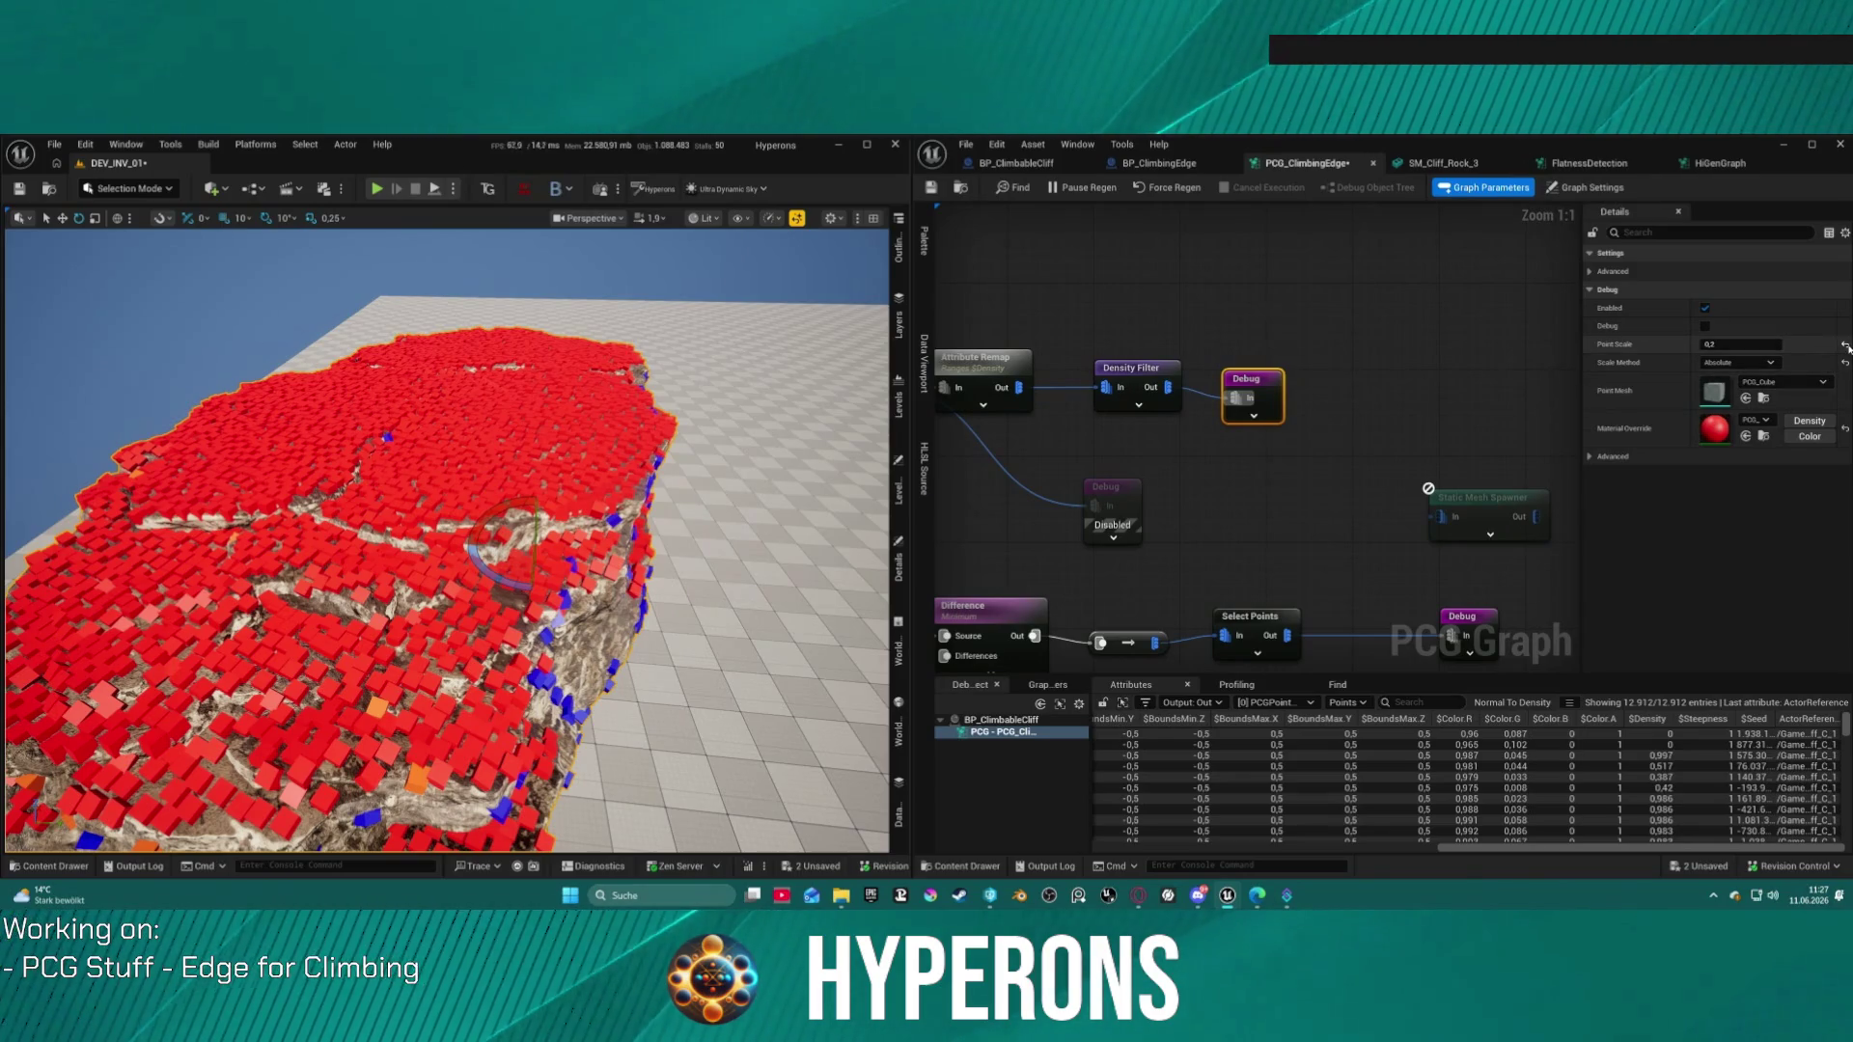
{"action": "left_click", "coordinate": [1810, 420]}
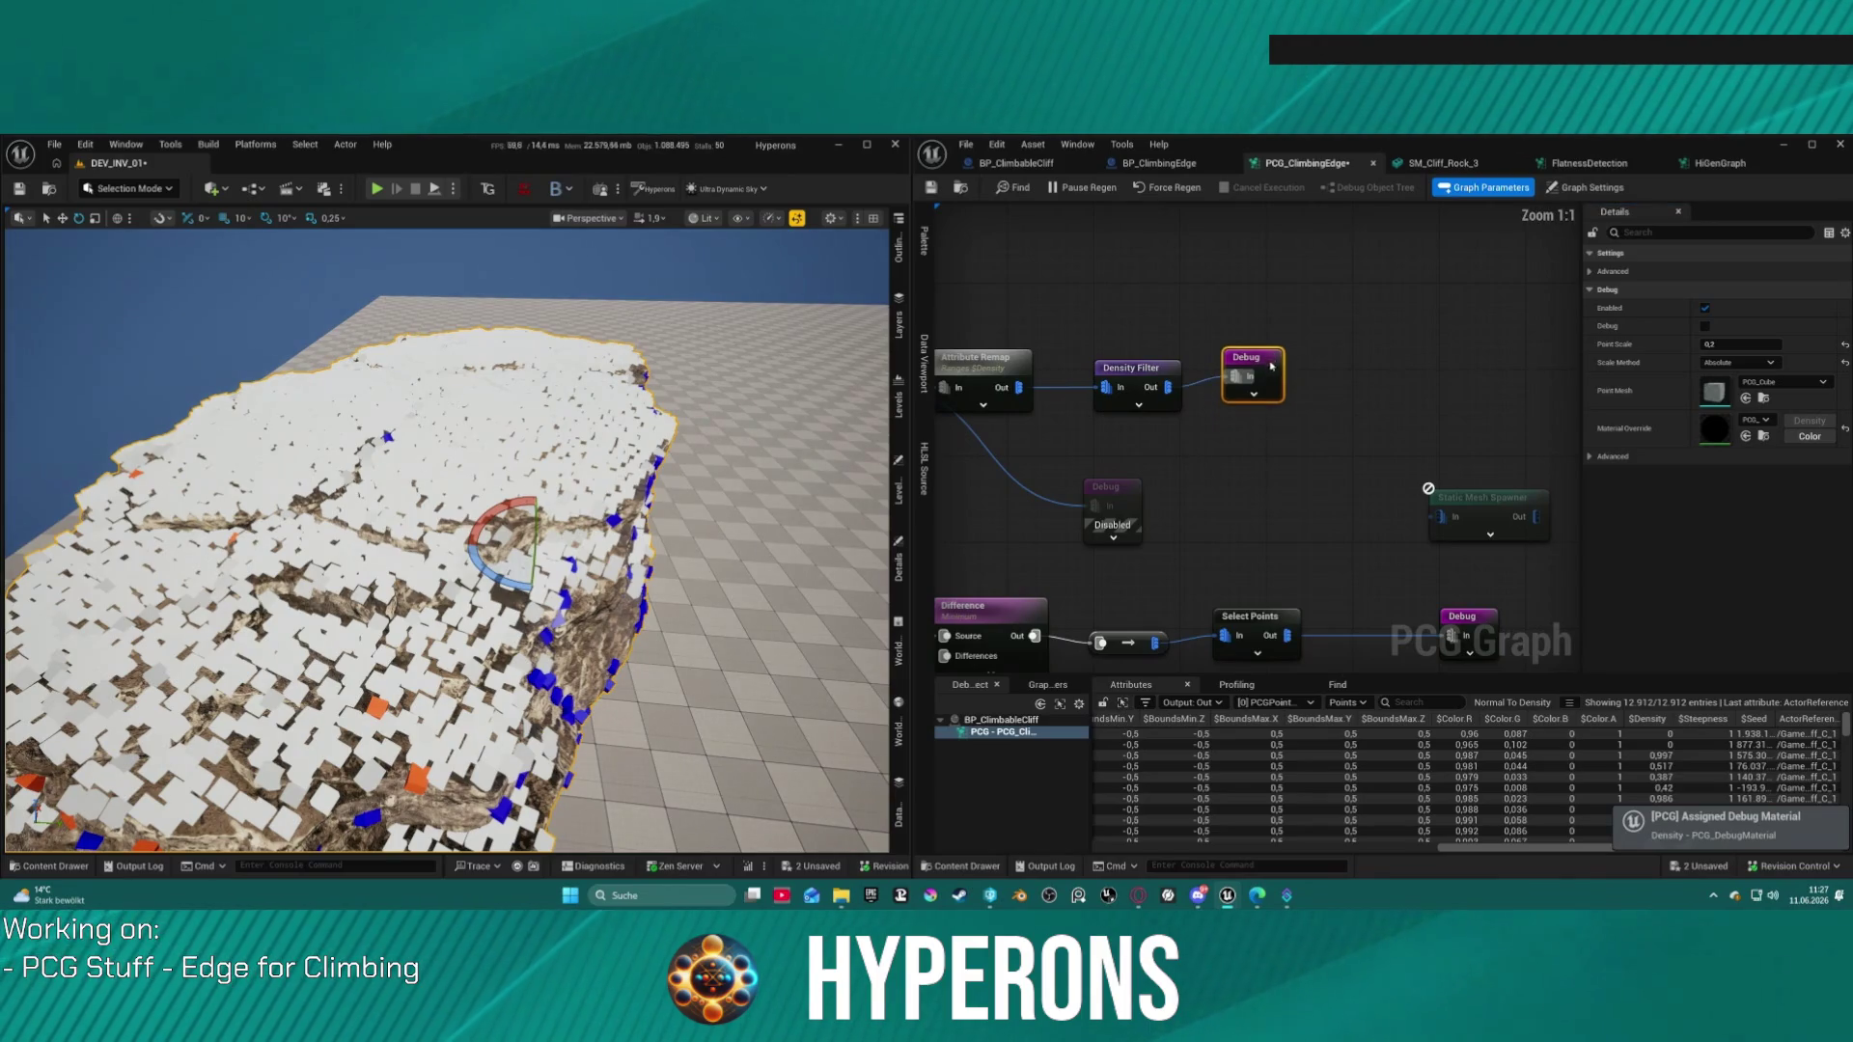
Step: Disable the Density Filter node
{"action": "left_click_drag", "start_coordinate": [1254, 396], "coordinate": [1383, 401]}
{"action": "left_click", "coordinate": [1082, 386]}
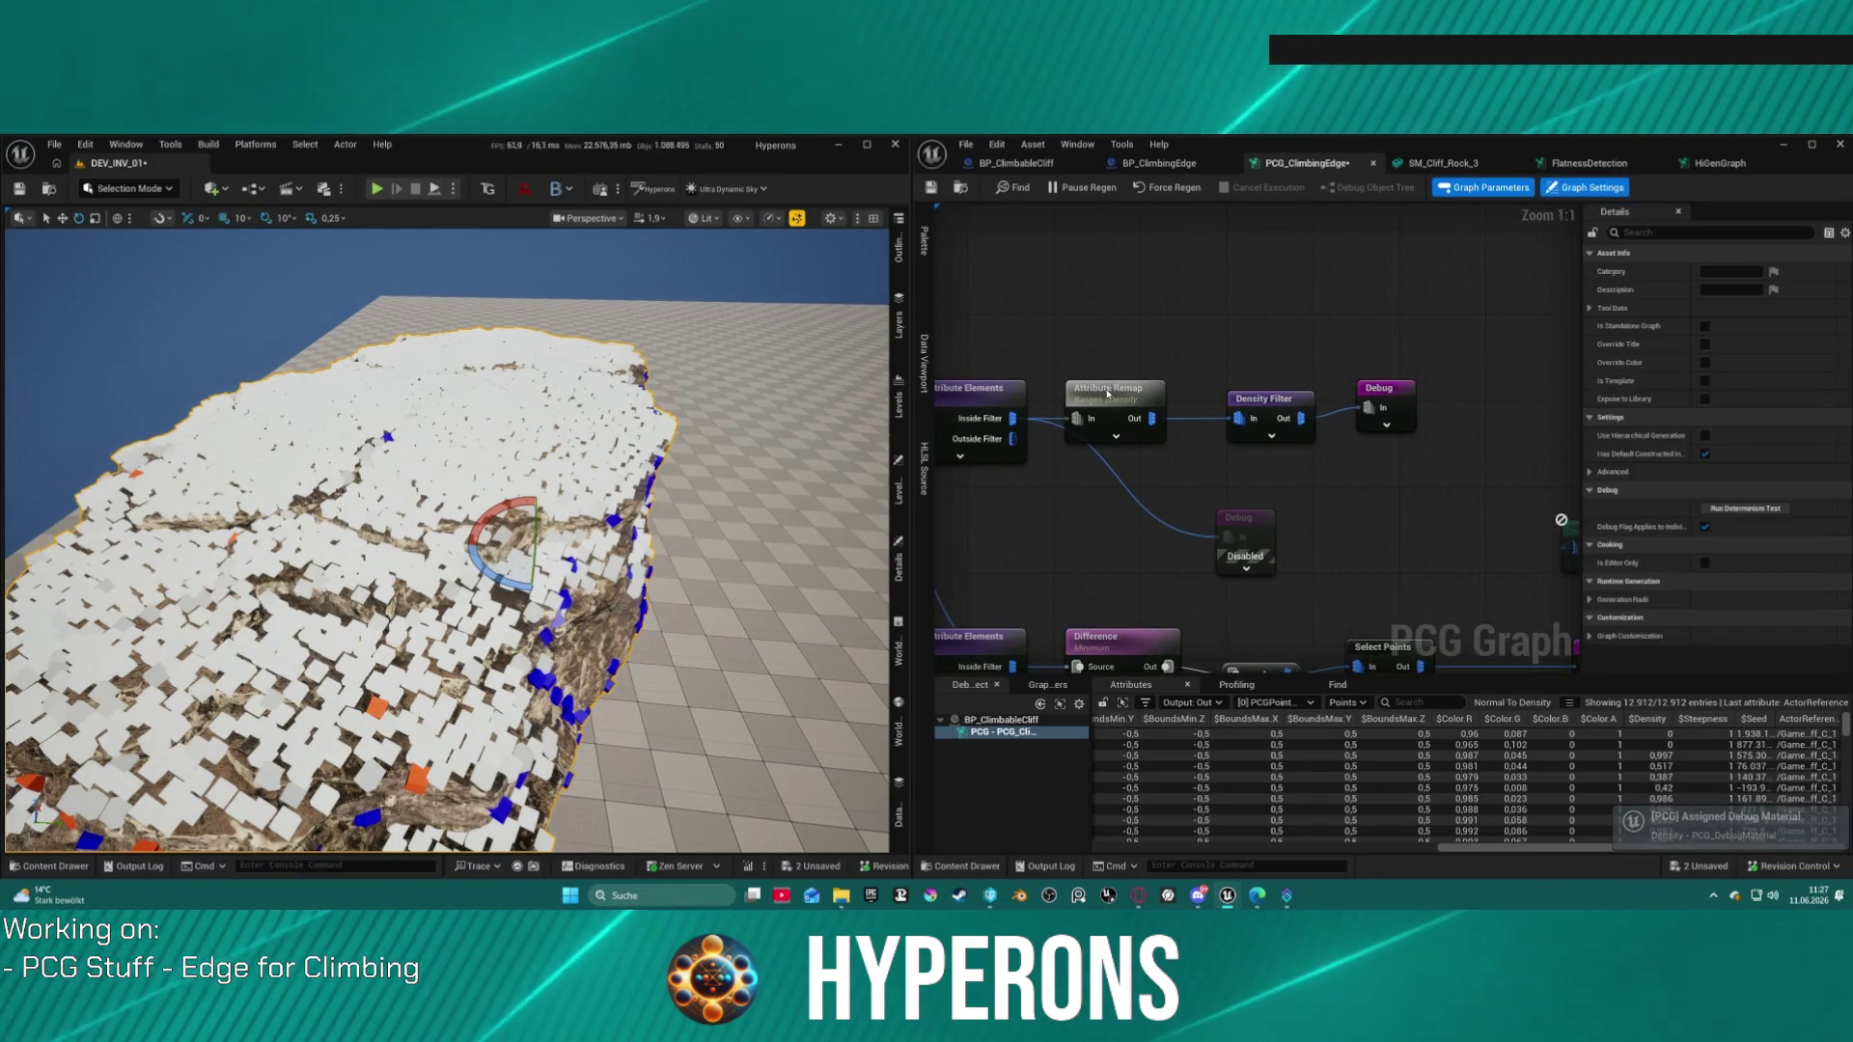
{"action": "left_click", "coordinate": [1267, 412]}
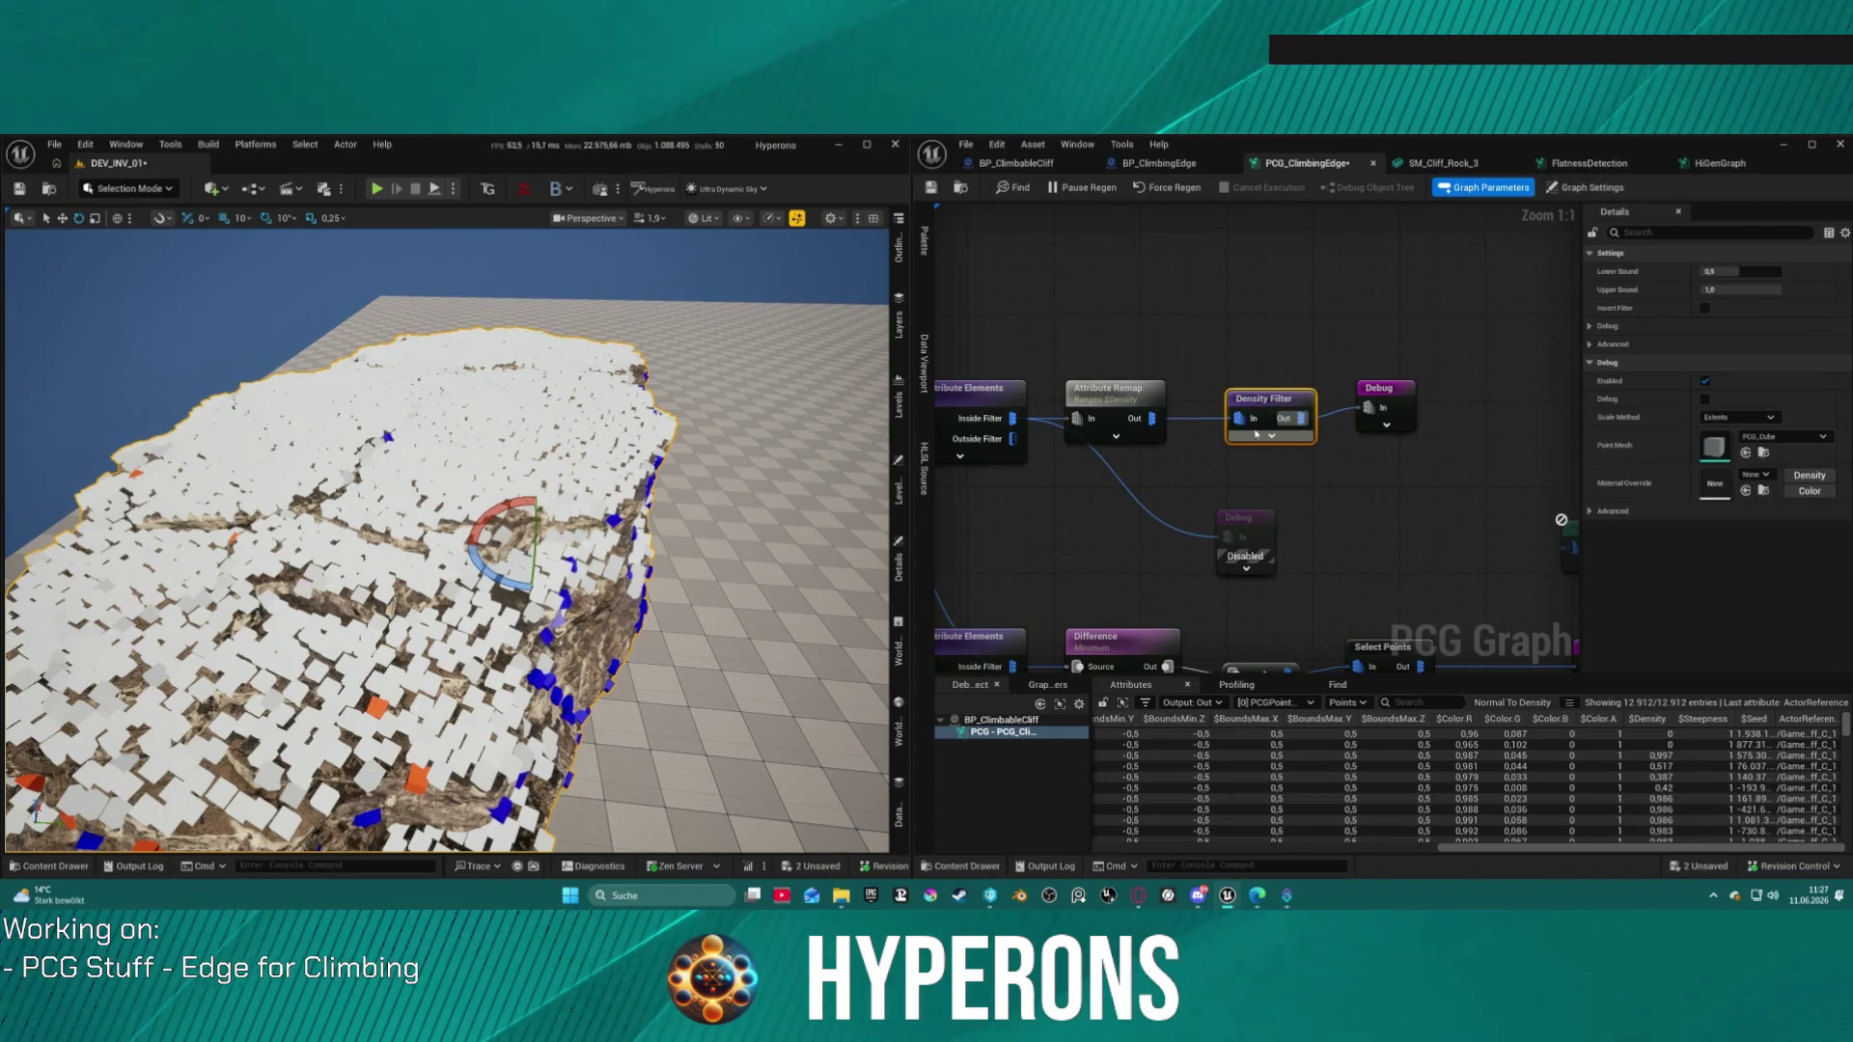
{"action": "key", "text": "e"}
Step: Narrow the Attribute Remap input range to roughly 0.999942–1.96636 while viewing the cliff
{"action": "mouse_move", "coordinate": [1134, 396]}
{"action": "left_mouse_down"}
{"action": "mouse_move", "coordinate": [1127, 376]}
{"action": "mouse_move", "coordinate": [1180, 345]}
{"action": "left_mouse_up"}
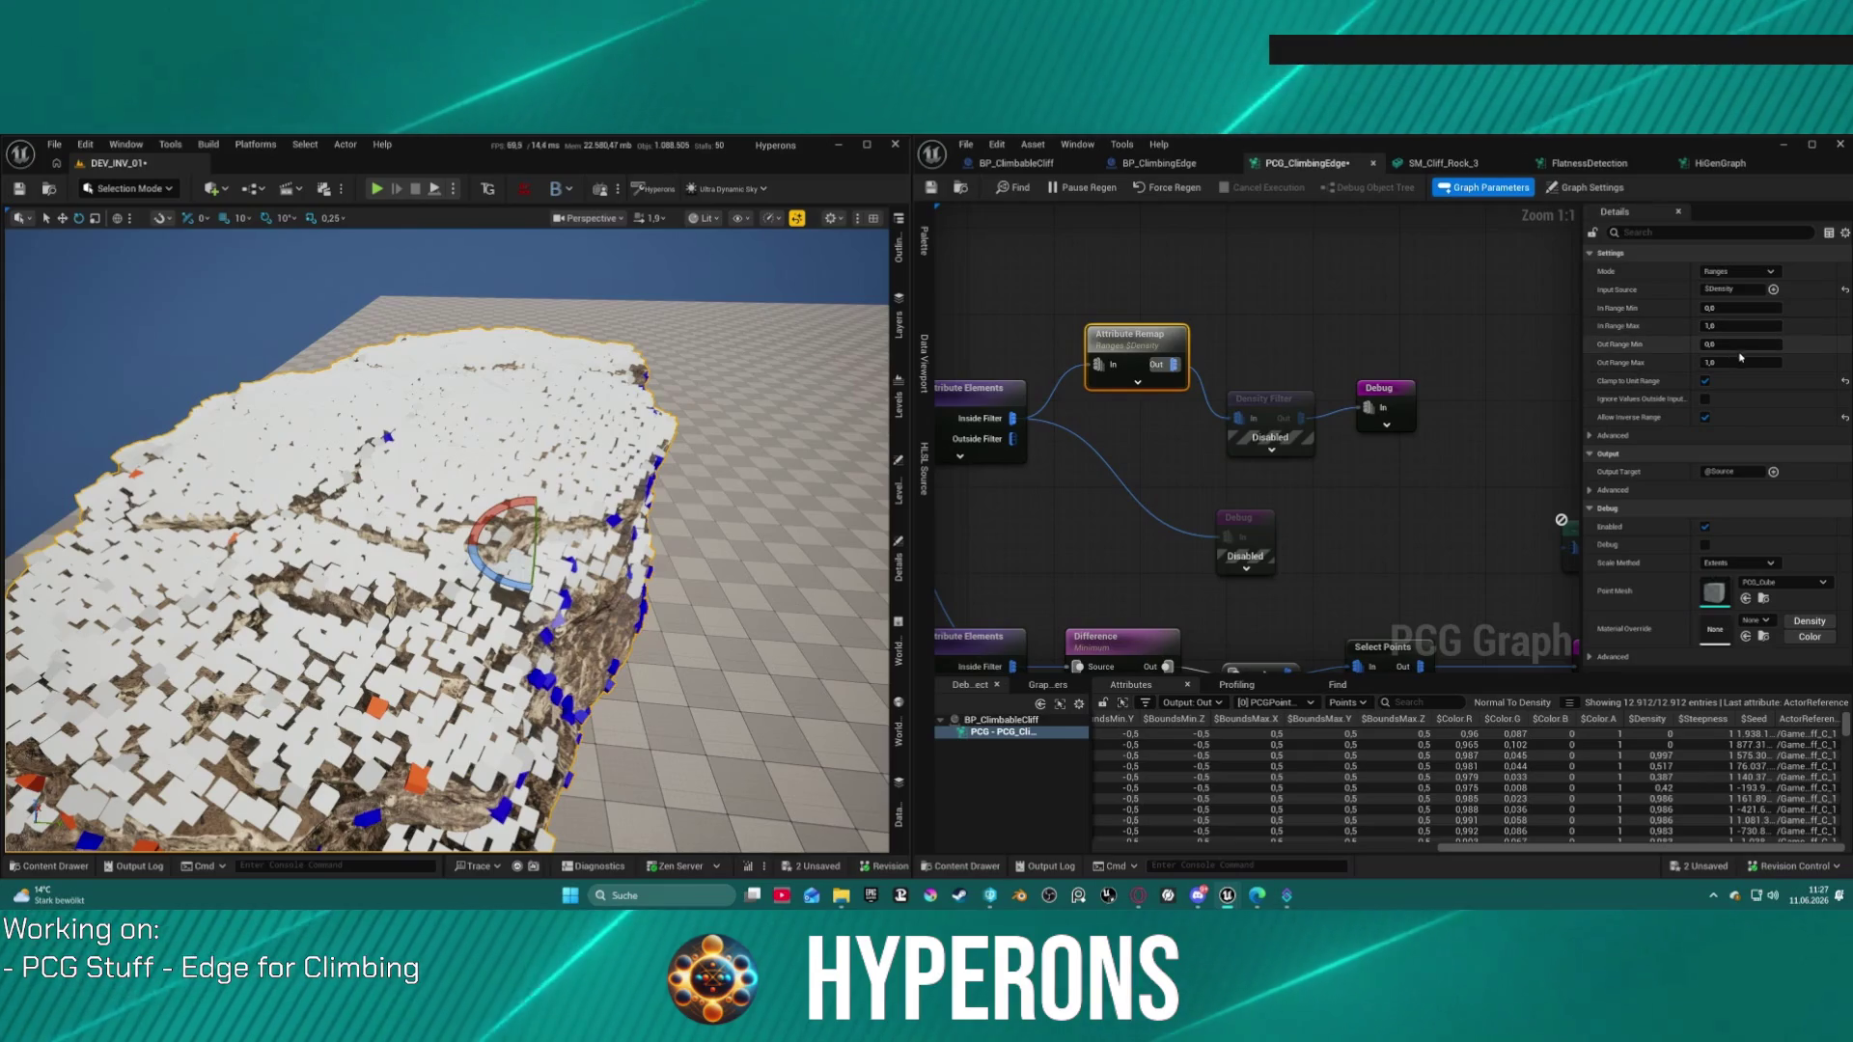
{"action": "left_click_drag", "start_coordinate": [444, 540], "coordinate": [323, 526]}
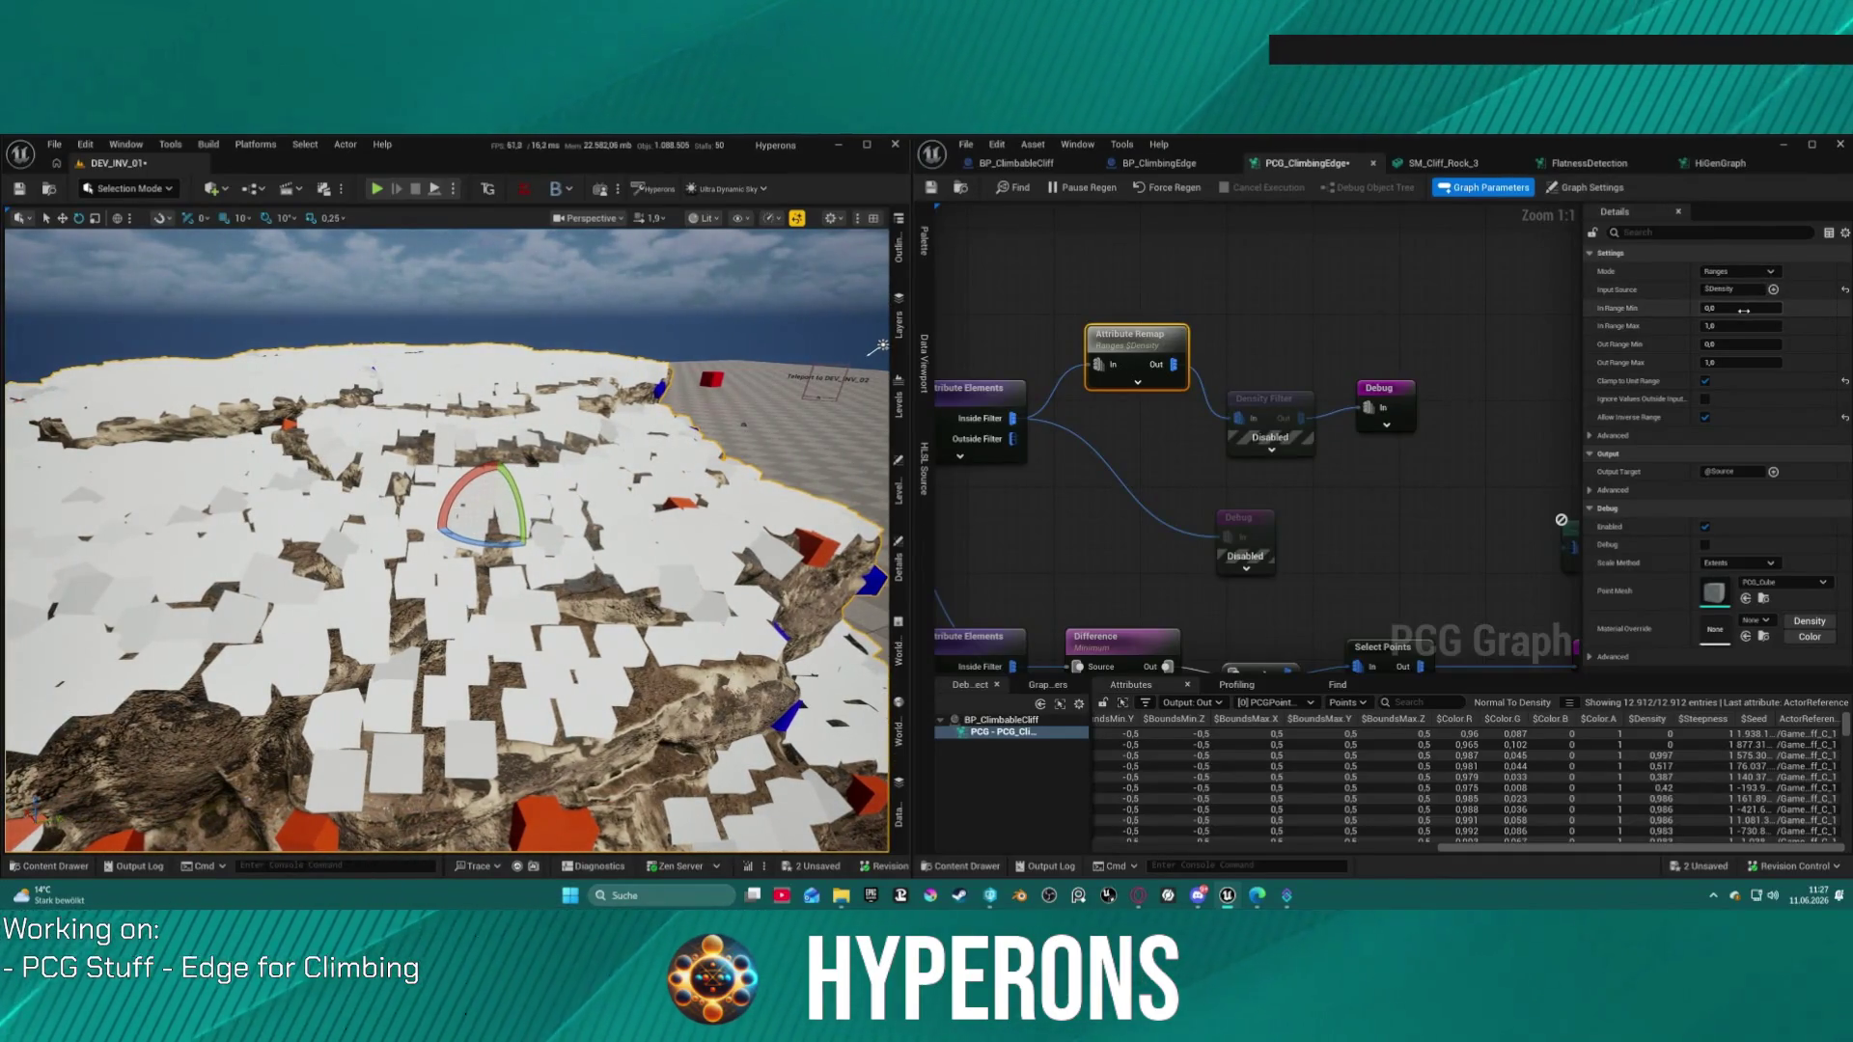
{"action": "left_click_drag", "start_coordinate": [1742, 308], "coordinate": [1757, 326]}
{"action": "key", "text": "f"}
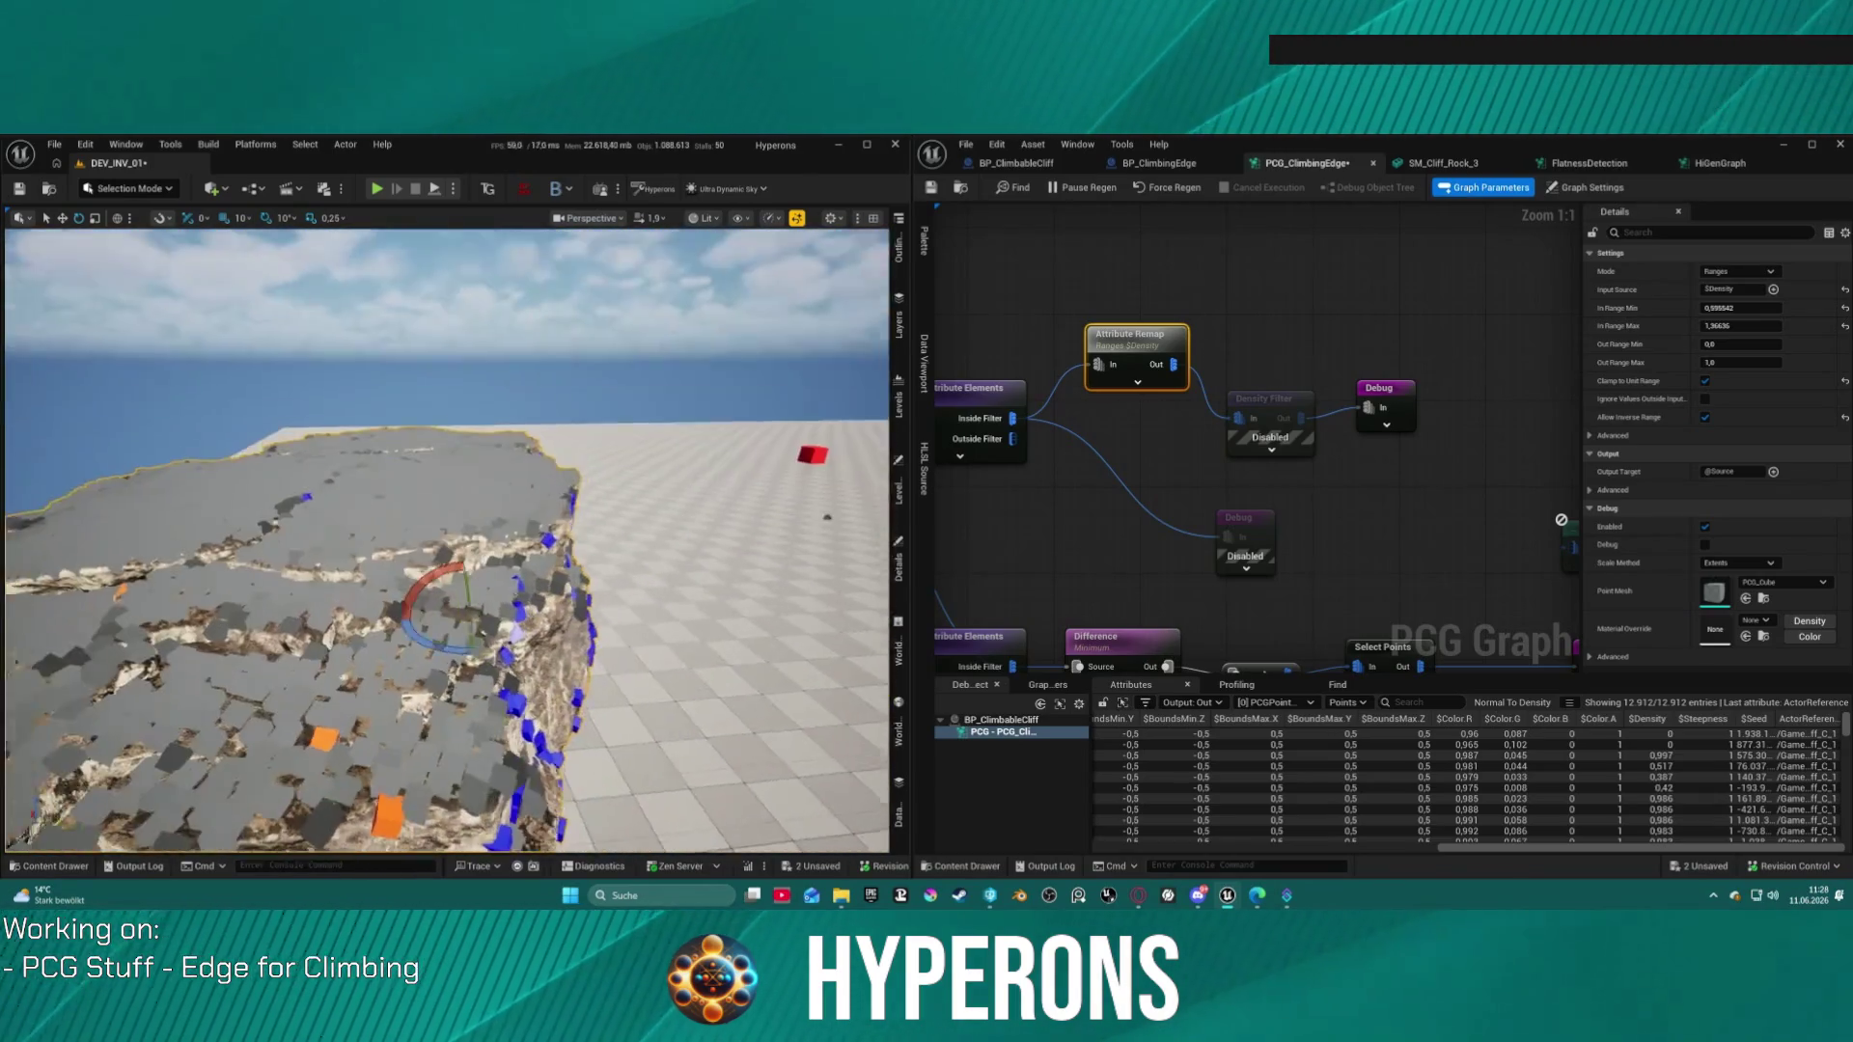
Step: Debug and inspect the Density Filter, tuning its Lower Bound until 310 points remain
{"action": "left_click", "coordinate": [1275, 406]}
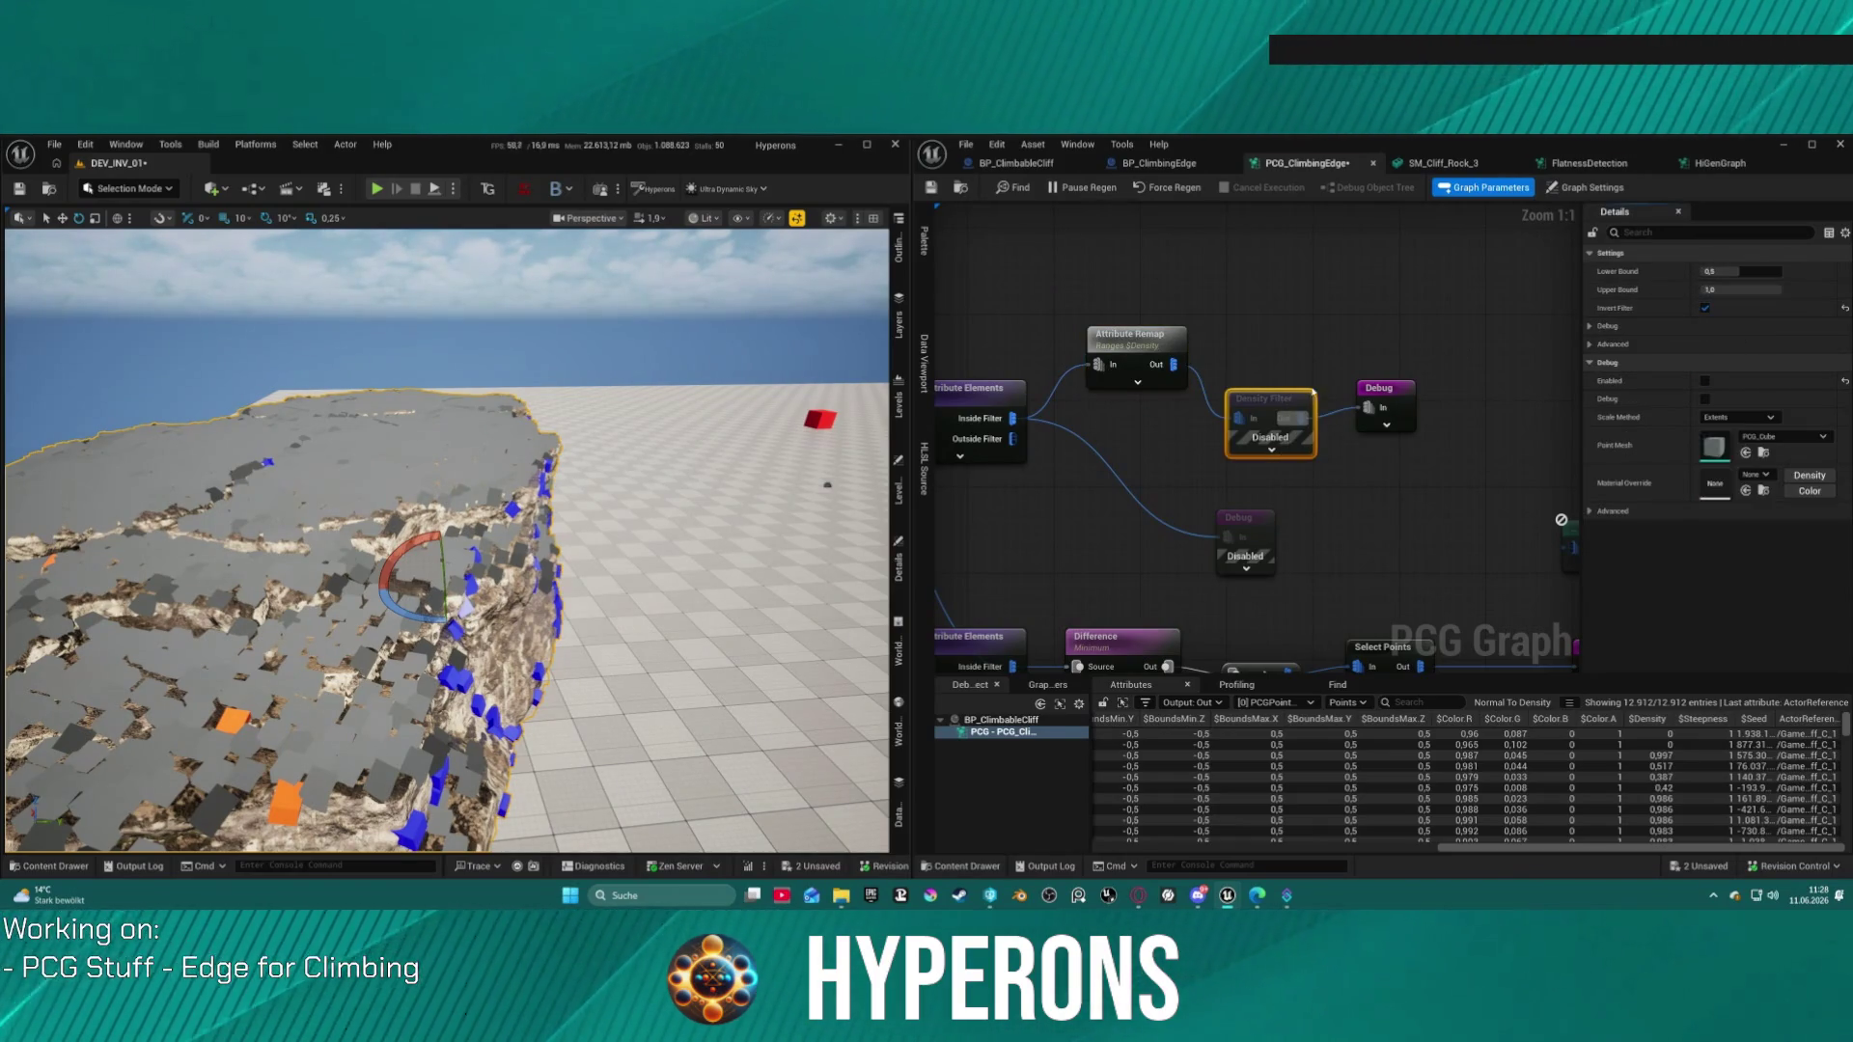
{"action": "key", "text": "d"}
{"action": "key", "text": "a"}
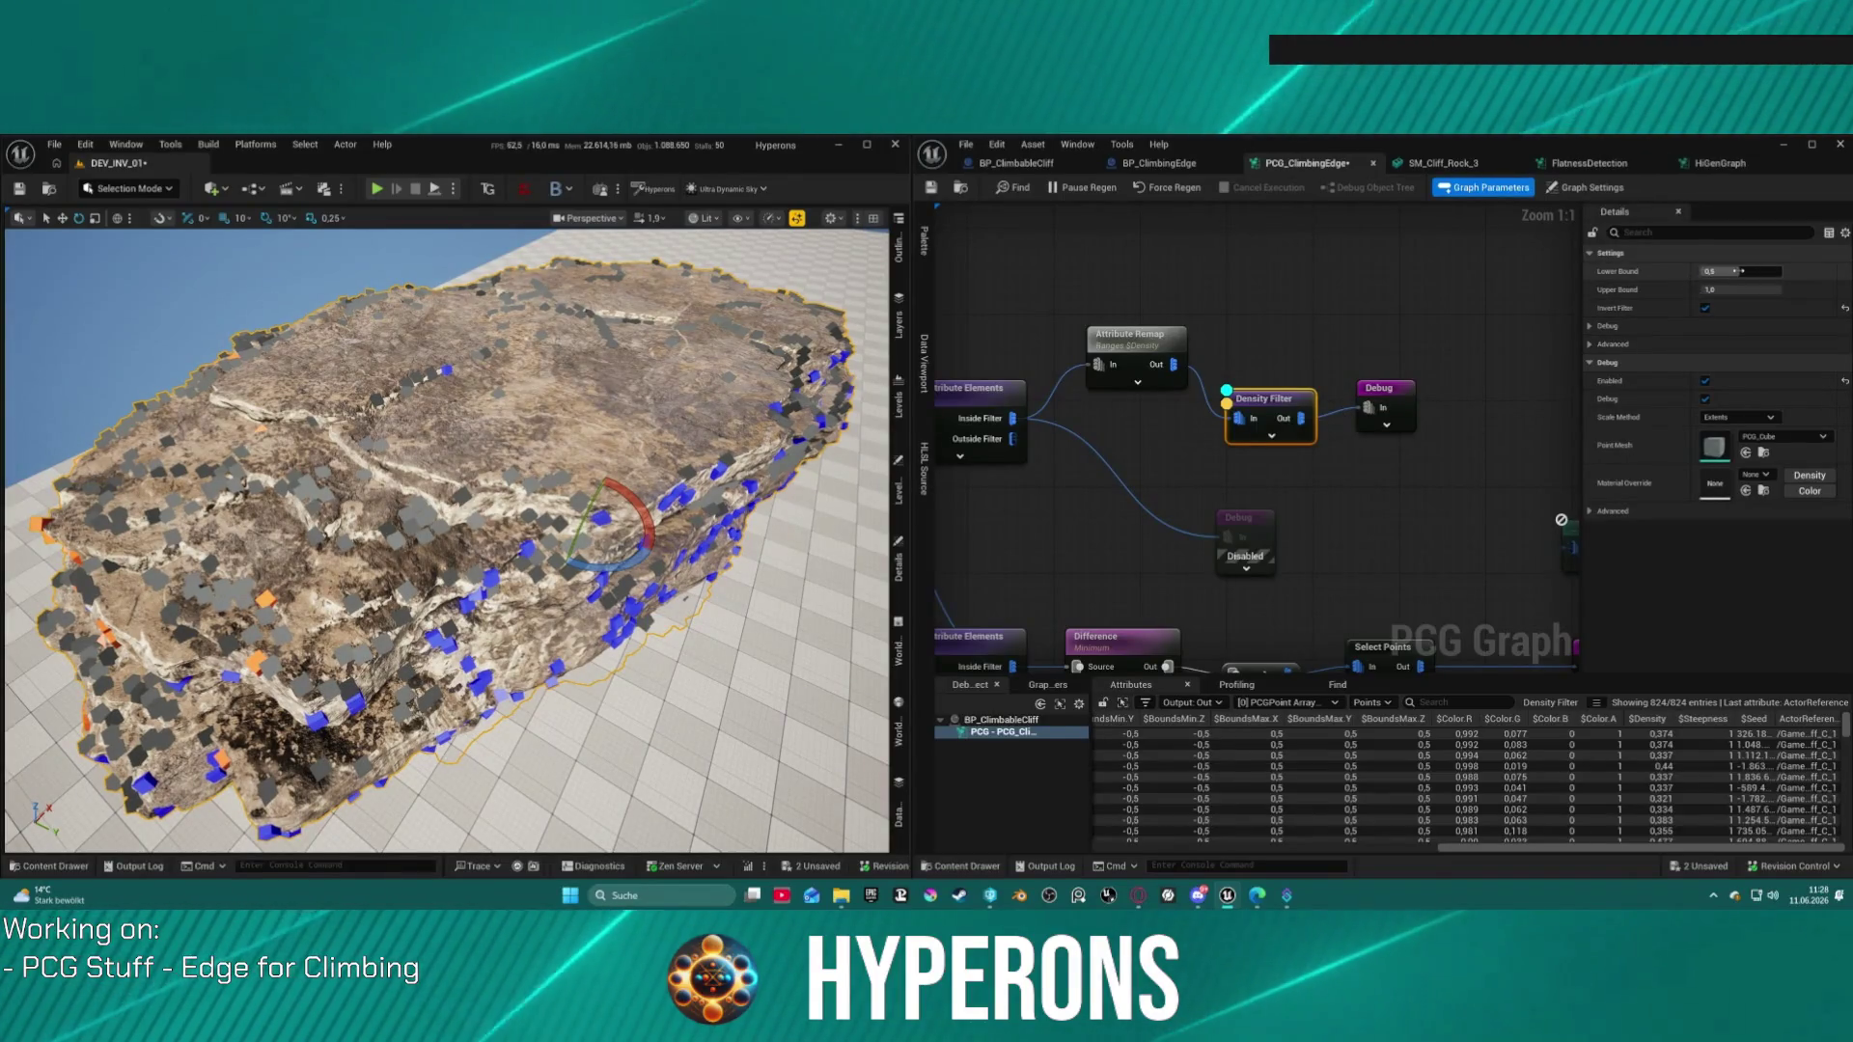
{"action": "left_click_drag", "start_coordinate": [1742, 271], "coordinate": [1730, 271]}
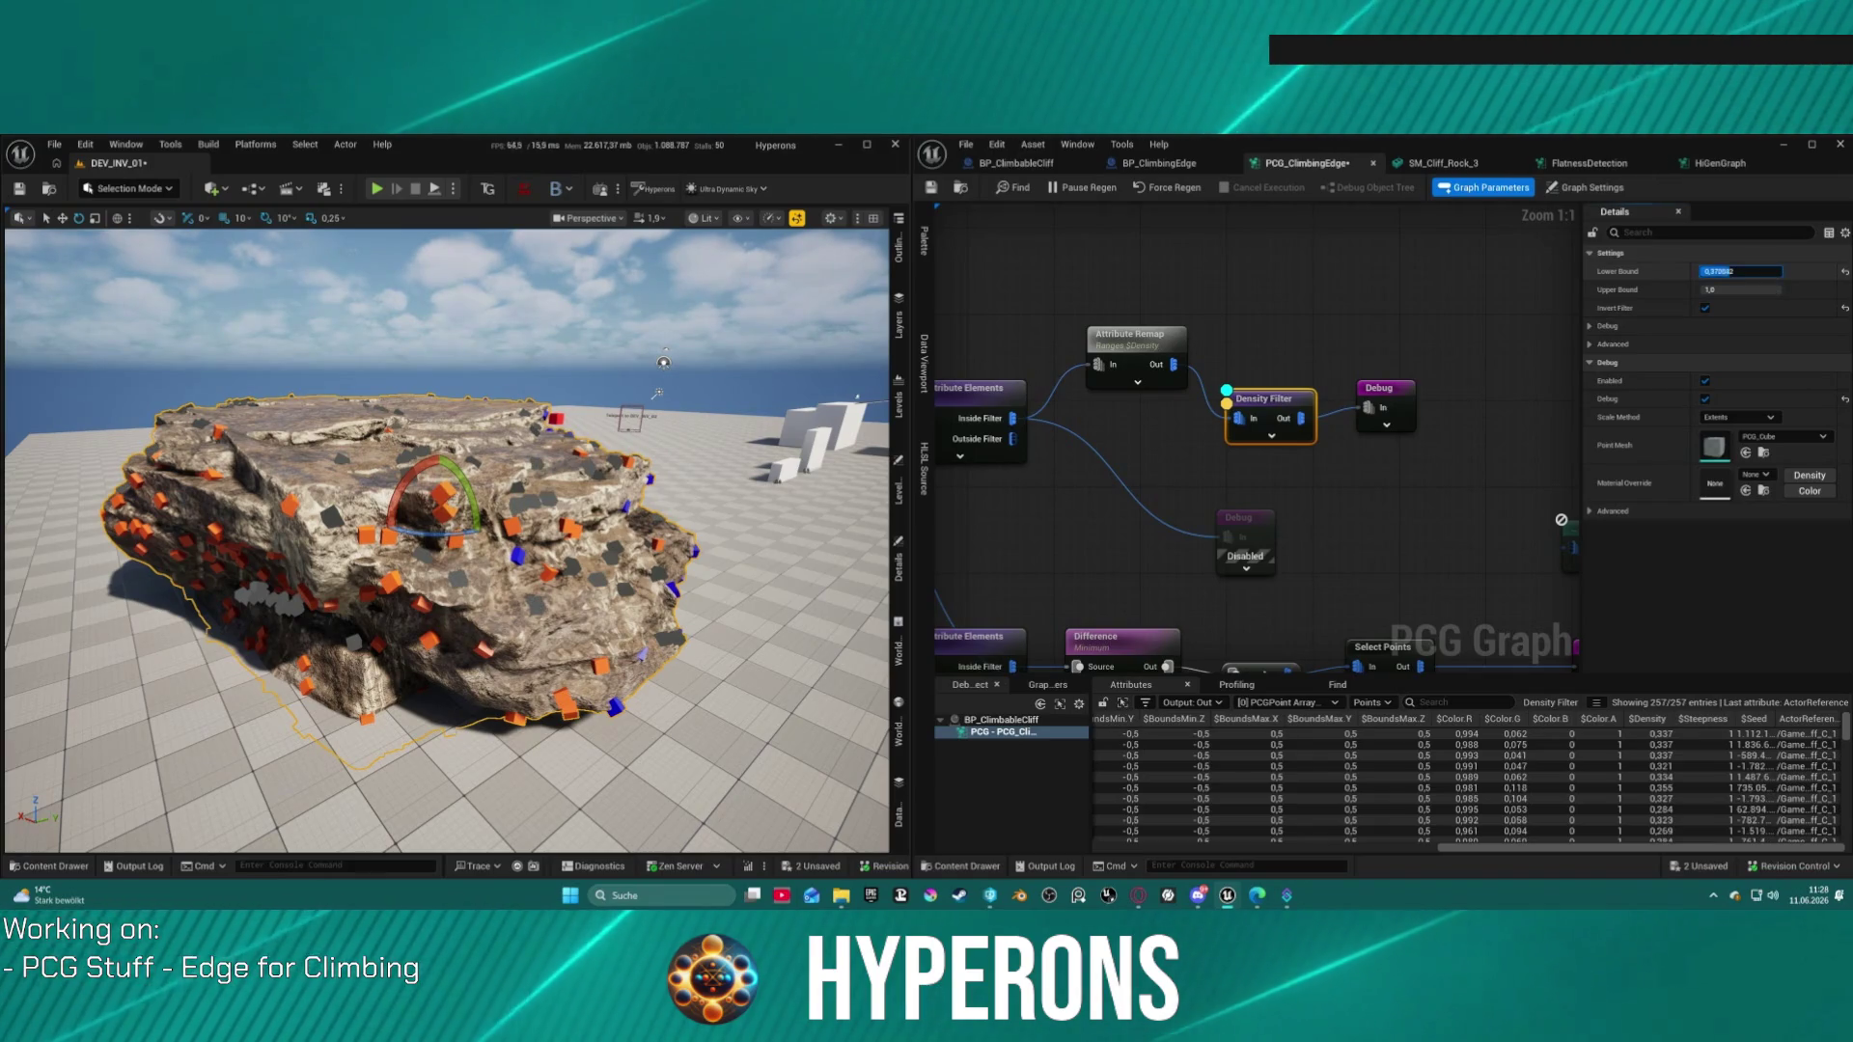
{"action": "left_click_drag", "start_coordinate": [1732, 272], "coordinate": [1766, 272]}
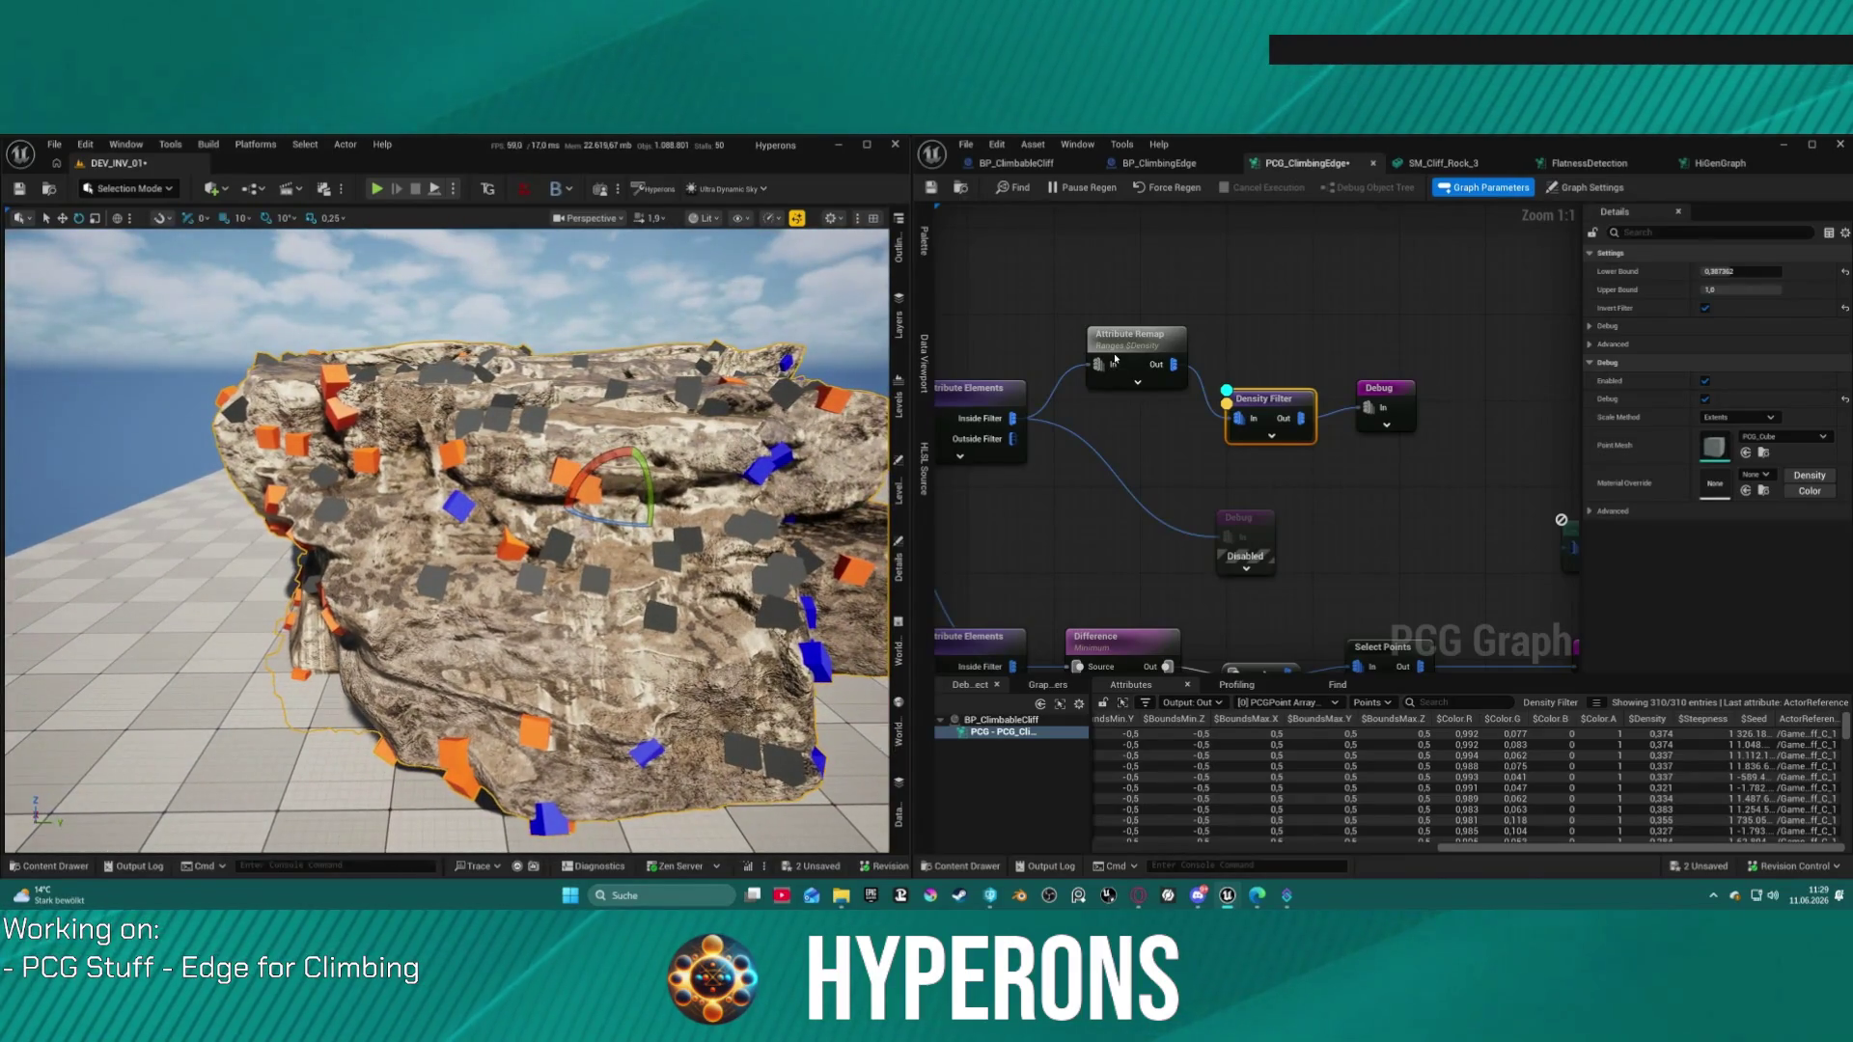
Step: Review the Attribute Remap and Debug settings, then wire Density Filter to the Static Mesh Spawner
{"action": "left_click", "coordinate": [1118, 410]}
{"action": "left_click", "coordinate": [1379, 396]}
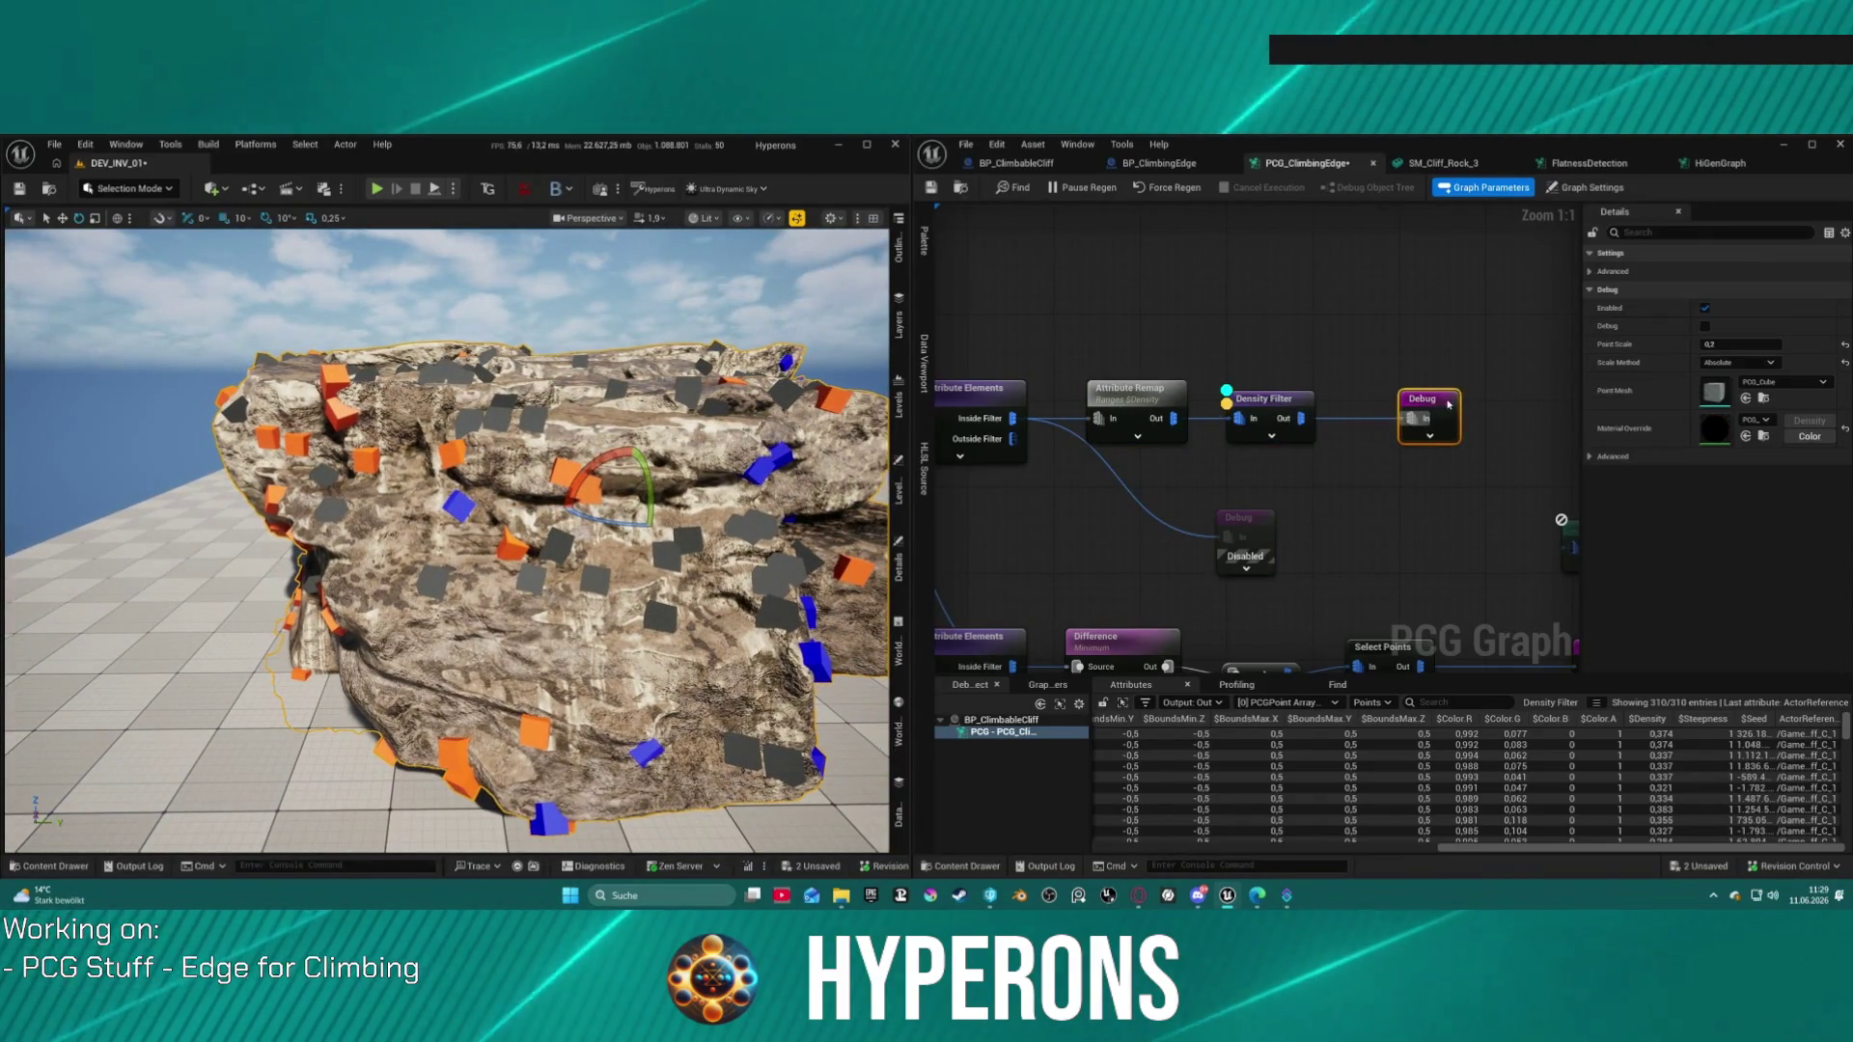
{"action": "scroll", "coordinate": [1162, 490], "scroll_direction": "down", "scroll_amount": 3}
{"action": "left_click_drag", "start_coordinate": [1124, 410], "coordinate": [1328, 507]}
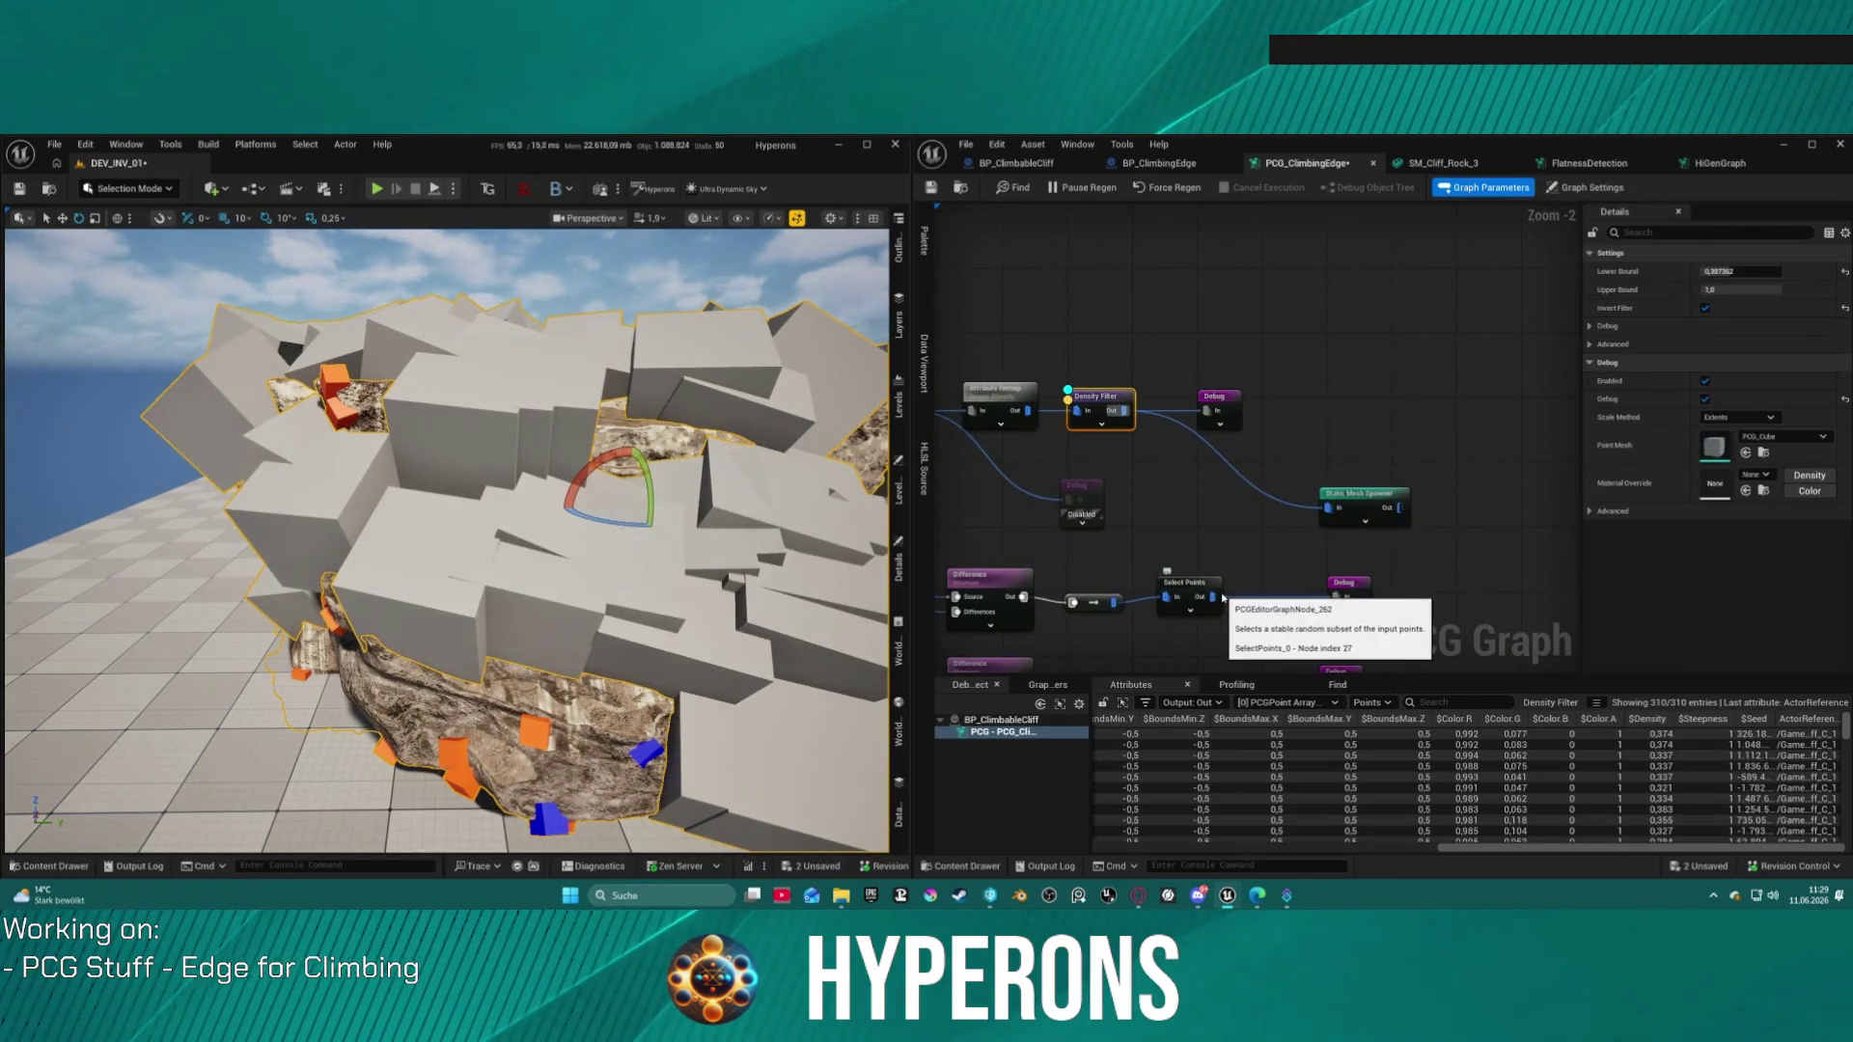
Step: Add a Transform Points node ('trans po') before the Static Mesh Spawner and feed it the Density Filter output
{"action": "left_click_drag", "start_coordinate": [1299, 508], "coordinate": [1179, 488]}
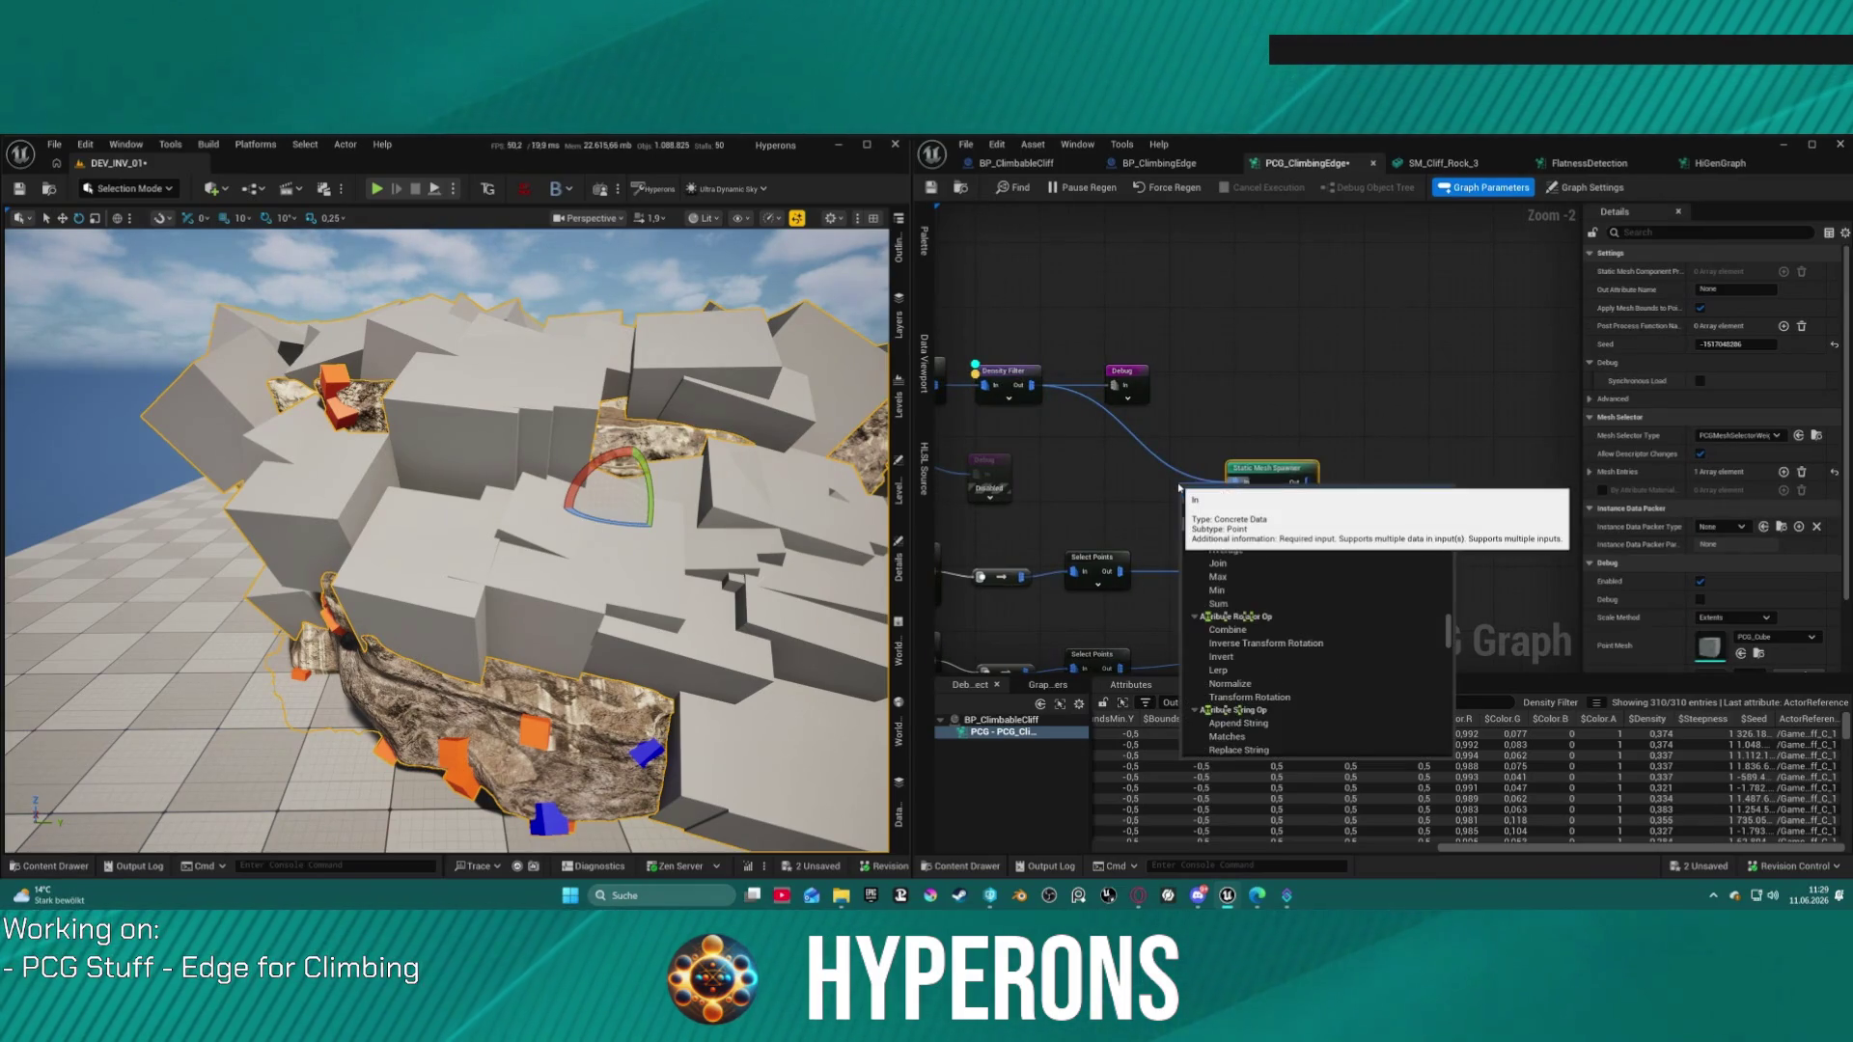
{"action": "left_click", "coordinate": [1008, 376]}
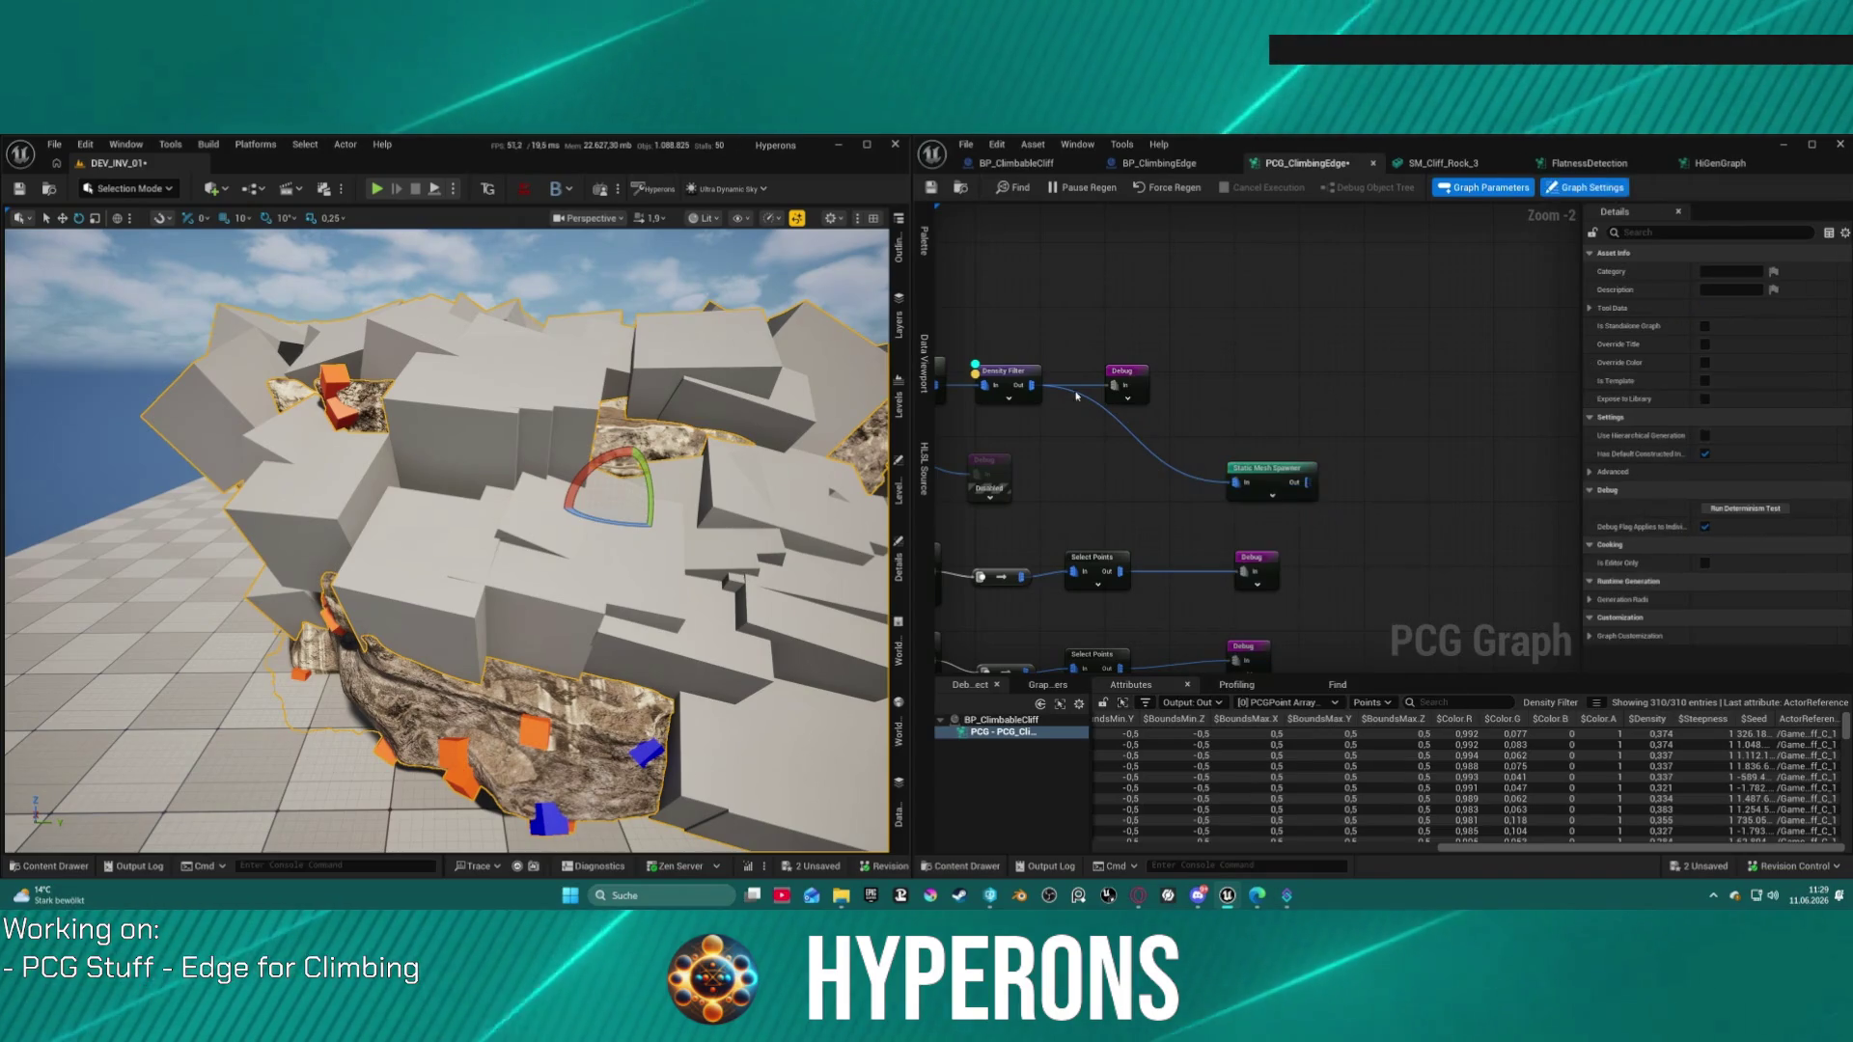
{"action": "left_click_drag", "start_coordinate": [1032, 385], "coordinate": [1084, 449]}
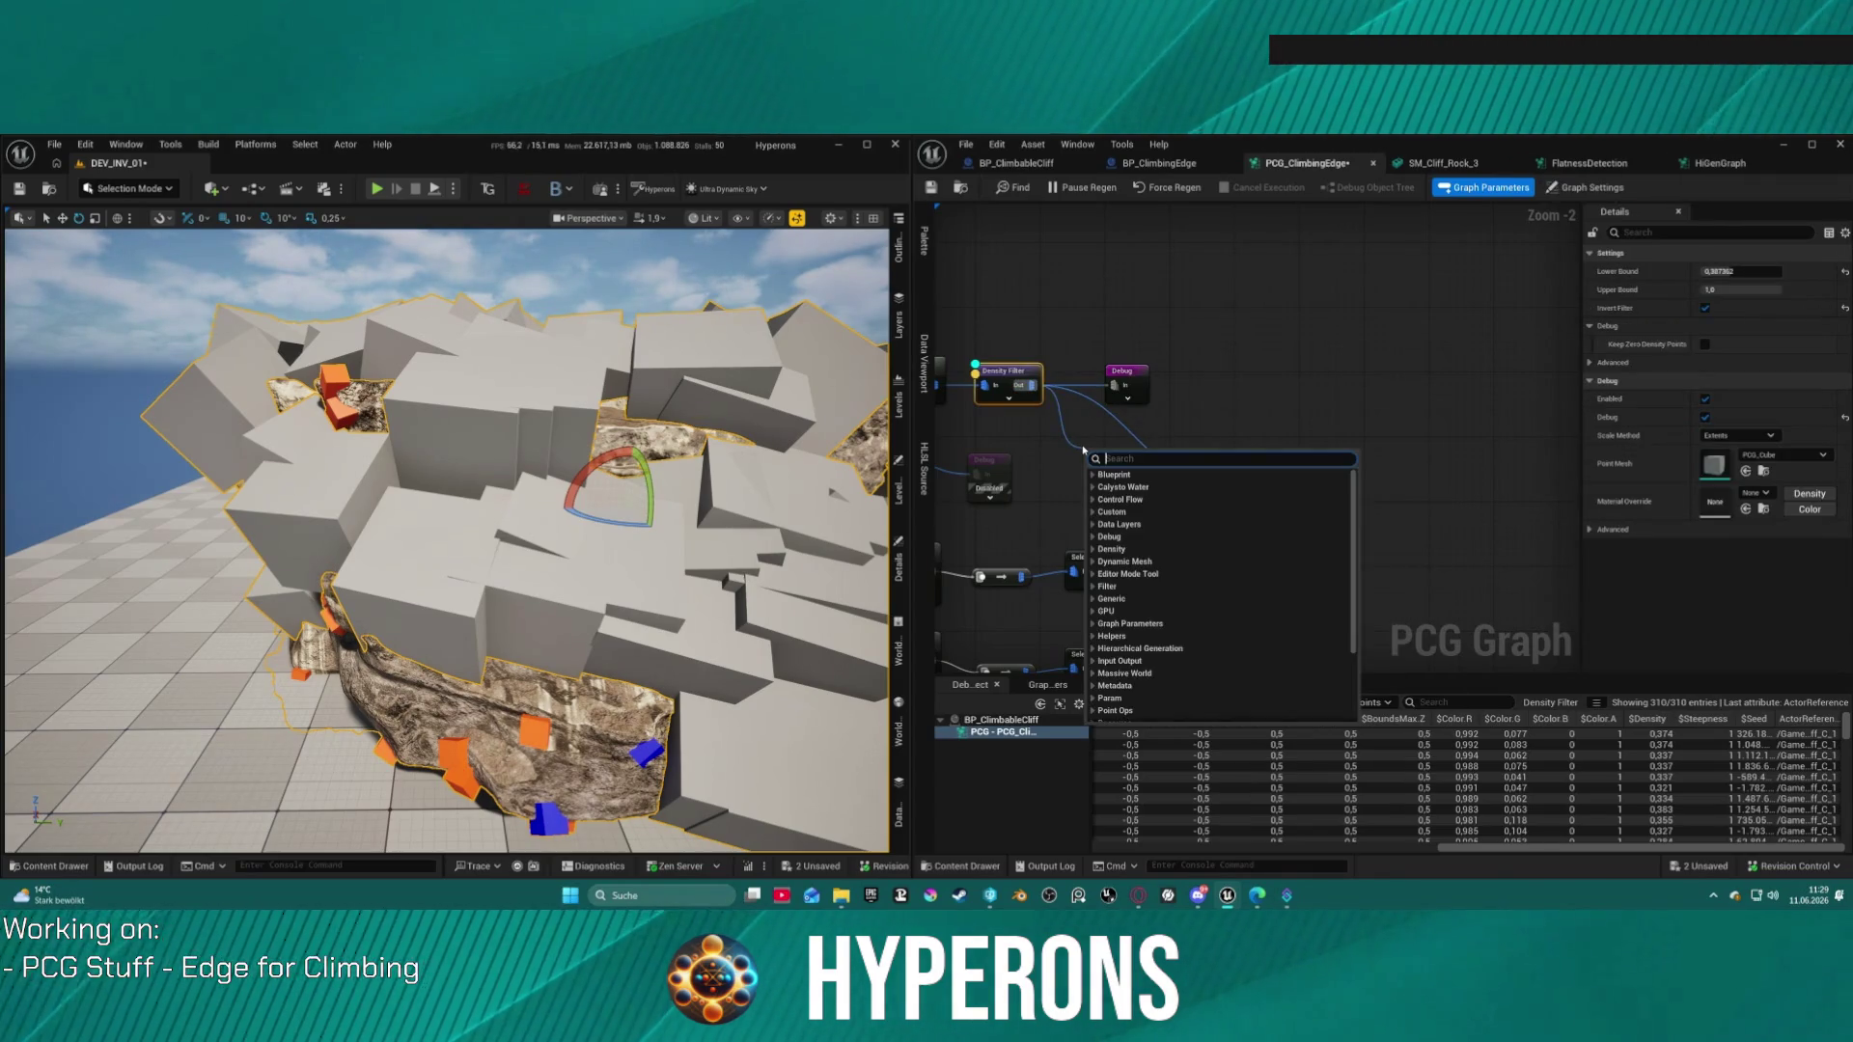
{"action": "left_click", "coordinate": [1171, 426]}
{"action": "mouse_move", "coordinate": [1271, 475]}
{"action": "left_mouse_down"}
{"action": "mouse_move", "coordinate": [1464, 478]}
{"action": "mouse_move", "coordinate": [1317, 470]}
{"action": "left_mouse_up"}
{"action": "type", "text": "tr"}
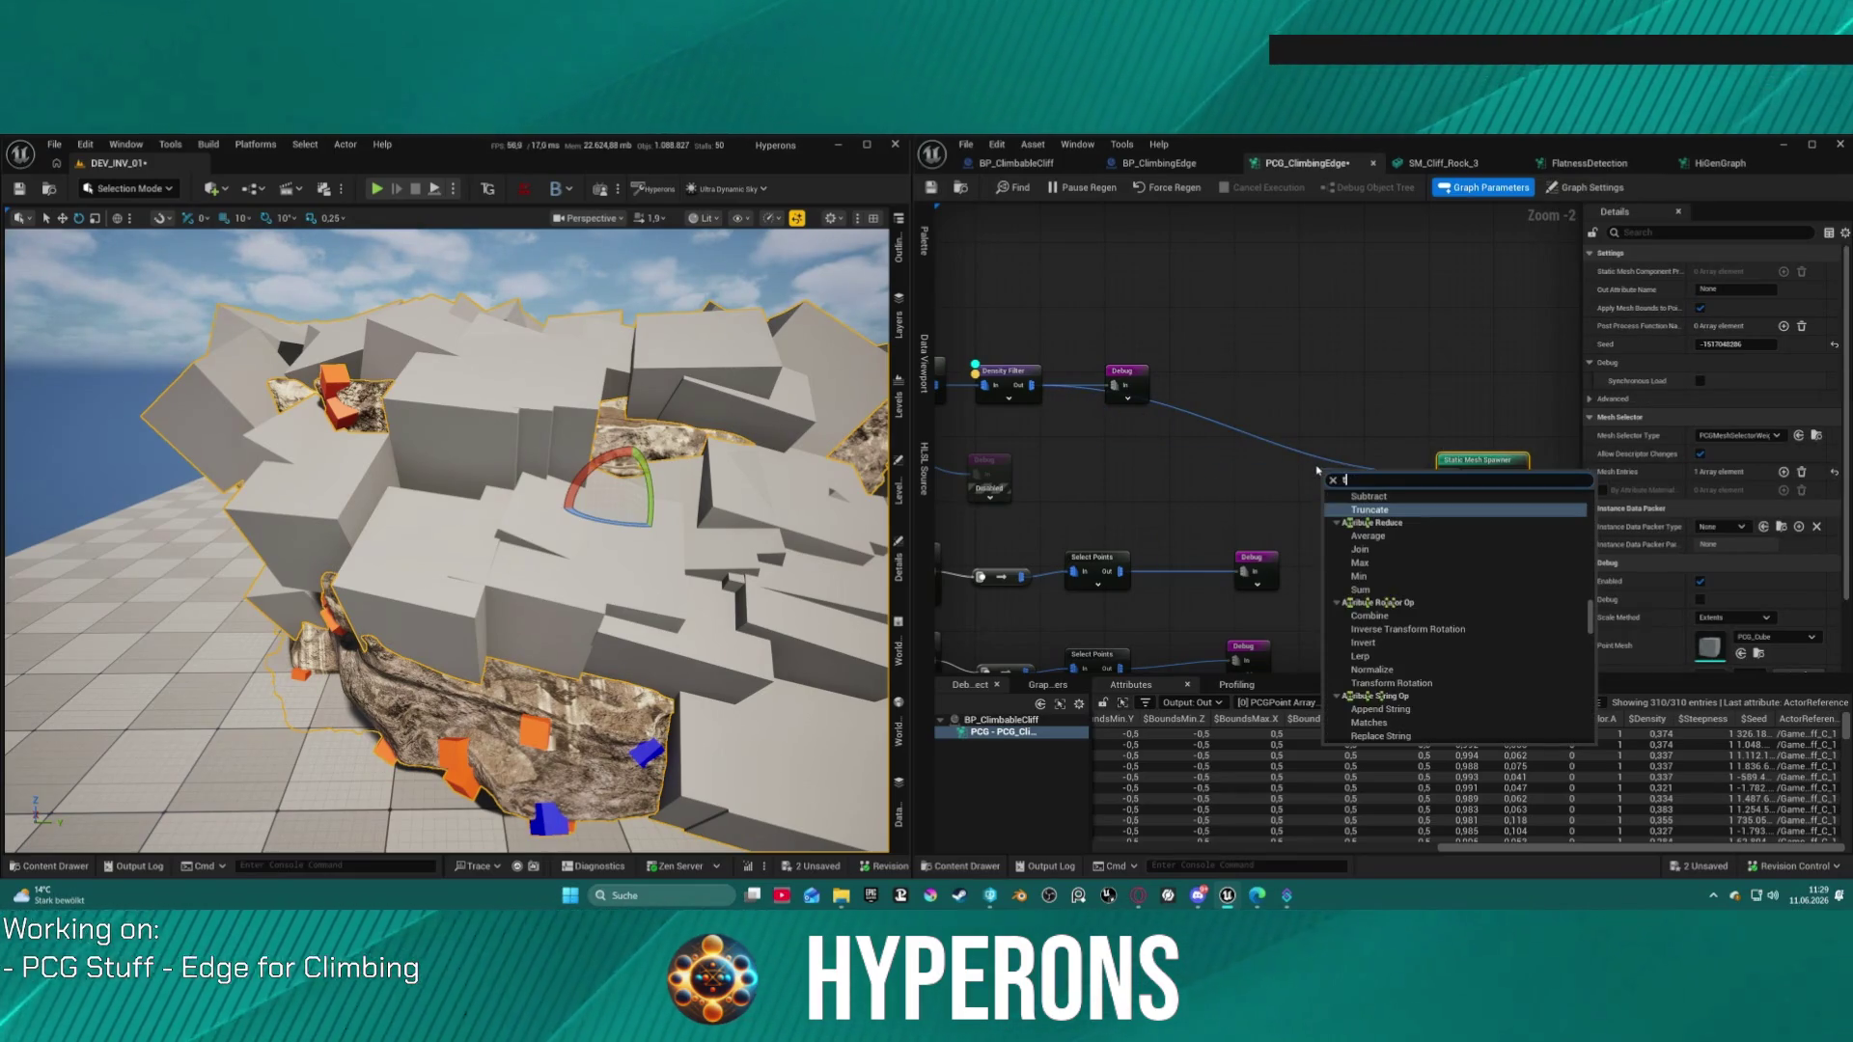
{"action": "type", "text": "ans"}
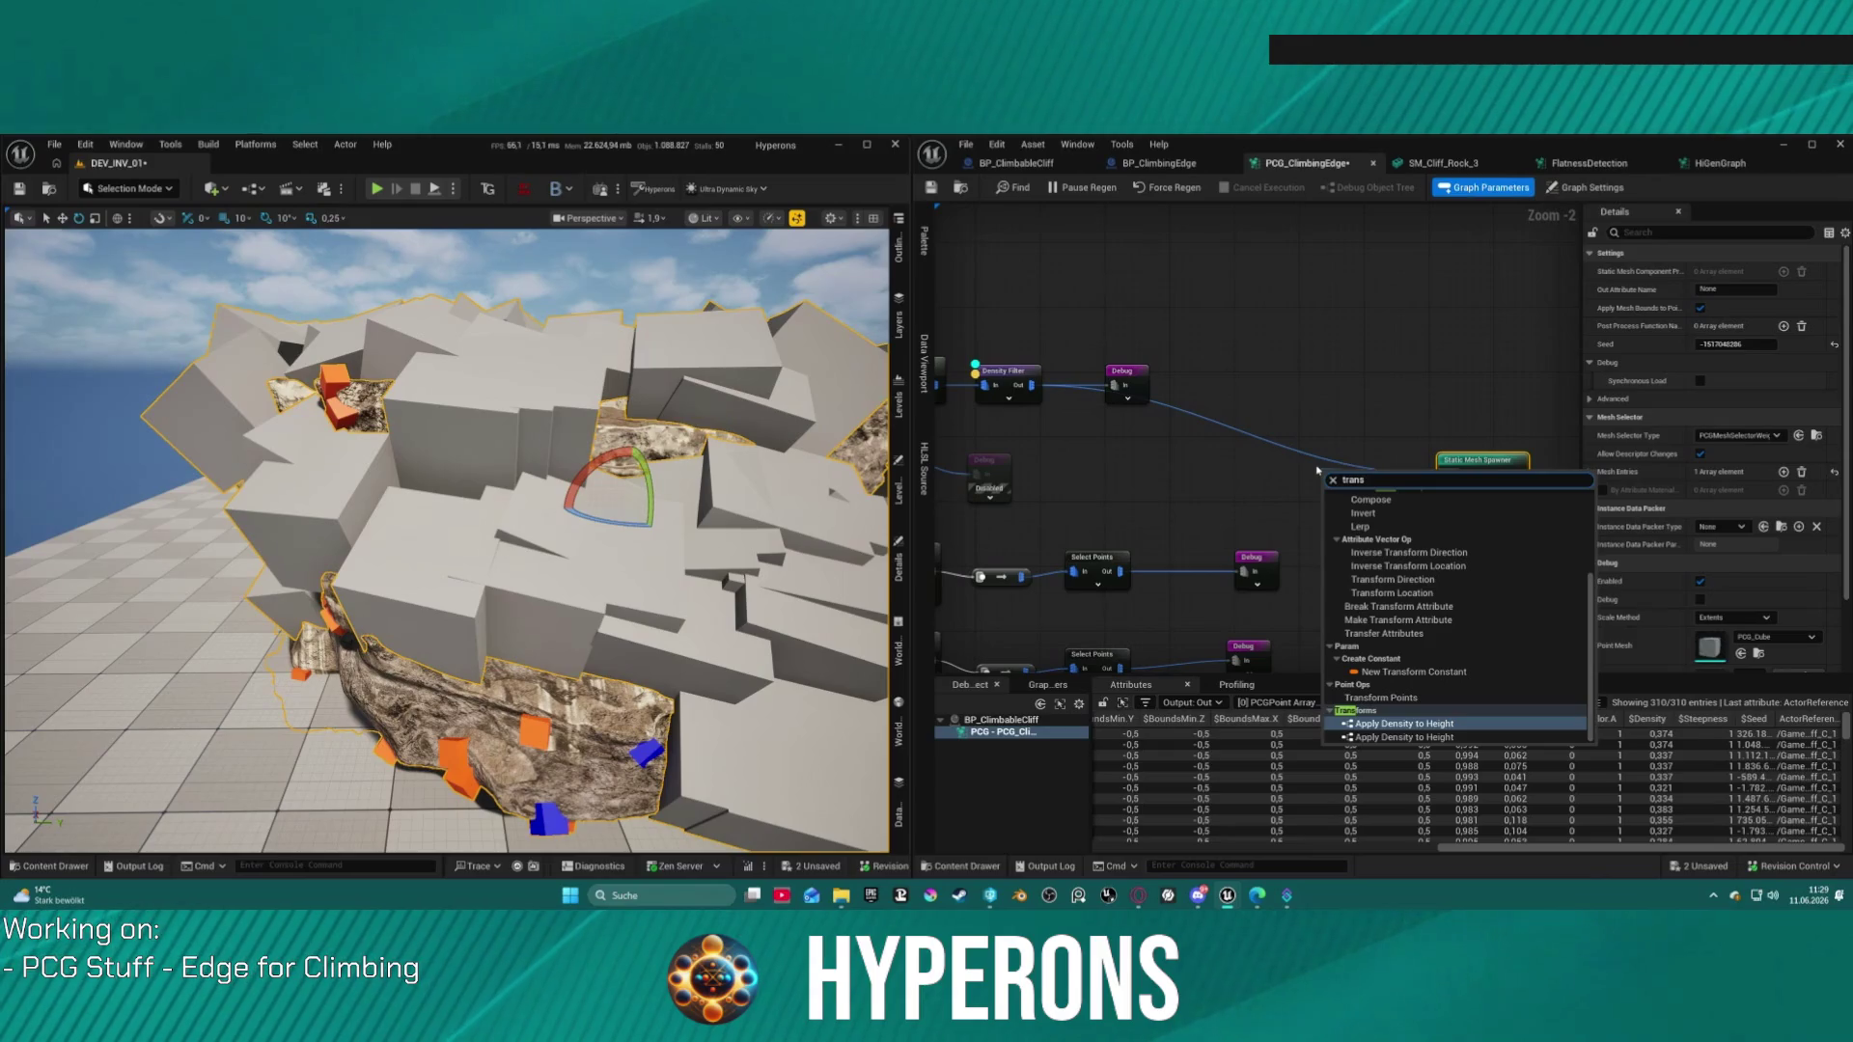
{"action": "type", "text": " poi"}
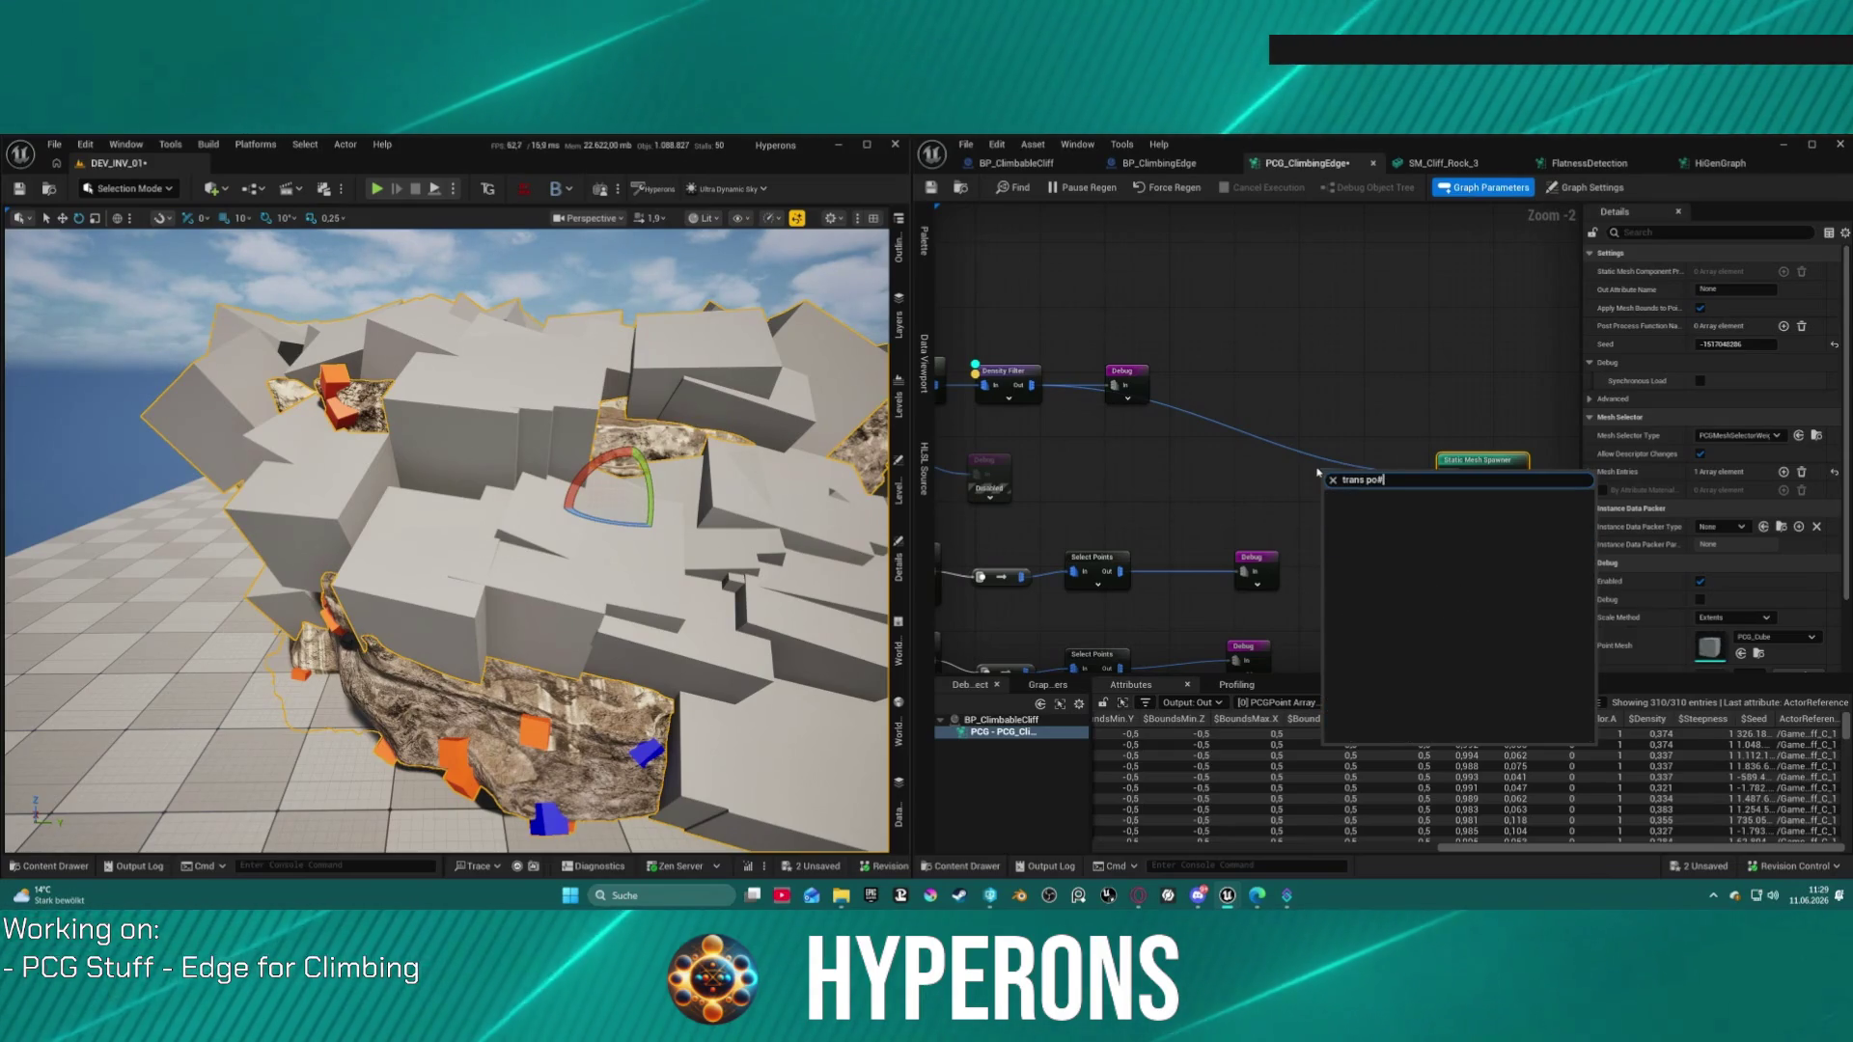
{"action": "key", "text": "BackSpace"}
{"action": "key", "text": "Return"}
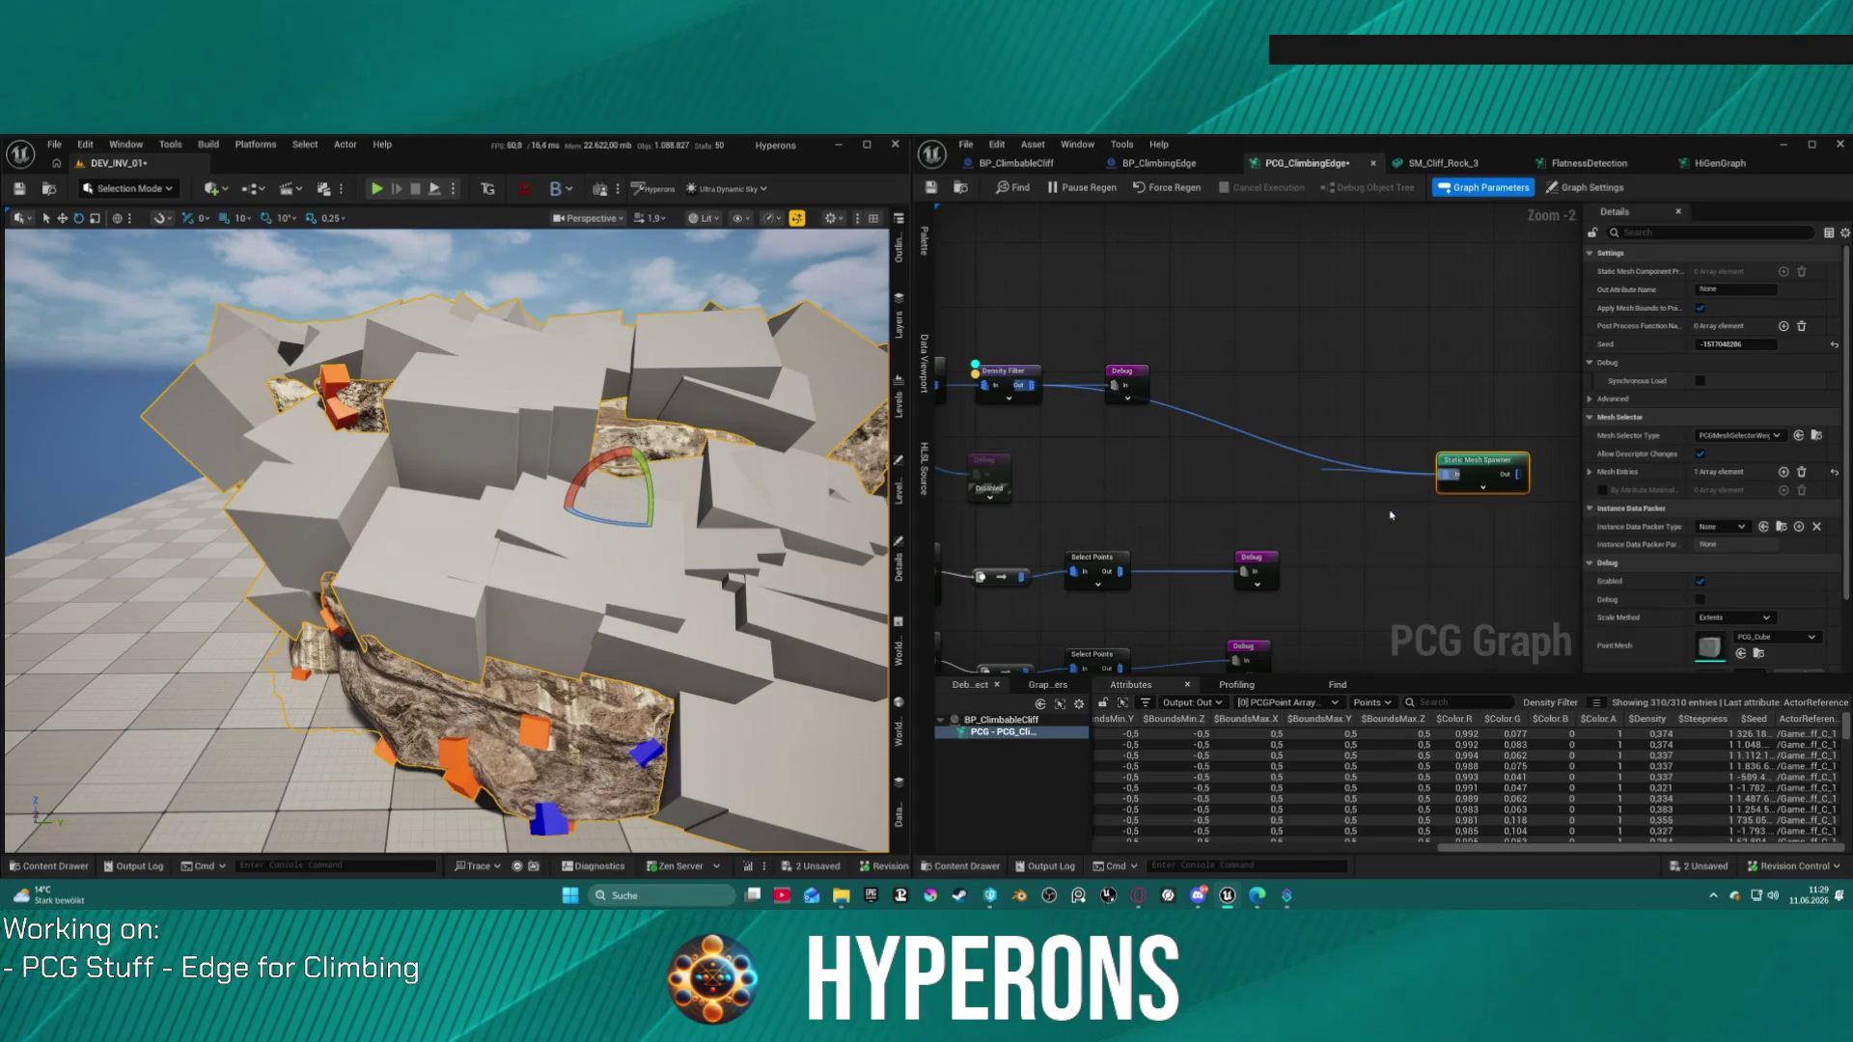
{"action": "left_click", "coordinate": [1042, 391]}
{"action": "left_click_drag", "start_coordinate": [1032, 385], "coordinate": [1335, 491]}
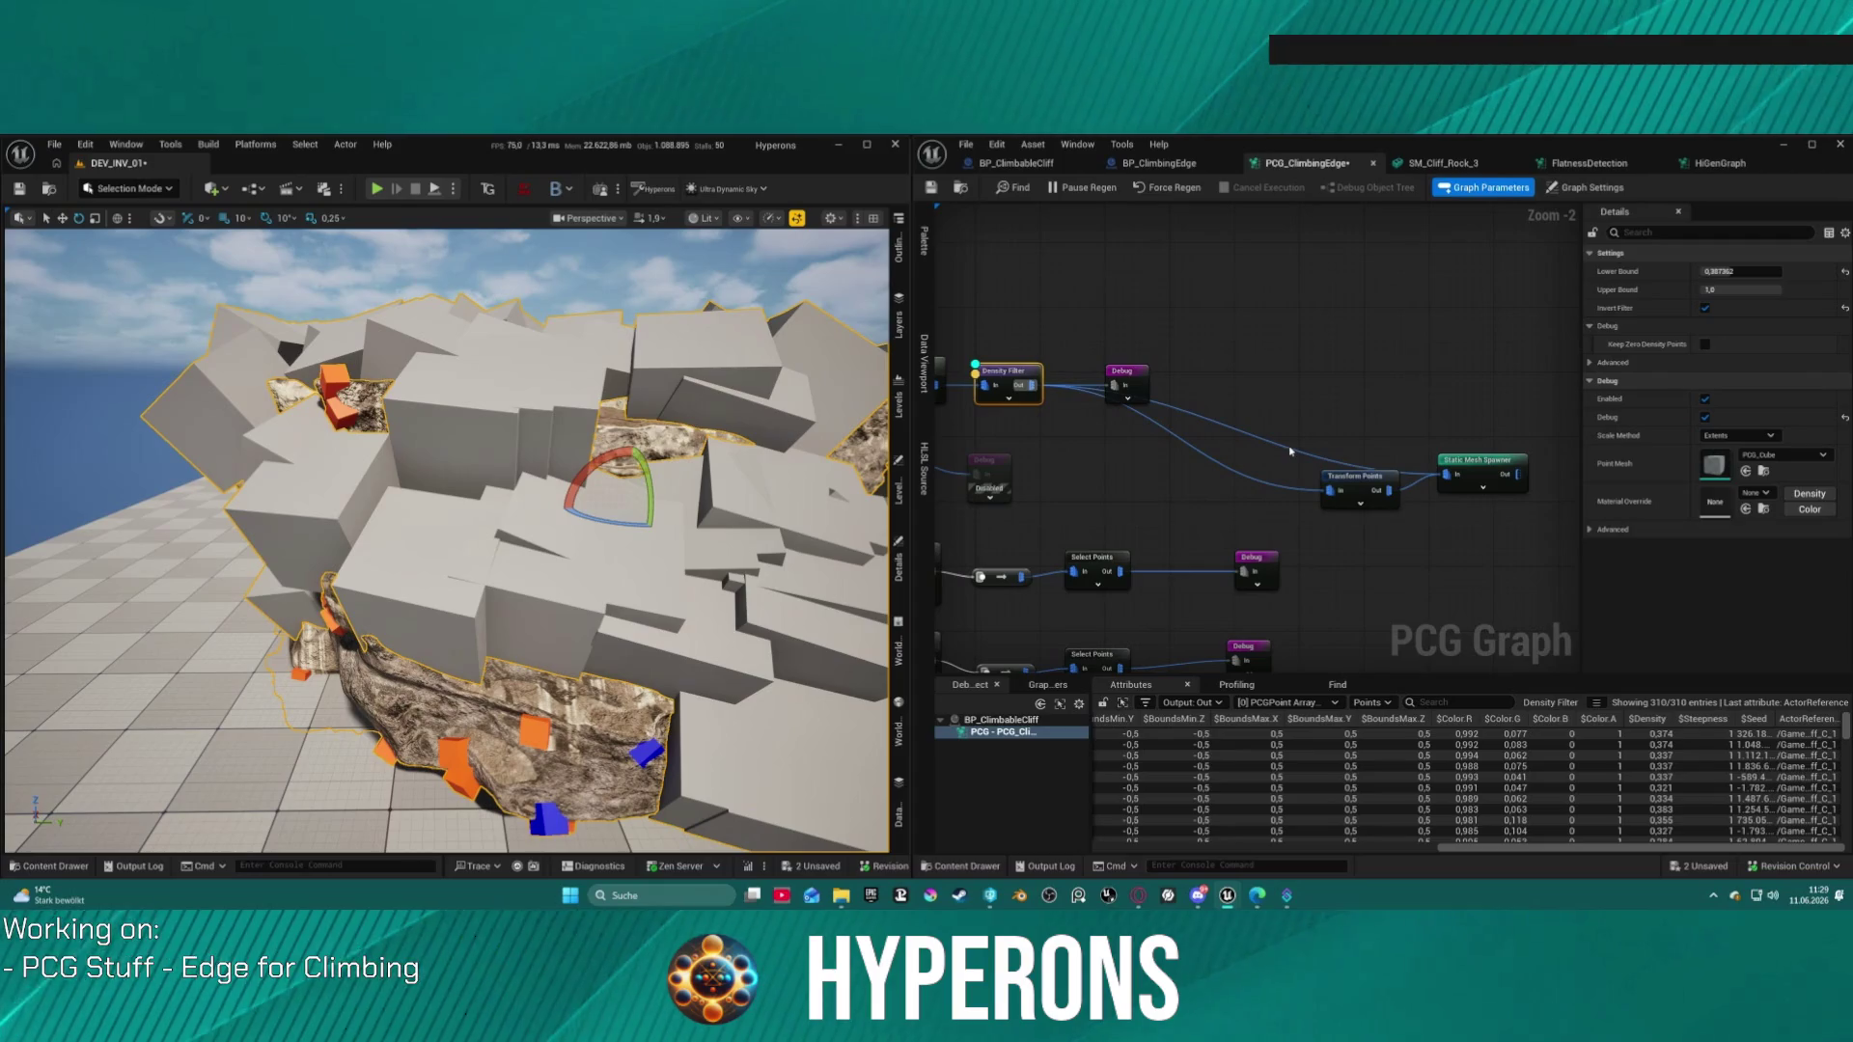
Step: Set the Transform Points scale to 0.2, 0.4, 0.1, copying minimum into maximum
{"action": "left_click", "coordinate": [1356, 478]}
{"action": "left_click_drag", "start_coordinate": [1709, 401], "coordinate": [1694, 411]}
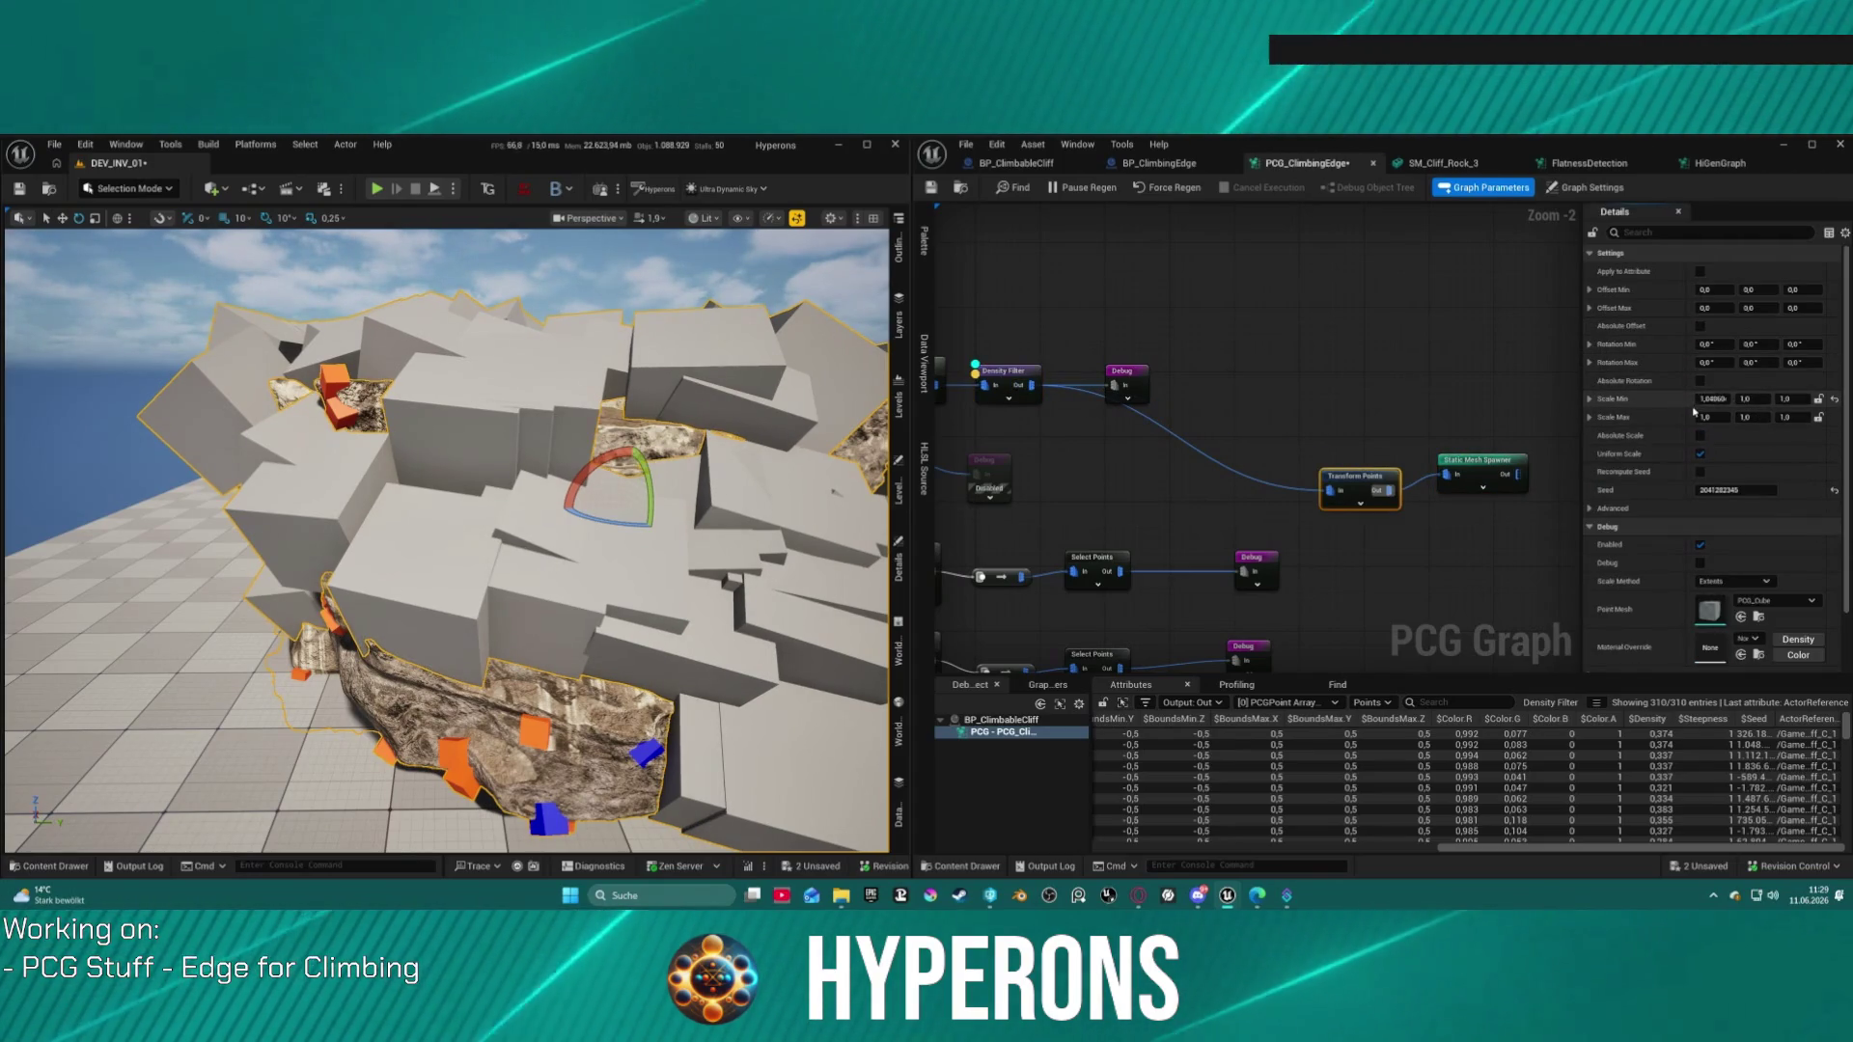
{"action": "left_click", "coordinate": [1713, 399]}
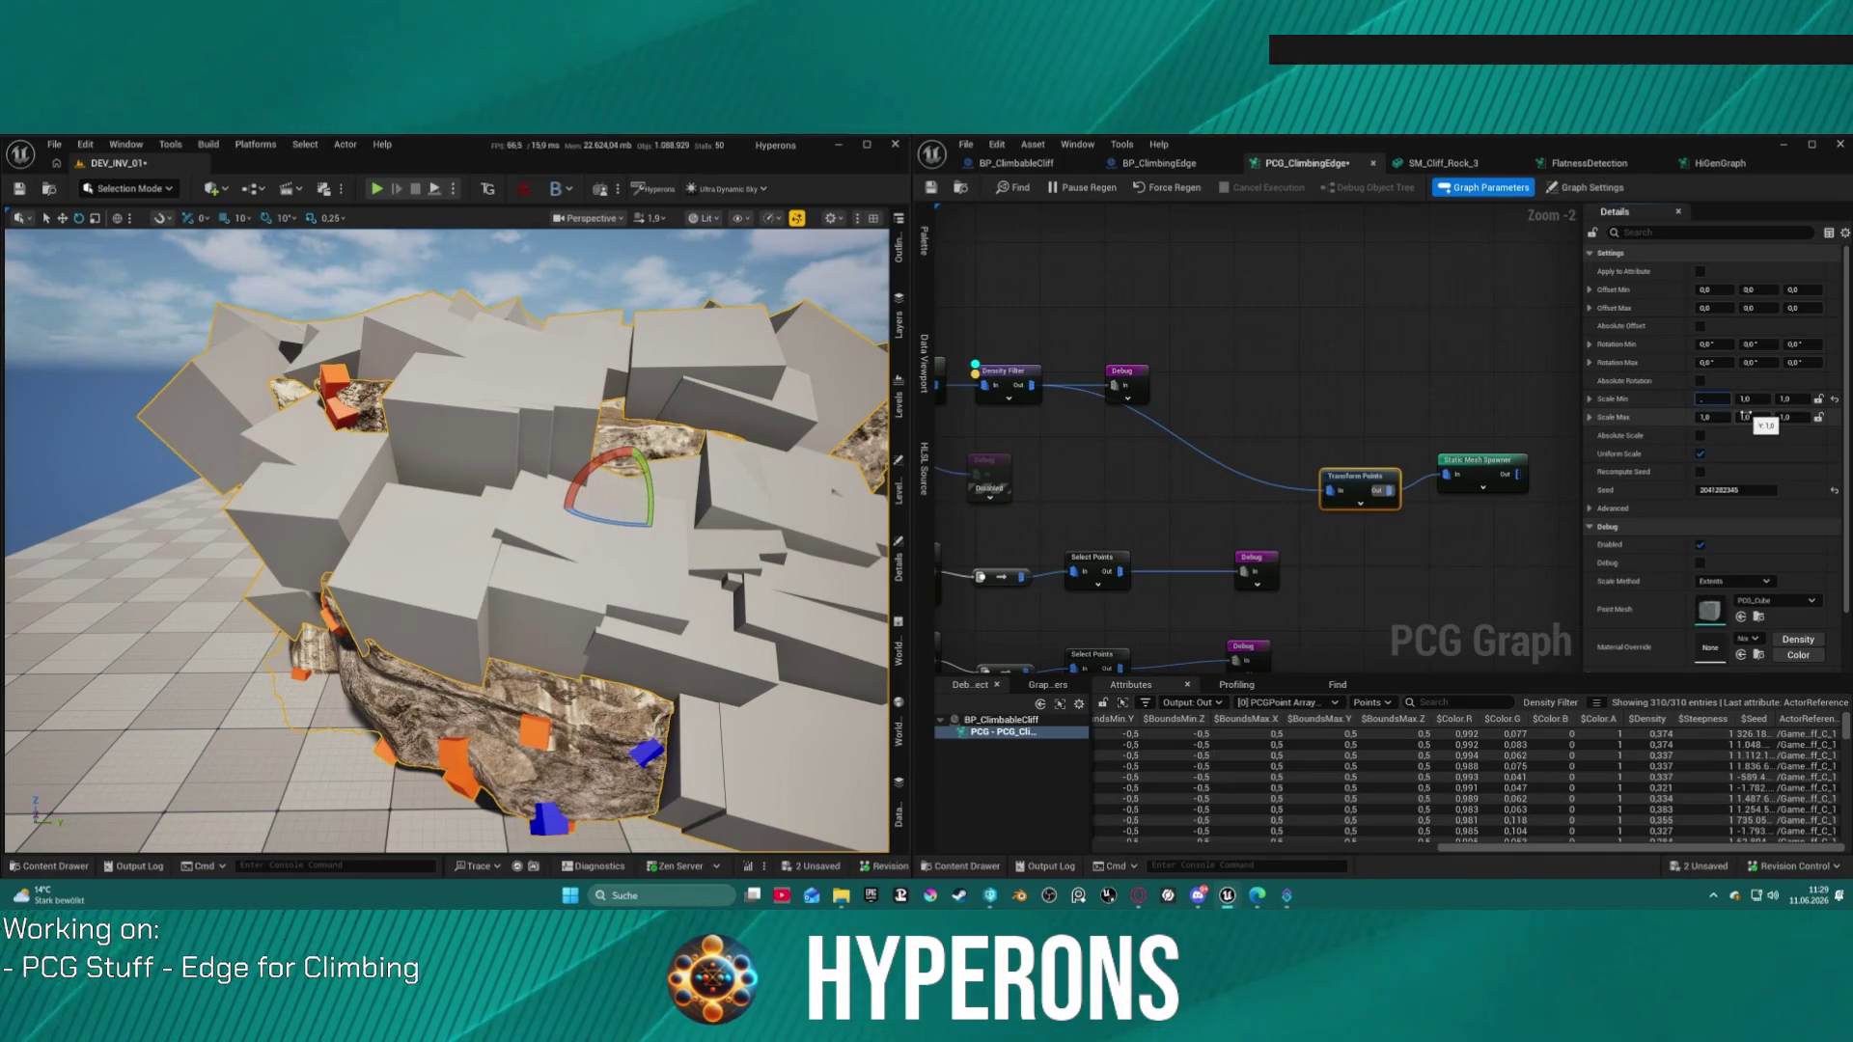
{"action": "type", "text": "0,2"}
{"action": "key", "text": "Tab"}
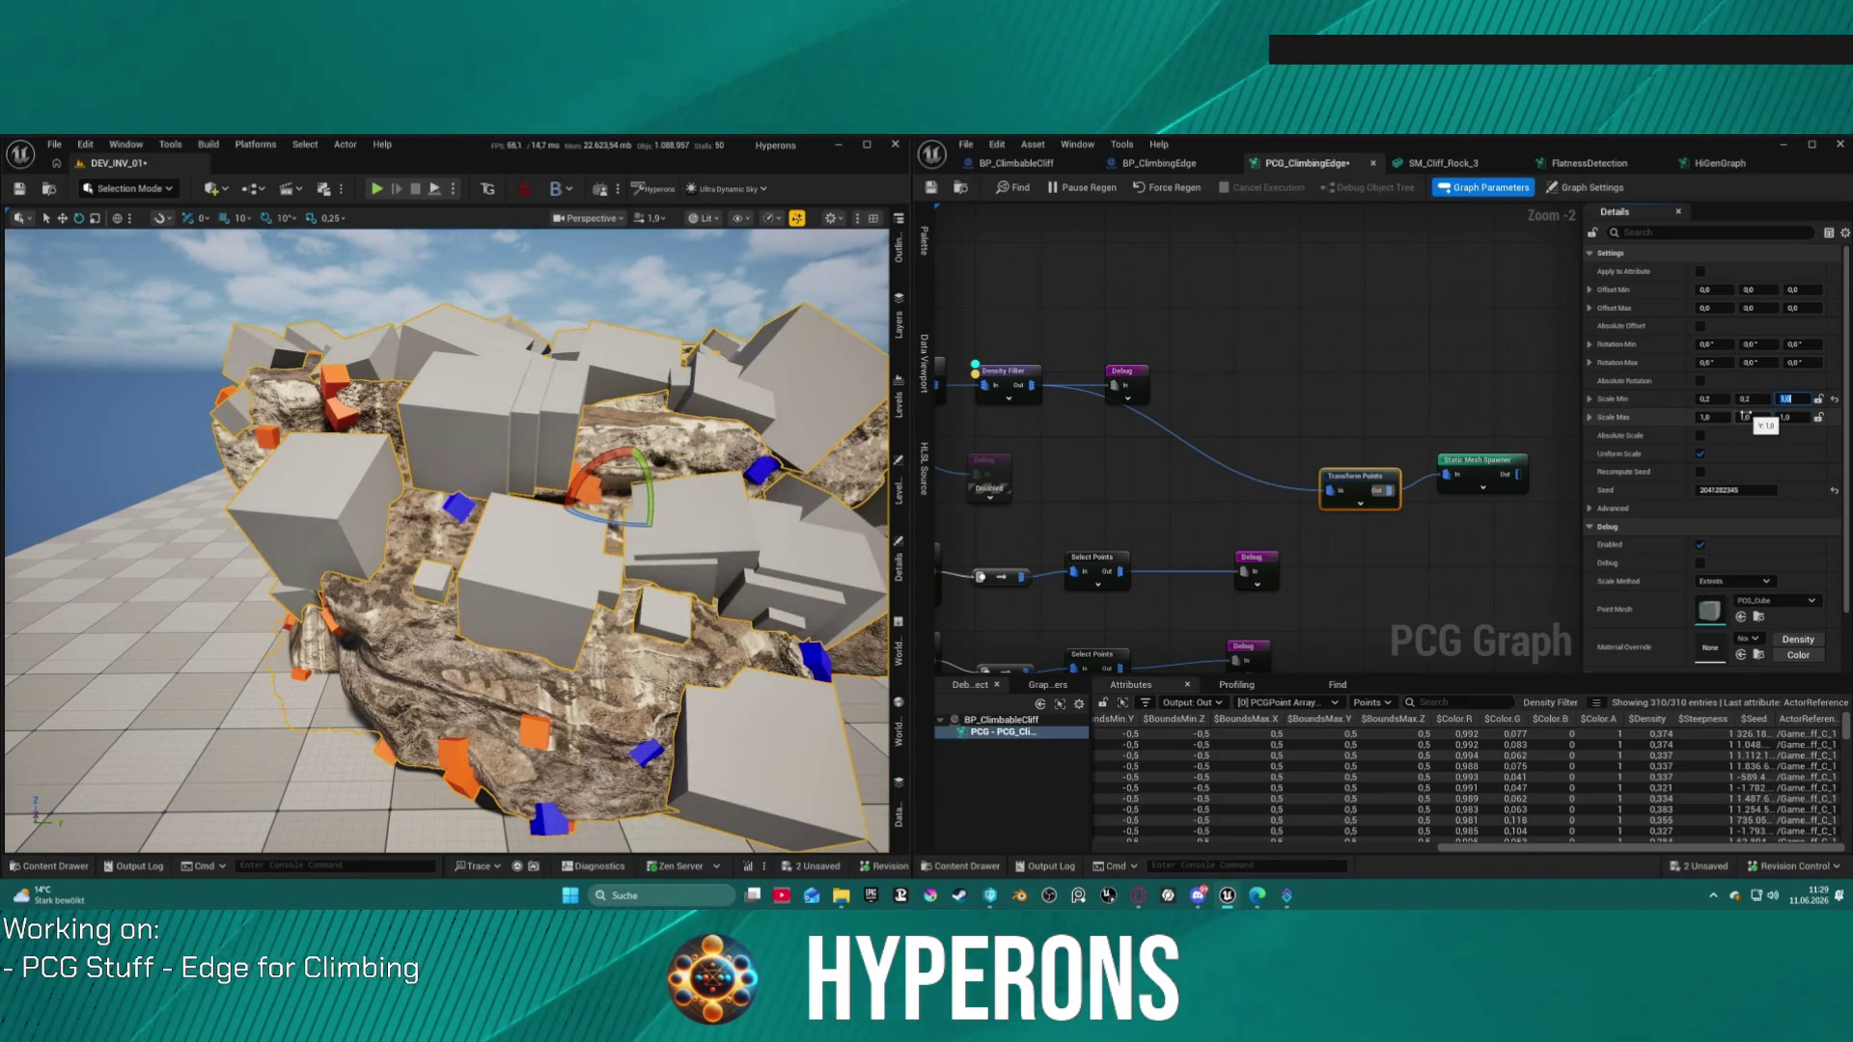
{"action": "right_click", "coordinate": [1670, 398], "text": "shift"}
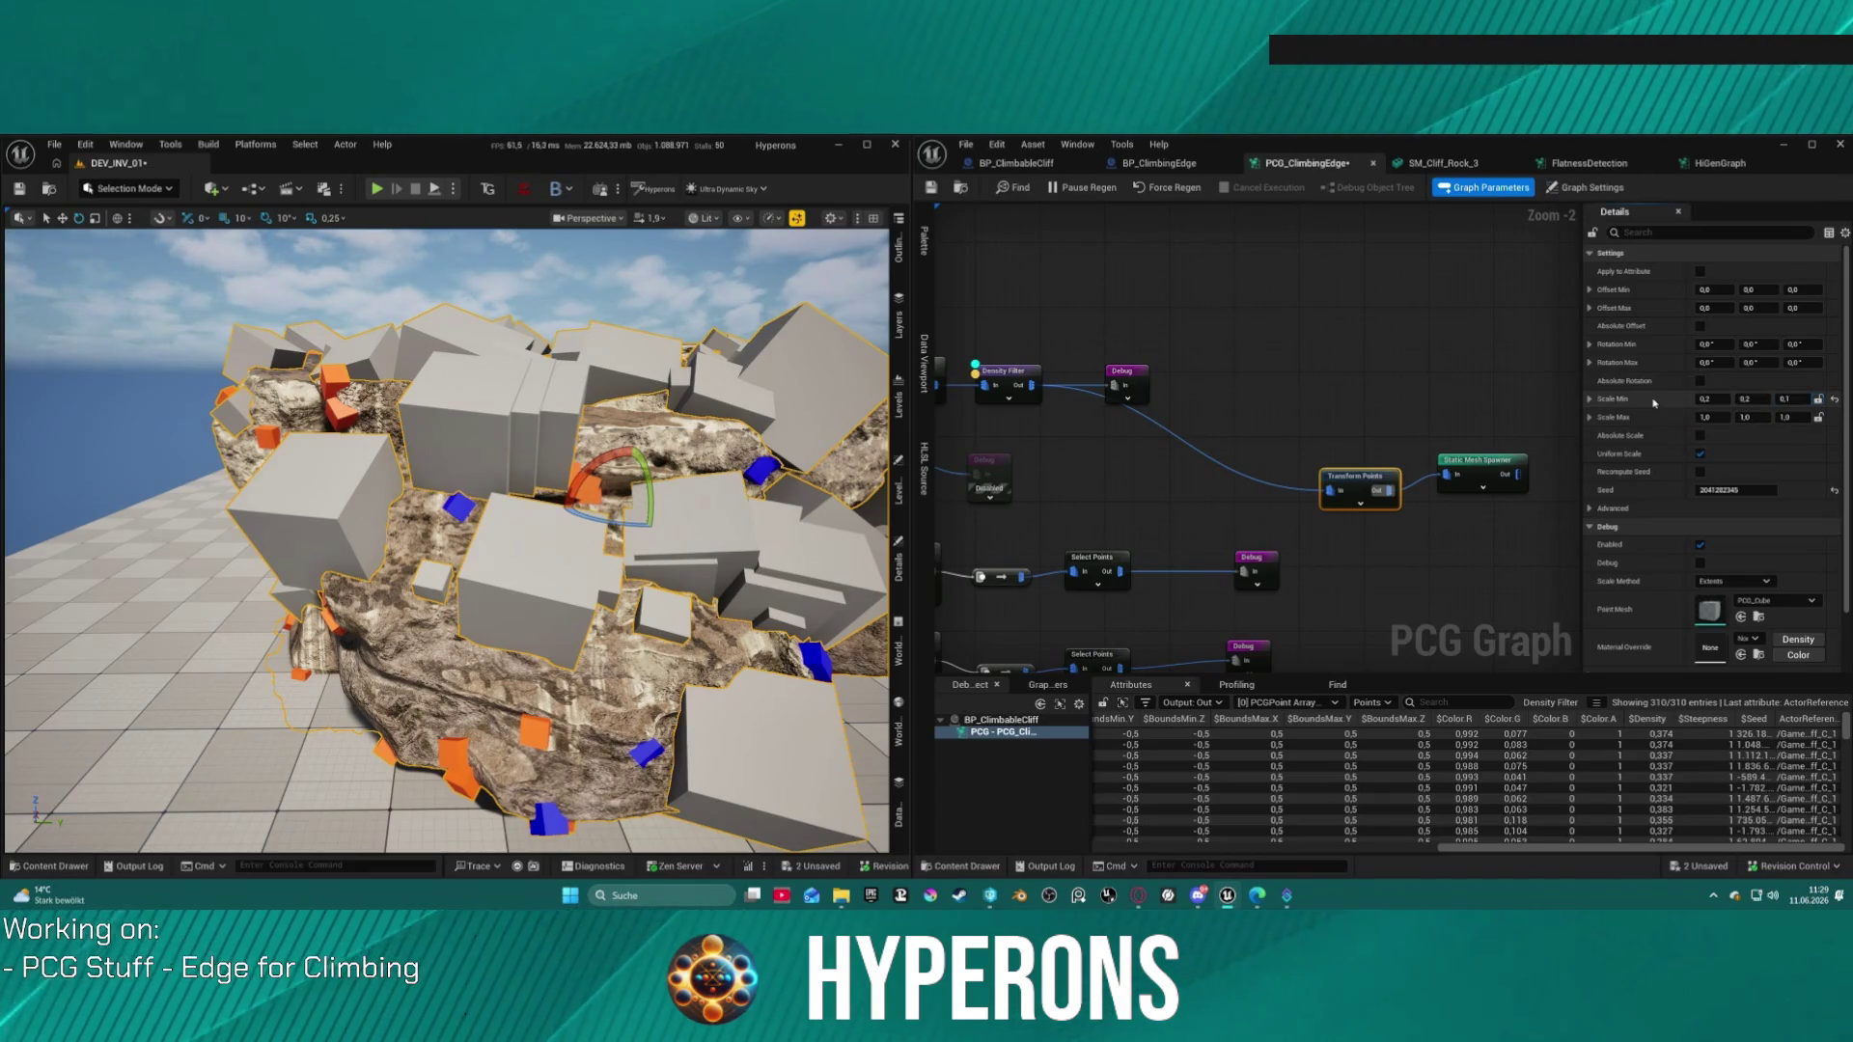
{"action": "left_click", "coordinate": [1671, 419], "text": "shift"}
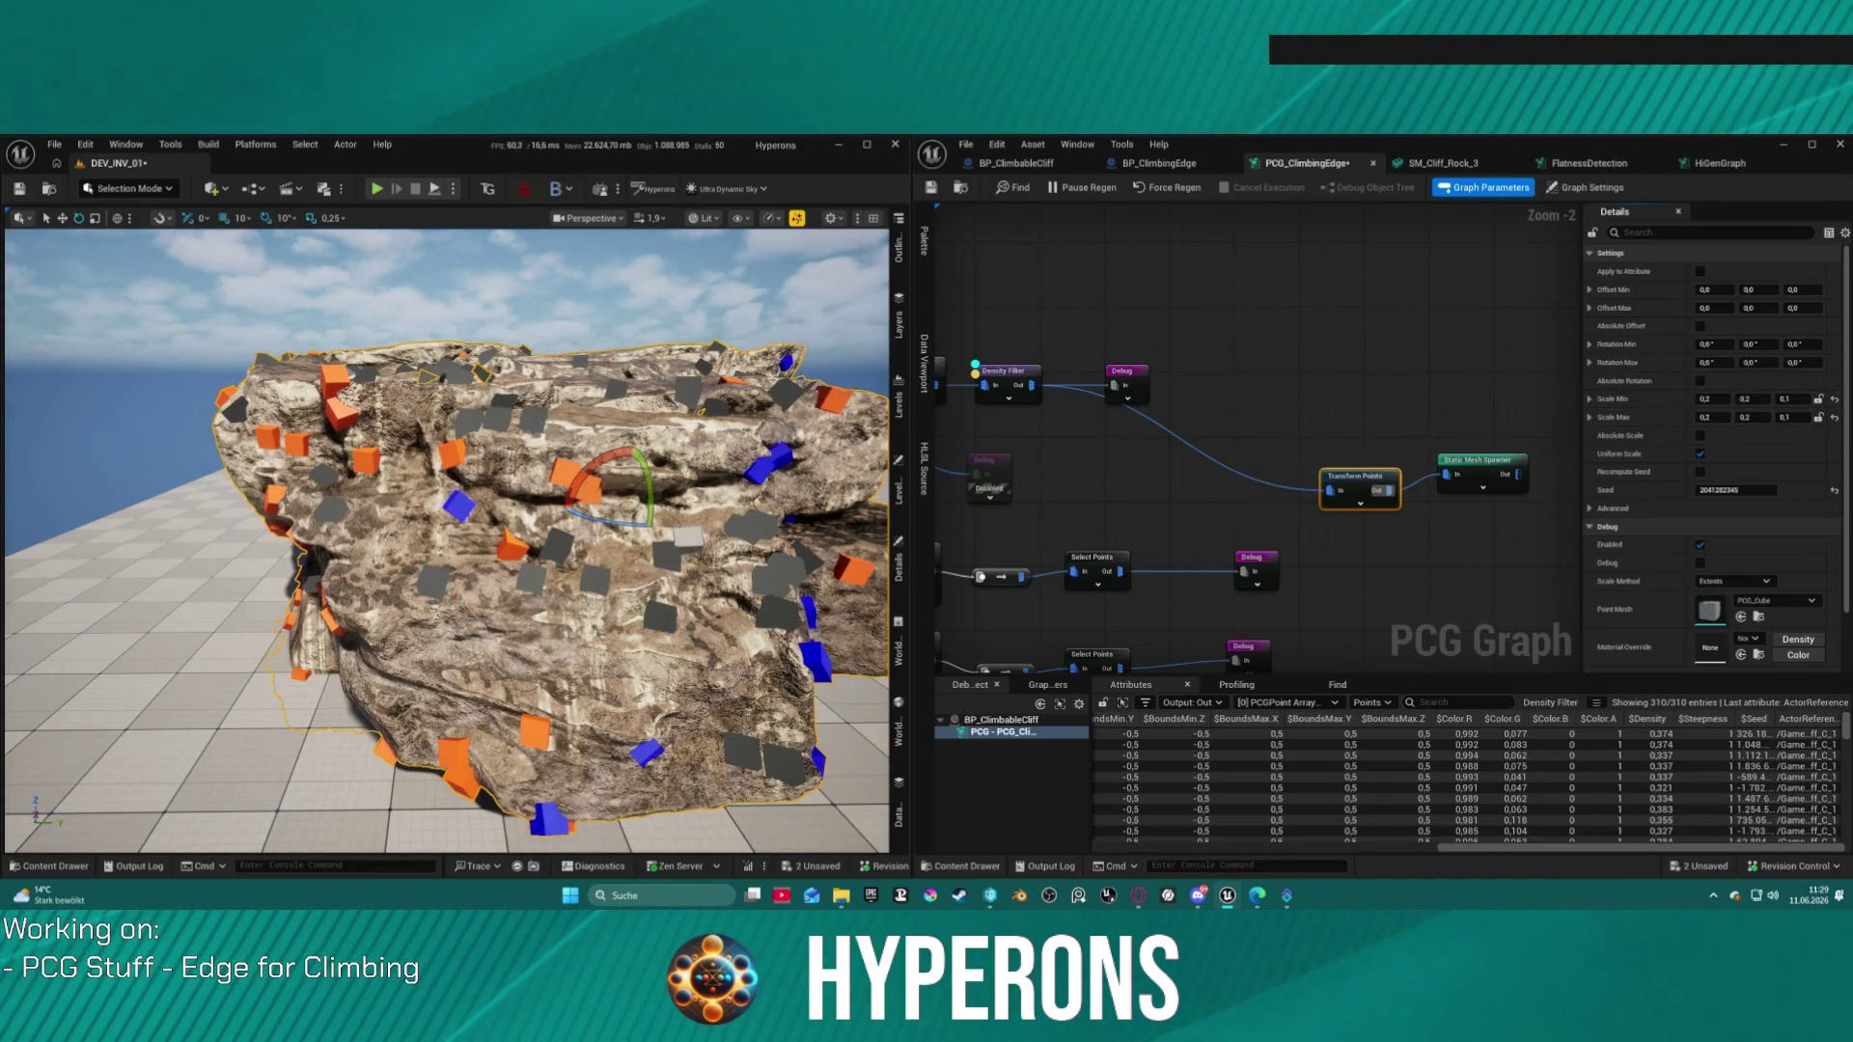
{"action": "left_click", "coordinate": [1745, 398]}
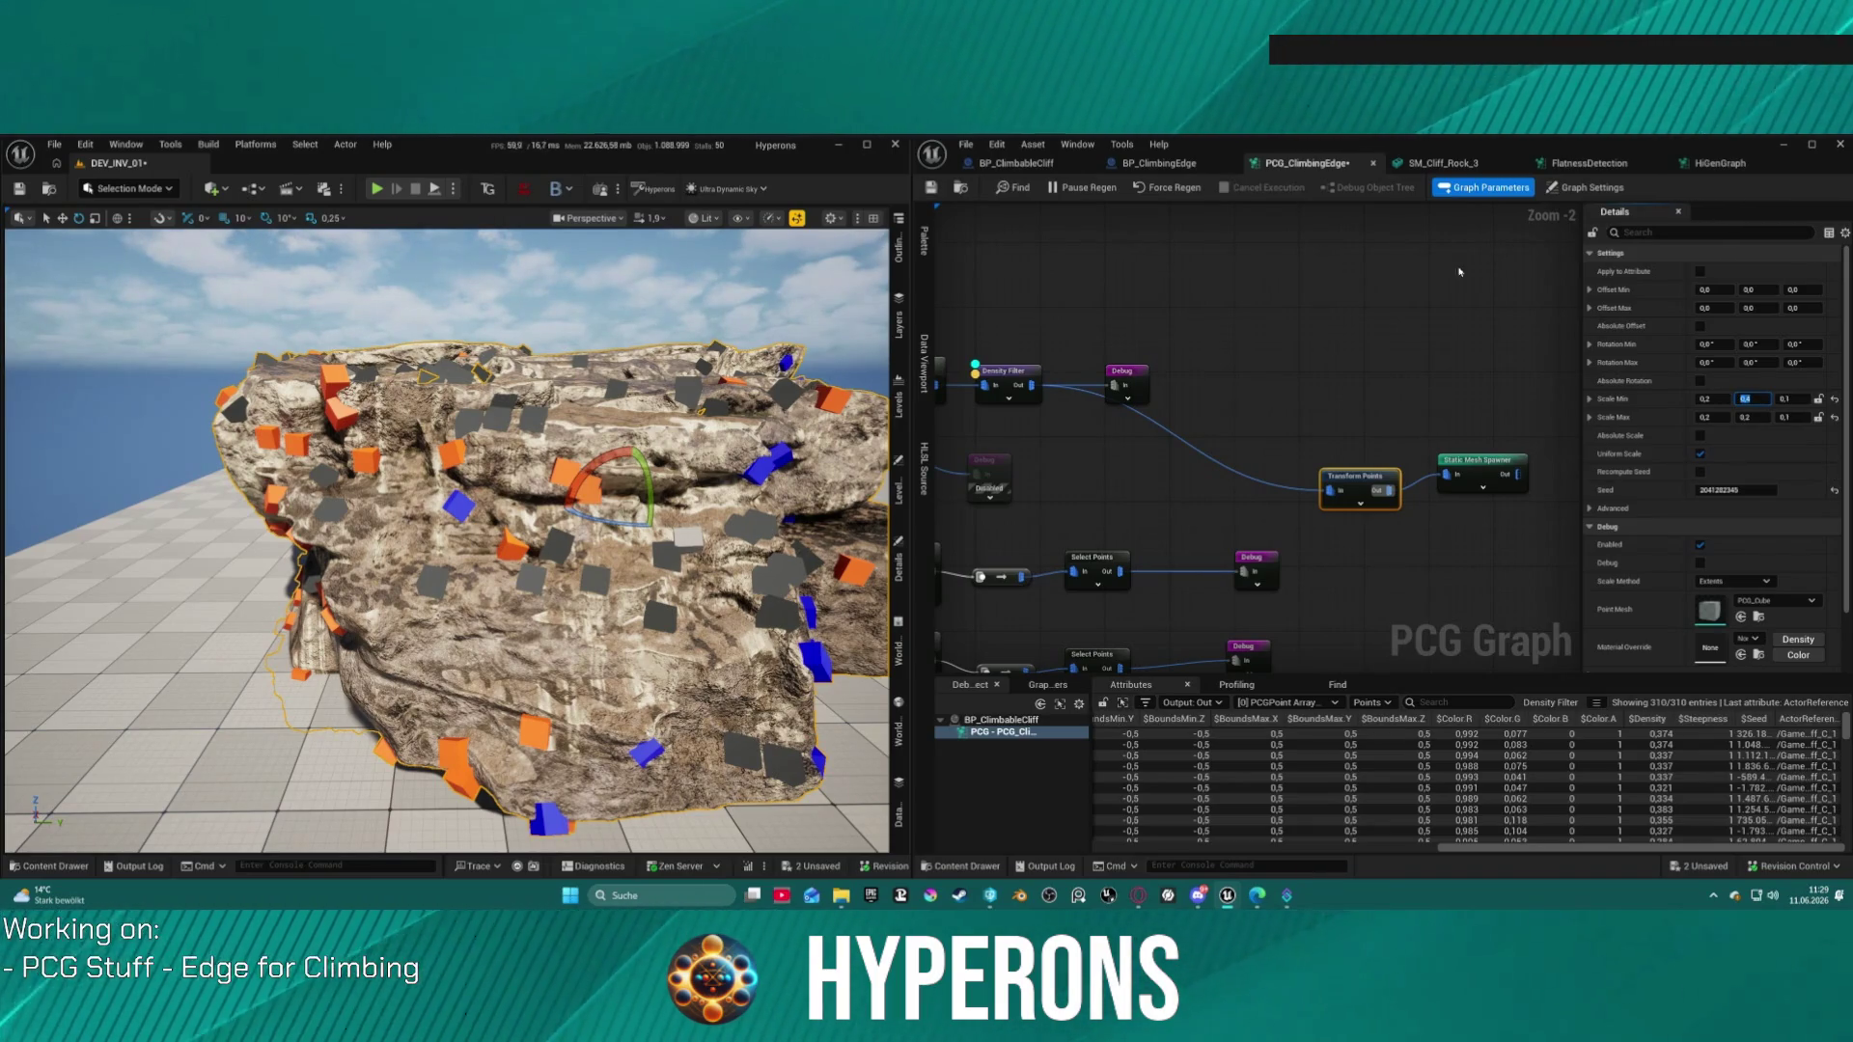
{"action": "key", "text": "Return"}
Step: Inspect the thin slabs on the rock, then box-select the three Debug nodes
{"action": "mouse_move", "coordinate": [579, 531]}
{"action": "left_mouse_down"}
{"action": "mouse_move", "coordinate": [502, 540]}
{"action": "mouse_move", "coordinate": [579, 526]}
{"action": "left_mouse_up"}
{"action": "mouse_move", "coordinate": [444, 541]}
{"action": "left_mouse_down"}
{"action": "mouse_move", "coordinate": [425, 546]}
{"action": "mouse_move", "coordinate": [443, 543]}
{"action": "left_mouse_up"}
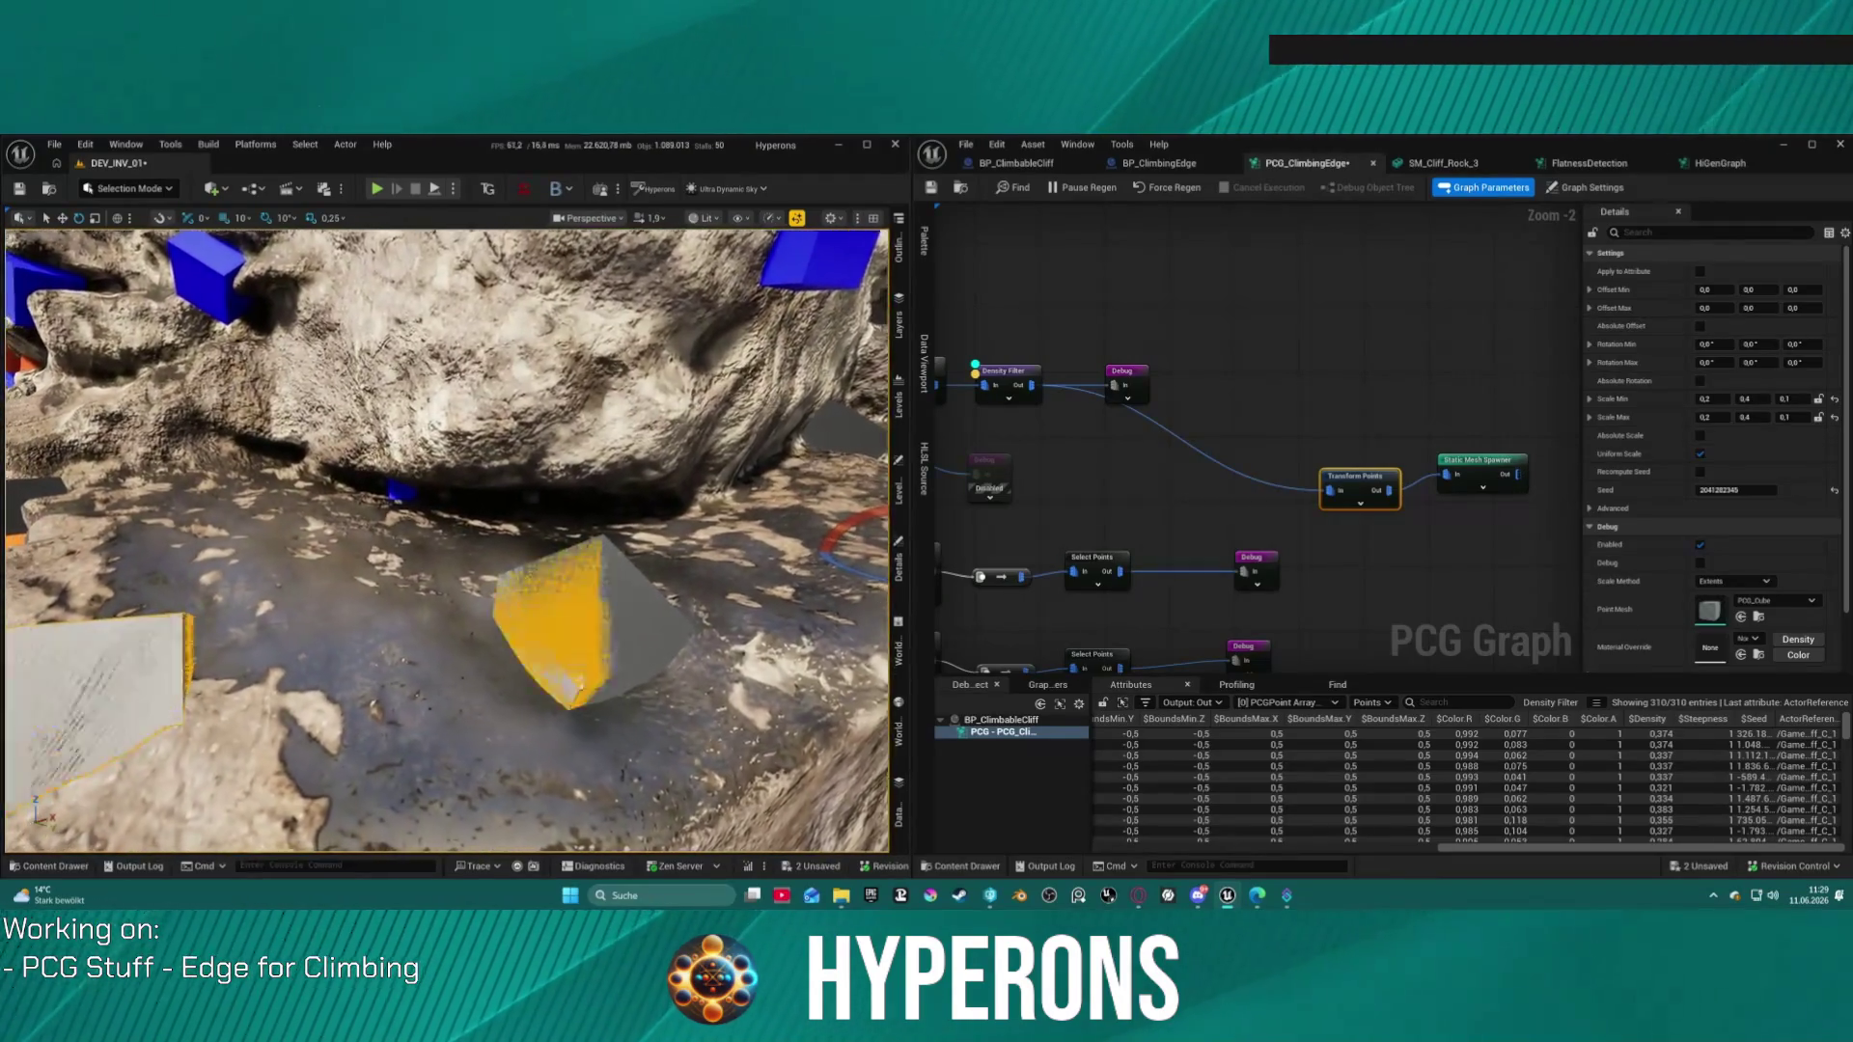
{"action": "key", "text": "f"}
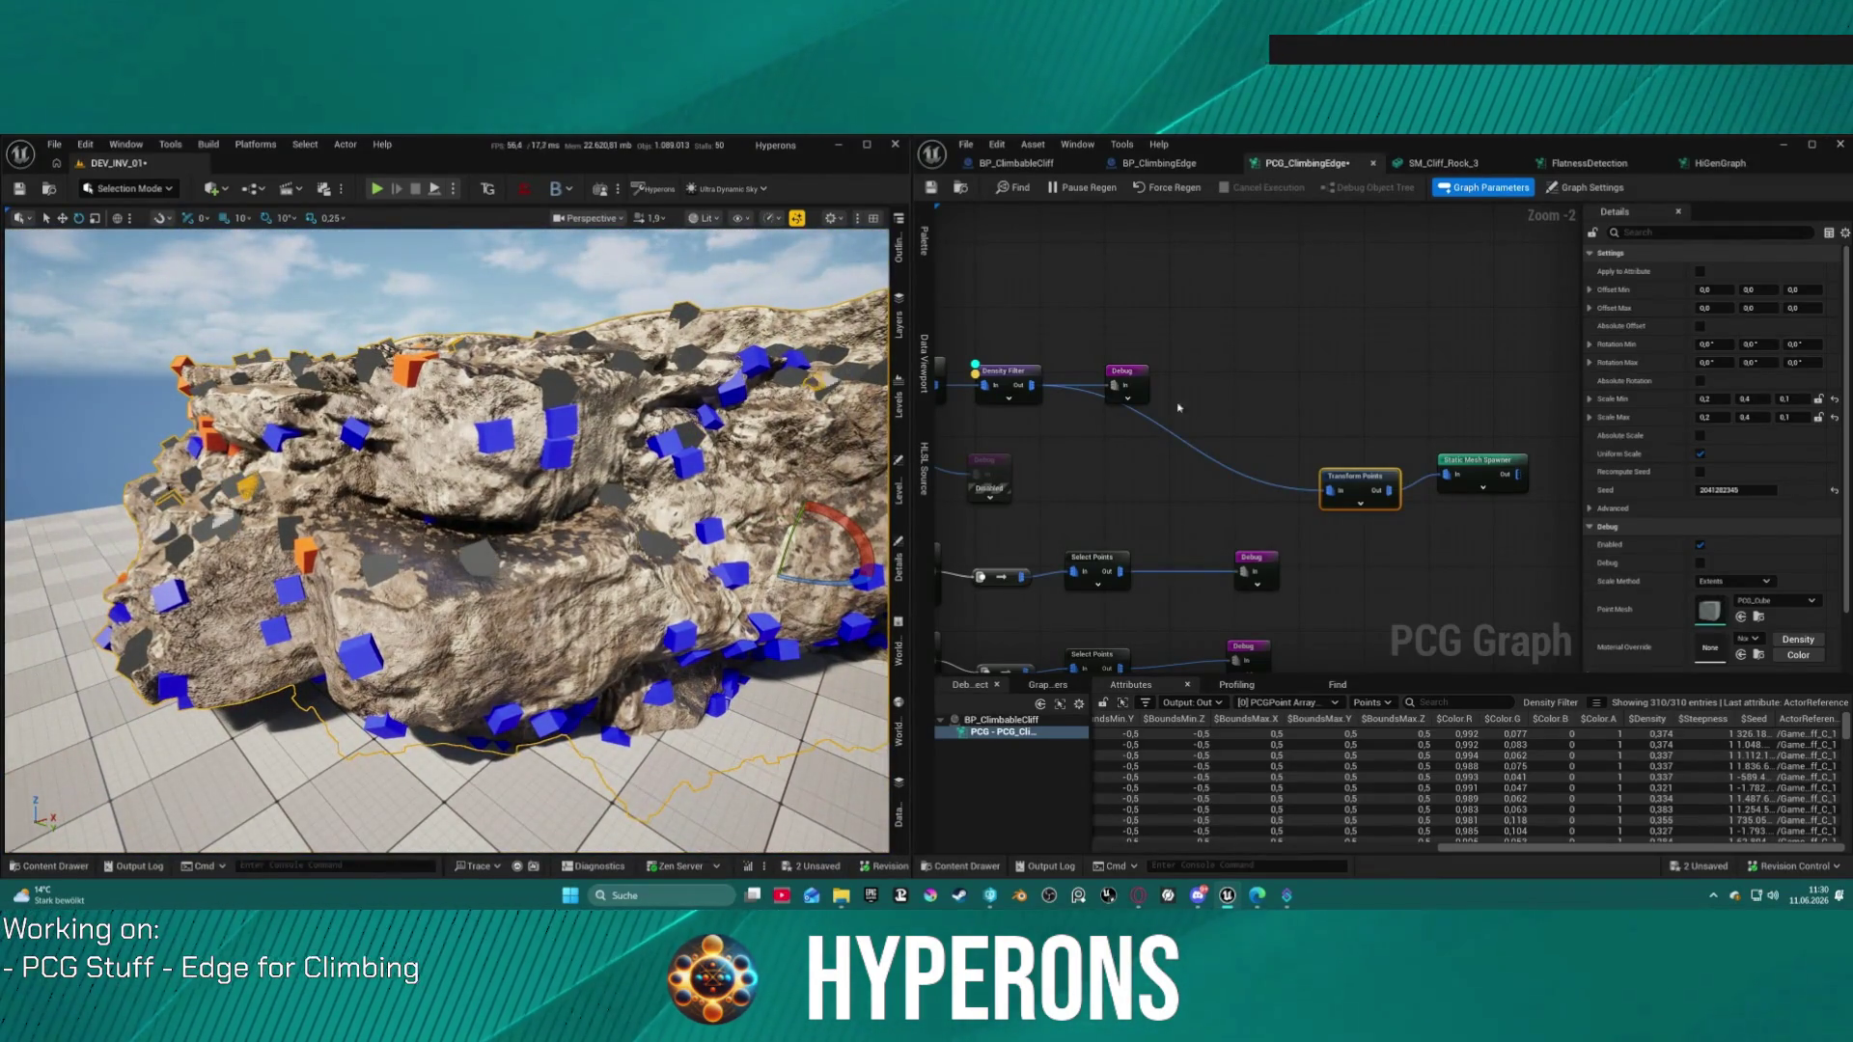
{"action": "left_click_drag", "start_coordinate": [1138, 342], "coordinate": [1098, 361]}
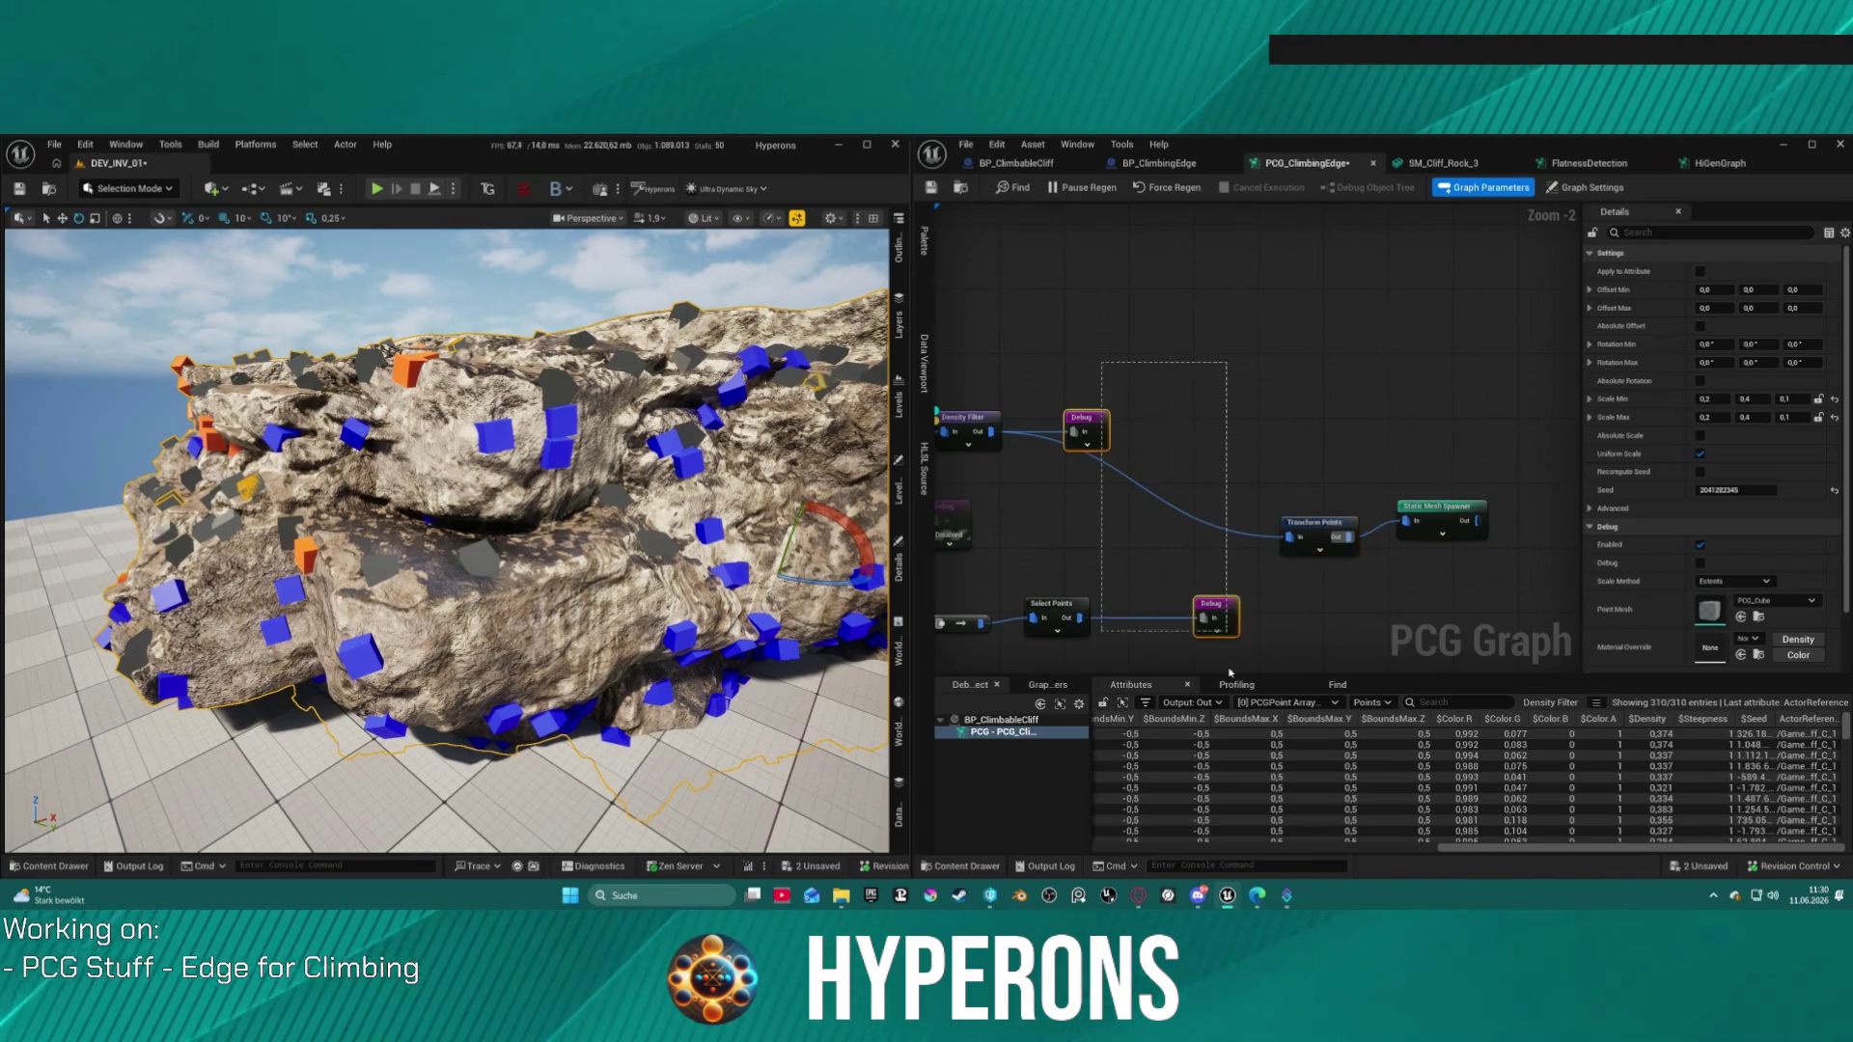
{"action": "left_click_drag", "start_coordinate": [1229, 661], "coordinate": [1218, 638]}
Step: Disable the selected Debug nodes and reposition the Transform Points node
{"action": "key", "text": "e"}
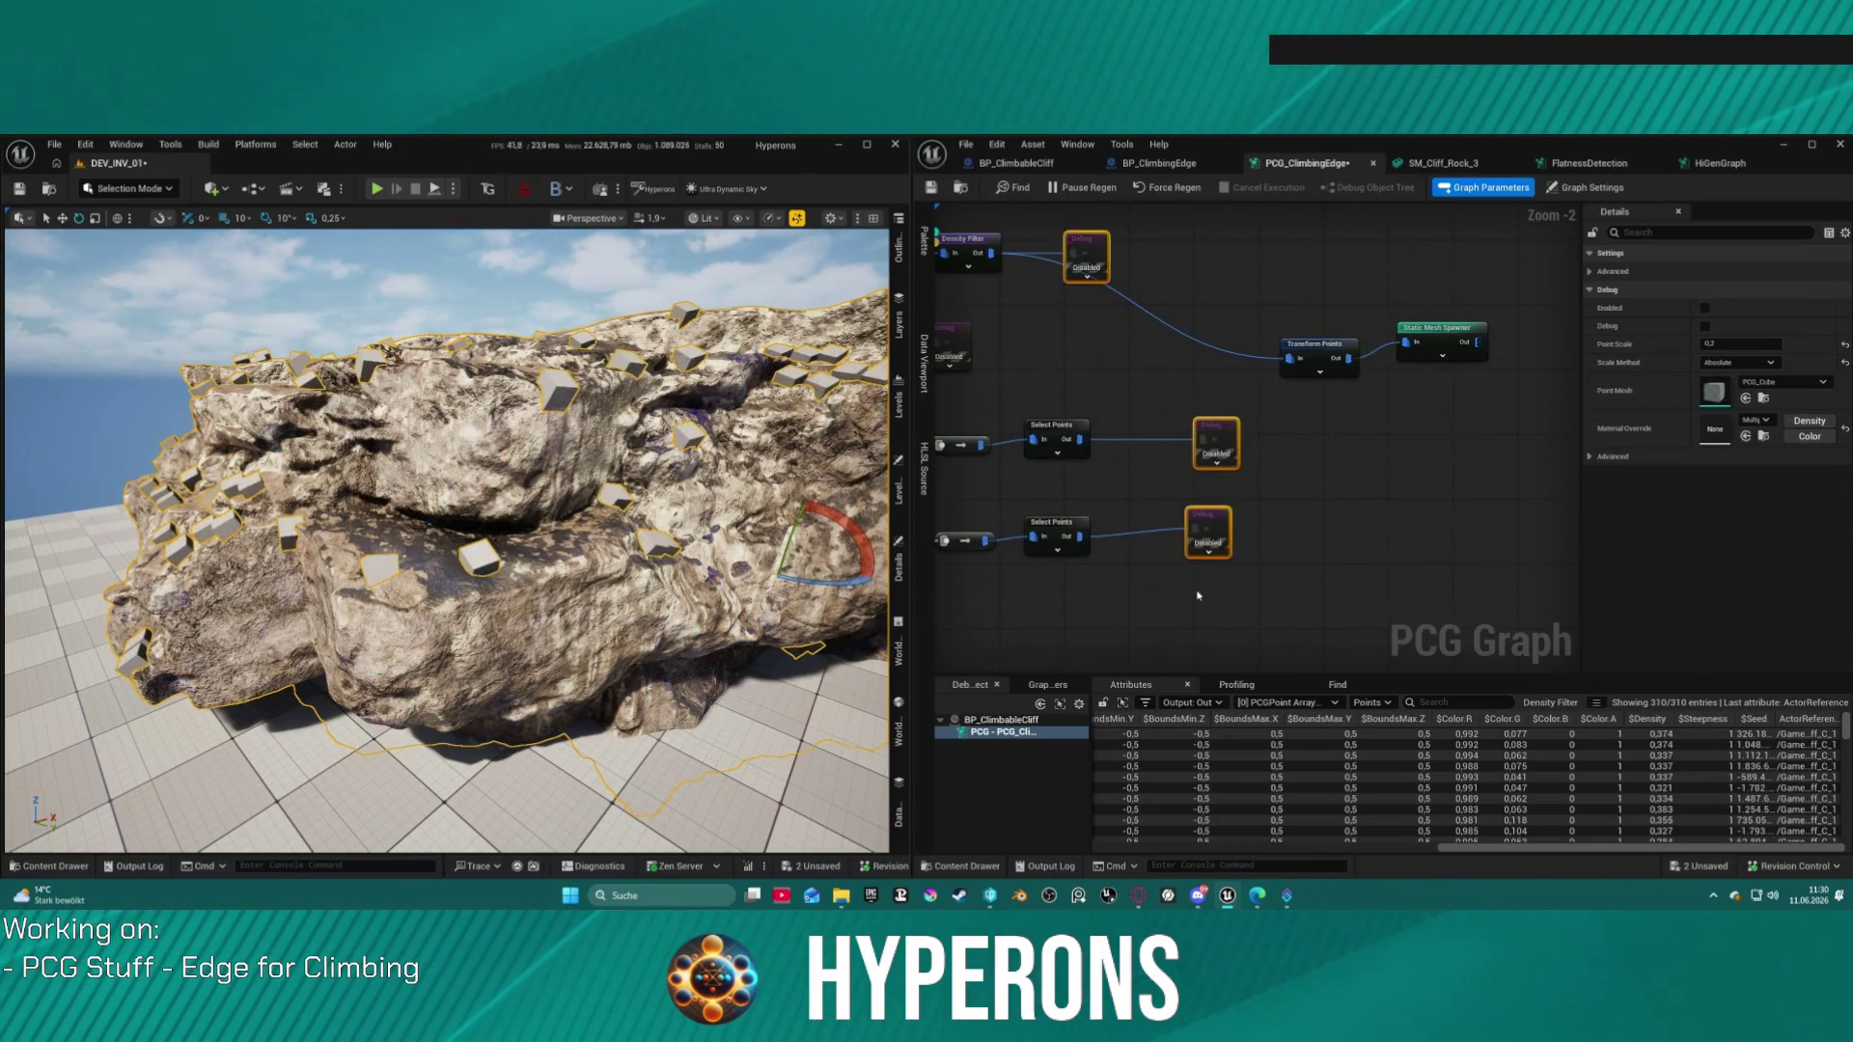
{"action": "left_click_drag", "start_coordinate": [692, 411], "coordinate": [692, 411]}
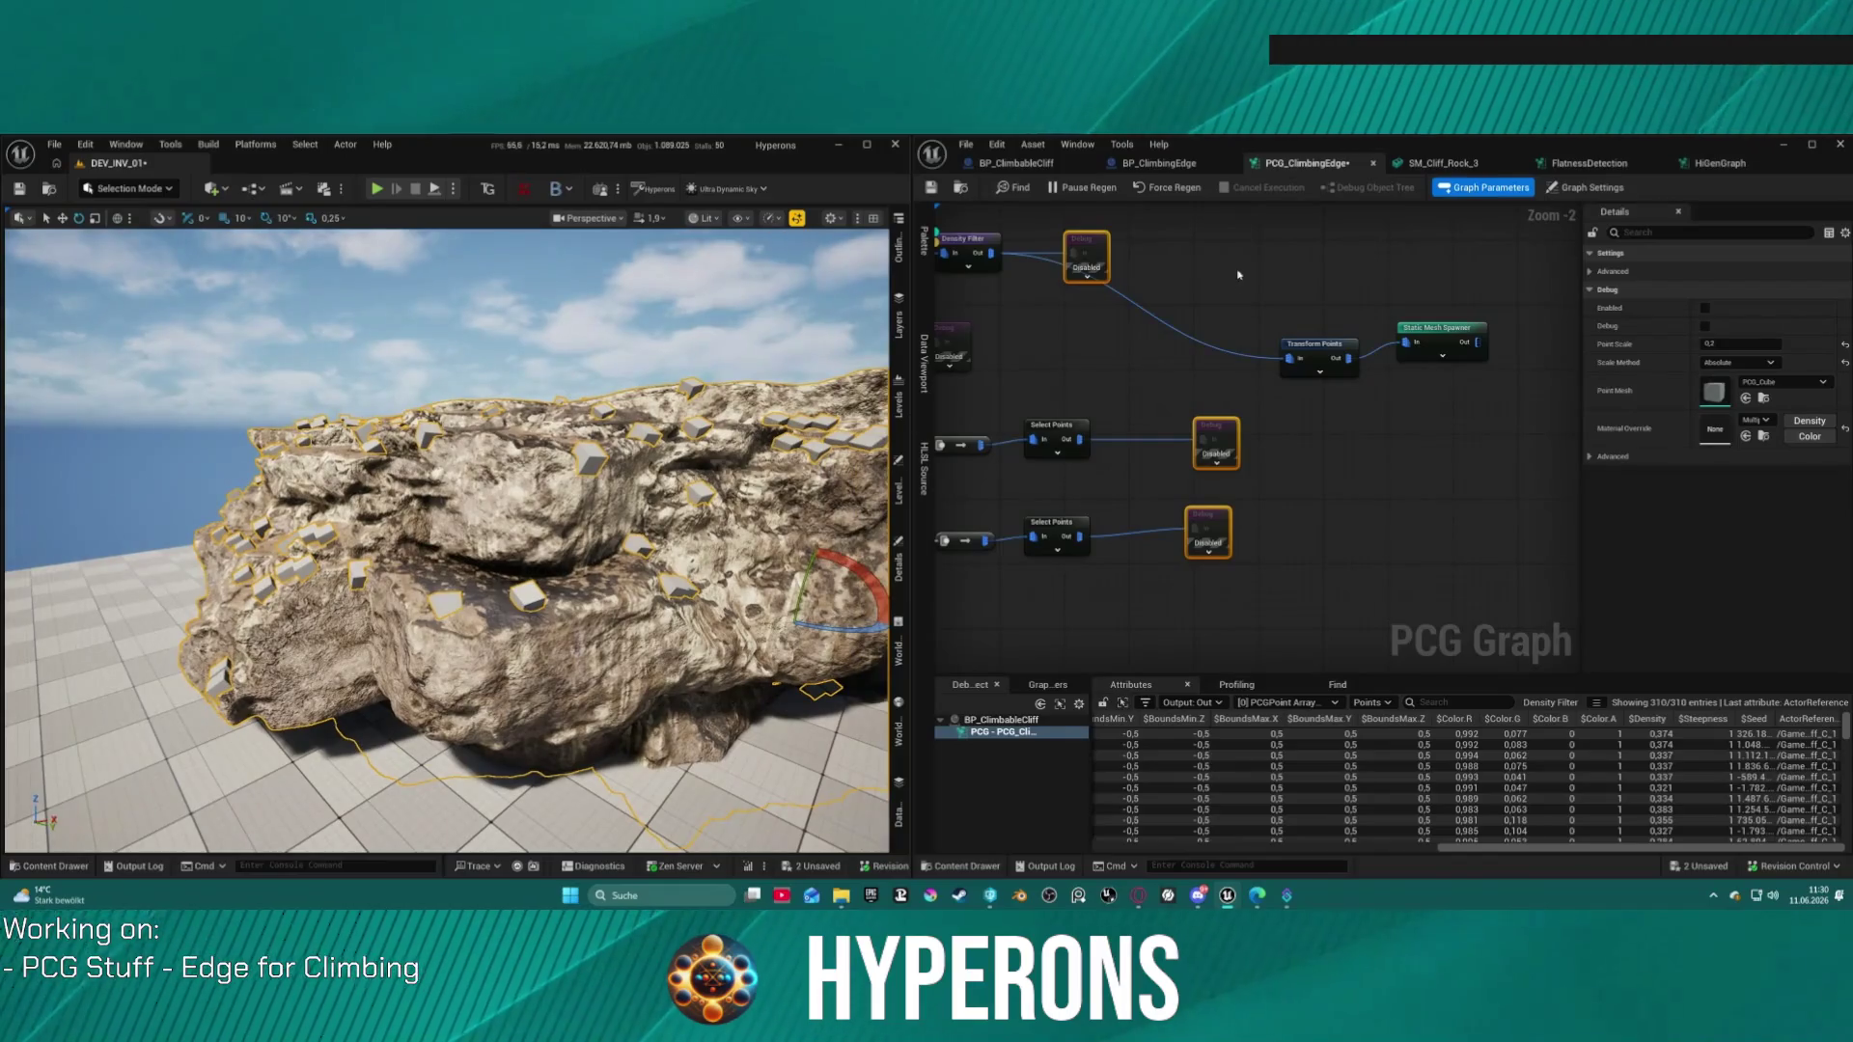
{"action": "left_click_drag", "start_coordinate": [1315, 354], "coordinate": [1174, 352]}
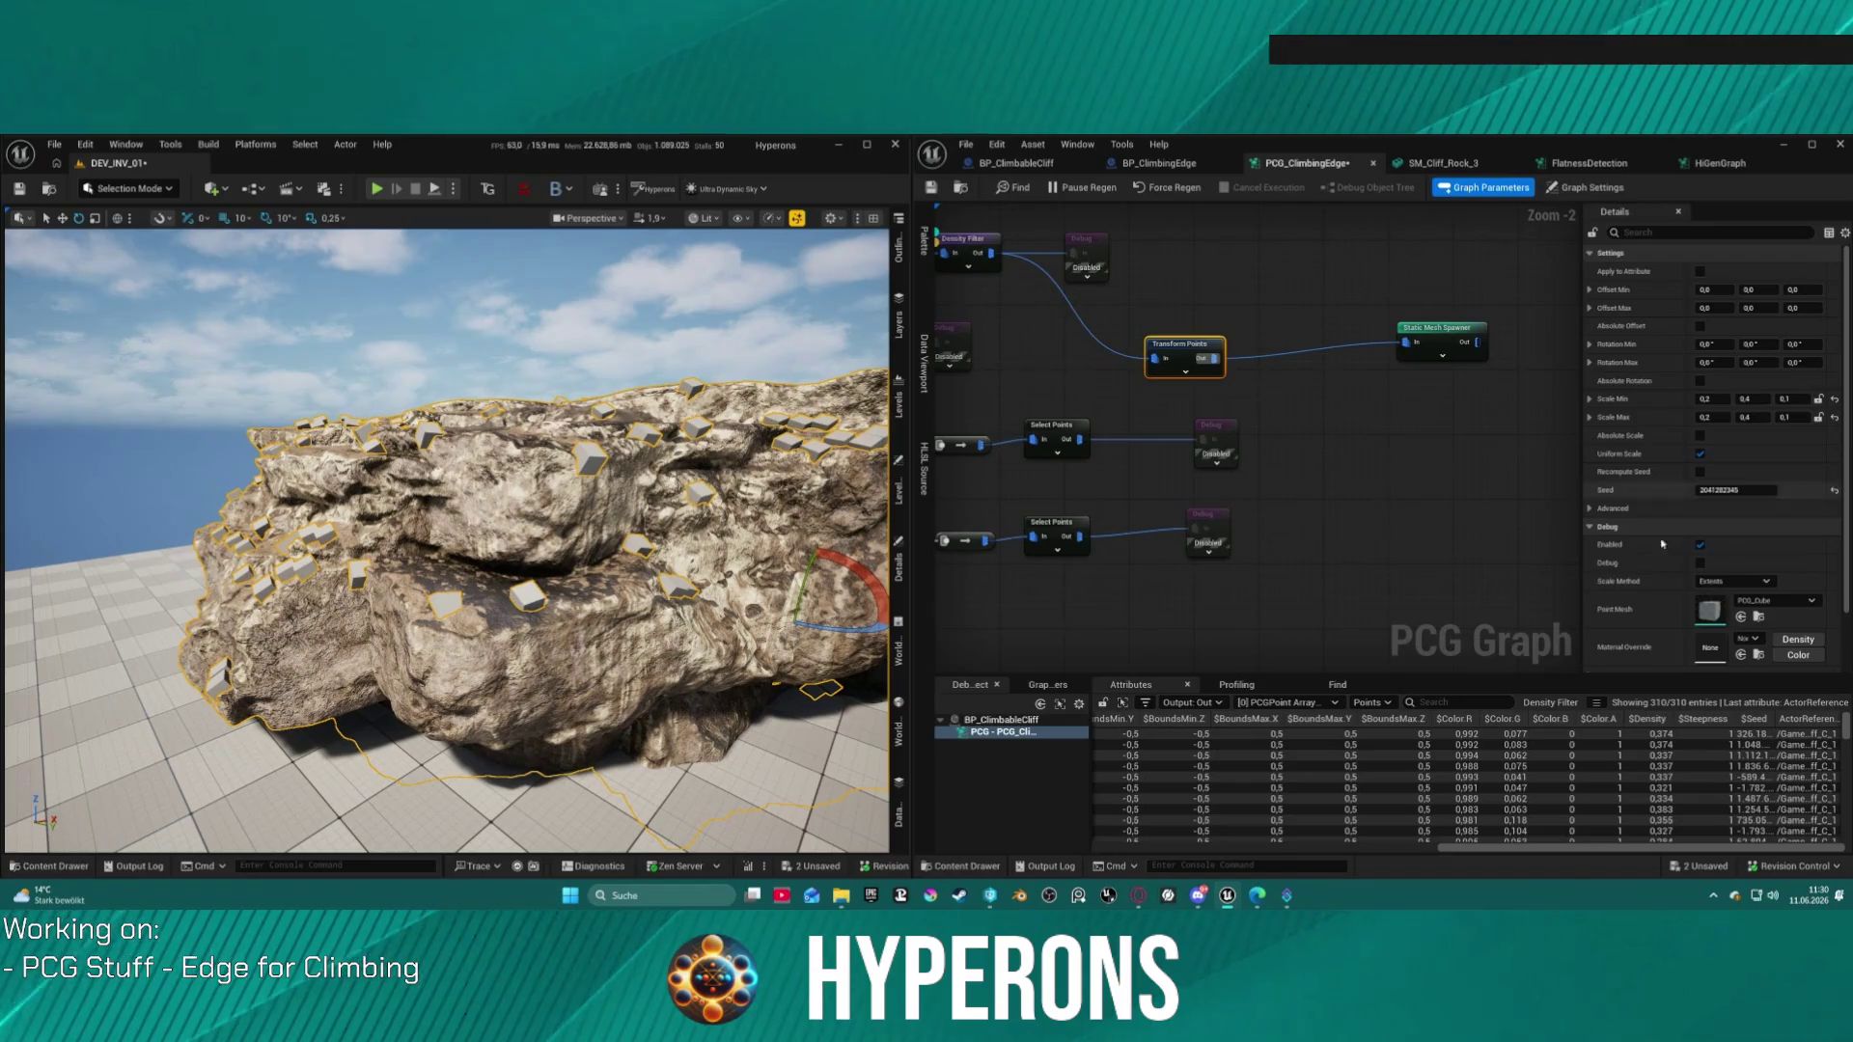
Step: Revise the Transform Points scale to 0,4 / 0,2 values and turn on Absolute Rotation
{"action": "left_click", "coordinate": [1769, 421]}
{"action": "type", "text": ",2"}
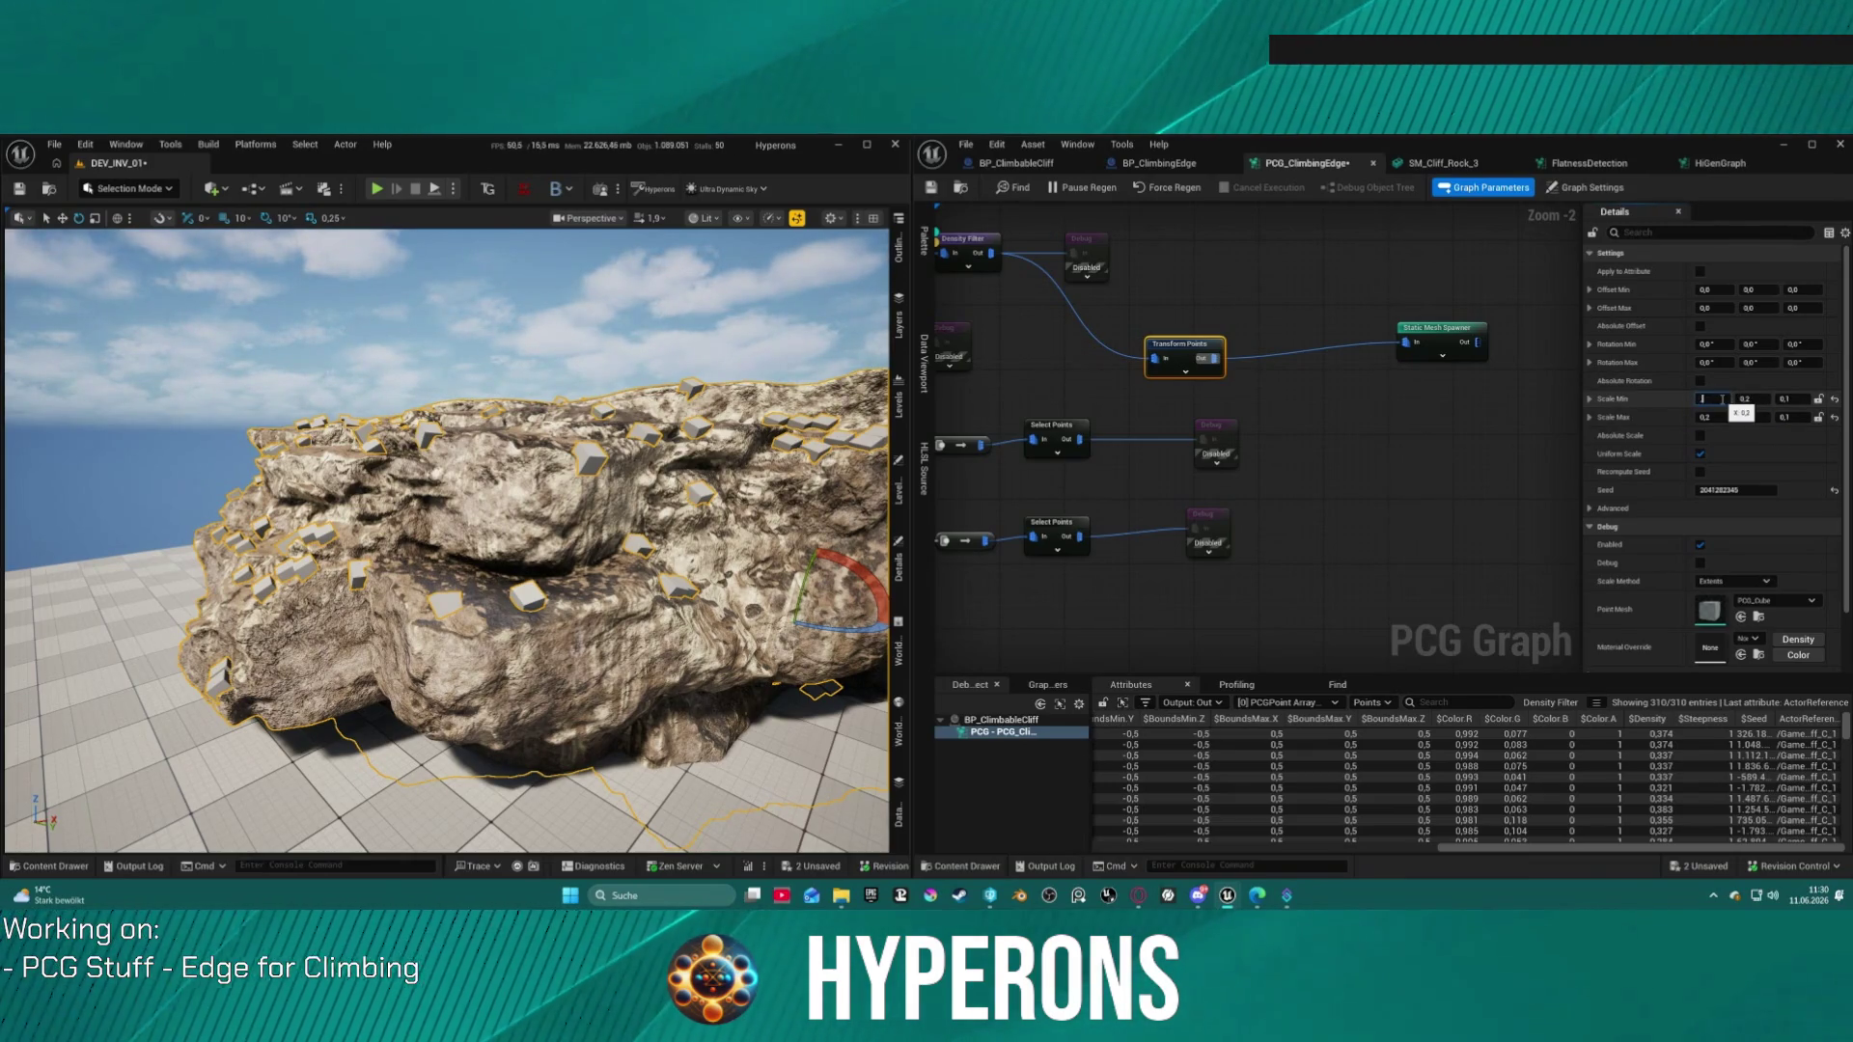
{"action": "key", "text": "Tab"}
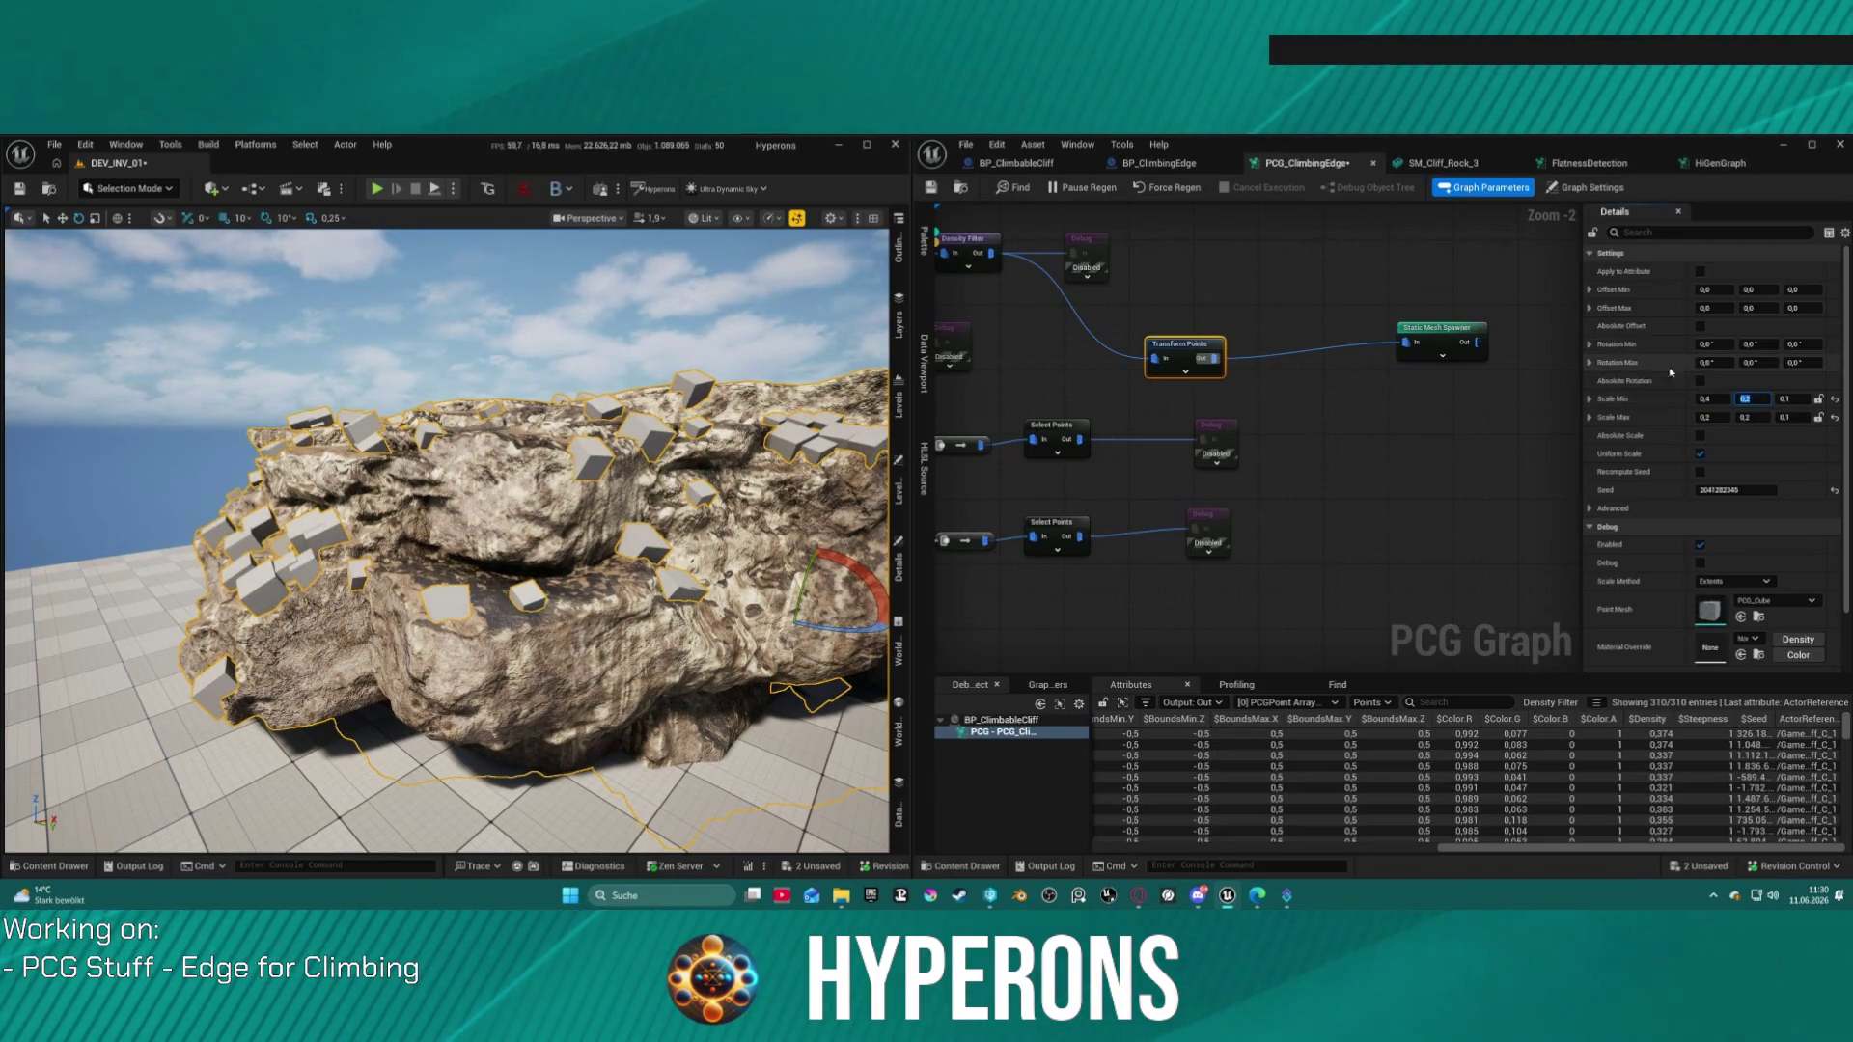
{"action": "left_click", "coordinate": [1701, 382]}
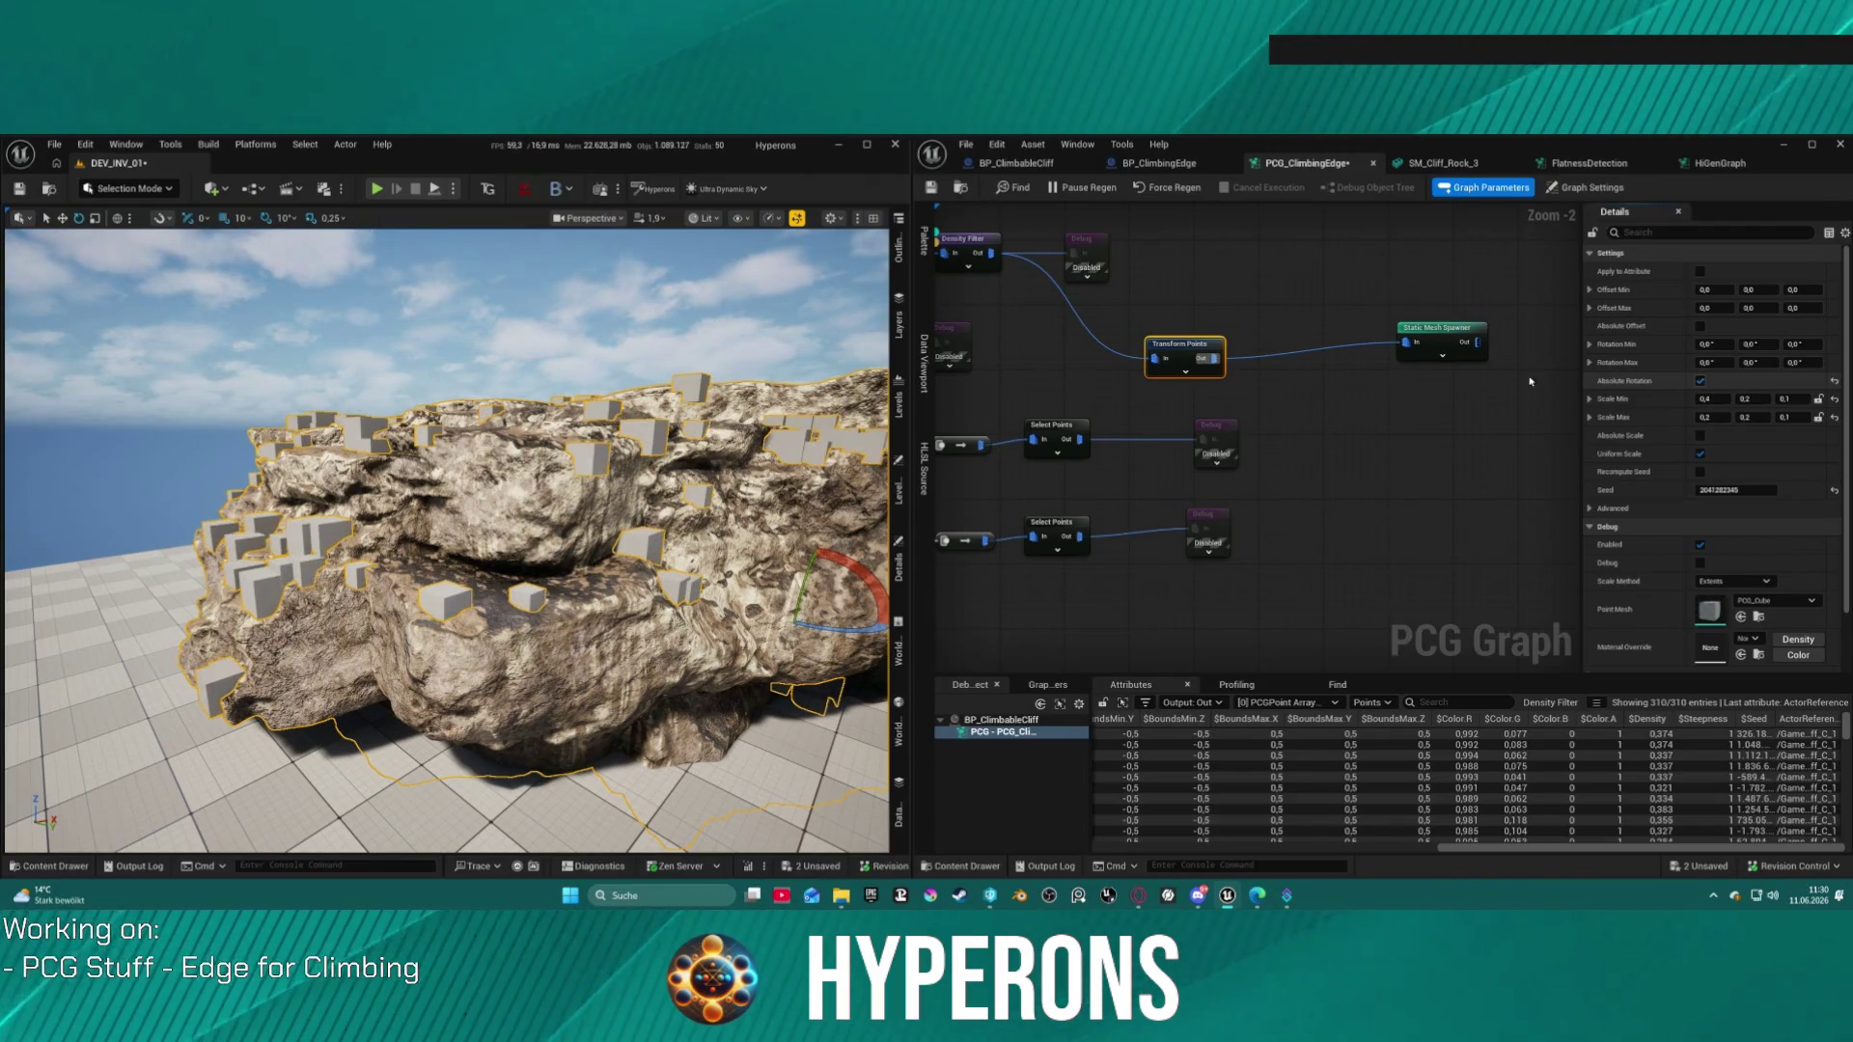
Step: Frame the cliff and add a Self Pruning node after Transform Points
{"action": "key", "text": "f"}
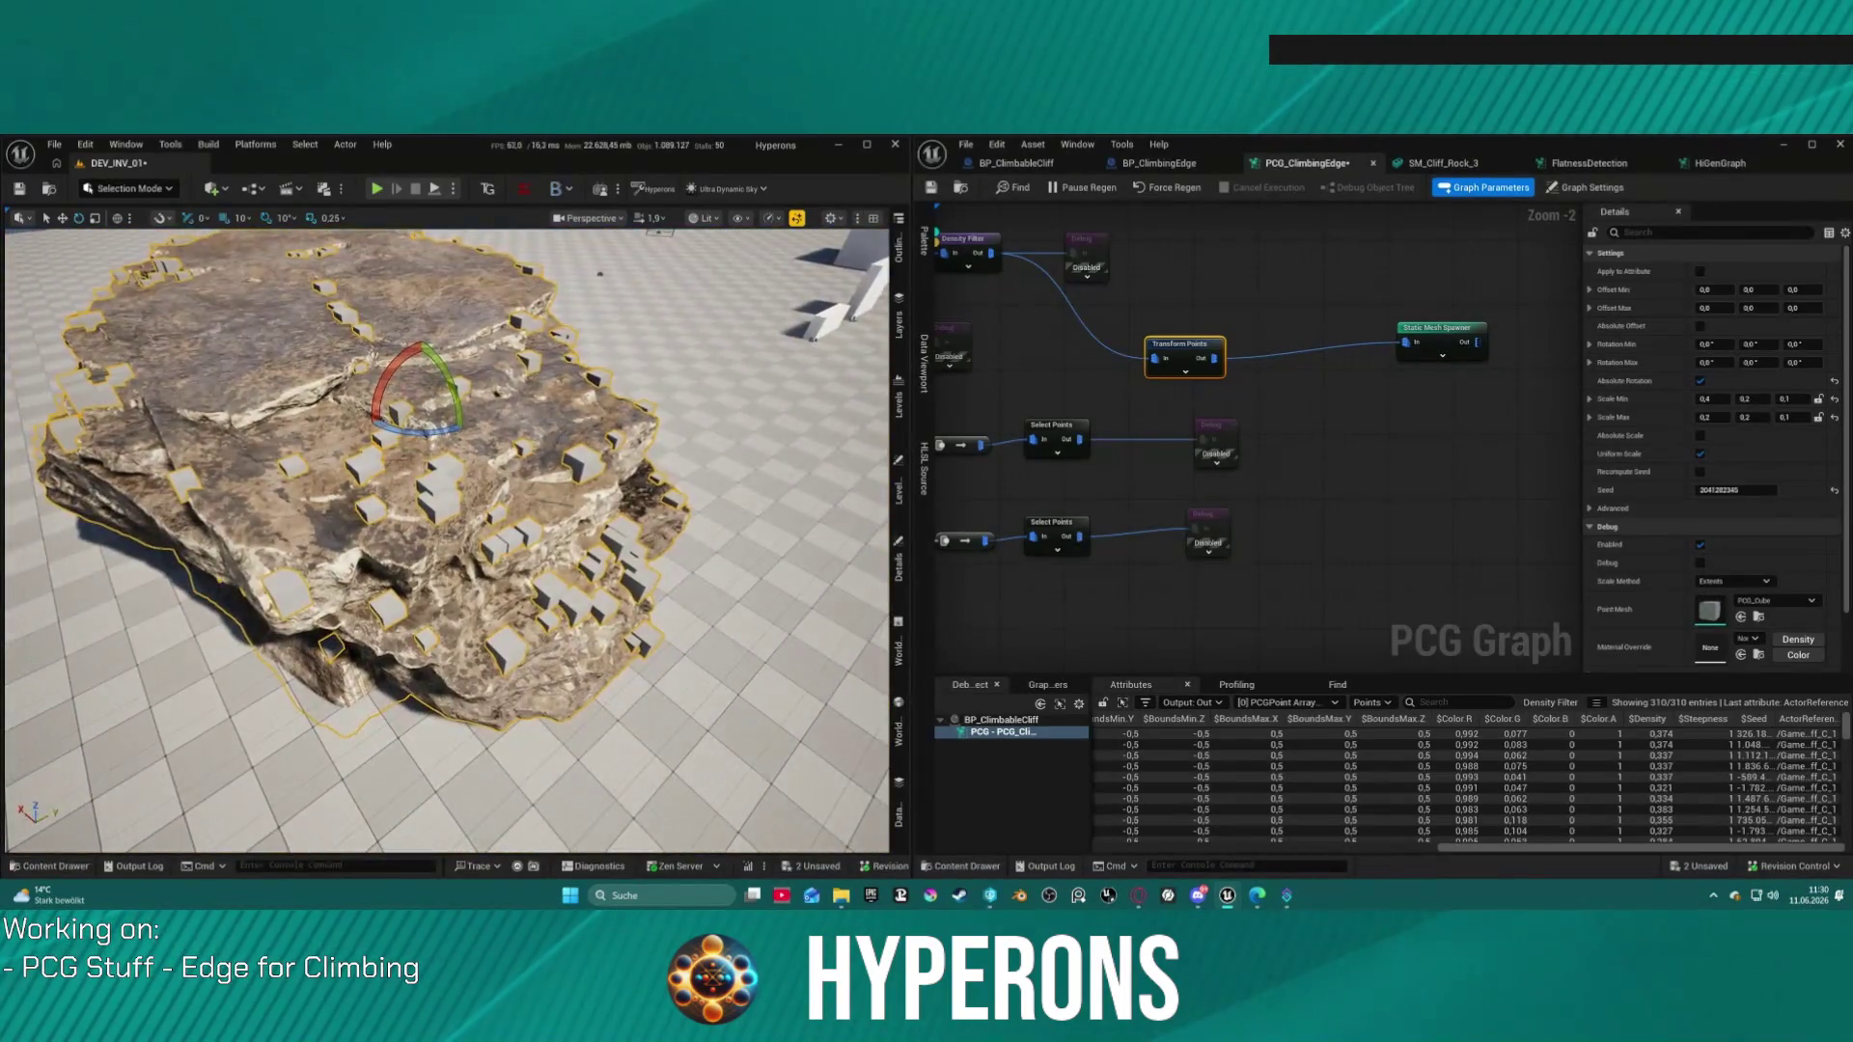
{"action": "scroll", "coordinate": [447, 541], "scroll_direction": "up", "scroll_amount": 5}
{"action": "mouse_move", "coordinate": [446, 541]}
{"action": "left_mouse_down"}
{"action": "mouse_move", "coordinate": [447, 425]}
{"action": "mouse_move", "coordinate": [463, 406]}
{"action": "mouse_move", "coordinate": [497, 425]}
{"action": "left_mouse_up"}
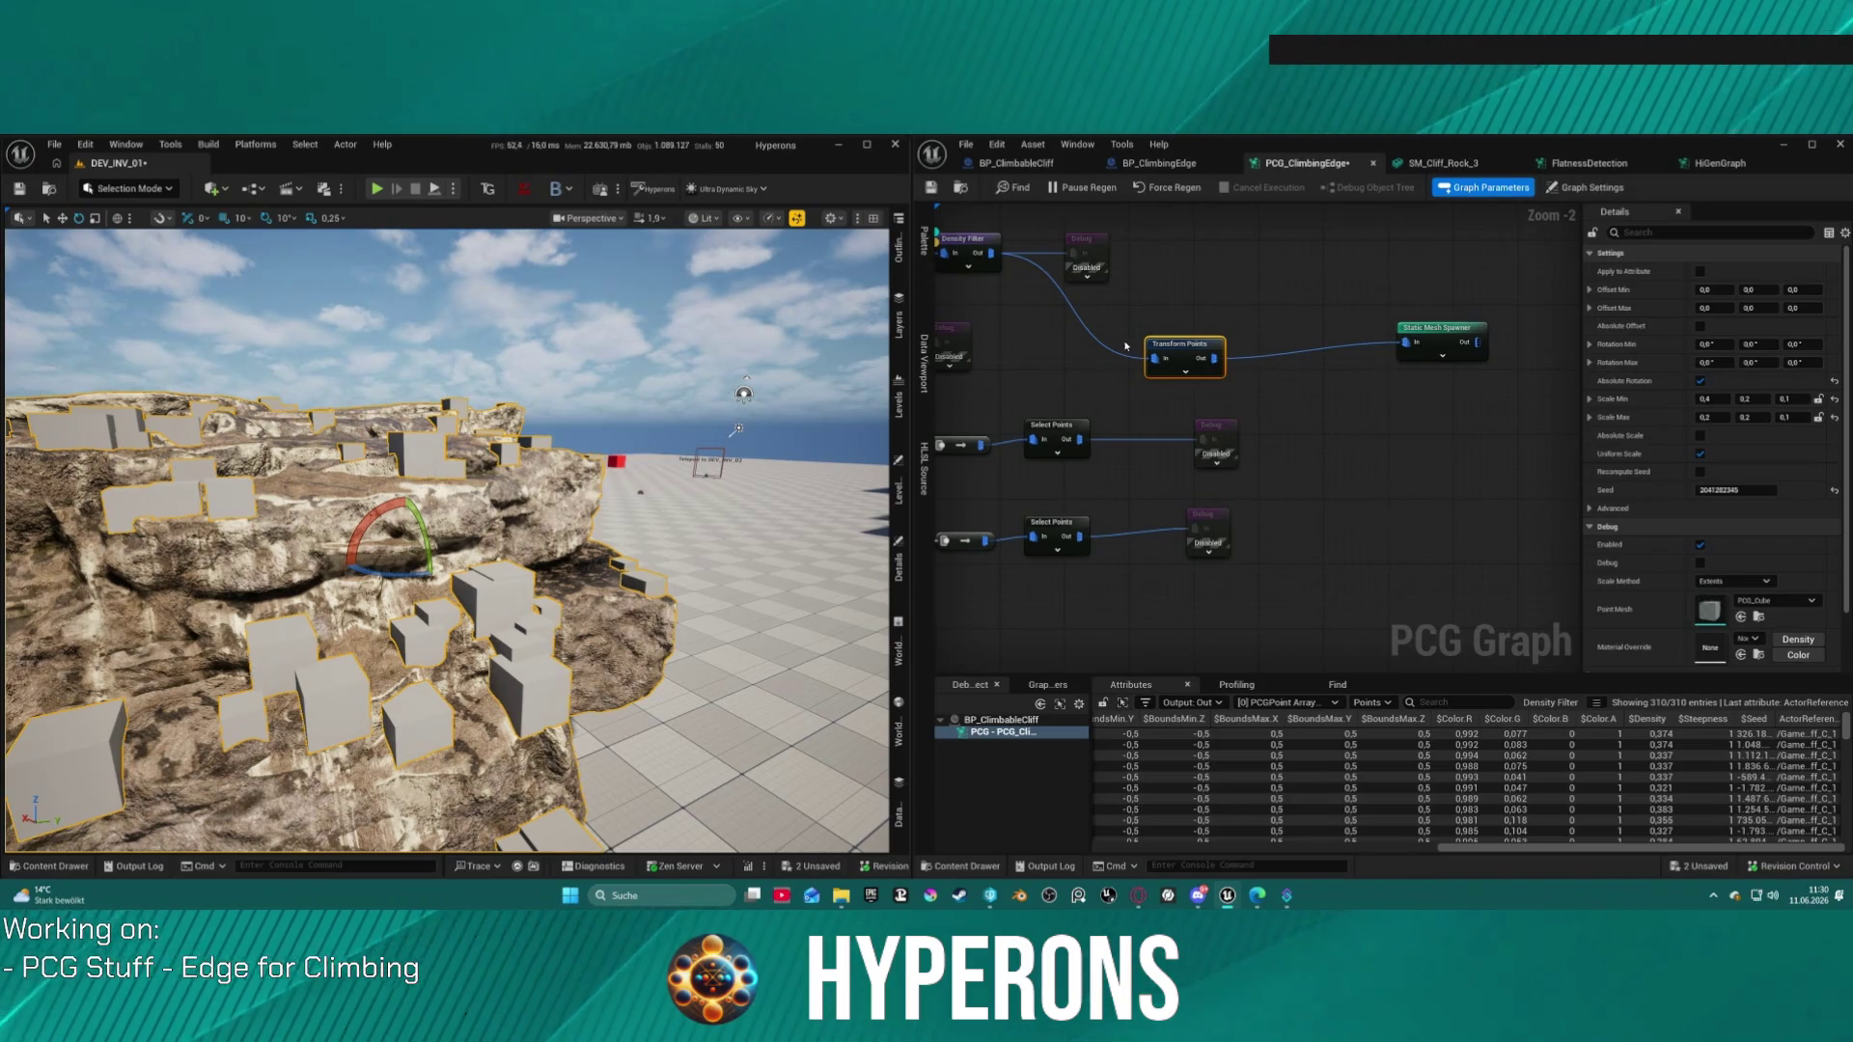
{"action": "left_click_drag", "start_coordinate": [1221, 358], "coordinate": [1298, 415]}
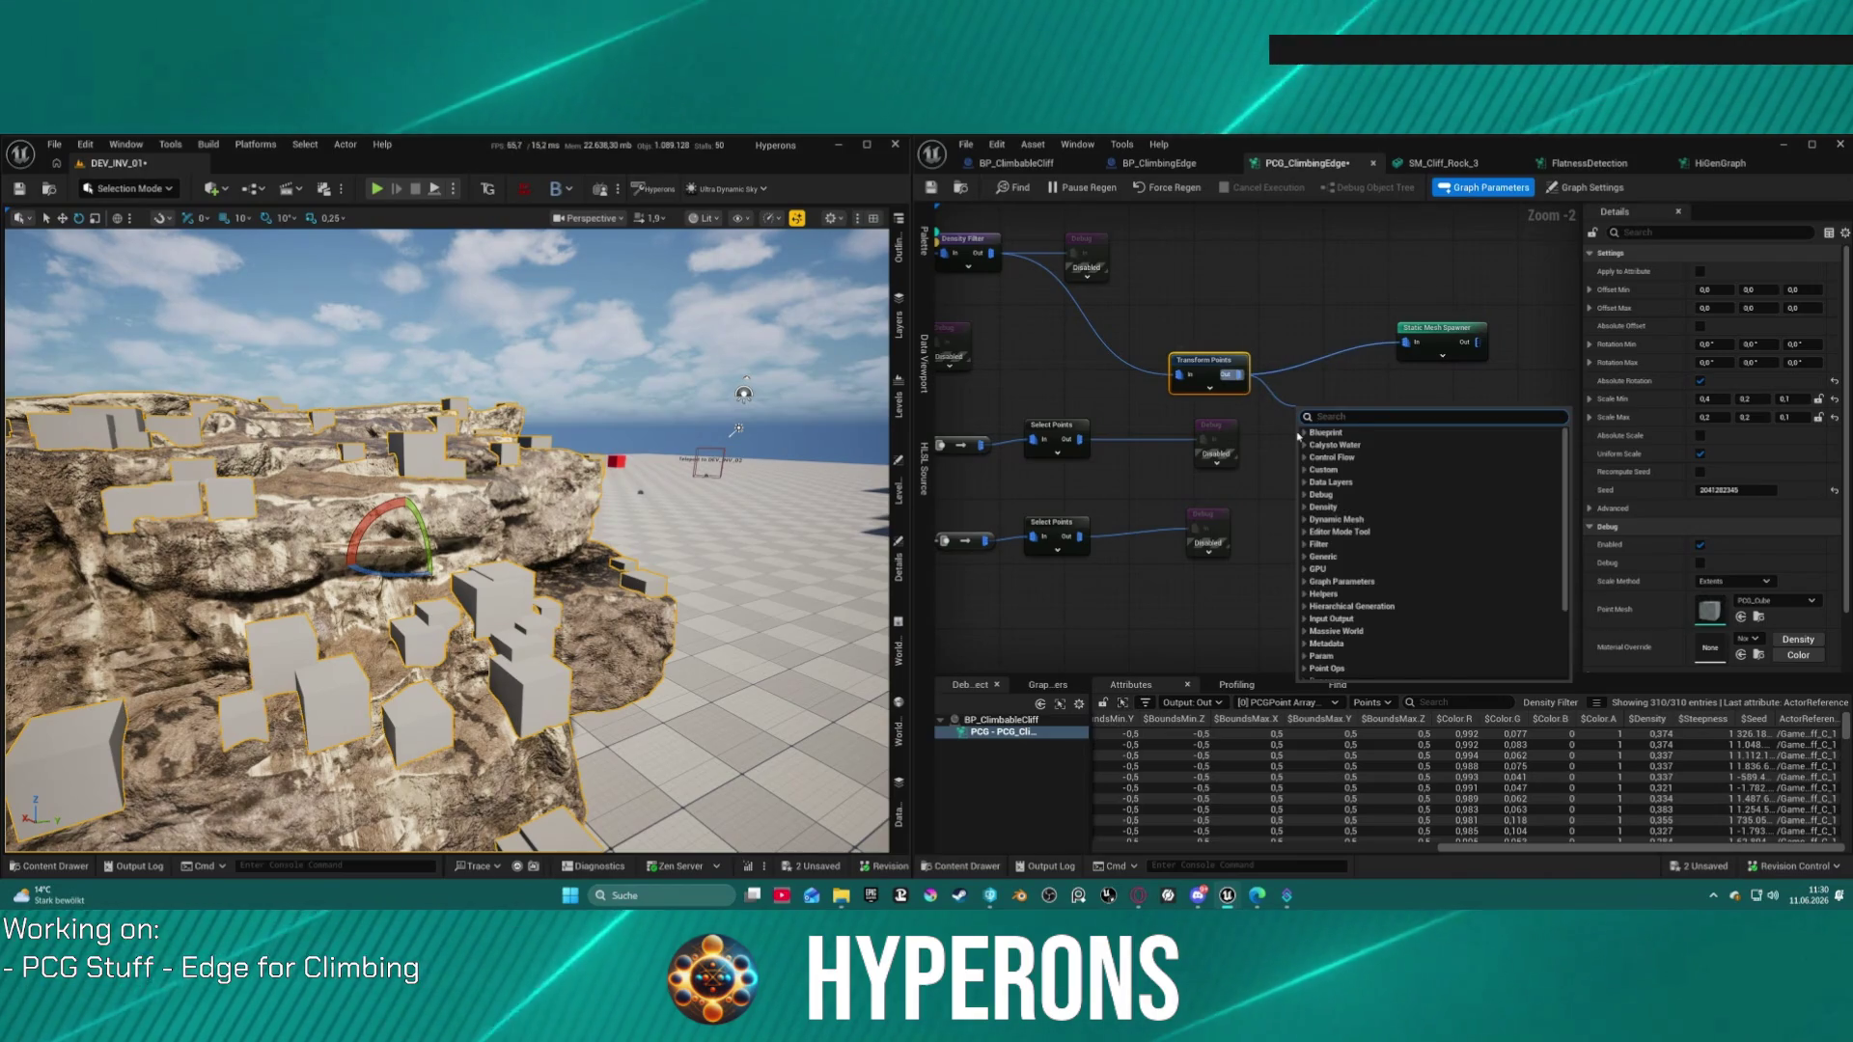
{"action": "type", "text": "self"}
{"action": "key", "text": "Return"}
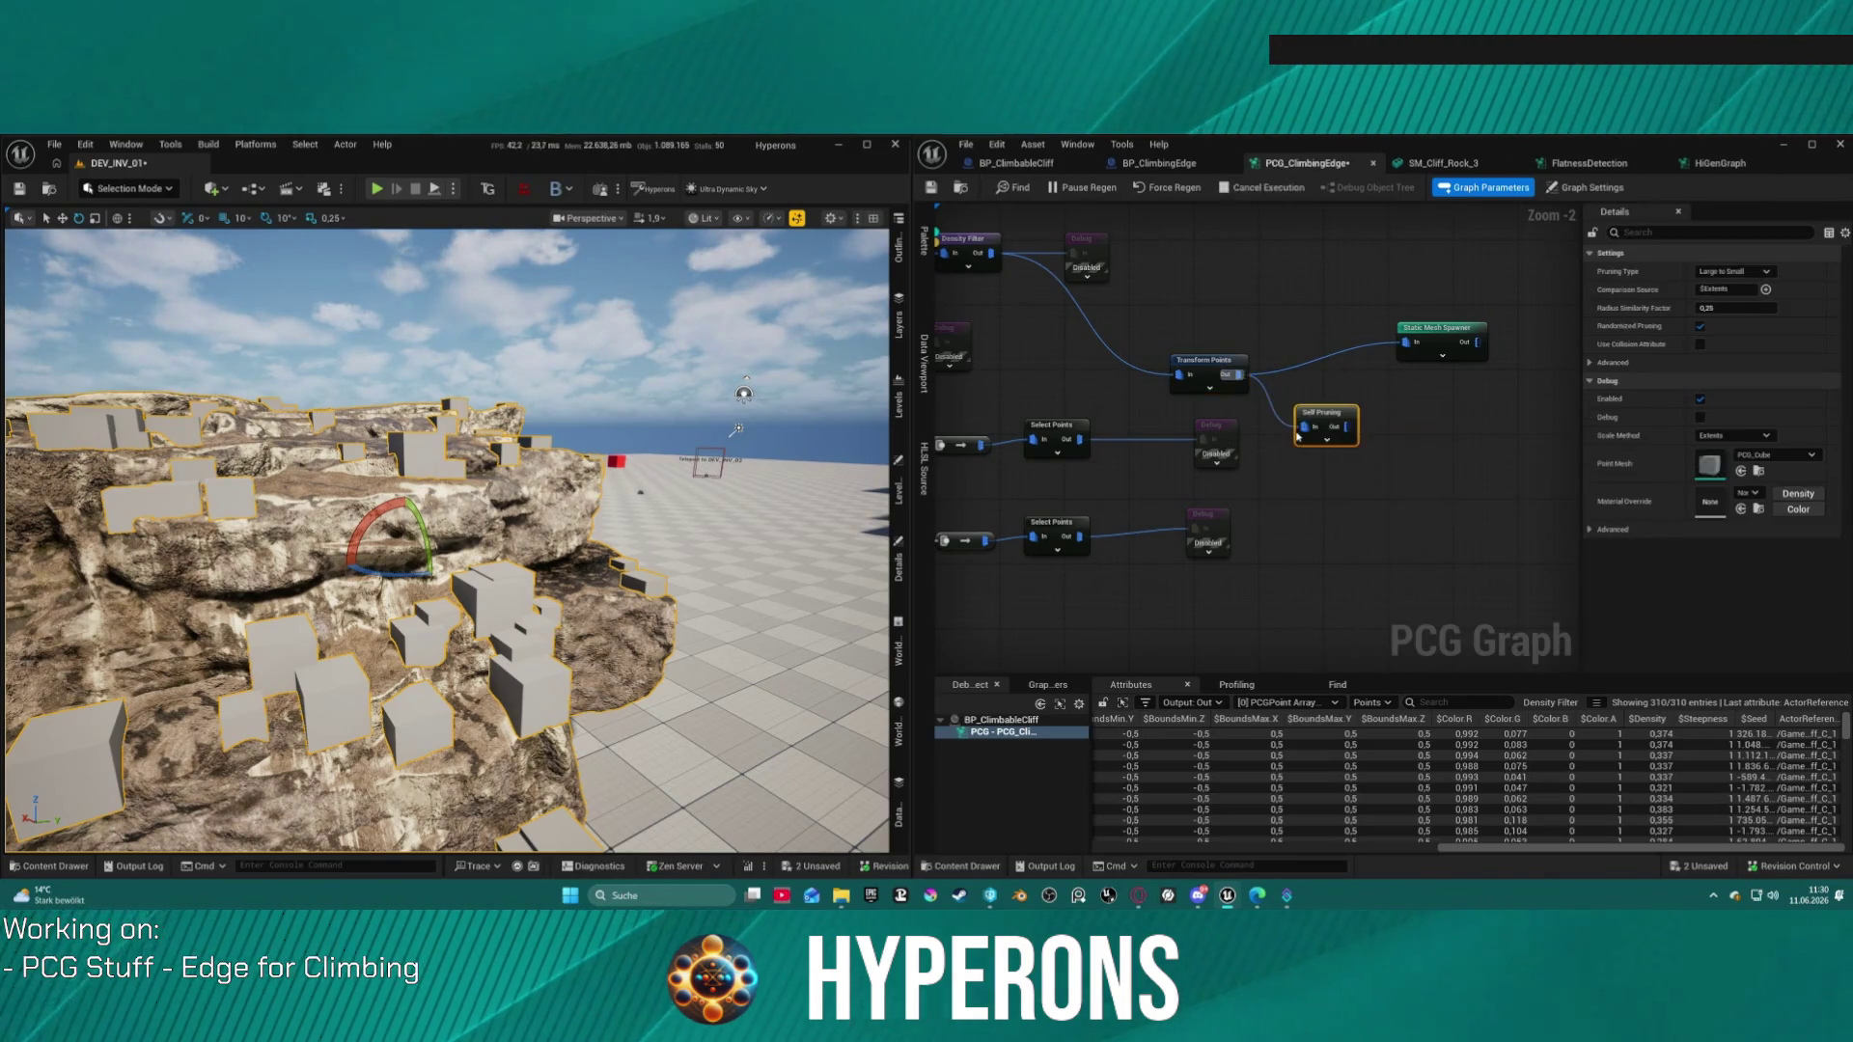
Step: Add a Bounds Modifier and place it between Transform Points and Self Pruning
{"action": "left_click_drag", "start_coordinate": [1305, 427], "coordinate": [1233, 519]}
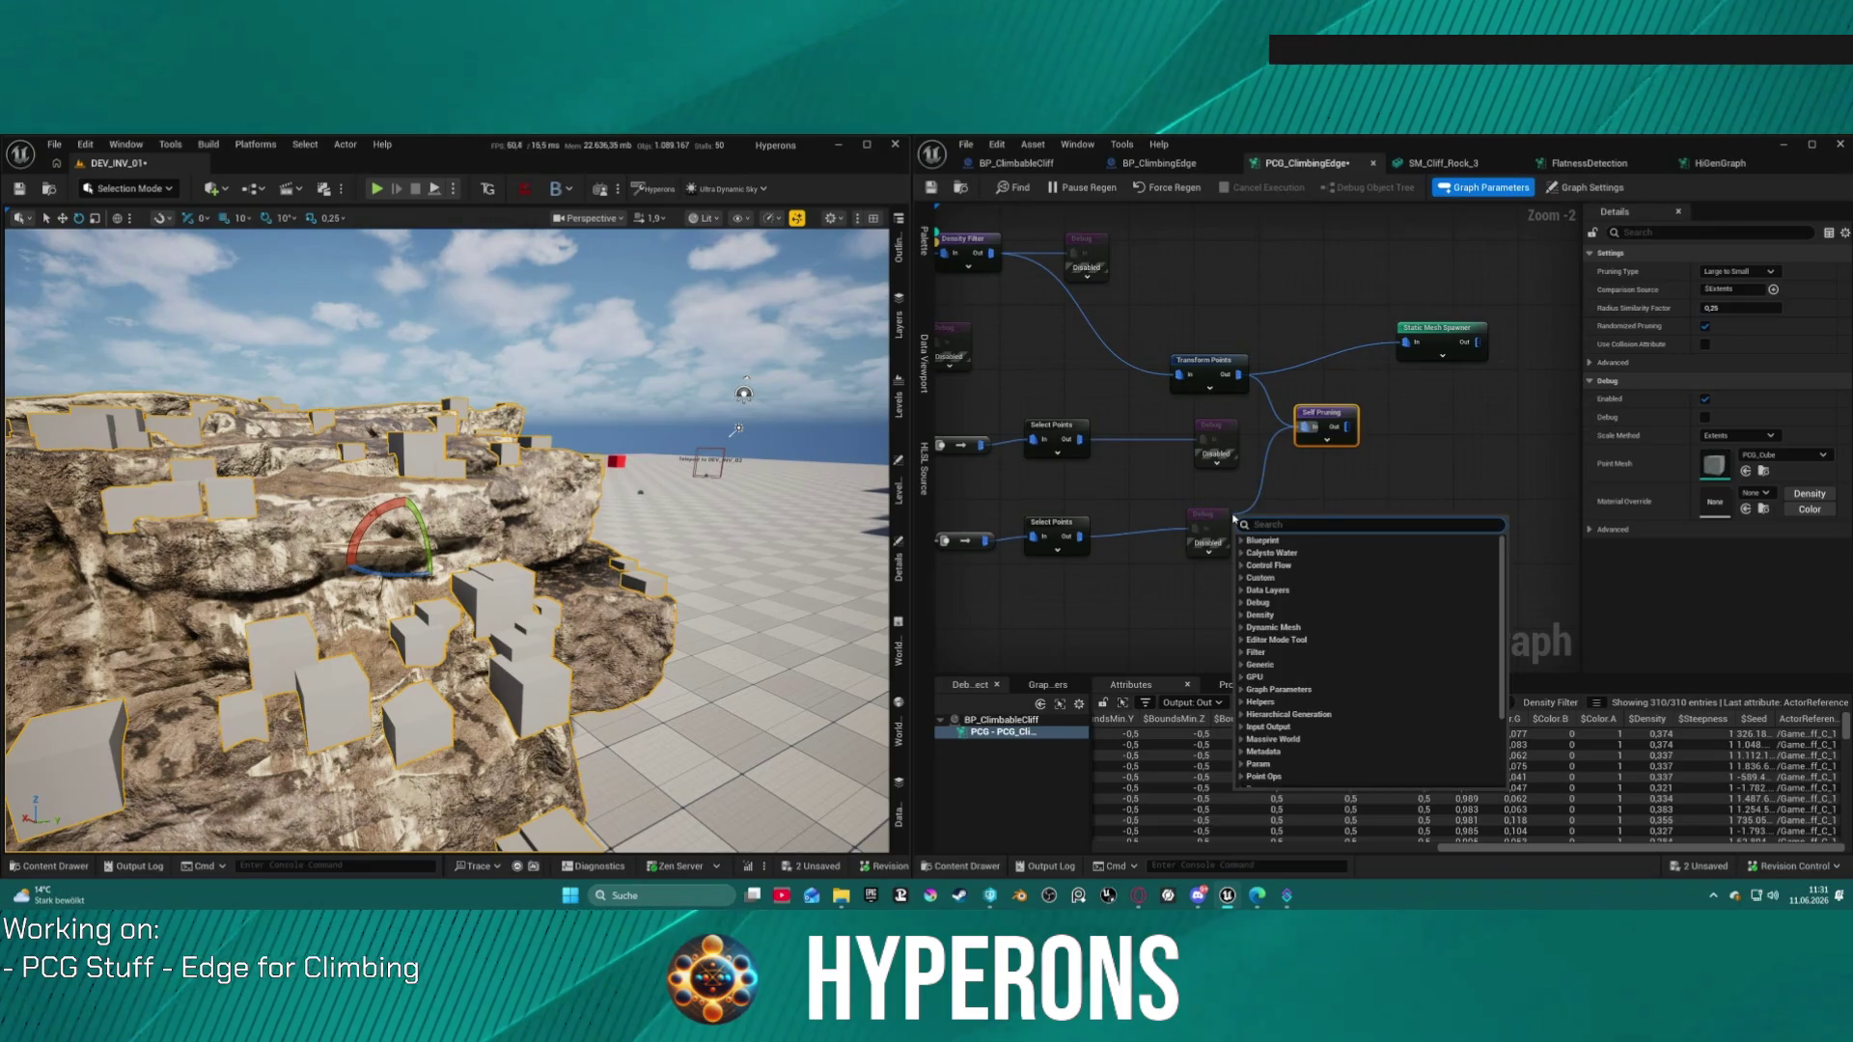
{"action": "type", "text": "bound"}
{"action": "key", "text": "Return"}
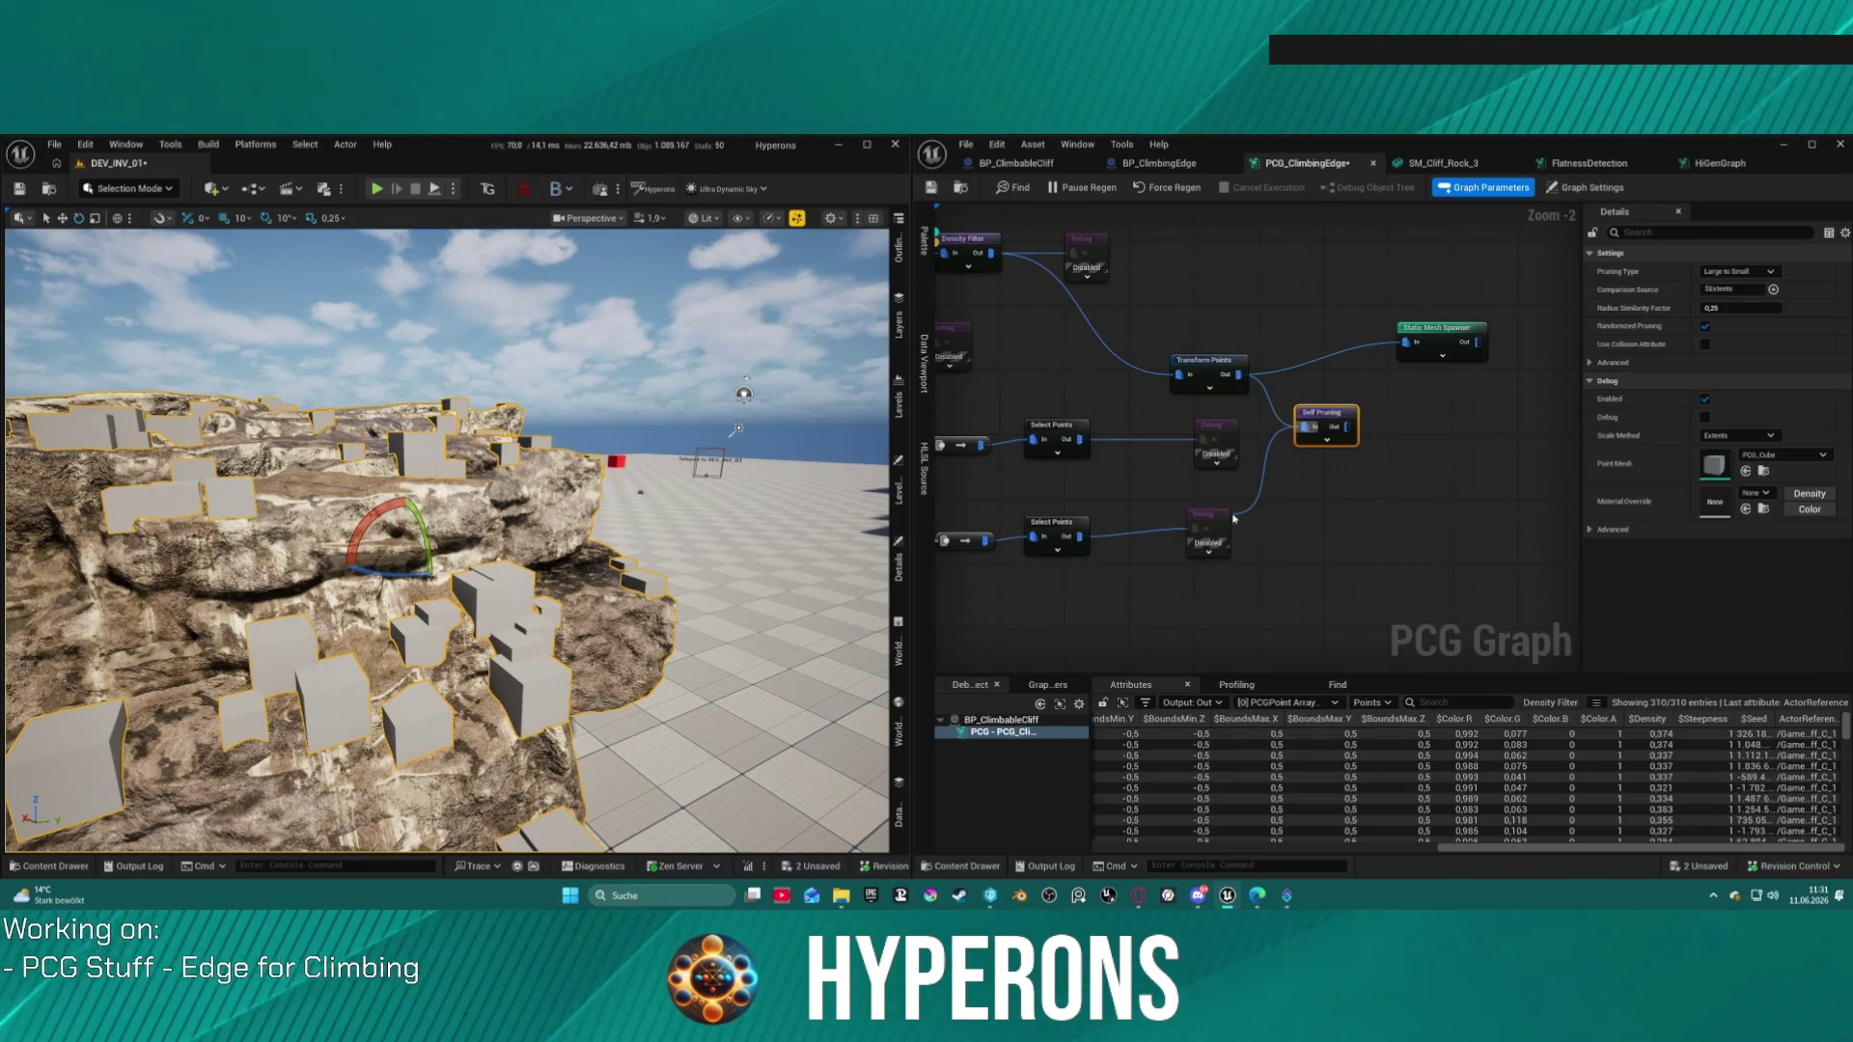
{"action": "left_click_drag", "start_coordinate": [1342, 417], "coordinate": [1404, 422]}
{"action": "left_click_drag", "start_coordinate": [1265, 522], "coordinate": [1302, 391]}
Step: Move the Self Pruning node up beside Transform Points
{"action": "left_click", "coordinate": [1238, 371]}
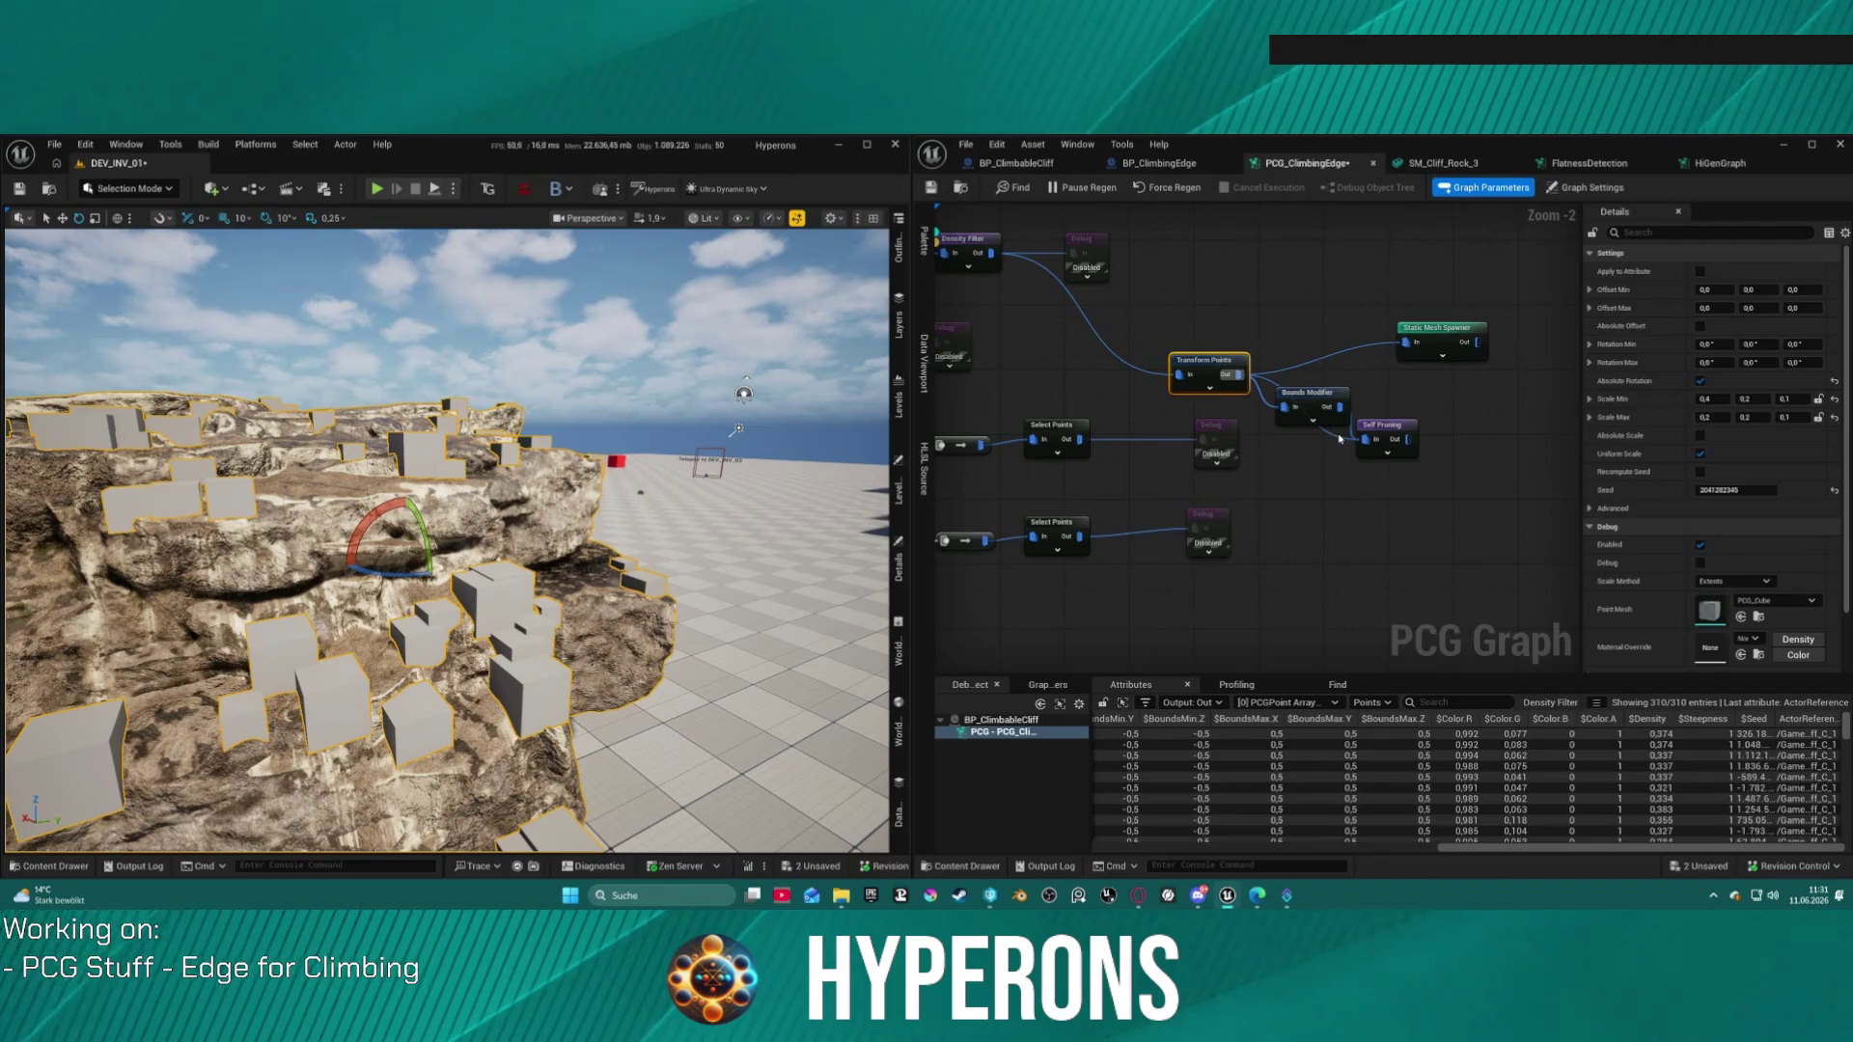
{"action": "left_click", "coordinate": [1339, 441]}
{"action": "key", "text": "ctrl+z"}
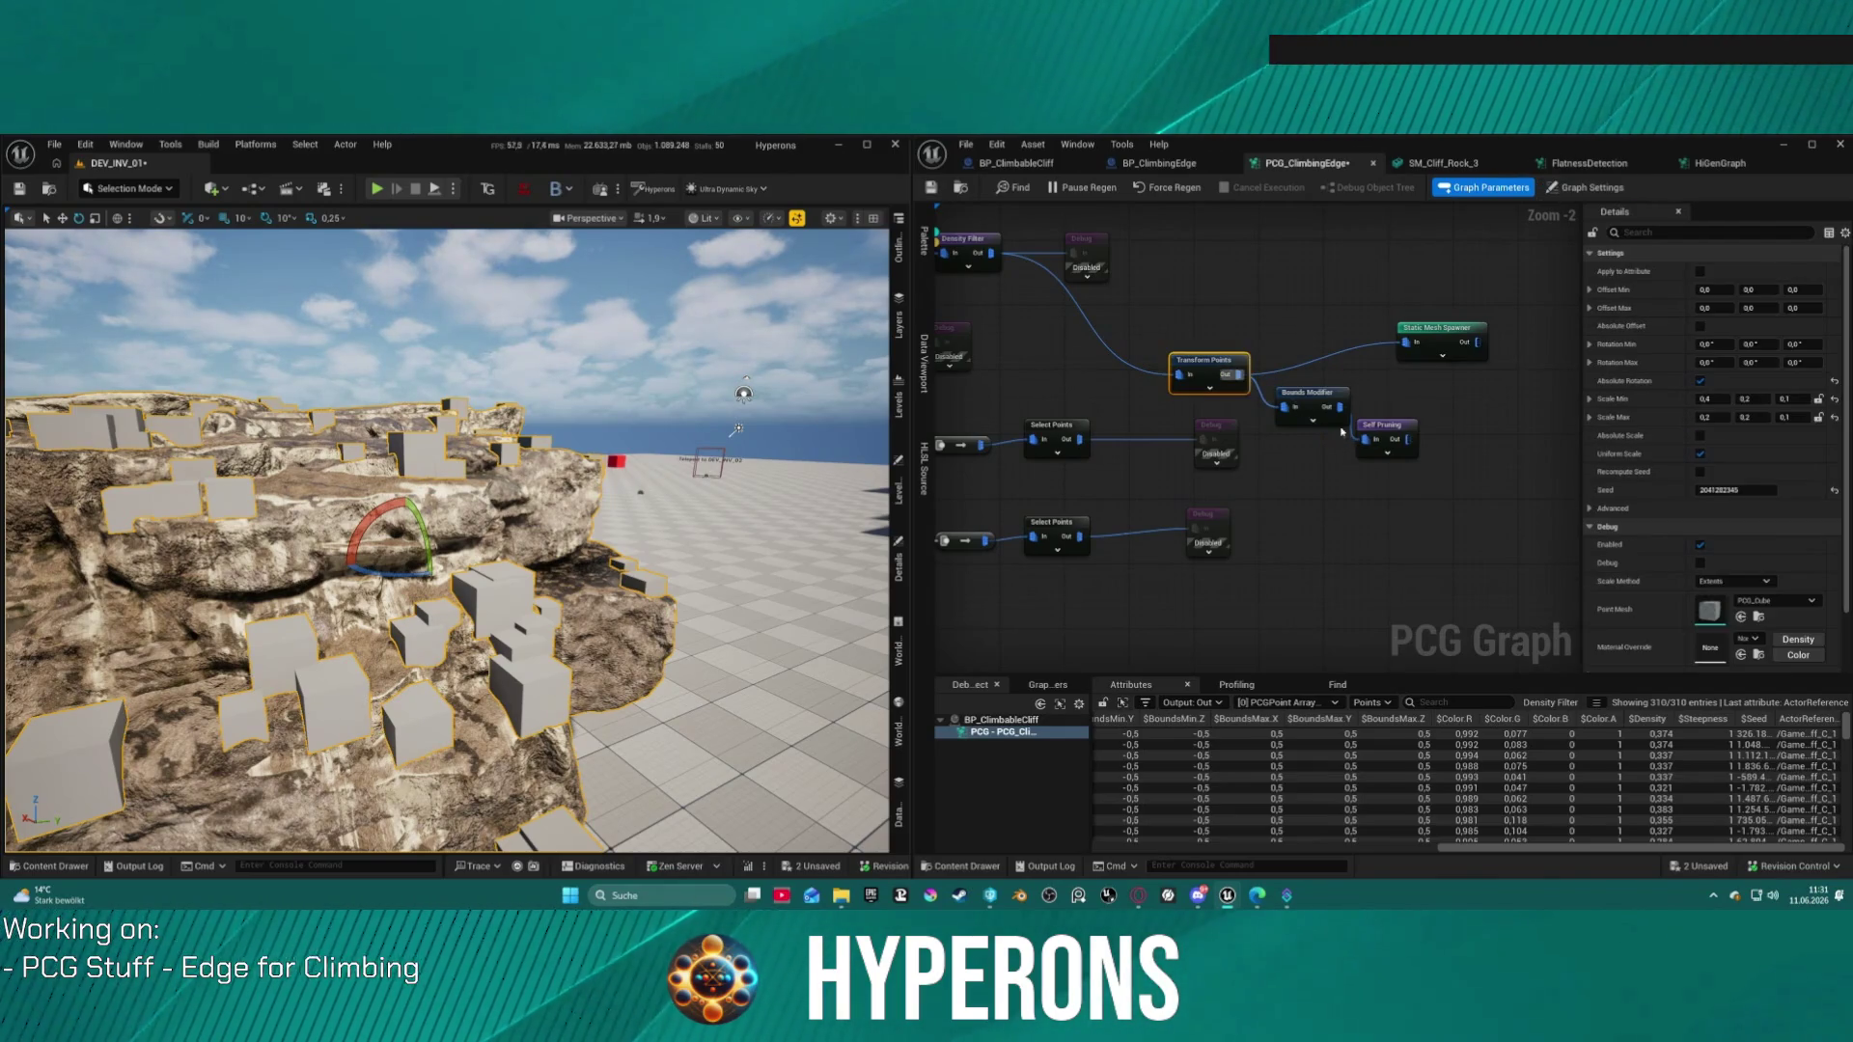
{"action": "left_click", "coordinate": [1414, 454]}
{"action": "left_click_drag", "start_coordinate": [1415, 454], "coordinate": [1407, 398]}
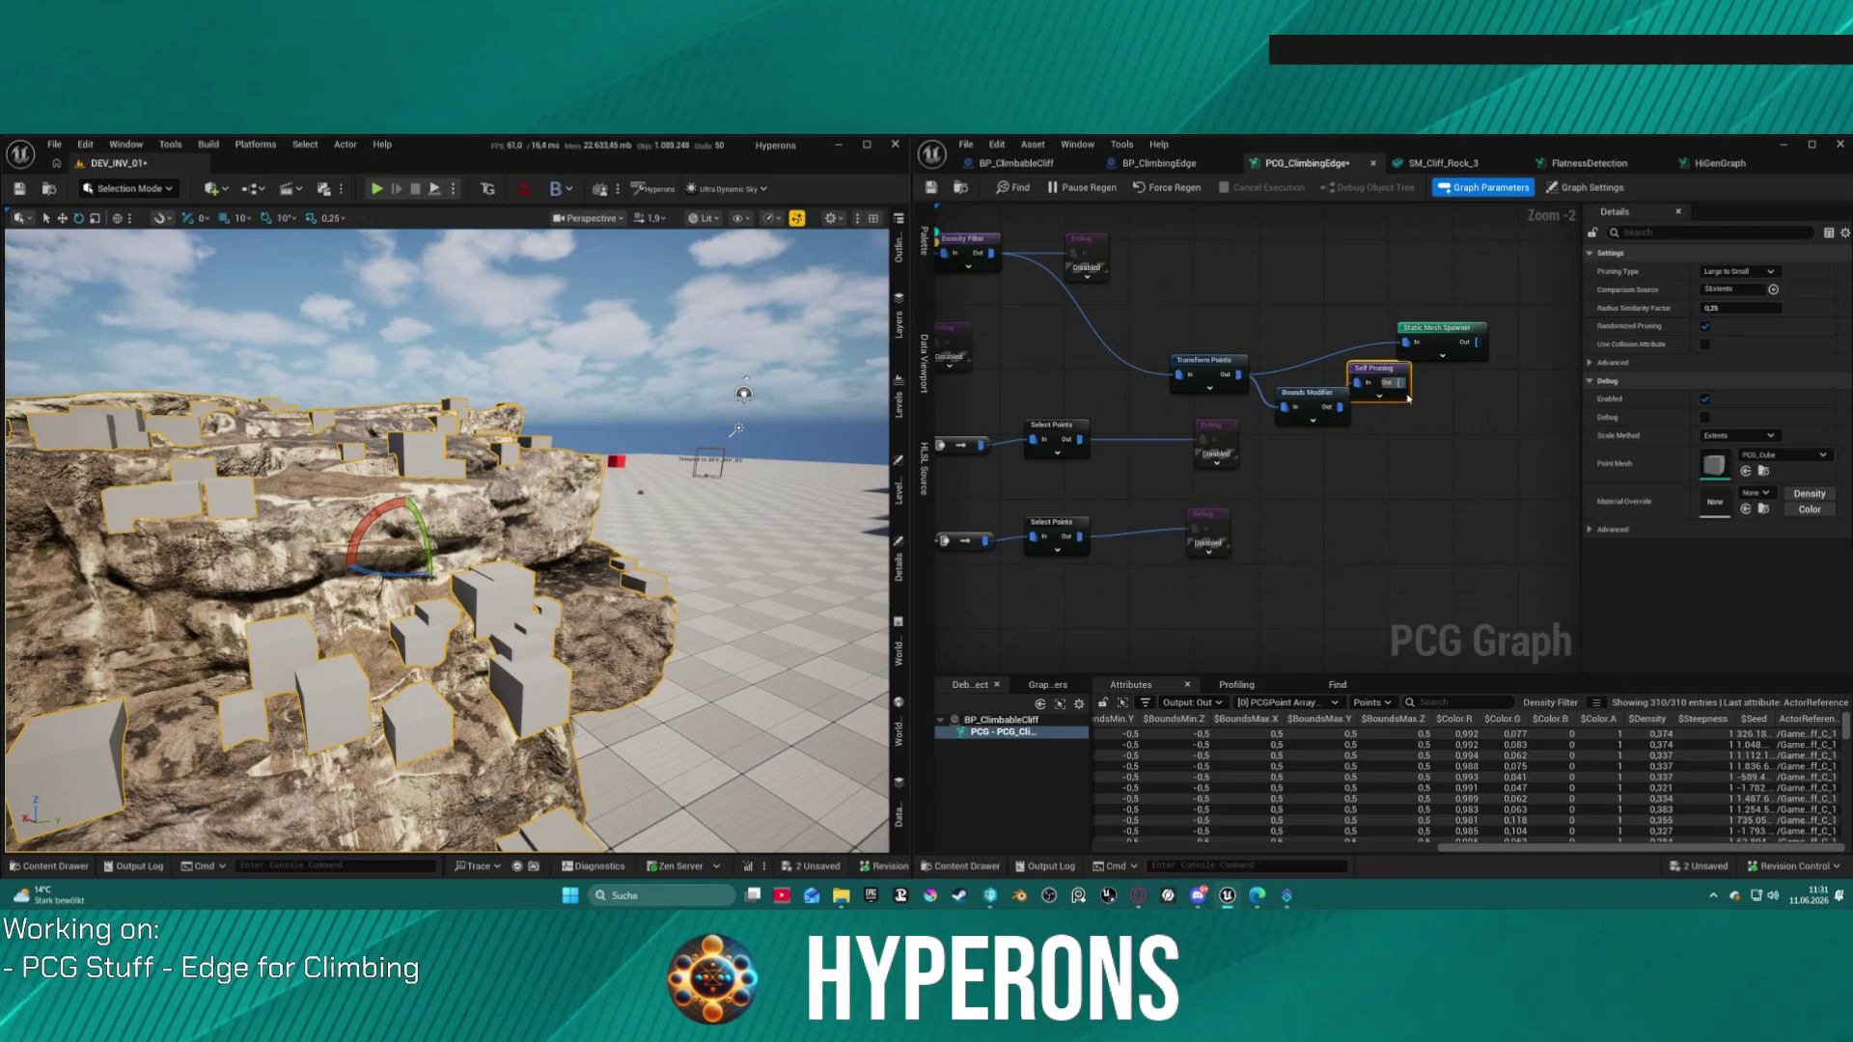
{"action": "left_click", "coordinate": [1335, 361]}
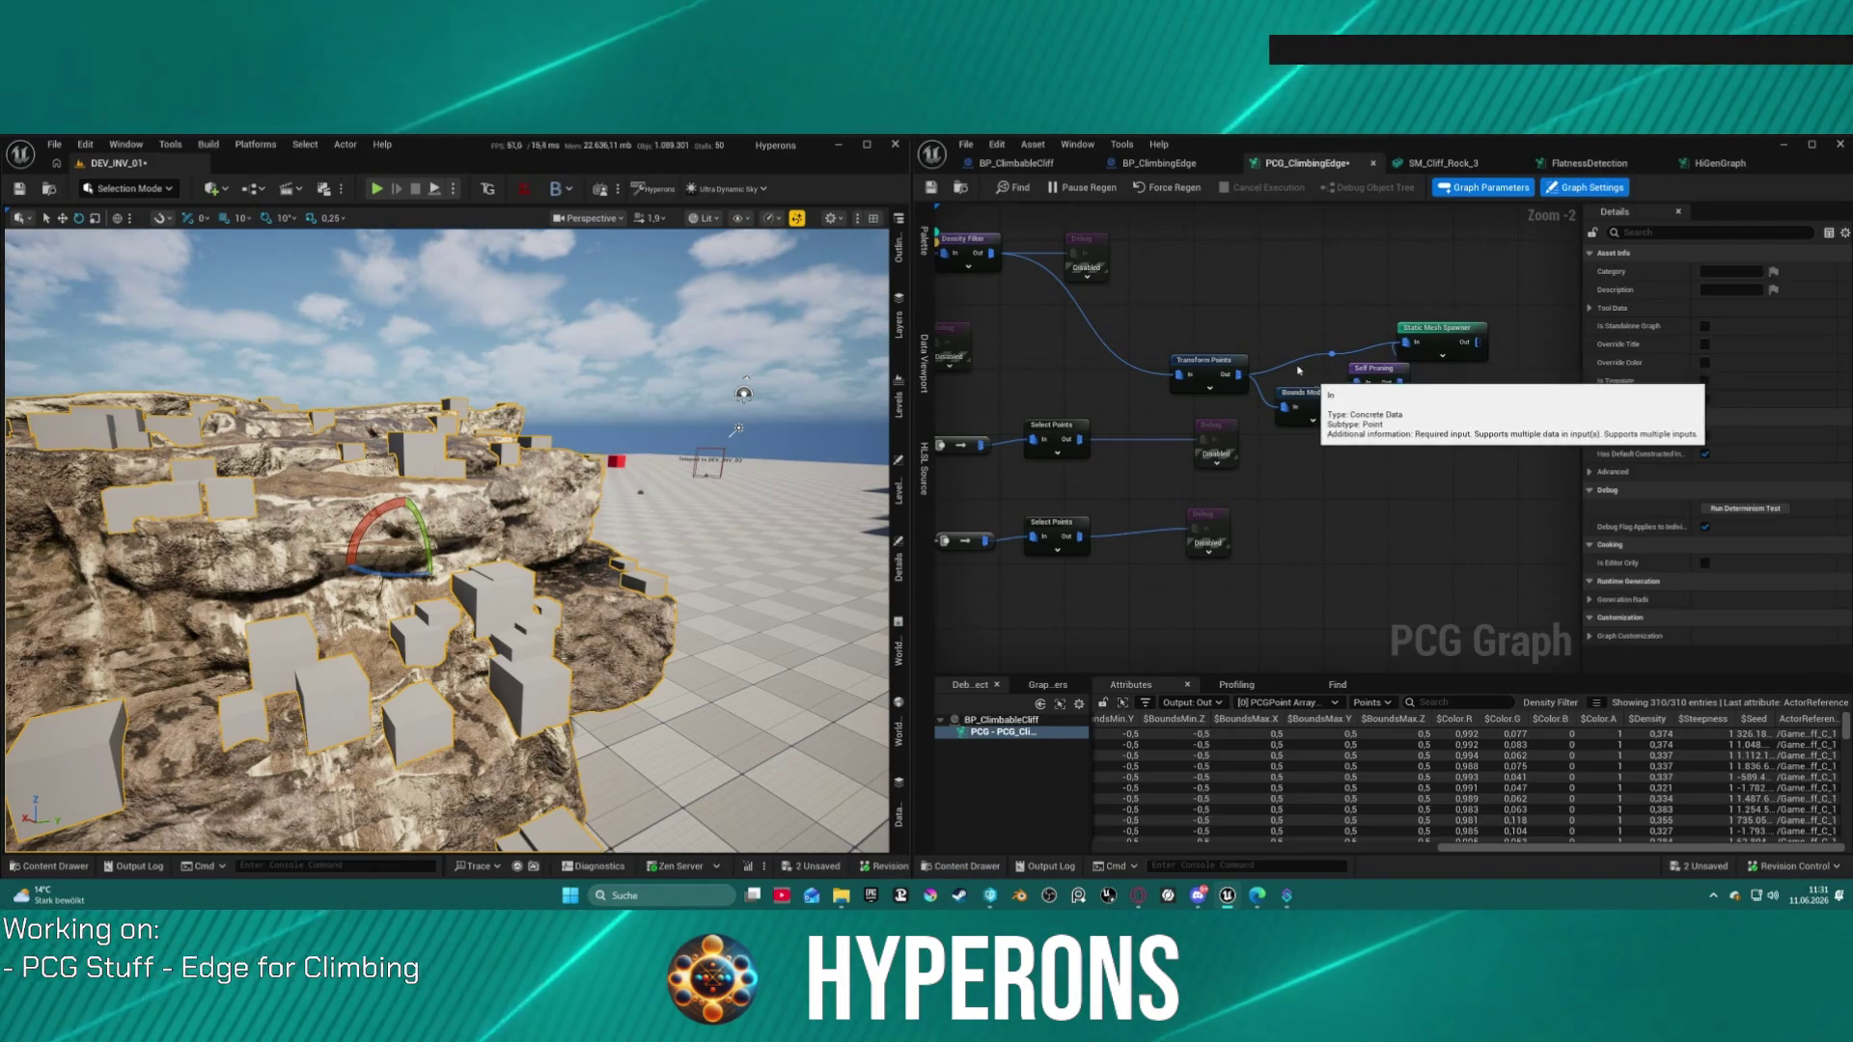
Step: Add a reroute point and align Self Pruning and the Static Mesh Spawner in a row with Q
{"action": "double_click", "coordinate": [1332, 356]}
{"action": "left_click", "coordinate": [1375, 379]}
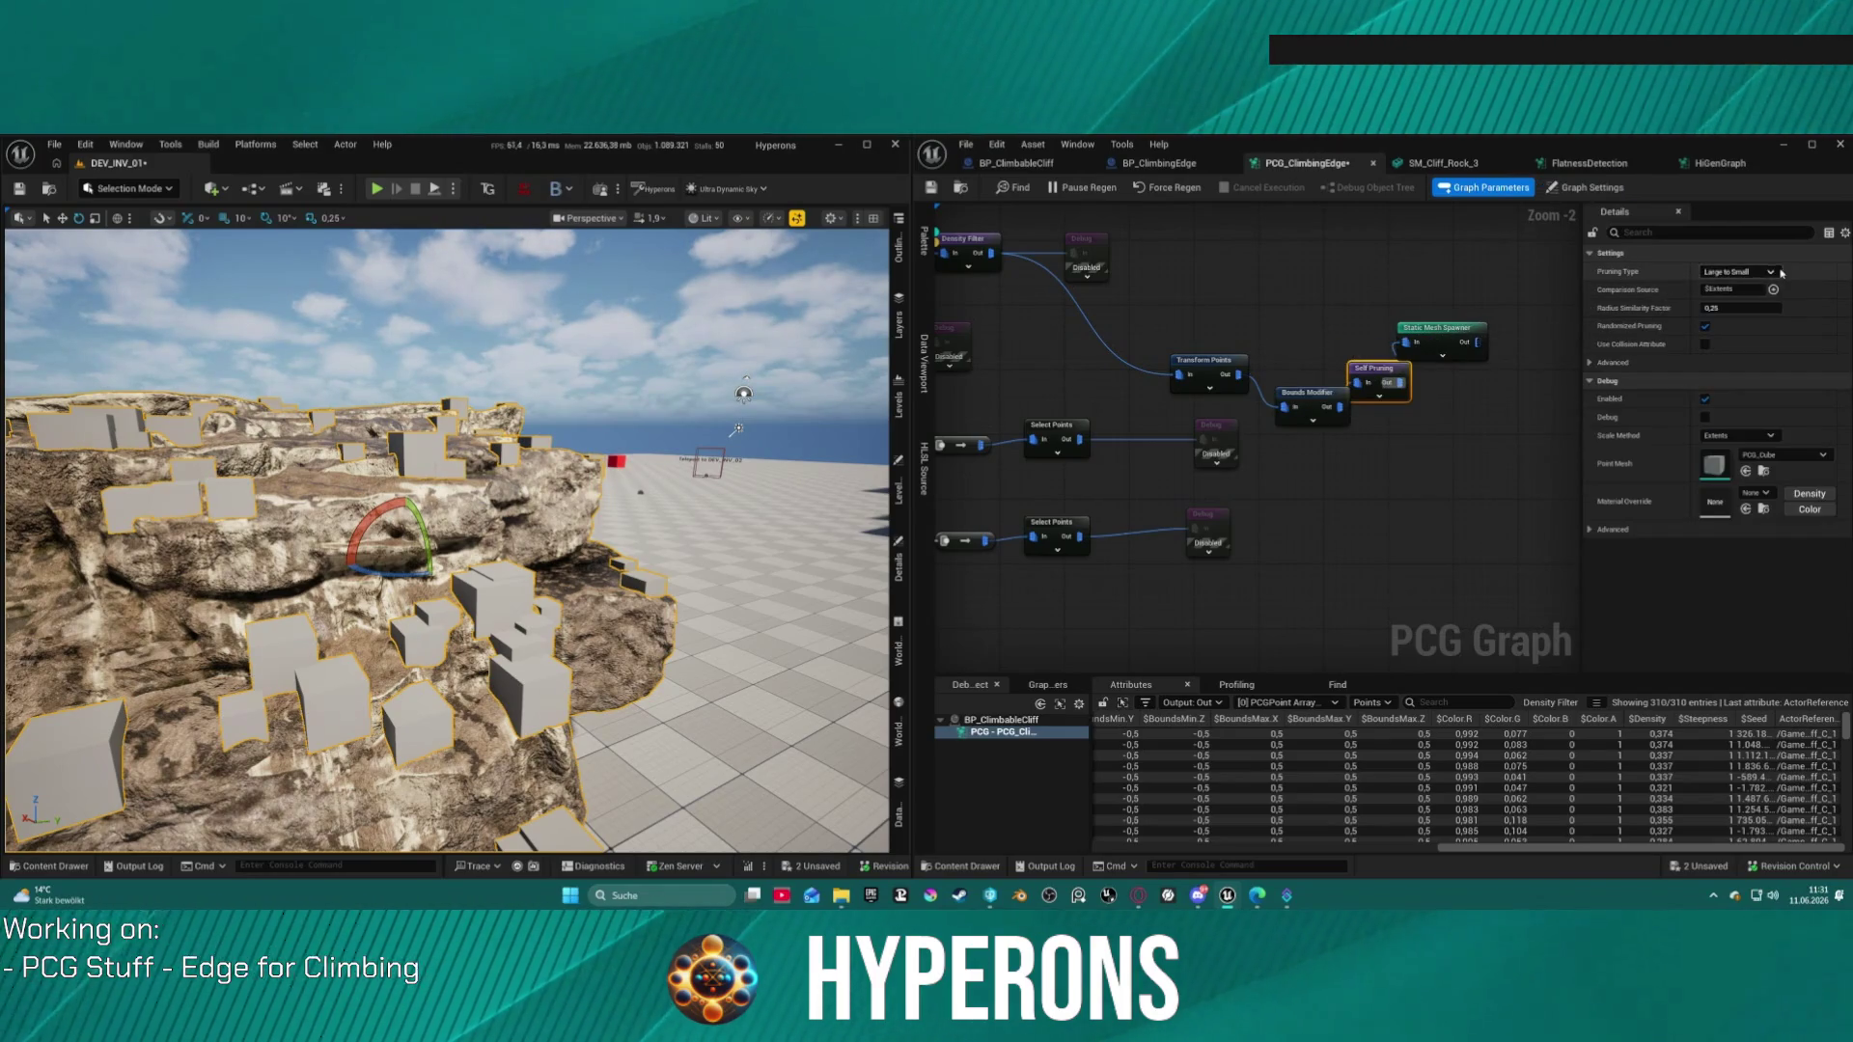
{"action": "left_click_drag", "start_coordinate": [1438, 328], "coordinate": [1511, 409]}
{"action": "left_click", "coordinate": [1497, 428], "text": "ctrl"}
{"action": "key", "text": "q"}
{"action": "left_click_drag", "start_coordinate": [1386, 374], "coordinate": [1409, 375]}
{"action": "left_click", "coordinate": [1537, 378], "text": "ctrl"}
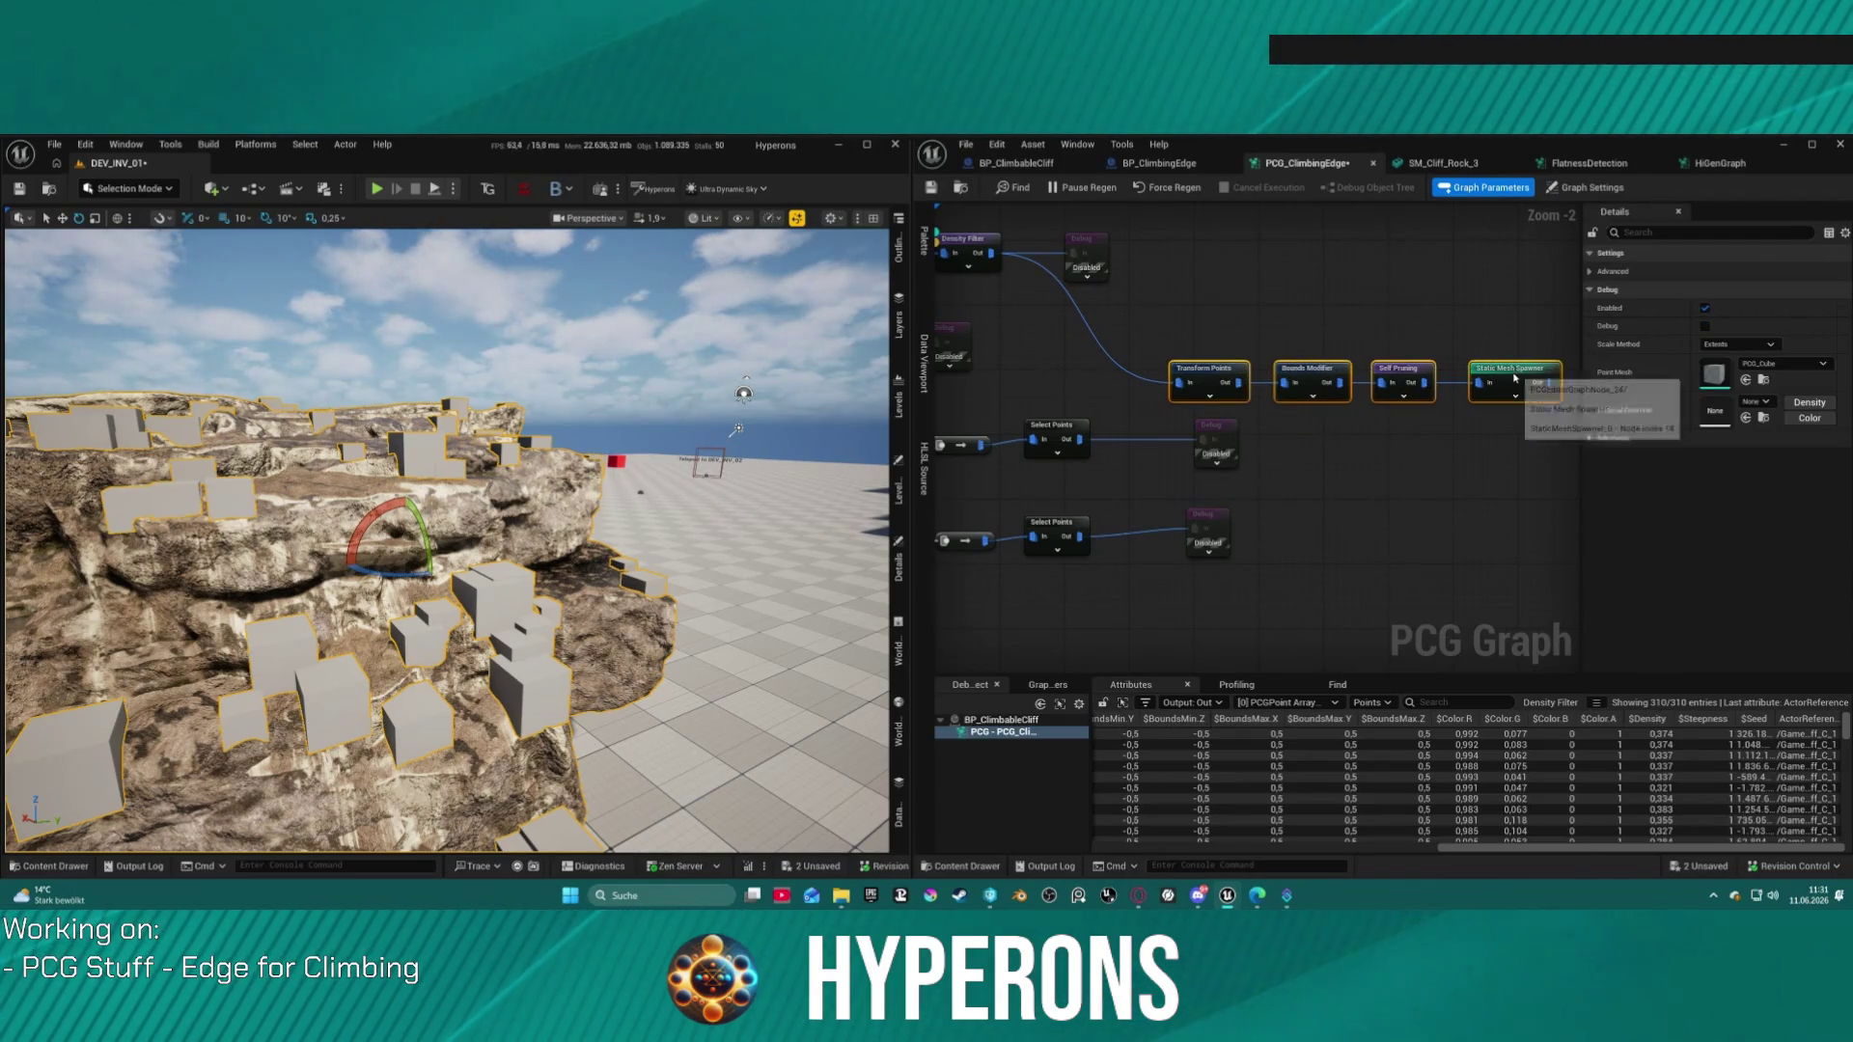
Step: Straighten the node chain and orbit to the rock's opposite side
{"action": "left_click_drag", "start_coordinate": [1537, 378], "coordinate": [1481, 355]}
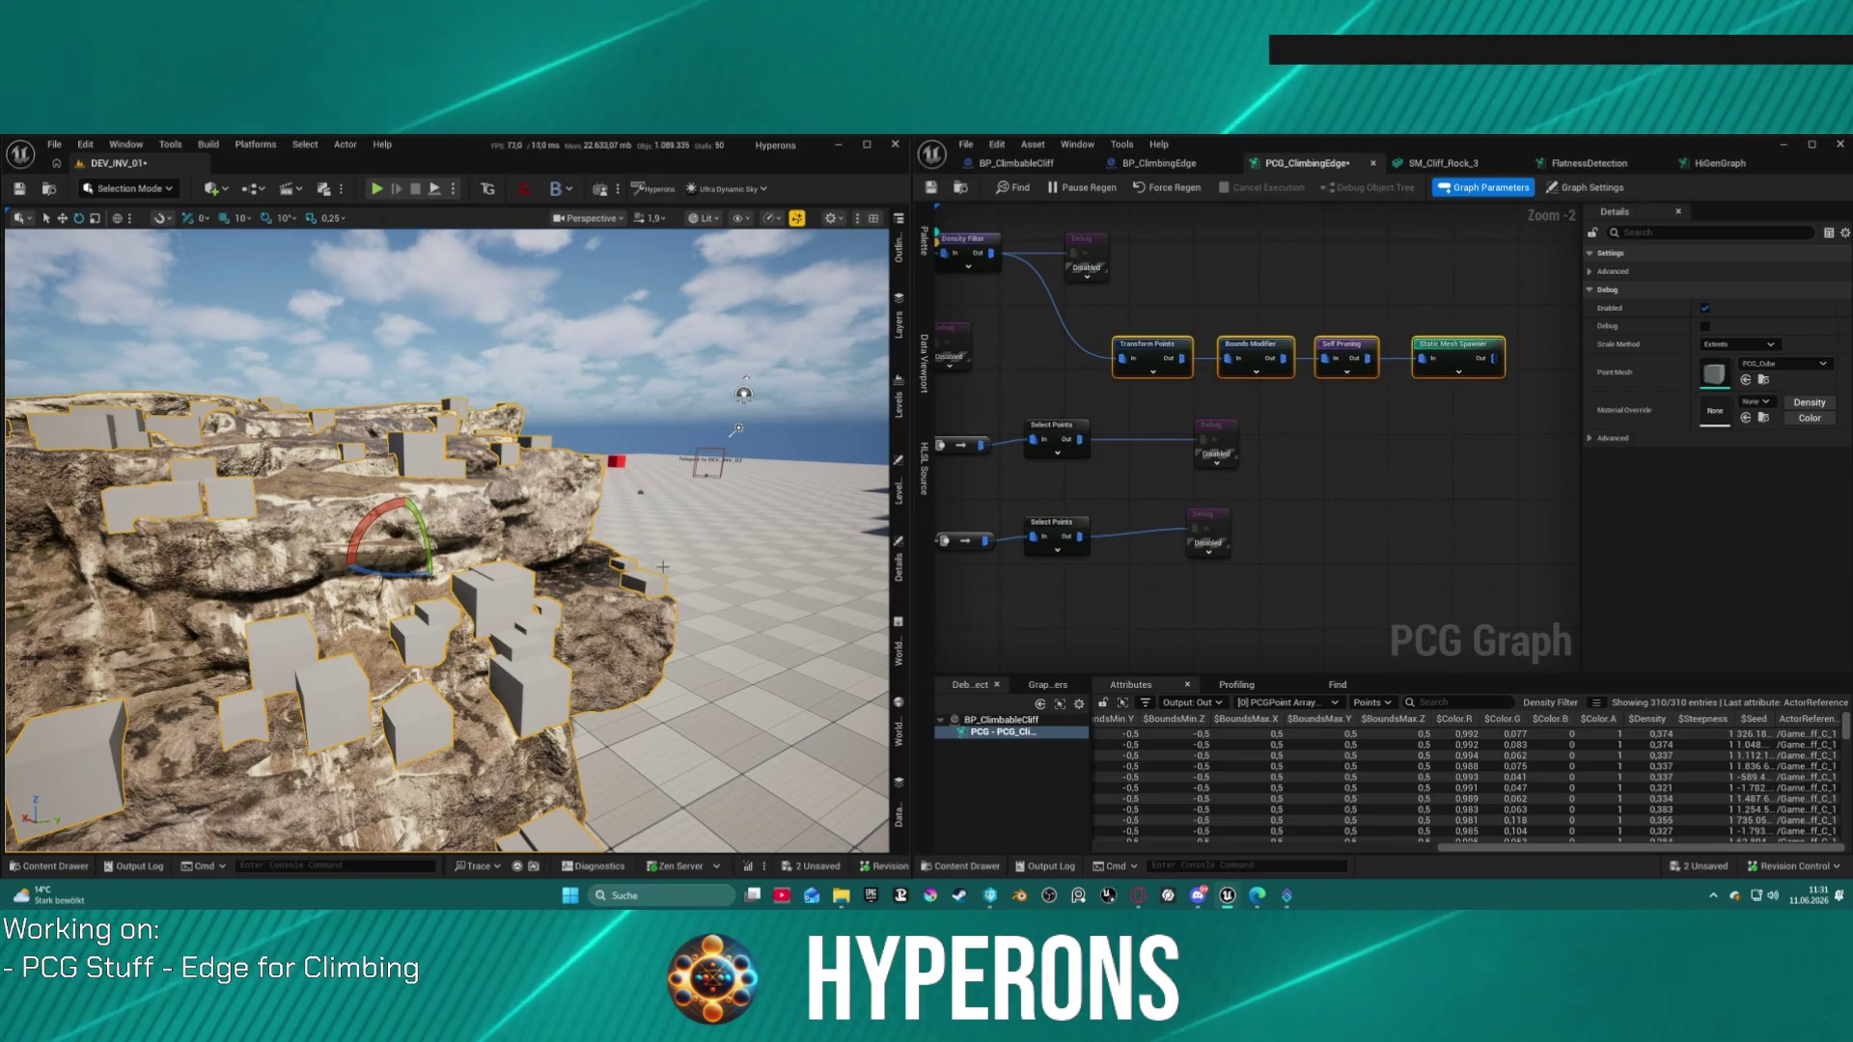
{"action": "mouse_move", "coordinate": [444, 540]}
{"action": "left_mouse_down"}
{"action": "mouse_move", "coordinate": [560, 550]}
{"action": "mouse_move", "coordinate": [656, 512]}
{"action": "left_mouse_up"}
{"action": "left_click_drag", "start_coordinate": [1165, 347], "coordinate": [1406, 346]}
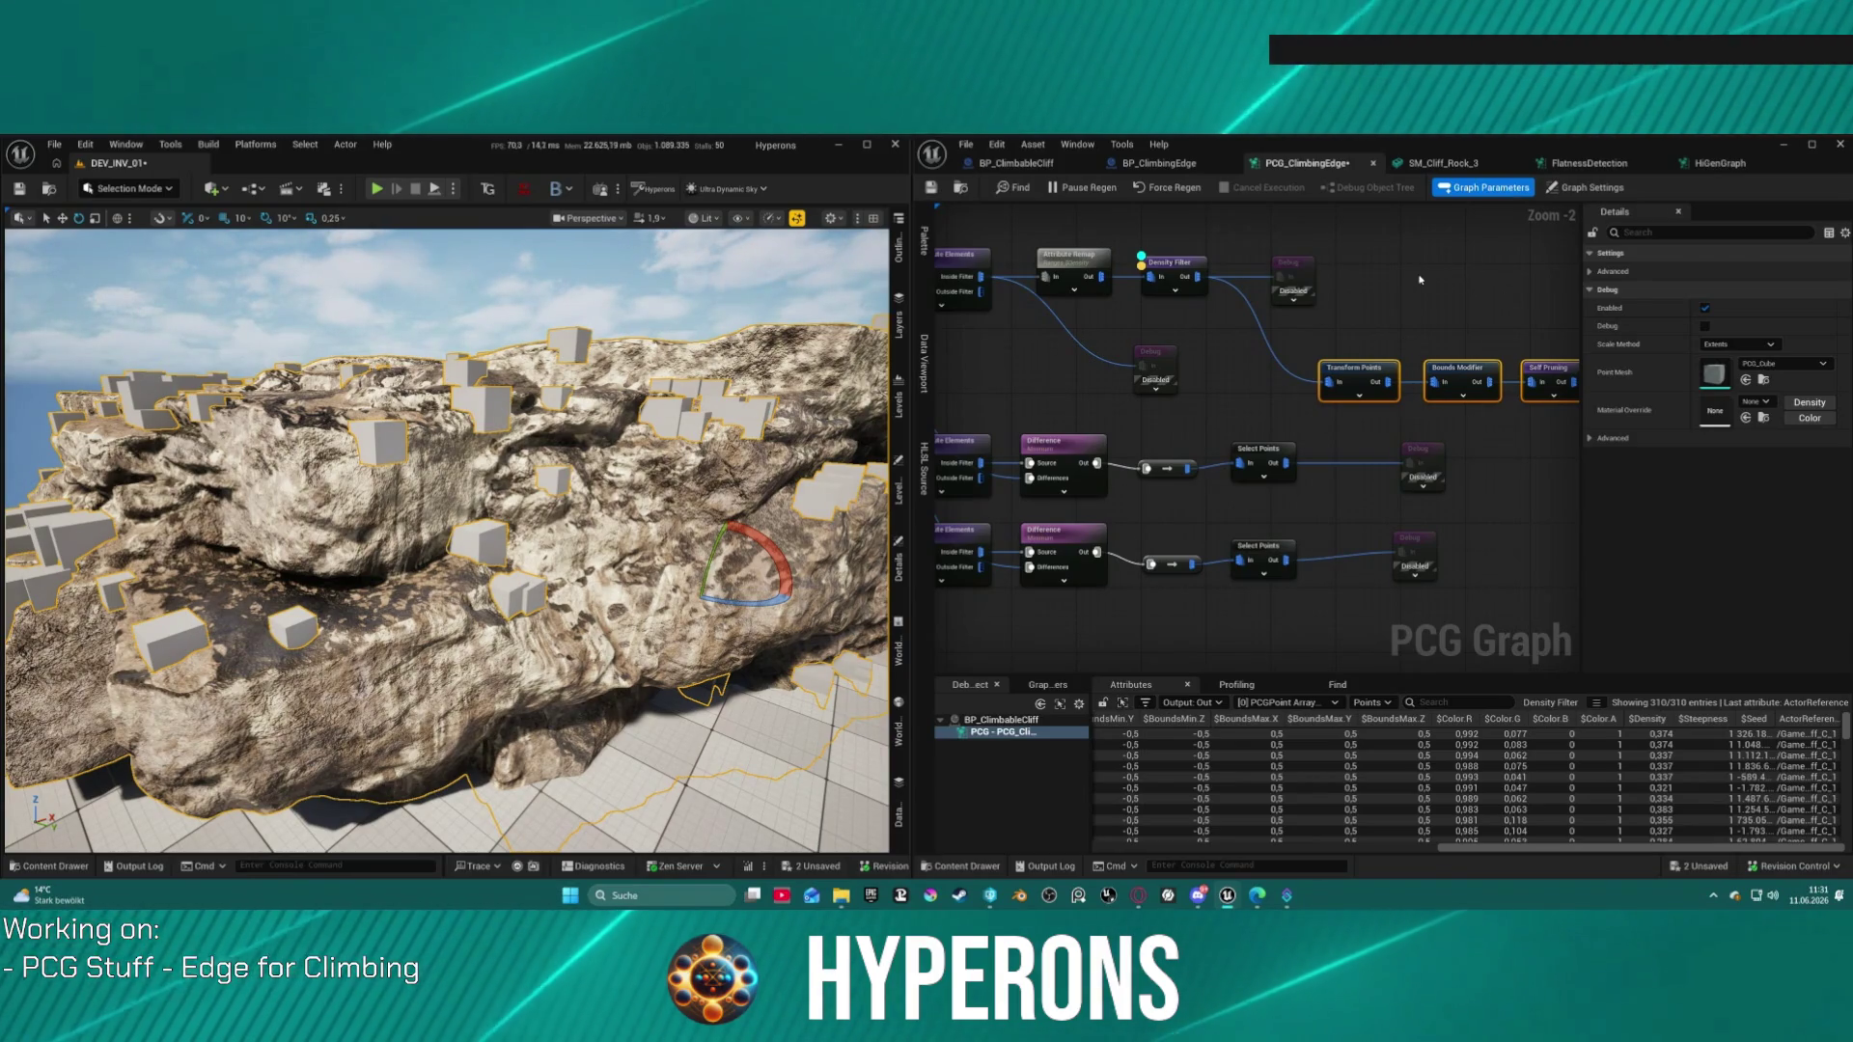
Step: Enter -20 as the Transform Points maximum Z offset and focus the viewport on the rock
{"action": "left_click", "coordinate": [1372, 372]}
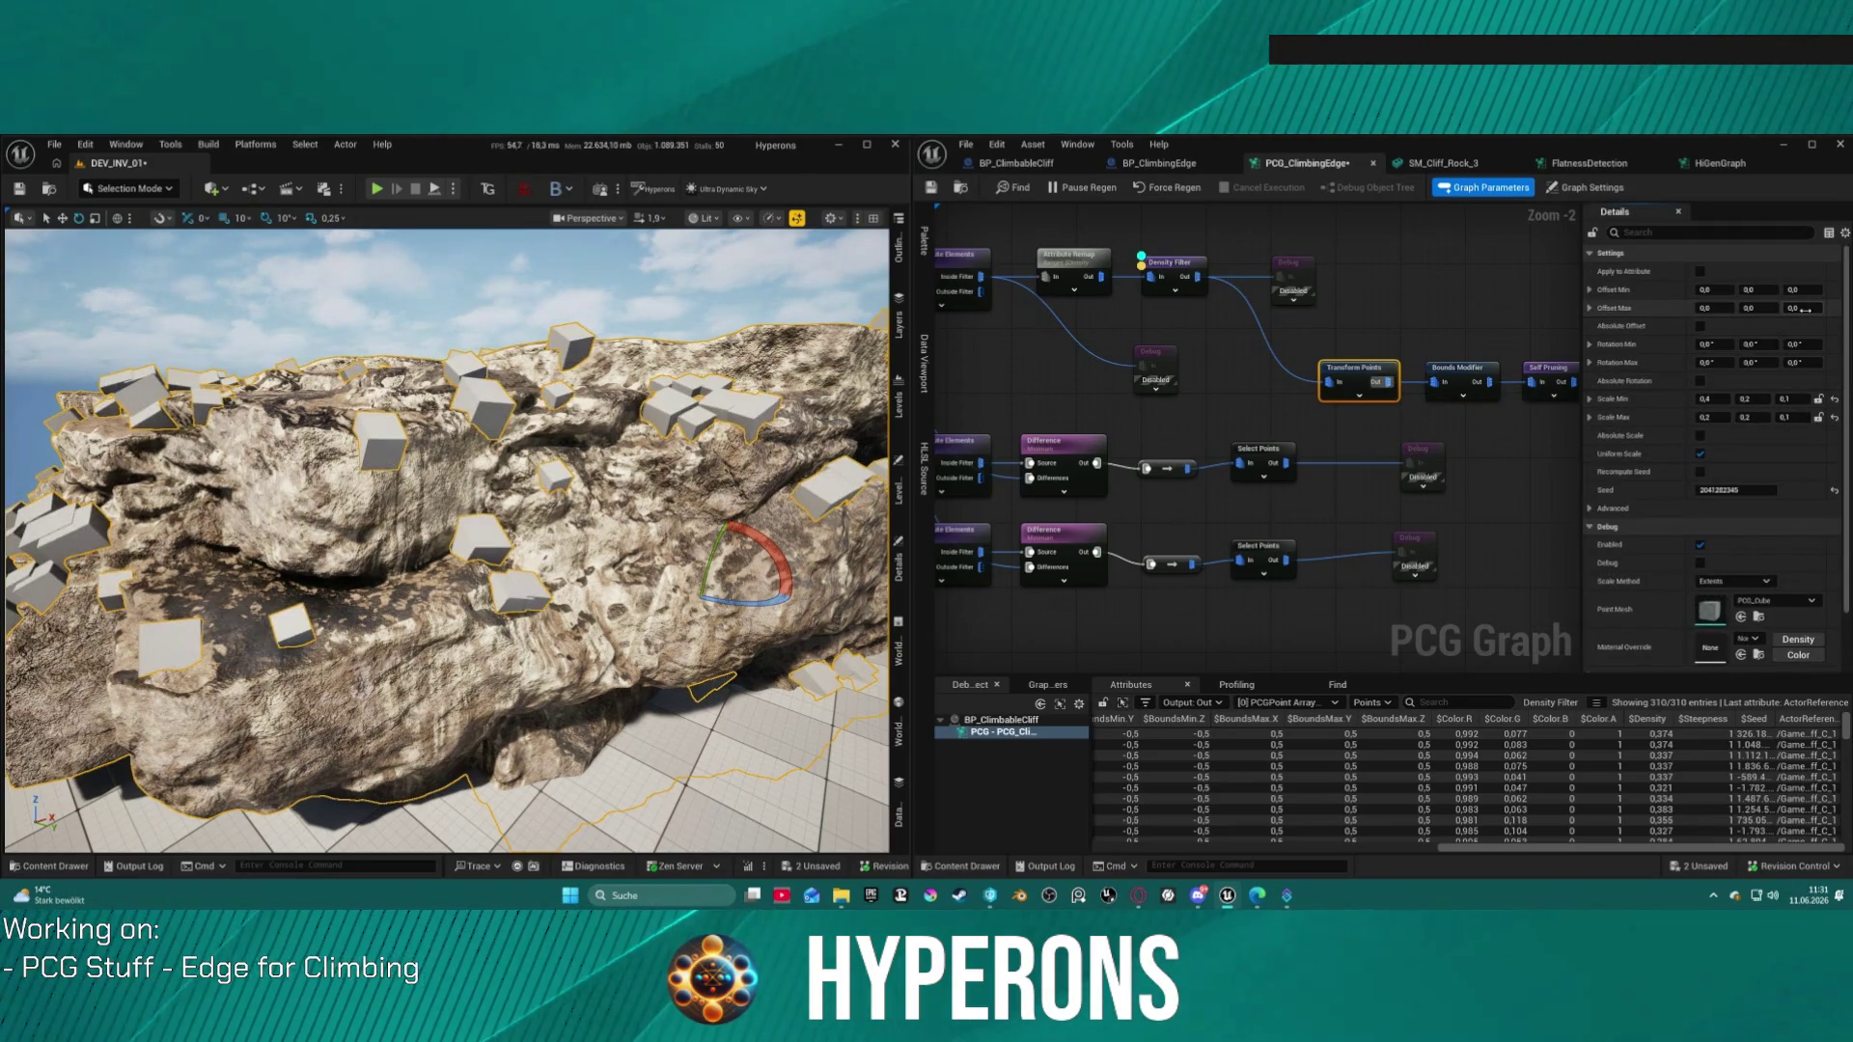
{"action": "left_click", "coordinate": [1793, 308]}
{"action": "type", "text": "-9"}
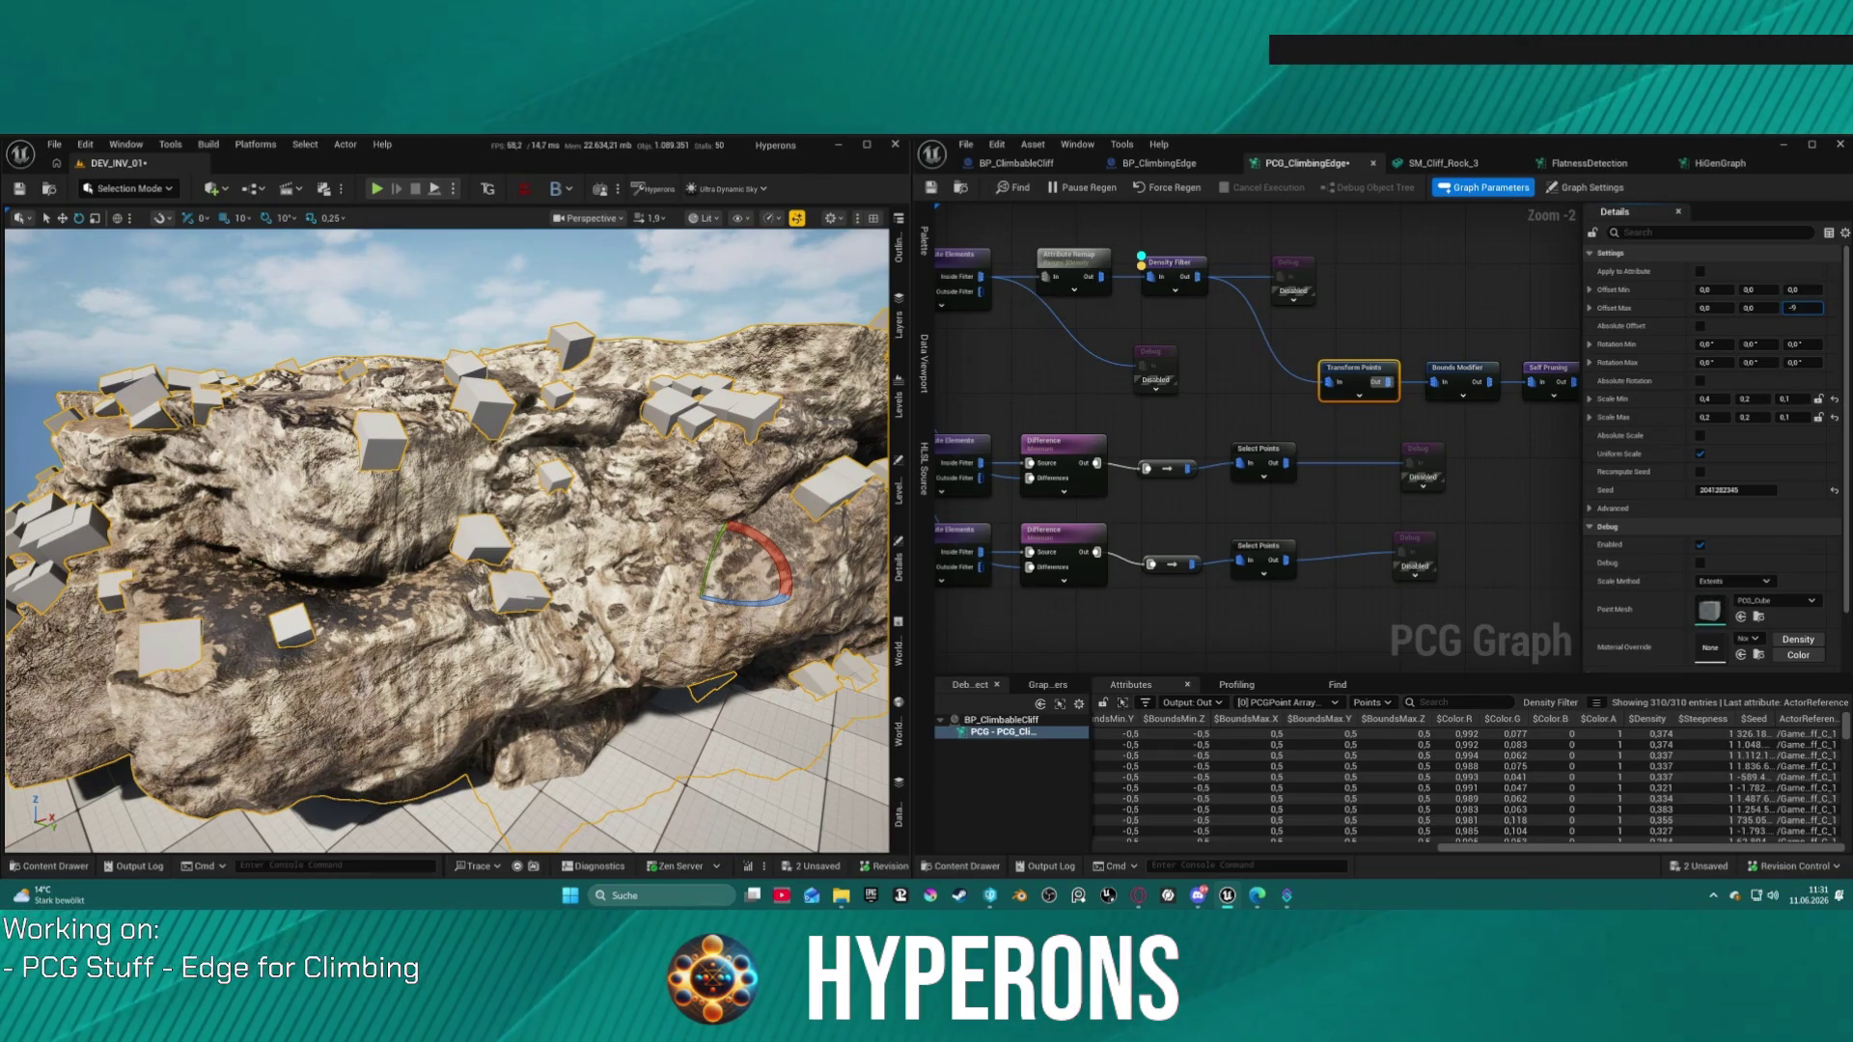
{"action": "key", "text": "Return"}
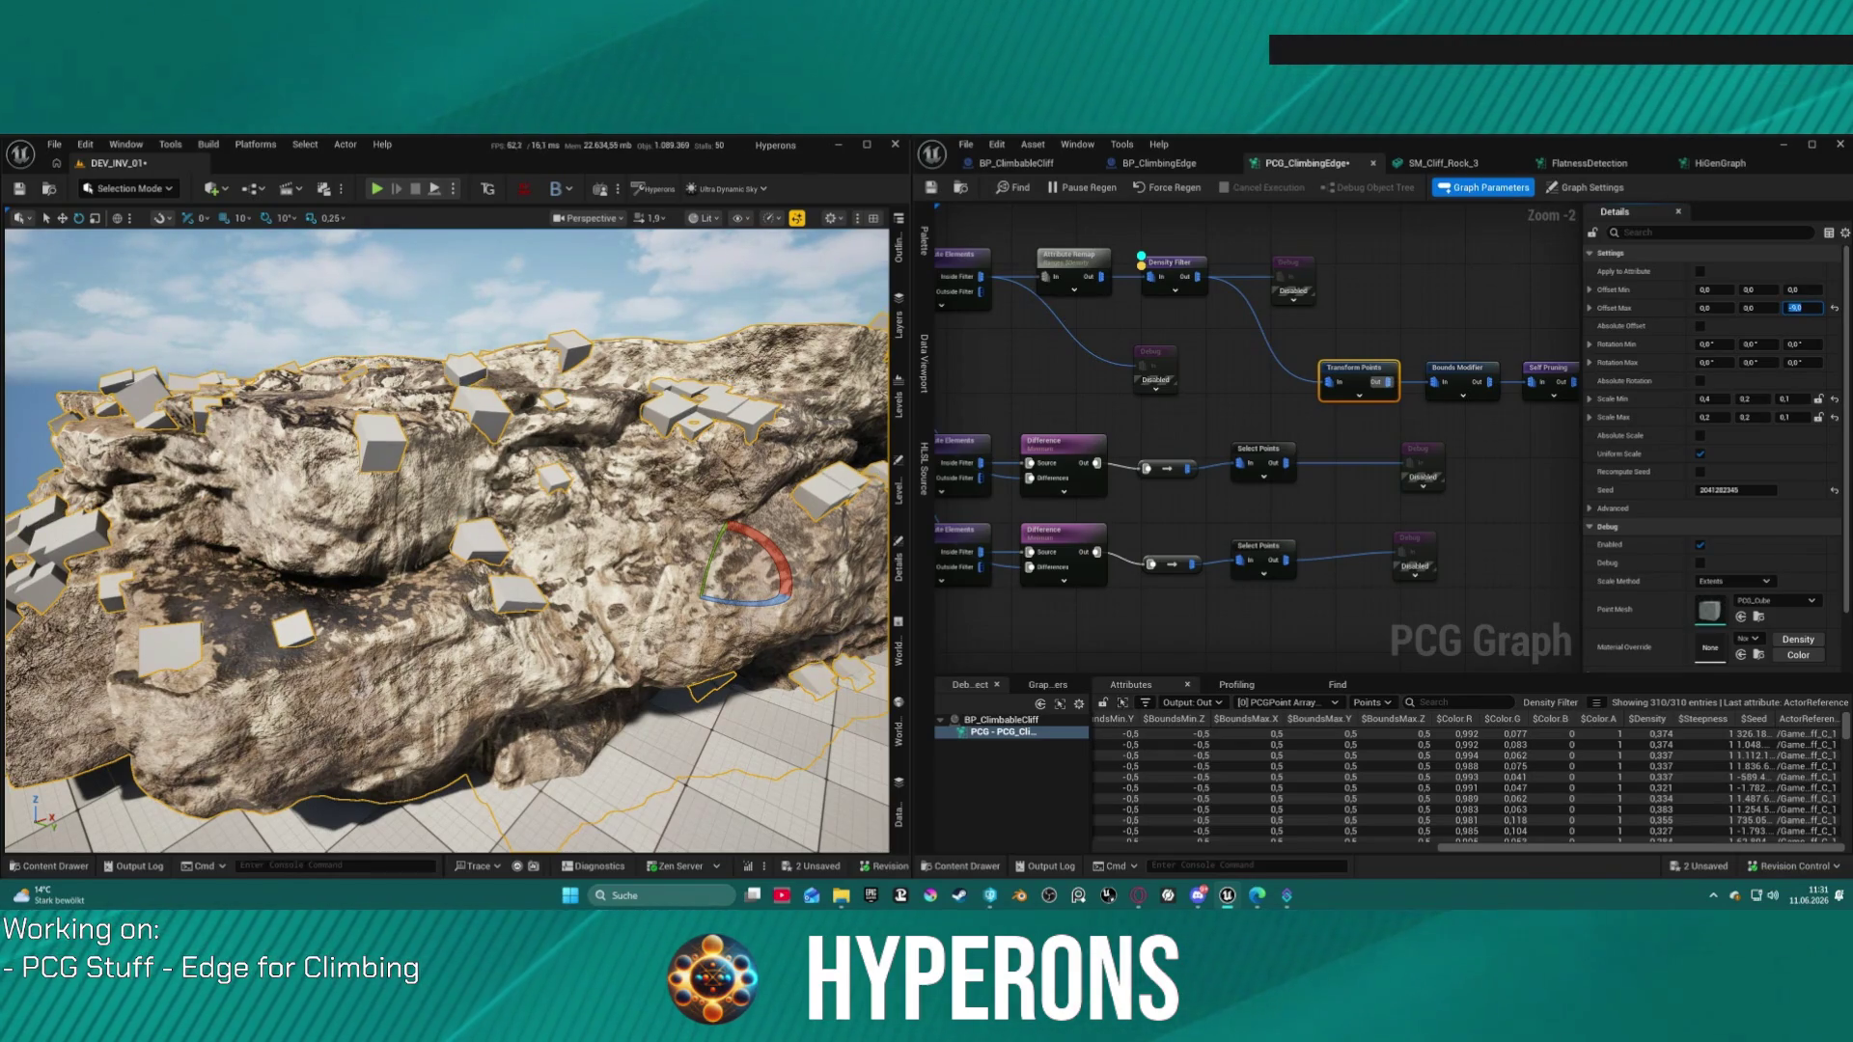
{"action": "type", "text": "20"}
{"action": "key", "text": "Return"}
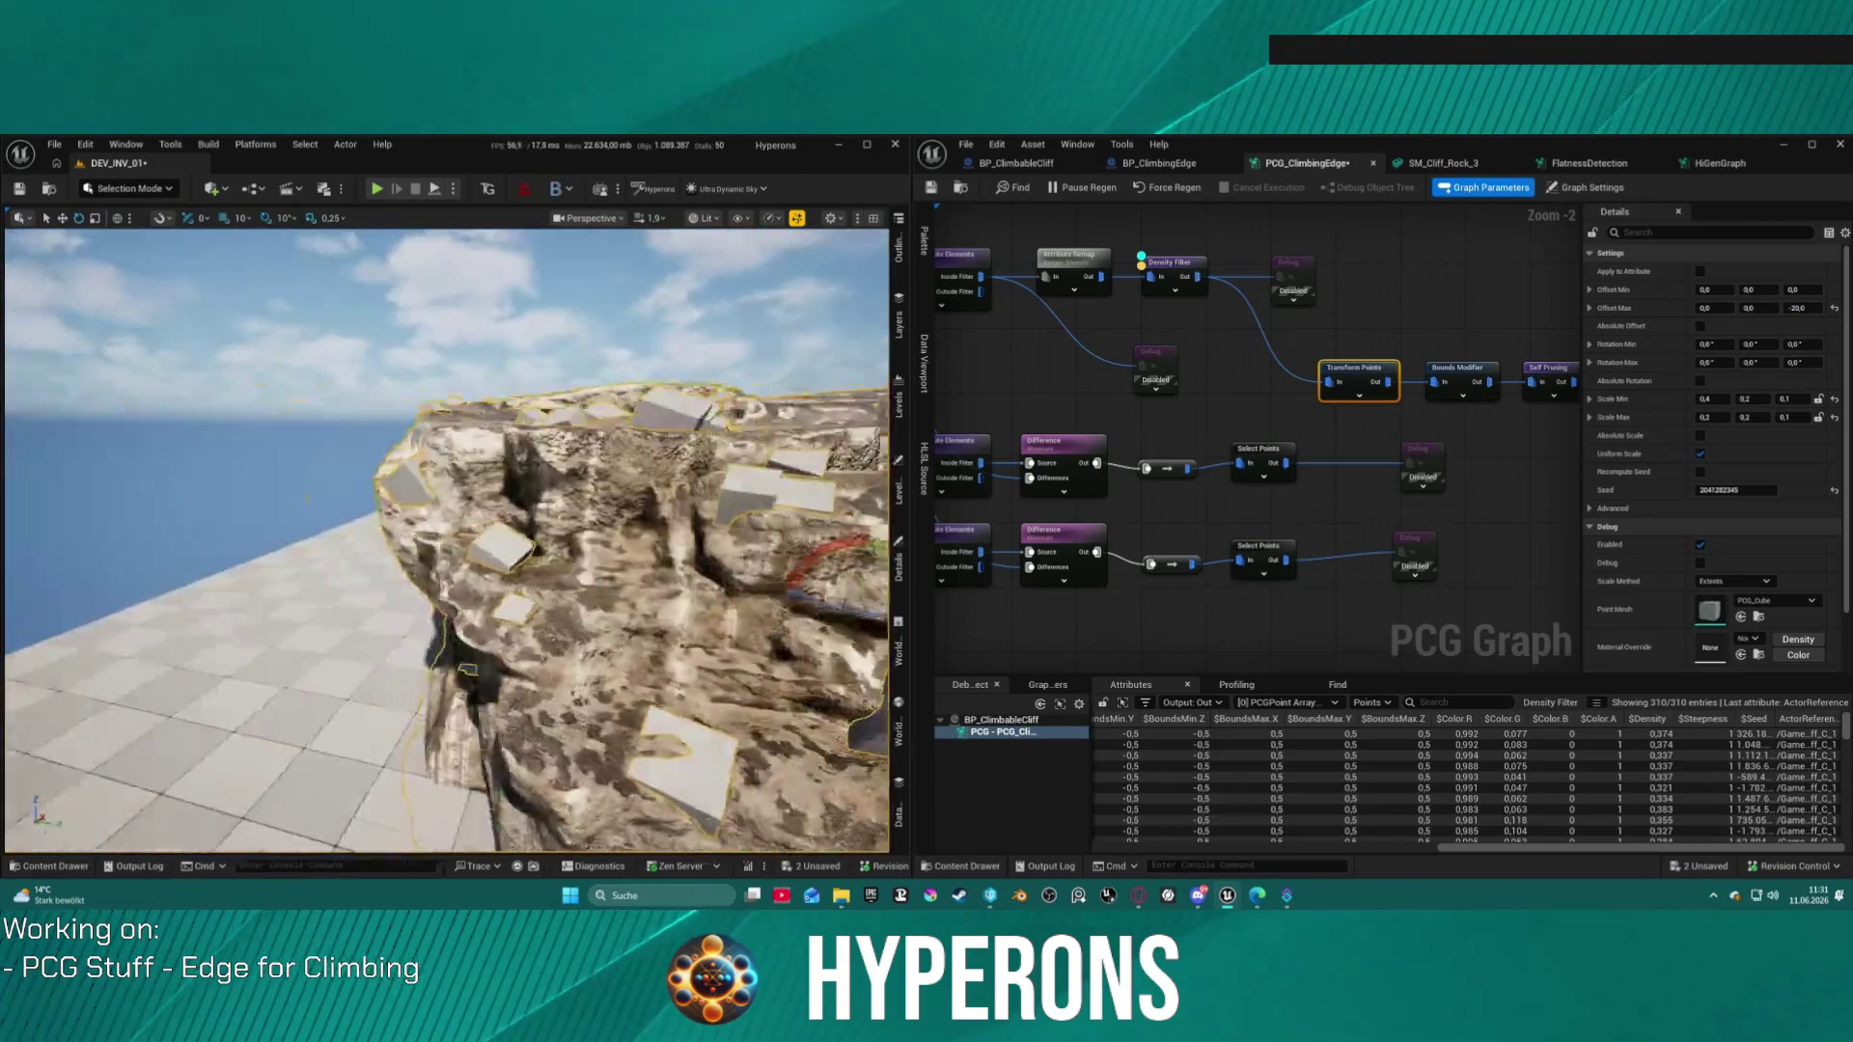
{"action": "key", "text": "f"}
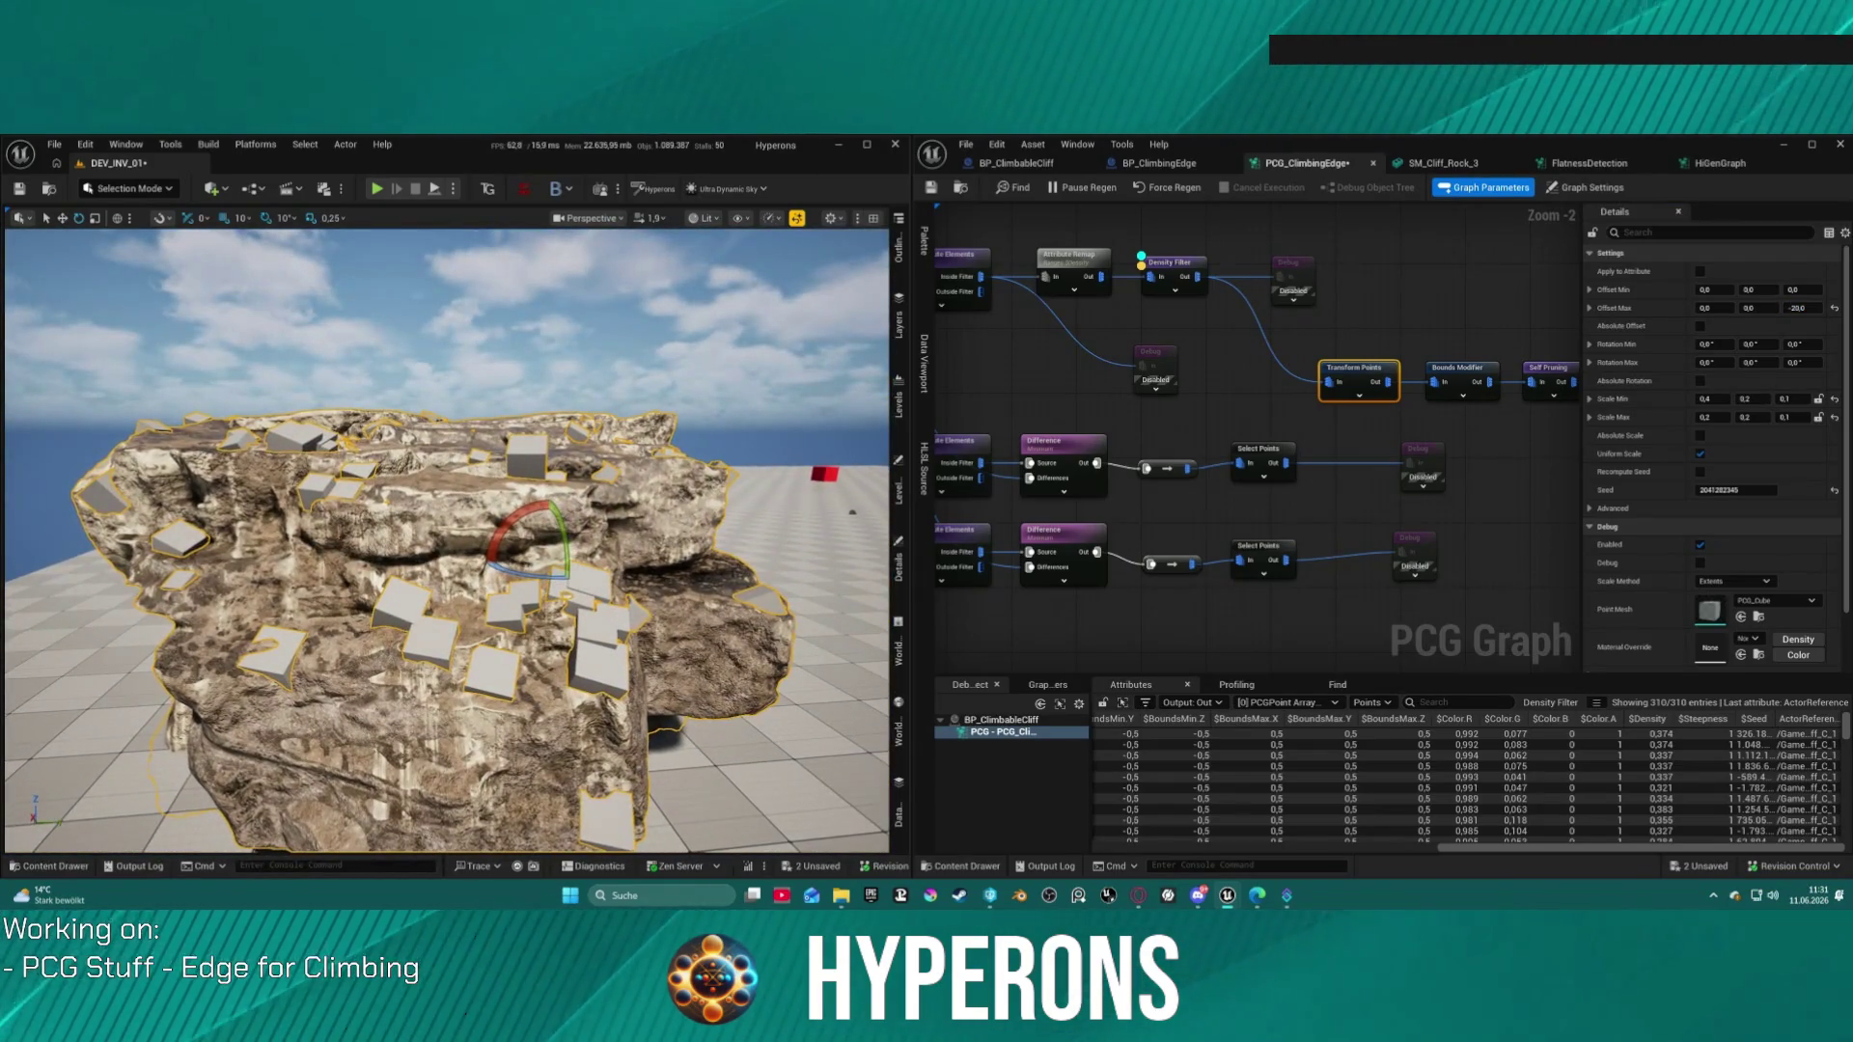
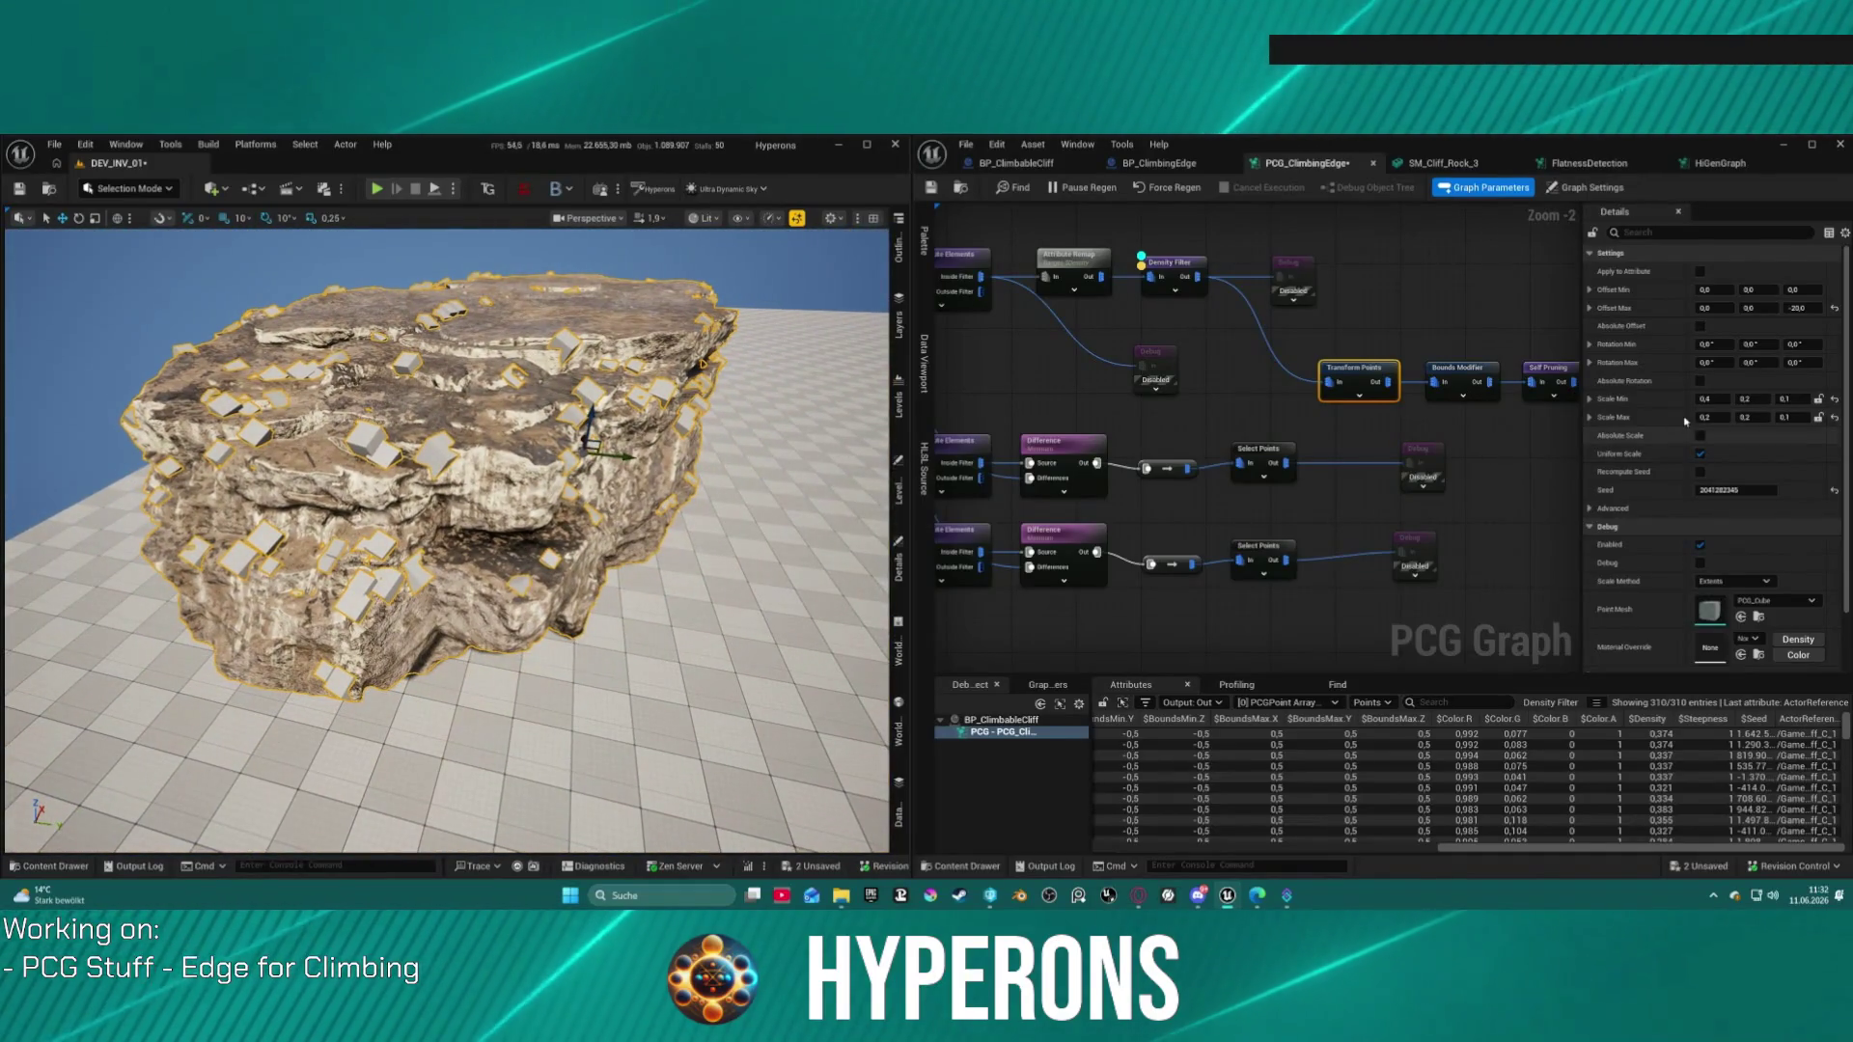
Step: Set Transform Points Scale Max X to 0,4 and orbit the viewport to check the enlarged cliff cubes
{"action": "left_click_drag", "start_coordinate": [1538, 368], "coordinate": [1362, 365]}
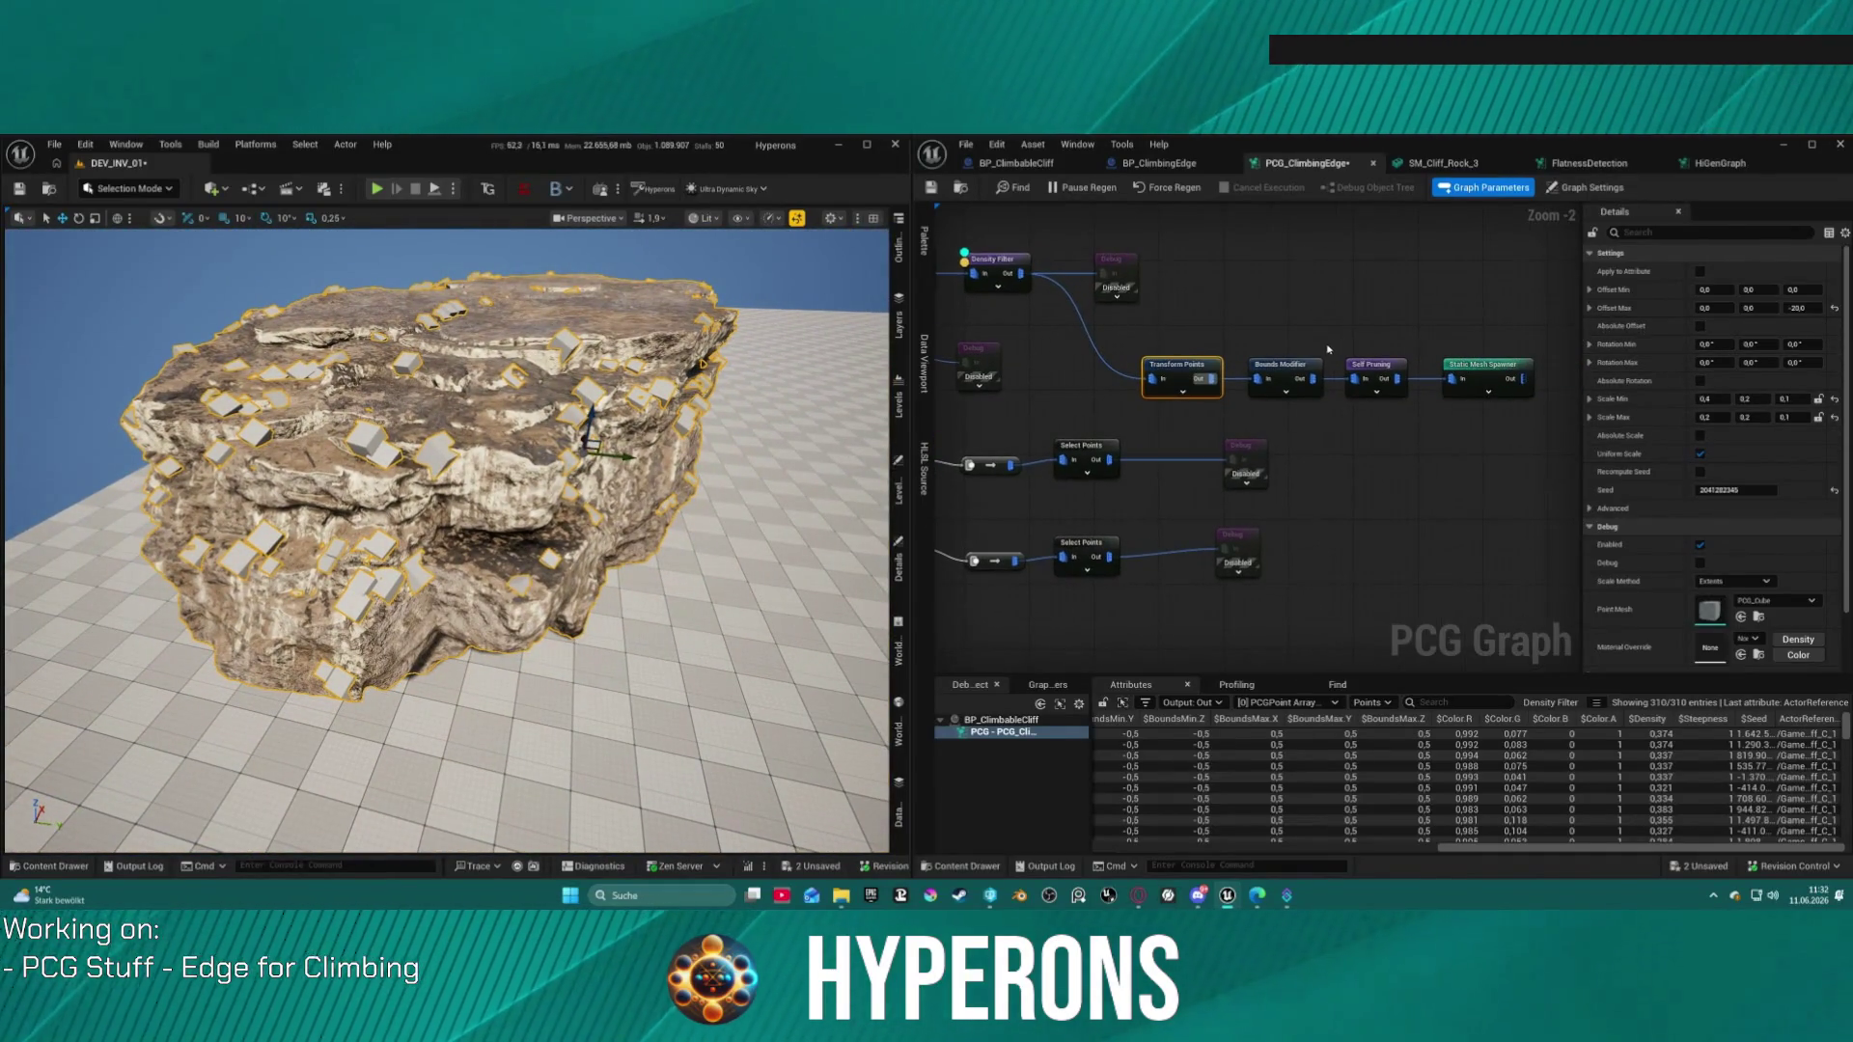
{"action": "left_click", "coordinate": [1706, 417]}
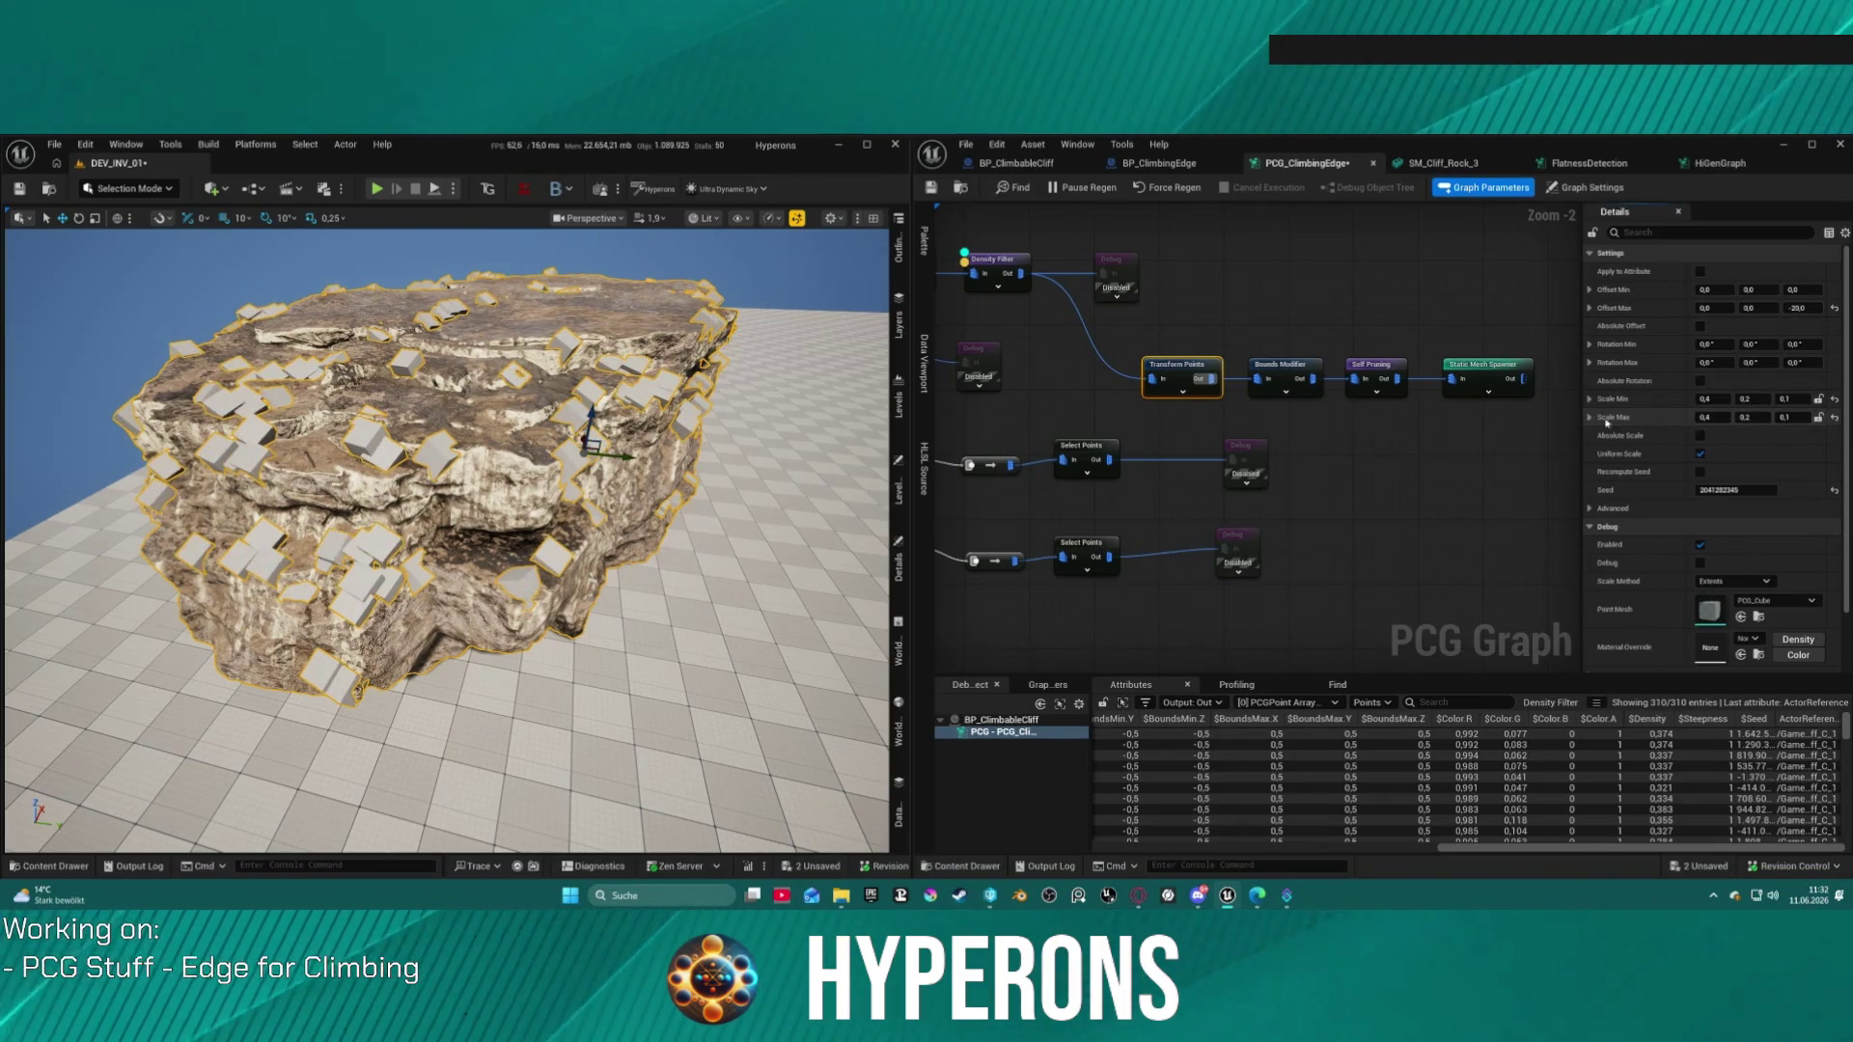
{"action": "type", "text": "0,4"}
{"action": "key", "text": "Return"}
{"action": "left_click_drag", "start_coordinate": [444, 540], "coordinate": [329, 530]}
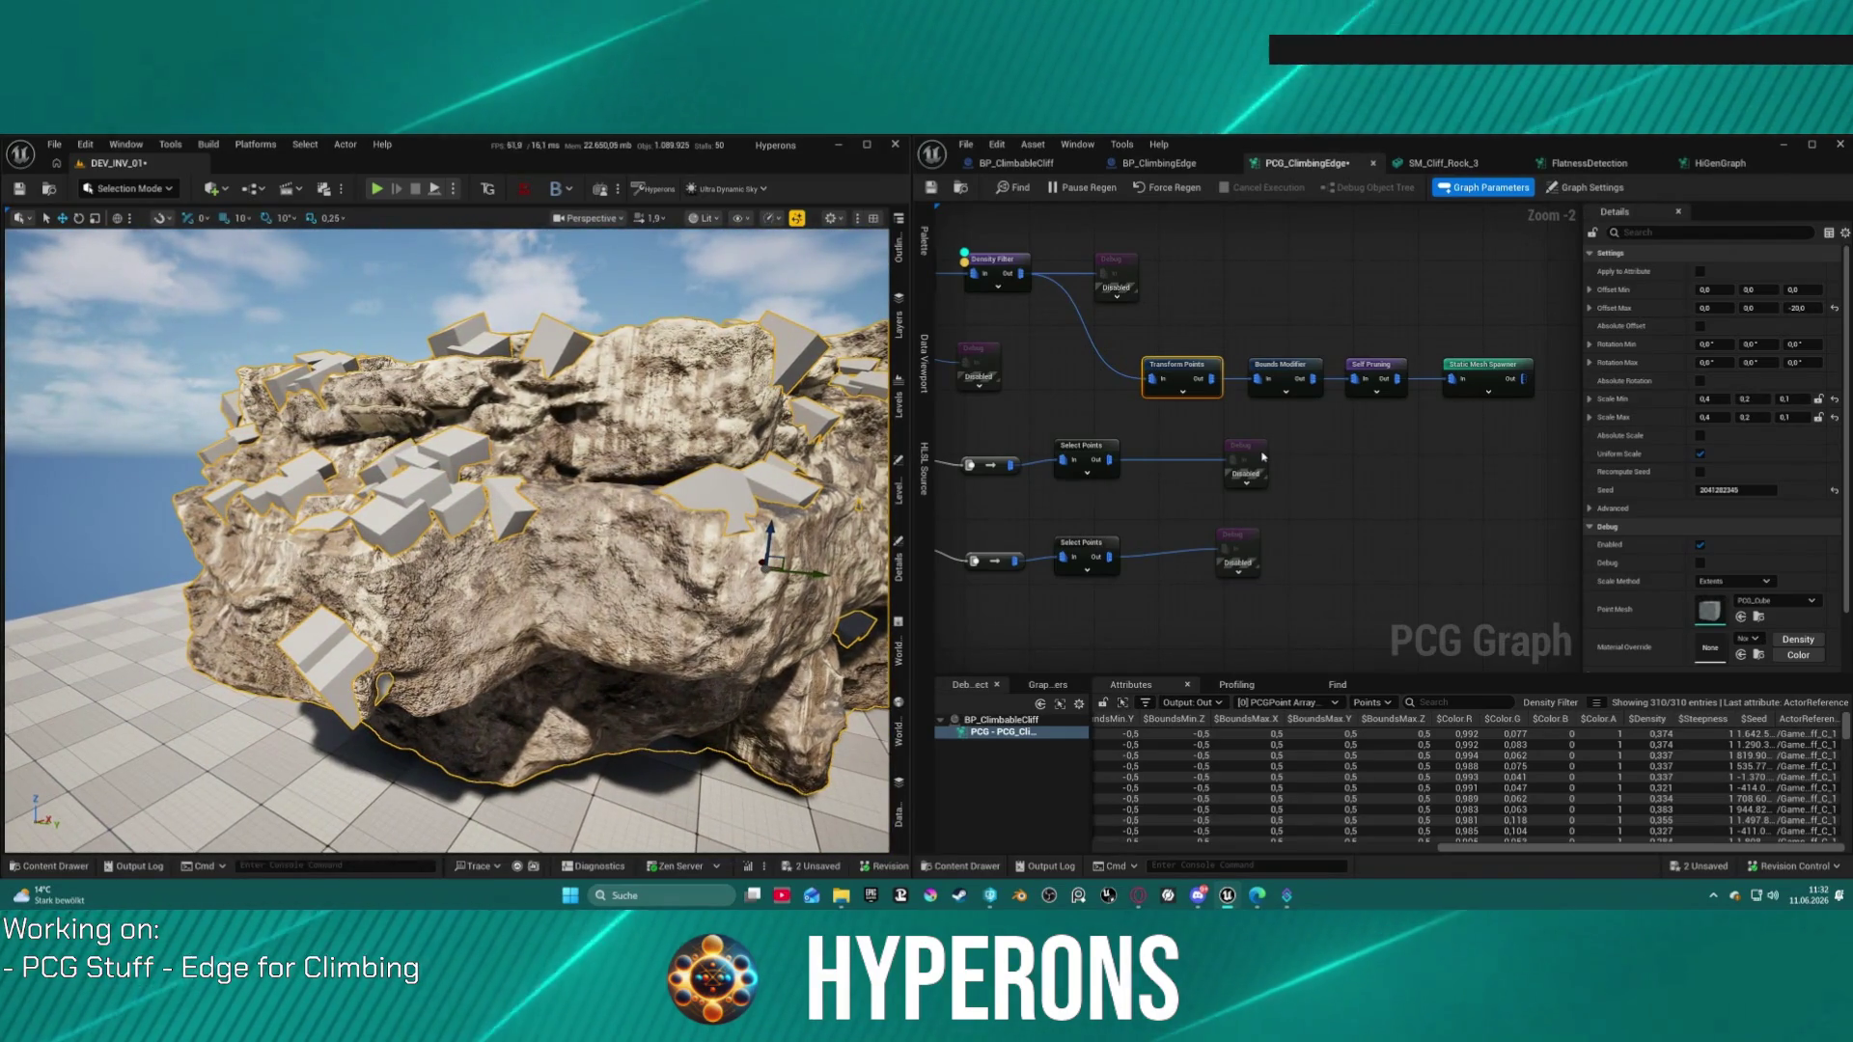
{"action": "right_click", "coordinate": [898, 328]}
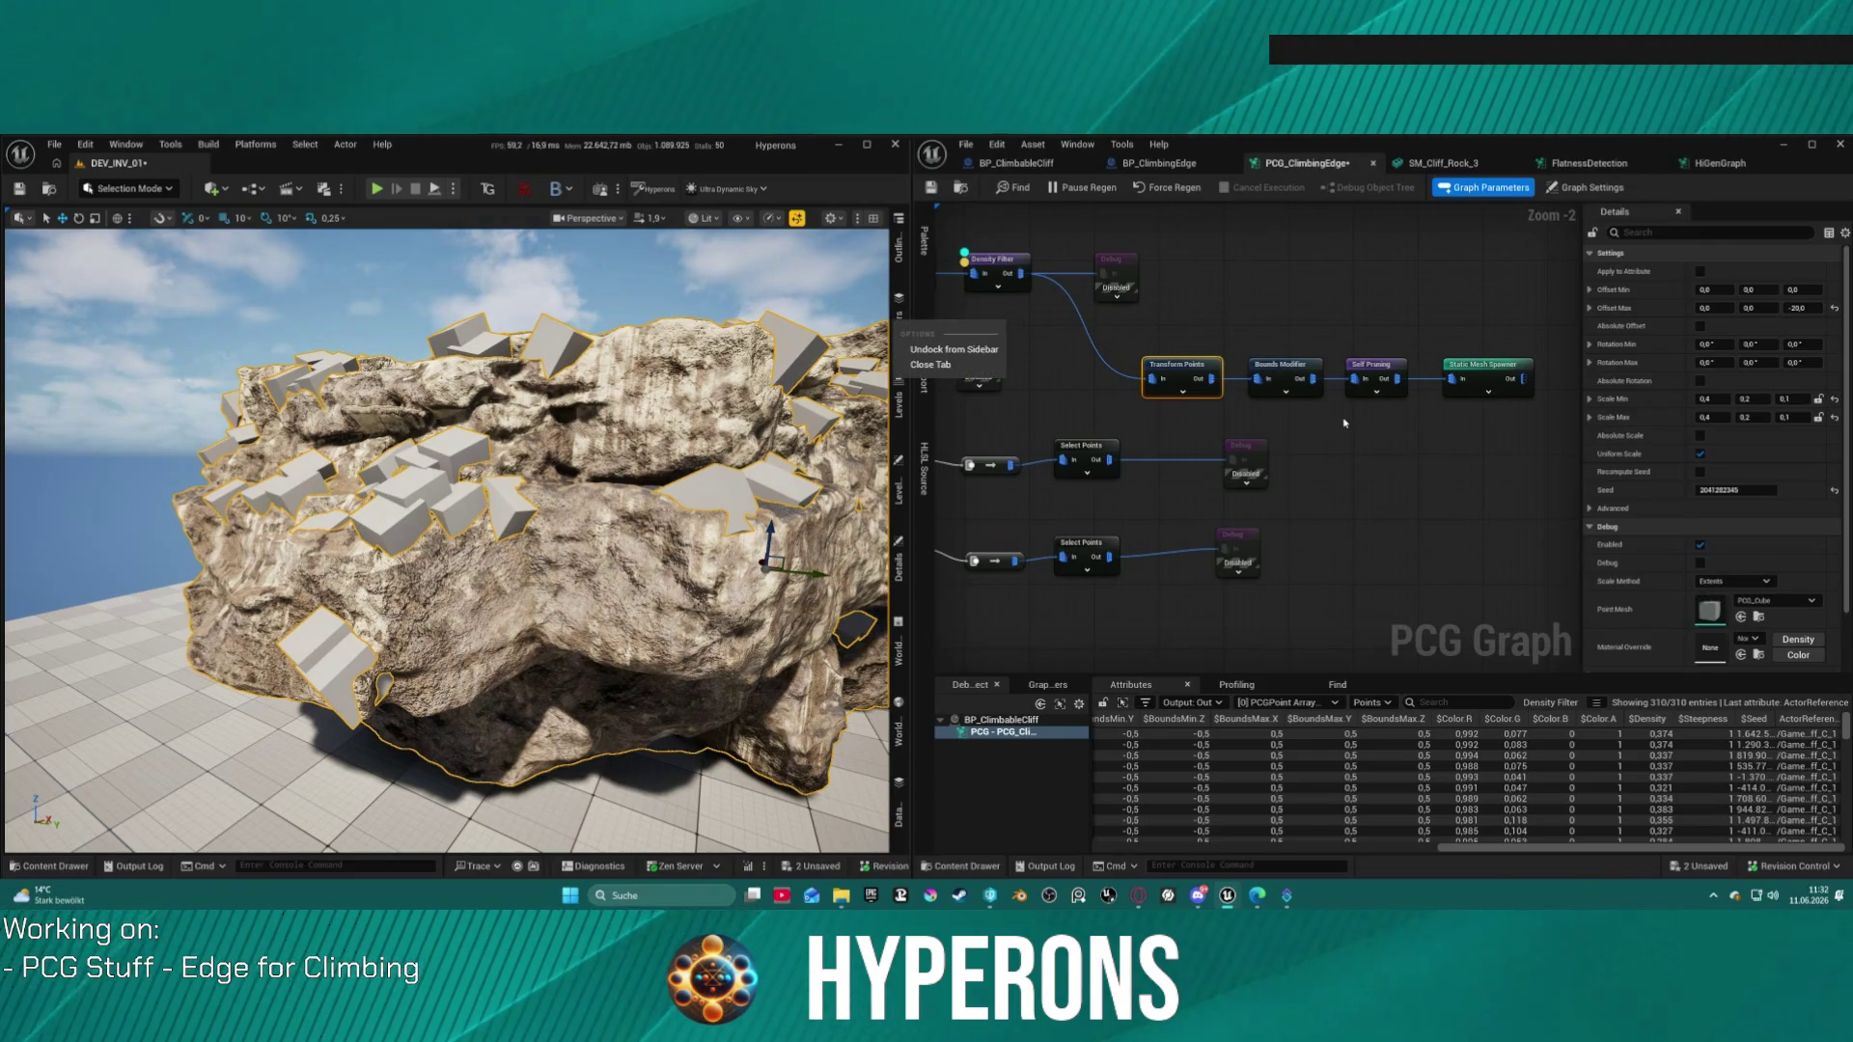
Step: Dismiss the node search and paste a Projection node into the climbing-edge graph
{"action": "right_click", "coordinate": [1240, 299]}
{"action": "type", "text": "s"}
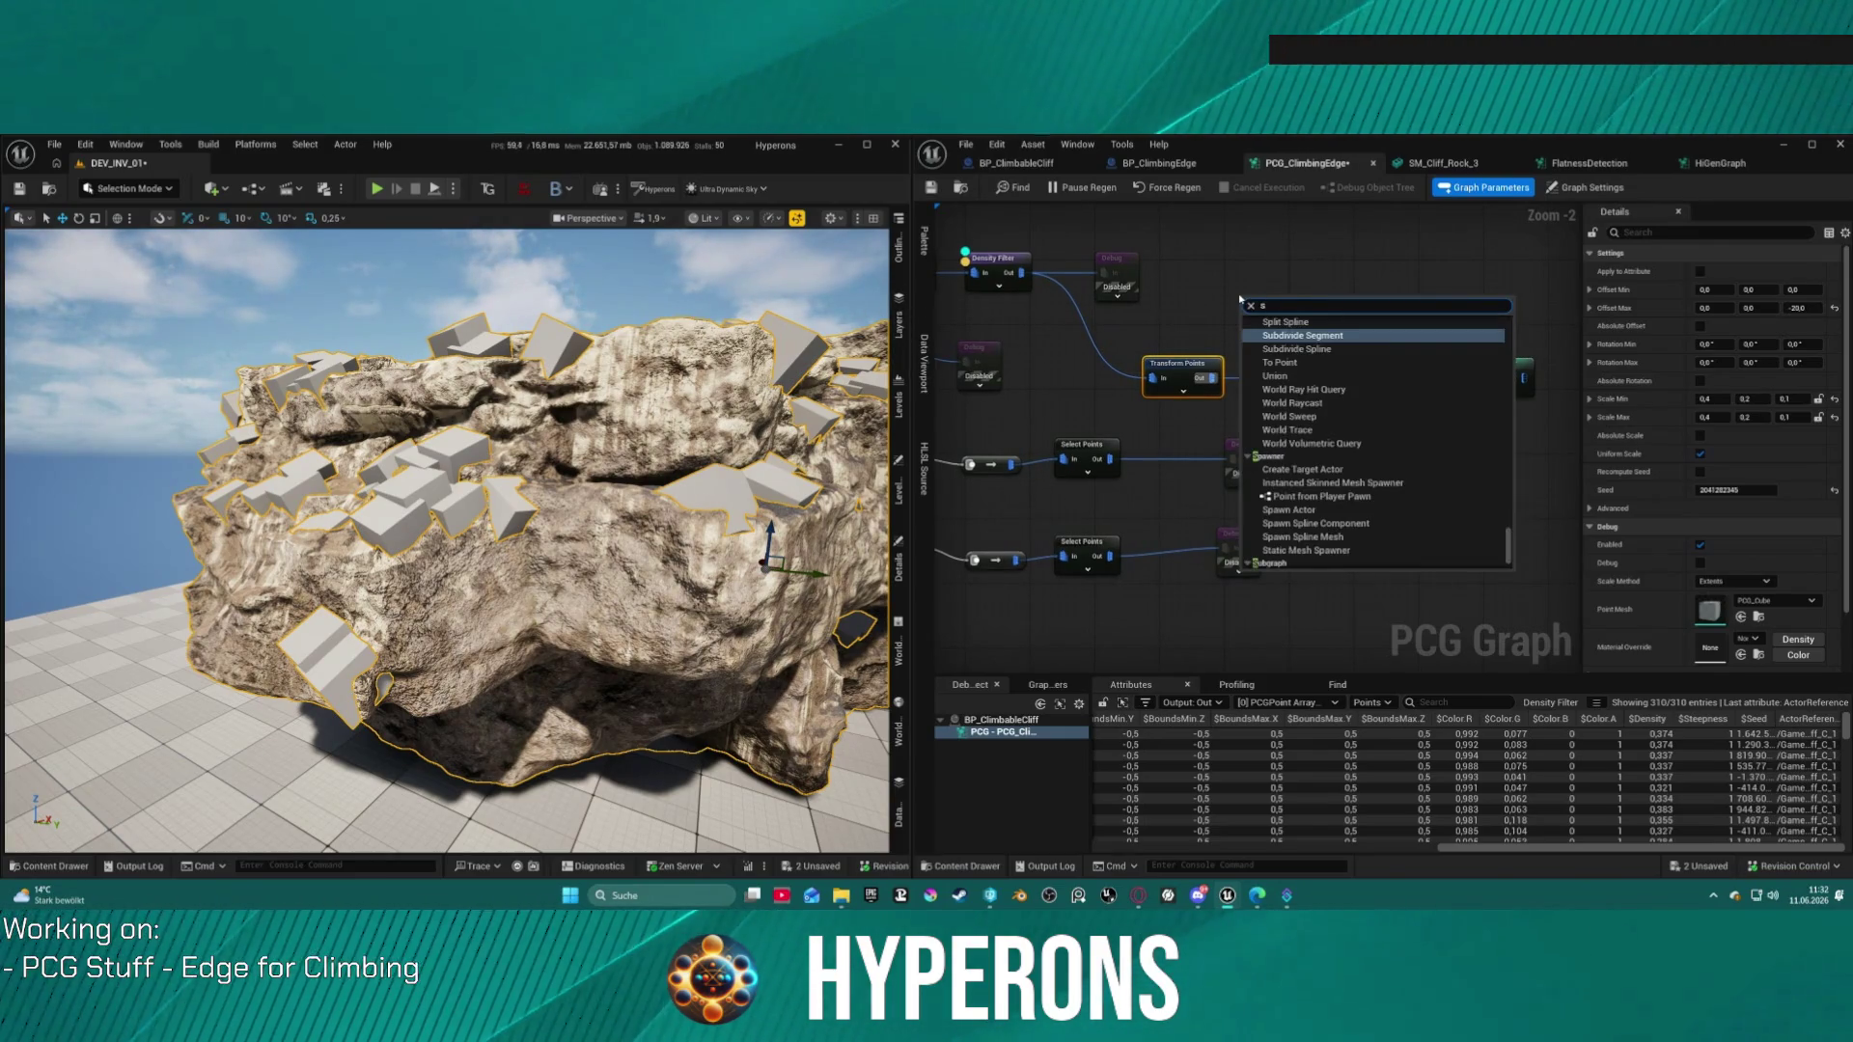
{"action": "key", "text": "BackSpace"}
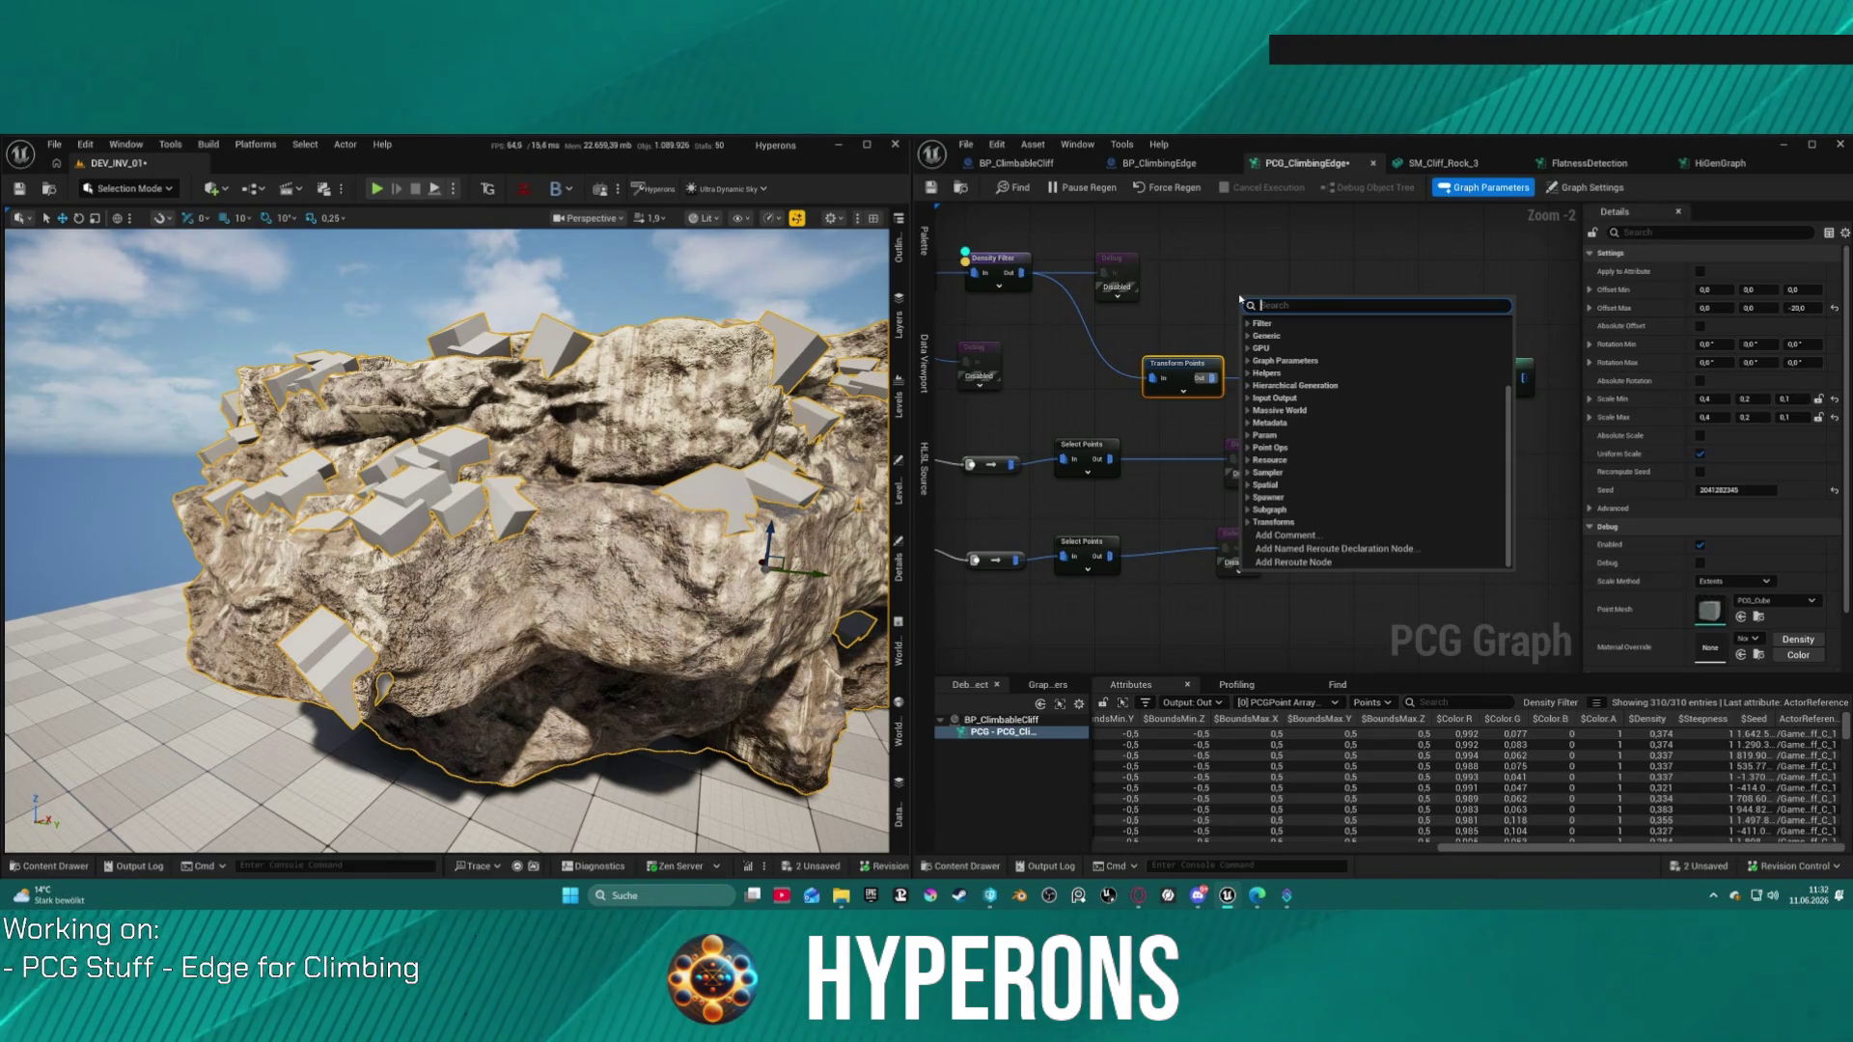
{"action": "type", "text": "self"}
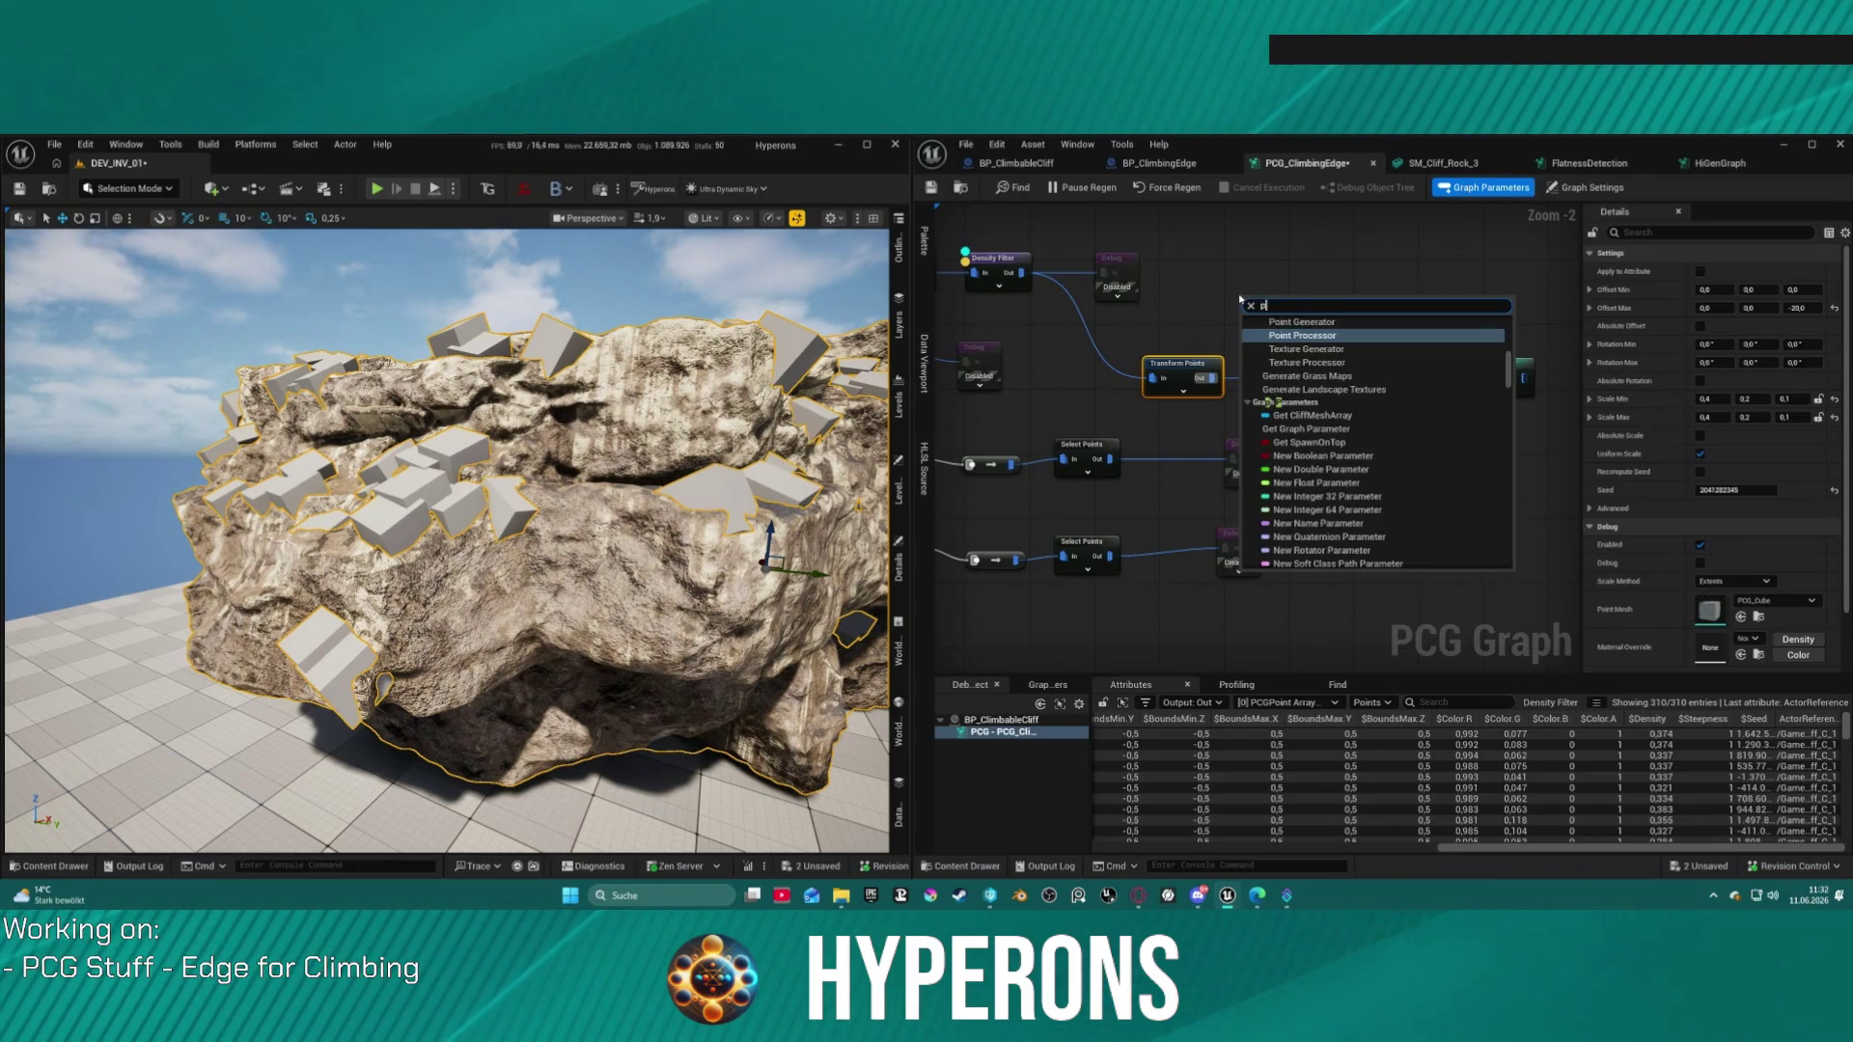
{"action": "key", "text": "Escape"}
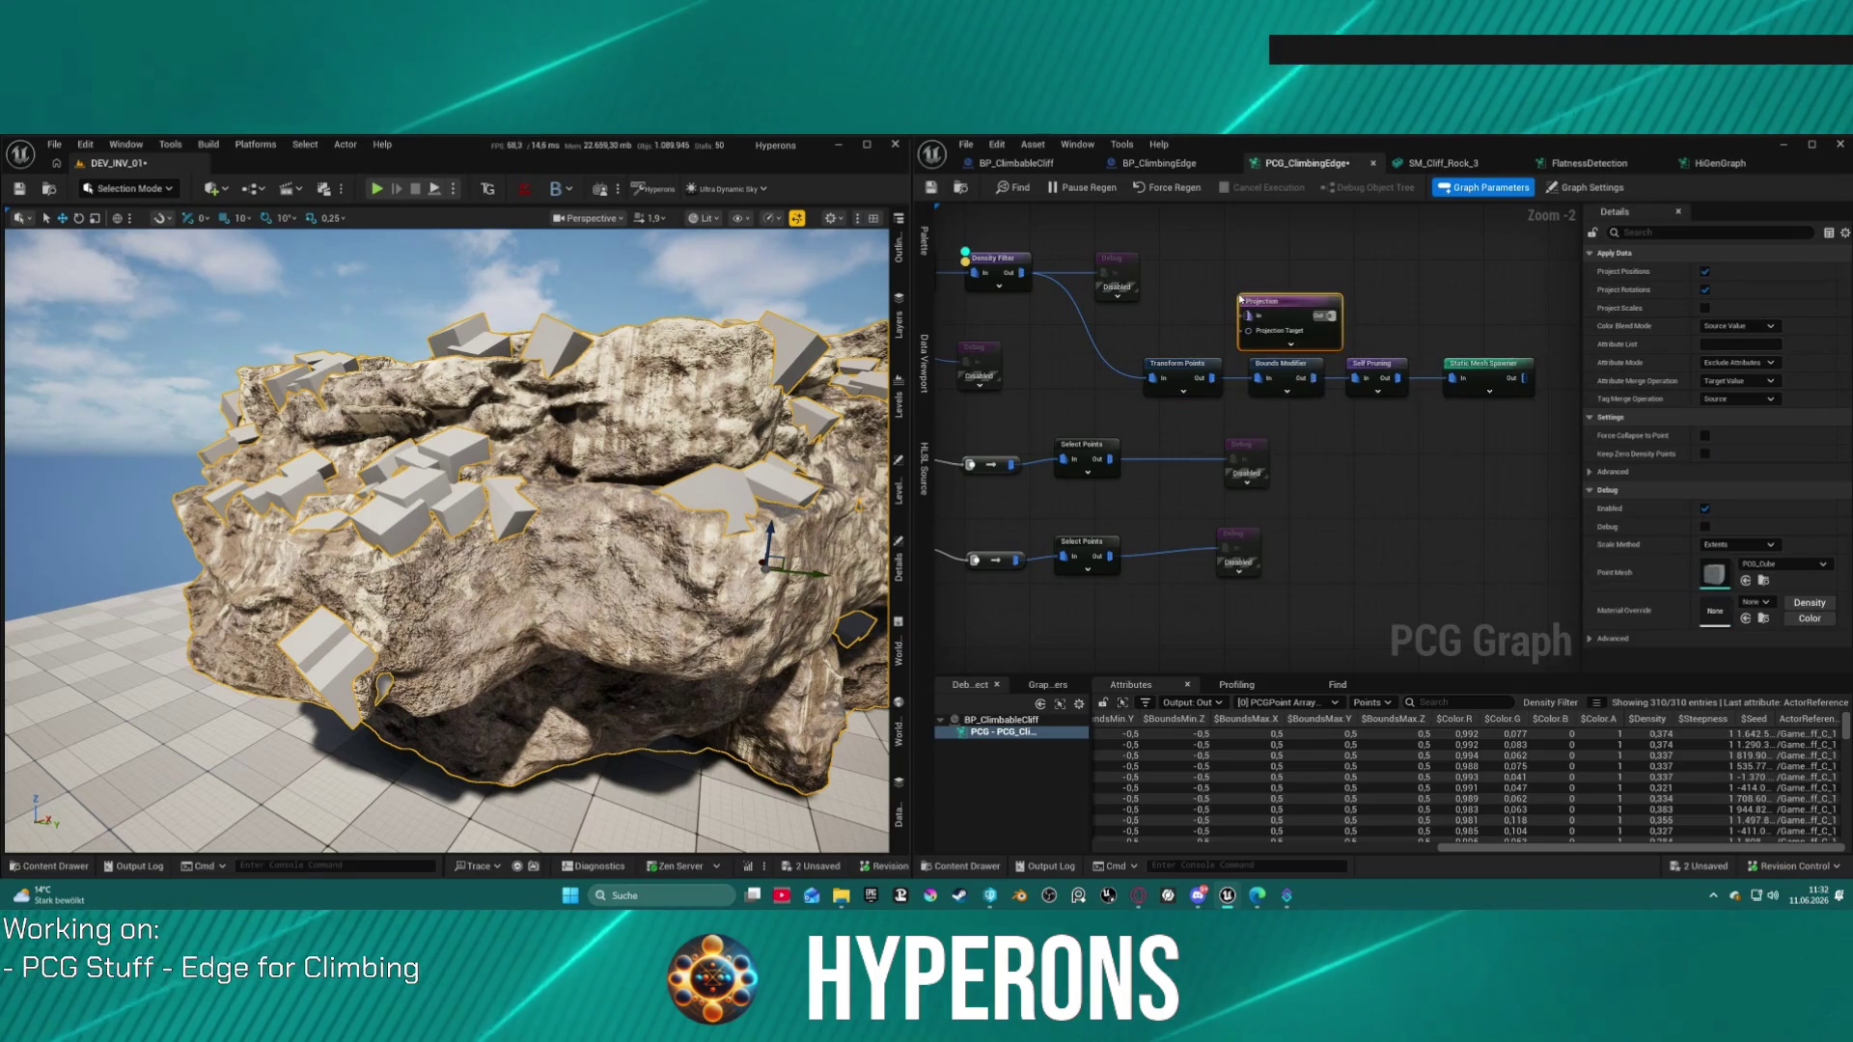
{"action": "key", "text": "ctrl+v"}
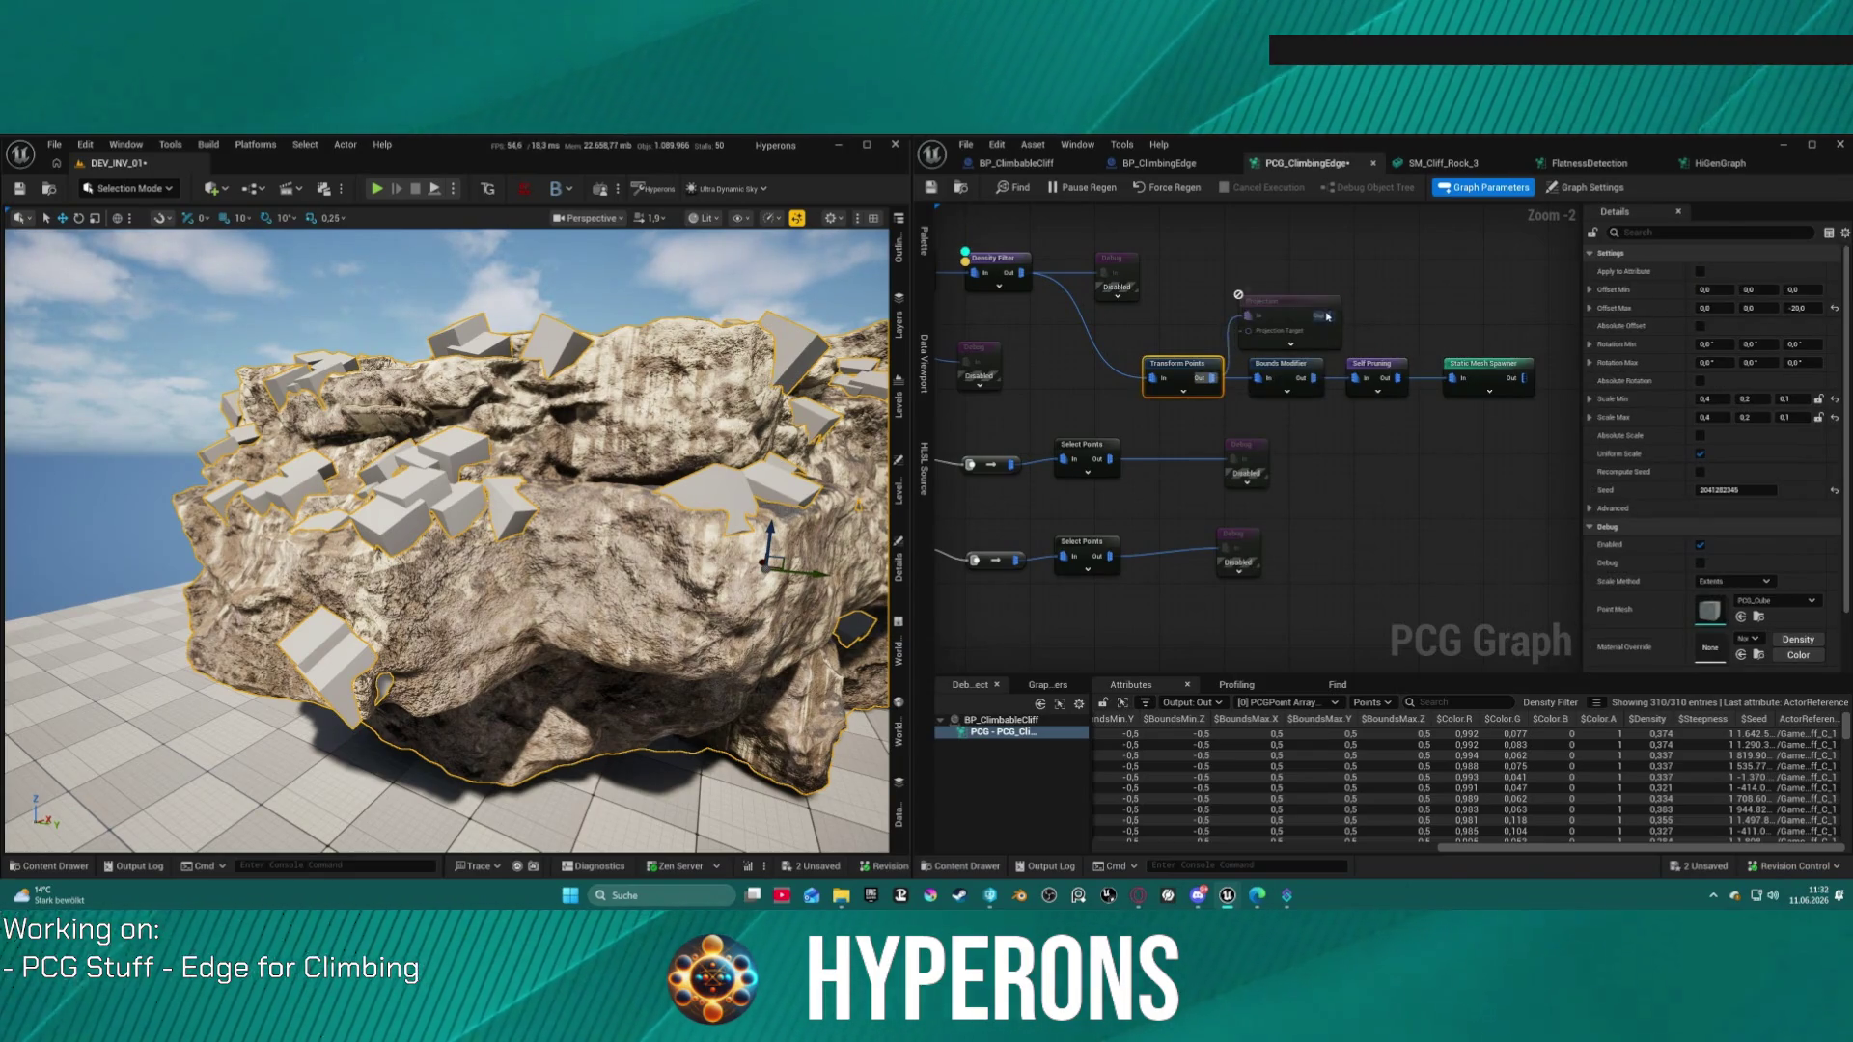
Step: Wire the Projection node in between Transform Points and Bounds Modifier
{"action": "left_click", "coordinate": [1251, 307]}
{"action": "mouse_move", "coordinate": [1256, 380]}
{"action": "left_mouse_down"}
{"action": "mouse_move", "coordinate": [1245, 328]}
{"action": "mouse_move", "coordinate": [965, 227]}
{"action": "mouse_move", "coordinate": [974, 241]}
{"action": "mouse_move", "coordinate": [852, 161]}
{"action": "mouse_move", "coordinate": [965, 290]}
{"action": "mouse_move", "coordinate": [1115, 528]}
{"action": "left_mouse_up"}
{"action": "scroll", "coordinate": [1206, 318], "scroll_direction": "down", "scroll_amount": 5}
{"action": "mouse_move", "coordinate": [956, 583]}
{"action": "left_mouse_down"}
{"action": "mouse_move", "coordinate": [1007, 554]}
{"action": "mouse_move", "coordinate": [1286, 533]}
{"action": "left_mouse_up"}
{"action": "scroll", "coordinate": [1009, 565], "scroll_direction": "up", "scroll_amount": 6}
{"action": "scroll", "coordinate": [1332, 521], "scroll_direction": "down", "scroll_amount": 3}
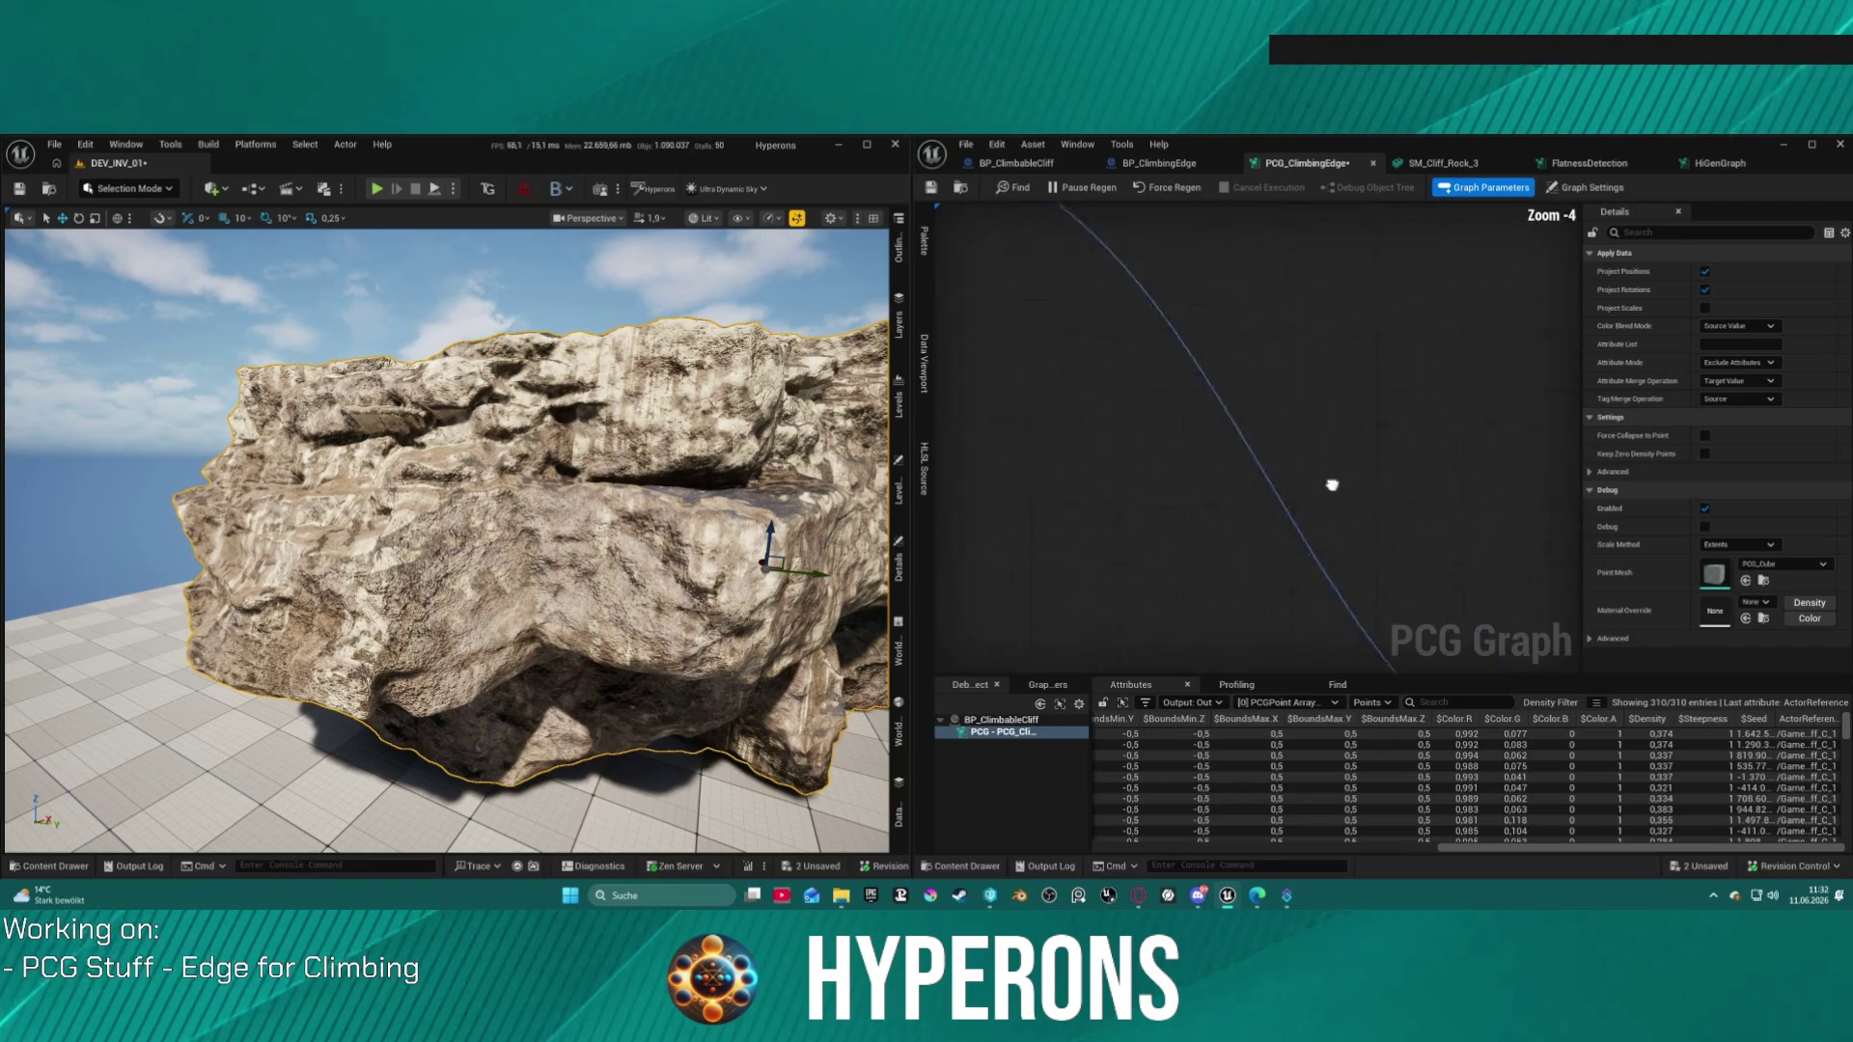
{"action": "scroll", "coordinate": [1382, 503], "scroll_direction": "up", "scroll_amount": 5}
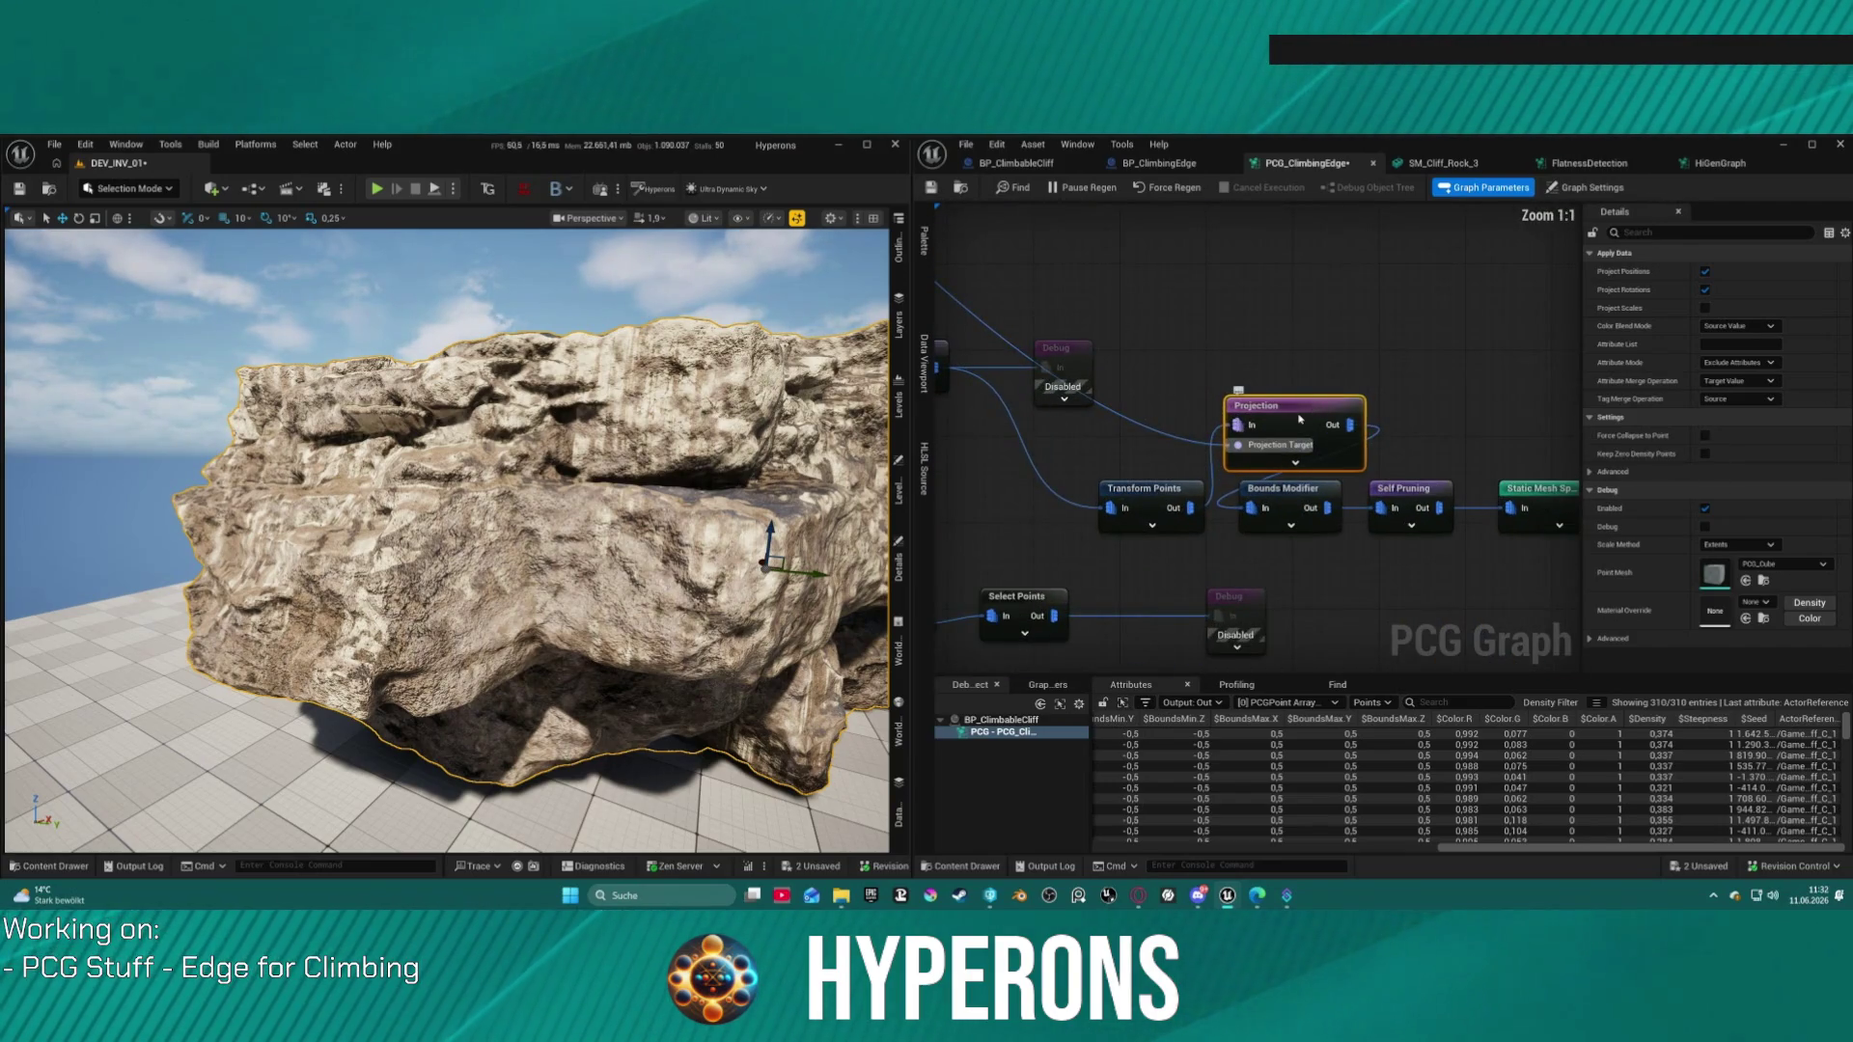
Step: Test the Projection node's position, rotation and scale toggles and set color blend to Target Value
{"action": "left_click", "coordinate": [1705, 272]}
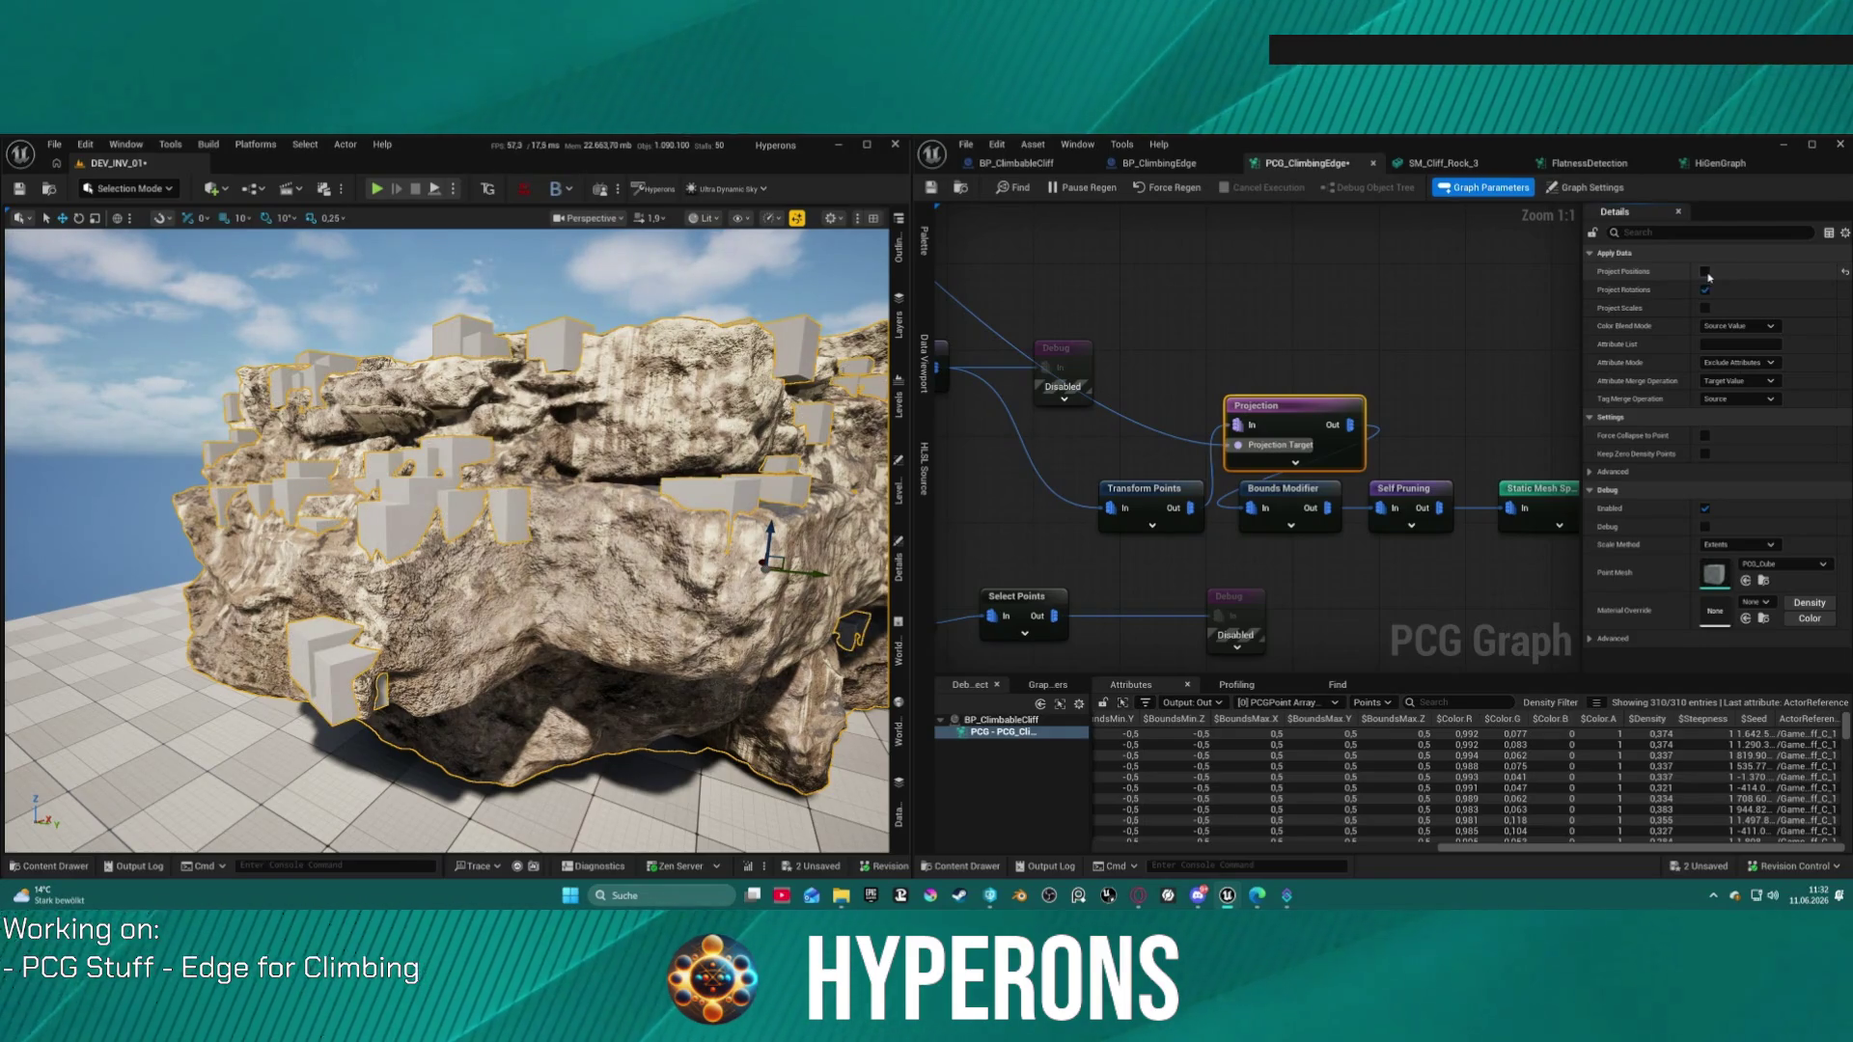
{"action": "left_click", "coordinate": [1706, 289]}
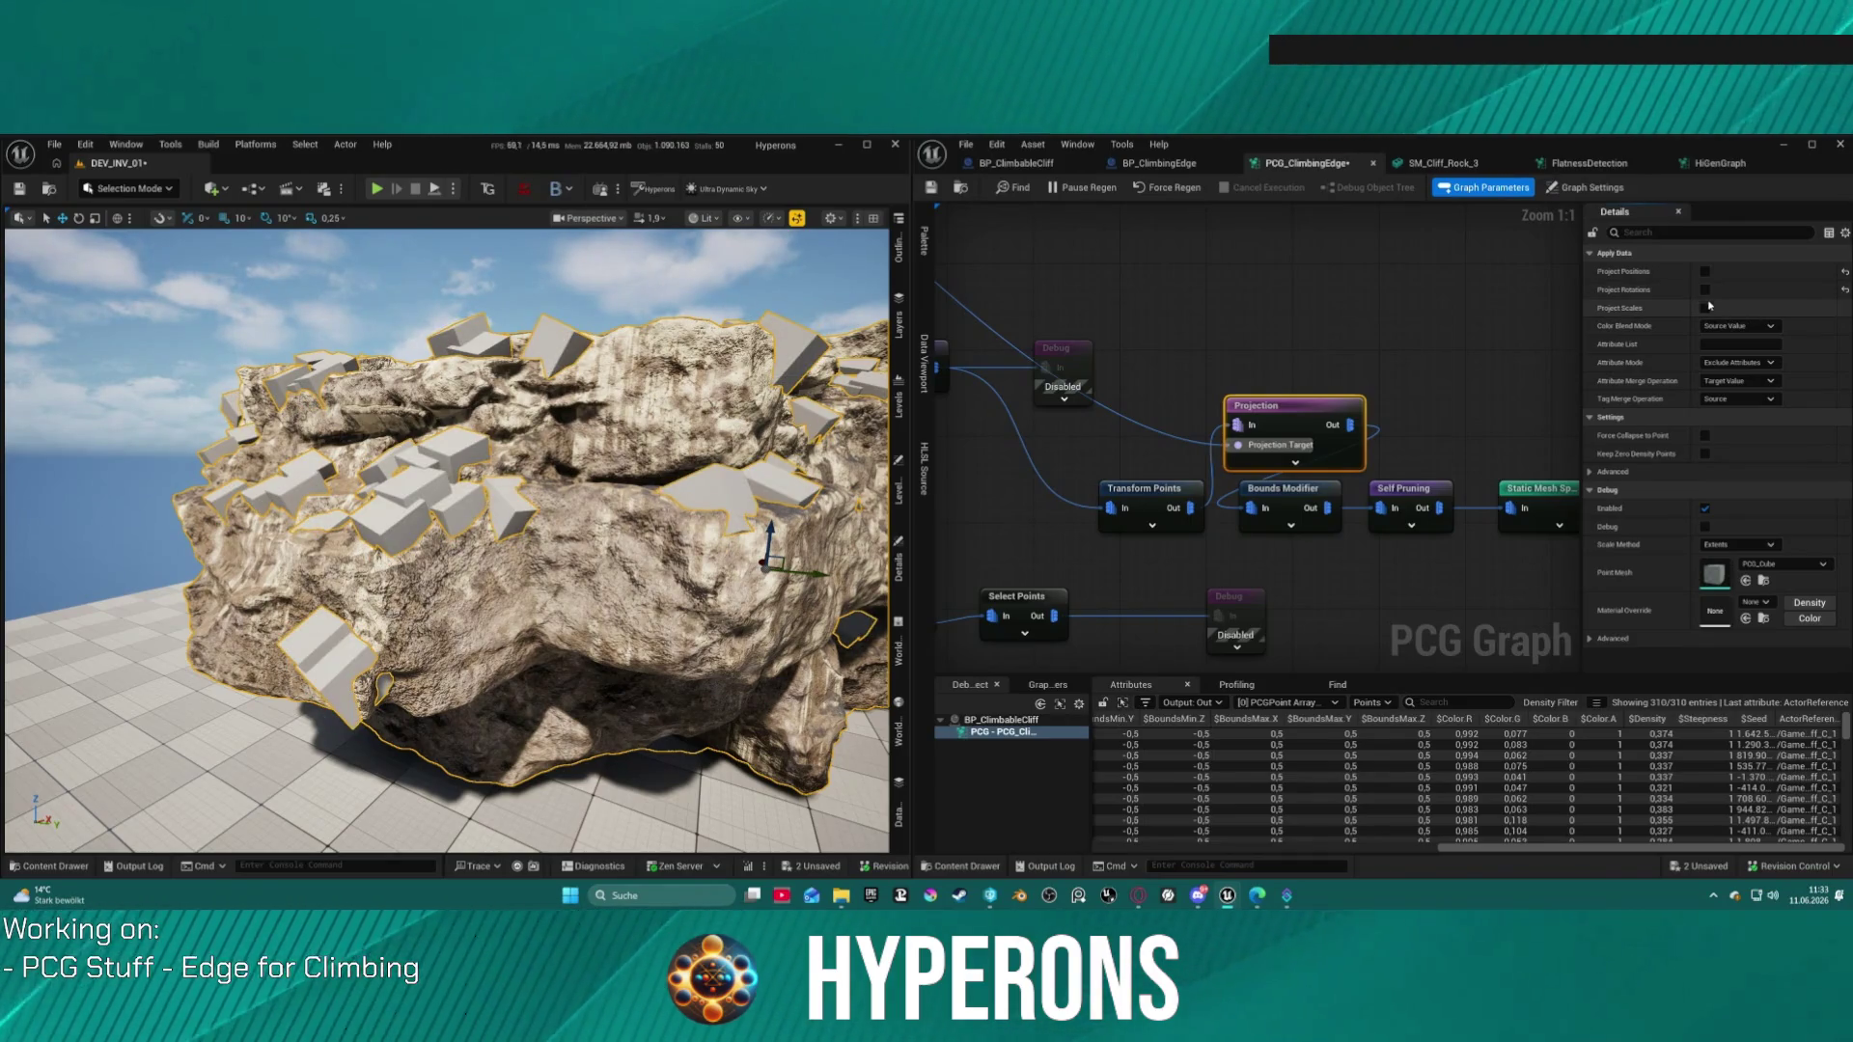
{"action": "left_click", "coordinate": [1705, 290]}
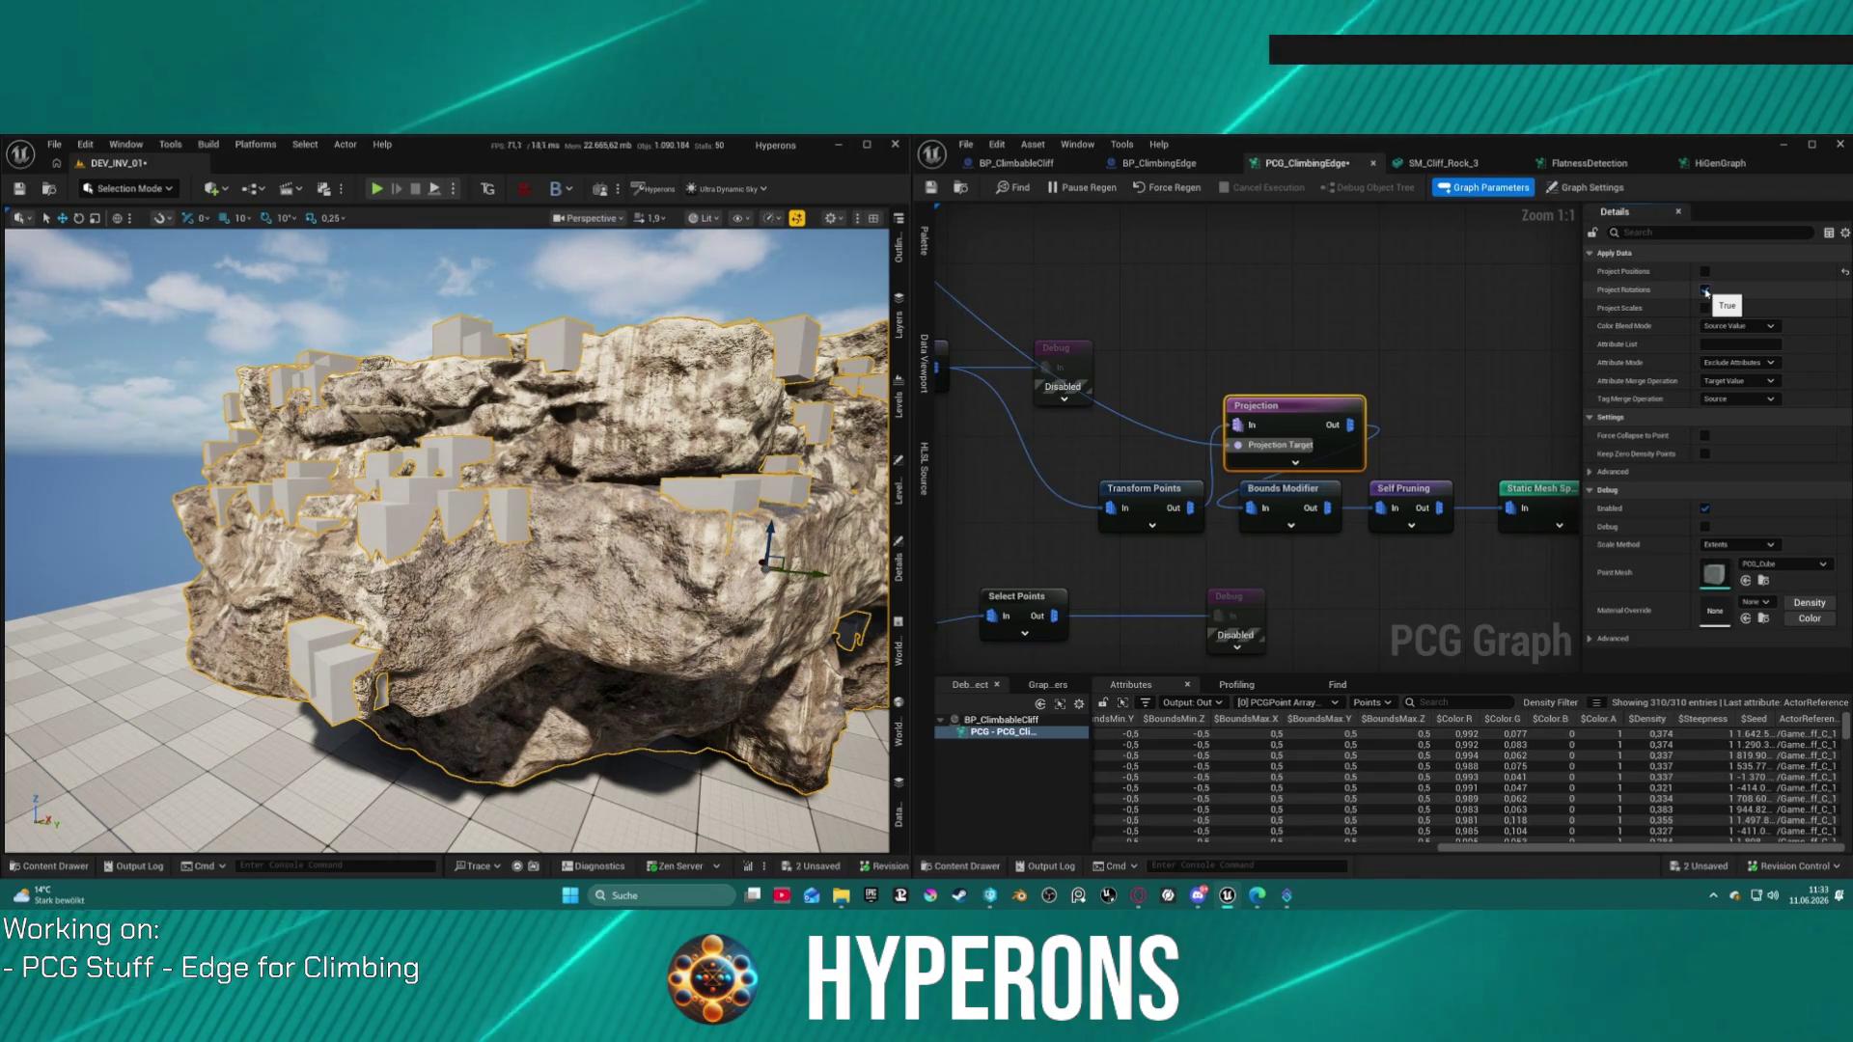
{"action": "left_click", "coordinate": [1706, 289]}
{"action": "left_click", "coordinate": [1705, 290]}
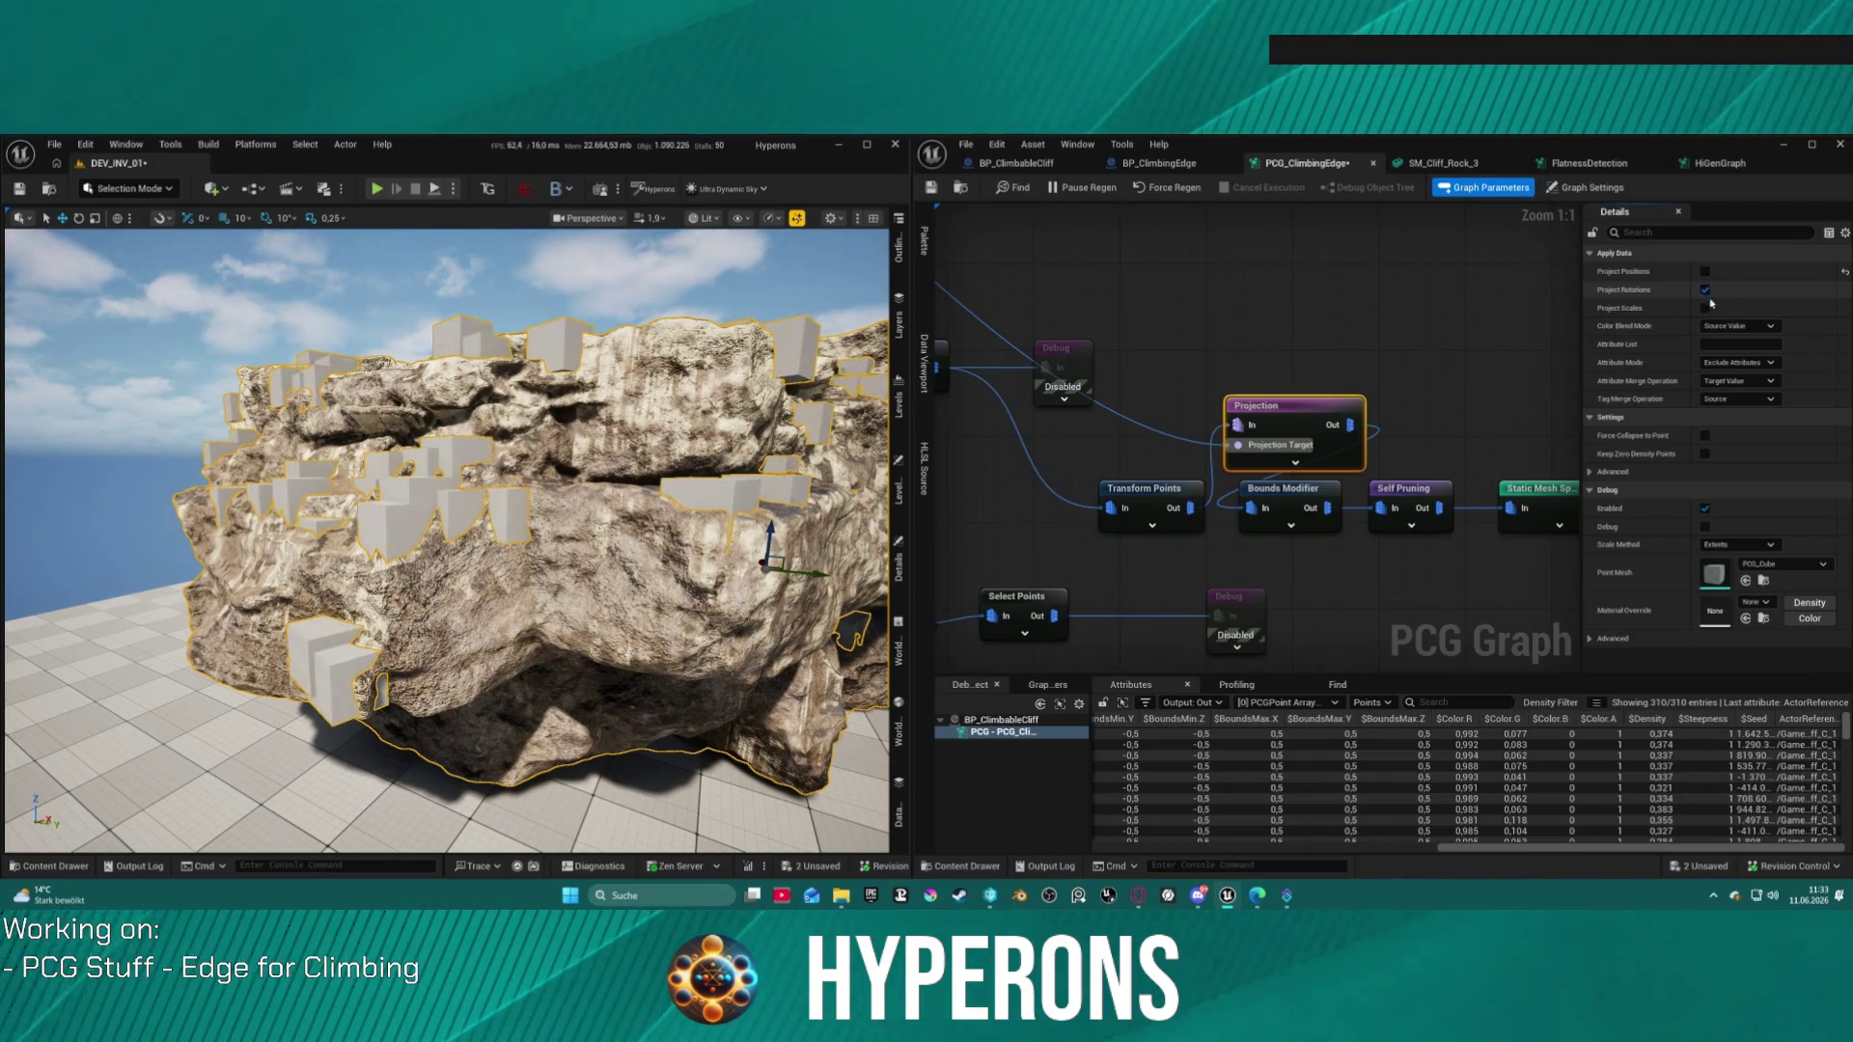
{"action": "left_click", "coordinate": [1705, 308]}
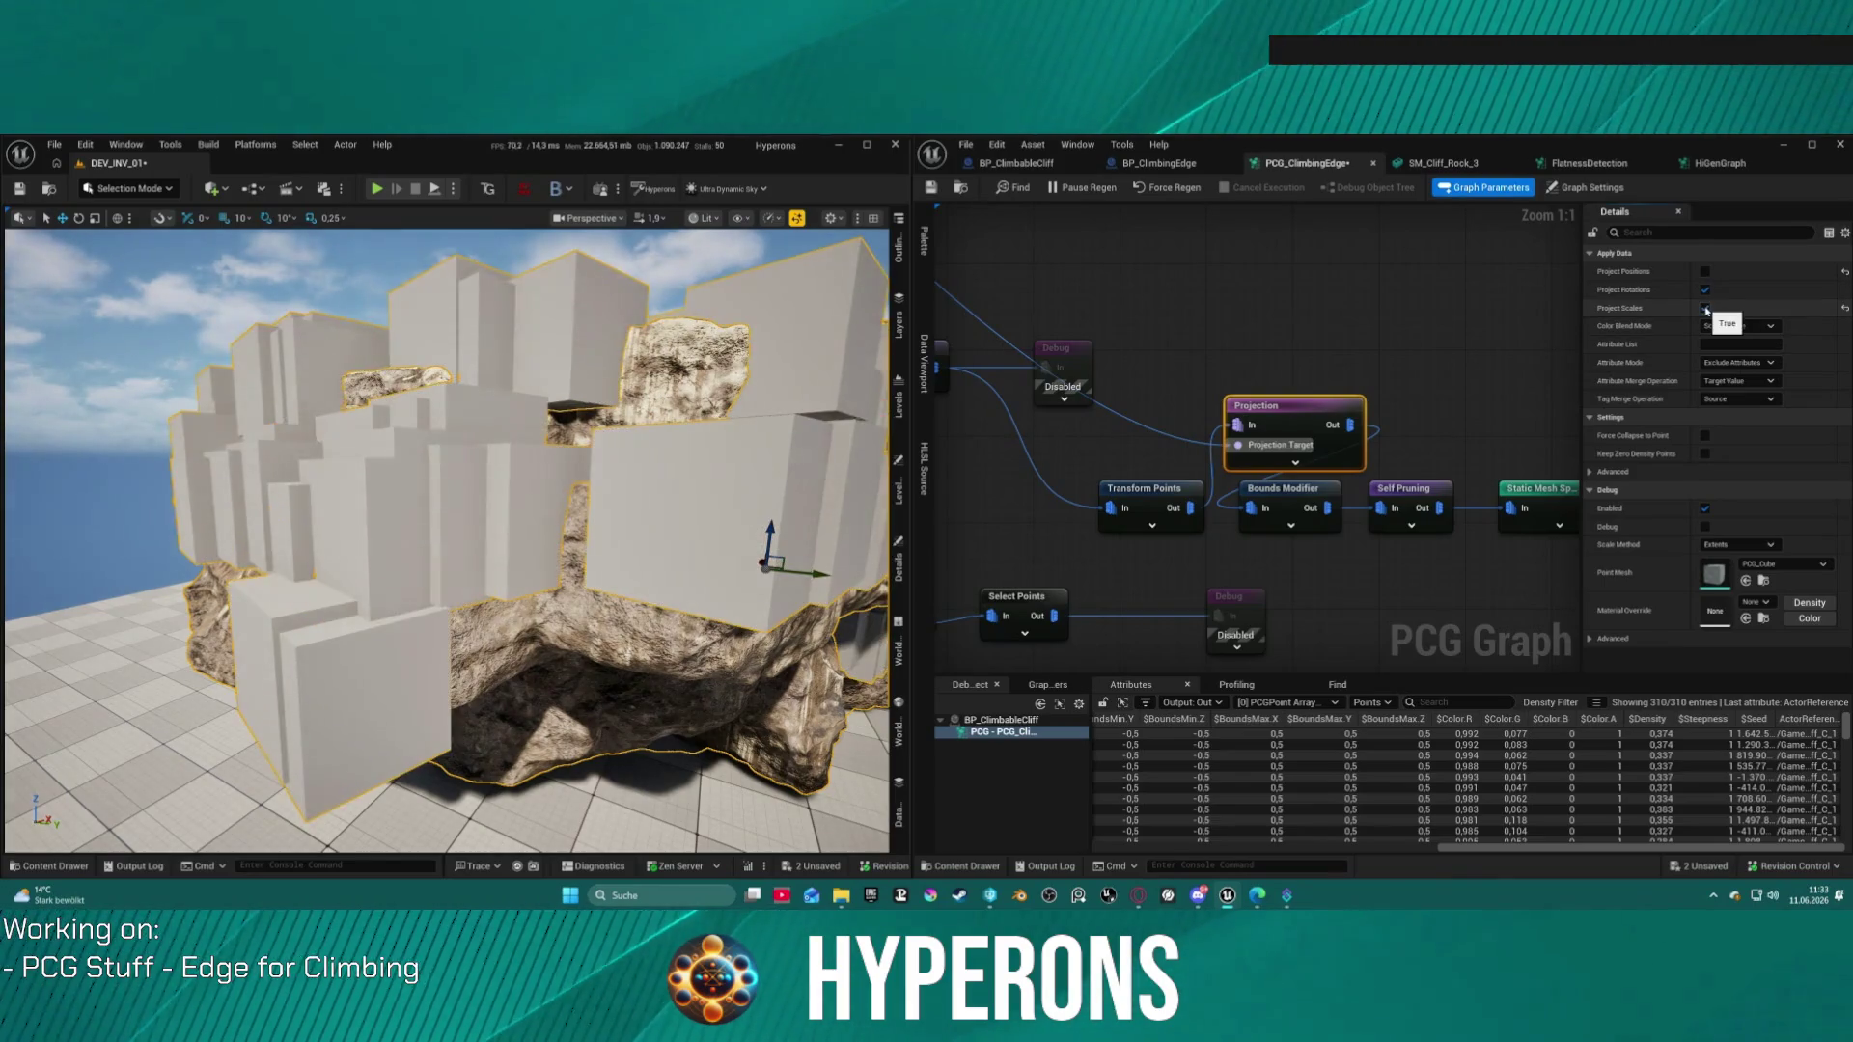
{"action": "left_click", "coordinate": [1706, 308]}
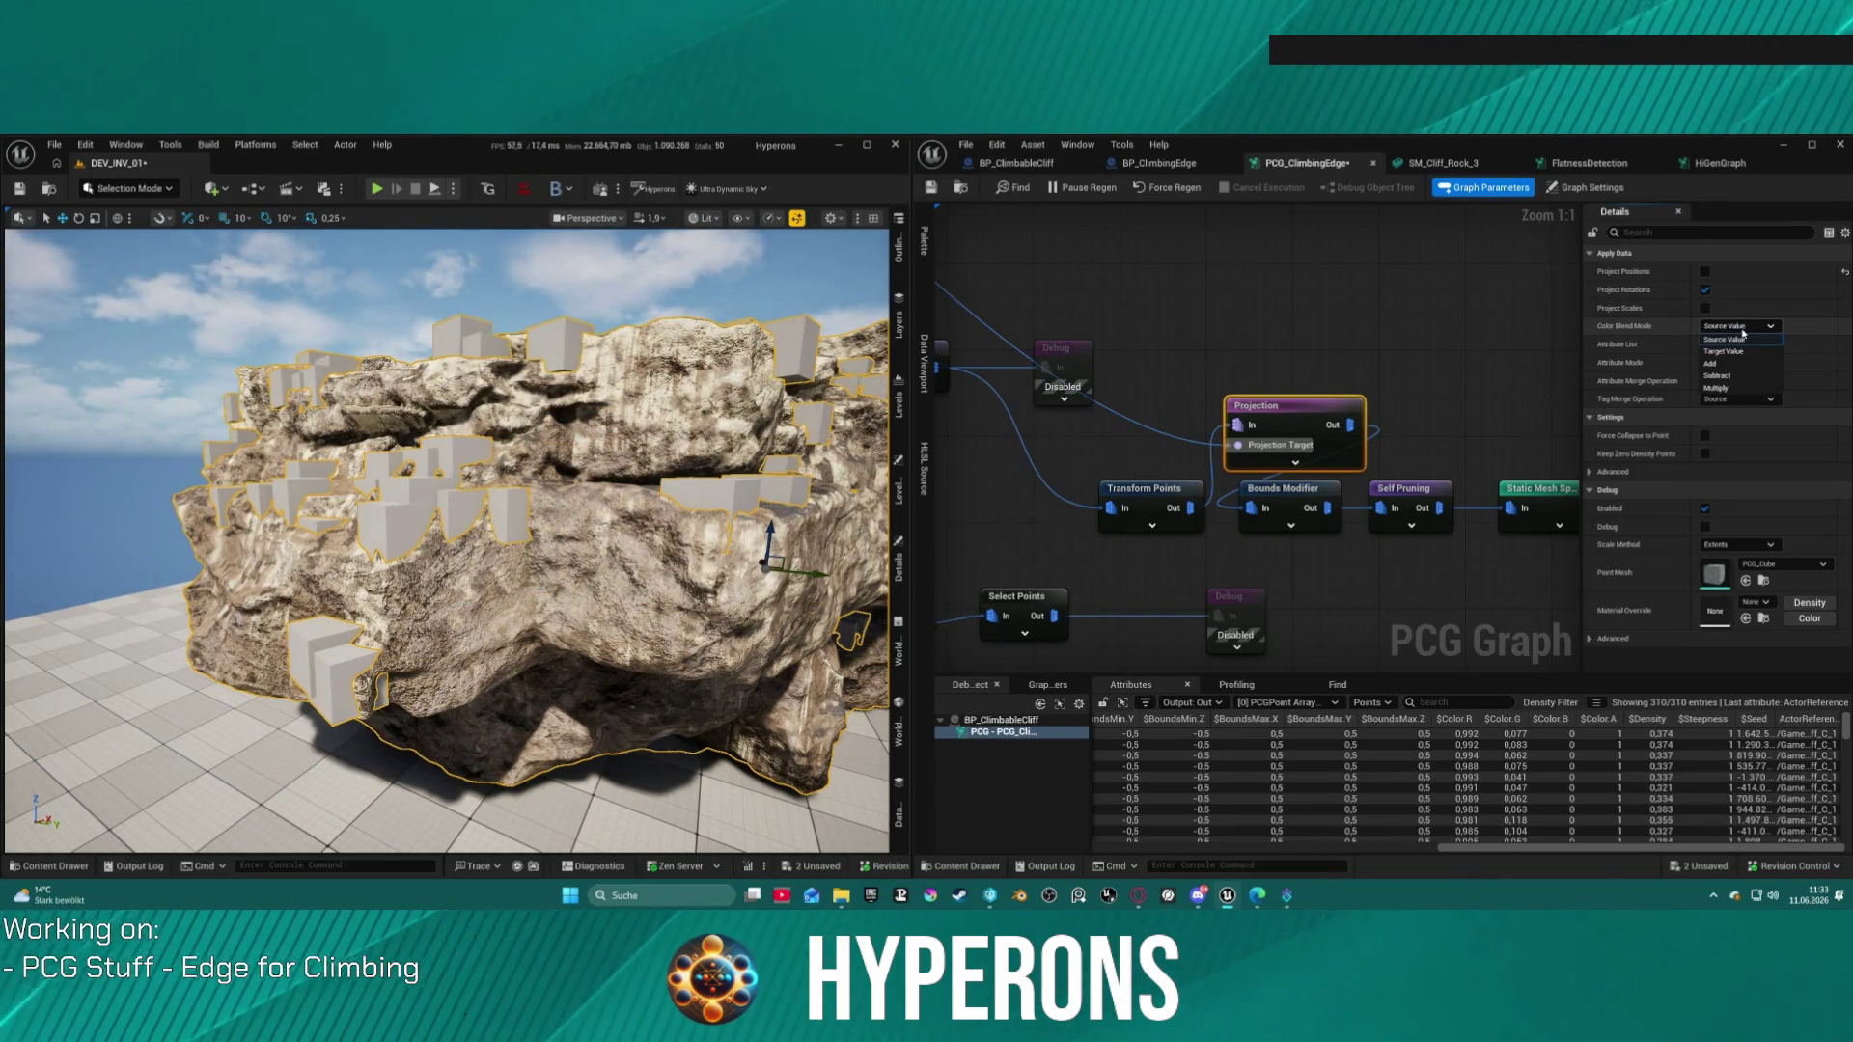
{"action": "left_click", "coordinate": [1755, 352]}
{"action": "left_click", "coordinate": [1706, 291]}
{"action": "left_click", "coordinate": [1706, 290]}
{"action": "left_click", "coordinate": [1707, 291]}
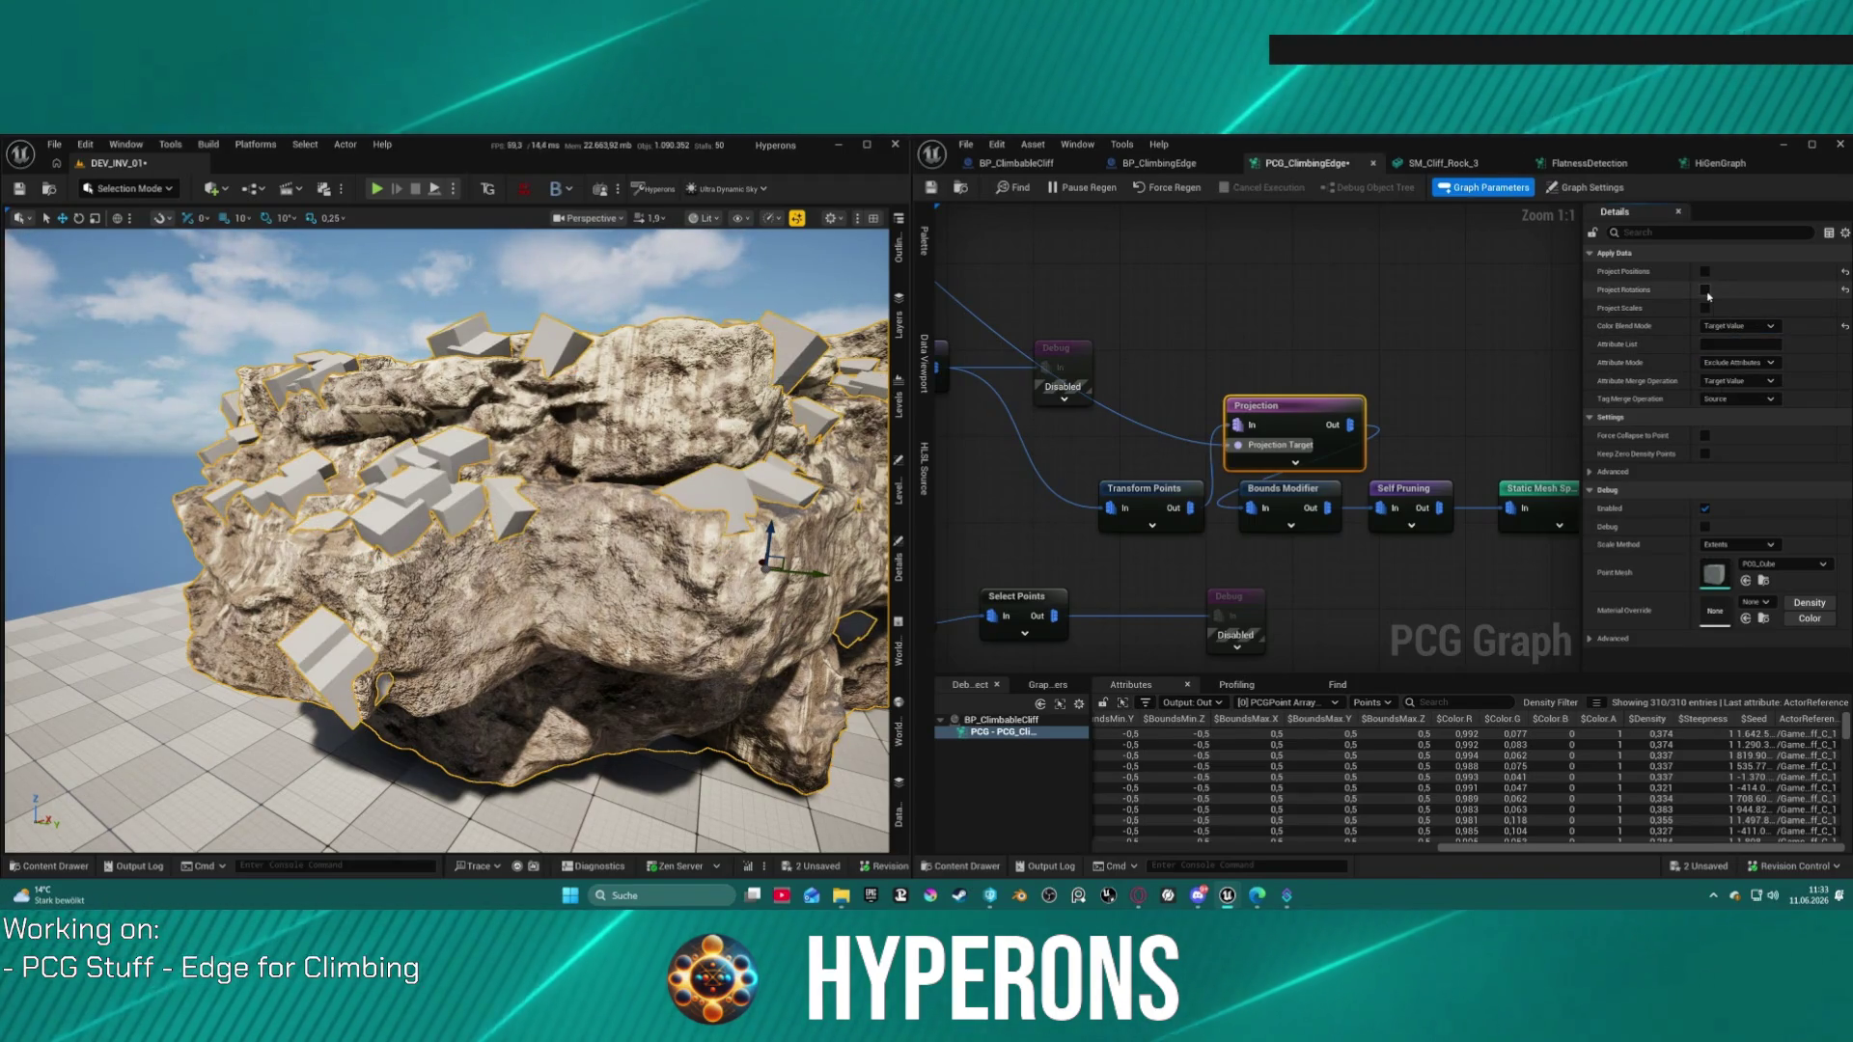
{"action": "left_click", "coordinate": [1706, 291]}
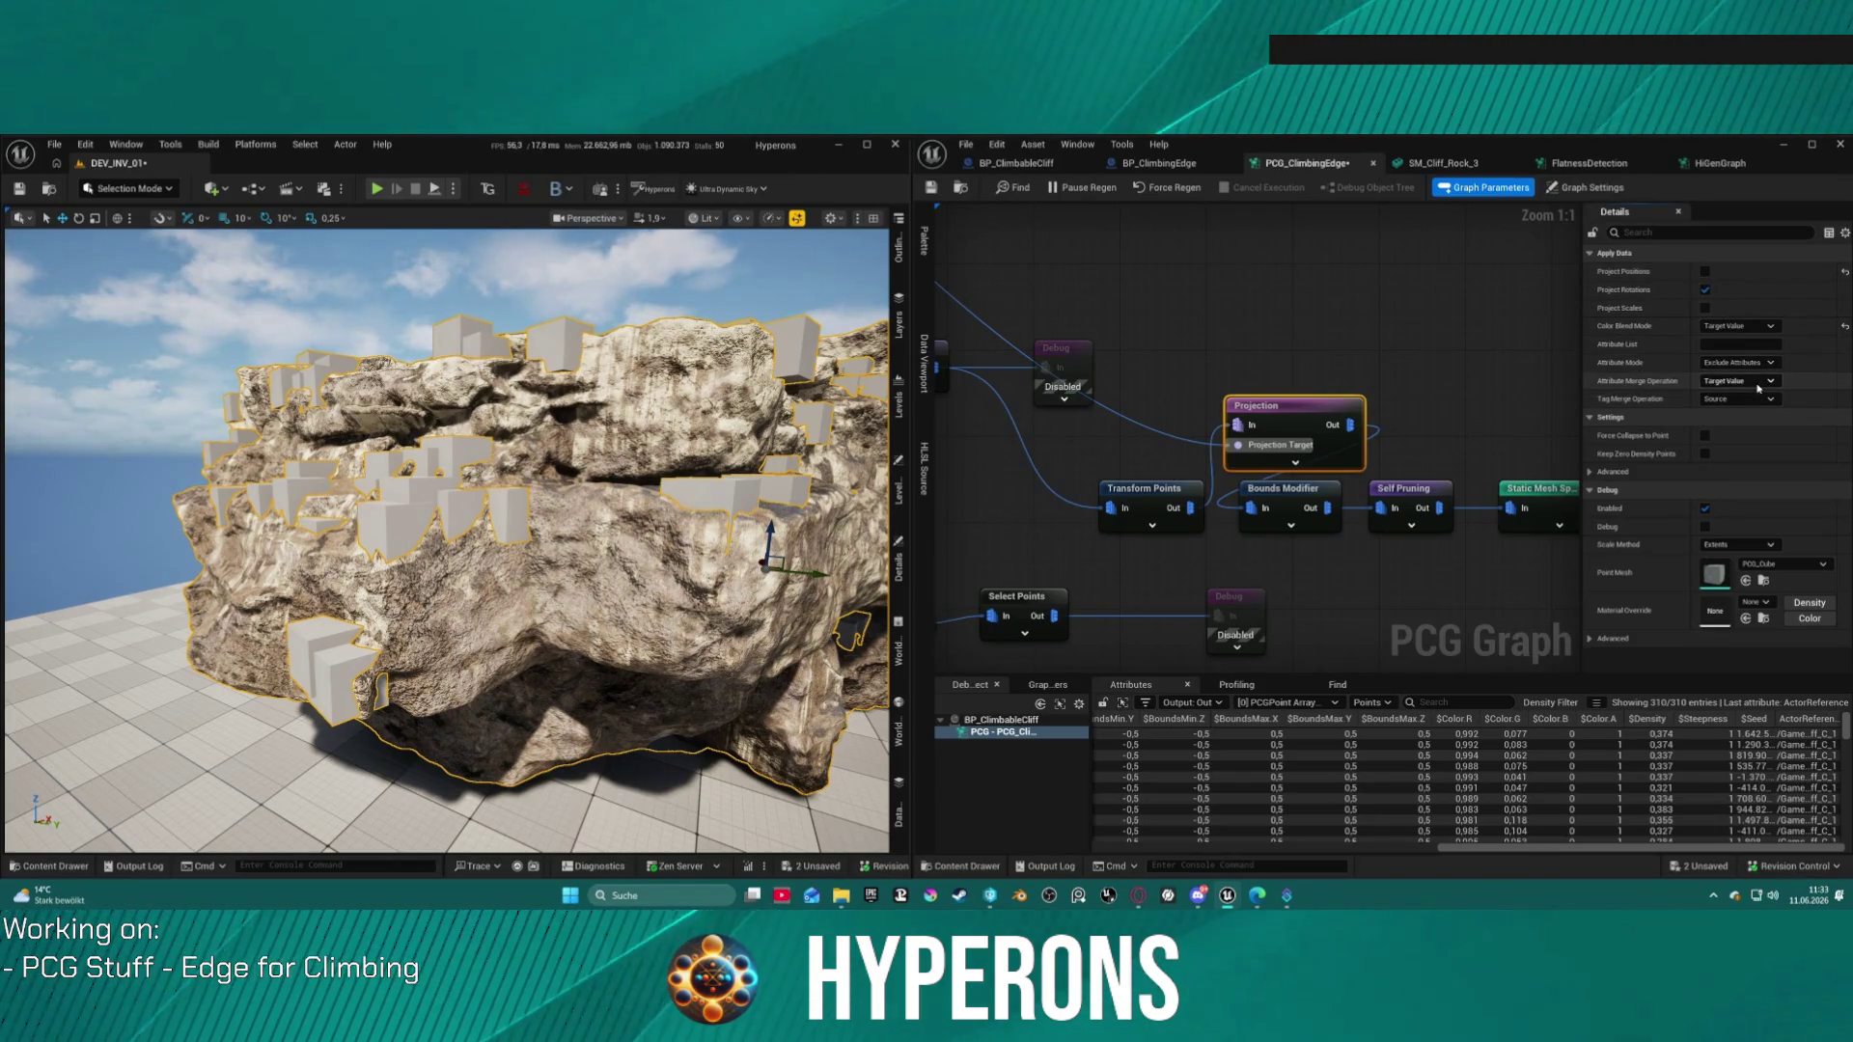
Step: Try Max attribute and Target tag merging, then reset blend, merge and point options to defaults
{"action": "left_click", "coordinate": [1759, 383]}
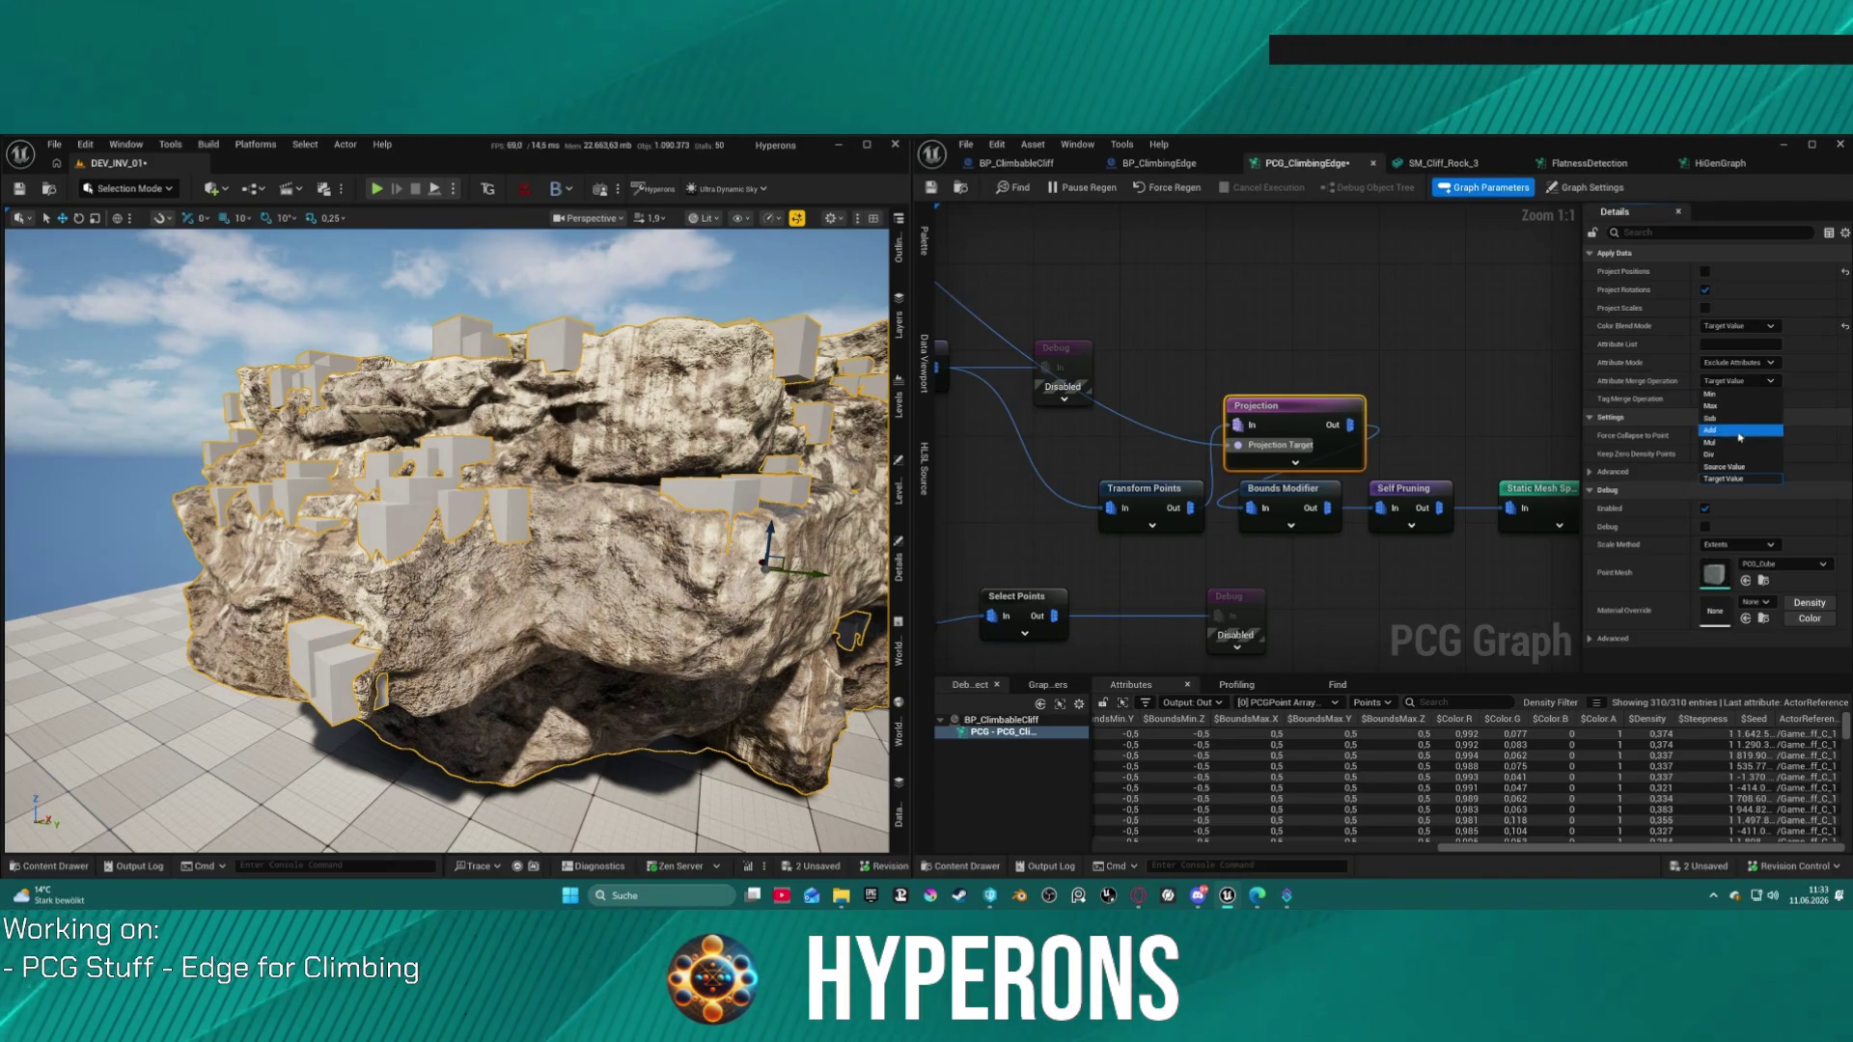
{"action": "left_click", "coordinate": [1742, 406]}
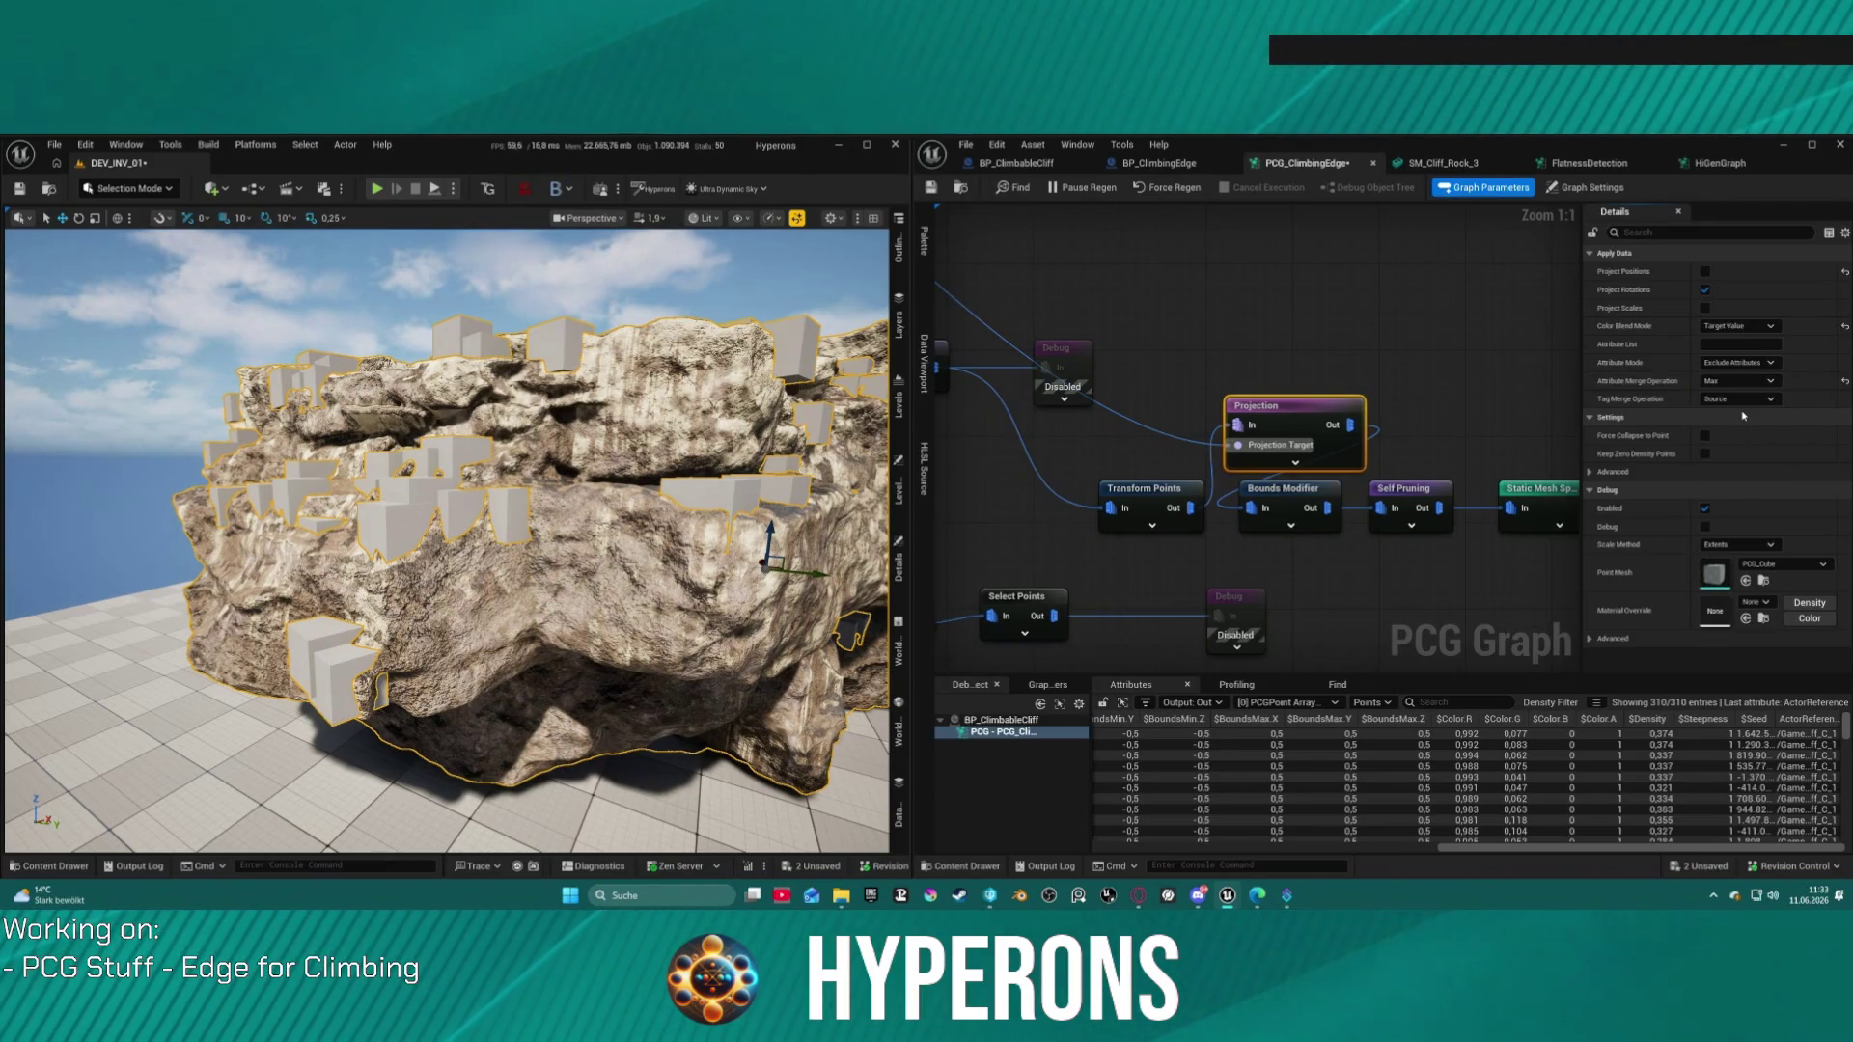
{"action": "left_click", "coordinate": [1750, 399]}
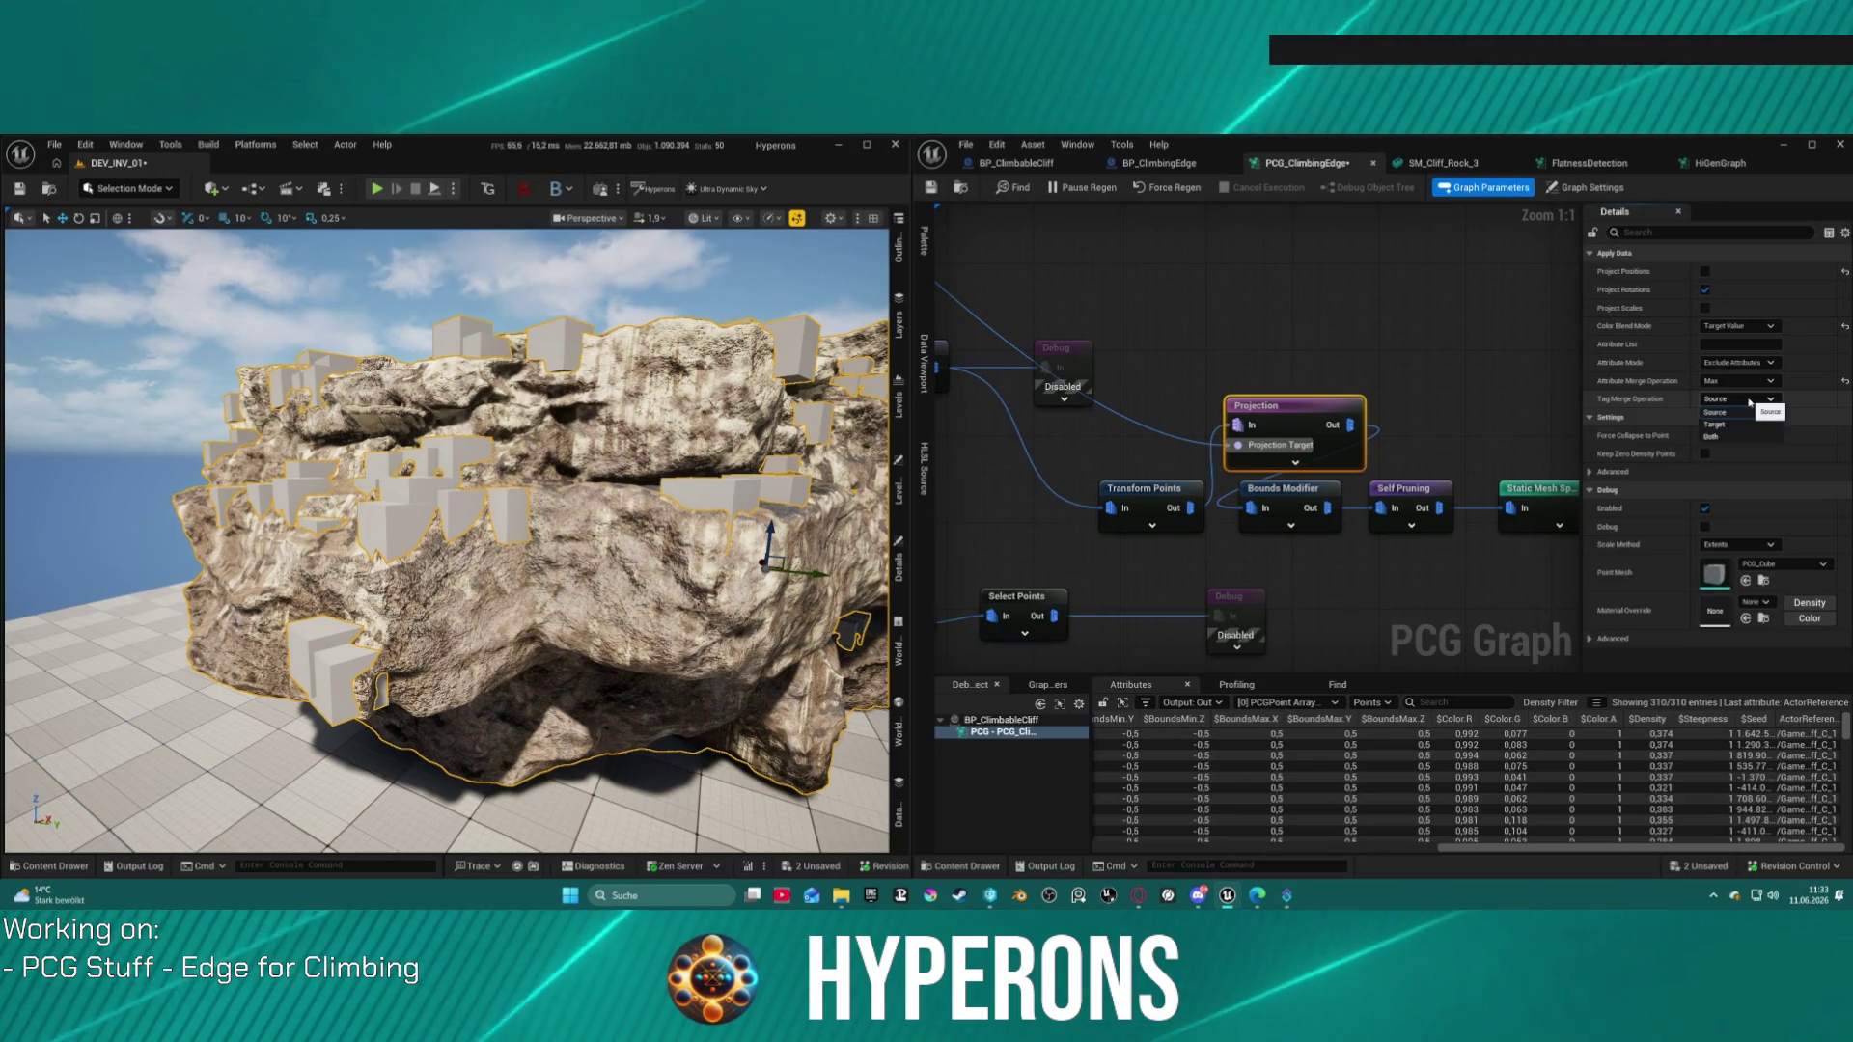
{"action": "left_click", "coordinate": [1722, 425]}
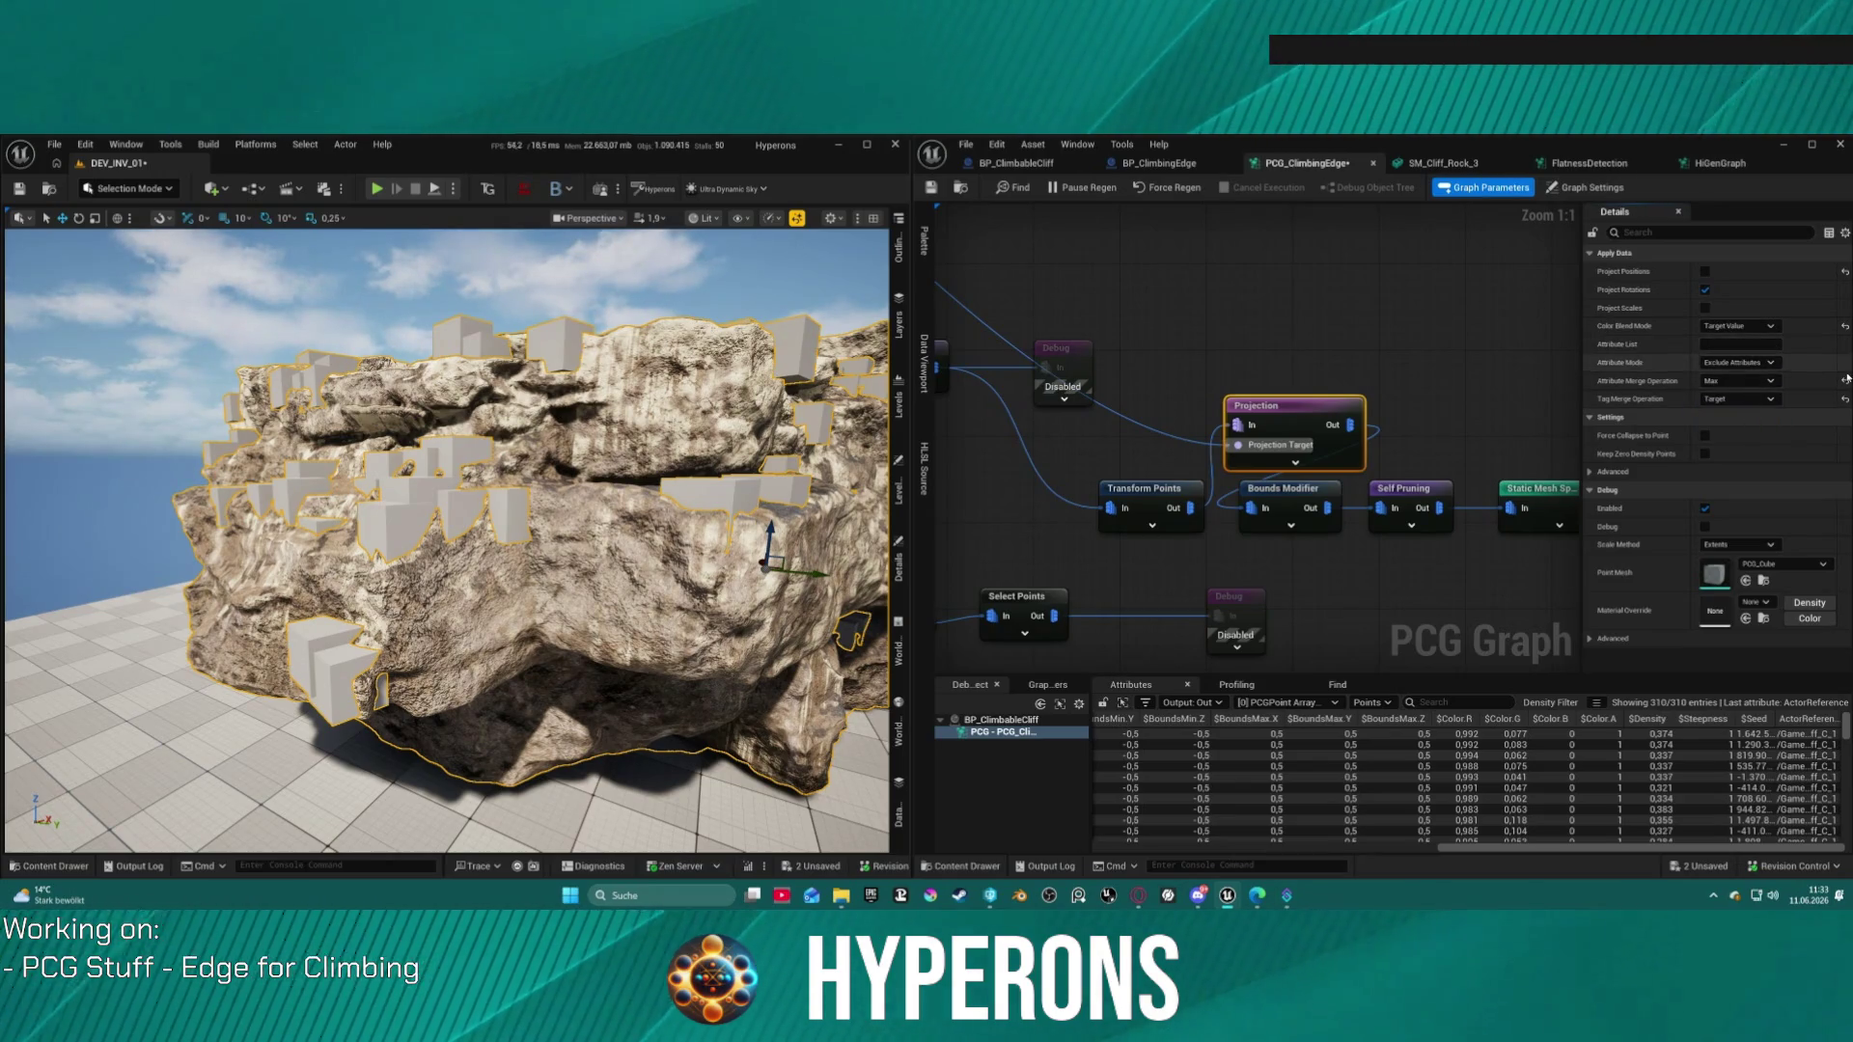
{"action": "left_click", "coordinate": [1845, 326]}
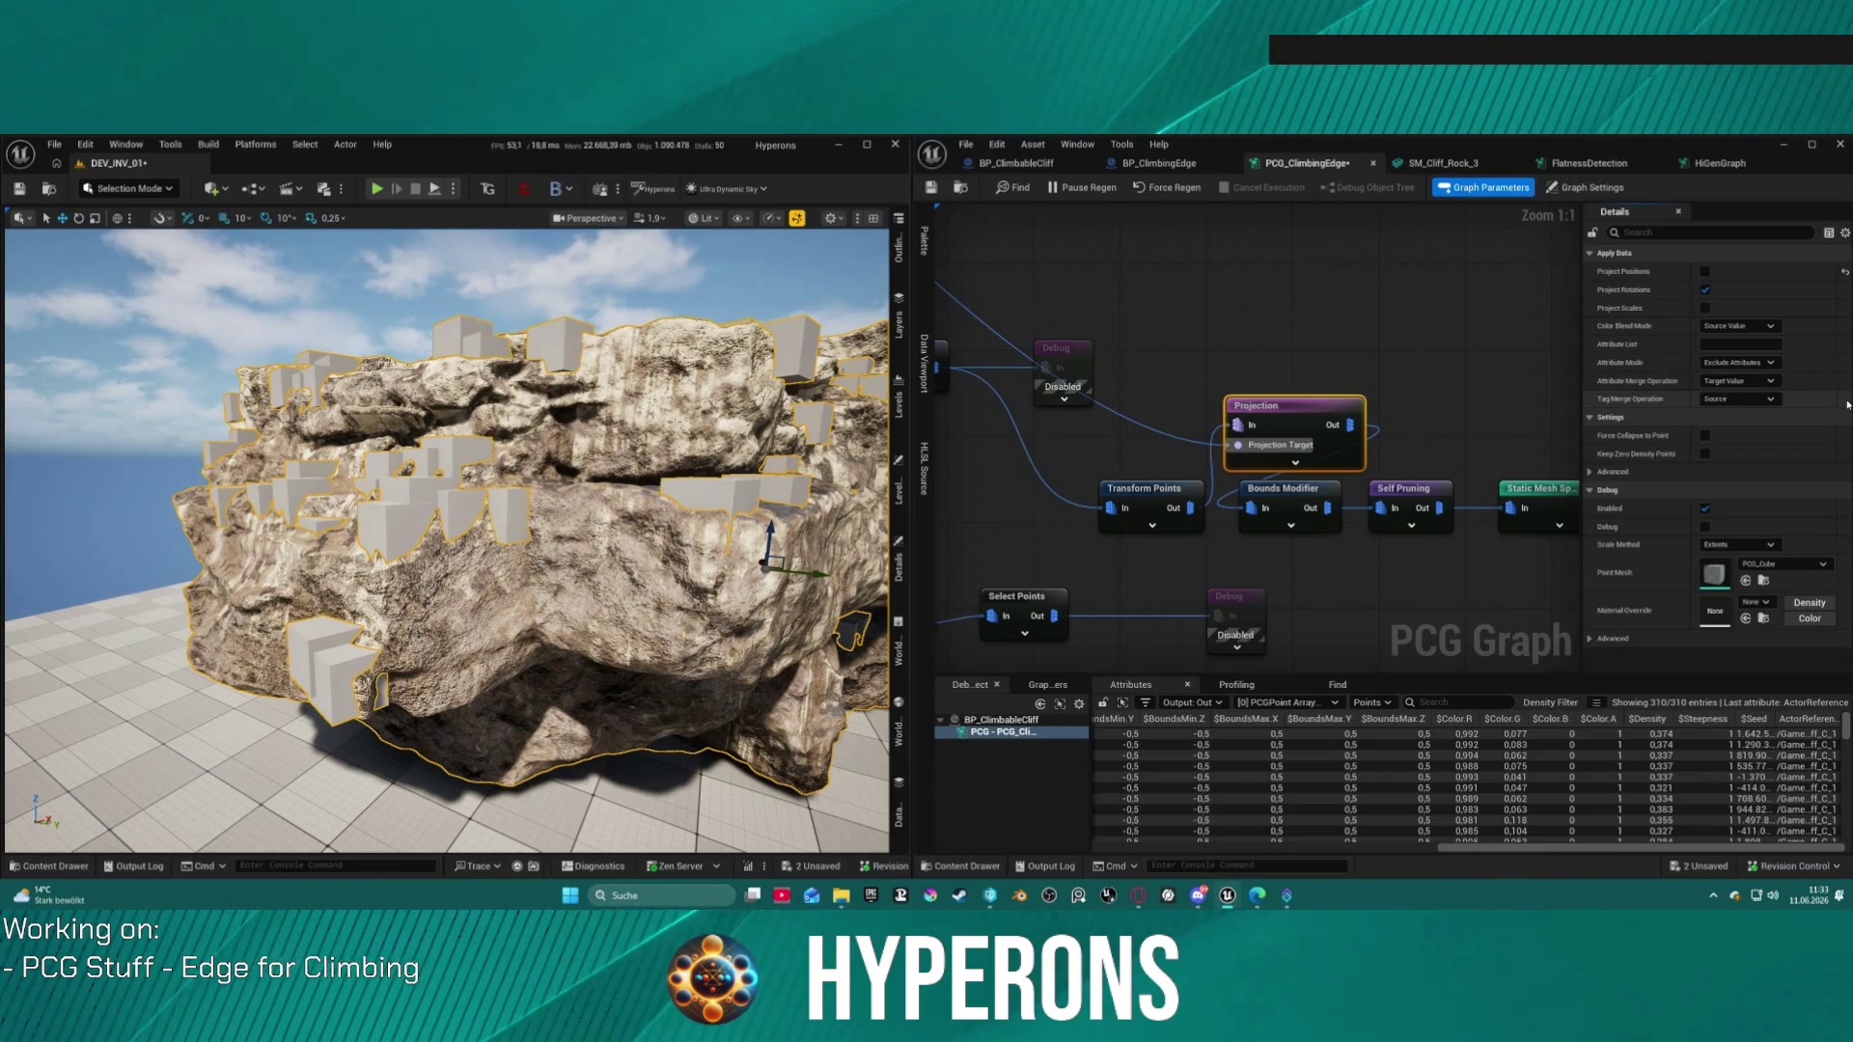
{"action": "left_click", "coordinate": [1844, 399]}
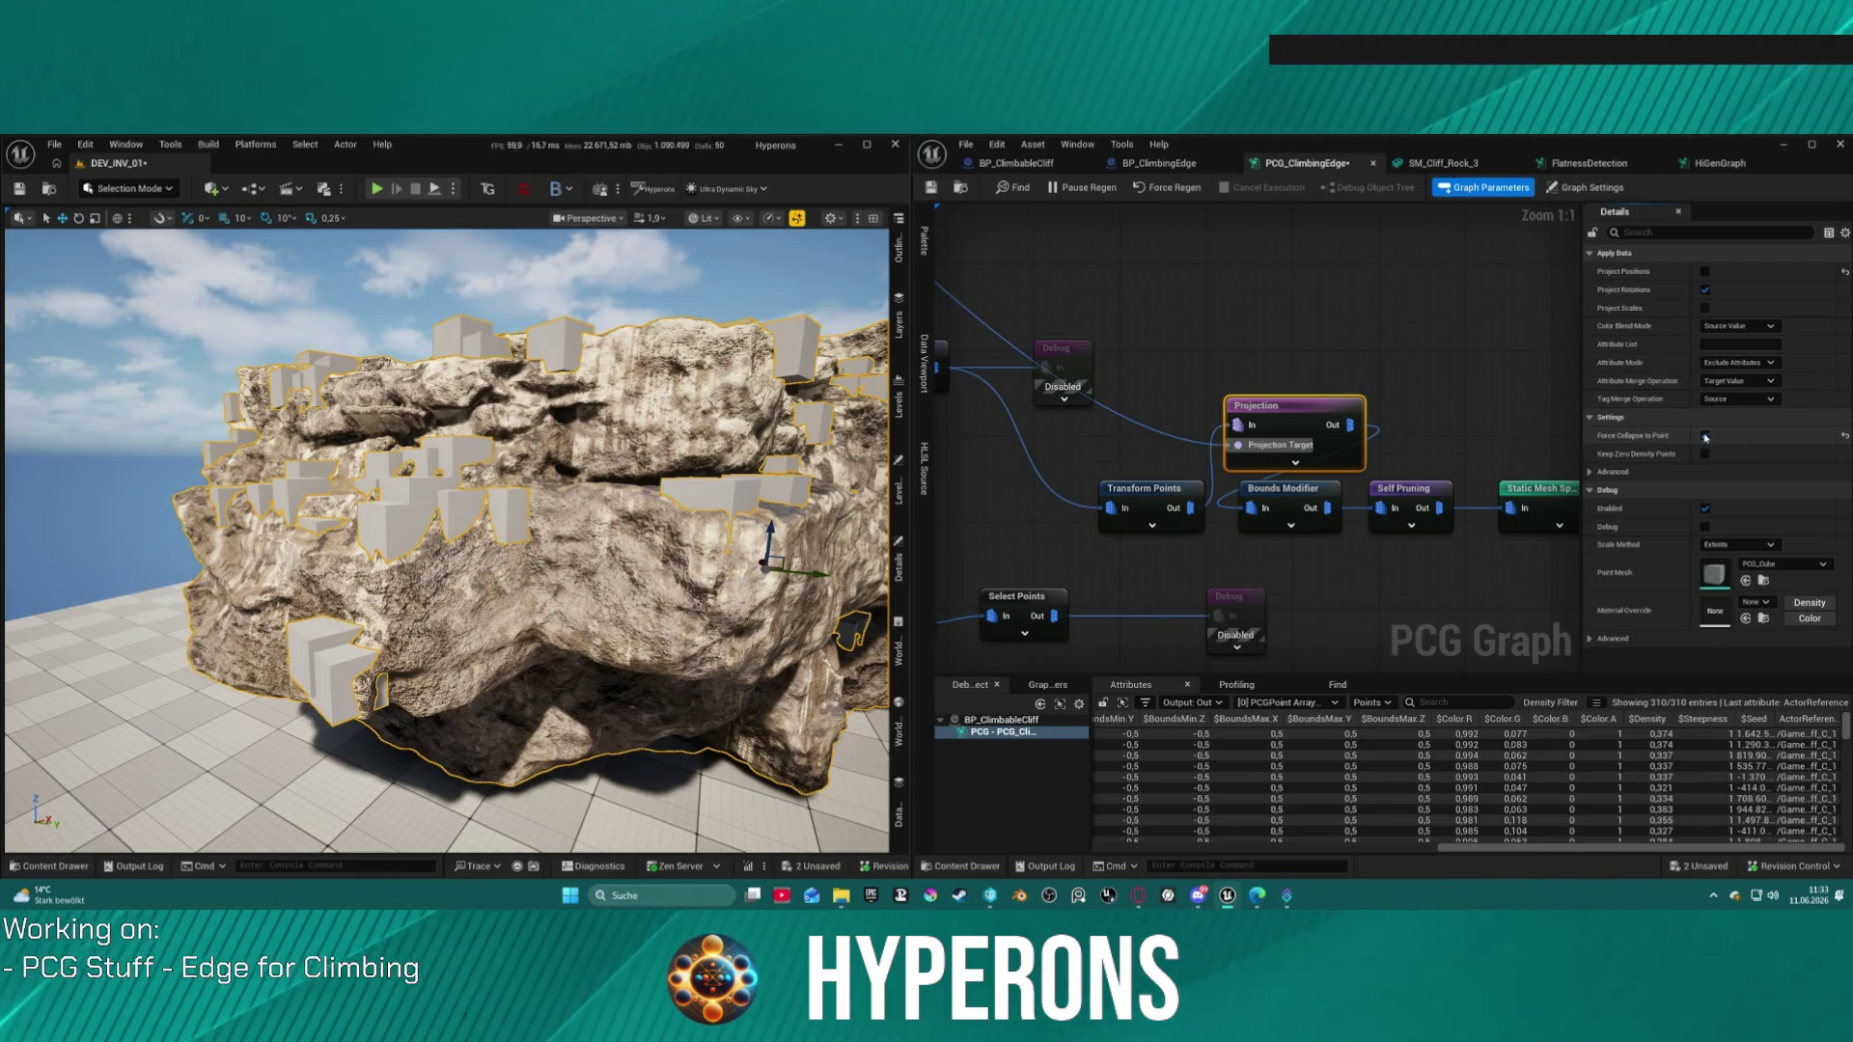
{"action": "left_click", "coordinate": [1705, 436]}
{"action": "left_click", "coordinate": [1706, 454]}
Step: Leave position projection off and disconnect the Projection node's Projection Target input
{"action": "left_click", "coordinate": [1590, 472]}
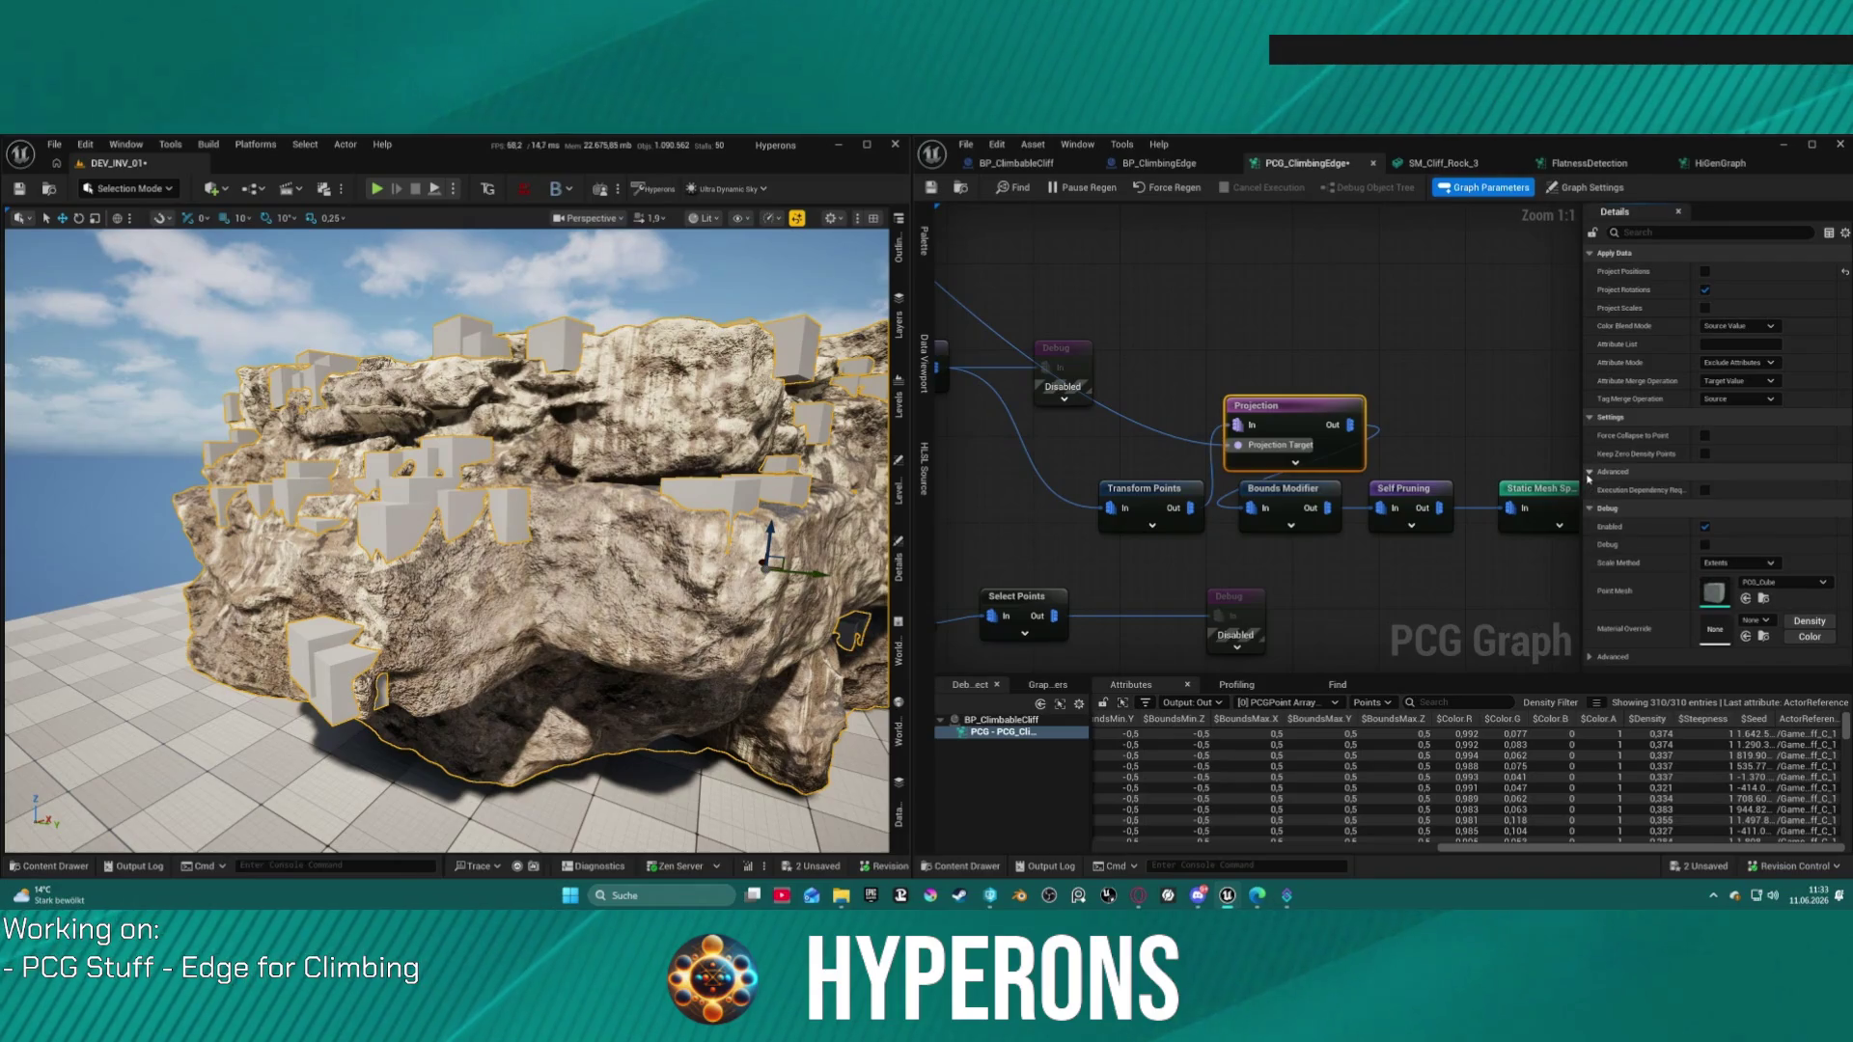
{"action": "left_click", "coordinate": [1591, 473]}
{"action": "left_click", "coordinate": [1705, 272]}
{"action": "left_click", "coordinate": [1705, 273]}
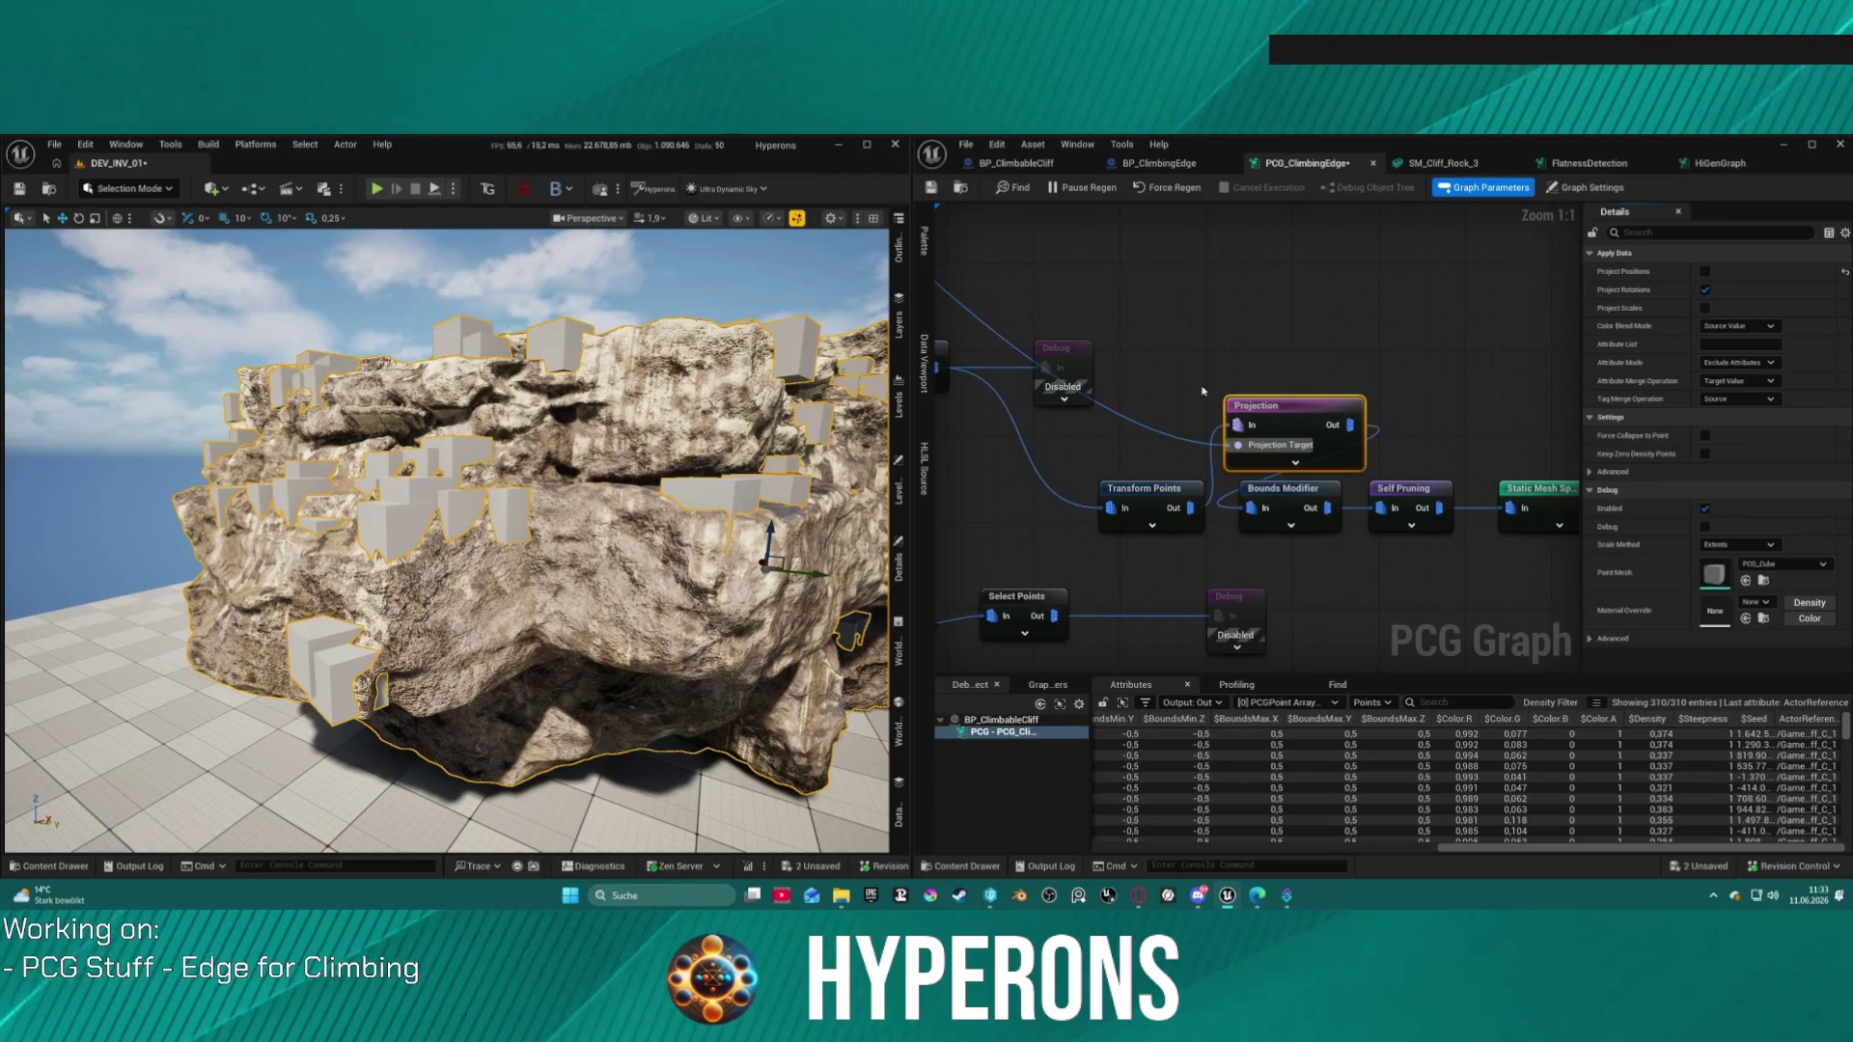
{"action": "left_click", "coordinate": [1213, 447], "text": "alt"}
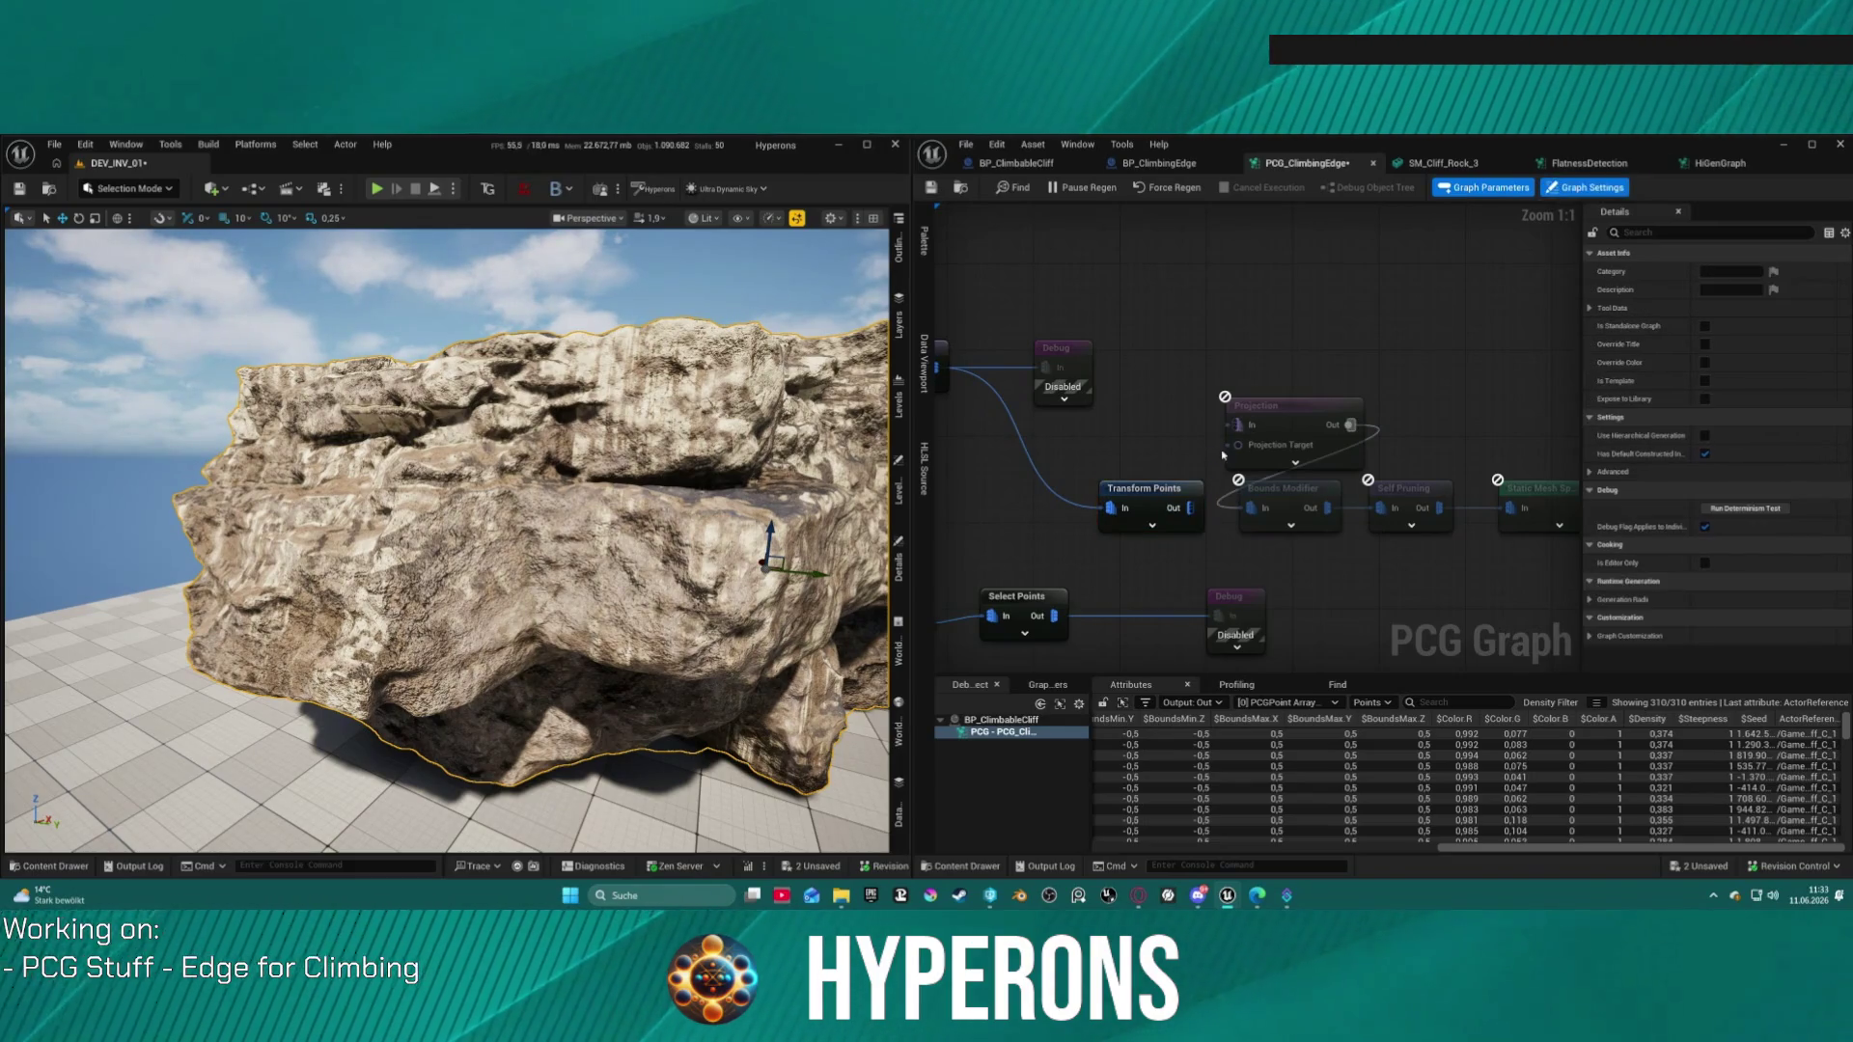
Step: Delete the Projection node and reconnect Transform Points directly to Bounds Modifier
{"action": "left_click", "coordinate": [1240, 453]}
{"action": "mouse_move", "coordinate": [1218, 480]}
{"action": "left_mouse_down"}
{"action": "mouse_move", "coordinate": [1201, 482]}
{"action": "mouse_move", "coordinate": [1245, 453]}
{"action": "mouse_move", "coordinate": [1220, 391]}
{"action": "mouse_move", "coordinate": [709, 328]}
{"action": "mouse_move", "coordinate": [1110, 374]}
{"action": "mouse_move", "coordinate": [1083, 340]}
{"action": "mouse_move", "coordinate": [1007, 335]}
{"action": "mouse_move", "coordinate": [1003, 290]}
{"action": "mouse_move", "coordinate": [960, 263]}
{"action": "mouse_move", "coordinate": [1327, 253]}
{"action": "left_mouse_up"}
{"action": "scroll", "coordinate": [1110, 374], "scroll_direction": "down", "scroll_amount": 2}
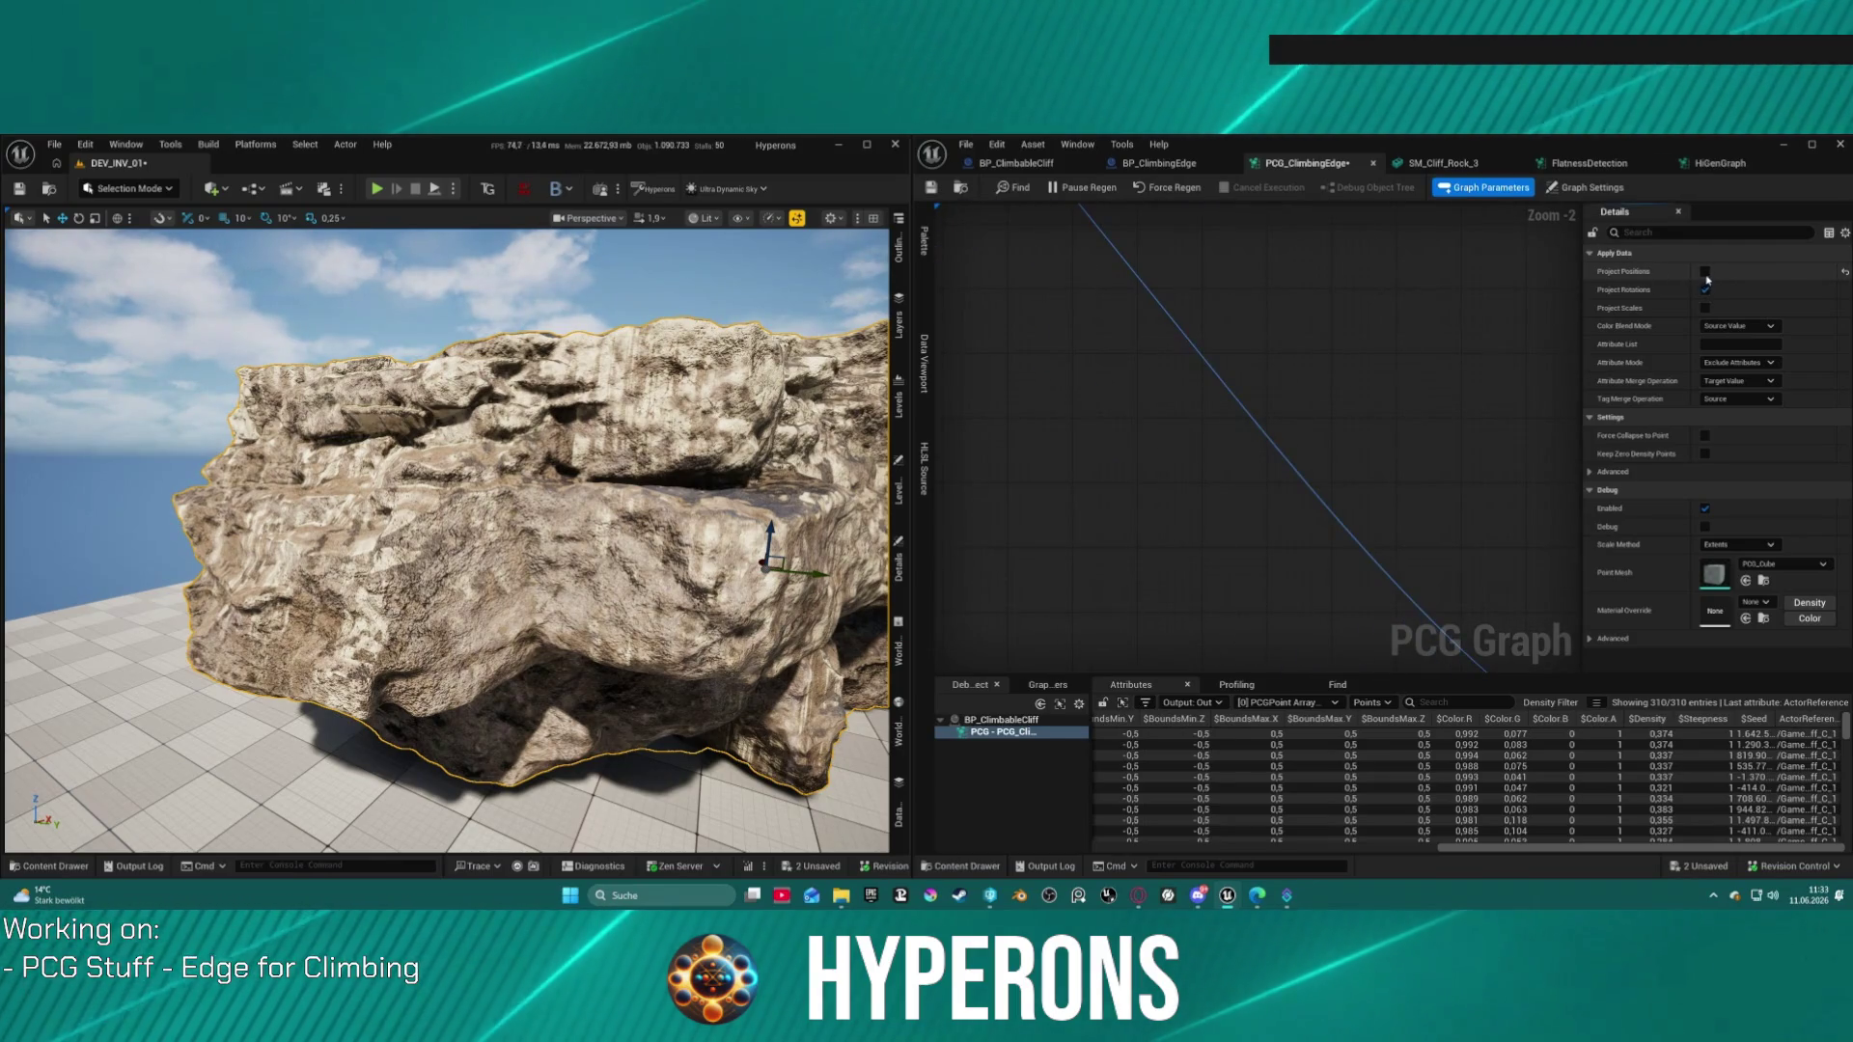
{"action": "scroll", "coordinate": [1272, 461], "scroll_direction": "up", "scroll_amount": 2}
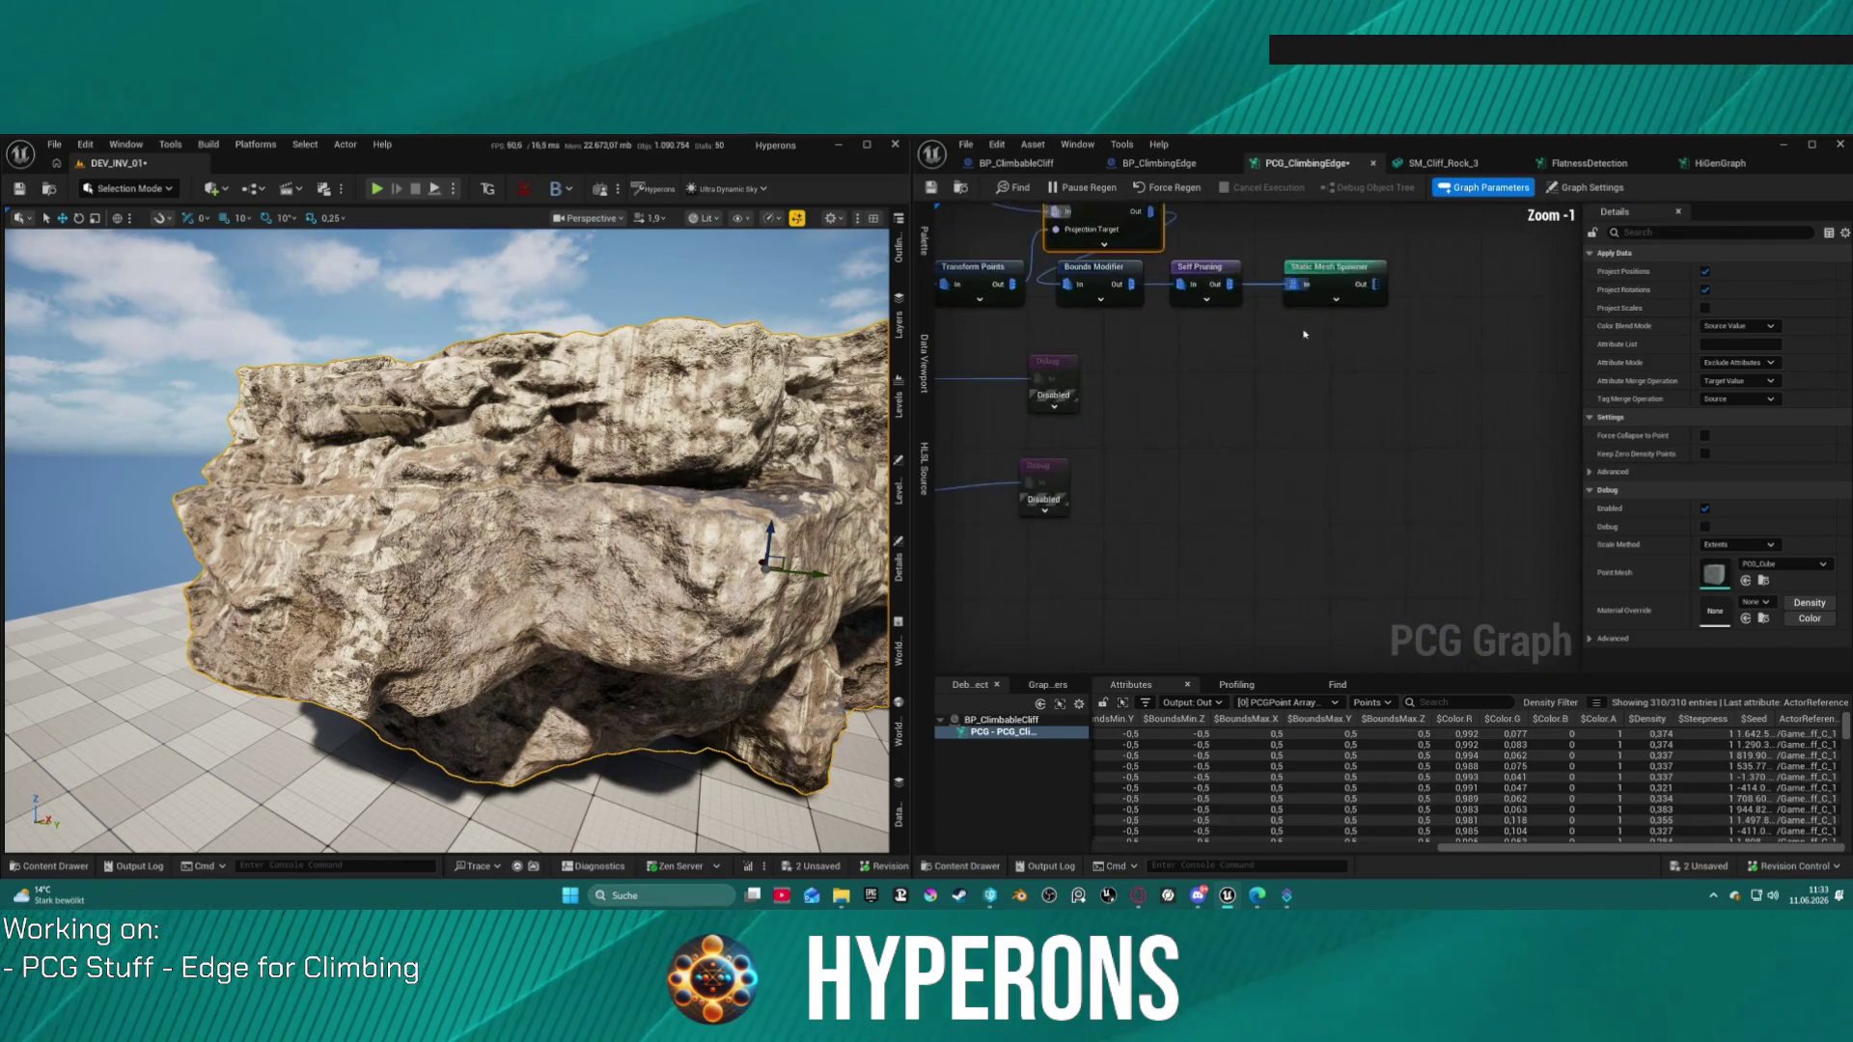
{"action": "left_click", "coordinate": [1207, 446]}
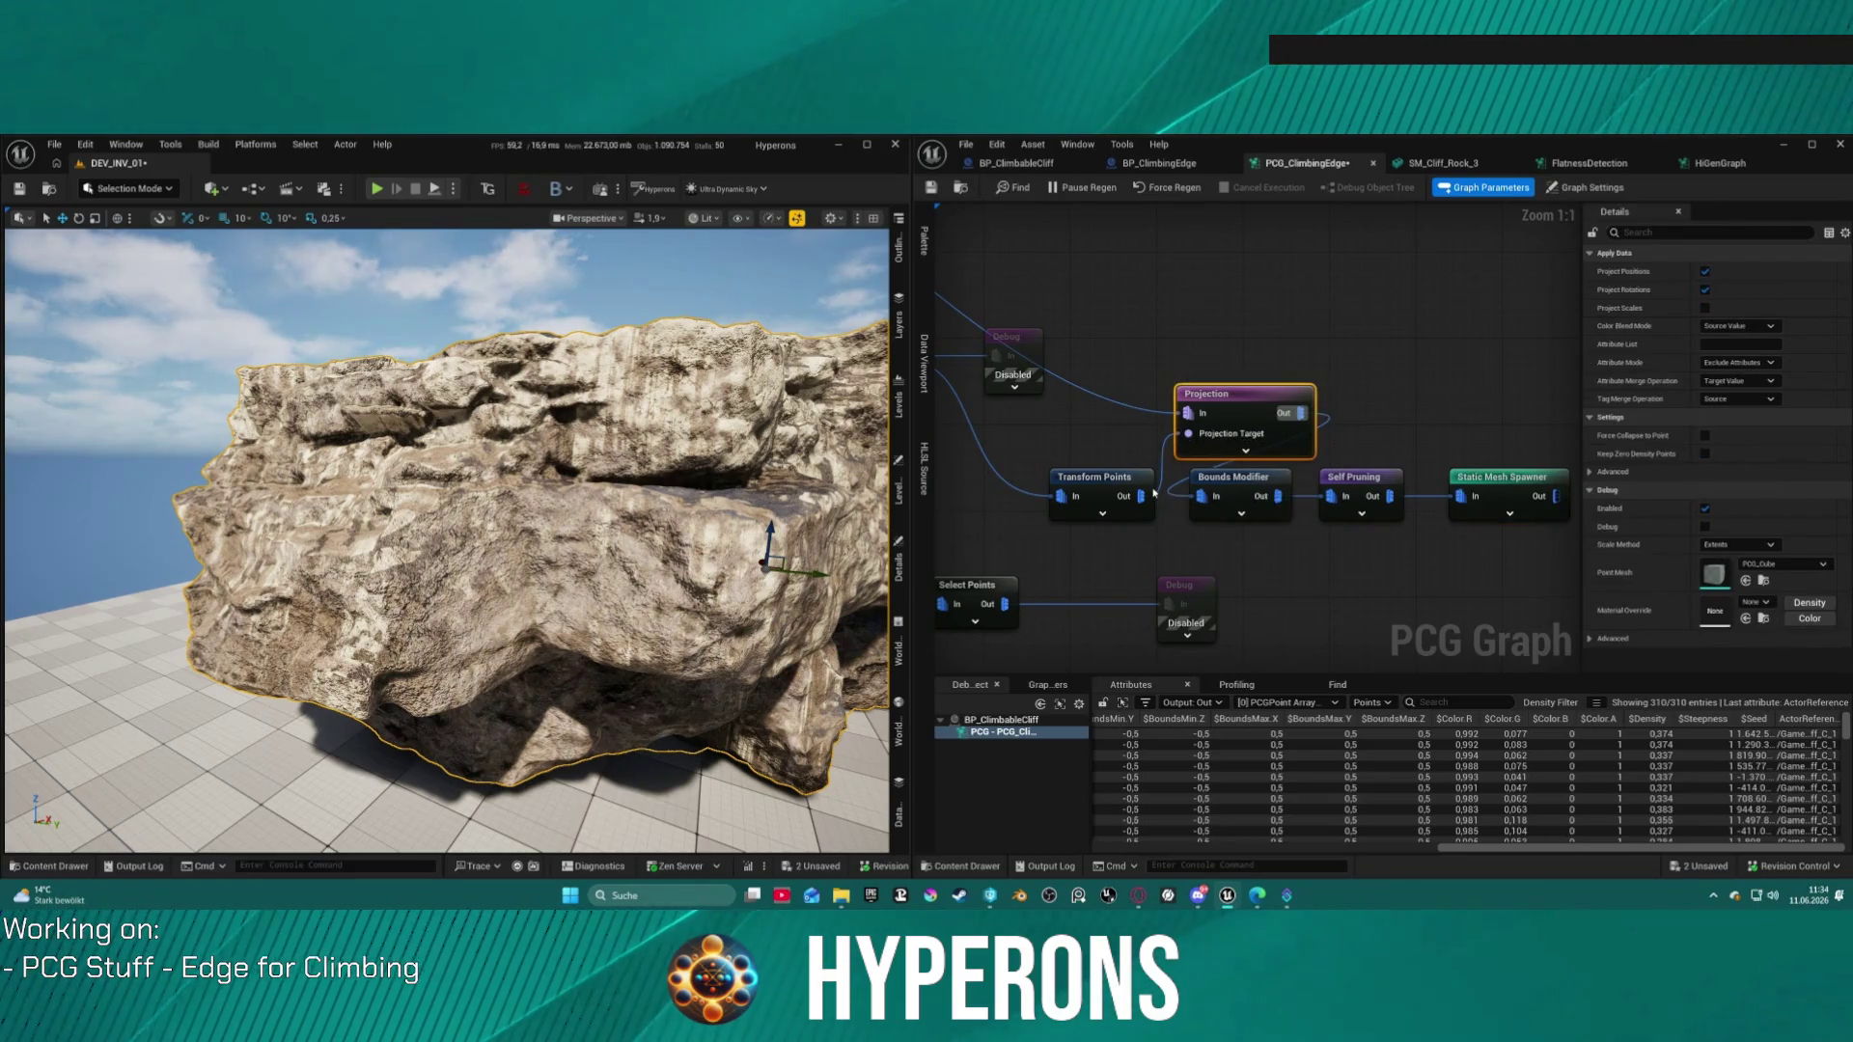
{"action": "key", "text": "Delete"}
{"action": "left_click_drag", "start_coordinate": [1142, 496], "coordinate": [1205, 498]}
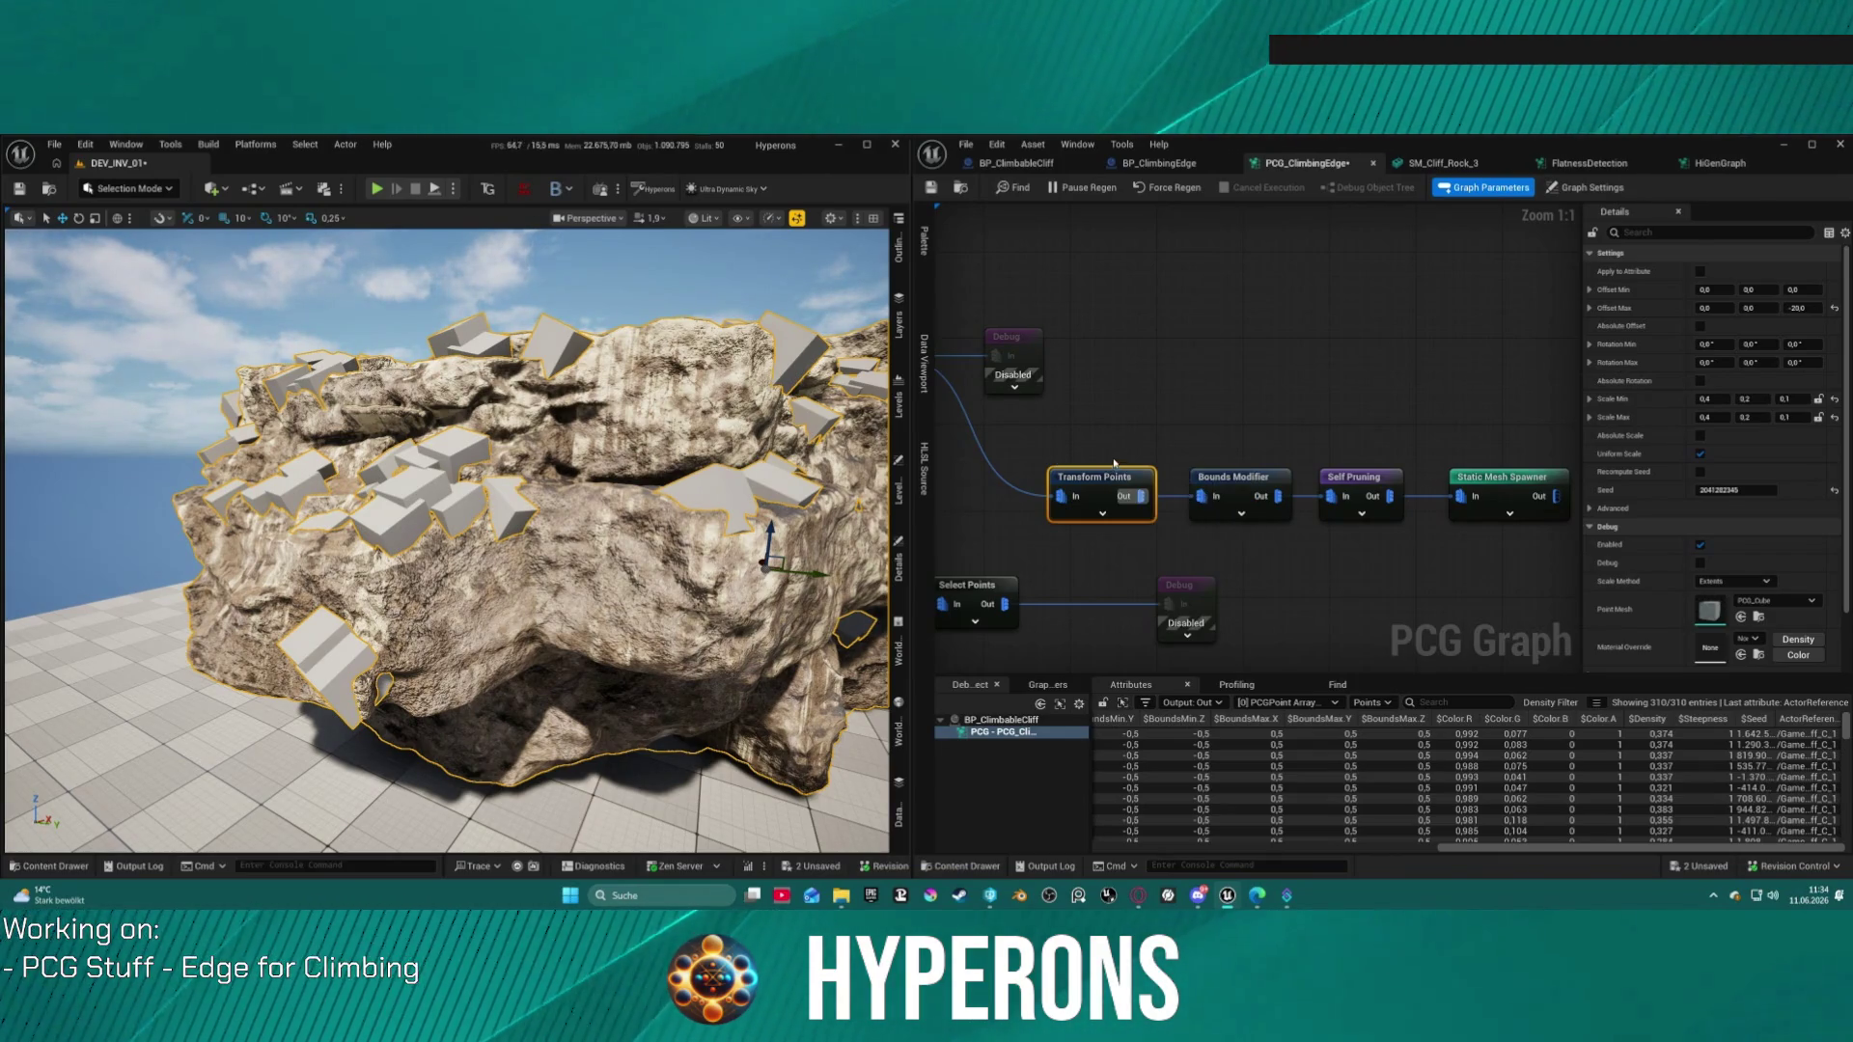
Step: Set Transform Points Scale Min X and Scale Max X to 0,2 and frame the whole rock
{"action": "left_click_drag", "start_coordinate": [1426, 436], "coordinate": [1250, 441]}
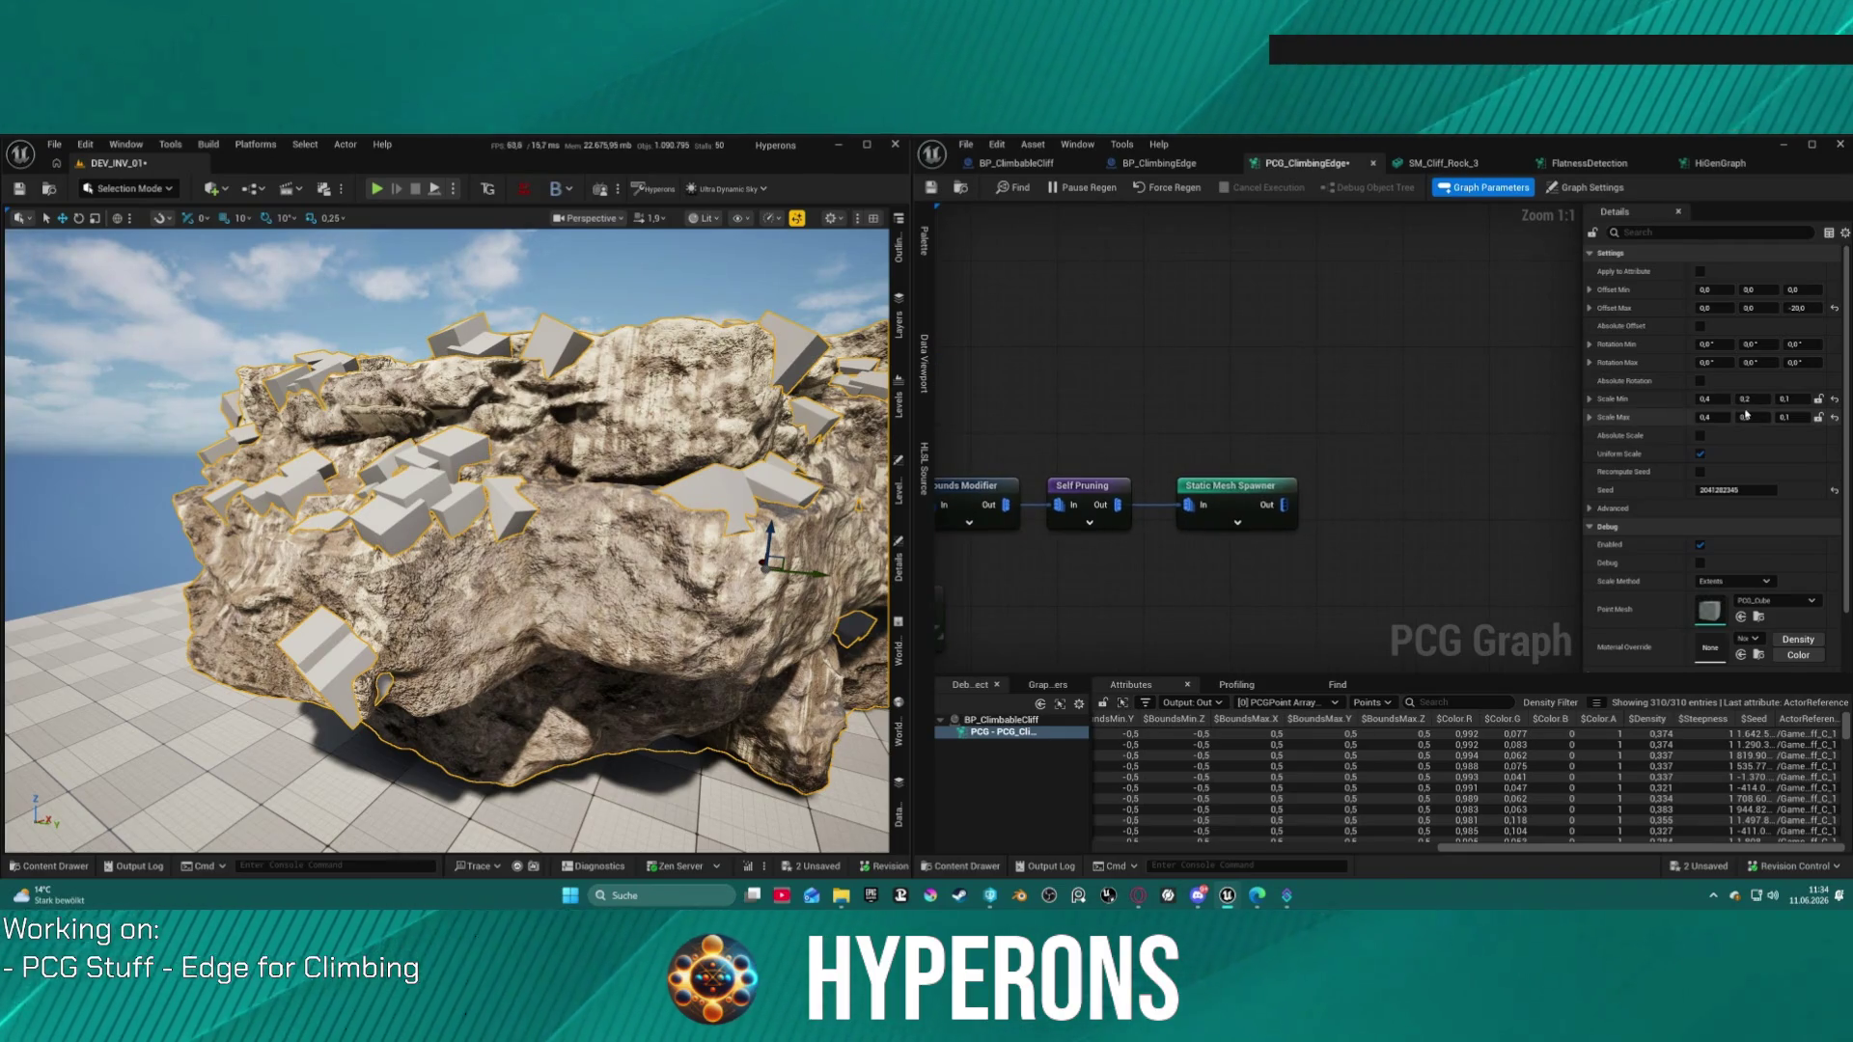
{"action": "type", "text": "0,2"}
{"action": "left_click", "coordinate": [1713, 416]}
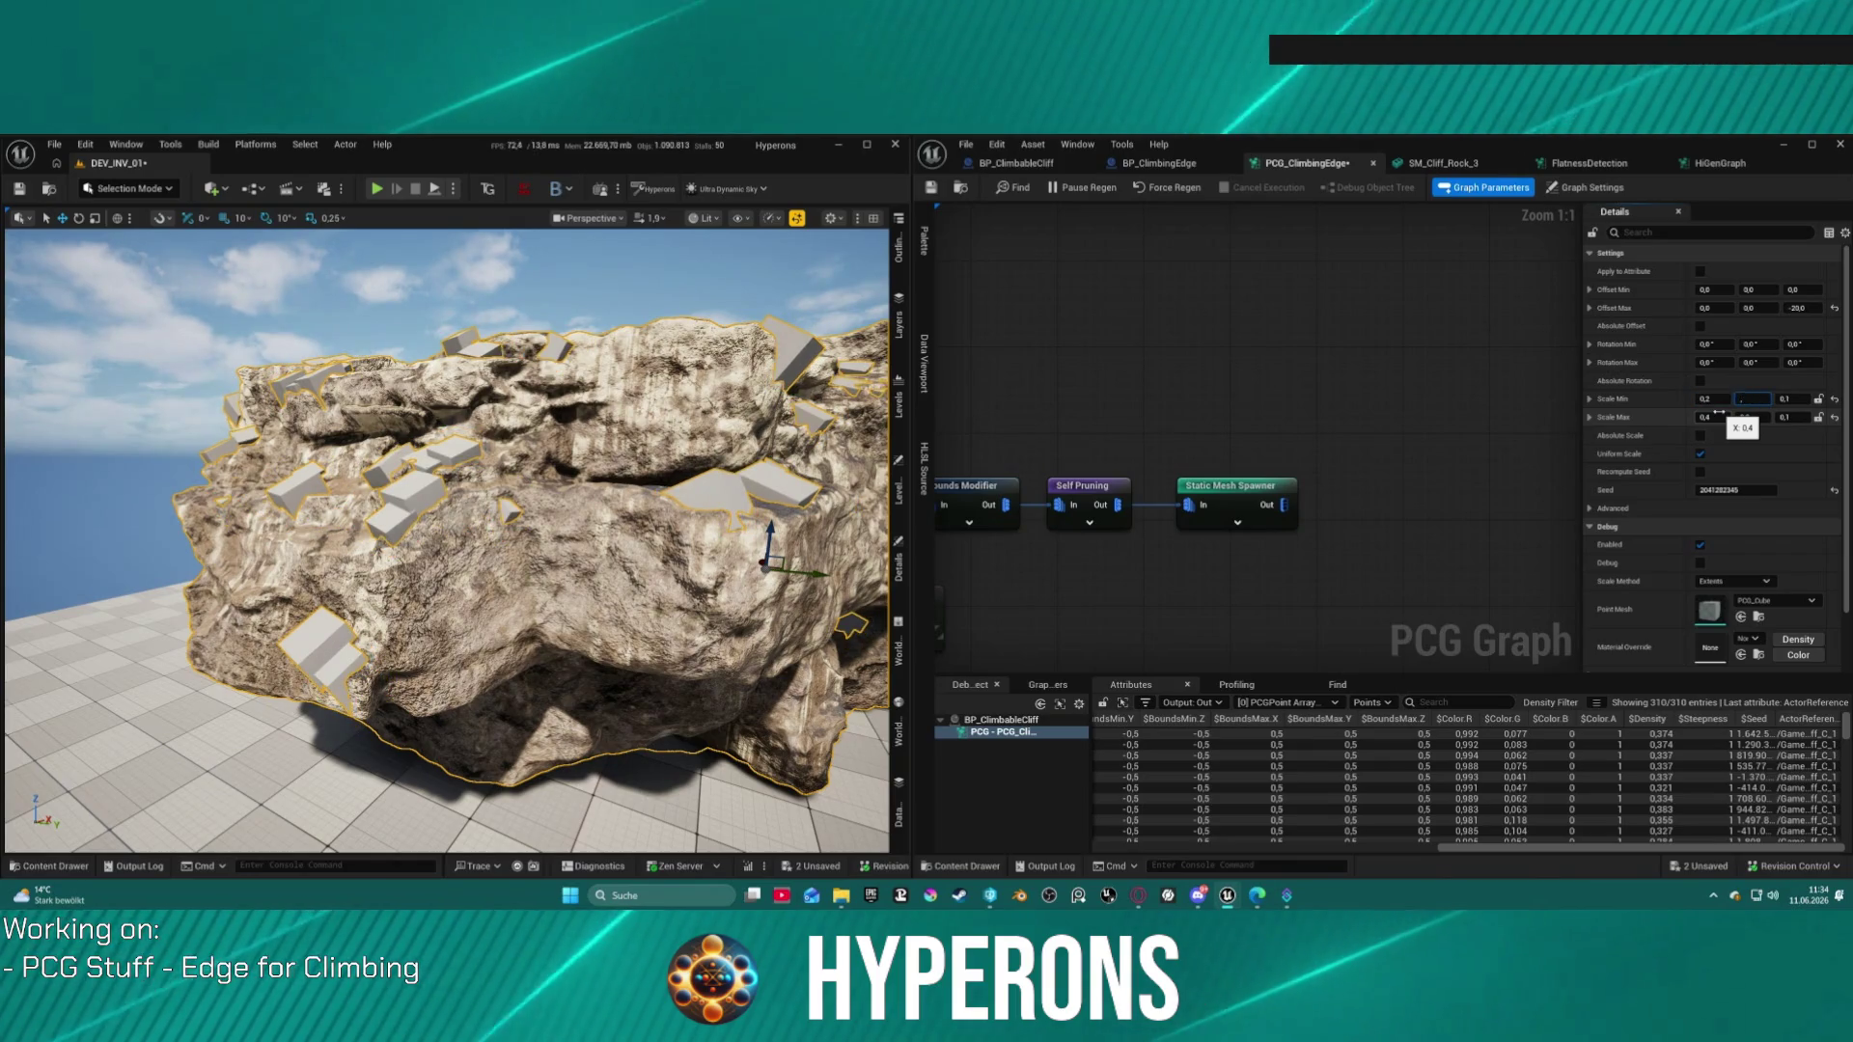
{"action": "type", "text": "0,2"}
{"action": "key", "text": "Return"}
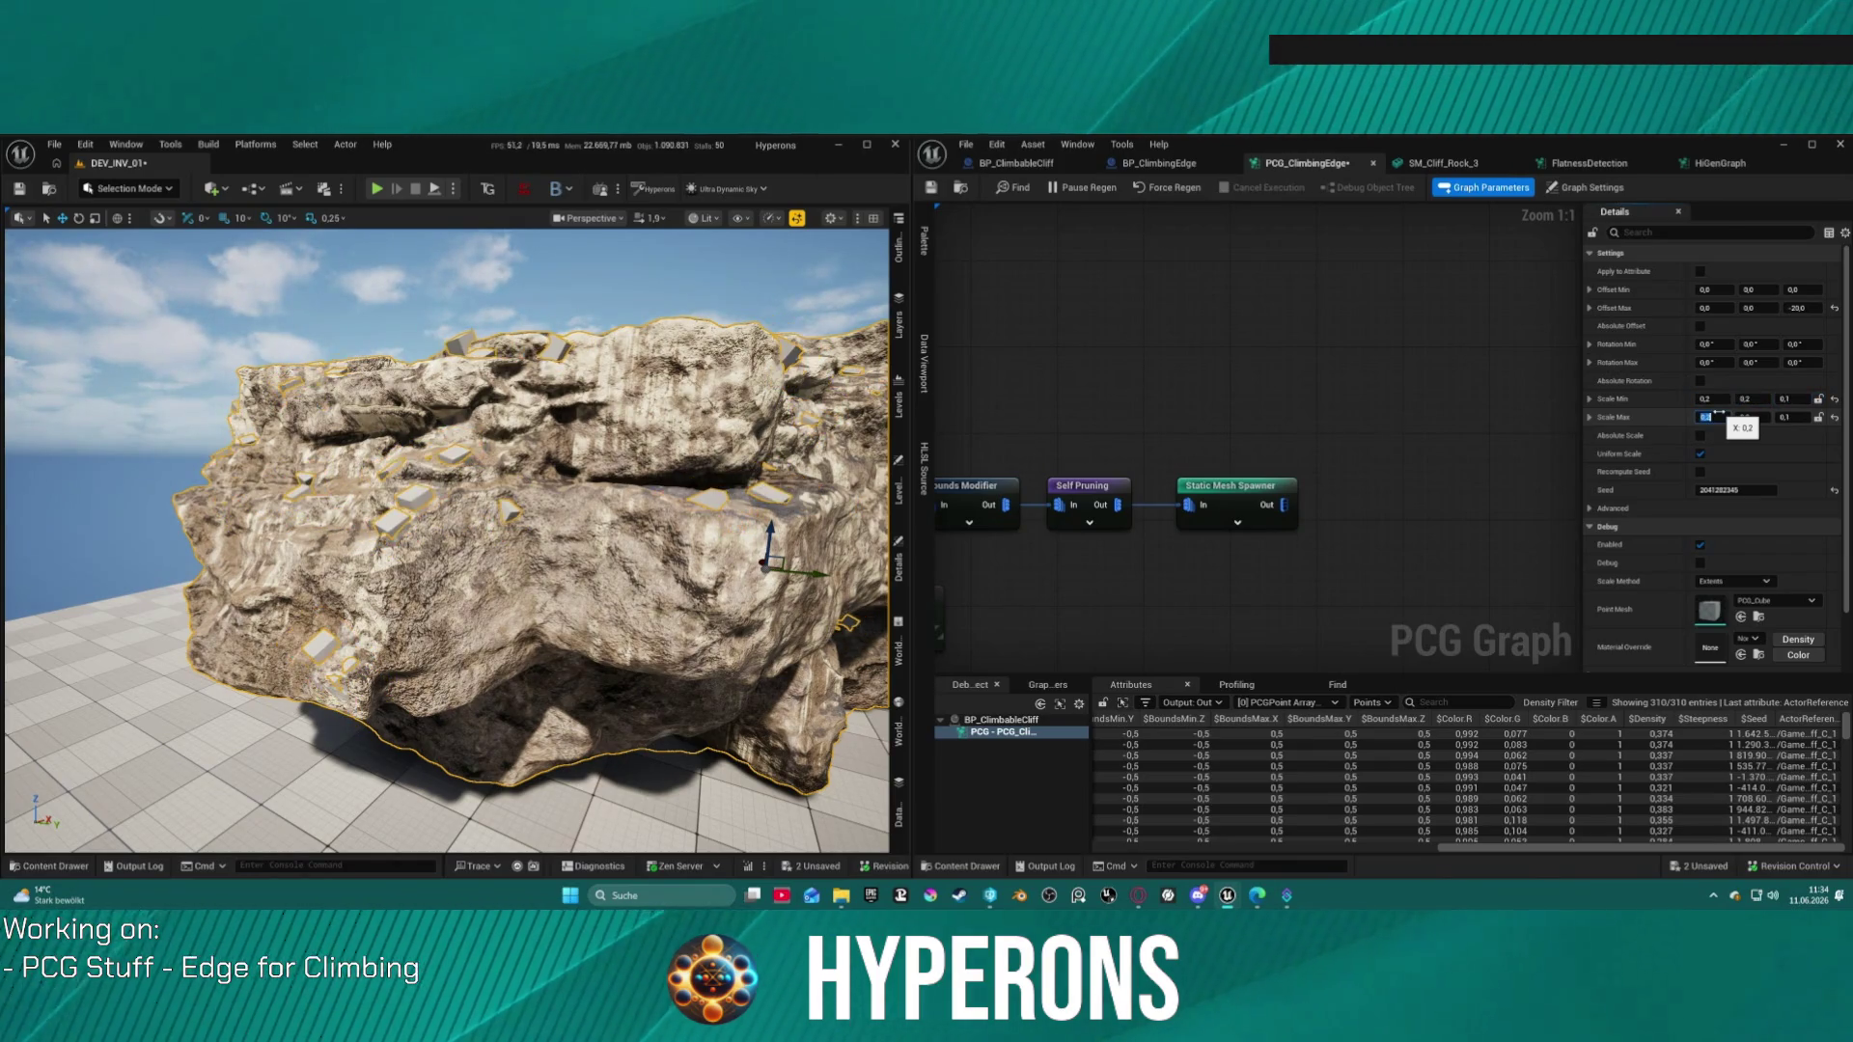
{"action": "left_click_drag", "start_coordinate": [444, 628], "coordinate": [444, 714]}
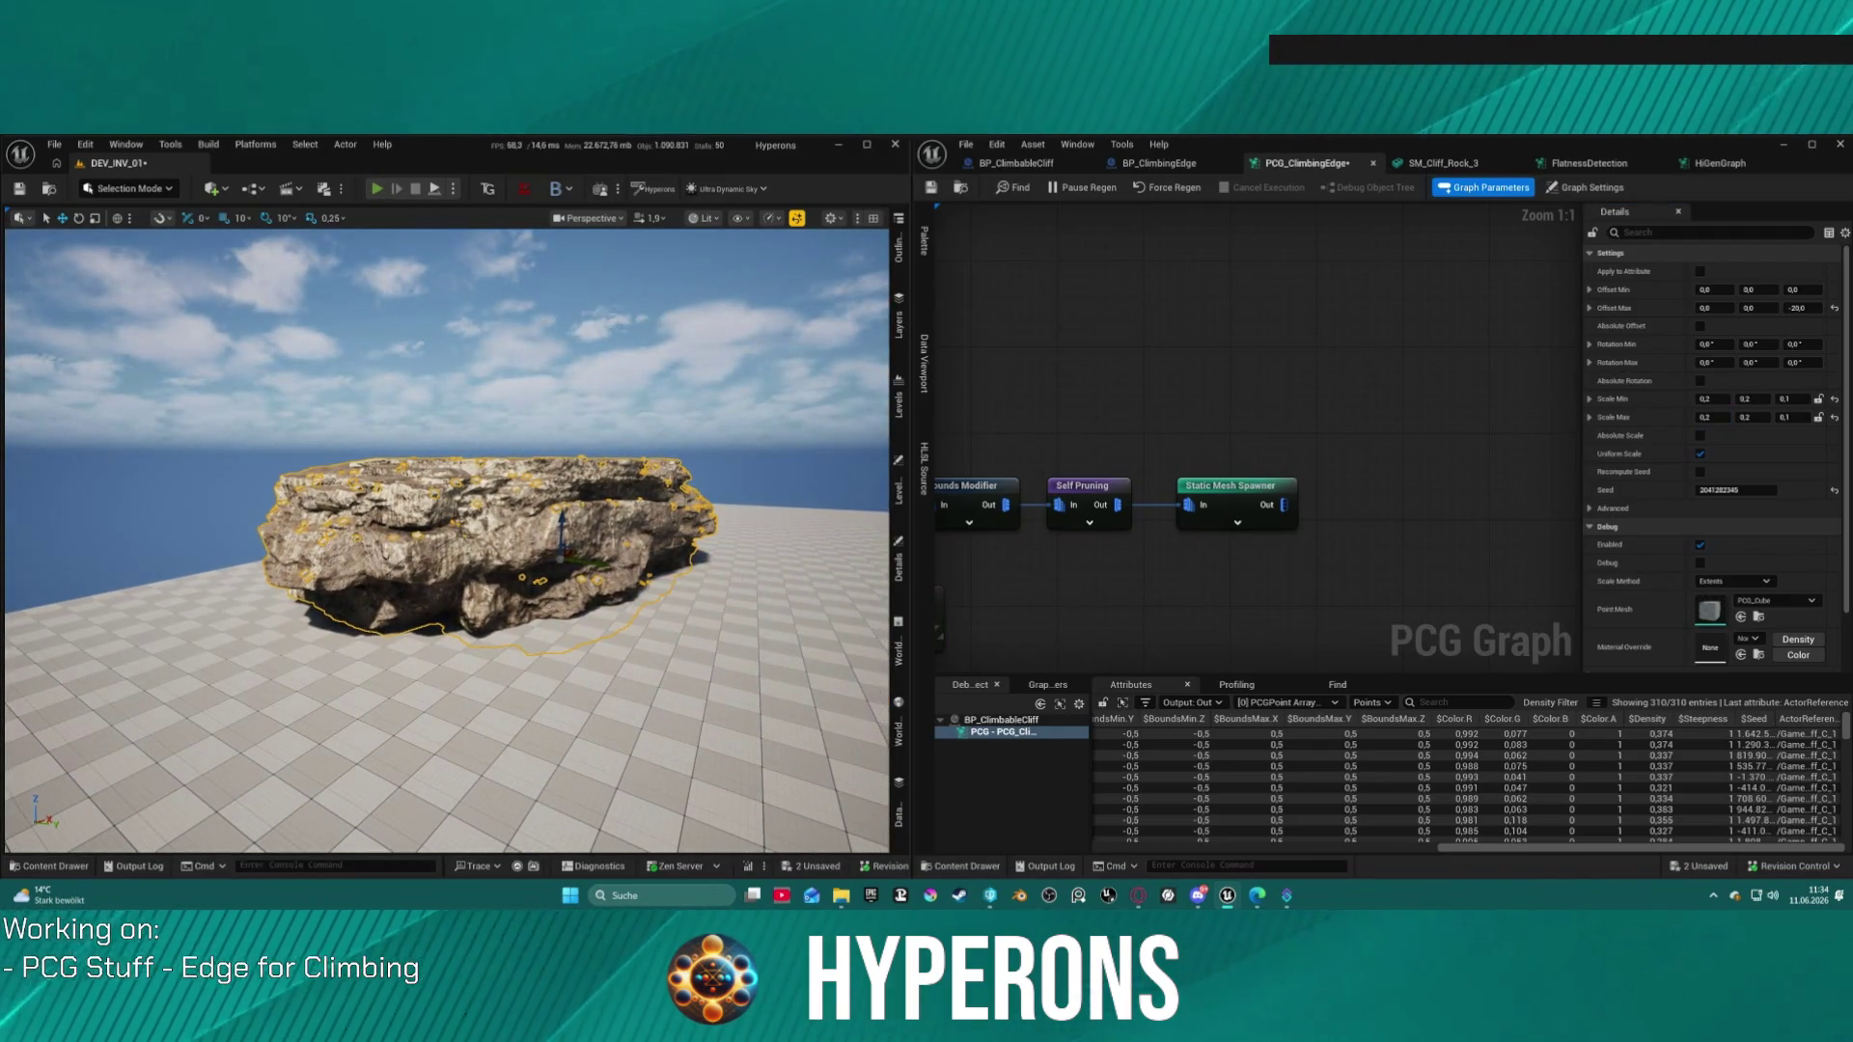
Step: Play the level, run the character to the rock, climb to its ledge, drop off, and exit with Esc
{"action": "key", "text": "alt+p"}
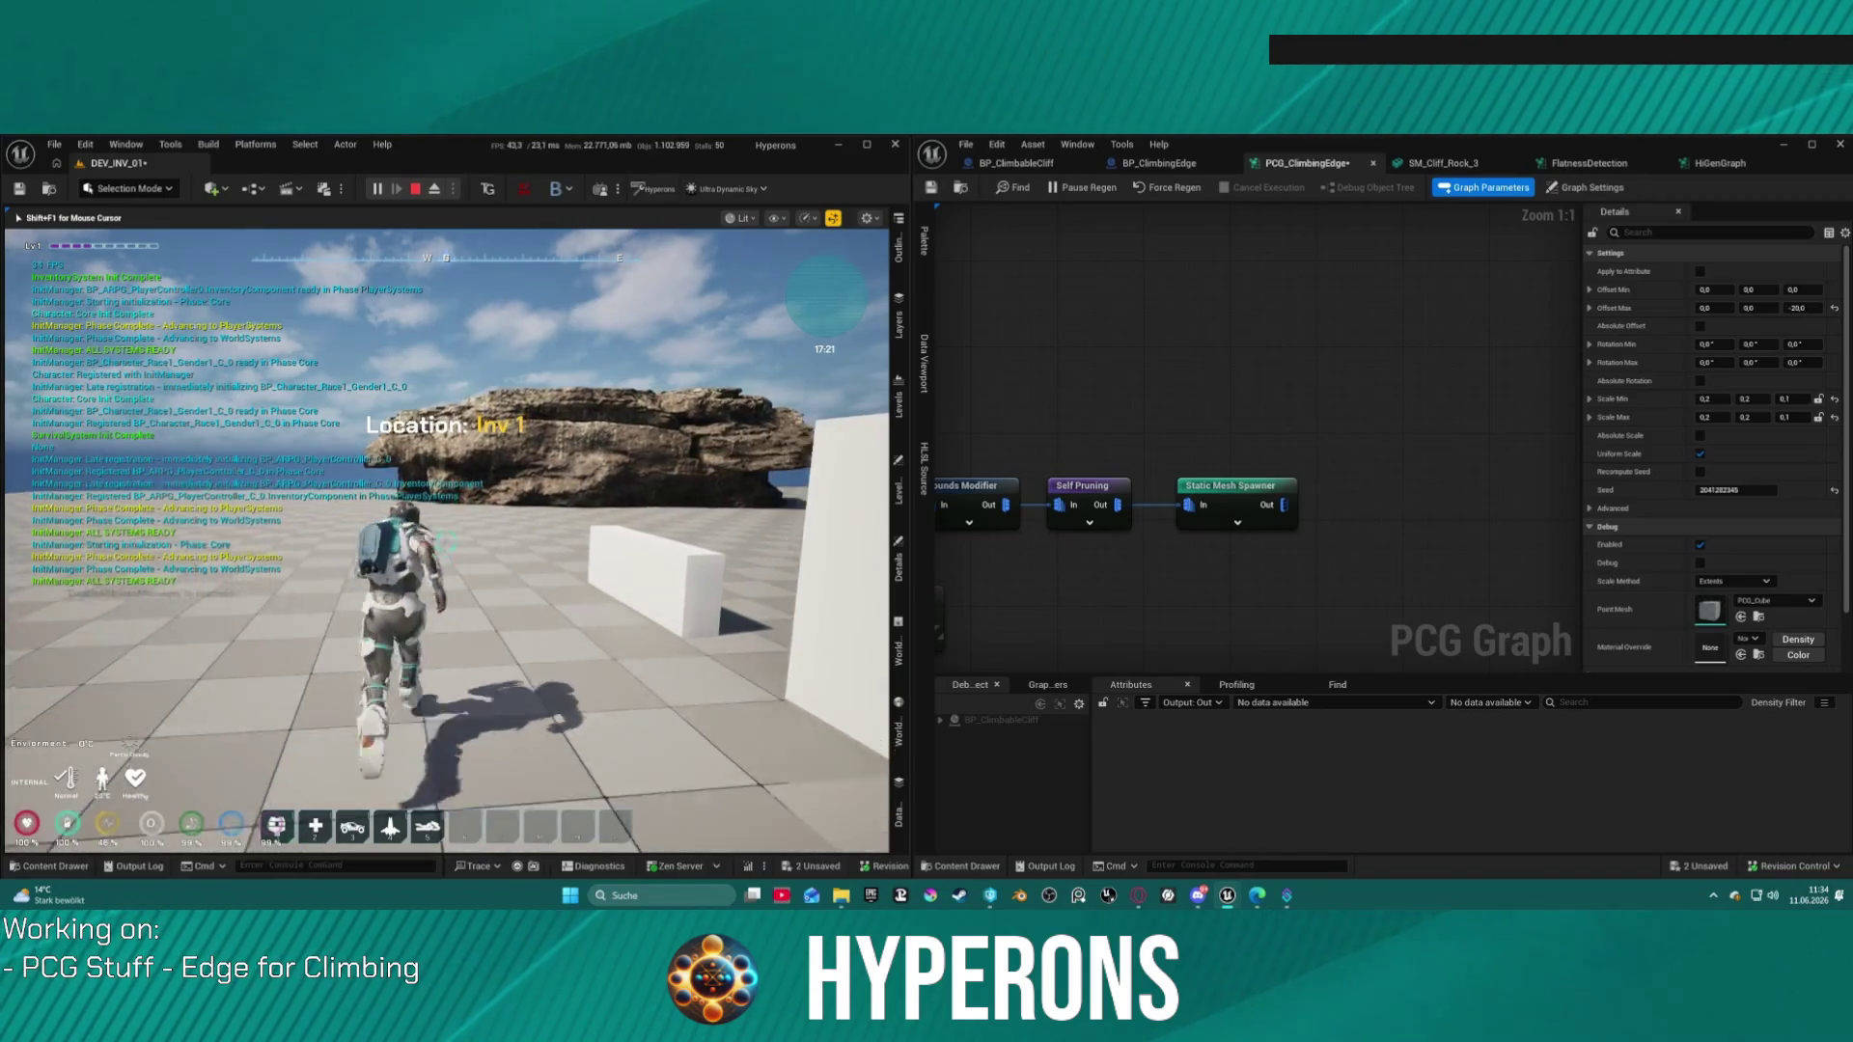
{"action": "key", "text": "w"}
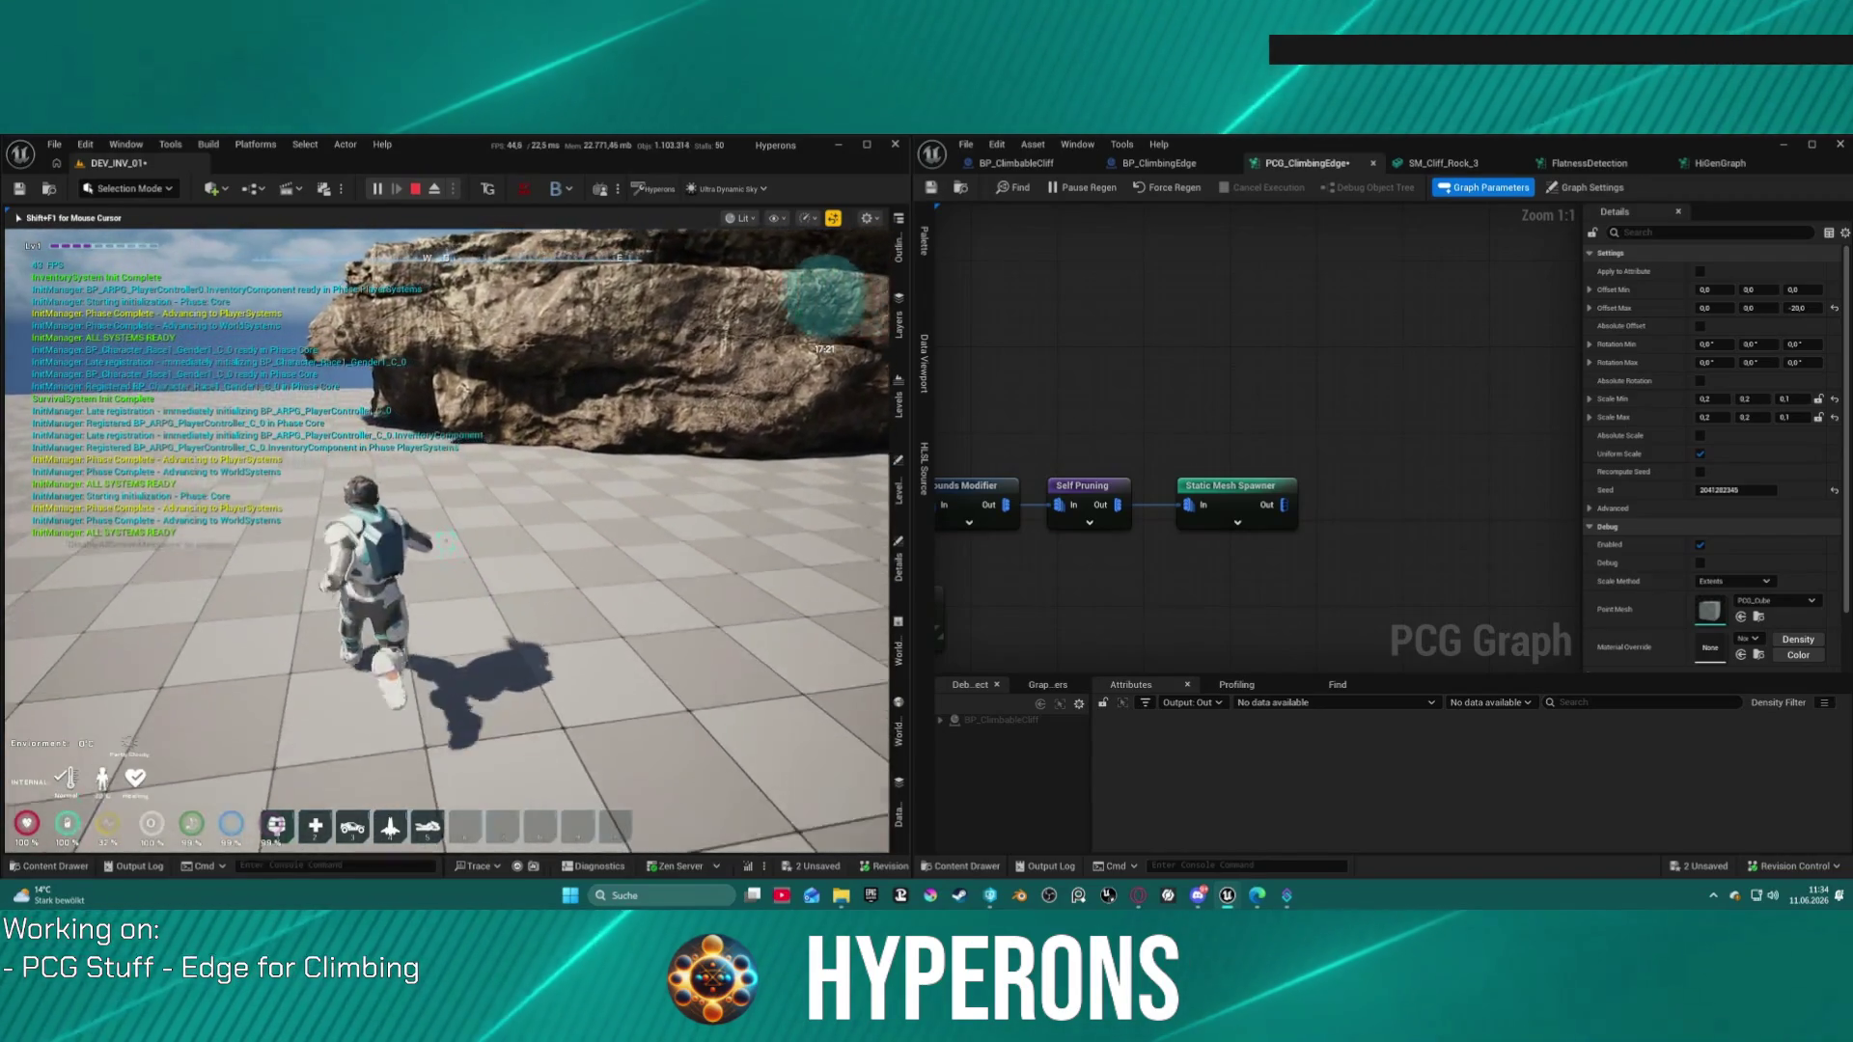
{"action": "key", "text": "w"}
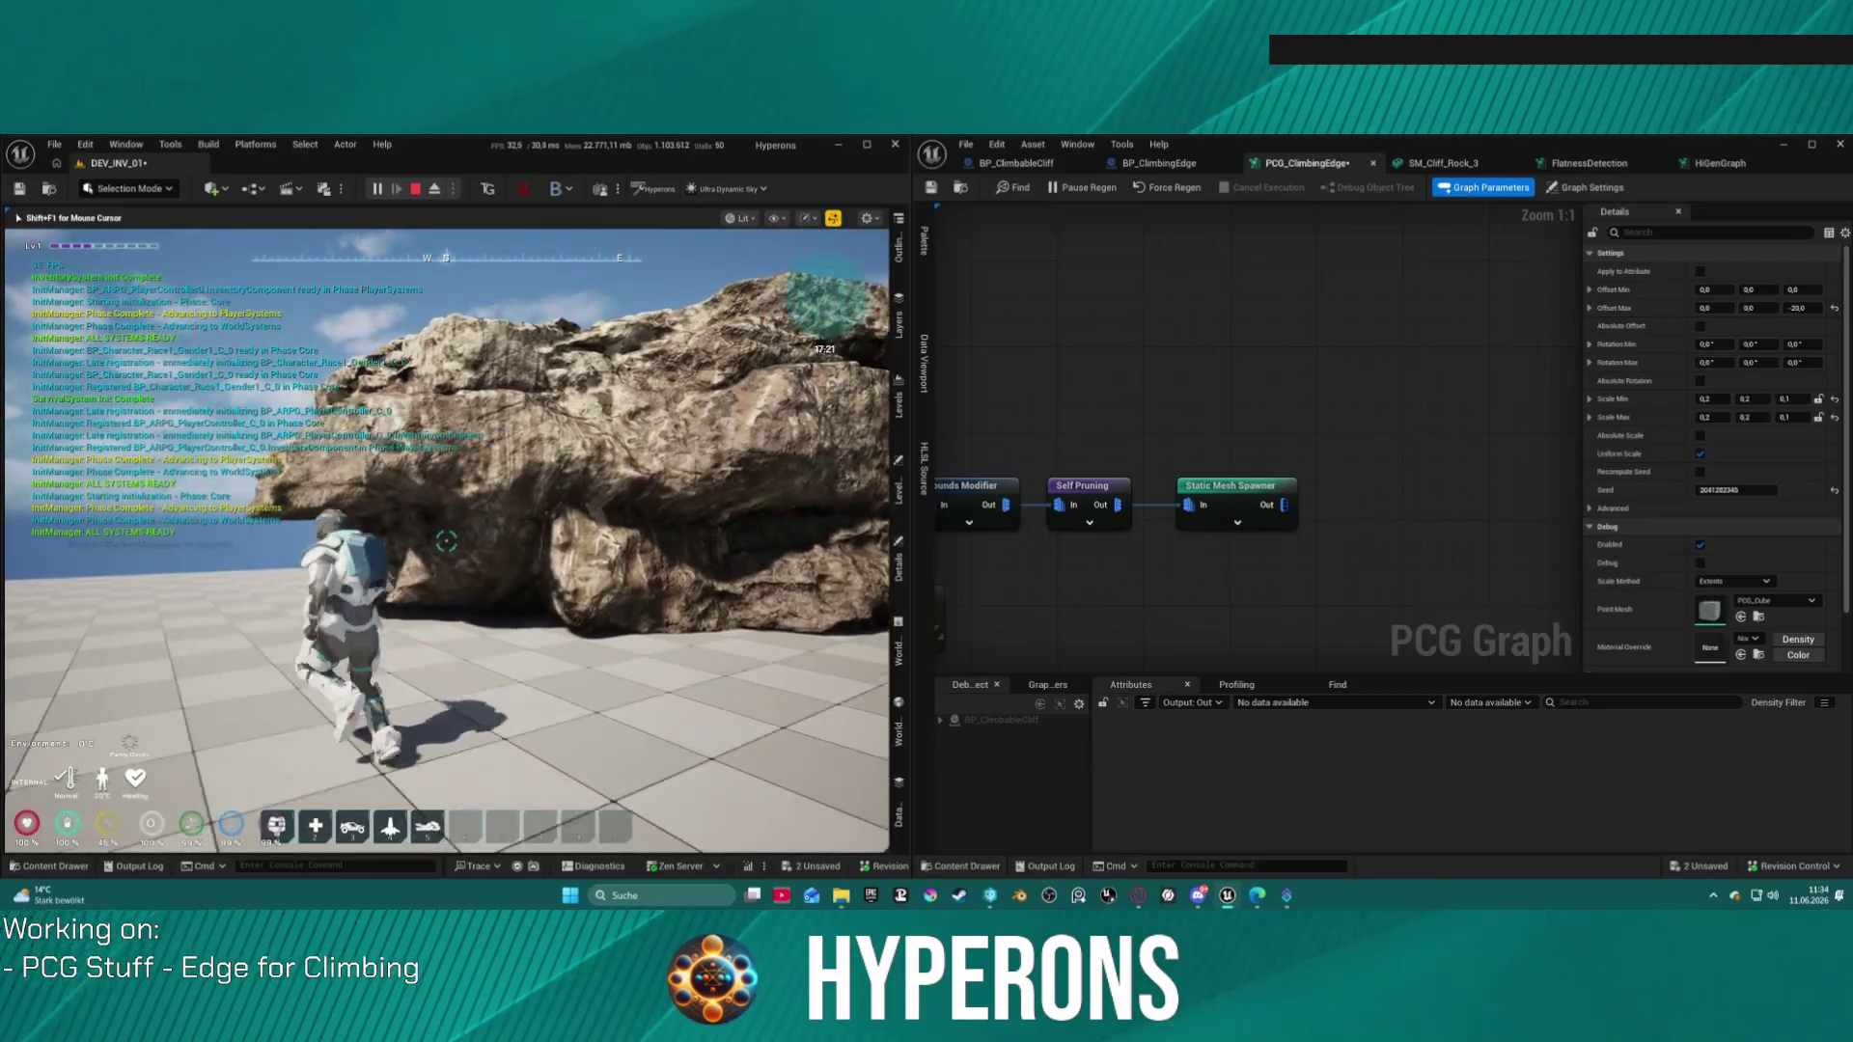
{"action": "key", "text": "w"}
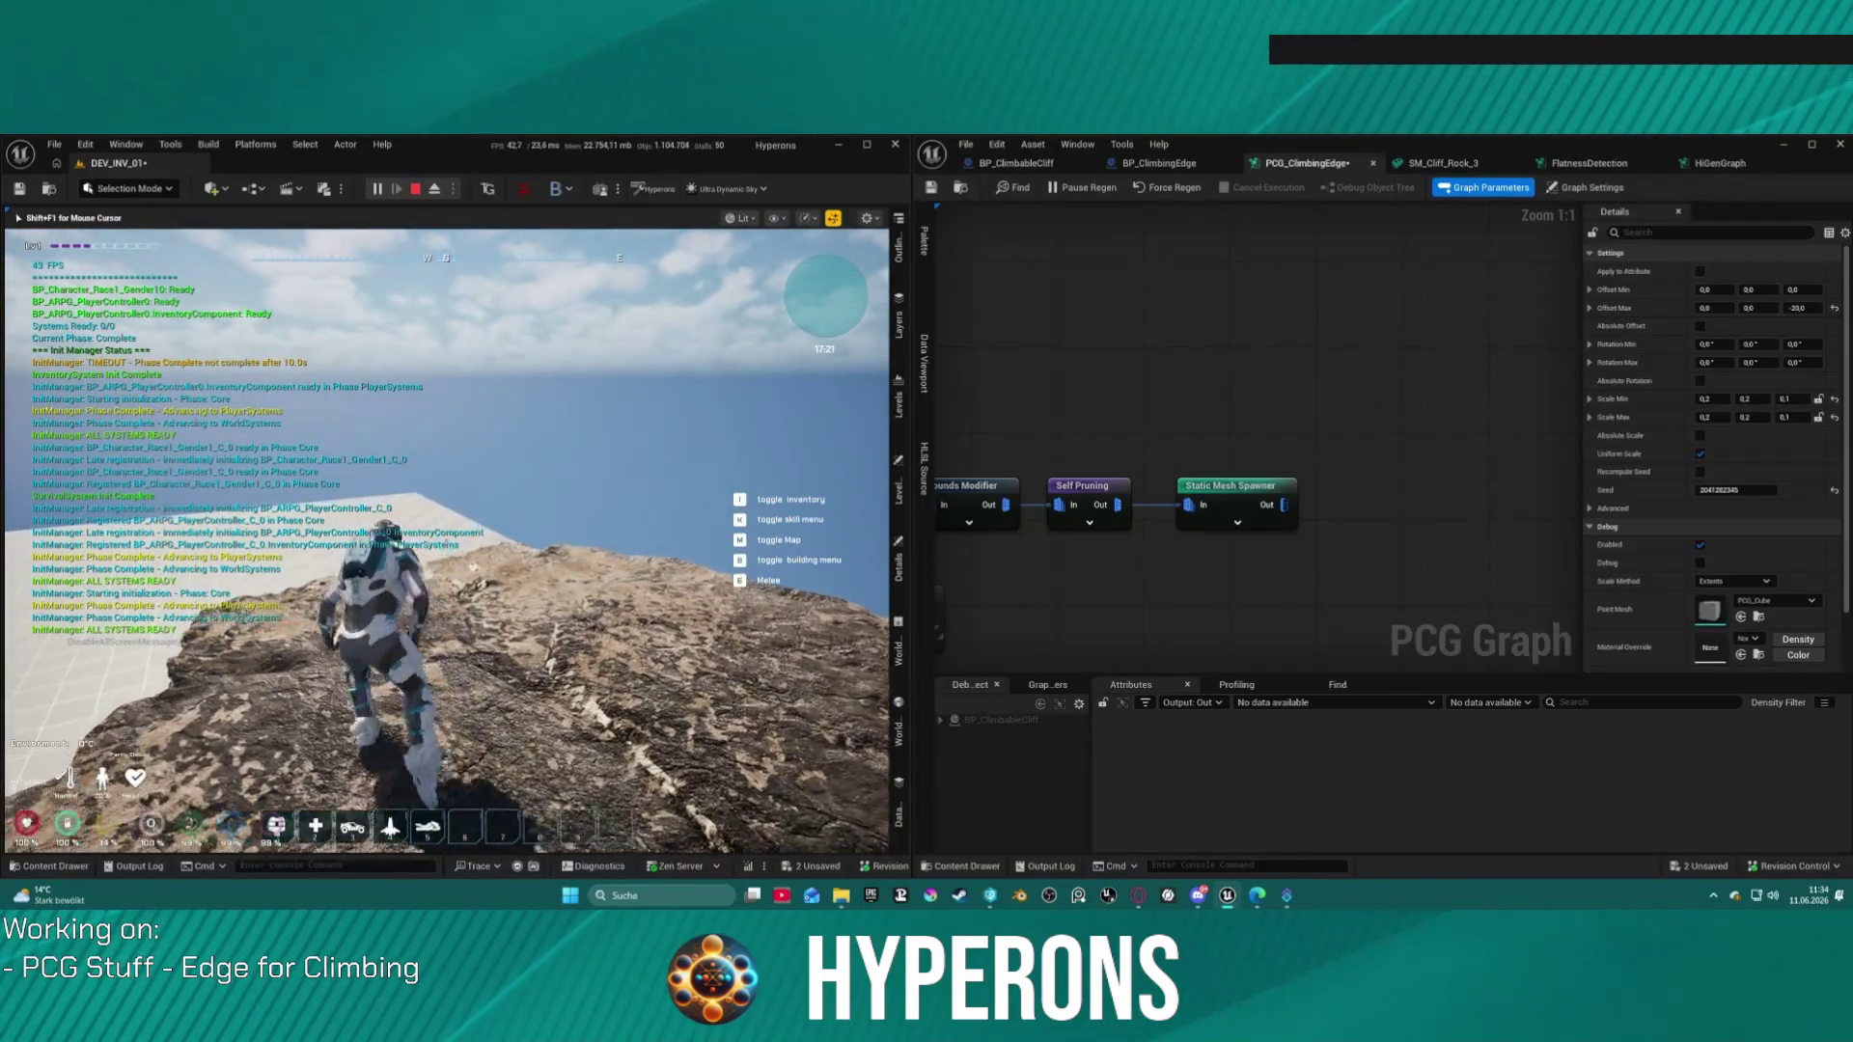
{"action": "key", "text": "w"}
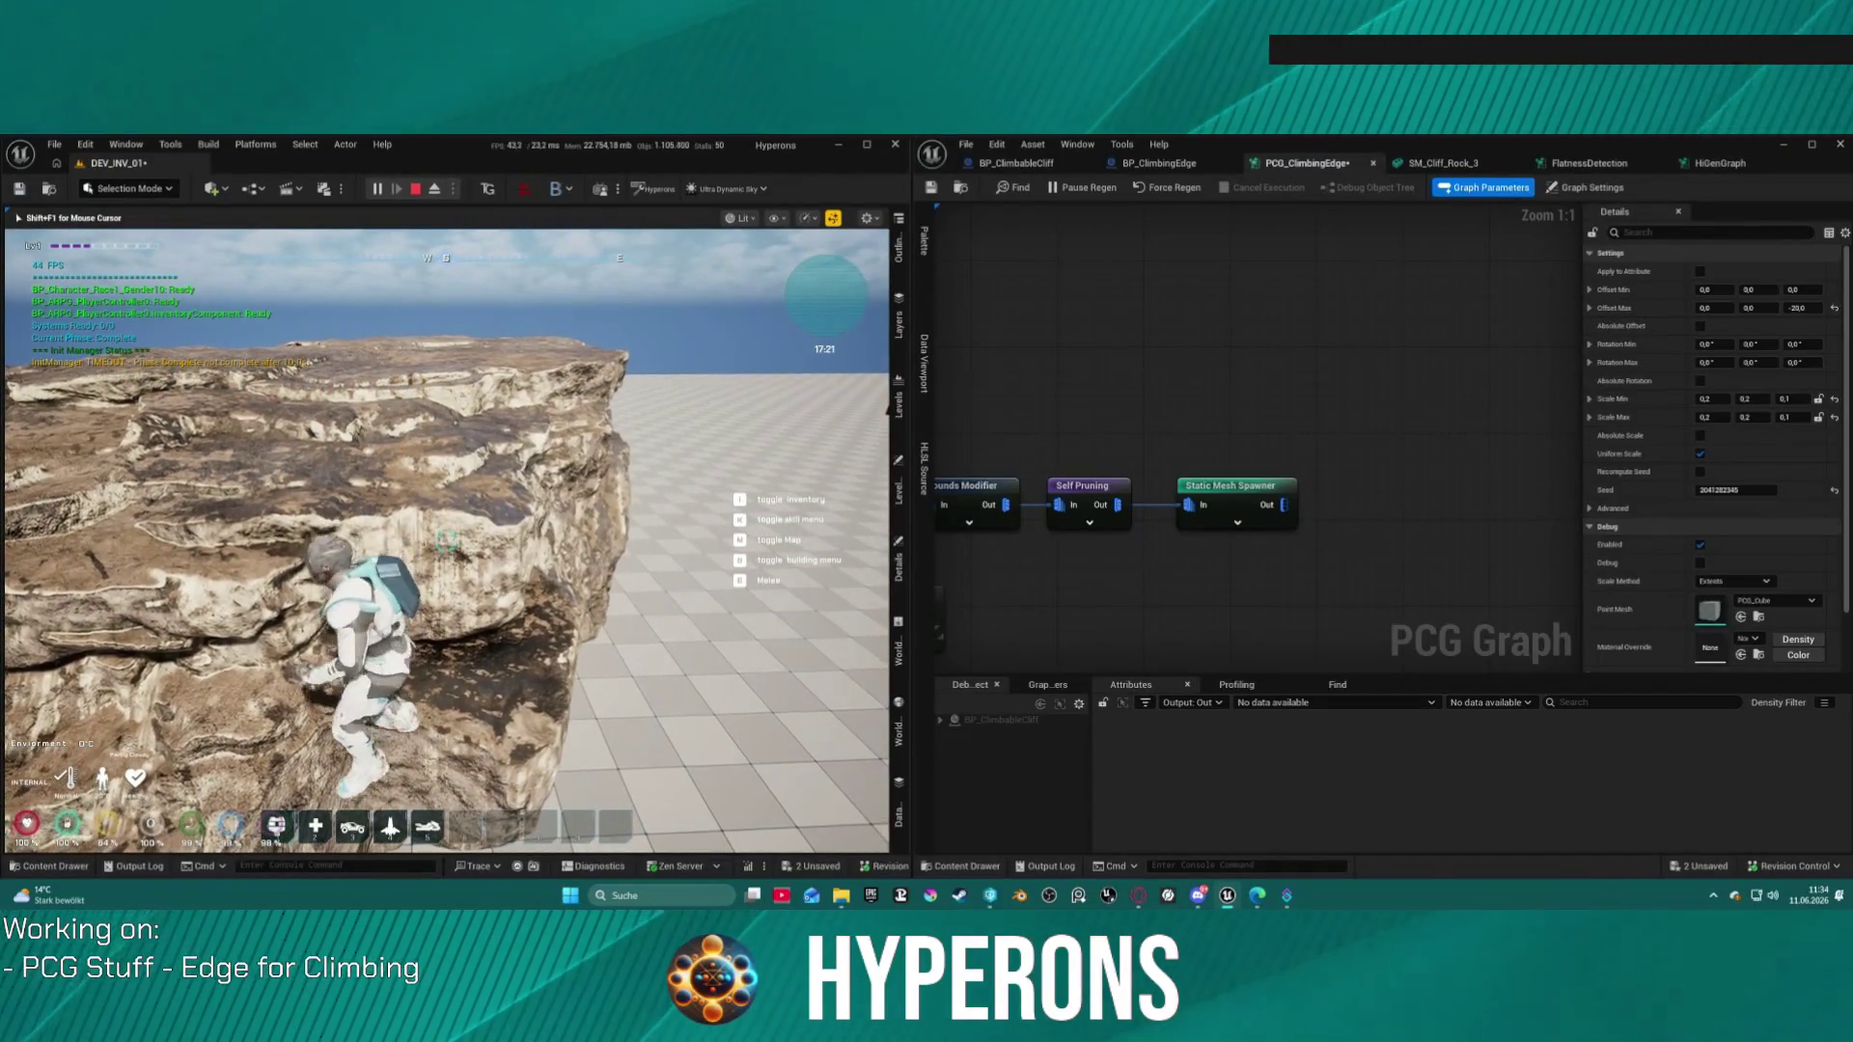
{"action": "key", "text": "w"}
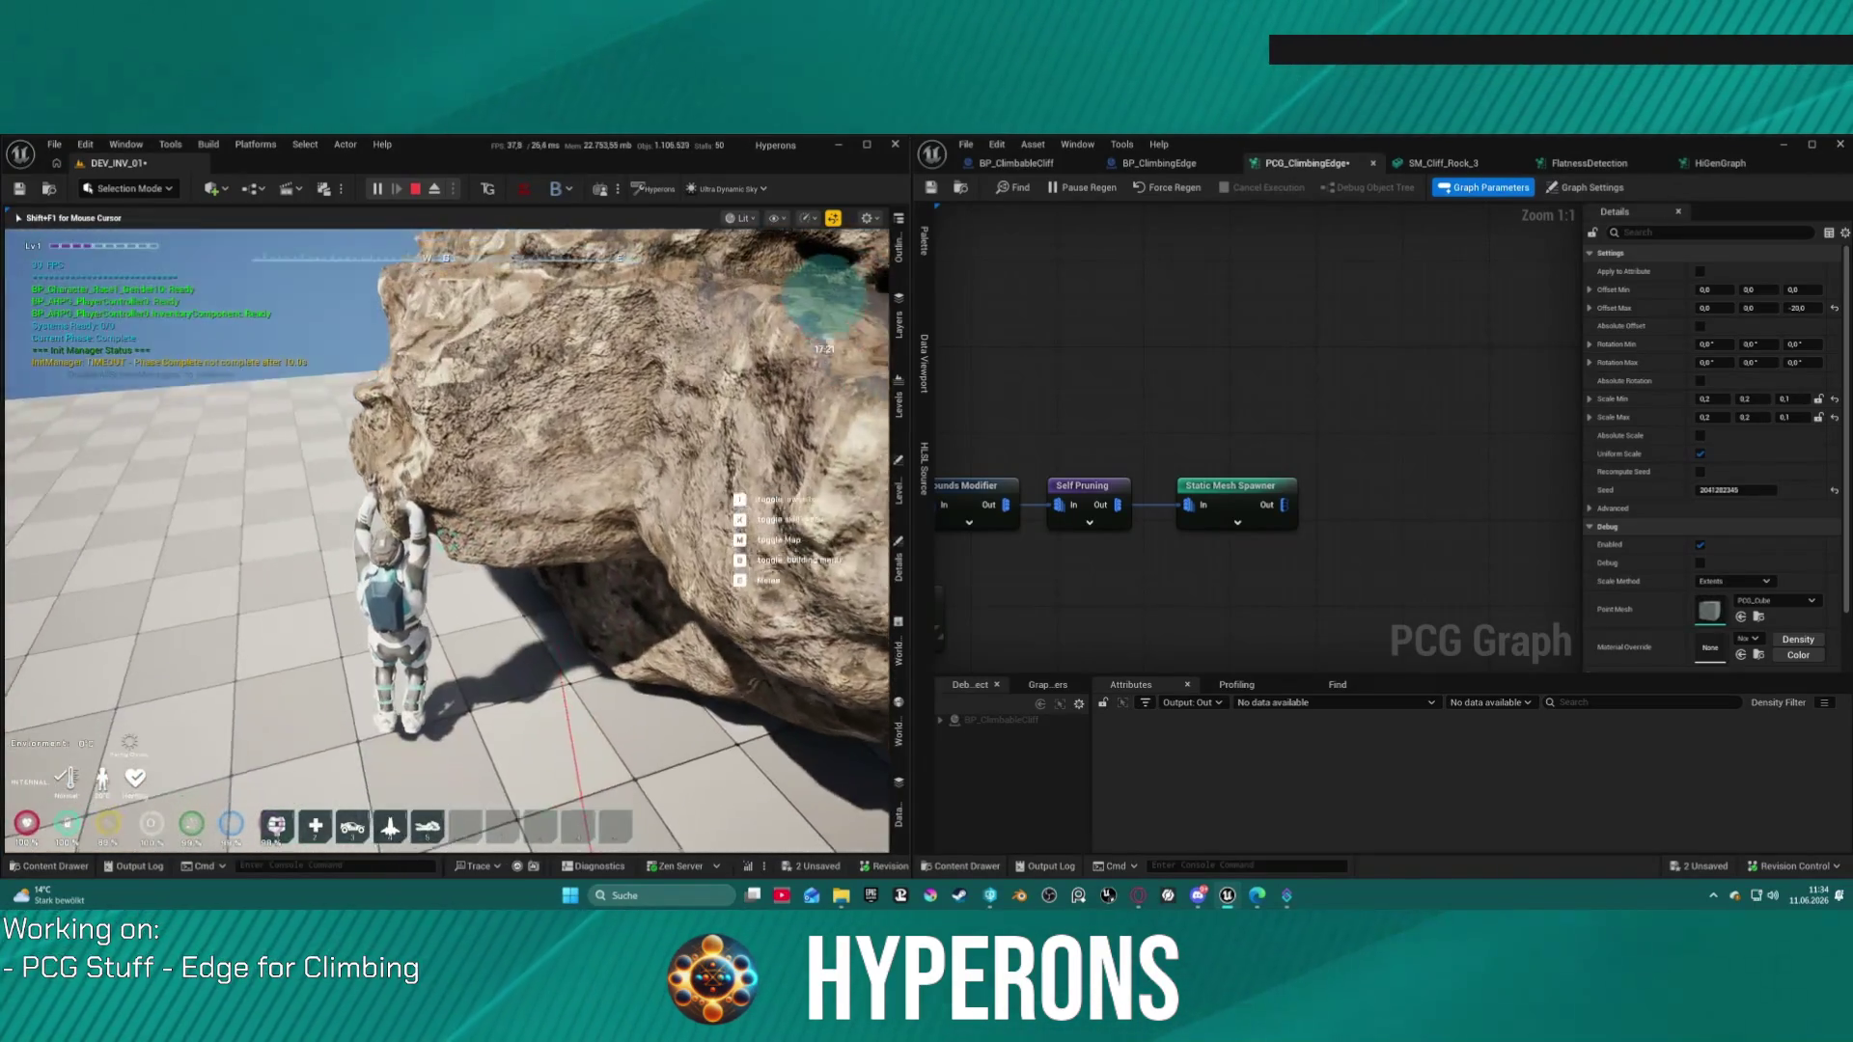
{"action": "key", "text": "w"}
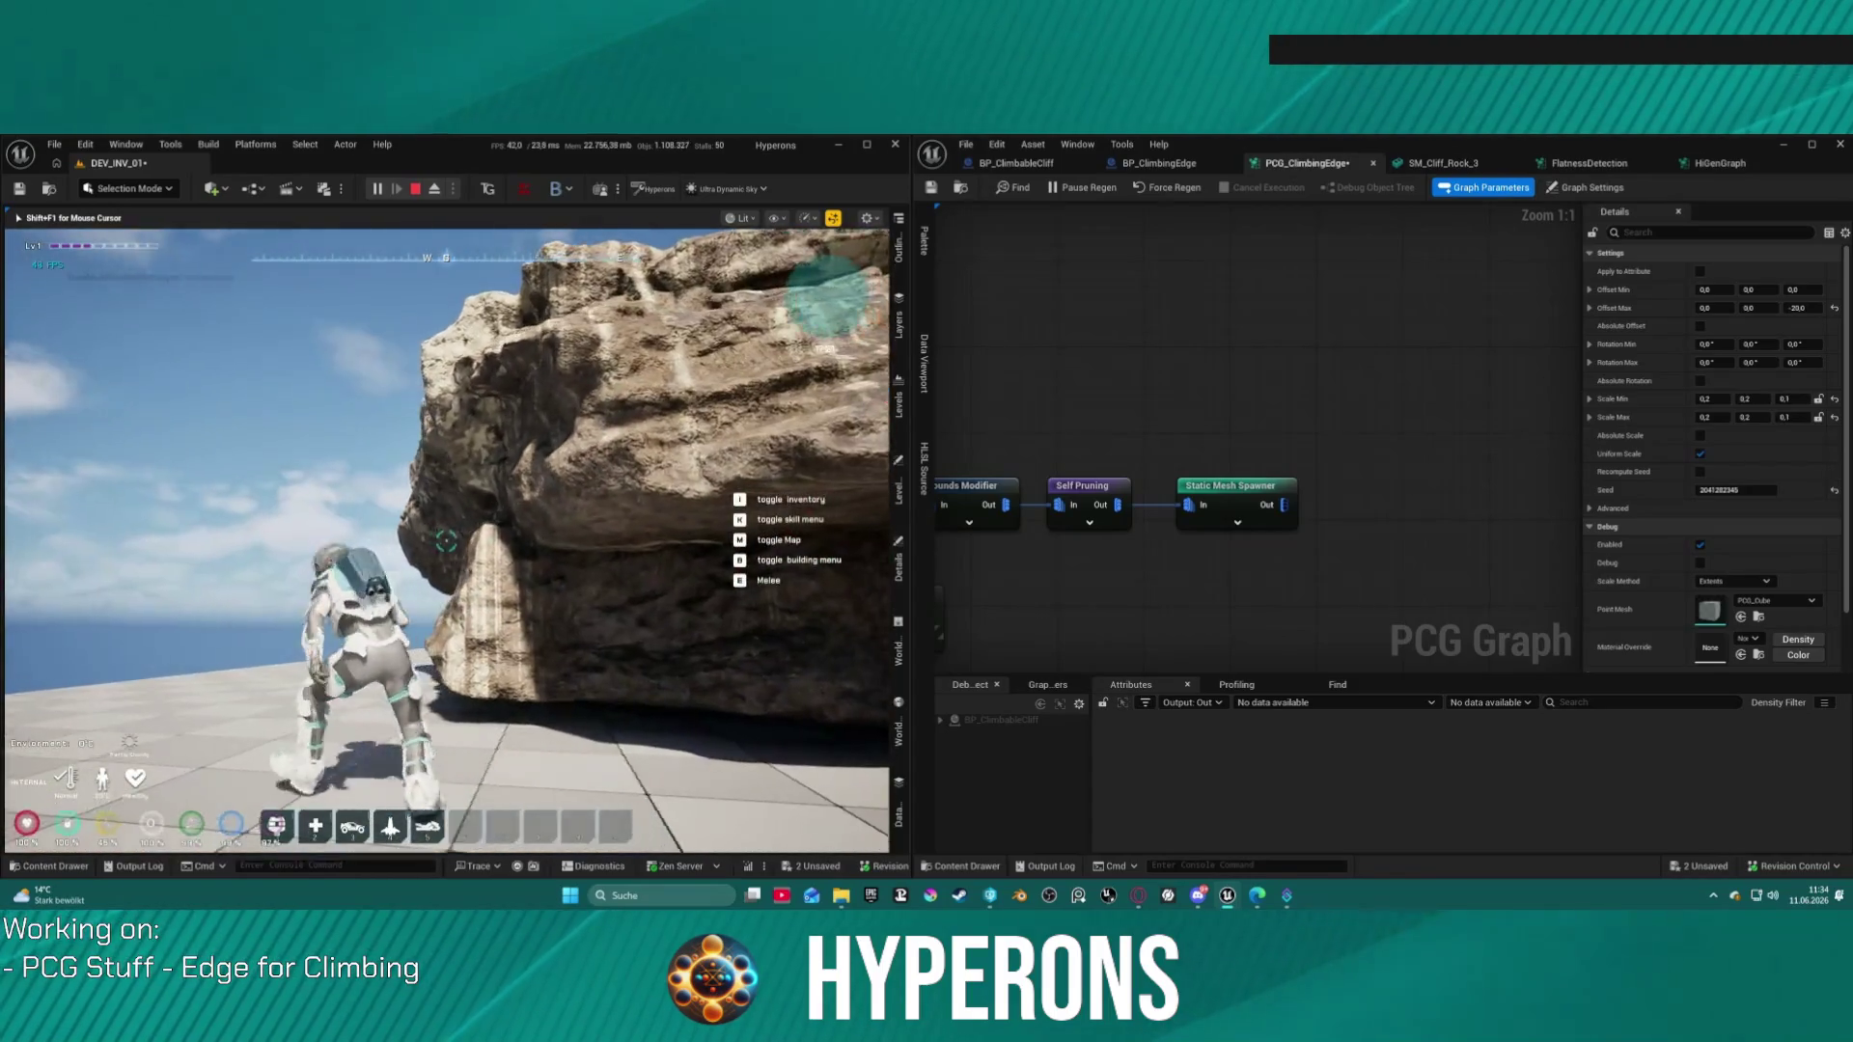
{"action": "key", "text": "w"}
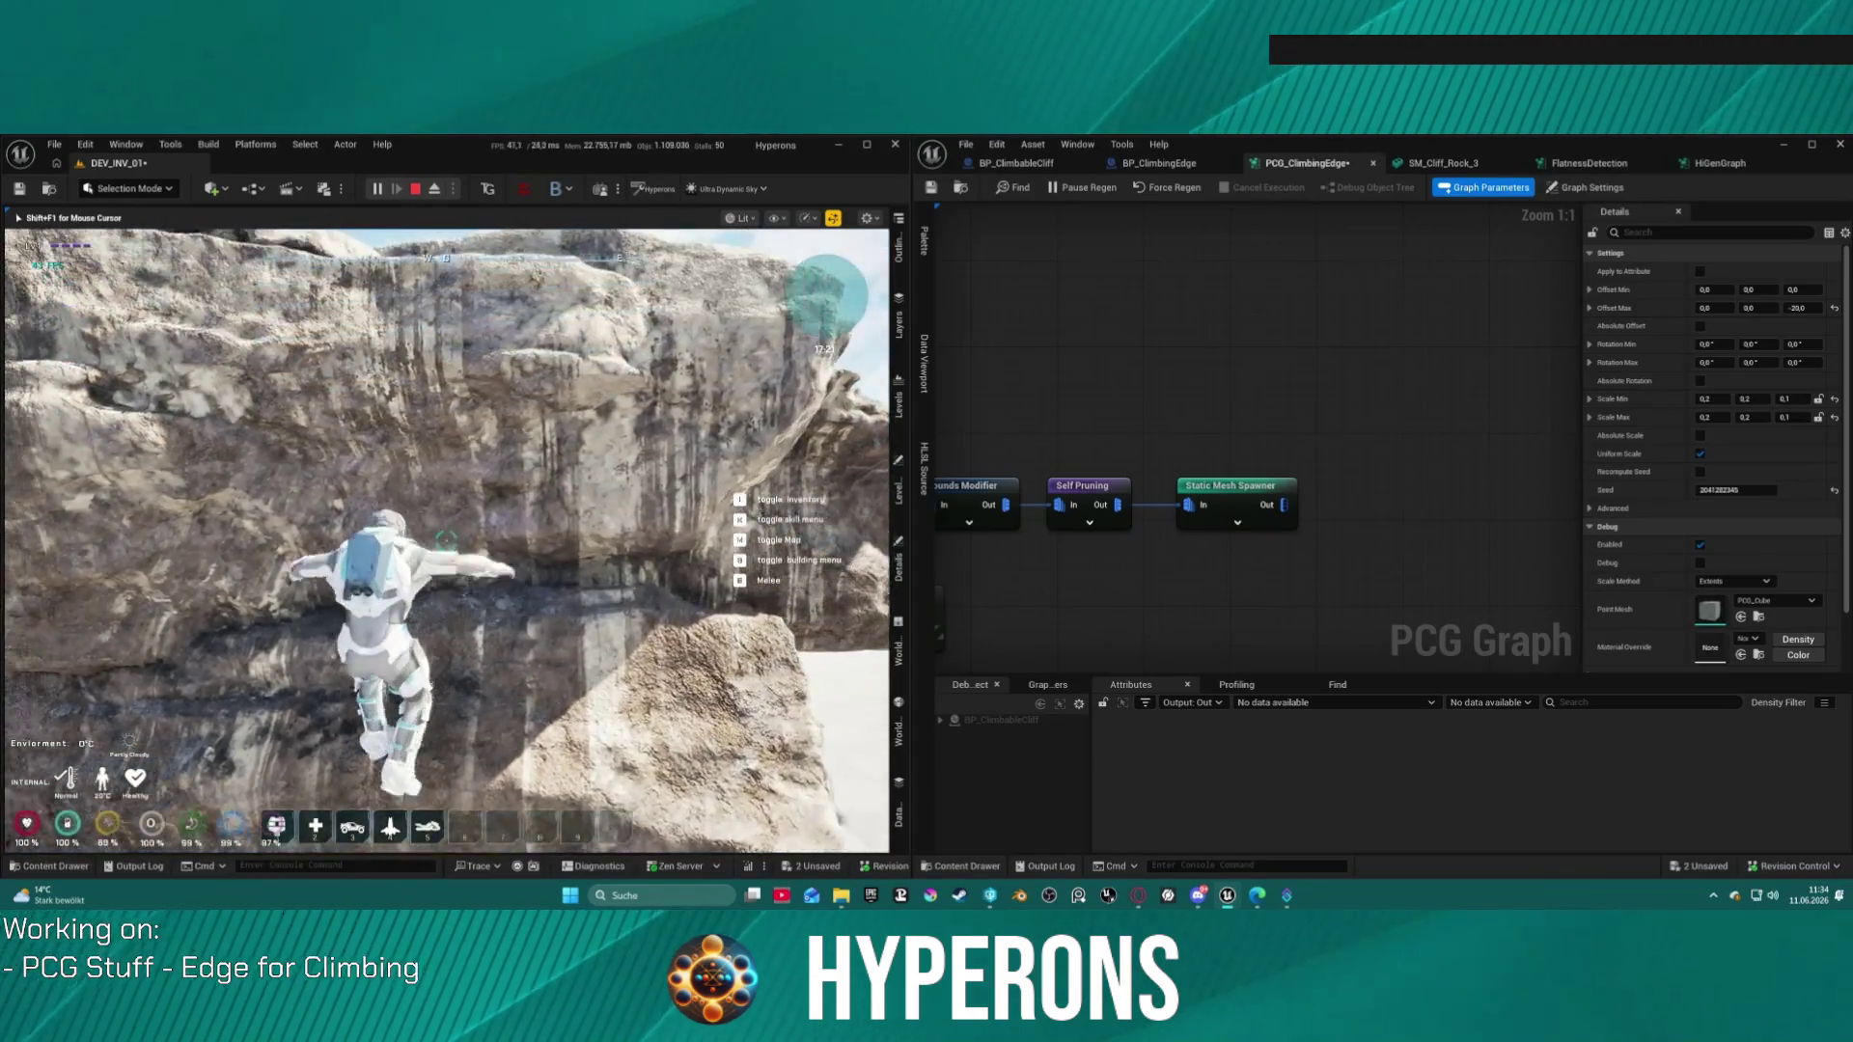
{"action": "key", "text": "a"}
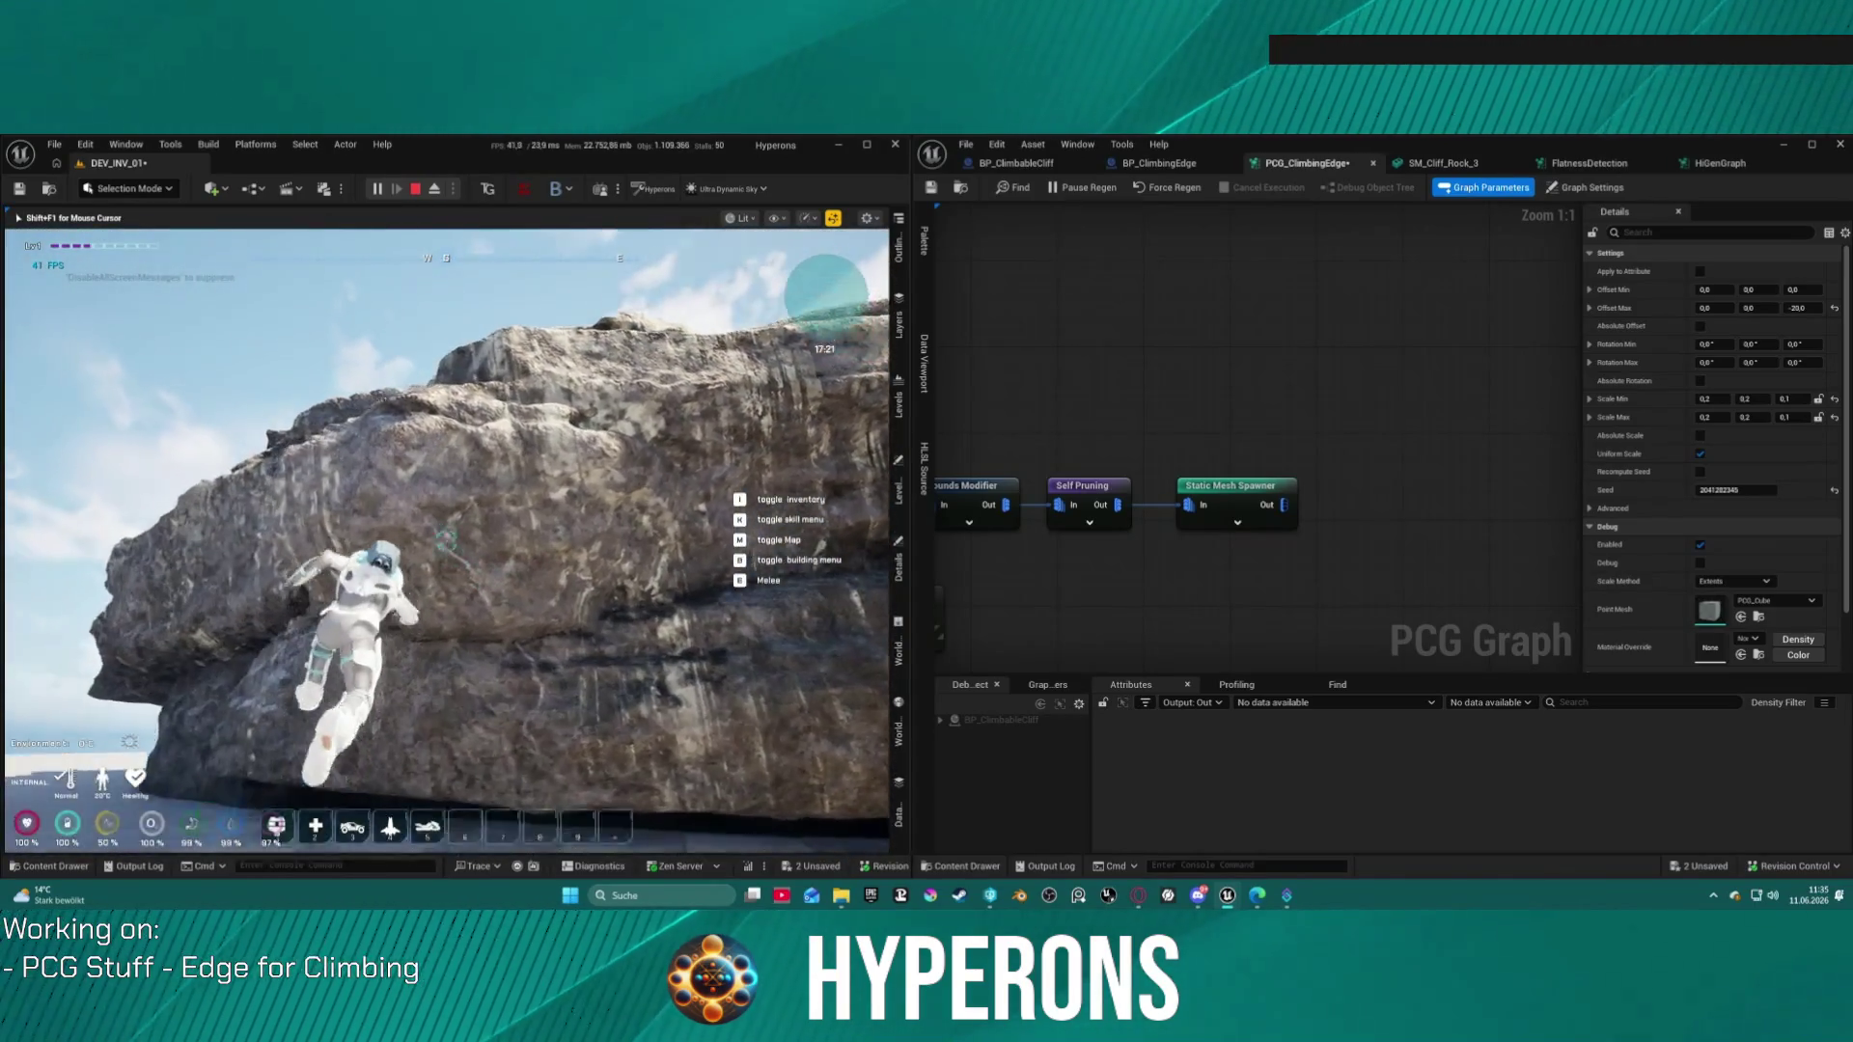
{"action": "key", "text": "c"}
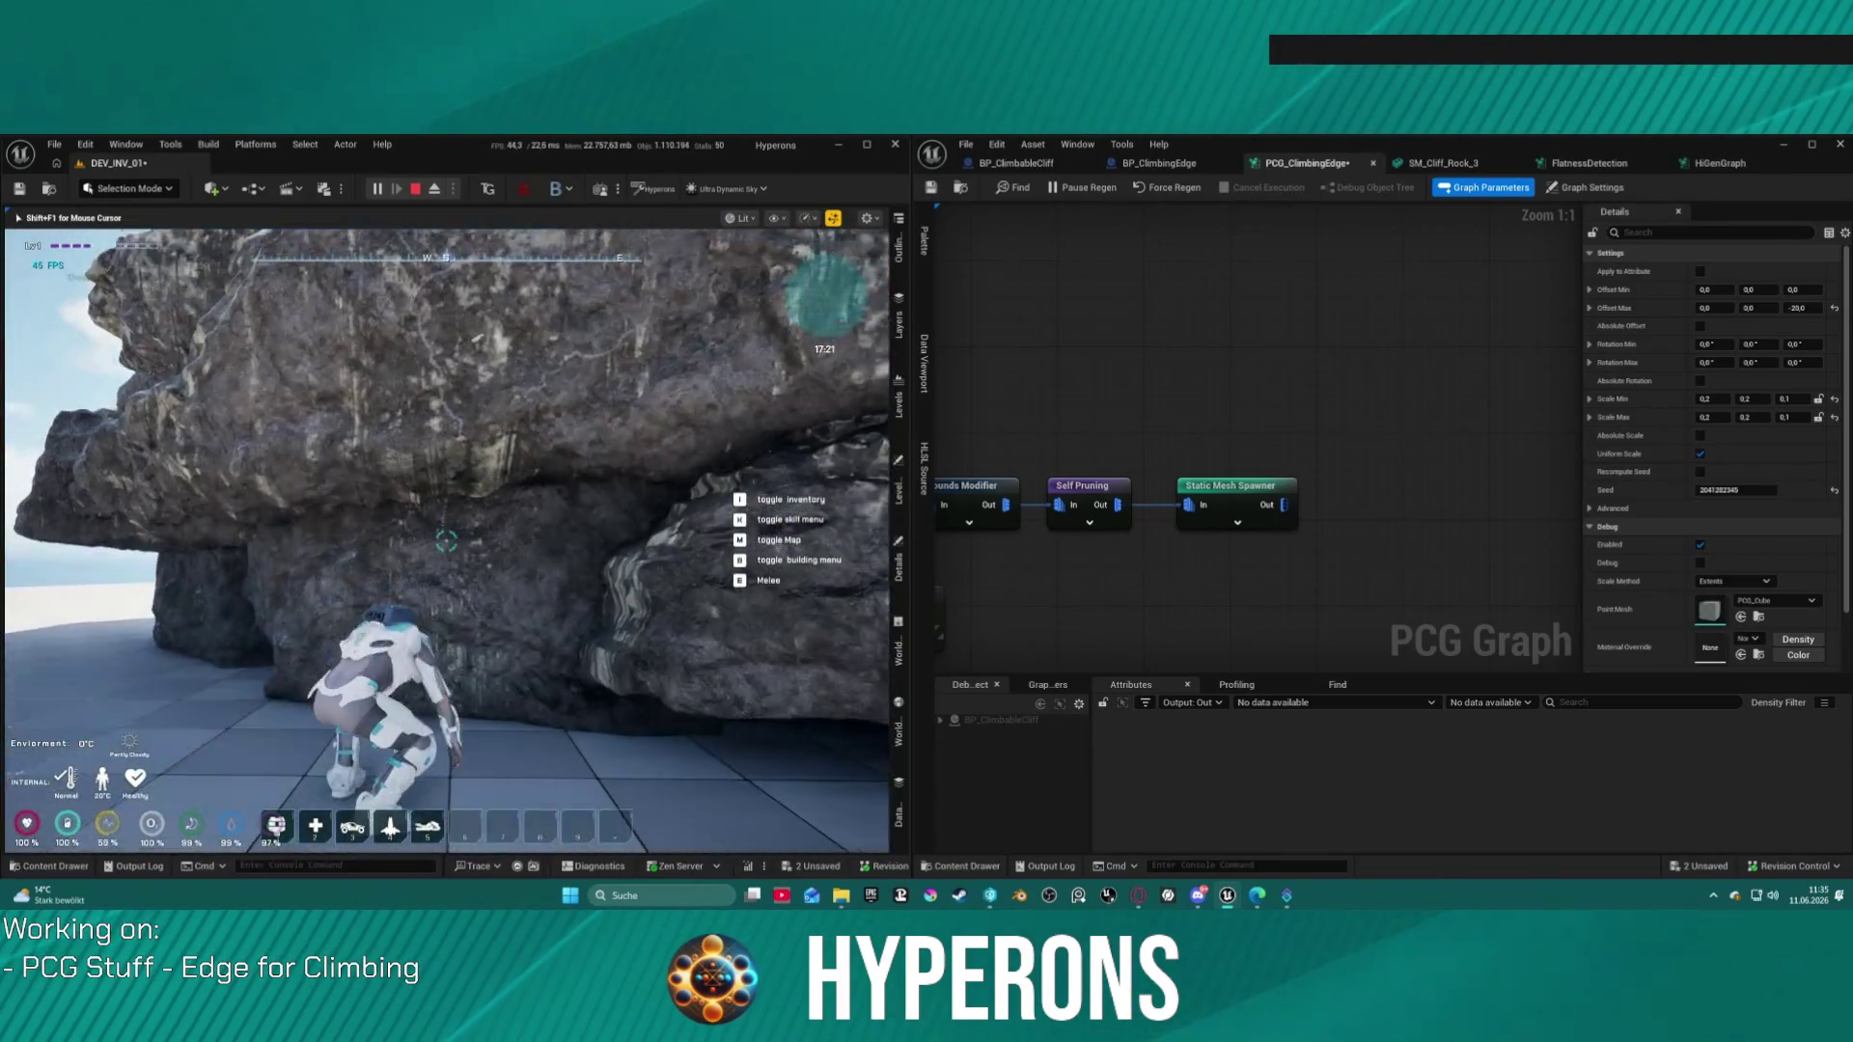
{"action": "key", "text": "Escape"}
{"action": "left_click_drag", "start_coordinate": [444, 541], "coordinate": [357, 641]}
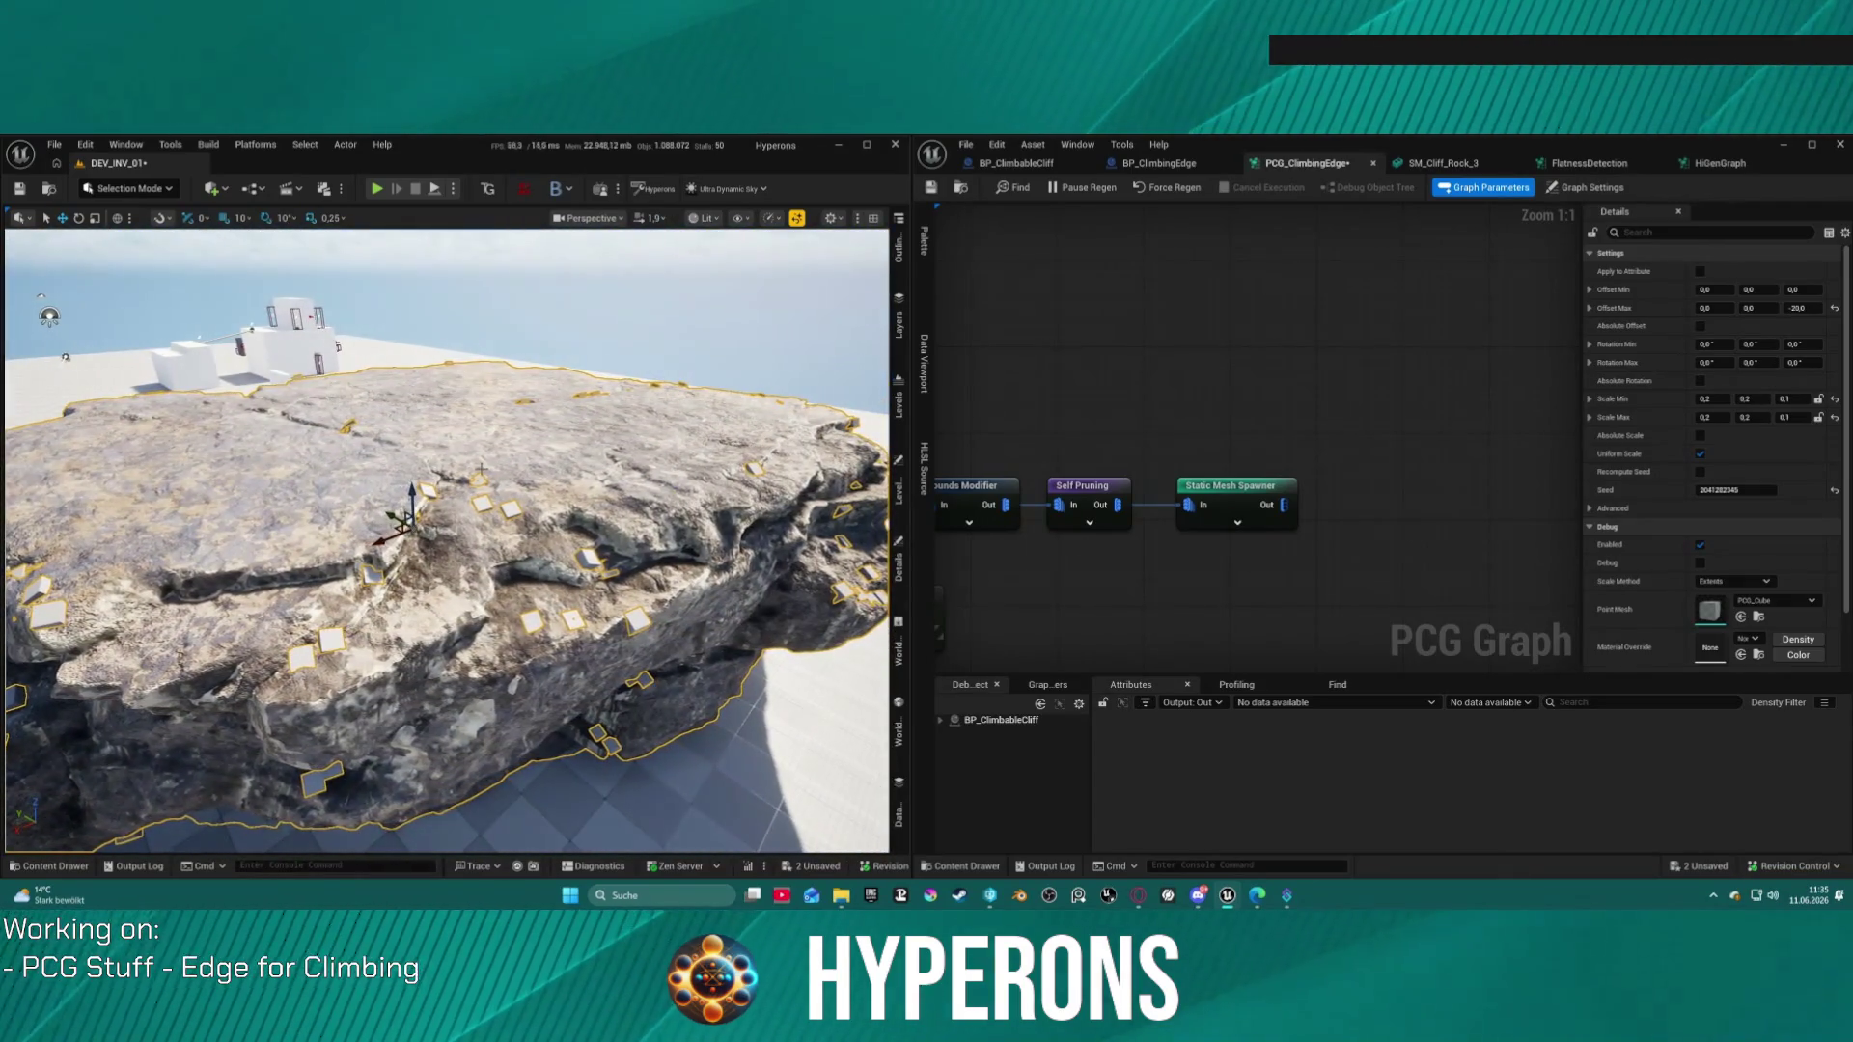
Step: Turn off the Density Filter's debug display and nudge its Lower Bound slightly higher
{"action": "left_click_drag", "start_coordinate": [1075, 413], "coordinate": [1371, 352]}
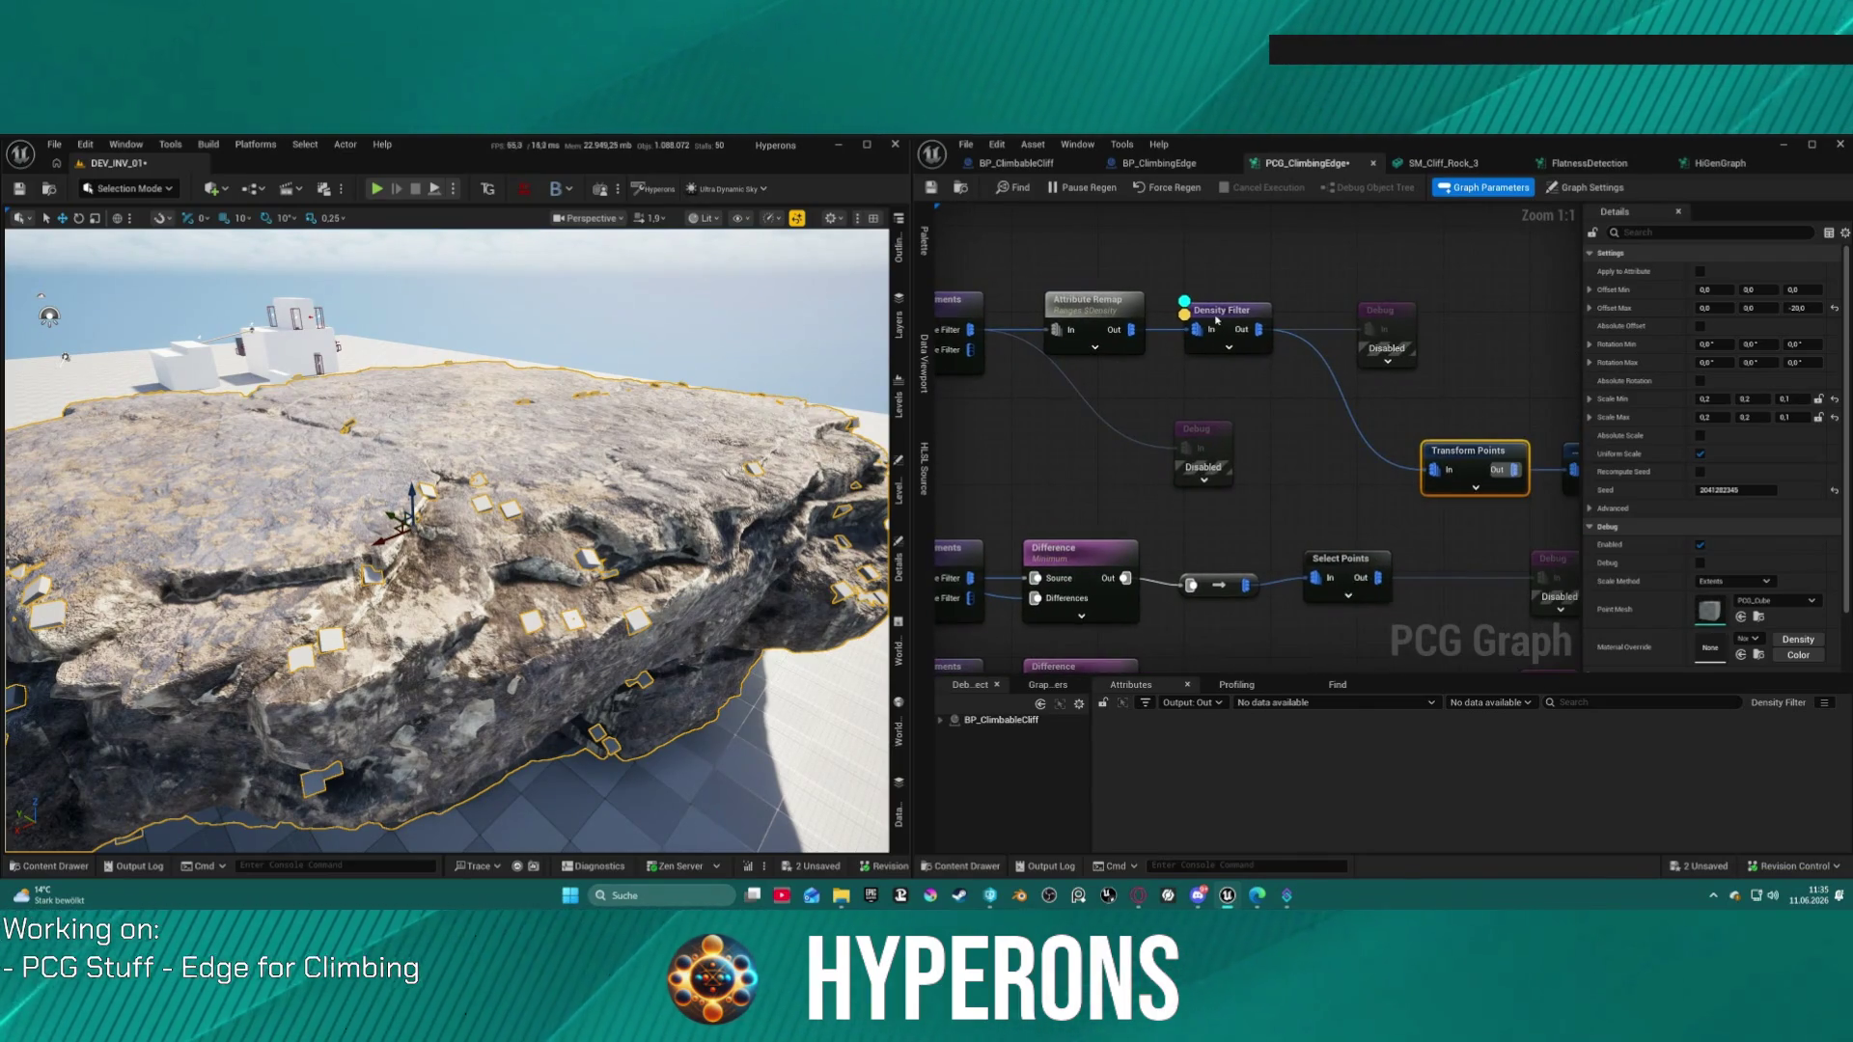
{"action": "left_click", "coordinate": [1216, 320]}
{"action": "key", "text": "d"}
{"action": "key", "text": "a"}
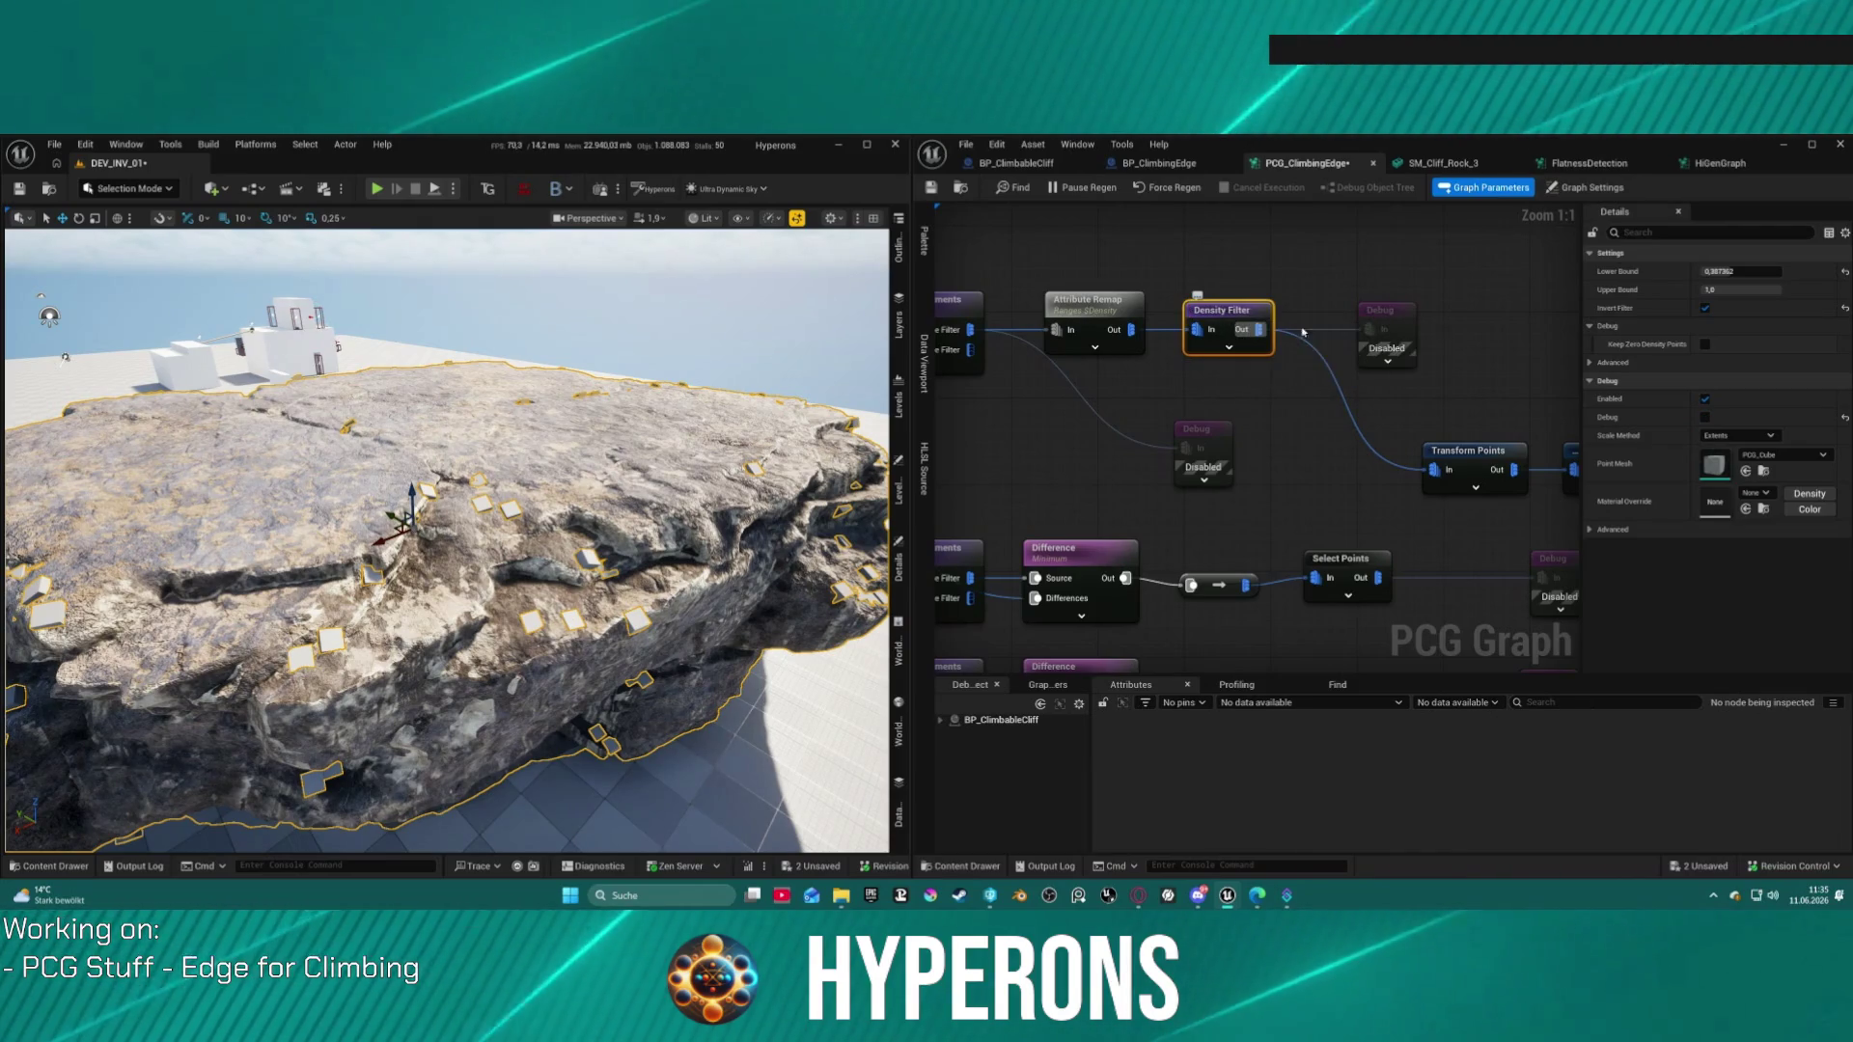
{"action": "left_click_drag", "start_coordinate": [1732, 272], "coordinate": [1700, 272]}
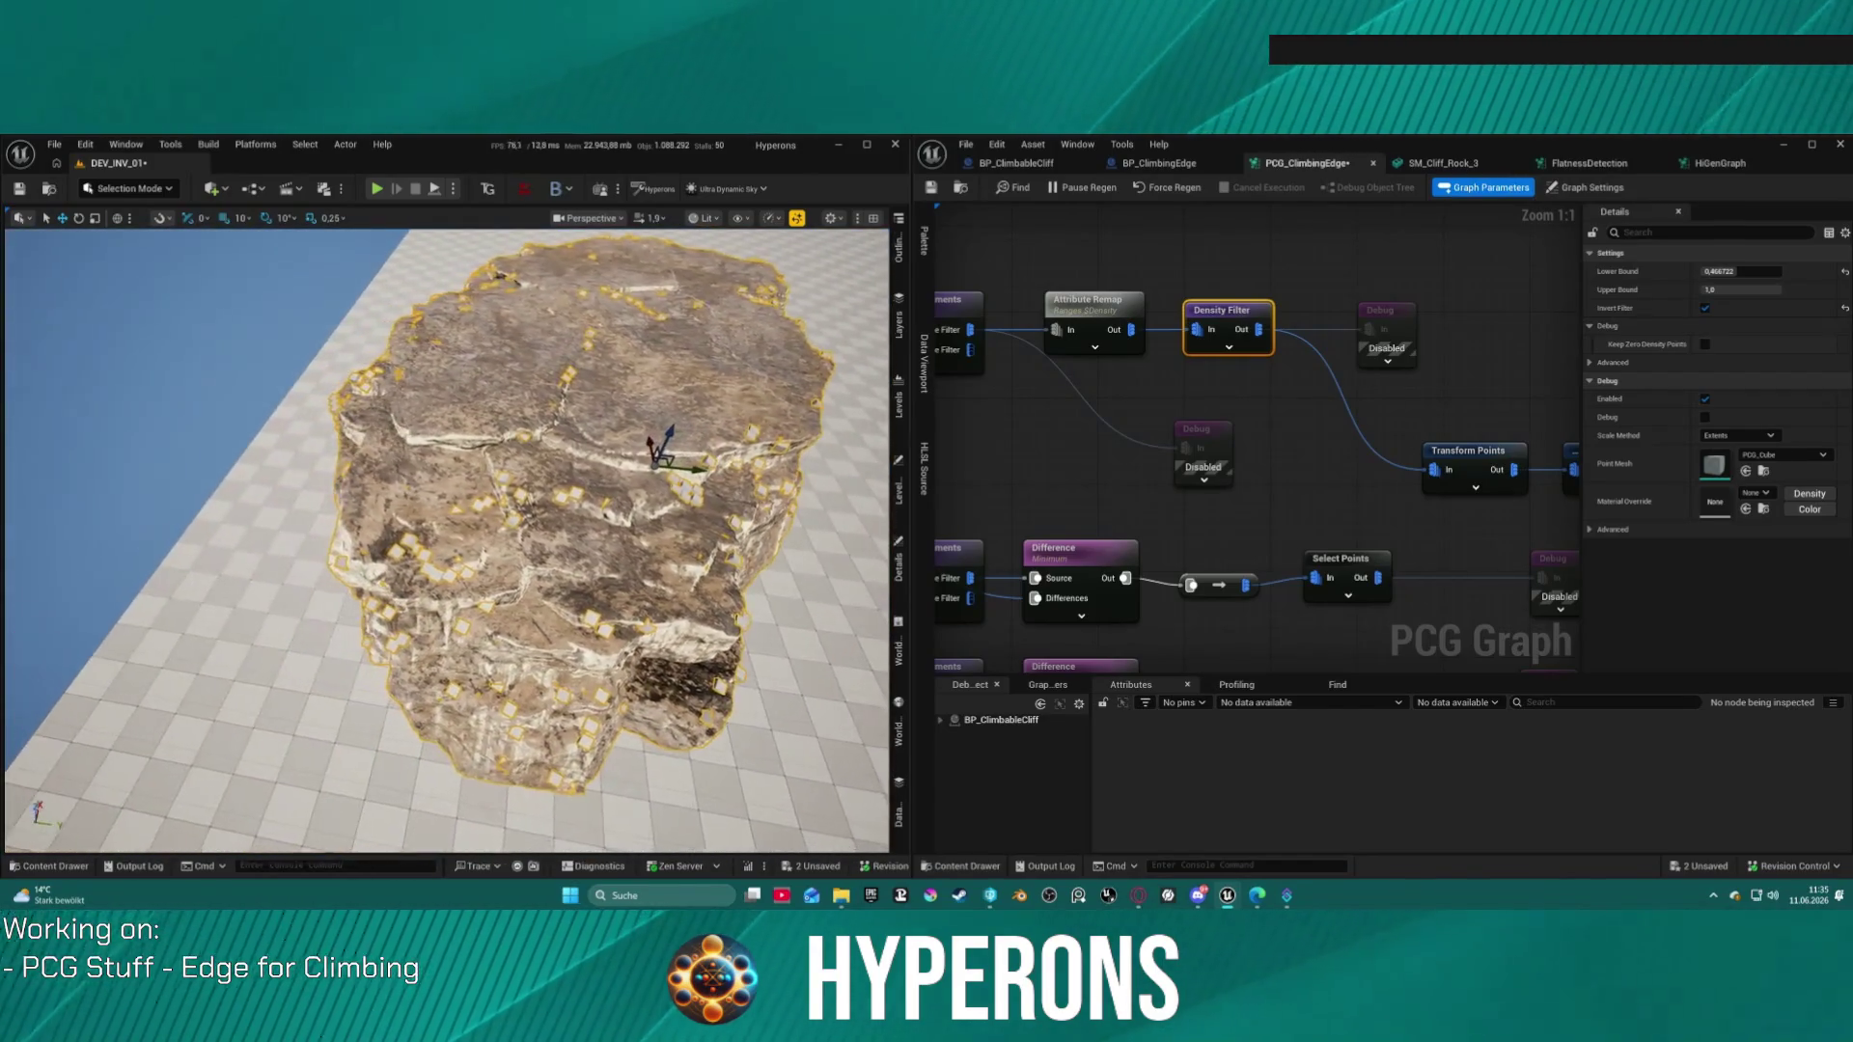
{"action": "scroll", "coordinate": [1212, 307], "scroll_direction": "down", "scroll_amount": 2}
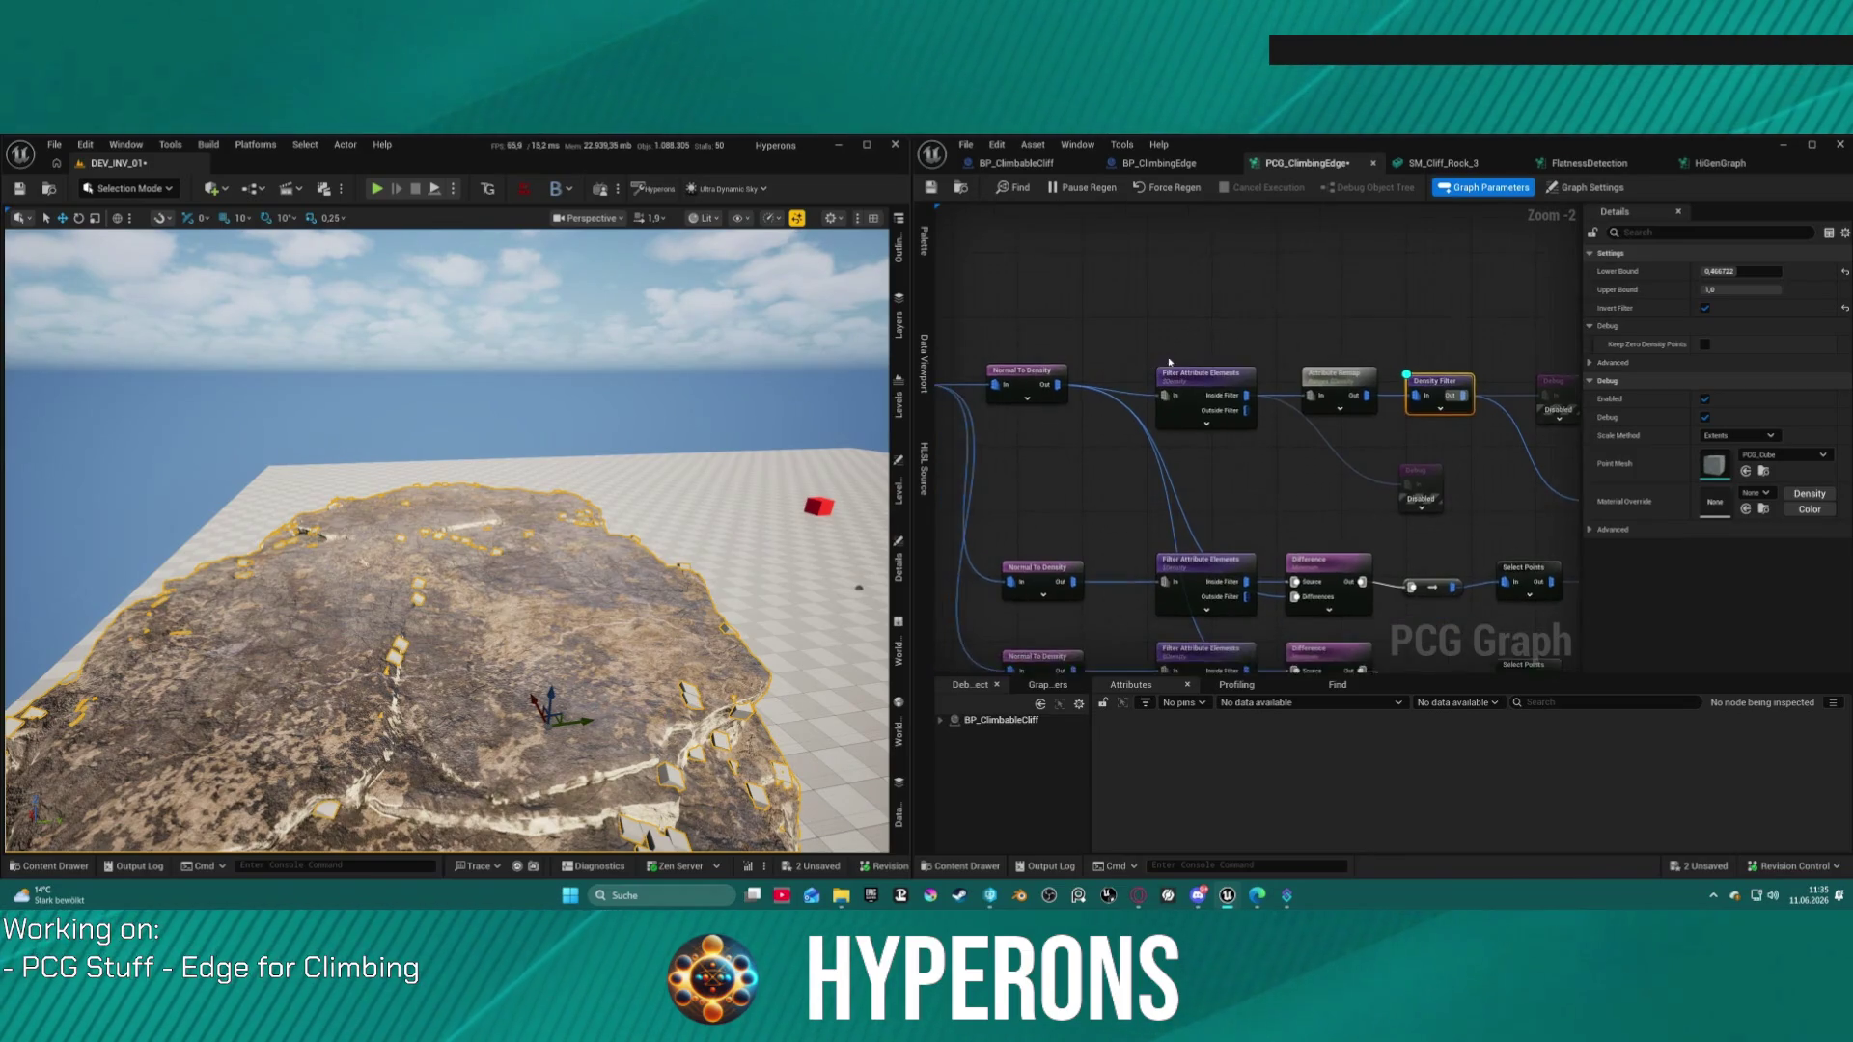
{"action": "left_click_drag", "start_coordinate": [1194, 382], "coordinate": [1321, 243]}
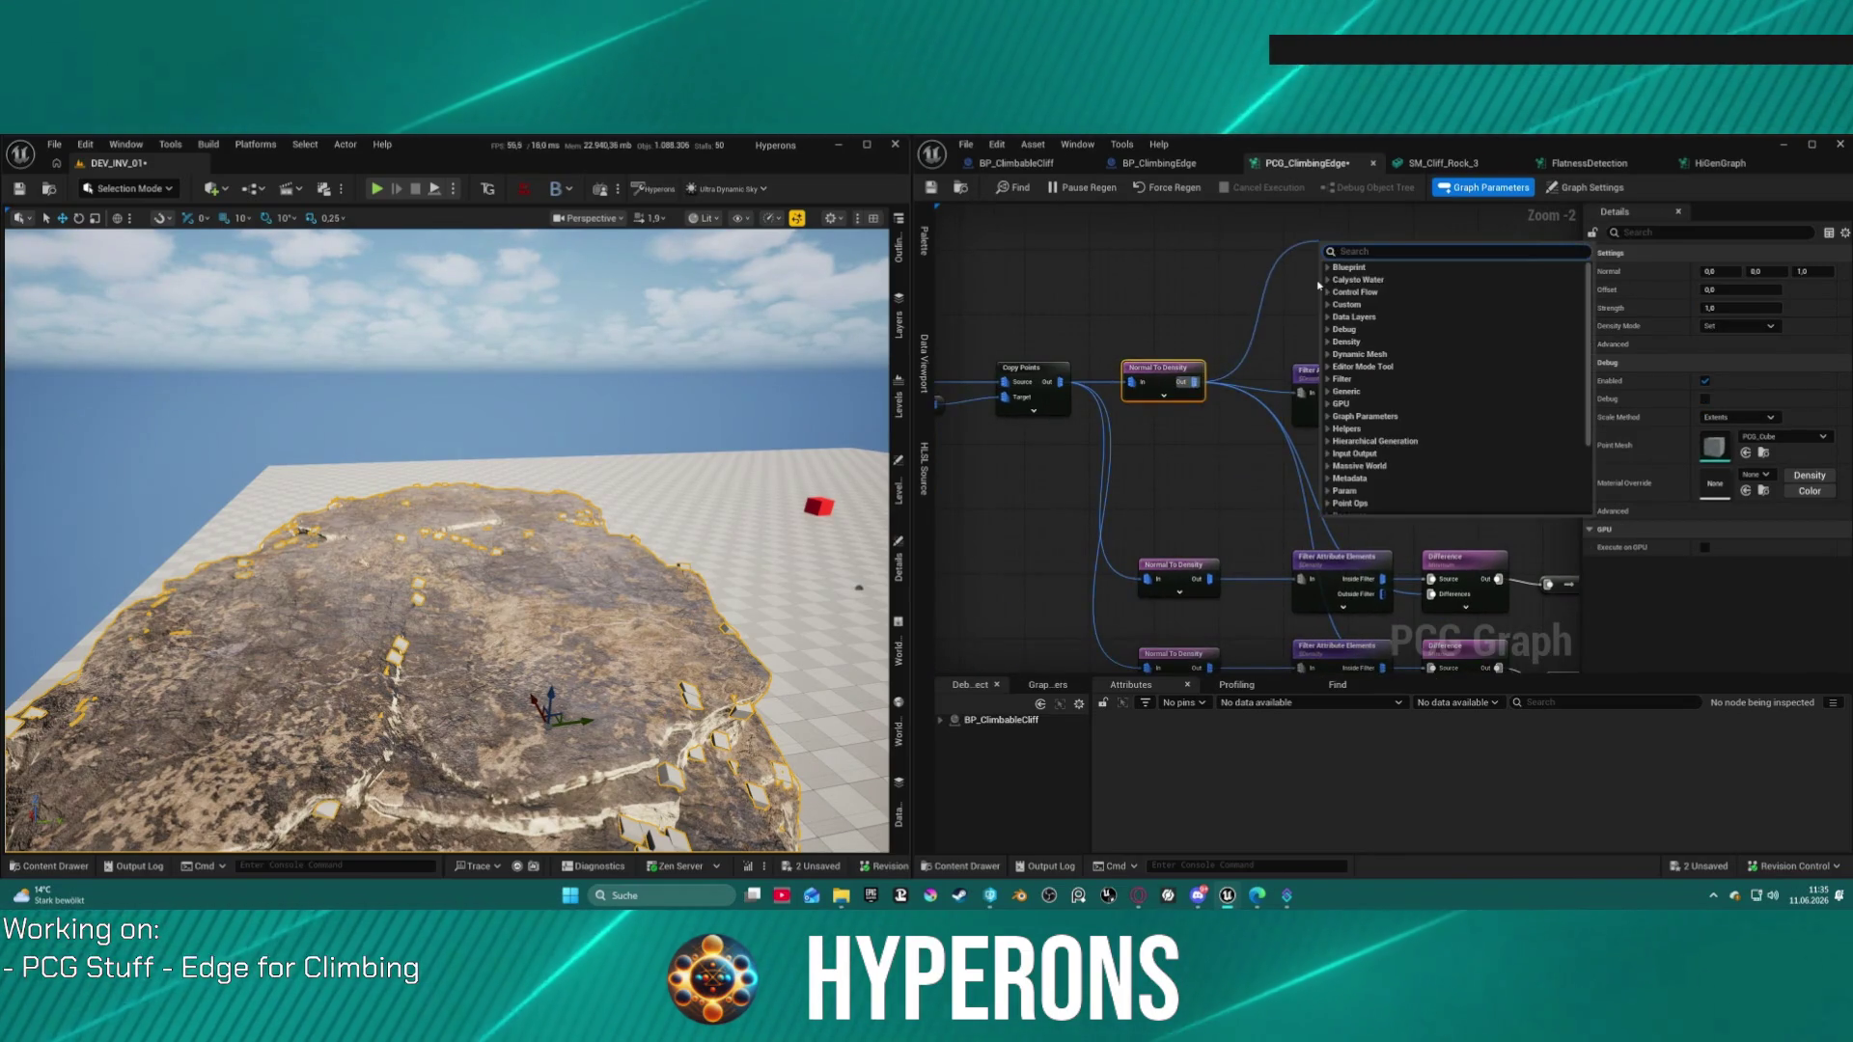
Step: Add a spatial Distance node off Normal To Density, replacing a mistaken Vector Distance node
{"action": "type", "text": "dis"}
{"action": "key", "text": "Return"}
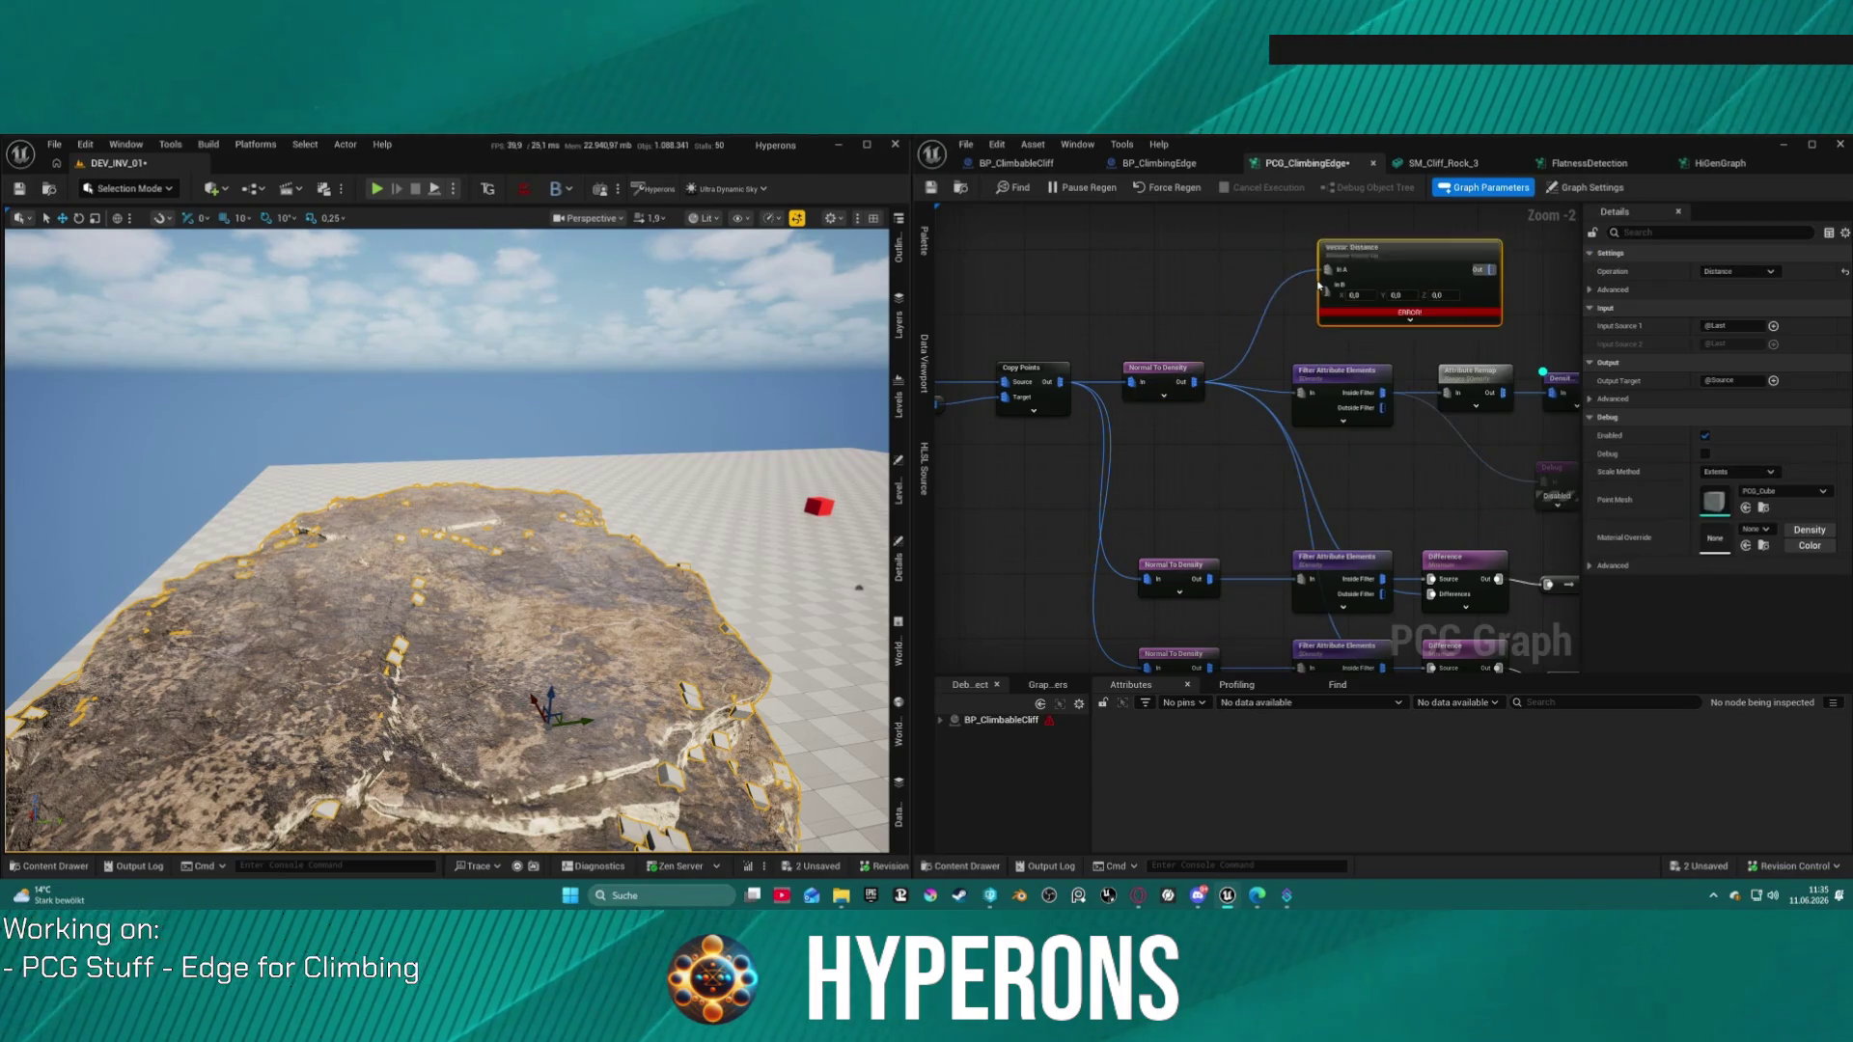
{"action": "key", "text": "Delete"}
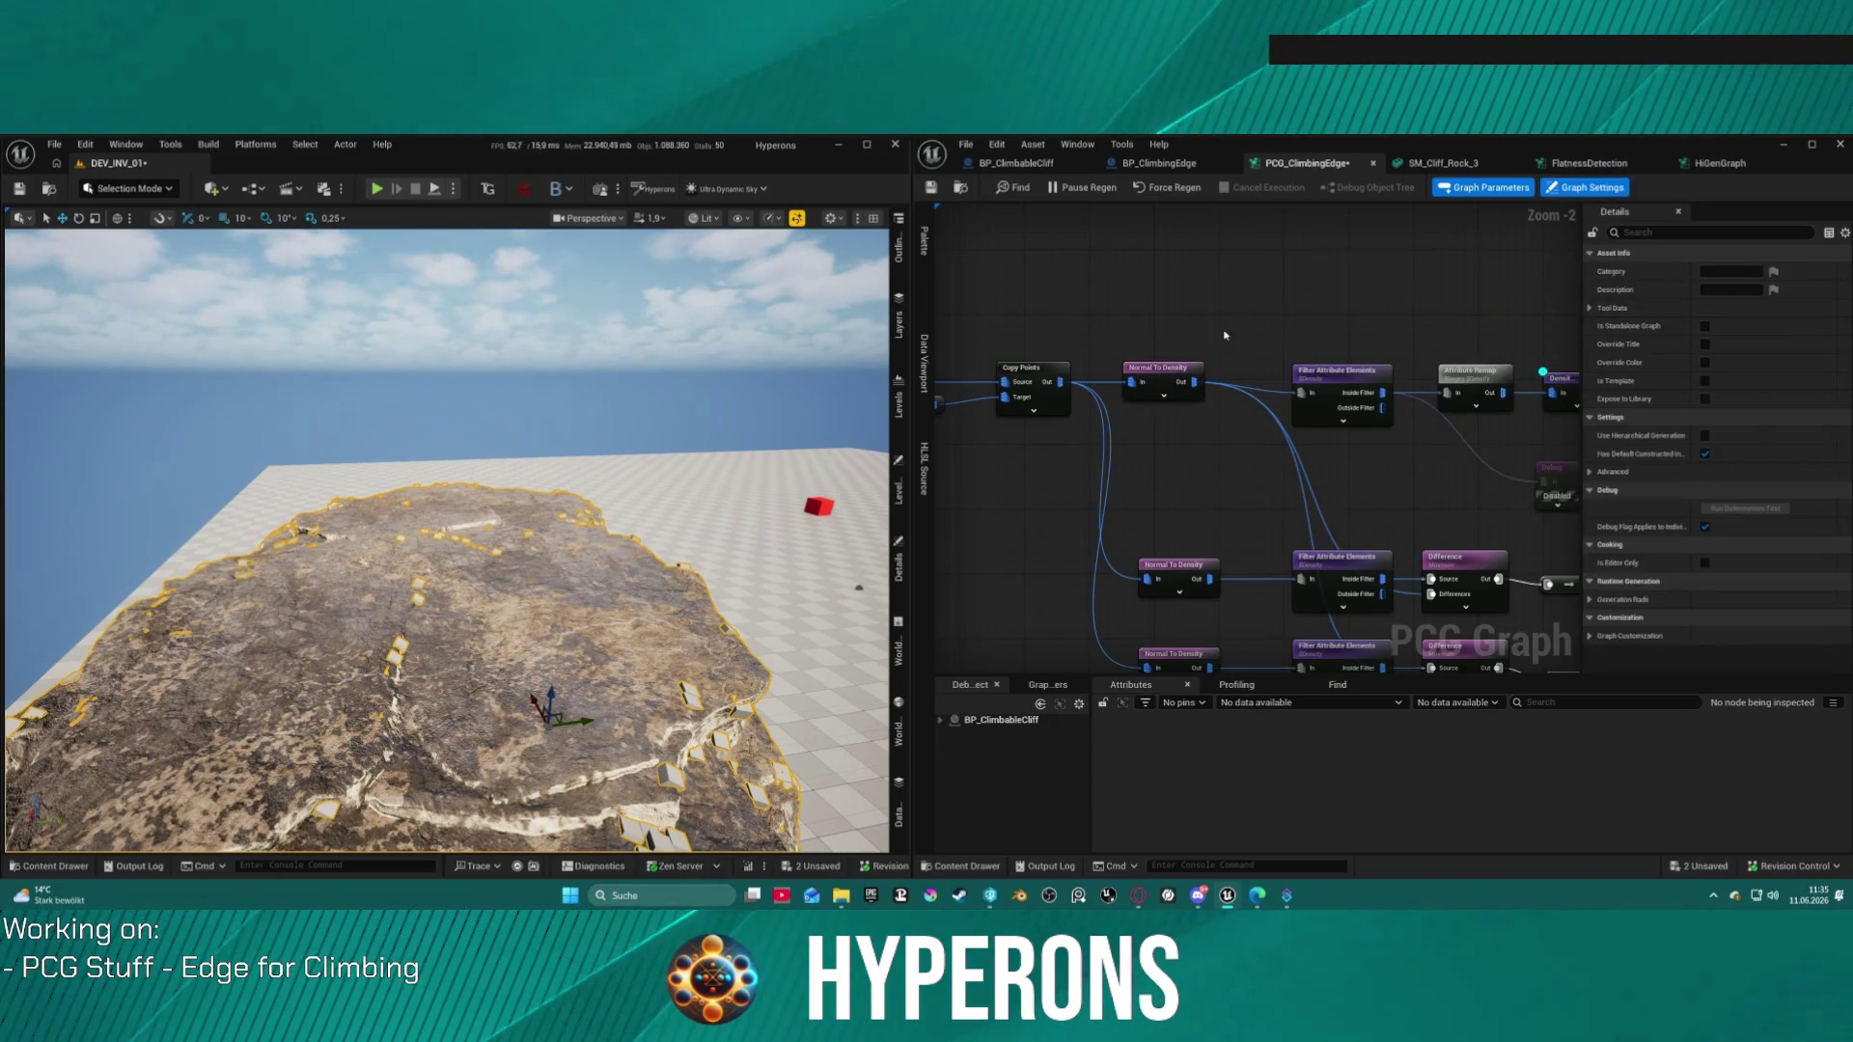
{"action": "left_click_drag", "start_coordinate": [1197, 376], "coordinate": [1313, 286]}
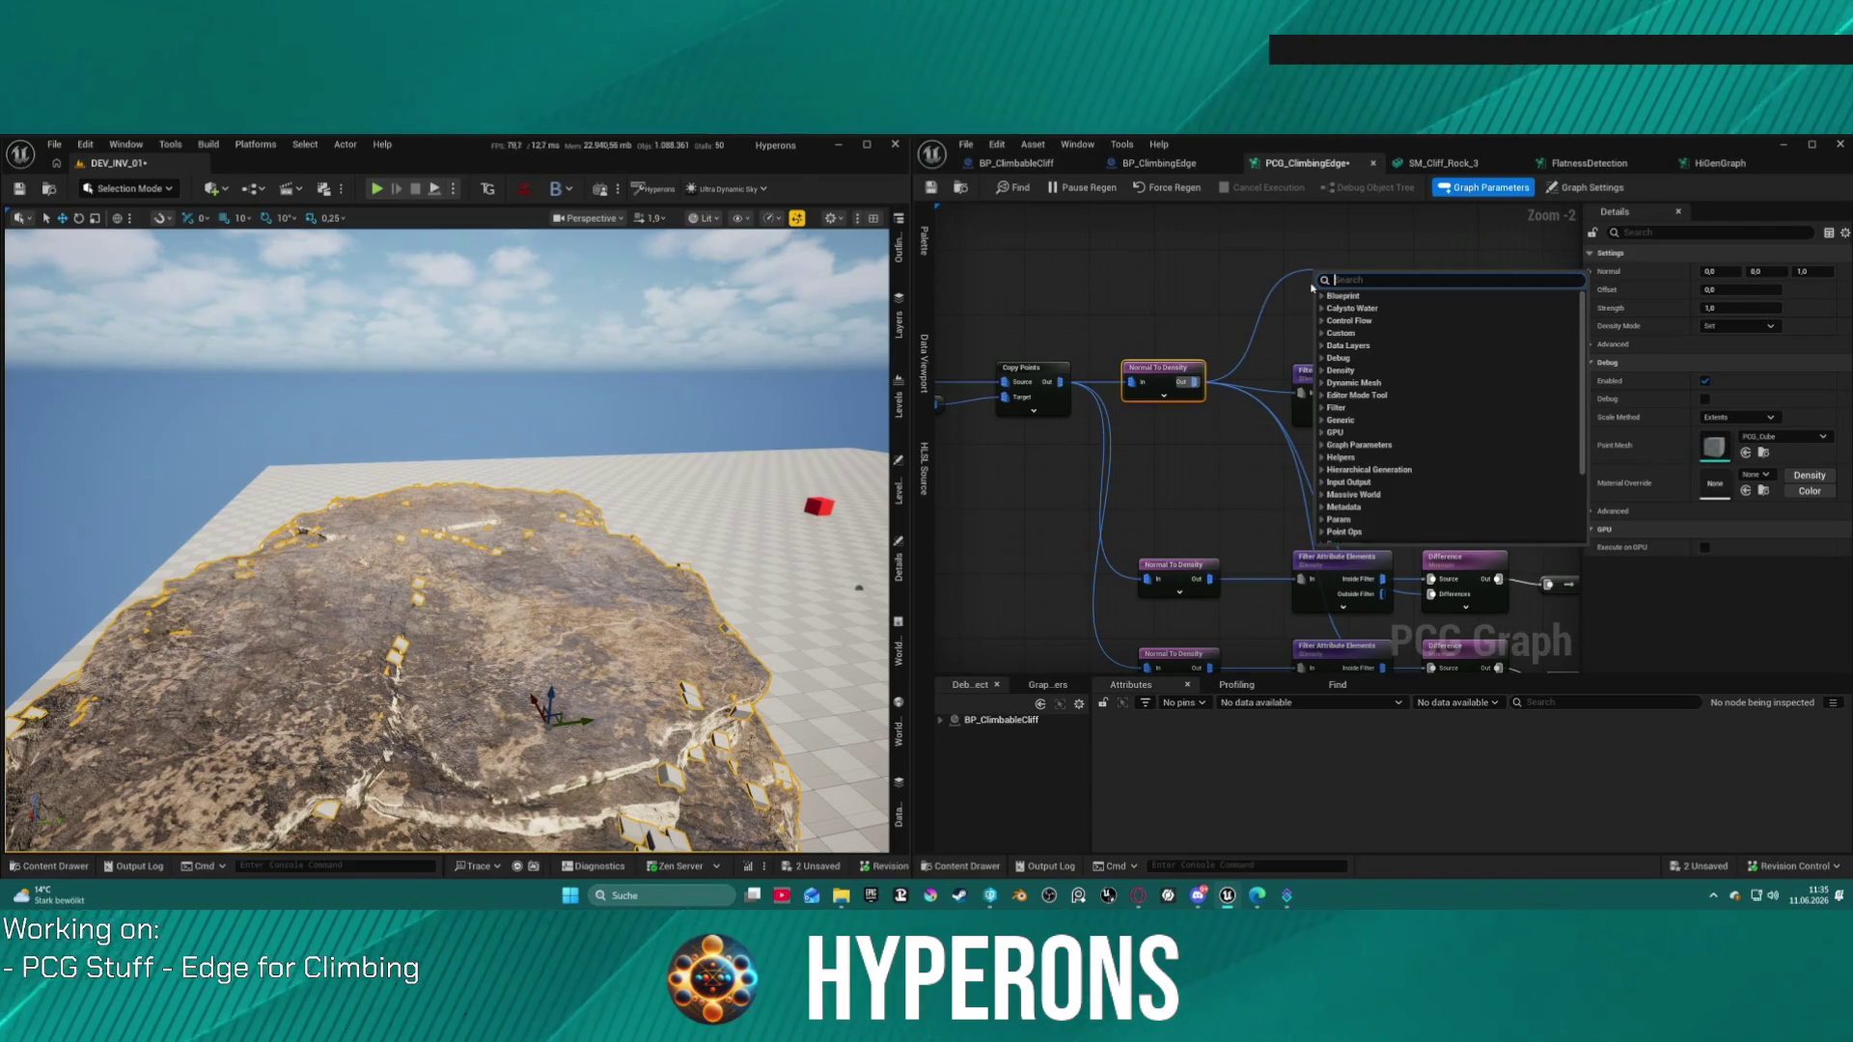
{"action": "type", "text": "dista"}
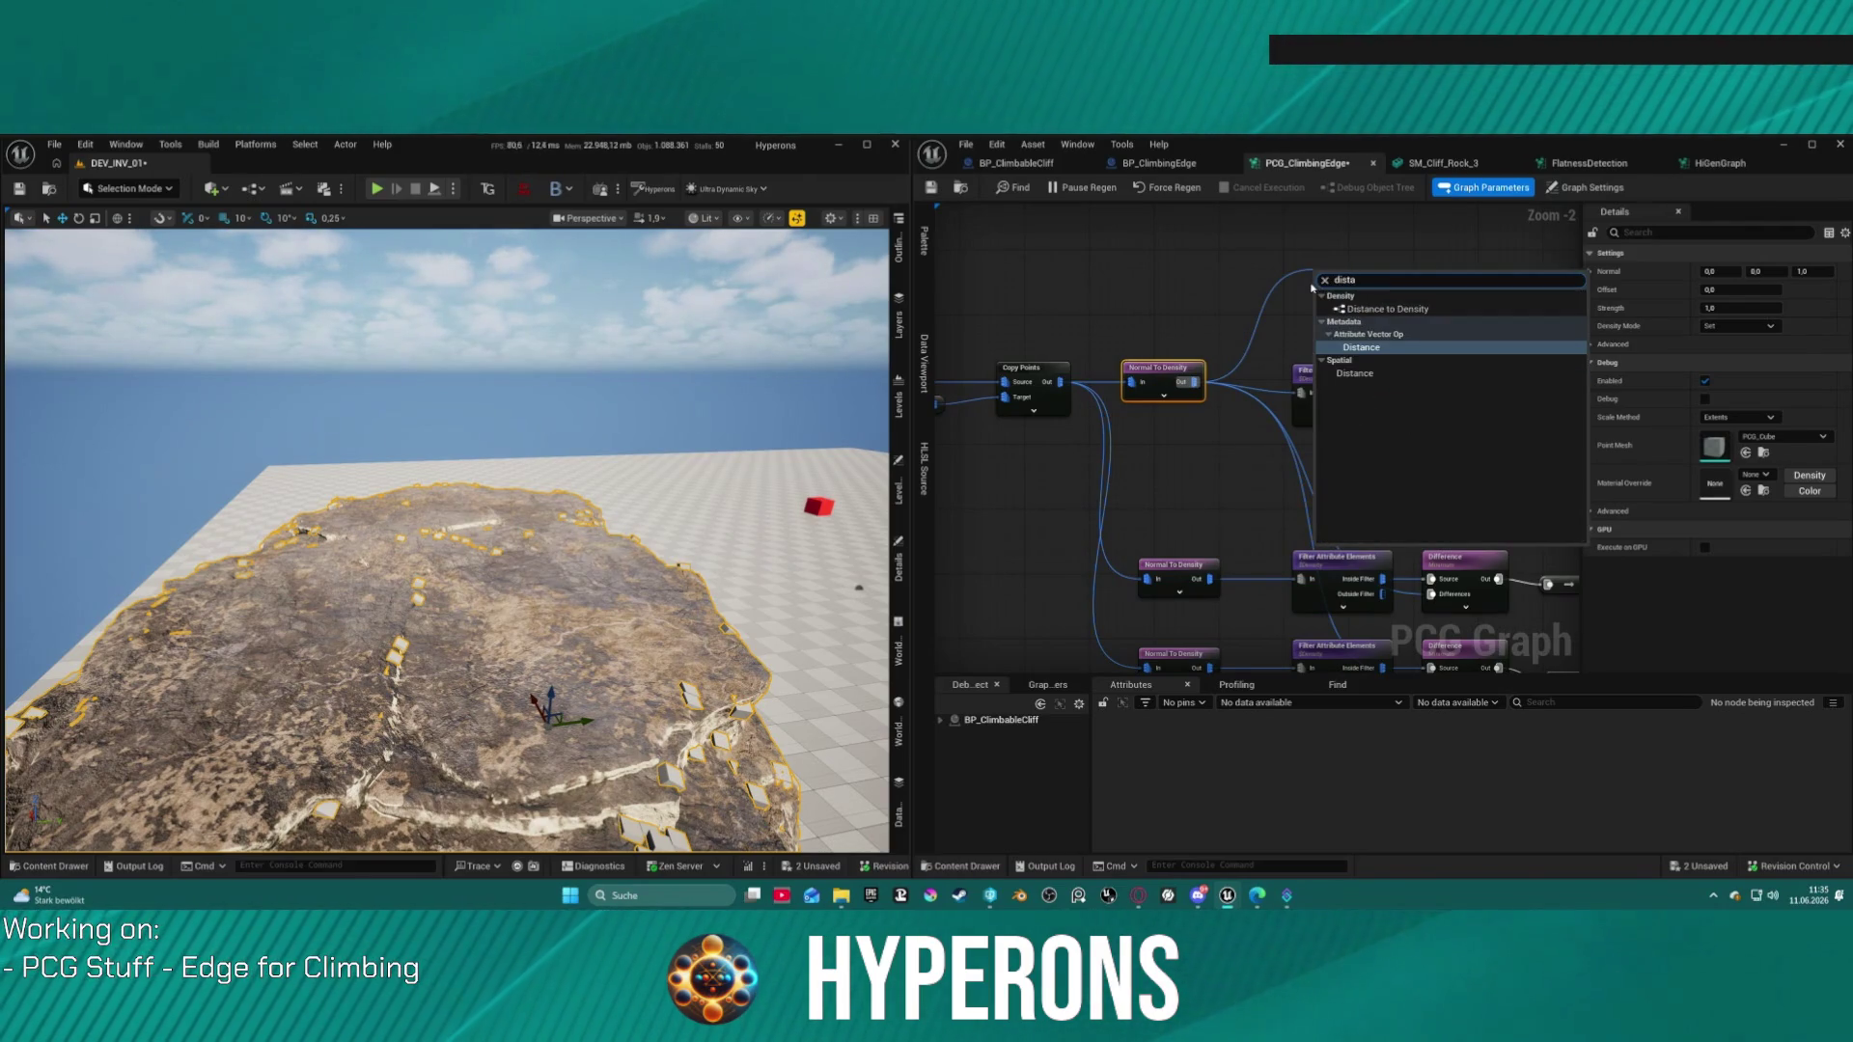
{"action": "key", "text": "Down"}
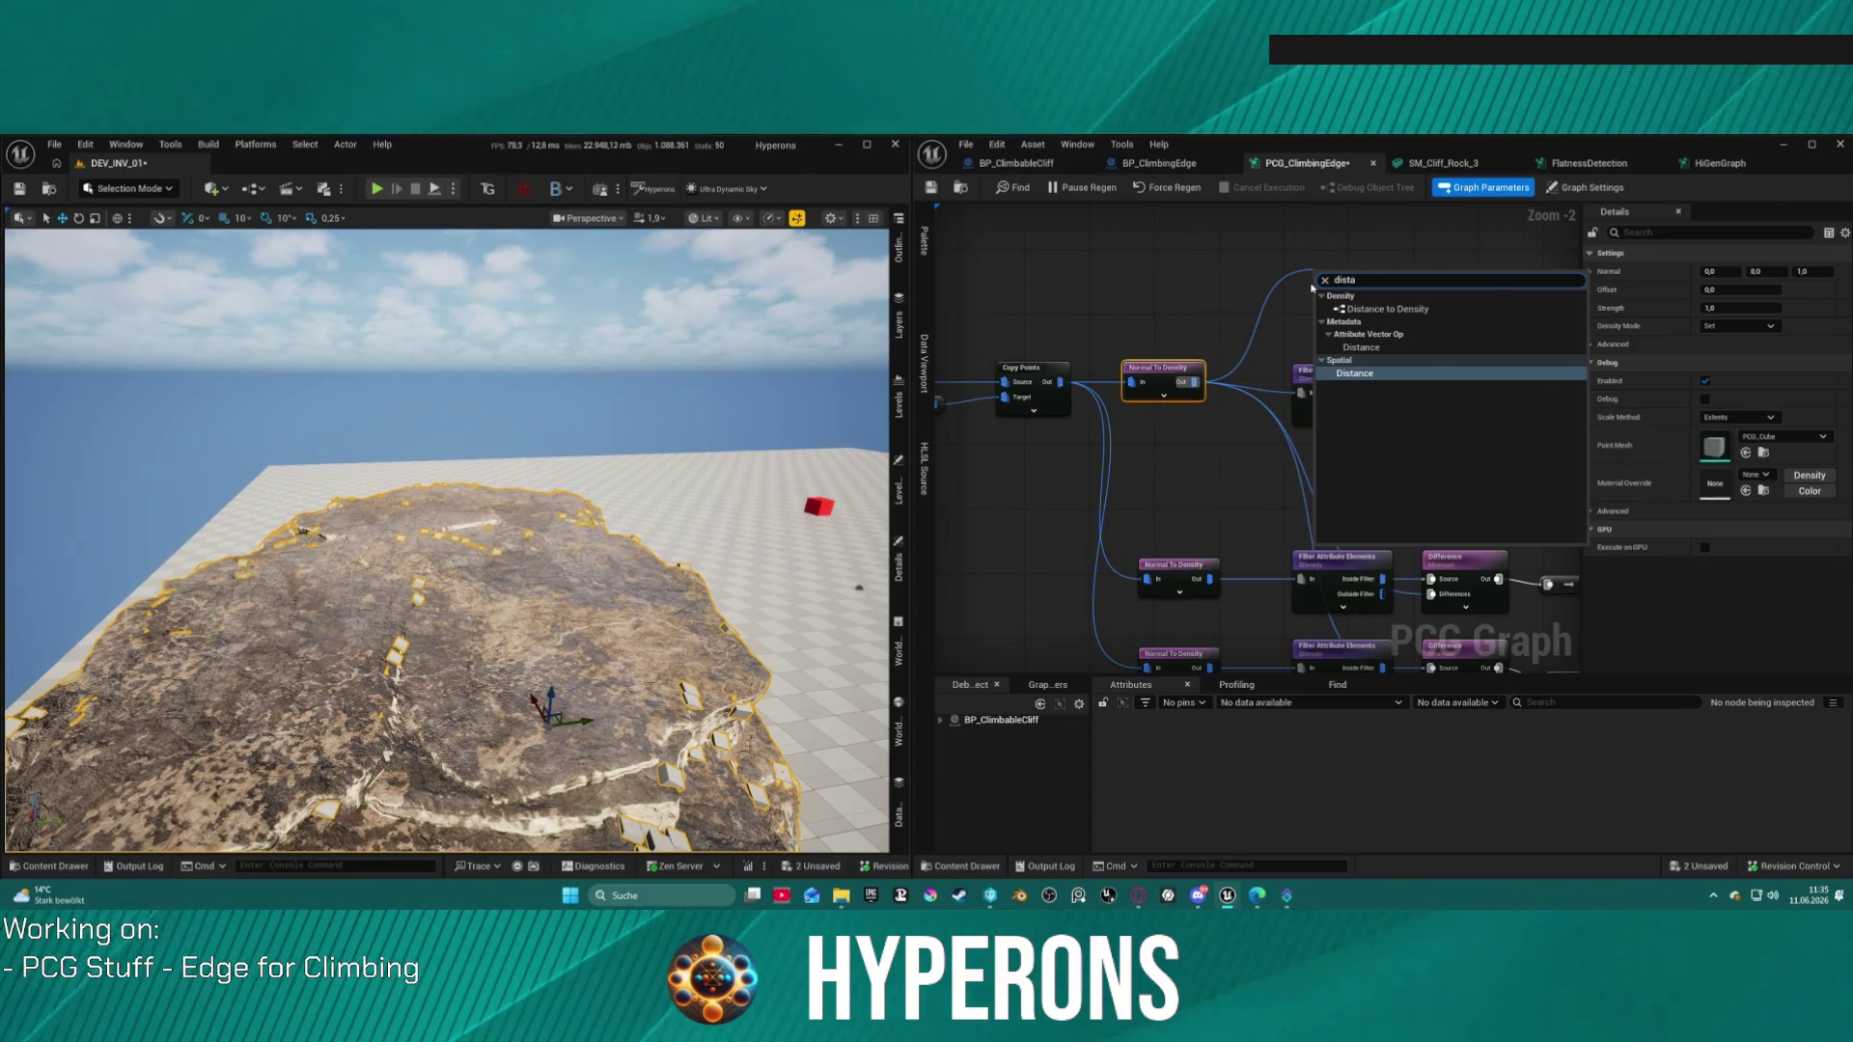
{"action": "key", "text": "Return"}
{"action": "mouse_move", "coordinate": [1334, 310]}
{"action": "left_mouse_down"}
{"action": "mouse_move", "coordinate": [1293, 232]}
{"action": "mouse_move", "coordinate": [1061, 444]}
{"action": "mouse_move", "coordinate": [1085, 294]}
{"action": "mouse_move", "coordinate": [1184, 256]}
{"action": "left_mouse_up"}
{"action": "scroll", "coordinate": [1316, 414], "scroll_direction": "down", "scroll_amount": 3}
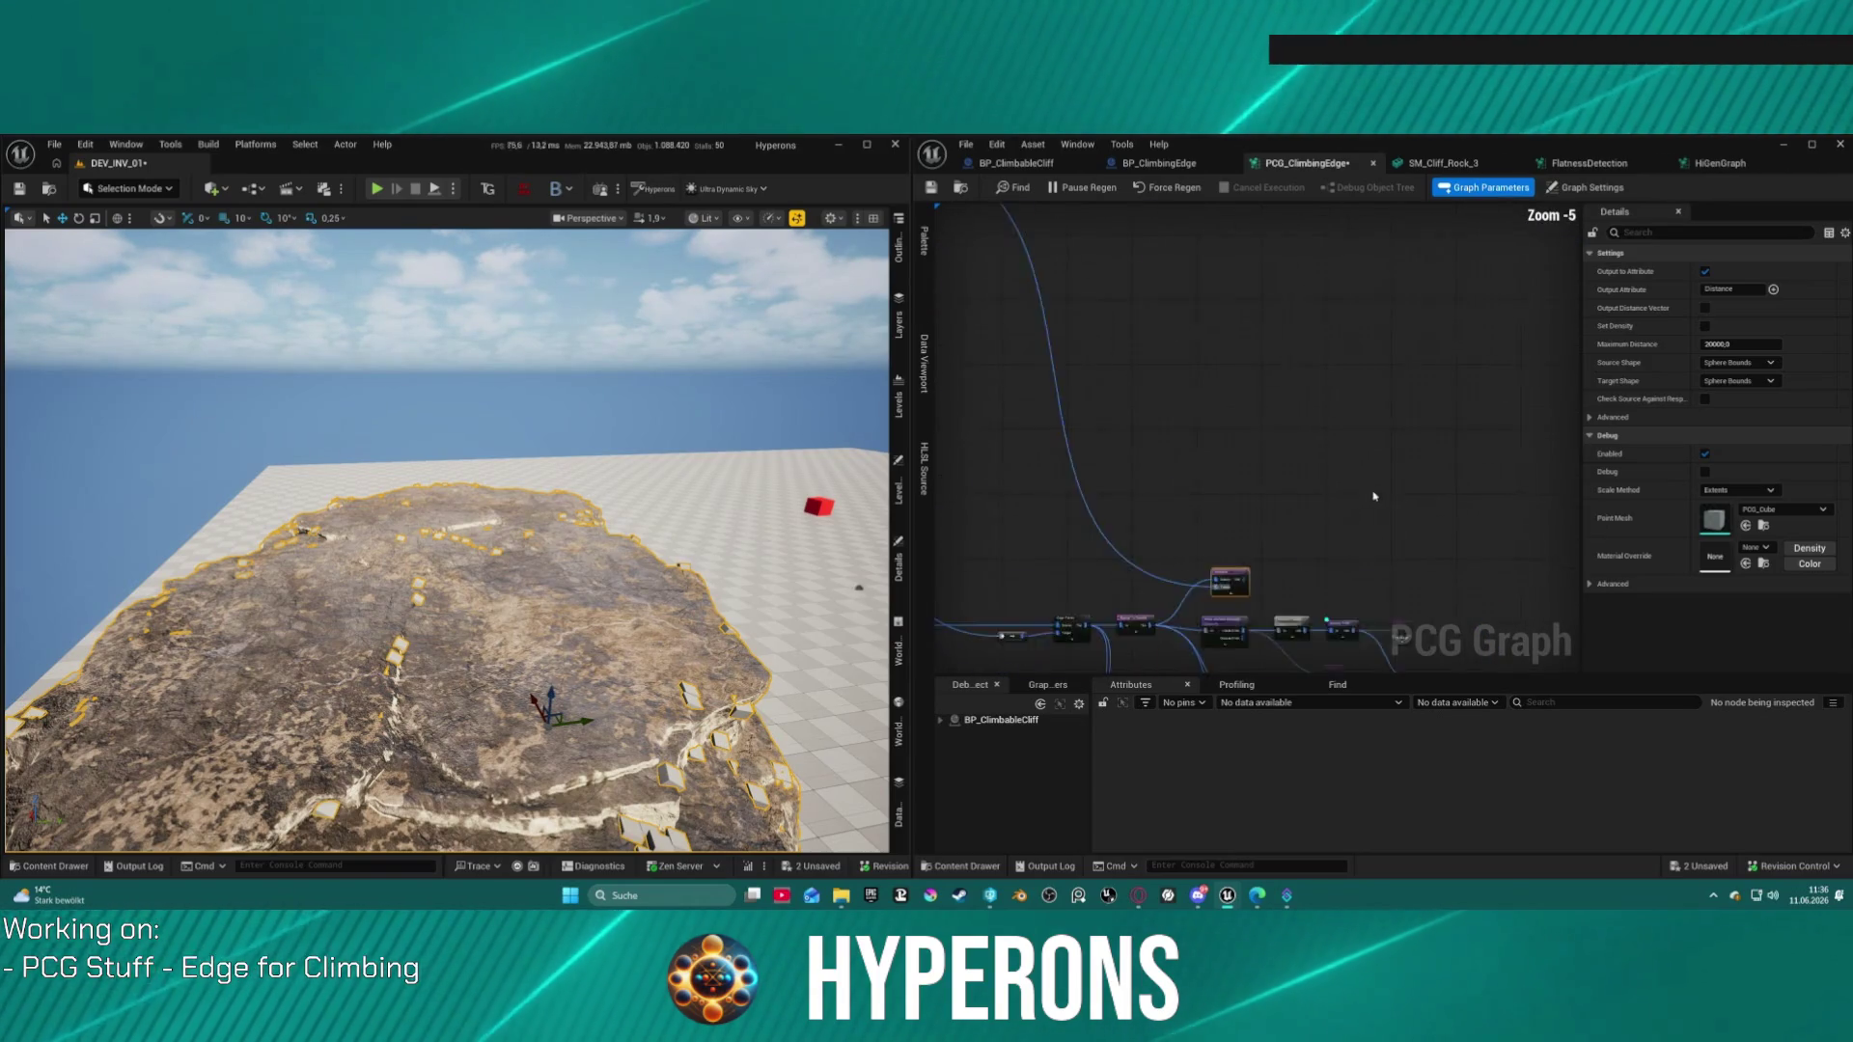
{"action": "scroll", "coordinate": [1132, 367], "scroll_direction": "up", "scroll_amount": 1}
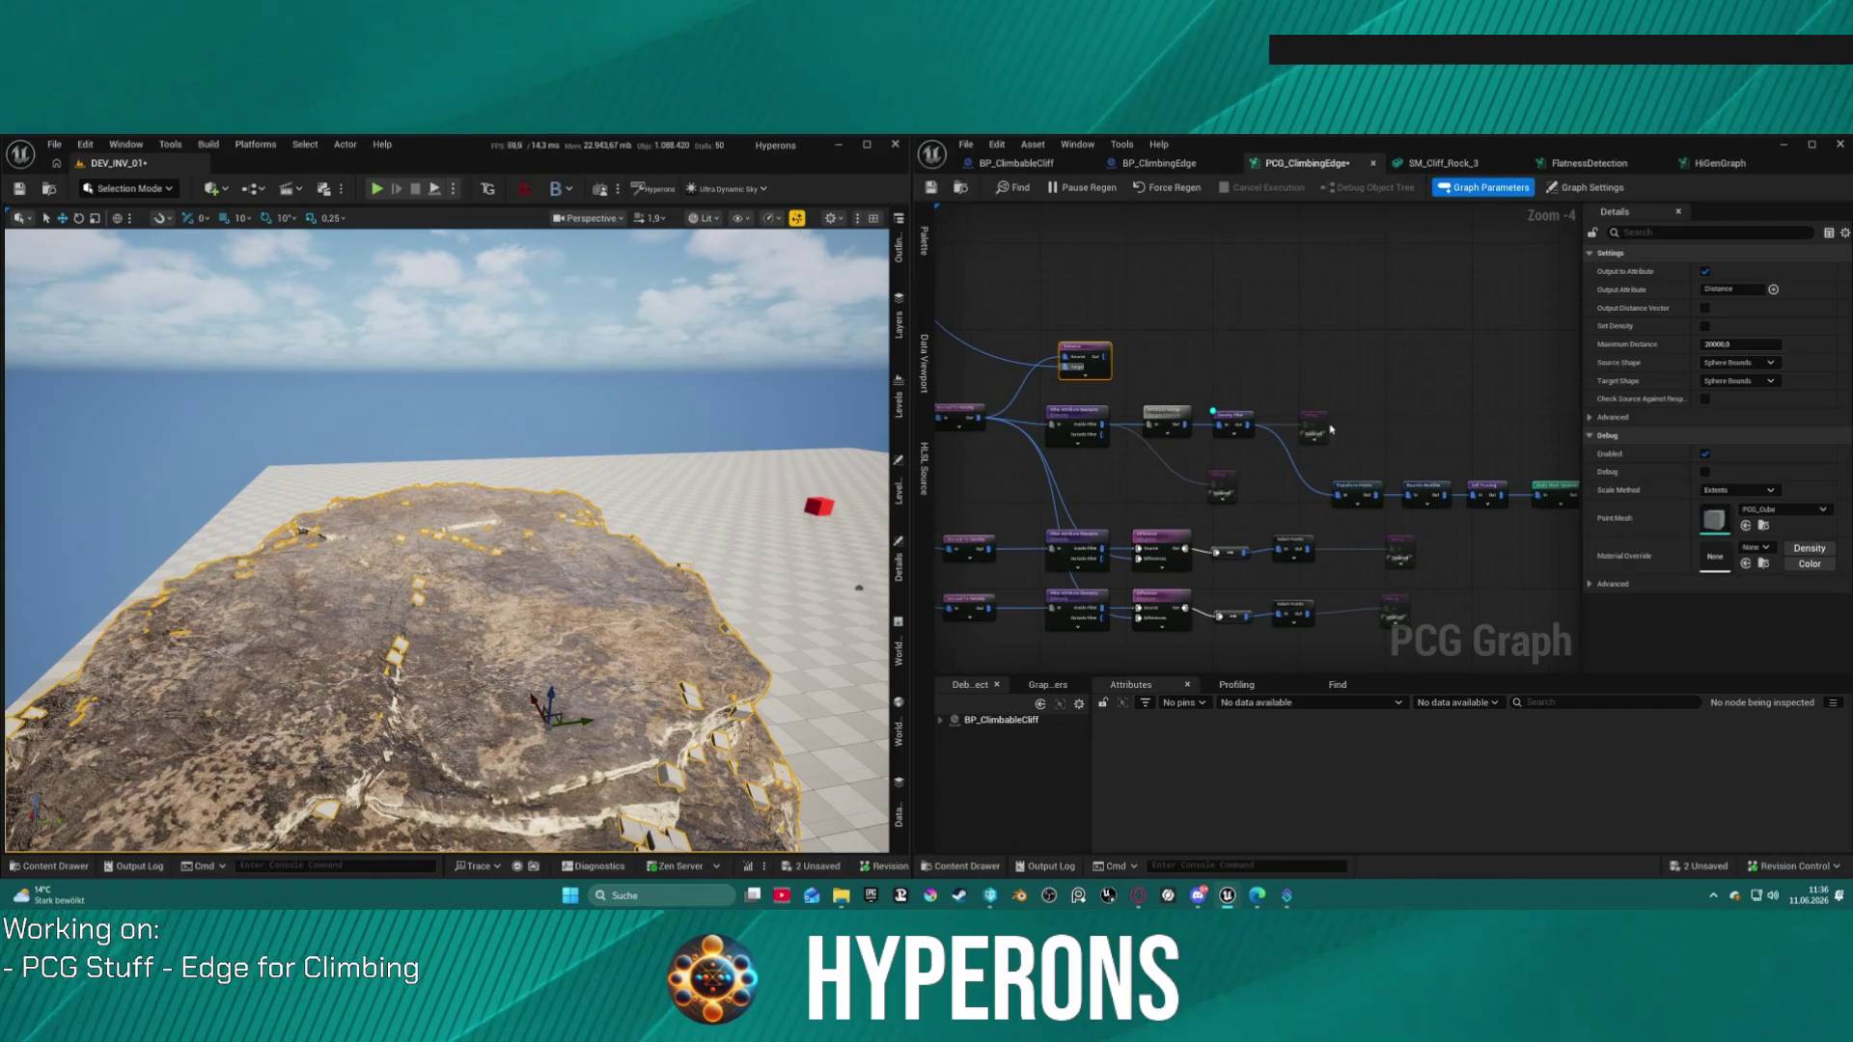
Step: Move the Debug node up beside the Distance node's output and select it
{"action": "left_click", "coordinate": [1314, 425]}
{"action": "mouse_move", "coordinate": [1313, 424]}
{"action": "left_mouse_down"}
{"action": "mouse_move", "coordinate": [1179, 328]}
{"action": "mouse_move", "coordinate": [1155, 339]}
{"action": "left_mouse_up"}
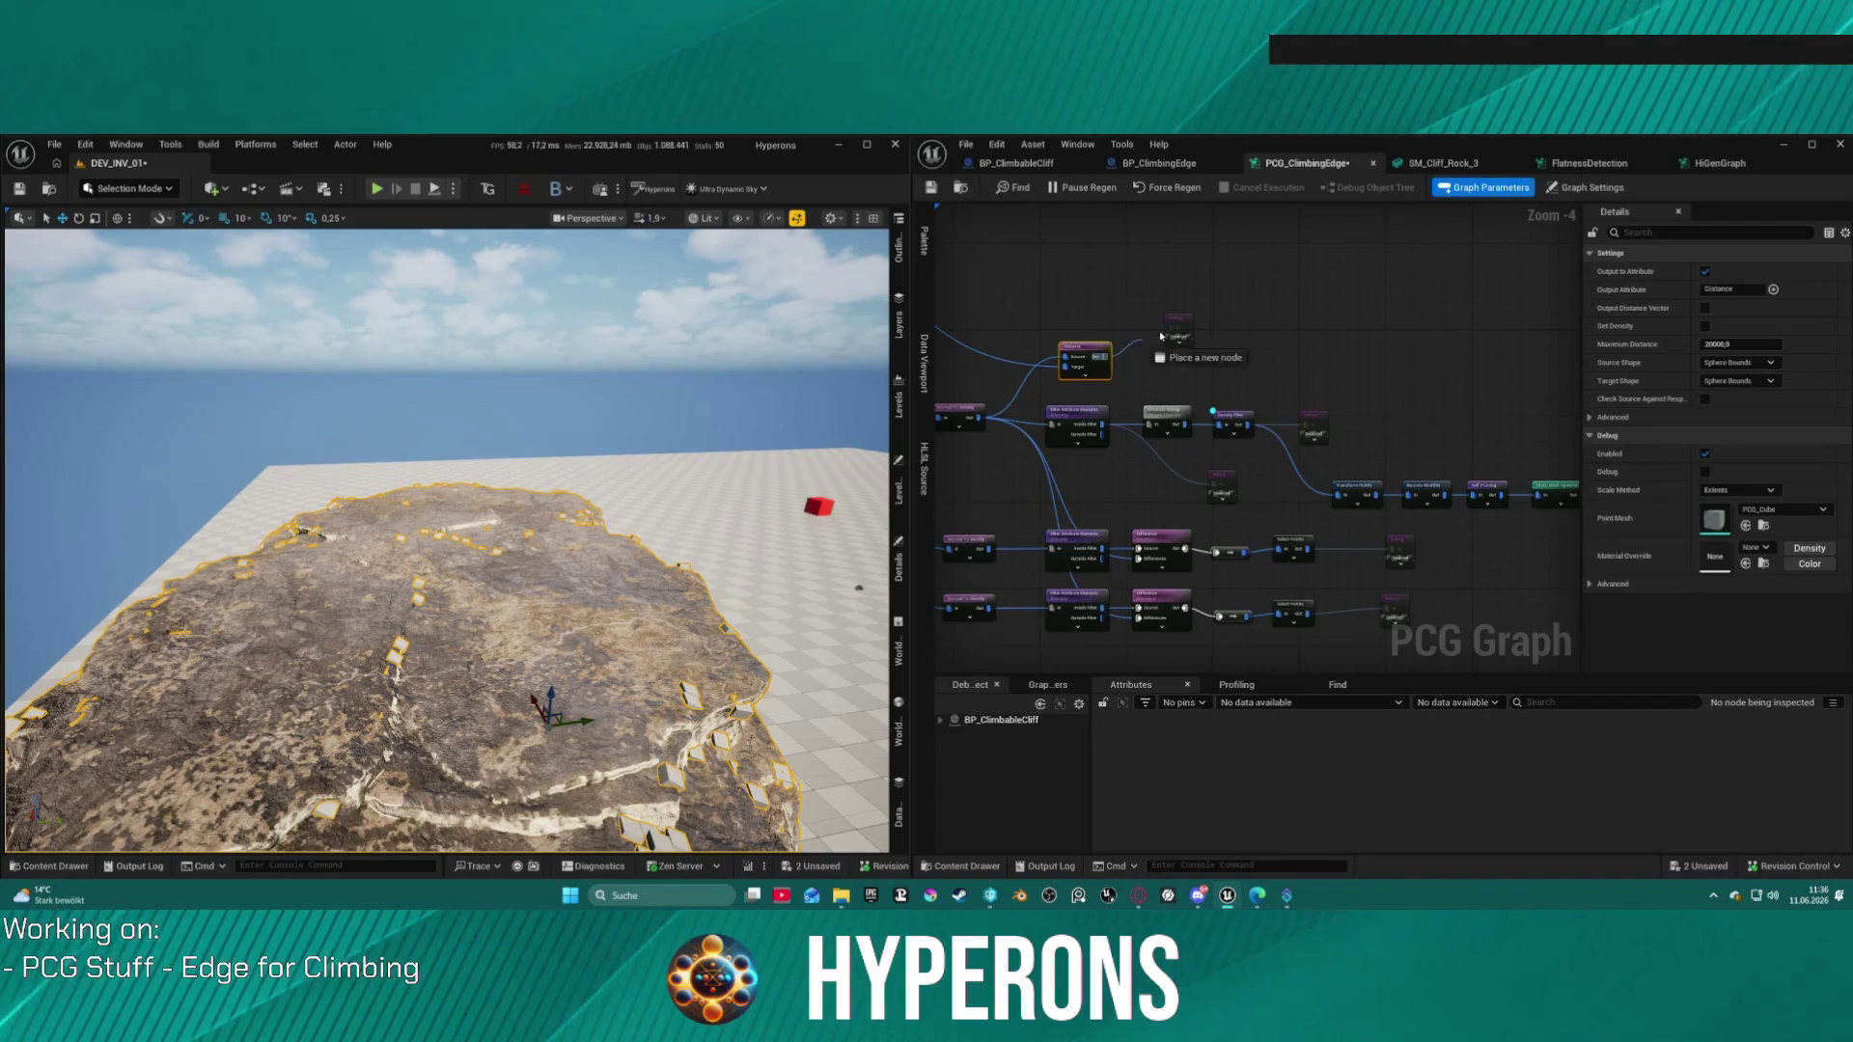
{"action": "left_click", "coordinate": [1183, 326]}
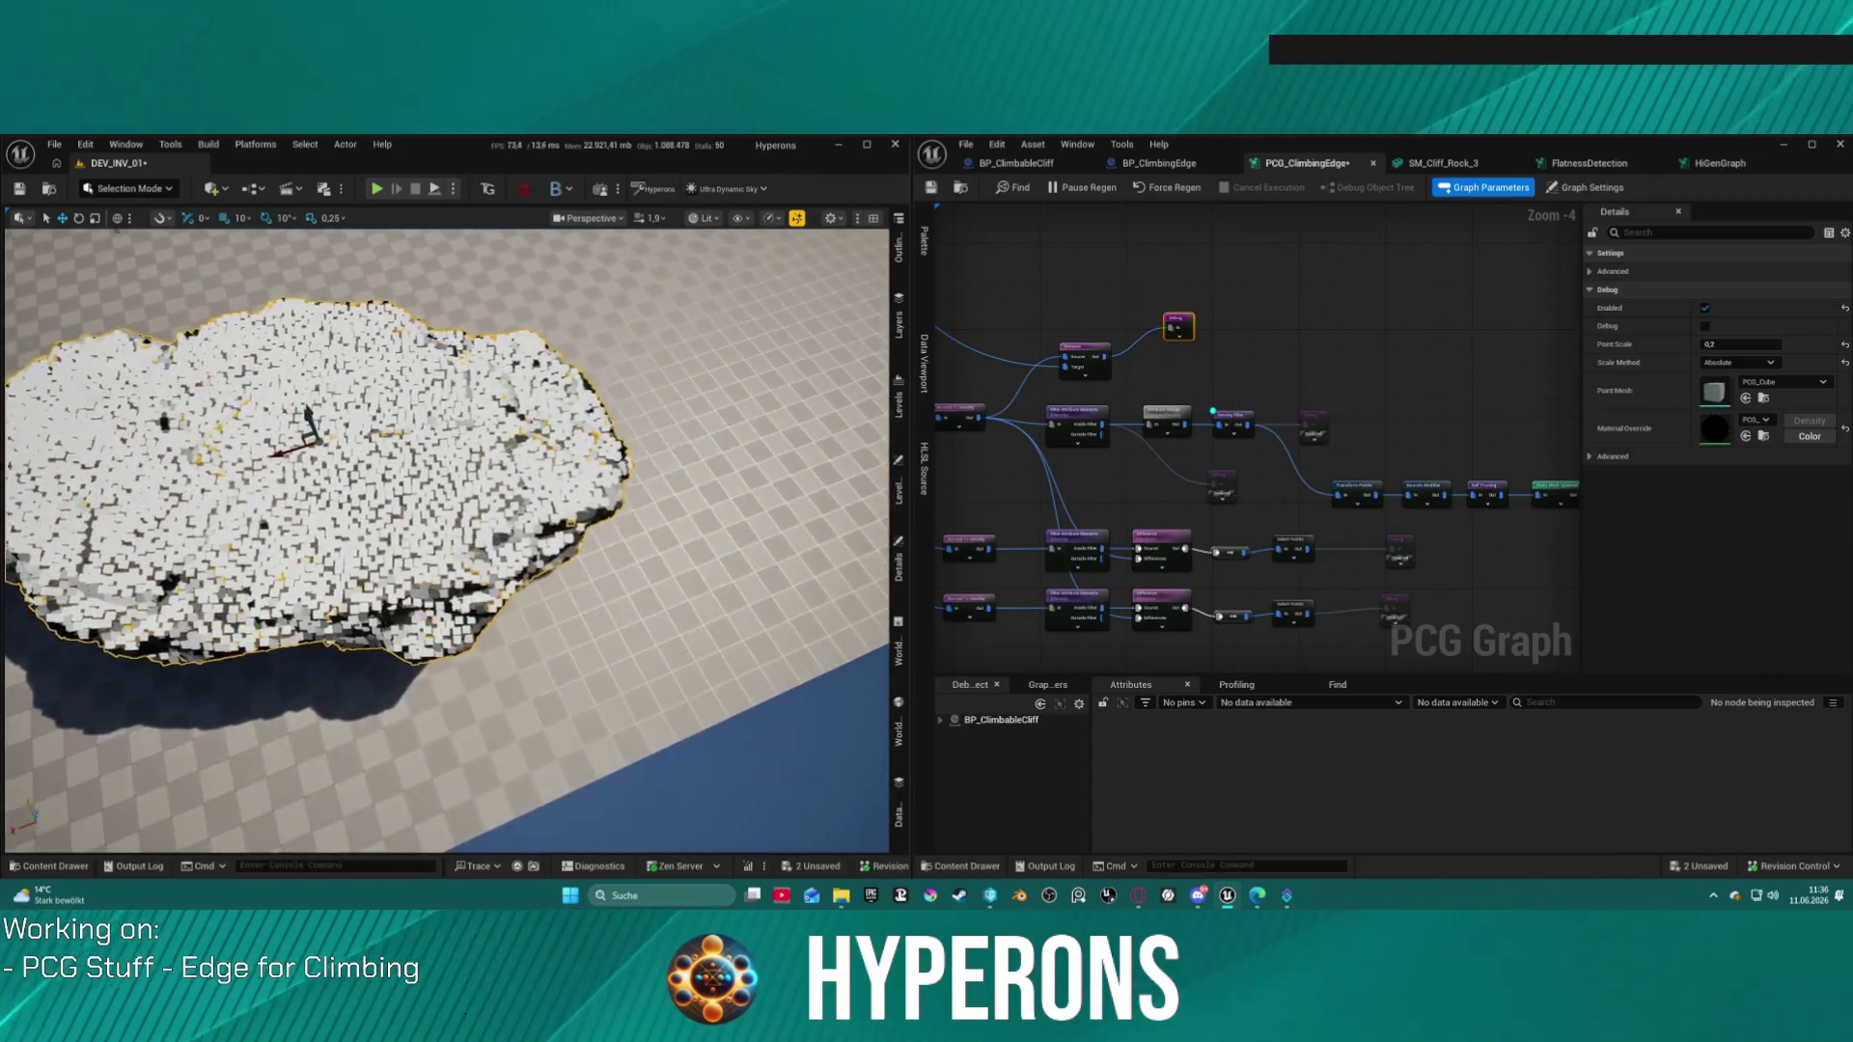
Step: Pan across the graph's filter and spawner chains and orbit low over the cliff to inspect the debug cubes
{"action": "scroll", "coordinate": [1186, 382], "scroll_direction": "up", "scroll_amount": 3}
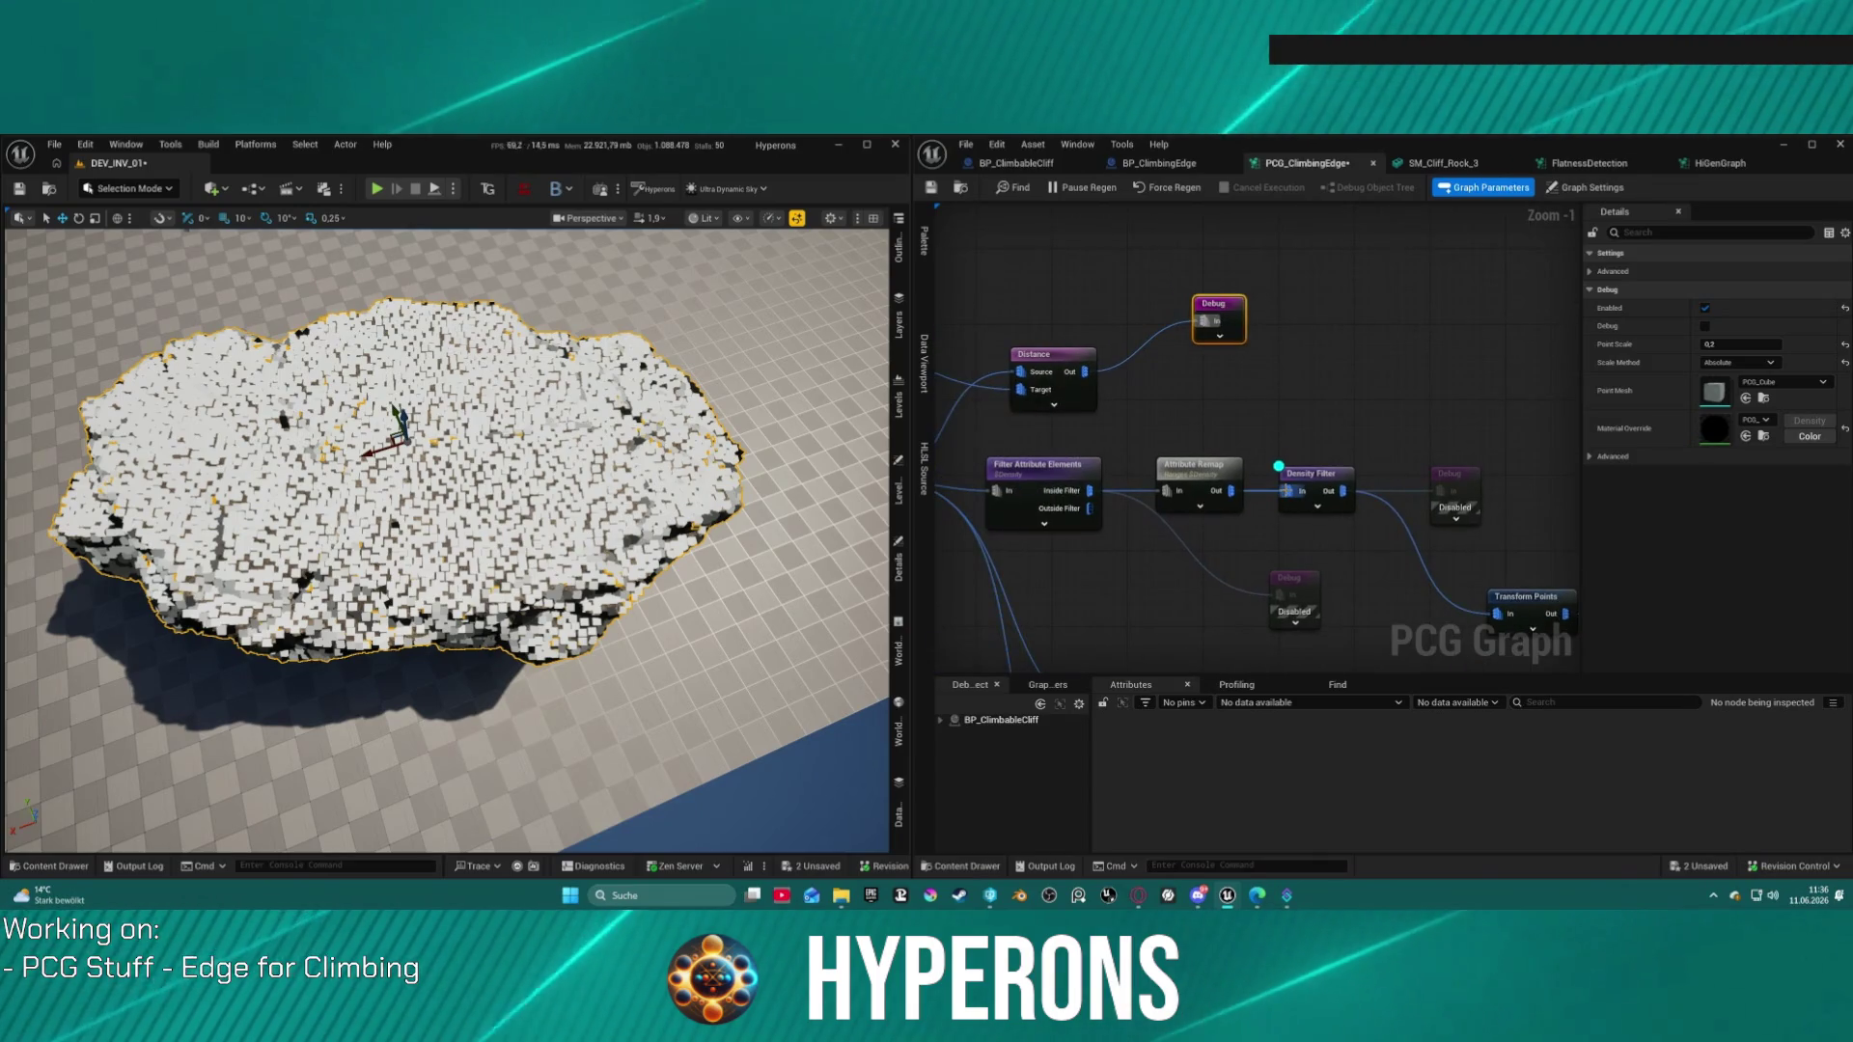
{"action": "left_click", "coordinate": [1340, 479]}
{"action": "left_click_drag", "start_coordinate": [1339, 479], "coordinate": [1156, 426]}
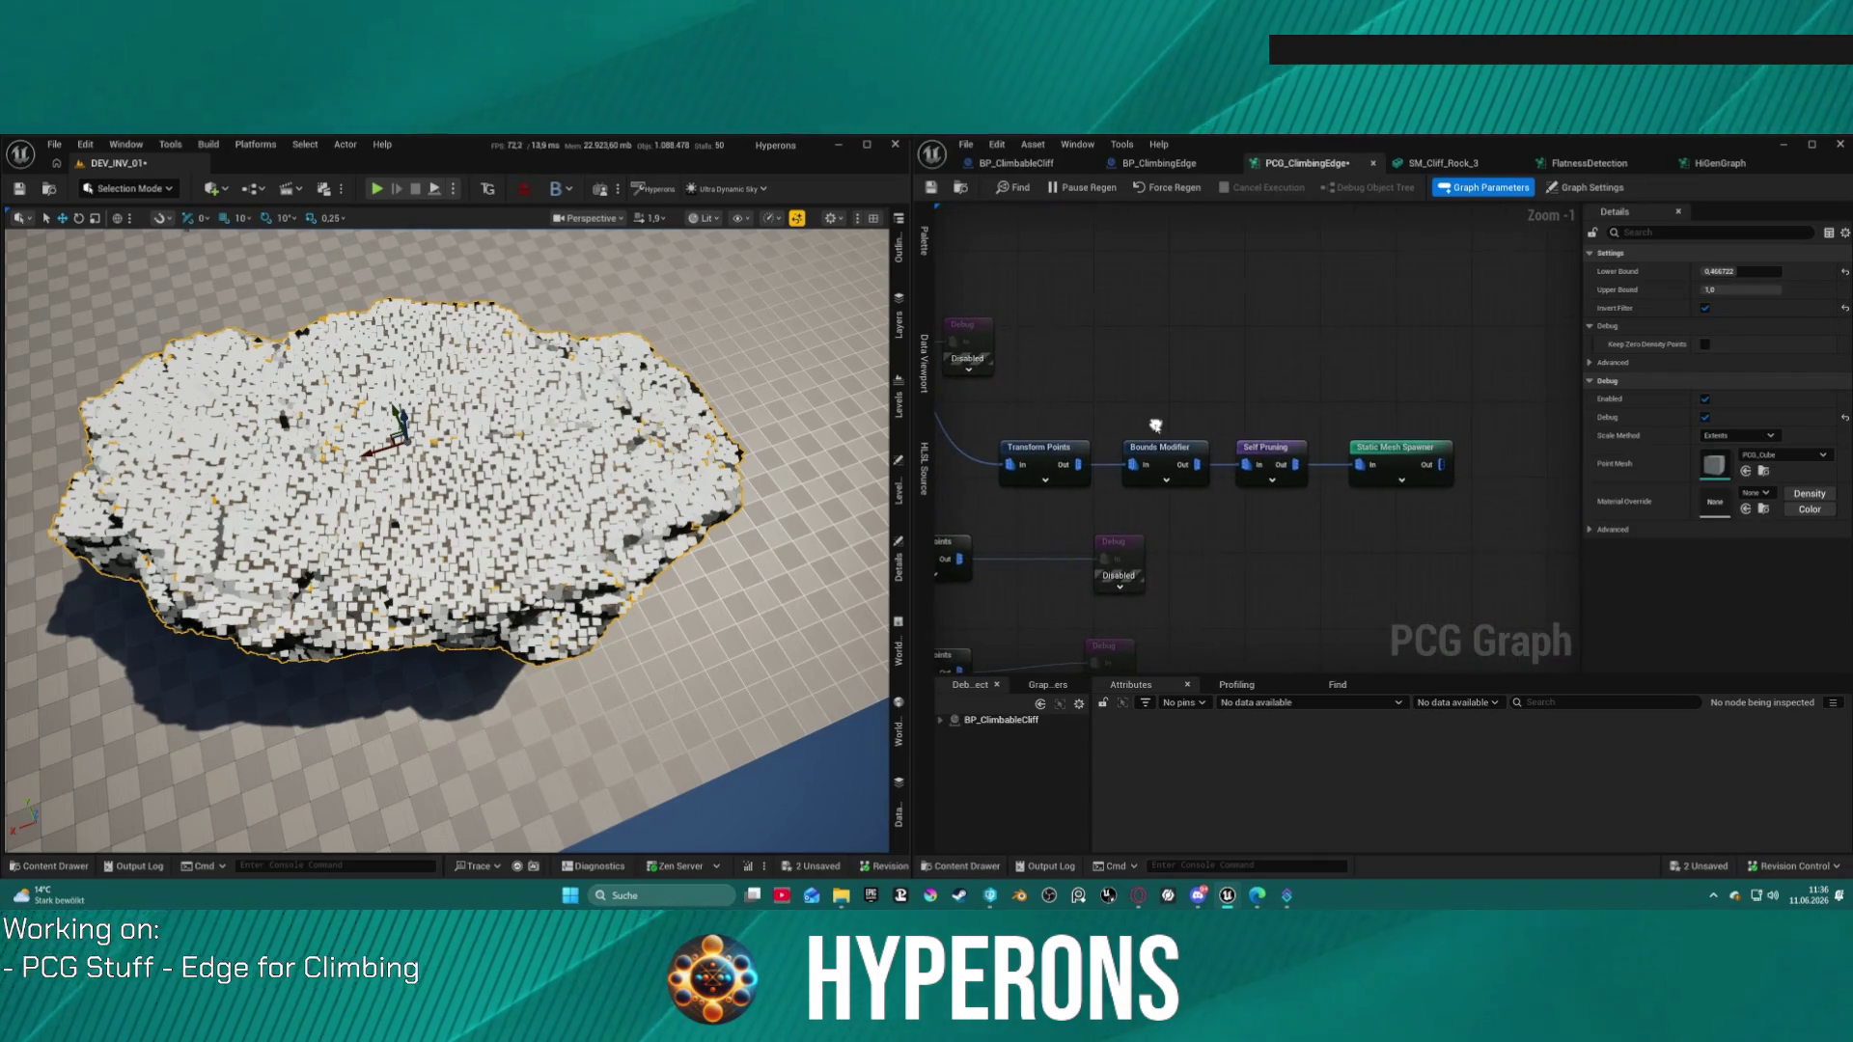
{"action": "left_click_drag", "start_coordinate": [1295, 442], "coordinate": [1445, 415]}
{"action": "left_click_drag", "start_coordinate": [1305, 417], "coordinate": [1254, 263]}
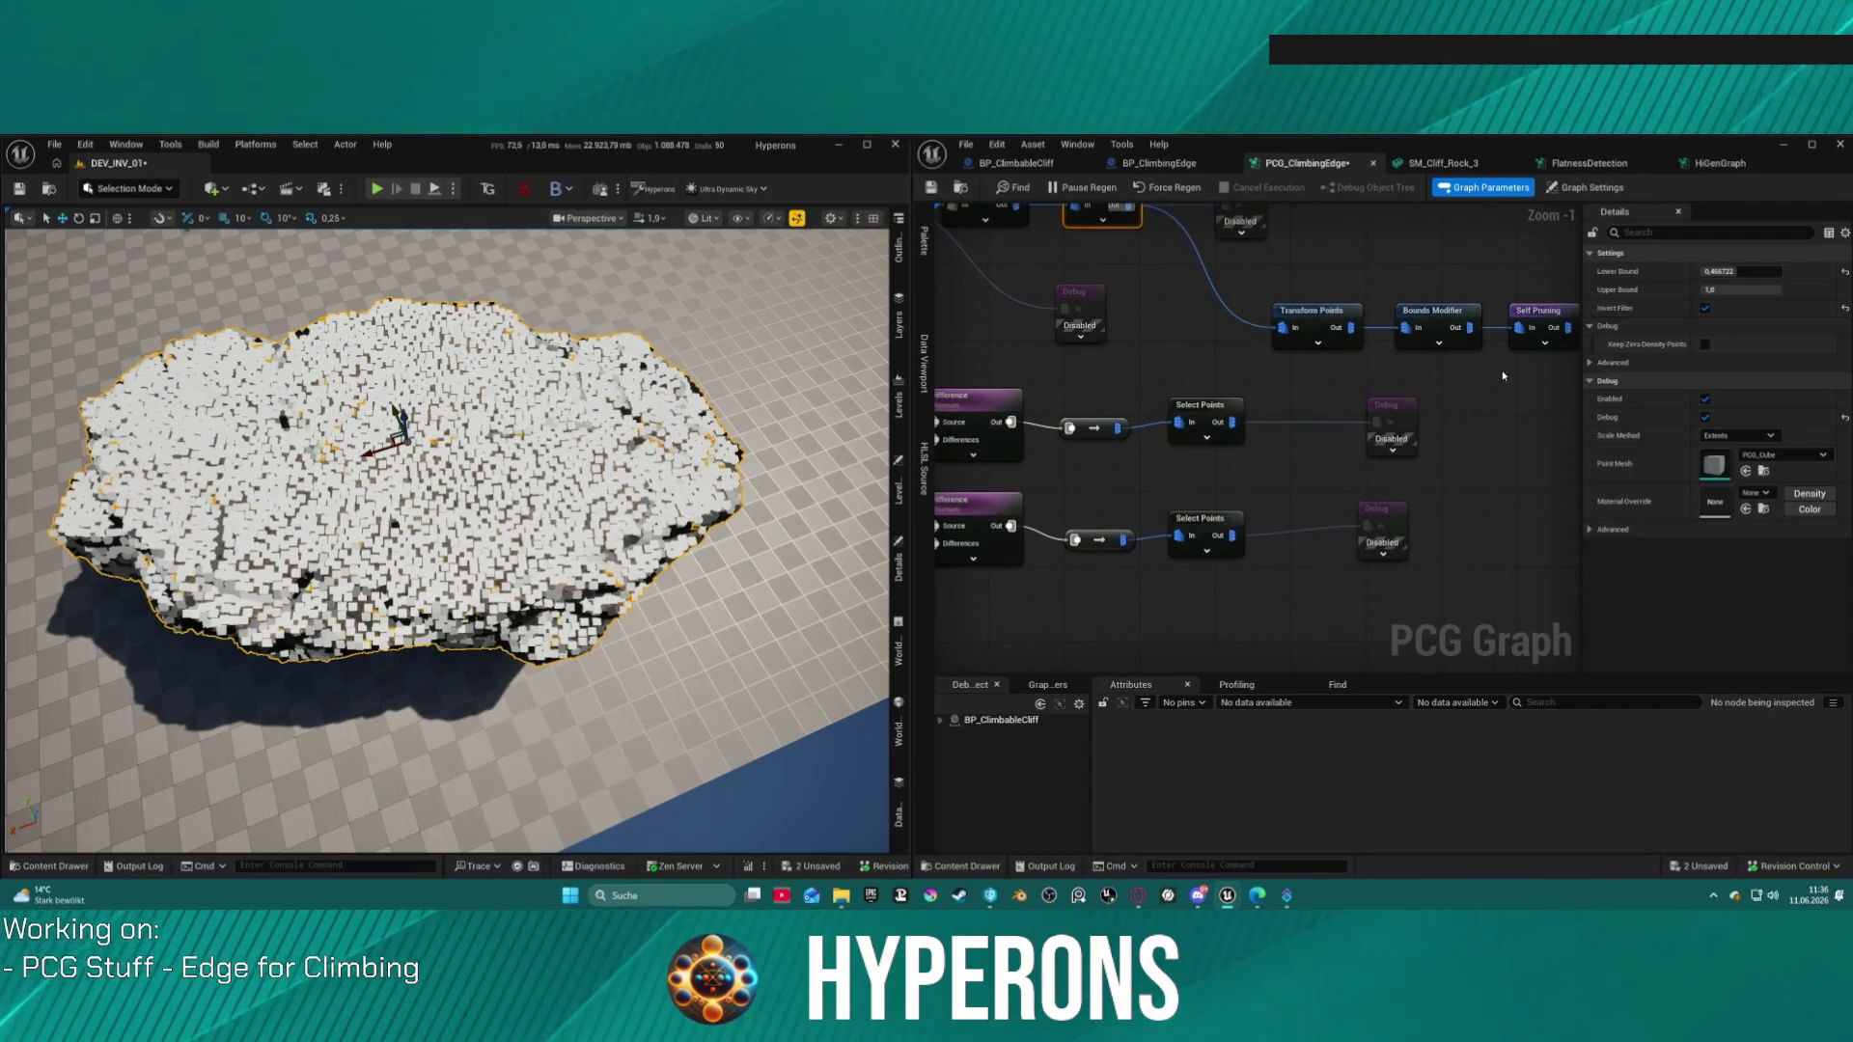
{"action": "left_click_drag", "start_coordinate": [1503, 375], "coordinate": [1431, 367]}
{"action": "left_click_drag", "start_coordinate": [1462, 271], "coordinate": [1474, 336]}
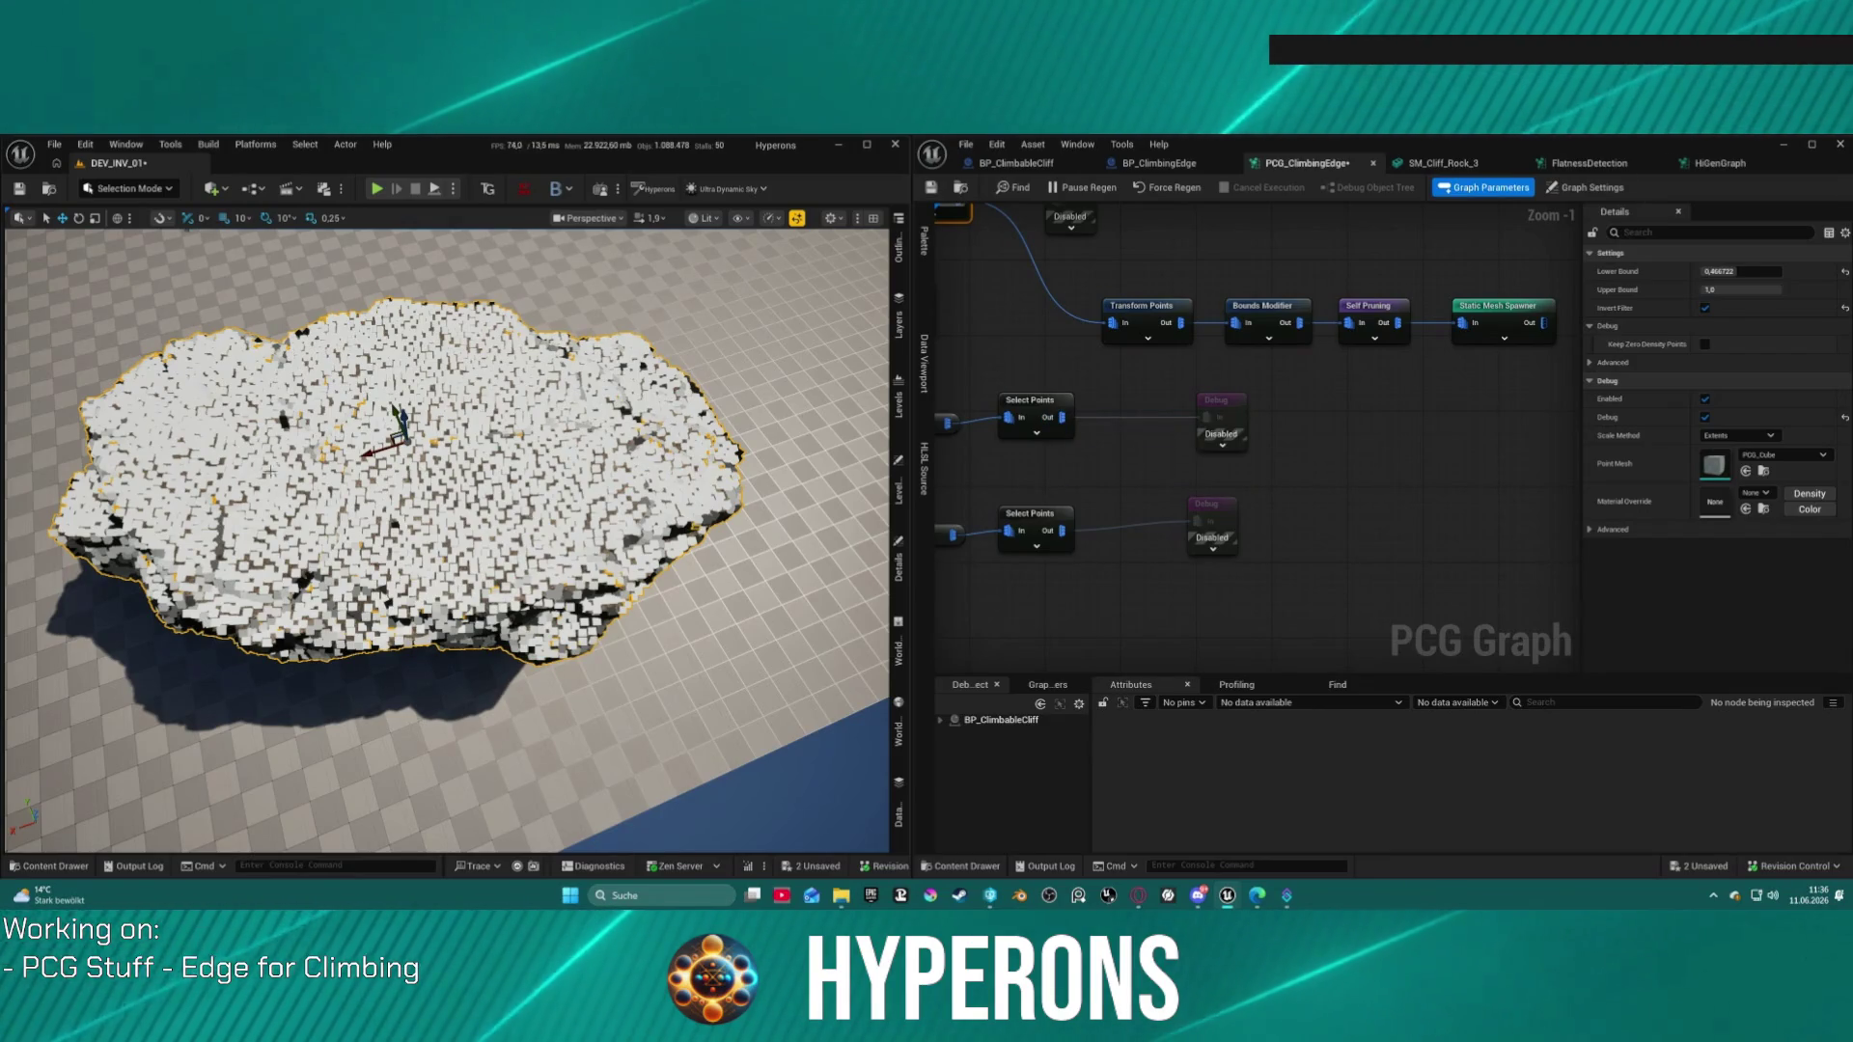
{"action": "scroll", "coordinate": [447, 540], "scroll_direction": "up", "scroll_amount": 3}
{"action": "left_click_drag", "start_coordinate": [446, 541], "coordinate": [457, 420]}
{"action": "mouse_move", "coordinate": [989, 402]}
{"action": "left_mouse_down"}
{"action": "mouse_move", "coordinate": [1353, 525]}
{"action": "mouse_move", "coordinate": [1406, 472]}
{"action": "mouse_move", "coordinate": [1341, 568]}
{"action": "left_mouse_up"}
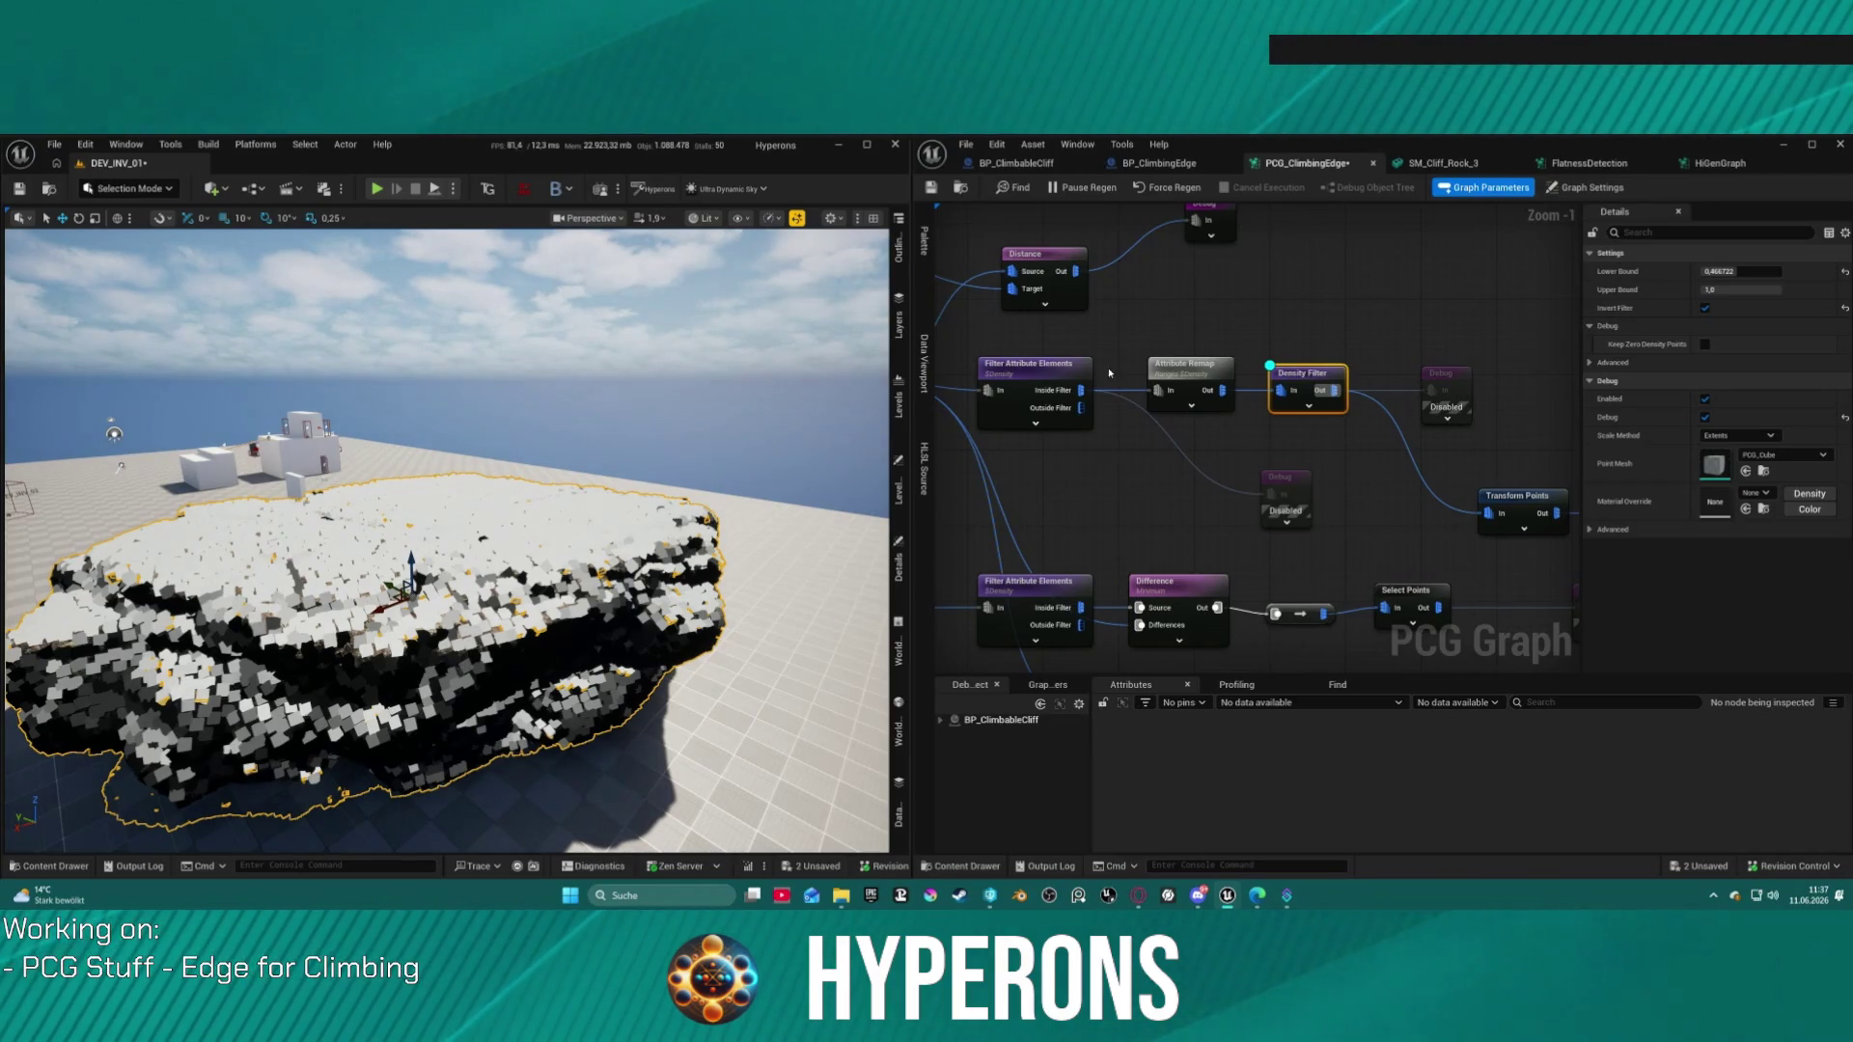
{"action": "mouse_move", "coordinate": [1215, 357]}
{"action": "left_mouse_down"}
{"action": "mouse_move", "coordinate": [1172, 387]}
{"action": "mouse_move", "coordinate": [1148, 357]}
{"action": "mouse_move", "coordinate": [1307, 303]}
{"action": "left_mouse_up"}
Step: Duplicate the Density Filter and route Distance through it into the Debug node, removing the direct wire
{"action": "left_click", "coordinate": [1253, 504]}
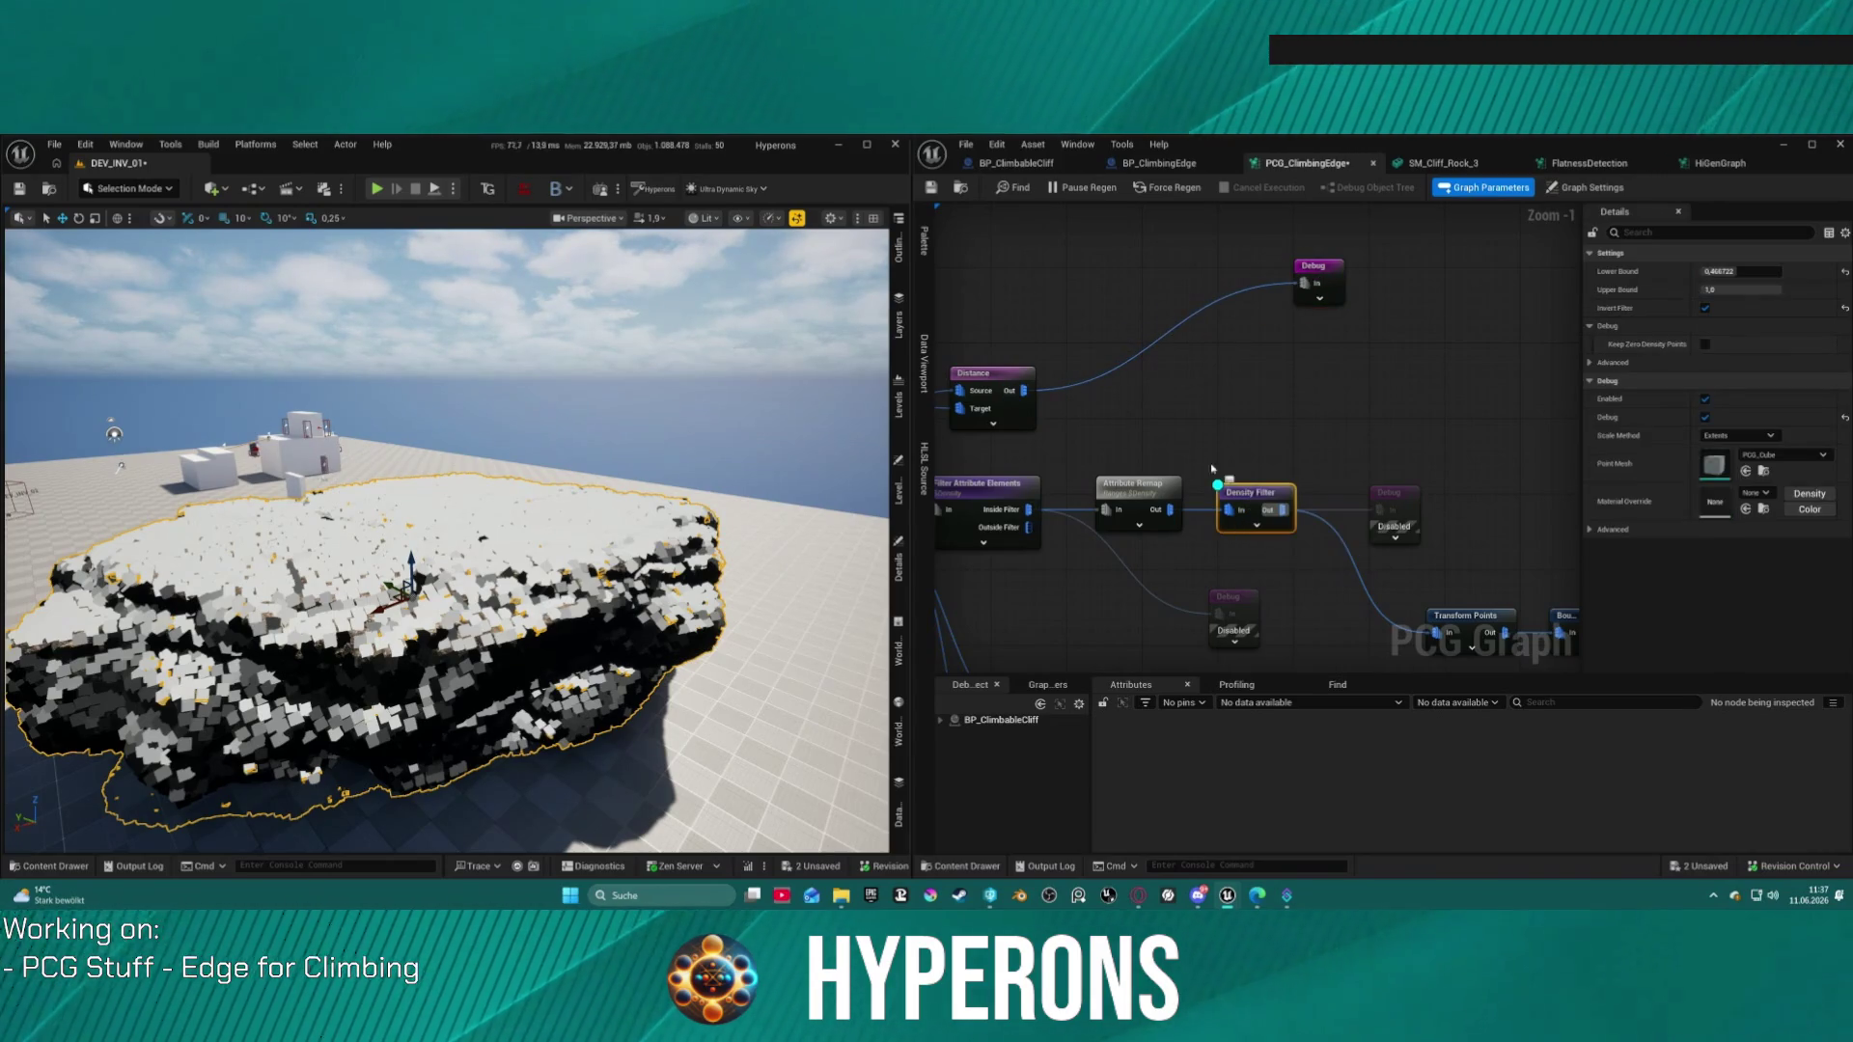
{"action": "key", "text": "ctrl+c"}
{"action": "key", "text": "ctrl+v"}
{"action": "left_click_drag", "start_coordinate": [1021, 390], "coordinate": [1049, 395]}
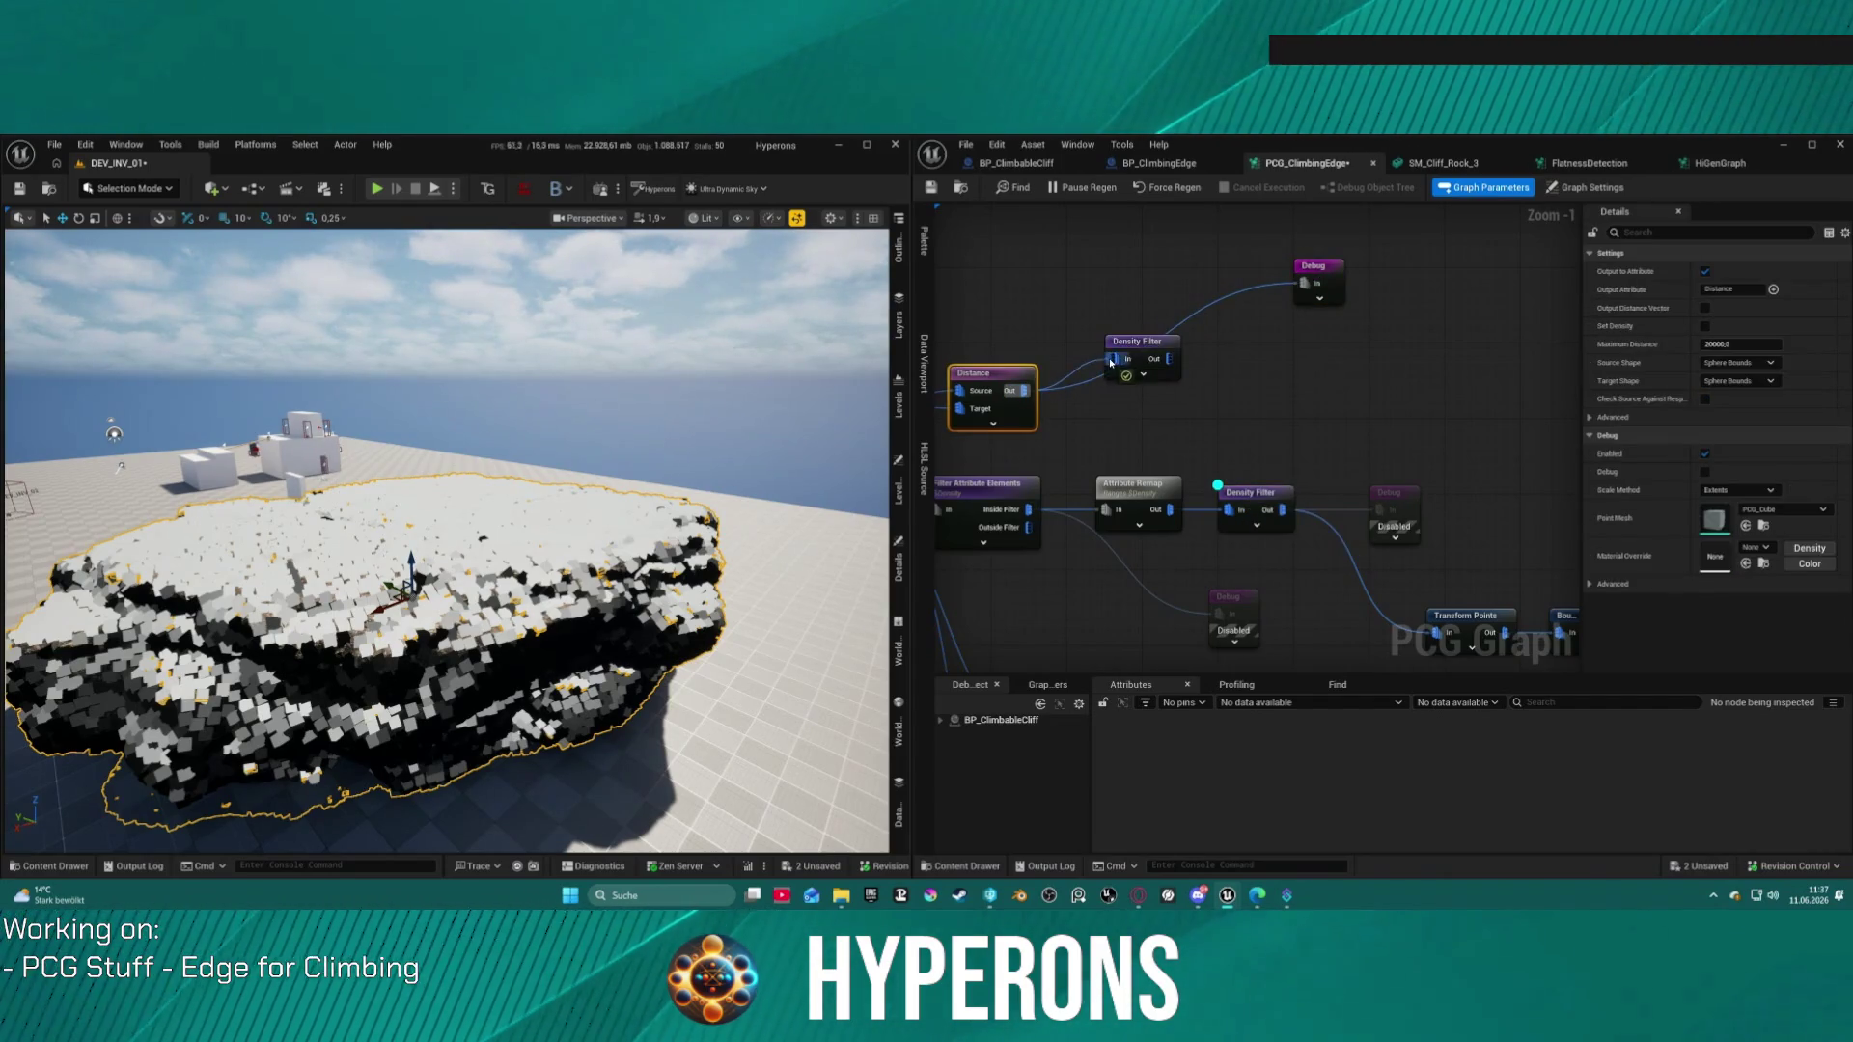
{"action": "left_click_drag", "start_coordinate": [1311, 280], "coordinate": [1169, 363]}
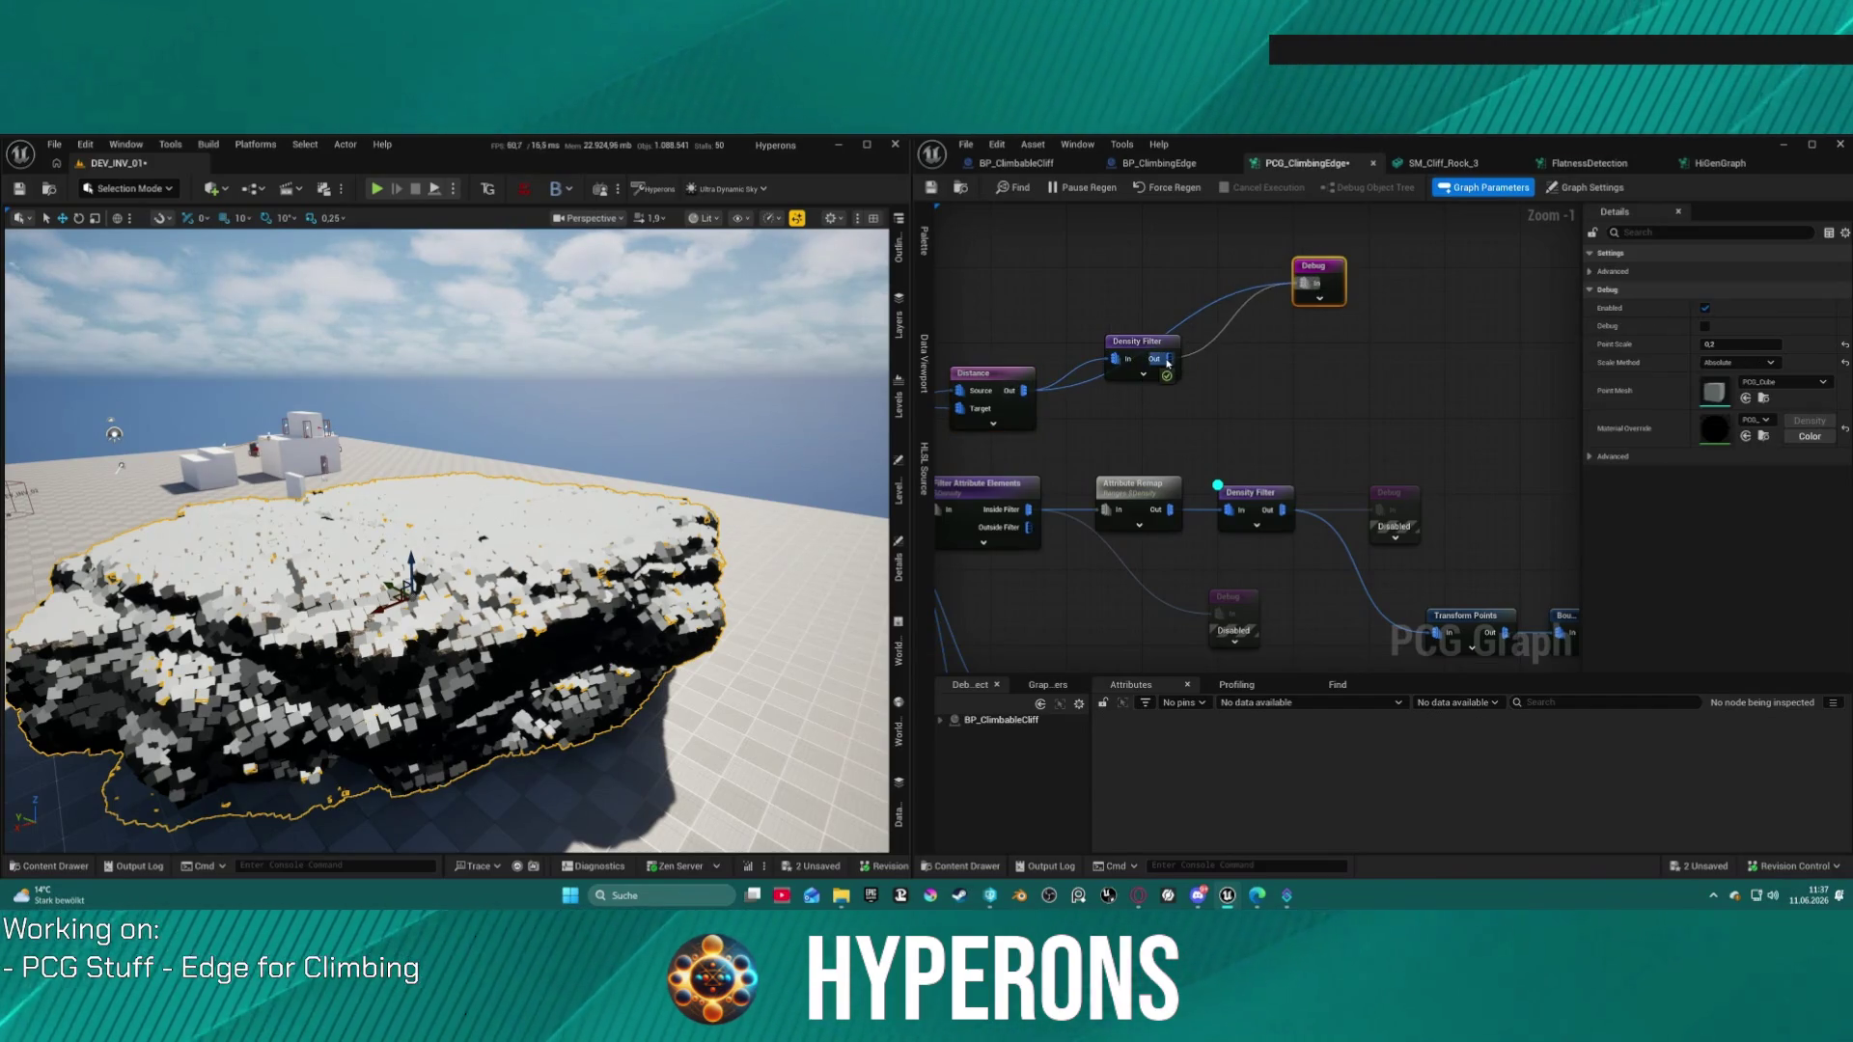
{"action": "left_click", "coordinate": [1197, 314], "text": "alt"}
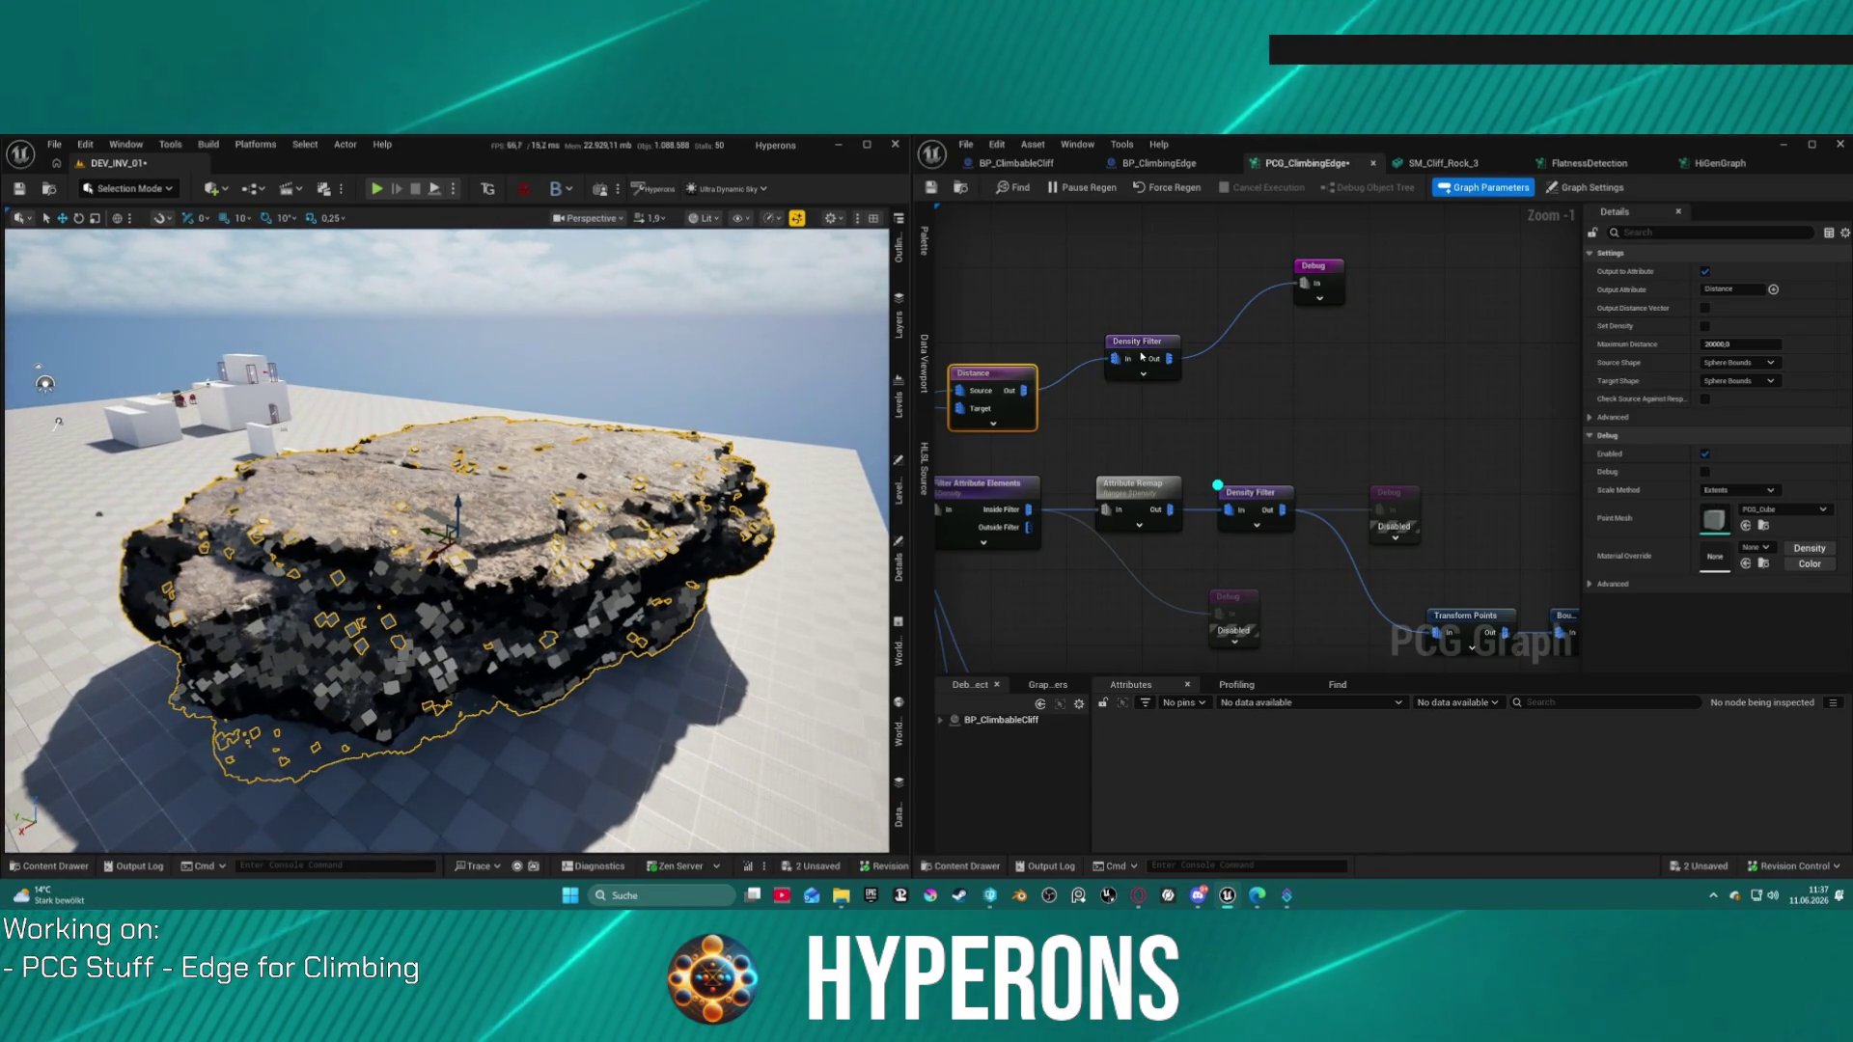
Step: Keep the new filter's upper bound at 1.0 while trying lower bounds of 0 and 0.1
{"action": "left_click", "coordinate": [1144, 342]}
{"action": "left_click", "coordinate": [1710, 290]}
{"action": "left_click_drag", "start_coordinate": [1768, 290], "coordinate": [1772, 289]}
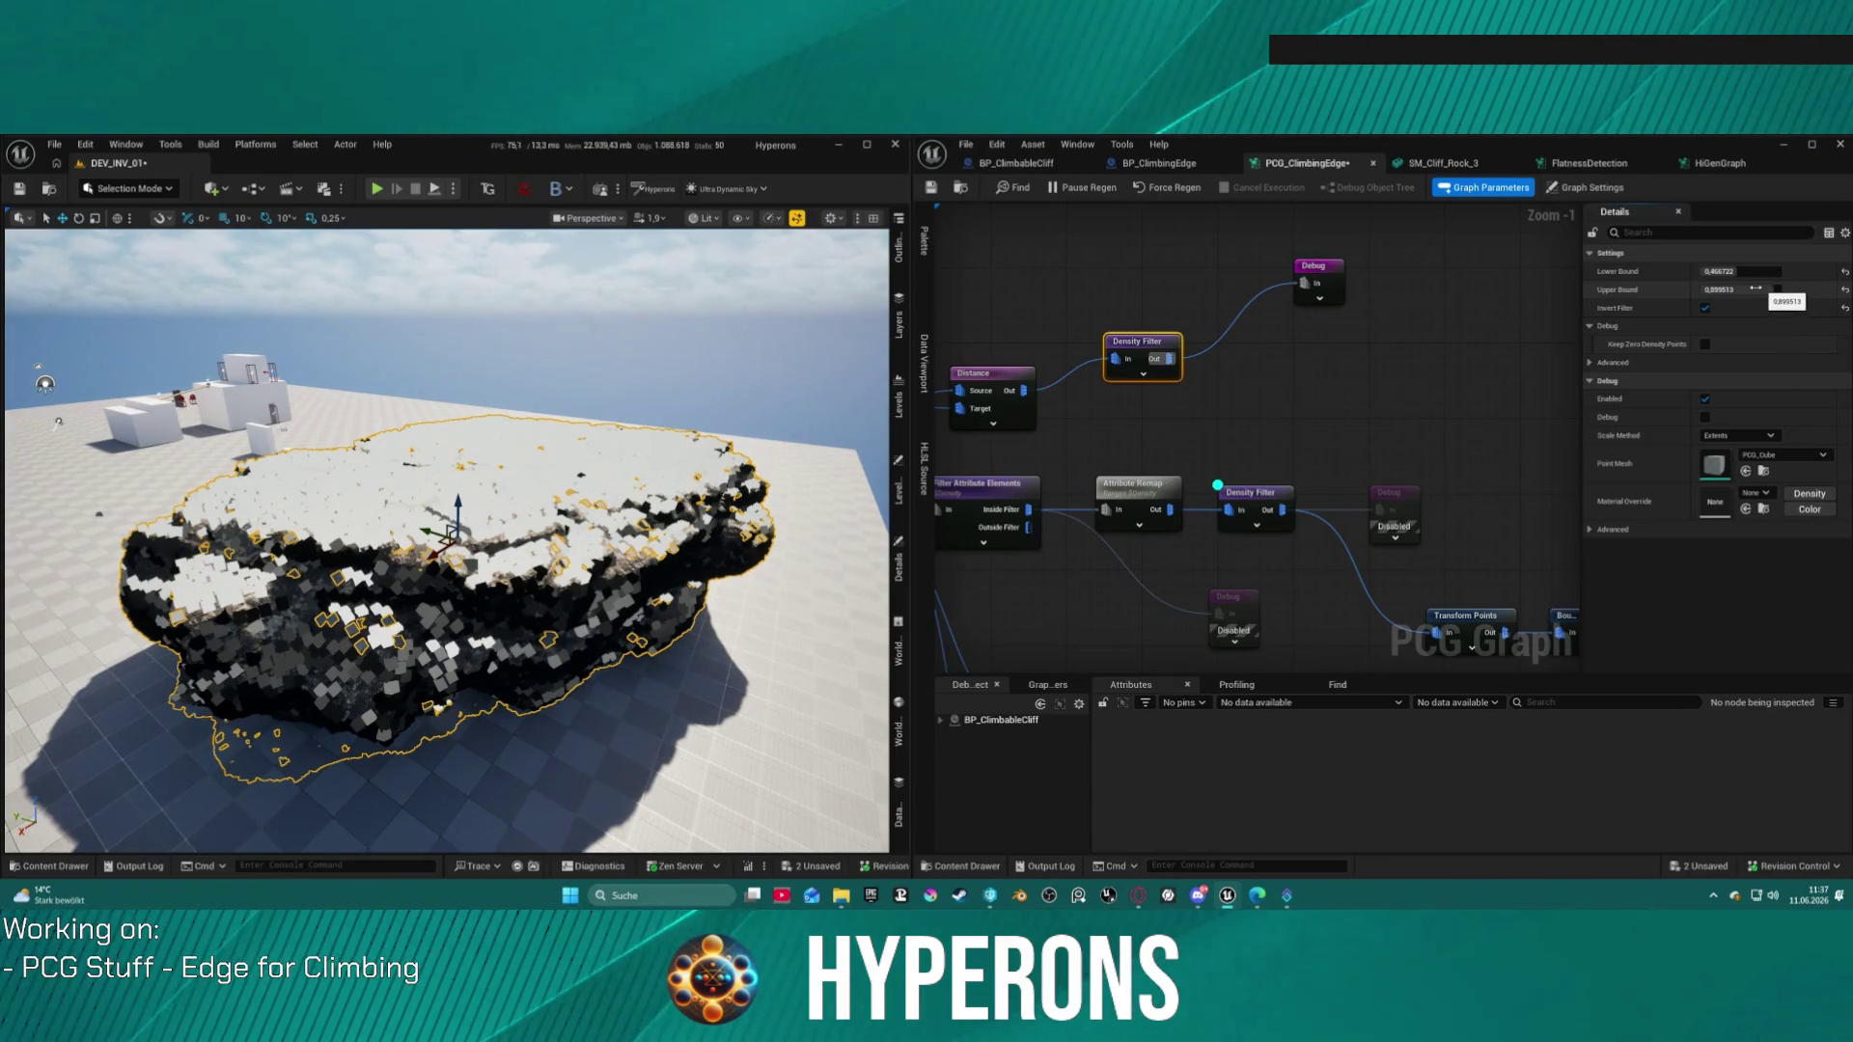
{"action": "type", "text": "1"}
{"action": "key", "text": "Return"}
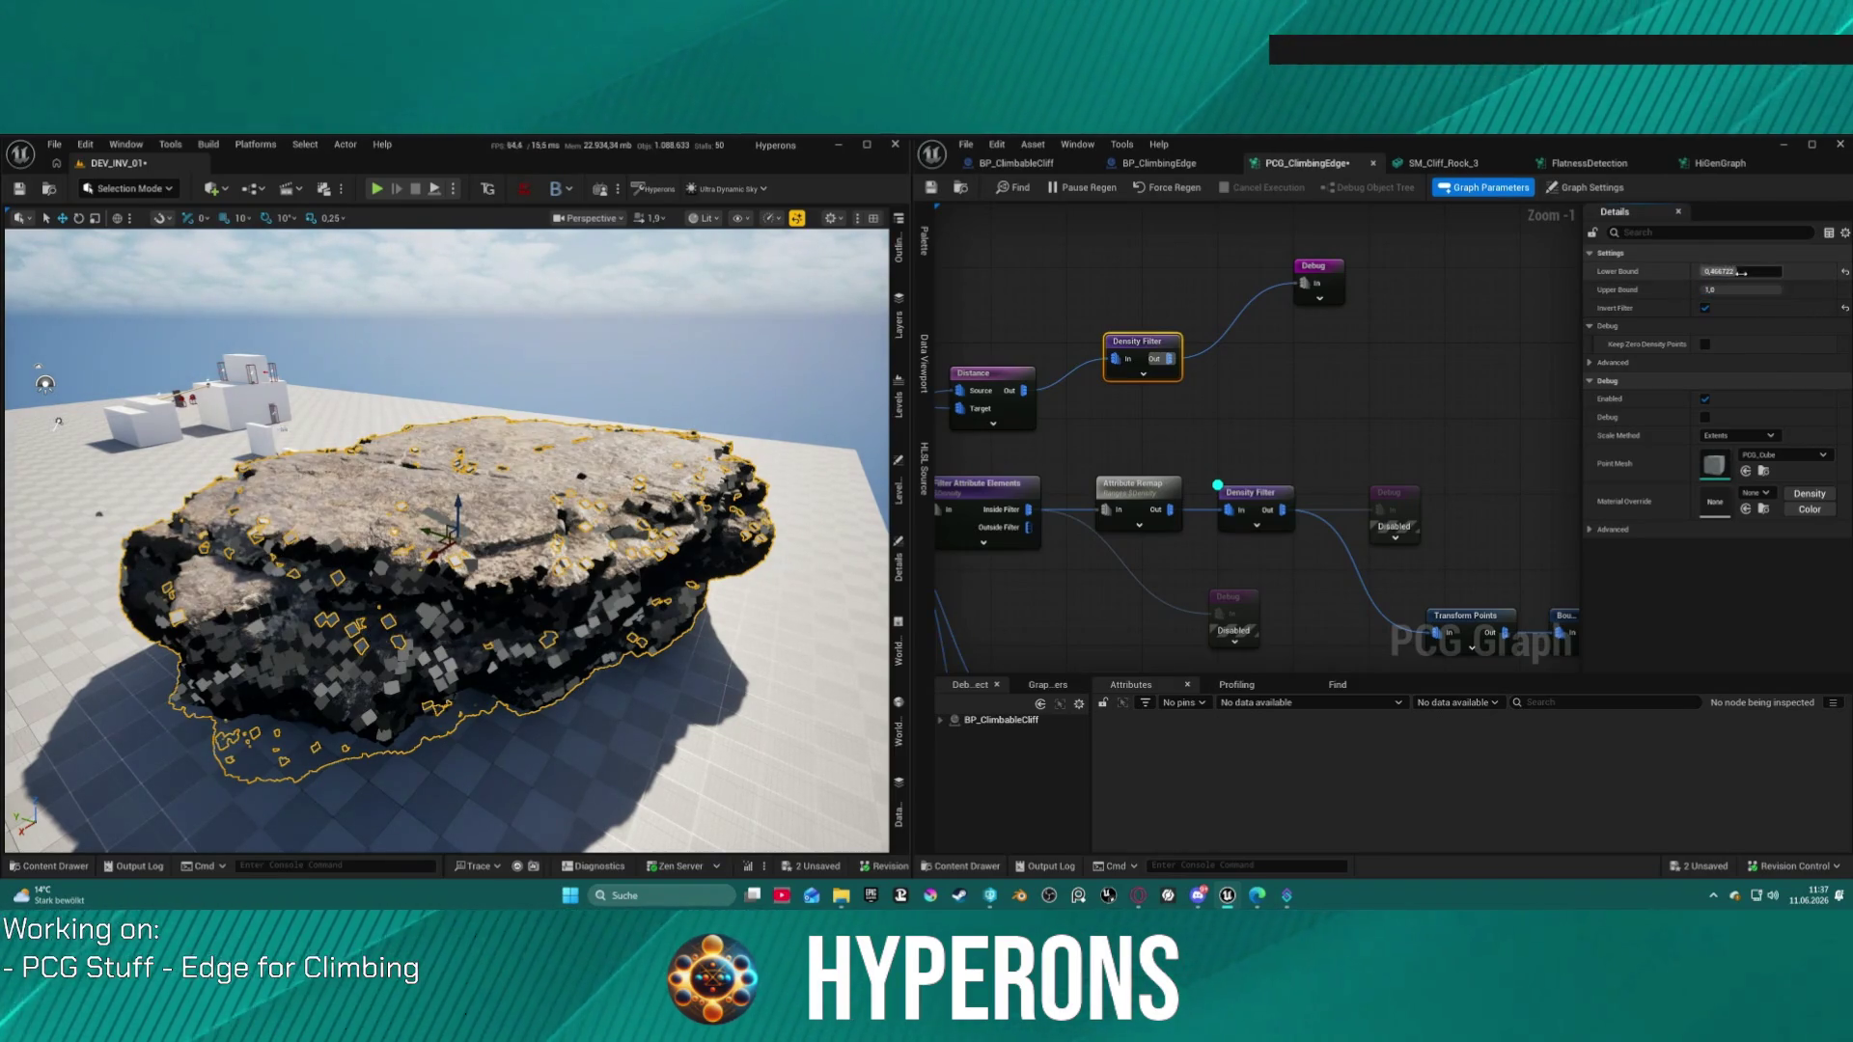
{"action": "left_click_drag", "start_coordinate": [1741, 272], "coordinate": [1743, 272]}
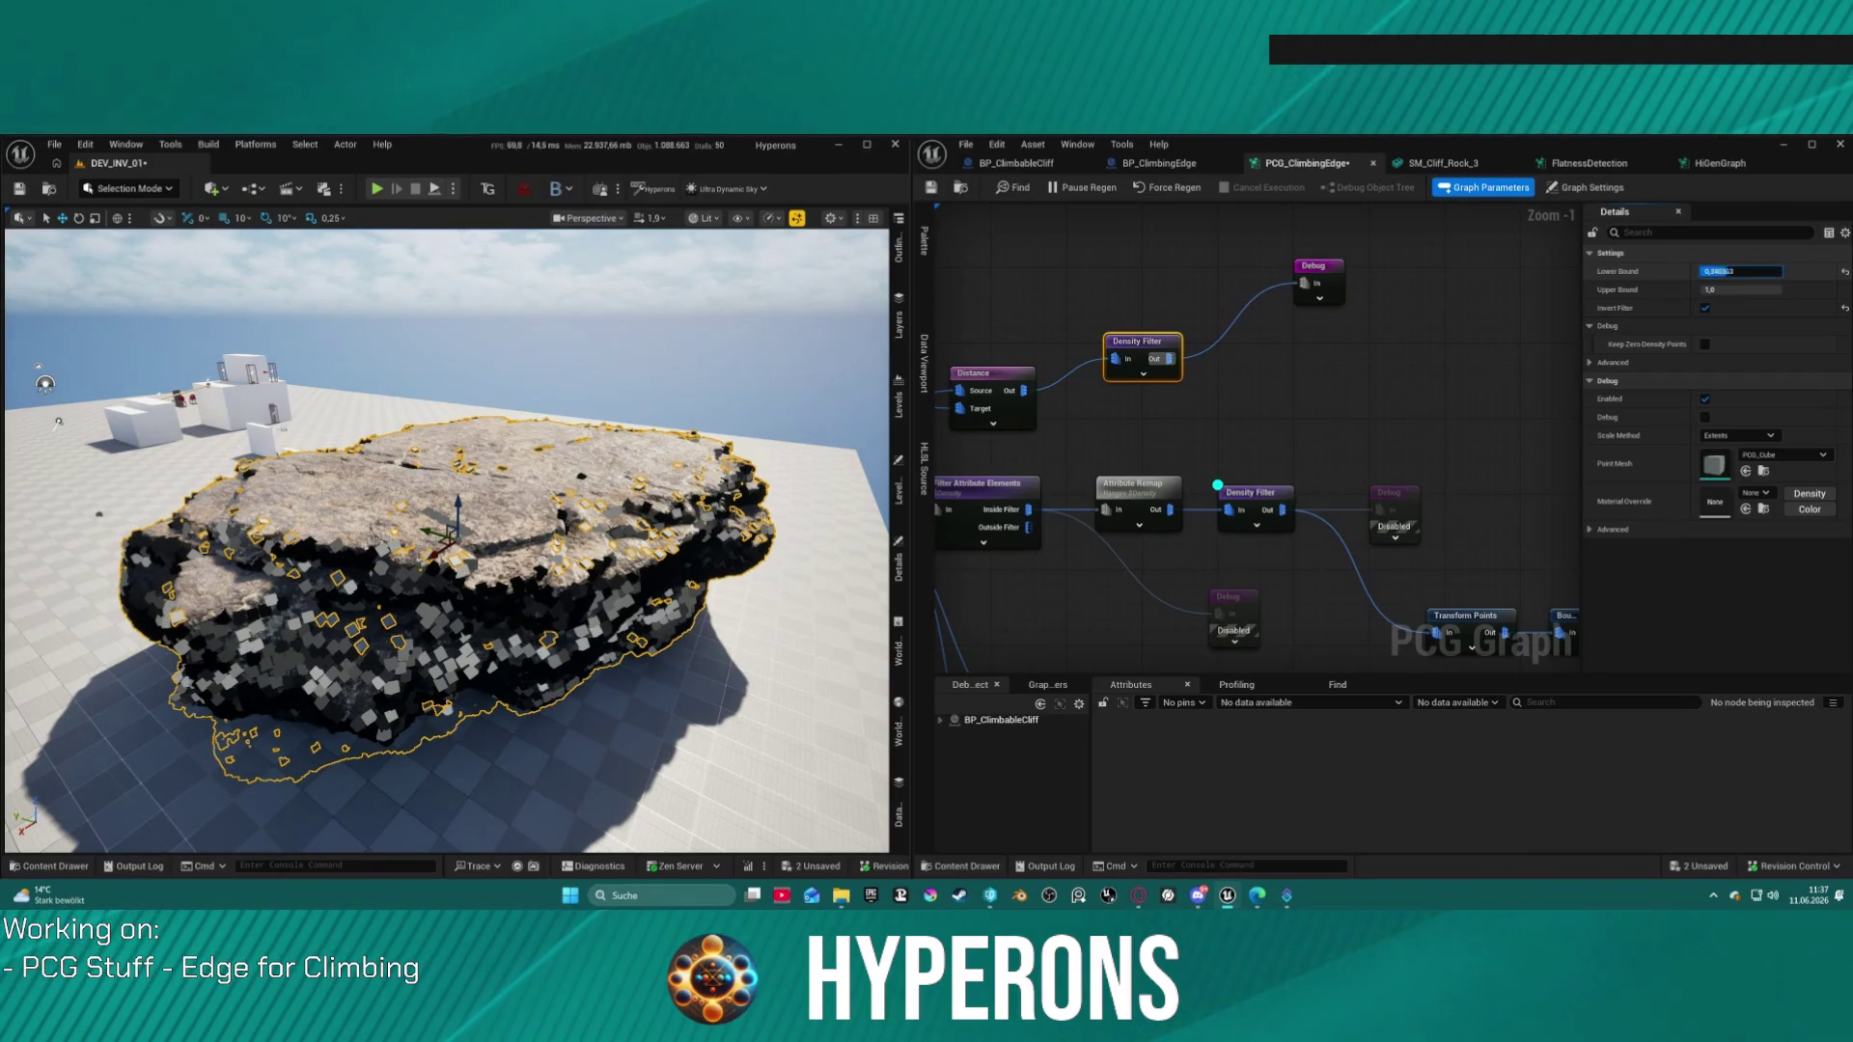
{"action": "type", "text": "0"}
{"action": "key", "text": "Return"}
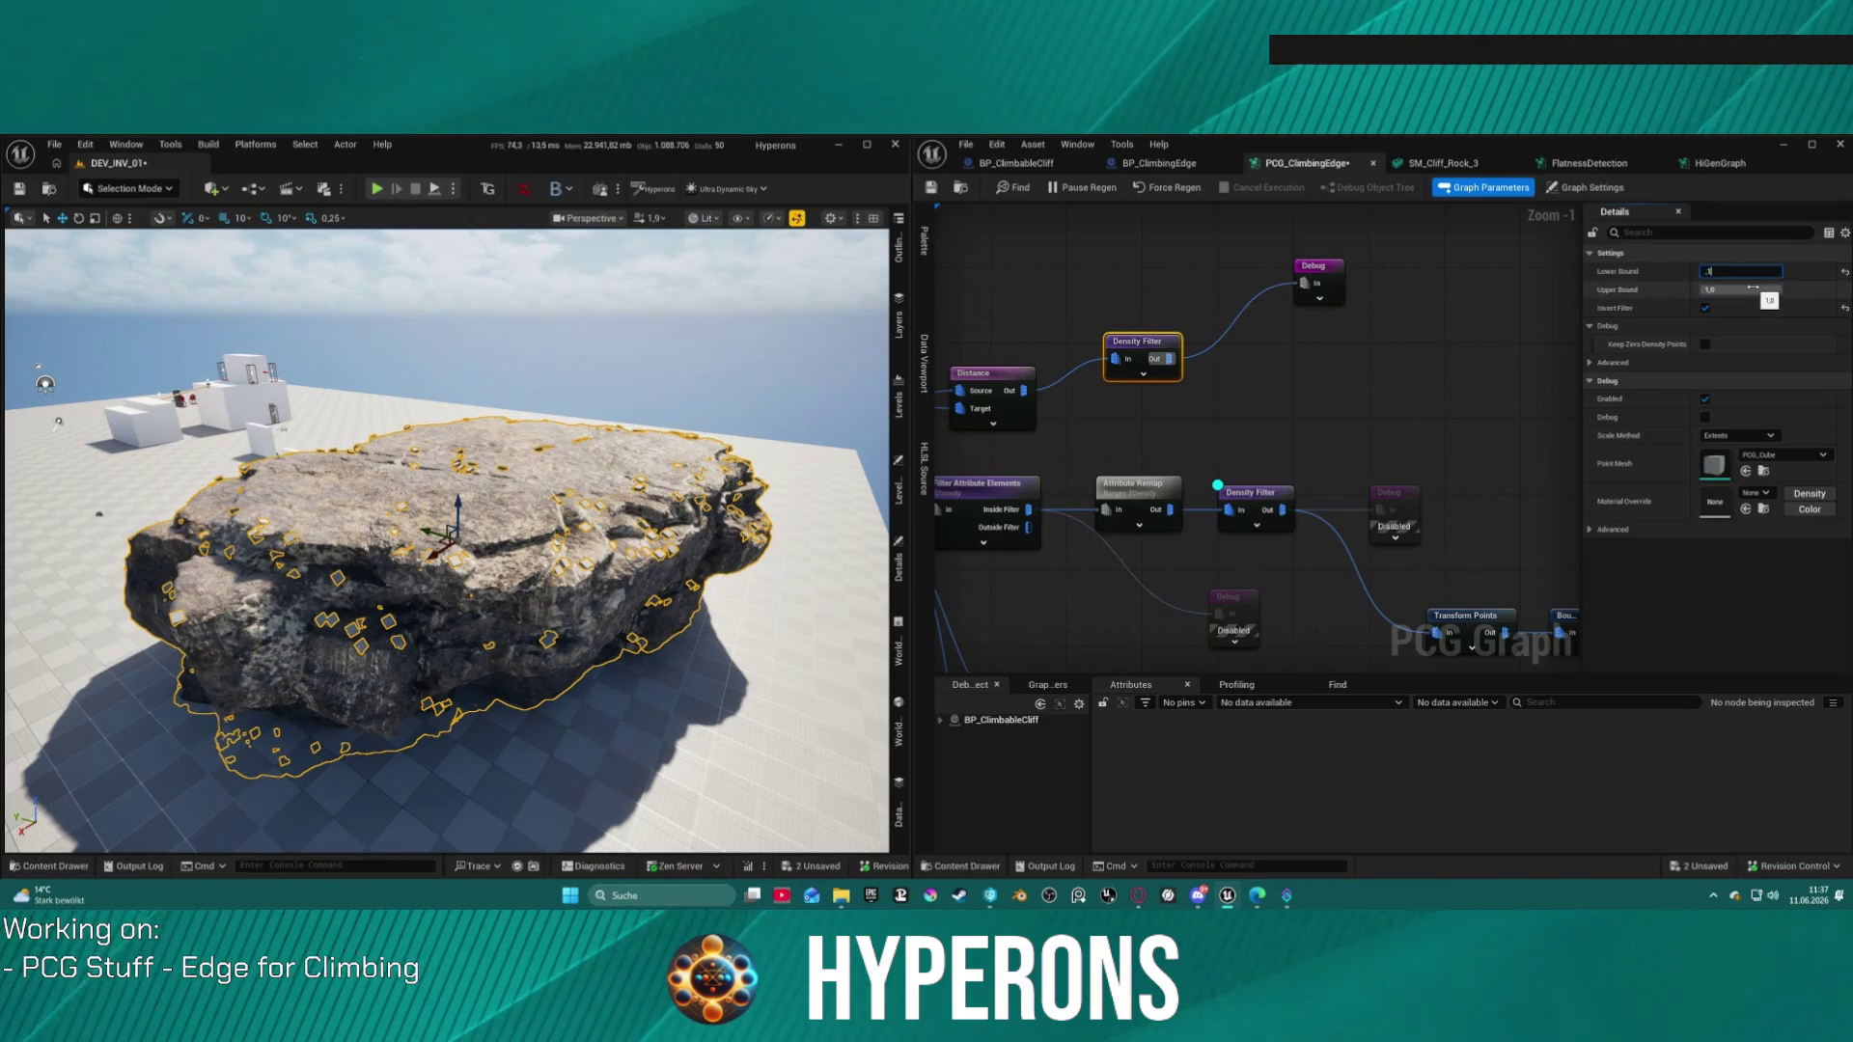
{"action": "key", "text": "Return"}
Step: Settle the new filter's Lower Bound at 0.01 after trying 0.05
{"action": "scroll", "coordinate": [446, 541], "scroll_direction": "up", "scroll_amount": 10}
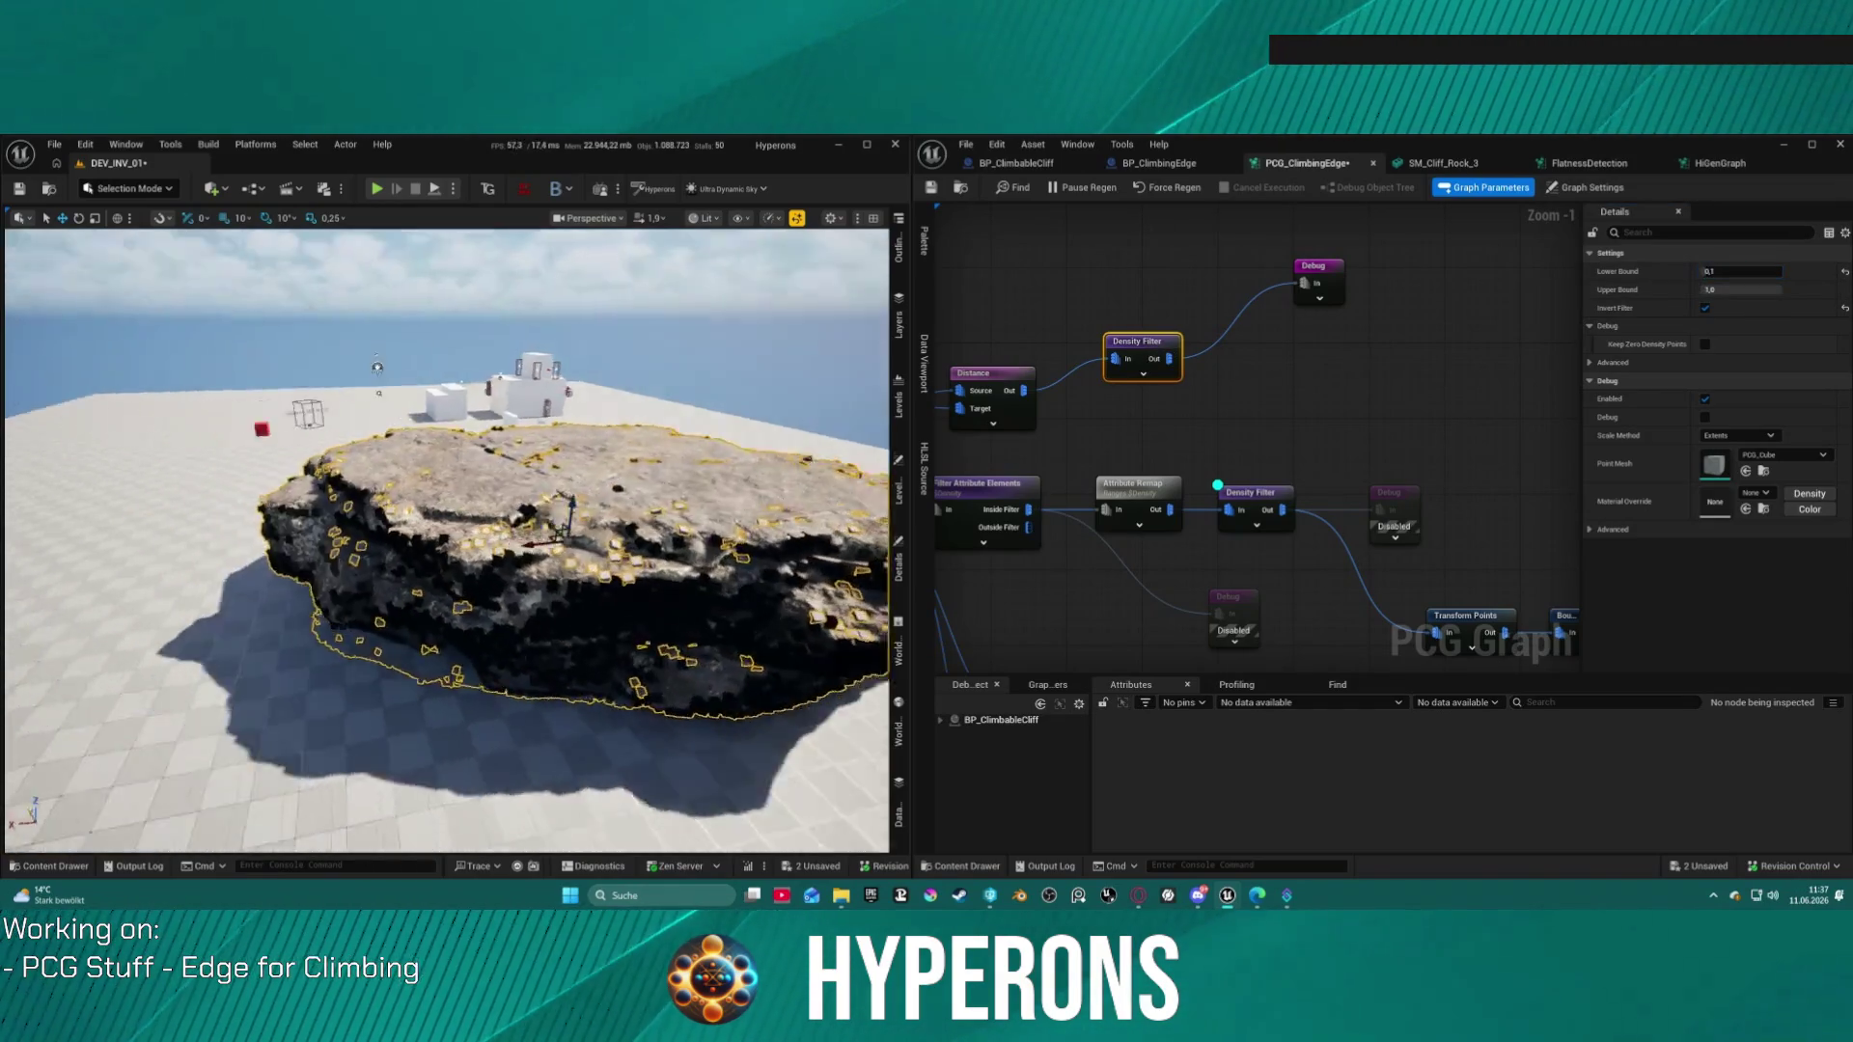
{"action": "scroll", "coordinate": [447, 540], "scroll_direction": "down", "scroll_amount": 8}
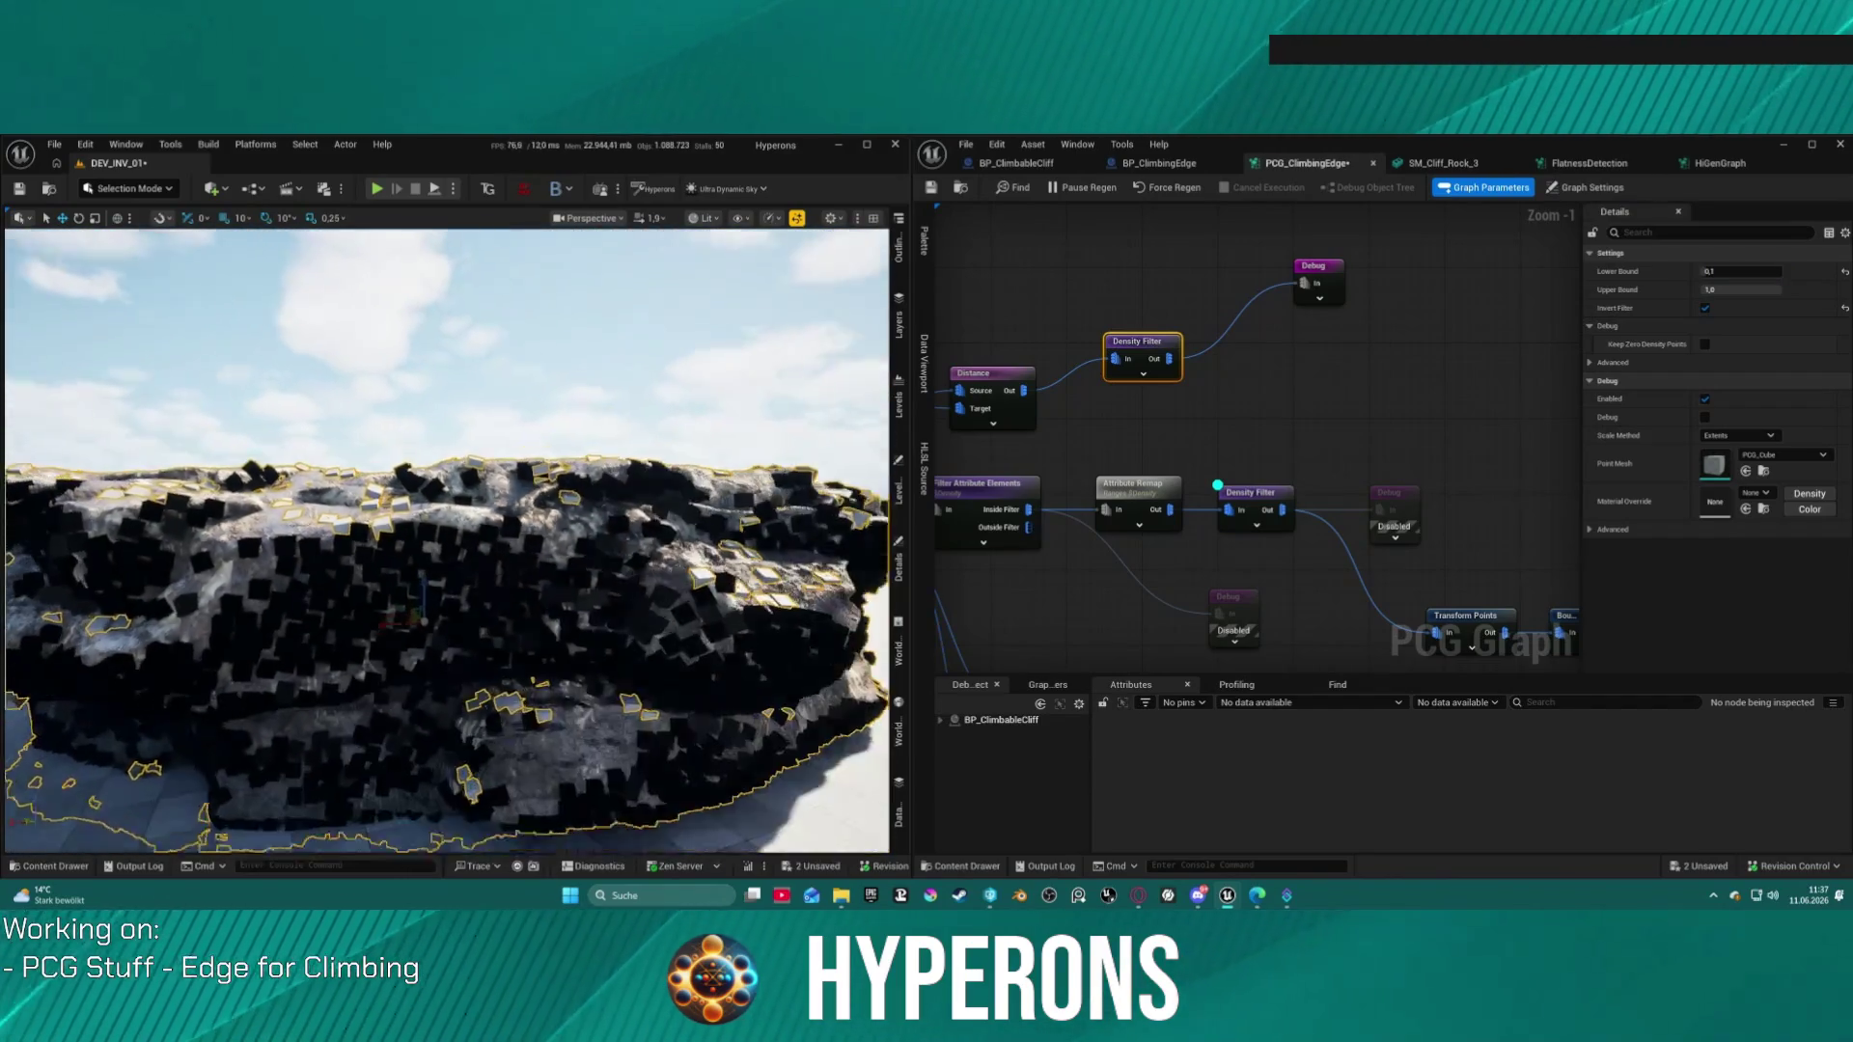
{"action": "scroll", "coordinate": [447, 541], "scroll_direction": "up", "scroll_amount": 6}
{"action": "scroll", "coordinate": [447, 540], "scroll_direction": "down", "scroll_amount": 10}
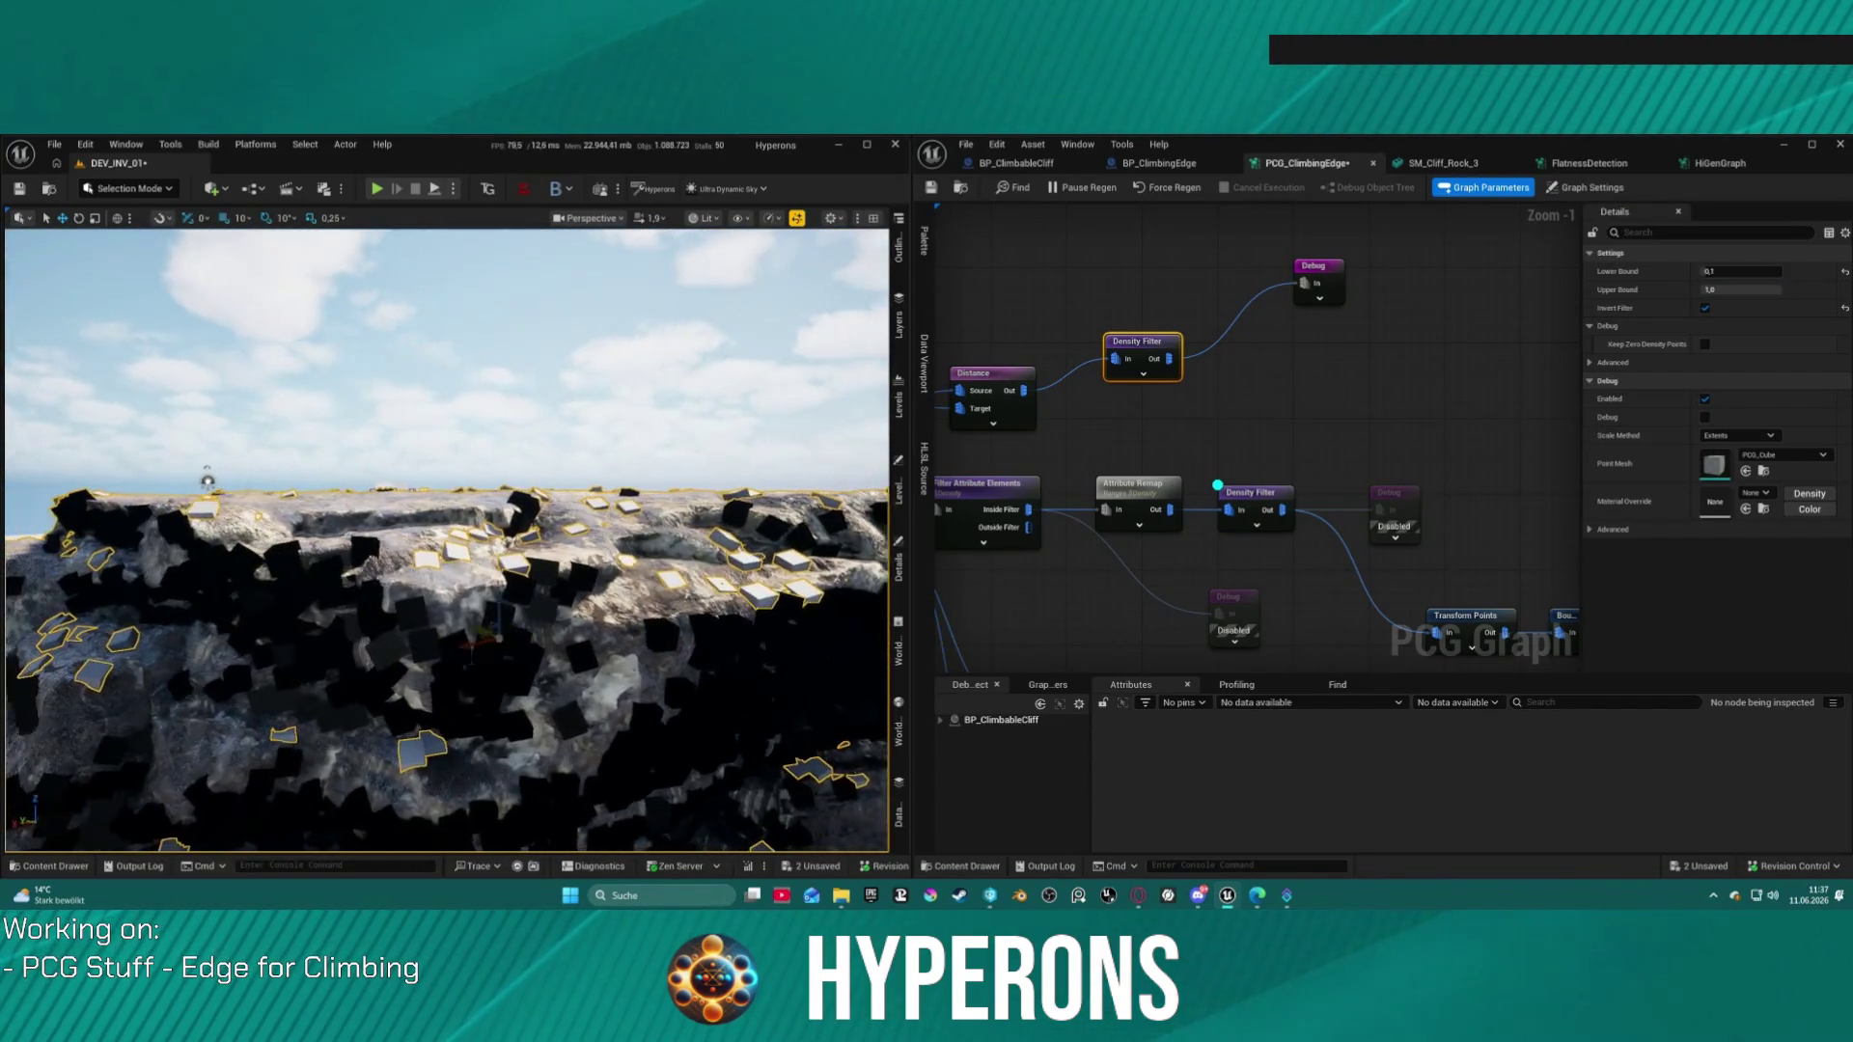
{"action": "scroll", "coordinate": [446, 540], "scroll_direction": "up", "scroll_amount": 5}
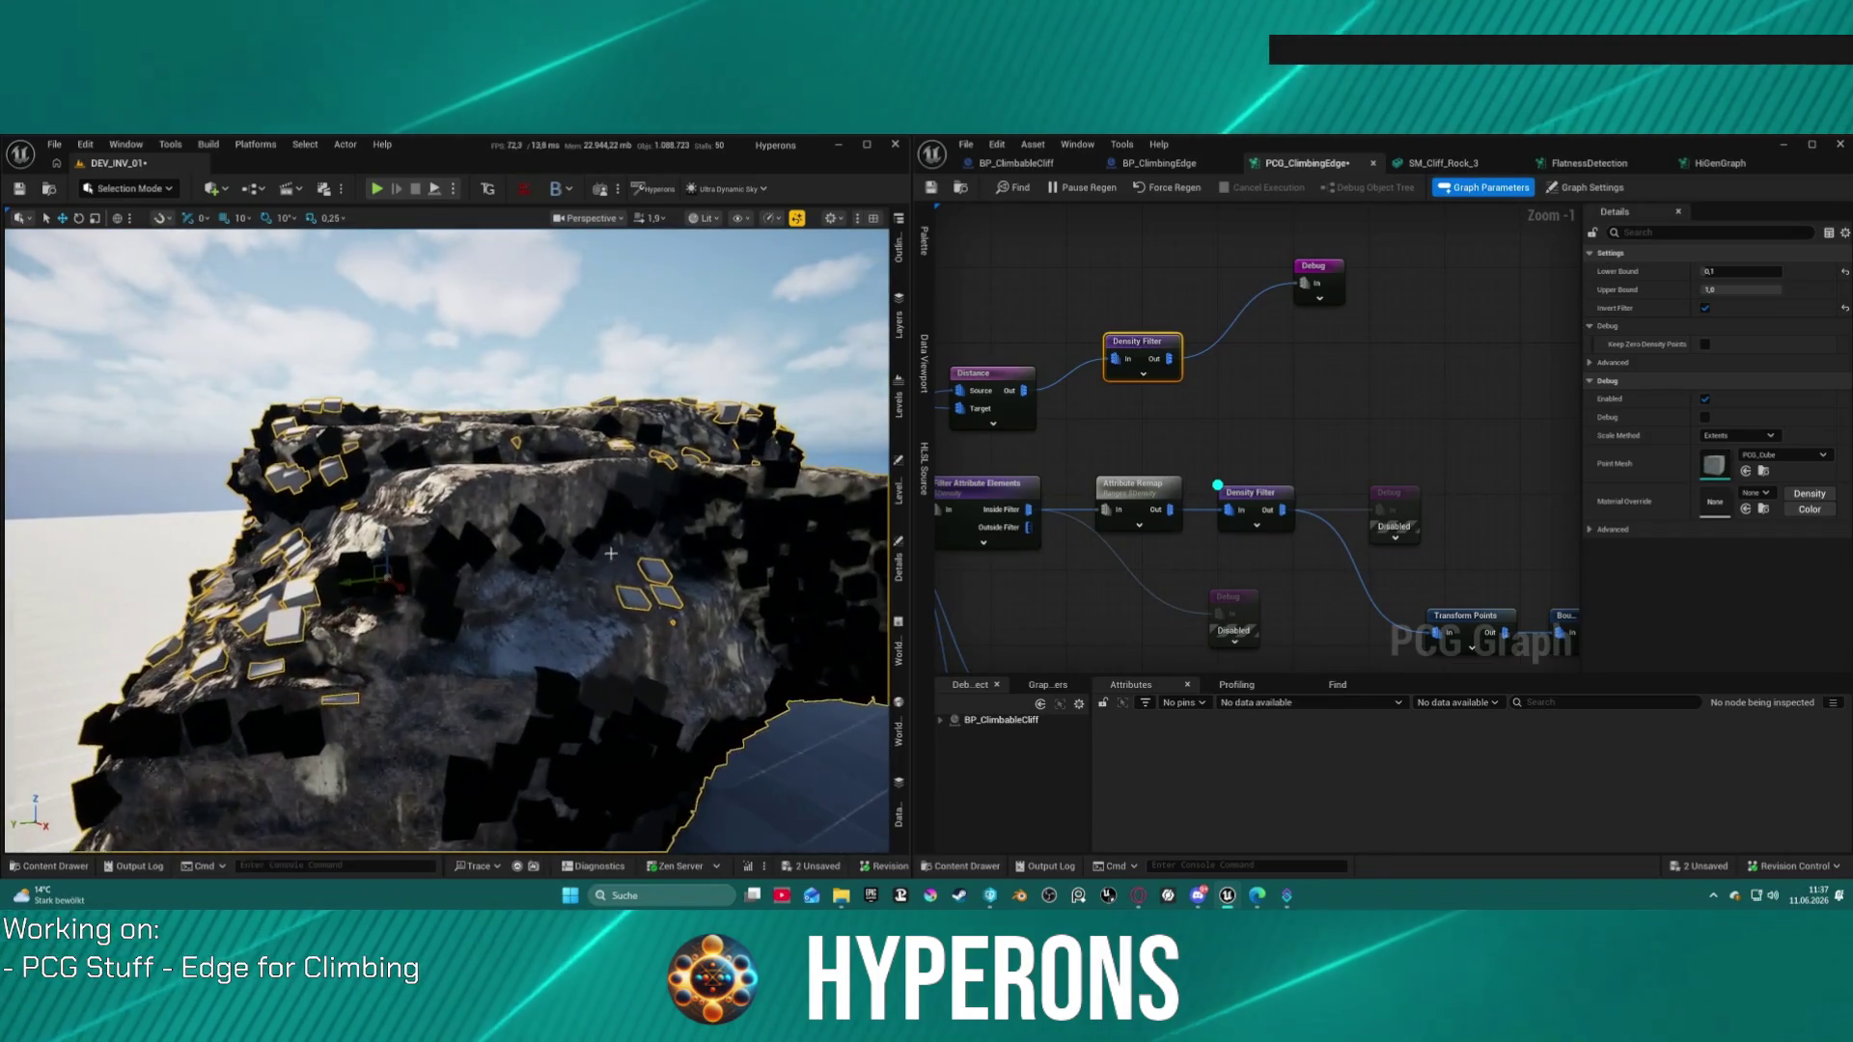
{"action": "left_click", "coordinate": [1733, 274]}
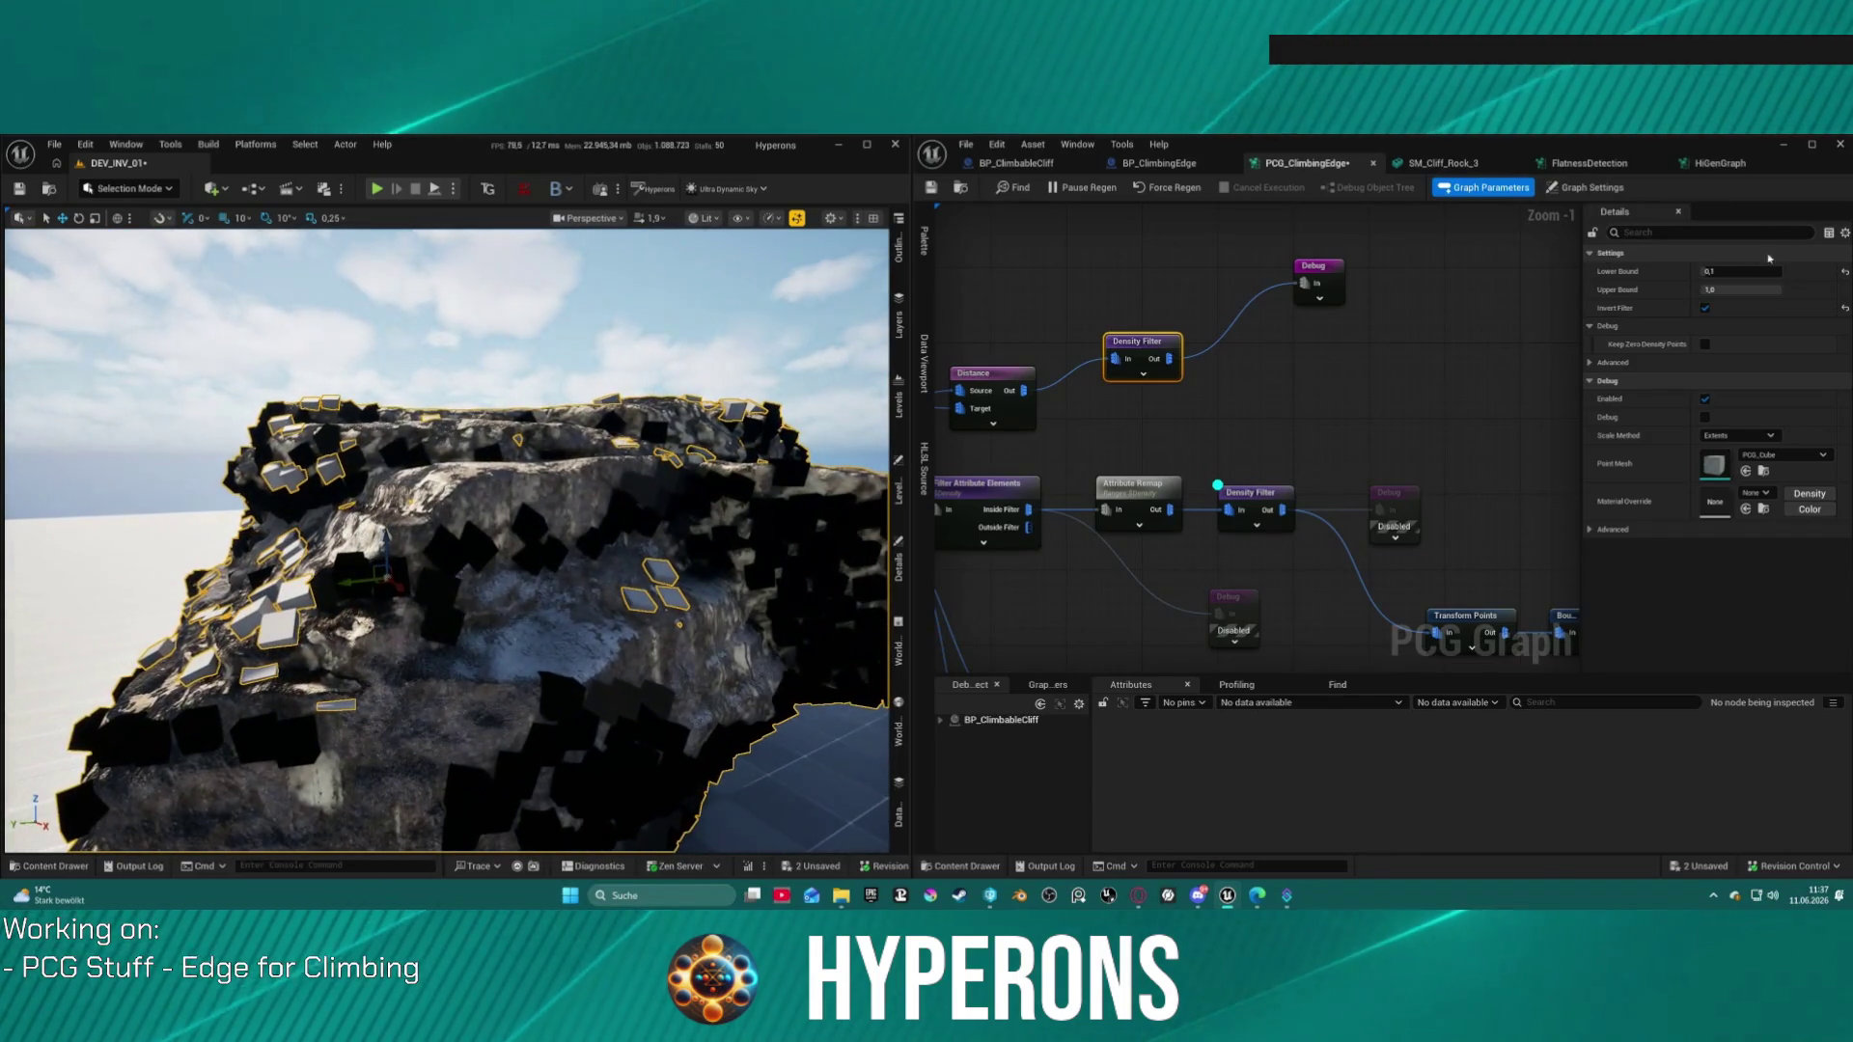
{"action": "type", "text": ".35"}
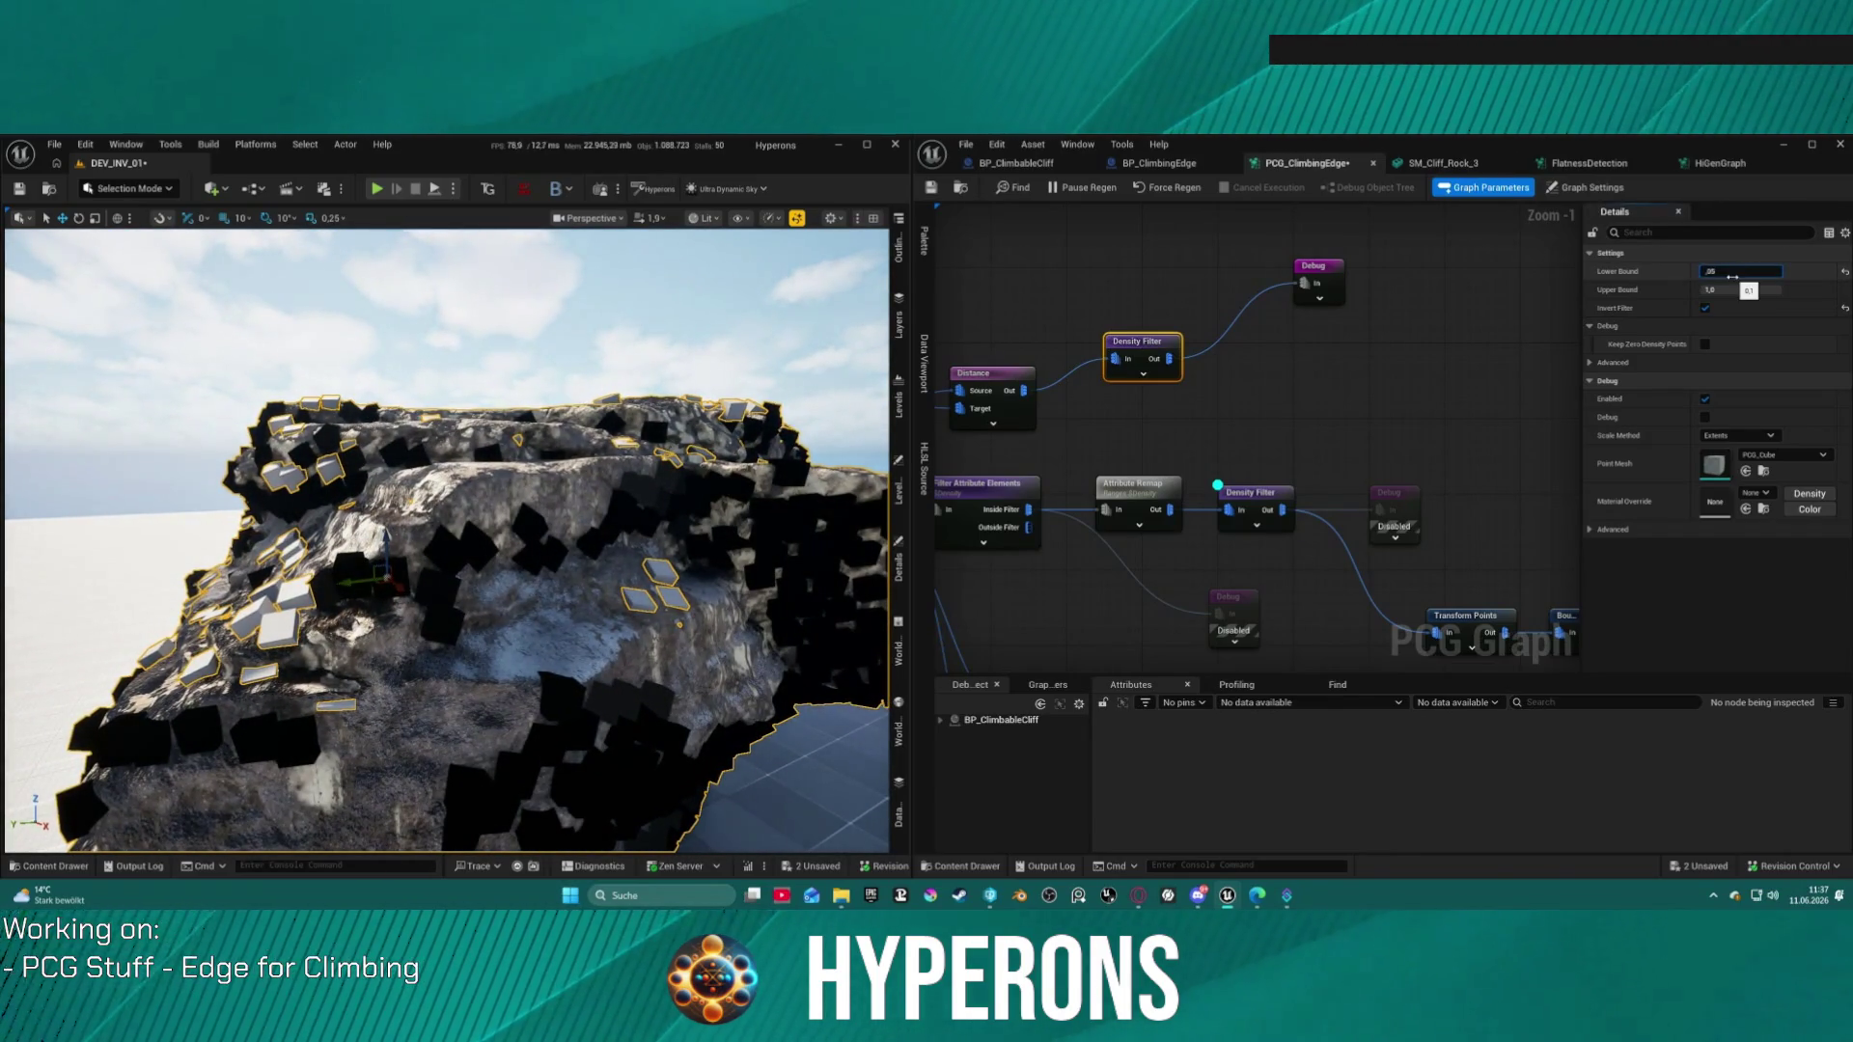
{"action": "key", "text": "Return"}
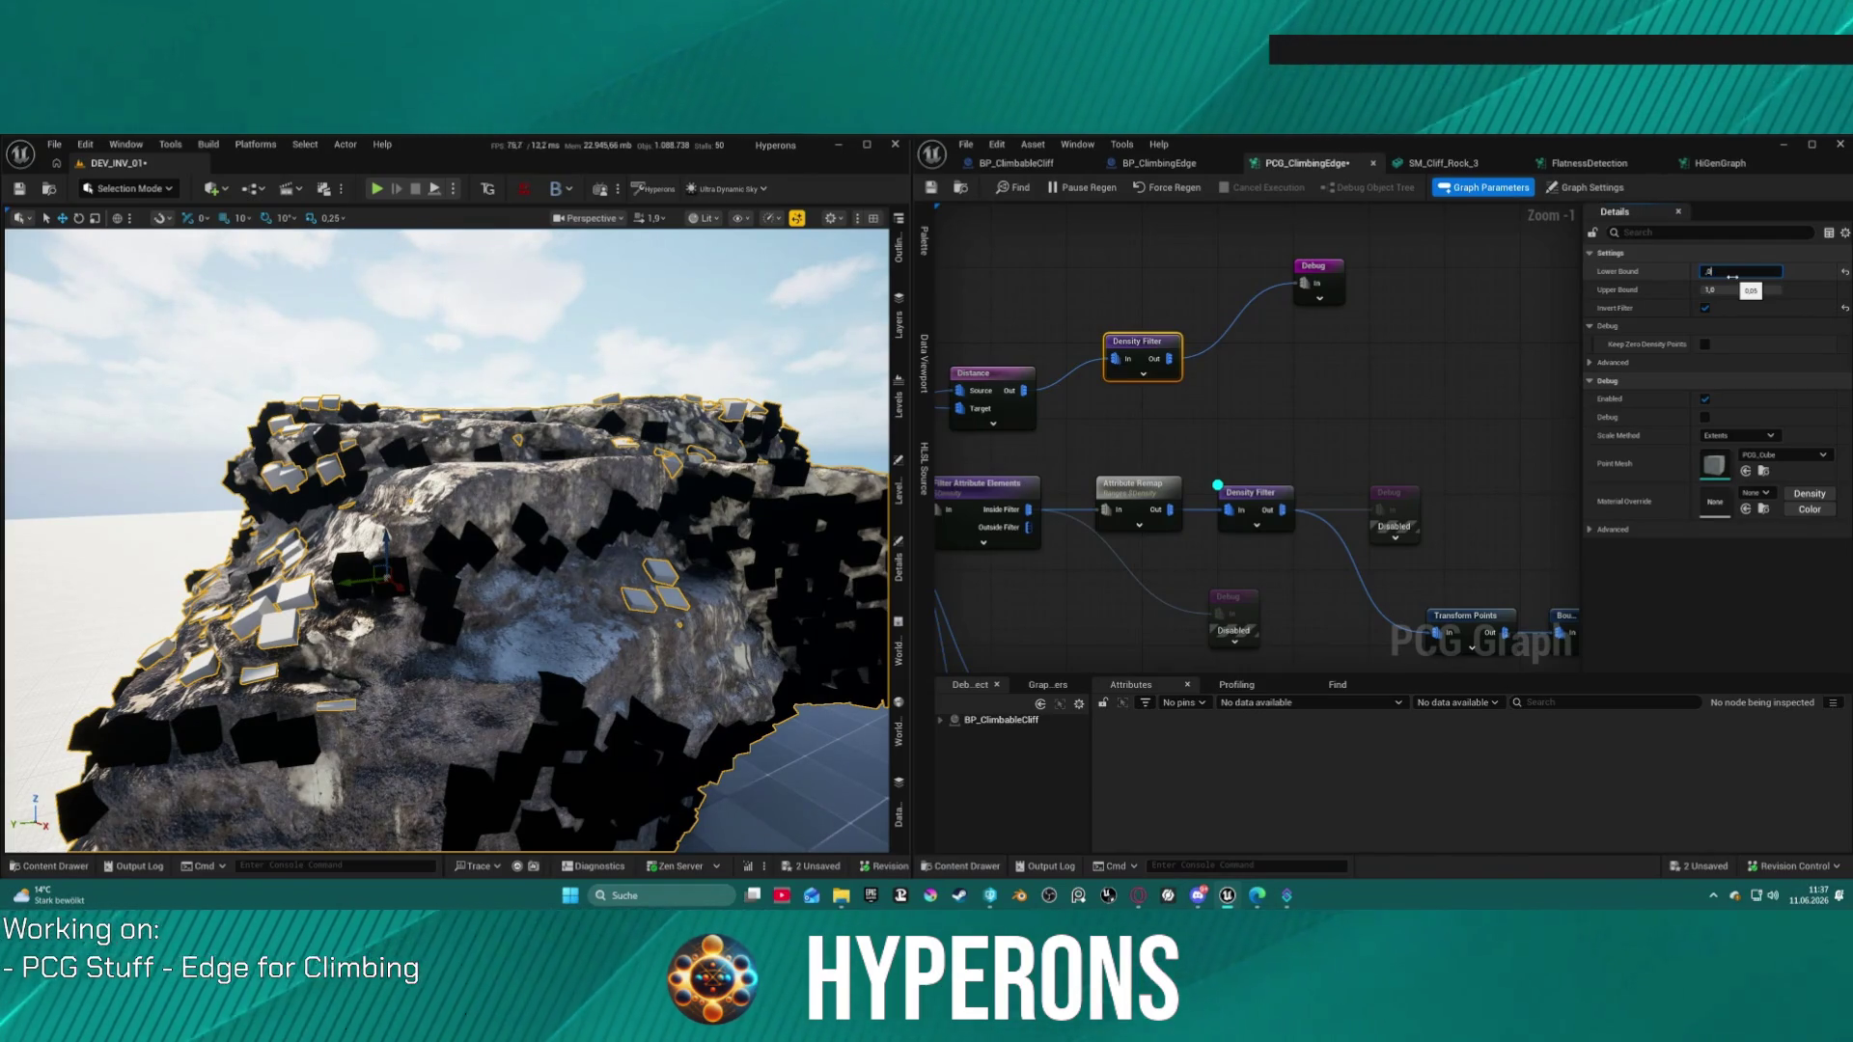
{"action": "key", "text": "Return"}
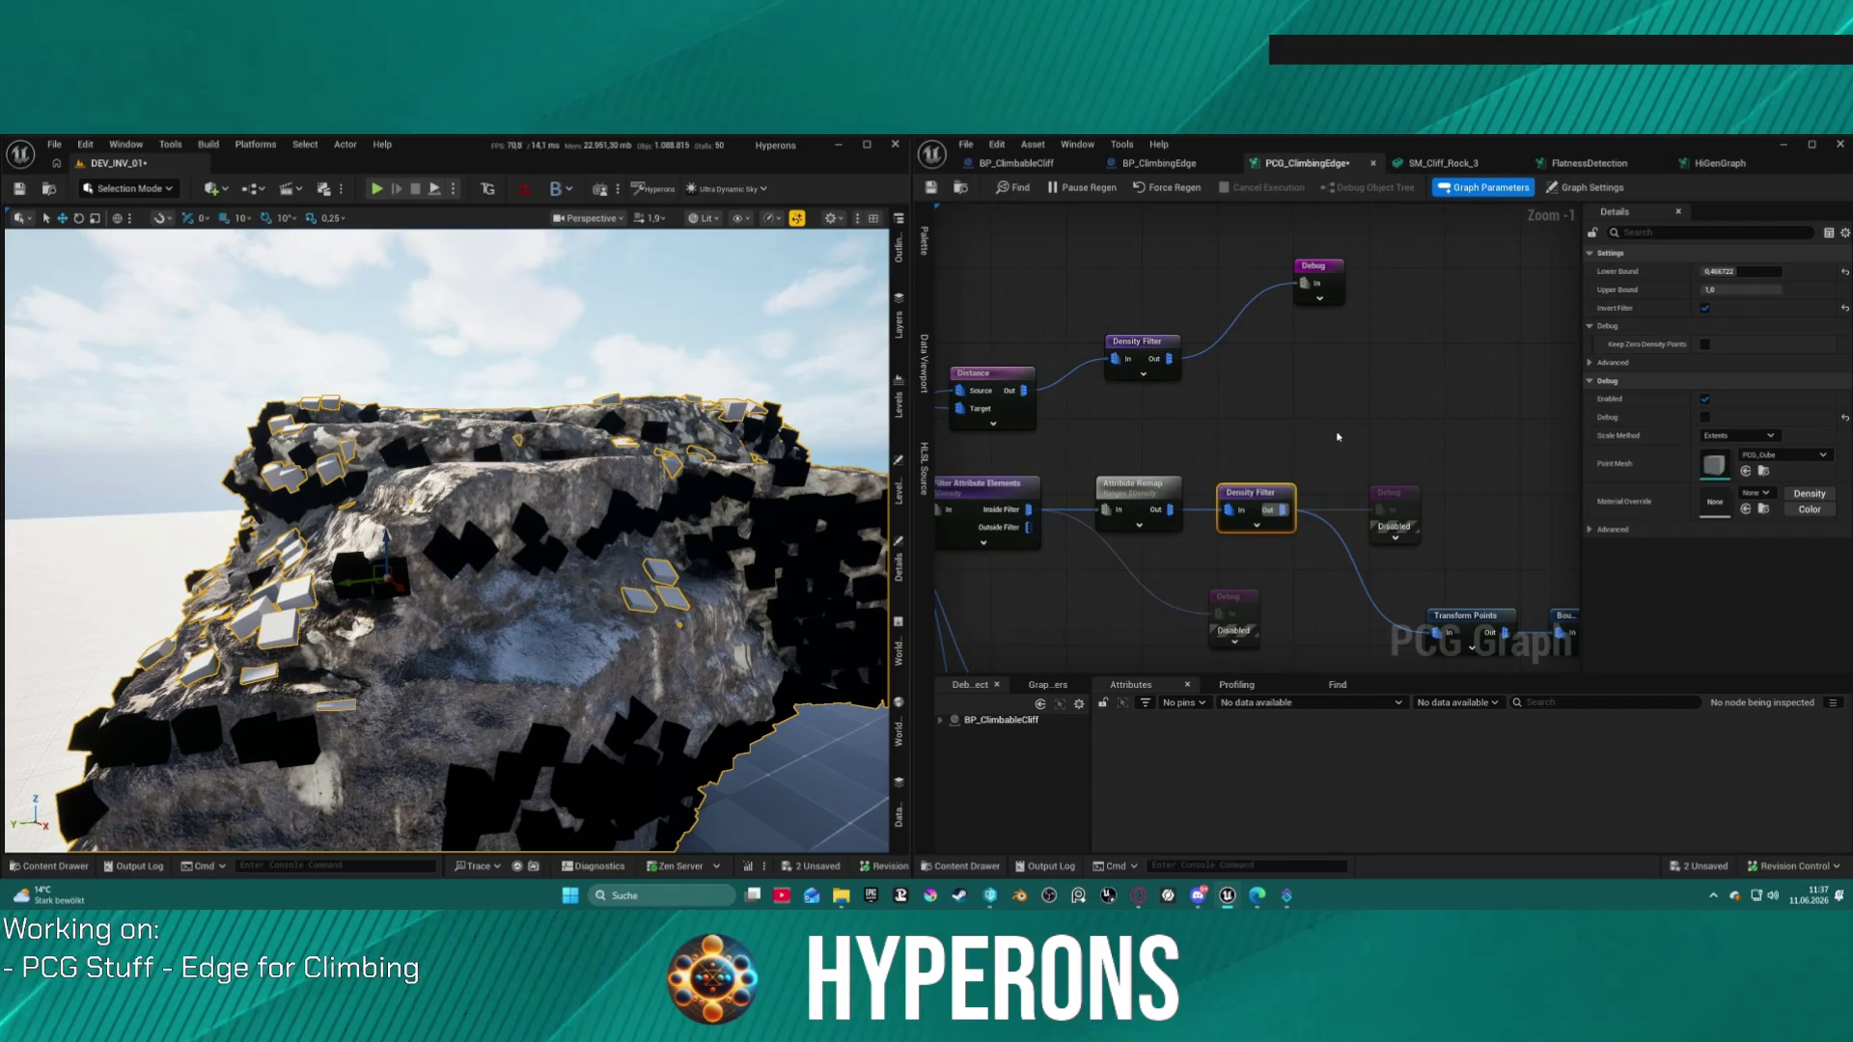
Step: Turn off the distance Debug node's cube display
{"action": "scroll", "coordinate": [1334, 437], "scroll_direction": "down", "scroll_amount": 4}
{"action": "scroll", "coordinate": [1274, 283], "scroll_direction": "down", "scroll_amount": 4}
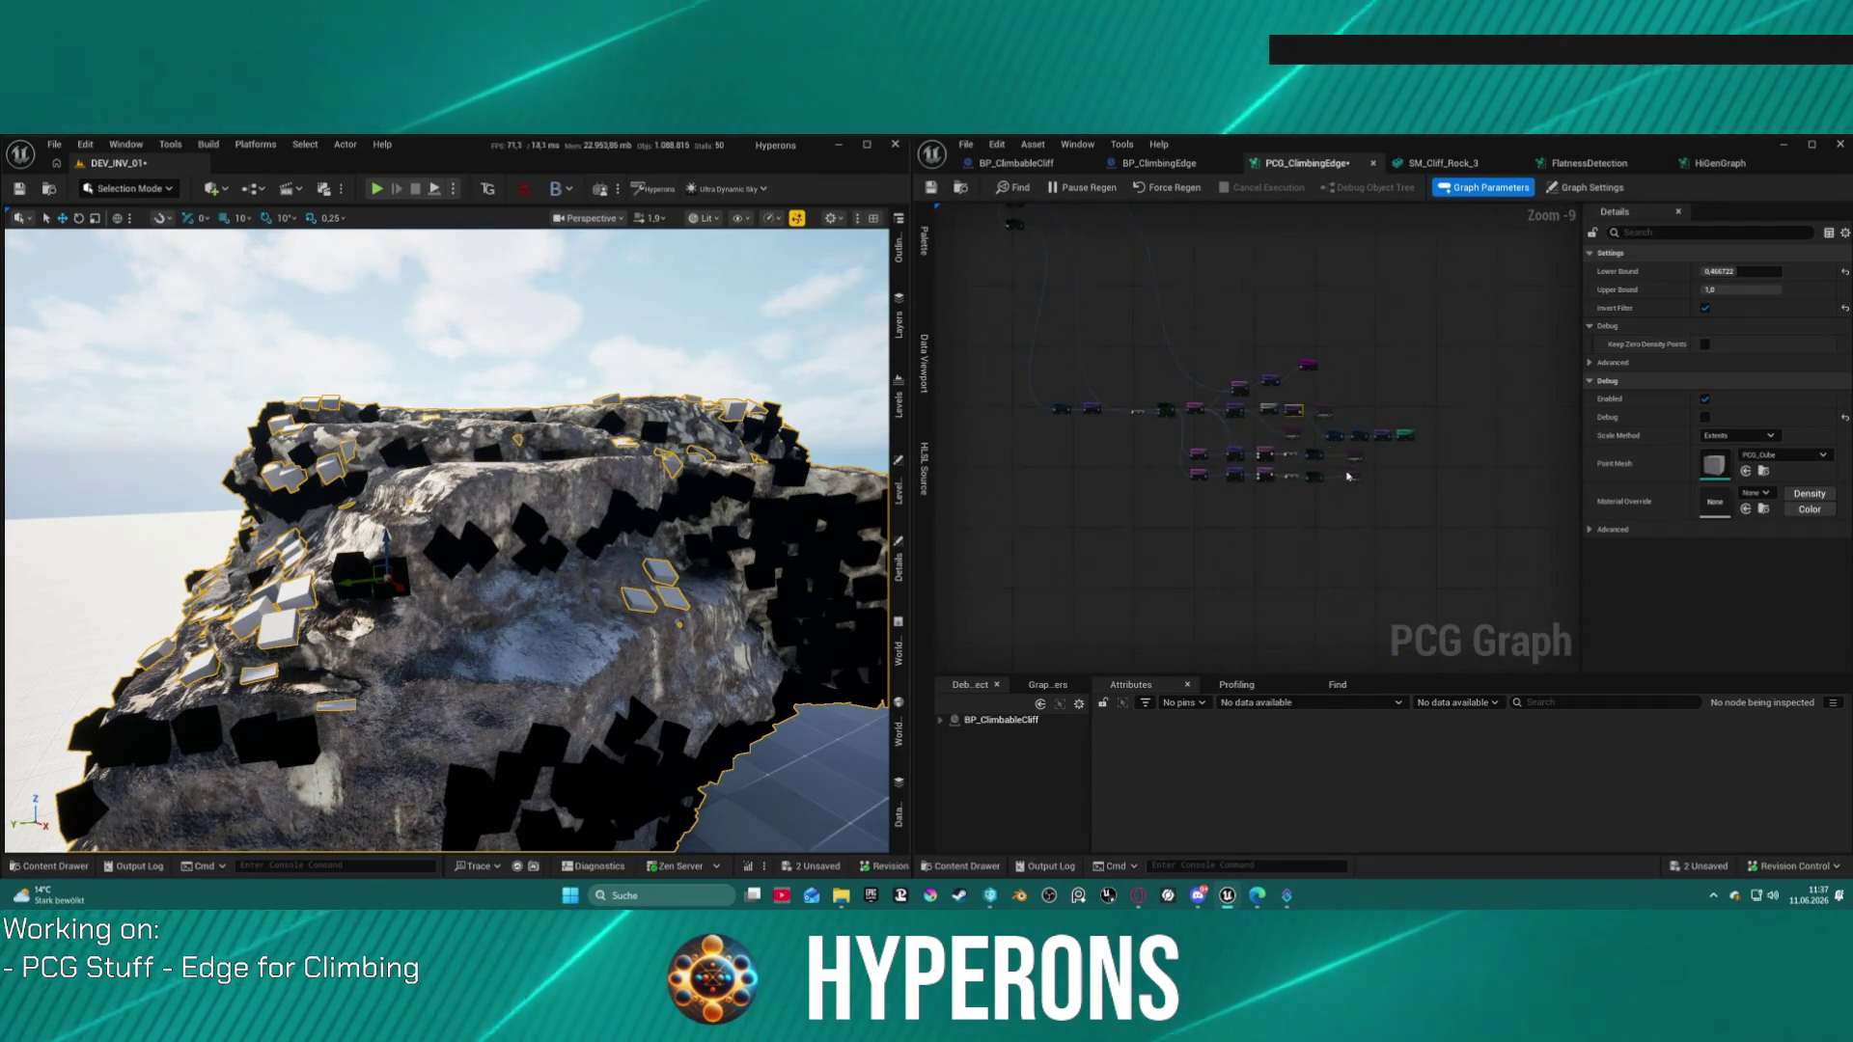
{"action": "scroll", "coordinate": [1346, 475], "scroll_direction": "up", "scroll_amount": 3}
{"action": "left_click", "coordinate": [1291, 318]}
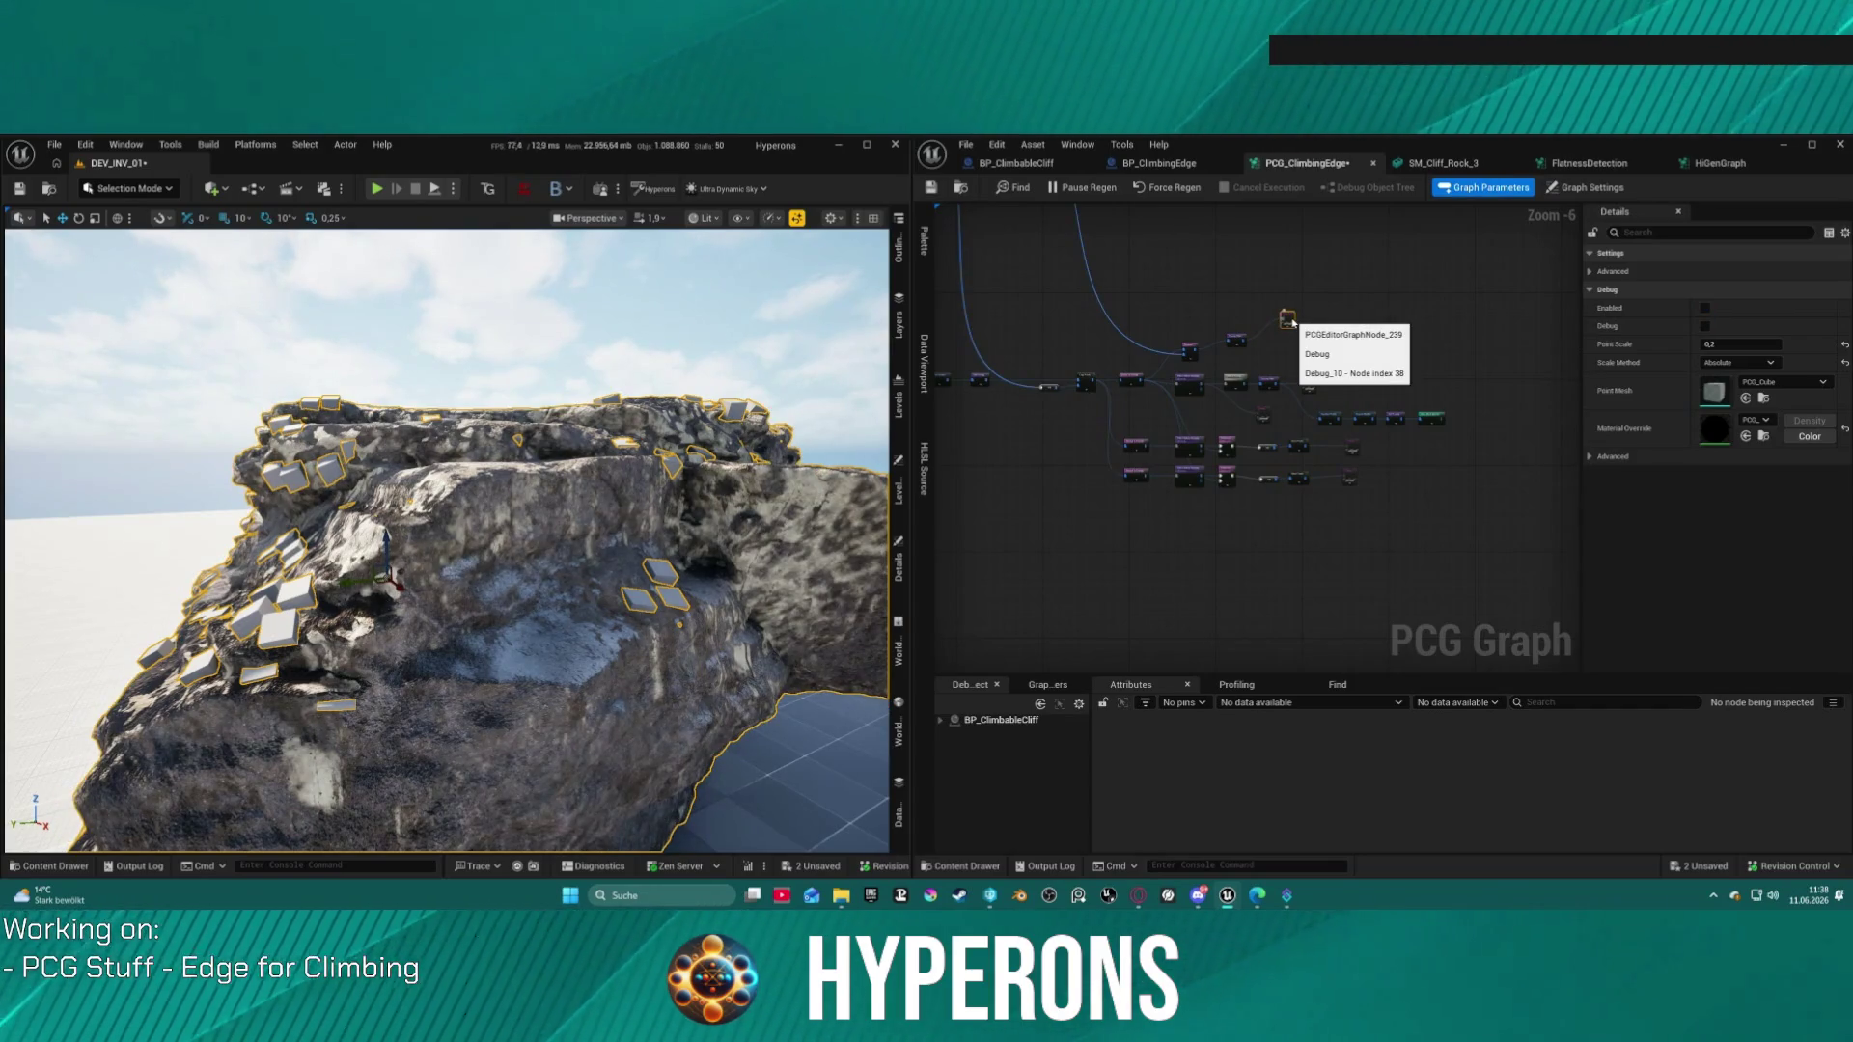
{"action": "key", "text": "d"}
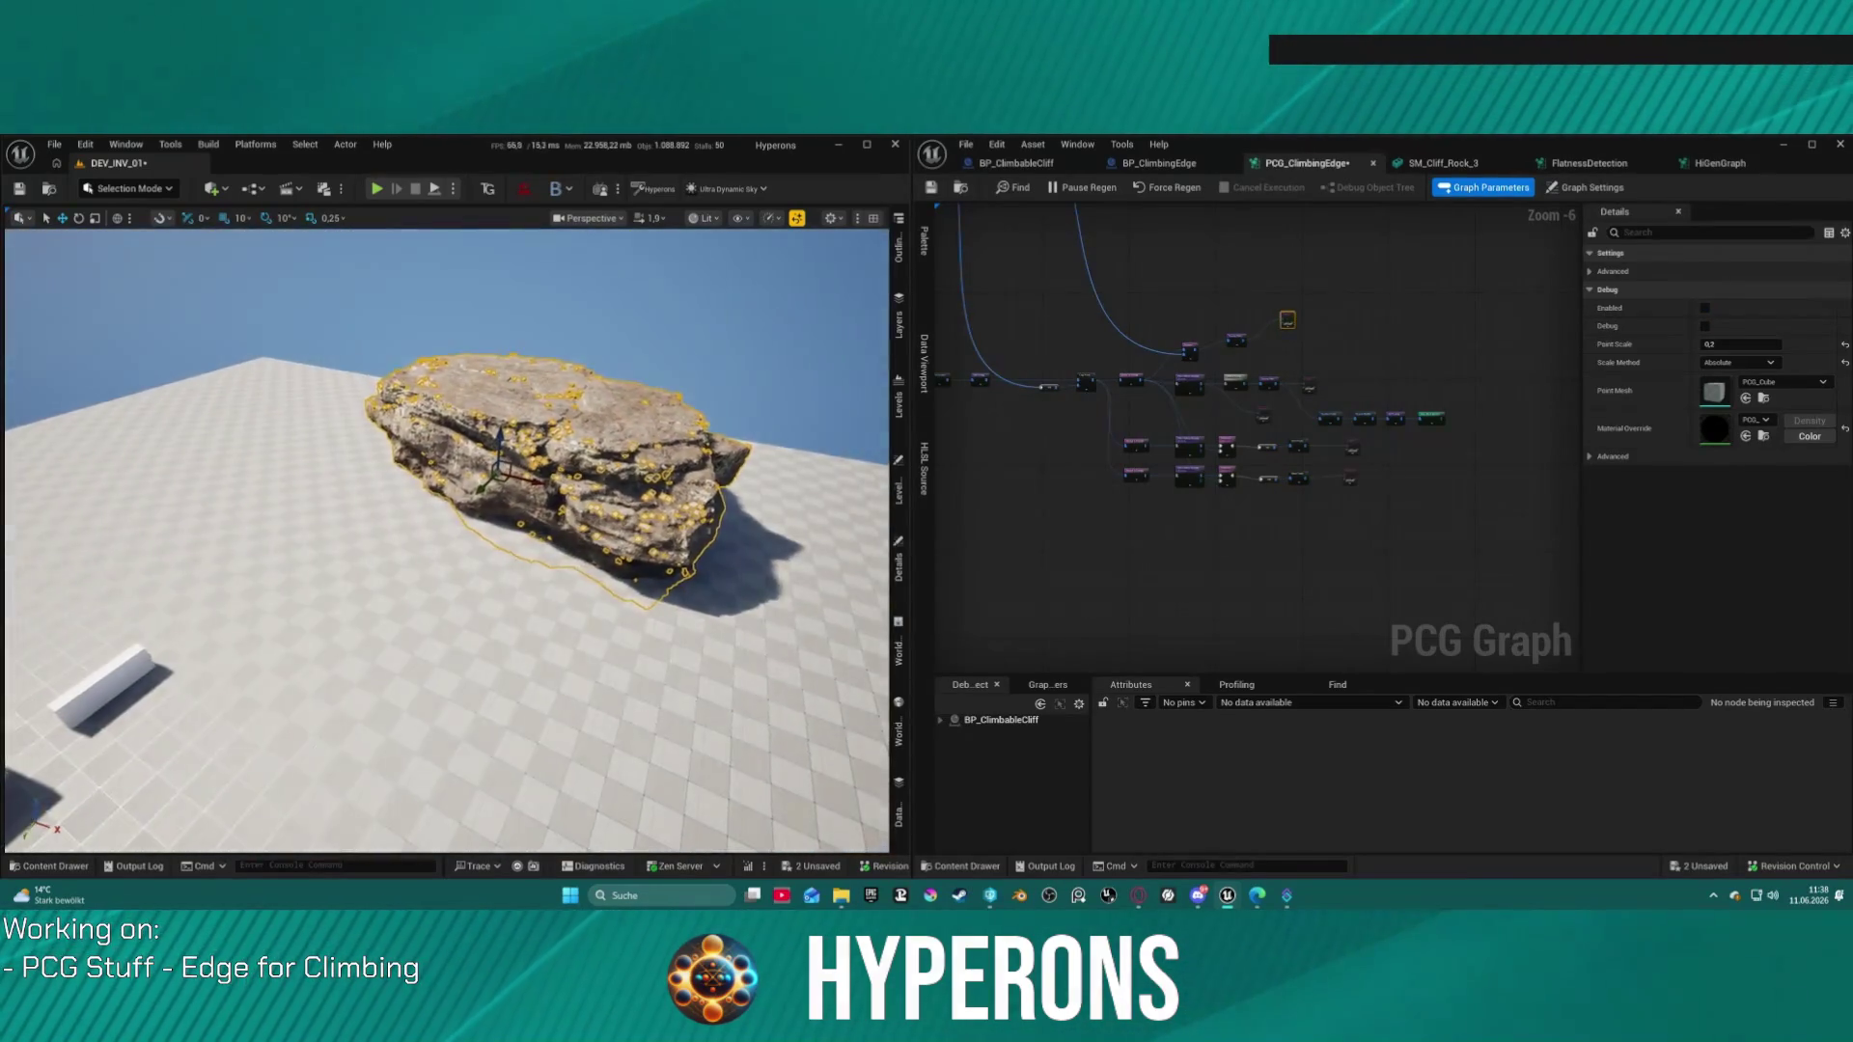
{"action": "scroll", "coordinate": [1424, 415], "scroll_direction": "up", "scroll_amount": 4}
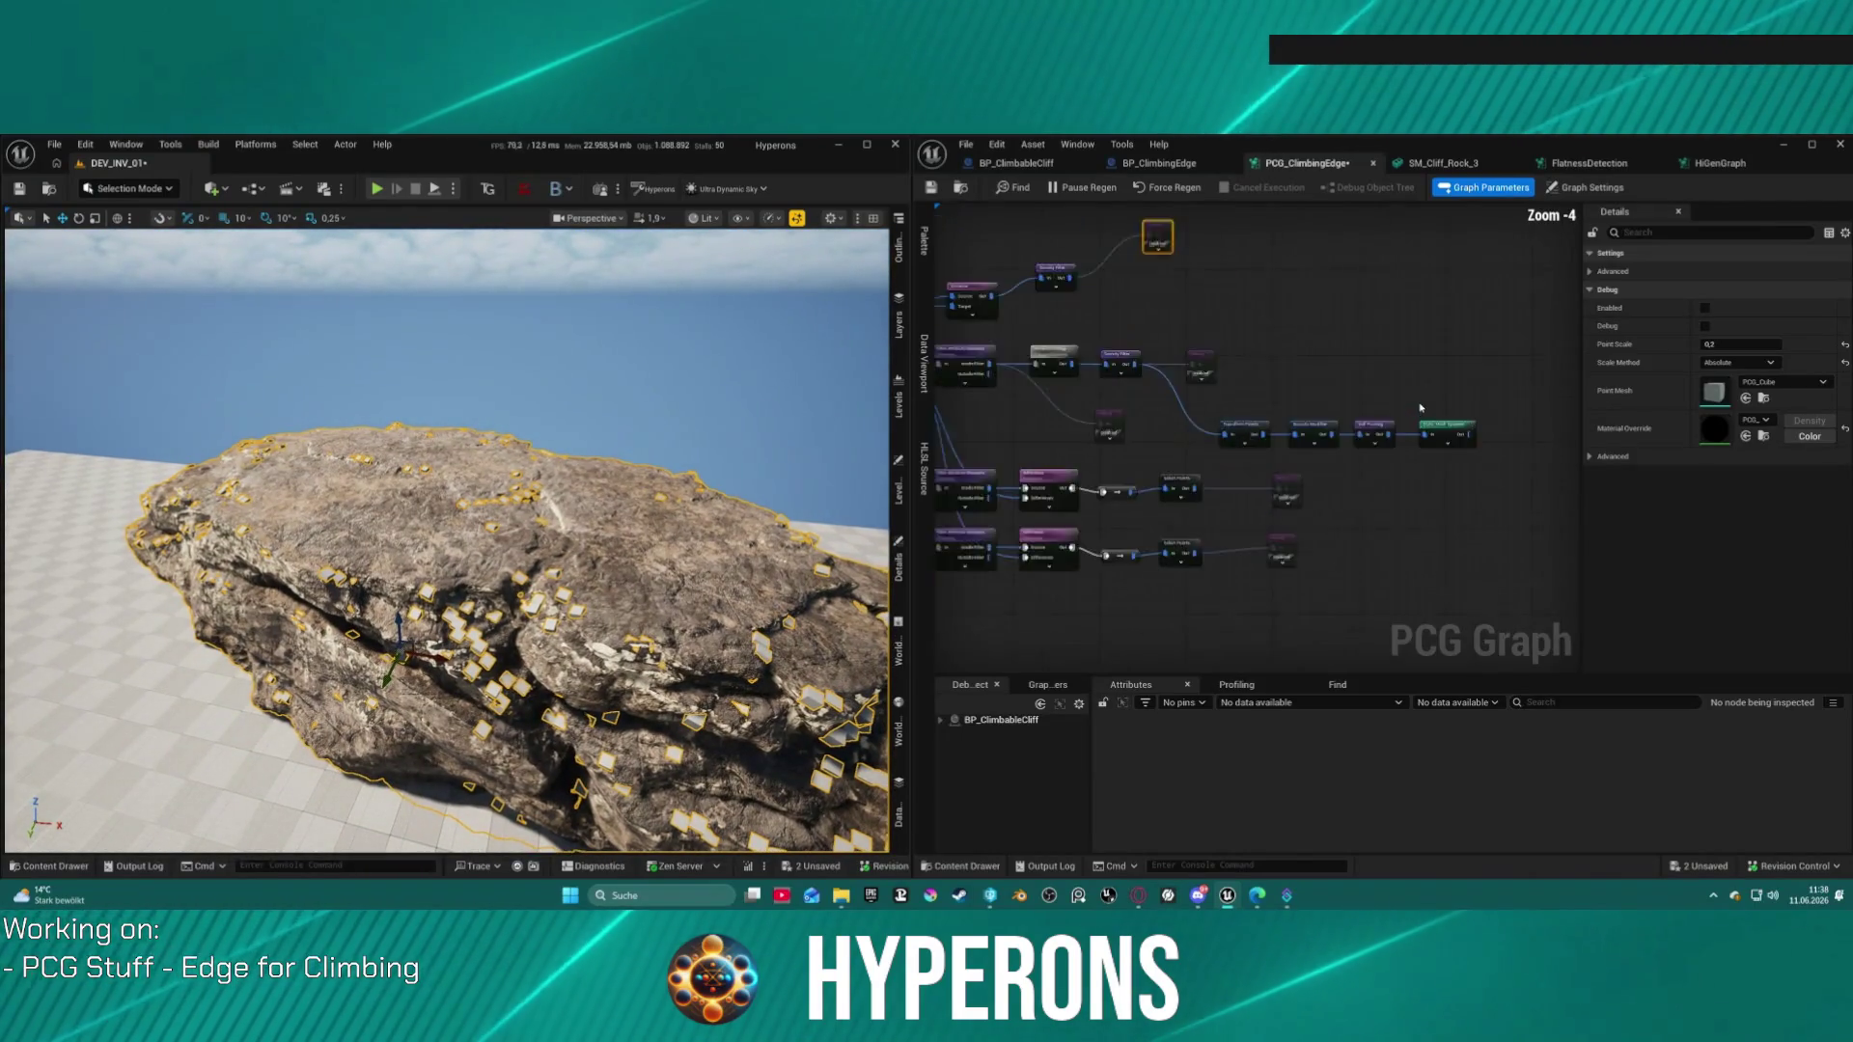
Step: Move the Static Mesh Spawner aside and enable the Debug node's preview on the rock
{"action": "left_click", "coordinate": [1399, 452]}
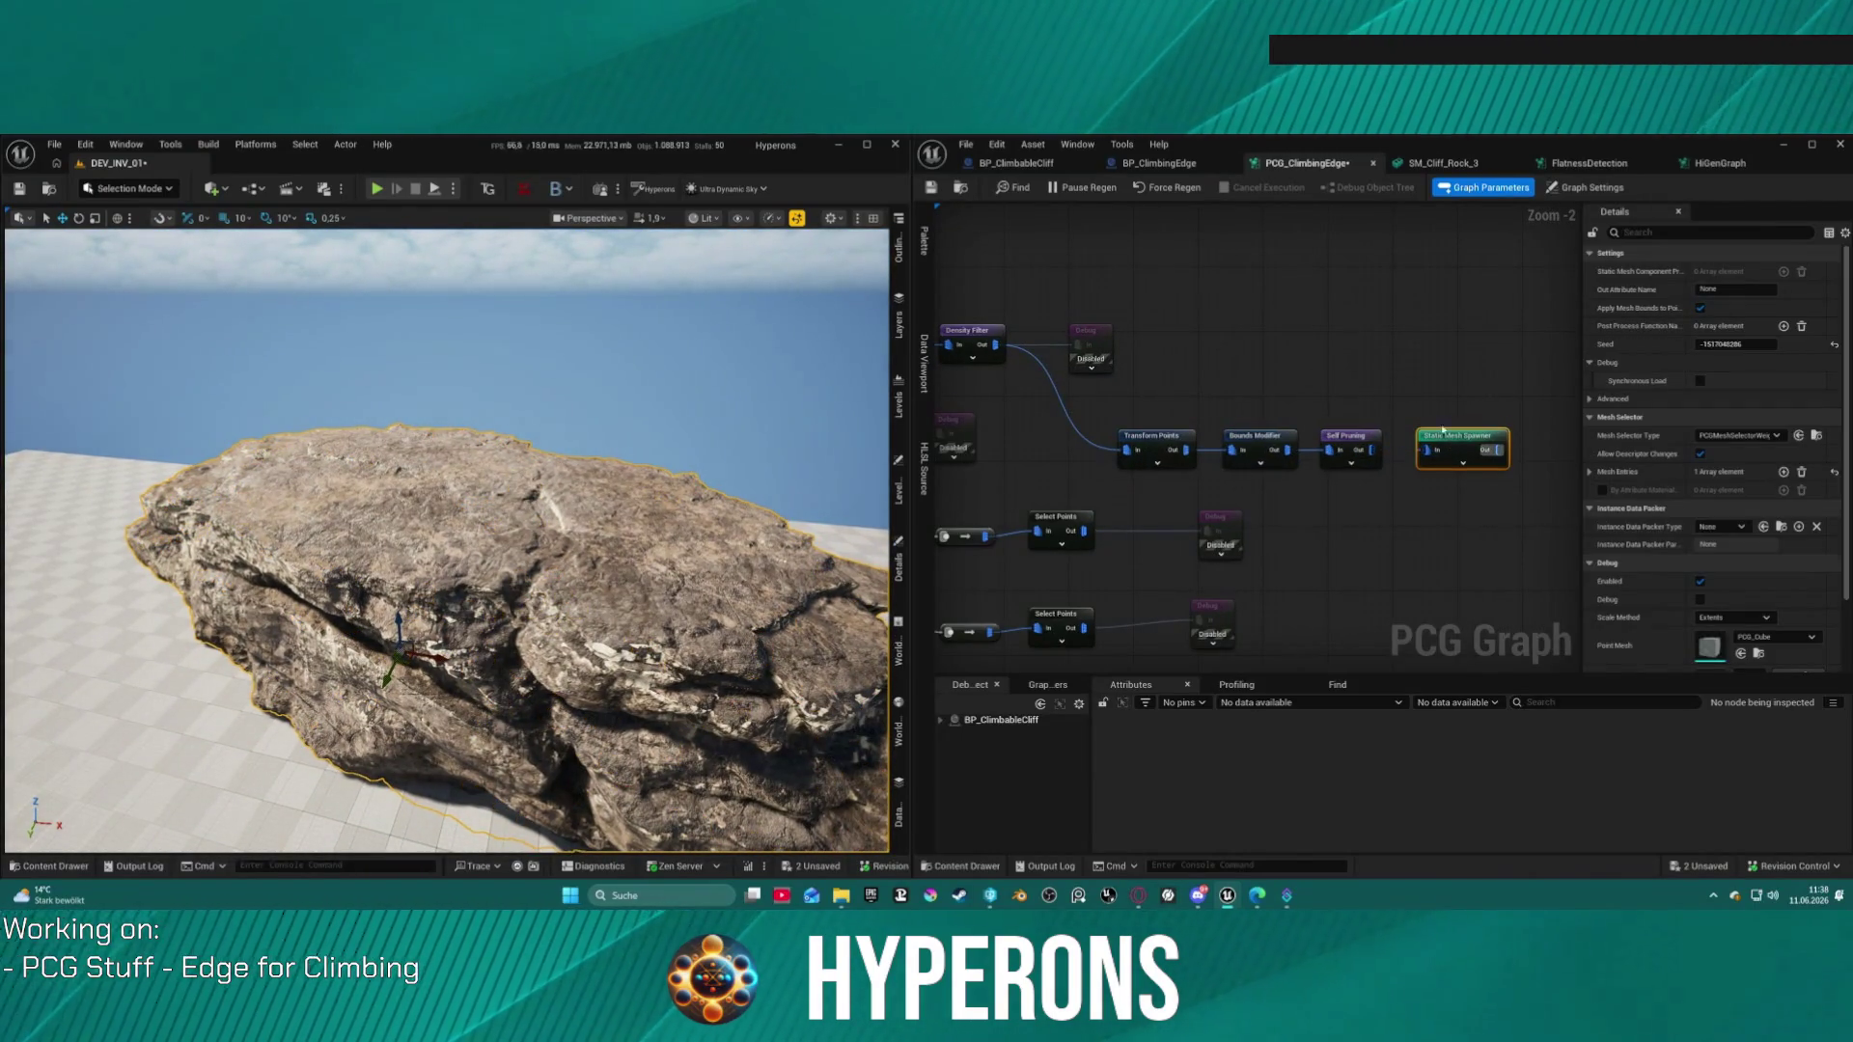
{"action": "left_click_drag", "start_coordinate": [1448, 437], "coordinate": [1247, 255]}
{"action": "left_click_drag", "start_coordinate": [1053, 207], "coordinate": [1362, 364]}
{"action": "left_click", "coordinate": [1369, 321]}
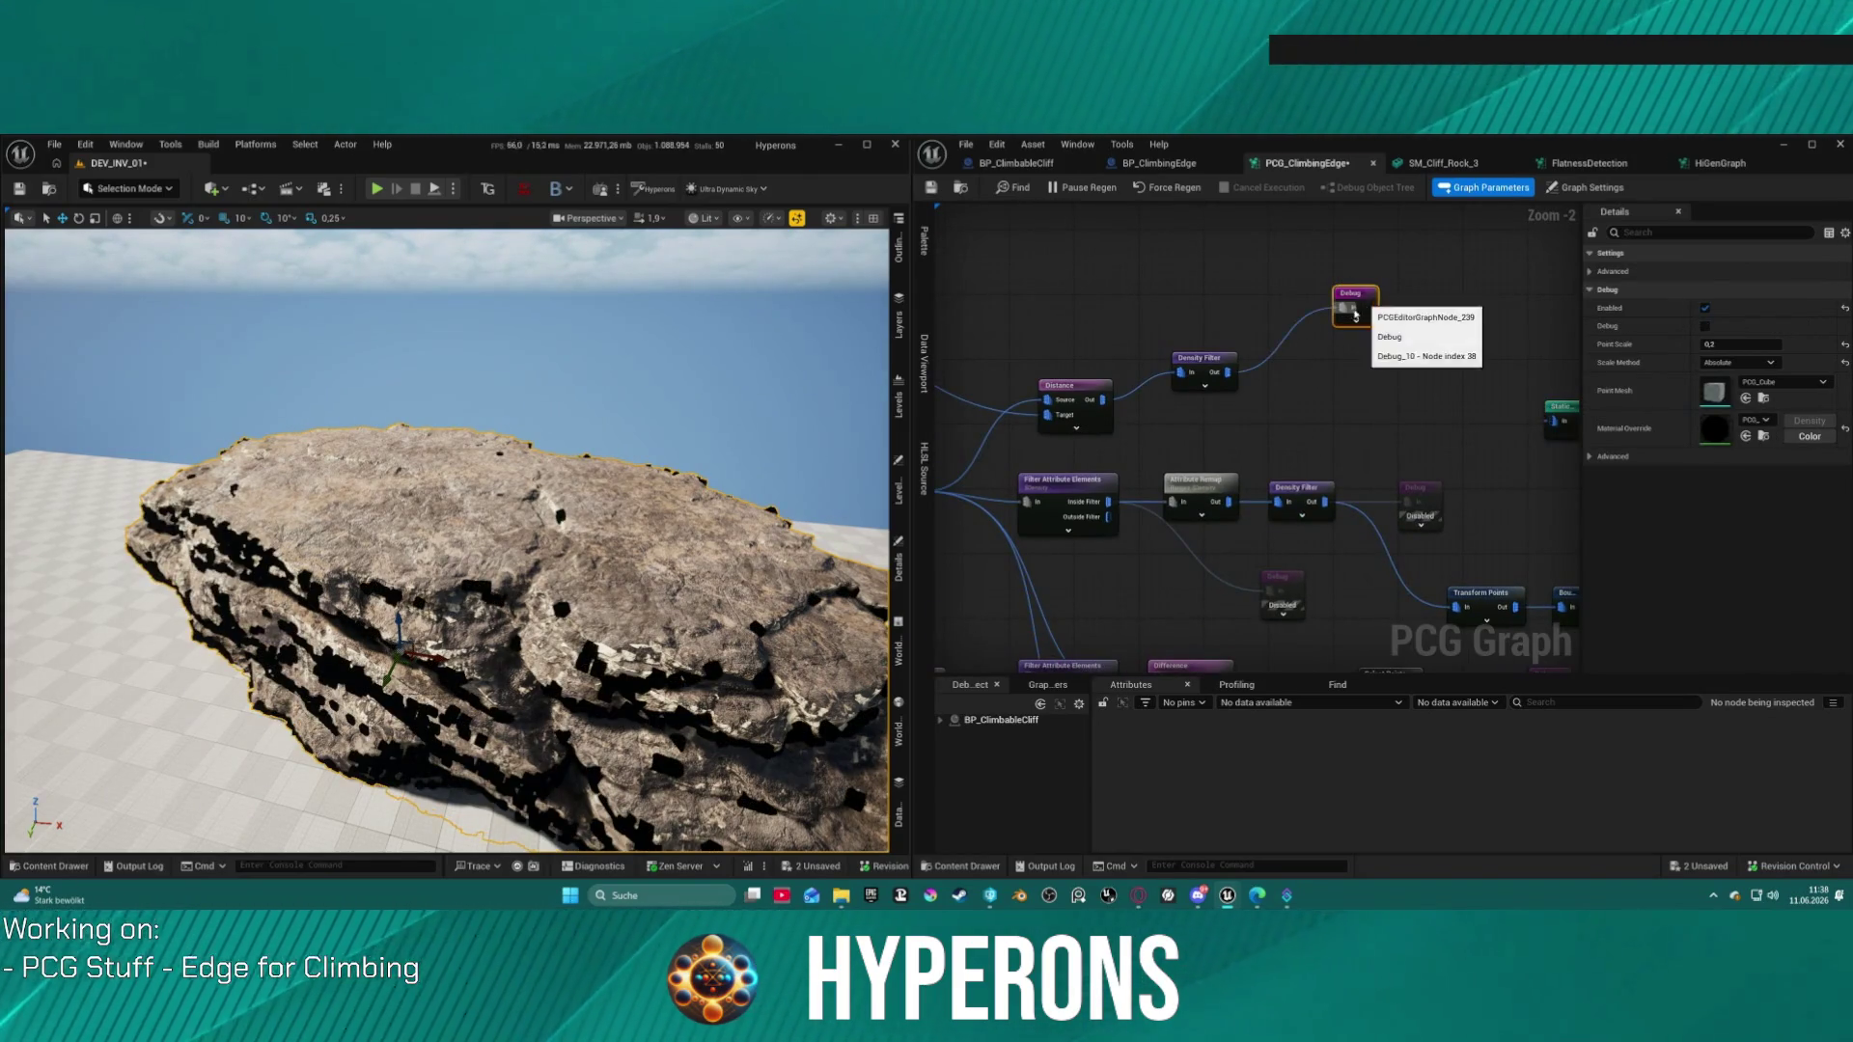
{"action": "key", "text": "e"}
{"action": "key", "text": "f"}
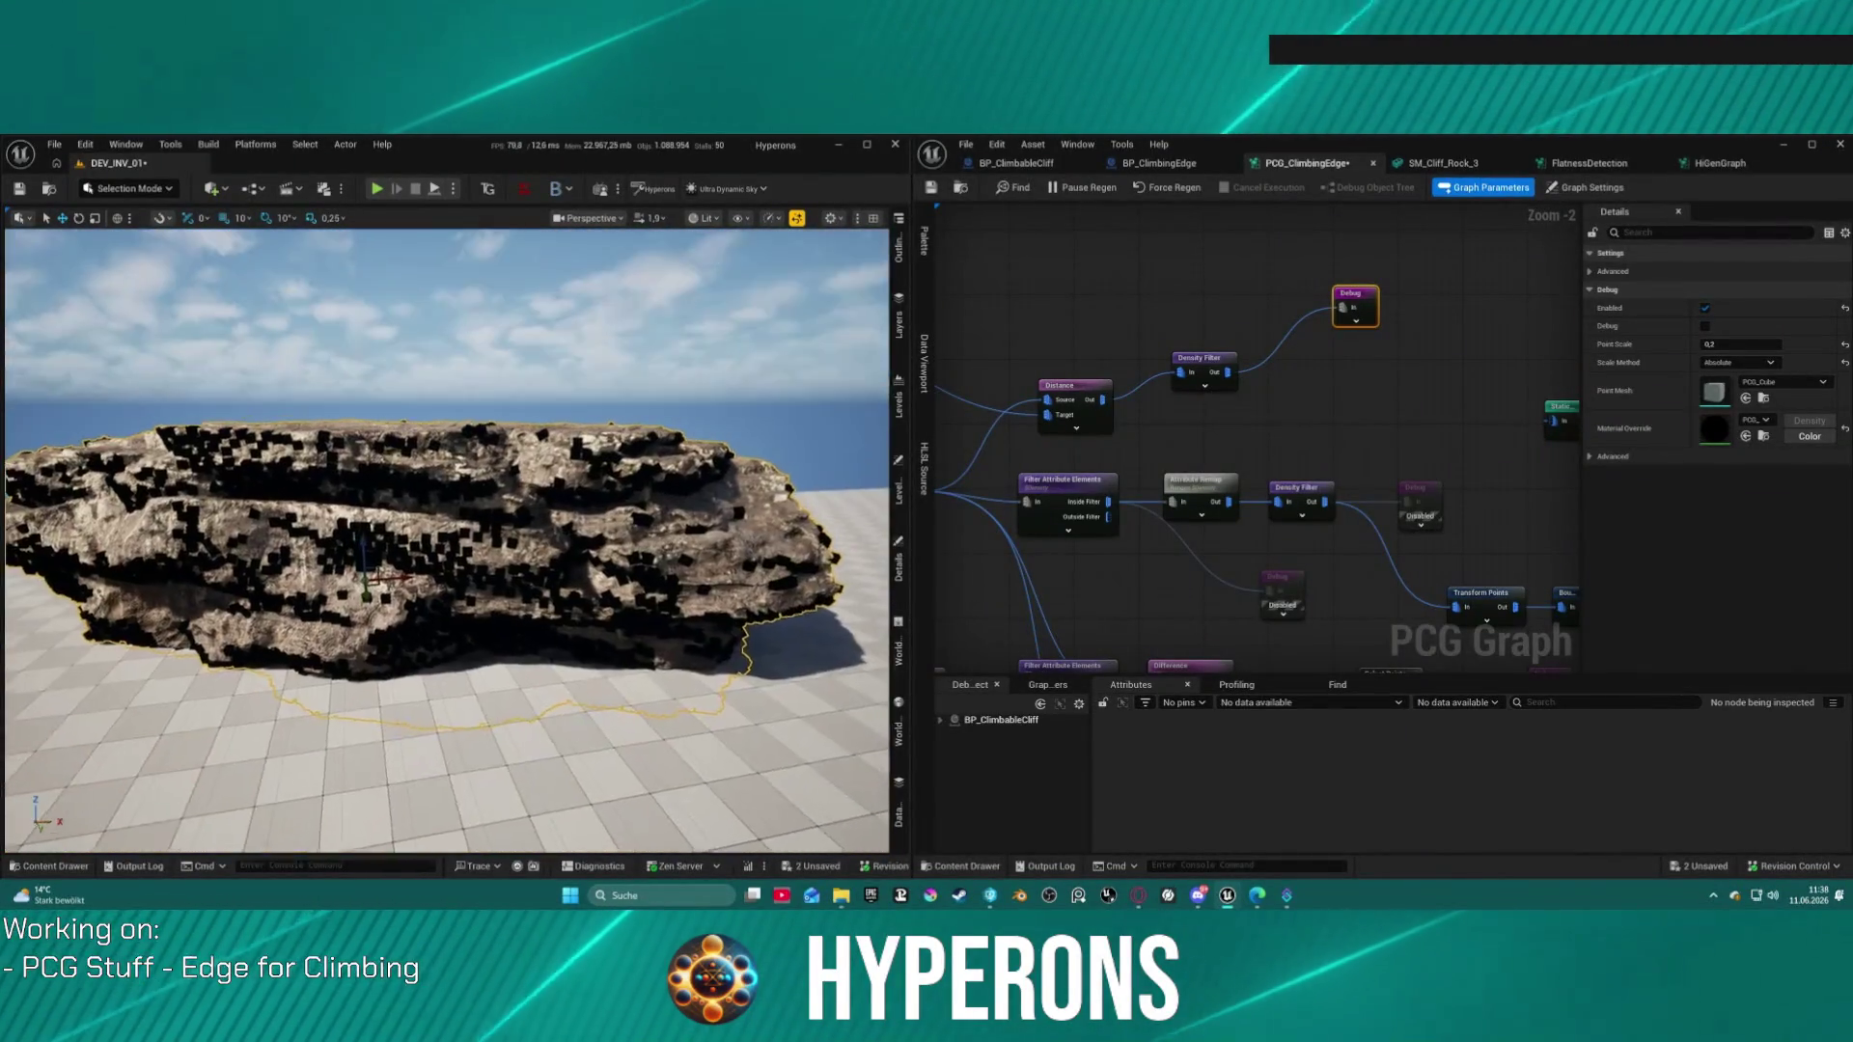
{"action": "left_click_drag", "start_coordinate": [634, 554], "coordinate": [634, 554]}
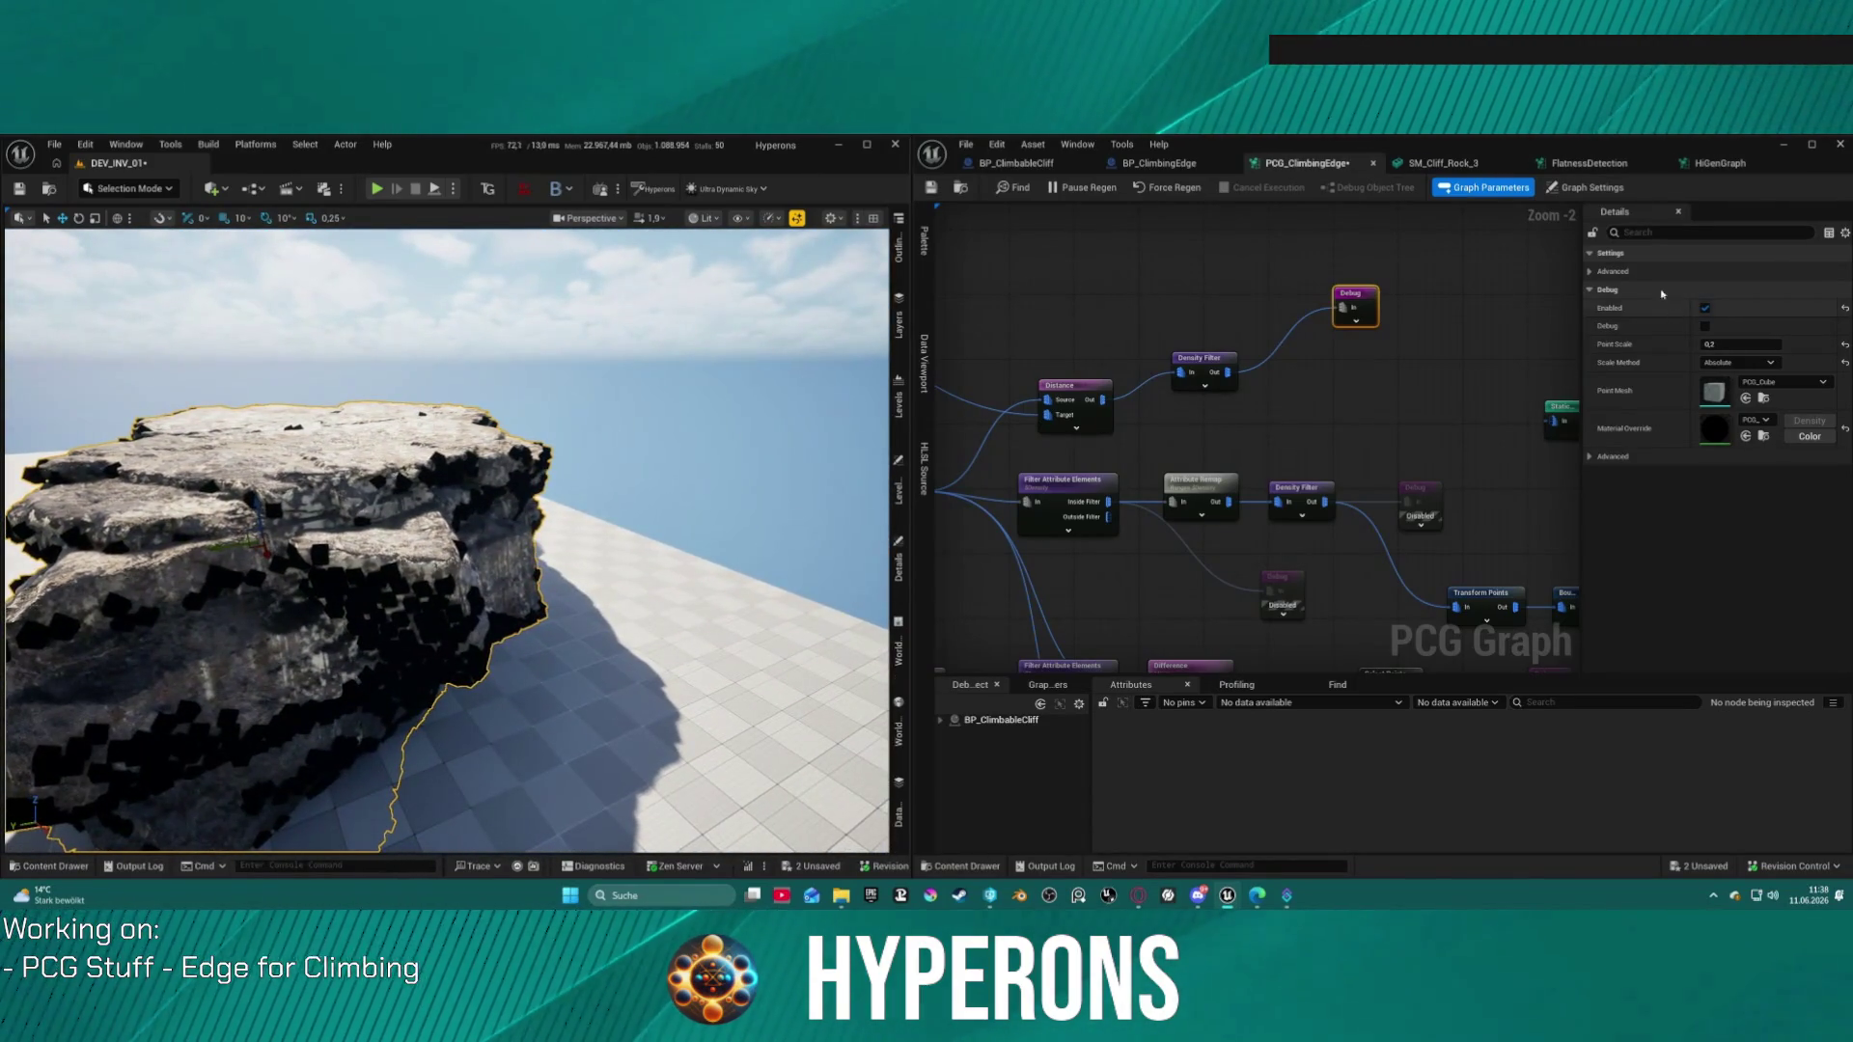
Step: Raise the Density Filter's Lower Bound to 0,05
{"action": "left_click", "coordinate": [1218, 361]}
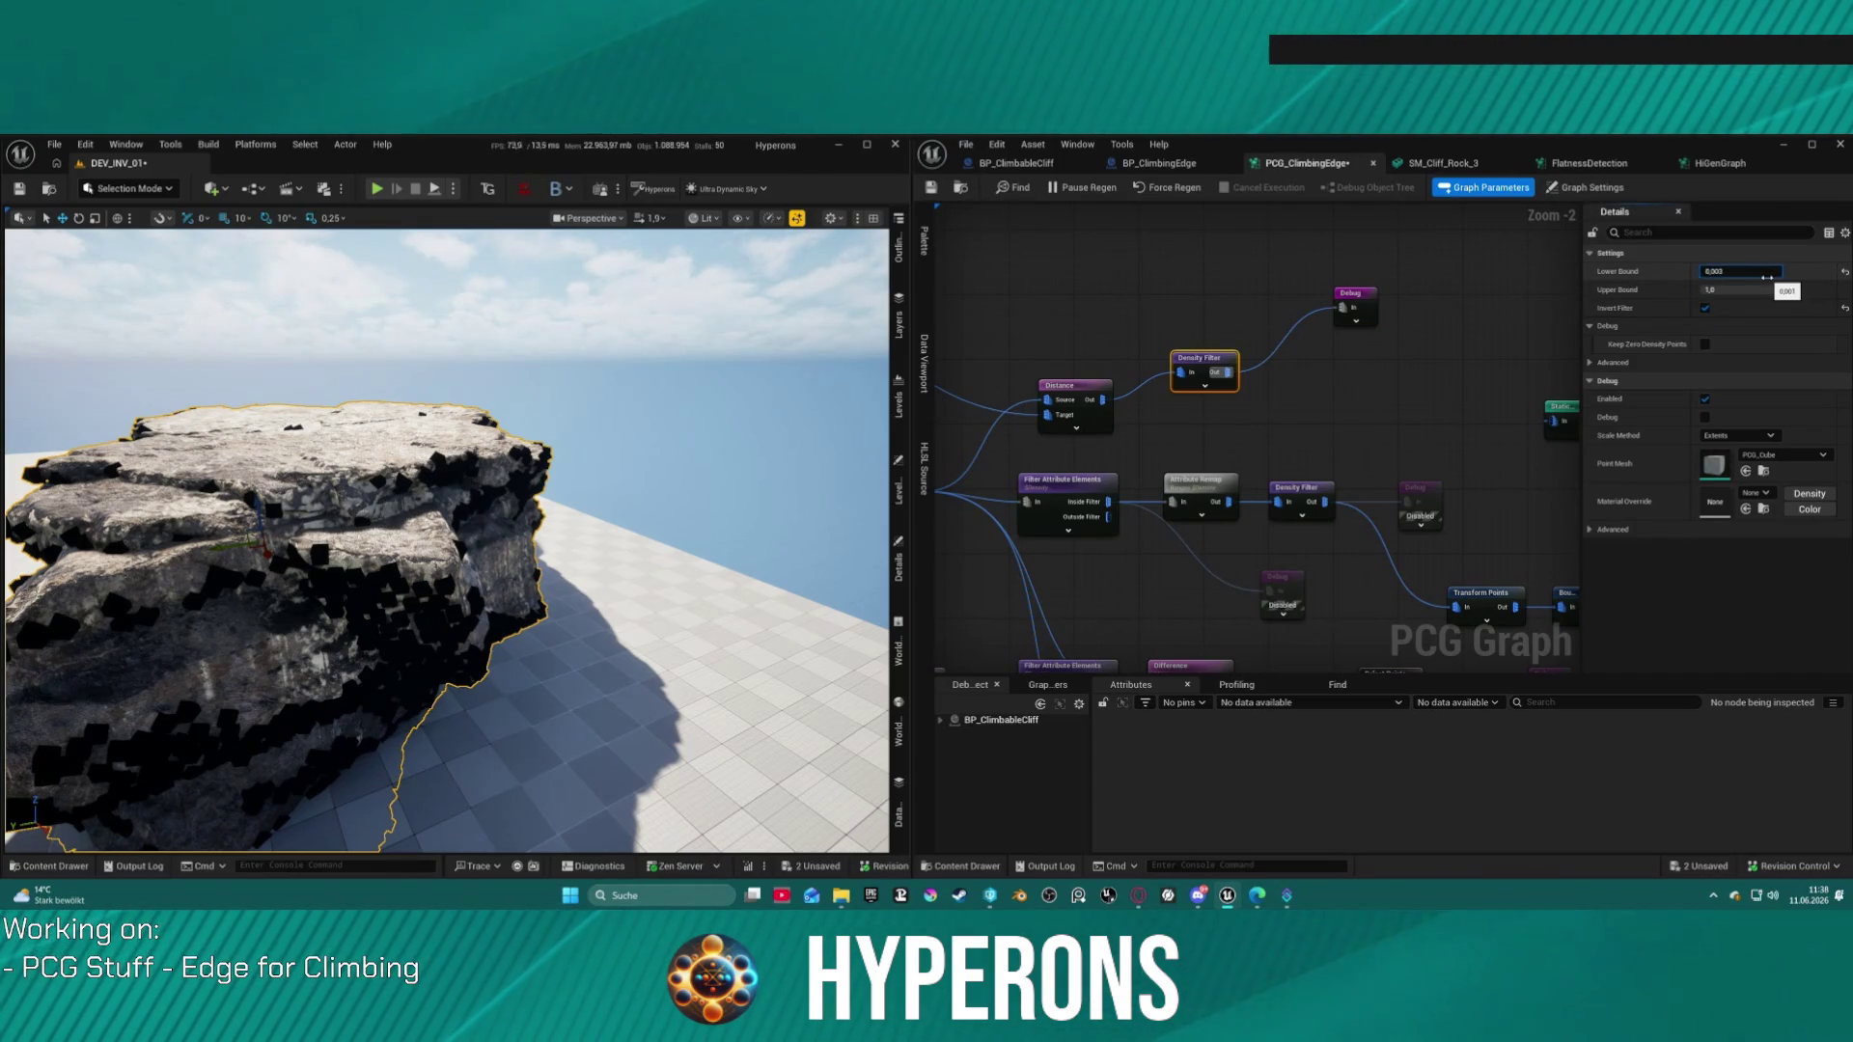
{"action": "type", "text": "0,01"}
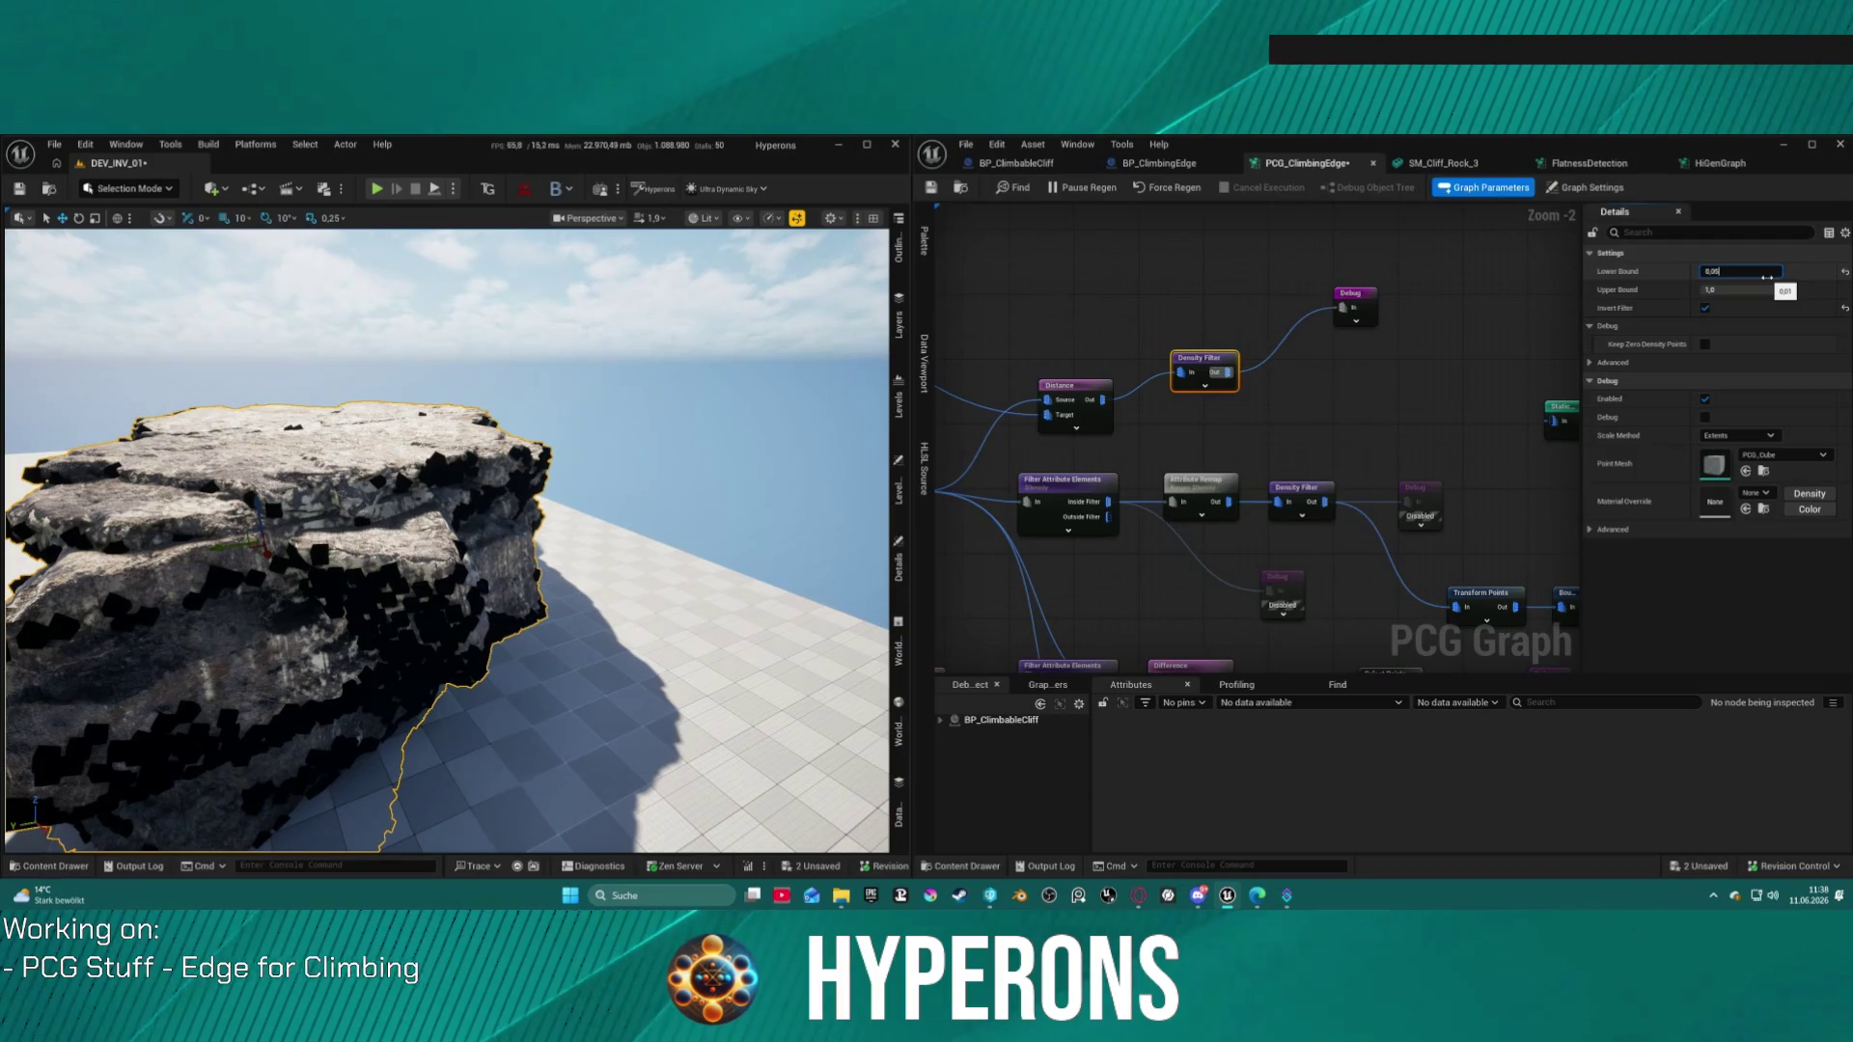
{"action": "key", "text": "Return"}
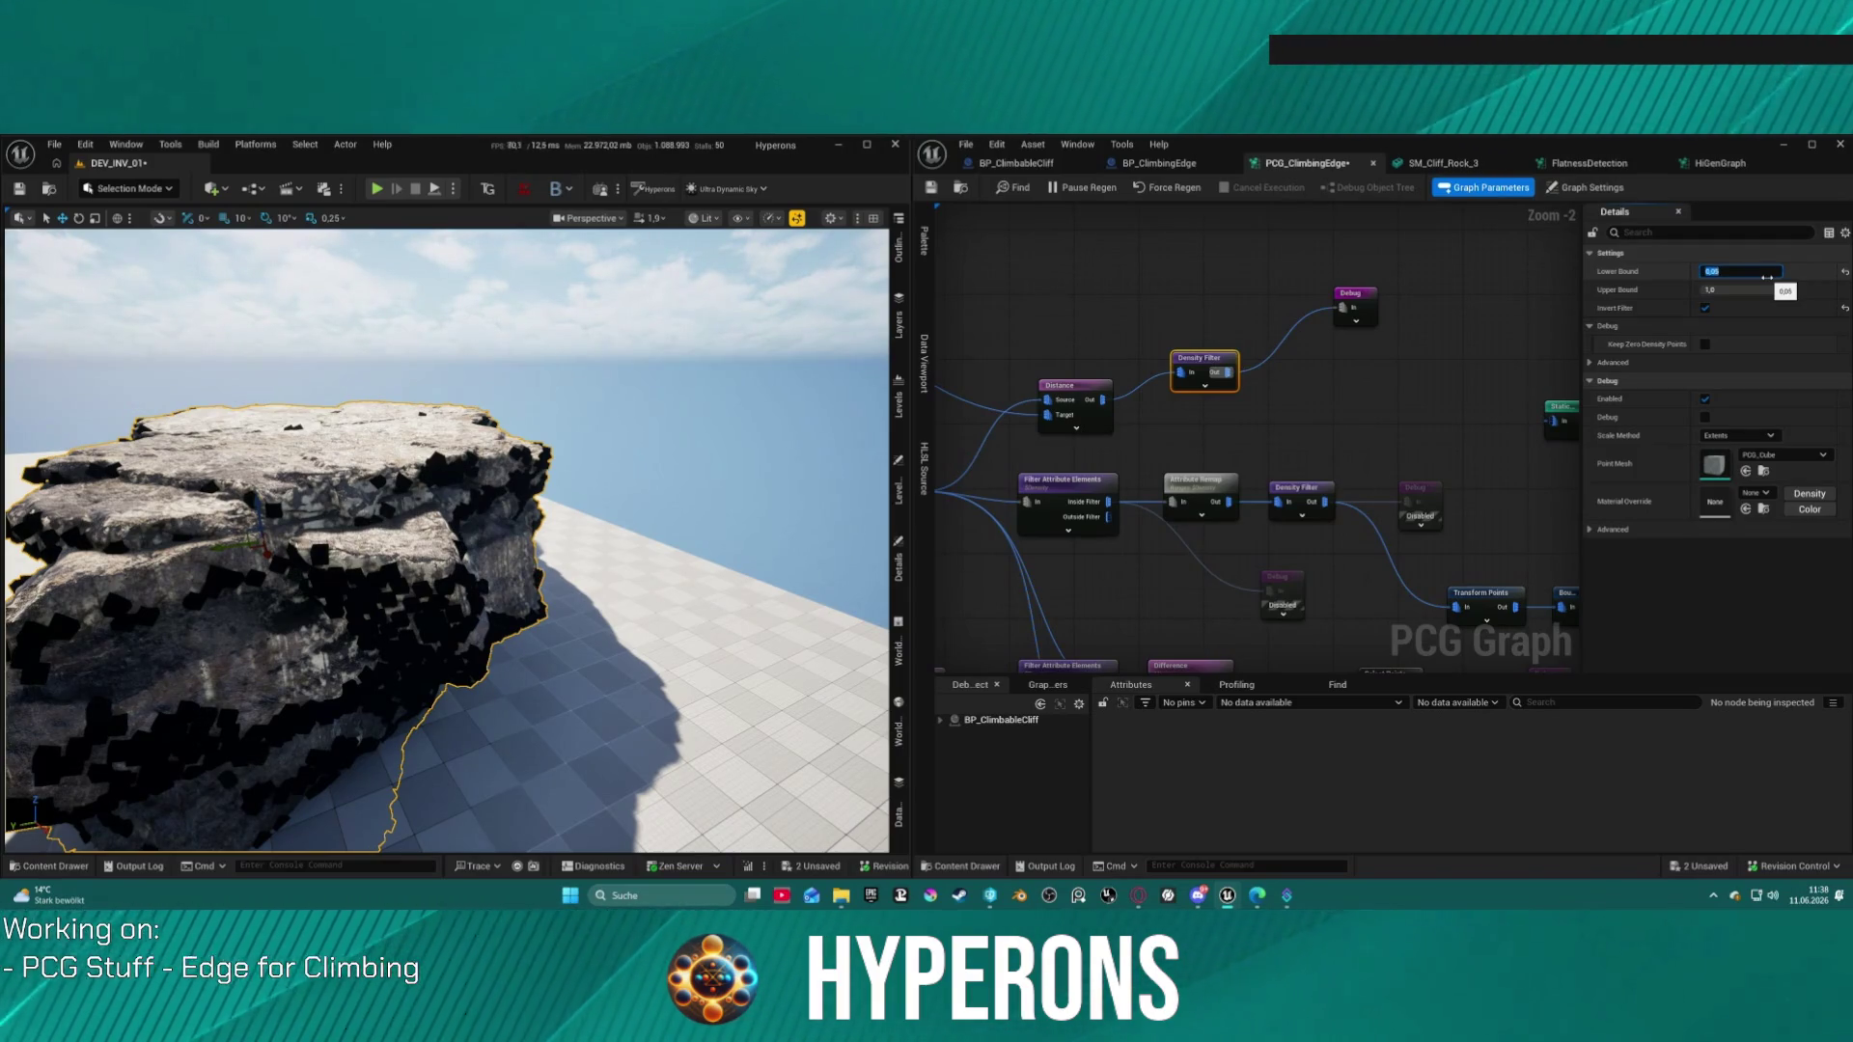
{"action": "left_click_drag", "start_coordinate": [609, 584], "coordinate": [300, 583]}
Step: Connect Self Pruning's output to a new Static Mesh Spawner placed to its right
{"action": "mouse_move", "coordinate": [1269, 610]}
{"action": "left_mouse_down"}
{"action": "mouse_move", "coordinate": [1293, 483]}
{"action": "mouse_move", "coordinate": [1337, 409]}
{"action": "mouse_move", "coordinate": [1294, 425]}
{"action": "mouse_move", "coordinate": [1390, 500]}
{"action": "mouse_move", "coordinate": [1269, 530]}
{"action": "mouse_move", "coordinate": [1195, 353]}
{"action": "left_mouse_up"}
{"action": "mouse_move", "coordinate": [1340, 415]}
{"action": "left_mouse_down"}
{"action": "mouse_move", "coordinate": [865, 370]}
{"action": "mouse_move", "coordinate": [1340, 337]}
{"action": "mouse_move", "coordinate": [968, 375]}
{"action": "mouse_move", "coordinate": [826, 358]}
{"action": "left_mouse_up"}
{"action": "left_click", "coordinate": [1330, 545]}
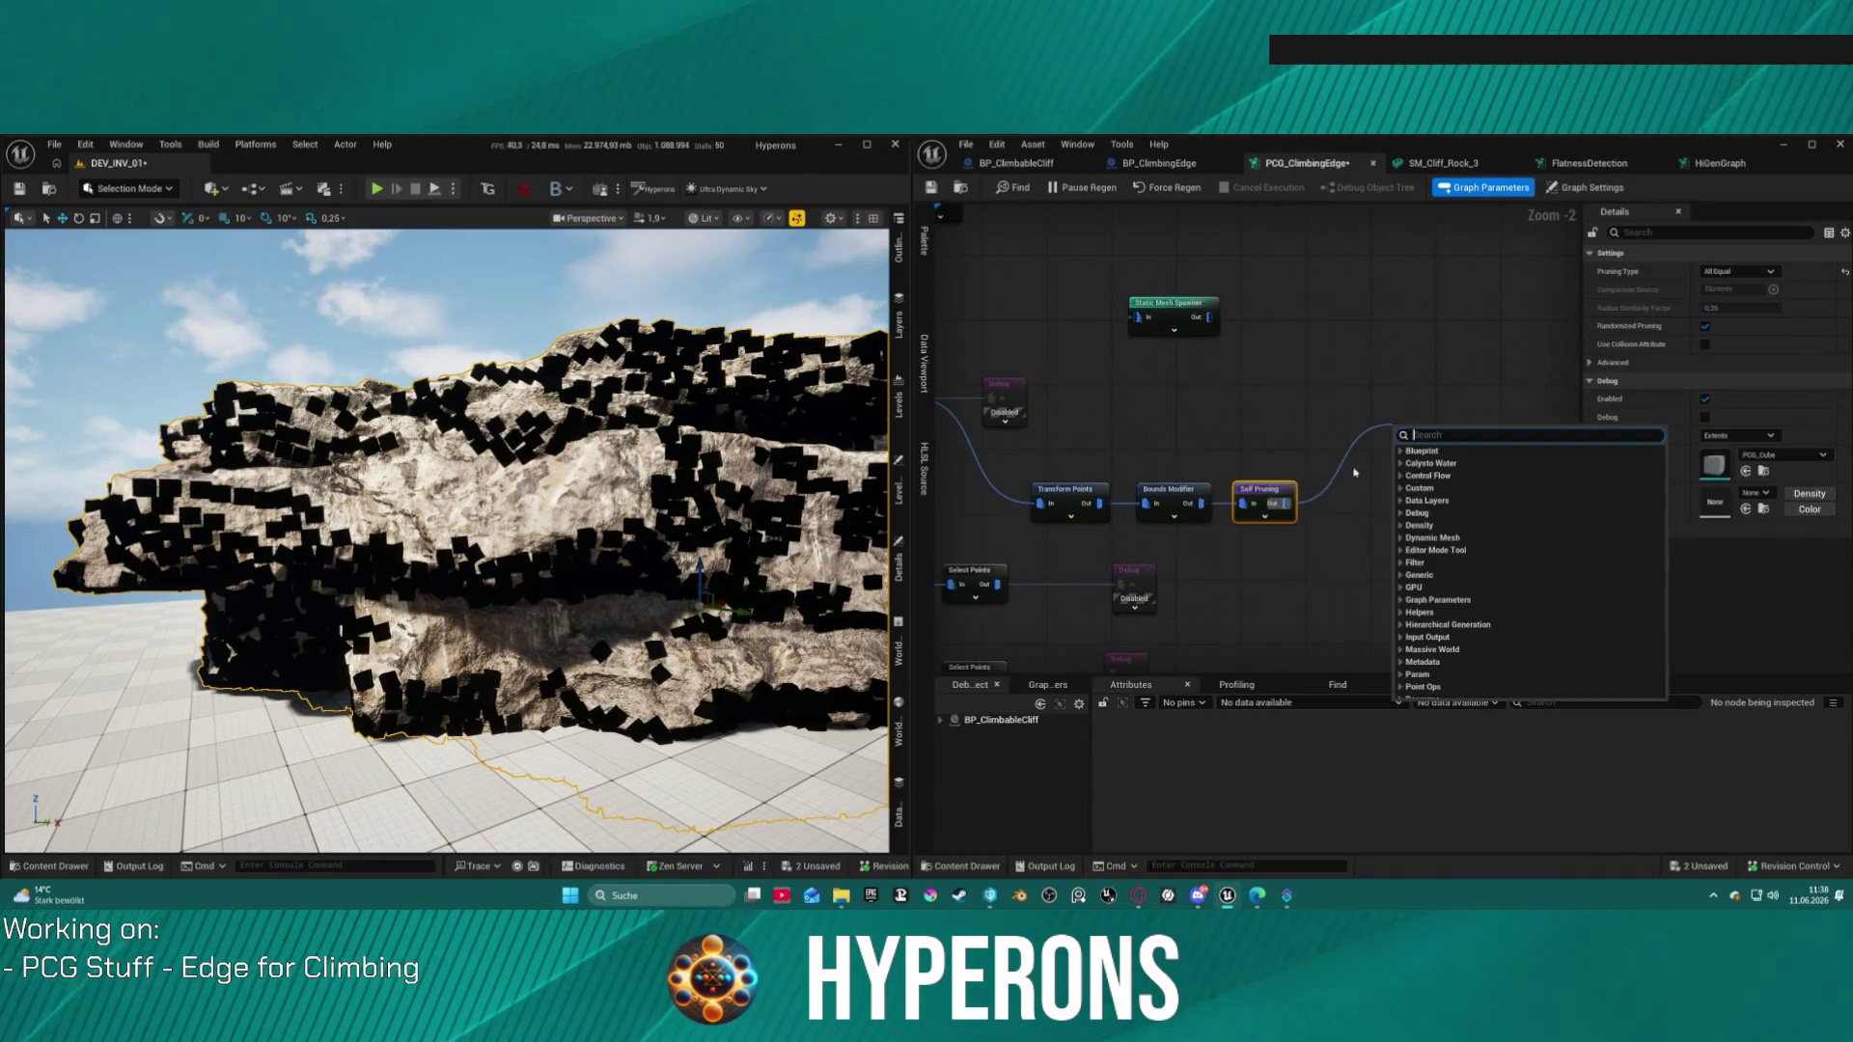
{"action": "left_click_drag", "start_coordinate": [1287, 504], "coordinate": [1147, 320]}
{"action": "mouse_move", "coordinate": [1170, 304]}
{"action": "left_mouse_down"}
{"action": "mouse_move", "coordinate": [1309, 373]}
{"action": "mouse_move", "coordinate": [1423, 496]}
{"action": "left_mouse_up"}
{"action": "left_click_drag", "start_coordinate": [966, 450], "coordinate": [1261, 480]}
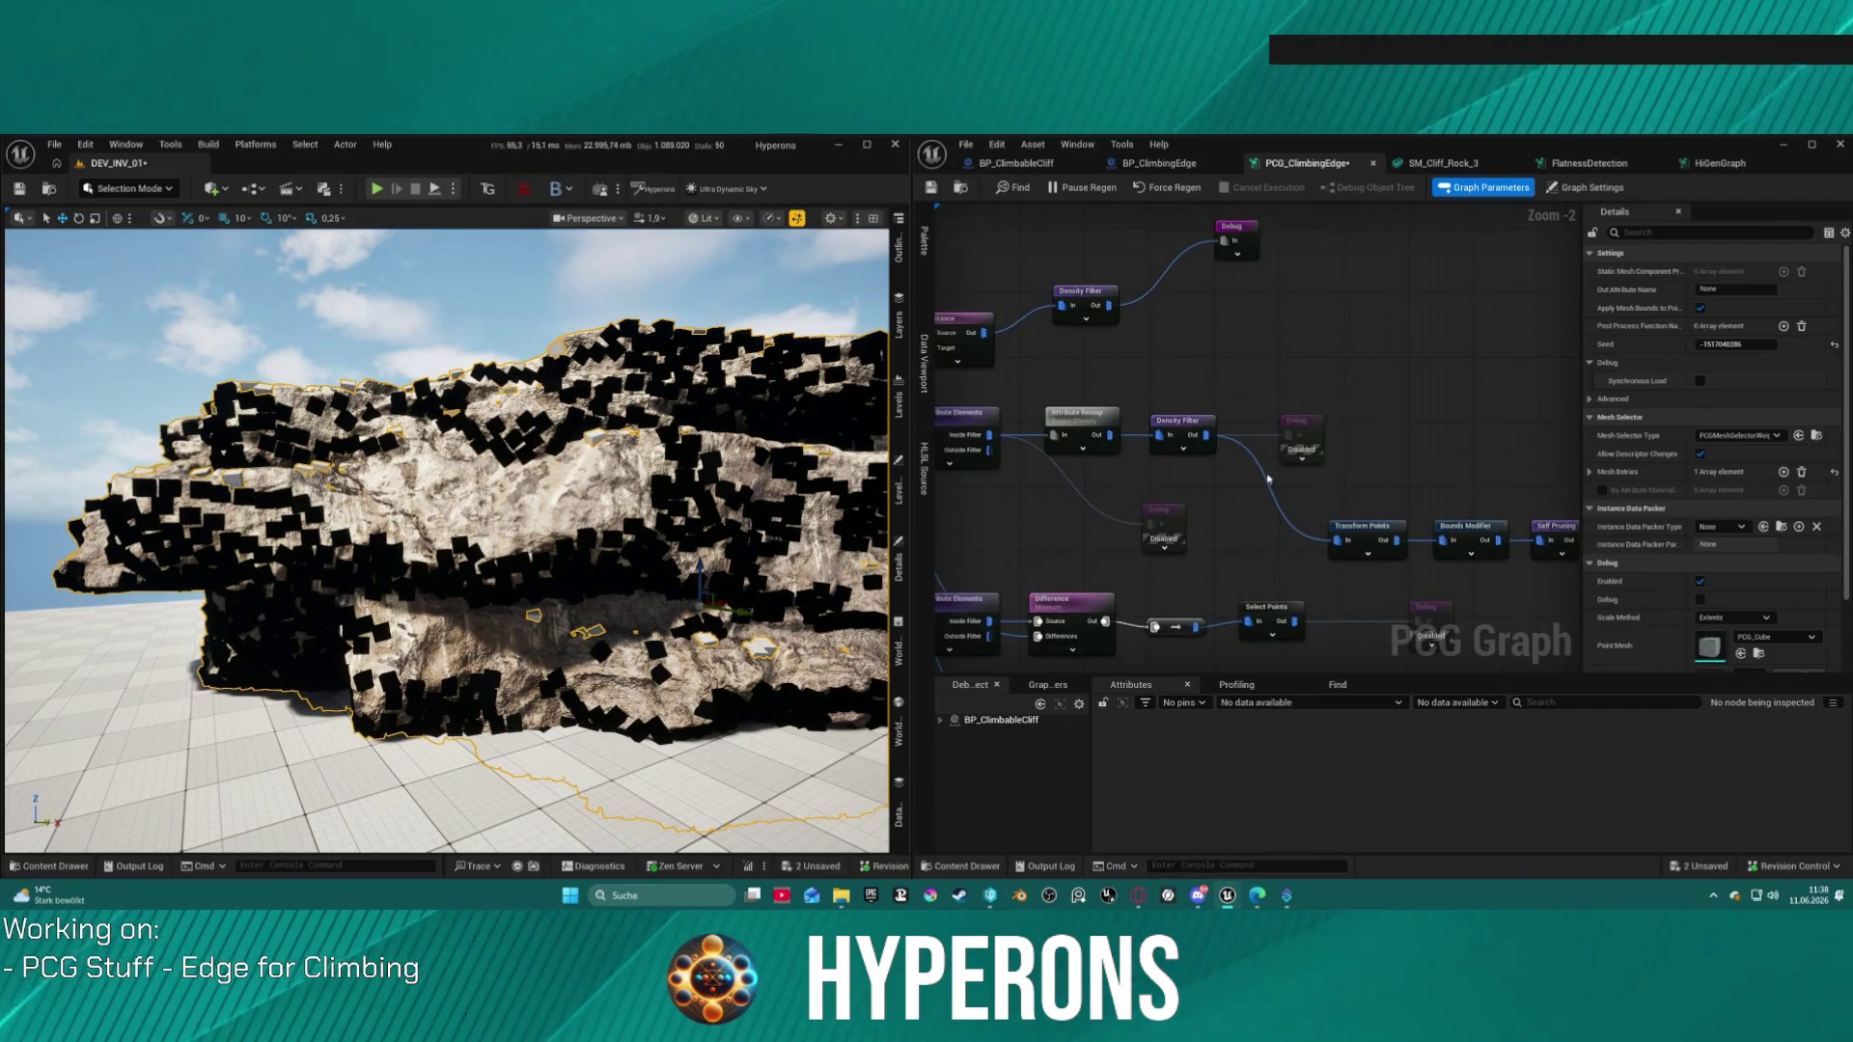
{"action": "left_click", "coordinate": [1265, 482]}
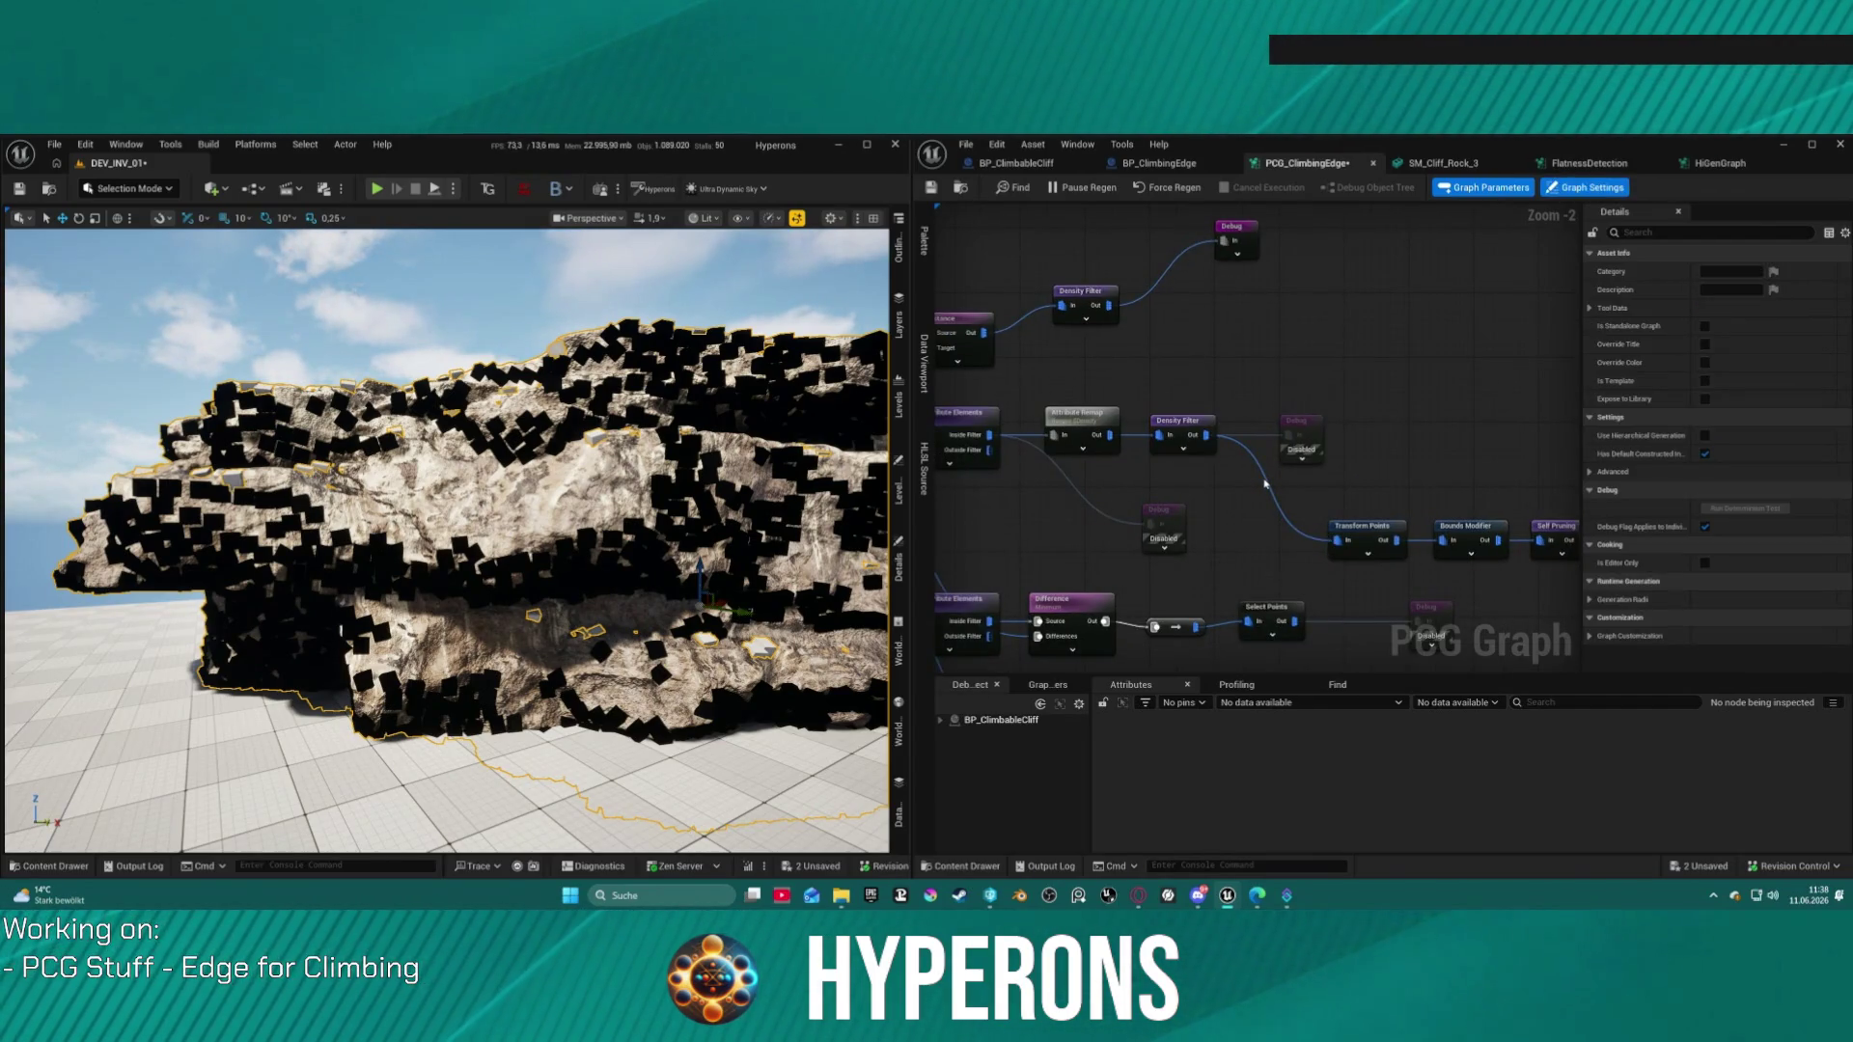
{"action": "left_click", "coordinate": [1299, 436]}
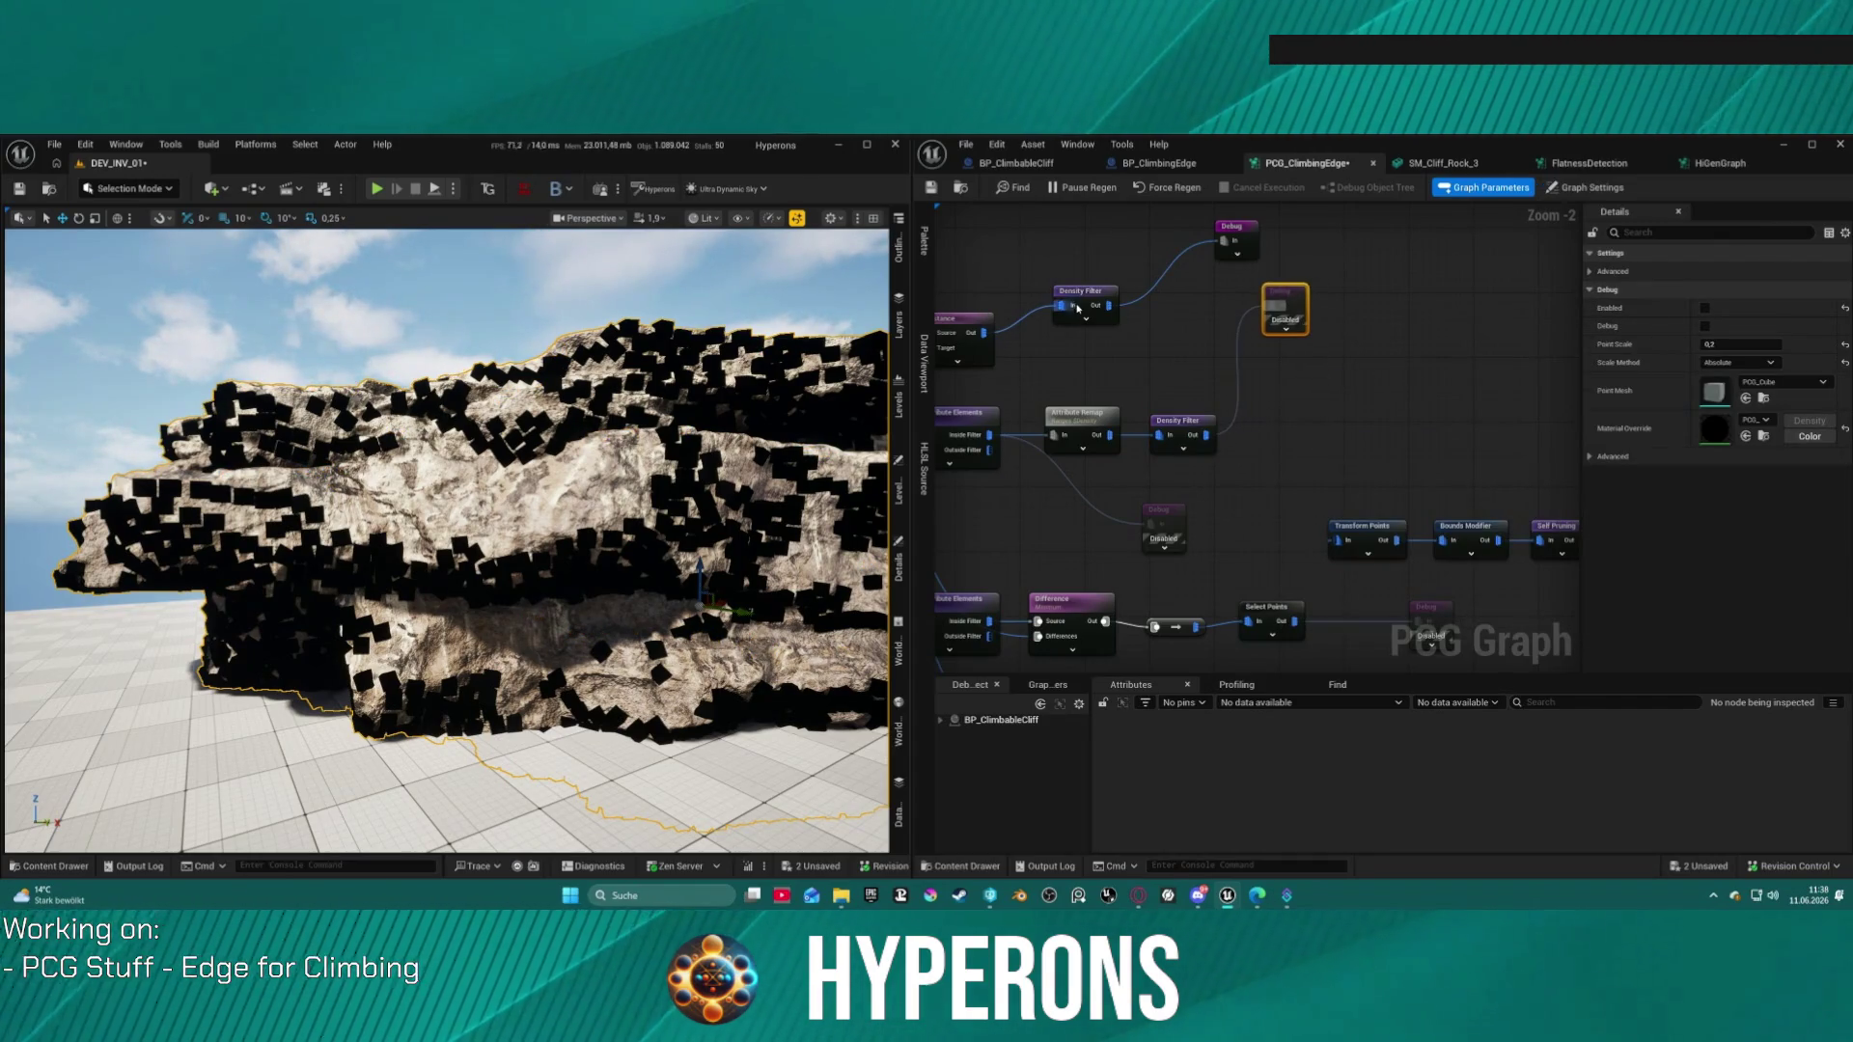
{"action": "left_click_drag", "start_coordinate": [1110, 305], "coordinate": [1218, 312]}
{"action": "left_click", "coordinate": [1243, 247]}
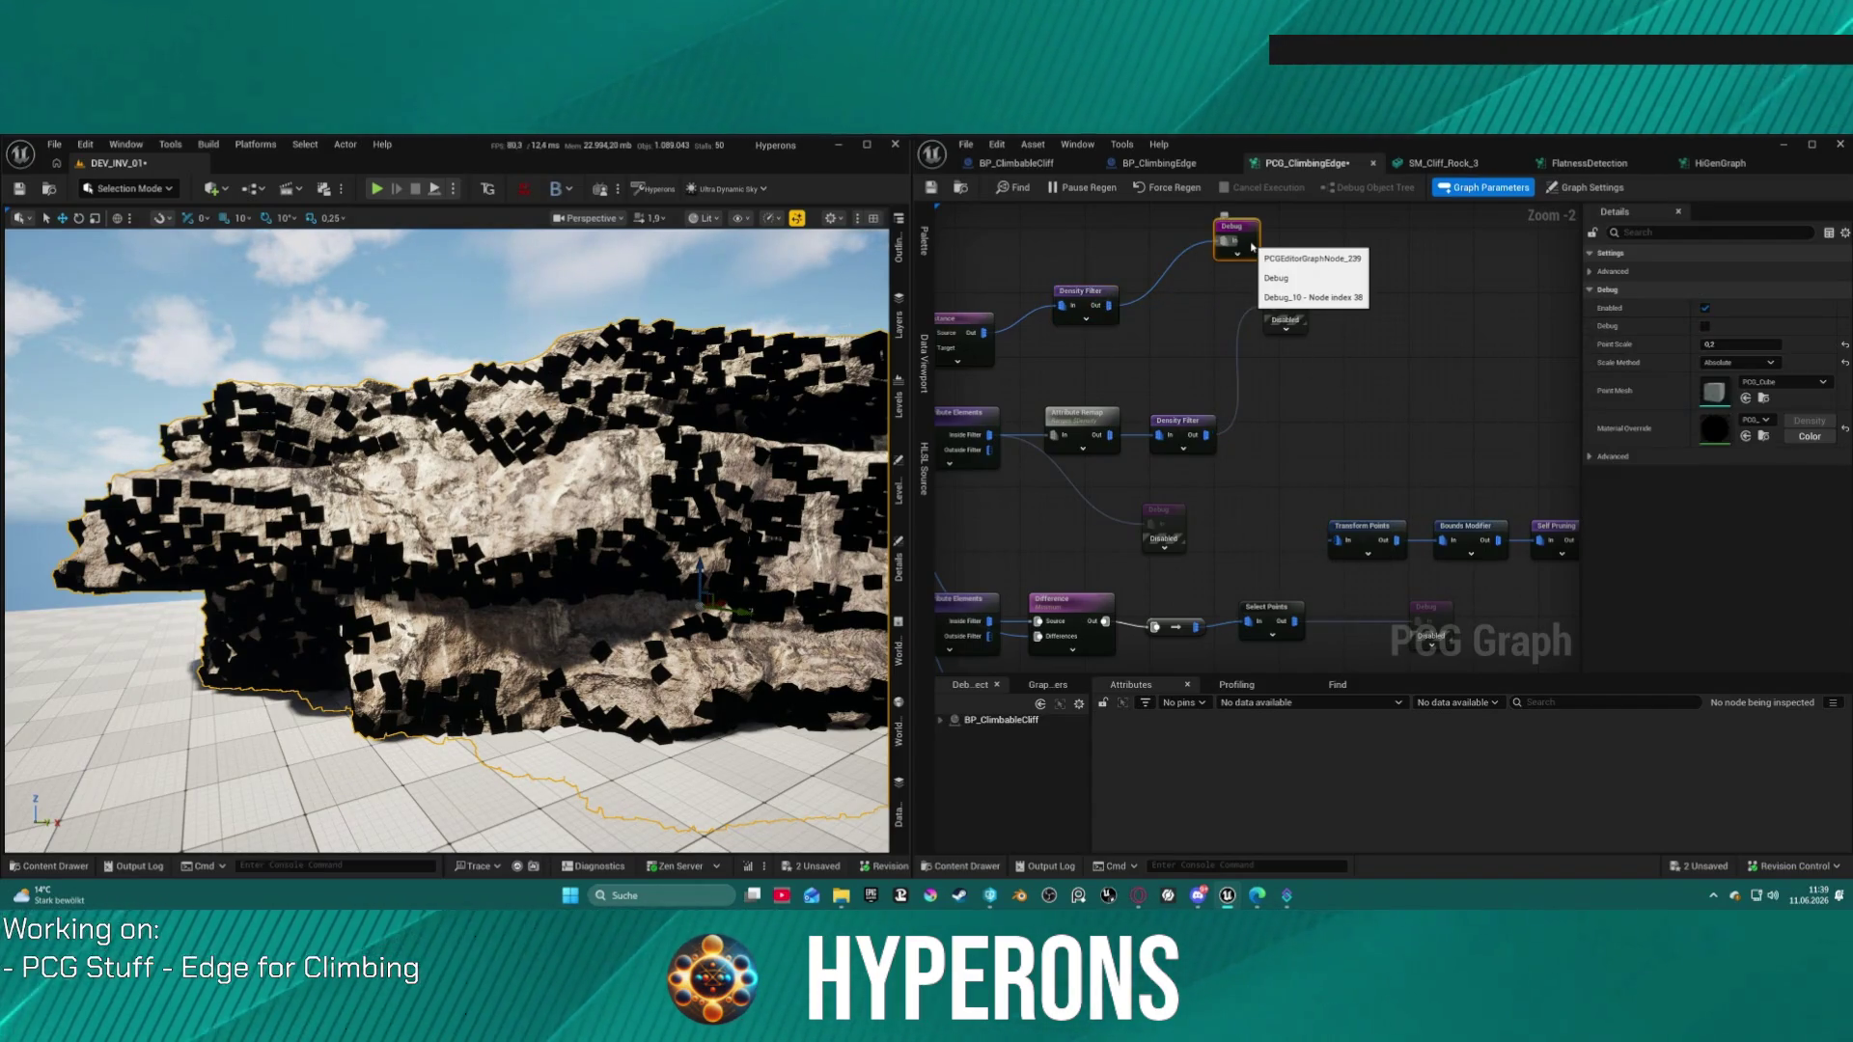
Step: Wire the Density Filter's Out pin into the Filter Attribute Elements In pin
{"action": "left_click_drag", "start_coordinate": [1174, 451], "coordinate": [1409, 412]}
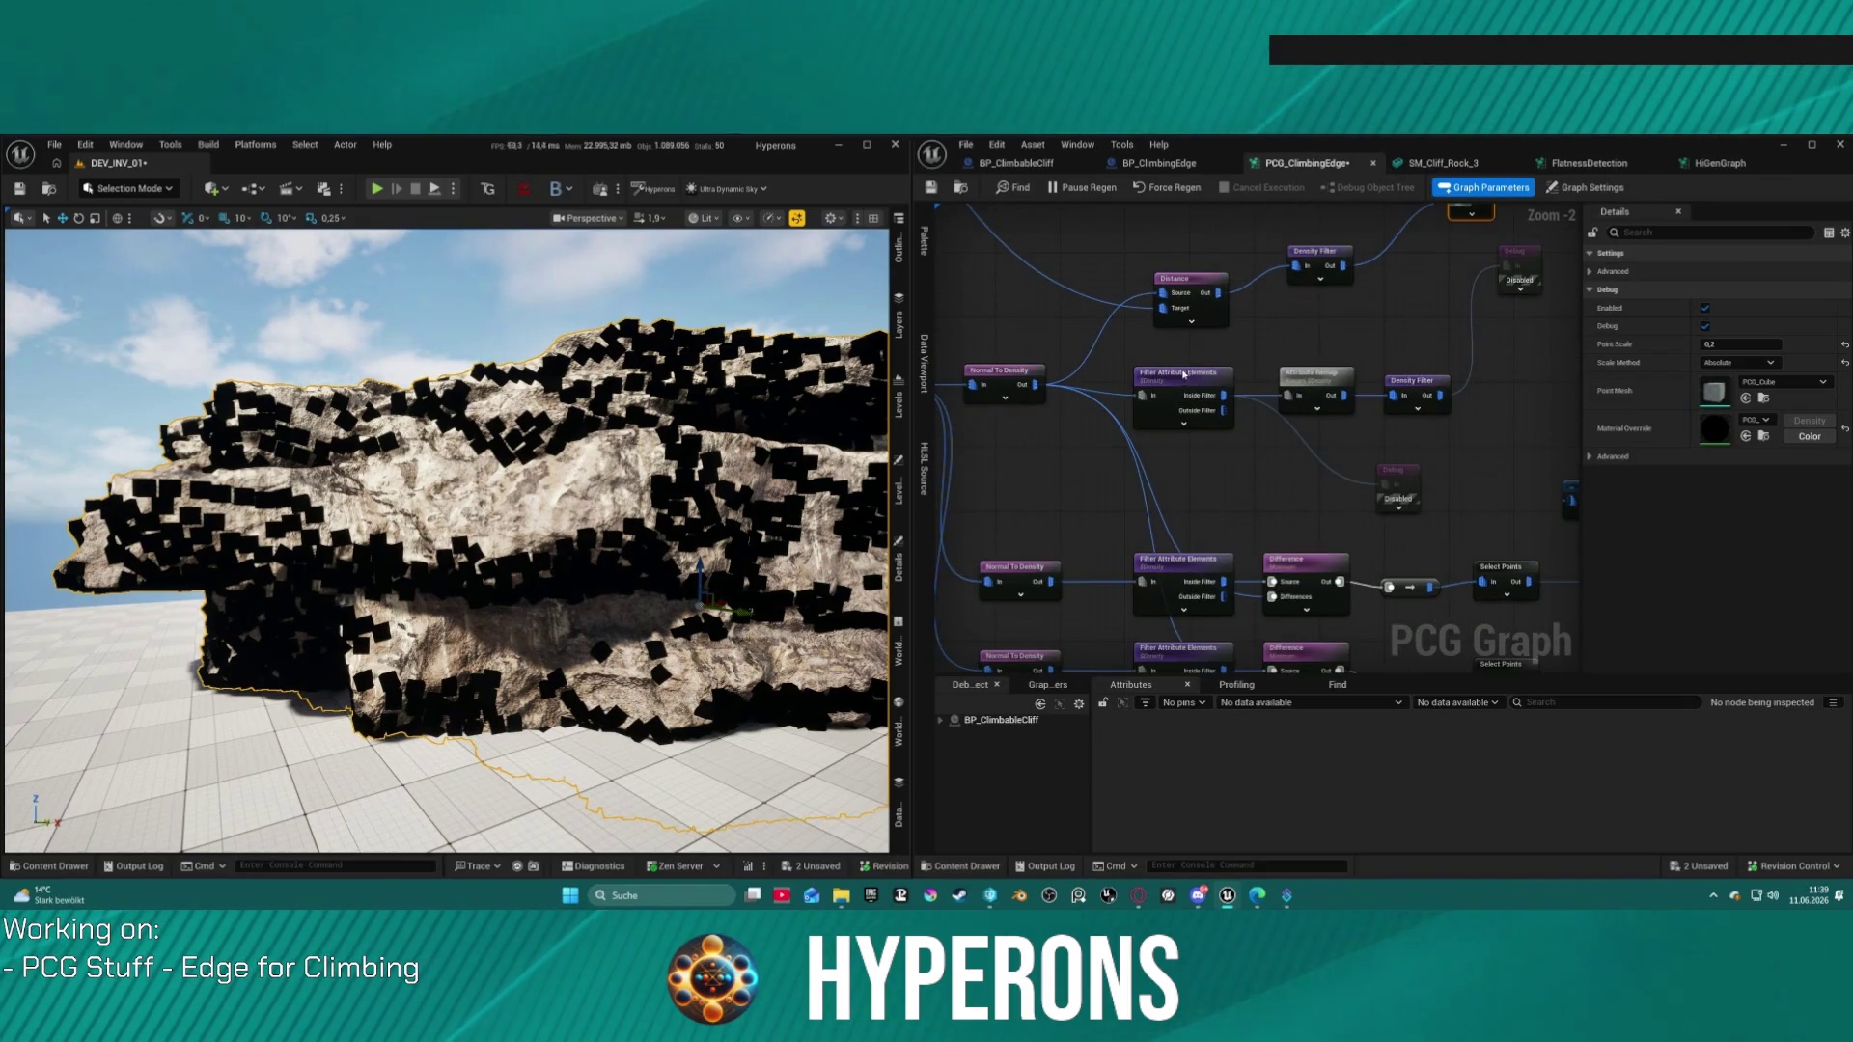
{"action": "mouse_move", "coordinate": [1070, 393]}
{"action": "left_mouse_down"}
{"action": "mouse_move", "coordinate": [1137, 500]}
{"action": "mouse_move", "coordinate": [1087, 505]}
{"action": "mouse_move", "coordinate": [1056, 454]}
{"action": "left_mouse_up"}
{"action": "left_click", "coordinate": [963, 353]}
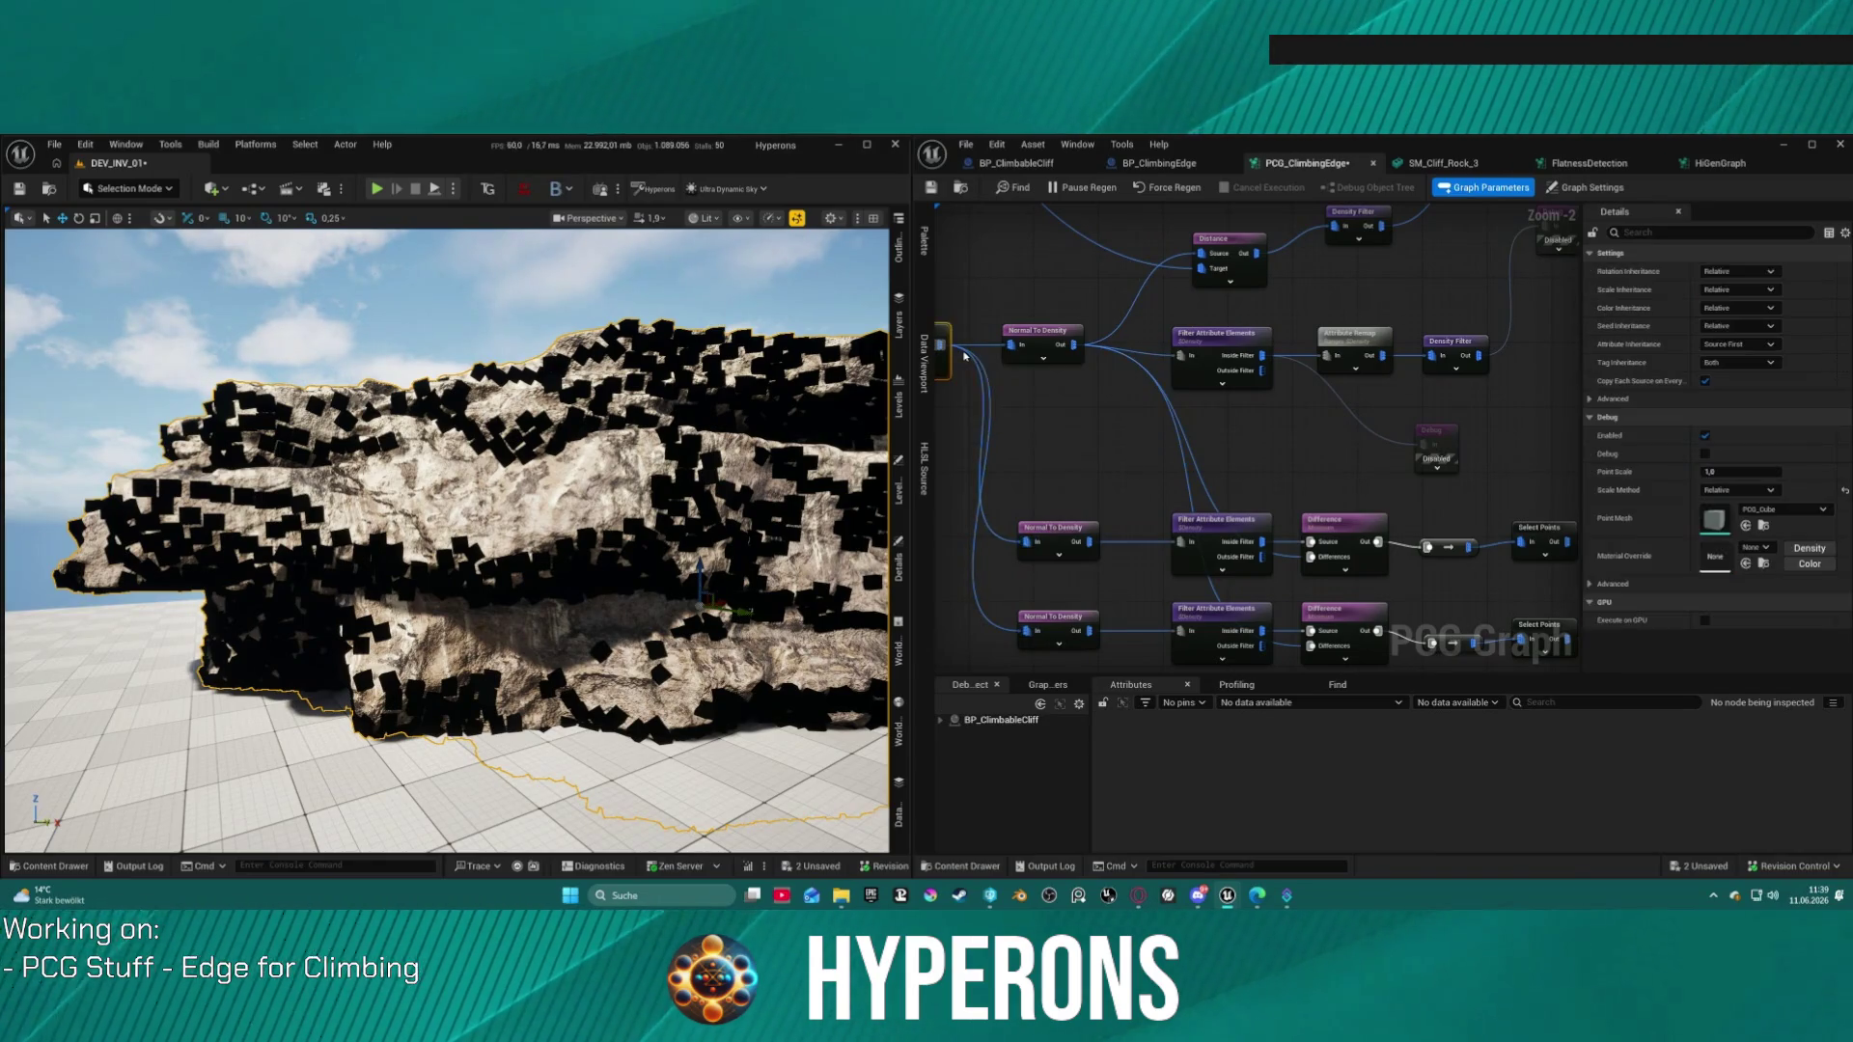
{"action": "left_click", "coordinate": [1032, 532]}
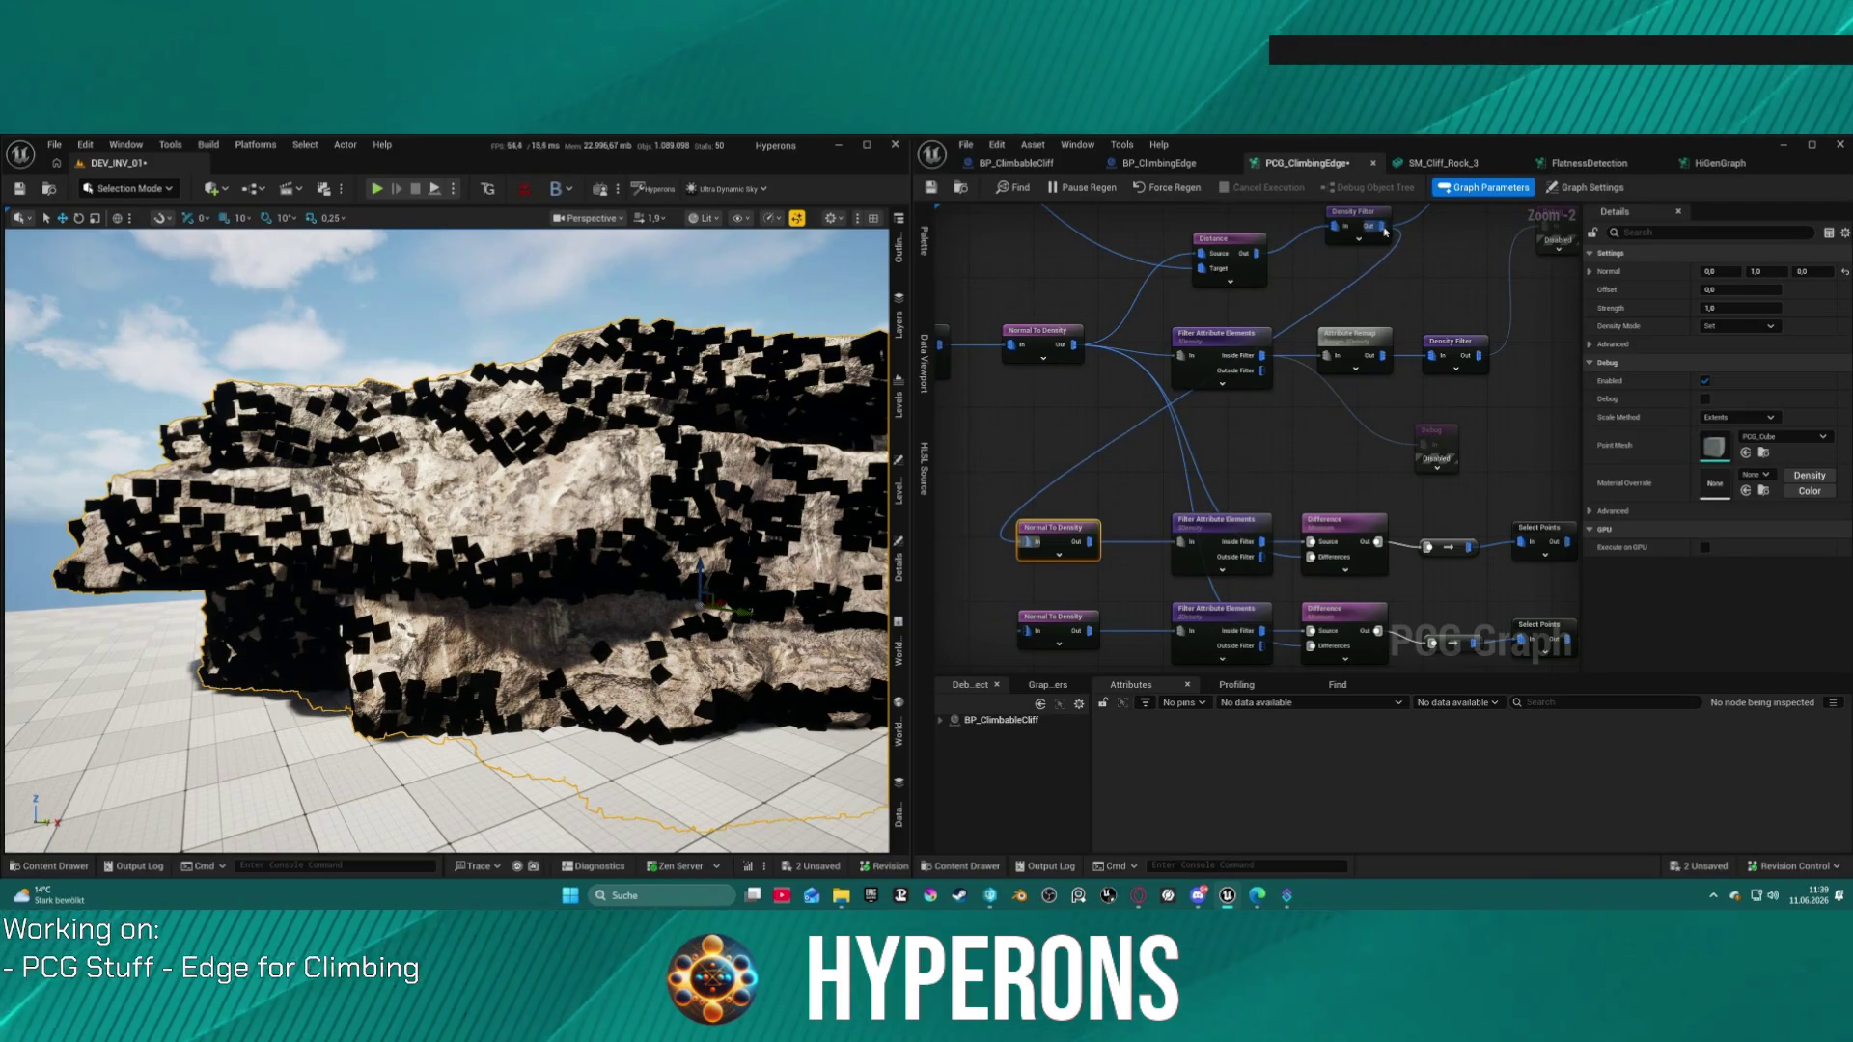
{"action": "mouse_move", "coordinate": [1089, 512]}
{"action": "left_mouse_down"}
{"action": "mouse_move", "coordinate": [1394, 230]}
{"action": "mouse_move", "coordinate": [1383, 345]}
{"action": "left_mouse_up"}
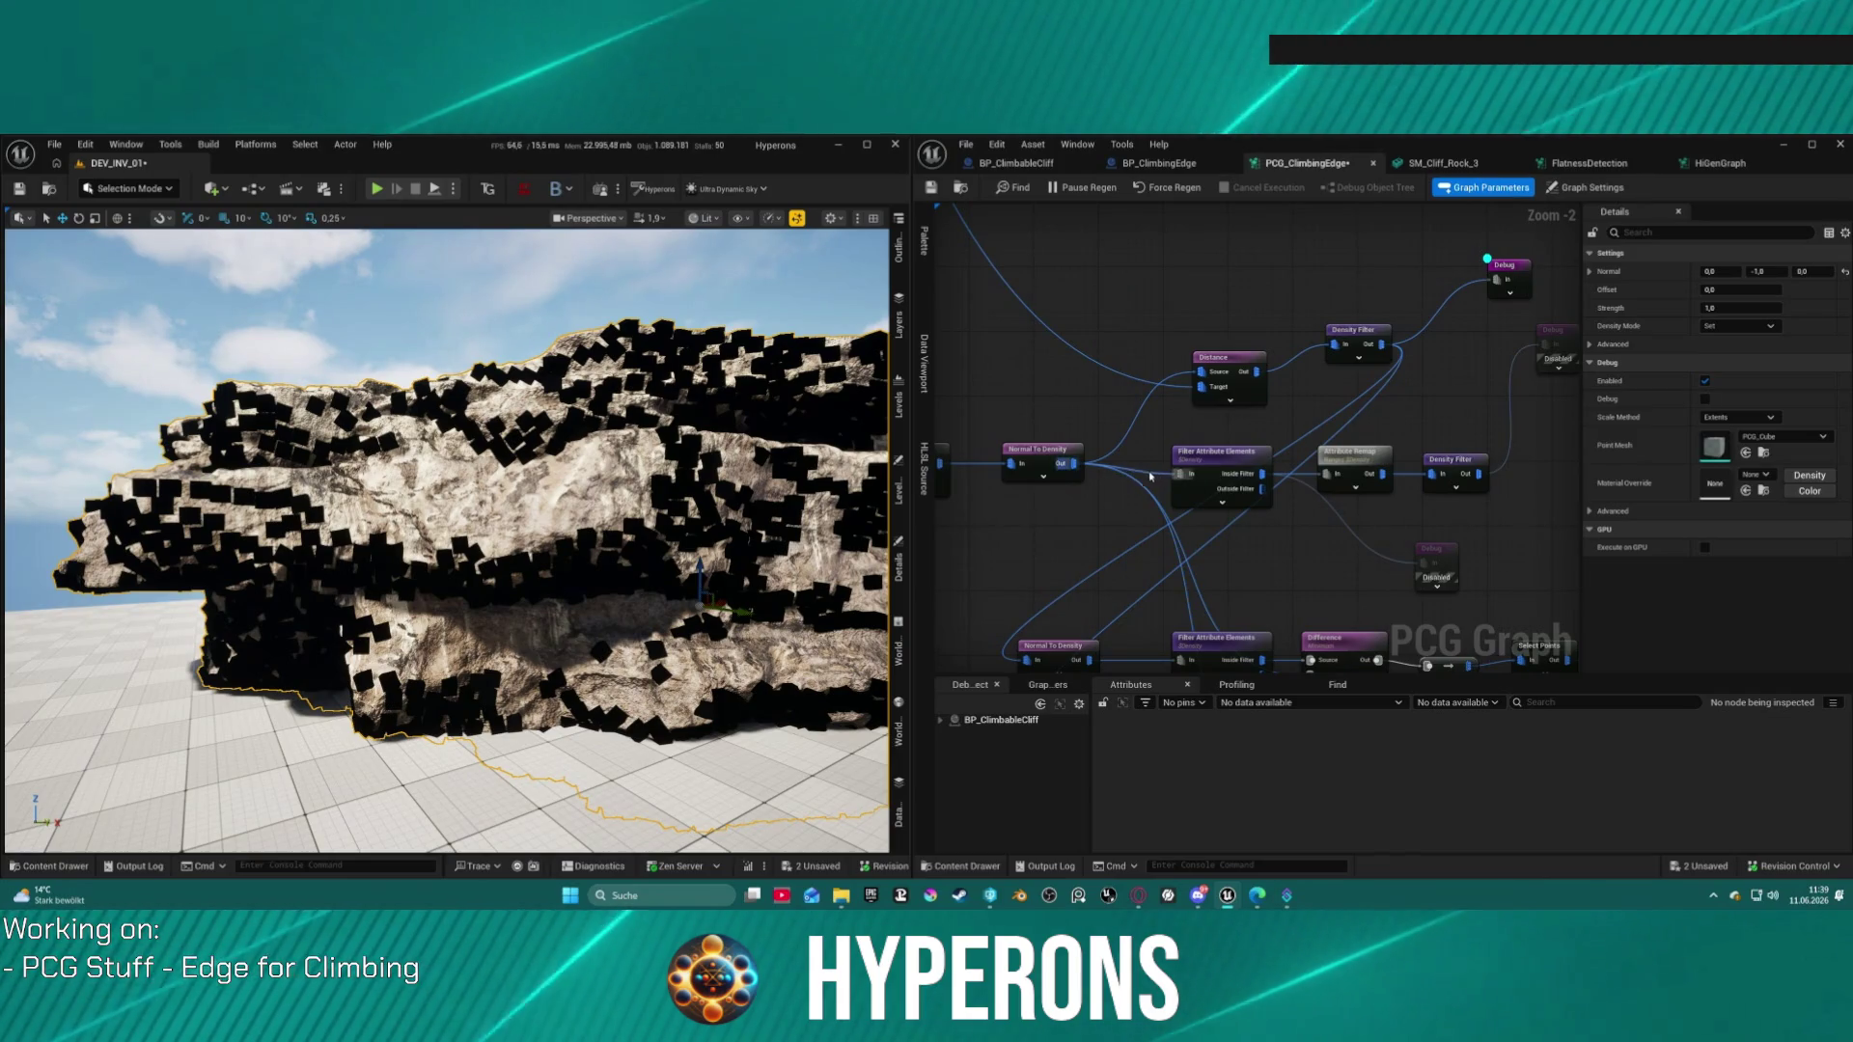
{"action": "left_click_drag", "start_coordinate": [1180, 474], "coordinate": [1386, 352]}
{"action": "scroll", "coordinate": [1230, 481], "scroll_direction": "down", "scroll_amount": 3}
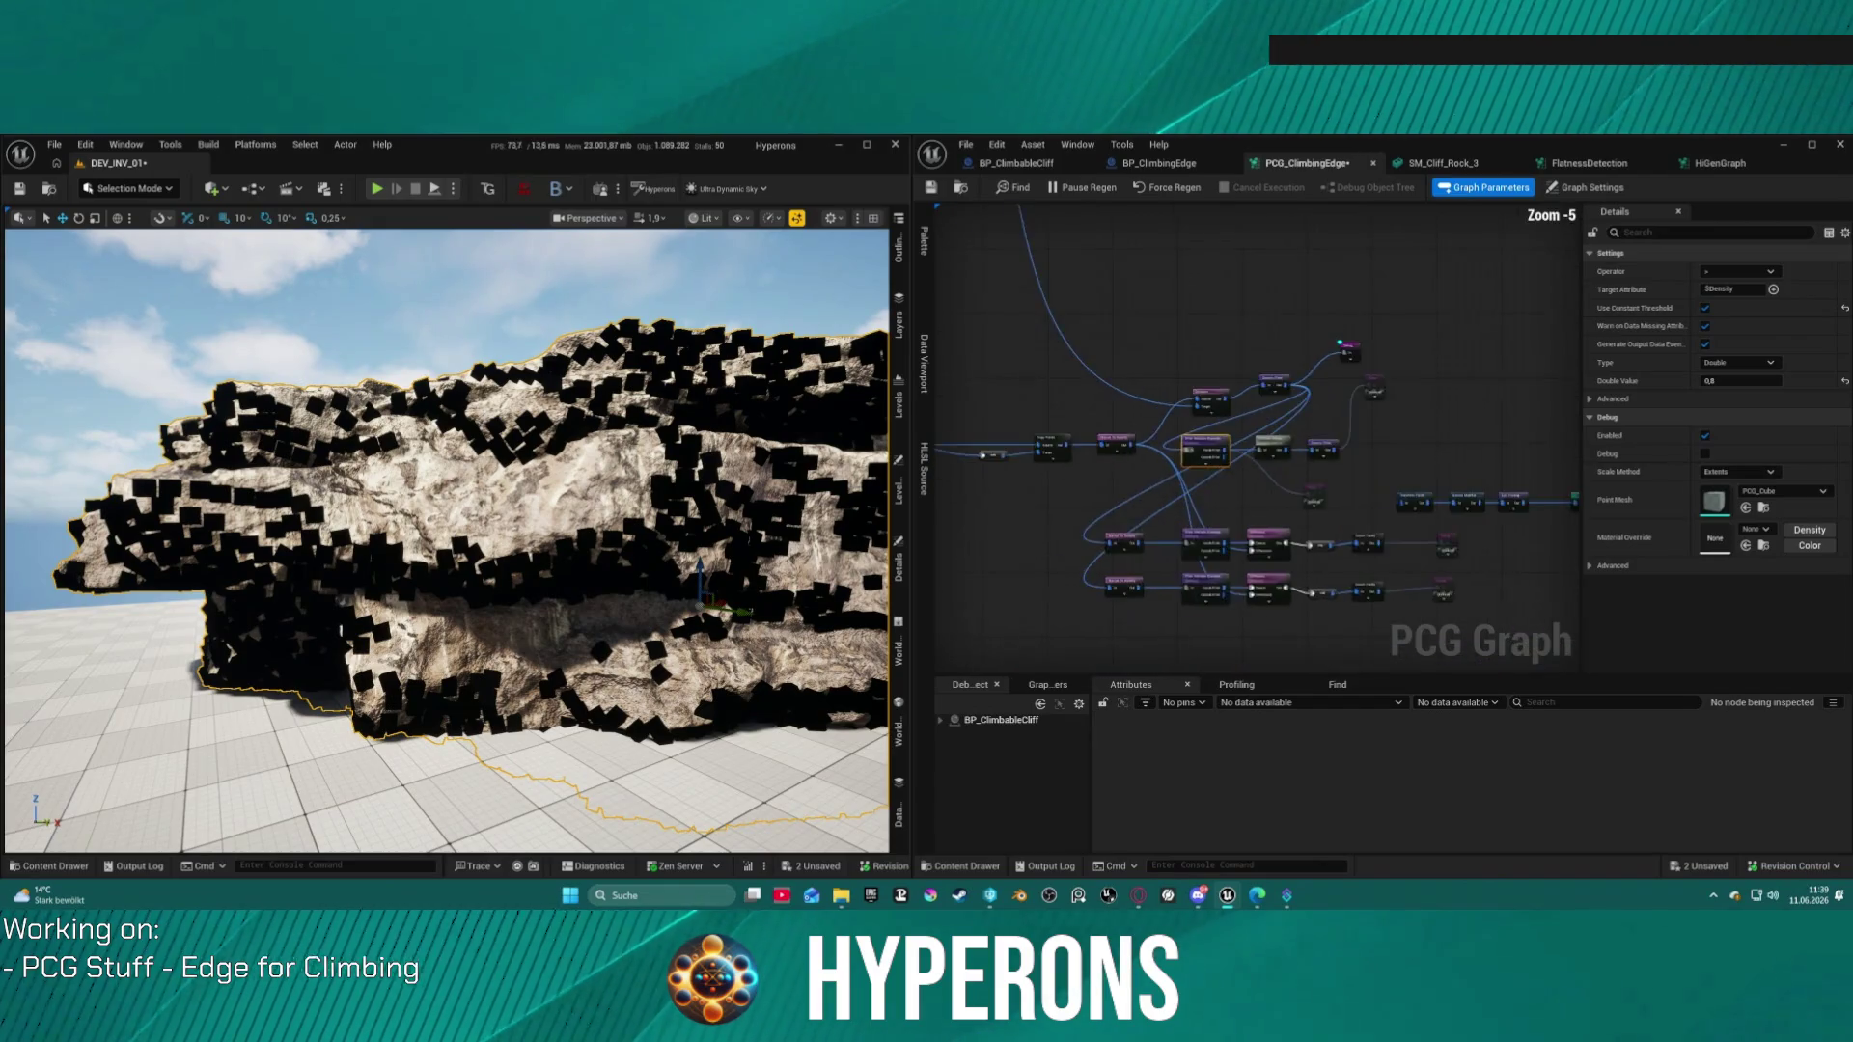
Step: Marquee-select the lower node group and shift it to the right
{"action": "mouse_move", "coordinate": [1055, 365]}
{"action": "left_mouse_down"}
{"action": "mouse_move", "coordinate": [1143, 485]}
{"action": "mouse_move", "coordinate": [1539, 504]}
{"action": "left_mouse_up"}
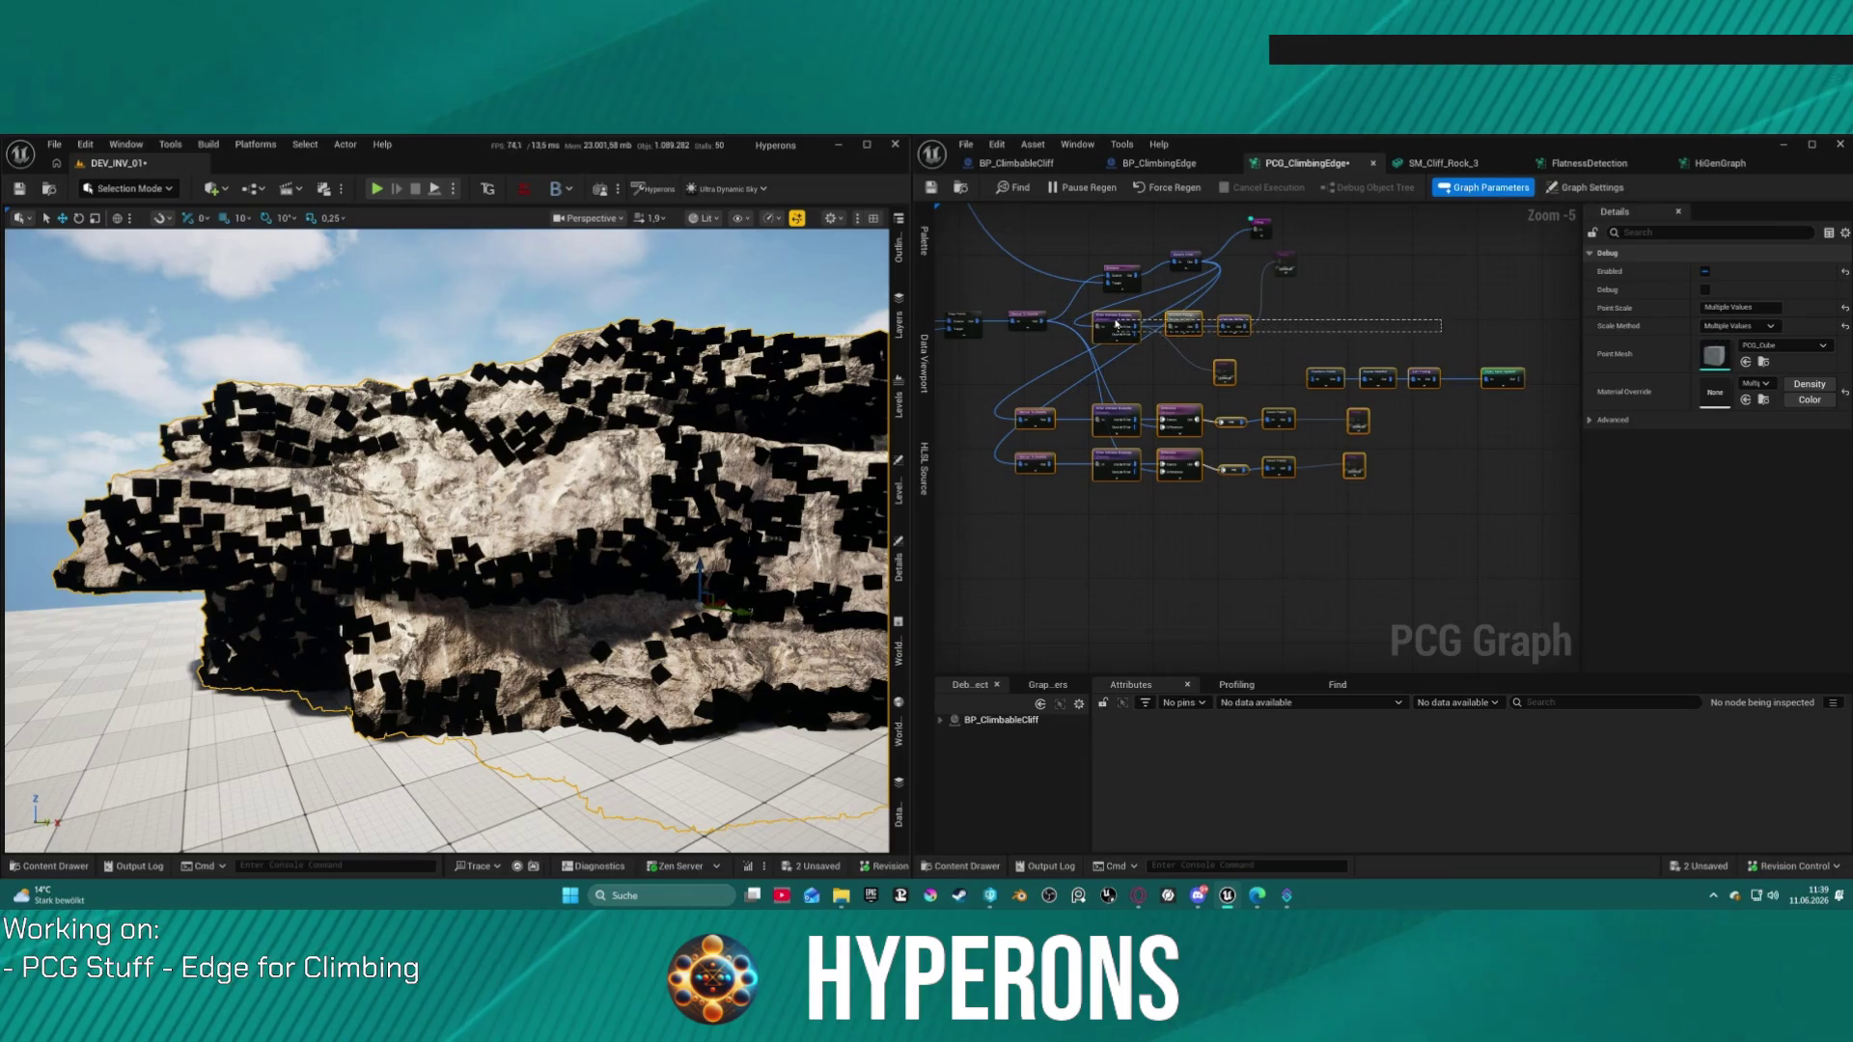
{"action": "left_click_drag", "start_coordinate": [1233, 325], "coordinate": [1425, 321]}
{"action": "left_click", "coordinate": [1380, 359]}
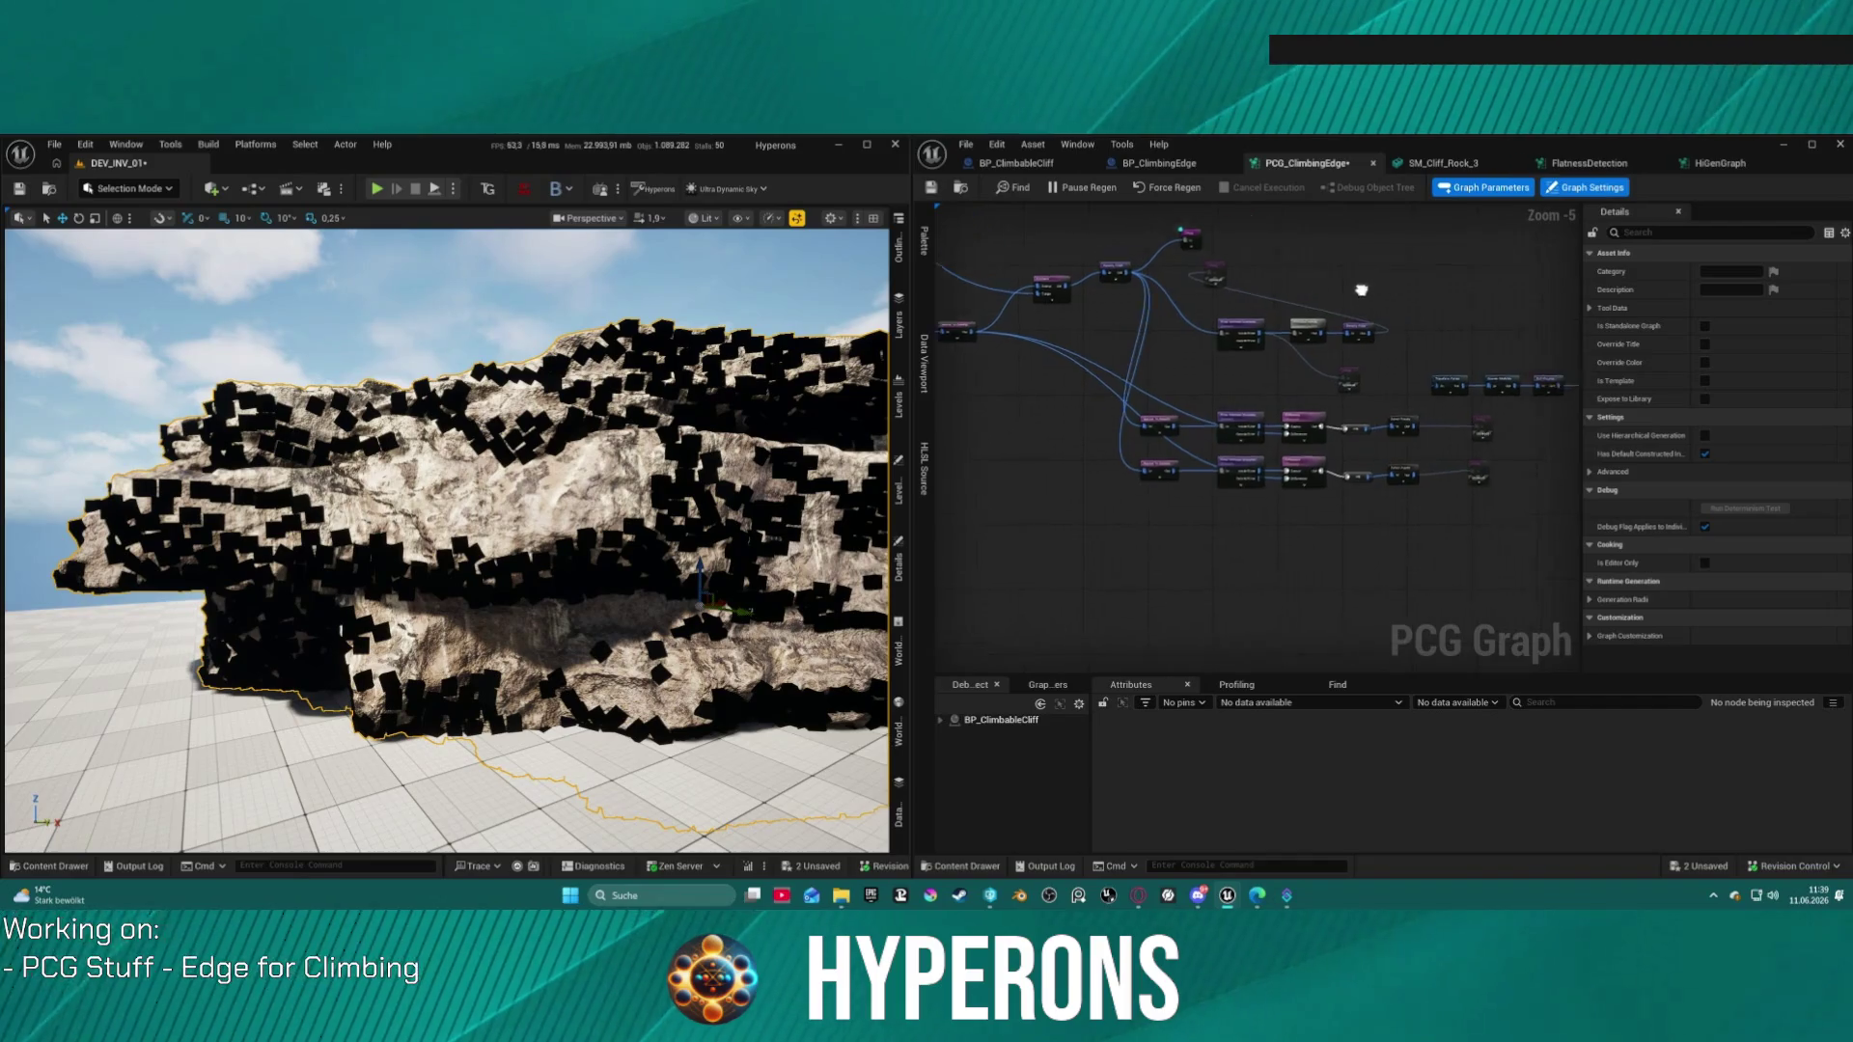
{"action": "scroll", "coordinate": [1149, 304], "scroll_direction": "up", "scroll_amount": 3}
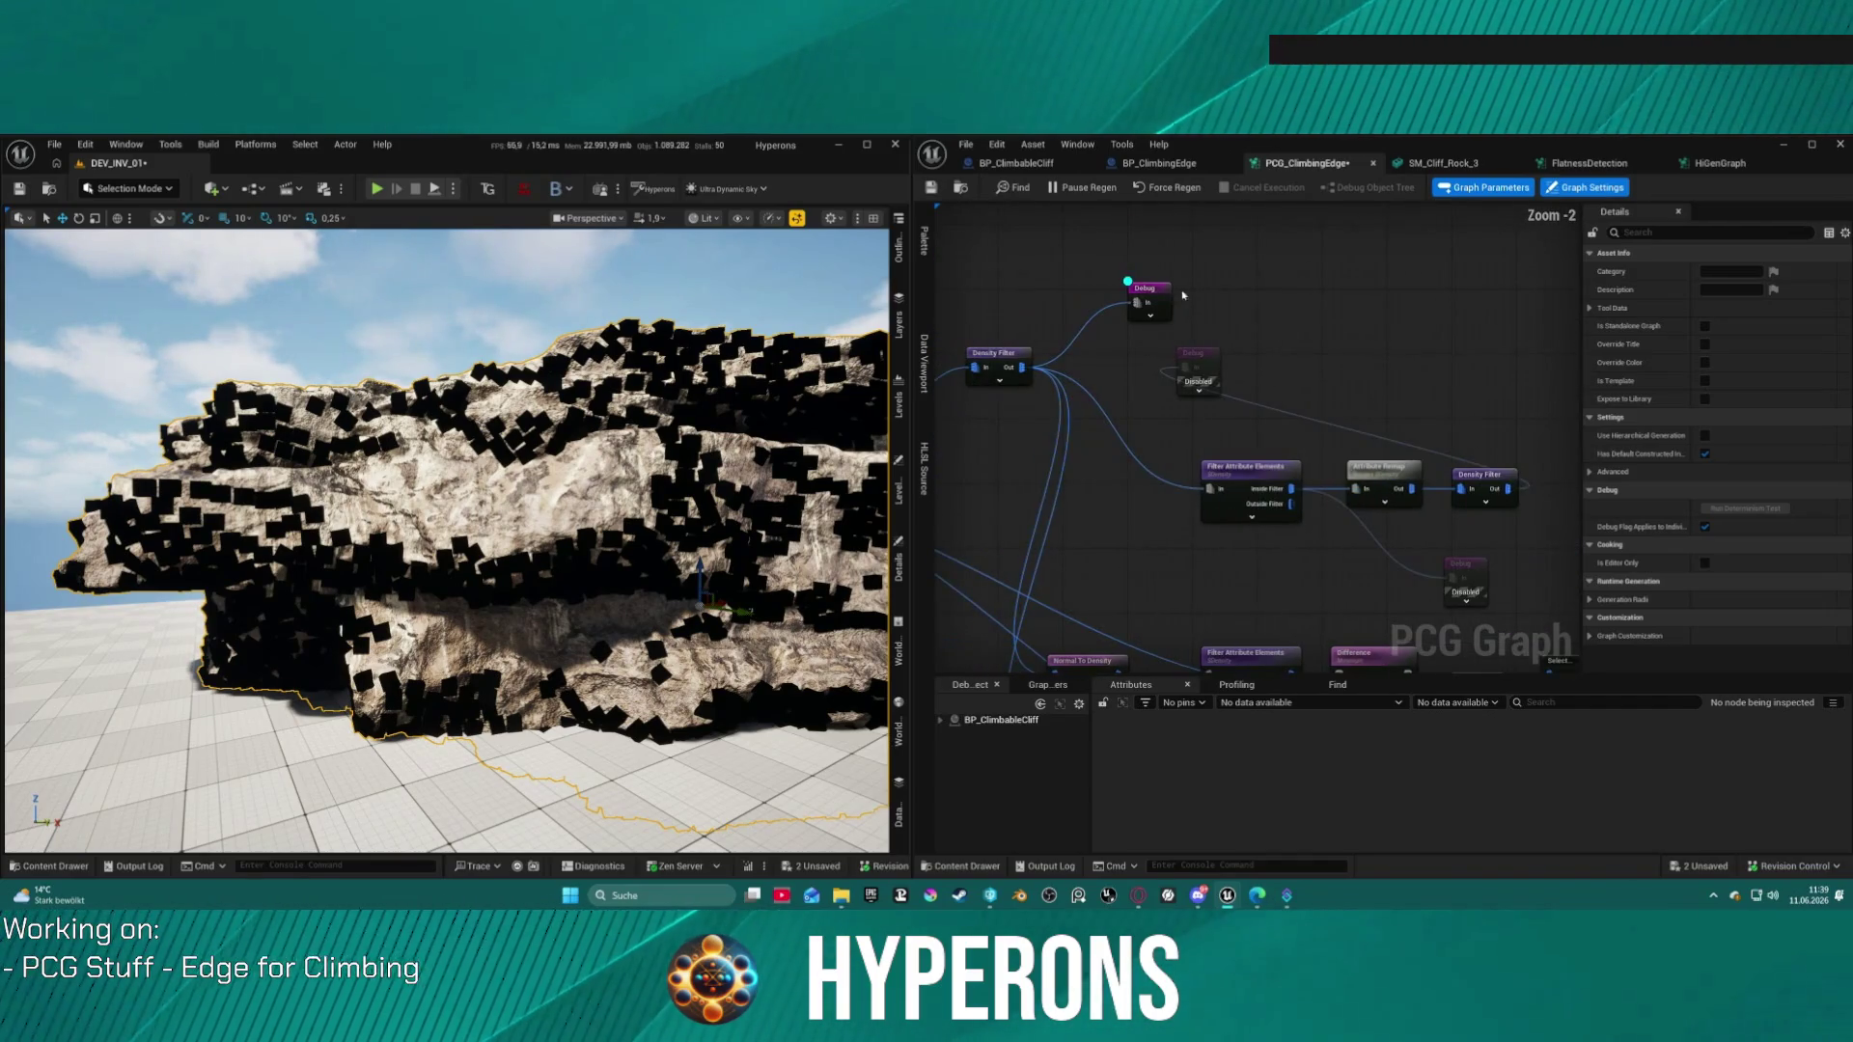
Step: Disable the top Debug node, move it beside the Density Filter, and enable both lower Debug nodes
{"action": "left_click", "coordinate": [1154, 301]}
{"action": "key", "text": "e"}
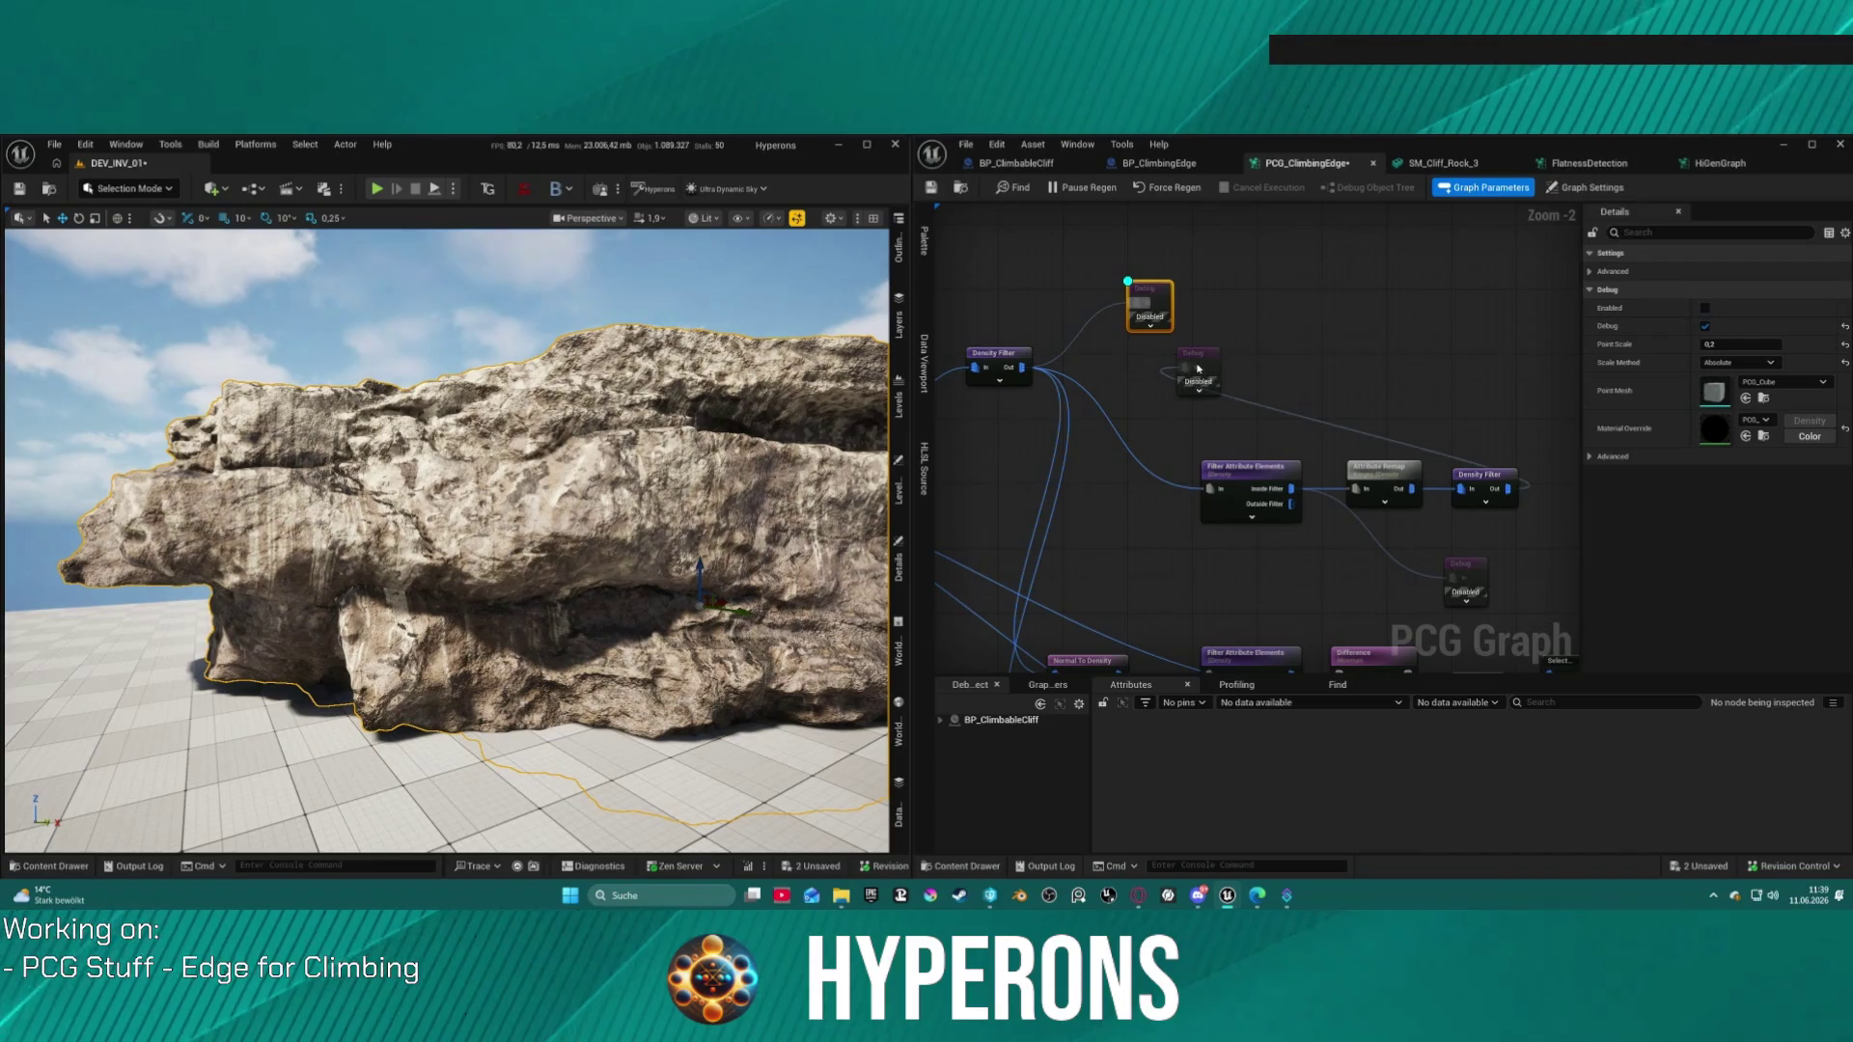
{"action": "left_click_drag", "start_coordinate": [1211, 350], "coordinate": [1544, 407]}
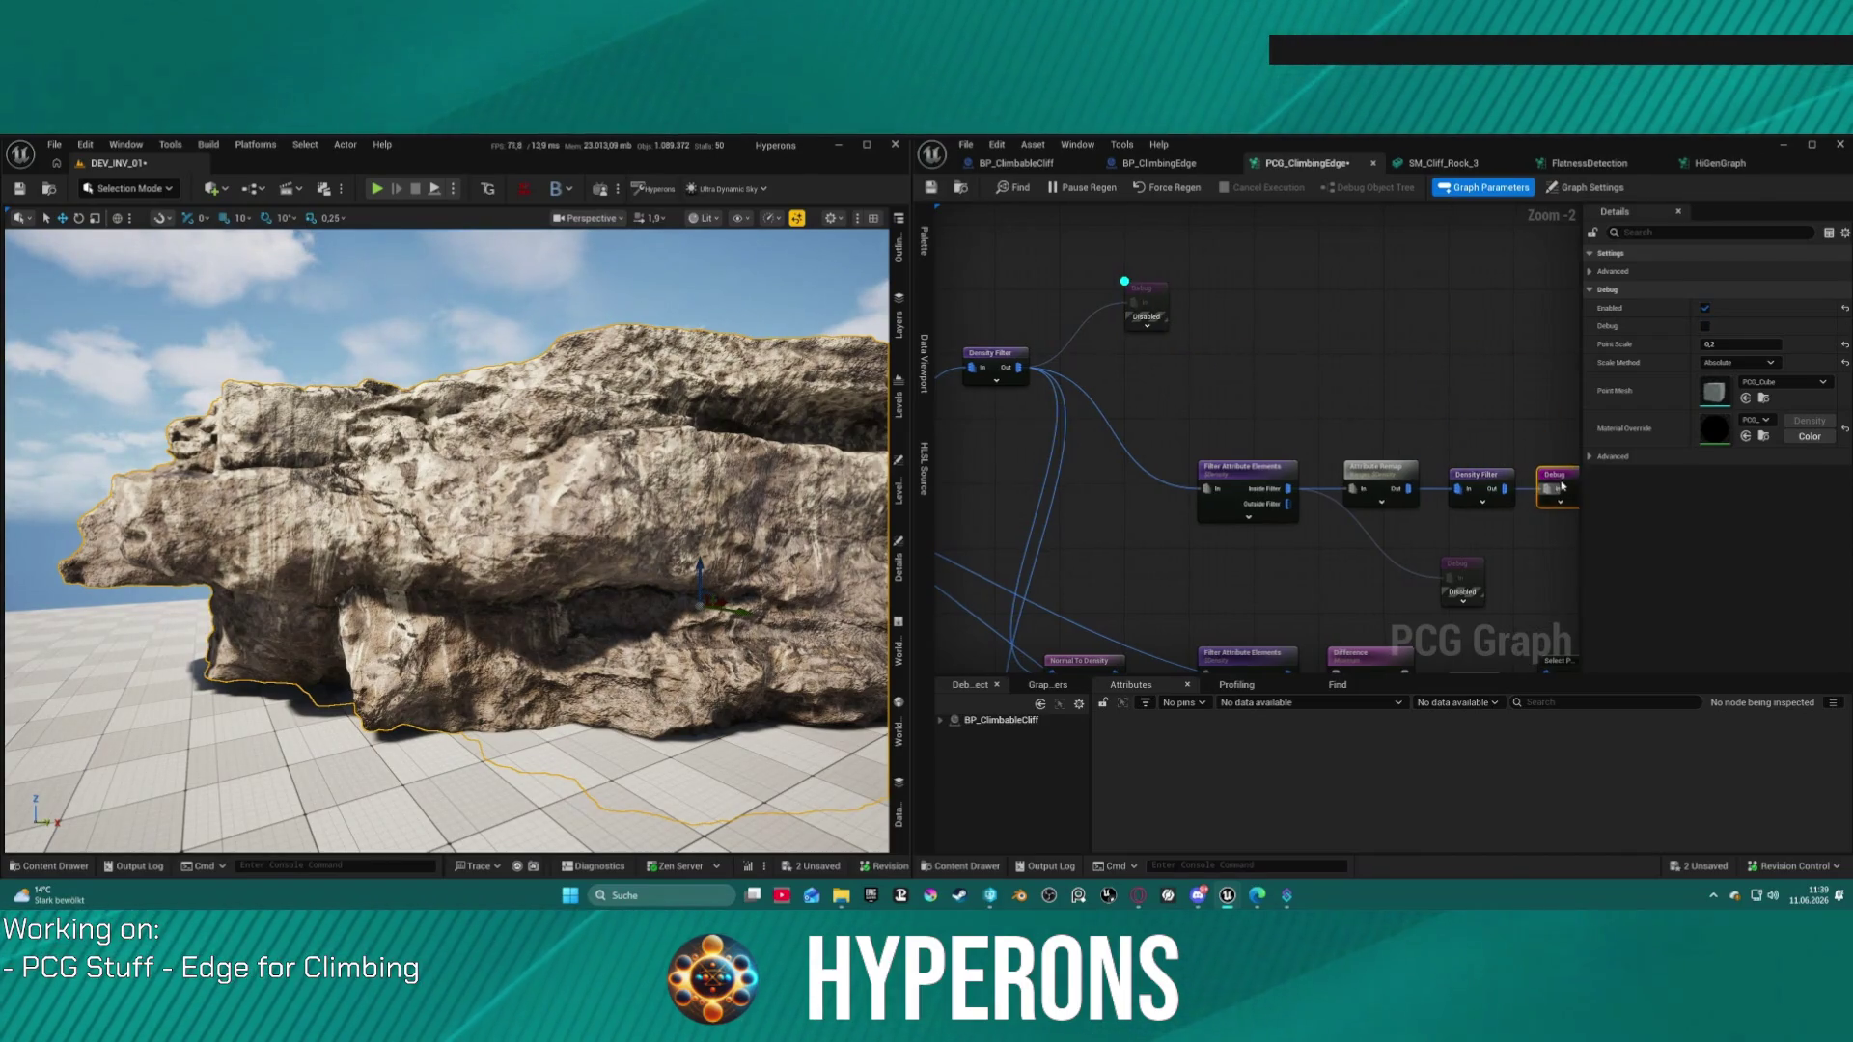
{"action": "left_click_drag", "start_coordinate": [1271, 565], "coordinate": [1215, 352]}
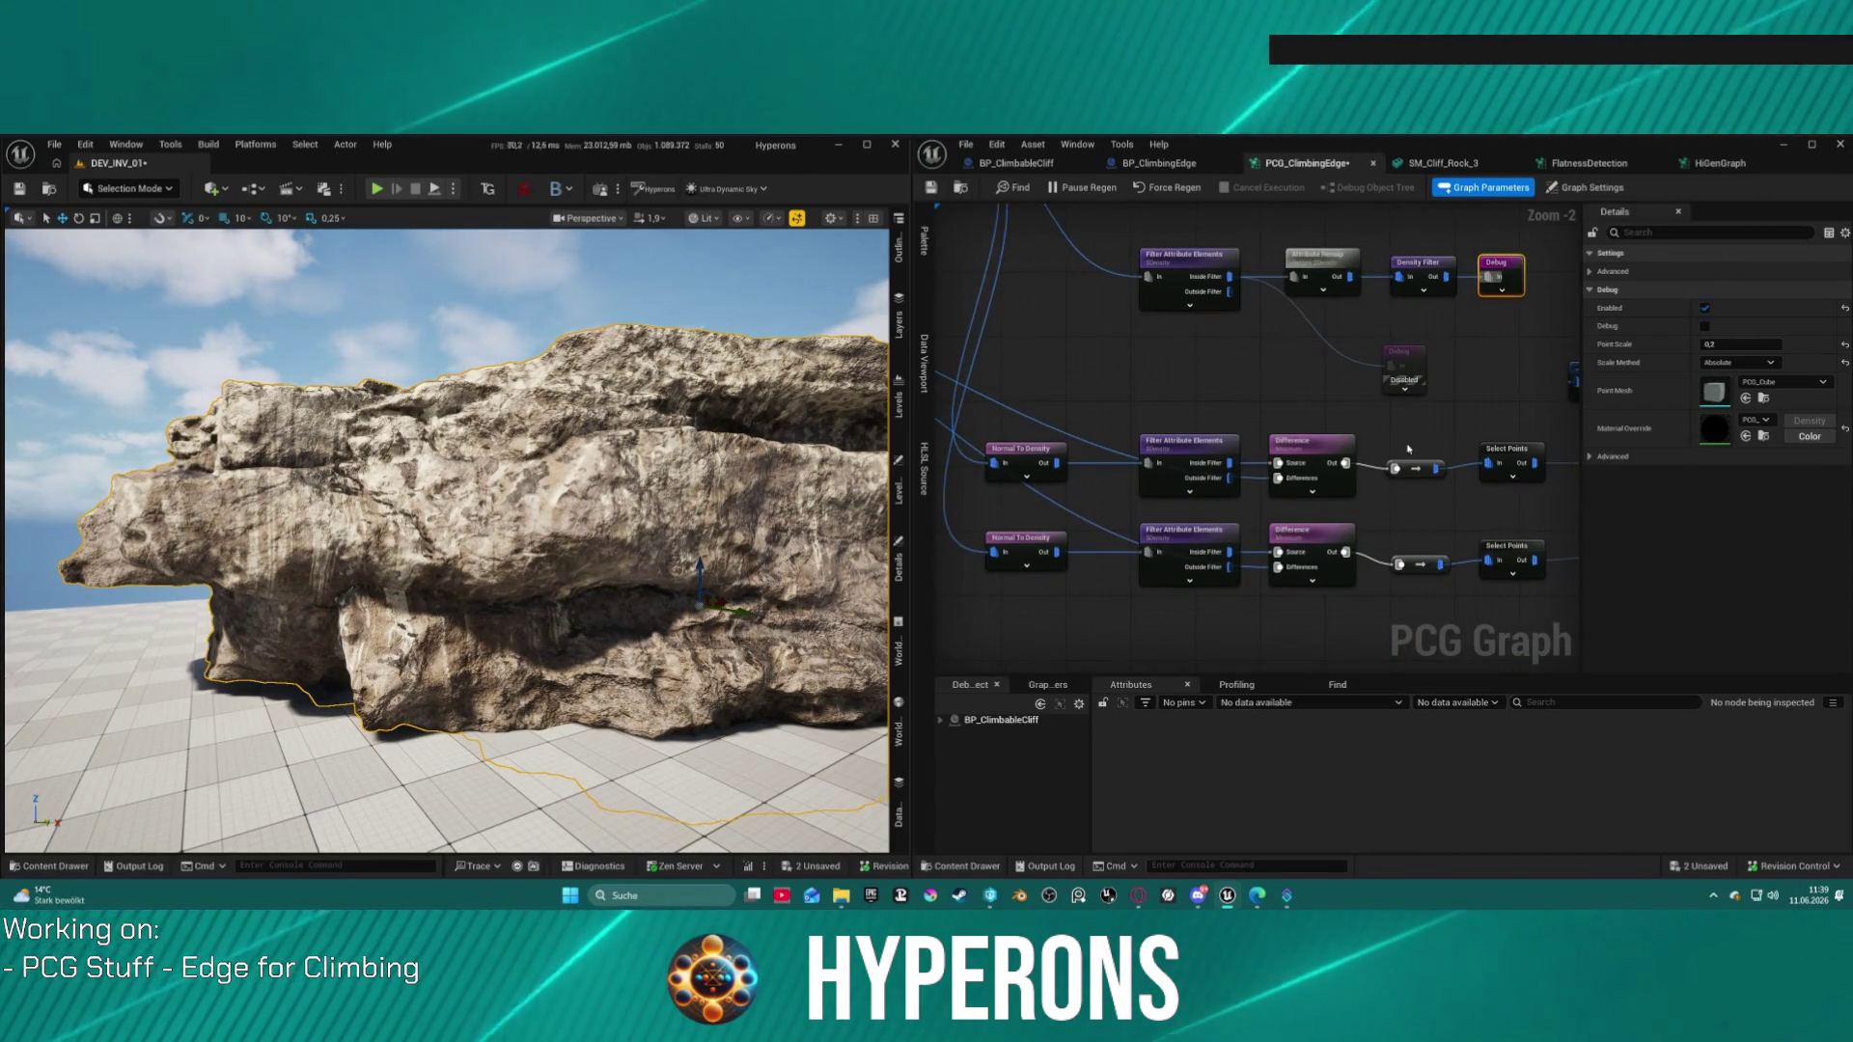
{"action": "left_click_drag", "start_coordinate": [1597, 452], "coordinate": [1315, 365]}
{"action": "key", "text": "e"}
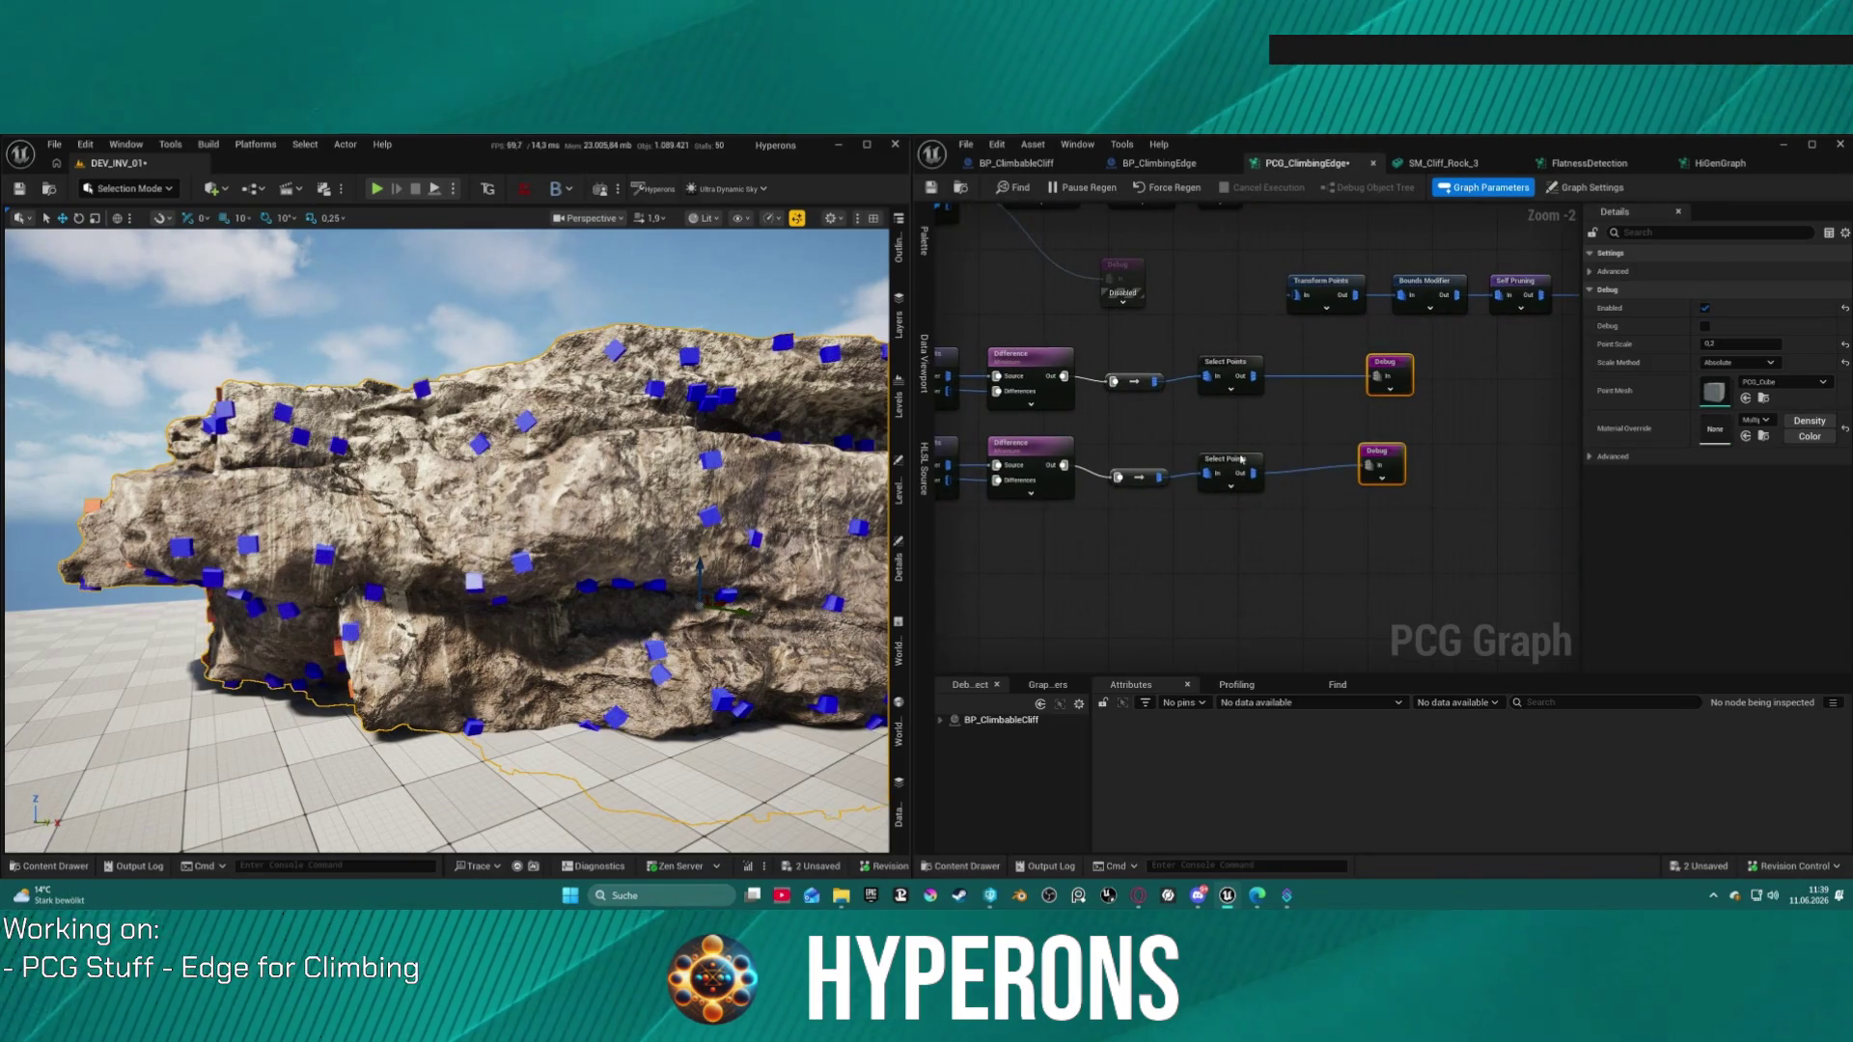
{"action": "left_click_drag", "start_coordinate": [1175, 271], "coordinate": [1297, 386]}
{"action": "mouse_move", "coordinate": [838, 413]}
{"action": "left_mouse_down"}
{"action": "mouse_move", "coordinate": [714, 453]}
{"action": "mouse_move", "coordinate": [709, 424]}
{"action": "mouse_move", "coordinate": [693, 440]}
{"action": "left_mouse_up"}
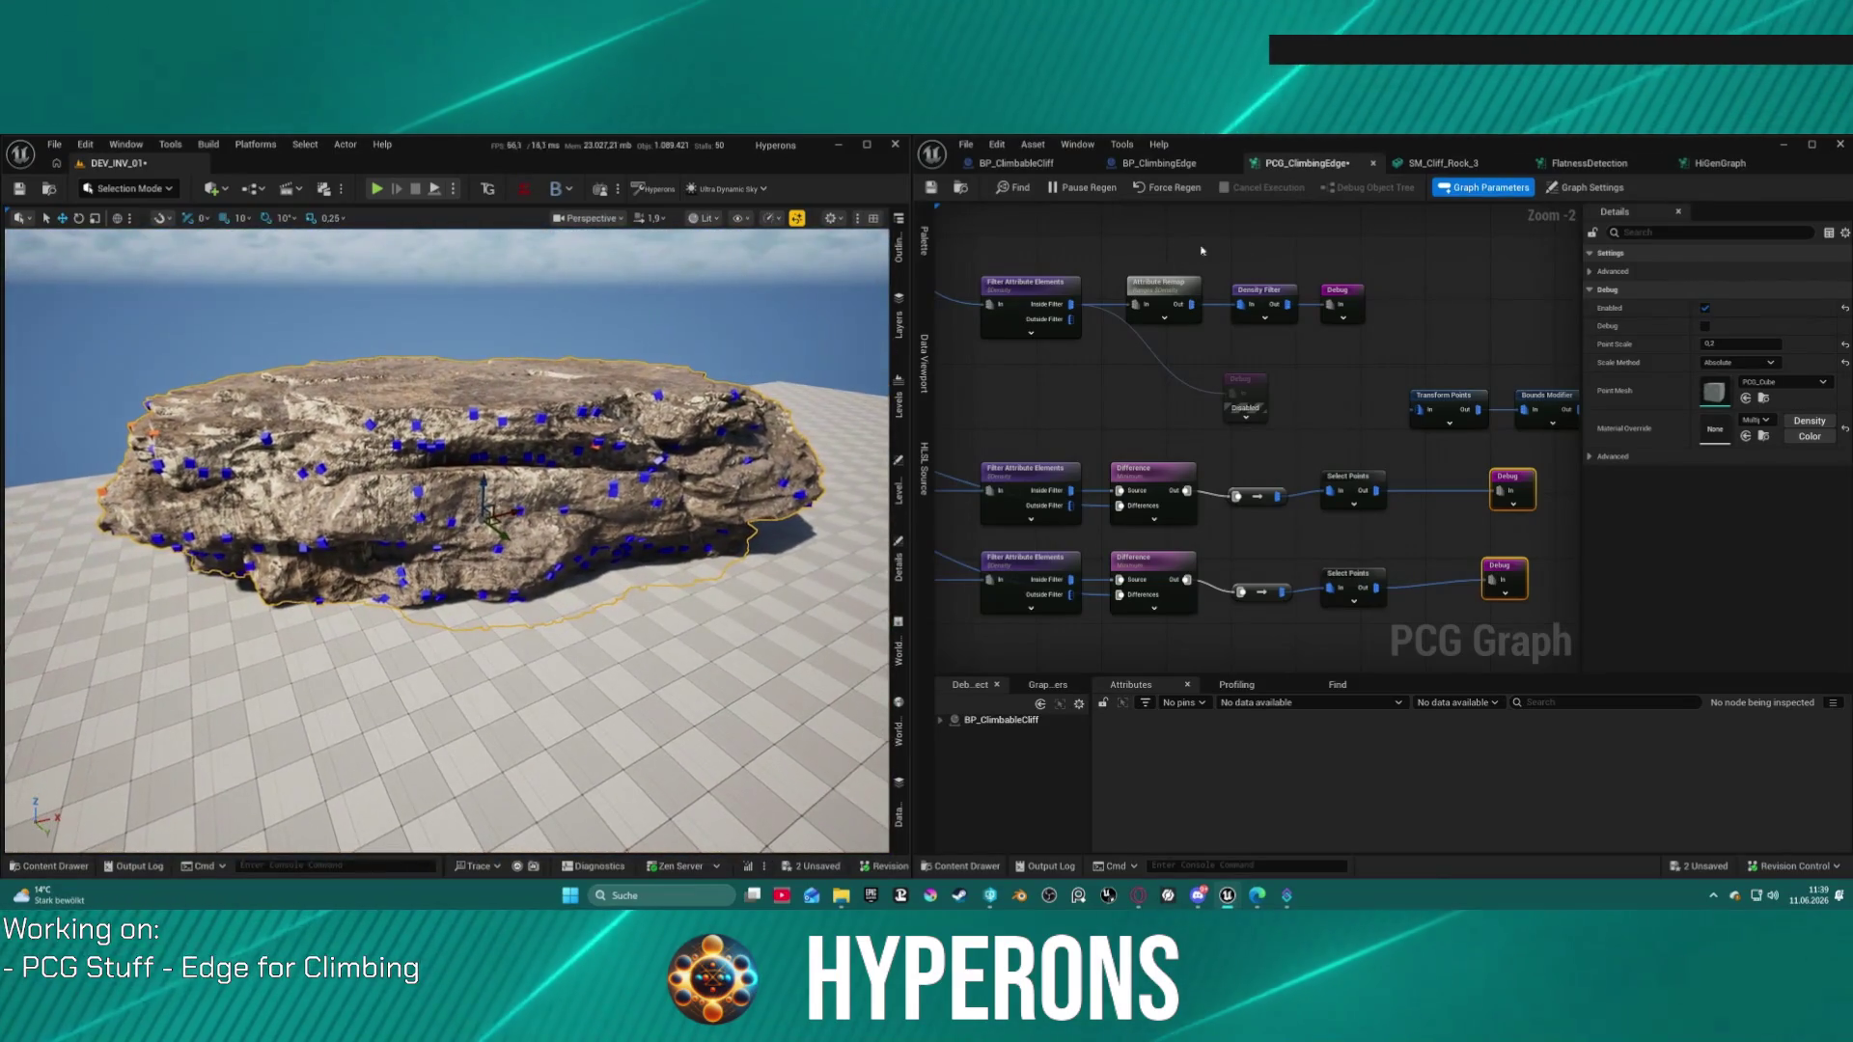
{"action": "left_click_drag", "start_coordinate": [1190, 252], "coordinate": [1125, 281]}
{"action": "mouse_move", "coordinate": [1279, 363]}
{"action": "left_mouse_down"}
{"action": "mouse_move", "coordinate": [1296, 360]}
{"action": "mouse_move", "coordinate": [1207, 319]}
{"action": "mouse_move", "coordinate": [972, 284]}
{"action": "mouse_move", "coordinate": [753, 324]}
{"action": "mouse_move", "coordinate": [1197, 285]}
{"action": "mouse_move", "coordinate": [1252, 303]}
{"action": "mouse_move", "coordinate": [1253, 325]}
{"action": "left_mouse_up"}
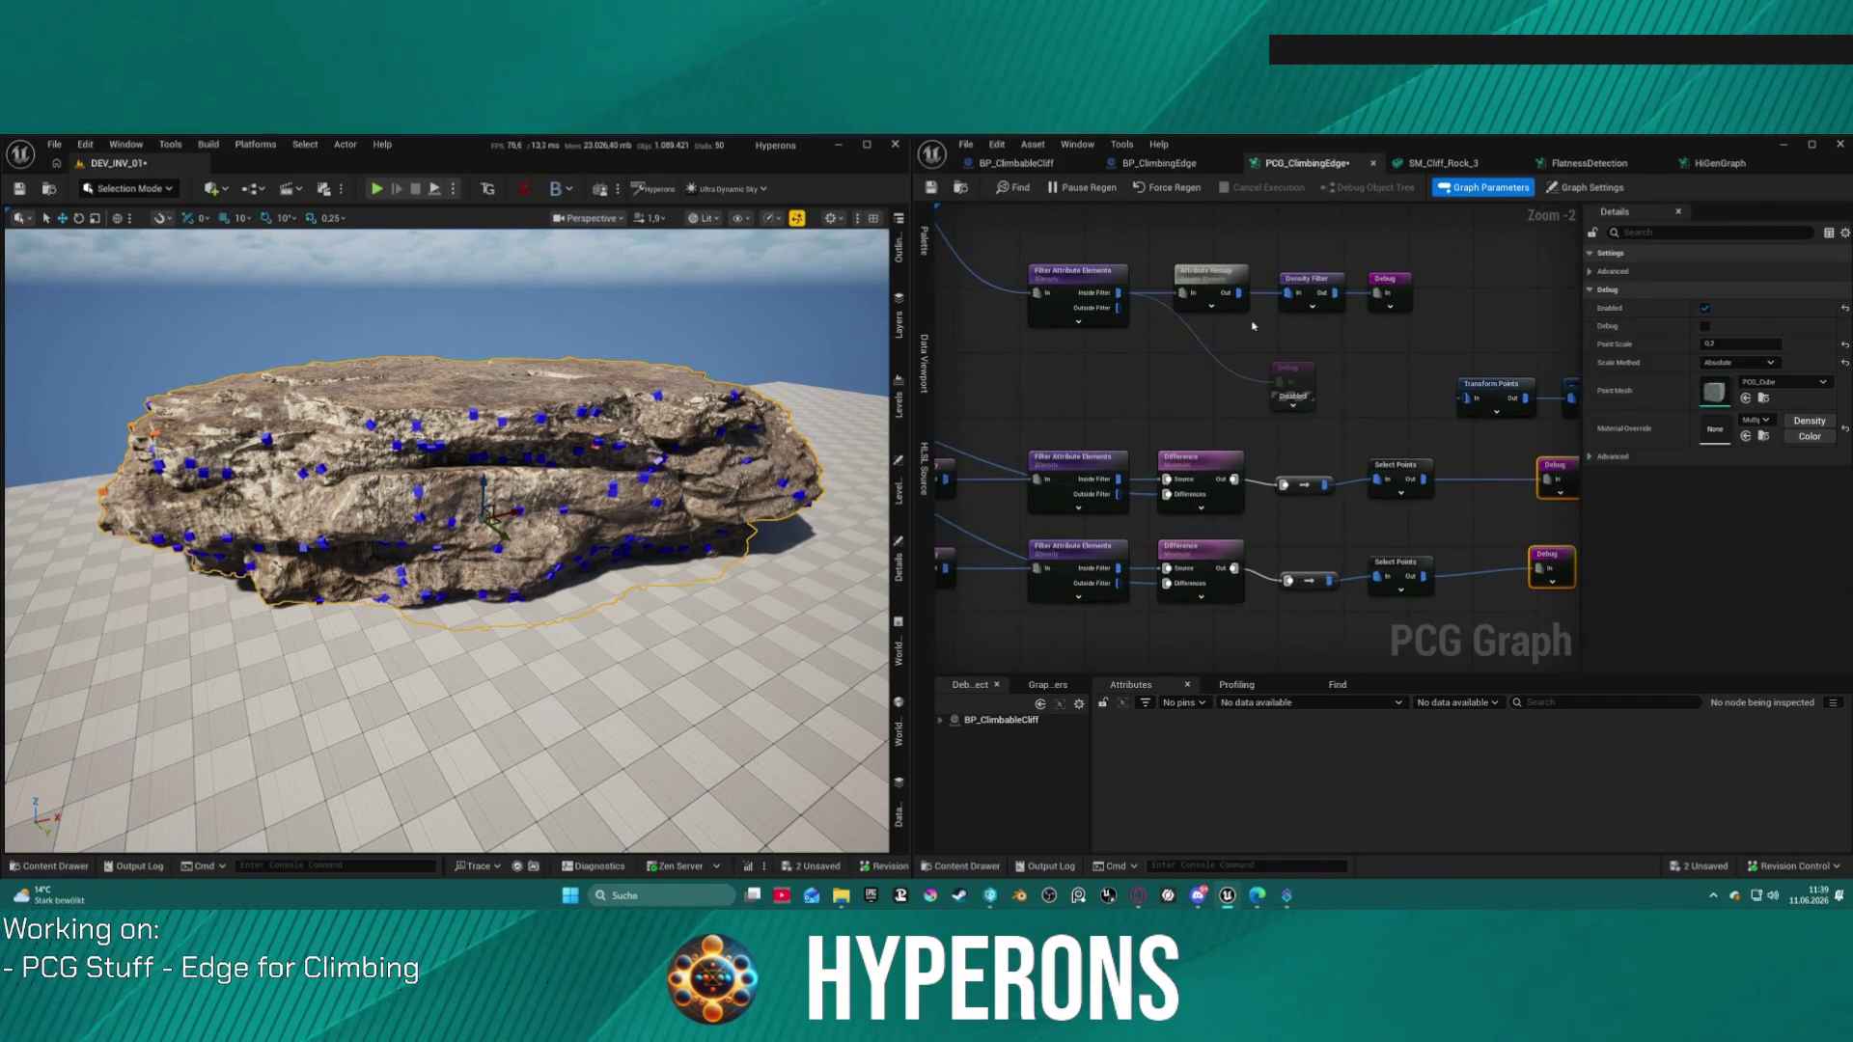
Step: Set the Filter Attribute Elements Double Value to 0,8
{"action": "left_click", "coordinate": [1106, 282]}
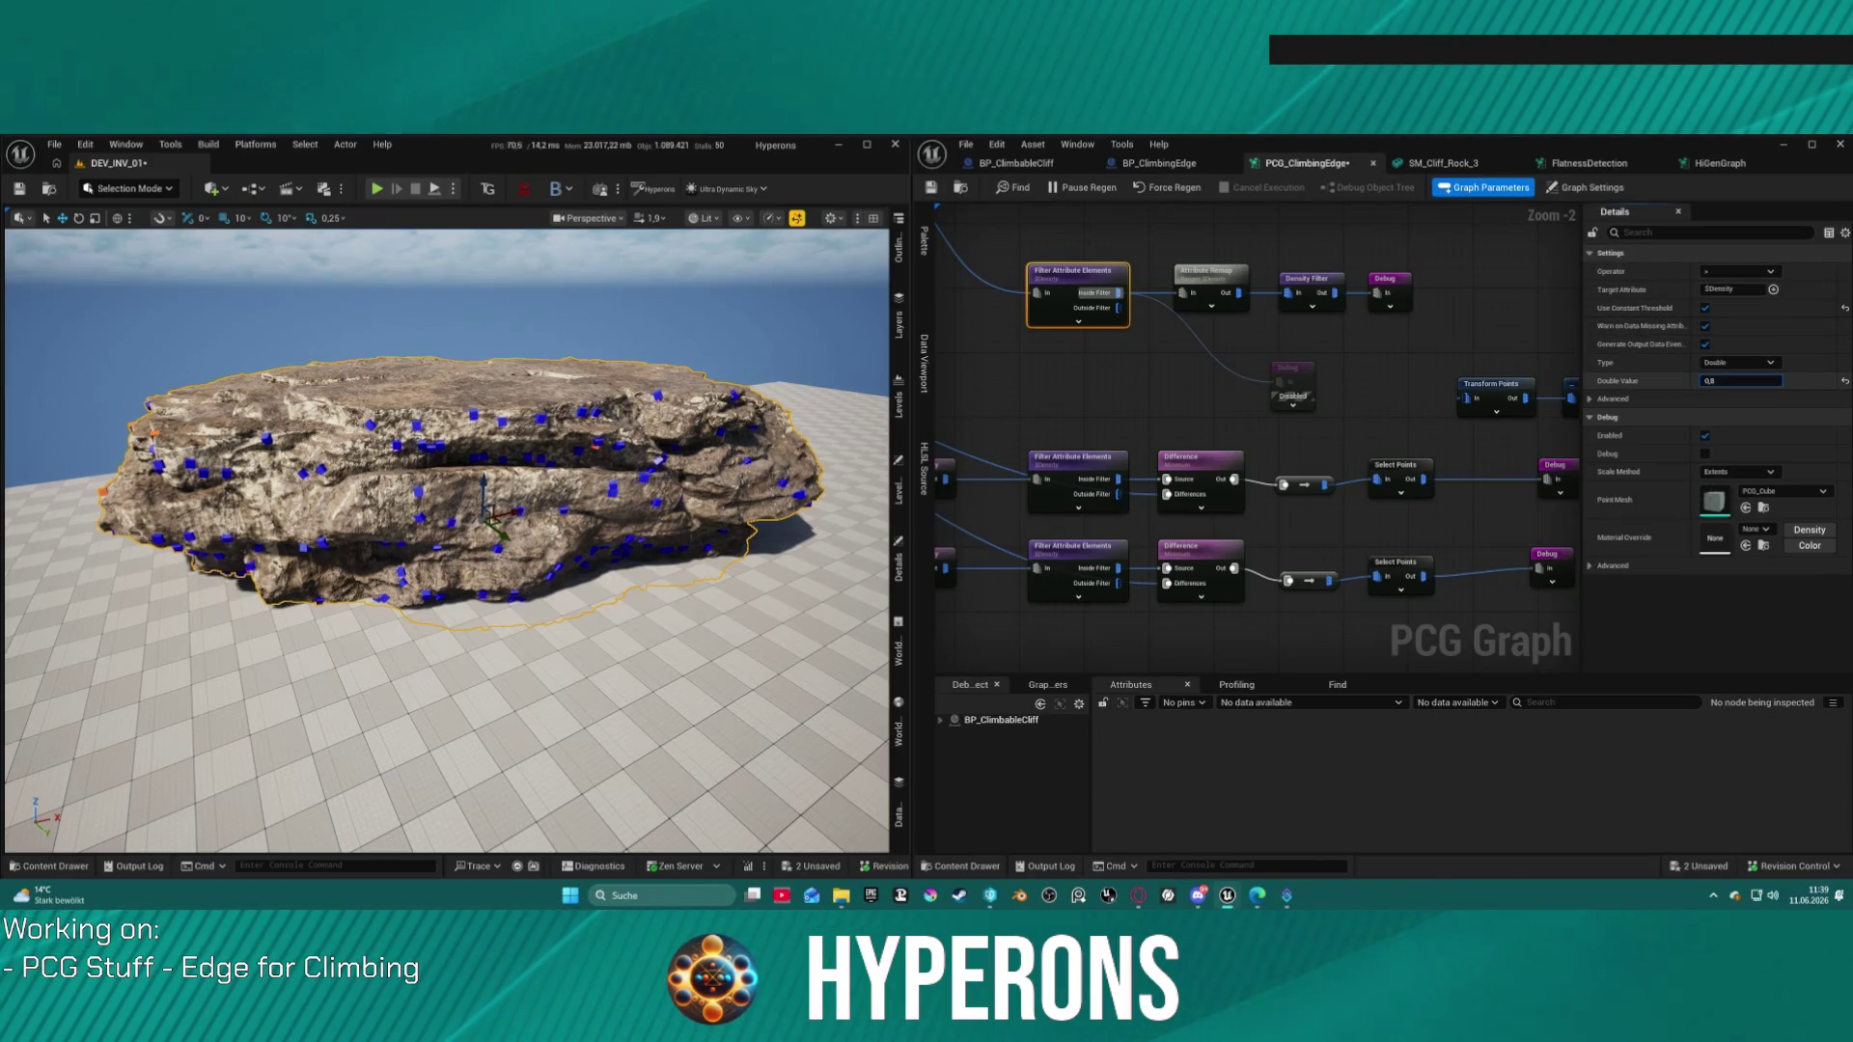
{"action": "left_click_drag", "start_coordinate": [1719, 394], "coordinate": [1728, 394]}
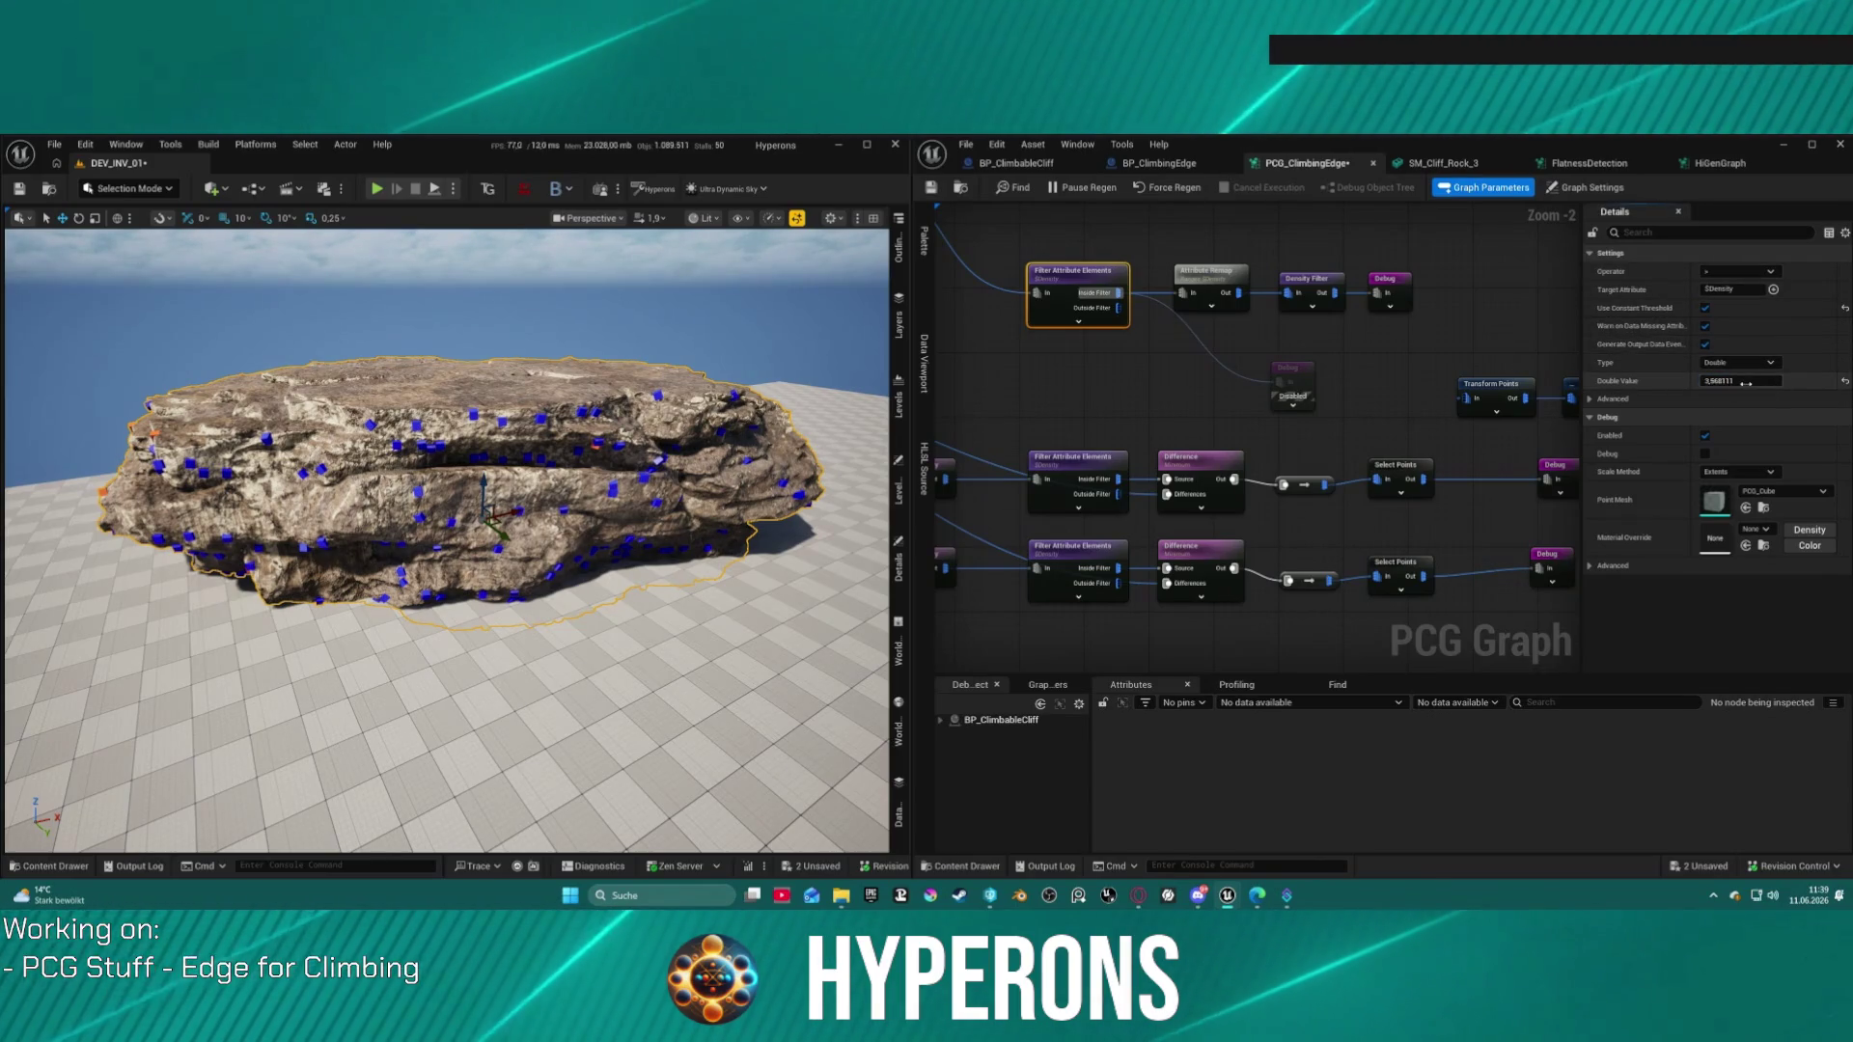
{"action": "left_click", "coordinate": [1718, 394]}
{"action": "type", "text": "0,8"}
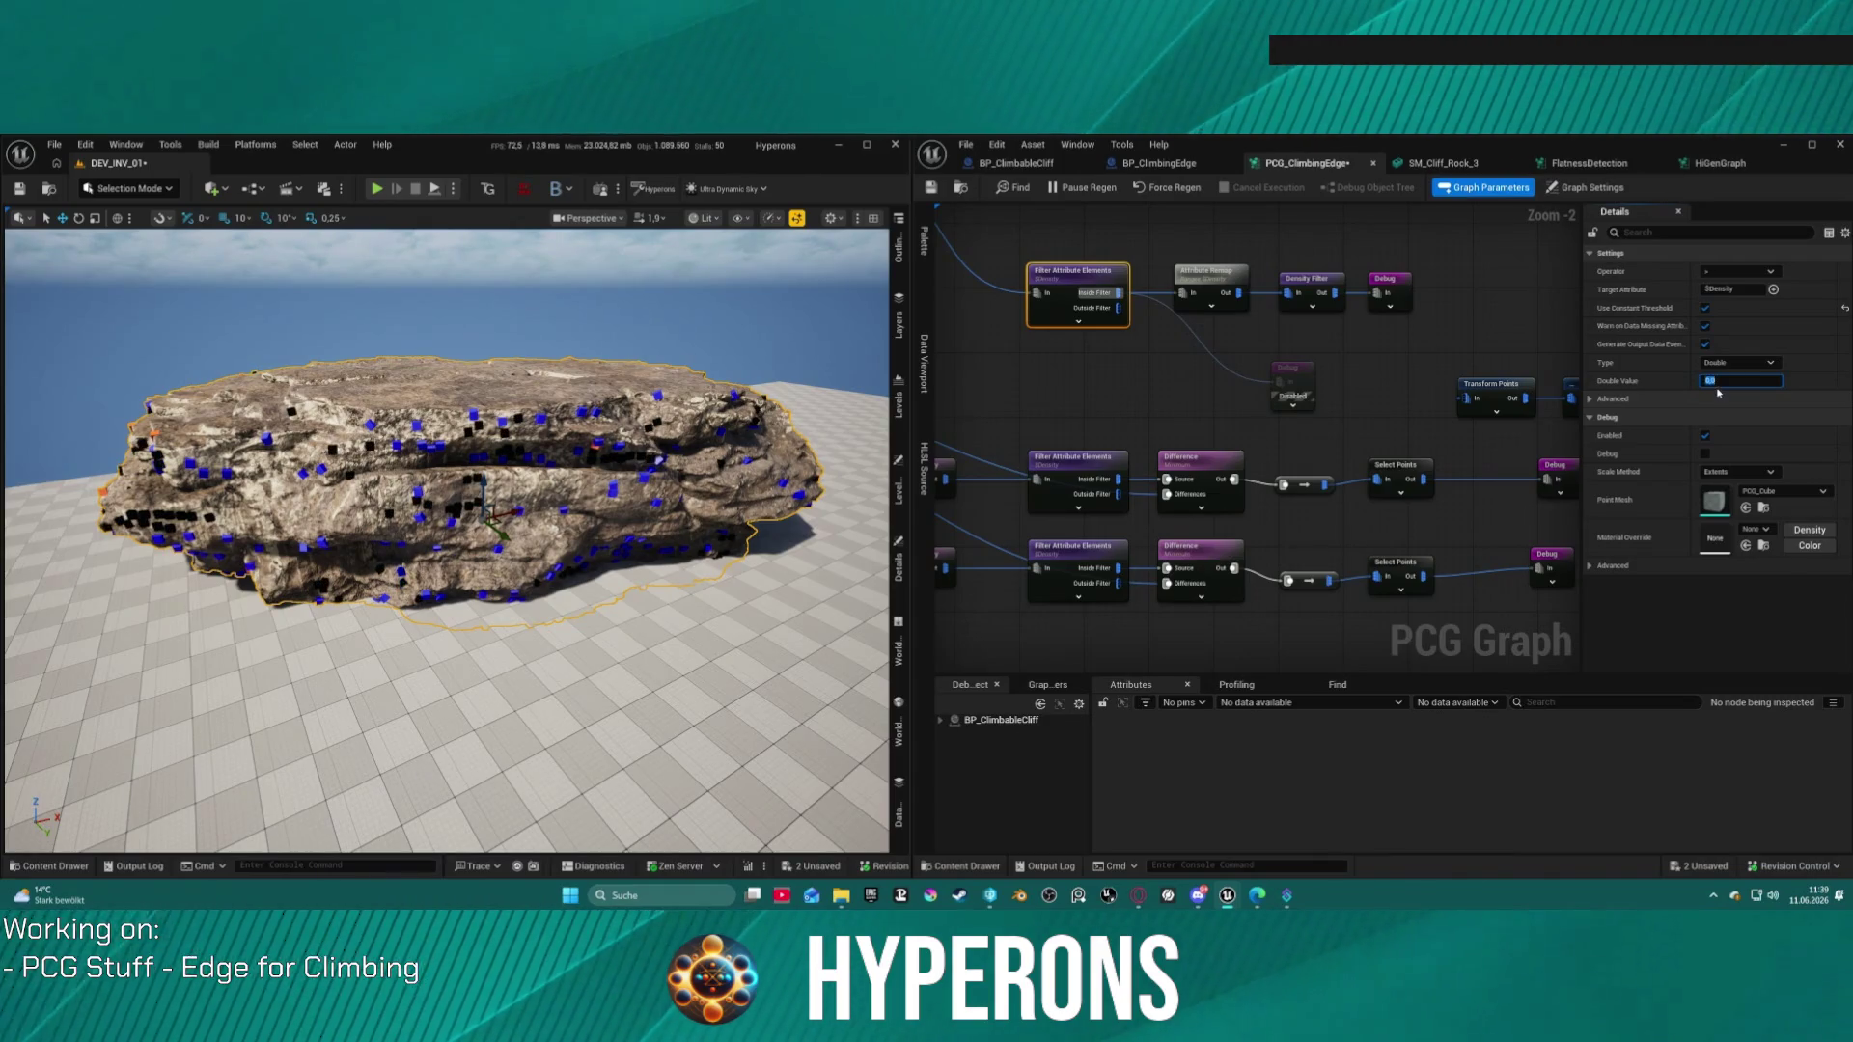
{"action": "mouse_move", "coordinate": [709, 431]}
{"action": "left_mouse_down"}
{"action": "mouse_move", "coordinate": [521, 434]}
{"action": "mouse_move", "coordinate": [463, 376]}
{"action": "left_mouse_up"}
Step: Delete the Filter Attribute Elements node from the graph
{"action": "key", "text": "f"}
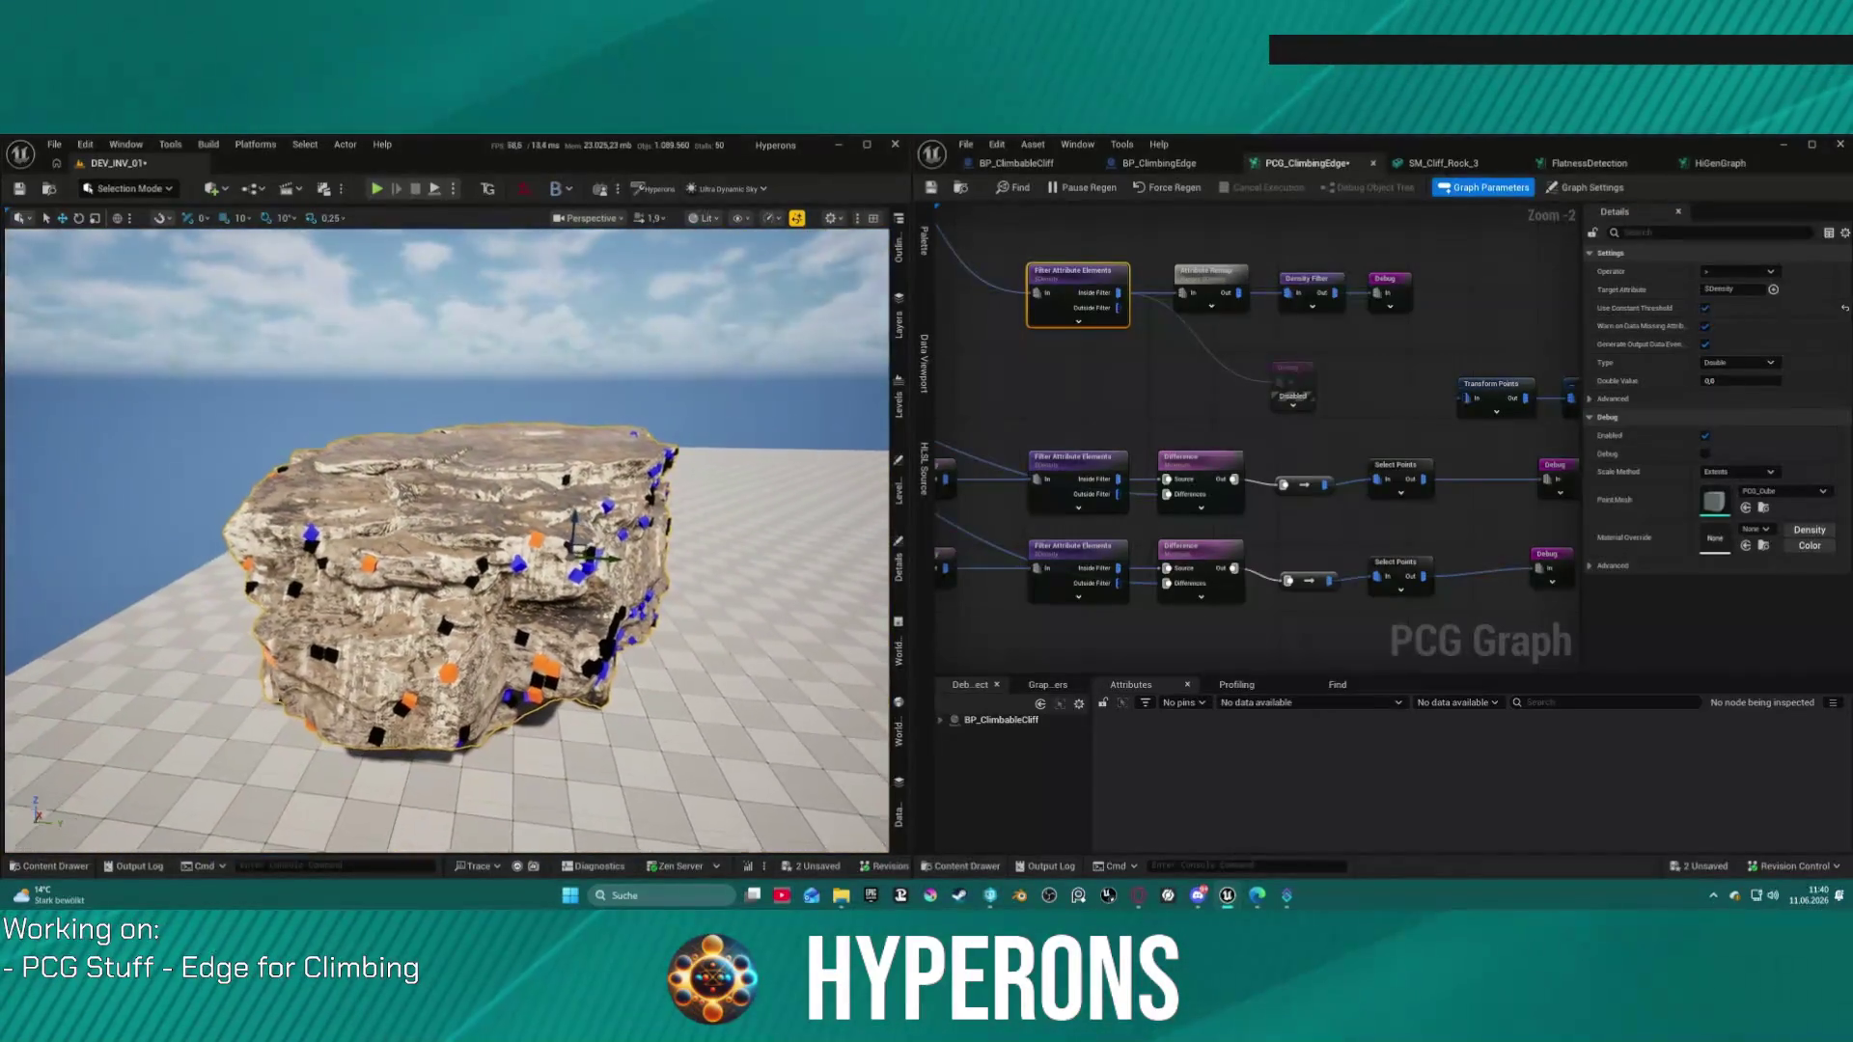
{"action": "scroll", "coordinate": [1255, 318], "scroll_direction": "up", "scroll_amount": 2}
{"action": "mouse_move", "coordinate": [1225, 349]}
{"action": "left_mouse_down"}
{"action": "mouse_move", "coordinate": [1456, 398]}
{"action": "mouse_move", "coordinate": [1487, 591]}
{"action": "left_mouse_up"}
{"action": "mouse_move", "coordinate": [973, 367]}
{"action": "left_mouse_down"}
{"action": "mouse_move", "coordinate": [1438, 521]}
{"action": "mouse_move", "coordinate": [1349, 529]}
{"action": "left_mouse_up"}
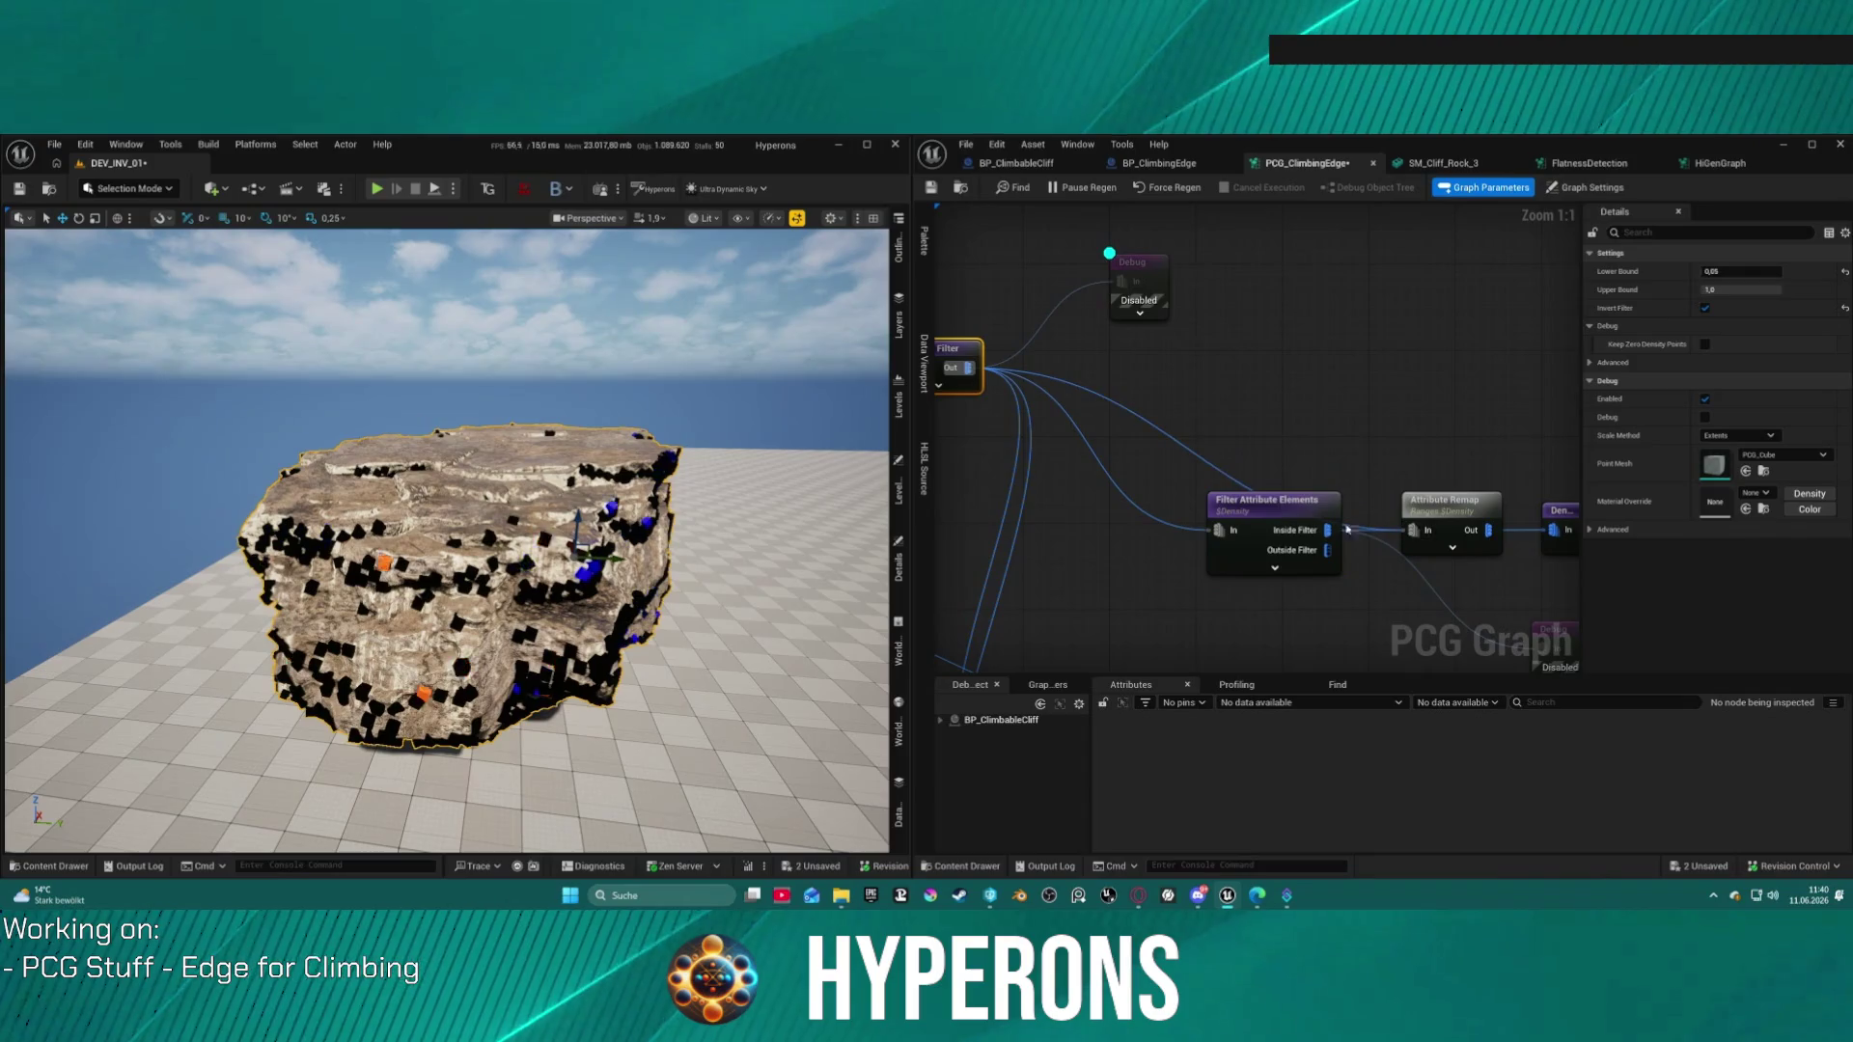
{"action": "left_click", "coordinate": [1248, 507]}
{"action": "key", "text": "Delete"}
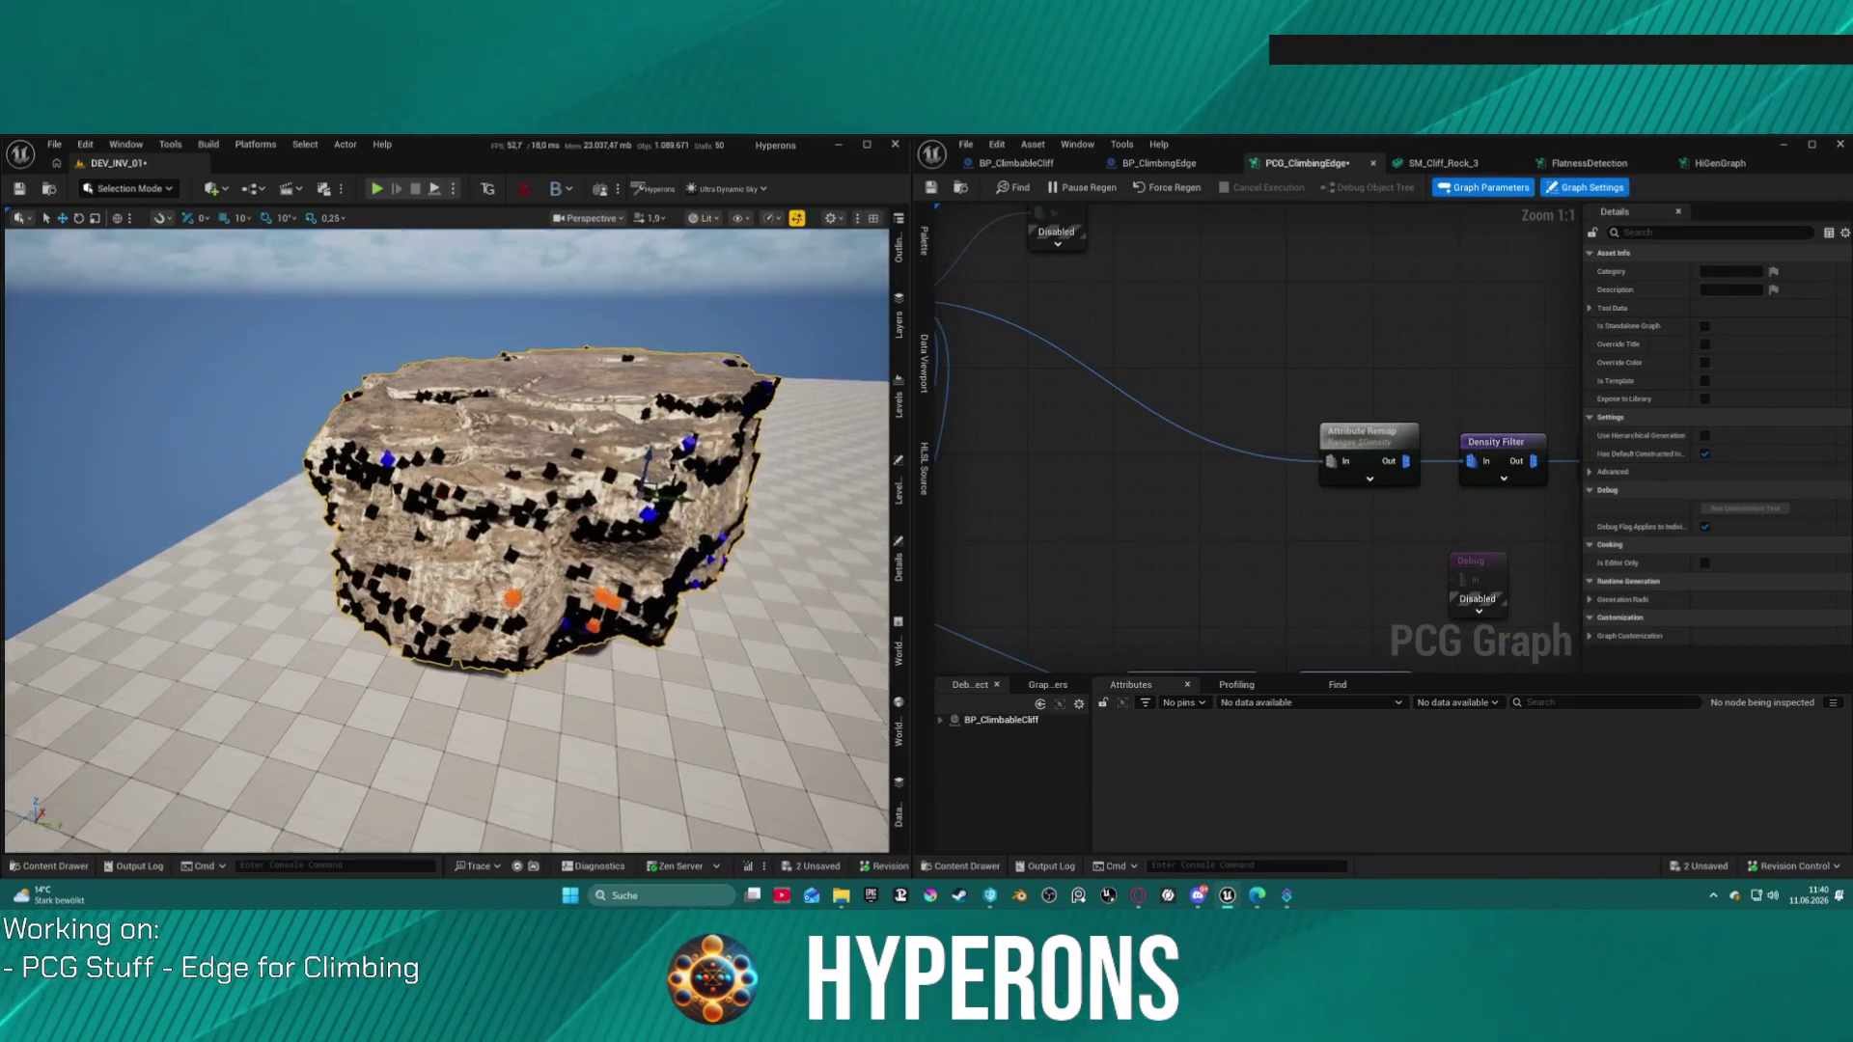
Step: Fly around the rock to review the regenerated blue and black debug cubes
{"action": "left_click_drag", "start_coordinate": [804, 579], "coordinate": [804, 533]}
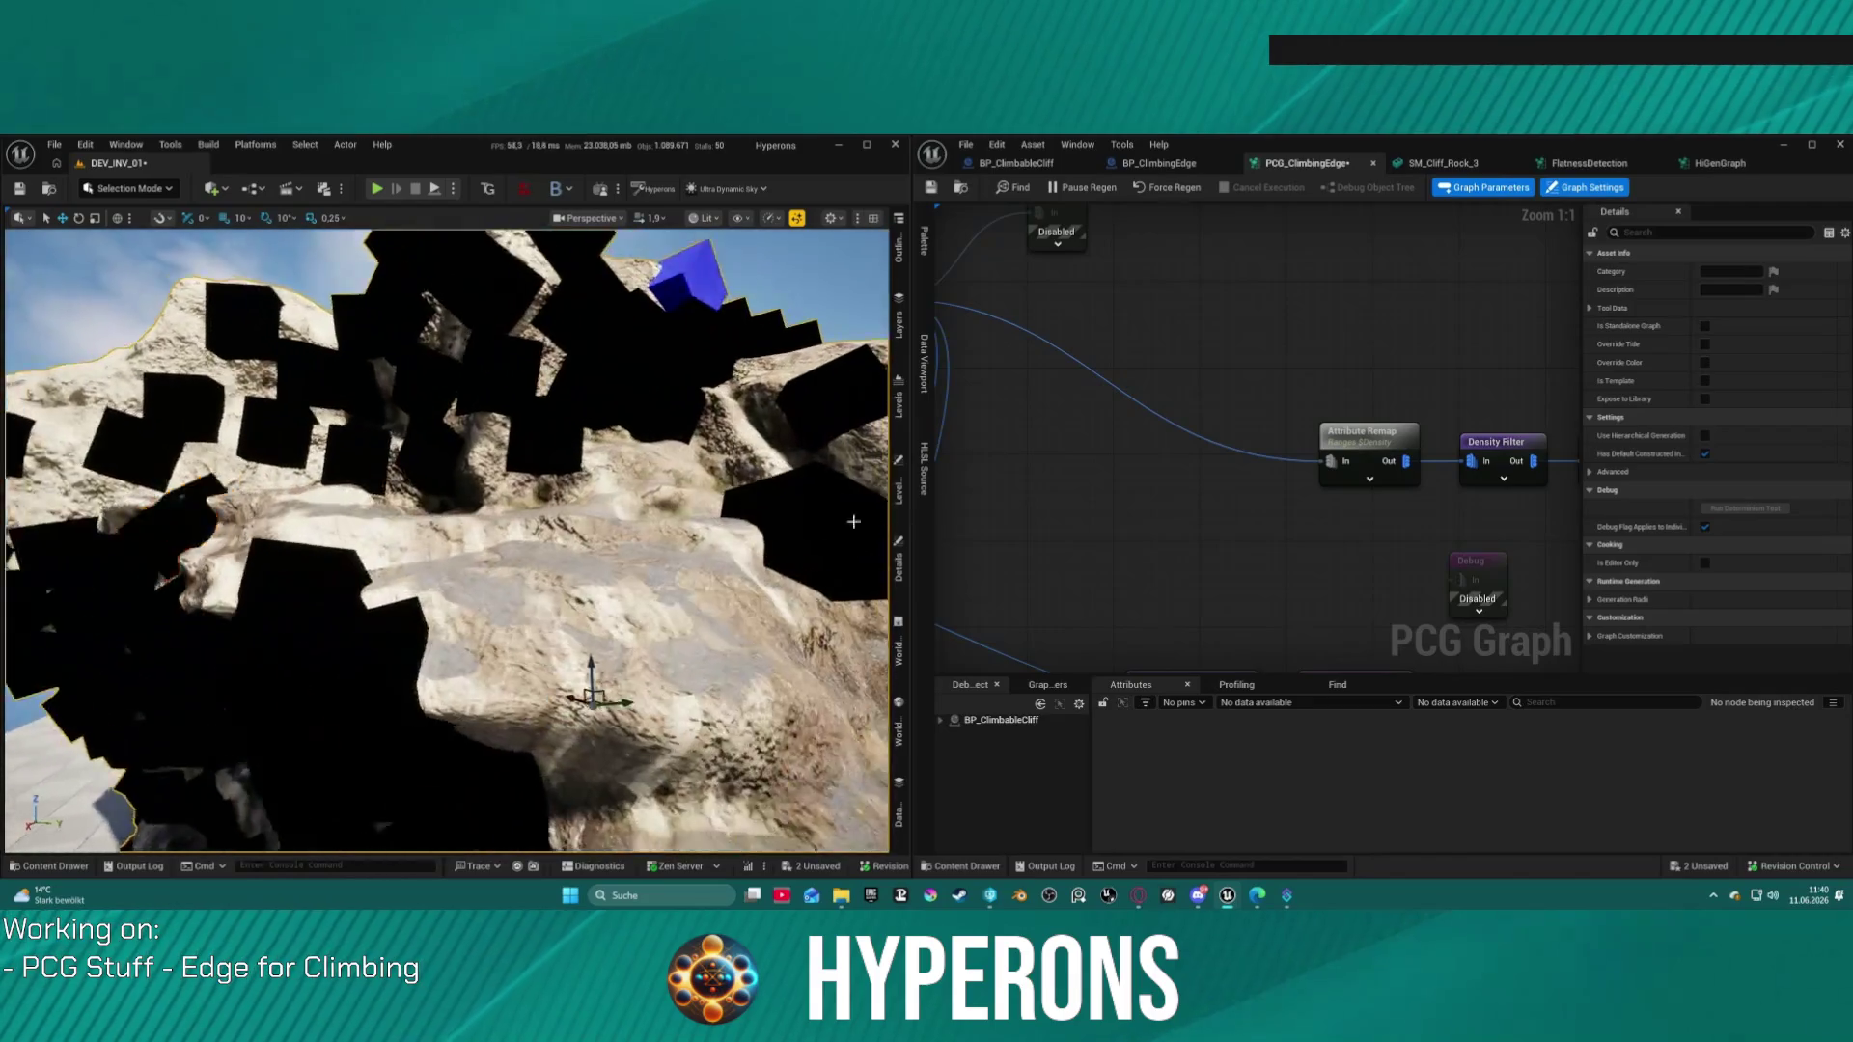
{"action": "scroll", "coordinate": [1299, 412], "scroll_direction": "down", "scroll_amount": 3}
{"action": "left_click", "coordinate": [1439, 436]}
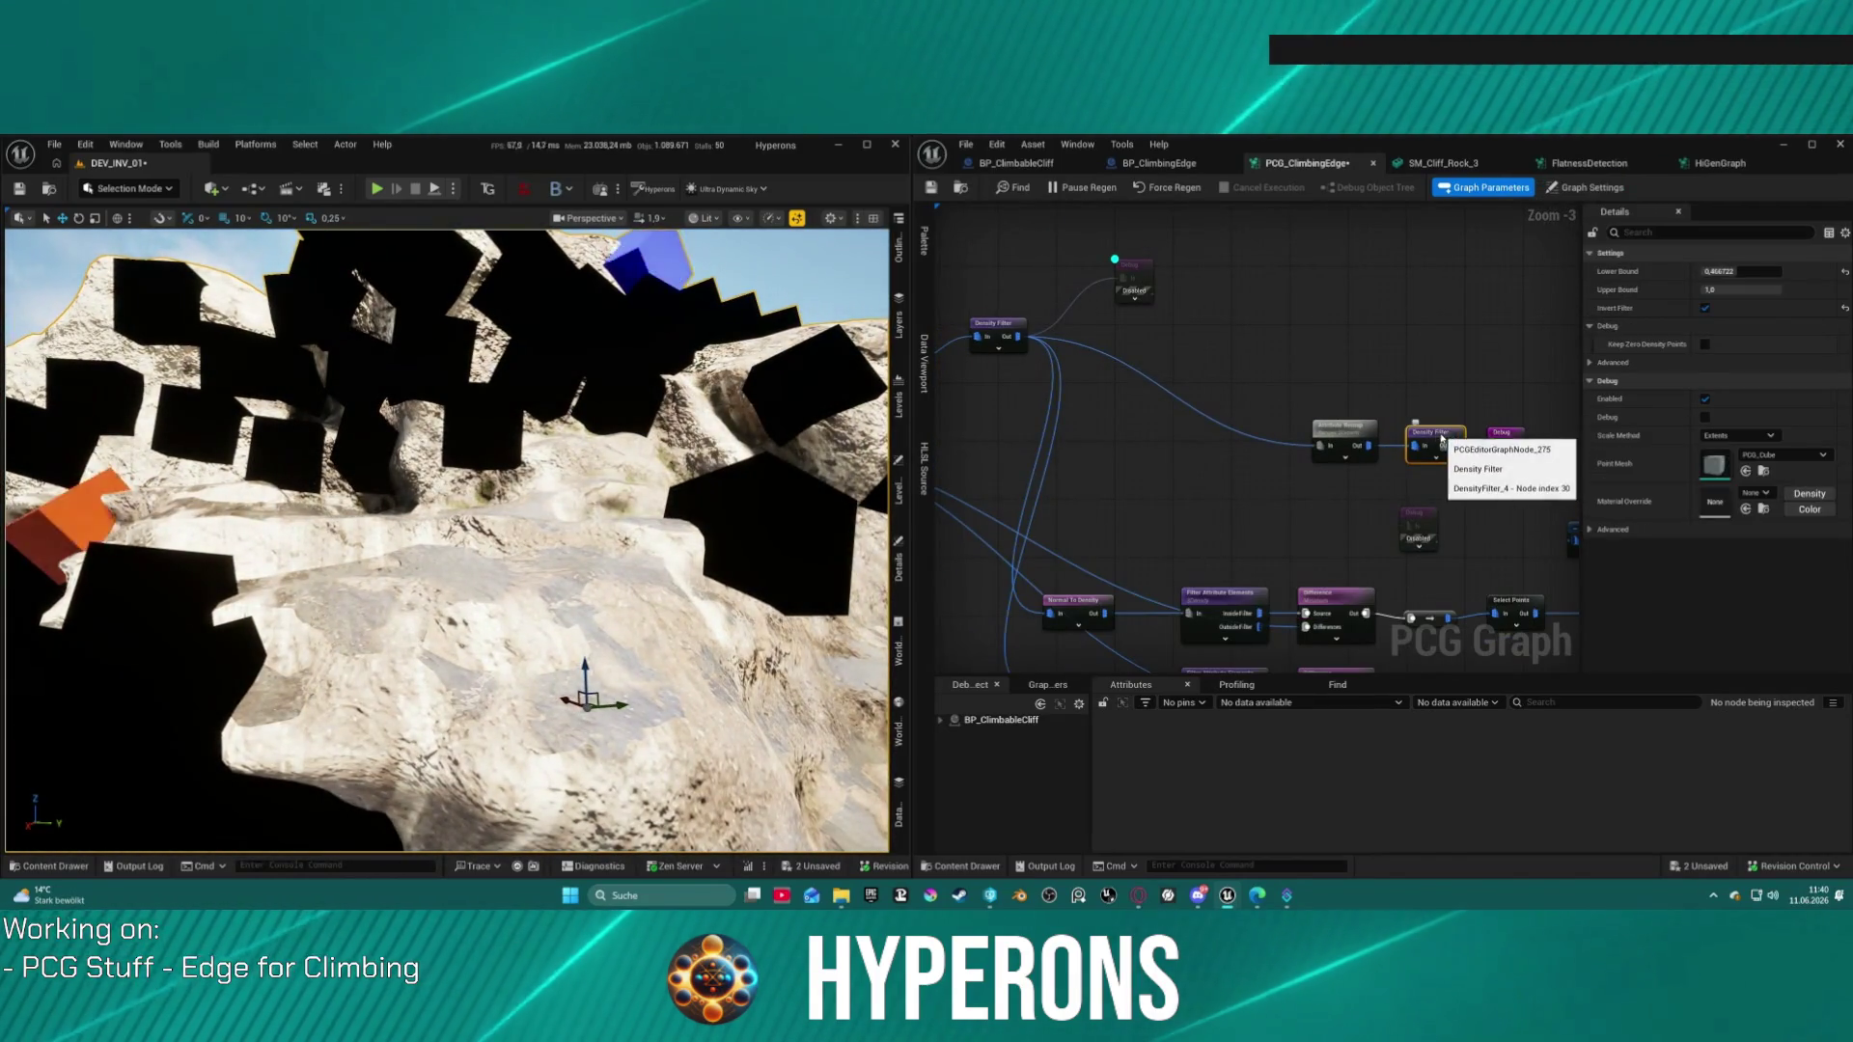
{"action": "scroll", "coordinate": [1337, 346], "scroll_direction": "down", "scroll_amount": 2}
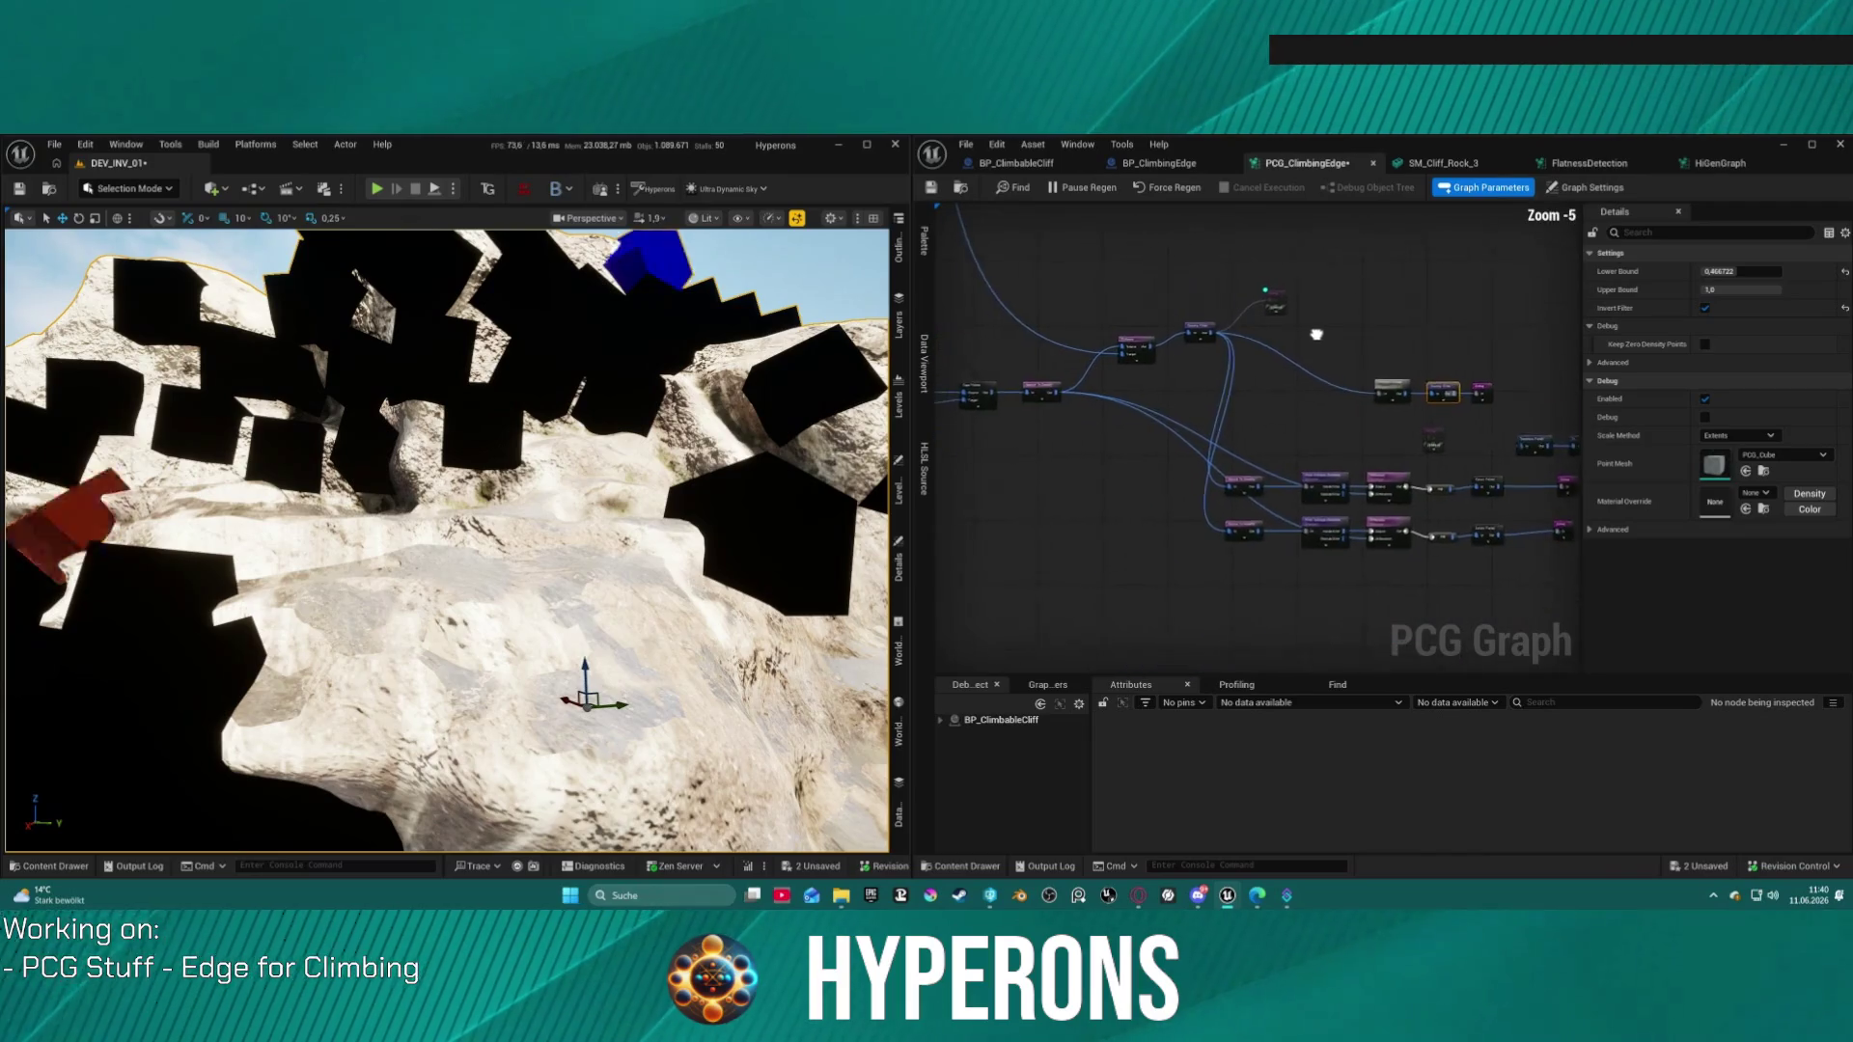
{"action": "key", "text": "f"}
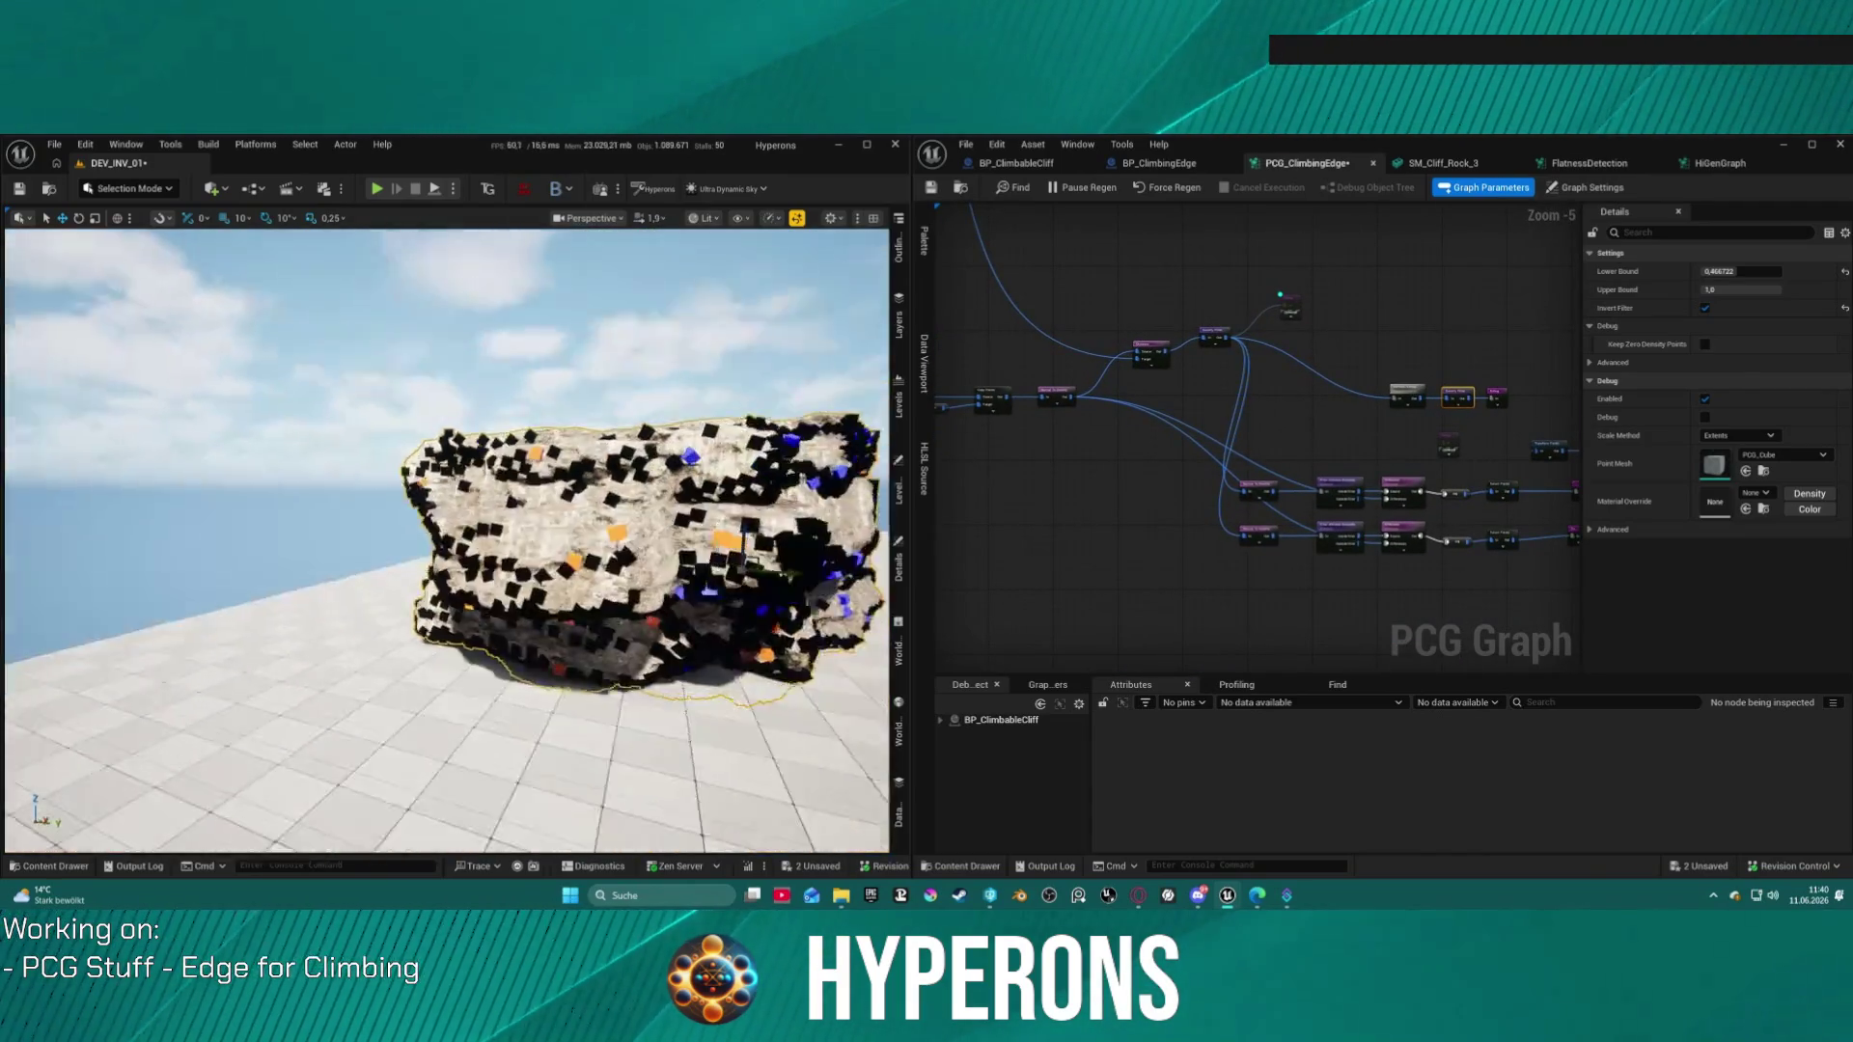
{"action": "scroll", "coordinate": [445, 541], "scroll_direction": "down", "scroll_amount": 10}
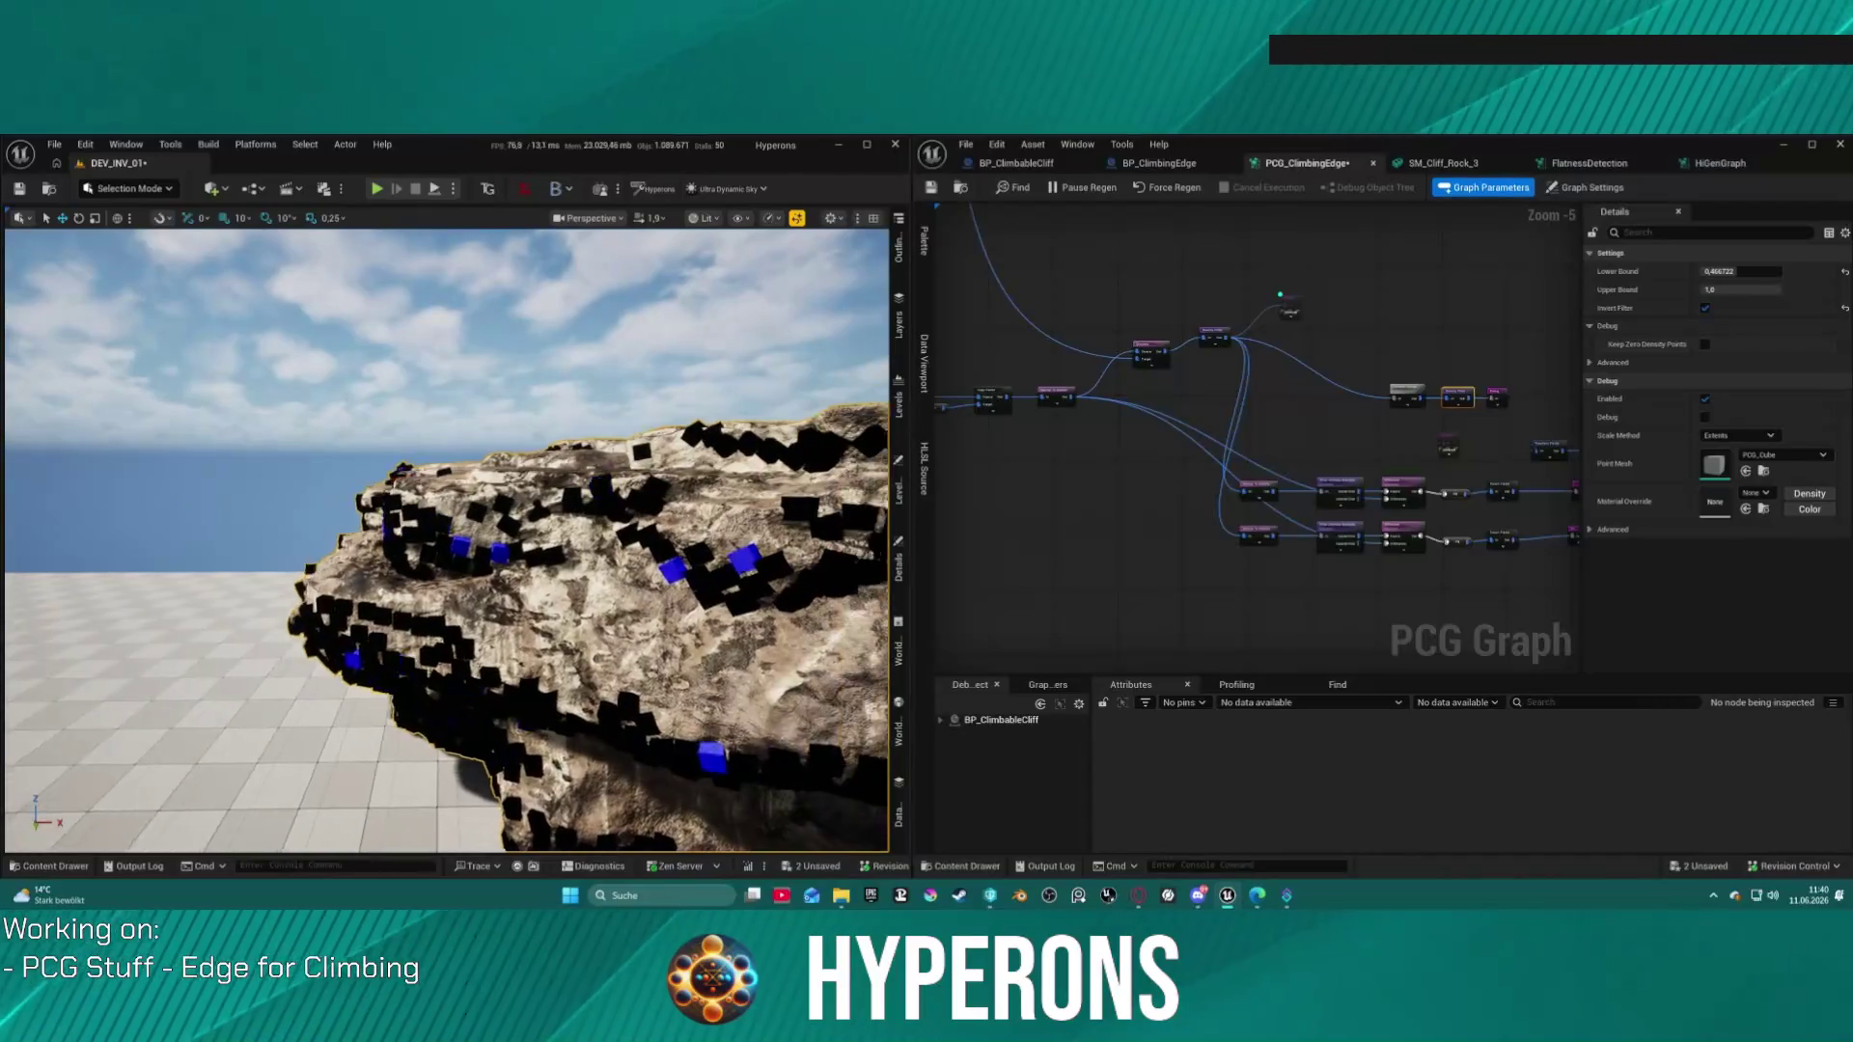
{"action": "scroll", "coordinate": [446, 541], "scroll_direction": "up", "scroll_amount": 5}
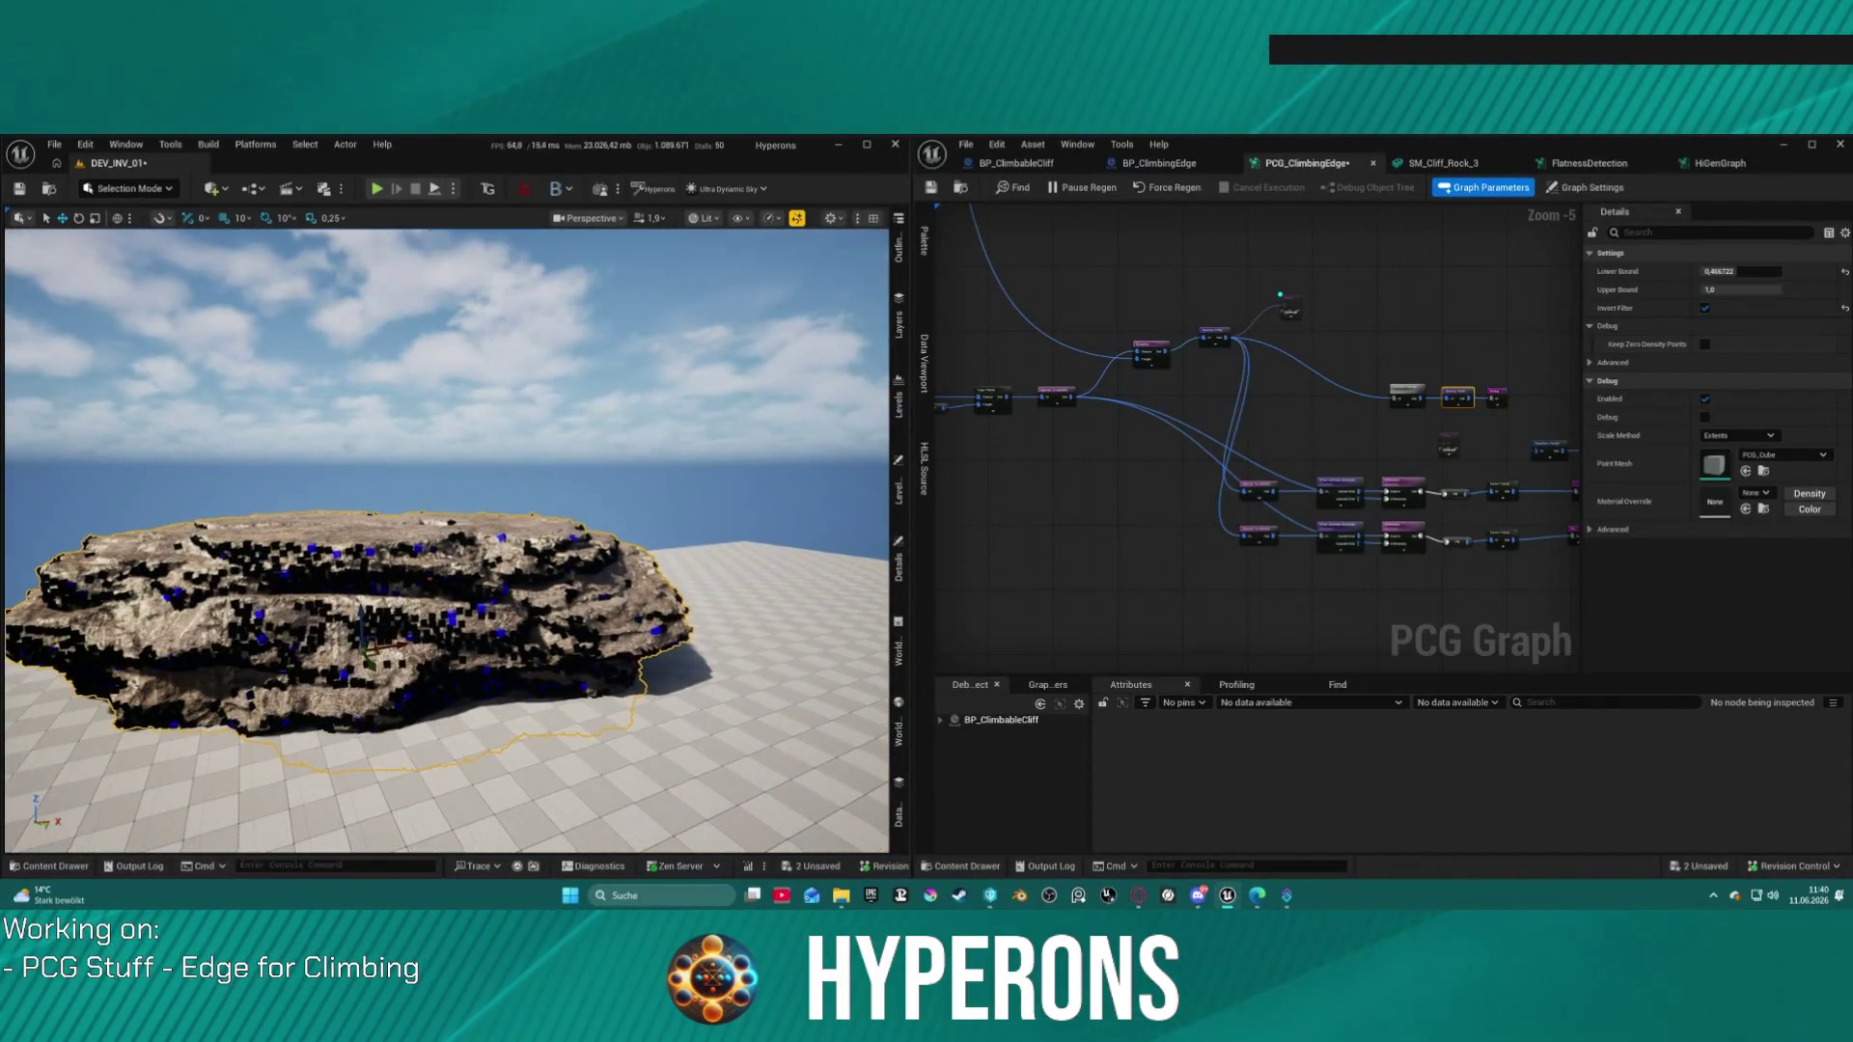
{"action": "scroll", "coordinate": [1224, 376], "scroll_direction": "up", "scroll_amount": 2}
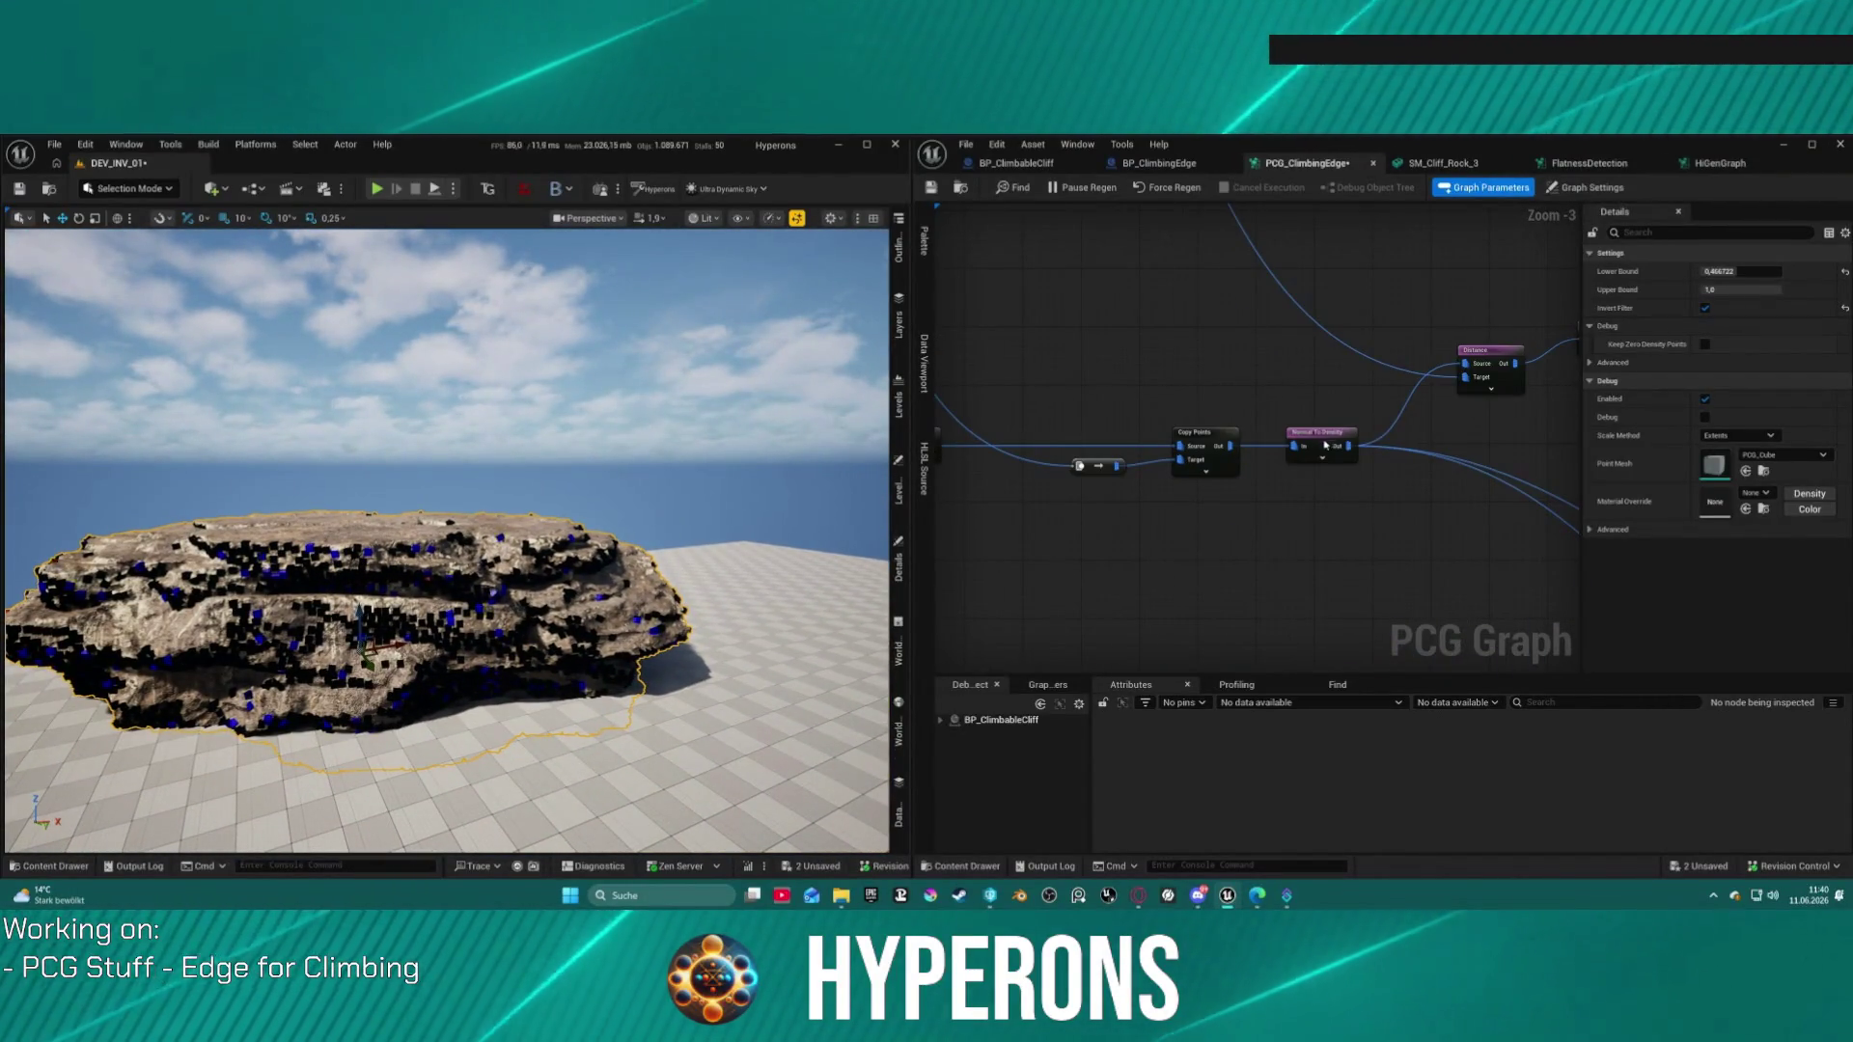
Step: Move Normal To Density higher and delete the Attribute Remap node
{"action": "left_click", "coordinate": [1322, 436]}
{"action": "mouse_move", "coordinate": [1380, 417]}
{"action": "left_mouse_down"}
{"action": "mouse_move", "coordinate": [1318, 349]}
{"action": "mouse_move", "coordinate": [1296, 419]}
{"action": "mouse_move", "coordinate": [1193, 417]}
{"action": "left_mouse_up"}
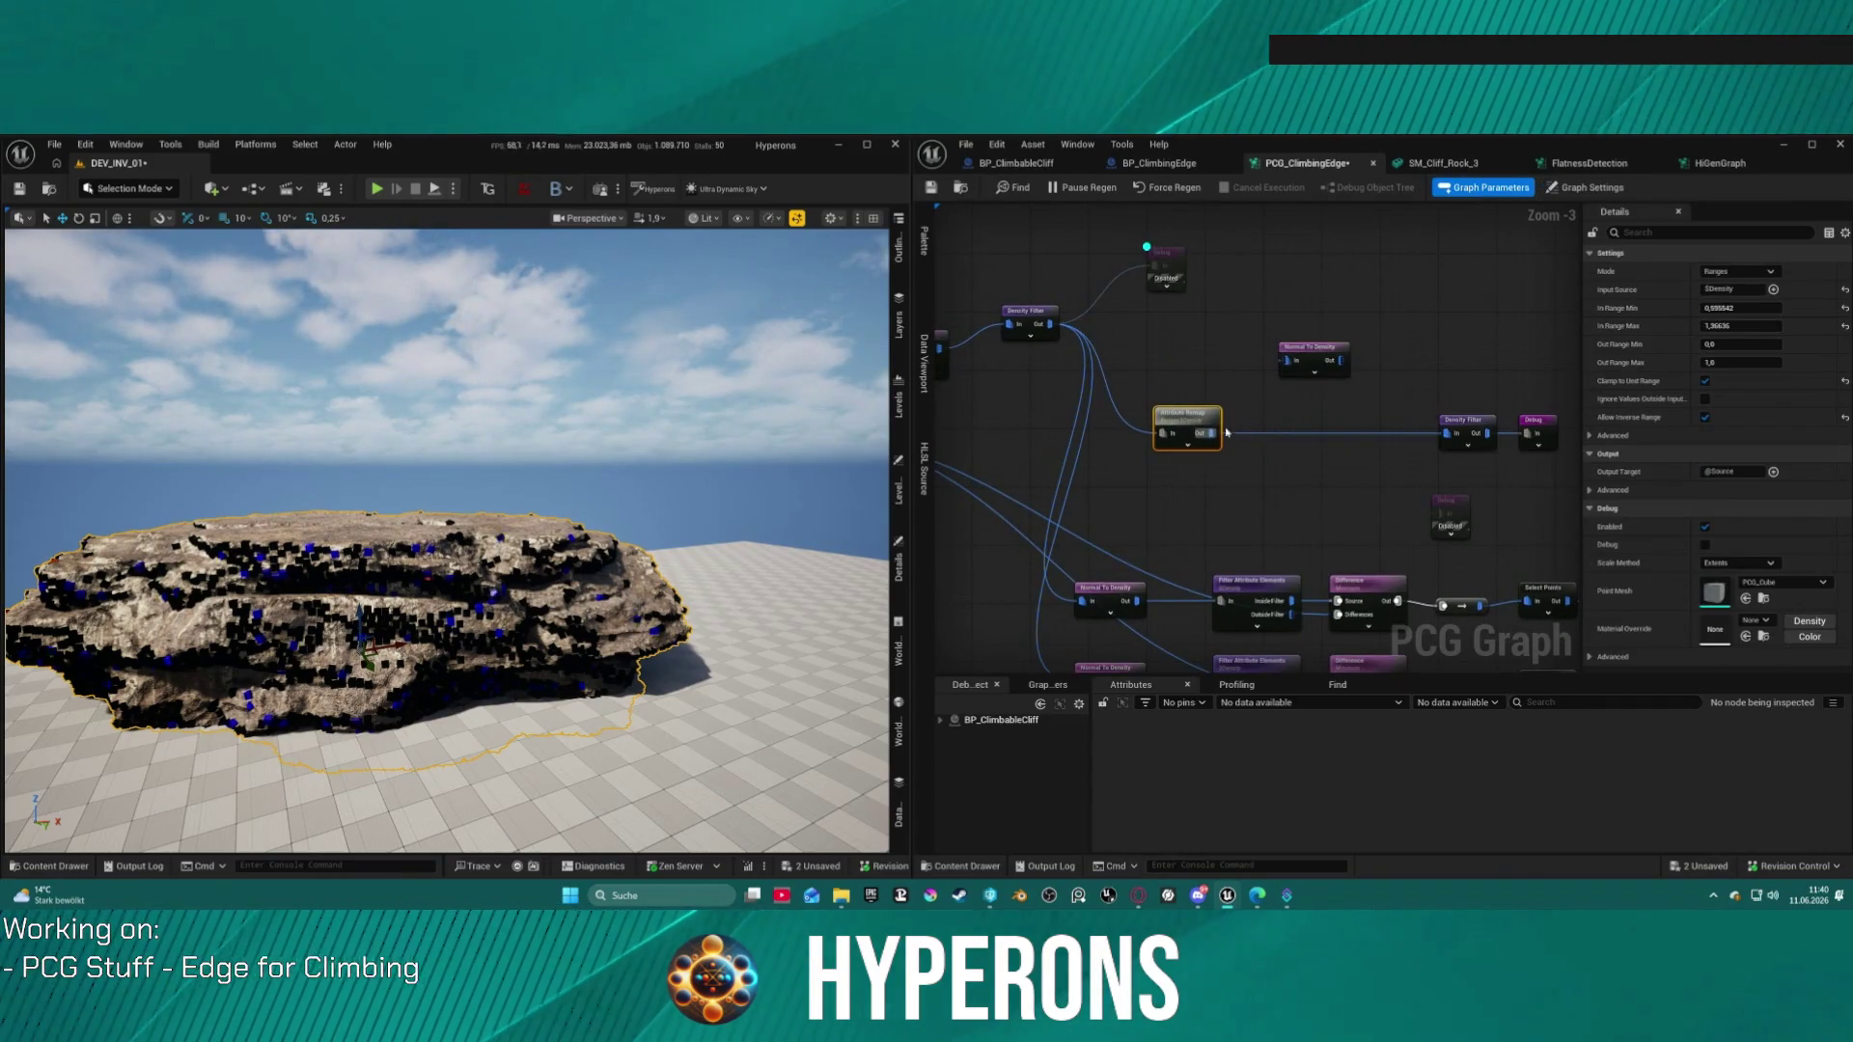
{"action": "key", "text": "Delete"}
Step: Wire the first Density Filter through Normal To Density into the second Density Filter
{"action": "mouse_move", "coordinate": [1446, 434]}
{"action": "left_mouse_down"}
{"action": "mouse_move", "coordinate": [1085, 359]}
{"action": "mouse_move", "coordinate": [1052, 328]}
{"action": "left_mouse_up"}
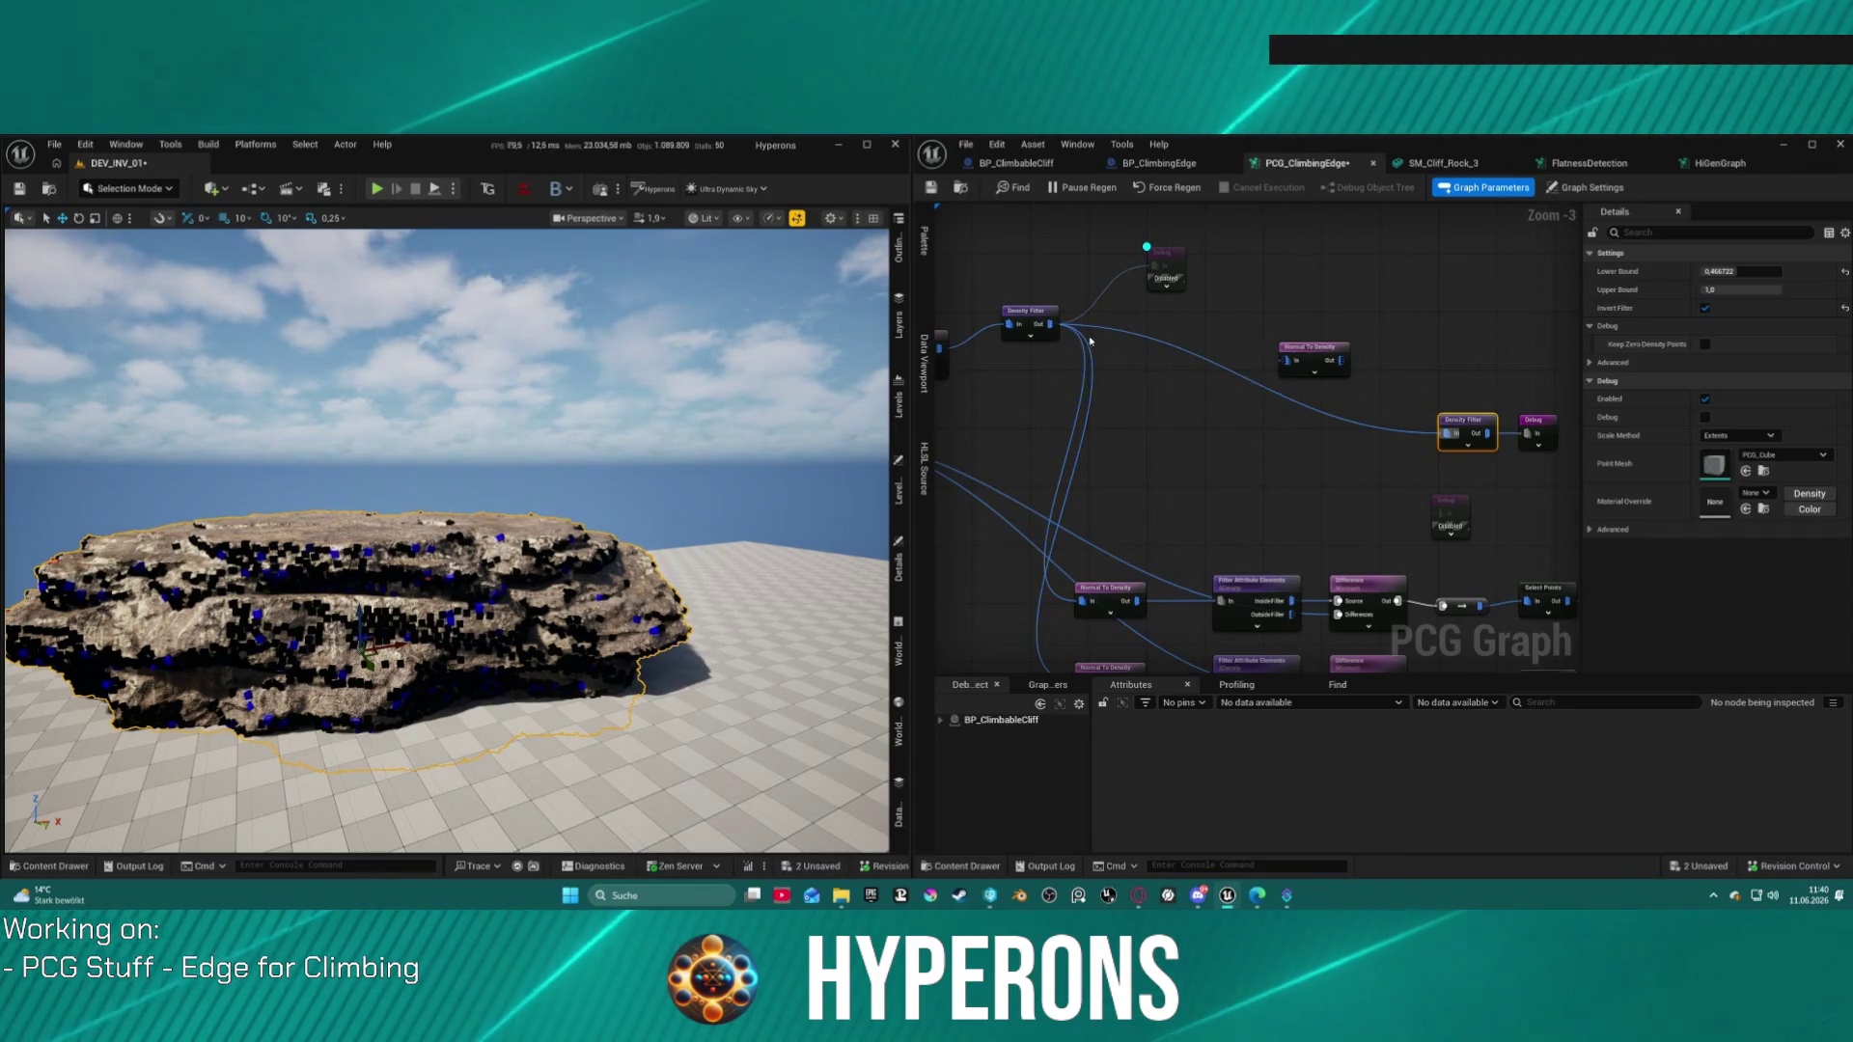
{"action": "mouse_move", "coordinate": [1050, 325]}
{"action": "left_mouse_down"}
{"action": "mouse_move", "coordinate": [1286, 357]}
{"action": "mouse_move", "coordinate": [1447, 435]}
{"action": "left_mouse_up"}
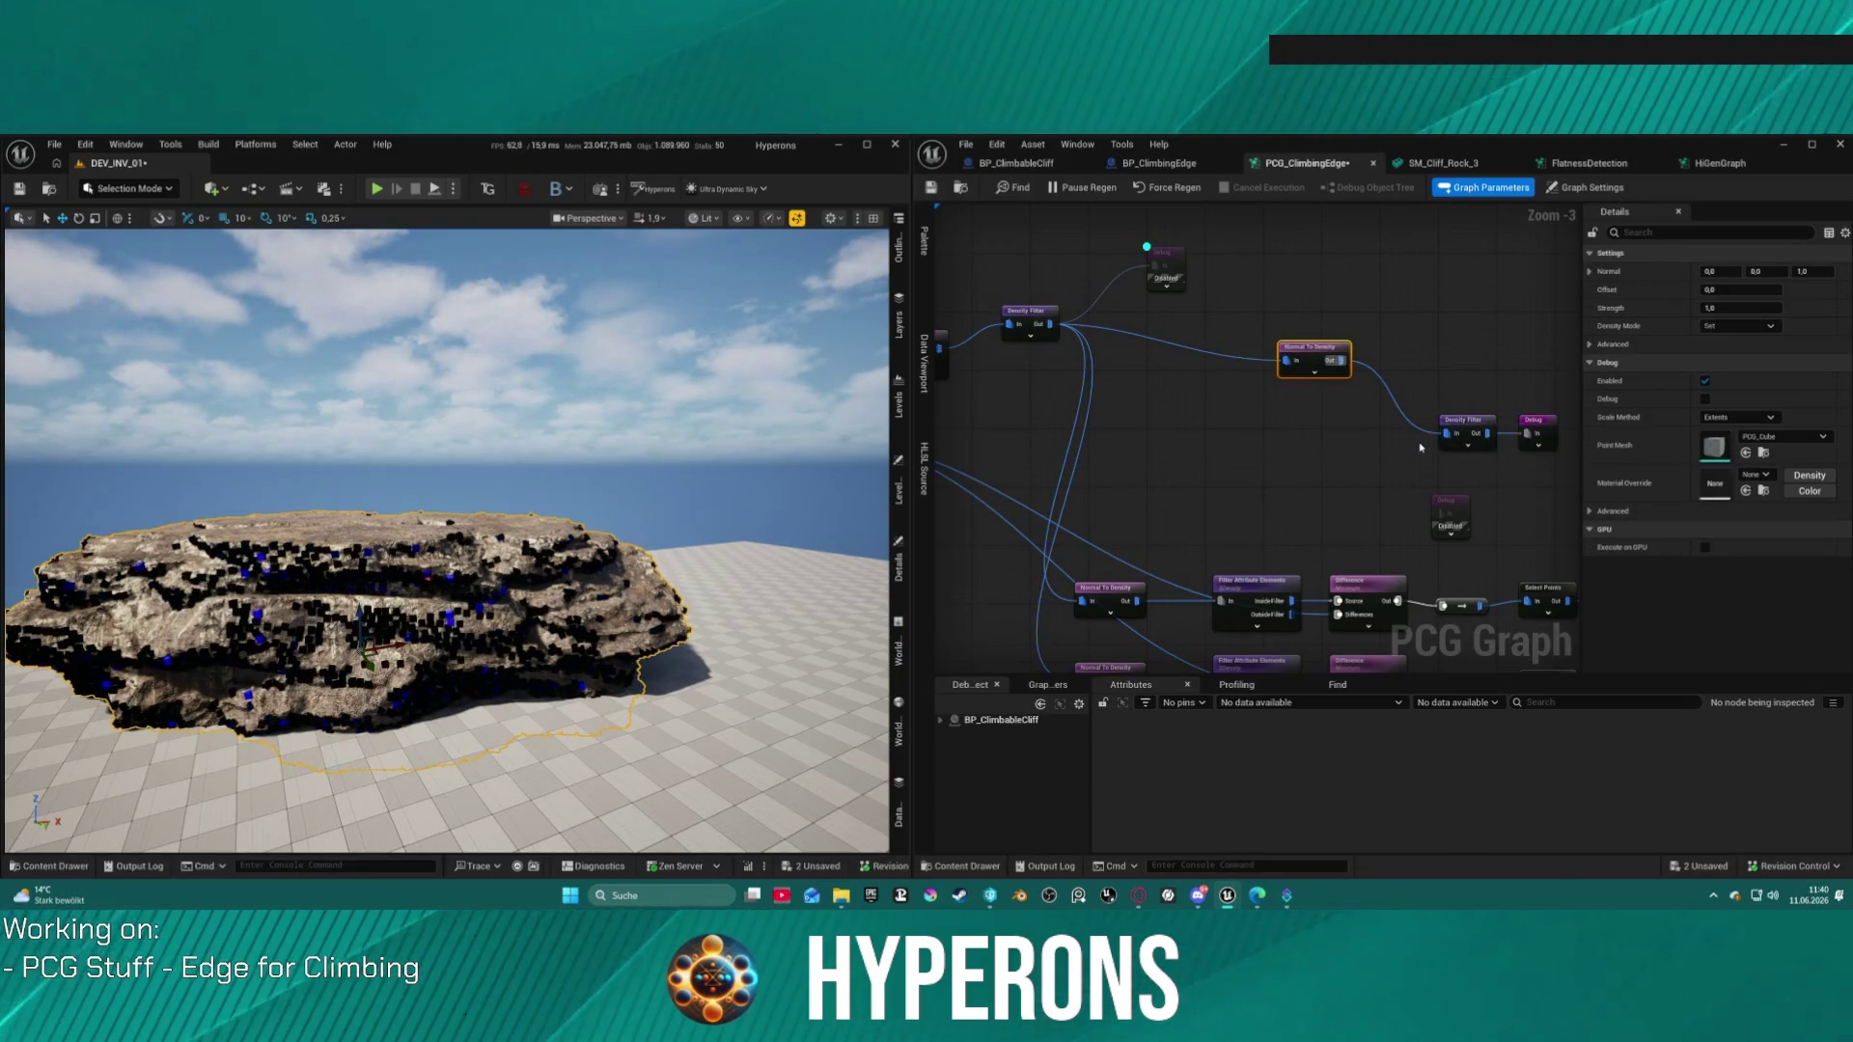
{"action": "mouse_move", "coordinate": [1315, 361]}
{"action": "left_mouse_down"}
{"action": "mouse_move", "coordinate": [1230, 415]}
{"action": "mouse_move", "coordinate": [1265, 434]}
{"action": "left_mouse_up"}
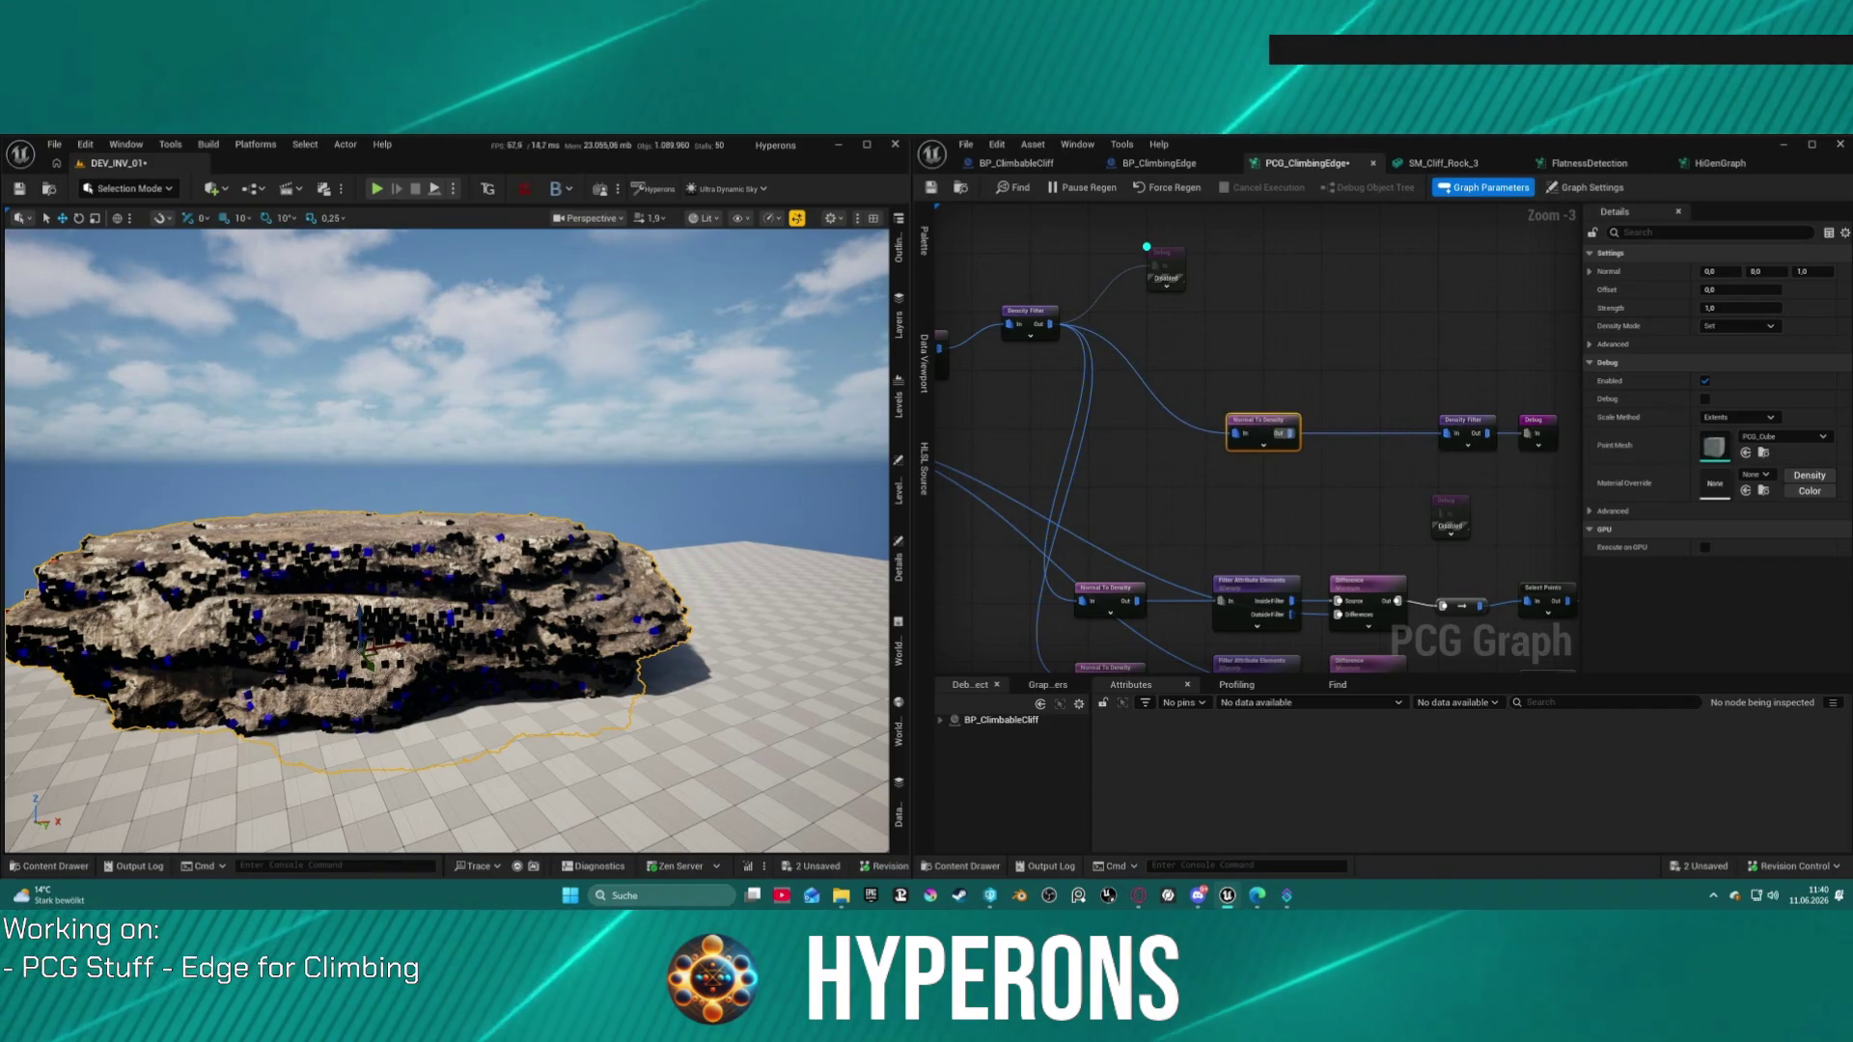
{"action": "scroll", "coordinate": [443, 540], "scroll_direction": "up", "scroll_amount": 5}
{"action": "left_click_drag", "start_coordinate": [444, 540], "coordinate": [193, 541]}
{"action": "left_click_drag", "start_coordinate": [1456, 433], "coordinate": [1420, 432]}
{"action": "left_click", "coordinate": [1525, 432]}
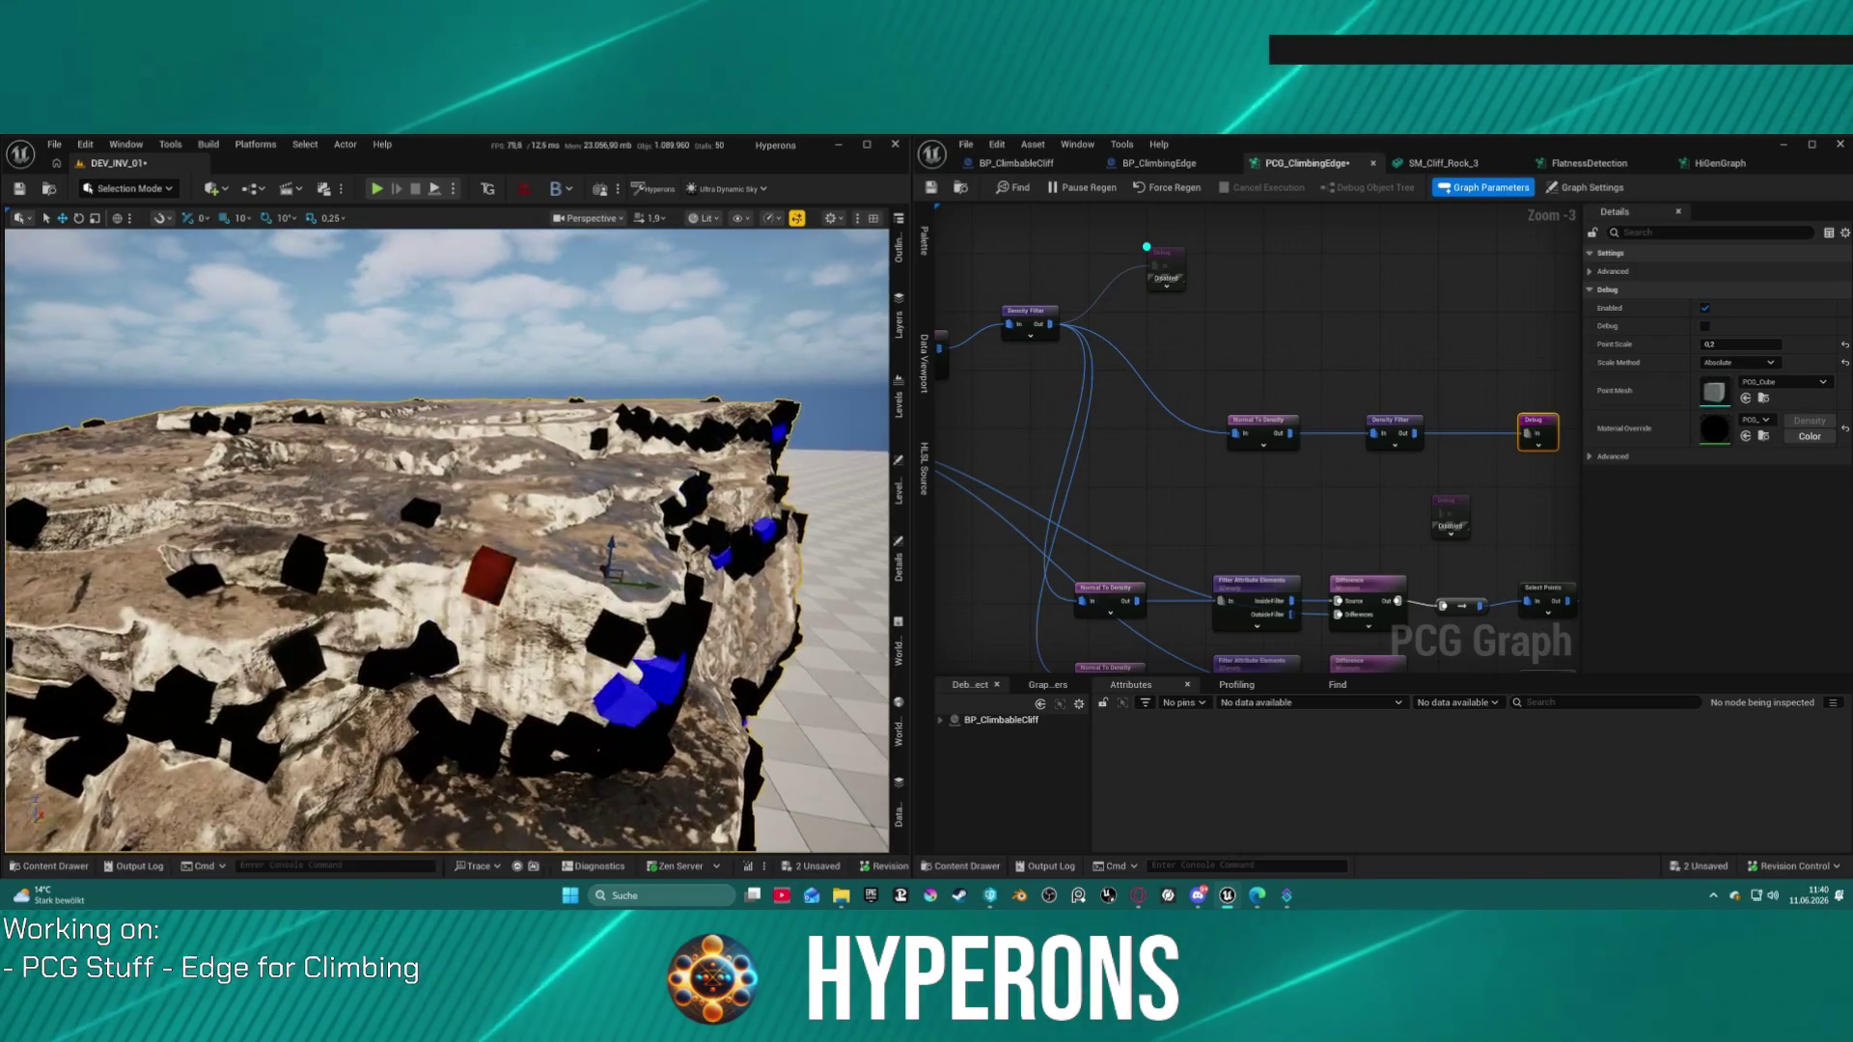
Step: Disable both Debug nodes fed by Select Points, leaving only black cubes
{"action": "mouse_move", "coordinate": [1209, 420]}
{"action": "left_mouse_down"}
{"action": "mouse_move", "coordinate": [1078, 348]}
{"action": "mouse_move", "coordinate": [813, 307]}
{"action": "left_mouse_up"}
{"action": "left_click_drag", "start_coordinate": [1255, 459], "coordinate": [1314, 595]}
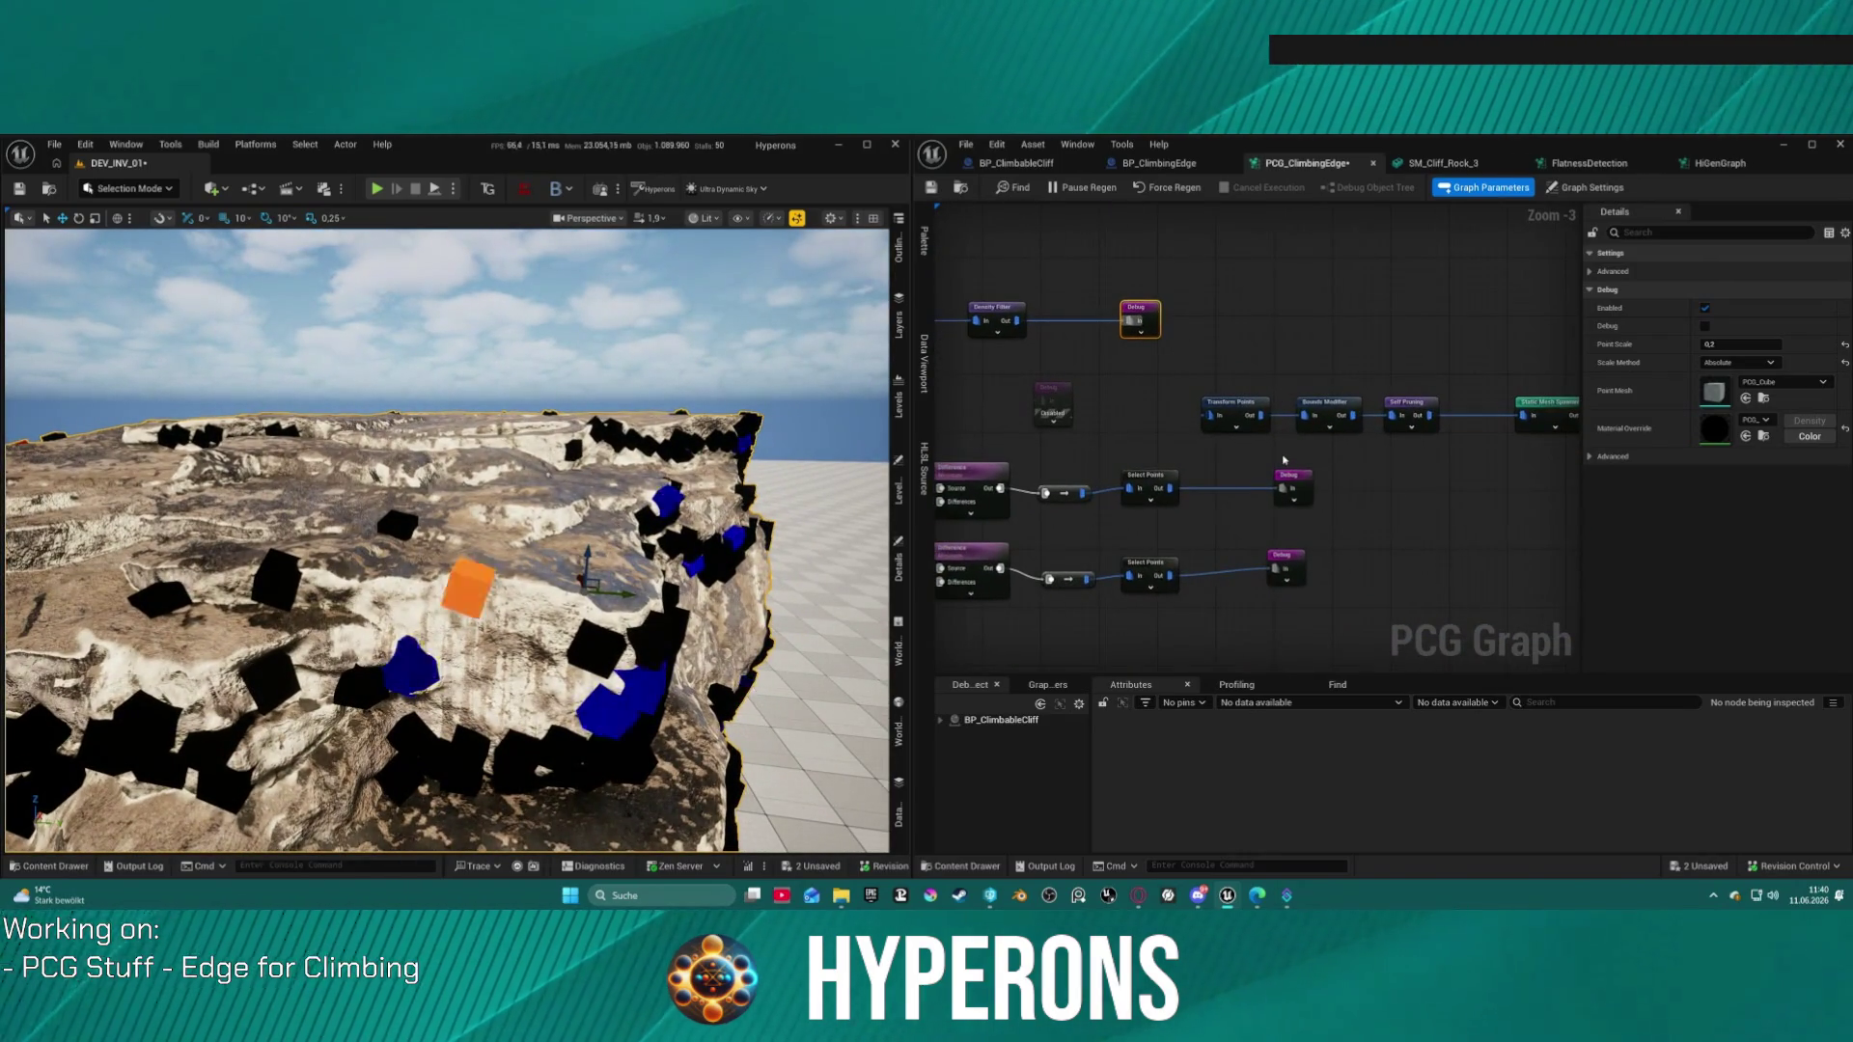
{"action": "key", "text": "e"}
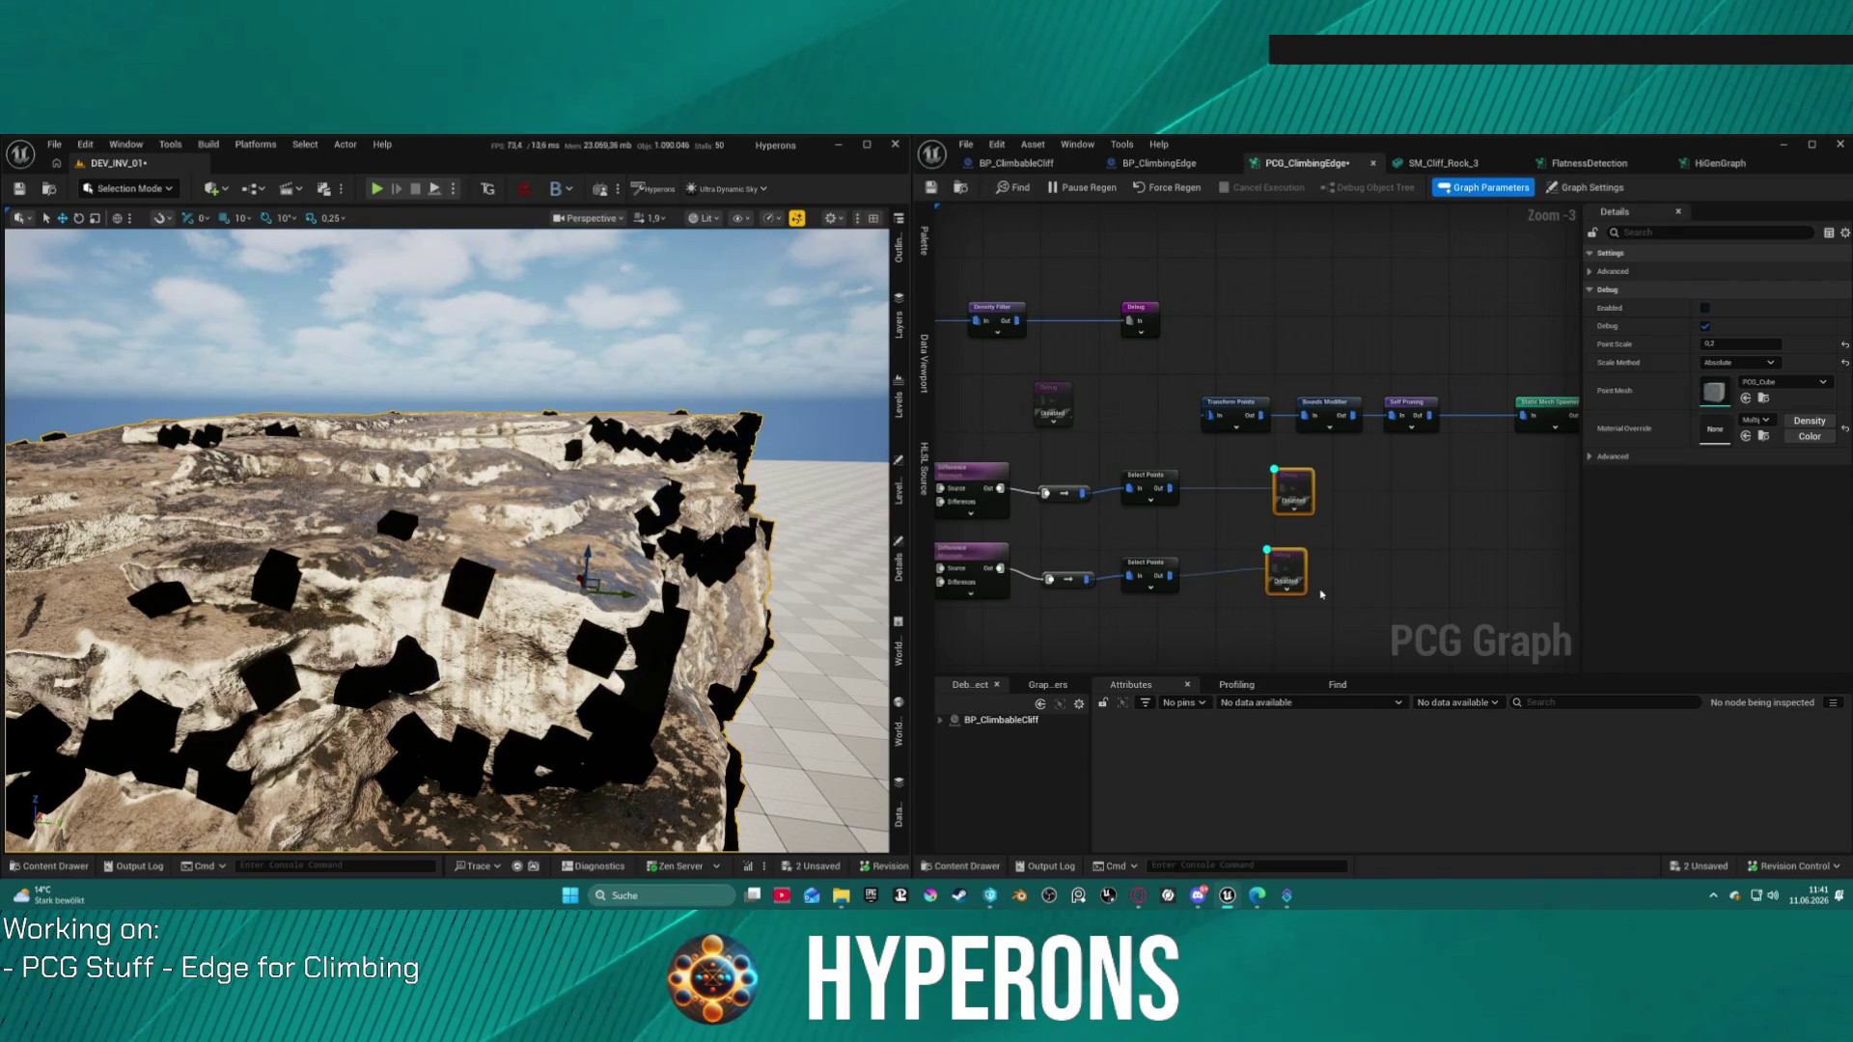
Step: Try a Density Filter Lower Bound change and moving Normal To Density, then undo both
{"action": "left_click_drag", "start_coordinate": [1221, 445], "coordinate": [1541, 479]}
{"action": "left_click", "coordinate": [1337, 350]}
{"action": "left_click_drag", "start_coordinate": [1713, 271], "coordinate": [1777, 290]}
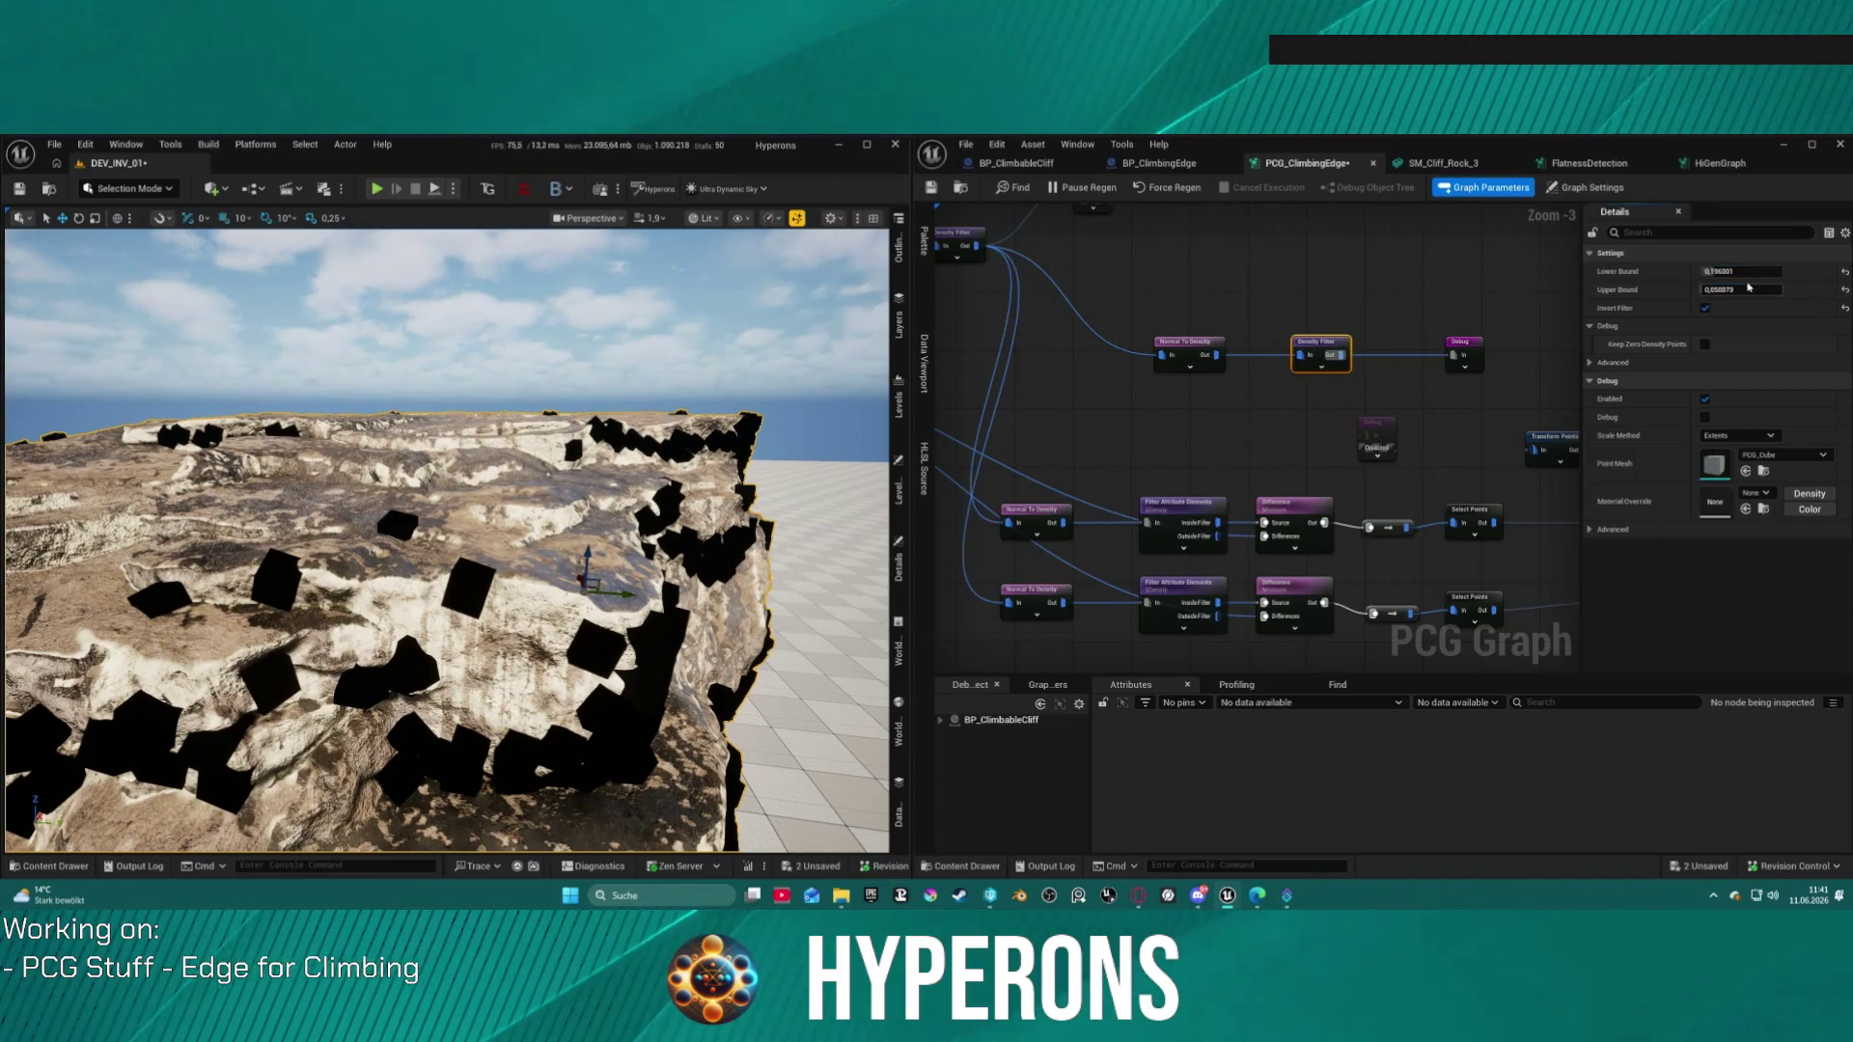
{"action": "left_click", "coordinate": [1844, 271]}
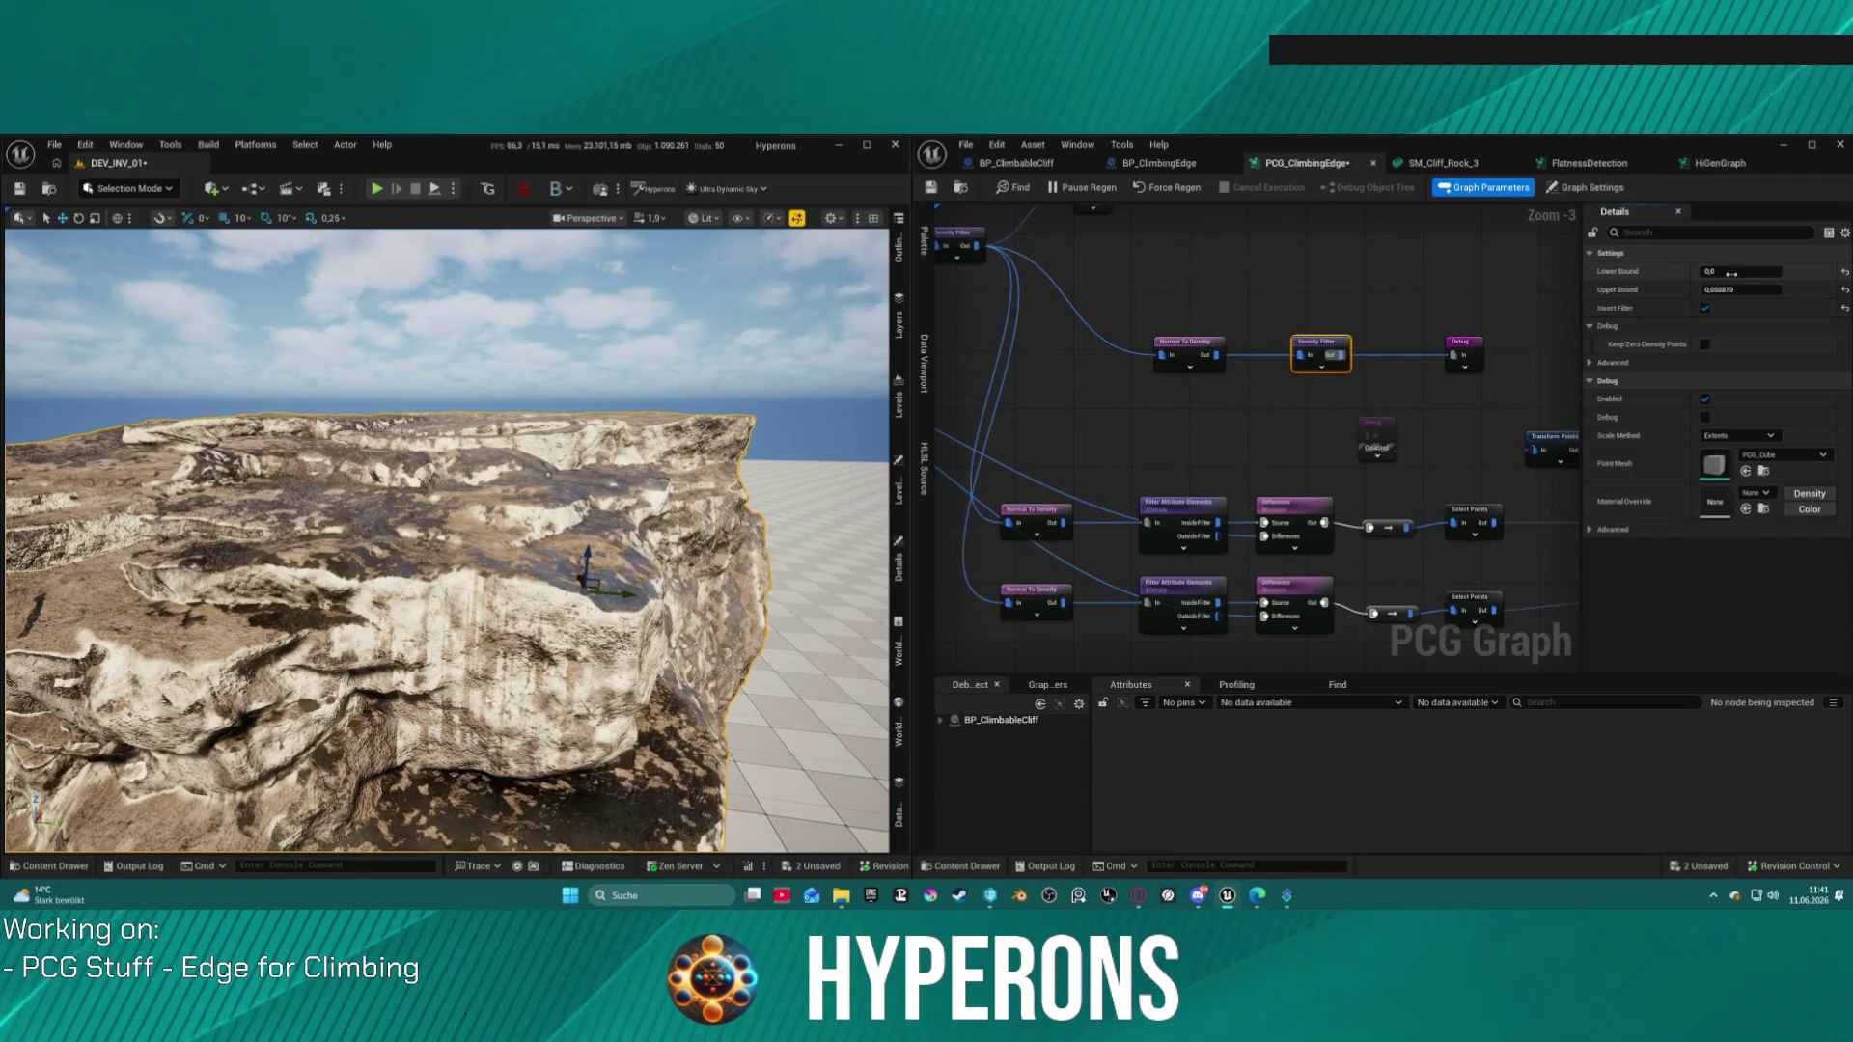
{"action": "left_click", "coordinate": [1178, 343]}
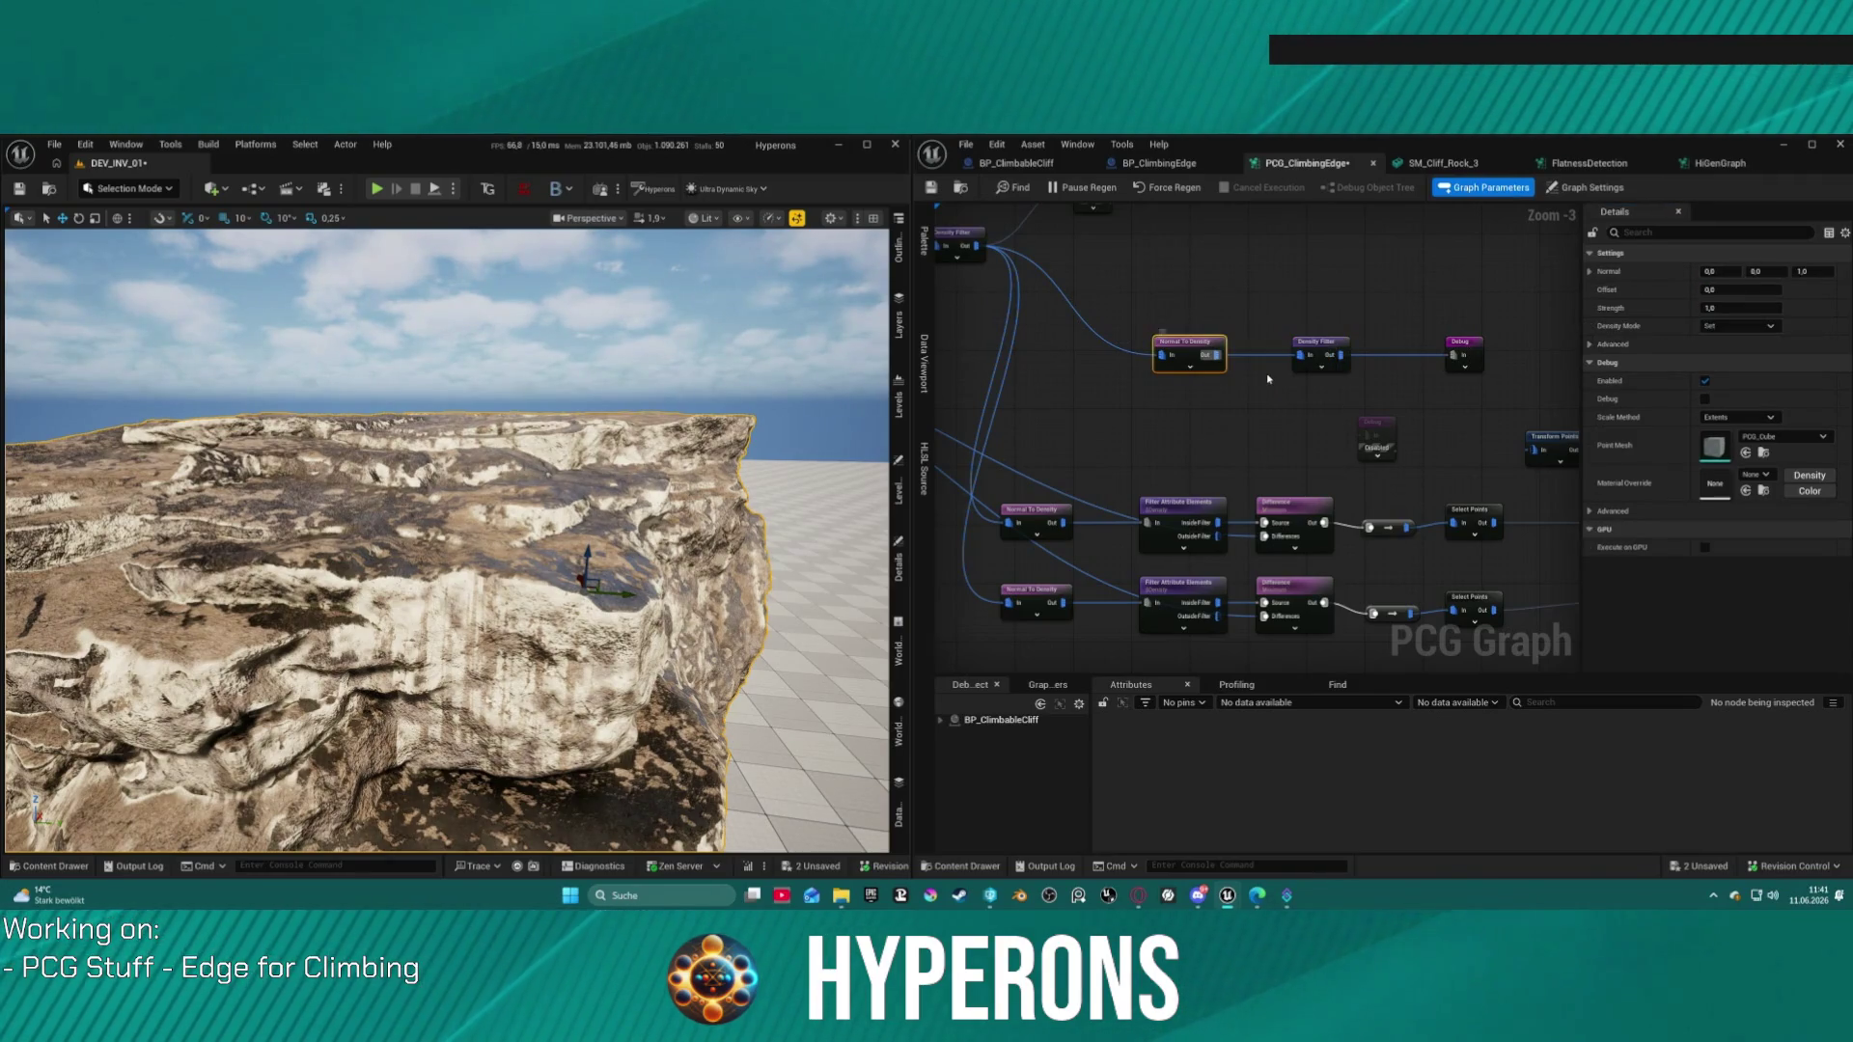
{"action": "mouse_move", "coordinate": [1154, 303]}
{"action": "left_mouse_down"}
{"action": "mouse_move", "coordinate": [1219, 313]}
{"action": "mouse_move", "coordinate": [1332, 413]}
{"action": "mouse_move", "coordinate": [1319, 421]}
{"action": "left_mouse_up"}
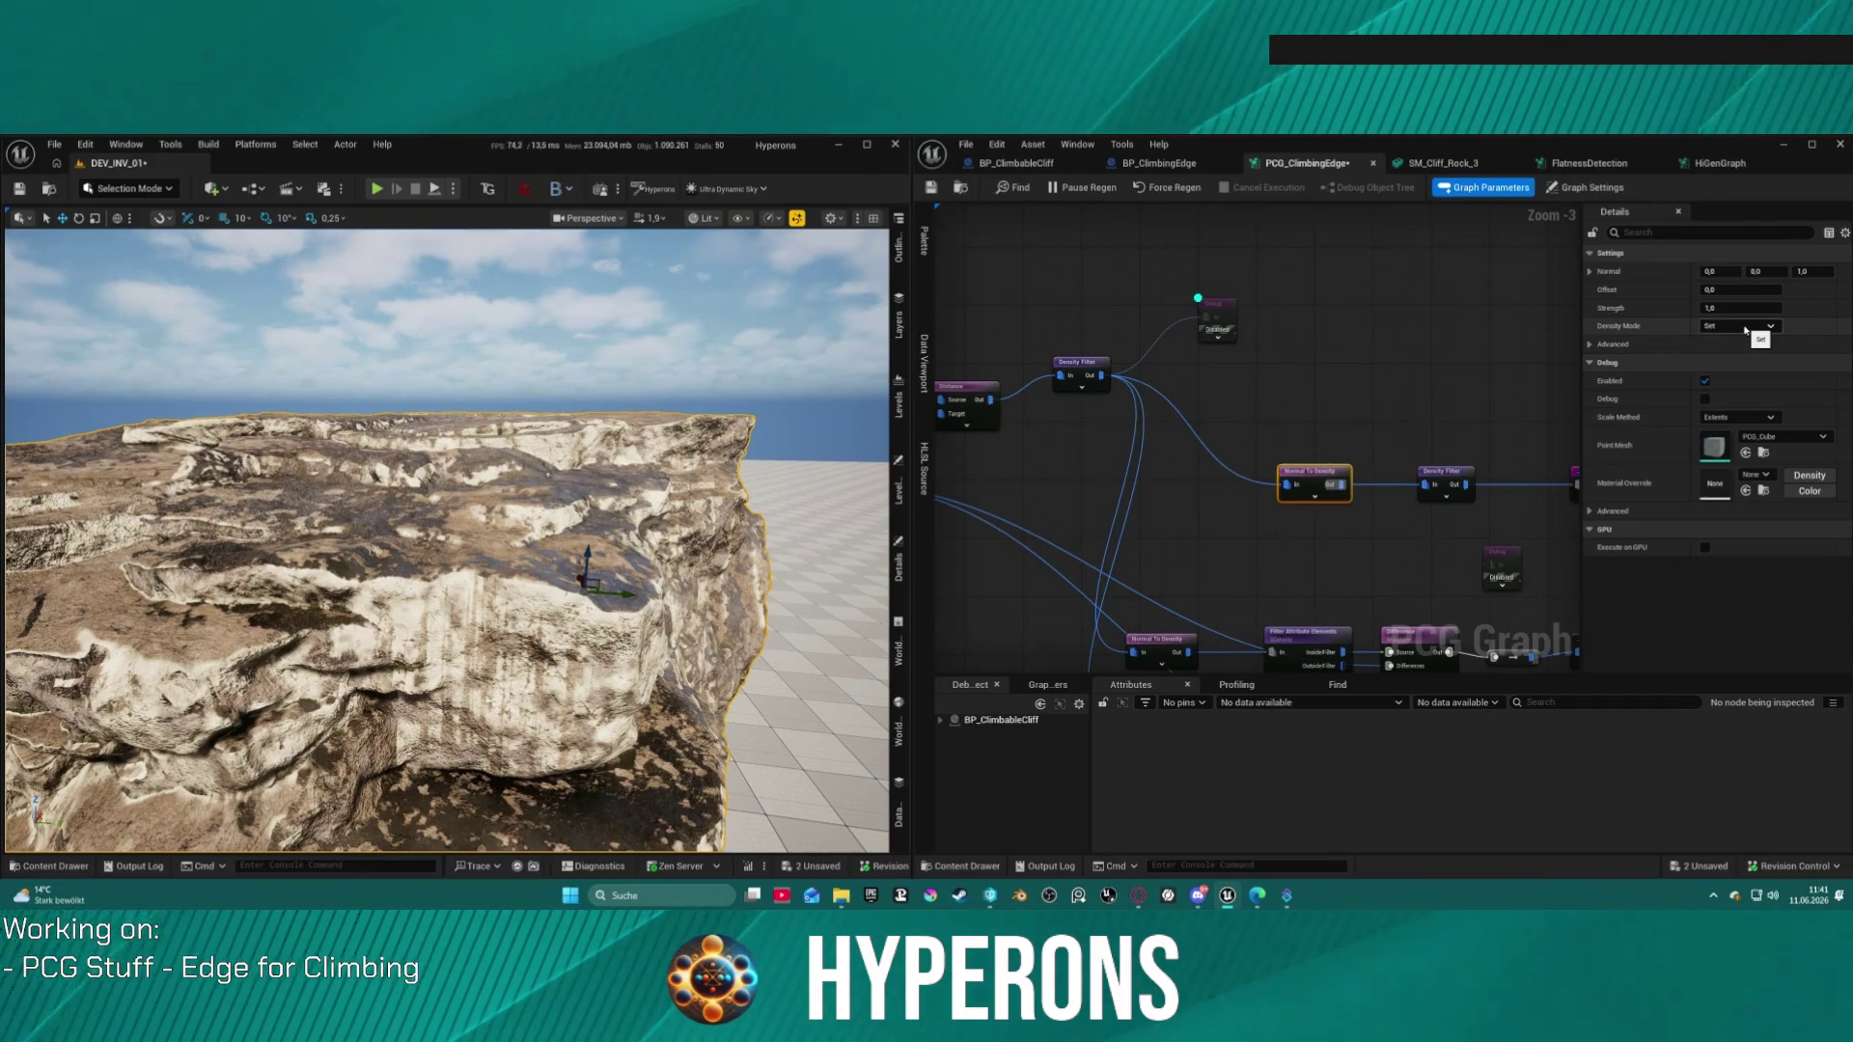
{"action": "left_click_drag", "start_coordinate": [1290, 475], "coordinate": [1325, 471]}
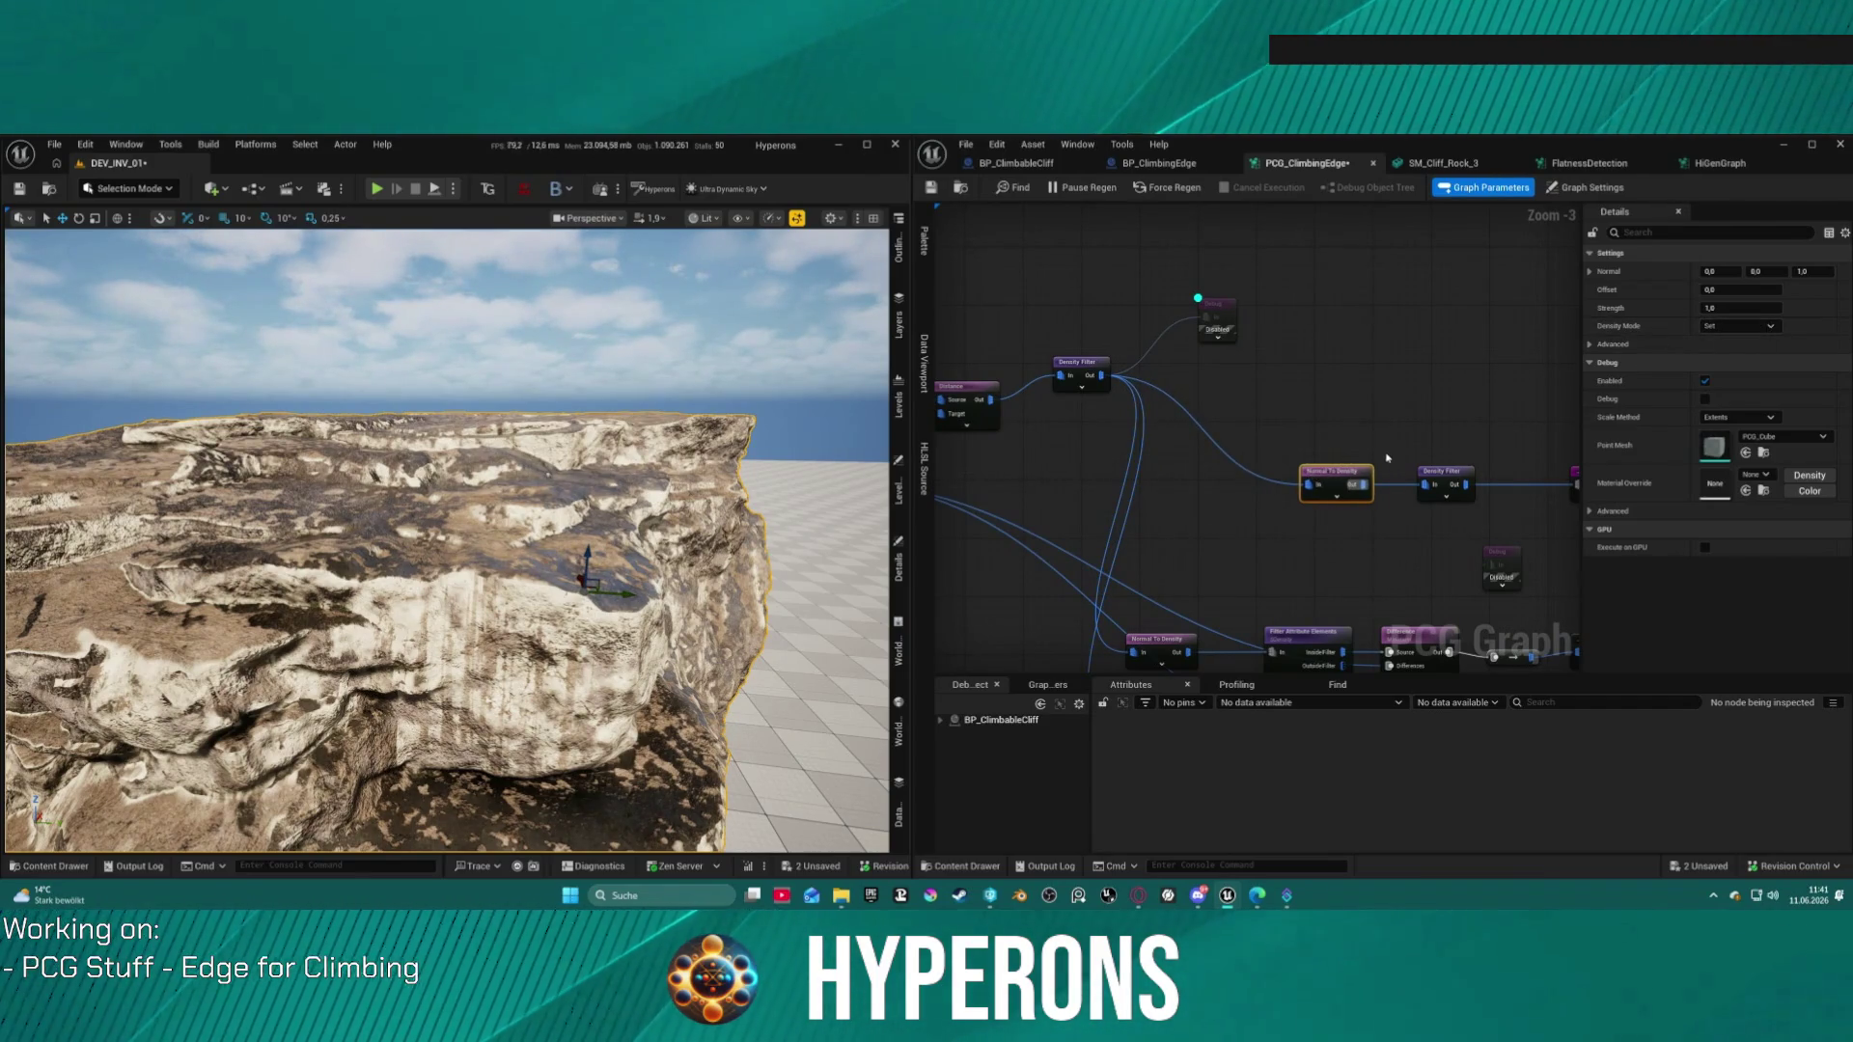
{"action": "key", "text": "ctrl+z"}
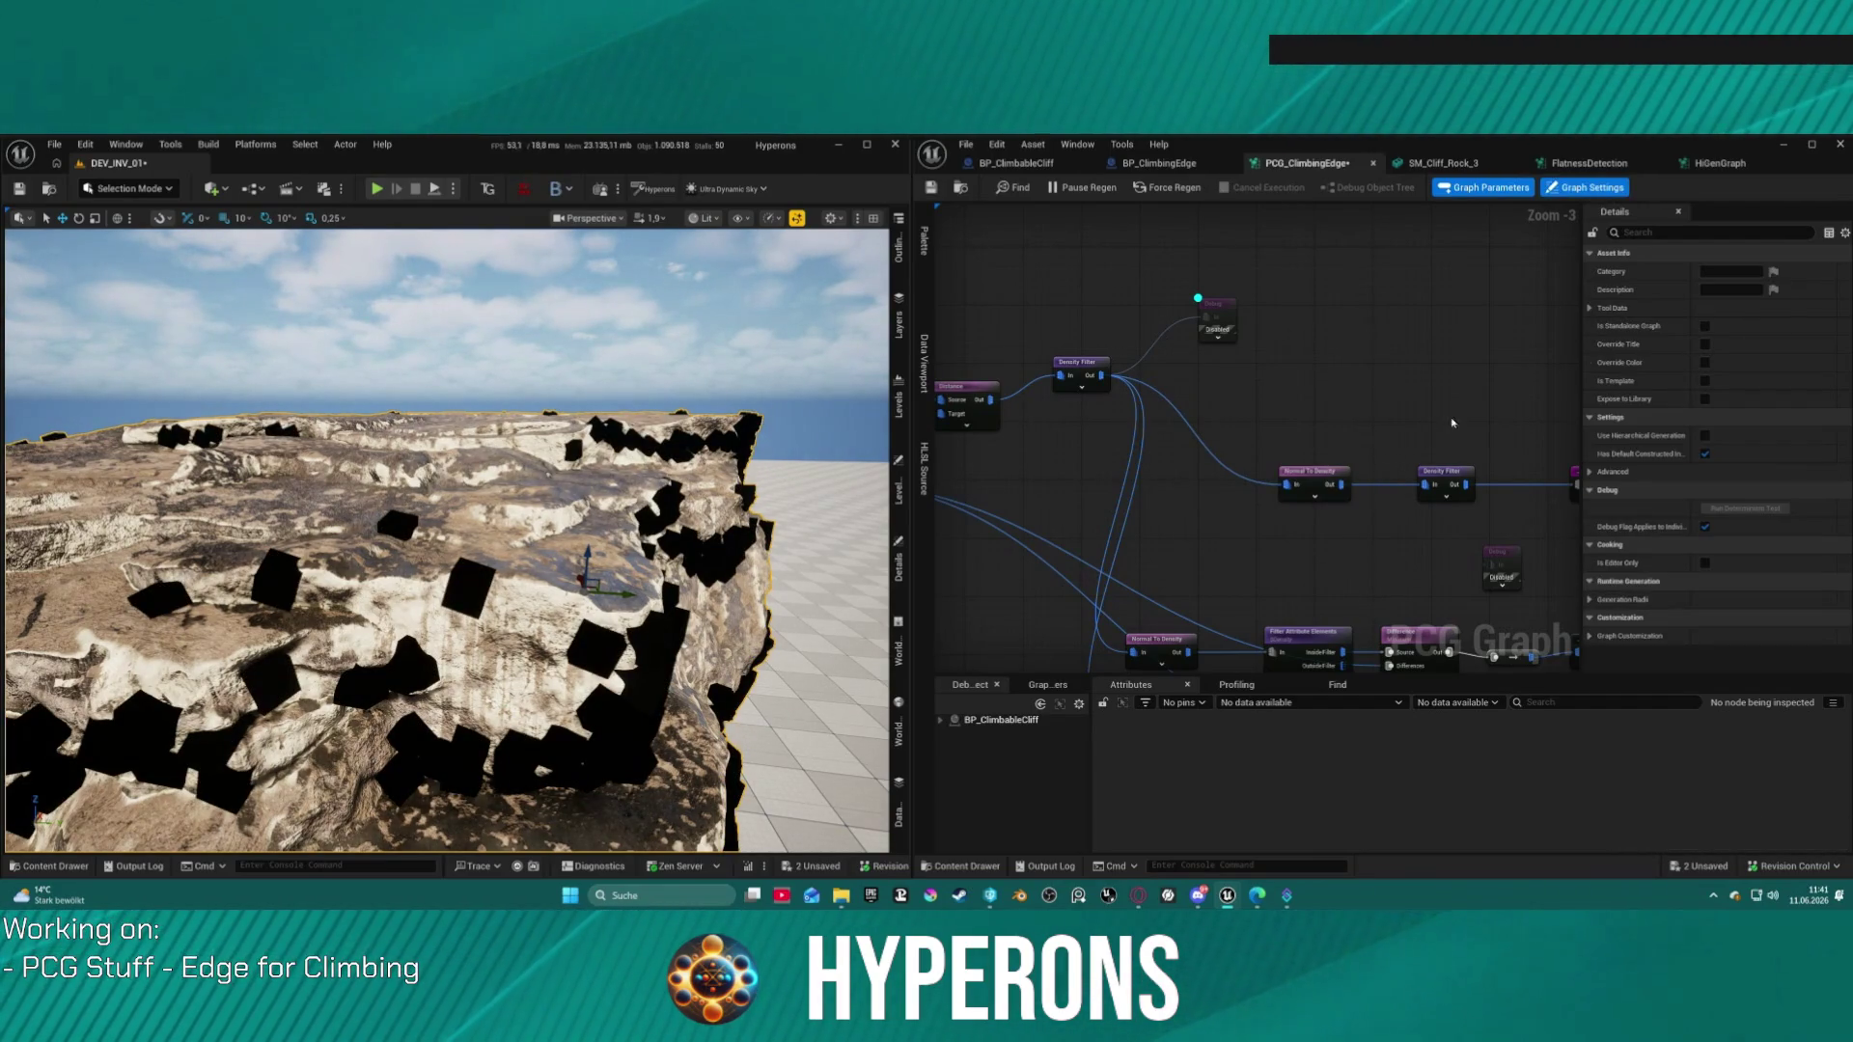
{"action": "scroll", "coordinate": [1361, 439], "scroll_direction": "down", "scroll_amount": 2}
{"action": "key", "text": "ctrl+z"}
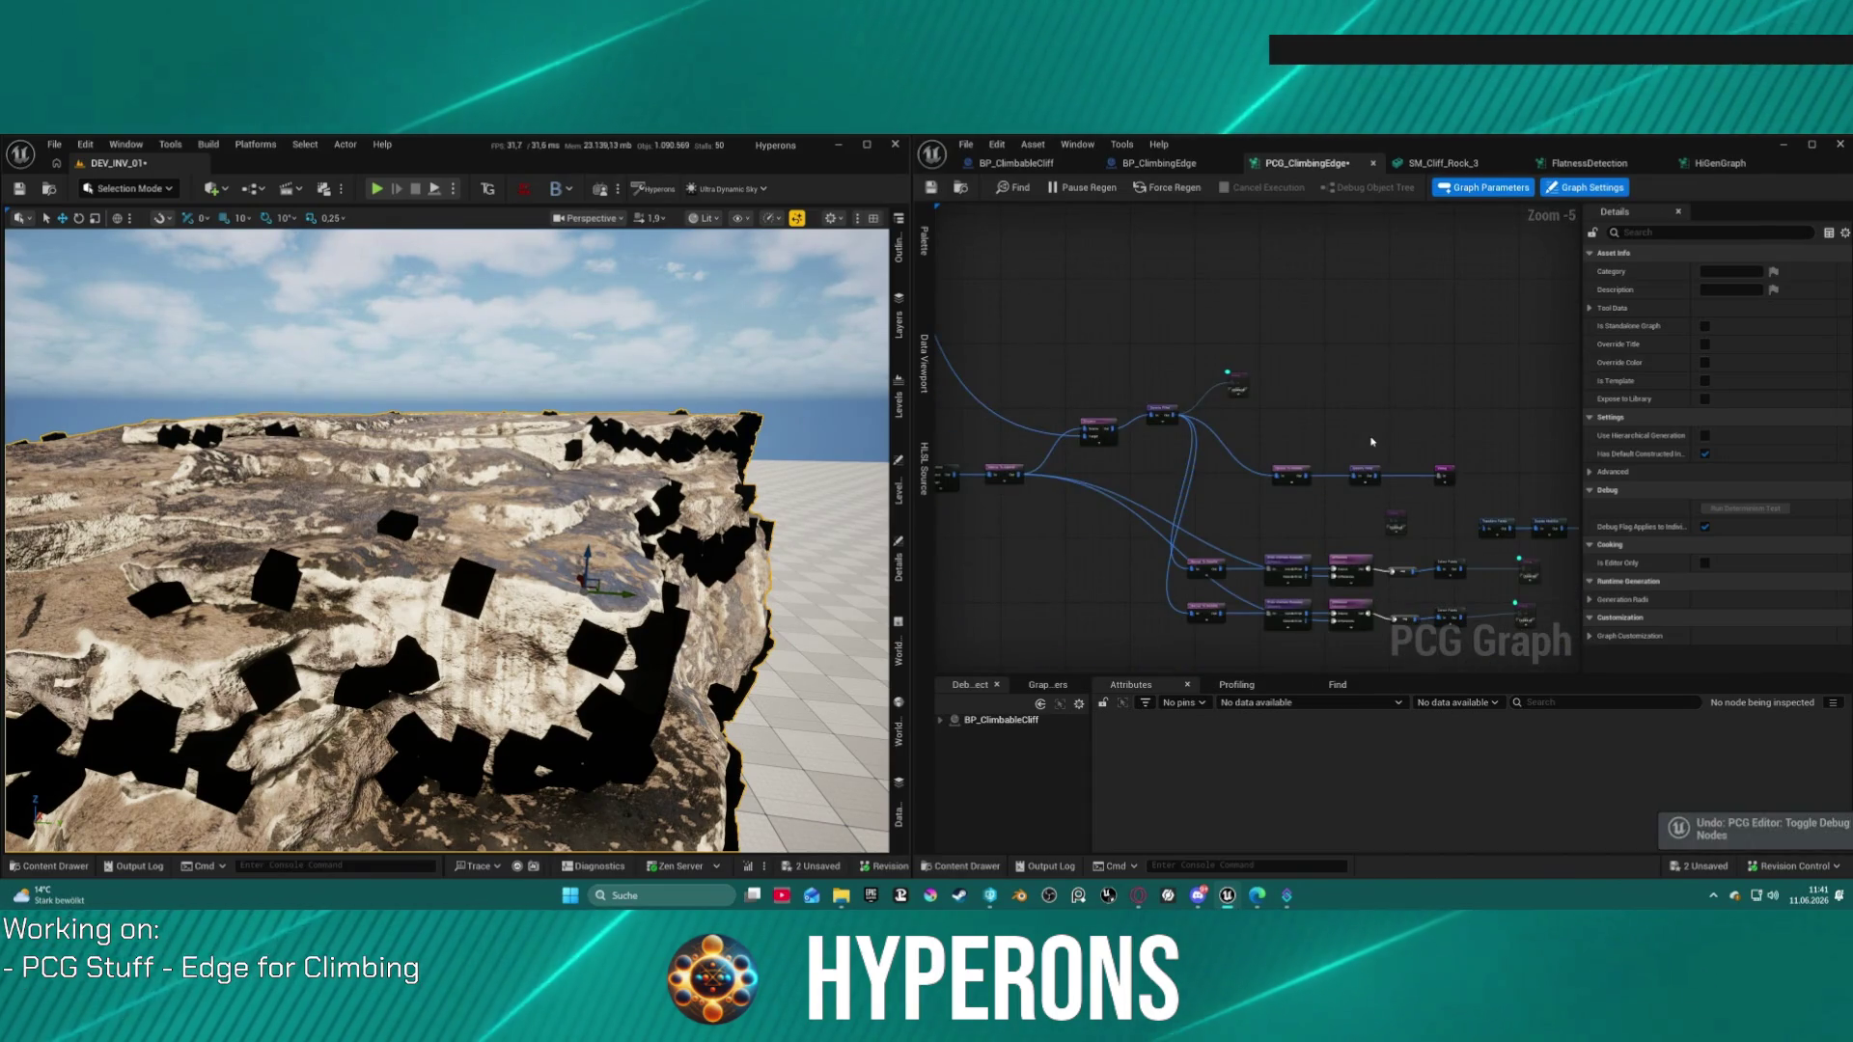
Step: Restore the blue markers and add an Attribute Remap node after the Density Filter
{"action": "key", "text": "ctrl+z"}
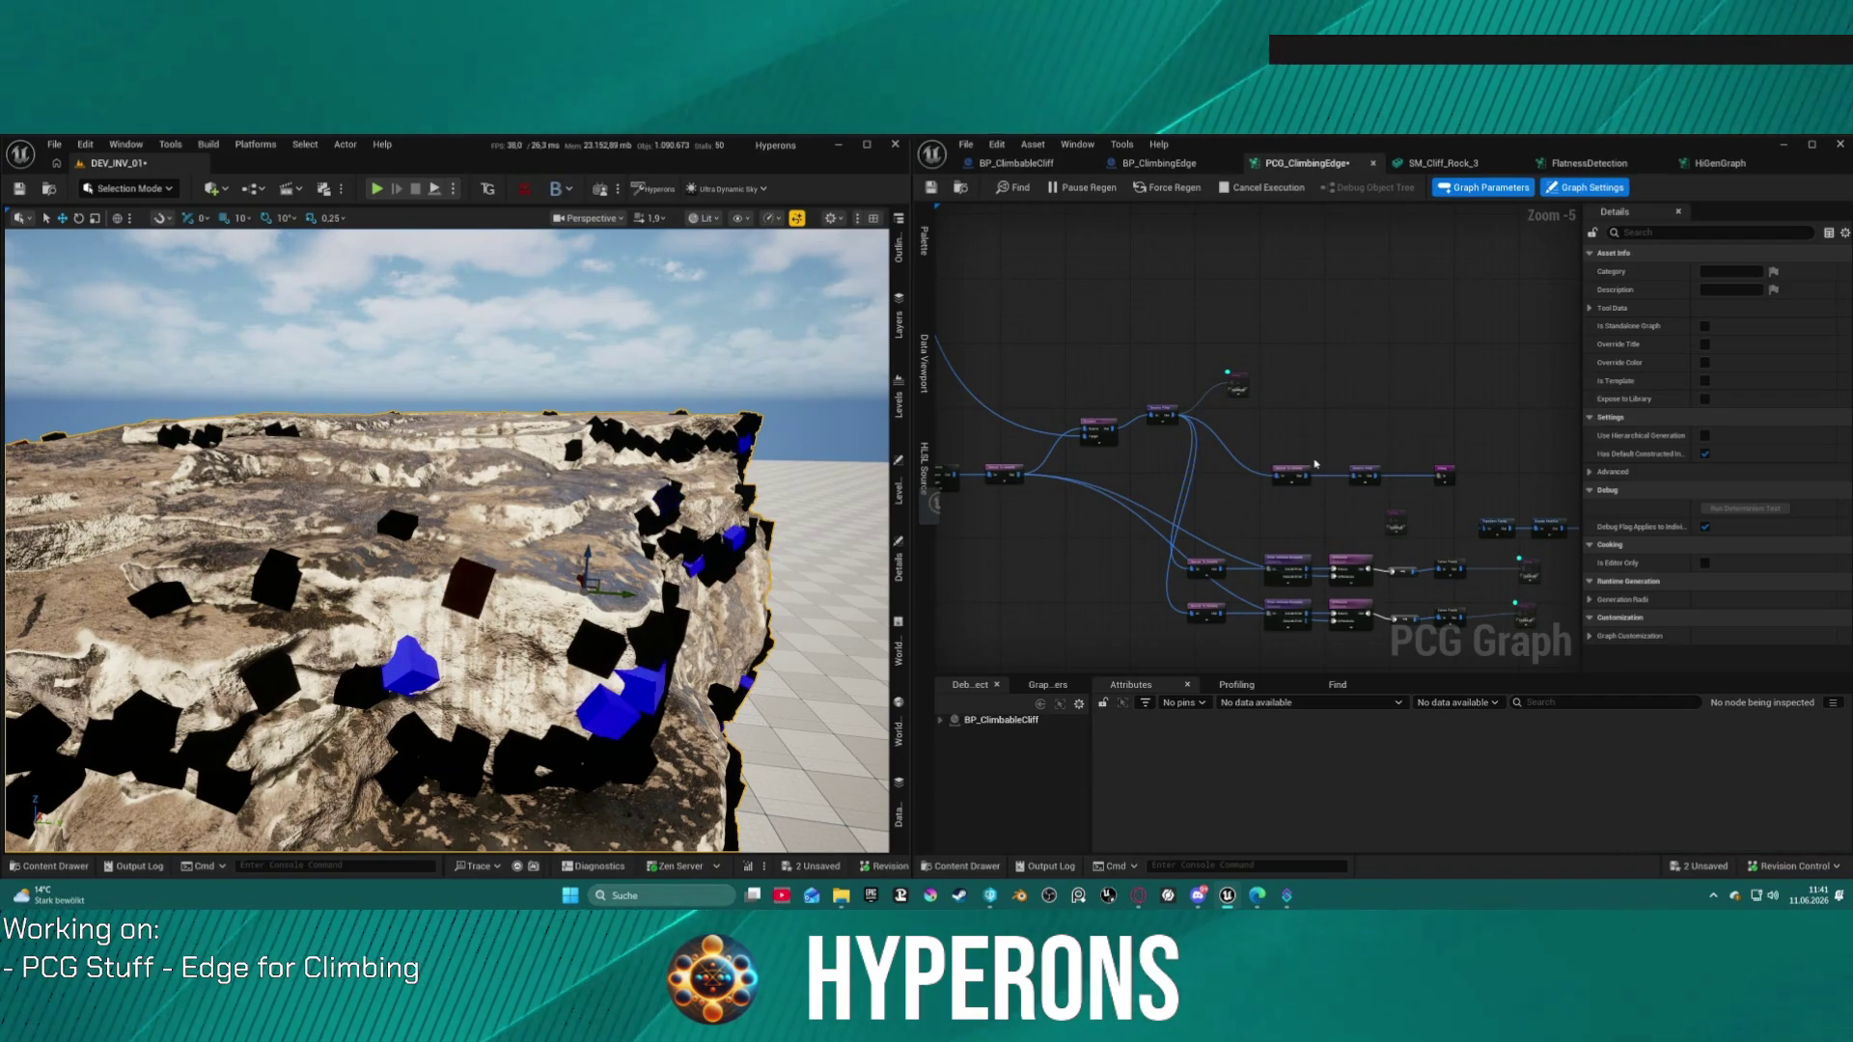
{"action": "key", "text": "ctrl+y"}
{"action": "scroll", "coordinate": [1223, 431], "scroll_direction": "up", "scroll_amount": 5}
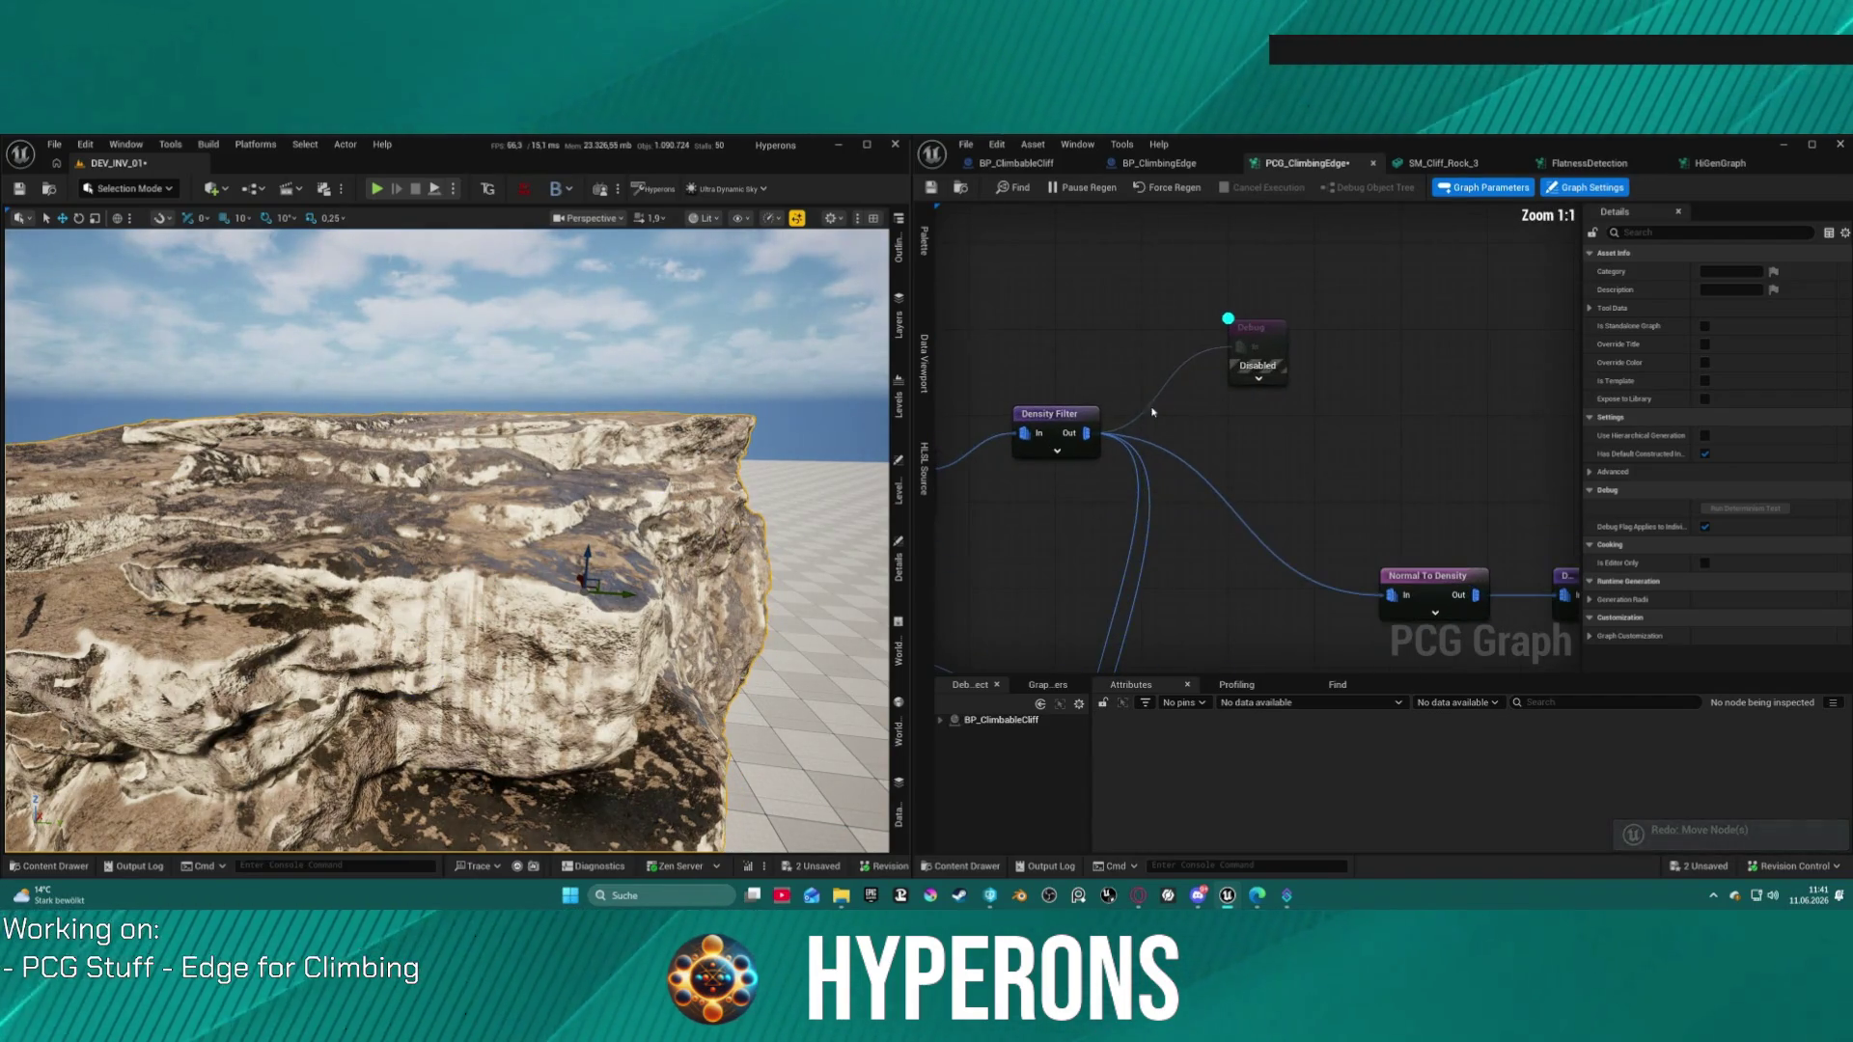
{"action": "left_click_drag", "start_coordinate": [1080, 435], "coordinate": [1227, 464]}
{"action": "type", "text": "remap"}
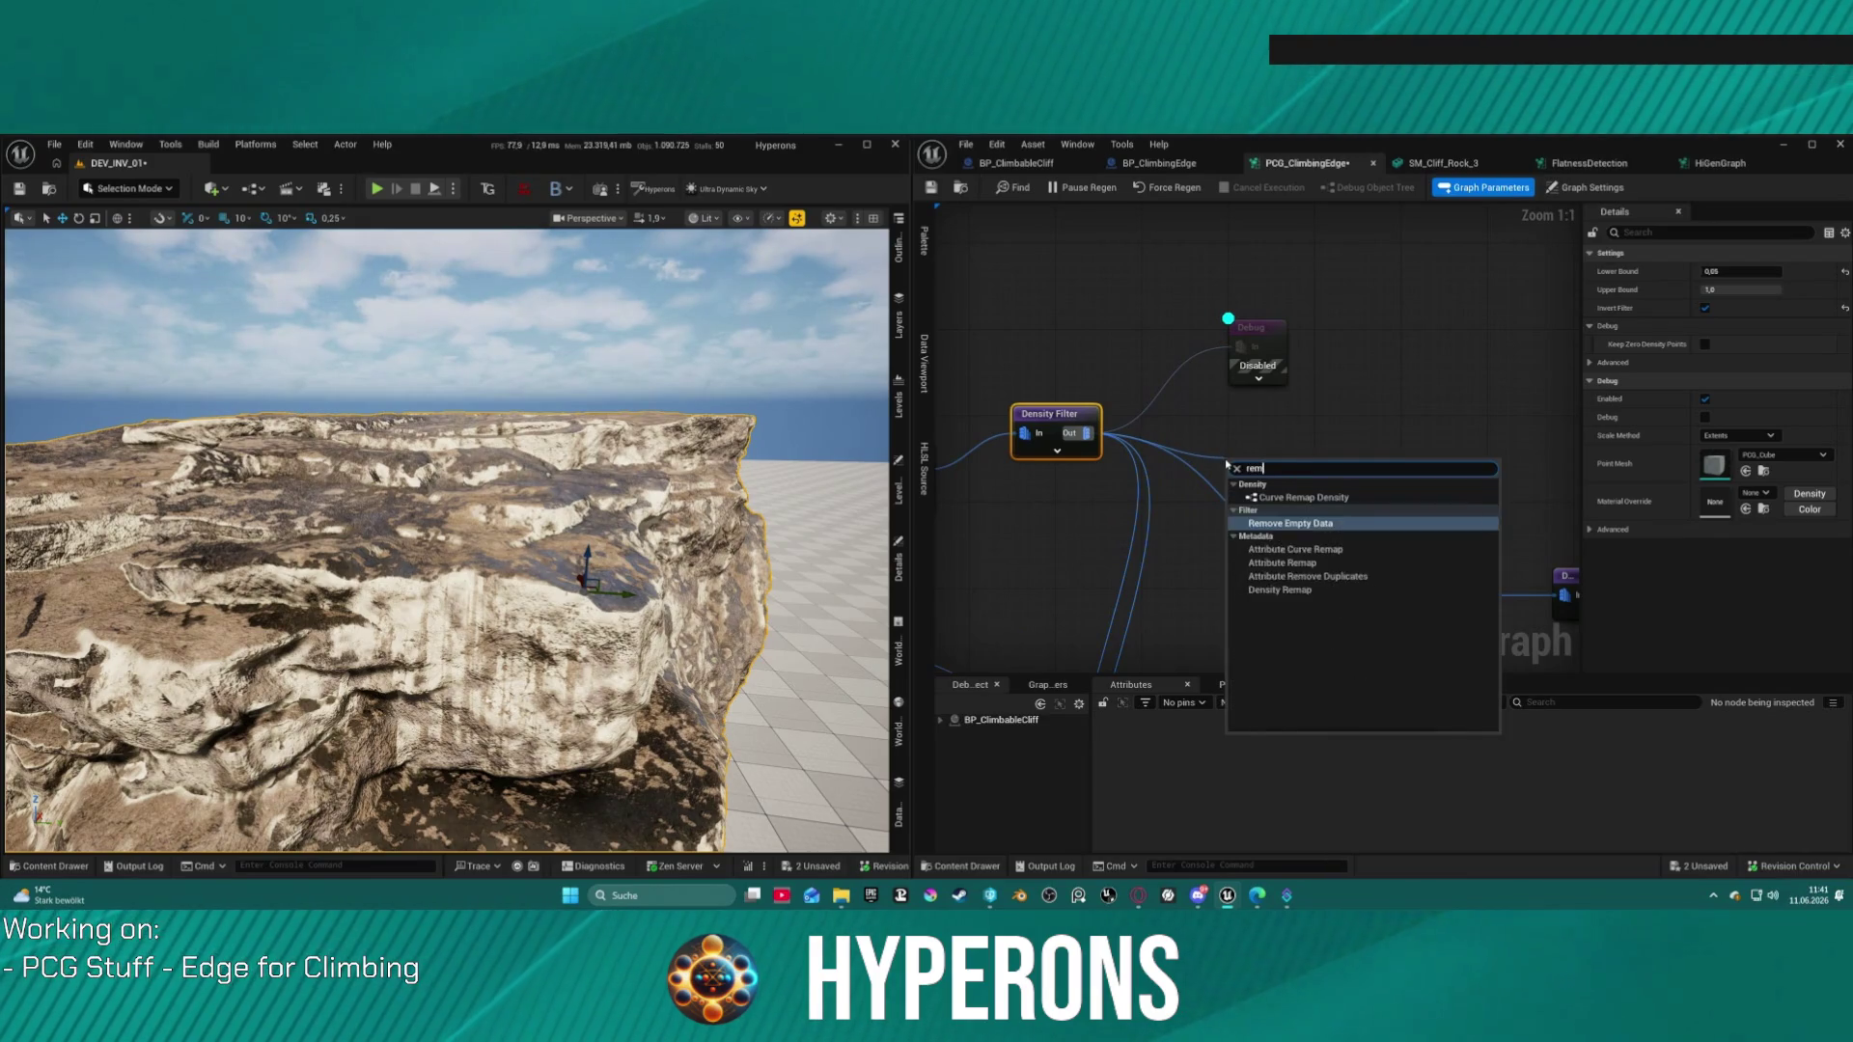
{"action": "key", "text": "Return"}
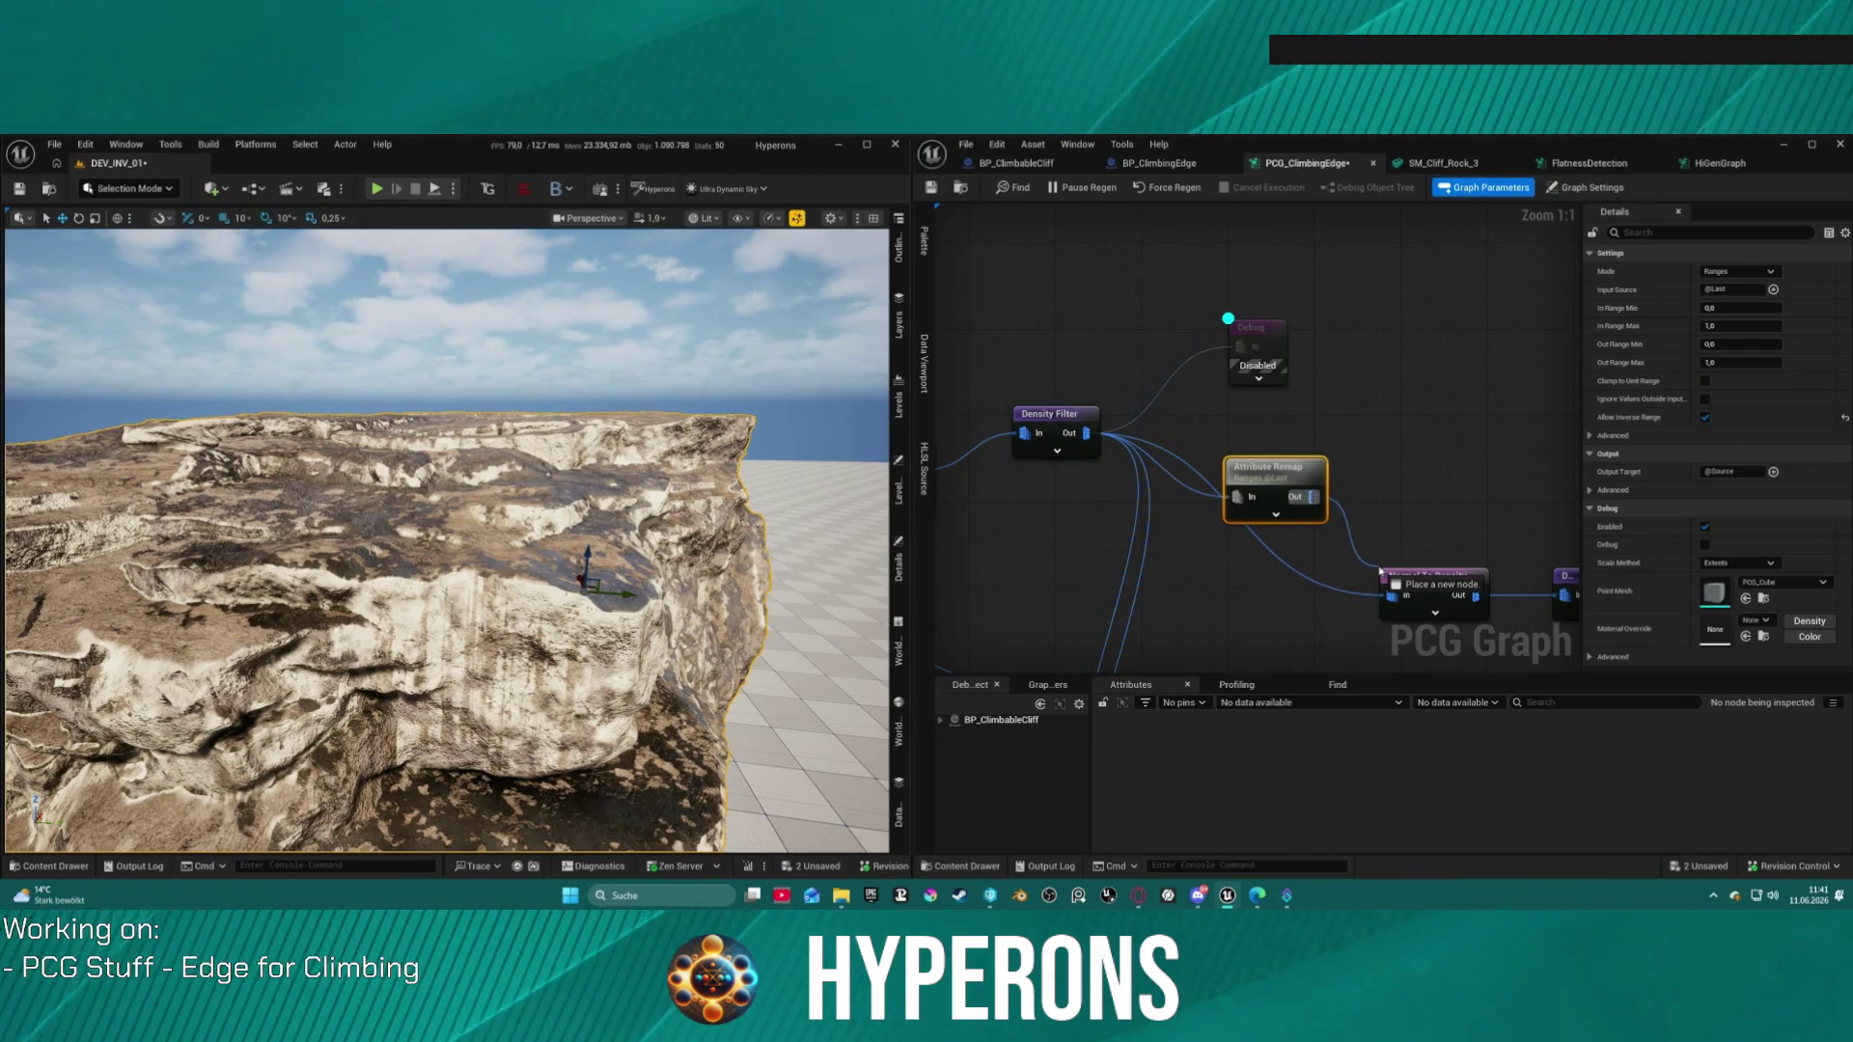
Step: Set the Attribute Remap's Input Source to Point > Density
{"action": "left_click", "coordinate": [1310, 584]}
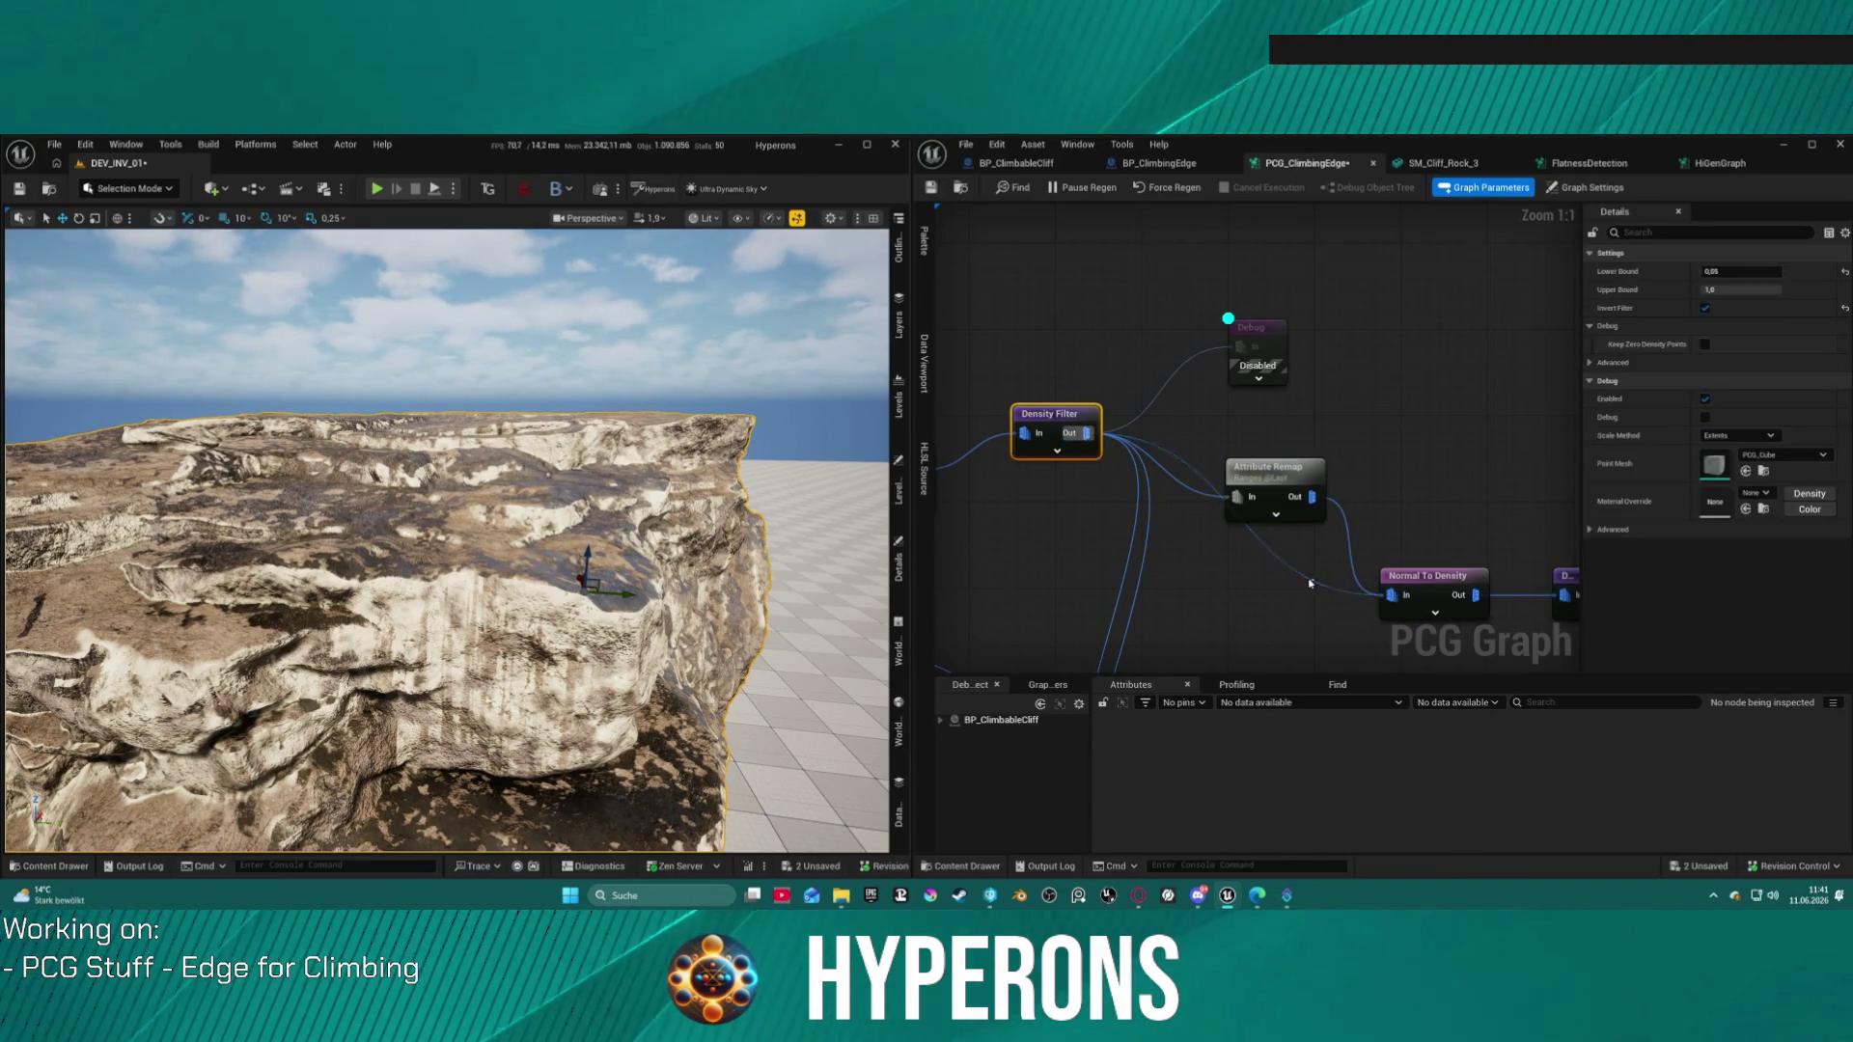
{"action": "left_click", "coordinate": [1298, 510]}
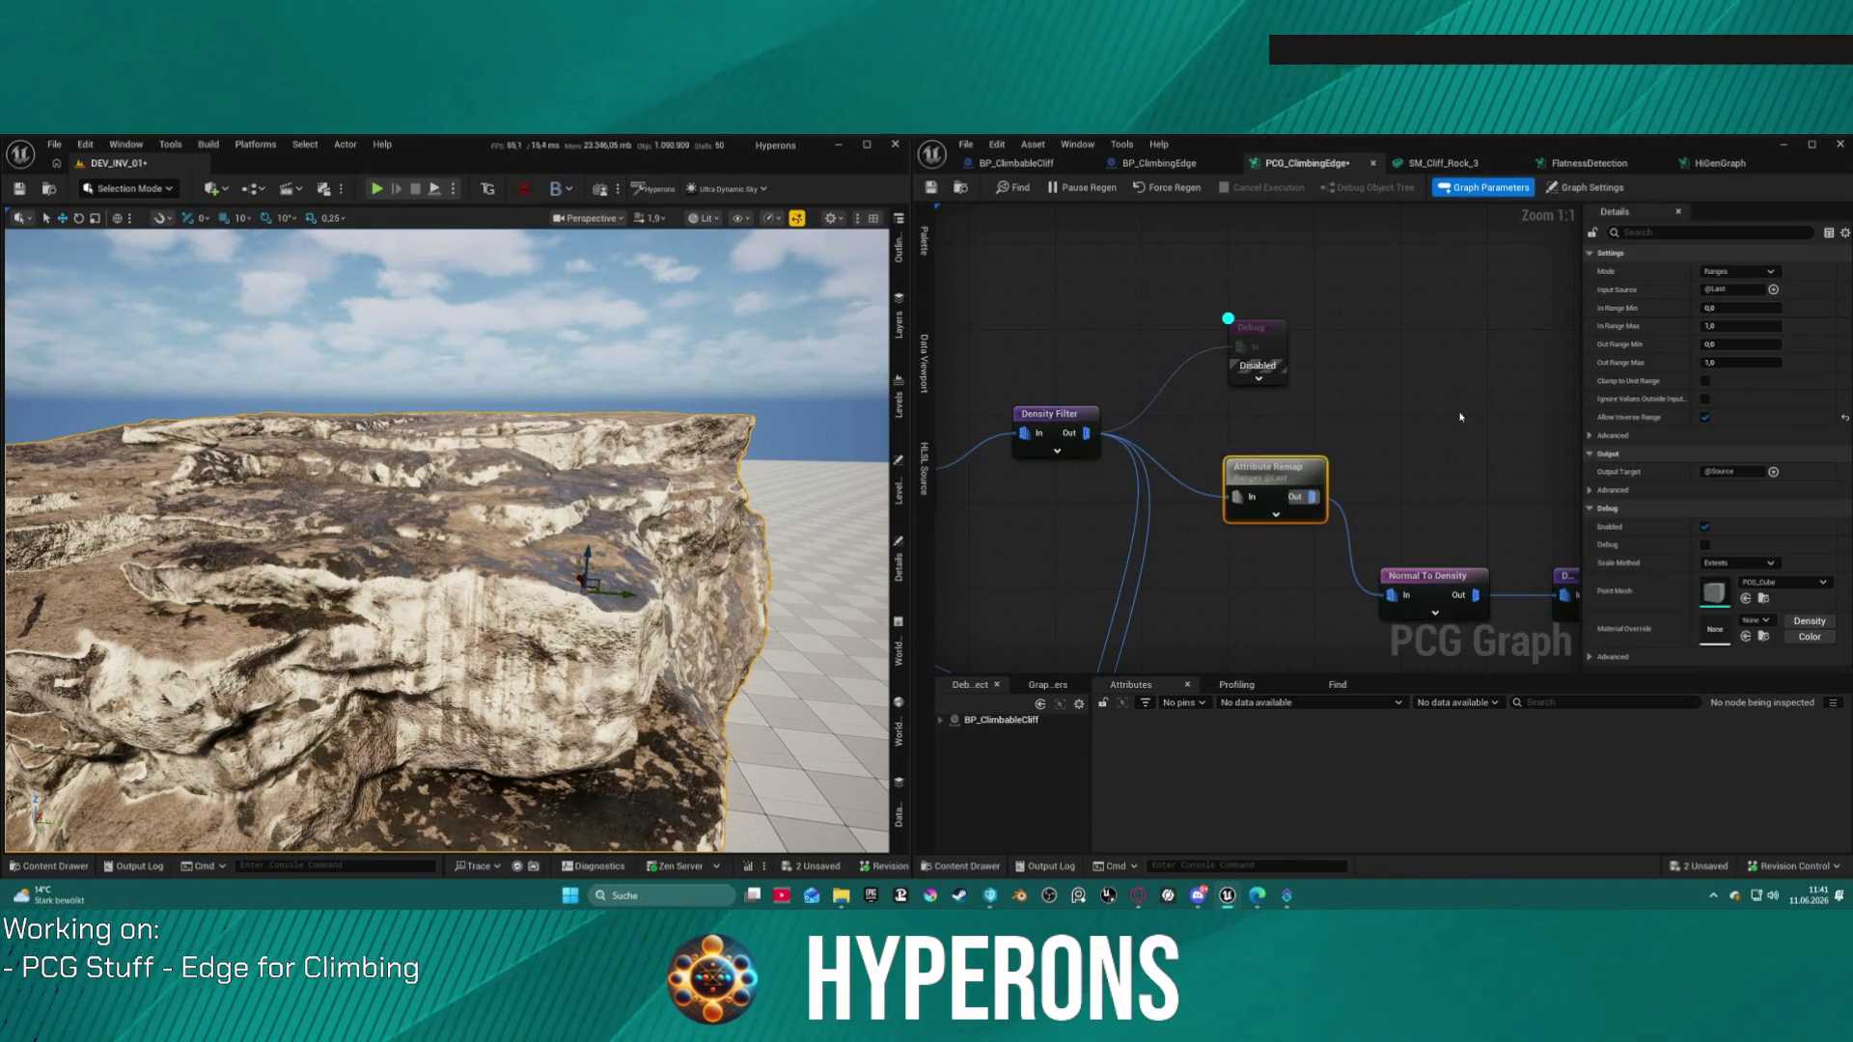
{"action": "left_click", "coordinate": [1773, 290]}
{"action": "mouse_move", "coordinate": [1768, 373]}
{"action": "left_click", "coordinate": [1663, 401]}
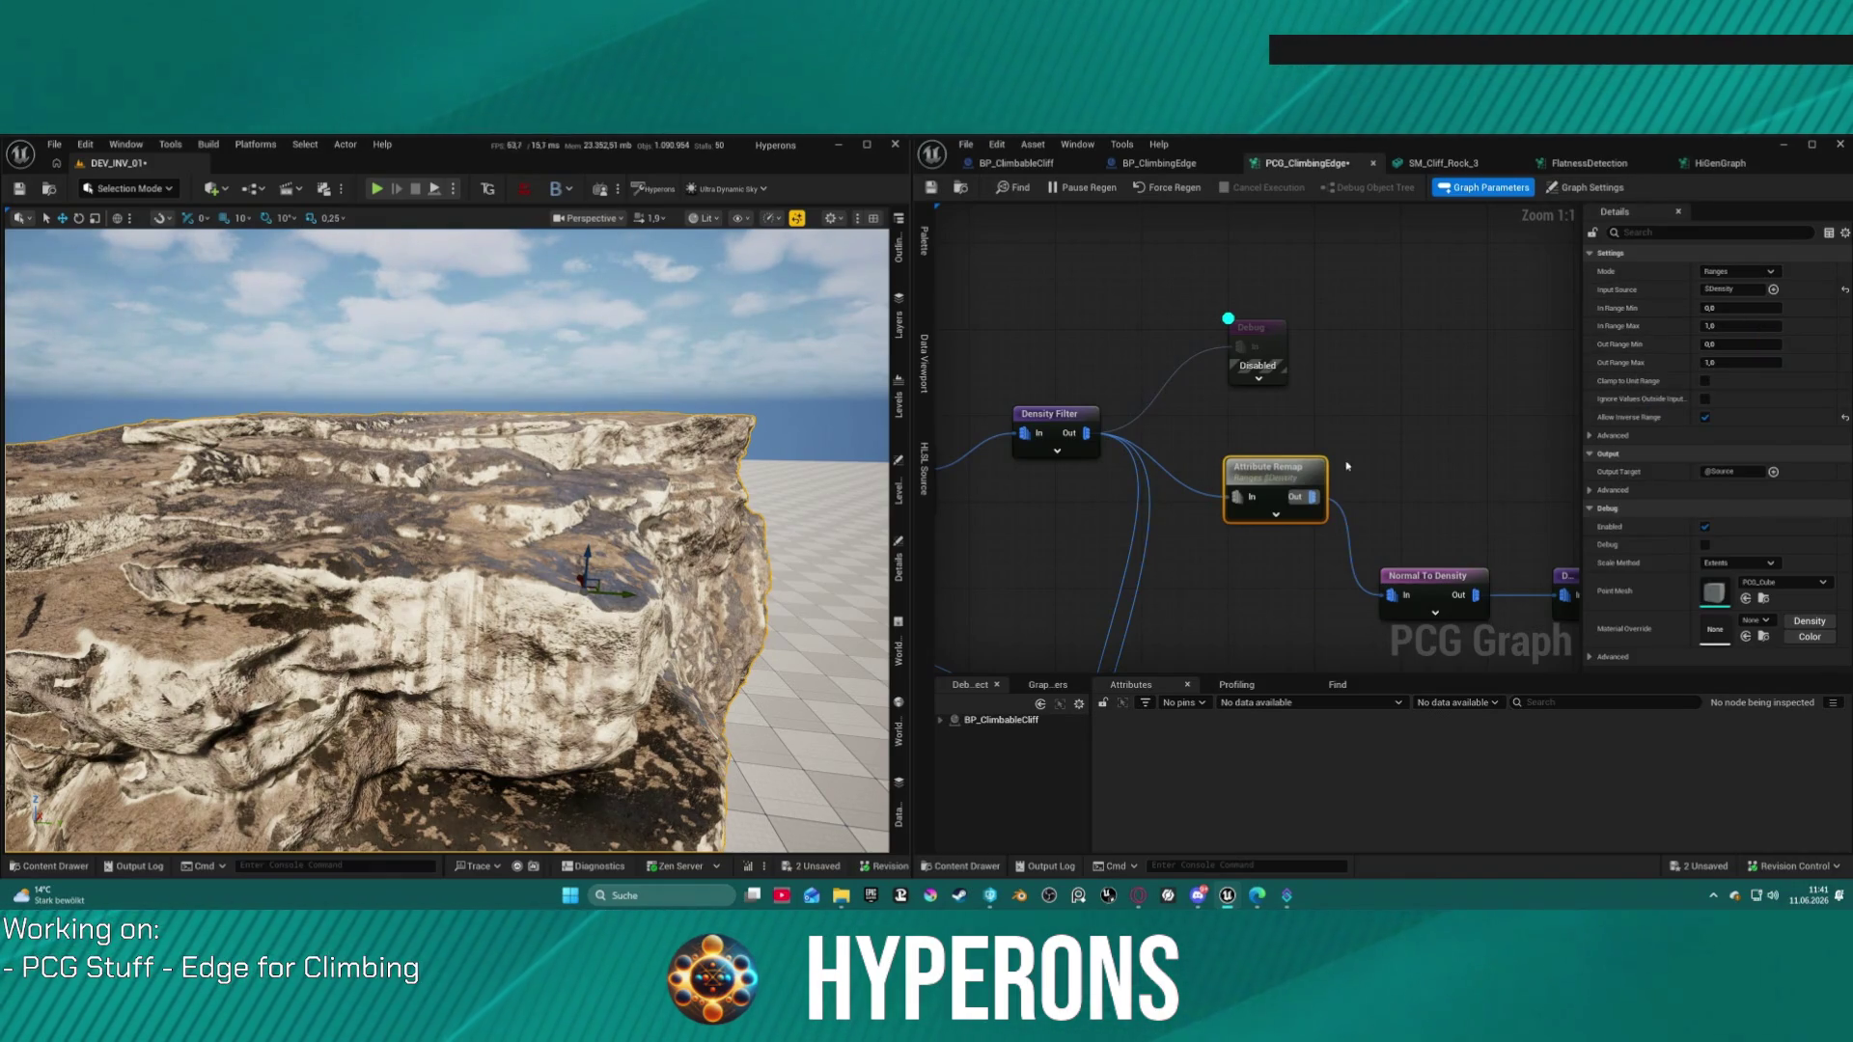
{"action": "left_click_drag", "start_coordinate": [1486, 526], "coordinate": [1254, 445]}
{"action": "scroll", "coordinate": [1255, 445], "scroll_direction": "down", "scroll_amount": 1}
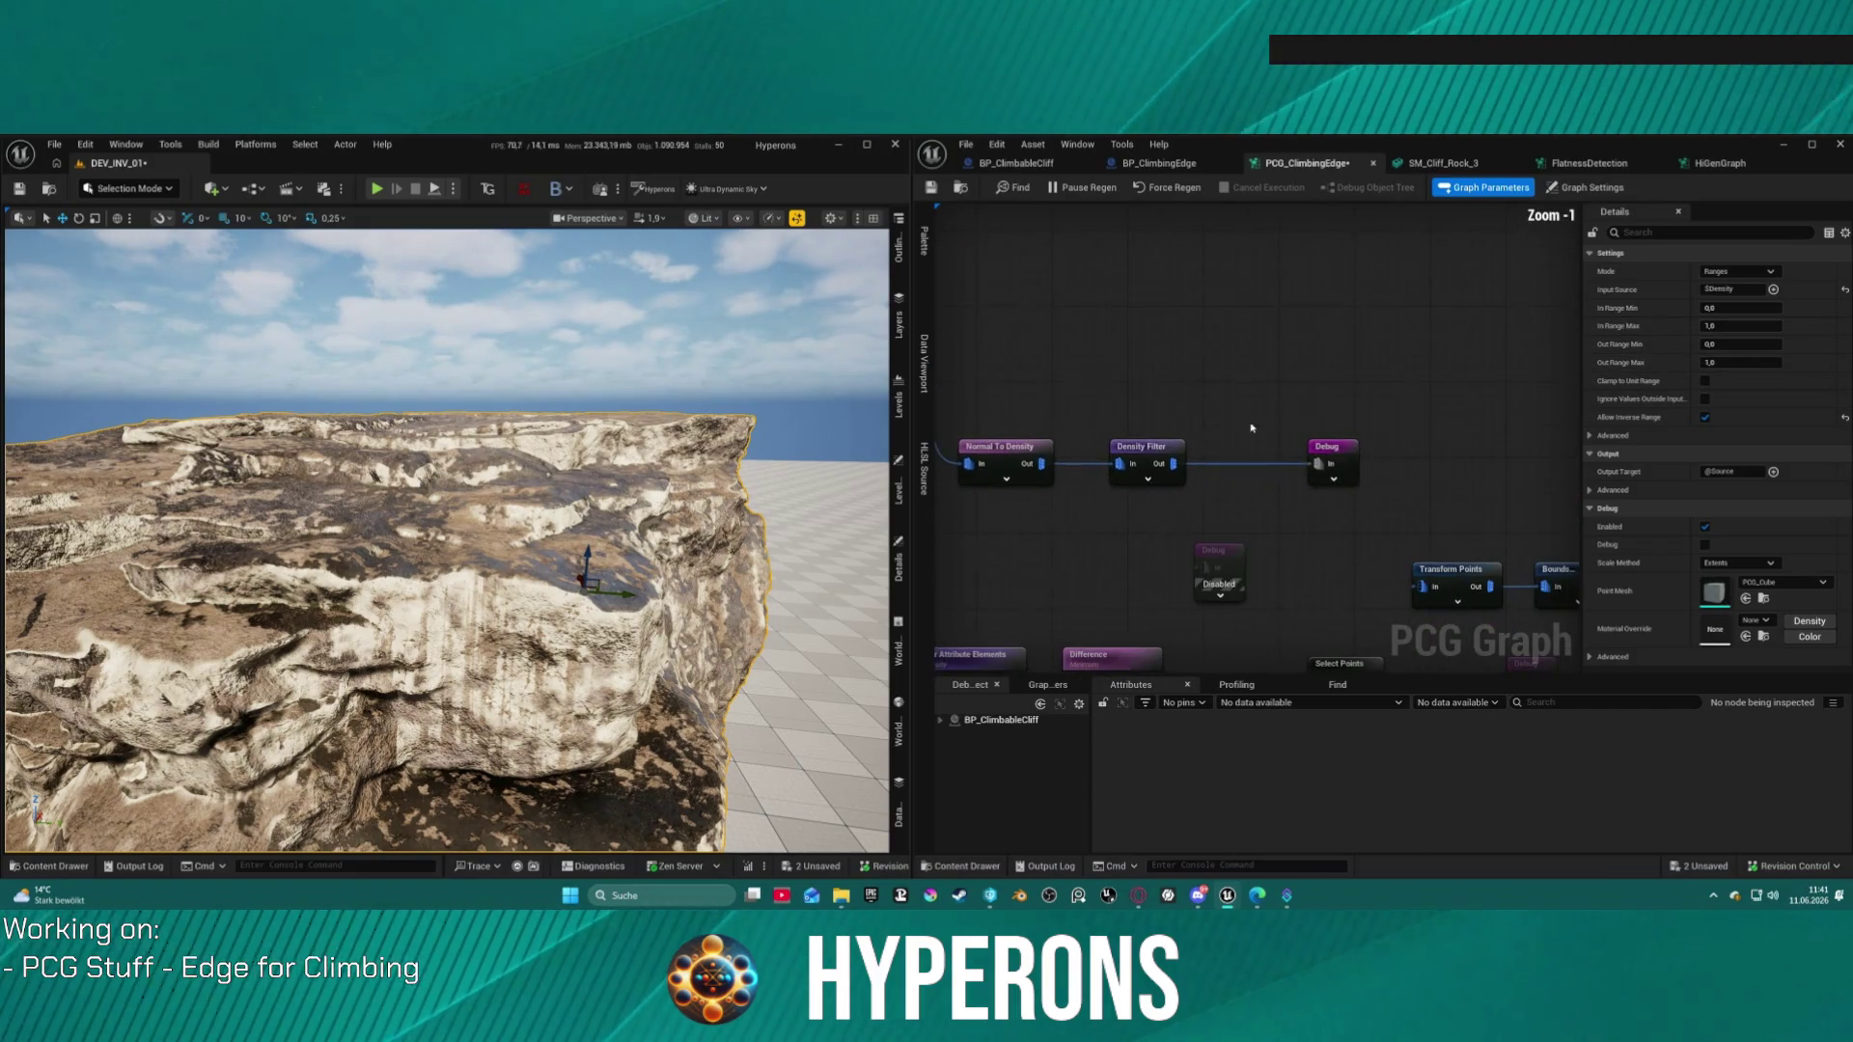
Step: Restore the Density Filter to bounds 0.5–1.0 with Invert Filter checked
{"action": "left_click", "coordinate": [1326, 448]}
{"action": "left_click", "coordinate": [1145, 447]}
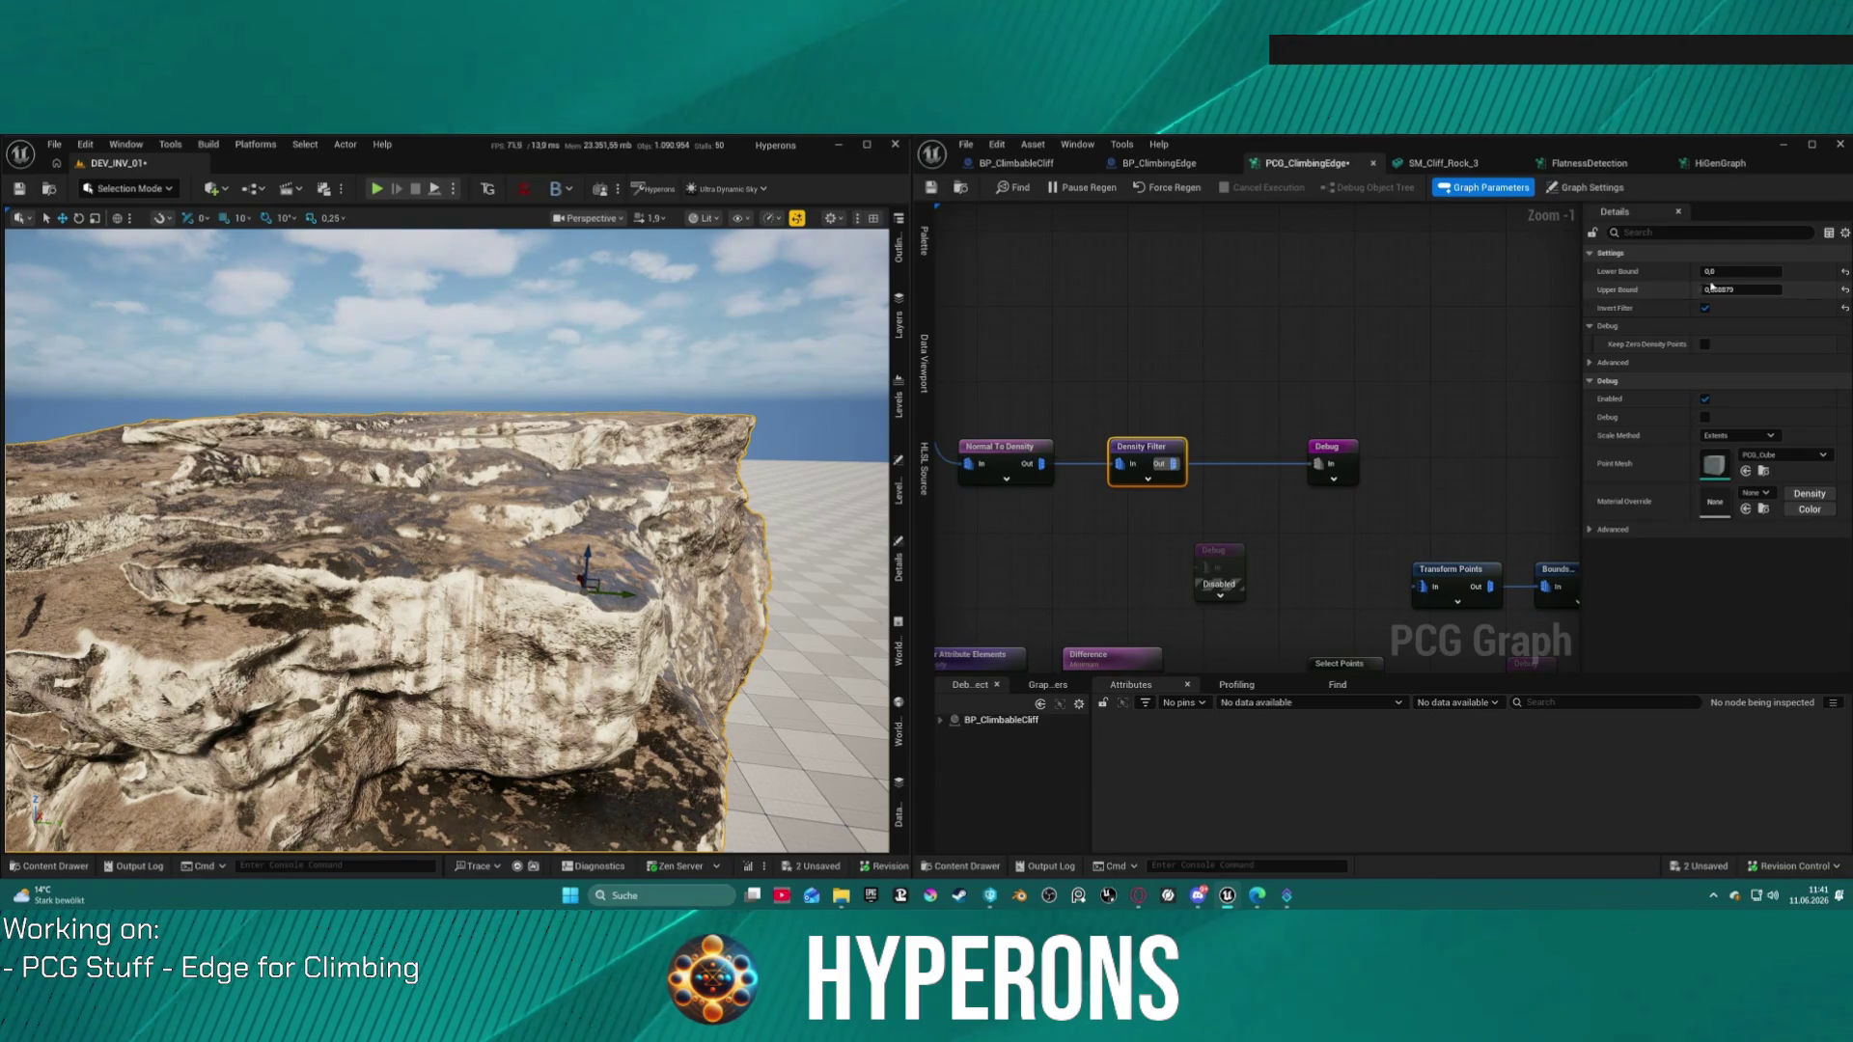
{"action": "key", "text": "ctrl+z"}
{"action": "key", "text": "ctrl+z"}
{"action": "left_click_drag", "start_coordinate": [444, 541], "coordinate": [444, 541]}
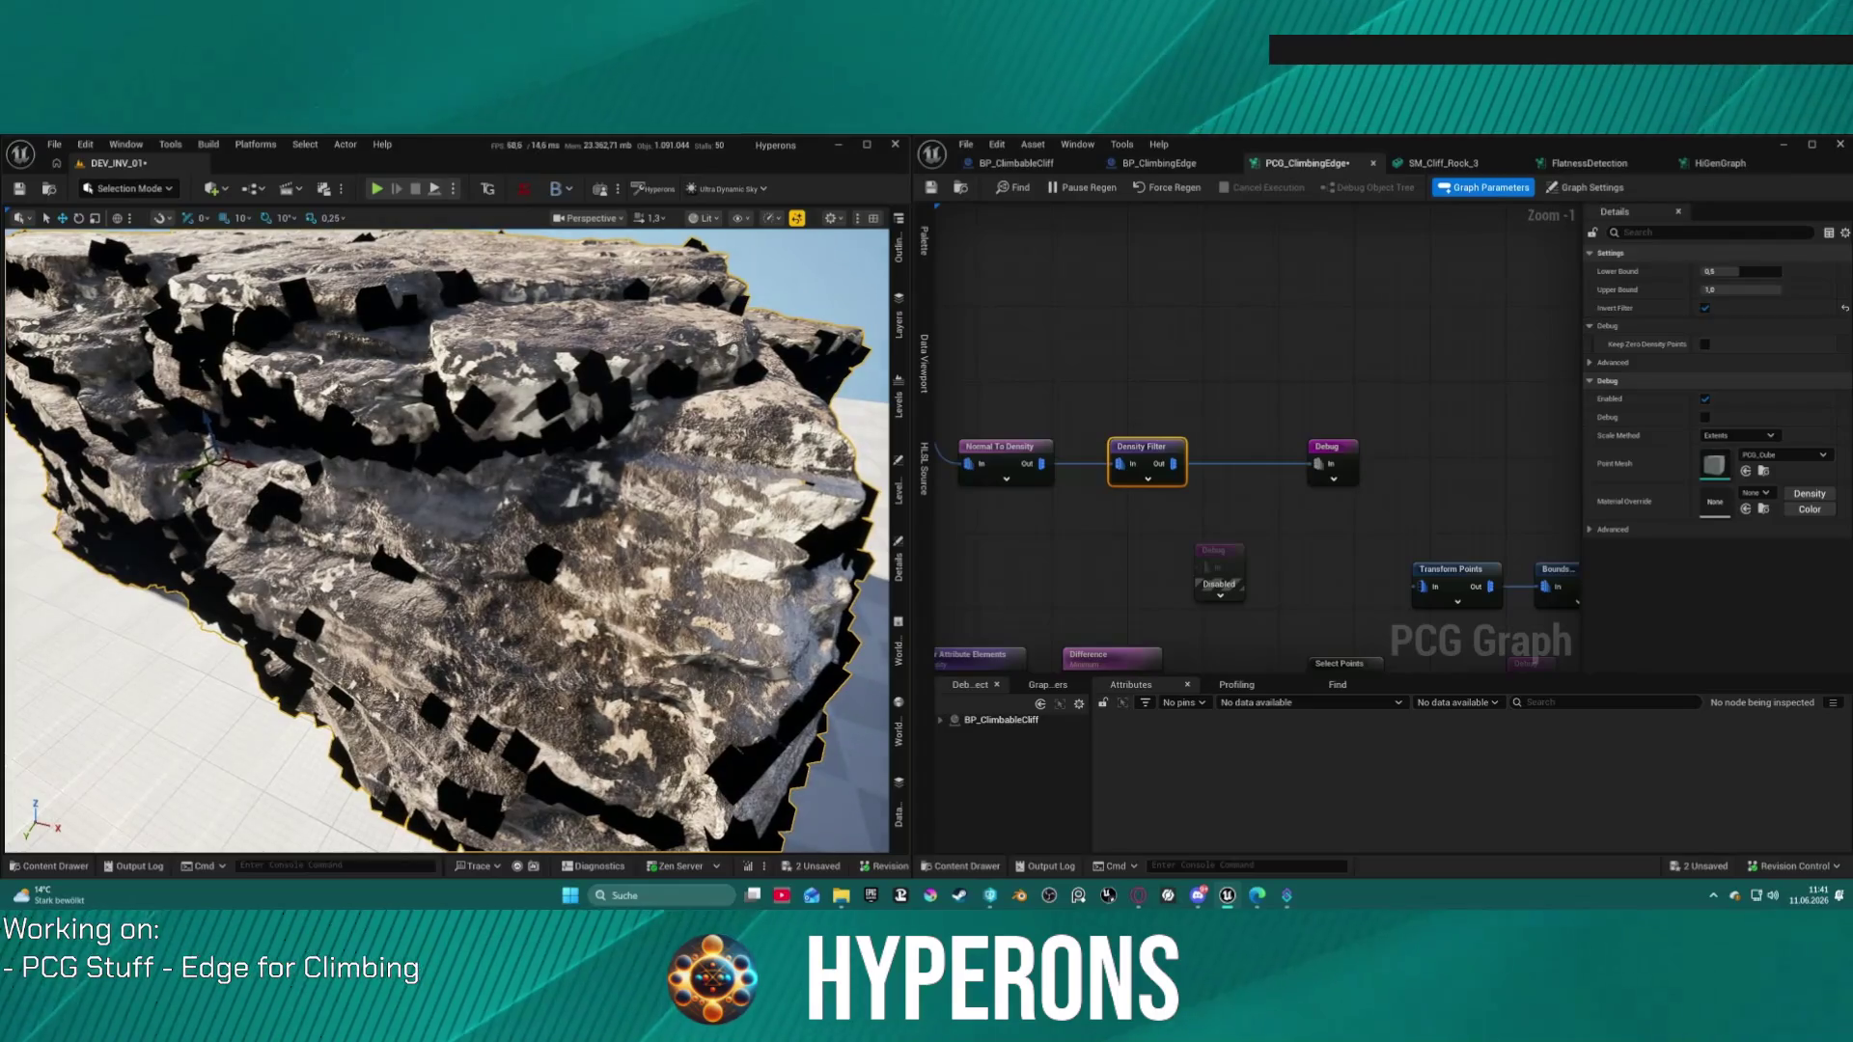
Step: Set Normal To Density's normal to 0, 0, -1
{"action": "left_click_drag", "start_coordinate": [1034, 362], "coordinate": [1430, 340]}
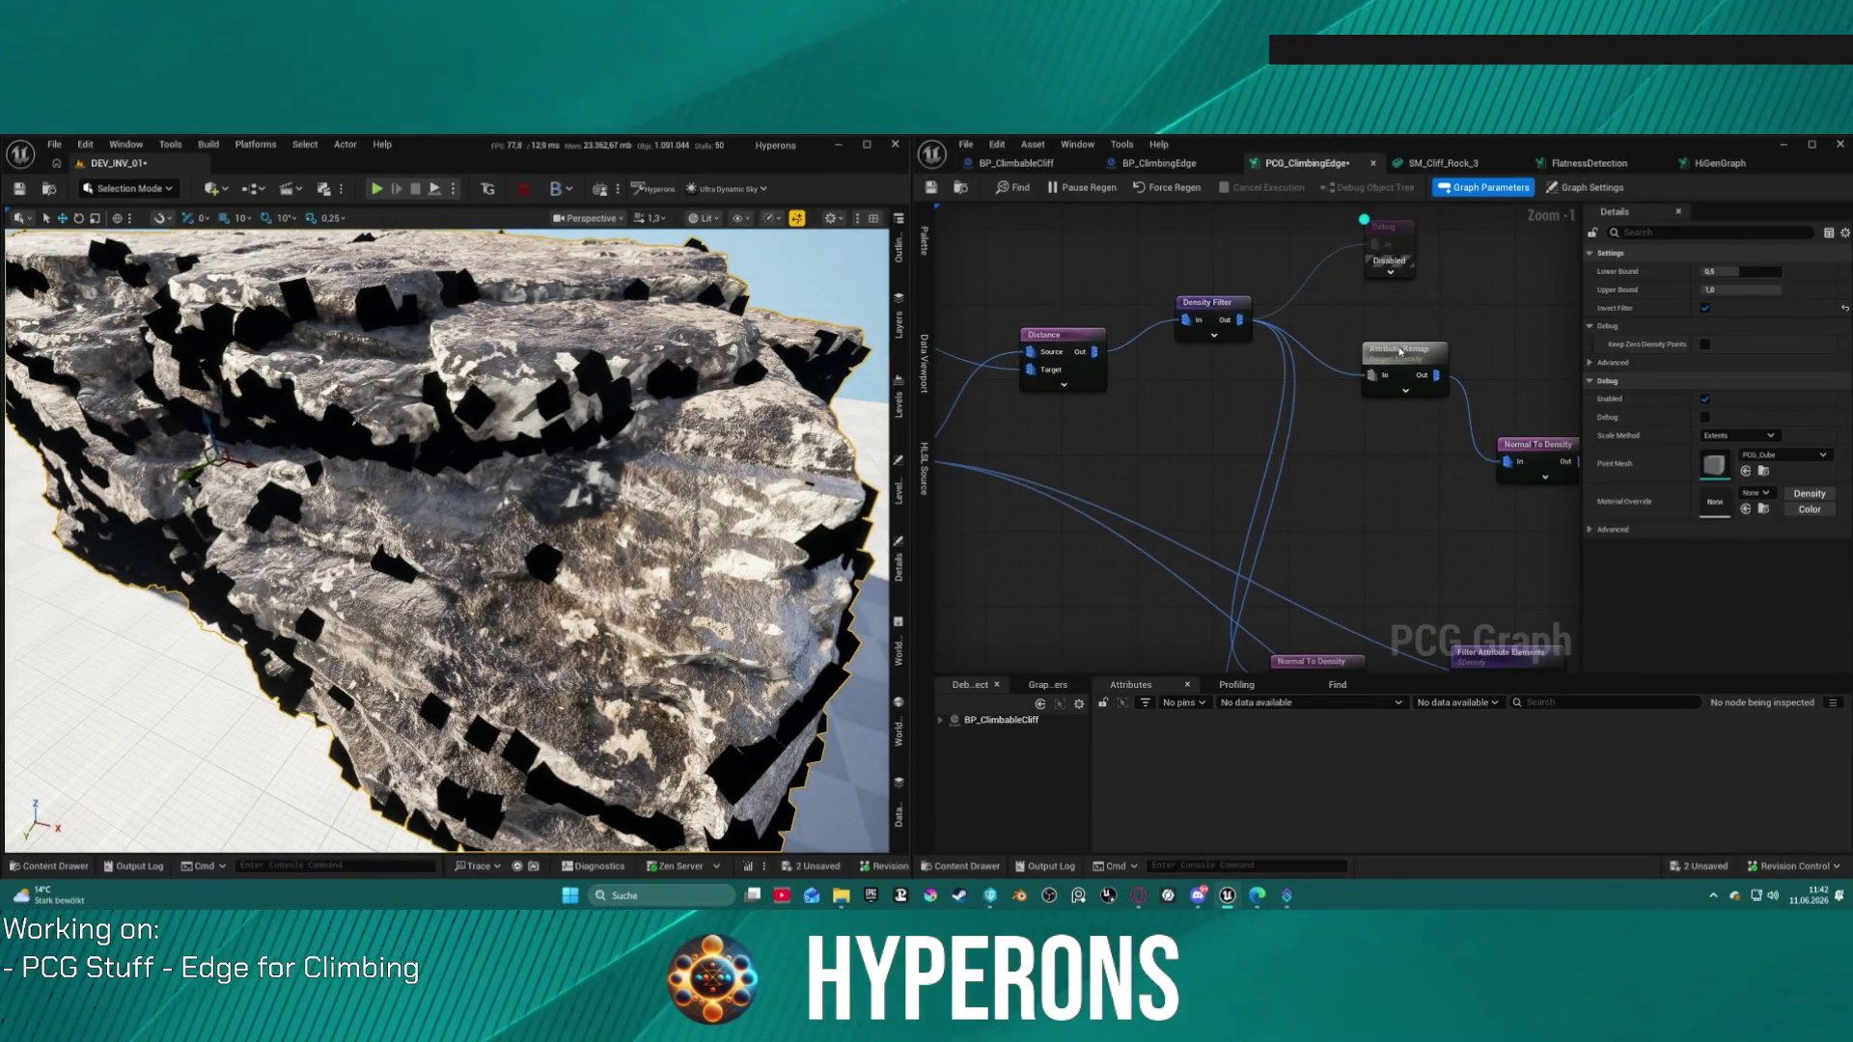
{"action": "left_click", "coordinate": [1401, 351]}
{"action": "key", "text": "f"}
{"action": "mouse_move", "coordinate": [1275, 367]}
{"action": "left_mouse_down"}
{"action": "mouse_move", "coordinate": [1348, 351]}
{"action": "mouse_move", "coordinate": [1279, 314]}
{"action": "mouse_move", "coordinate": [1348, 325]}
{"action": "left_mouse_up"}
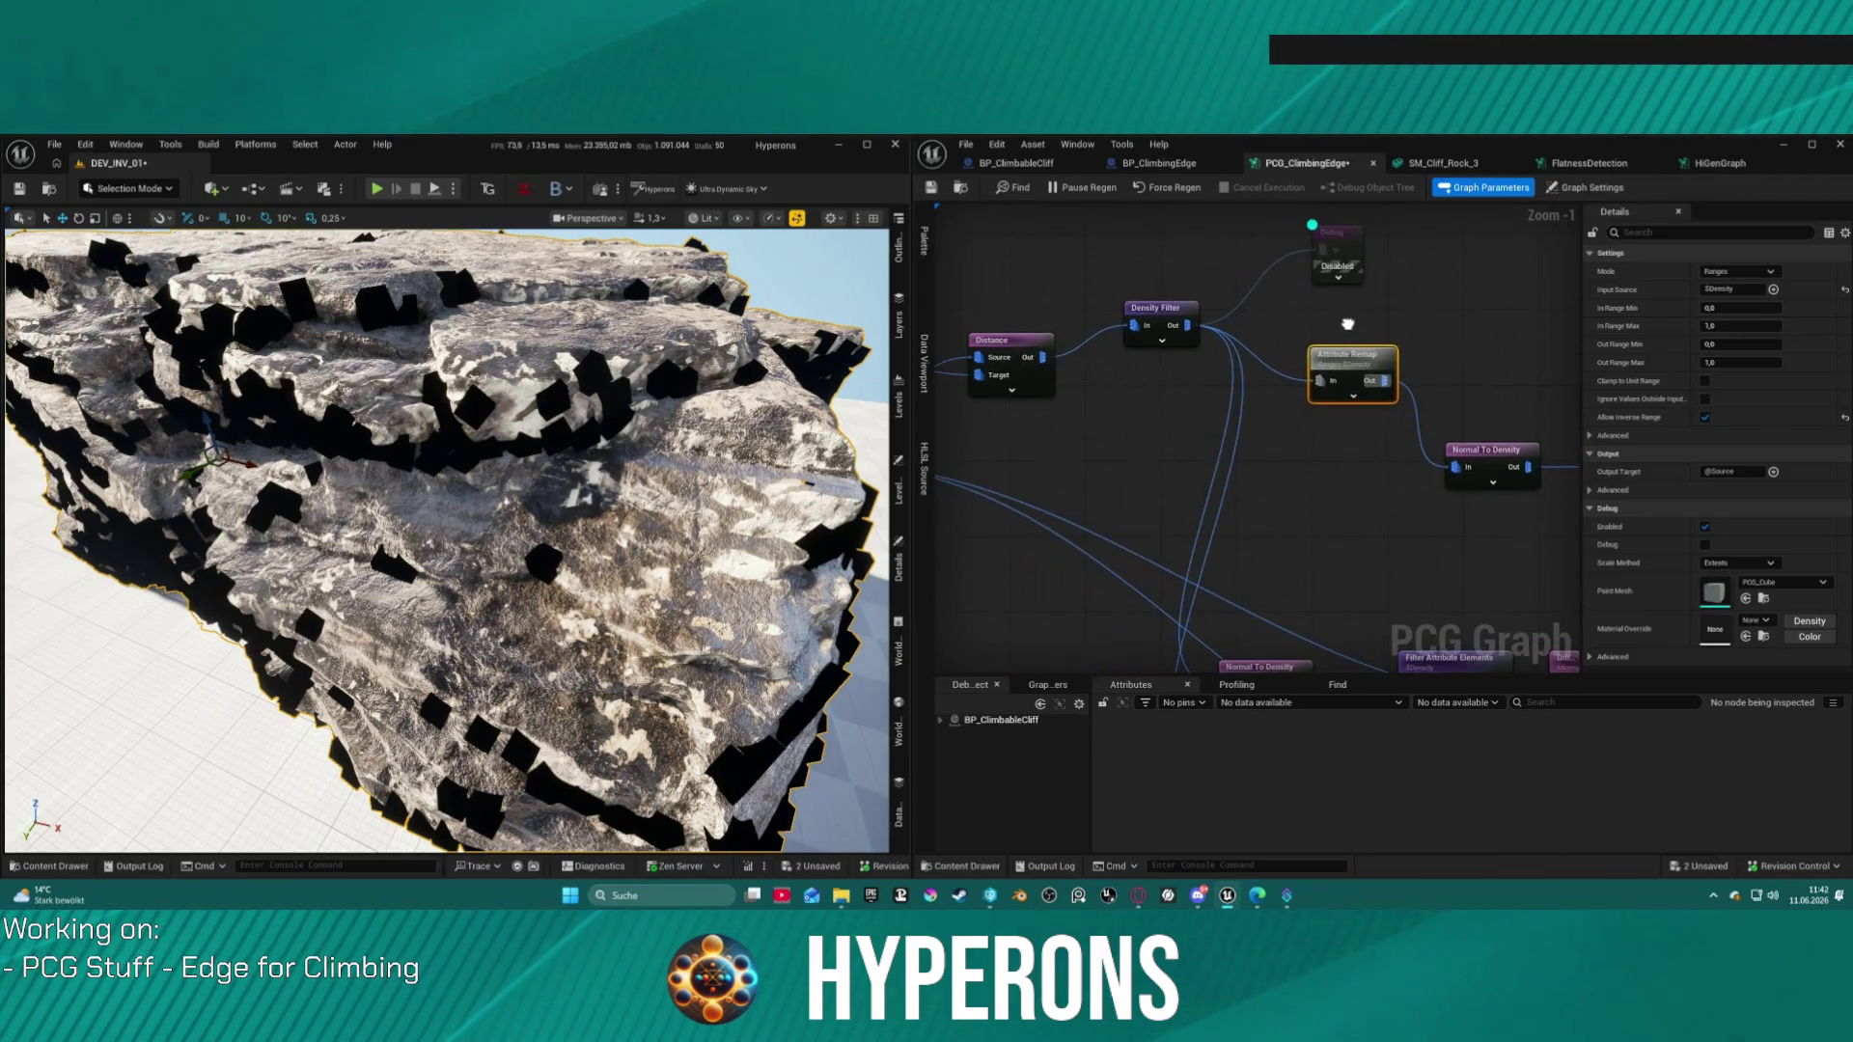
{"action": "left_click_drag", "start_coordinate": [1508, 456], "coordinate": [1277, 442]}
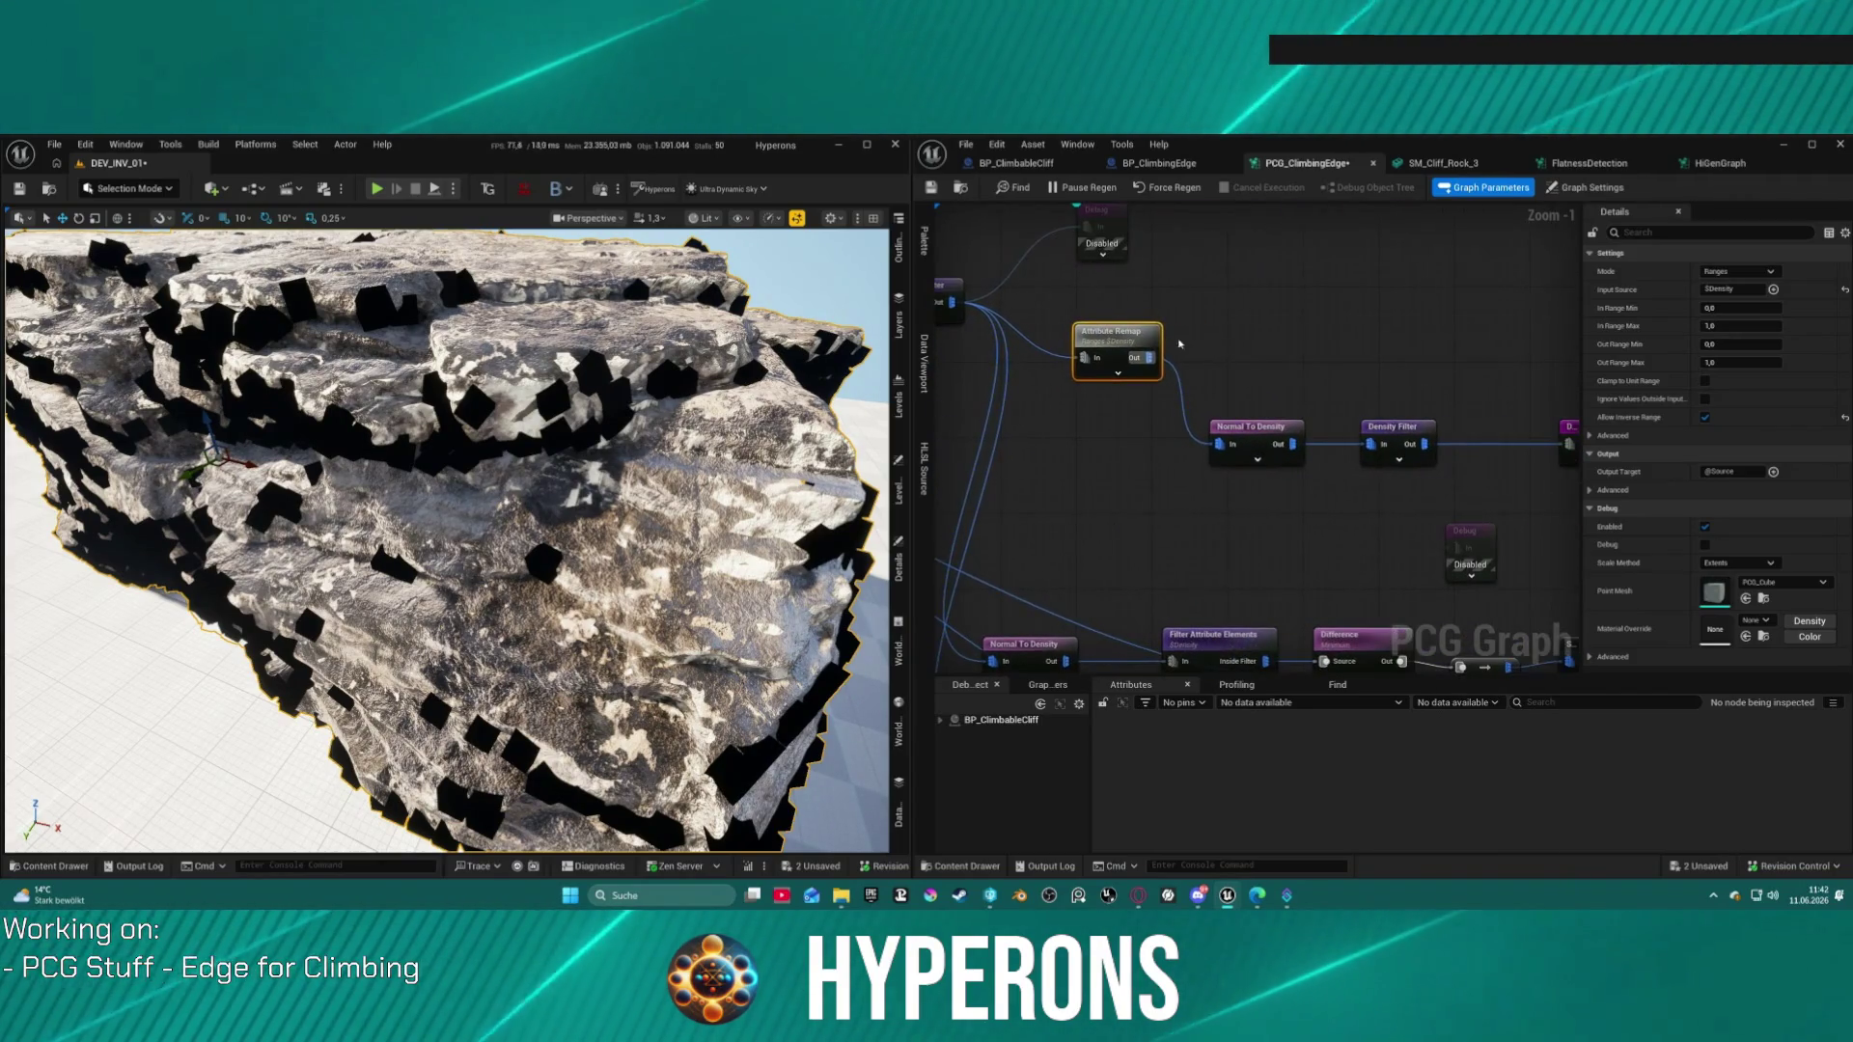
{"action": "left_click", "coordinate": [1277, 442]}
{"action": "type", "text": "-1"}
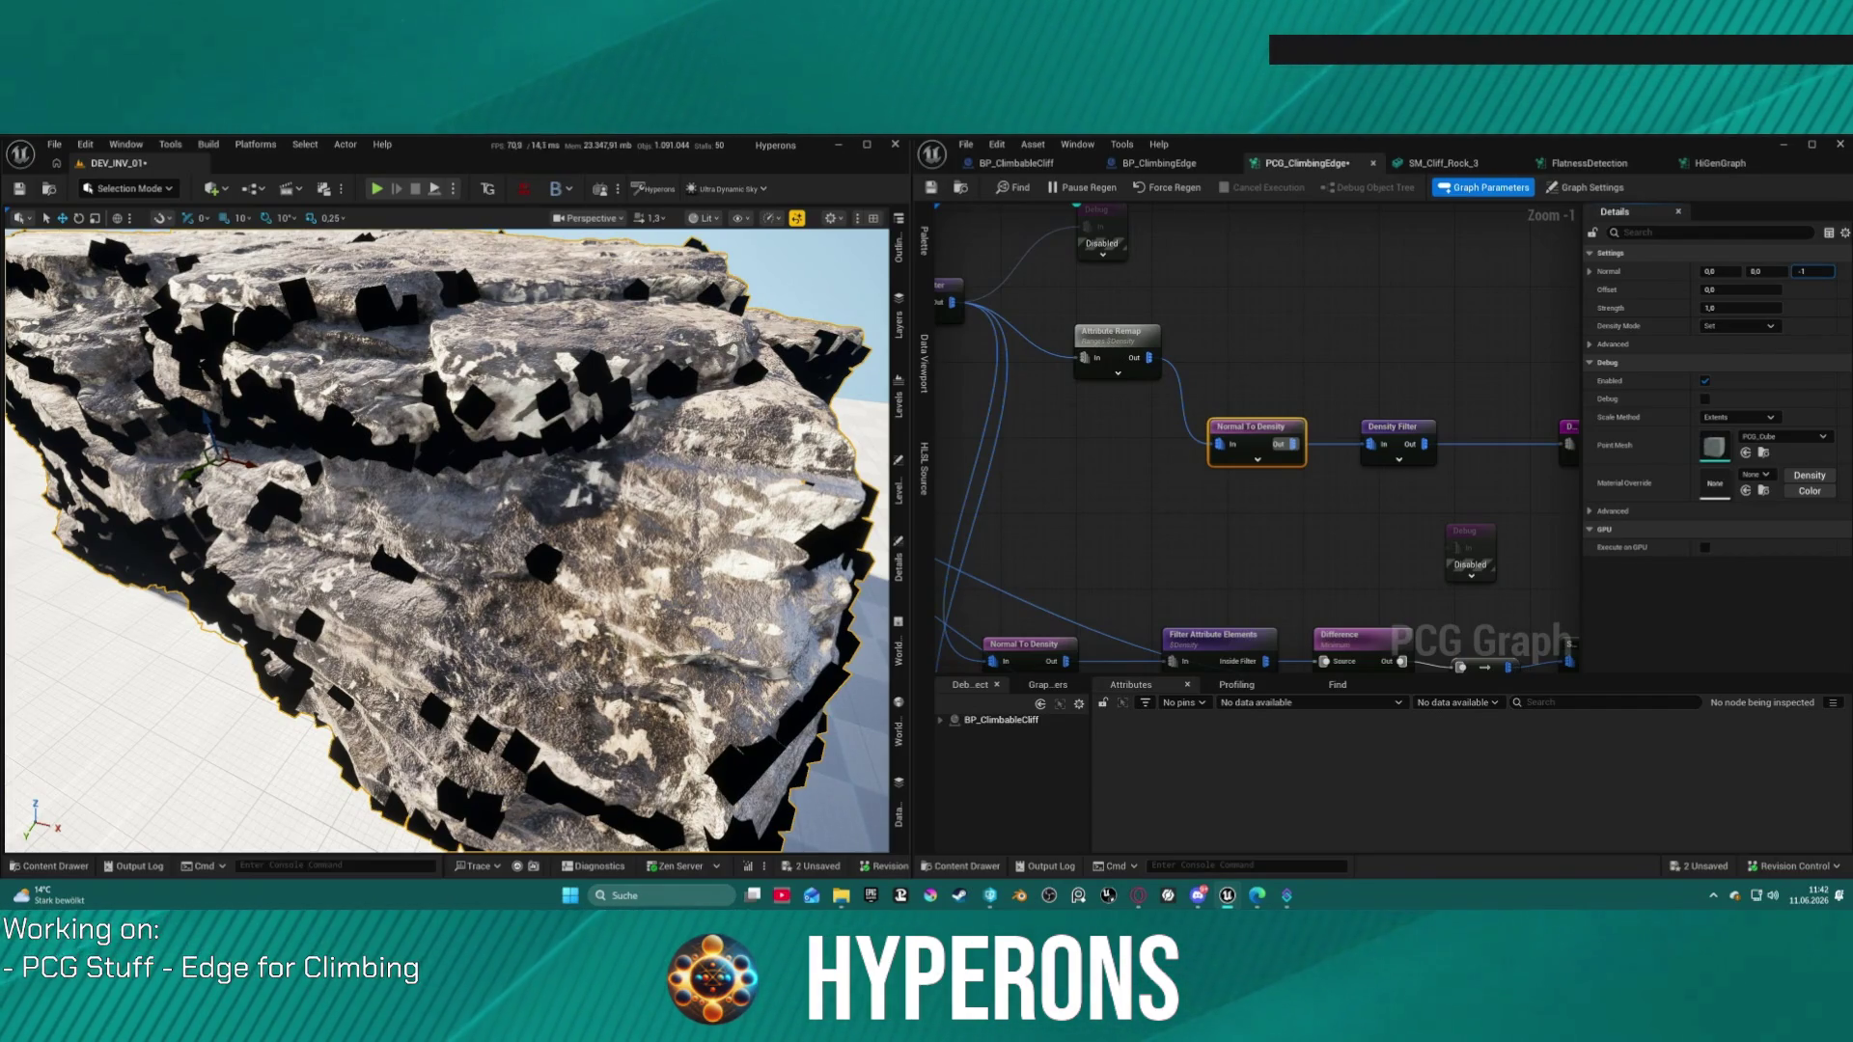
{"action": "key", "text": "Return"}
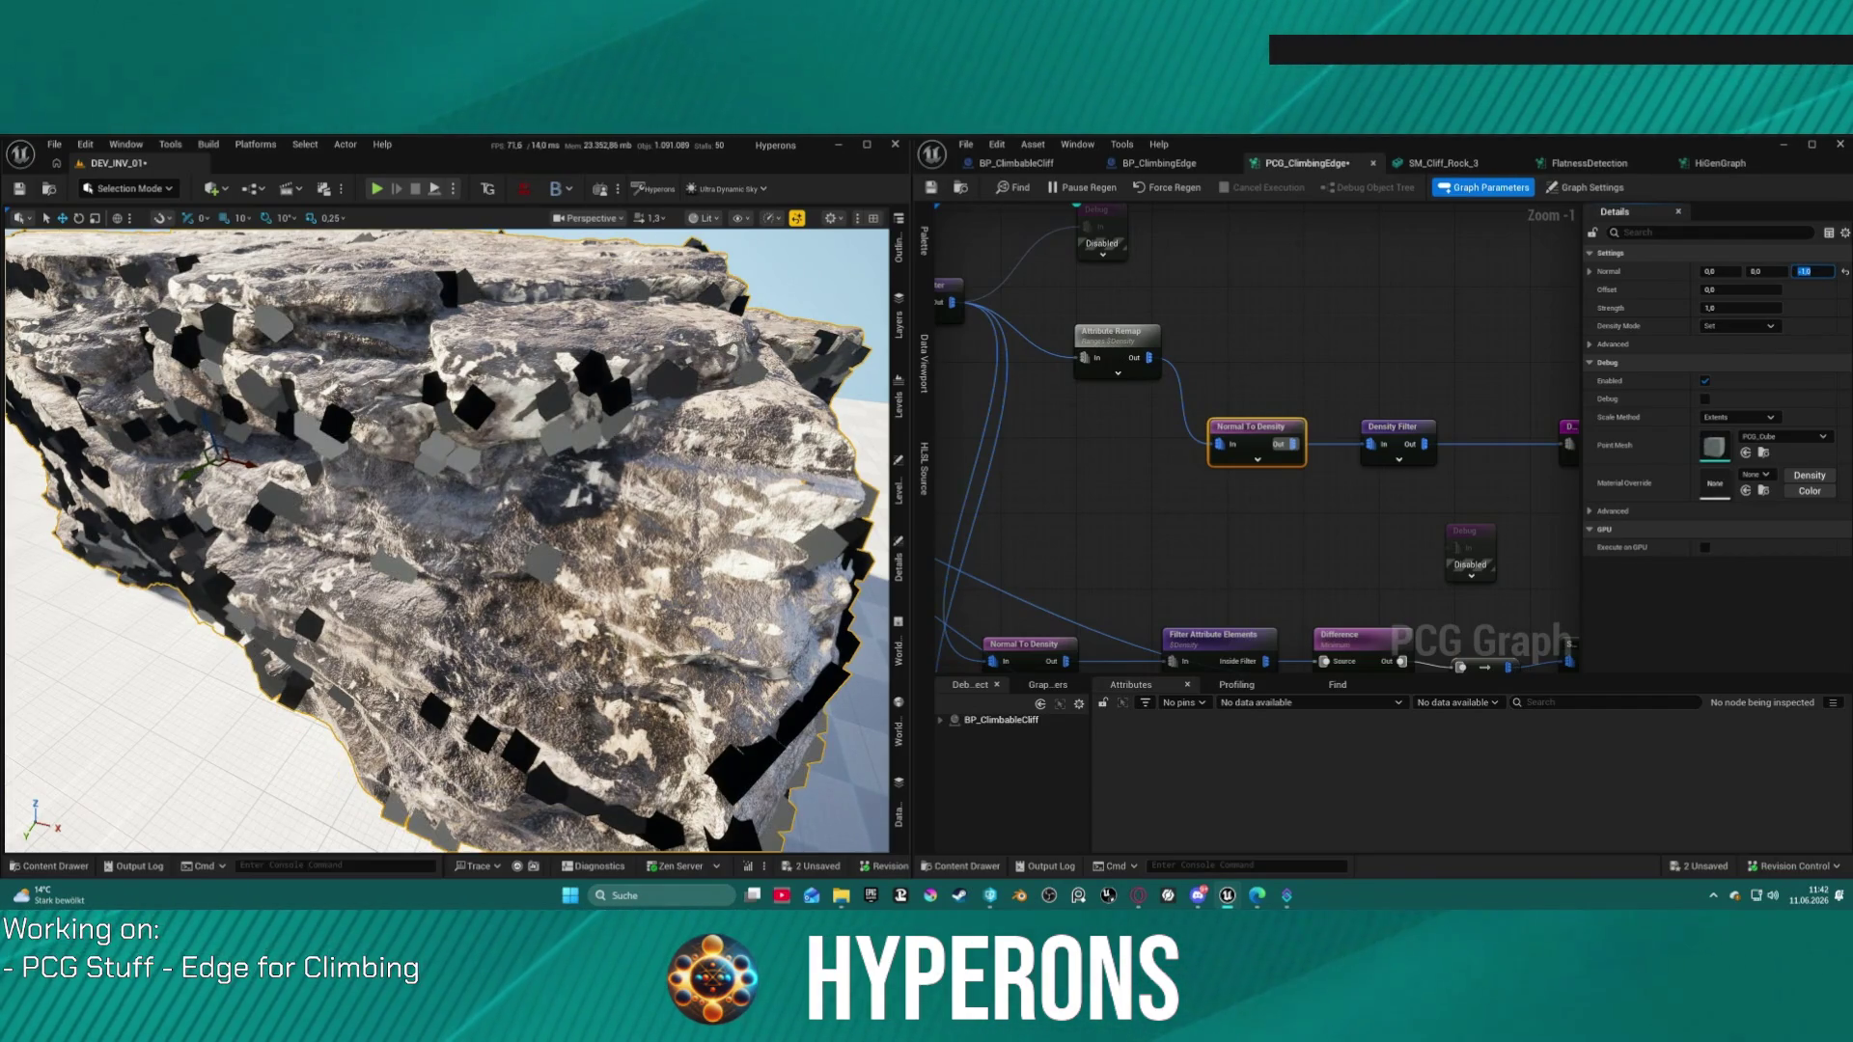
{"action": "mouse_move", "coordinate": [444, 579]}
{"action": "left_mouse_down"}
{"action": "mouse_move", "coordinate": [444, 468]}
{"action": "mouse_move", "coordinate": [328, 468]}
{"action": "left_mouse_up"}
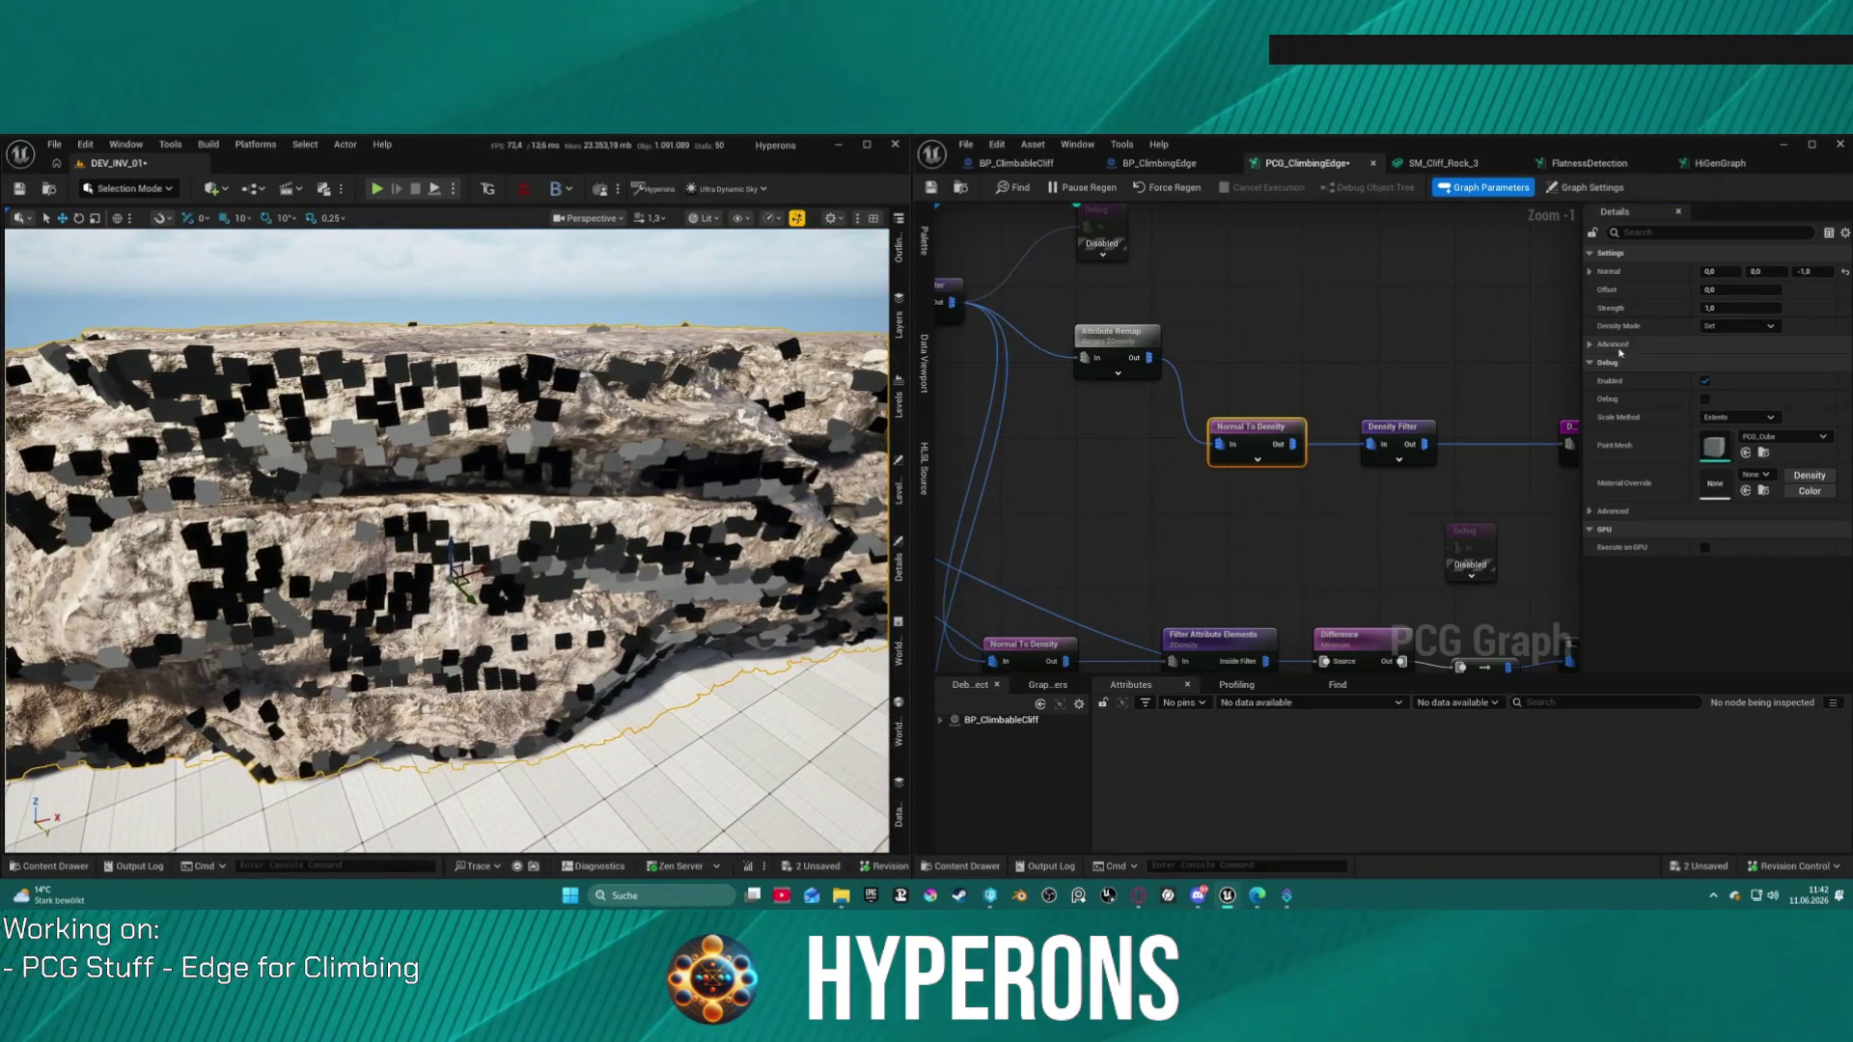
{"action": "left_click_drag", "start_coordinate": [1567, 403], "coordinate": [1402, 383]}
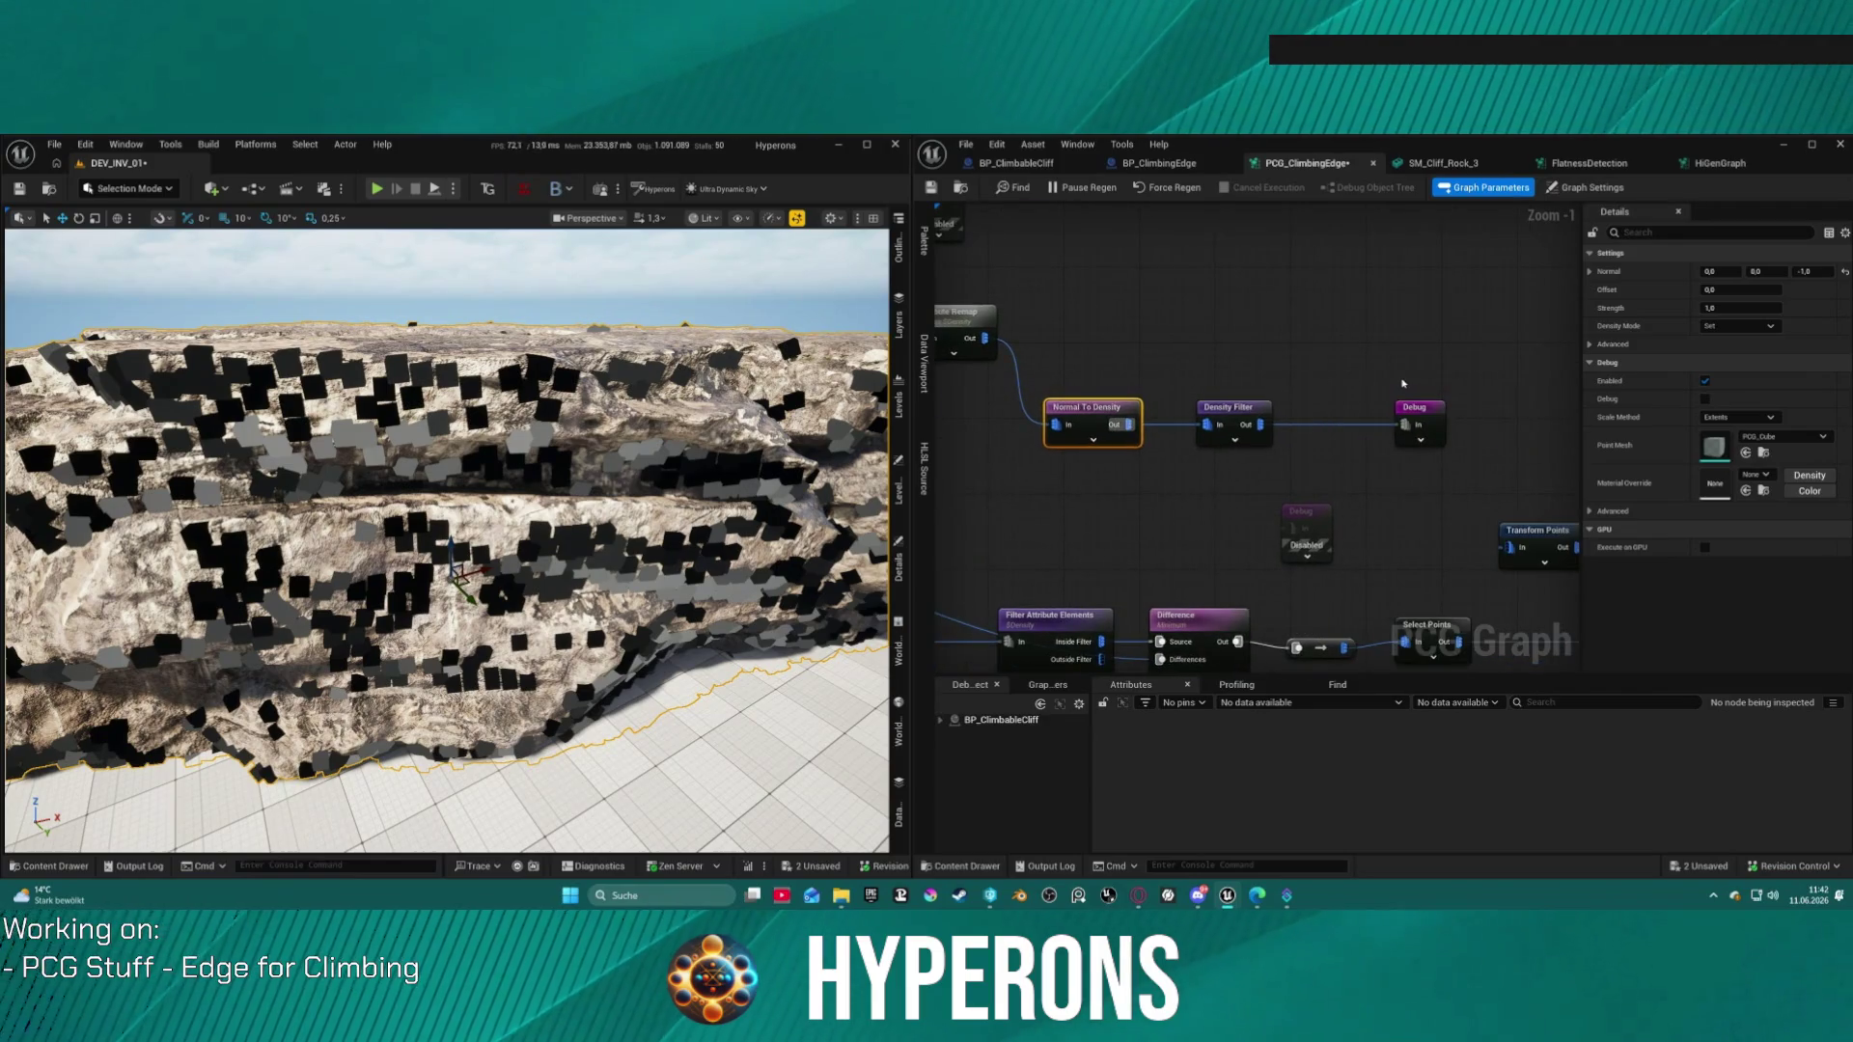
Step: Keep Invert Filter on and set Density Filter bounds to 0,9 lower, 1.0 upper
{"action": "left_click", "coordinate": [1238, 422]}
{"action": "left_click", "coordinate": [1705, 309]}
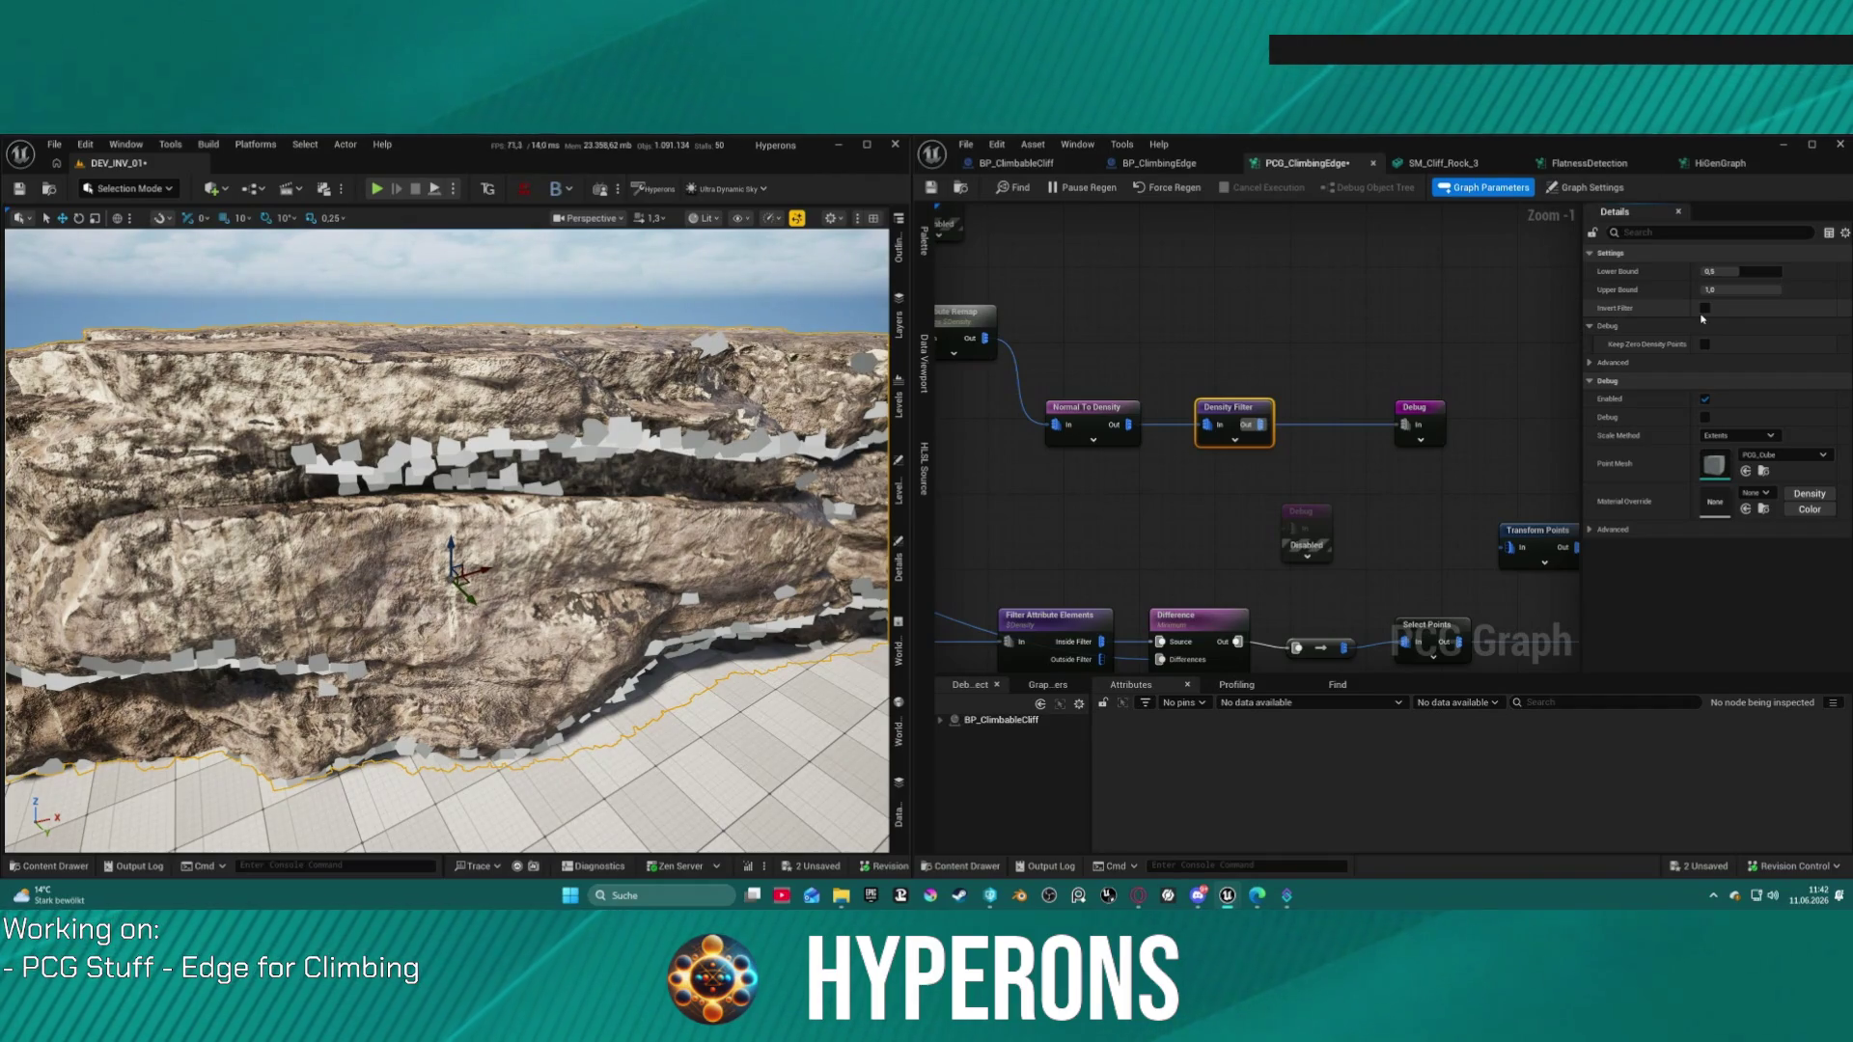
{"action": "left_click", "coordinate": [1707, 309]}
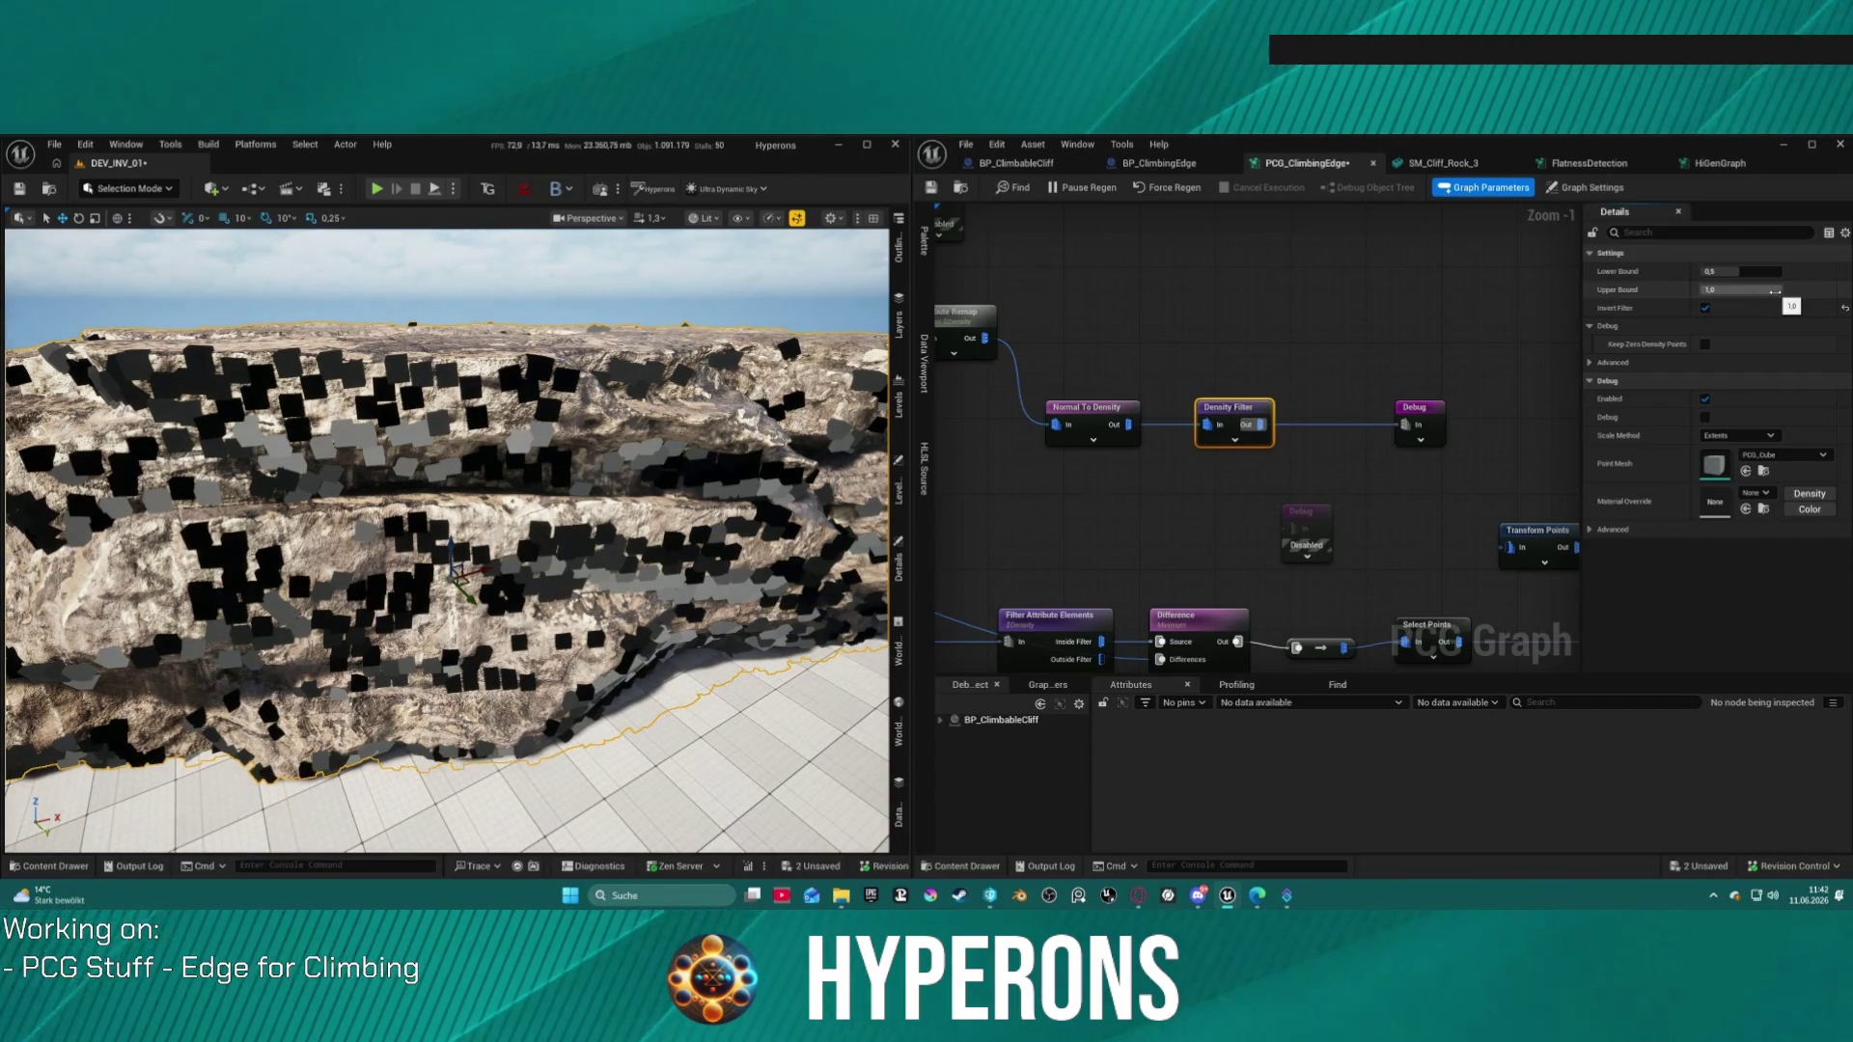
{"action": "left_click_drag", "start_coordinate": [1727, 271], "coordinate": [1751, 273]}
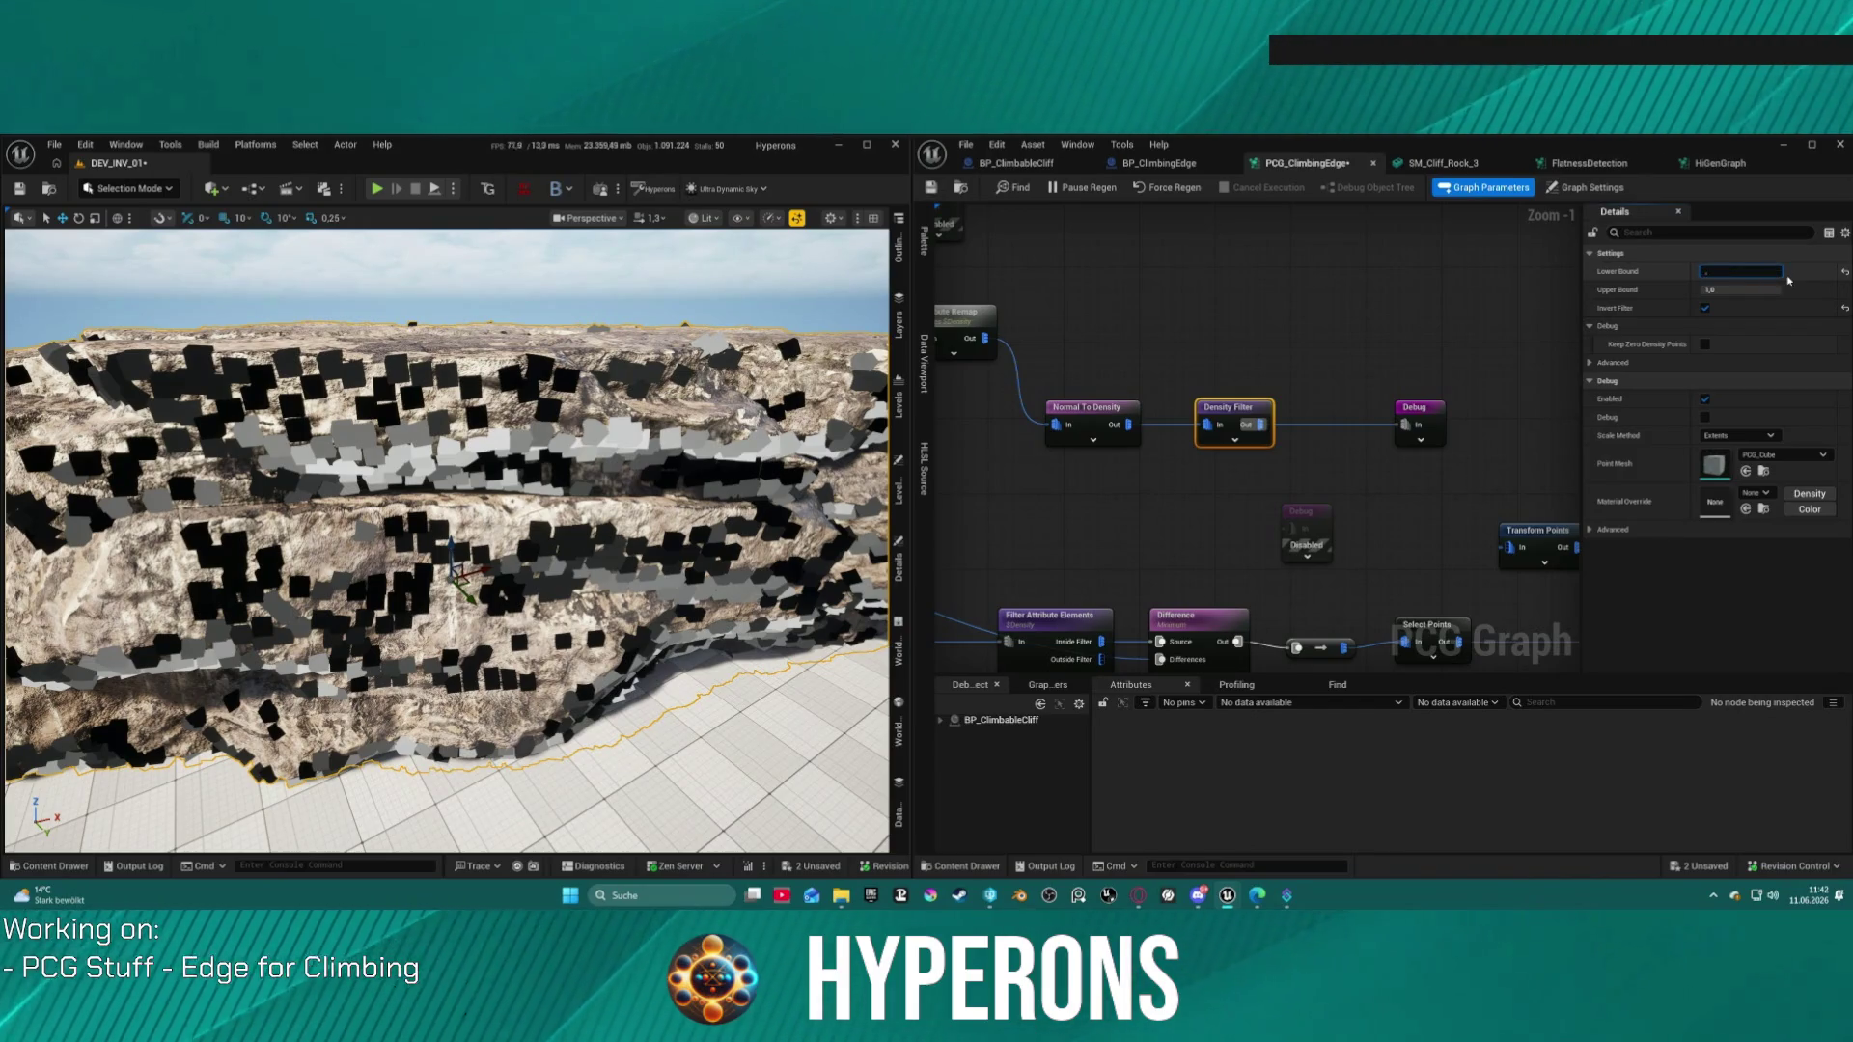
{"action": "type", "text": "8"}
{"action": "key", "text": "Return"}
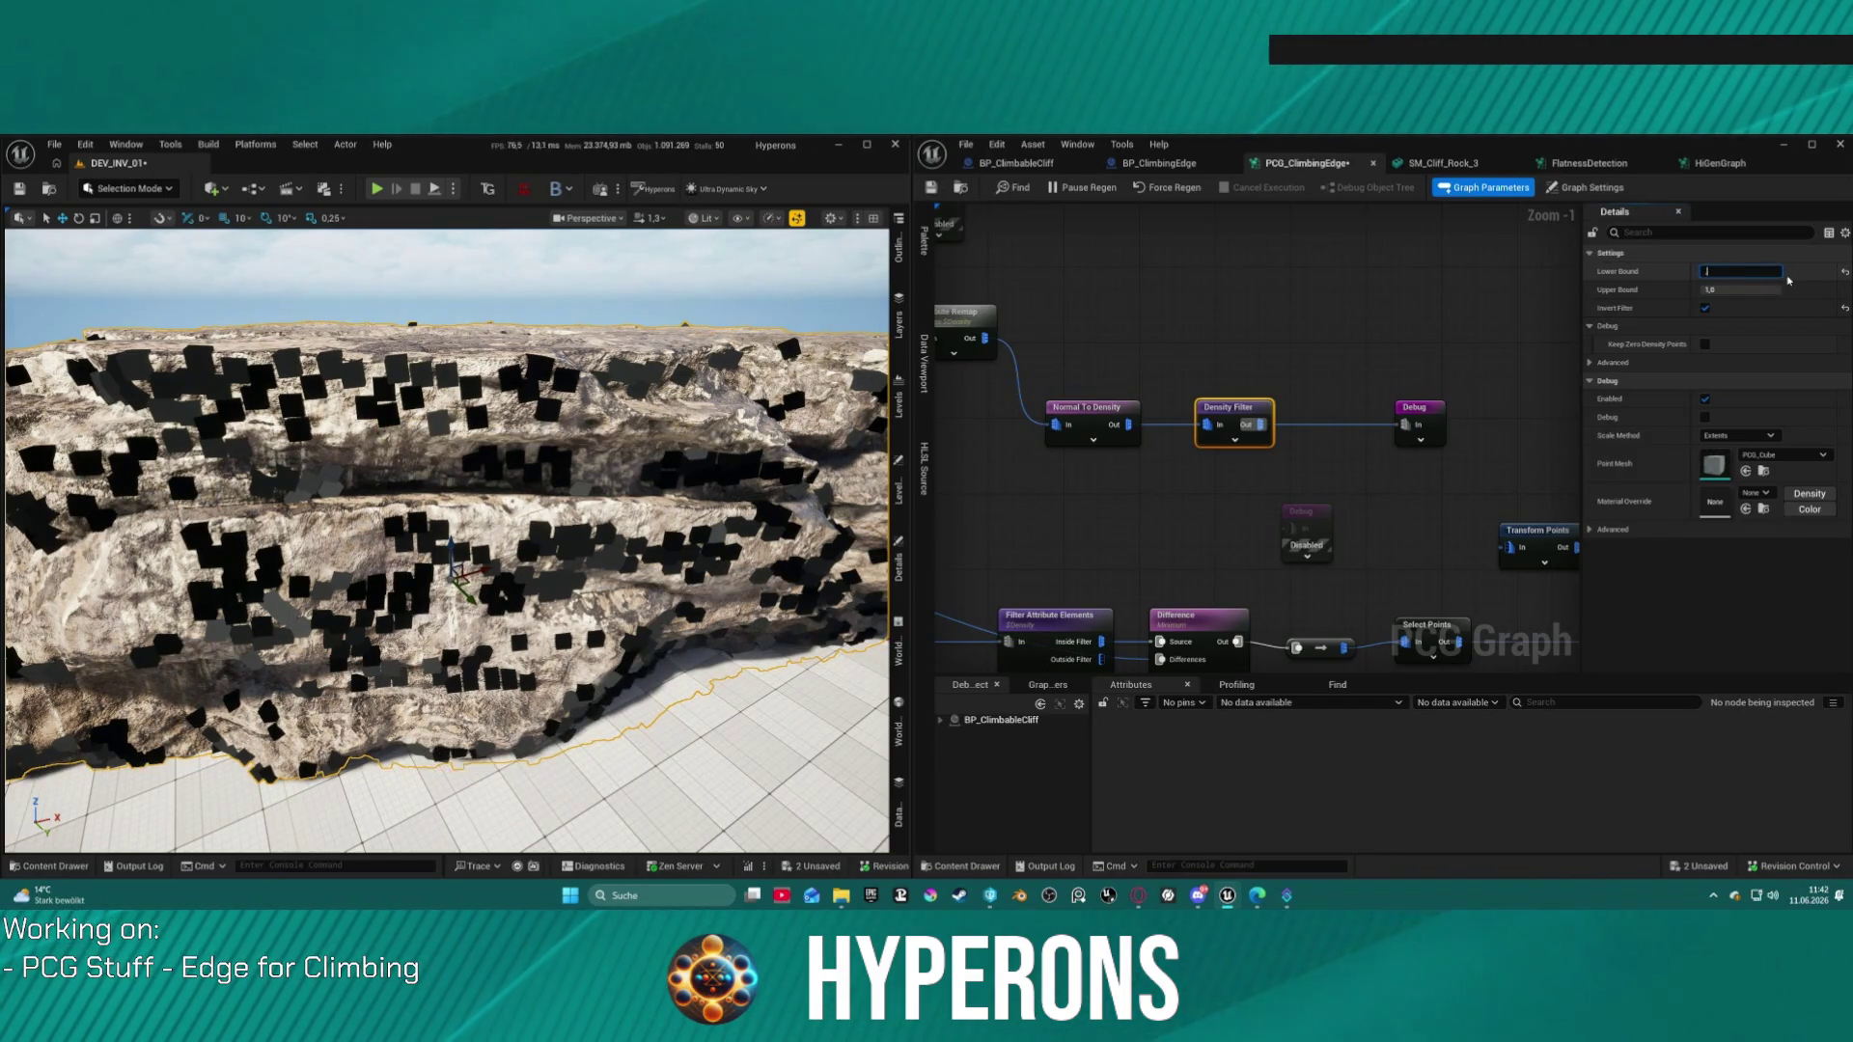
{"action": "type", "text": "0,9"}
{"action": "key", "text": "Return"}
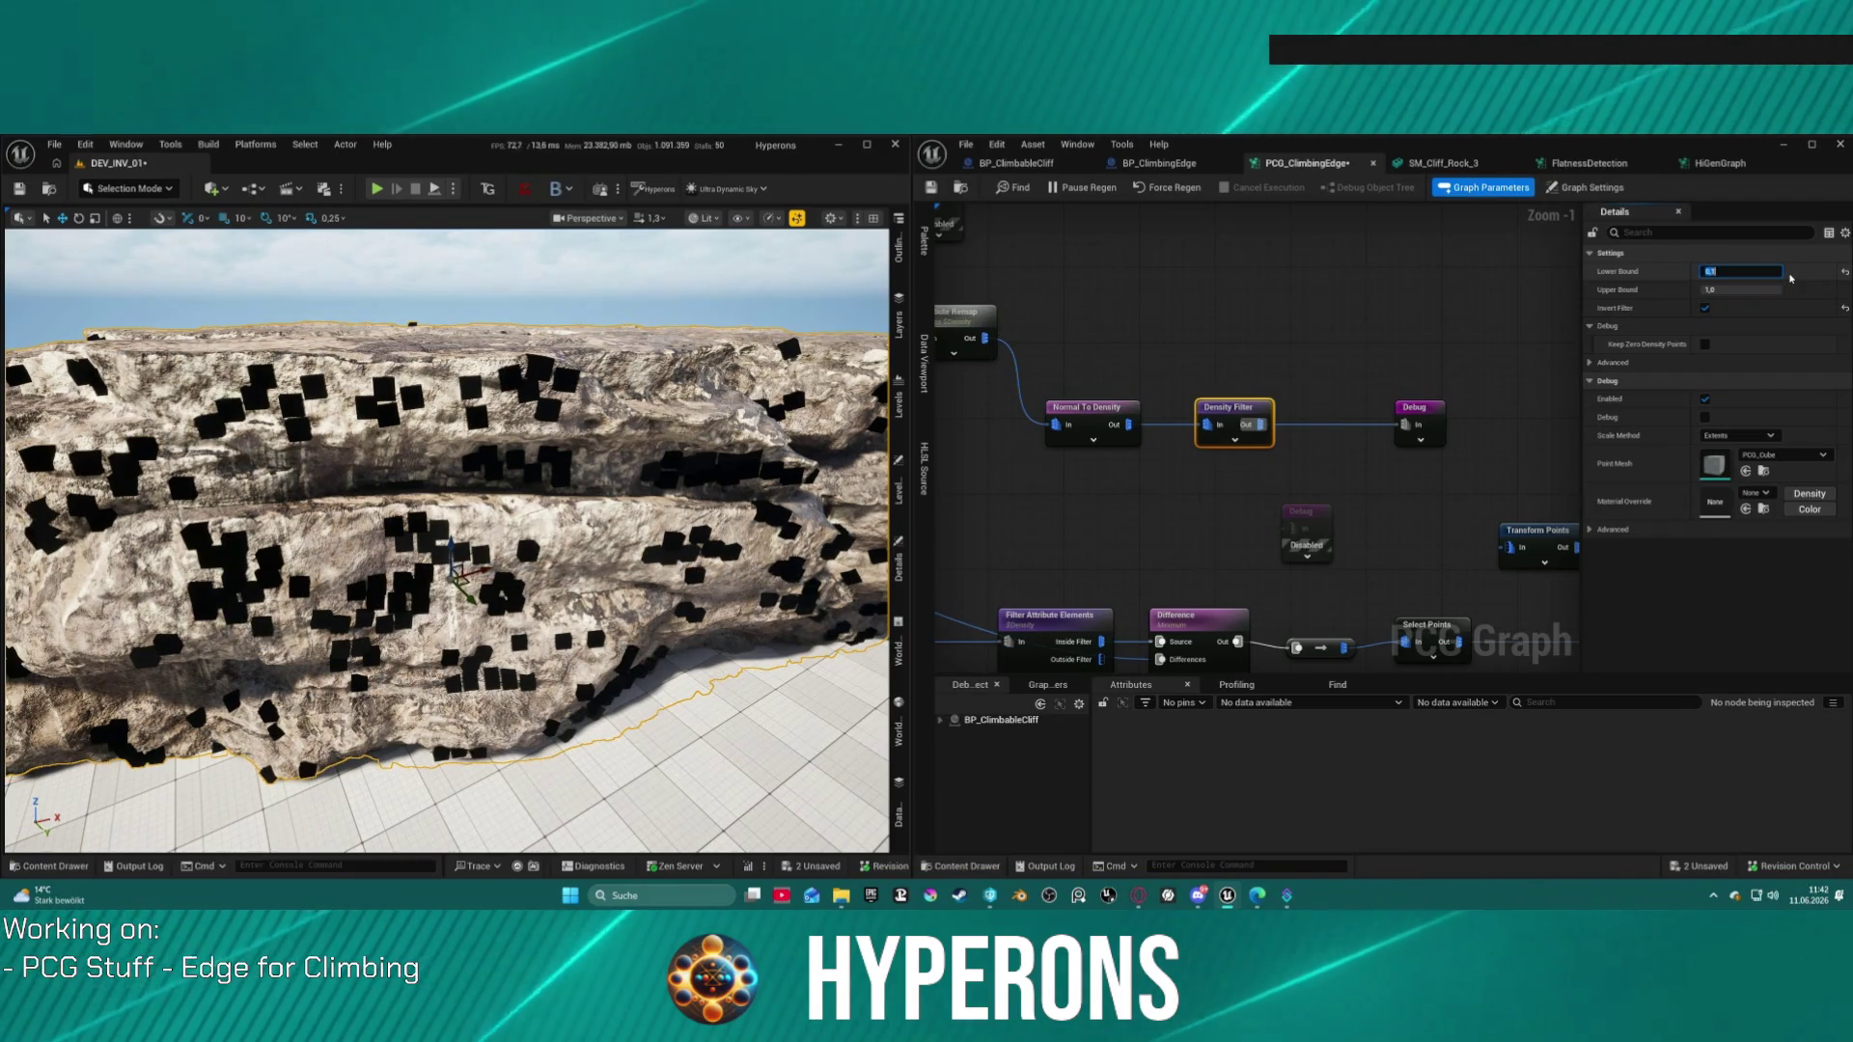
{"action": "left_click_drag", "start_coordinate": [1776, 289], "coordinate": [1769, 290]}
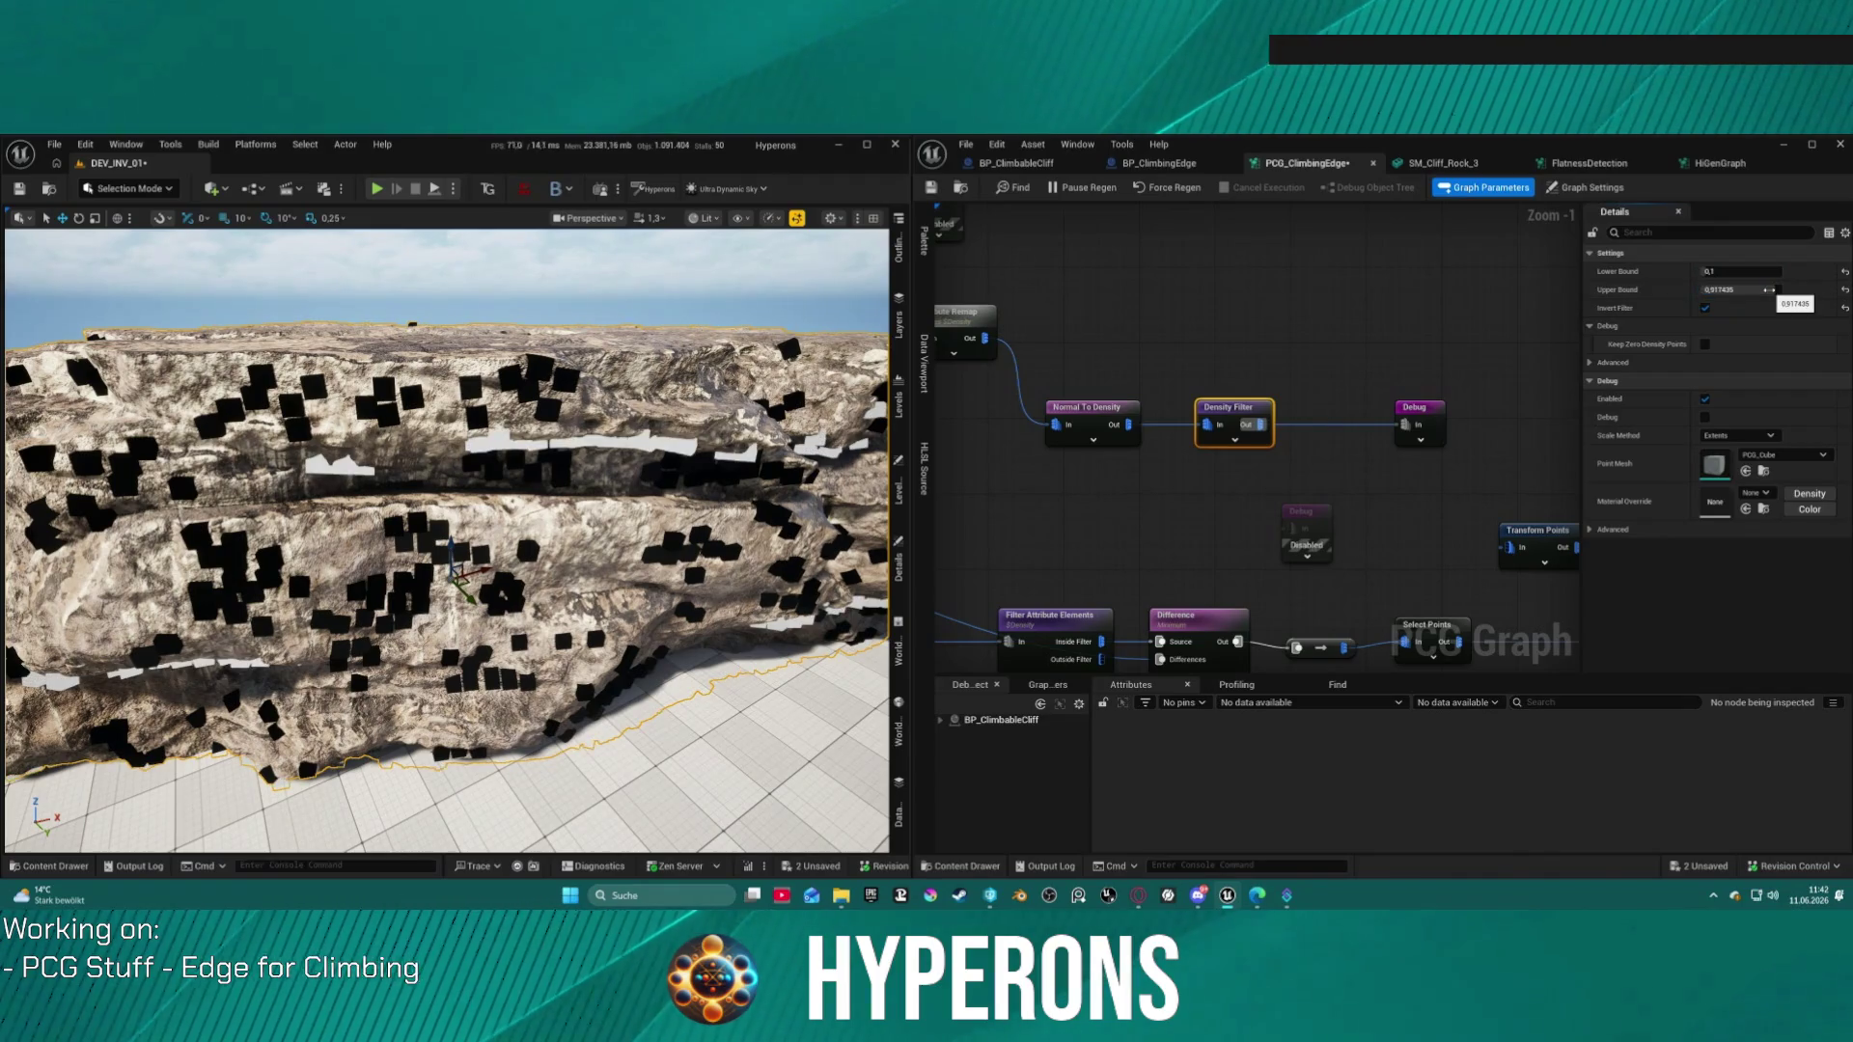
{"action": "left_click", "coordinate": [1771, 290]}
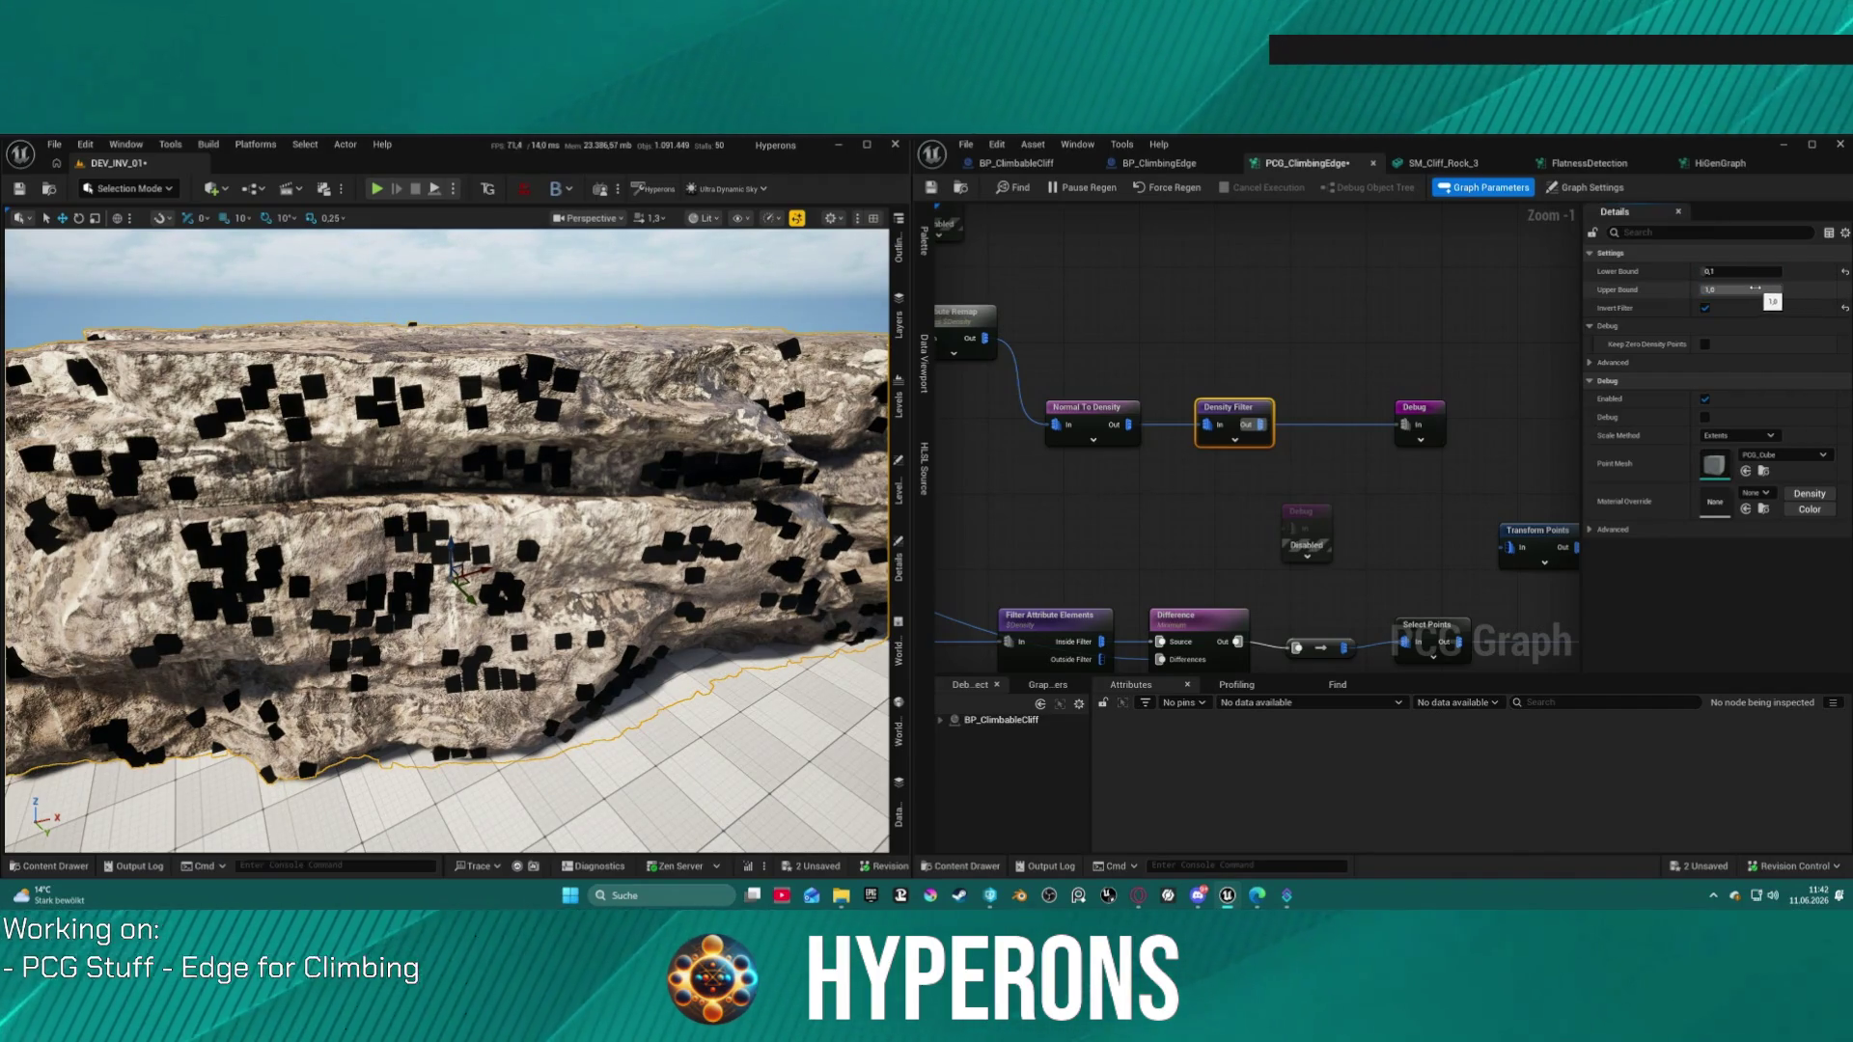
{"action": "key", "text": "f"}
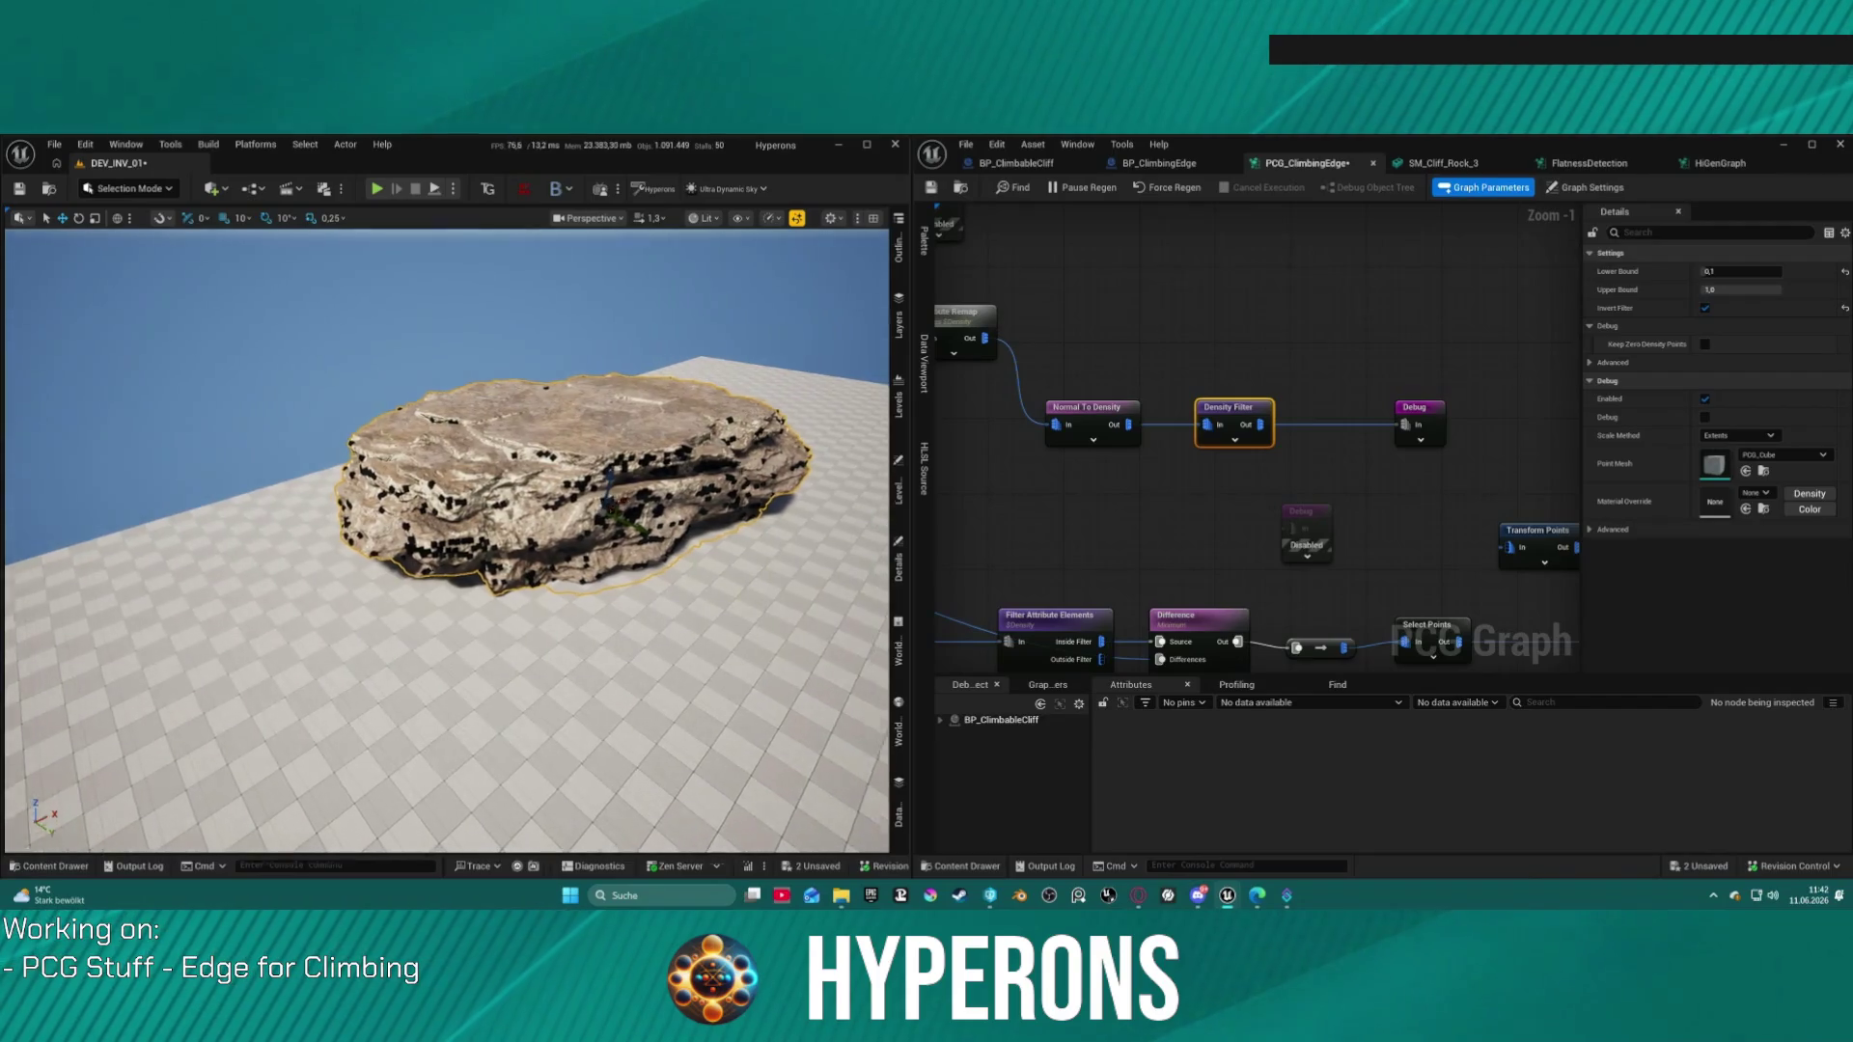
Step: Connect both Select Points outputs into Transform Points' In pin
{"action": "scroll", "coordinate": [1405, 410], "scroll_direction": "down", "scroll_amount": 2}
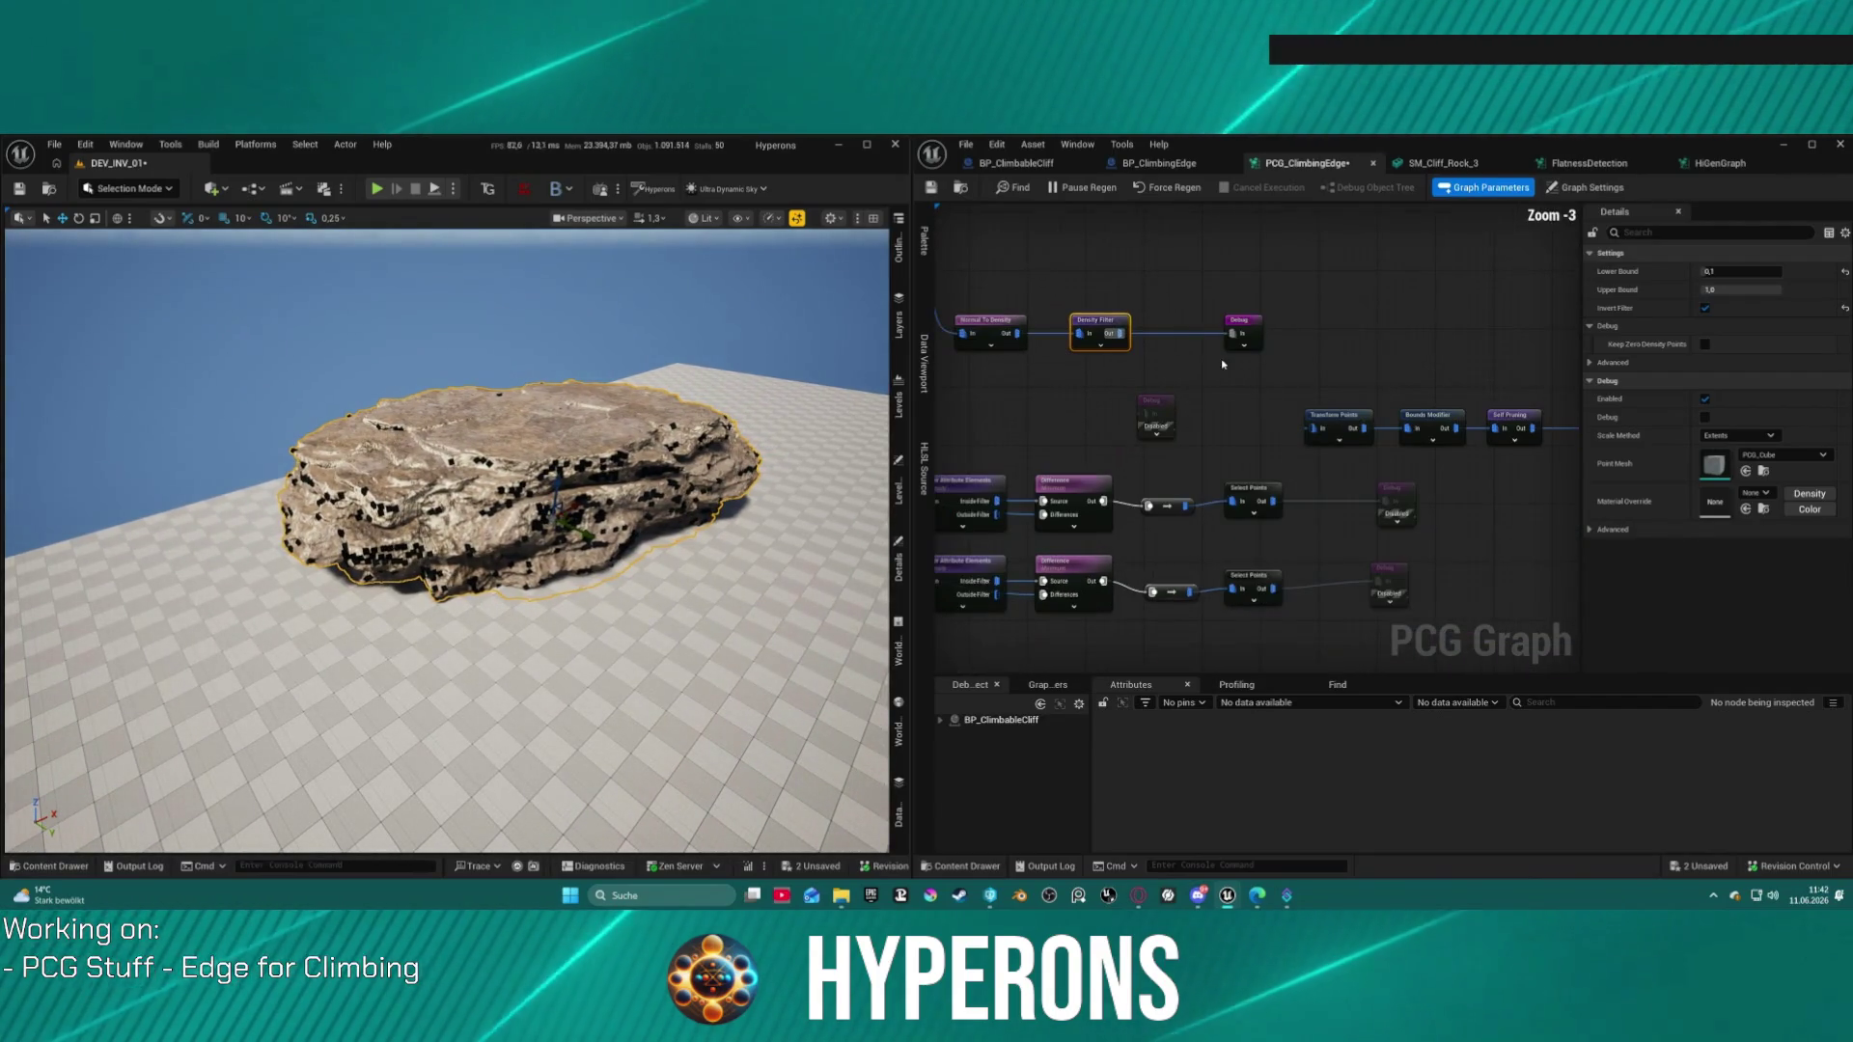
{"action": "left_click_drag", "start_coordinate": [1173, 487], "coordinate": [1216, 413]}
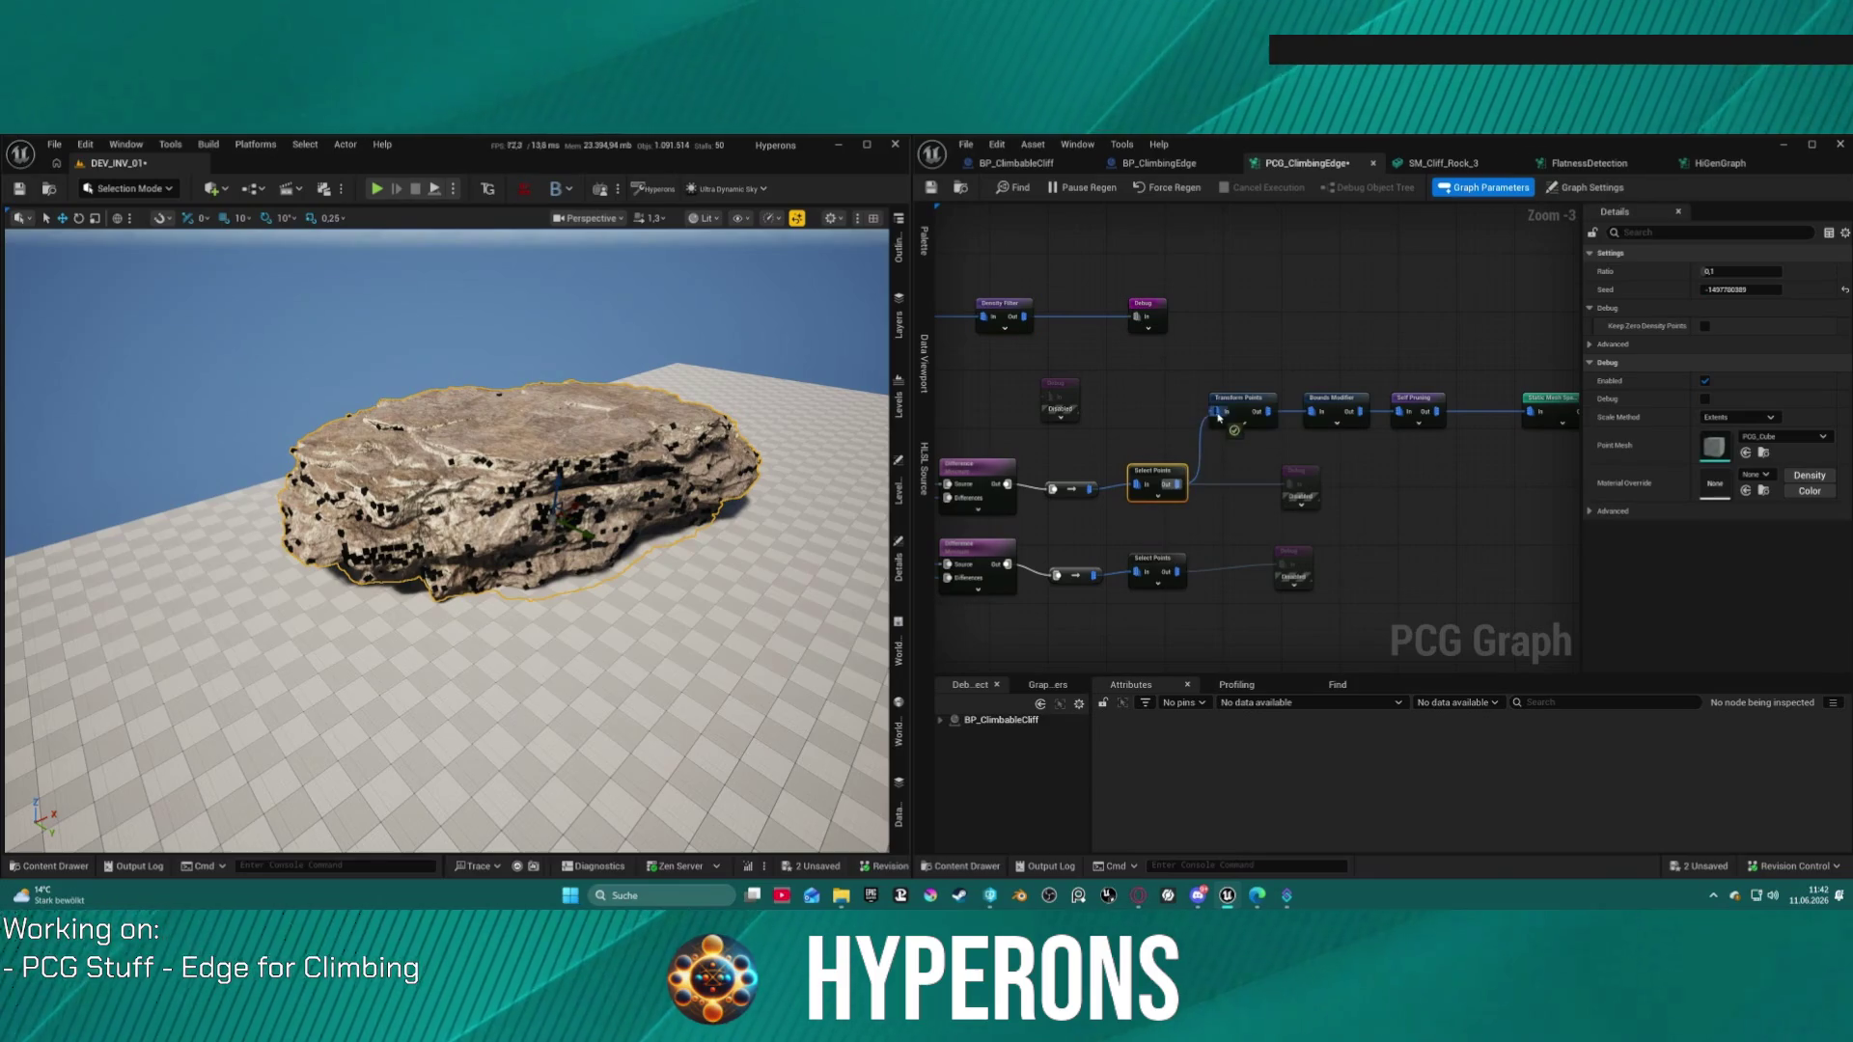
{"action": "mouse_move", "coordinate": [1176, 573]}
{"action": "left_mouse_down"}
{"action": "mouse_move", "coordinate": [1220, 418]}
{"action": "mouse_move", "coordinate": [1037, 309]}
{"action": "left_mouse_up"}
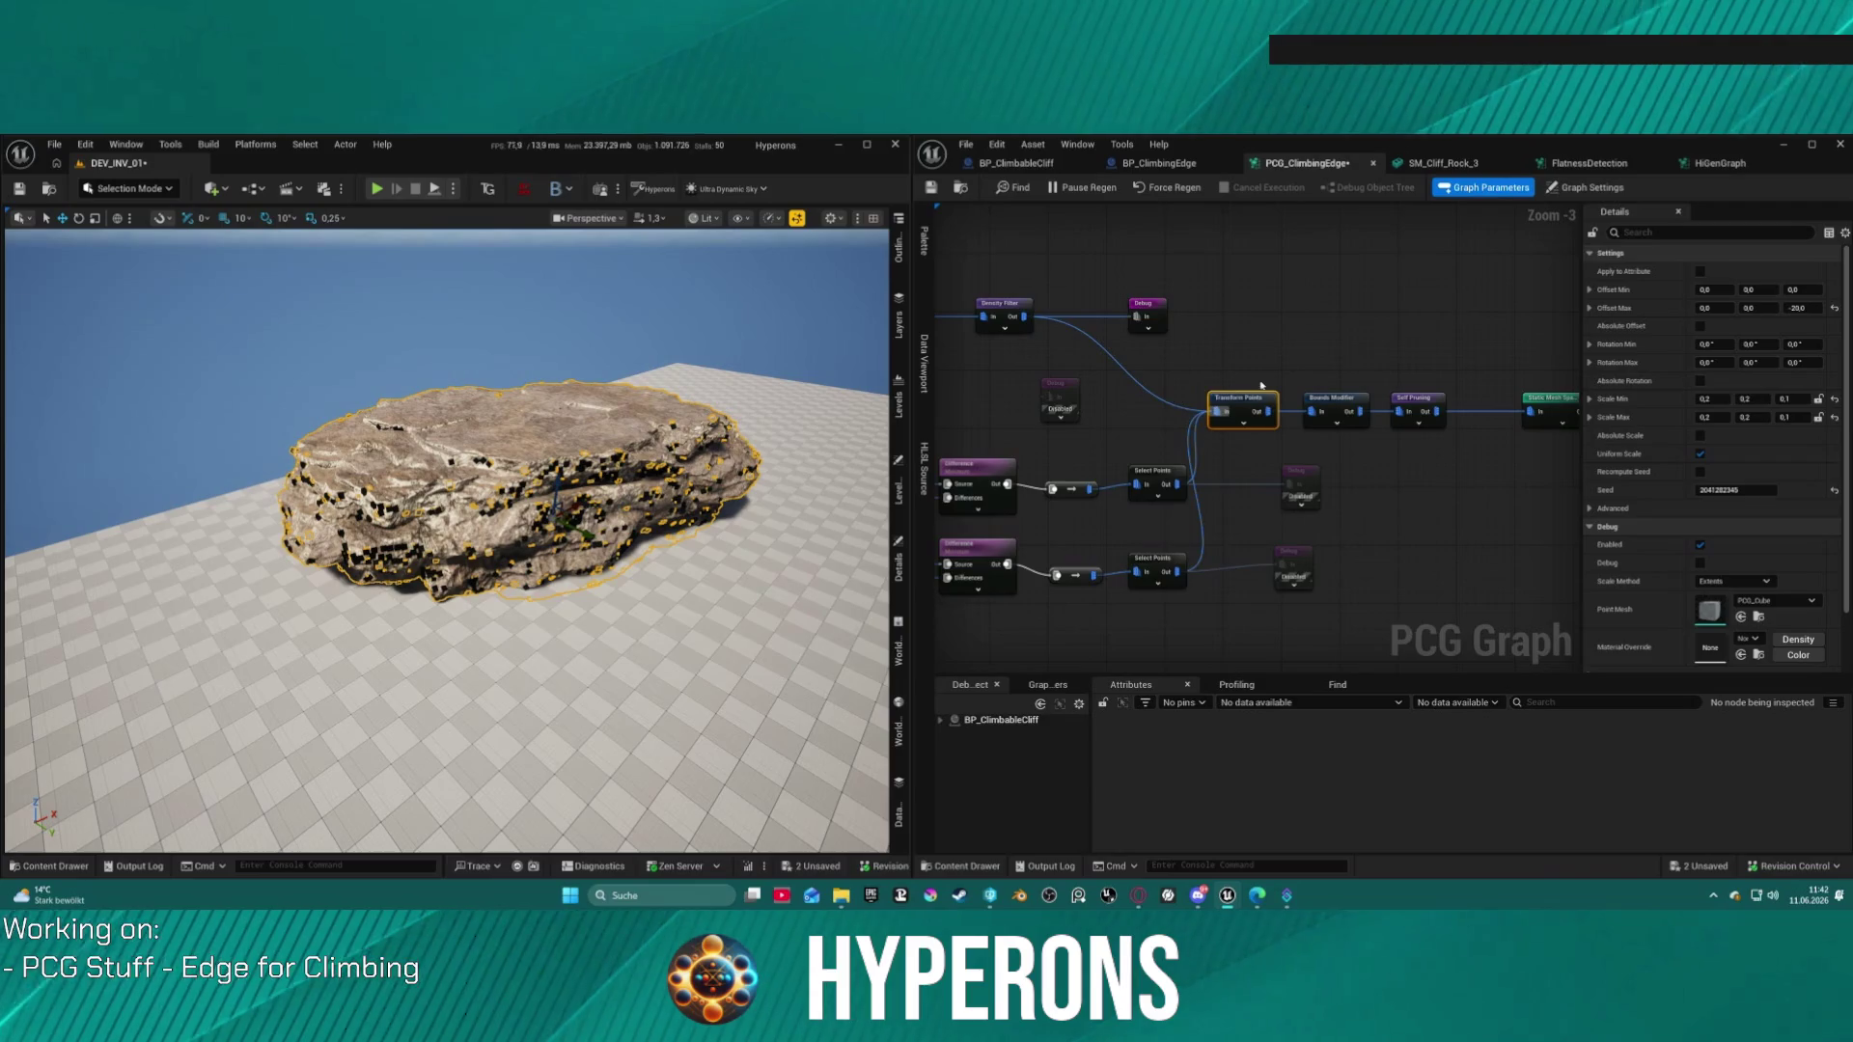
Step: Disable the Debug node's preview, leaving yellow edge cubes on the cliff
{"action": "scroll", "coordinate": [1261, 384], "scroll_direction": "up", "scroll_amount": 2}
{"action": "left_click", "coordinate": [1097, 320]}
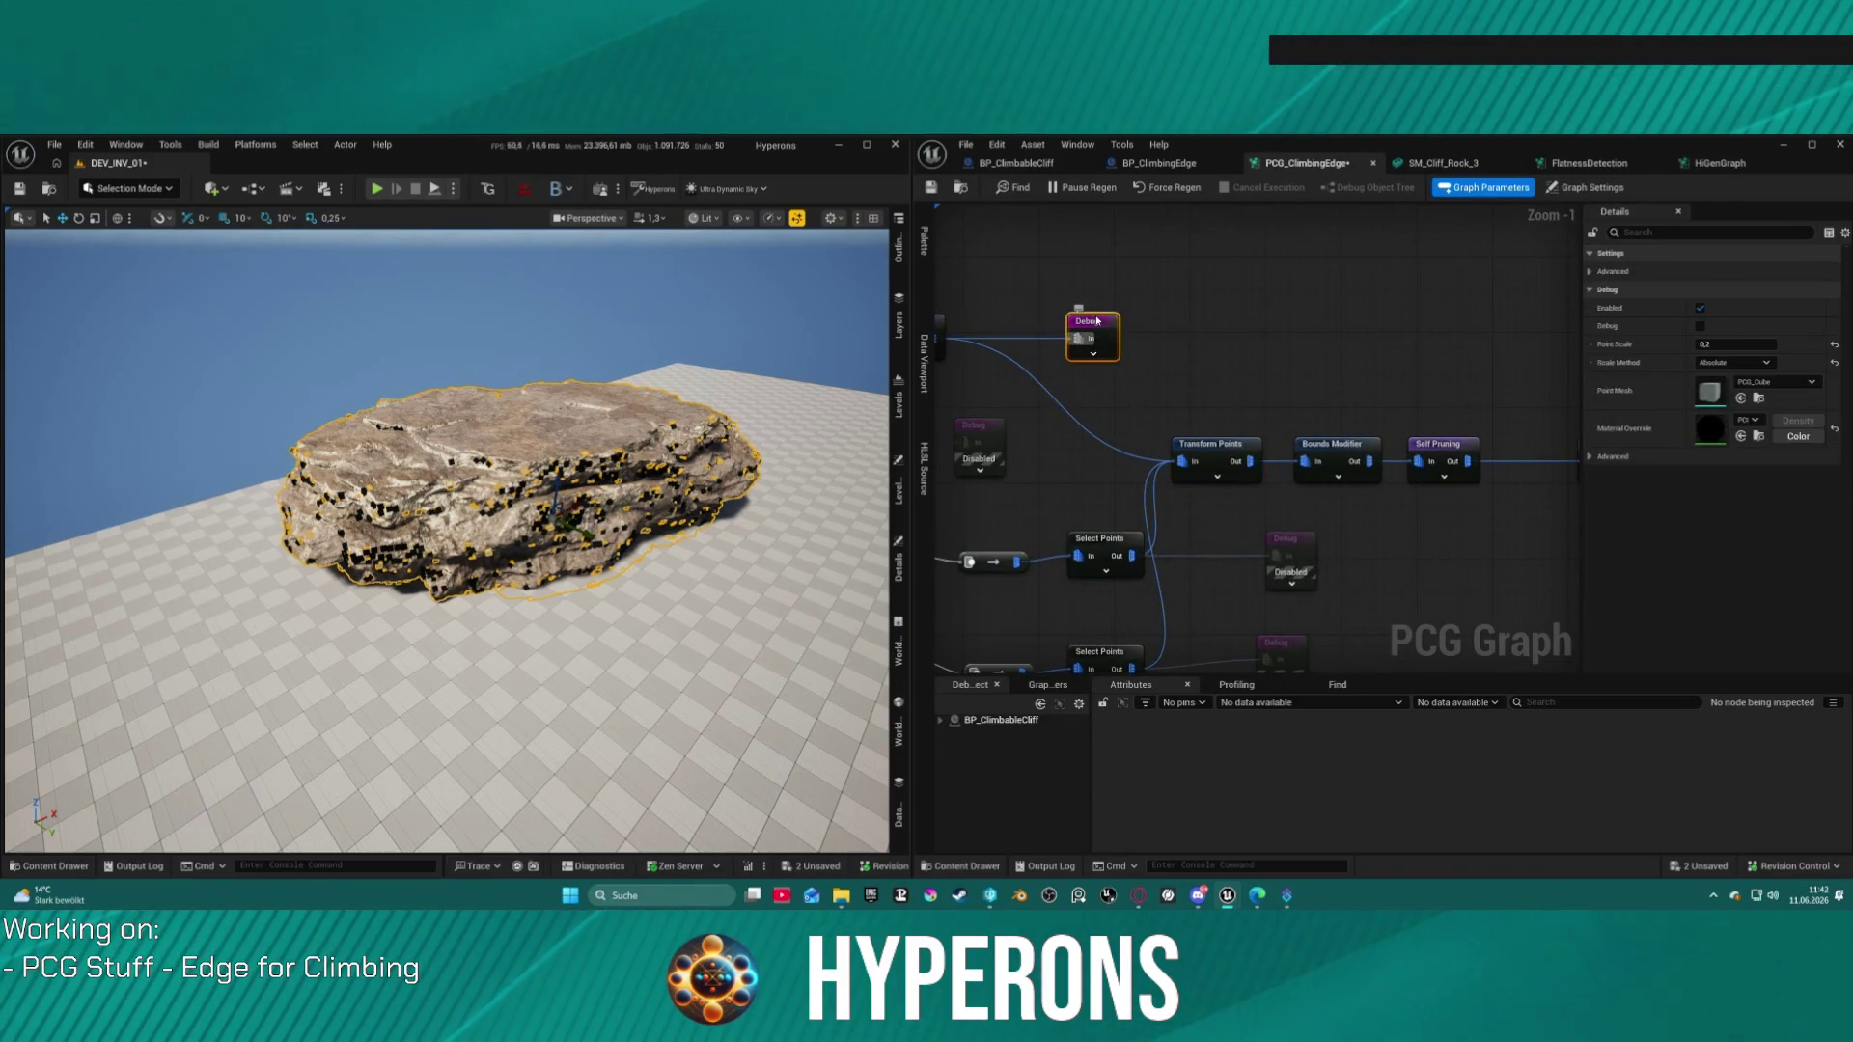
{"action": "key", "text": "e"}
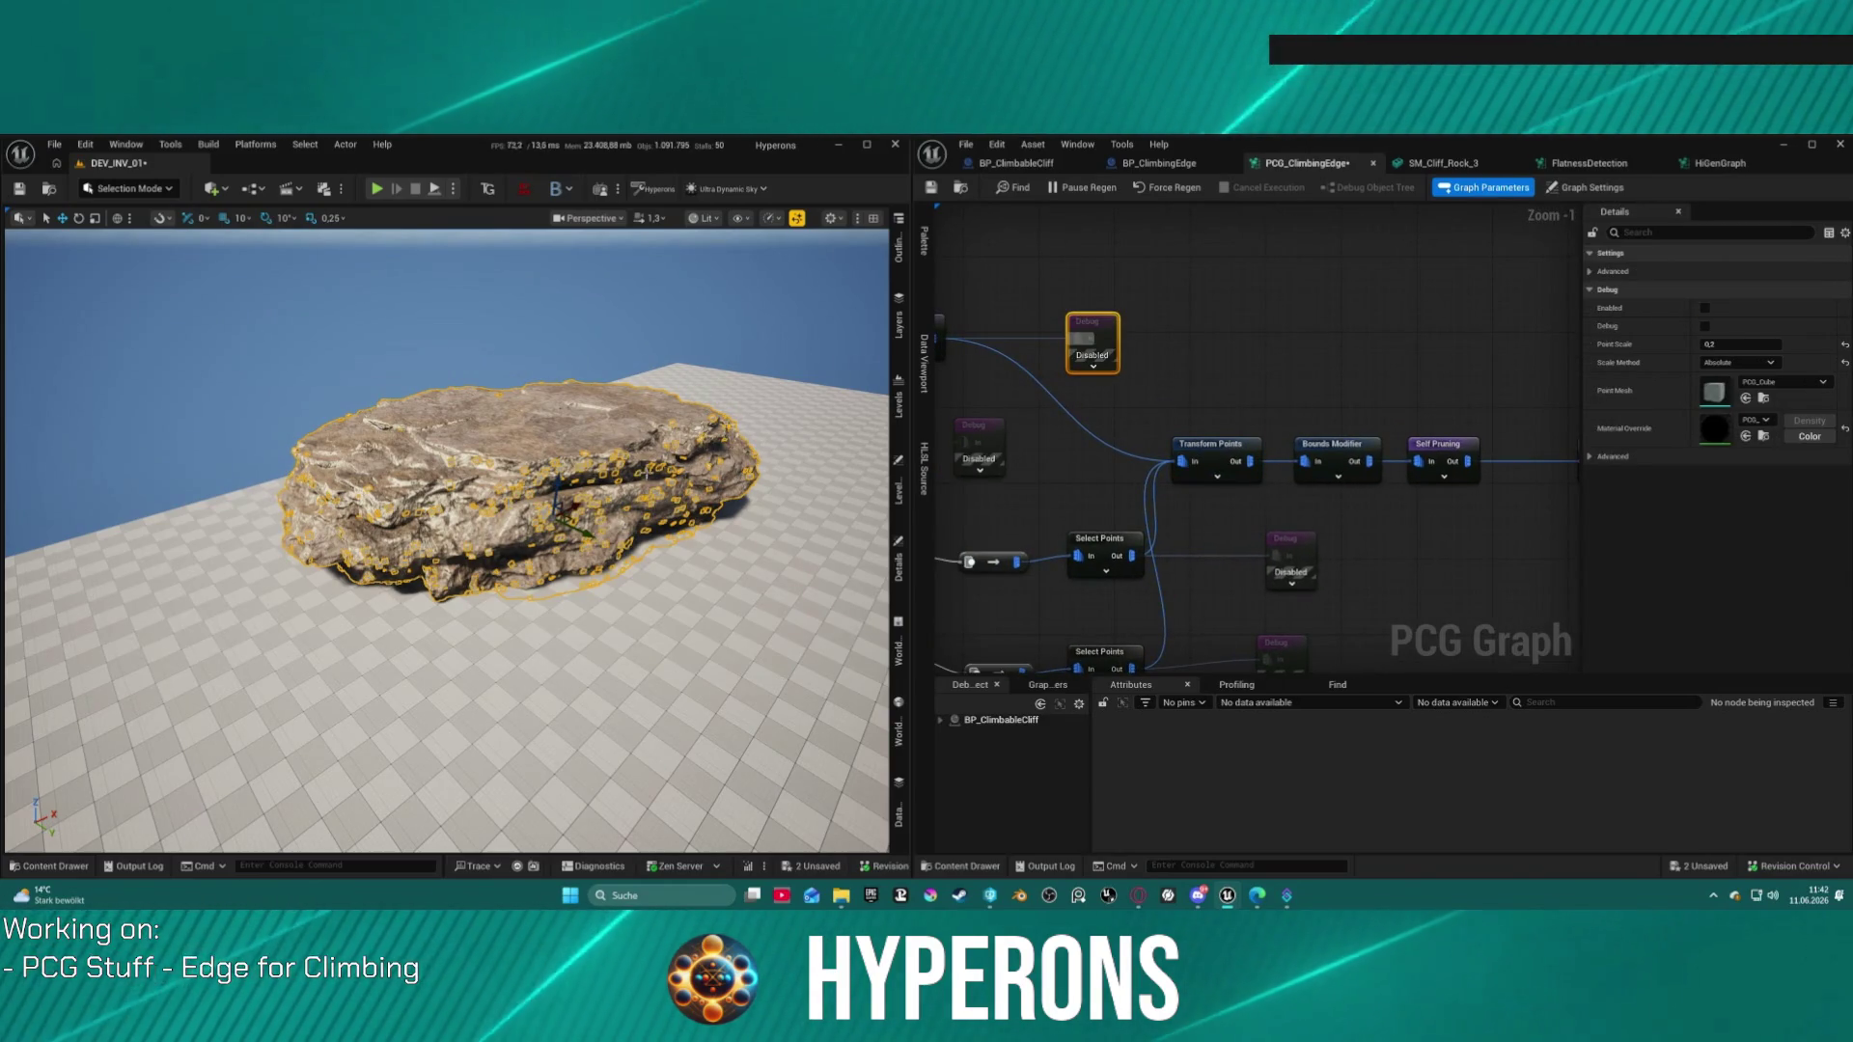
{"action": "left_click_drag", "start_coordinate": [1093, 325], "coordinate": [1023, 325]}
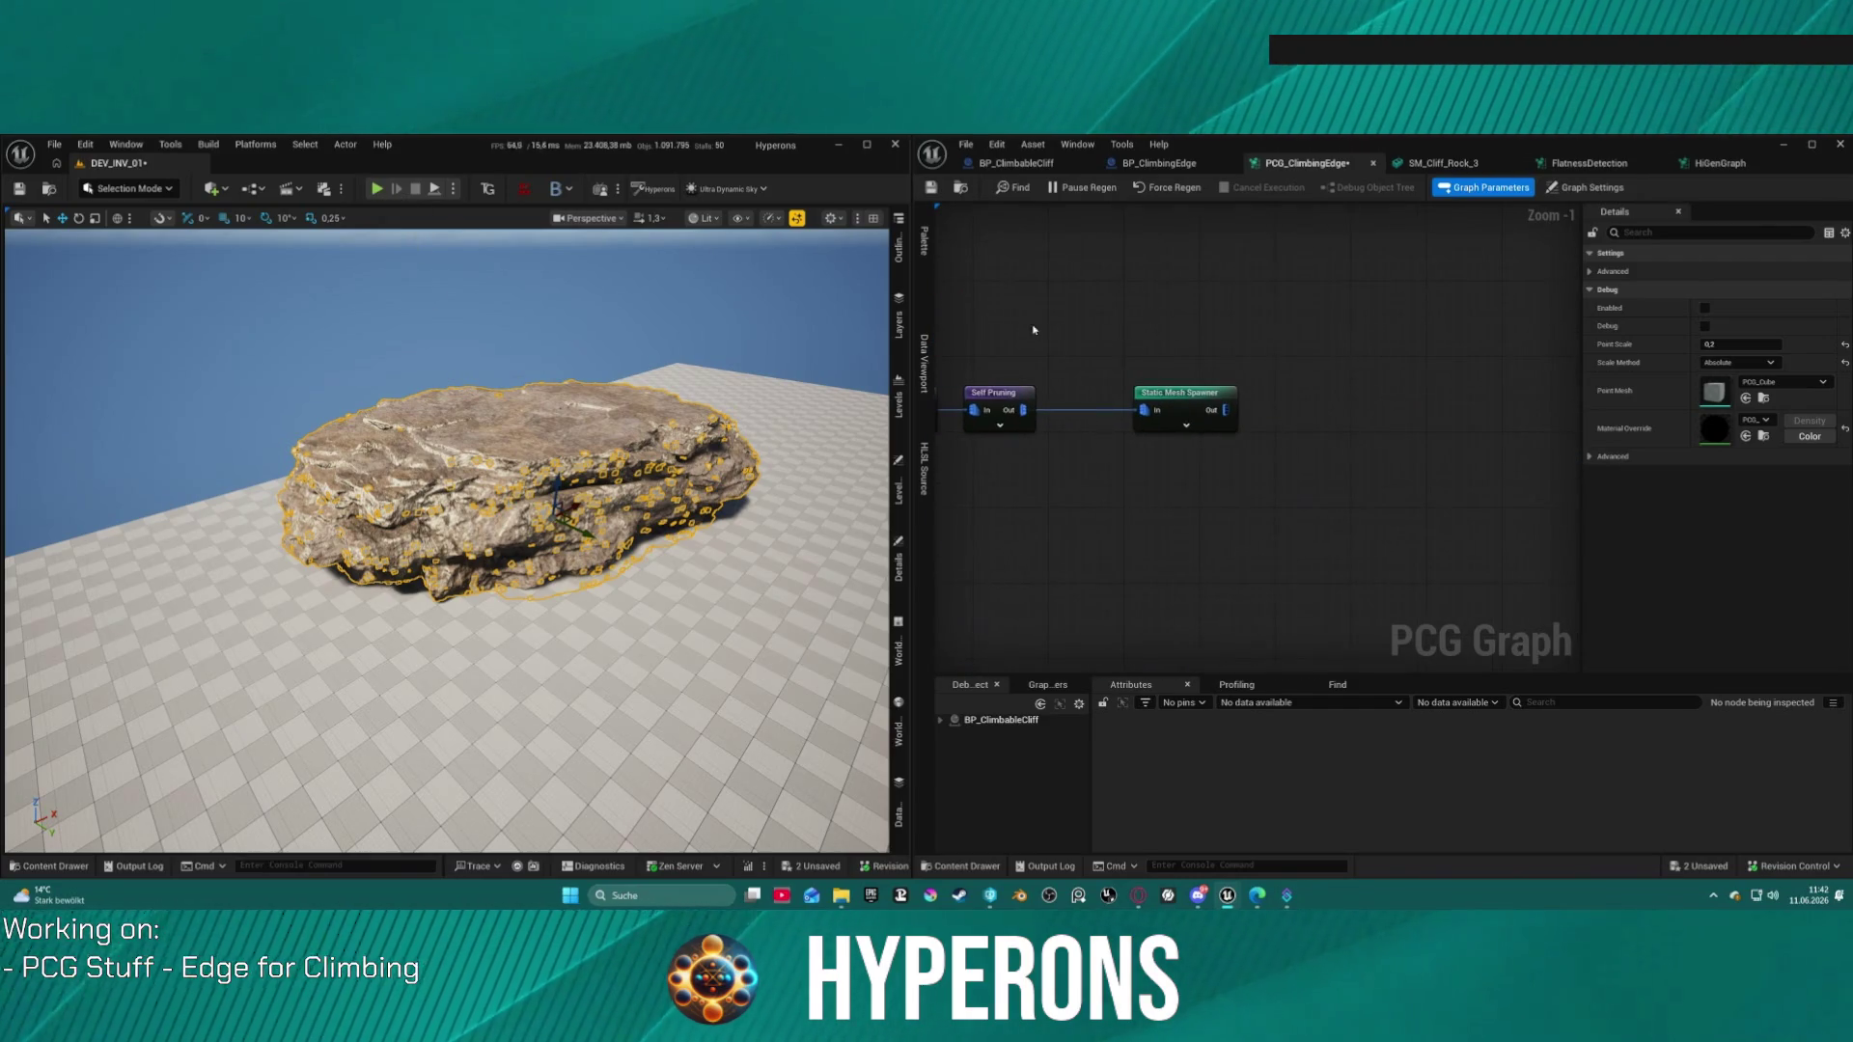
Step: Expand the Static Mesh Spawner's first mesh entry to its descriptor properties
{"action": "left_click", "coordinate": [1193, 407]}
{"action": "scroll", "coordinate": [1710, 570], "scroll_direction": "down", "scroll_amount": 3}
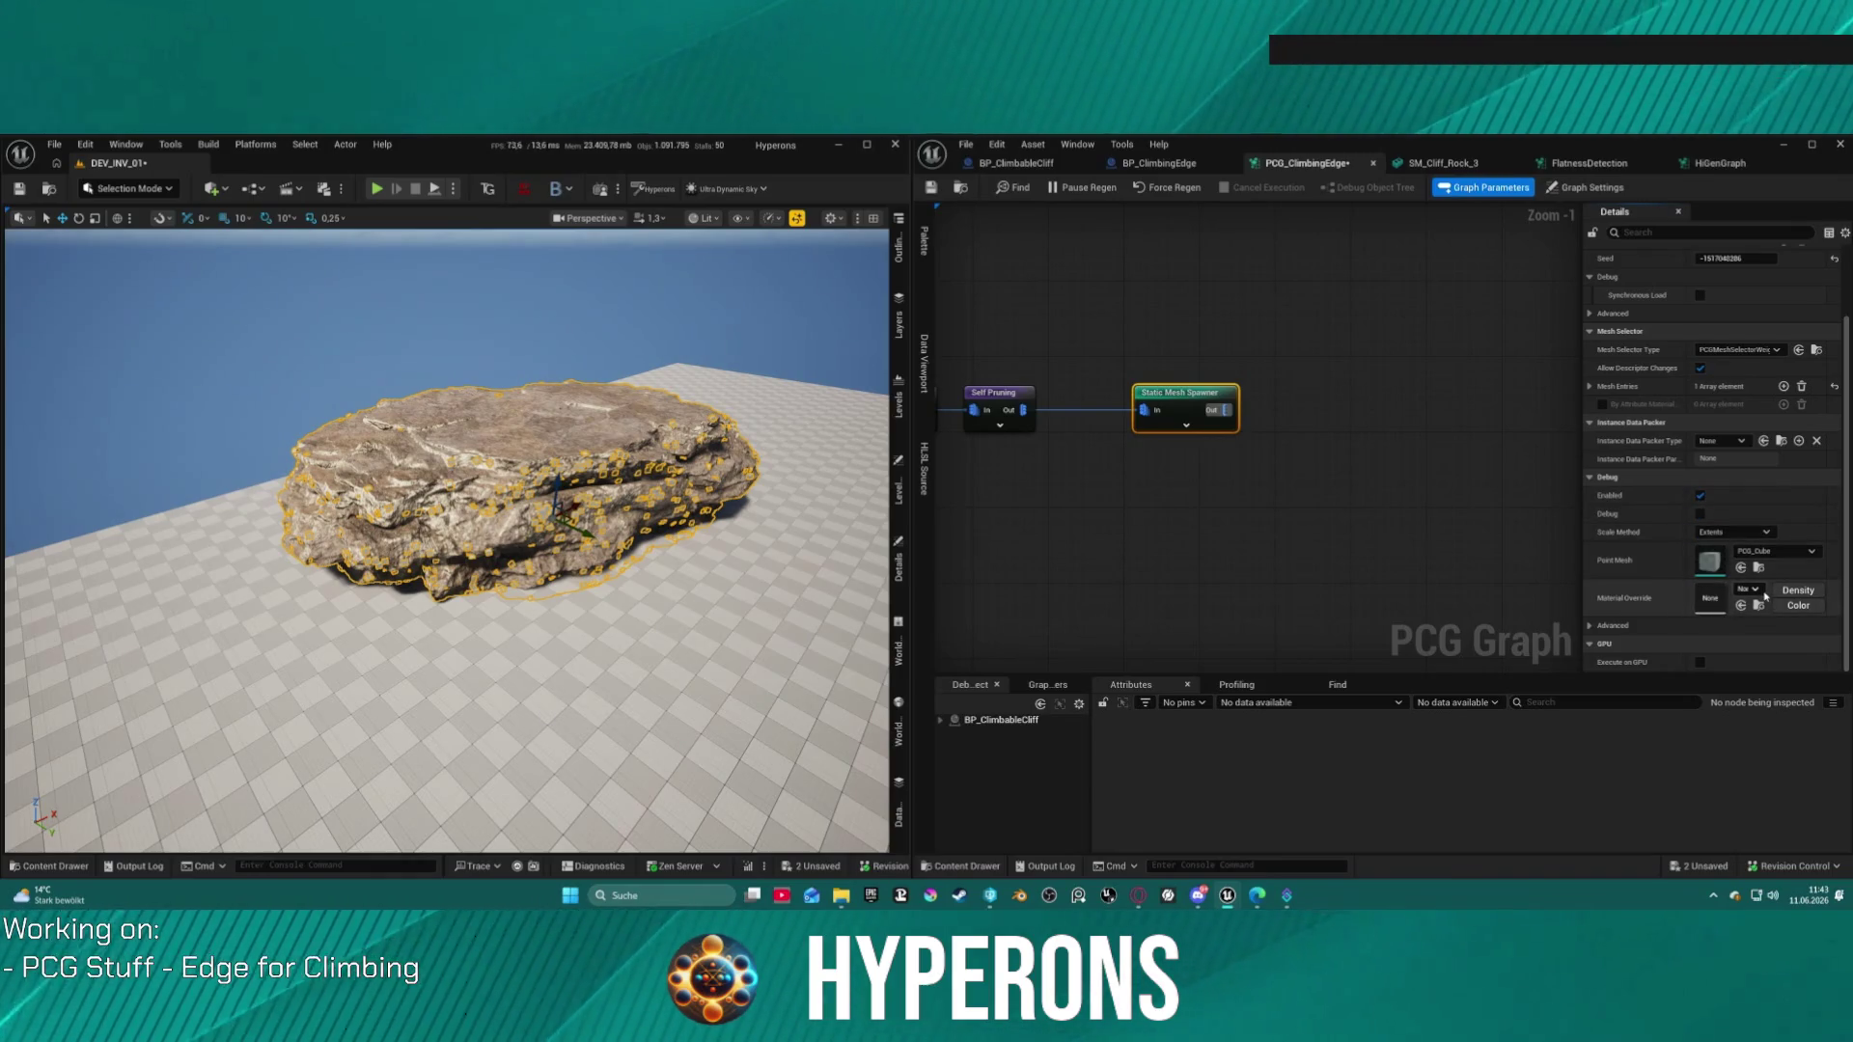
{"action": "left_click", "coordinate": [1589, 386]}
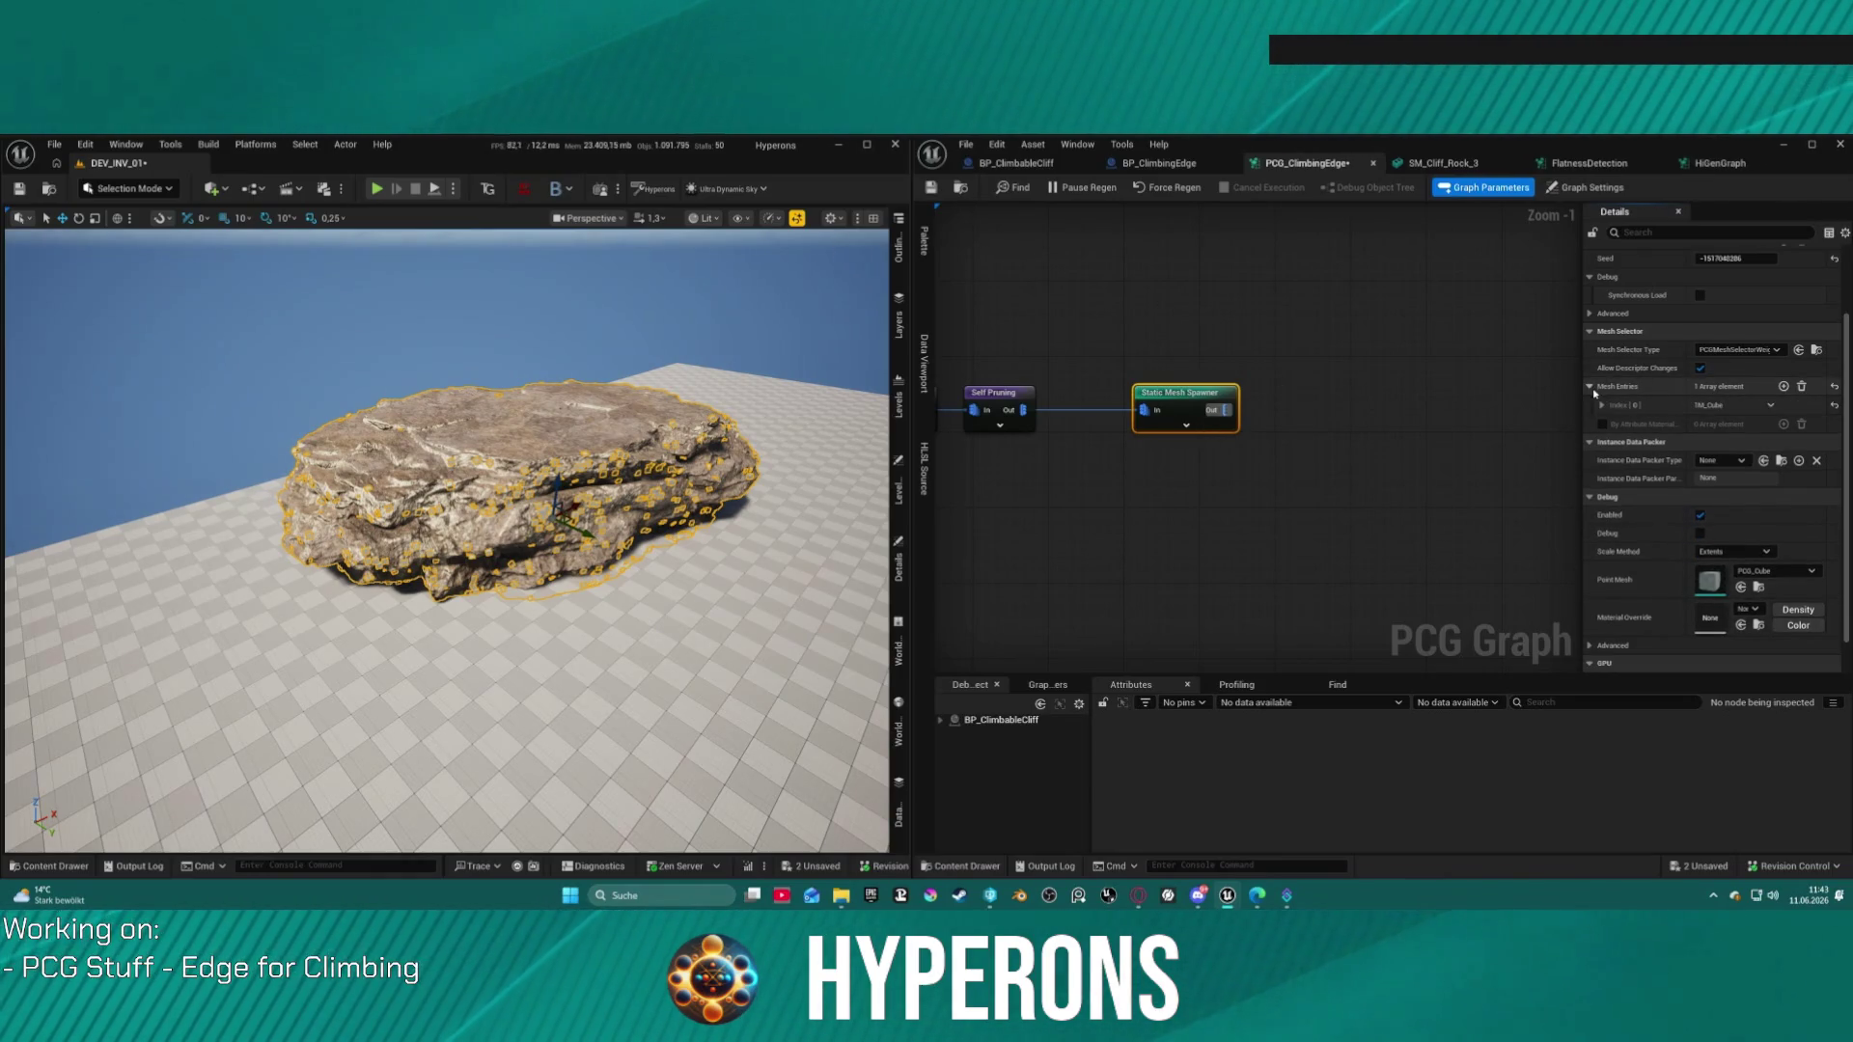
{"action": "left_click", "coordinate": [1602, 405]}
{"action": "left_click", "coordinate": [1612, 424]}
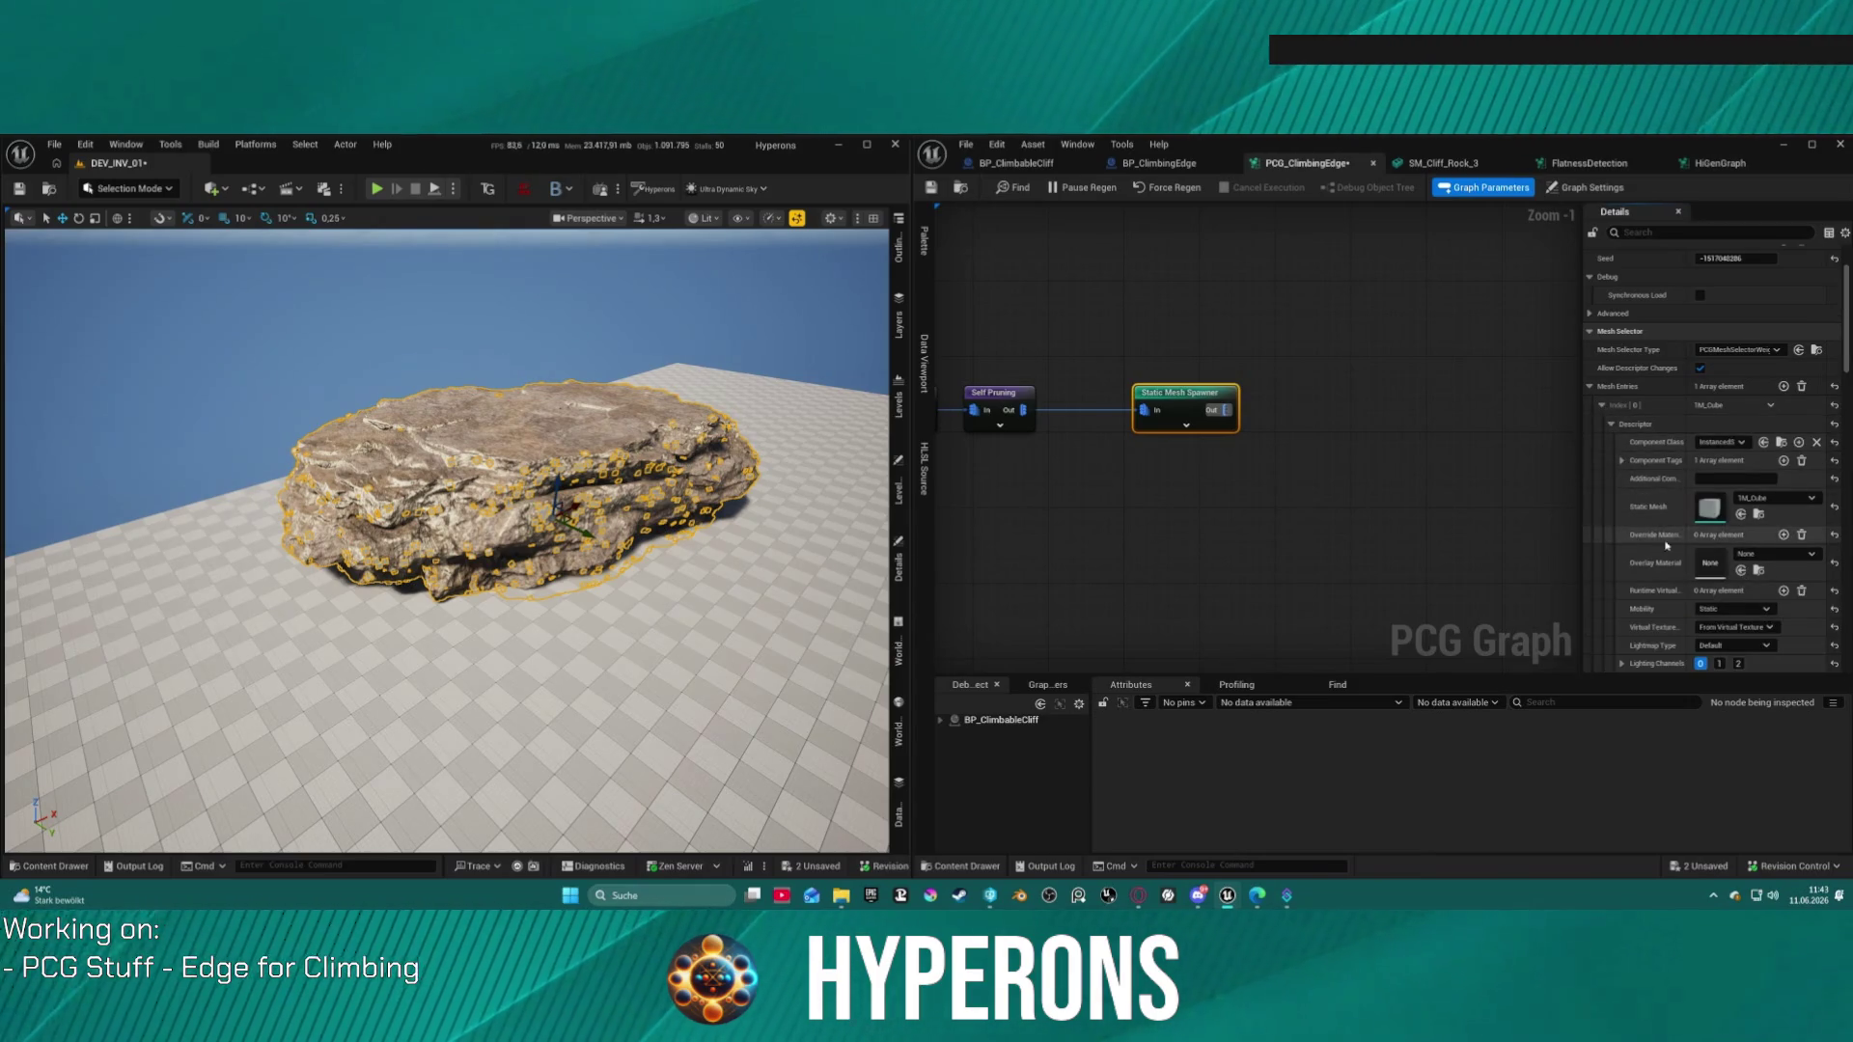
Step: Add MI_TS_Main_4_Empty as the cubes' override material and start playing the level
{"action": "left_click", "coordinate": [1783, 534]}
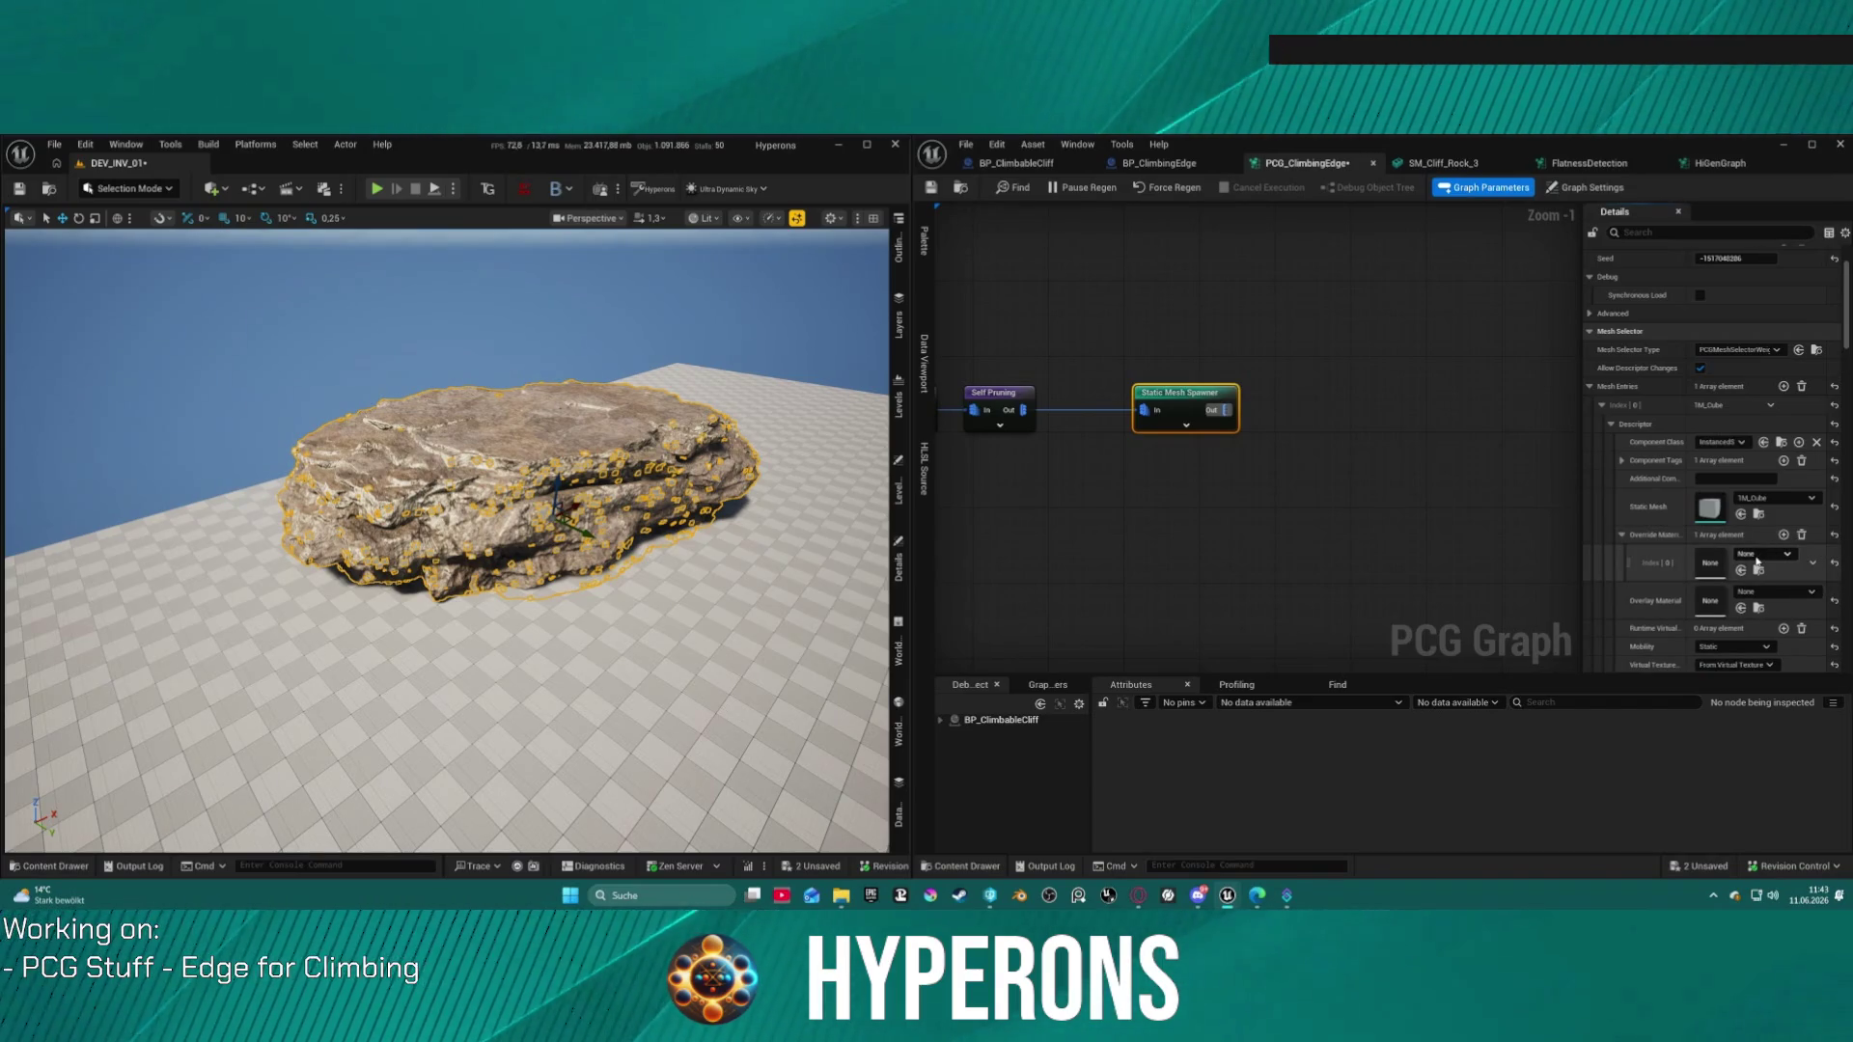
{"action": "left_click", "coordinate": [1756, 556]}
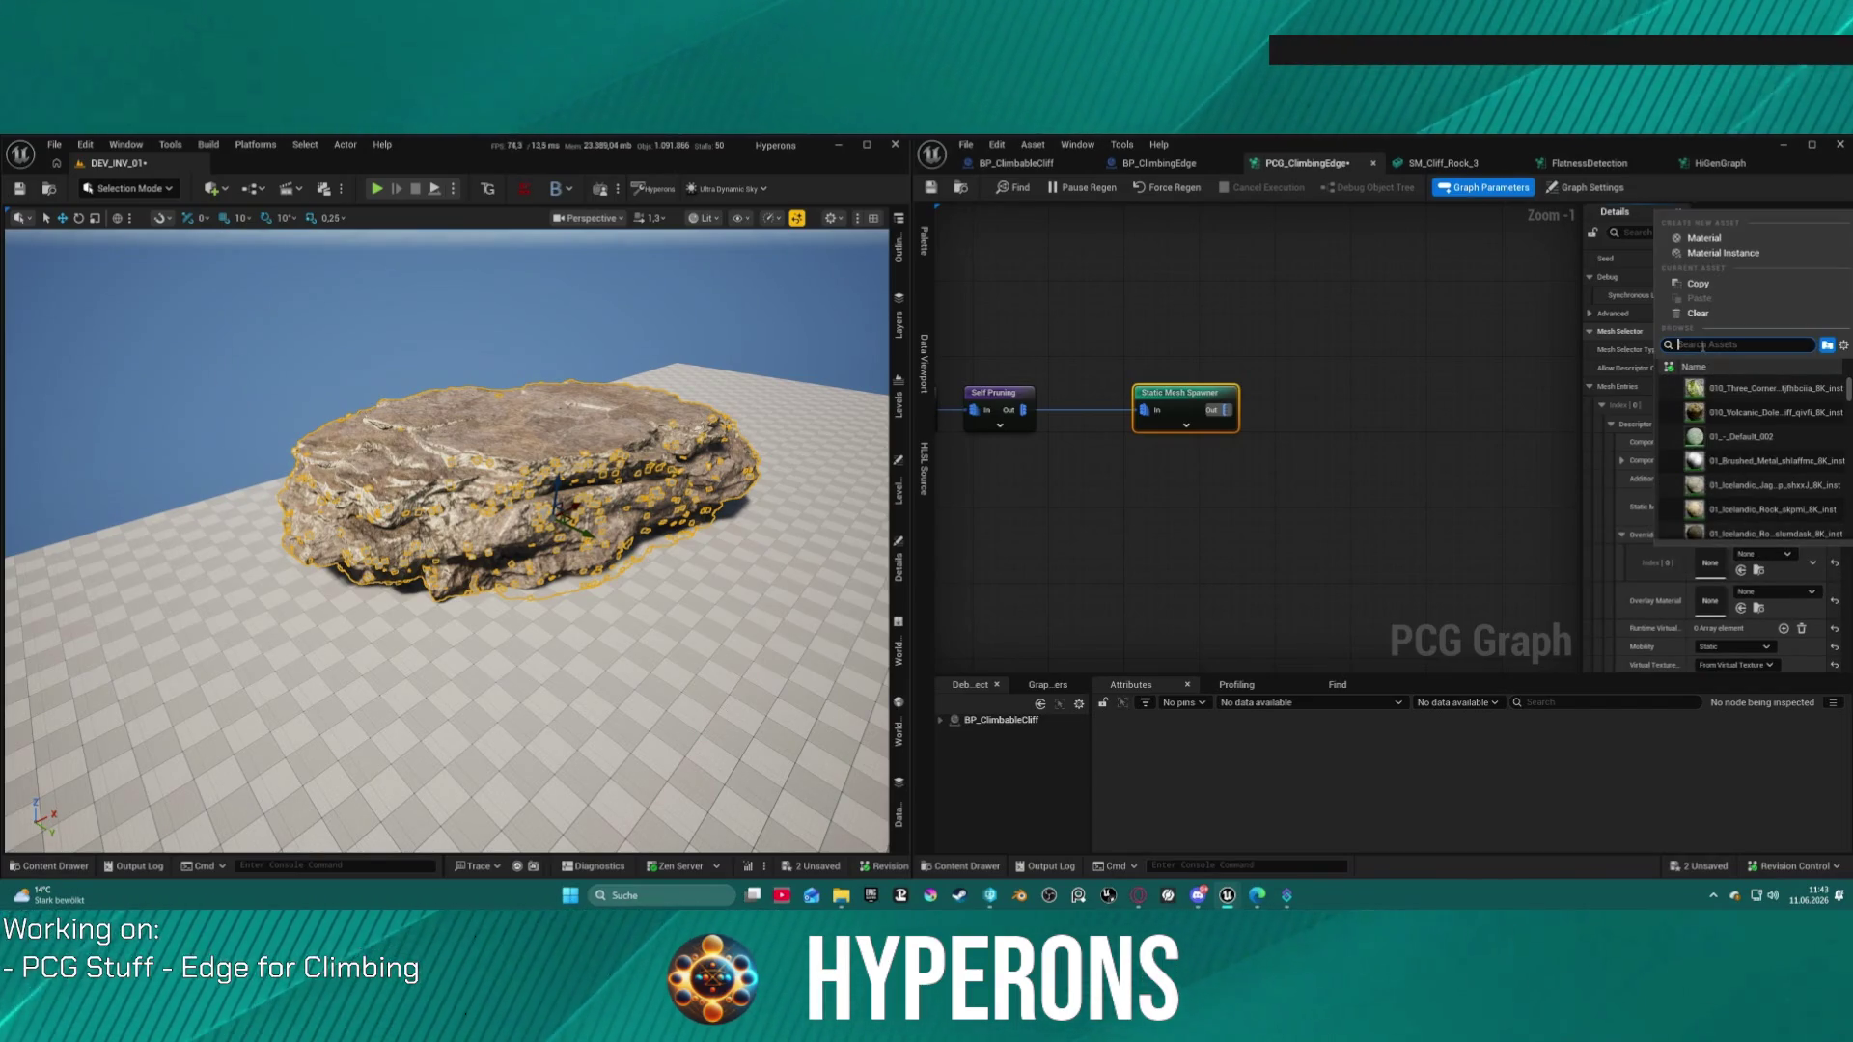
{"action": "type", "text": "empty"}
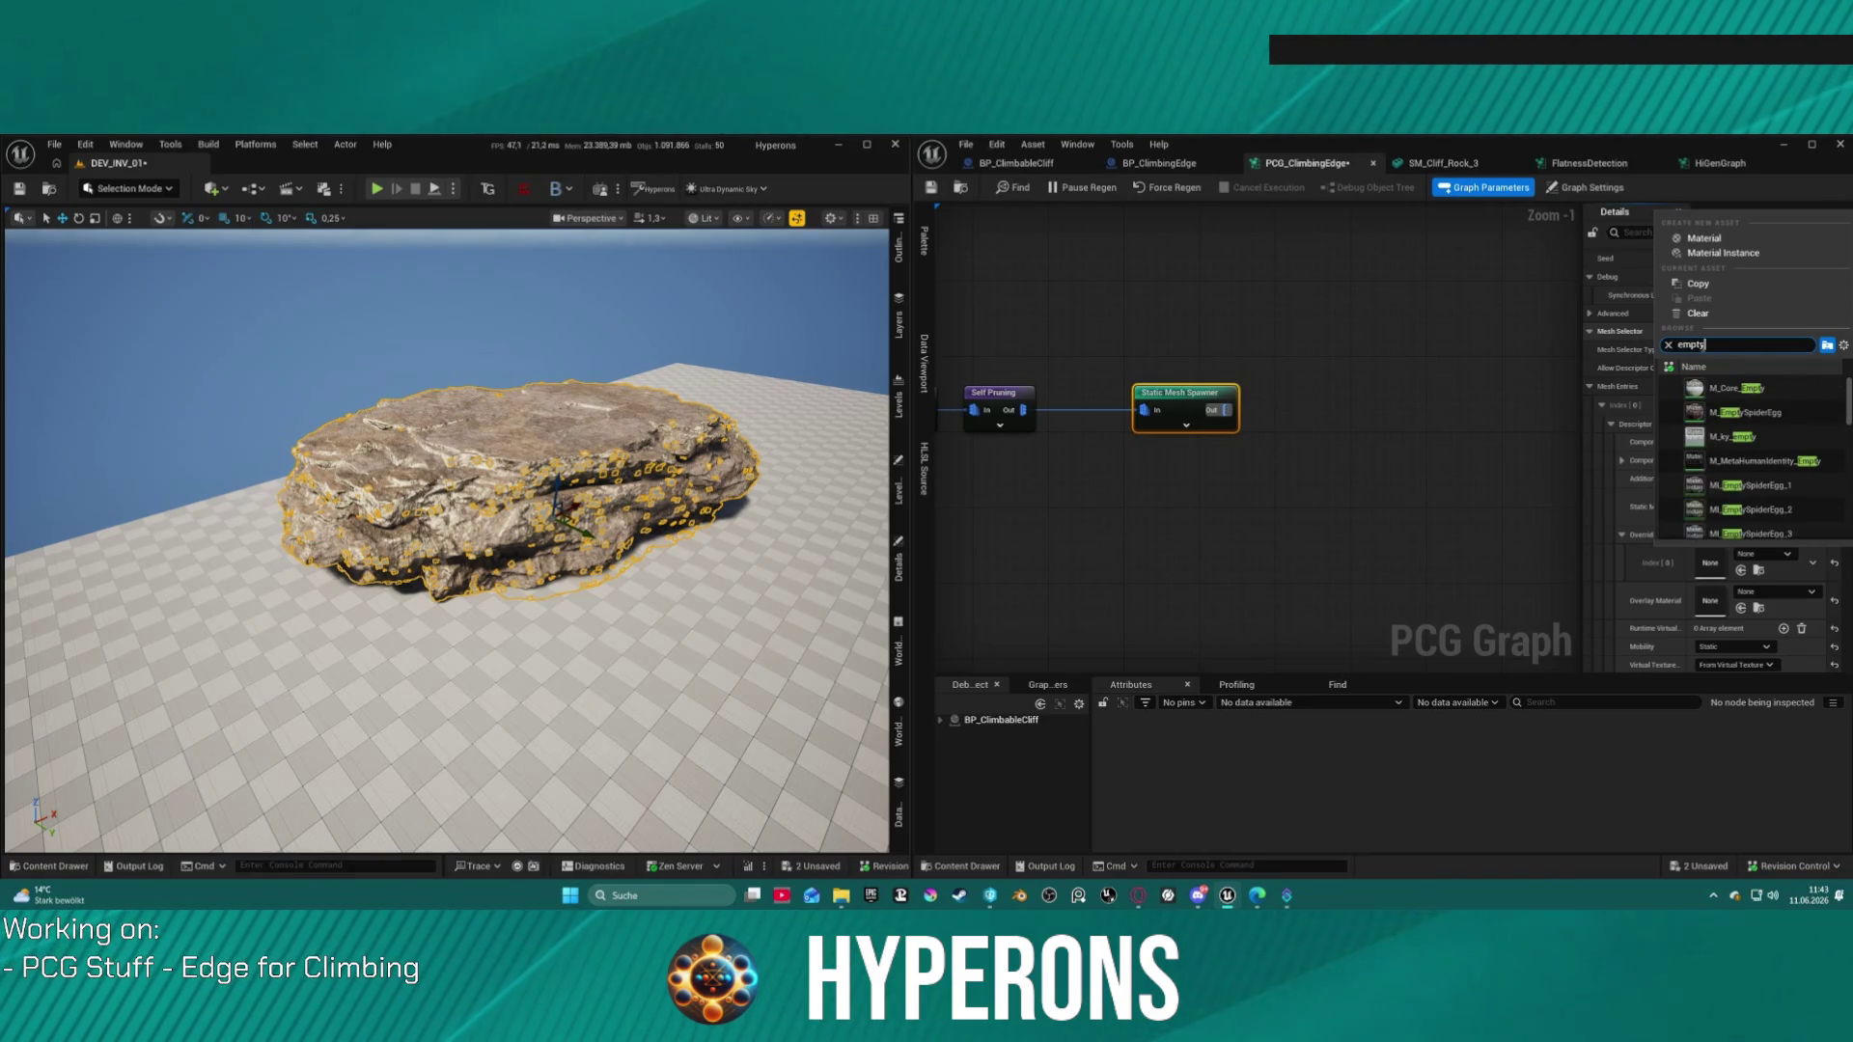
{"action": "scroll", "coordinate": [1749, 511], "scroll_direction": "down", "scroll_amount": 8}
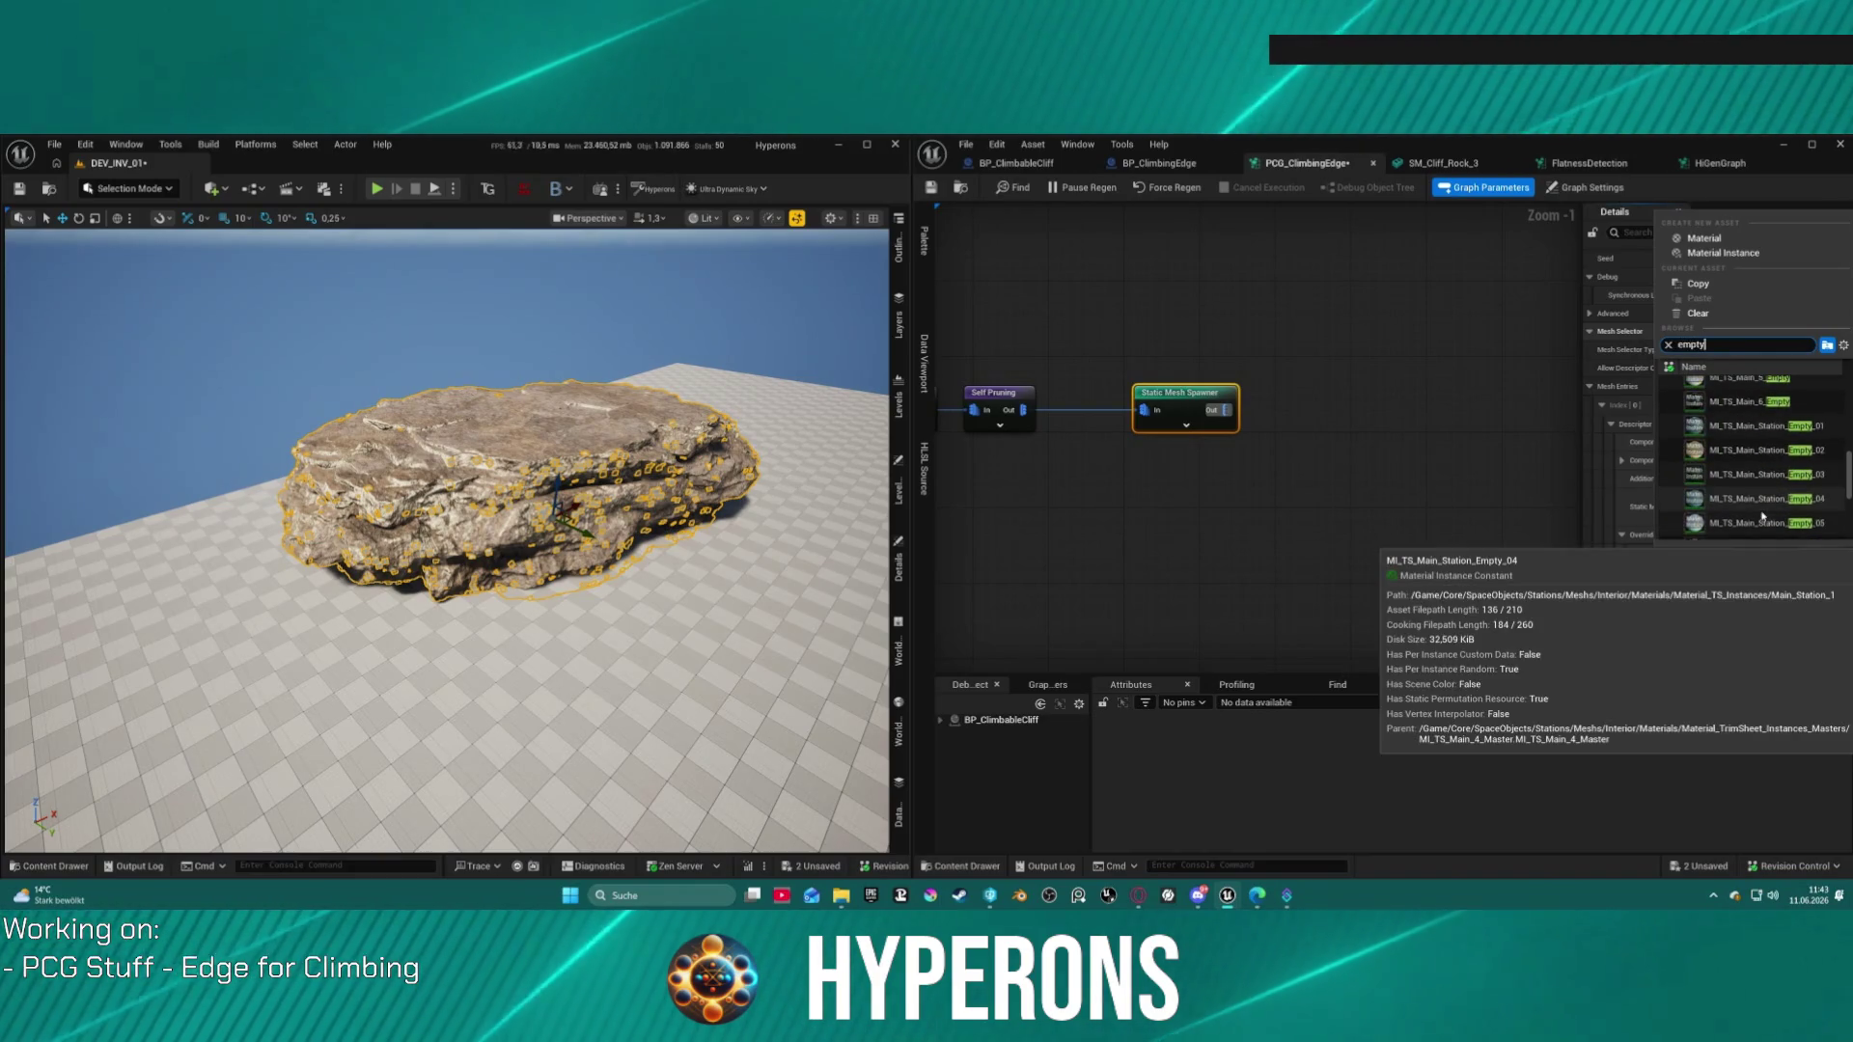
{"action": "left_click", "coordinate": [1748, 450]}
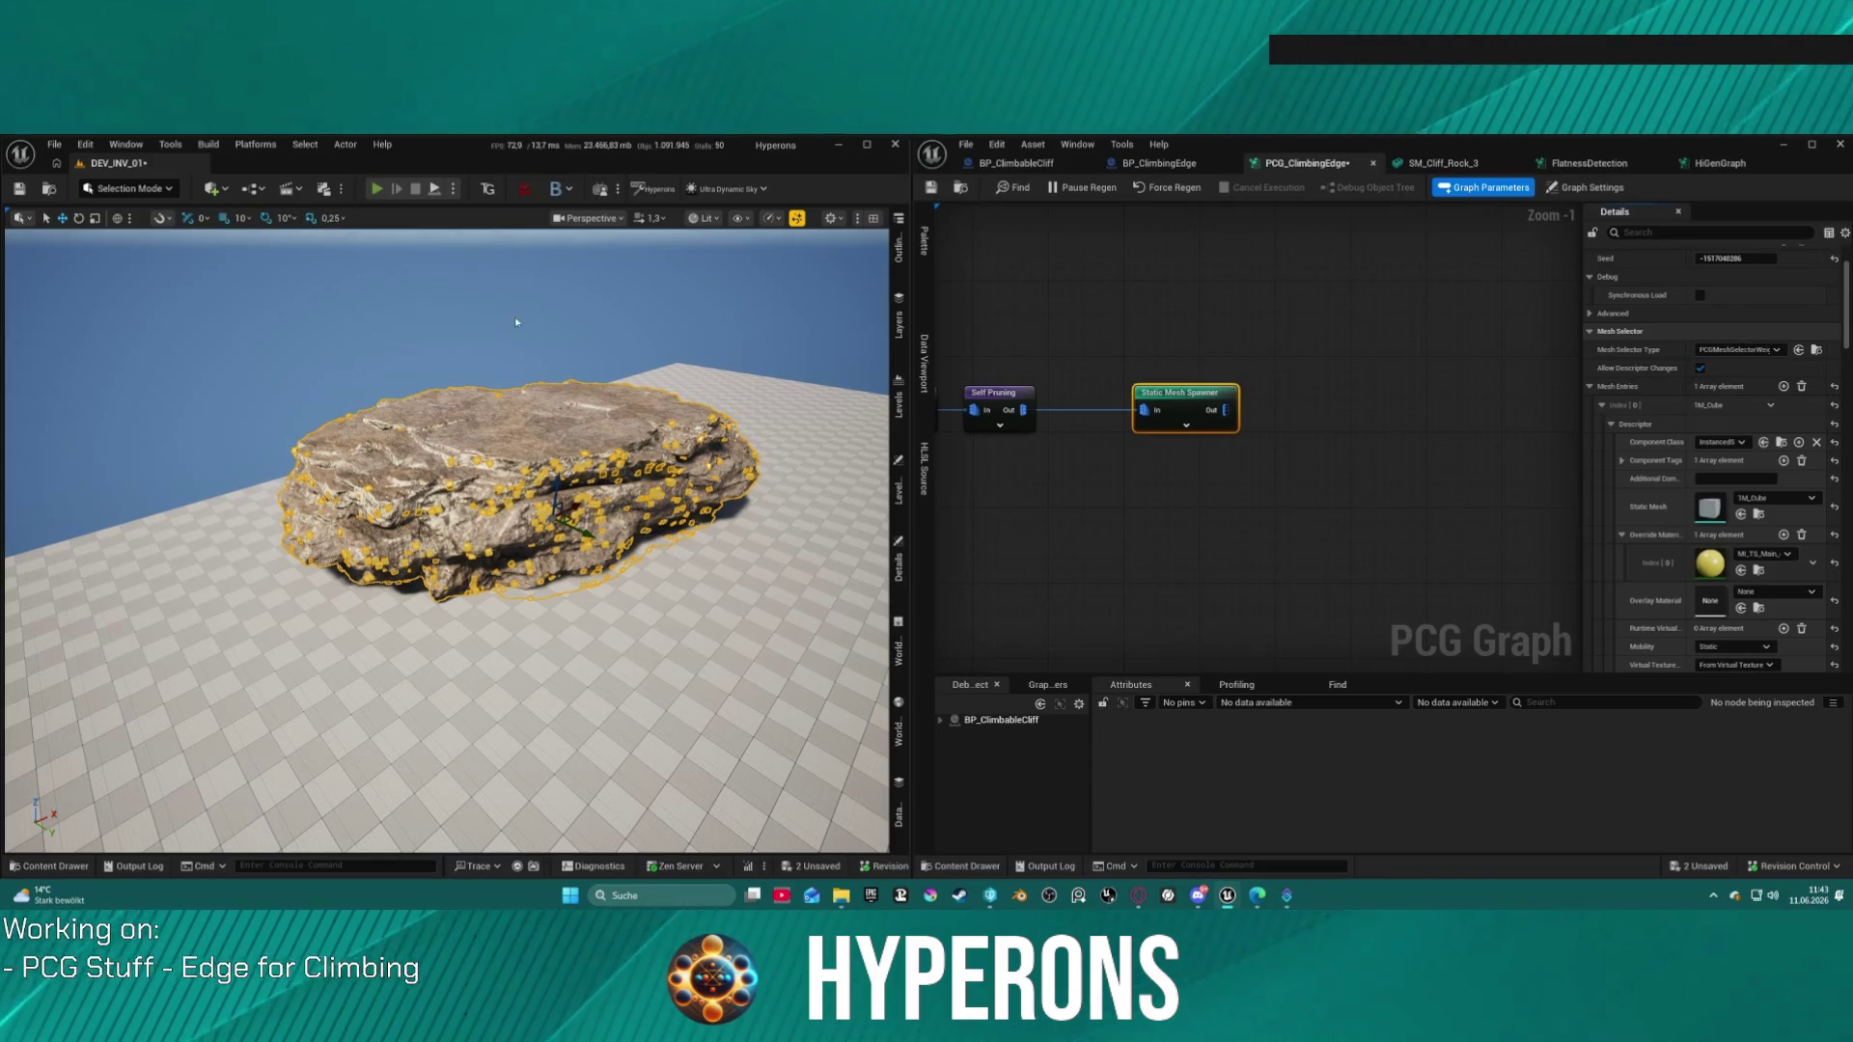
{"action": "key", "text": "alt+p"}
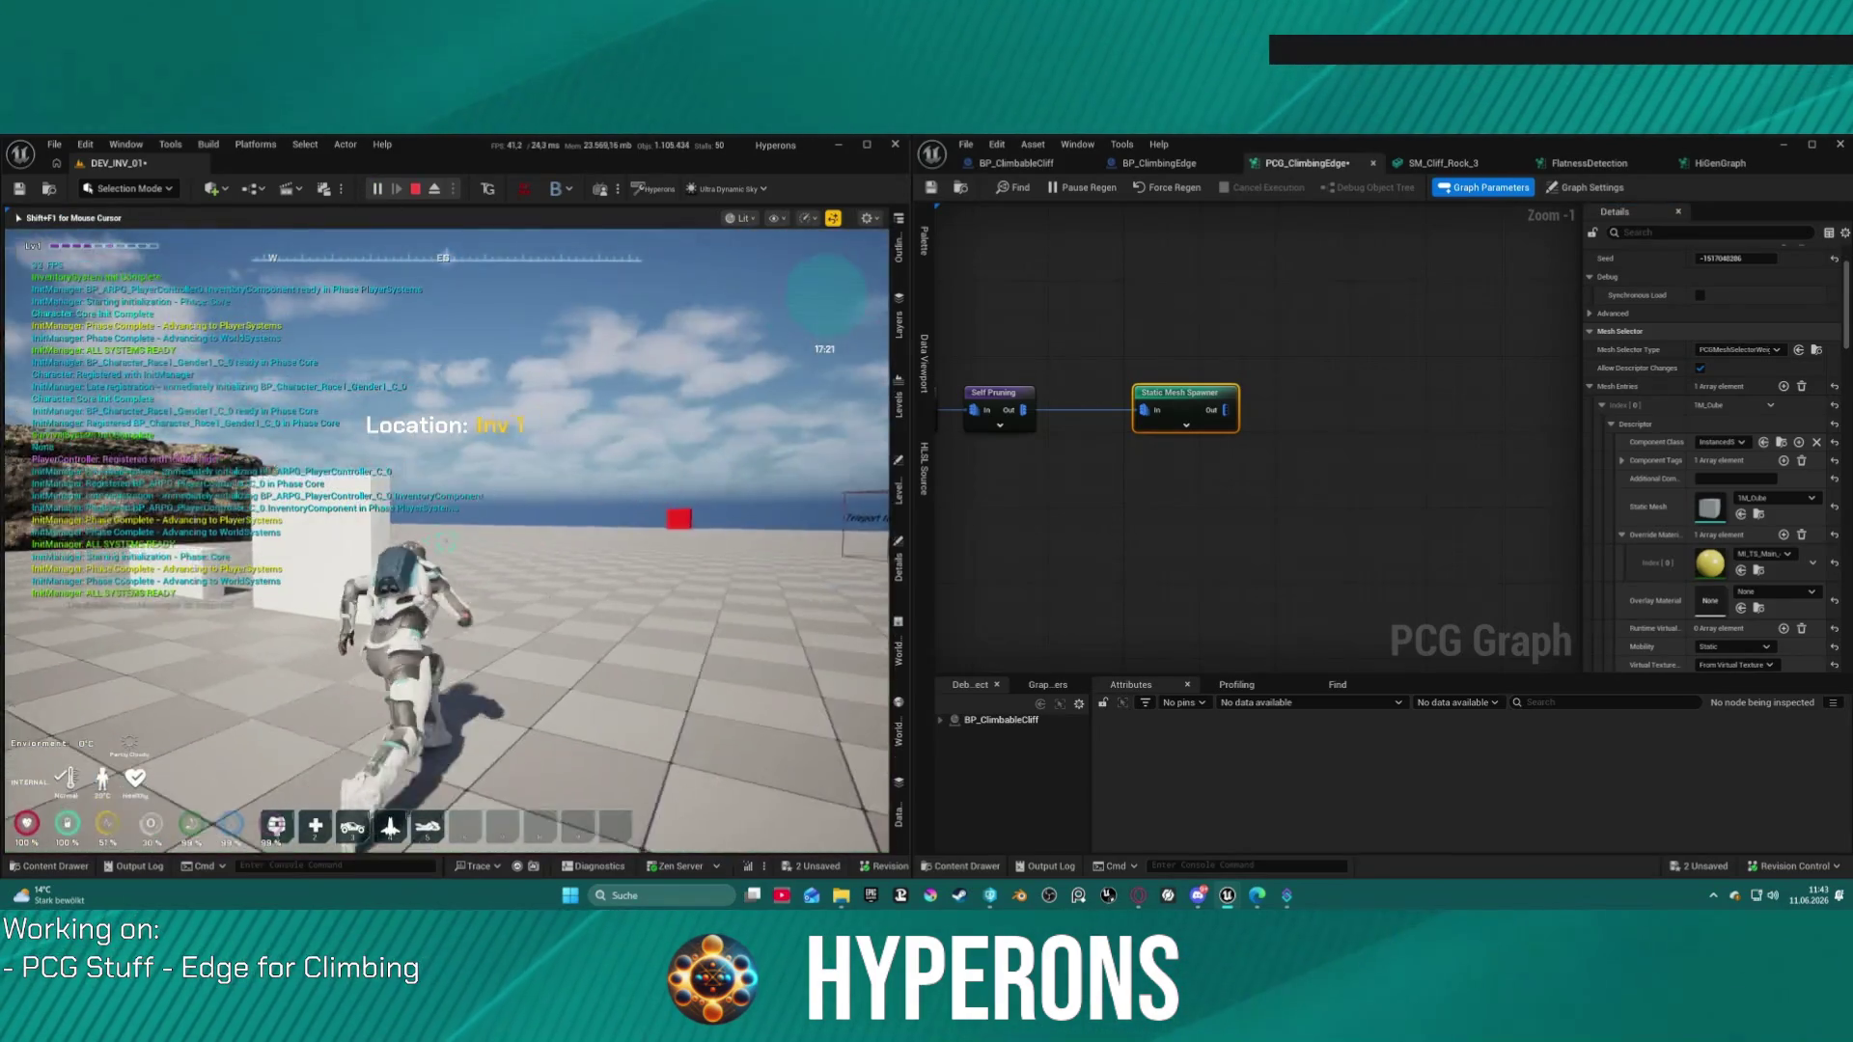
Step: Walk the character up to the rock cliff, then stop the play session
{"action": "key", "text": "w"}
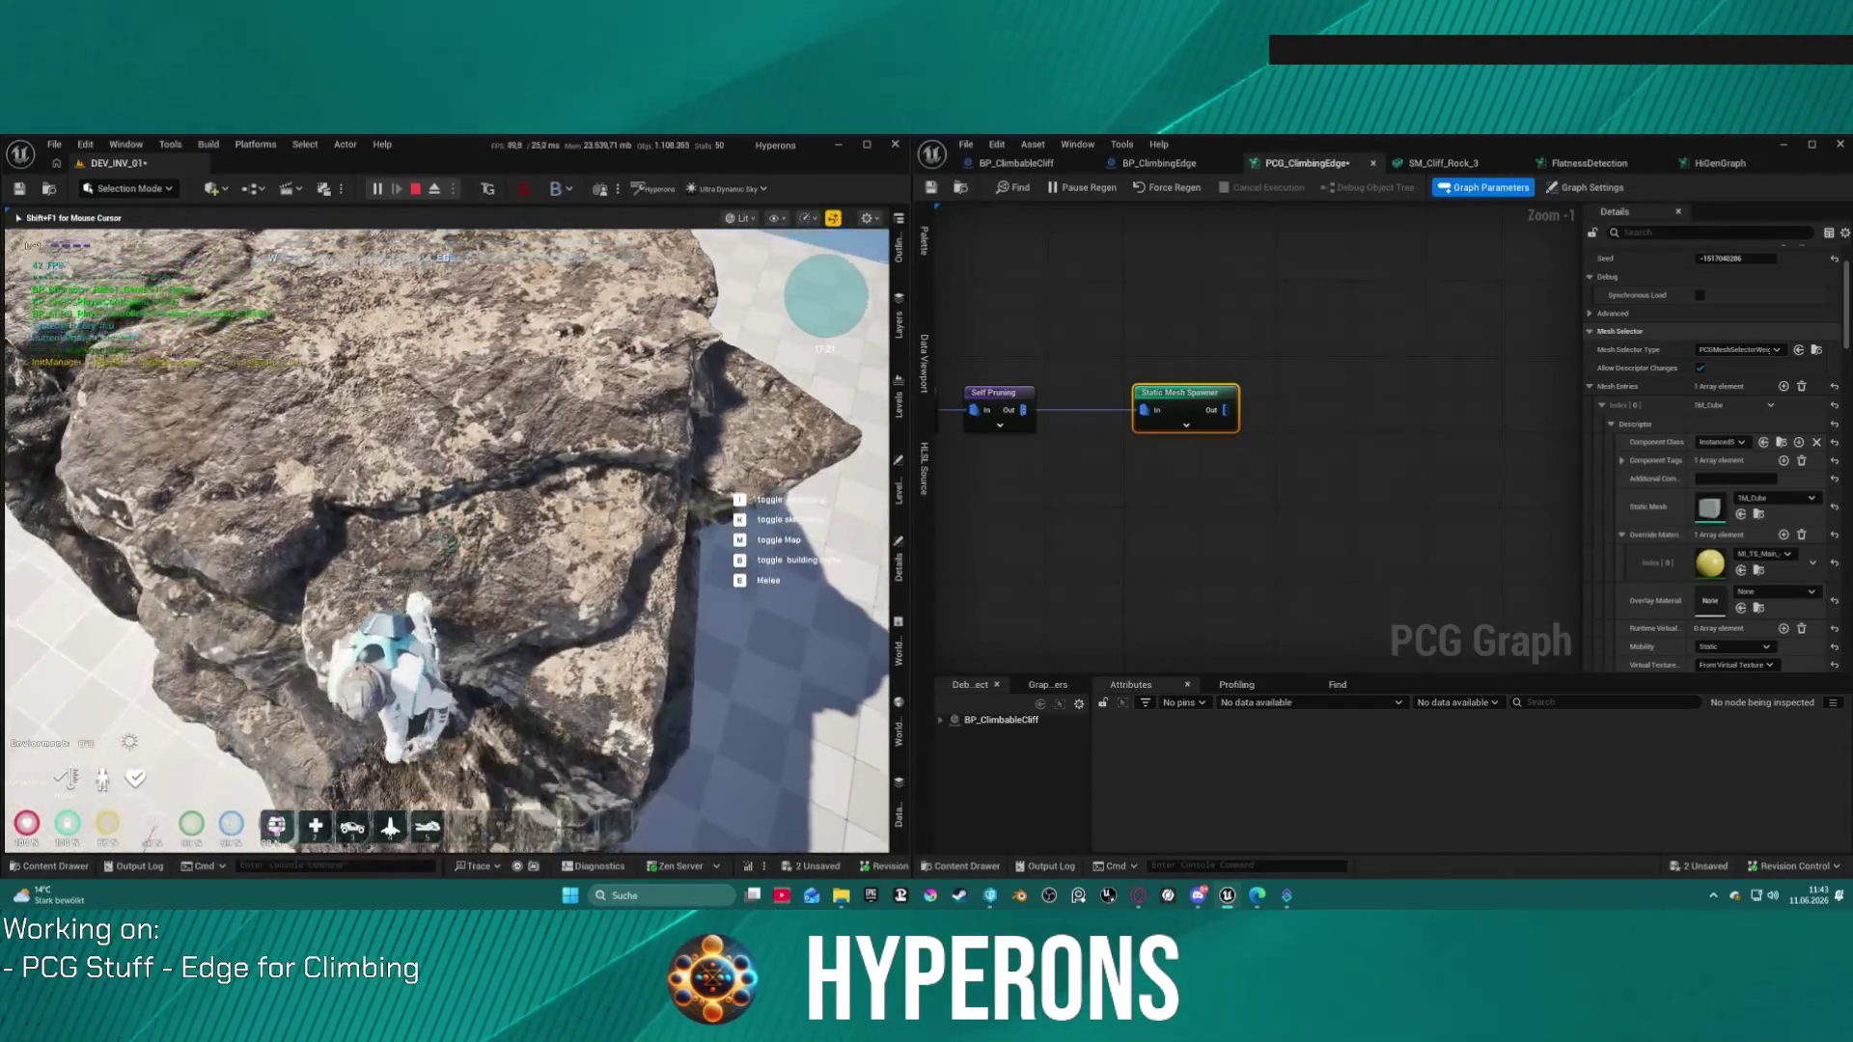
{"action": "key", "text": "w"}
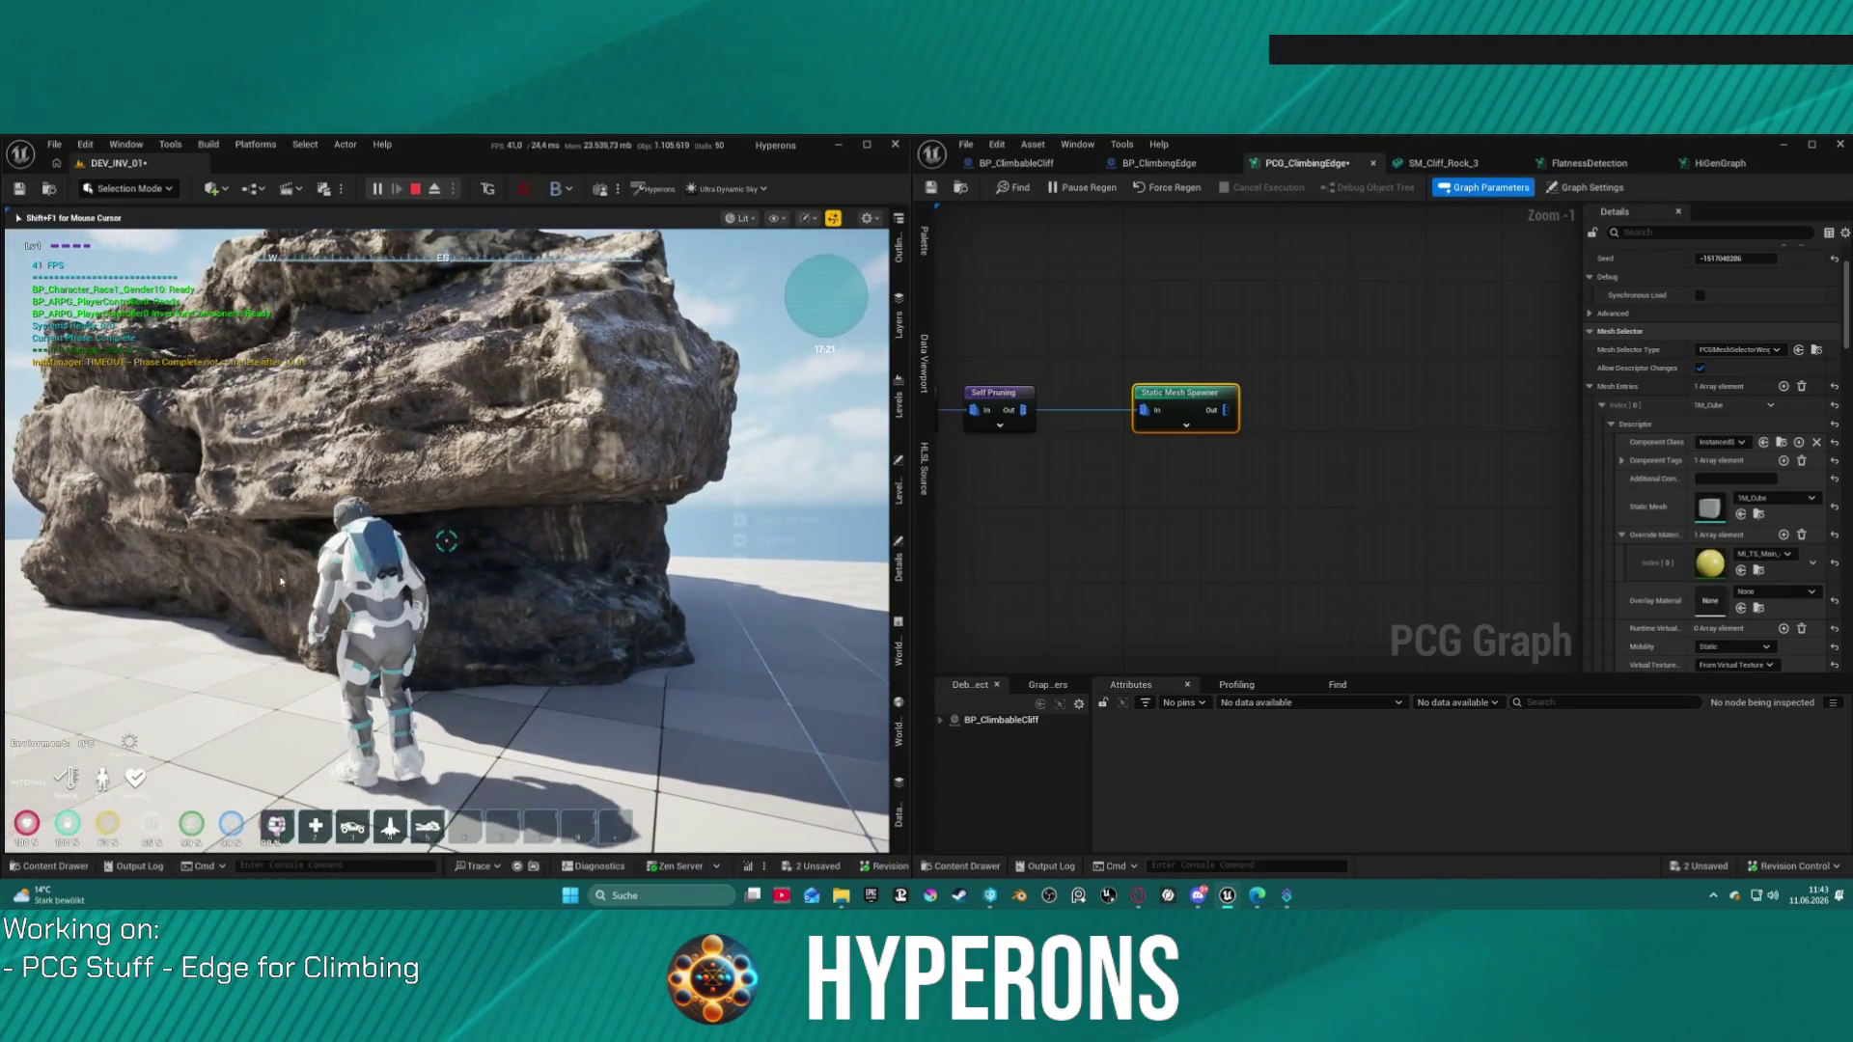
{"action": "key", "text": "Escape"}
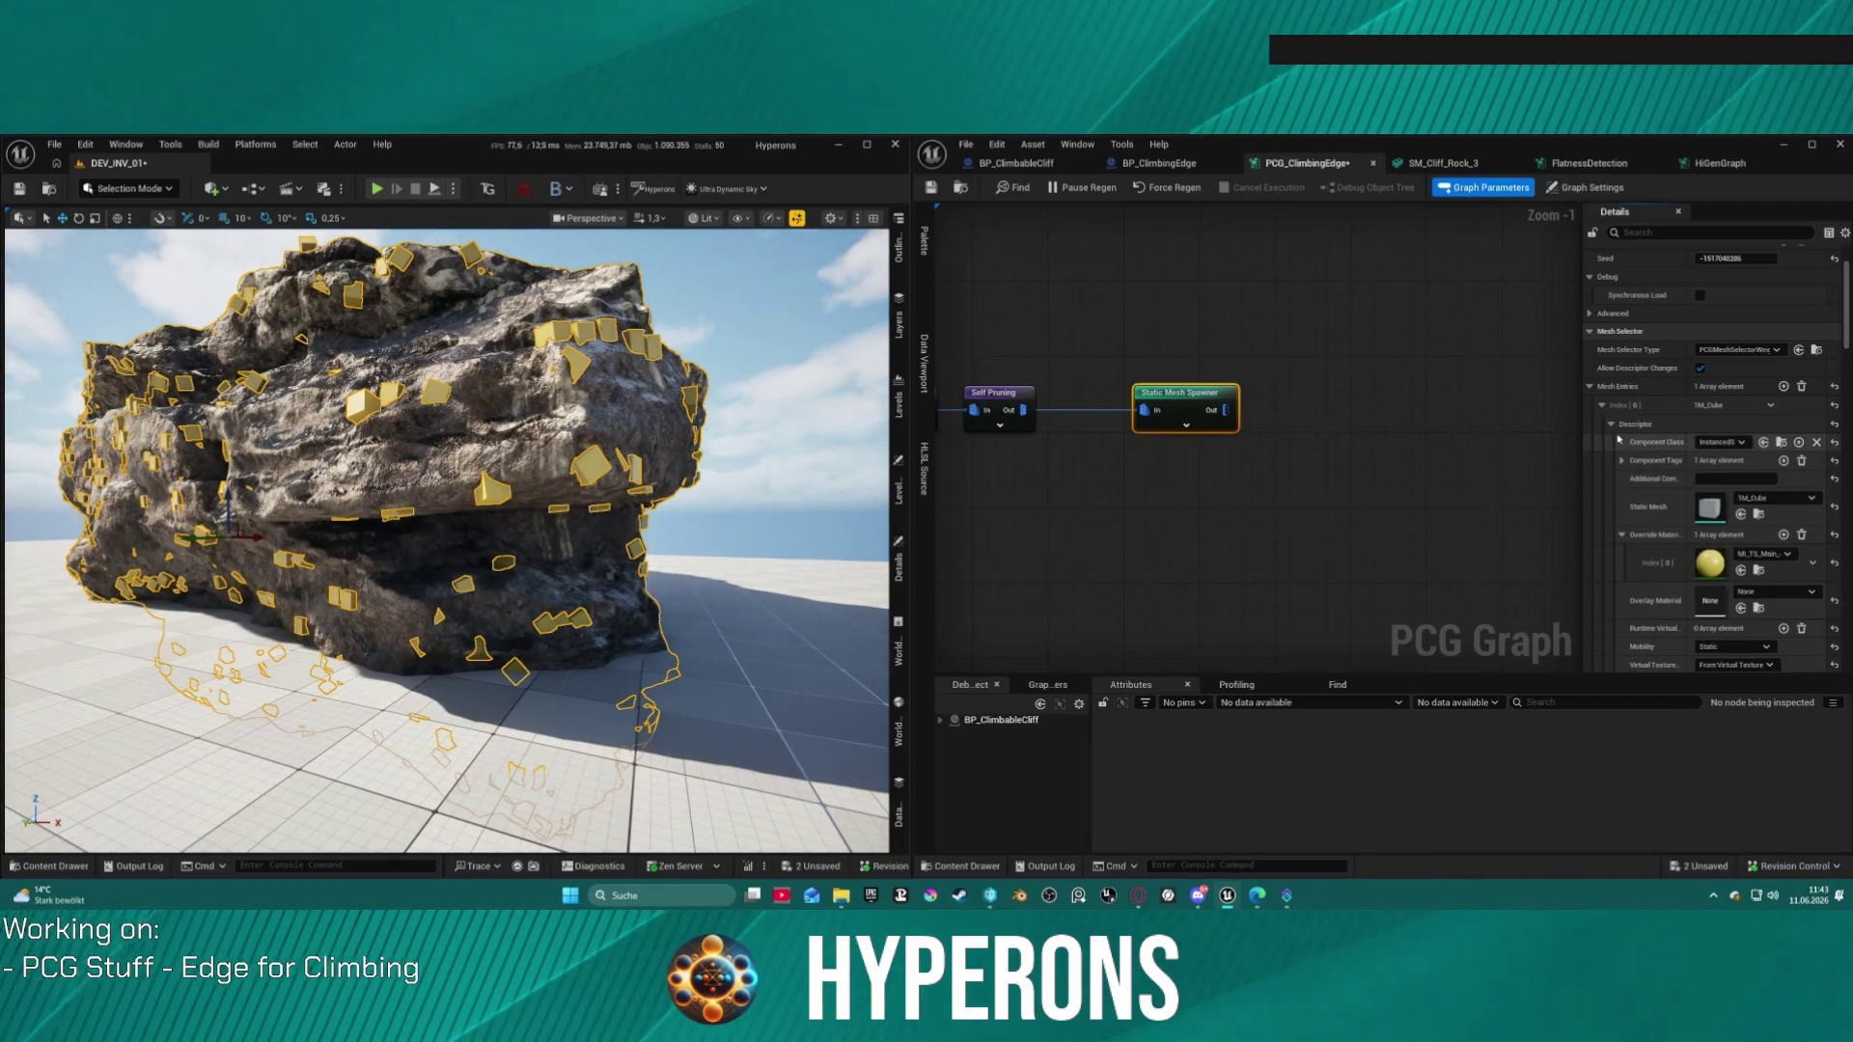
{"action": "scroll", "coordinate": [1686, 492], "scroll_direction": "down", "scroll_amount": 5}
{"action": "scroll", "coordinate": [1686, 491], "scroll_direction": "down", "scroll_amount": 10}
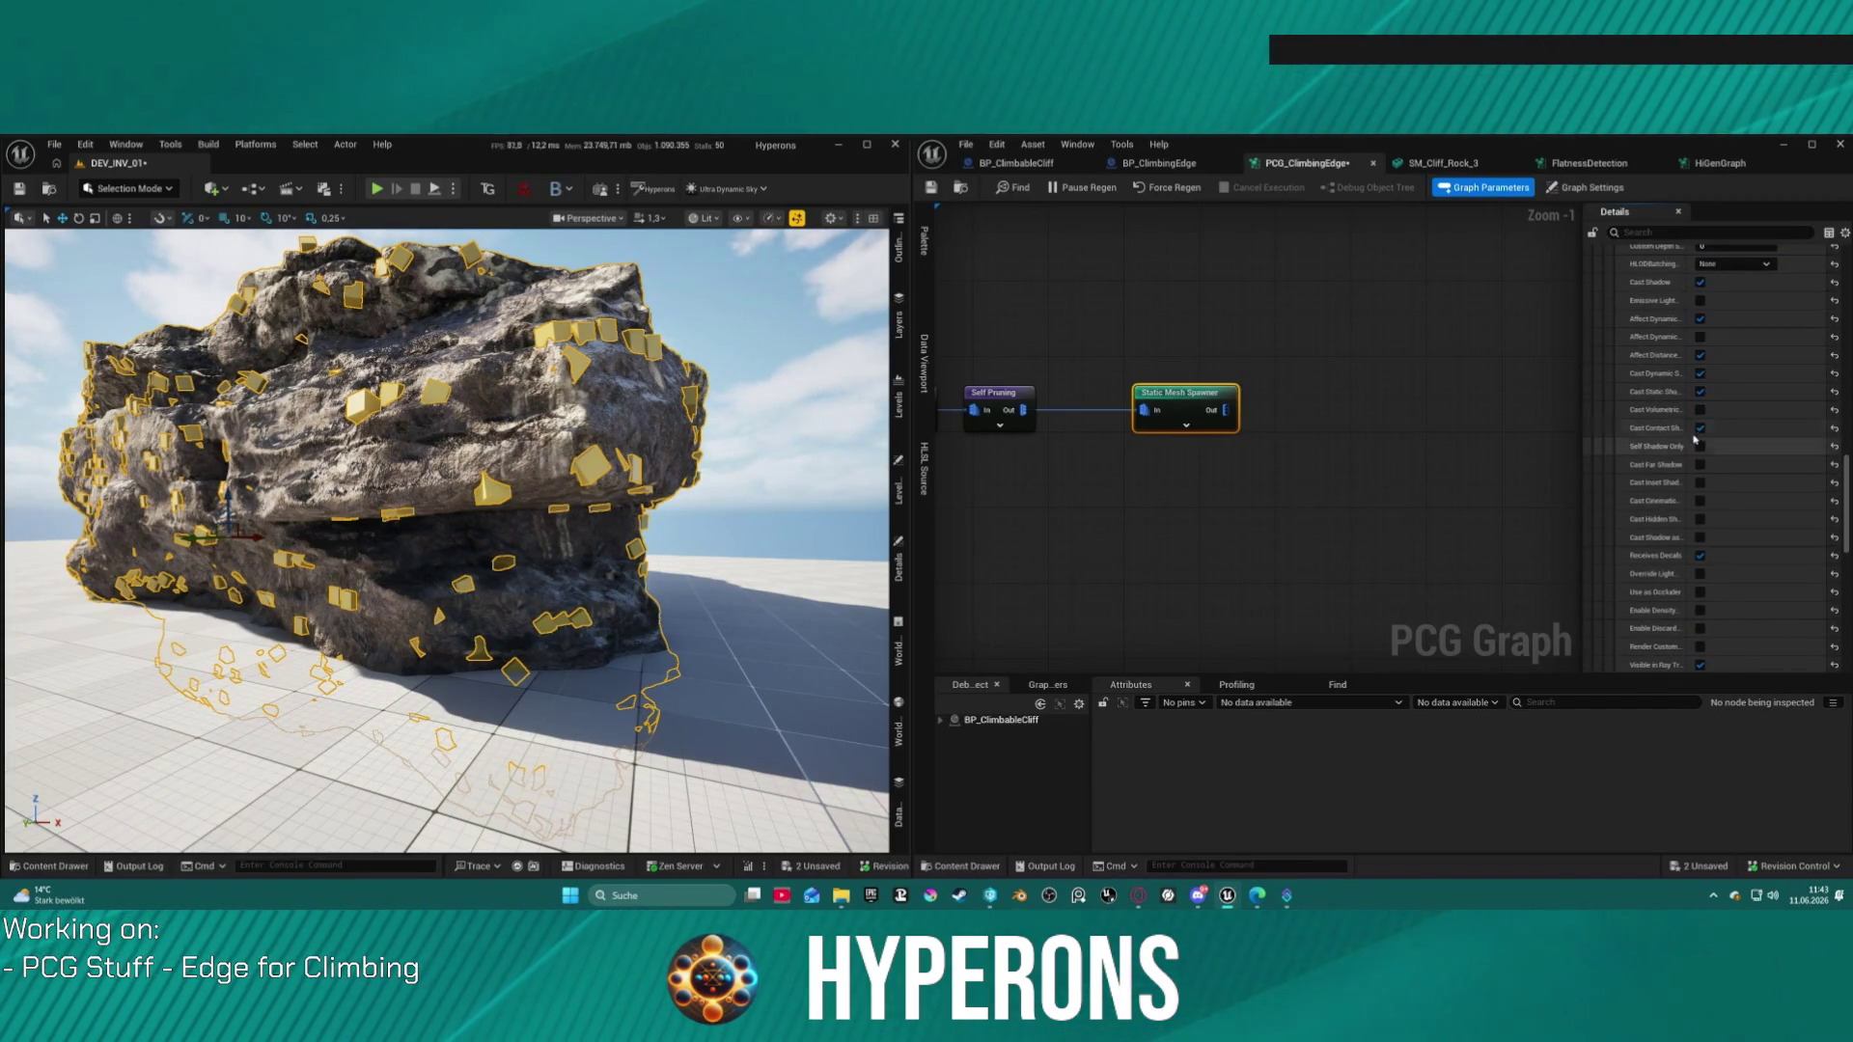
{"action": "scroll", "coordinate": [1725, 514], "scroll_direction": "down", "scroll_amount": 2}
{"action": "scroll", "coordinate": [1725, 515], "scroll_direction": "down", "scroll_amount": 2}
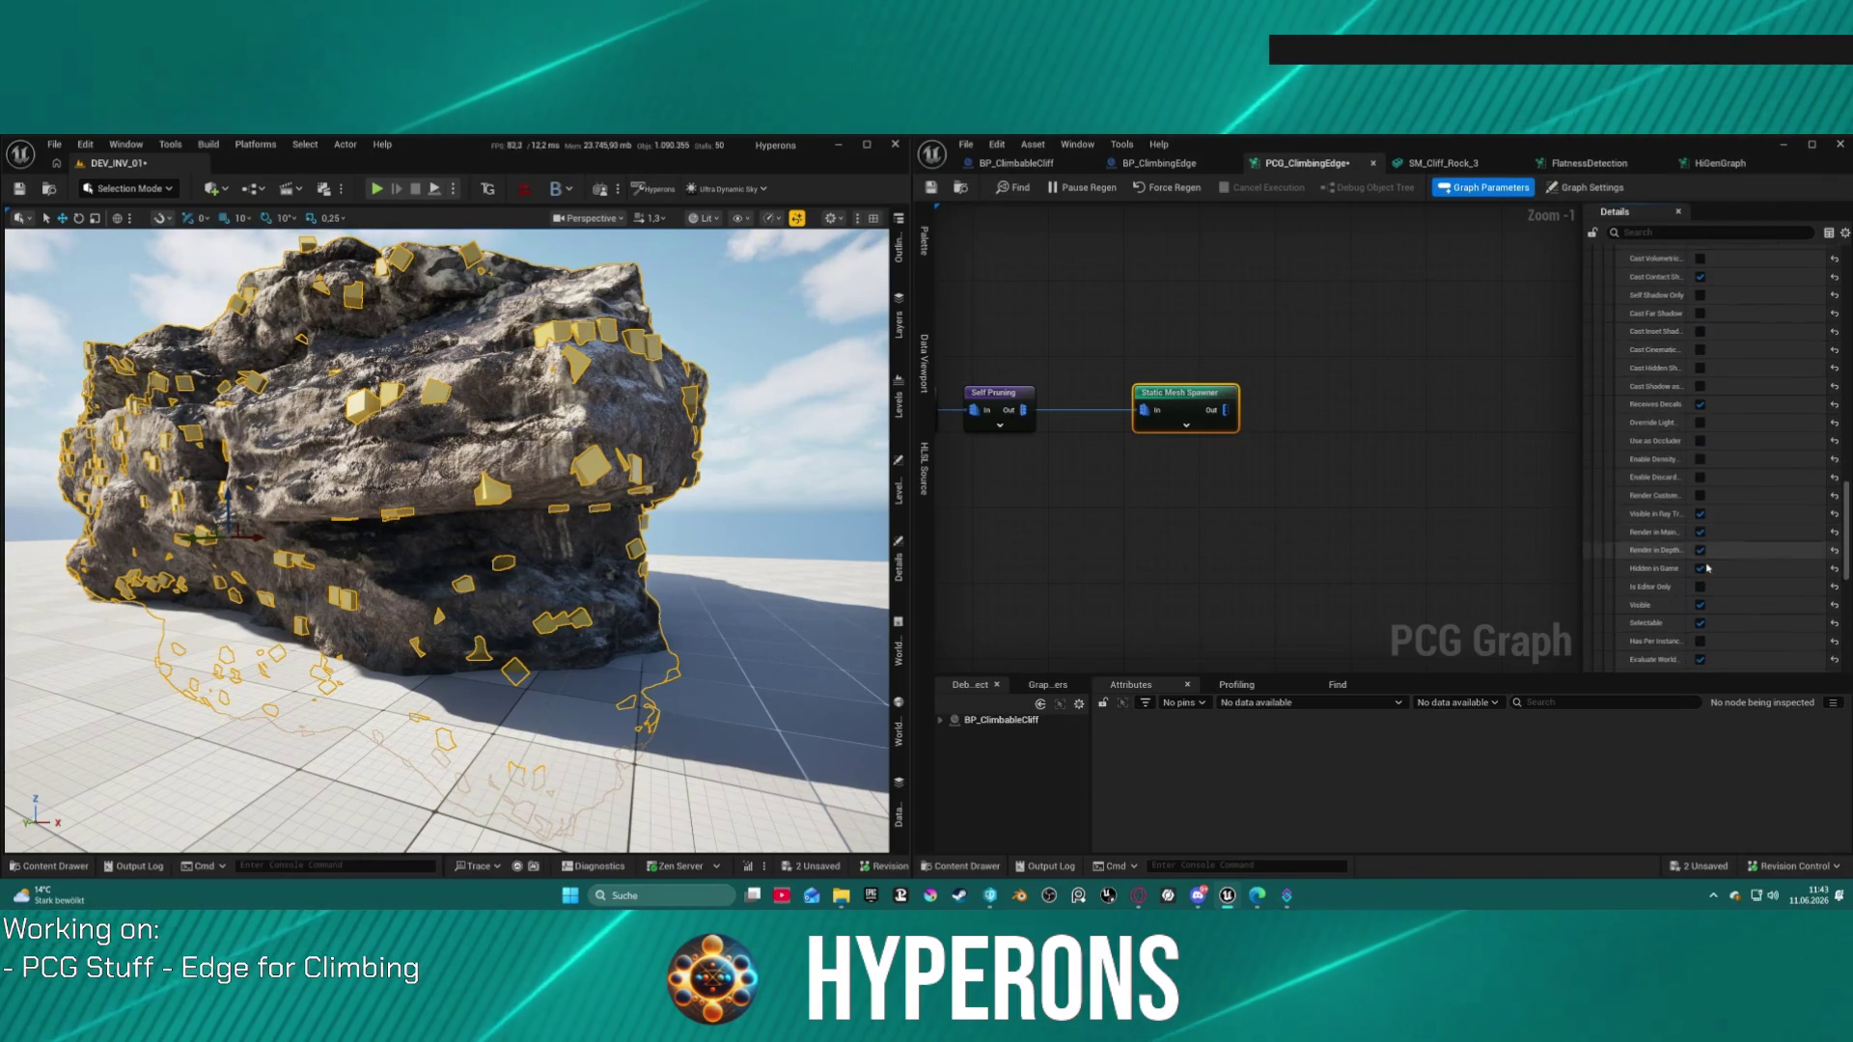
{"action": "mouse_move", "coordinate": [541, 481]}
{"action": "left_mouse_down"}
{"action": "mouse_move", "coordinate": [473, 473]}
{"action": "mouse_move", "coordinate": [271, 300]}
{"action": "left_mouse_up"}
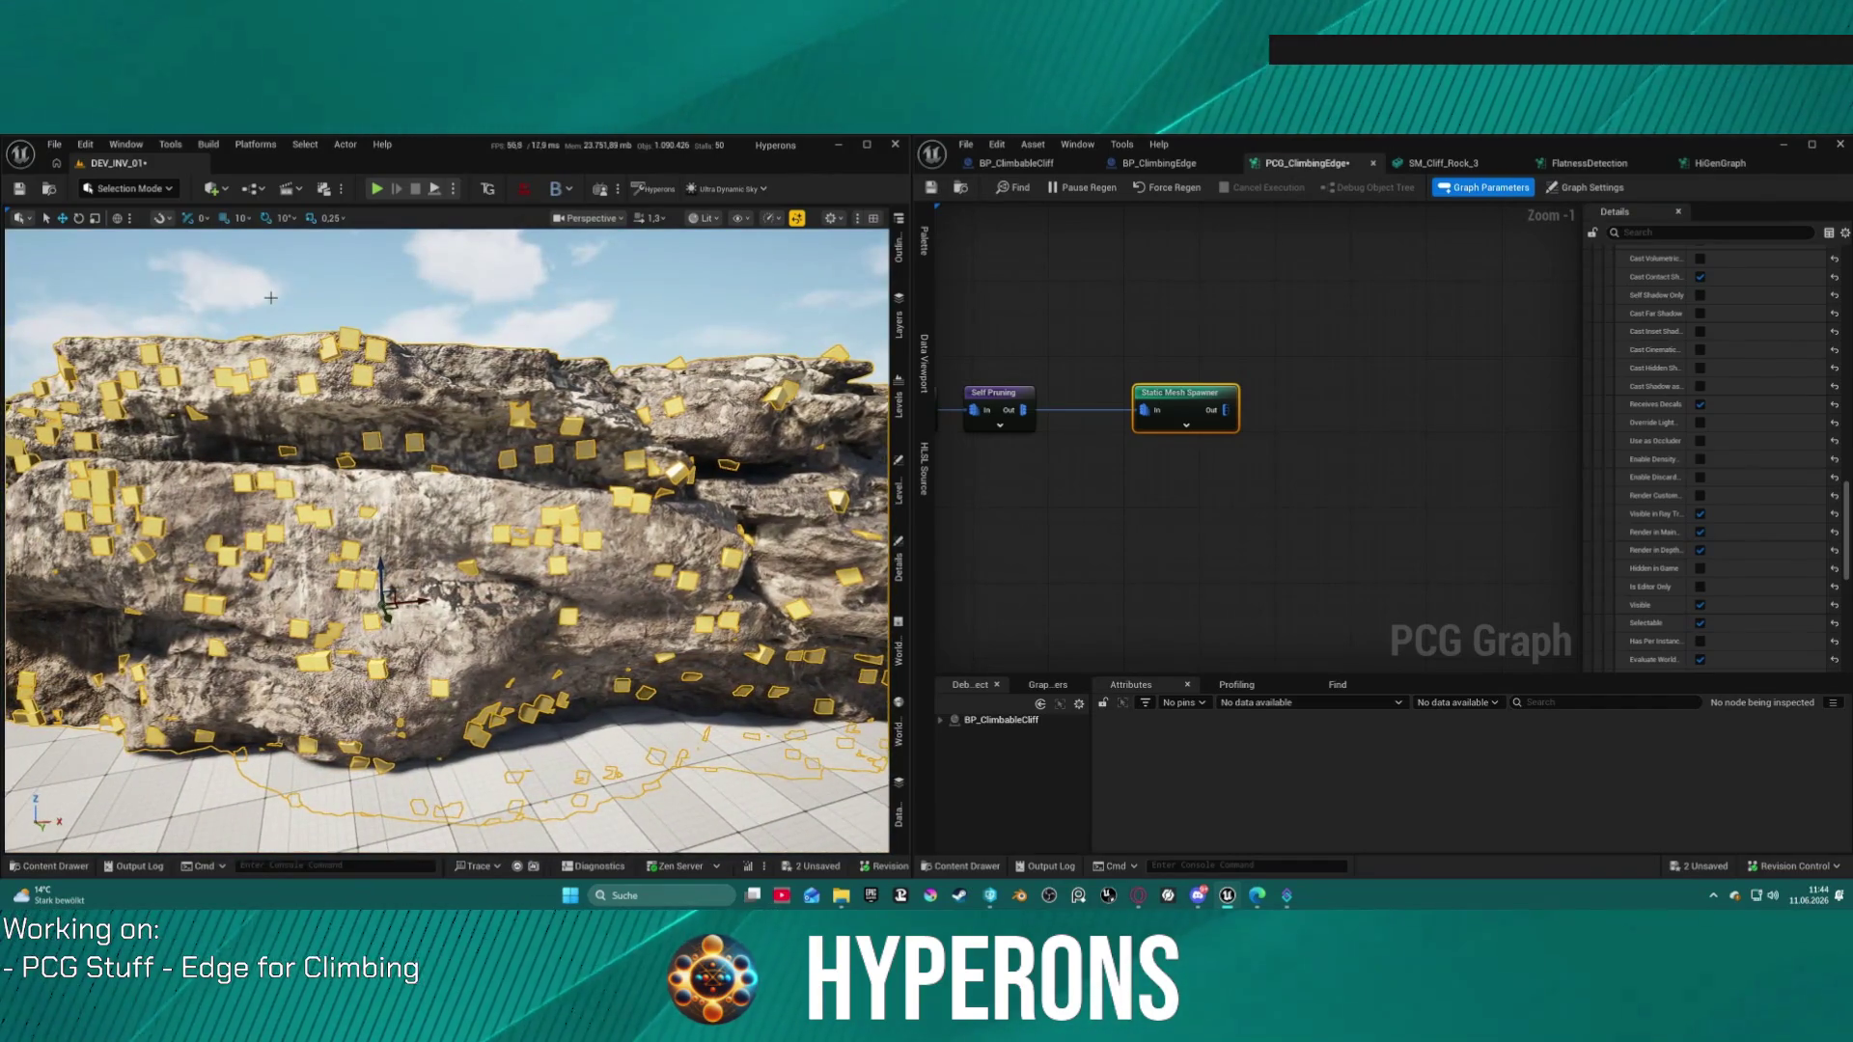
Step: Play the level, climb the rock wall, drop off, climb again, then end the session
{"action": "key", "text": "alt+p"}
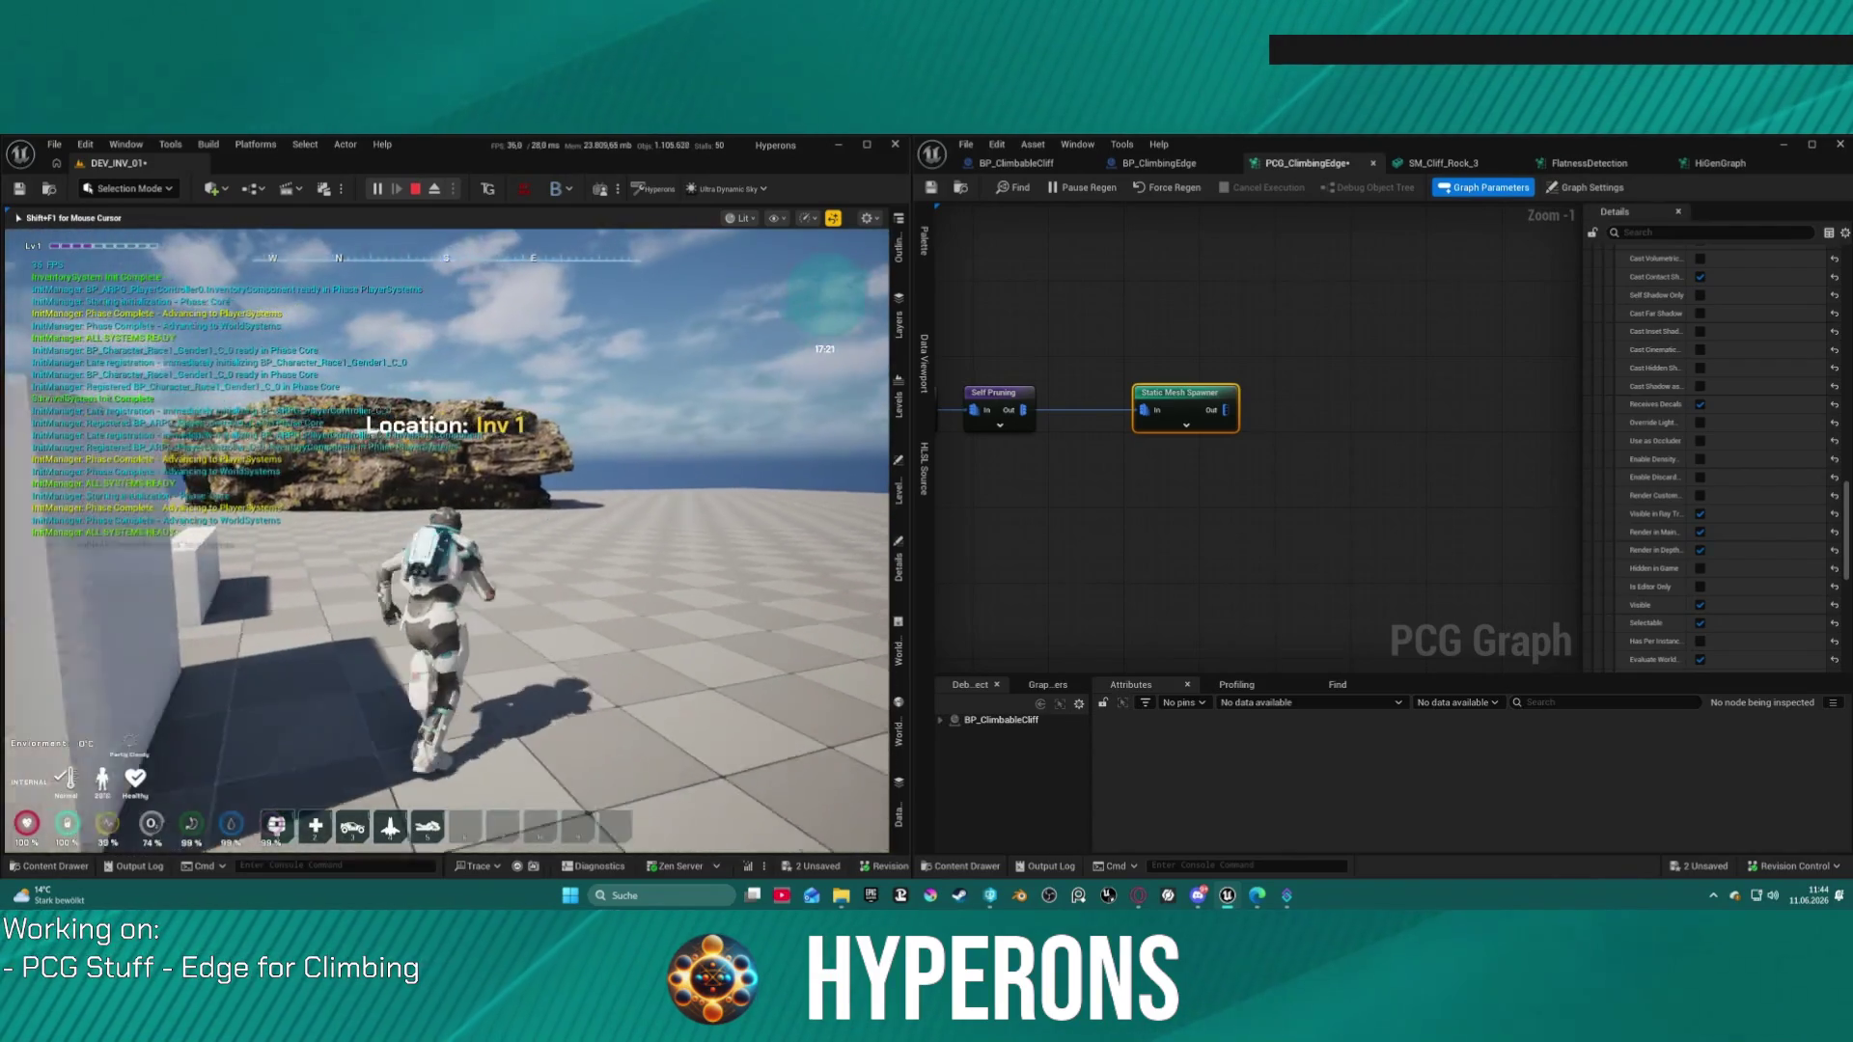
{"action": "key", "text": "w"}
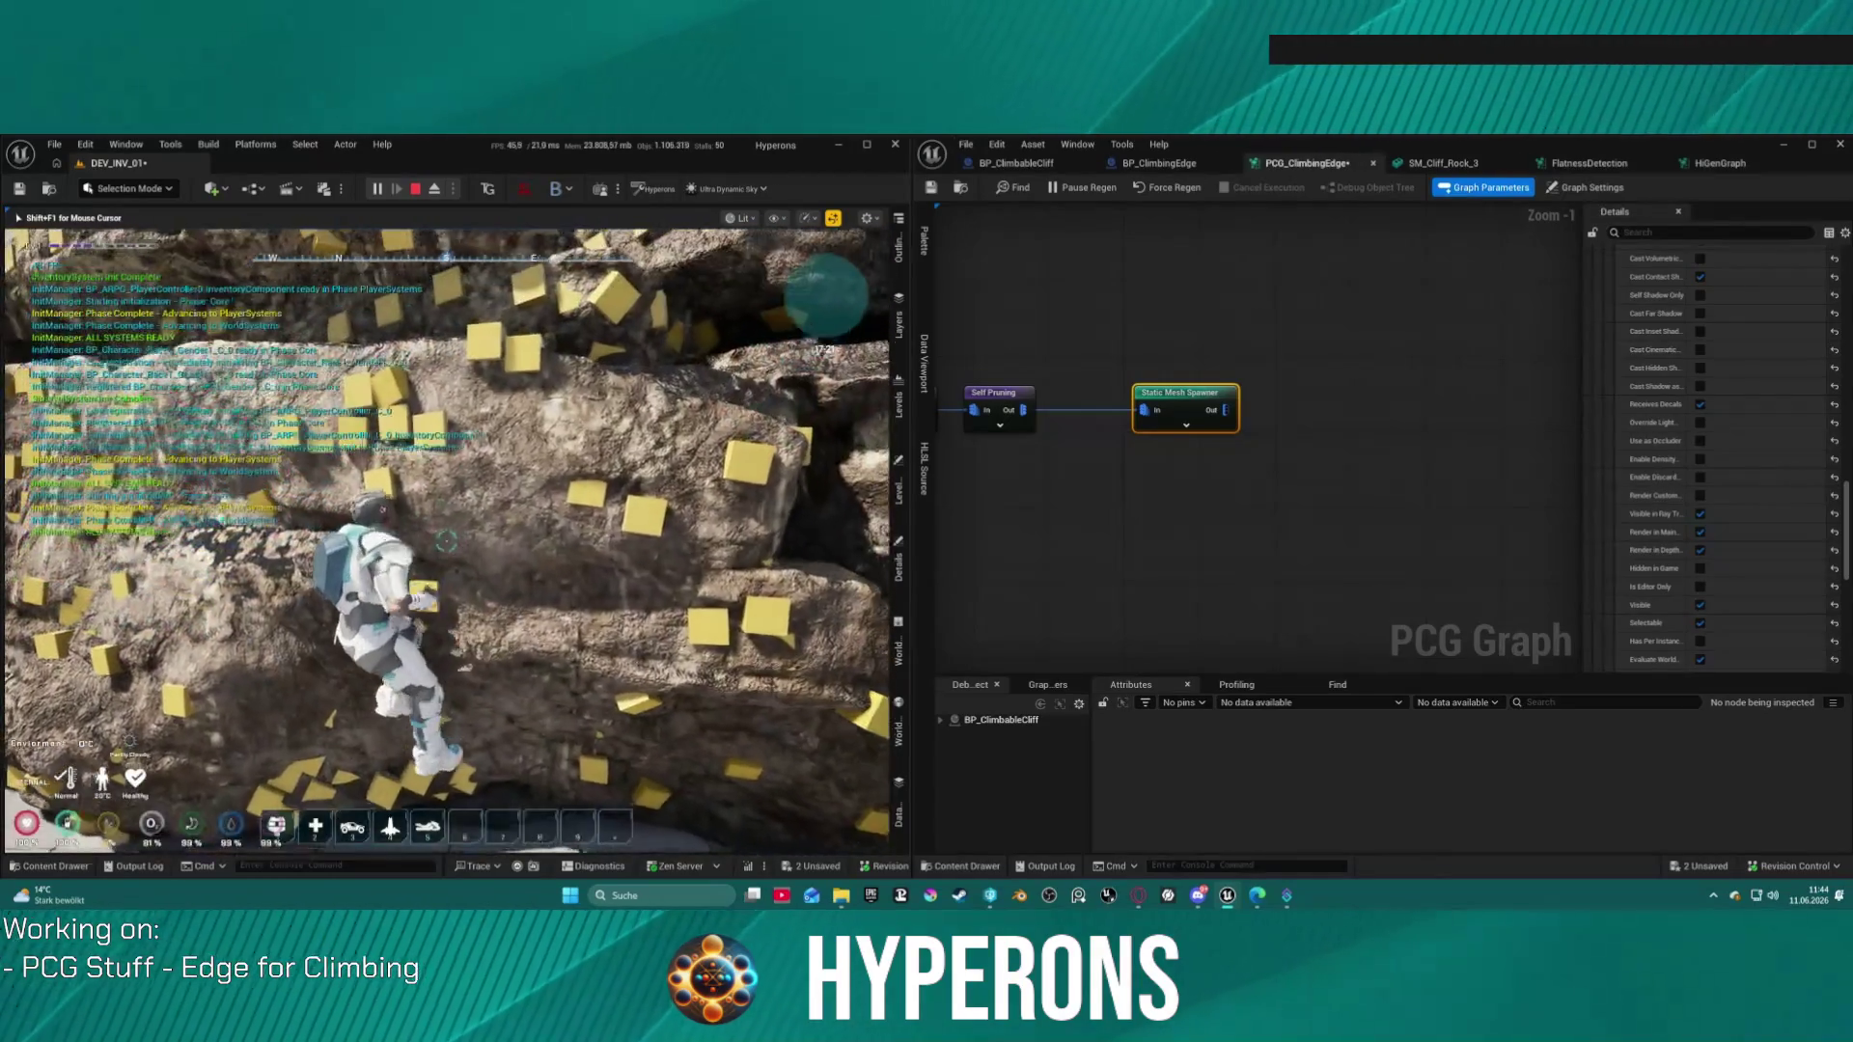
{"action": "key", "text": "space"}
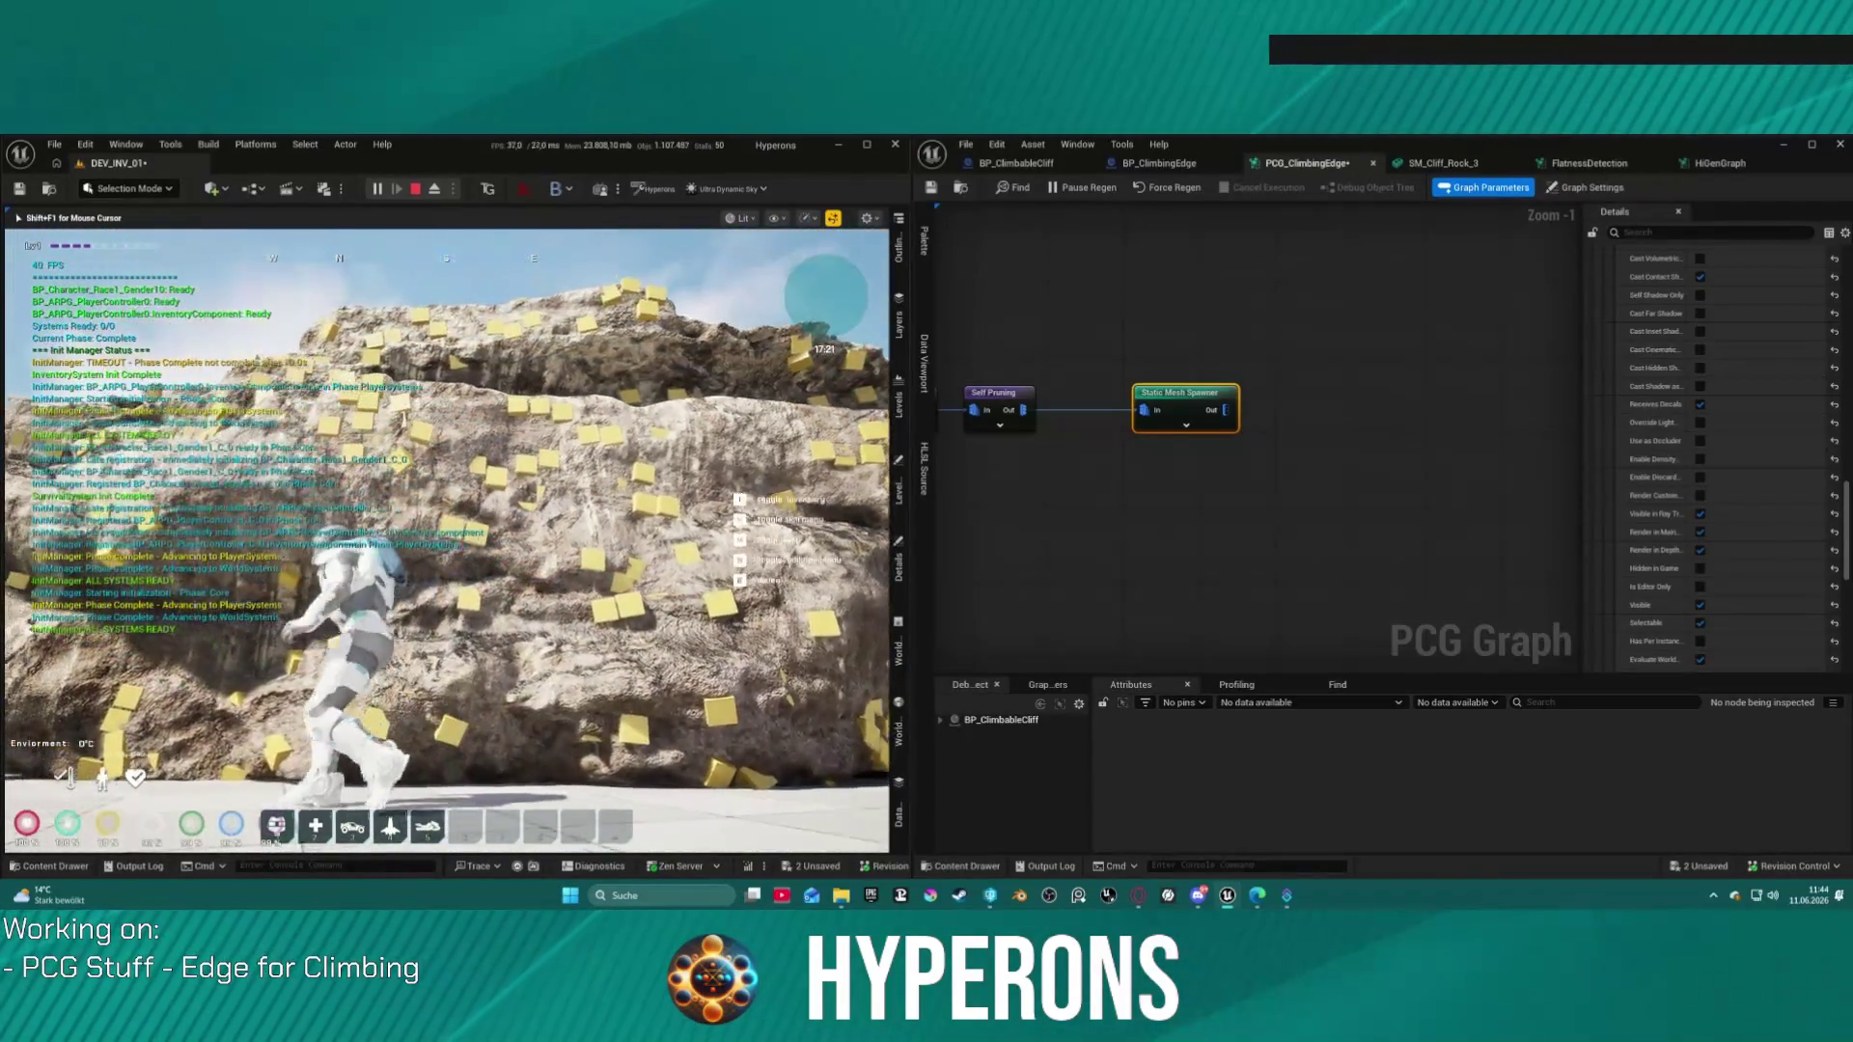
{"action": "key", "text": "s"}
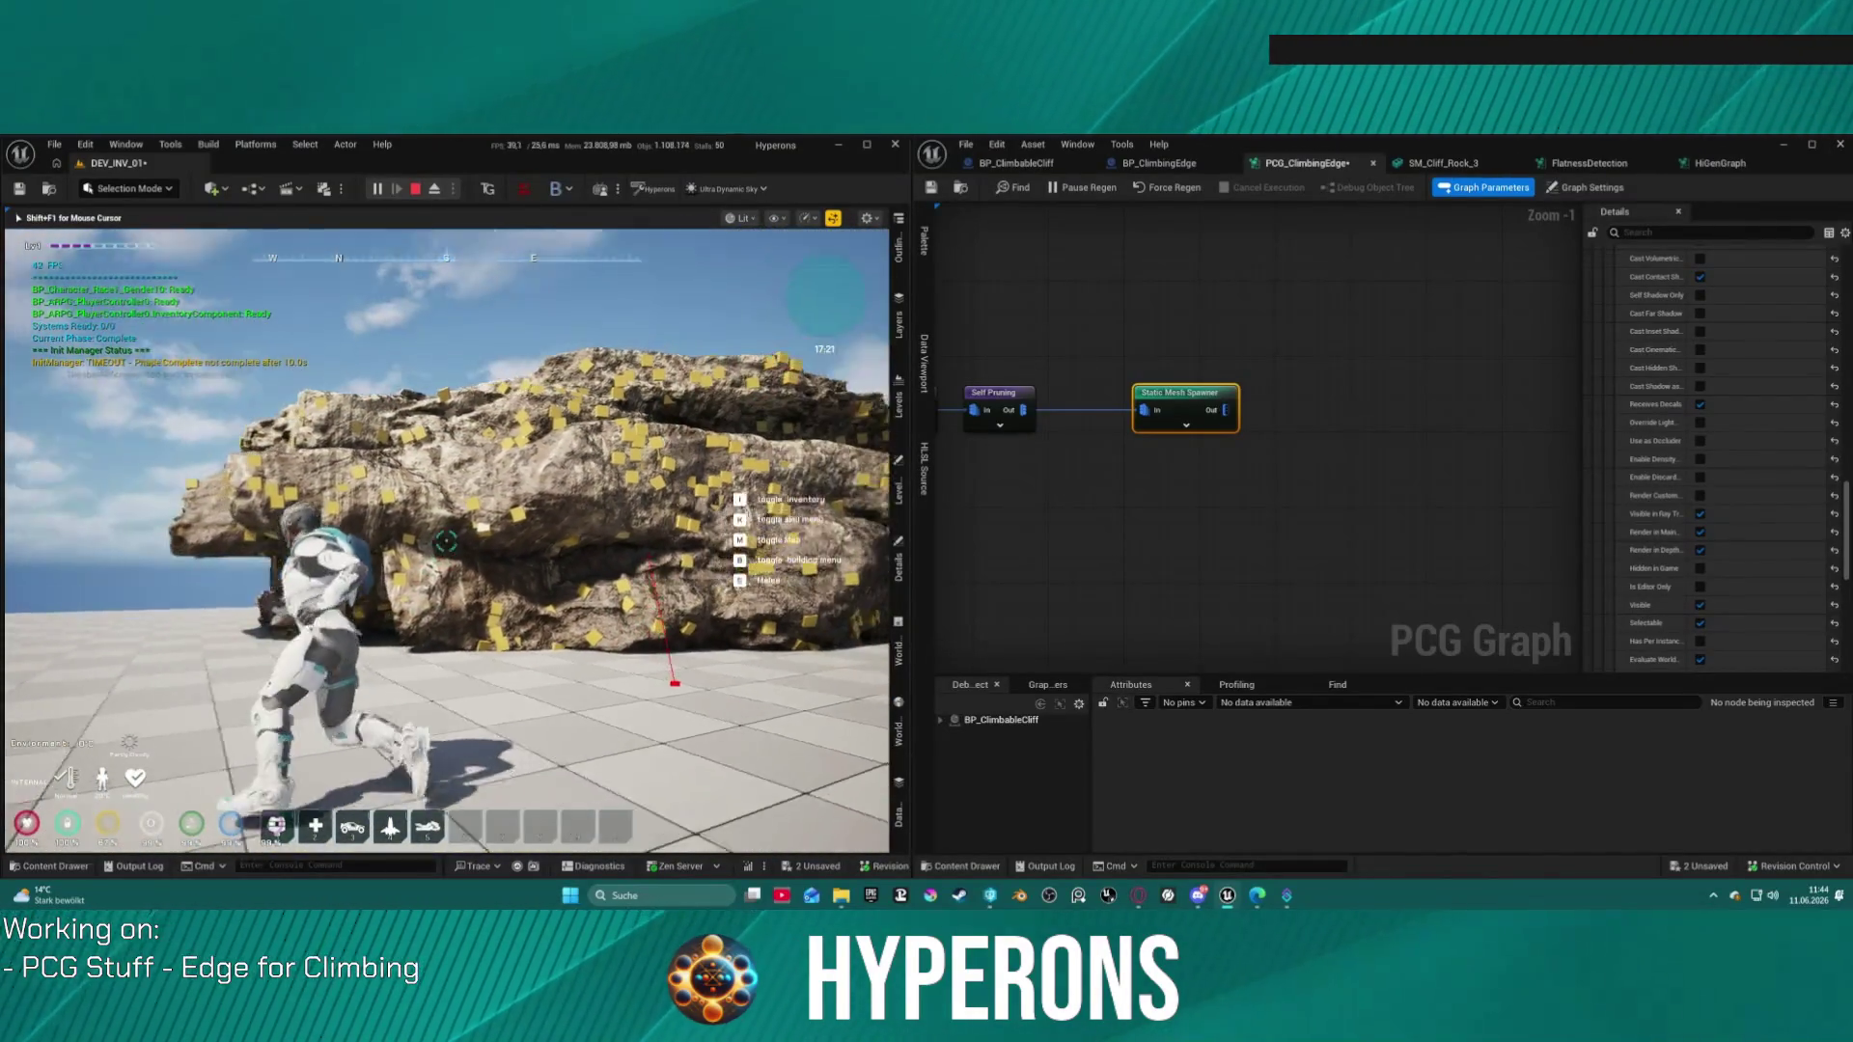
{"action": "key", "text": "w"}
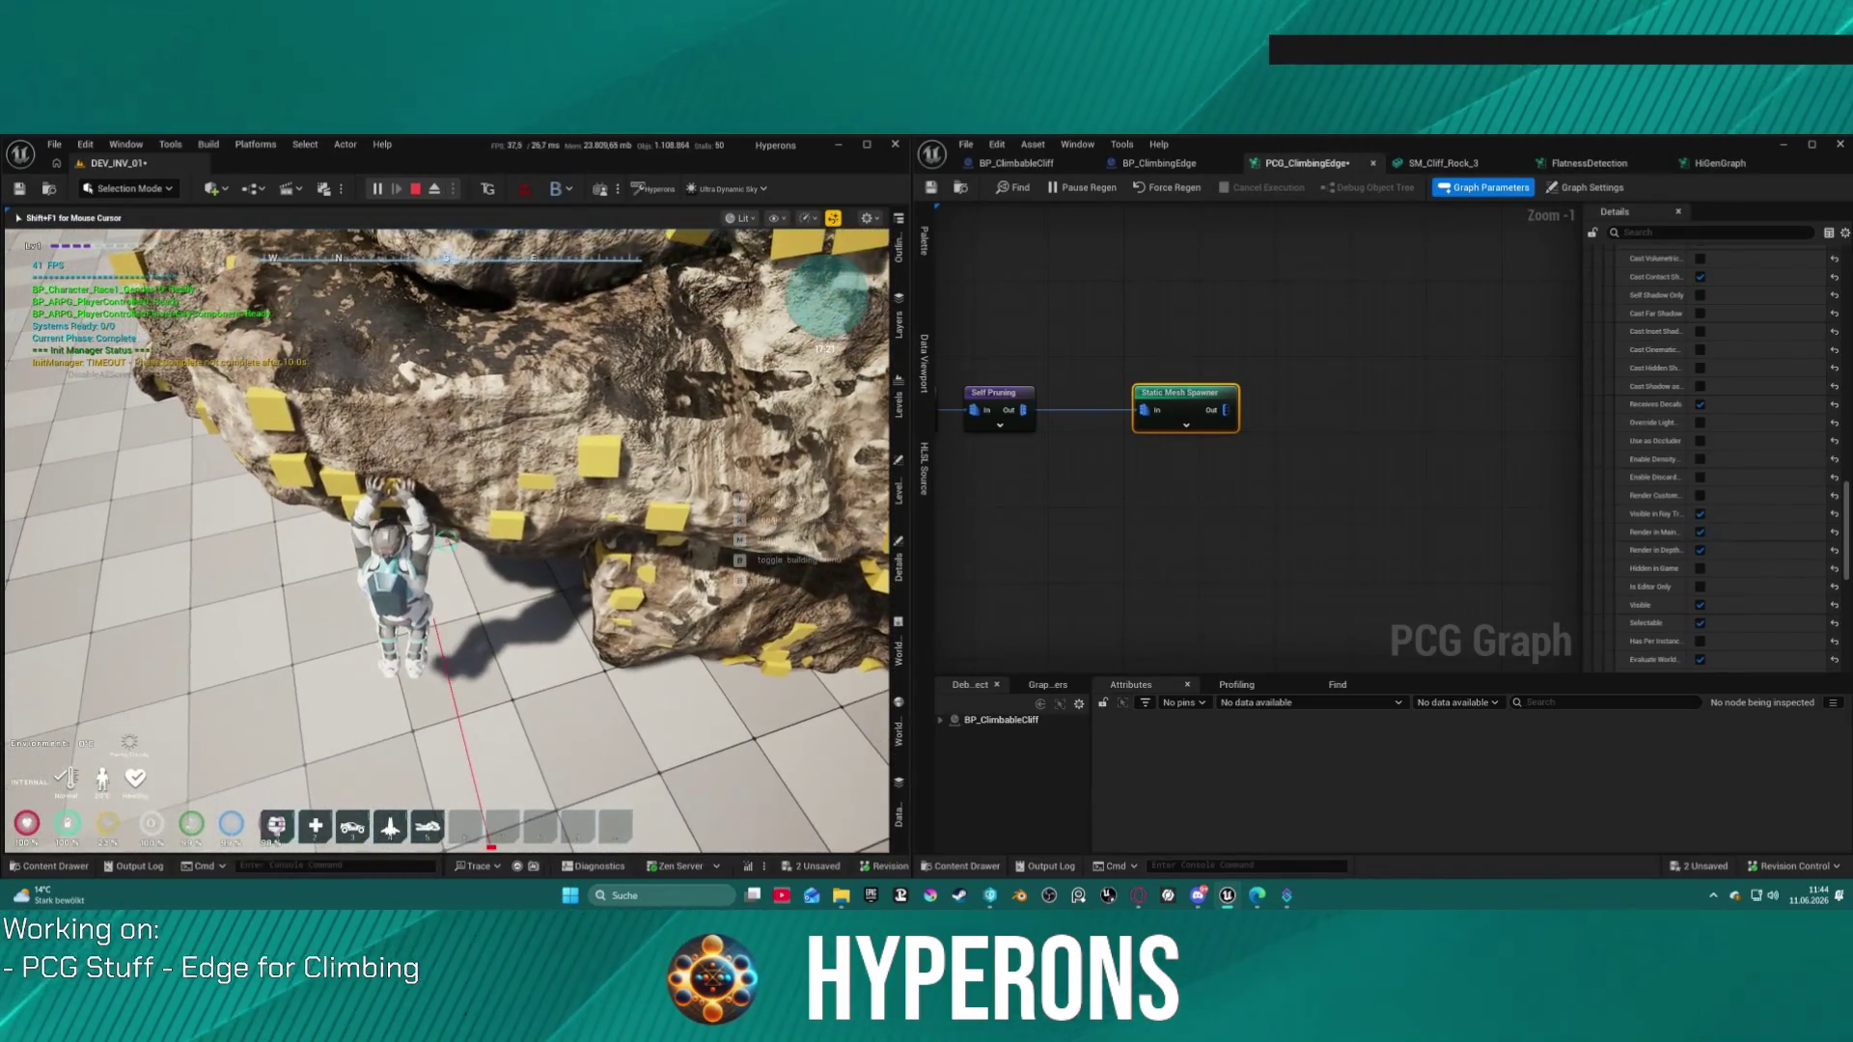
{"action": "key", "text": "Escape"}
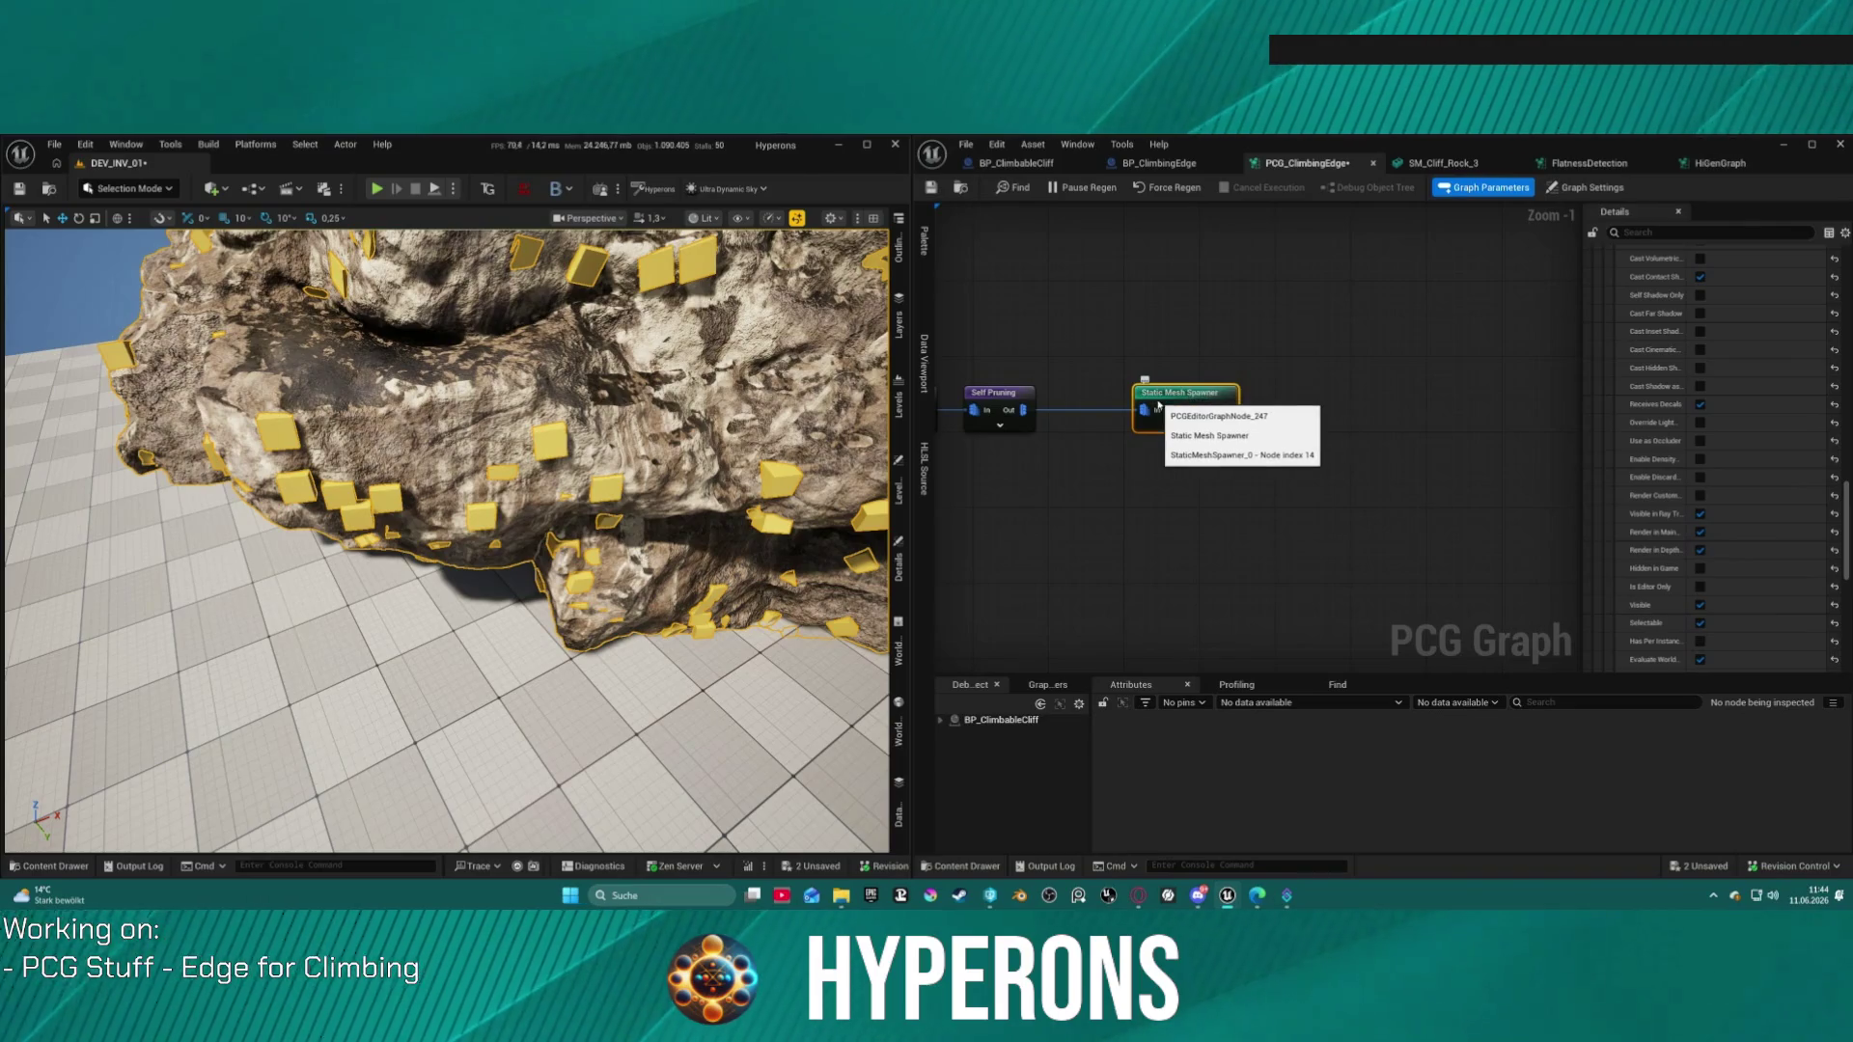
Step: In Transform Points, set Scale Min X to 0,3 and the Z scale range to 0,01–0,1
{"action": "left_click_drag", "start_coordinate": [1194, 395], "coordinate": [1212, 386]}
{"action": "left_click", "coordinate": [1212, 386]}
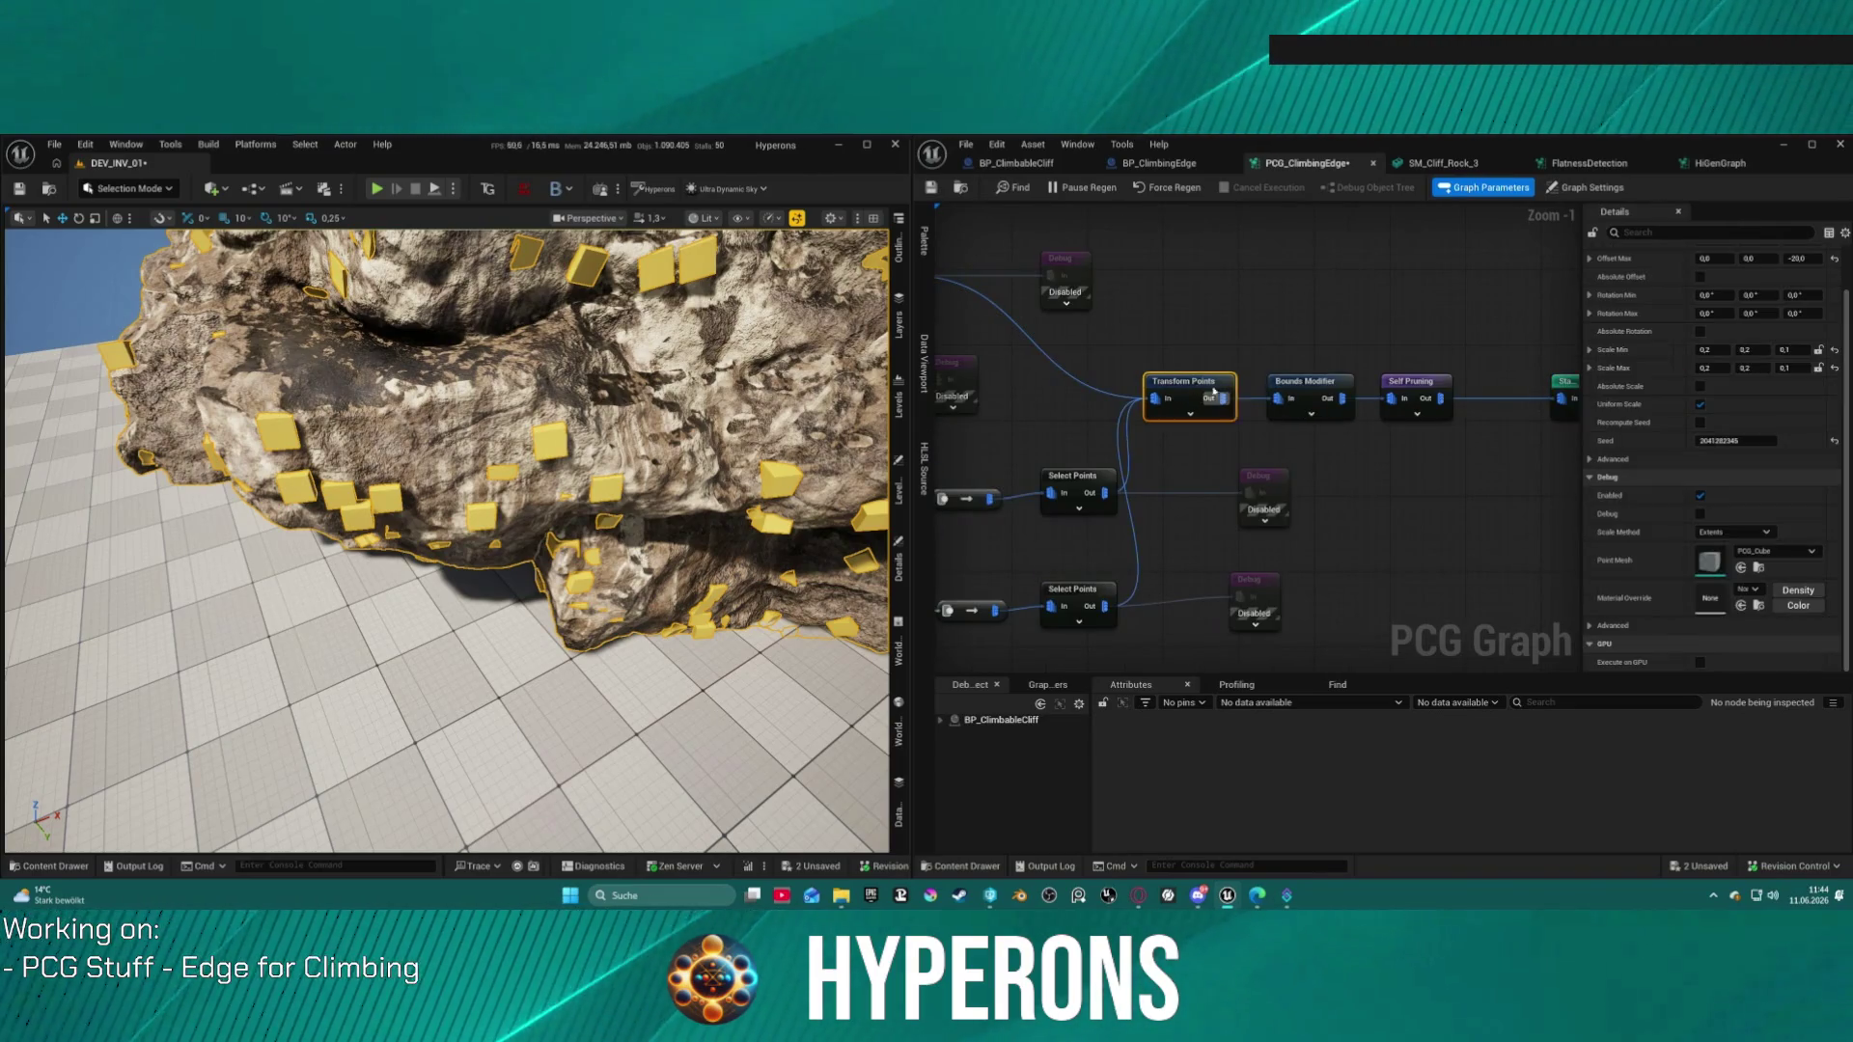
{"action": "left_click", "coordinate": [1745, 349]}
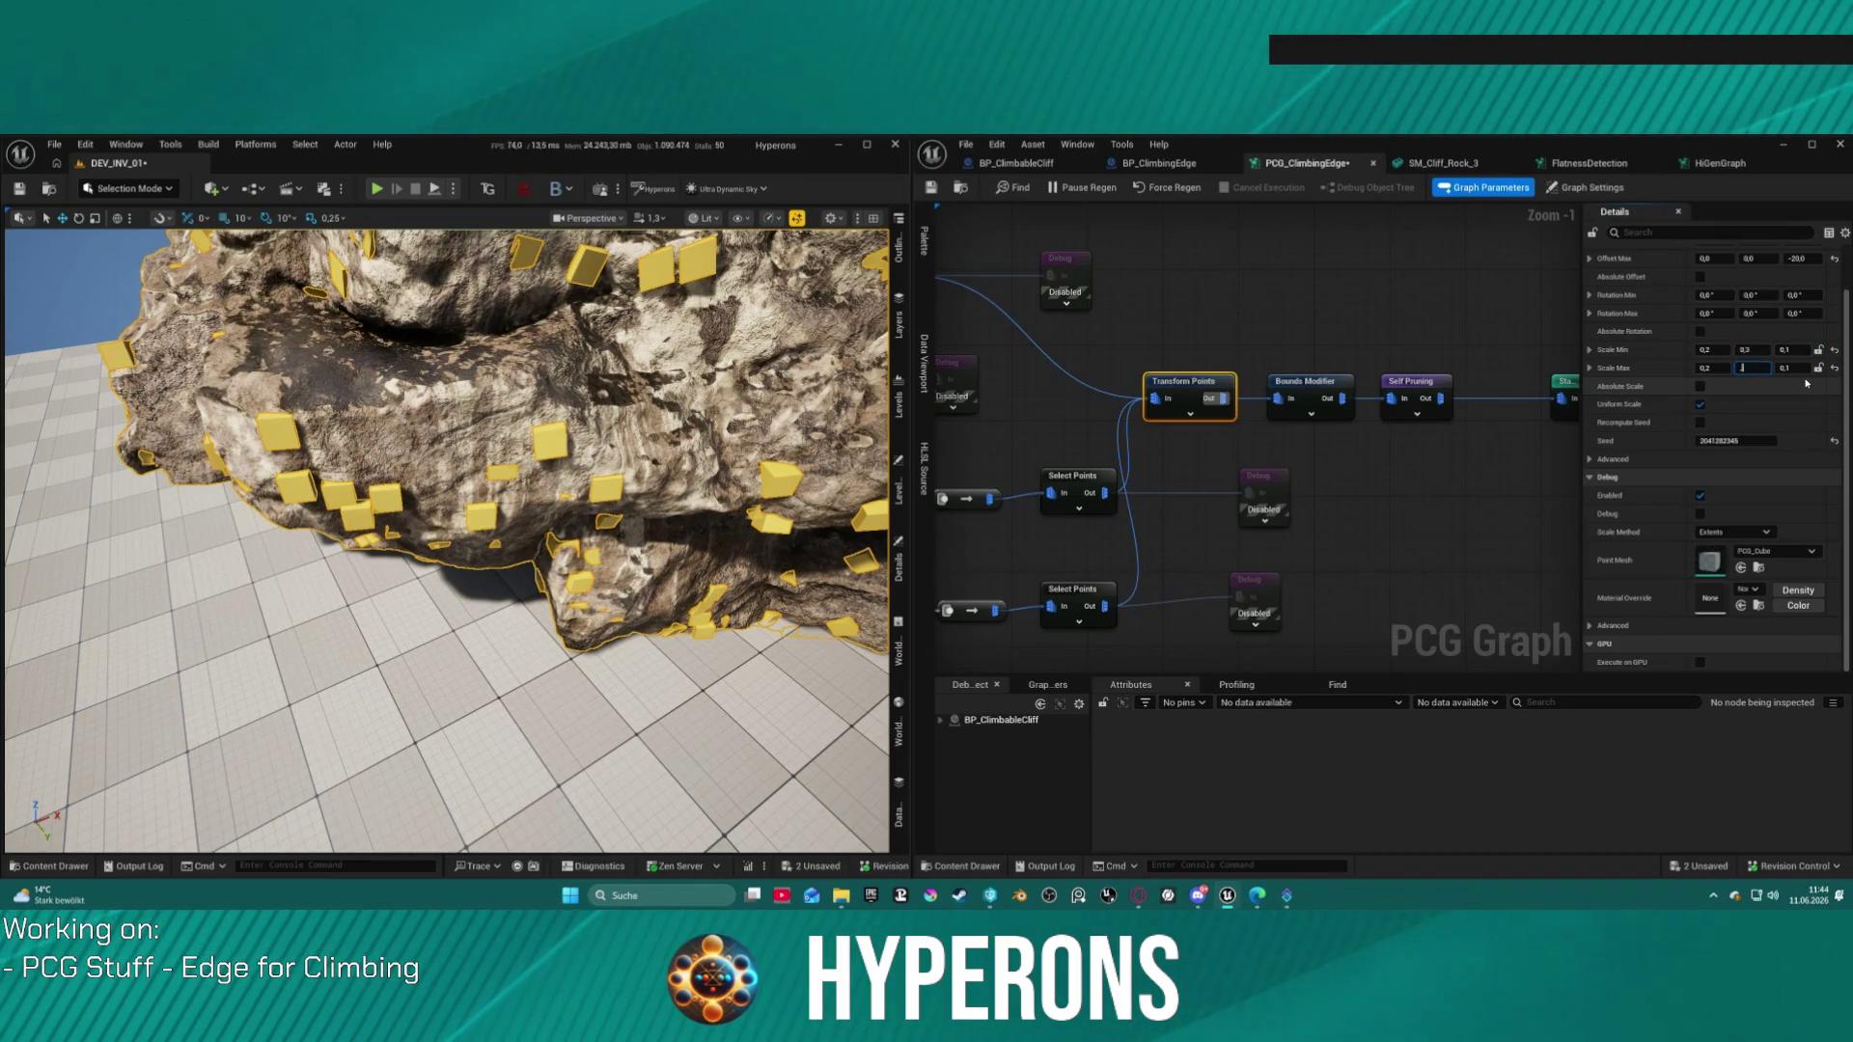
{"action": "left_click", "coordinate": [1723, 354]}
{"action": "type", "text": "0,3"}
{"action": "key", "text": "Tab"}
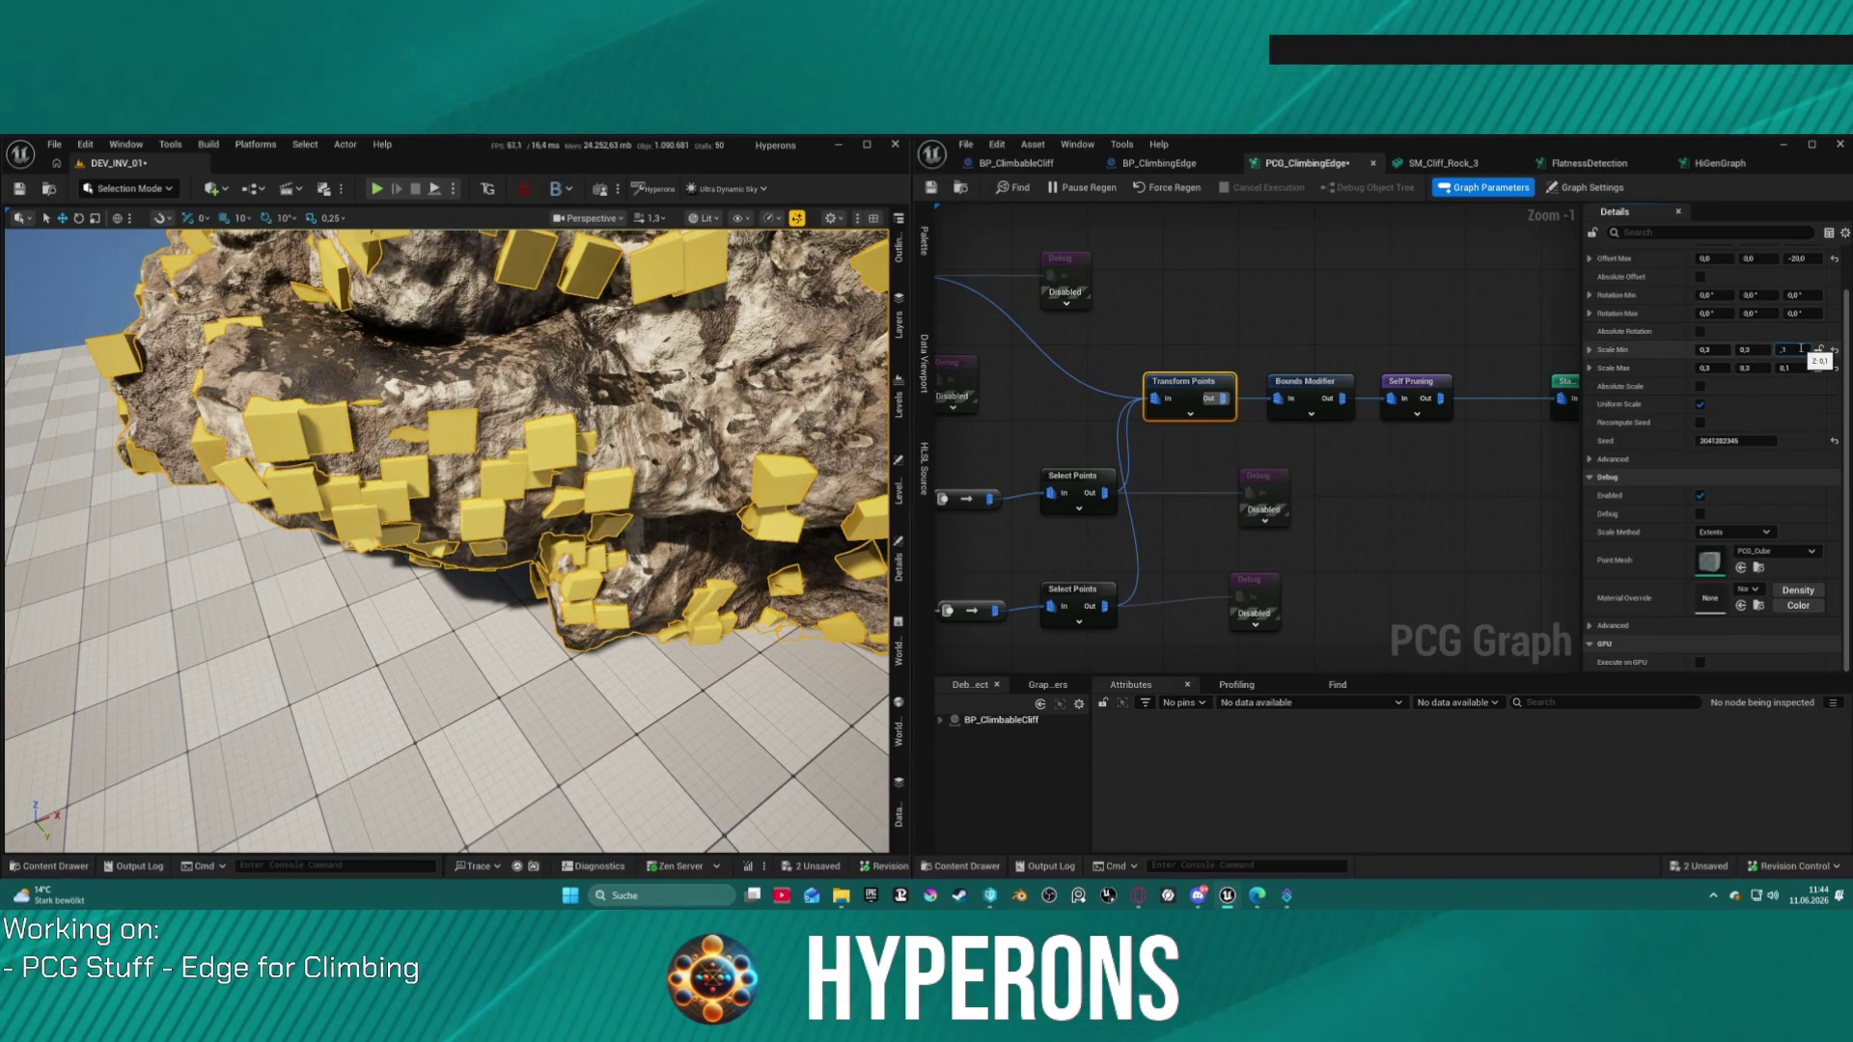
{"action": "type", "text": "0,01"}
{"action": "key", "text": "Return"}
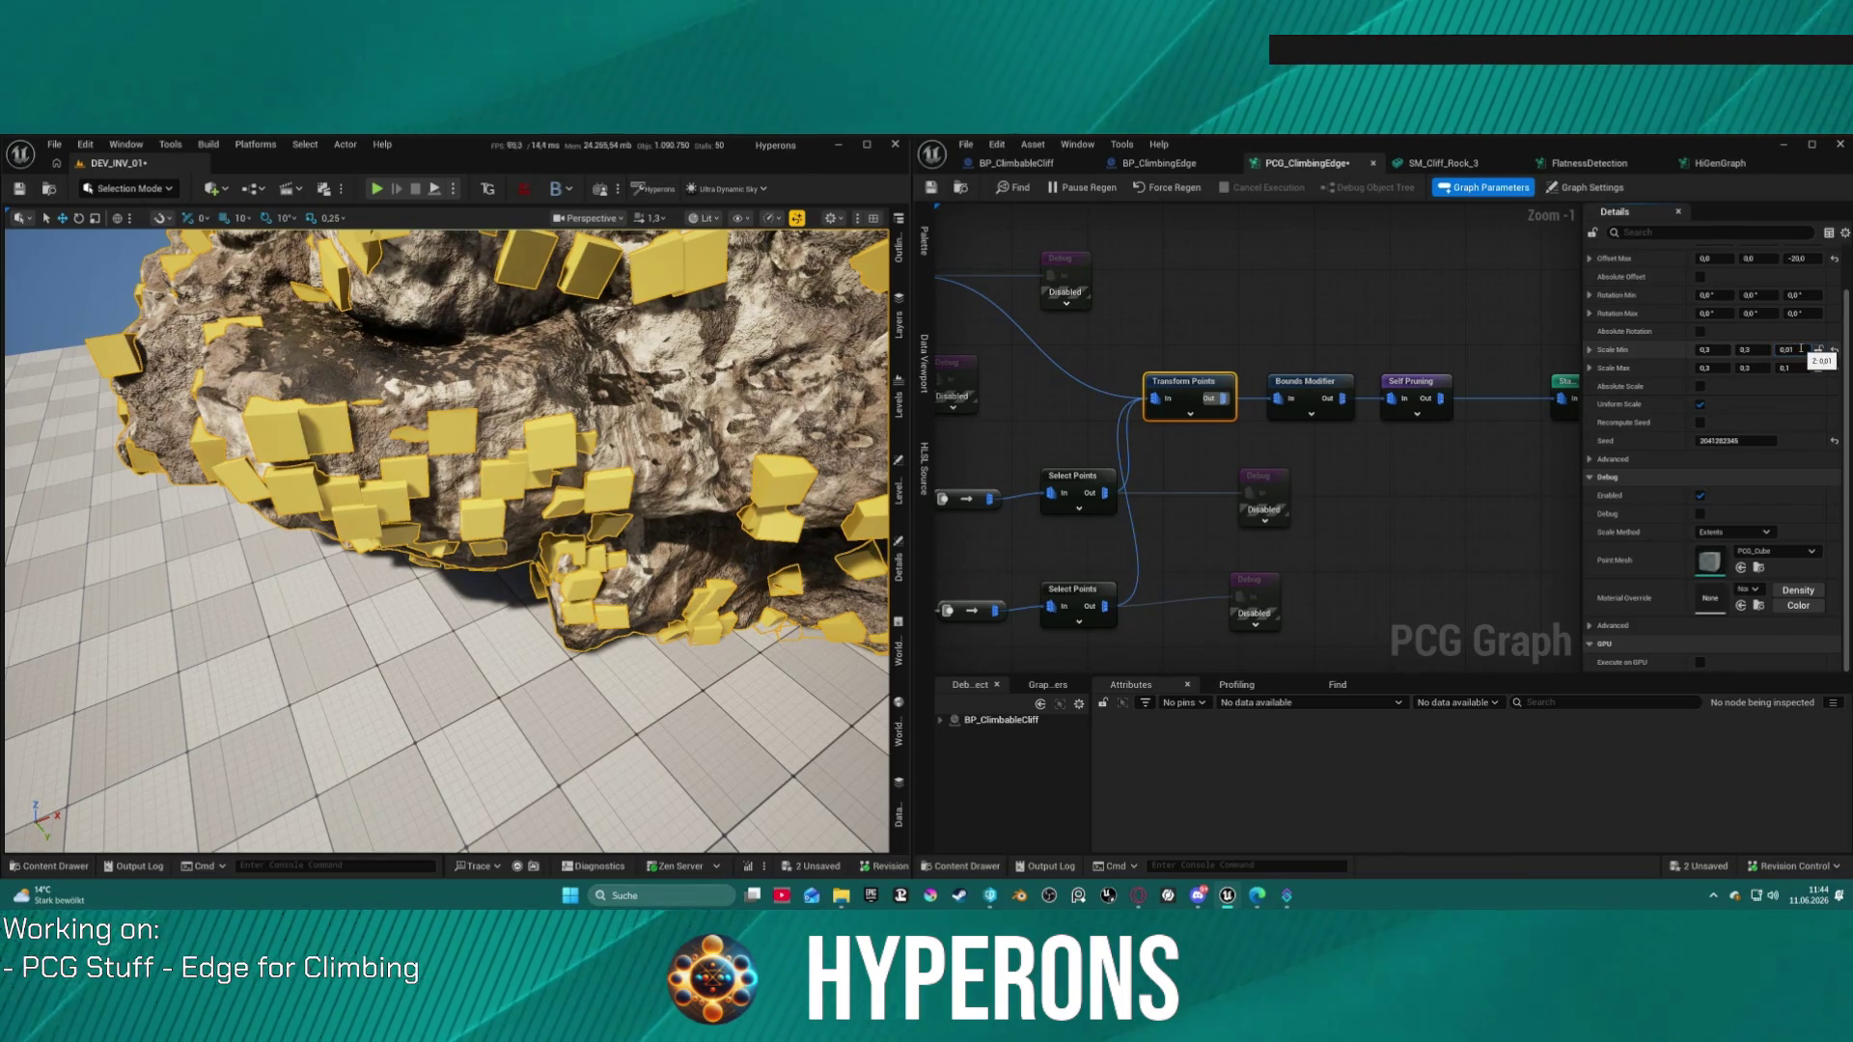
{"action": "key", "text": "Tab"}
{"action": "key", "text": "Tab"}
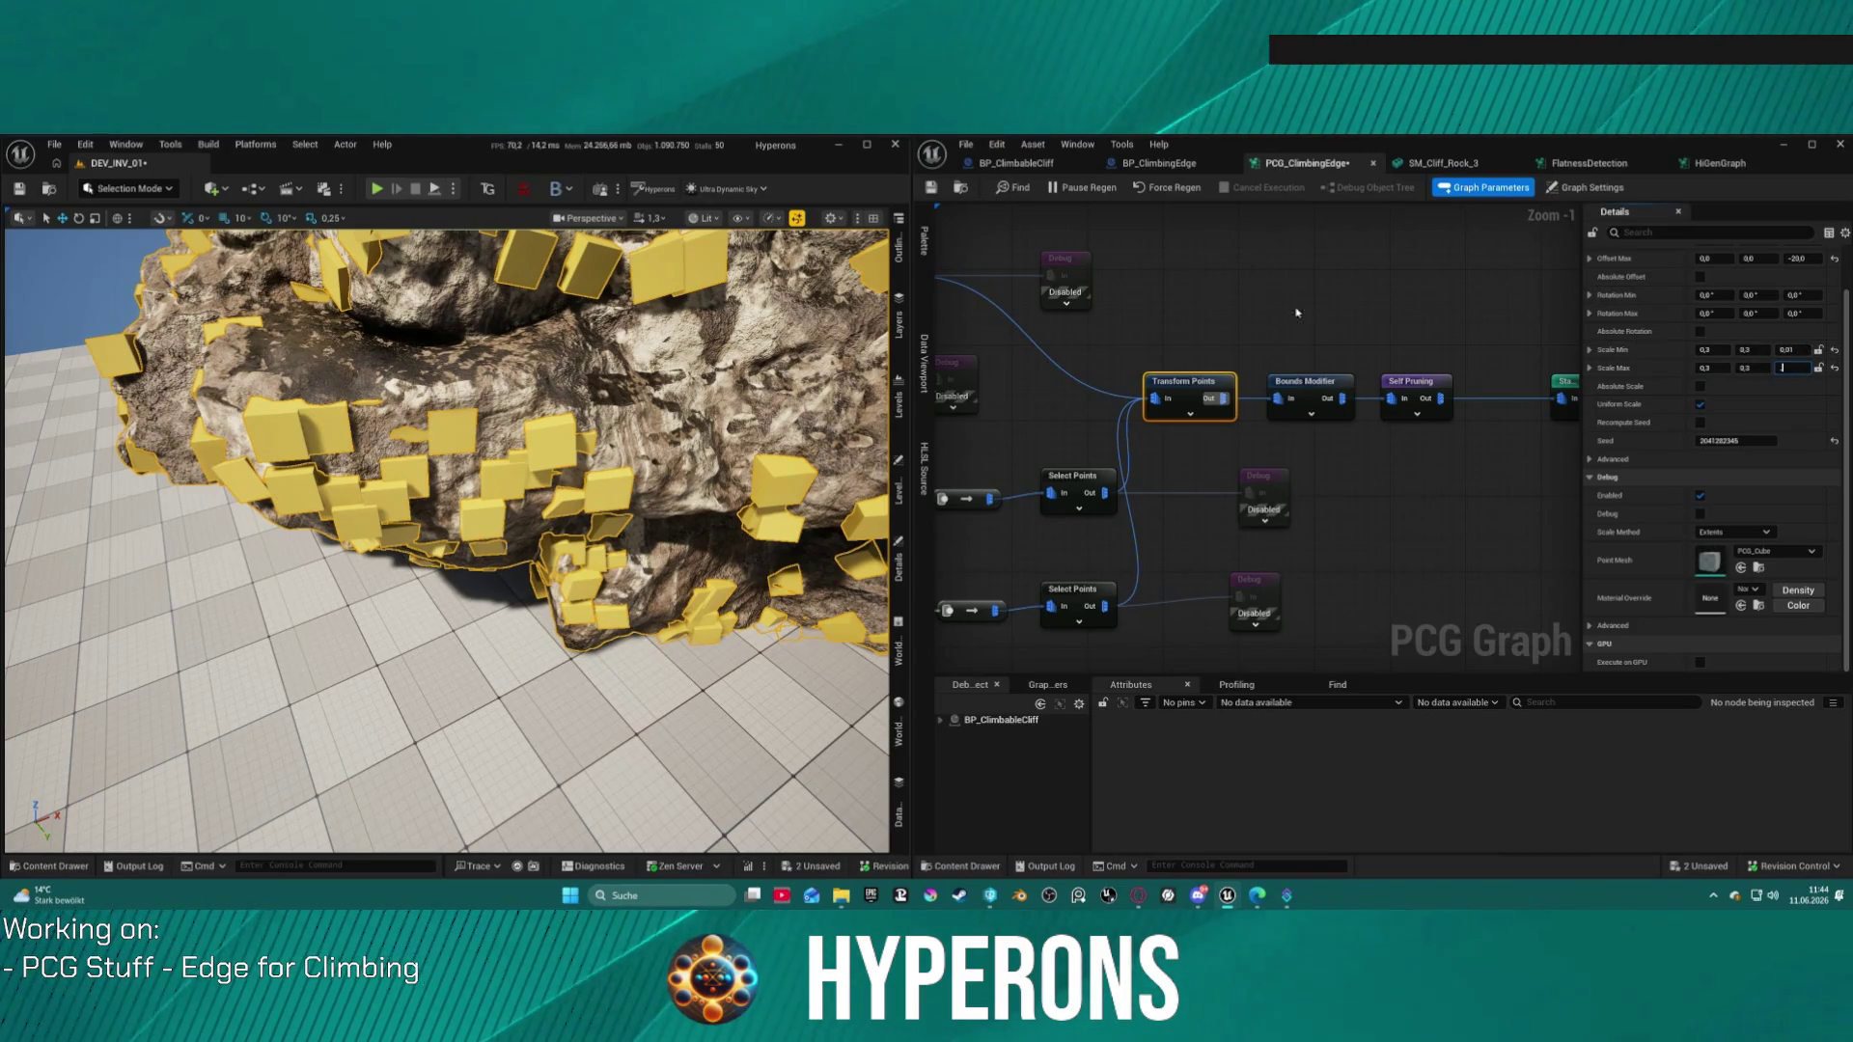
{"action": "type", "text": "0,1"}
{"action": "key", "text": "Return"}
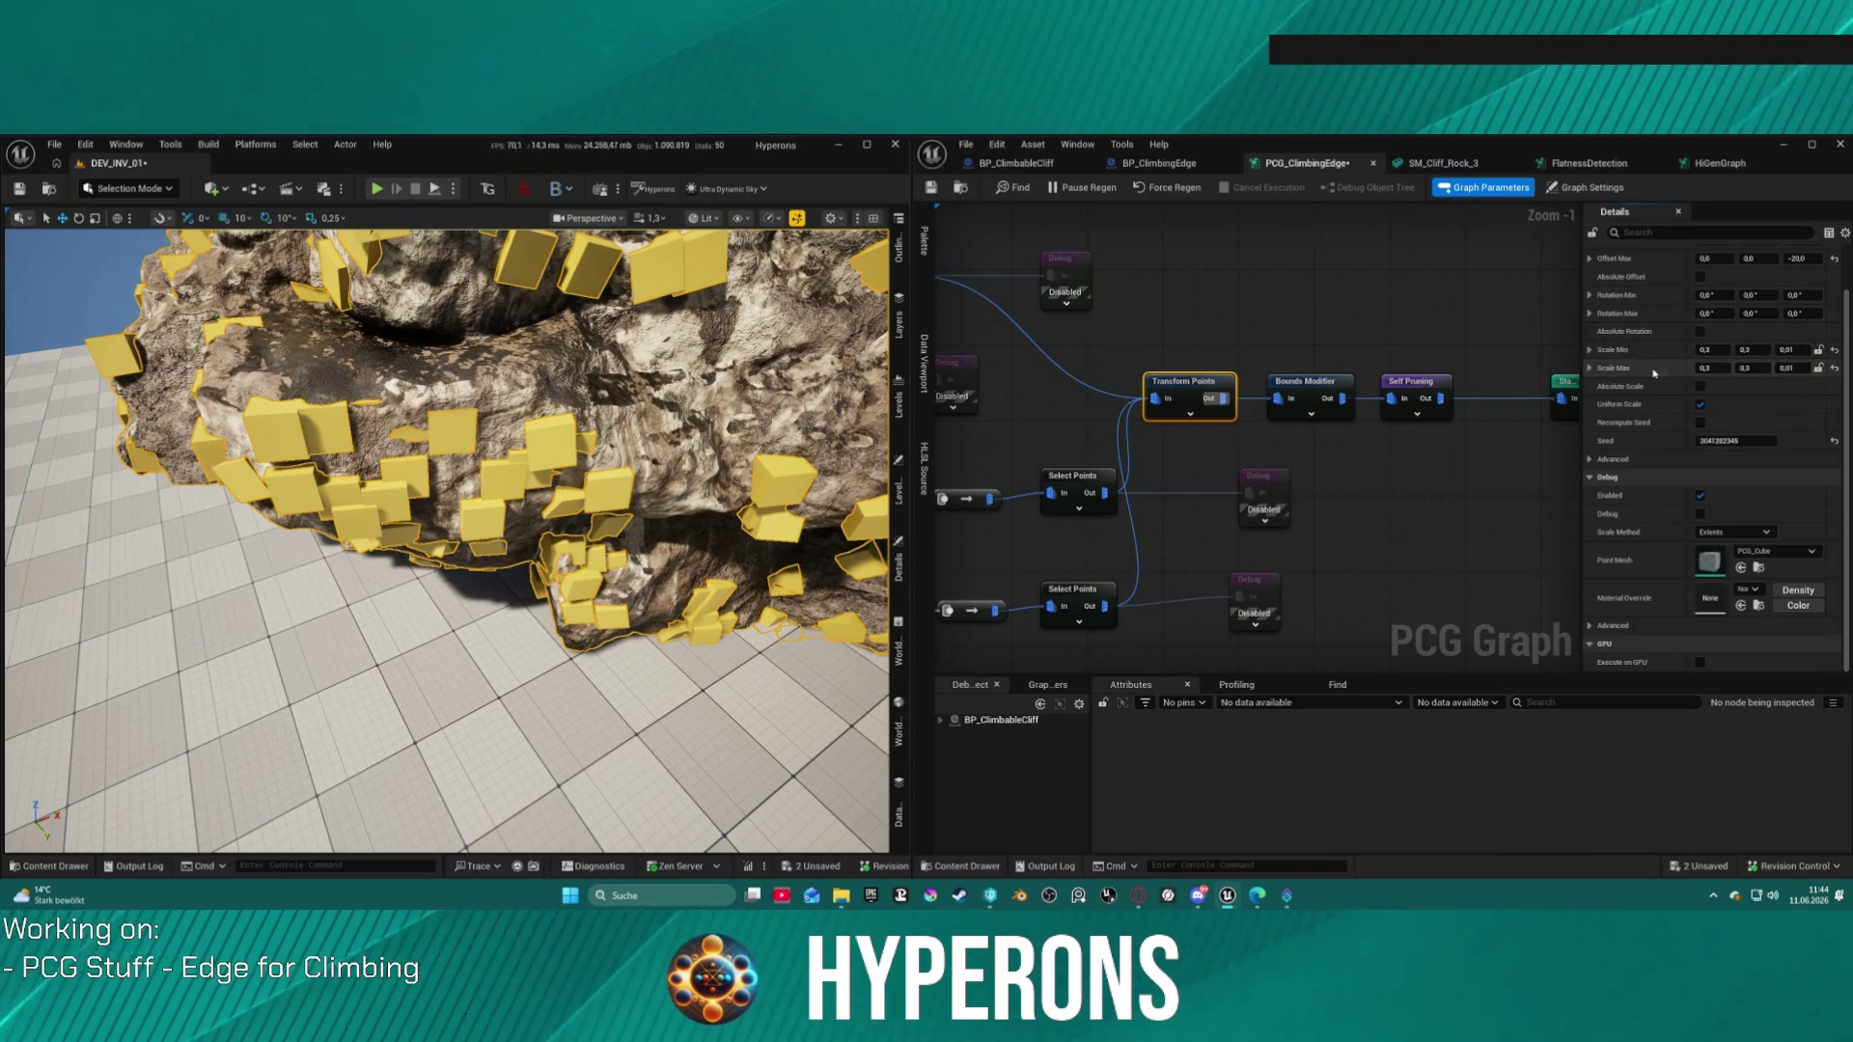
Step: Turn off Uniform Scale and raise Scale Min Z to 0.1 so grips flatten into plates
{"action": "left_click_drag", "start_coordinate": [464, 541], "coordinate": [367, 439]}
{"action": "left_click_drag", "start_coordinate": [637, 392], "coordinate": [637, 392]}
{"action": "mouse_move", "coordinate": [1302, 534]}
{"action": "left_mouse_down"}
{"action": "mouse_move", "coordinate": [1117, 488]}
{"action": "mouse_move", "coordinate": [1390, 465]}
{"action": "left_mouse_up"}
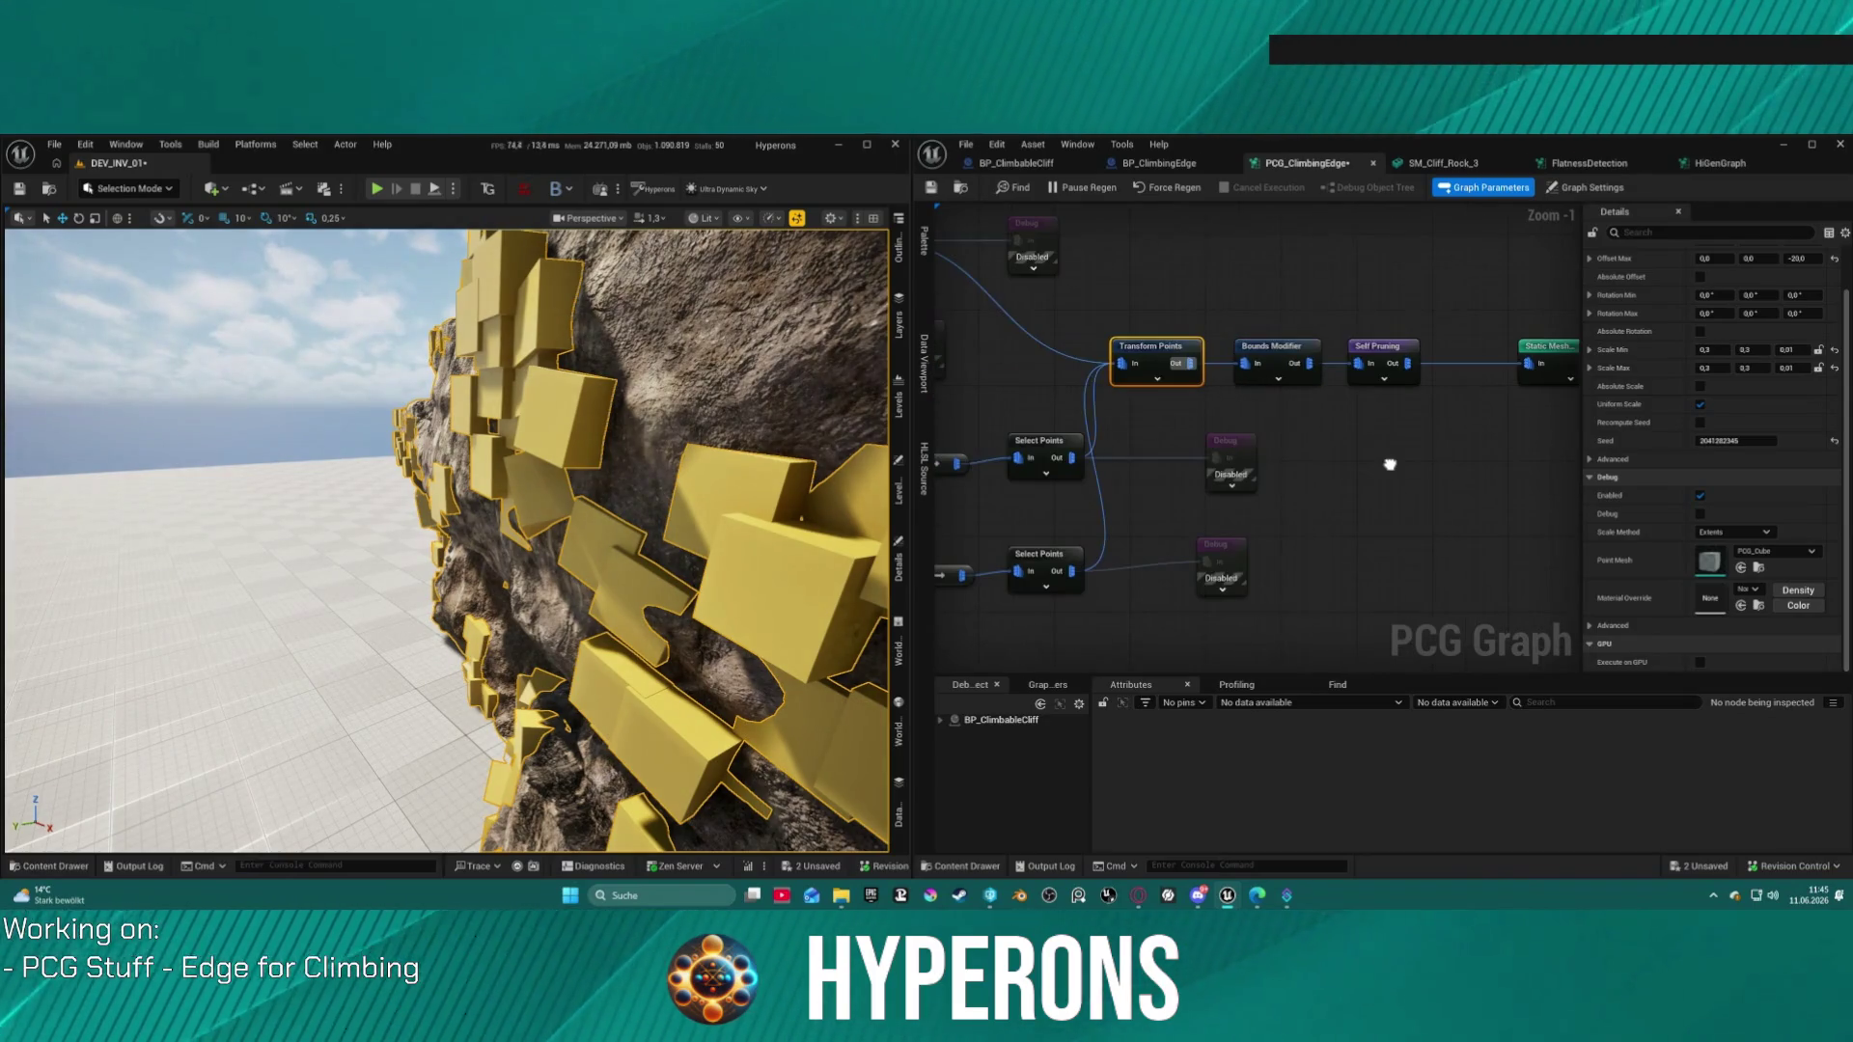
{"action": "left_click", "coordinate": [1701, 405]}
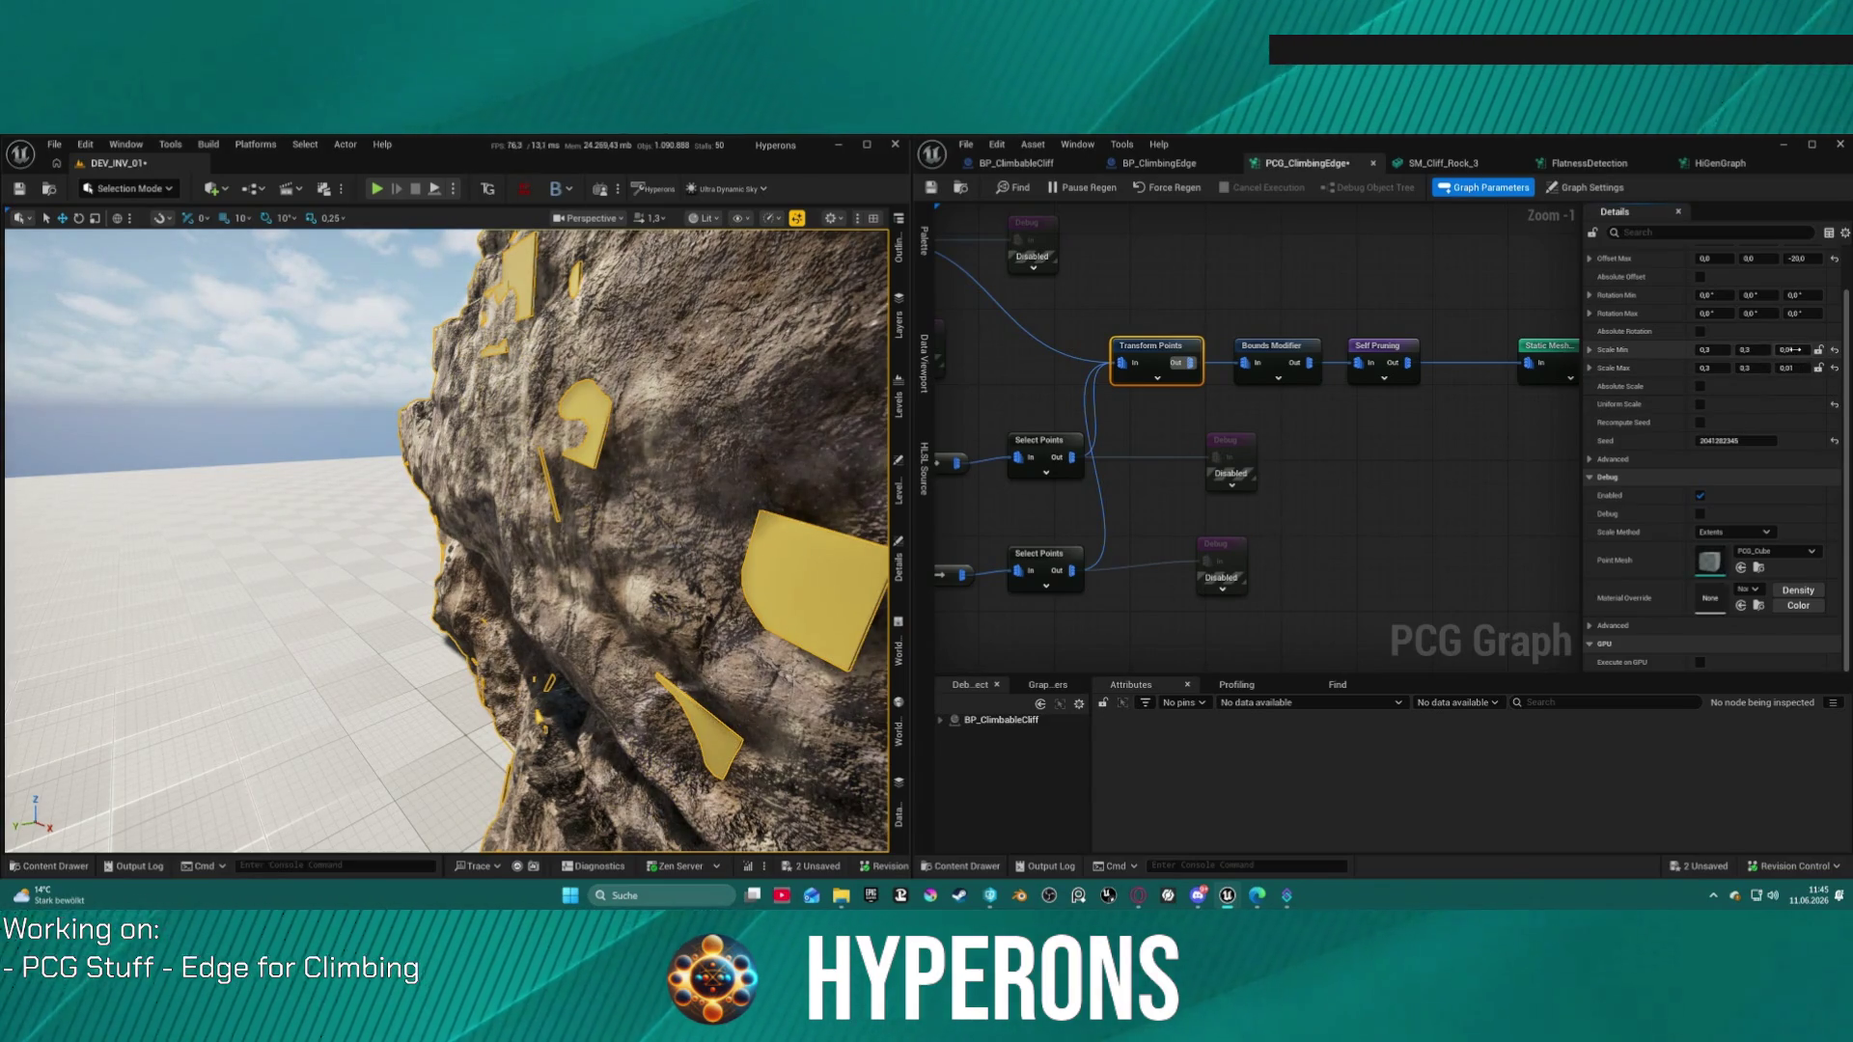
{"action": "left_click_drag", "start_coordinate": [1794, 350], "coordinate": [1807, 349]}
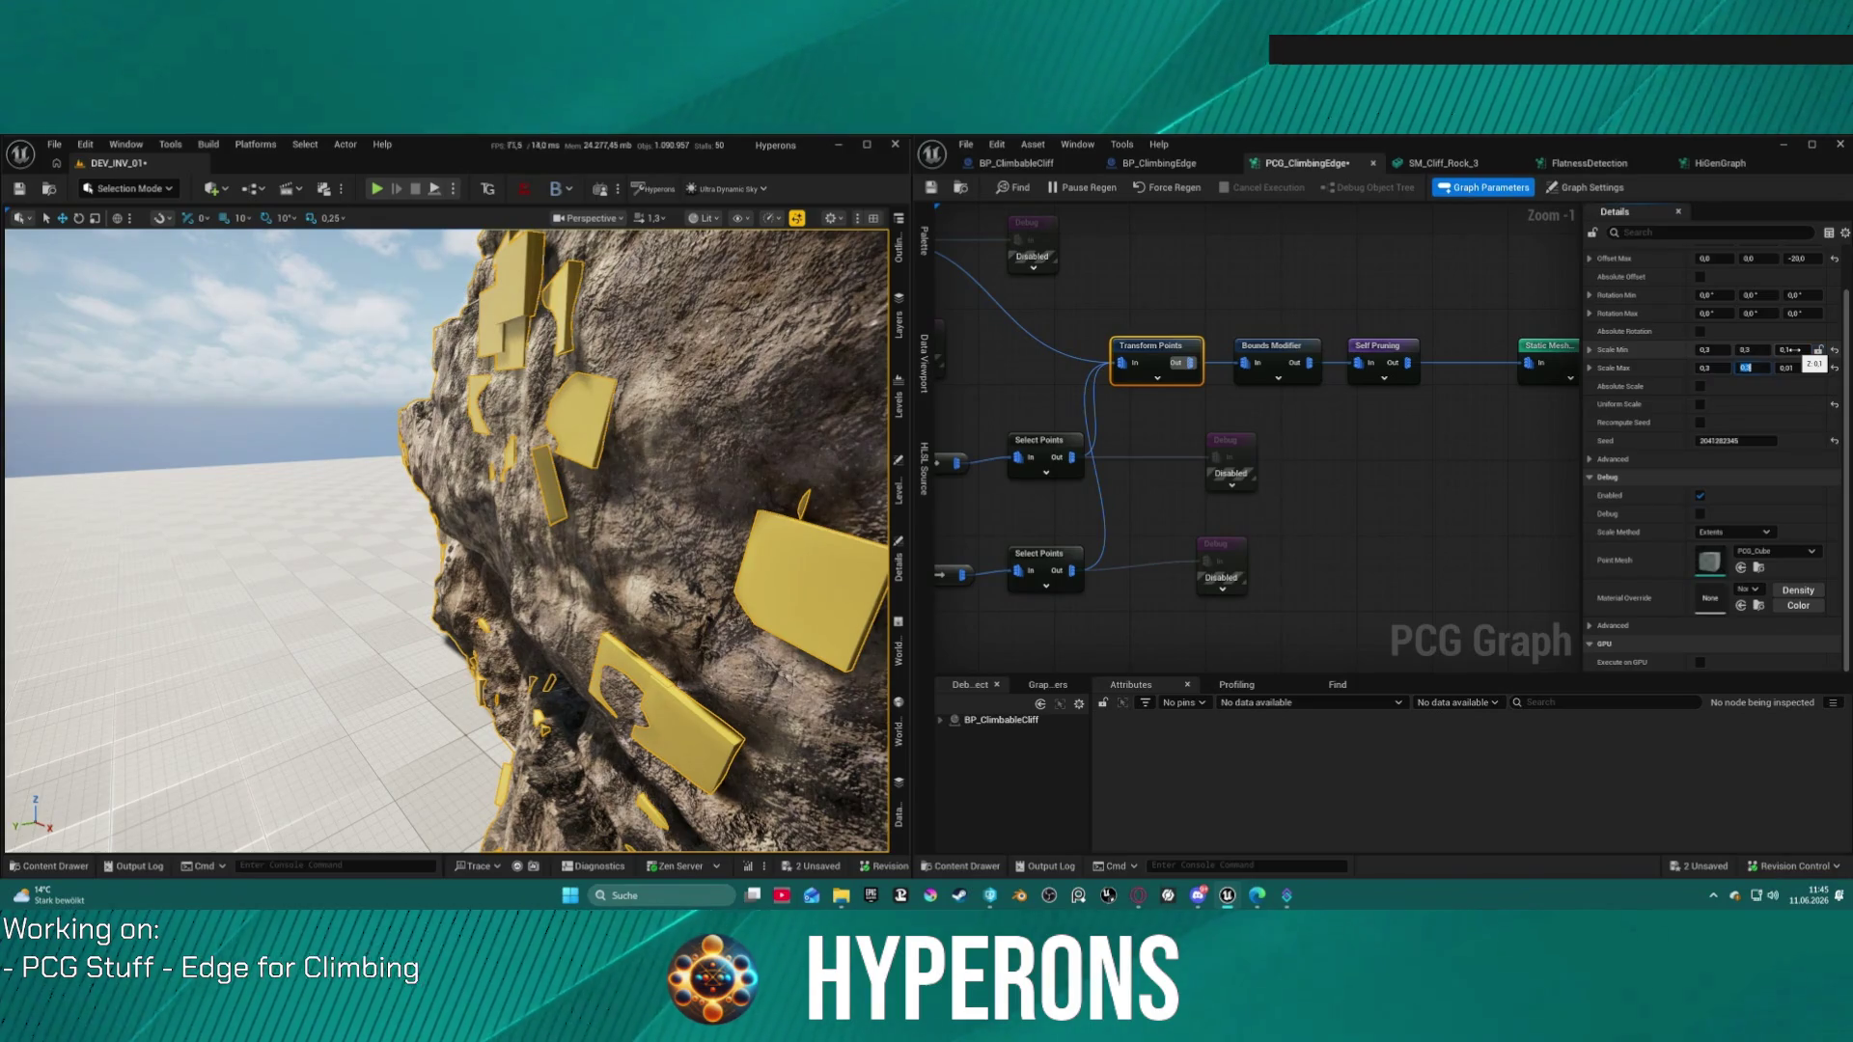
{"action": "left_click", "coordinate": [1782, 367]}
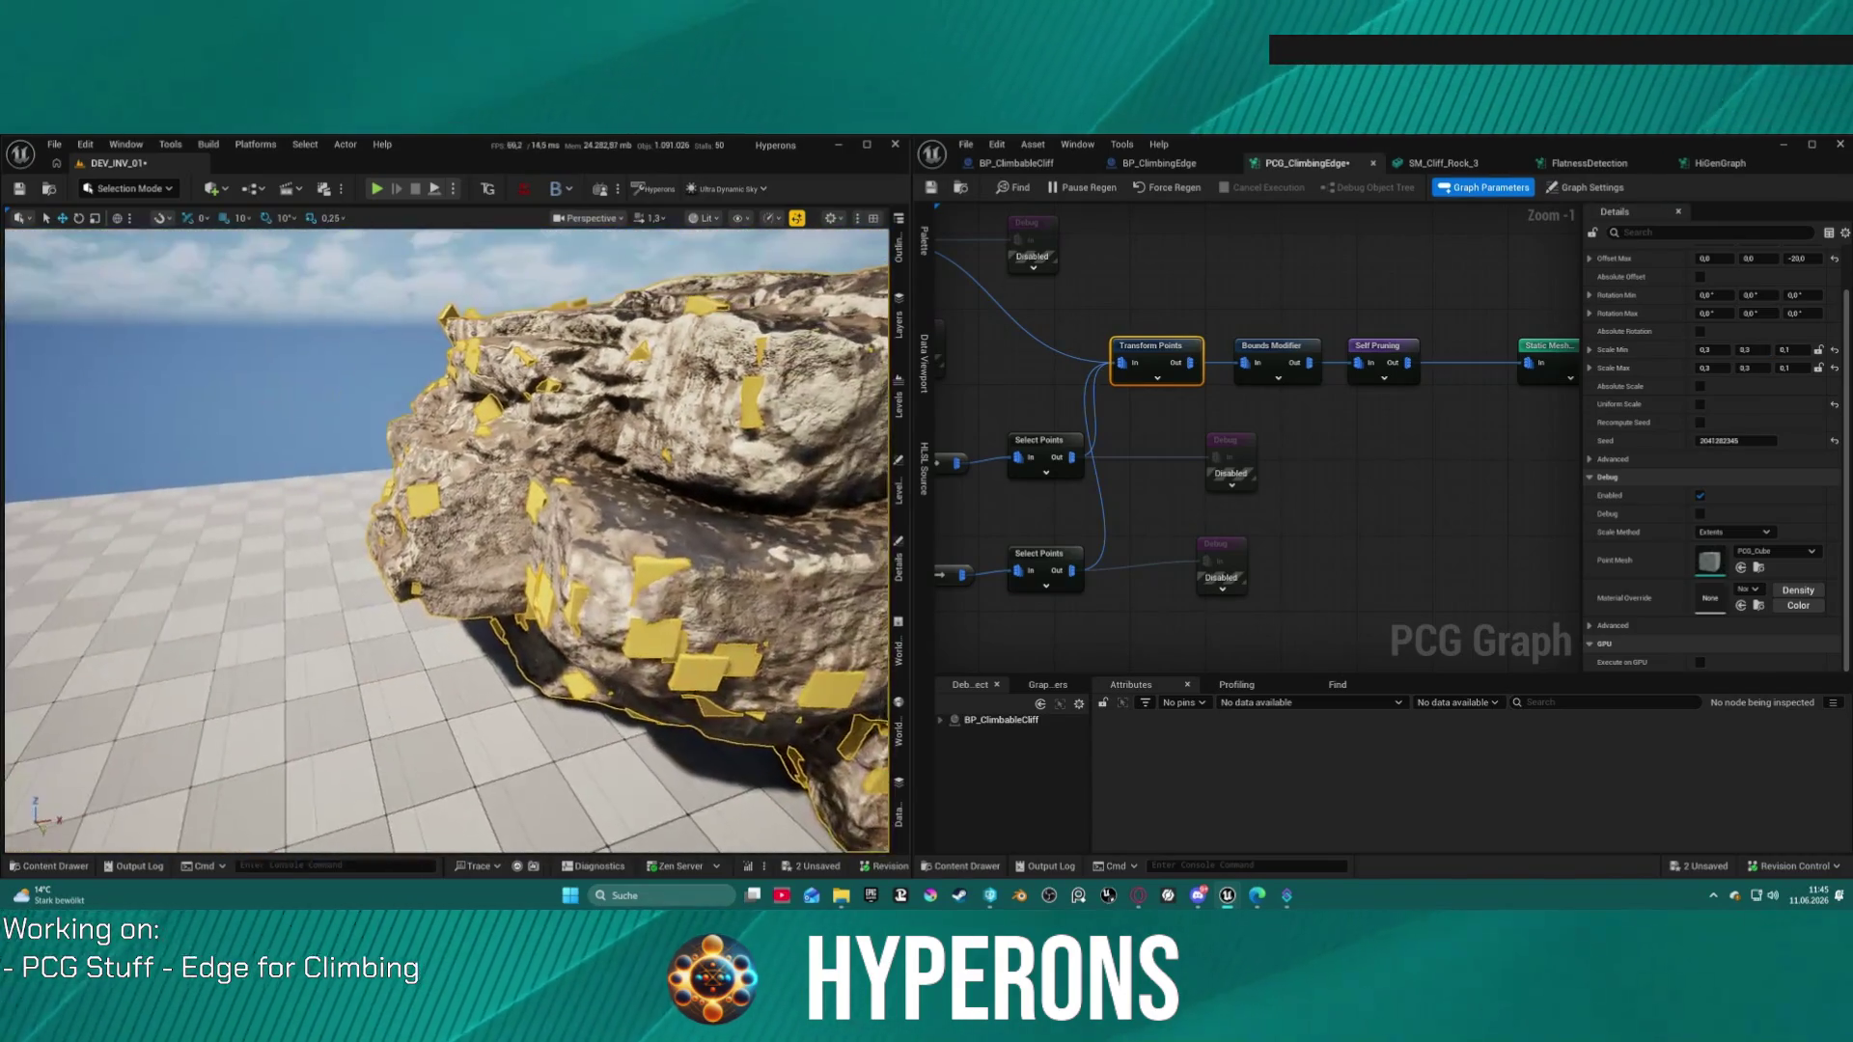
Step: Set Scale Min and Max Y to 0,1 and Scale Min Z to 0,2
{"action": "left_click", "coordinate": [1745, 350]}
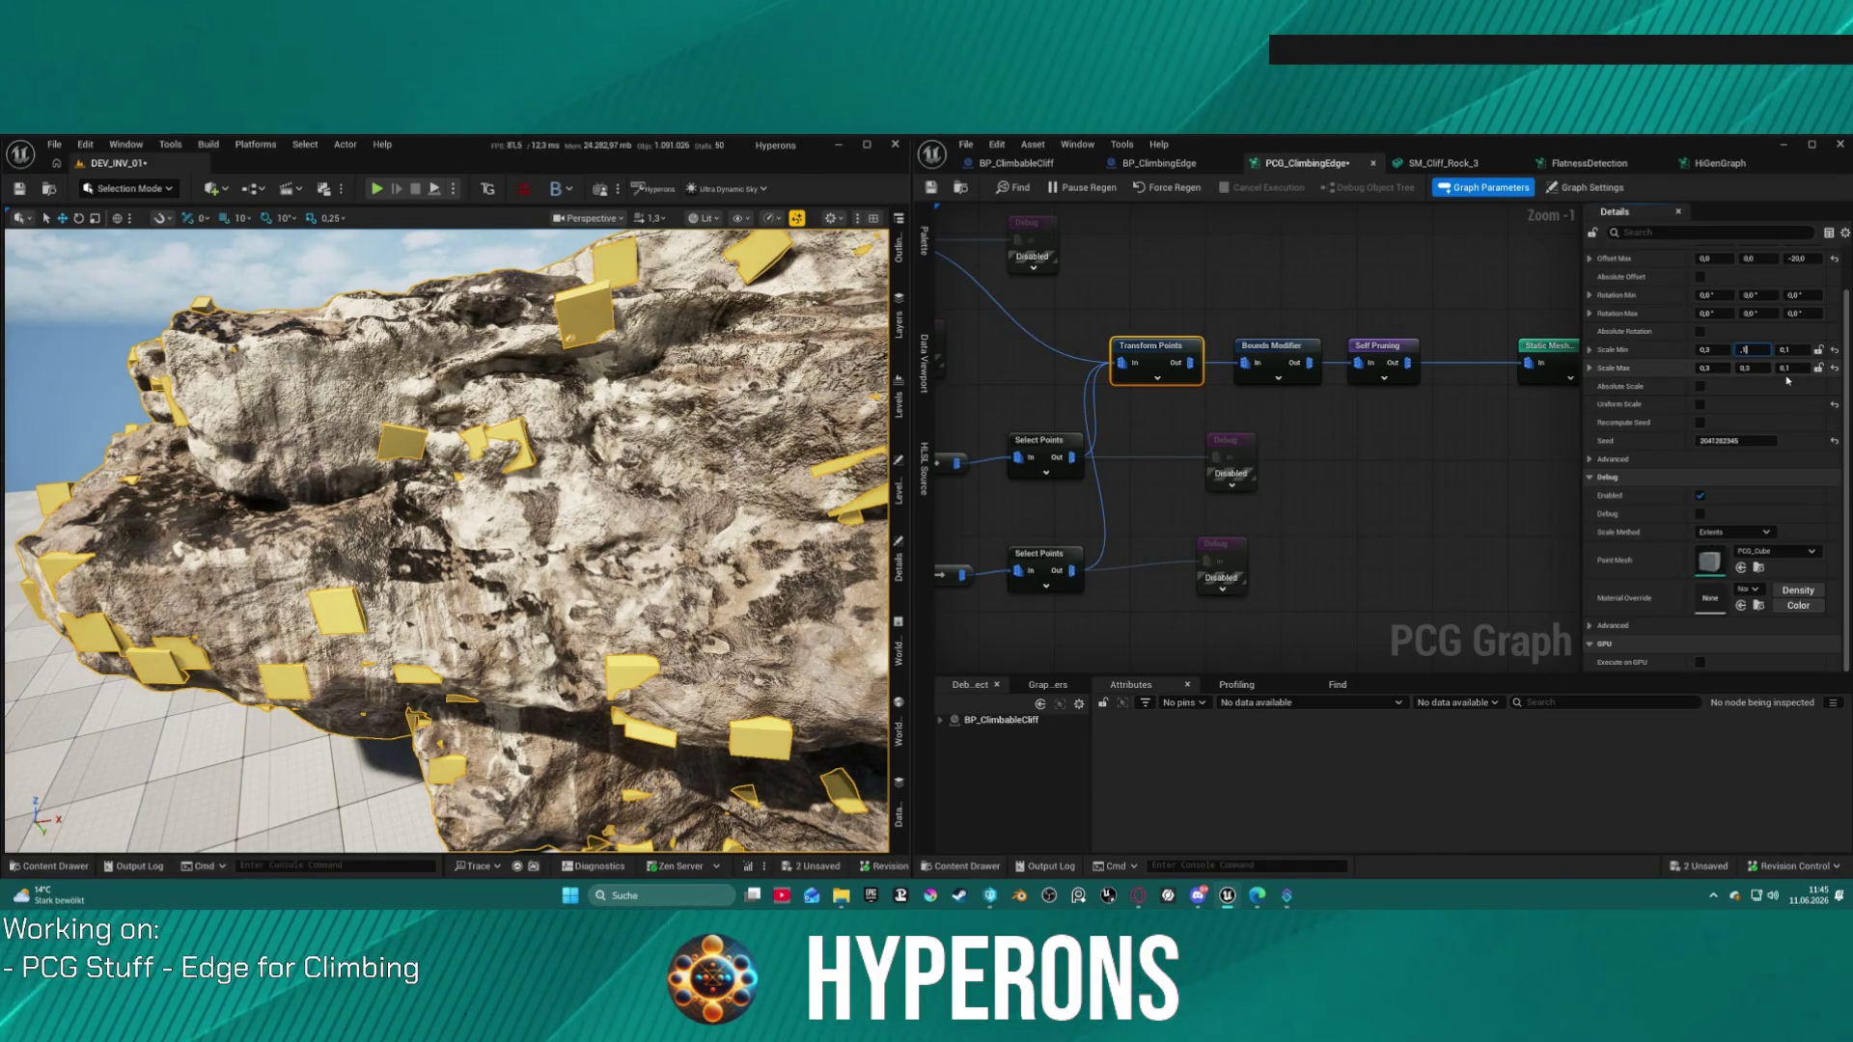
{"action": "key", "text": "Return"}
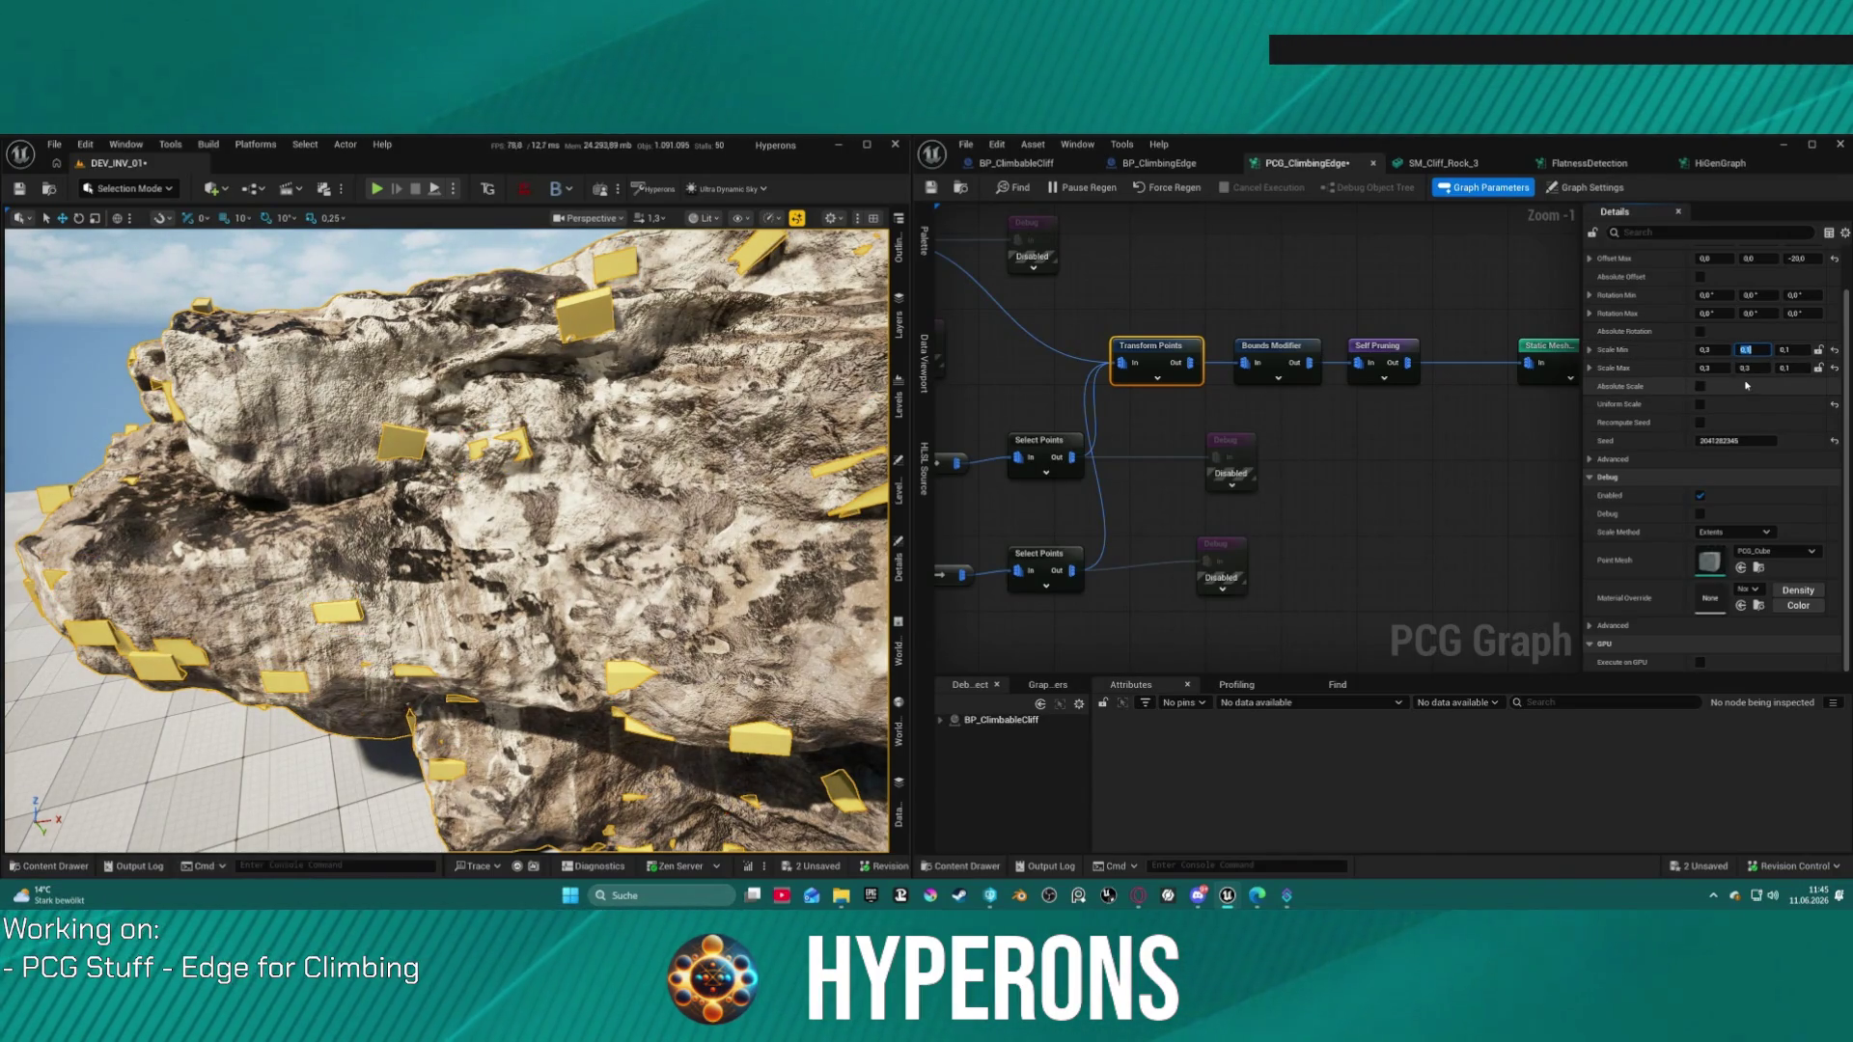
{"action": "left_click", "coordinate": [1745, 368]}
{"action": "type", "text": "0,1"}
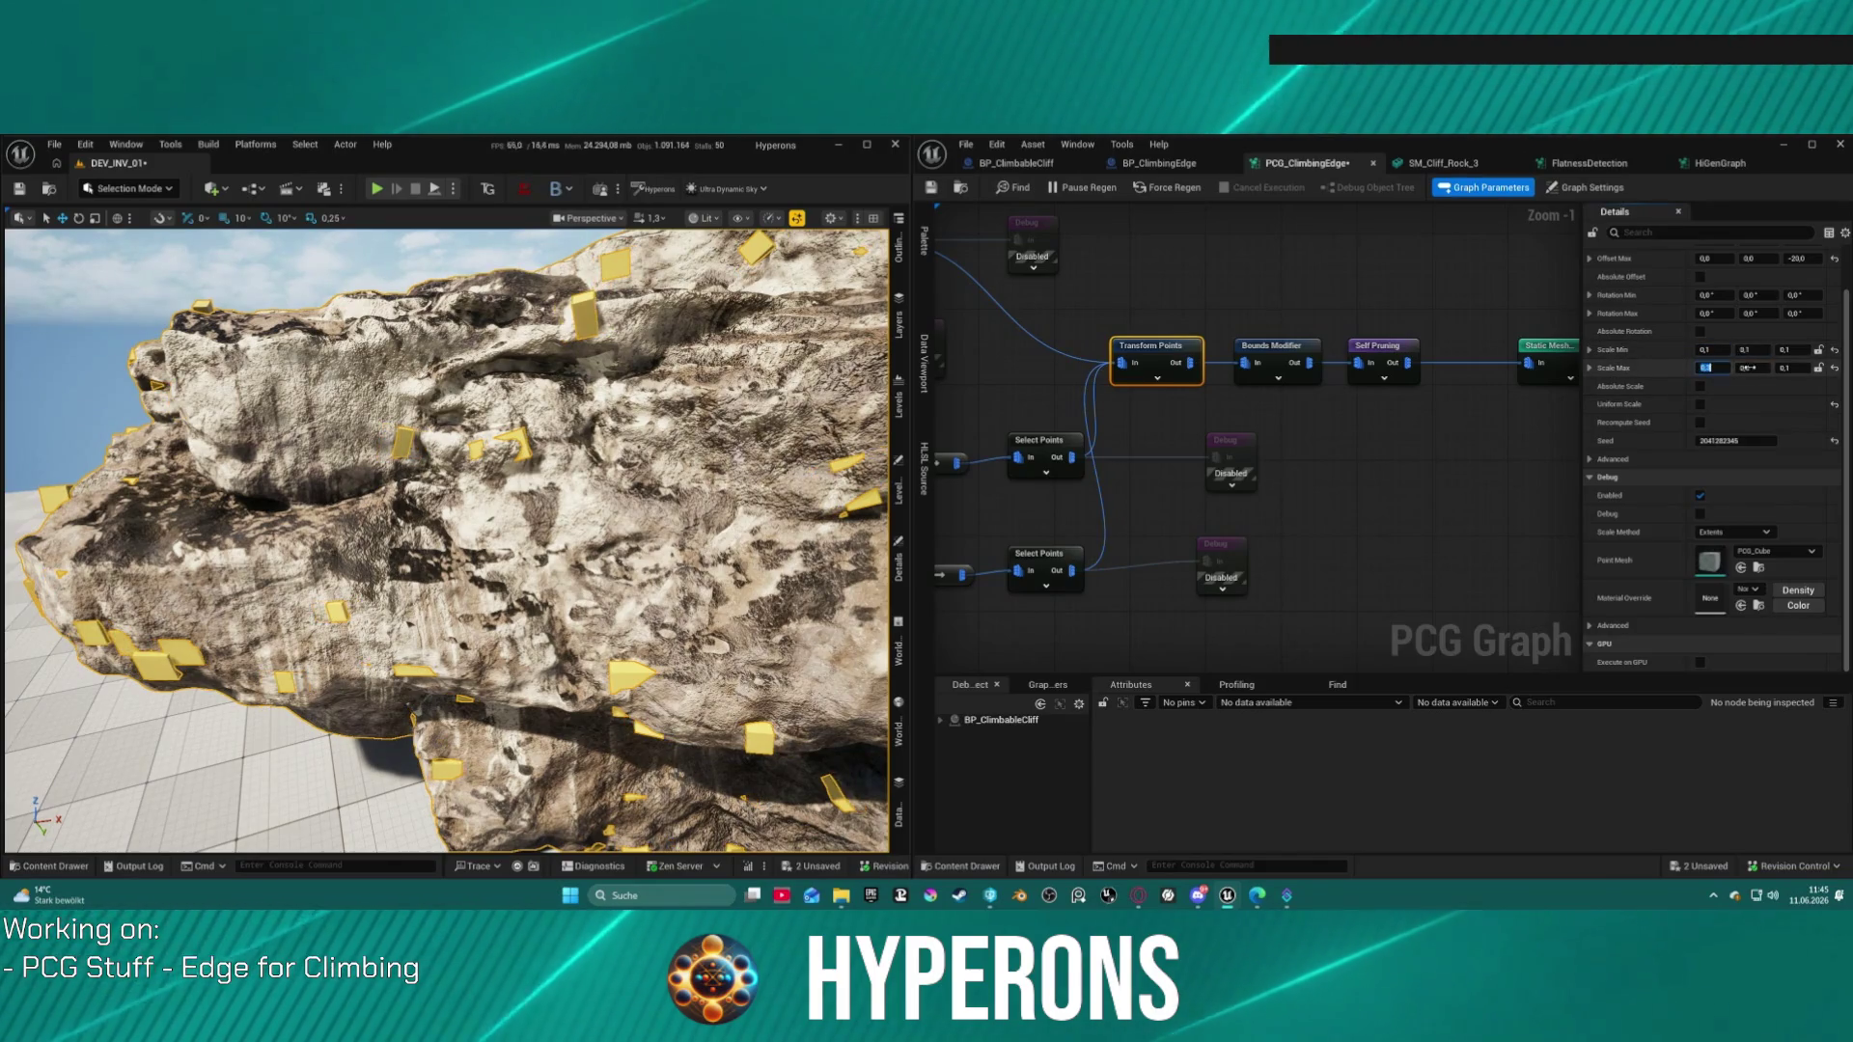
{"action": "left_click", "coordinate": [1790, 350]}
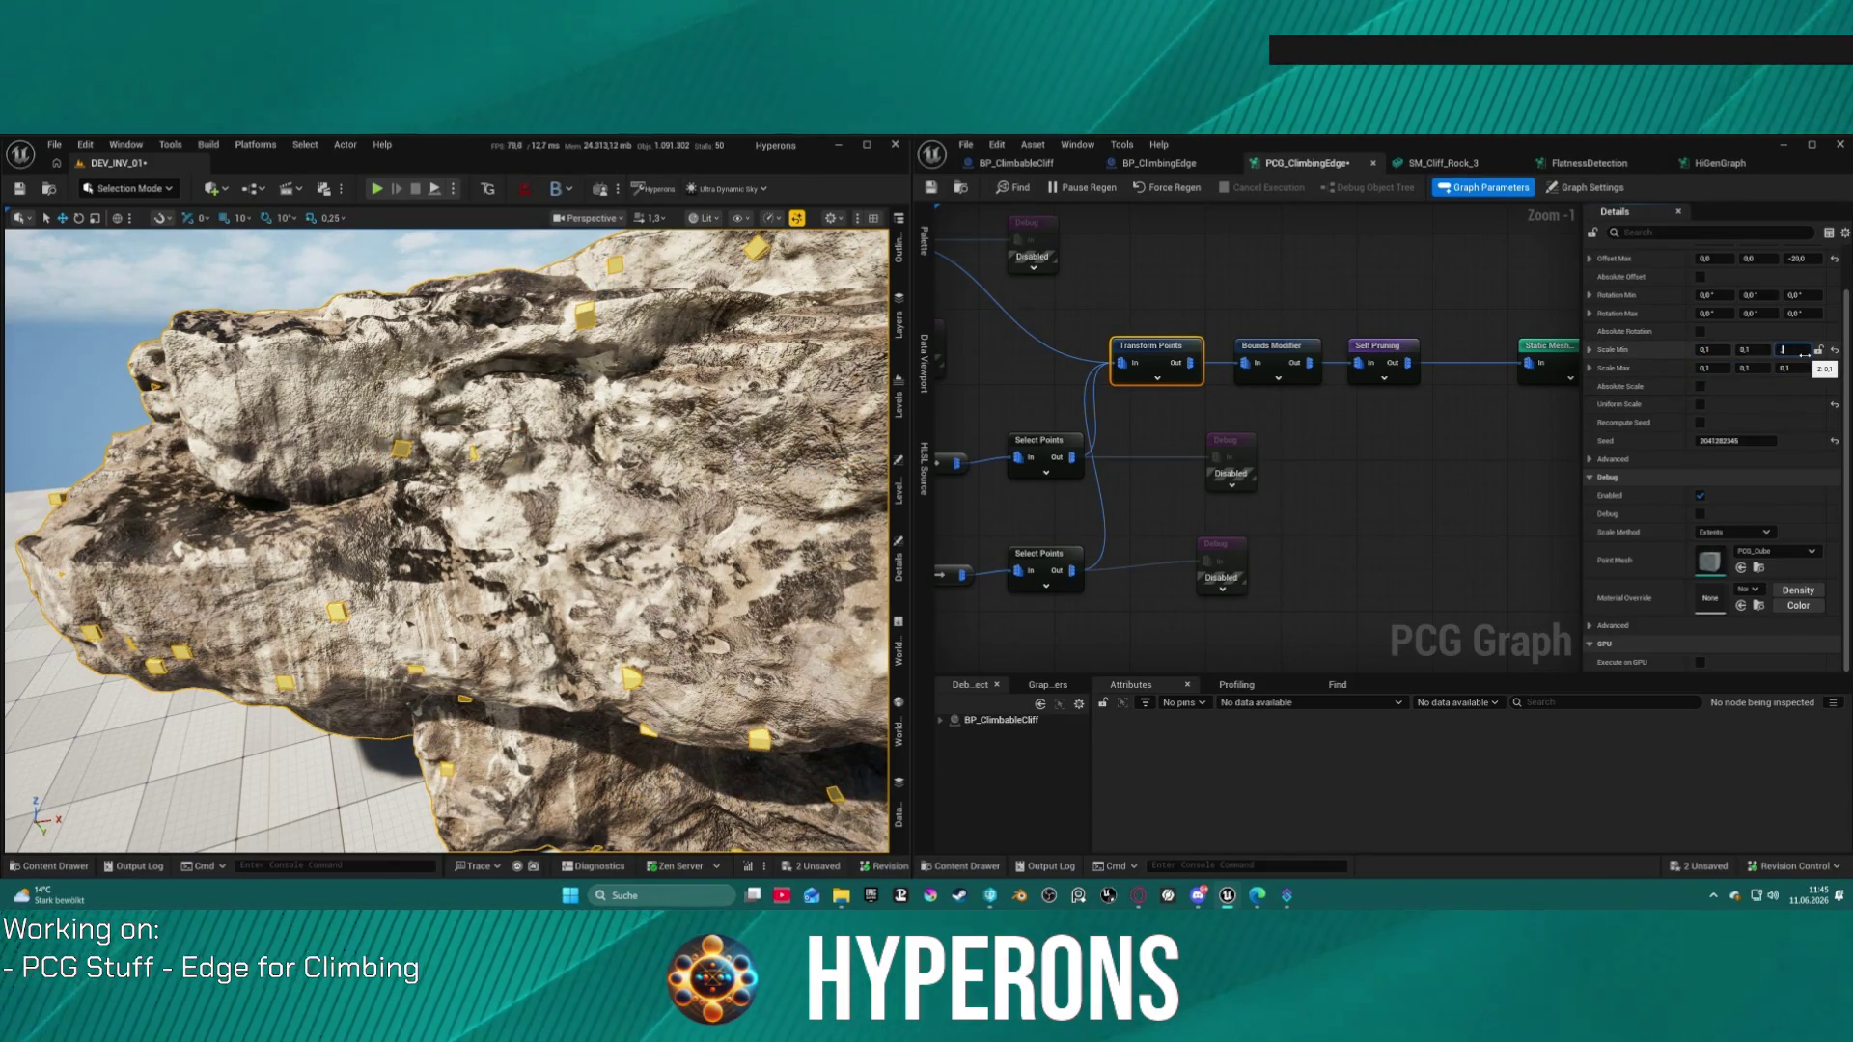
{"action": "key", "text": "Tab"}
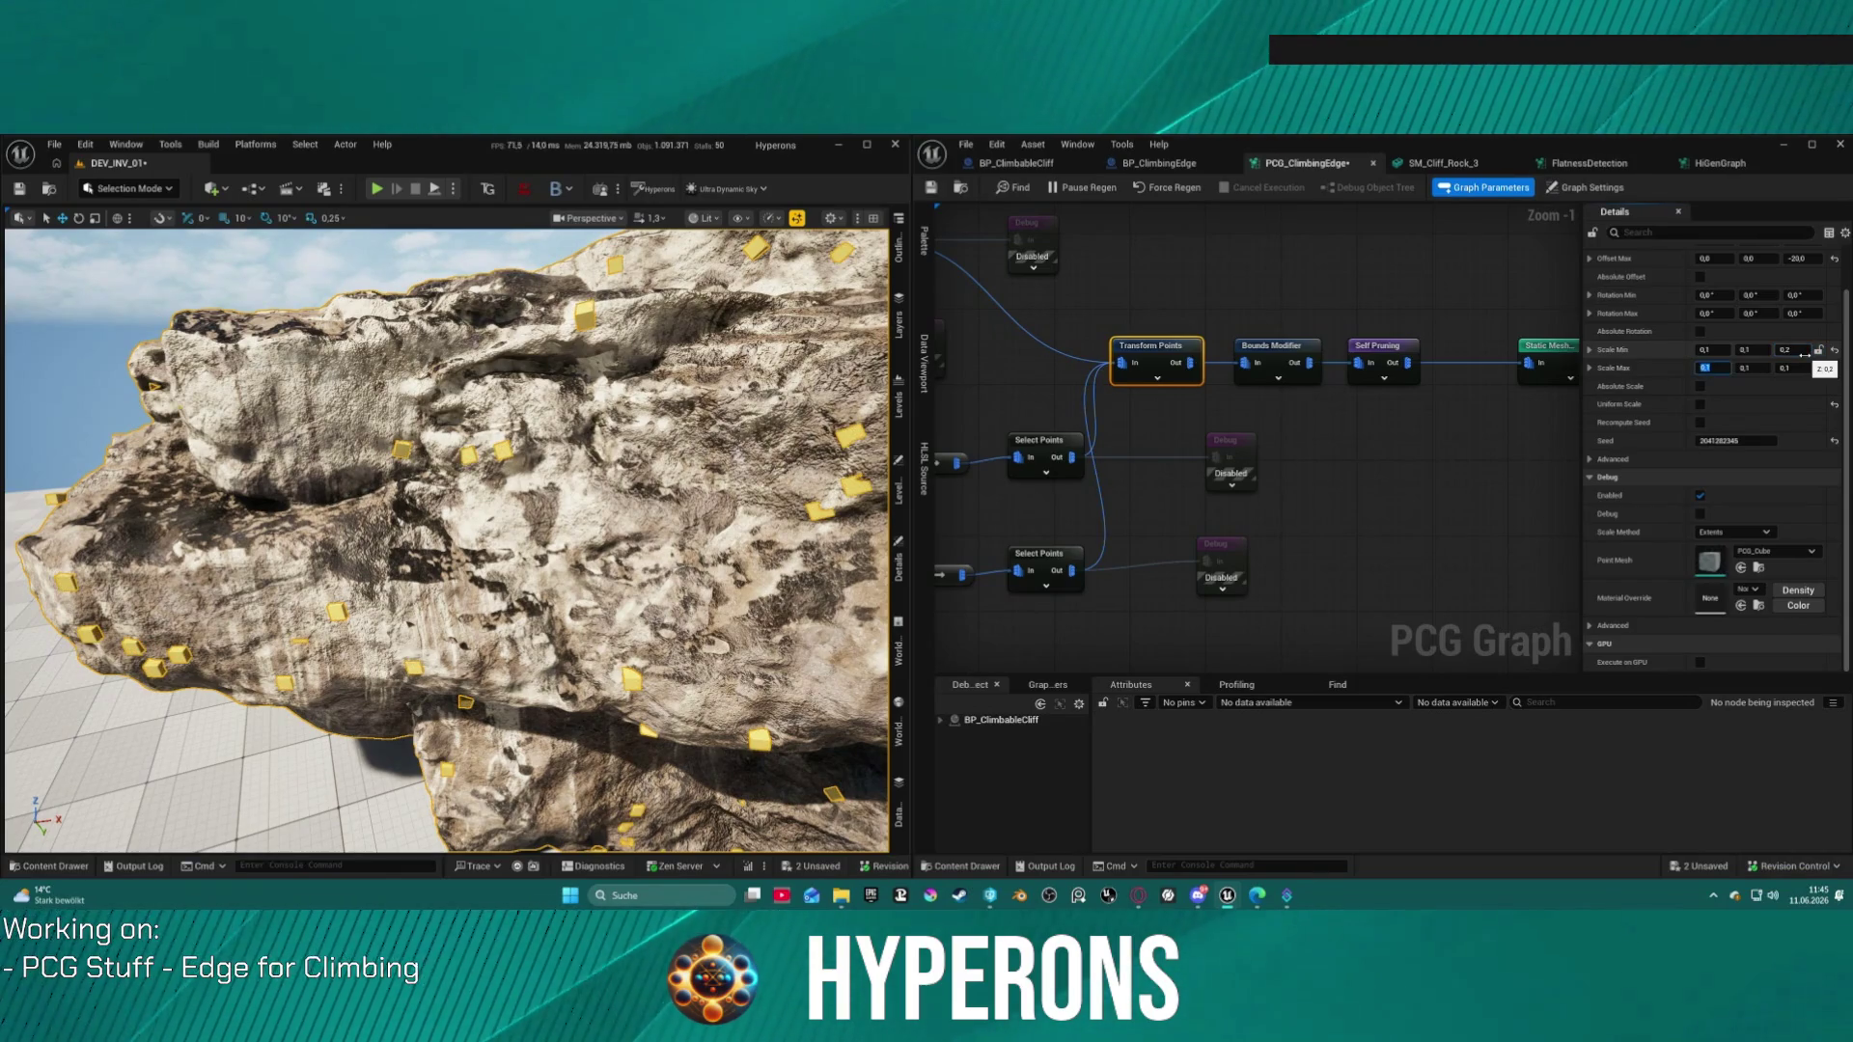
{"action": "key", "text": "Return"}
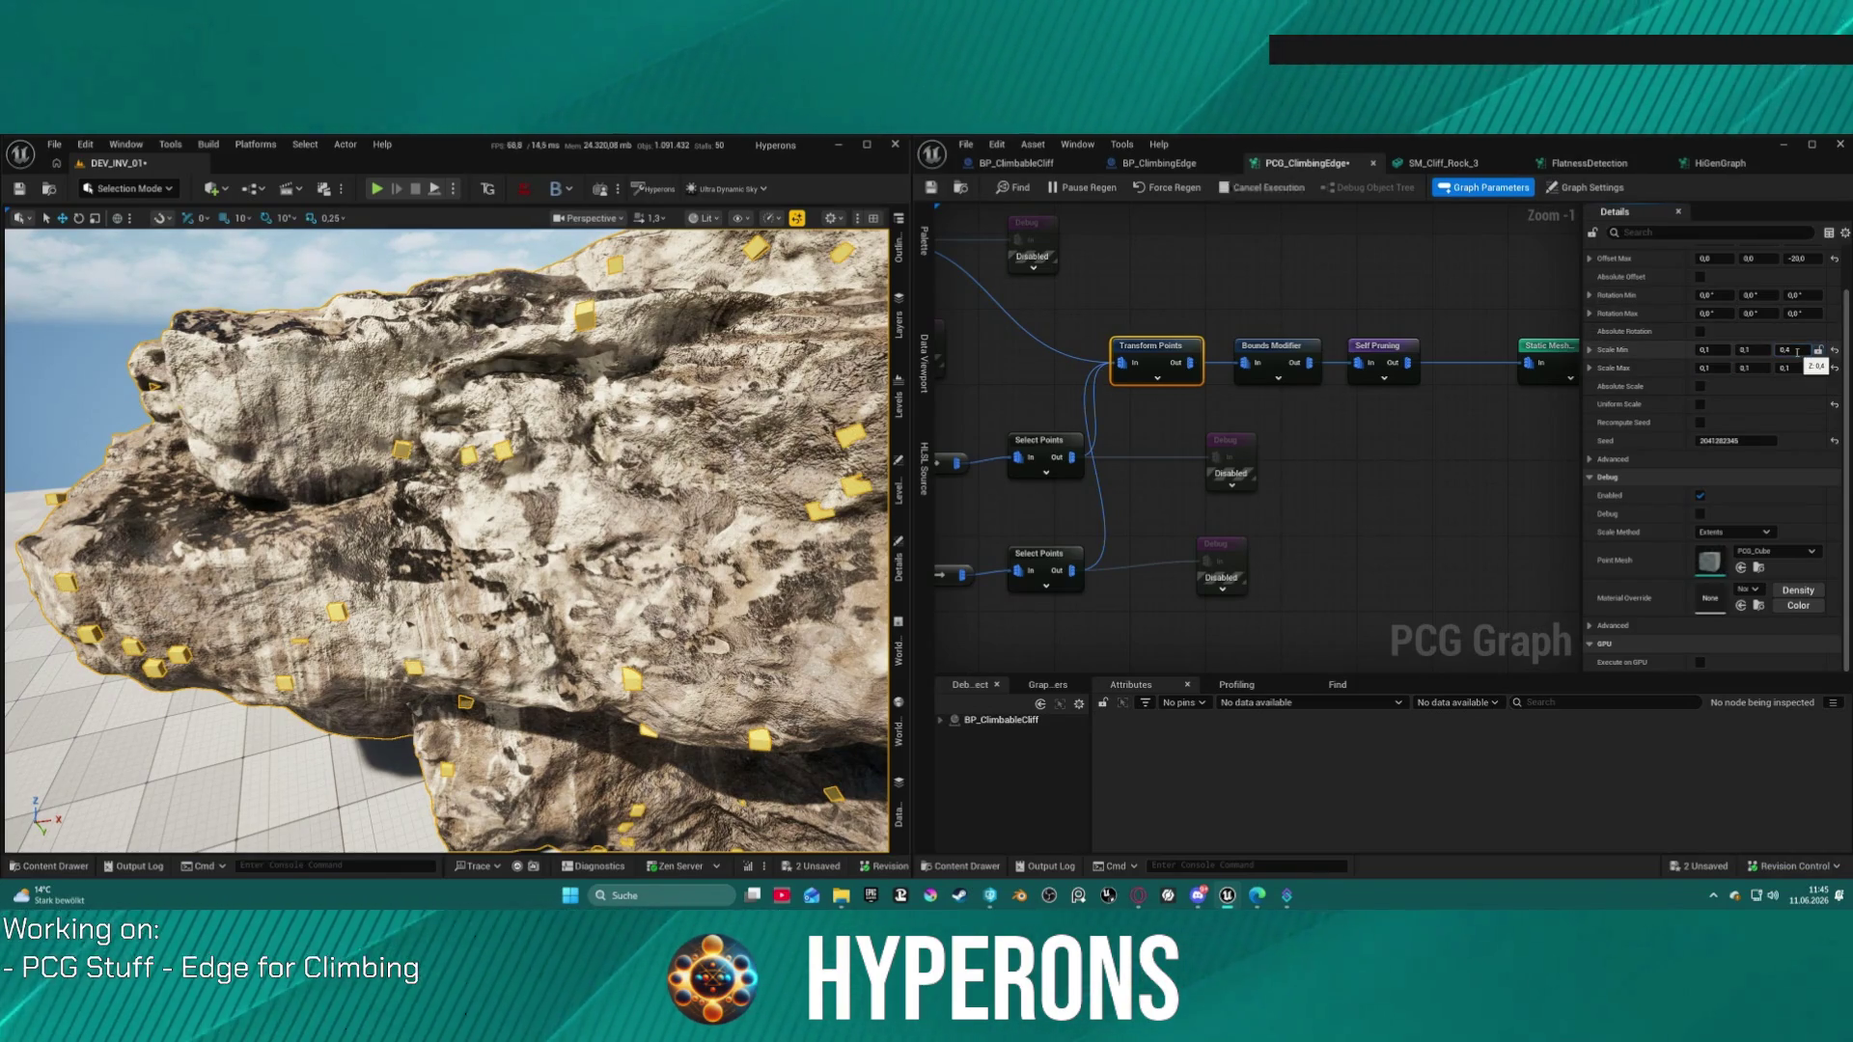
Step: Commit Z scale values of 0,4 and 0,3, frame the rock, and start playing
{"action": "key", "text": "Tab"}
{"action": "key", "text": "Return"}
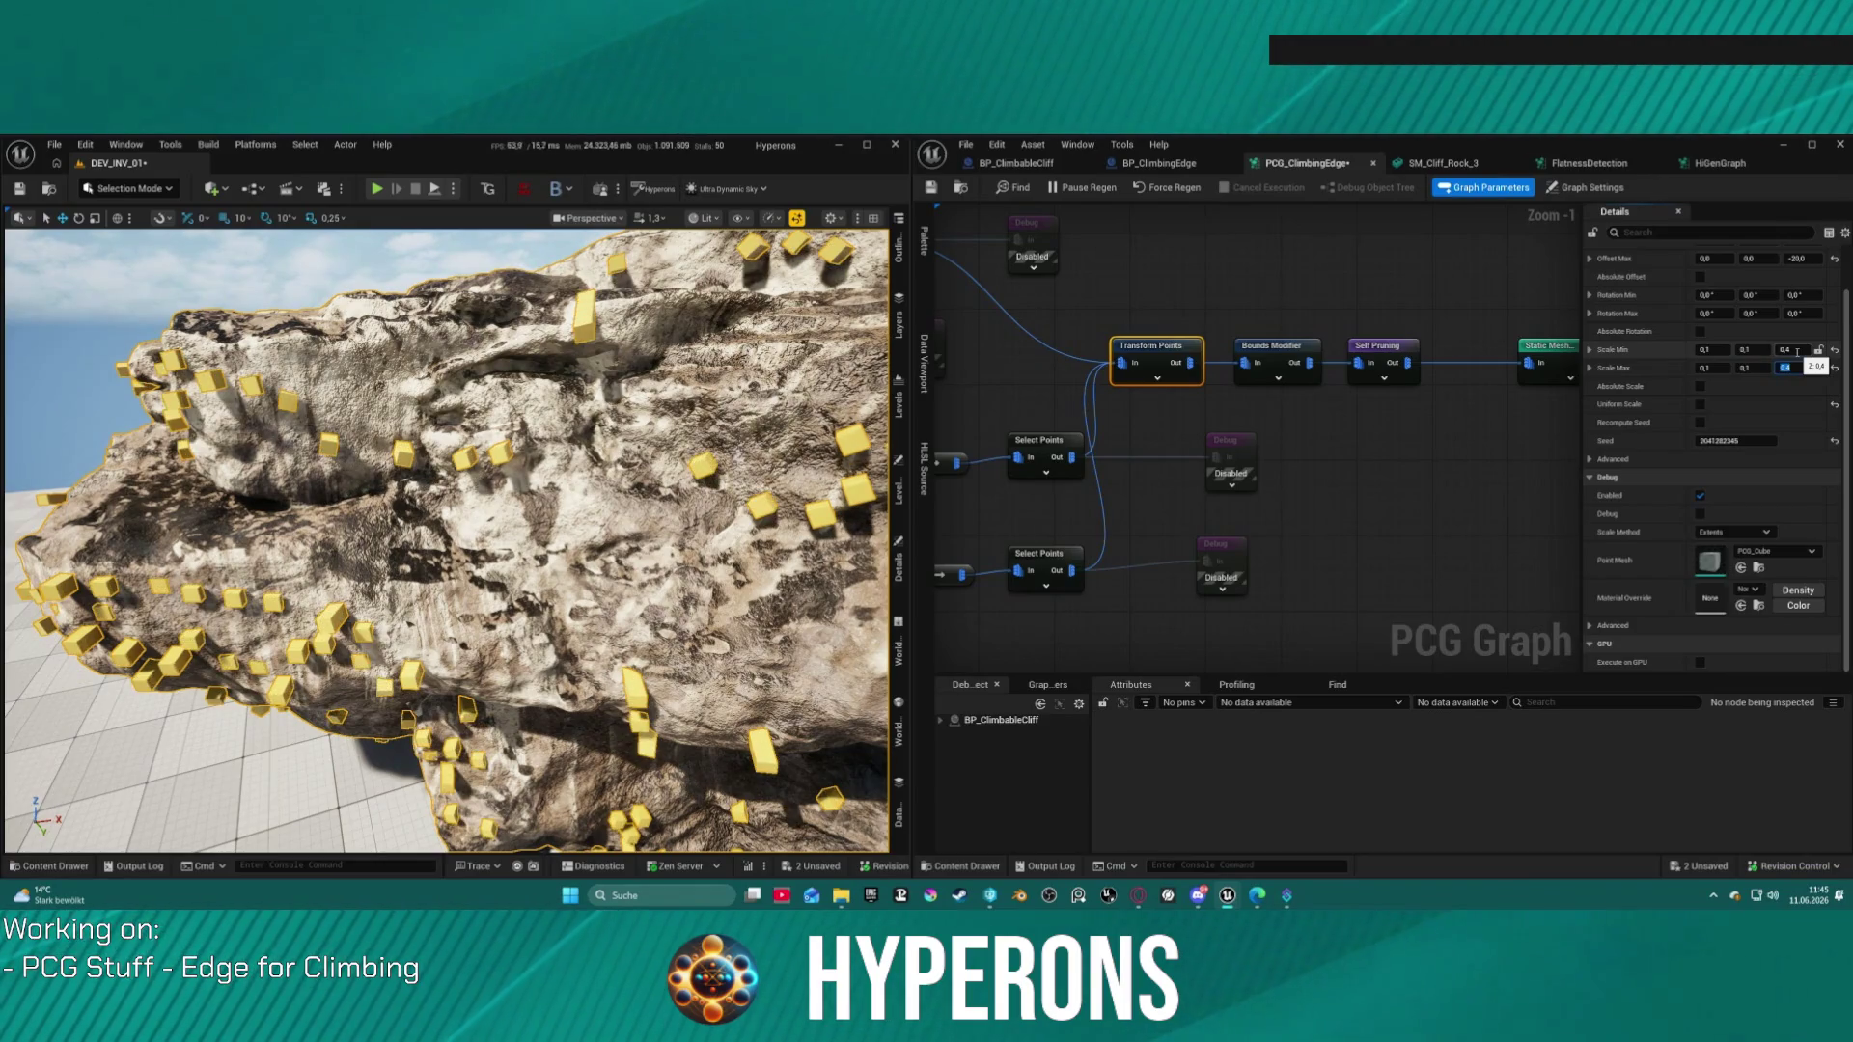
{"action": "type", "text": "0,3"}
{"action": "key", "text": "Return"}
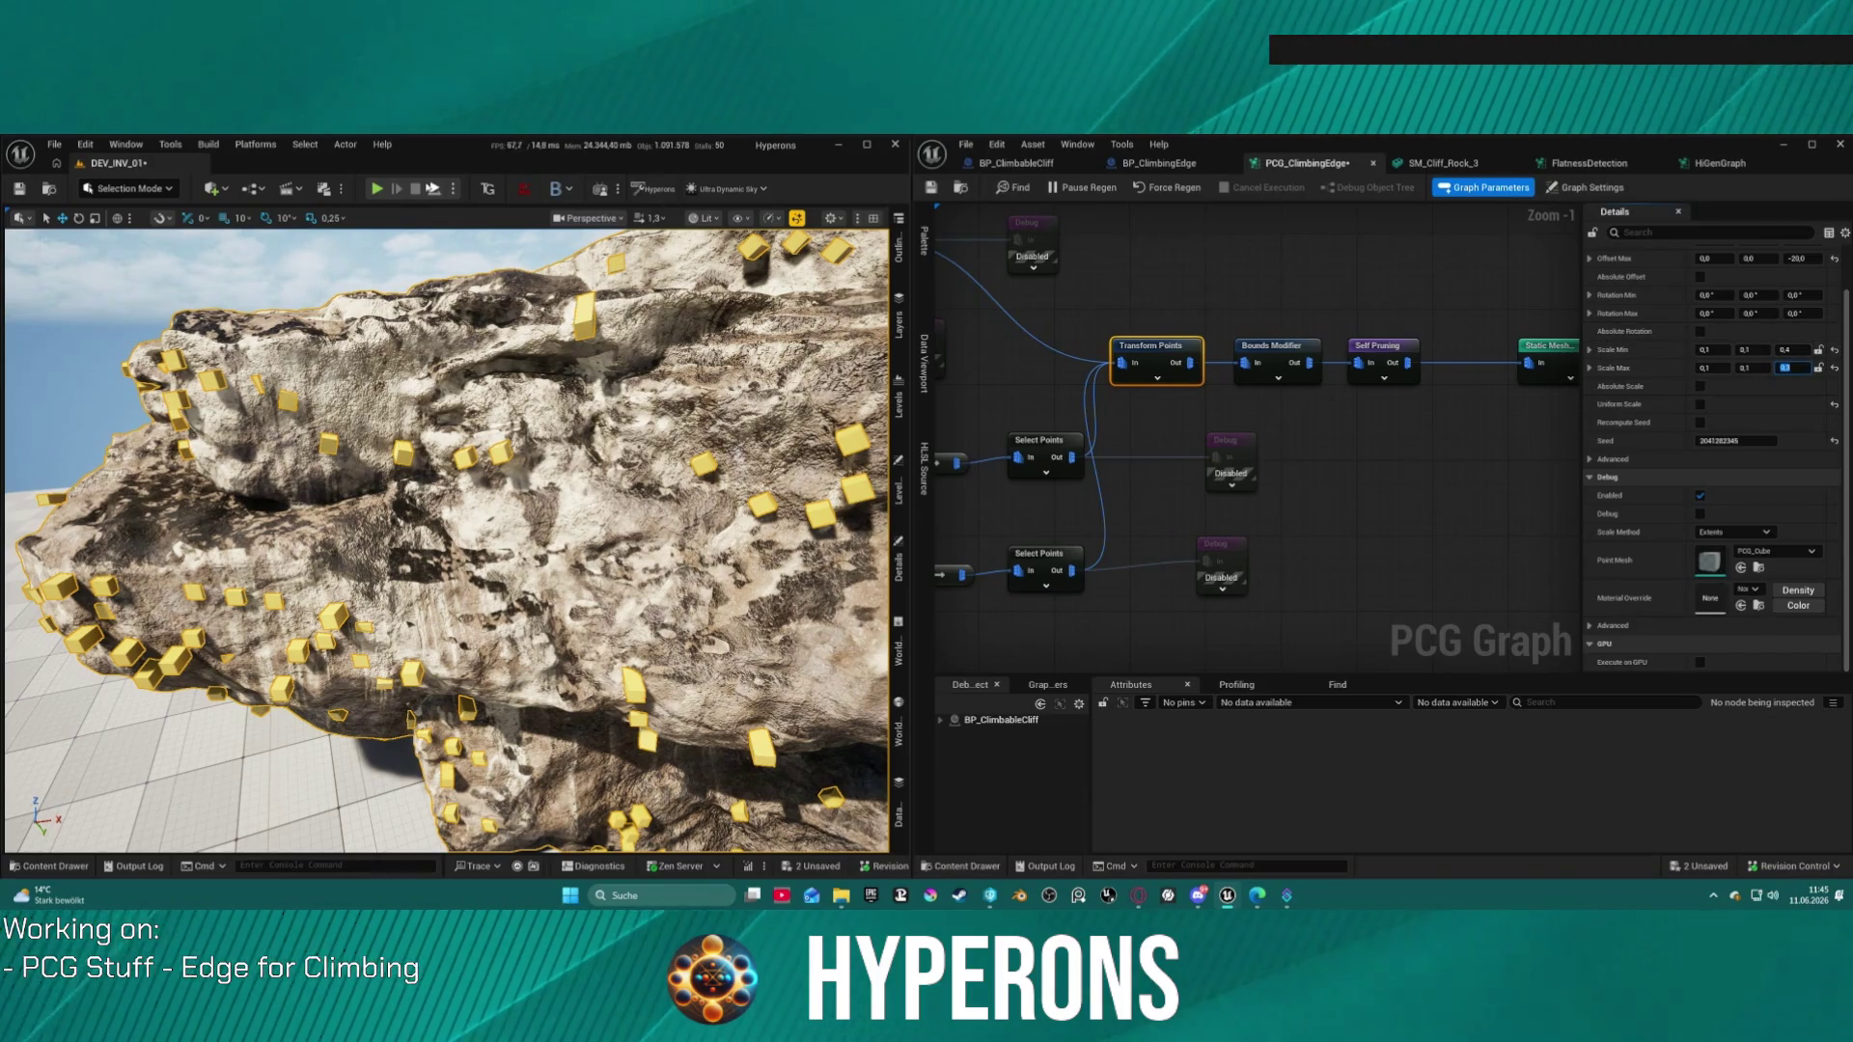
{"action": "key", "text": "f"}
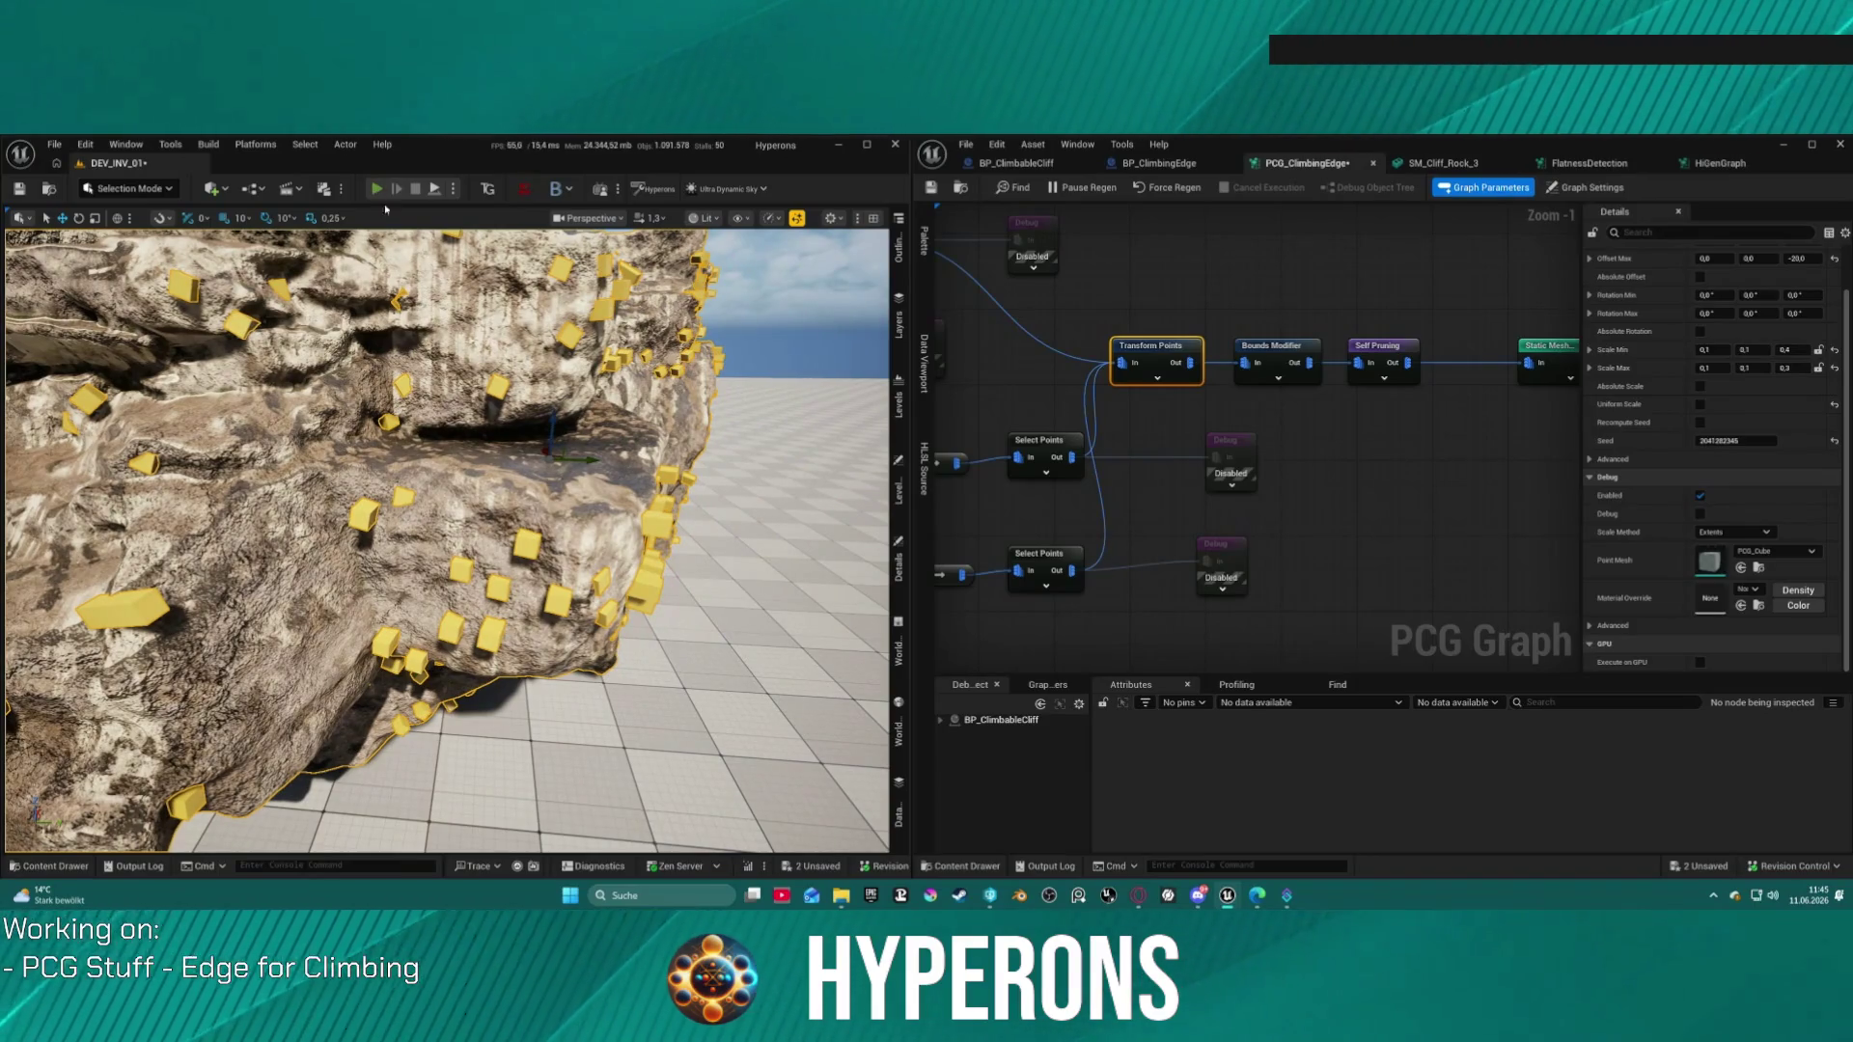
{"action": "key", "text": "alt+p"}
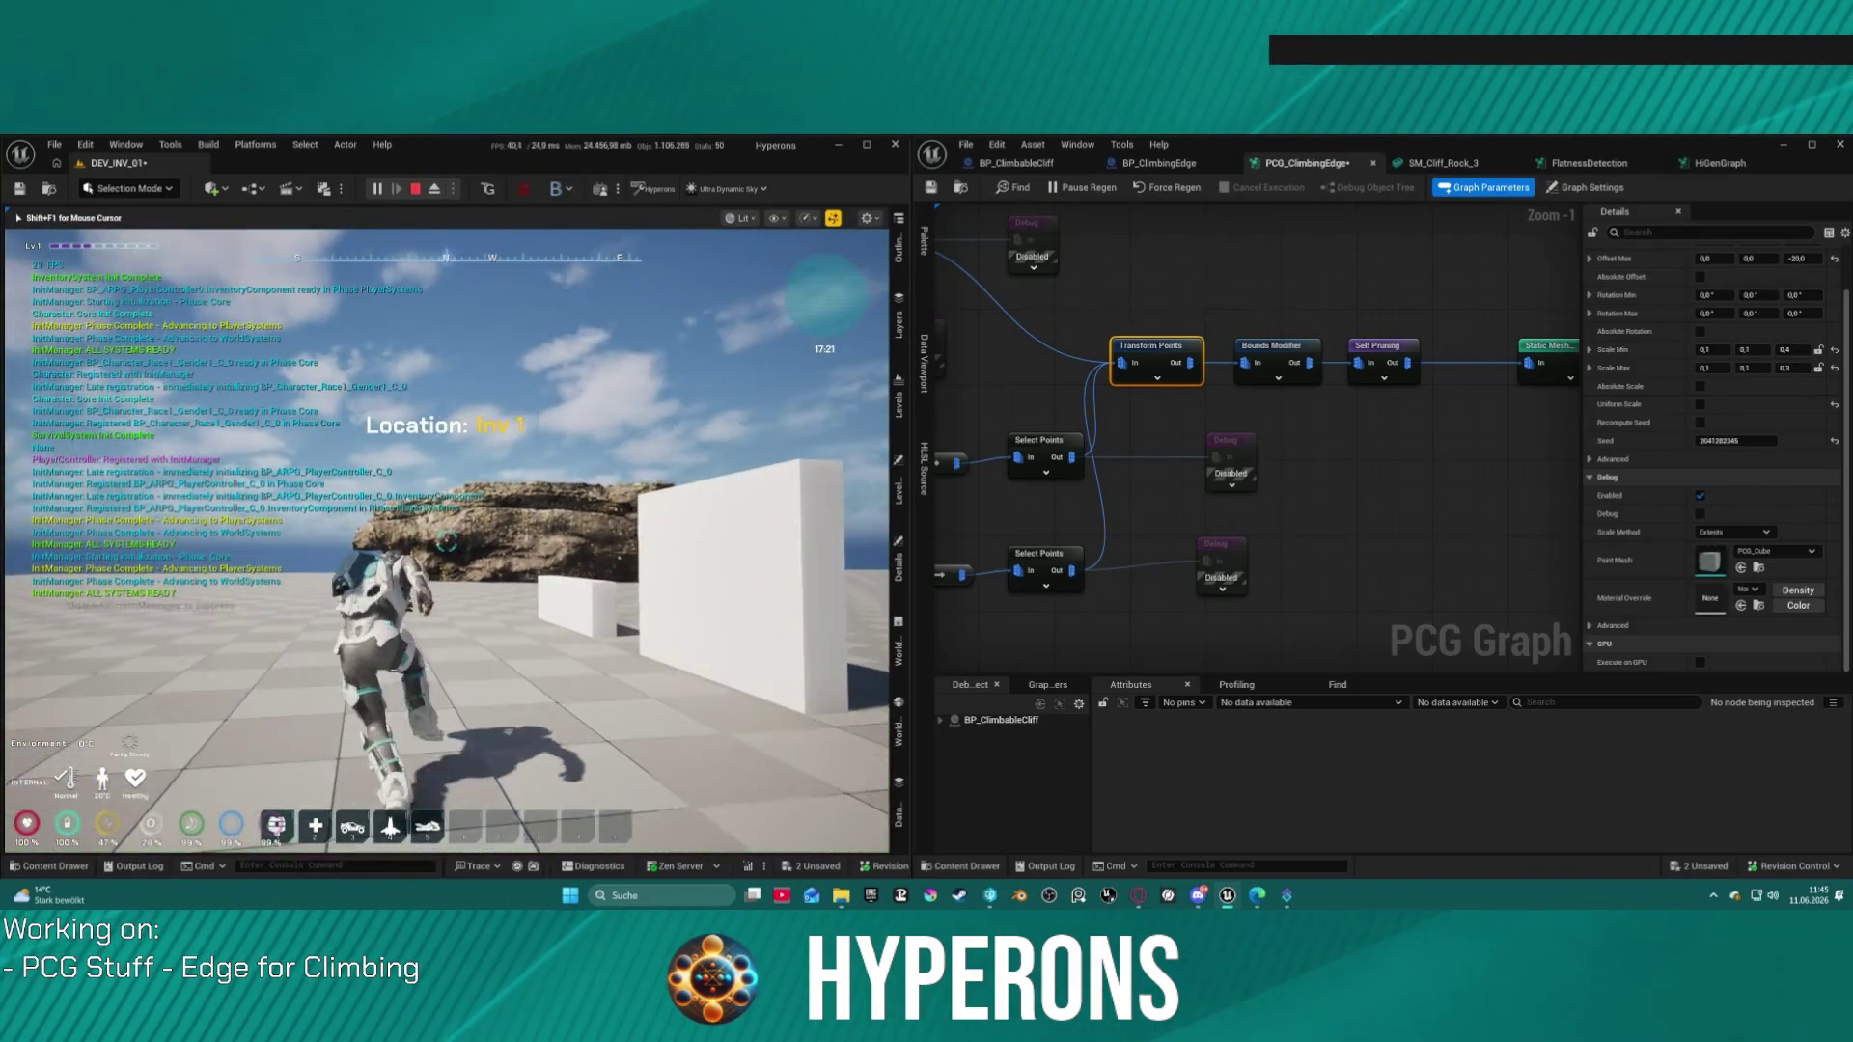
{"action": "key", "text": "w"}
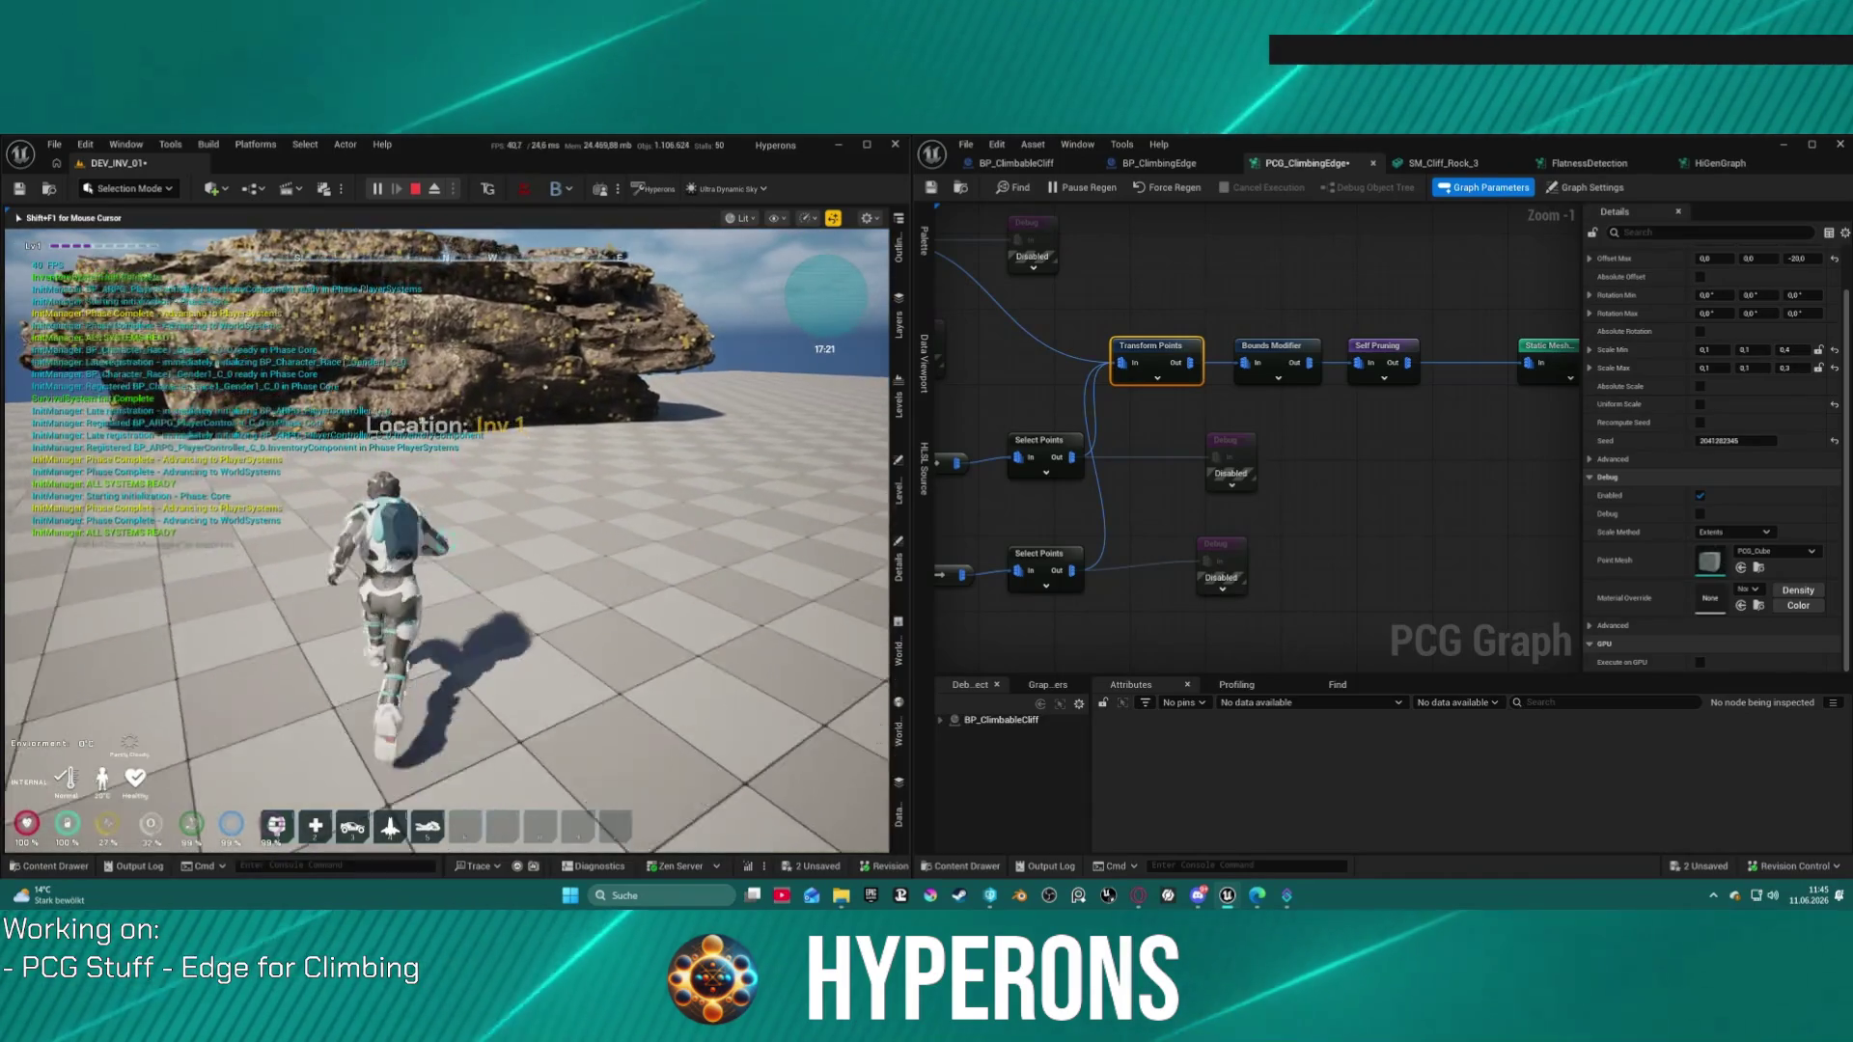
{"action": "key", "text": "w"}
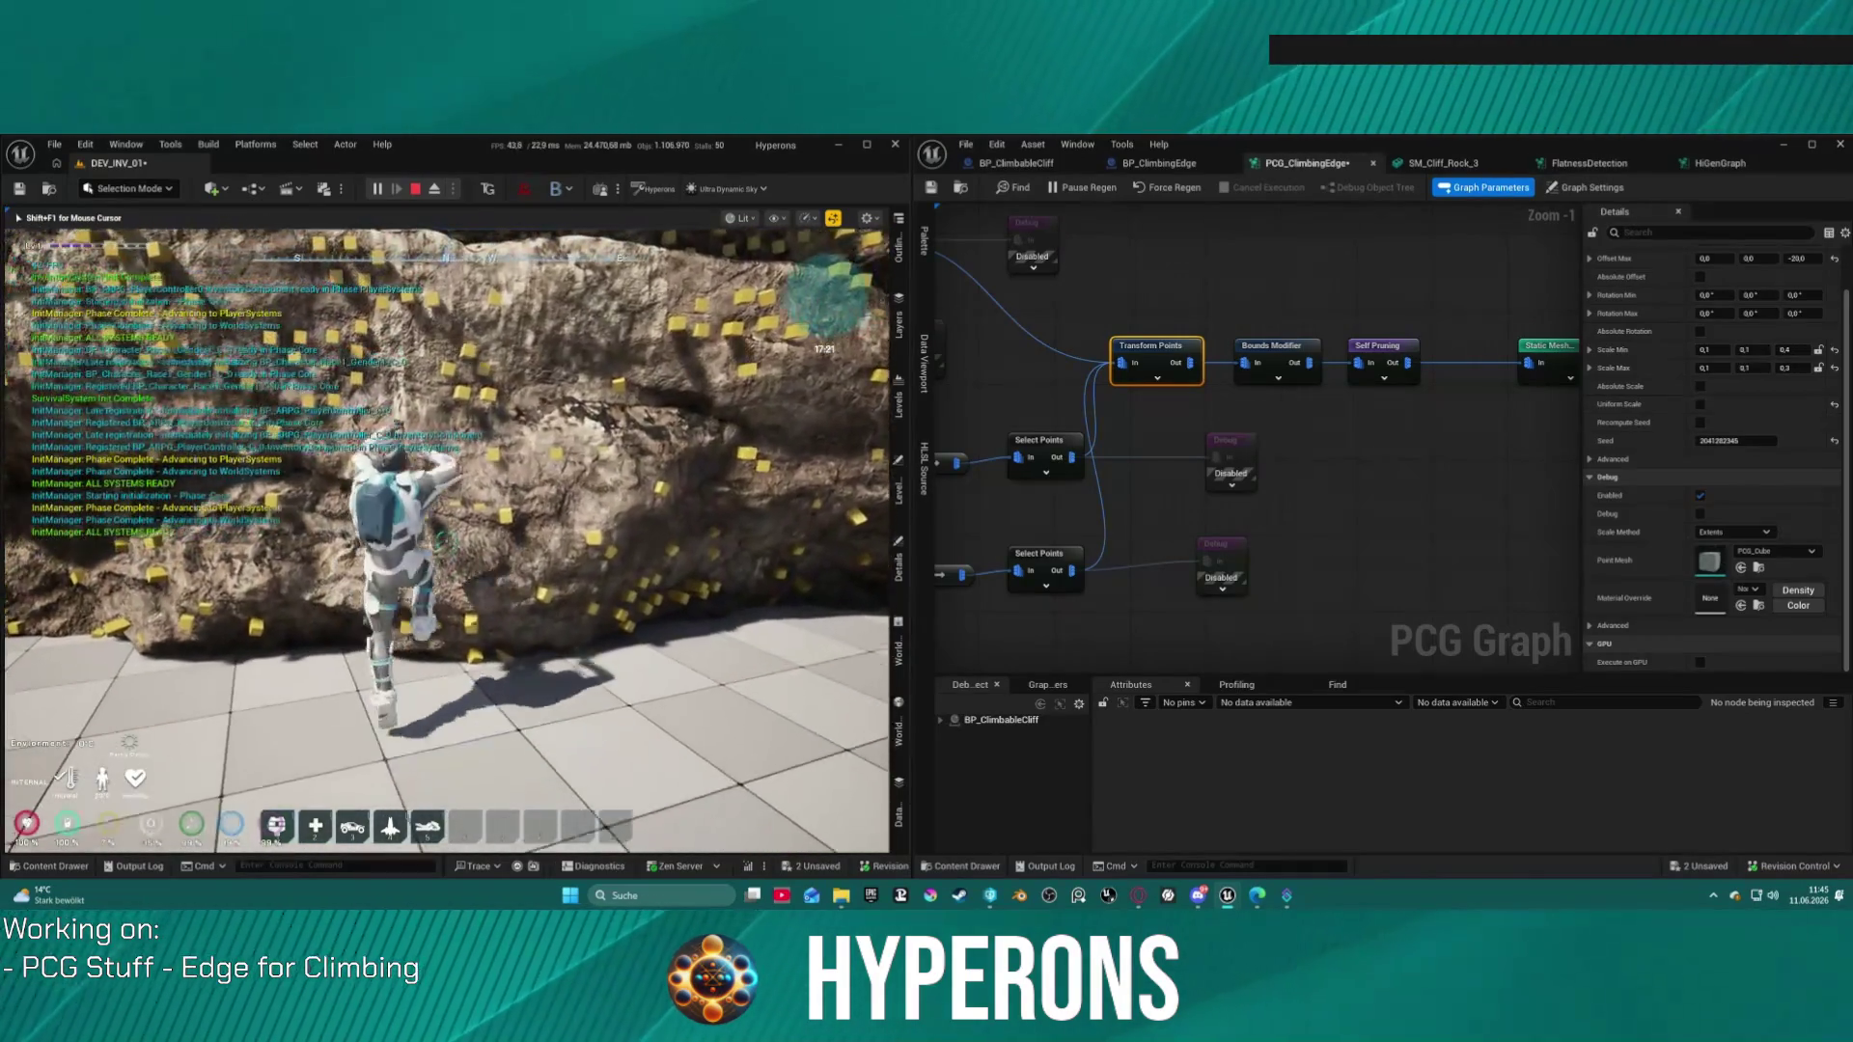
{"action": "key", "text": "w"}
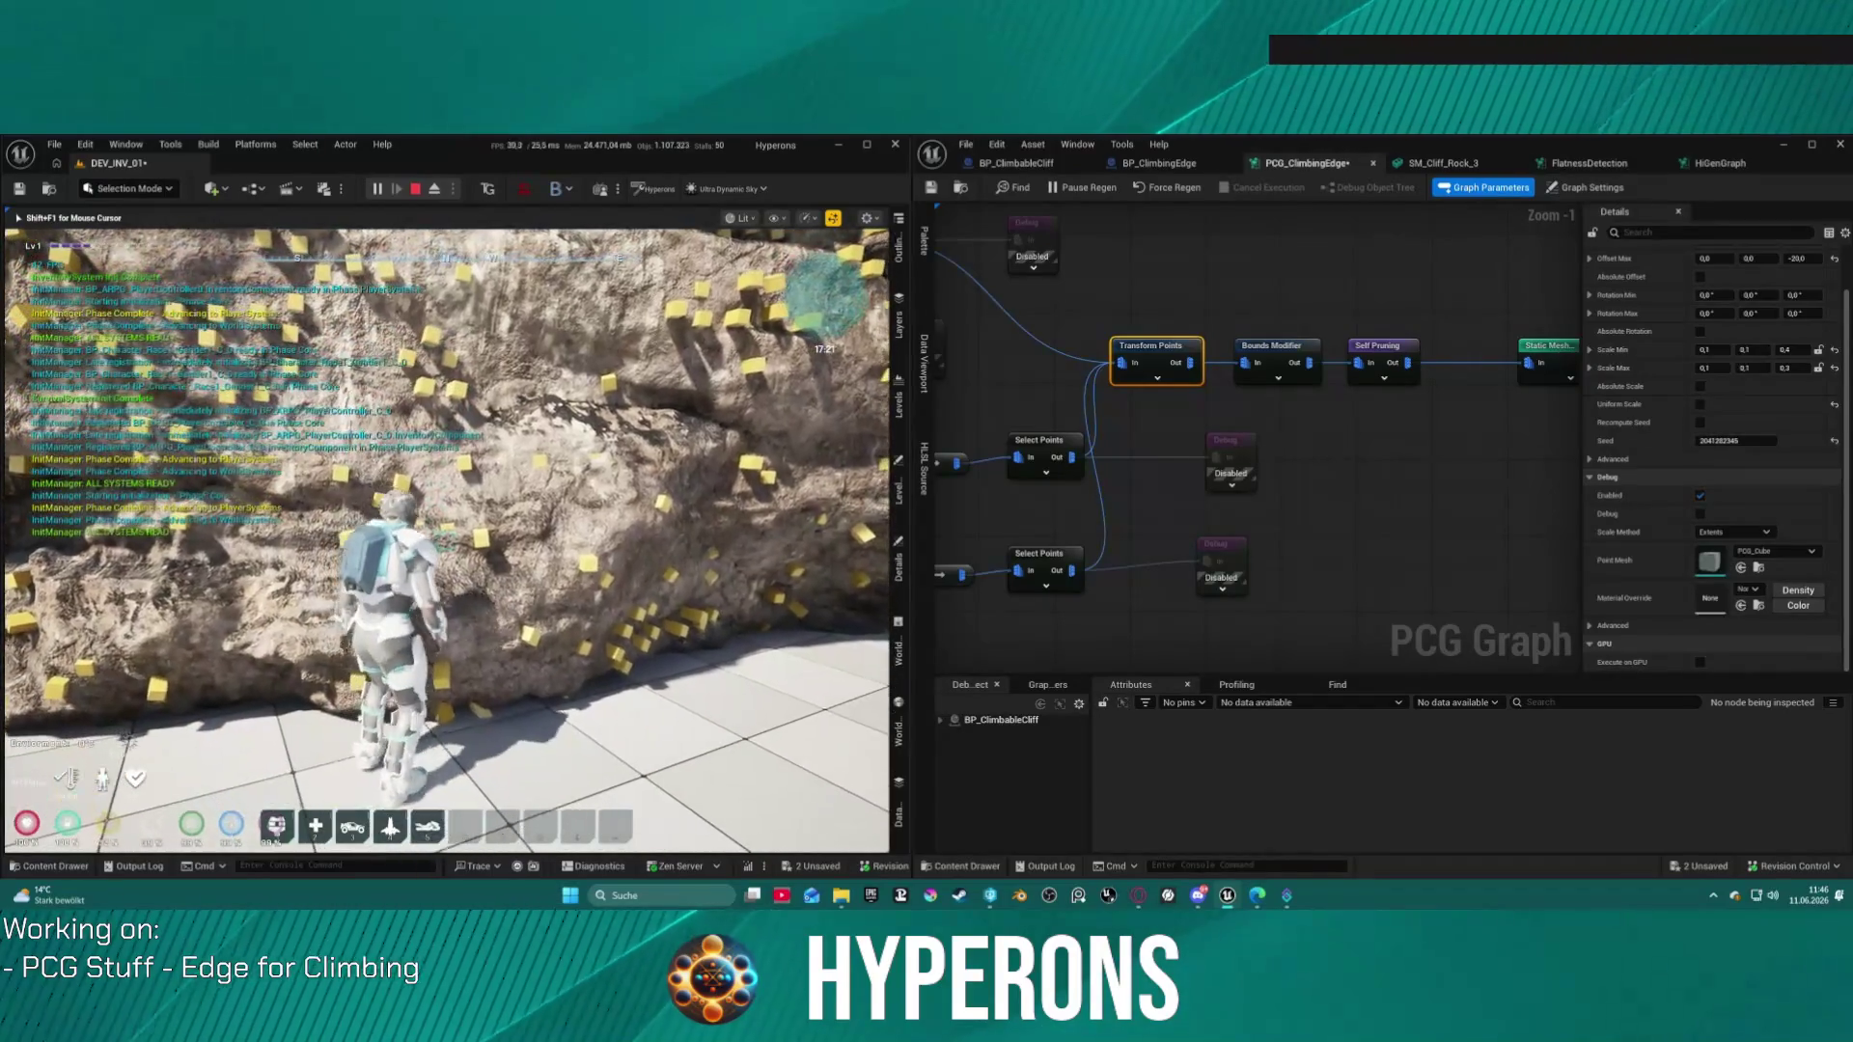
{"action": "key", "text": "w"}
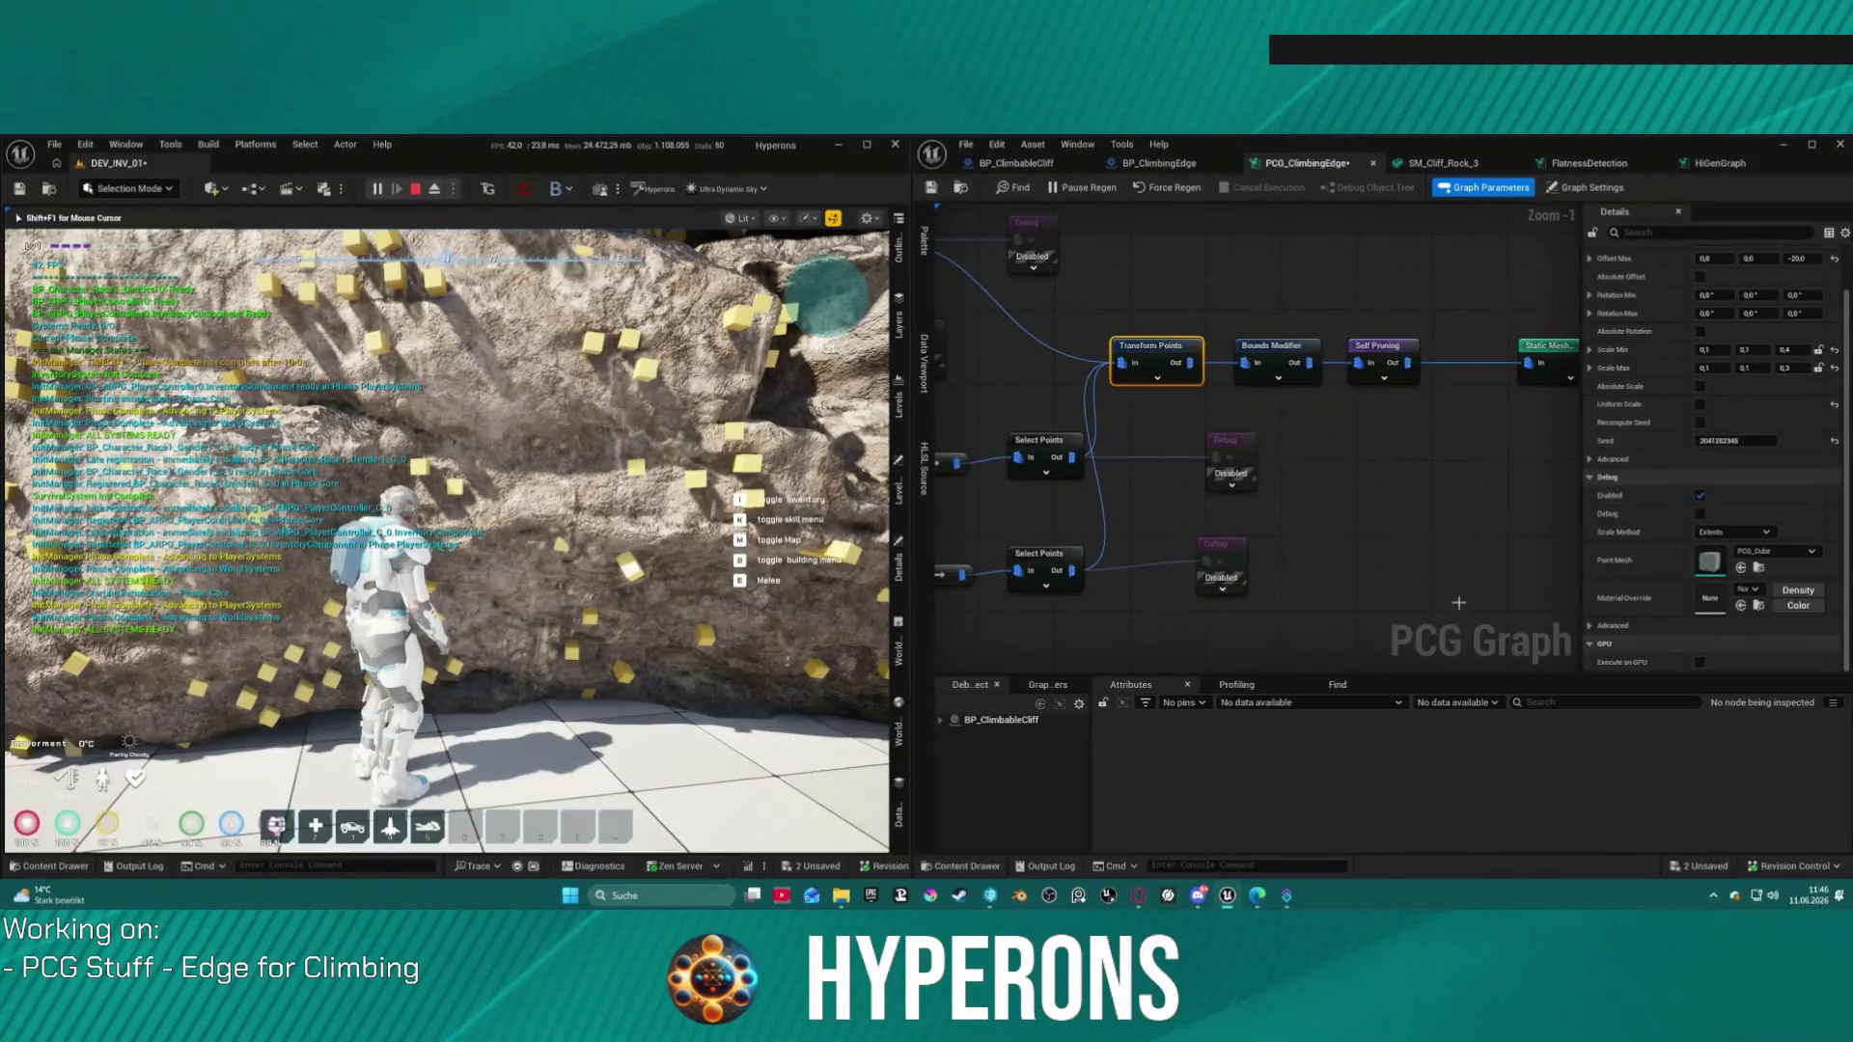
{"action": "key", "text": "Escape"}
{"action": "left_click", "coordinate": [1786, 367]}
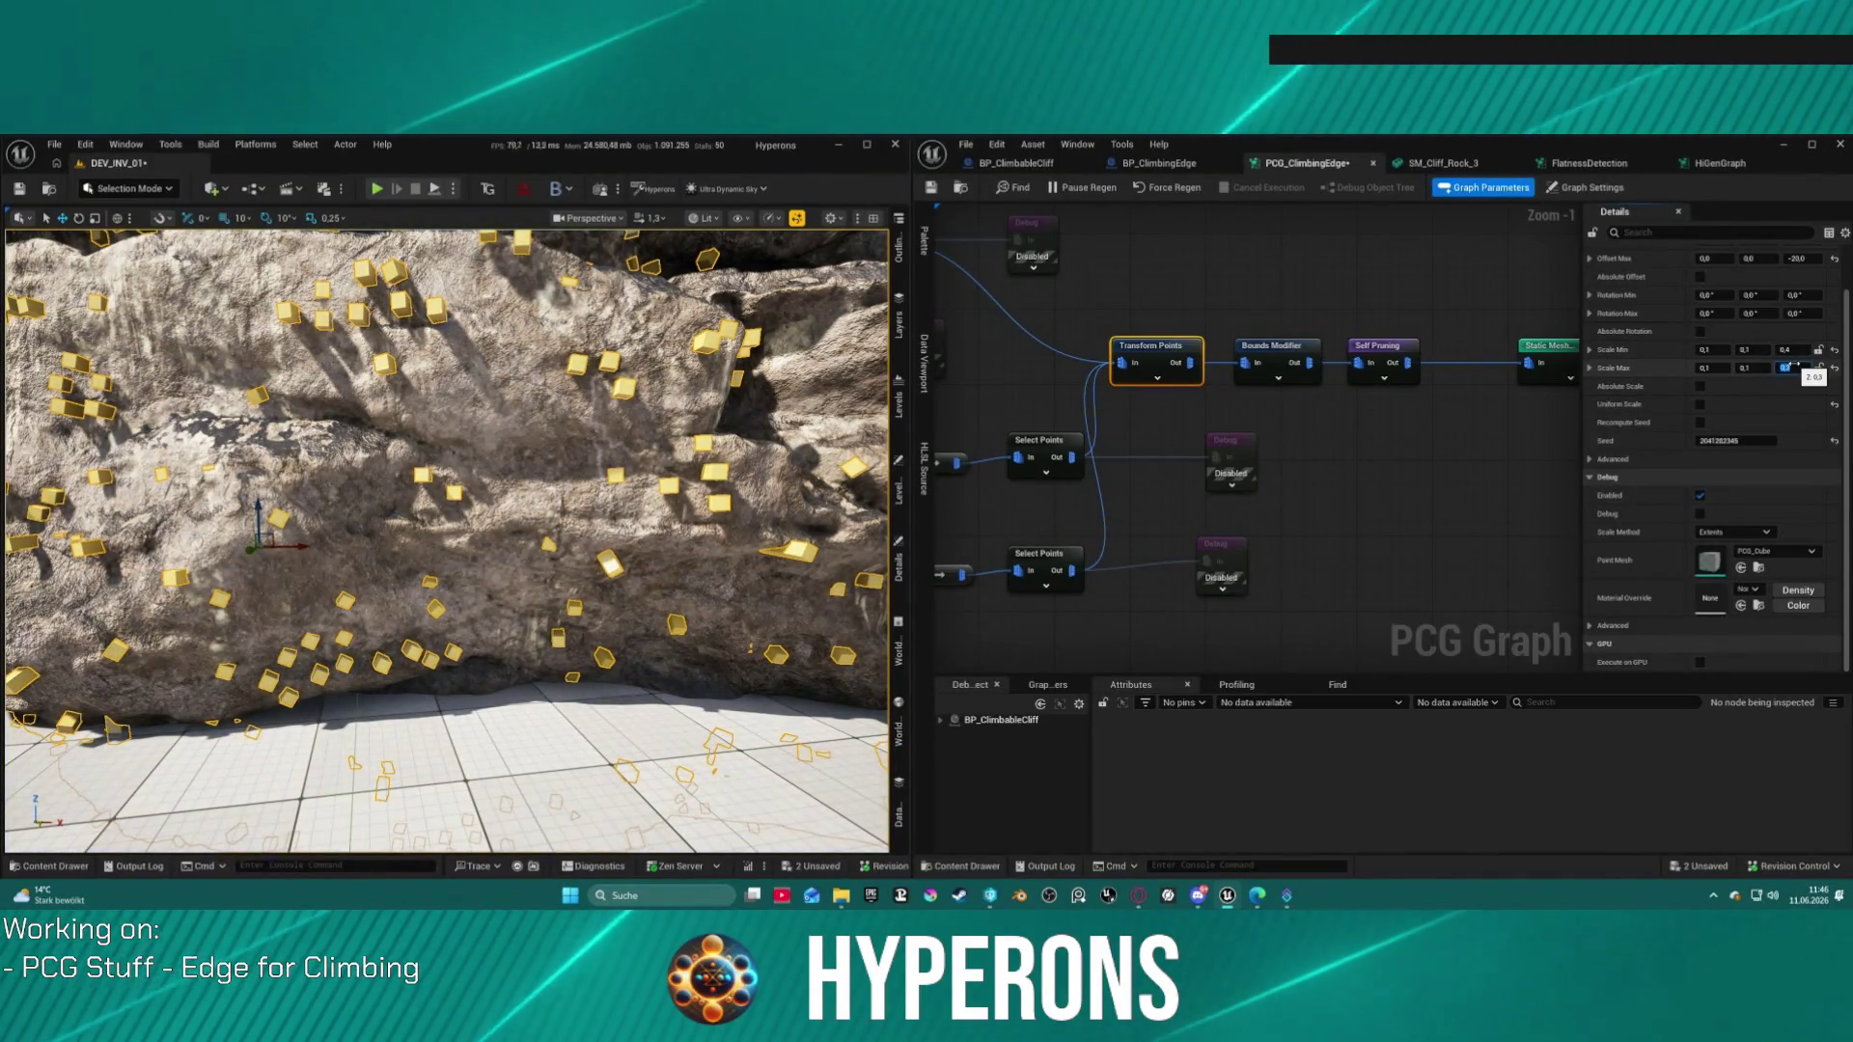
Step: Set Scale Max Z to 0,4 and Scale Min/Max X and Y to 0,3 in Transform Points
{"action": "type", "text": "0,4"}
{"action": "key", "text": "Return"}
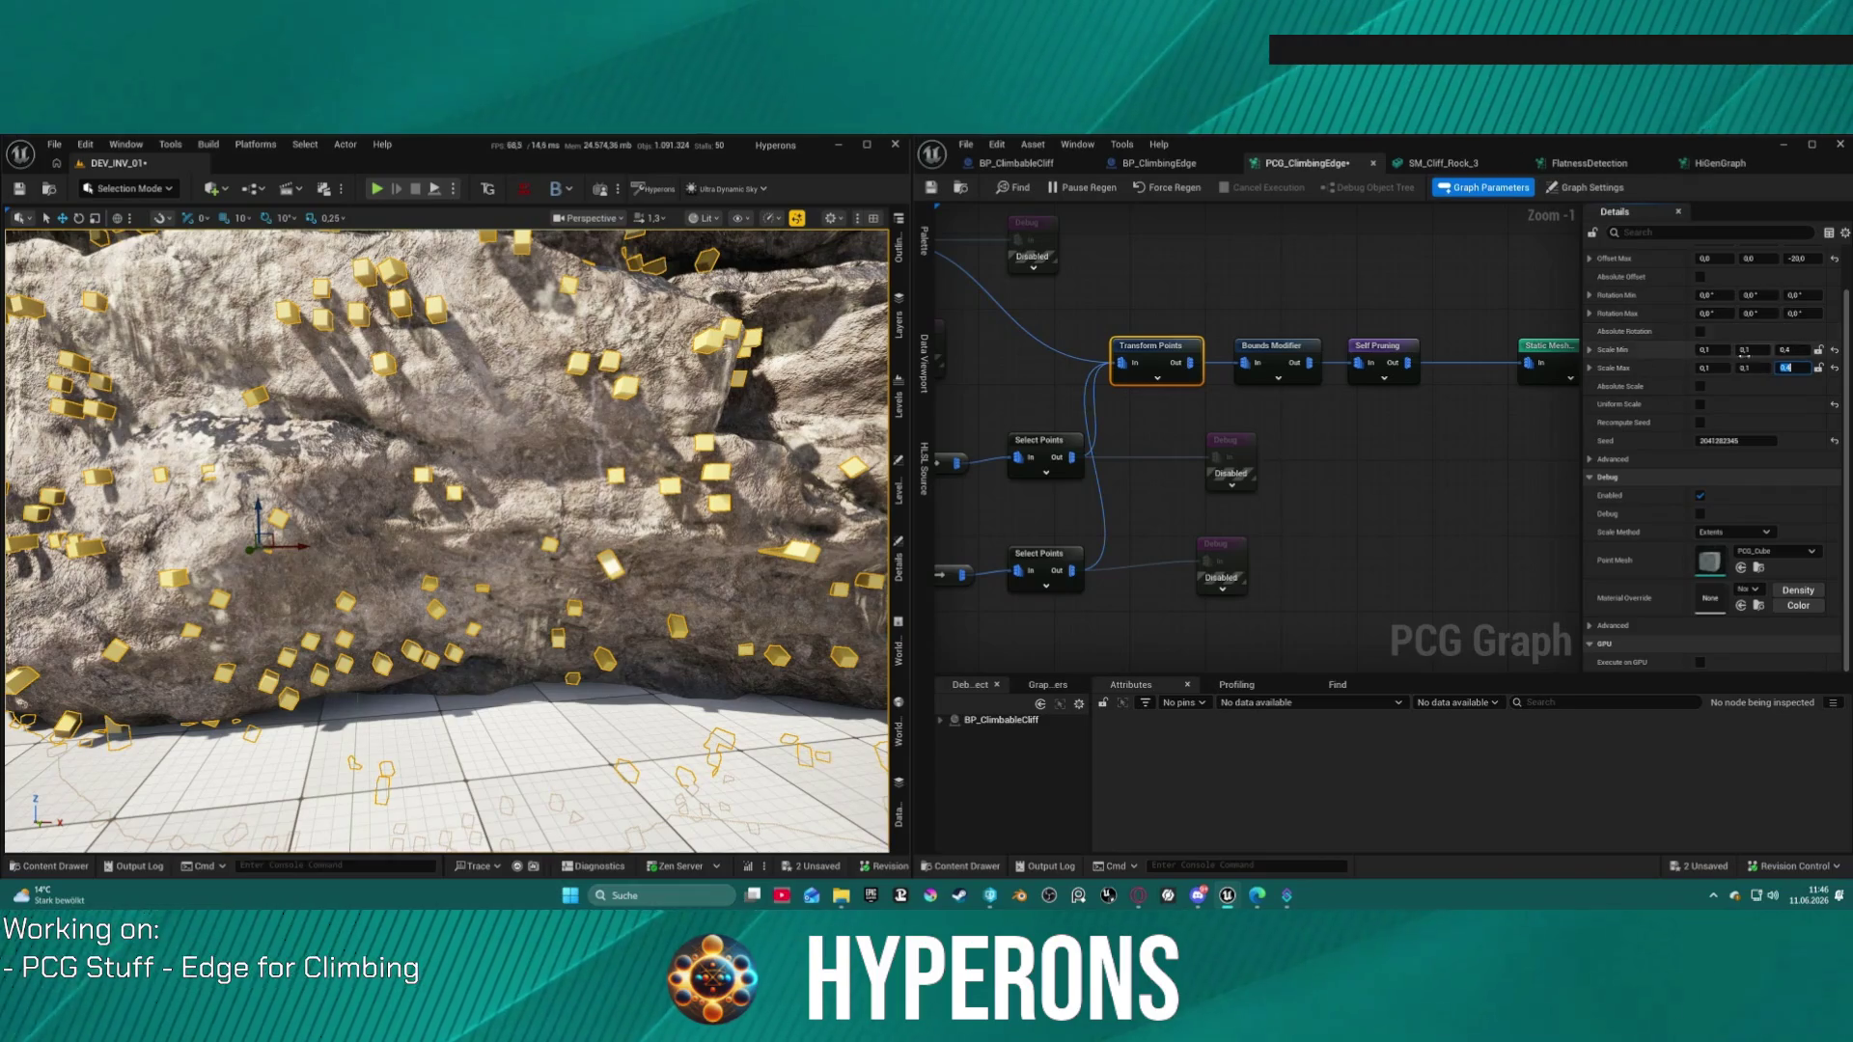
{"action": "left_click", "coordinate": [1723, 350]}
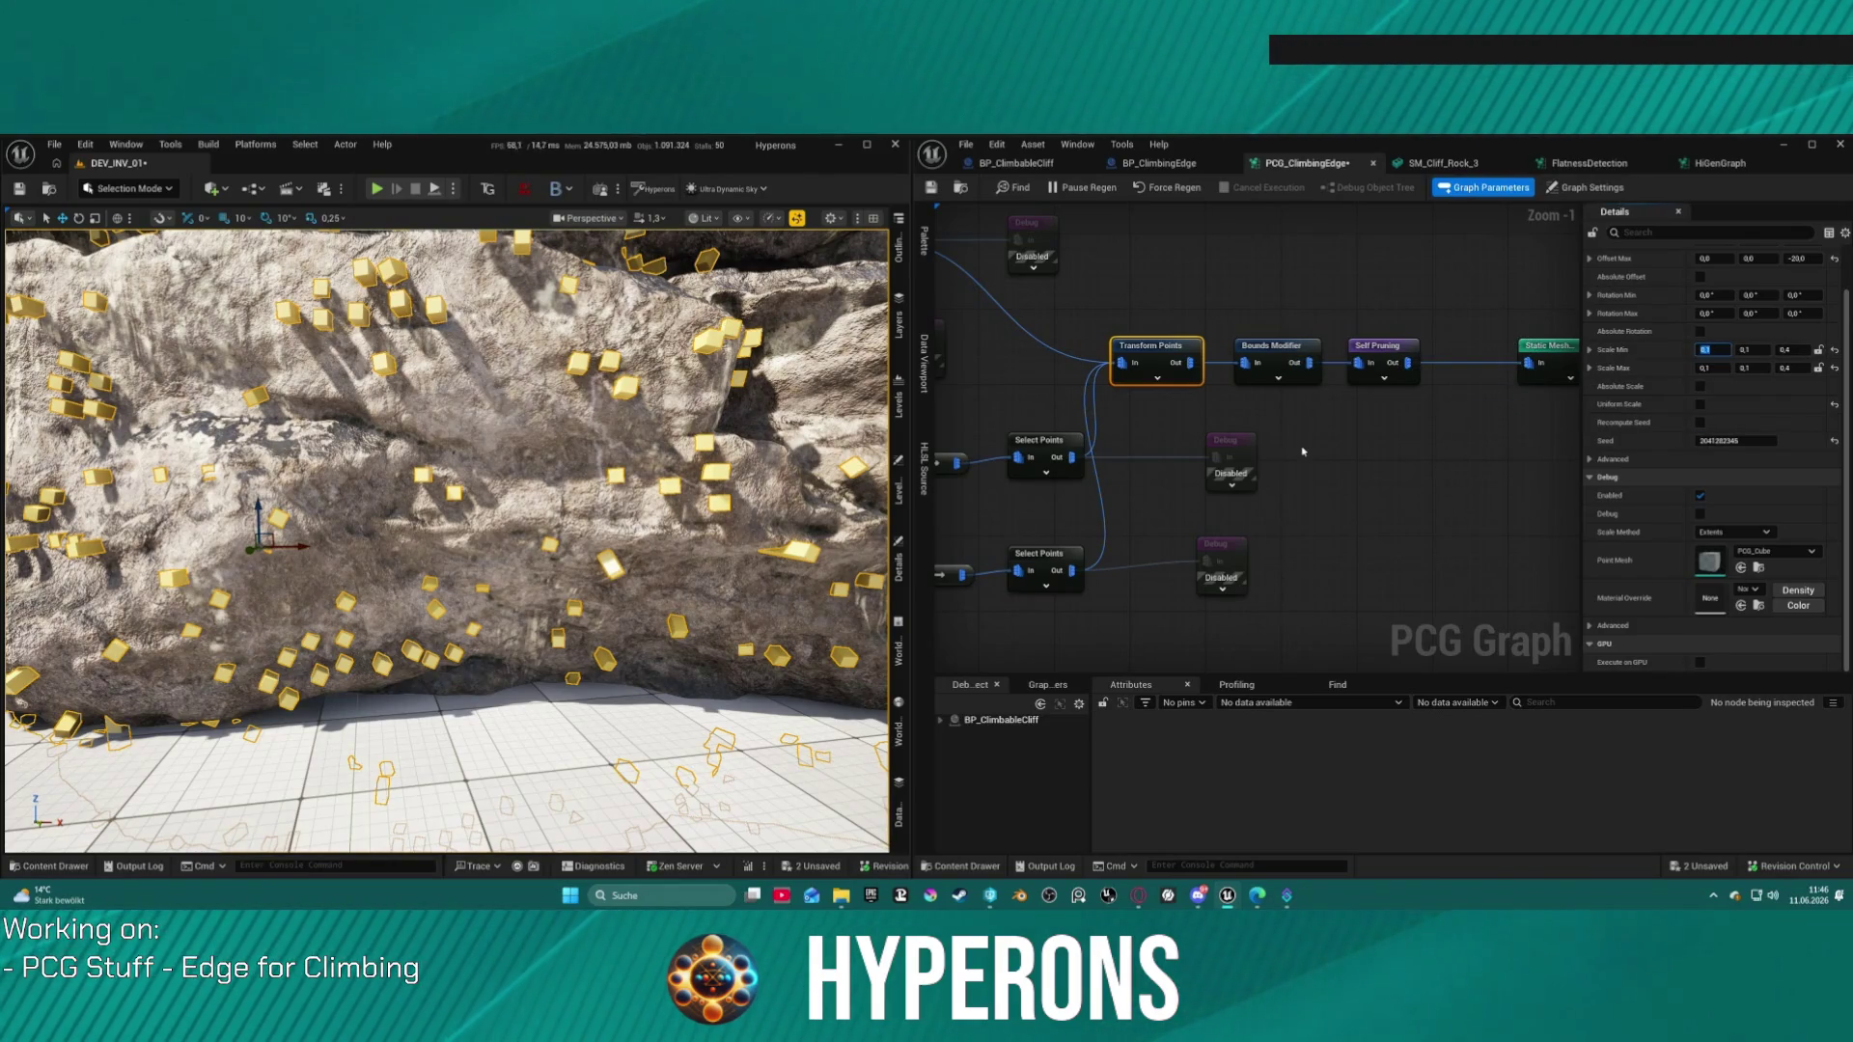
{"action": "key", "text": "BackSpace"}
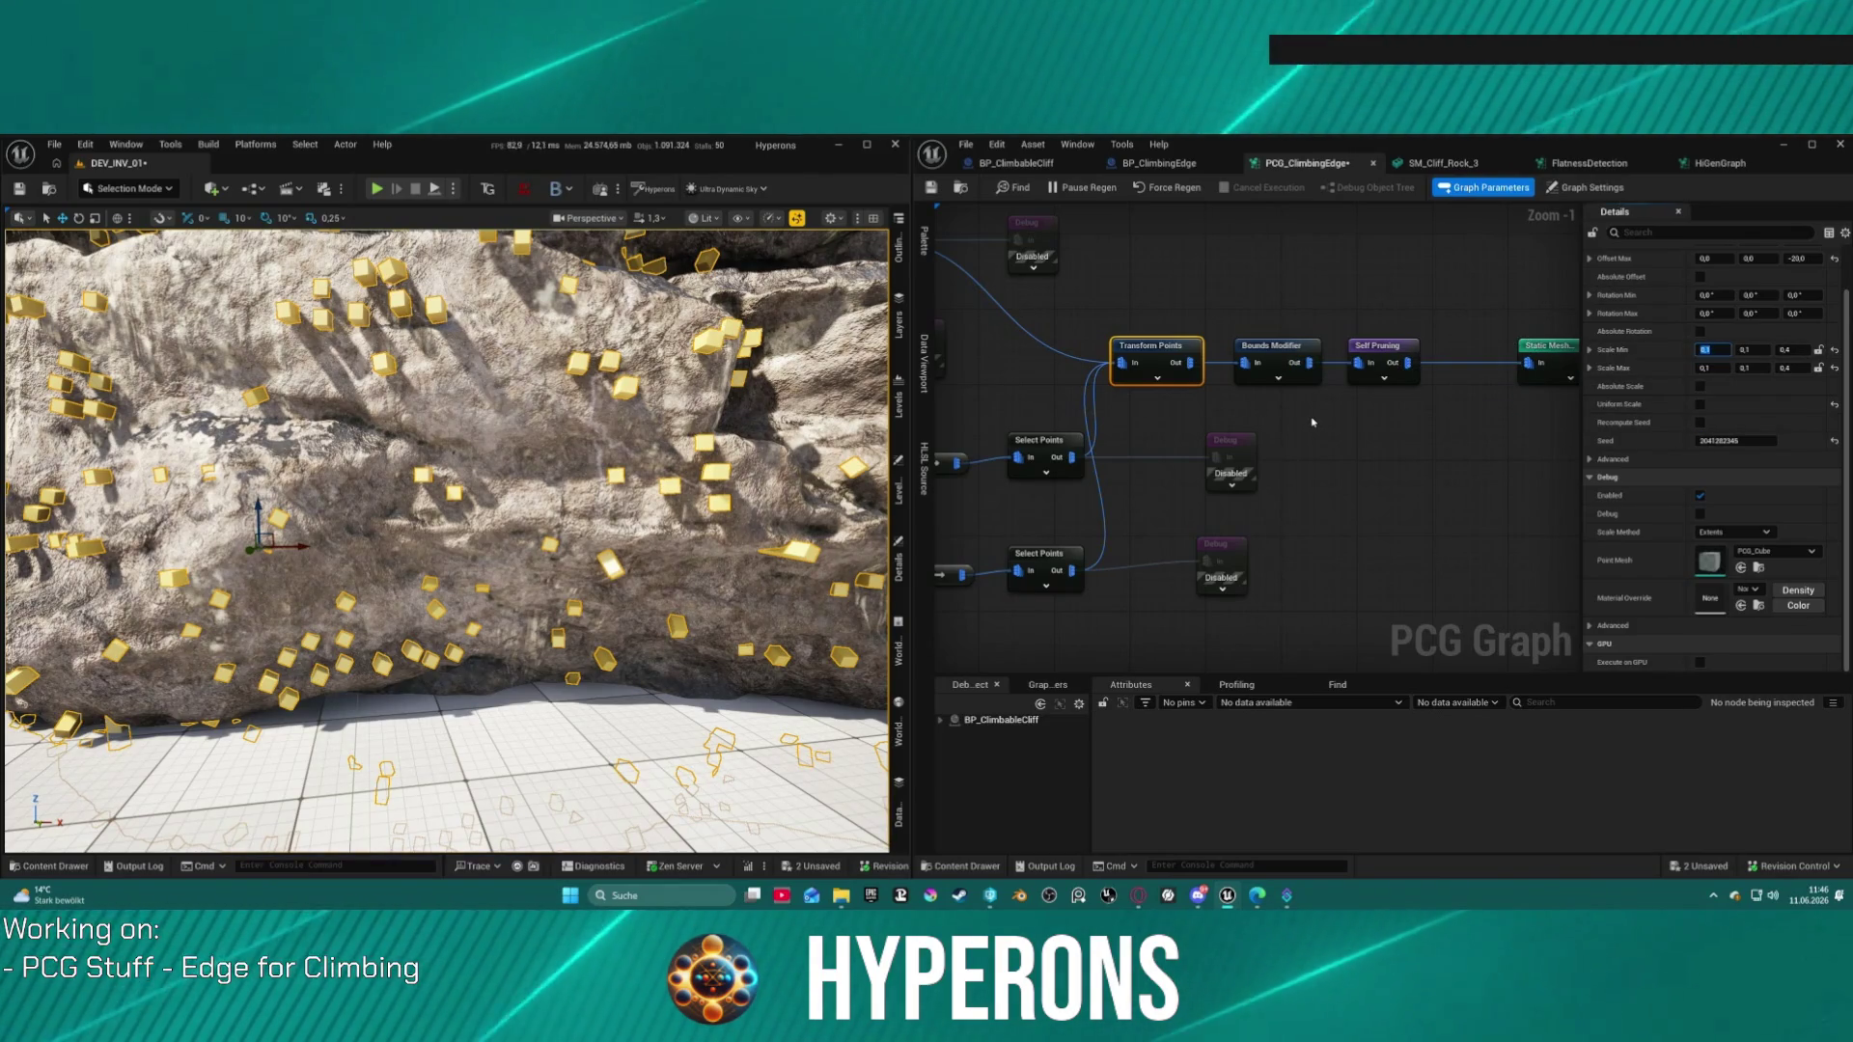
{"action": "type", "text": "0,3"}
{"action": "key", "text": "Tab"}
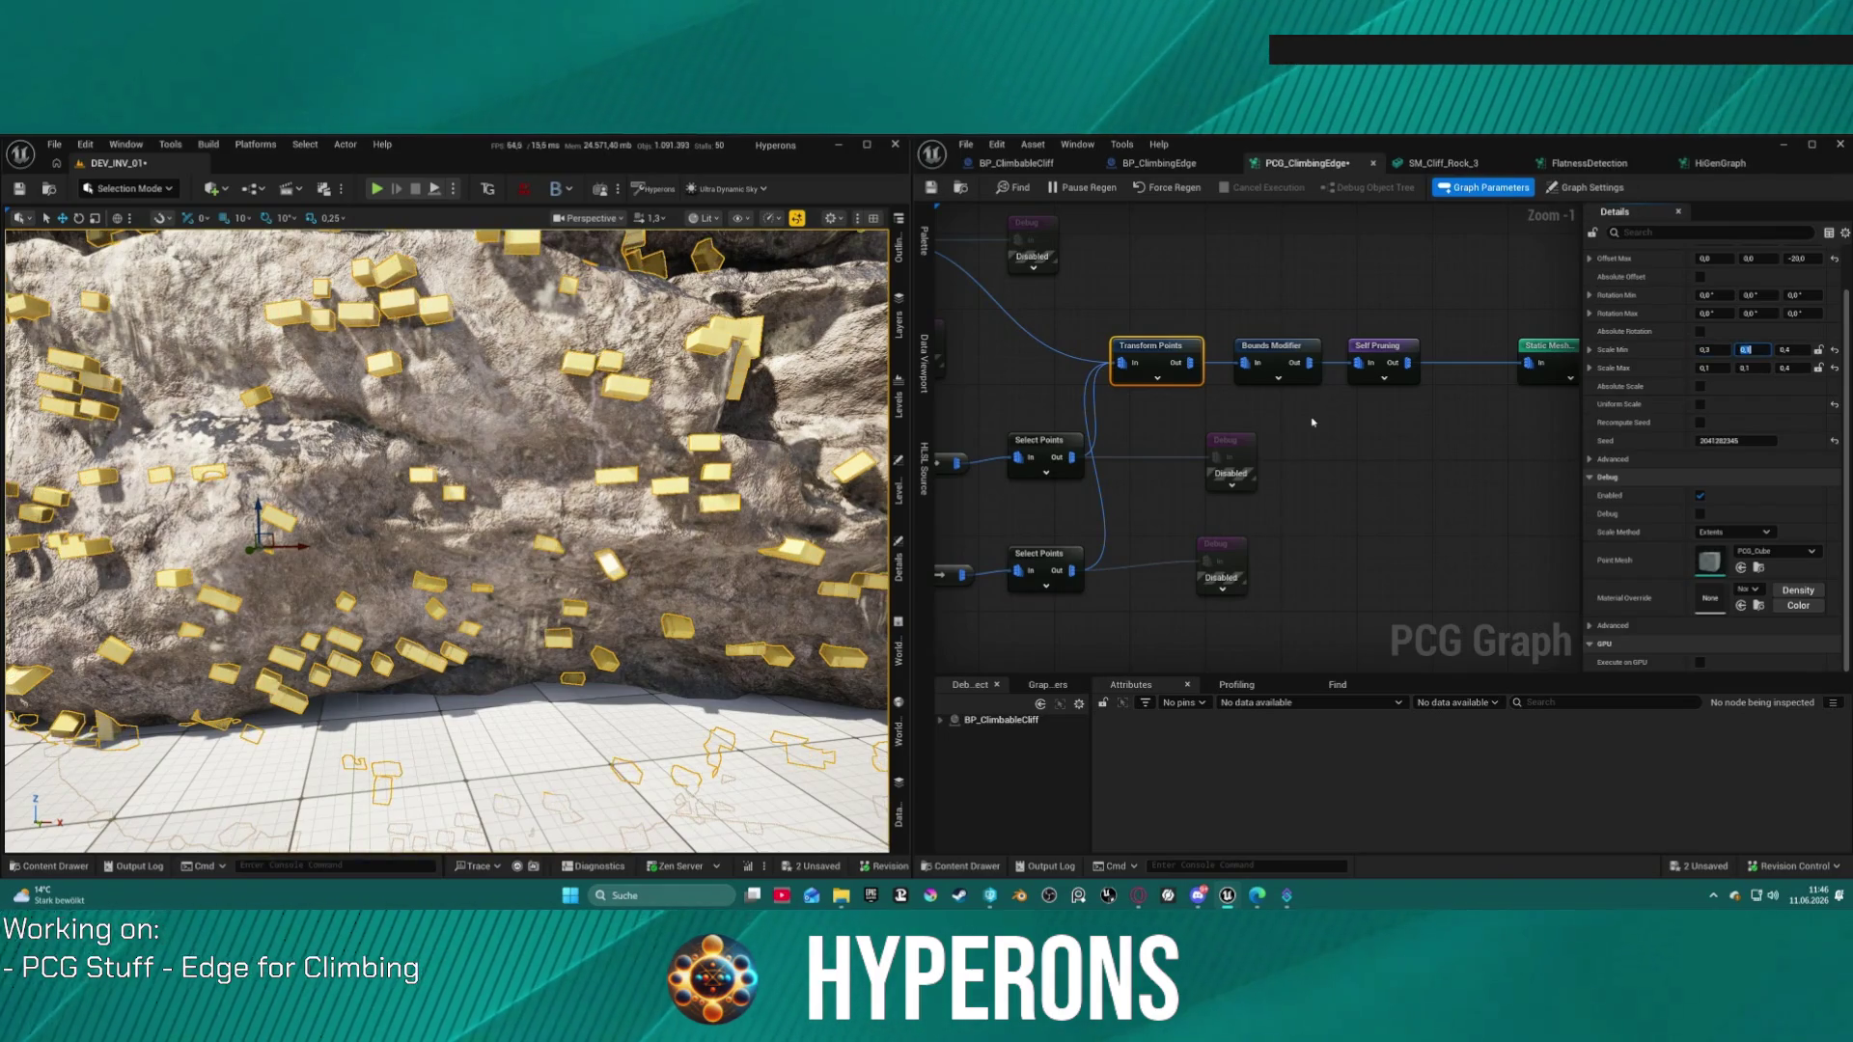
{"action": "type", "text": "0,3"}
{"action": "key", "text": "Tab"}
{"action": "key", "text": "Tab"}
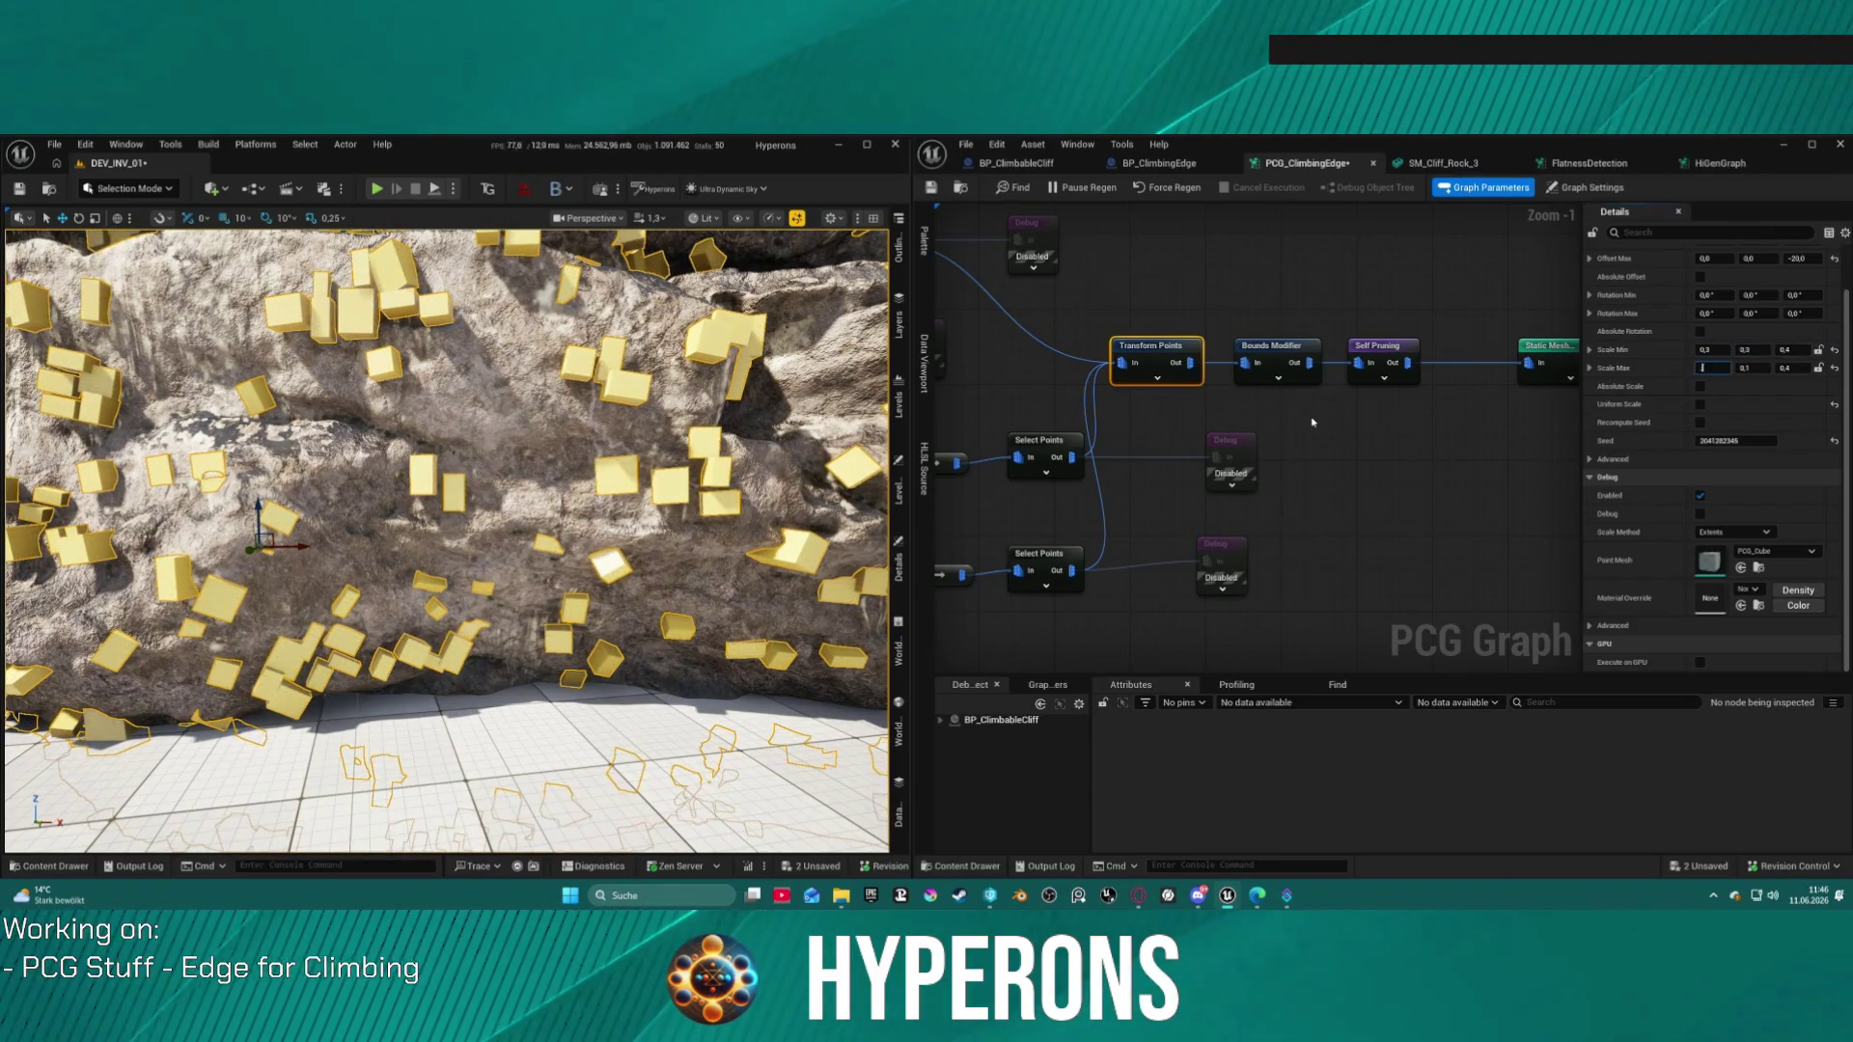
{"action": "type", "text": "0,3"}
{"action": "key", "text": "Tab"}
{"action": "key", "text": "Return"}
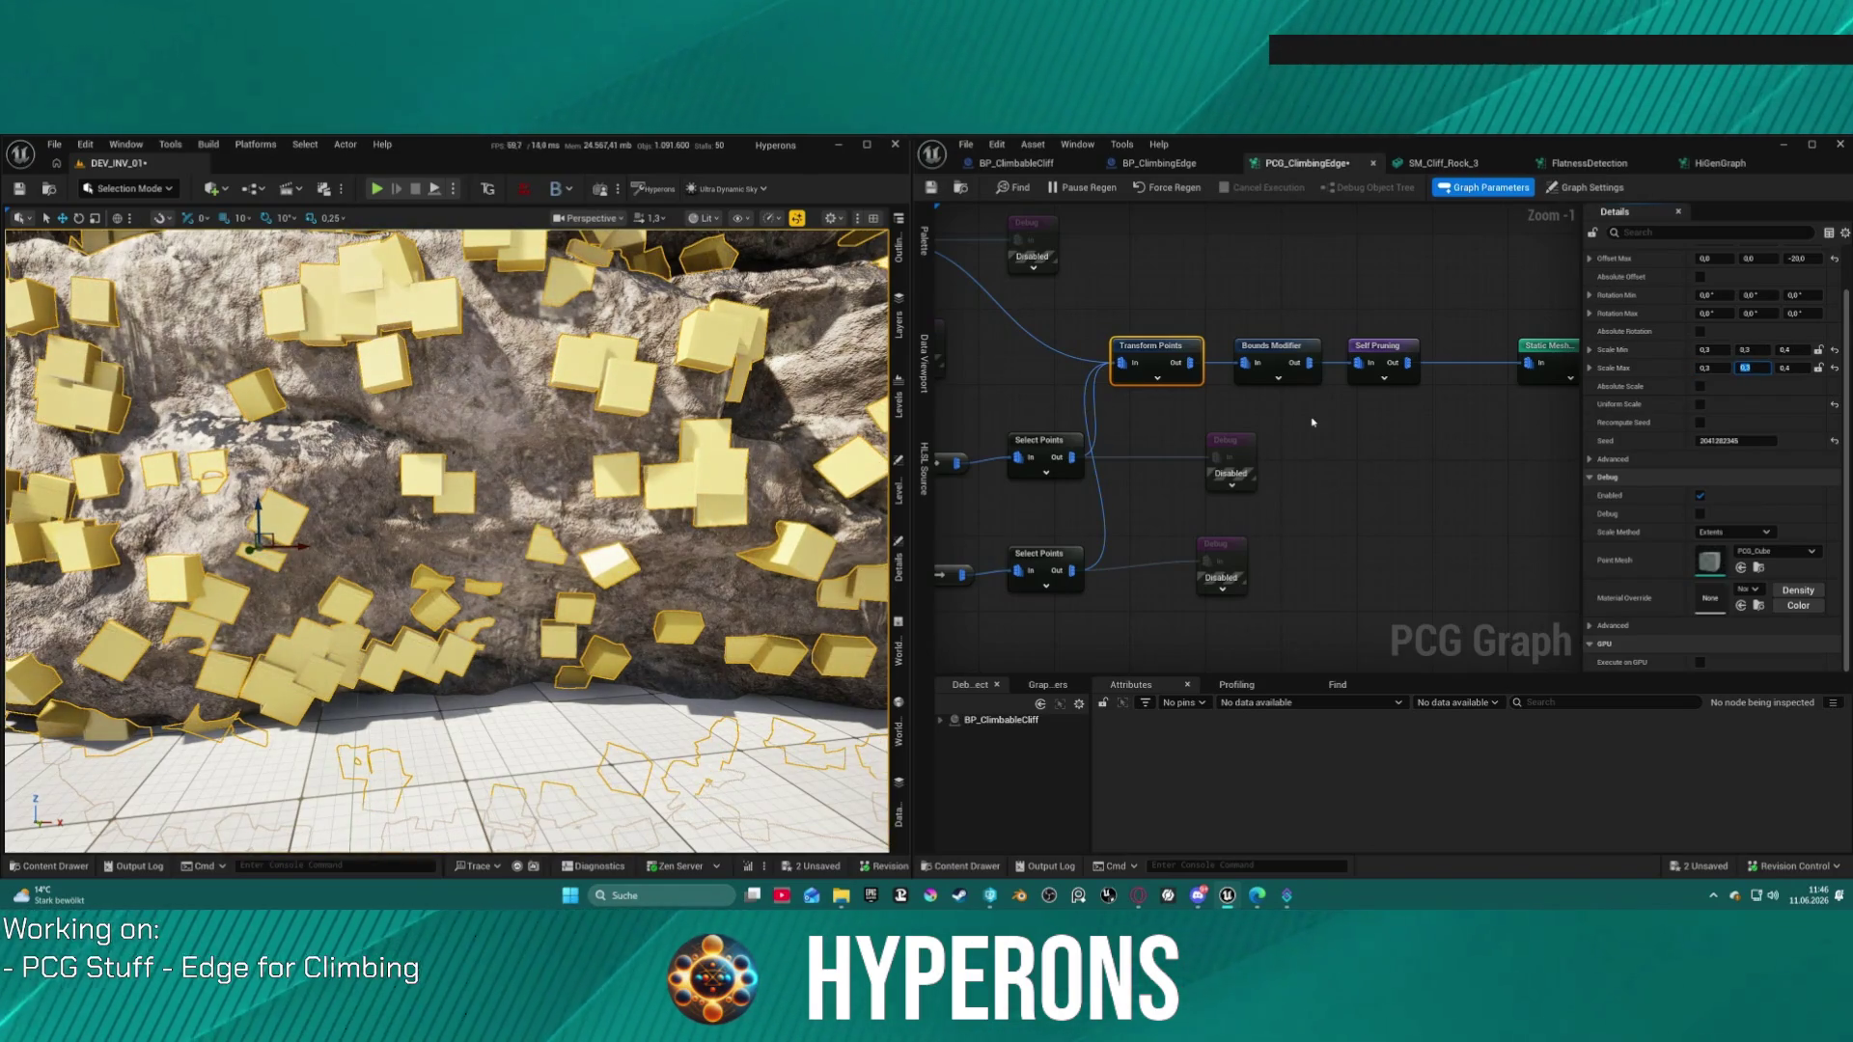
{"action": "mouse_move", "coordinate": [446, 540]}
{"action": "left_mouse_down"}
{"action": "mouse_move", "coordinate": [502, 540]}
{"action": "mouse_move", "coordinate": [328, 541]}
{"action": "left_mouse_up"}
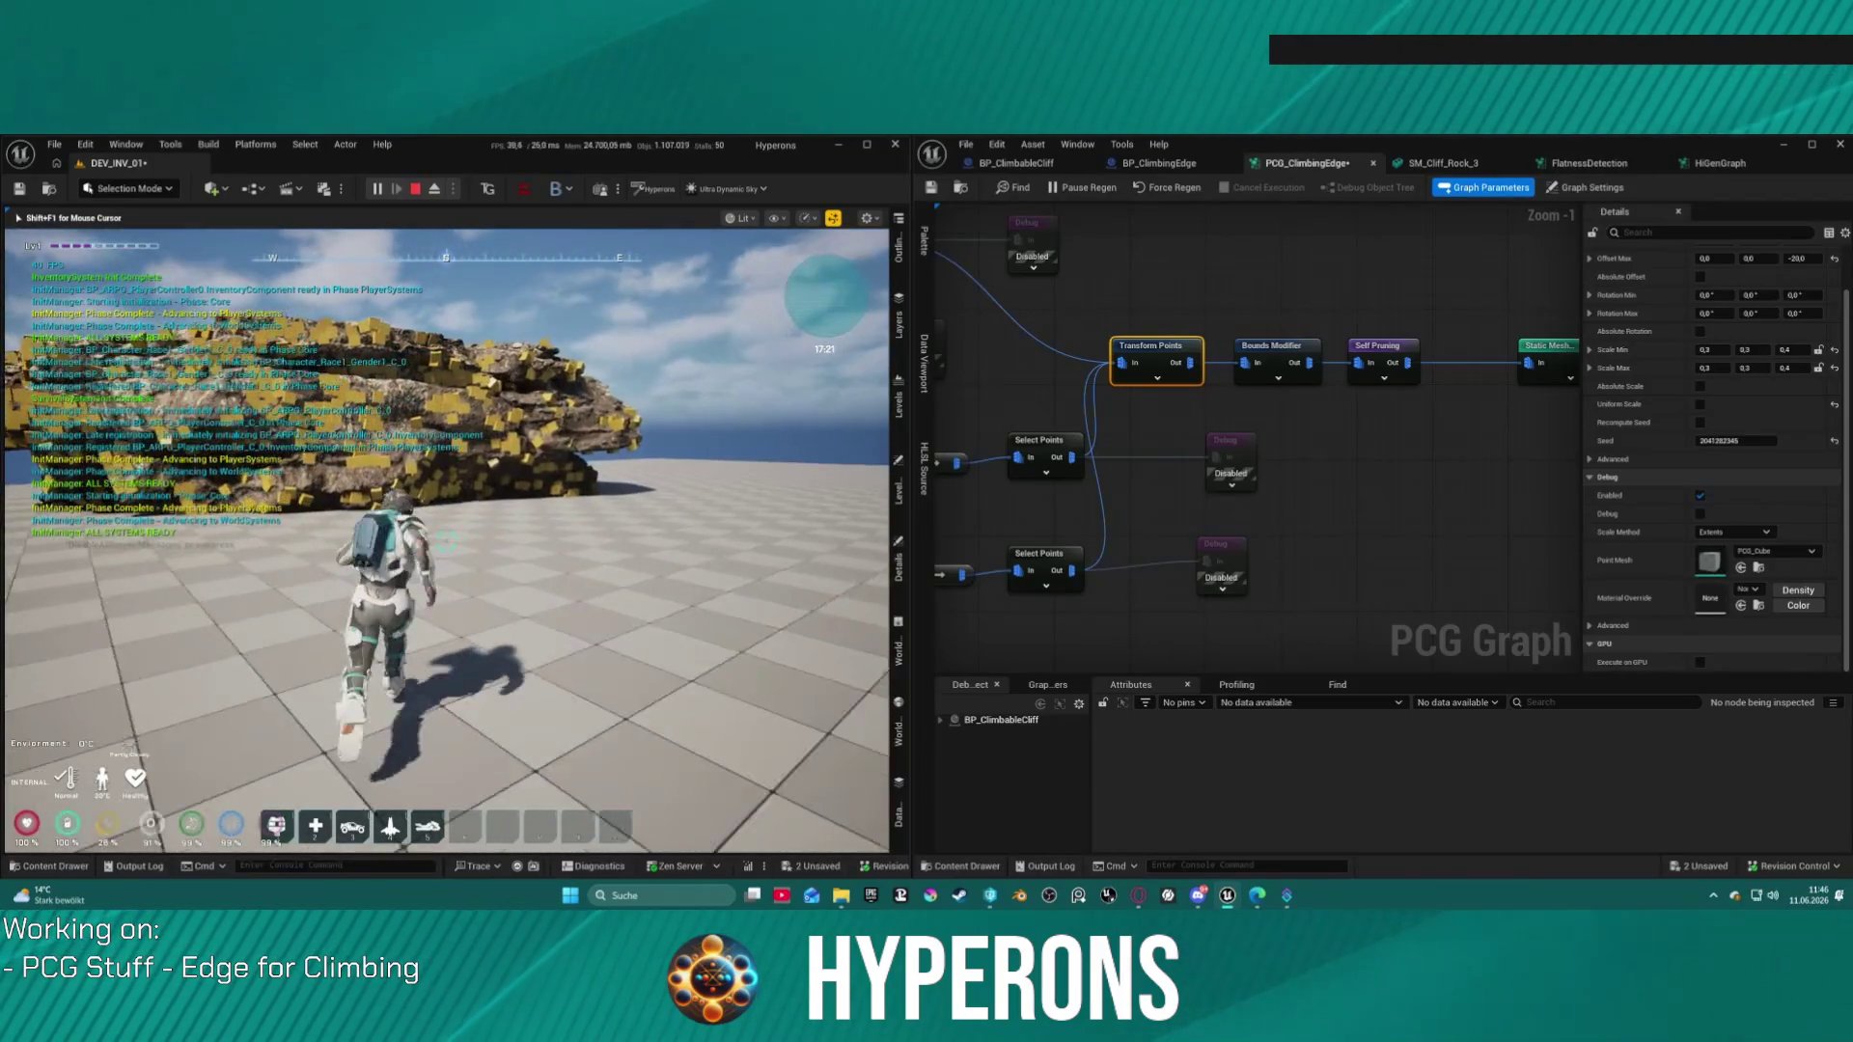
Step: Run to the cliff, climb up across the big yellow grip cubes, then climb back down
{"action": "key", "text": "w"}
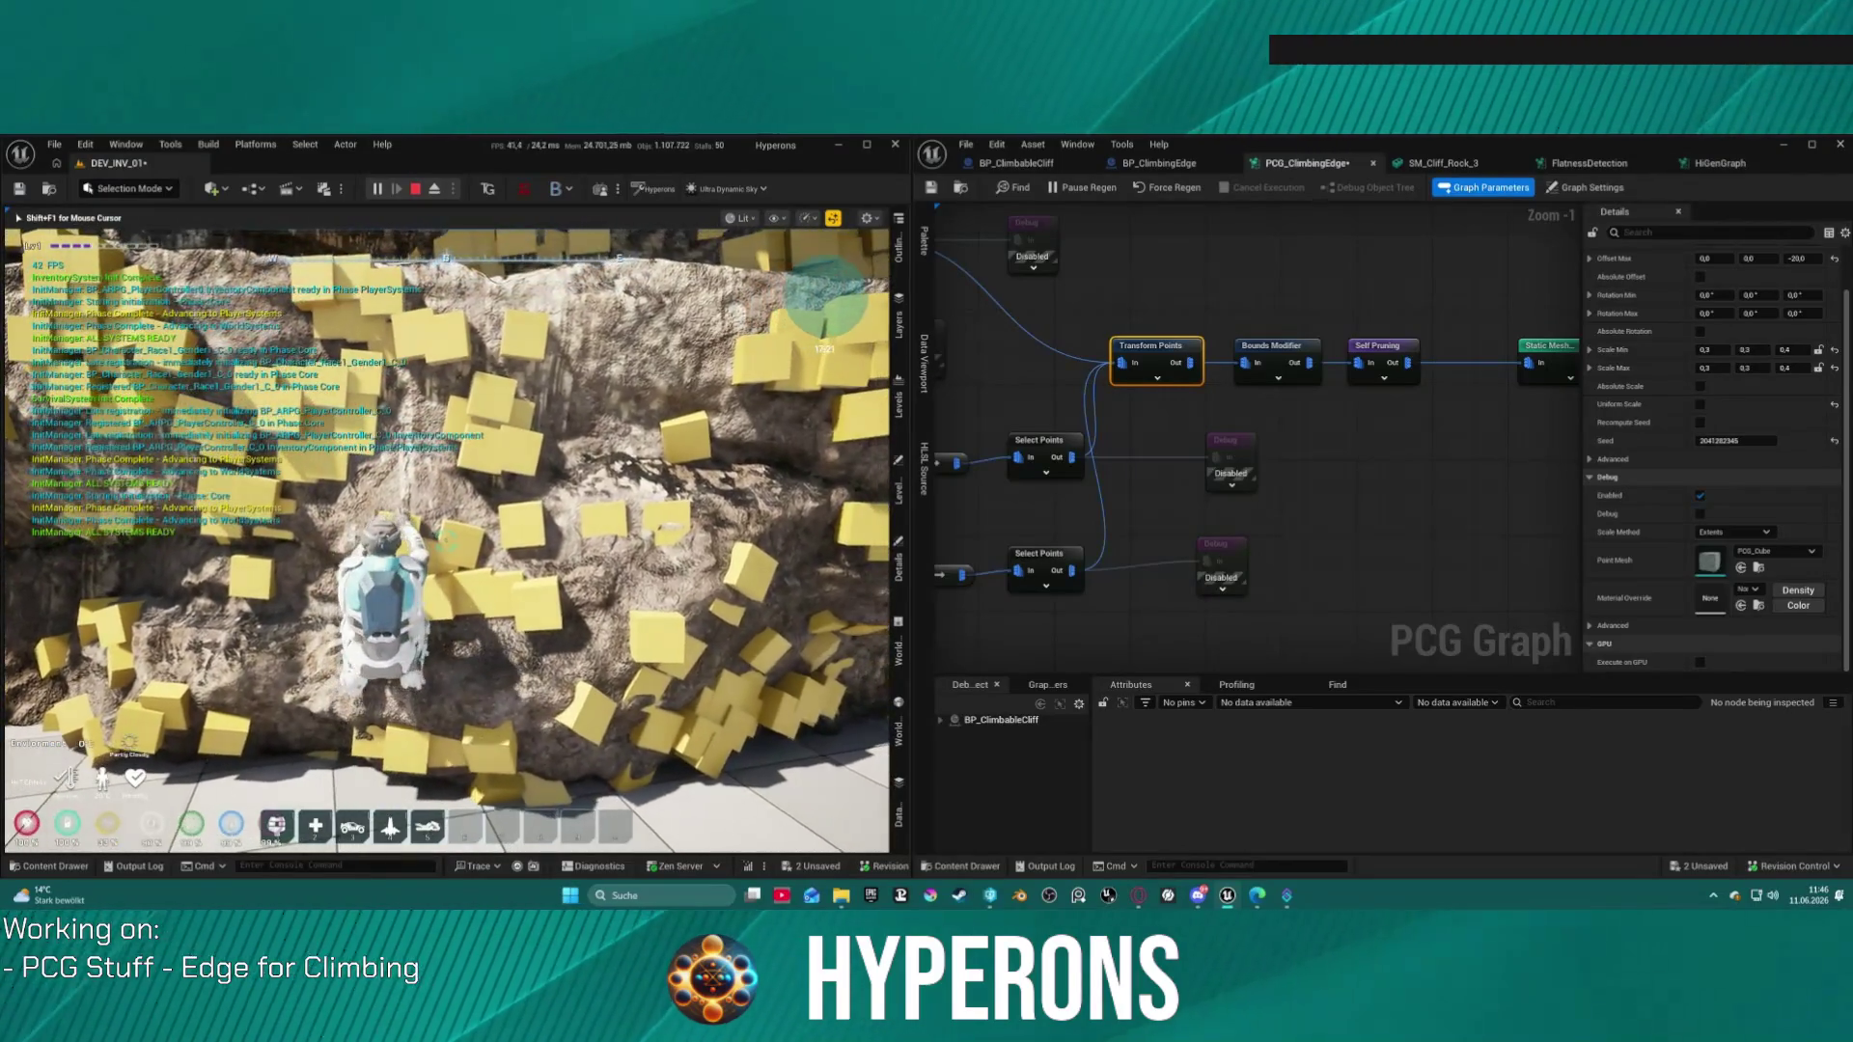
{"action": "key", "text": "w"}
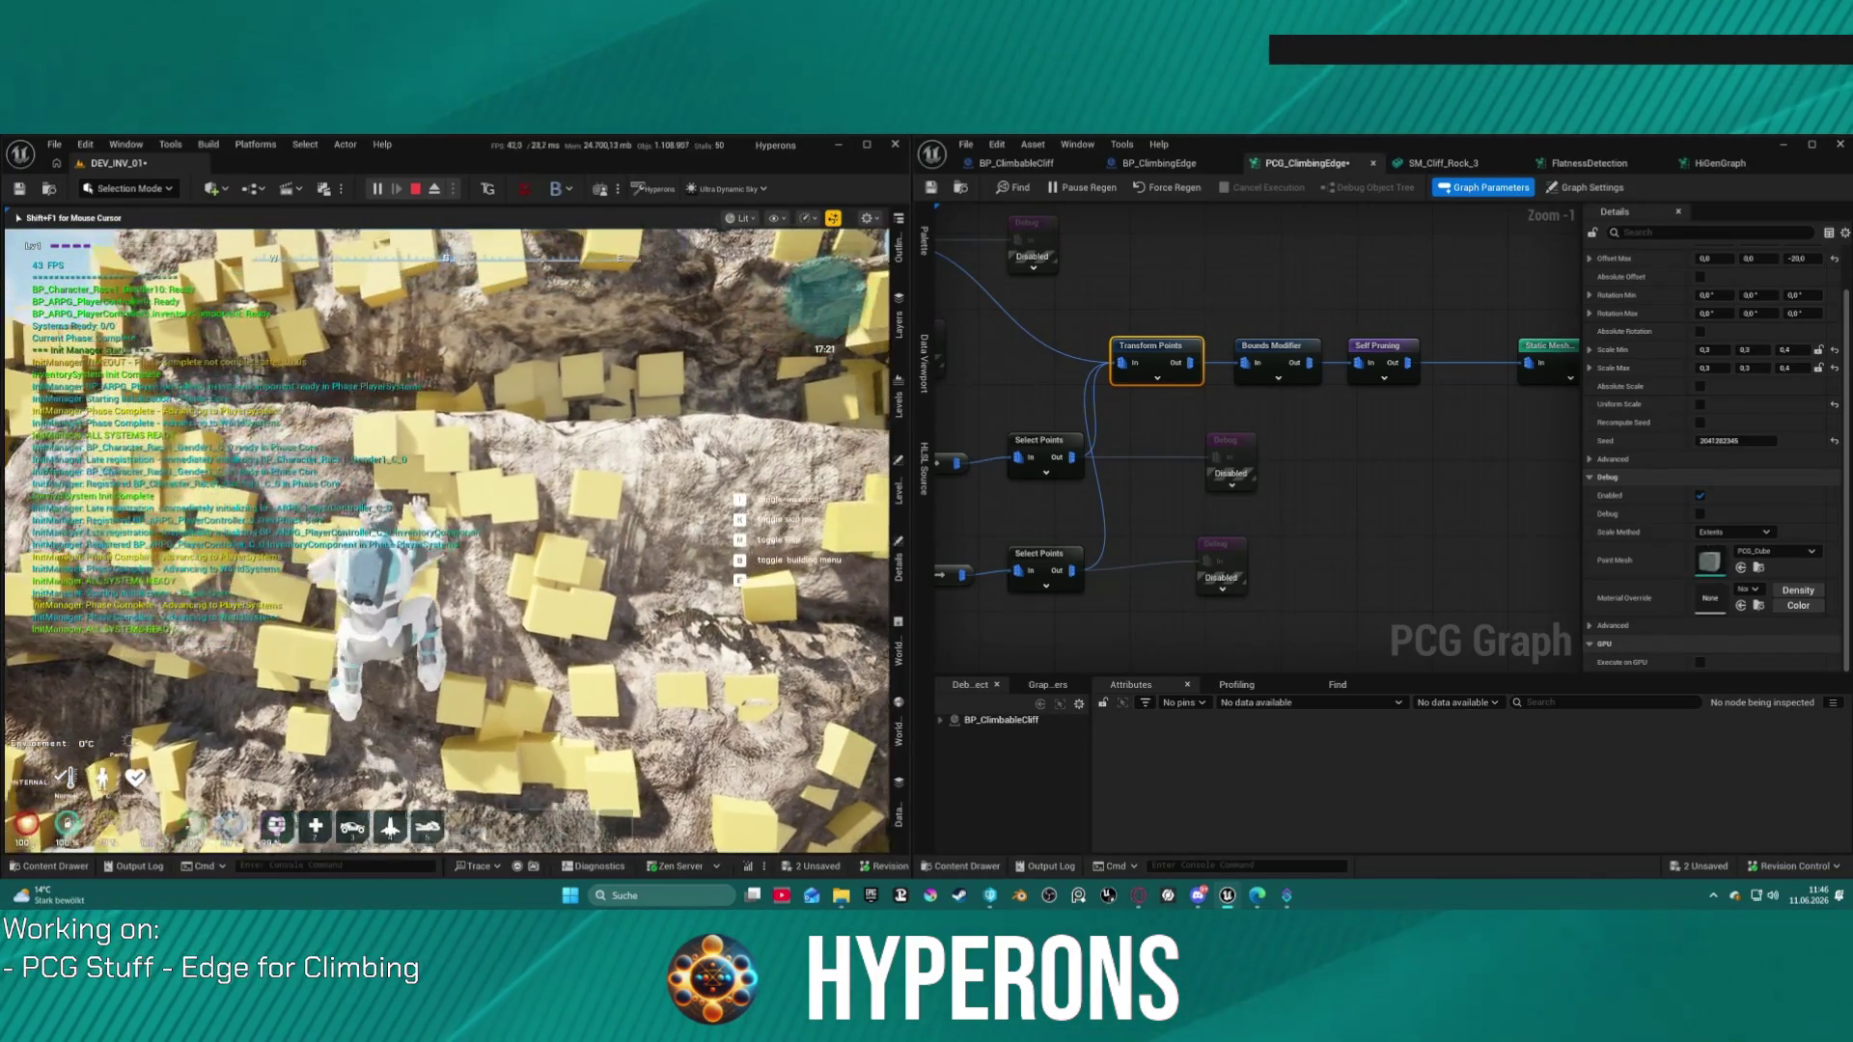
{"action": "key", "text": "w"}
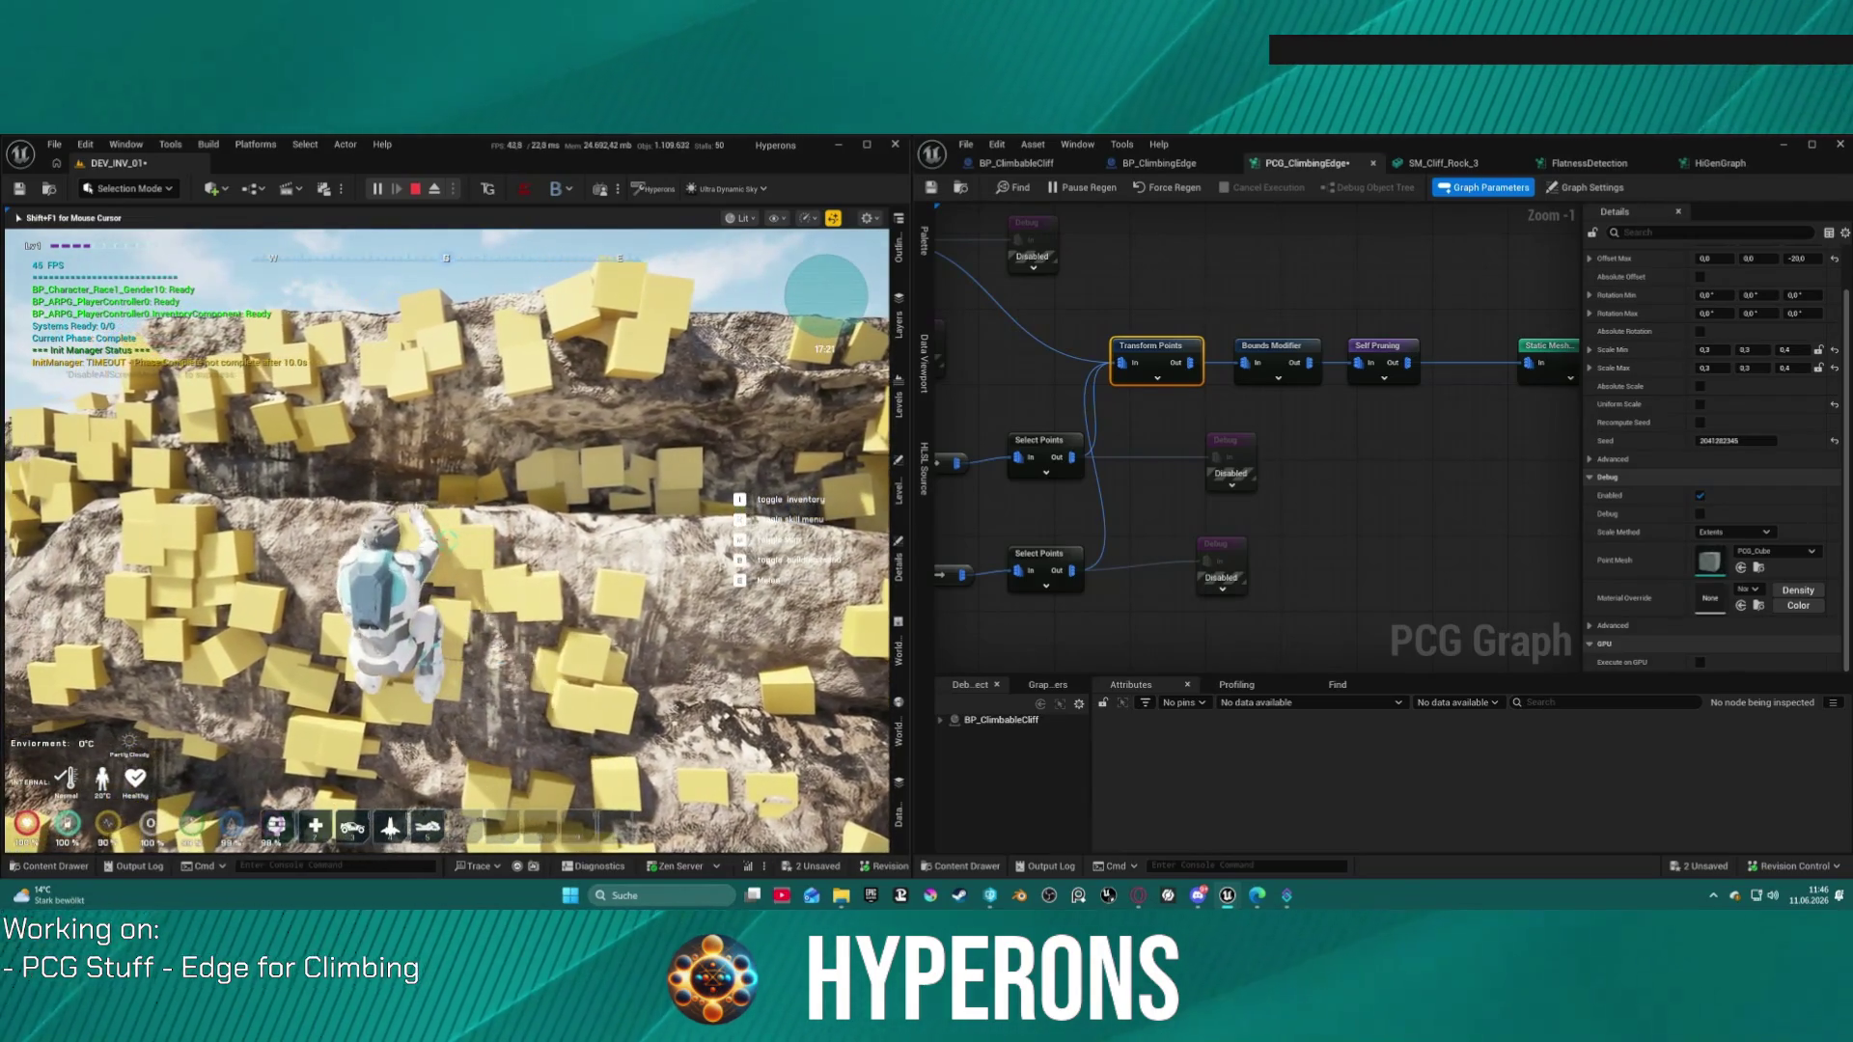
{"action": "key", "text": "w"}
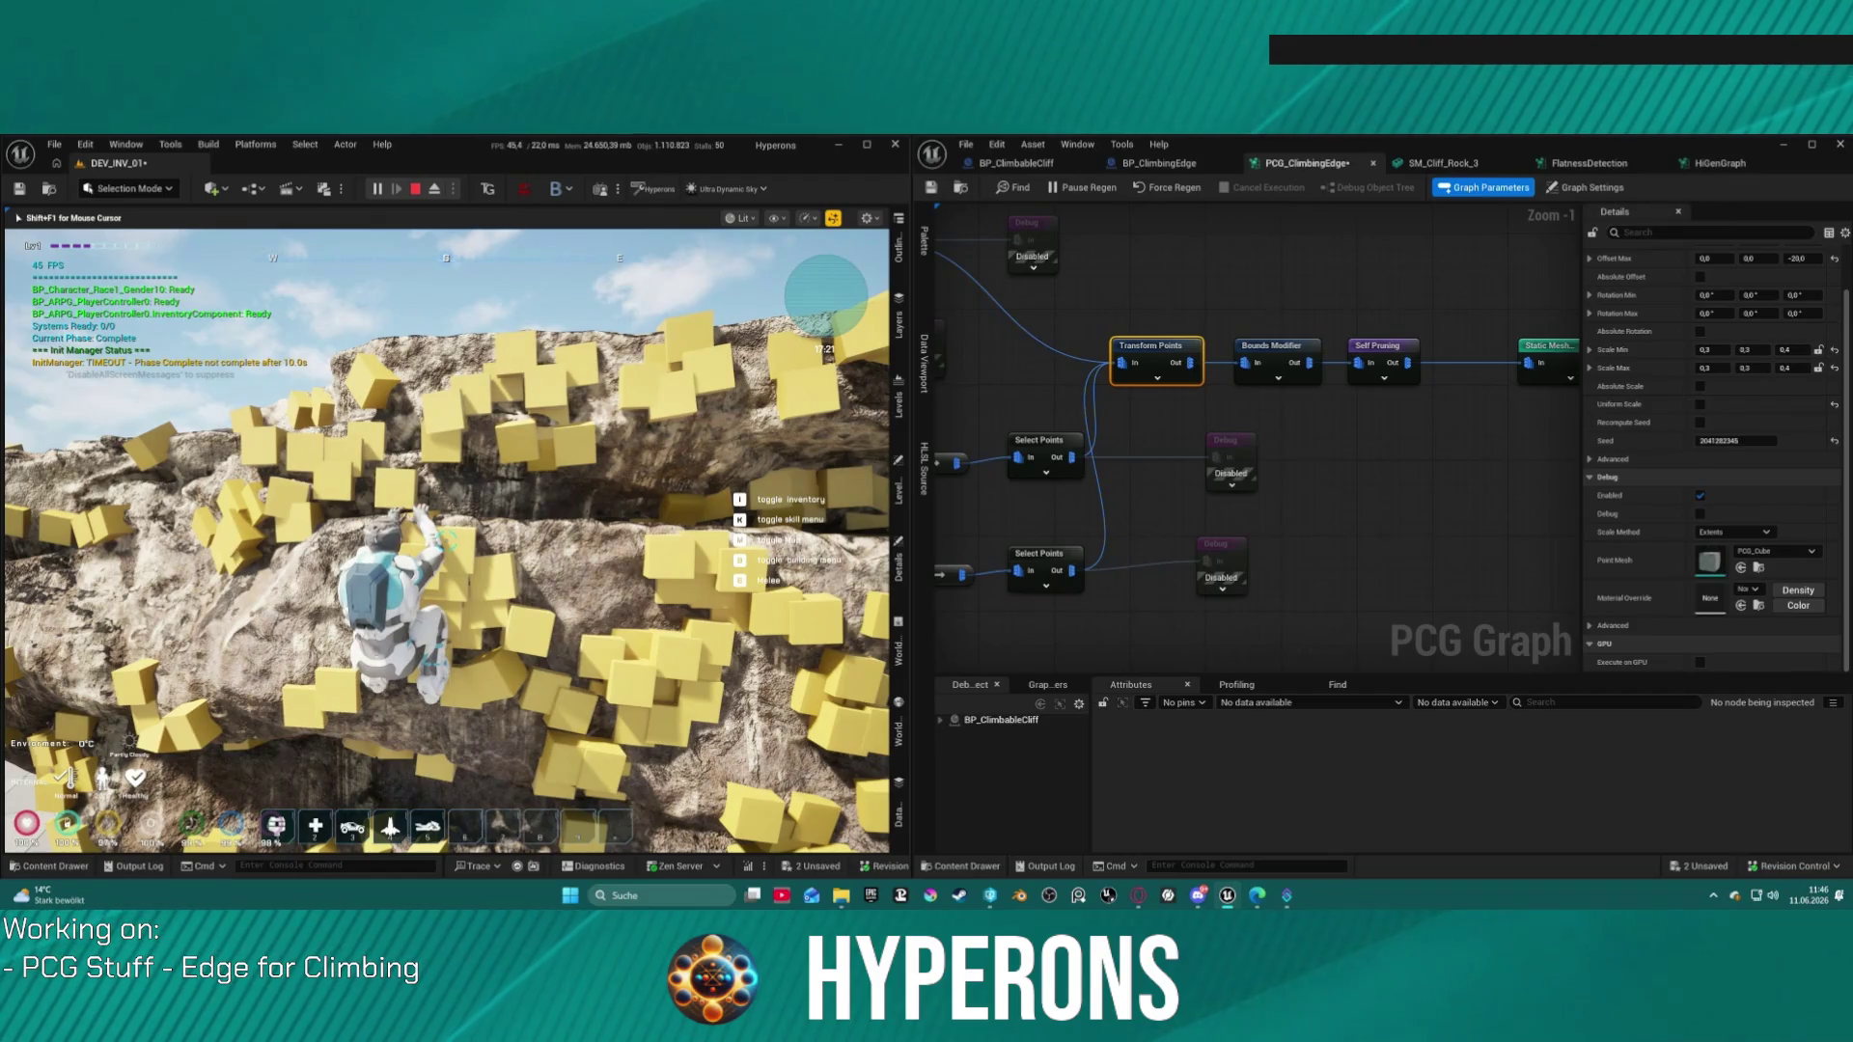
{"action": "key", "text": "w"}
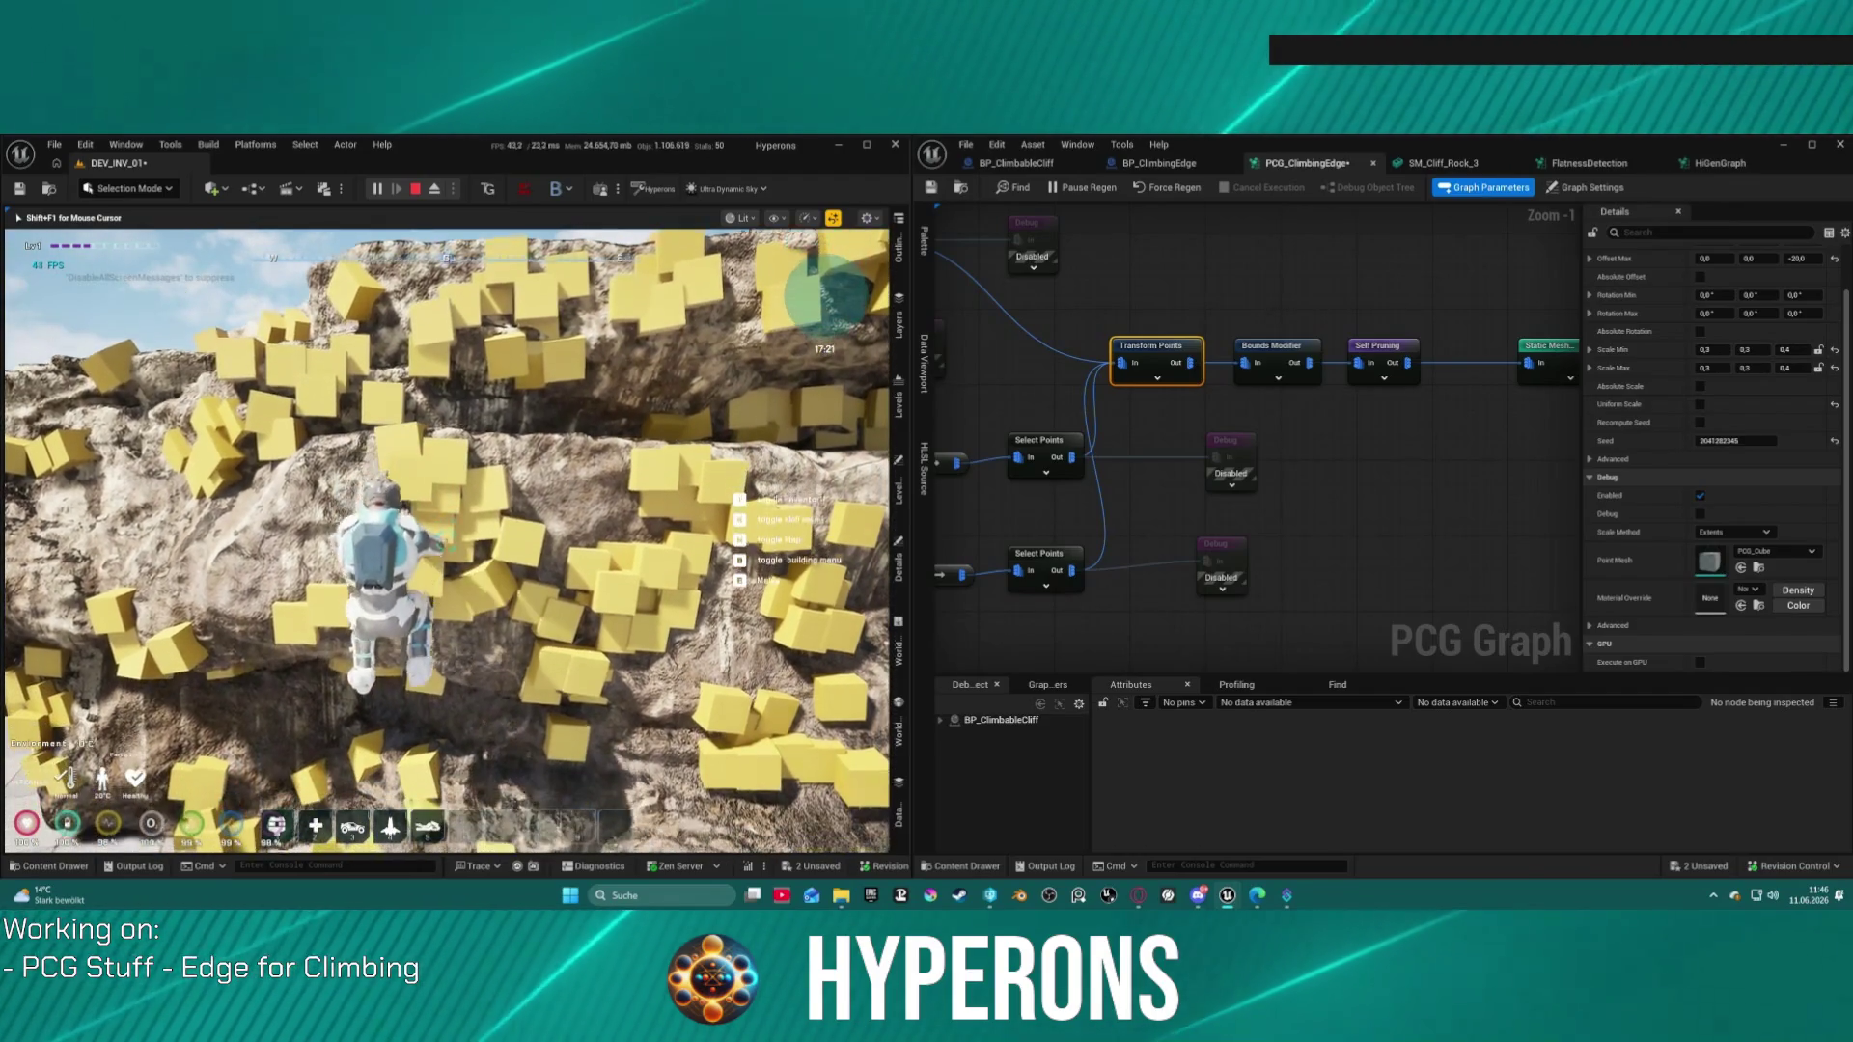
{"action": "key", "text": "w"}
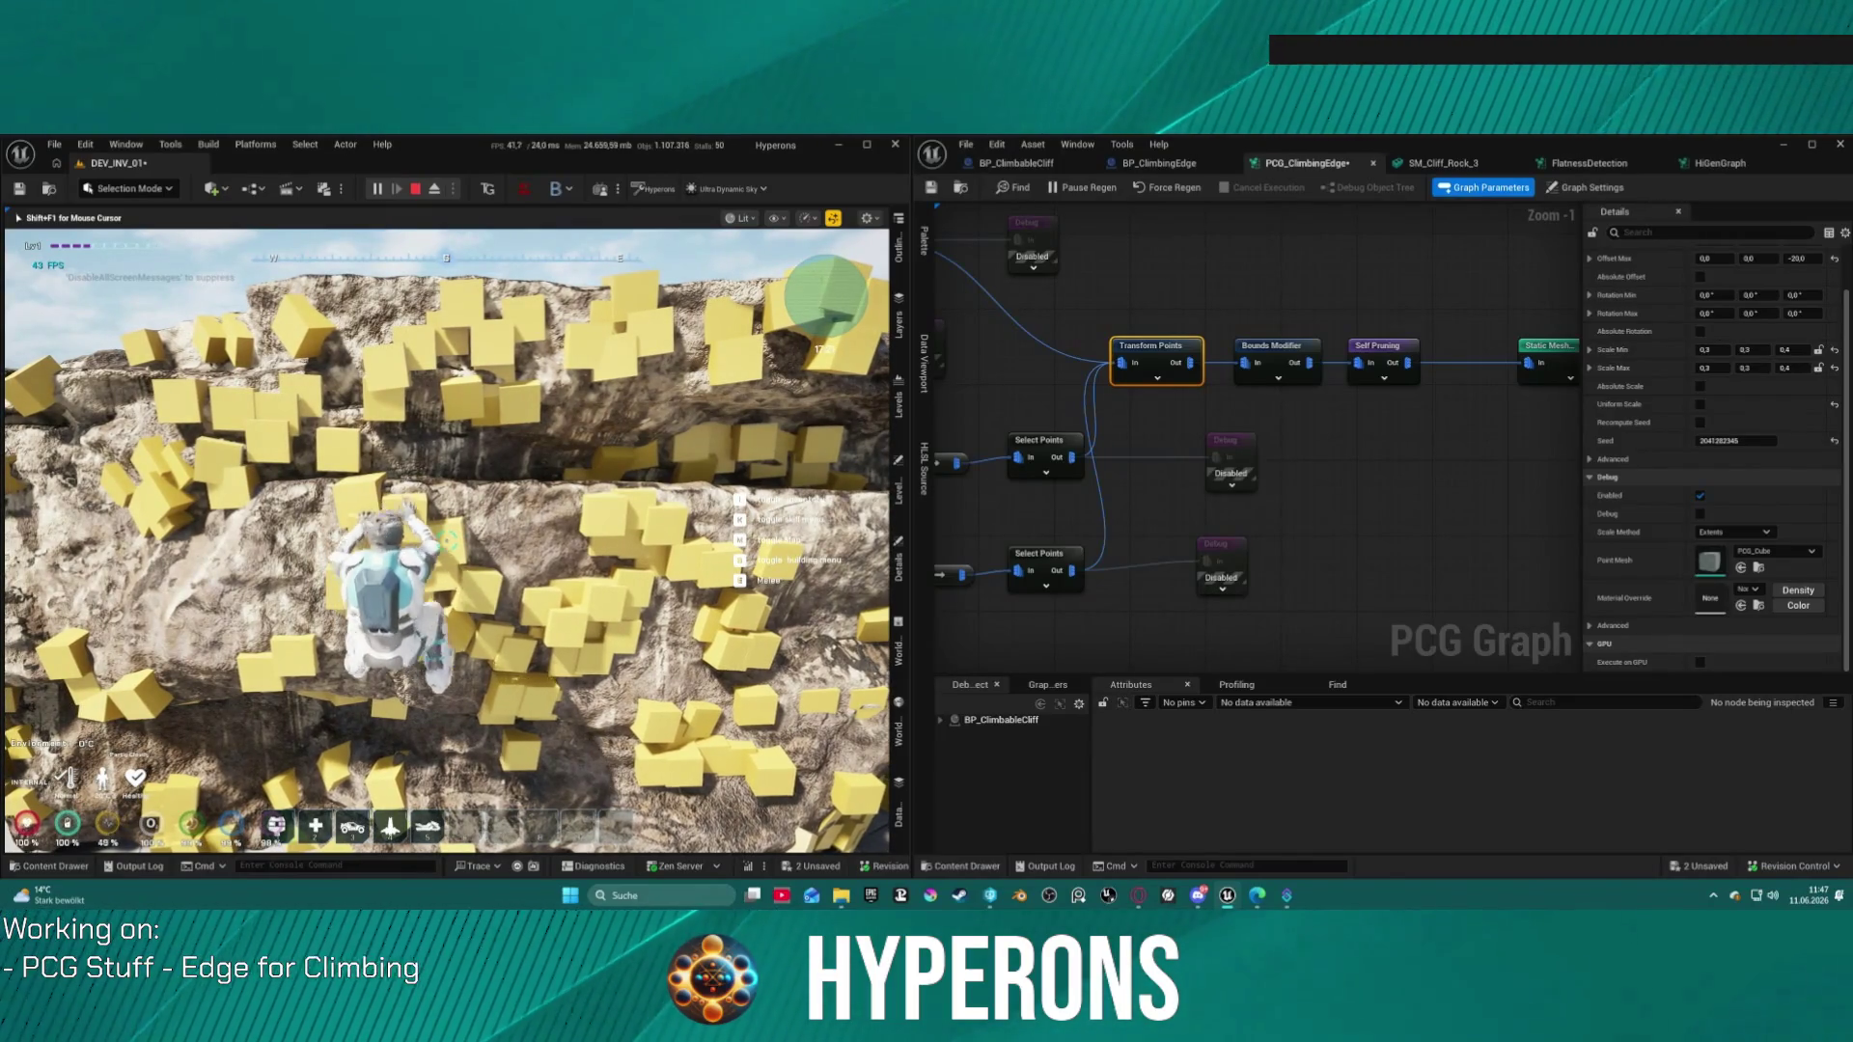
{"action": "key", "text": "s"}
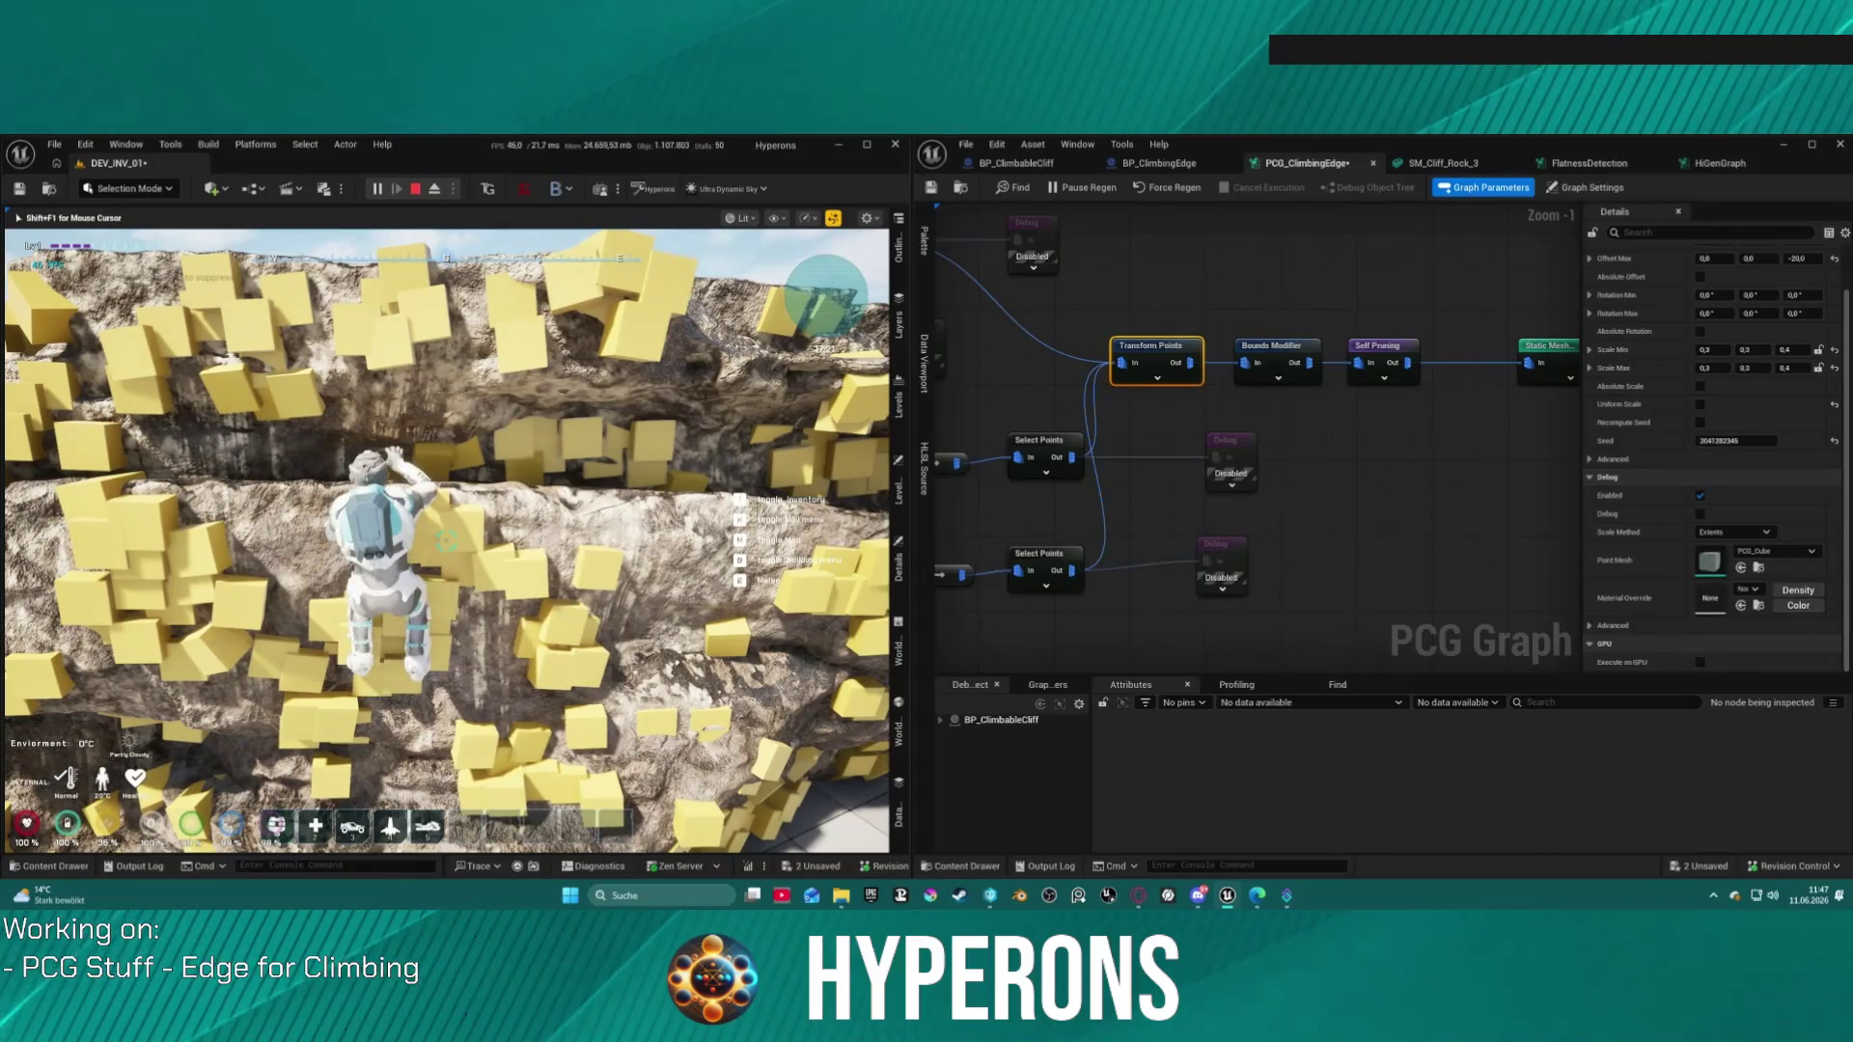
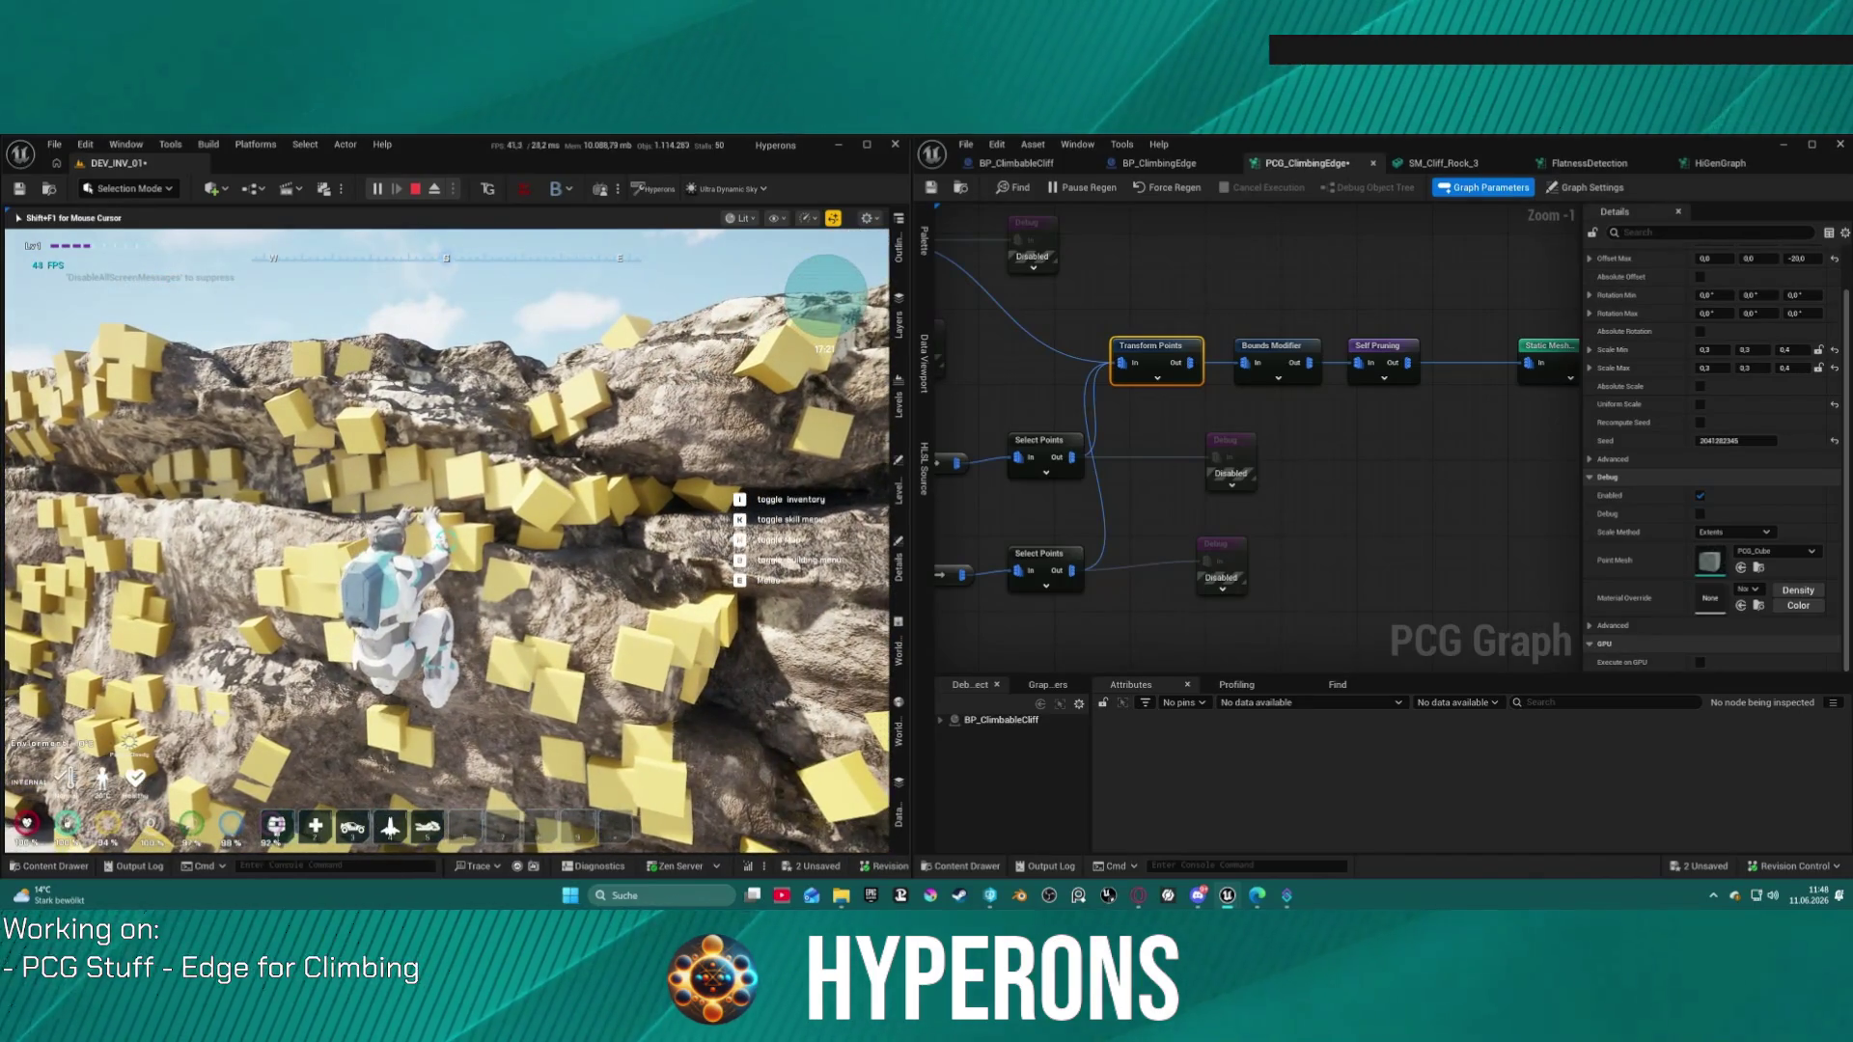
Step: Stop the climbing play test and fly around the cliff to inspect the yellow debug cubes
{"action": "key", "text": "Escape"}
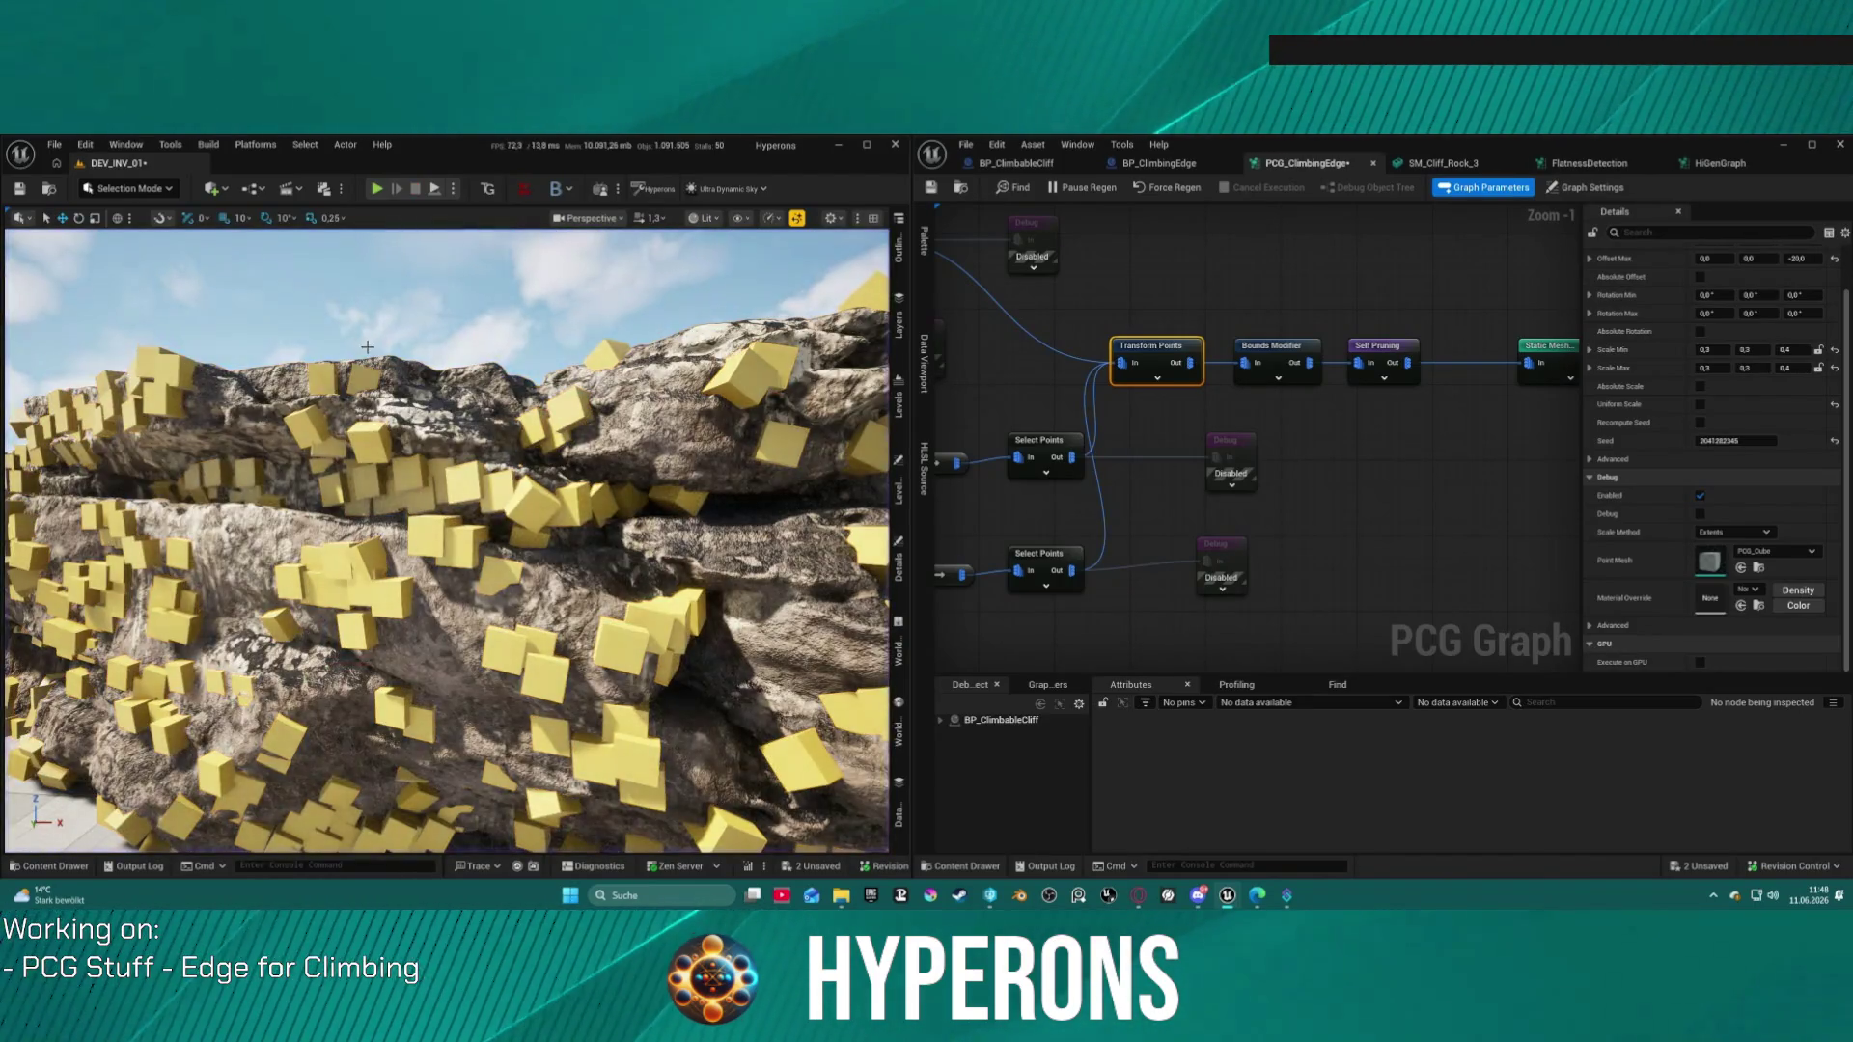
{"action": "left_click_drag", "start_coordinate": [302, 505], "coordinate": [222, 504]}
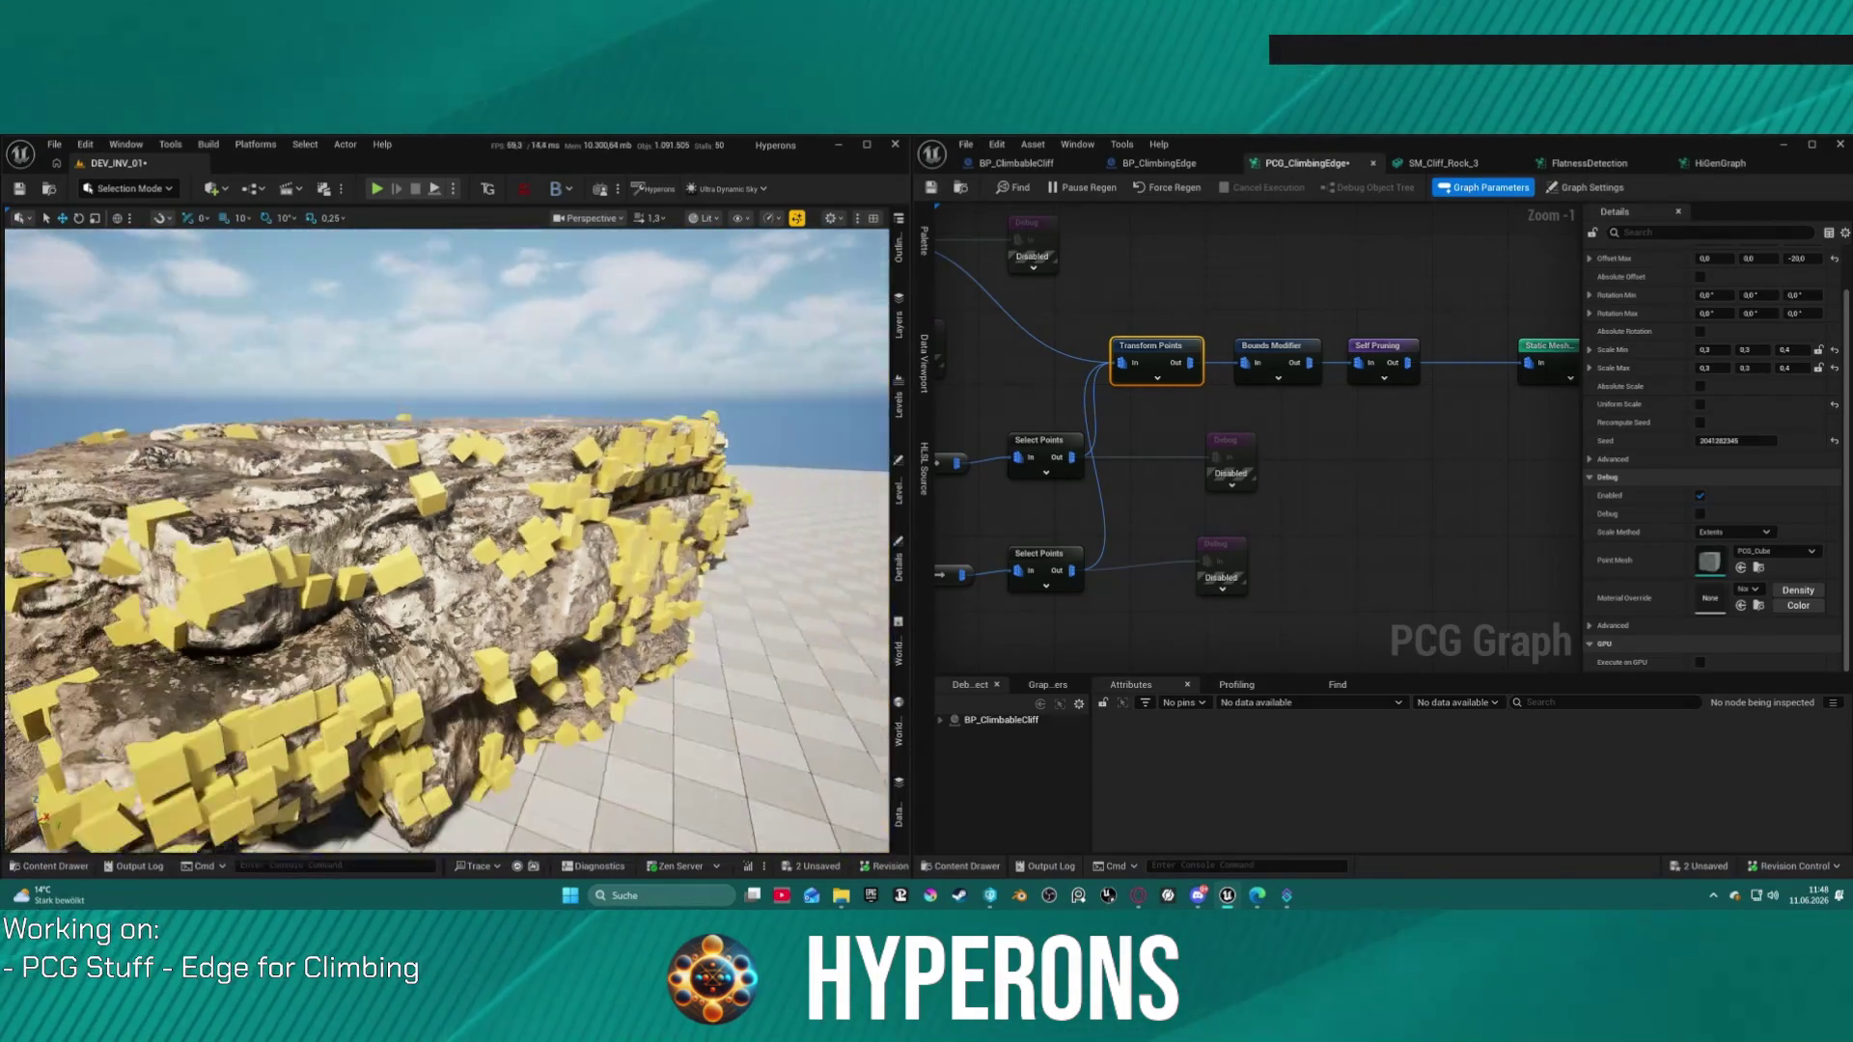
{"action": "left_click_drag", "start_coordinate": [222, 504], "coordinate": [193, 352]}
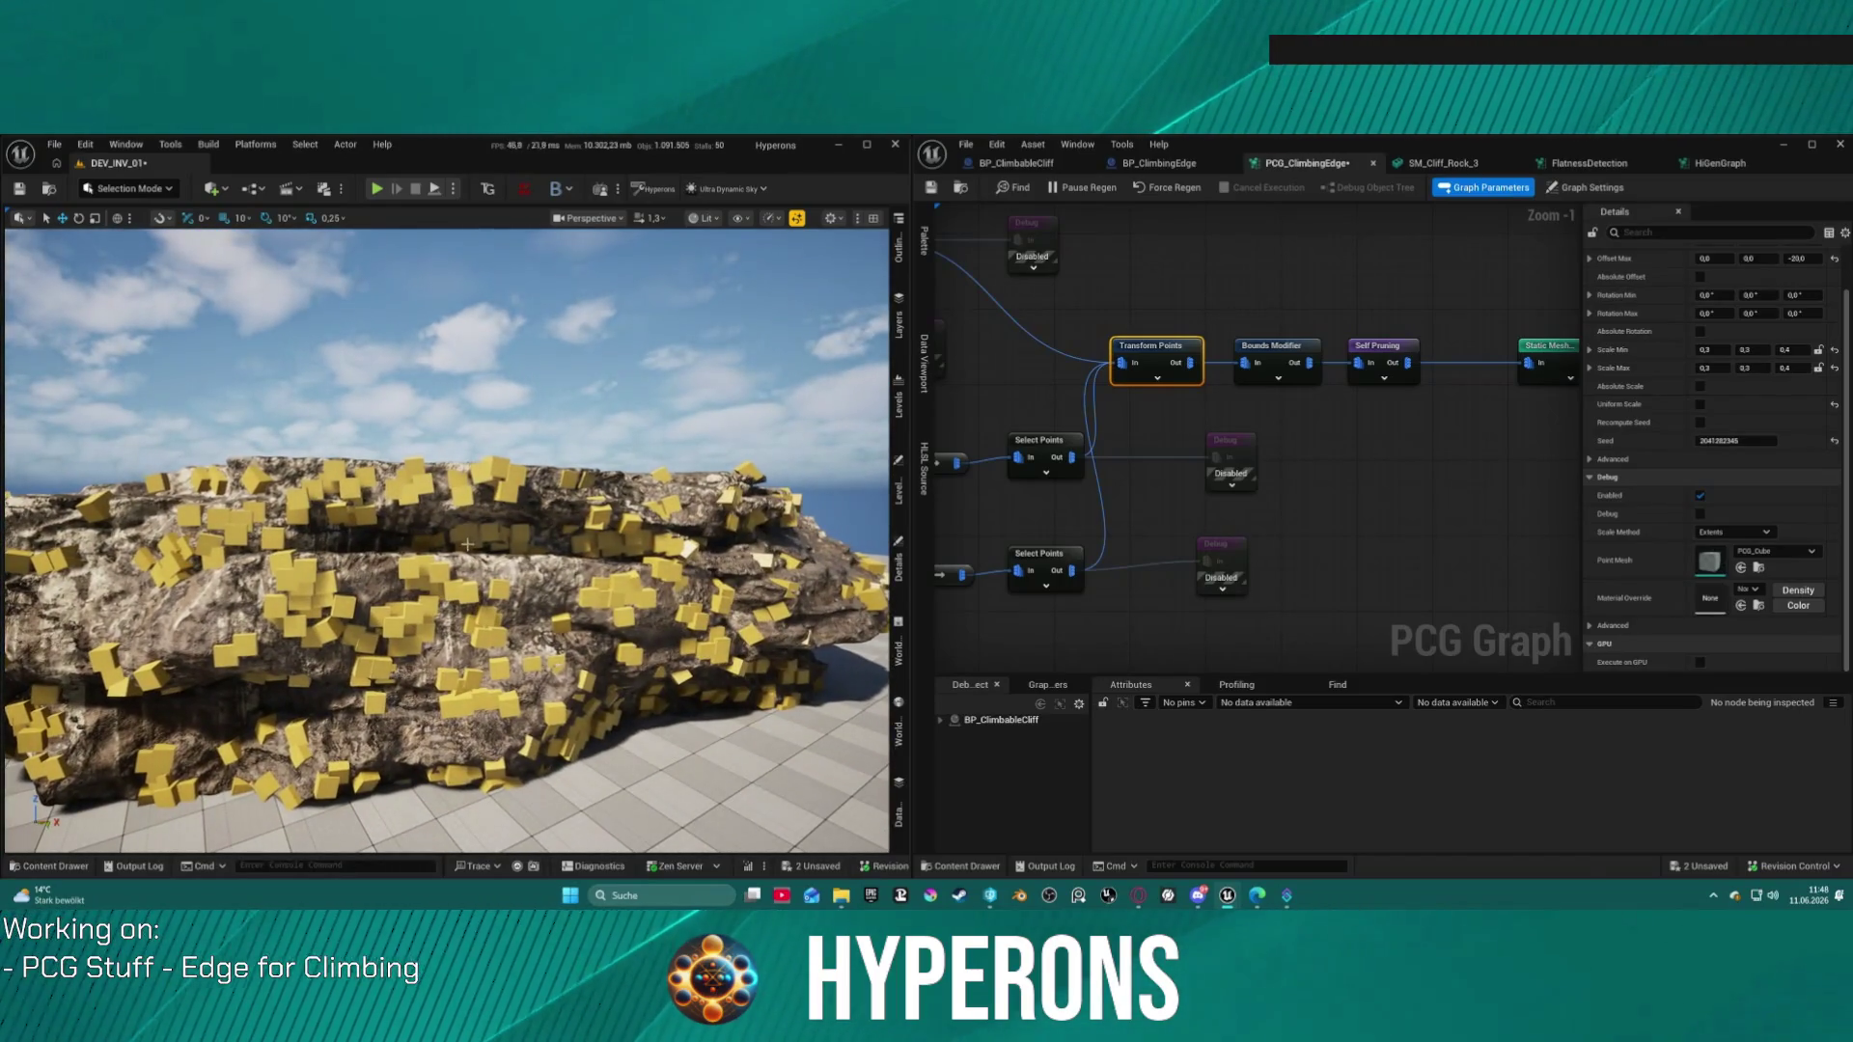
{"action": "mouse_move", "coordinate": [193, 352]}
{"action": "left_mouse_down"}
{"action": "mouse_move", "coordinate": [202, 319]}
{"action": "mouse_move", "coordinate": [241, 319]}
{"action": "mouse_move", "coordinate": [160, 348]}
{"action": "mouse_move", "coordinate": [207, 357]}
{"action": "mouse_move", "coordinate": [217, 314]}
{"action": "left_mouse_up"}
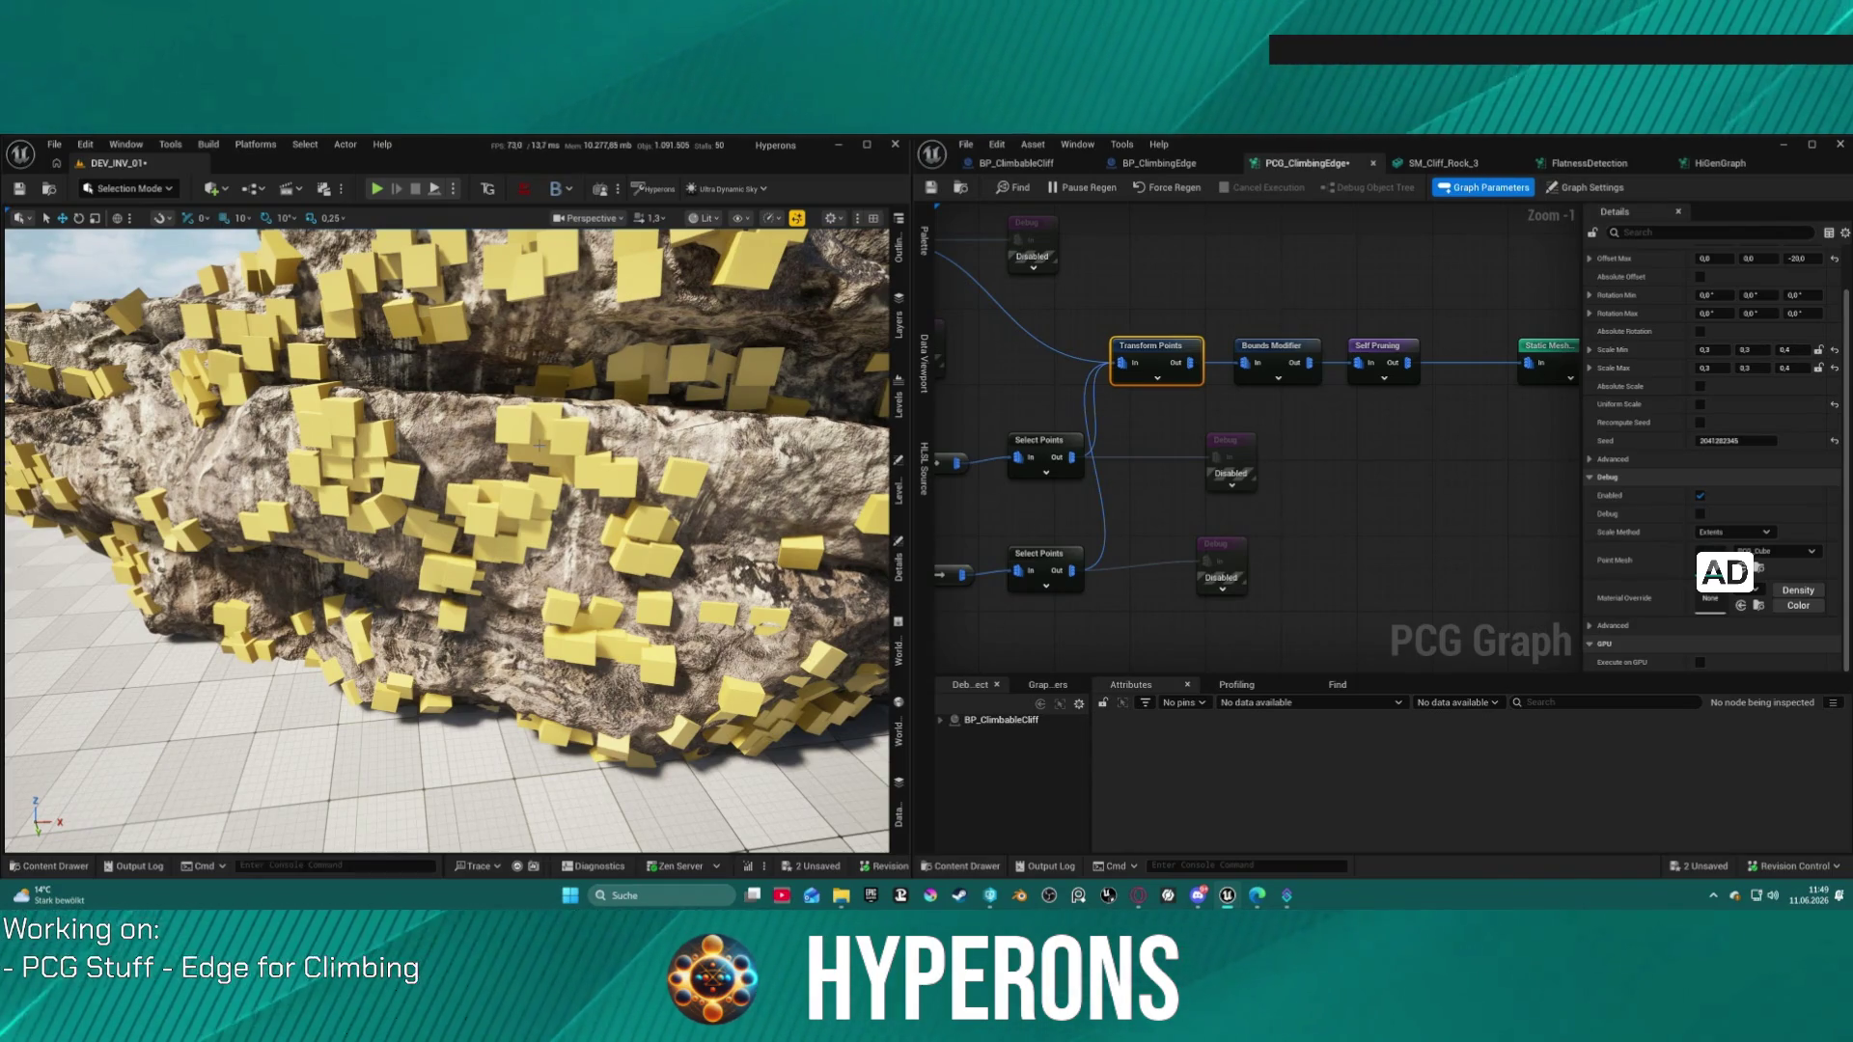
Step: Change the upper Select Points node's Ratio from 0.1 to 0,05
{"action": "left_click", "coordinate": [1062, 446]}
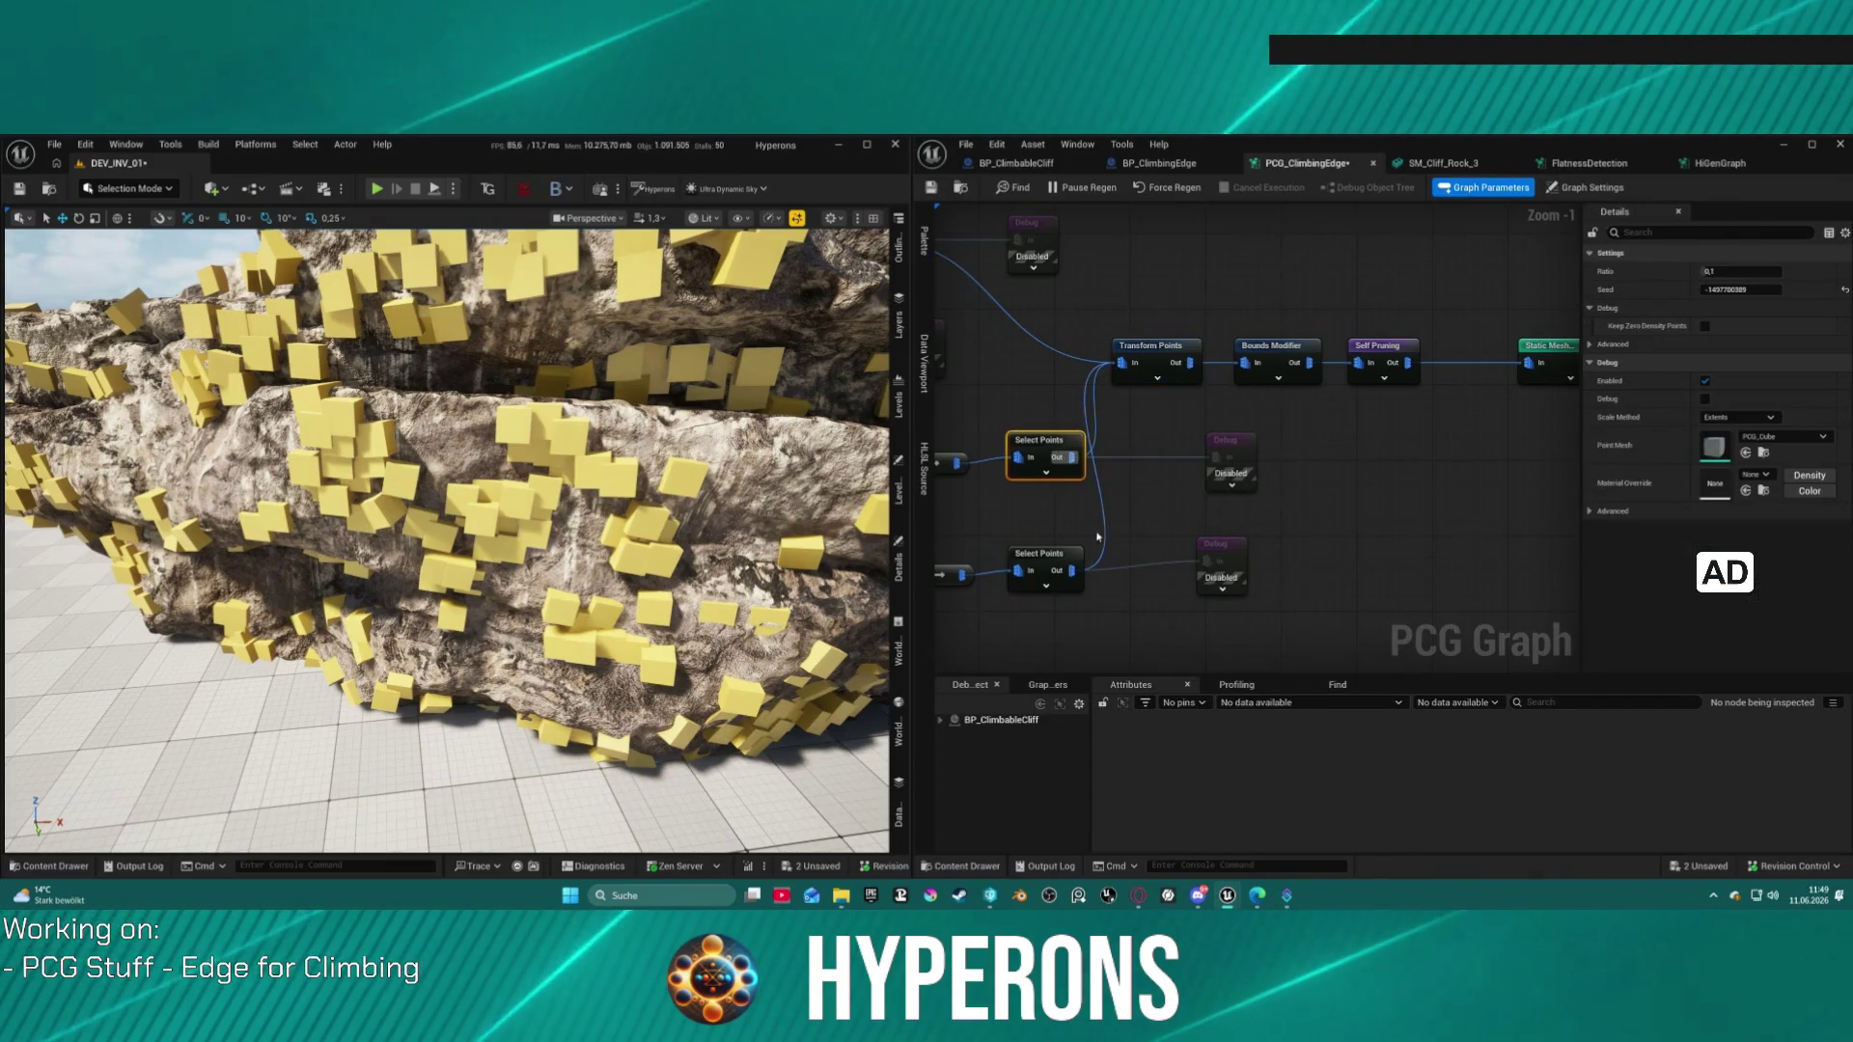
{"action": "left_click", "coordinate": [1762, 273]}
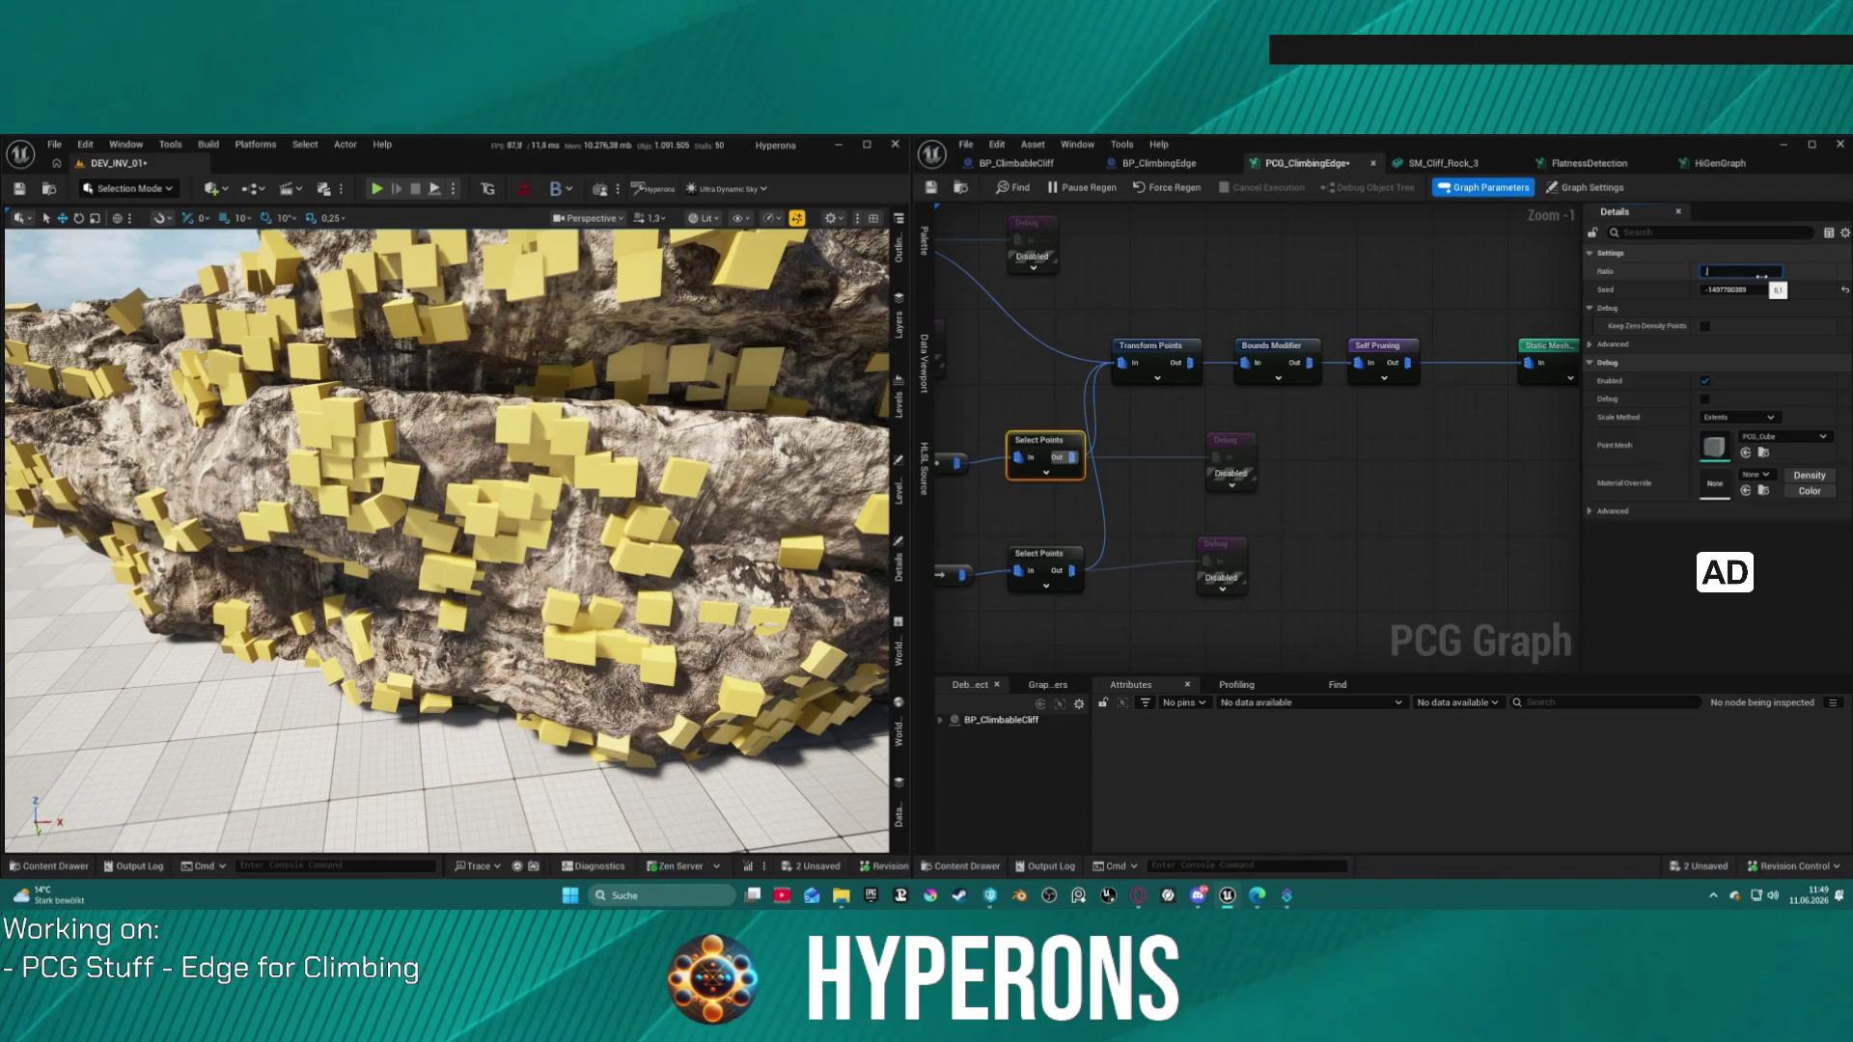
{"action": "type", "text": "05"}
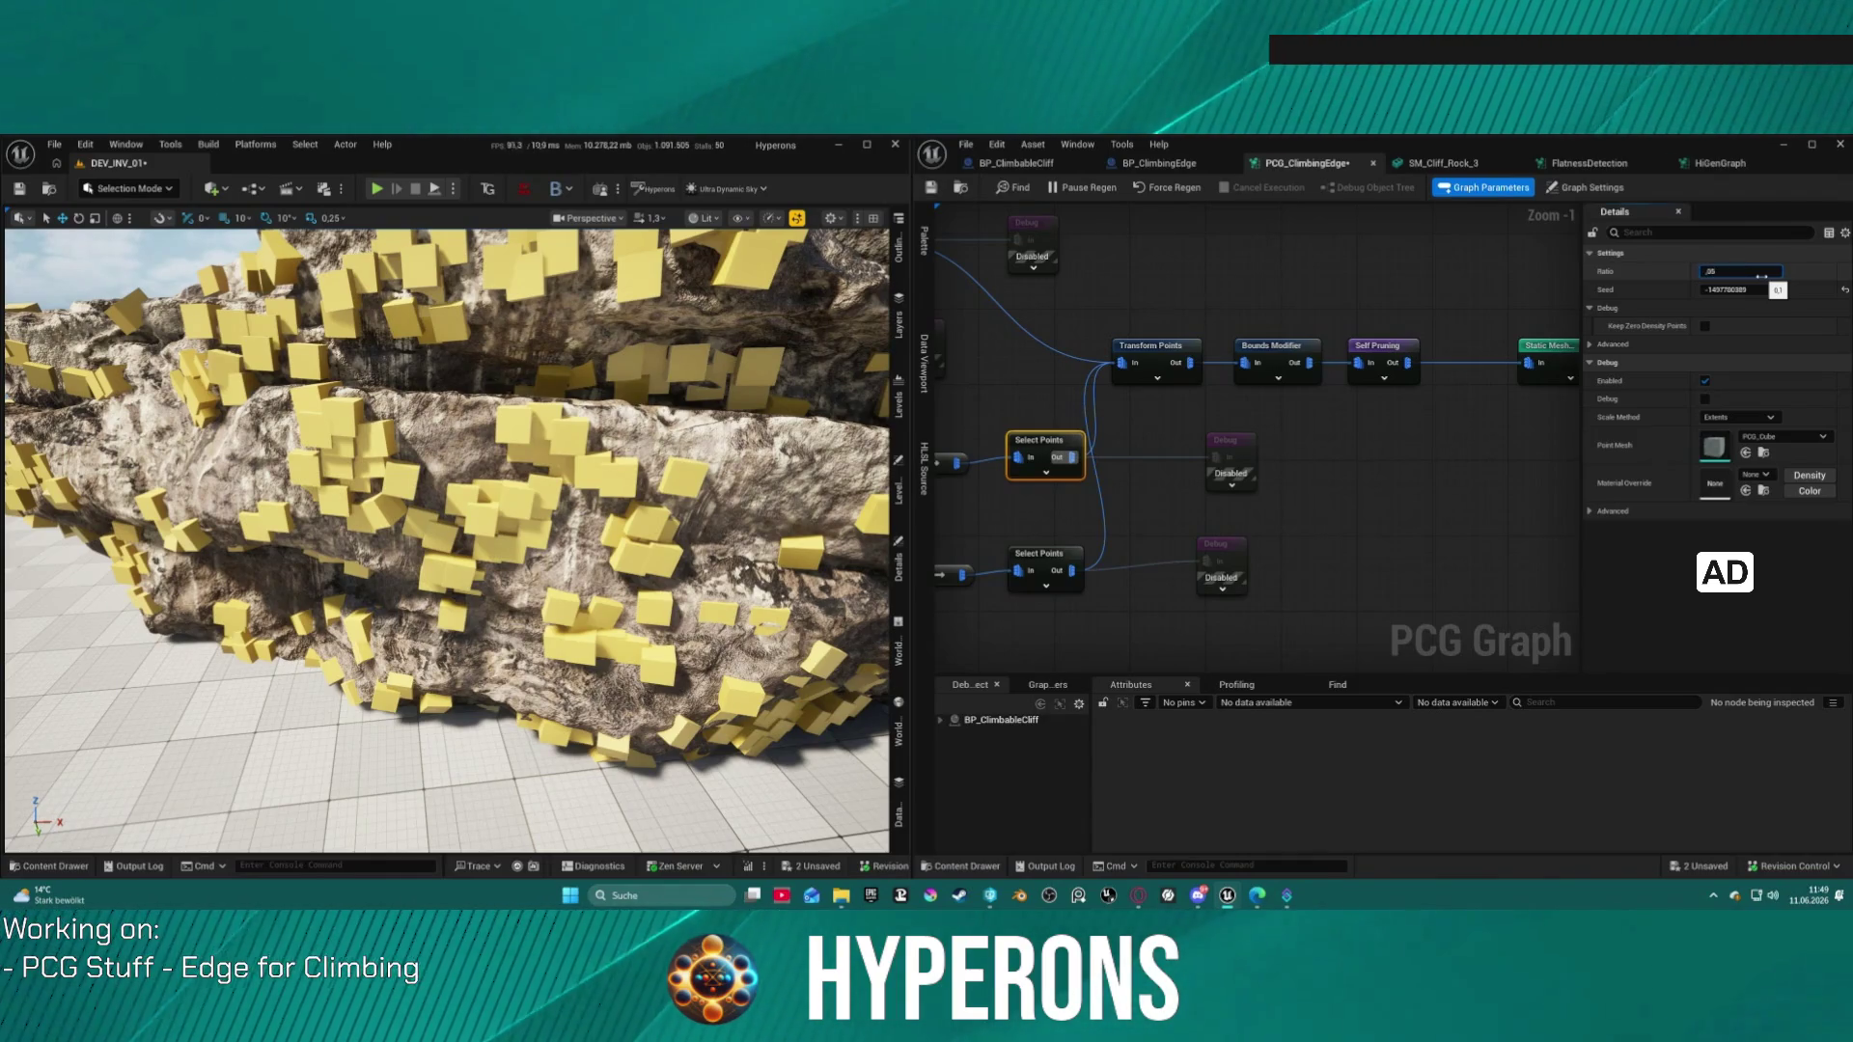
{"action": "key", "text": "Return"}
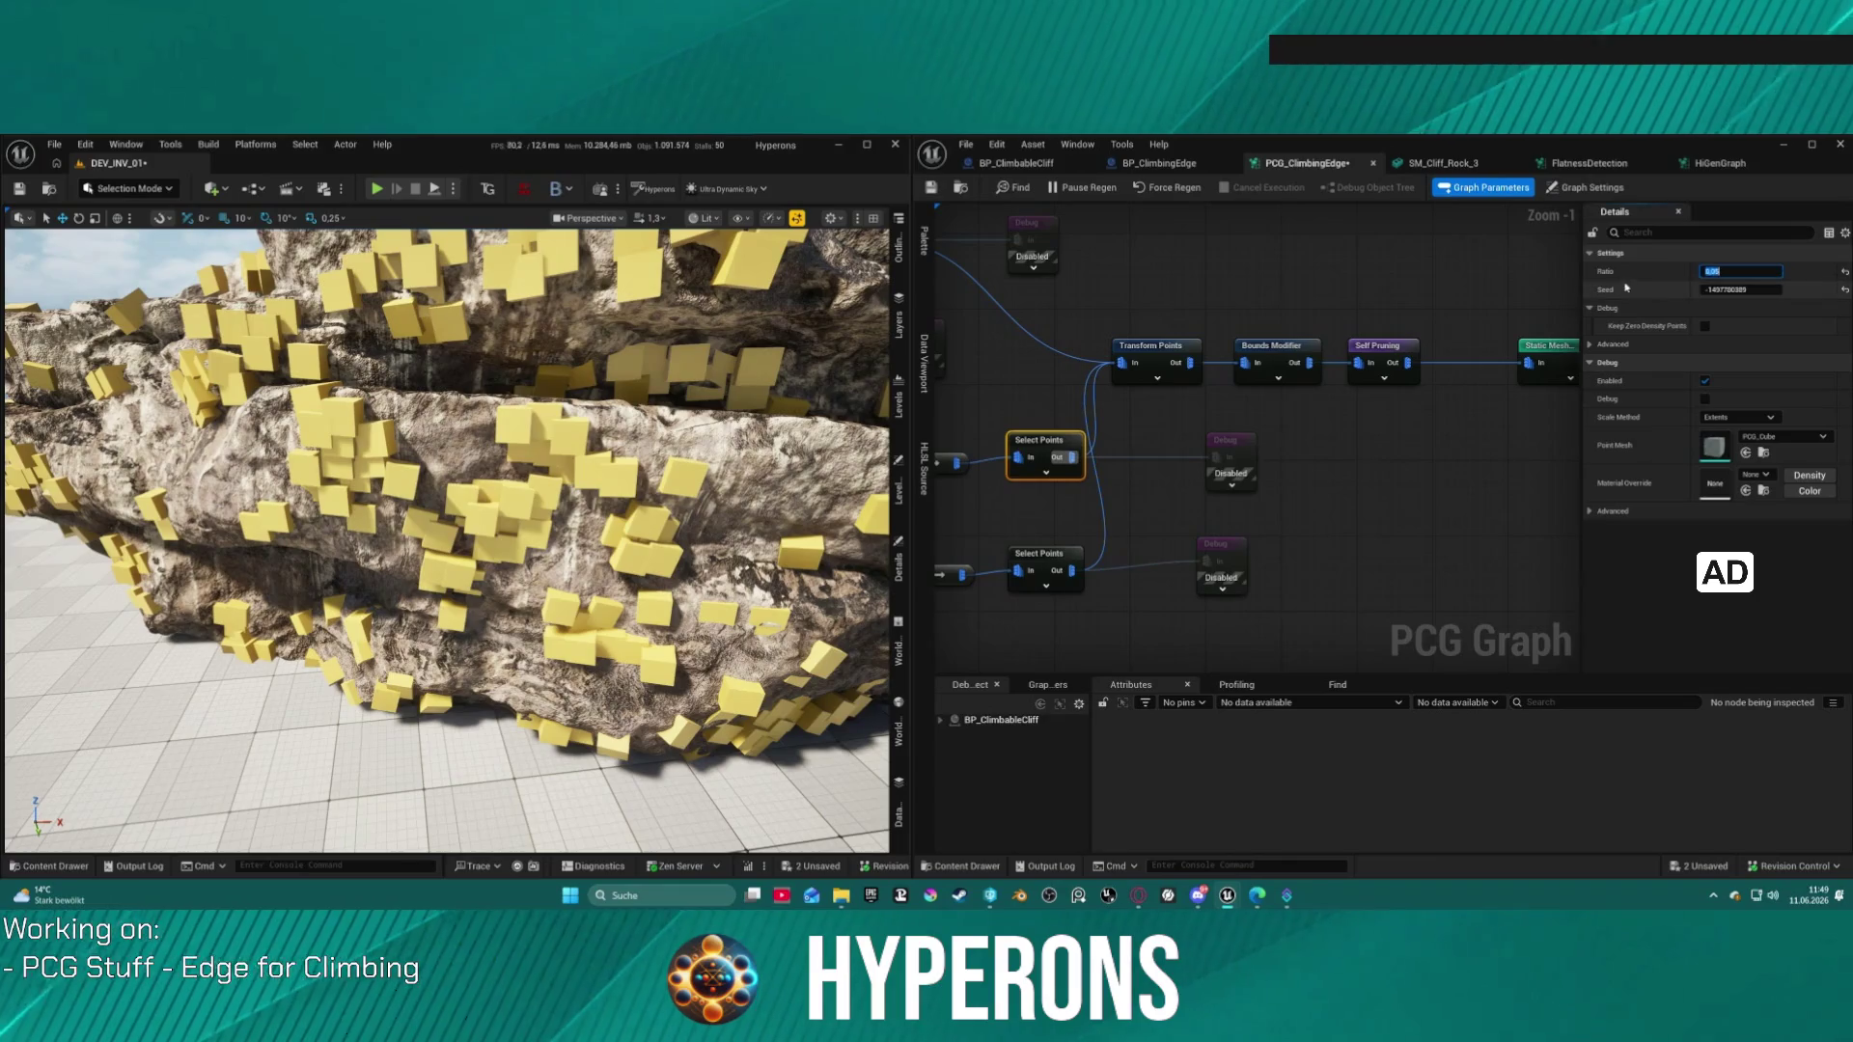
{"action": "left_click", "coordinate": [1048, 556]}
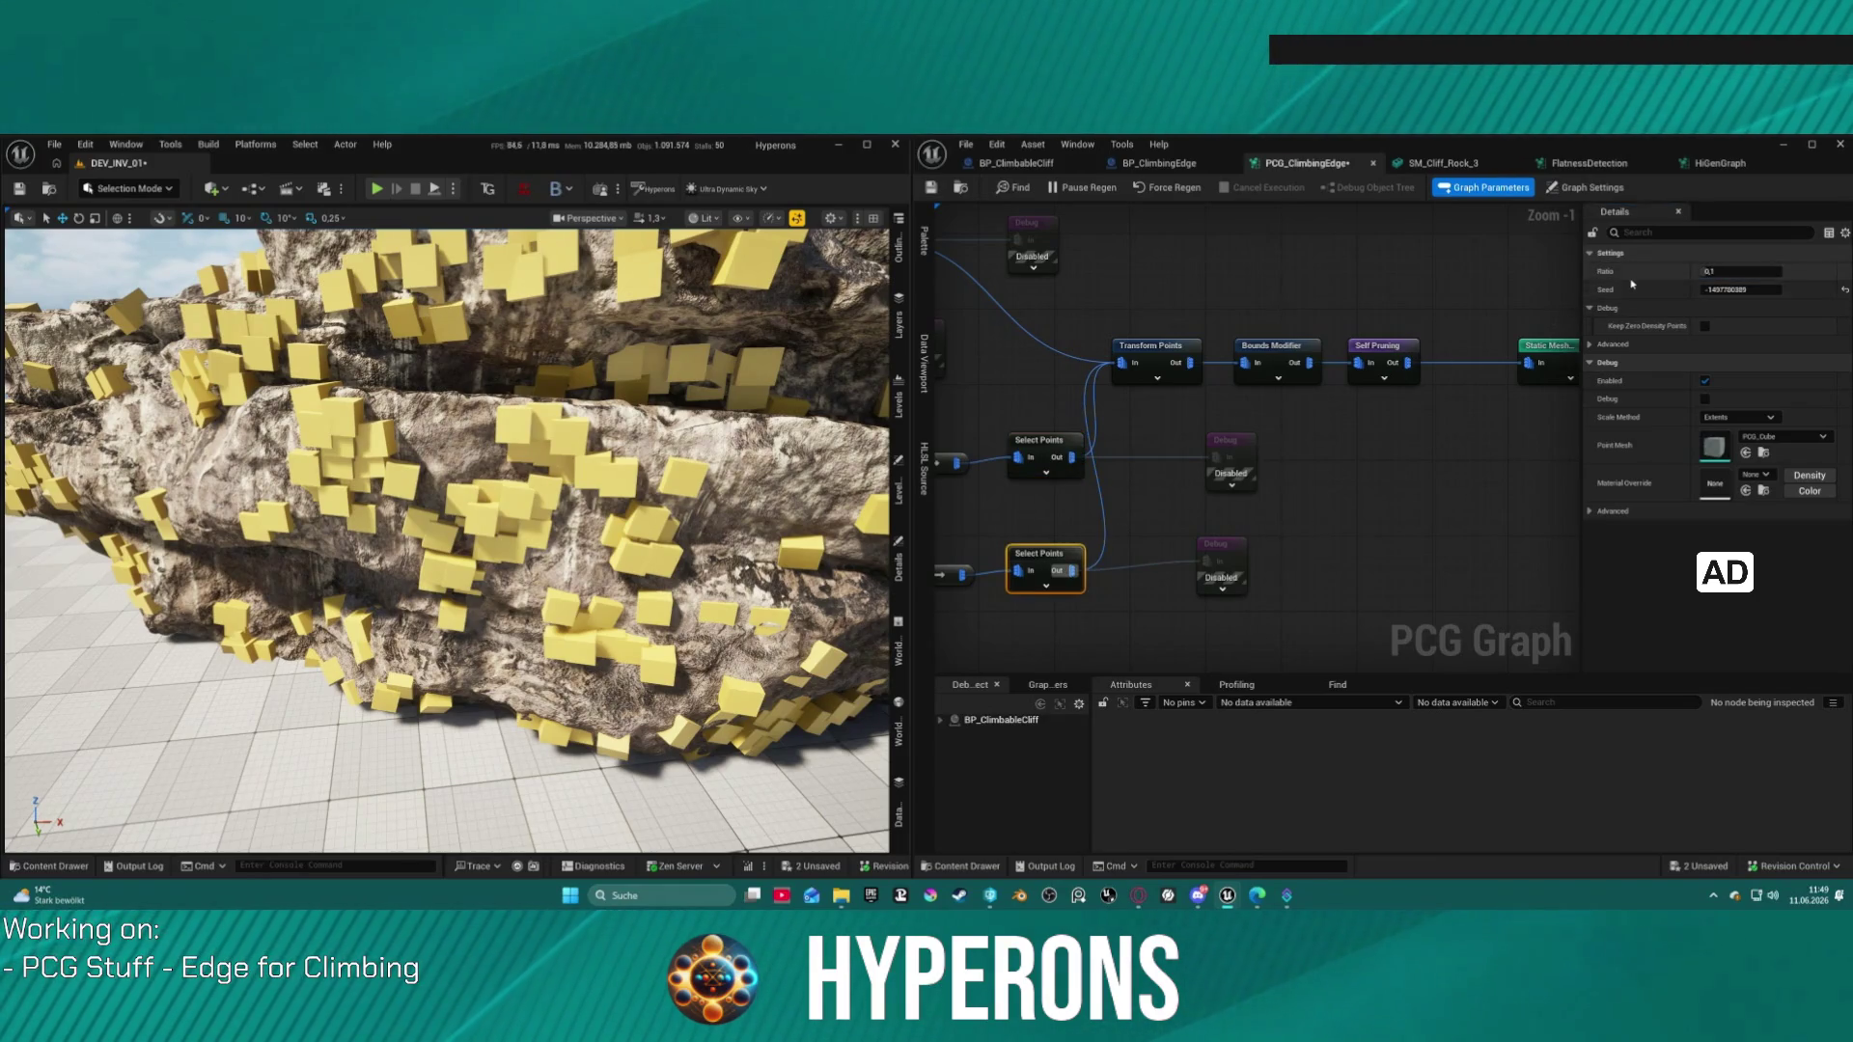
{"action": "left_click_drag", "start_coordinate": [443, 541], "coordinate": [830, 540]}
{"action": "left_click_drag", "start_coordinate": [965, 618], "coordinate": [1419, 594]}
Step: Set the Density Function of both Difference nodes to Binary
{"action": "left_click", "coordinate": [1255, 409]}
{"action": "left_click", "coordinate": [1255, 512], "text": "ctrl"}
{"action": "left_click", "coordinate": [1738, 271]}
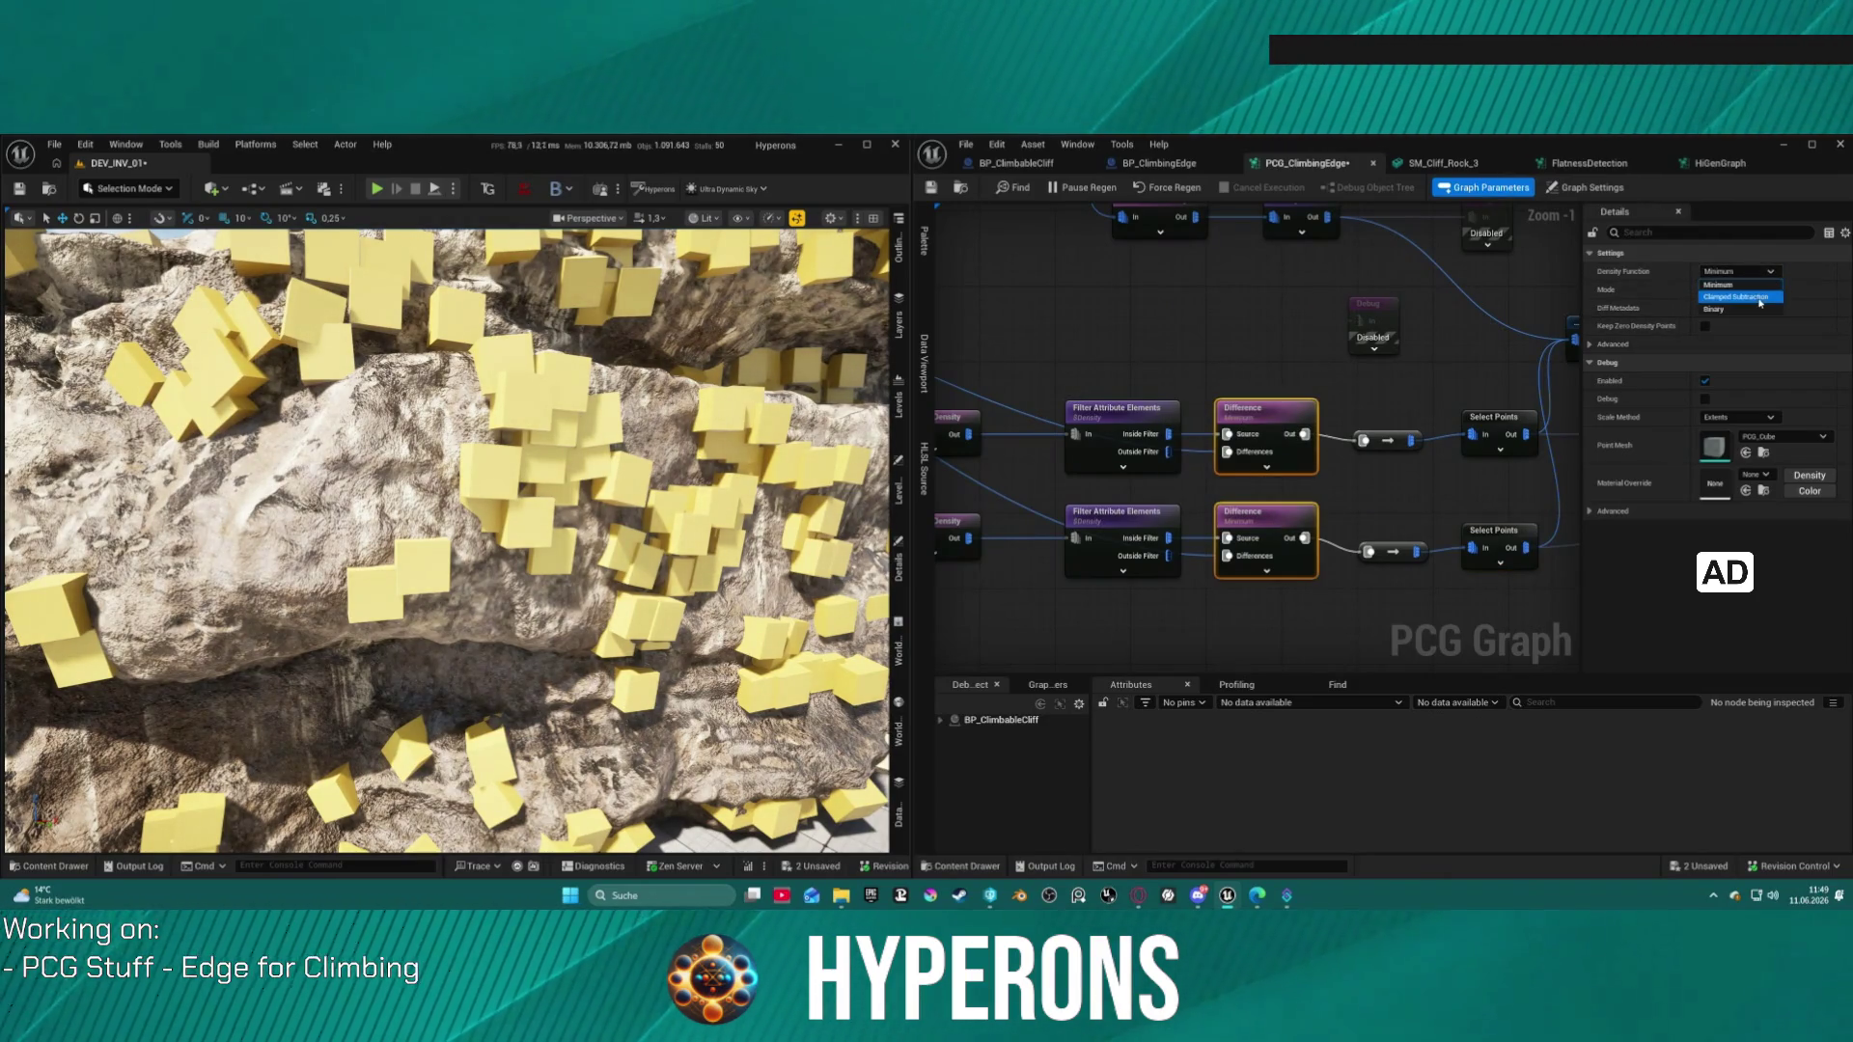
{"action": "left_click", "coordinate": [1734, 309]}
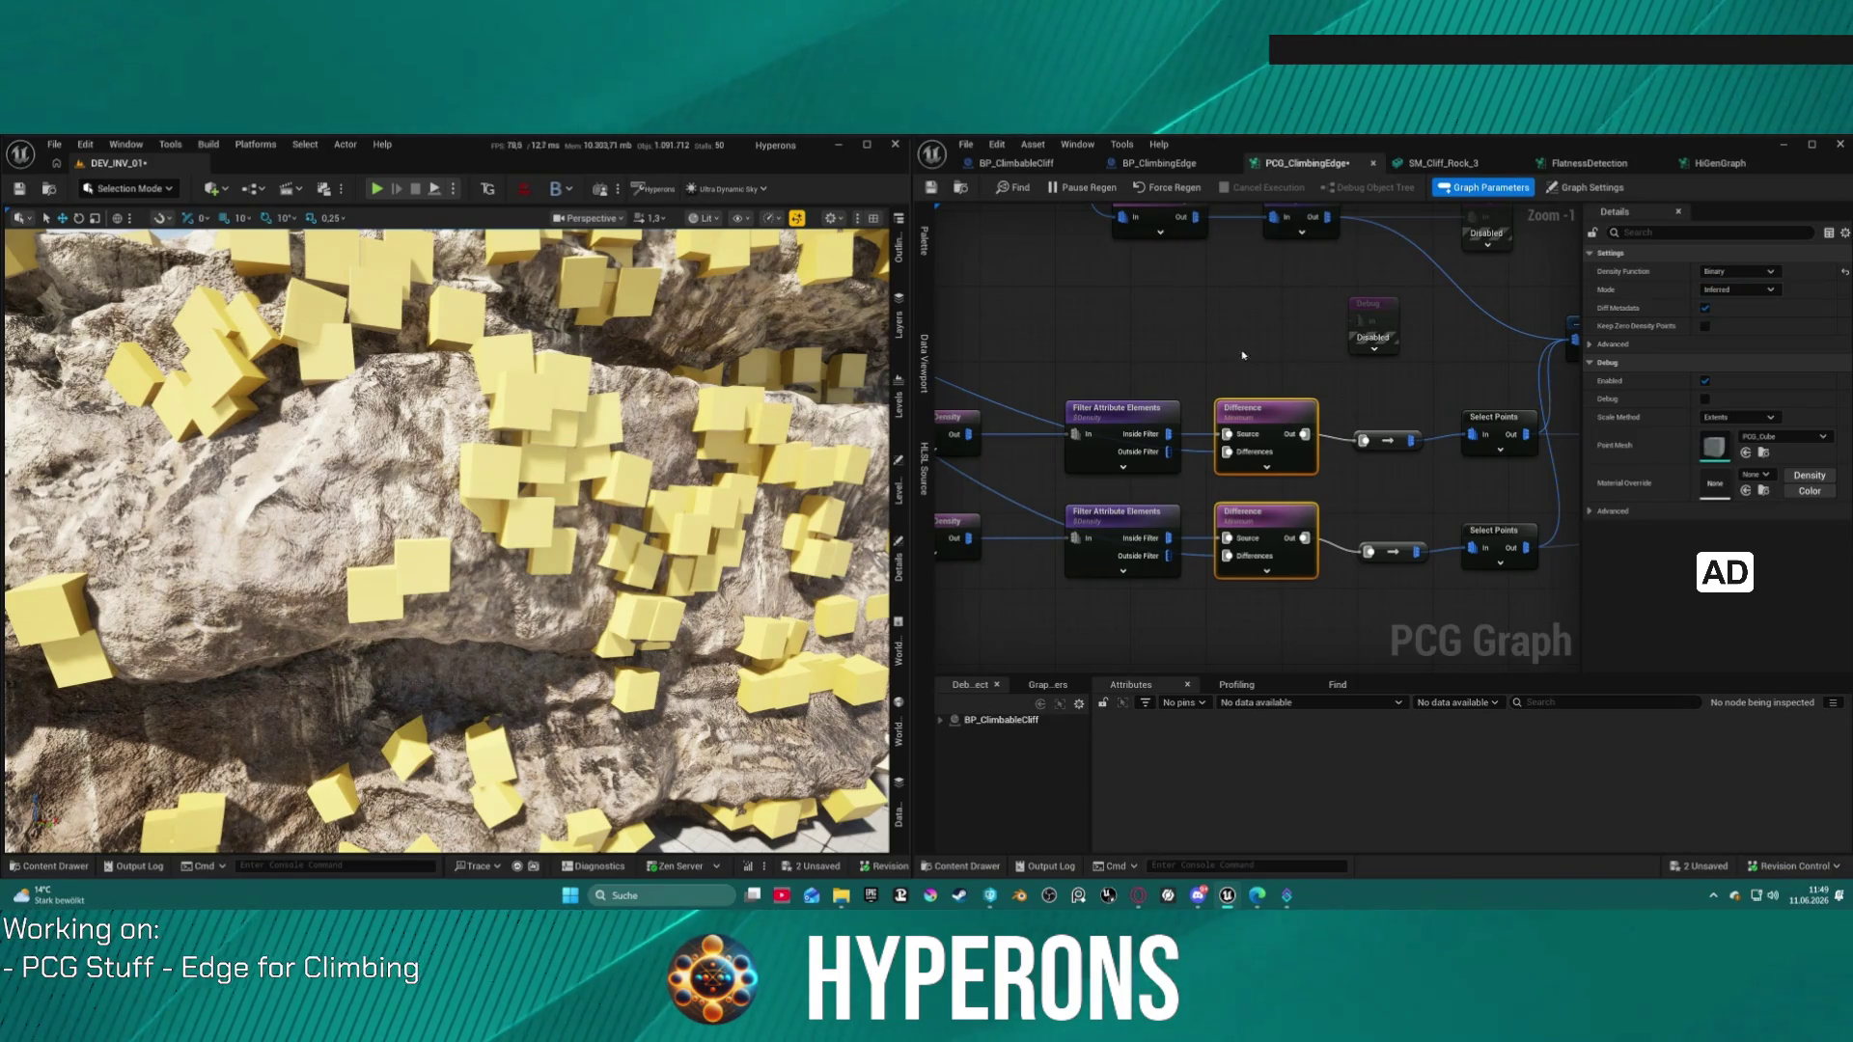
Step: Select the Filter Attribute Elements nodes and try a threshold of 0.03
{"action": "left_click_drag", "start_coordinate": [1125, 383], "coordinate": [1100, 579]}
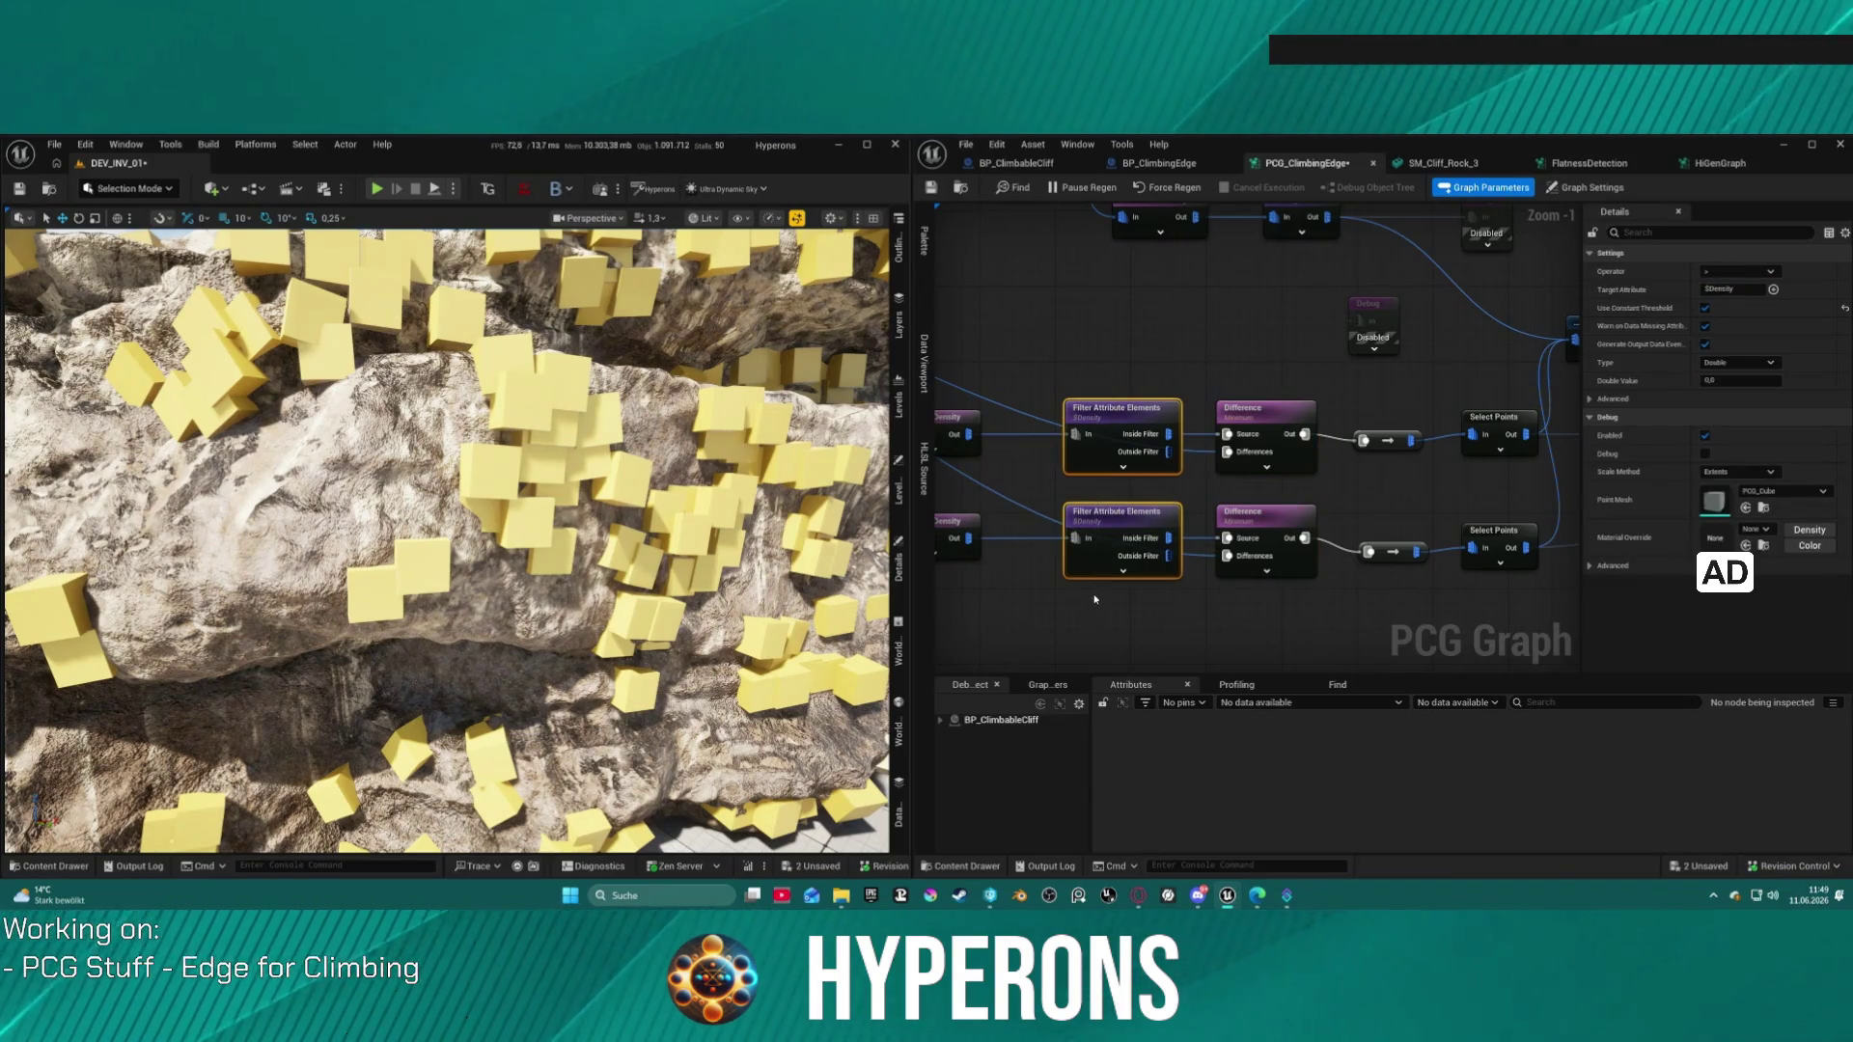
{"action": "left_click", "coordinate": [1131, 421]}
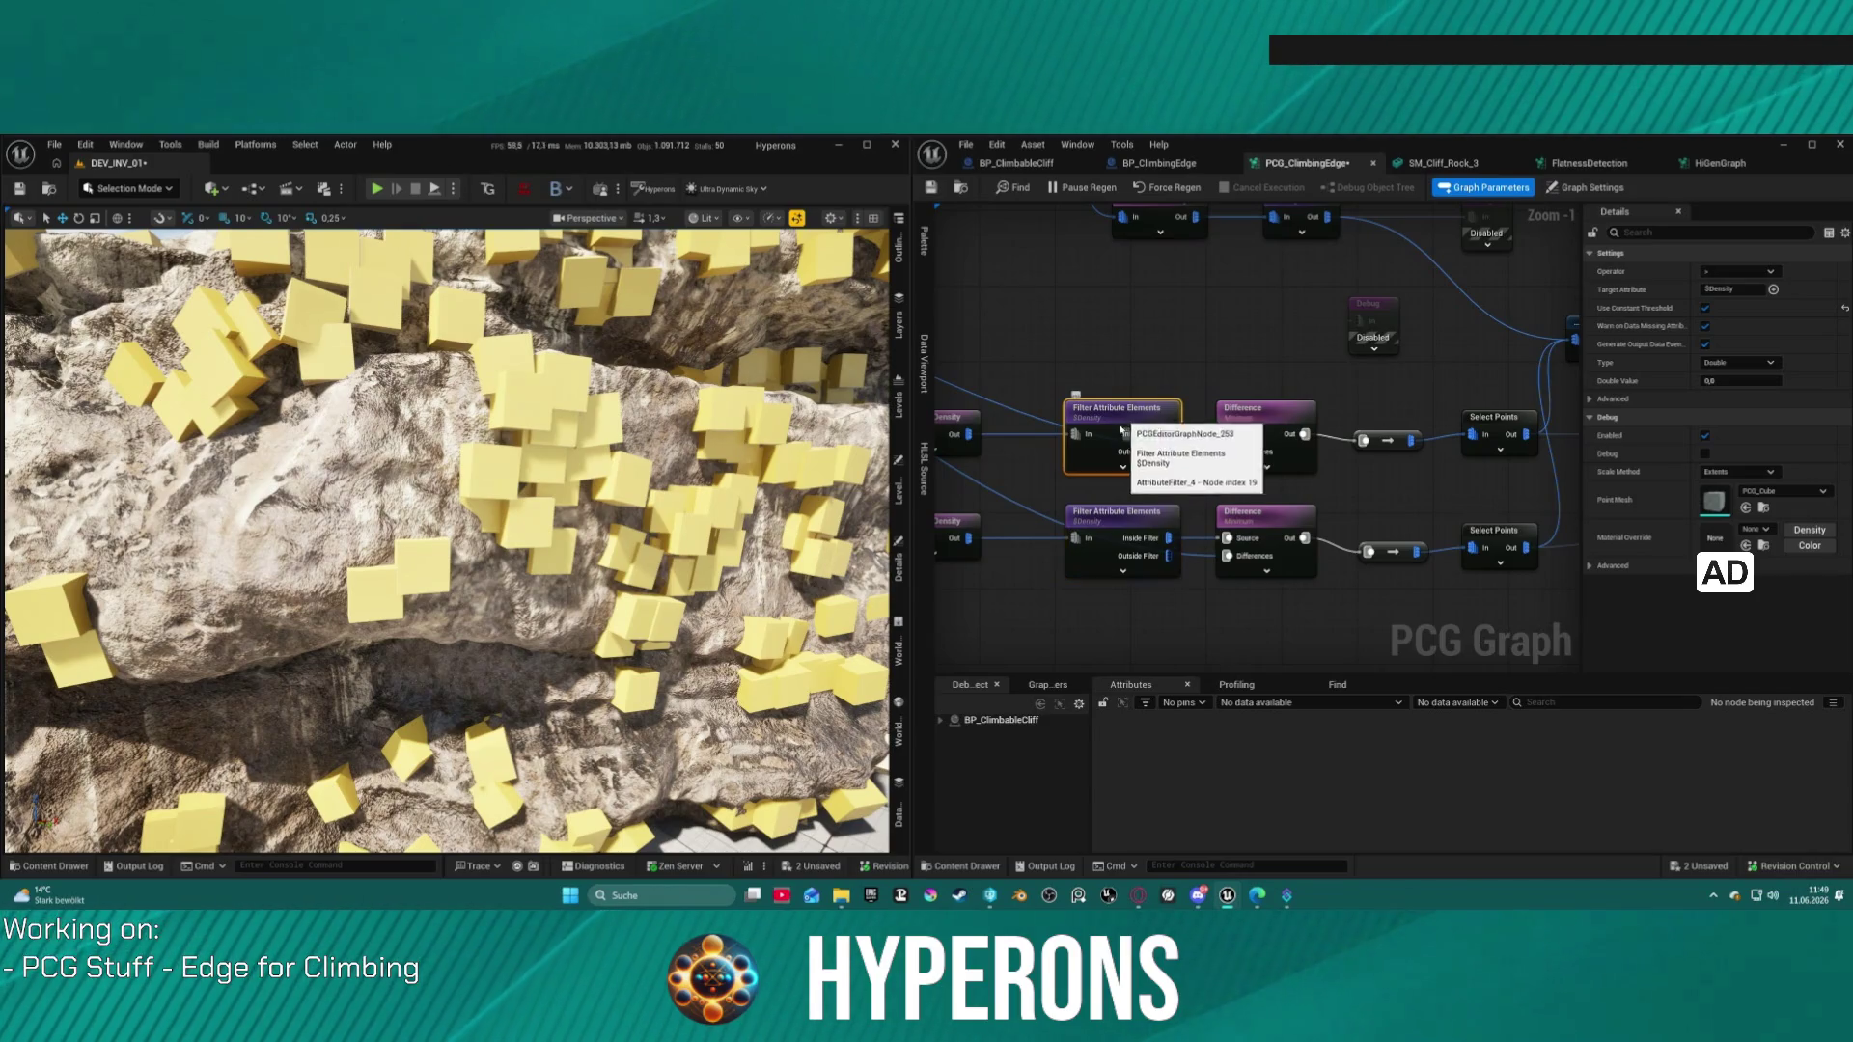
{"action": "left_click", "coordinate": [1107, 529]}
{"action": "left_click", "coordinate": [1134, 454], "text": "shift"}
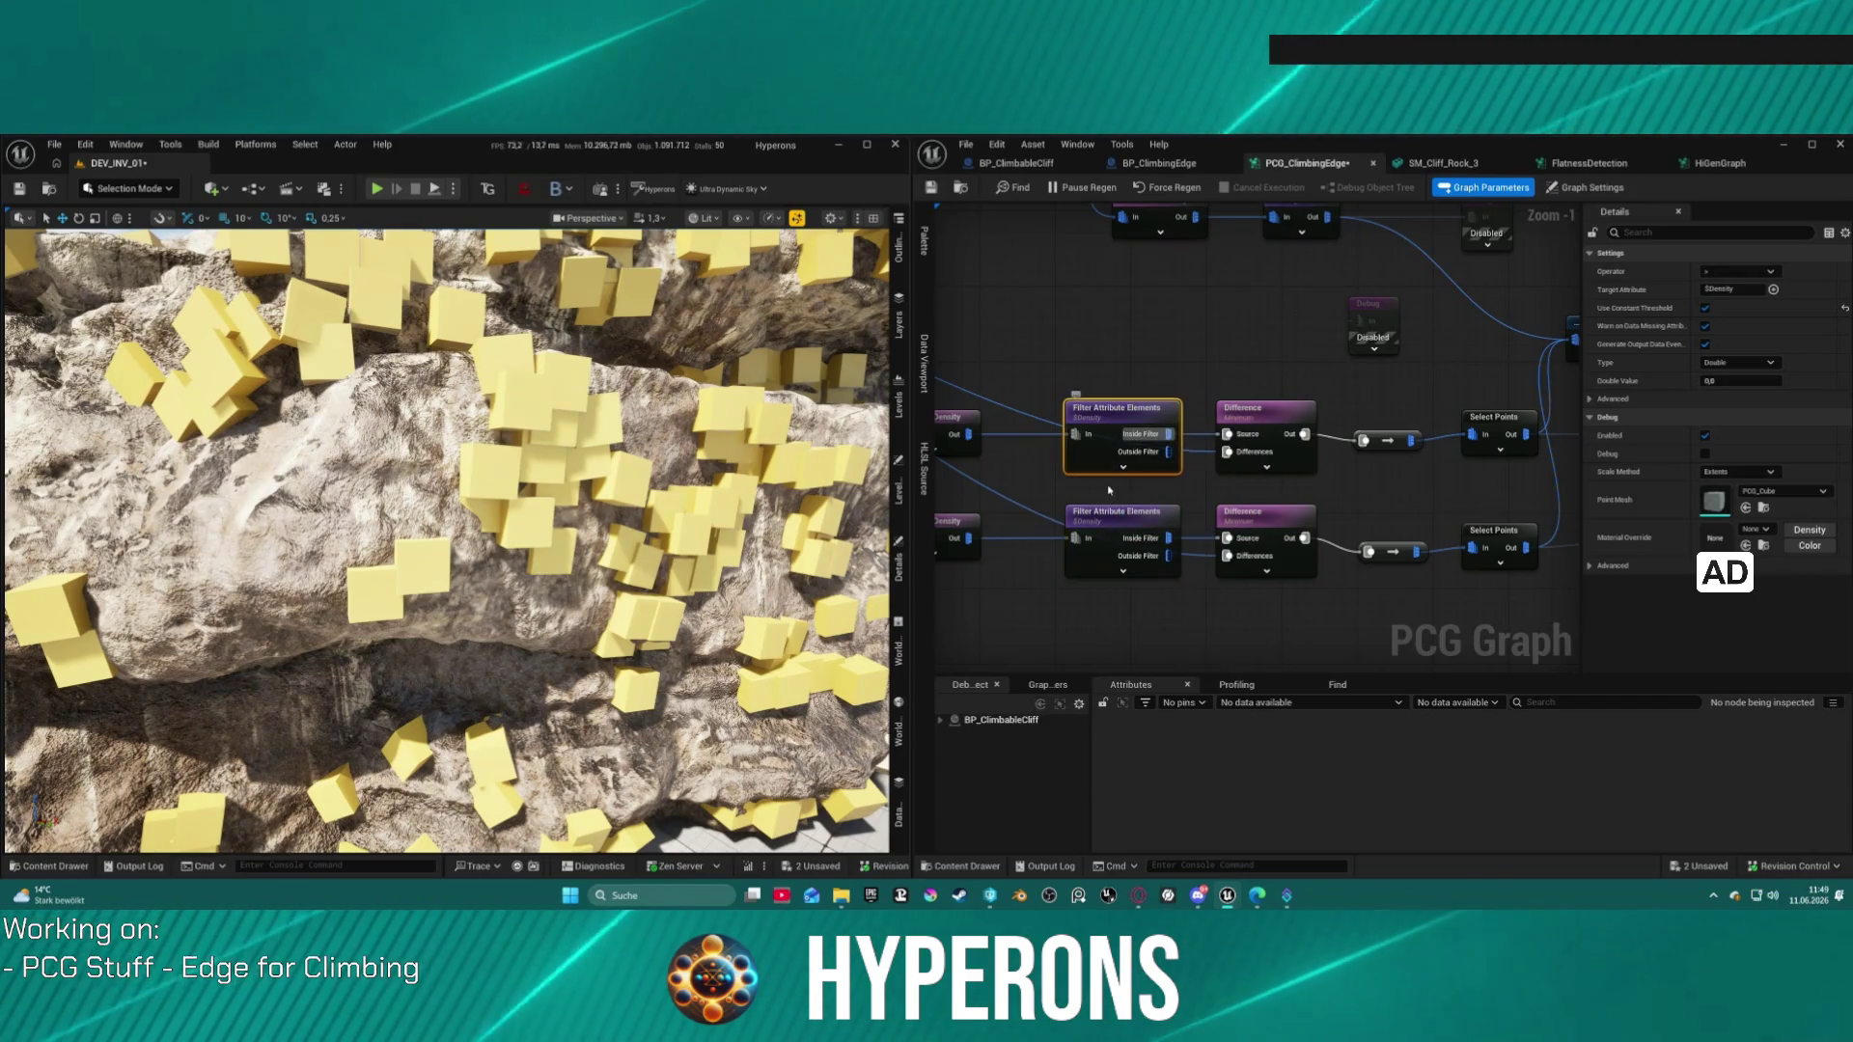
{"action": "left_click", "coordinate": [1735, 380]}
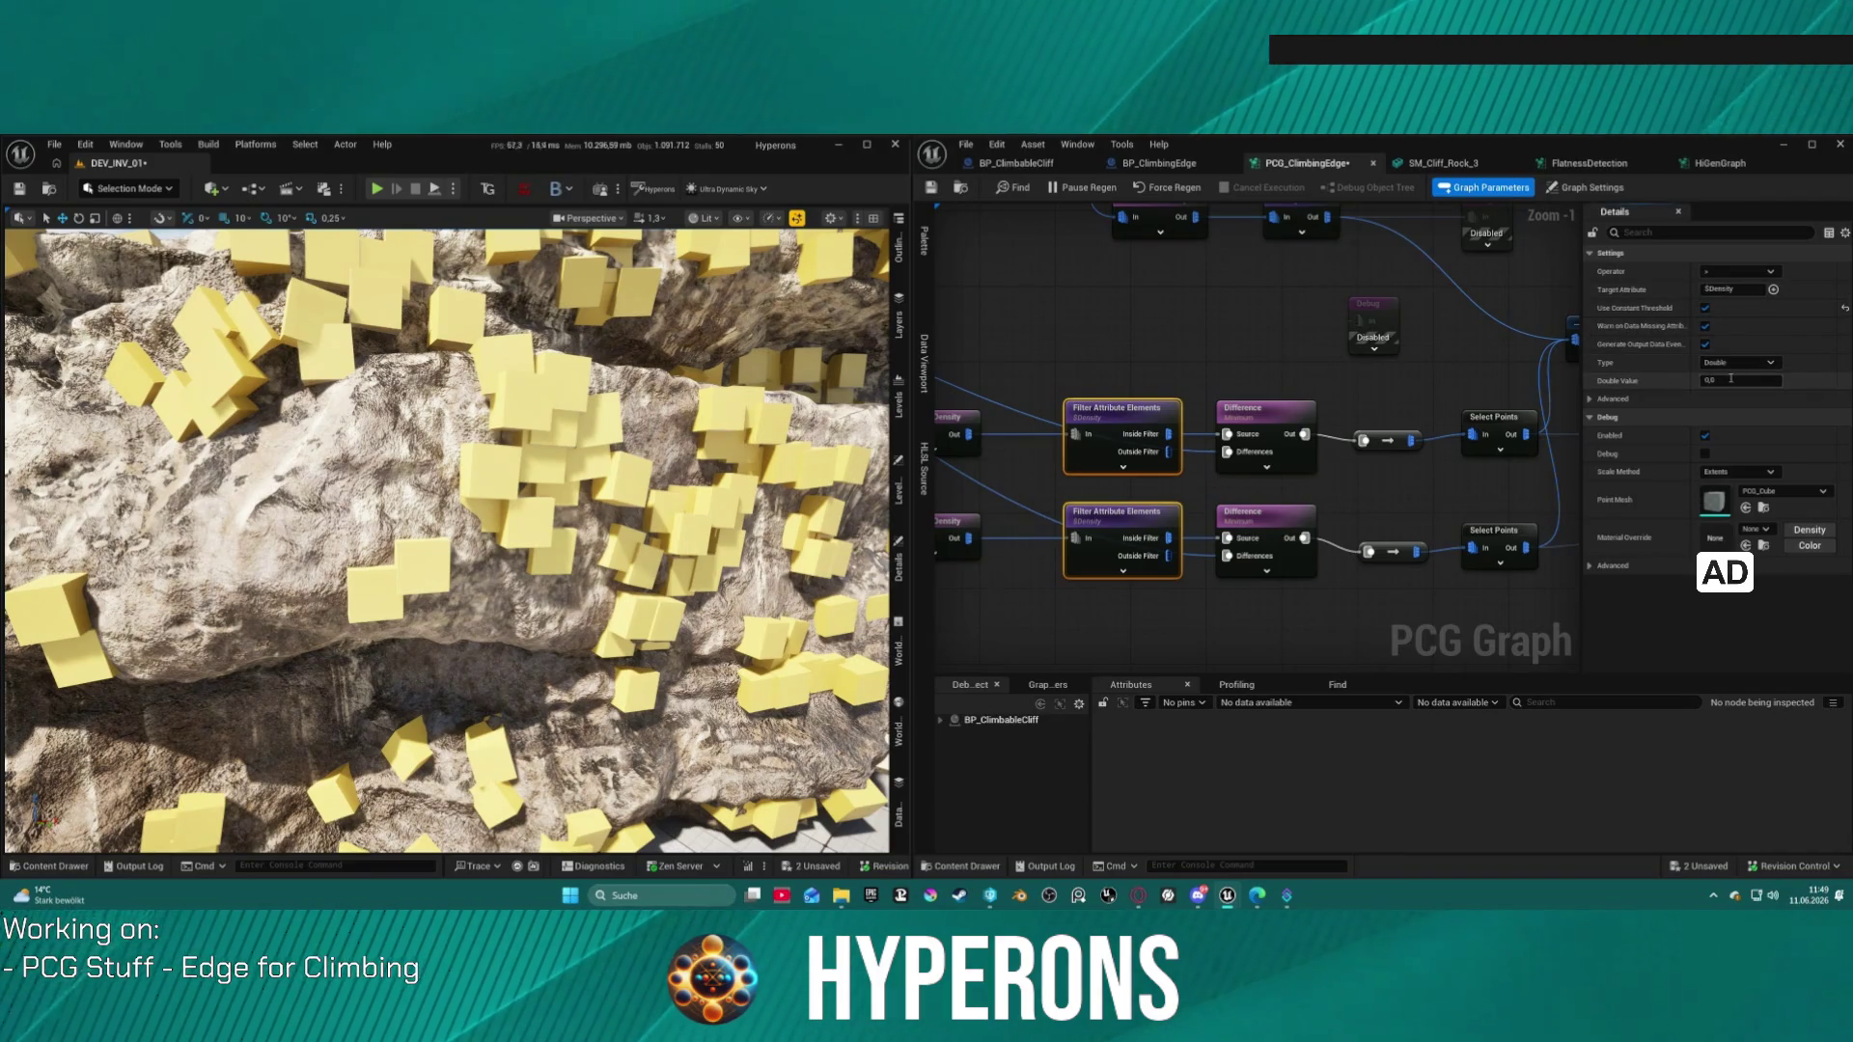
{"action": "type", "text": "0.03"}
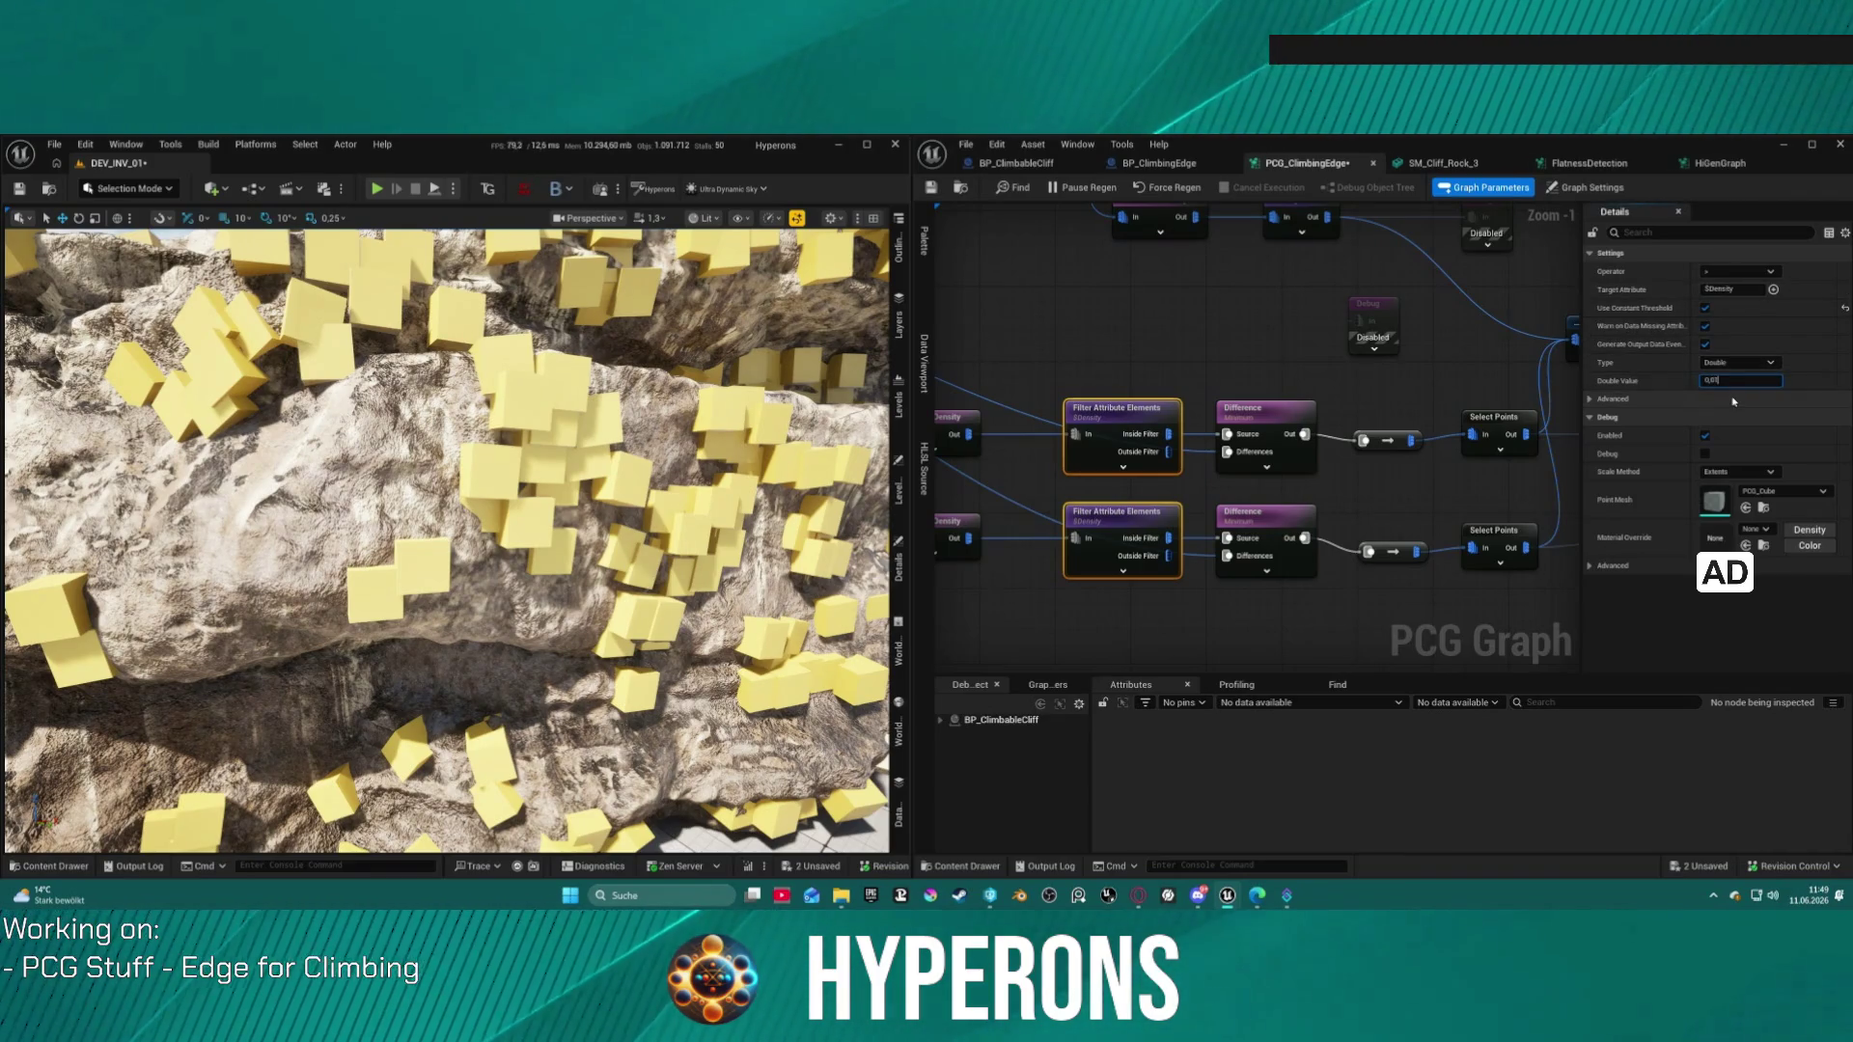
{"action": "key", "text": "Return"}
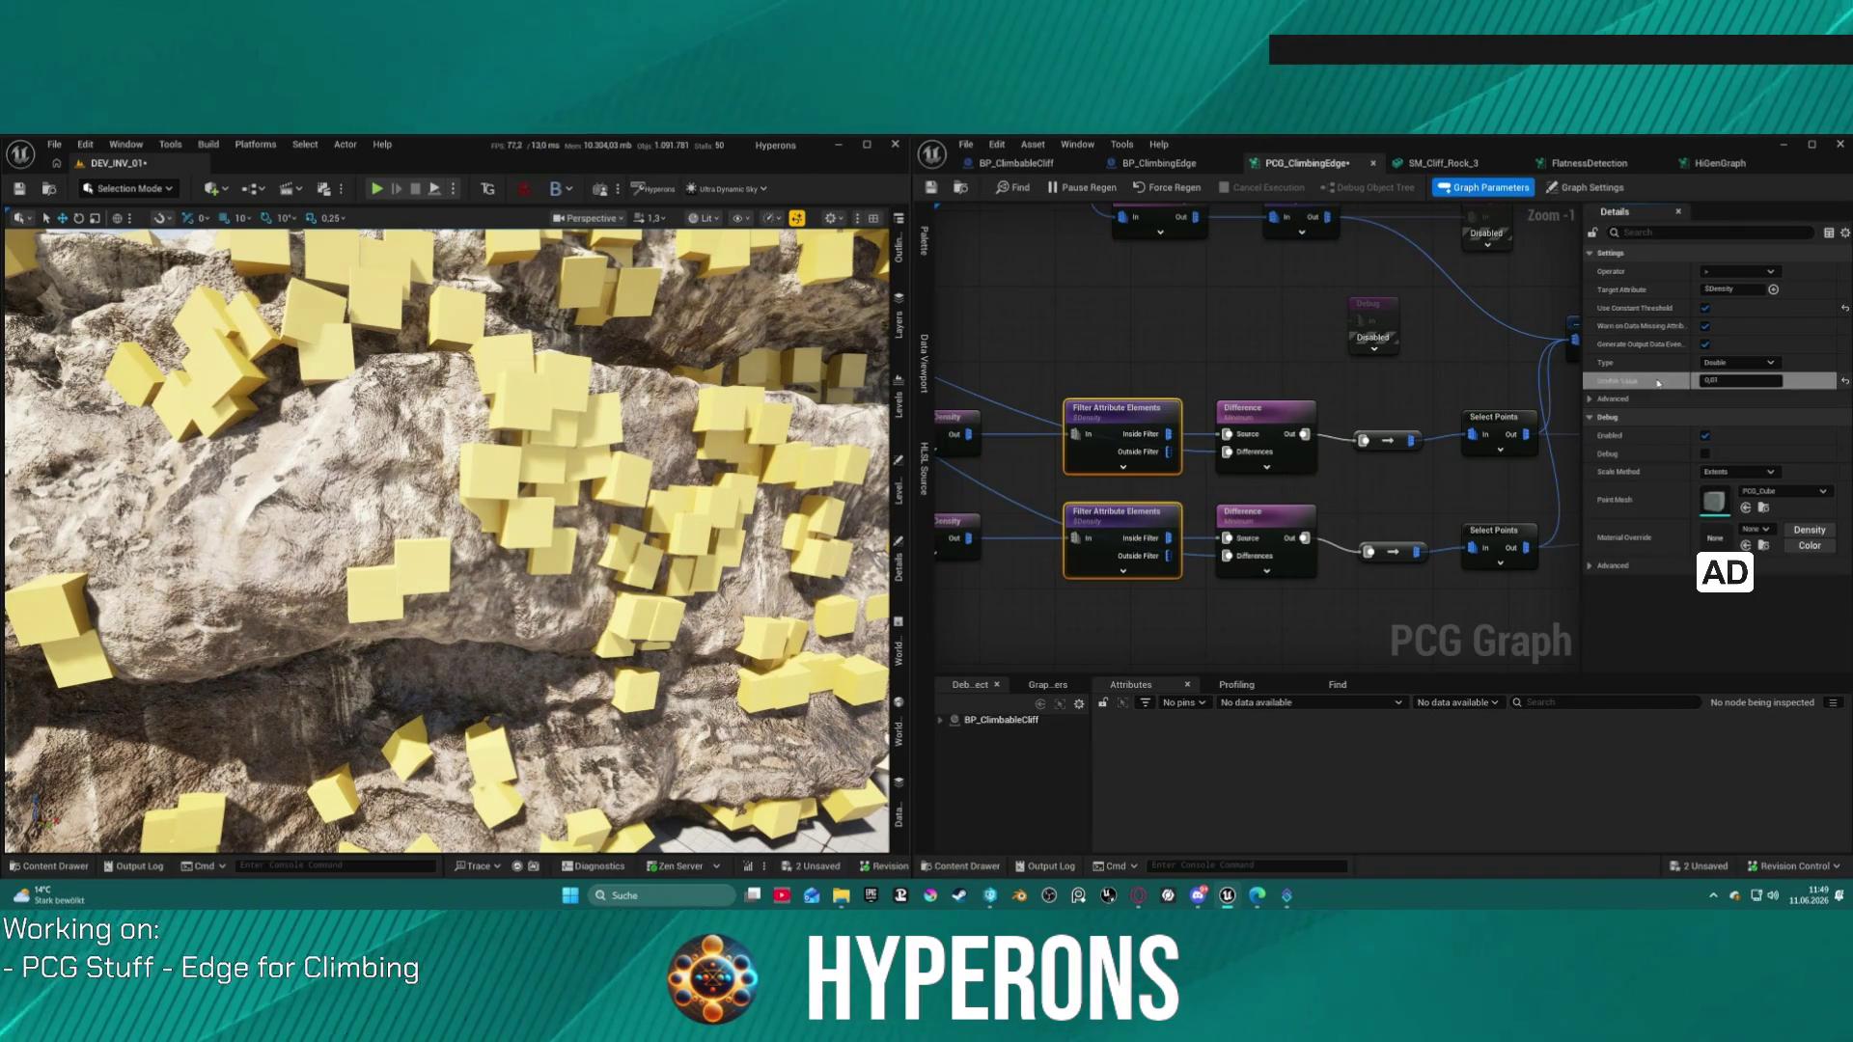
{"action": "left_click", "coordinate": [1139, 433]}
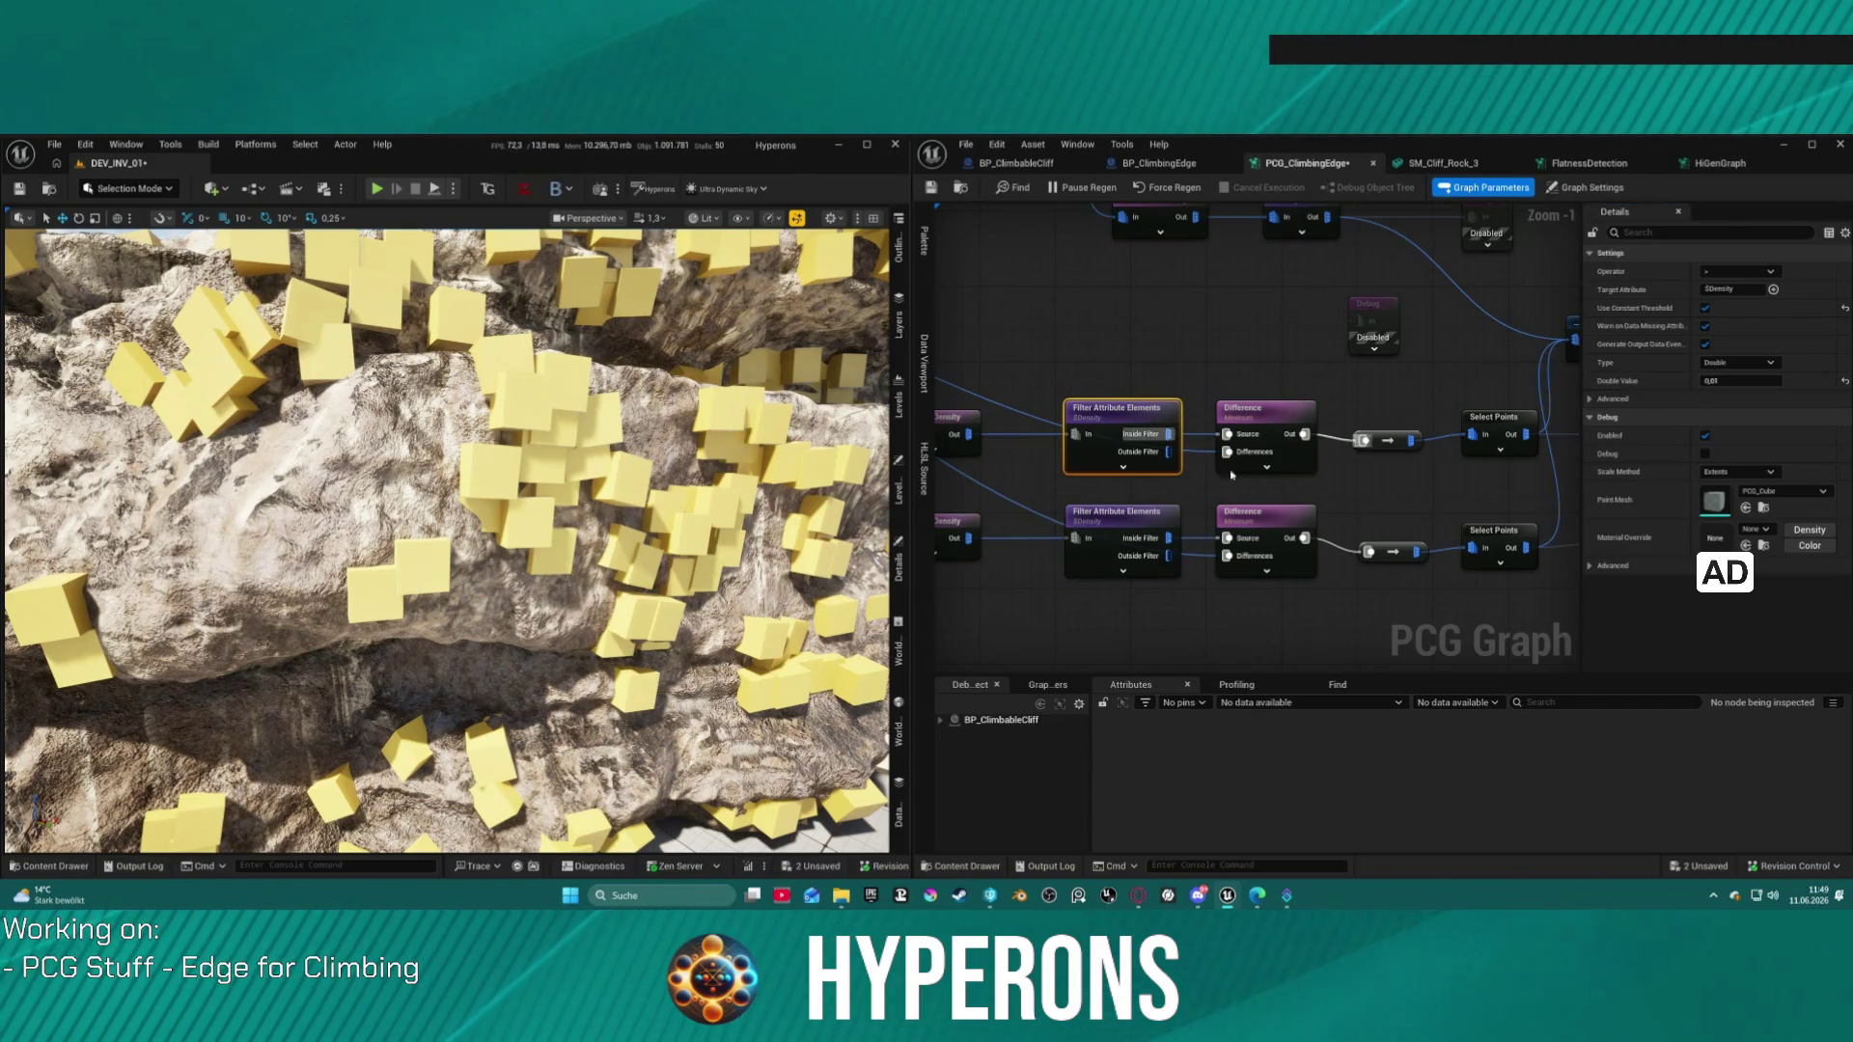
Step: Set the Double Value threshold on both Filter Attribute Elements nodes to 0,99
{"action": "left_click", "coordinate": [1110, 516], "text": "ctrl"}
{"action": "left_click", "coordinate": [1750, 381]}
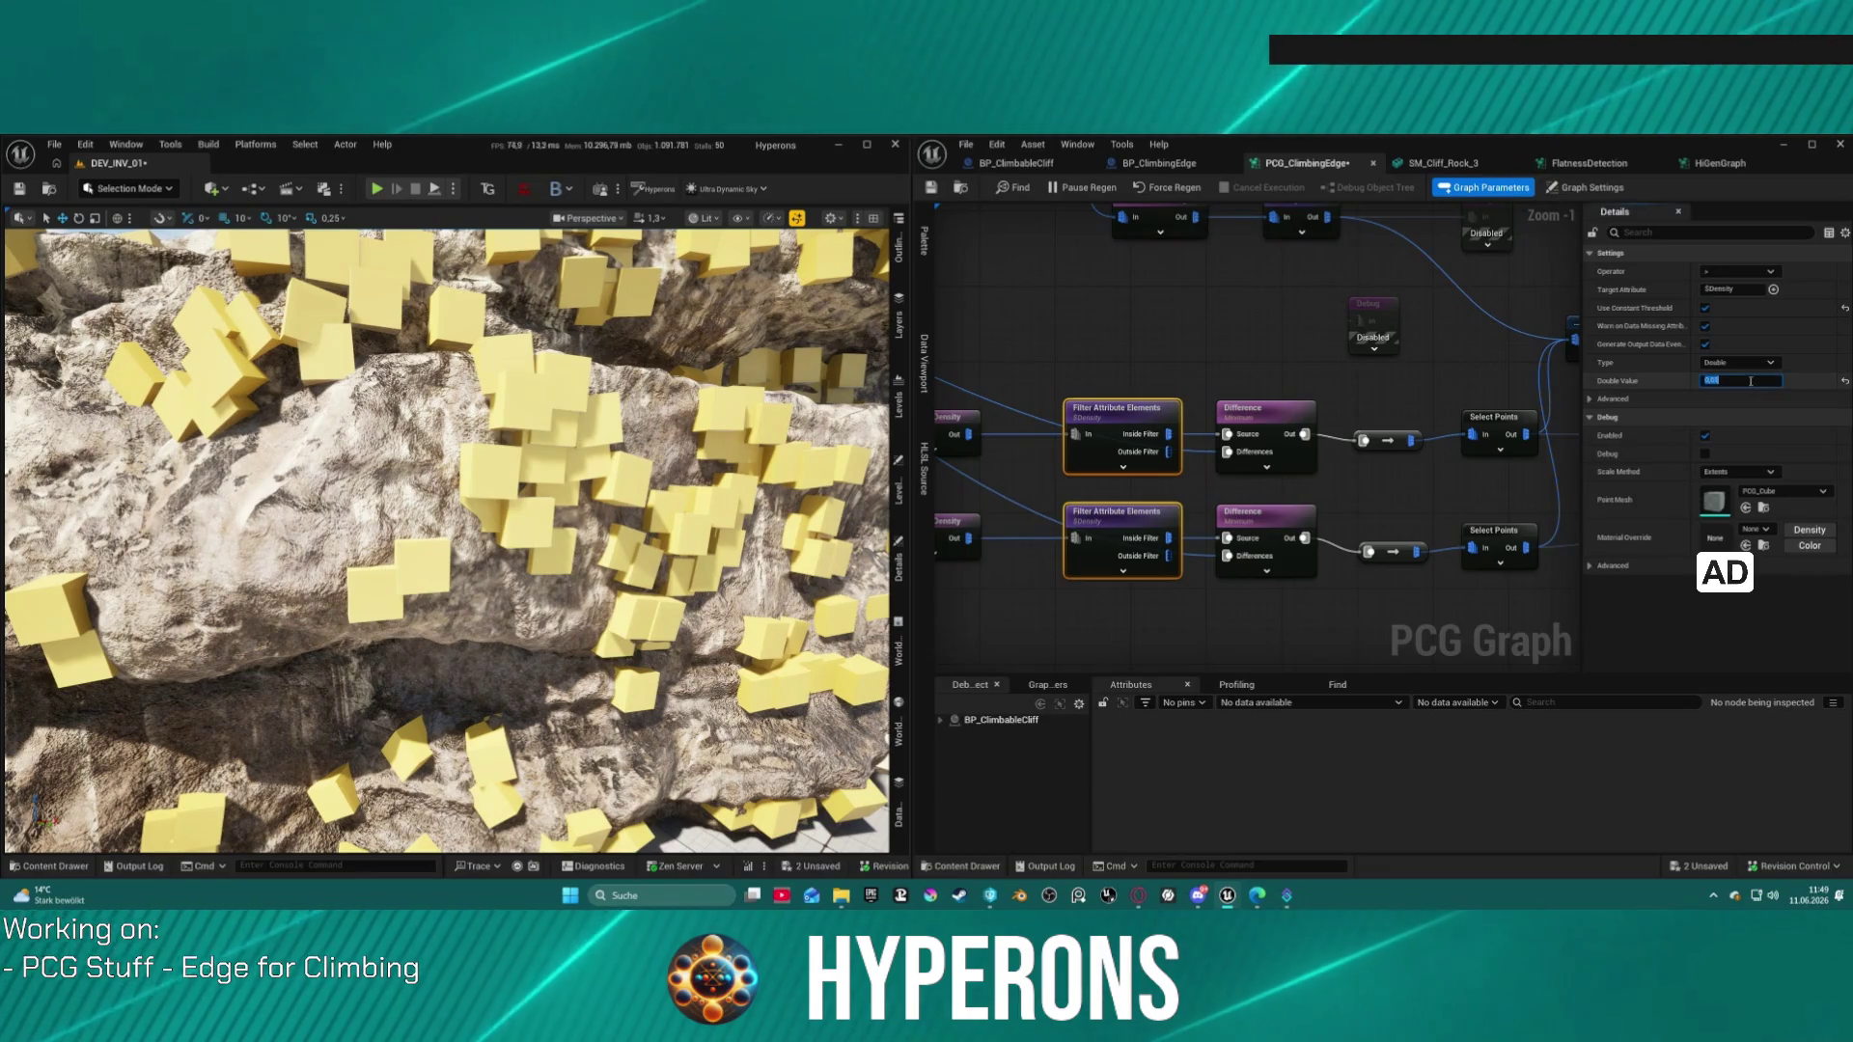
{"action": "type", "text": "0,05"}
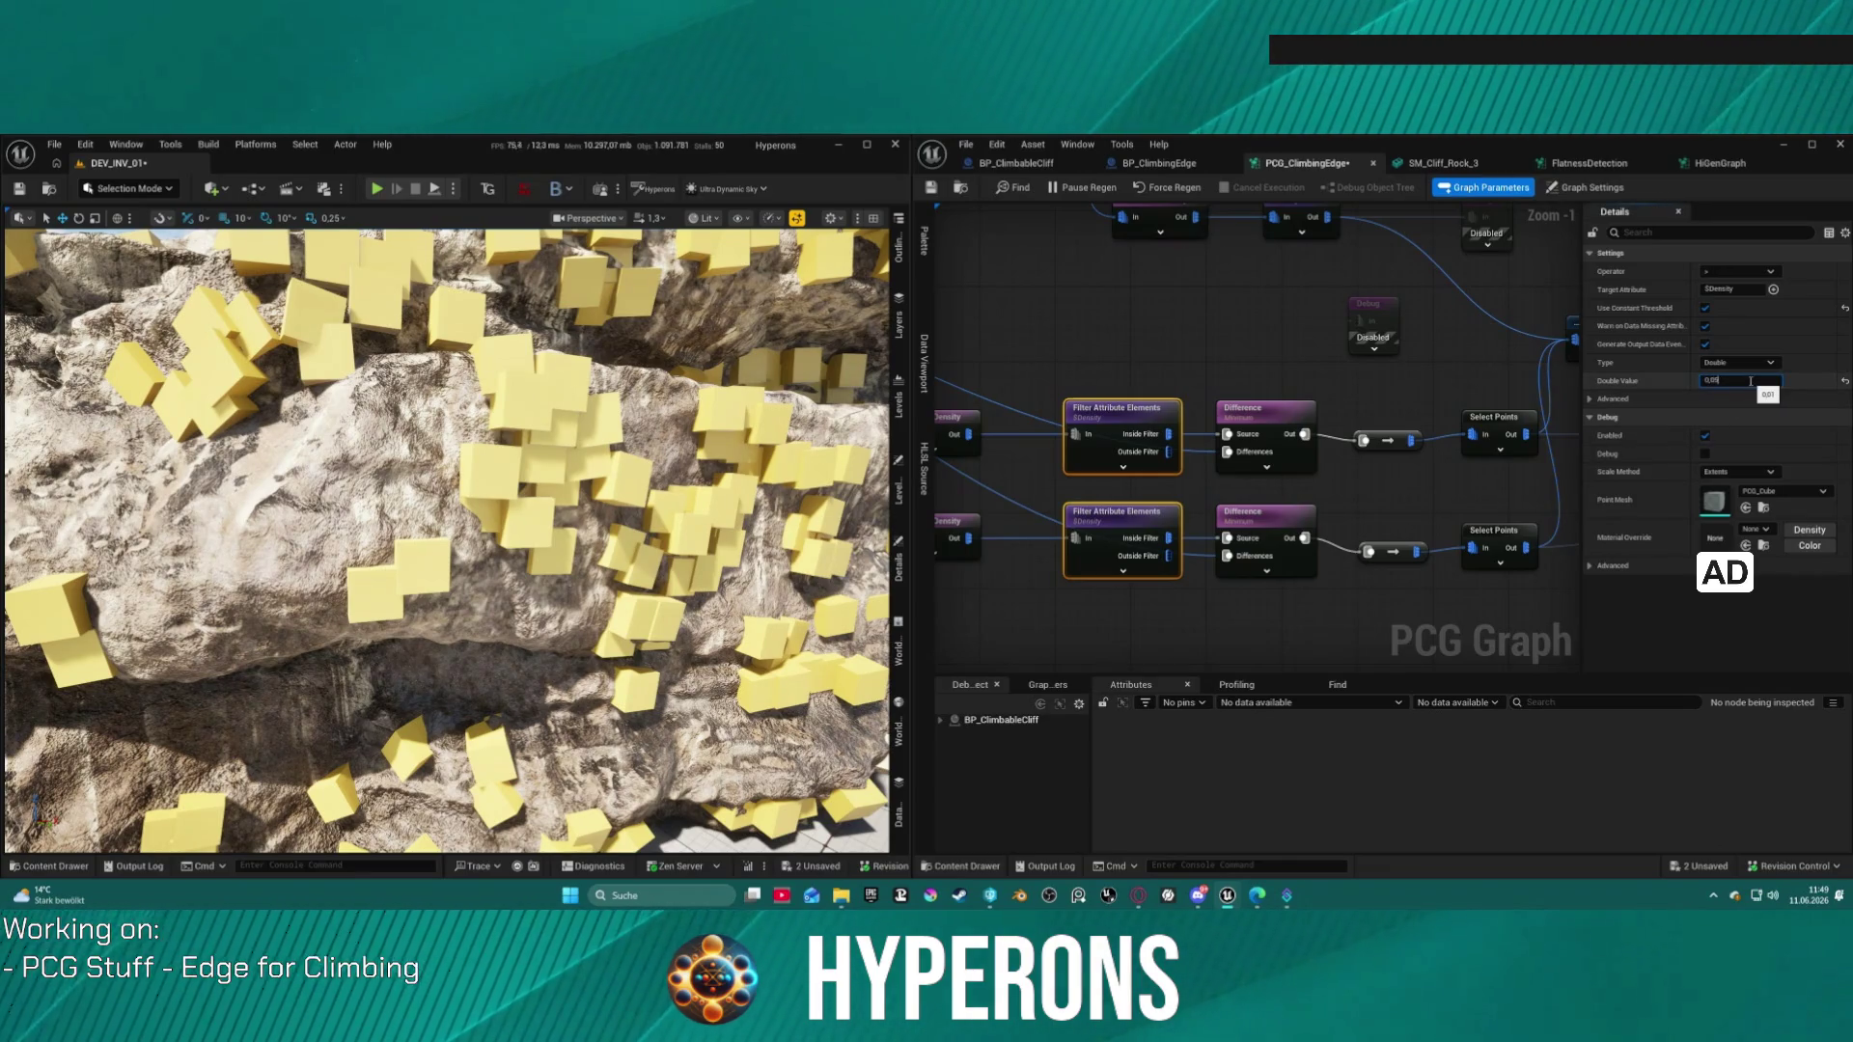
{"action": "left_click", "coordinate": [1750, 381]}
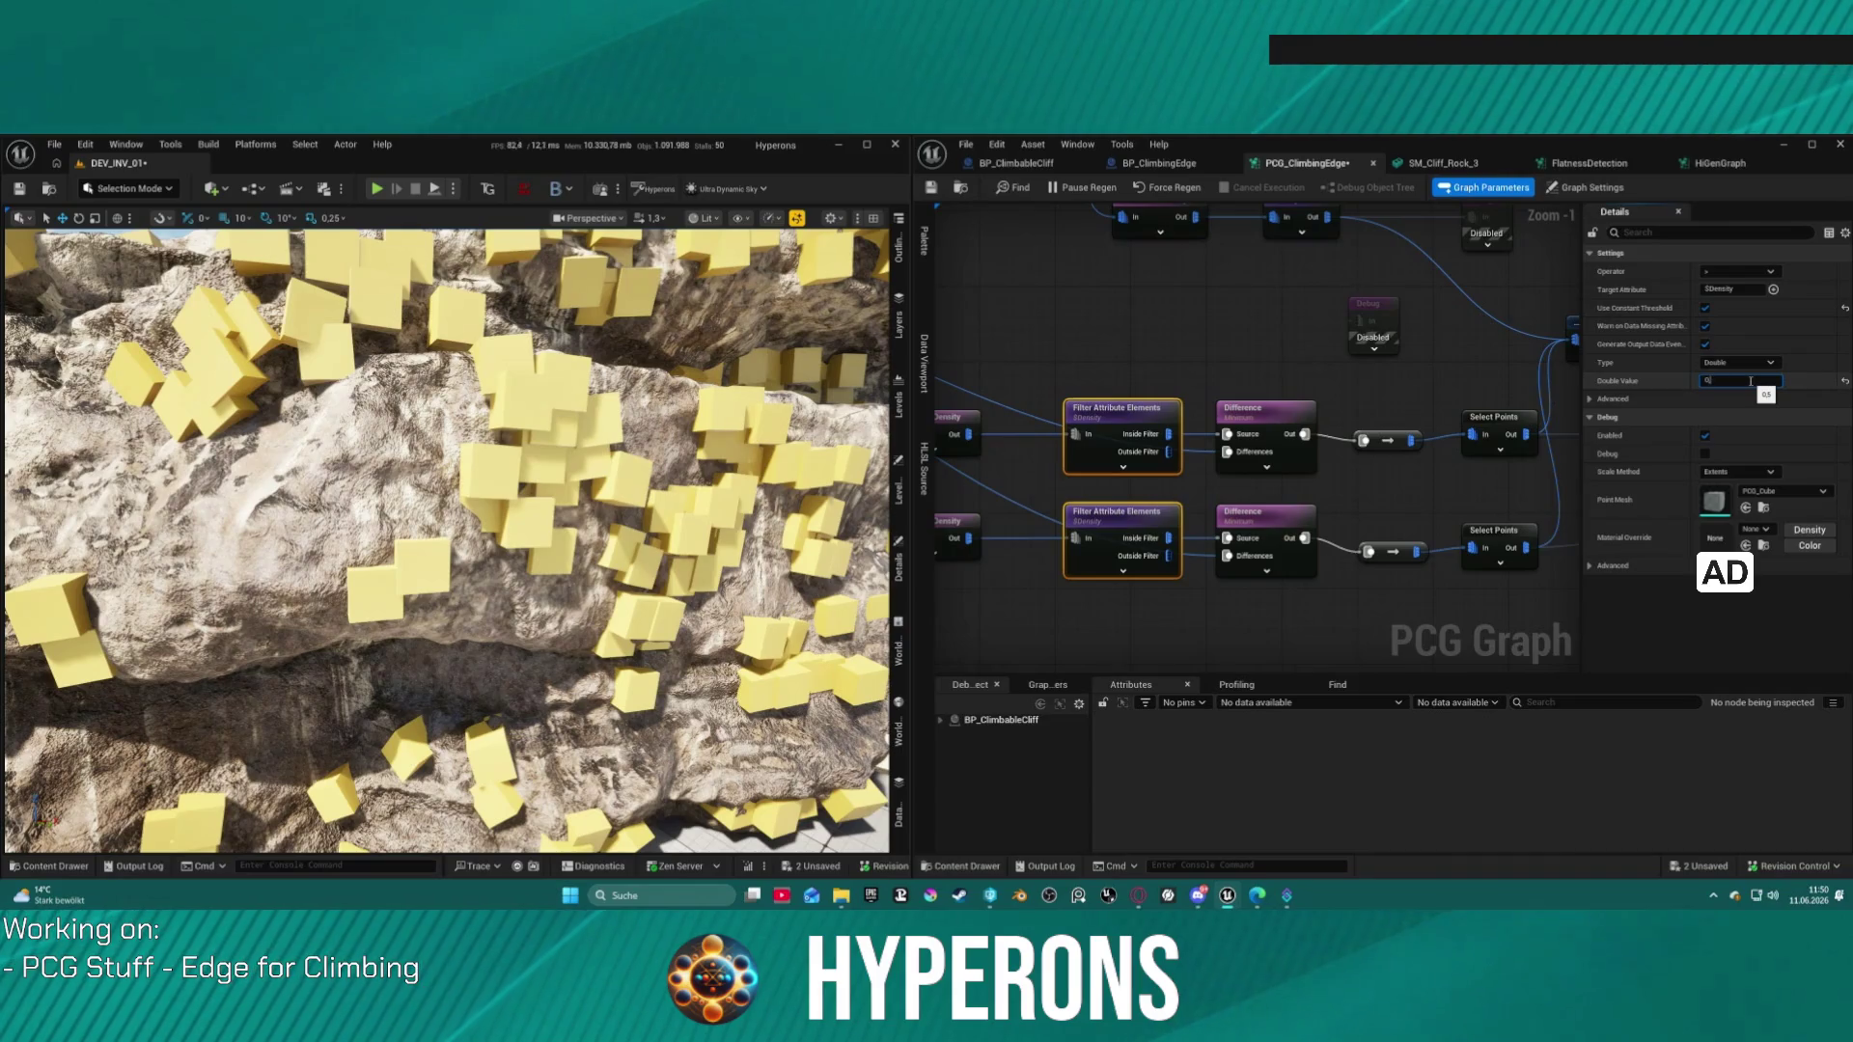
{"action": "key", "text": "BackSpace"}
{"action": "key", "text": "BackSpace"}
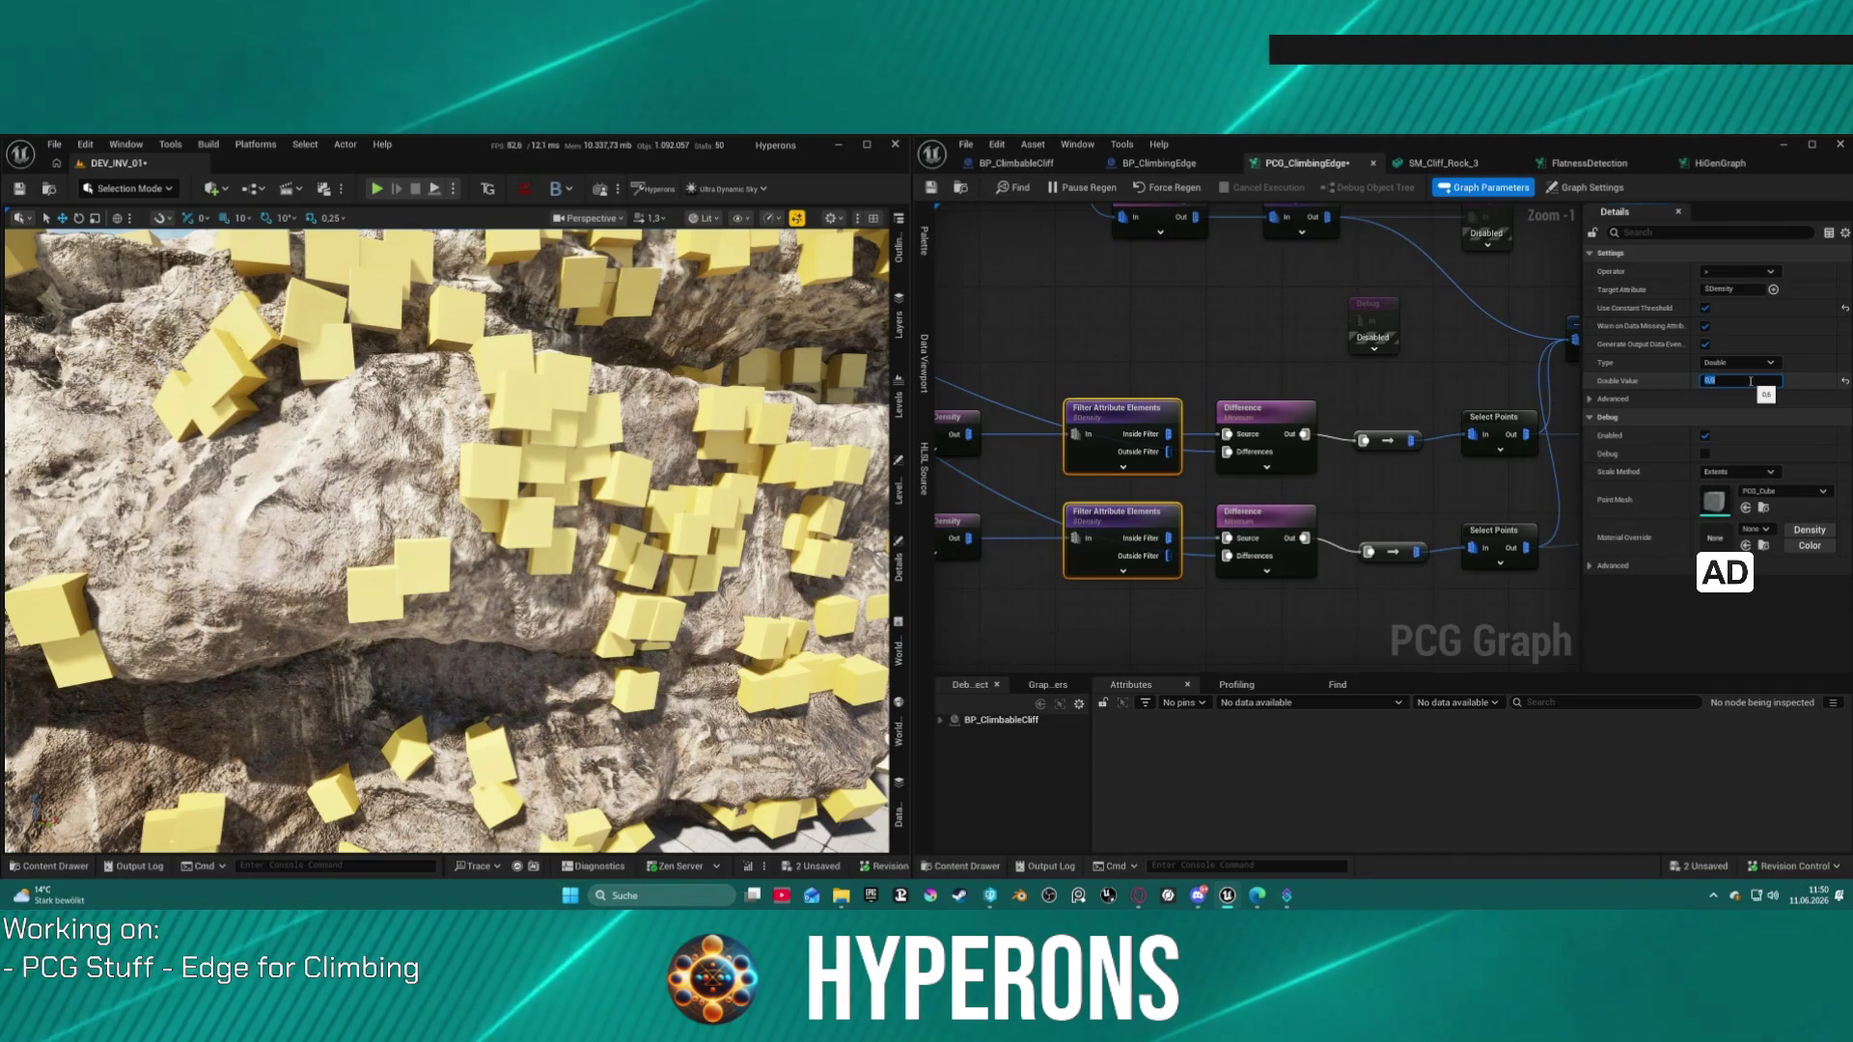
{"action": "type", "text": ".98"}
{"action": "key", "text": "Return"}
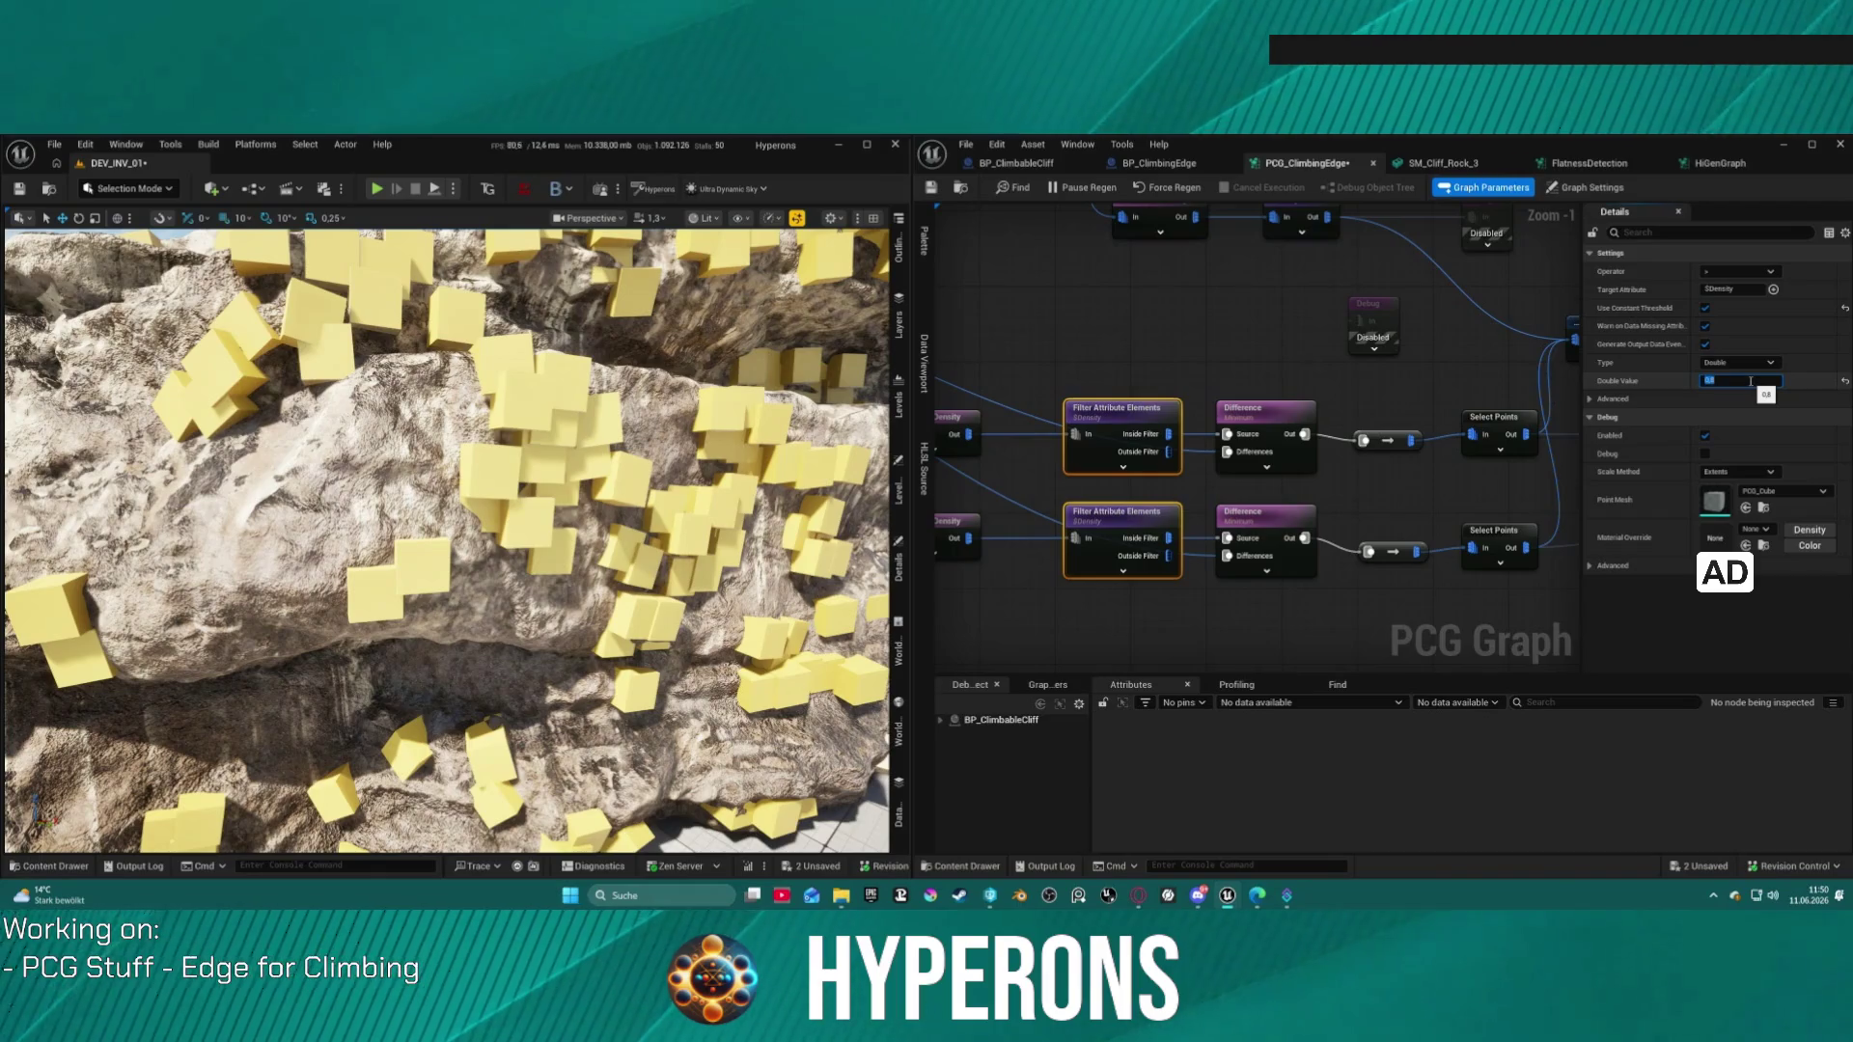
{"action": "type", "text": "0,"}
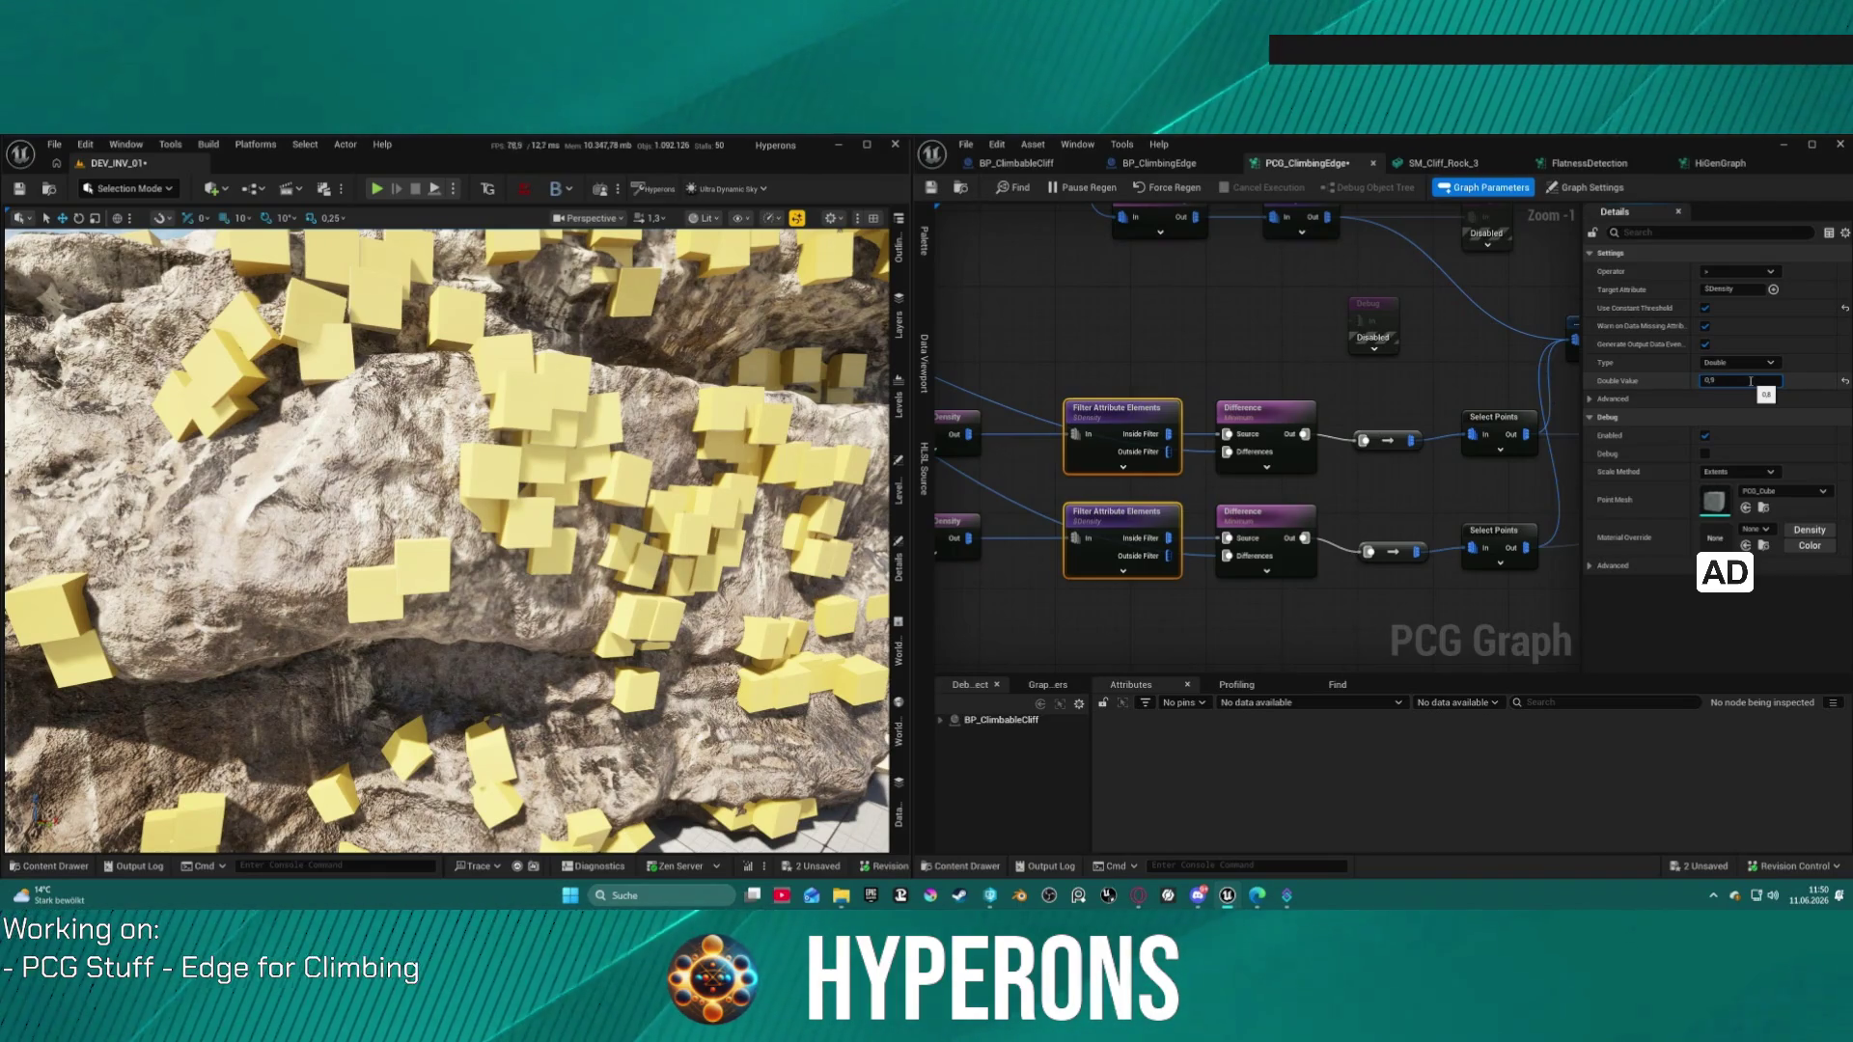
{"action": "key", "text": "Return"}
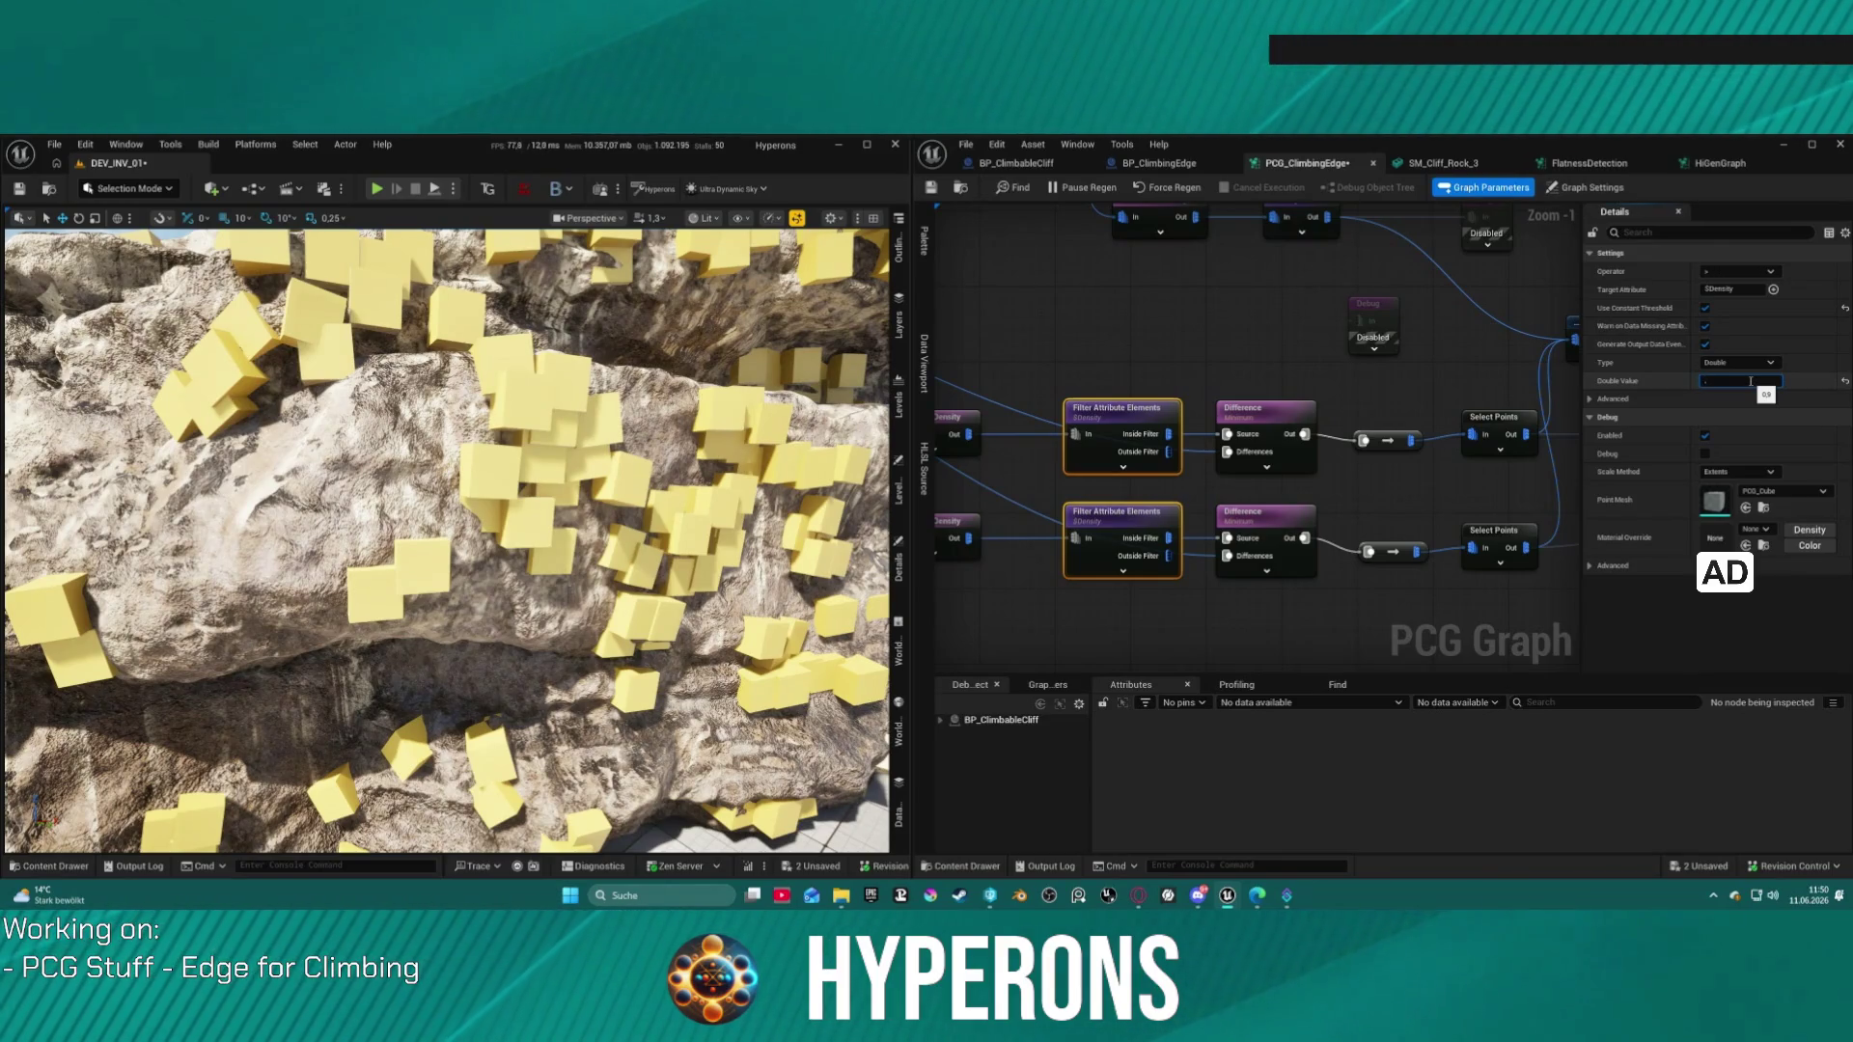
{"action": "key", "text": "Return"}
{"action": "scroll", "coordinate": [1255, 434], "scroll_direction": "down", "scroll_amount": 1}
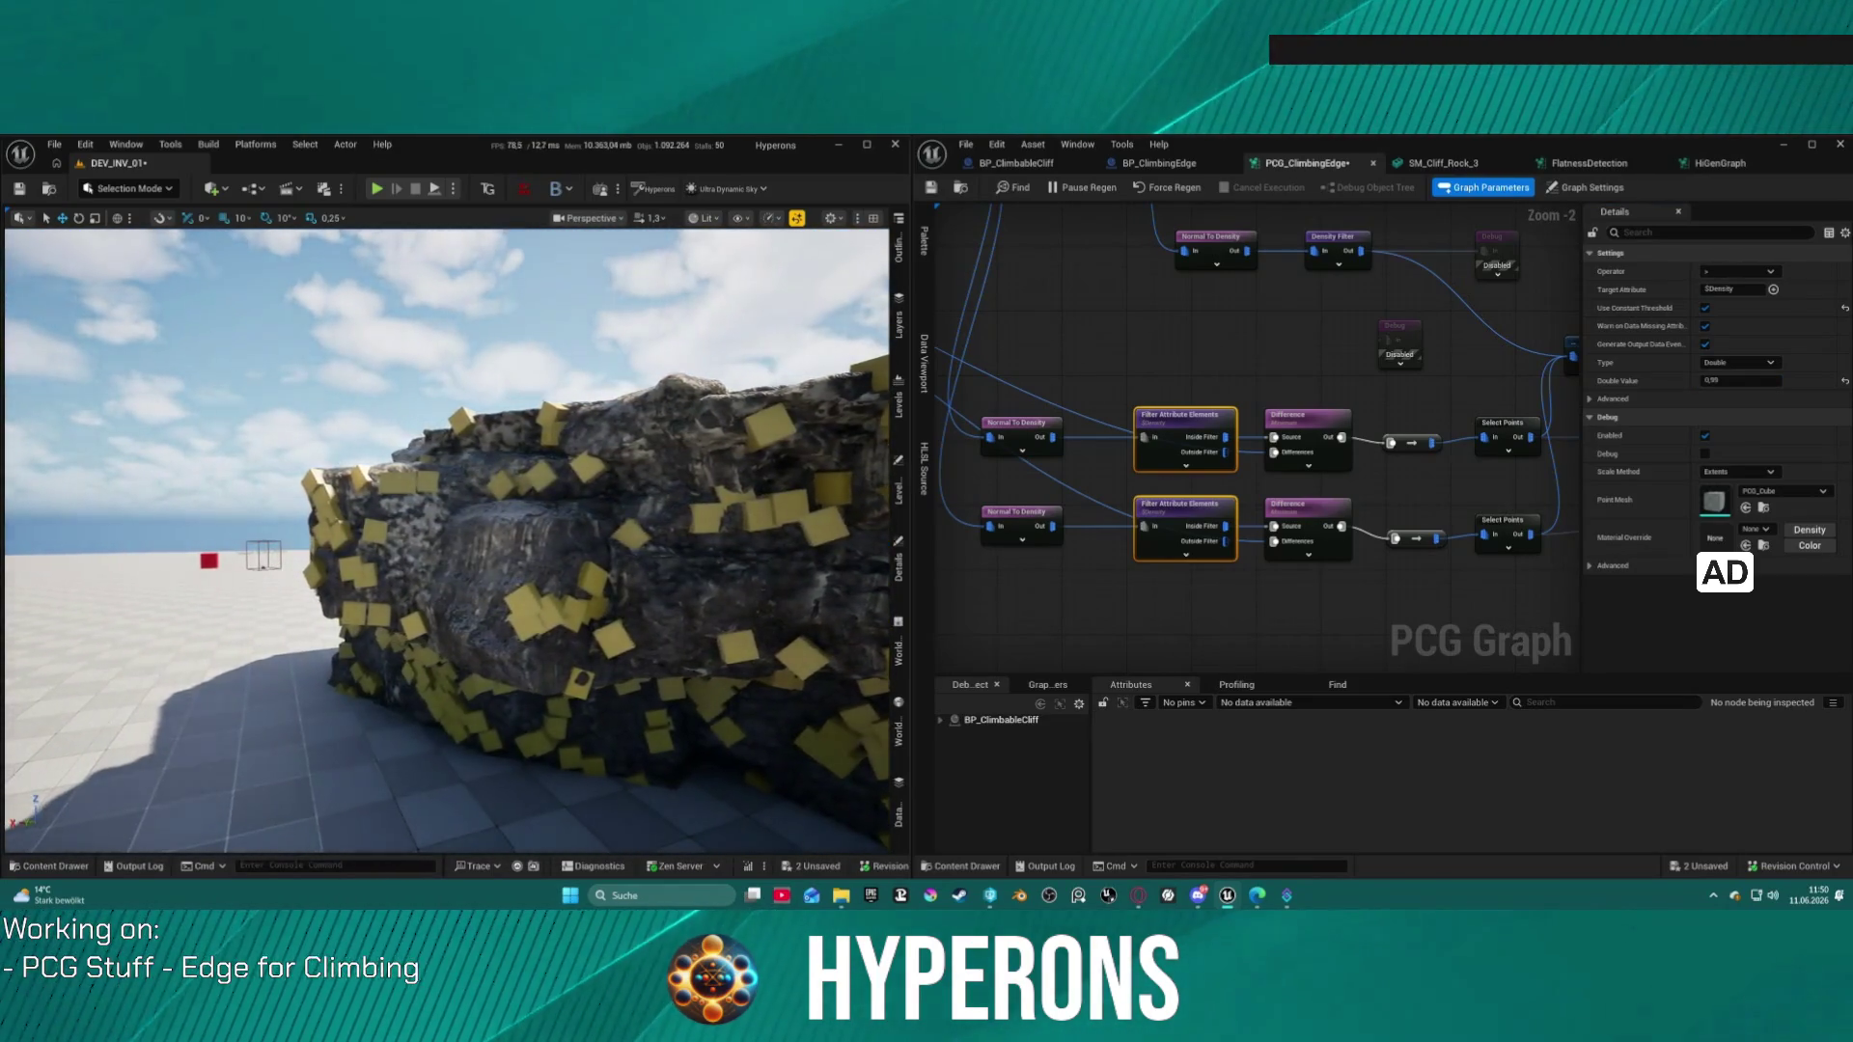
Step: Set Bounds Modifier's Bounds Max to 10,0 on every axis and check the cubes on the rock
{"action": "left_click_drag", "start_coordinate": [1560, 409], "coordinate": [1213, 440]}
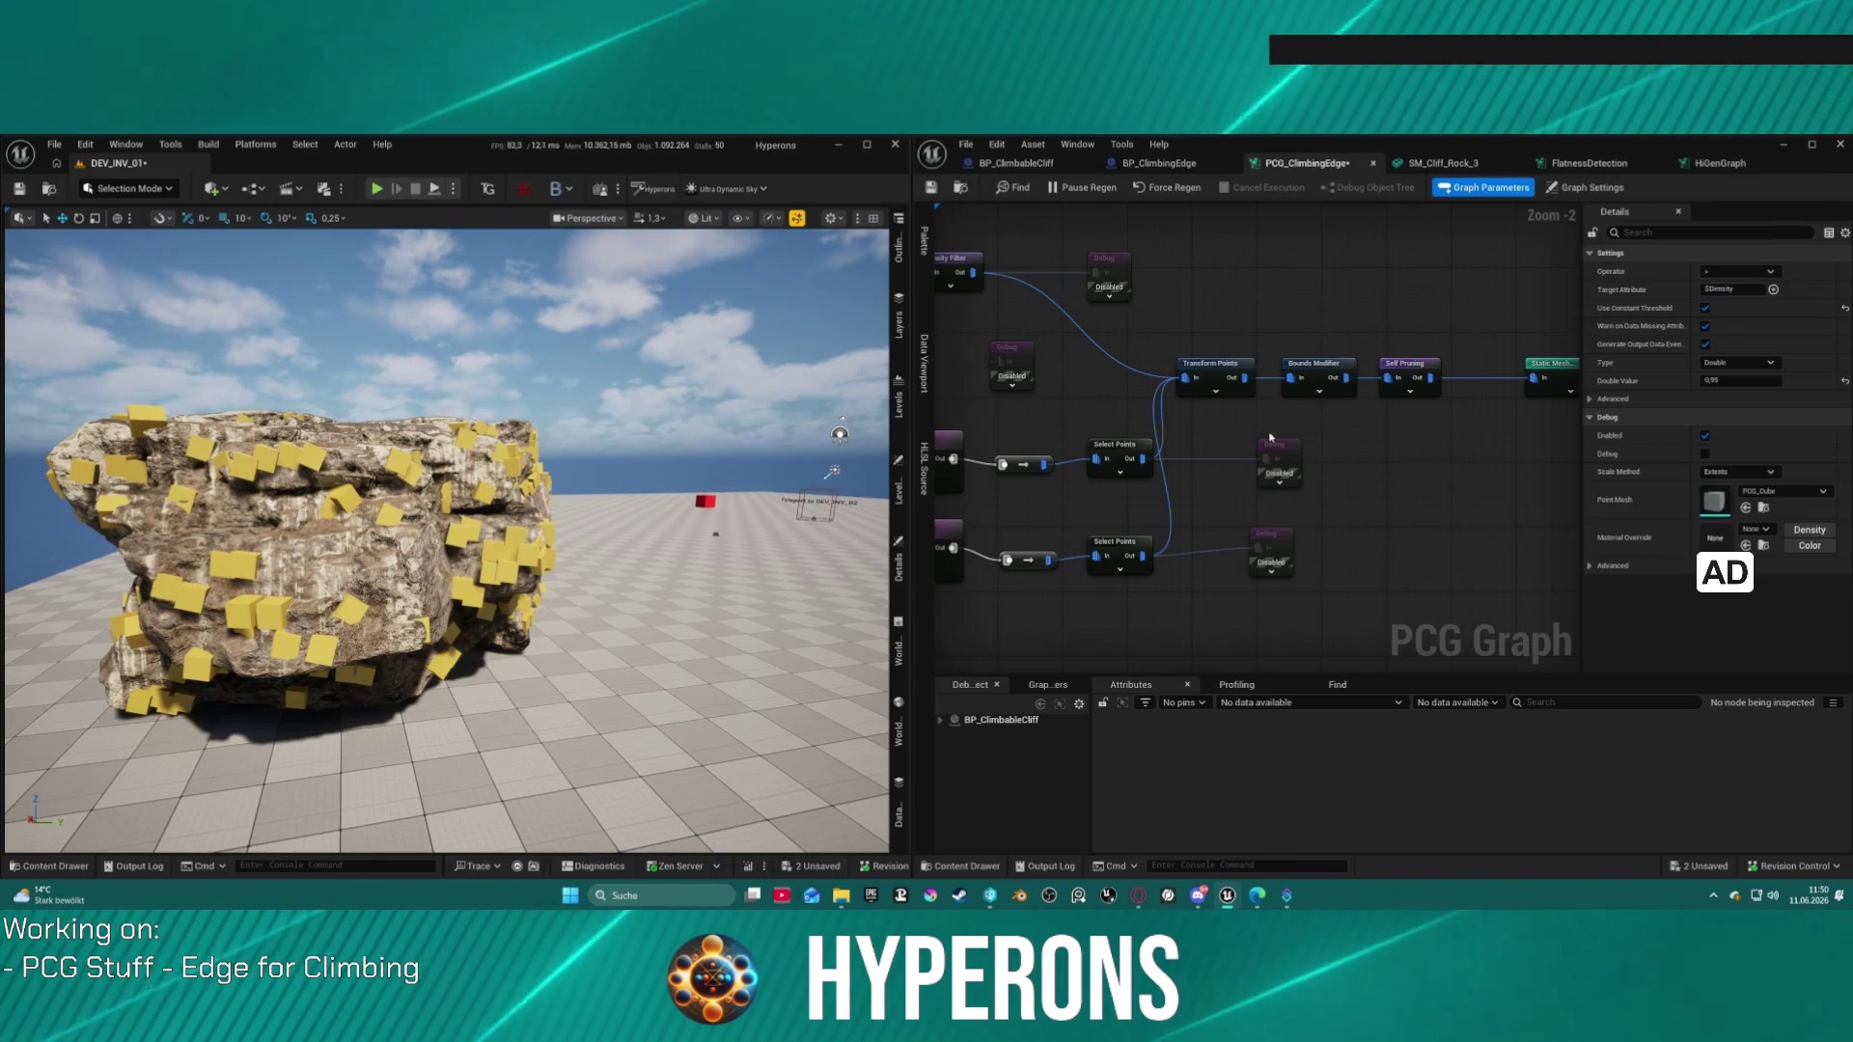
{"action": "scroll", "coordinate": [1270, 437], "scroll_direction": "up", "scroll_amount": 2}
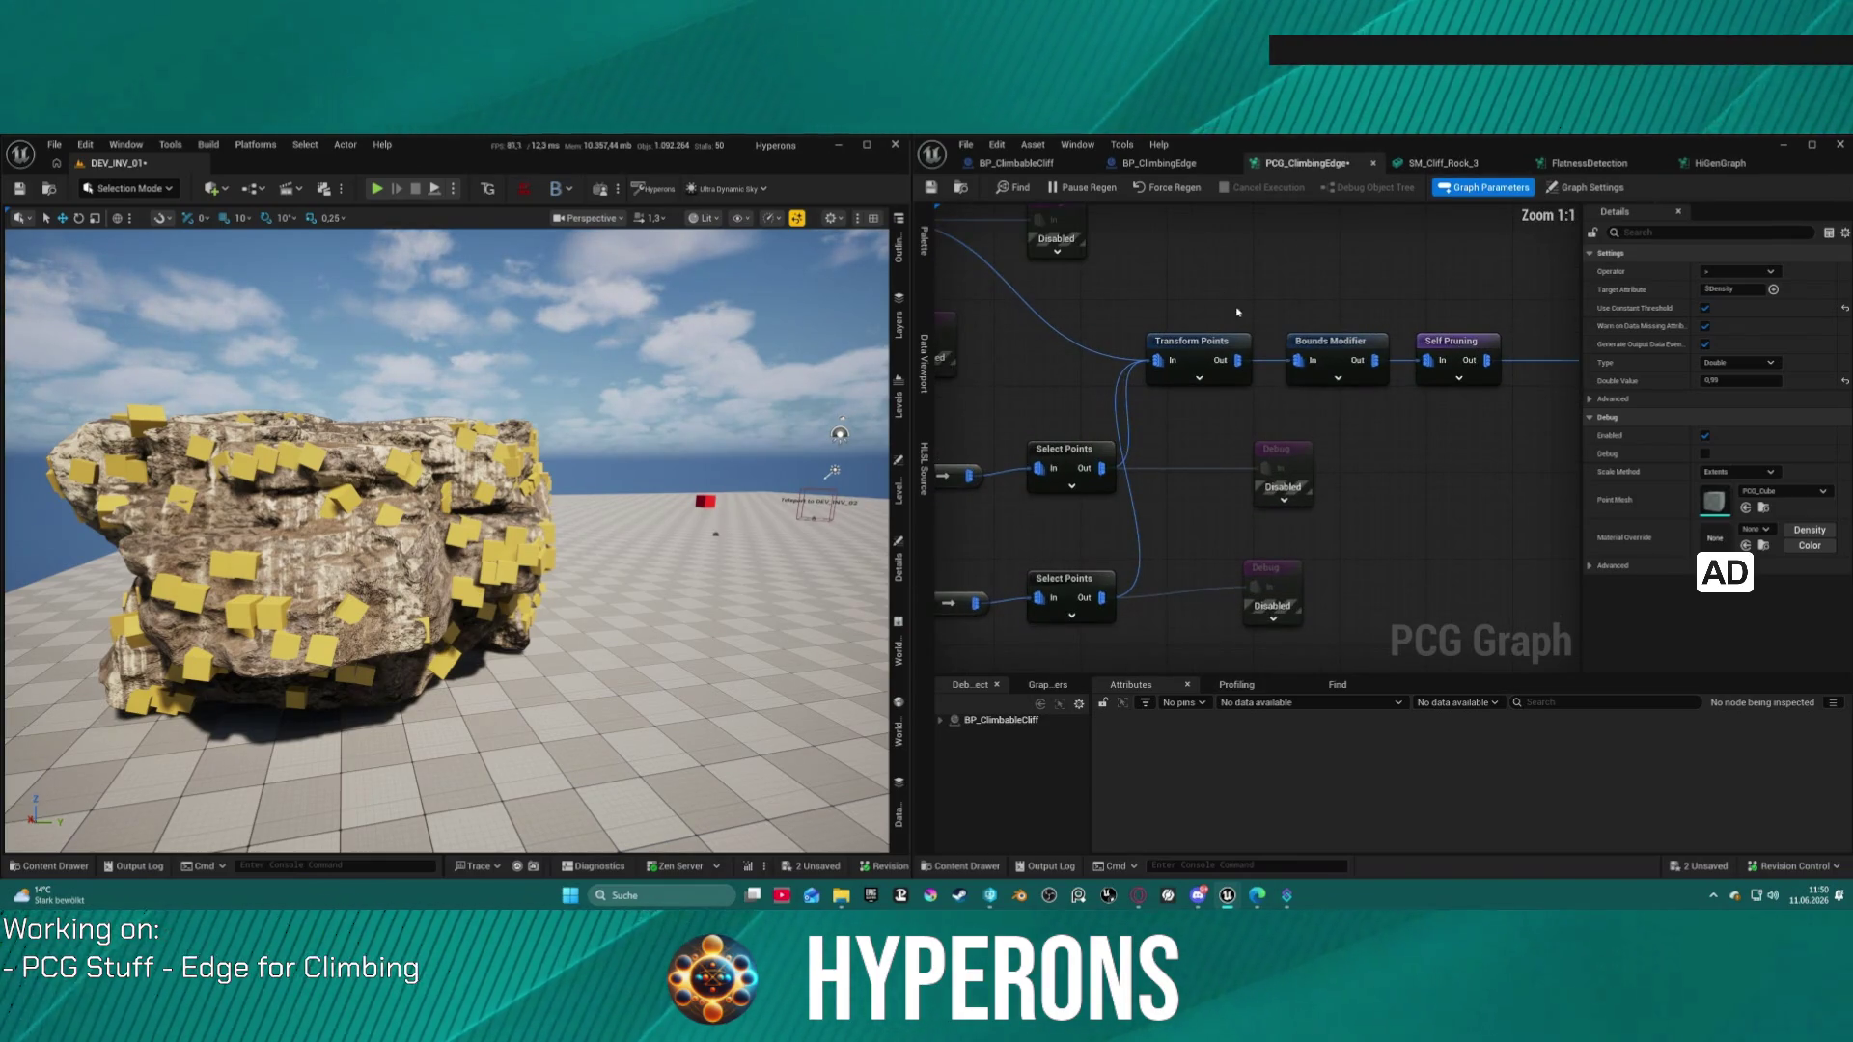
{"action": "left_click", "coordinate": [1328, 340]}
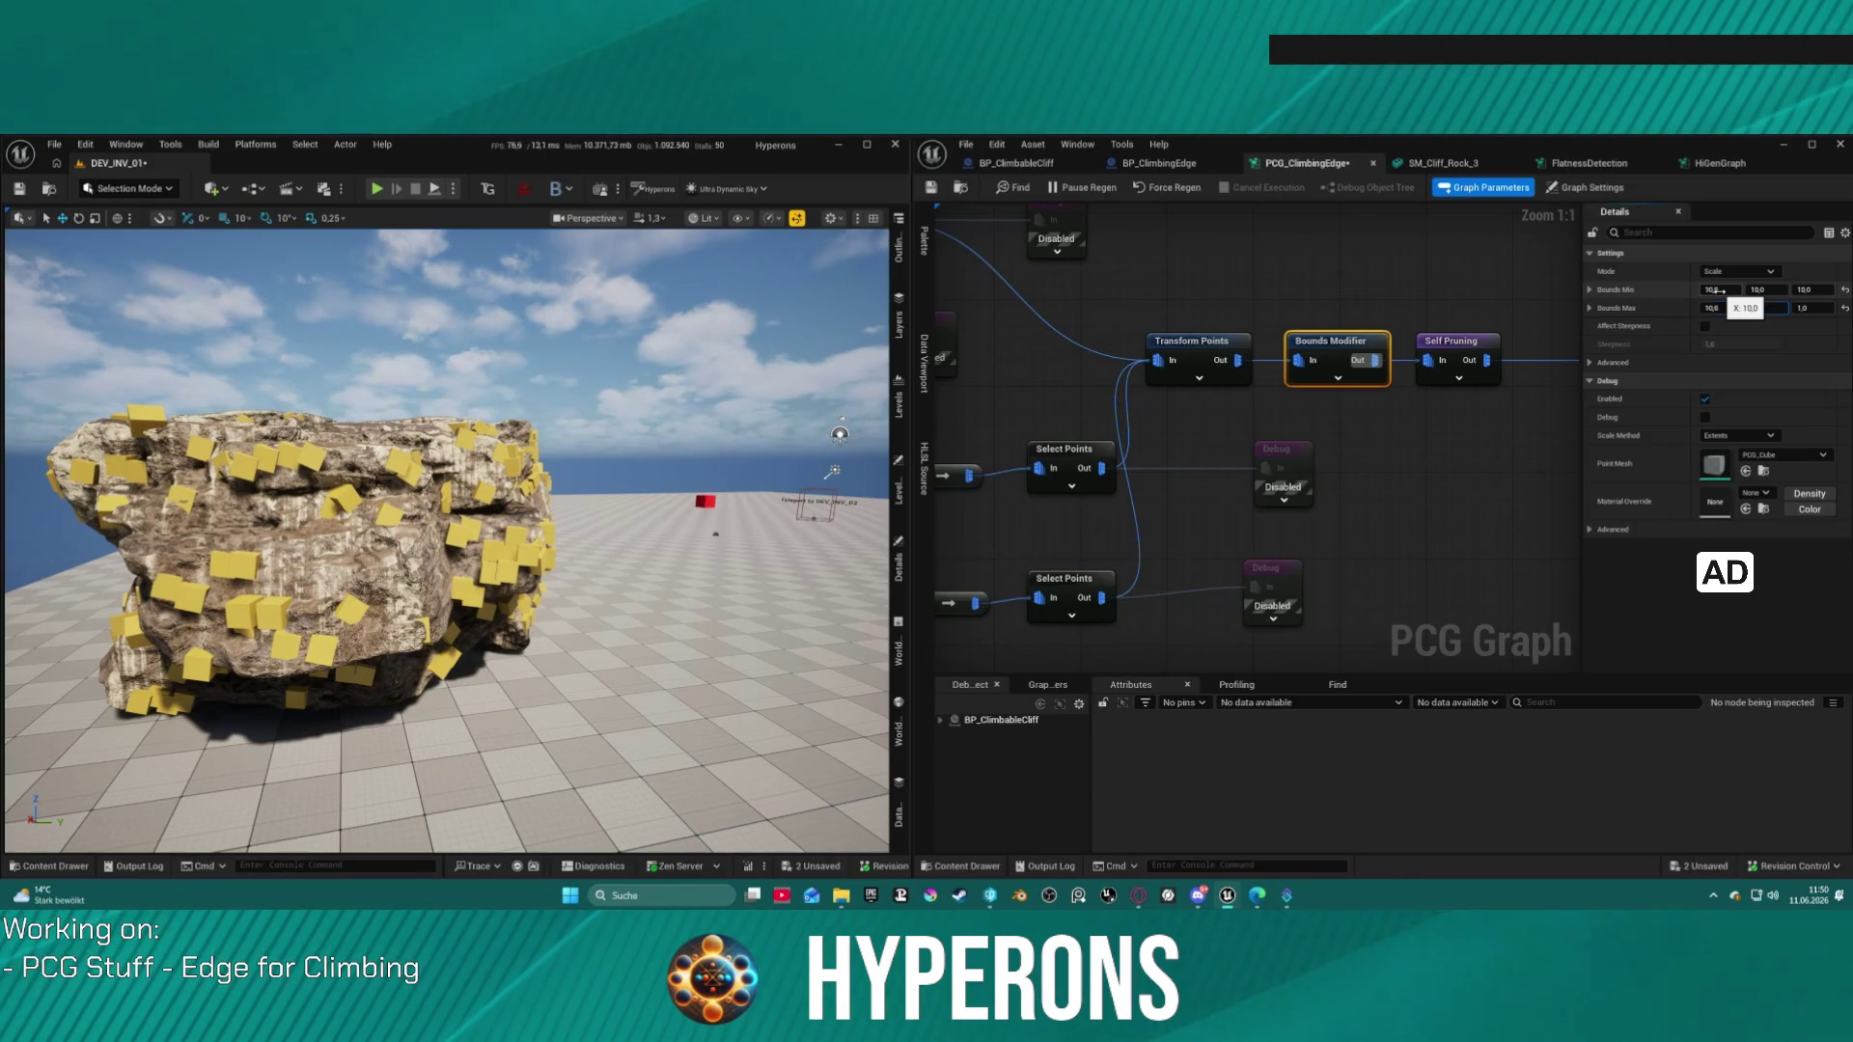
{"action": "key", "text": "Return"}
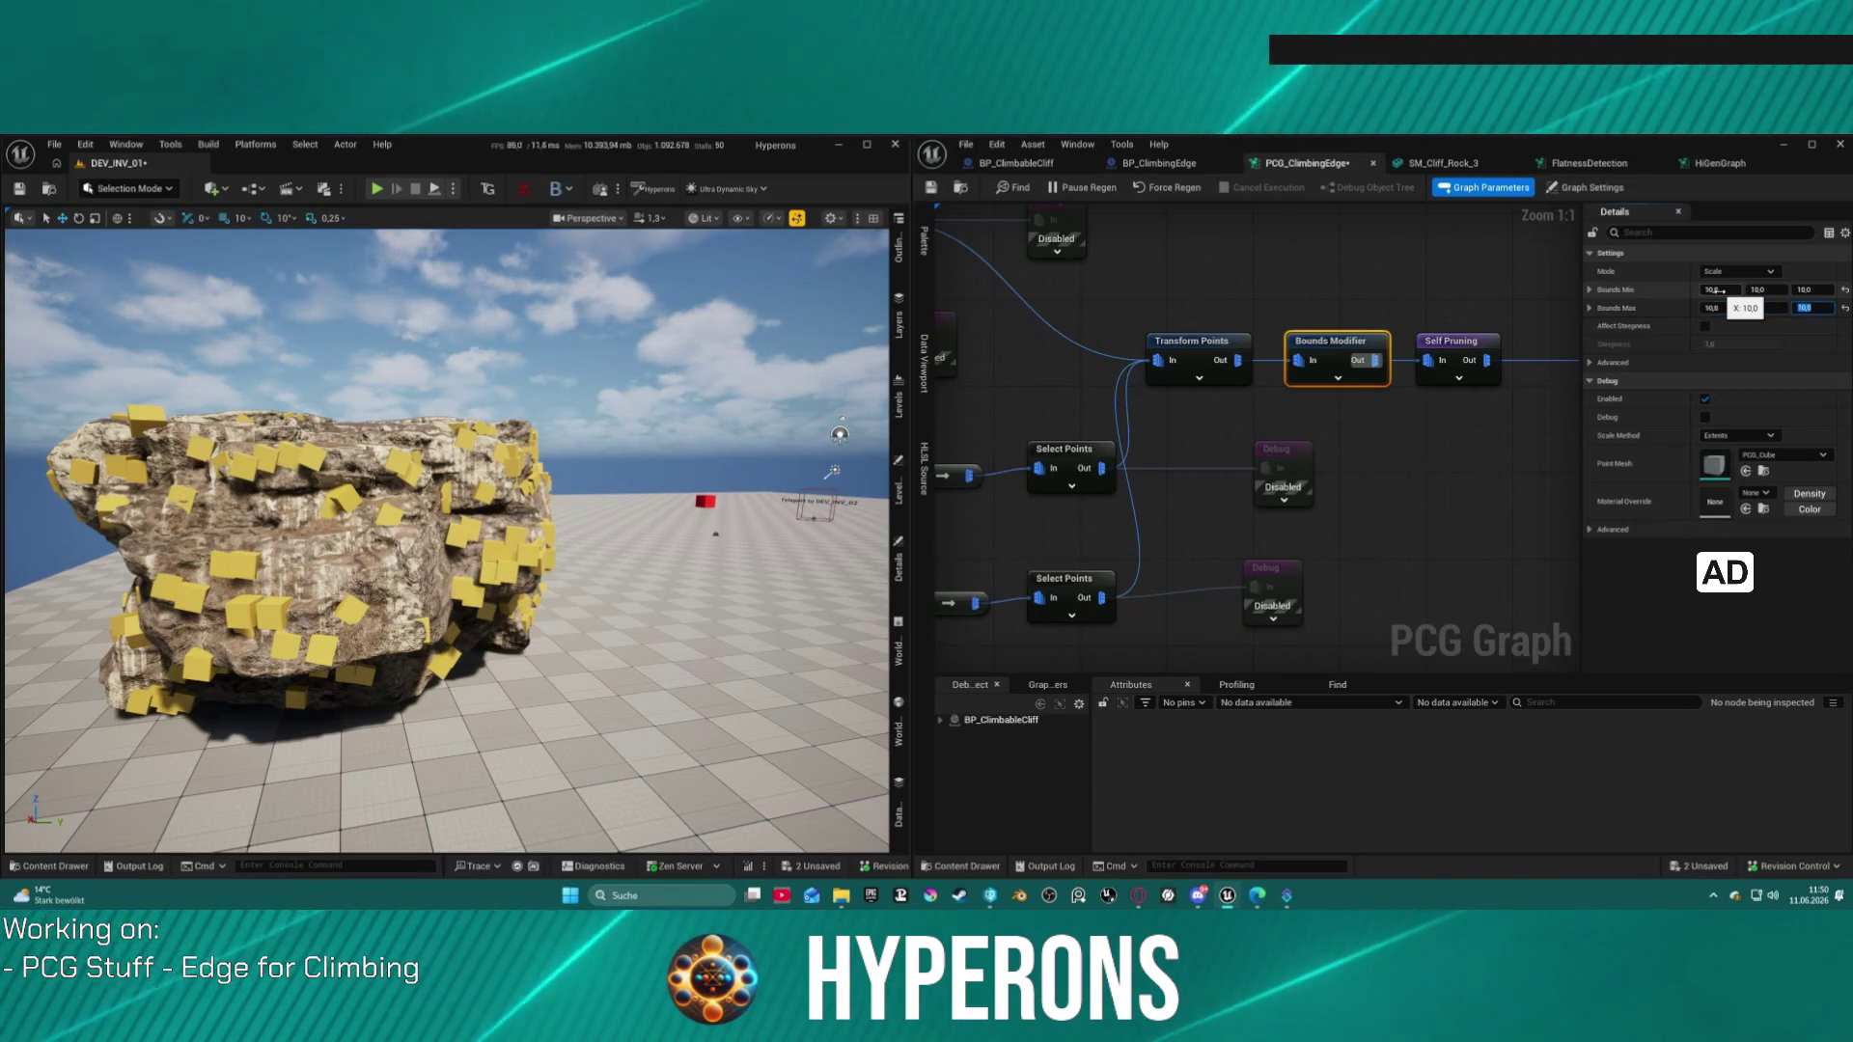
{"action": "mouse_move", "coordinate": [447, 540]}
{"action": "left_mouse_down"}
{"action": "mouse_move", "coordinate": [386, 546]}
{"action": "mouse_move", "coordinate": [386, 501]}
{"action": "mouse_move", "coordinate": [405, 579]}
{"action": "mouse_move", "coordinate": [395, 550]}
{"action": "mouse_move", "coordinate": [347, 531]}
{"action": "mouse_move", "coordinate": [294, 540]}
{"action": "left_mouse_up"}
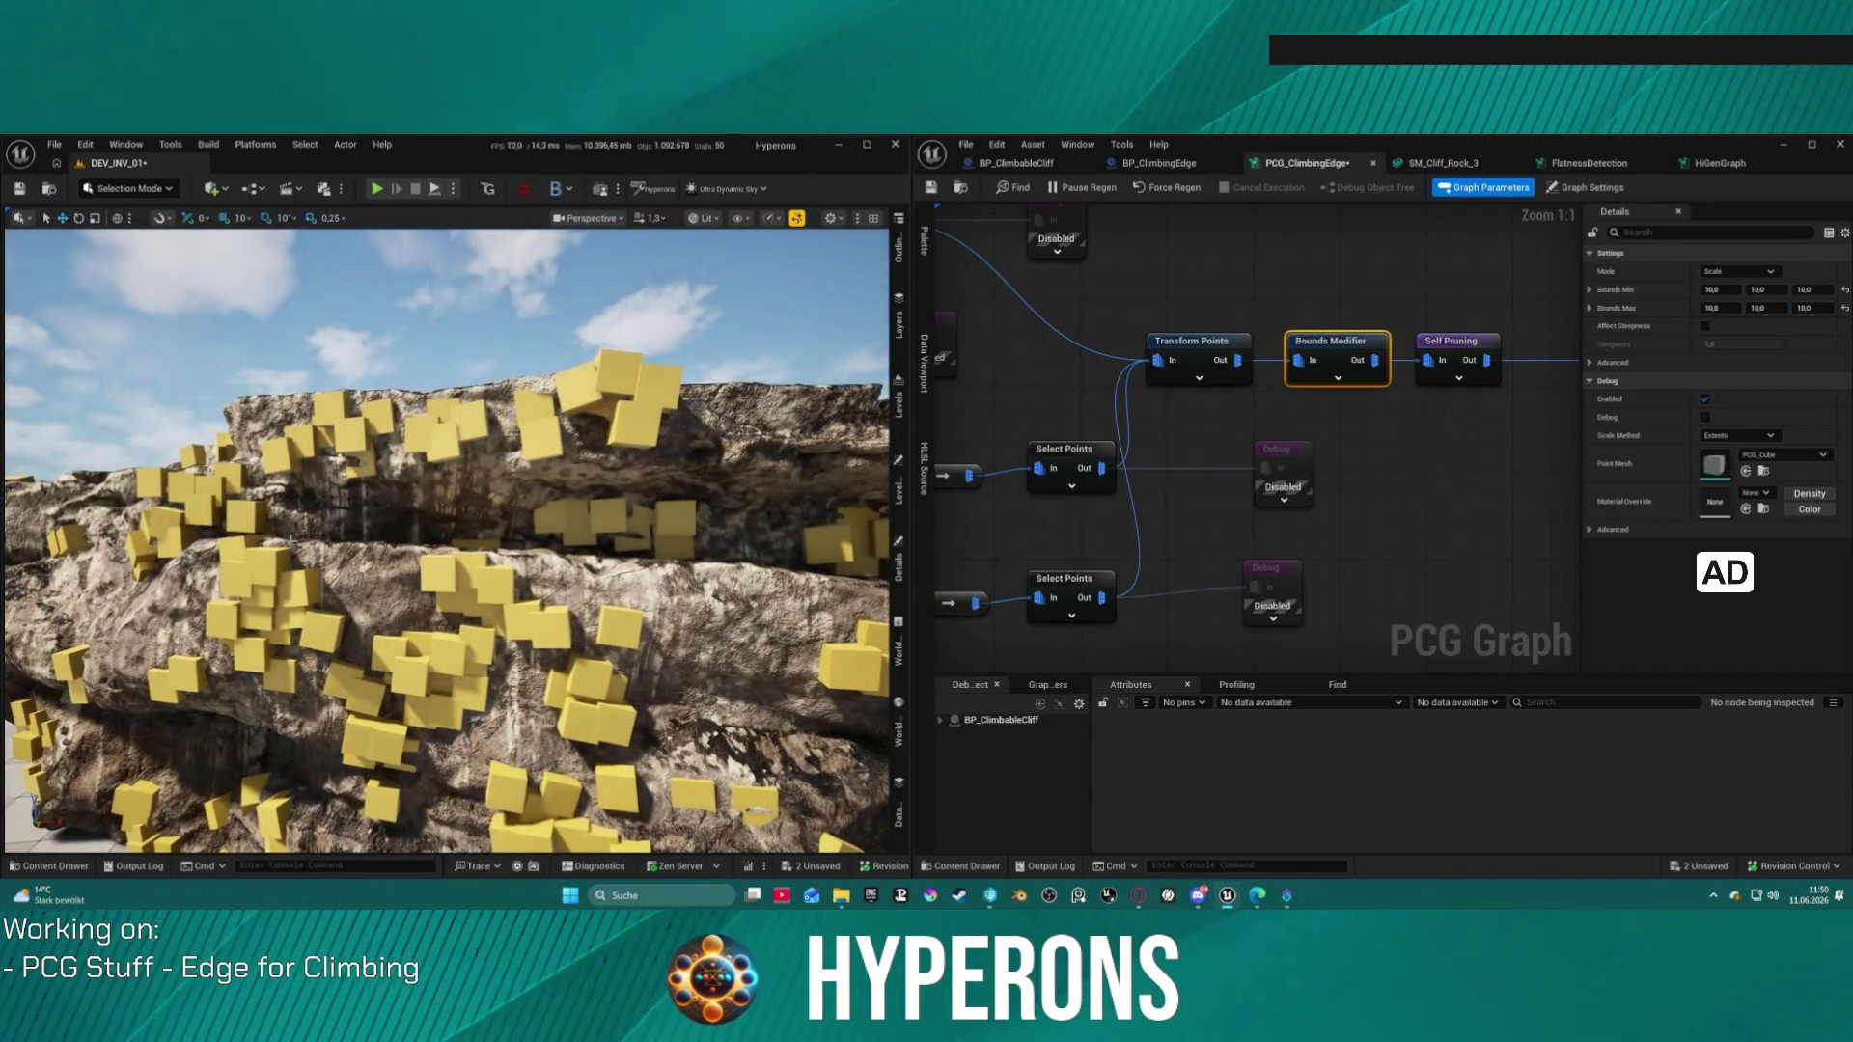
Step: Turn on Use Collision Attribute in the Self Pruning node's settings
{"action": "left_click", "coordinate": [1467, 350]}
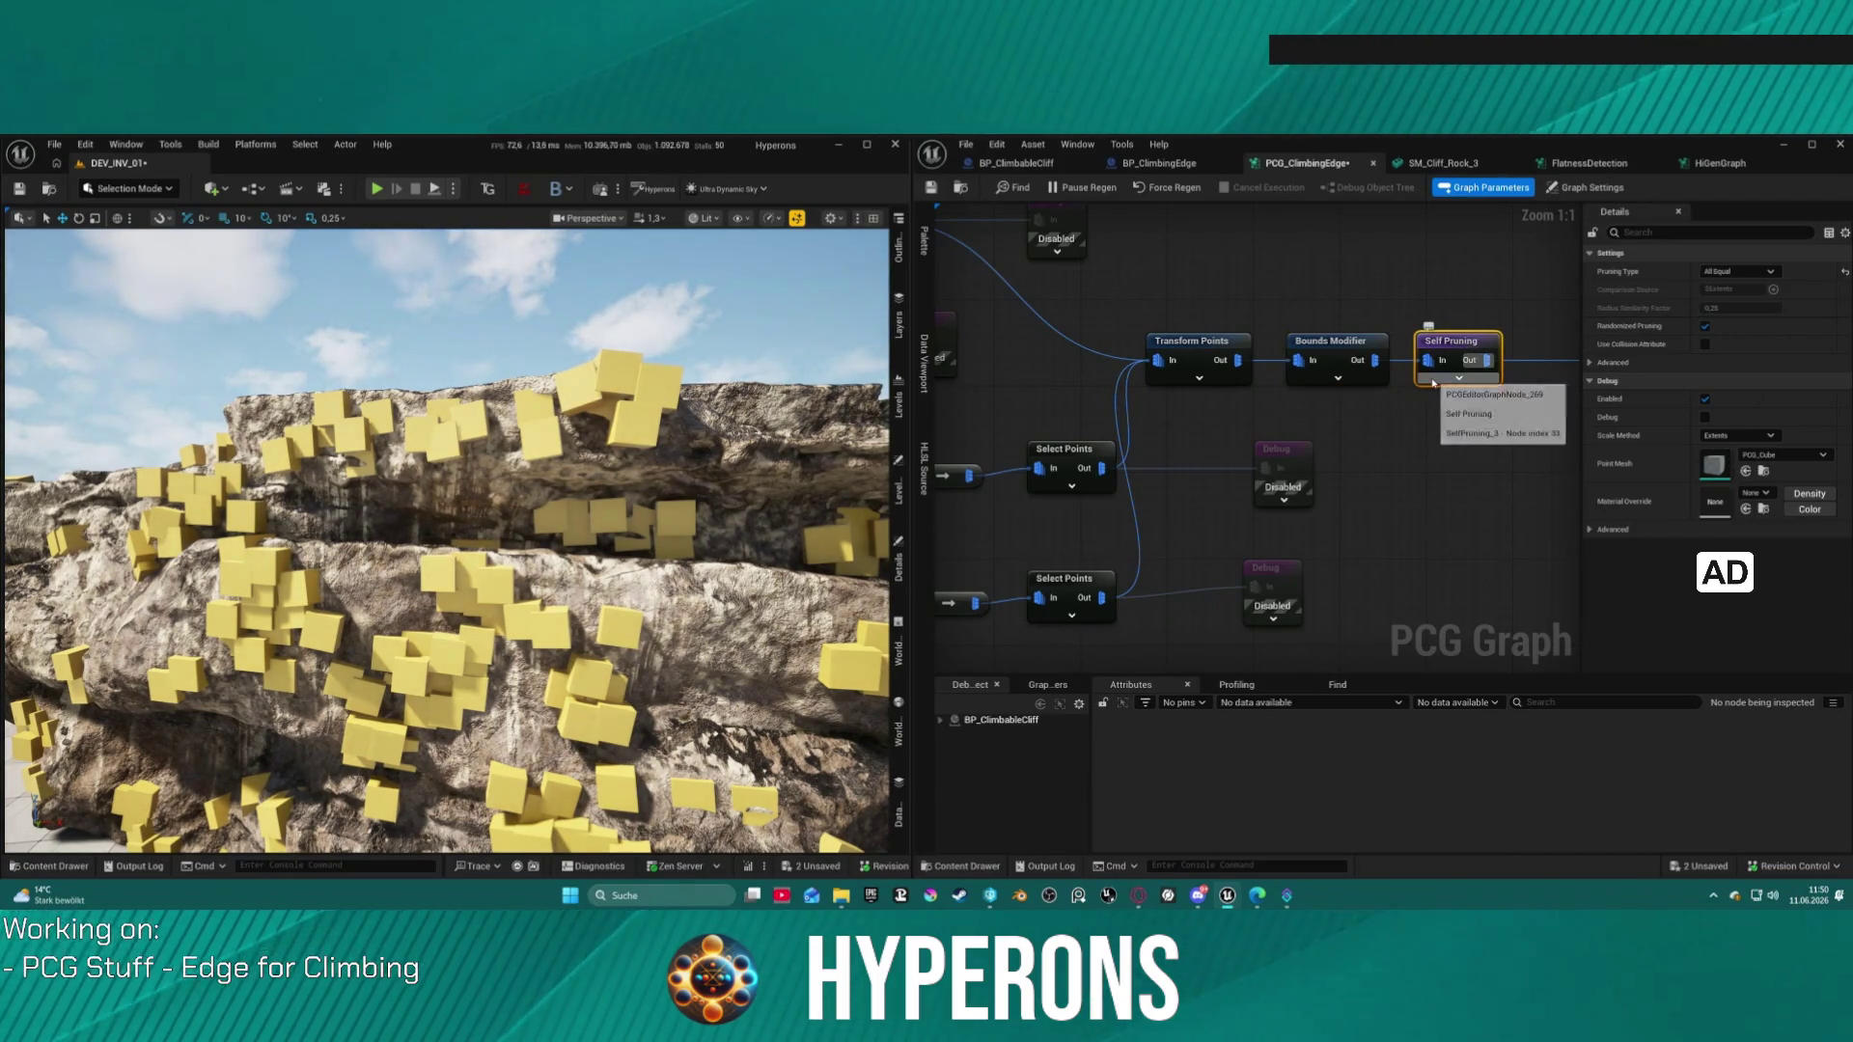
{"action": "left_click", "coordinate": [1705, 344]}
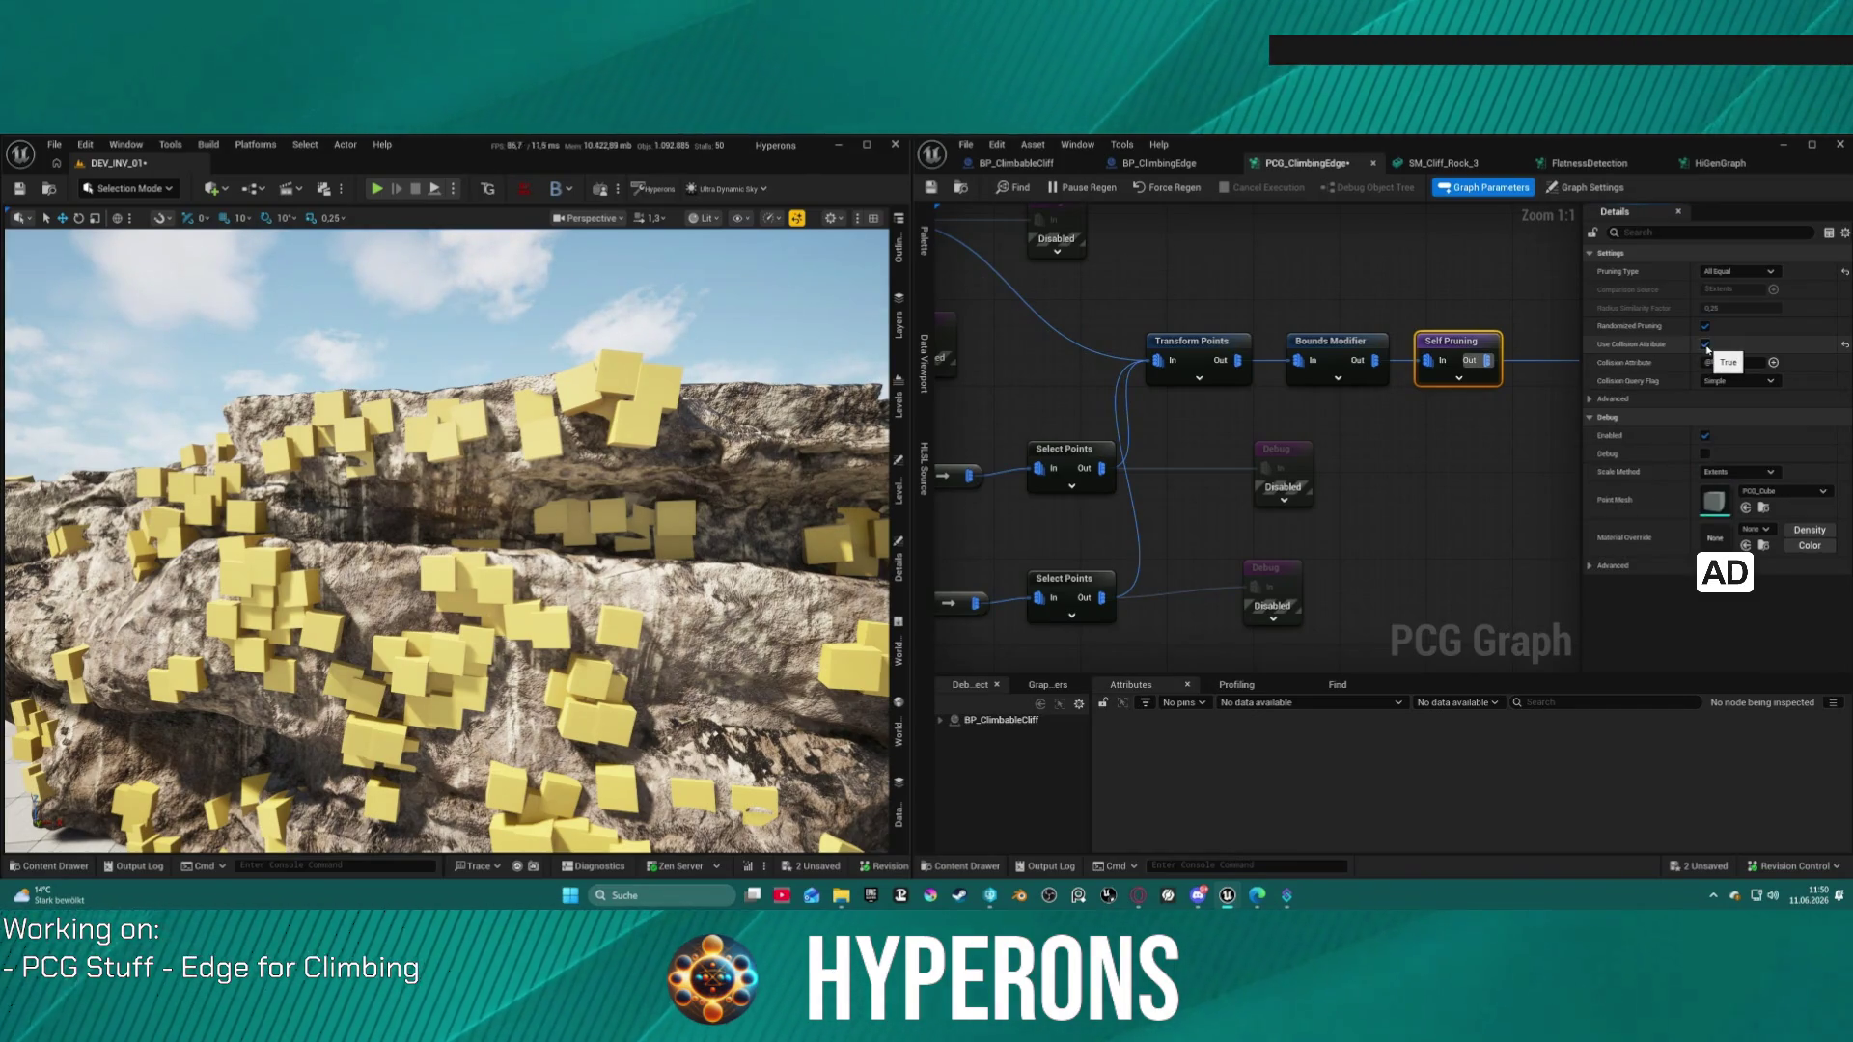
{"action": "left_click", "coordinate": [1748, 384]}
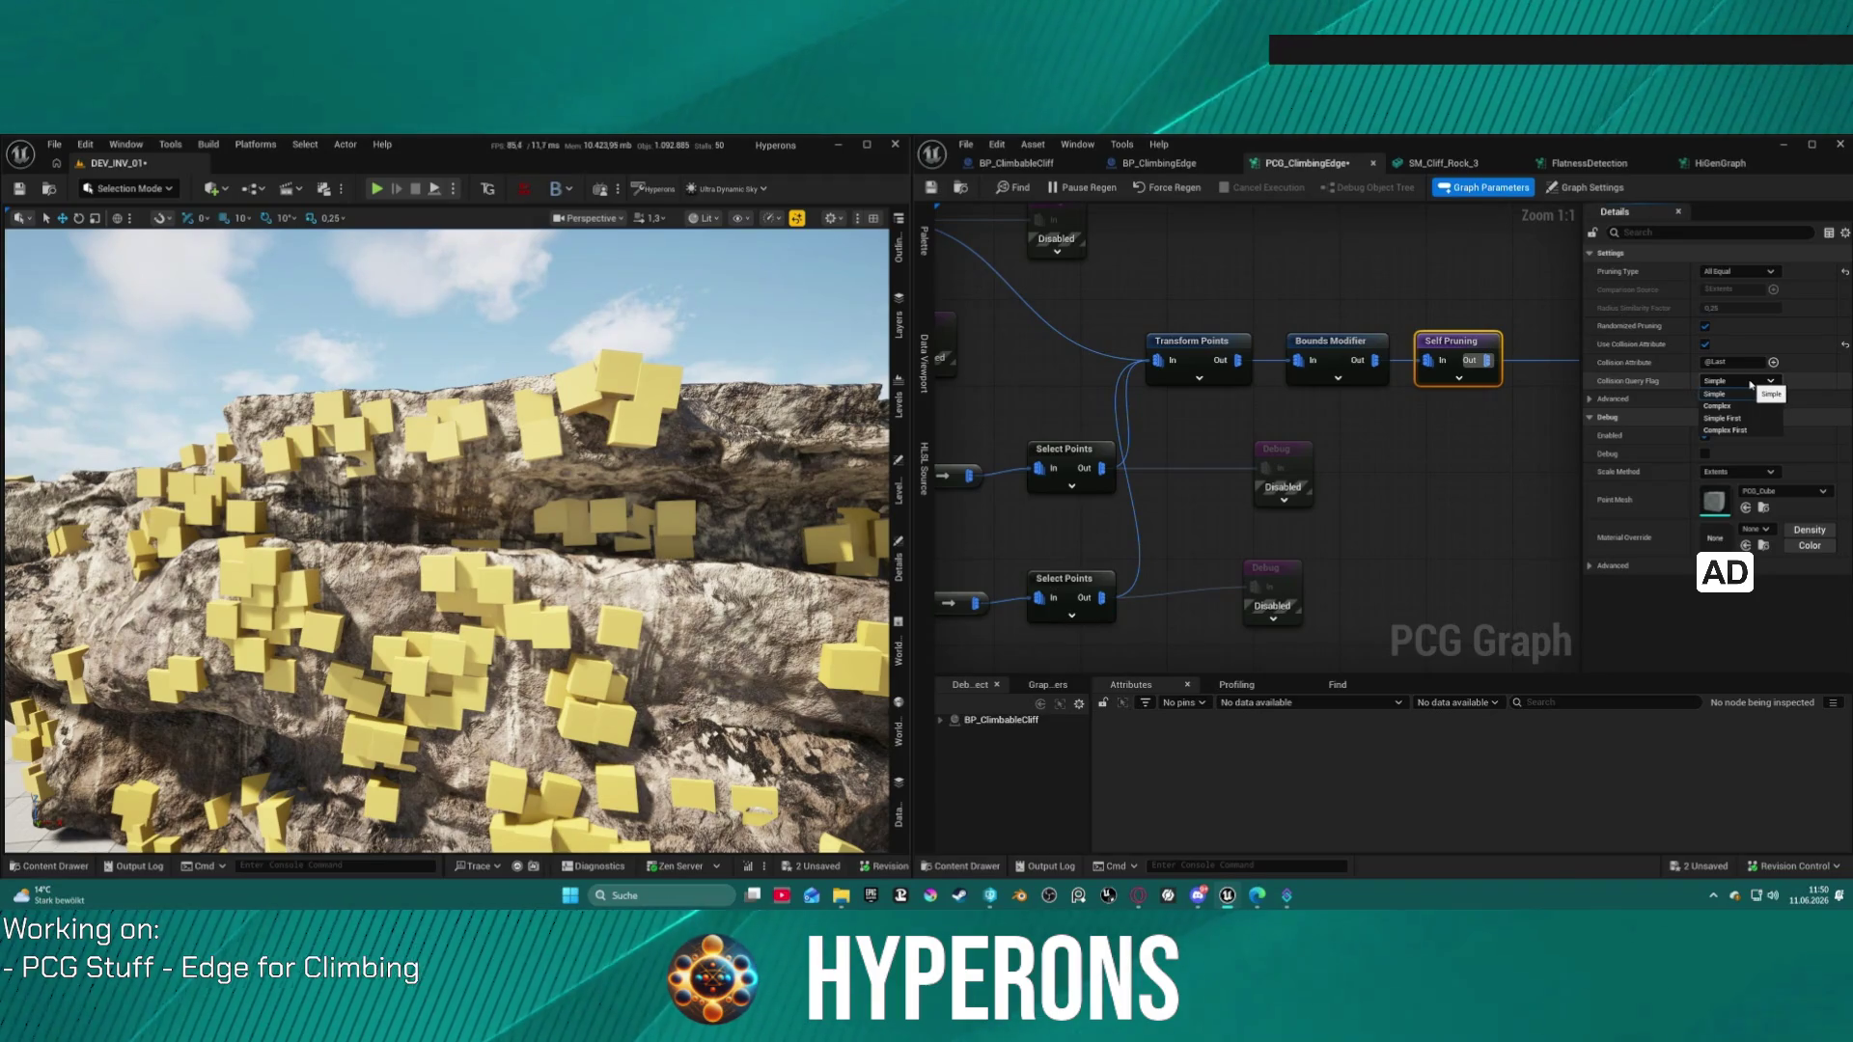
{"action": "left_click", "coordinate": [1588, 399]}
{"action": "left_click", "coordinate": [1589, 400]}
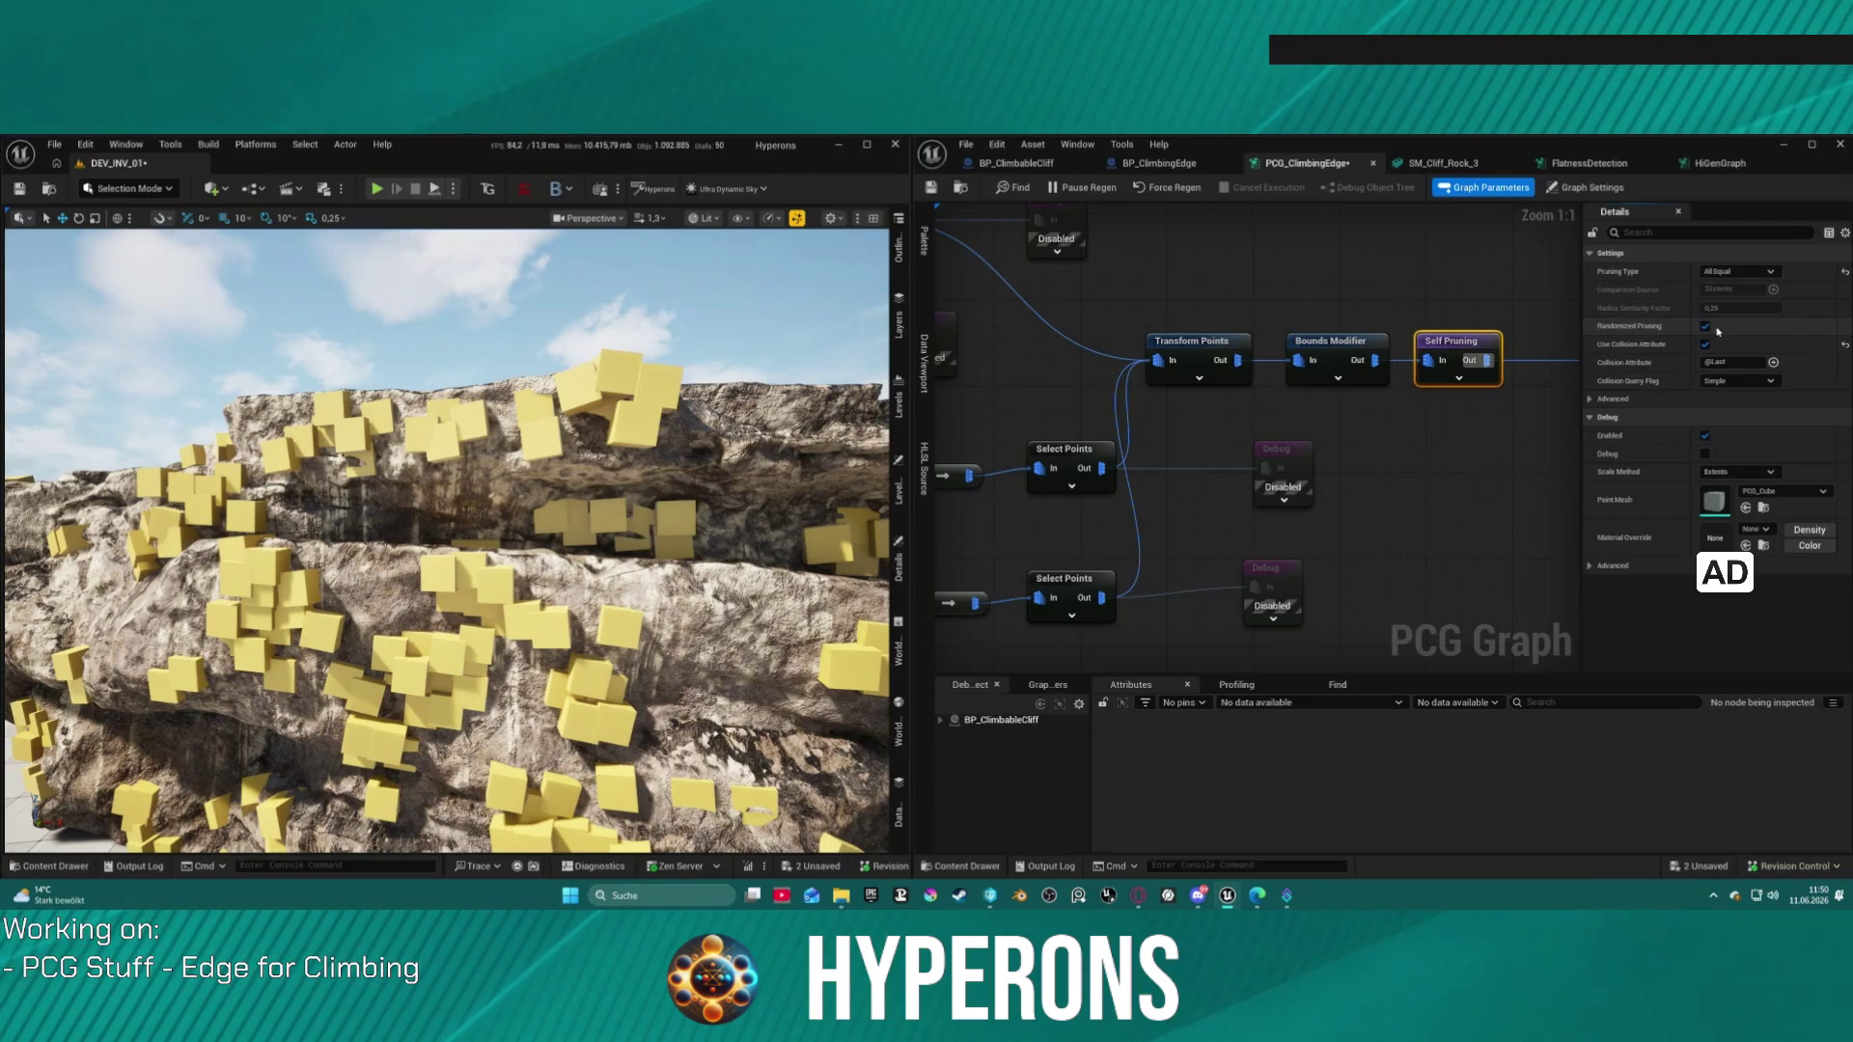
{"action": "scroll", "coordinate": [446, 540], "scroll_direction": "down", "scroll_amount": 5}
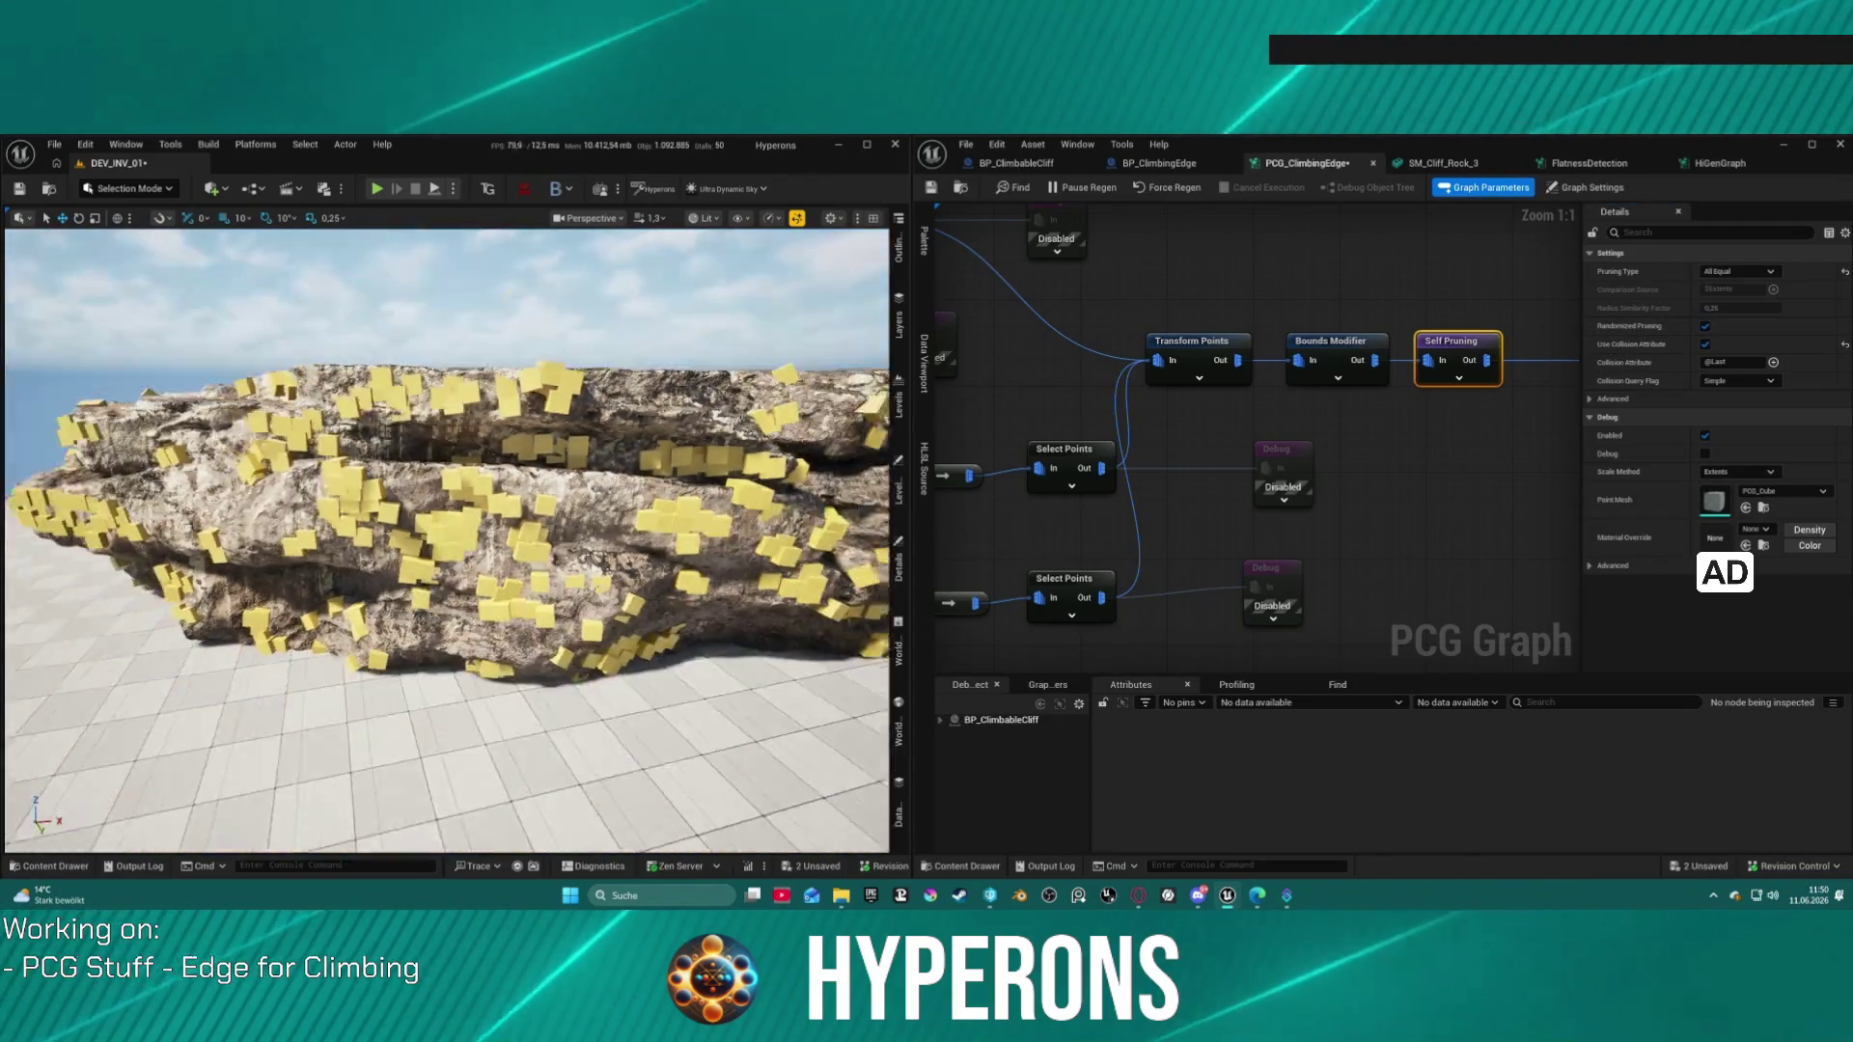
{"action": "scroll", "coordinate": [446, 540], "scroll_direction": "up", "scroll_amount": 3}
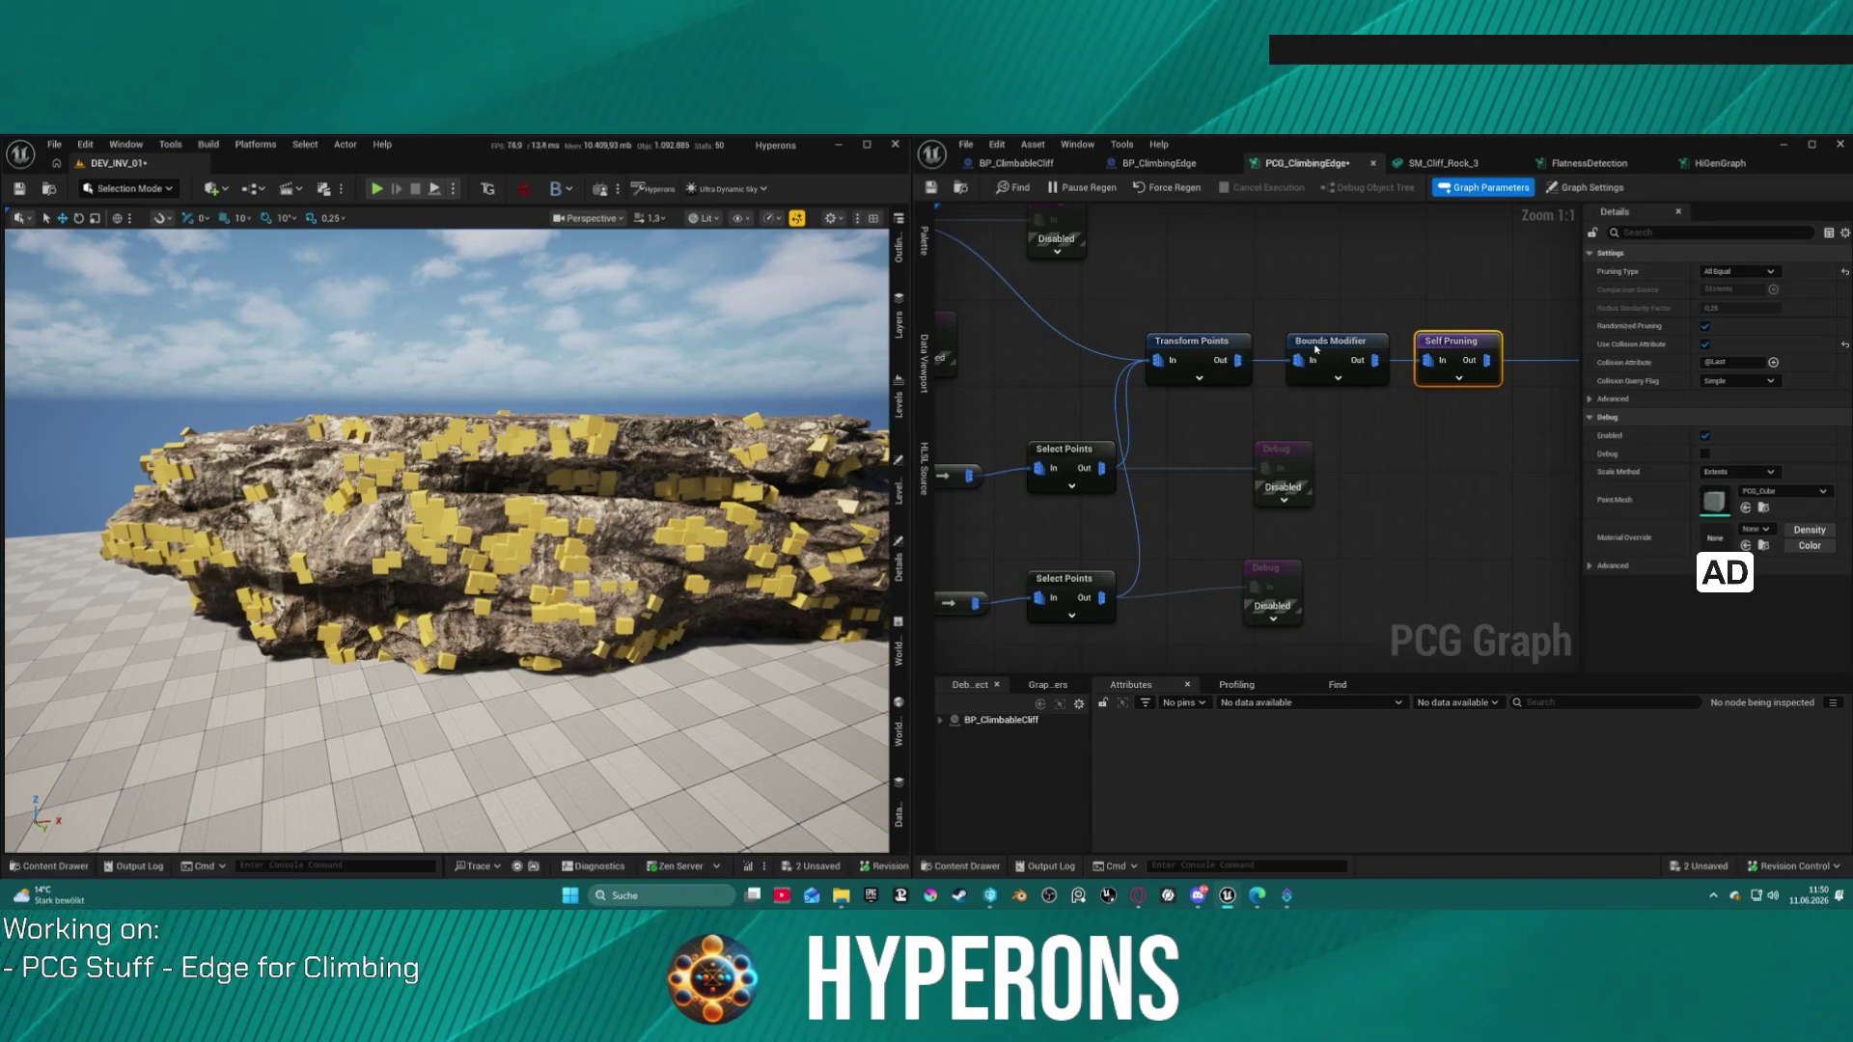
Step: Uncheck Affect Steepness on the Bounds Modifier node
{"action": "left_click", "coordinate": [1318, 349]}
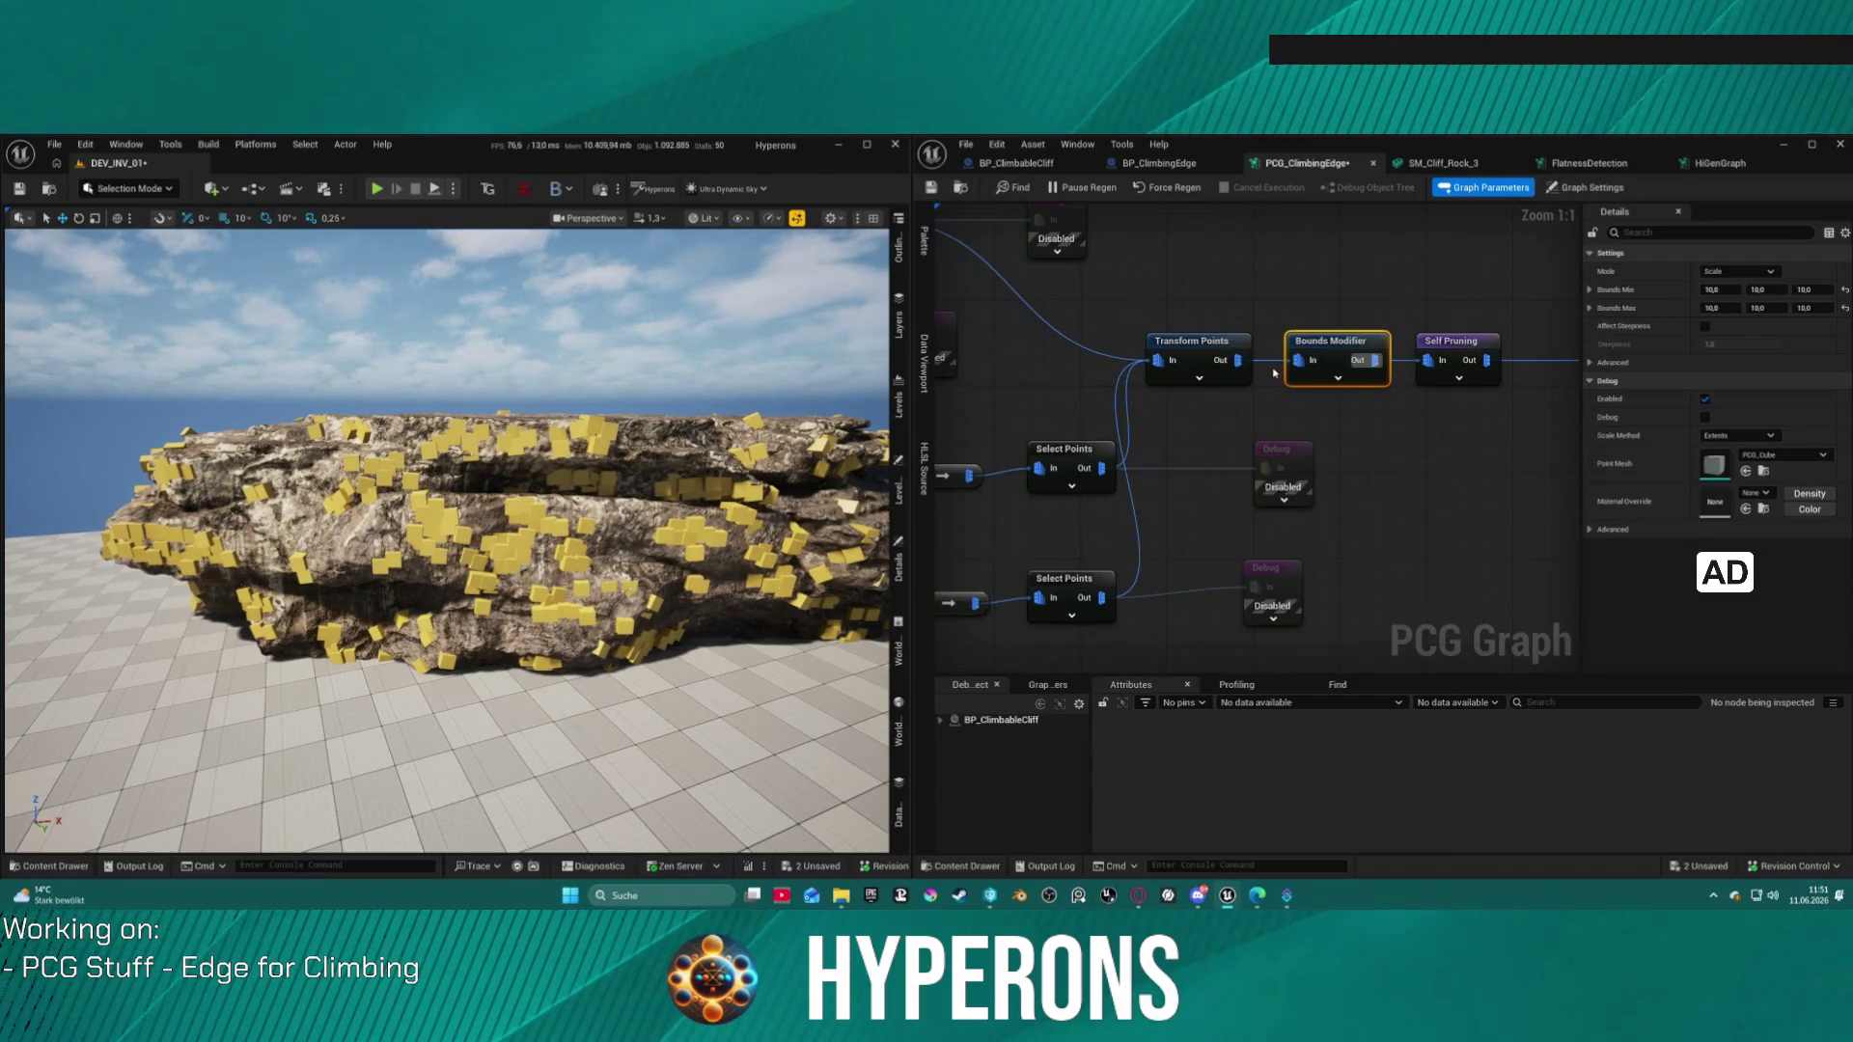
{"action": "left_click", "coordinate": [1705, 327]}
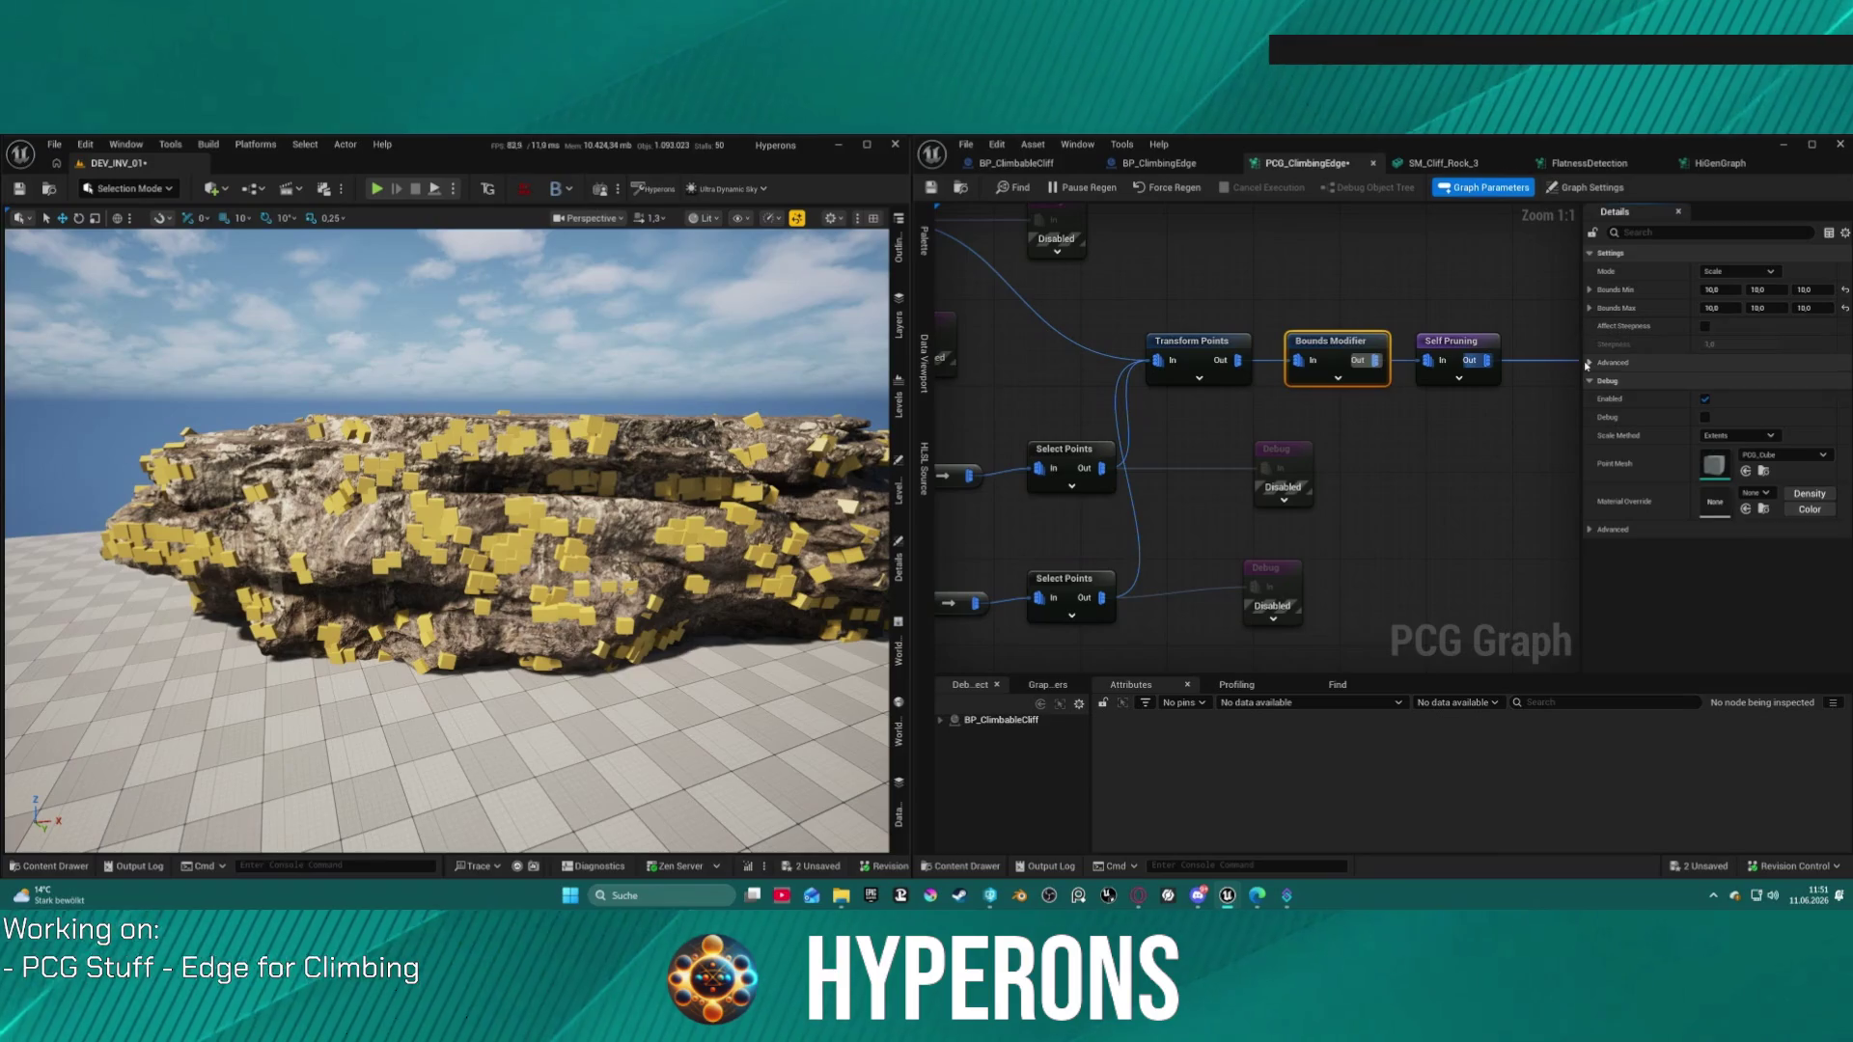
{"action": "left_click", "coordinate": [1207, 342]}
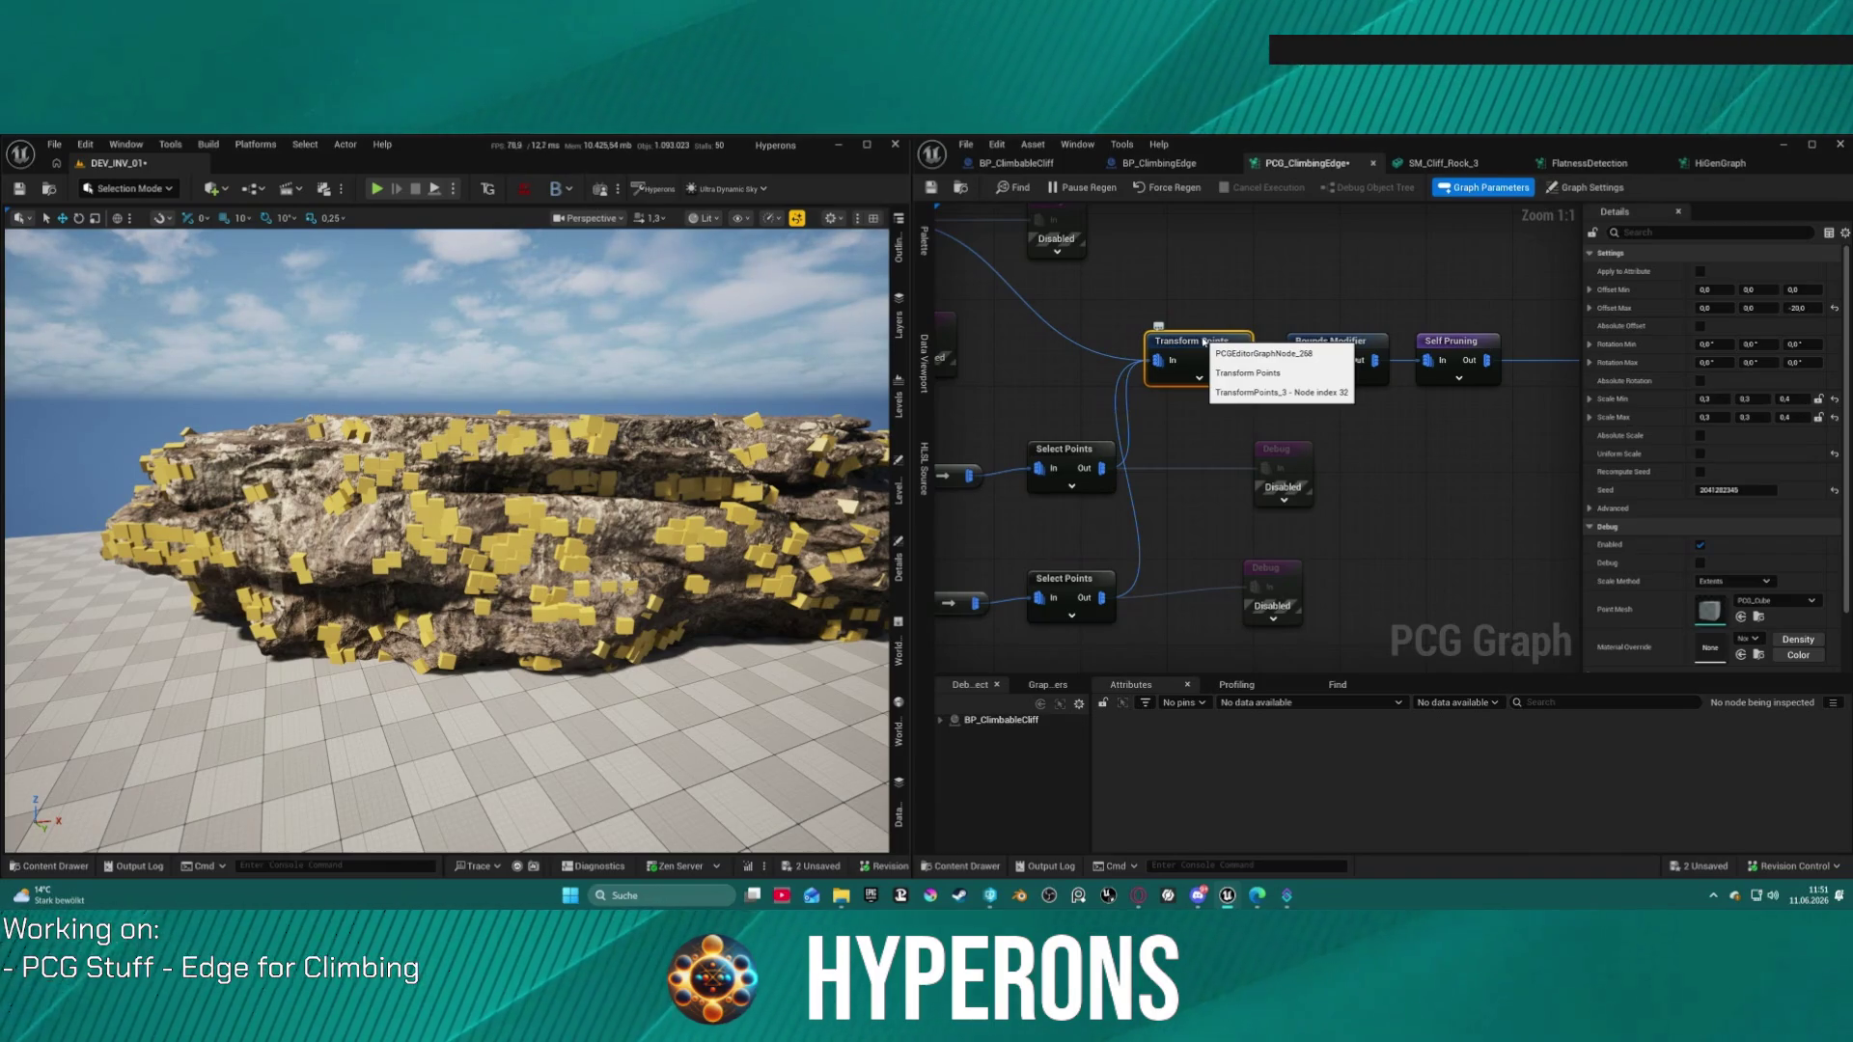
Step: Try Apply to Attribute on Transform Points, then leave it unchecked
{"action": "left_click", "coordinate": [1699, 273]}
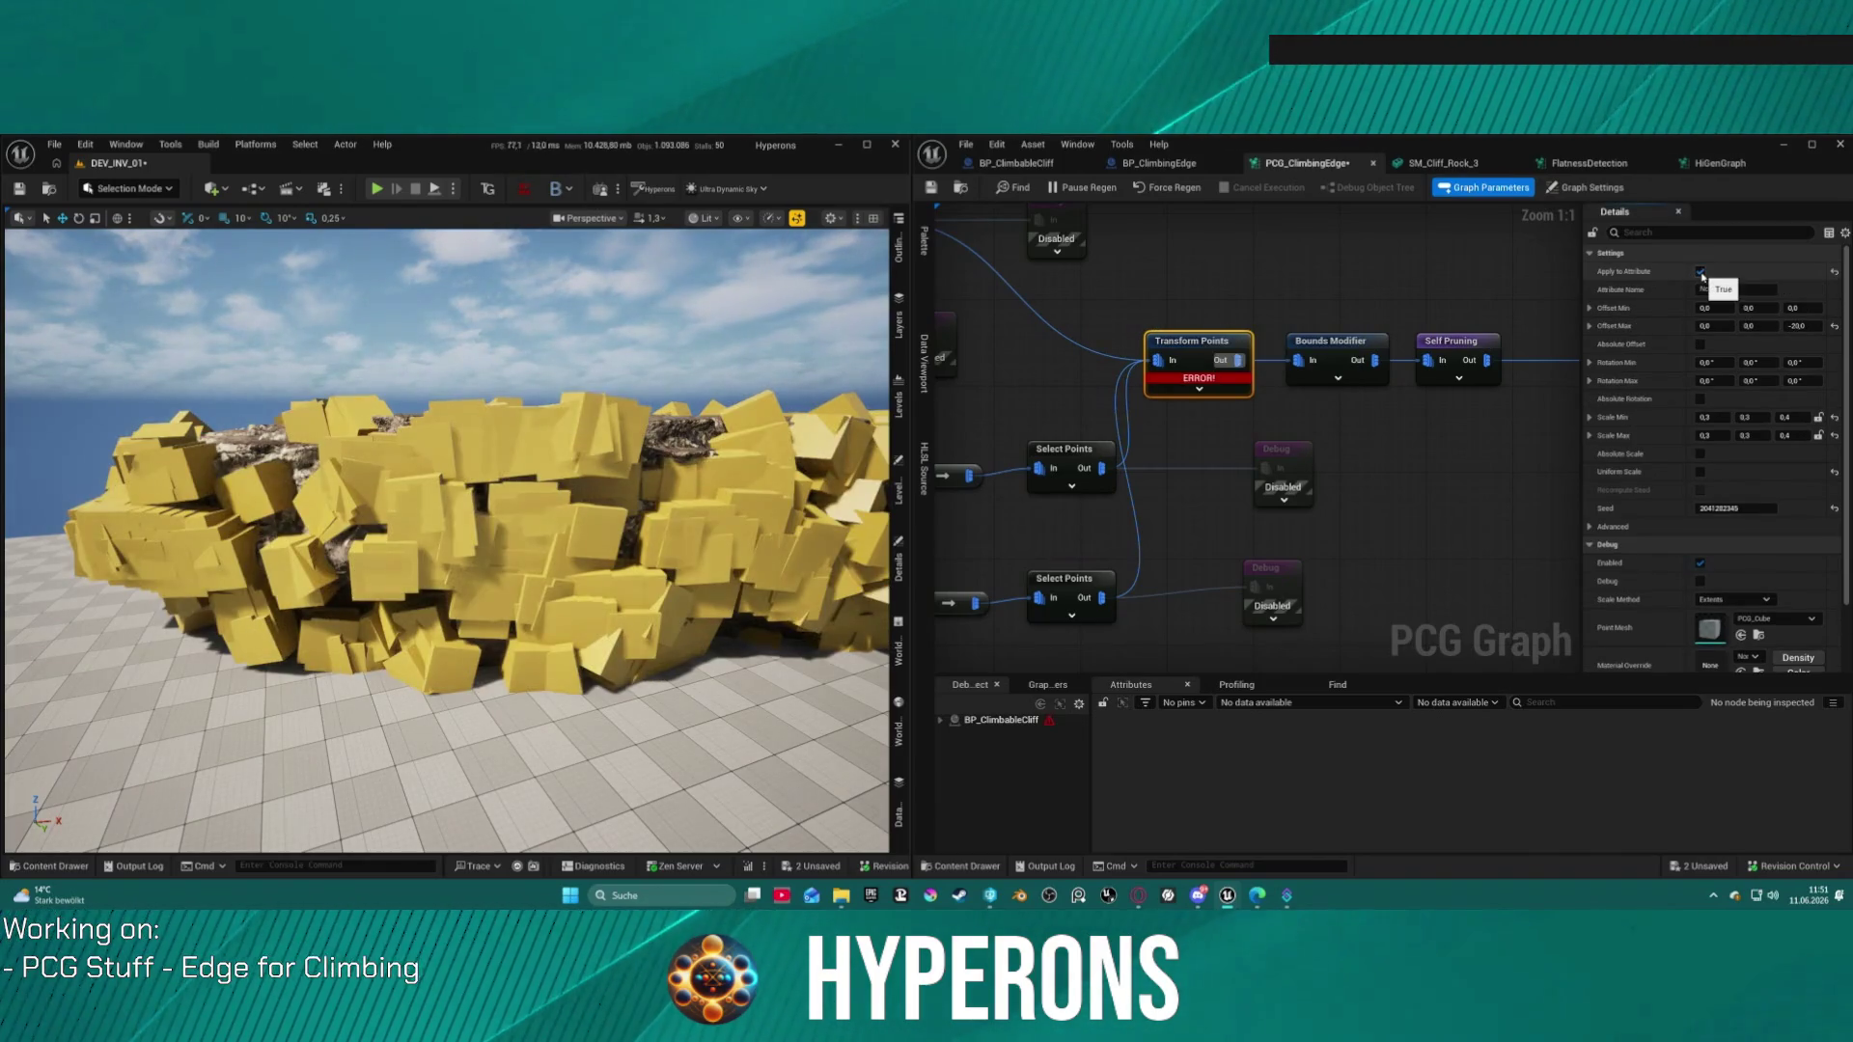
{"action": "left_click", "coordinate": [1699, 273]}
{"action": "left_click", "coordinate": [1700, 273]}
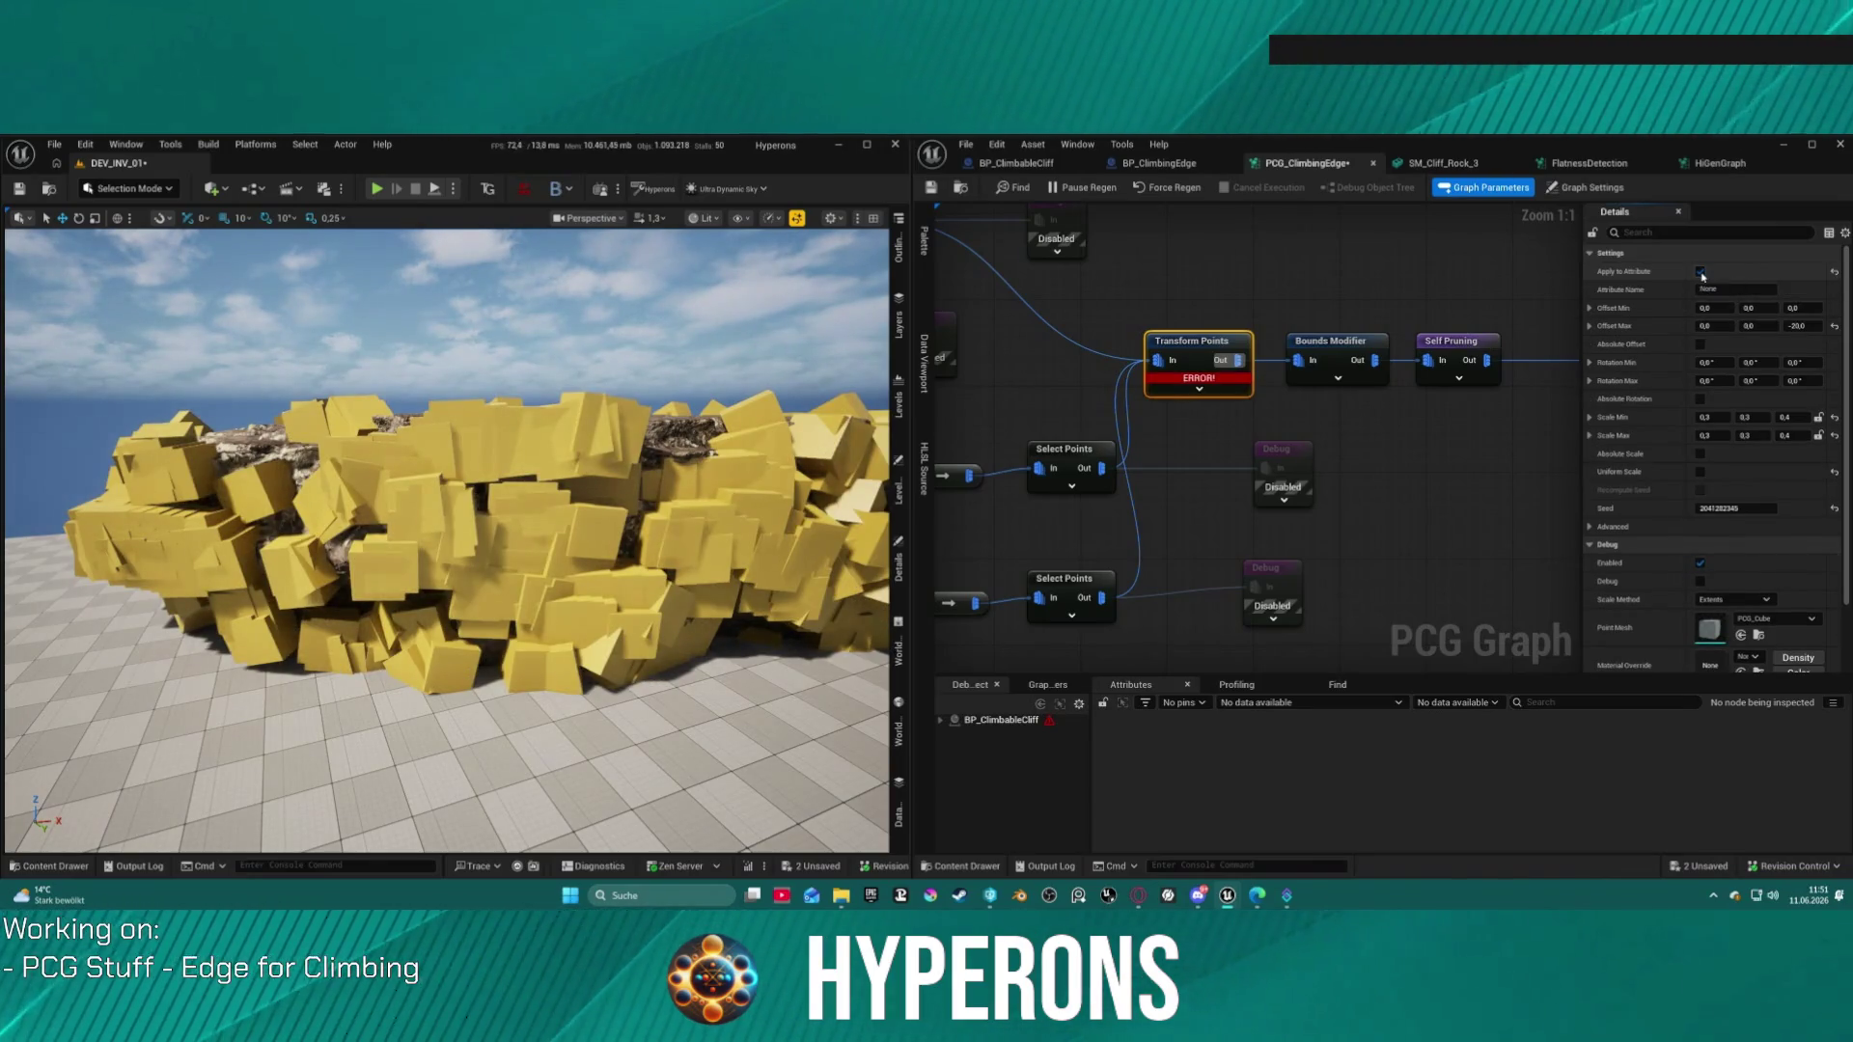
{"action": "left_click", "coordinate": [1700, 273]}
{"action": "left_click", "coordinate": [1699, 273]}
{"action": "left_click", "coordinate": [1699, 273]}
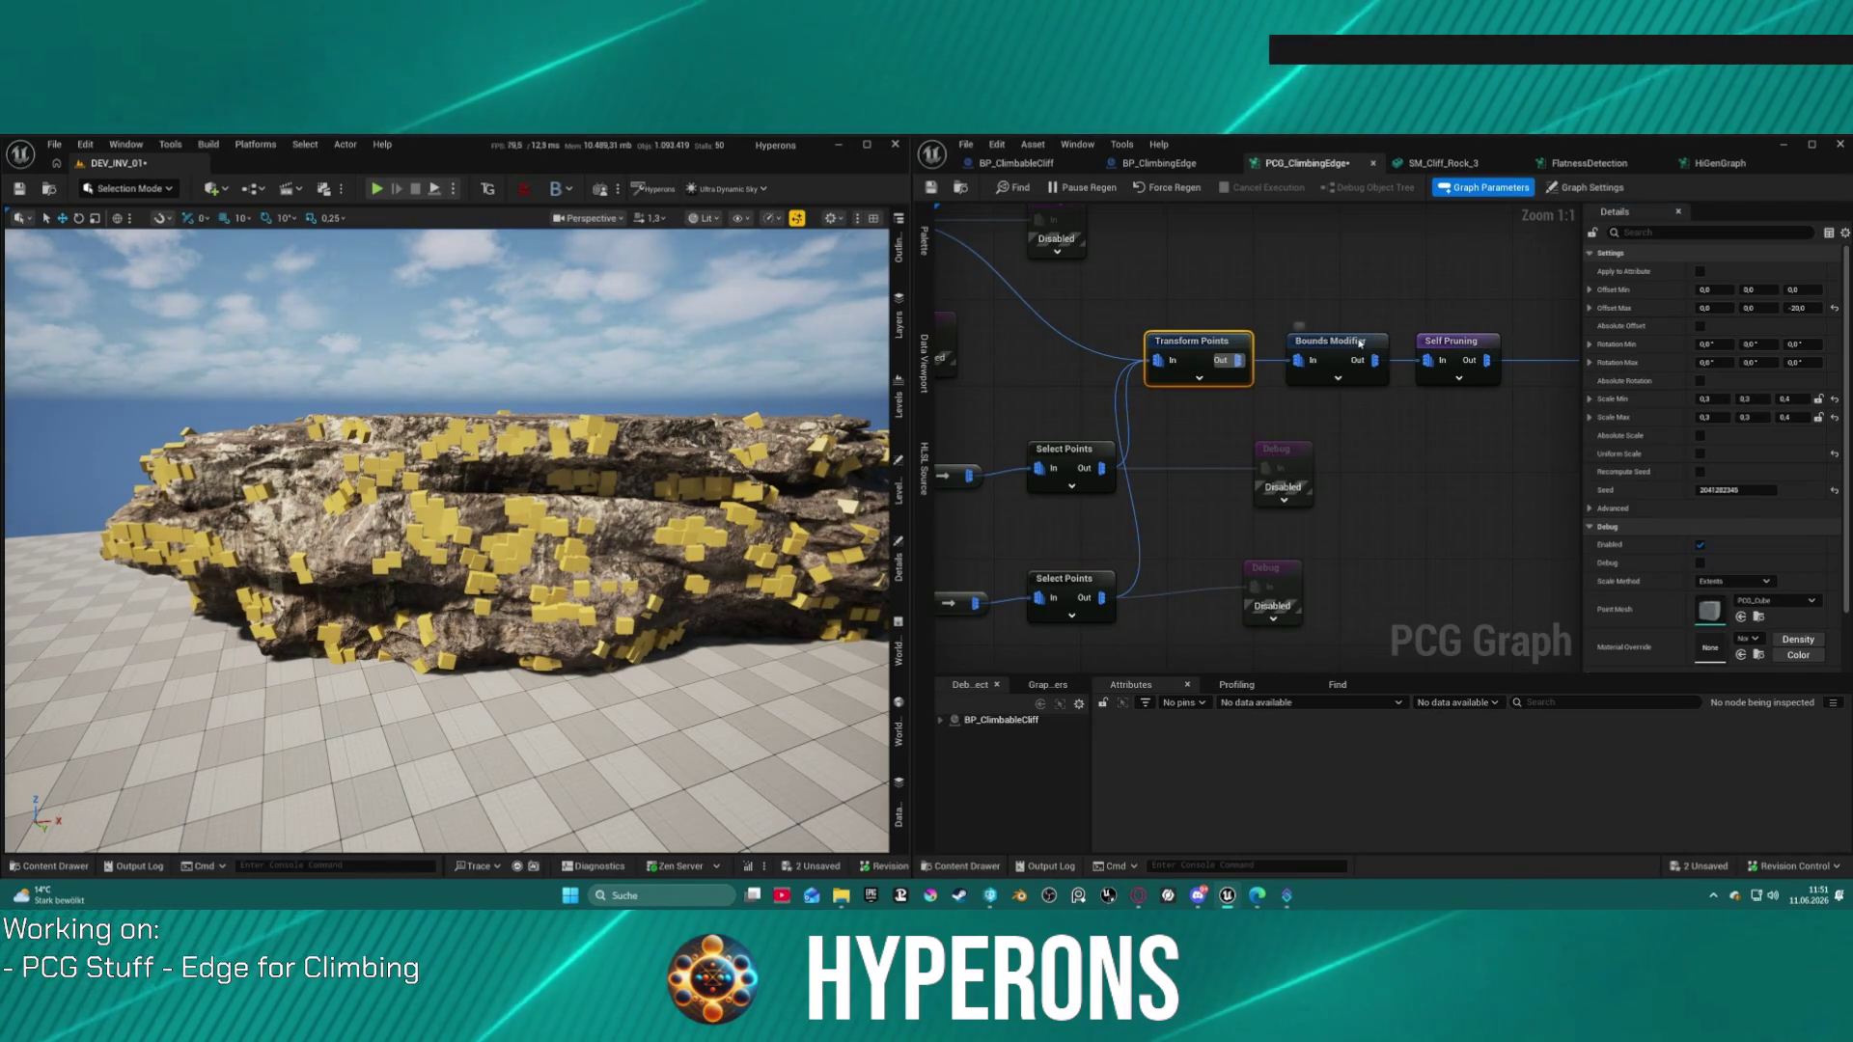
Step: Move Bounds Modifier and Self Pruning aside and connect Transform Points directly to Static Mesh Spawner
{"action": "left_click", "coordinate": [1339, 364]}
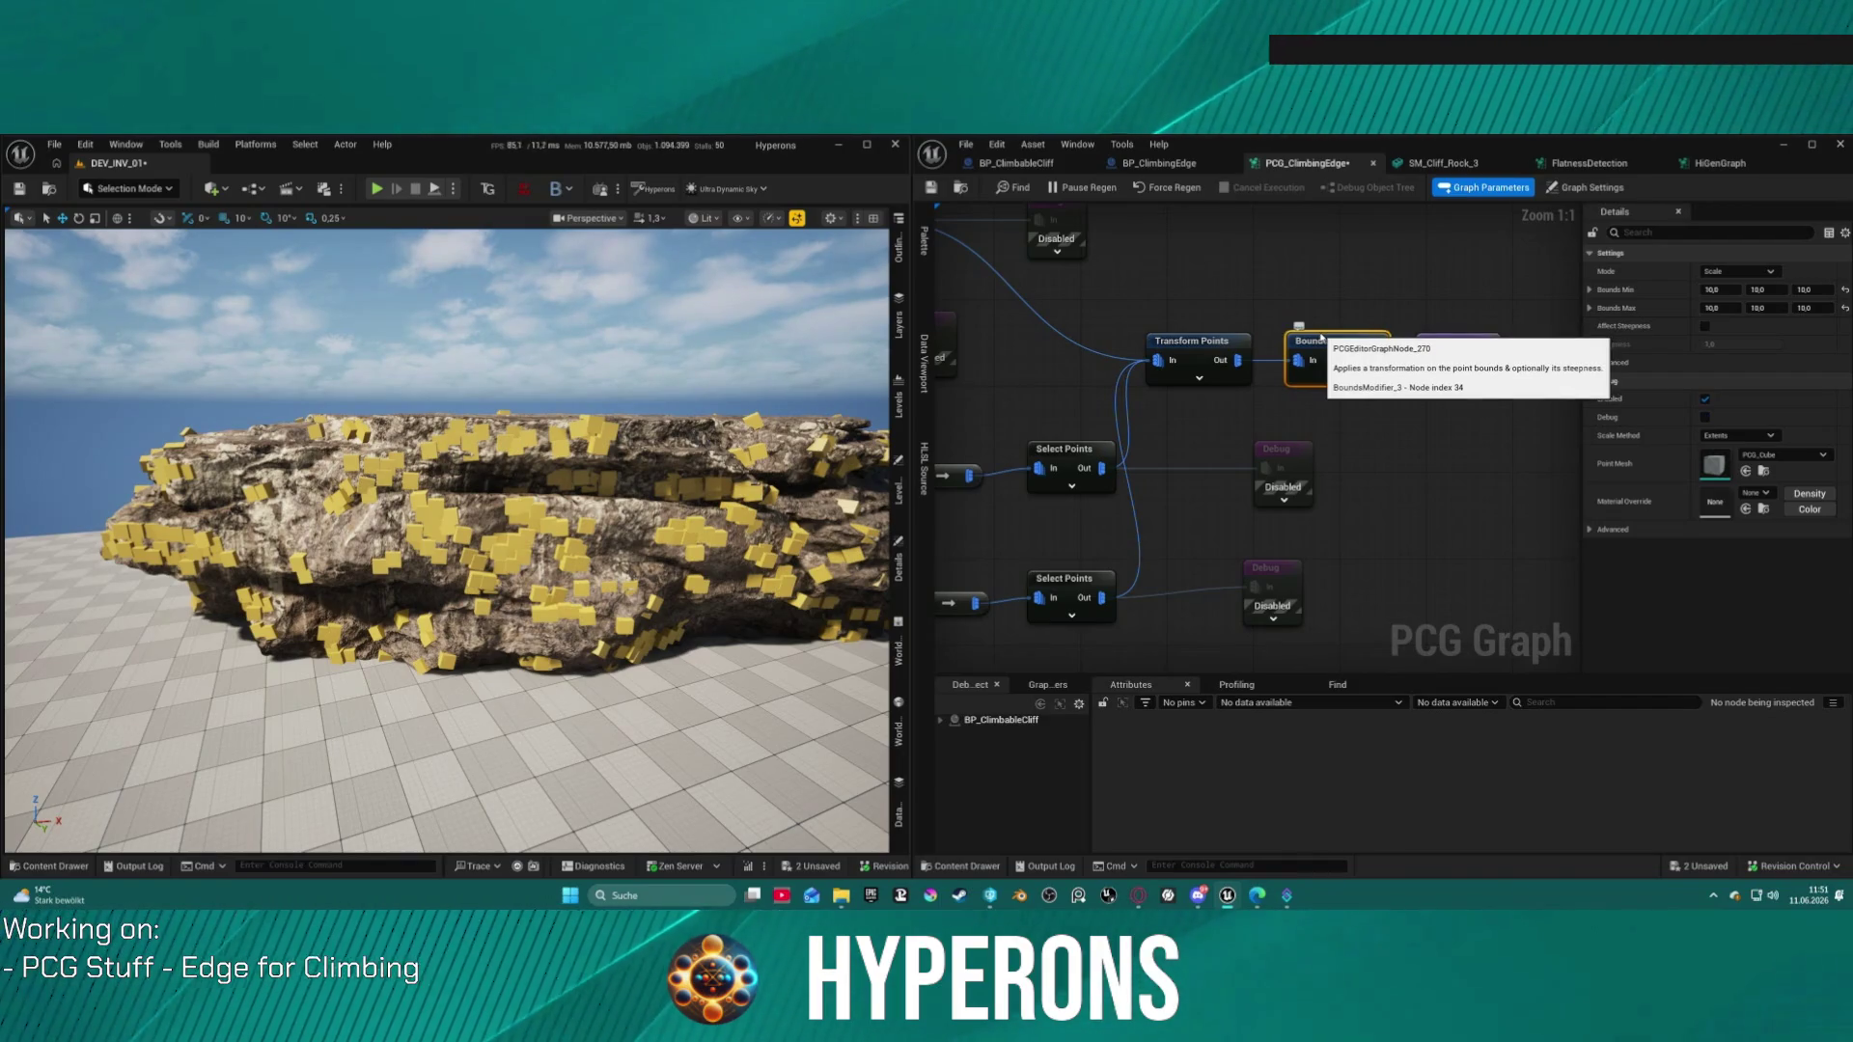
{"action": "mouse_move", "coordinate": [1450, 281]}
{"action": "left_mouse_down"}
{"action": "mouse_move", "coordinate": [1430, 366]}
{"action": "mouse_move", "coordinate": [1381, 393]}
{"action": "mouse_move", "coordinate": [1544, 386]}
{"action": "mouse_move", "coordinate": [1447, 318]}
{"action": "mouse_move", "coordinate": [1488, 358]}
{"action": "mouse_move", "coordinate": [1145, 322]}
{"action": "mouse_move", "coordinate": [1299, 343]}
{"action": "left_mouse_up"}
{"action": "mouse_move", "coordinate": [1522, 413]}
{"action": "left_mouse_down"}
{"action": "mouse_move", "coordinate": [1238, 294]}
{"action": "mouse_move", "coordinate": [1184, 303]}
{"action": "mouse_move", "coordinate": [1503, 361]}
{"action": "mouse_move", "coordinate": [1494, 413]}
{"action": "mouse_move", "coordinate": [1451, 418]}
{"action": "left_mouse_up"}
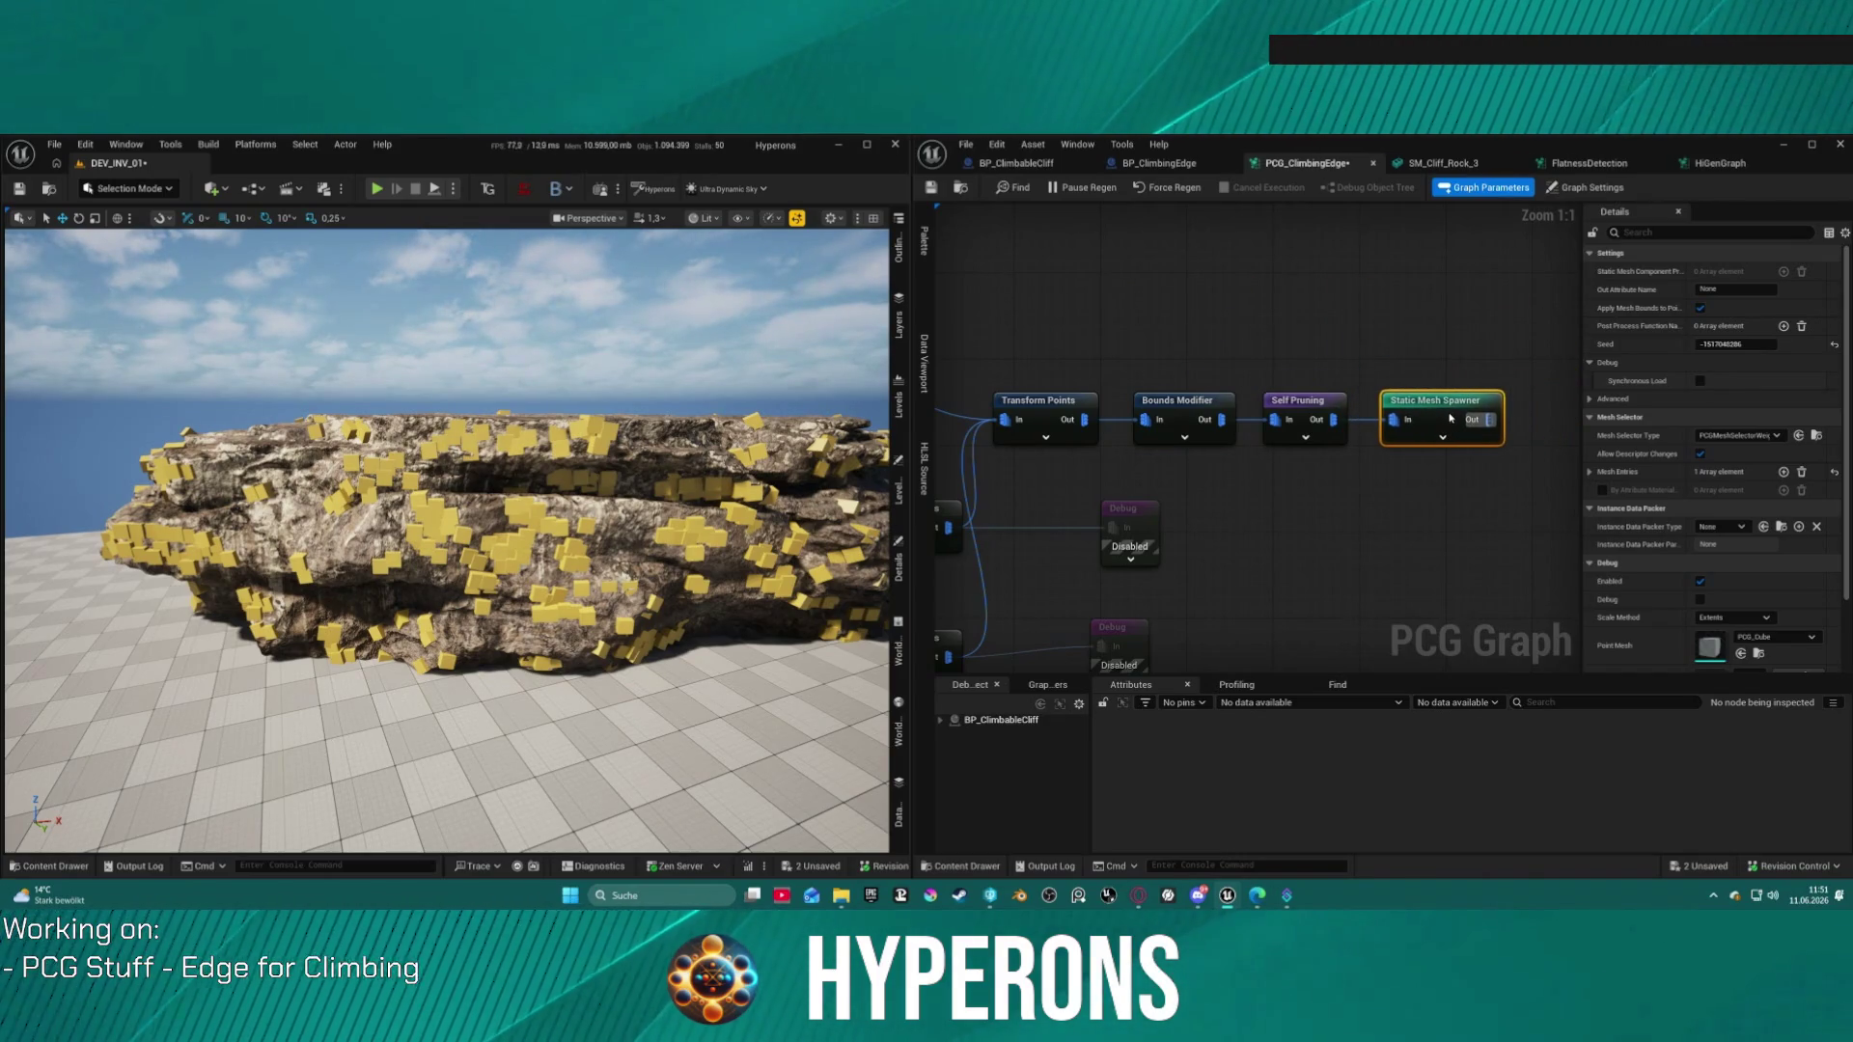
{"action": "mouse_move", "coordinate": [1125, 344]}
{"action": "left_mouse_down"}
{"action": "mouse_move", "coordinate": [1390, 468]}
{"action": "mouse_move", "coordinate": [1370, 462]}
{"action": "left_mouse_up"}
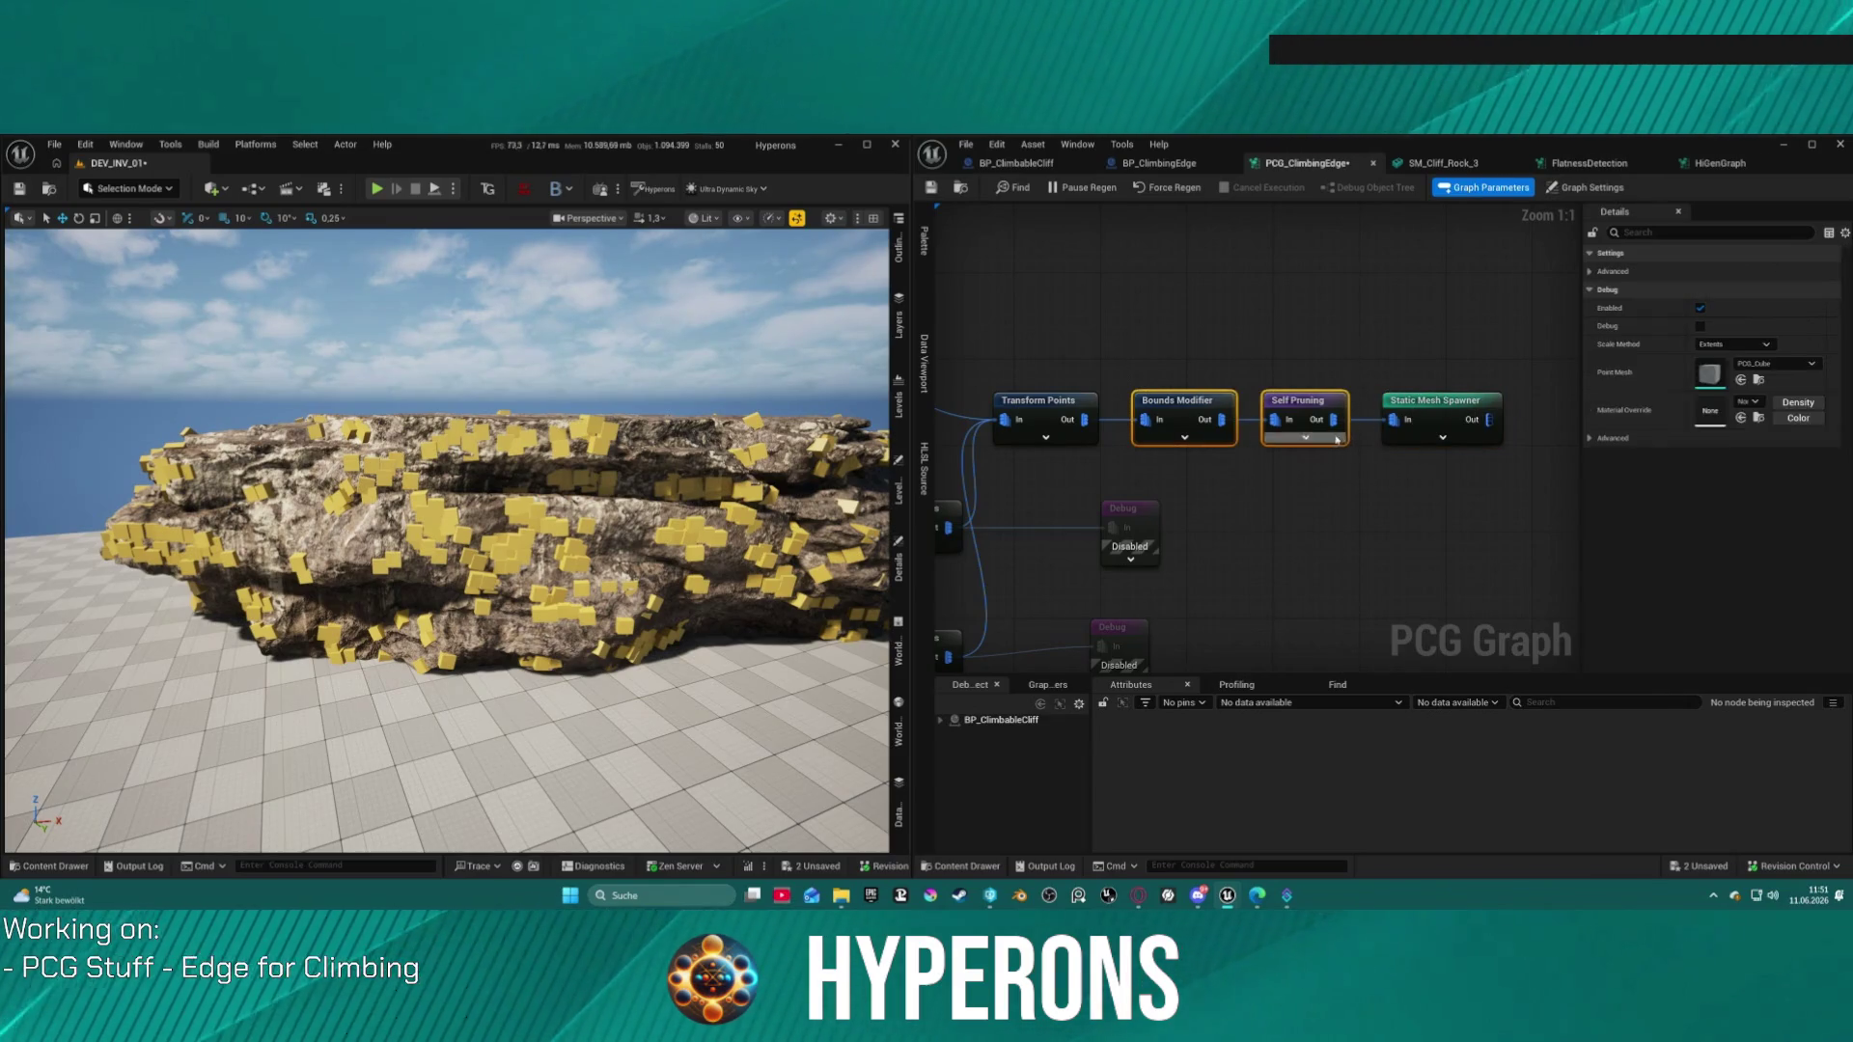
{"action": "left_click_drag", "start_coordinate": [1308, 402], "coordinate": [1394, 263]}
{"action": "left_click_drag", "start_coordinate": [1093, 413], "coordinate": [1412, 421]}
Step: Remove the old wires between Transform Points, Bounds Modifier, Self Pruning and Static Mesh Spawner
{"action": "left_click", "coordinate": [1161, 345]}
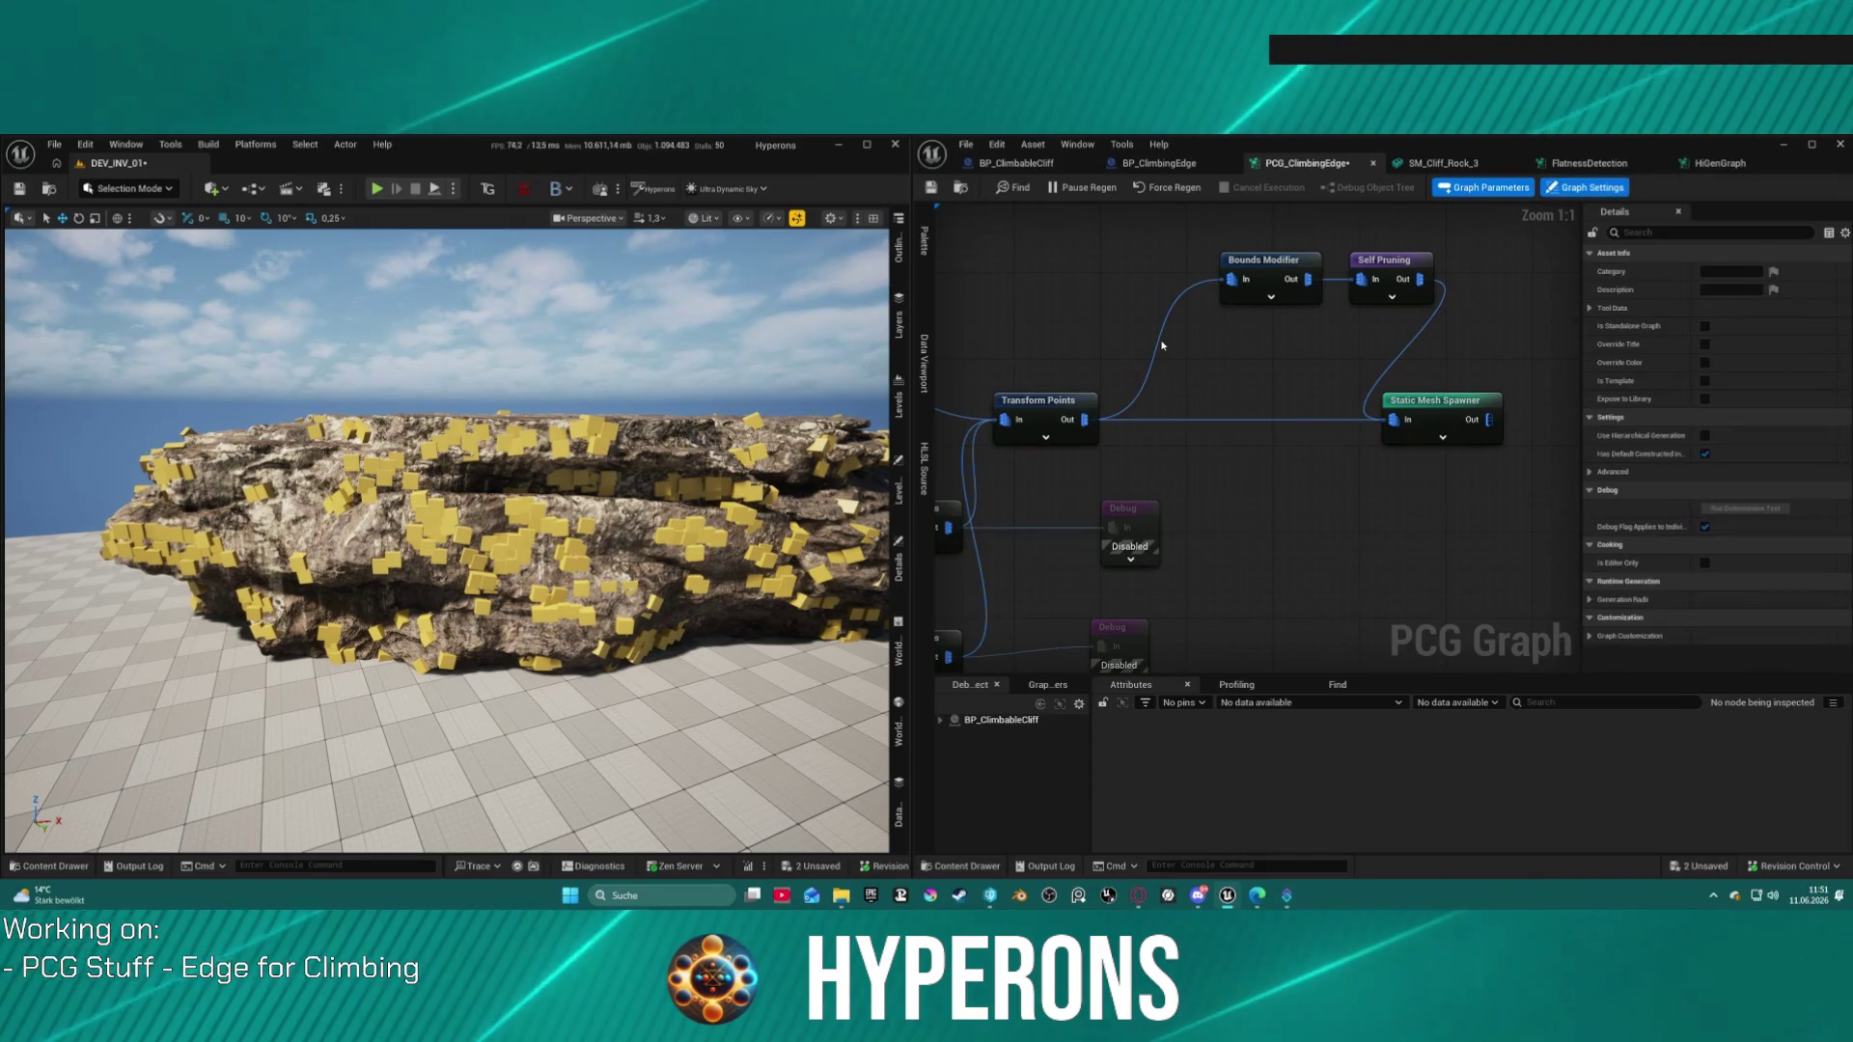
{"action": "left_click", "coordinate": [1160, 350], "text": "alt"}
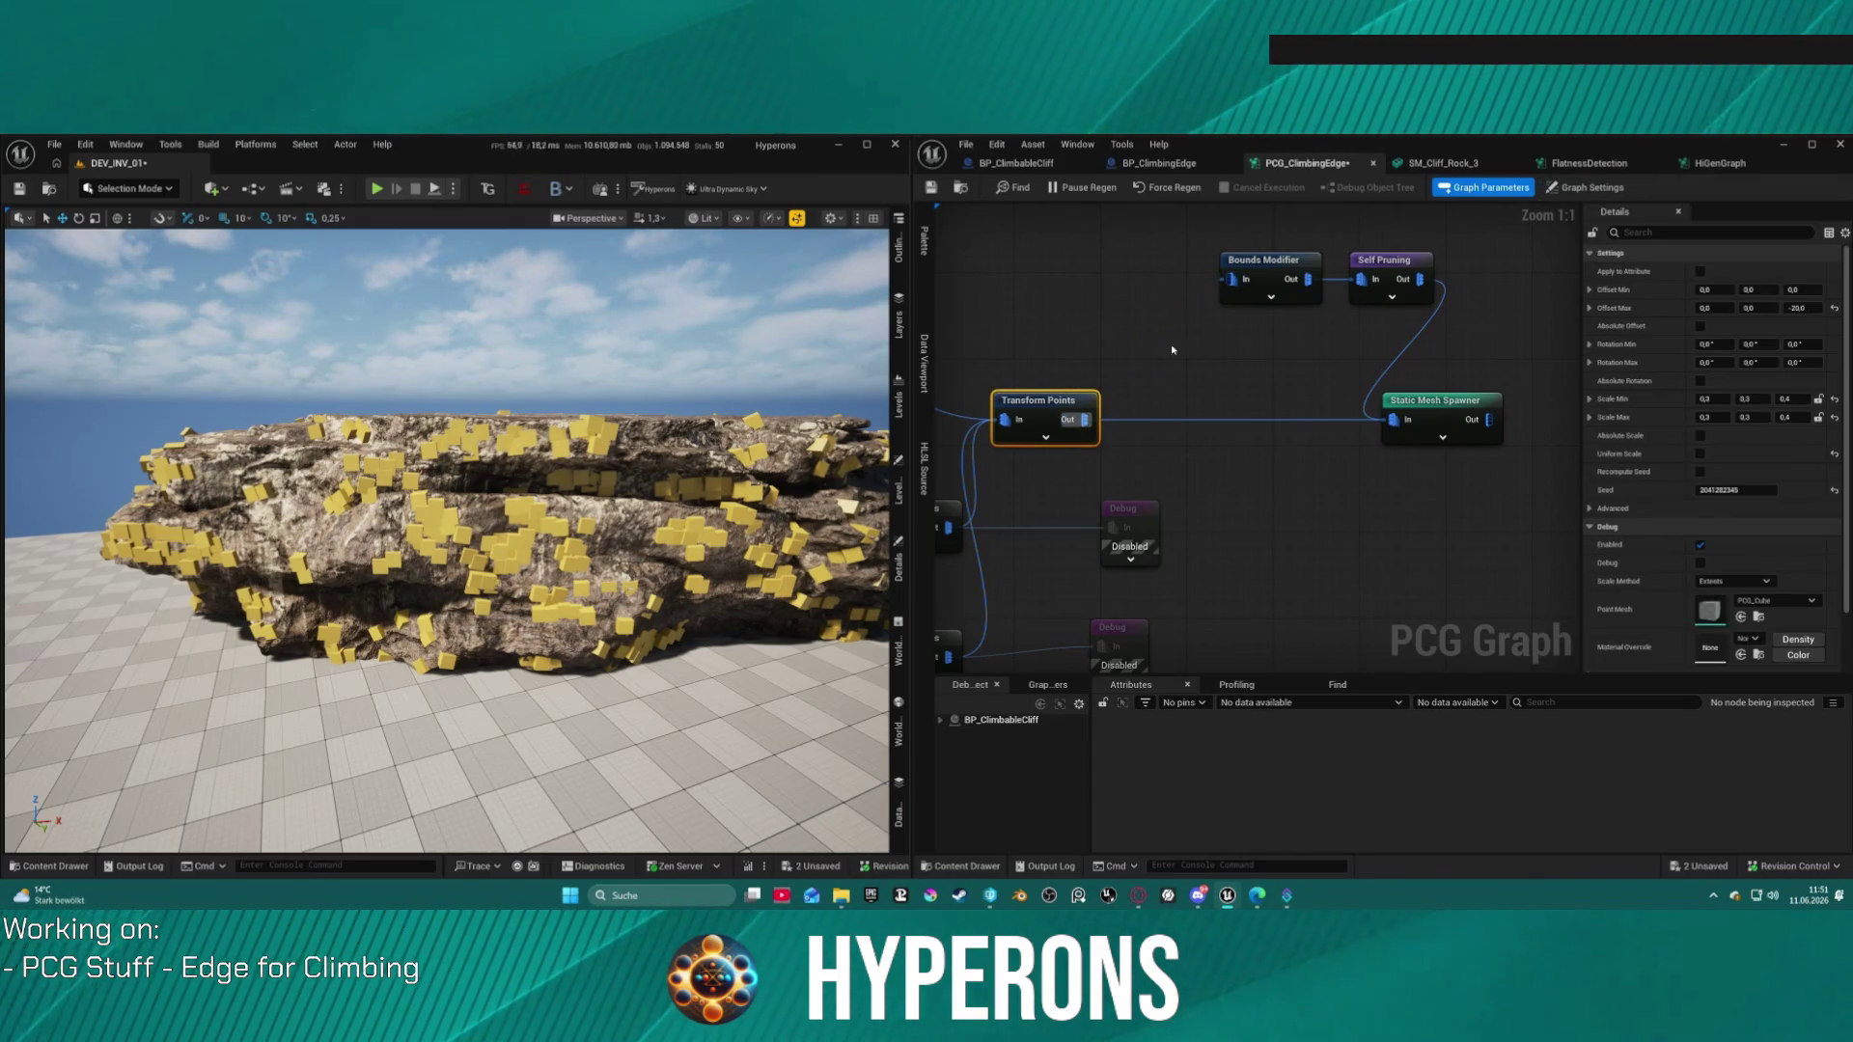
{"action": "left_click", "coordinate": [1402, 356], "text": "alt"}
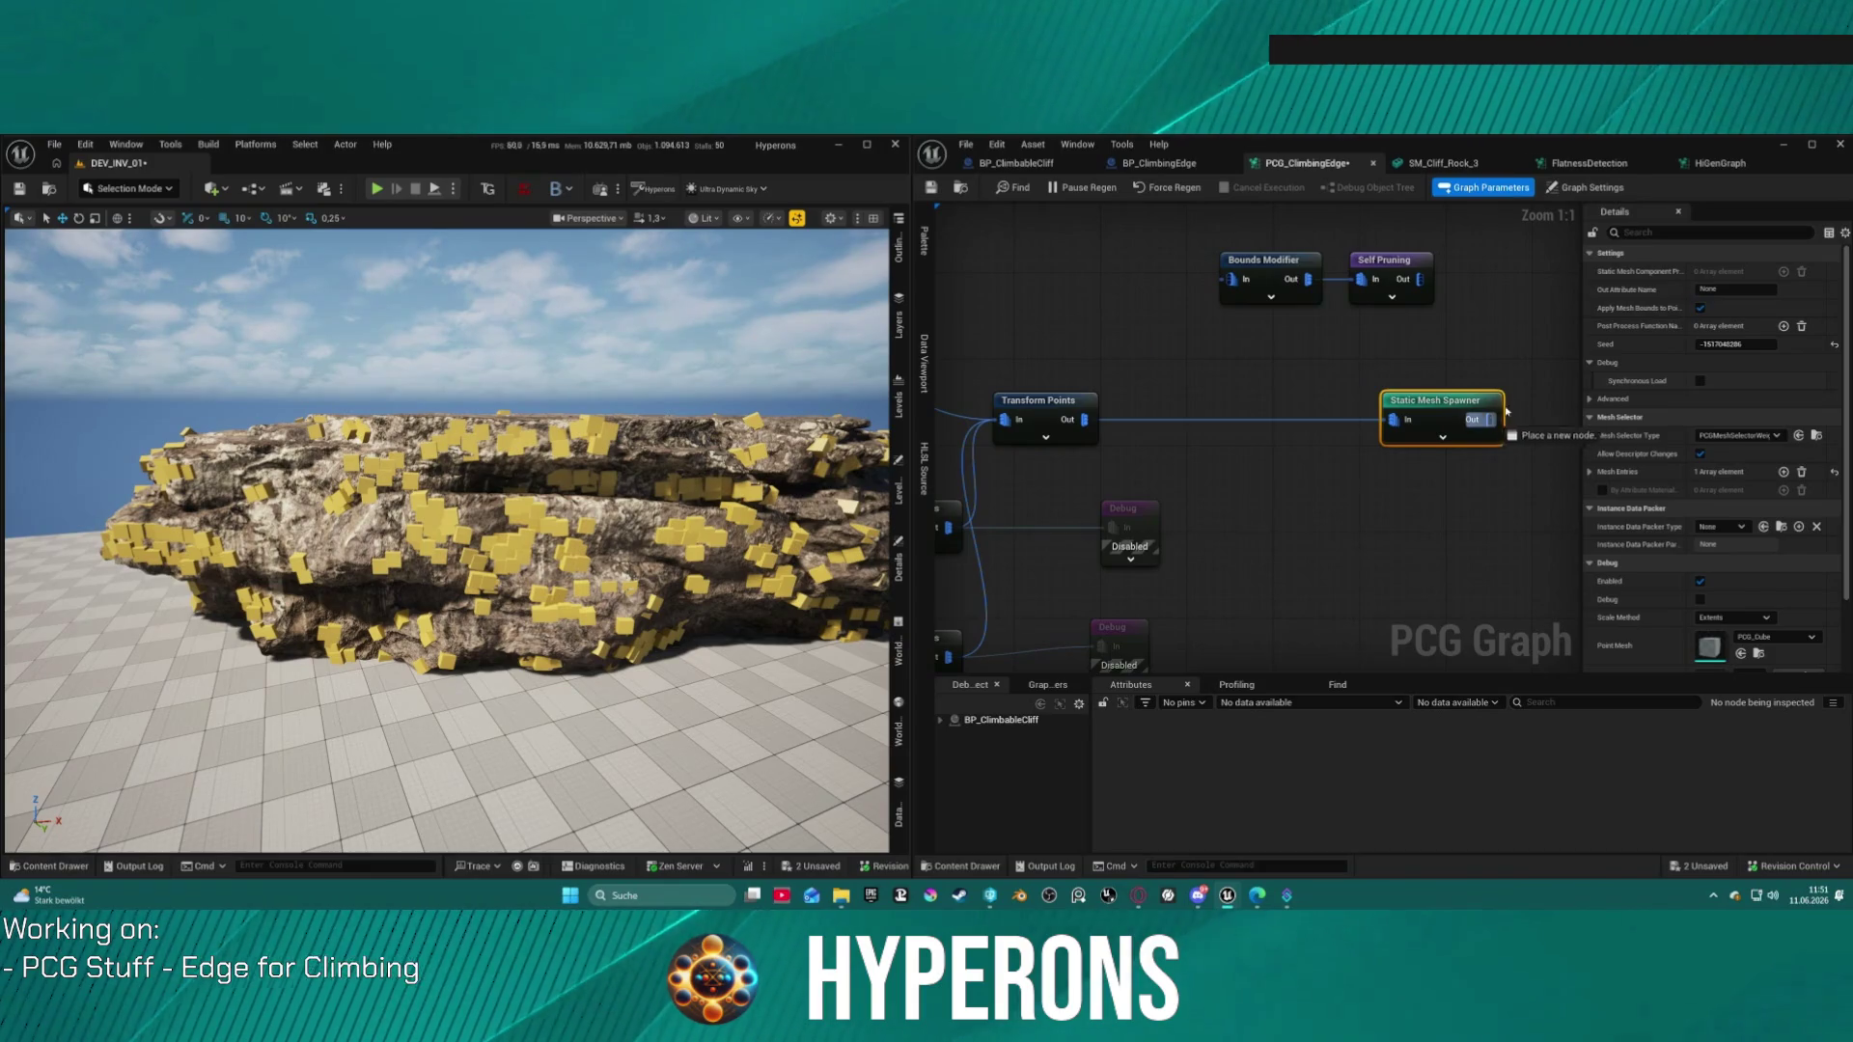
Step: Set Bounds Modifier's Bounds Min and Max to 1,0 and place both nodes after the spawner
{"action": "left_click", "coordinate": [1282, 272]}
{"action": "key", "text": "d"}
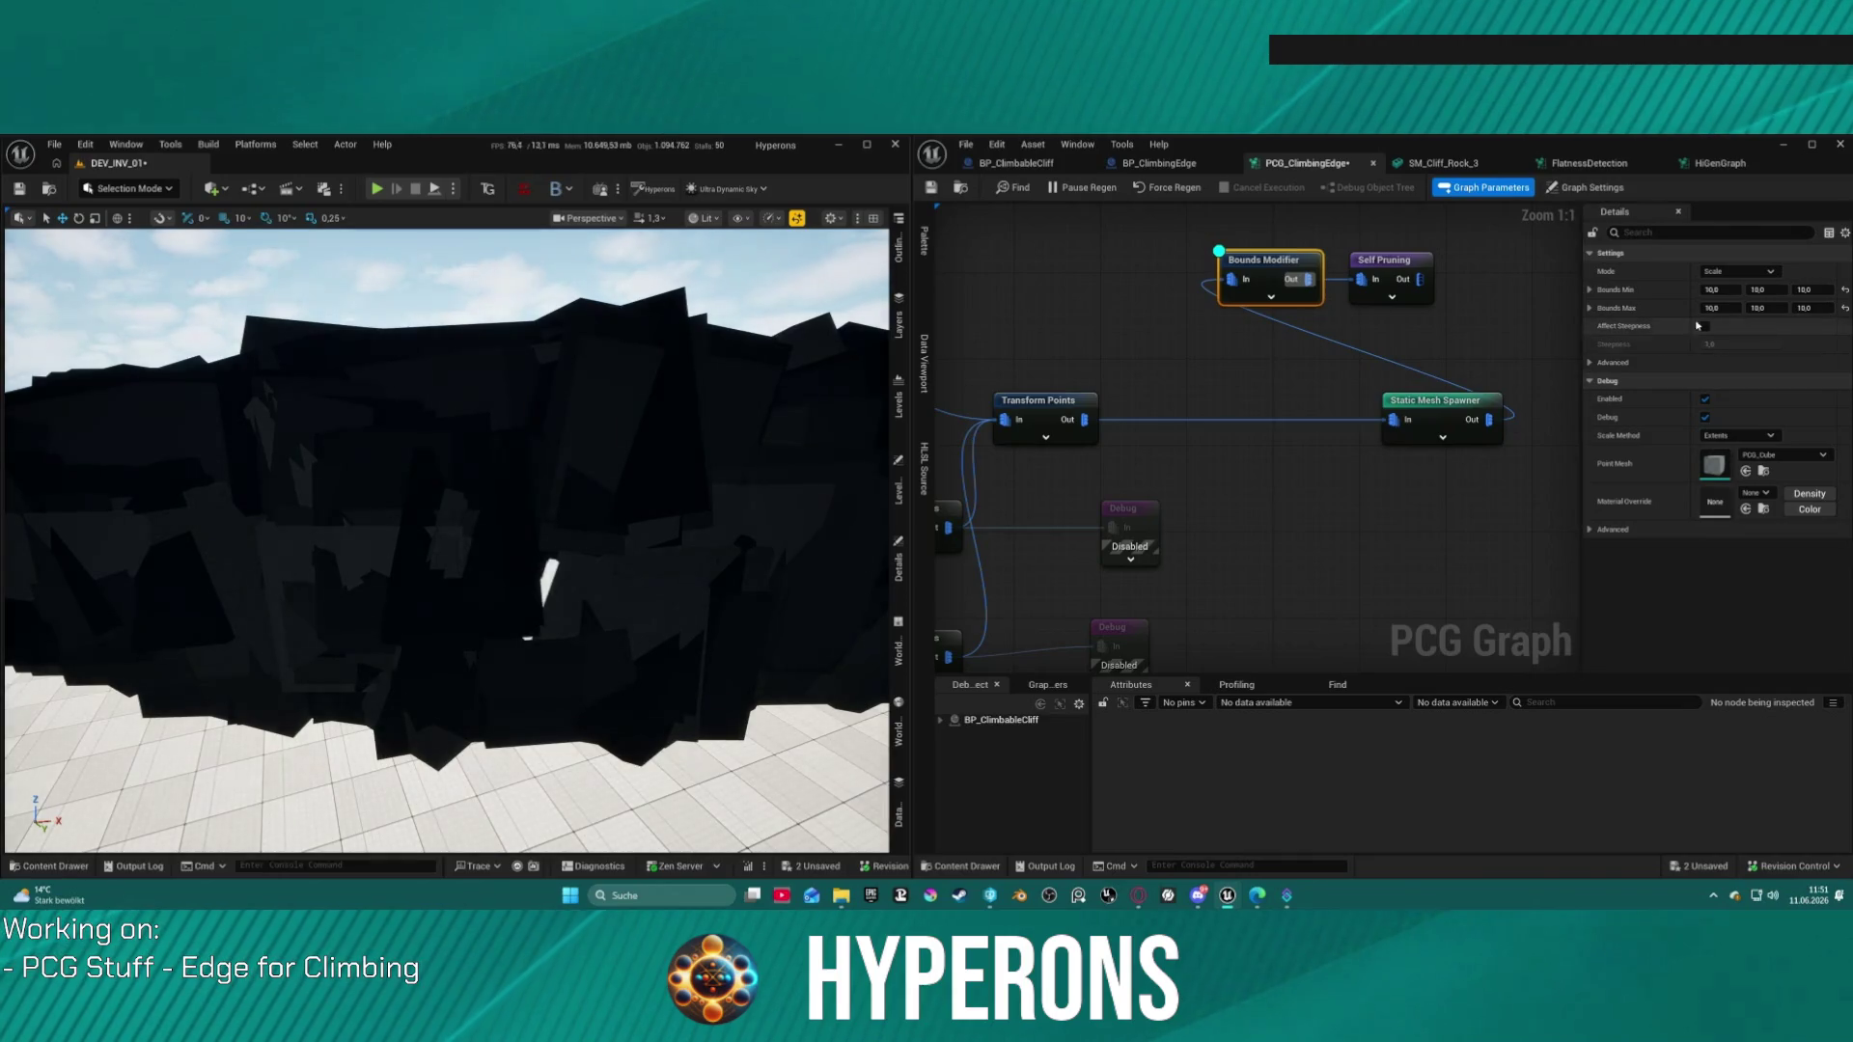
{"action": "left_click", "coordinate": [1844, 289]}
{"action": "left_click", "coordinate": [1844, 308]}
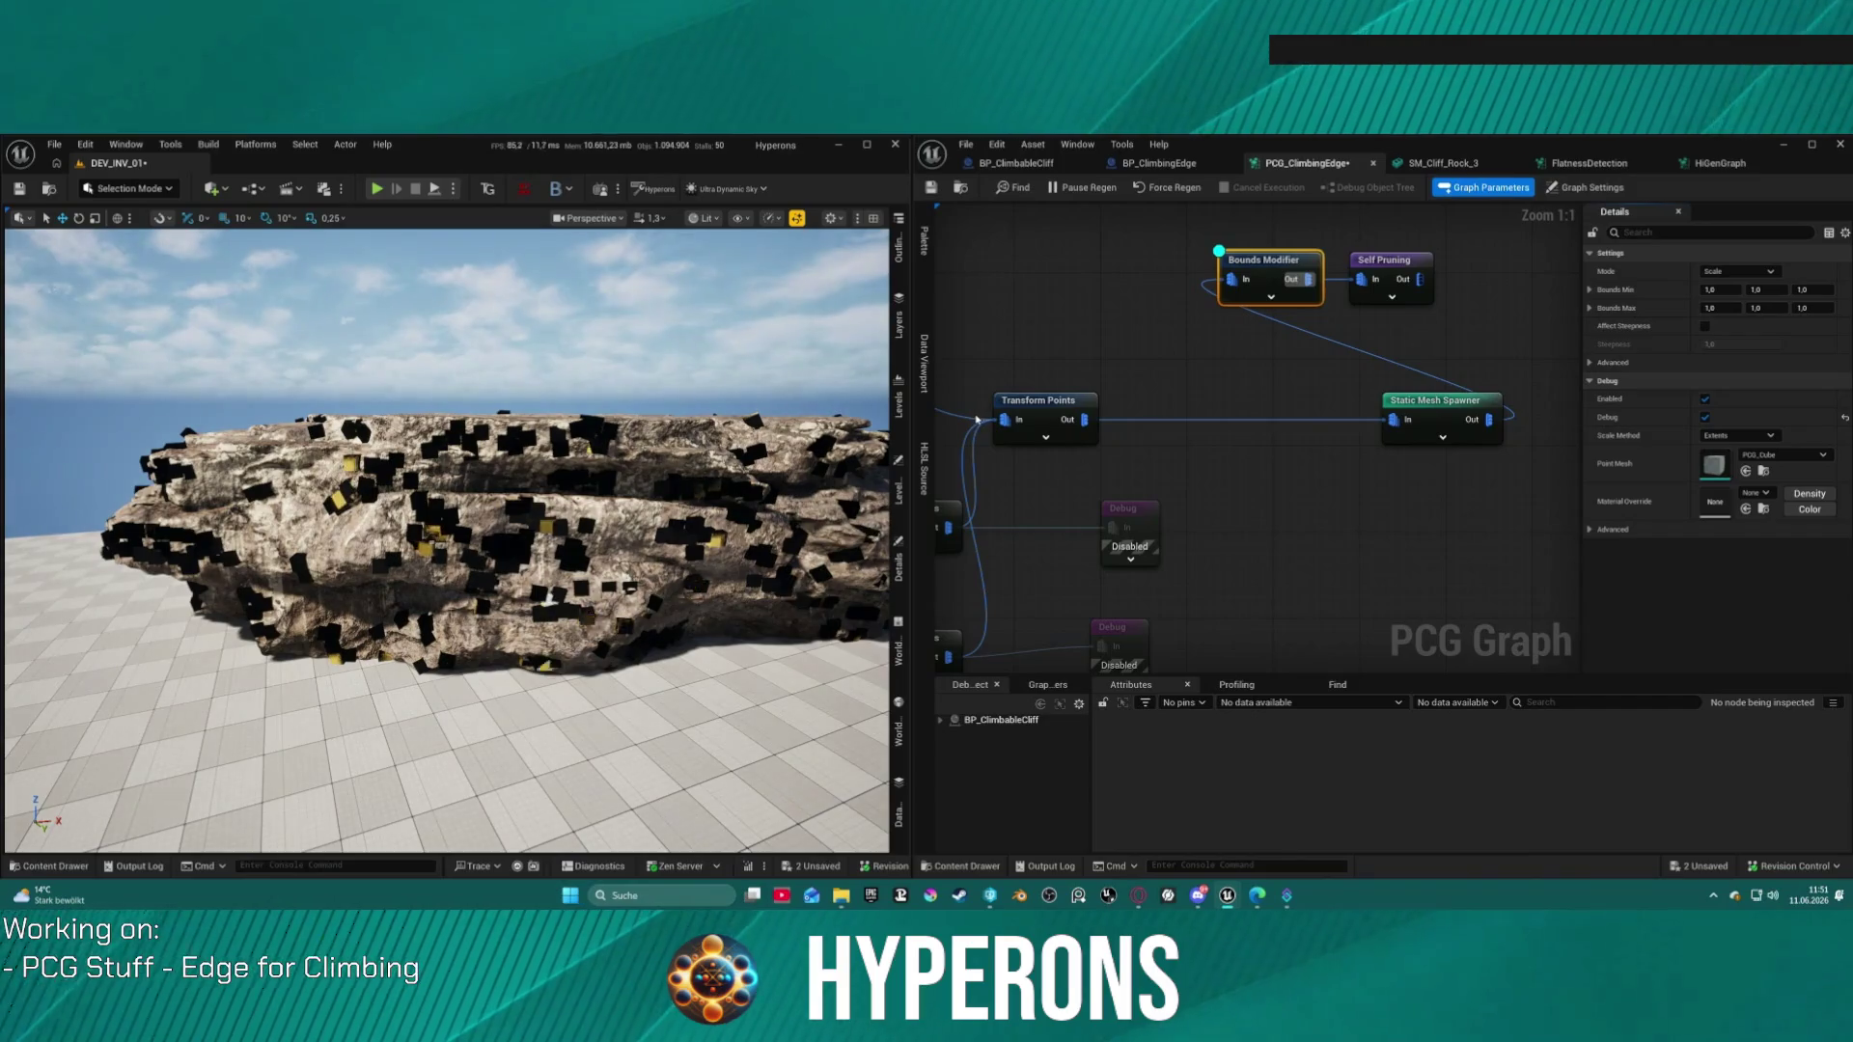
{"action": "mouse_move", "coordinate": [1264, 230]}
{"action": "left_mouse_down"}
{"action": "mouse_move", "coordinate": [1390, 290]}
{"action": "mouse_move", "coordinate": [1440, 383]}
{"action": "mouse_move", "coordinate": [1094, 406]}
{"action": "mouse_move", "coordinate": [1501, 407]}
{"action": "left_mouse_up"}
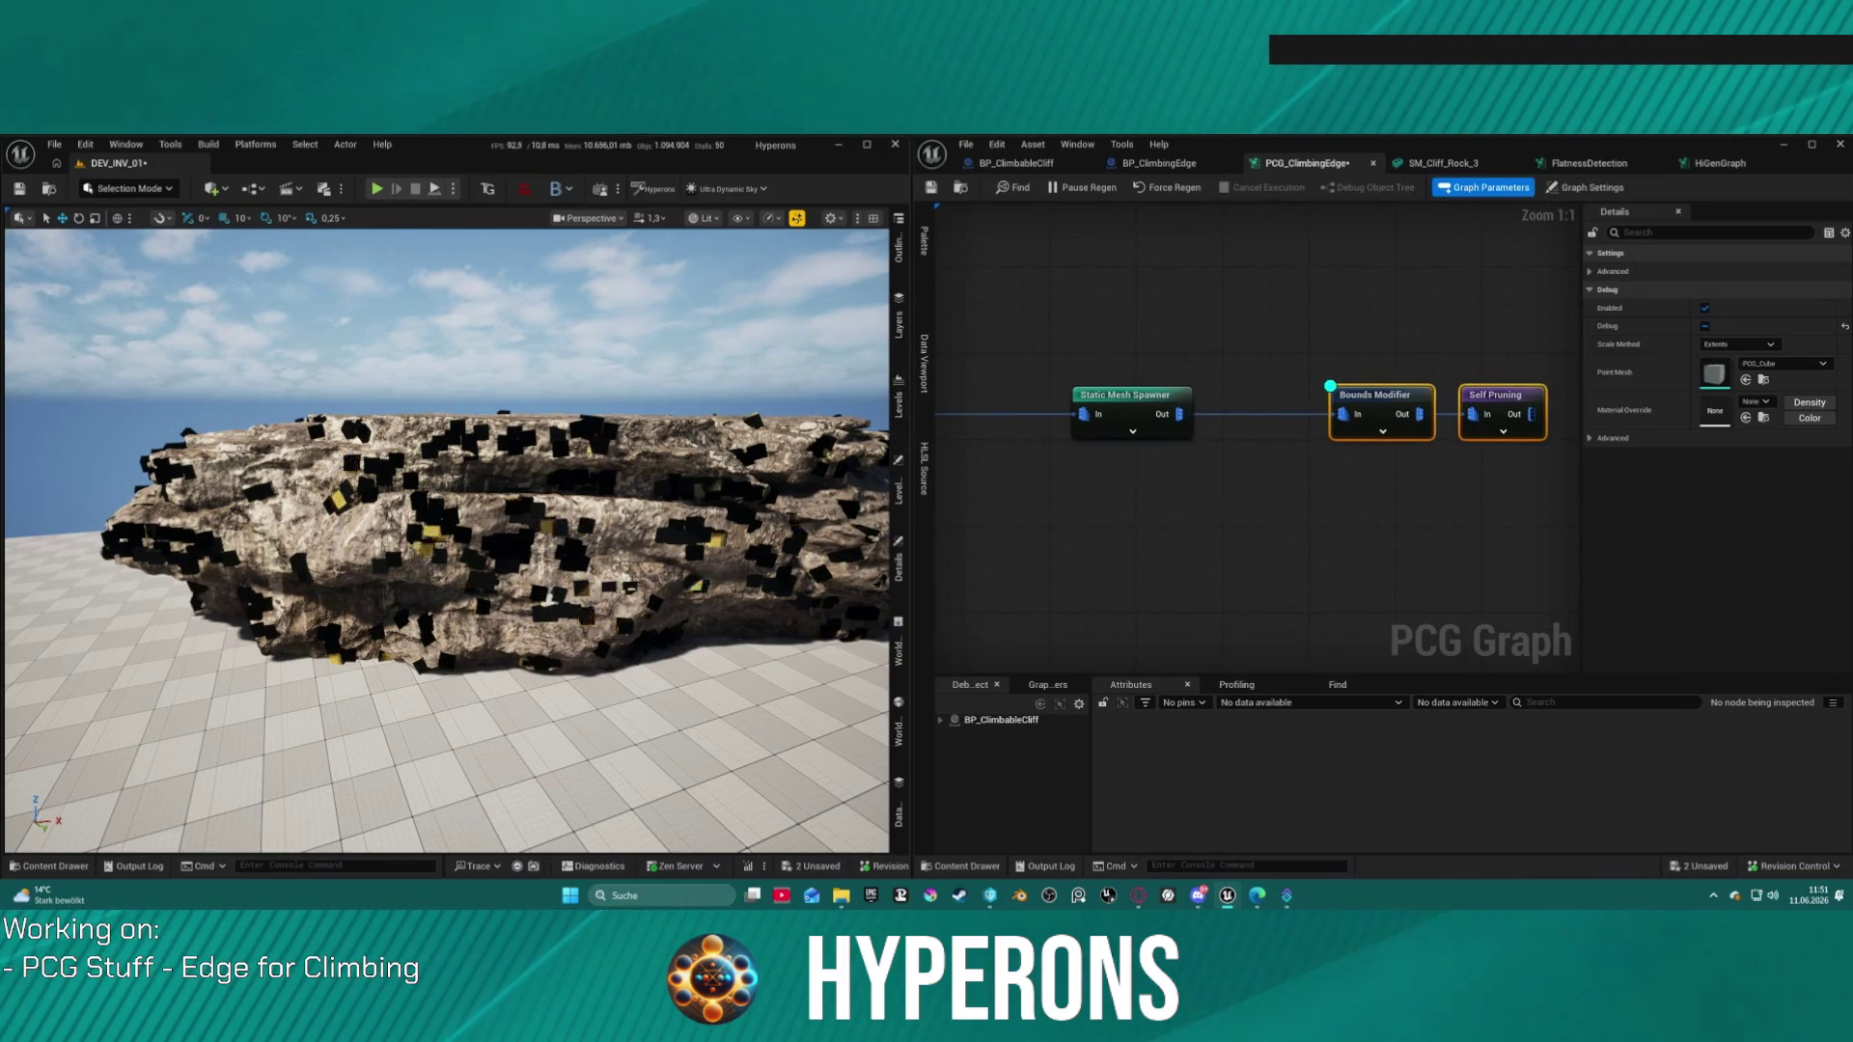
Step: Place Bounds Modifier and Self Pruning beside Static Mesh Spawner and frame the whole node chain
{"action": "scroll", "coordinate": [587, 620], "scroll_direction": "up", "scroll_amount": 10}
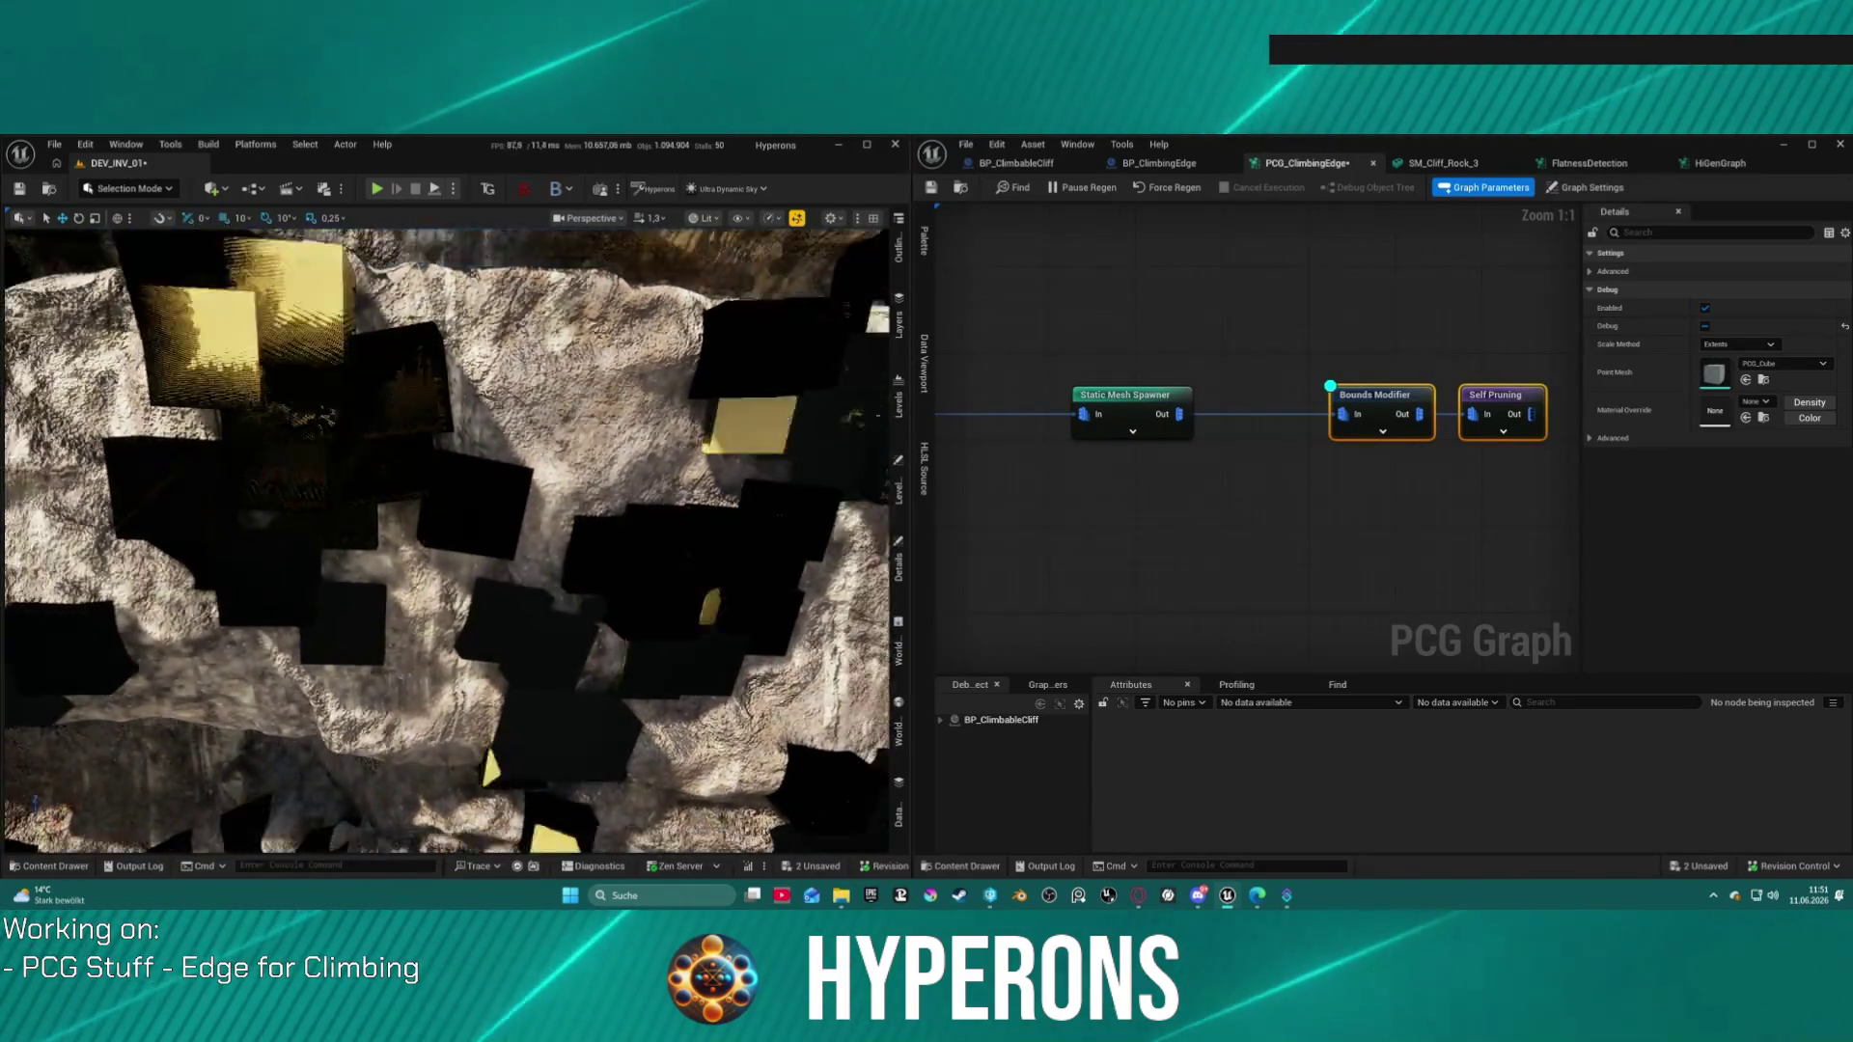
{"action": "left_click_drag", "start_coordinate": [1376, 396], "coordinate": [1288, 396]}
{"action": "left_click", "coordinate": [1290, 395]}
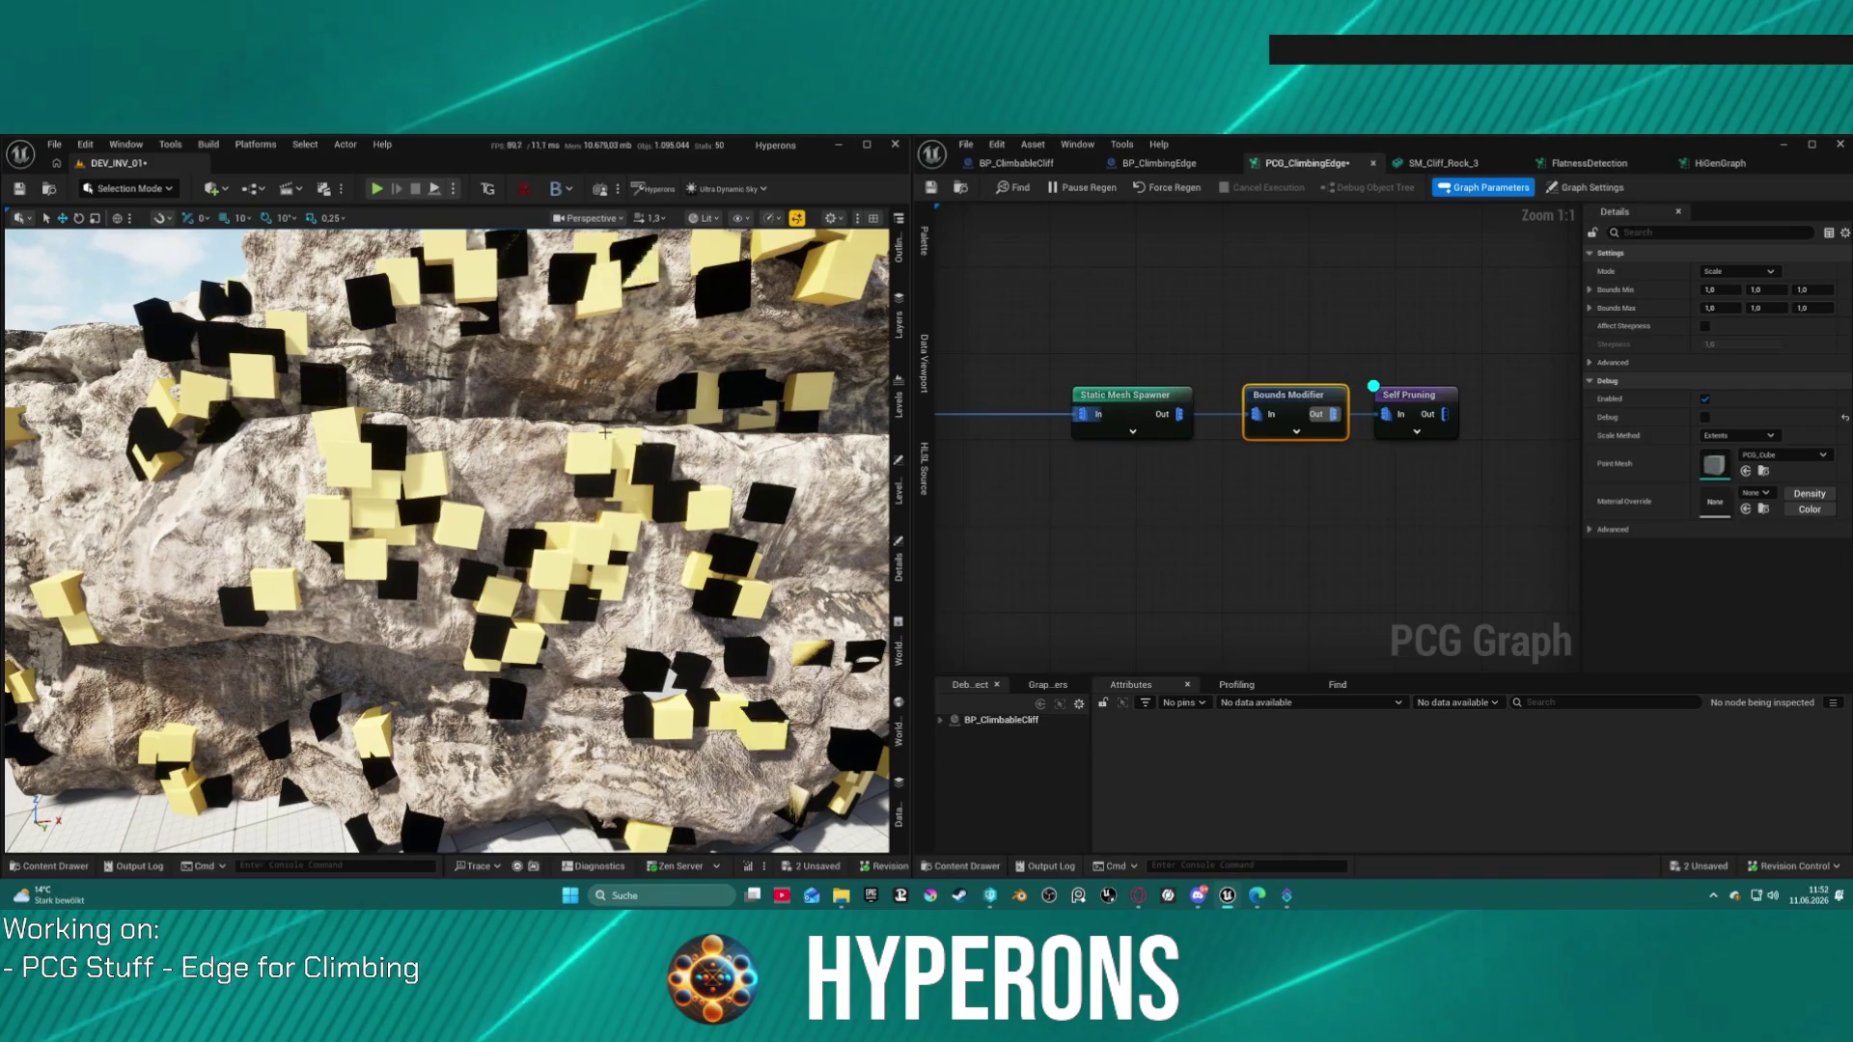
{"action": "scroll", "coordinate": [1423, 419], "scroll_direction": "down", "scroll_amount": 5}
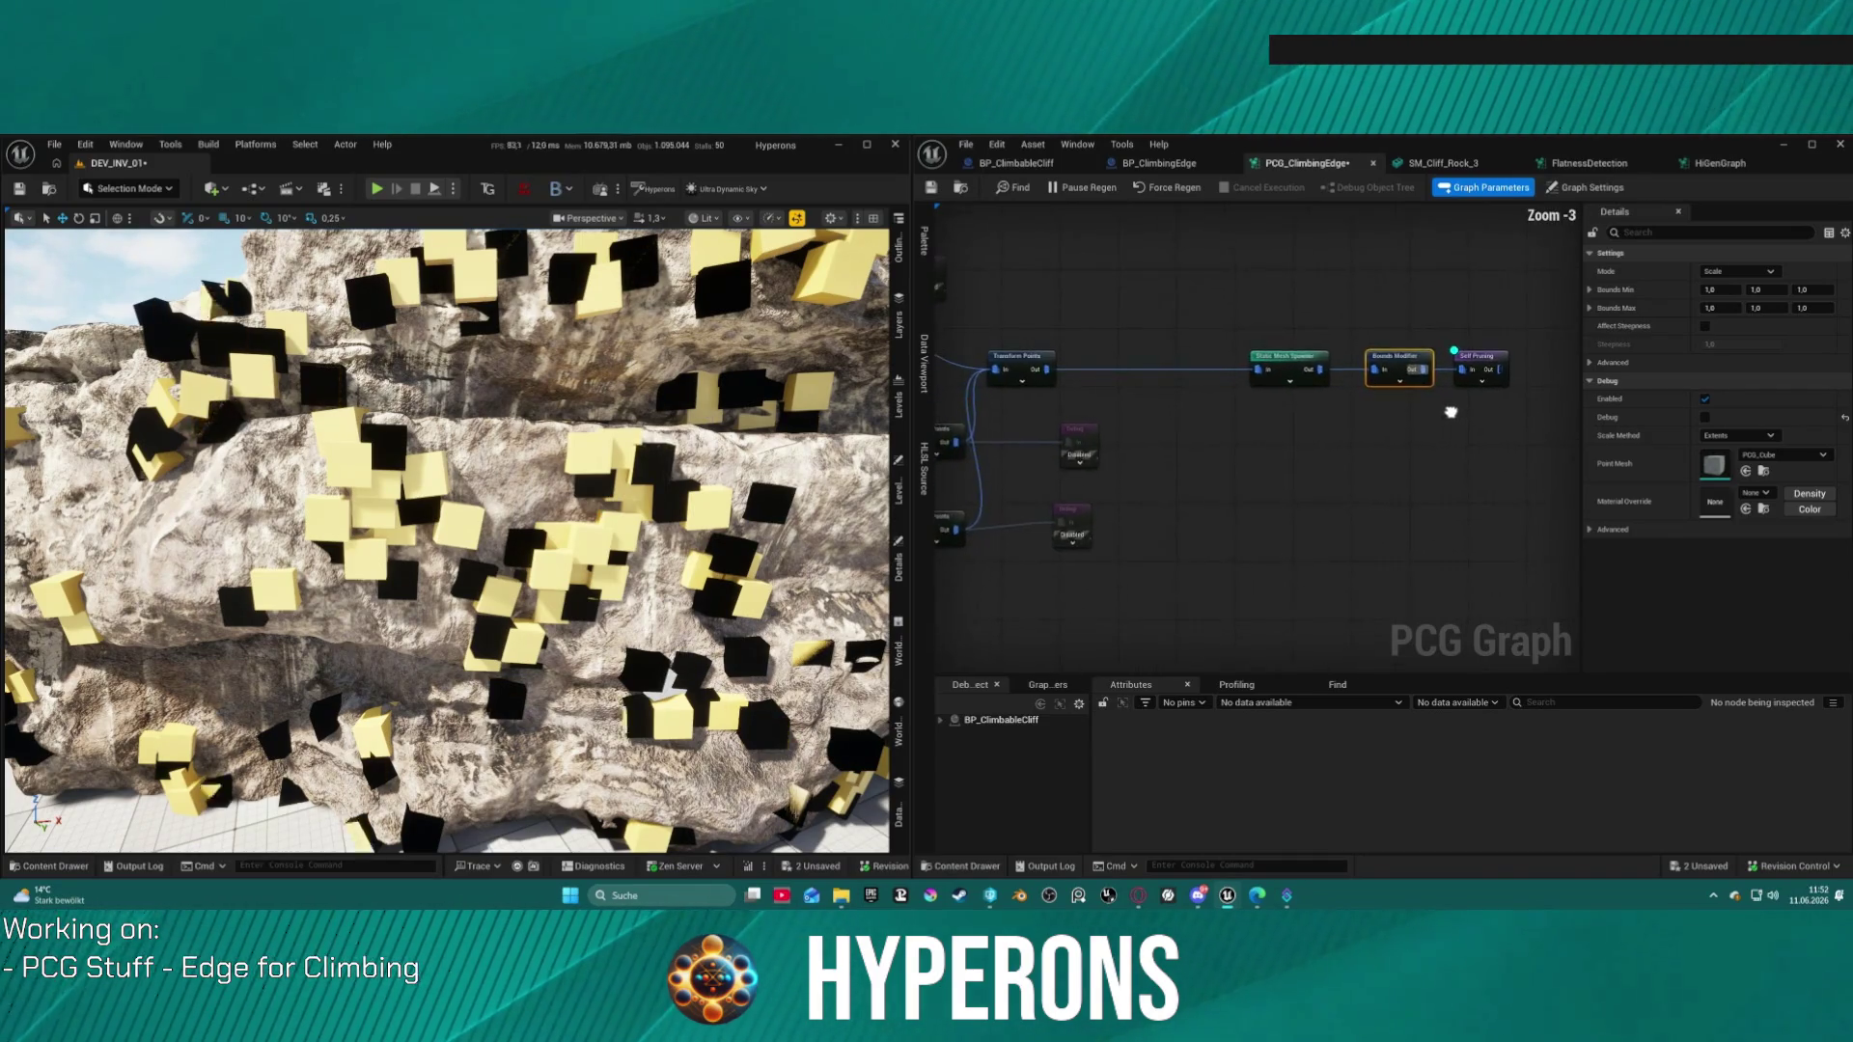
{"action": "mouse_move", "coordinate": [1438, 416]}
{"action": "left_mouse_down"}
{"action": "mouse_move", "coordinate": [1496, 415]}
{"action": "mouse_move", "coordinate": [1365, 426]}
{"action": "left_mouse_up"}
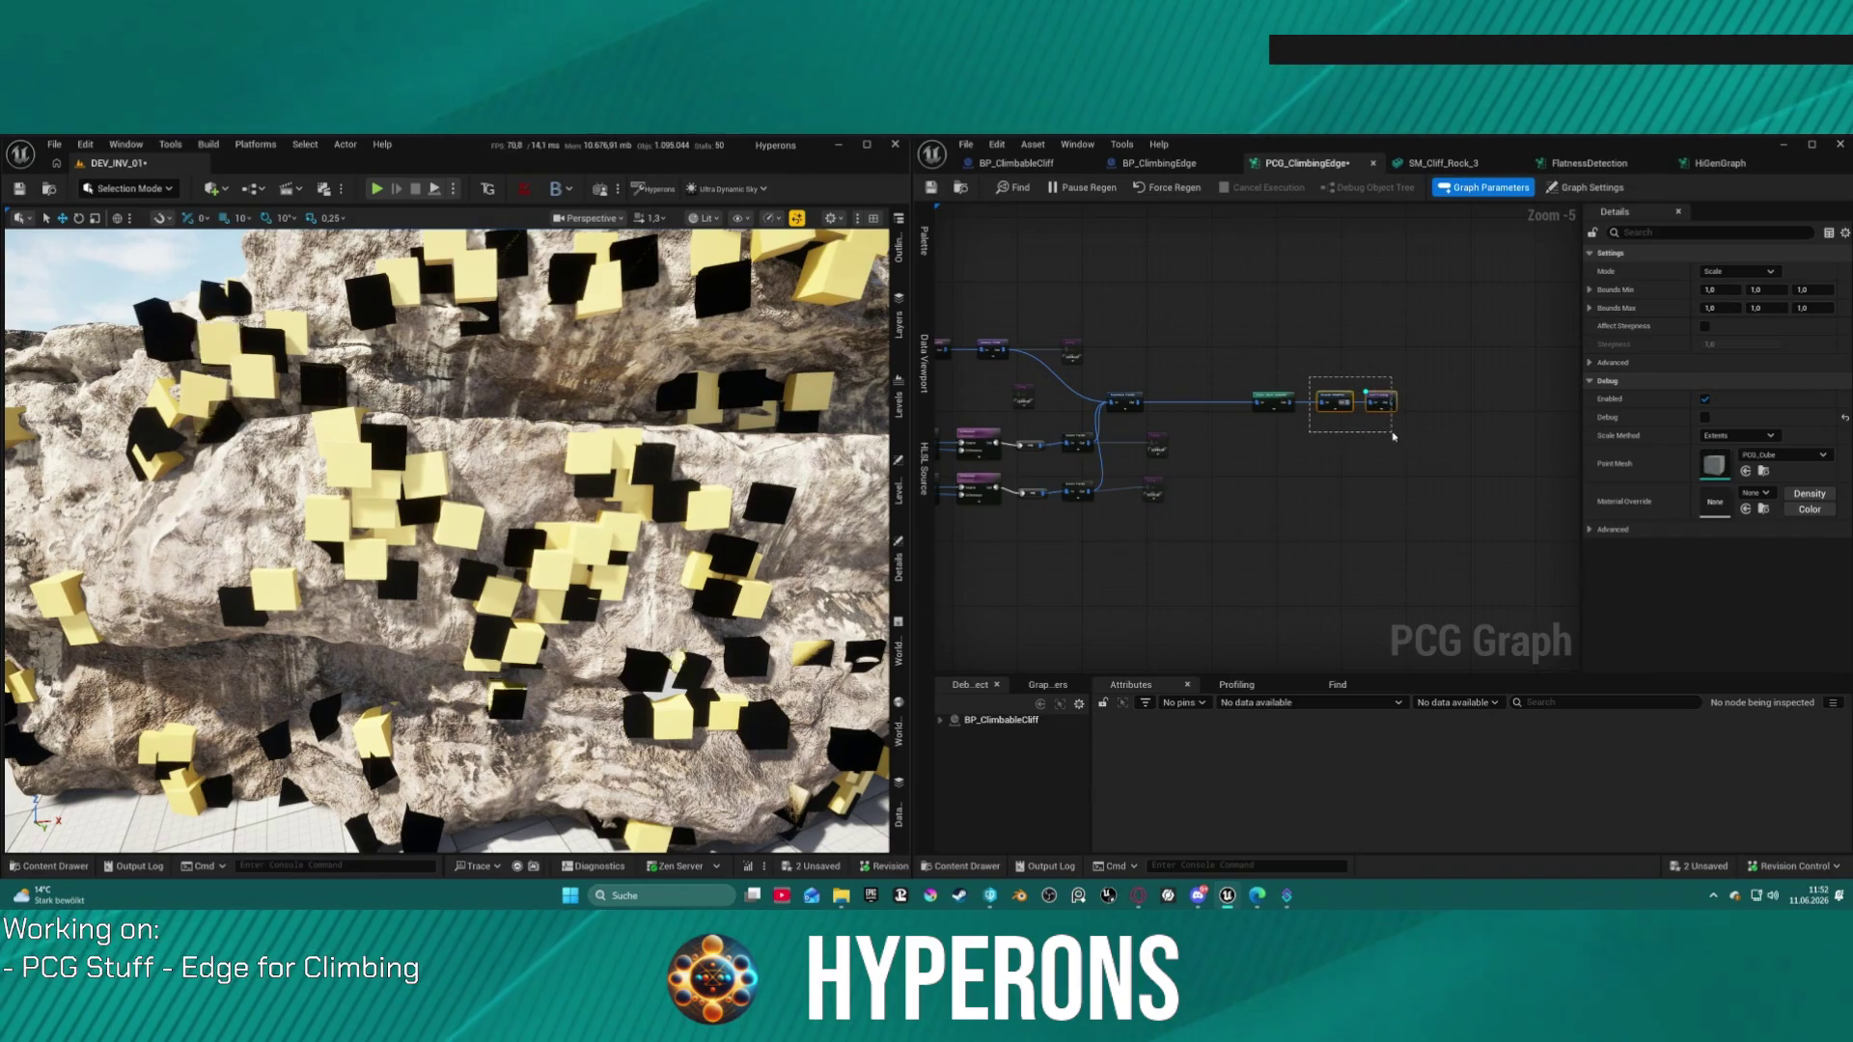
{"action": "left_click_drag", "start_coordinate": [1393, 434], "coordinate": [1392, 434]}
{"action": "scroll", "coordinate": [1303, 395], "scroll_direction": "up", "scroll_amount": 4}
{"action": "scroll", "coordinate": [1228, 395], "scroll_direction": "down", "scroll_amount": 3}
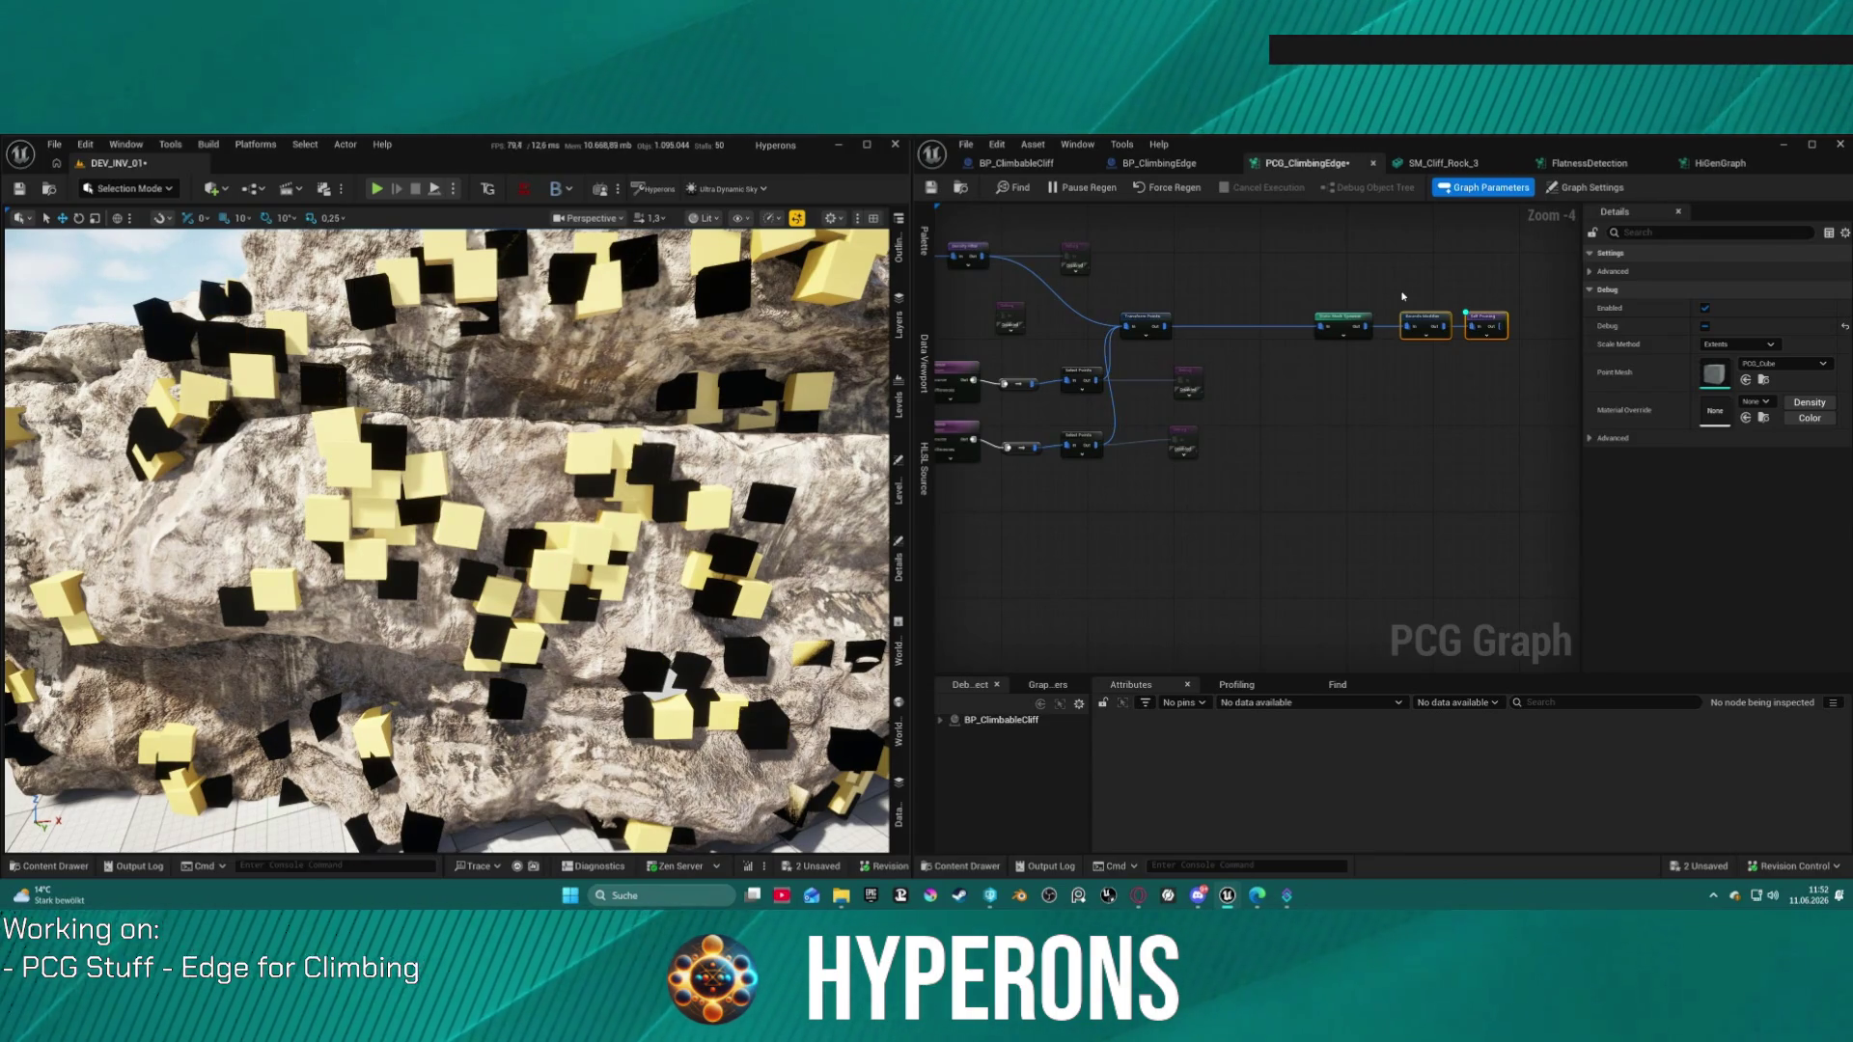
Step: Add an Apply Scale To Bounds node between Transform Points and Static Mesh Spawner
{"action": "right_click", "coordinate": [1223, 364]}
{"action": "type", "text": "bo"}
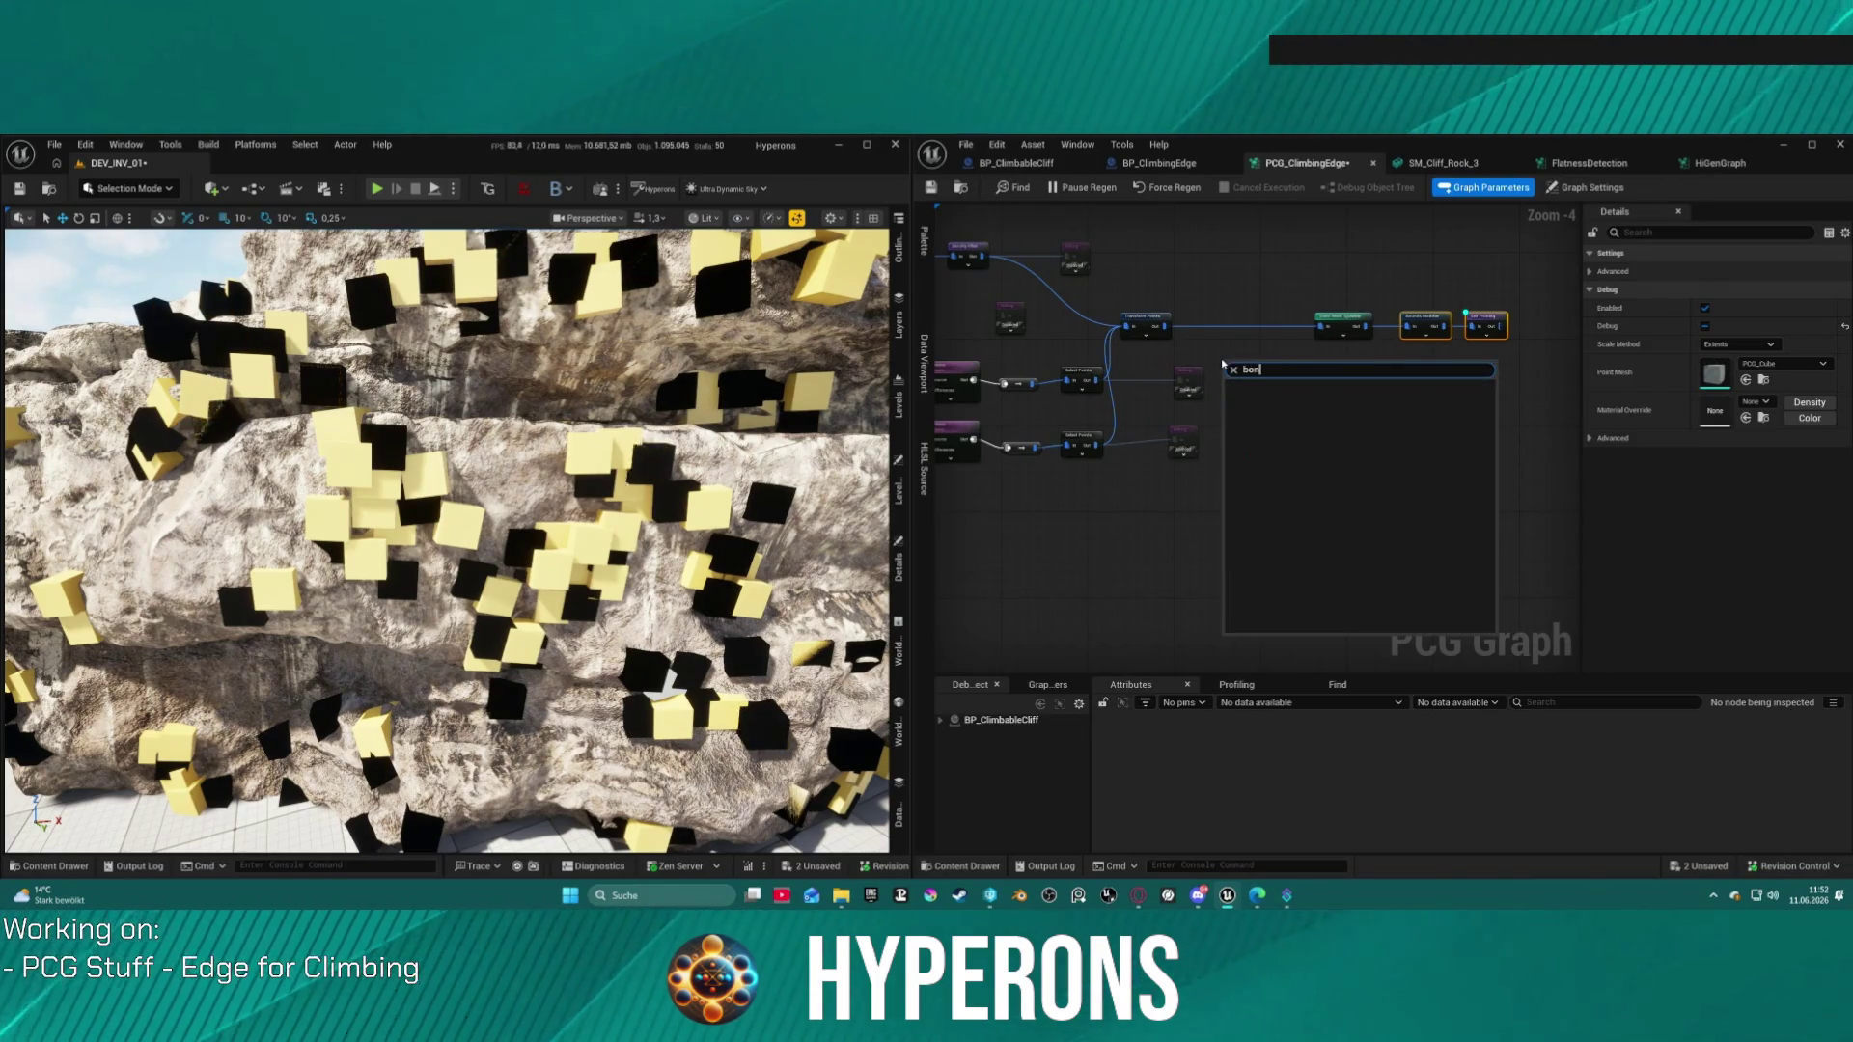
{"action": "type", "text": "und"}
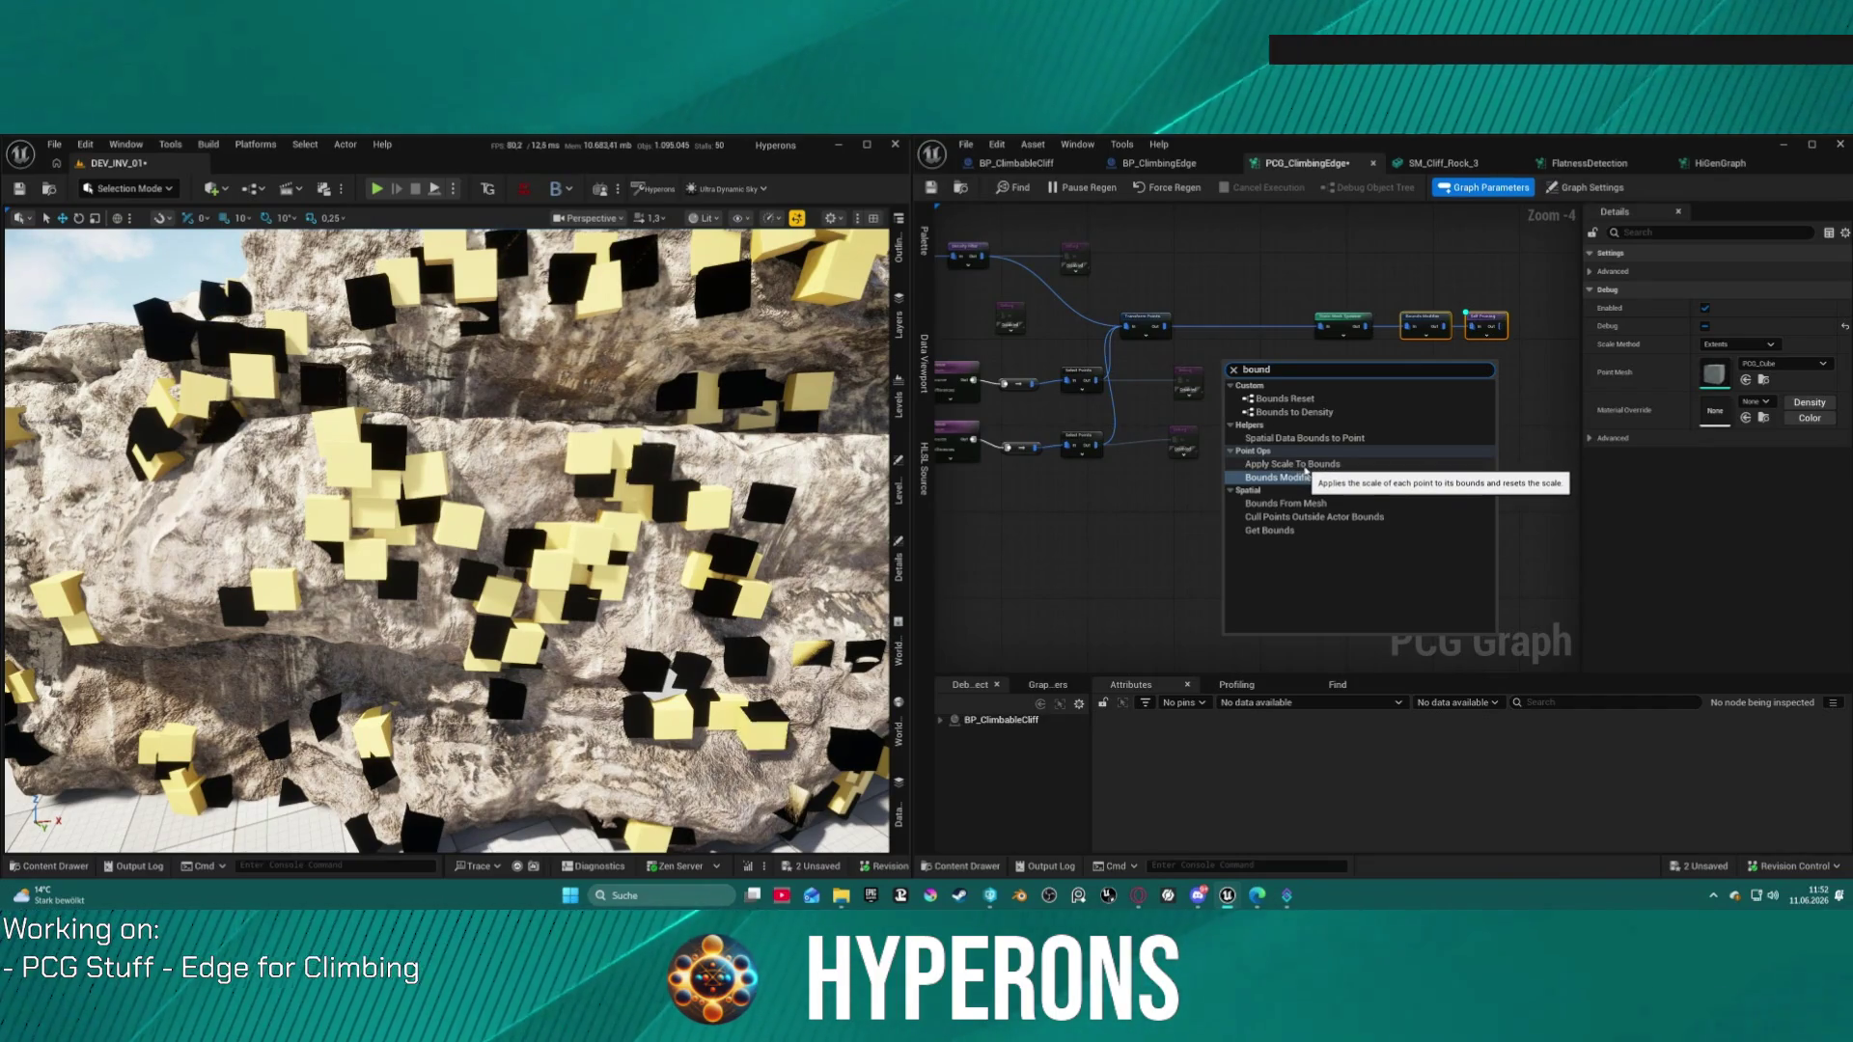
{"action": "left_click", "coordinate": [1302, 470]}
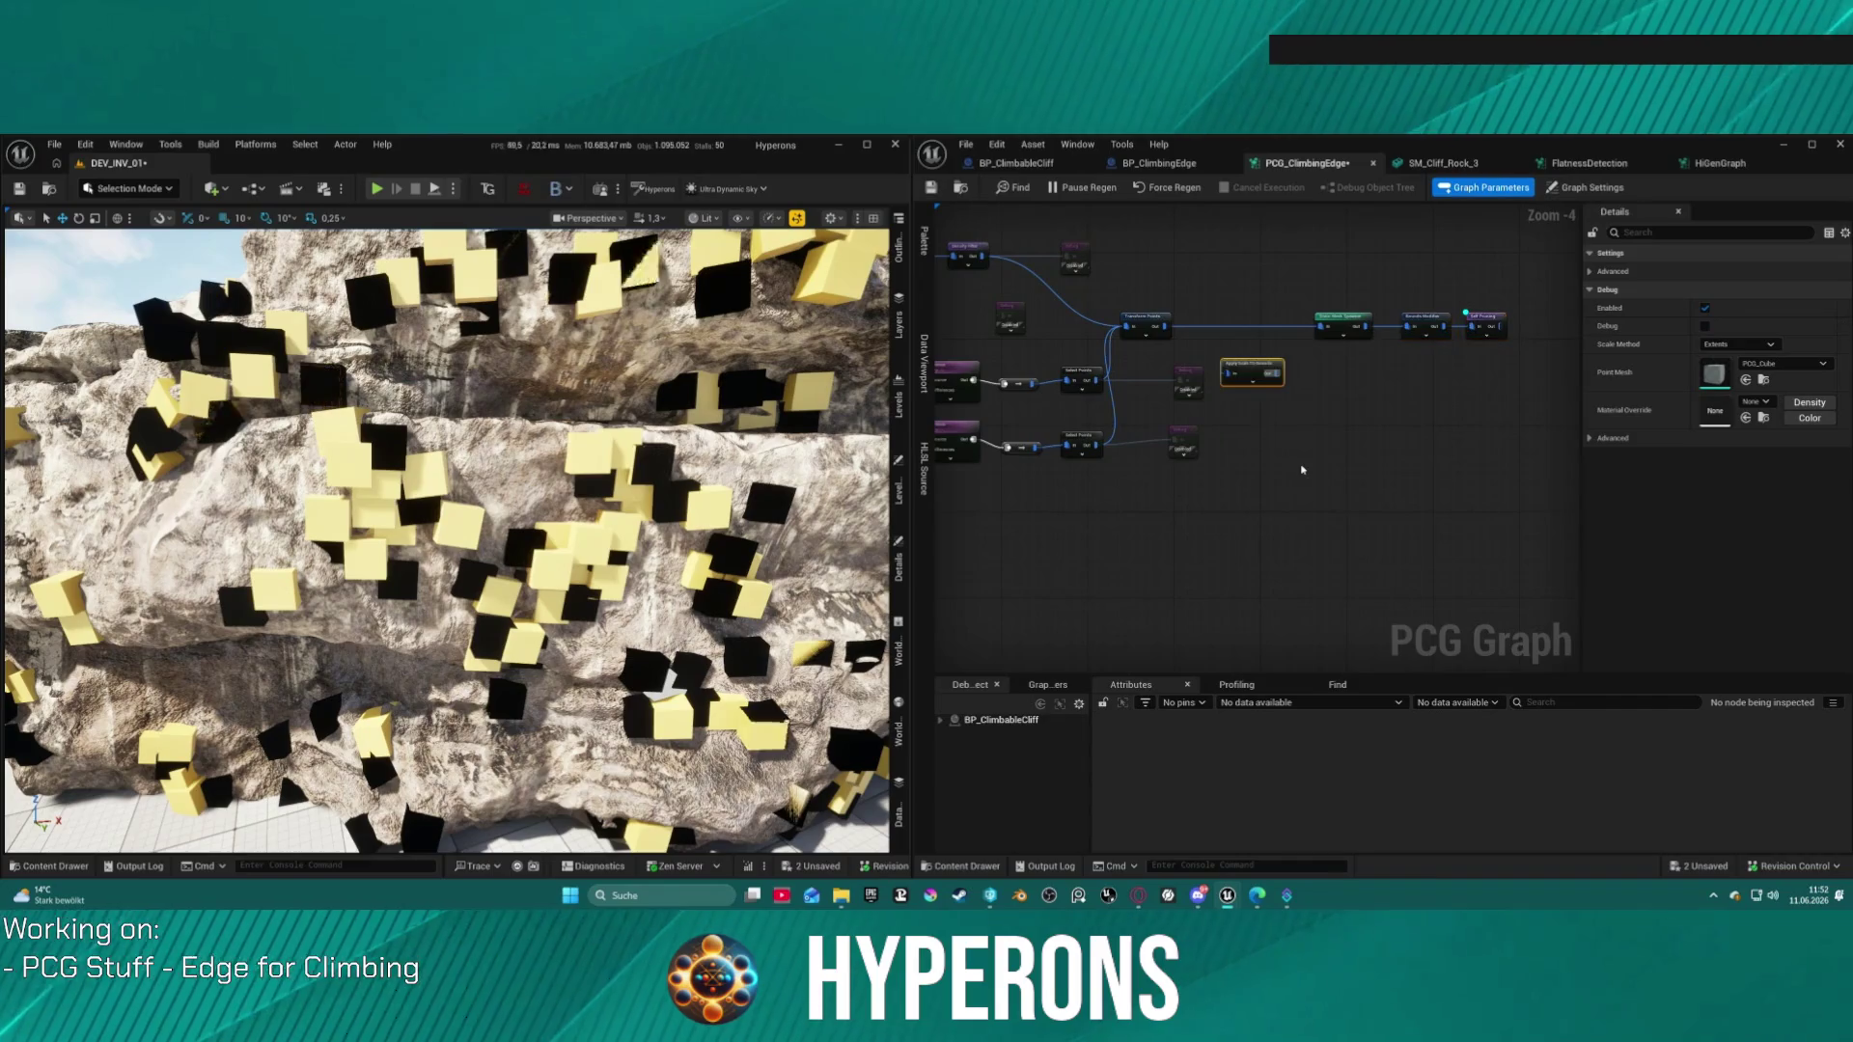
{"action": "left_click_drag", "start_coordinate": [1258, 386], "coordinate": [1211, 341]}
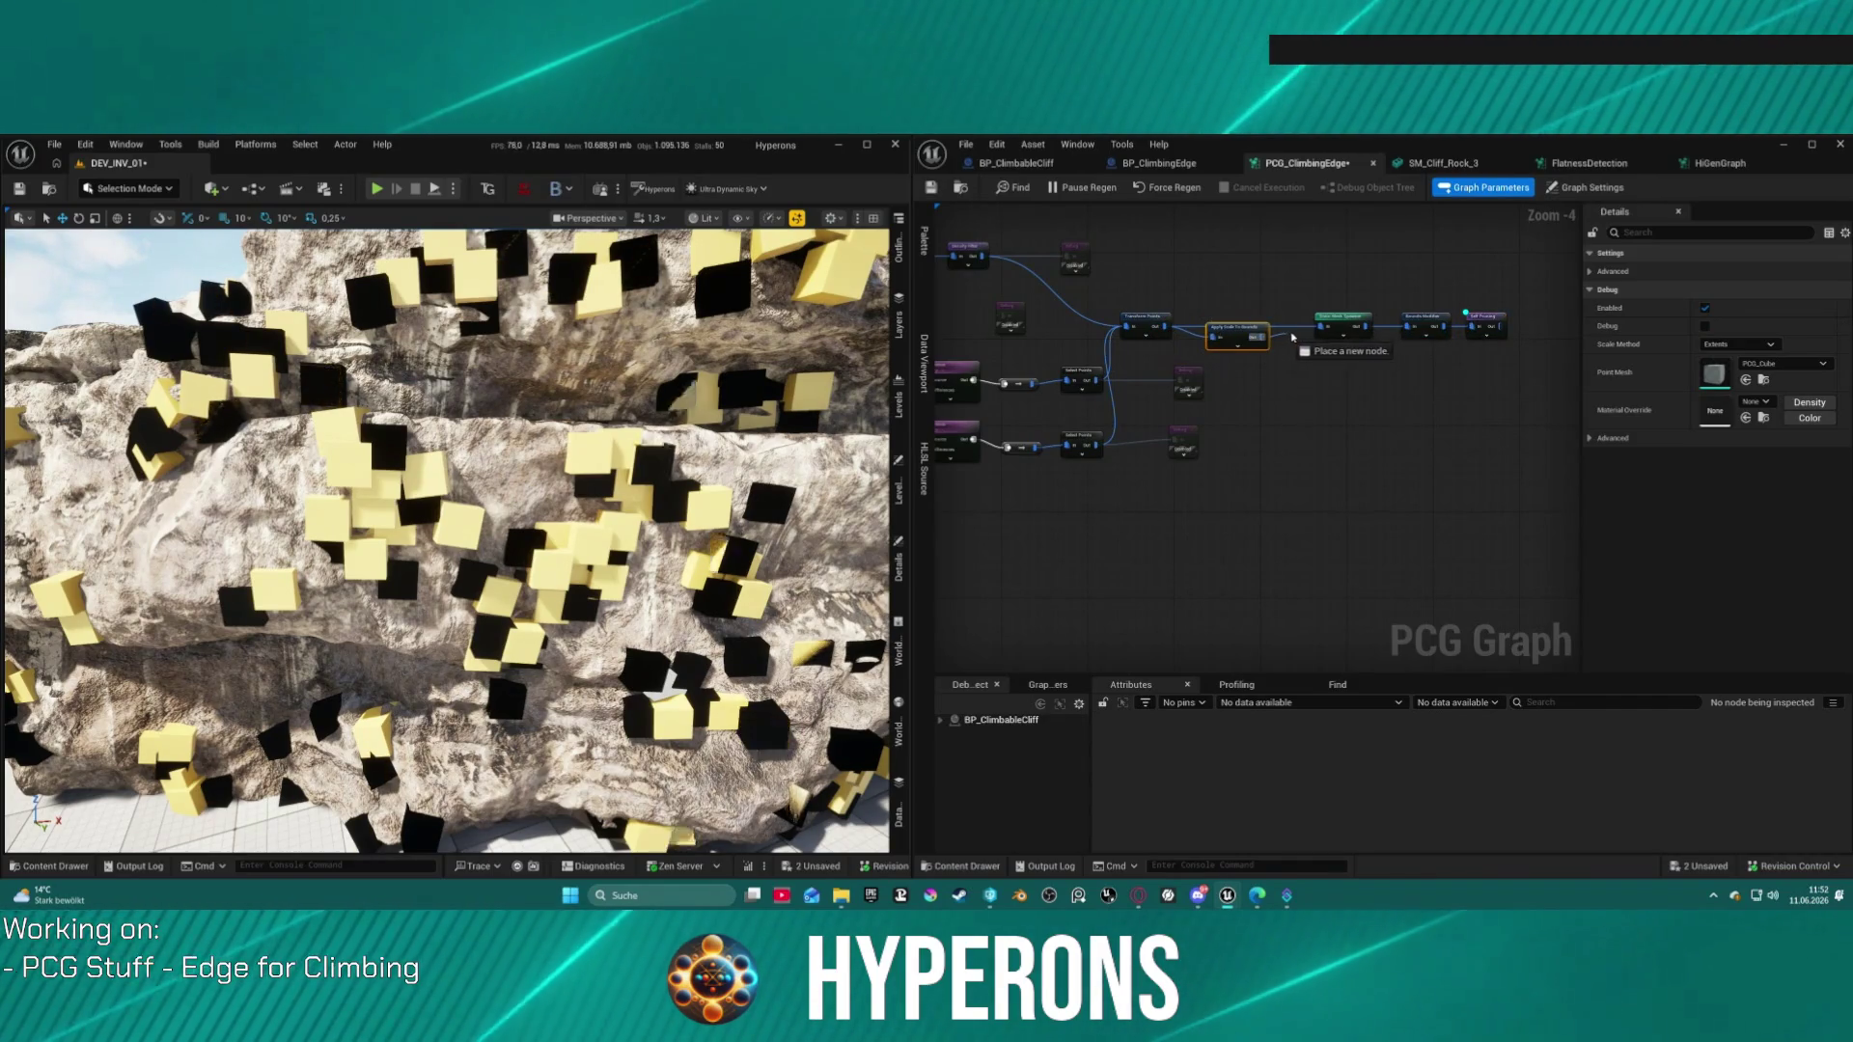
{"action": "left_click_drag", "start_coordinate": [1264, 337], "coordinate": [1318, 330]}
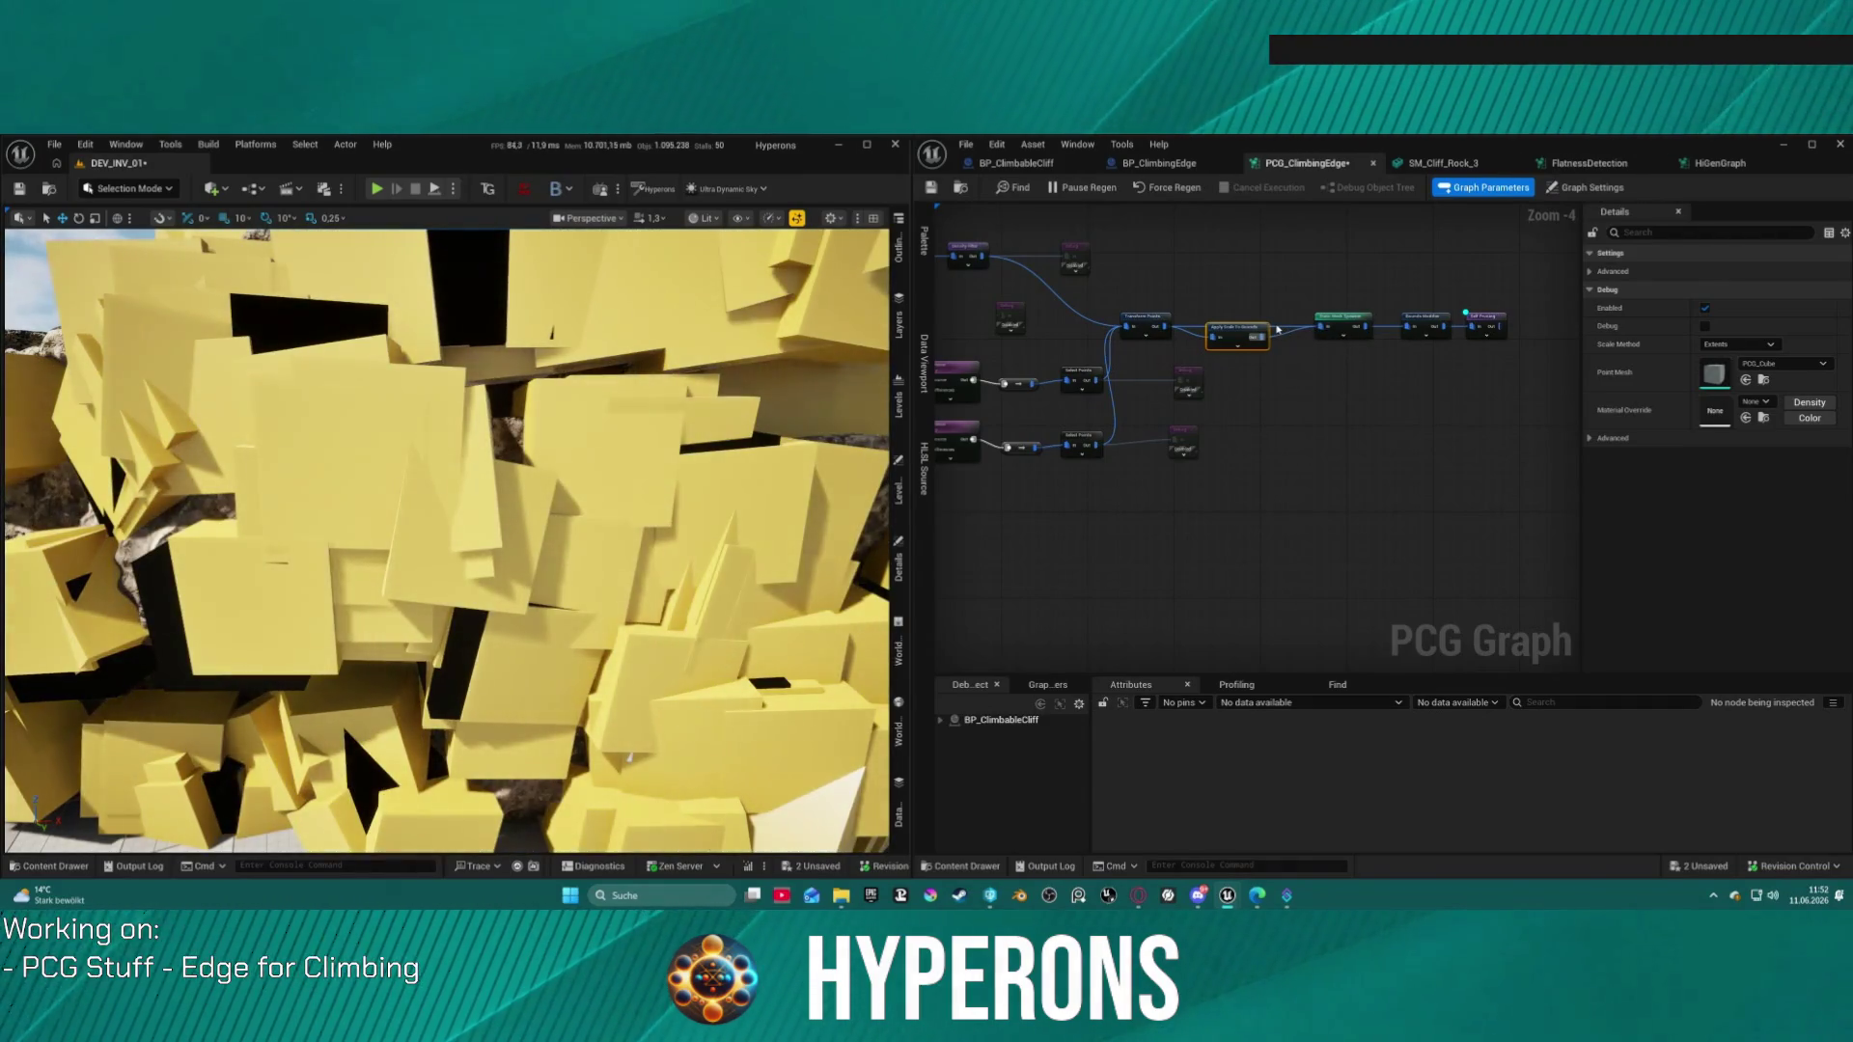
{"action": "left_click", "coordinate": [1283, 333]}
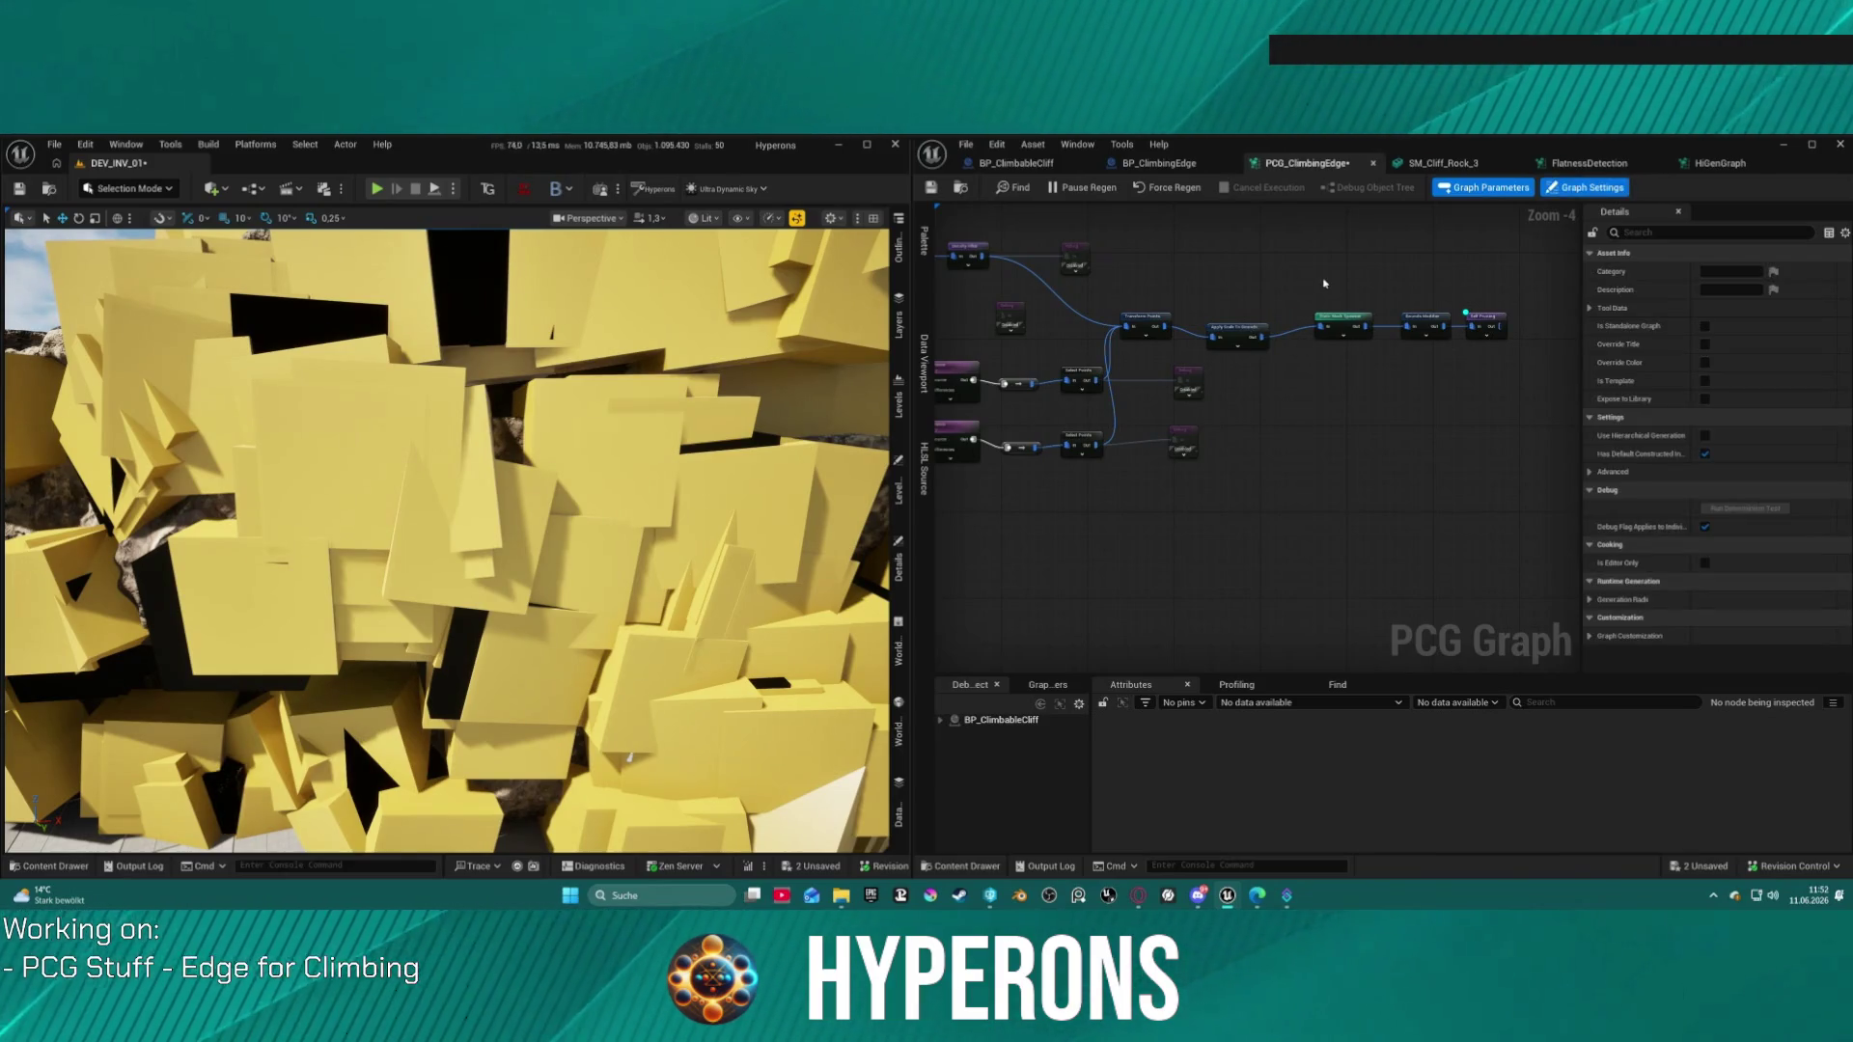
{"action": "left_click_drag", "start_coordinate": [1237, 335], "coordinate": [1246, 301]}
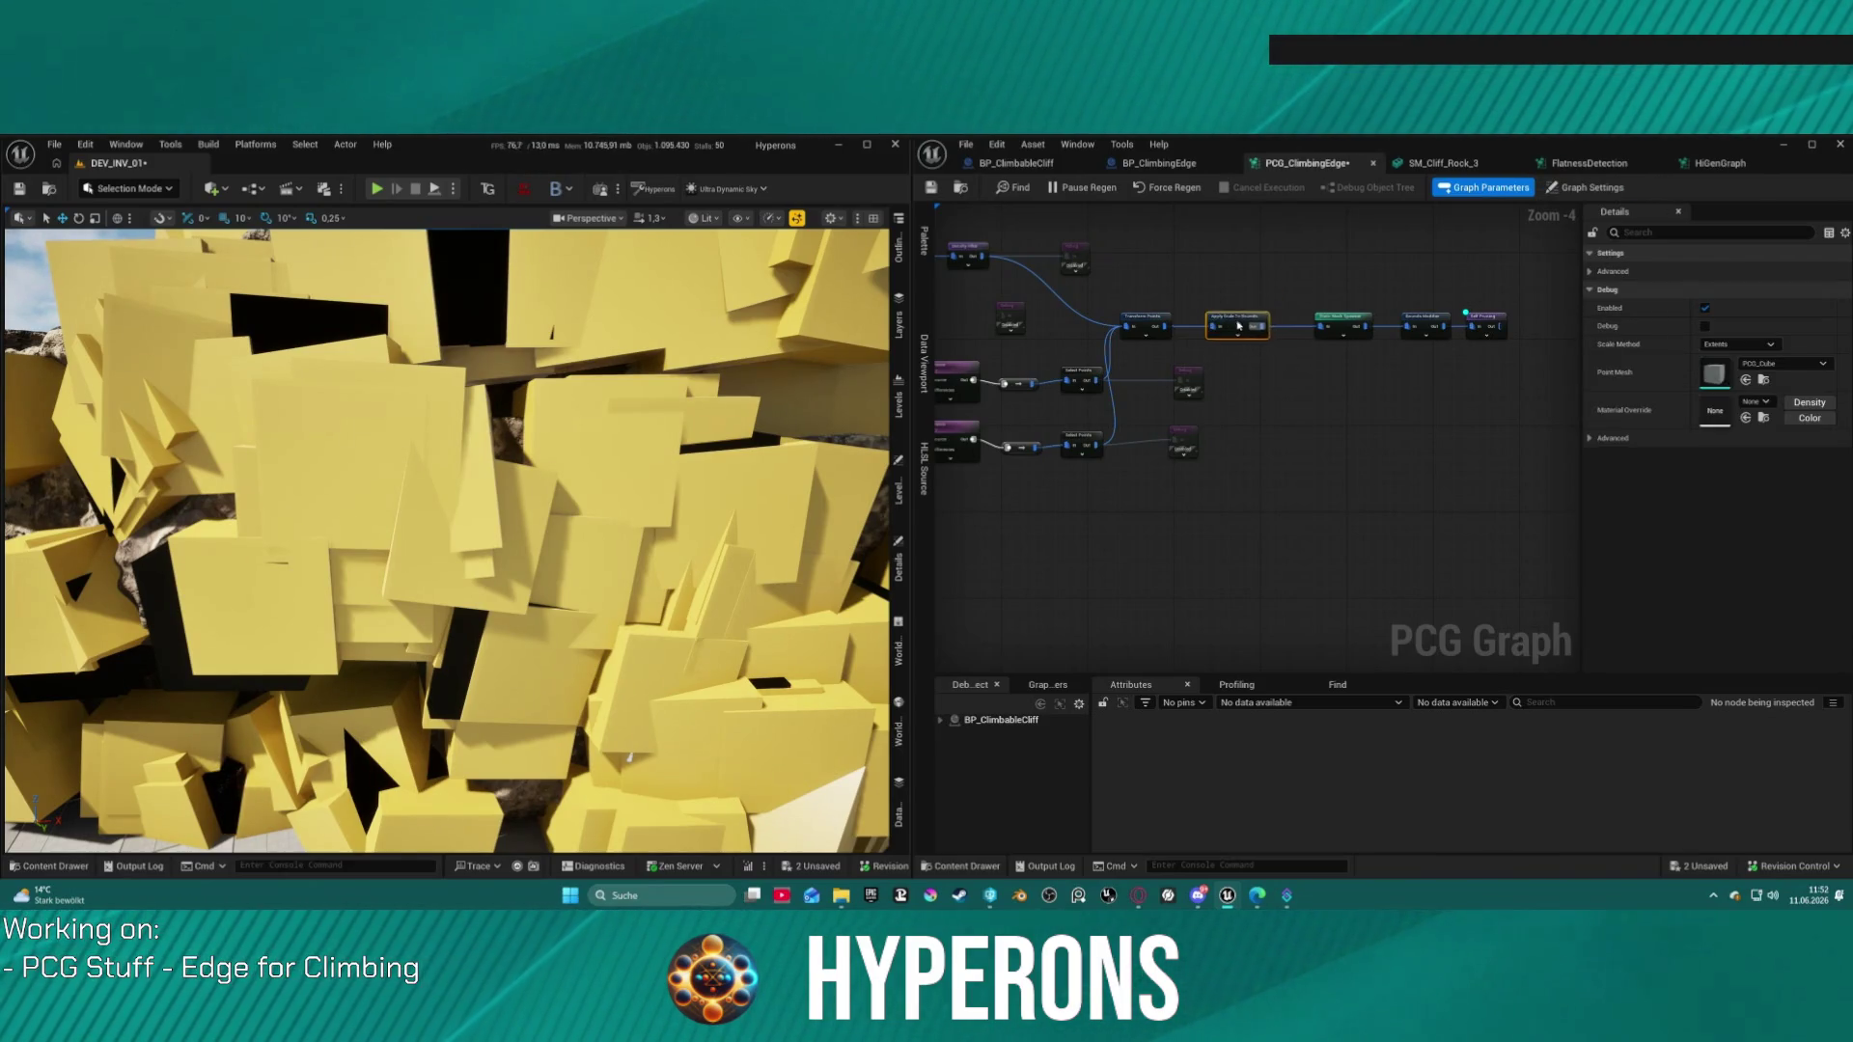
Step: Delete the Apply Scale To Bounds node so the debug cubes disappear
{"action": "scroll", "coordinate": [456, 548], "scroll_direction": "down", "scroll_amount": 10}
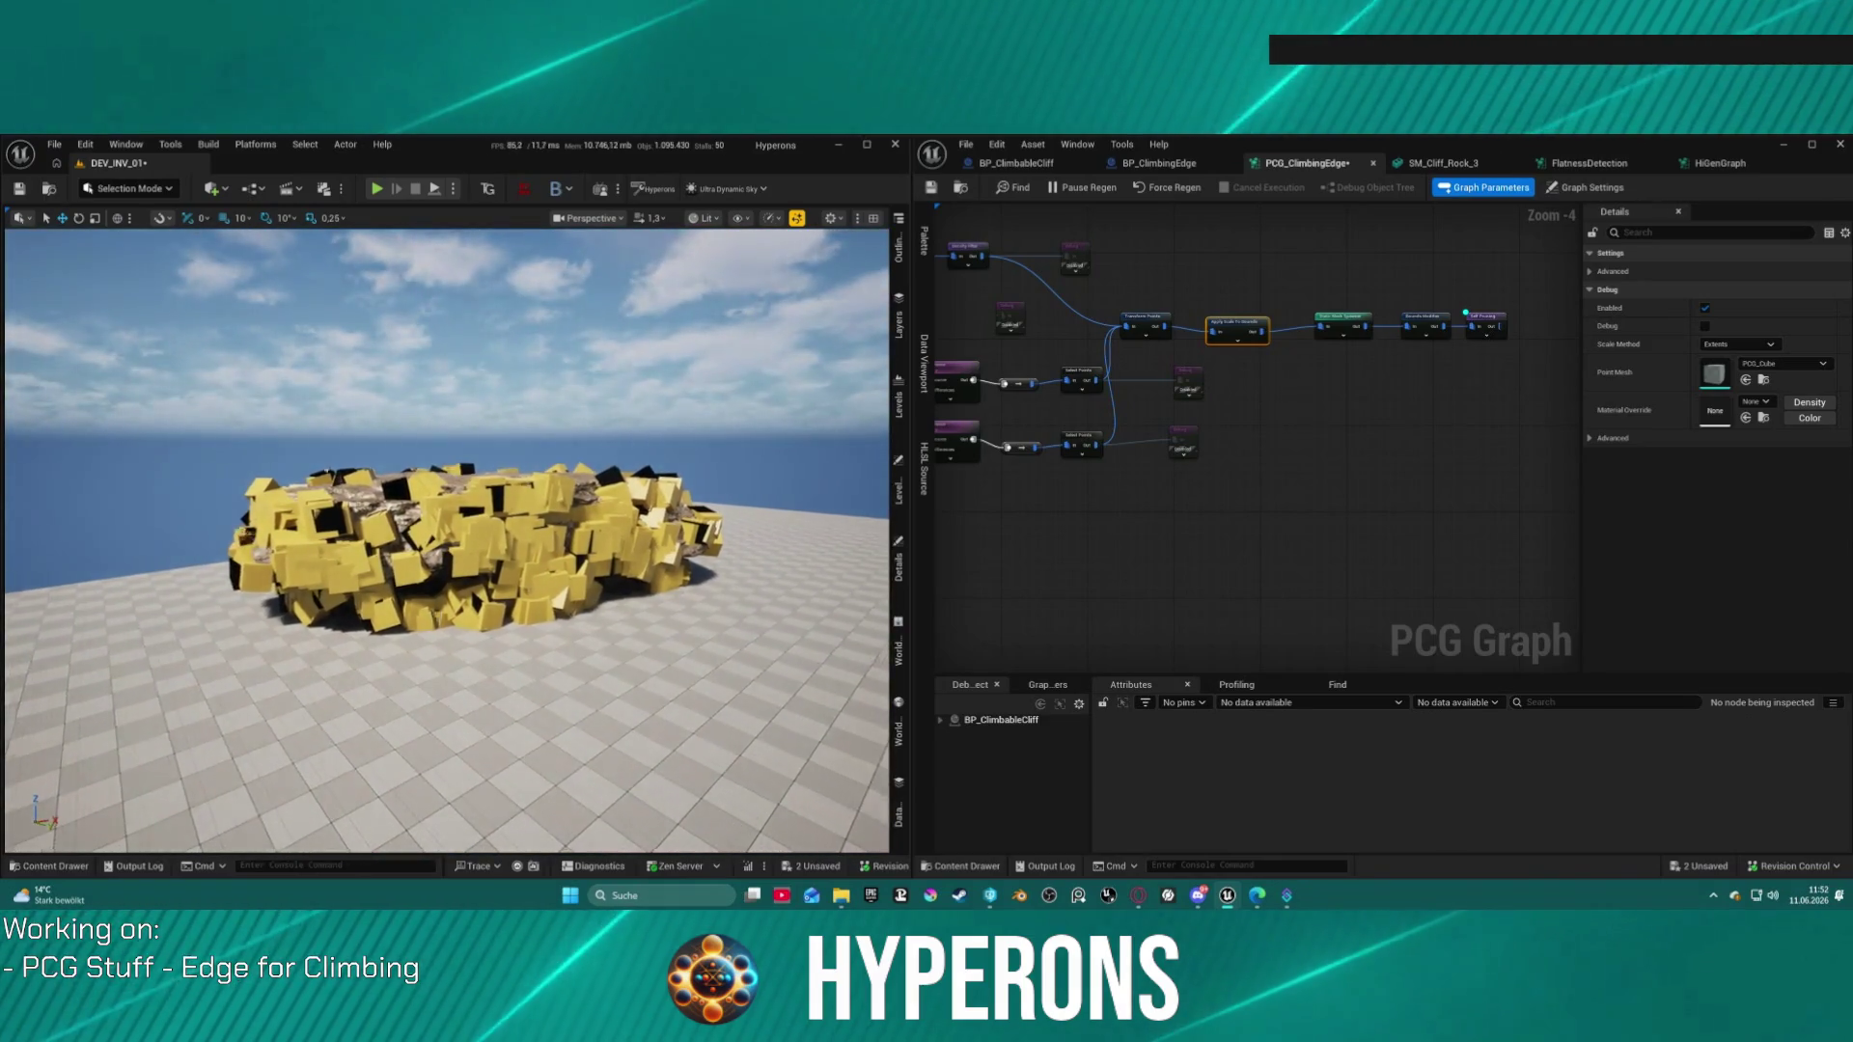
{"action": "scroll", "coordinate": [447, 541], "scroll_direction": "up", "scroll_amount": 10}
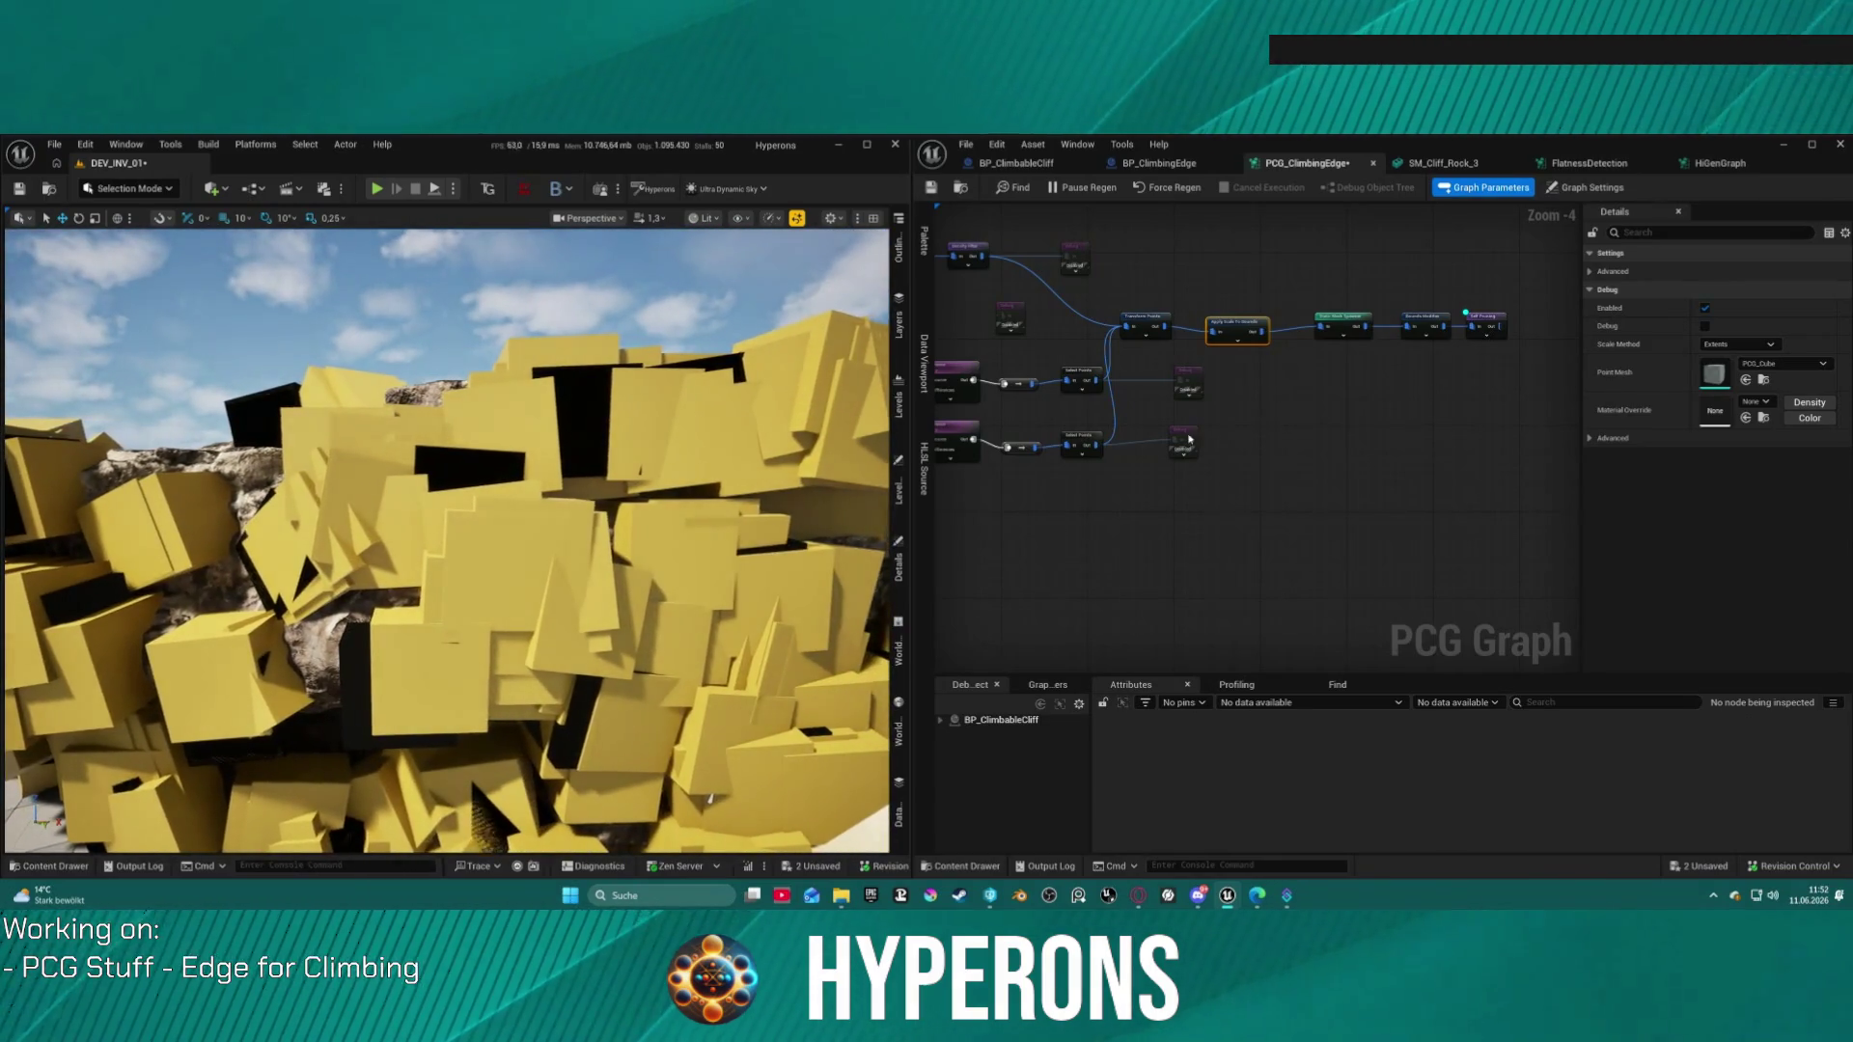
{"action": "left_click", "coordinate": [1589, 271]}
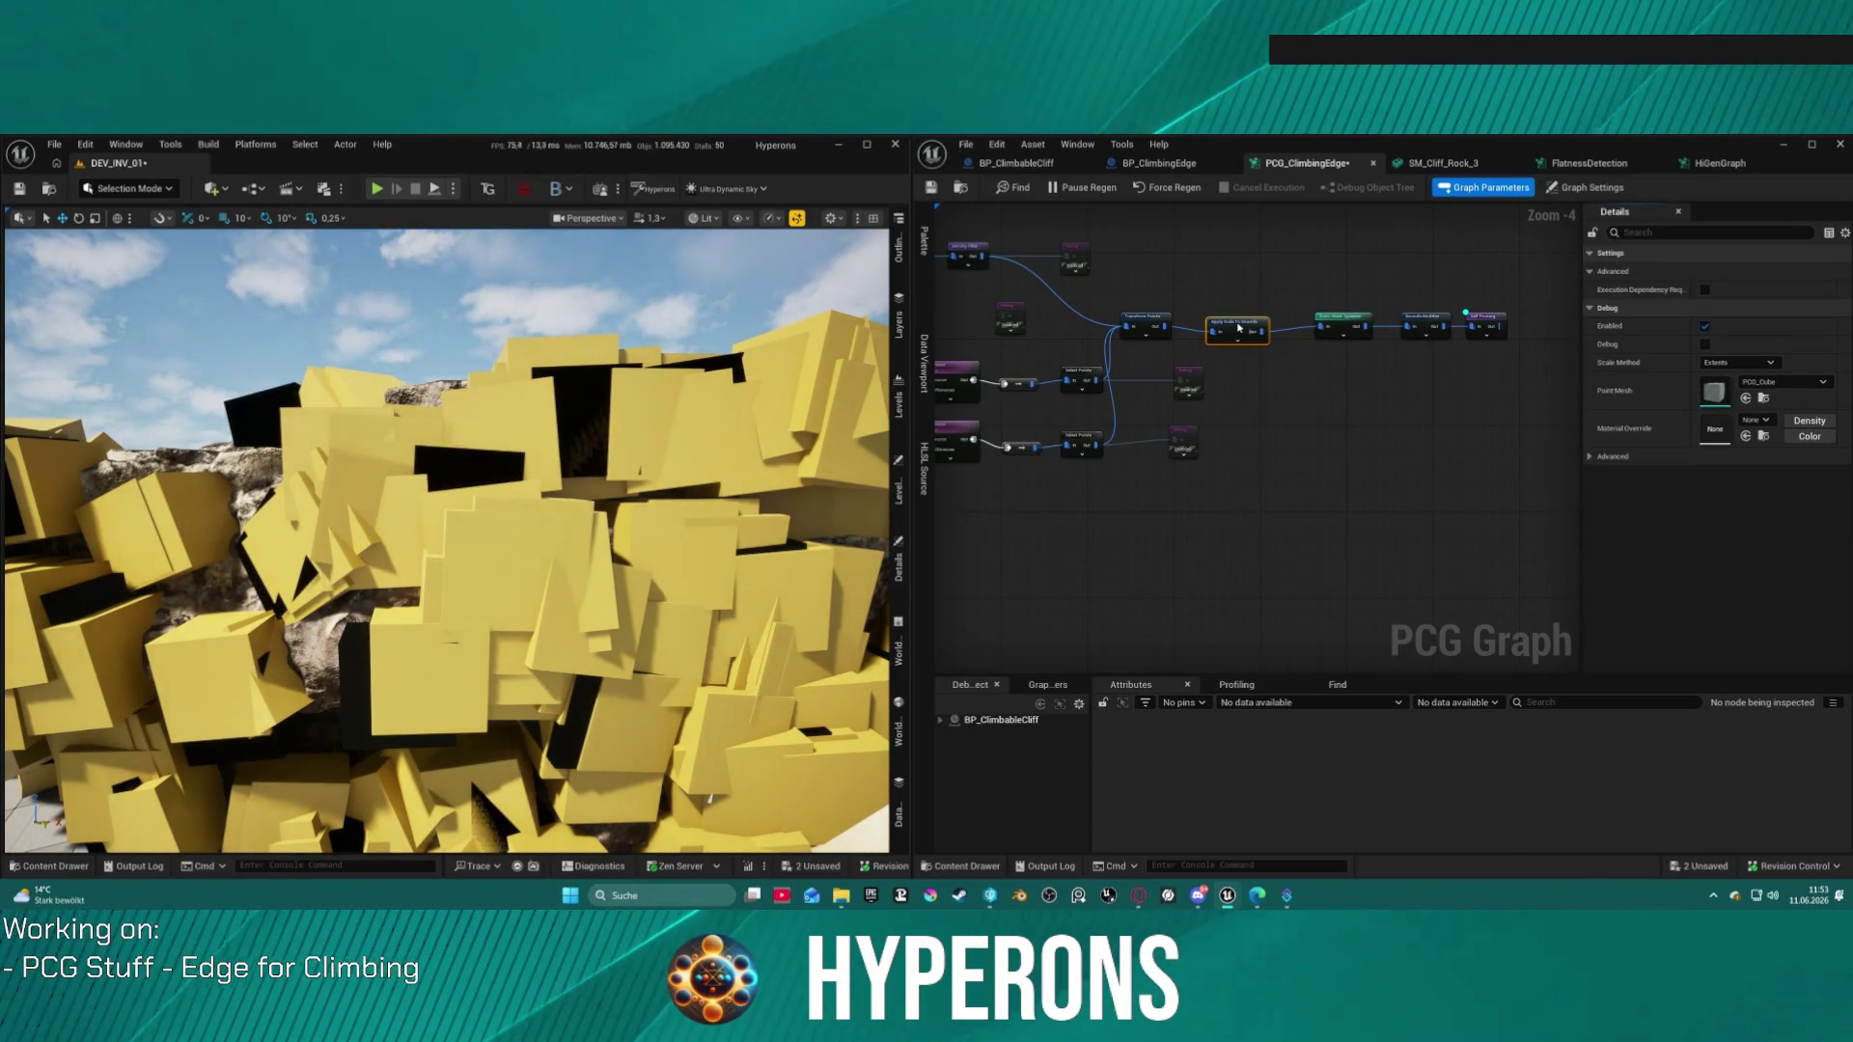
{"action": "key", "text": "Delete"}
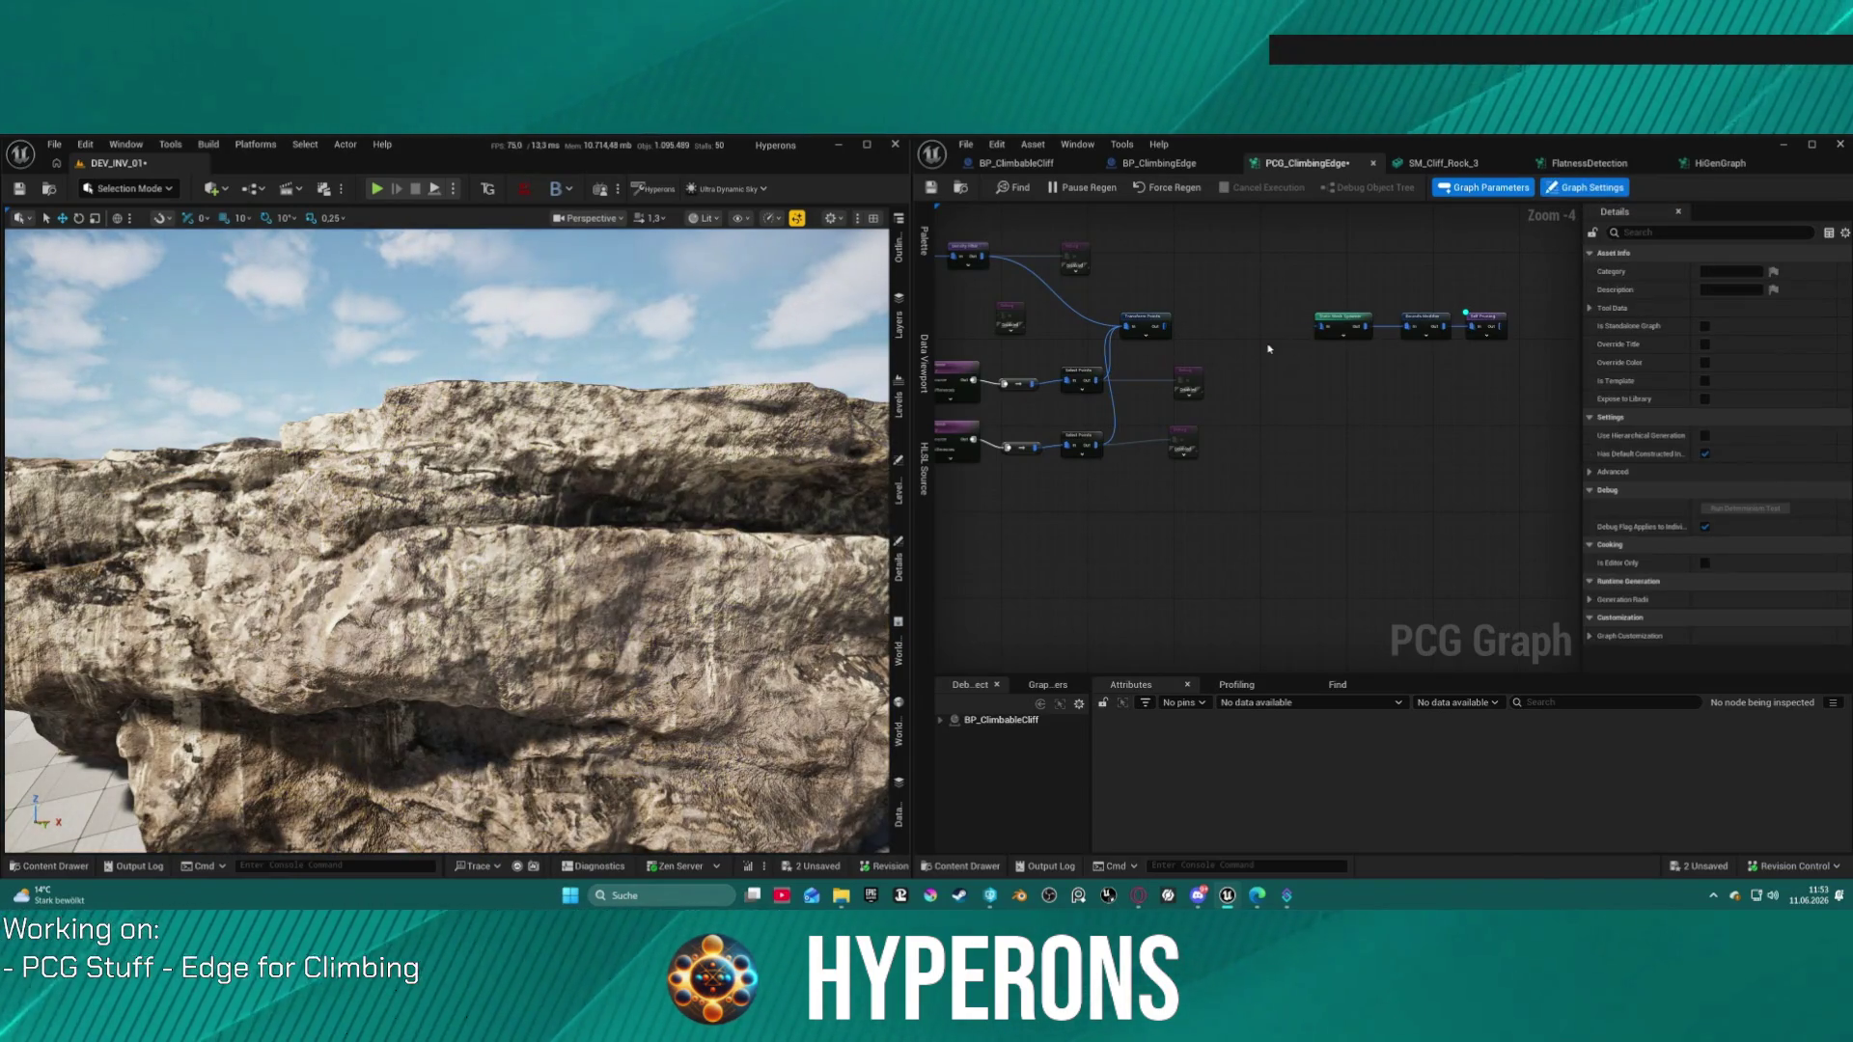
Step: Add a Bounds Reset node to the PCG graph
{"action": "right_click", "coordinate": [1269, 348]}
{"action": "type", "text": "bound"}
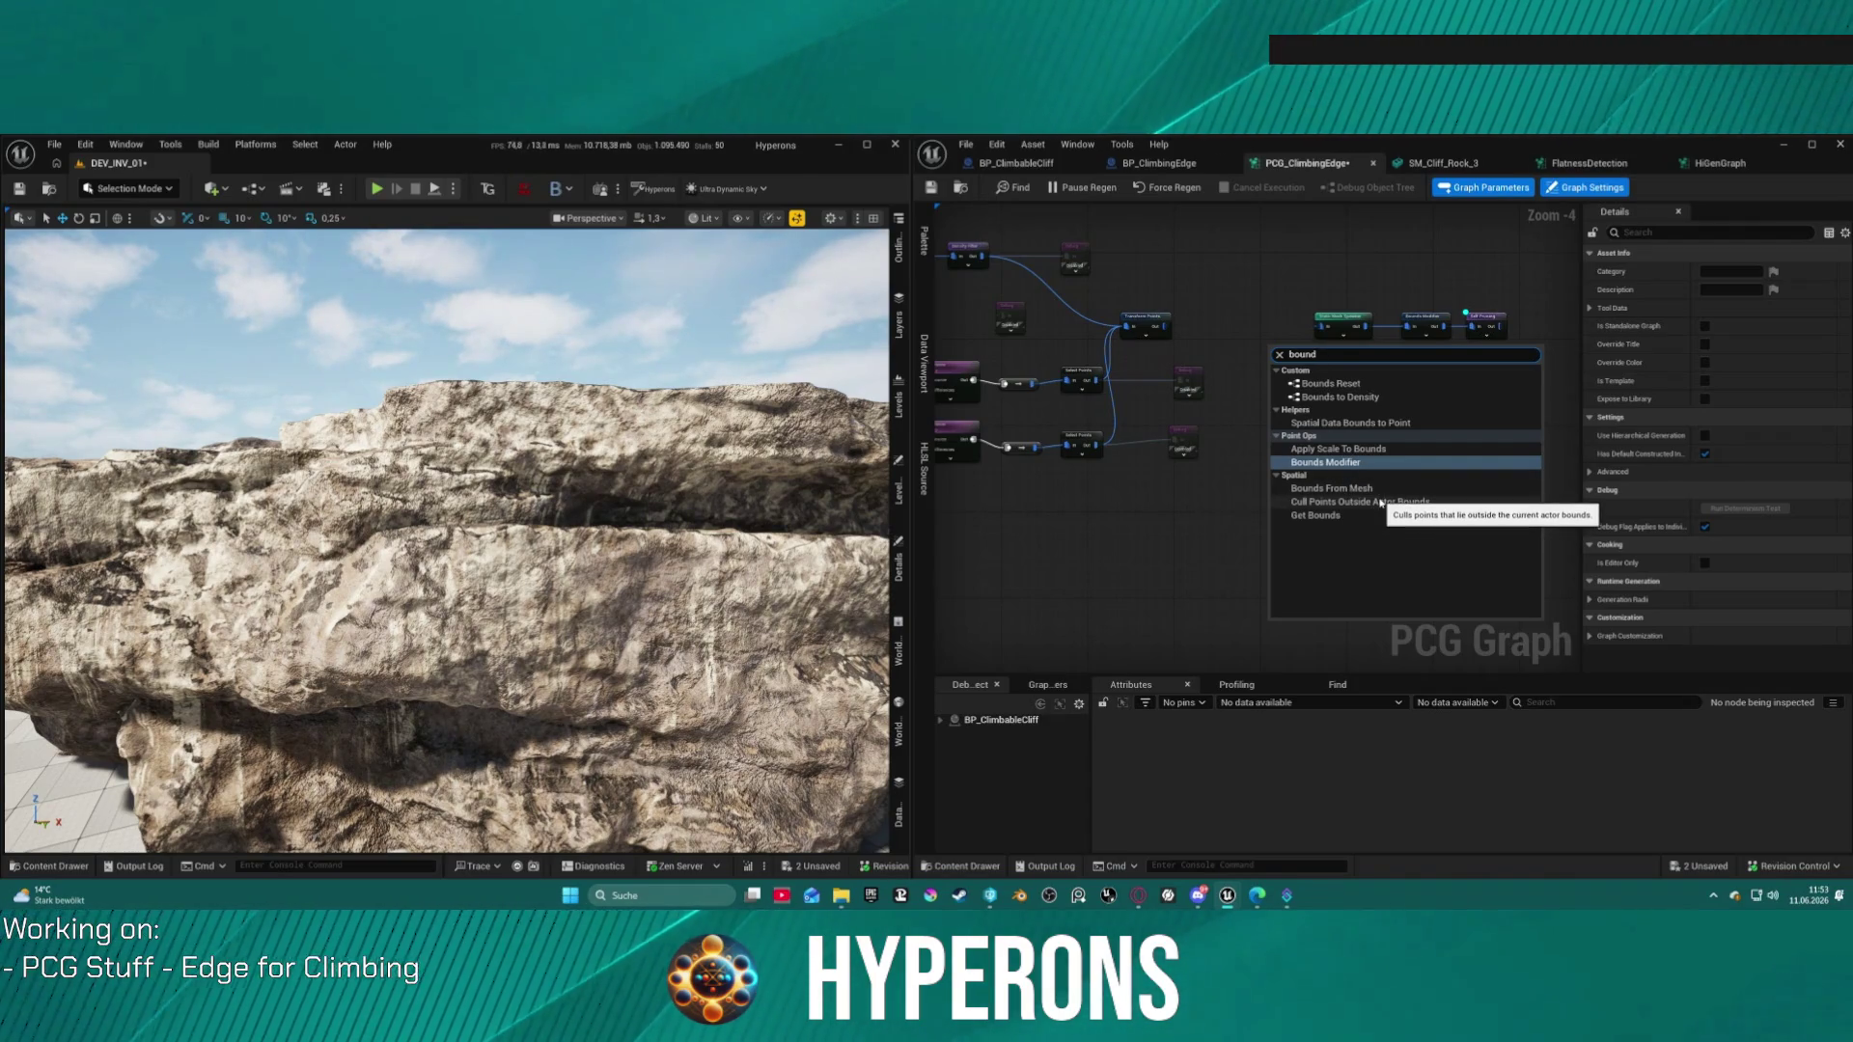
{"action": "left_click", "coordinate": [1293, 383]}
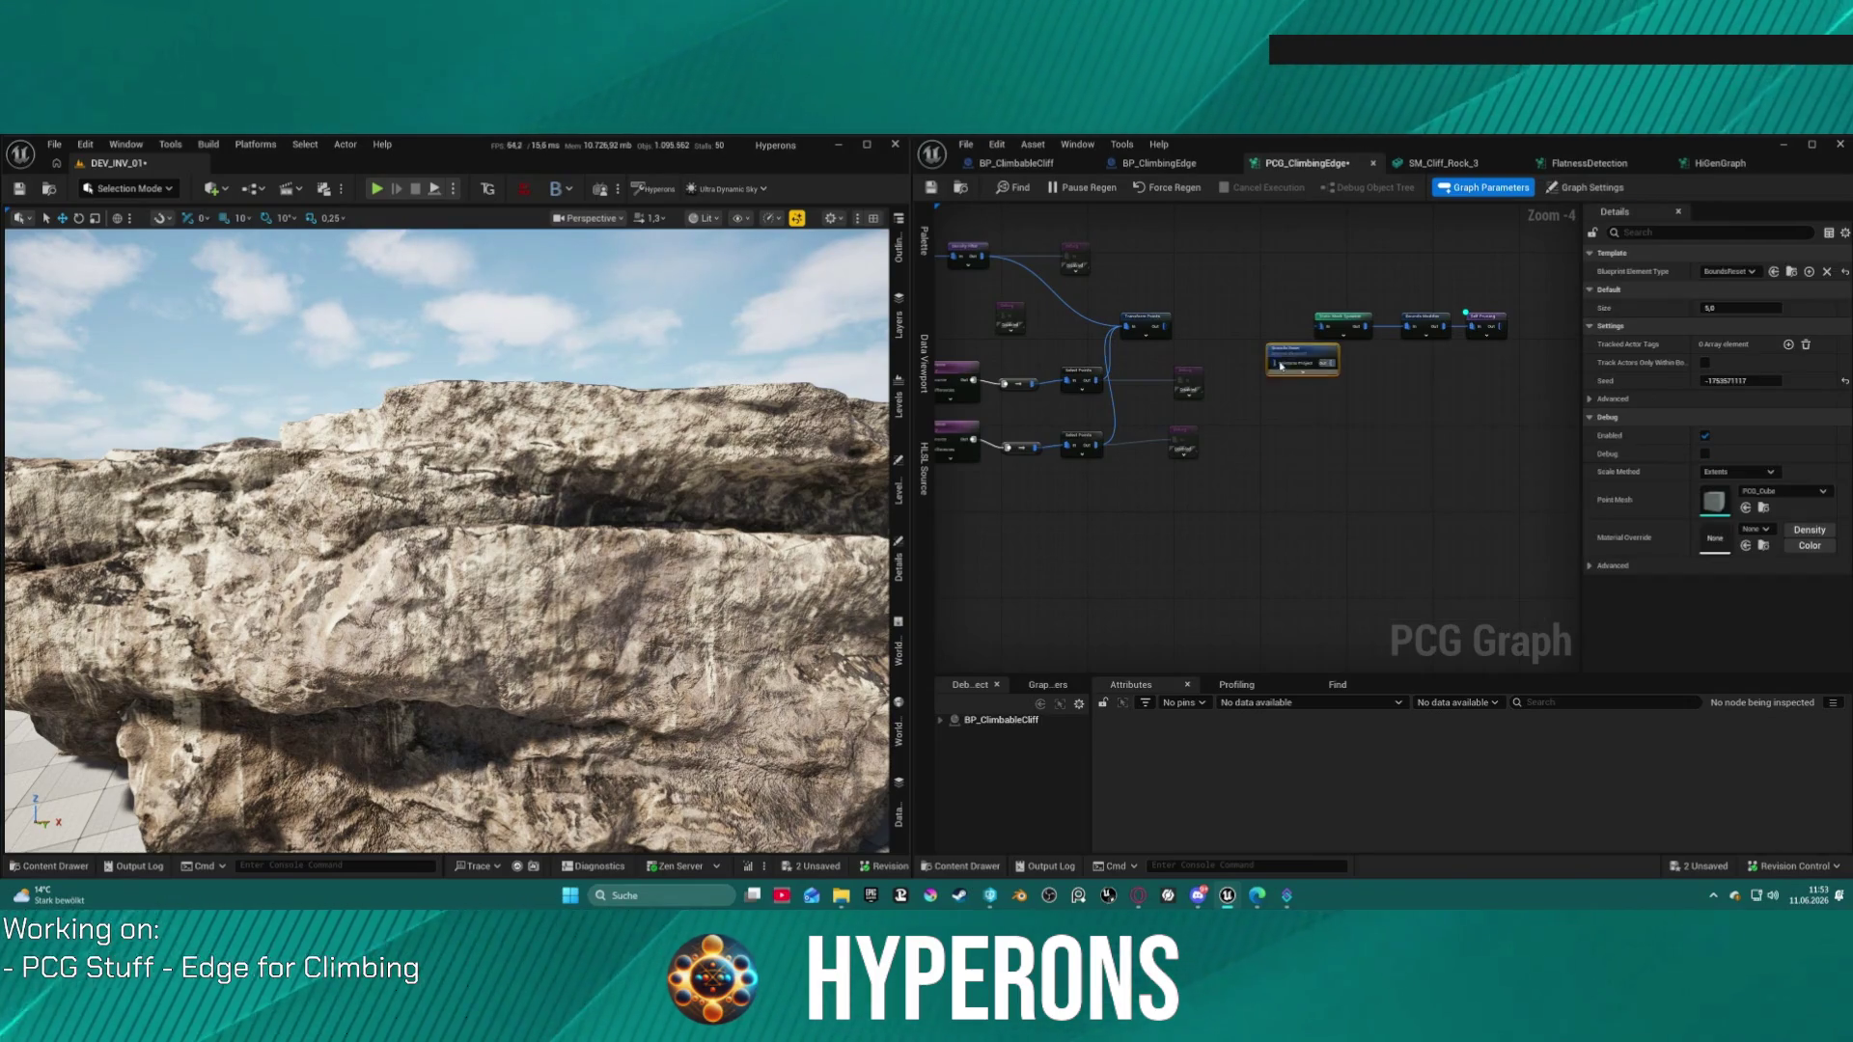
Step: Rewire the chain as Bounds Reset → Bounds Modifier → Self Pruning → Static Mesh Spawner
{"action": "right_click", "coordinate": [1057, 303]}
{"action": "mouse_move", "coordinate": [1056, 303]}
{"action": "left_mouse_down"}
{"action": "mouse_move", "coordinate": [1256, 381]}
{"action": "mouse_move", "coordinate": [1192, 321]}
{"action": "left_mouse_up"}
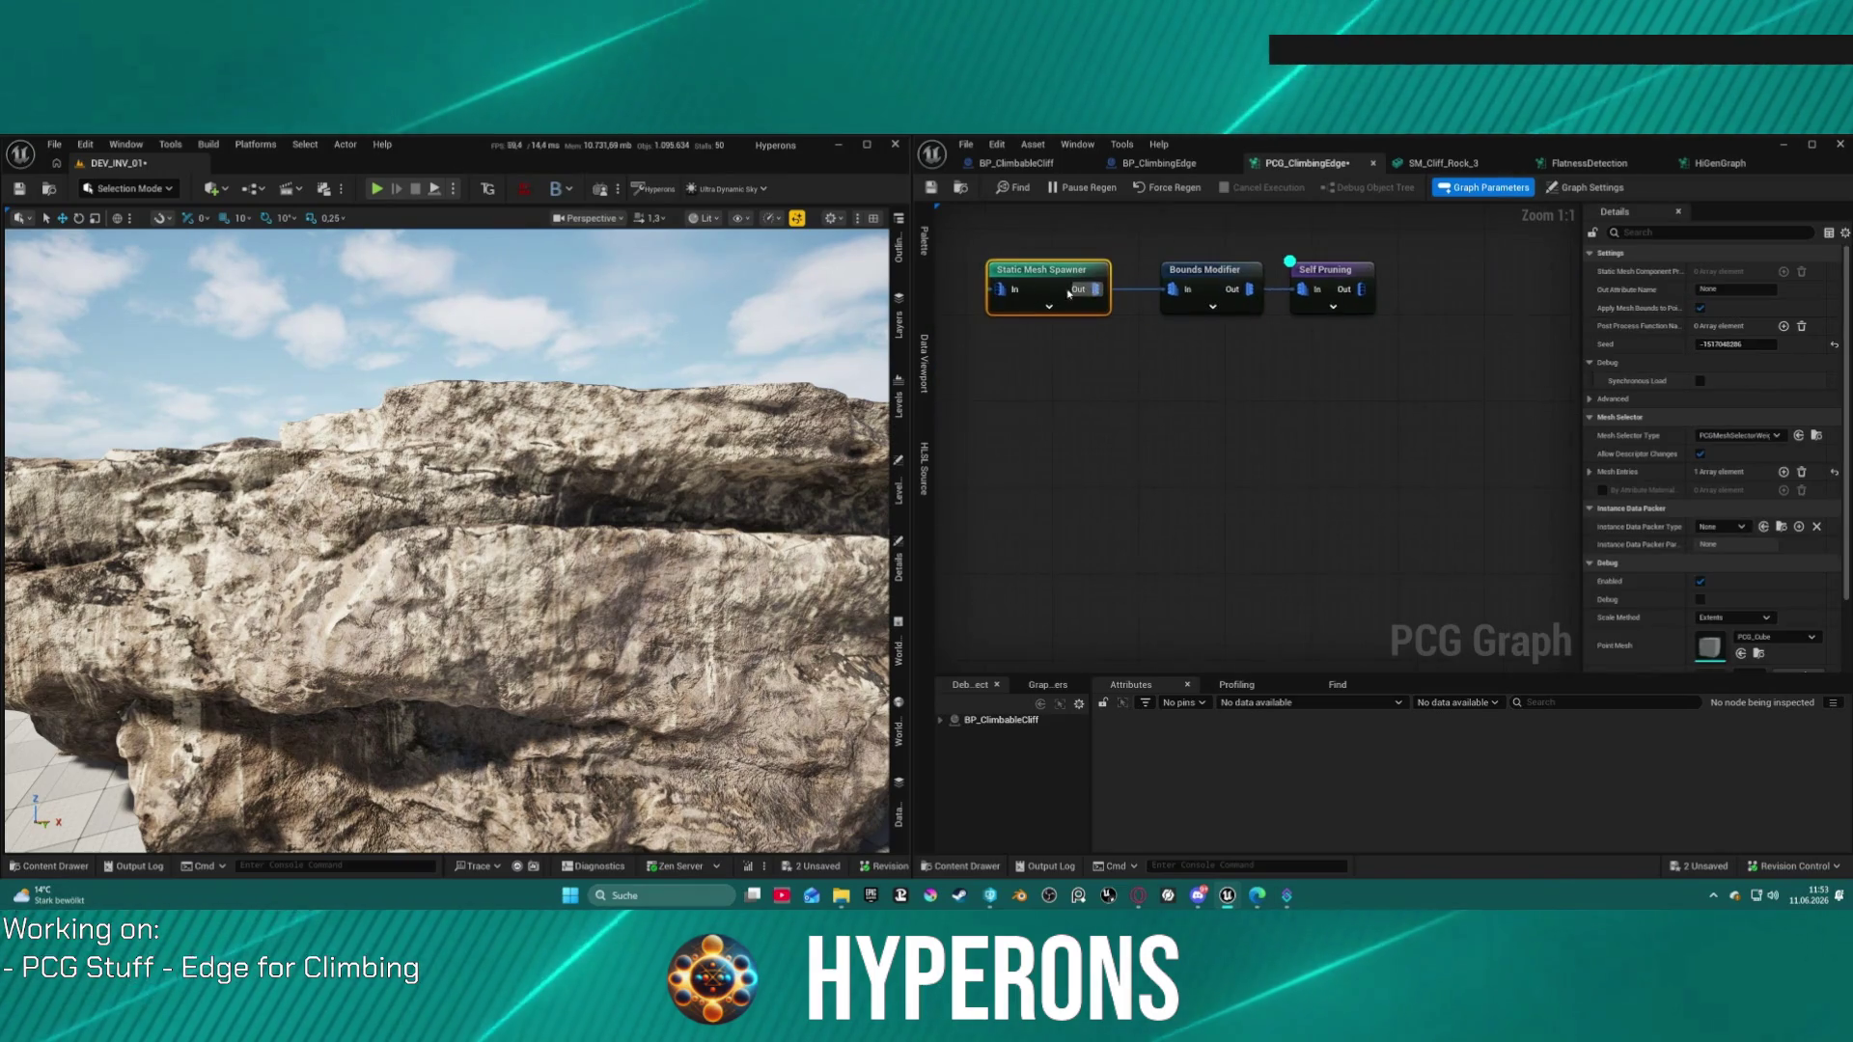
{"action": "left_click", "coordinate": [1137, 287]}
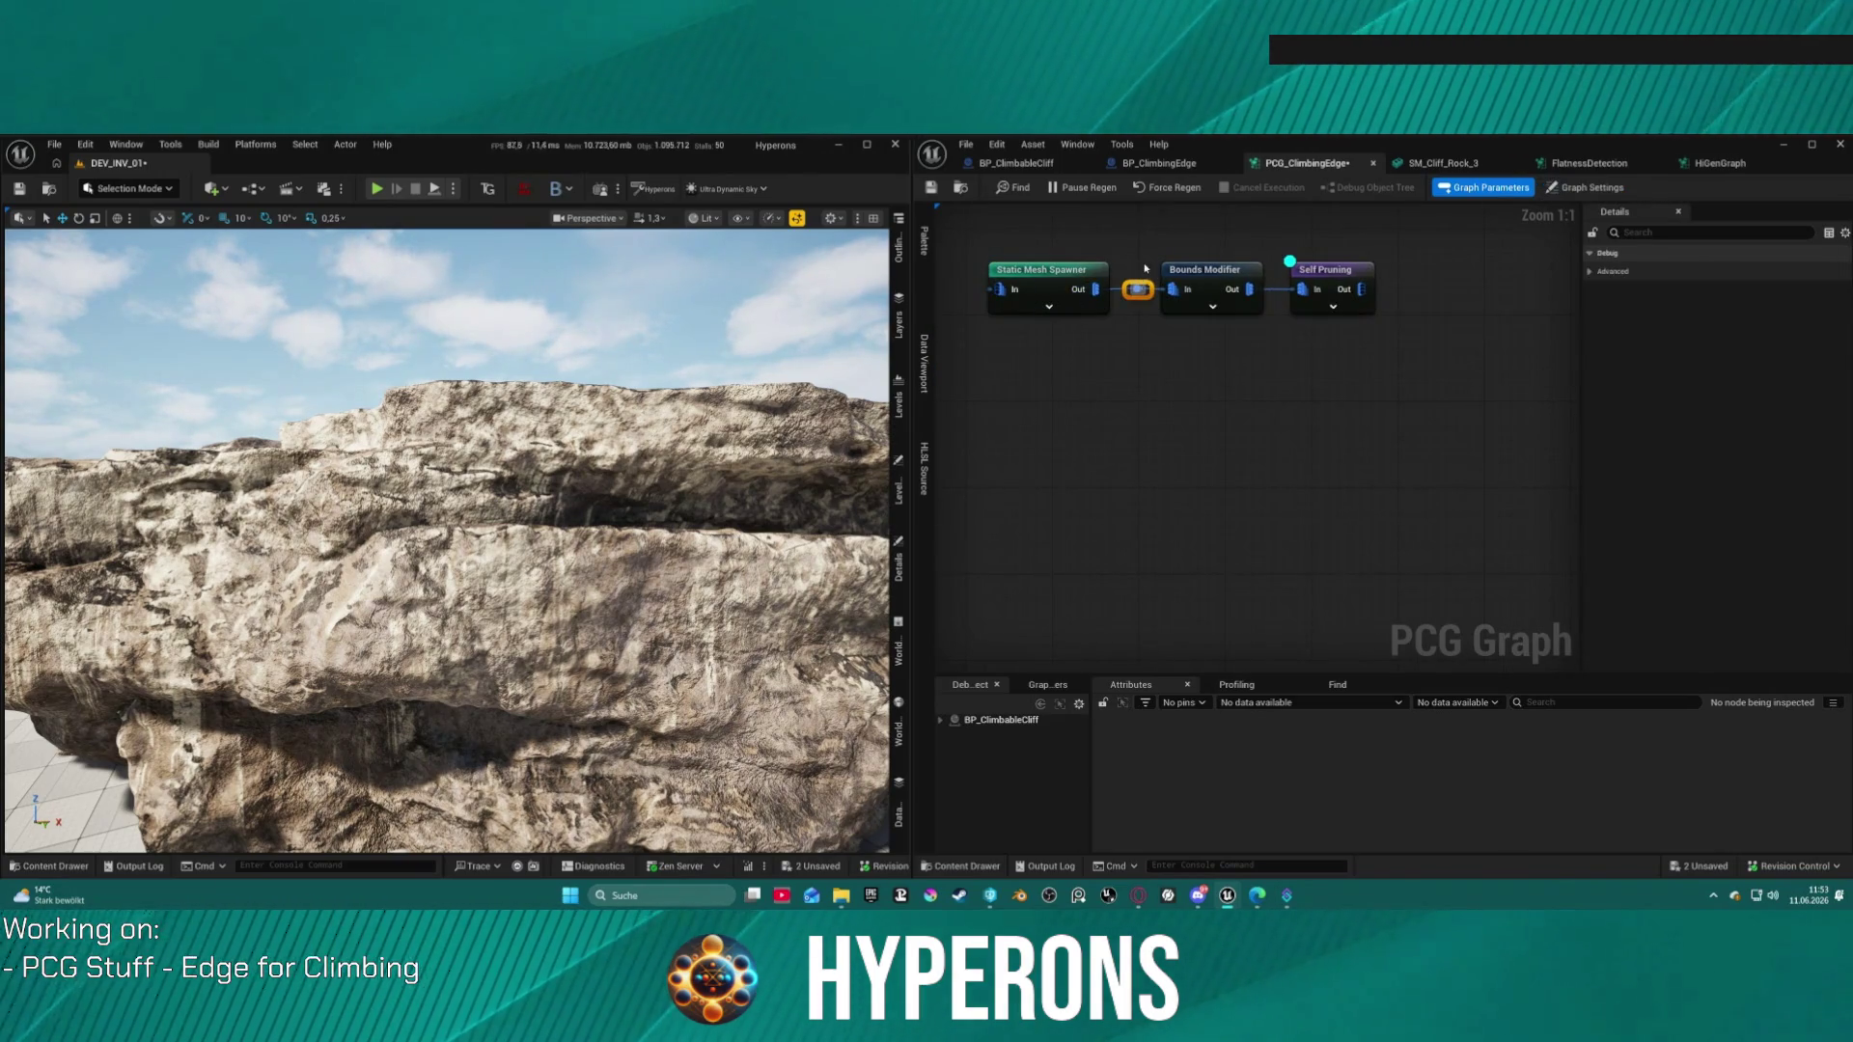
{"action": "left_click_drag", "start_coordinate": [1182, 251], "coordinate": [1390, 323]}
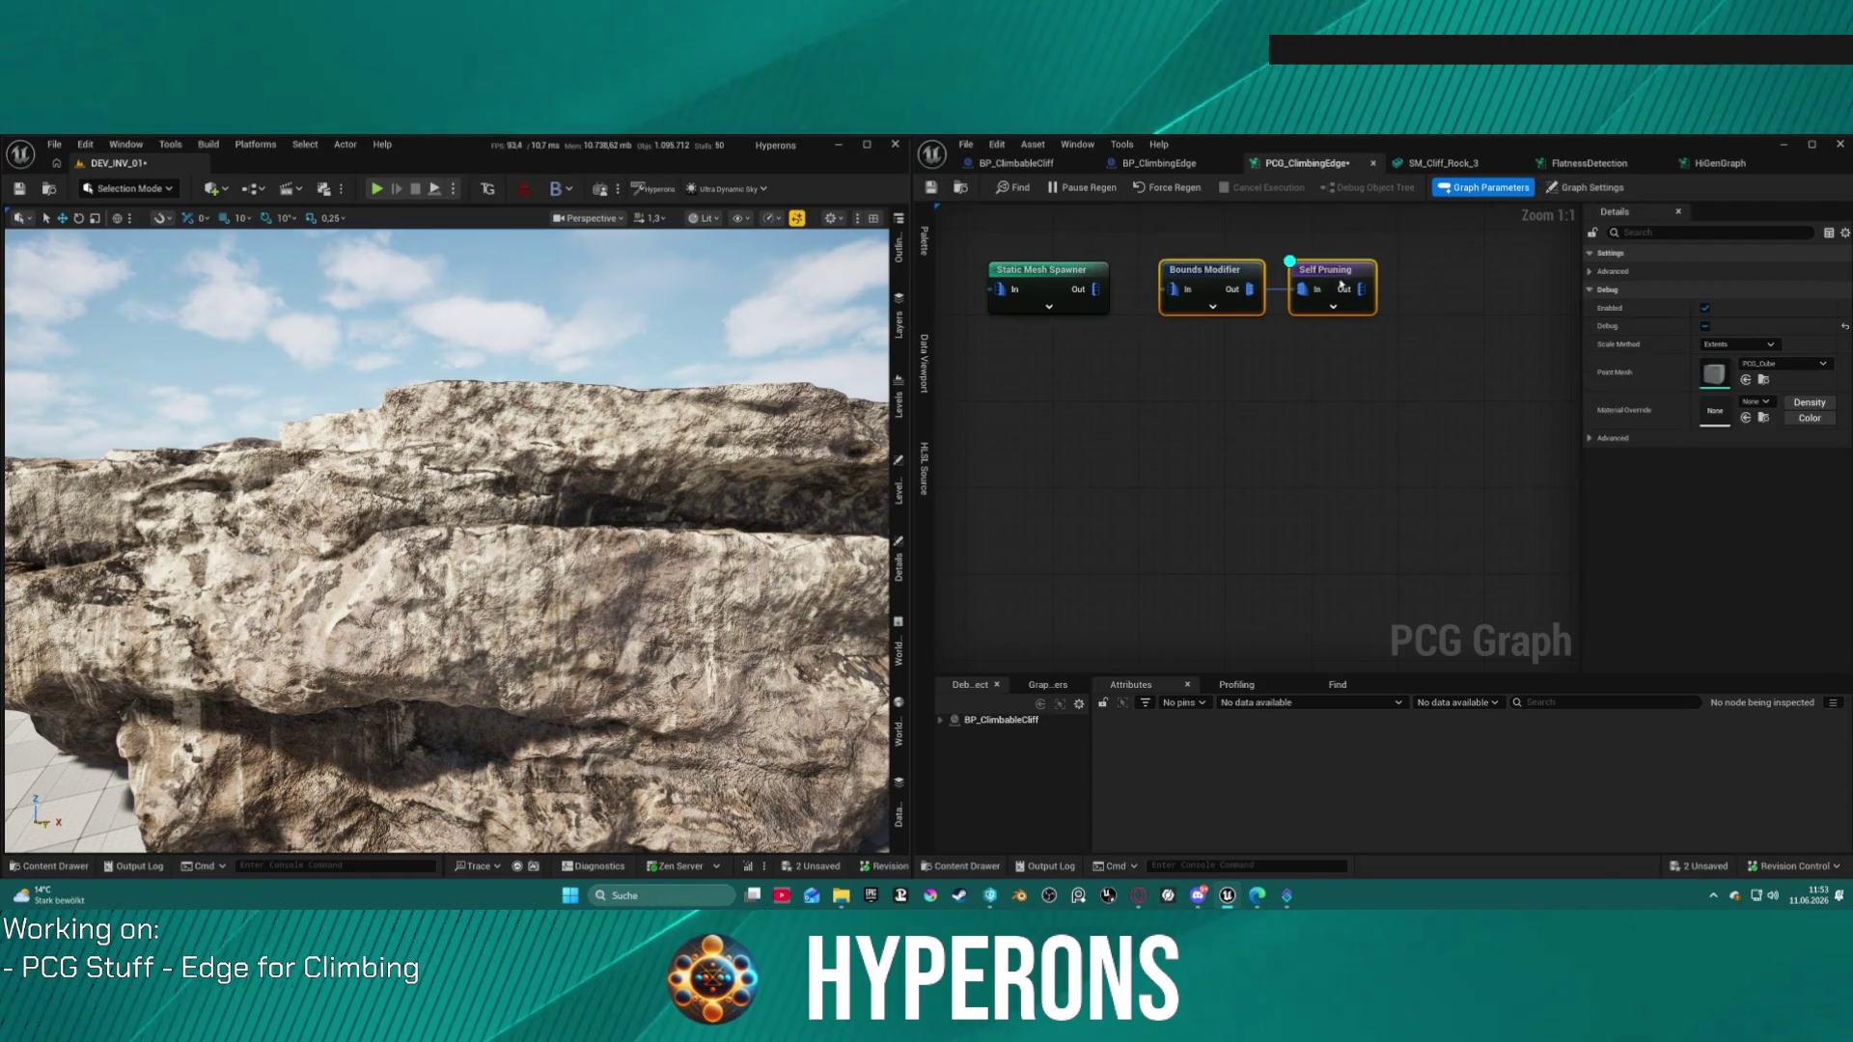
{"action": "left_click_drag", "start_coordinate": [1200, 273], "coordinate": [985, 403]}
{"action": "left_click_drag", "start_coordinate": [1114, 329], "coordinate": [1420, 355]}
{"action": "left_click_drag", "start_coordinate": [1197, 337], "coordinate": [1242, 450]}
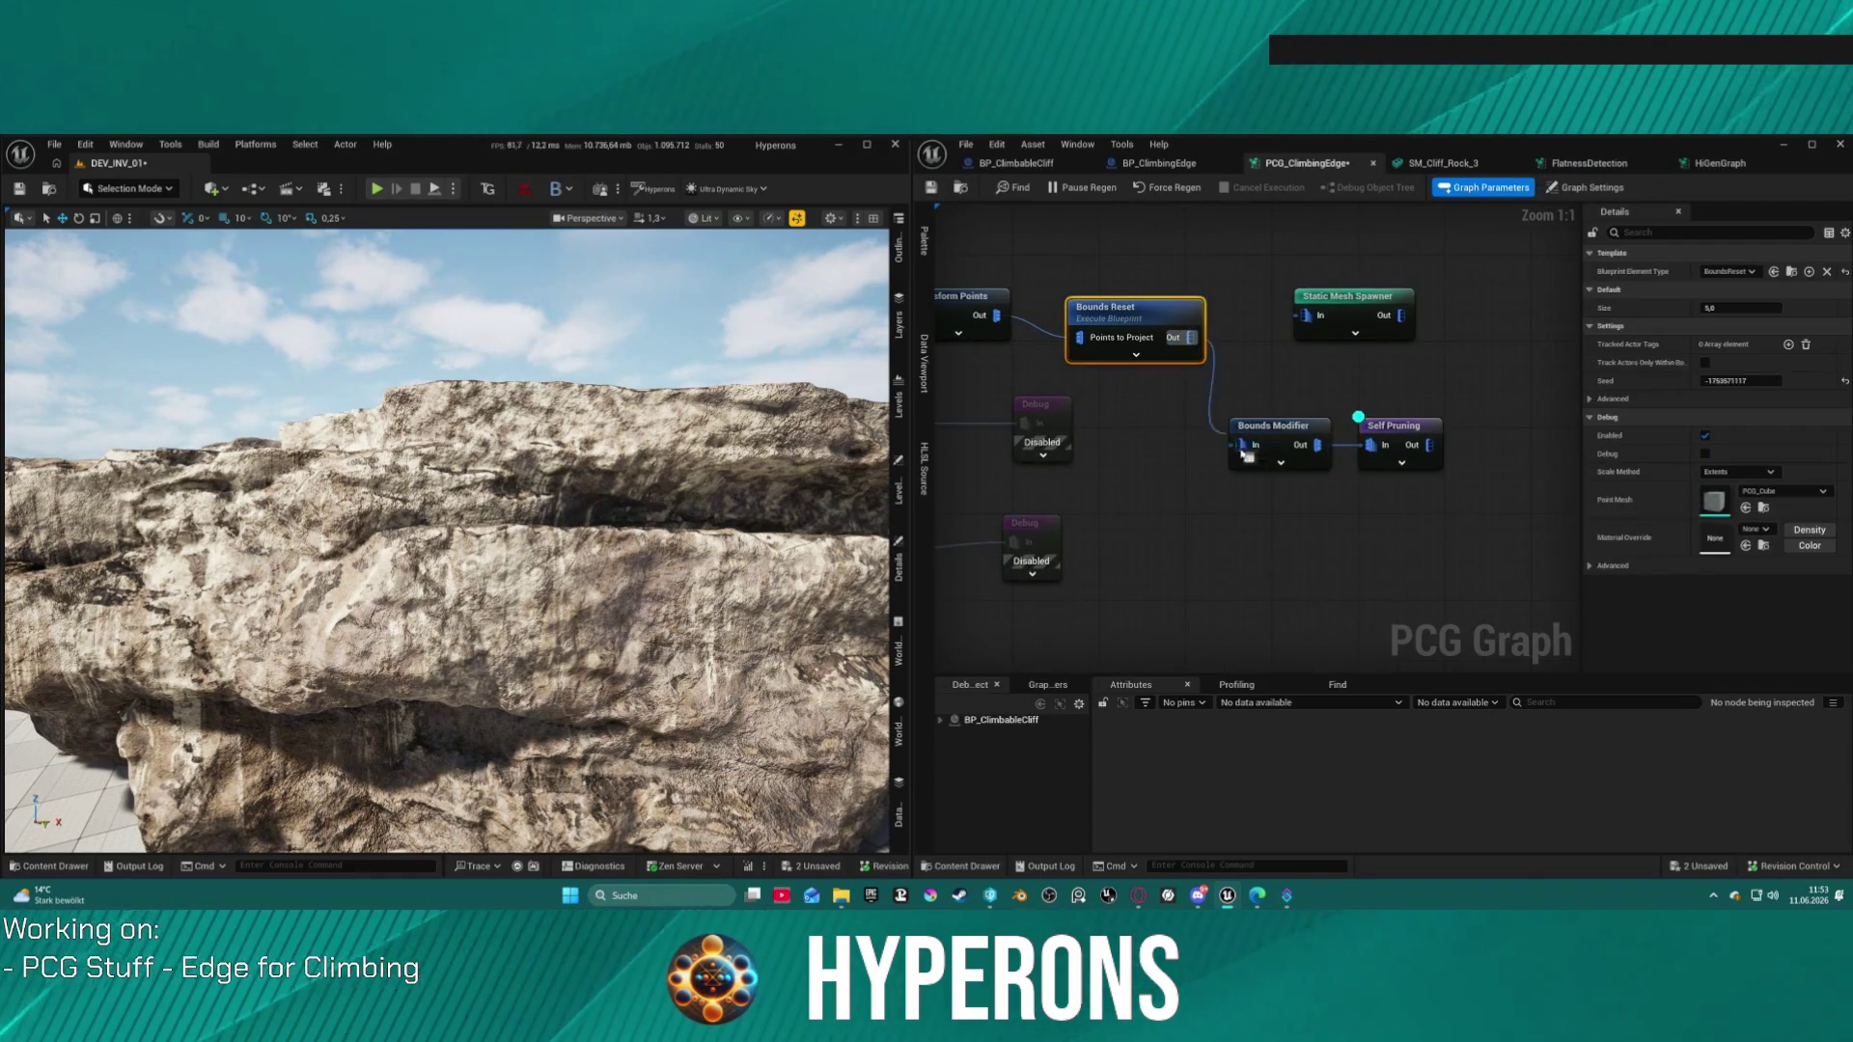
{"action": "left_click_drag", "start_coordinate": [1423, 445], "coordinate": [1325, 325]}
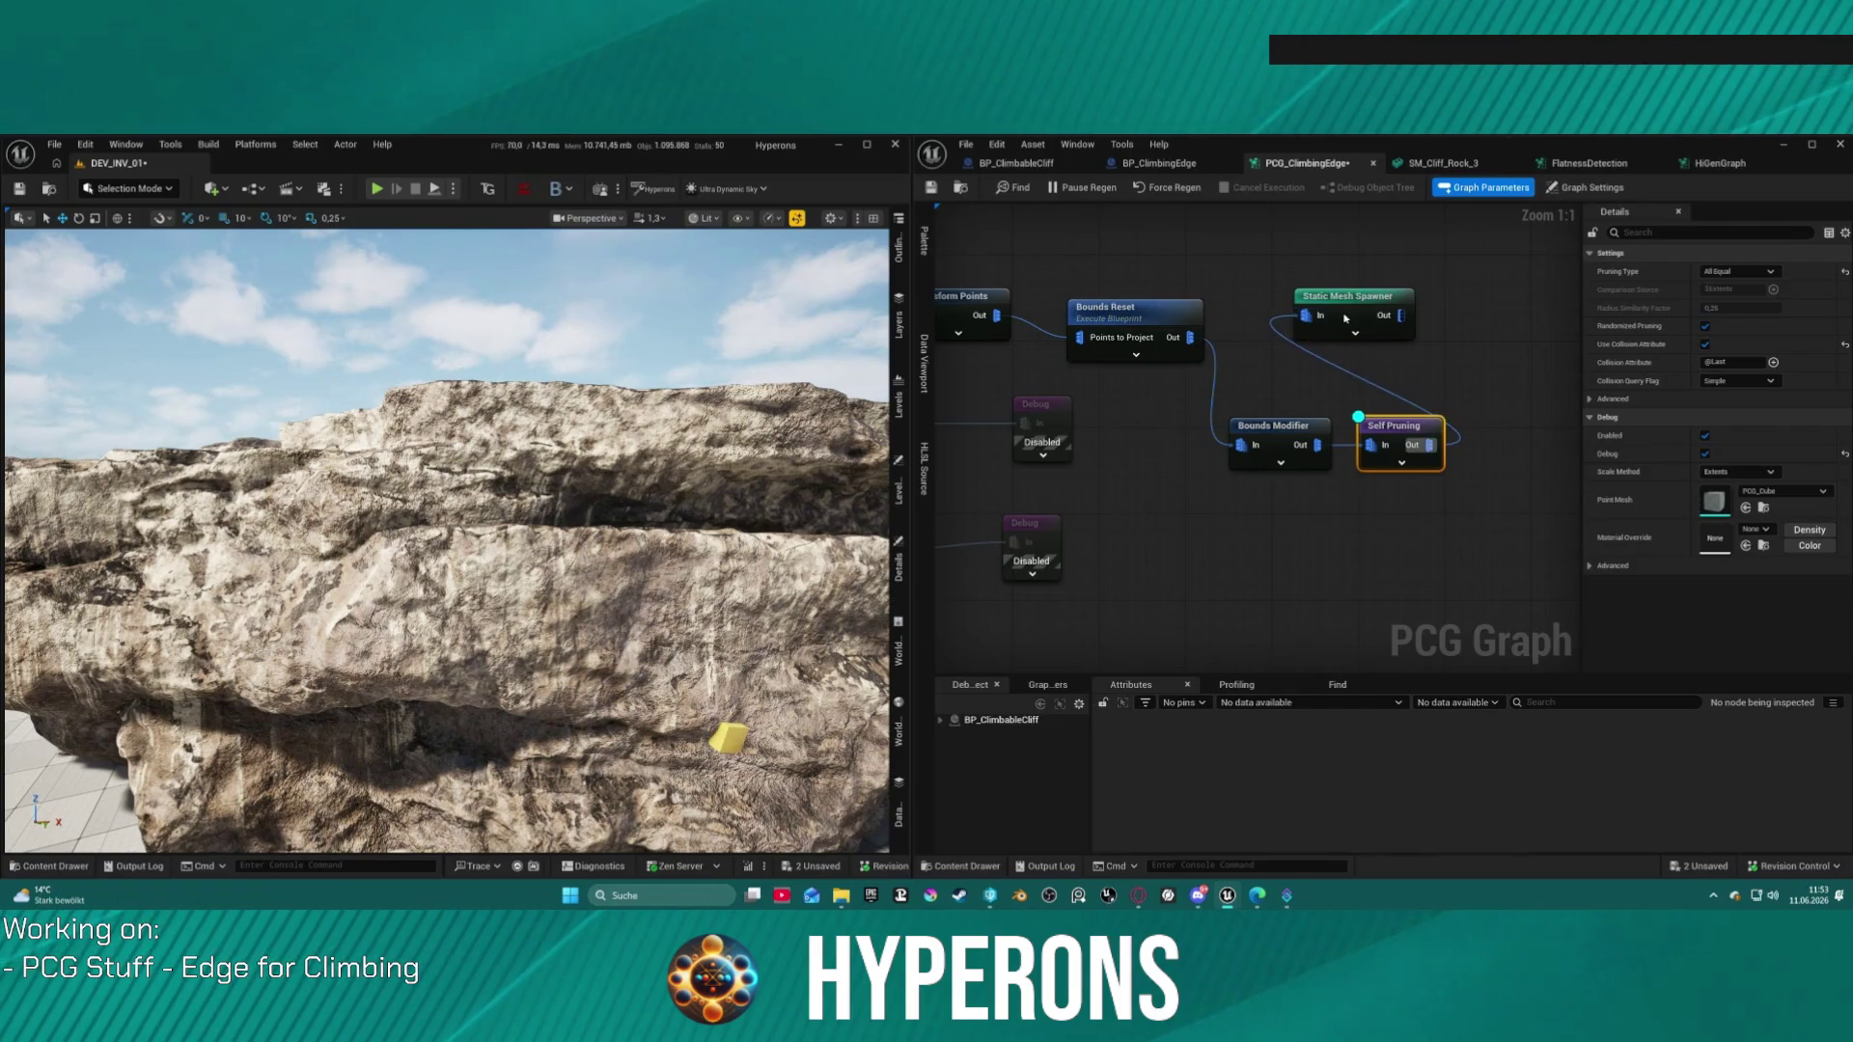
Step: Straighten the four chain nodes into a tidy row
{"action": "left_click", "coordinate": [1345, 319]}
{"action": "scroll", "coordinate": [1368, 490], "scroll_direction": "down", "scroll_amount": 10}
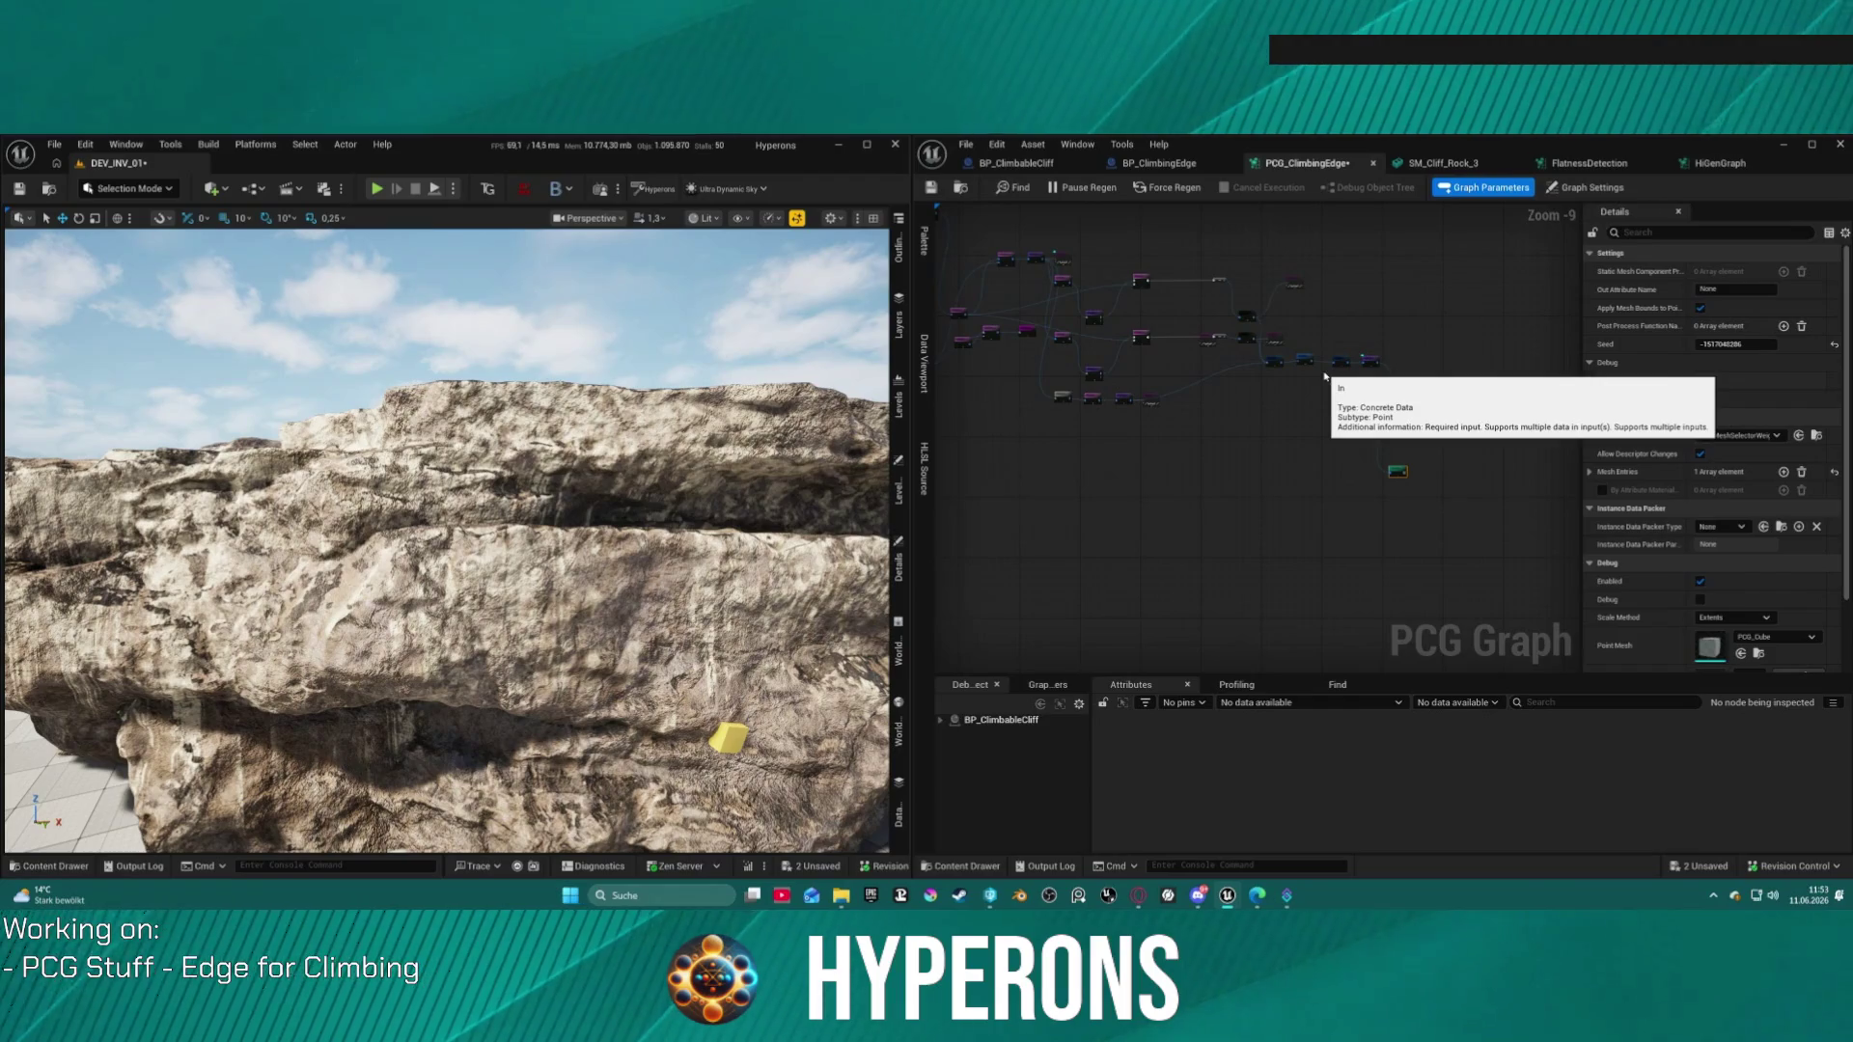
{"action": "key", "text": "ctrl+z"}
{"action": "scroll", "coordinate": [1325, 329], "scroll_direction": "up", "scroll_amount": 5}
{"action": "scroll", "coordinate": [1325, 329], "scroll_direction": "up", "scroll_amount": 3}
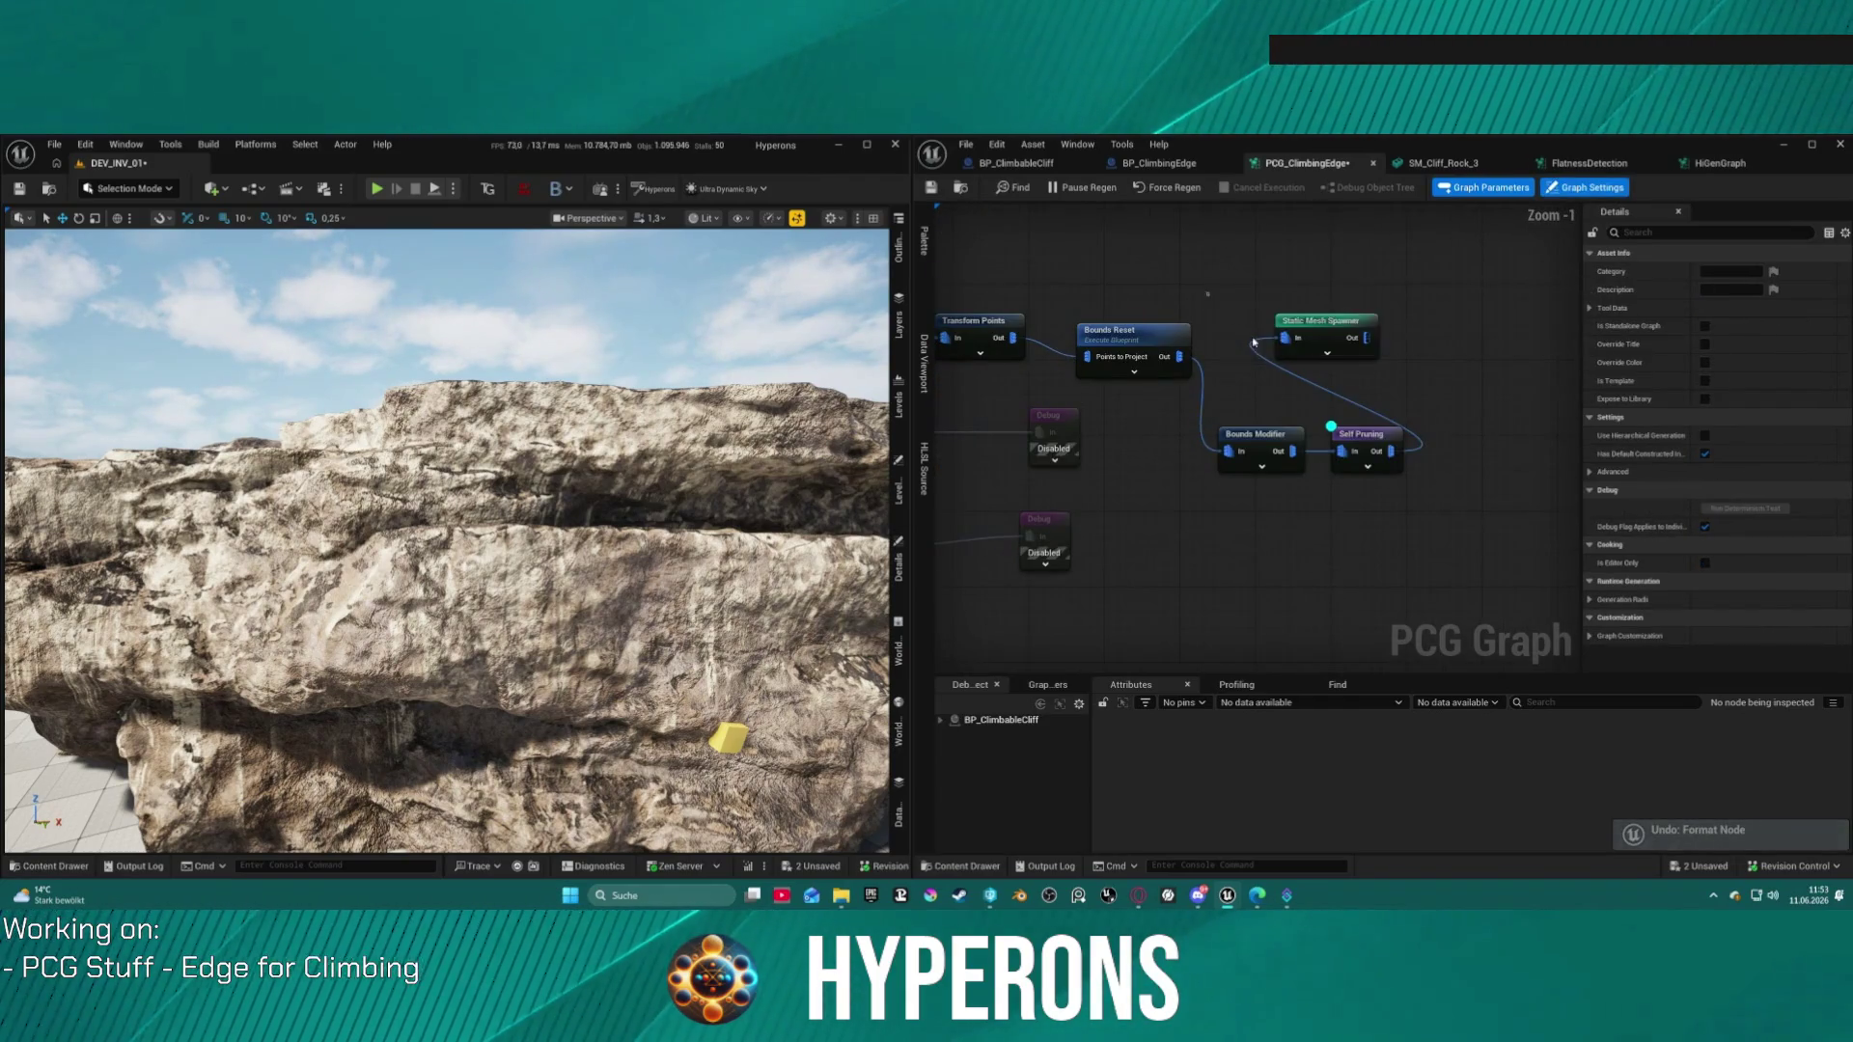
{"action": "key", "text": "ctrl+z"}
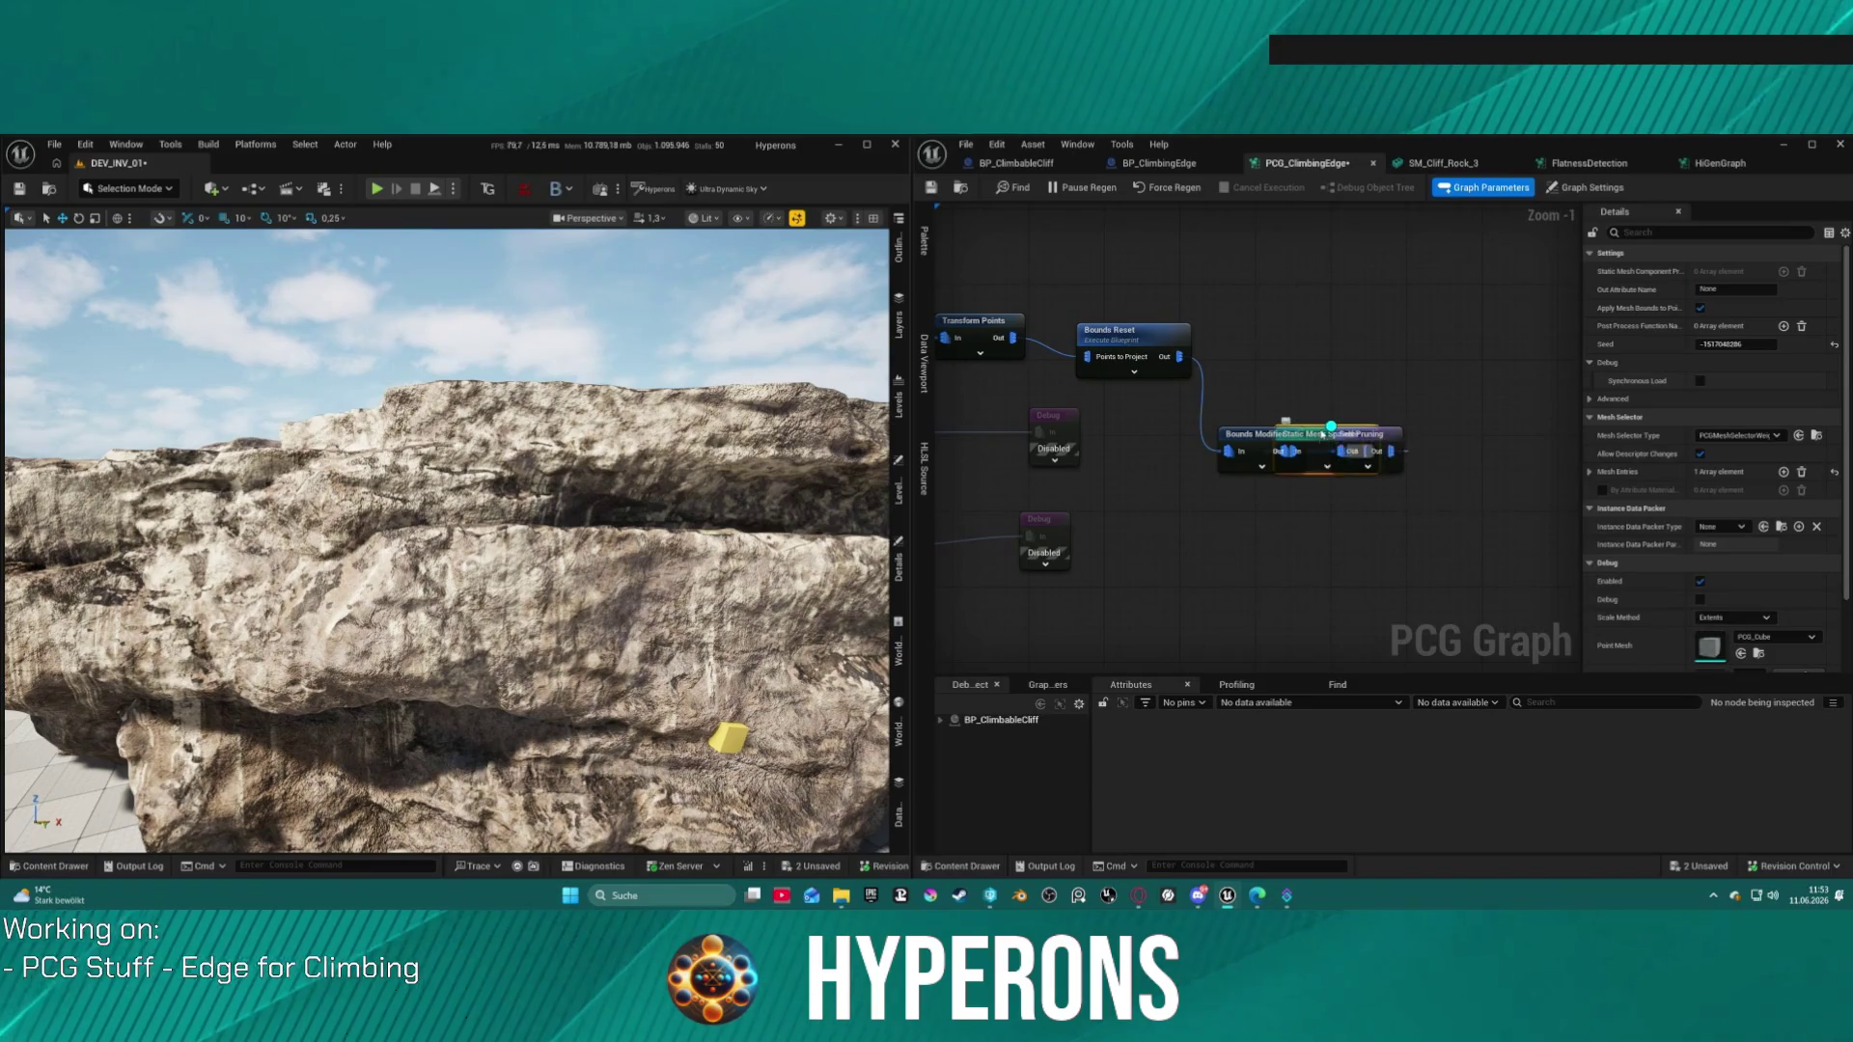
{"action": "key", "text": "ctrl+z"}
{"action": "key", "text": "ctrl+z"}
{"action": "key", "text": "ctrl+z"}
{"action": "key", "text": "ctrl+a"}
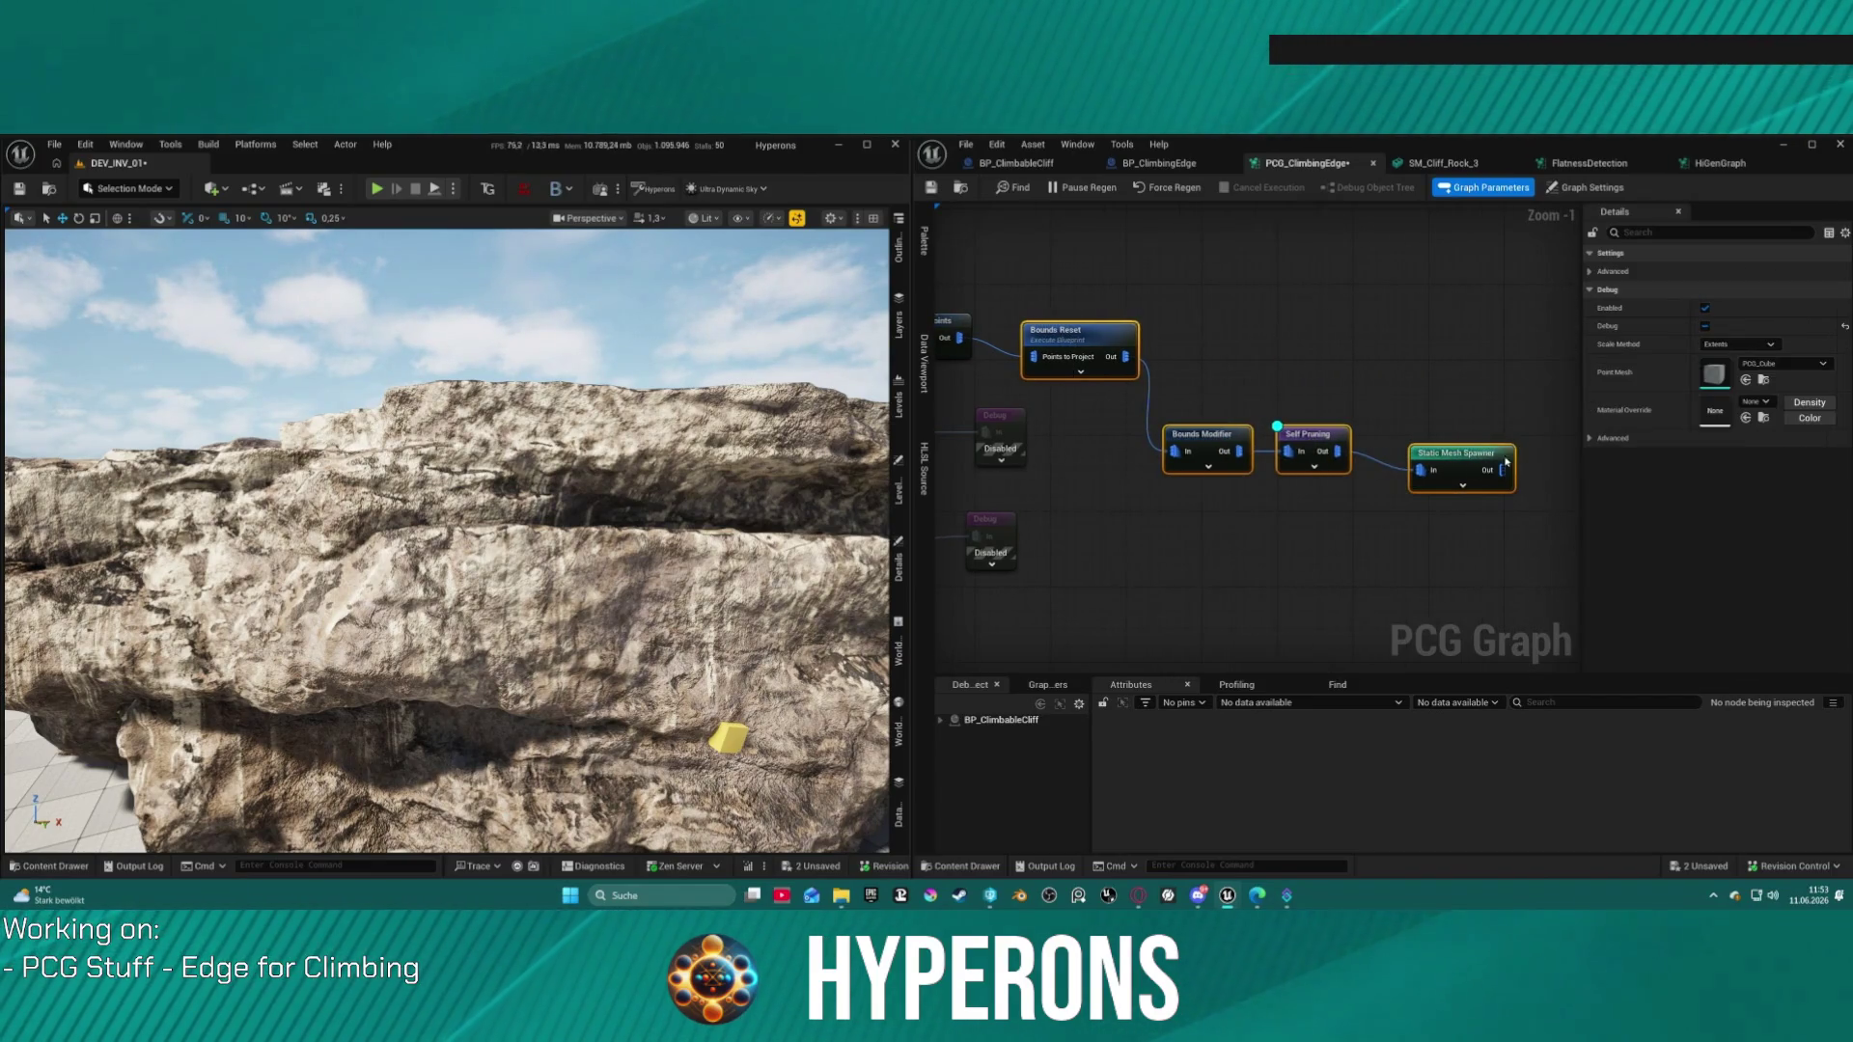
{"action": "right_click", "coordinate": [1428, 446]}
{"action": "left_click", "coordinate": [1477, 472]}
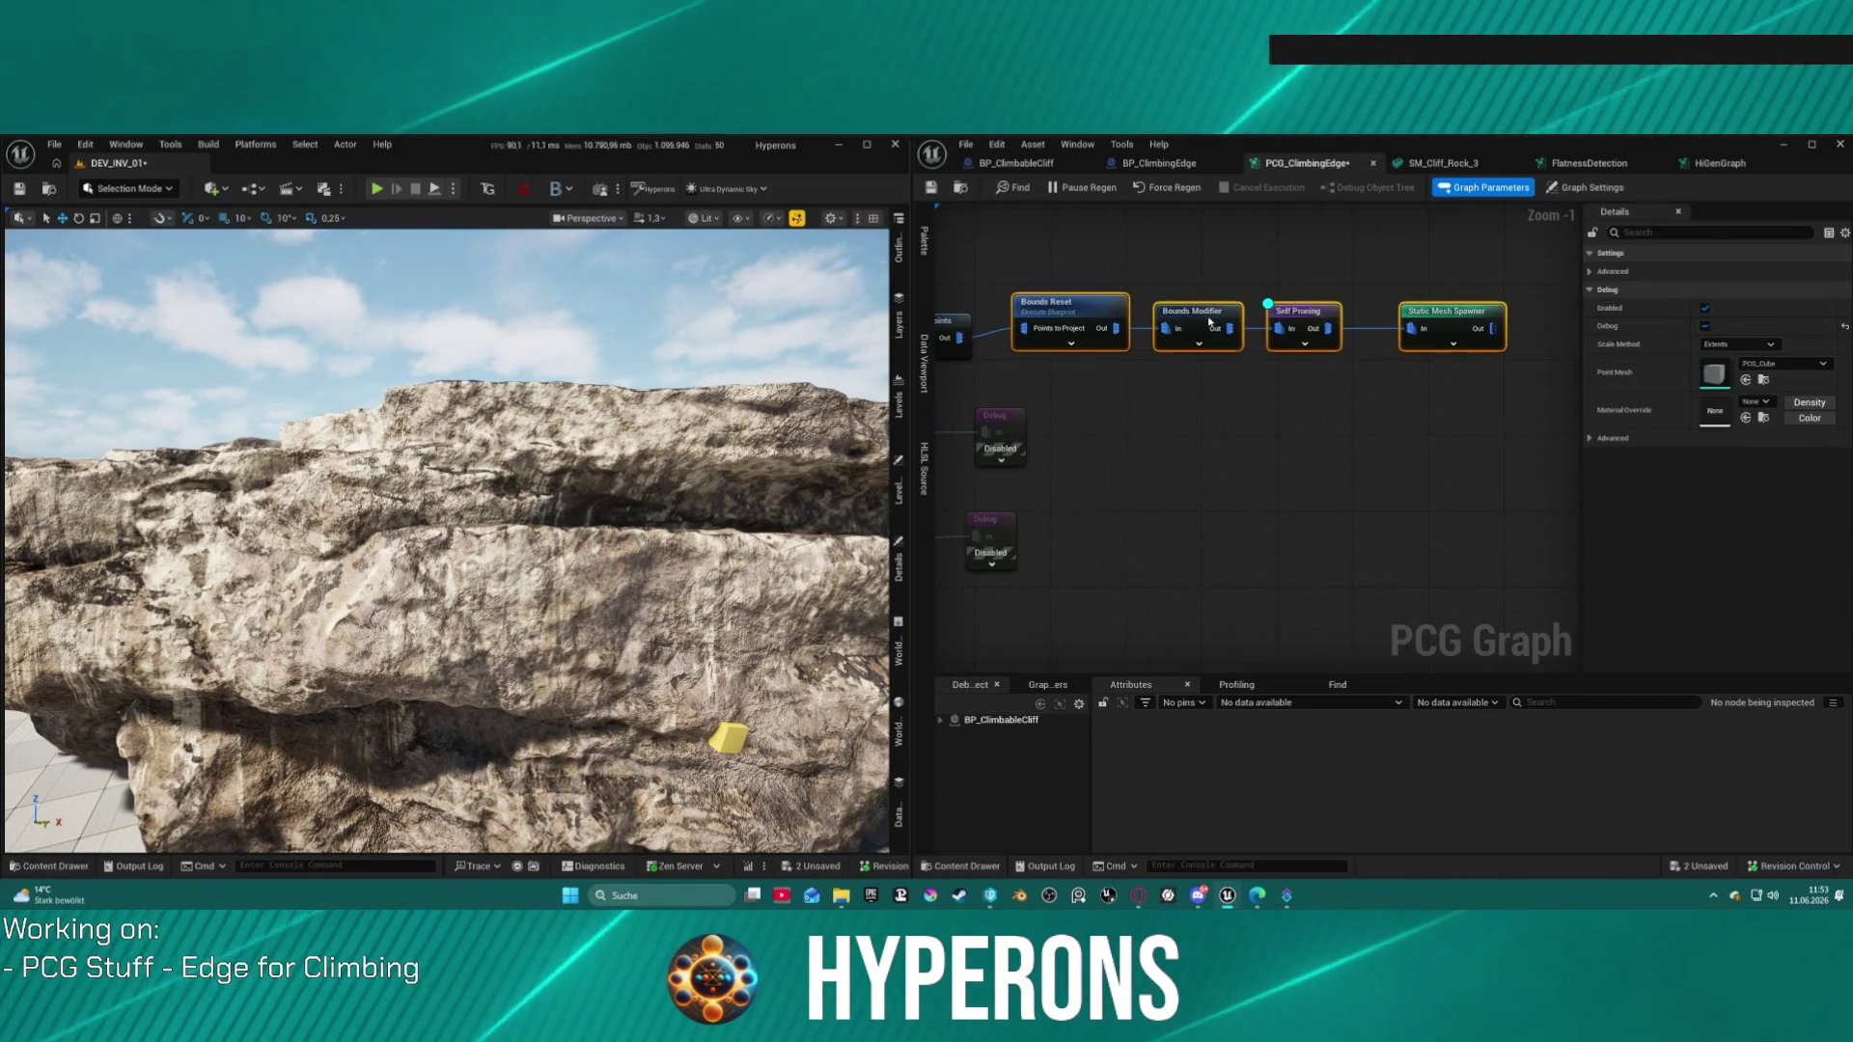
{"action": "left_click", "coordinate": [1107, 328]}
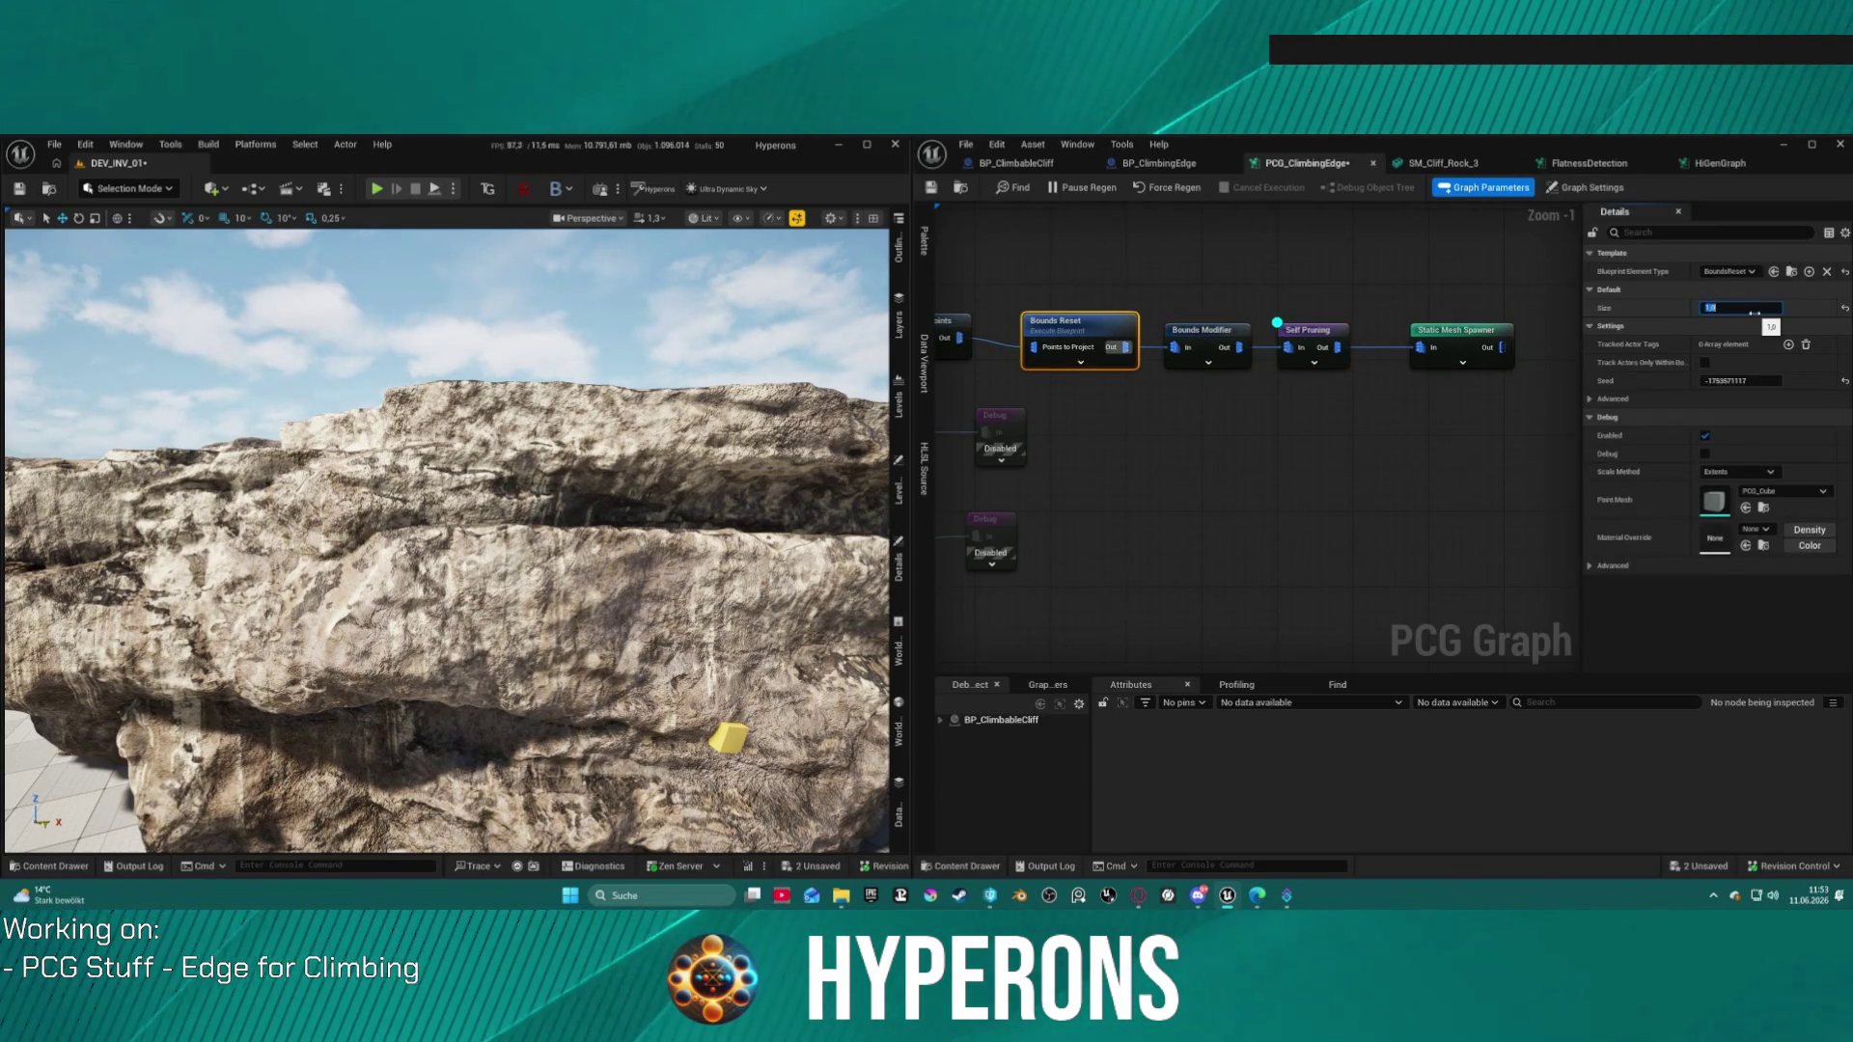
Step: Turn on debug display for the Bounds Modifier and view its points on the rock
{"action": "left_click", "coordinate": [1340, 277]}
{"action": "left_click", "coordinate": [1052, 346]}
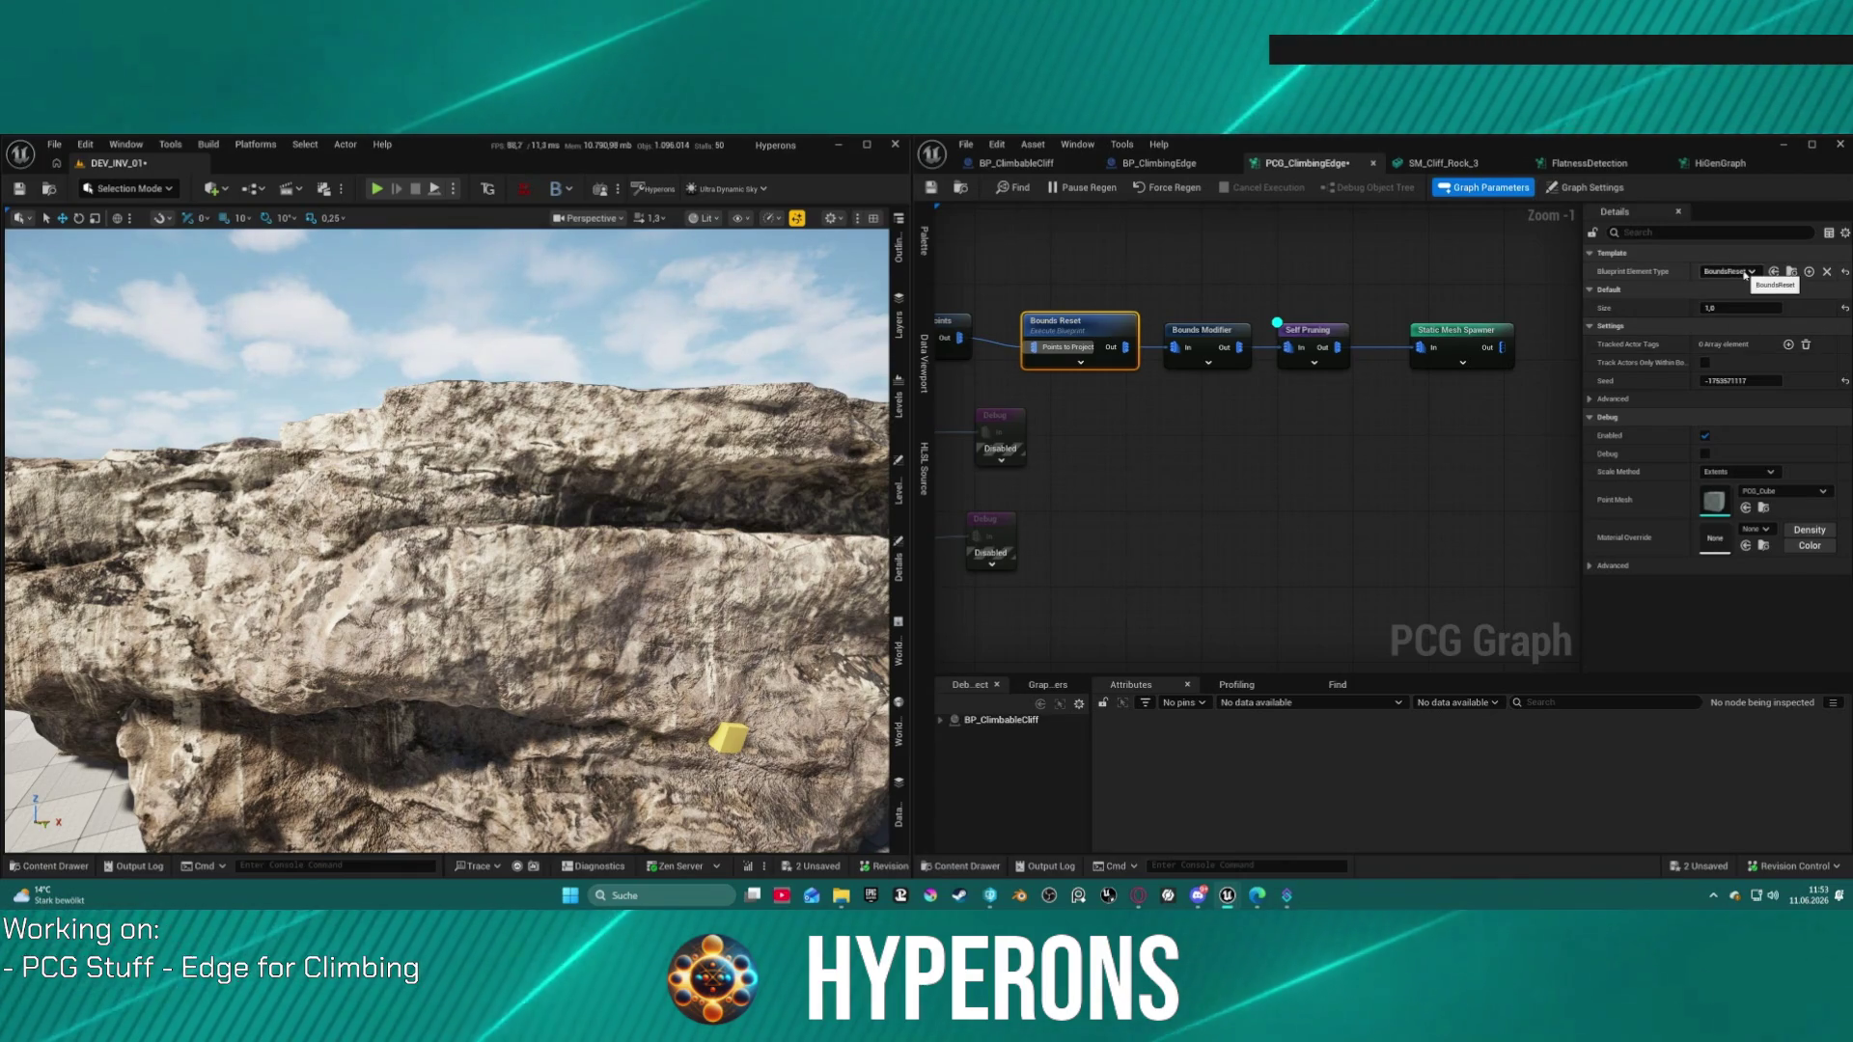
{"action": "key", "text": "w"}
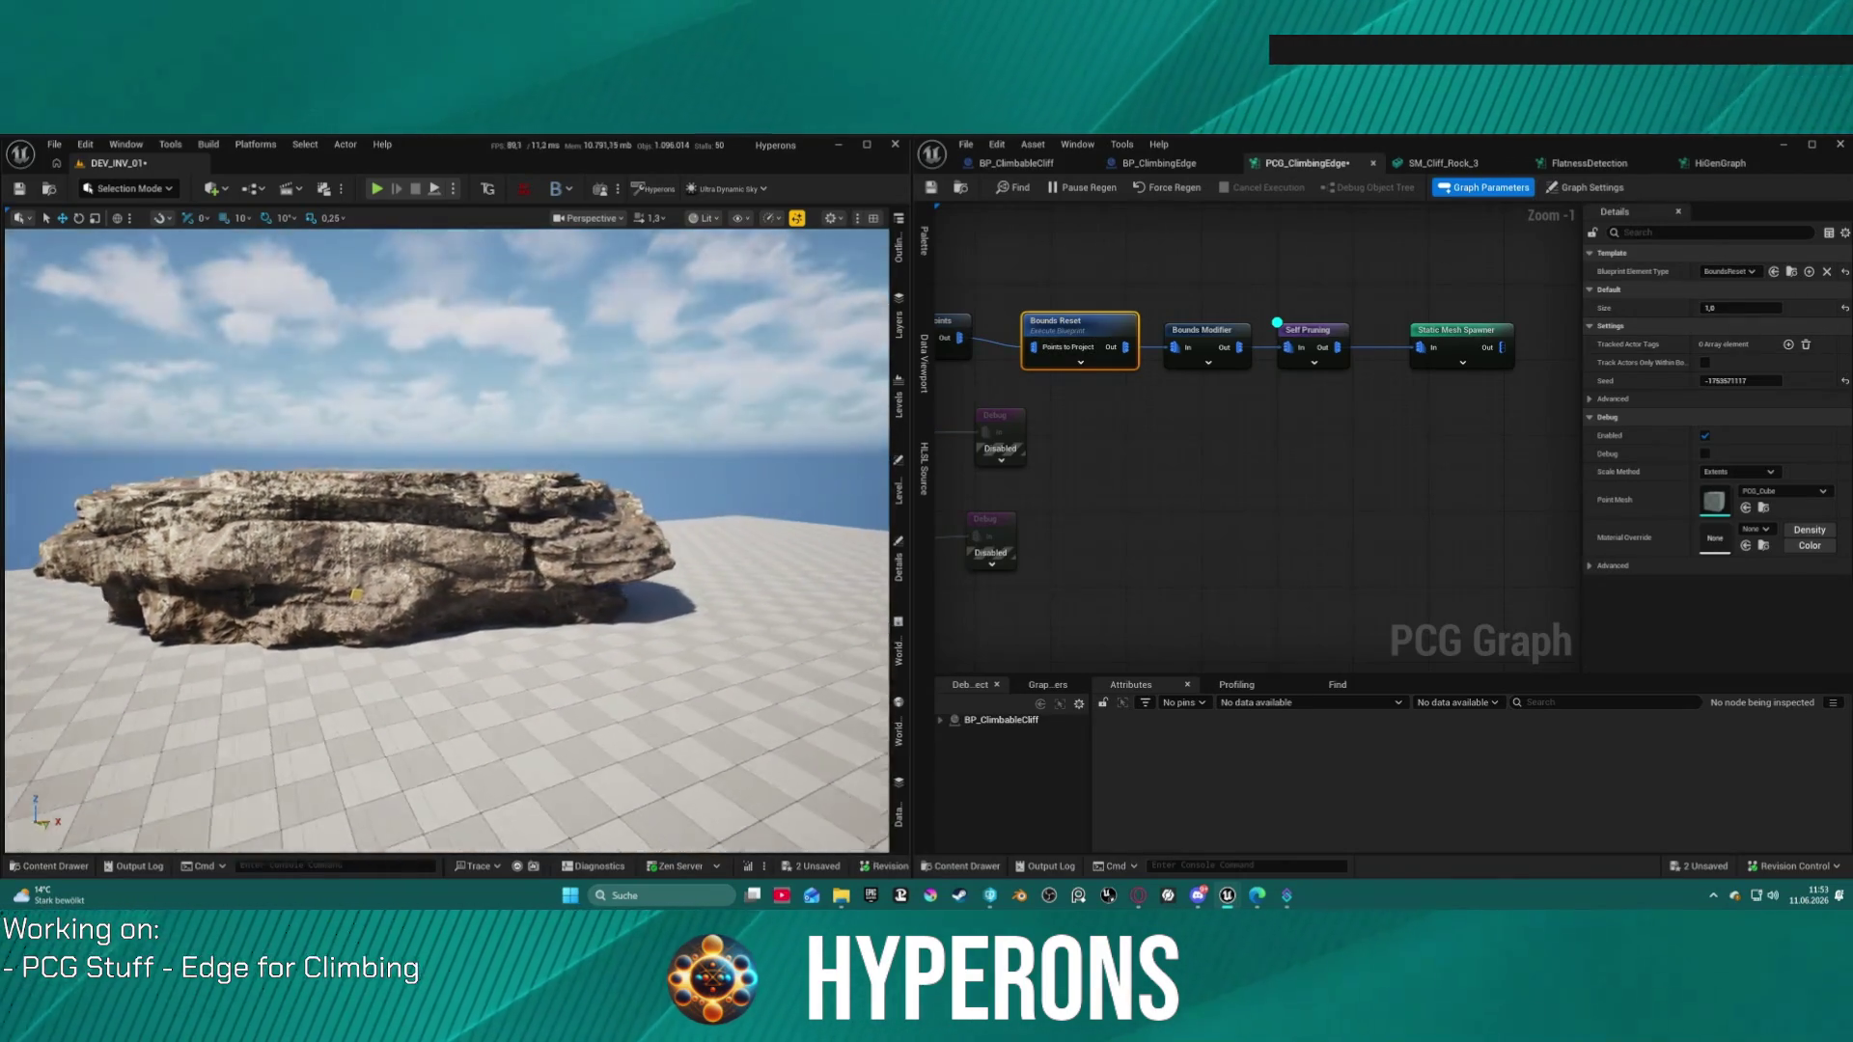
{"action": "key", "text": "w"}
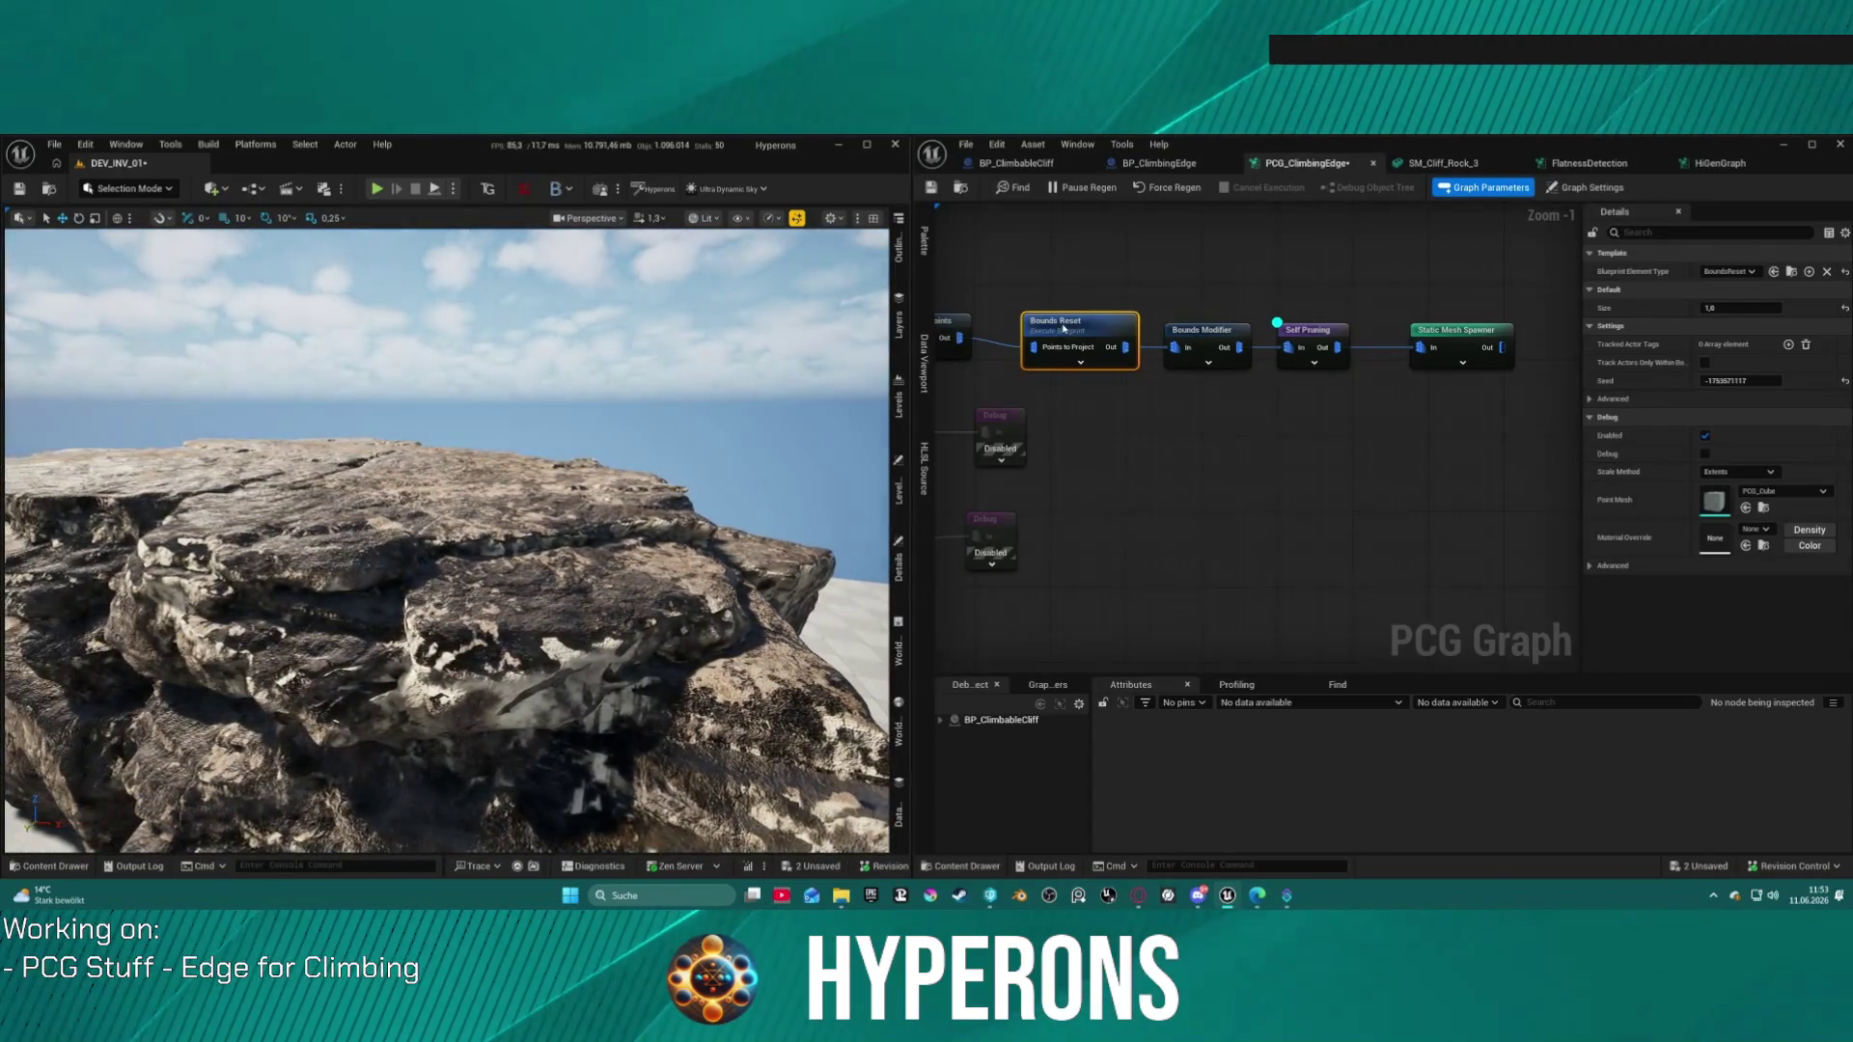
{"action": "left_click", "coordinate": [1199, 335]}
{"action": "key", "text": "d"}
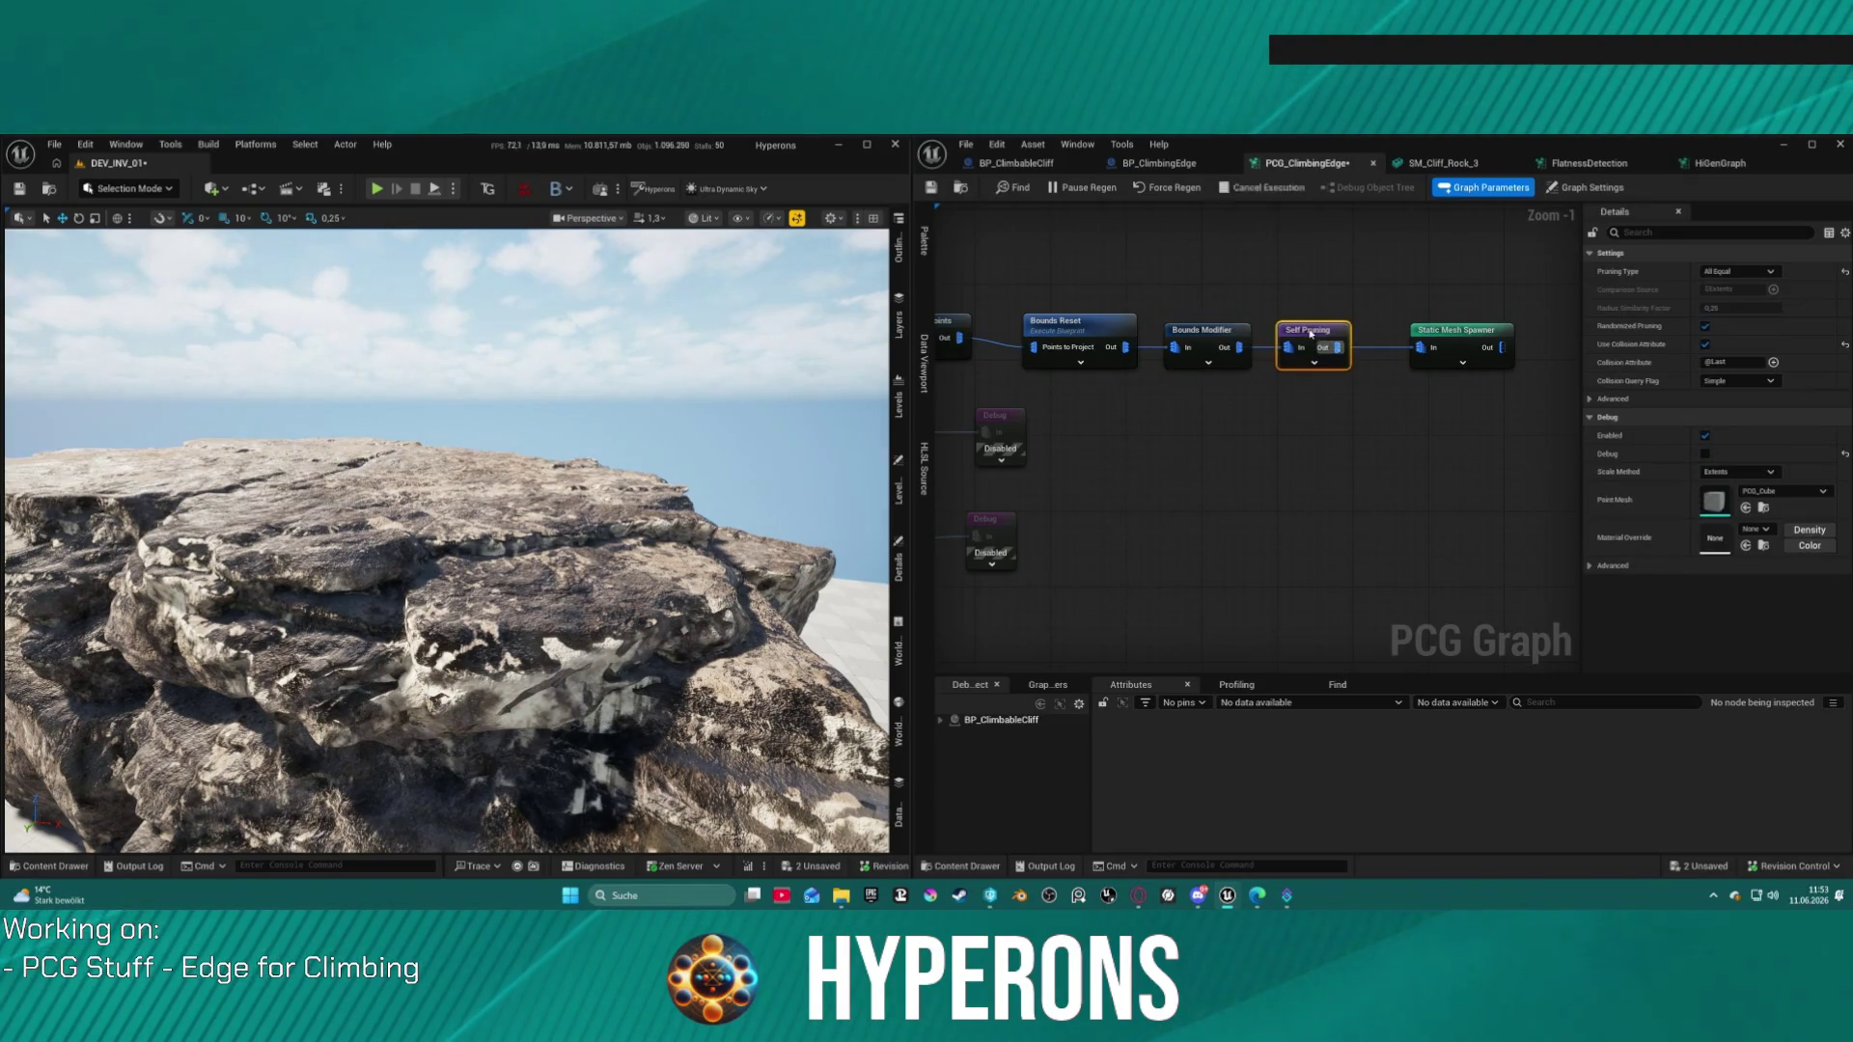
{"action": "key", "text": "a"}
{"action": "key", "text": "s"}
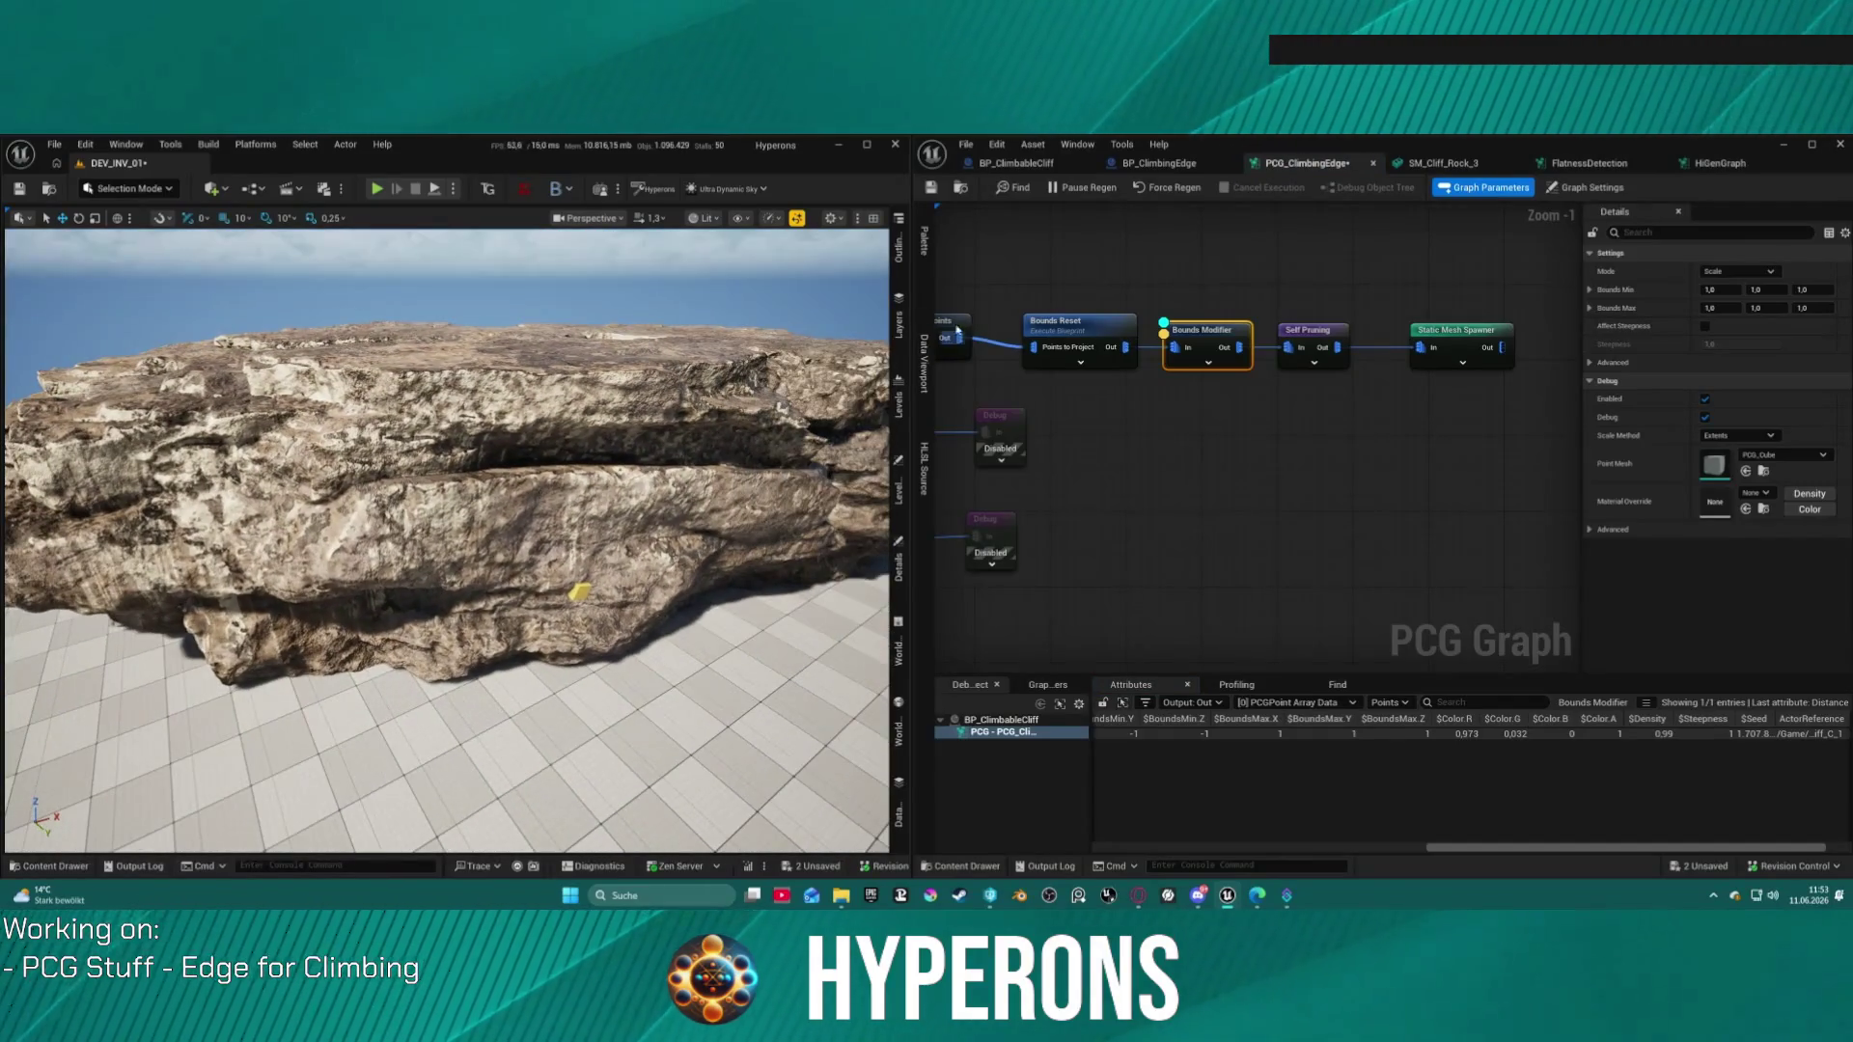
Step: Set the Bounds Reset Size to about 361.7, then open its BoundsReset Blueprint
{"action": "left_click", "coordinate": [1071, 328]}
{"action": "left_click_drag", "start_coordinate": [1768, 304], "coordinate": [1762, 305]}
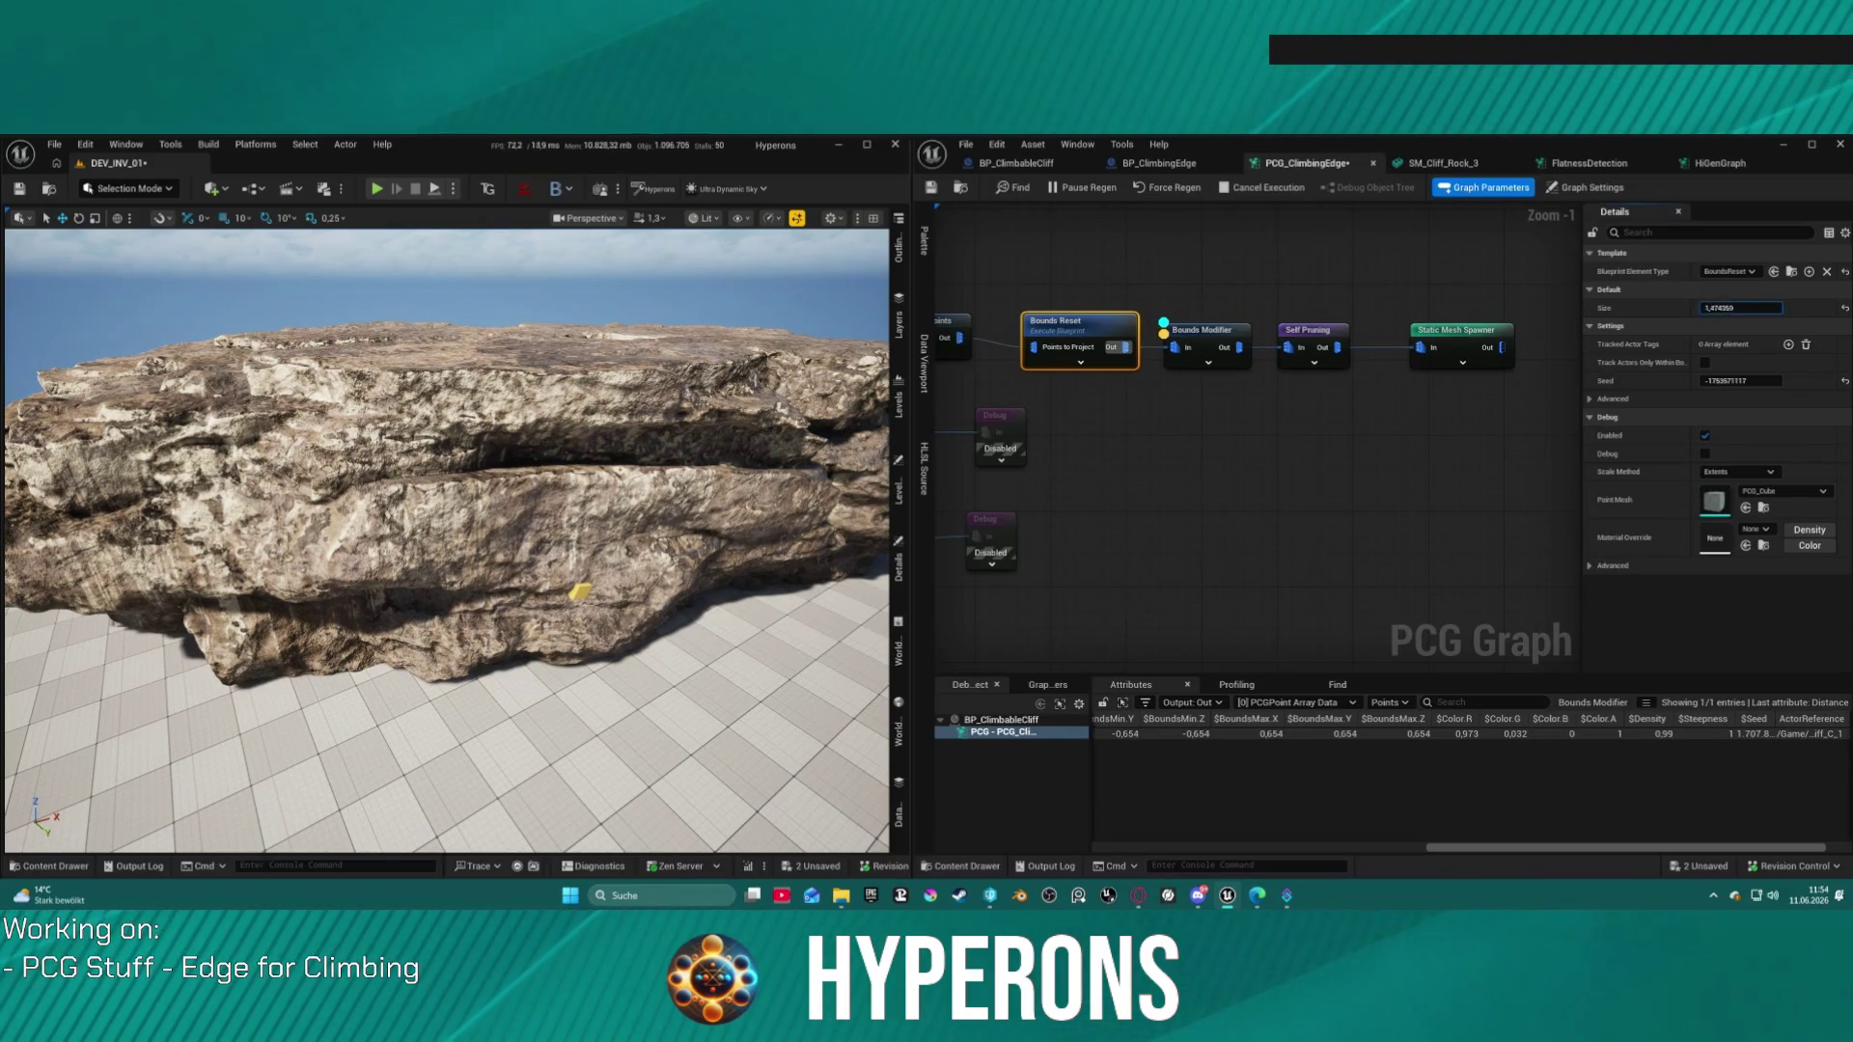
{"action": "mouse_move", "coordinate": [1704, 308]}
{"action": "left_mouse_down"}
{"action": "mouse_move", "coordinate": [1776, 308]}
{"action": "mouse_move", "coordinate": [1737, 308]}
{"action": "left_mouse_up"}
{"action": "mouse_move", "coordinate": [1237, 464]}
{"action": "left_mouse_down"}
{"action": "mouse_move", "coordinate": [1544, 432]}
{"action": "mouse_move", "coordinate": [1490, 477]}
{"action": "mouse_move", "coordinate": [1405, 477]}
{"action": "left_mouse_up"}
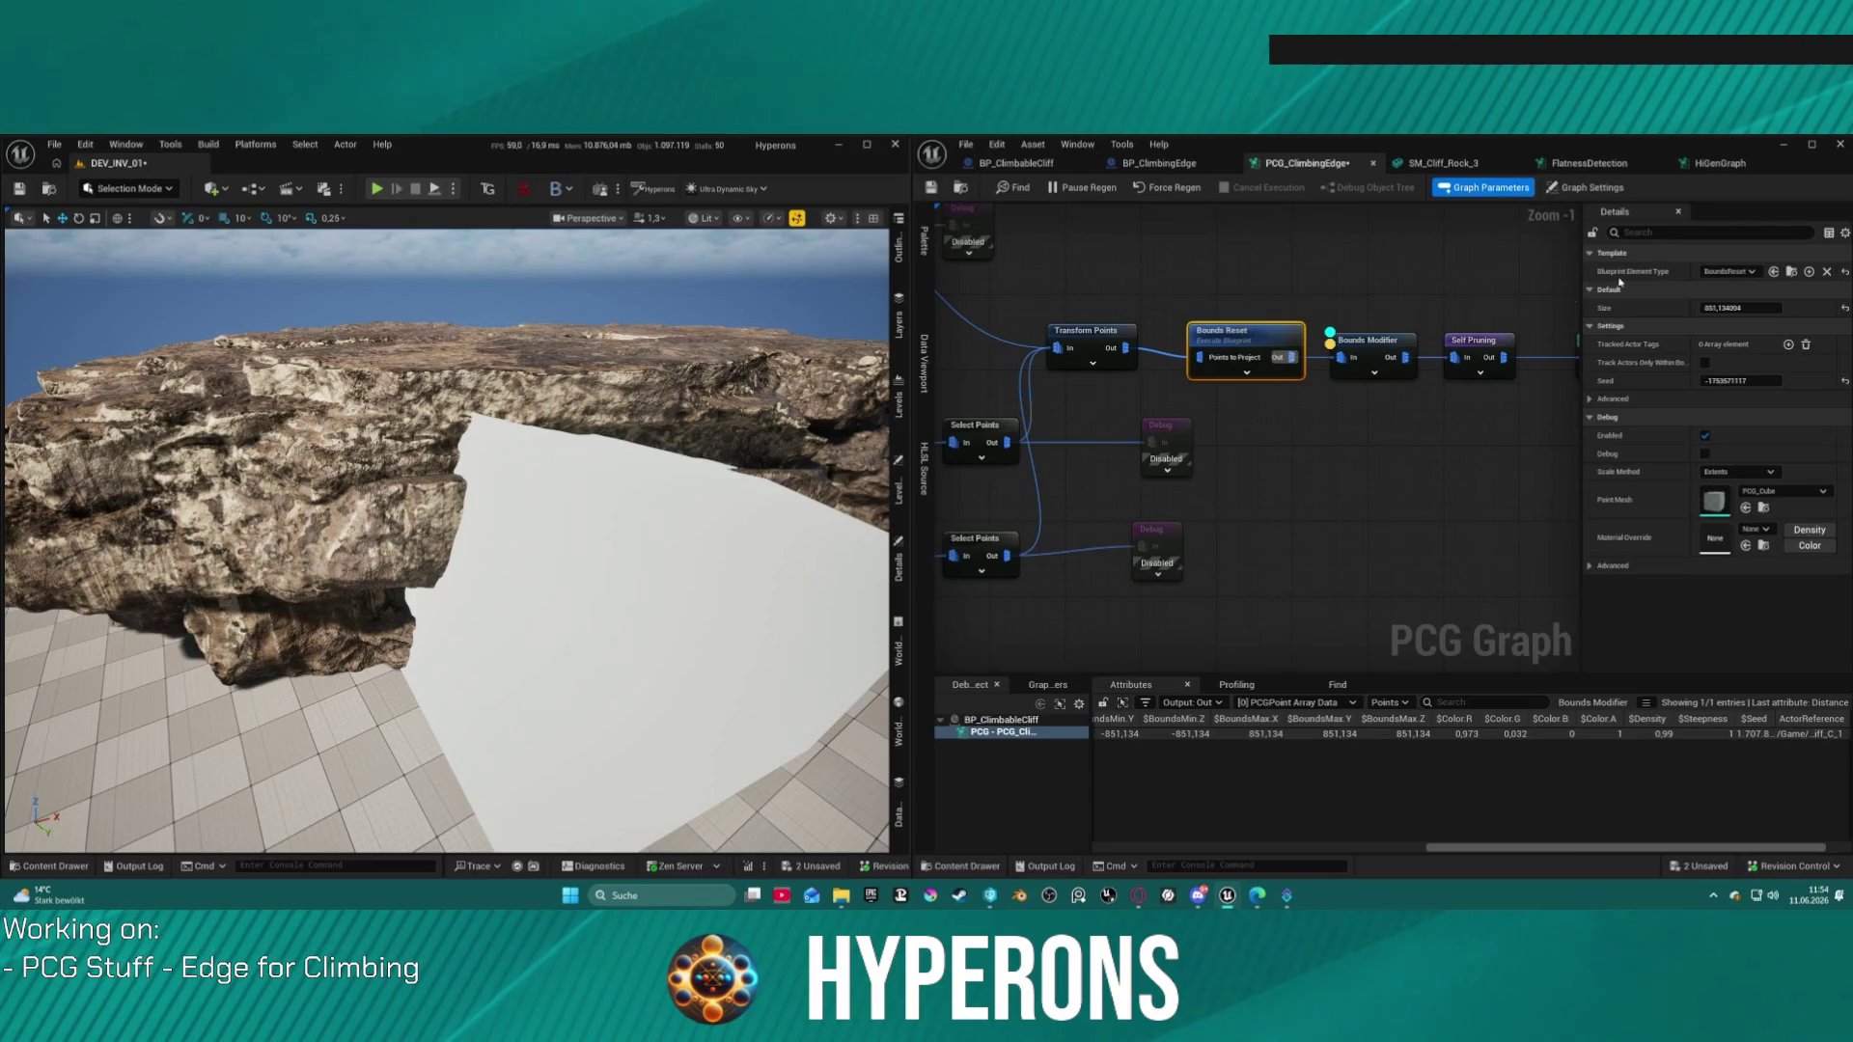
{"action": "left_click_drag", "start_coordinate": [1740, 307], "coordinate": [1197, 356]}
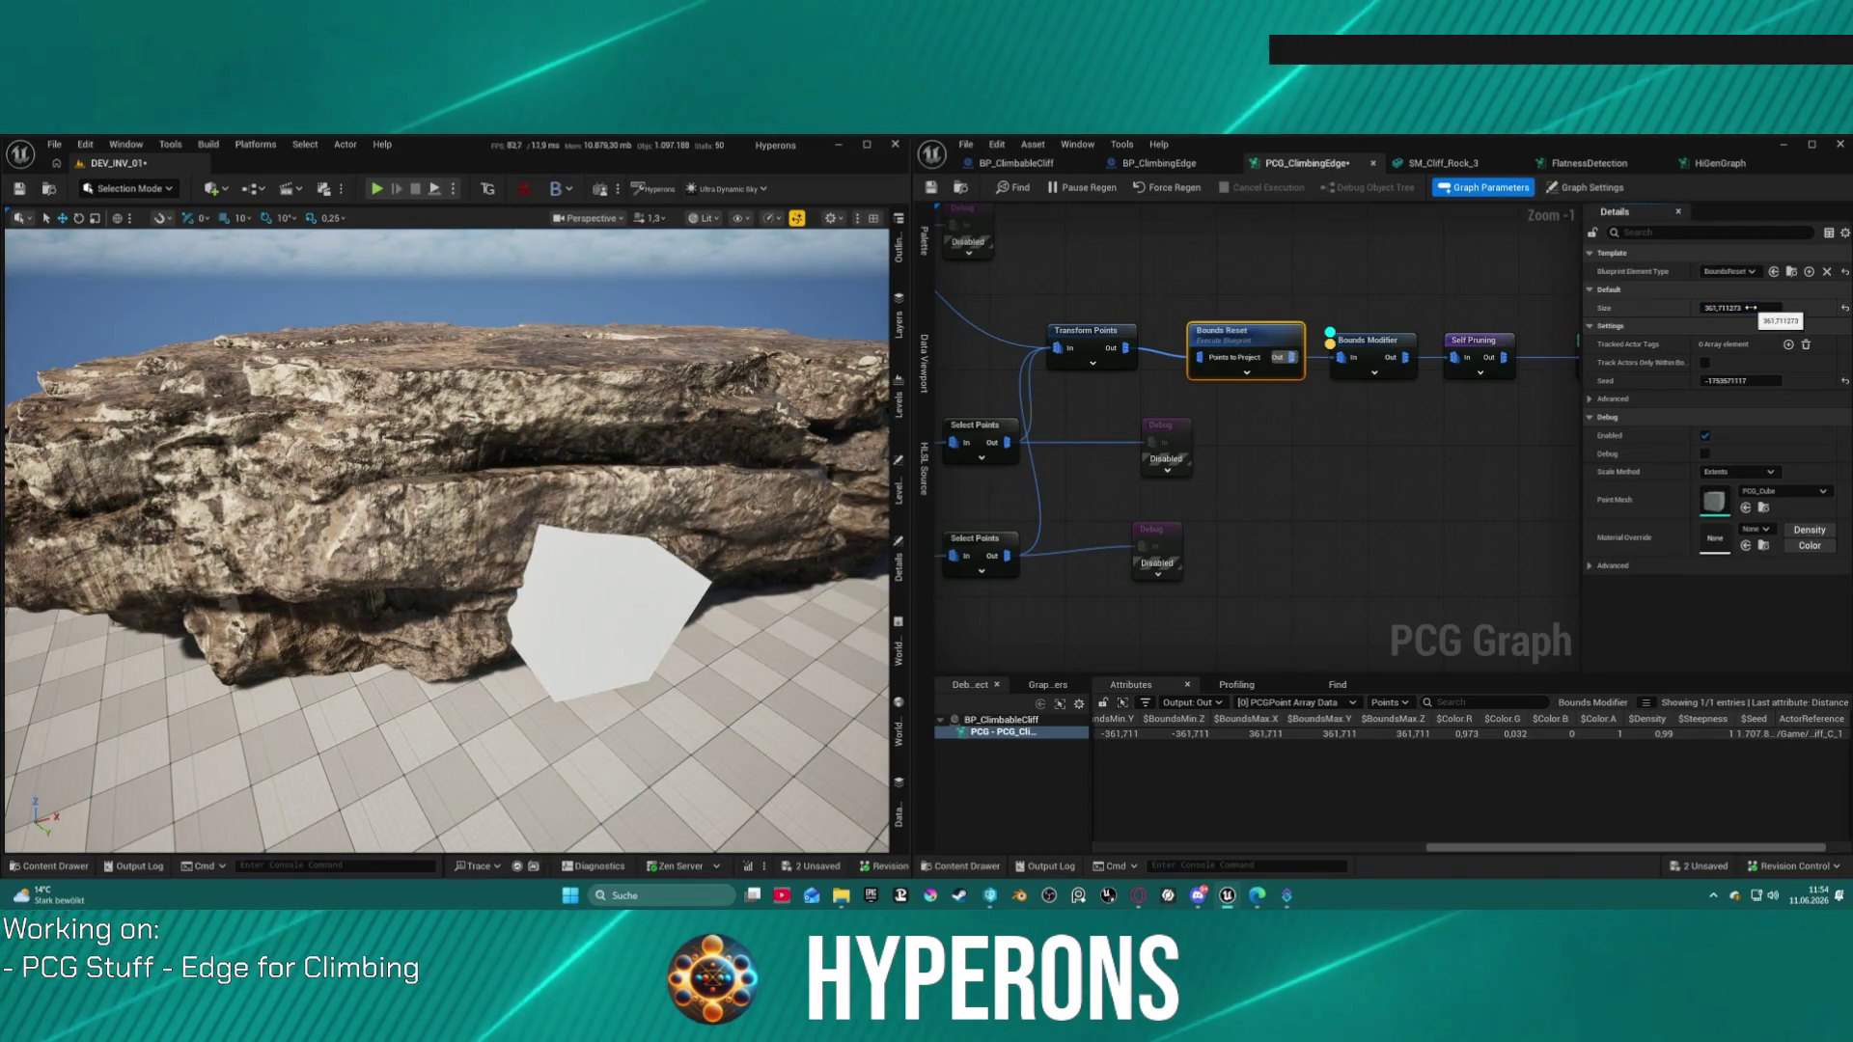
{"action": "double_click", "coordinate": [1239, 328]}
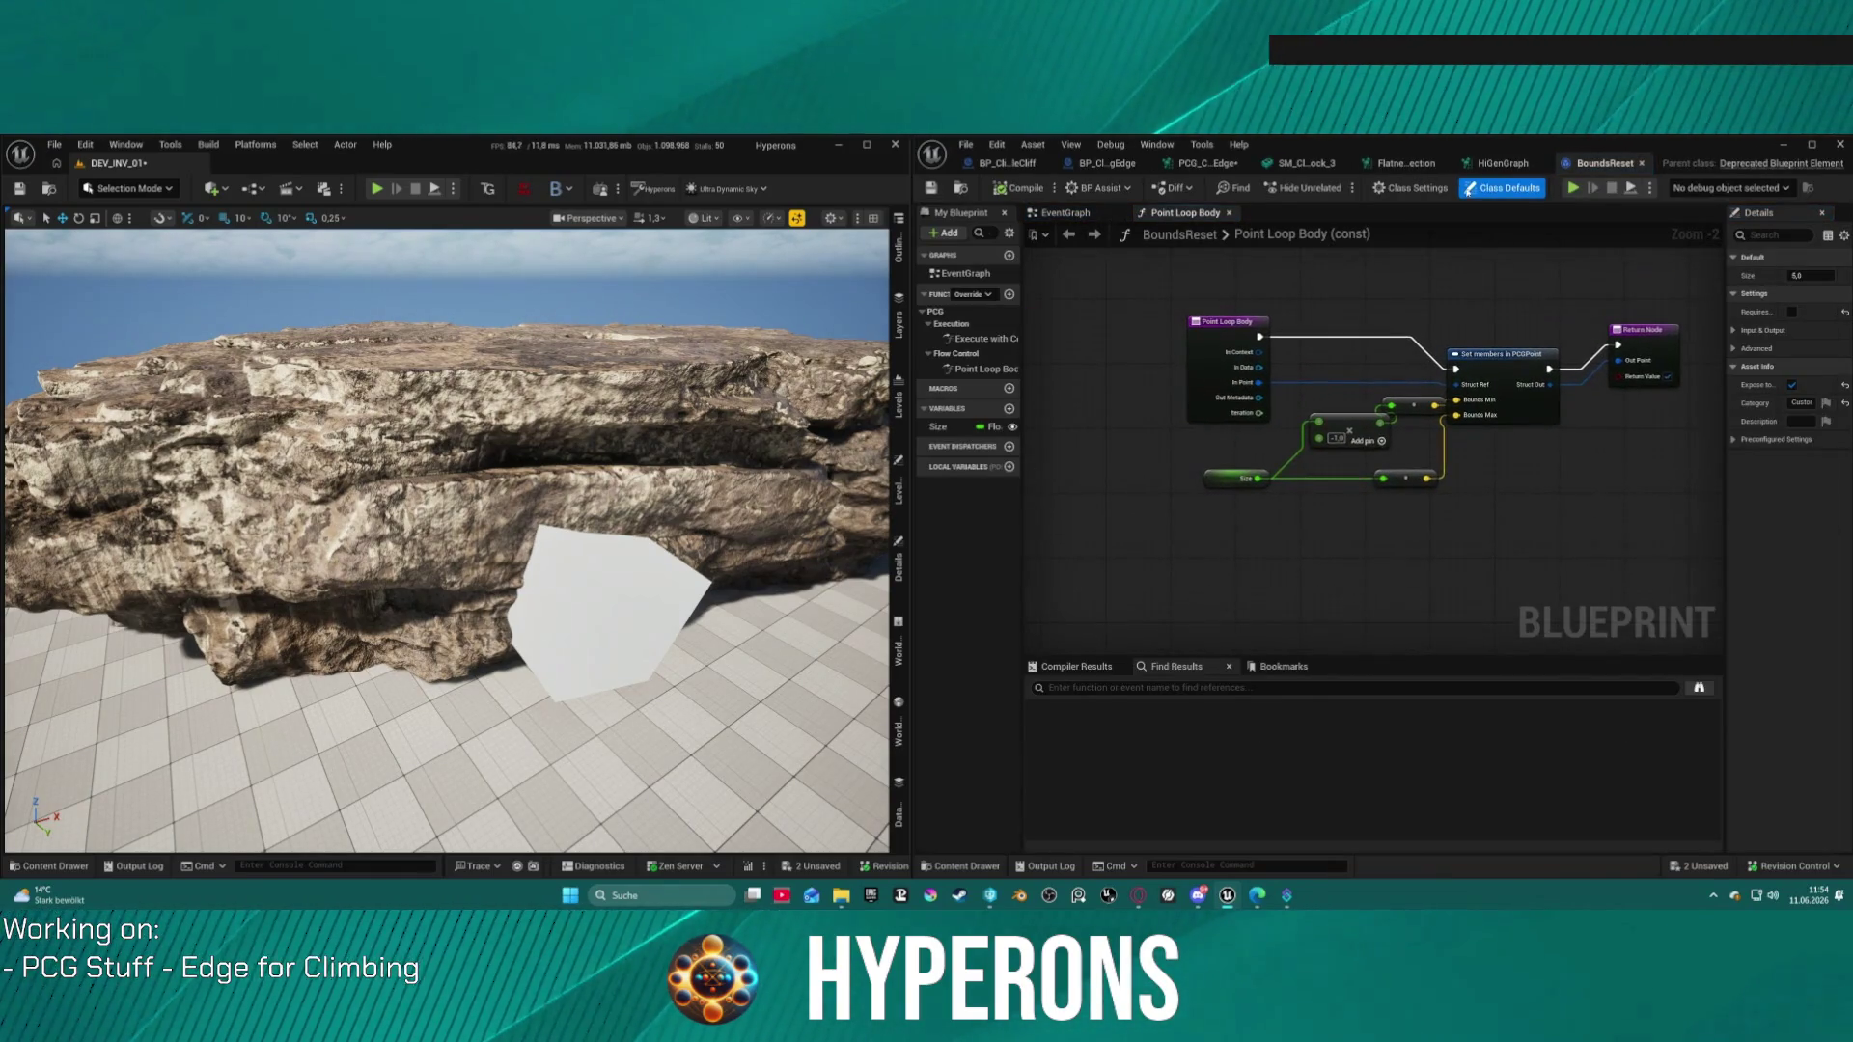
Step: Look through the Execute with Context graph's Point Loop, Branch, GET and cast nodes
{"action": "left_click", "coordinate": [1060, 215]}
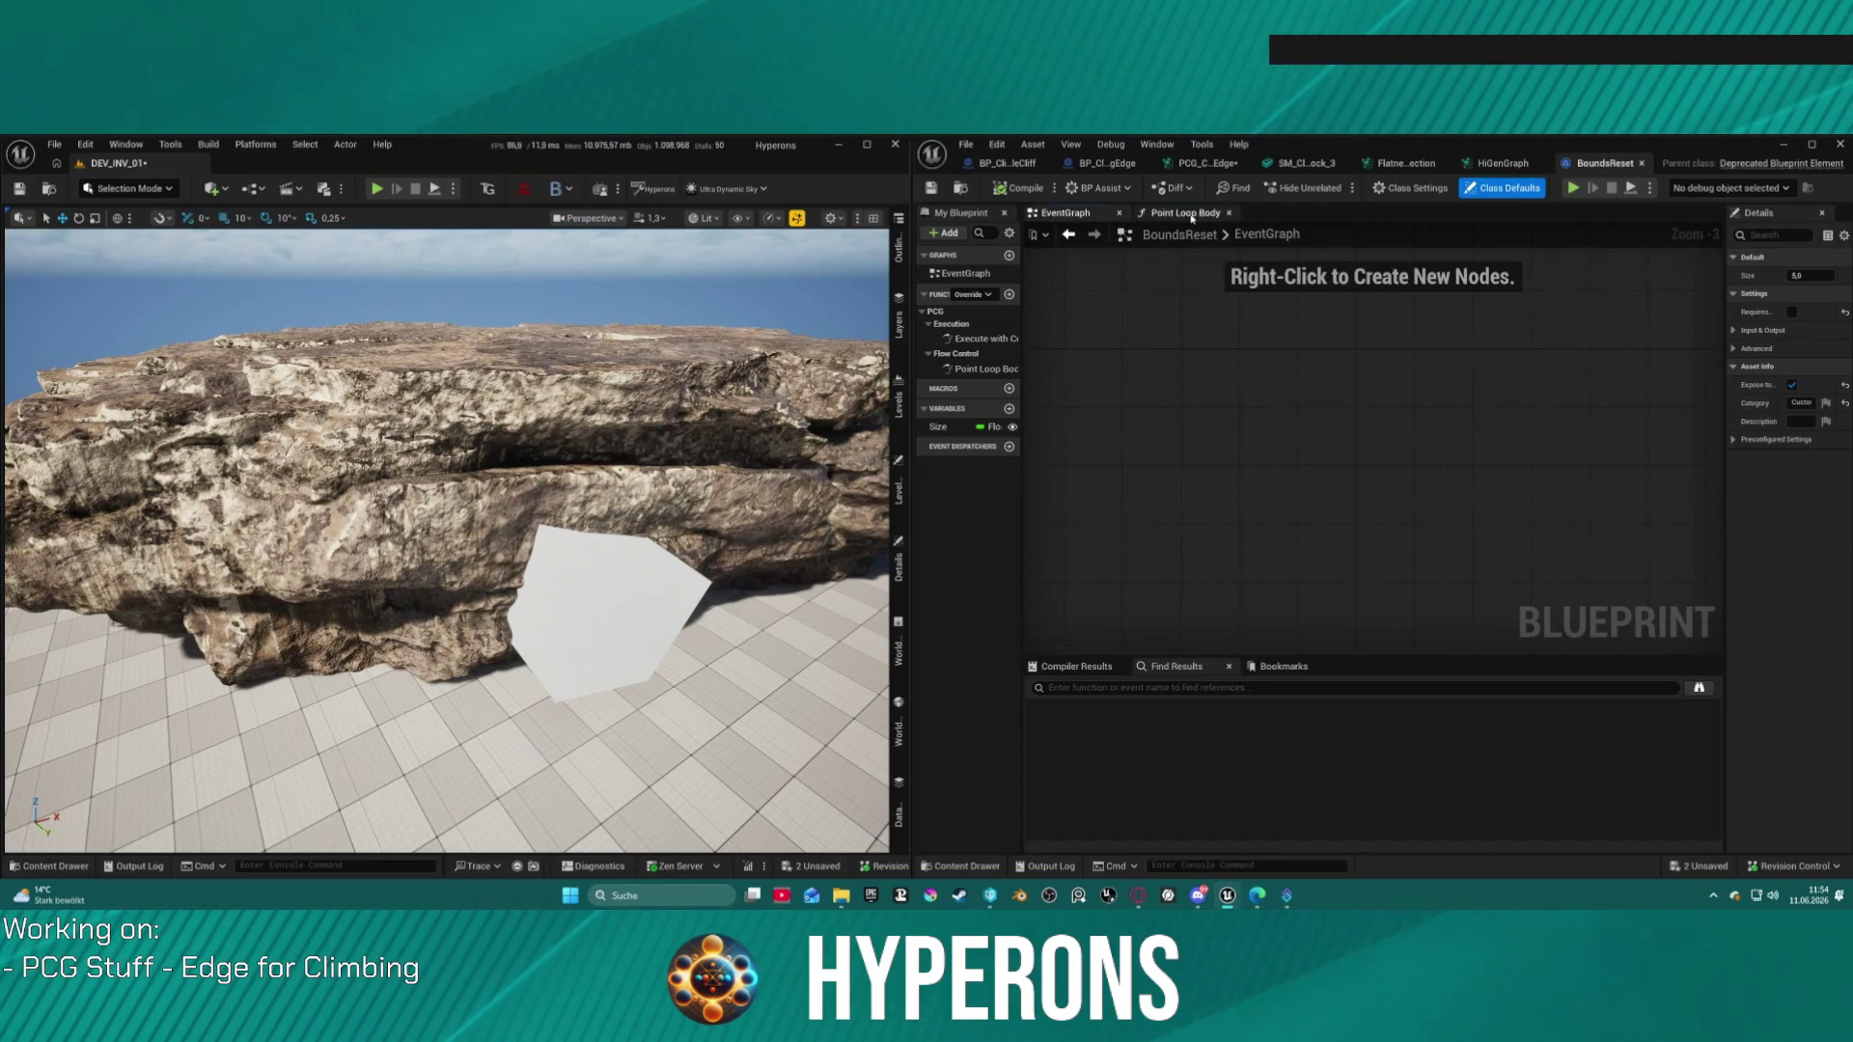
{"action": "double_click", "coordinate": [985, 338]}
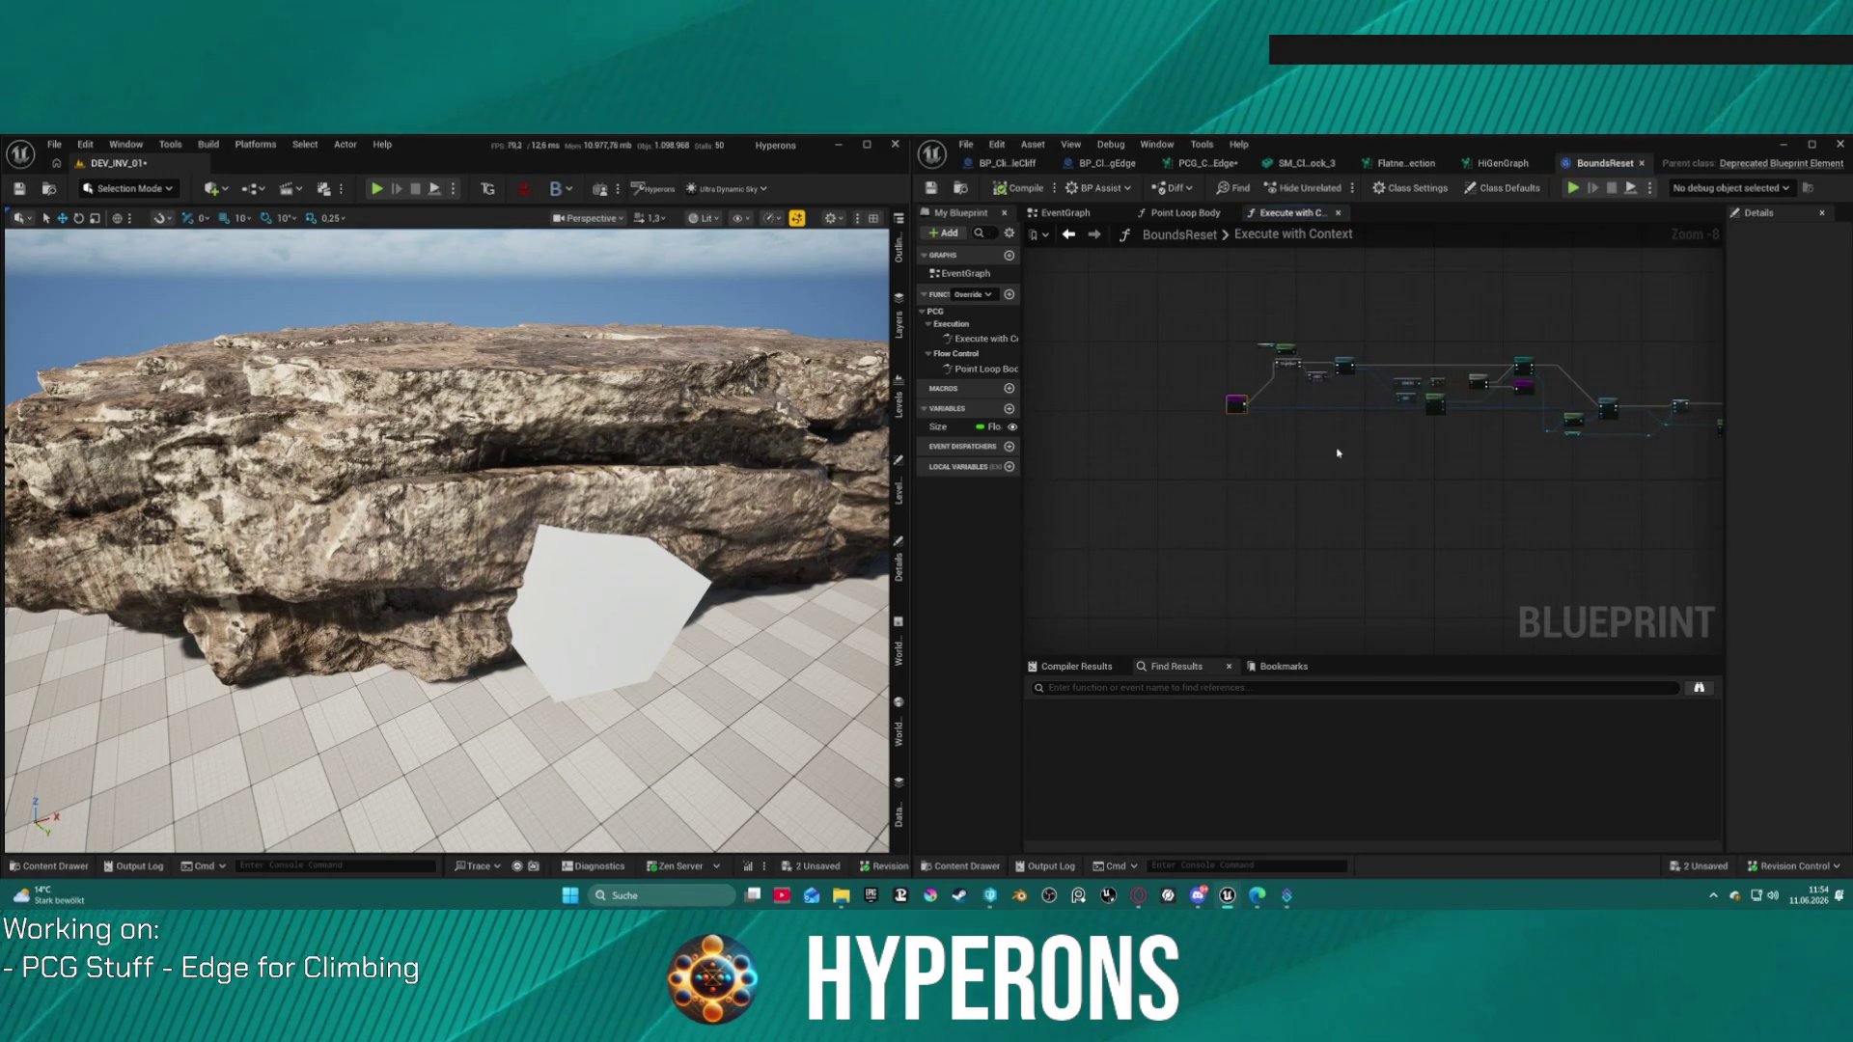
{"action": "scroll", "coordinate": [1275, 439], "scroll_direction": "up", "scroll_amount": 4}
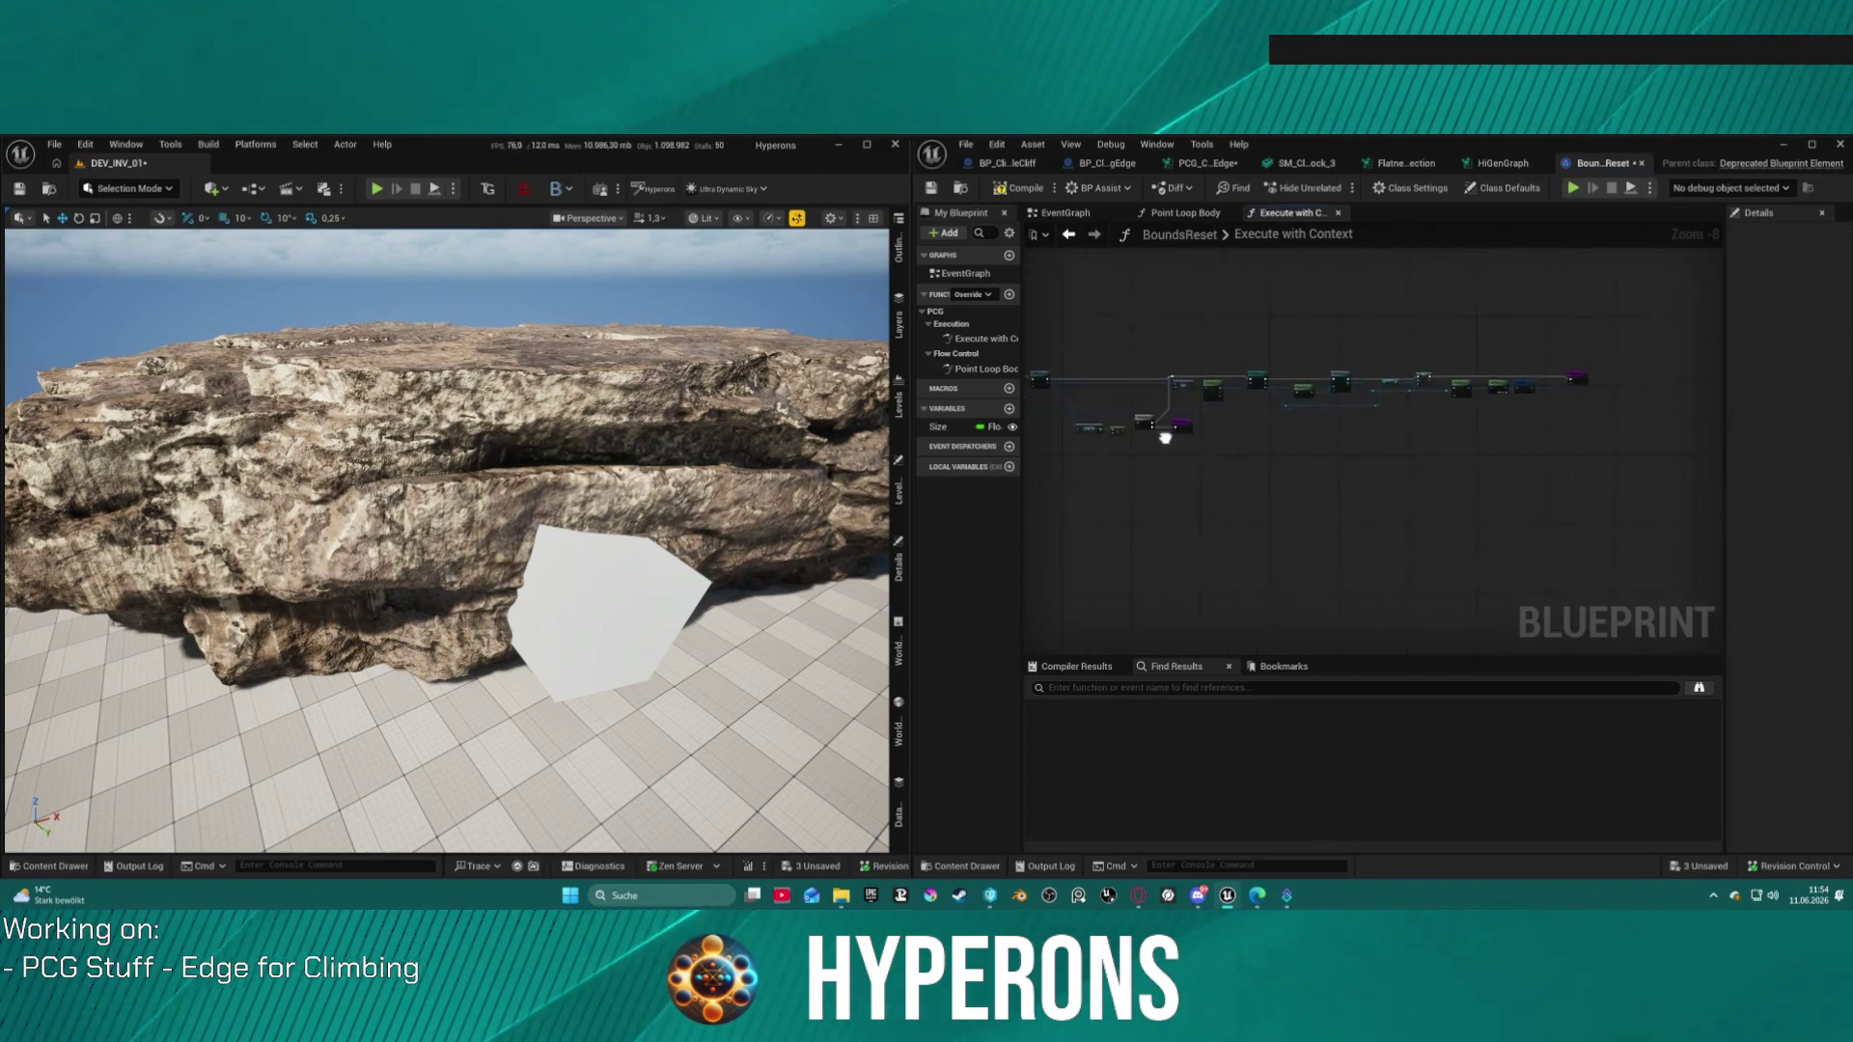
{"action": "scroll", "coordinate": [1428, 362], "scroll_direction": "up", "scroll_amount": 4}
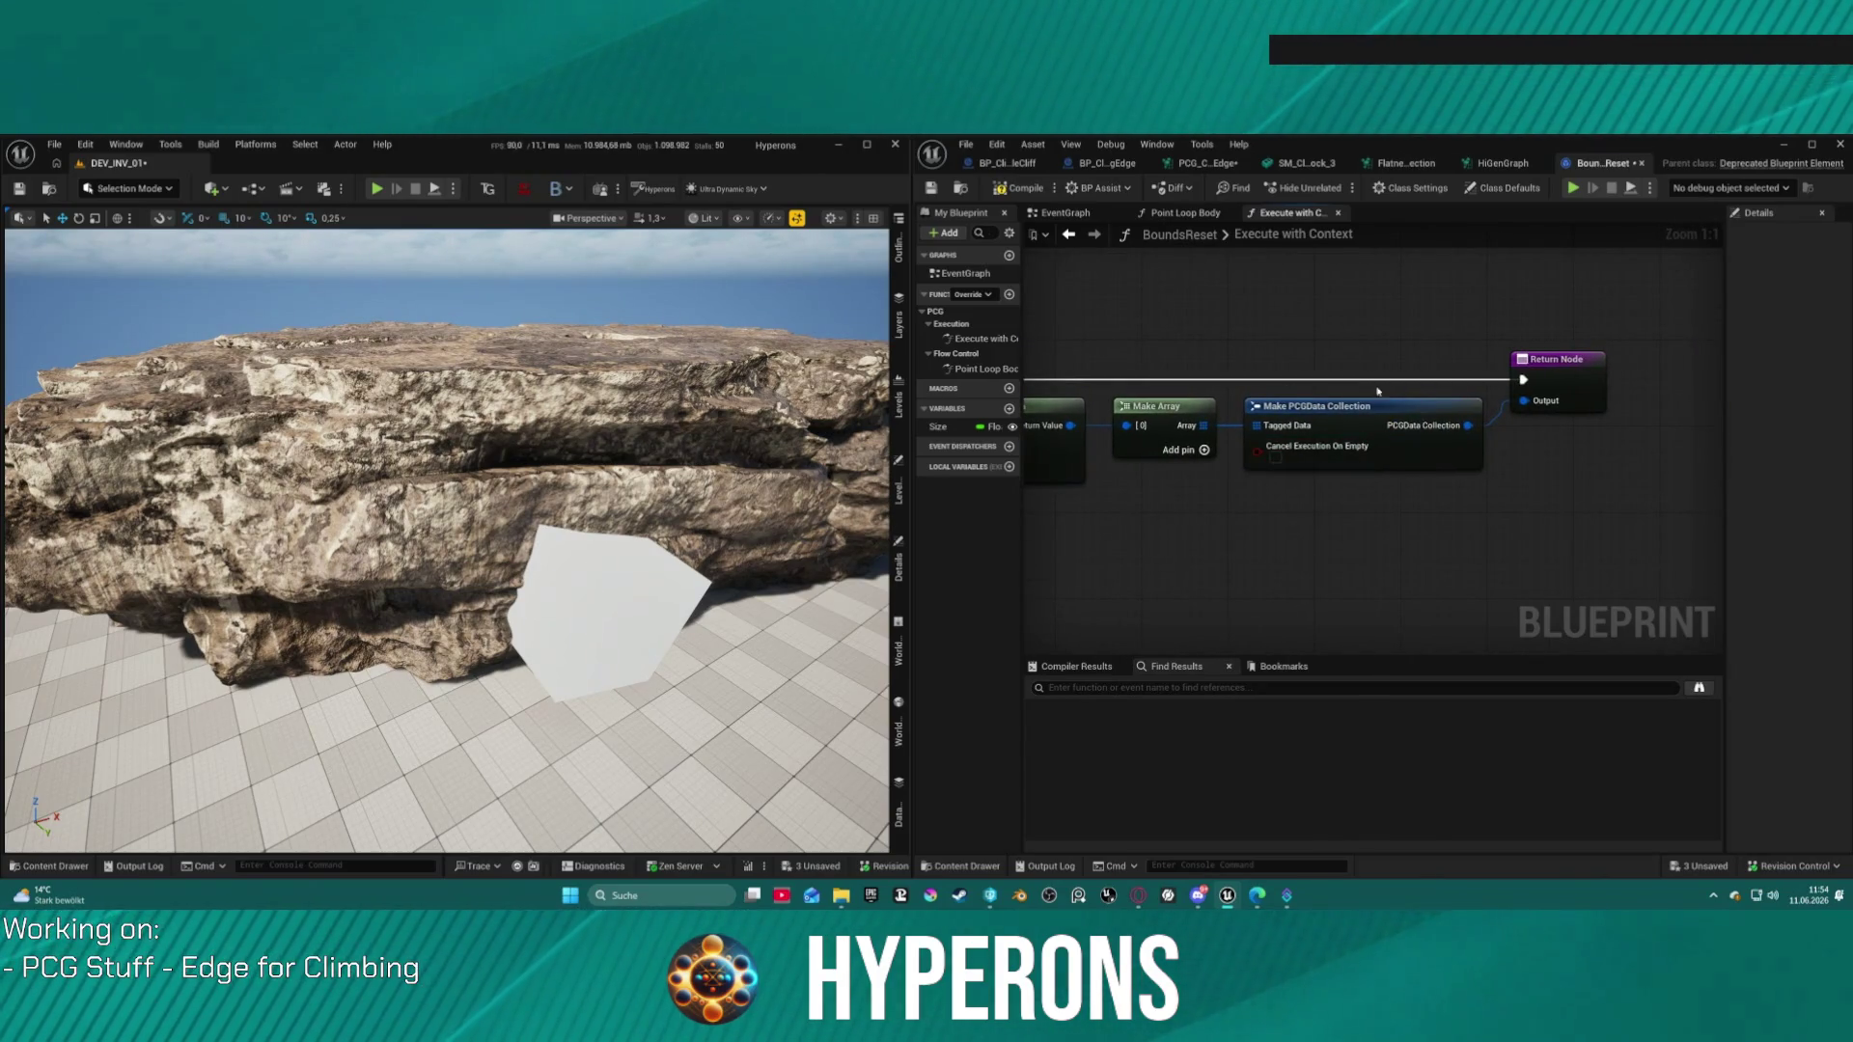
{"action": "left_click_drag", "start_coordinate": [1380, 392], "coordinate": [1552, 370]}
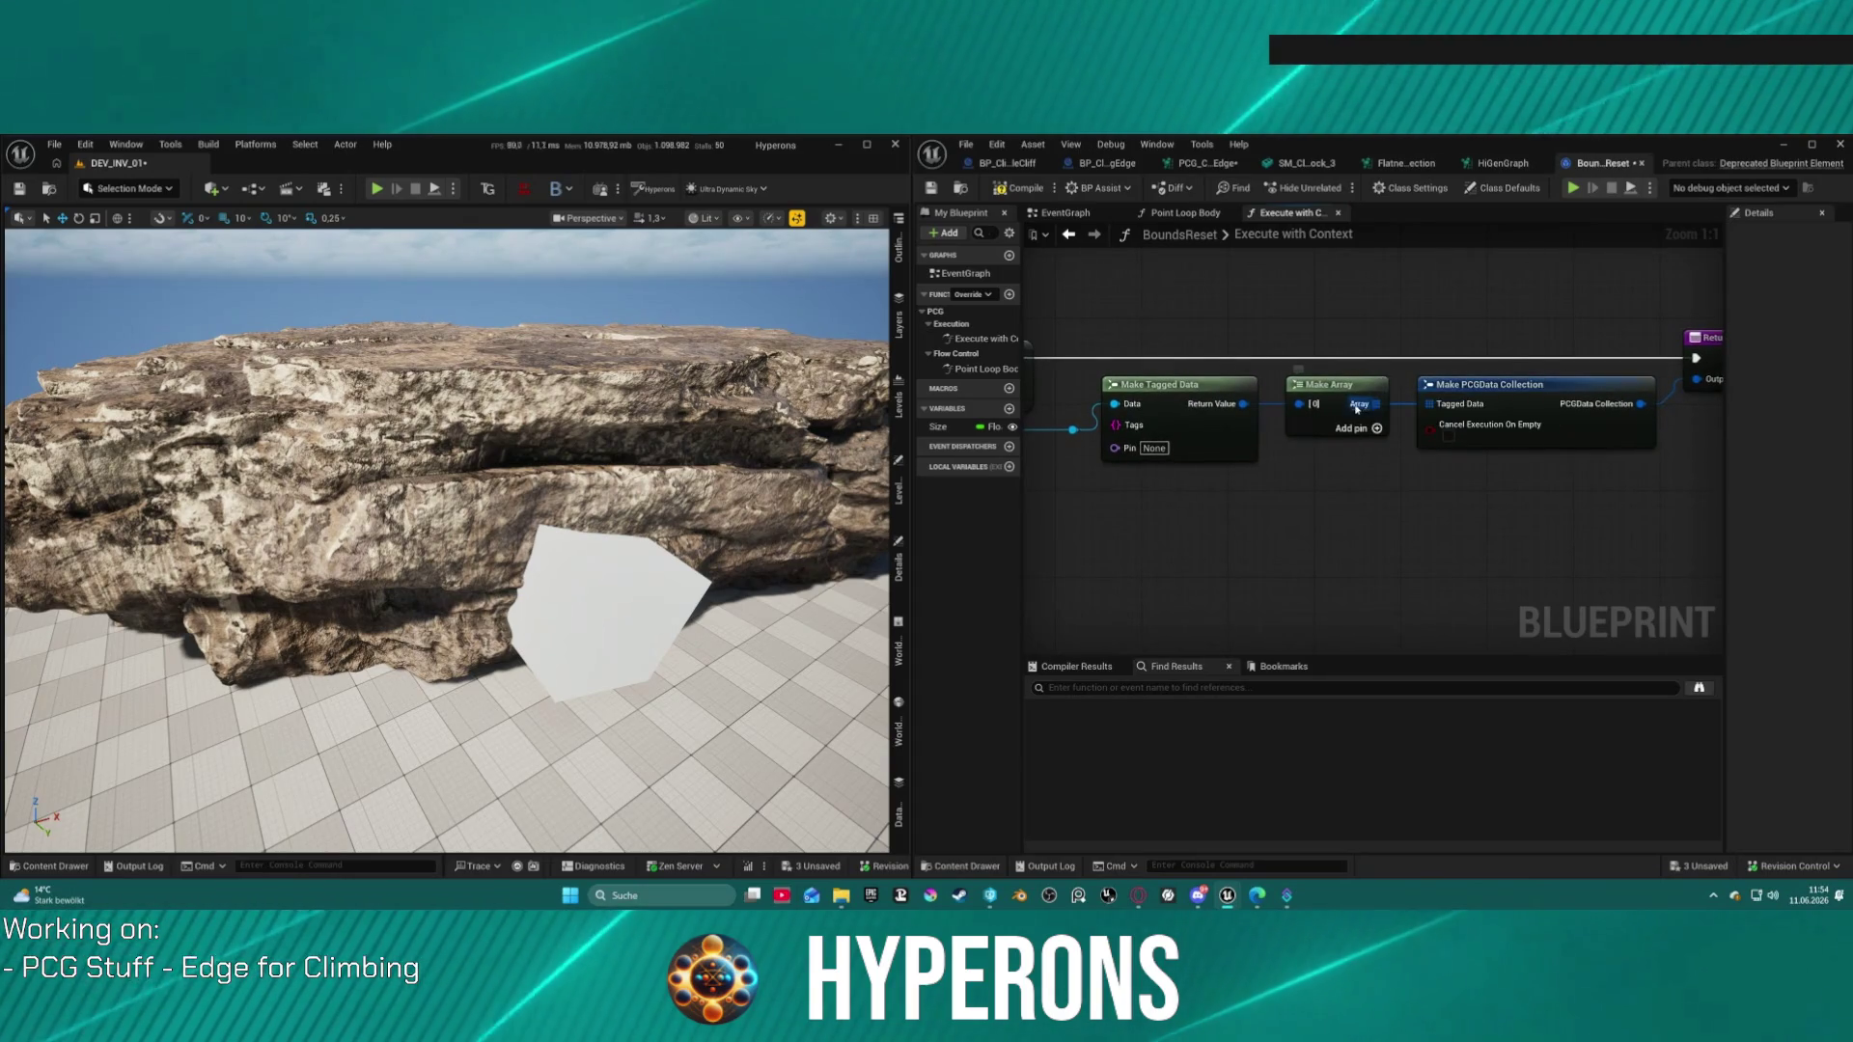
{"action": "left_click_drag", "start_coordinate": [1357, 407], "coordinate": [1804, 397]}
{"action": "left_click_drag", "start_coordinate": [1544, 405], "coordinate": [1656, 412]}
{"action": "left_click_drag", "start_coordinate": [1158, 405], "coordinate": [1665, 428]}
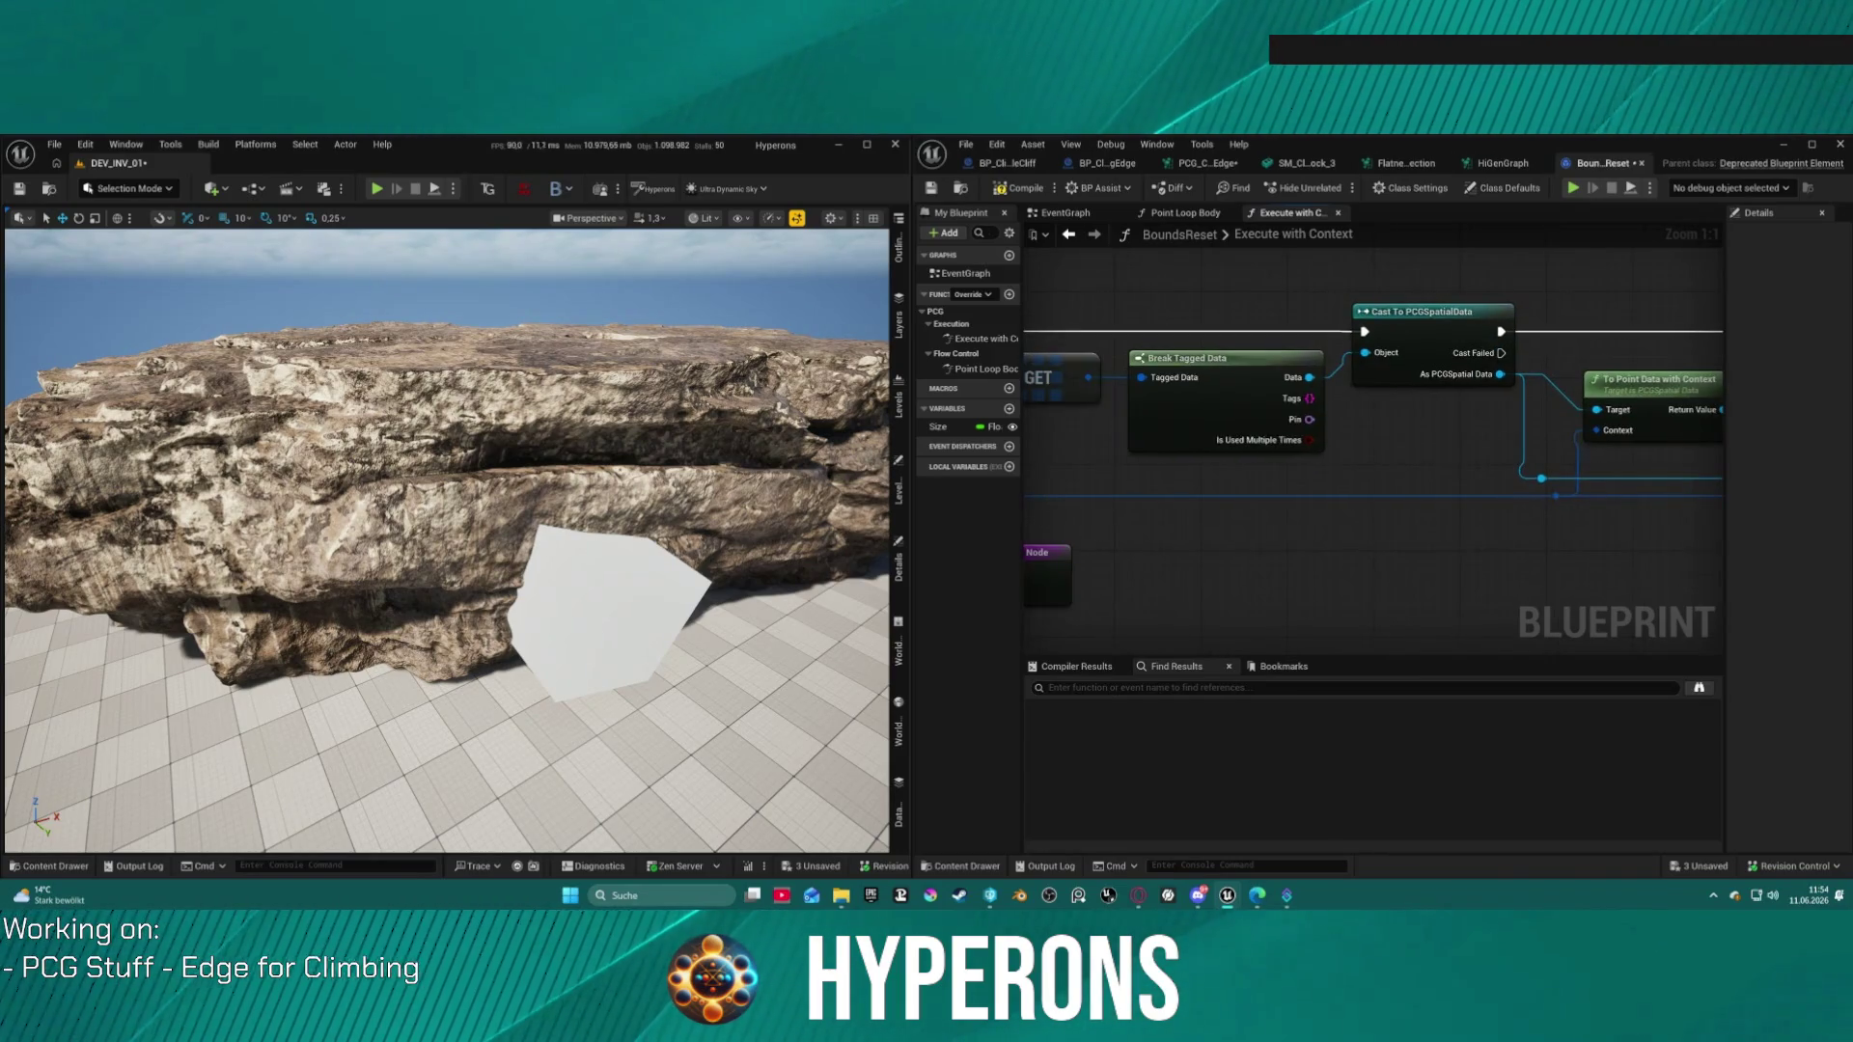
{"action": "left_click_drag", "start_coordinate": [1544, 406], "coordinate": [1322, 420]}
{"action": "mouse_move", "coordinate": [1062, 434]}
{"action": "left_mouse_down"}
{"action": "mouse_move", "coordinate": [1040, 422]}
{"action": "mouse_move", "coordinate": [1718, 367]}
{"action": "mouse_move", "coordinate": [1458, 420]}
{"action": "mouse_move", "coordinate": [1235, 405]}
{"action": "mouse_move", "coordinate": [1459, 410]}
{"action": "mouse_move", "coordinate": [1293, 403]}
{"action": "mouse_move", "coordinate": [1321, 404]}
{"action": "left_mouse_up"}
{"action": "mouse_move", "coordinate": [1110, 415]}
{"action": "left_mouse_down"}
{"action": "mouse_move", "coordinate": [1664, 347]}
{"action": "mouse_move", "coordinate": [1843, 458]}
{"action": "mouse_move", "coordinate": [1565, 430]}
{"action": "mouse_move", "coordinate": [965, 436]}
{"action": "mouse_move", "coordinate": [1544, 473]}
{"action": "left_mouse_up"}
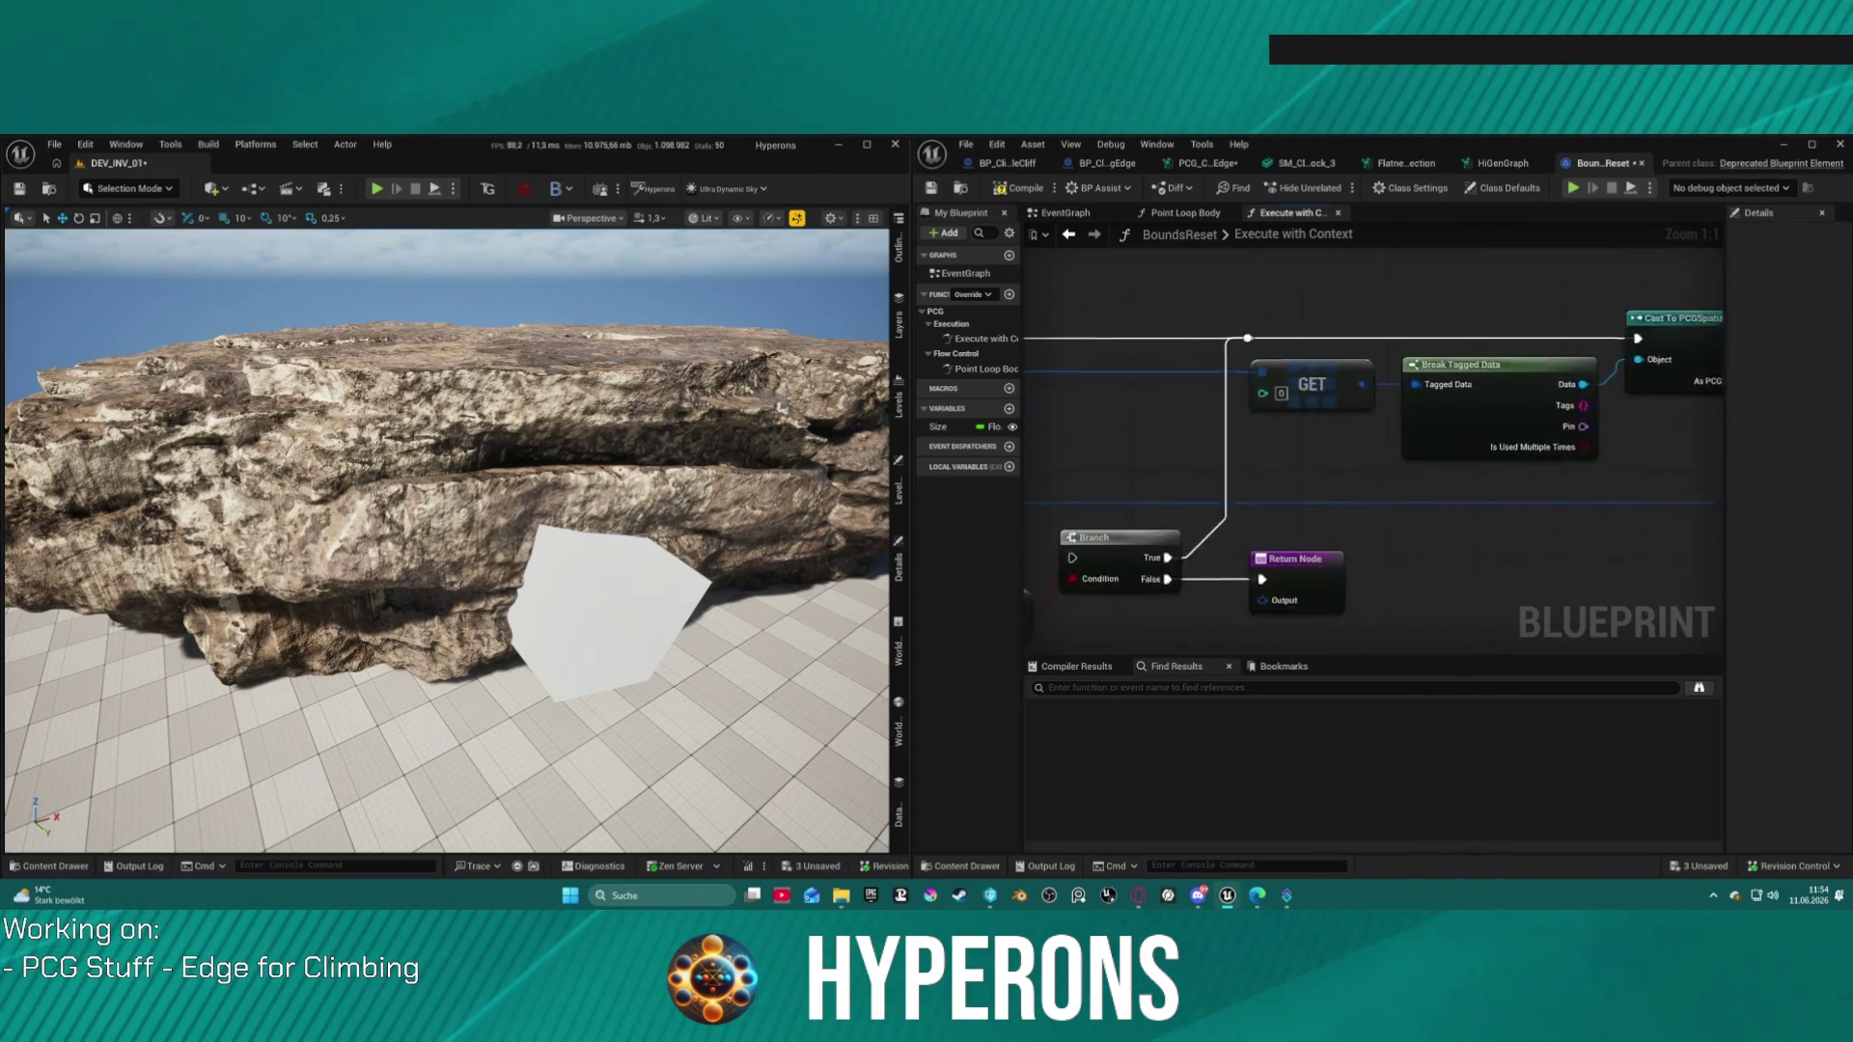
{"action": "left_click_drag", "start_coordinate": [1254, 434], "coordinate": [1578, 431]}
{"action": "scroll", "coordinate": [1351, 366], "scroll_direction": "down", "scroll_amount": 4}
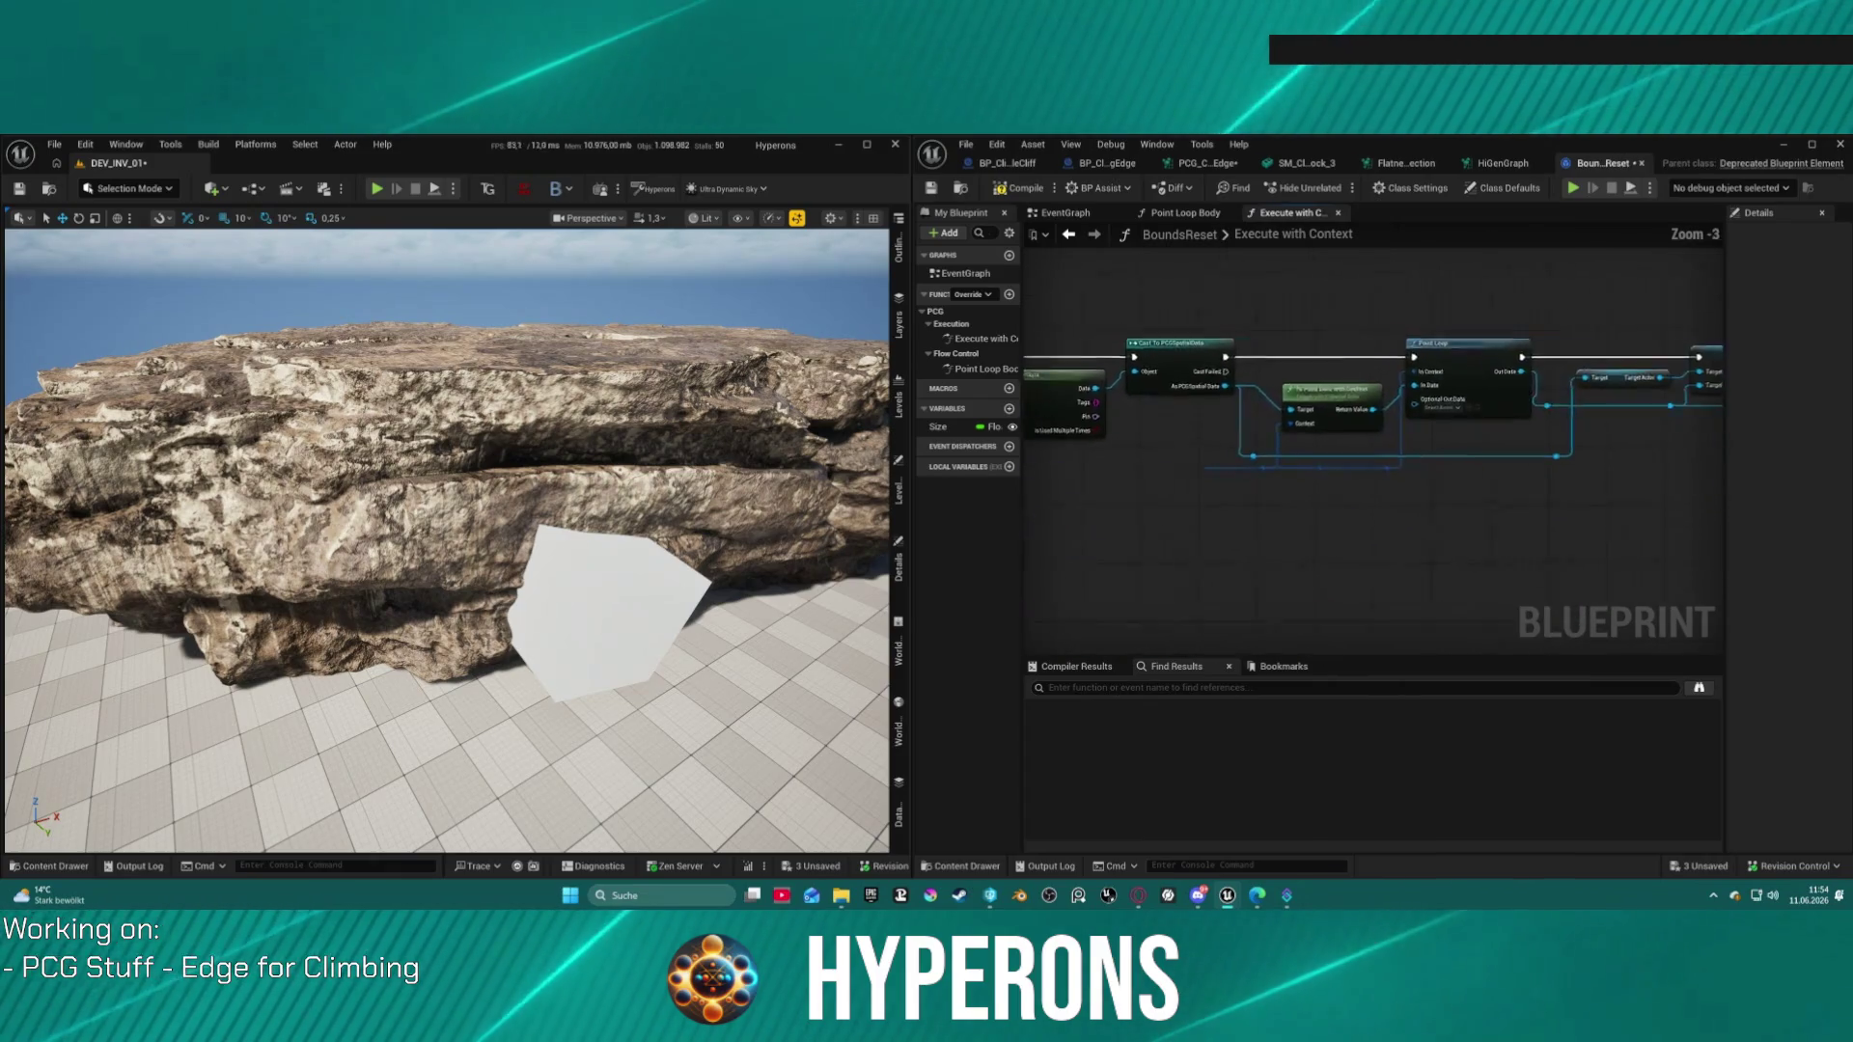
{"action": "scroll", "coordinate": [1370, 358], "scroll_direction": "up", "scroll_amount": 4}
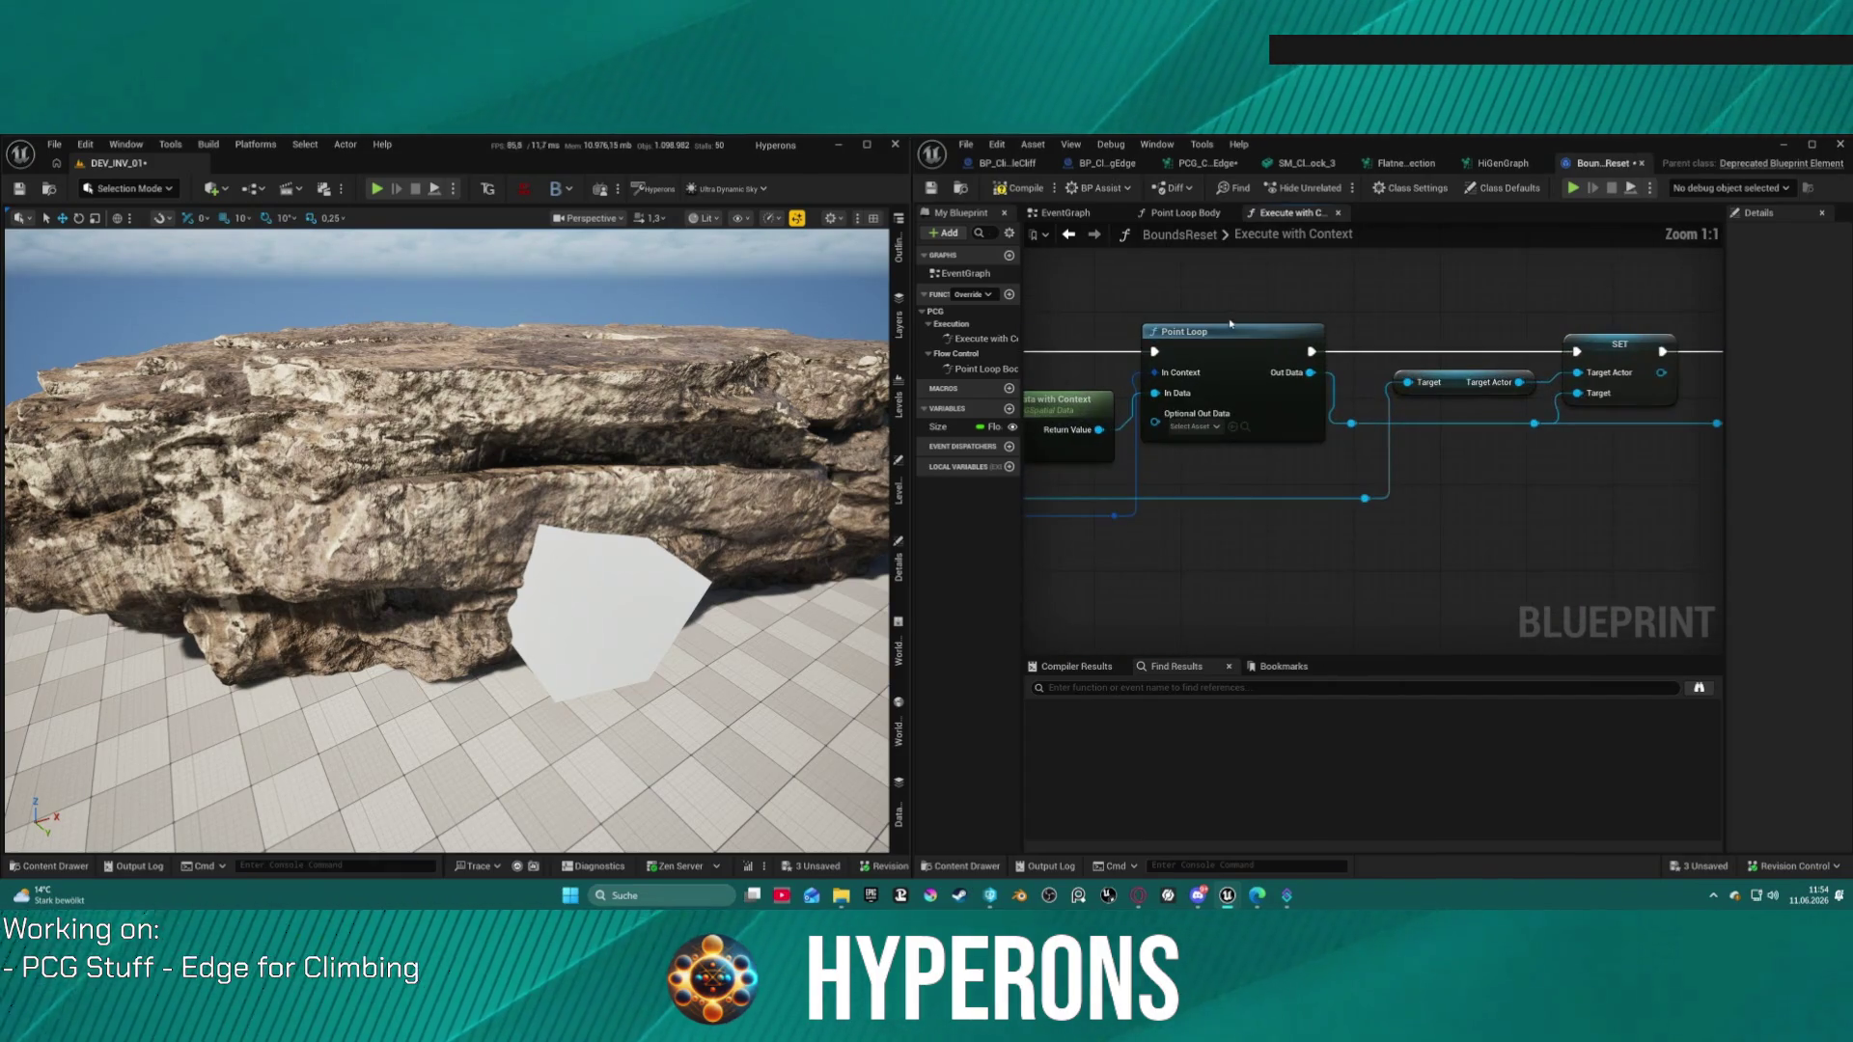
{"action": "left_click_drag", "start_coordinate": [1223, 352], "coordinate": [1473, 349]}
{"action": "left_click_drag", "start_coordinate": [1255, 367], "coordinate": [1396, 362]}
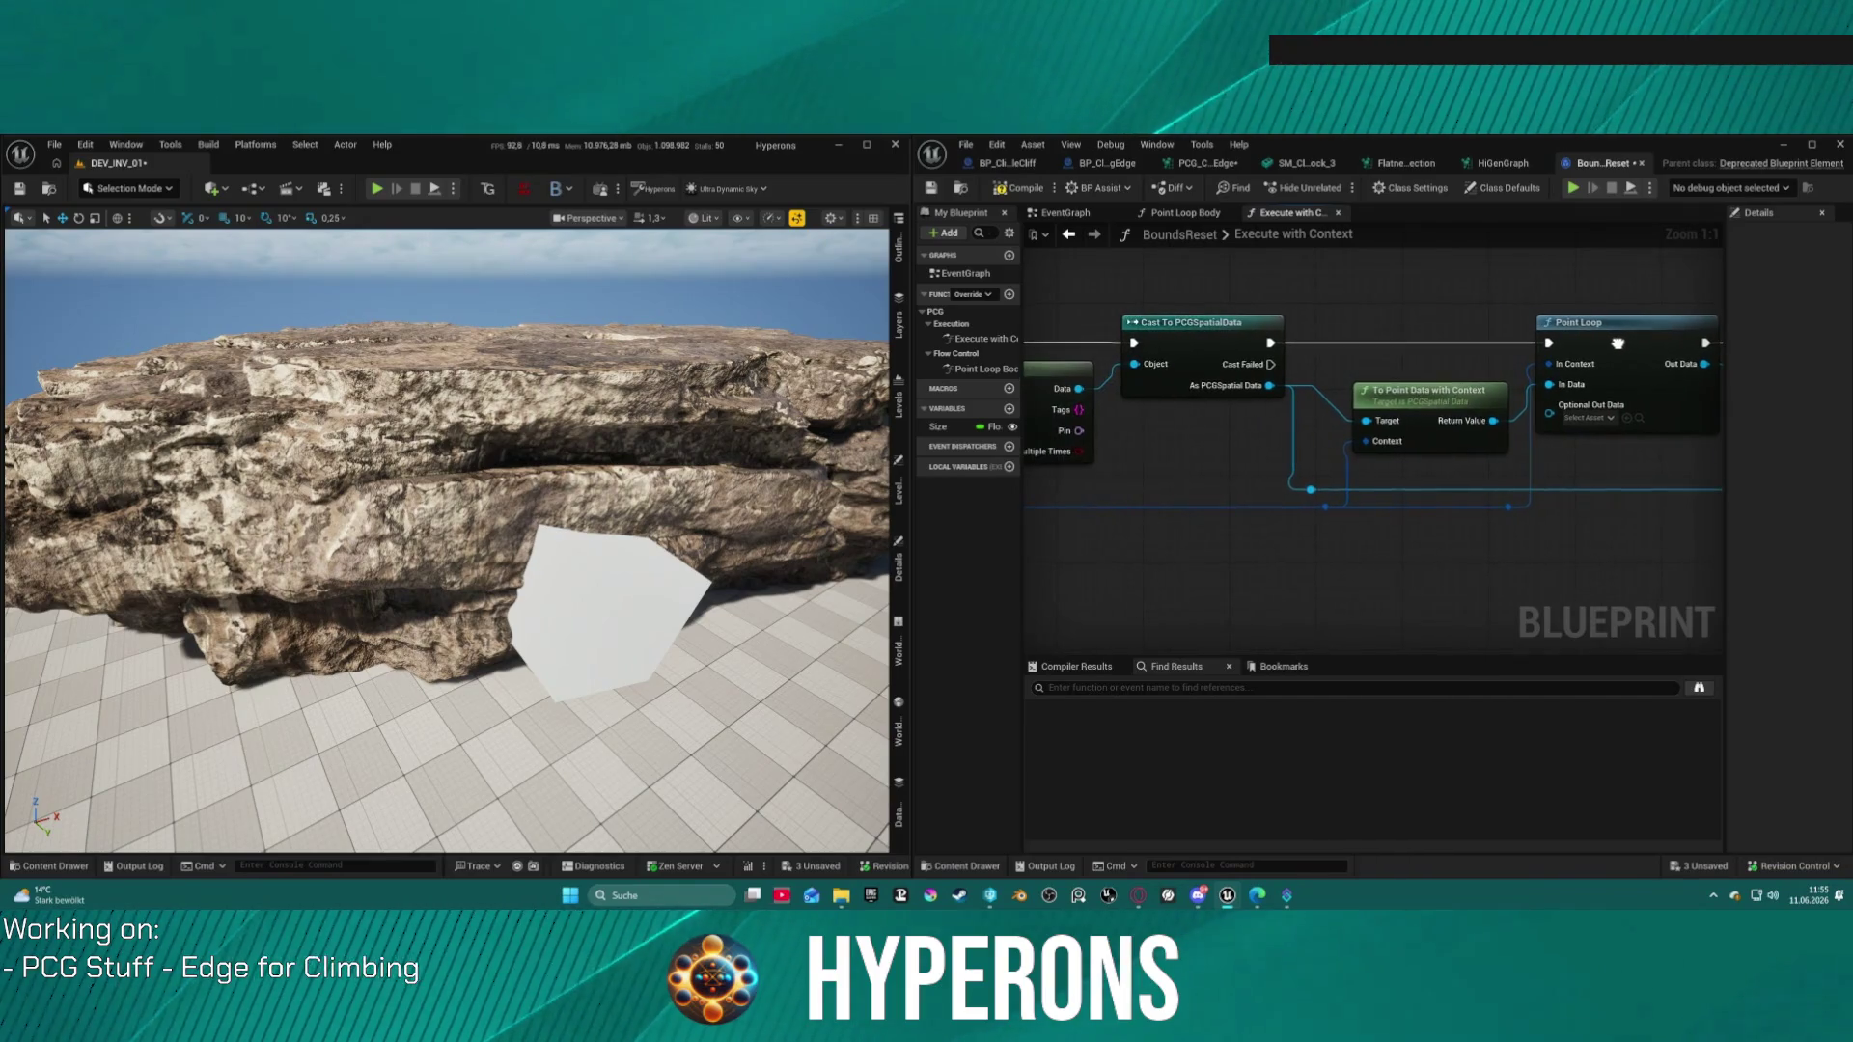
Step: Switch to the Point Loop Body graph and straighten its node connections
{"action": "left_click", "coordinate": [1195, 217]}
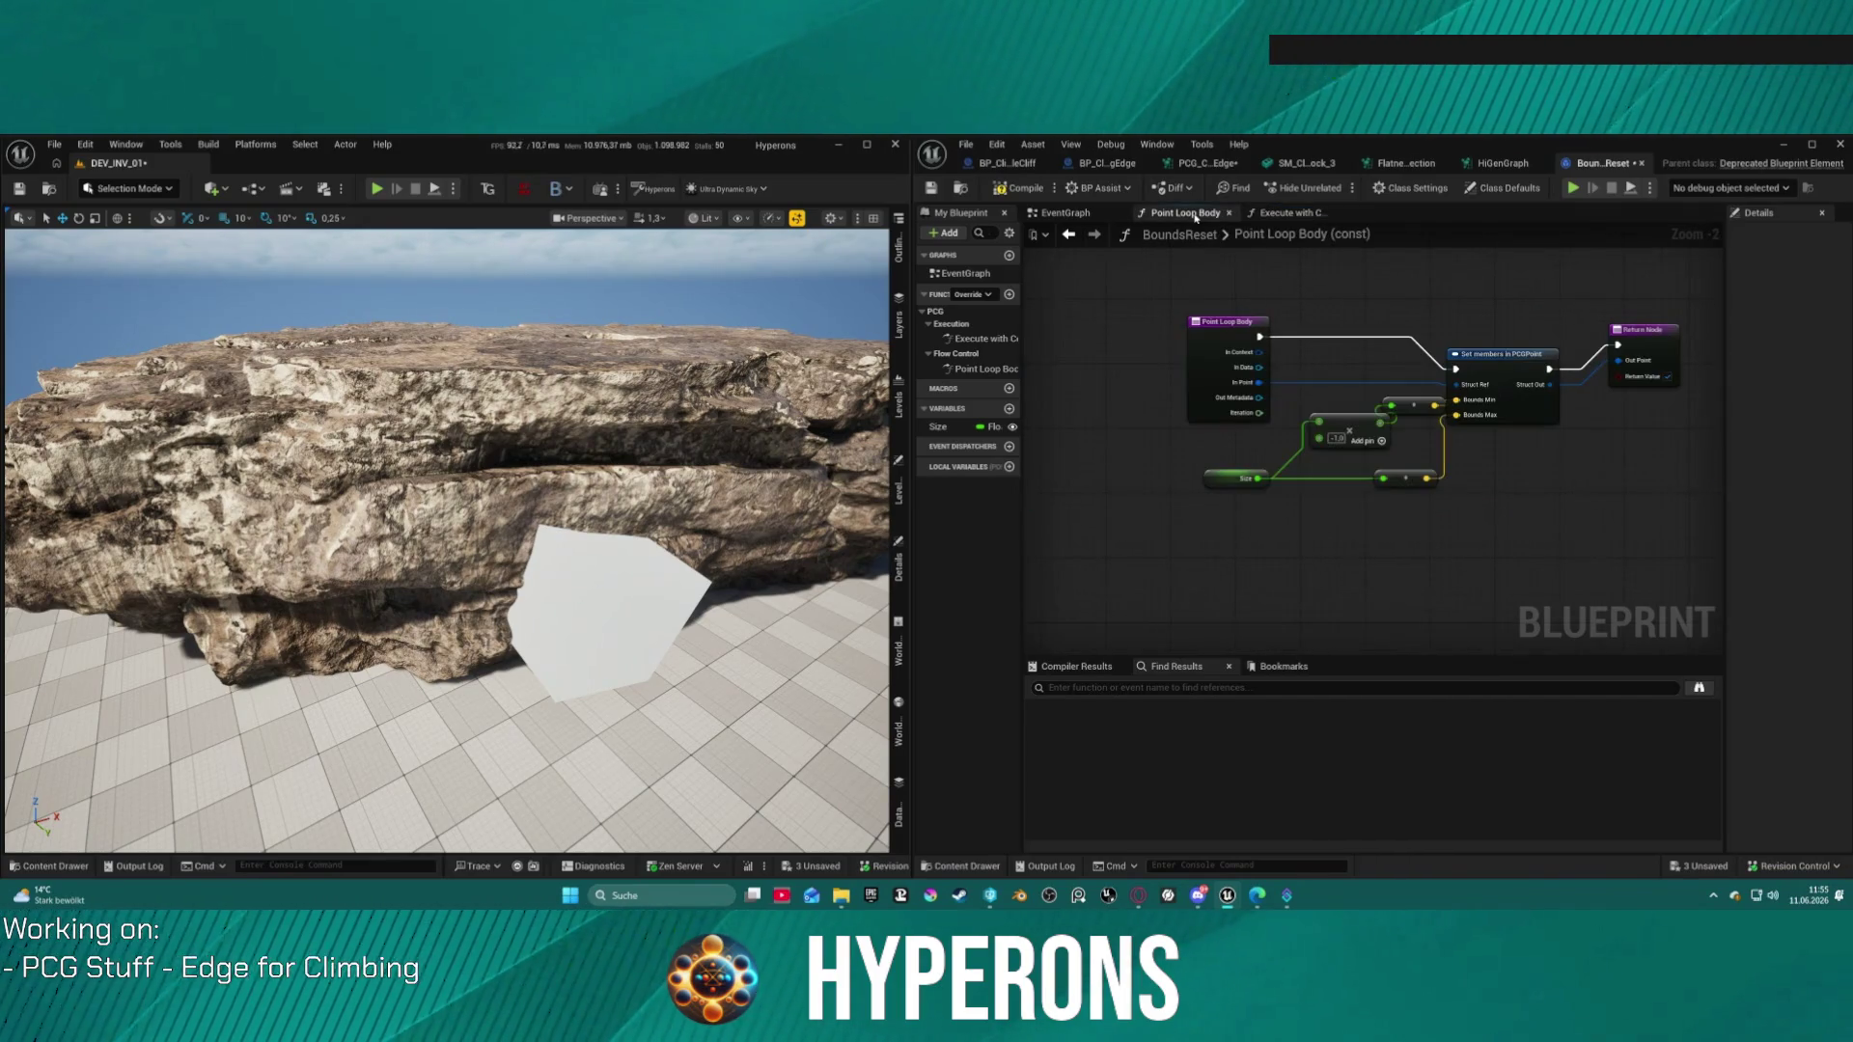
{"action": "left_click", "coordinate": [1201, 345]}
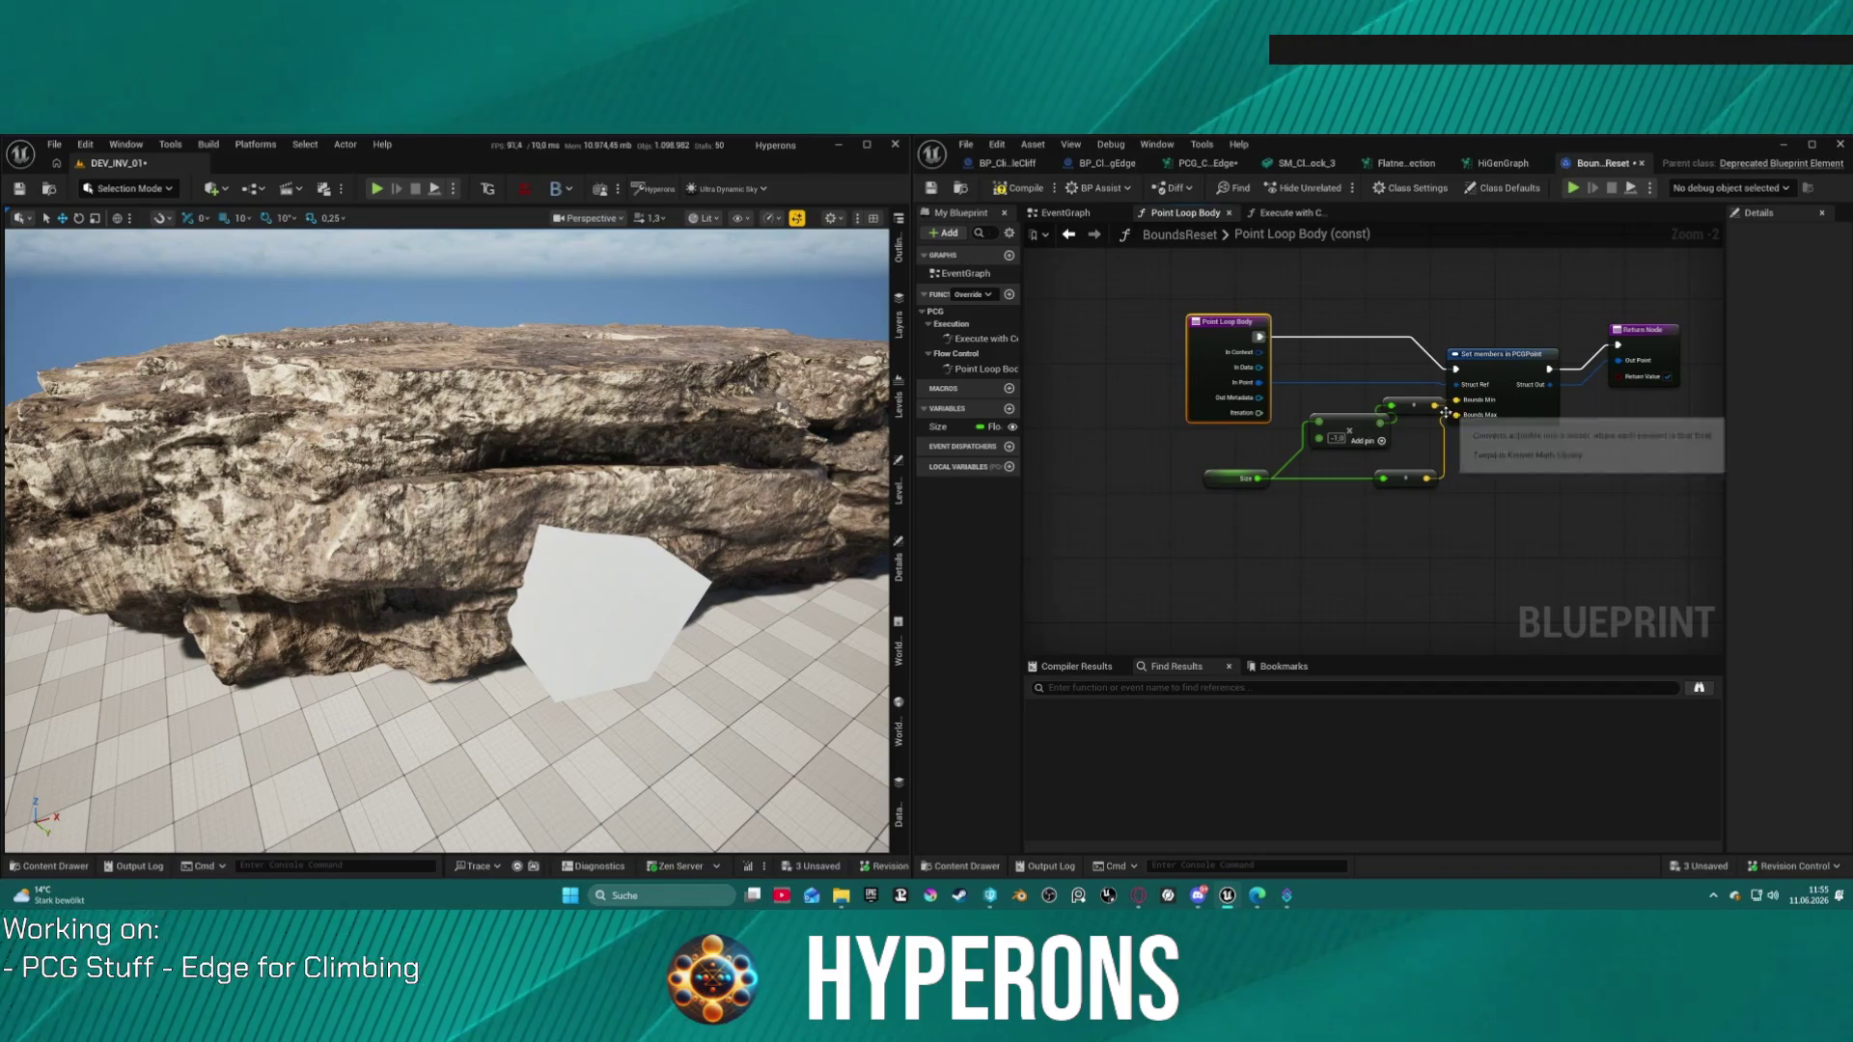
{"action": "key", "text": "f"}
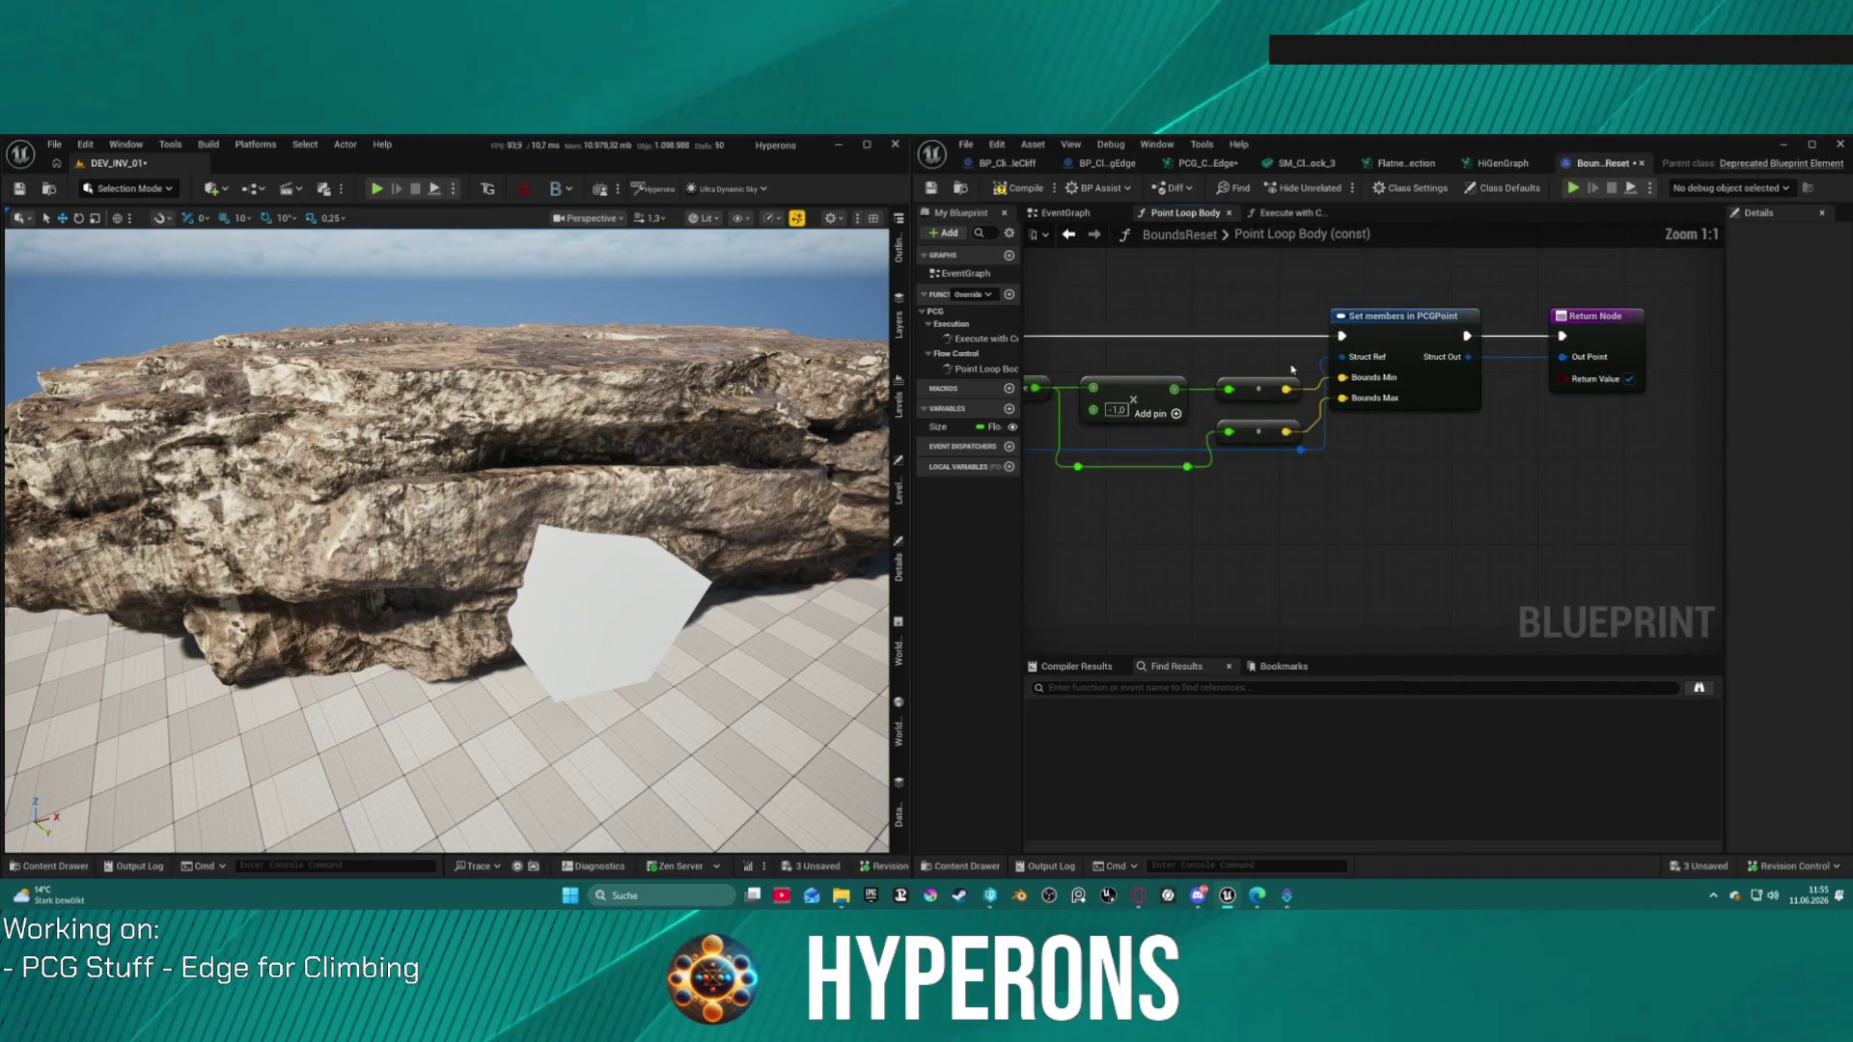
{"action": "scroll", "coordinate": [1260, 415], "scroll_direction": "up", "scroll_amount": 2}
{"action": "left_click_drag", "start_coordinate": [1394, 336], "coordinate": [1427, 336]}
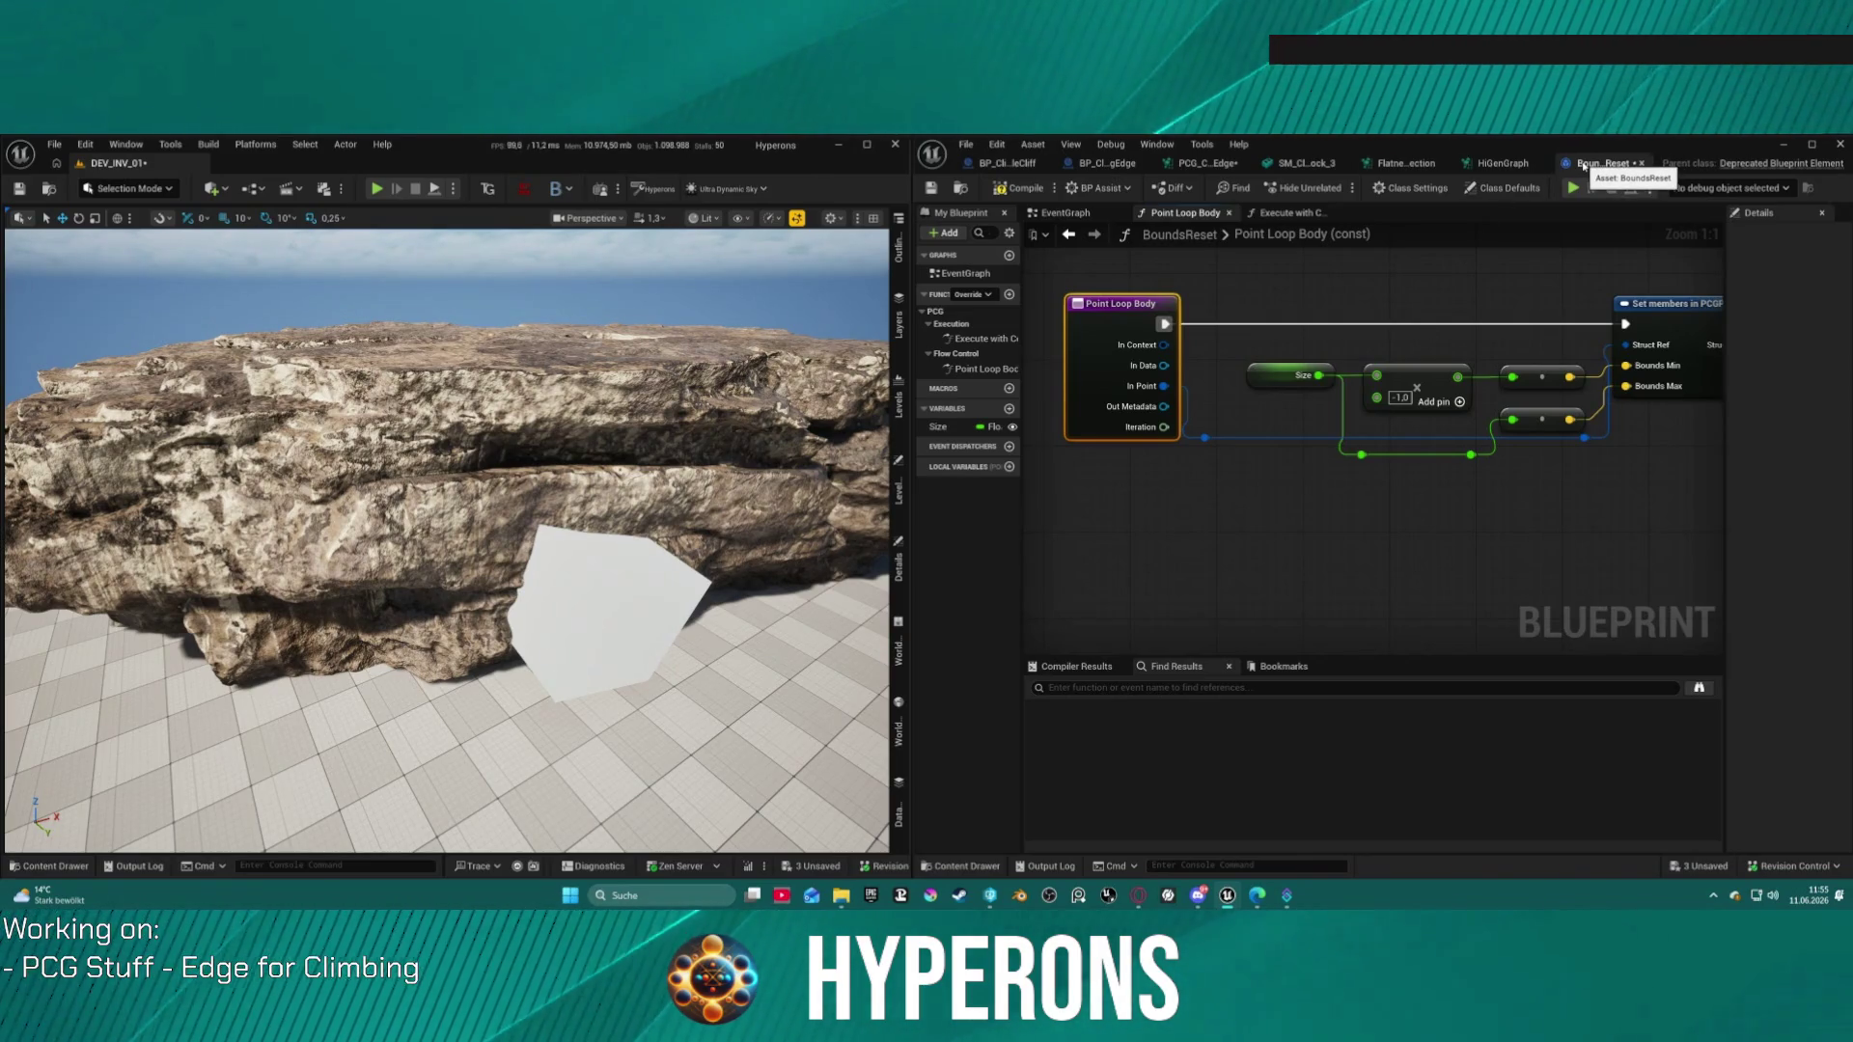
Step: Close the HiGenGraph and FlatnessDetection graph editors
{"action": "left_click", "coordinate": [1496, 163]}
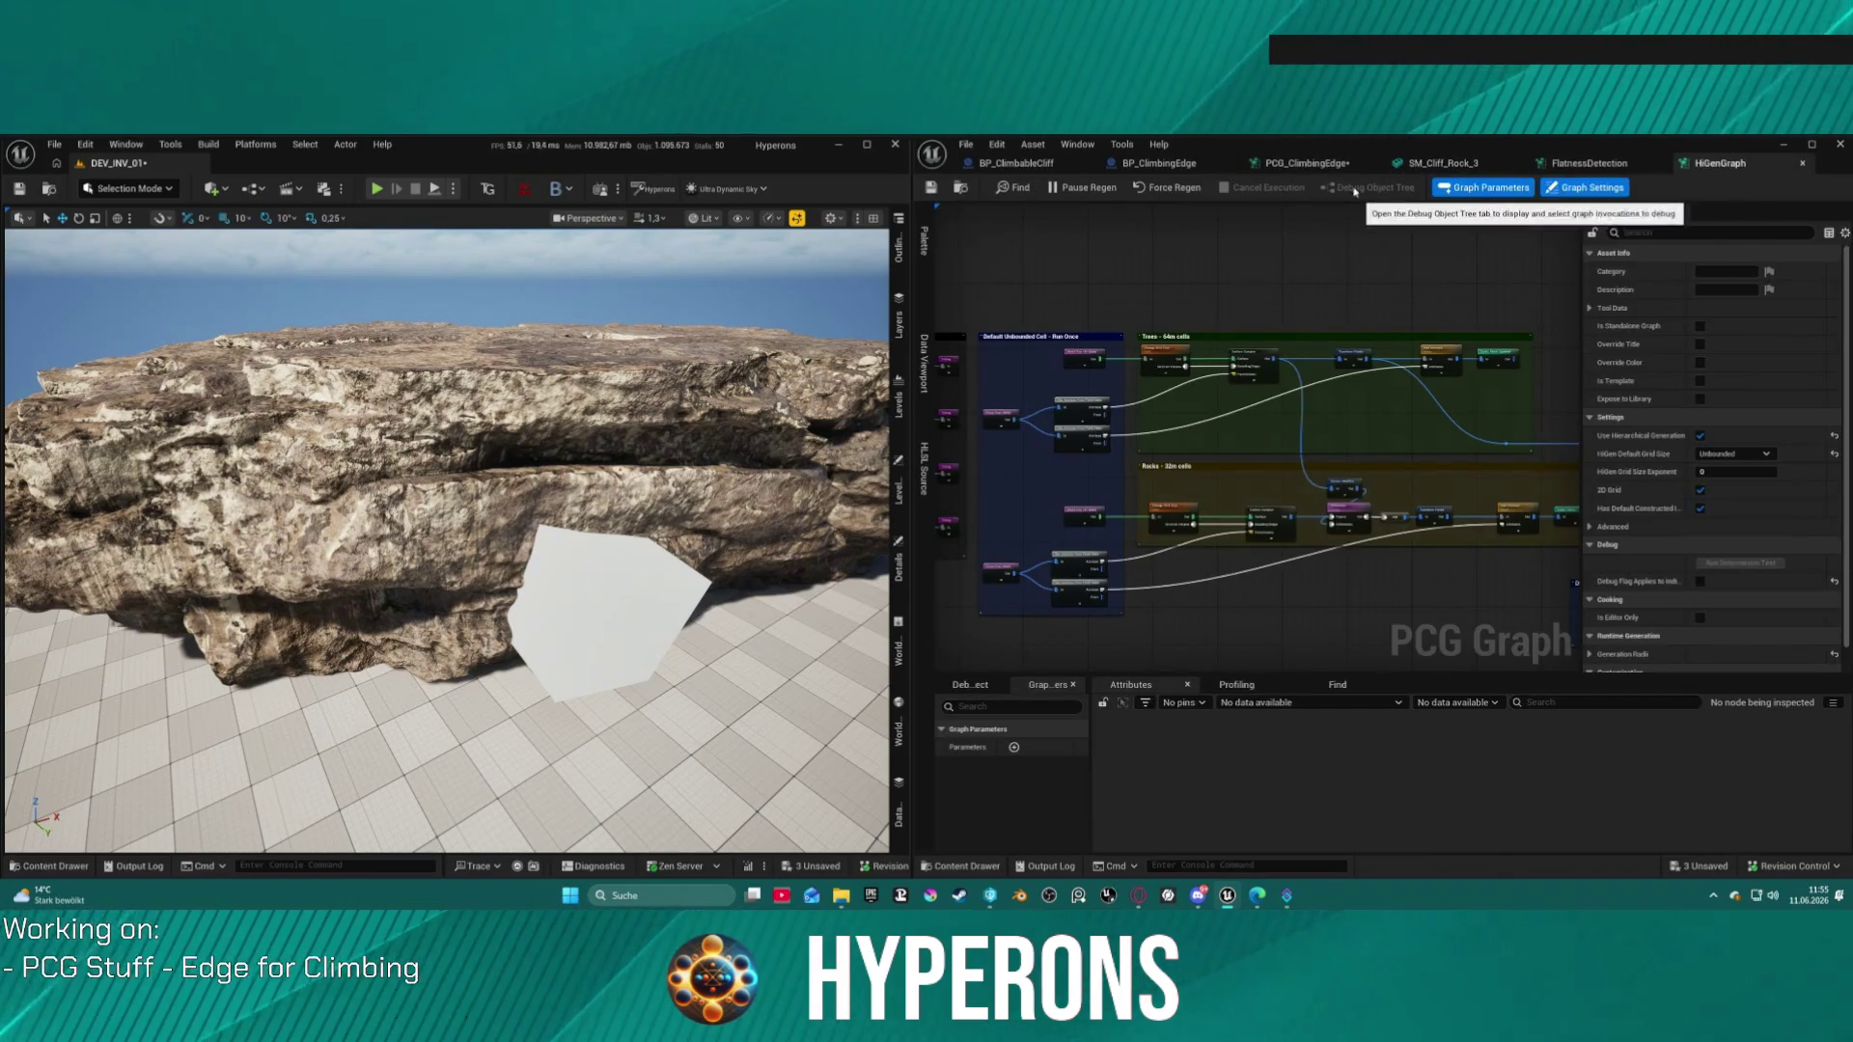
{"action": "left_click_drag", "start_coordinate": [1249, 426], "coordinate": [1172, 376]}
{"action": "scroll", "coordinate": [1255, 357], "scroll_direction": "down", "scroll_amount": 12}
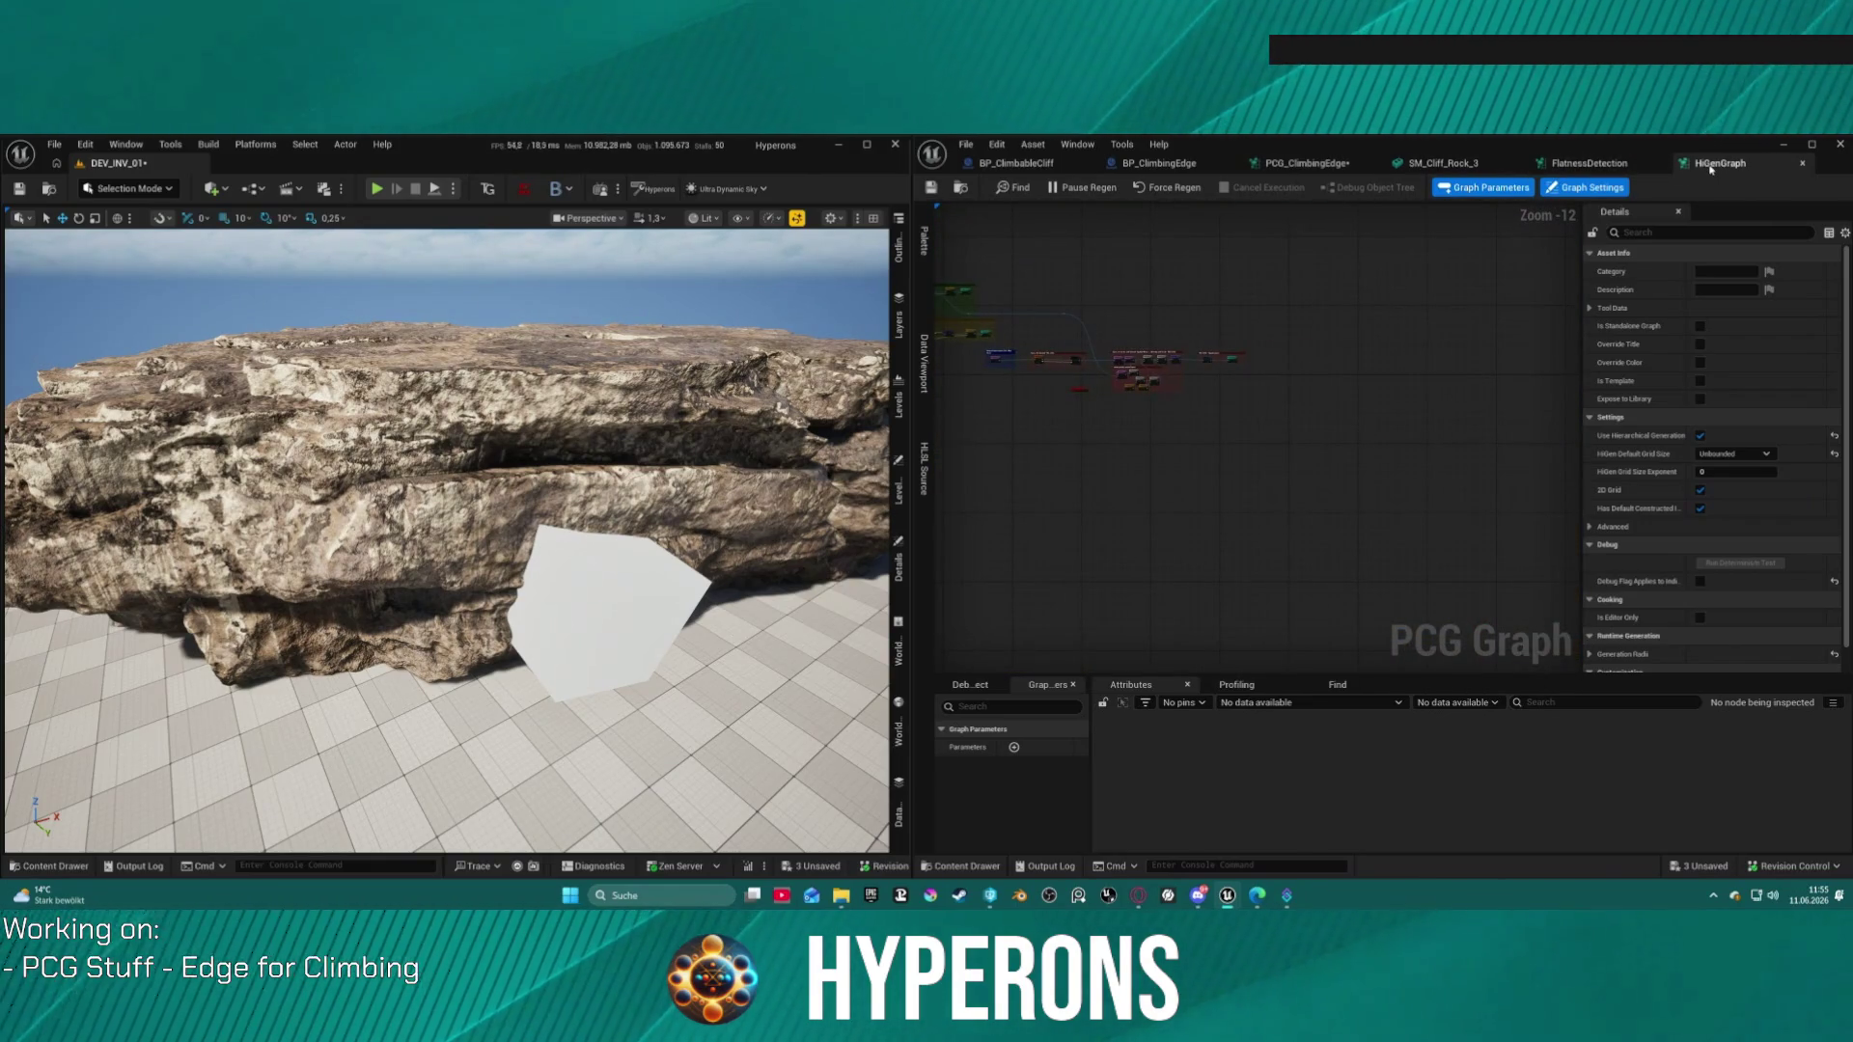
{"action": "middle_click", "coordinate": [1656, 169]}
{"action": "left_click", "coordinate": [1656, 164]}
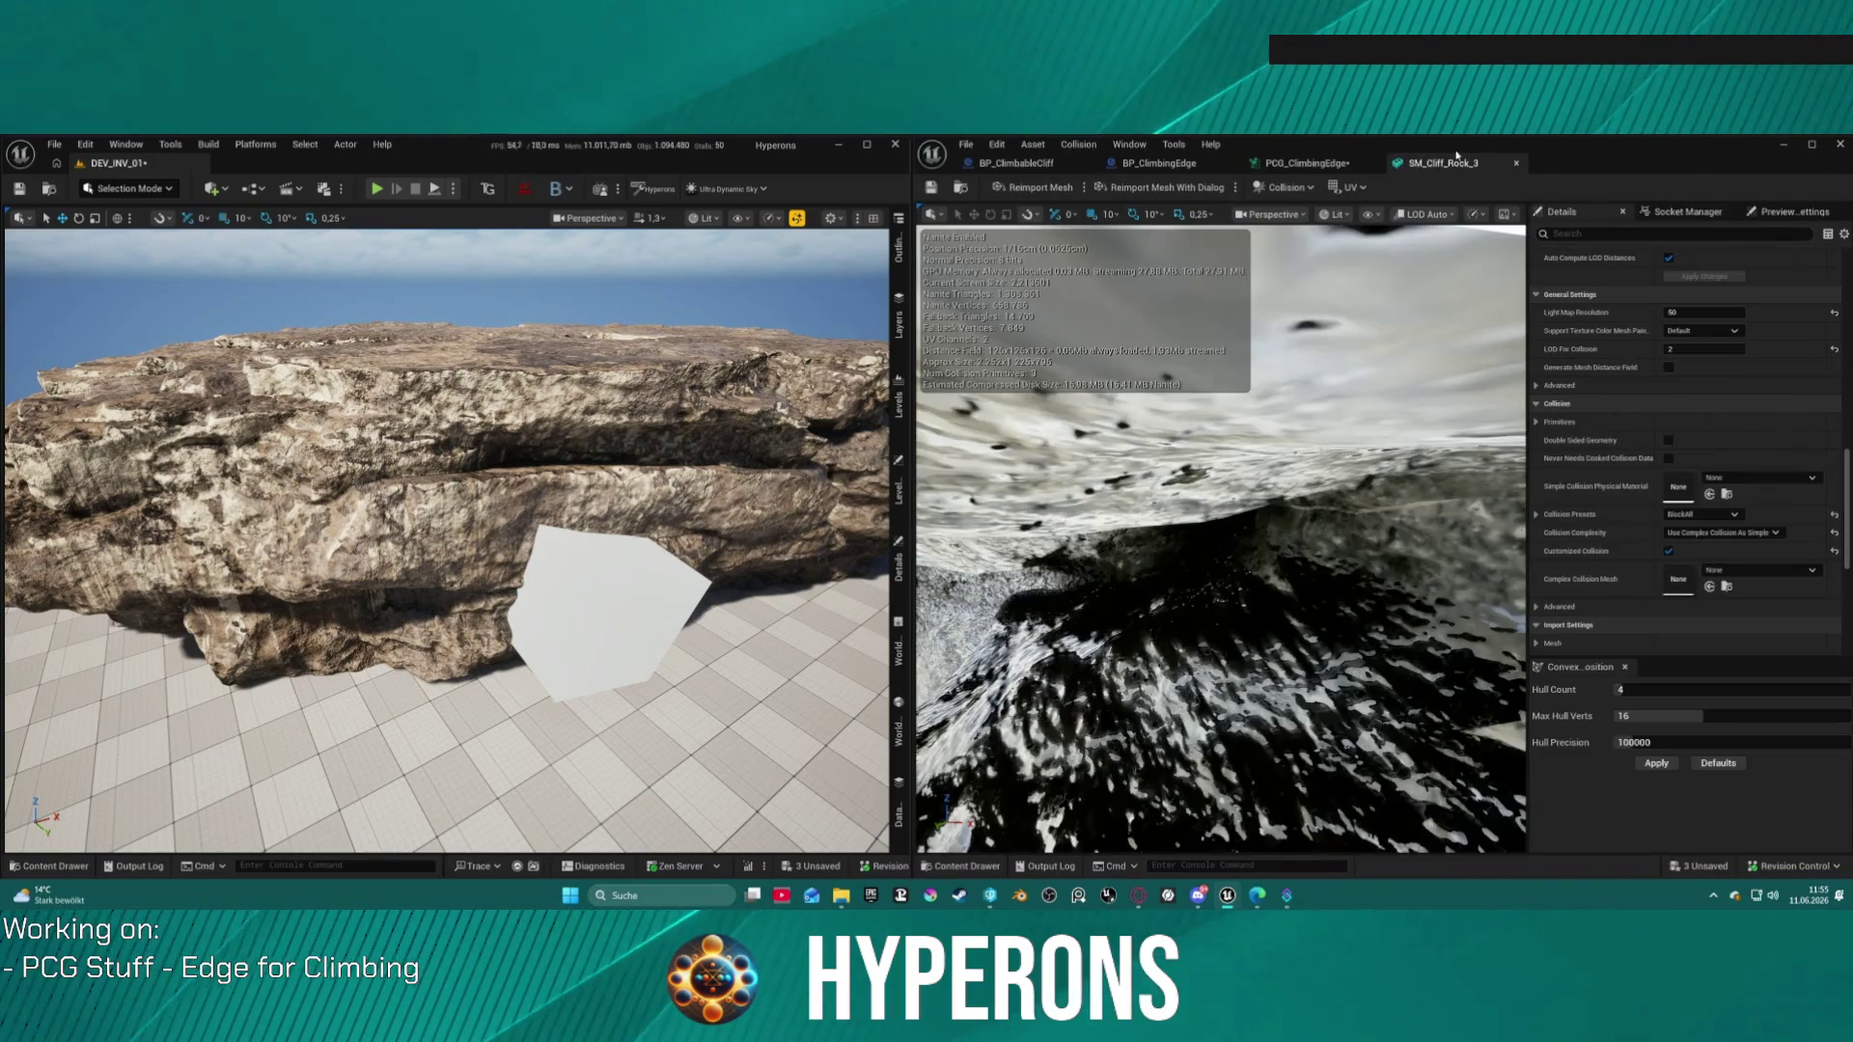
Step: Return to the PCG_ClimbingEdge graph, framed around its Bounds Reset node
{"action": "left_click", "coordinate": [1297, 171]}
{"action": "scroll", "coordinate": [1255, 435], "scroll_direction": "up", "scroll_amount": 4}
{"action": "mouse_move", "coordinate": [1255, 434]}
{"action": "left_mouse_down"}
{"action": "mouse_move", "coordinate": [1126, 447]}
{"action": "mouse_move", "coordinate": [1498, 415]}
{"action": "left_mouse_up"}
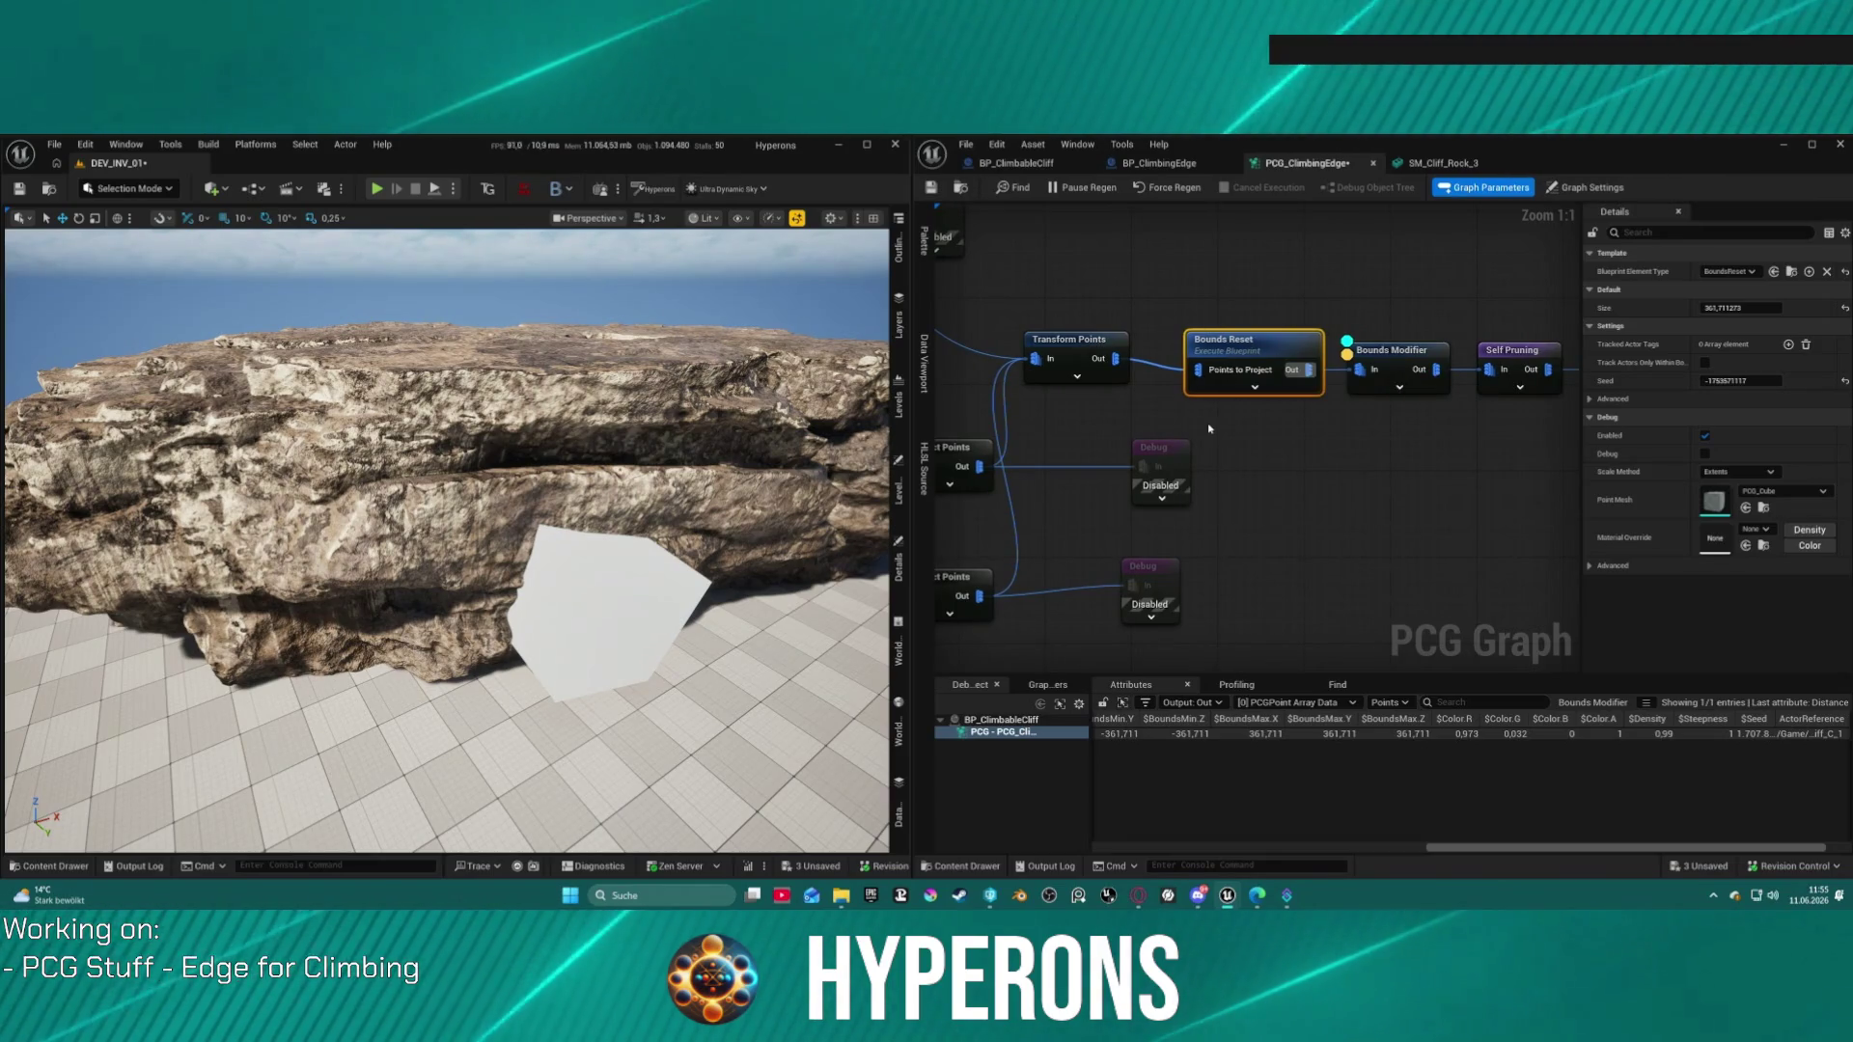
Step: Show Transform Points' debug cubes and delete the Bounds Reset node
{"action": "left_click", "coordinate": [1076, 342]}
{"action": "key", "text": "d"}
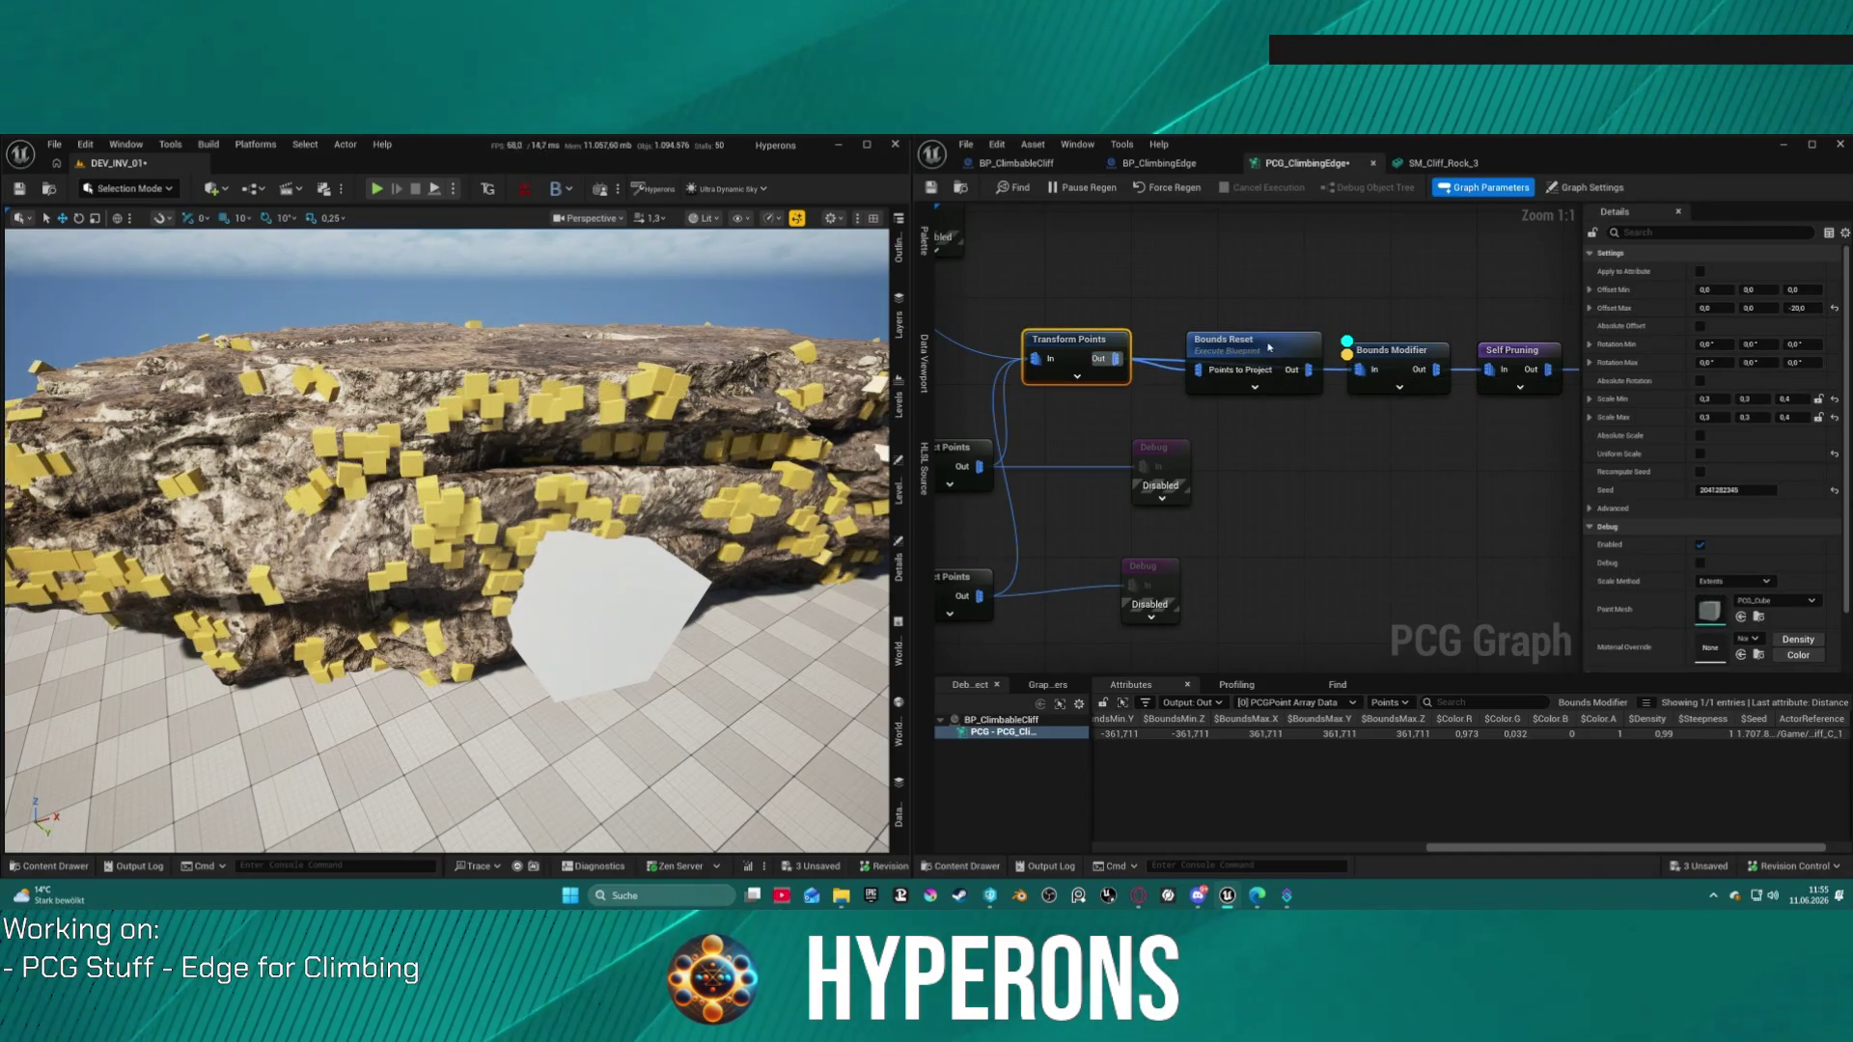
{"action": "left_click_drag", "start_coordinate": [1269, 346], "coordinate": [1283, 424]}
{"action": "right_click", "coordinate": [1293, 426]}
{"action": "left_click", "coordinate": [1351, 487]}
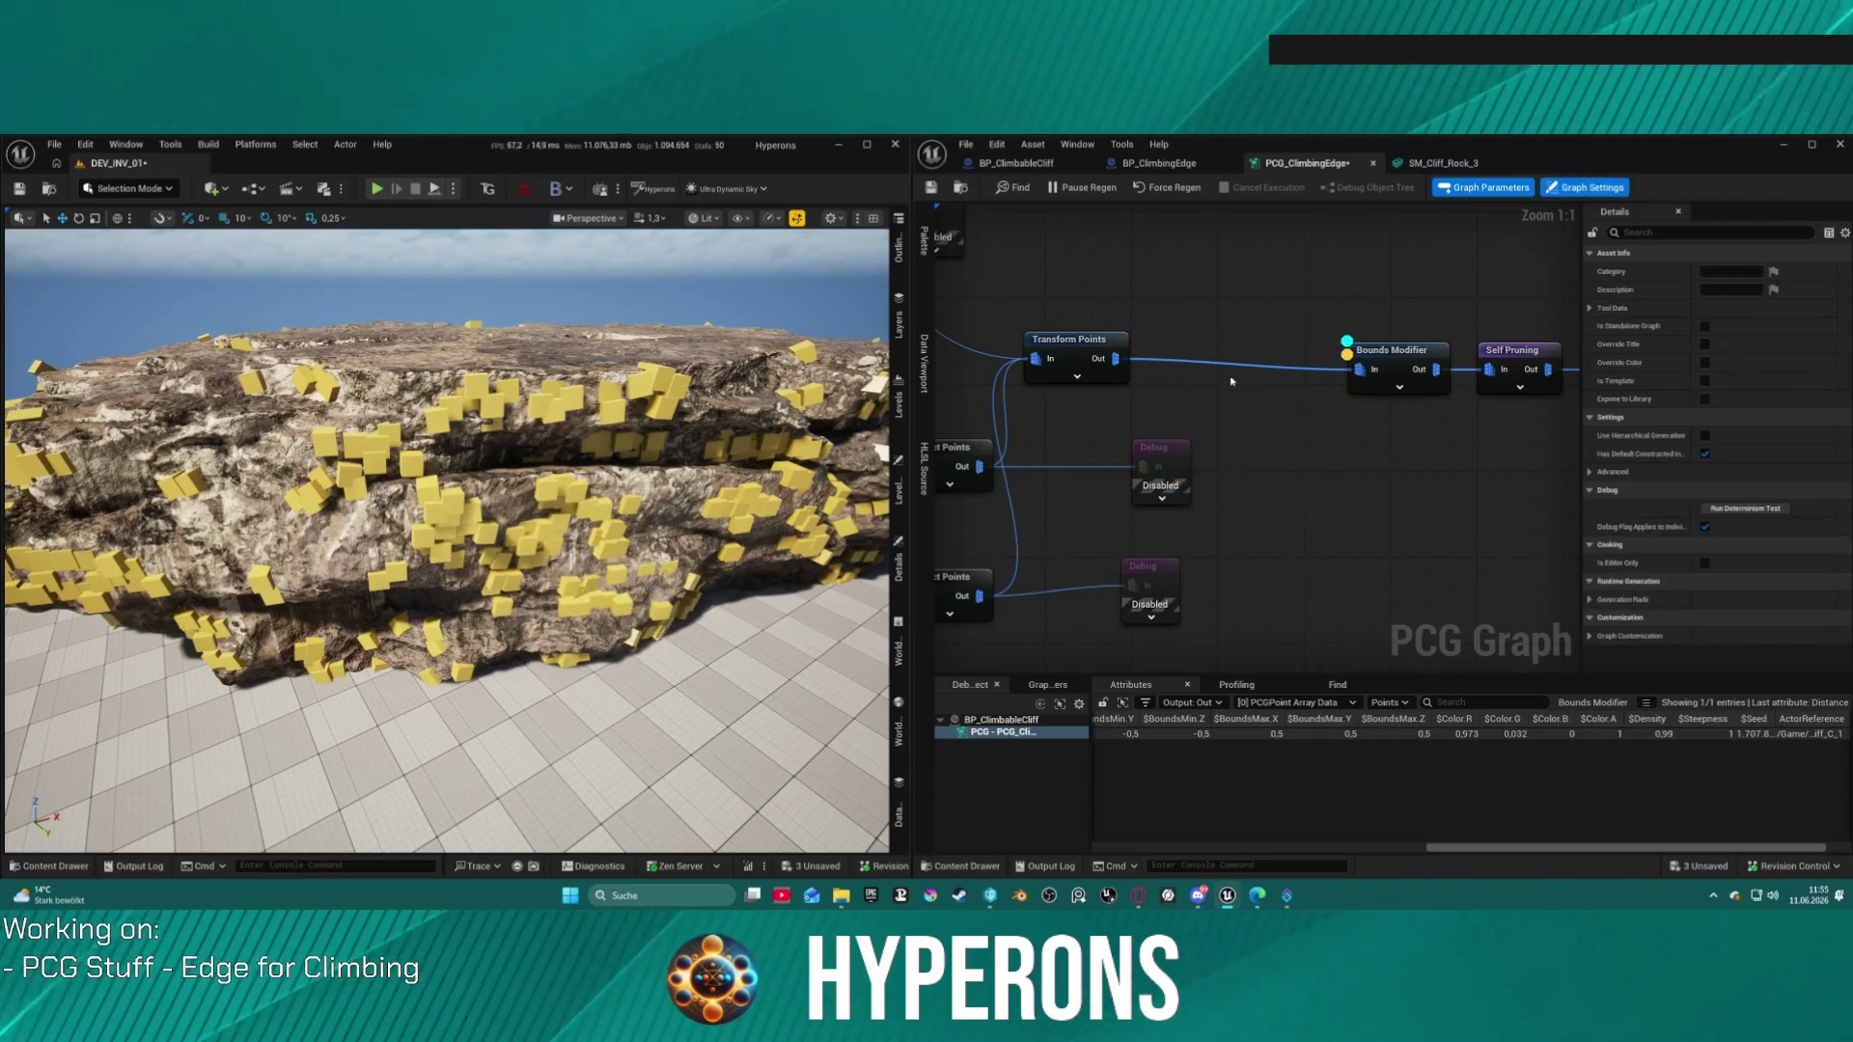
Step: Cut Bounds Modifier and Self Pruning and paste them after Static Mesh Spawner
{"action": "scroll", "coordinate": [446, 540], "scroll_direction": "up", "scroll_amount": 10}
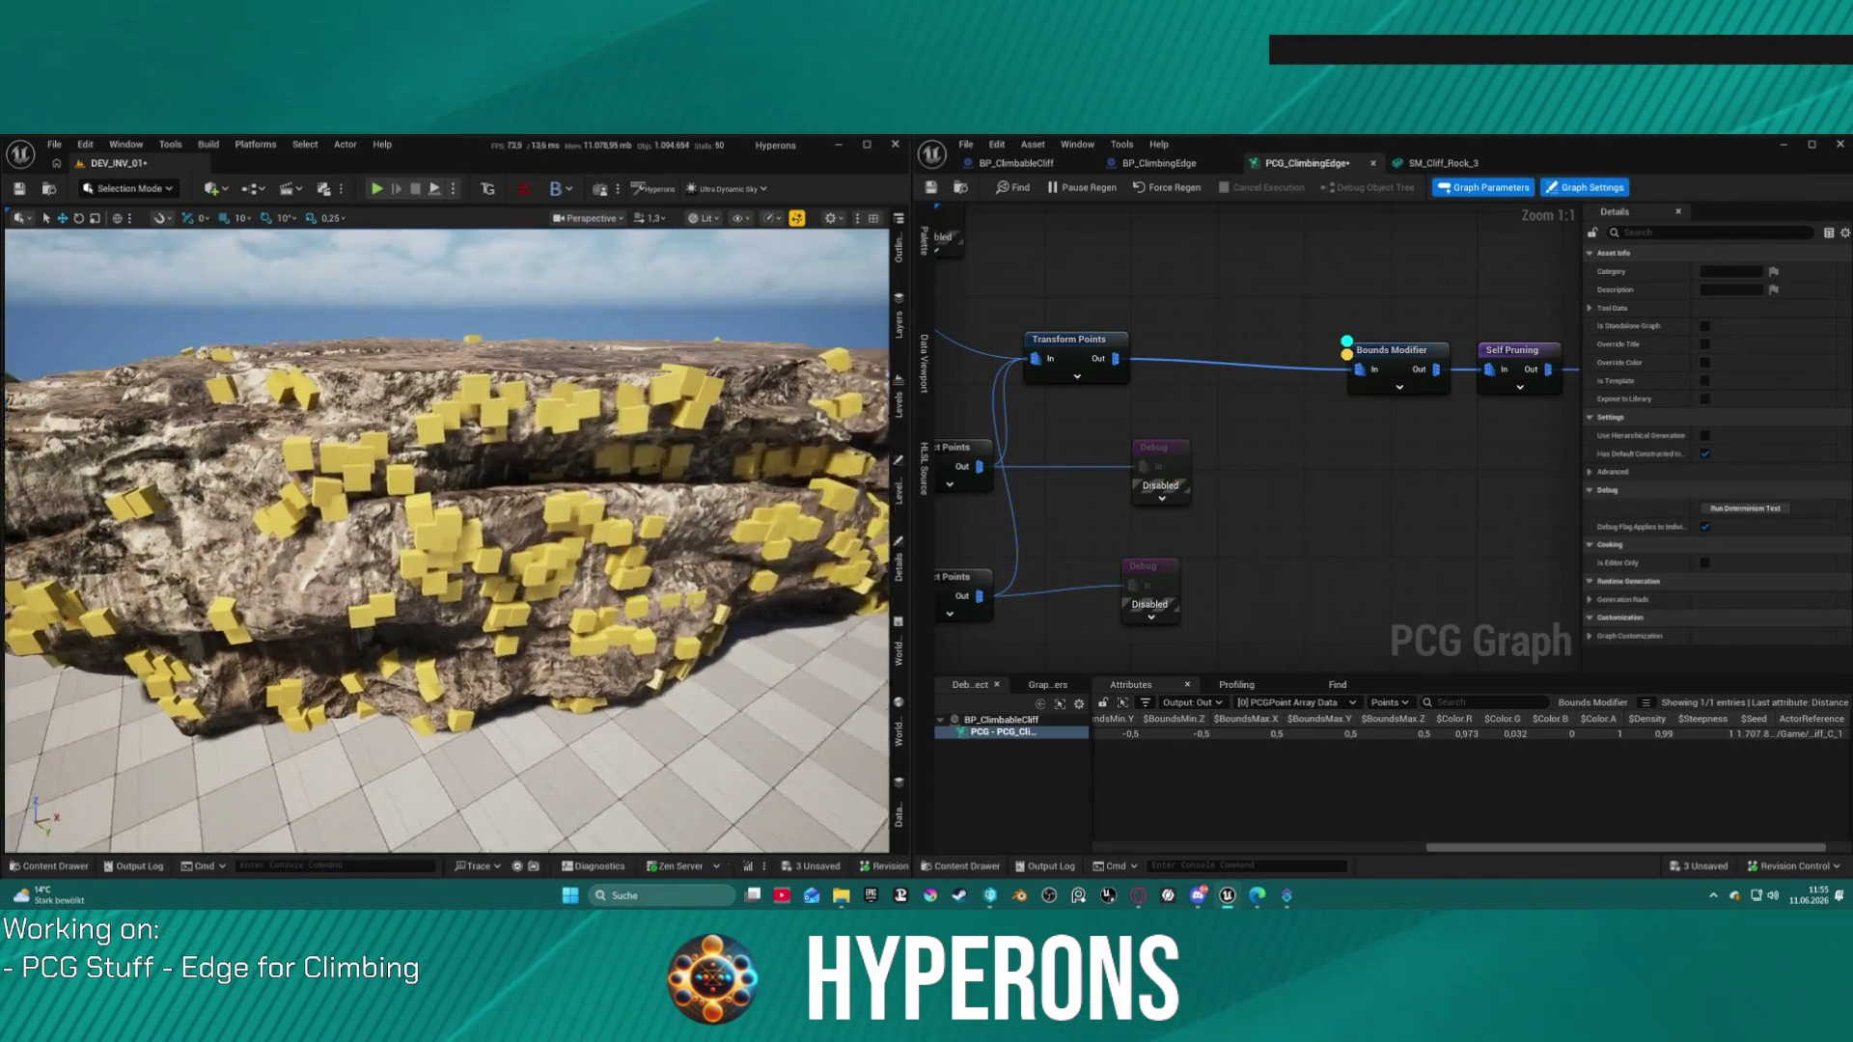
{"action": "scroll", "coordinate": [446, 541], "scroll_direction": "up", "scroll_amount": 1}
{"action": "mouse_move", "coordinate": [1451, 398]}
{"action": "left_mouse_down"}
{"action": "mouse_move", "coordinate": [1187, 444]}
{"action": "mouse_move", "coordinate": [1218, 435]}
{"action": "left_mouse_up"}
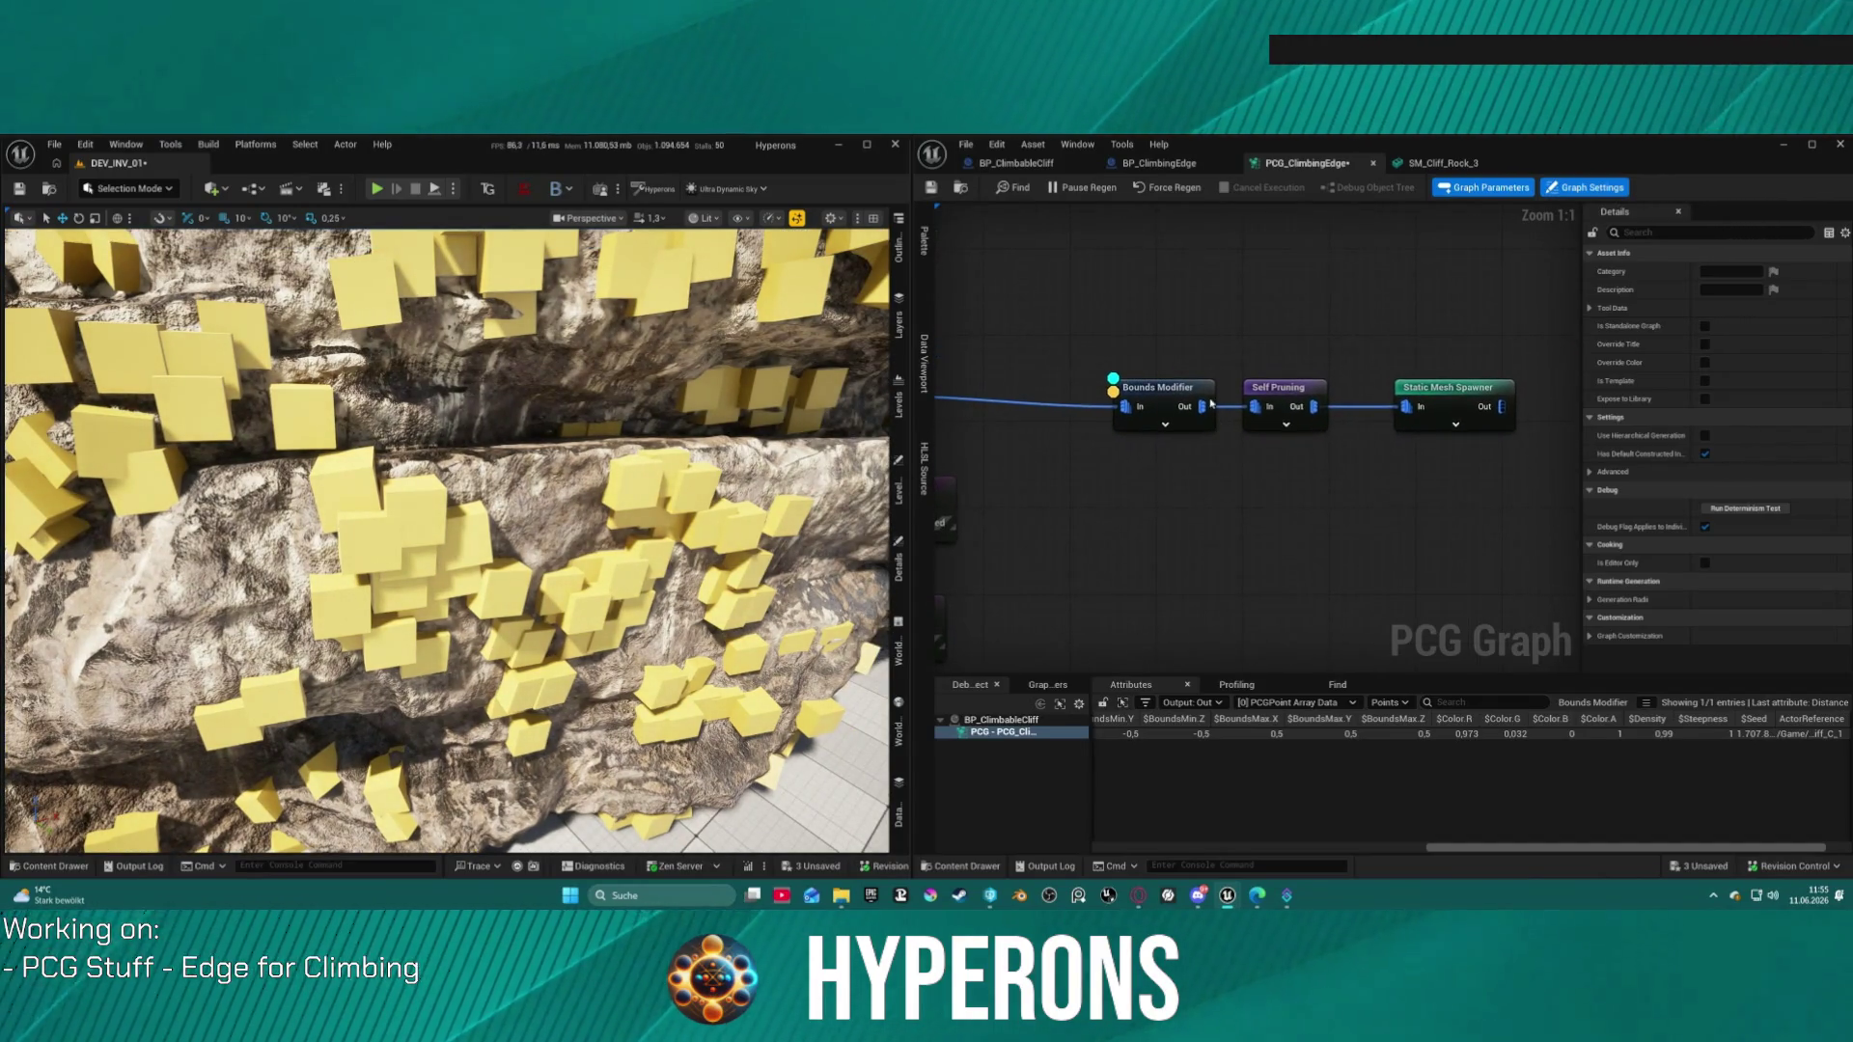
{"action": "left_click_drag", "start_coordinate": [1029, 332], "coordinate": [1354, 480]}
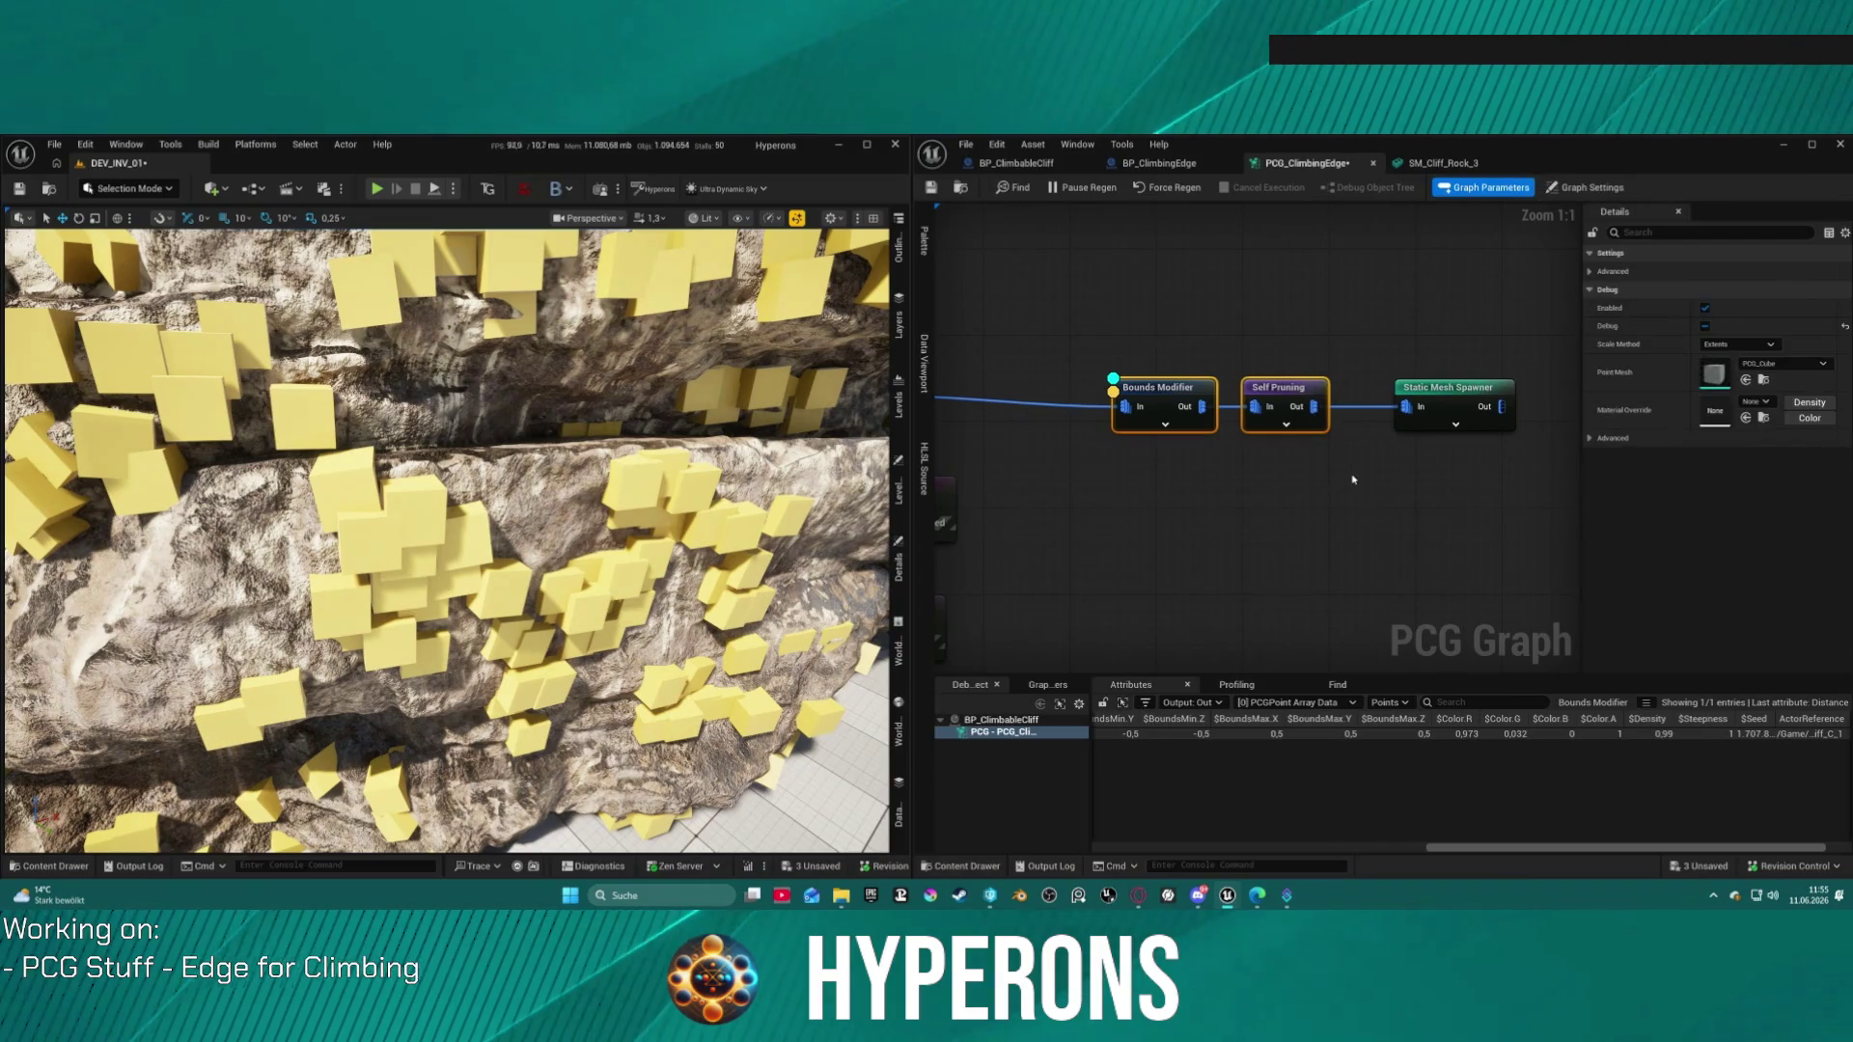
{"action": "key", "text": "ctrl+x"}
{"action": "mouse_move", "coordinate": [1448, 387]}
{"action": "left_mouse_down"}
{"action": "mouse_move", "coordinate": [1061, 331]}
{"action": "mouse_move", "coordinate": [1184, 357]}
{"action": "mouse_move", "coordinate": [1452, 353]}
{"action": "mouse_move", "coordinate": [997, 345]}
{"action": "left_mouse_up"}
{"action": "key", "text": "ctrl+v"}
Step: Keep the Bounds Modifier mode at Scale, then undo the node rearrangement
{"action": "scroll", "coordinate": [1264, 355], "scroll_direction": "down", "scroll_amount": 3}
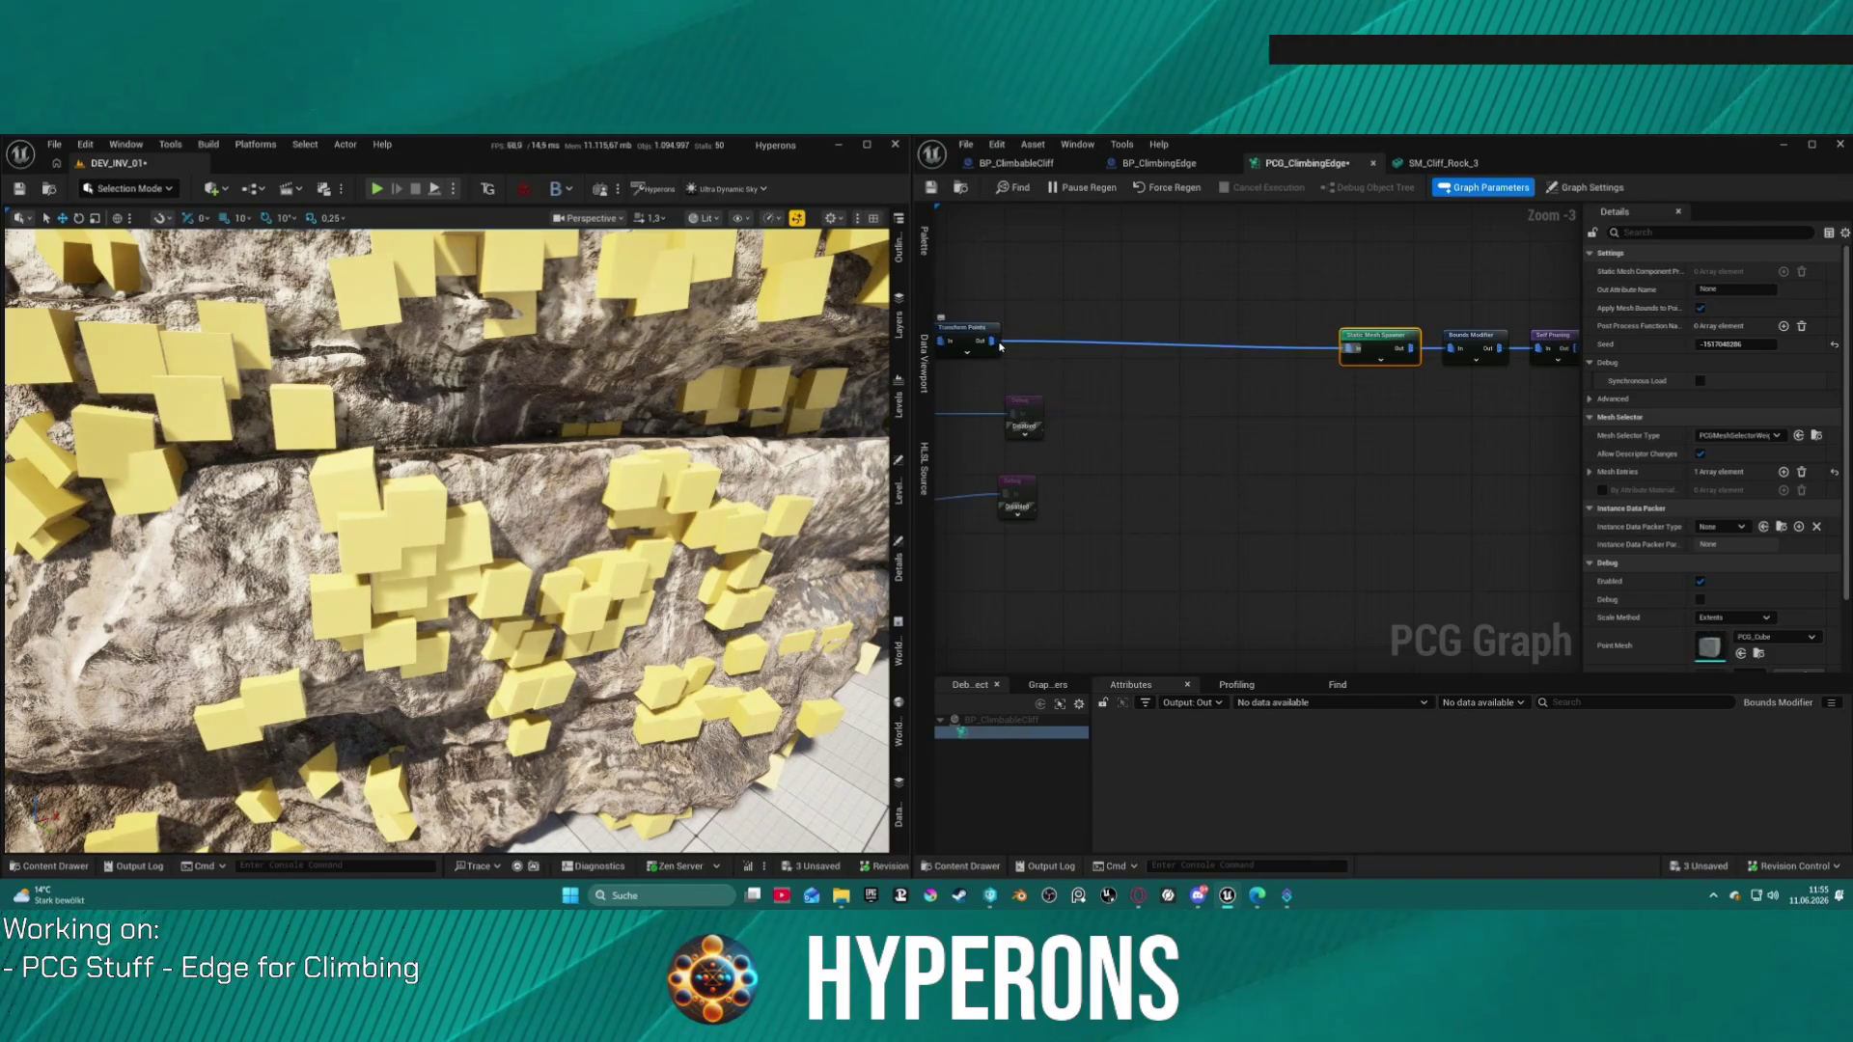
{"action": "left_click", "coordinate": [1473, 348]}
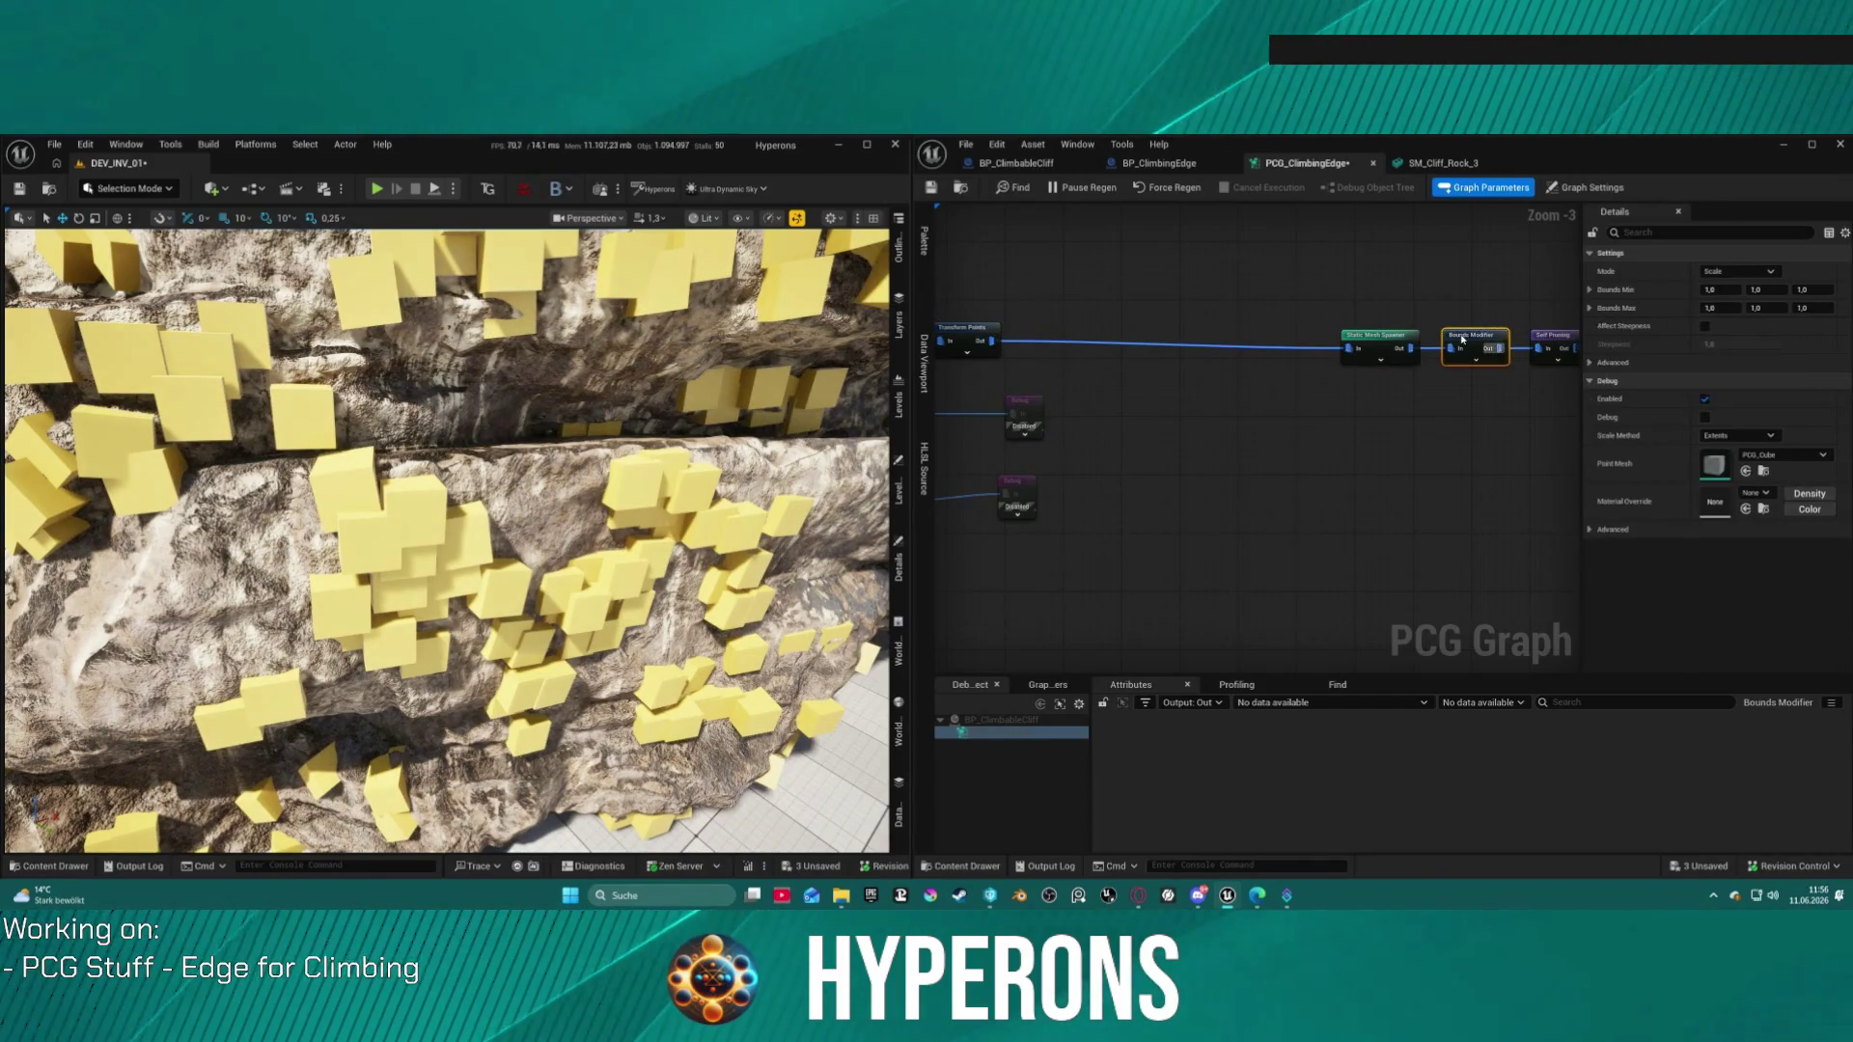
{"action": "left_click", "coordinate": [1761, 273]}
{"action": "left_click", "coordinate": [1767, 274]}
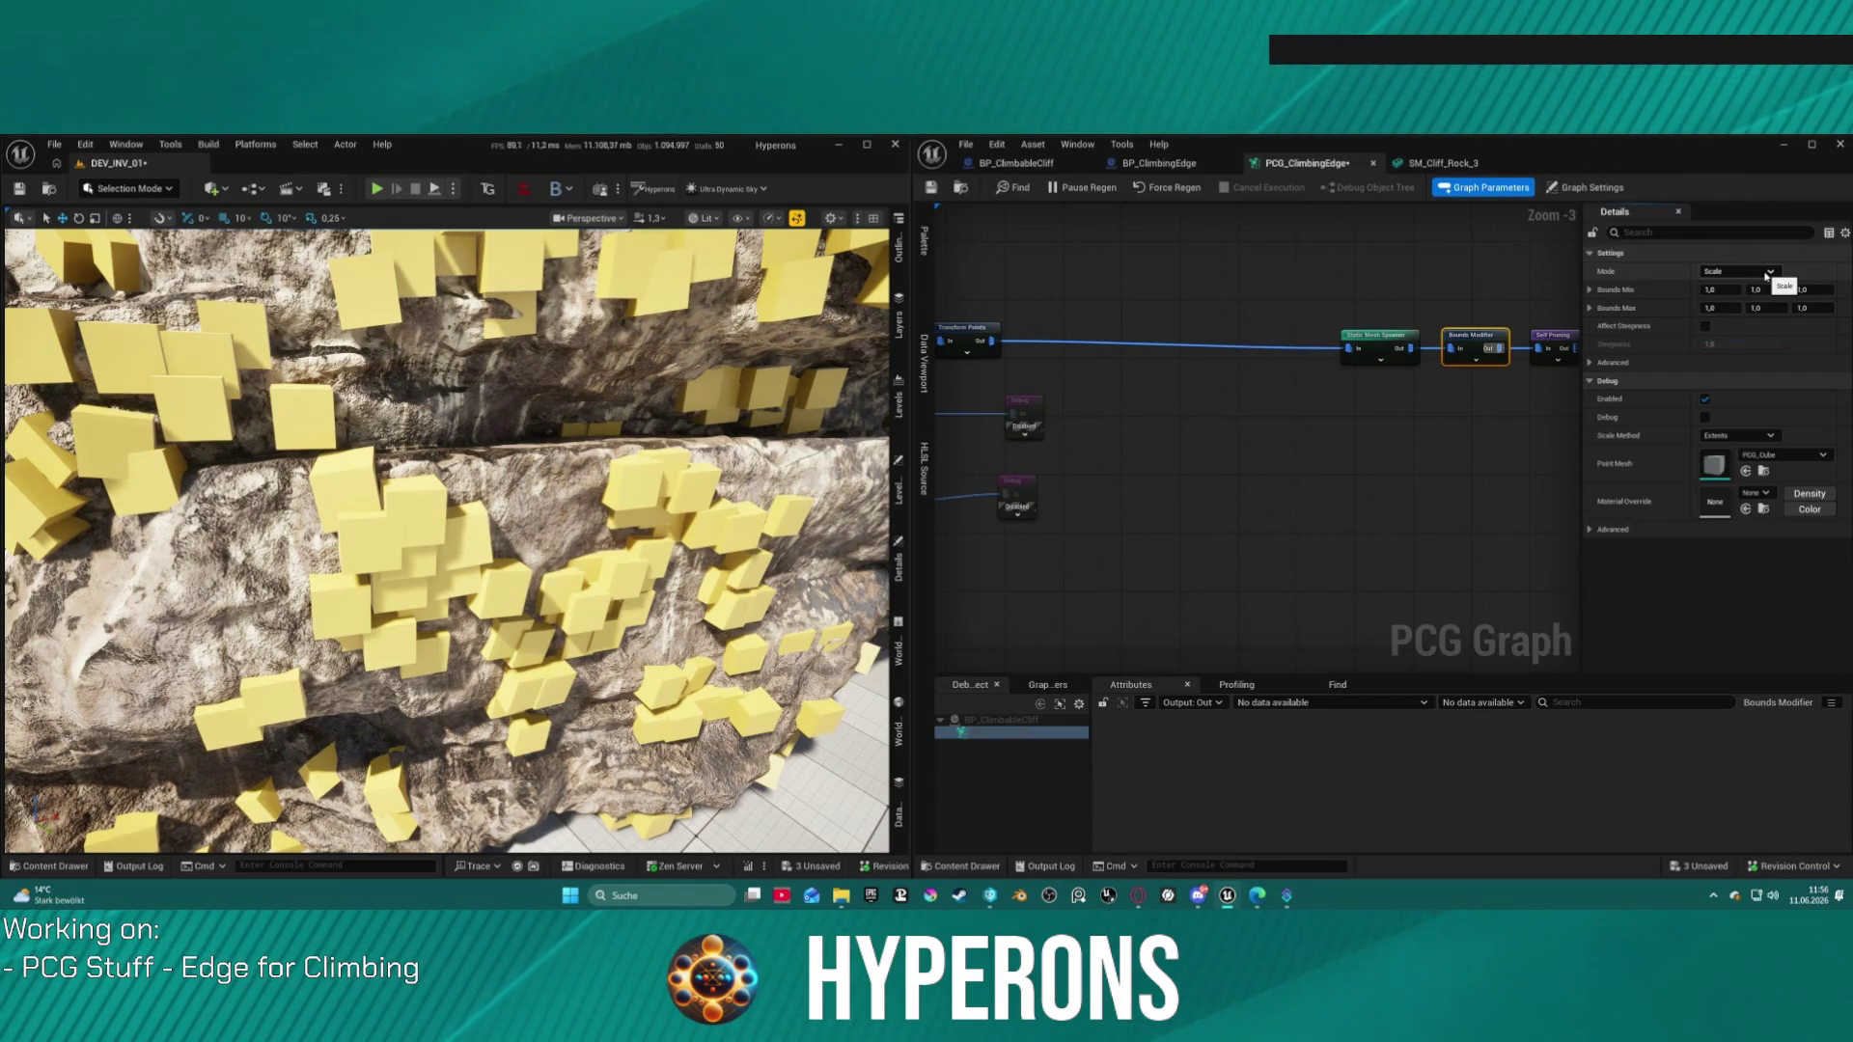
{"action": "left_click", "coordinate": [1110, 309]}
{"action": "left_click_drag", "start_coordinate": [1545, 371], "coordinate": [1544, 371]}
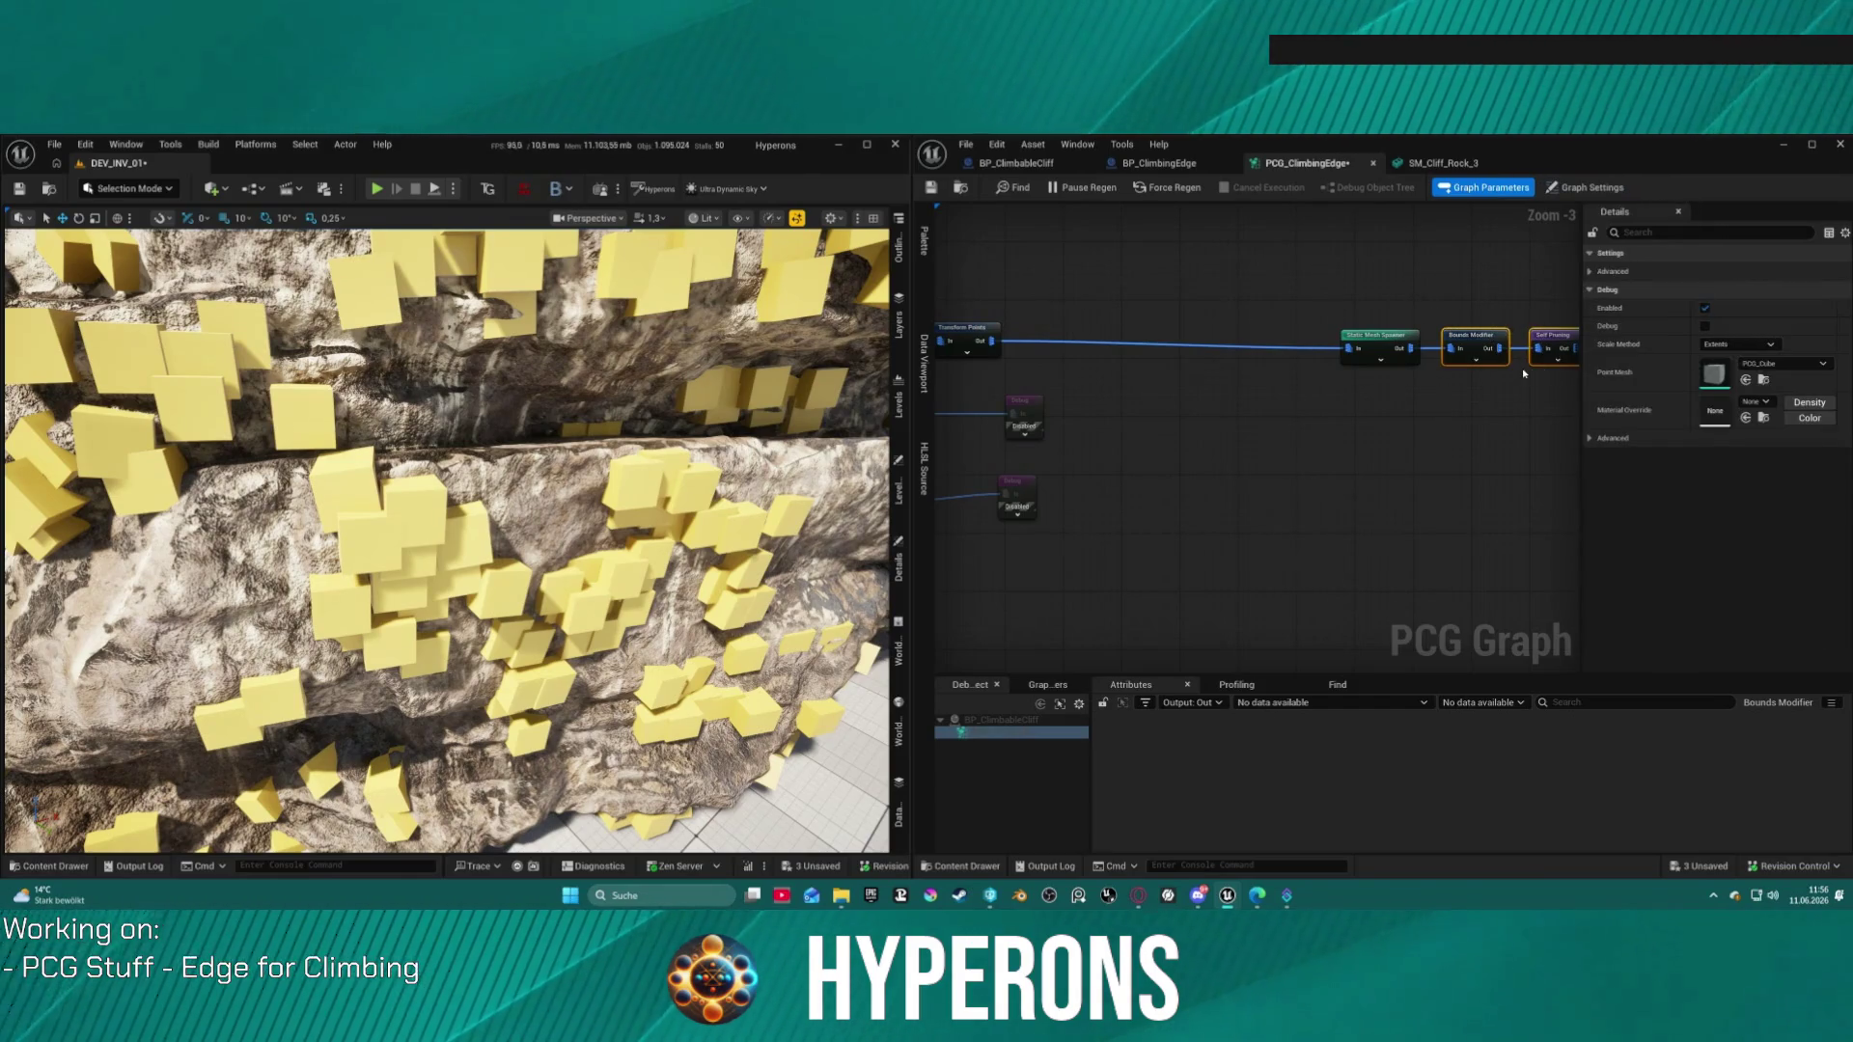
{"action": "key", "text": "ctrl+z"}
{"action": "key", "text": "ctrl+z"}
{"action": "key", "text": "ctrl+z"}
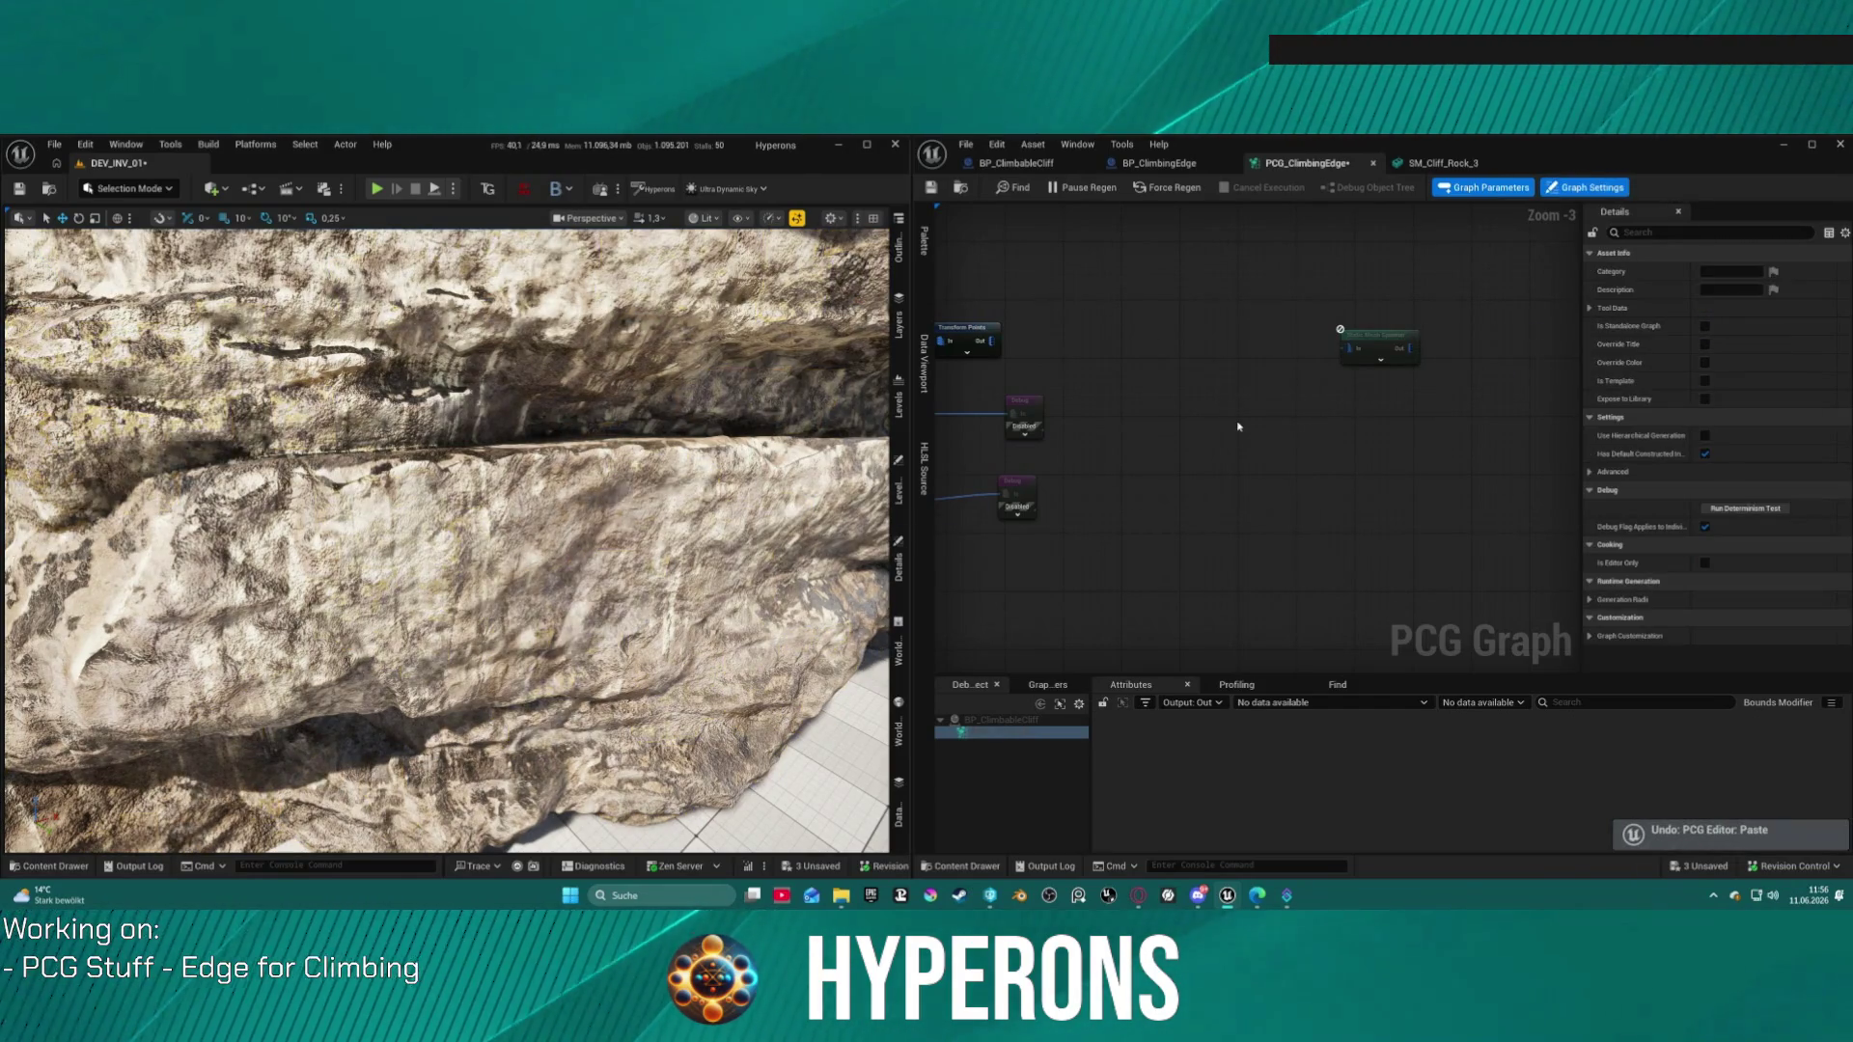
Step: Delete Bounds Reset and move Bounds Modifier up next to Transform Points
{"action": "left_click", "coordinate": [1095, 392]}
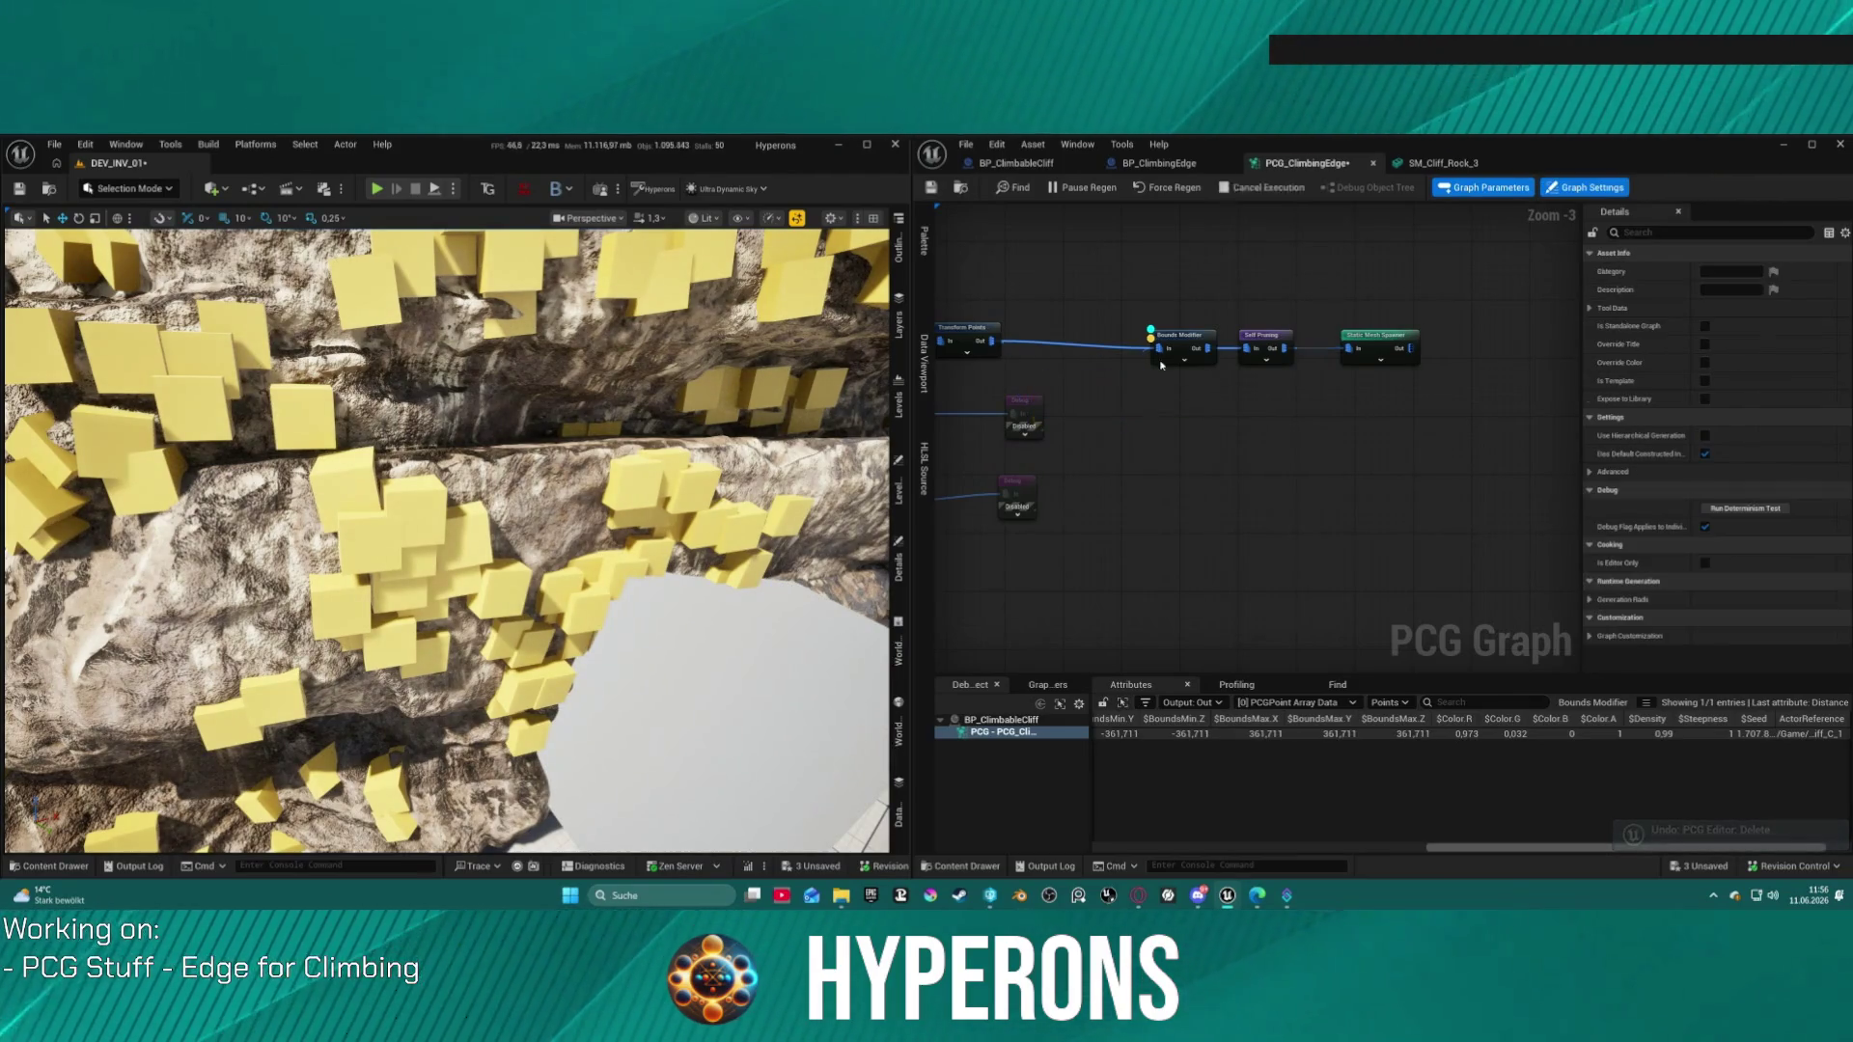
{"action": "key", "text": "Delete"}
{"action": "left_click", "coordinate": [1190, 335]}
{"action": "left_click", "coordinate": [1722, 257]}
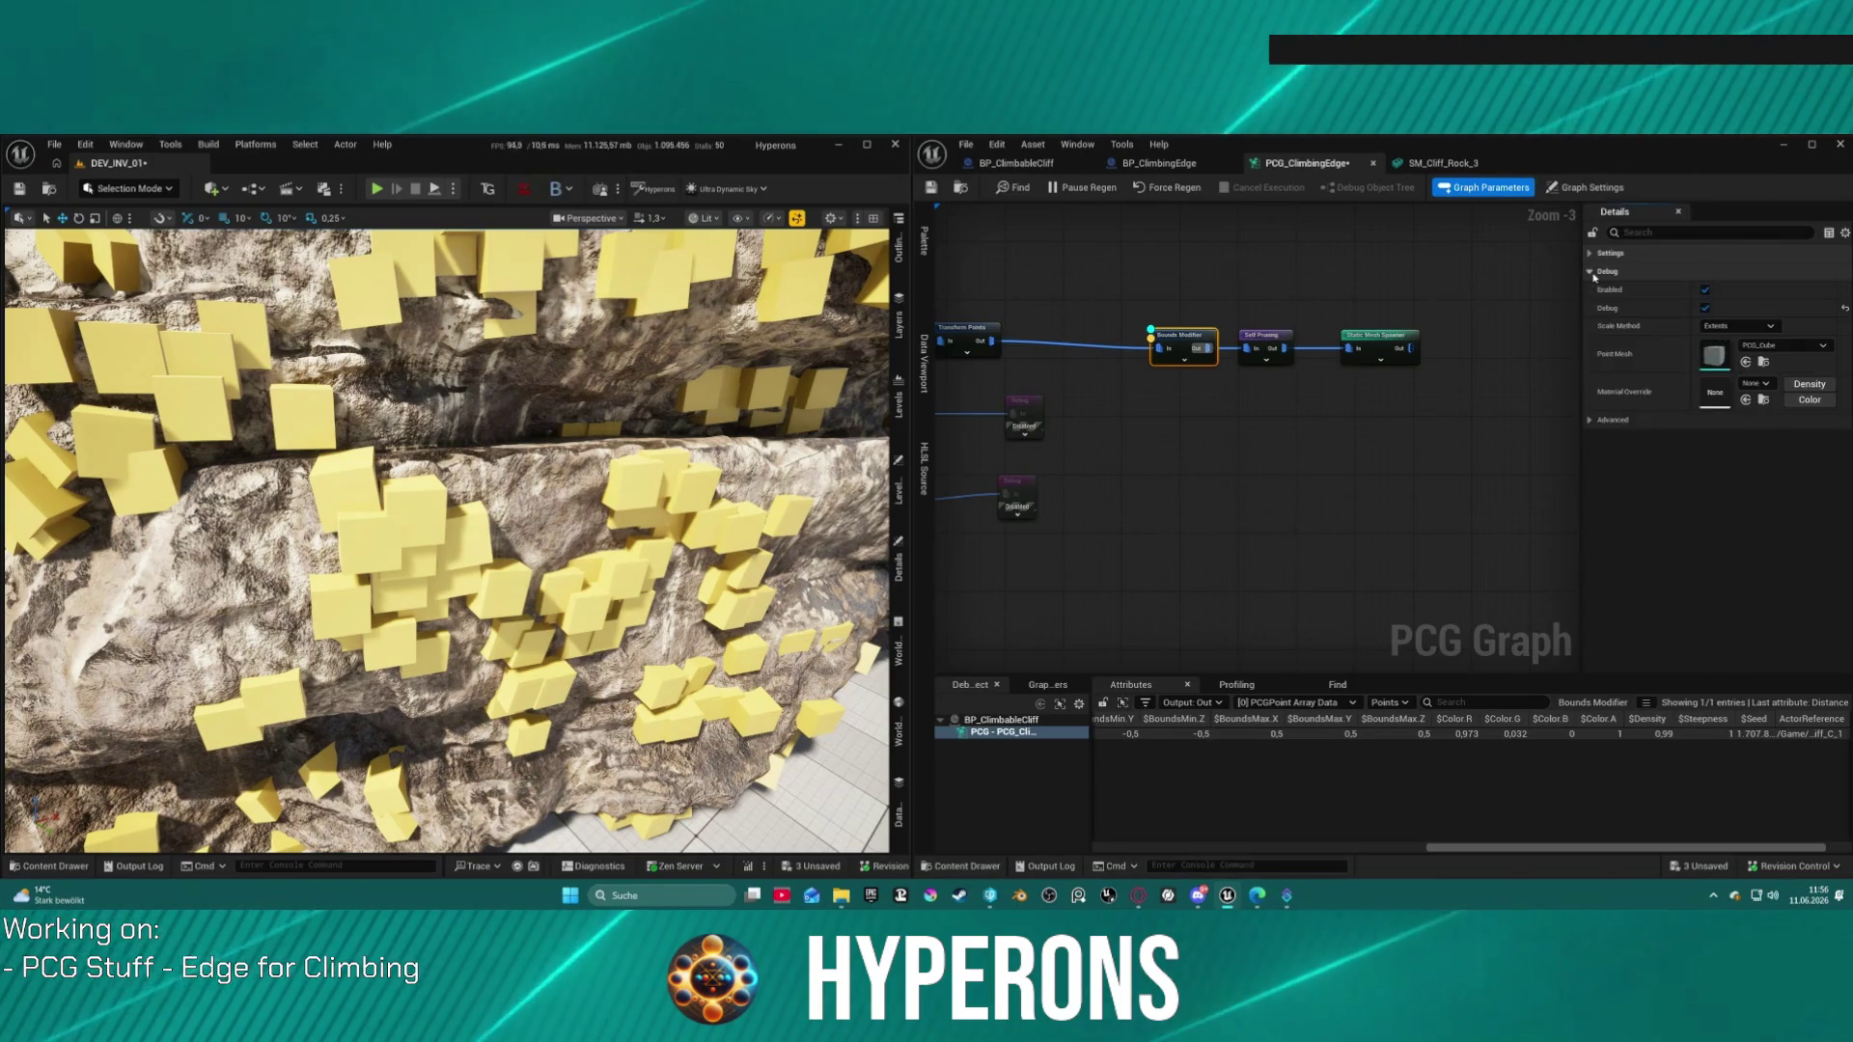
{"action": "left_click_drag", "start_coordinate": [1192, 337], "coordinate": [1097, 321]}
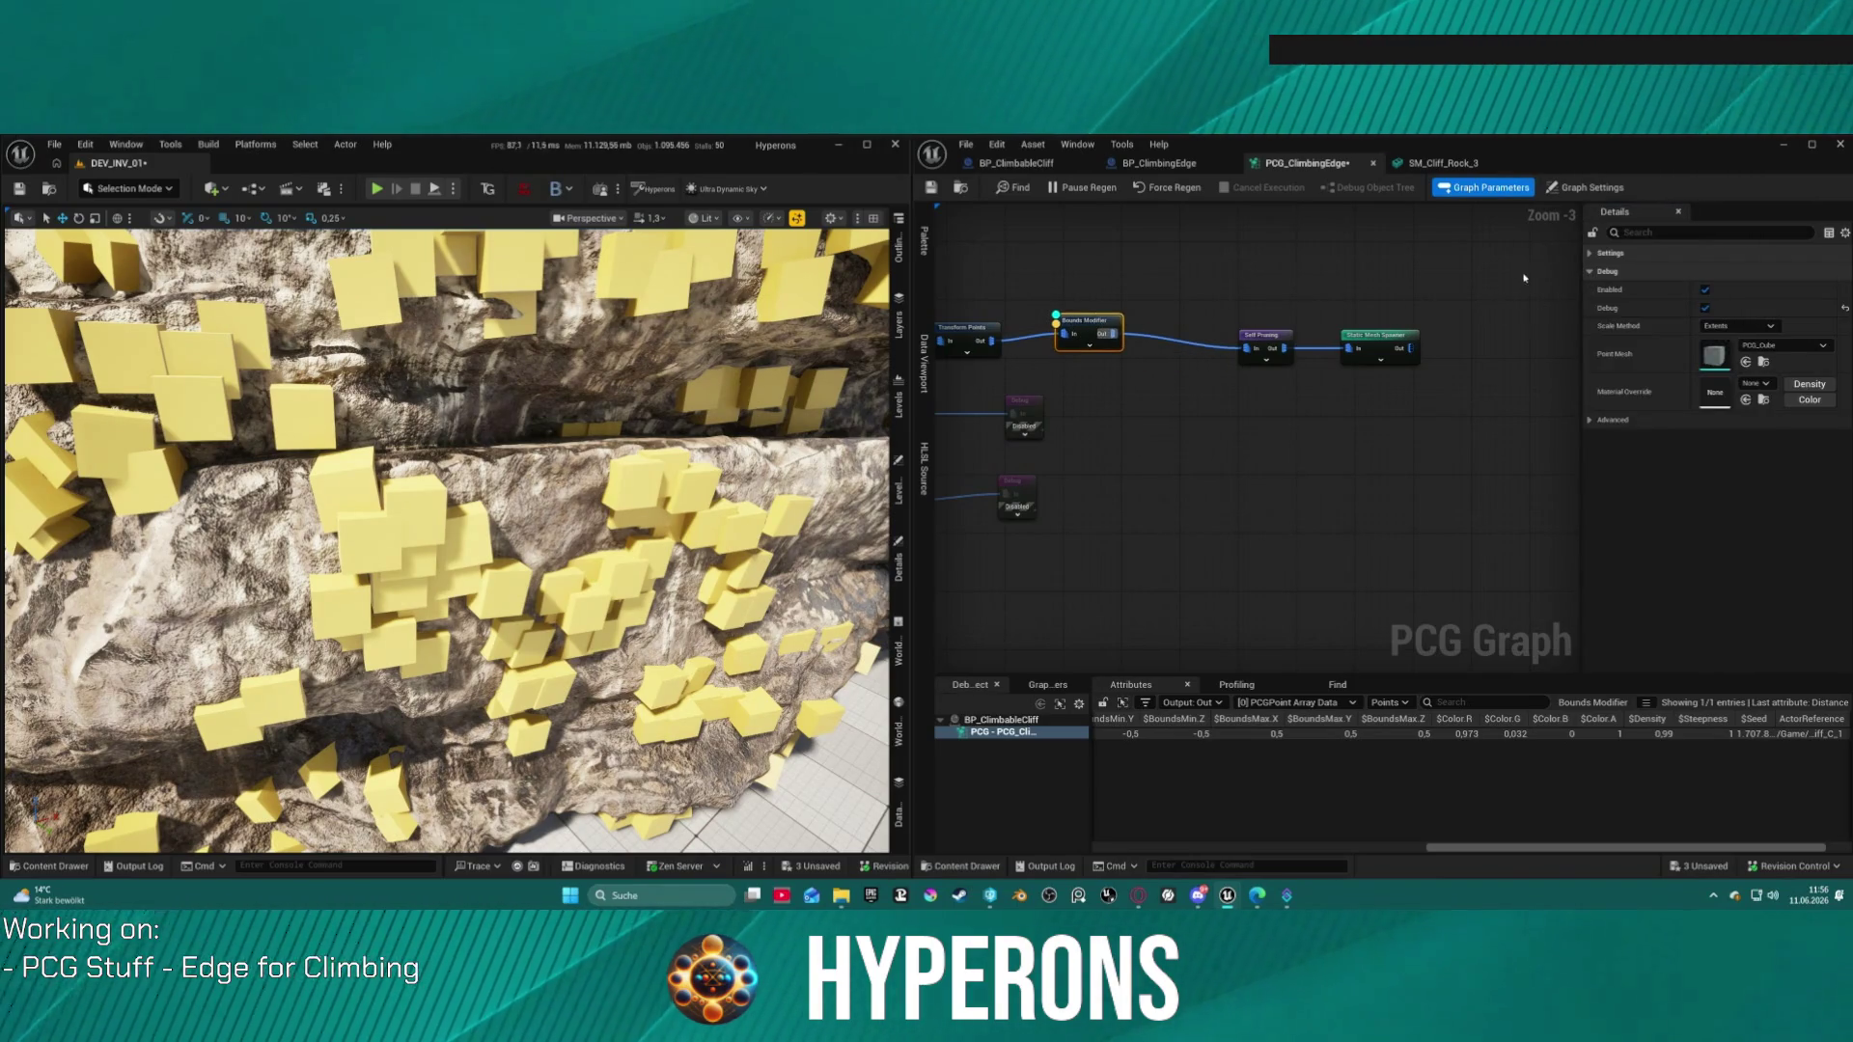
Step: Set the Bounds Modifier mode to Set and straighten the wire into Self Pruning
{"action": "left_click", "coordinate": [1585, 255]}
{"action": "left_click", "coordinate": [1737, 271]}
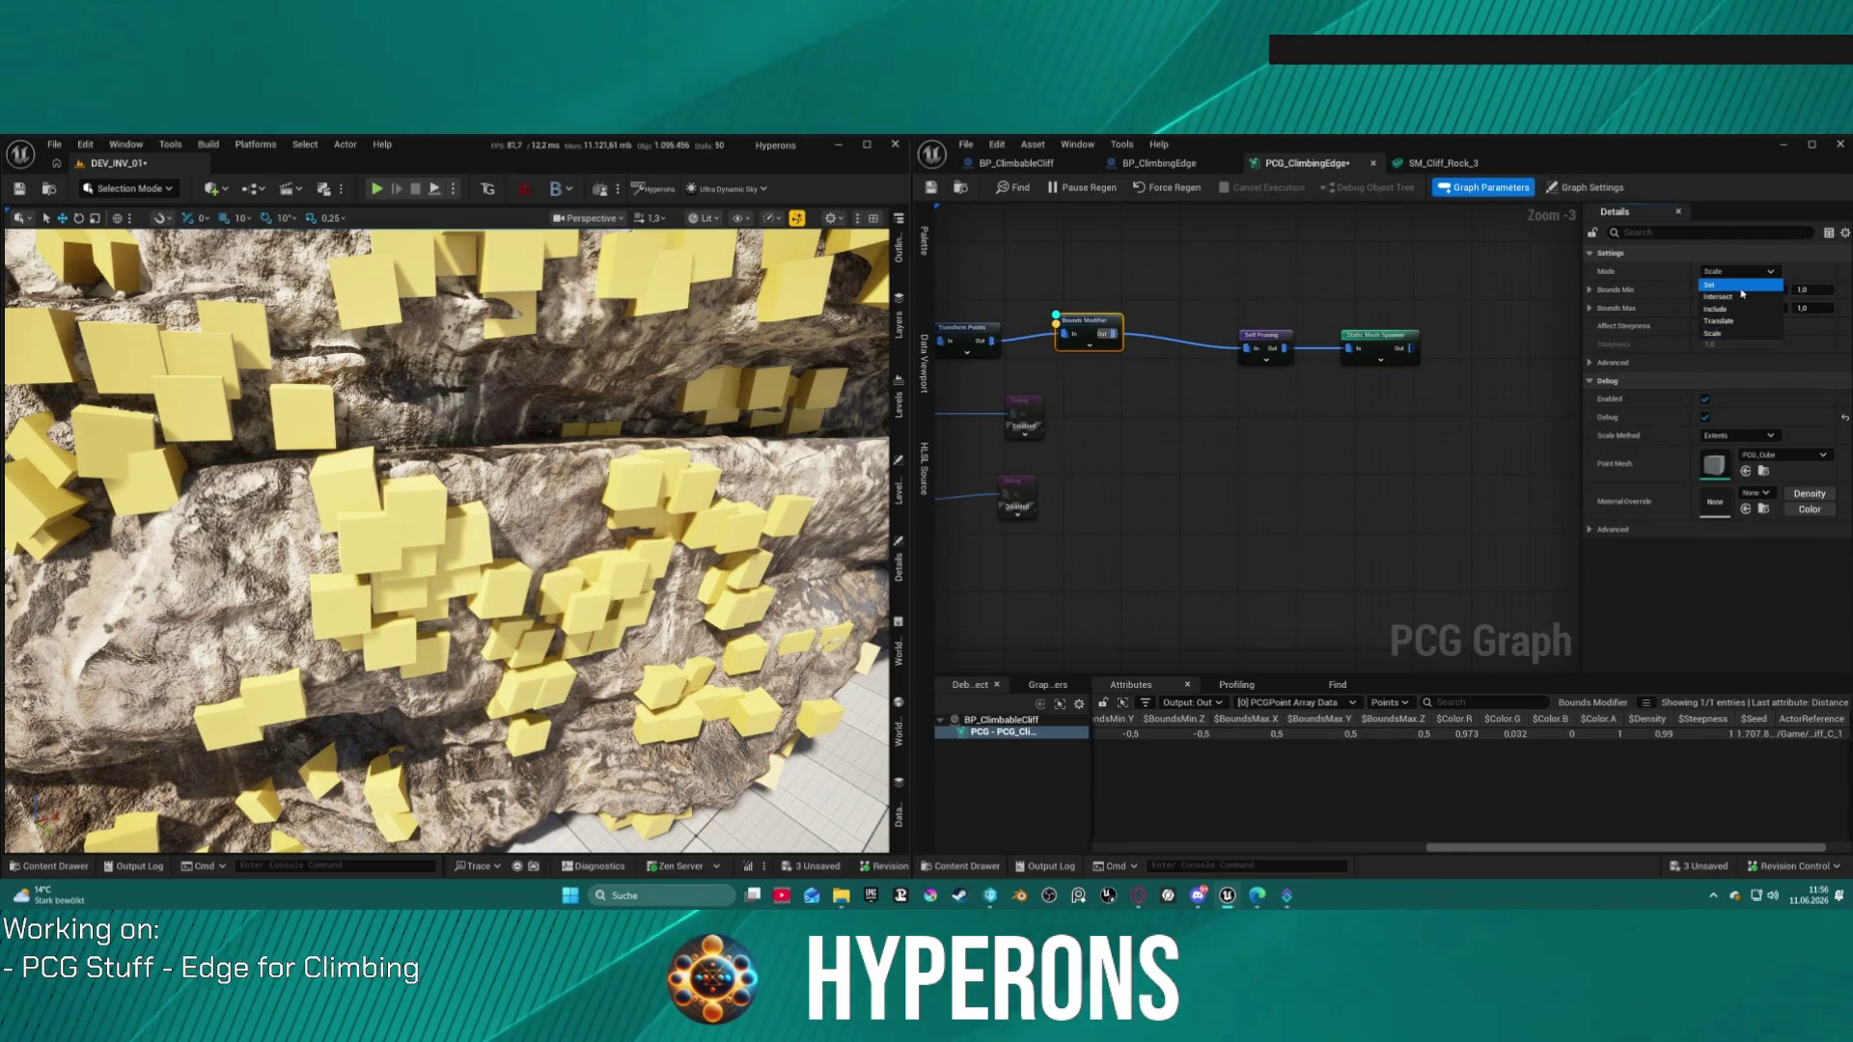
{"action": "left_click", "coordinate": [1741, 286]}
{"action": "key", "text": "q"}
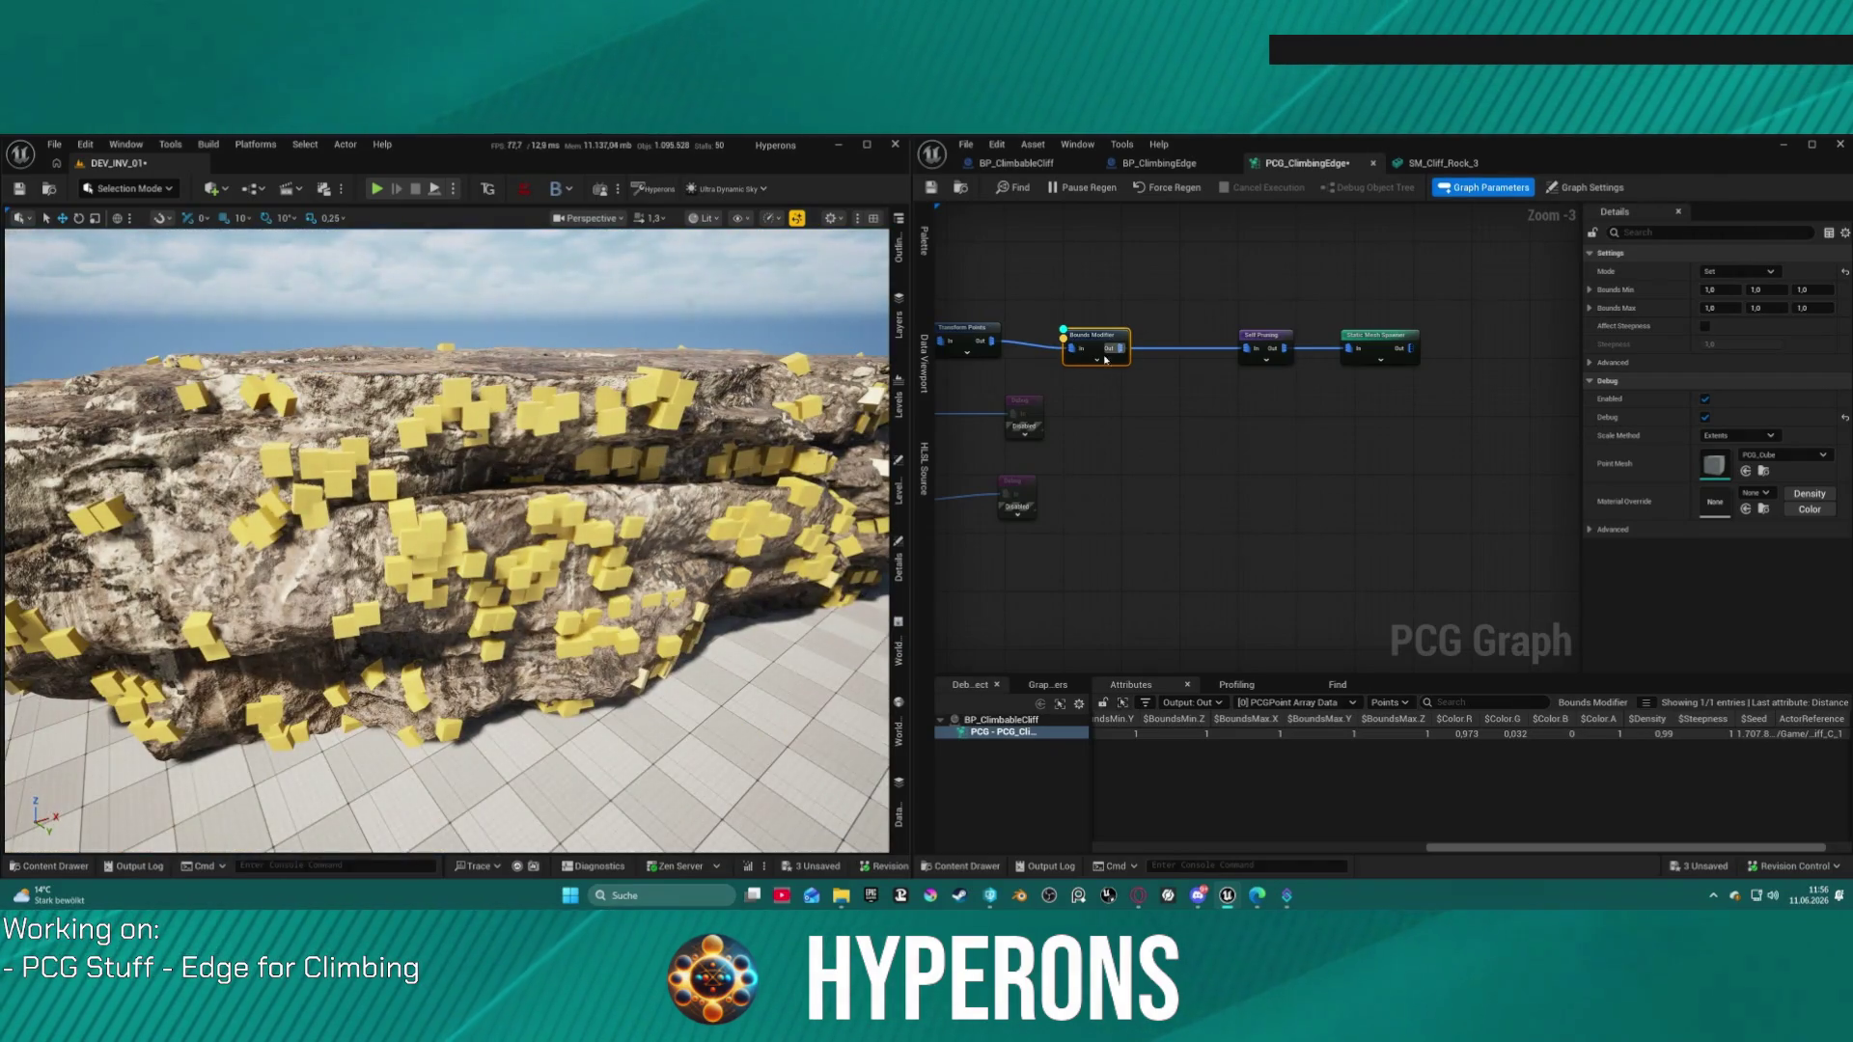
{"action": "left_click", "coordinate": [1403, 348]}
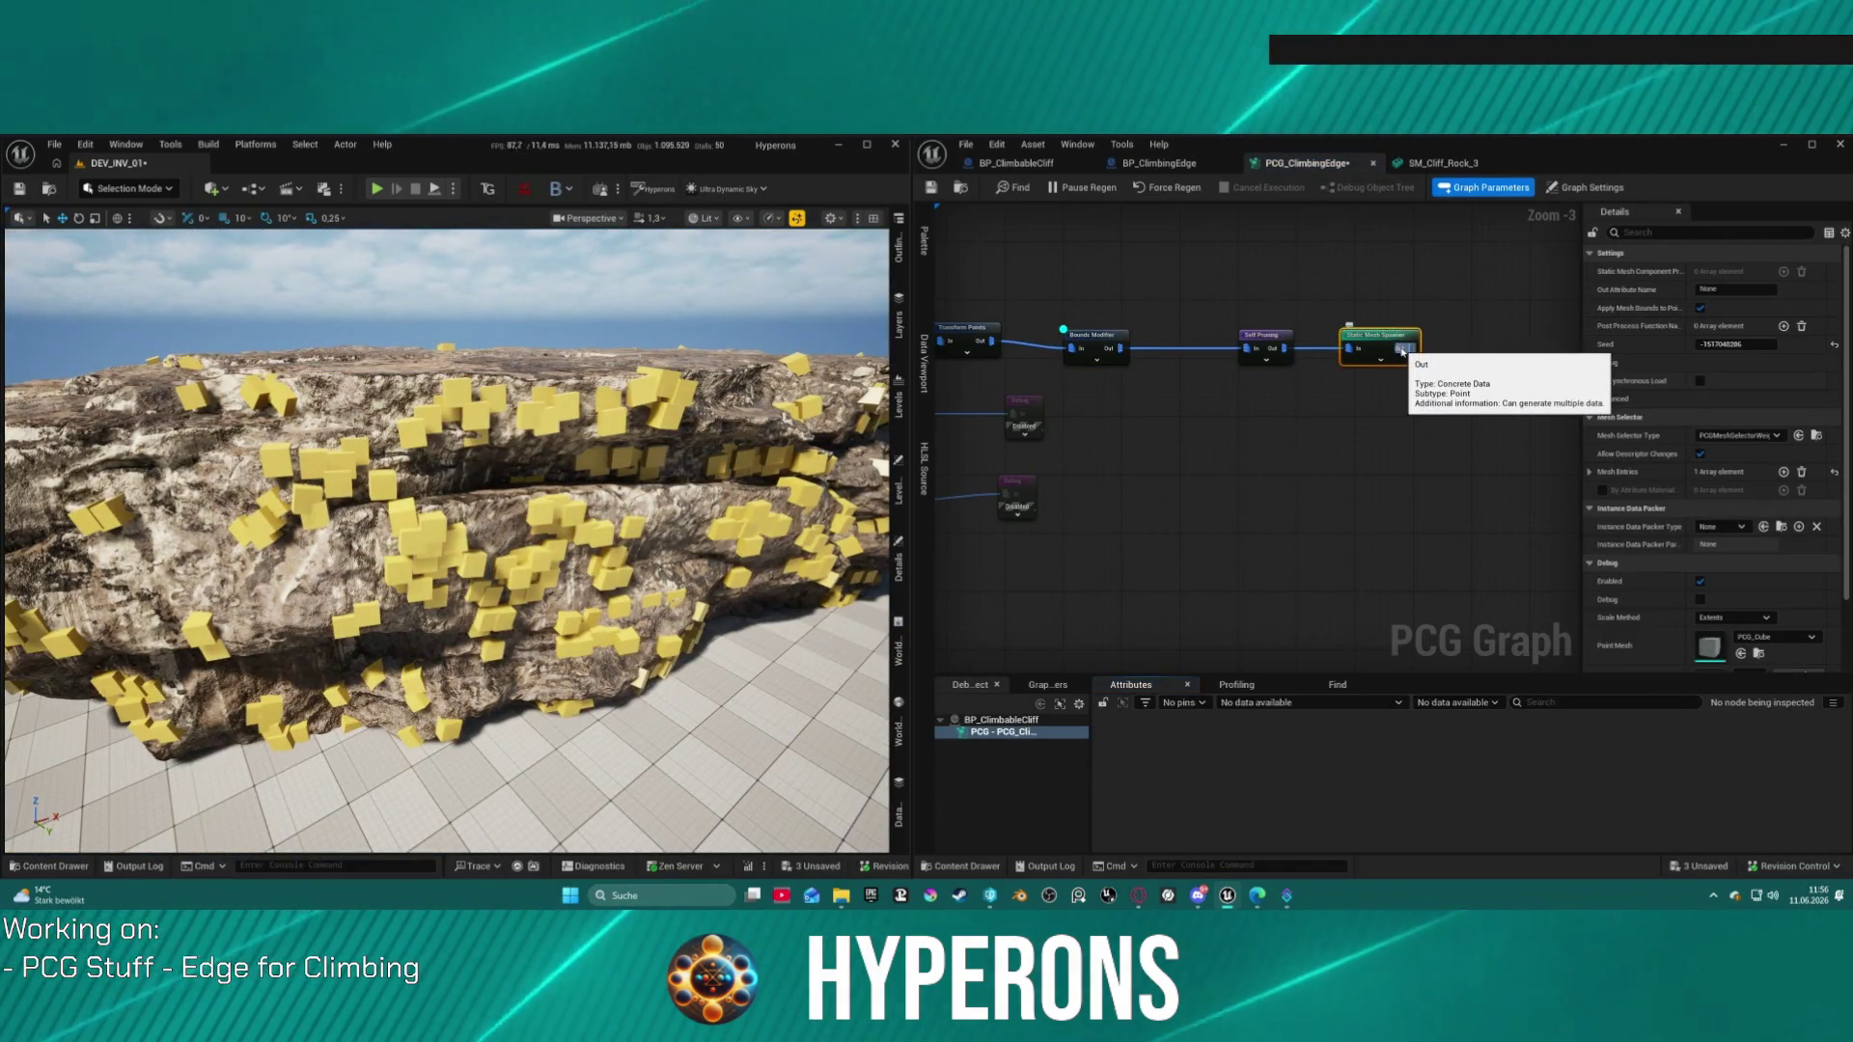
Step: Disable the Static Mesh Spawner node
{"action": "key", "text": "e"}
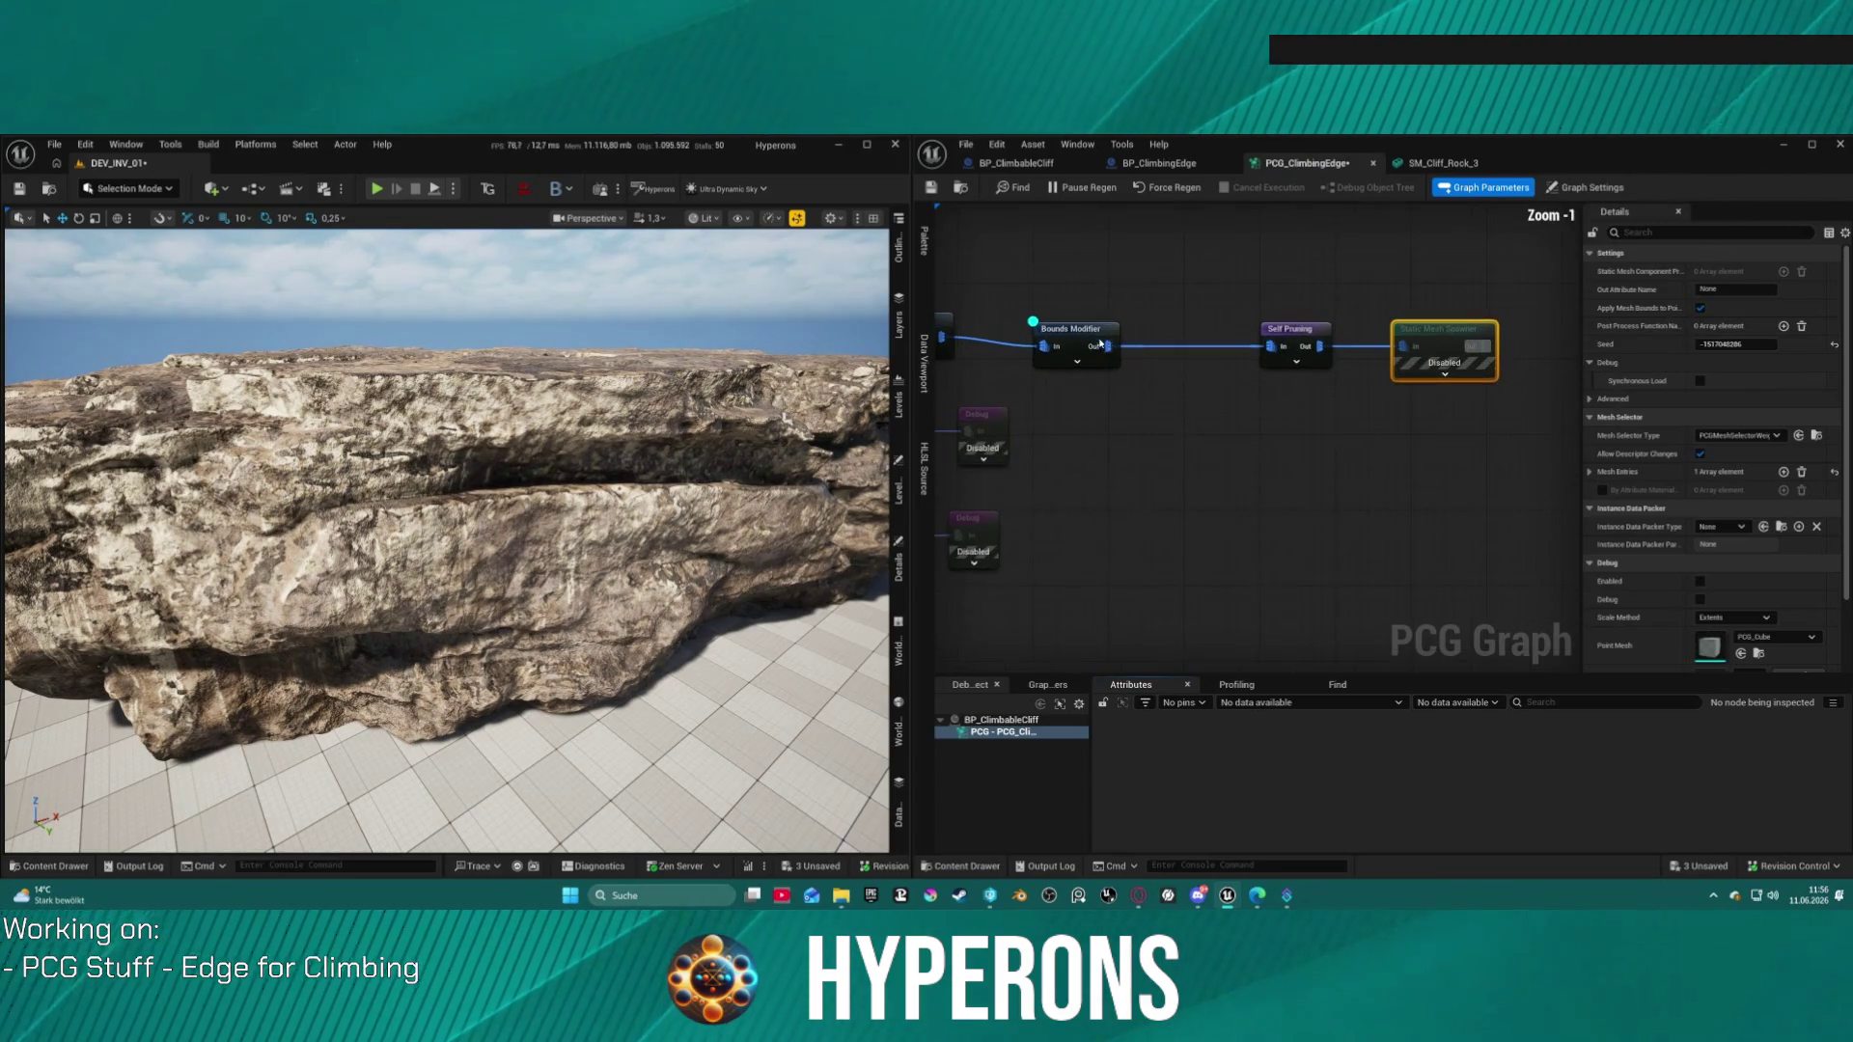
{"action": "scroll", "coordinate": [1207, 349], "scroll_direction": "up", "scroll_amount": 2}
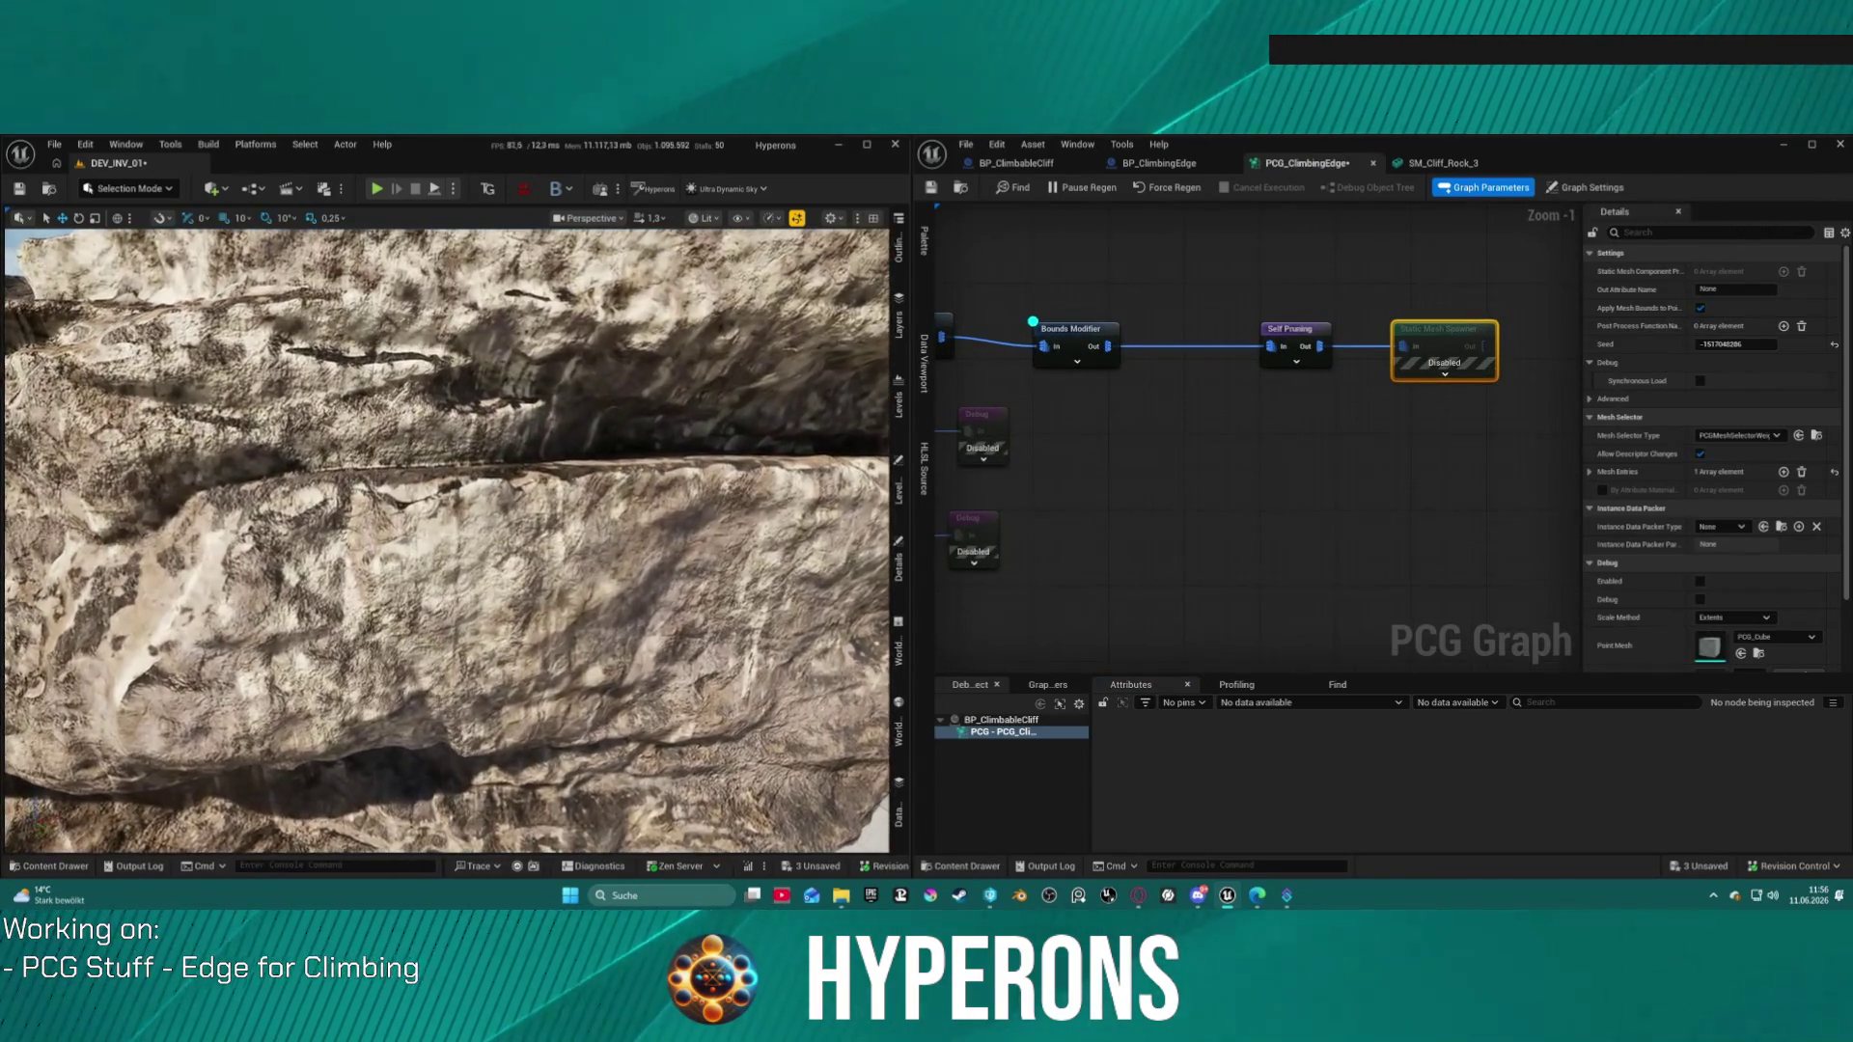
{"action": "left_click", "coordinate": [1284, 330]}
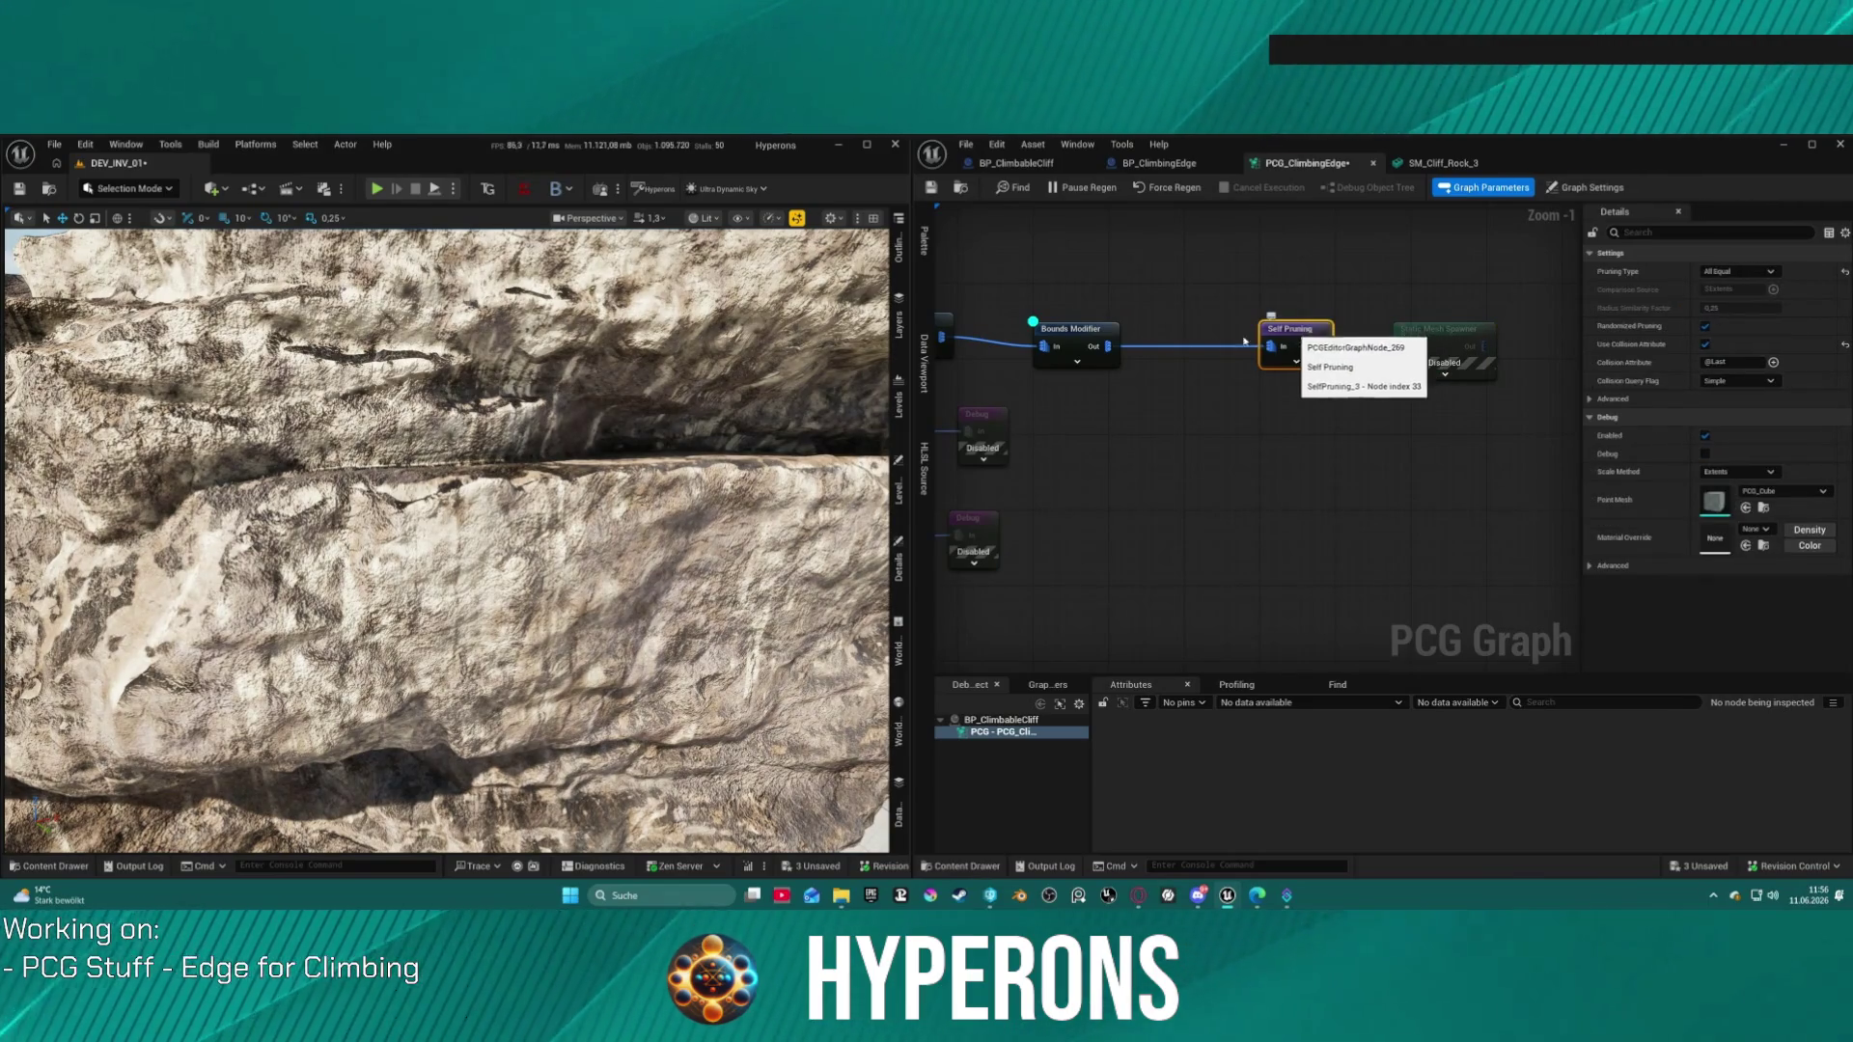
Step: Enter 20 for Bounds Min X, Y and Z and paste those values into Bounds Max
{"action": "left_click", "coordinate": [1081, 340]}
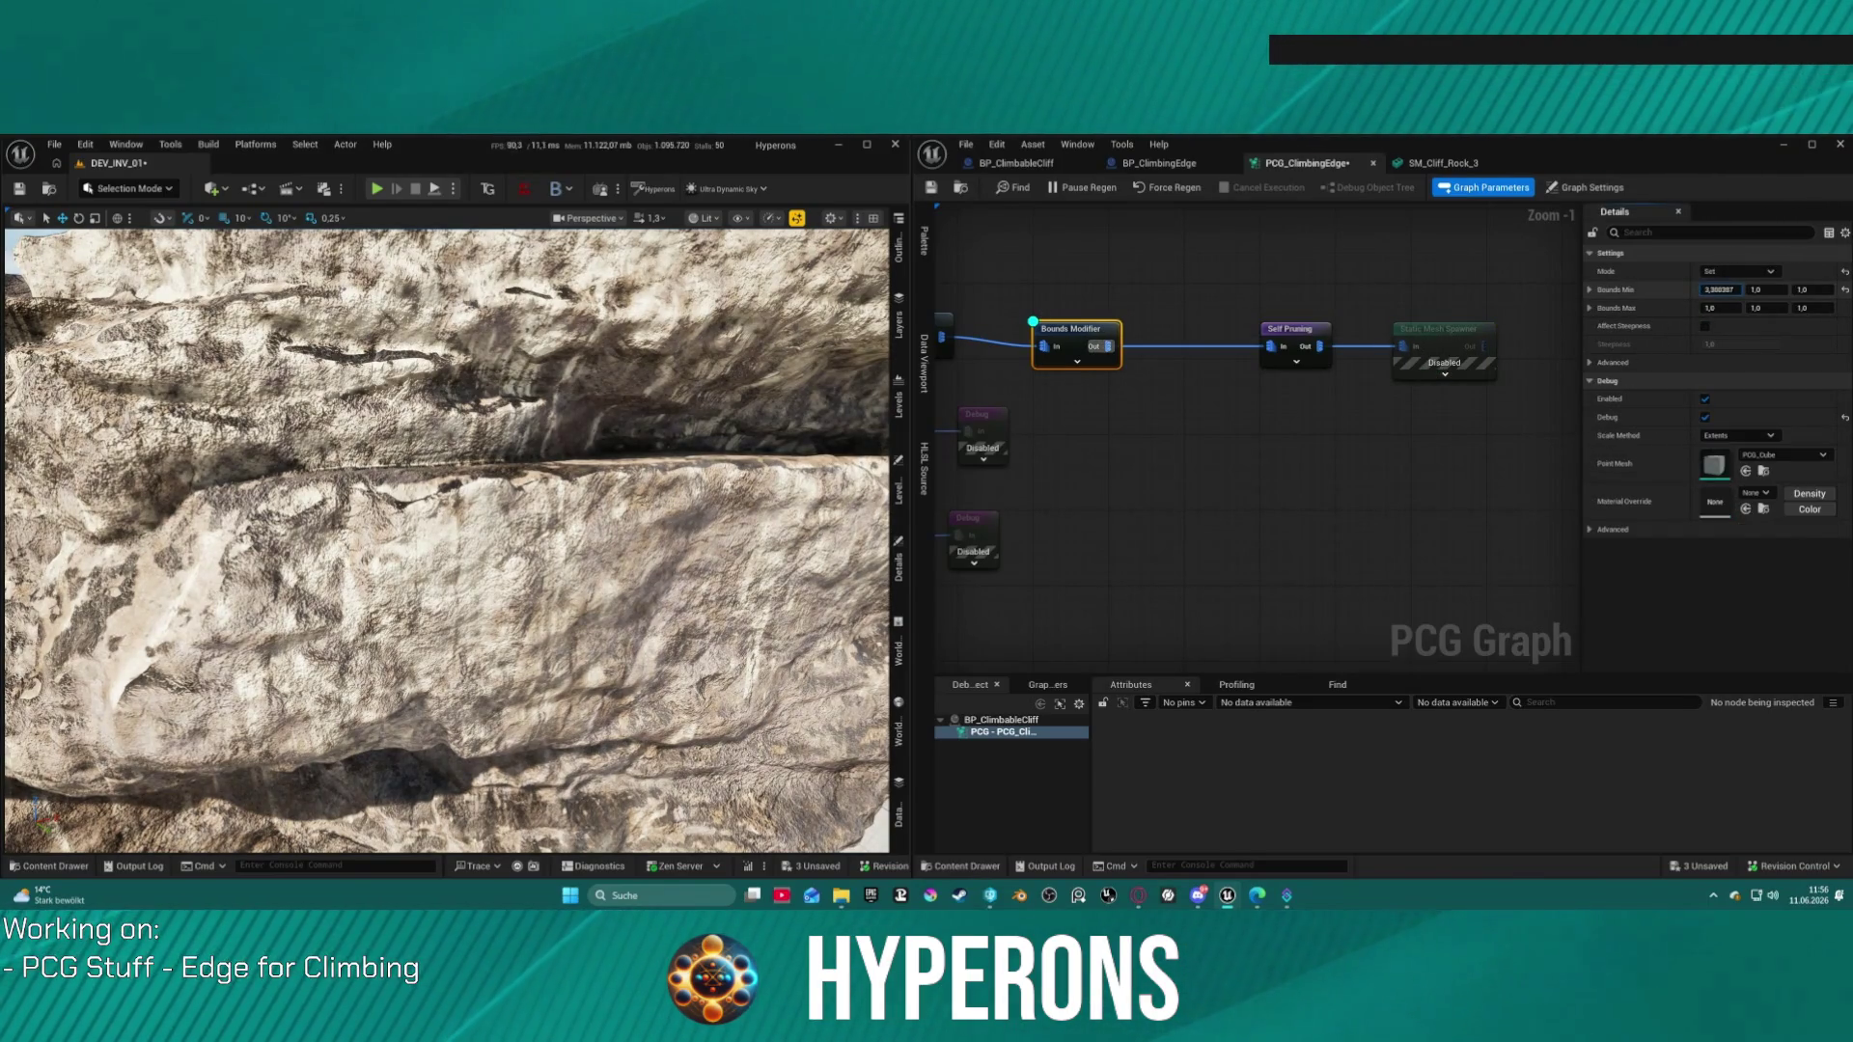
{"action": "left_click", "coordinate": [1721, 289]}
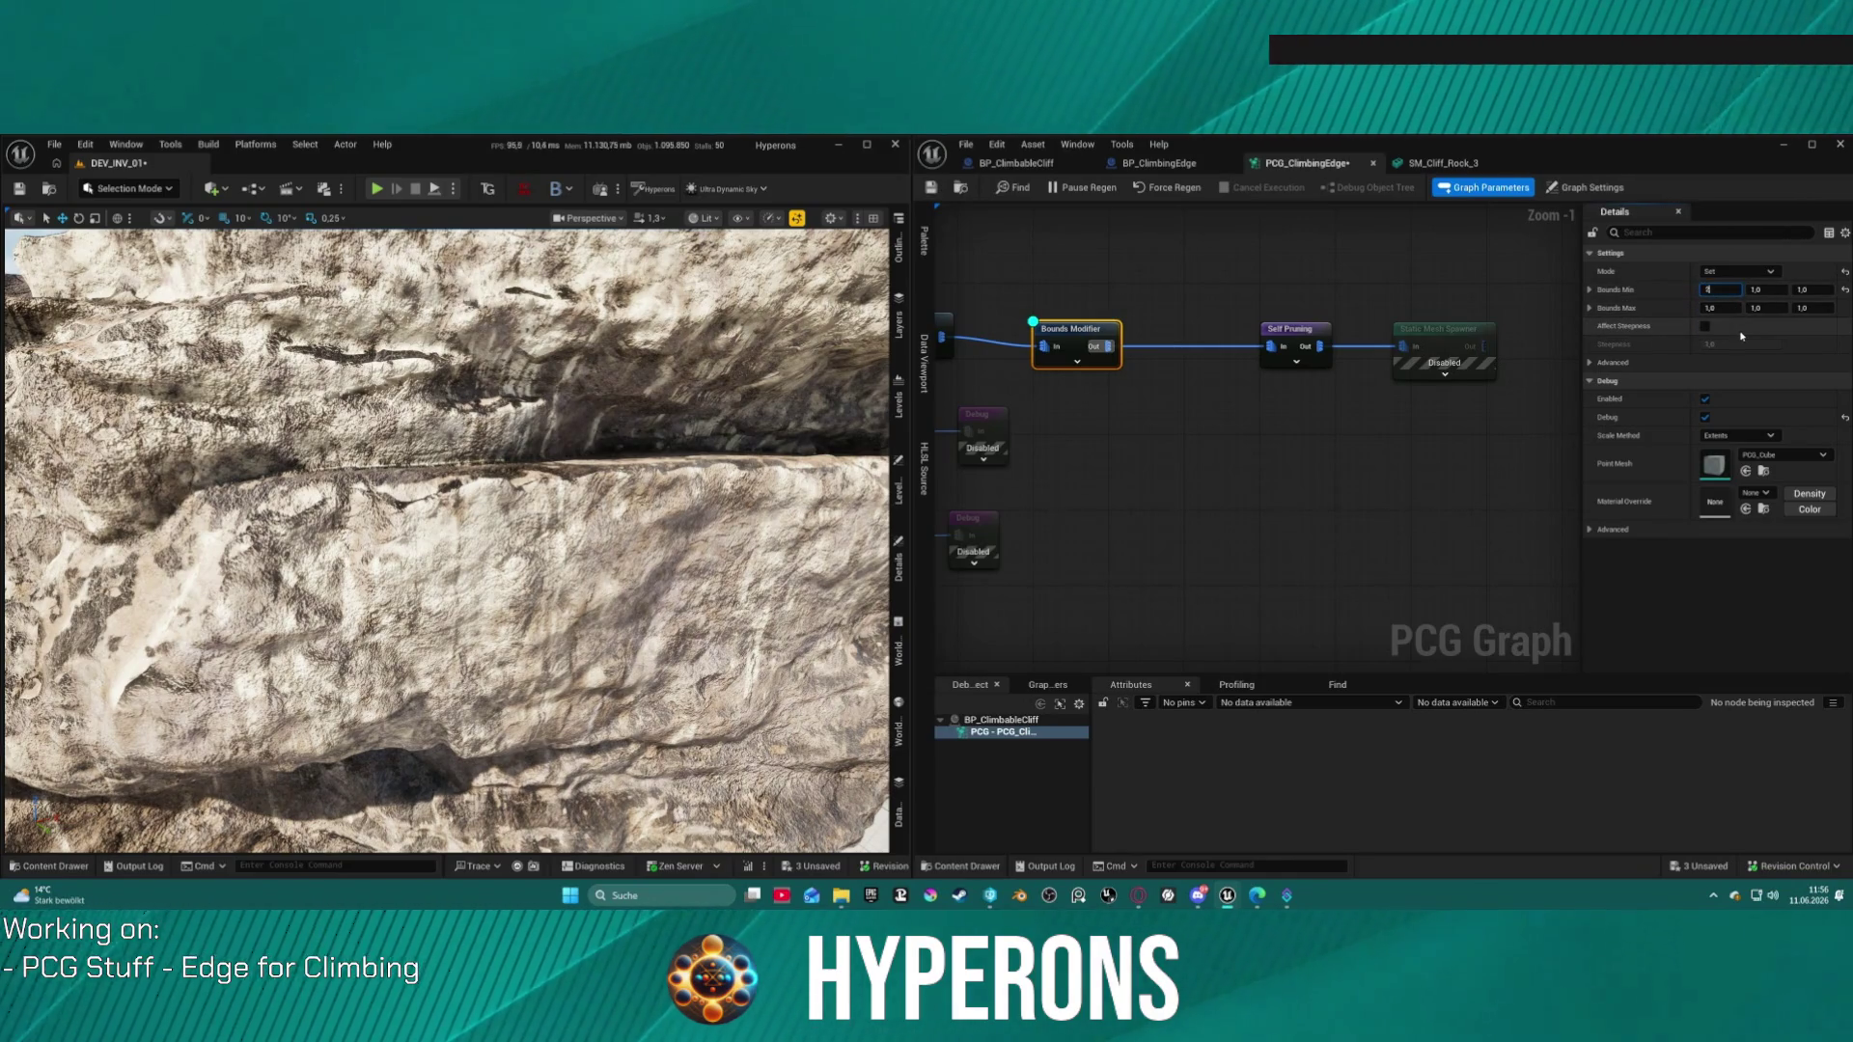
{"action": "type", "text": "0"}
{"action": "key", "text": "Tab"}
{"action": "type", "text": "2"}
{"action": "key", "text": "Tab"}
{"action": "type", "text": "0,"}
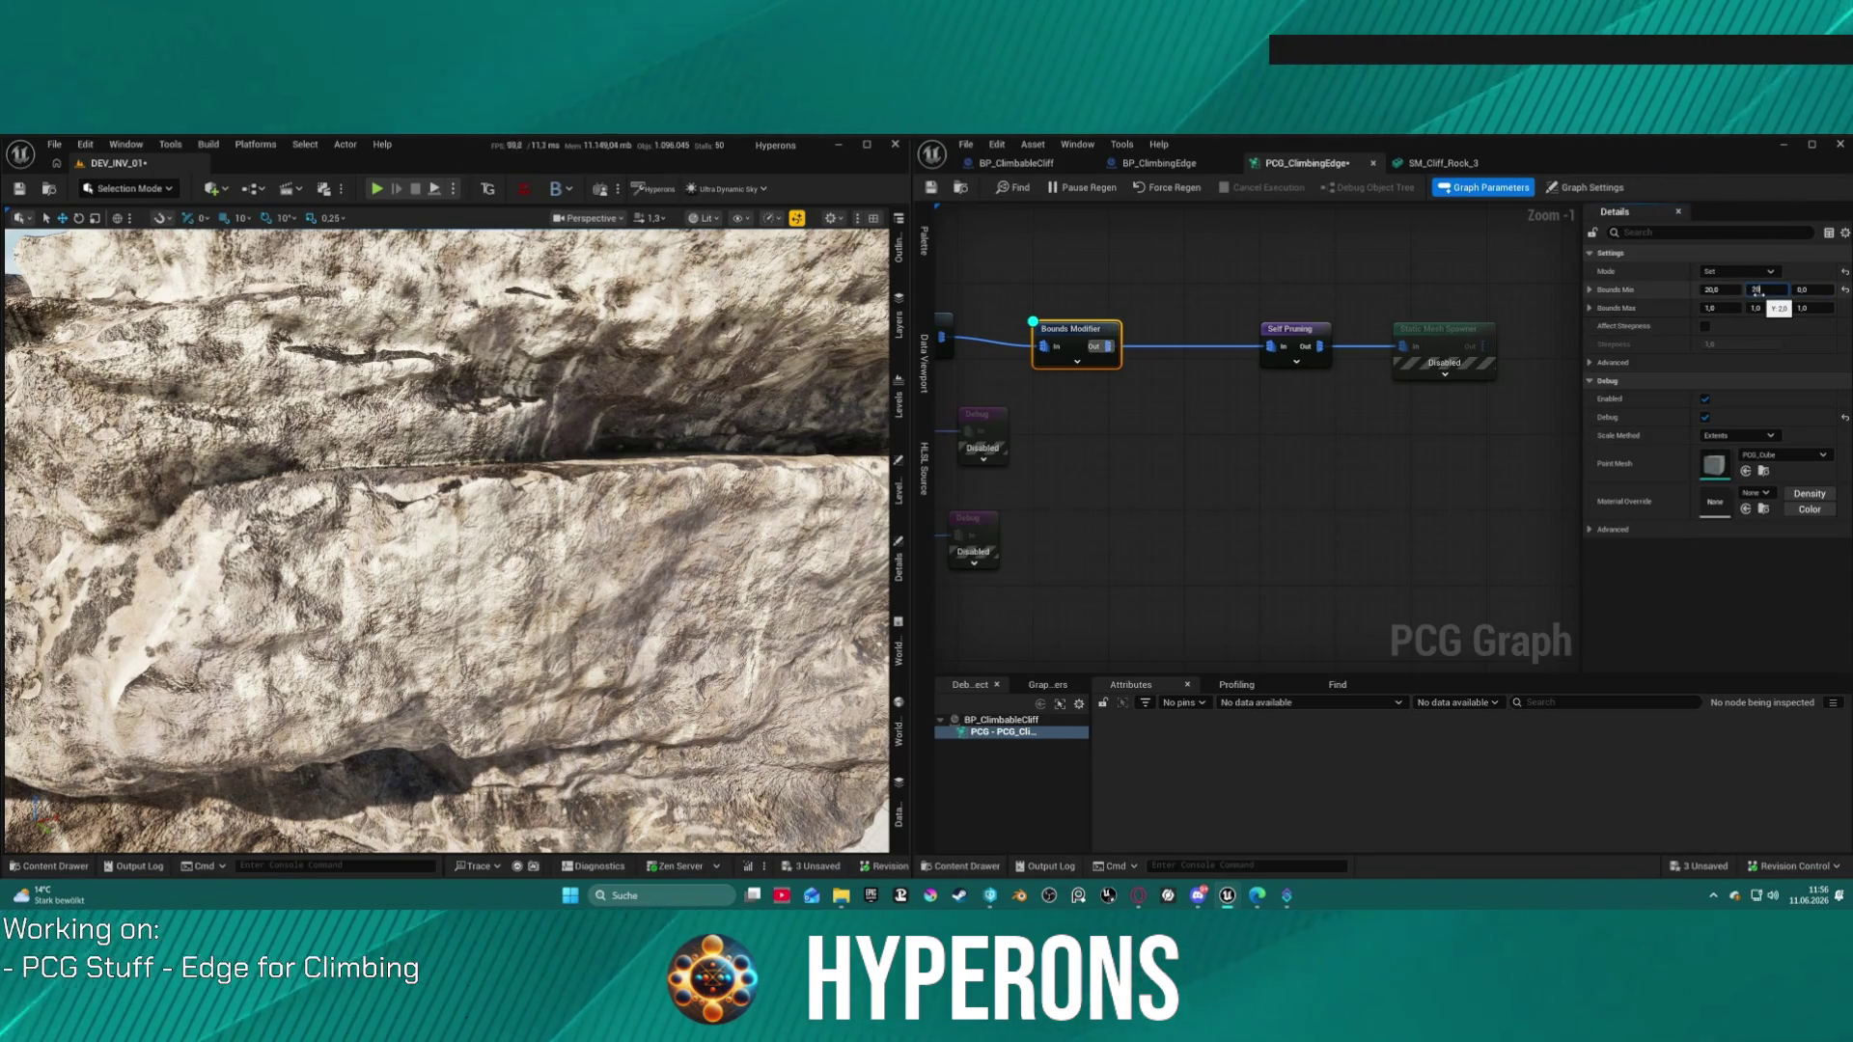
{"action": "type", "text": "0"}
{"action": "key", "text": "Return"}
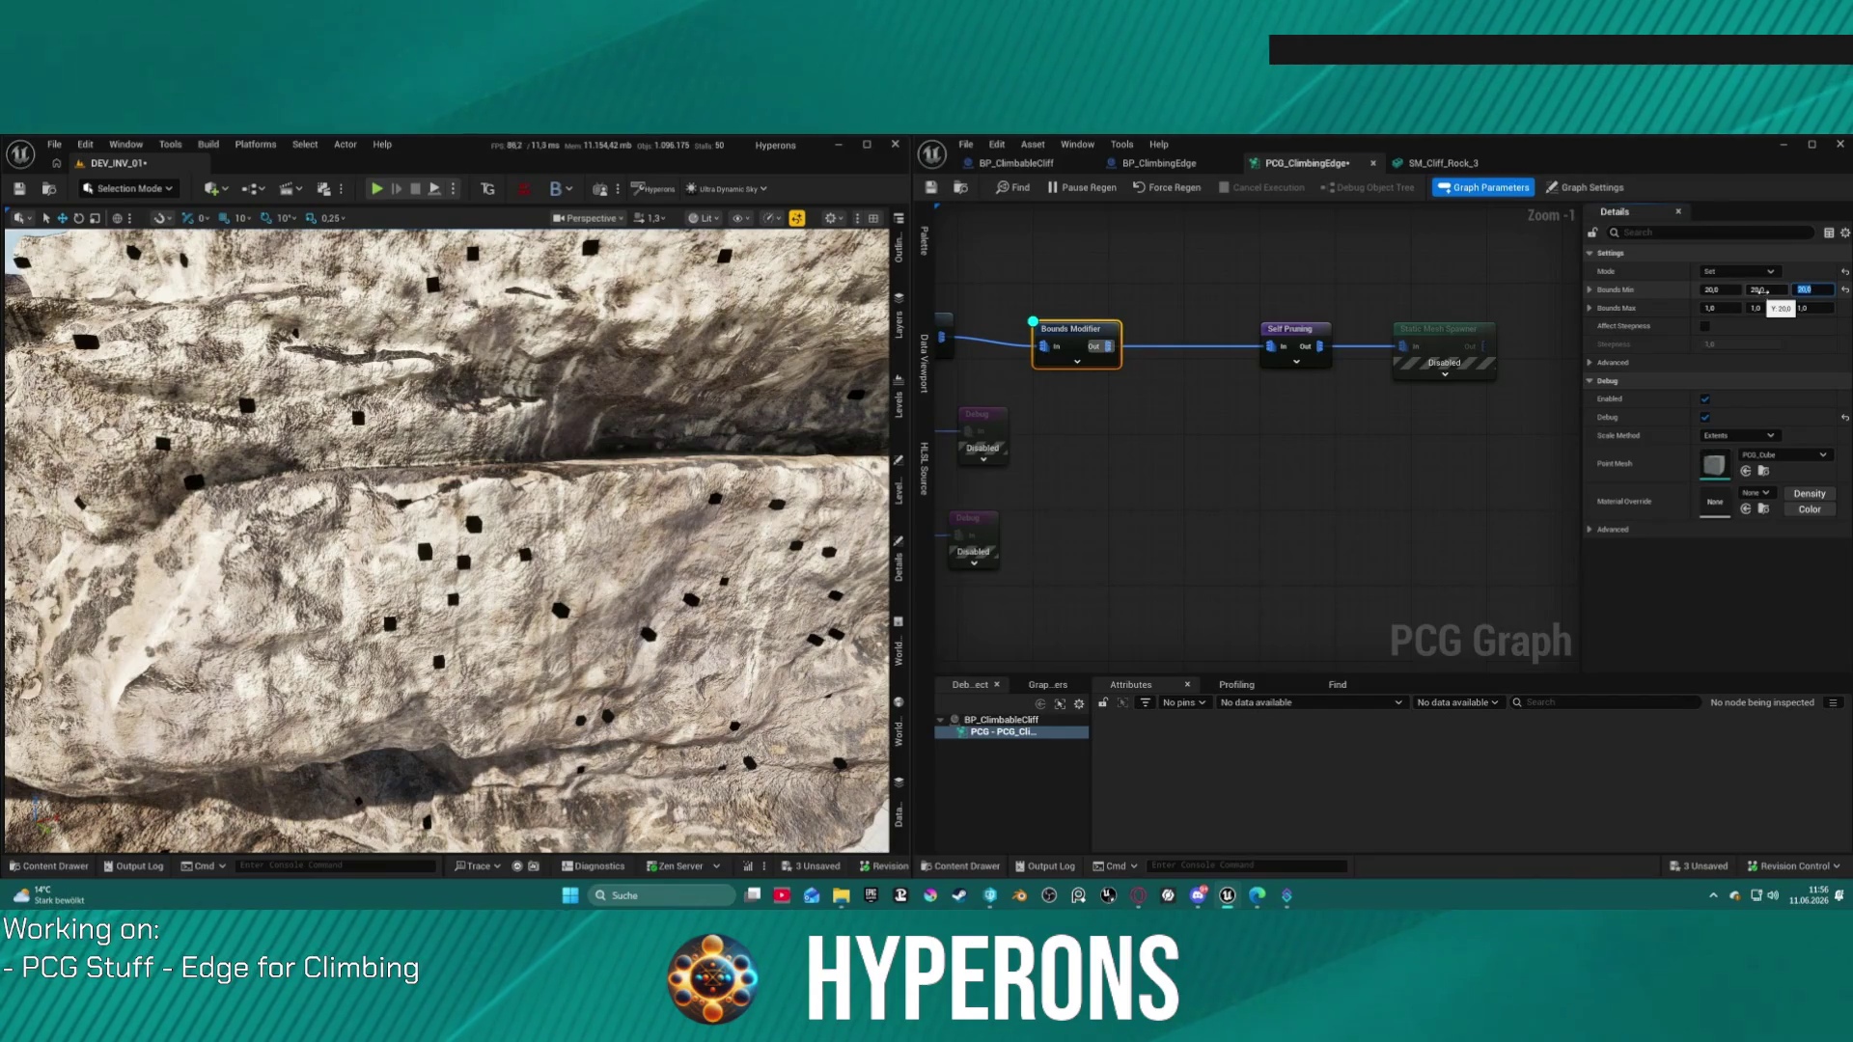
{"action": "type", "text": "20"}
{"action": "right_click", "coordinate": [1658, 290], "text": "shift"}
{"action": "left_click", "coordinate": [1657, 308], "text": "shift"}
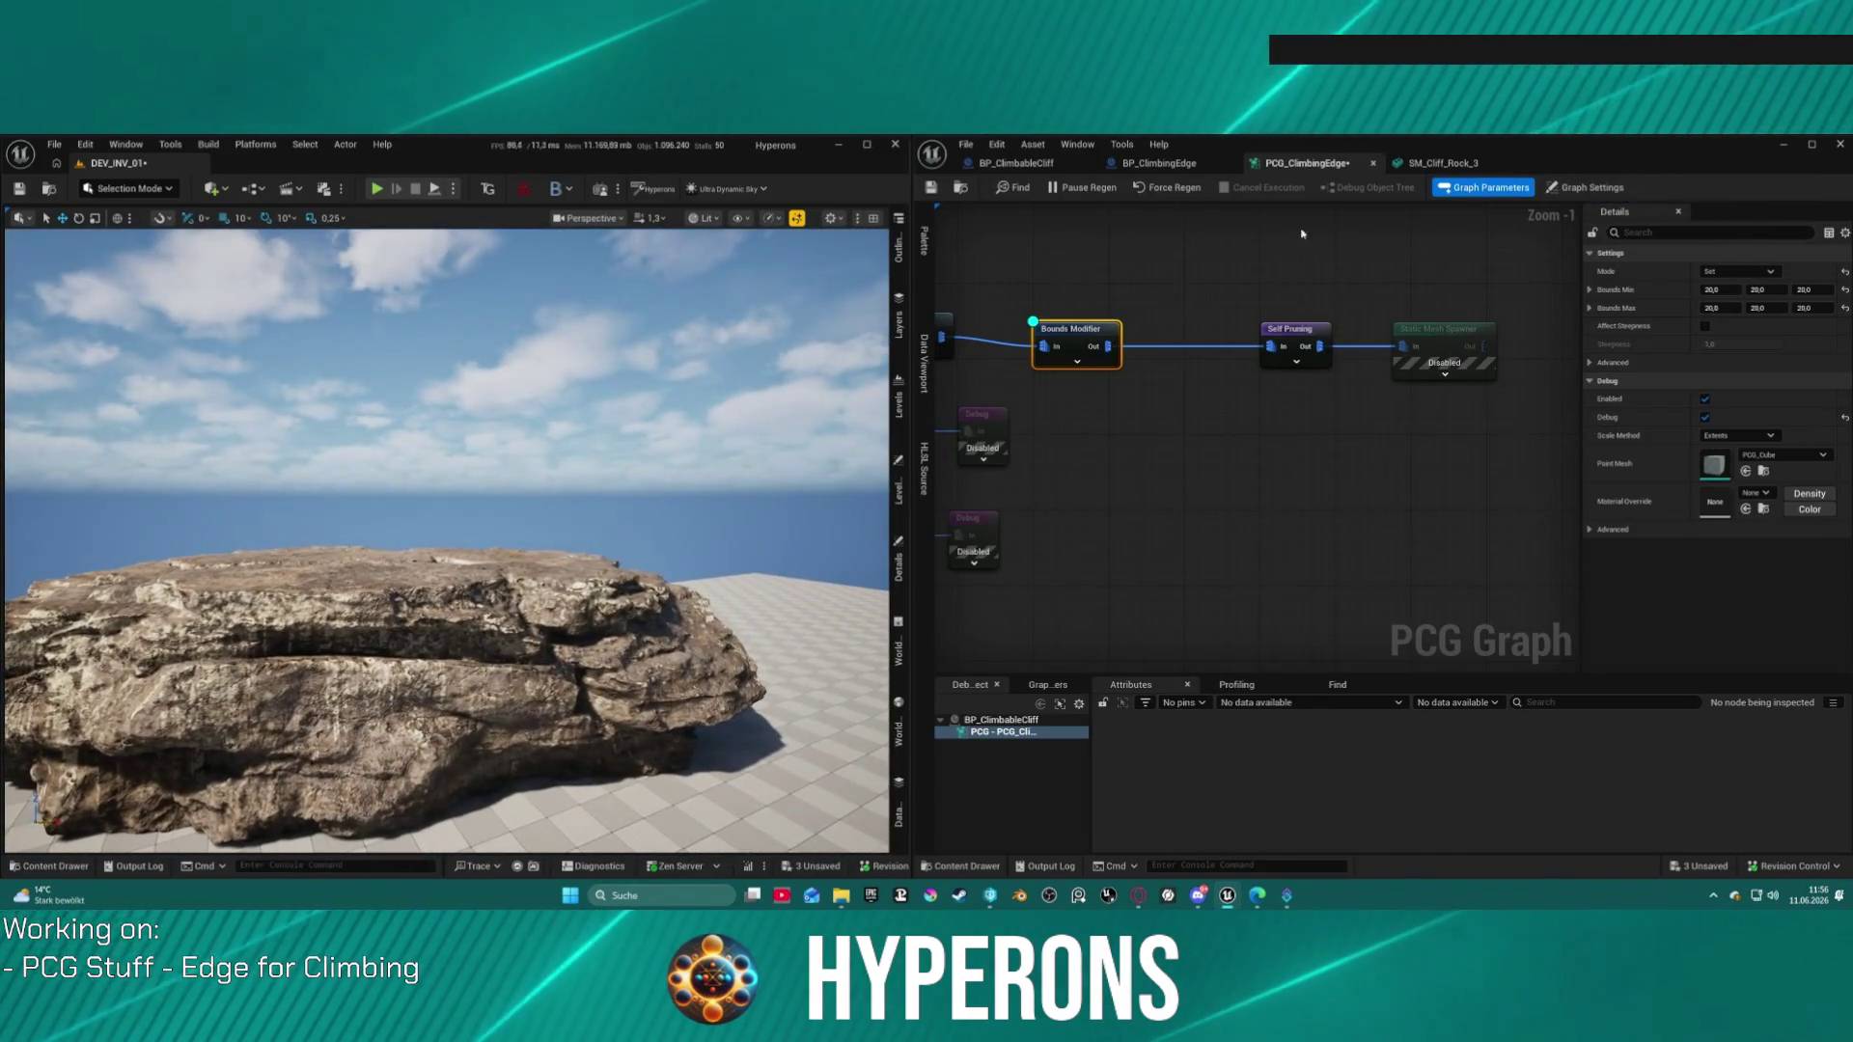
Step: Inspect the Bounds Modifier's point attributes and reset Bounds Min and Max to defaults
{"action": "key", "text": "a"}
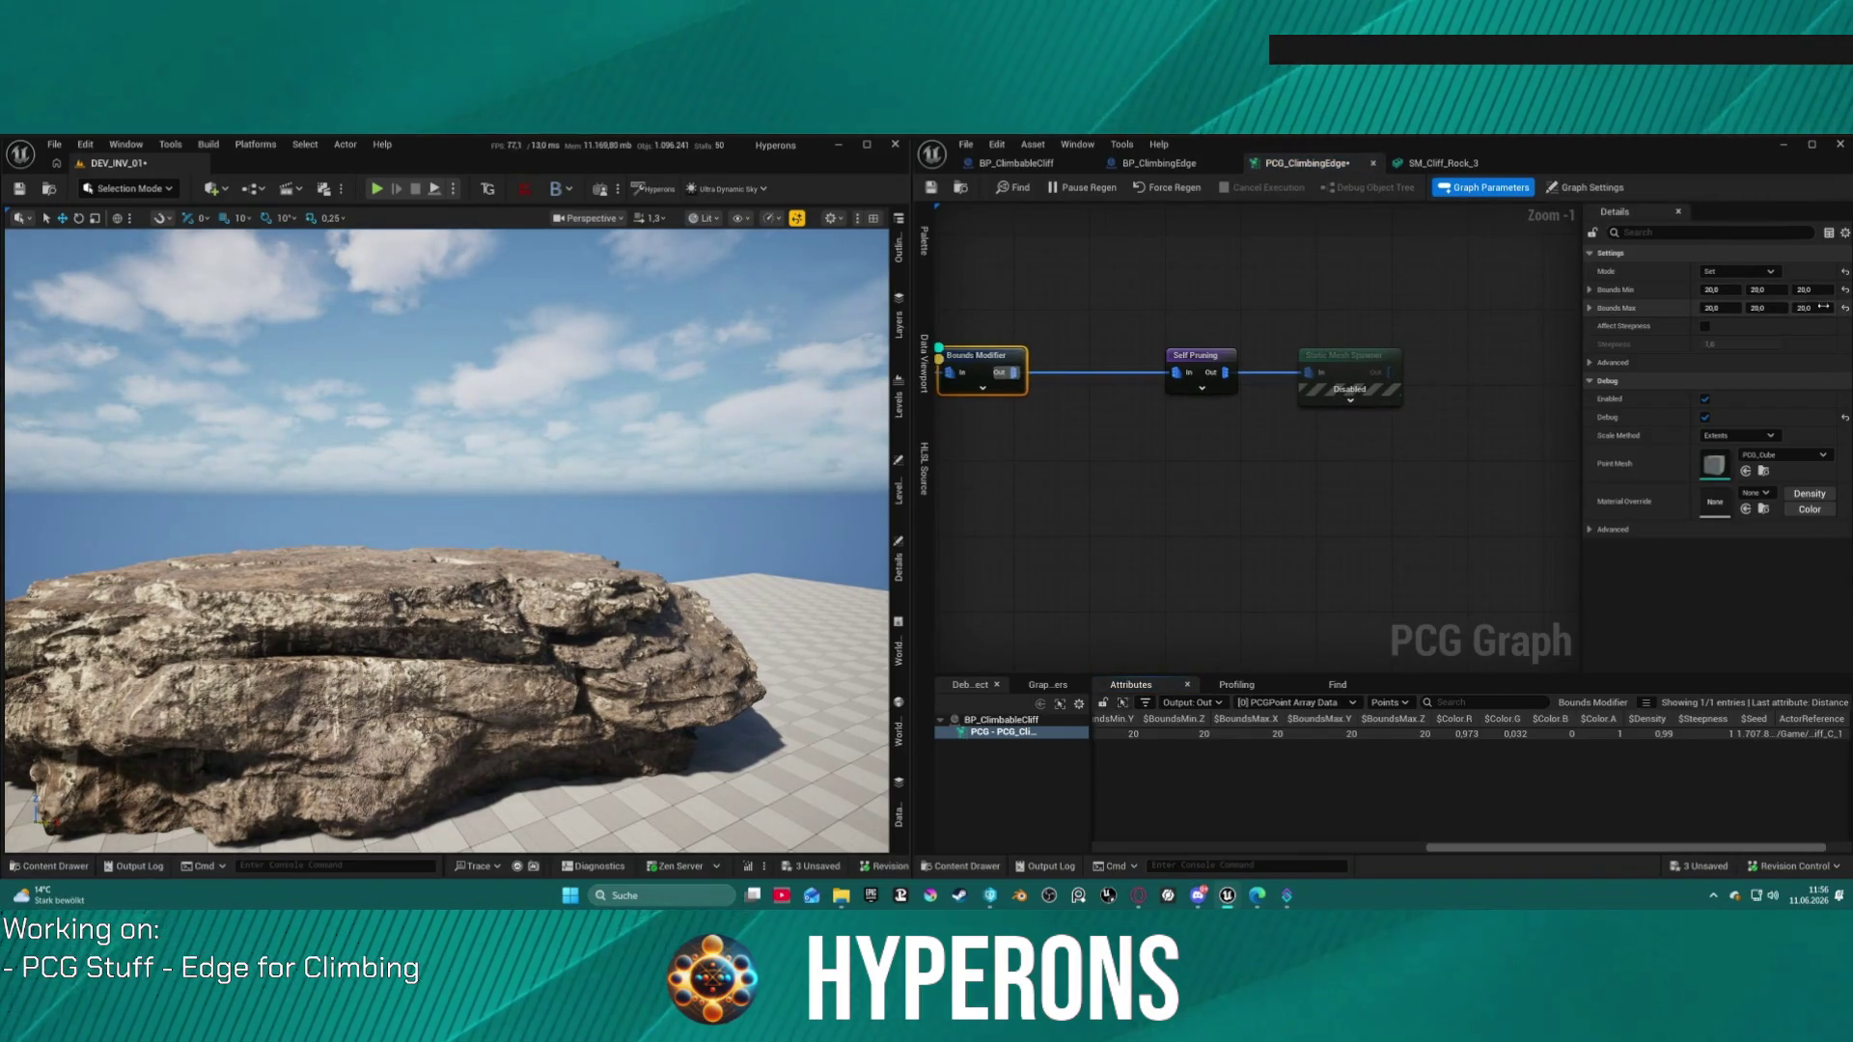
{"action": "left_click", "coordinate": [1844, 308]}
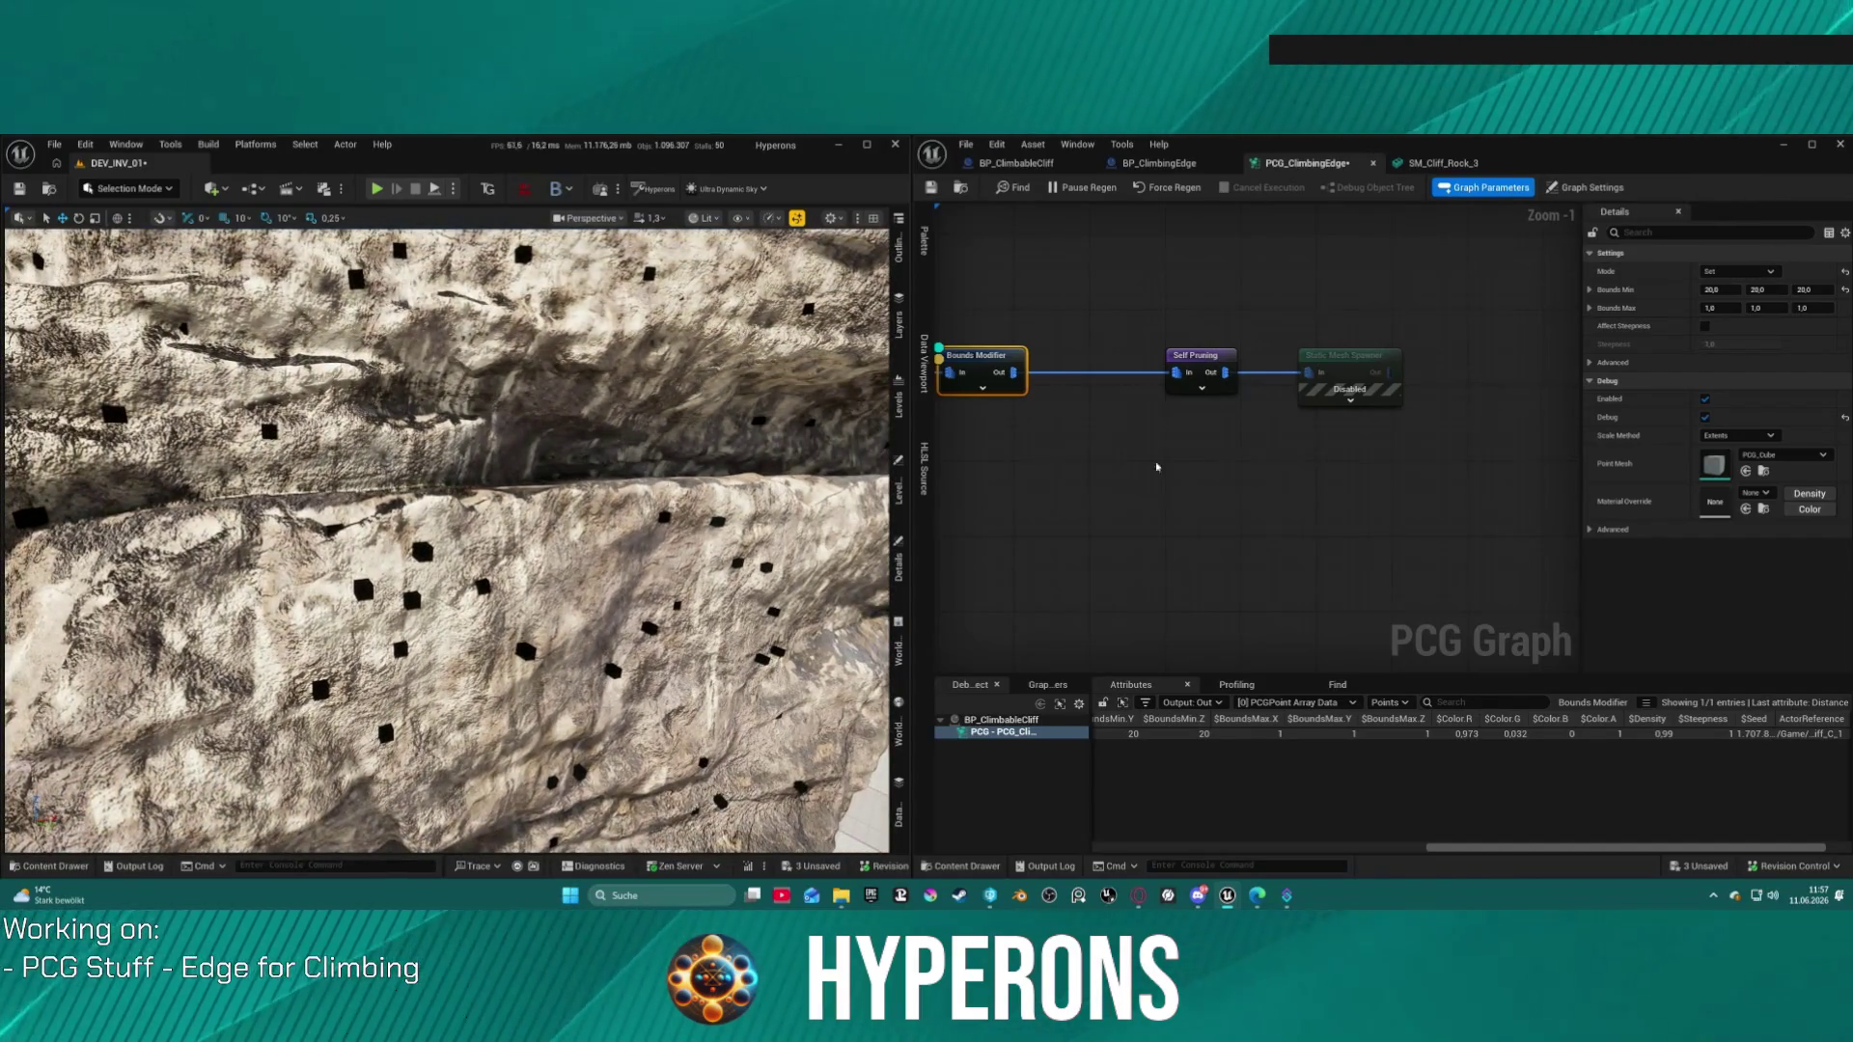
{"action": "left_click", "coordinate": [1844, 290]}
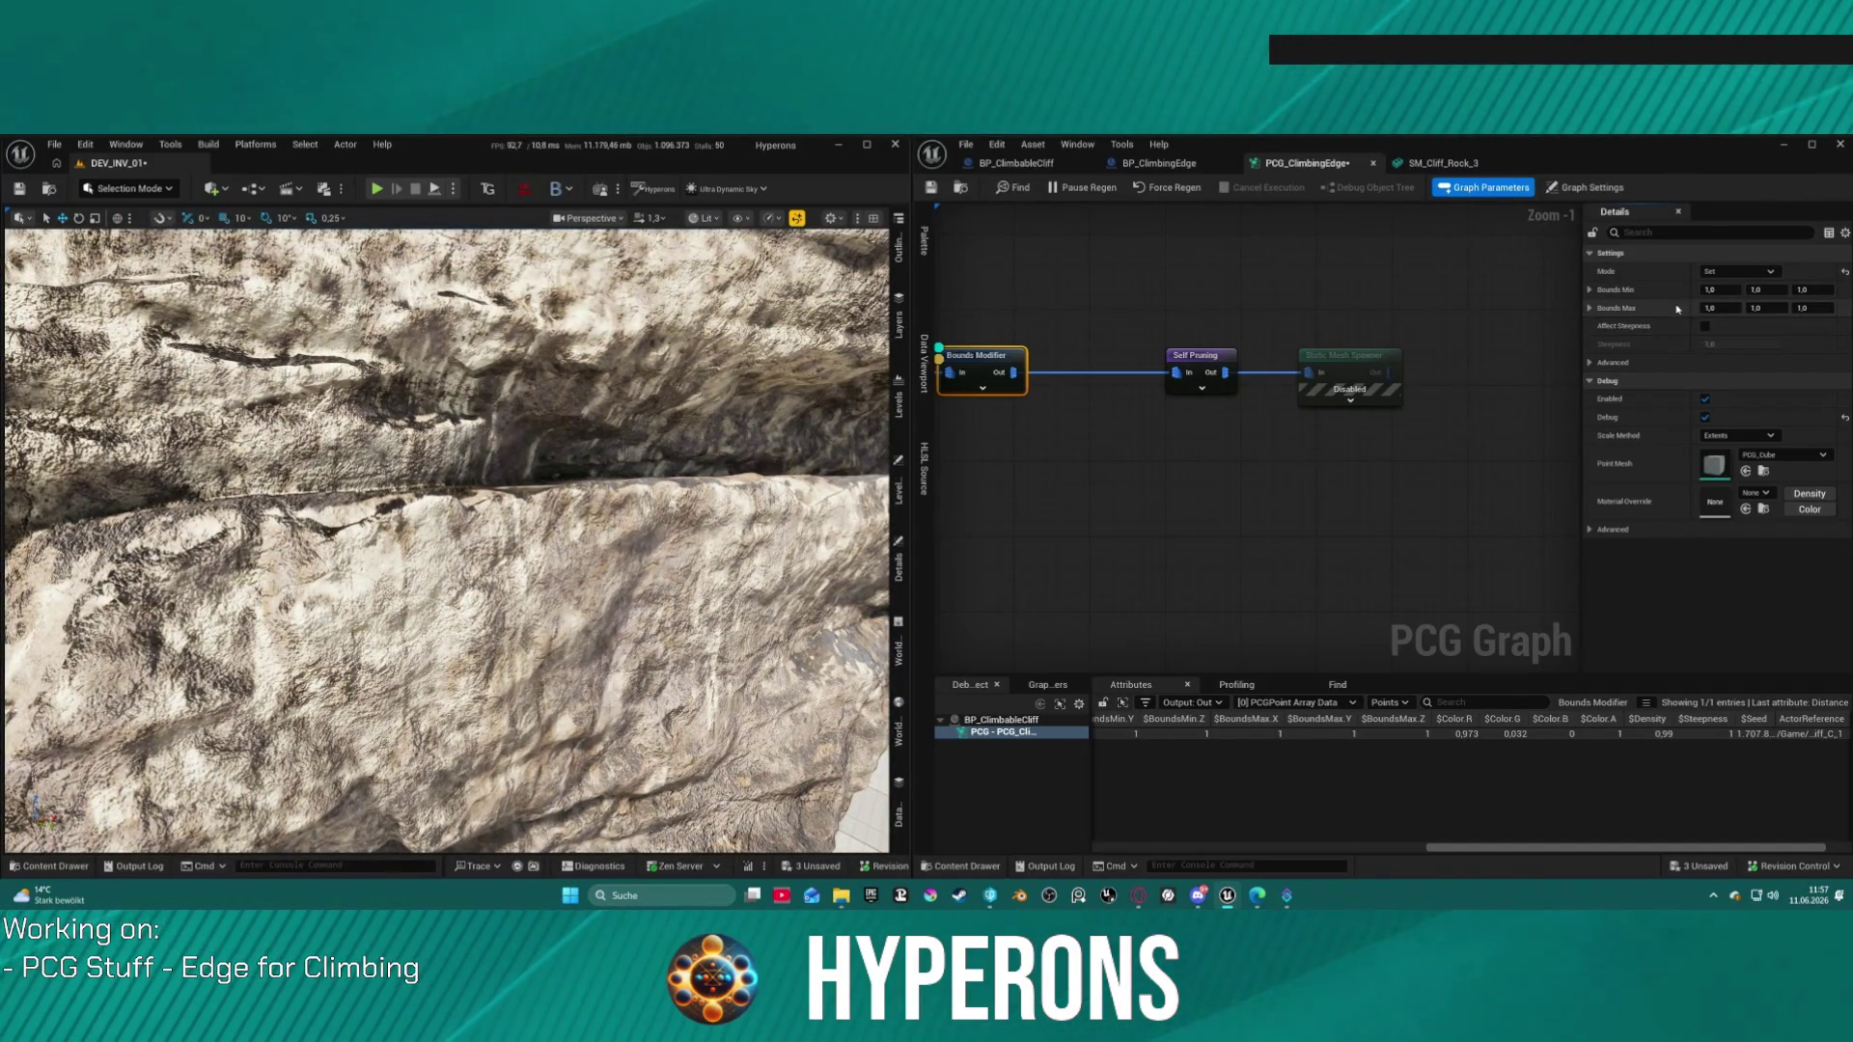
Step: Set Bounds Max to 20 on X, Y and Z and frame the rock
{"action": "left_click", "coordinate": [1731, 307]}
{"action": "type", "text": "20"}
{"action": "key", "text": "Tab"}
{"action": "type", "text": "20"}
{"action": "key", "text": "Tab"}
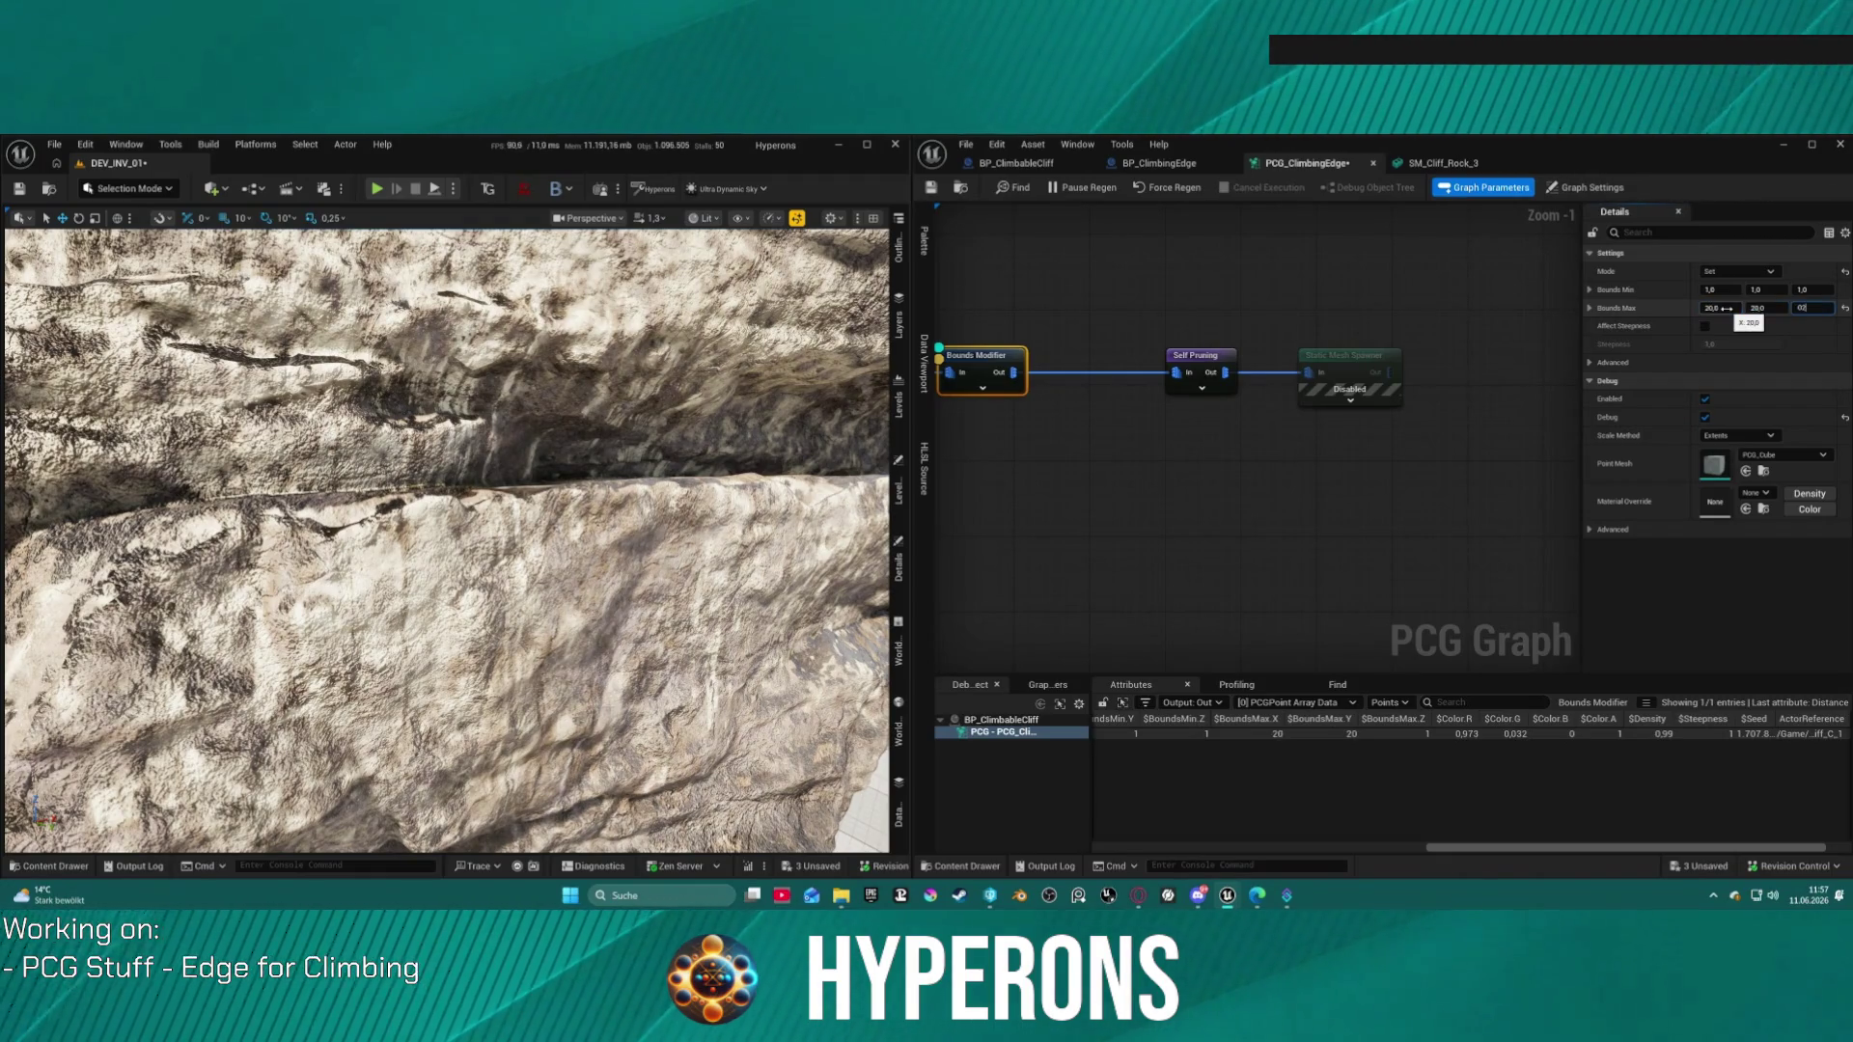
{"action": "key", "text": "BackSpace"}
{"action": "key", "text": "BackSpace"}
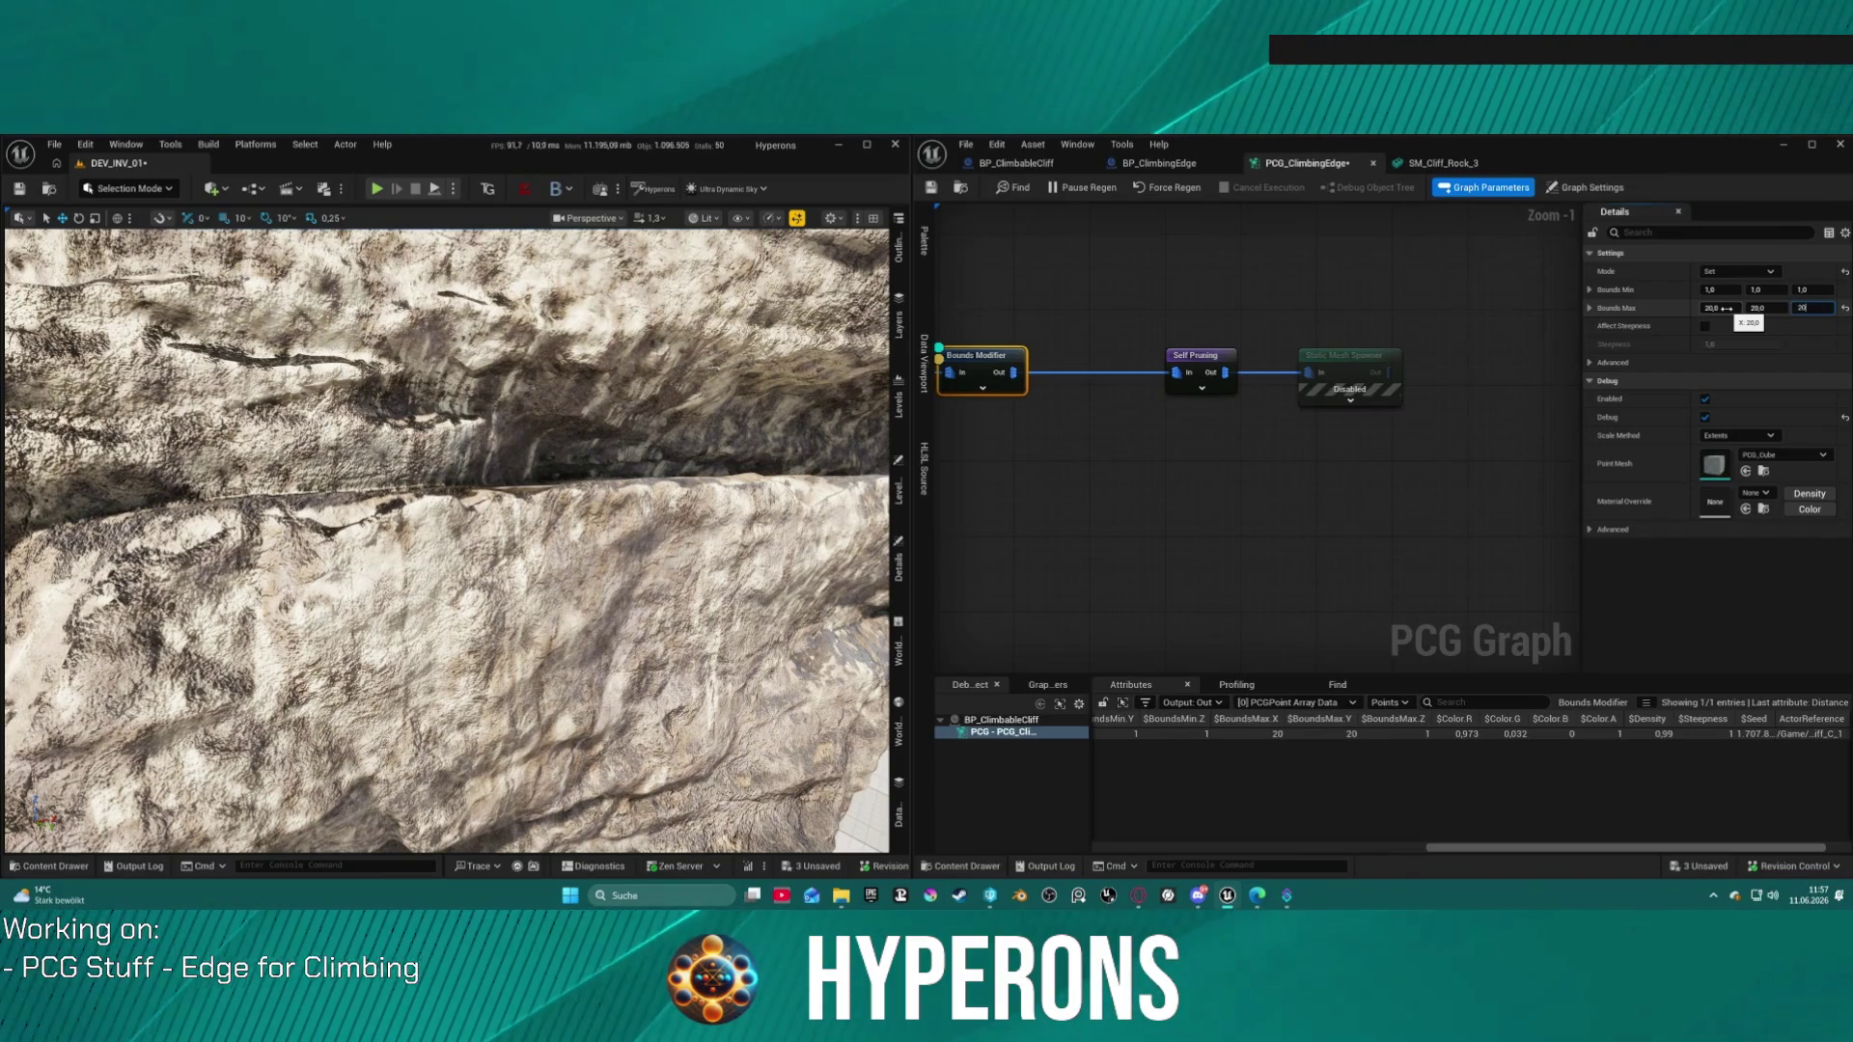
{"action": "type", "text": ",0"}
{"action": "key", "text": "Return"}
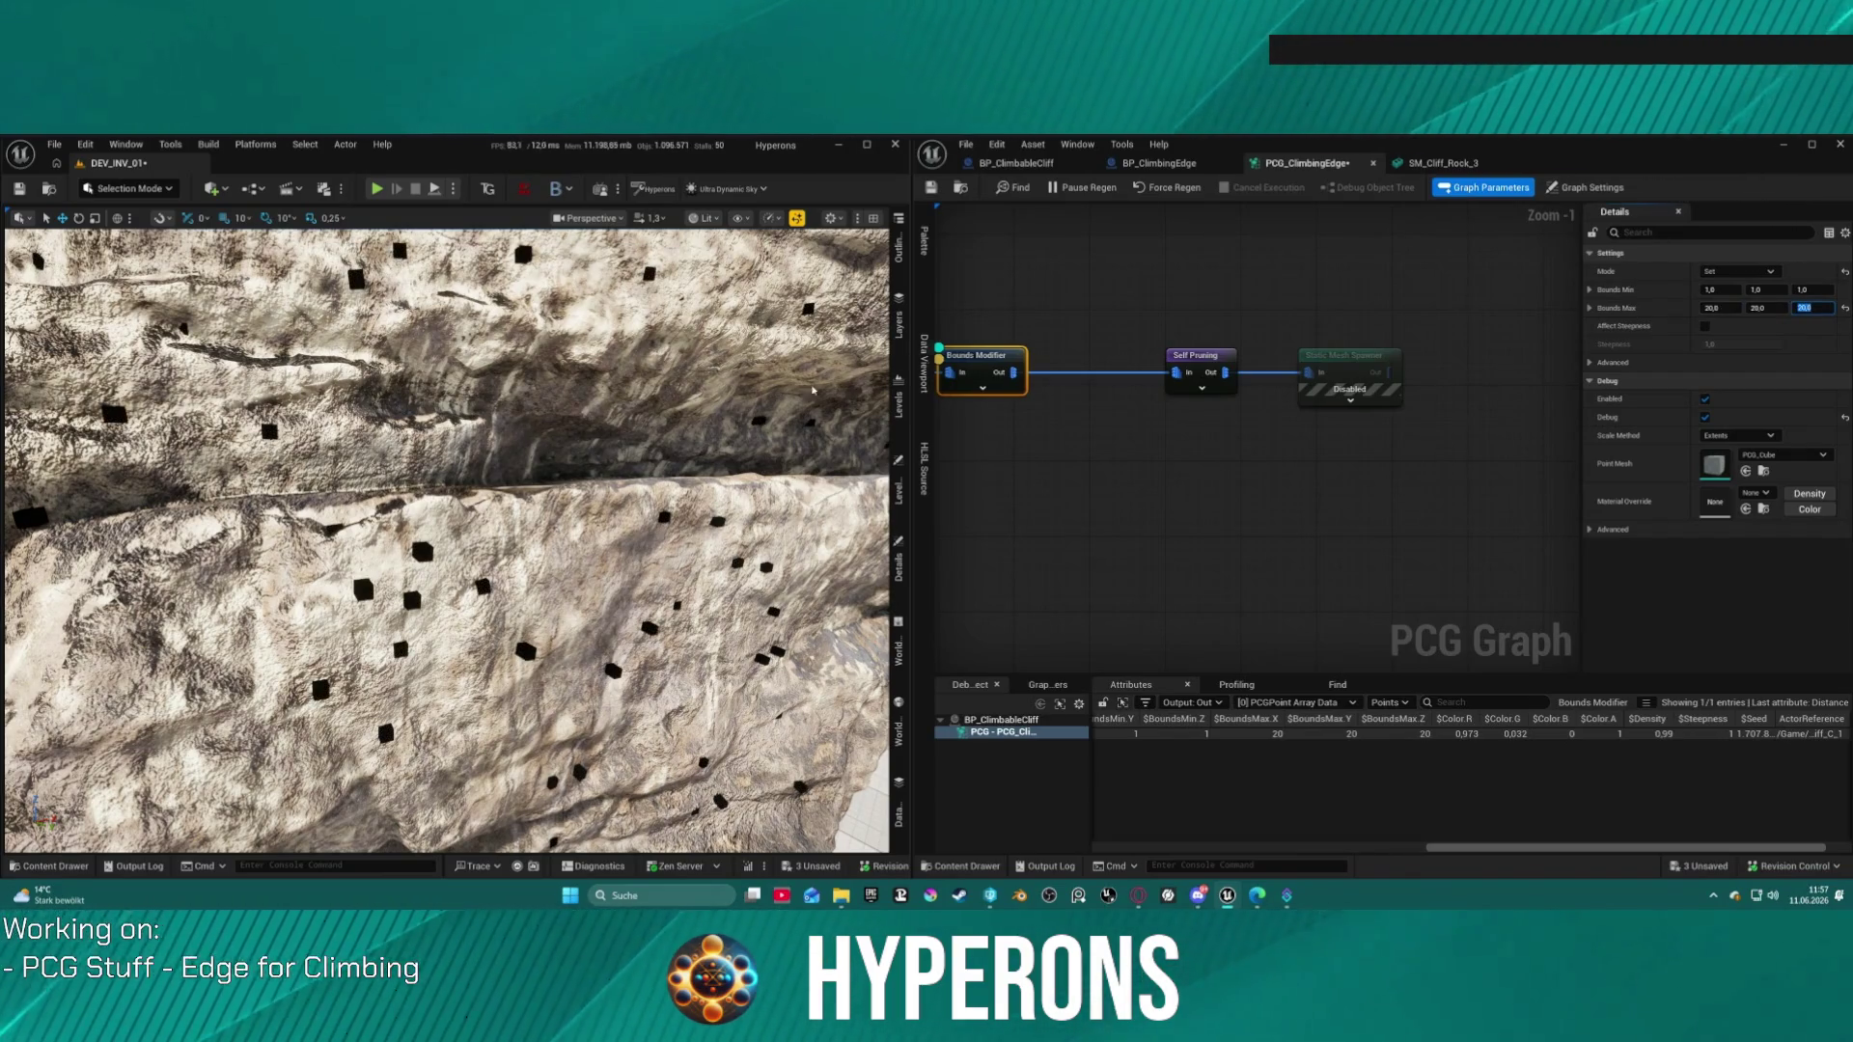
{"action": "key", "text": "f"}
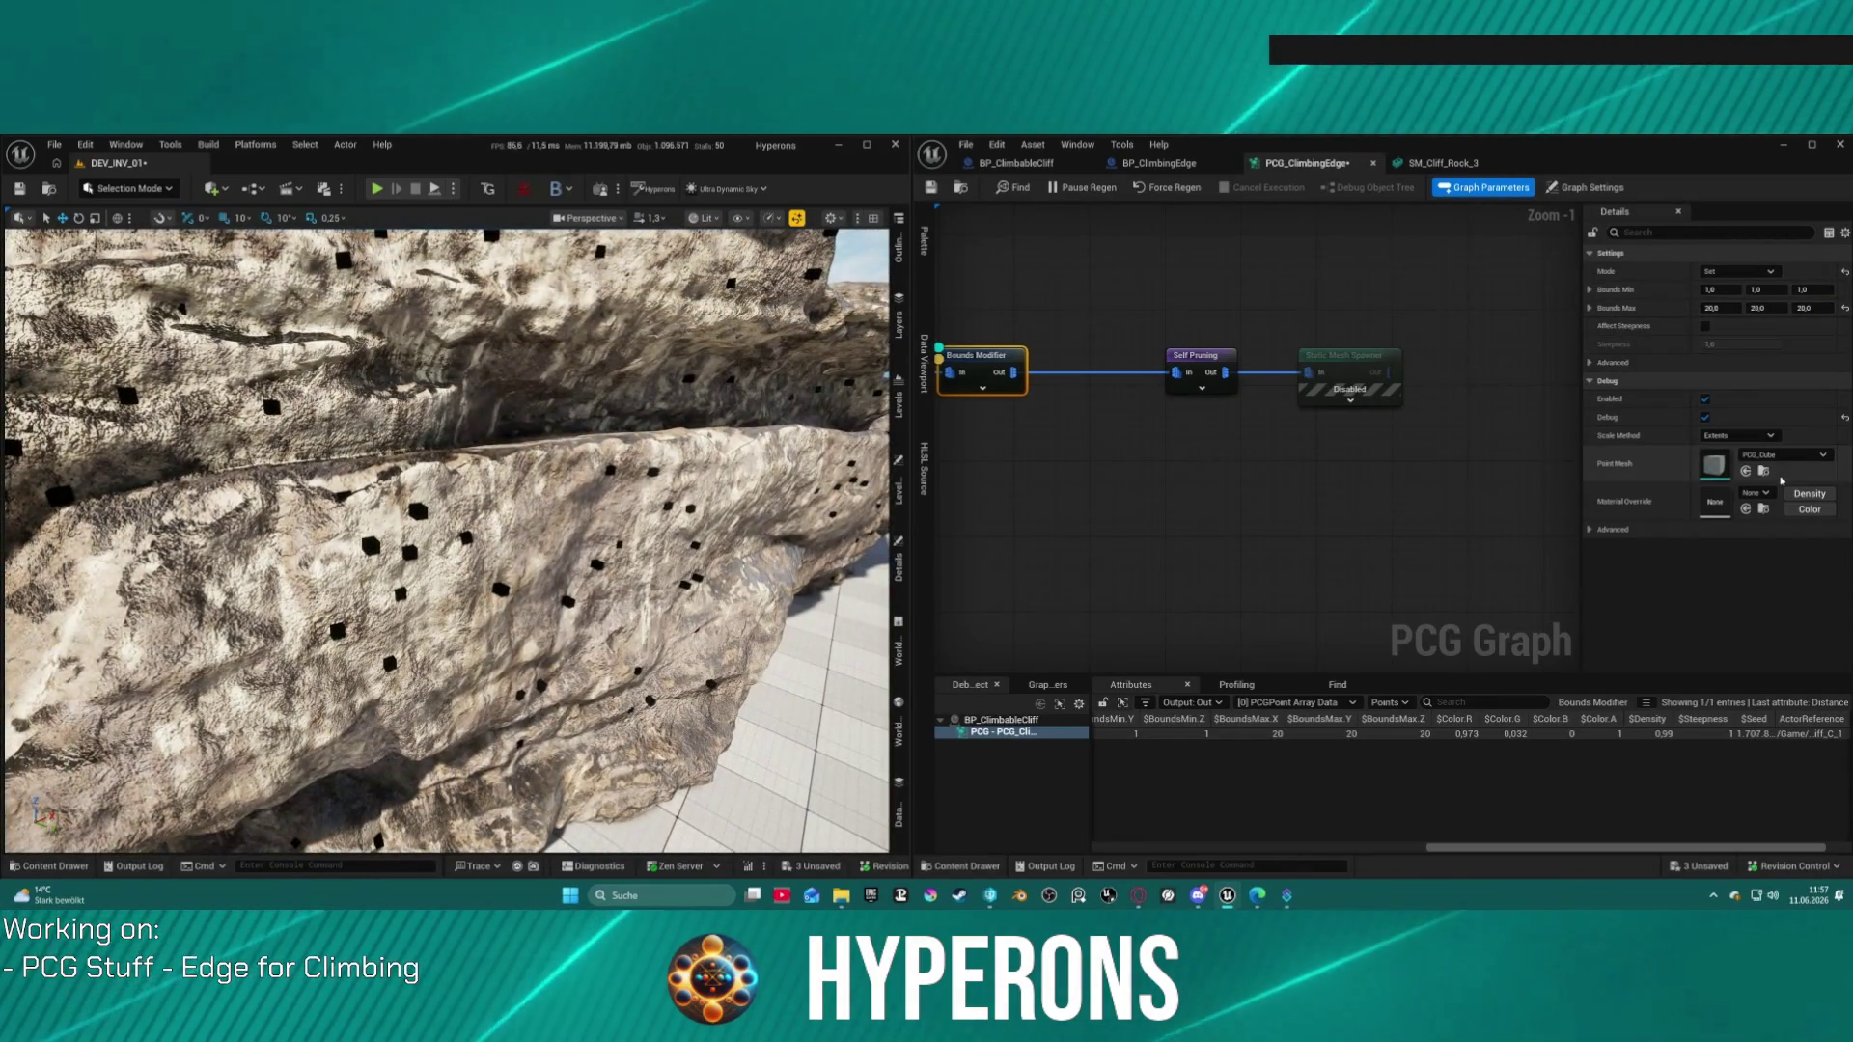
Step: Paste Bounds Max into Bounds Min, try 21 for Bounds Max, then reset it to 1
{"action": "right_click", "coordinate": [1631, 308], "text": "shift"}
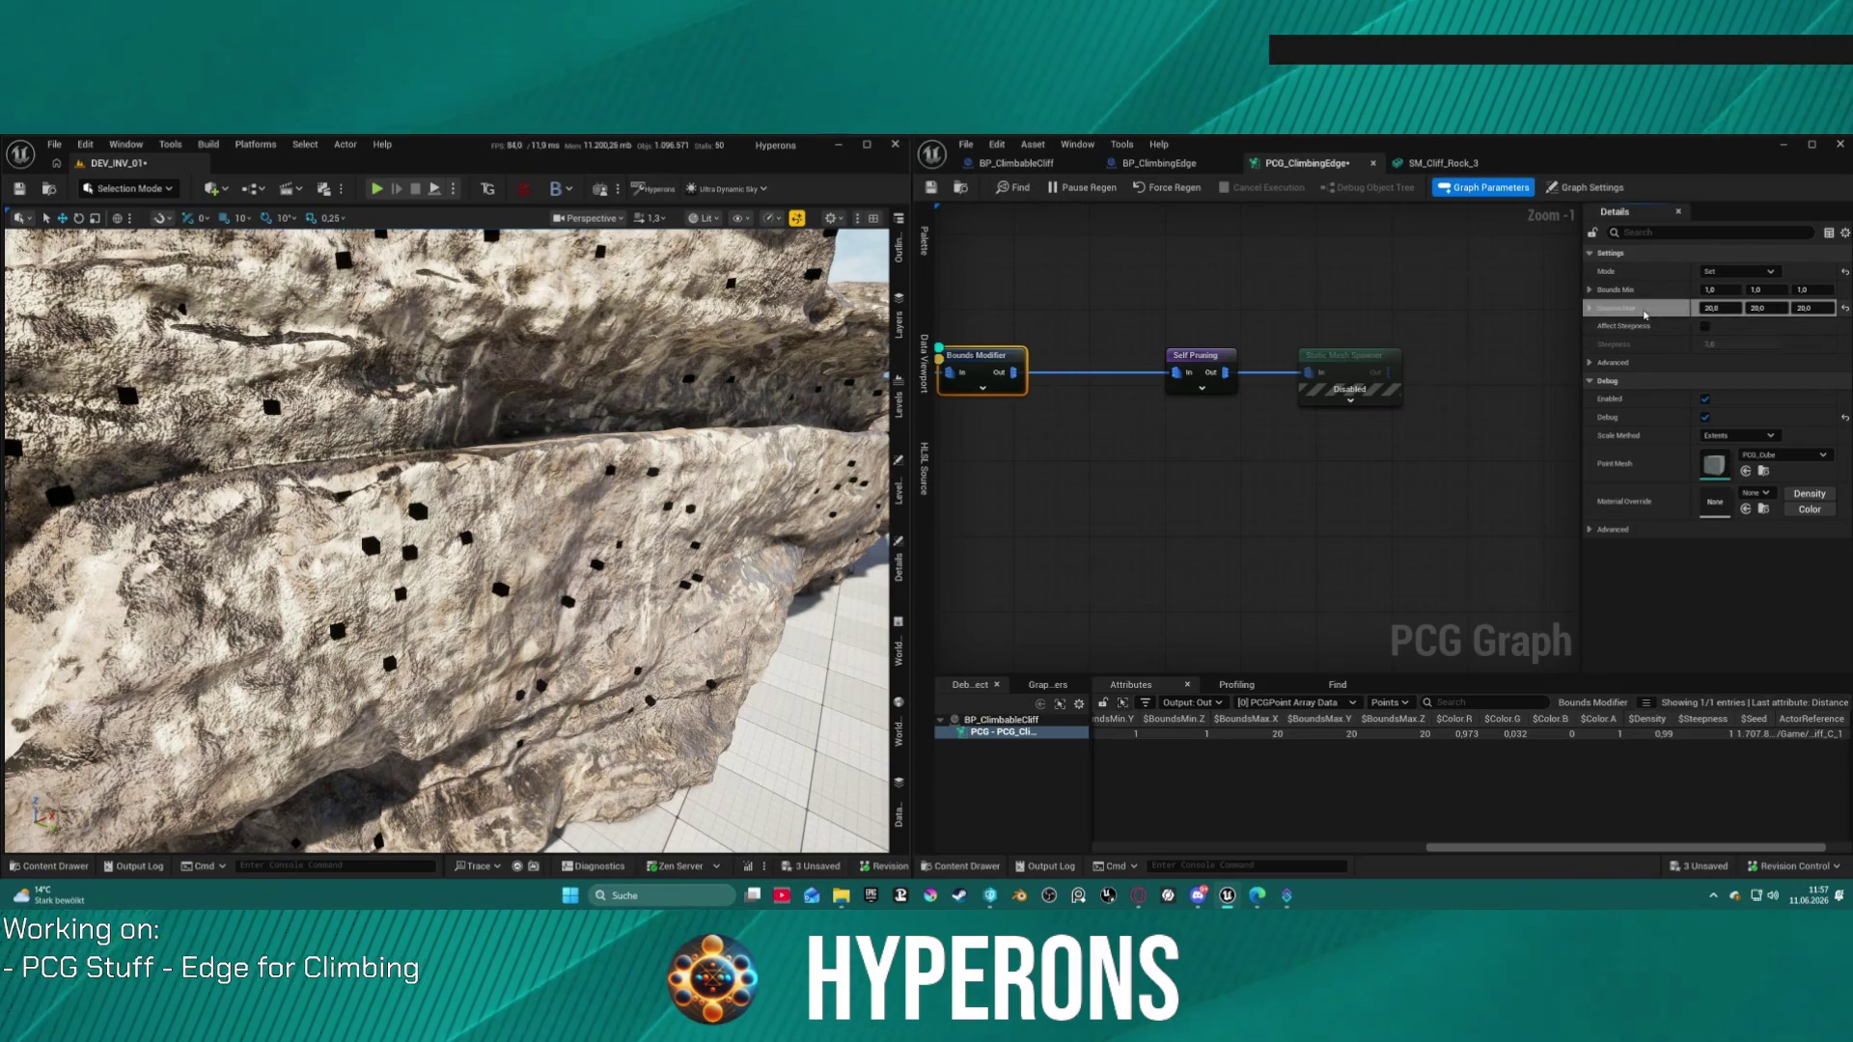
{"action": "left_click", "coordinate": [1626, 289], "text": "shift"}
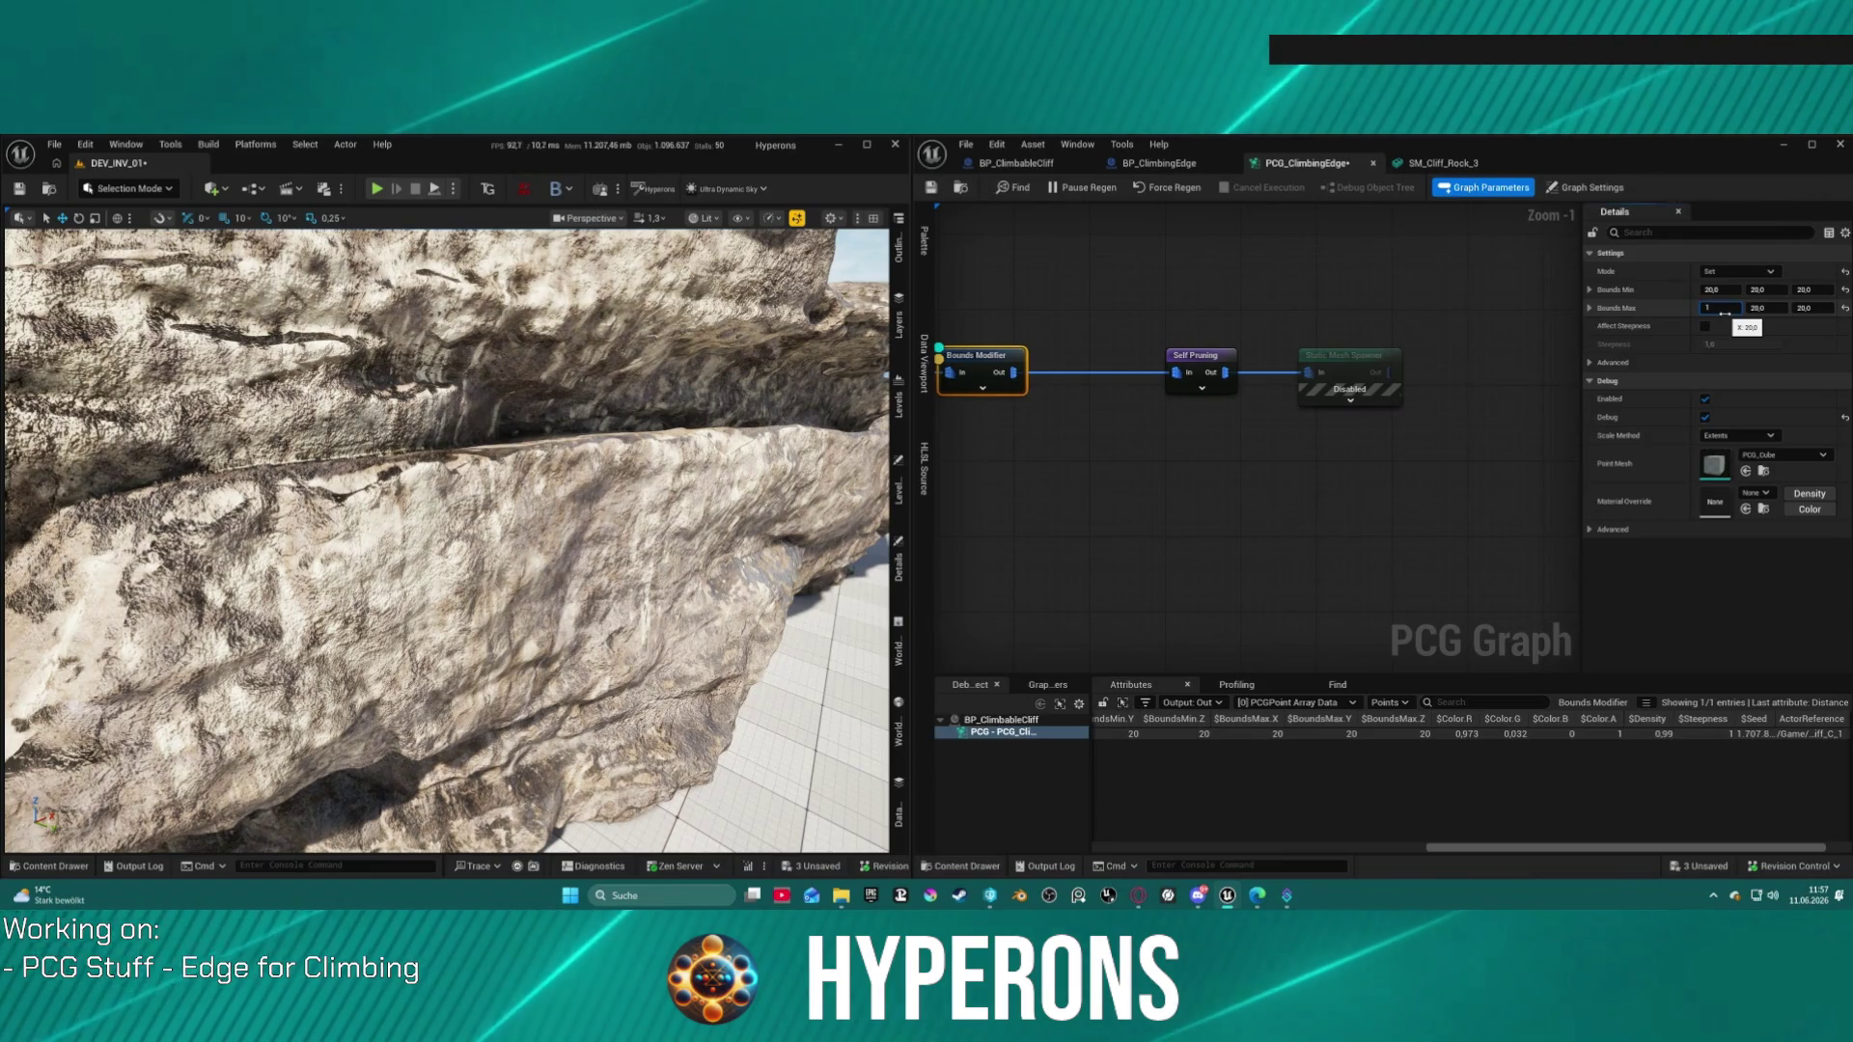
{"action": "type", "text": "21,0"}
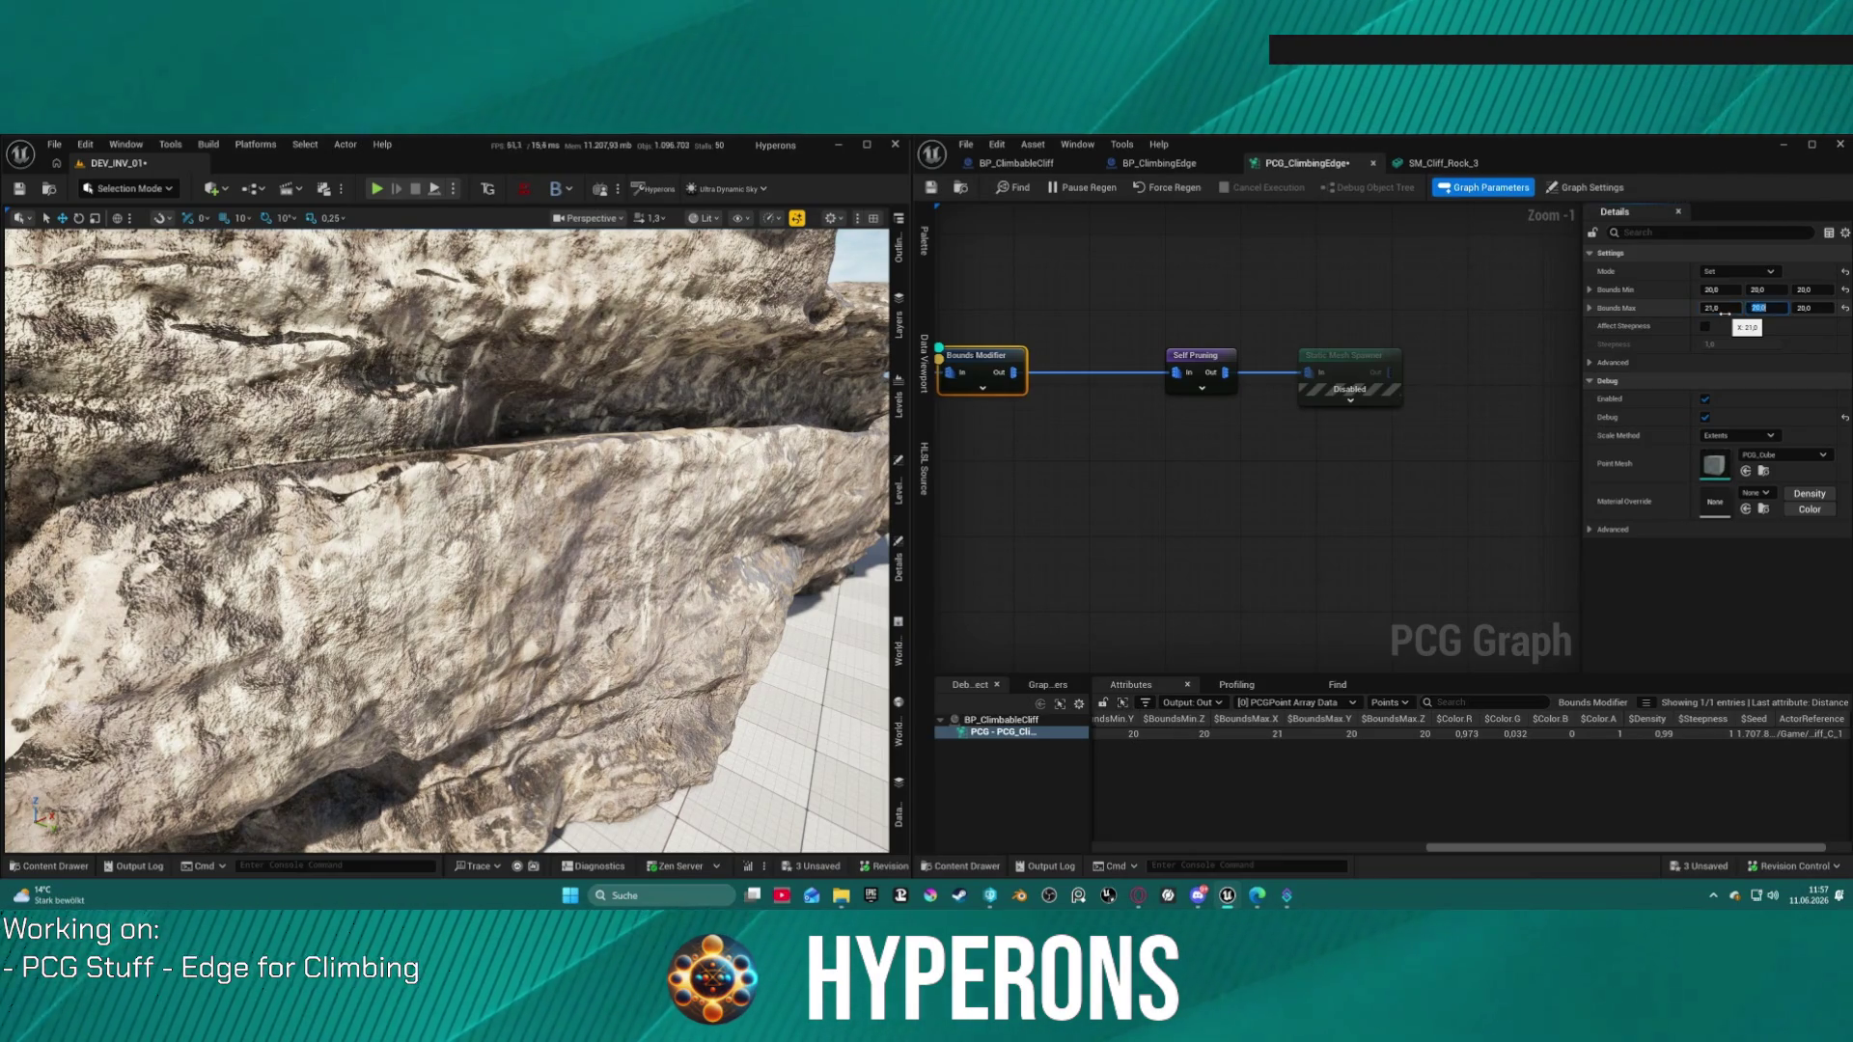
{"action": "type", "text": "21"}
{"action": "key", "text": "Tab"}
{"action": "type", "text": "21"}
{"action": "key", "text": "Return"}
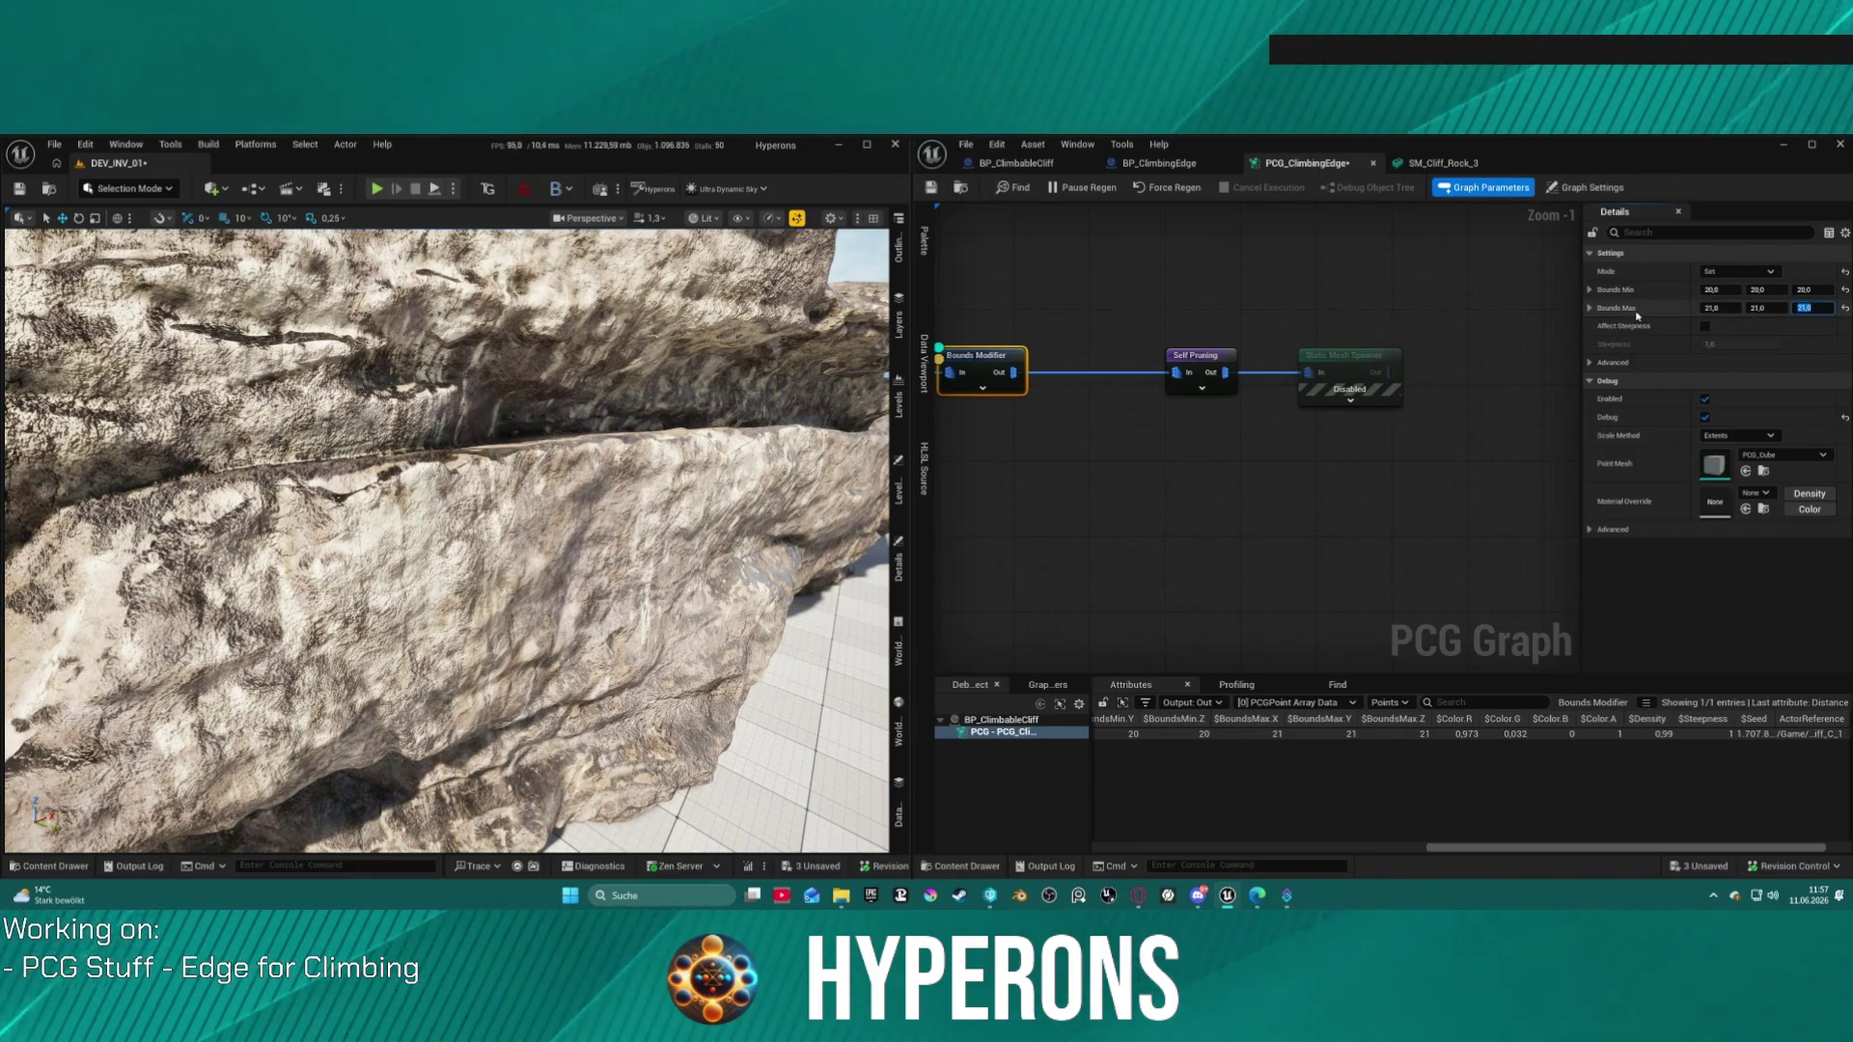
{"action": "left_click", "coordinate": [1843, 309]}
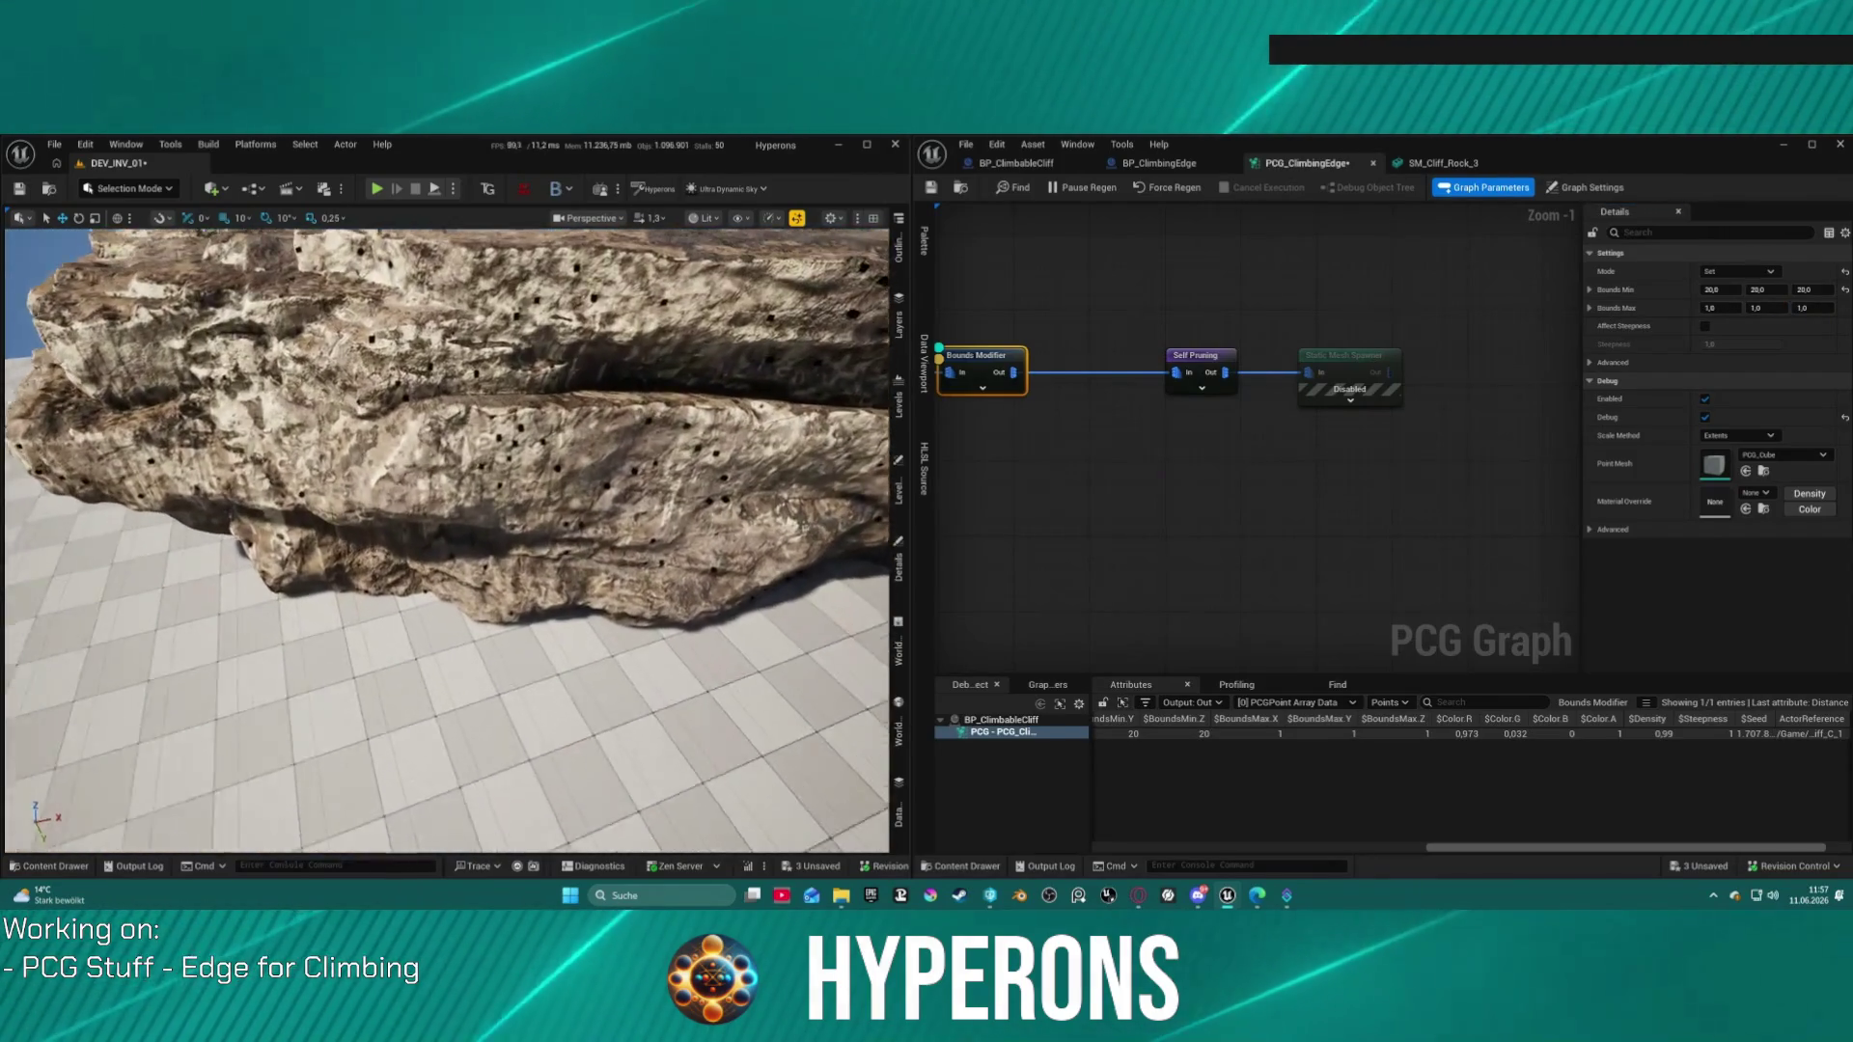
Step: Type 50 into the Bounds Min fields, then change Bounds Min X to 10
{"action": "left_click", "coordinate": [1733, 289]}
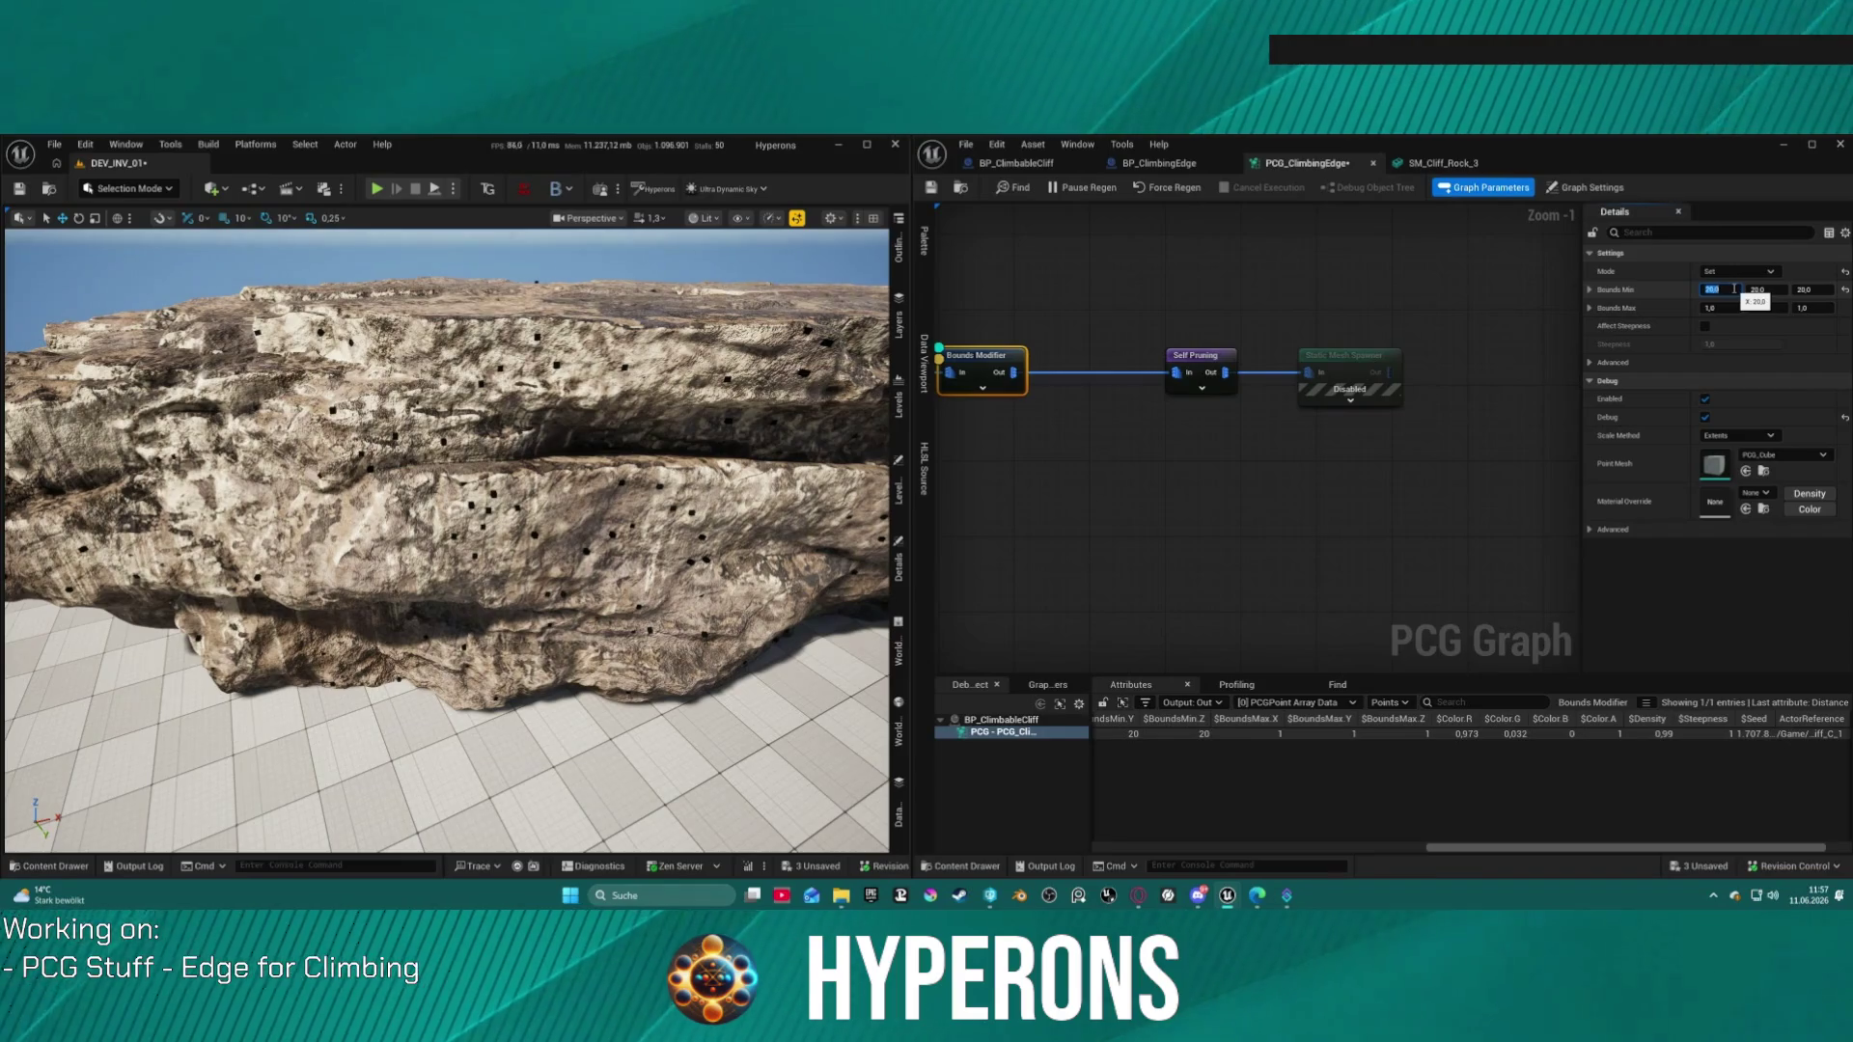
{"action": "type", "text": "50"}
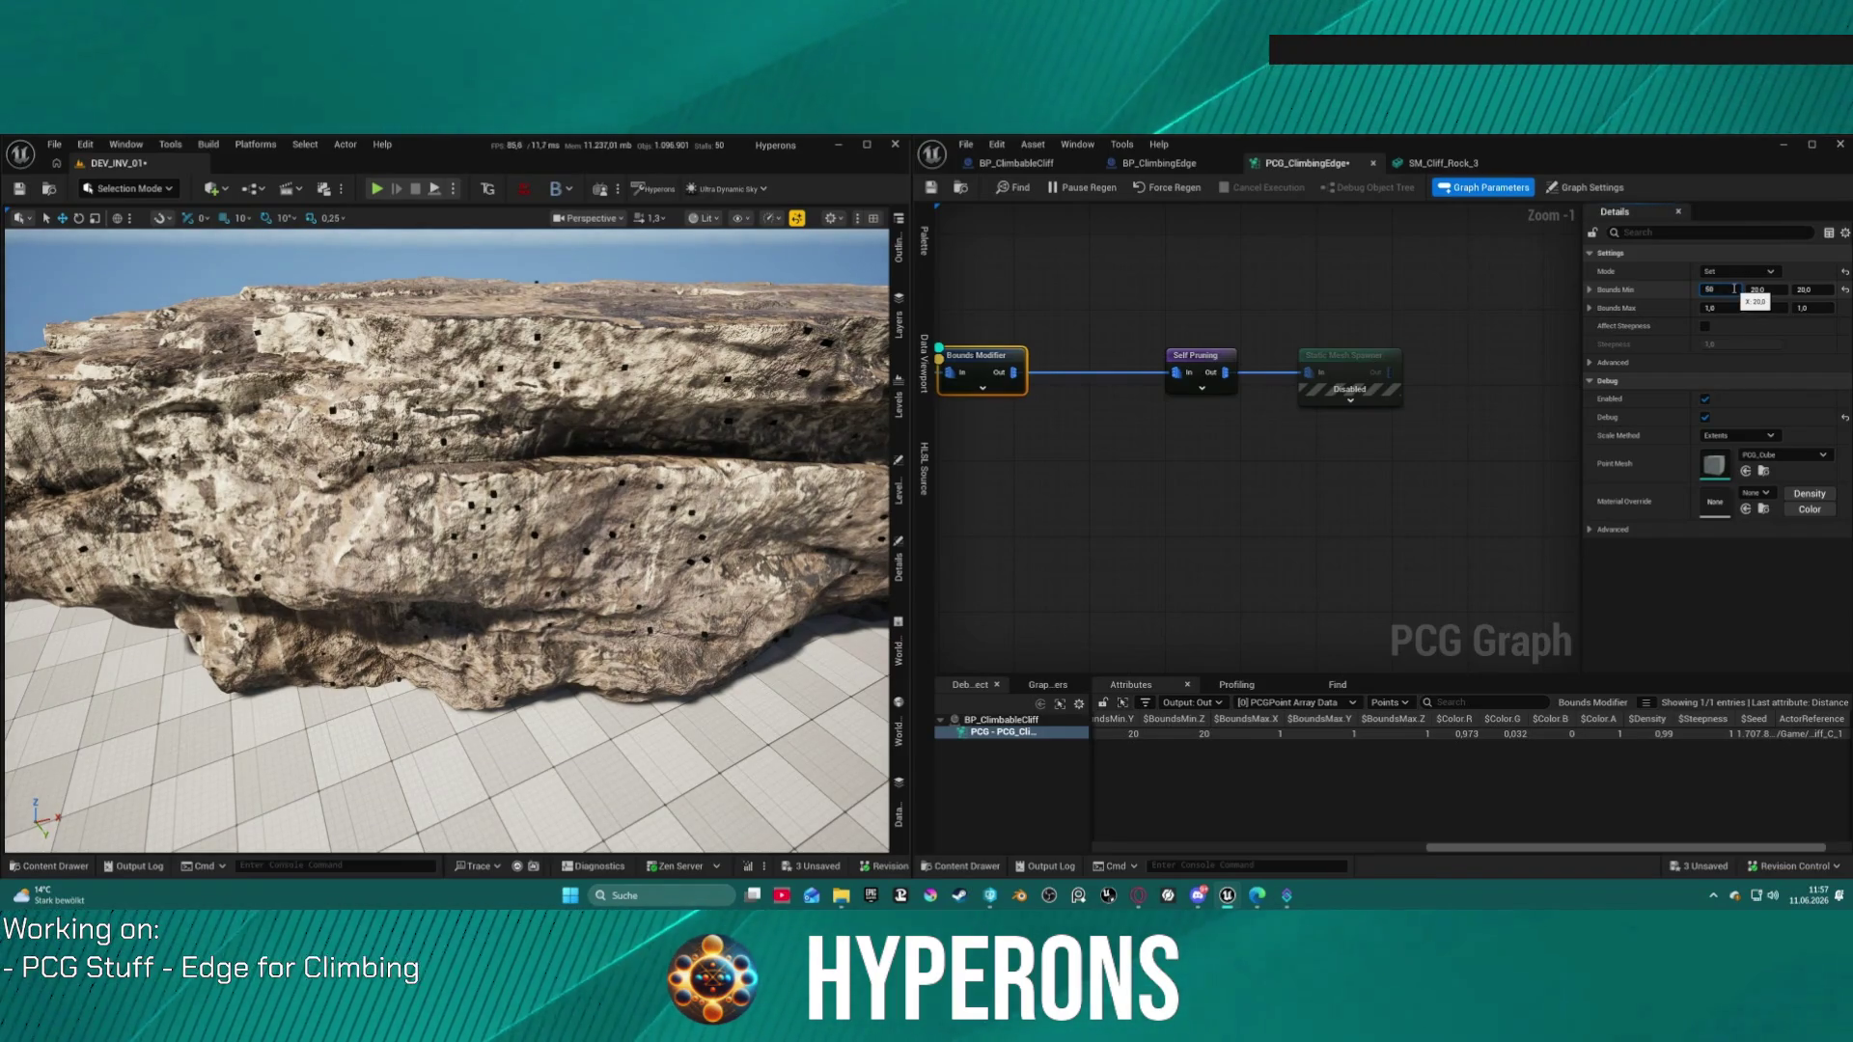
{"action": "key", "text": "Tab"}
{"action": "key", "text": "Tab"}
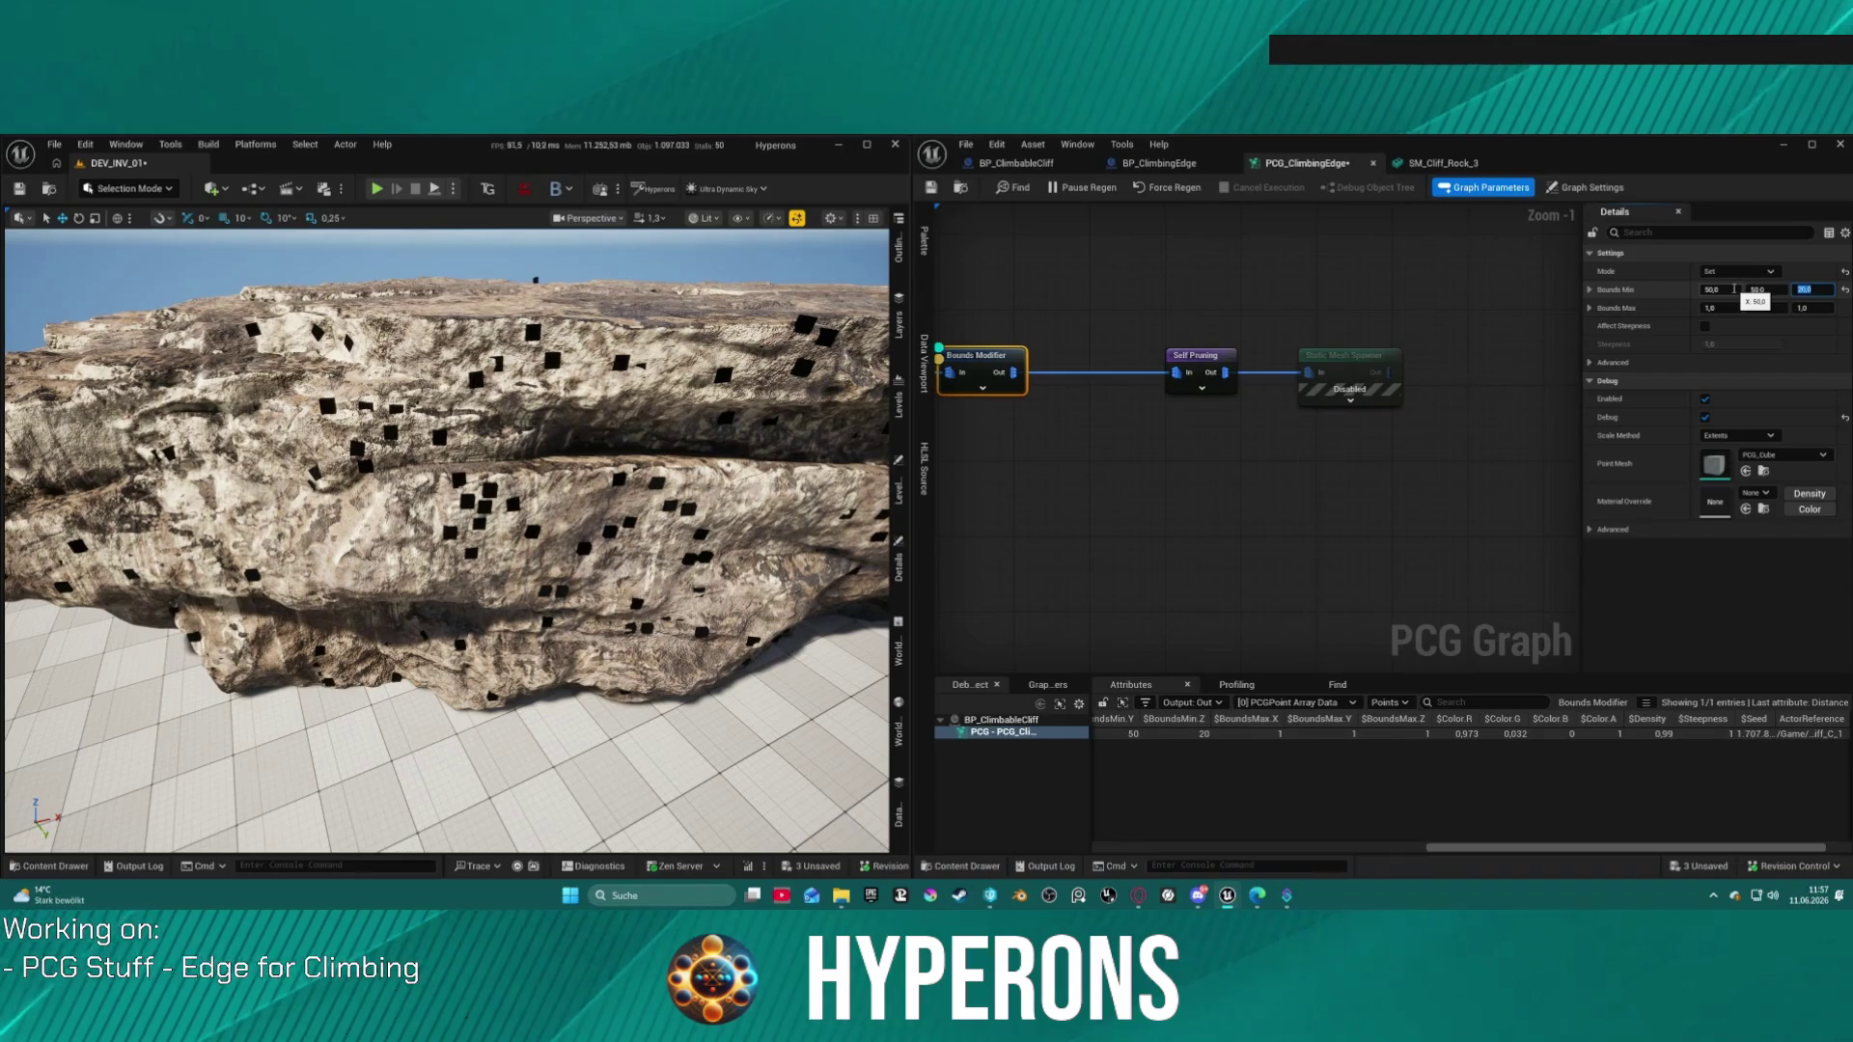
{"action": "key", "text": "Return"}
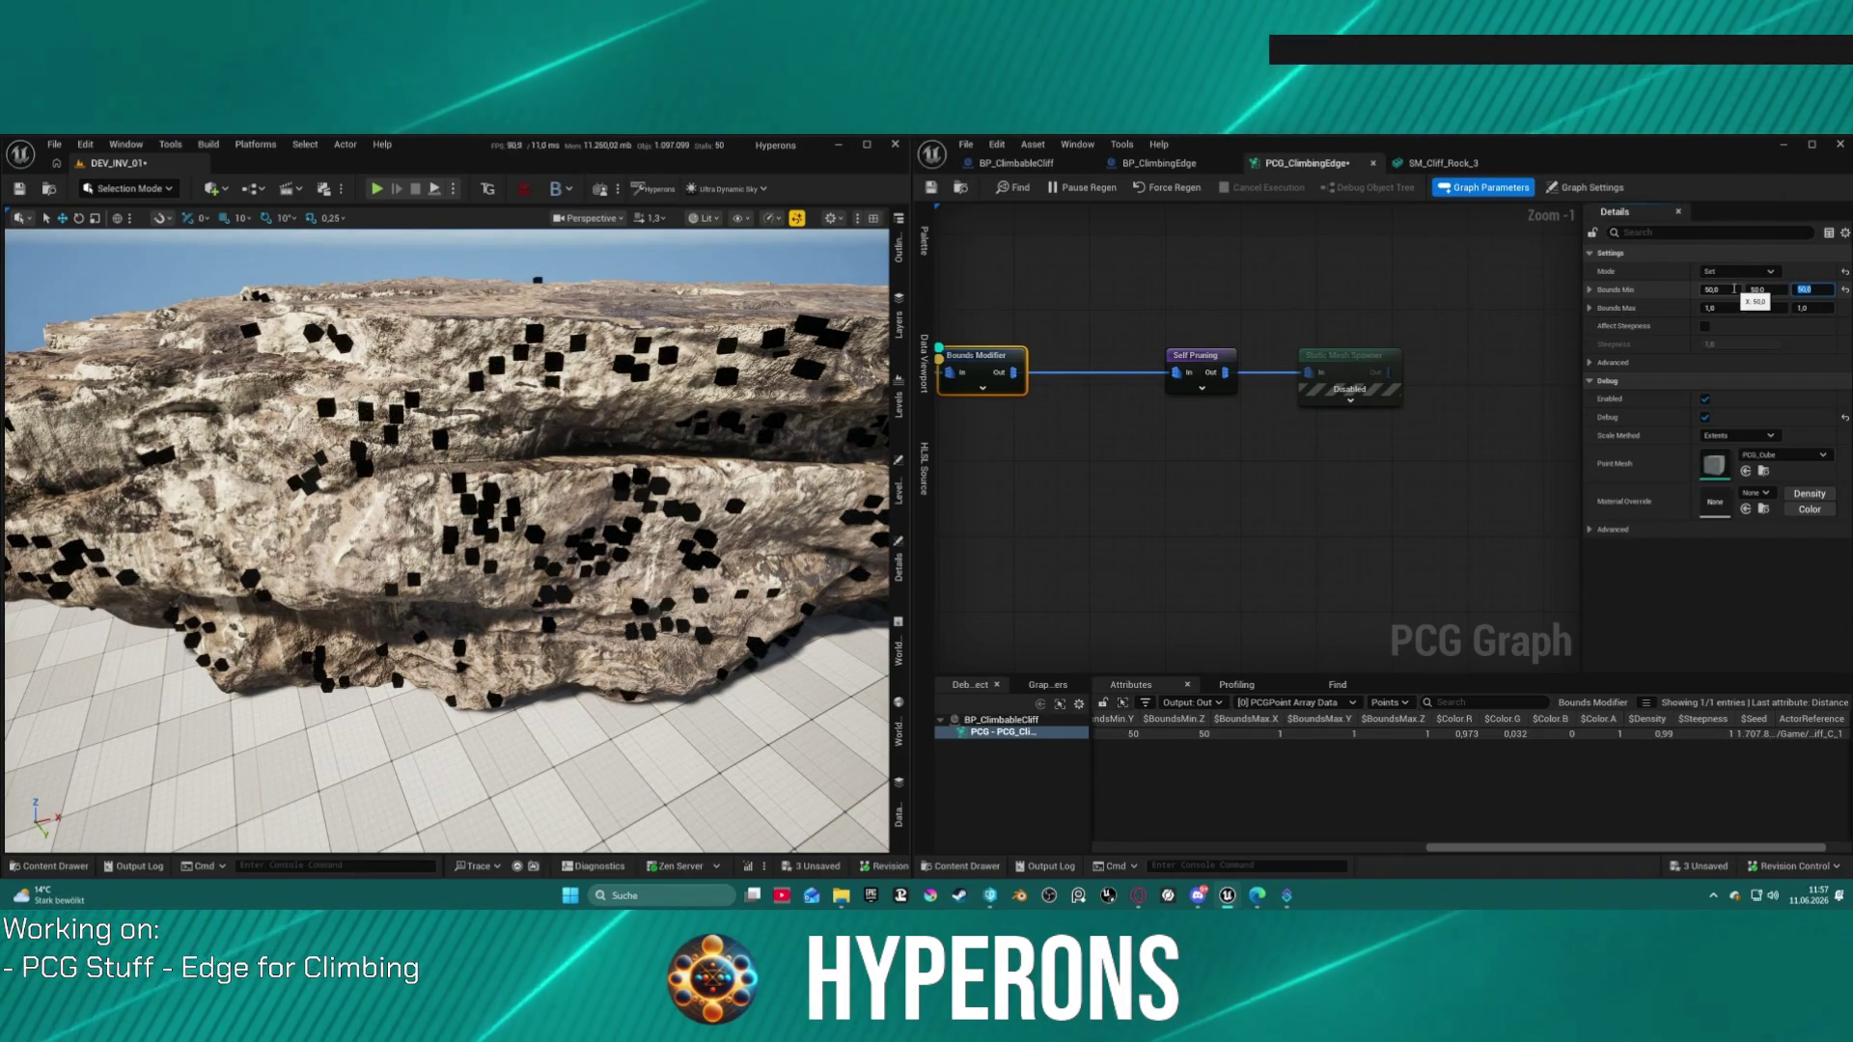
{"action": "left_click", "coordinate": [1734, 288]}
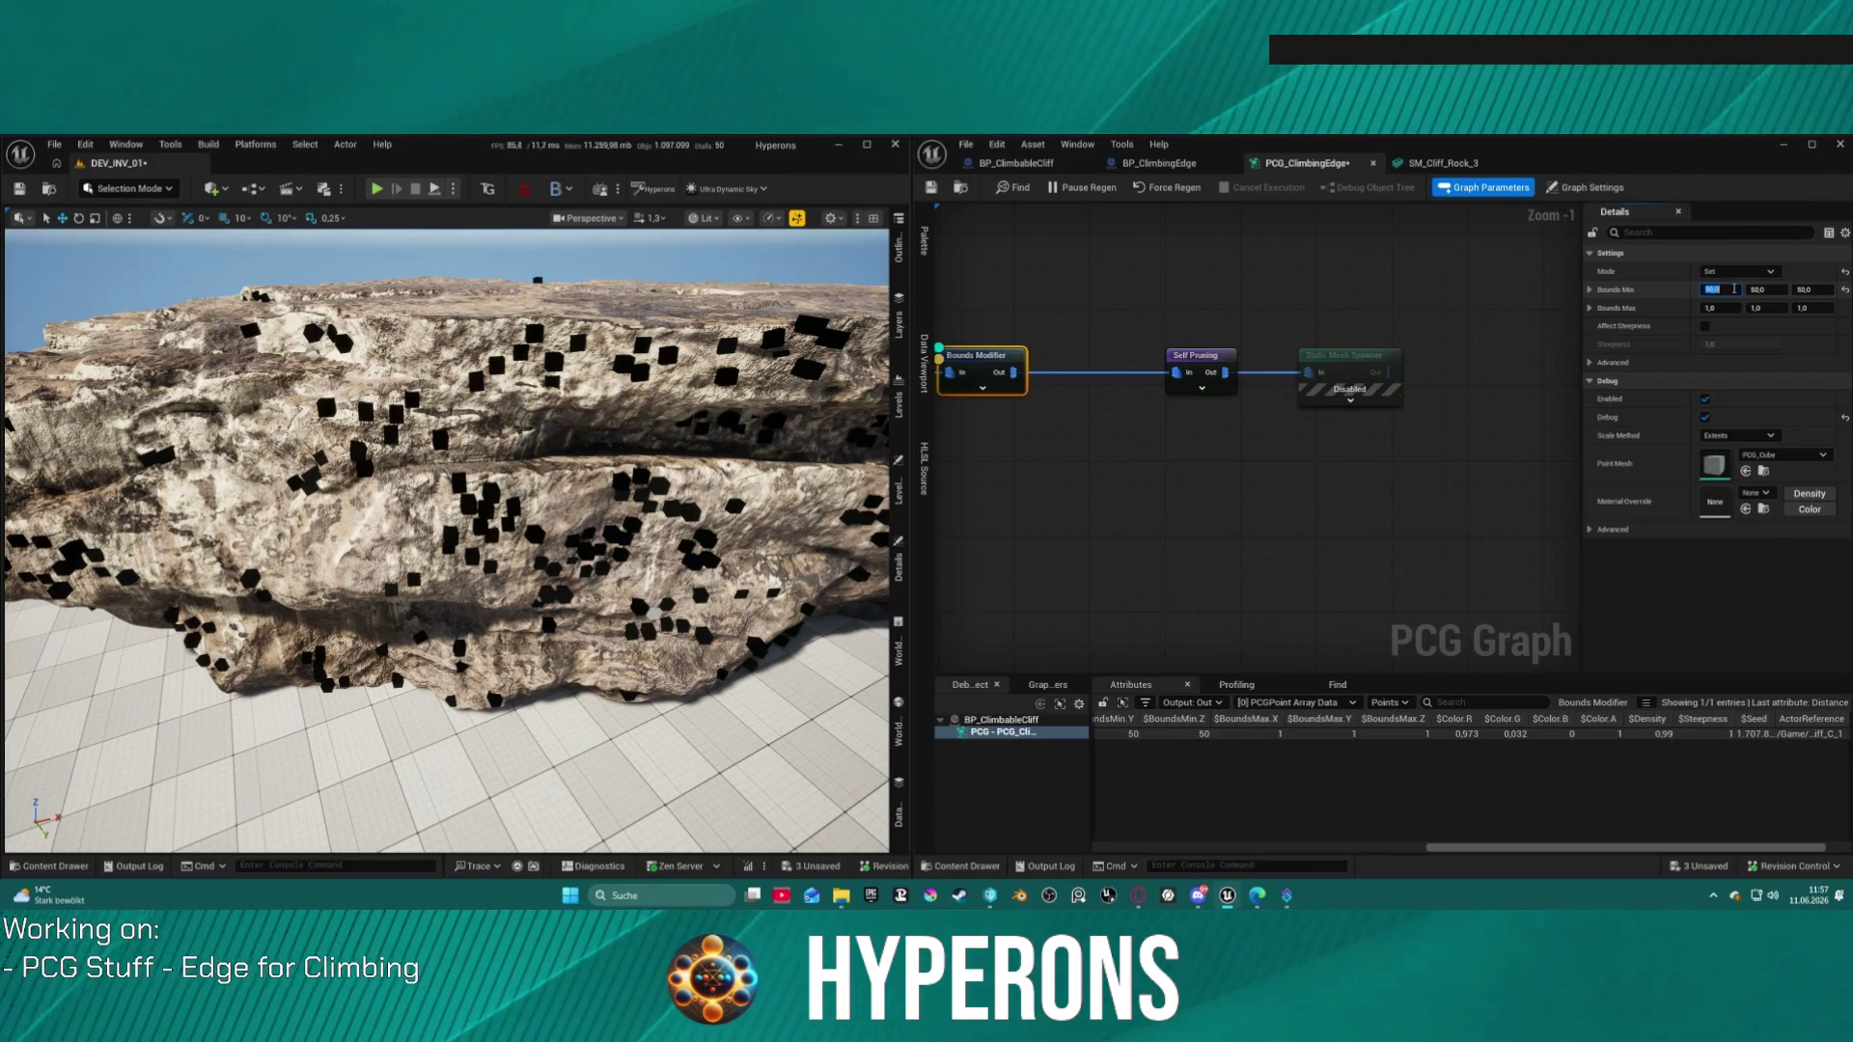
{"action": "type", "text": "10"}
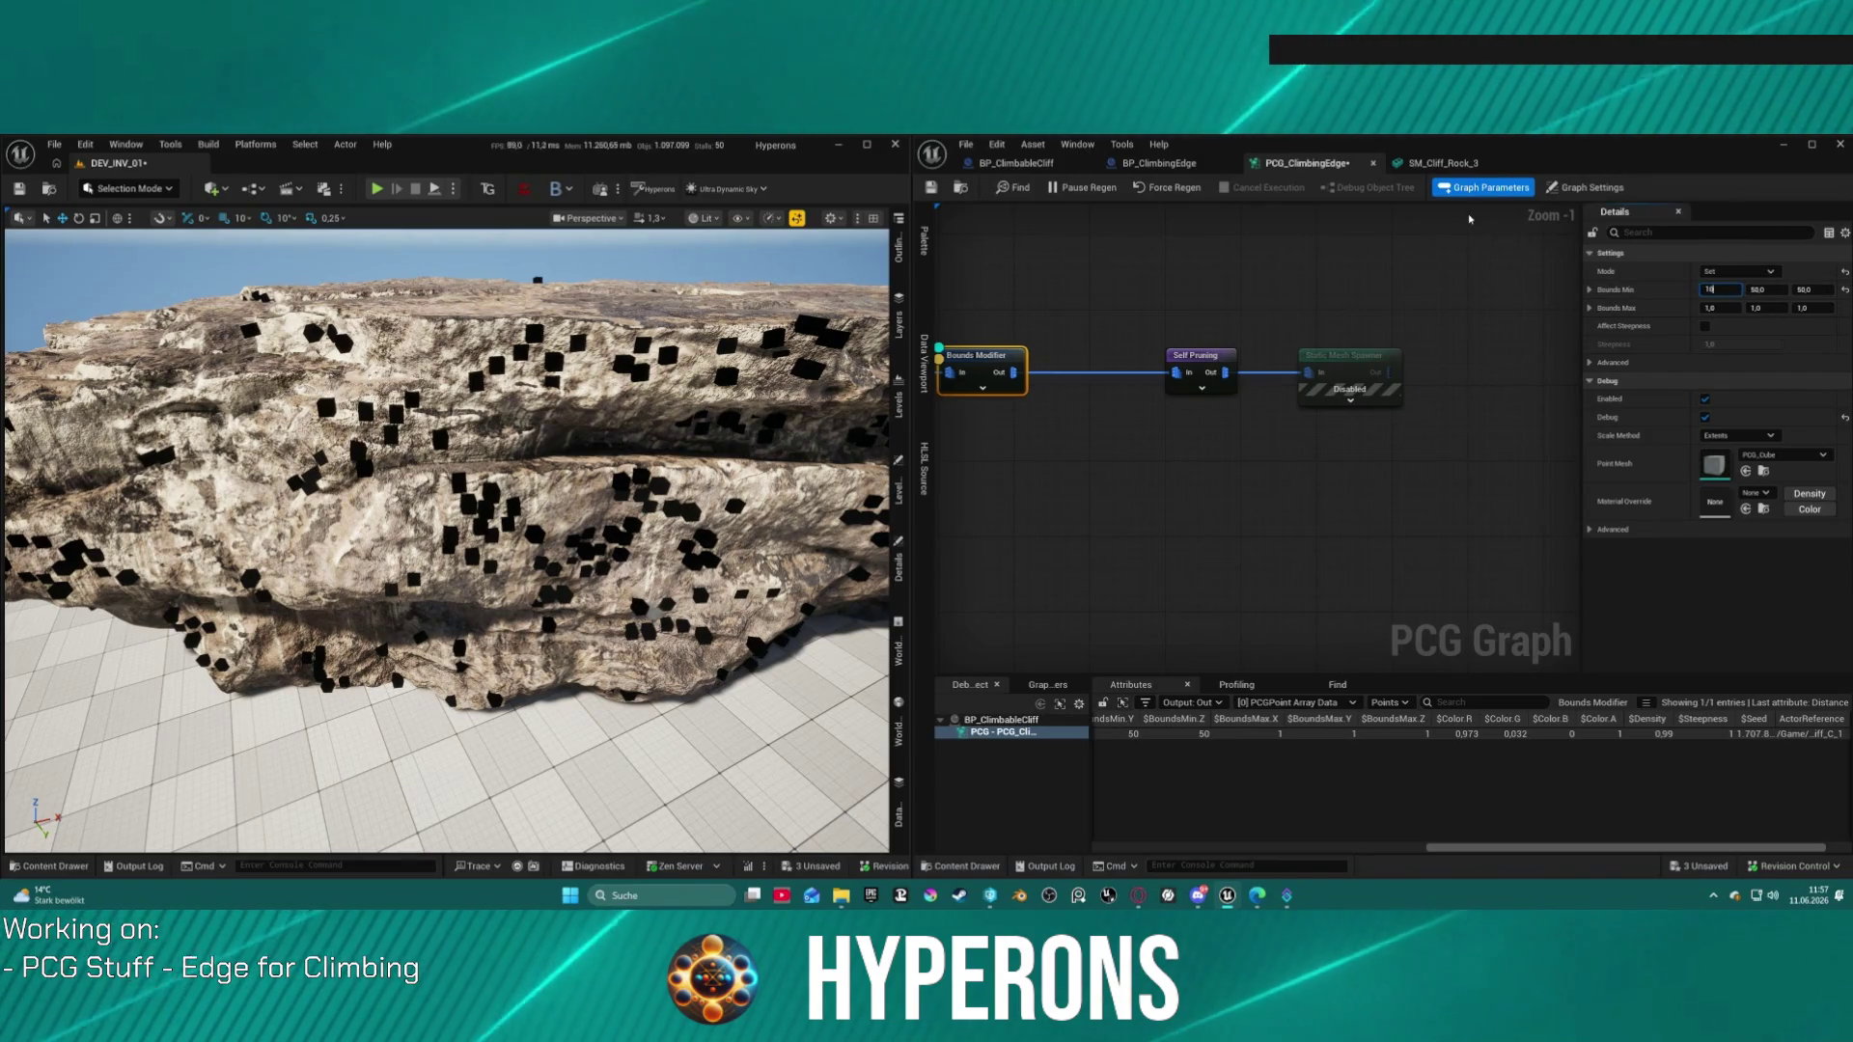
{"action": "left_click", "coordinate": [1231, 297]}
Step: Reselect the Bounds Modifier and adjust its Bounds Min Y value
{"action": "mouse_move", "coordinate": [1232, 297]}
{"action": "left_mouse_down"}
{"action": "mouse_move", "coordinate": [1342, 254]}
{"action": "mouse_move", "coordinate": [1221, 328]}
{"action": "left_mouse_up"}
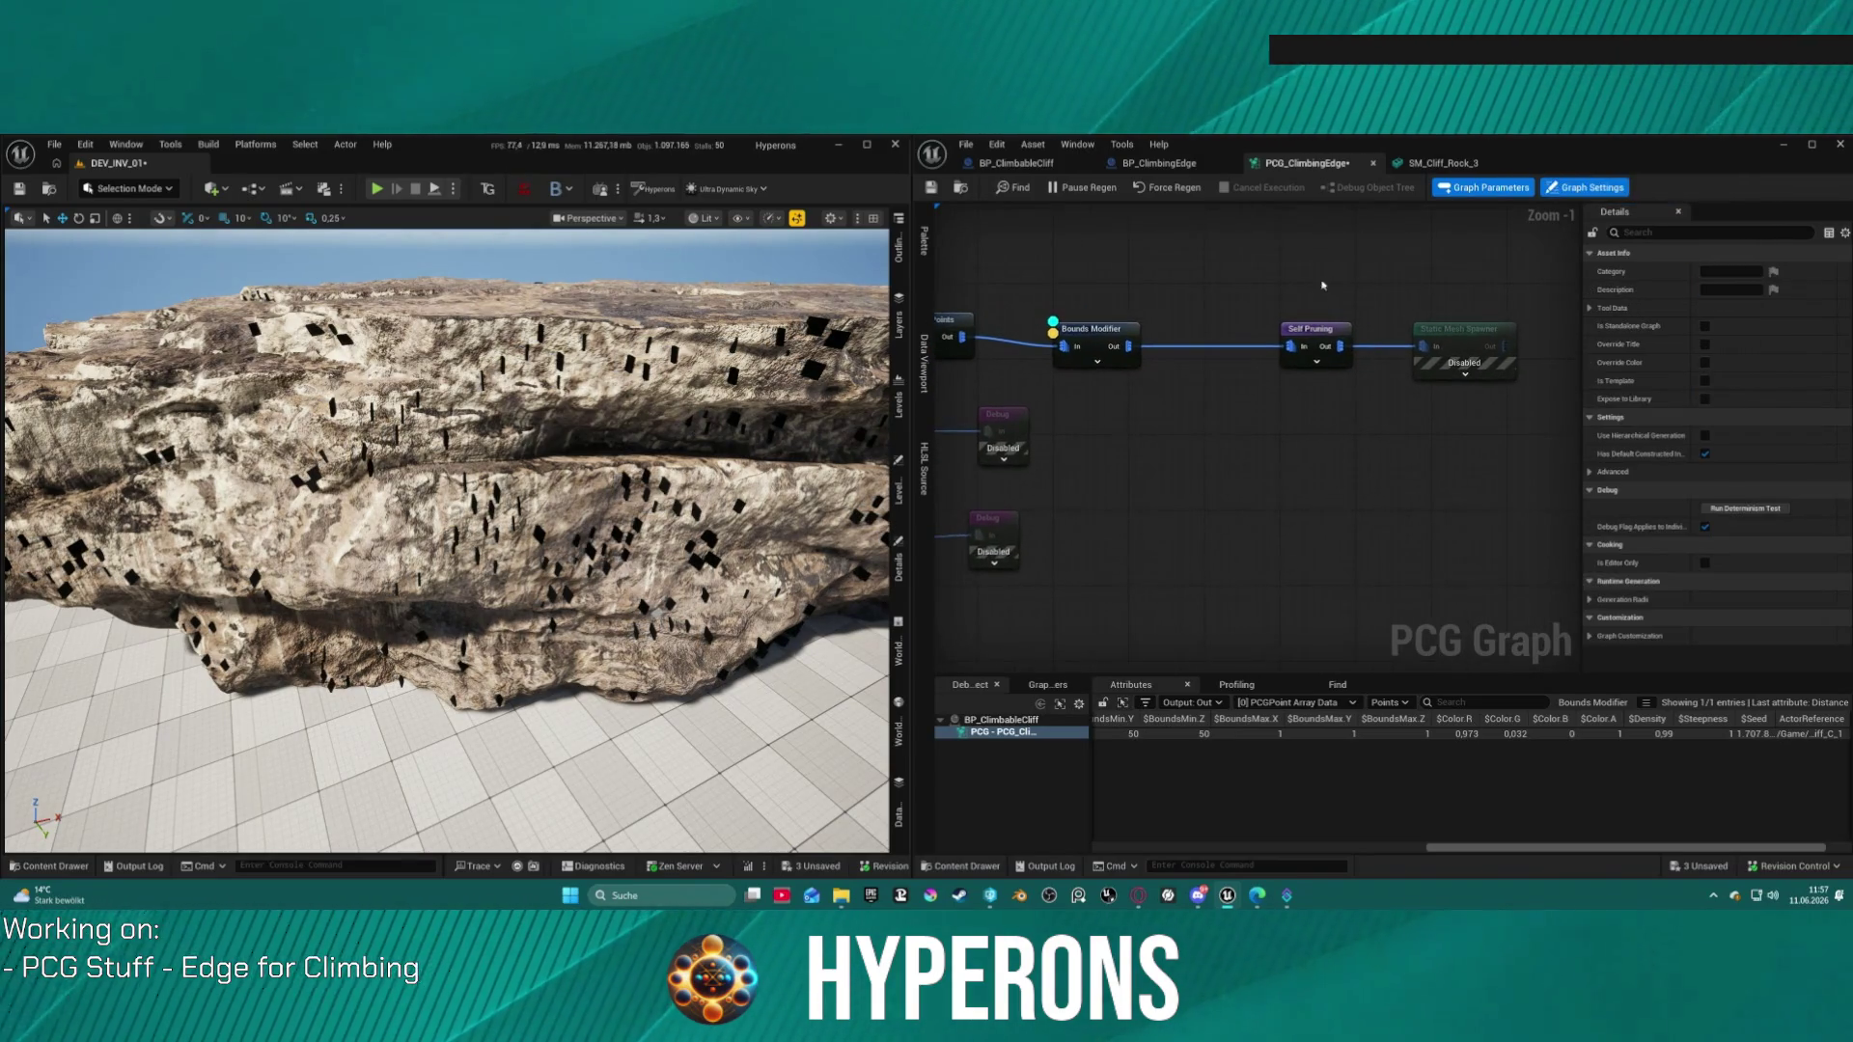
{"action": "key", "text": "ctrl+z"}
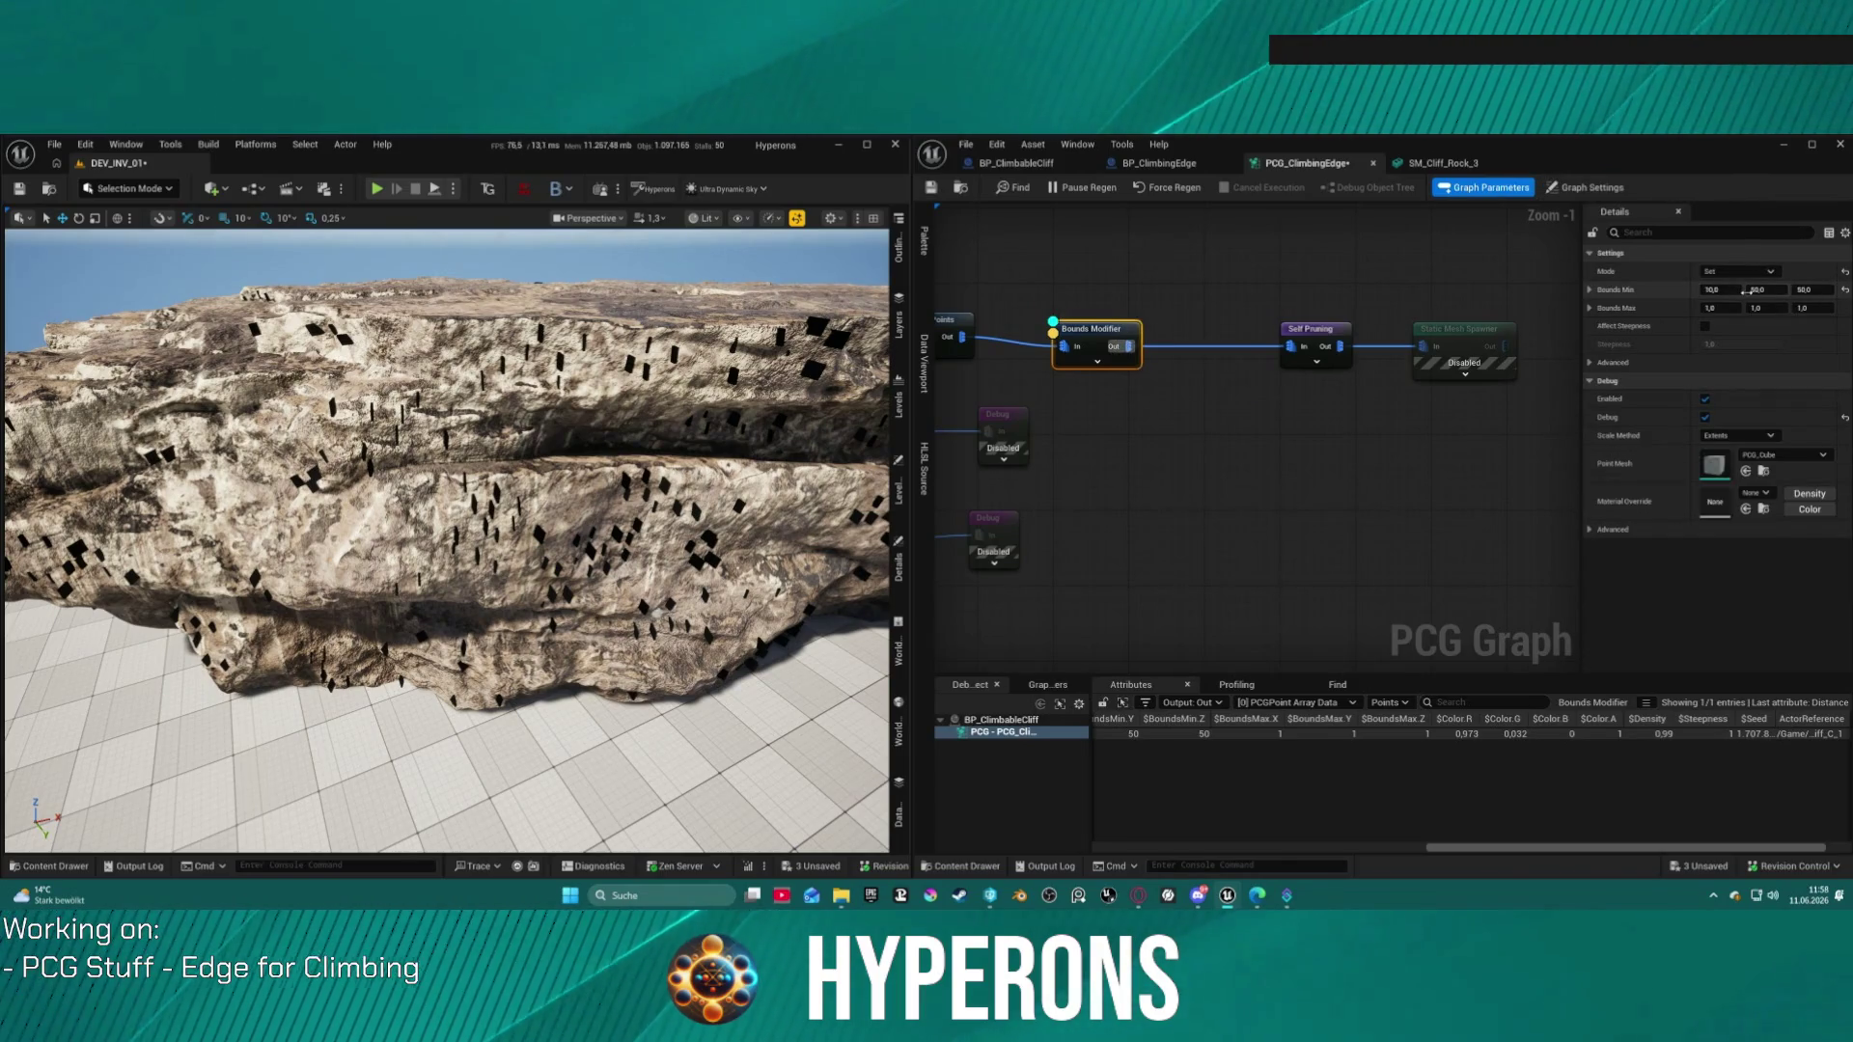
{"action": "left_click", "coordinate": [1748, 291]}
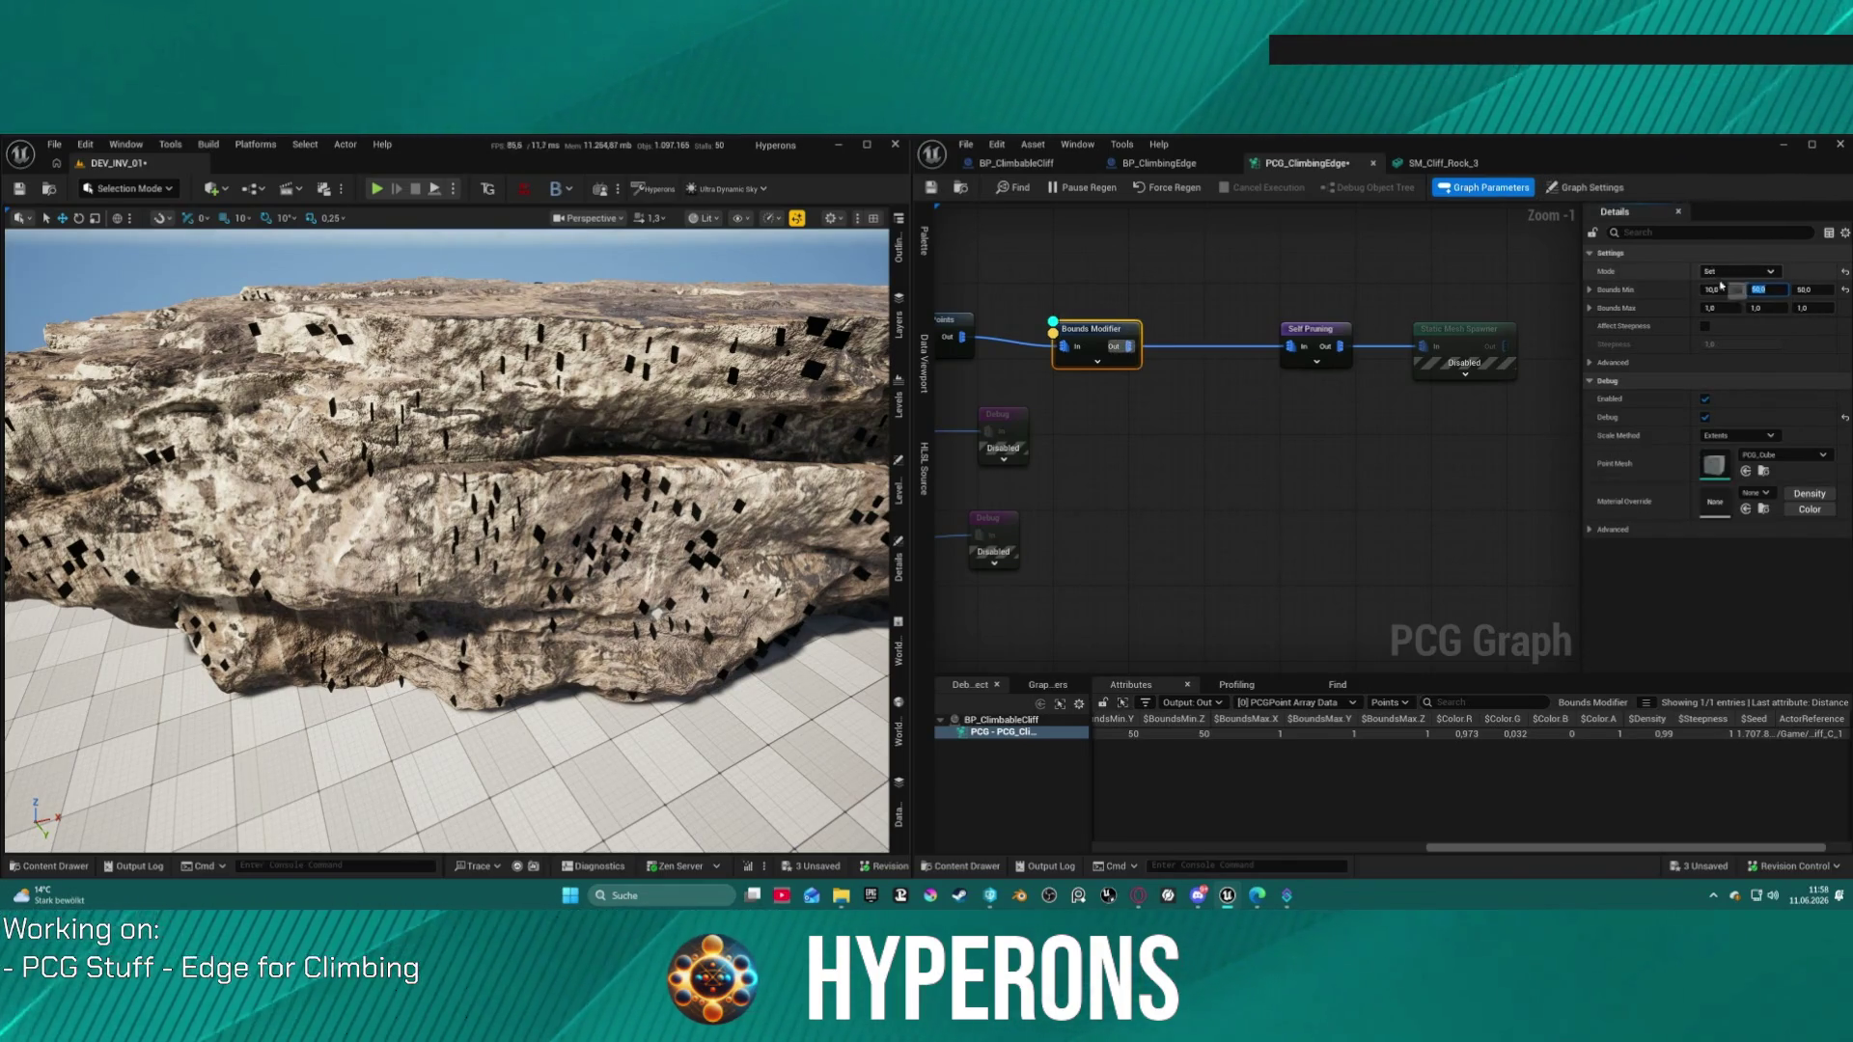
{"action": "left_click", "coordinate": [1337, 395]}
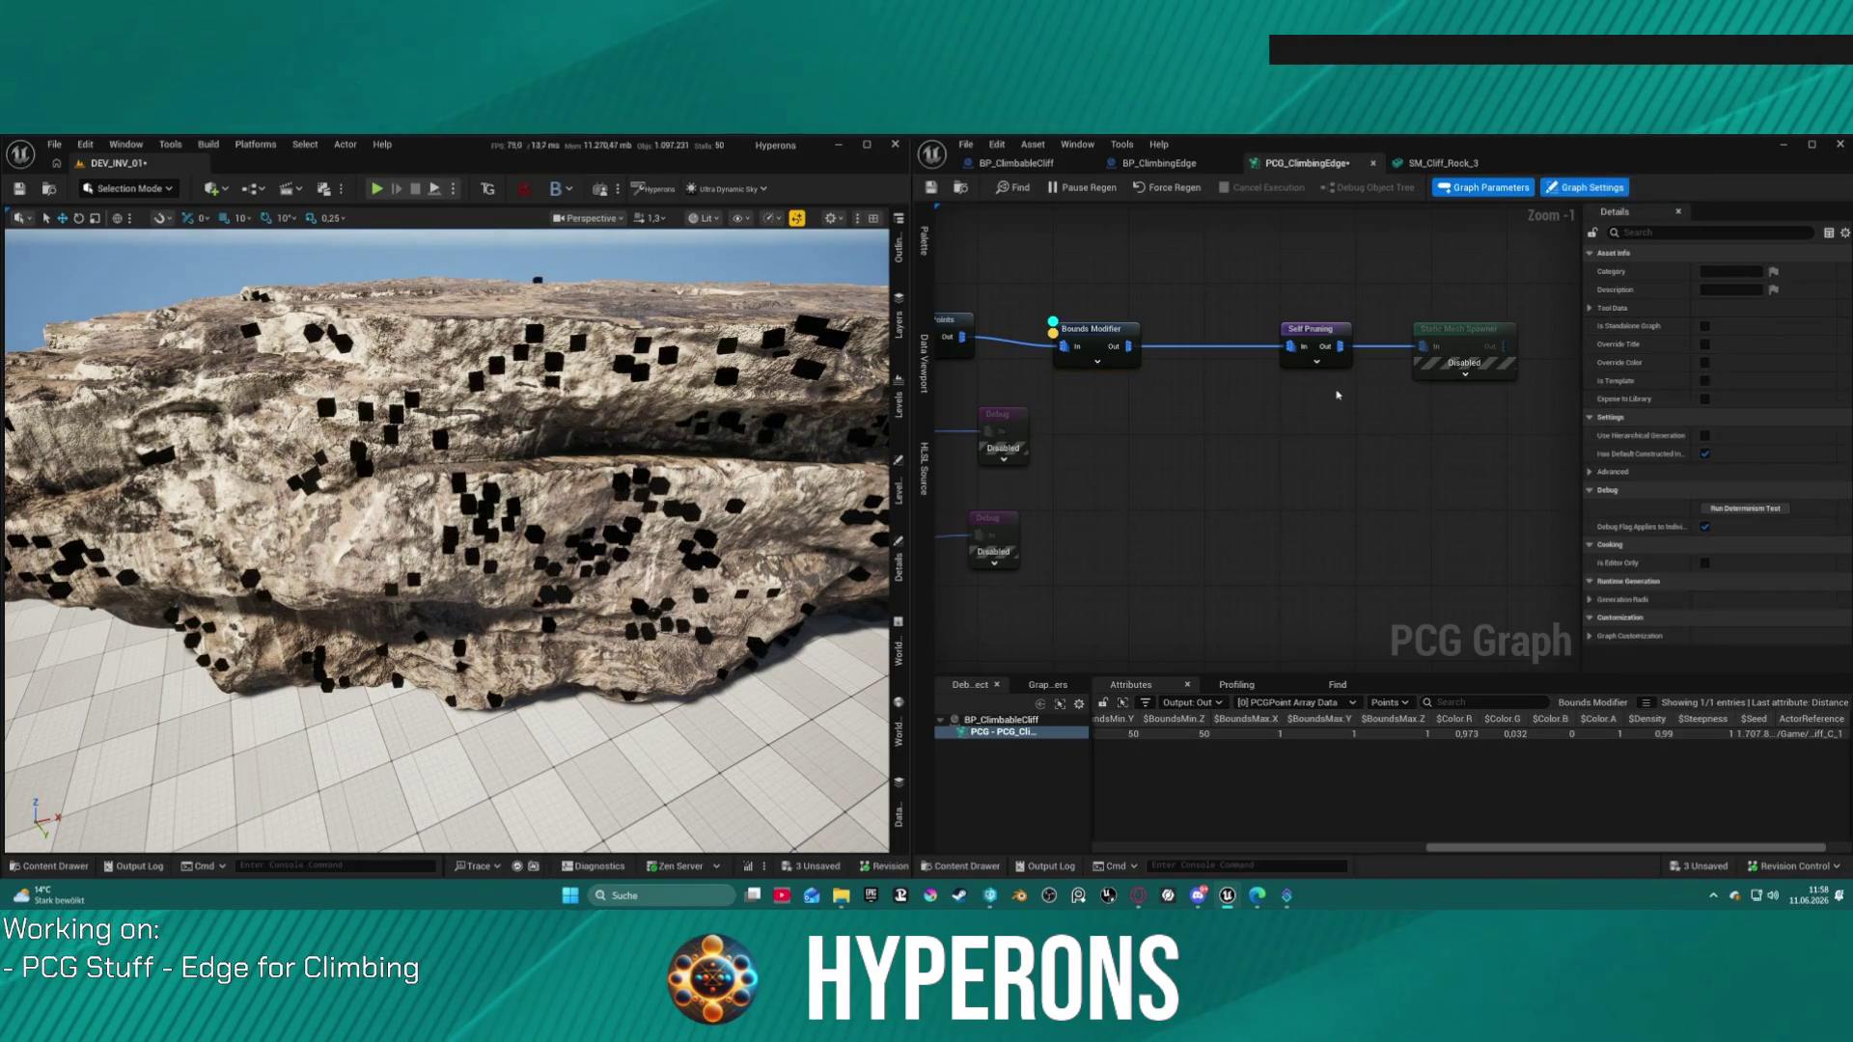
Step: Turn off the Bounds Modifier's debug preview and re-enable the Static Mesh Spawner
{"action": "left_click", "coordinate": [1325, 331]}
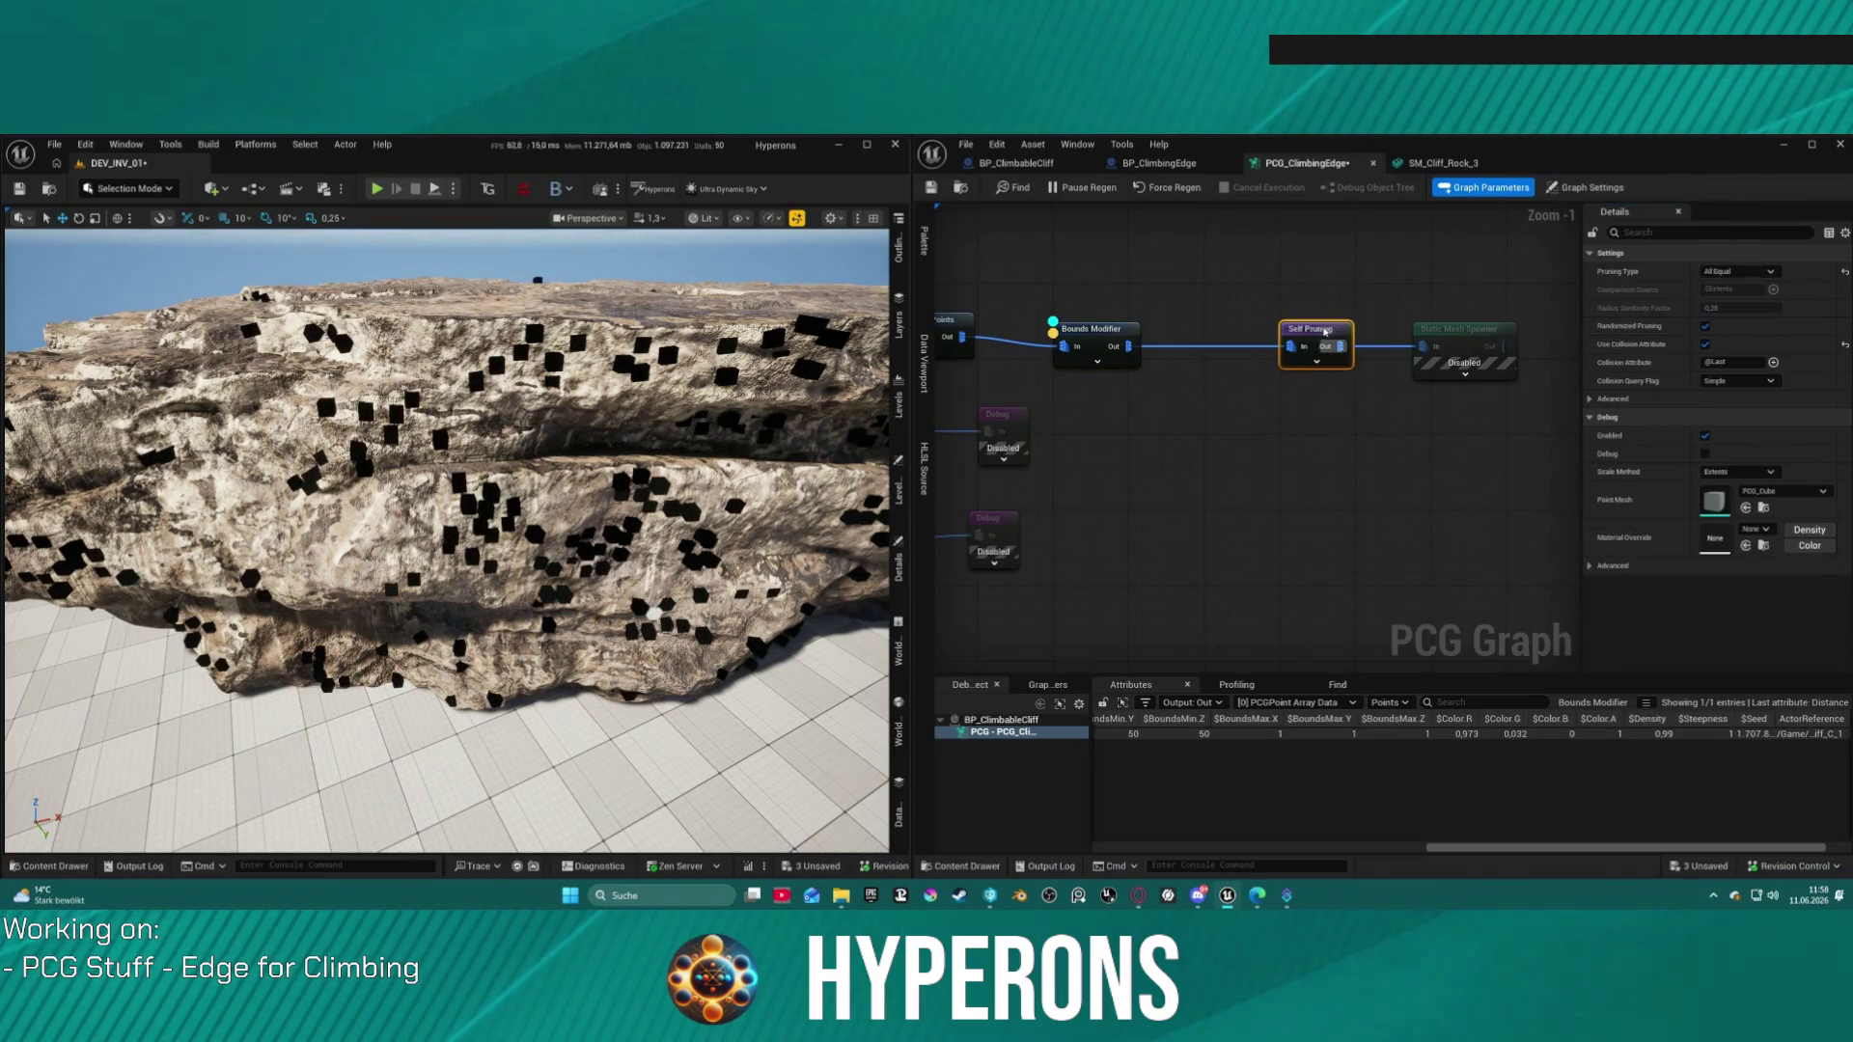
{"action": "left_click", "coordinate": [1095, 330]}
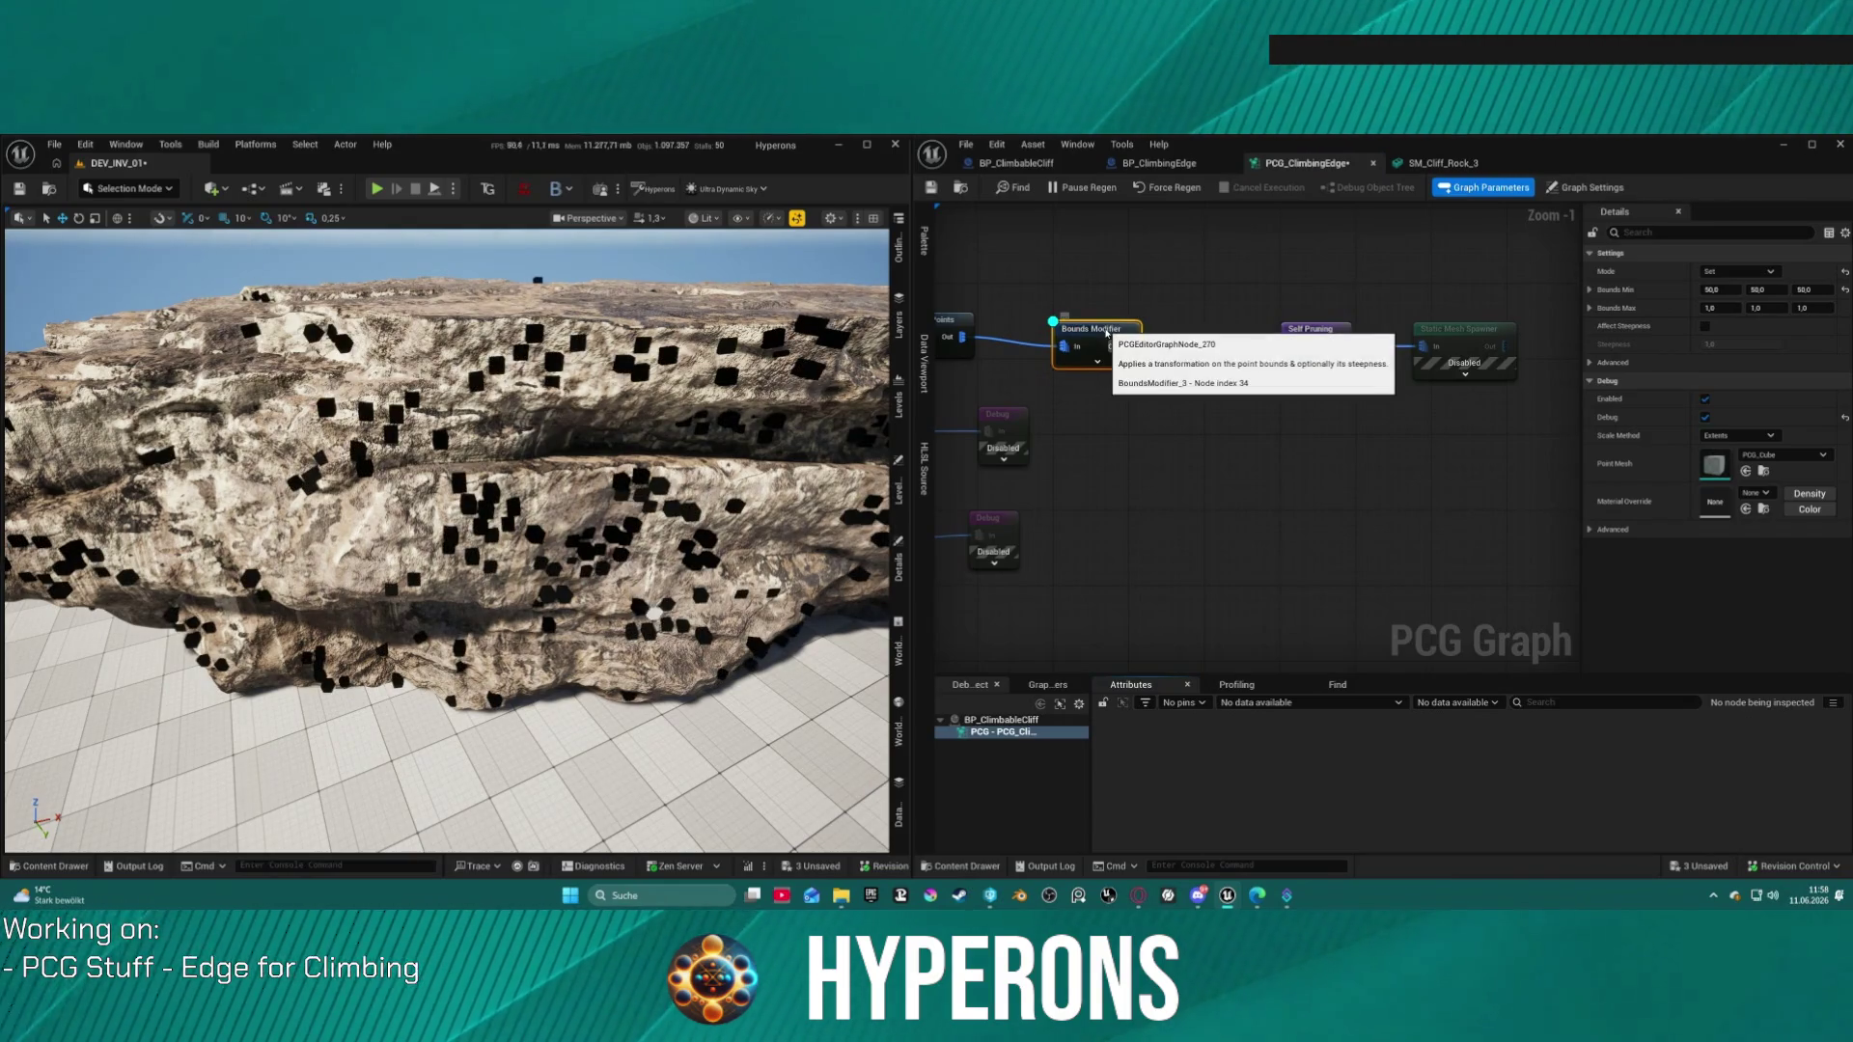
{"action": "key", "text": "d"}
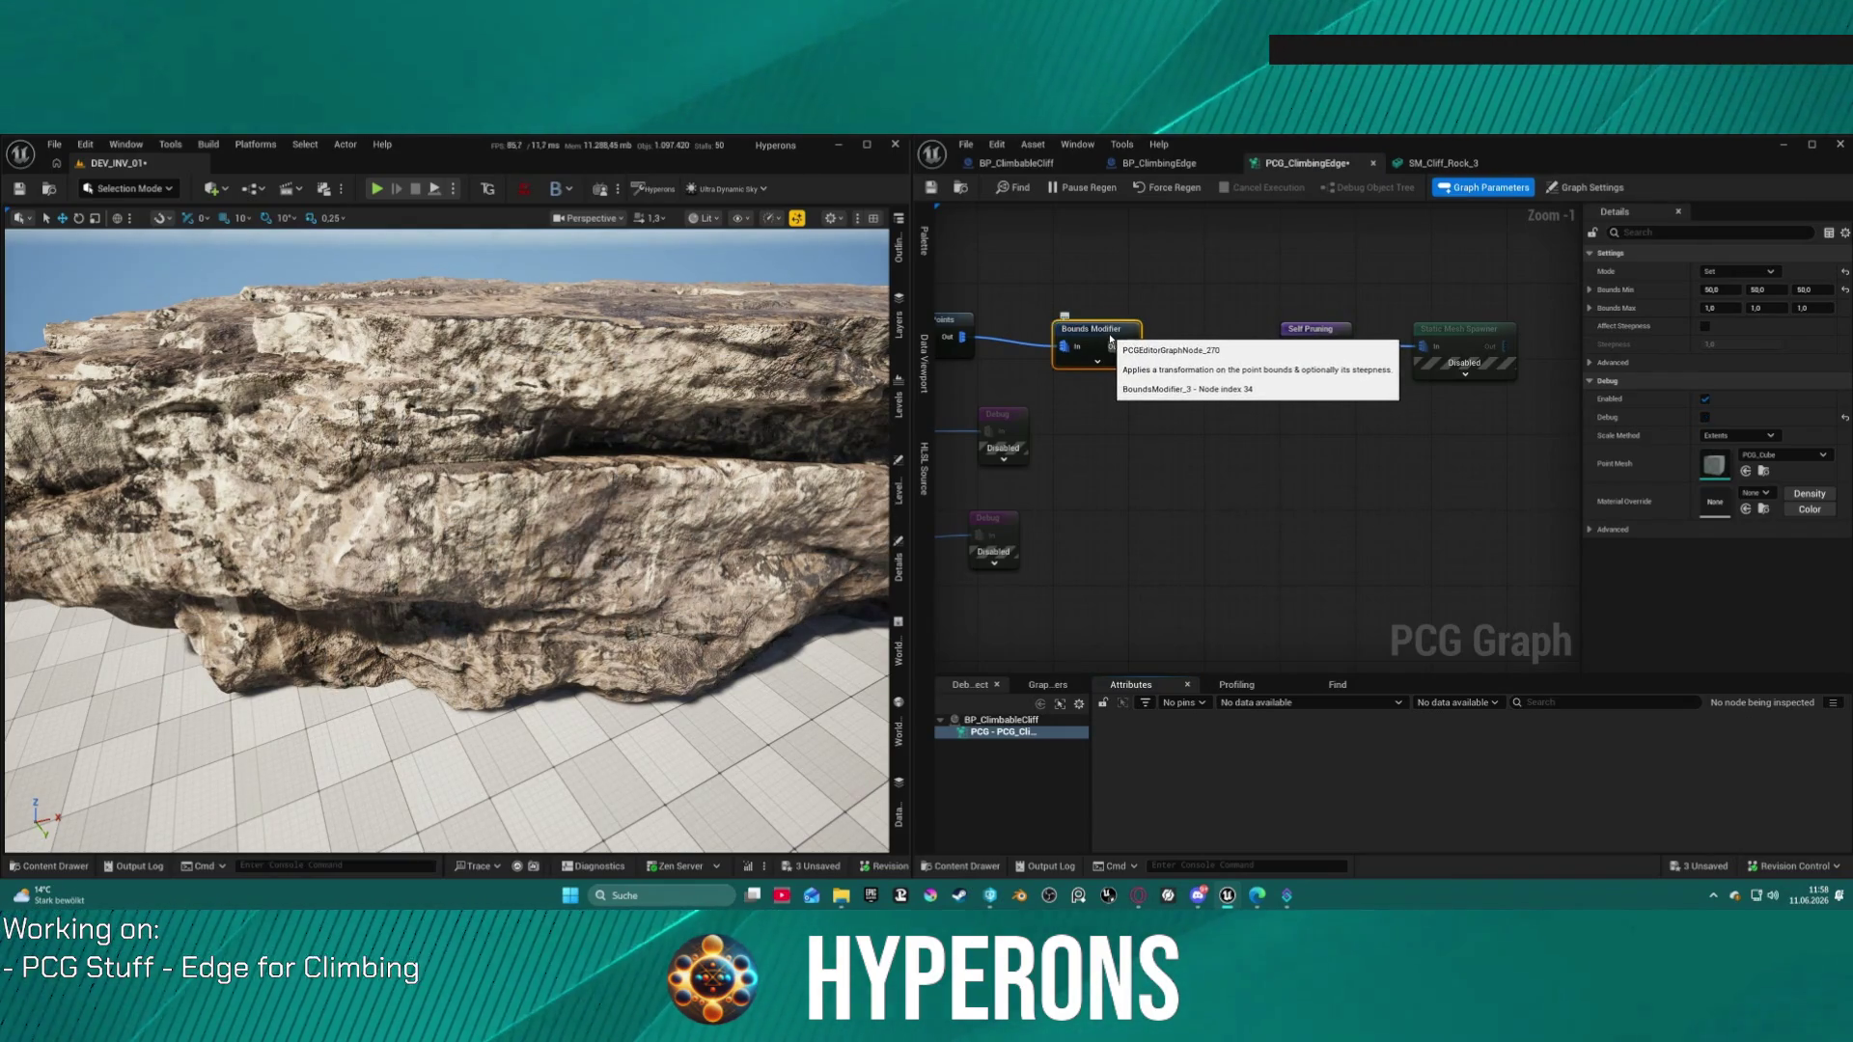
{"action": "left_click", "coordinate": [1463, 332]}
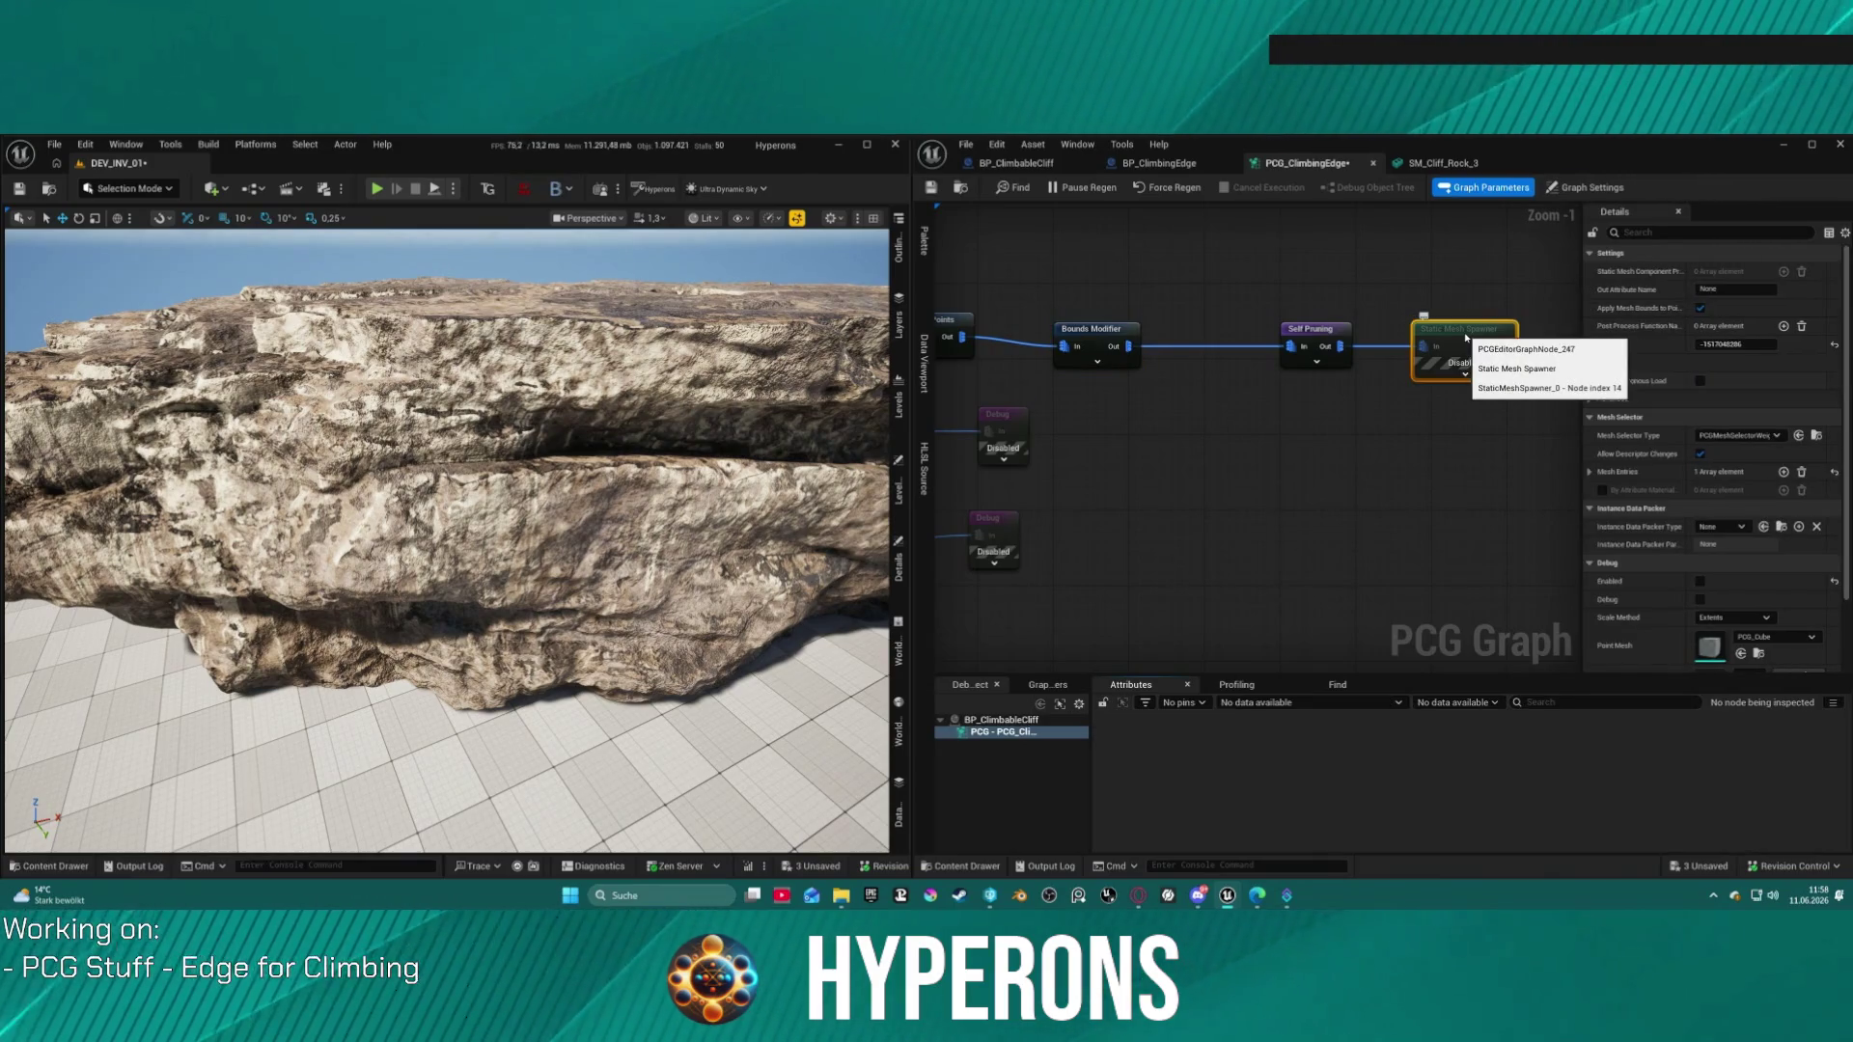
{"action": "key", "text": "e"}
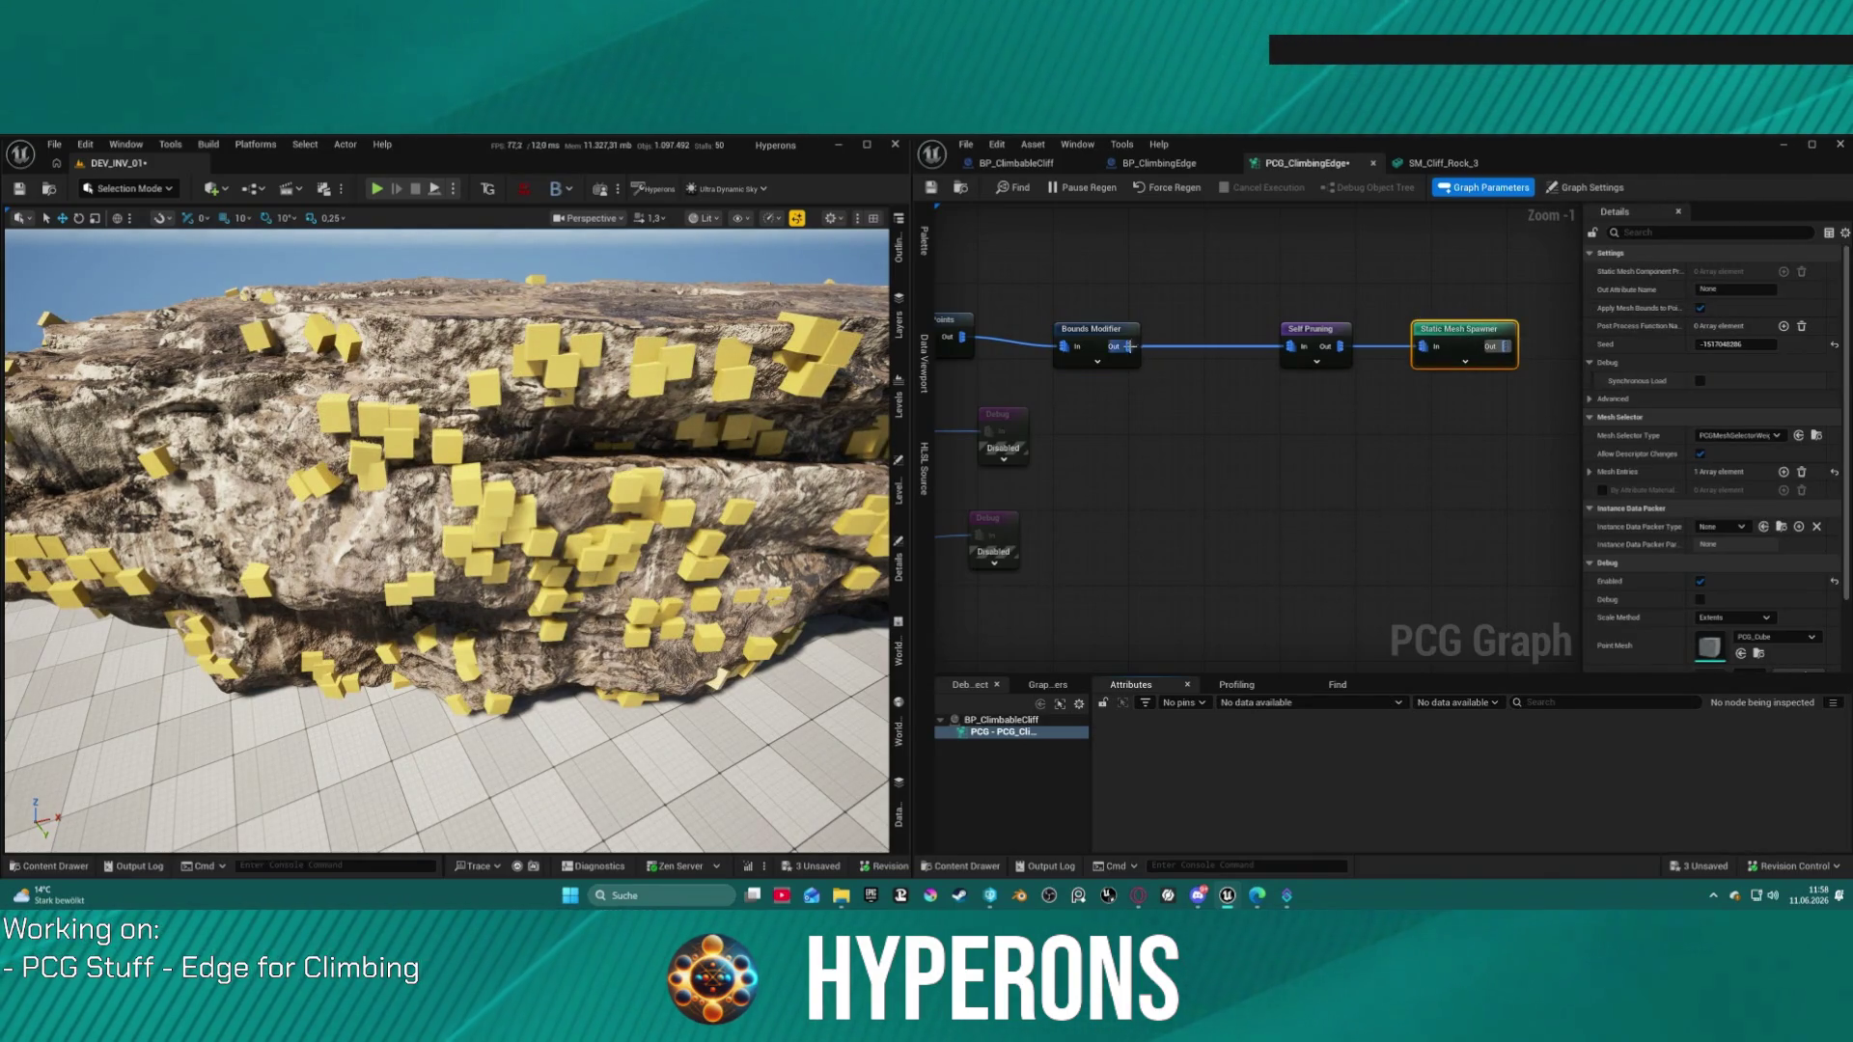
{"action": "left_click", "coordinate": [1079, 330]}
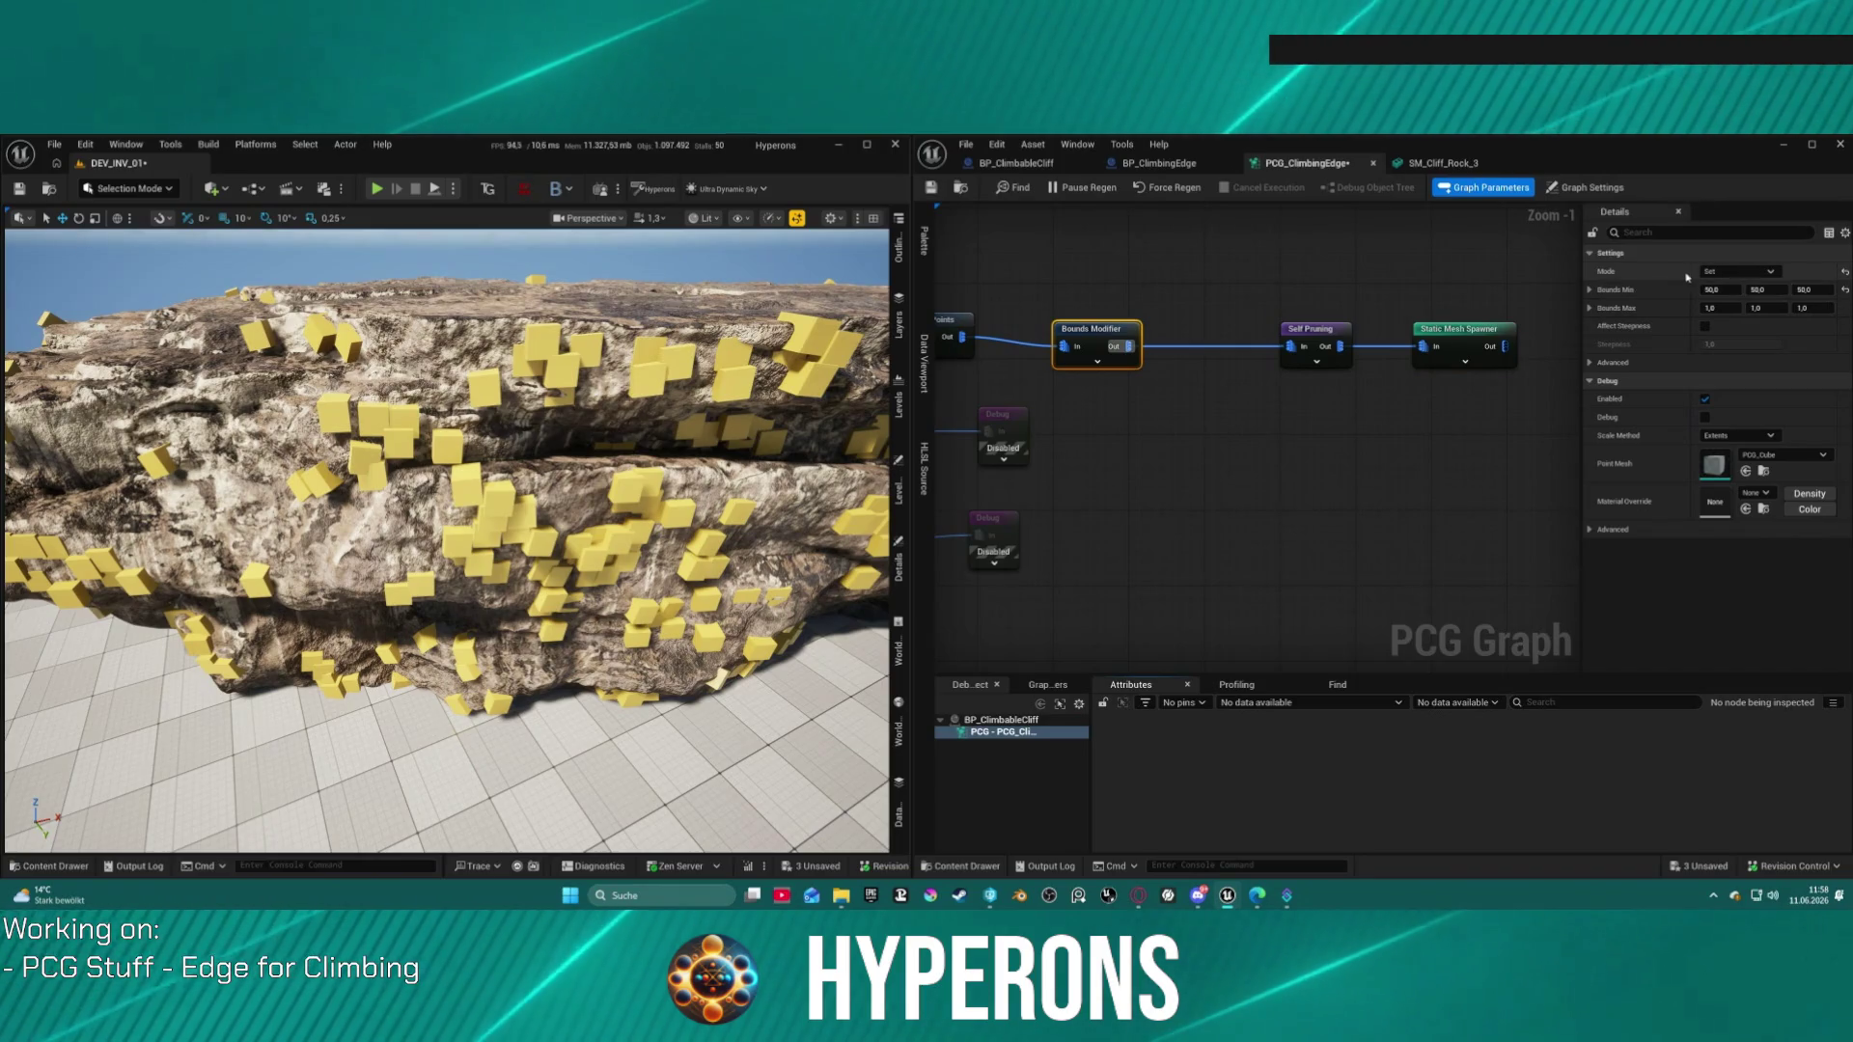
Step: Uncheck Use Collision Attribute on Self Pruning, keeping the pruning type All Equal
{"action": "left_click", "coordinate": [1313, 330]}
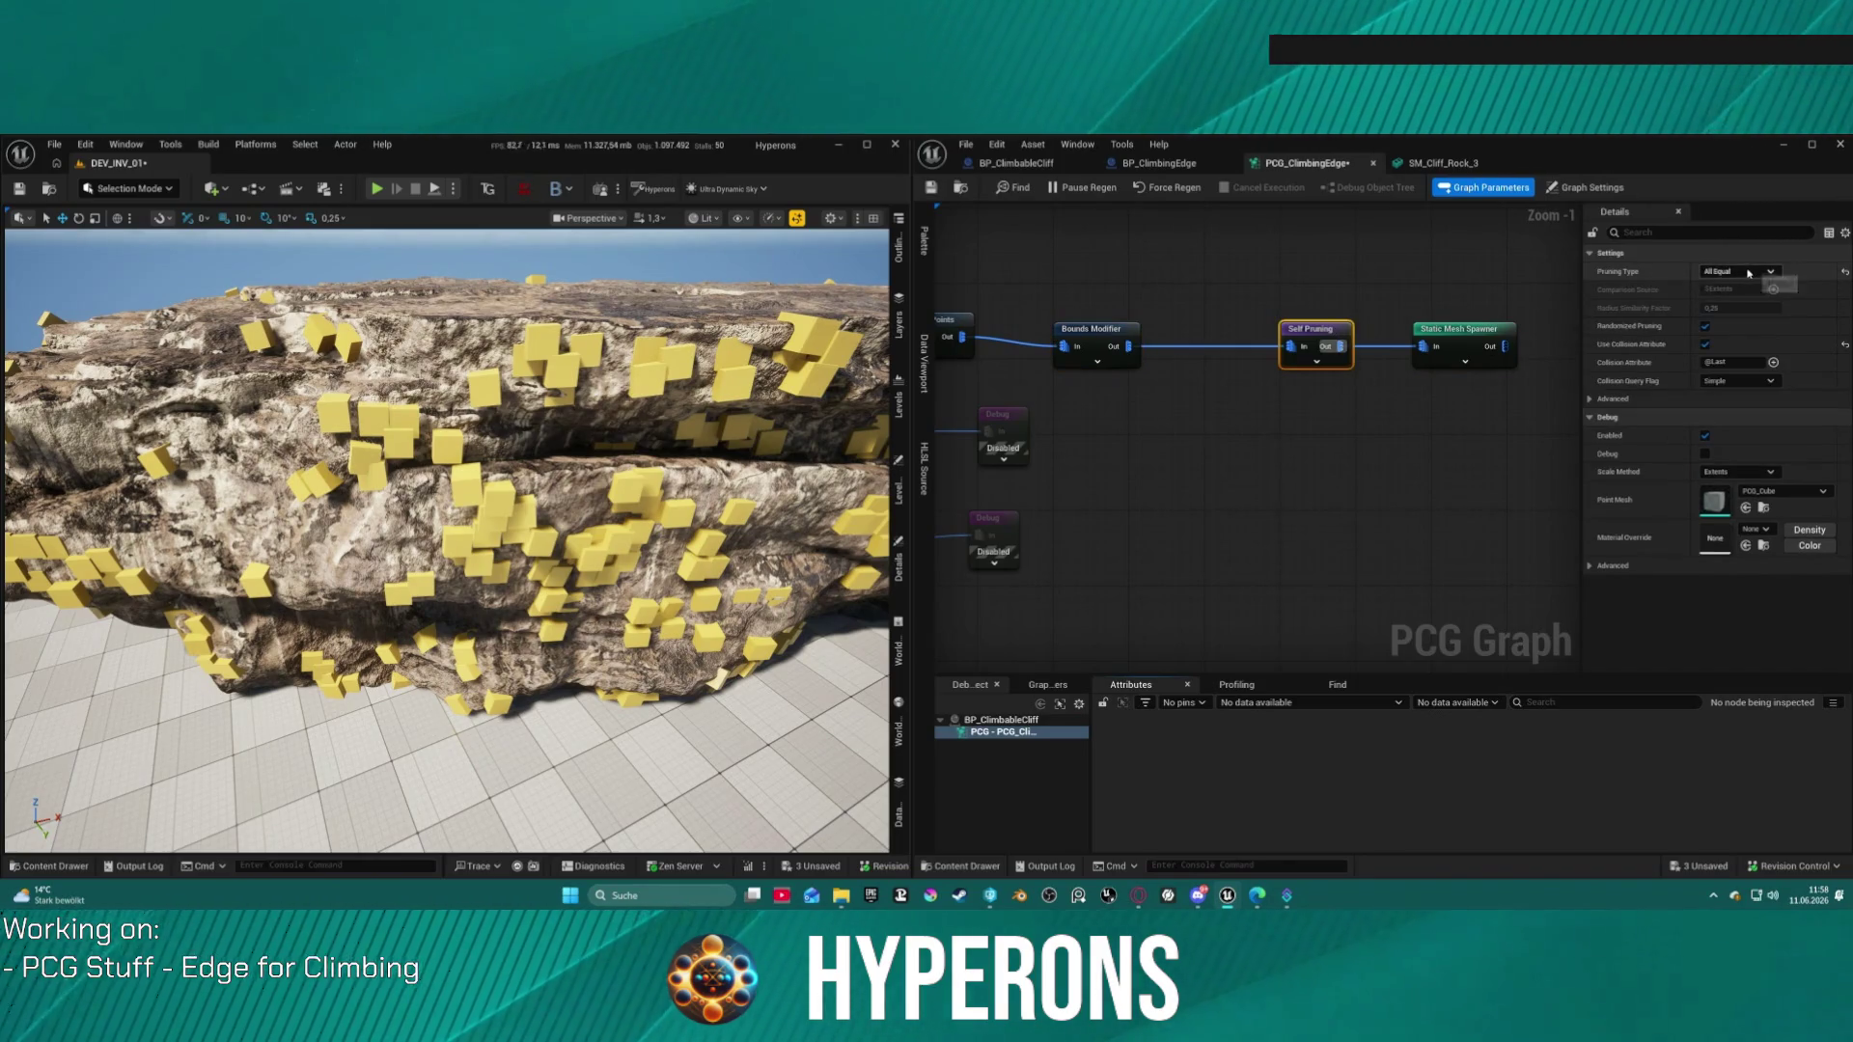
{"action": "left_click", "coordinate": [1845, 345]}
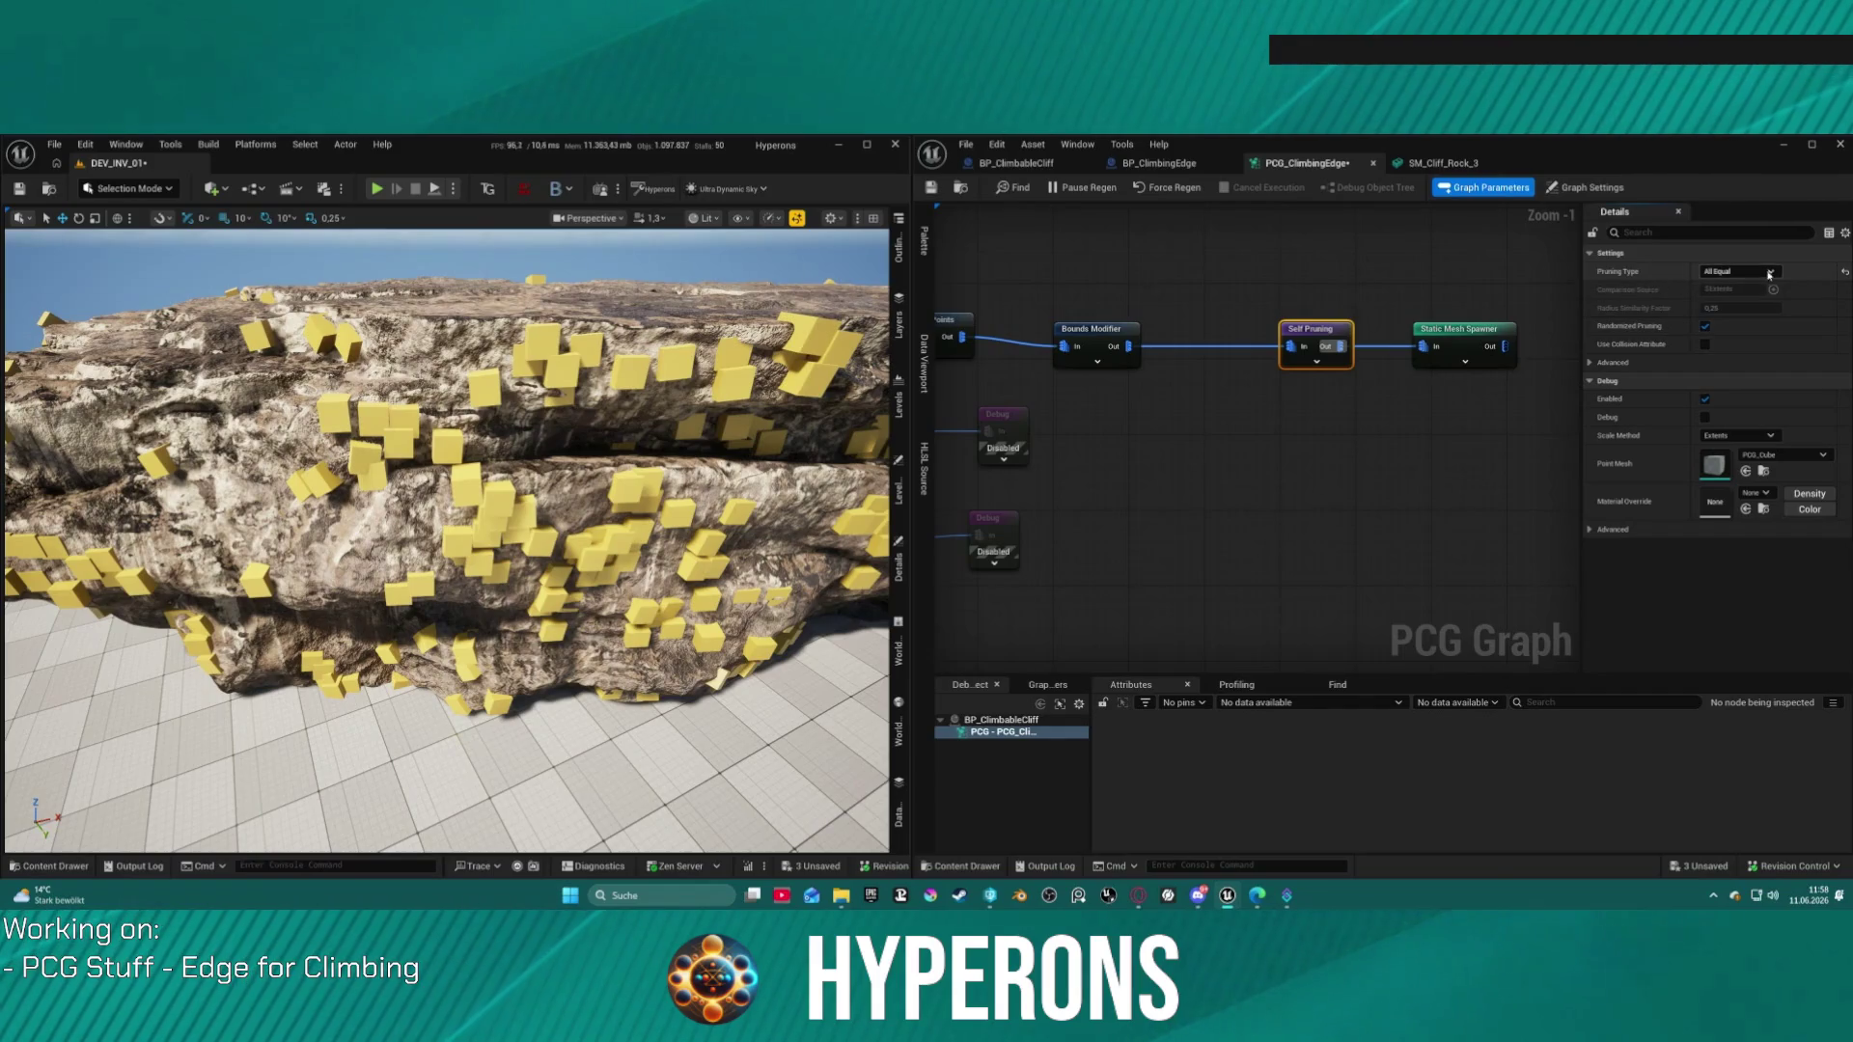
{"action": "left_click", "coordinate": [1737, 272]}
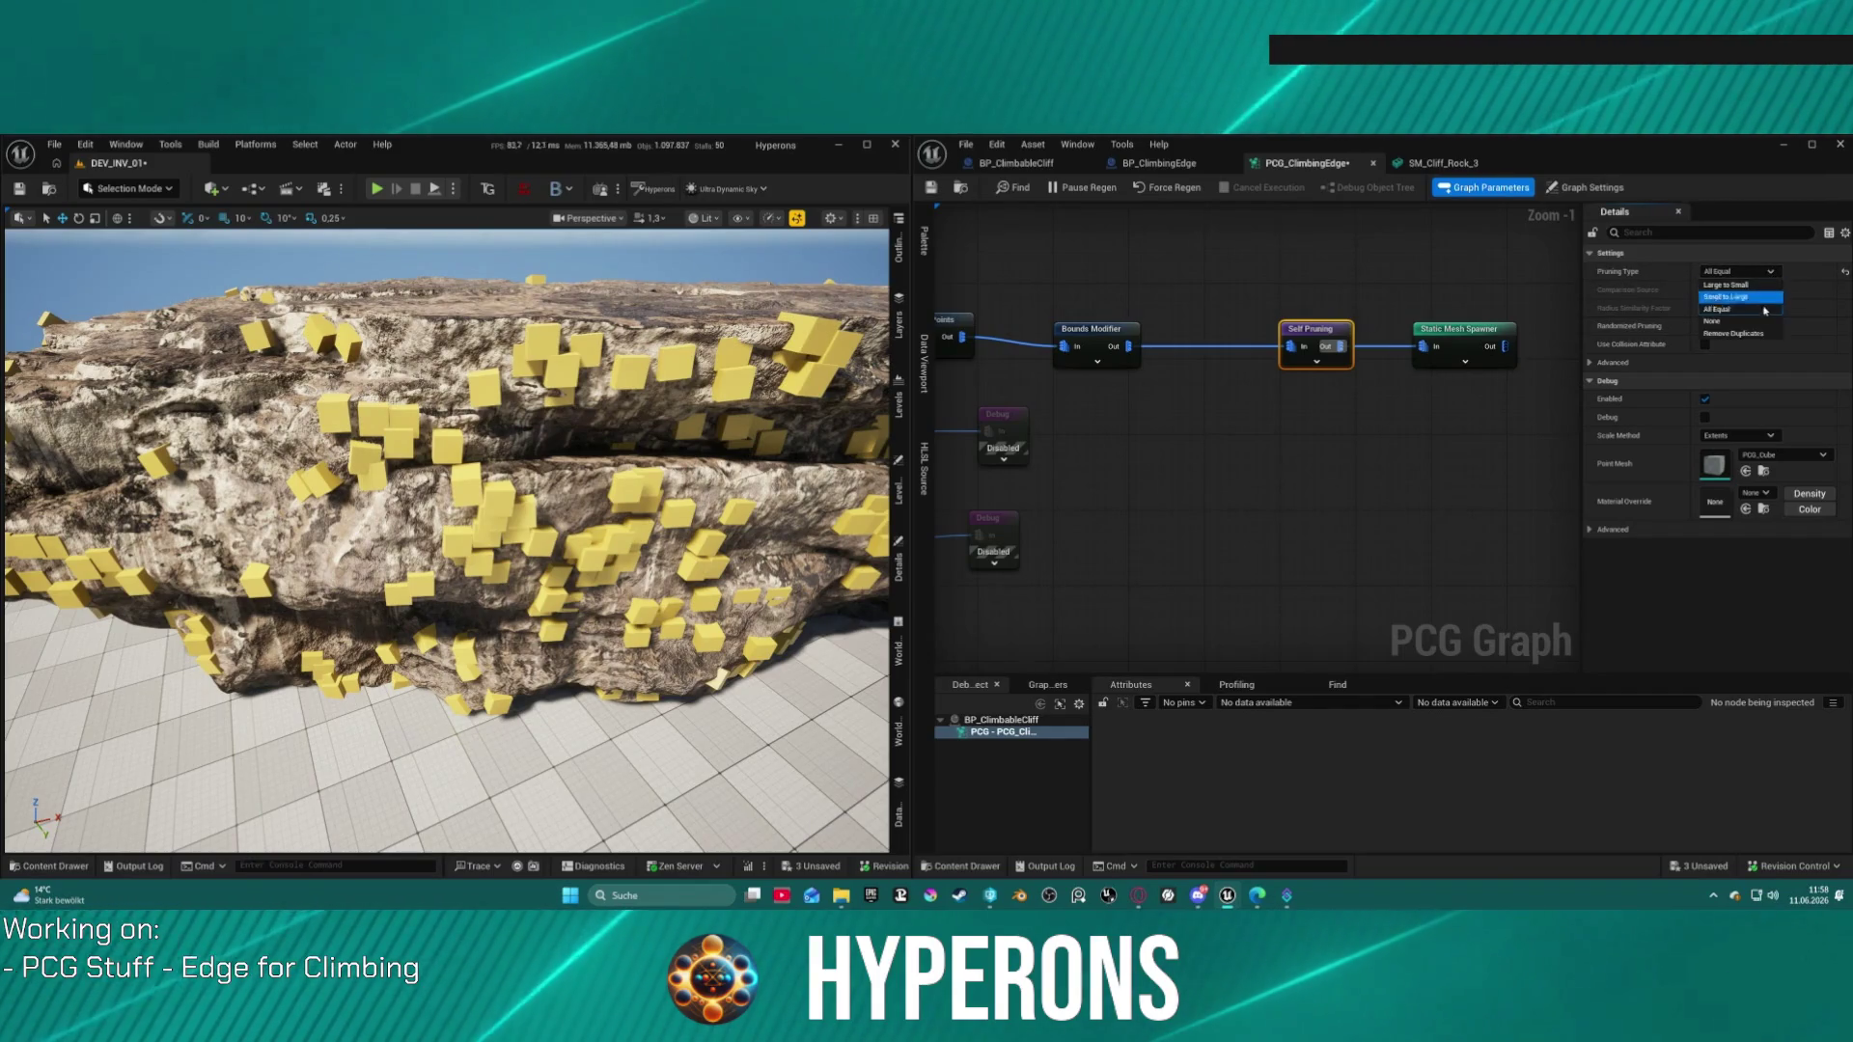
{"action": "left_click", "coordinate": [1737, 333]}
{"action": "left_click", "coordinate": [1737, 271]}
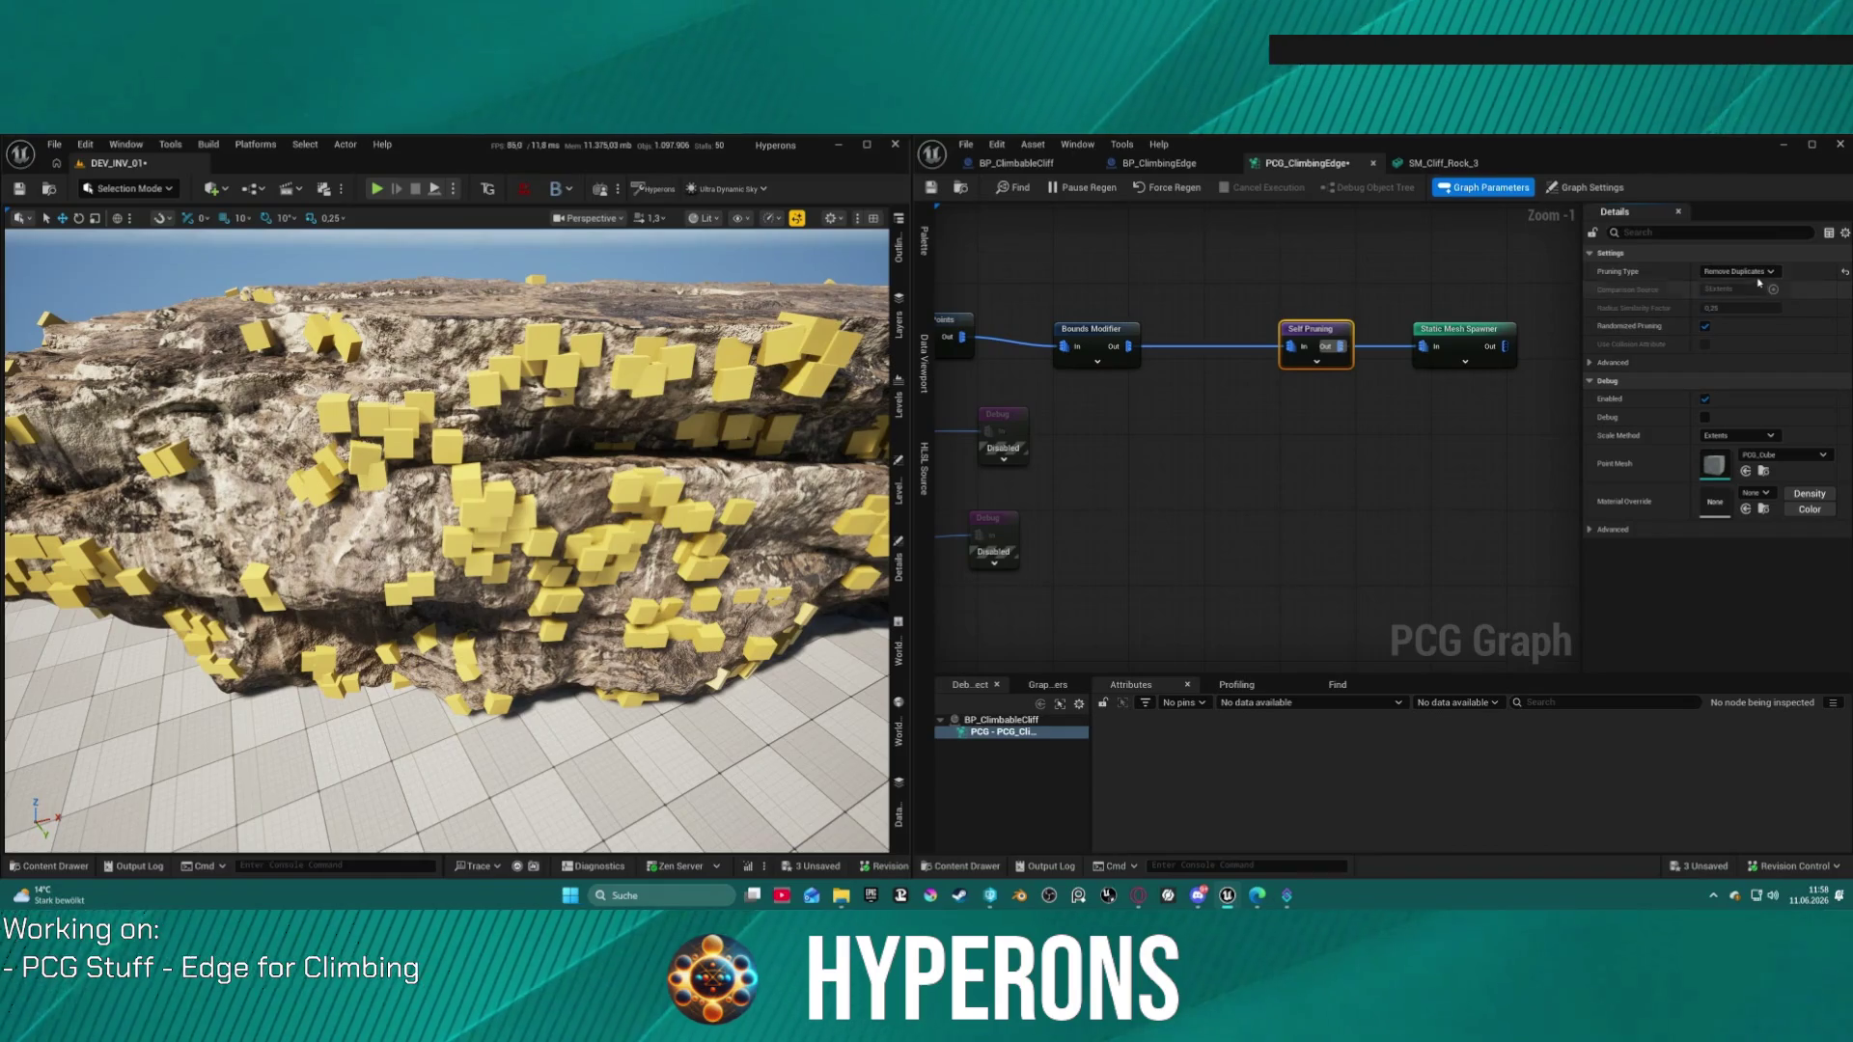
{"action": "left_click", "coordinate": [1742, 309]}
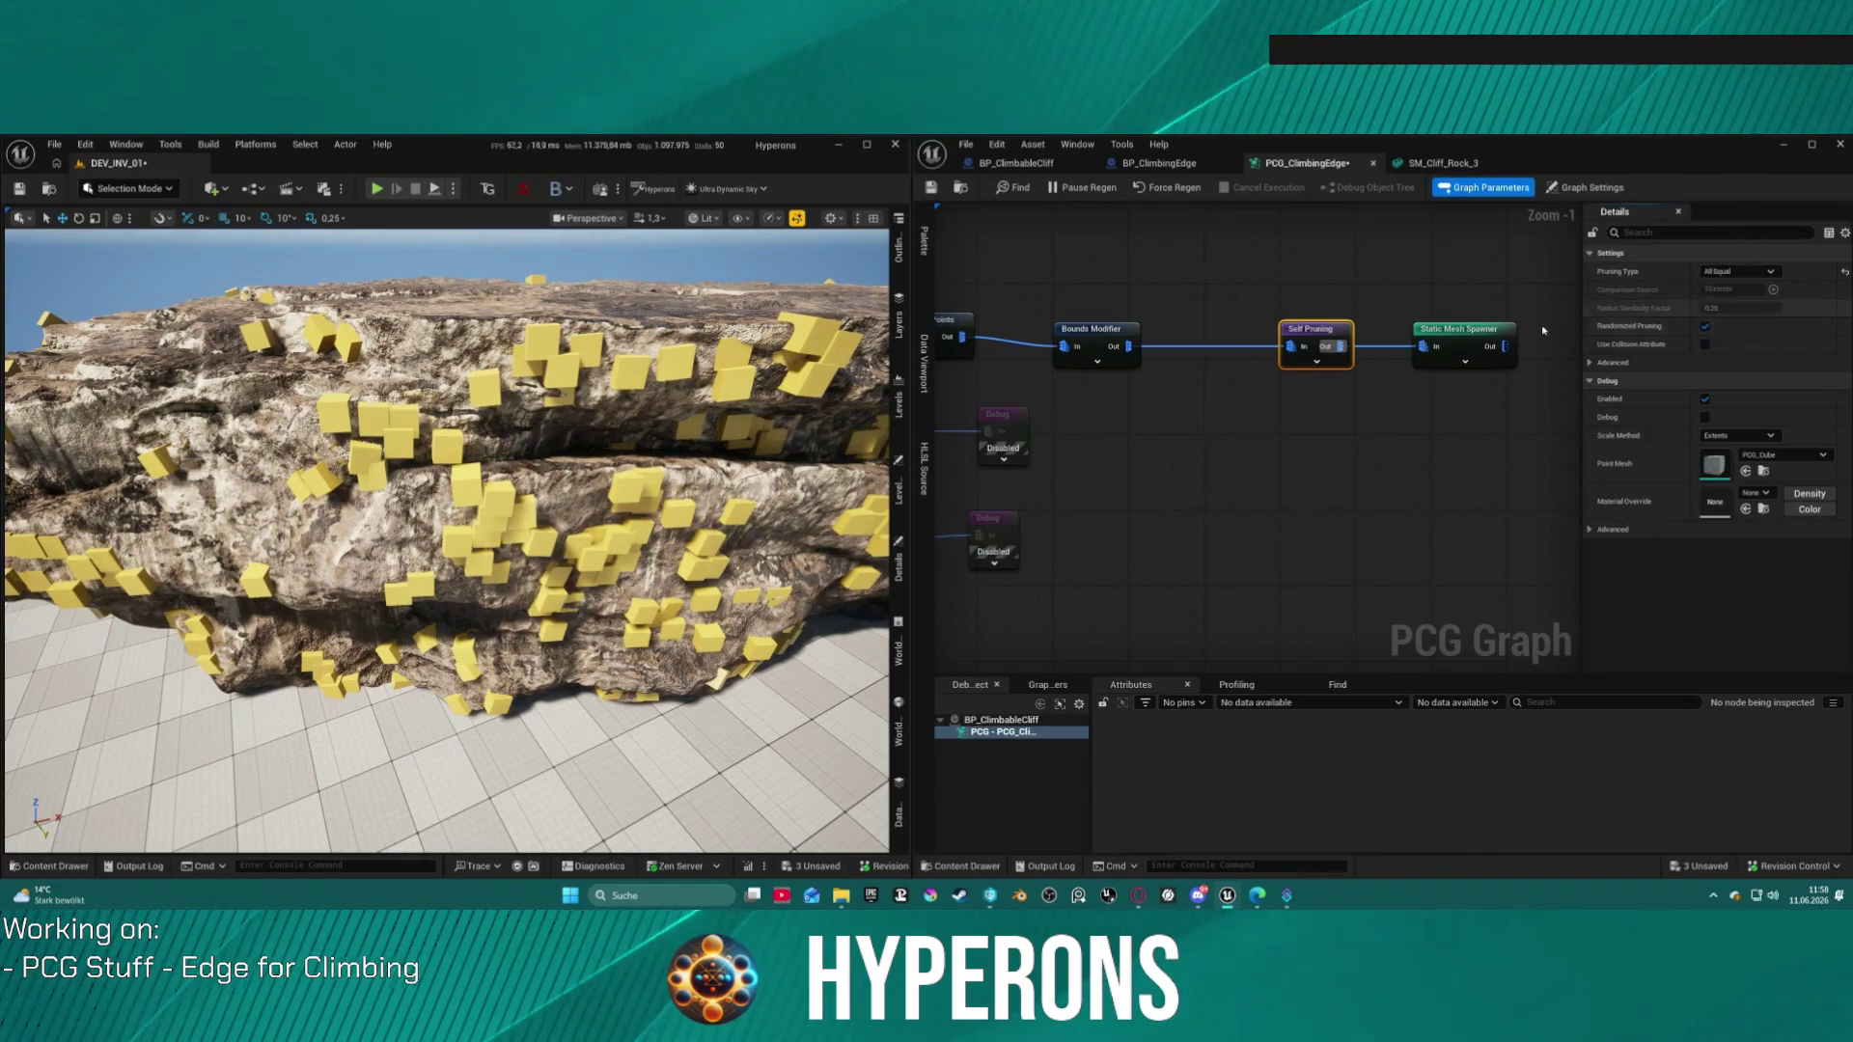
Step: Set the Bounds Modifier's Bounds Min to 100 on X, Y and Z
{"action": "left_click", "coordinate": [1091, 329]}
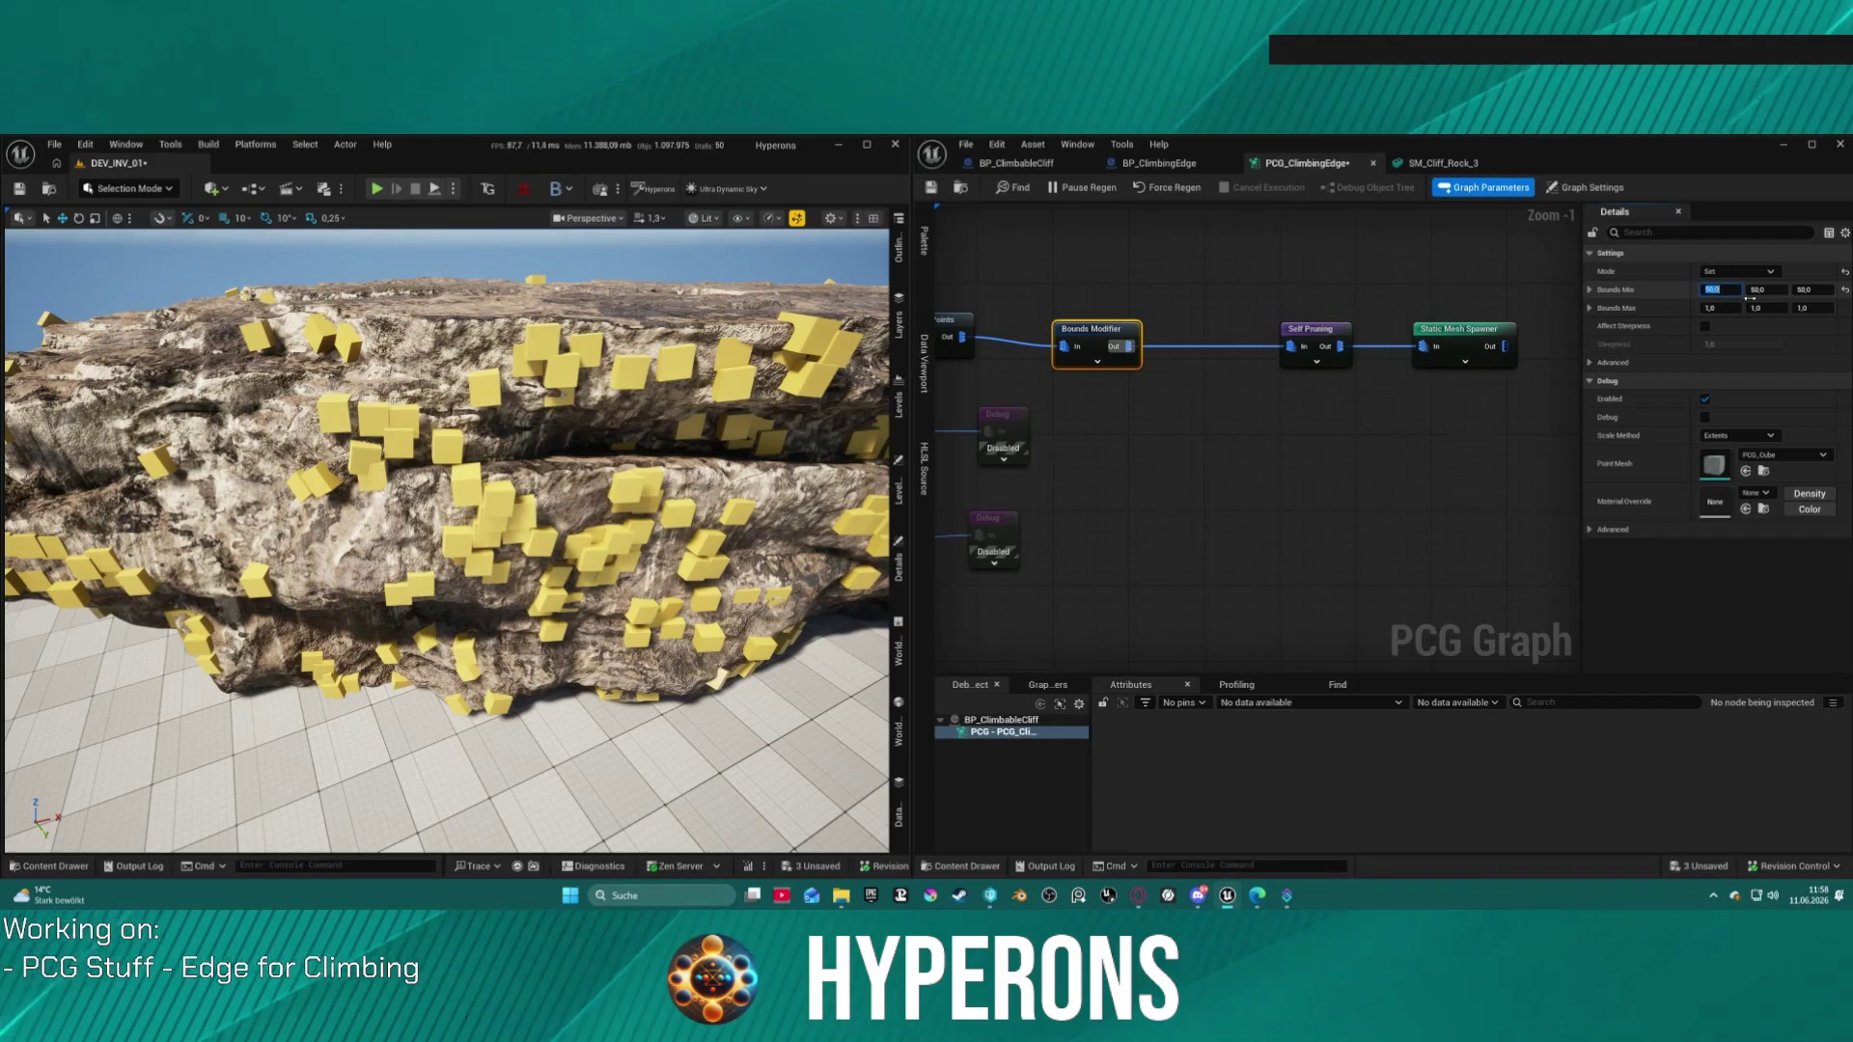
{"action": "key", "text": "Return"}
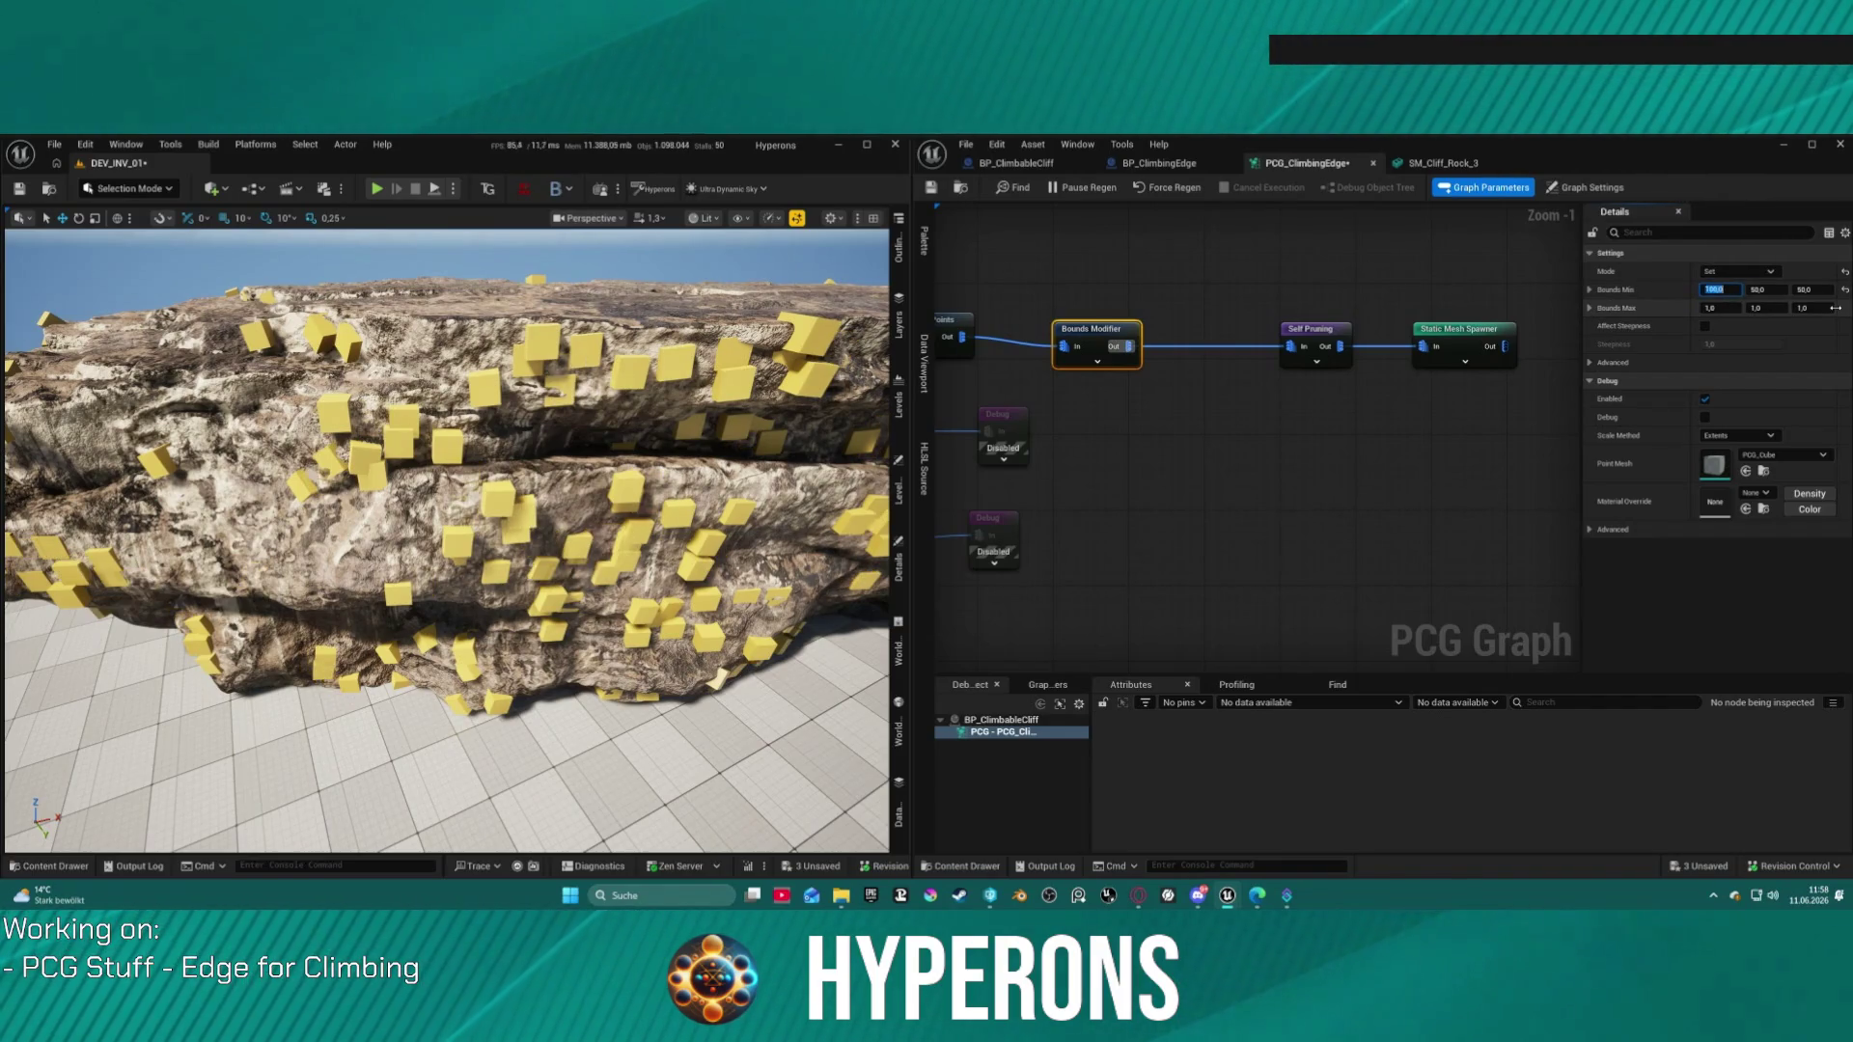
{"action": "key", "text": "Tab"}
{"action": "type", "text": "100"}
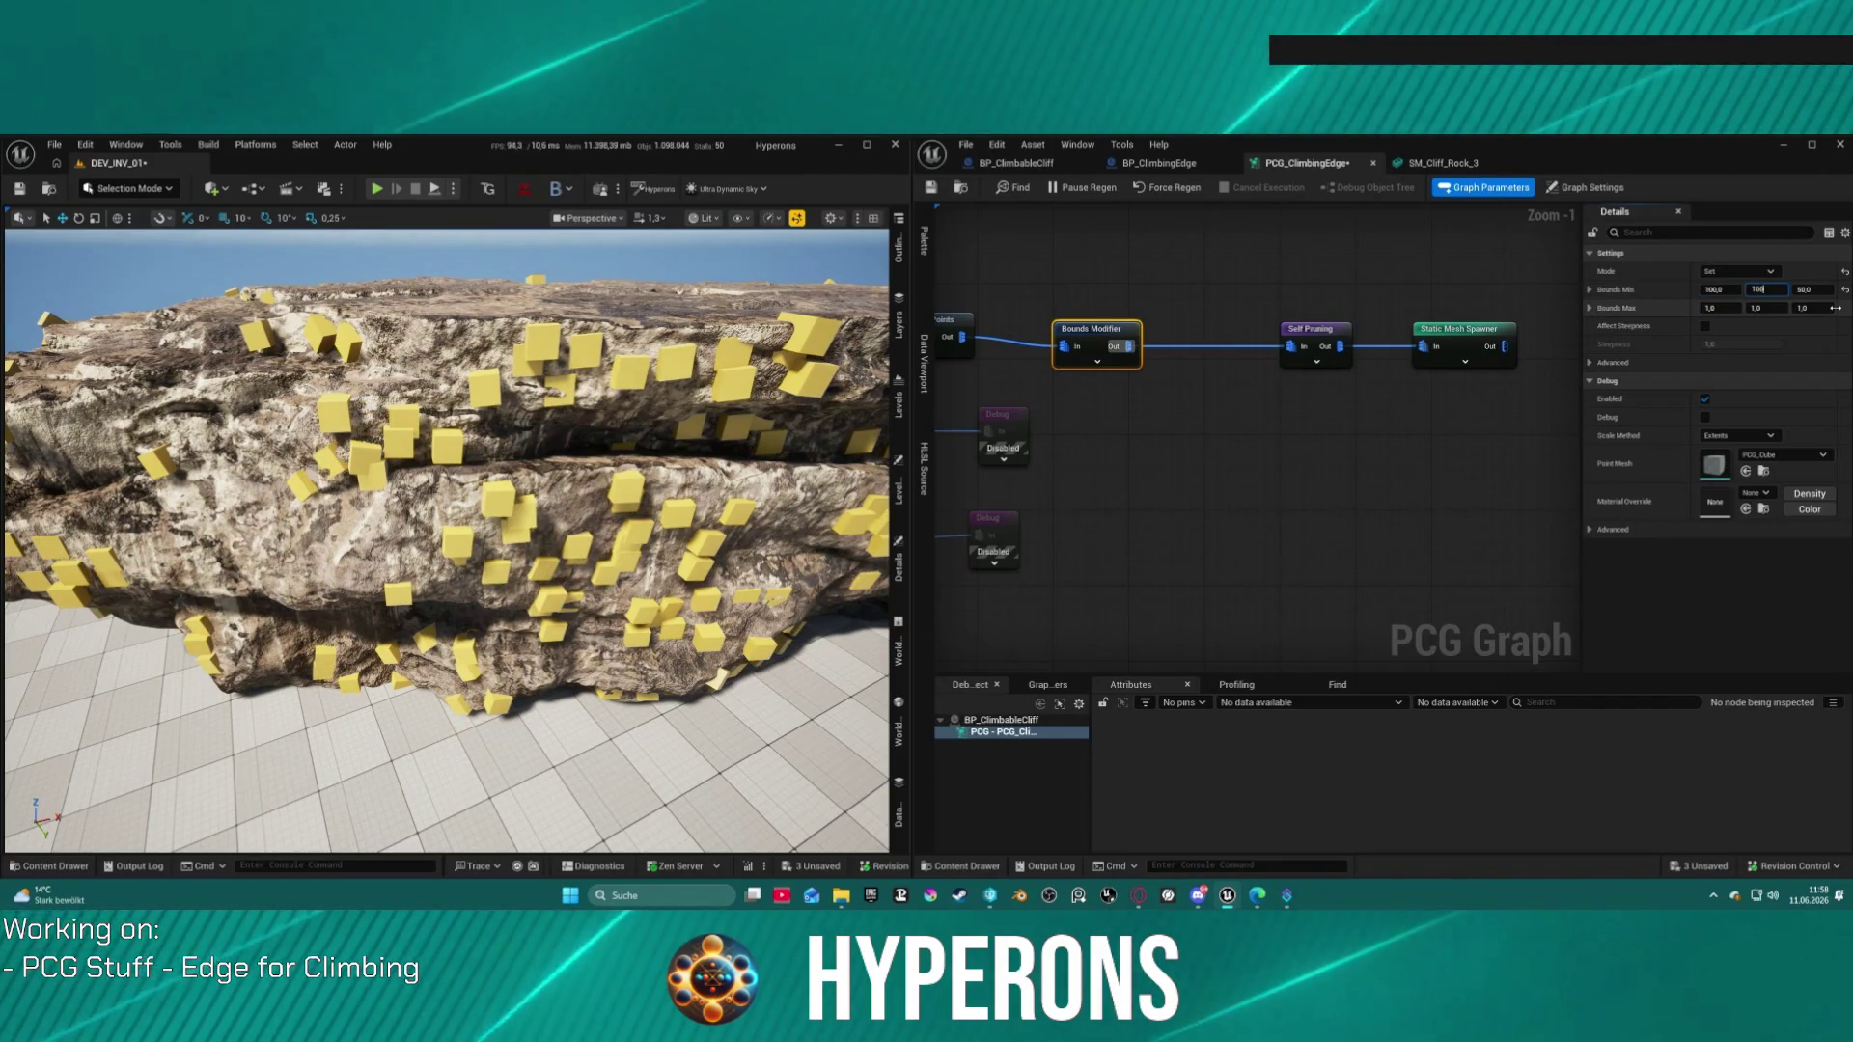
{"action": "key", "text": "Tab"}
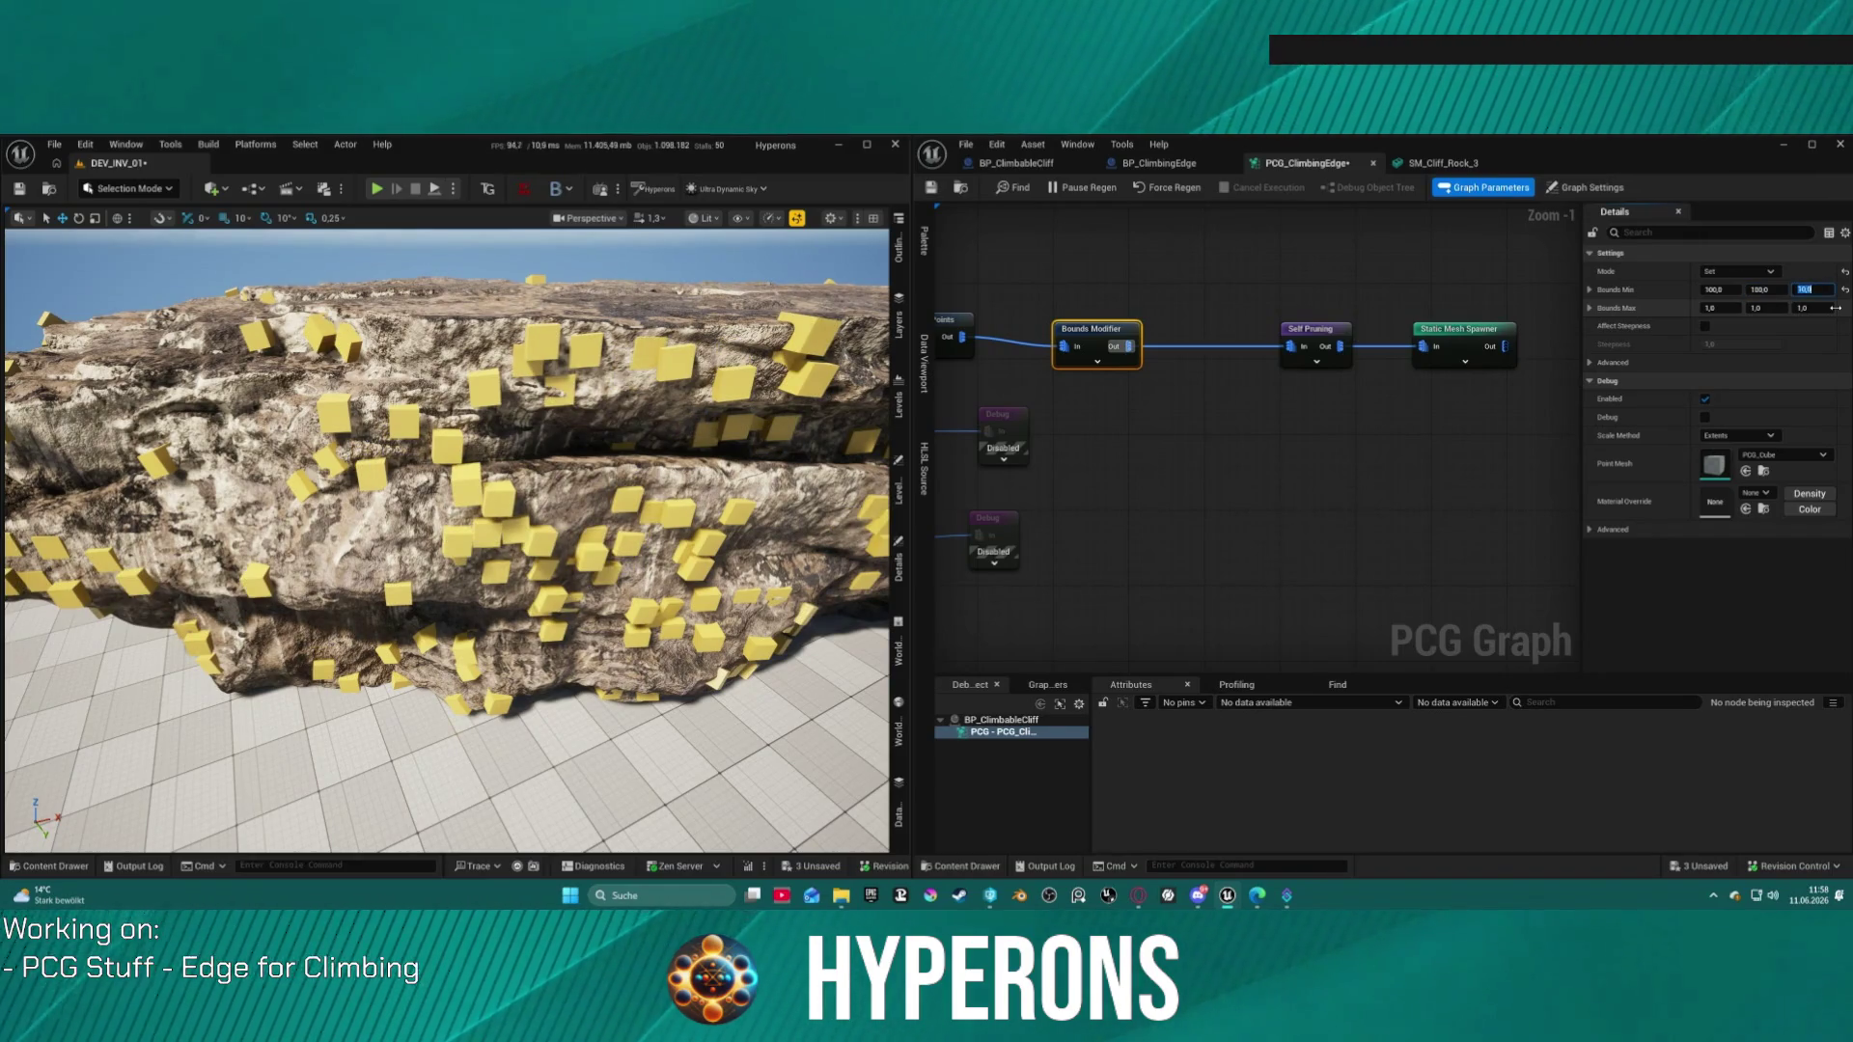
{"action": "type", "text": "100"}
{"action": "key", "text": "Return"}
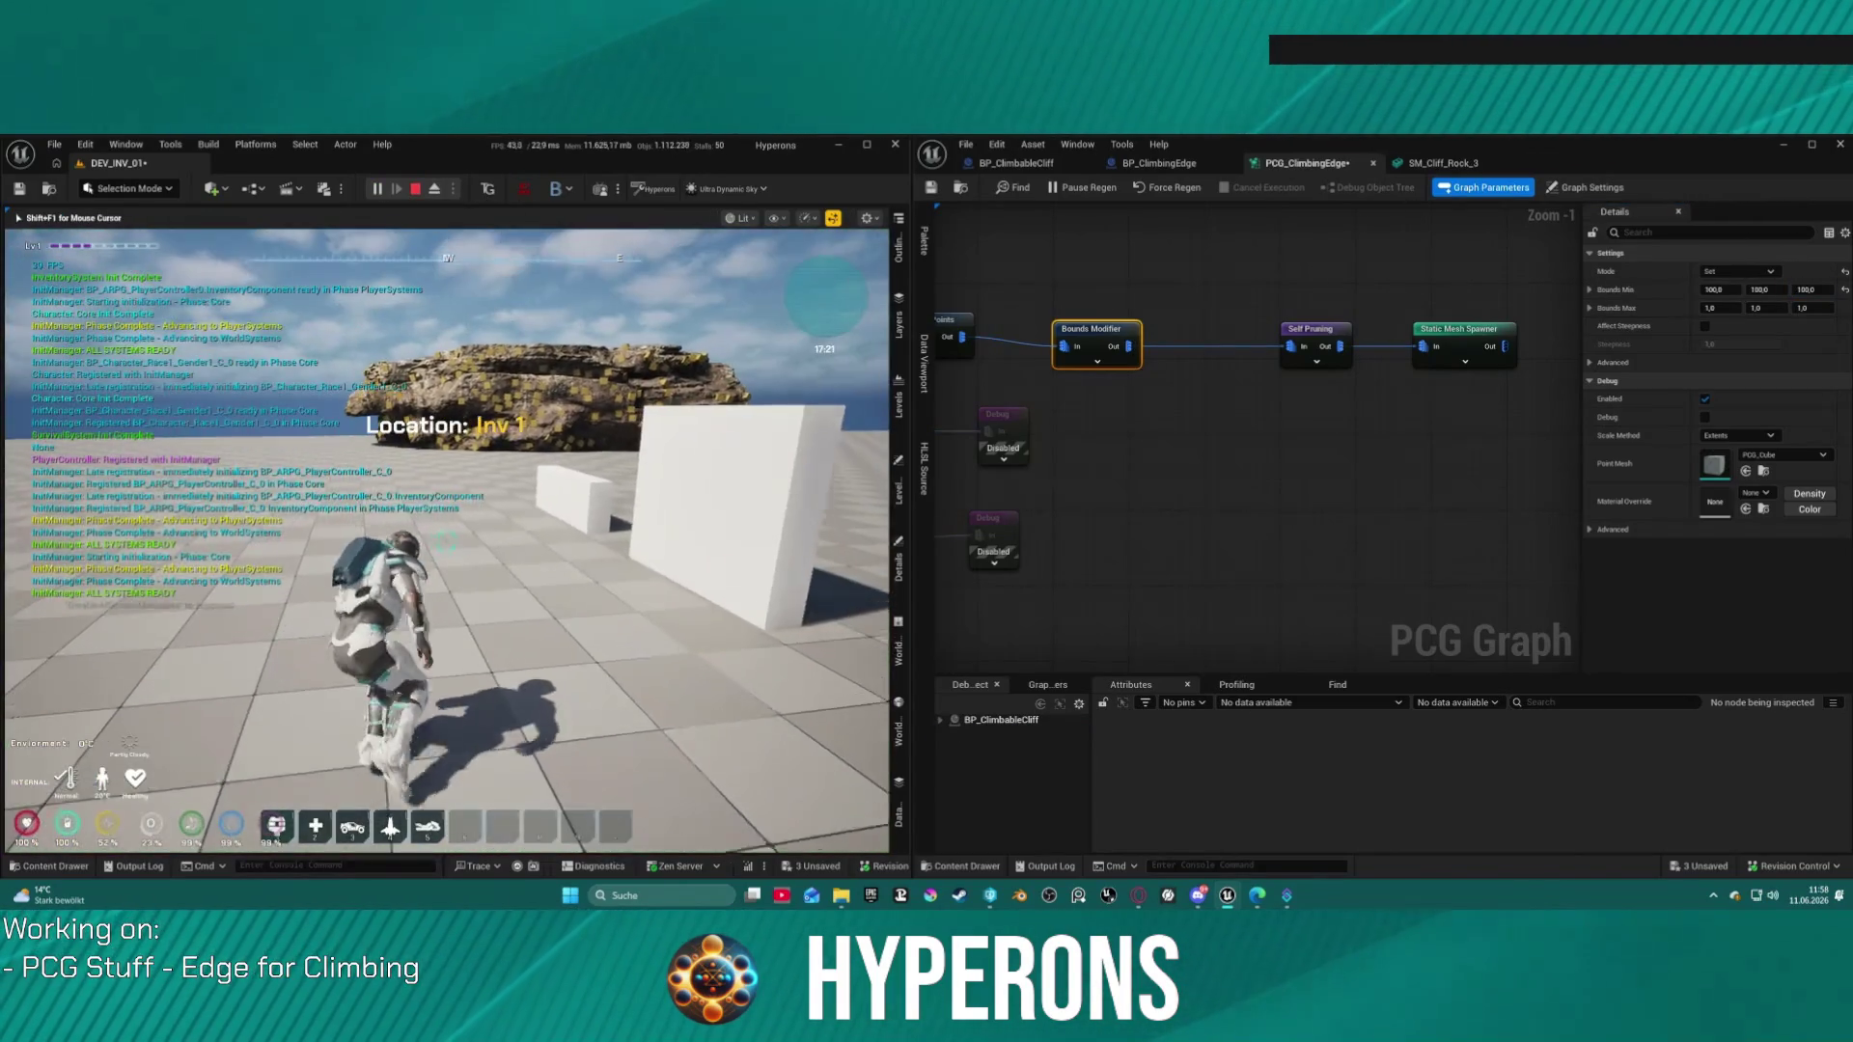
Step: Run to the cliff wall, climb up and across its yellow cube holds, then climb back down
{"action": "key", "text": "w"}
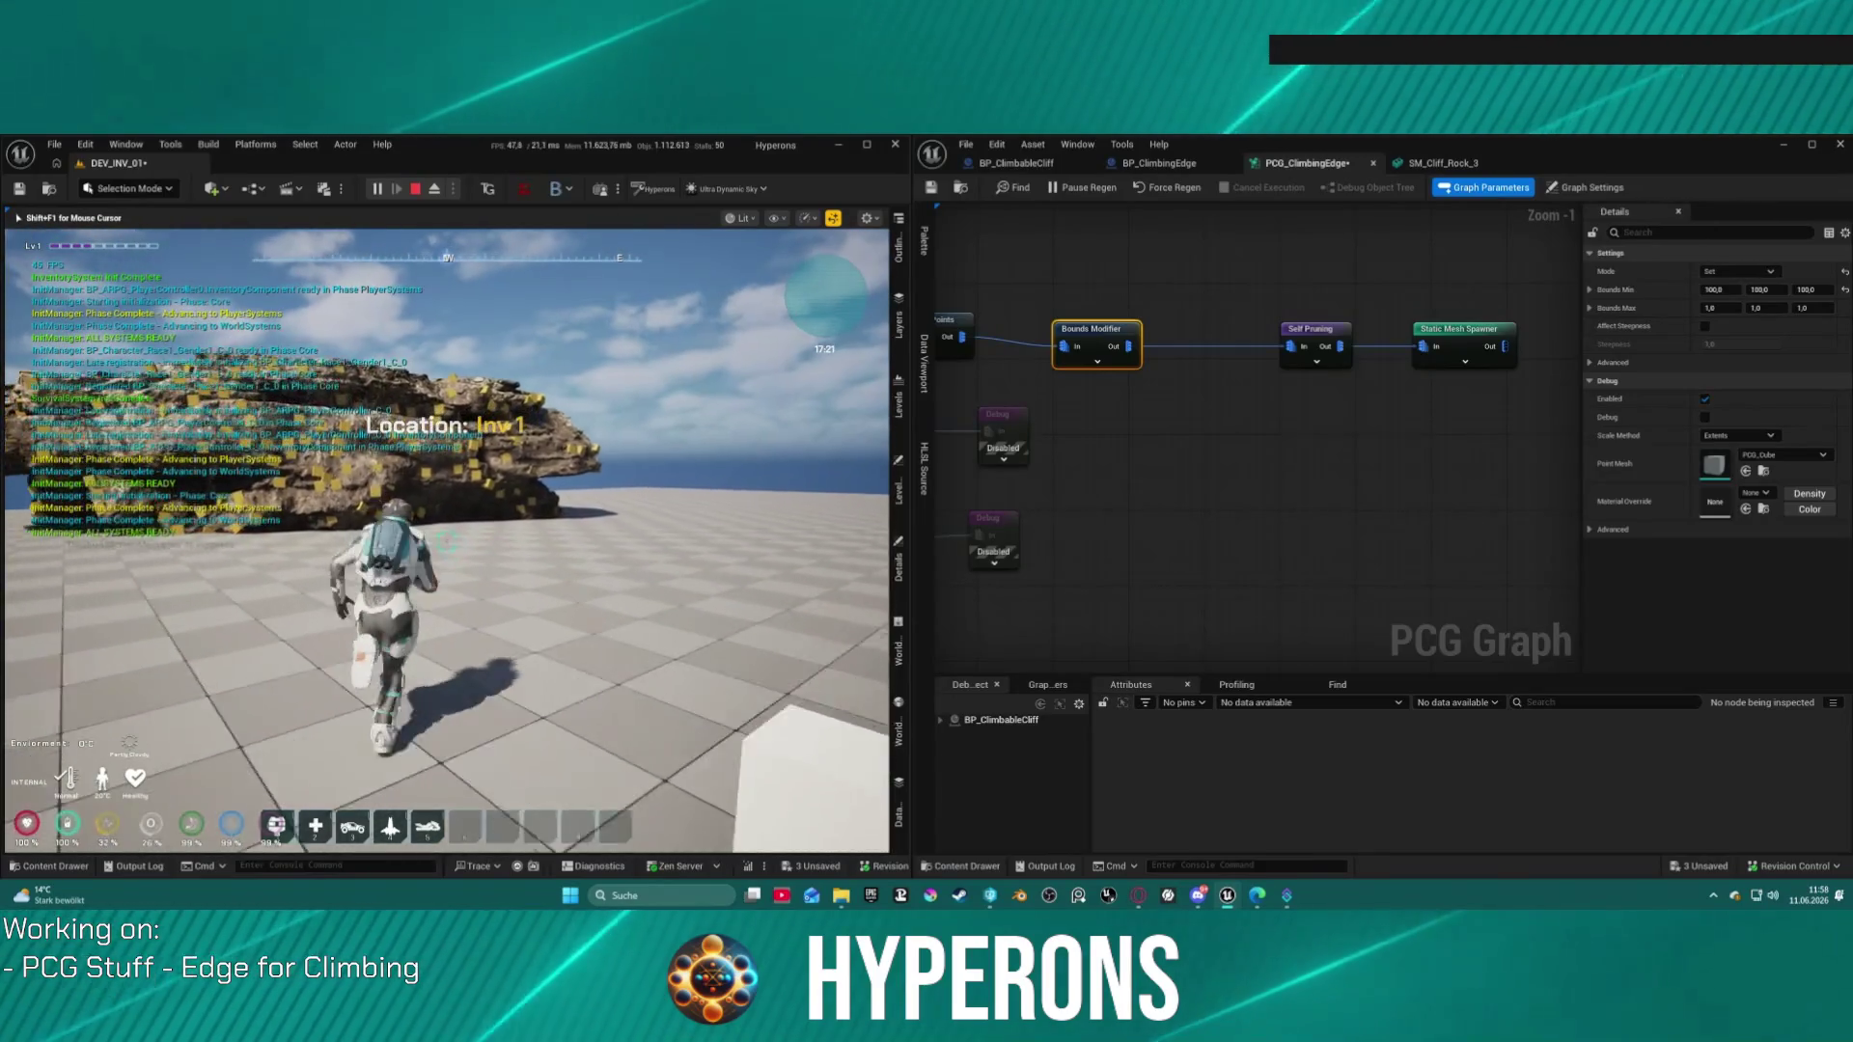
{"action": "key", "text": "w"}
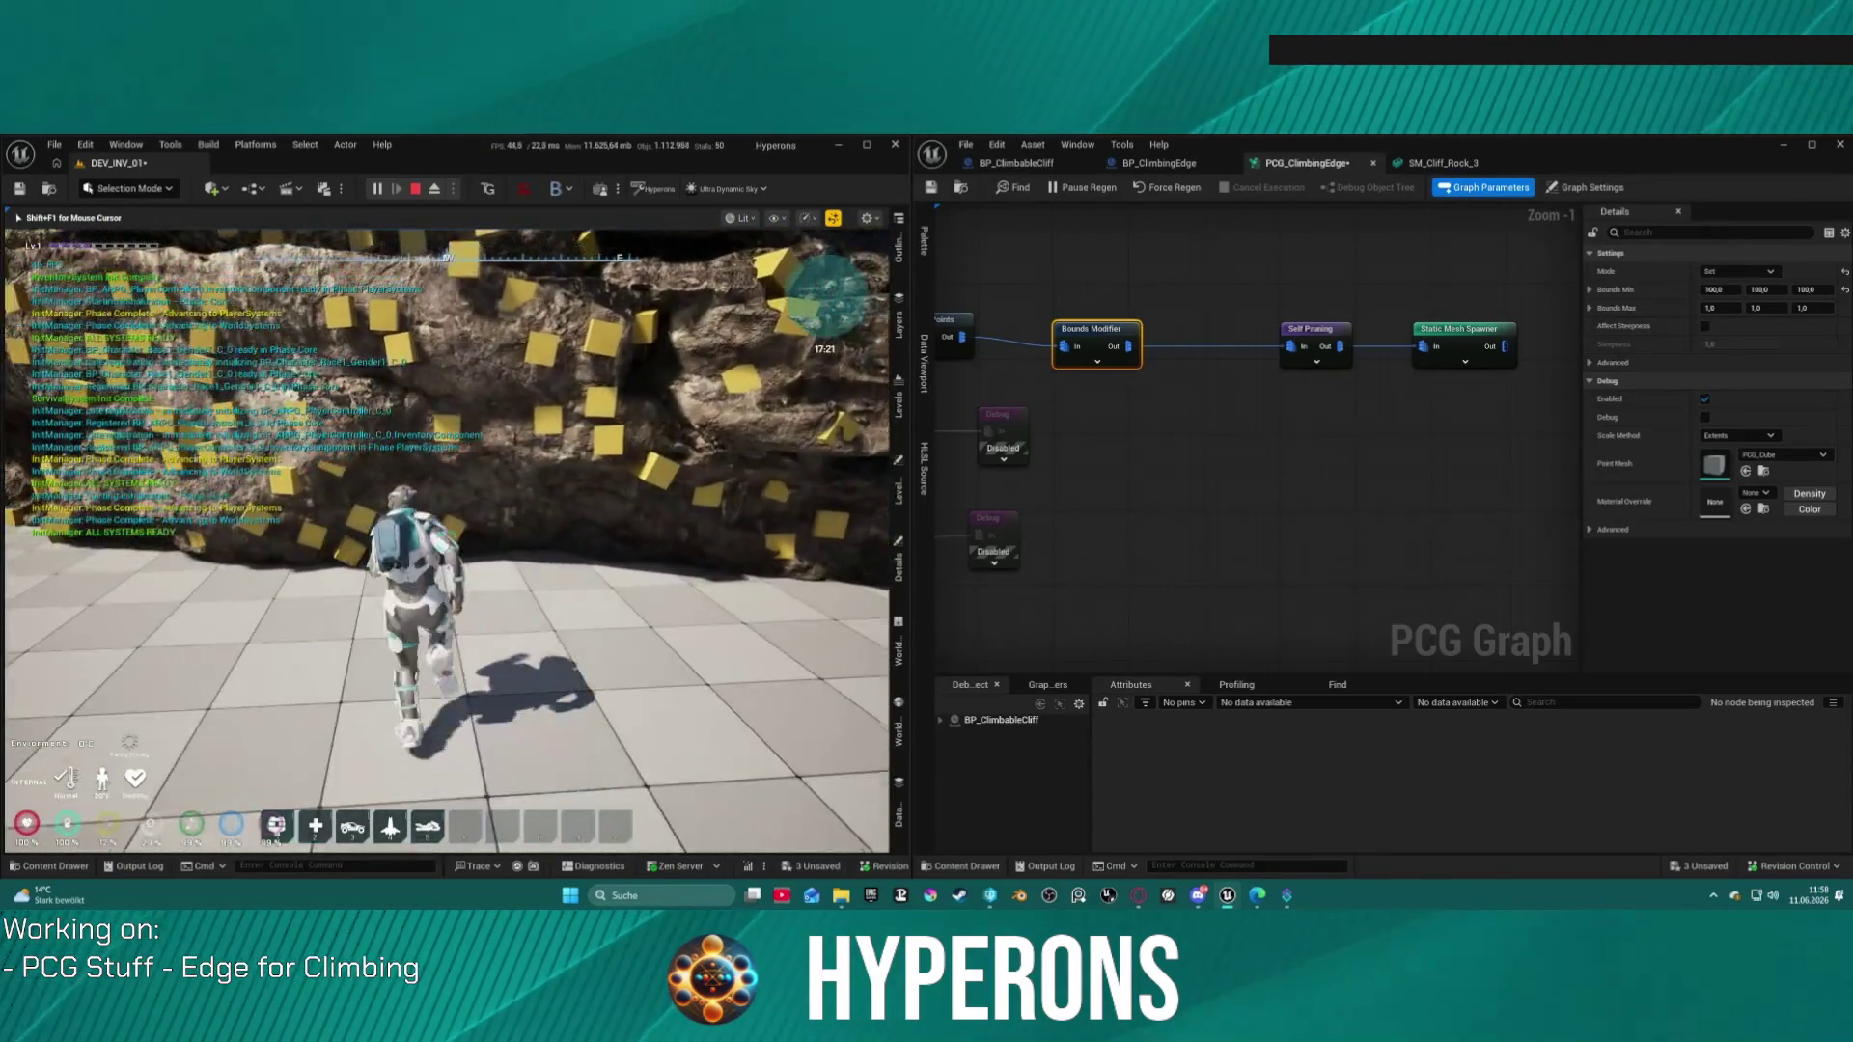
{"action": "key", "text": "w"}
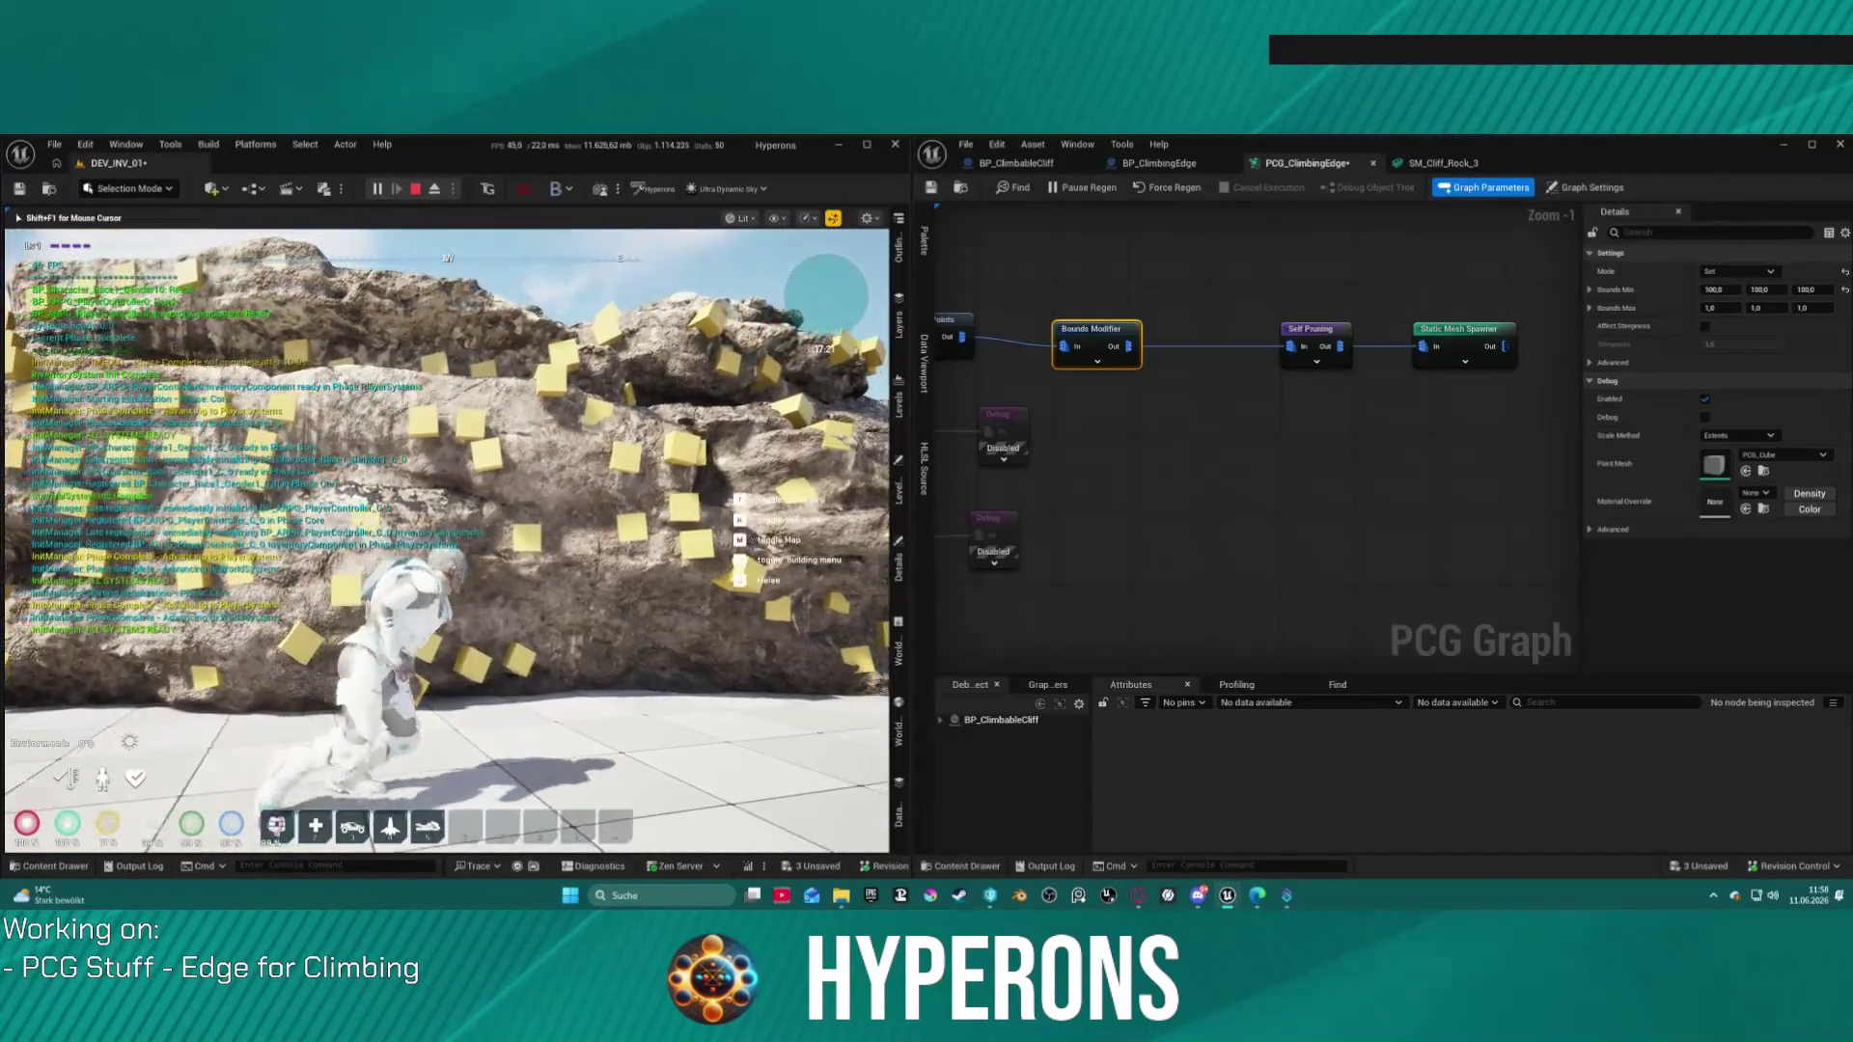
{"action": "key", "text": "s"}
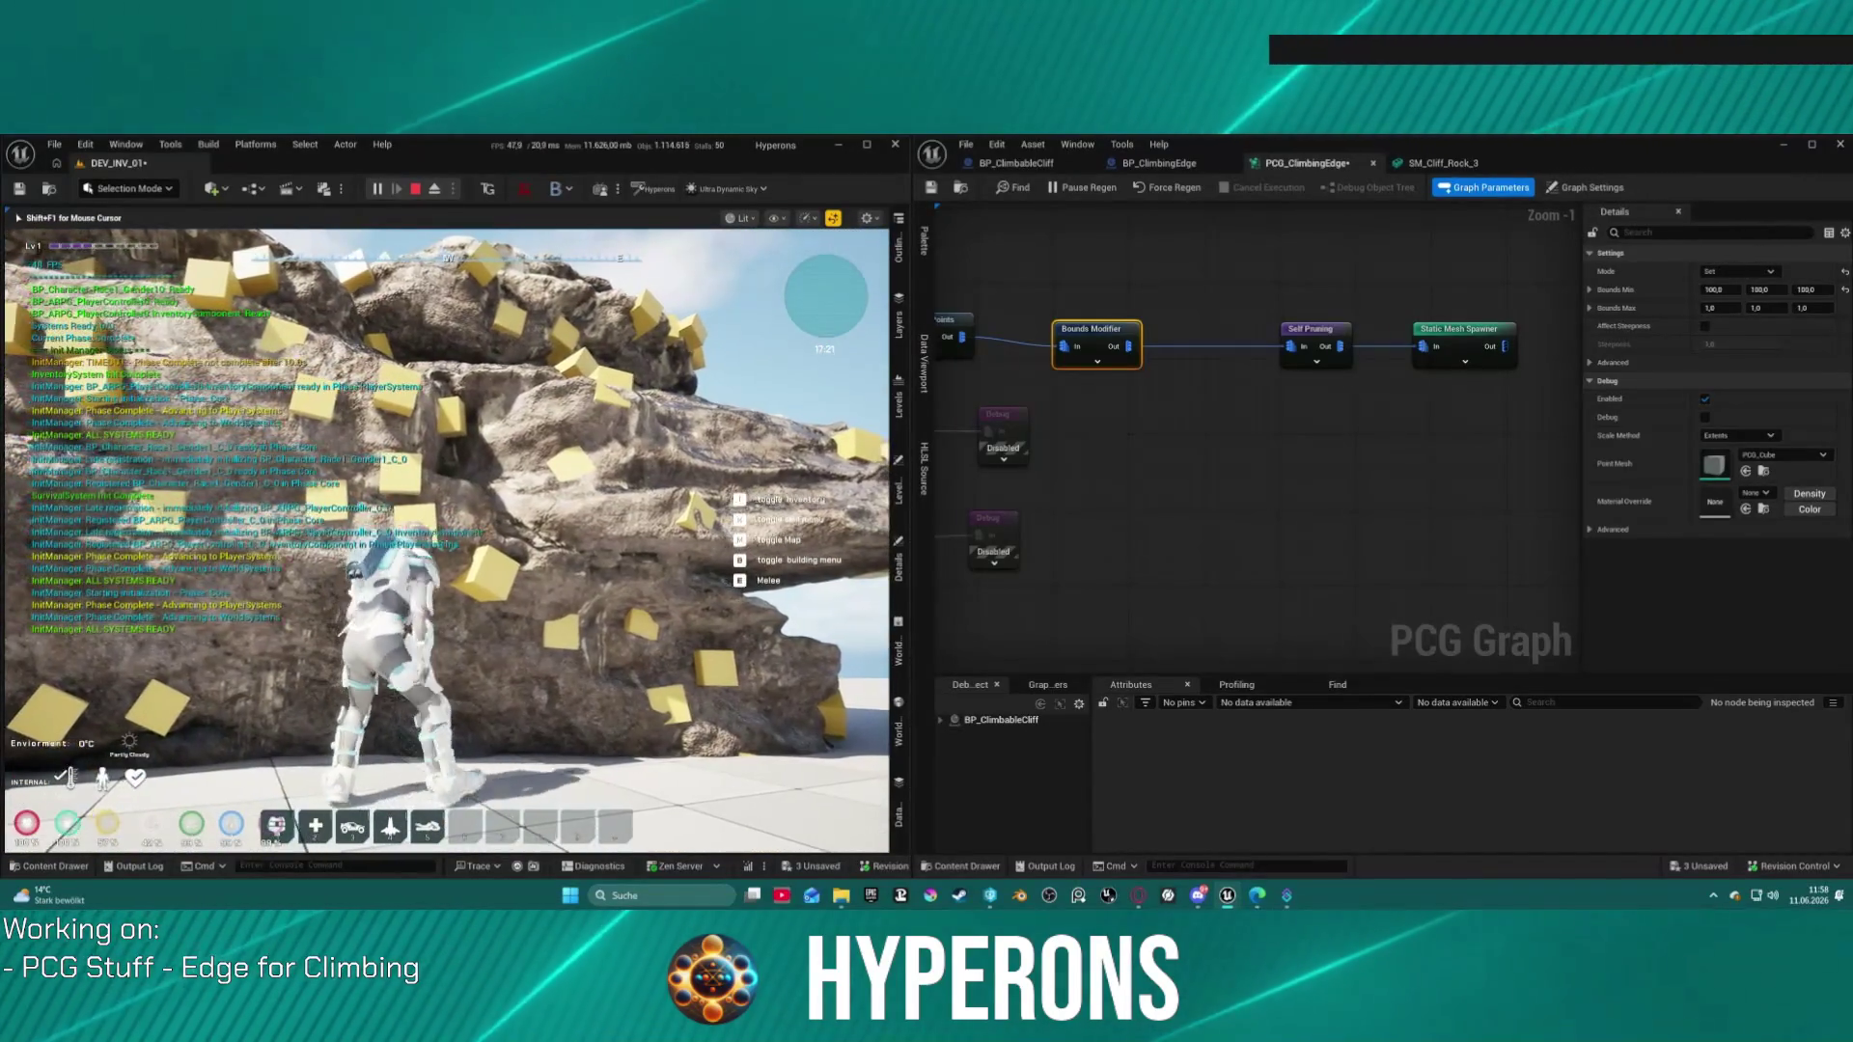
{"action": "key", "text": "w"}
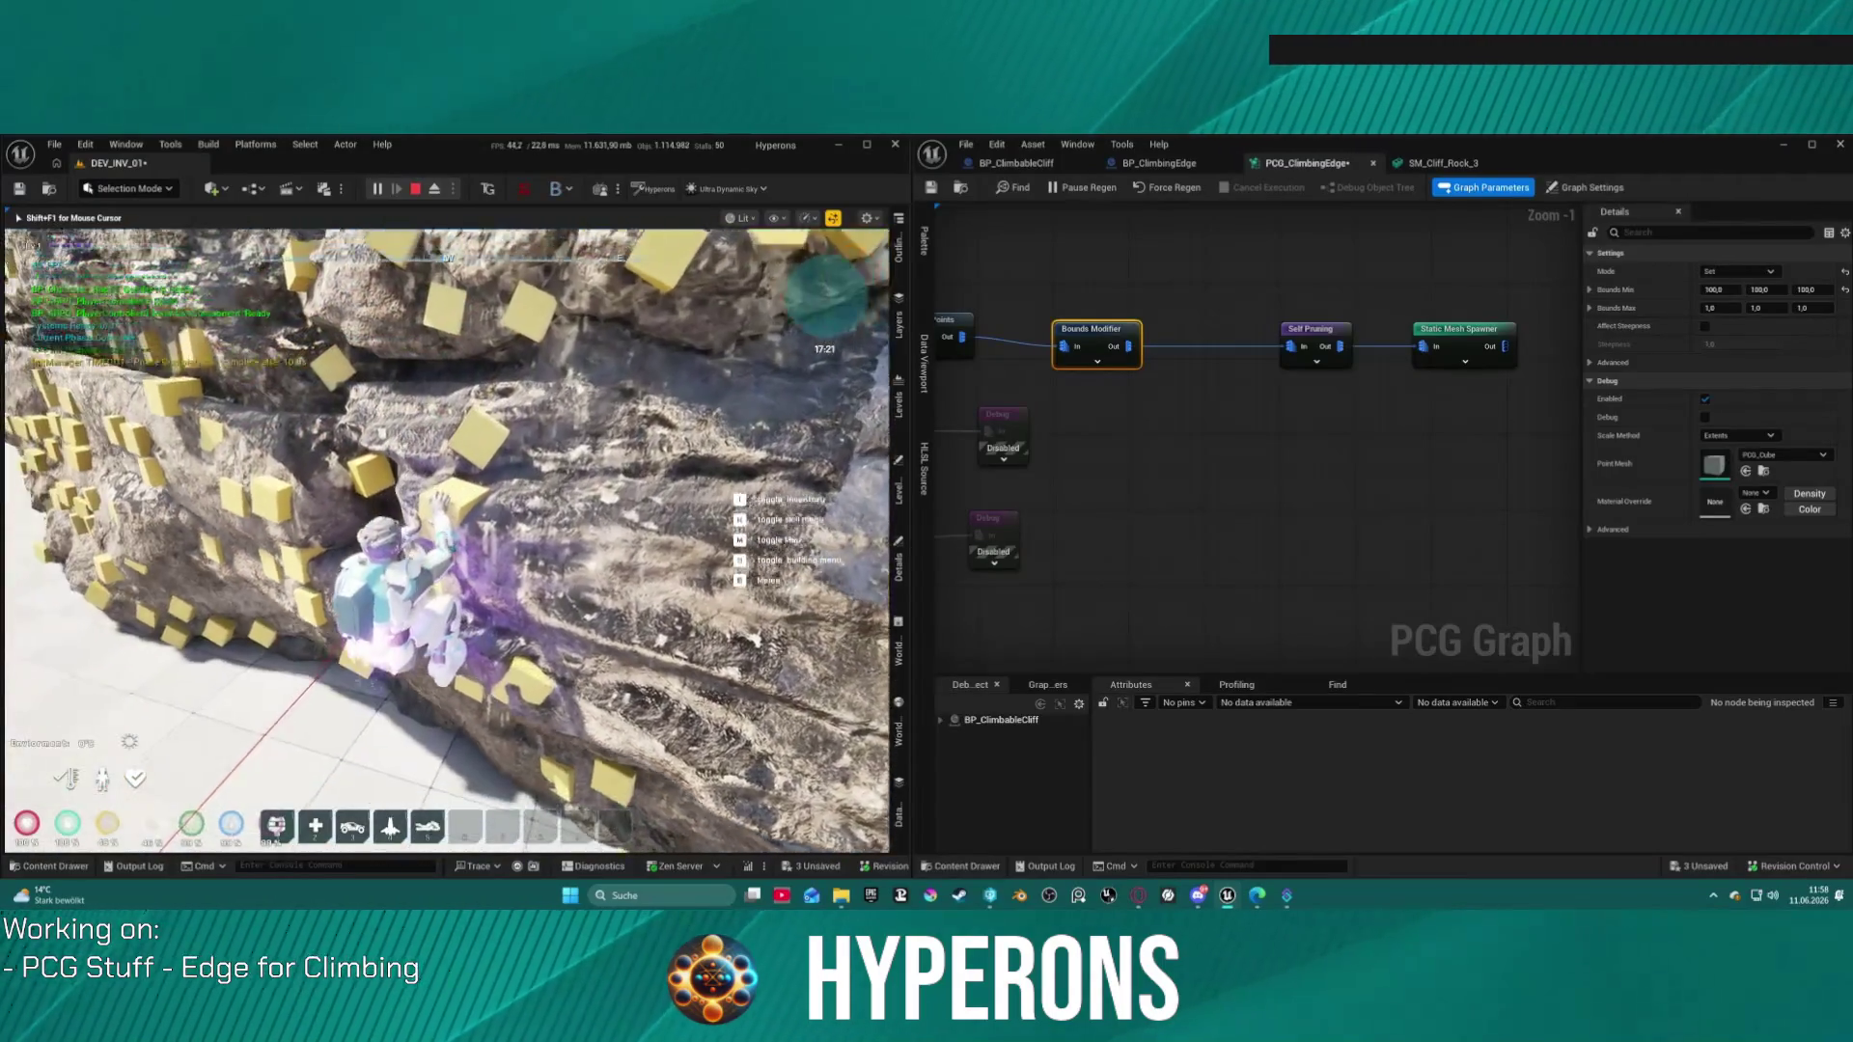
{"action": "key", "text": "w"}
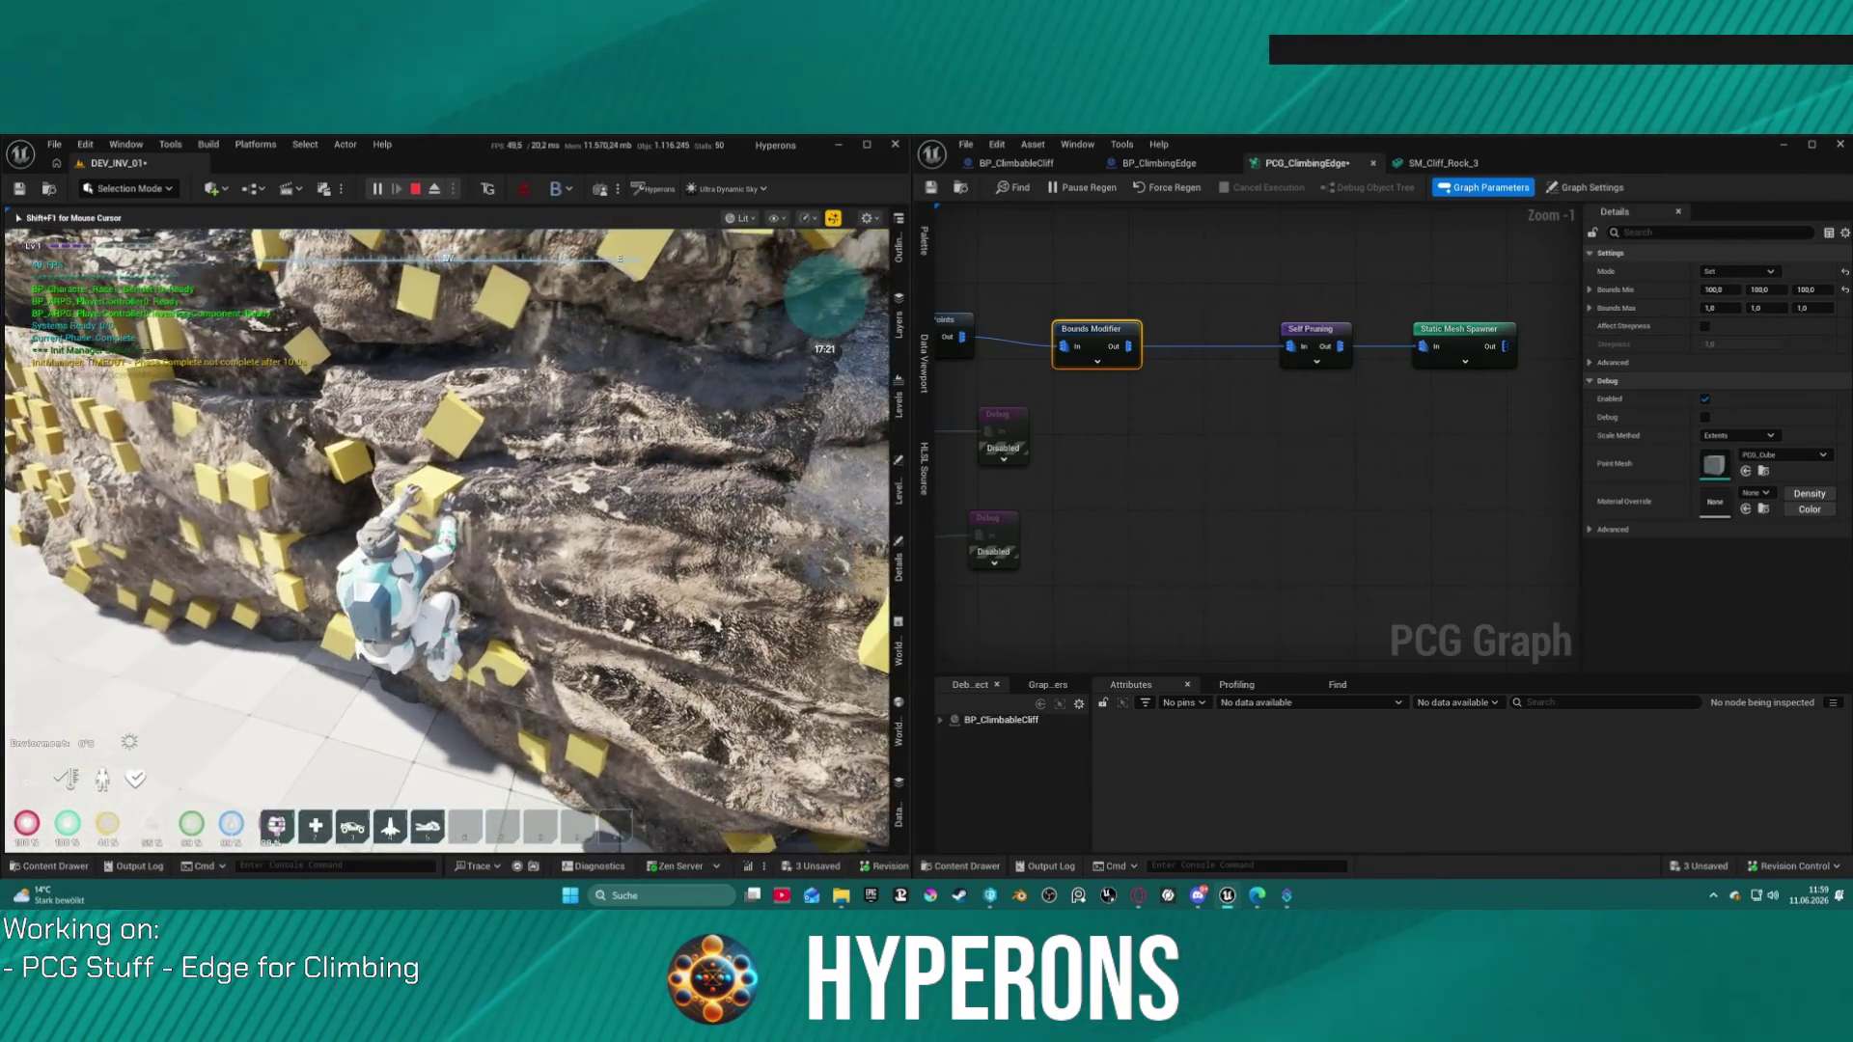
{"action": "key", "text": "w"}
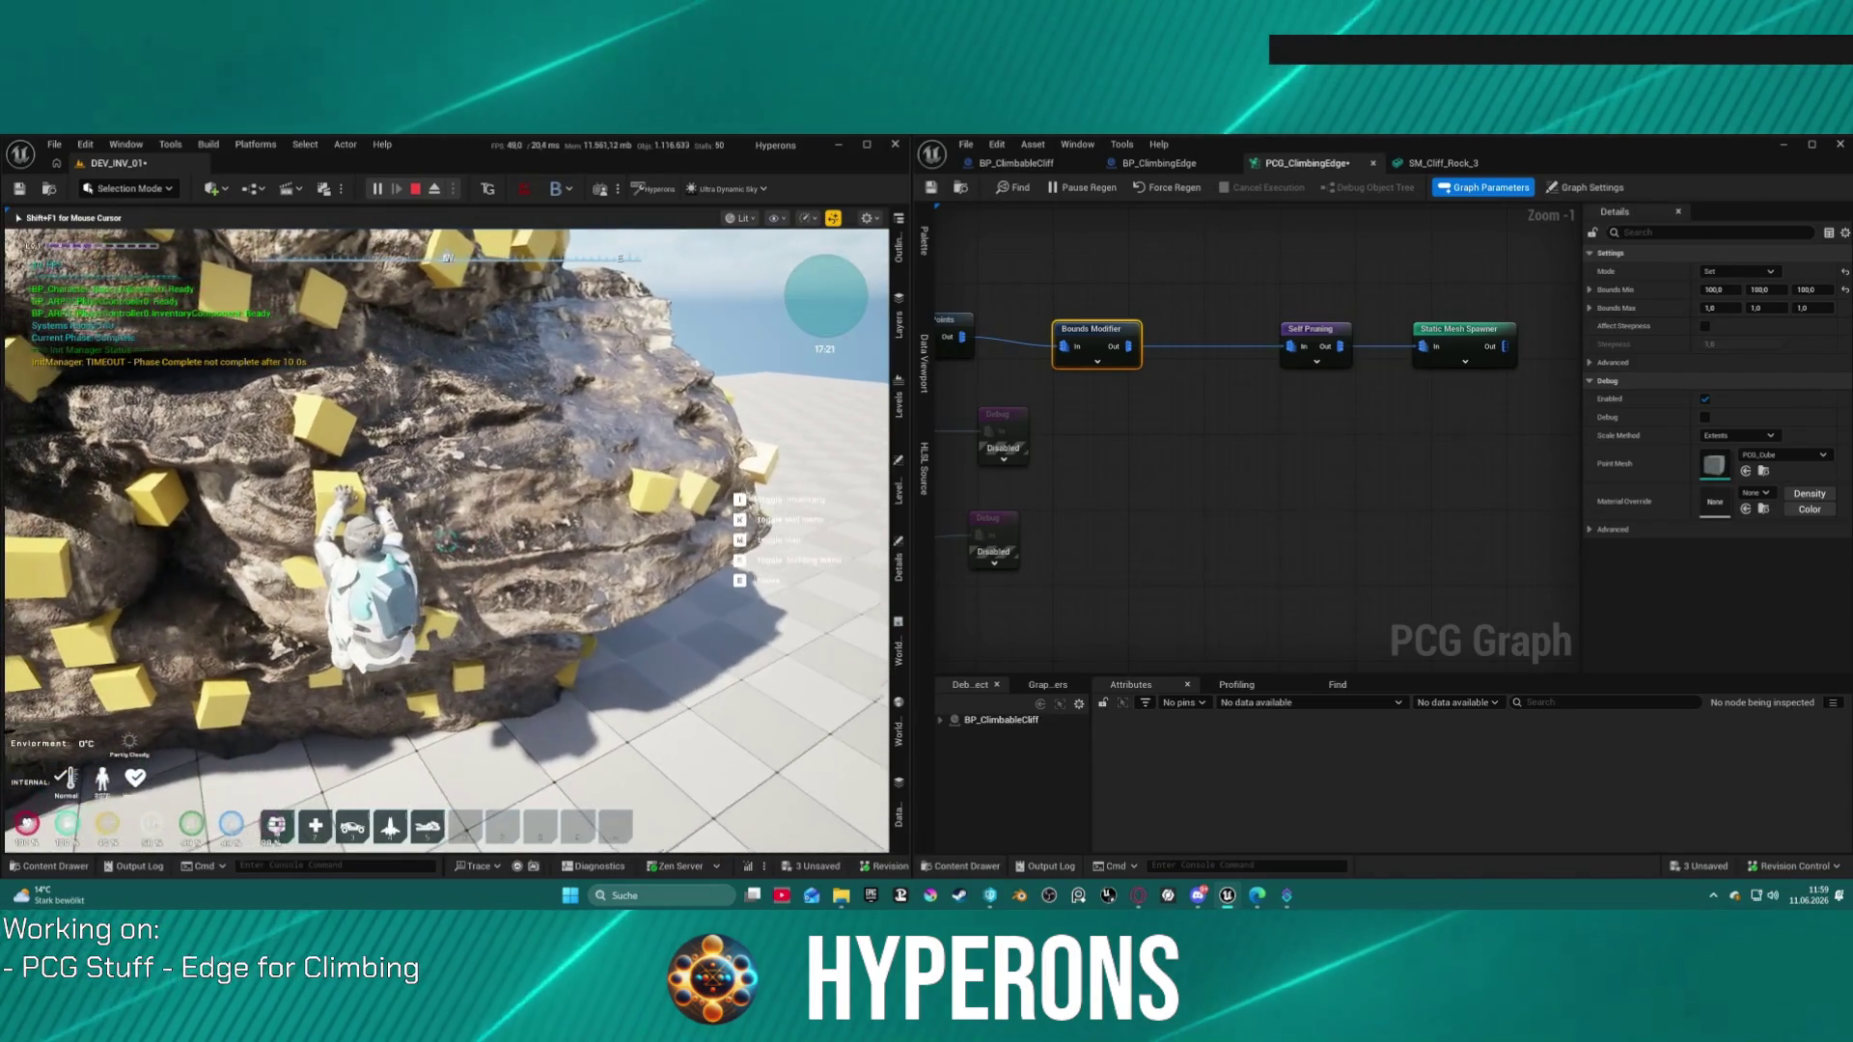
{"action": "key", "text": "w"}
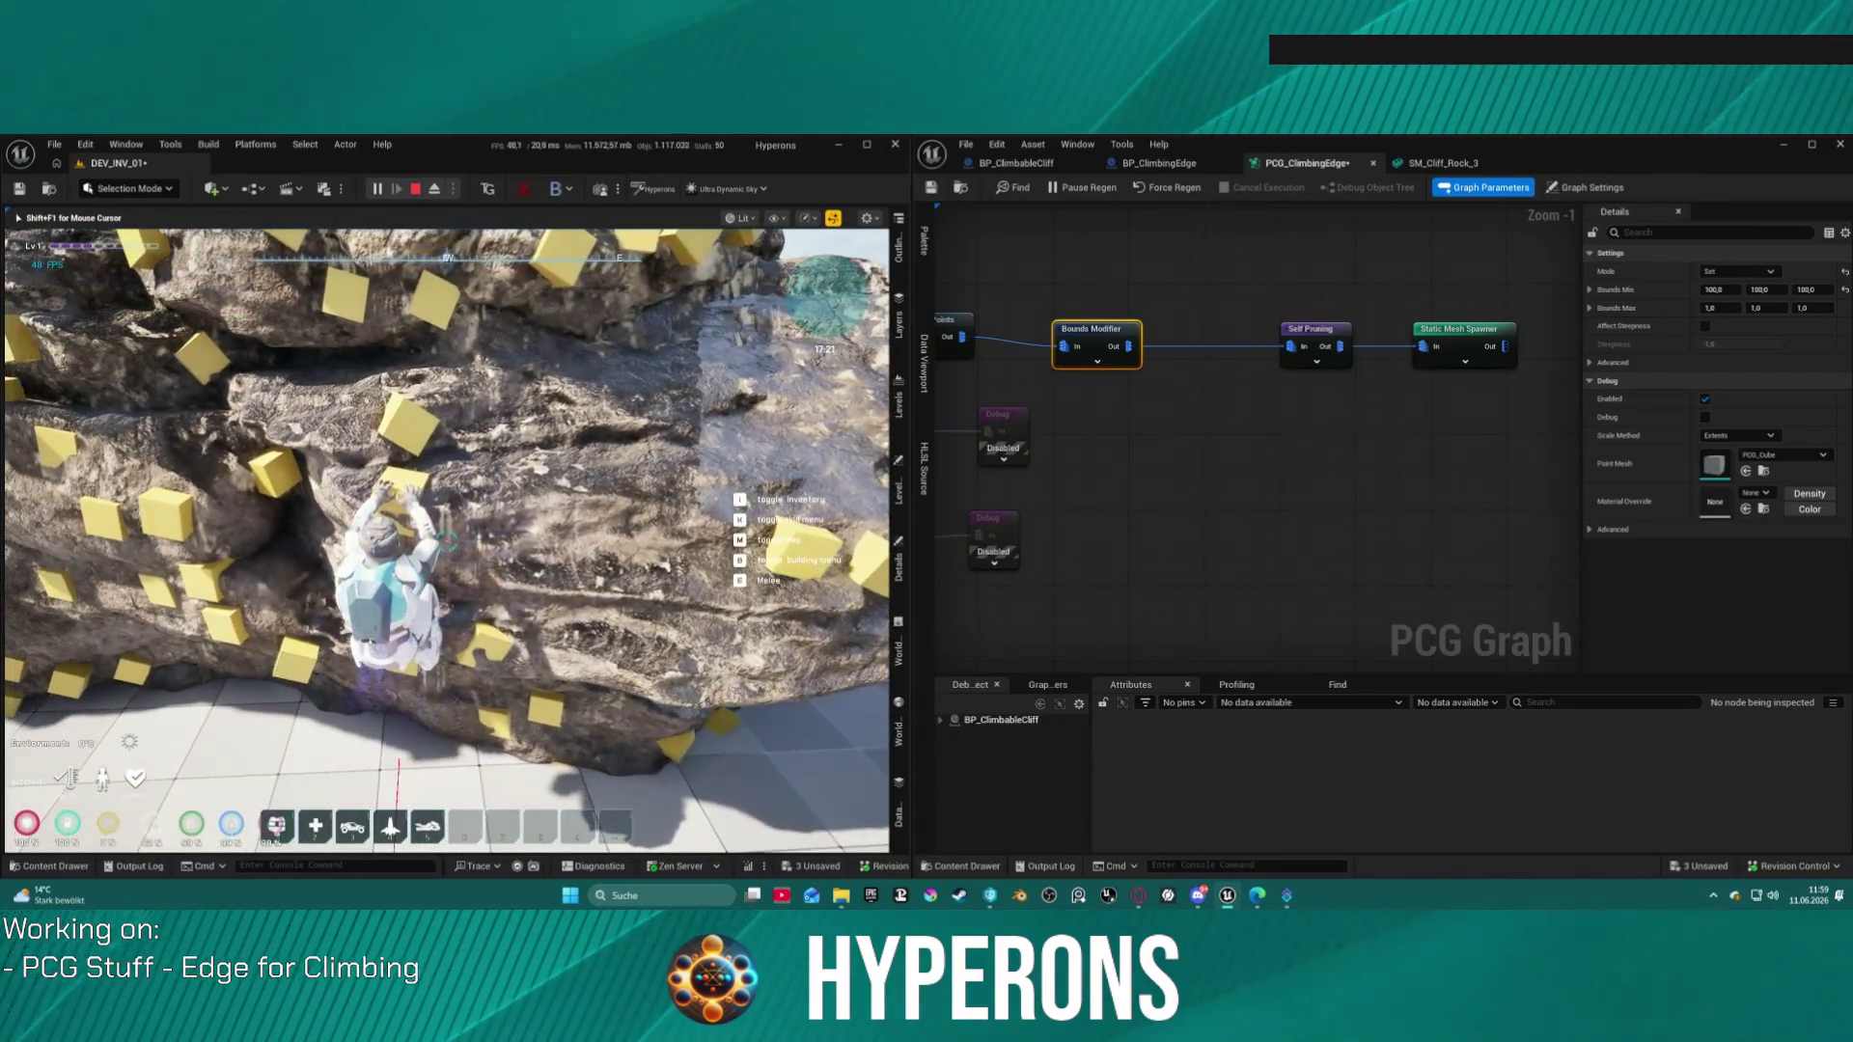
{"action": "key", "text": "s"}
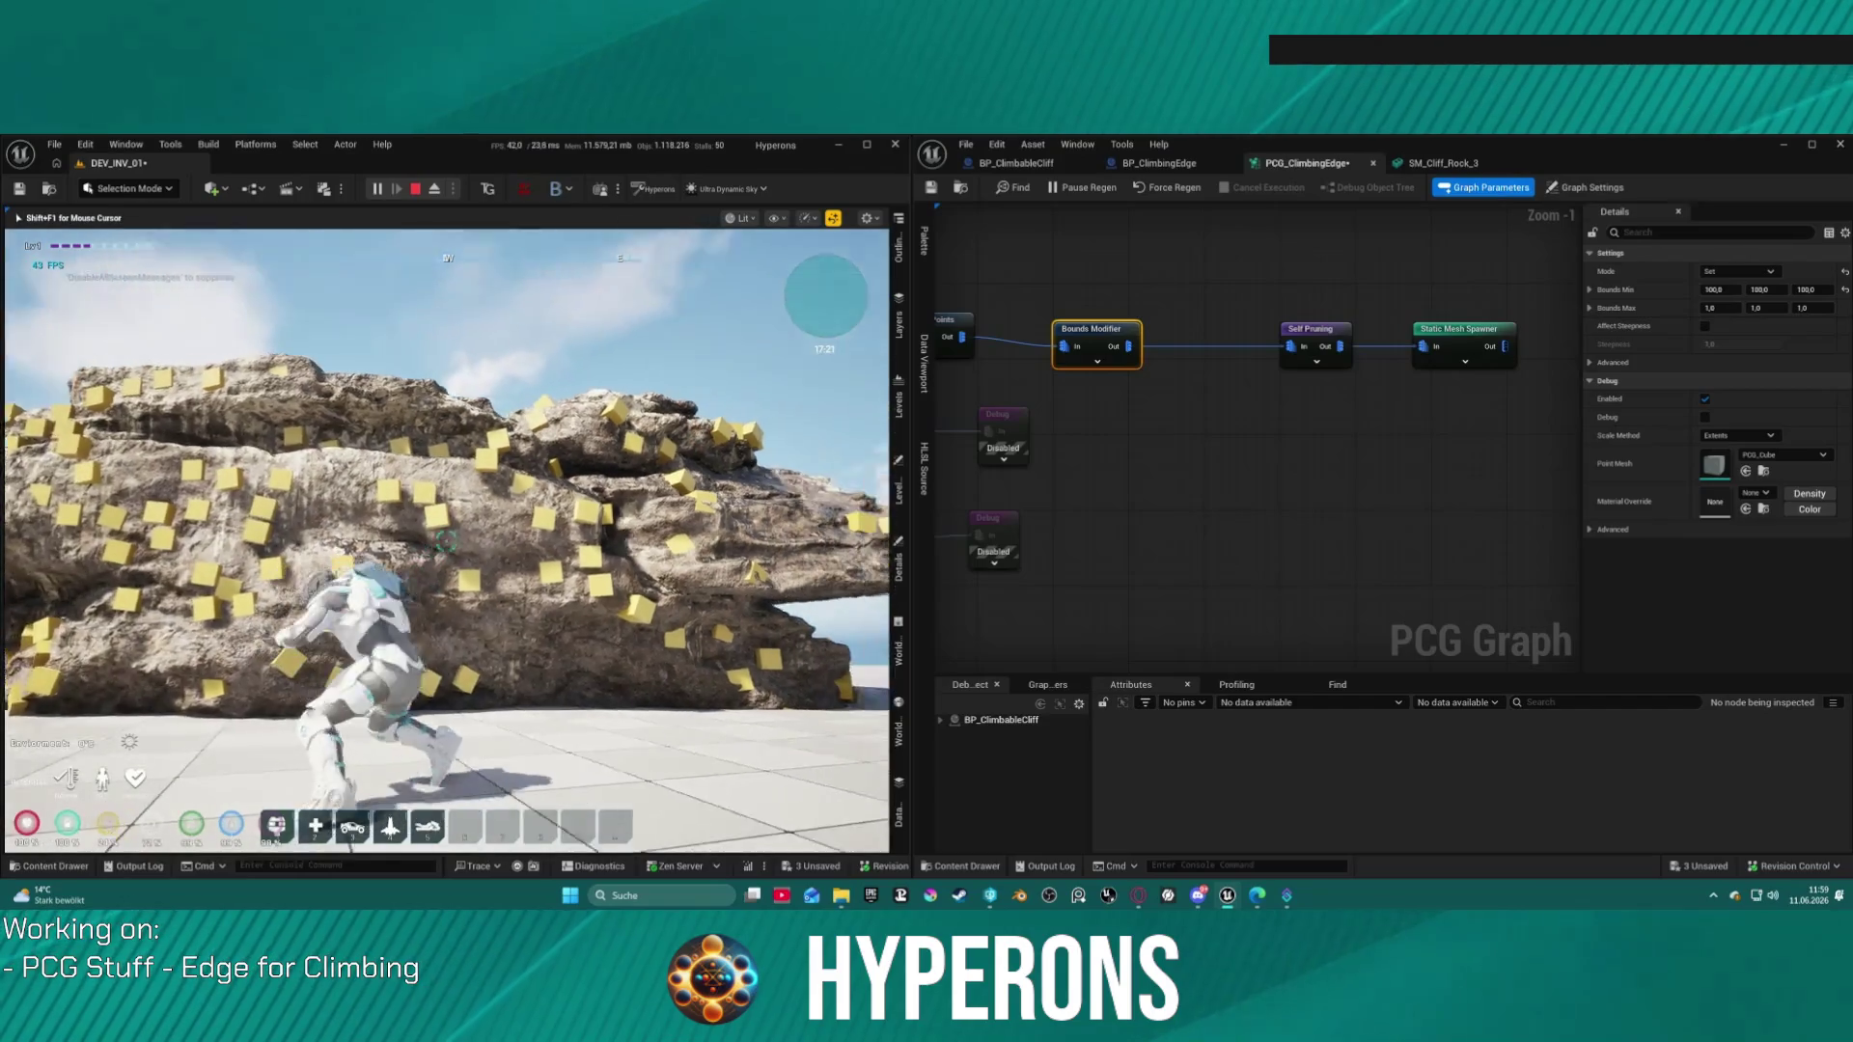
{"action": "key", "text": "s"}
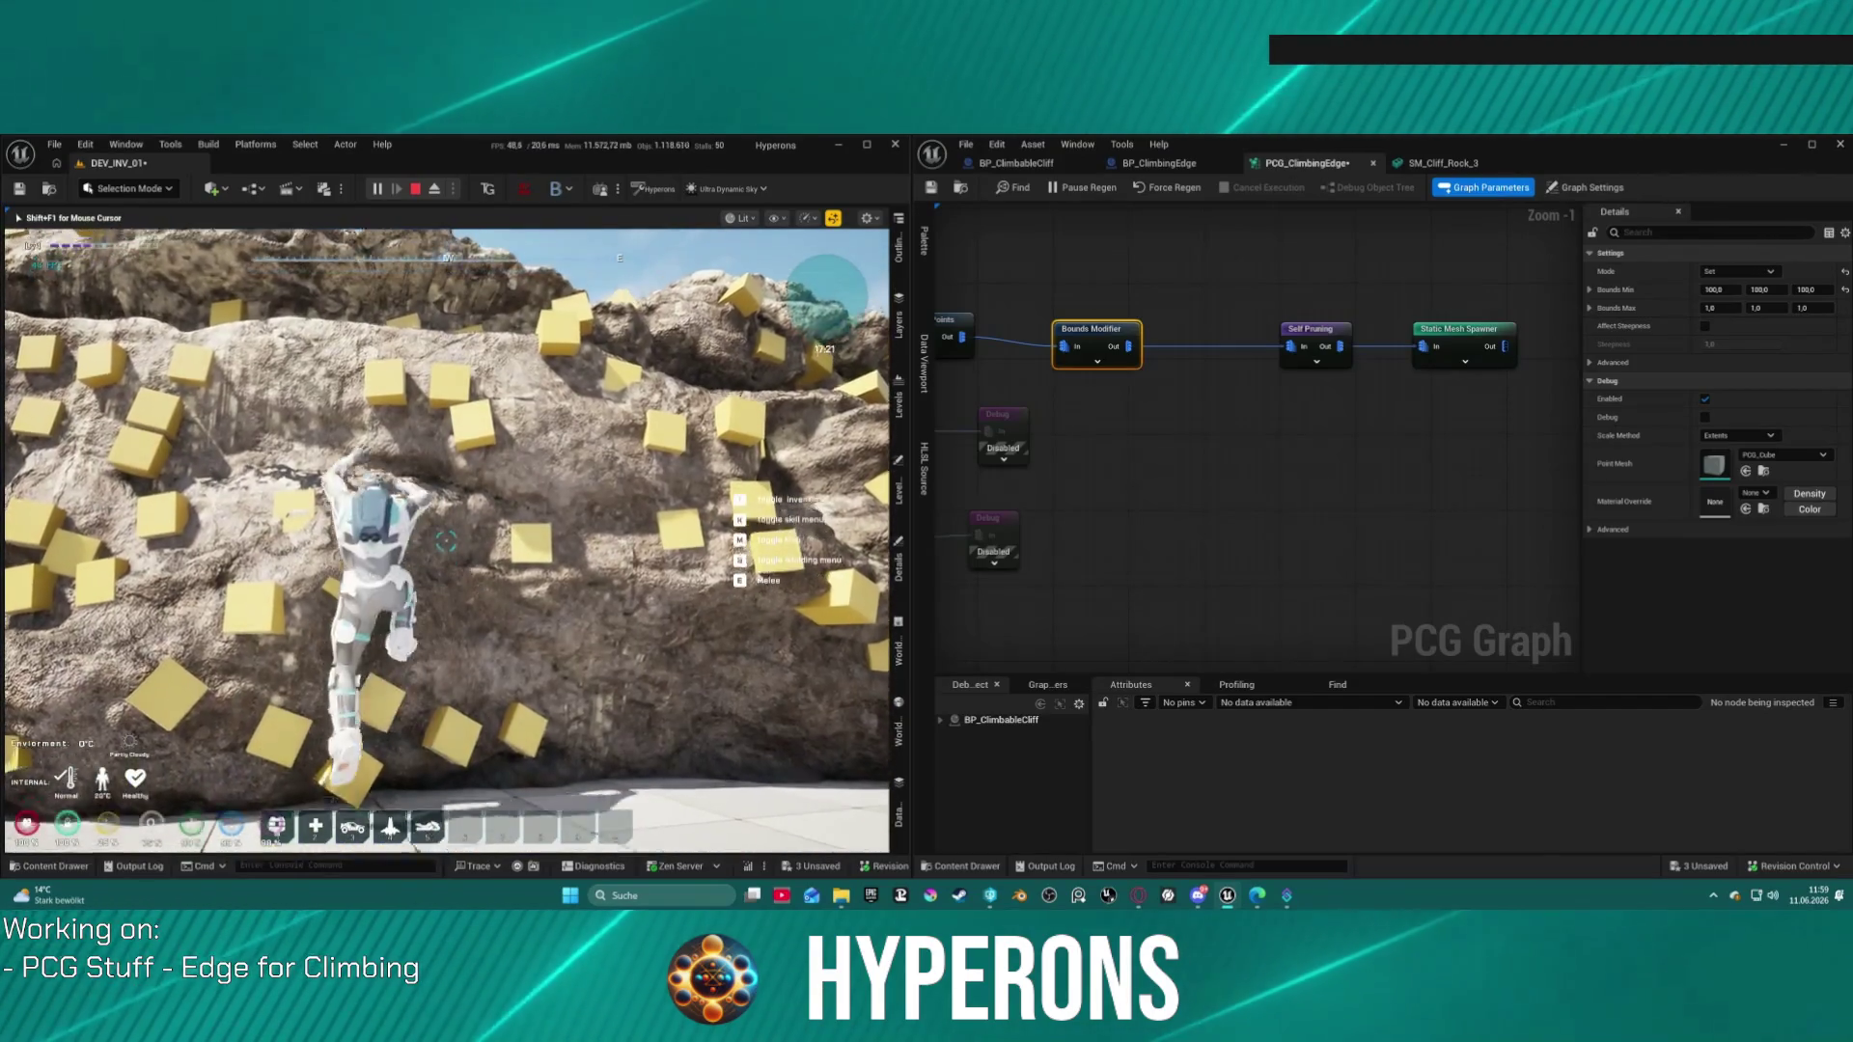
Step: Climb the cliff again hold by hold up to the top, then stop the play session
{"action": "key", "text": "a"}
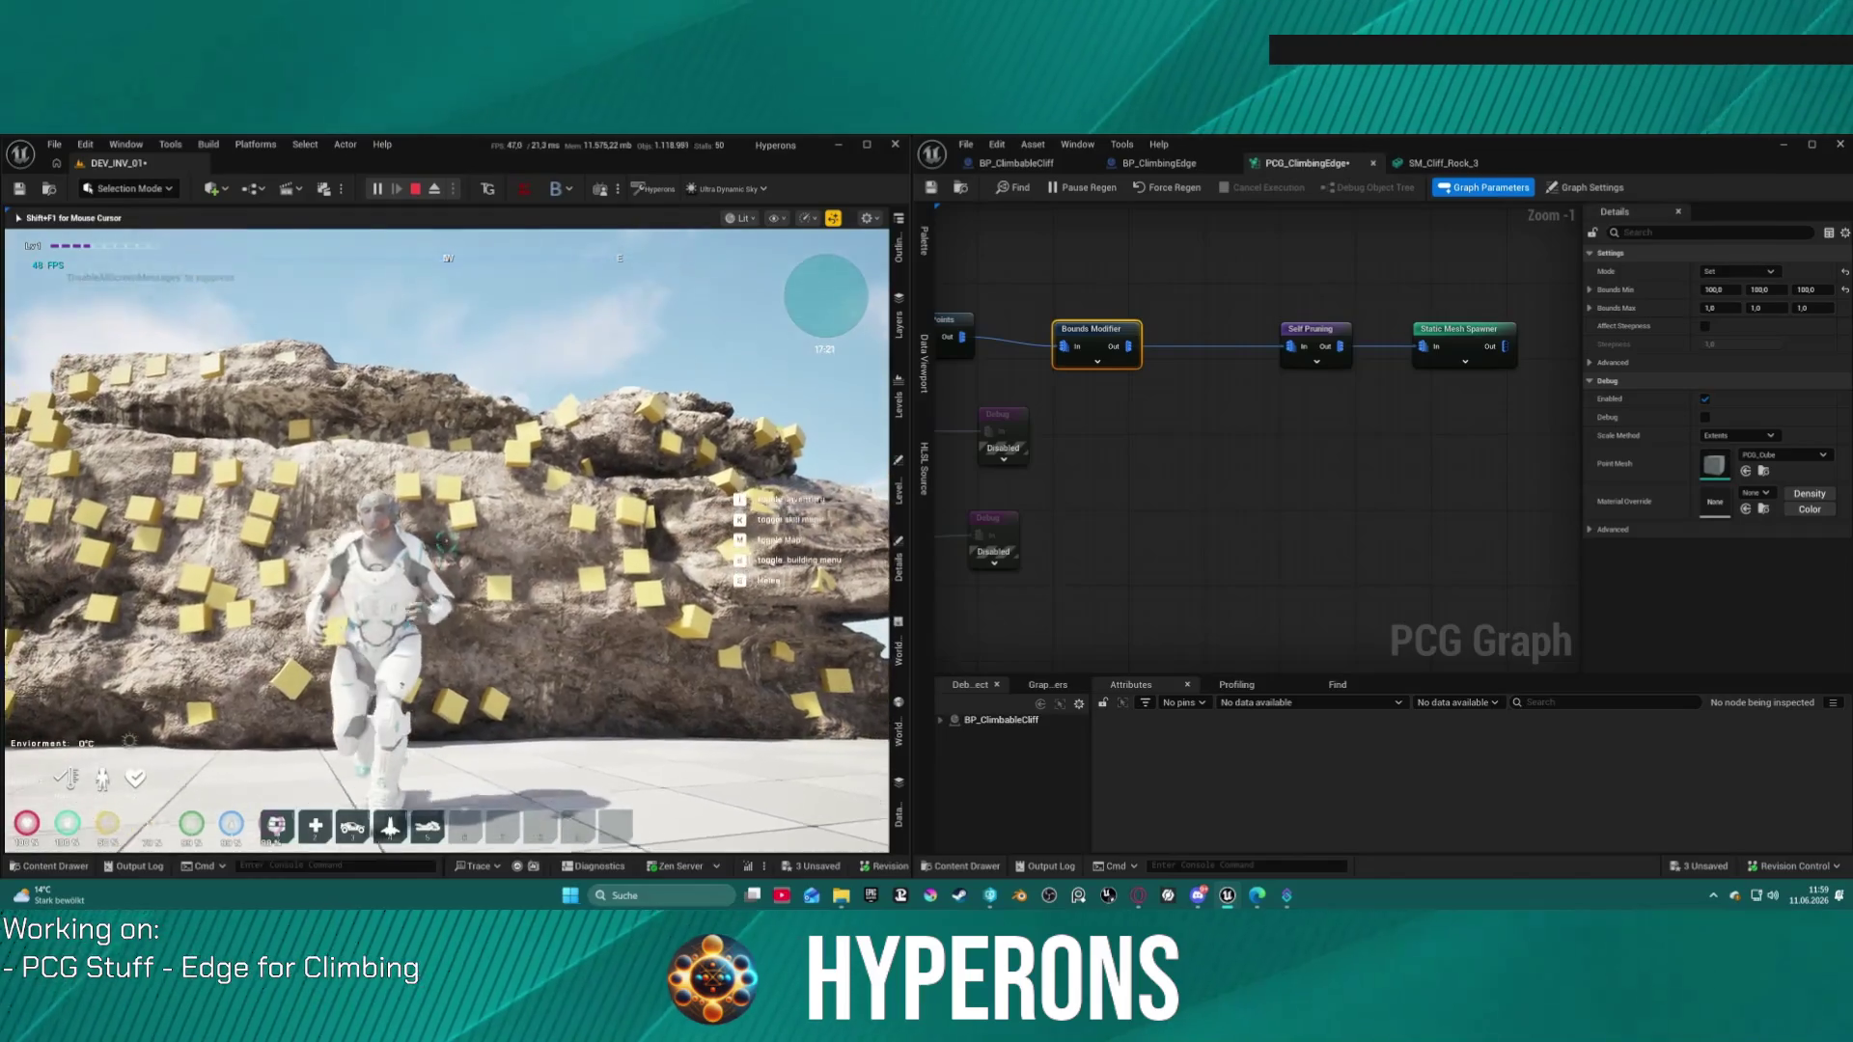
{"action": "key", "text": "w"}
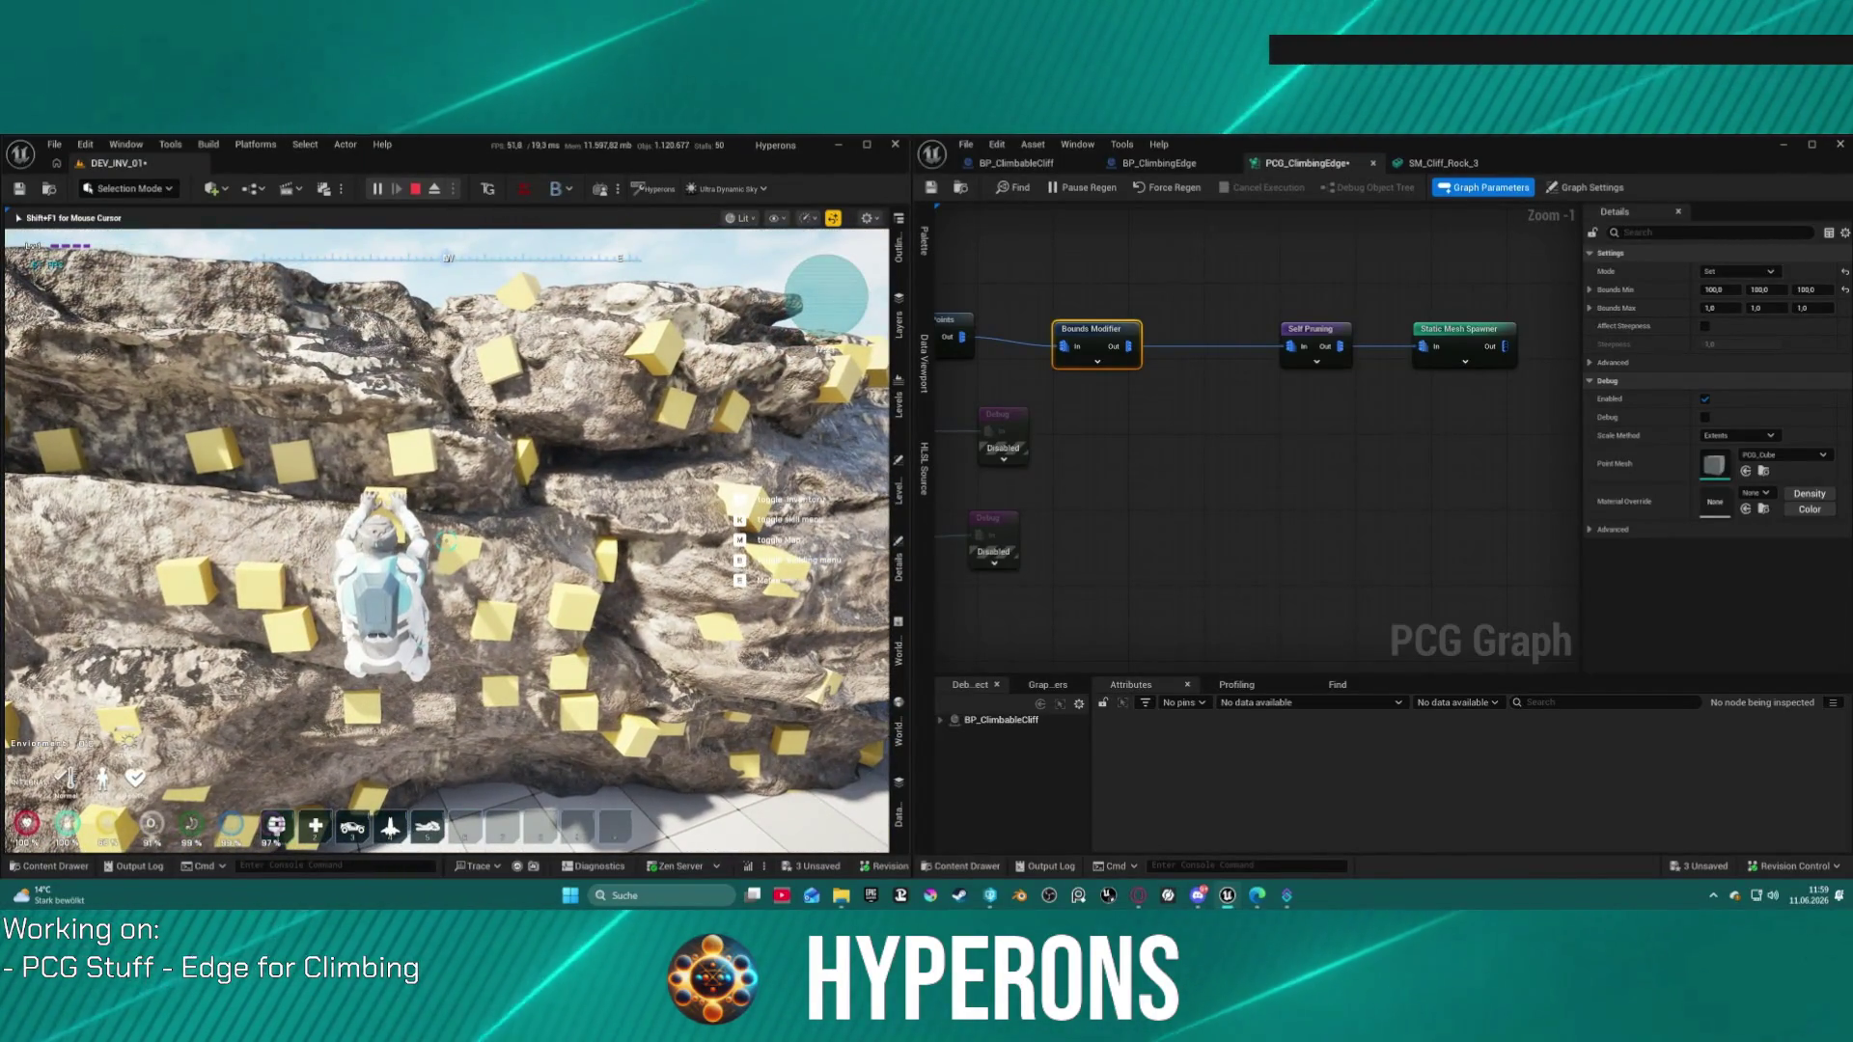
{"action": "key", "text": "w"}
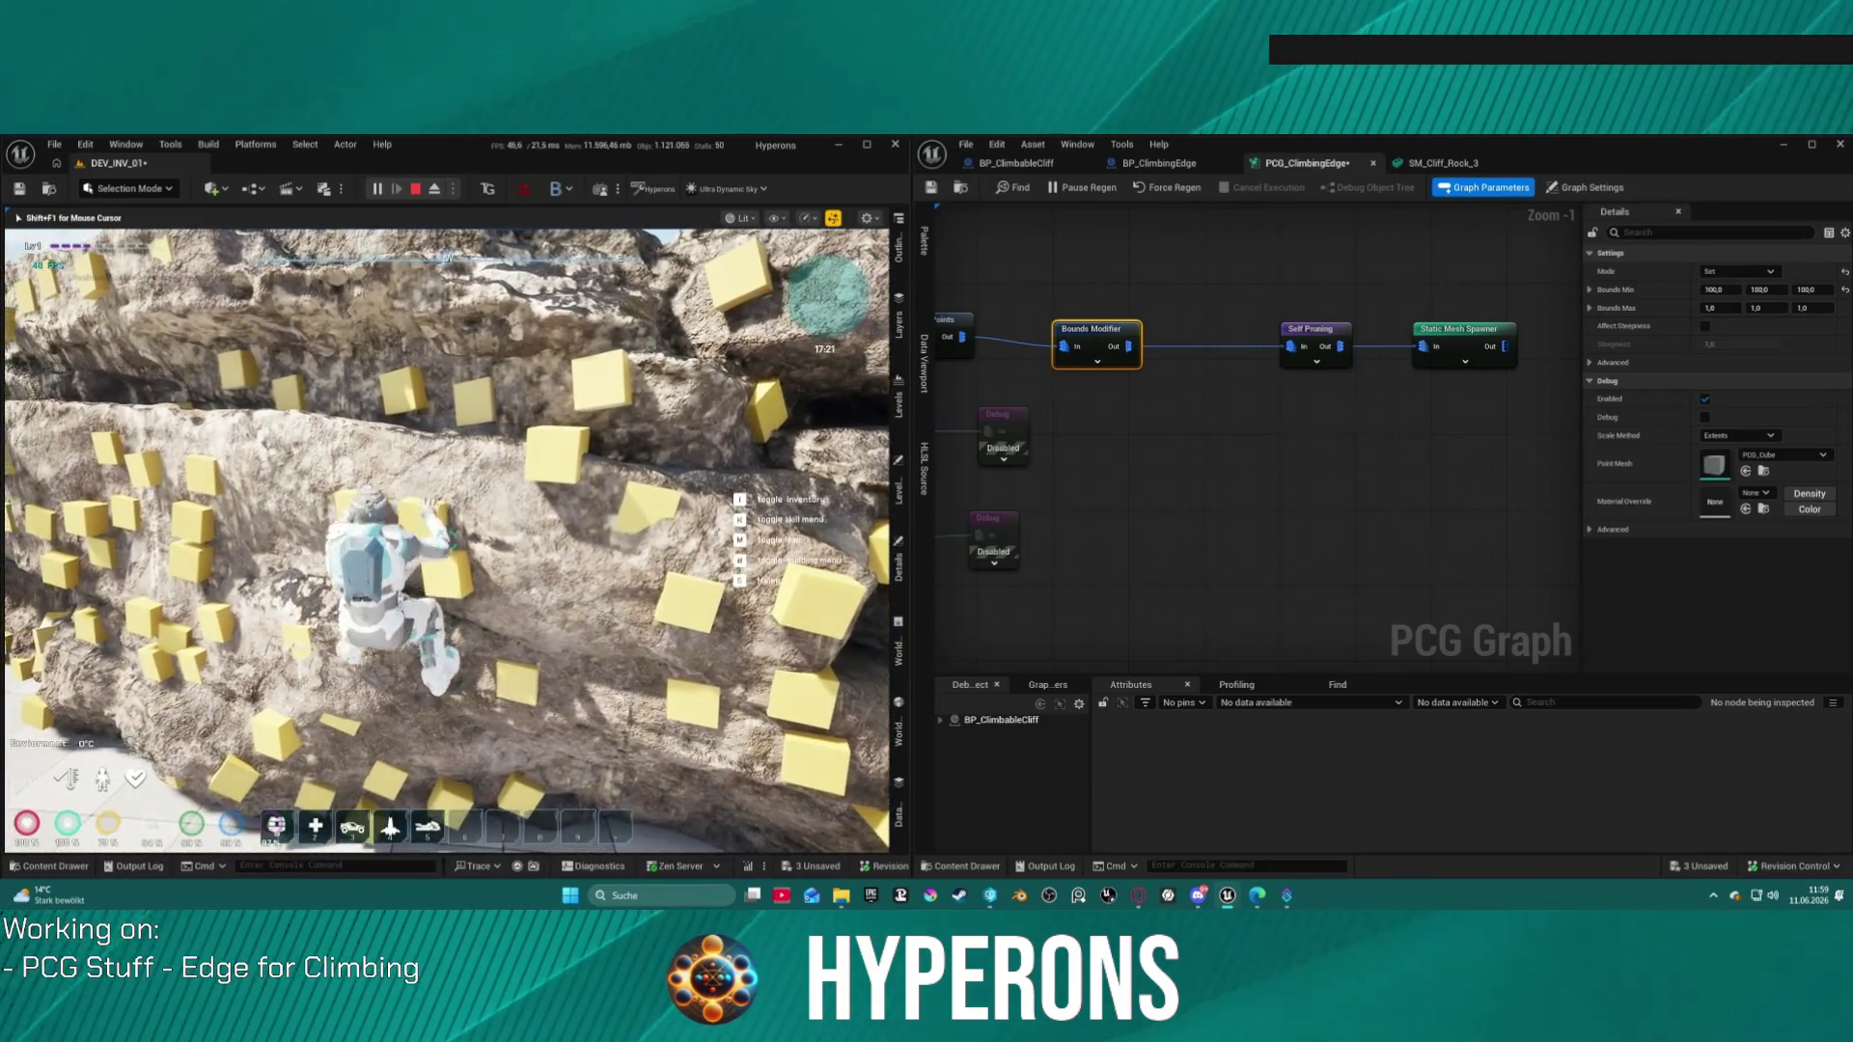
{"action": "key", "text": "w"}
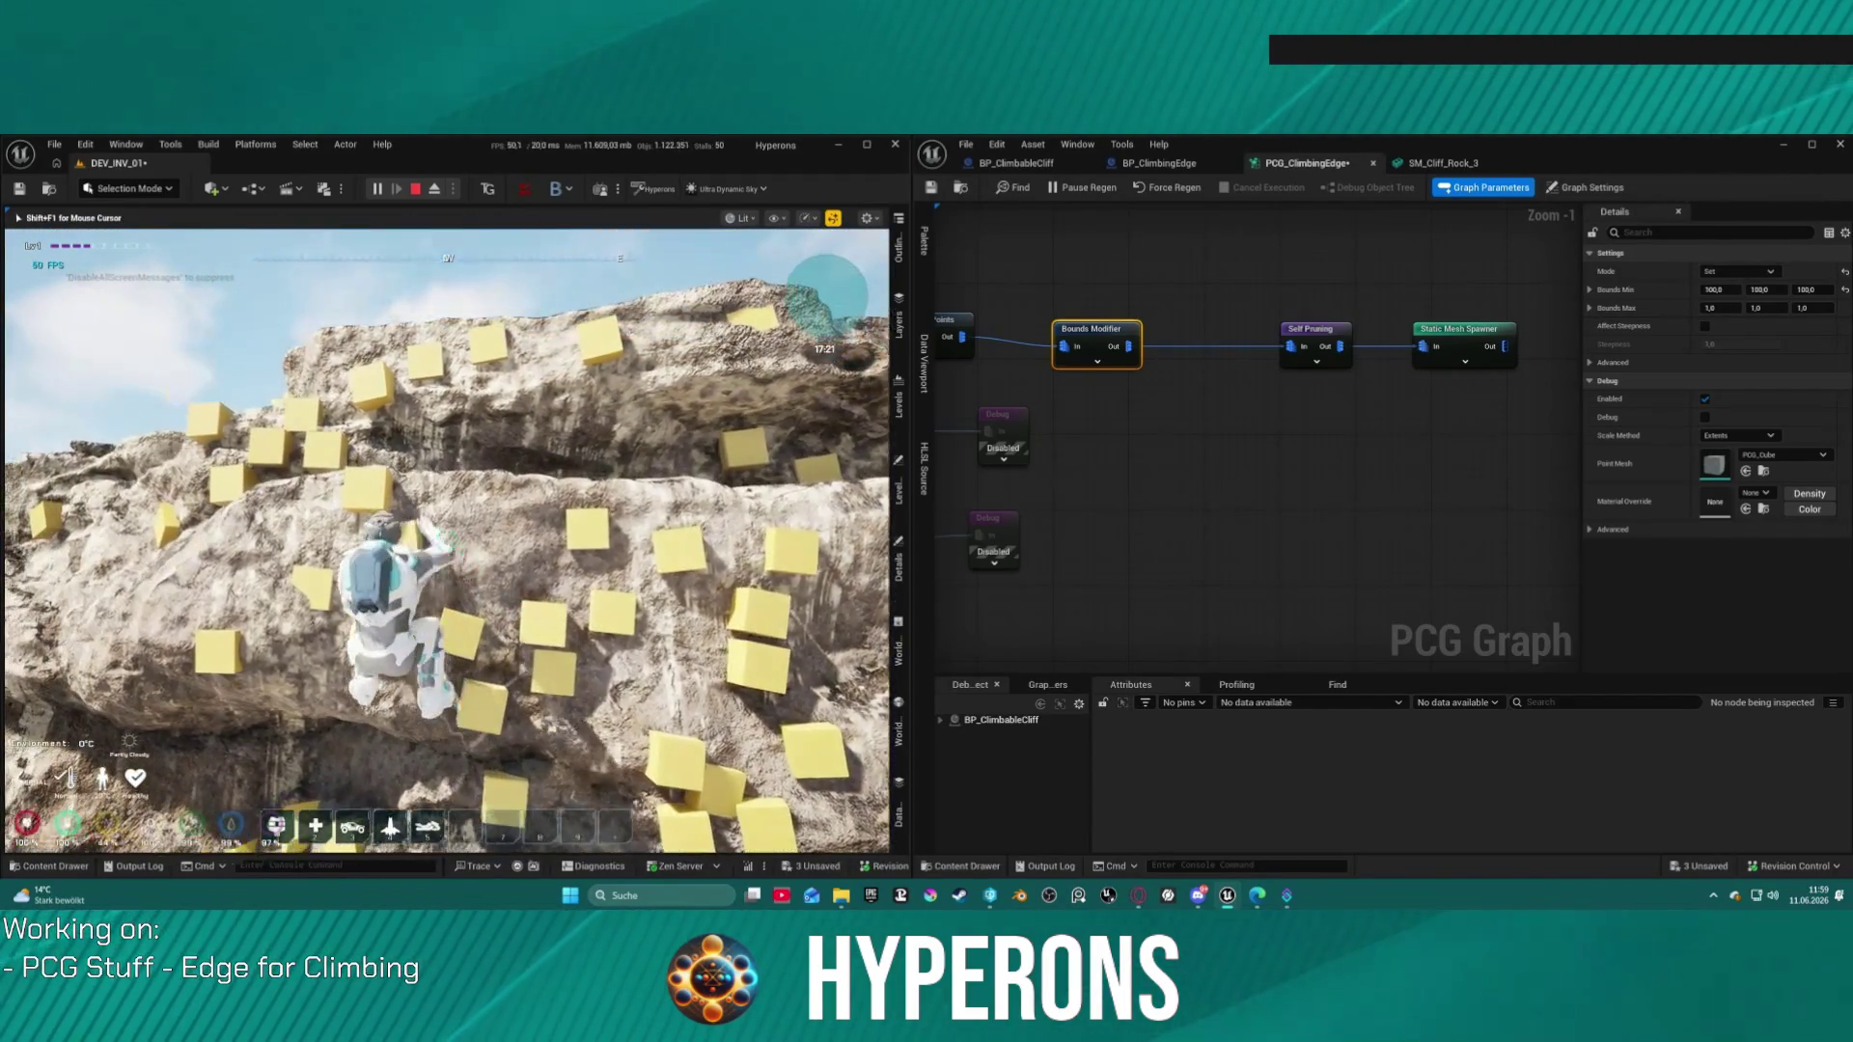
{"action": "key", "text": "w"}
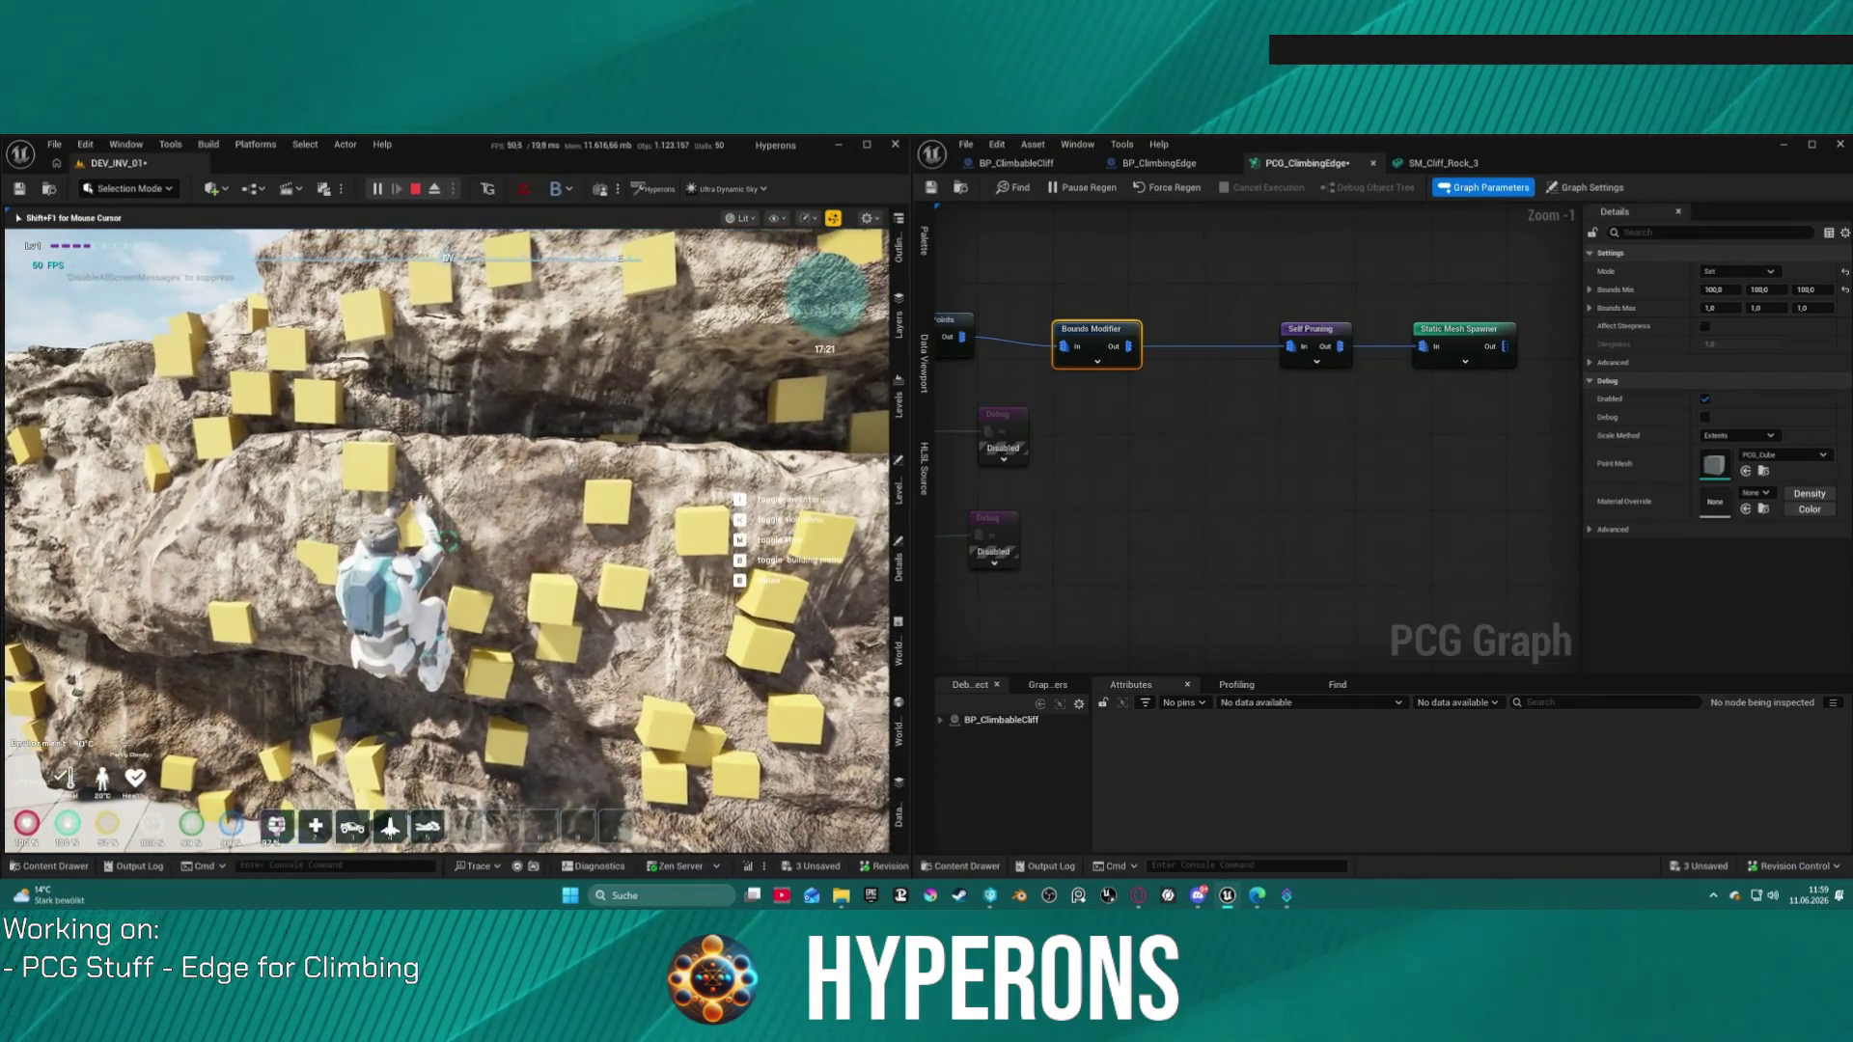
{"action": "key", "text": "w"}
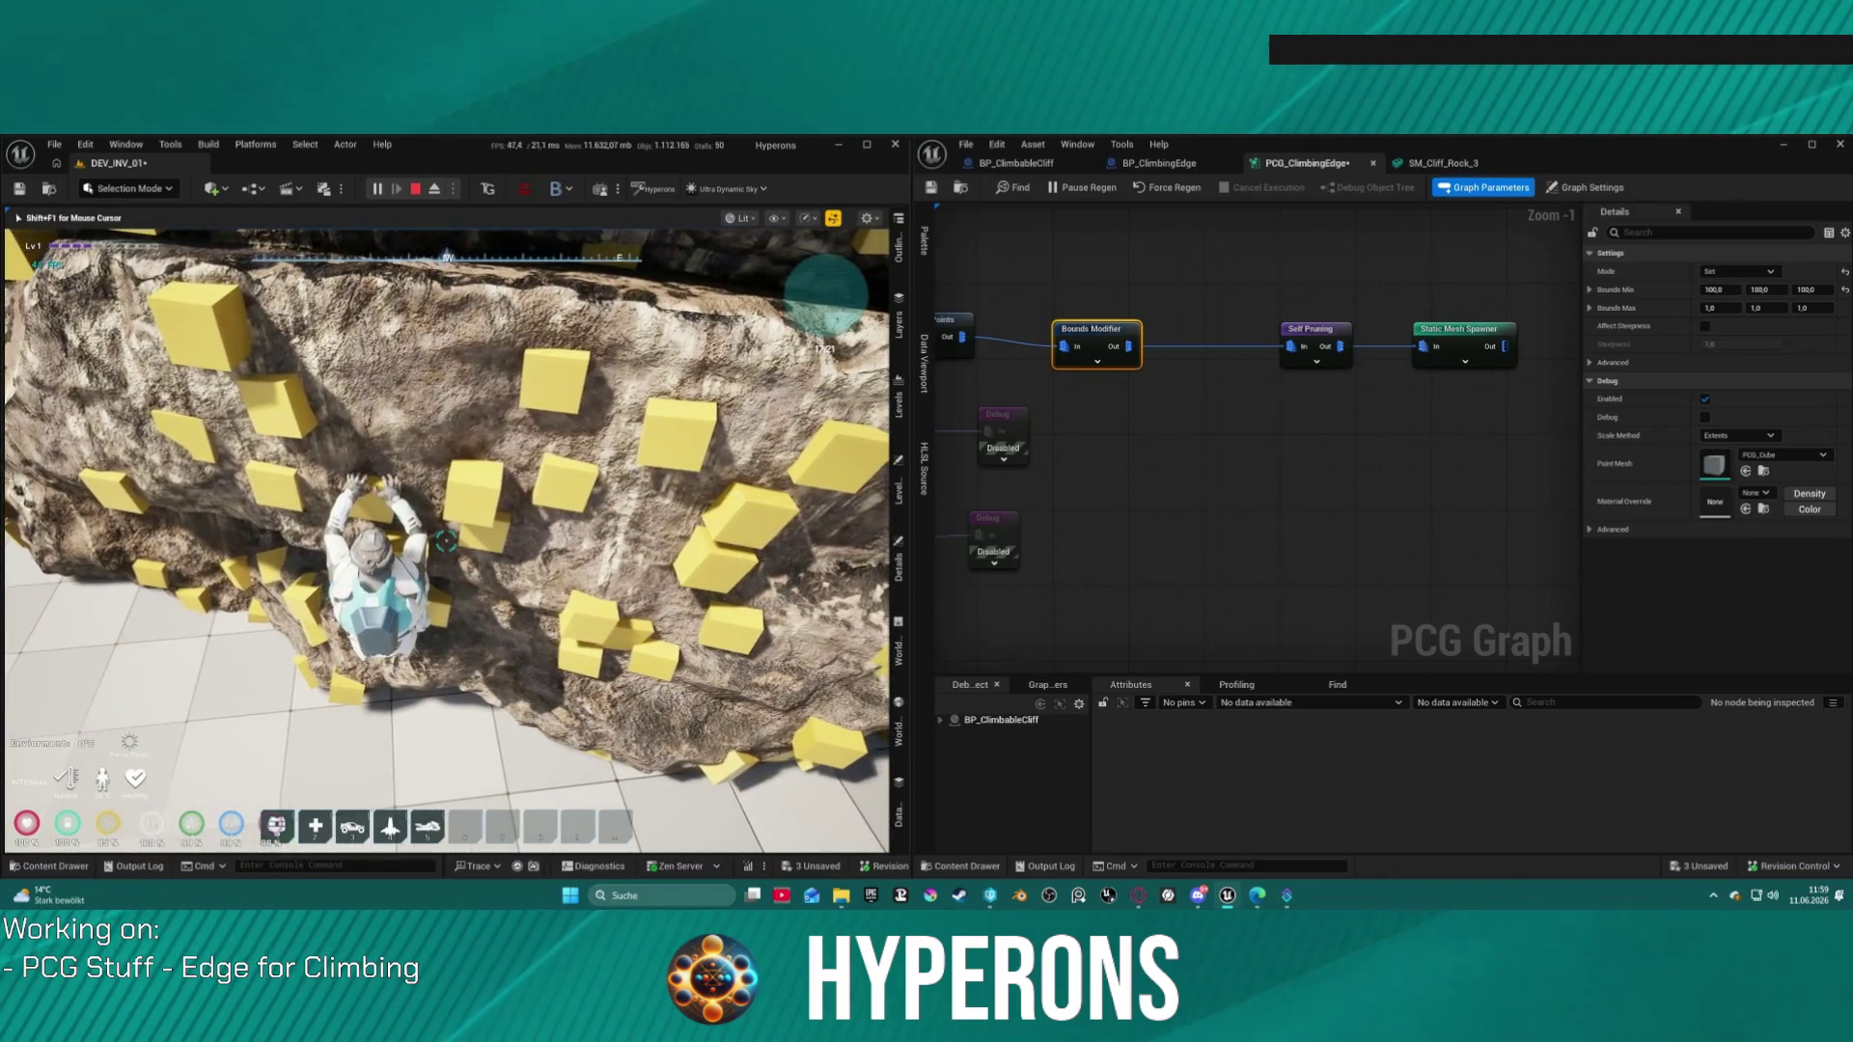
{"action": "key", "text": "w"}
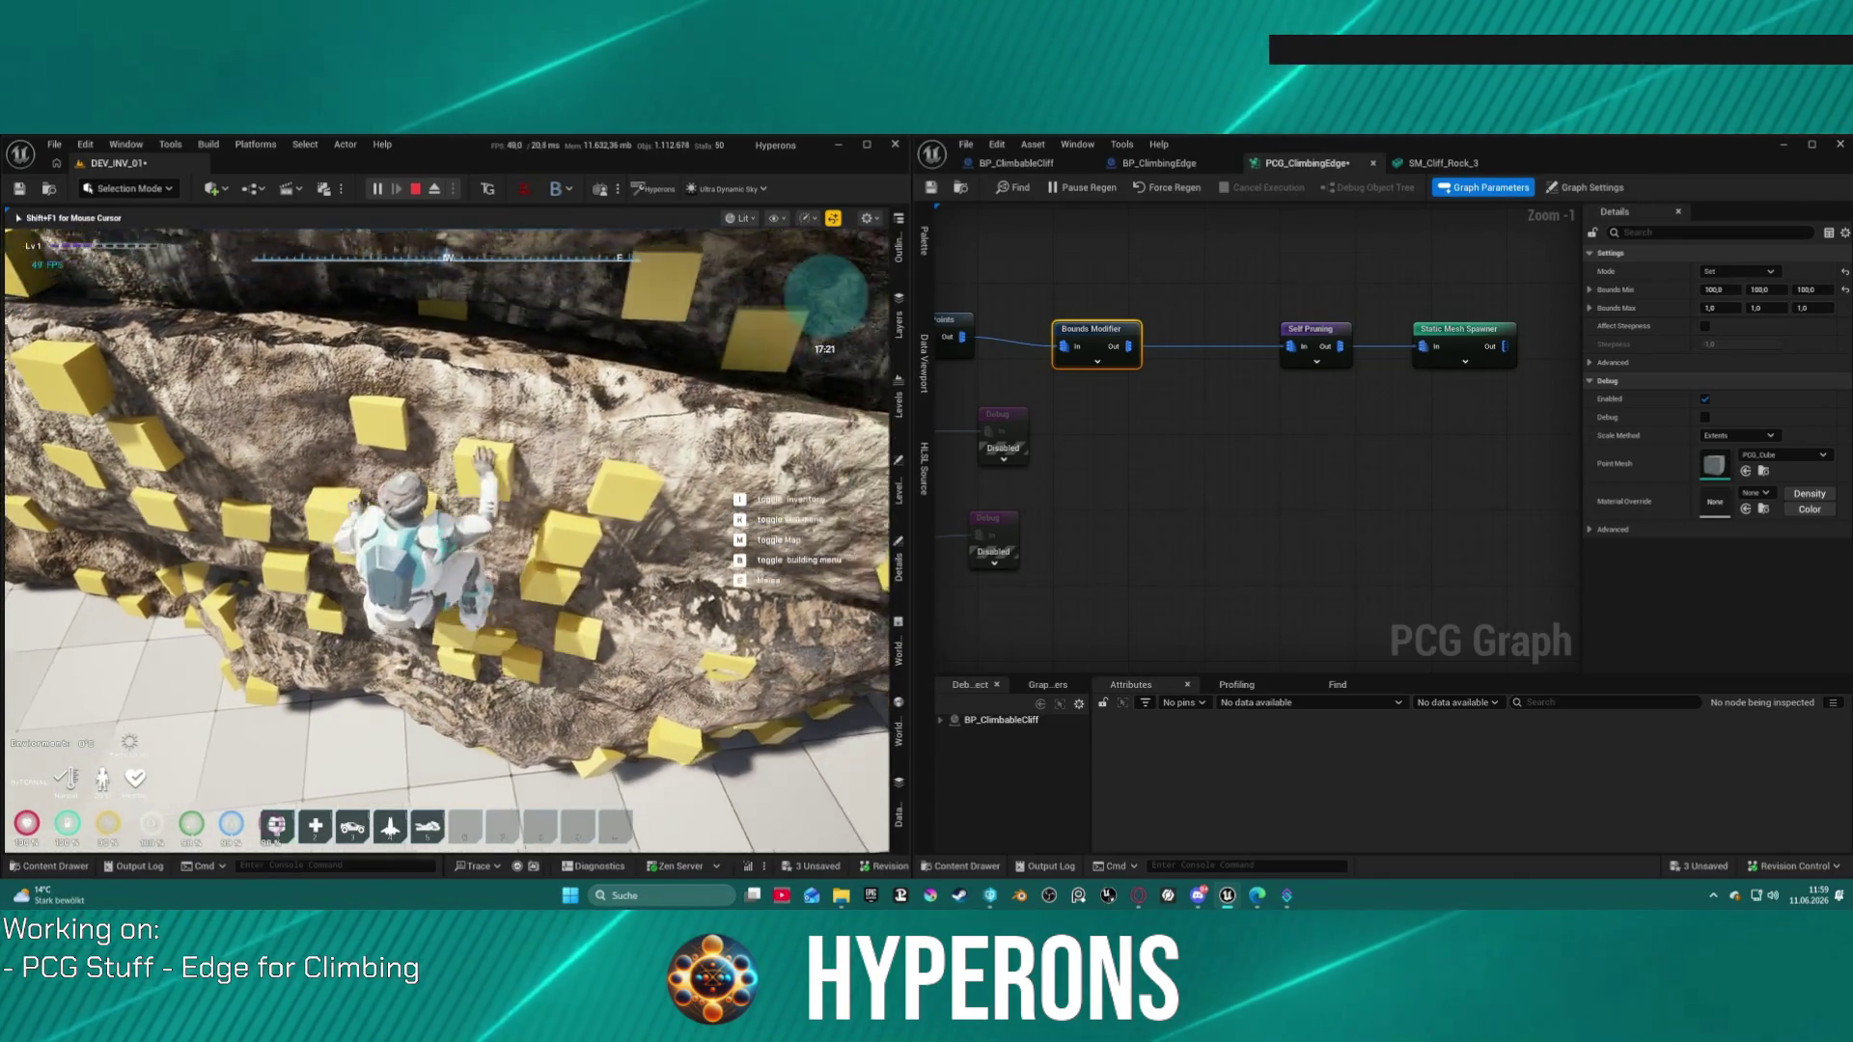
{"action": "key", "text": "w"}
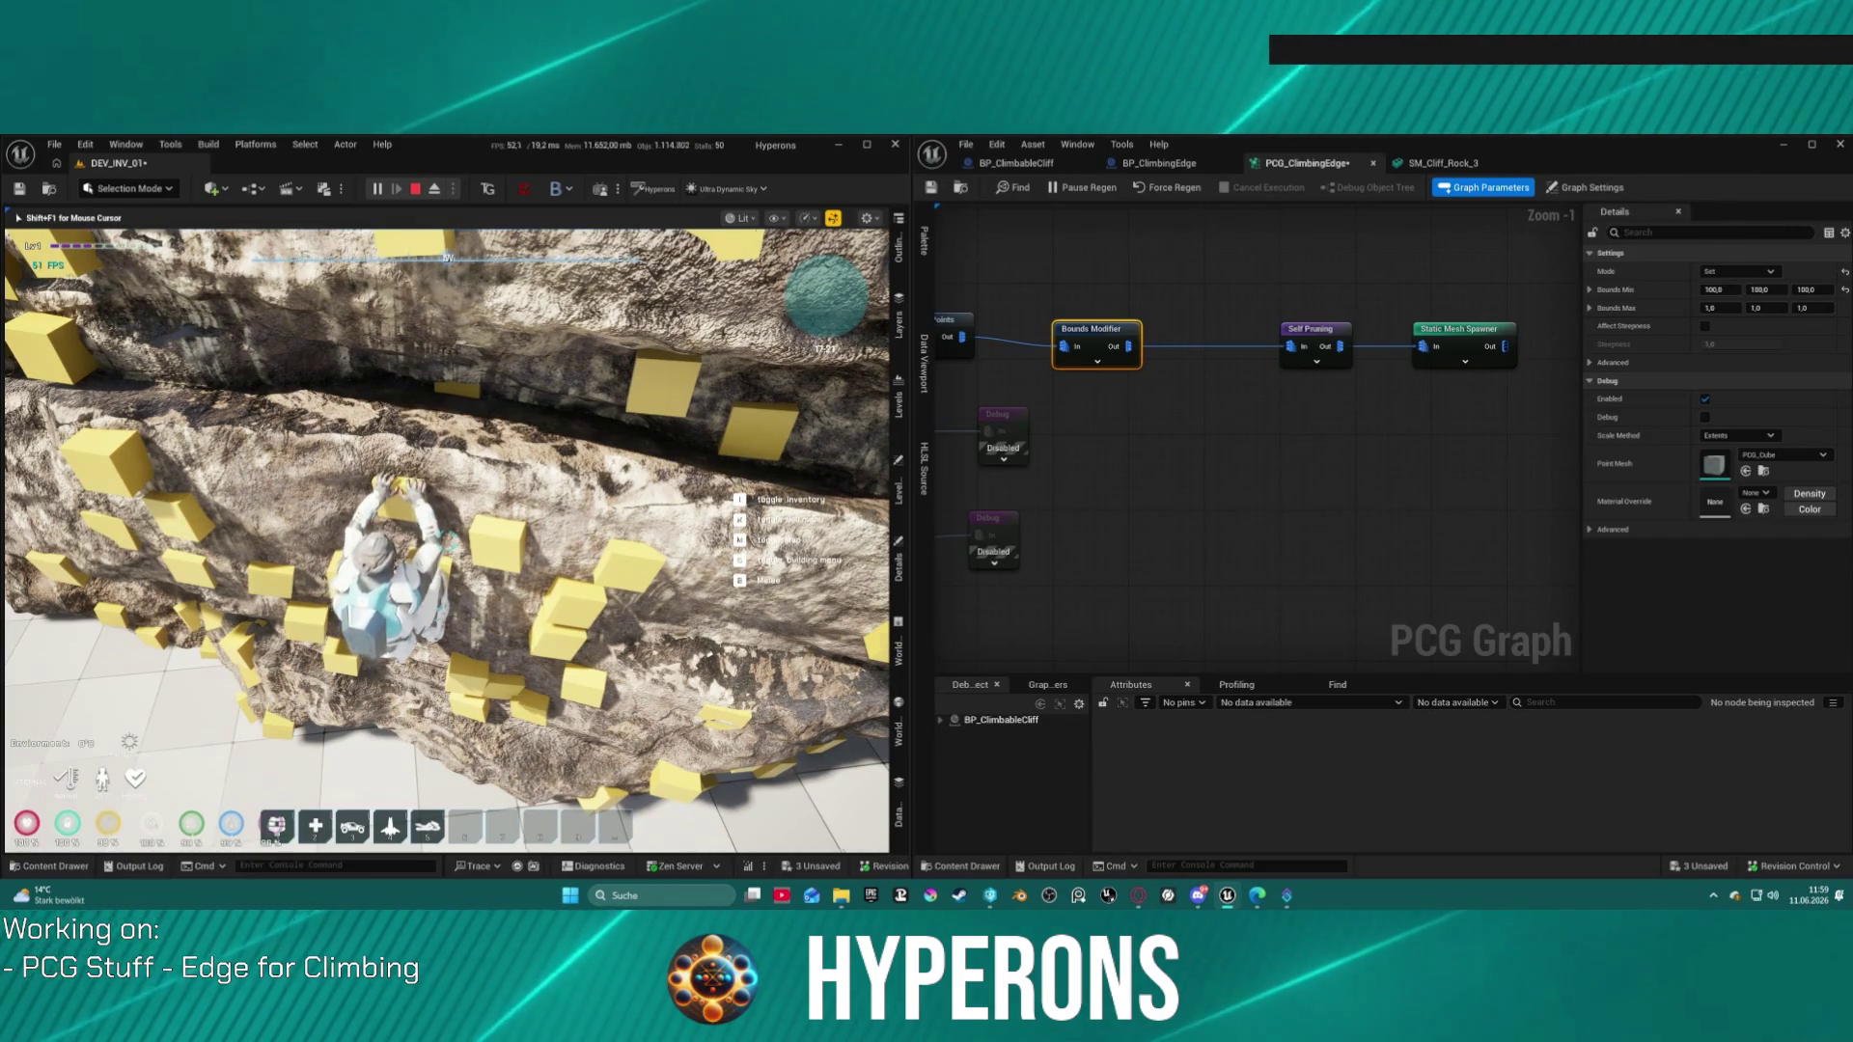
{"action": "key", "text": "w"}
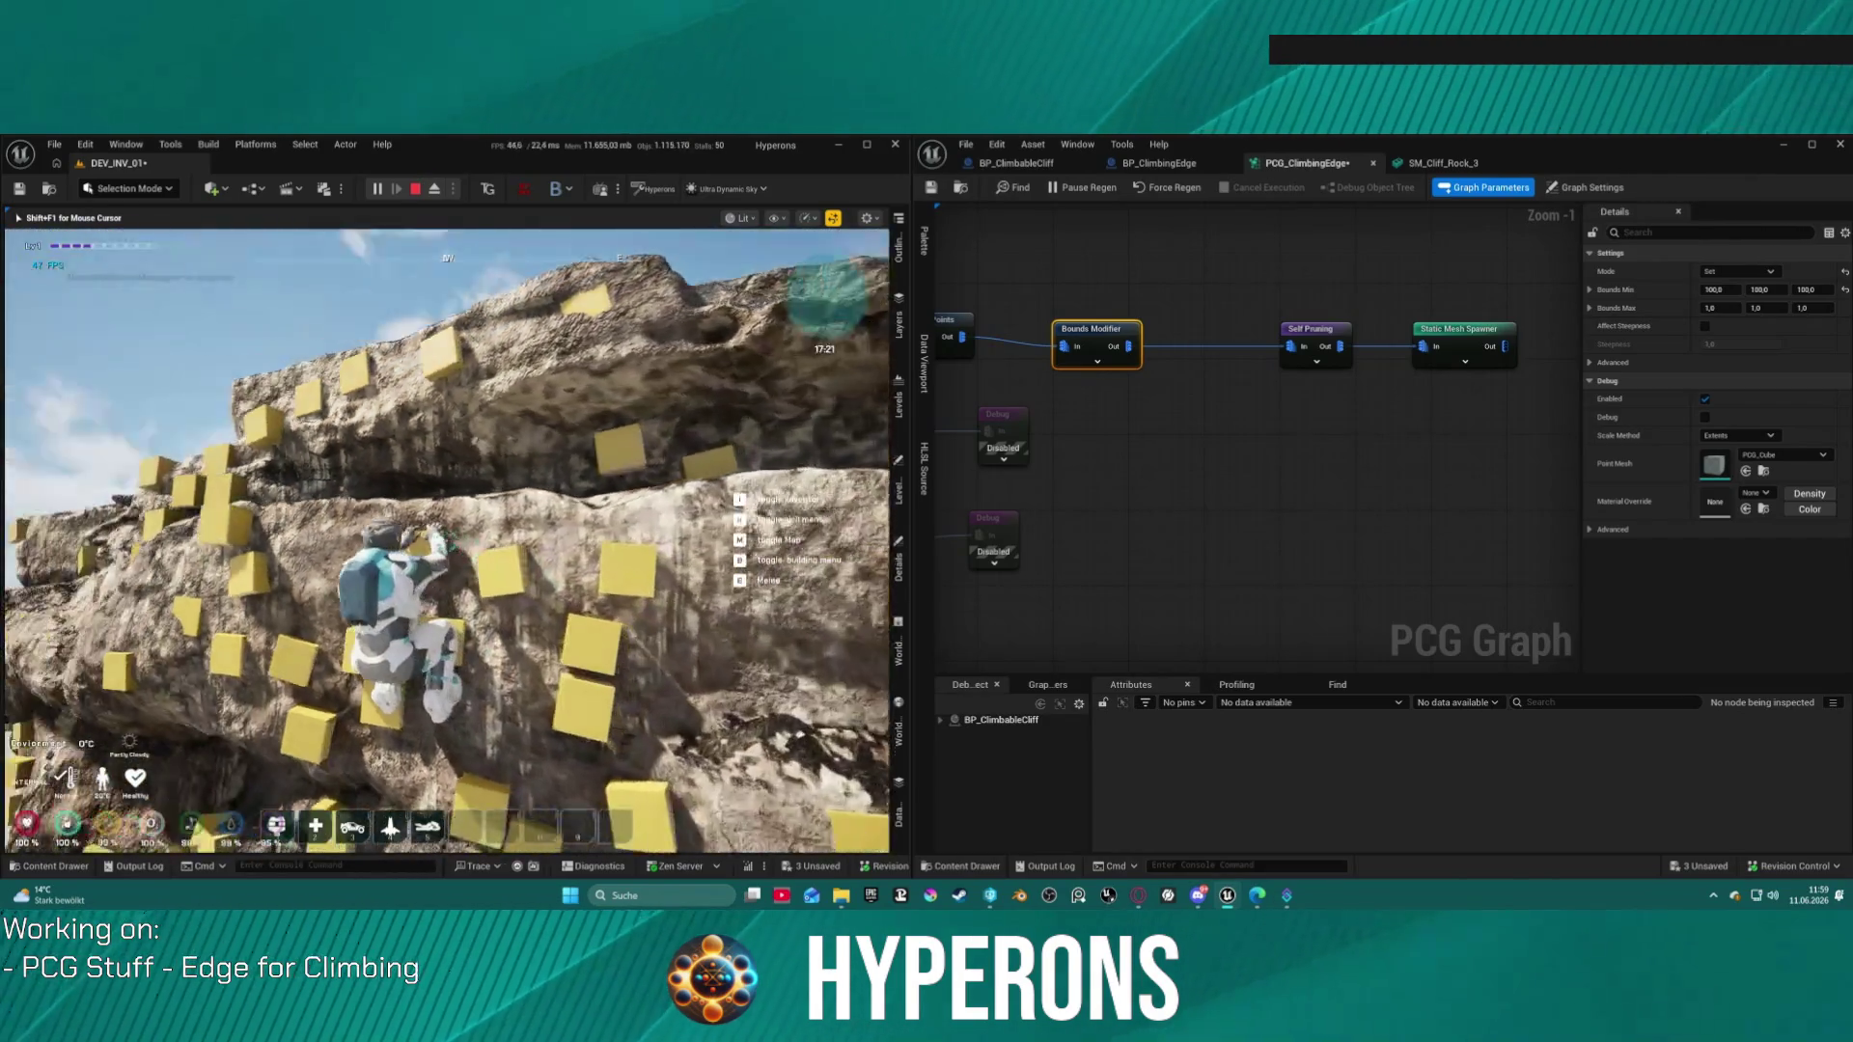
{"action": "key", "text": "w"}
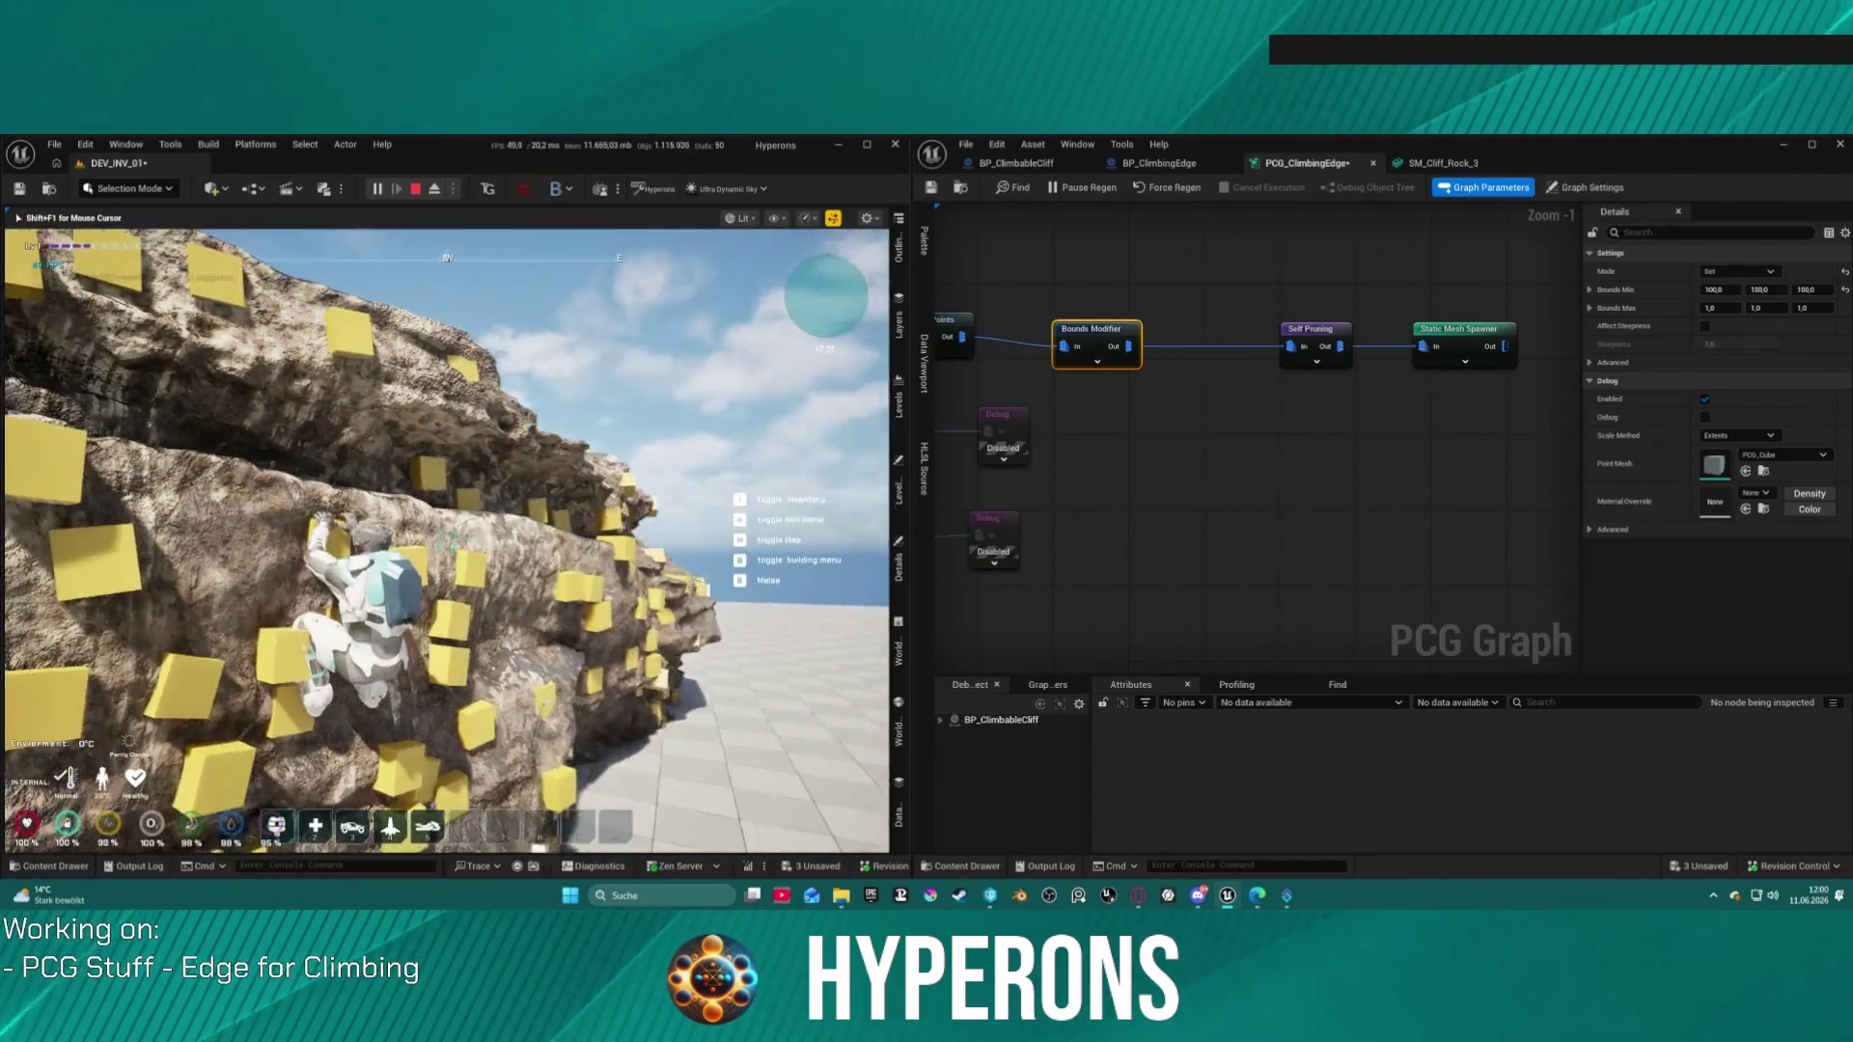
{"action": "key", "text": "w"}
{"action": "key", "text": "w"}
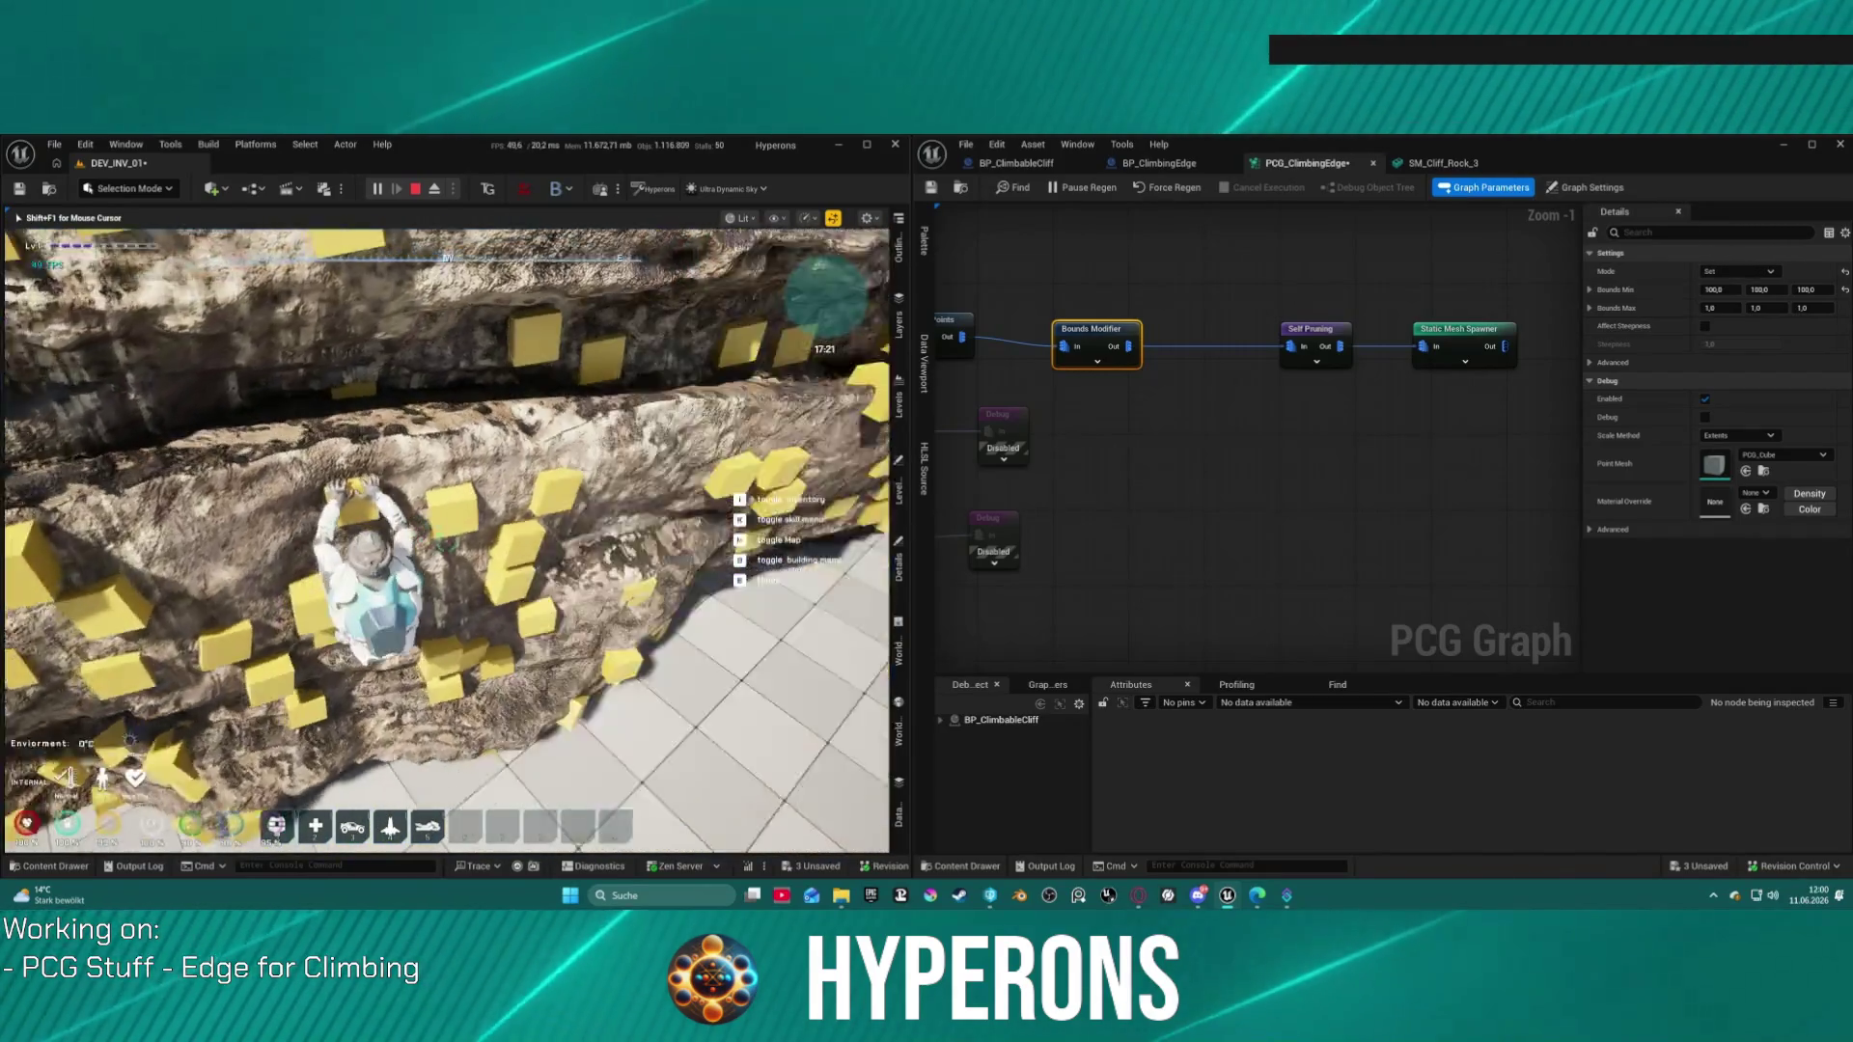
{"action": "key", "text": "Escape"}
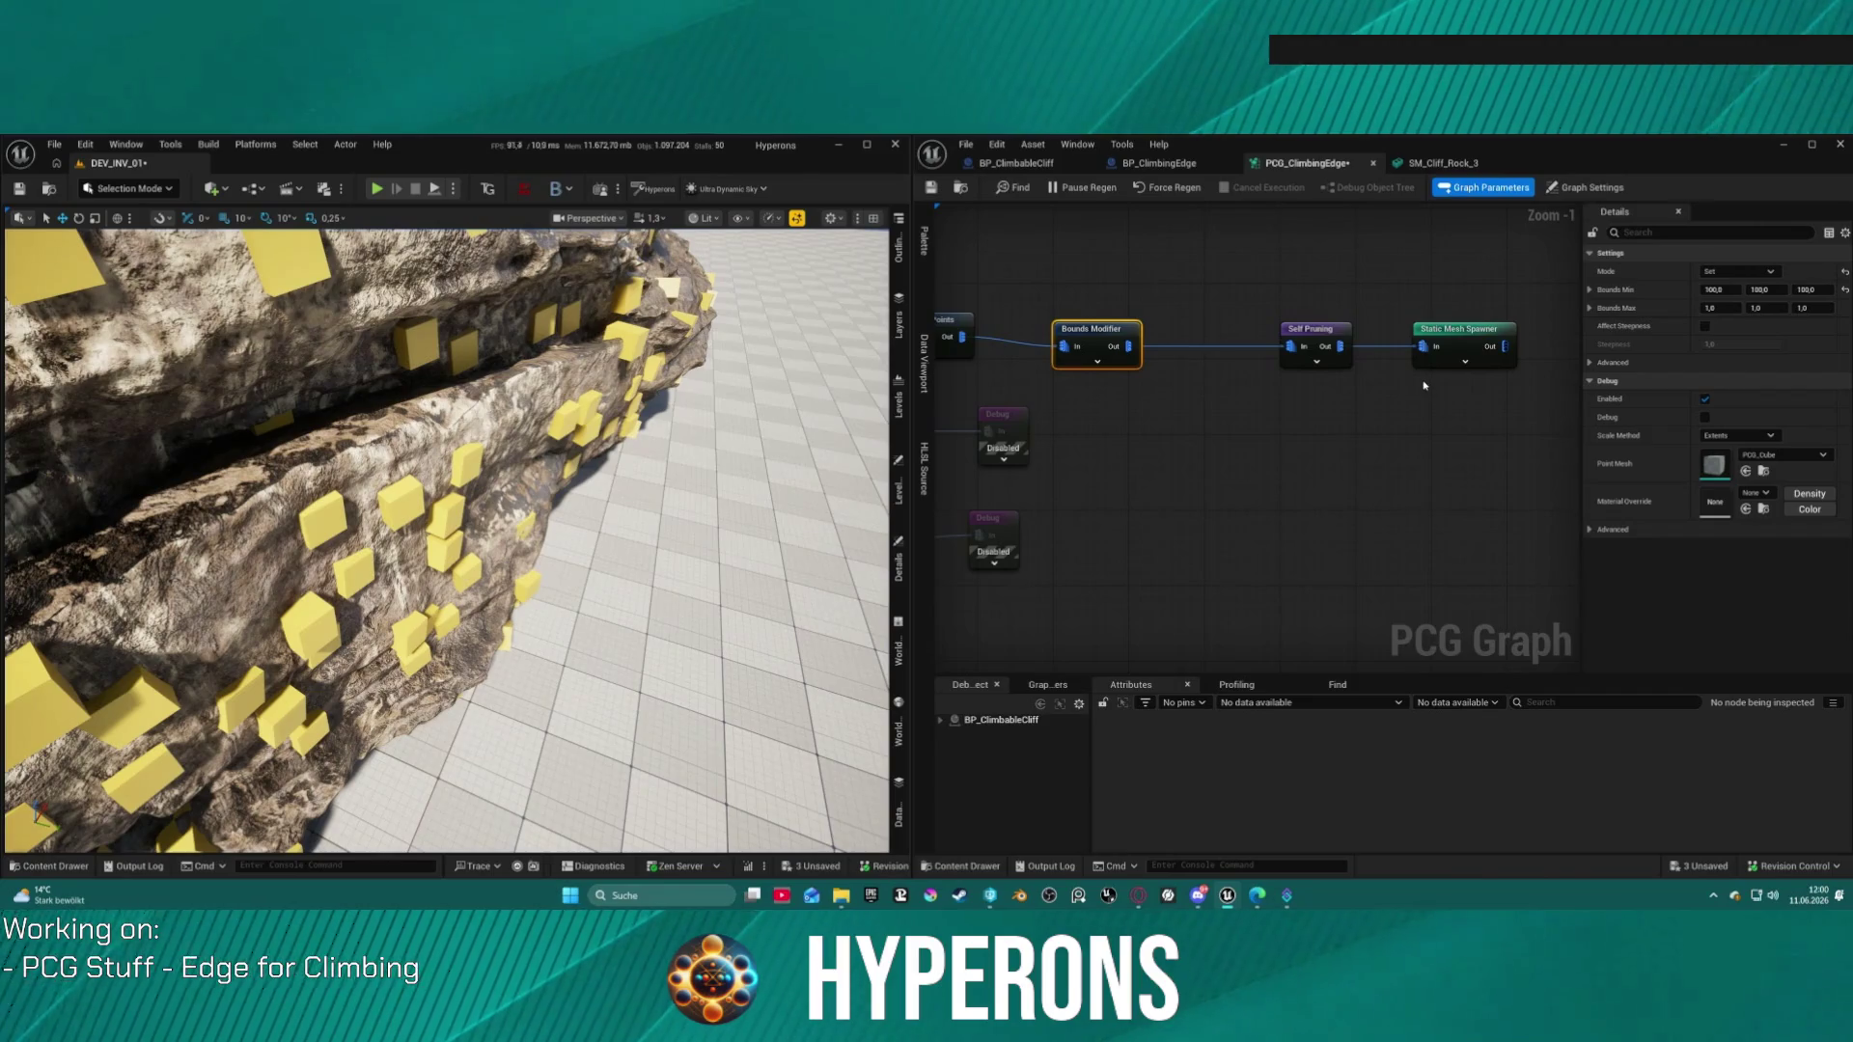
Step: Expand the Static Mesh Spawner's Mesh Entries > Index [0] > Descriptor and look over its component class list
{"action": "left_click", "coordinate": [1457, 338]}
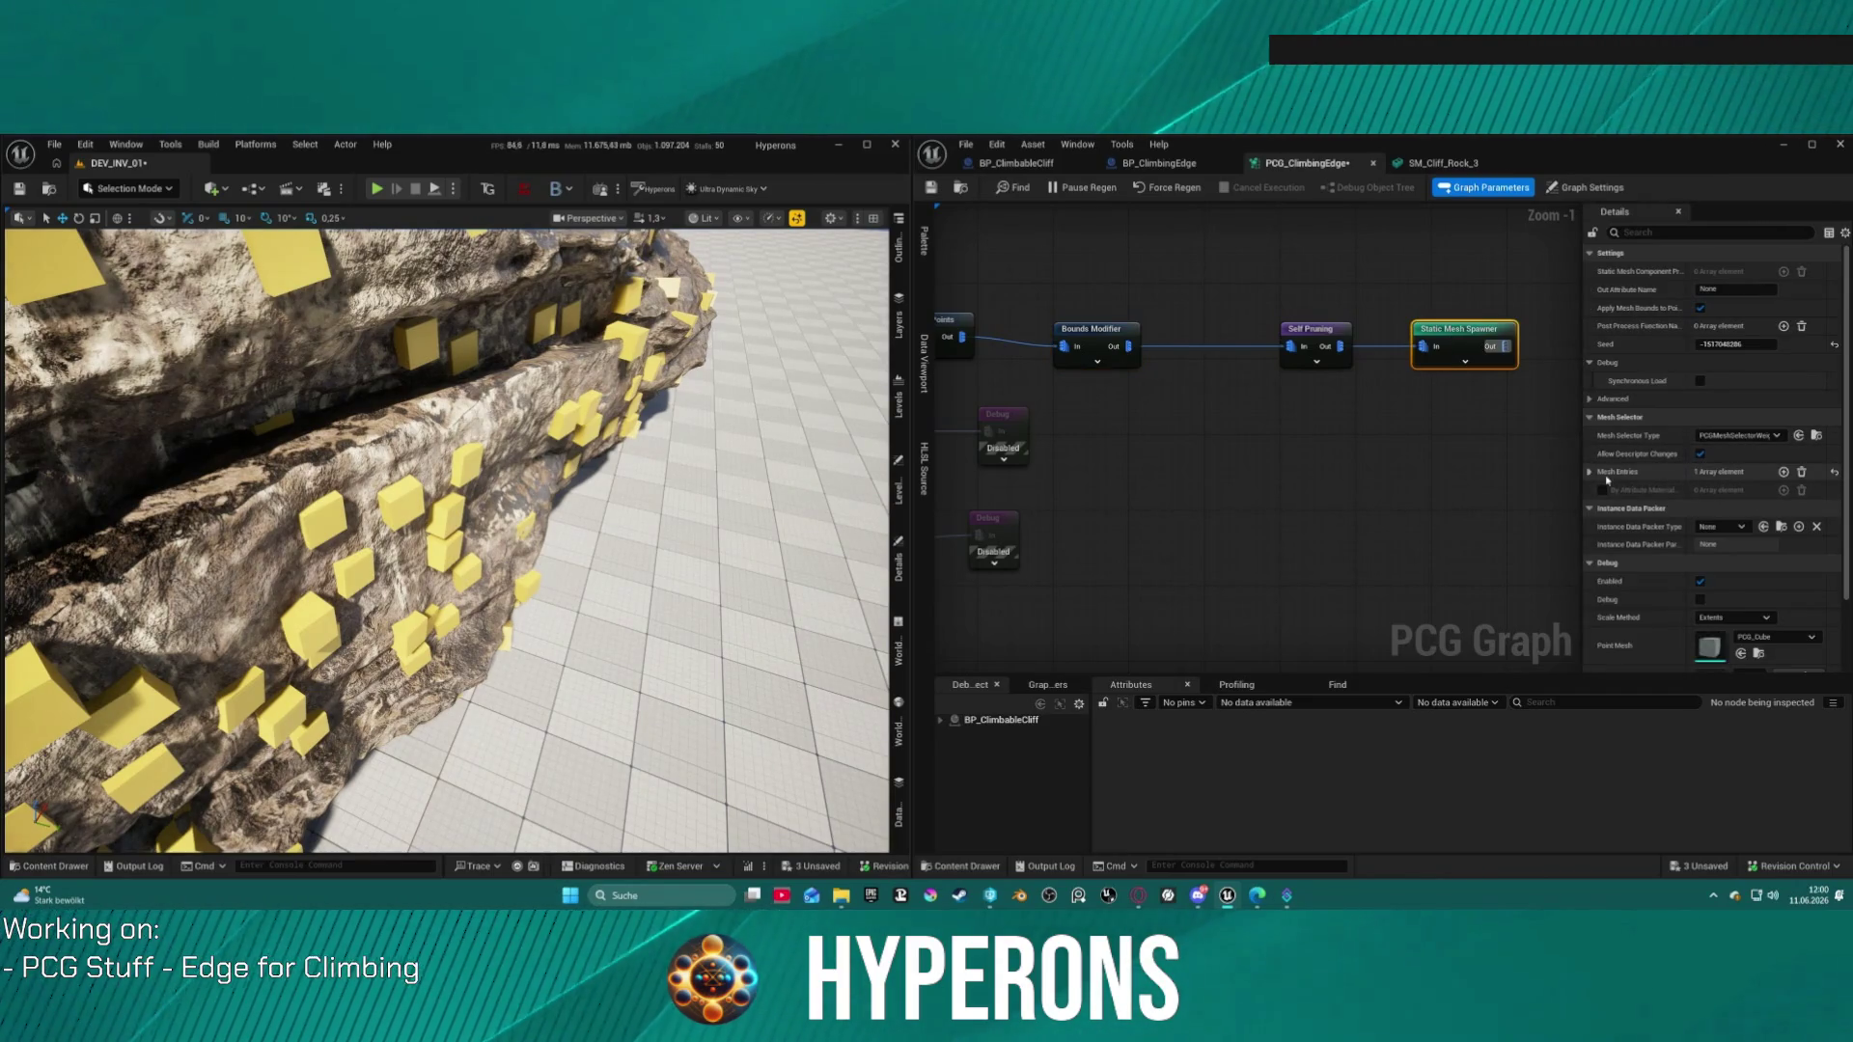
{"action": "left_click", "coordinate": [1589, 472]}
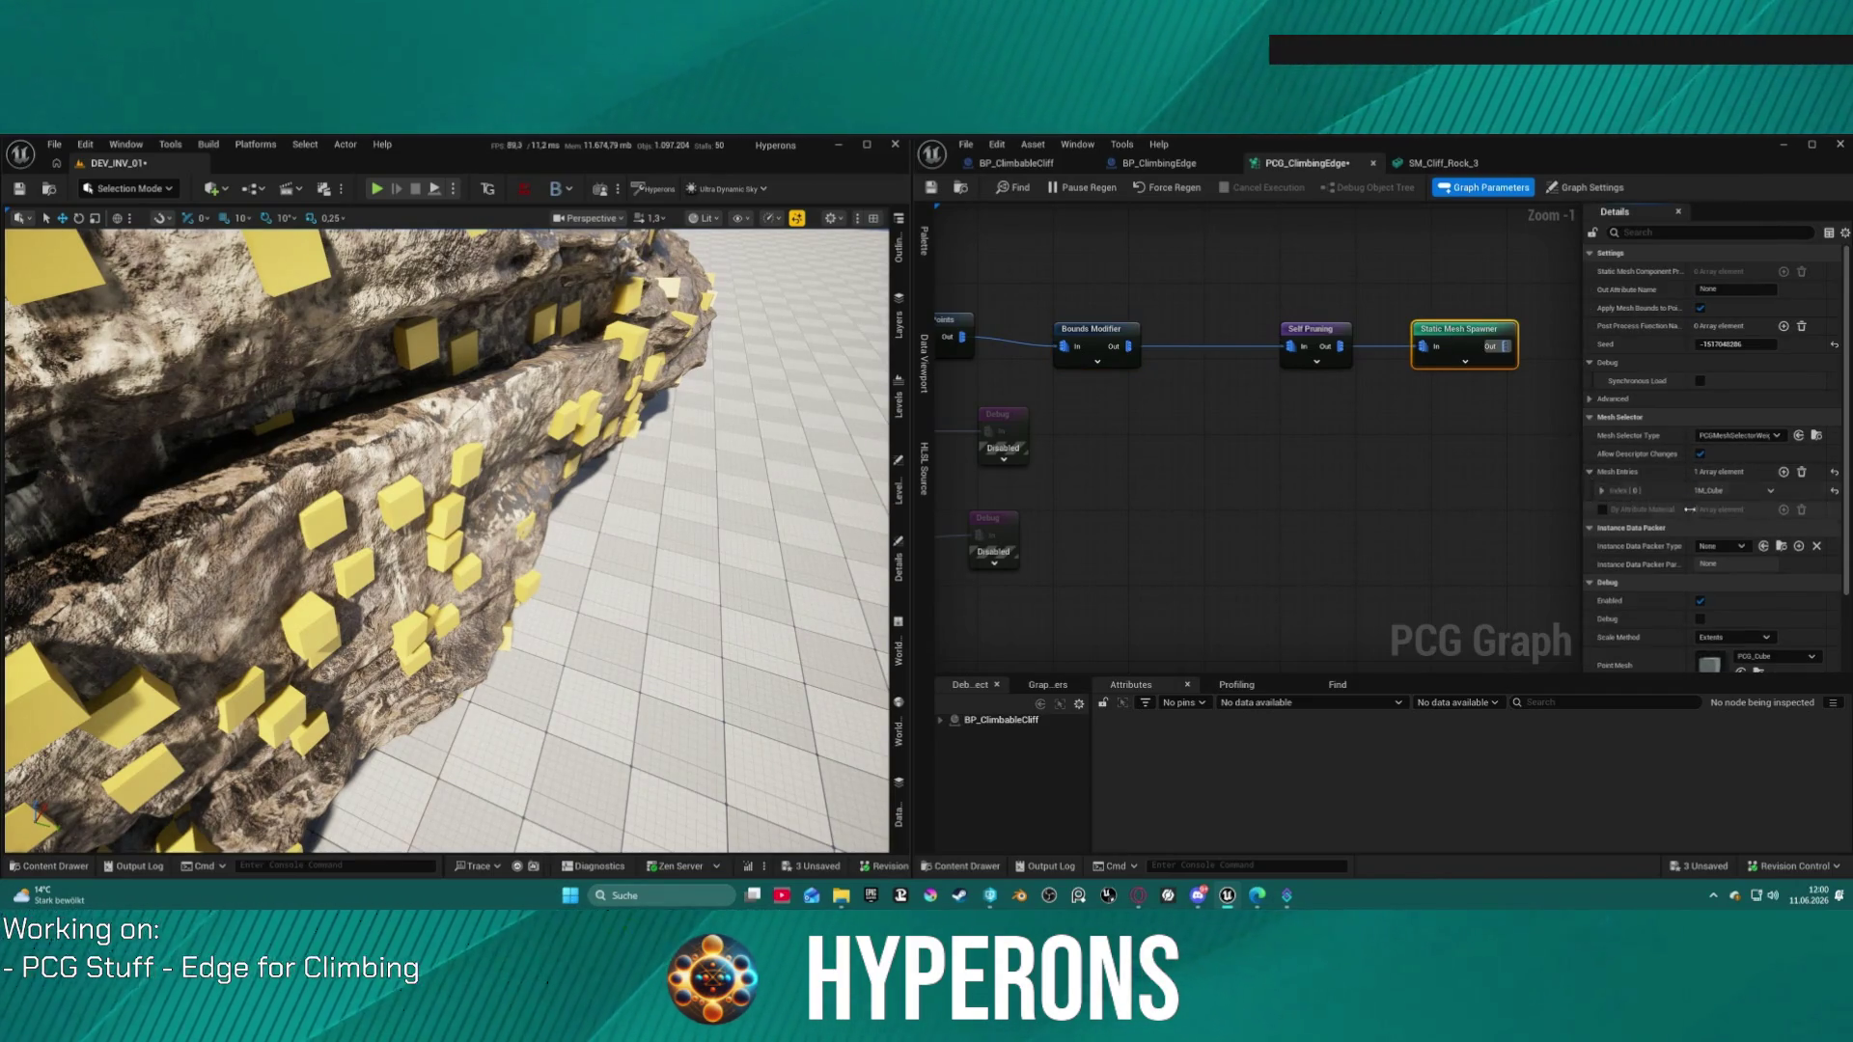
{"action": "left_click", "coordinate": [1602, 490]}
{"action": "left_click", "coordinate": [1610, 509]}
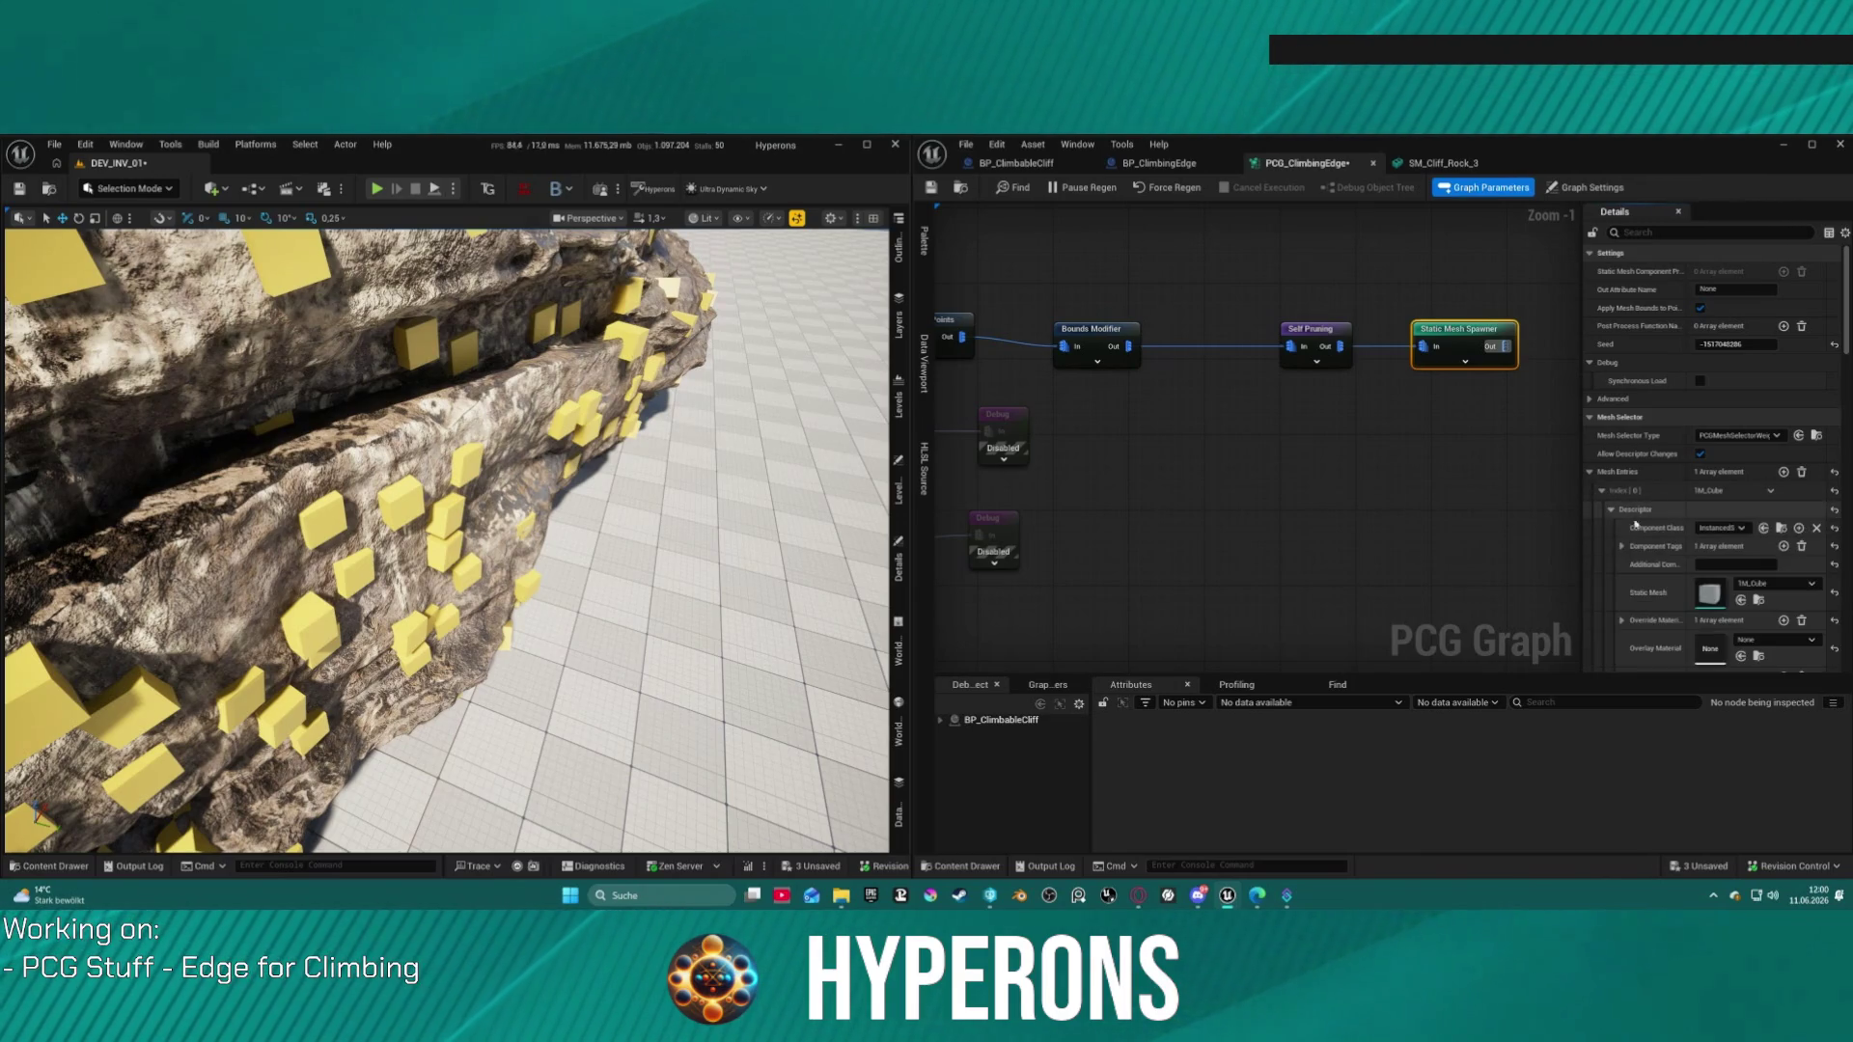
{"action": "left_click", "coordinate": [1728, 528]}
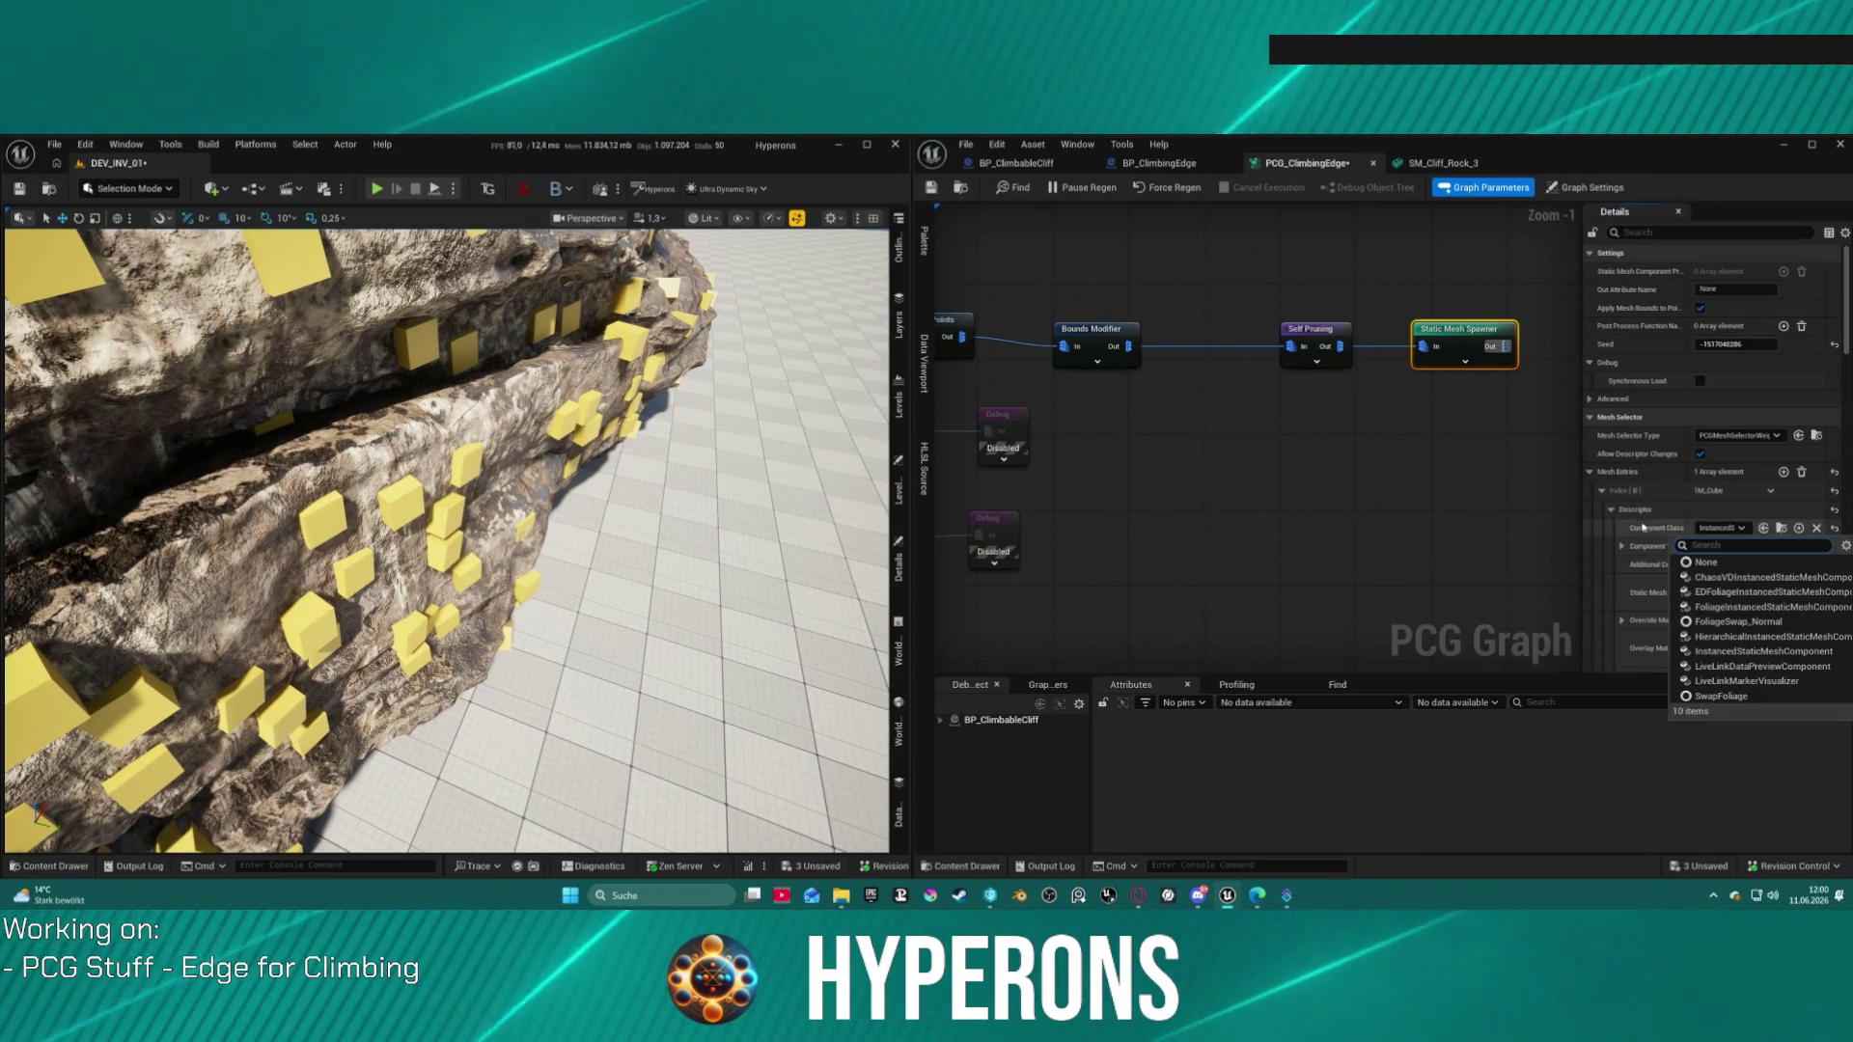
{"action": "left_click", "coordinate": [1376, 460]}
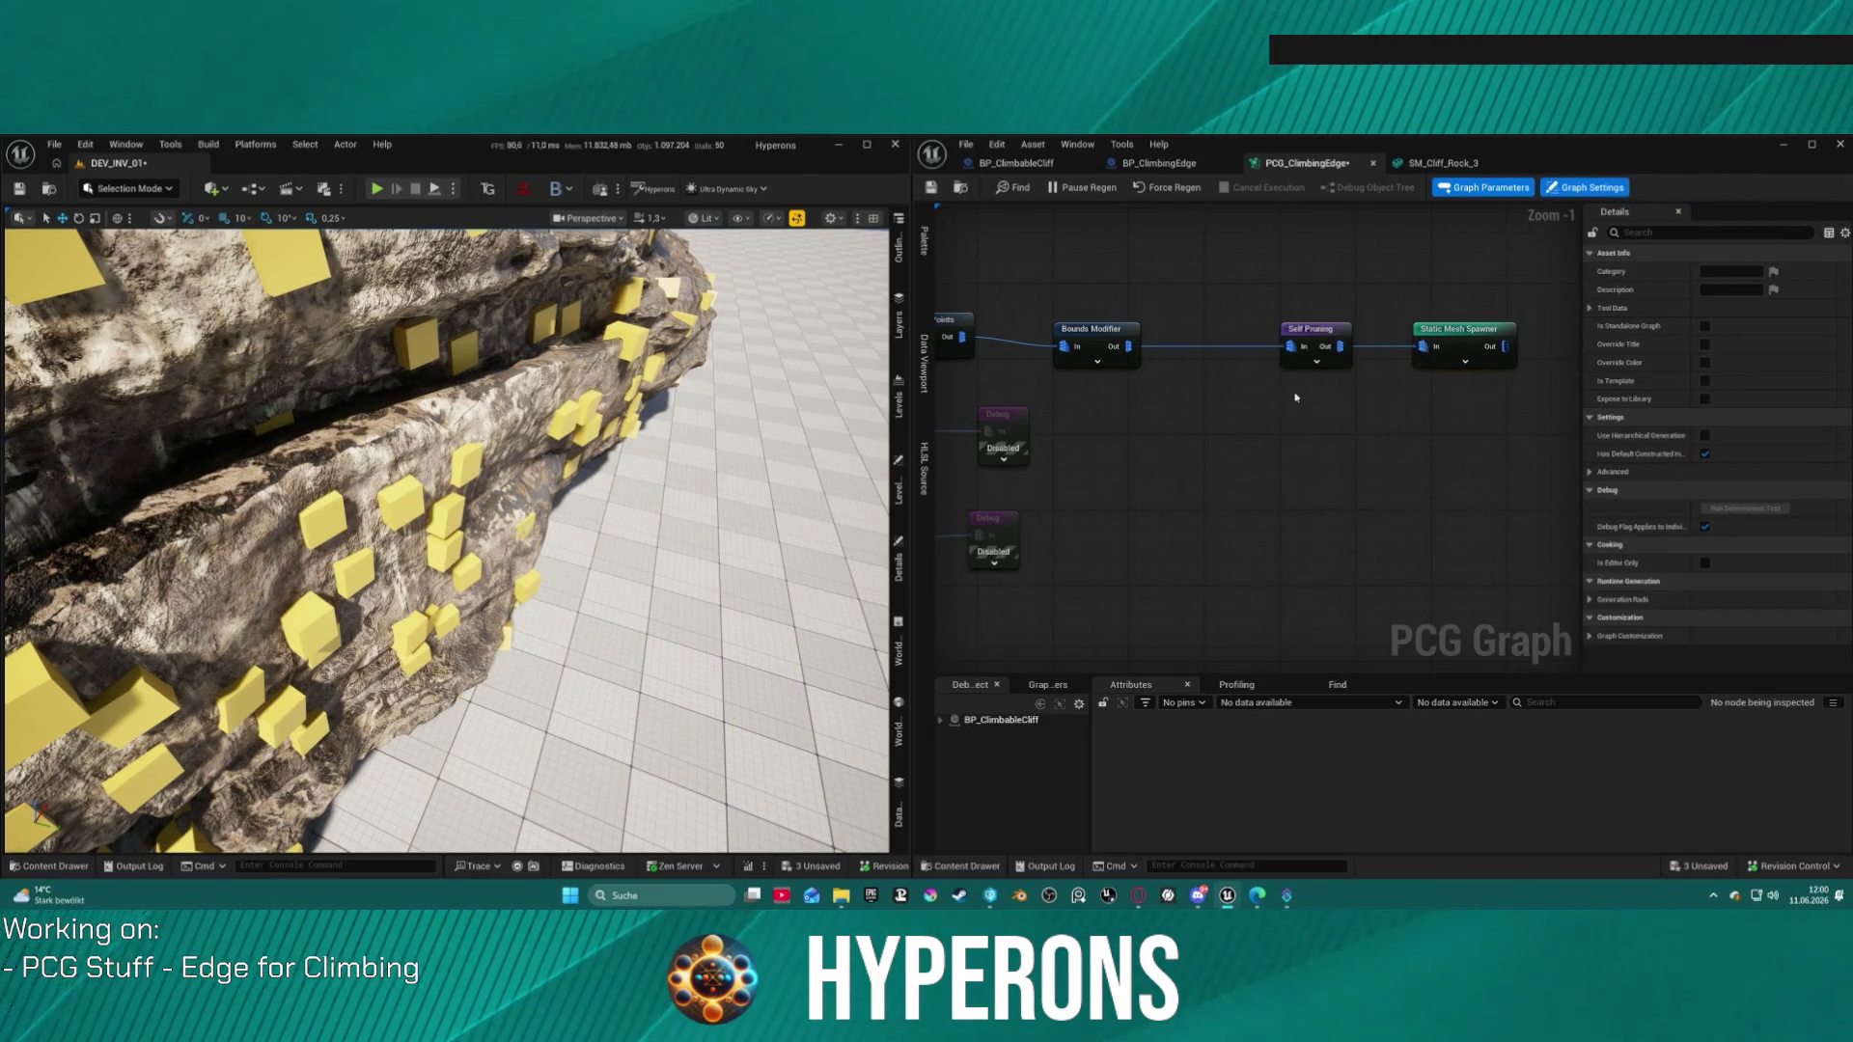
Step: Search the spawner's Static Mesh picker for 'rock' and close it, leaving TM_Cube in place
{"action": "left_click", "coordinate": [1459, 330]}
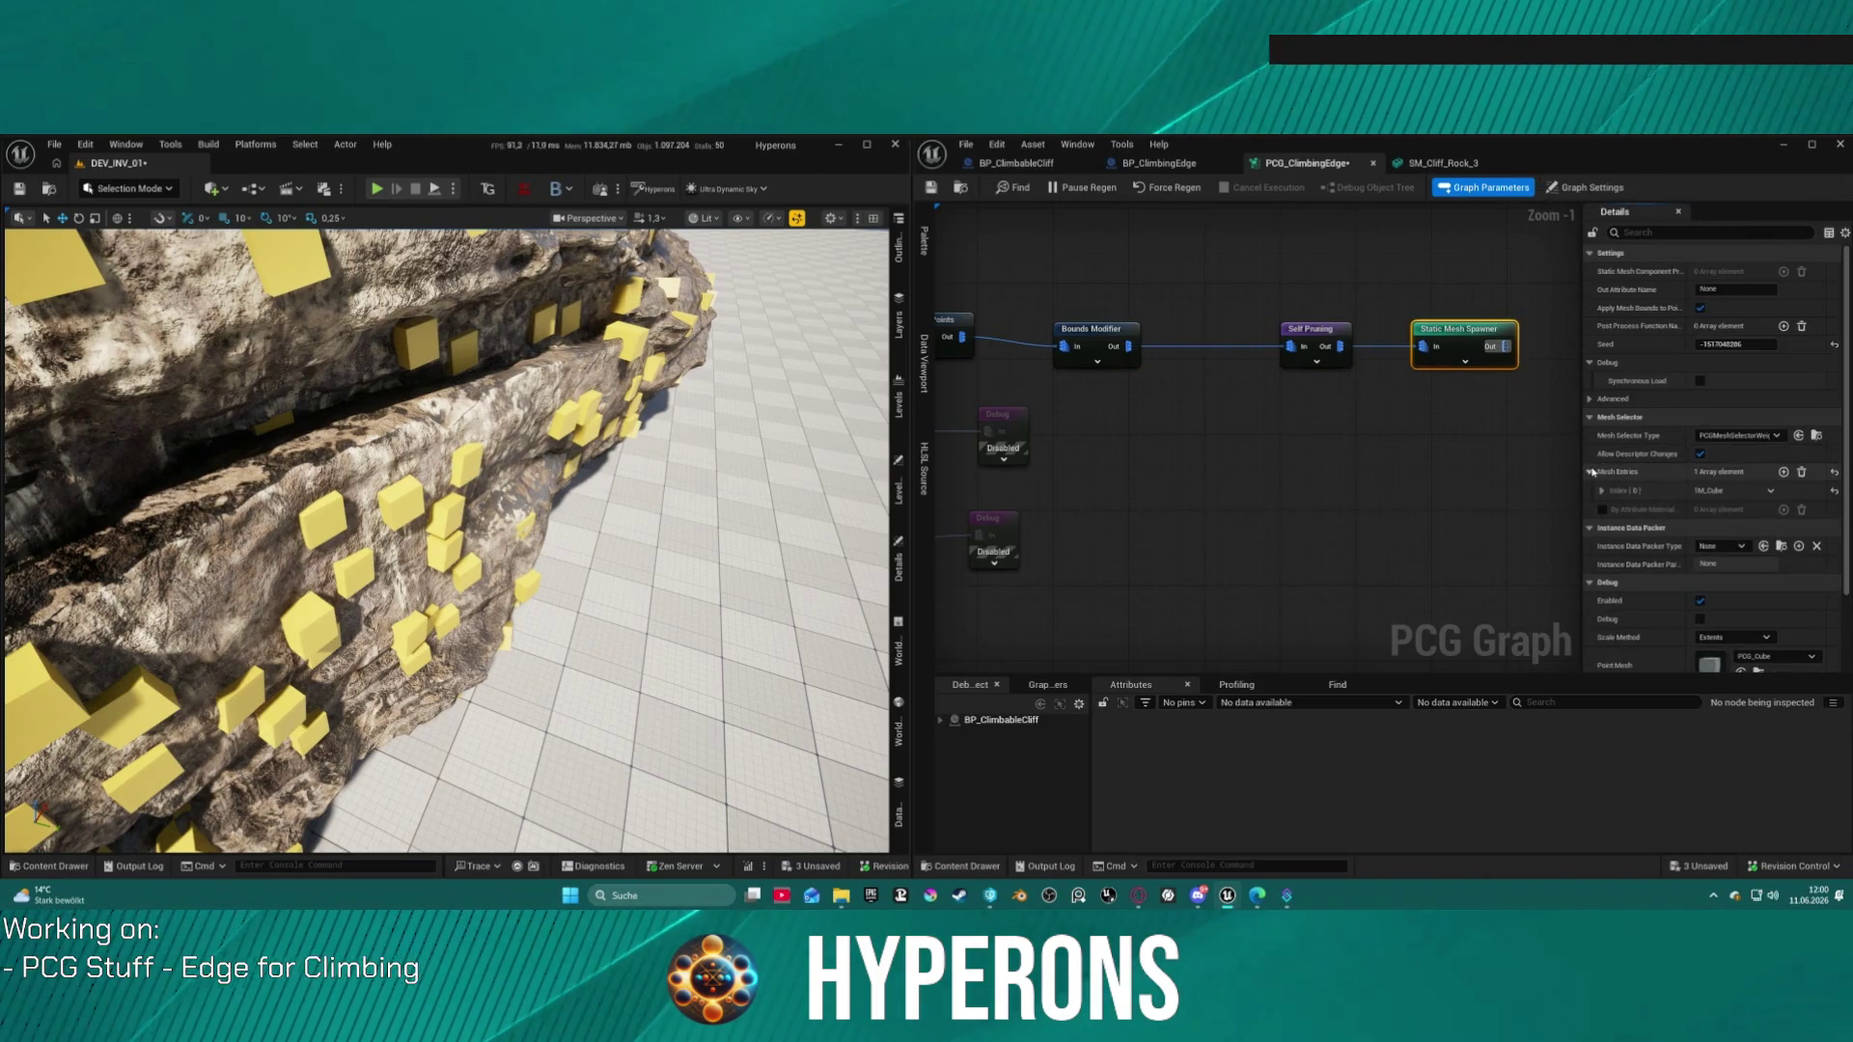
{"action": "left_click", "coordinate": [1601, 491]}
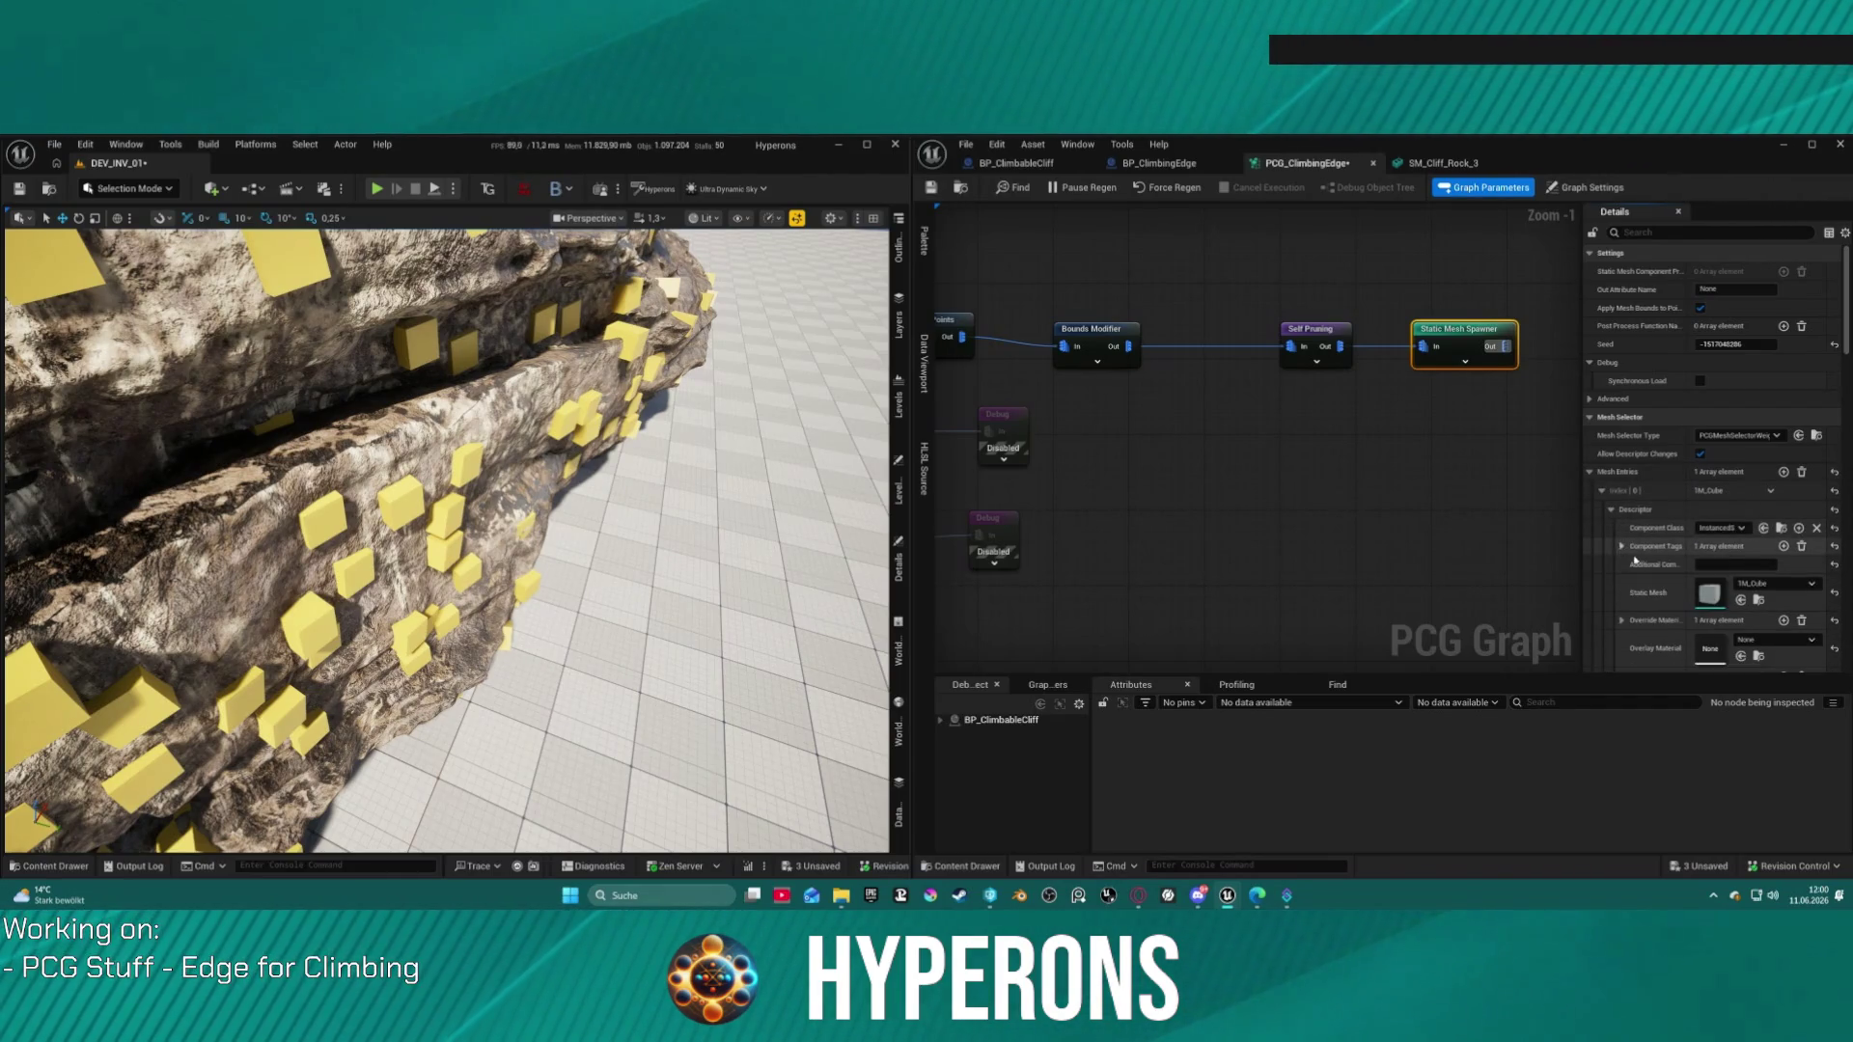
{"action": "left_click", "coordinate": [1762, 583]}
{"action": "type", "text": "r"}
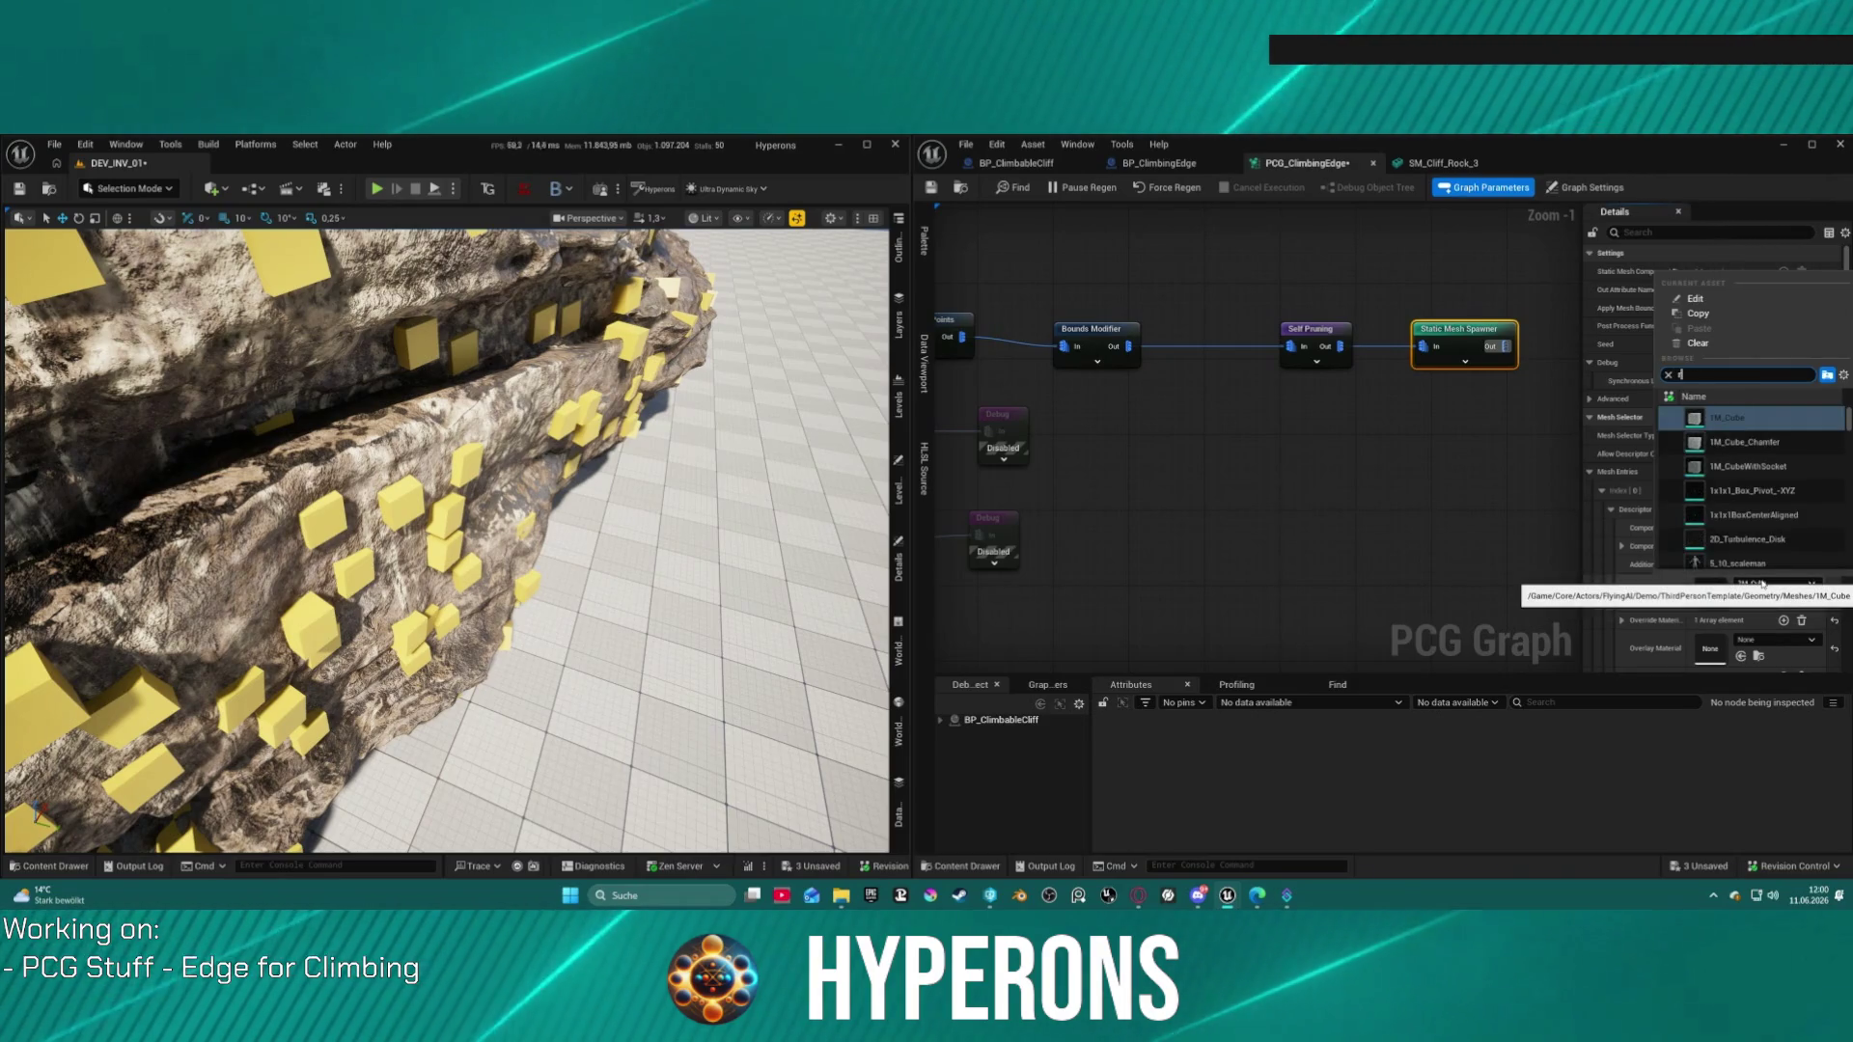
{"action": "type", "text": "ock"}
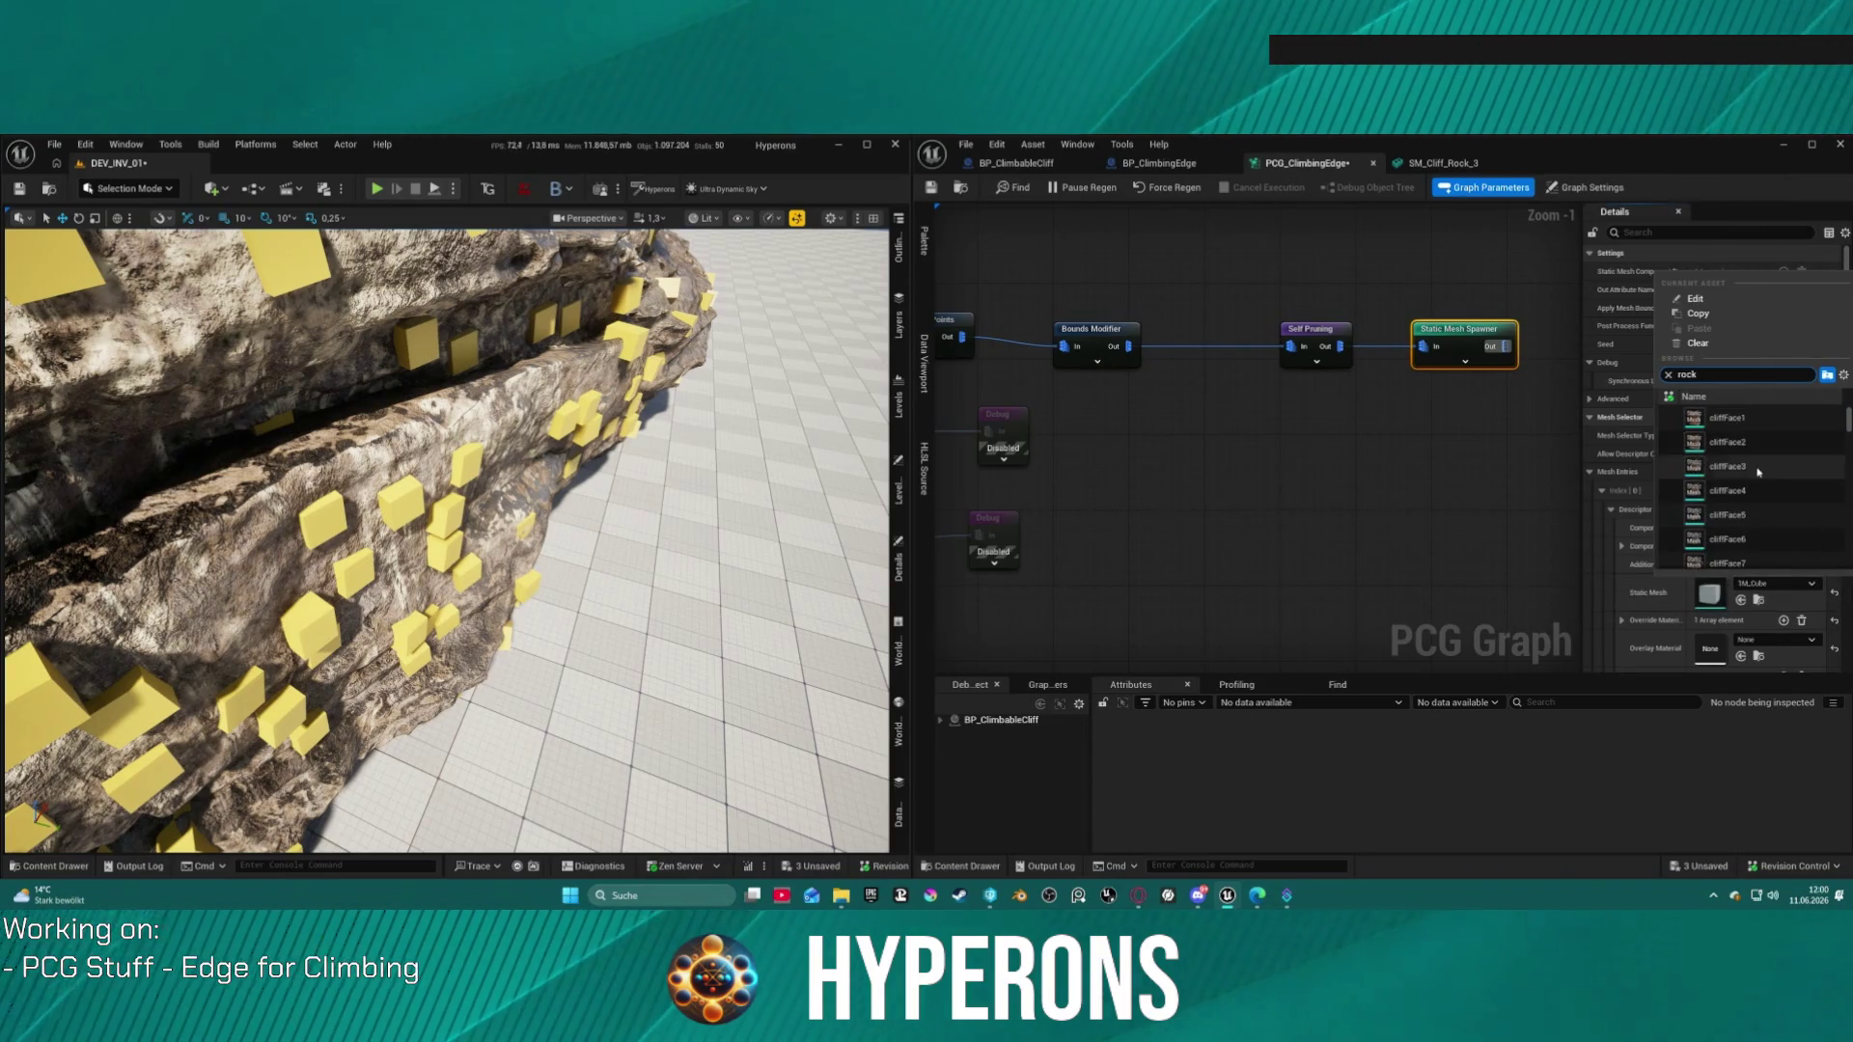
{"action": "scroll", "coordinate": [1757, 469], "scroll_direction": "down", "scroll_amount": 6}
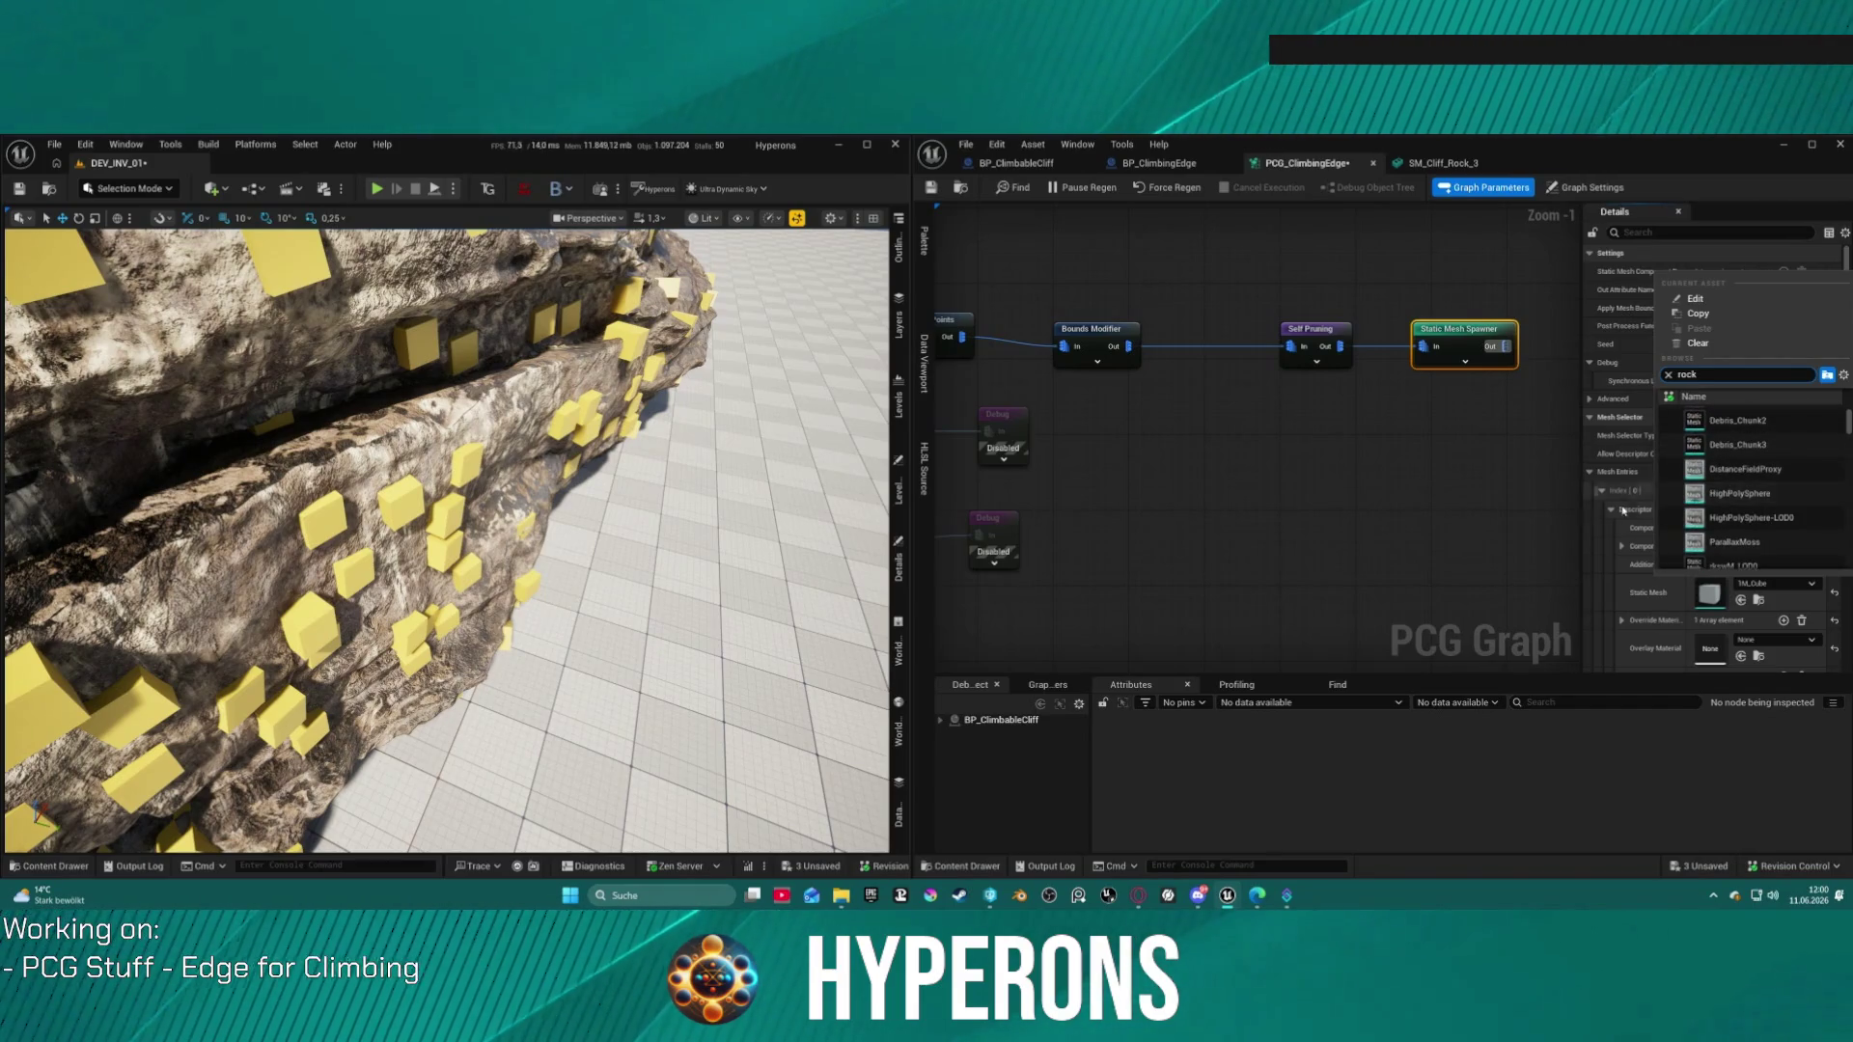
{"action": "left_click", "coordinate": [1585, 187]}
Step: Toggle the content drawer, then bring up the Window menu's Content Browser choices
{"action": "left_click", "coordinate": [30, 867]}
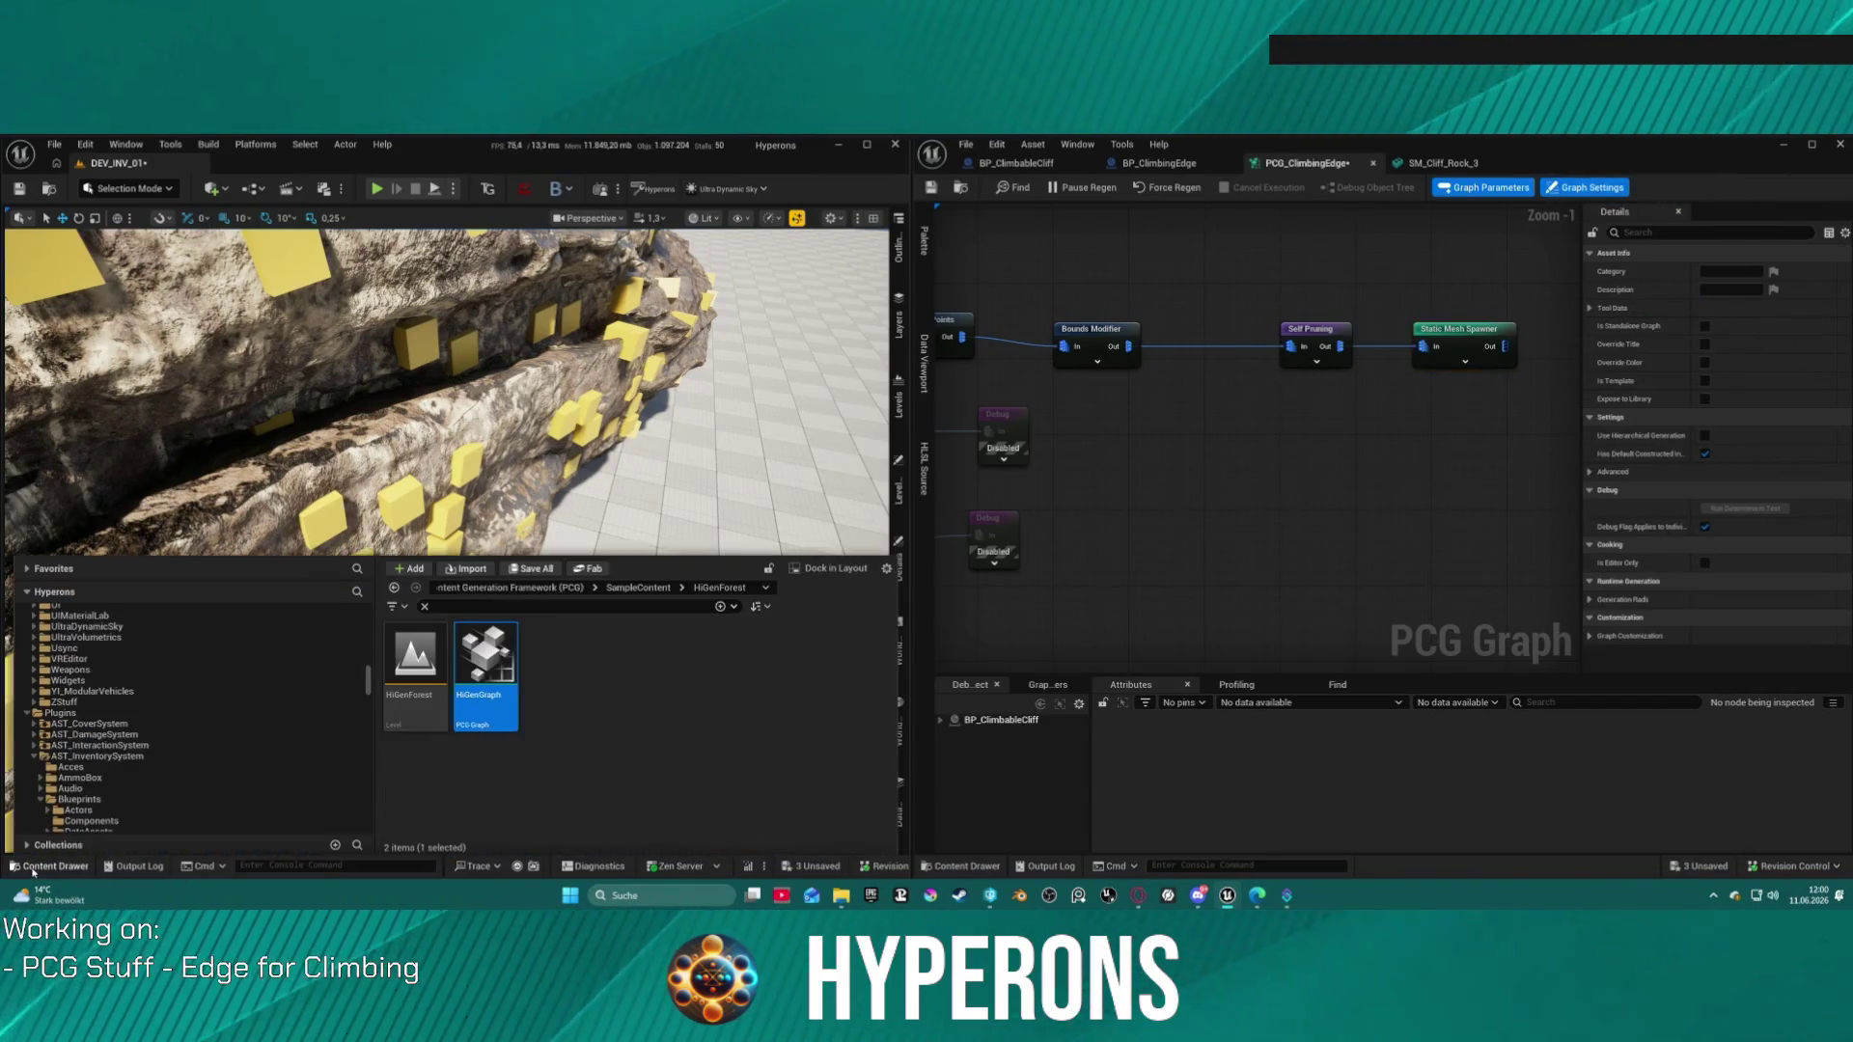
{"action": "left_click", "coordinate": [30, 869]}
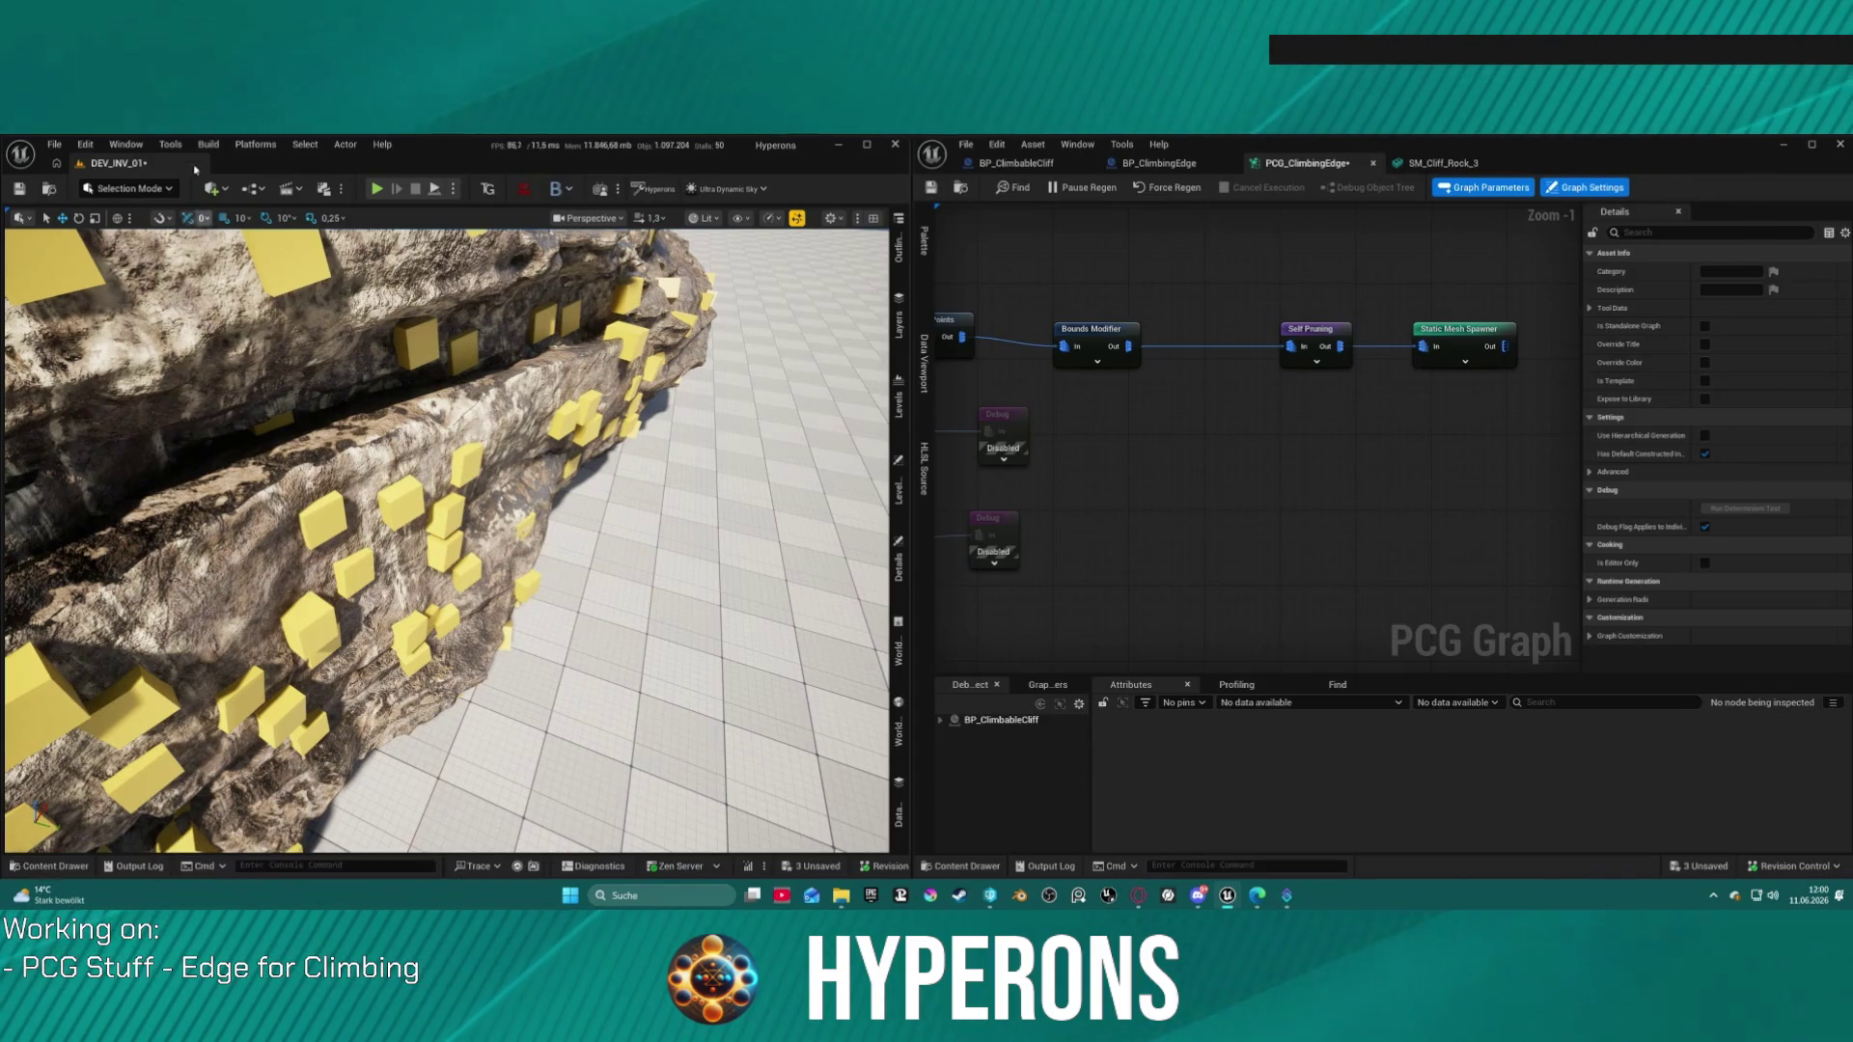
{"action": "left_click", "coordinate": [120, 144]}
Step: Open Content Browser 2 from the Window > Content Browser submenu
{"action": "mouse_move", "coordinate": [280, 252]}
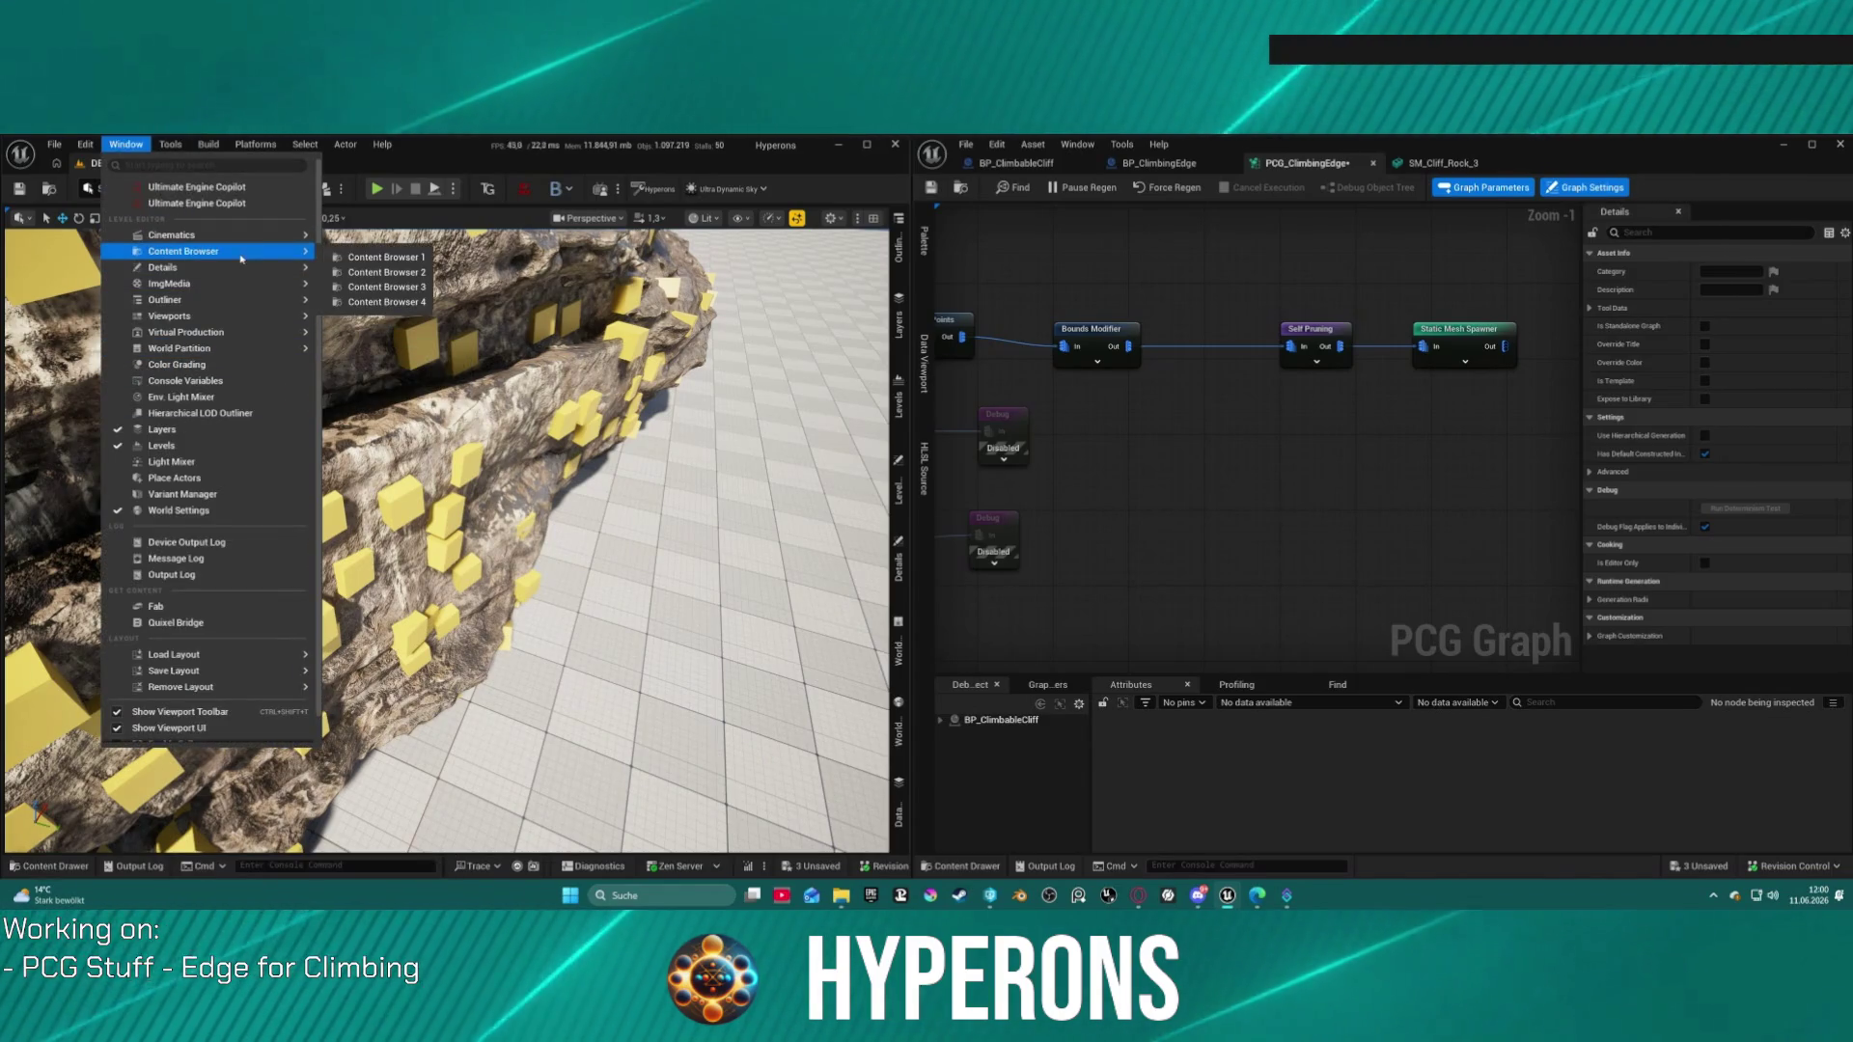
{"action": "left_click", "coordinate": [386, 272]}
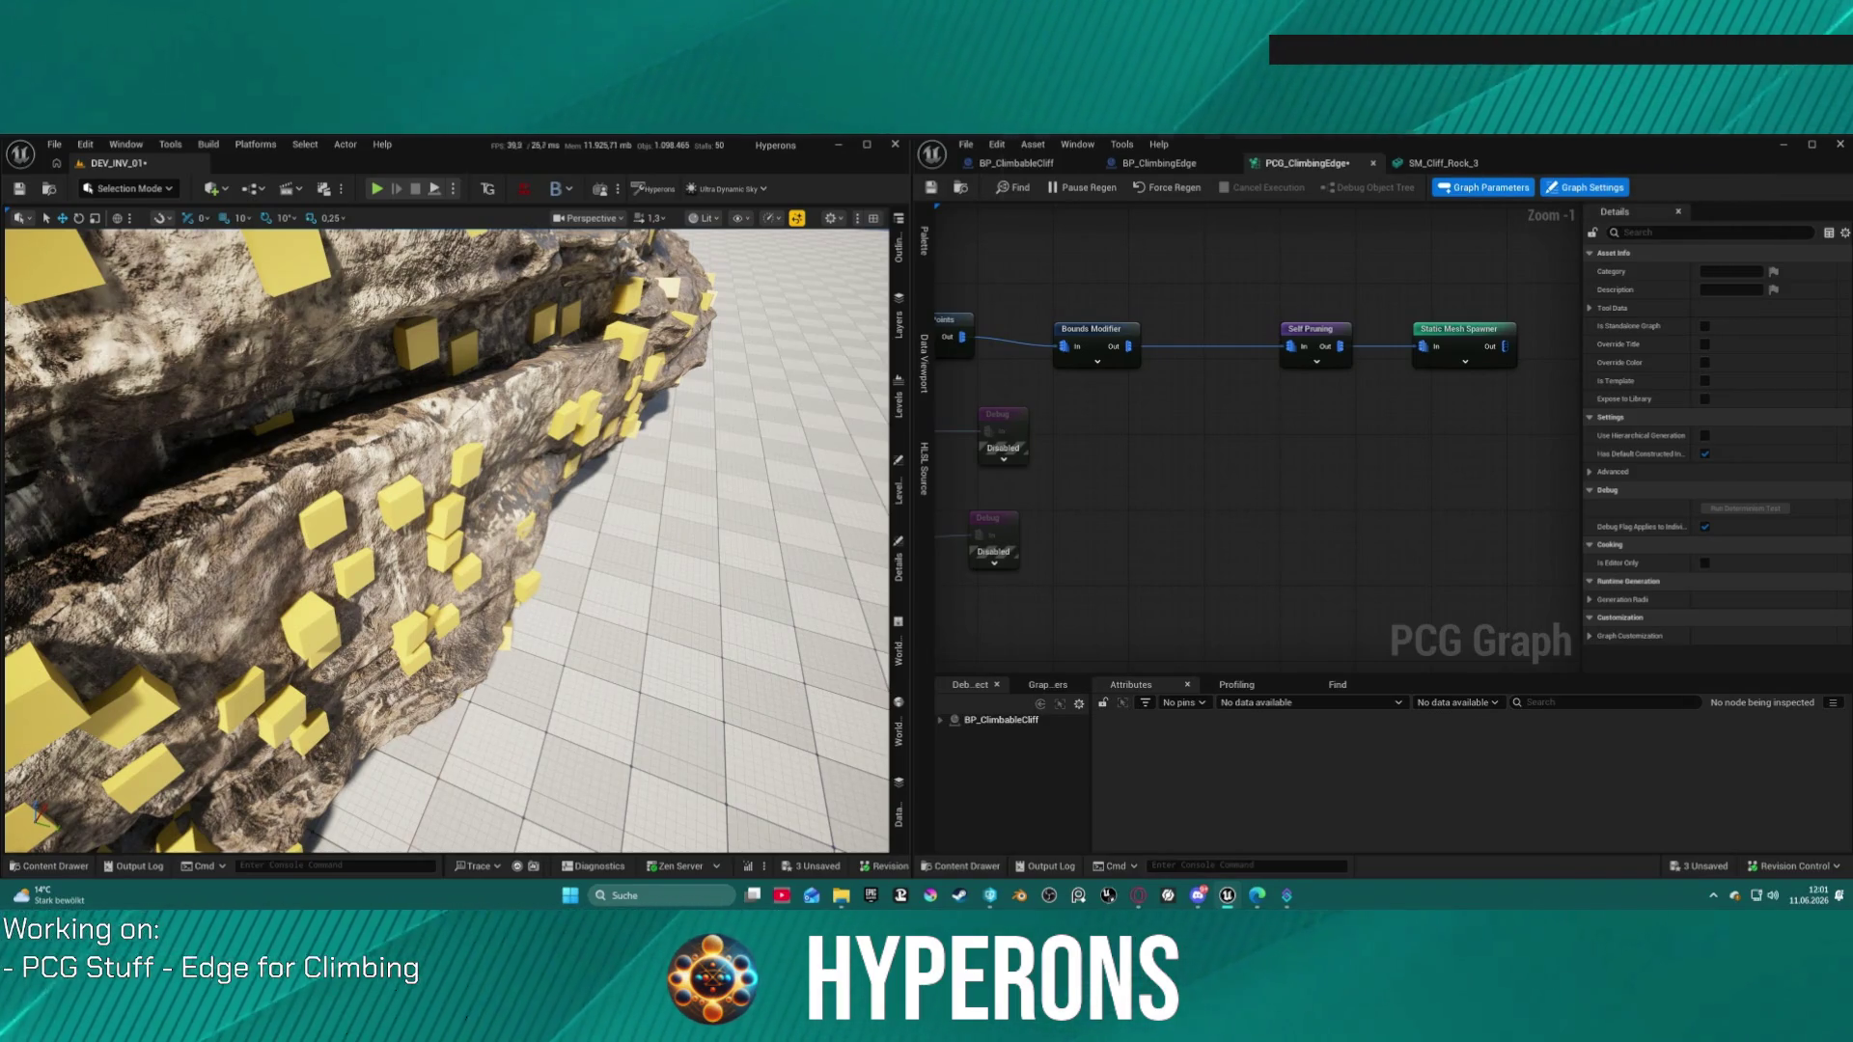
Step: Drop a rock static mesh into the level, delete the first drop, and select the small floor rock
{"action": "mouse_move", "coordinate": [1023, 424]}
{"action": "left_mouse_down"}
{"action": "mouse_move", "coordinate": [796, 538]}
{"action": "mouse_move", "coordinate": [785, 579]}
{"action": "mouse_move", "coordinate": [682, 579]}
{"action": "left_mouse_up"}
{"action": "scroll", "coordinate": [757, 571], "scroll_direction": "down", "scroll_amount": 5}
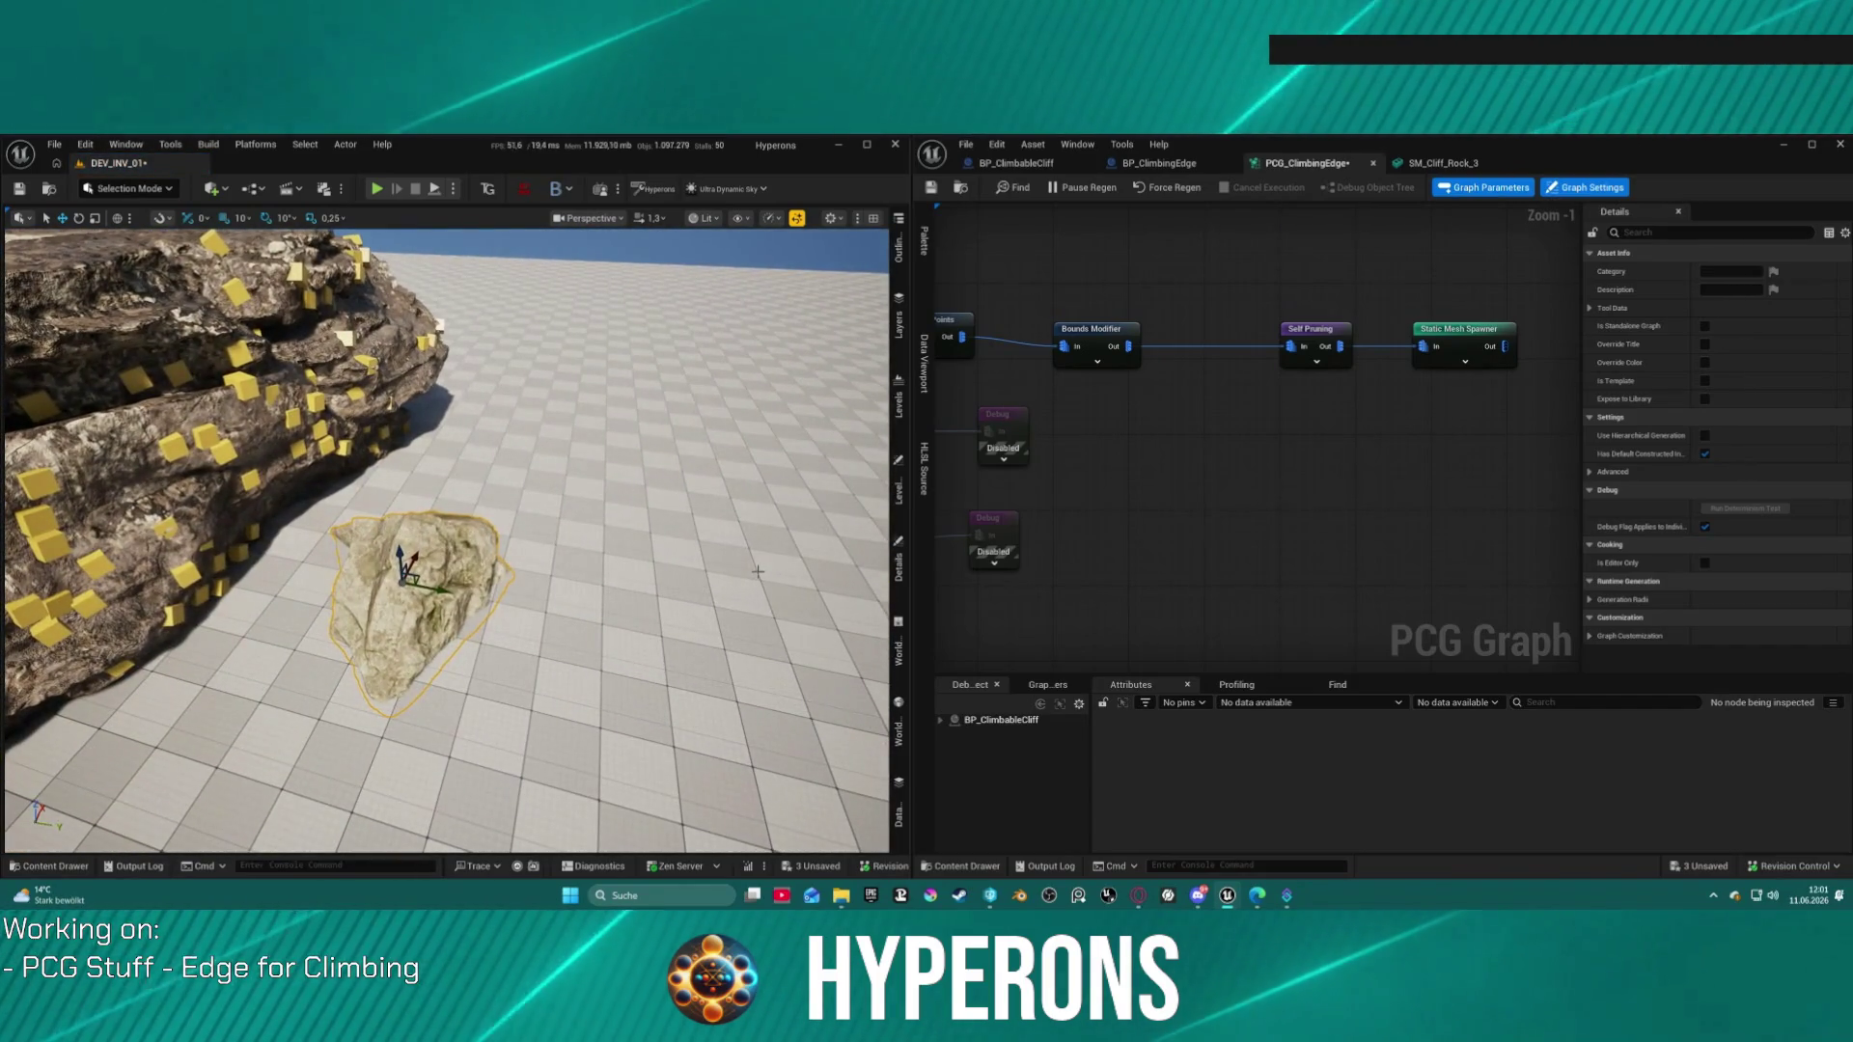
{"action": "key", "text": "Delete"}
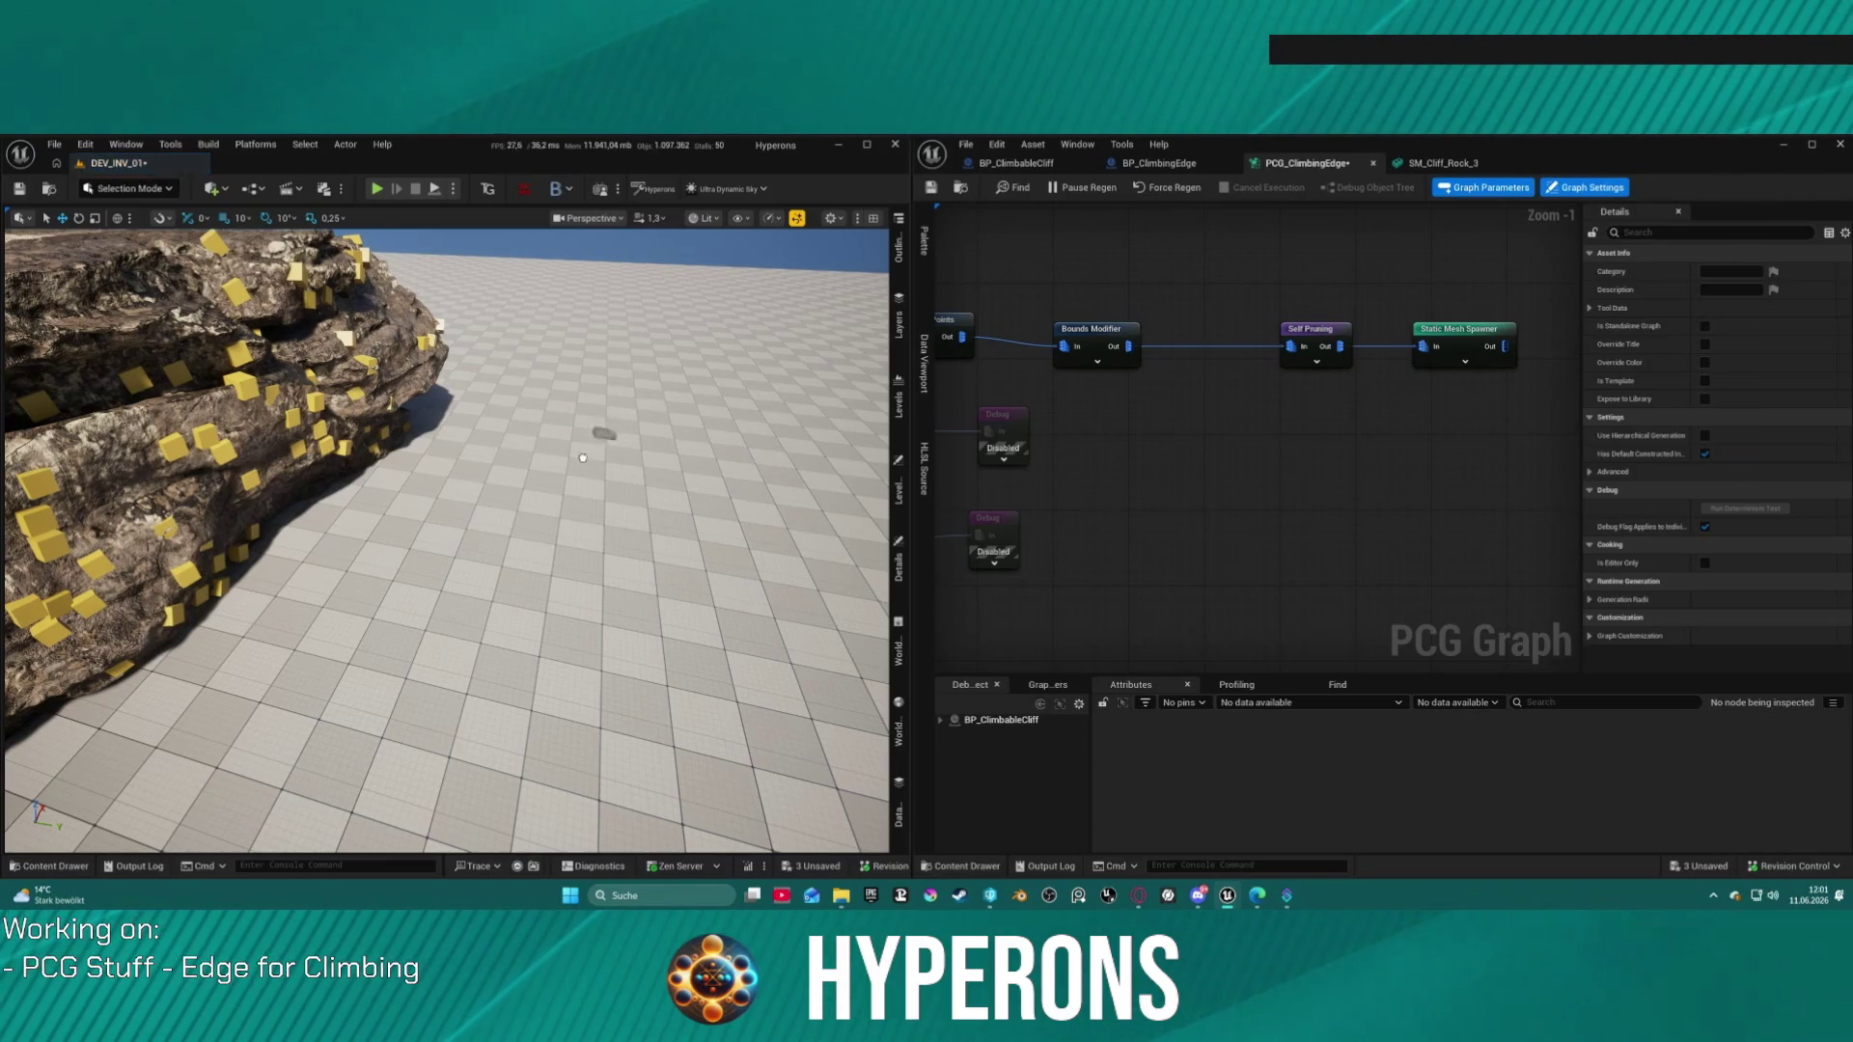
{"action": "left_click_drag", "start_coordinate": [591, 611], "coordinate": [579, 569]}
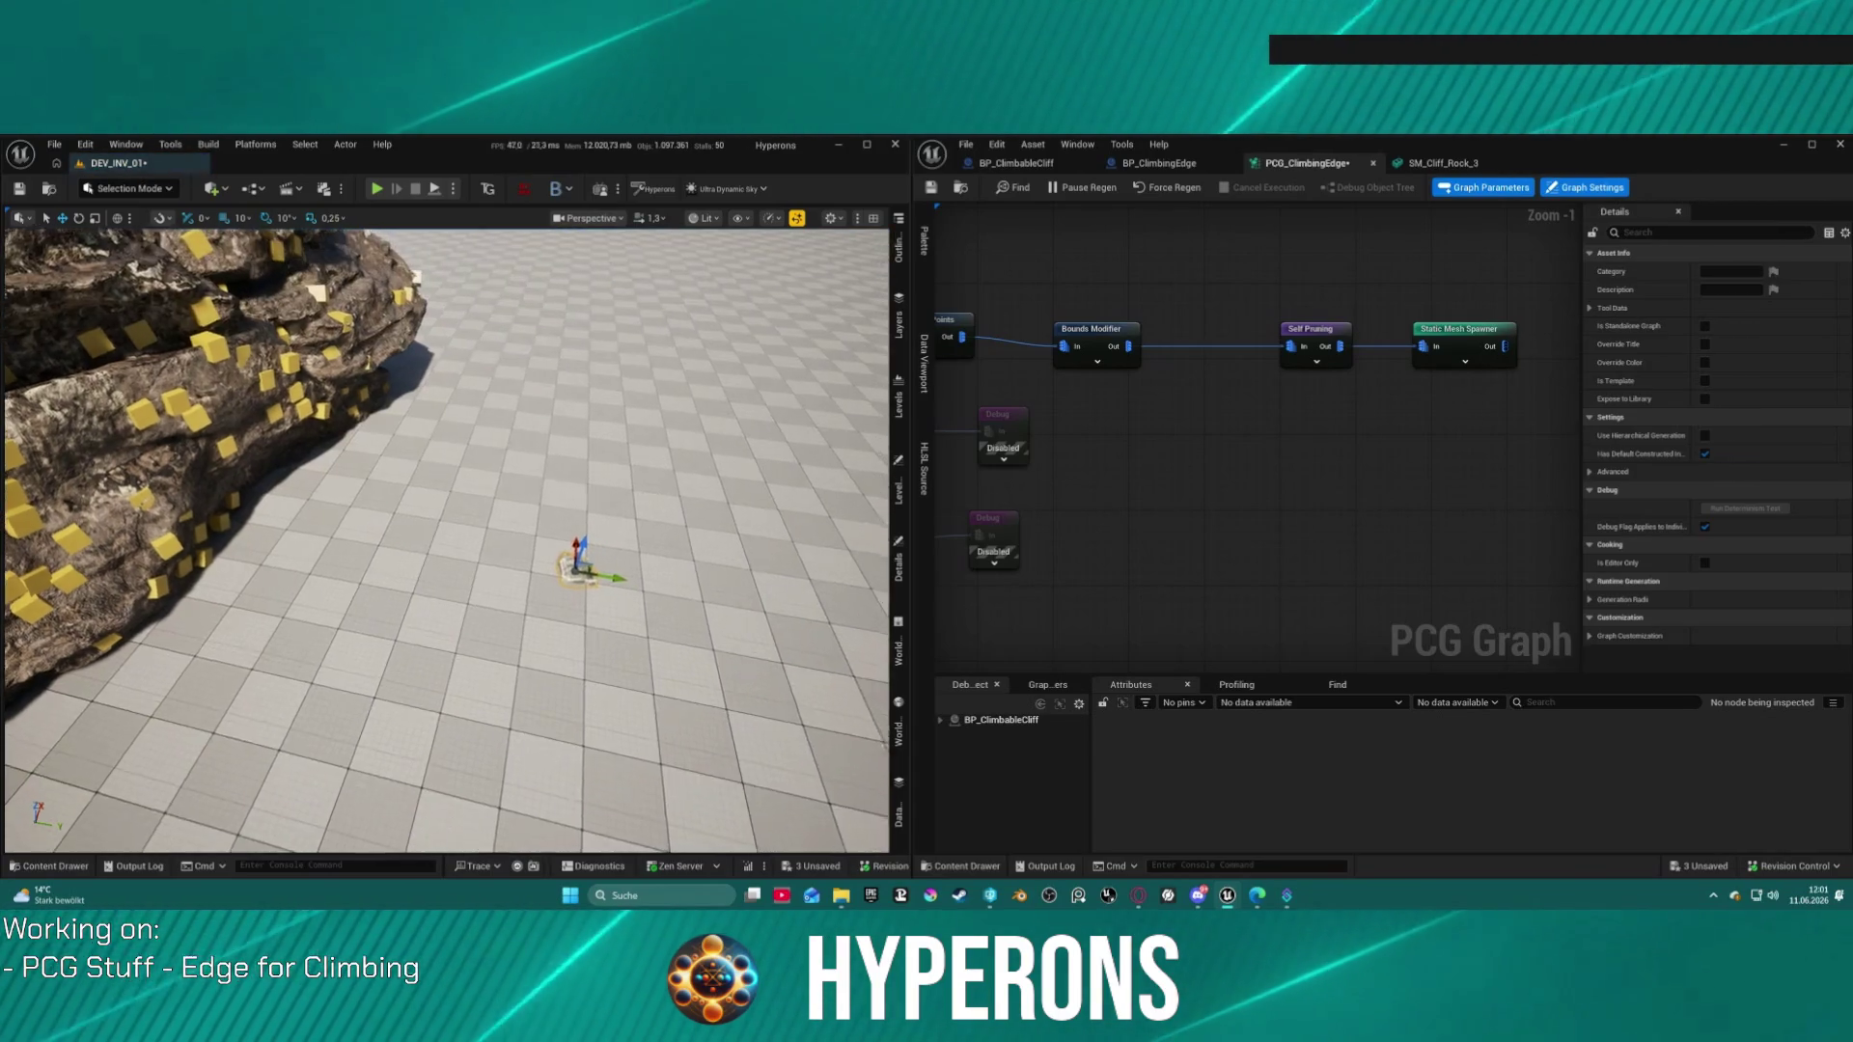
Step: Focus on the small rock, then pull the view back to frame it with the cliff
{"action": "key", "text": "f"}
{"action": "scroll", "coordinate": [445, 540], "scroll_direction": "down", "scroll_amount": 5}
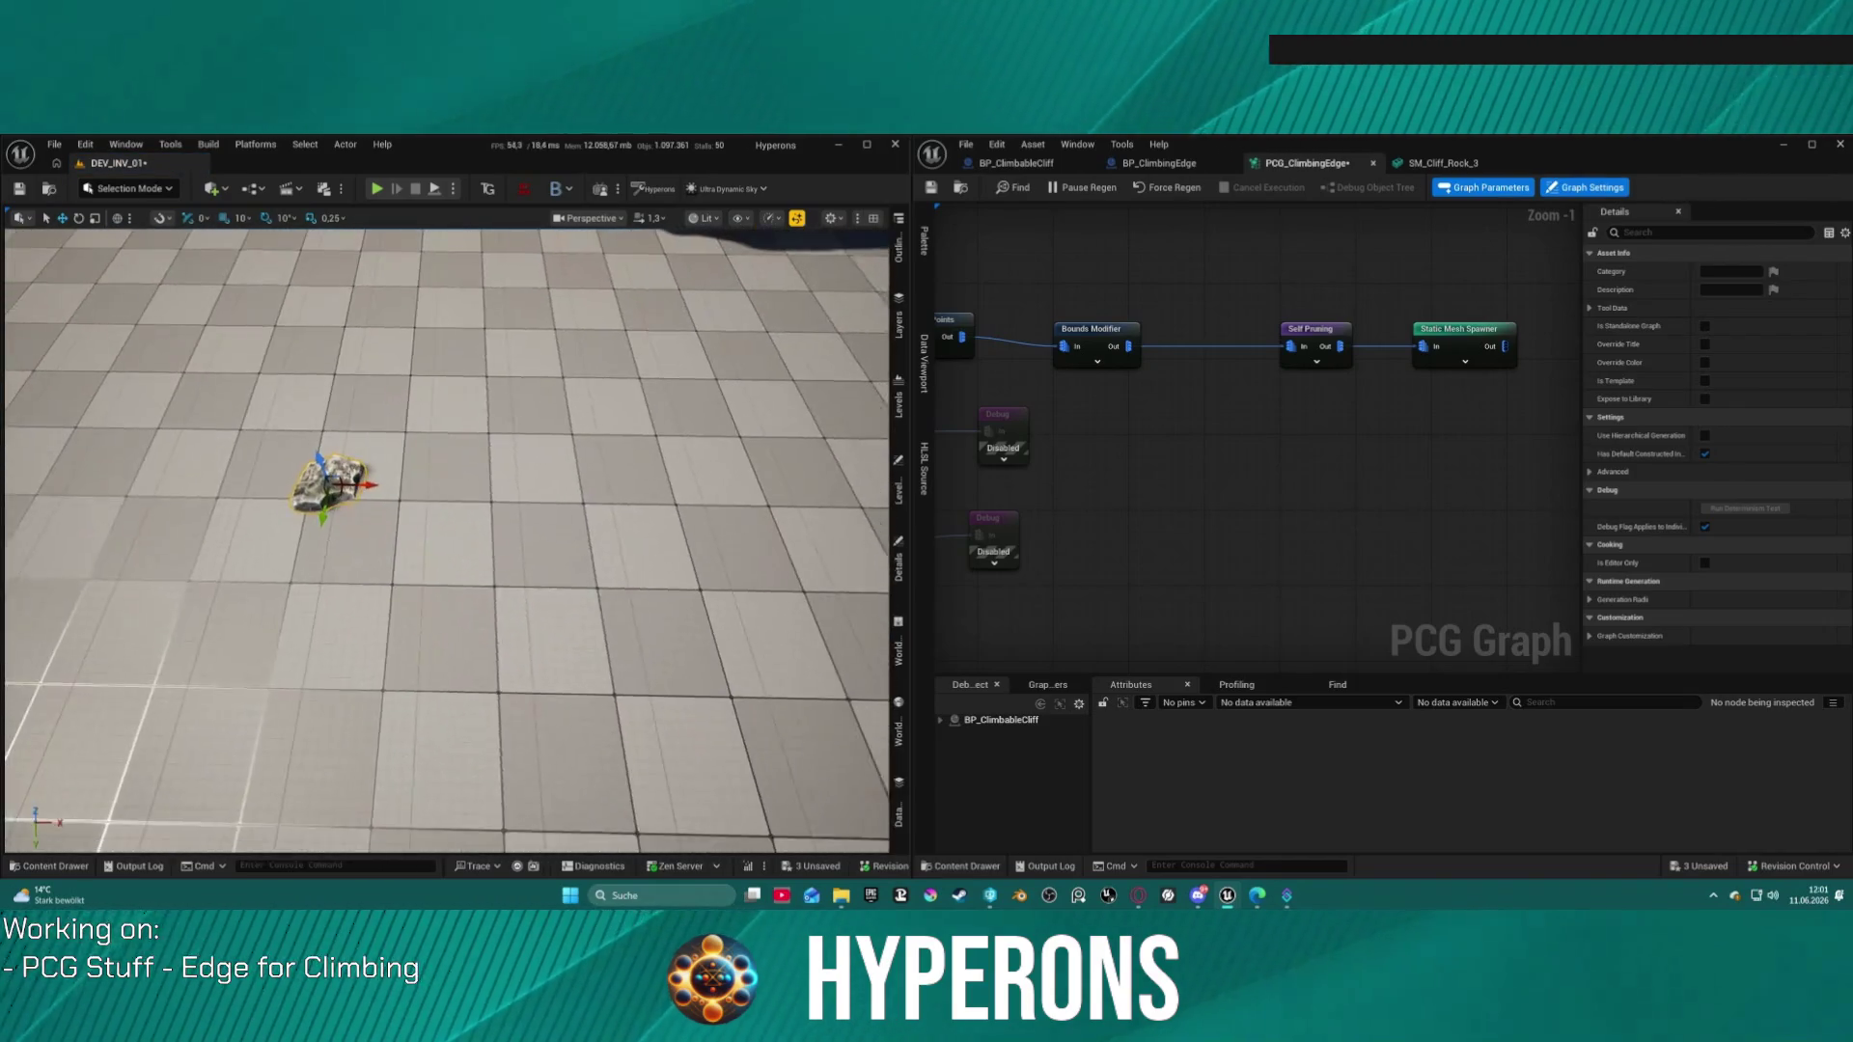
{"action": "scroll", "coordinate": [445, 540], "scroll_direction": "down", "scroll_amount": 5}
{"action": "mouse_move", "coordinate": [446, 541]}
{"action": "left_mouse_down"}
{"action": "mouse_move", "coordinate": [446, 453]}
{"action": "mouse_move", "coordinate": [425, 435]}
{"action": "left_mouse_up"}
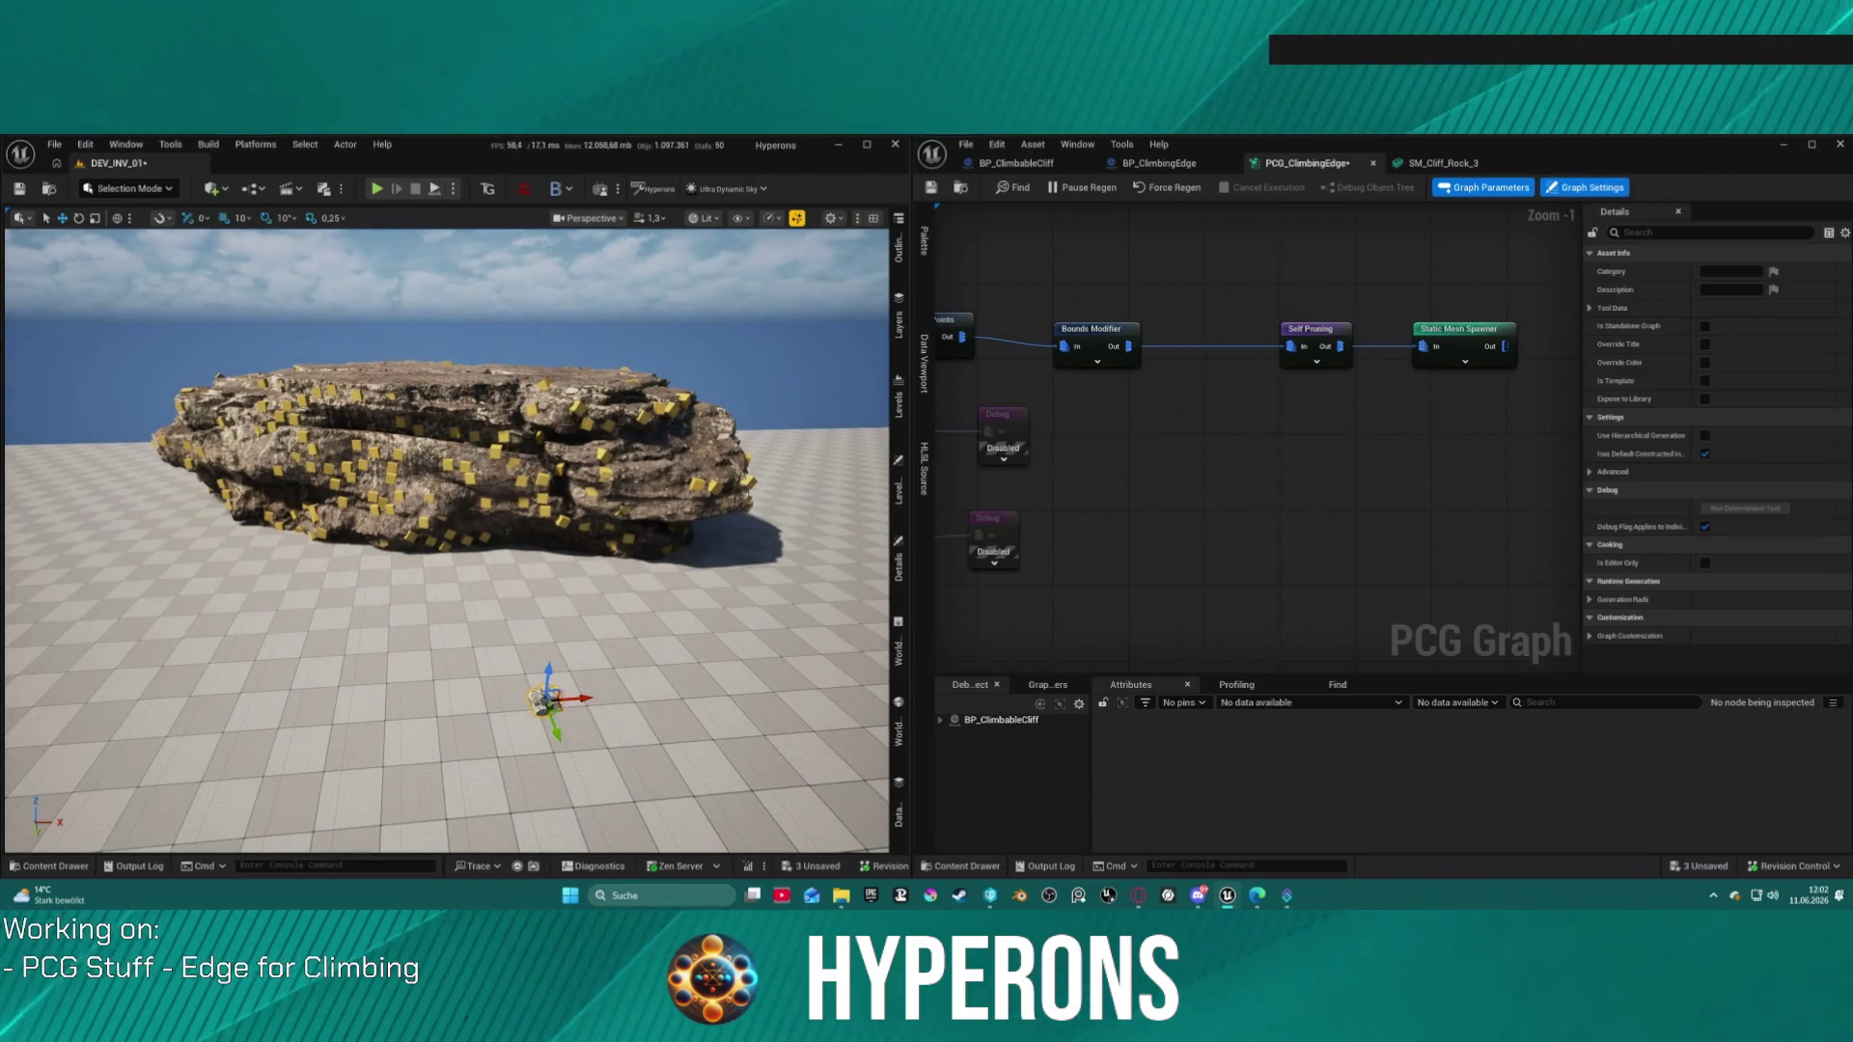
{"action": "left_click_drag", "start_coordinate": [424, 434], "coordinate": [410, 411]}
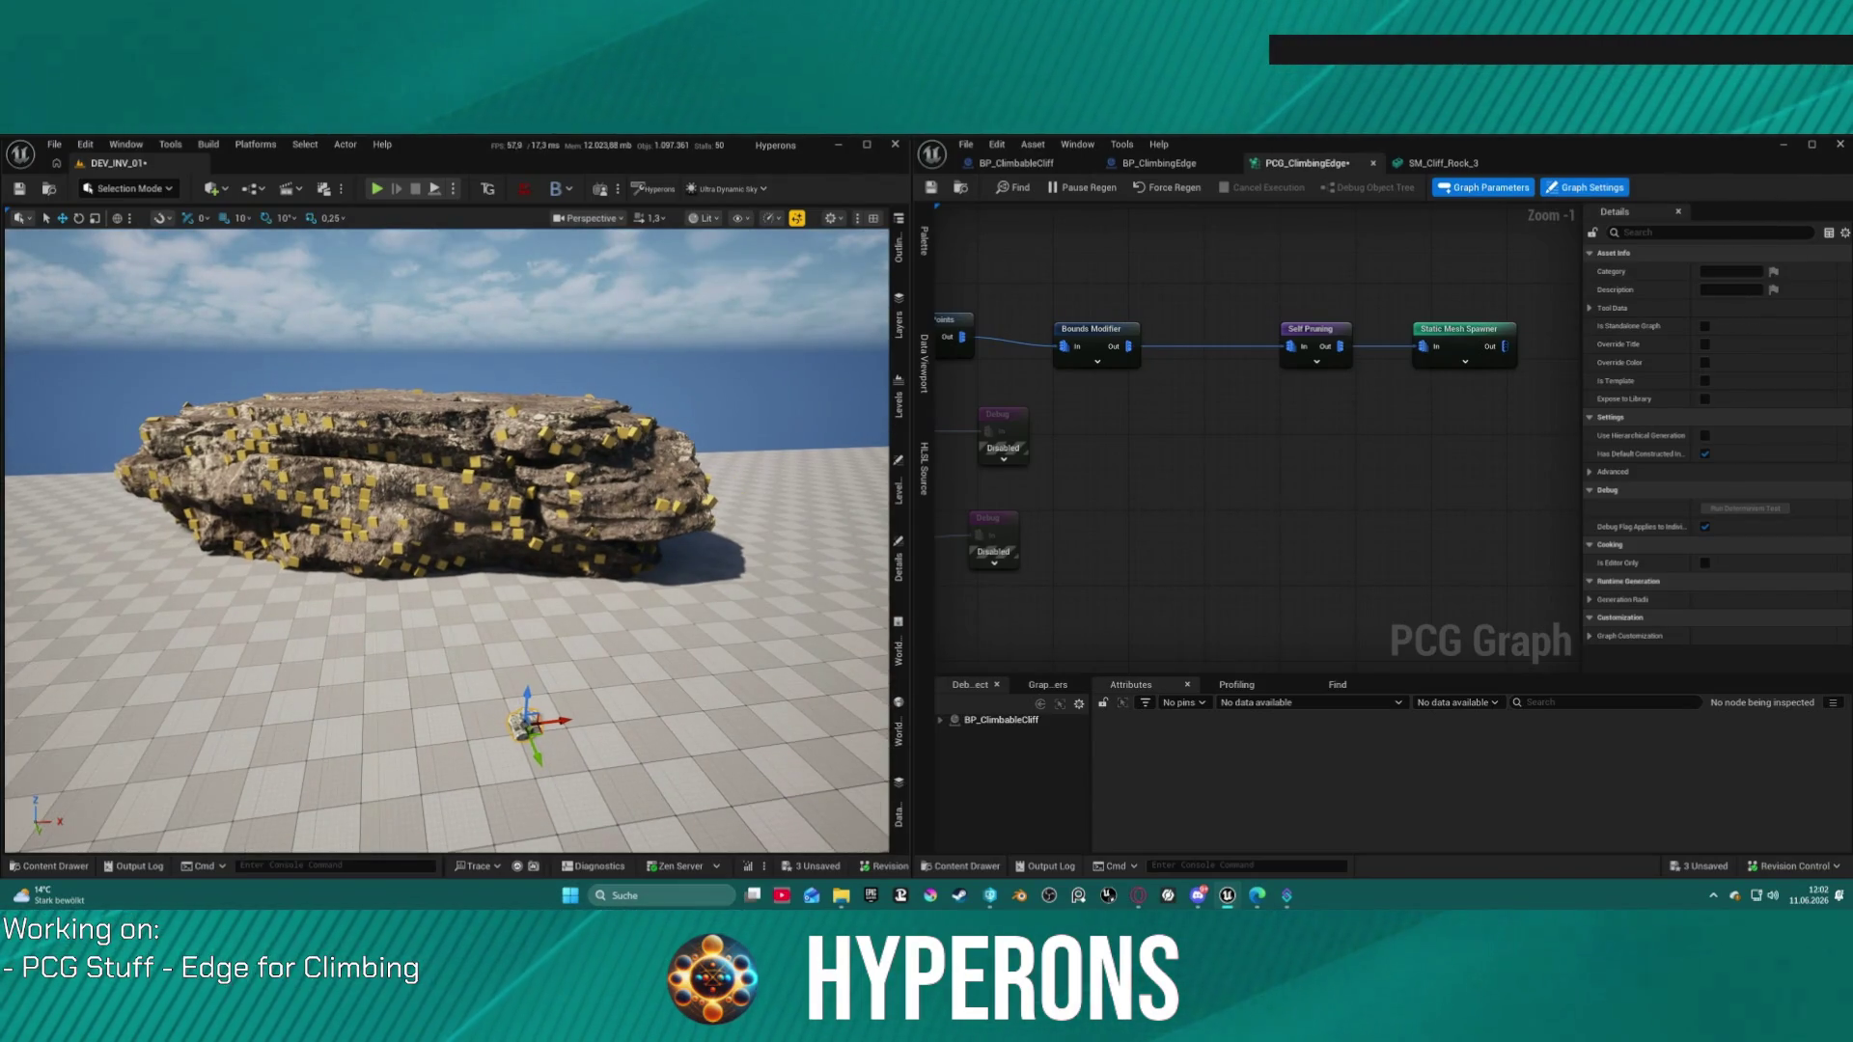
Step: Duplicate the small rock beside the original, then select both rocks and the large cliff rock
{"action": "left_click_drag", "start_coordinate": [528, 722], "coordinate": [462, 721]}
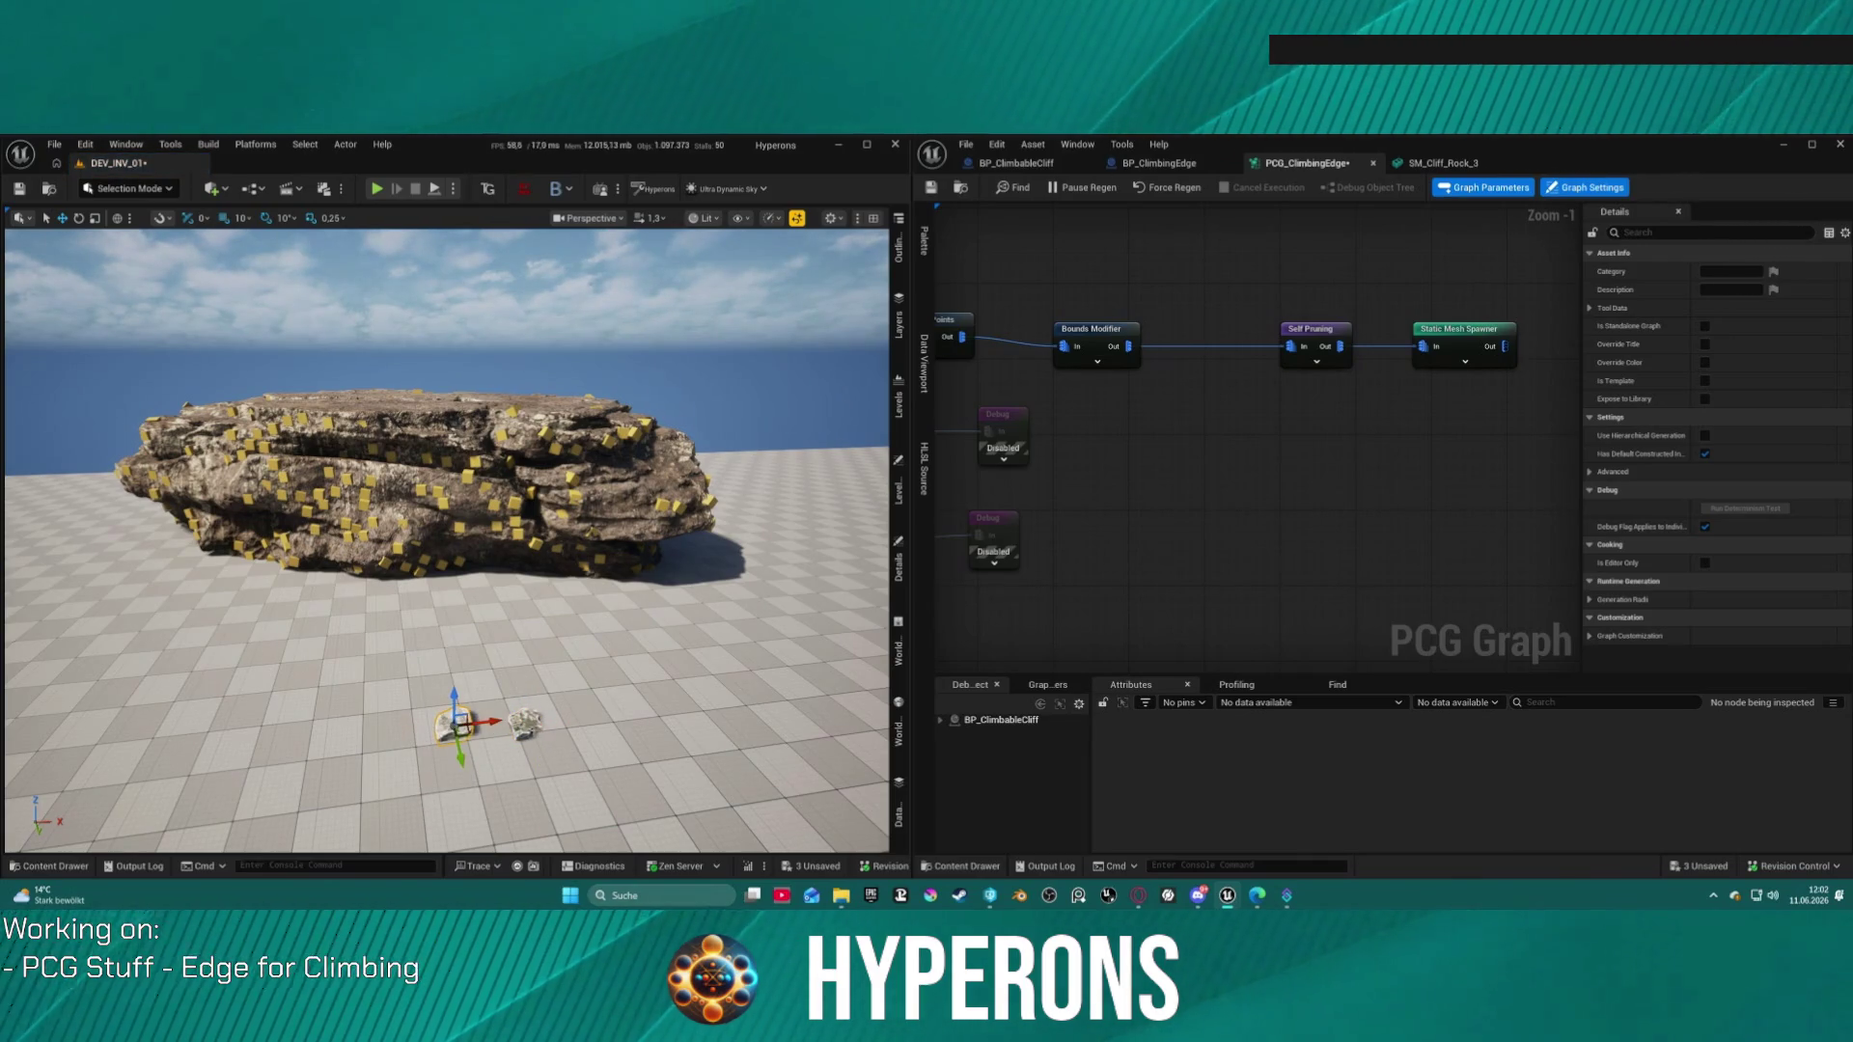
{"action": "key", "text": "Delete"}
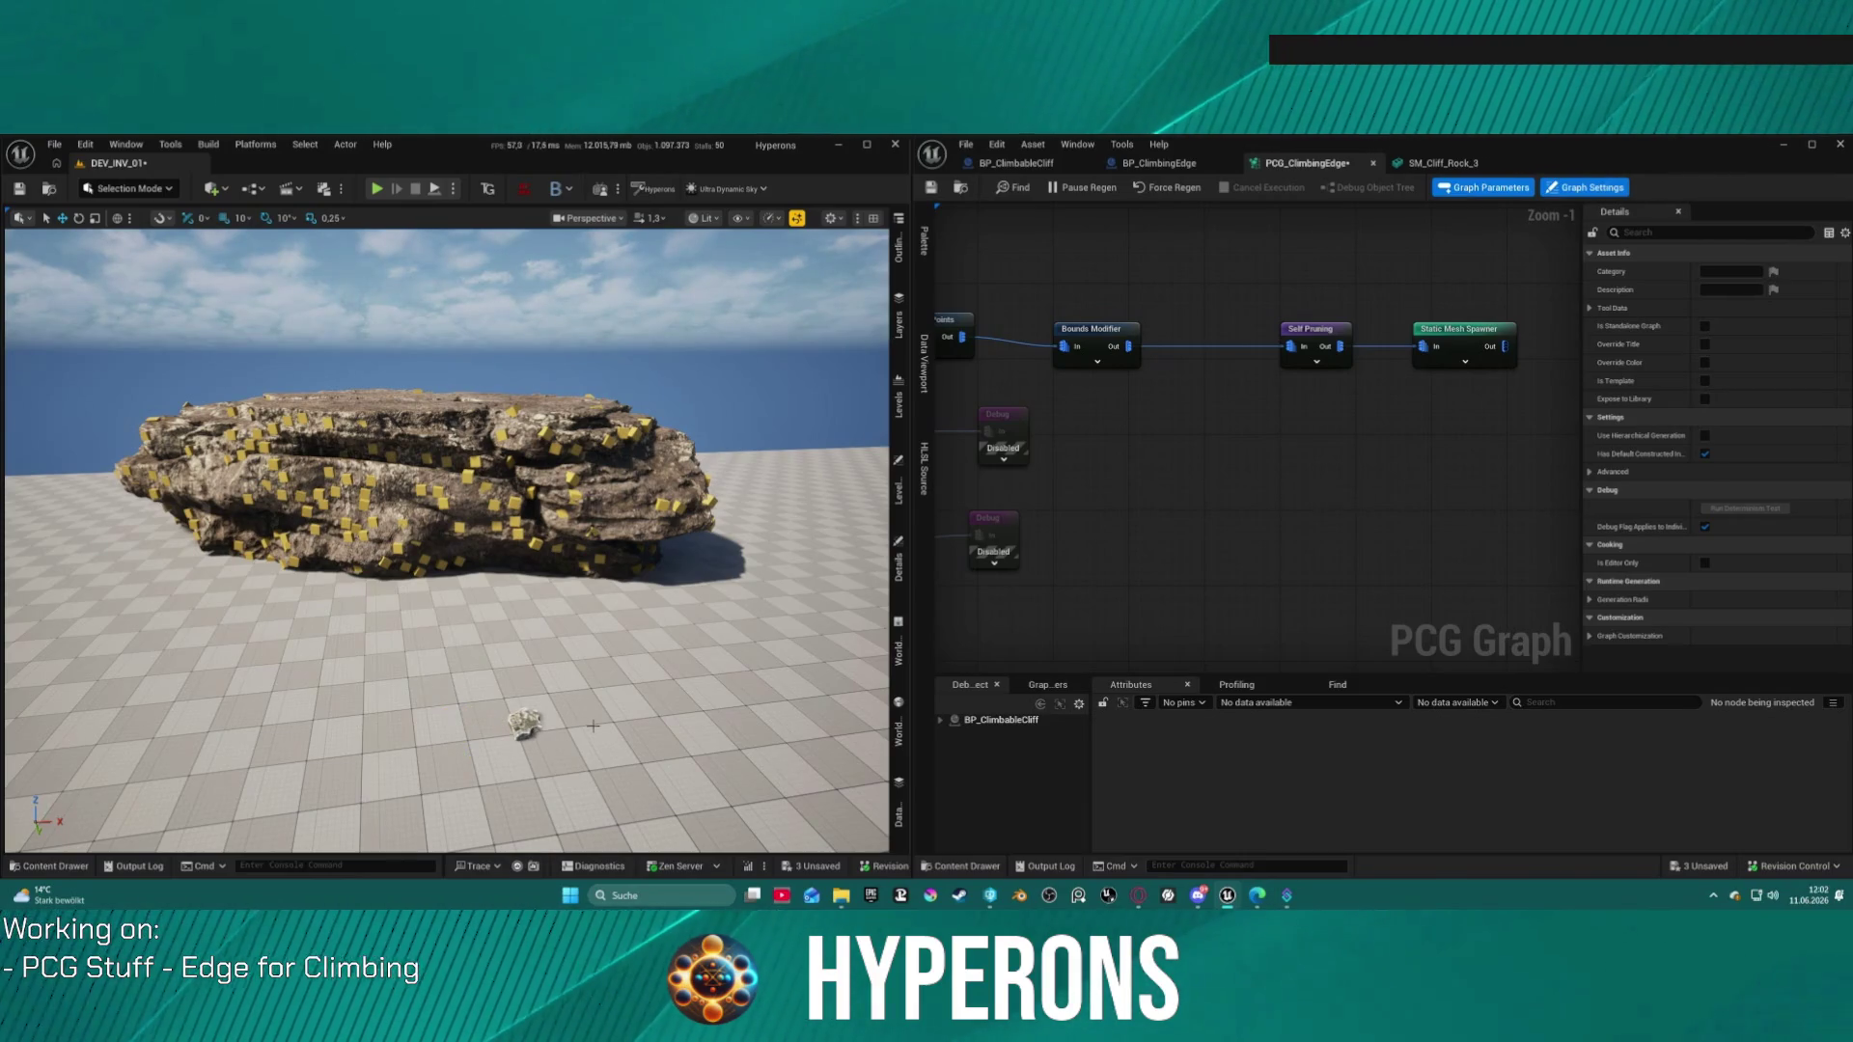
{"action": "key", "text": "ctrl+z"}
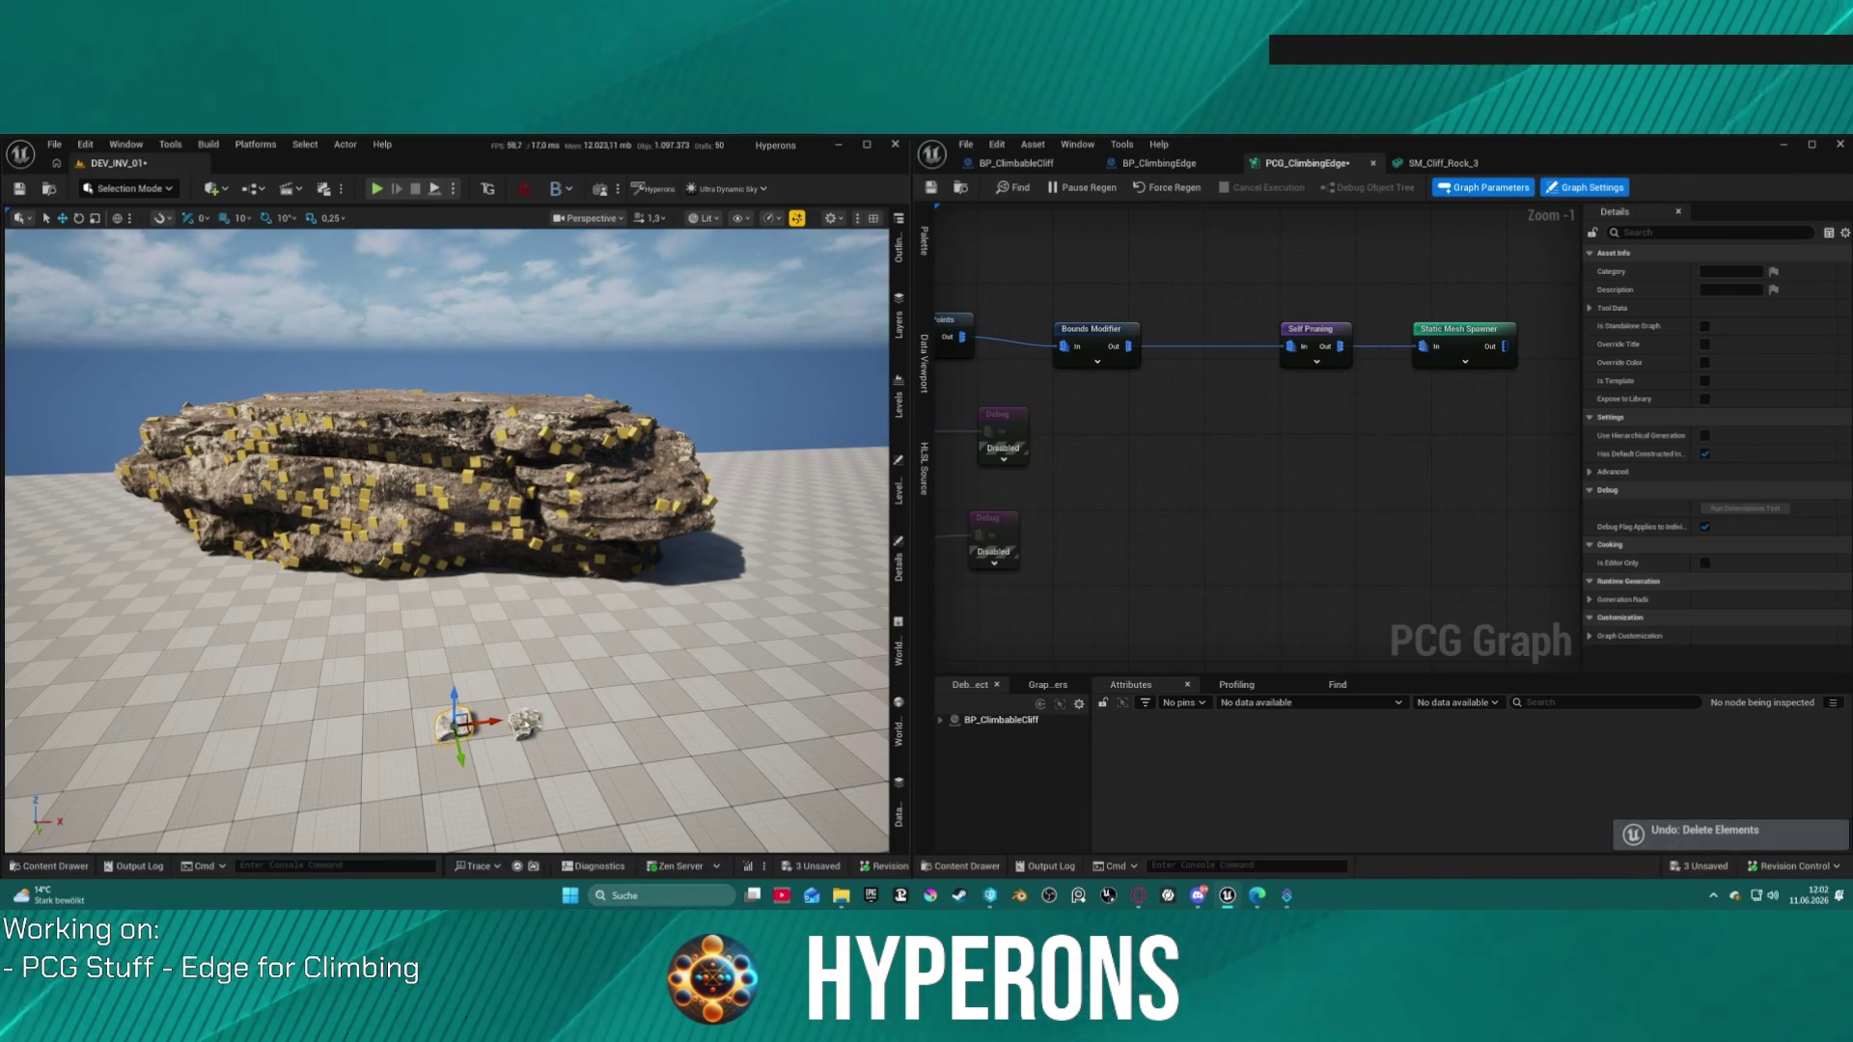
{"action": "left_click", "coordinate": [526, 723], "text": "ctrl"}
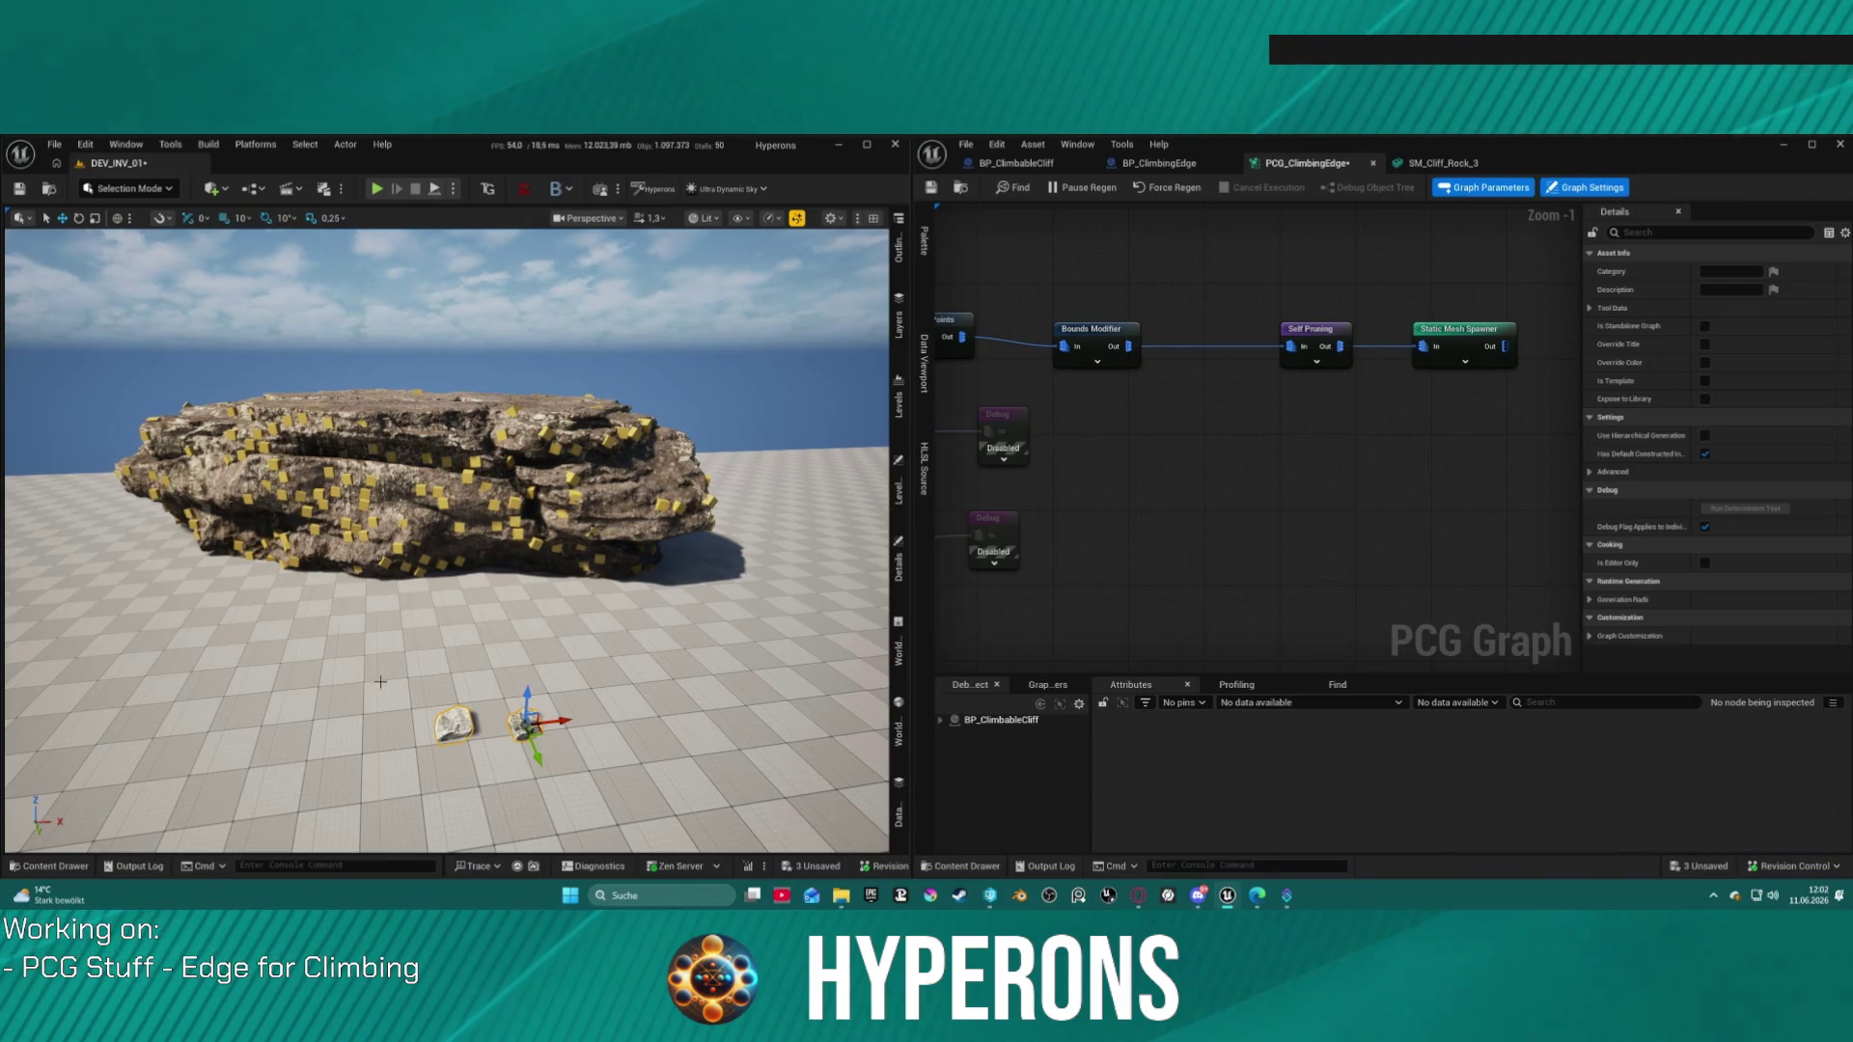
{"action": "left_click", "coordinate": [405, 483]}
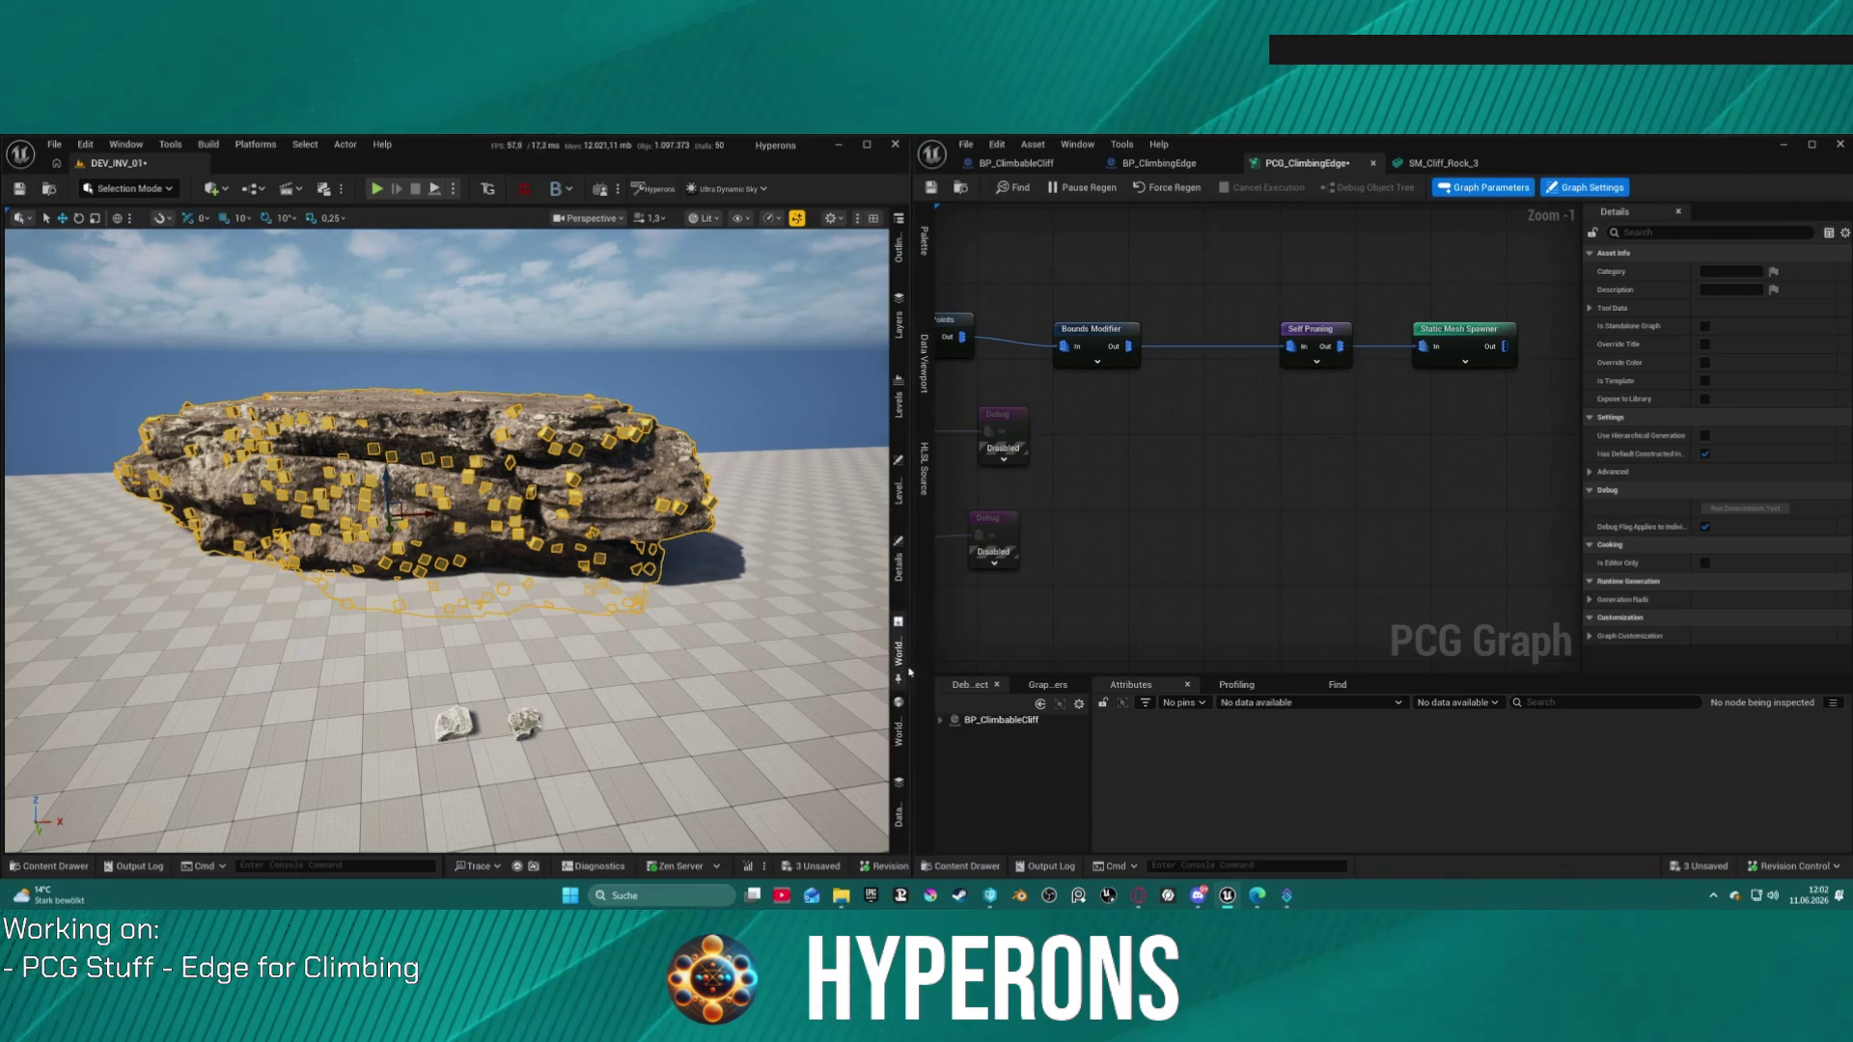
Step: Open the SM_Cliff_Rock_3 mesh from the cliff blueprint to check its material
{"action": "left_click", "coordinate": [898, 565]}
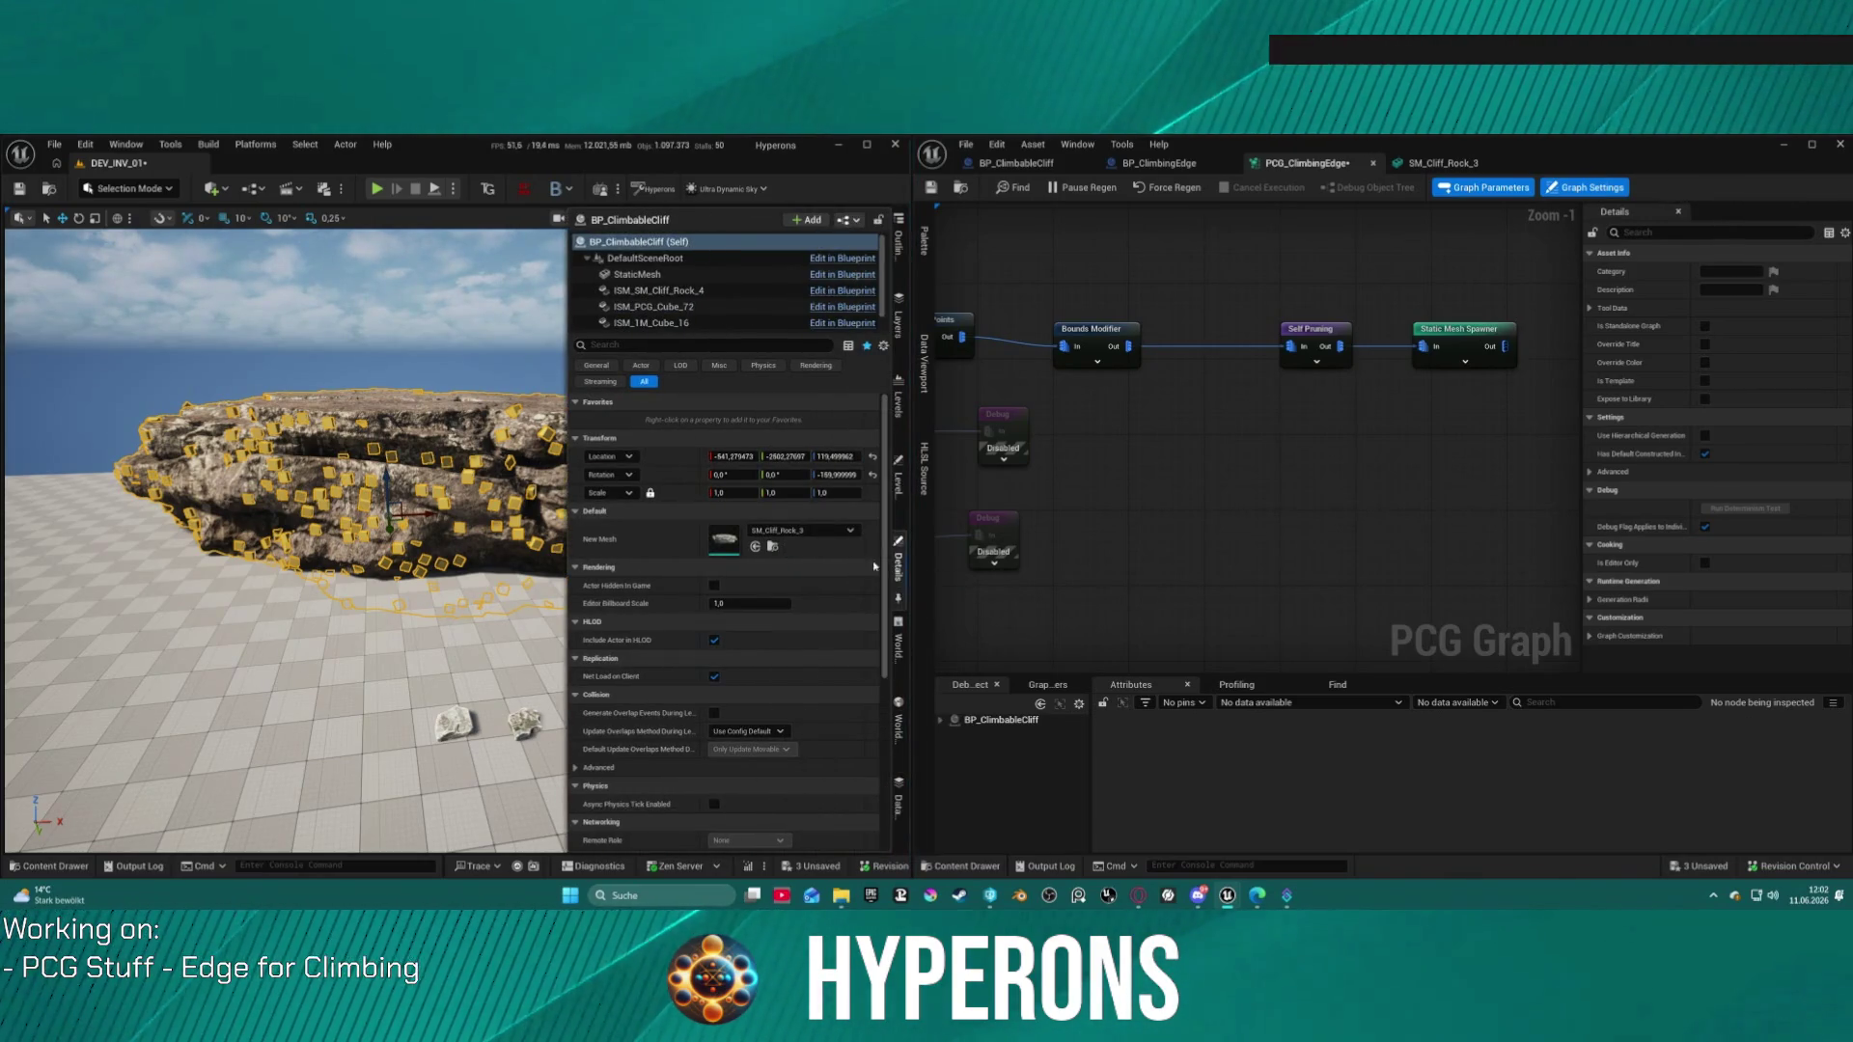
{"action": "double_click", "coordinate": [737, 540]}
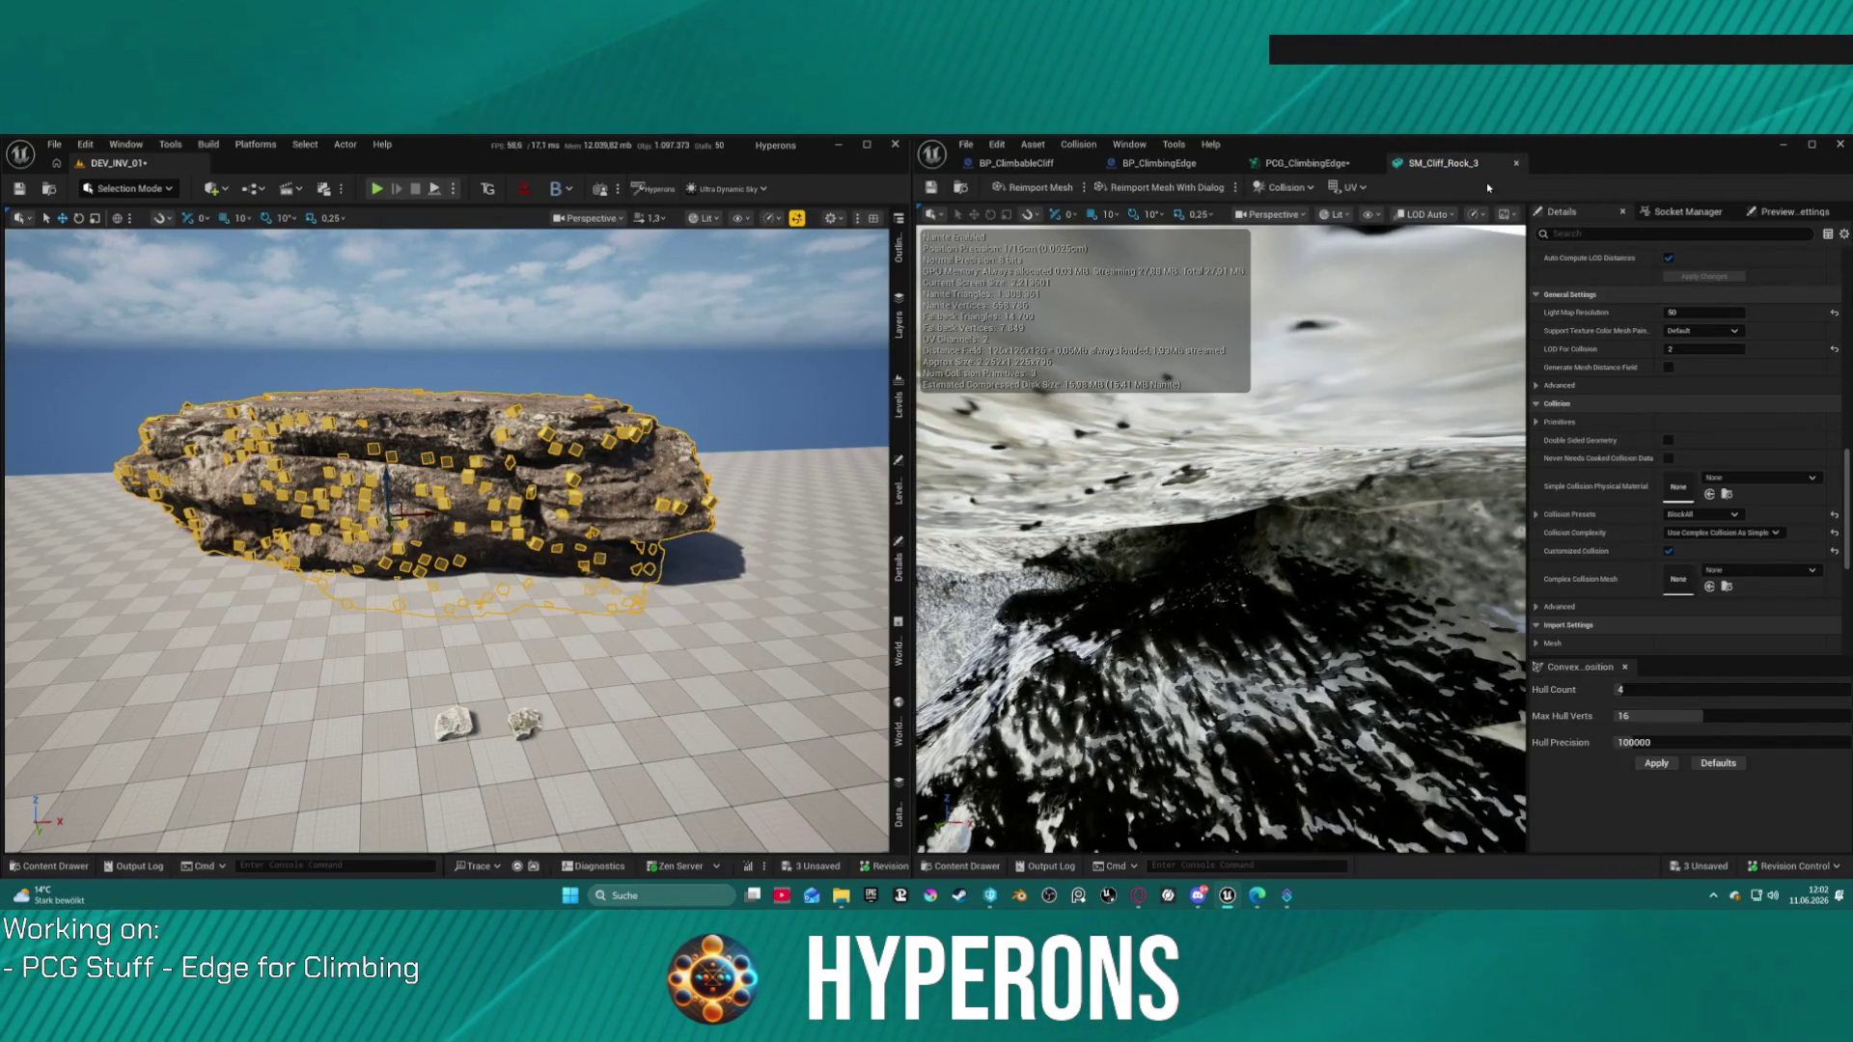
{"action": "scroll", "coordinate": [1680, 312], "scroll_direction": "up", "scroll_amount": 10}
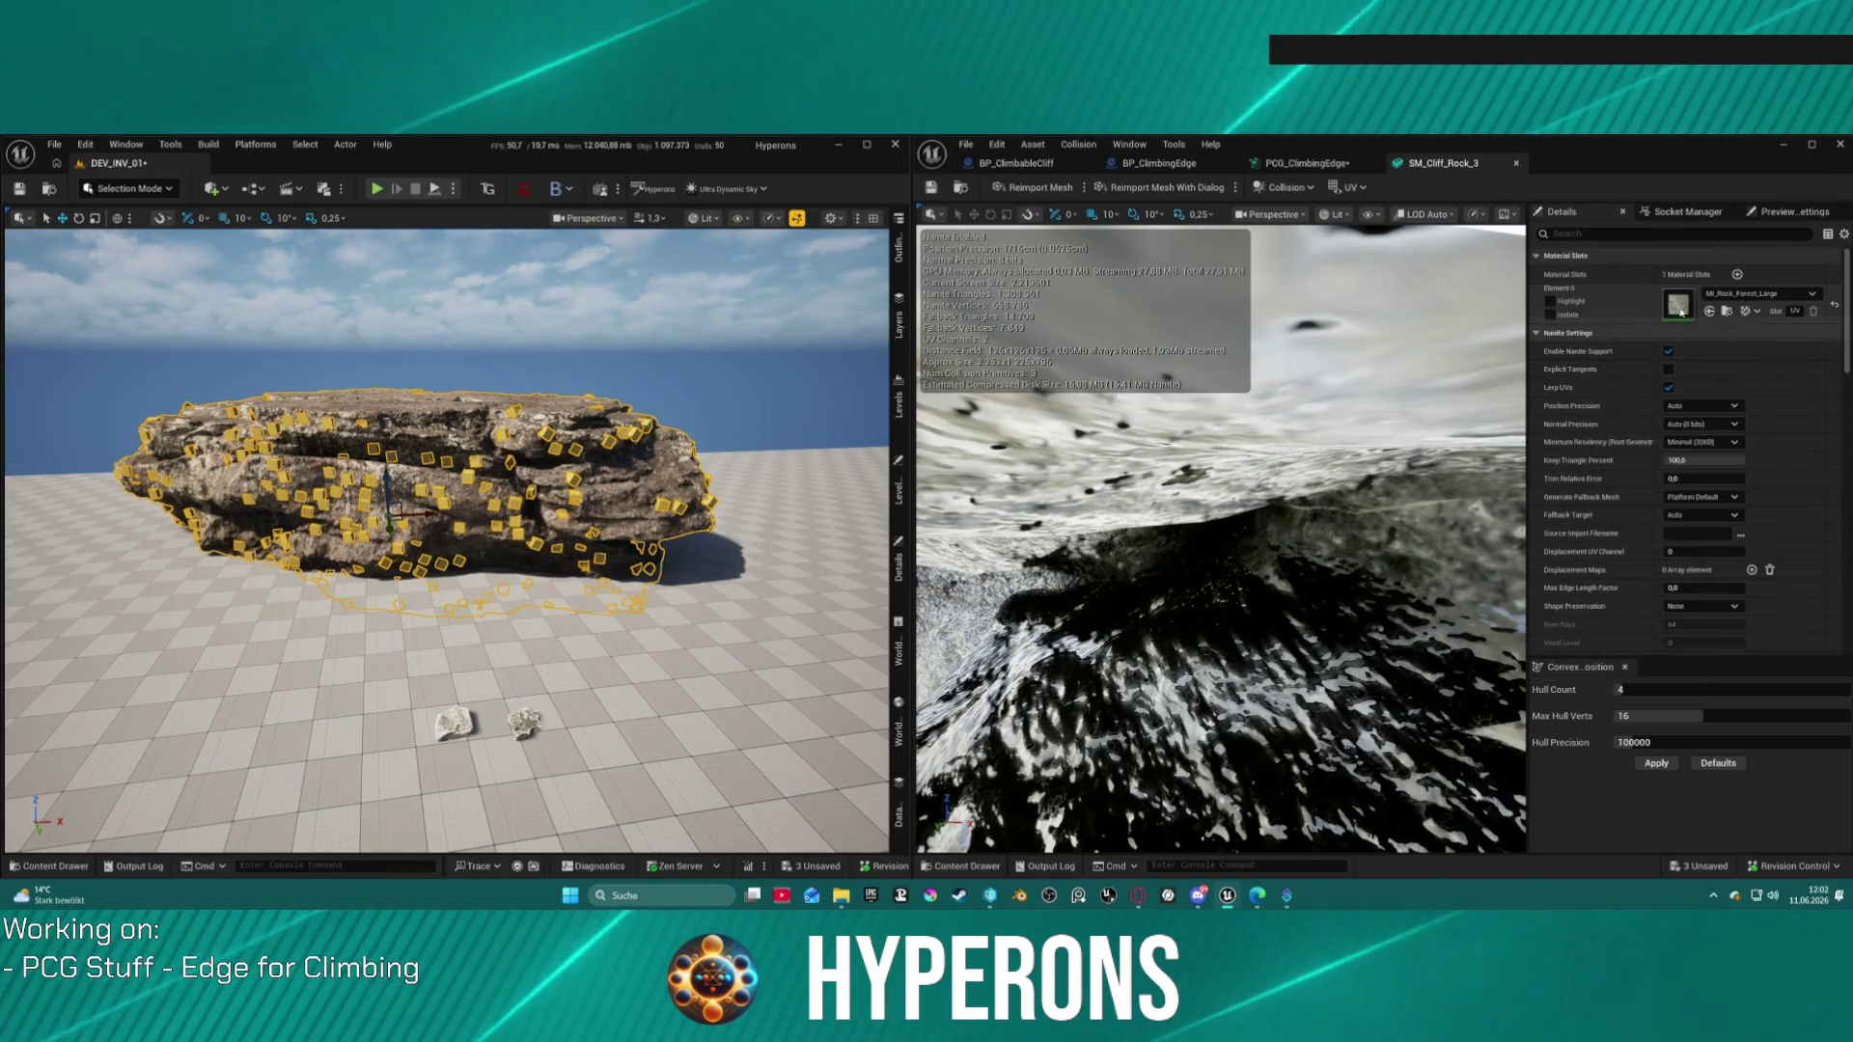
Step: In the spawner's first mesh entry, try the by-attribute material option, then remove its added element
{"action": "left_click", "coordinate": [1291, 166]}
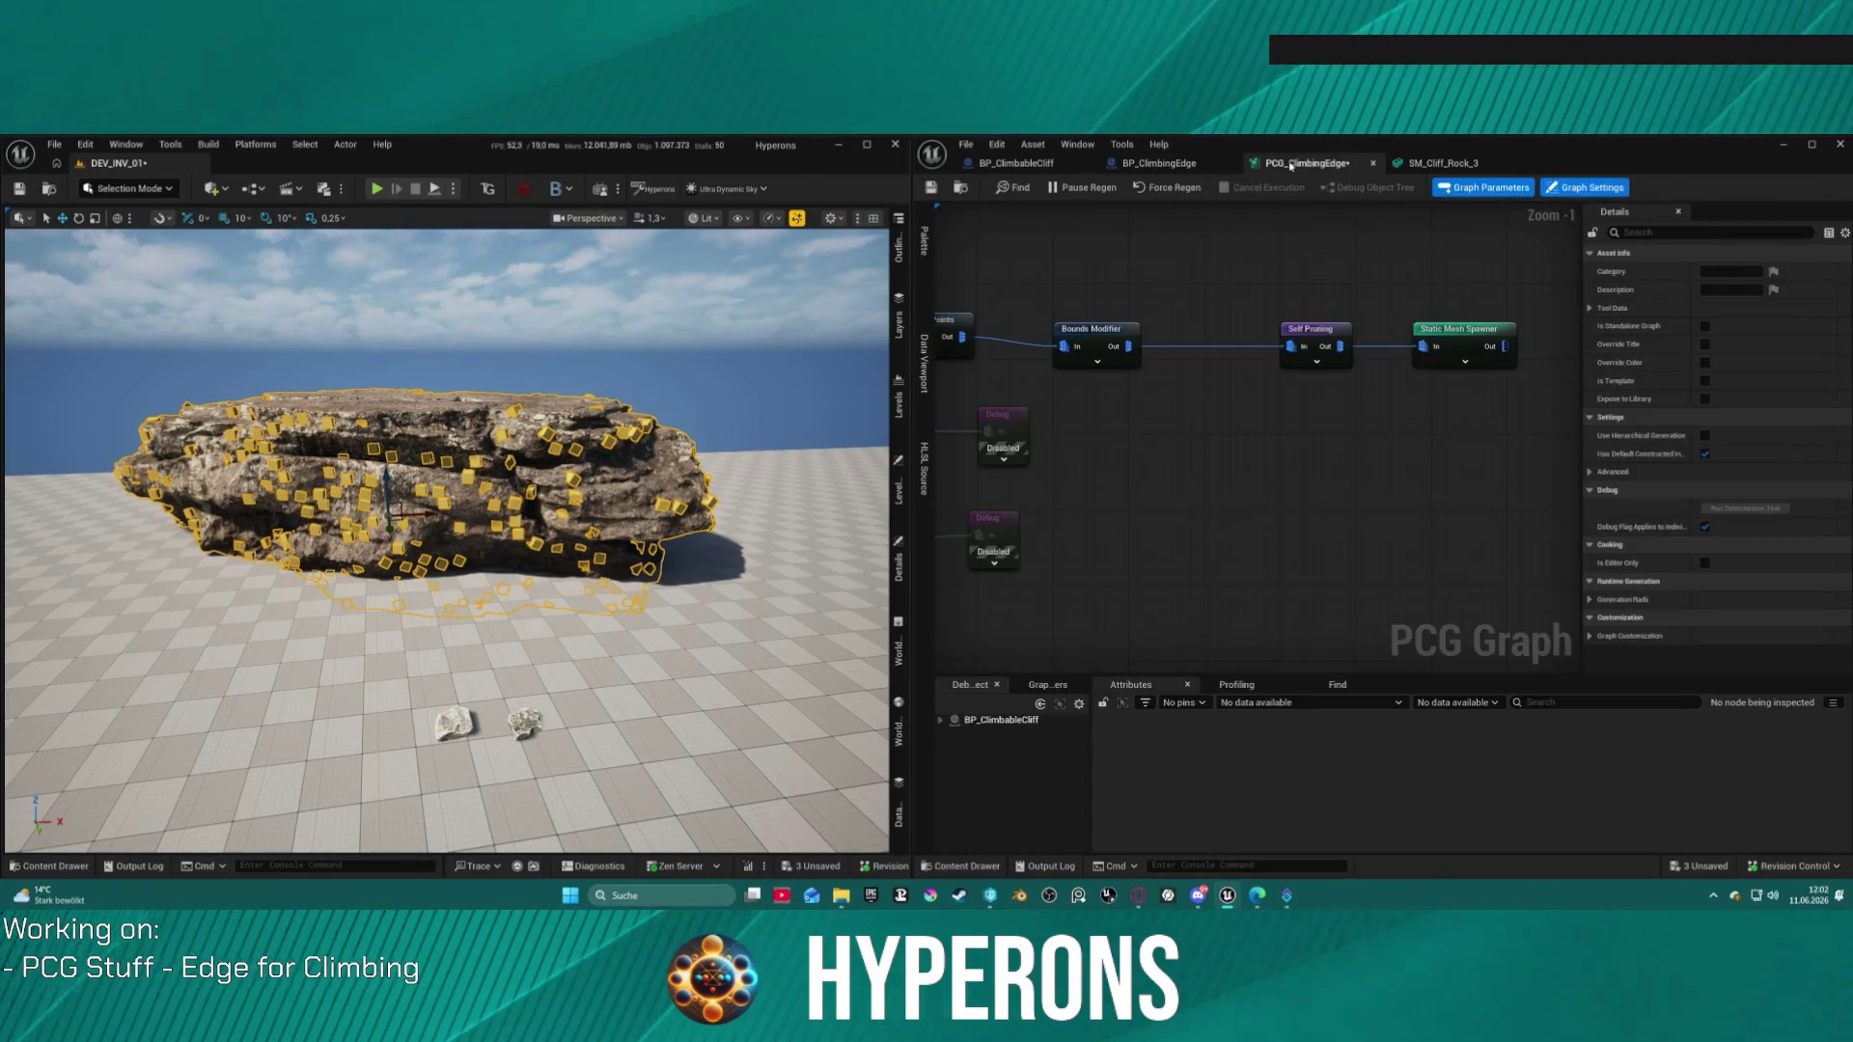
{"action": "left_click", "coordinate": [1460, 333]}
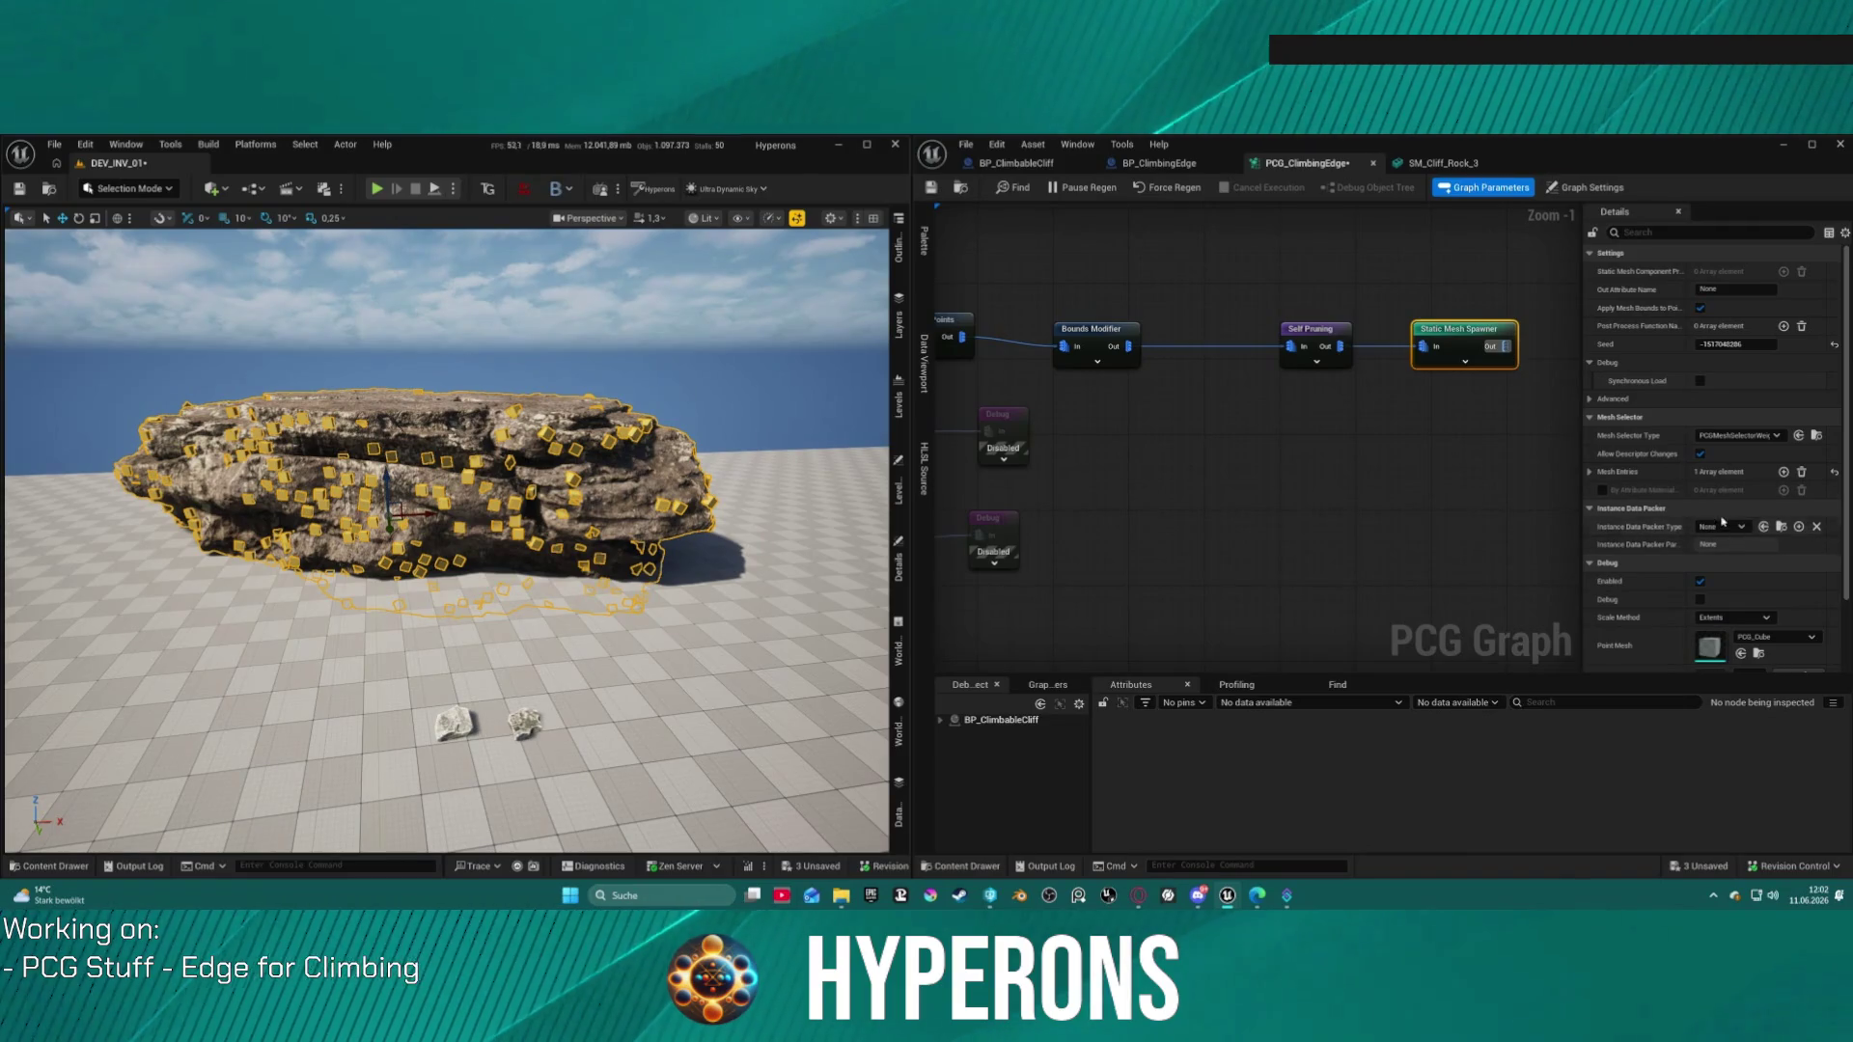
{"action": "left_click", "coordinate": [1589, 472]}
{"action": "left_click", "coordinate": [1602, 490]}
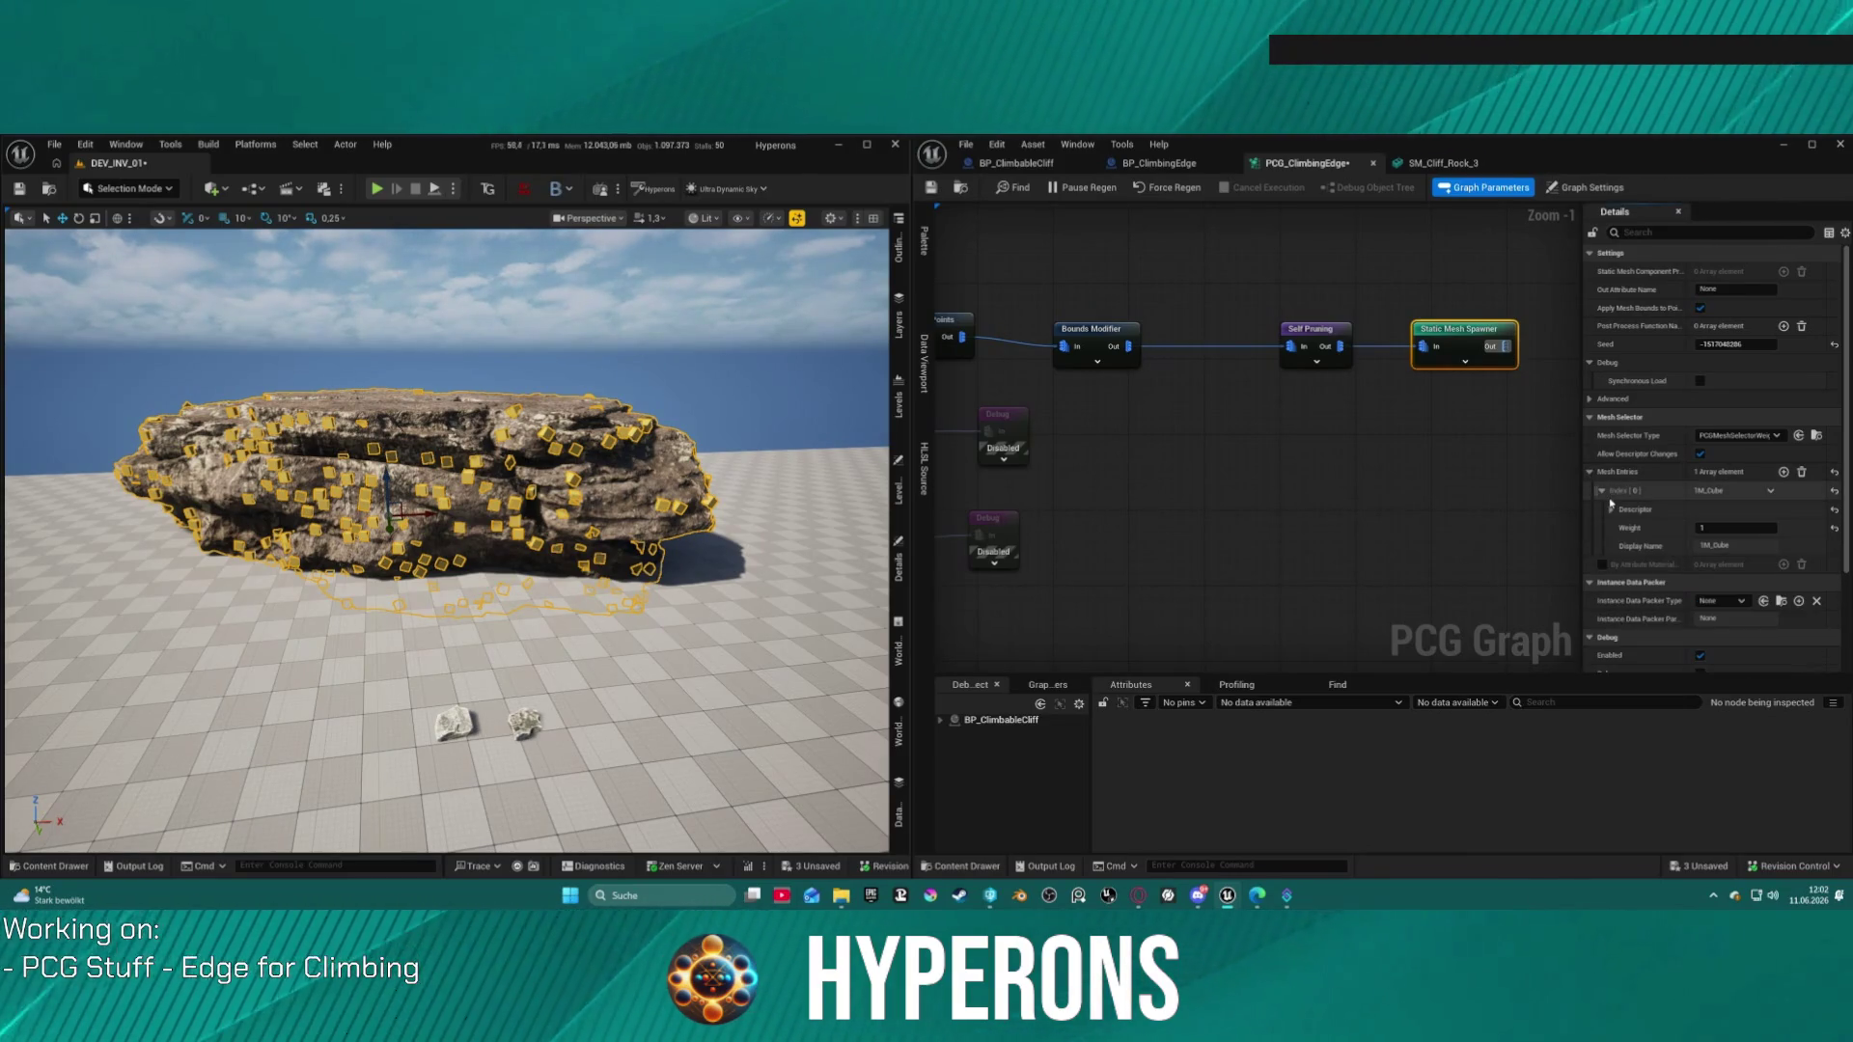
{"action": "left_click", "coordinate": [1603, 565]}
{"action": "left_click", "coordinate": [1784, 564]}
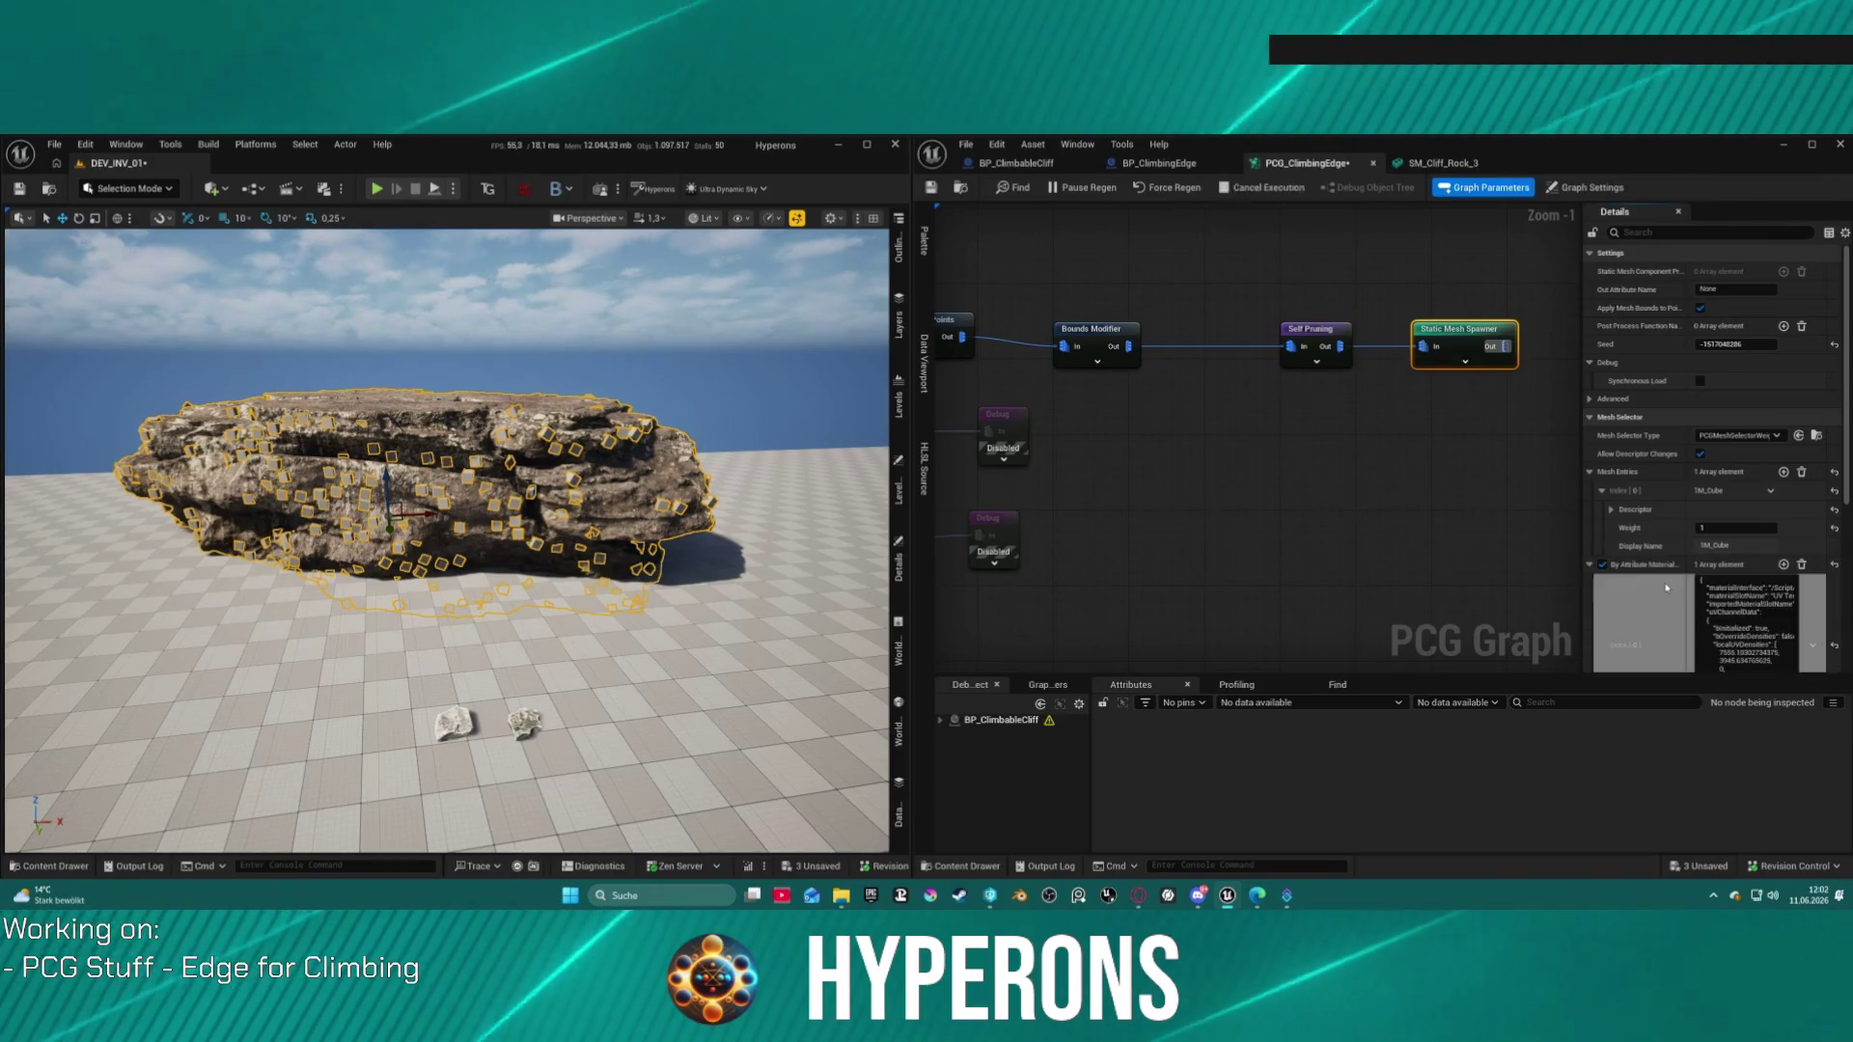
{"action": "scroll", "coordinate": [1640, 462], "scroll_direction": "down", "scroll_amount": 3}
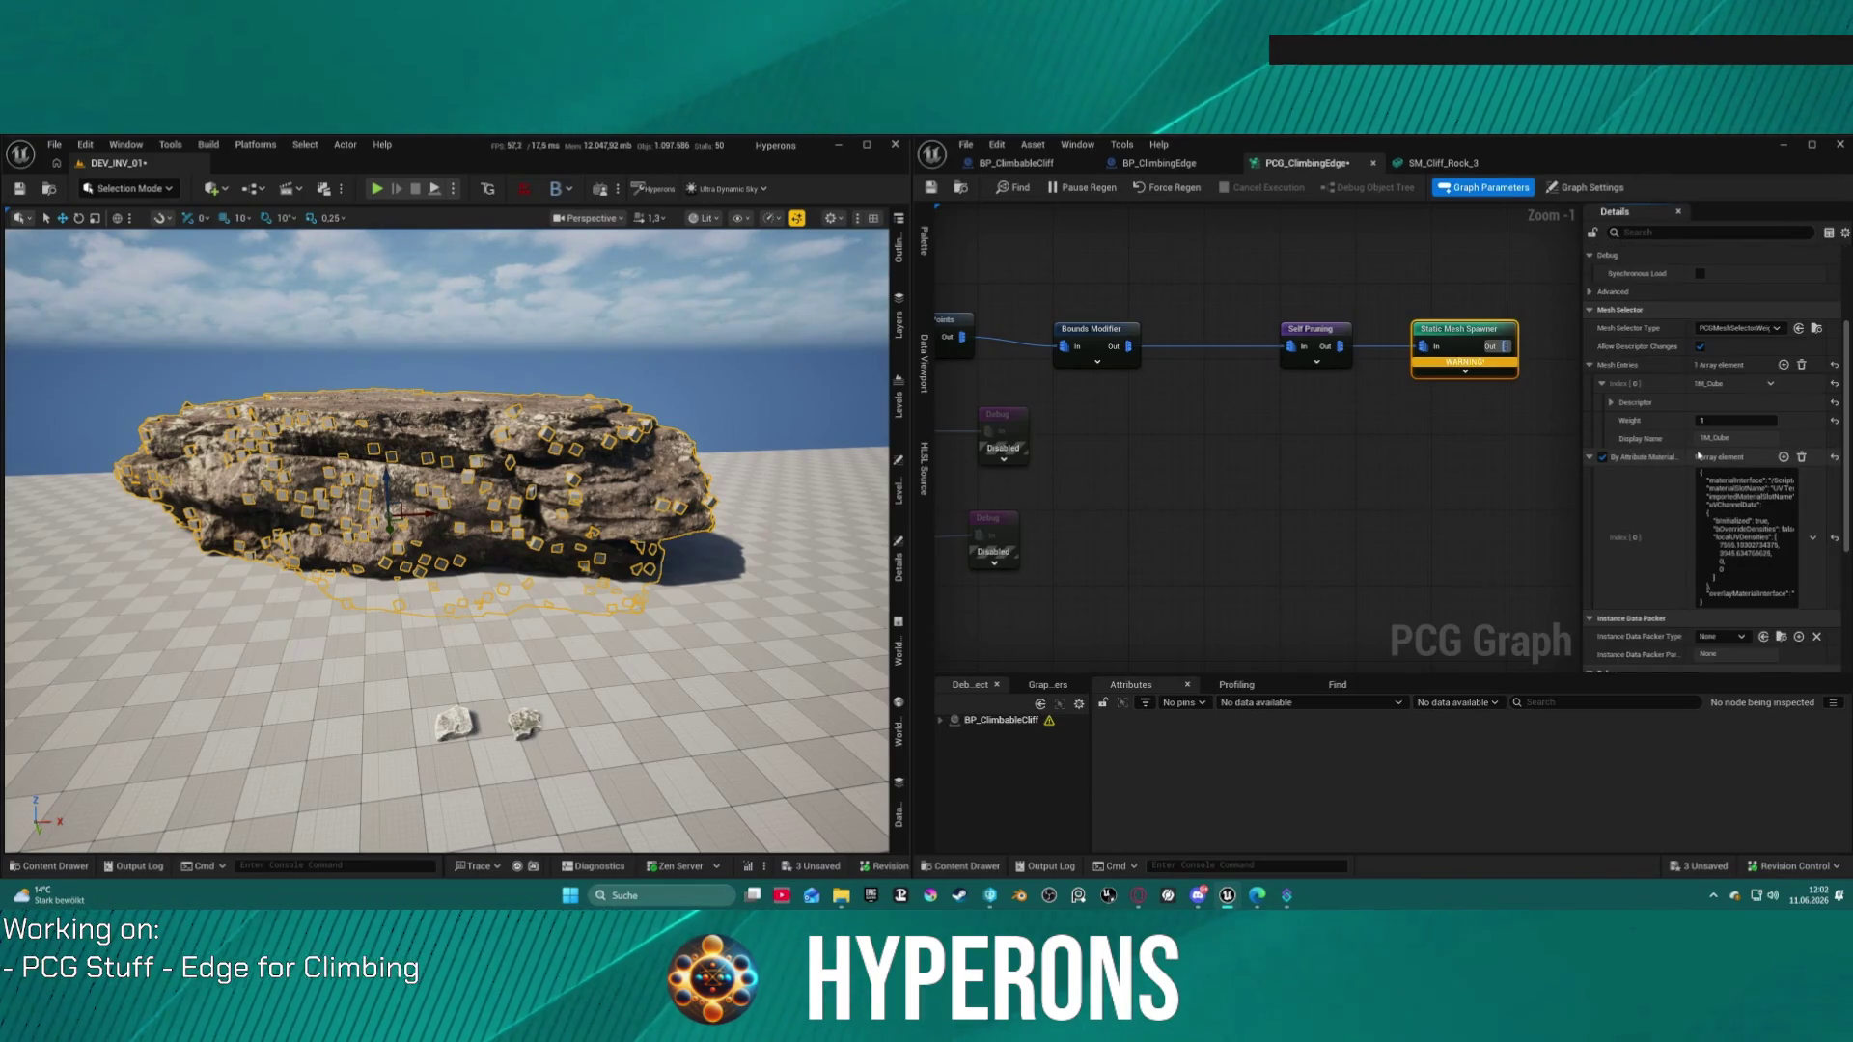
{"action": "left_click", "coordinate": [1802, 459]}
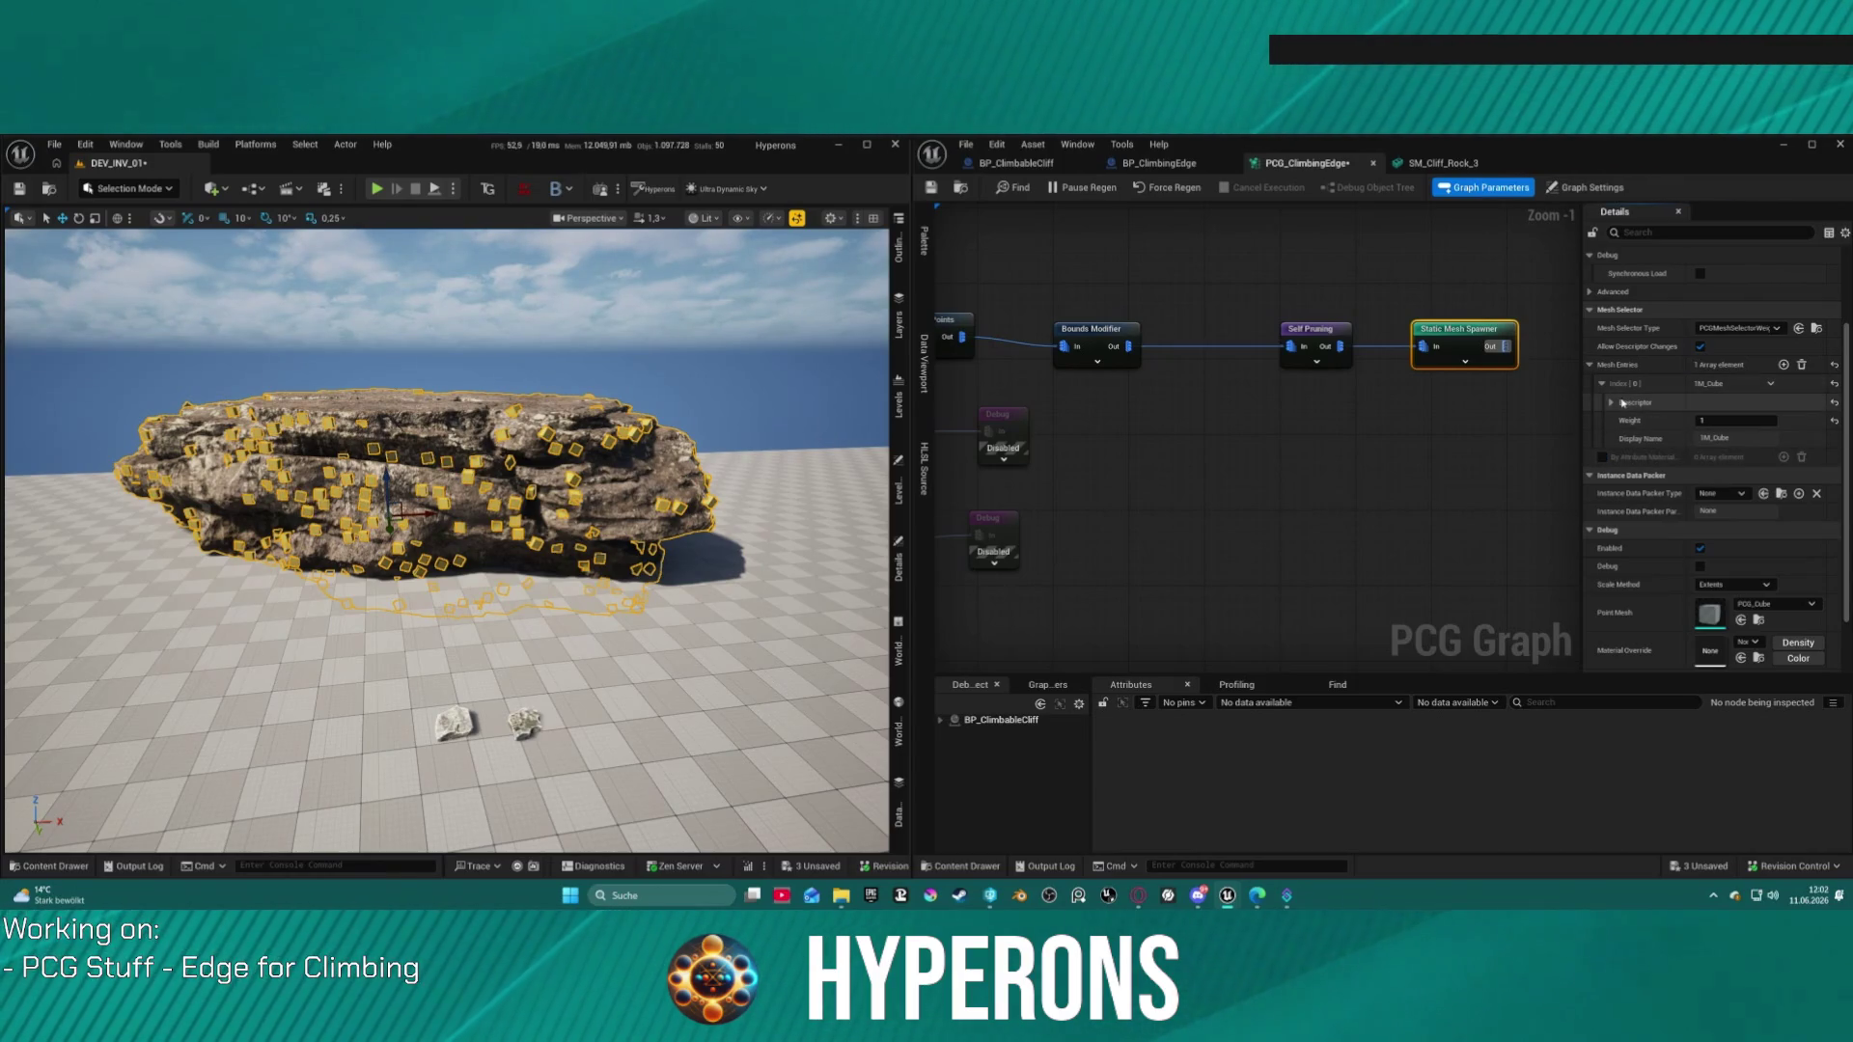
Step: Set the spawner descriptor's Override Materials index 0 to M_Rock, matching SM_Cliff_Rock_3's material
{"action": "left_click", "coordinate": [1610, 402]}
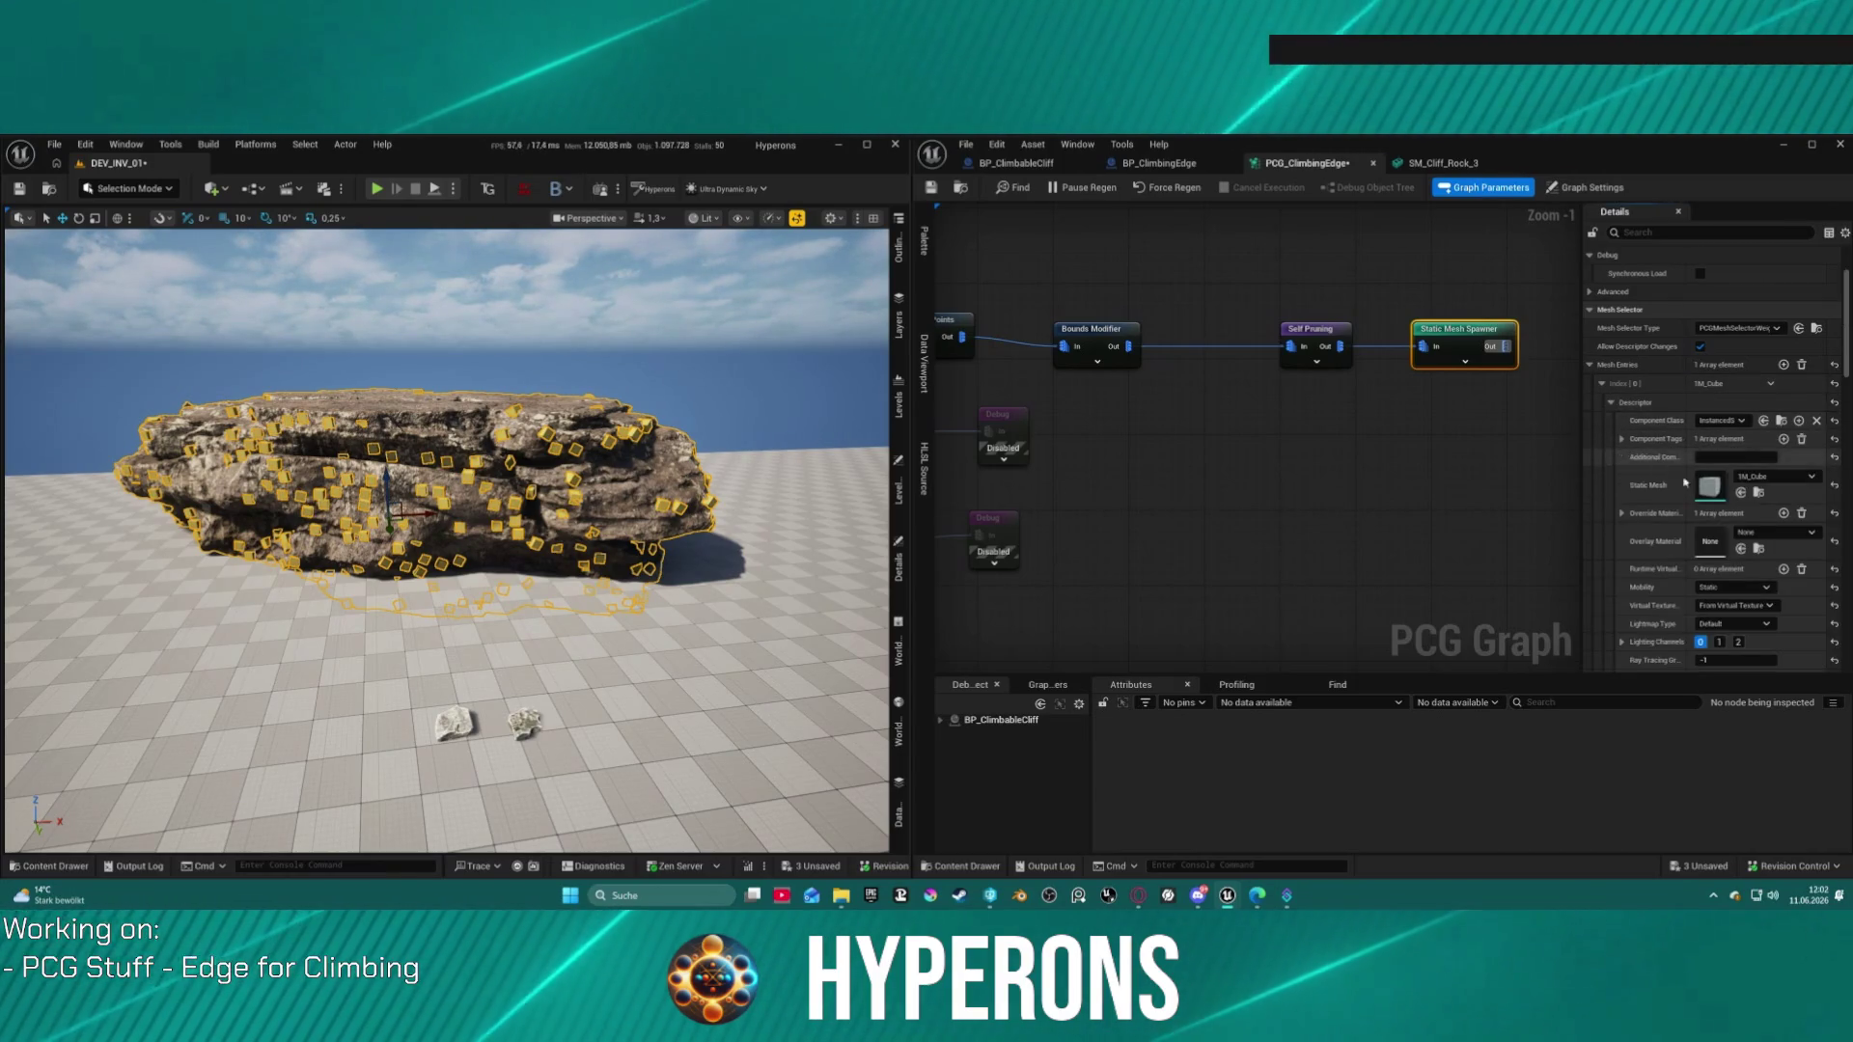
{"action": "left_click", "coordinate": [1621, 513]}
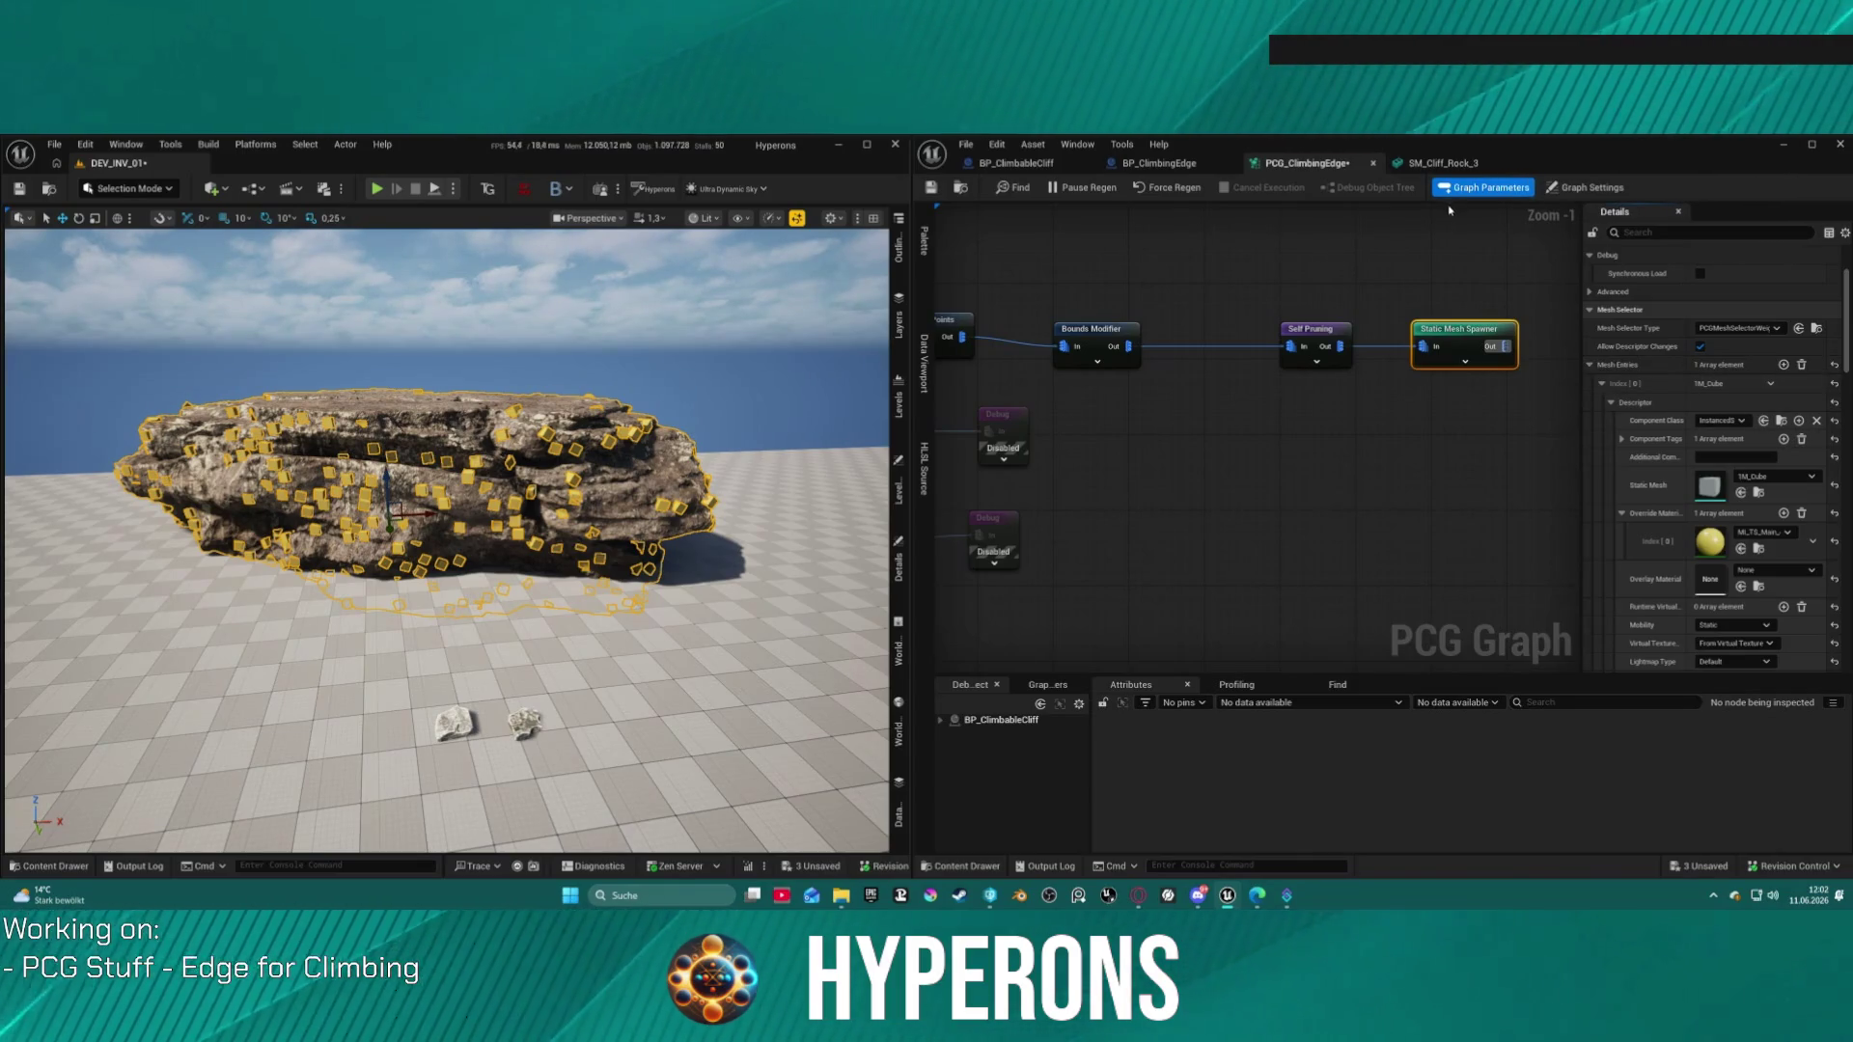
{"action": "left_click", "coordinate": [1443, 163]}
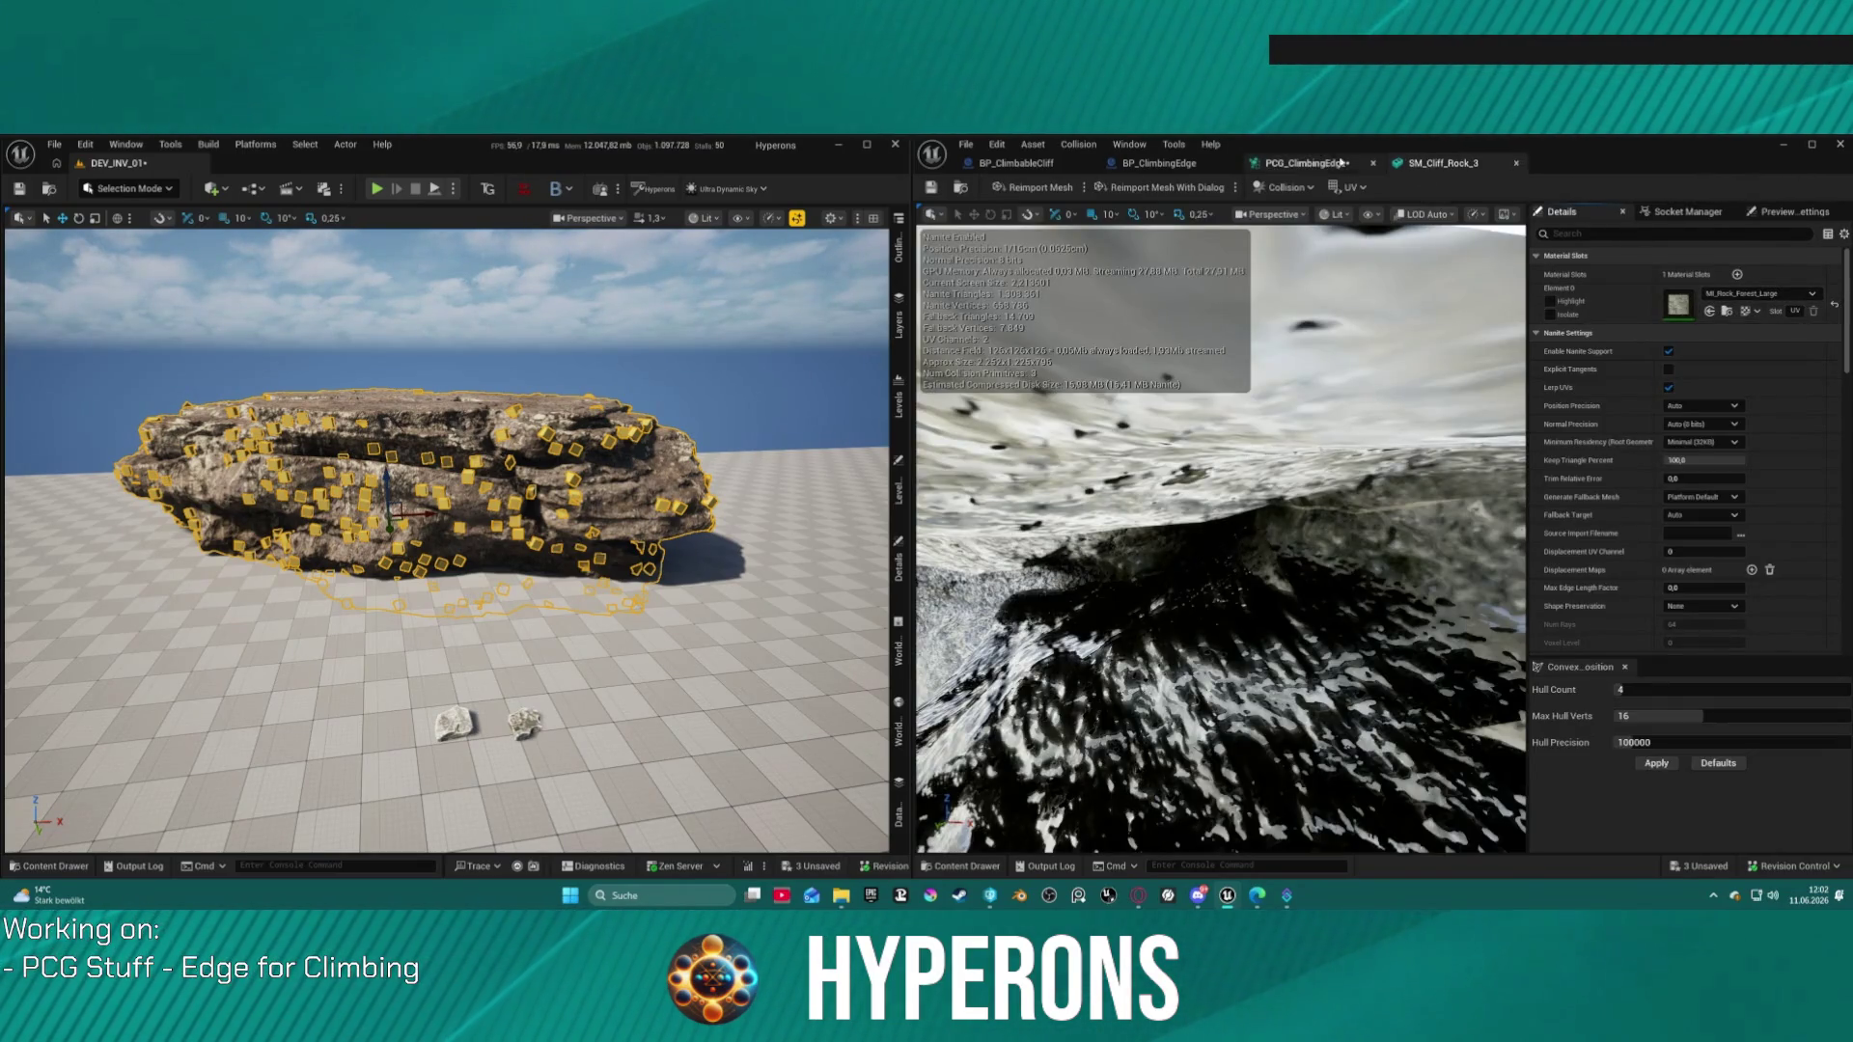
{"action": "left_click", "coordinate": [1349, 162]}
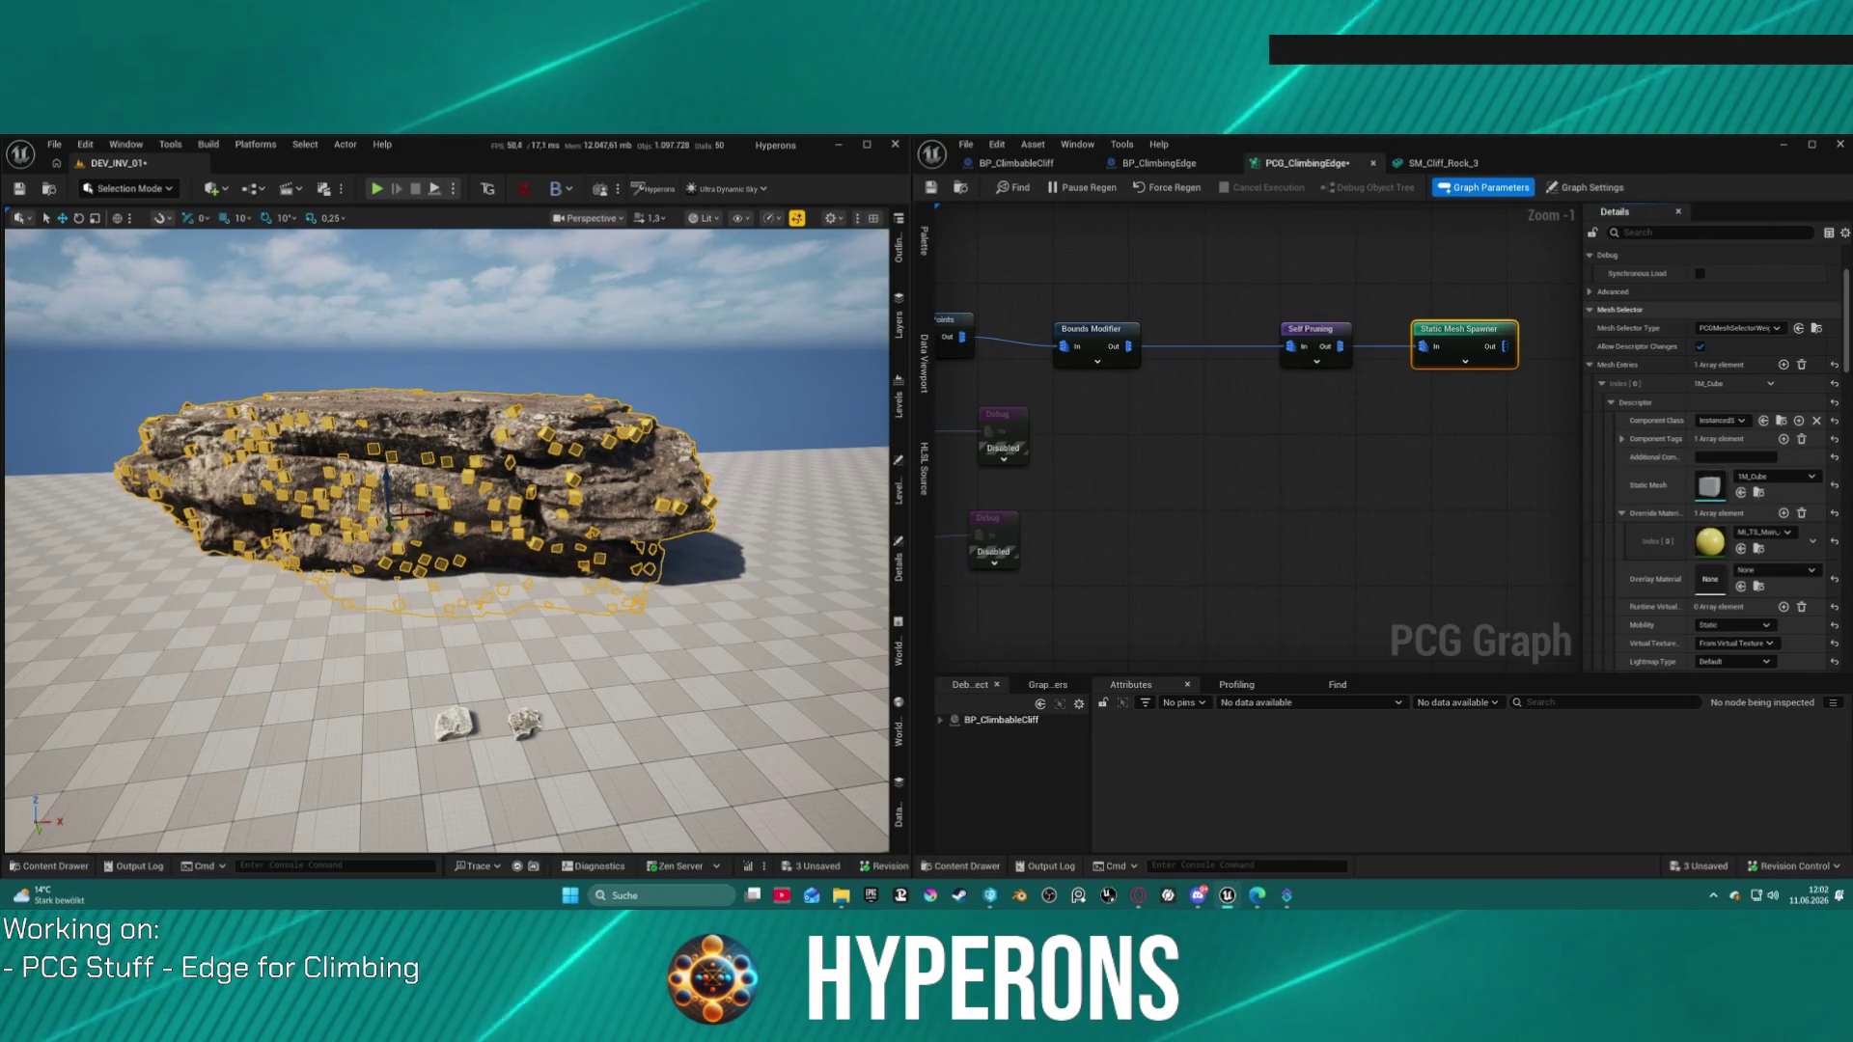
{"action": "left_click", "coordinate": [1443, 163]}
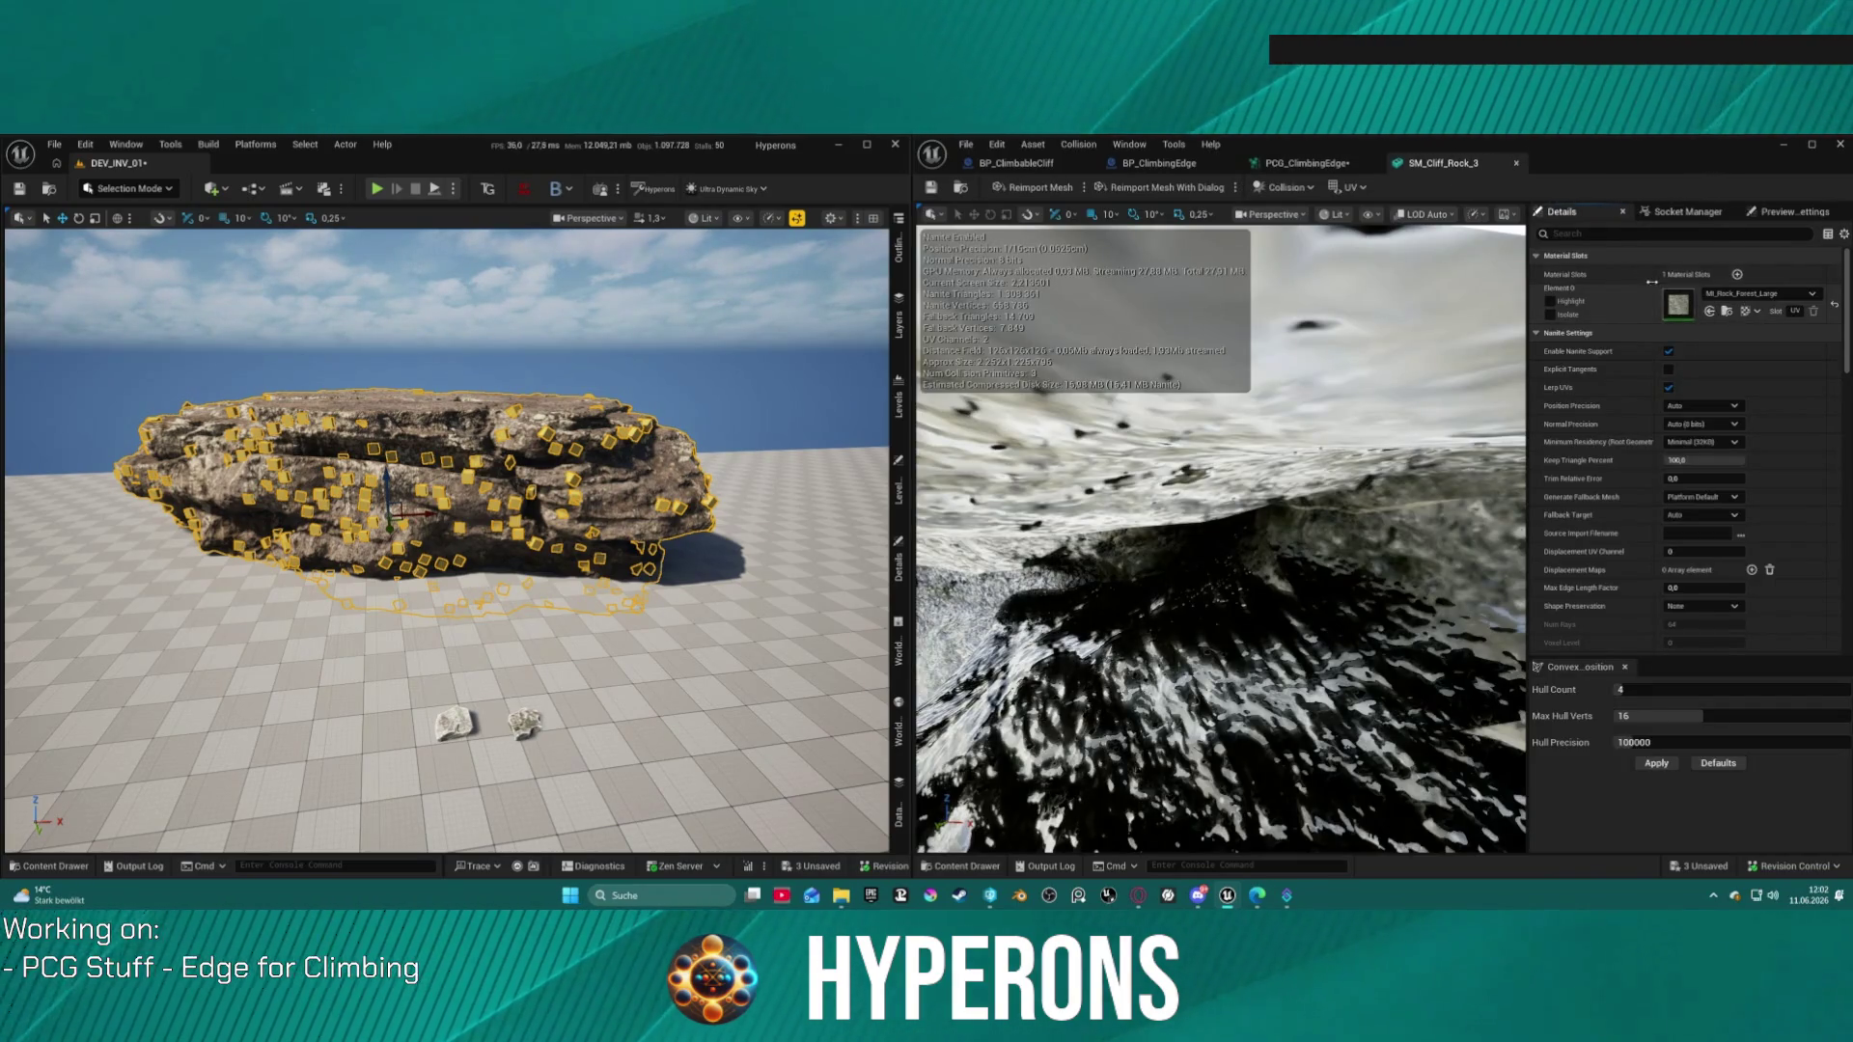
{"action": "left_click", "coordinate": [1349, 163]}
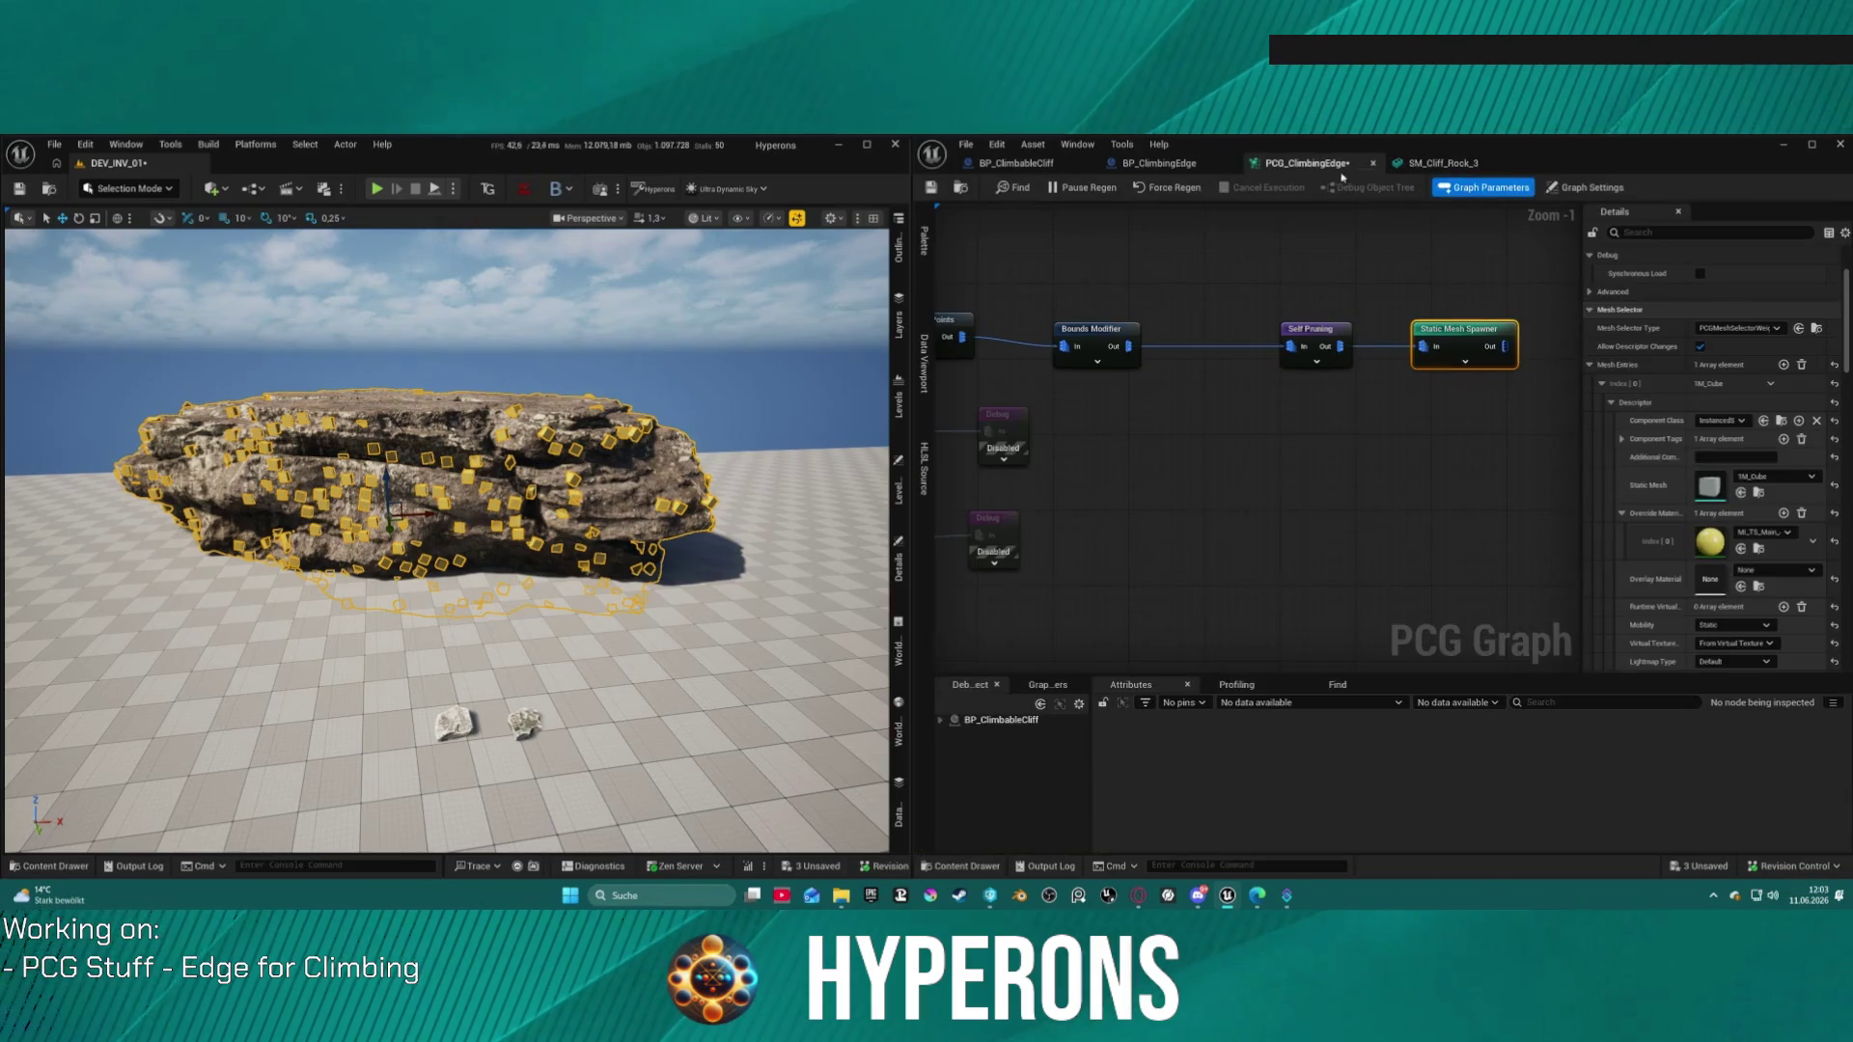
{"action": "left_click", "coordinate": [1741, 549]}
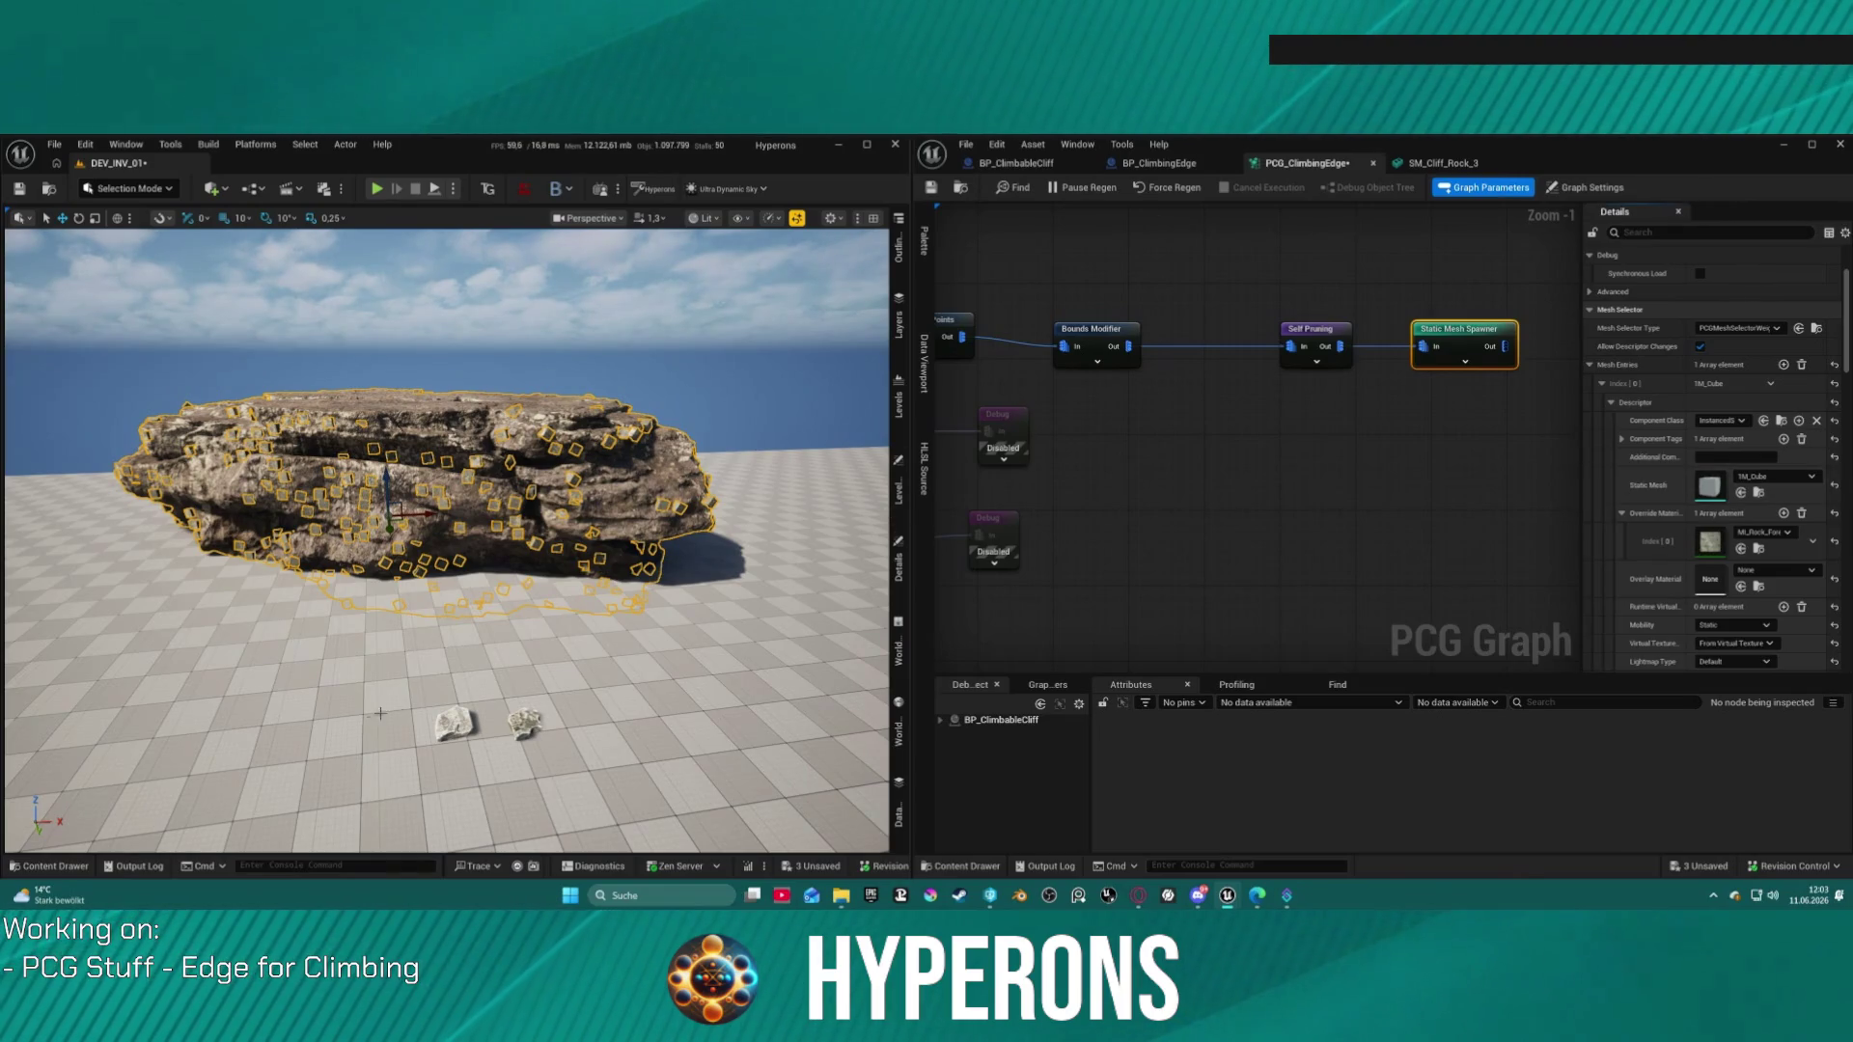
{"action": "left_click", "coordinate": [453, 724]}
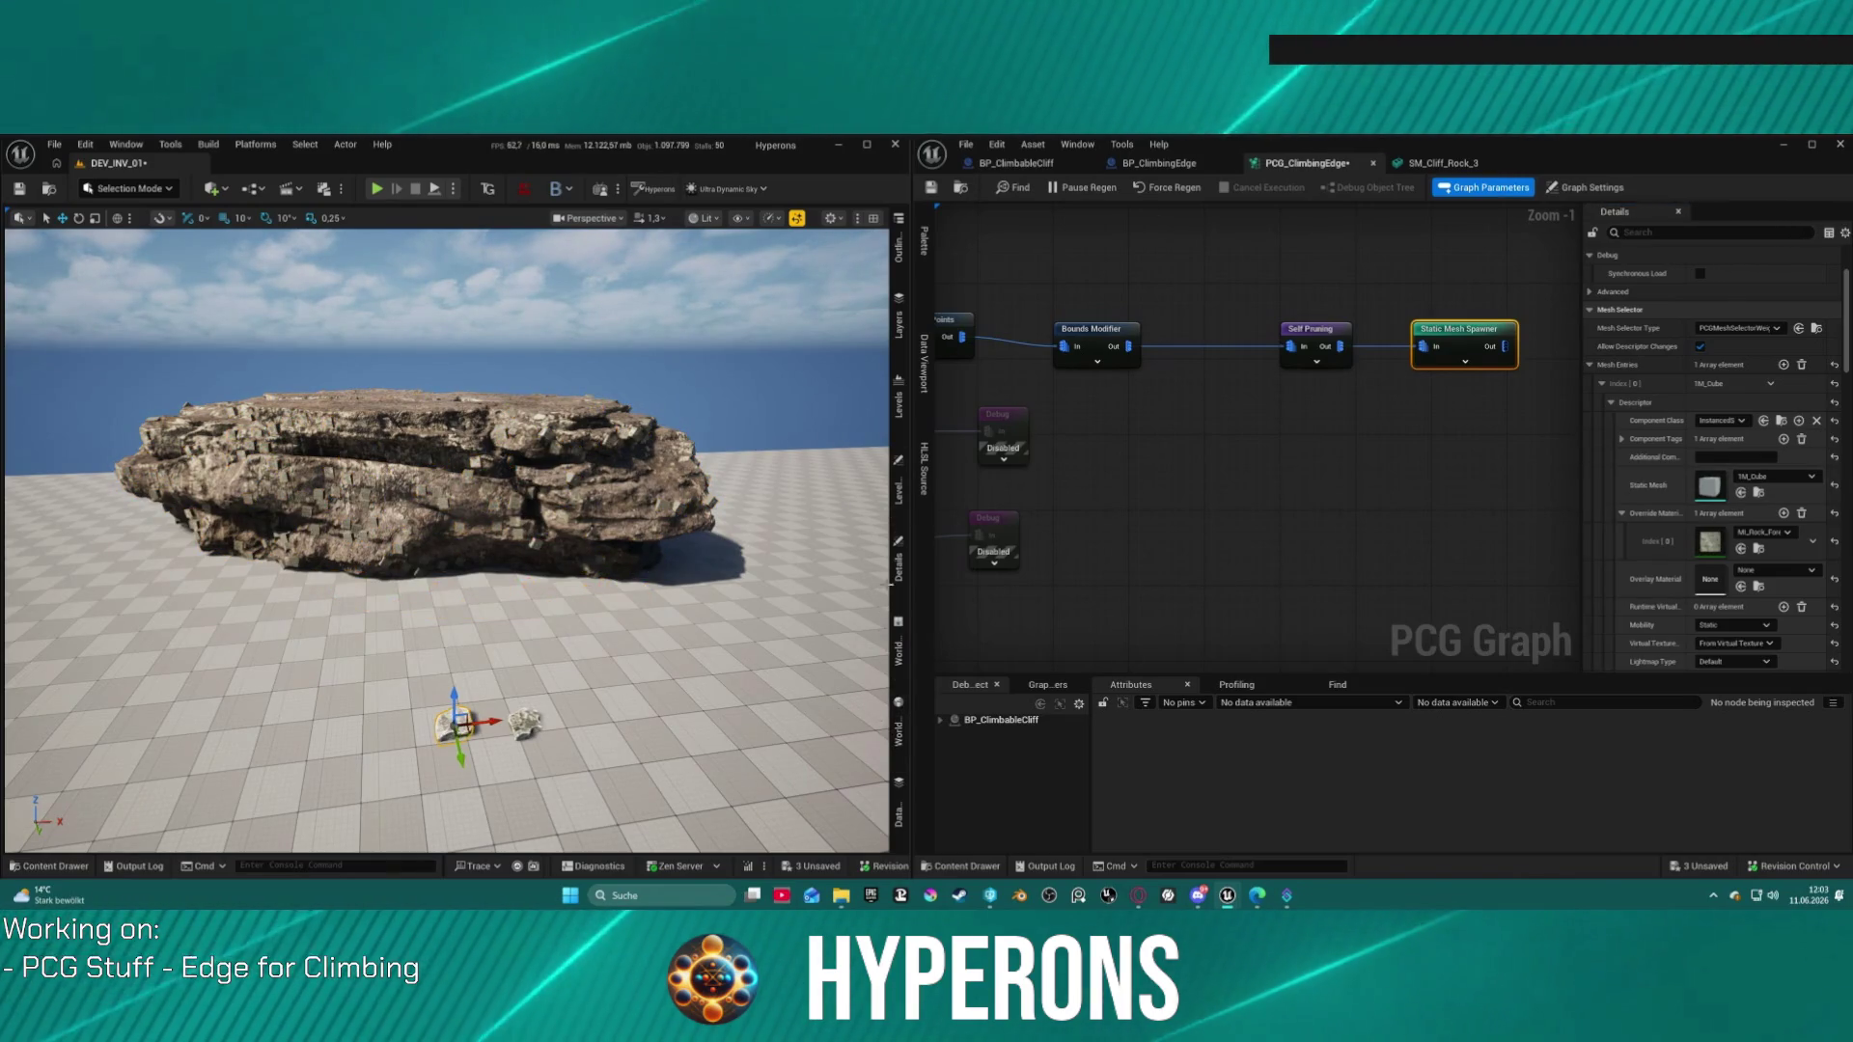
{"action": "left_click", "coordinate": [898, 569]}
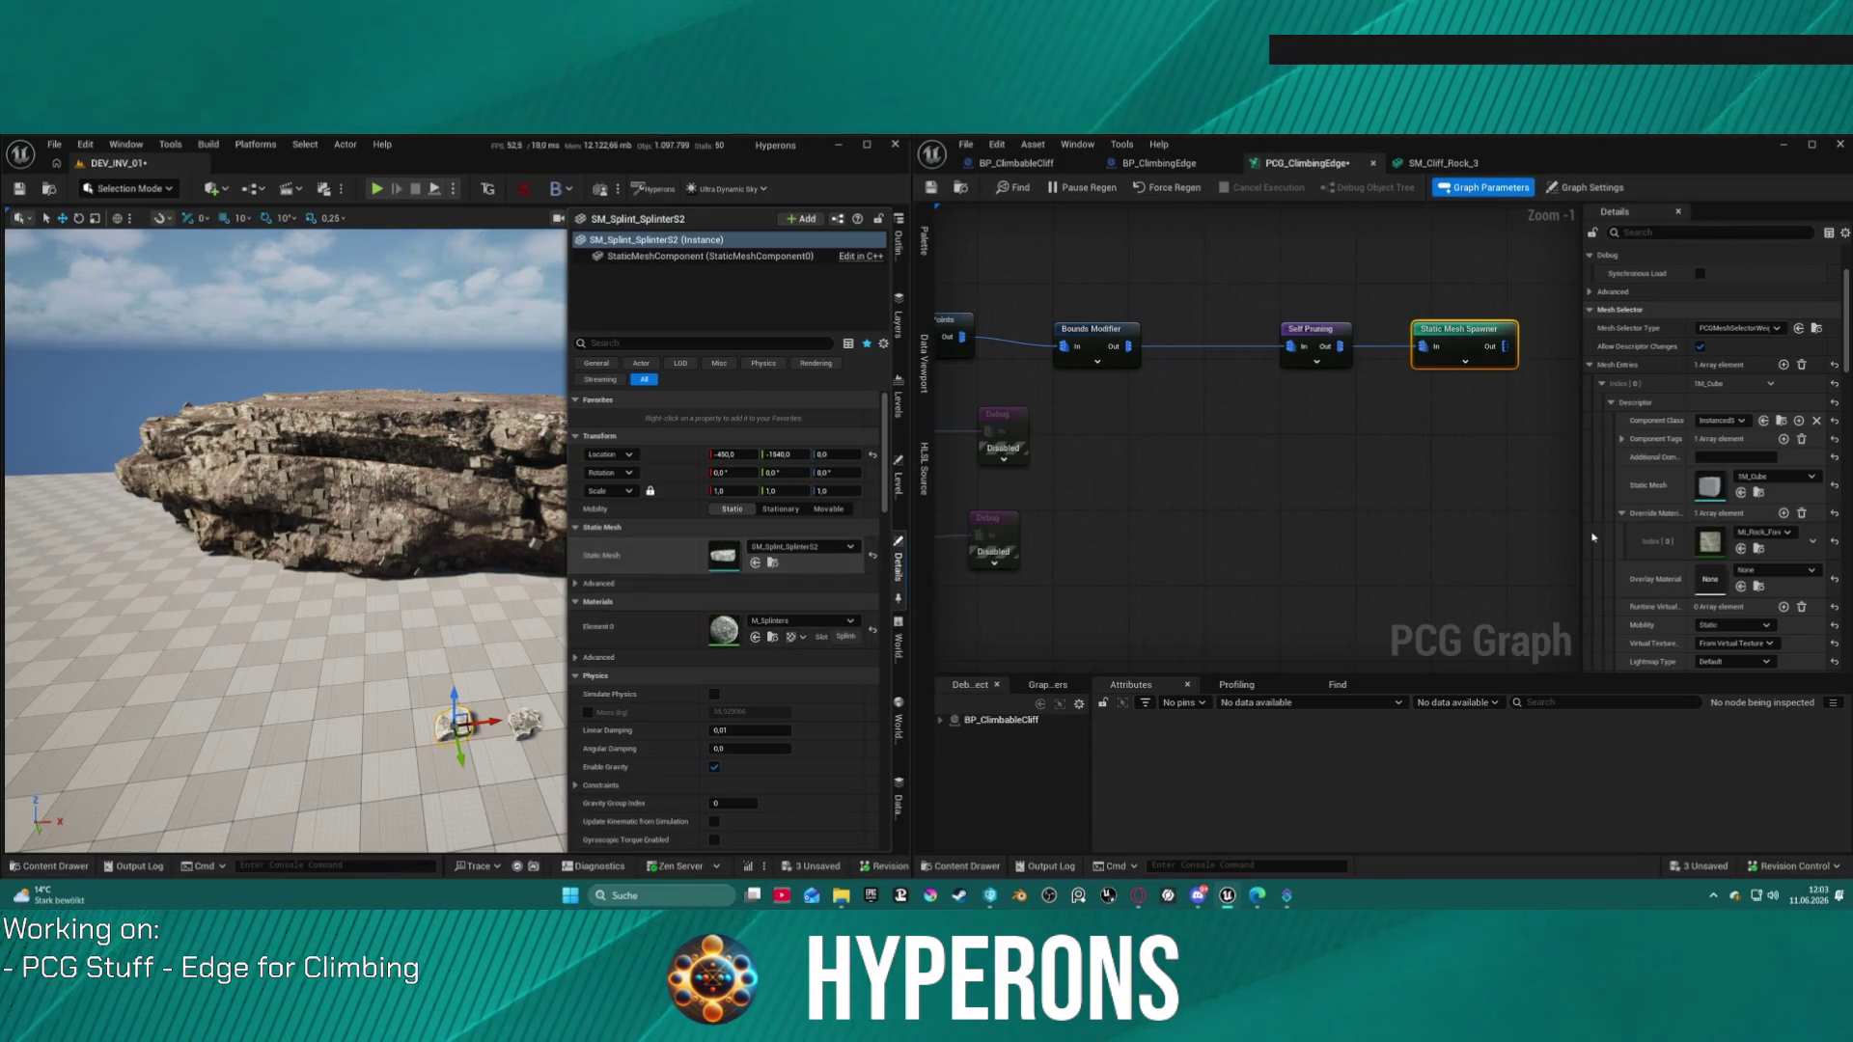
Step: Set mesh entry [0] to SM_Splint_SplinterS2 and duplicate it into a second entry
{"action": "left_click", "coordinate": [1740, 493]}
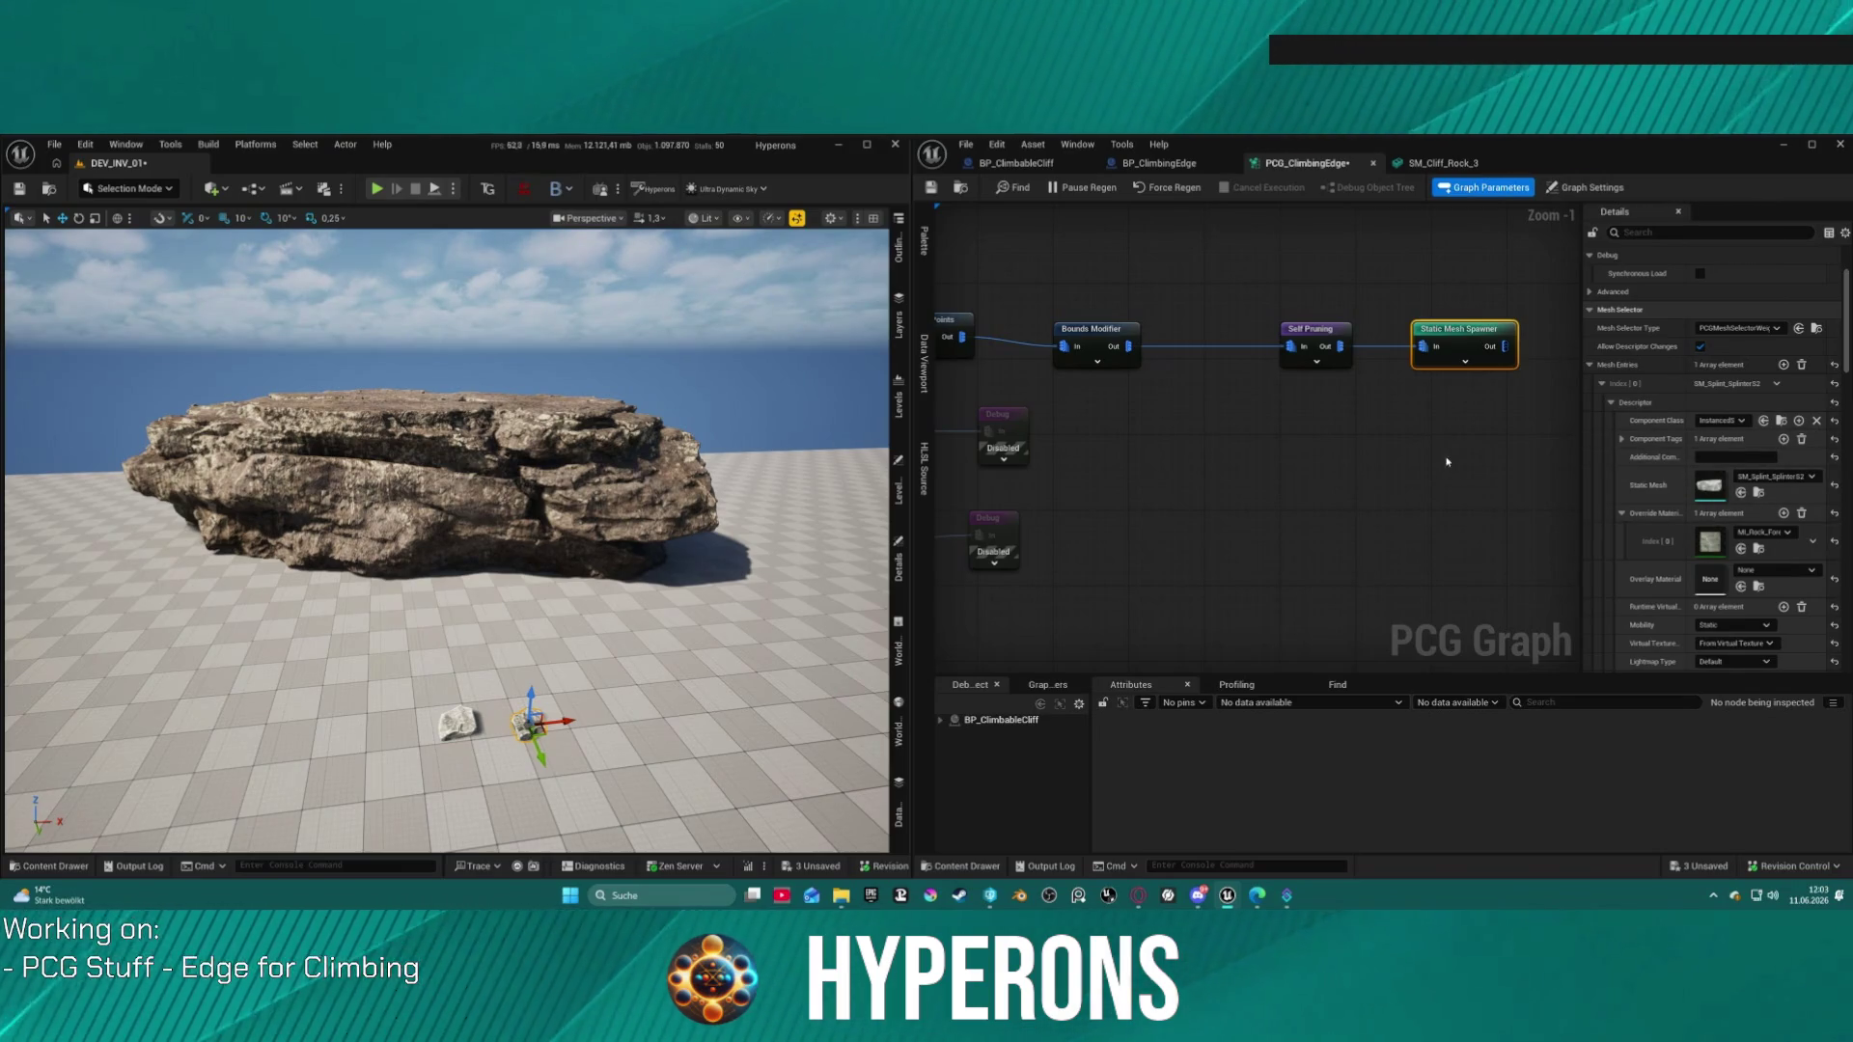
{"action": "left_click", "coordinate": [1603, 385]}
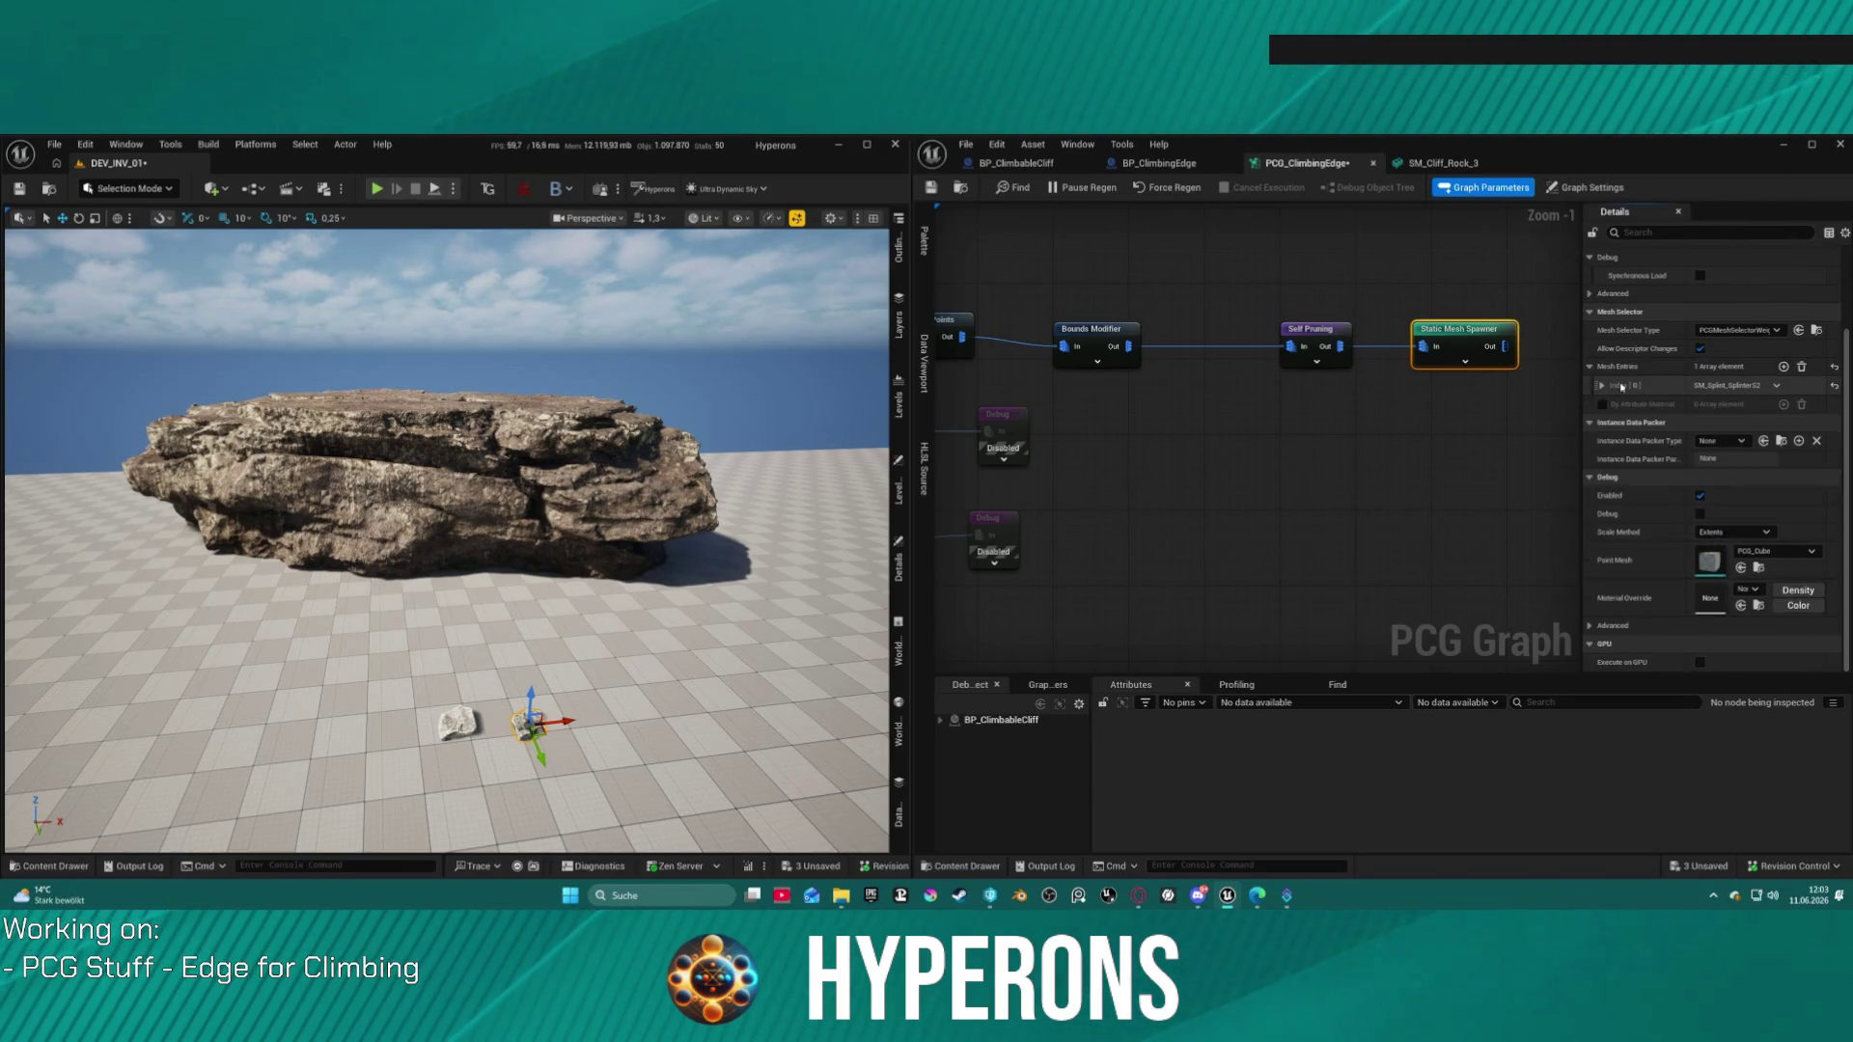
{"action": "right_click", "coordinate": [1683, 385]}
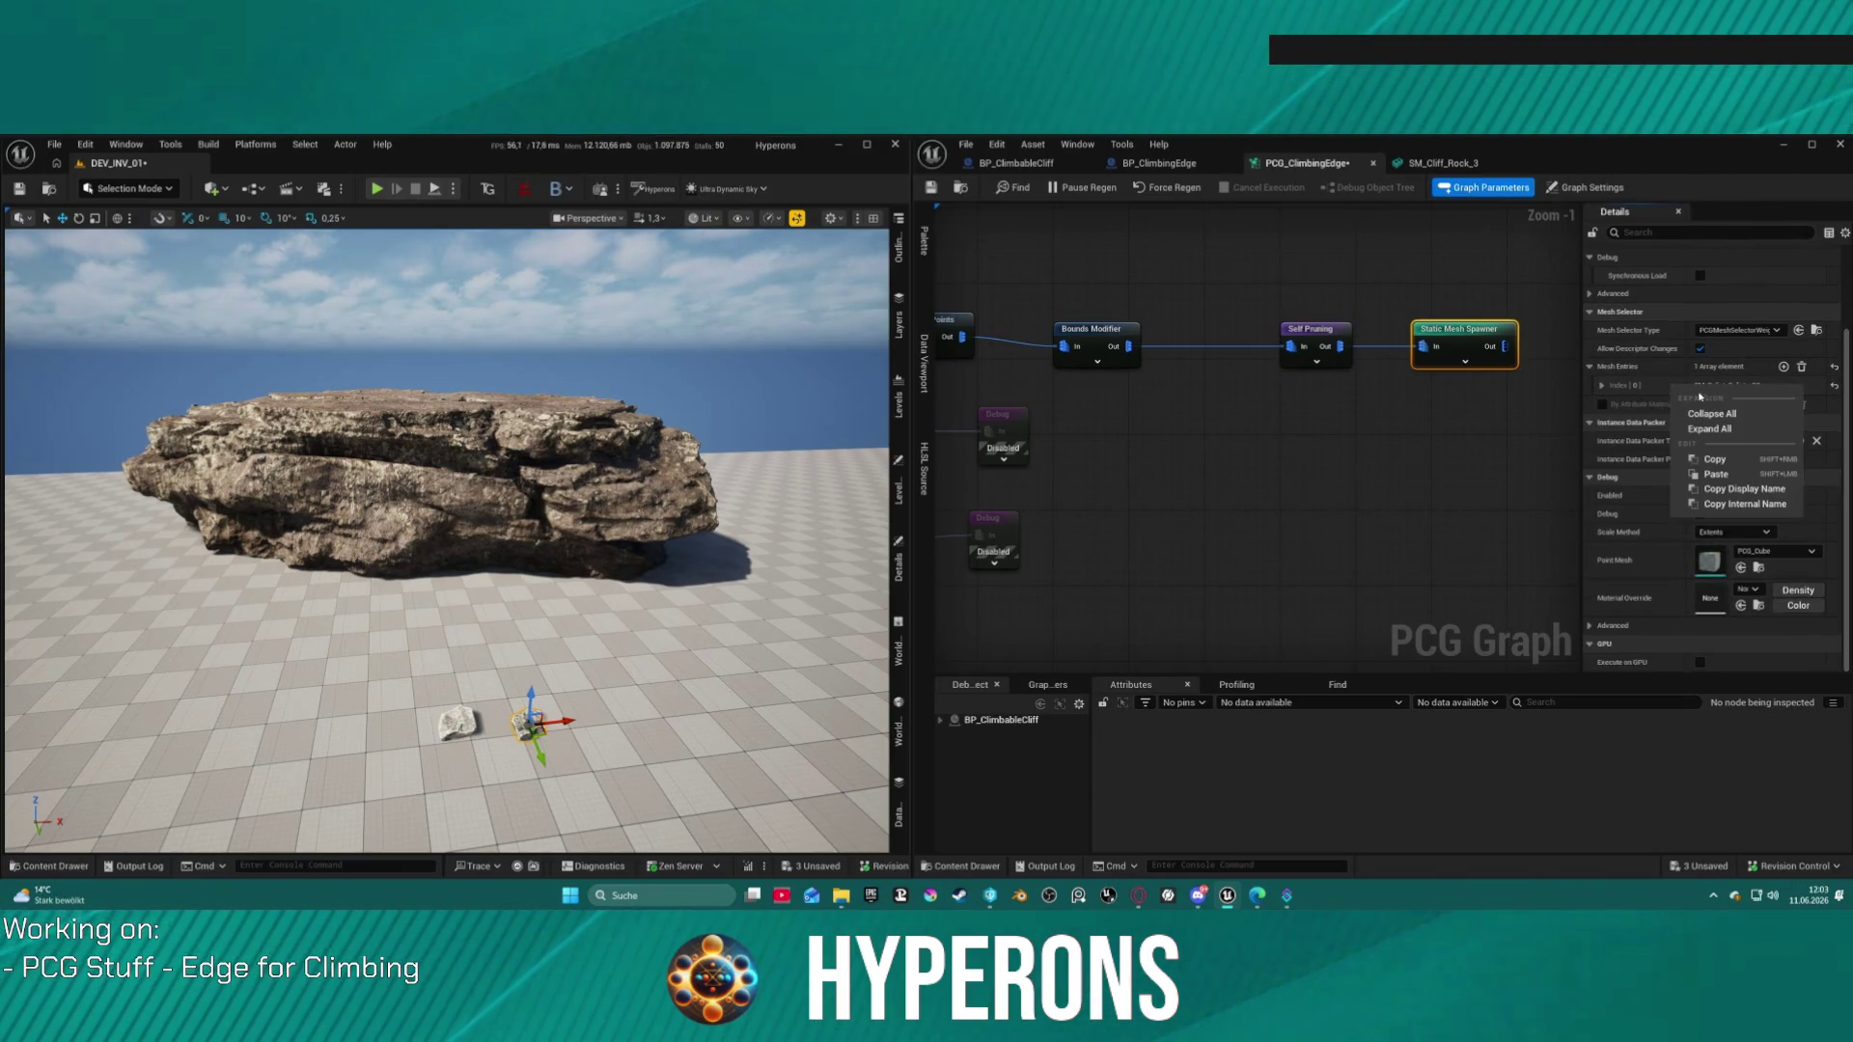
{"action": "left_click", "coordinate": [1728, 474]}
{"action": "left_click", "coordinate": [1776, 386]}
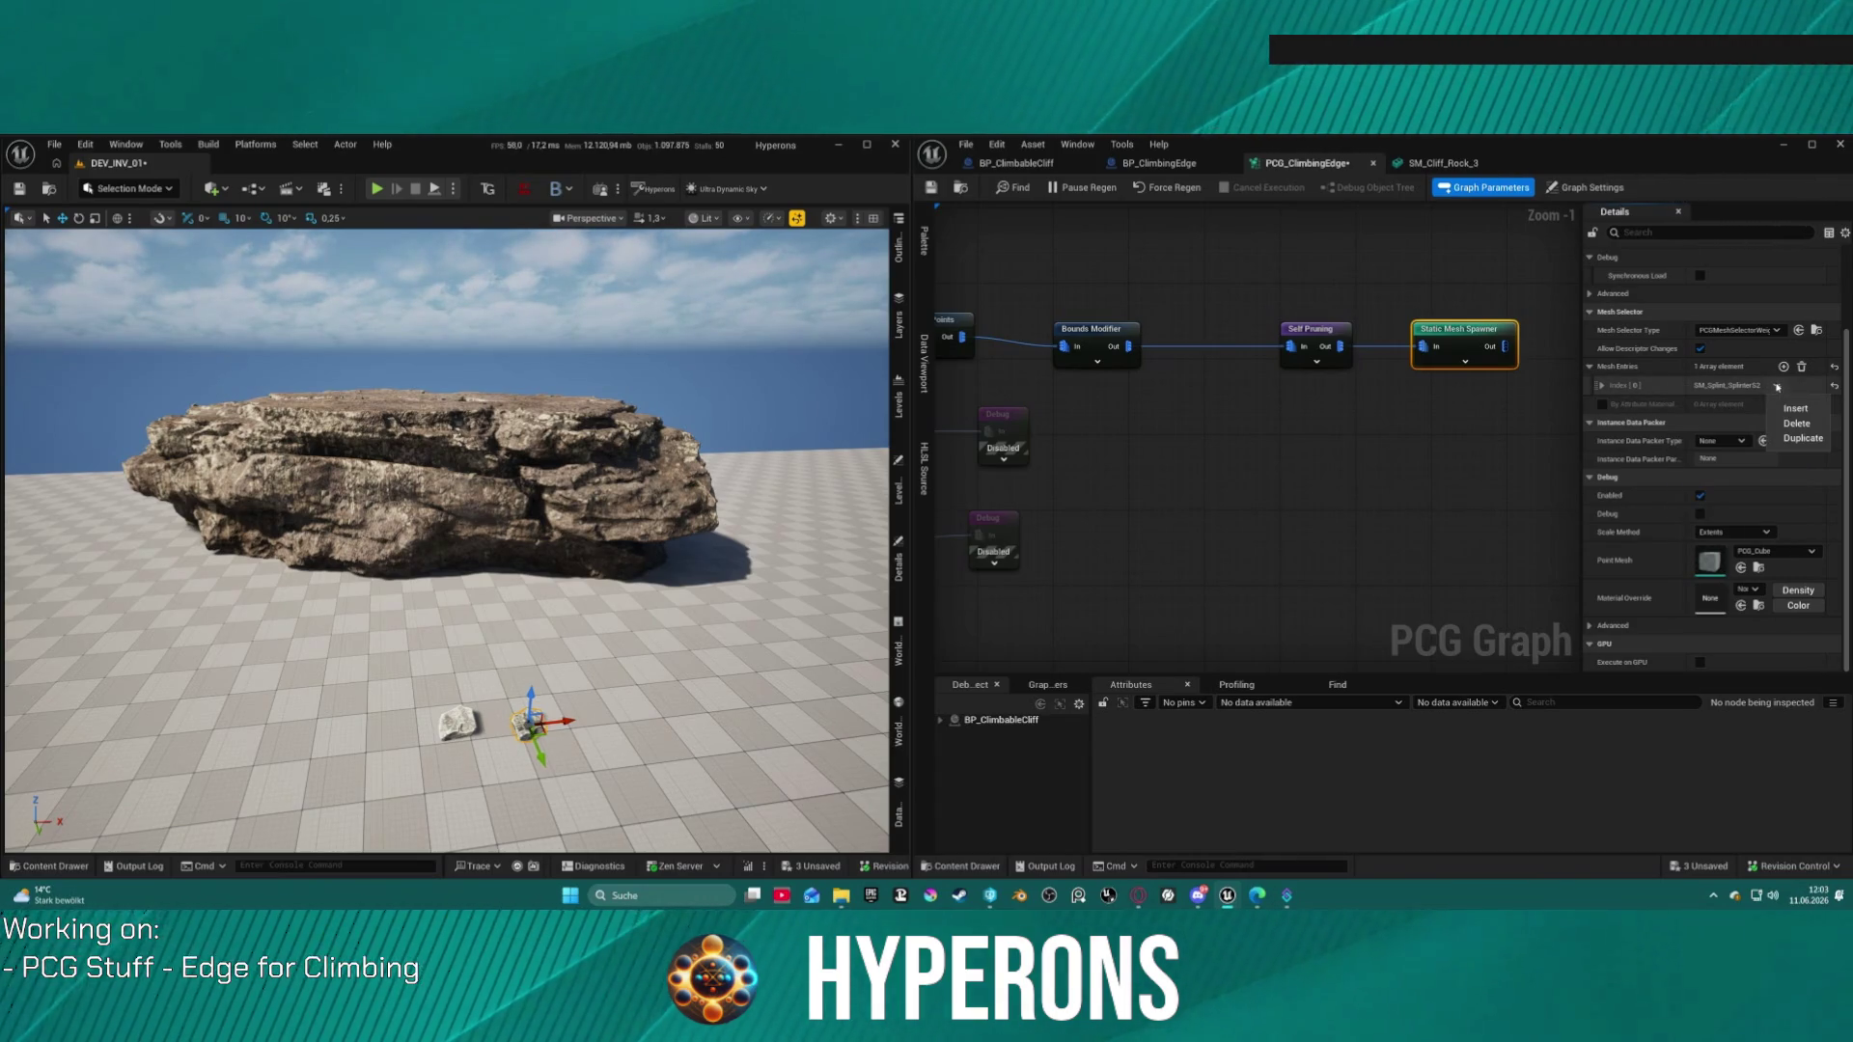
{"action": "left_click", "coordinate": [1793, 441]}
{"action": "left_click", "coordinate": [1602, 405]}
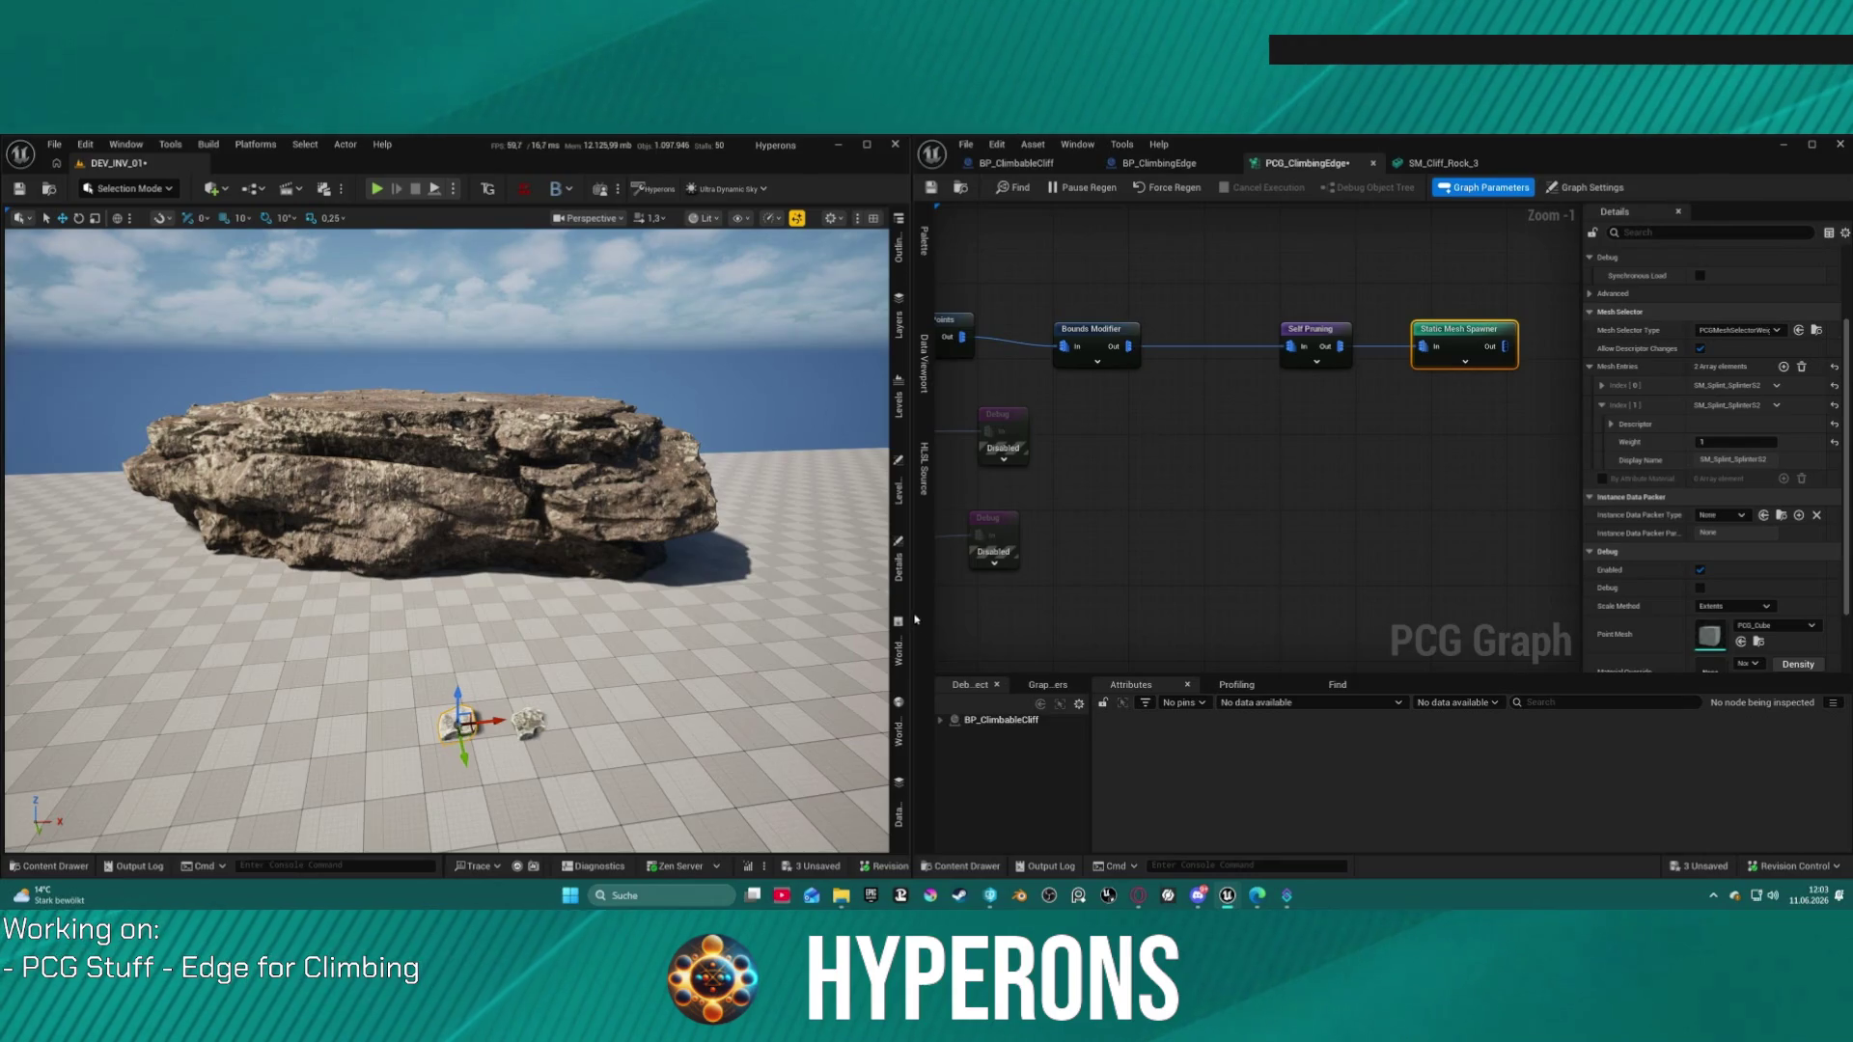
Step: Set mesh entry [1]'s Static Mesh to SM_Splint_SplinterS3, checked against the placed rock
{"action": "left_click", "coordinate": [899, 567]}
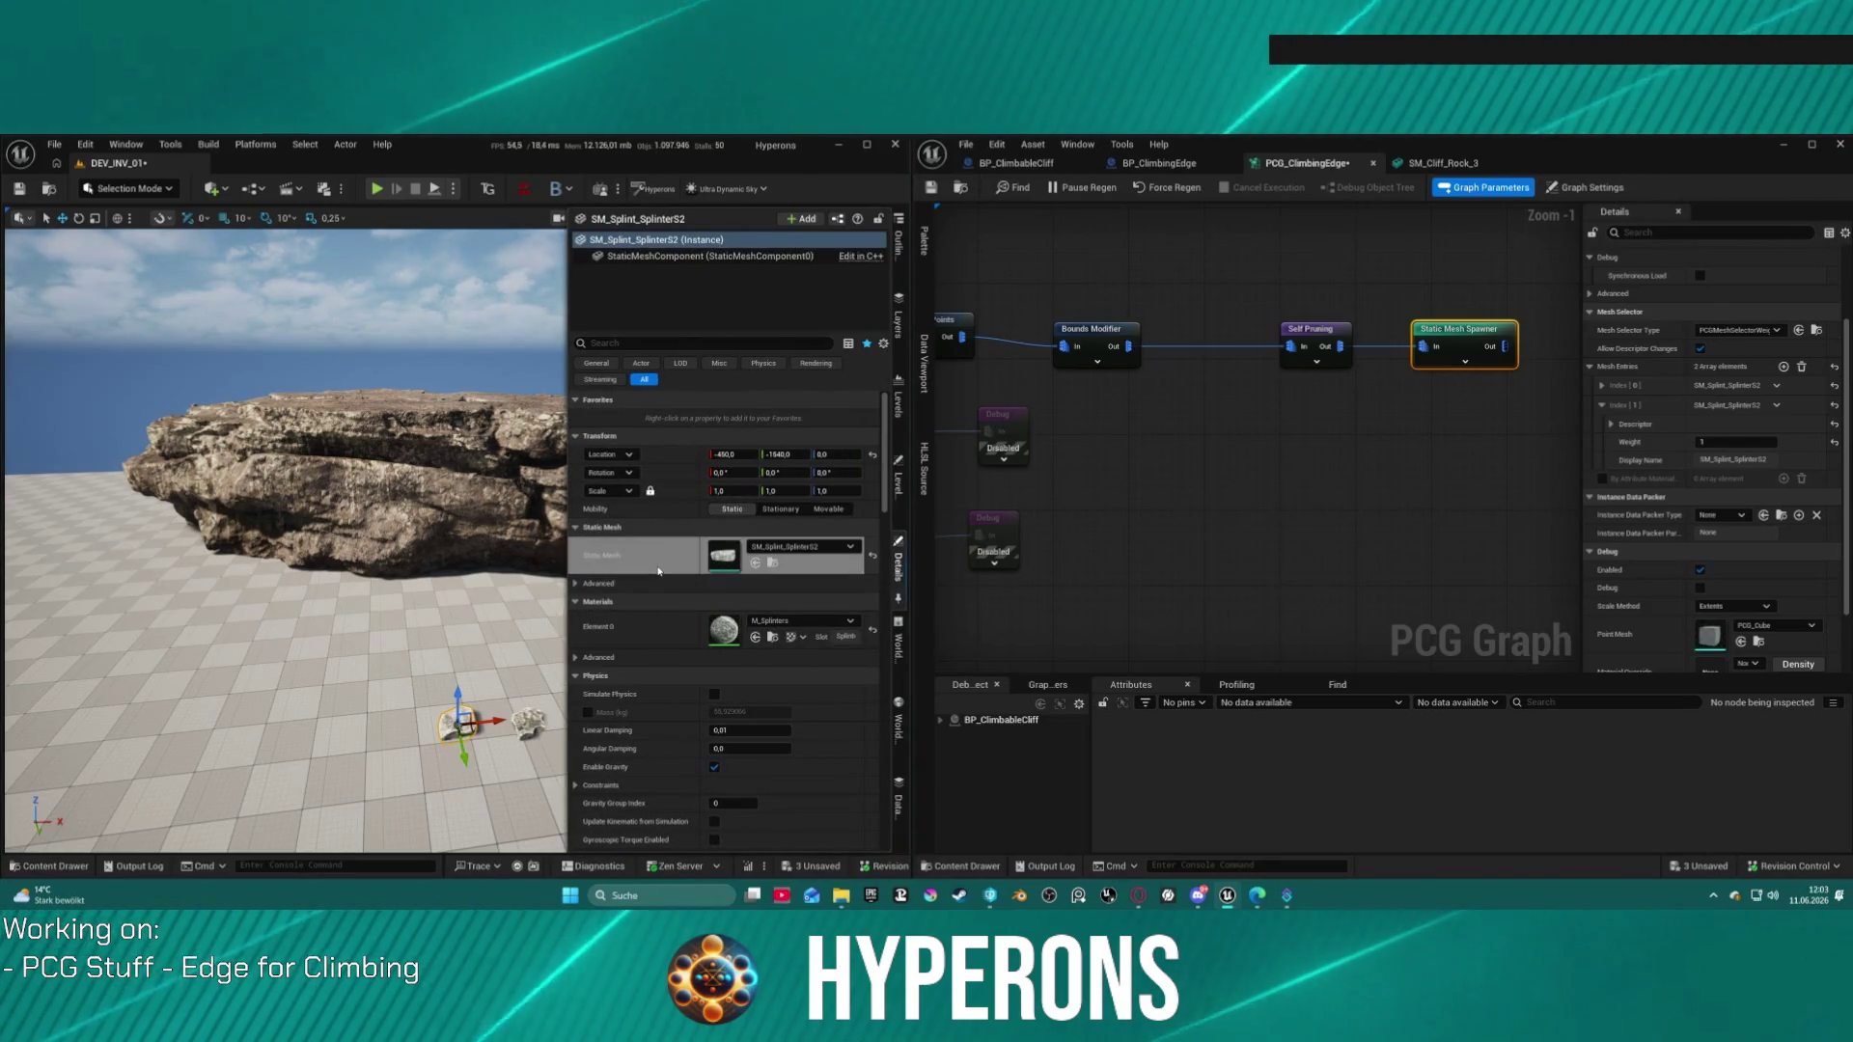
{"action": "left_click", "coordinate": [1601, 407]}
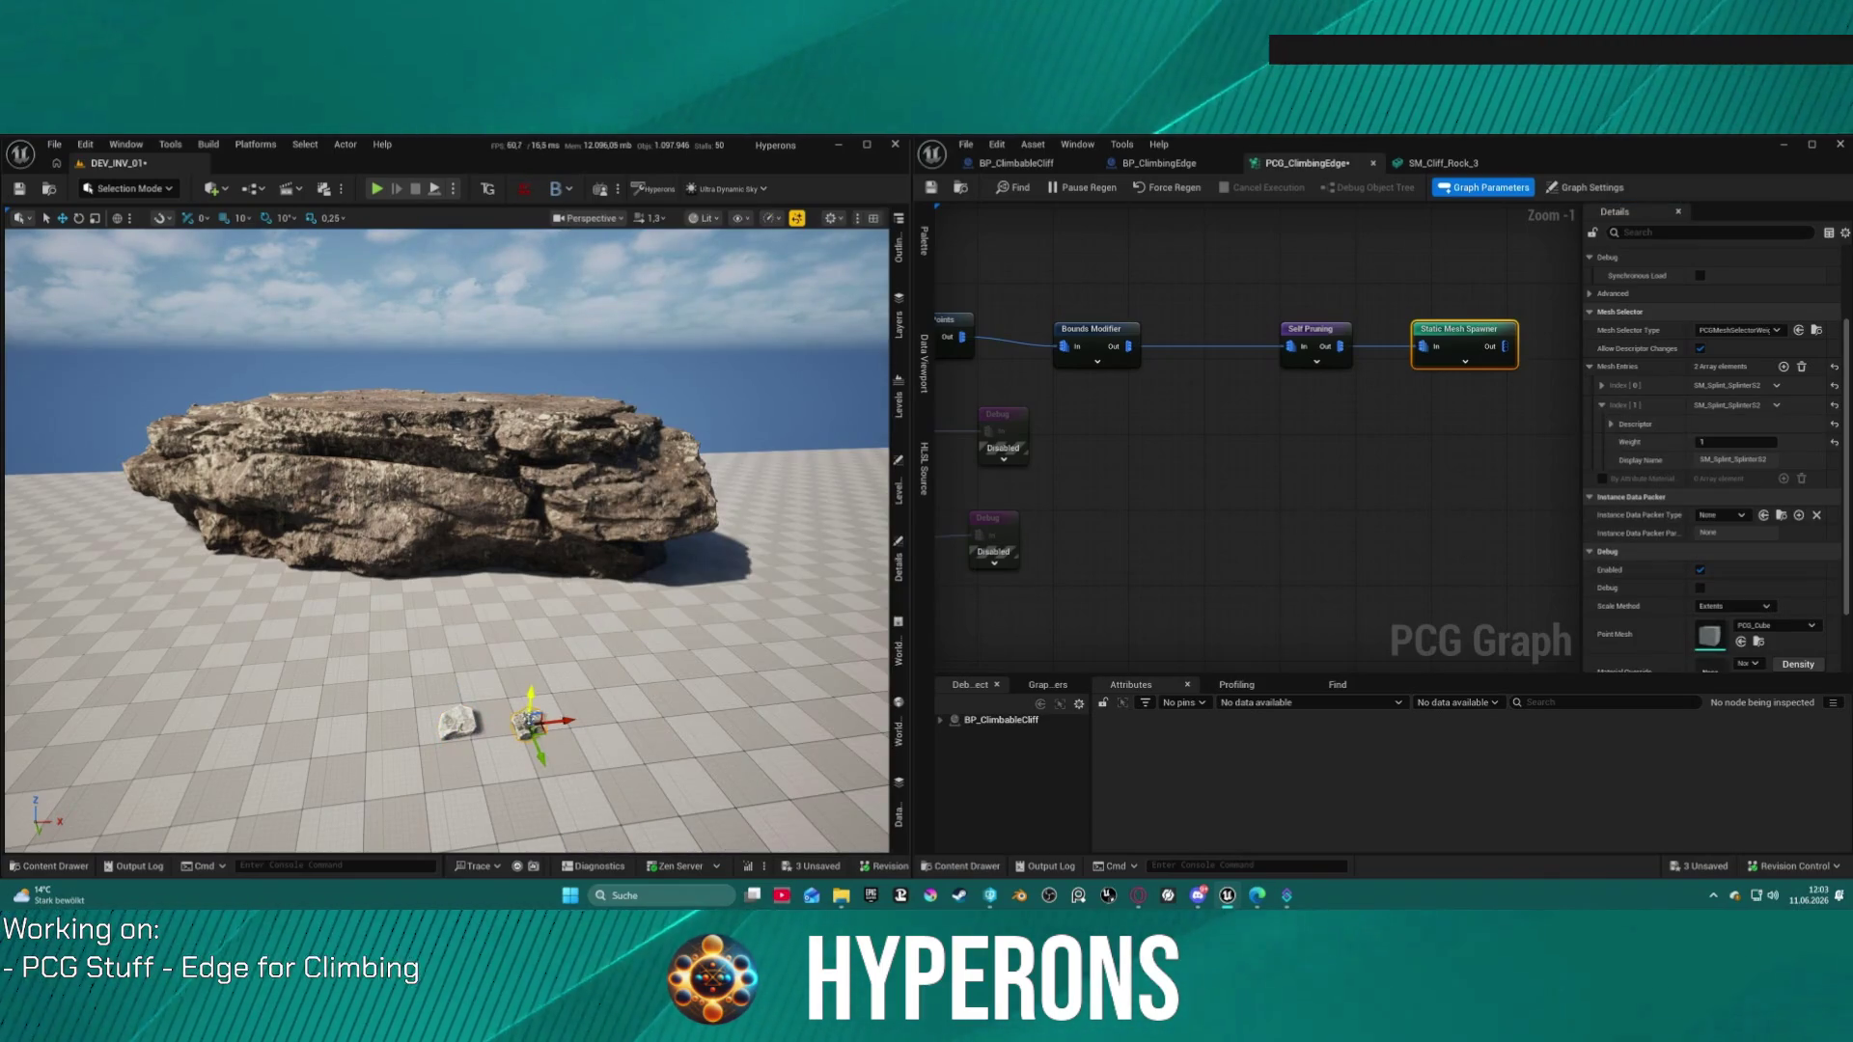
{"action": "right_click", "coordinate": [530, 723]}
{"action": "left_click", "coordinate": [898, 569]}
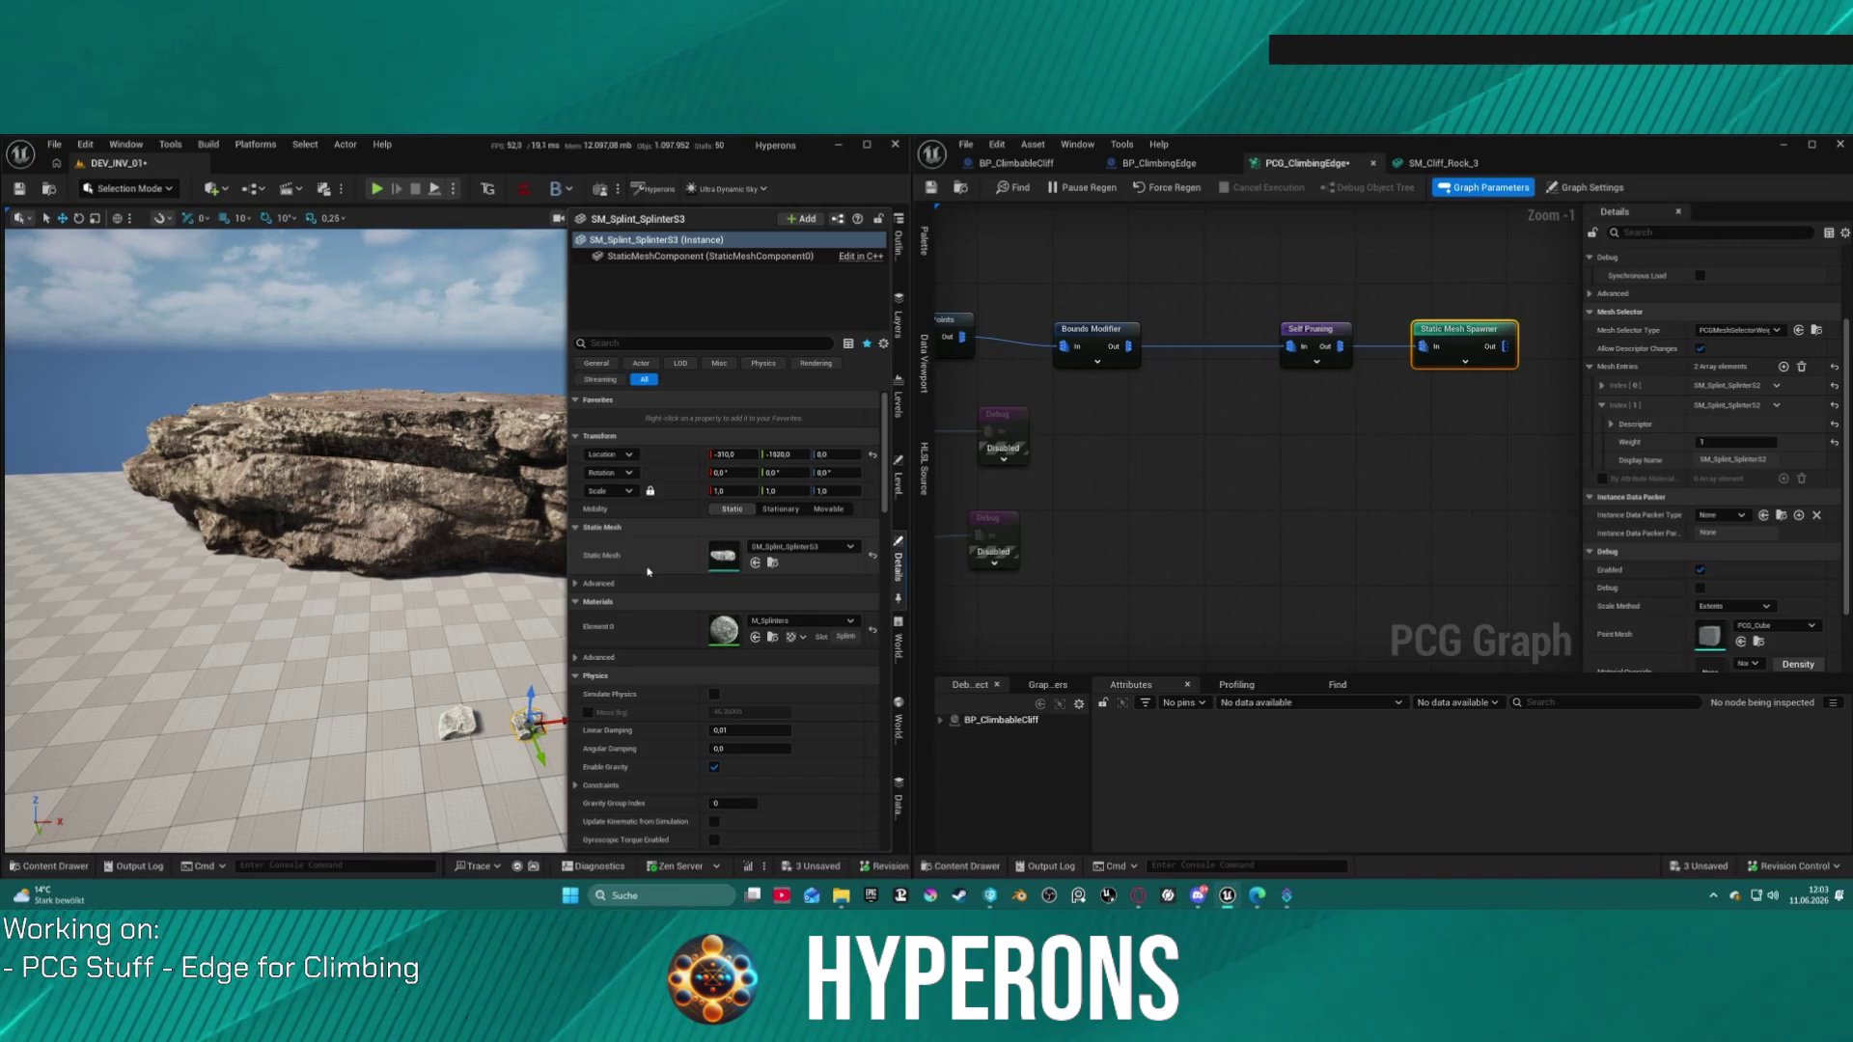
{"action": "left_click", "coordinate": [1602, 385]}
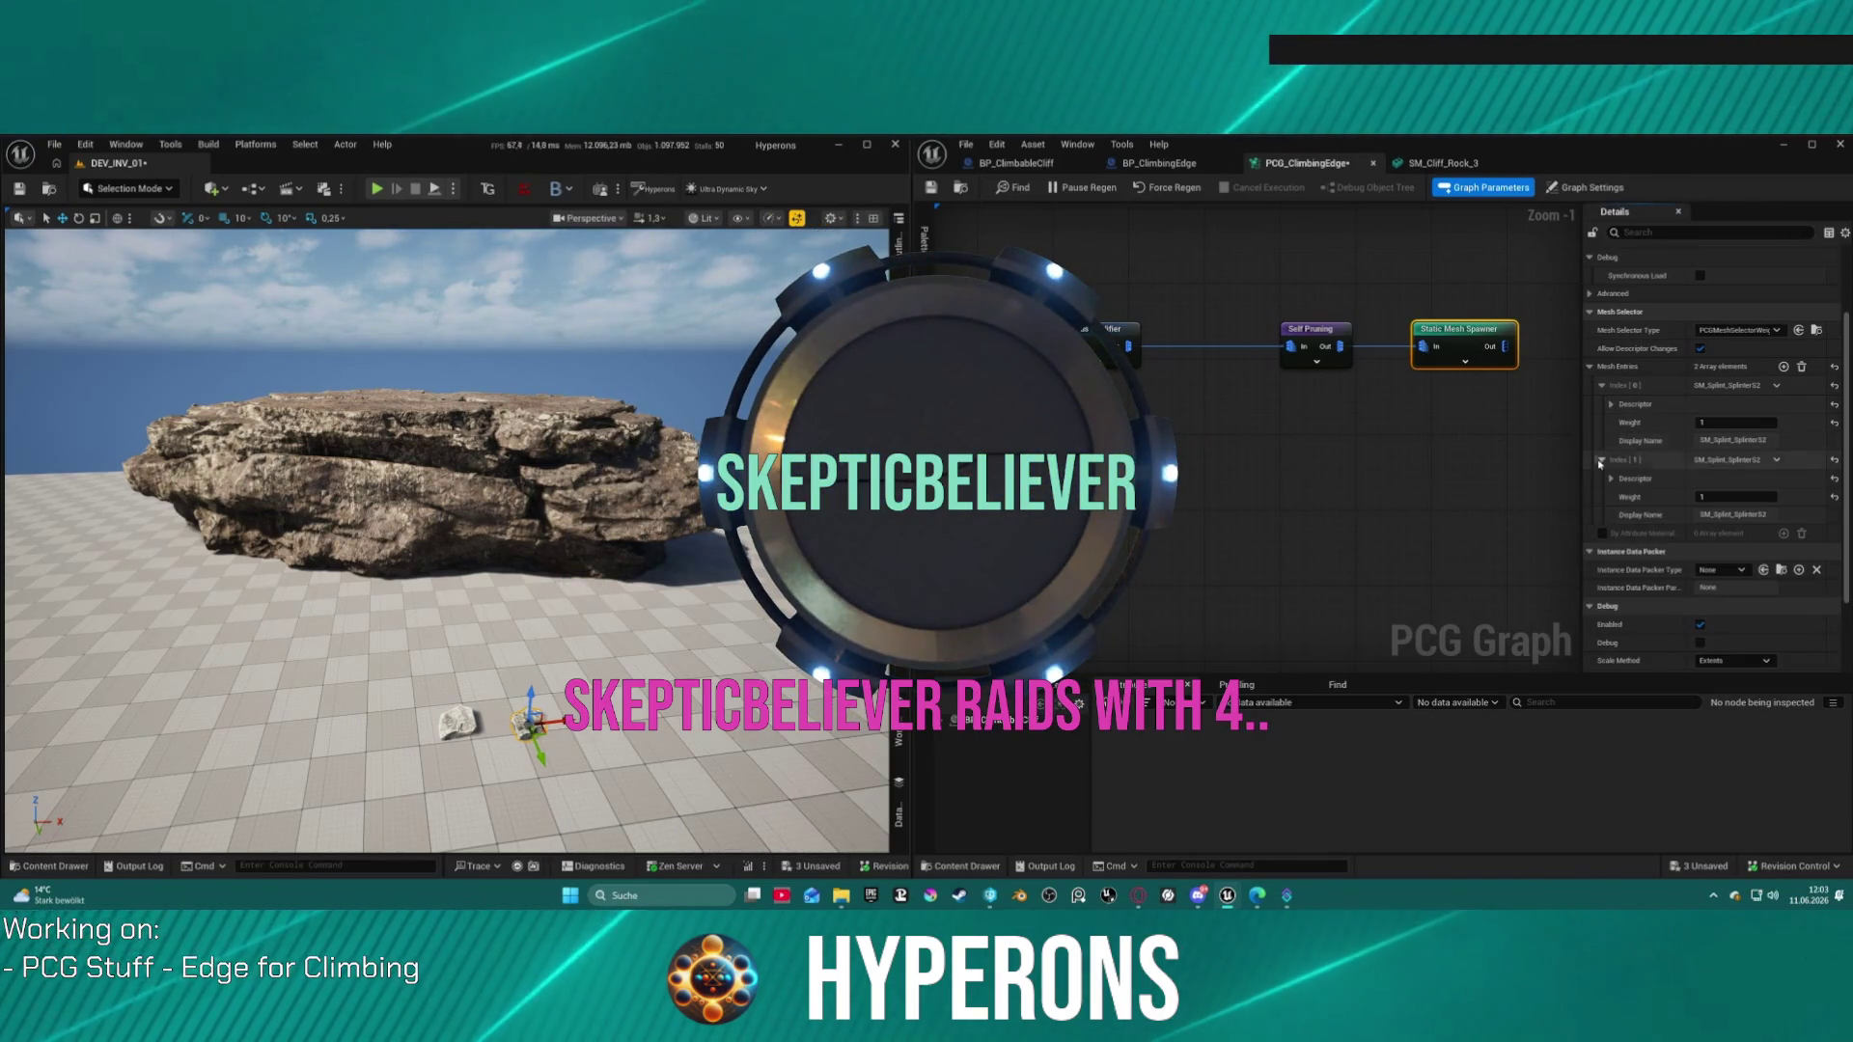
{"action": "left_click", "coordinate": [1610, 478]}
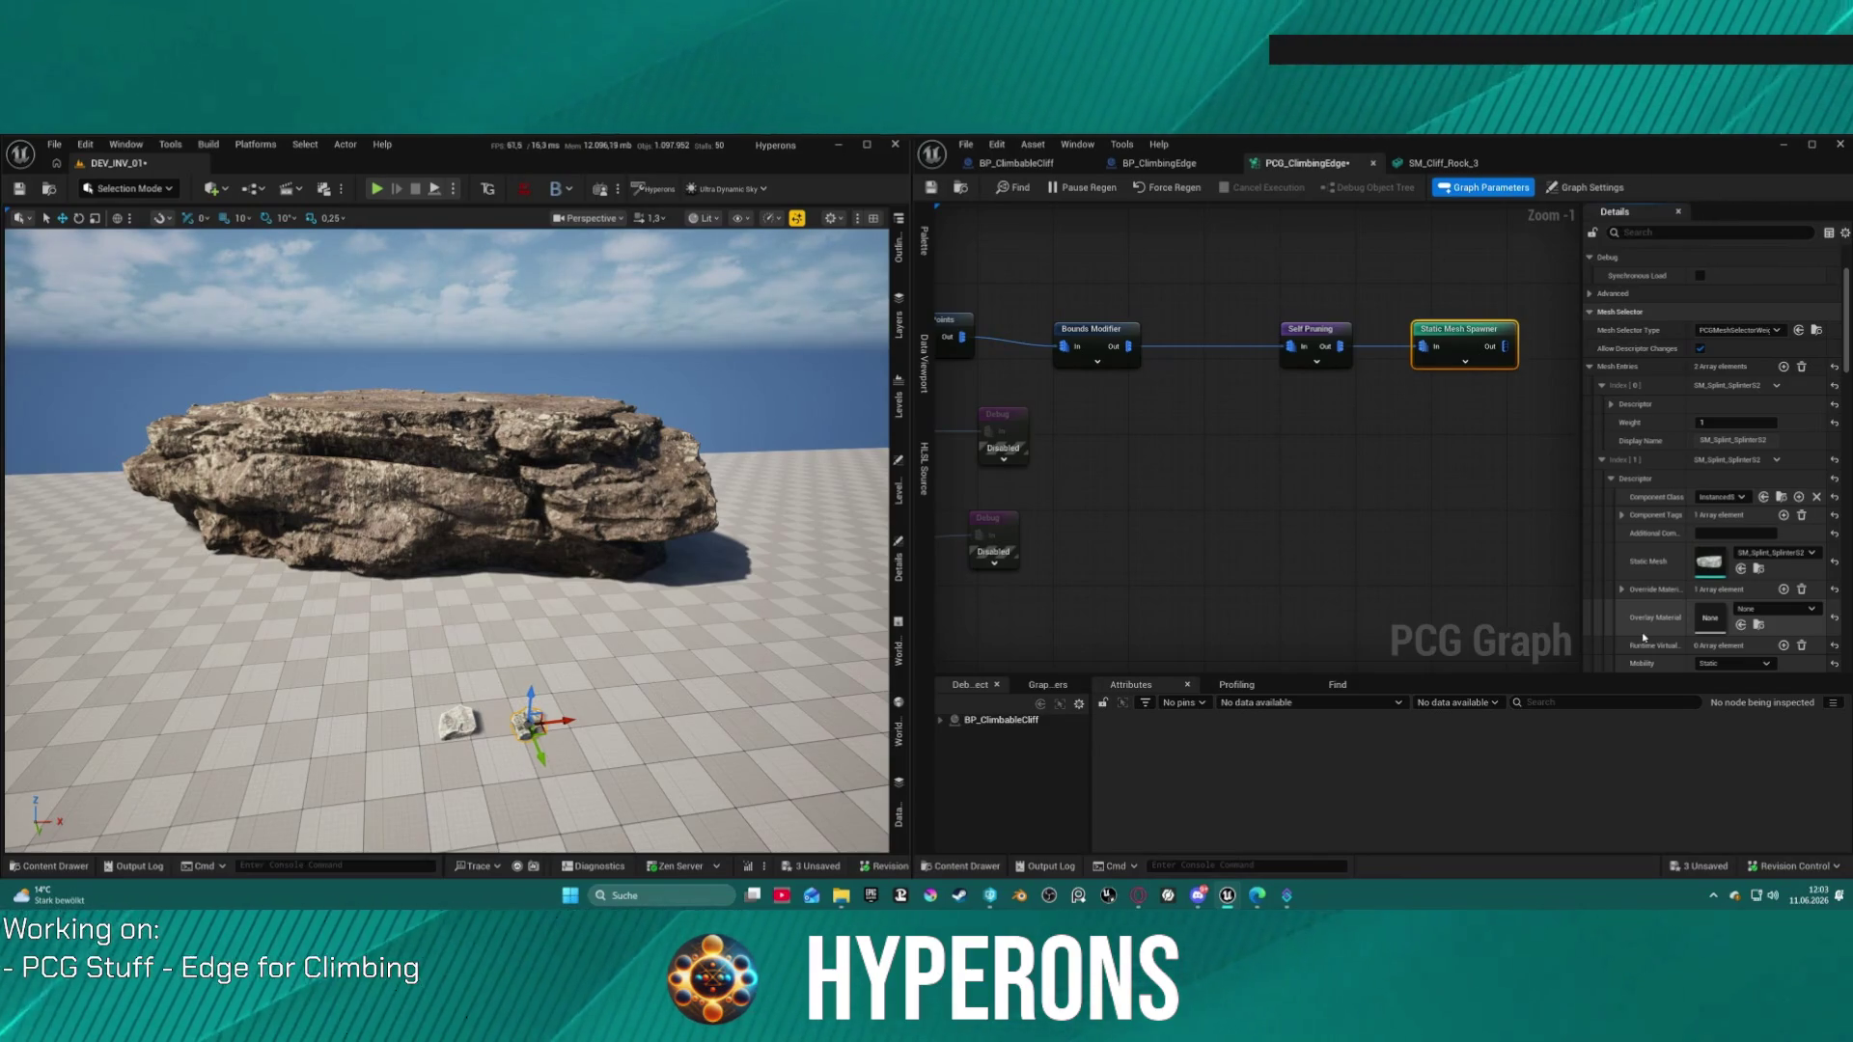
{"action": "left_click", "coordinate": [1740, 569]}
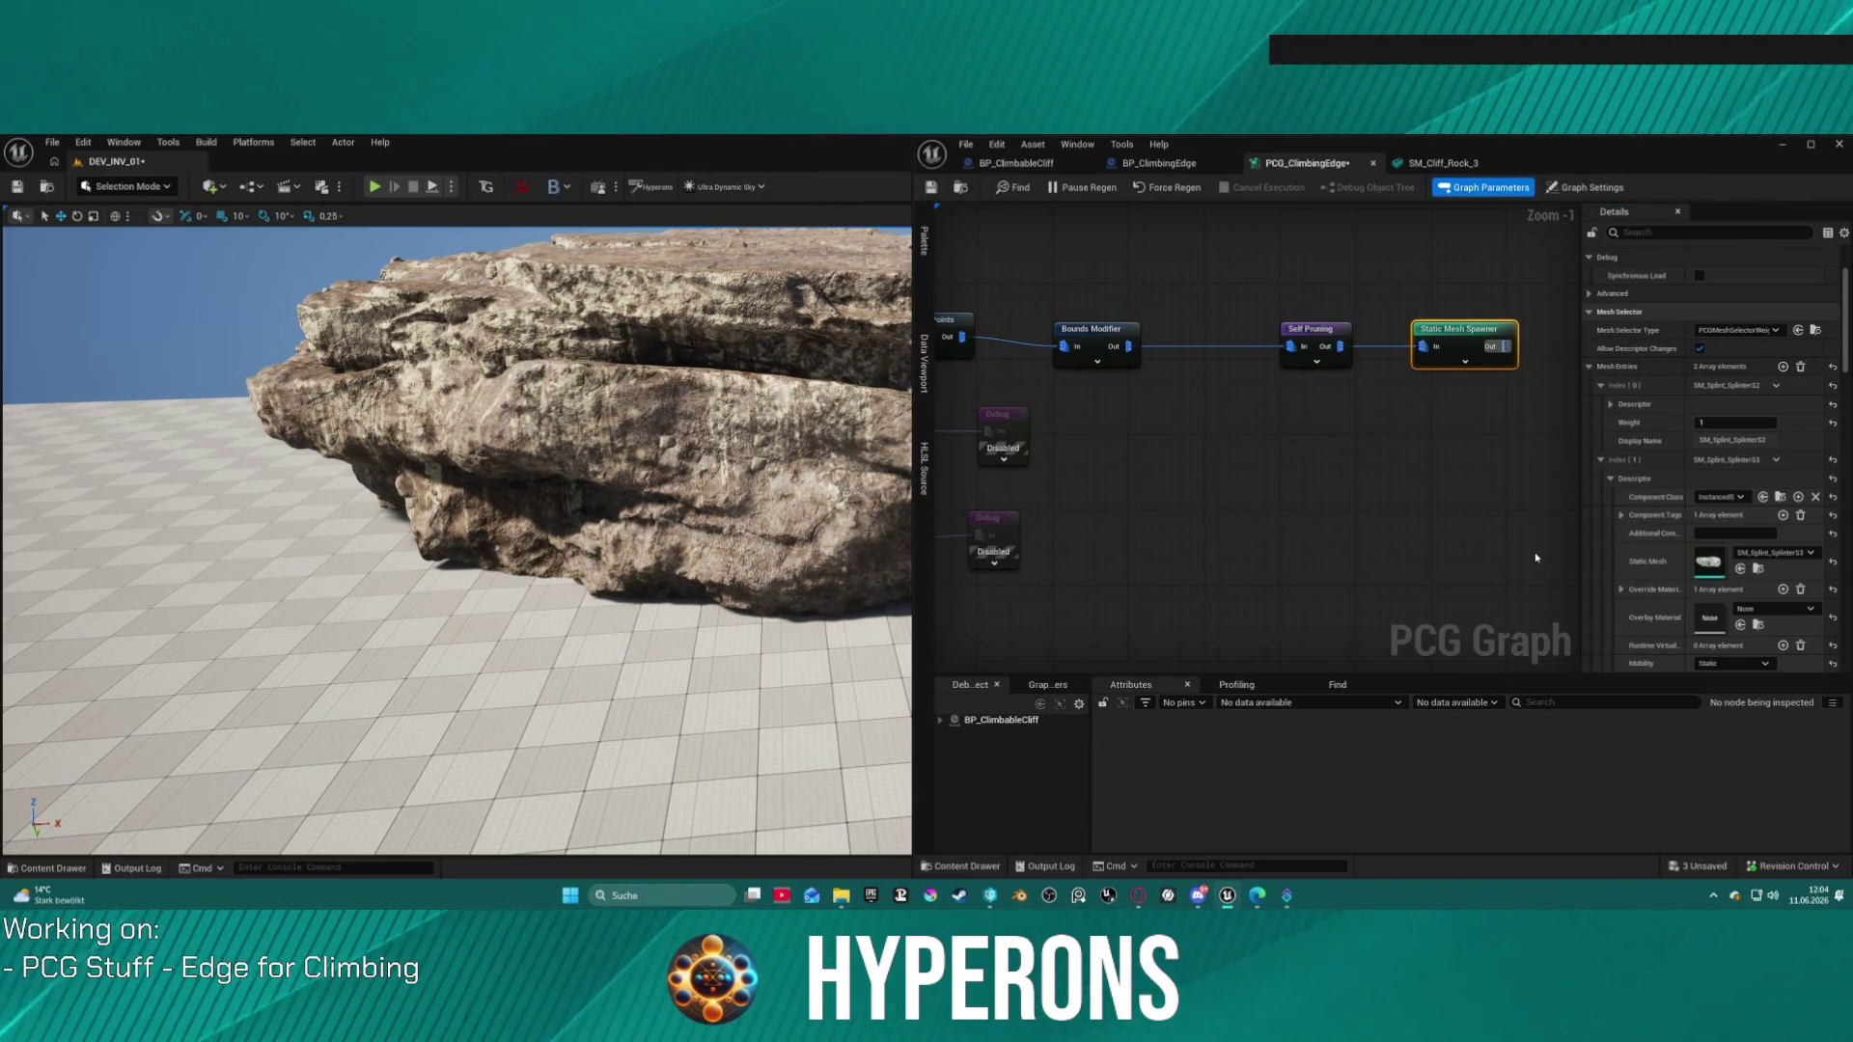
{"action": "left_click", "coordinate": [1188, 488]}
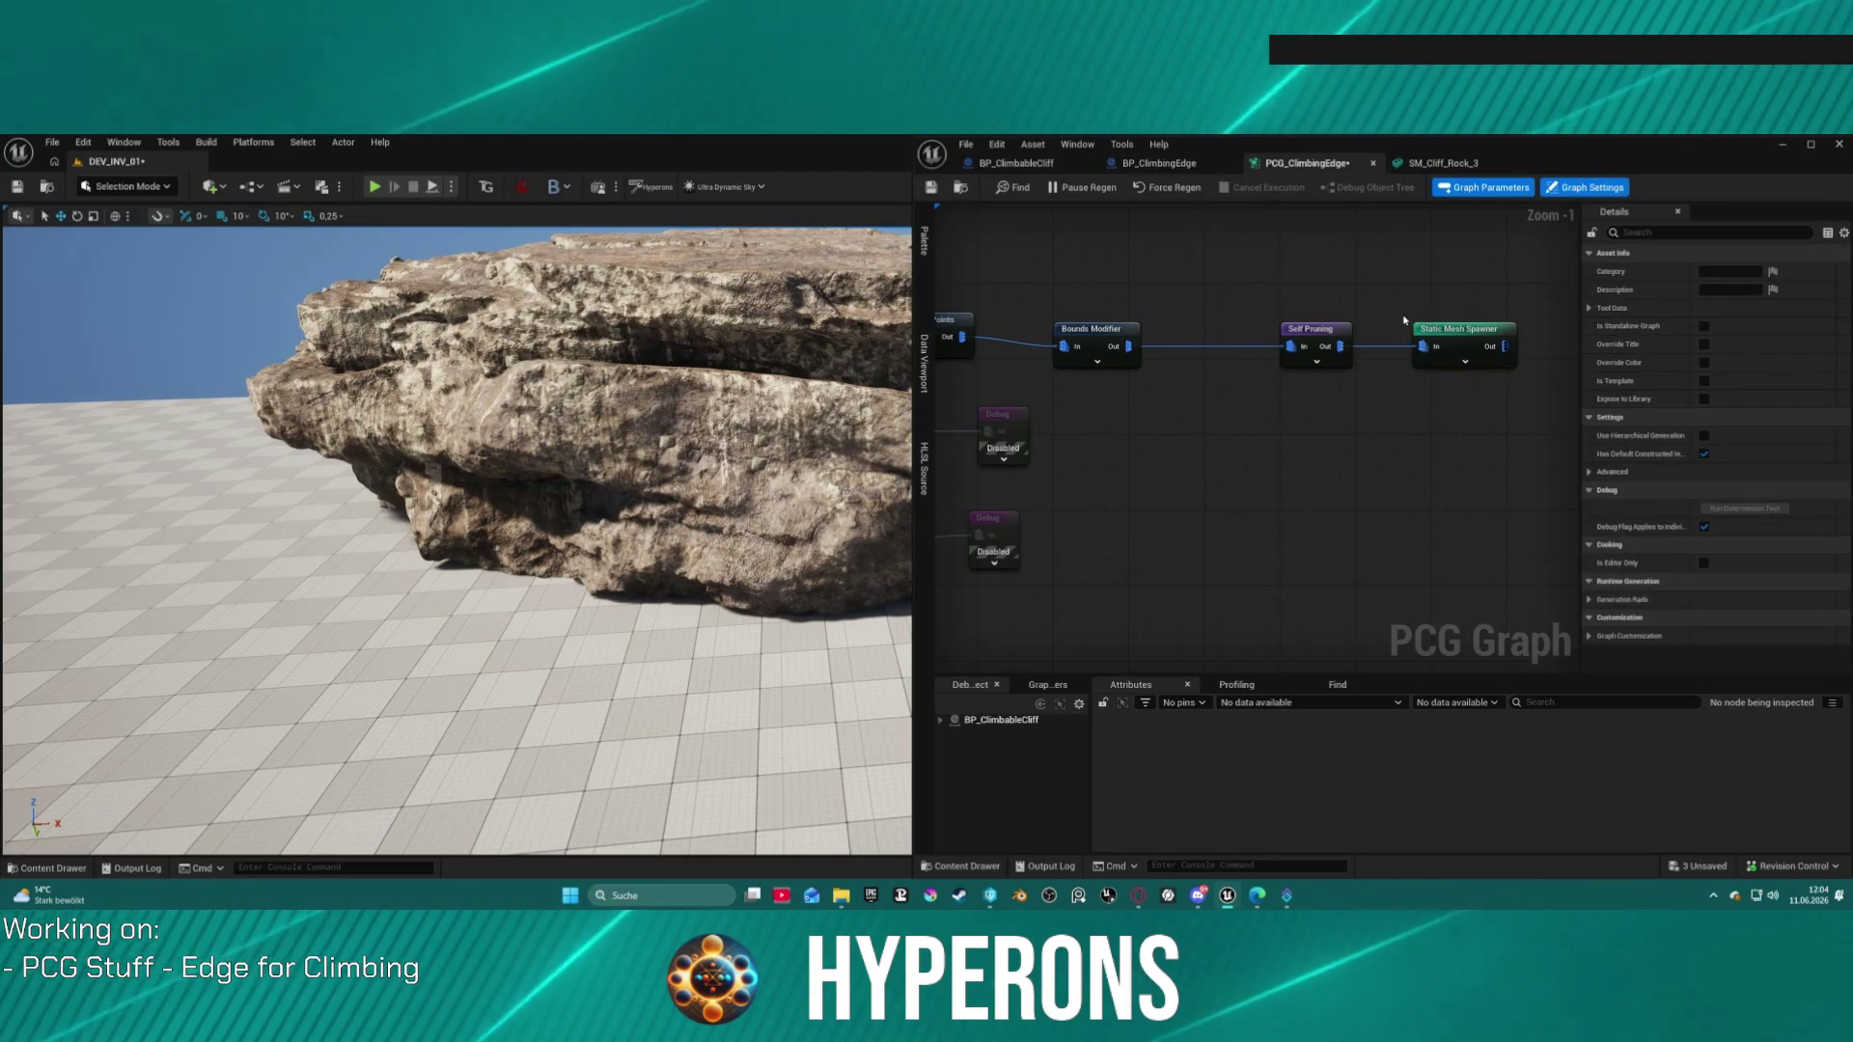
Step: Reset the Transform Points Scale Max to 1.0 and view the splinter rocks along the cliff ledges
{"action": "left_click_drag", "start_coordinate": [917, 309], "coordinate": [1201, 308]}
{"action": "left_click", "coordinate": [1195, 333]}
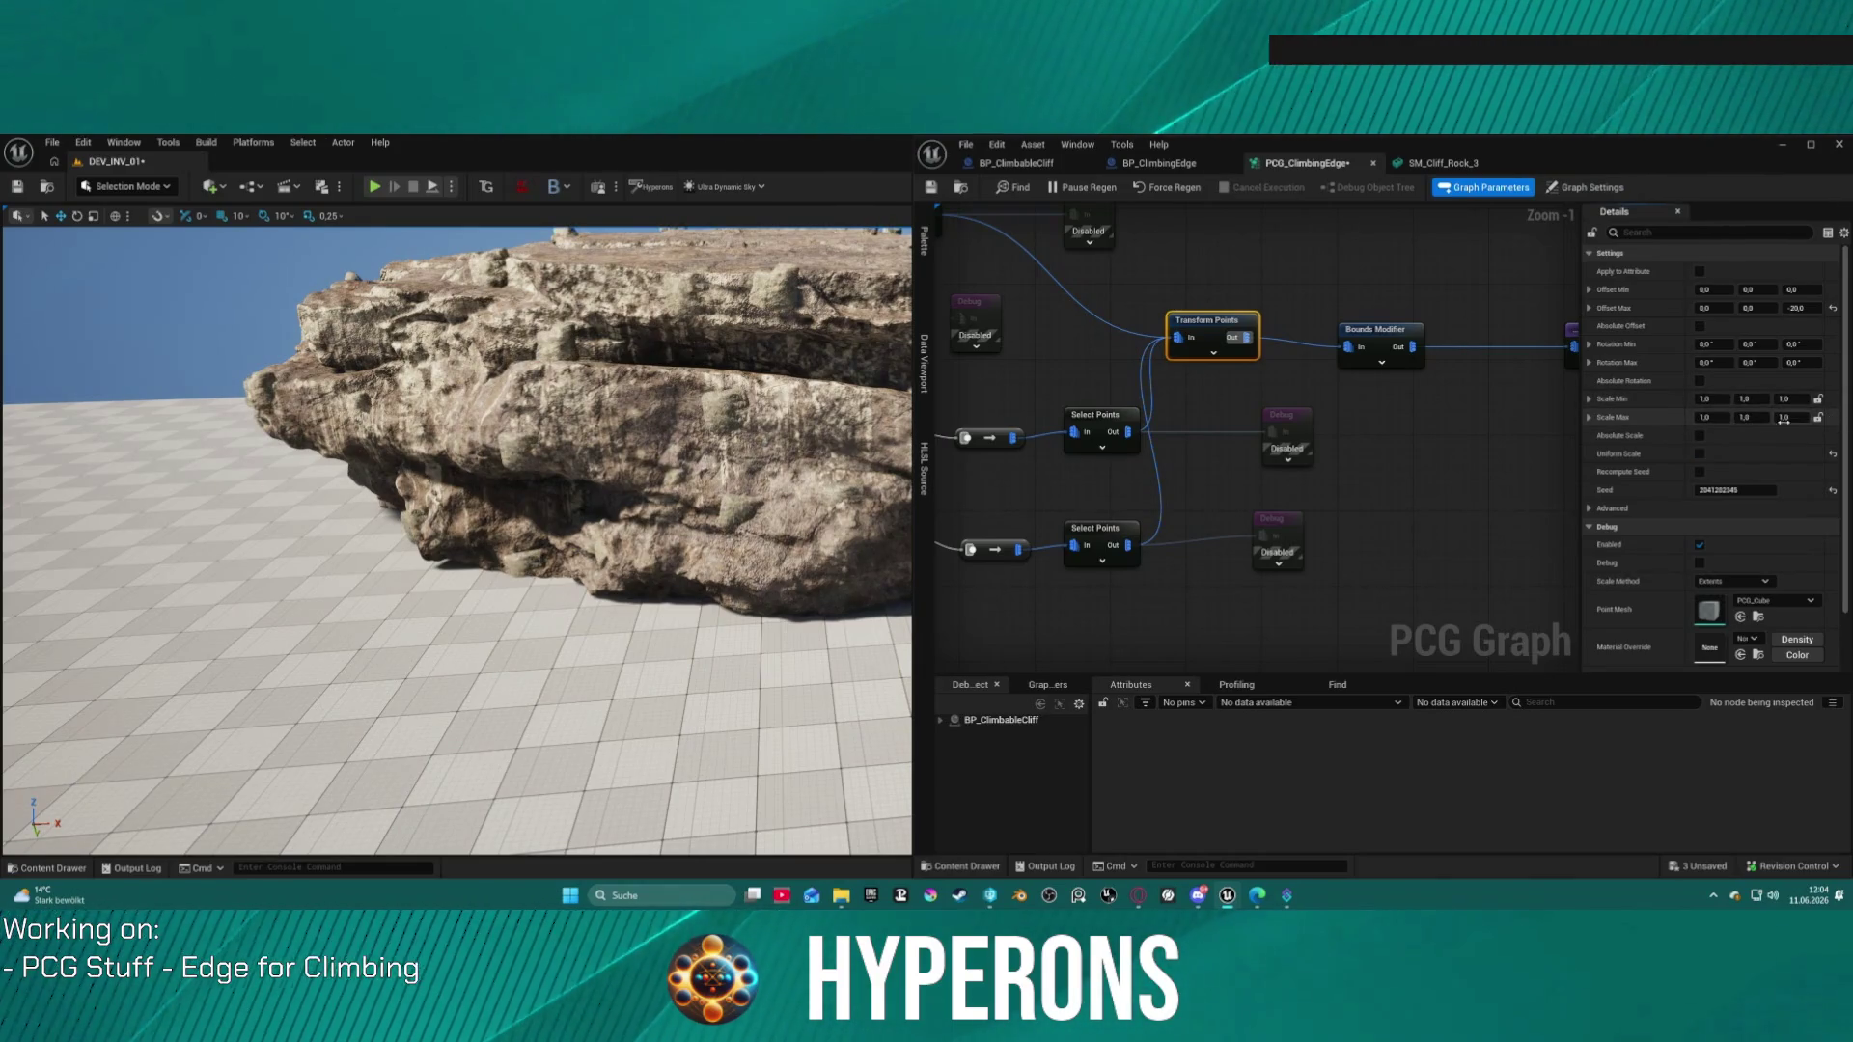
{"action": "left_click", "coordinate": [1833, 418]}
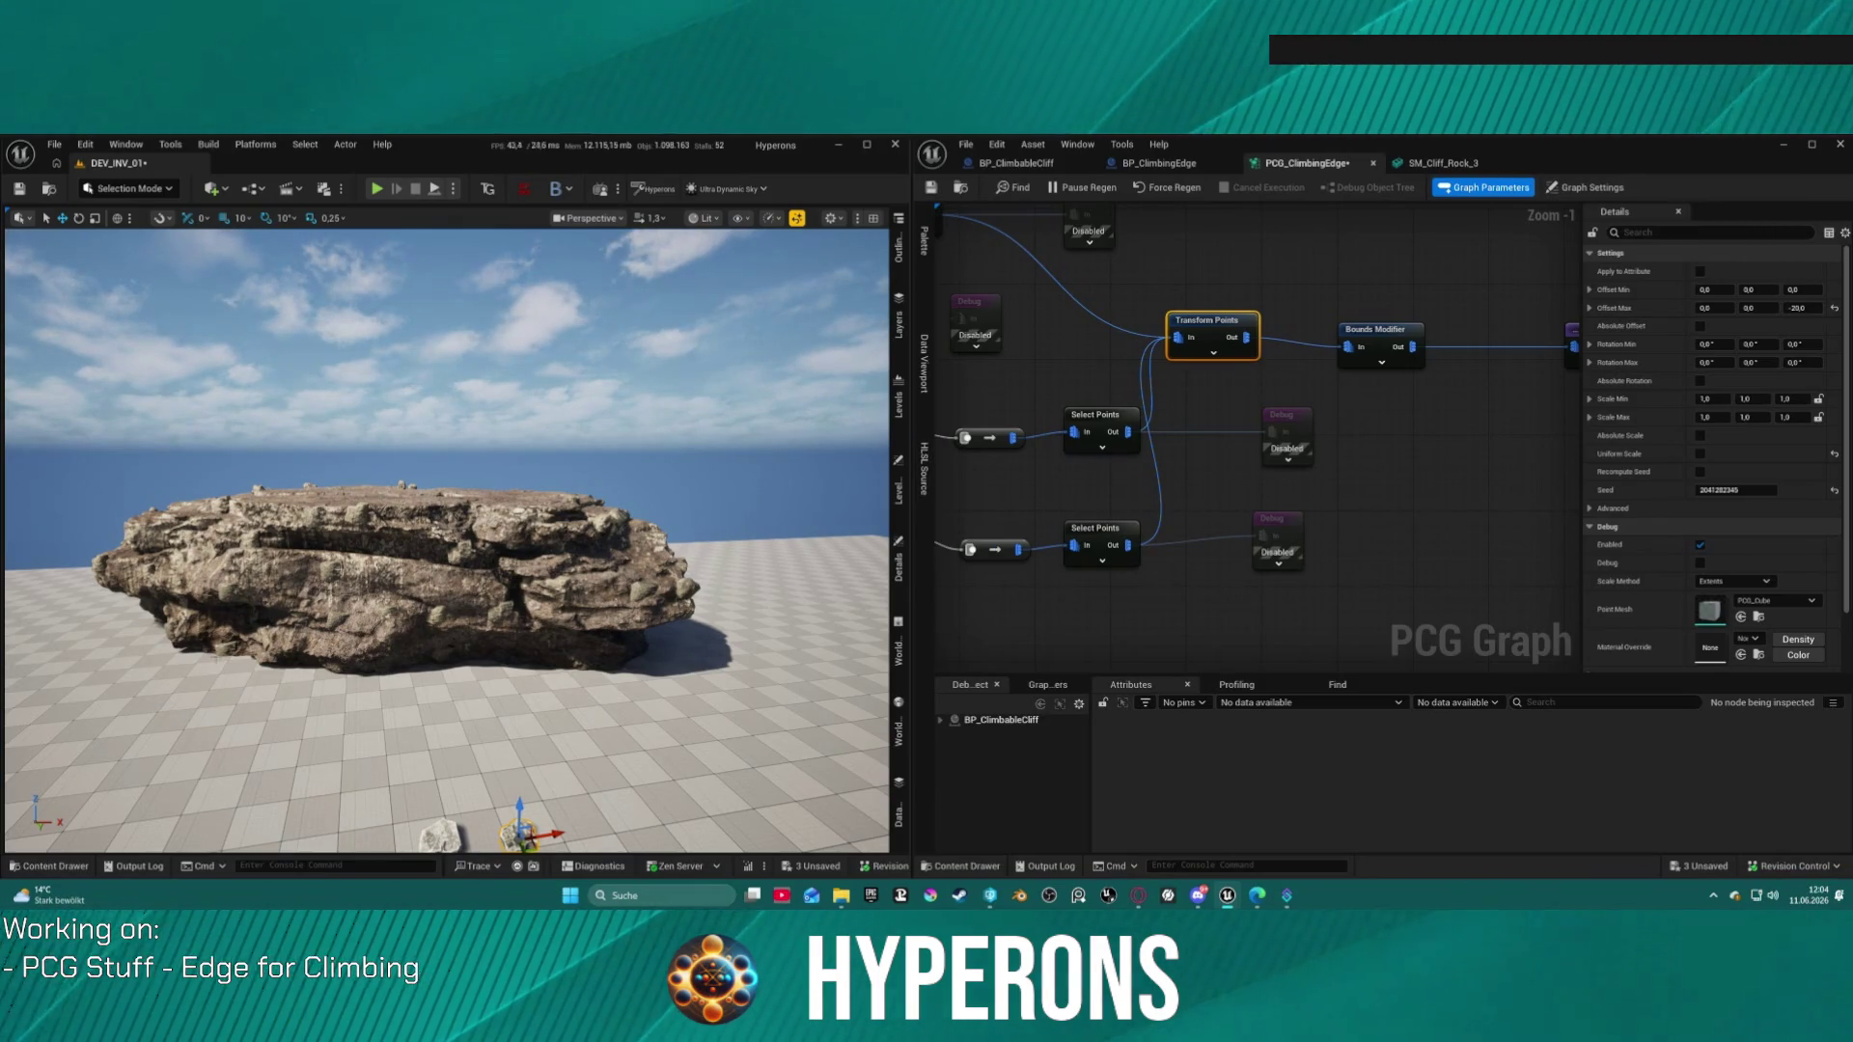
{"action": "mouse_move", "coordinate": [510, 309]}
{"action": "left_mouse_down"}
{"action": "mouse_move", "coordinate": [522, 367]}
{"action": "mouse_move", "coordinate": [482, 309]}
{"action": "mouse_move", "coordinate": [463, 324]}
{"action": "mouse_move", "coordinate": [463, 280]}
{"action": "mouse_move", "coordinate": [459, 333]}
{"action": "mouse_move", "coordinate": [439, 304]}
{"action": "mouse_move", "coordinate": [703, 714]}
{"action": "left_mouse_up"}
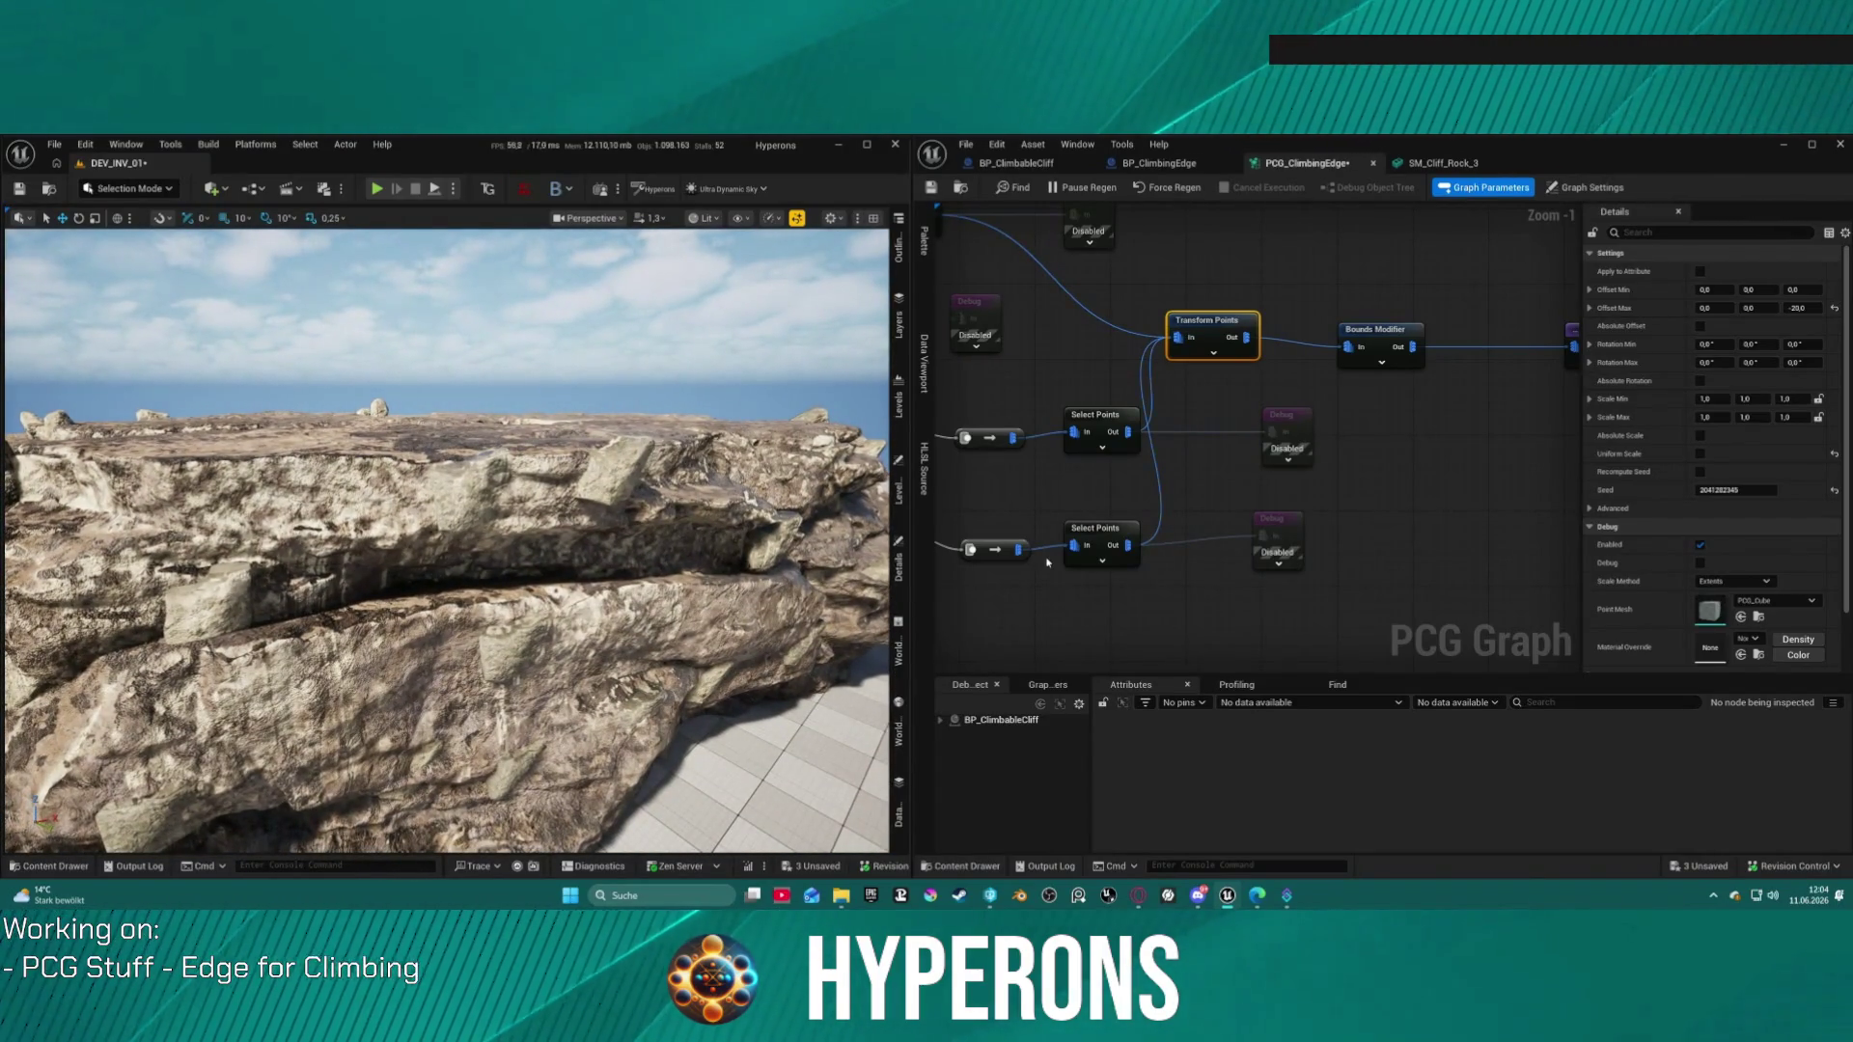
{"action": "left_click", "coordinate": [1795, 344]}
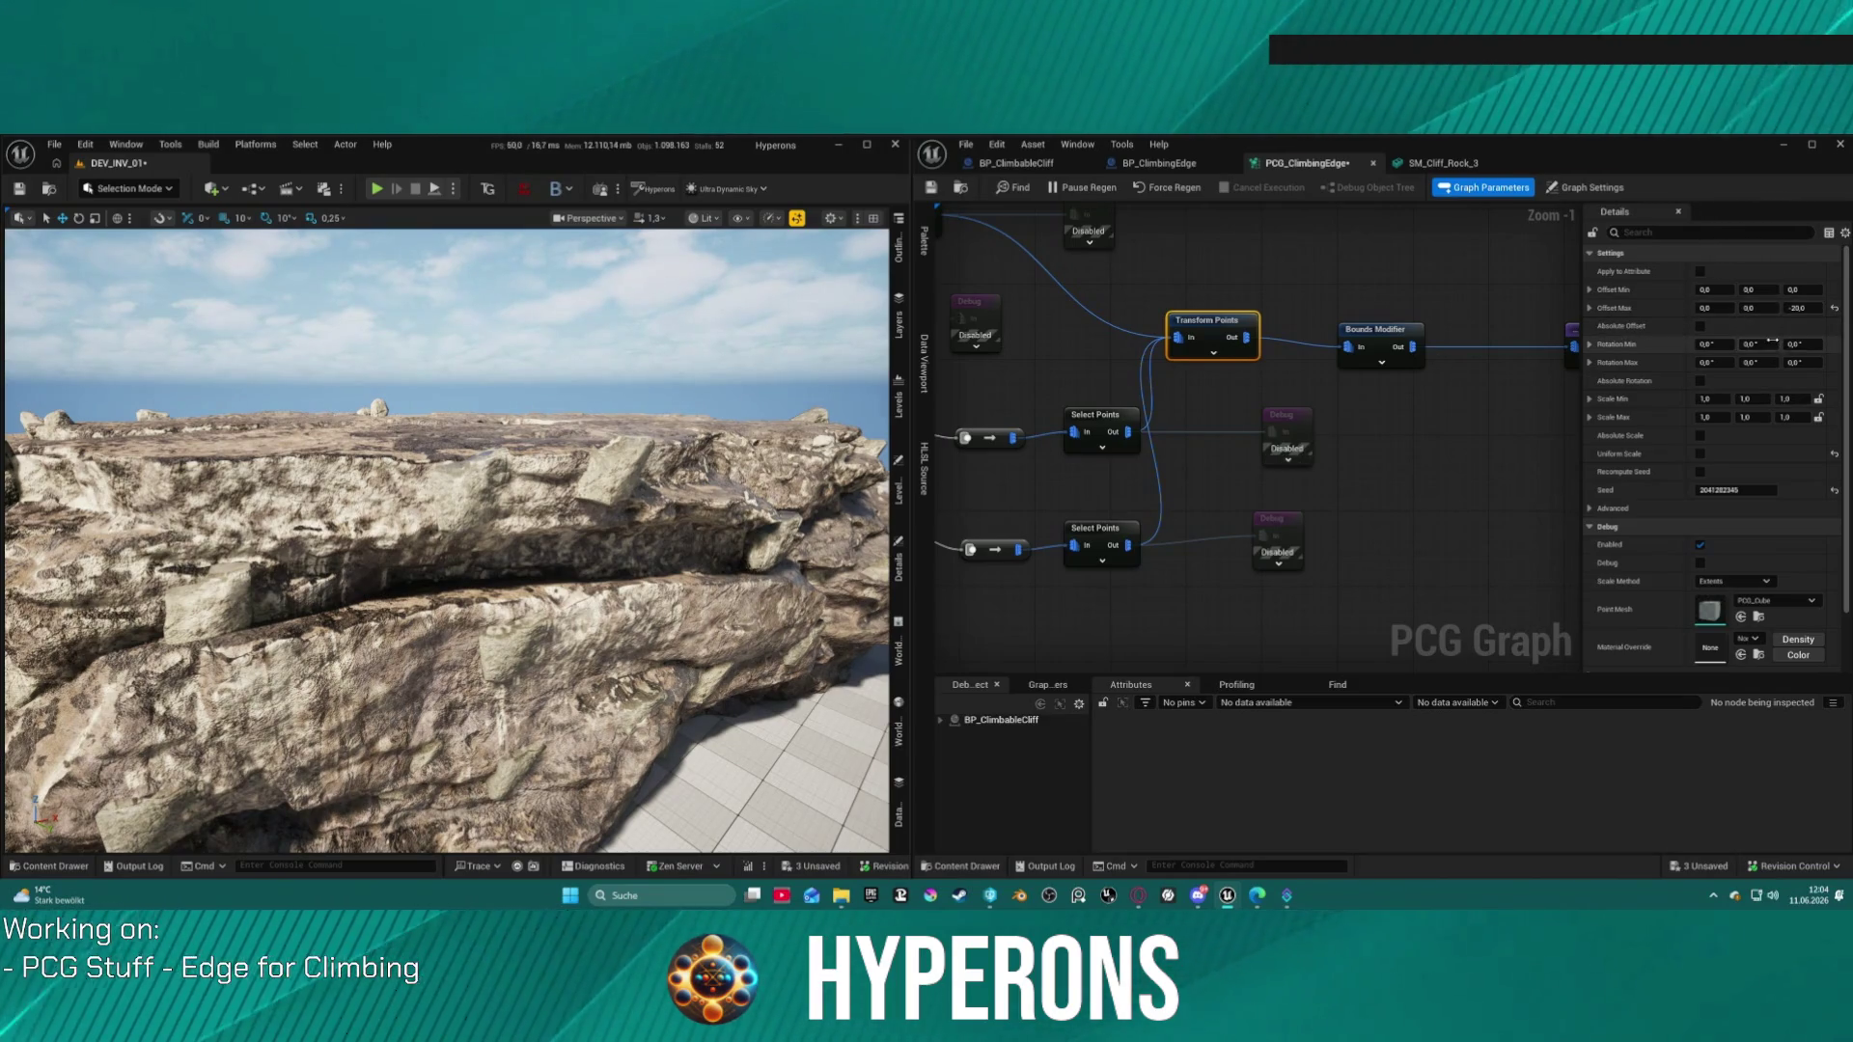
Step: Give Transform Points a fixed 90° Y rotation (min and max) and a random 0–360° Z rotation
{"action": "key", "text": "shift+Tab"}
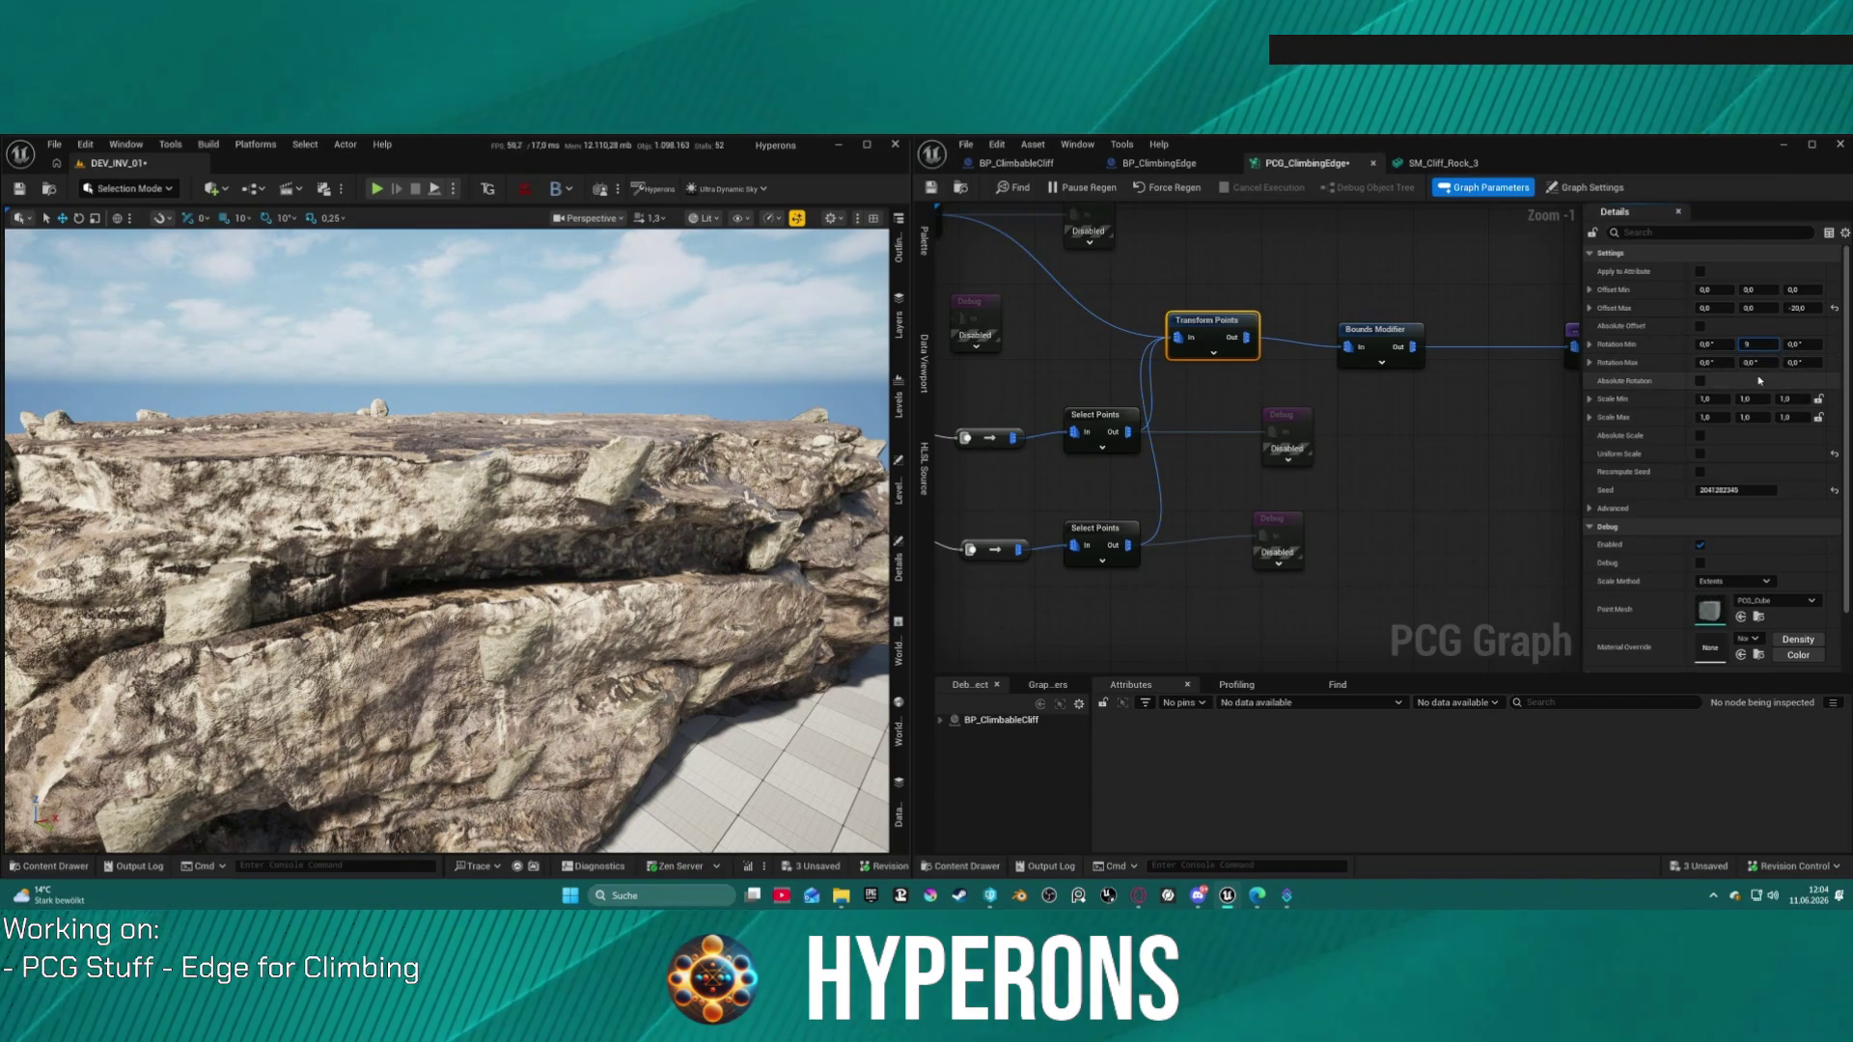
{"action": "type", "text": "0"}
{"action": "key", "text": "Return"}
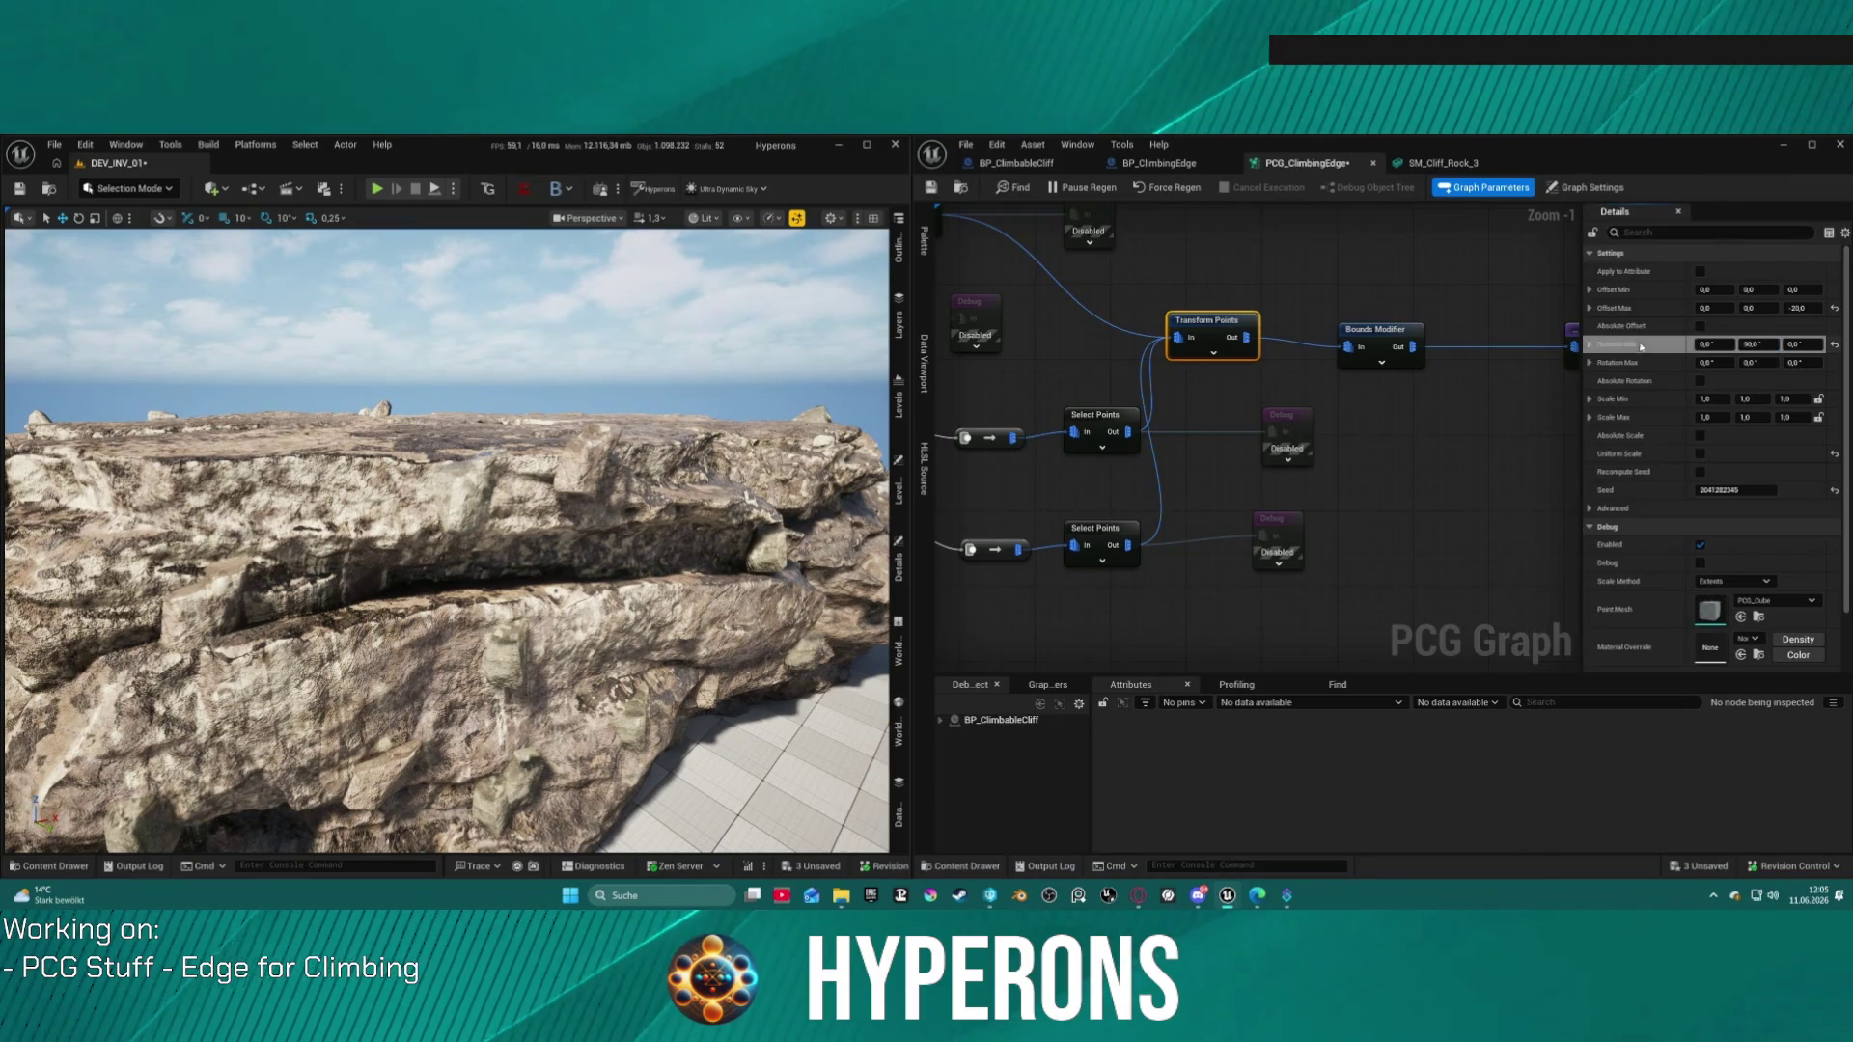
{"action": "left_click", "coordinate": [1755, 363]}
{"action": "type", "text": "90"}
{"action": "key", "text": "Return"}
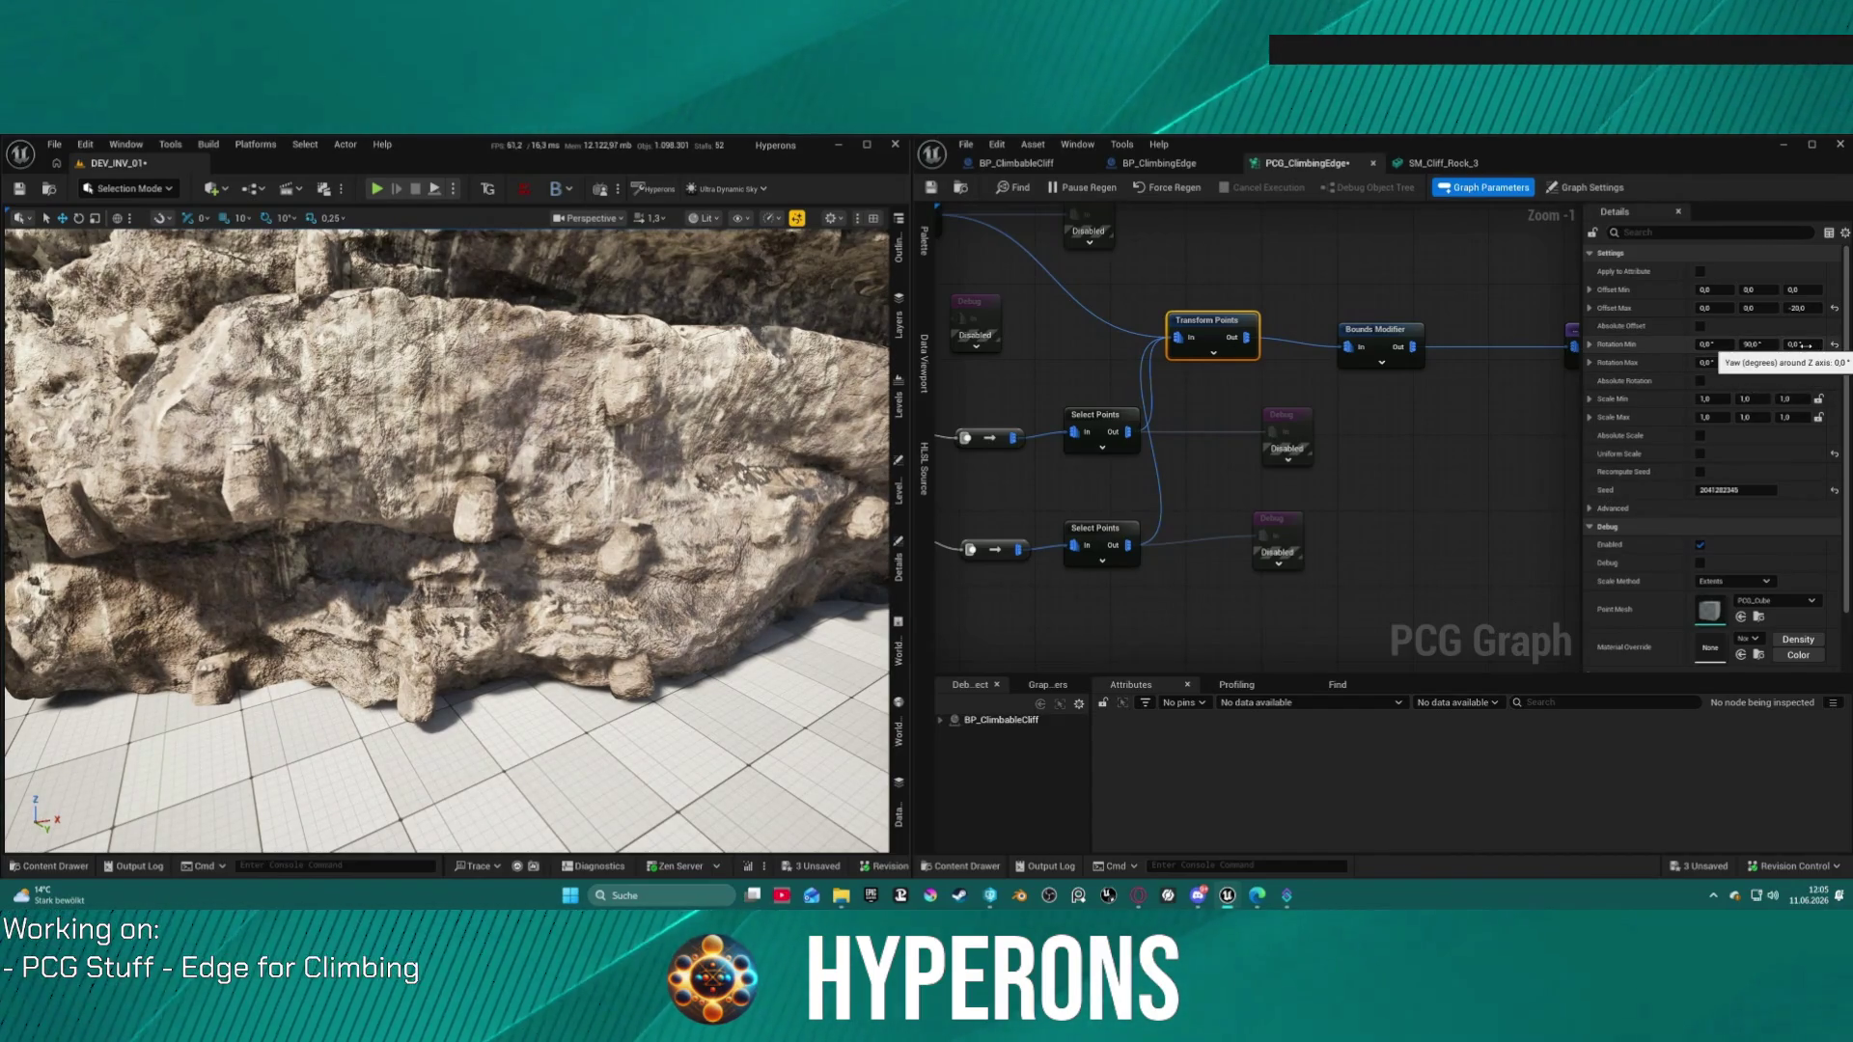
{"action": "left_click", "coordinate": [1805, 344]}
{"action": "key", "text": "Return"}
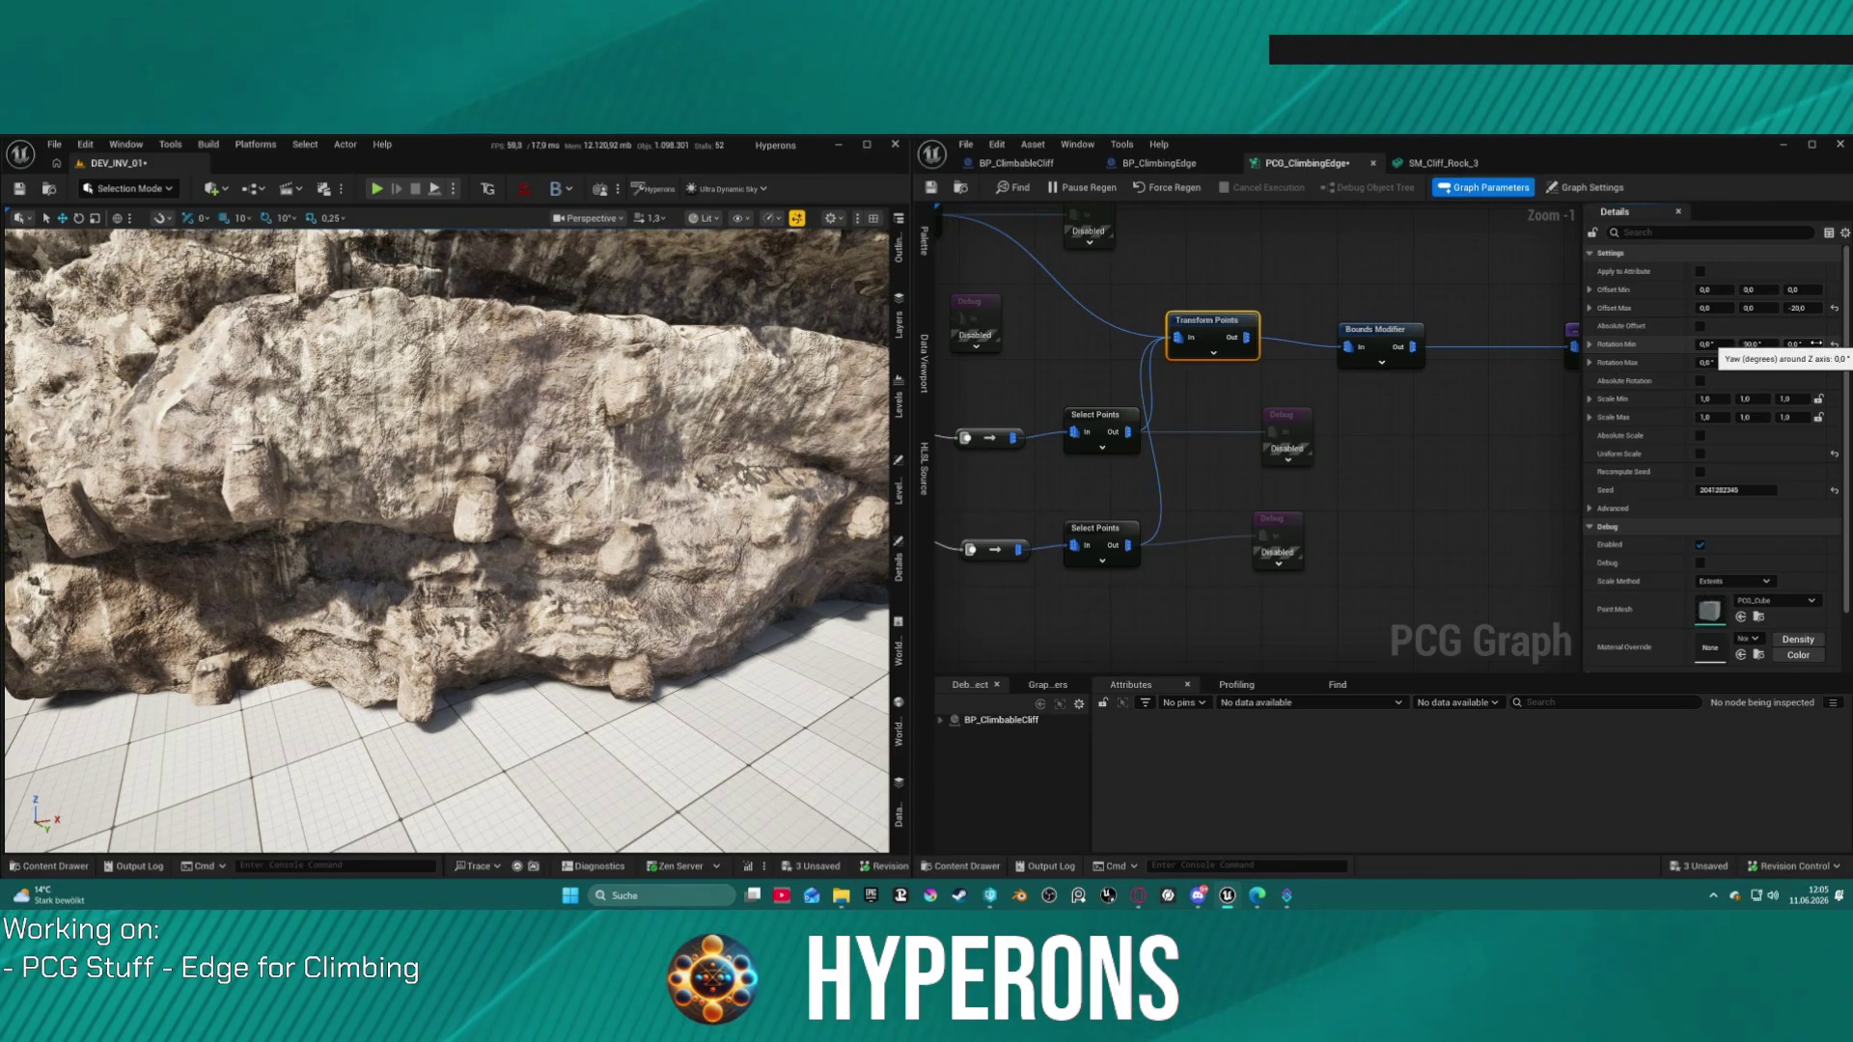
{"action": "left_click", "coordinate": [1800, 362]}
{"action": "type", "text": "360"}
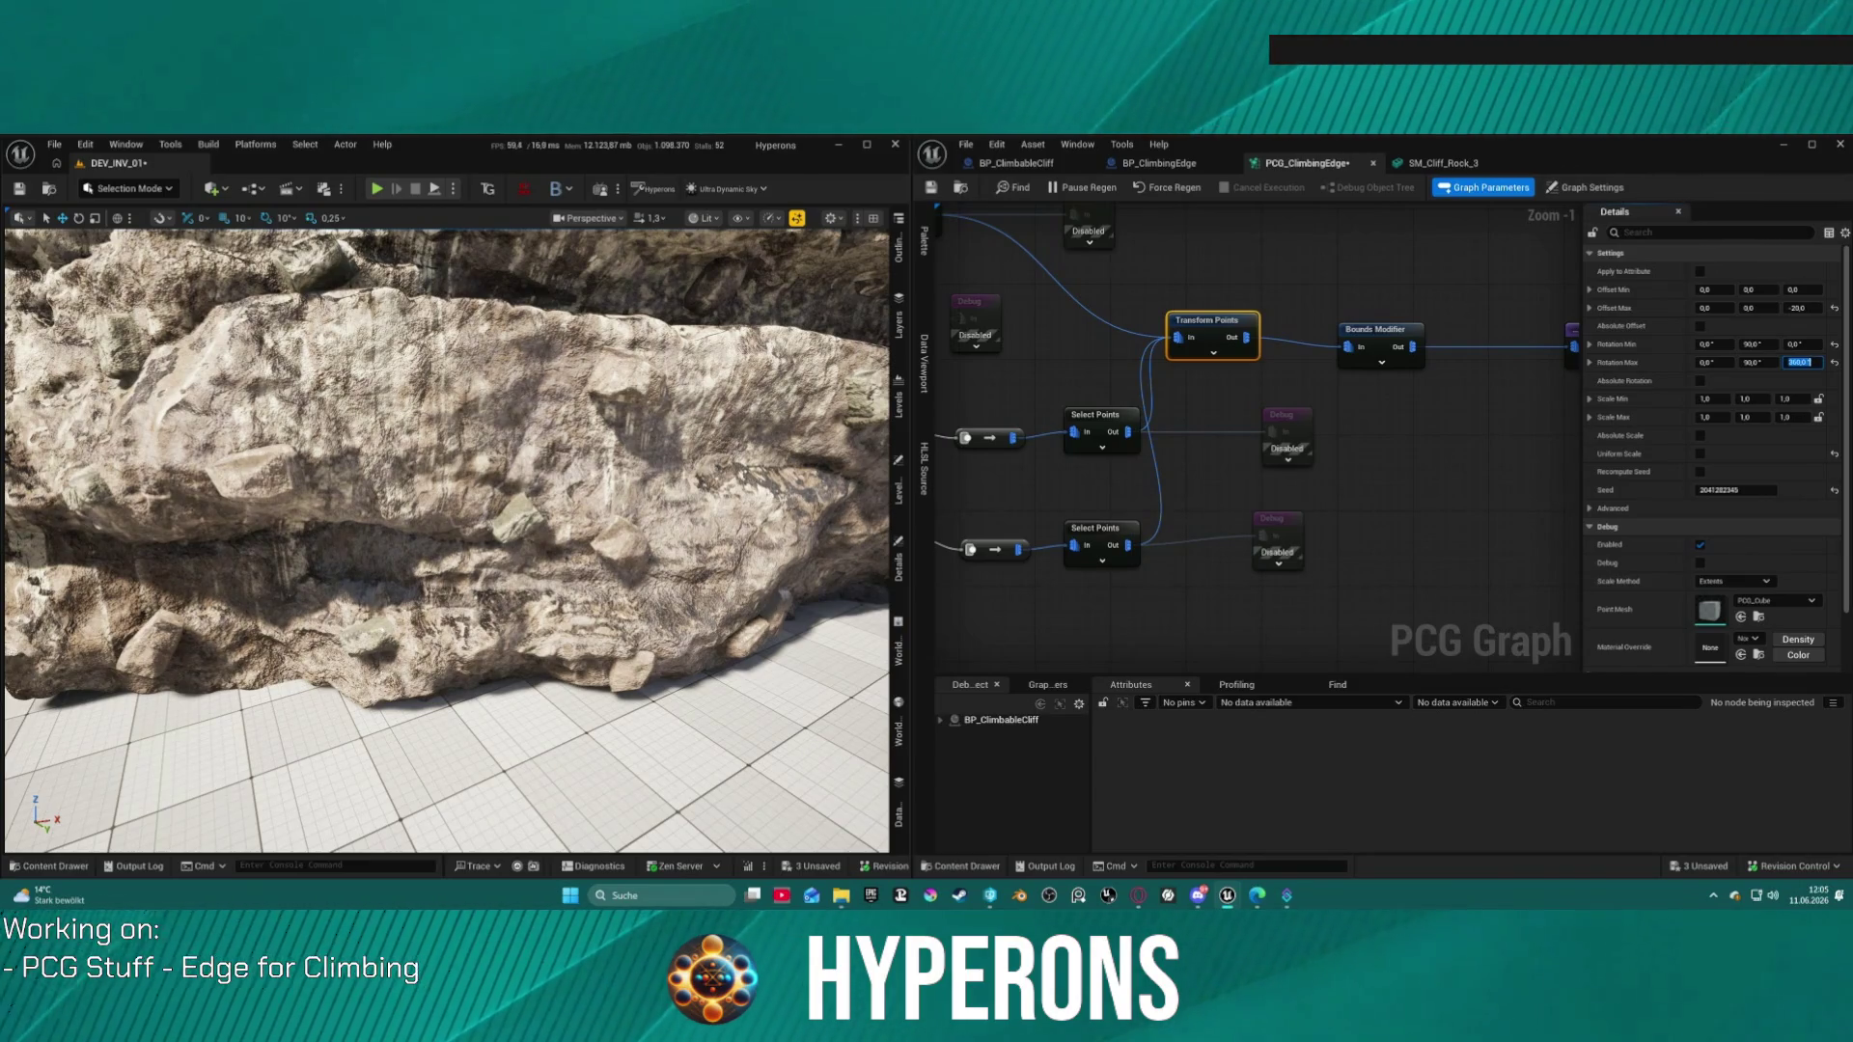
{"action": "key", "text": "Return"}
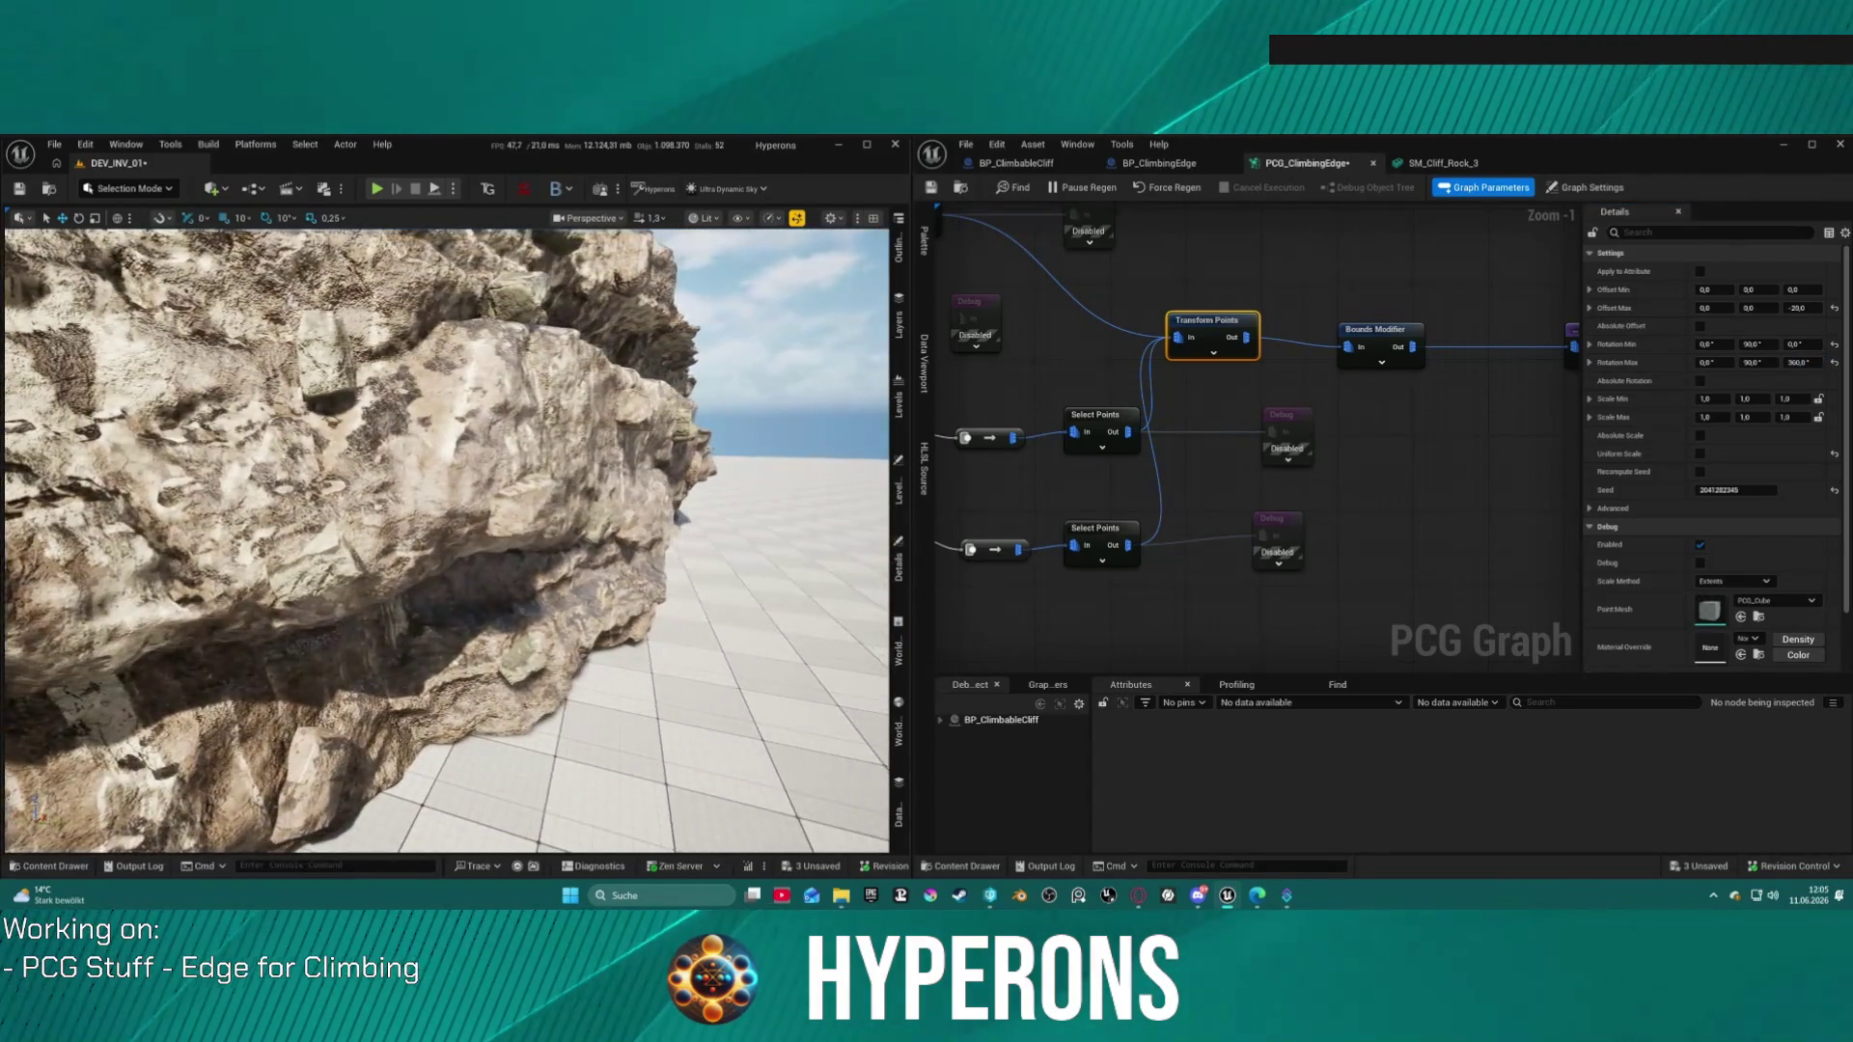
{"action": "key", "text": "alt+p"}
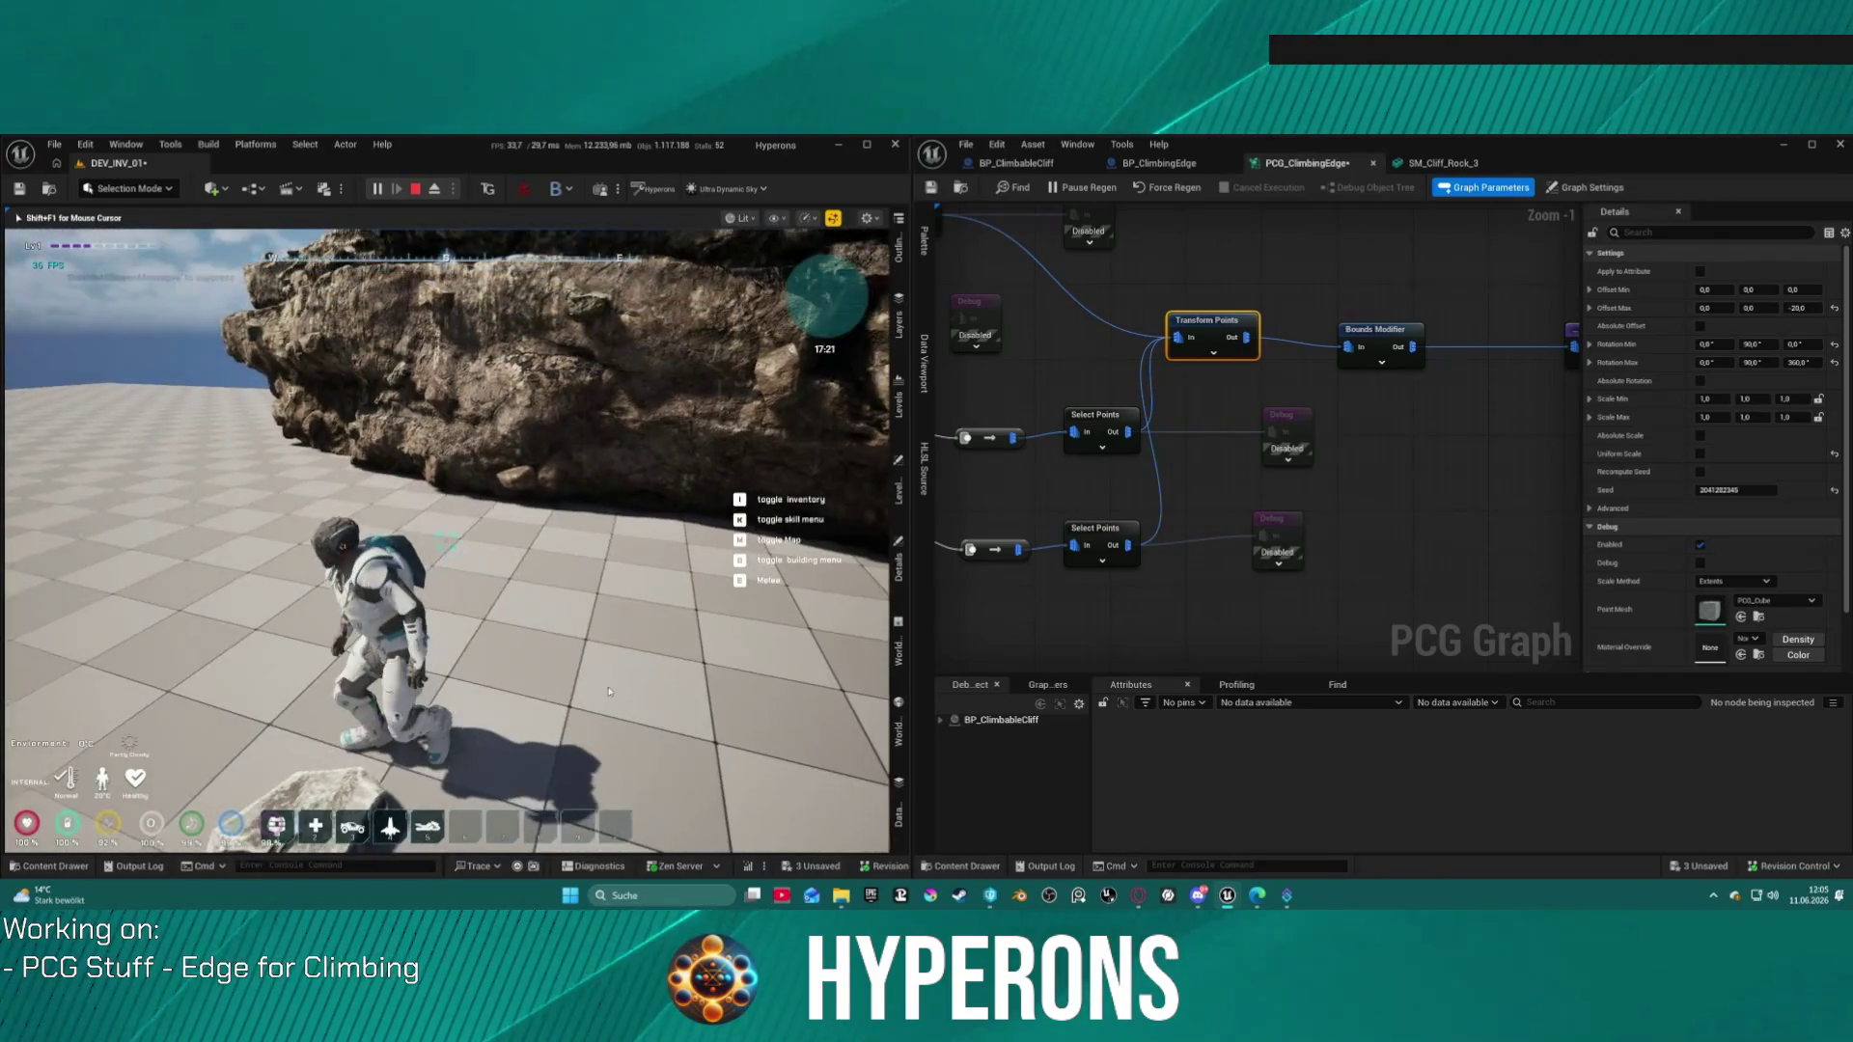
Step: End the play test and show the SM_Splint_SplinterS3 rock's properties in Details
{"action": "key", "text": "Escape"}
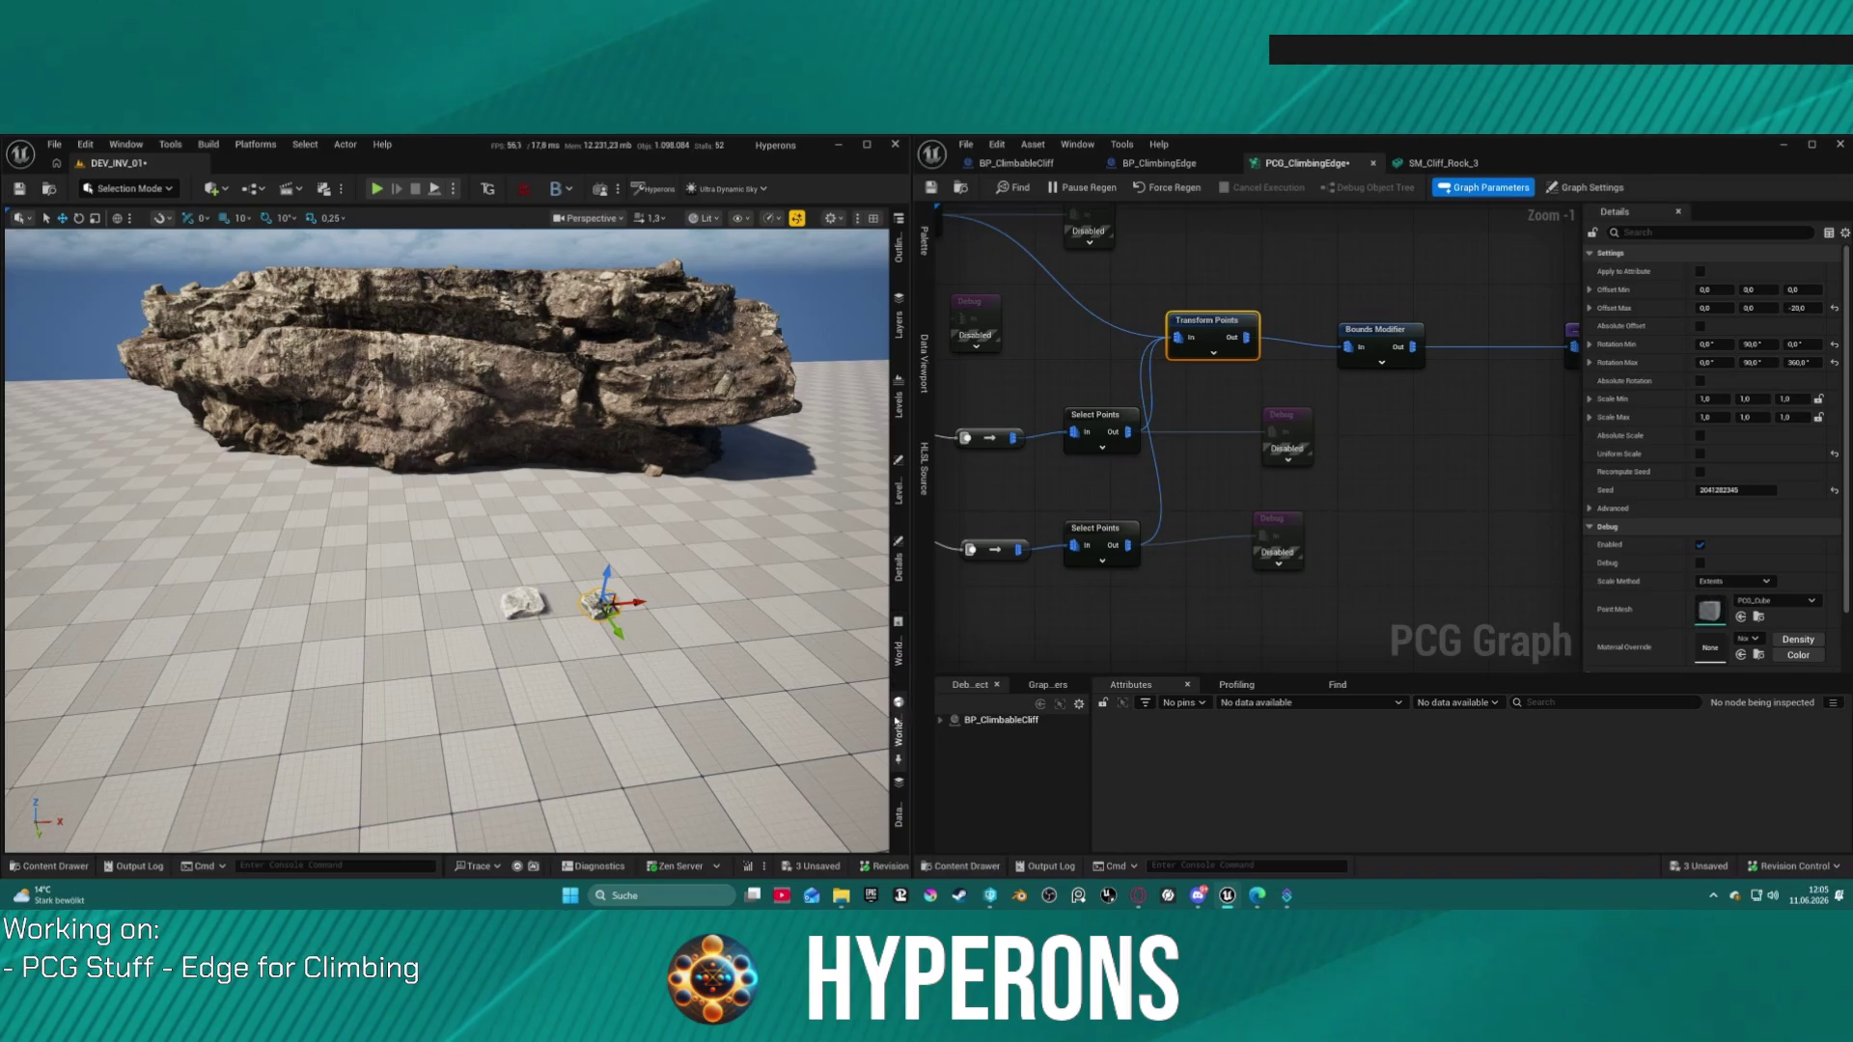
{"action": "left_click", "coordinate": [897, 579]}
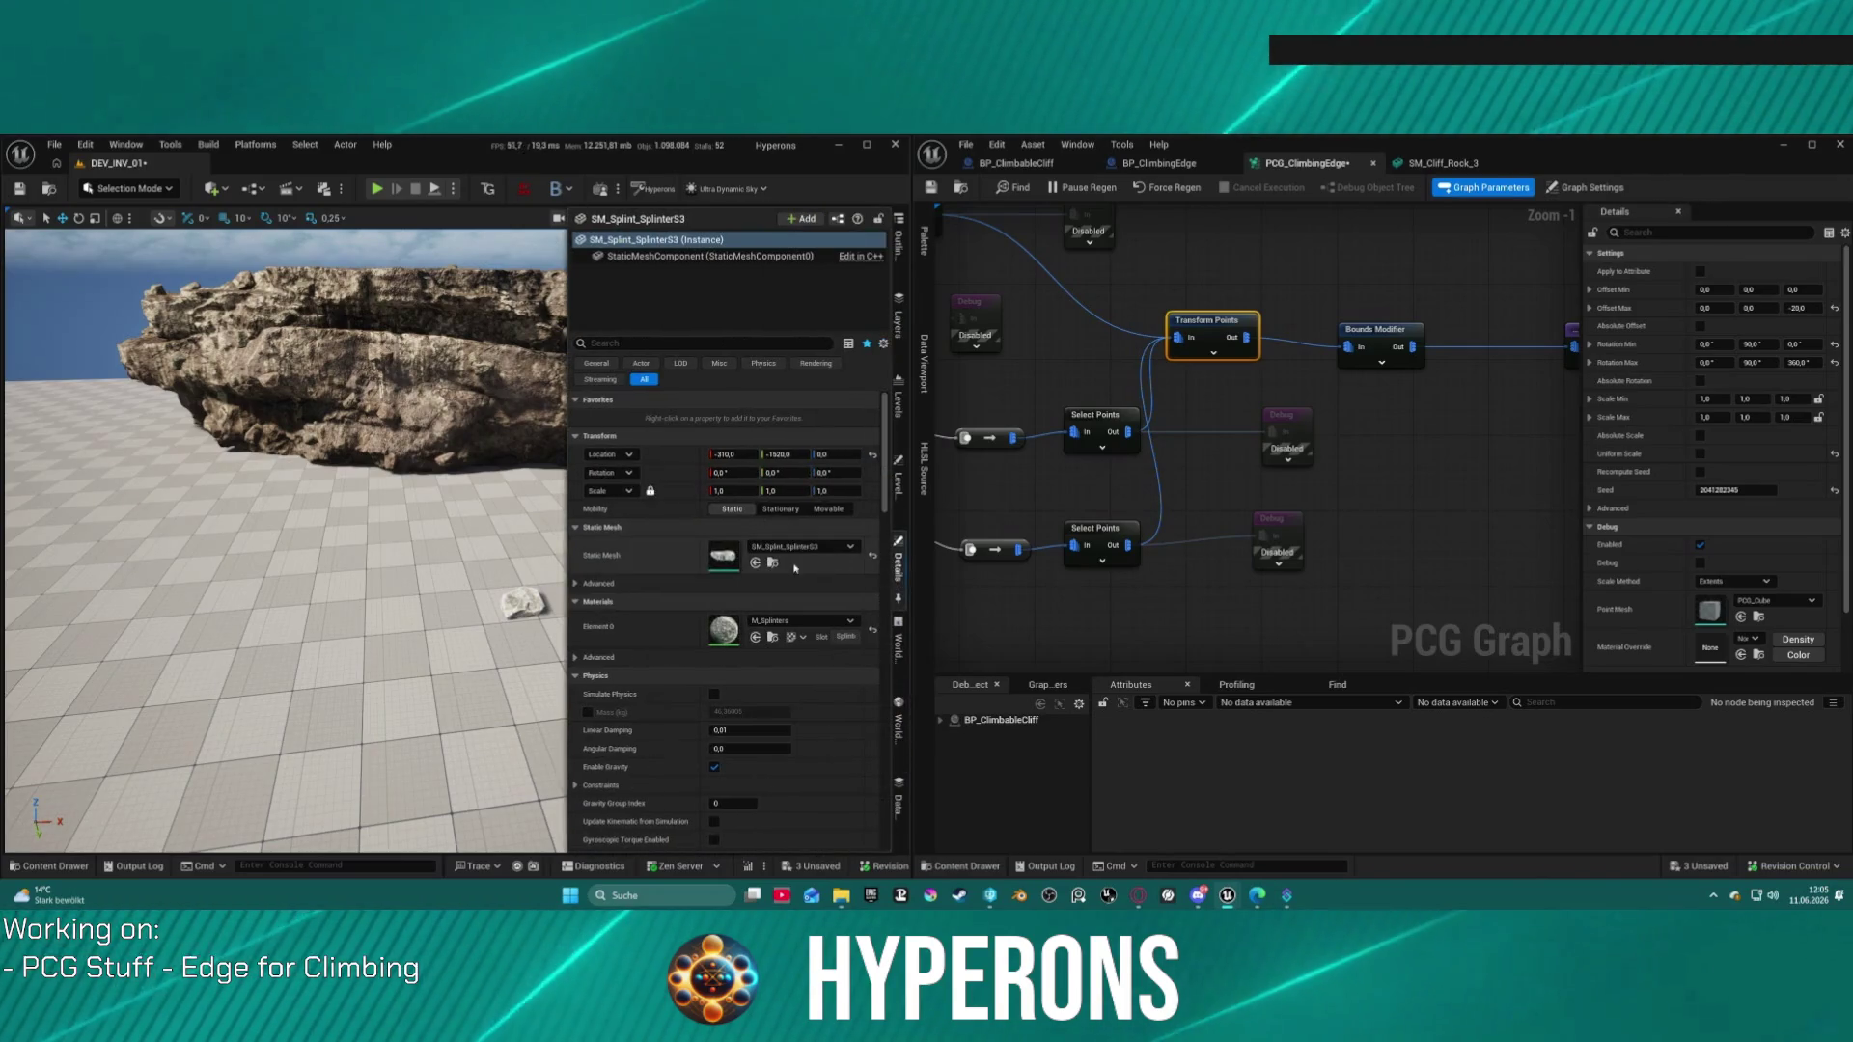
Step: Open the SM_Splint_SplinterS3 mesh, then check it out and save it
{"action": "double_click", "coordinate": [720, 556]}
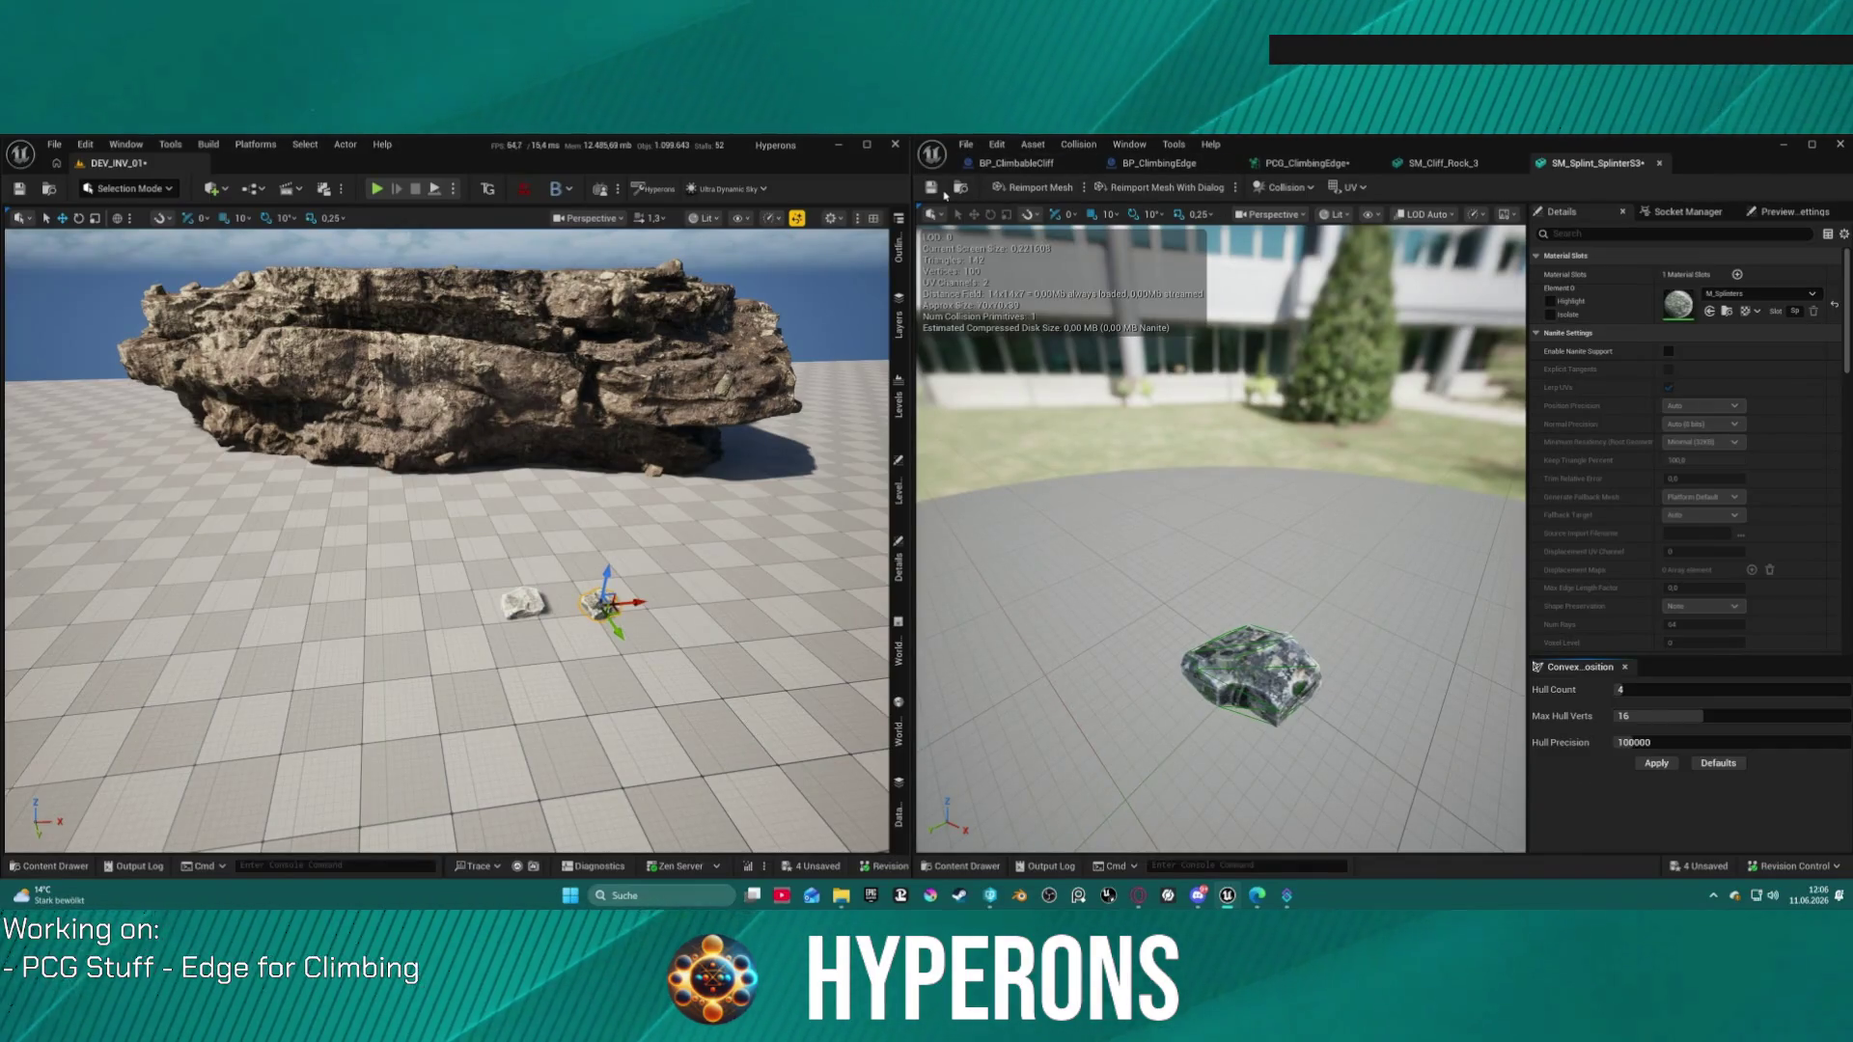
{"action": "left_click", "coordinate": [932, 188]}
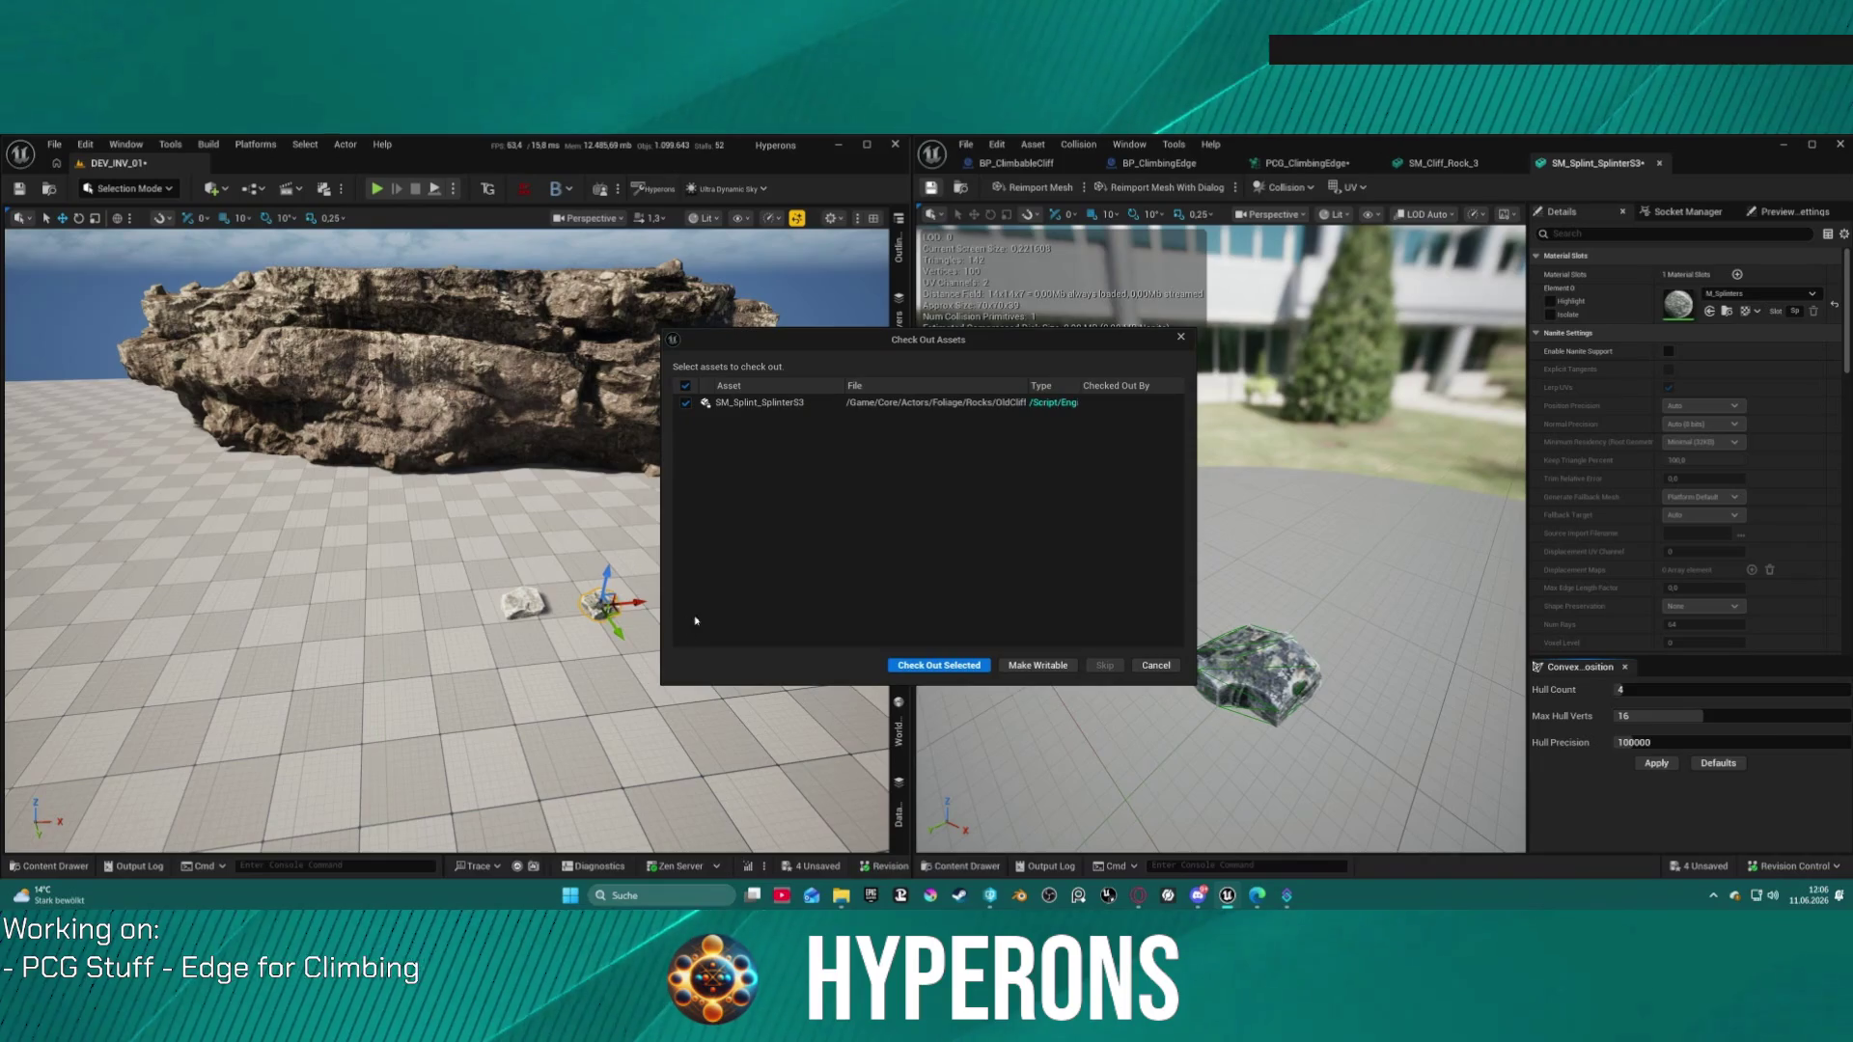
{"action": "left_click", "coordinate": [938, 665]}
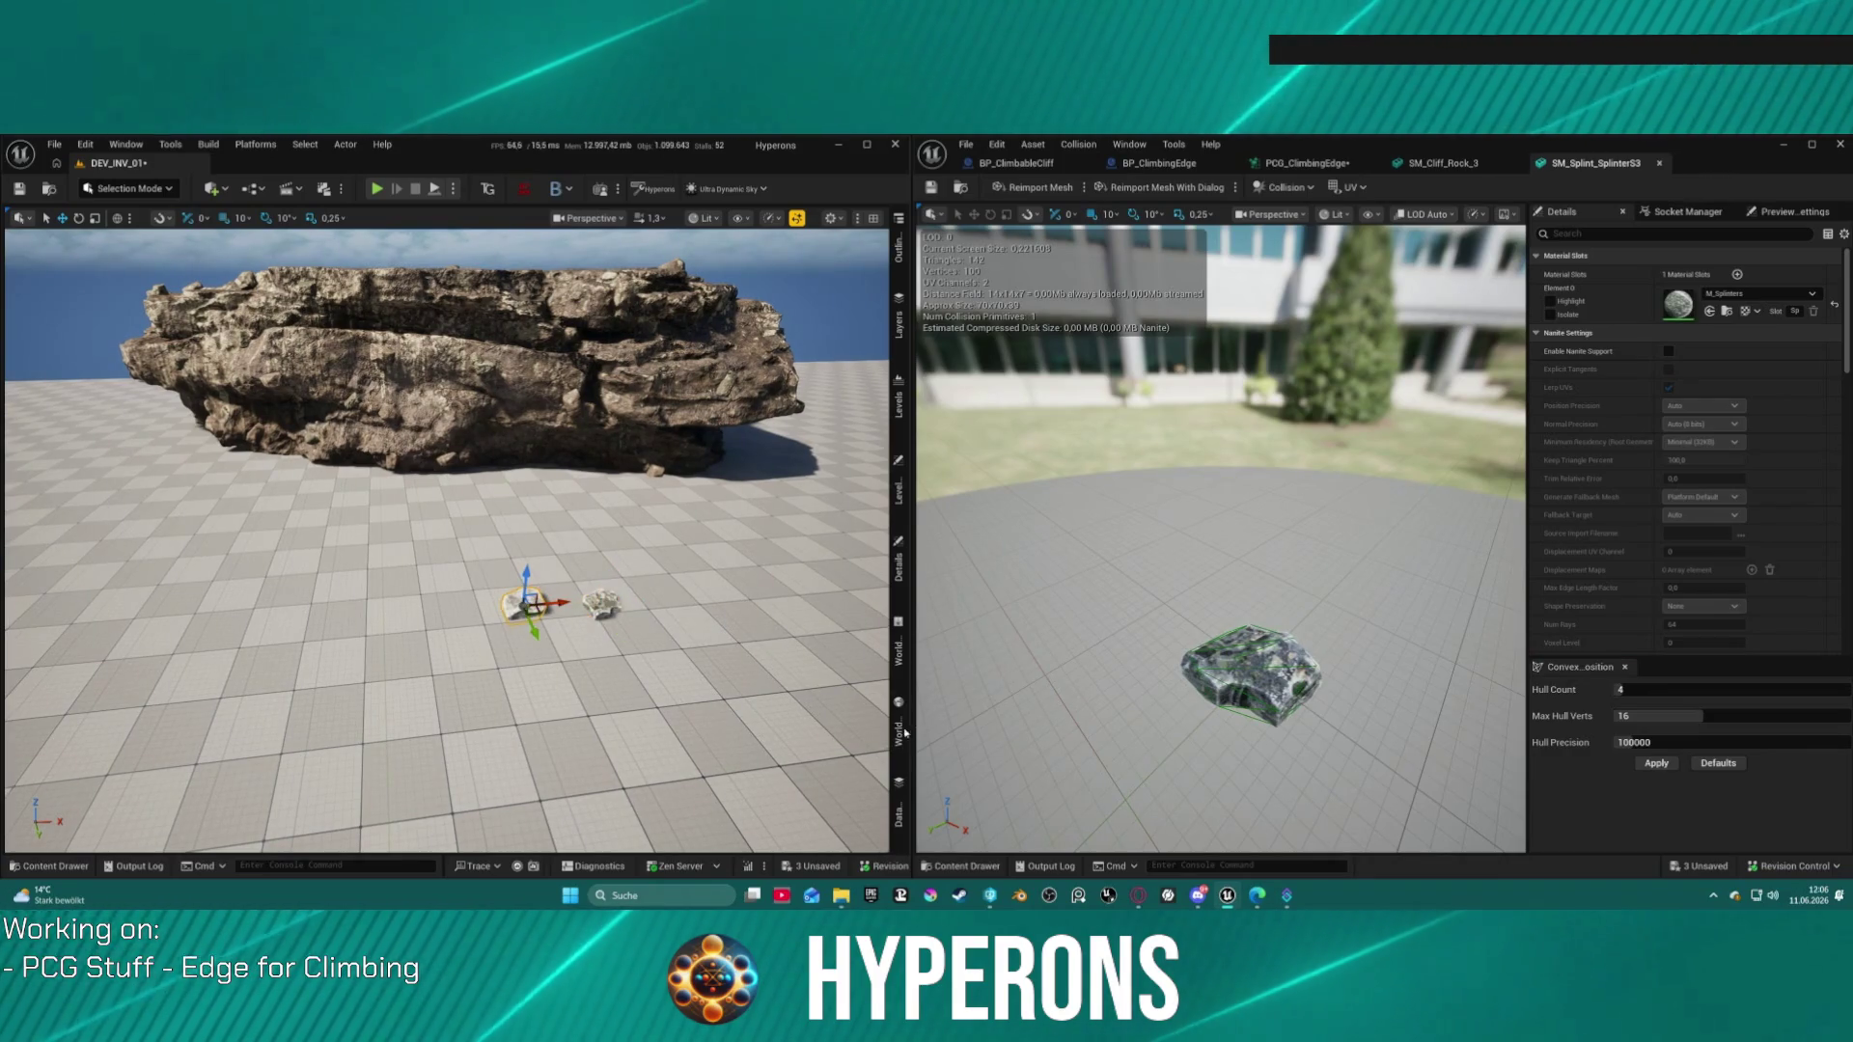
Step: Show simple collision on SM_Splint_SplinterS2, apply convex-hull collision, then check it out and save
{"action": "left_click", "coordinate": [903, 579]}
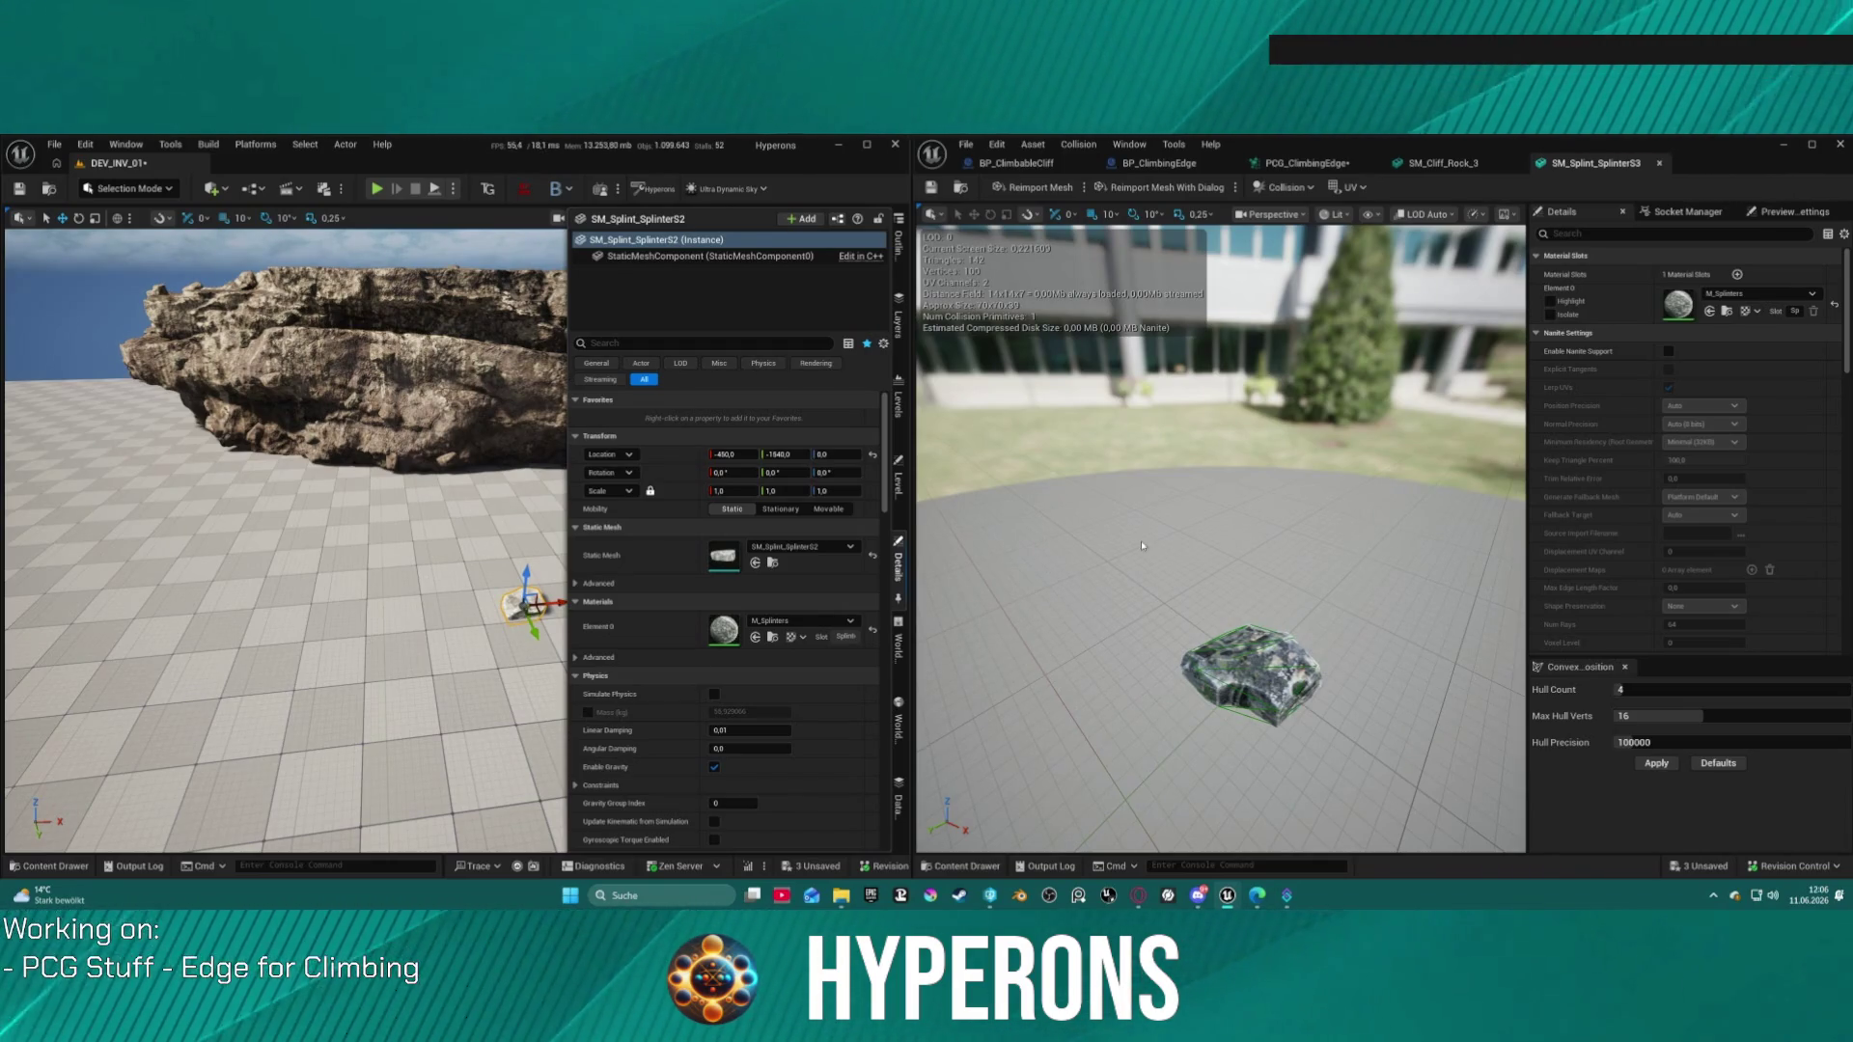
{"action": "double_click", "coordinate": [741, 564]}
{"action": "scroll", "coordinate": [829, 534], "scroll_direction": "up", "scroll_amount": 3}
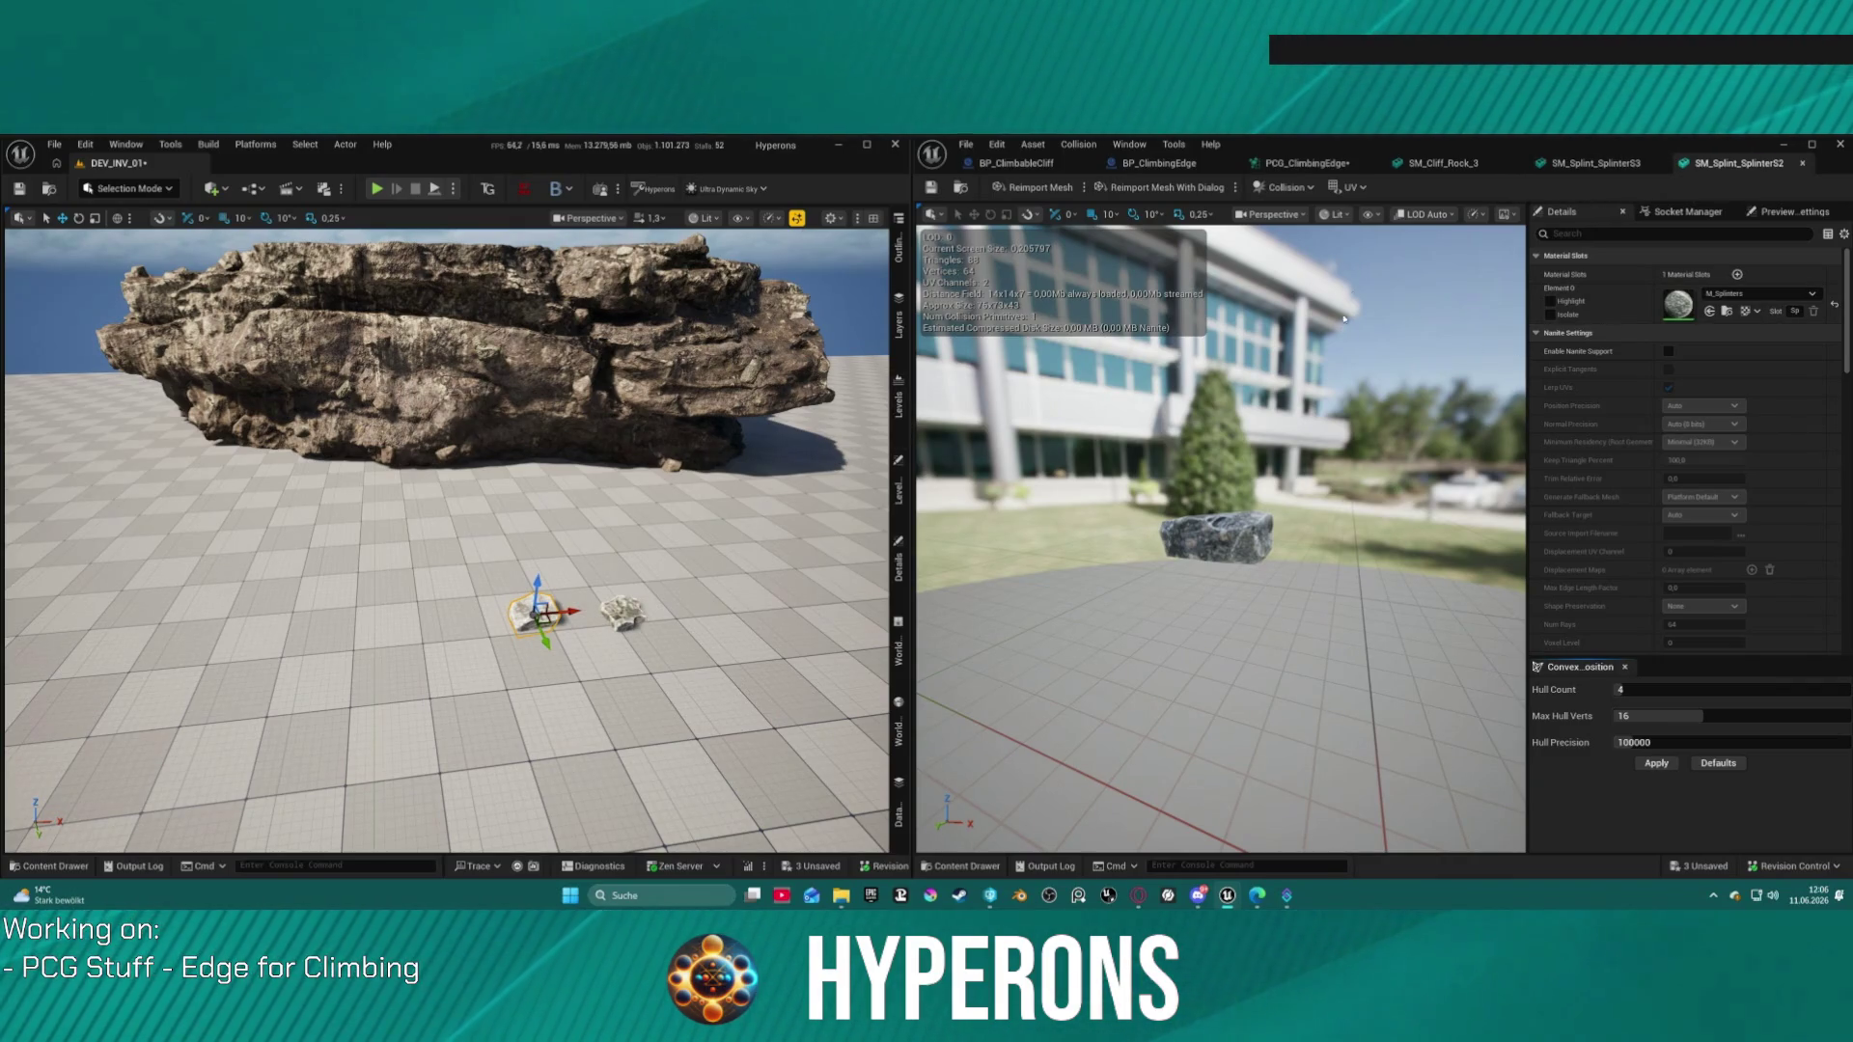
{"action": "left_click", "coordinate": [1370, 215]}
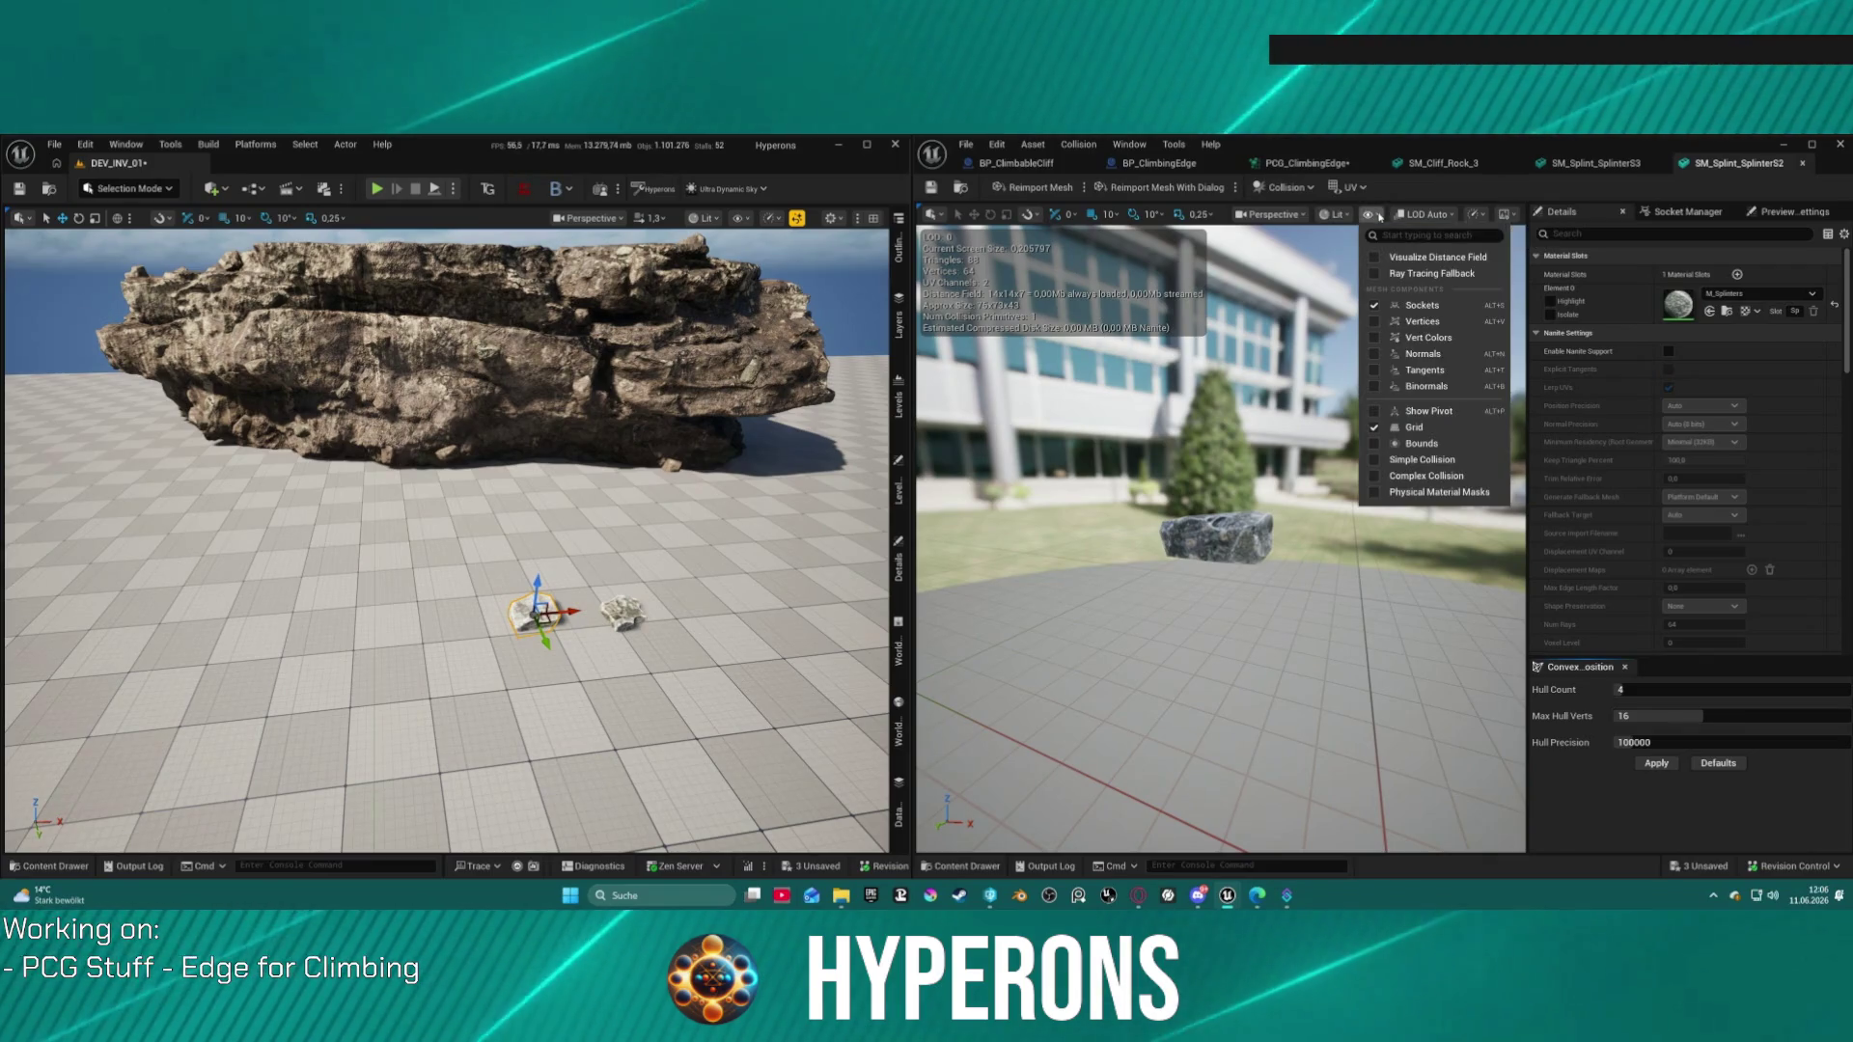
{"action": "left_click", "coordinate": [1419, 459]}
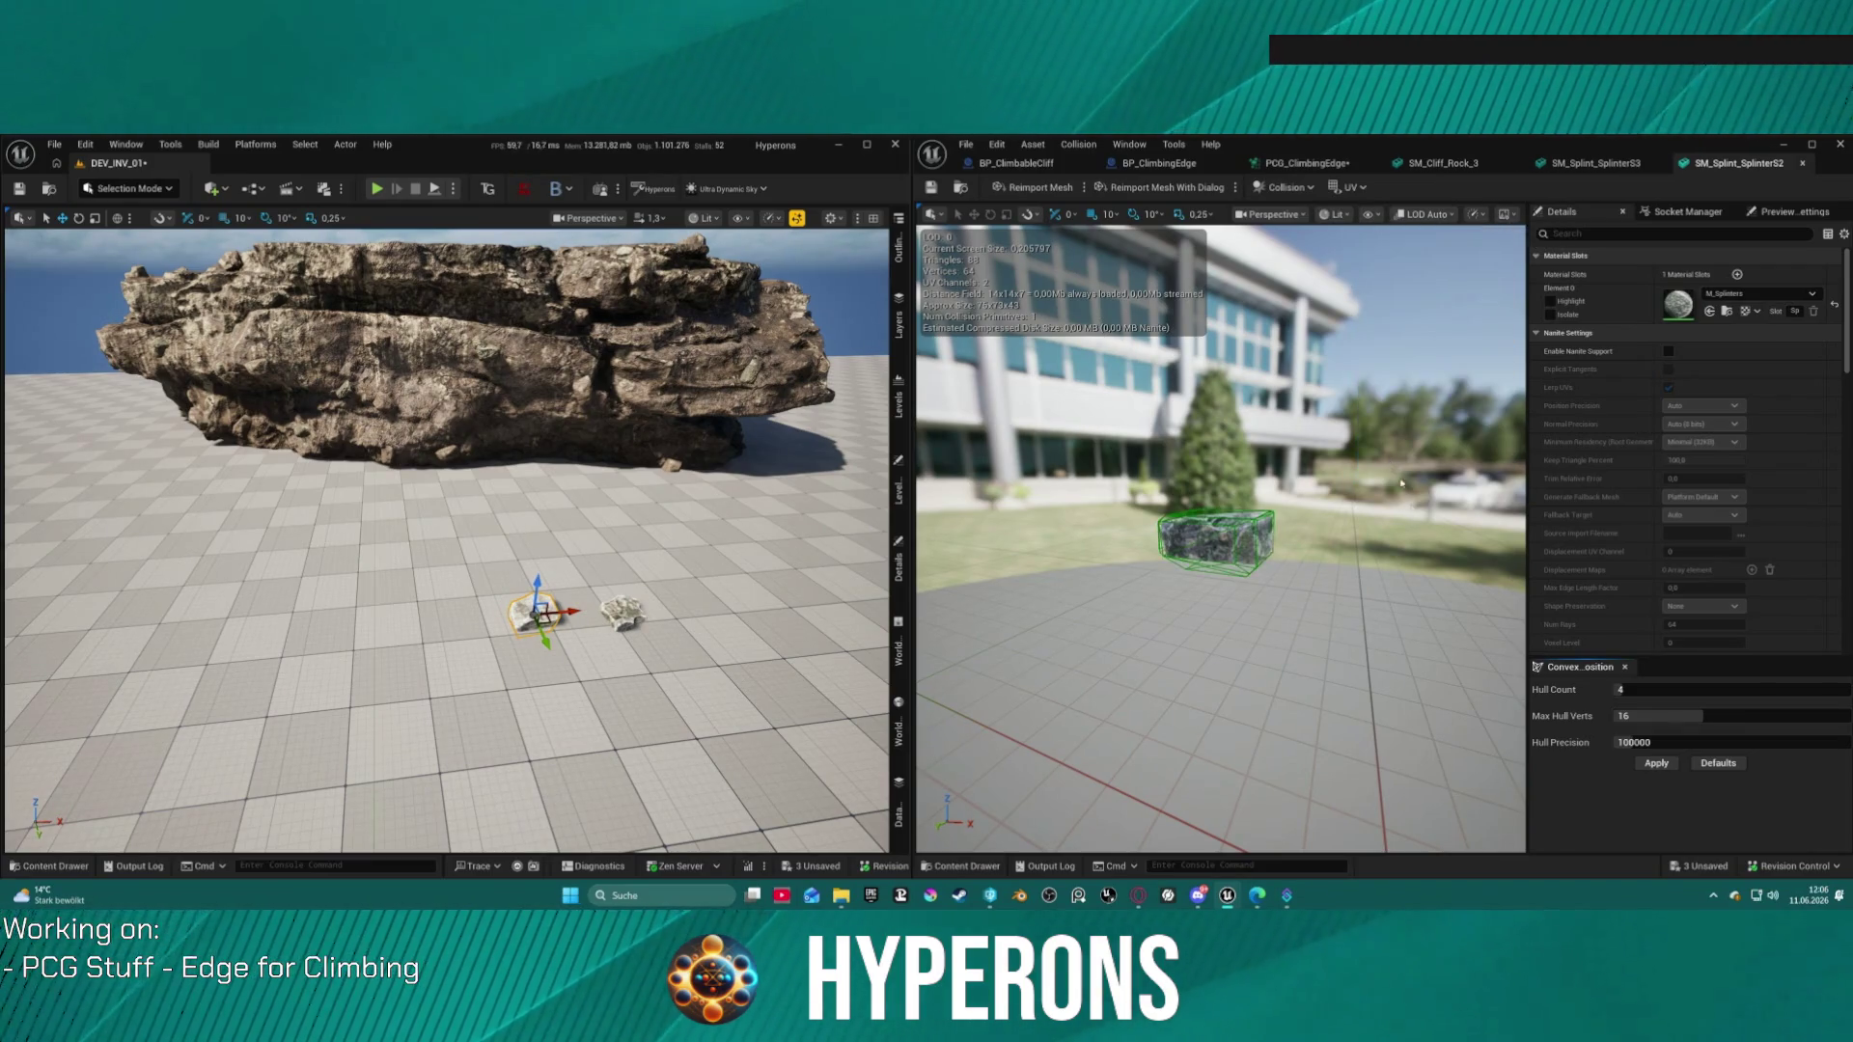
{"action": "left_click", "coordinate": [1656, 763]}
{"action": "left_click", "coordinate": [931, 187]}
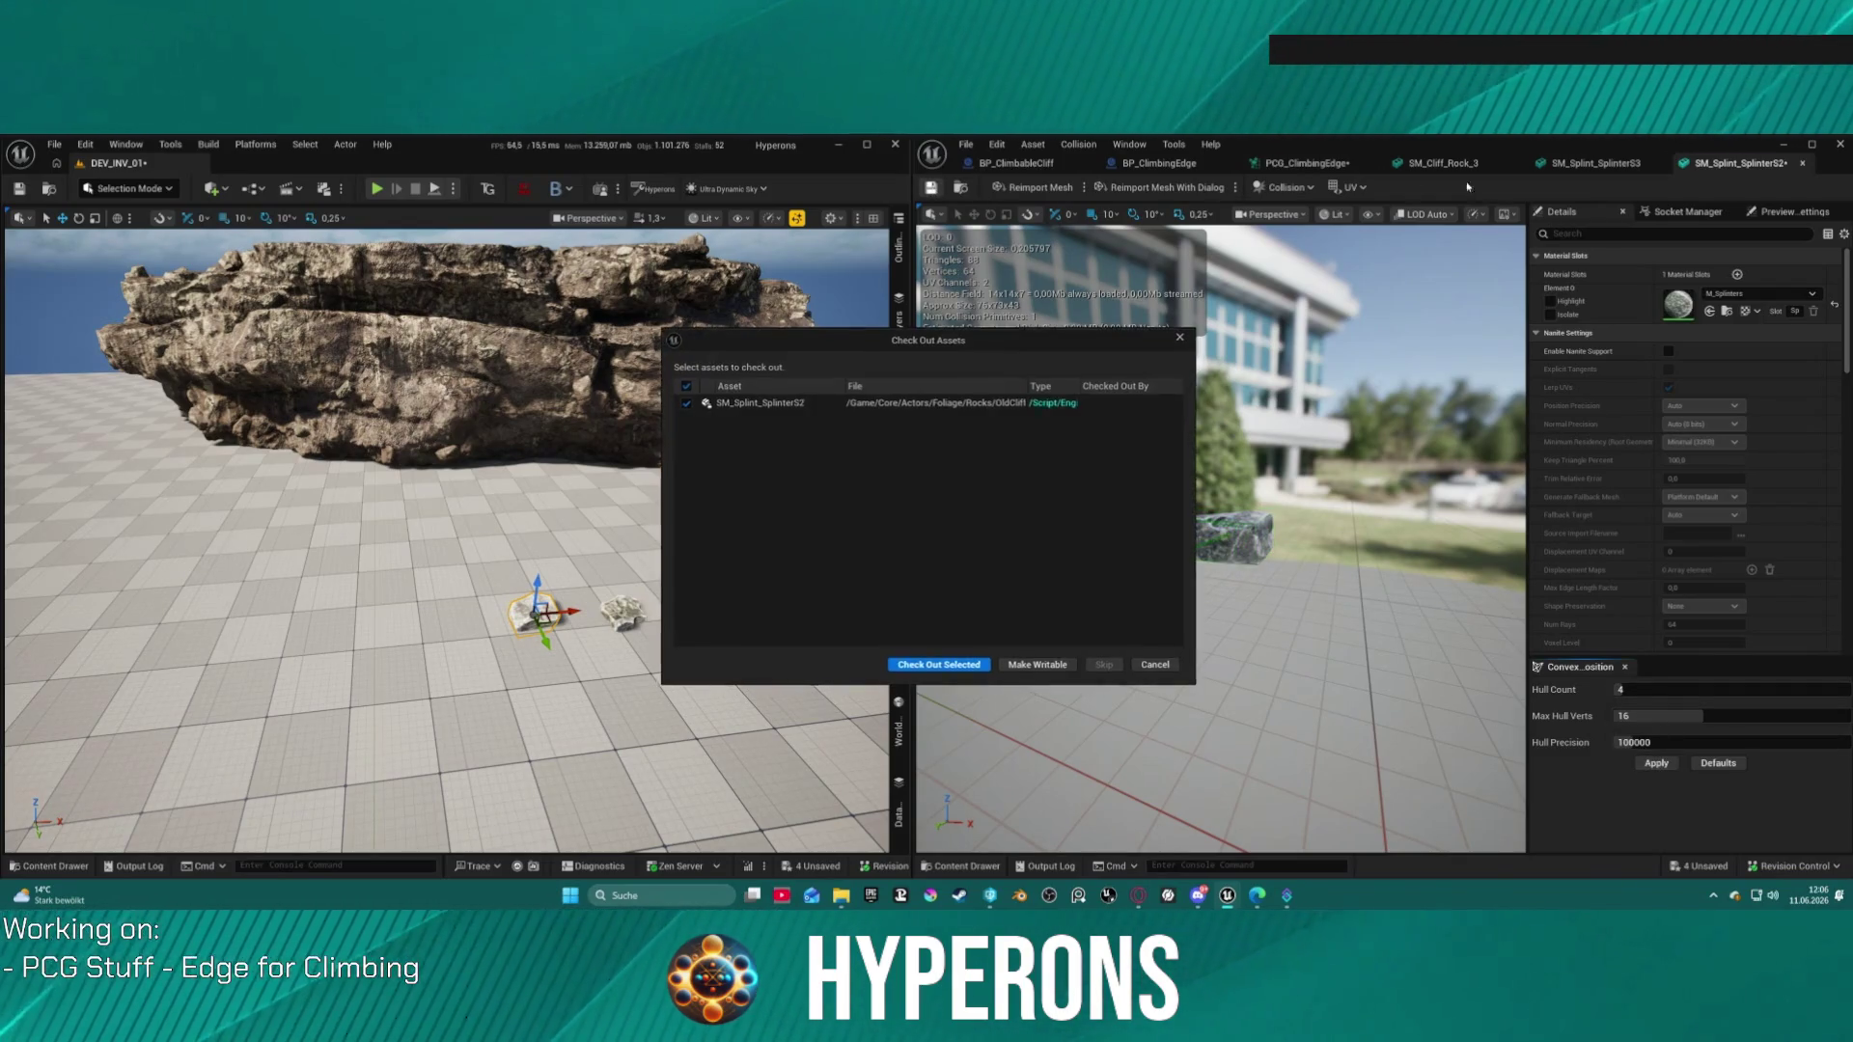
{"action": "left_click", "coordinate": [938, 665]}
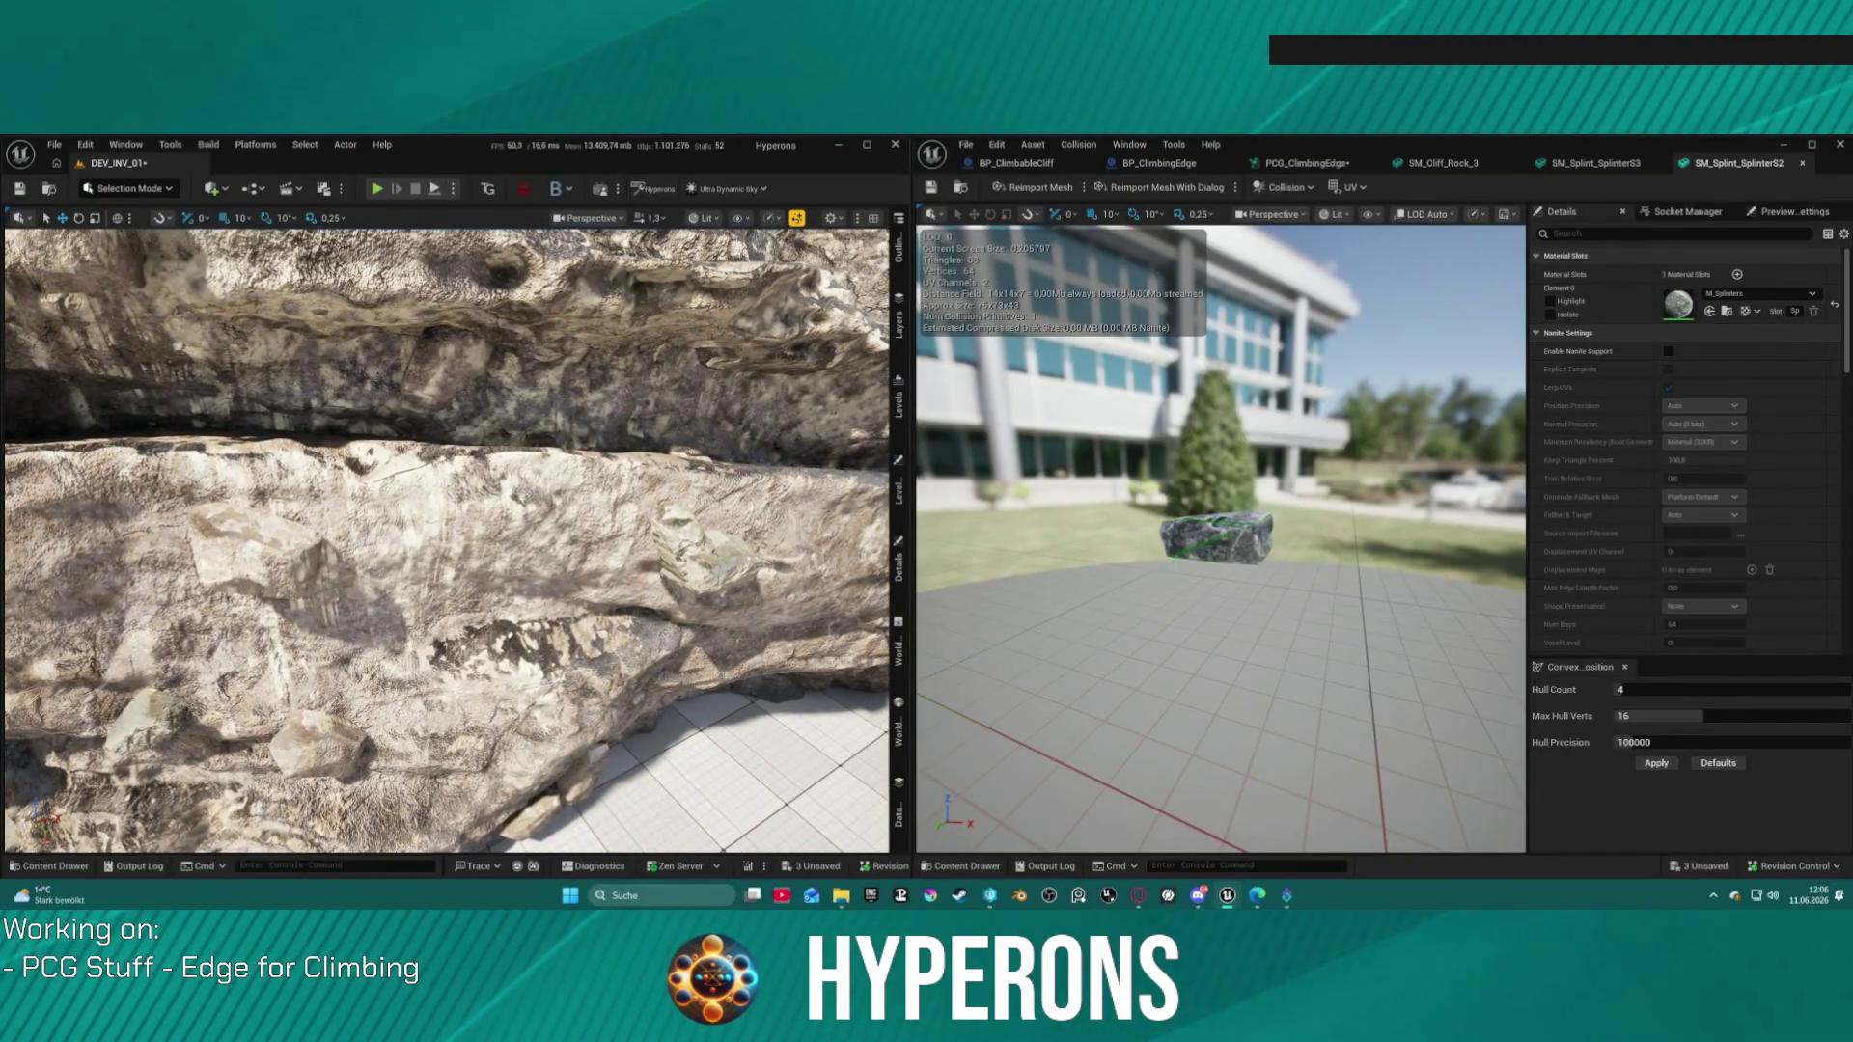
Step: Start play-testing and run the character to the splinter rock to grab its face
{"action": "left_click", "coordinate": [377, 189]}
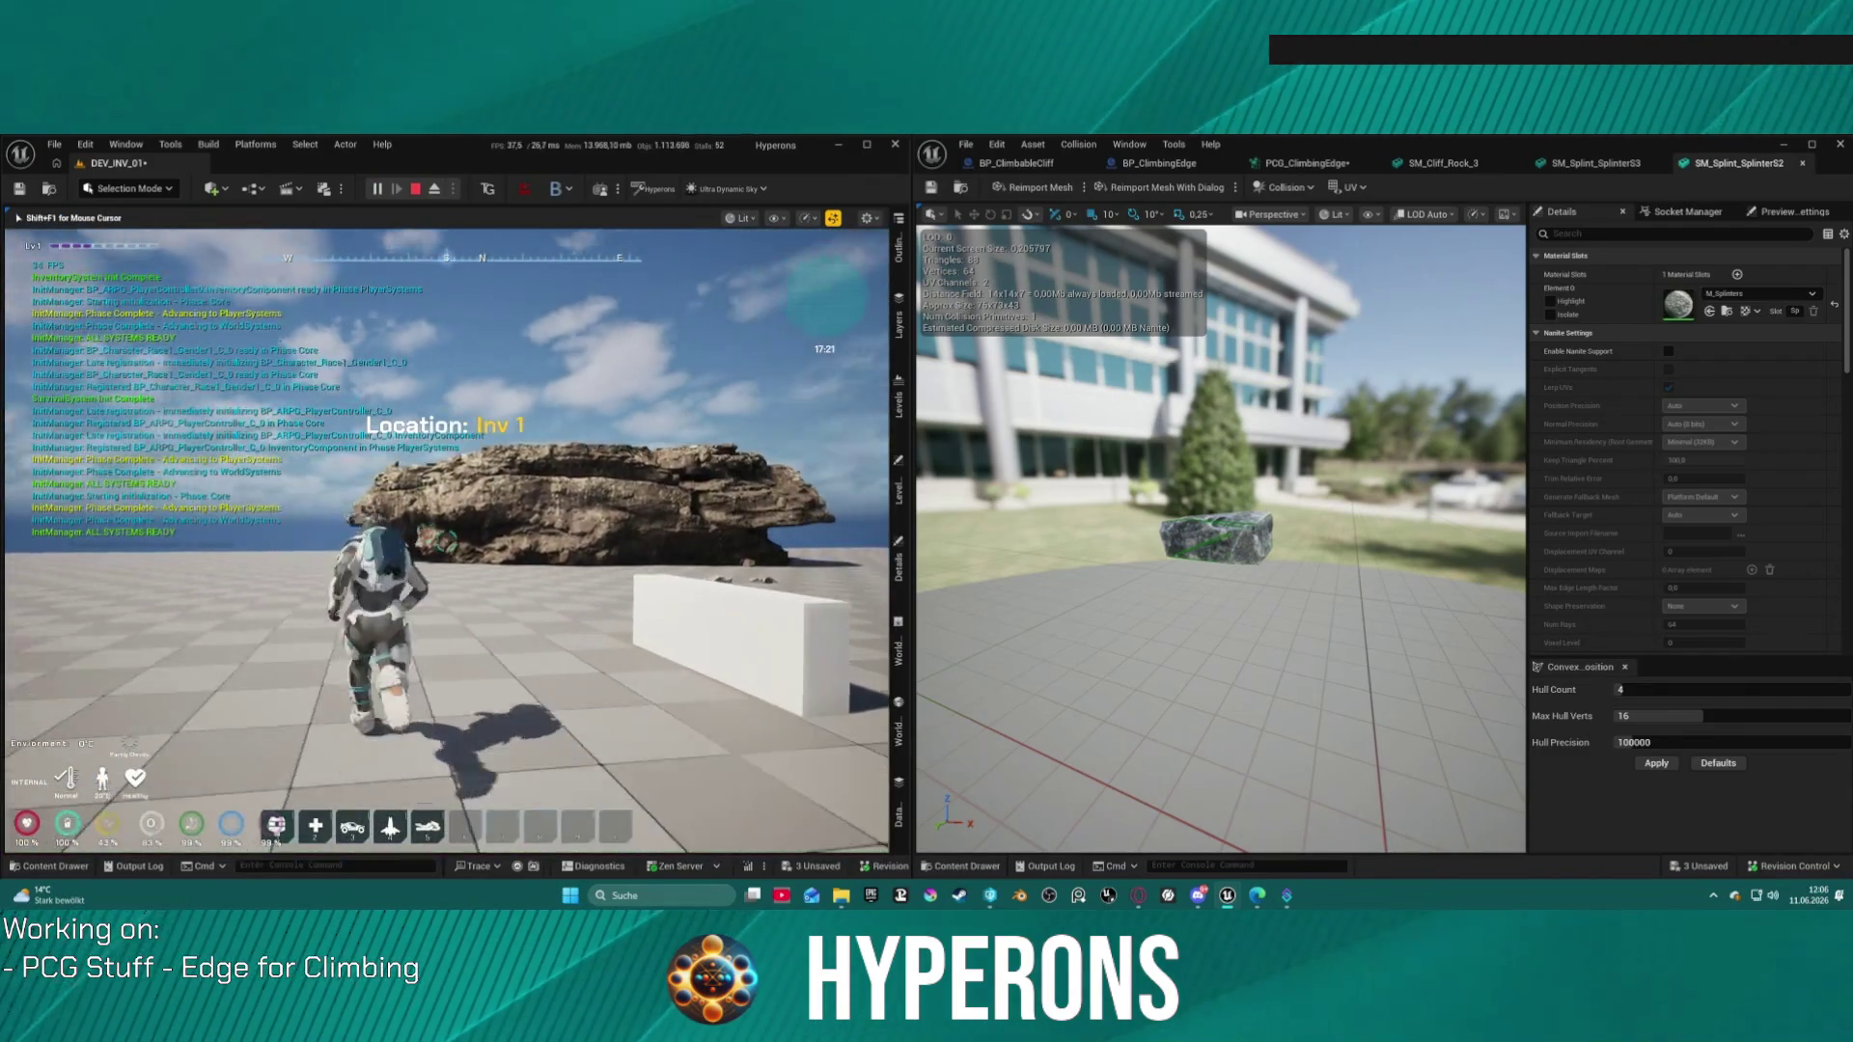
{"action": "key", "text": "w"}
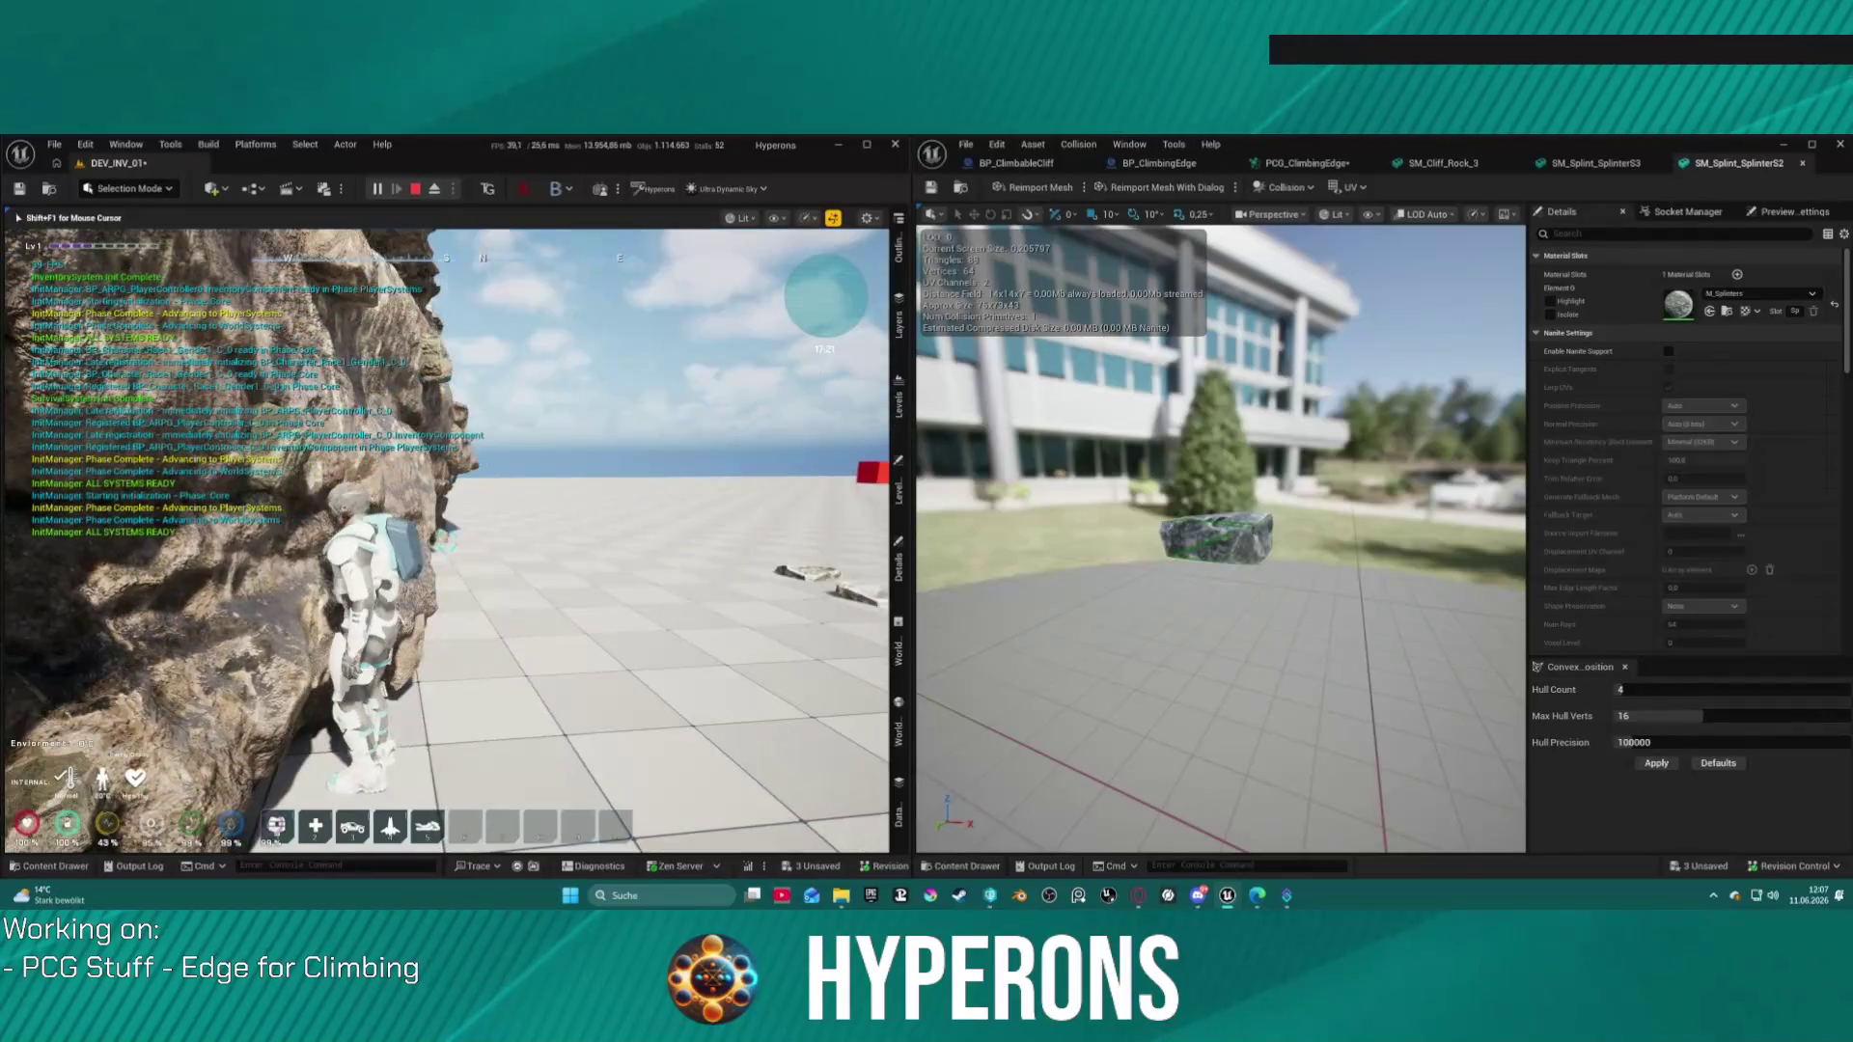
{"action": "key", "text": "s"}
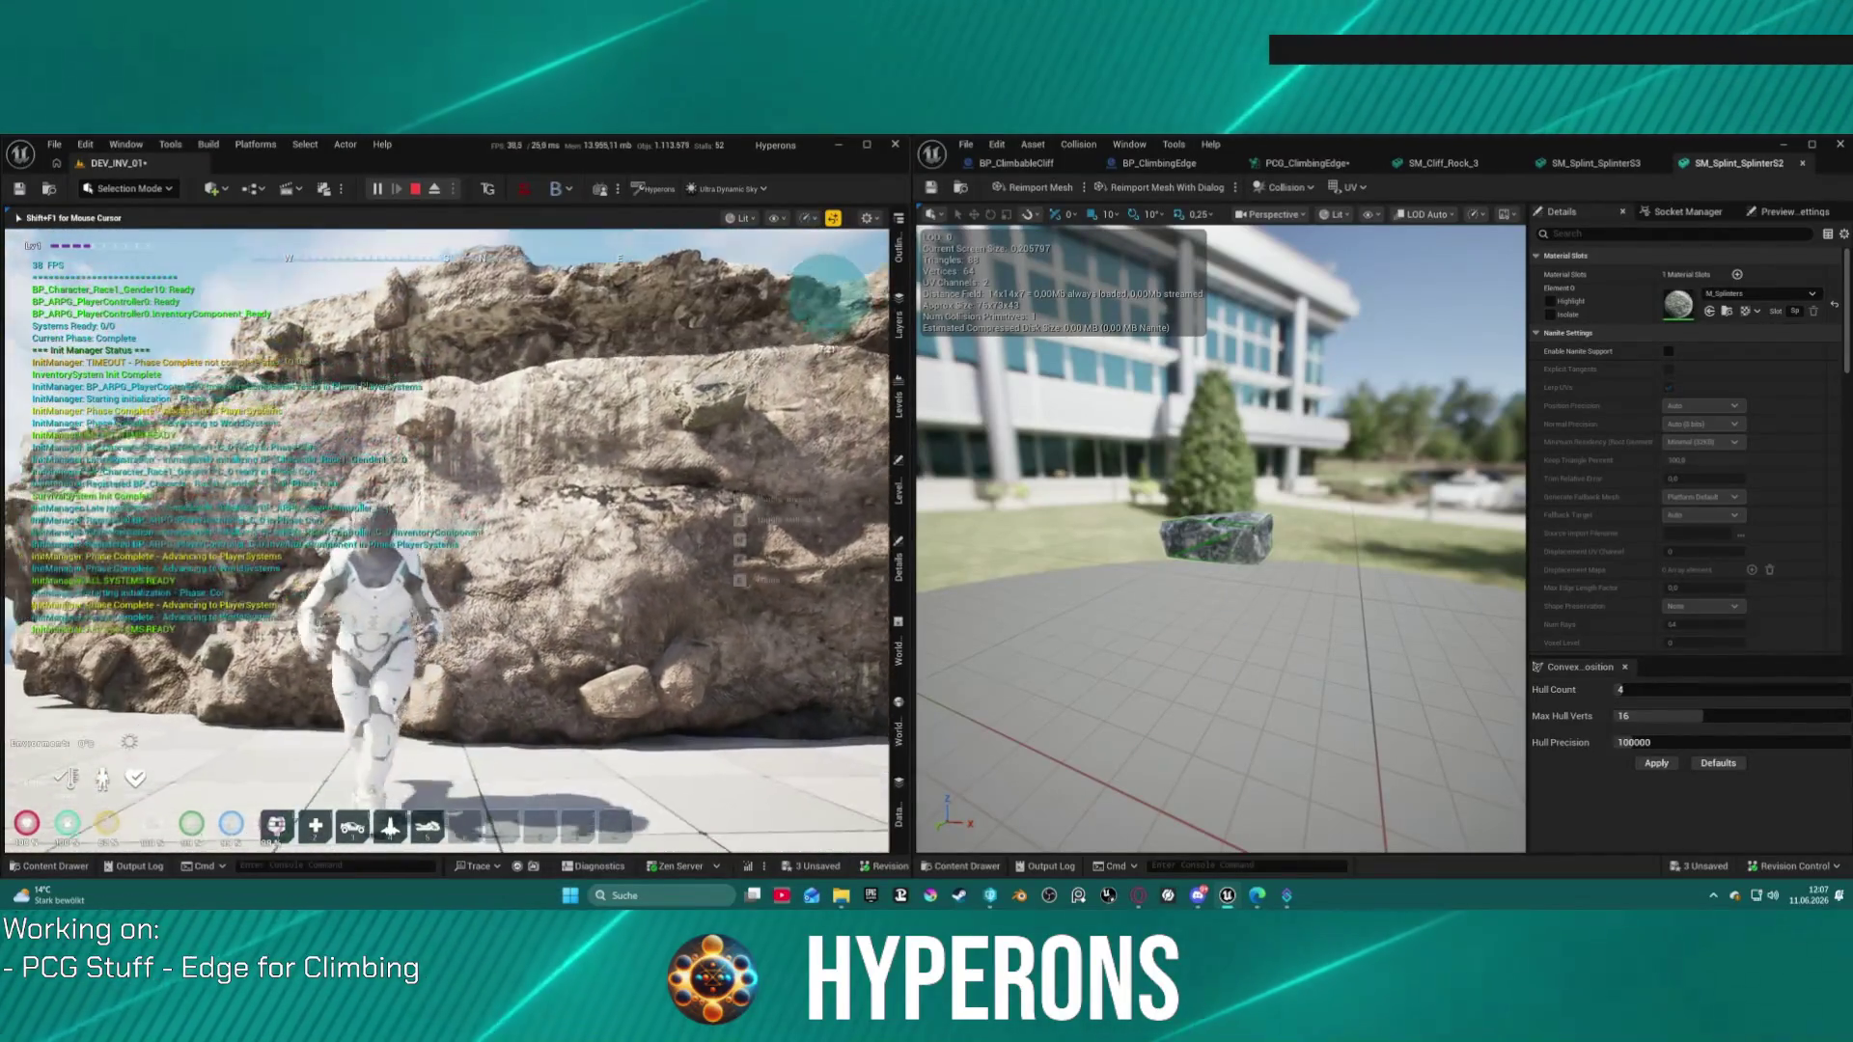
{"action": "key", "text": "w"}
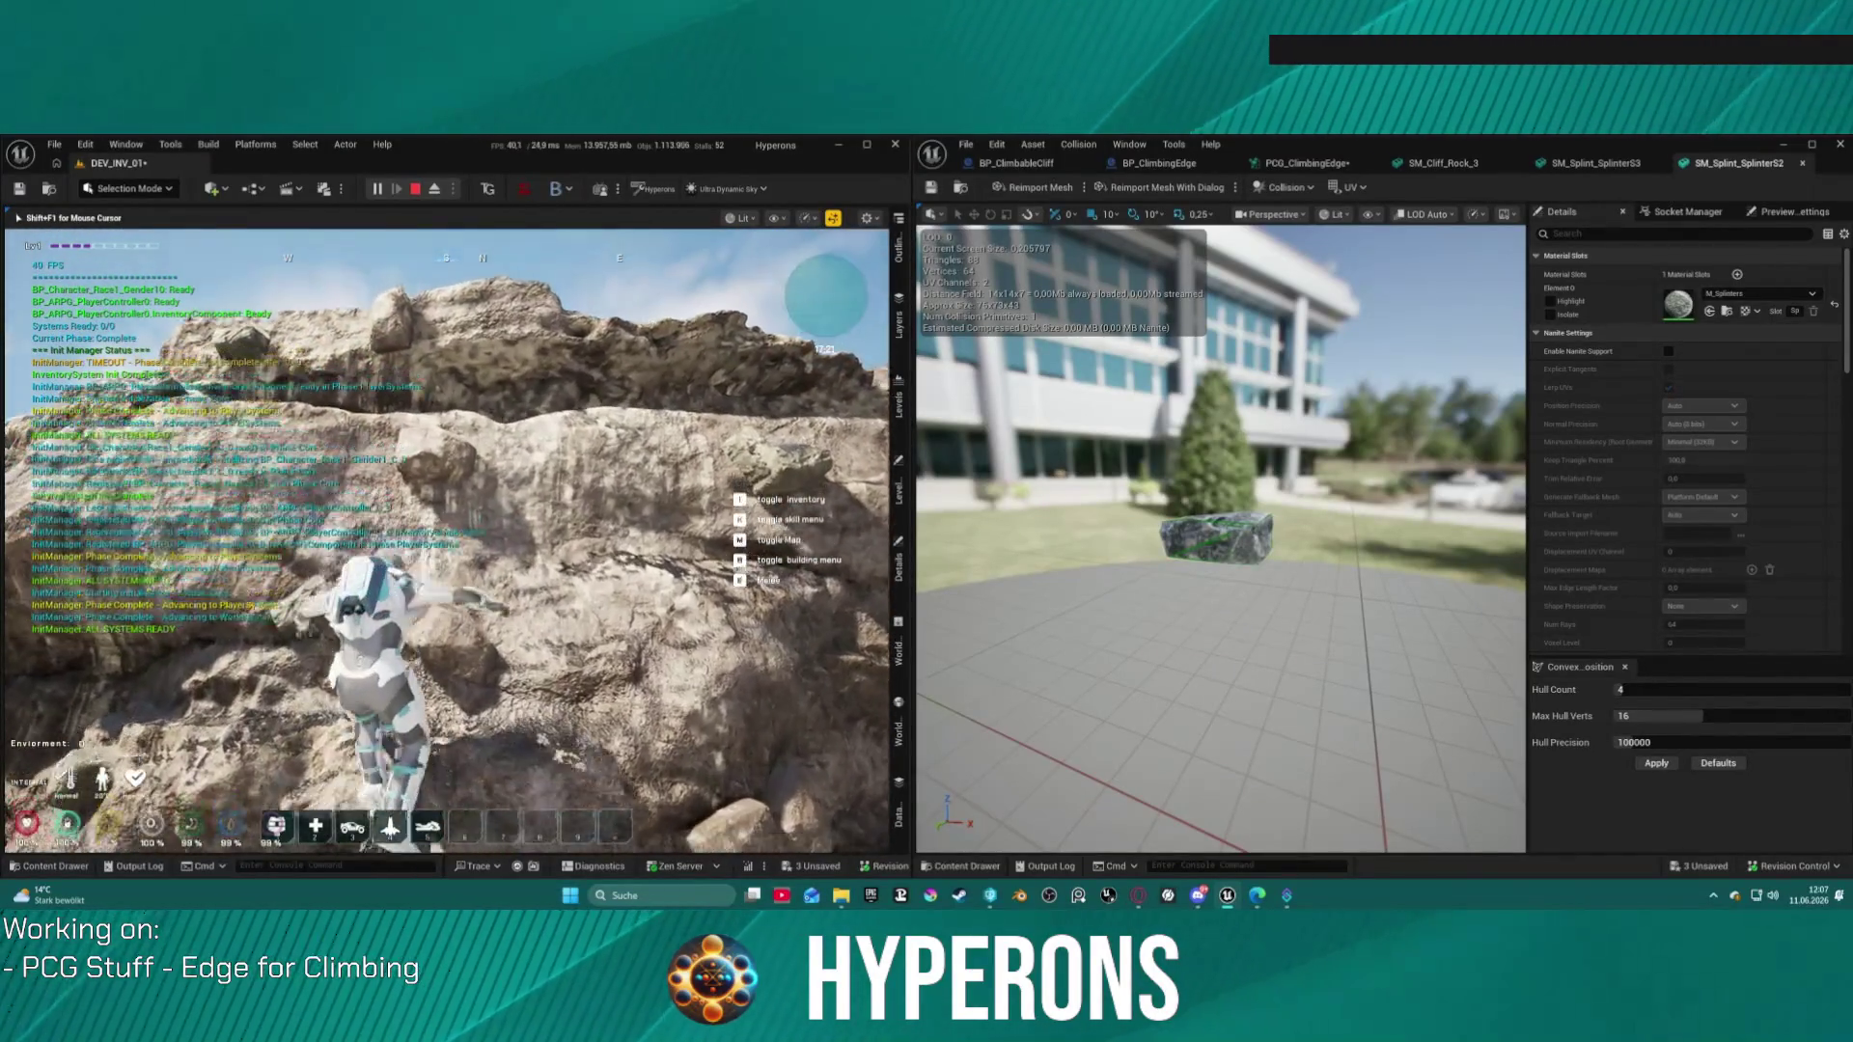
{"action": "key", "text": "w"}
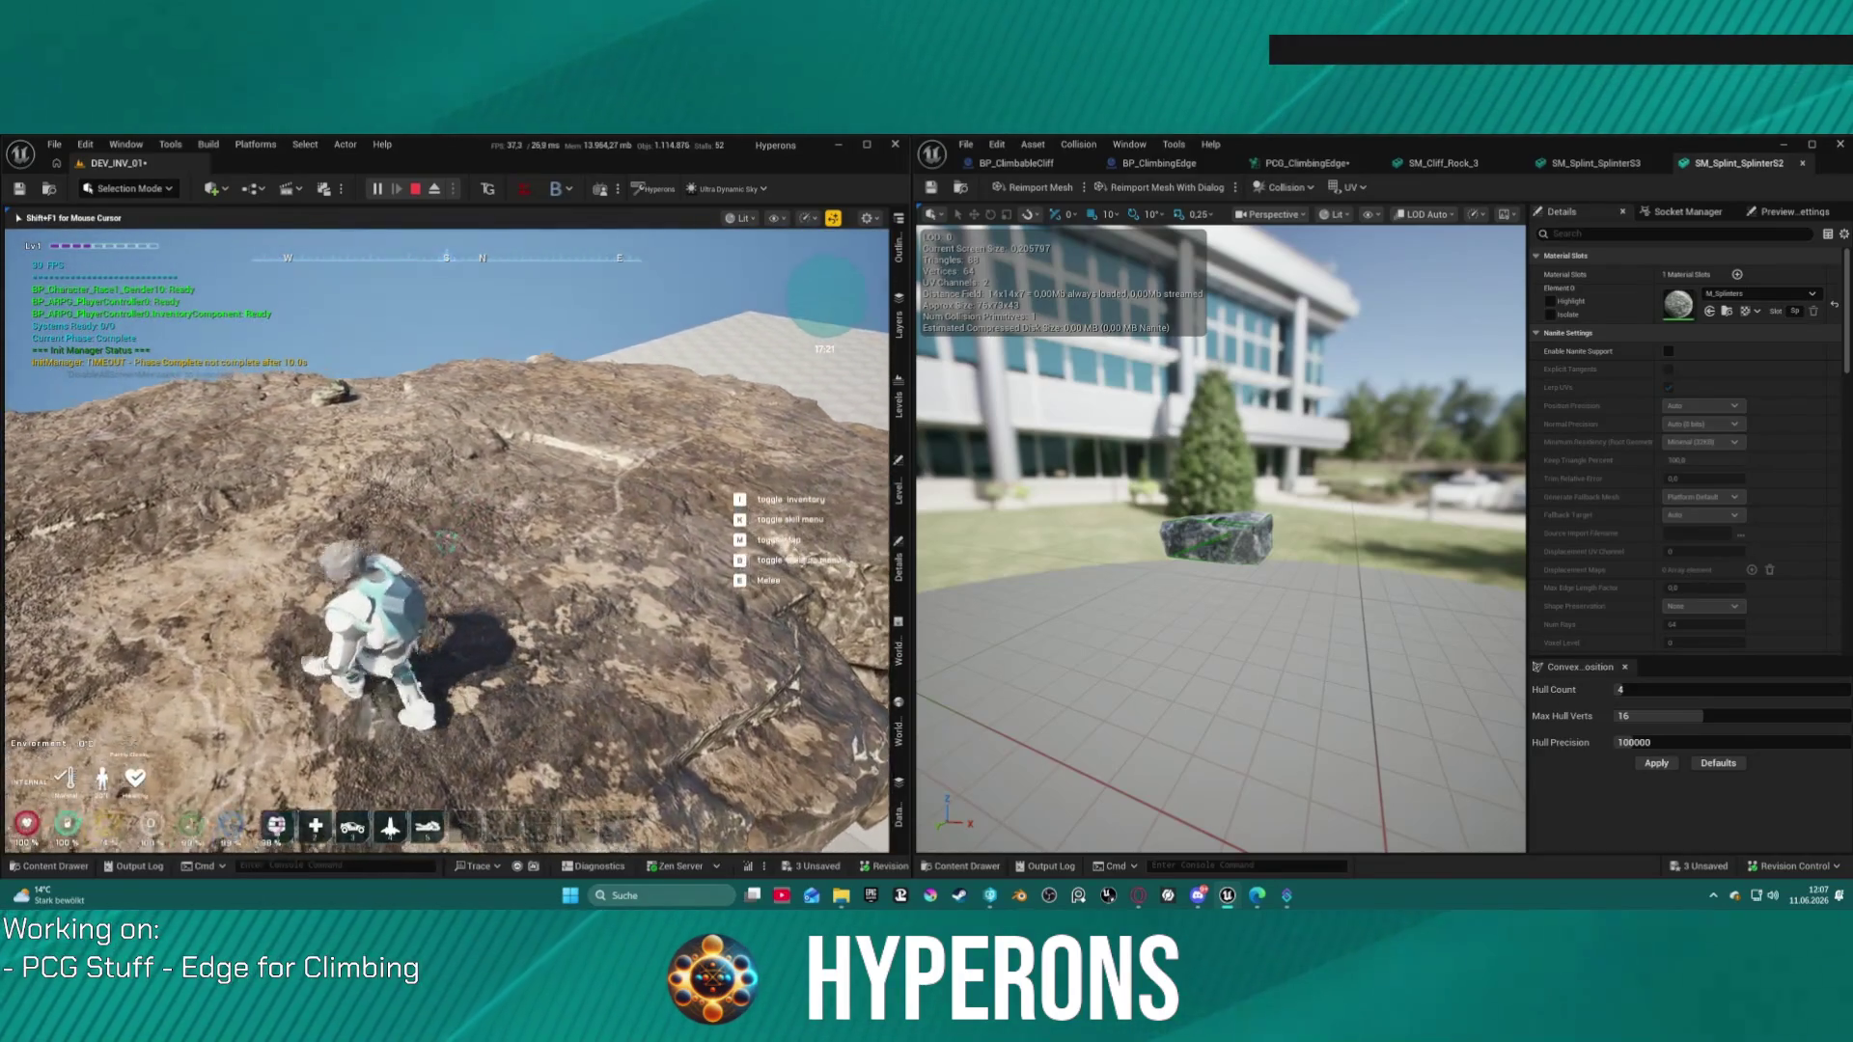
Step: Drop off the rock, climb onto its top, and shimmy left along the ledge
{"action": "key", "text": "a"}
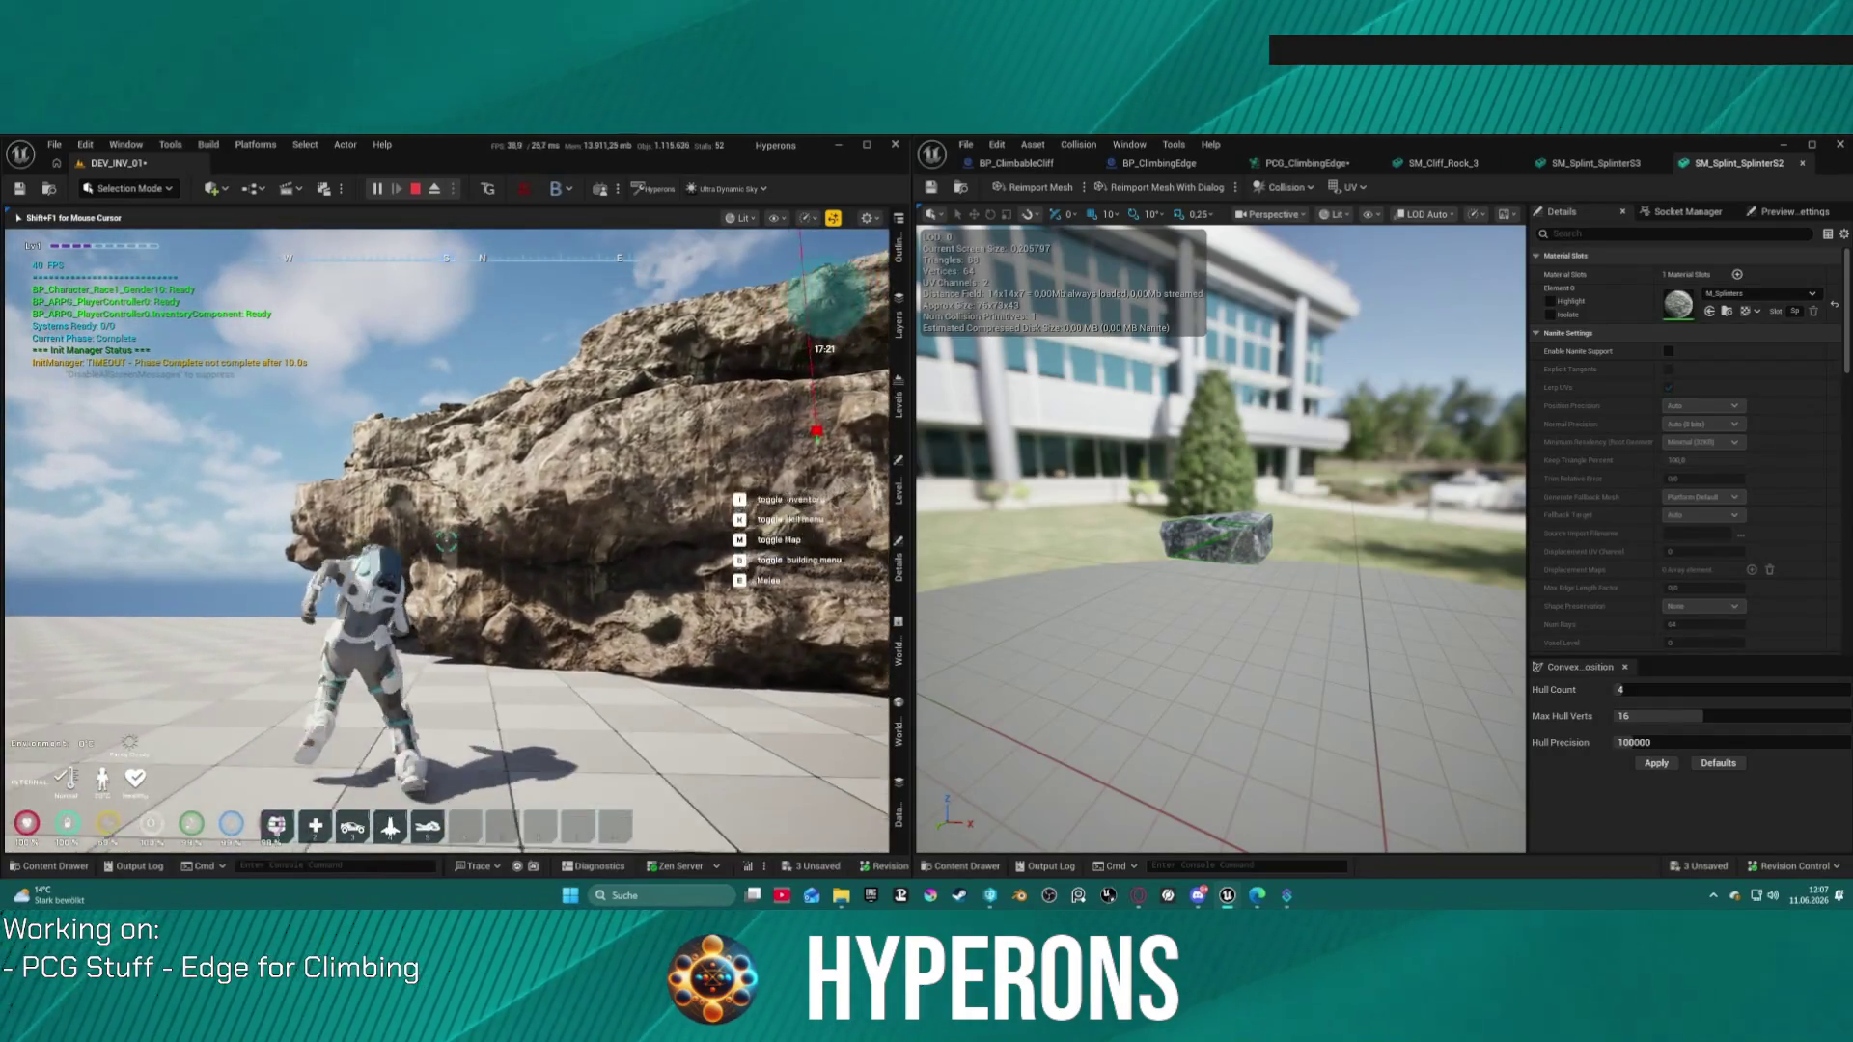
{"action": "key", "text": "space"}
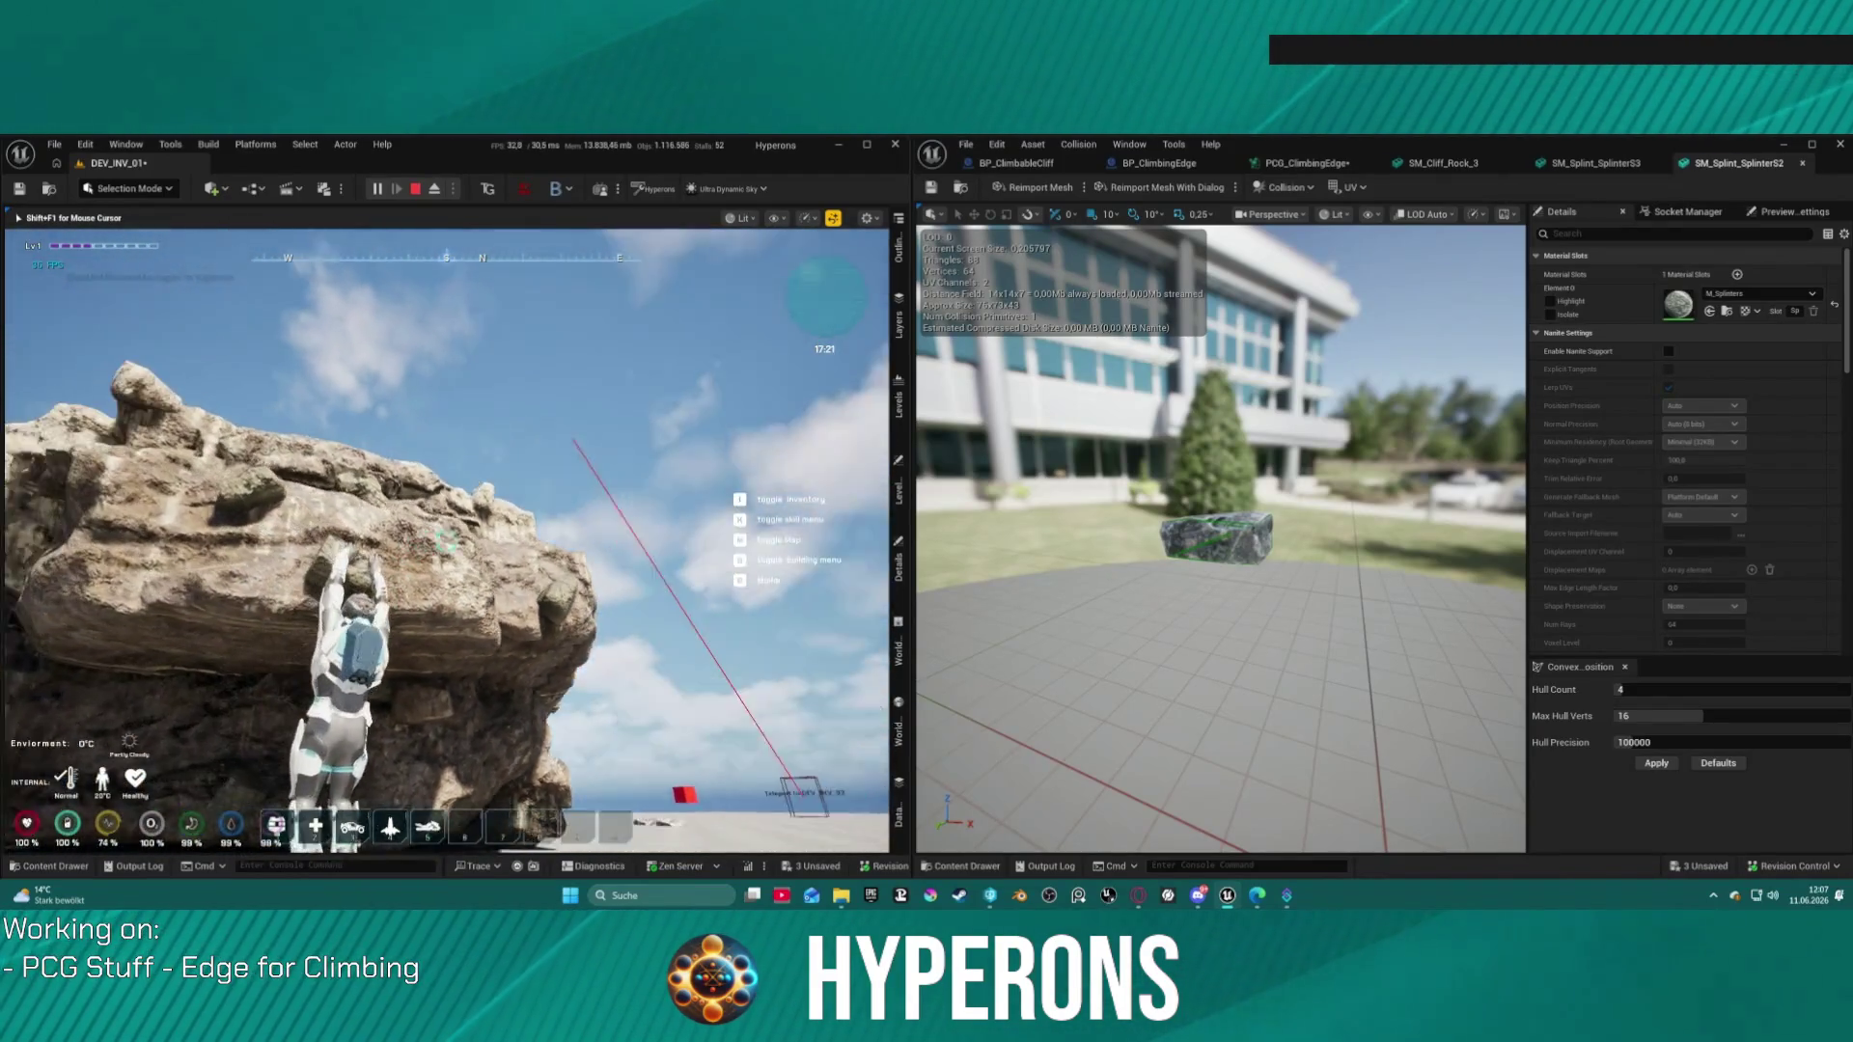
{"action": "key", "text": "a"}
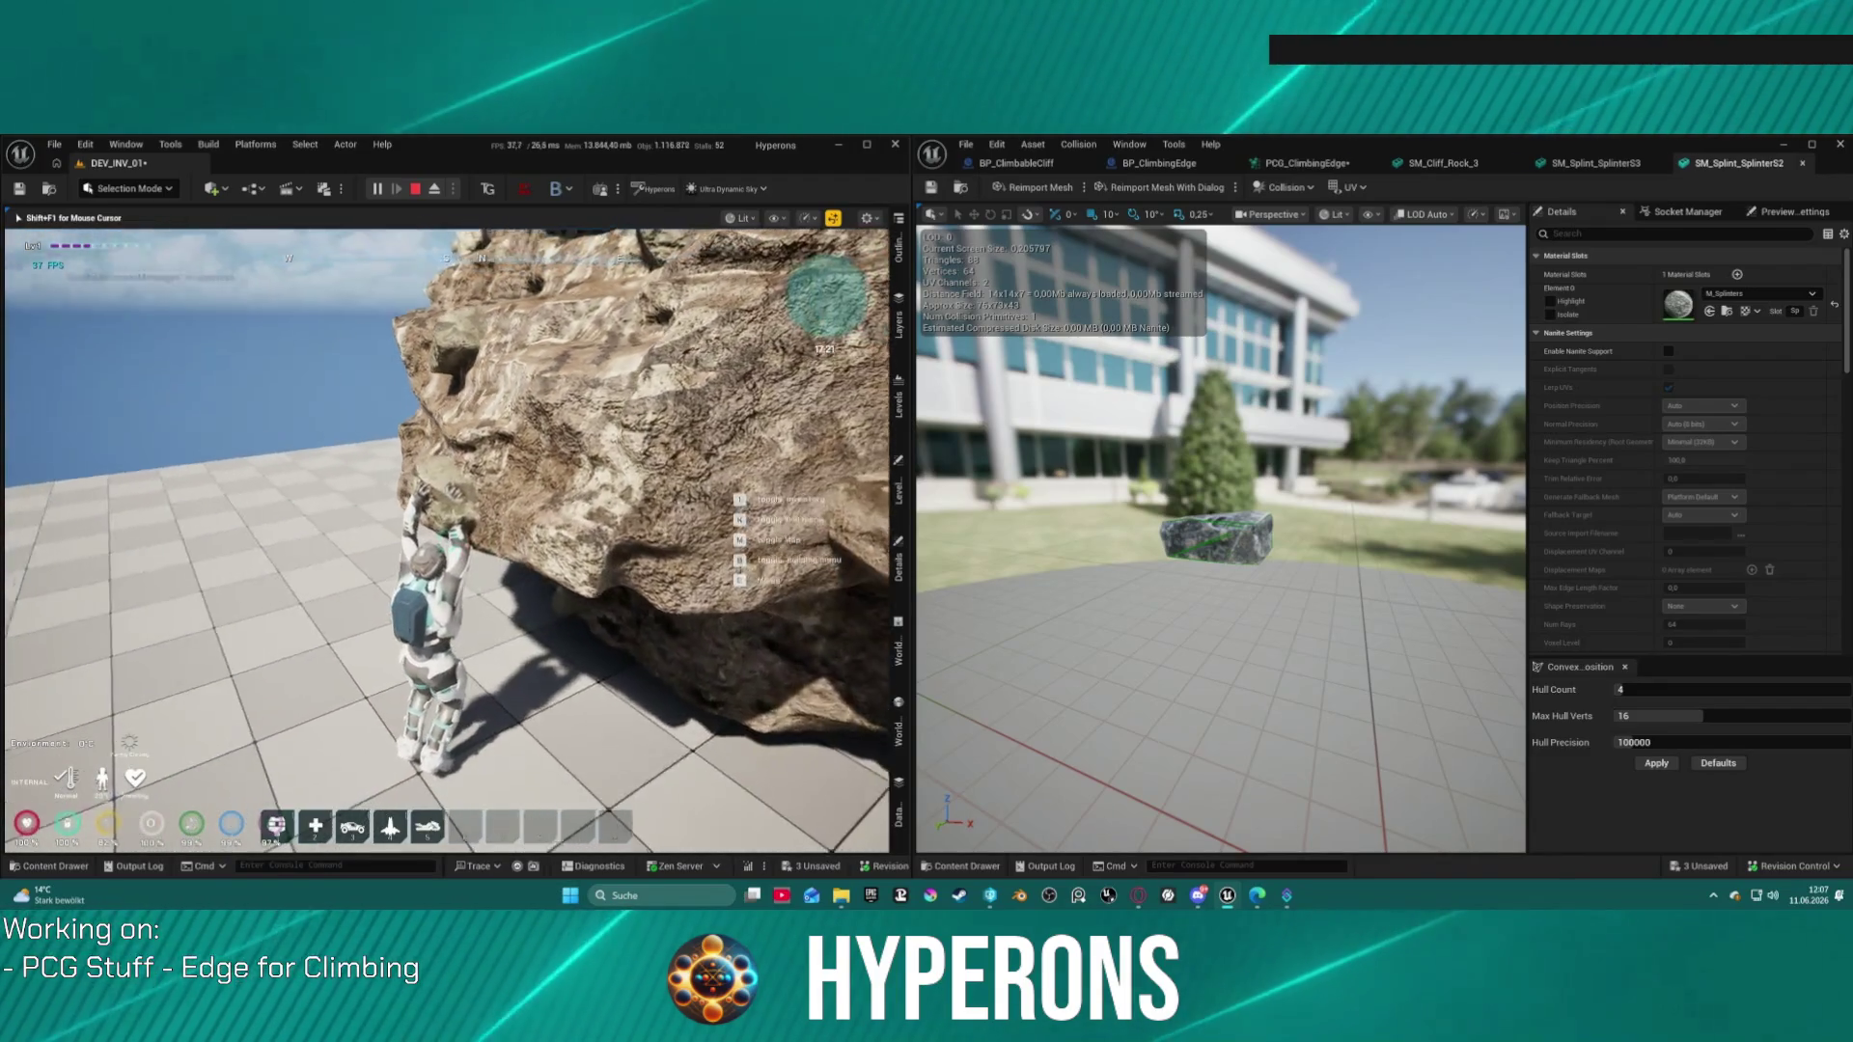
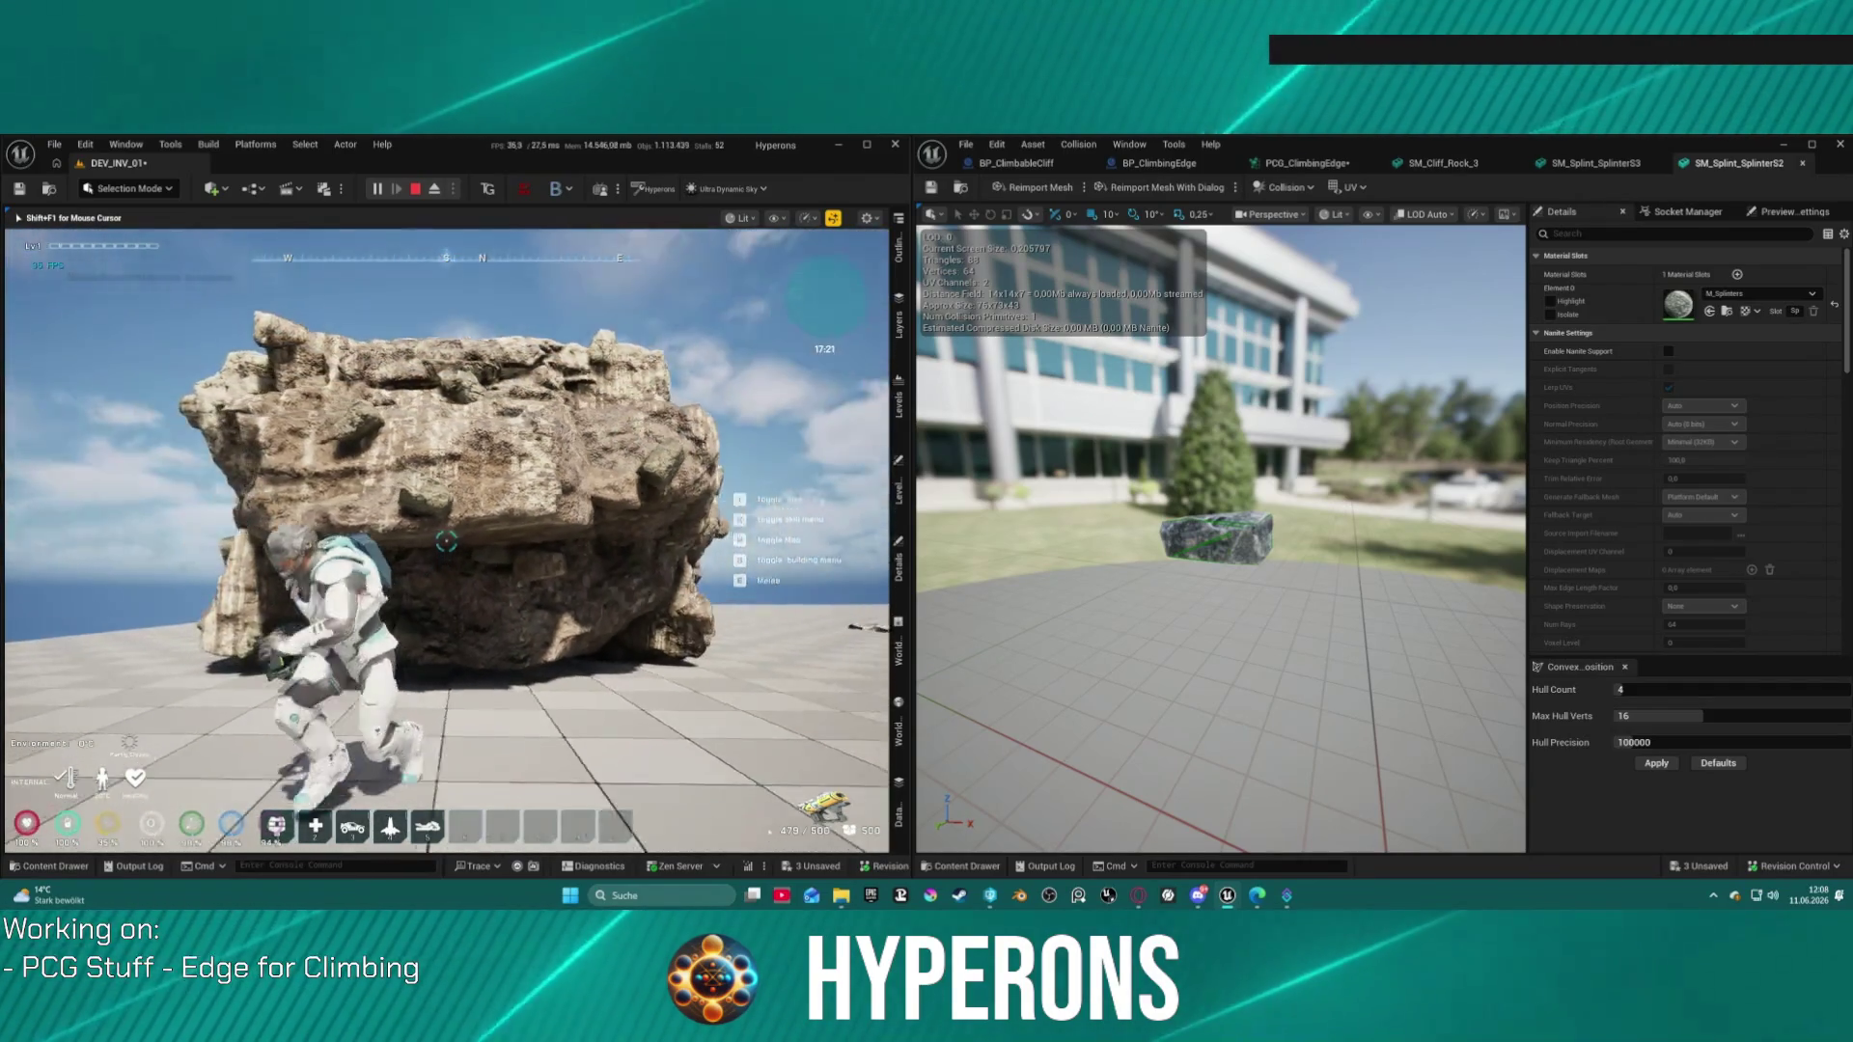
Step: Finish the climb test, stop Play-In-Editor, and switch to the PCG_ClimbingEdge graph
{"action": "key", "text": "space"}
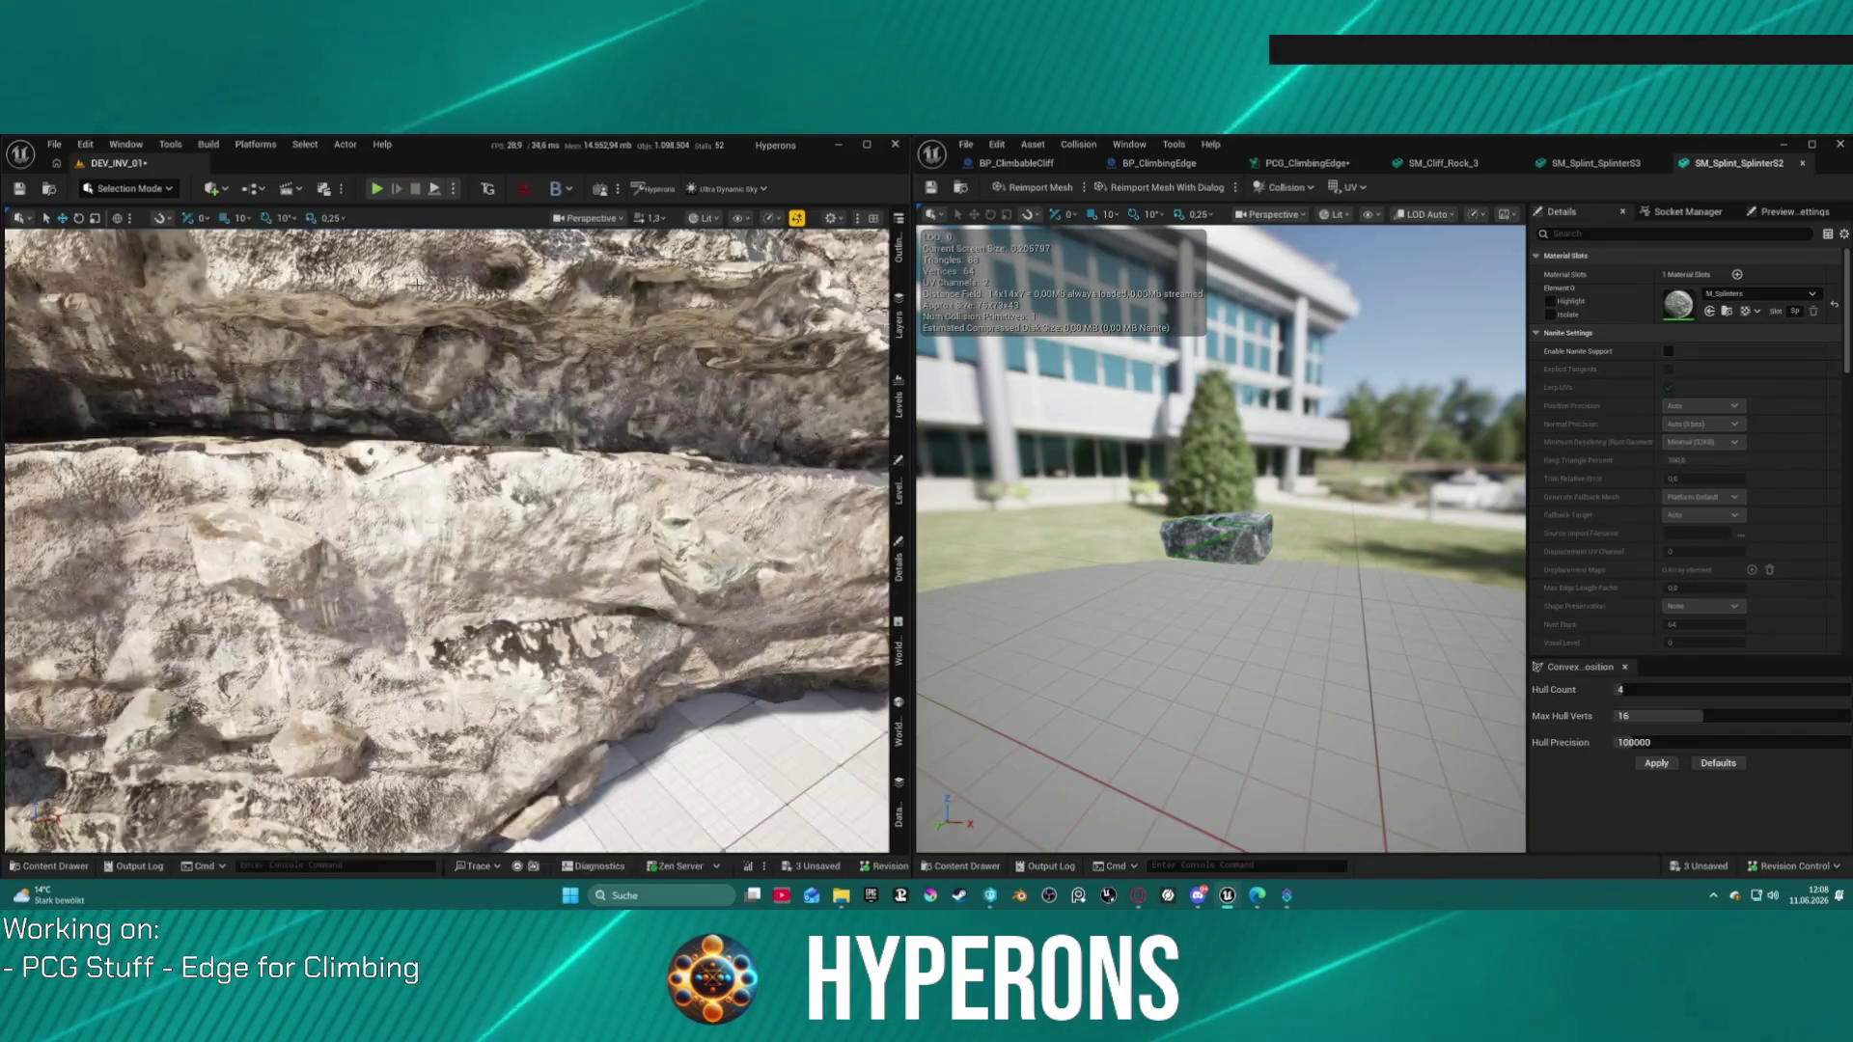
{"action": "key", "text": "Escape"}
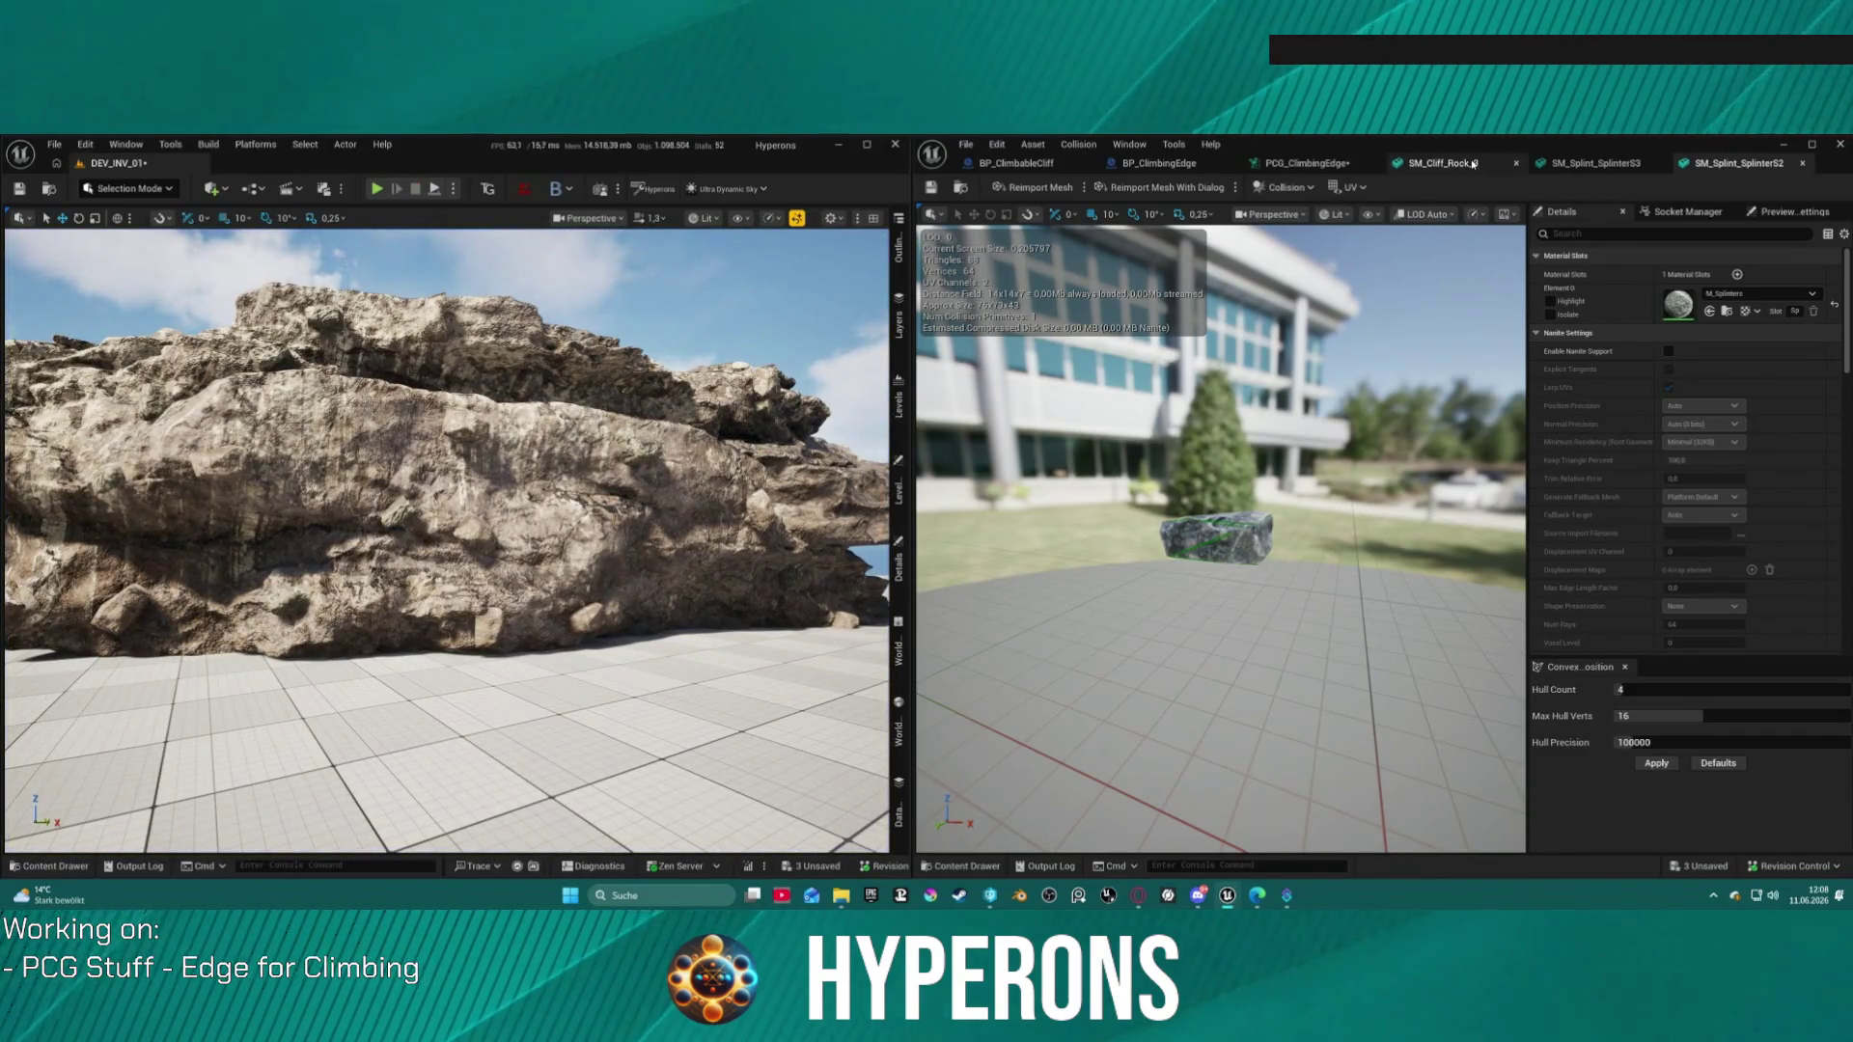
{"action": "left_click", "coordinate": [1305, 163]}
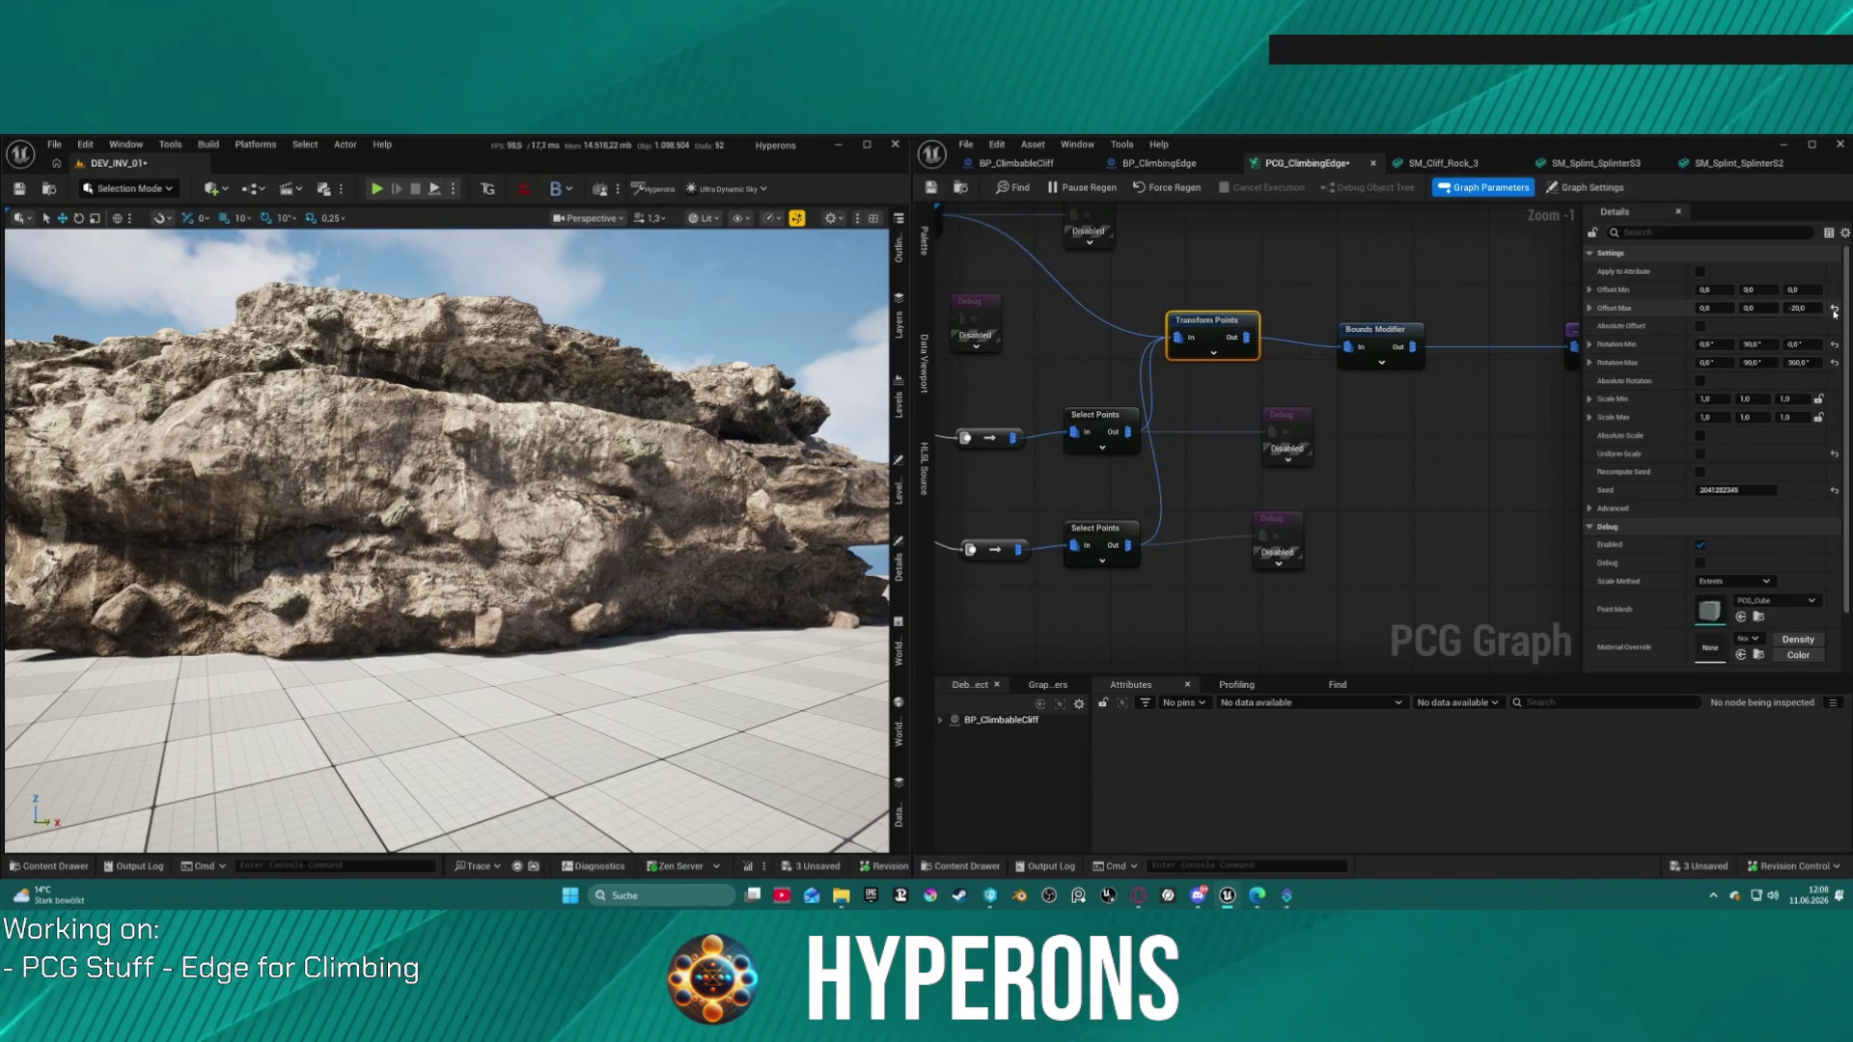
Step: In Transform Points, reset Offset Max Z to zero and set Rotation Min and Max X to 90
{"action": "left_click", "coordinate": [1834, 308]}
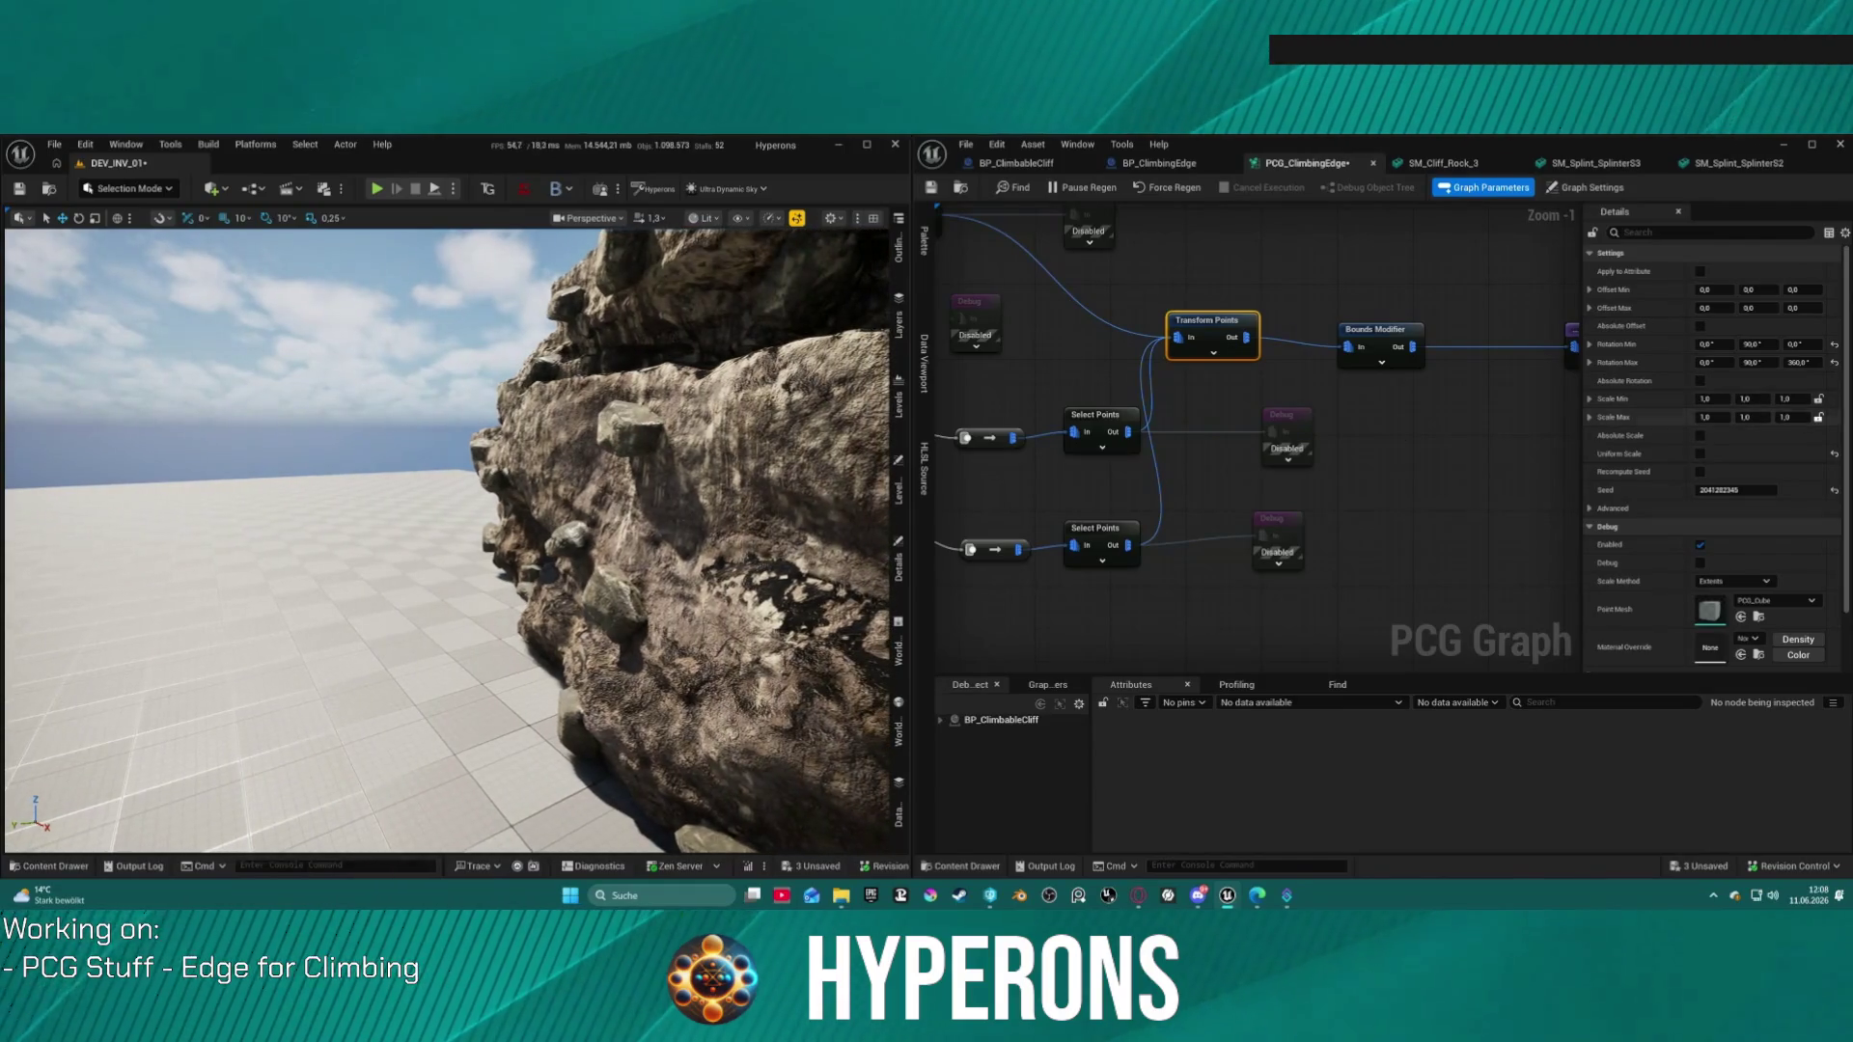
{"action": "left_click", "coordinate": [1752, 344]}
{"action": "type", "text": "-90"}
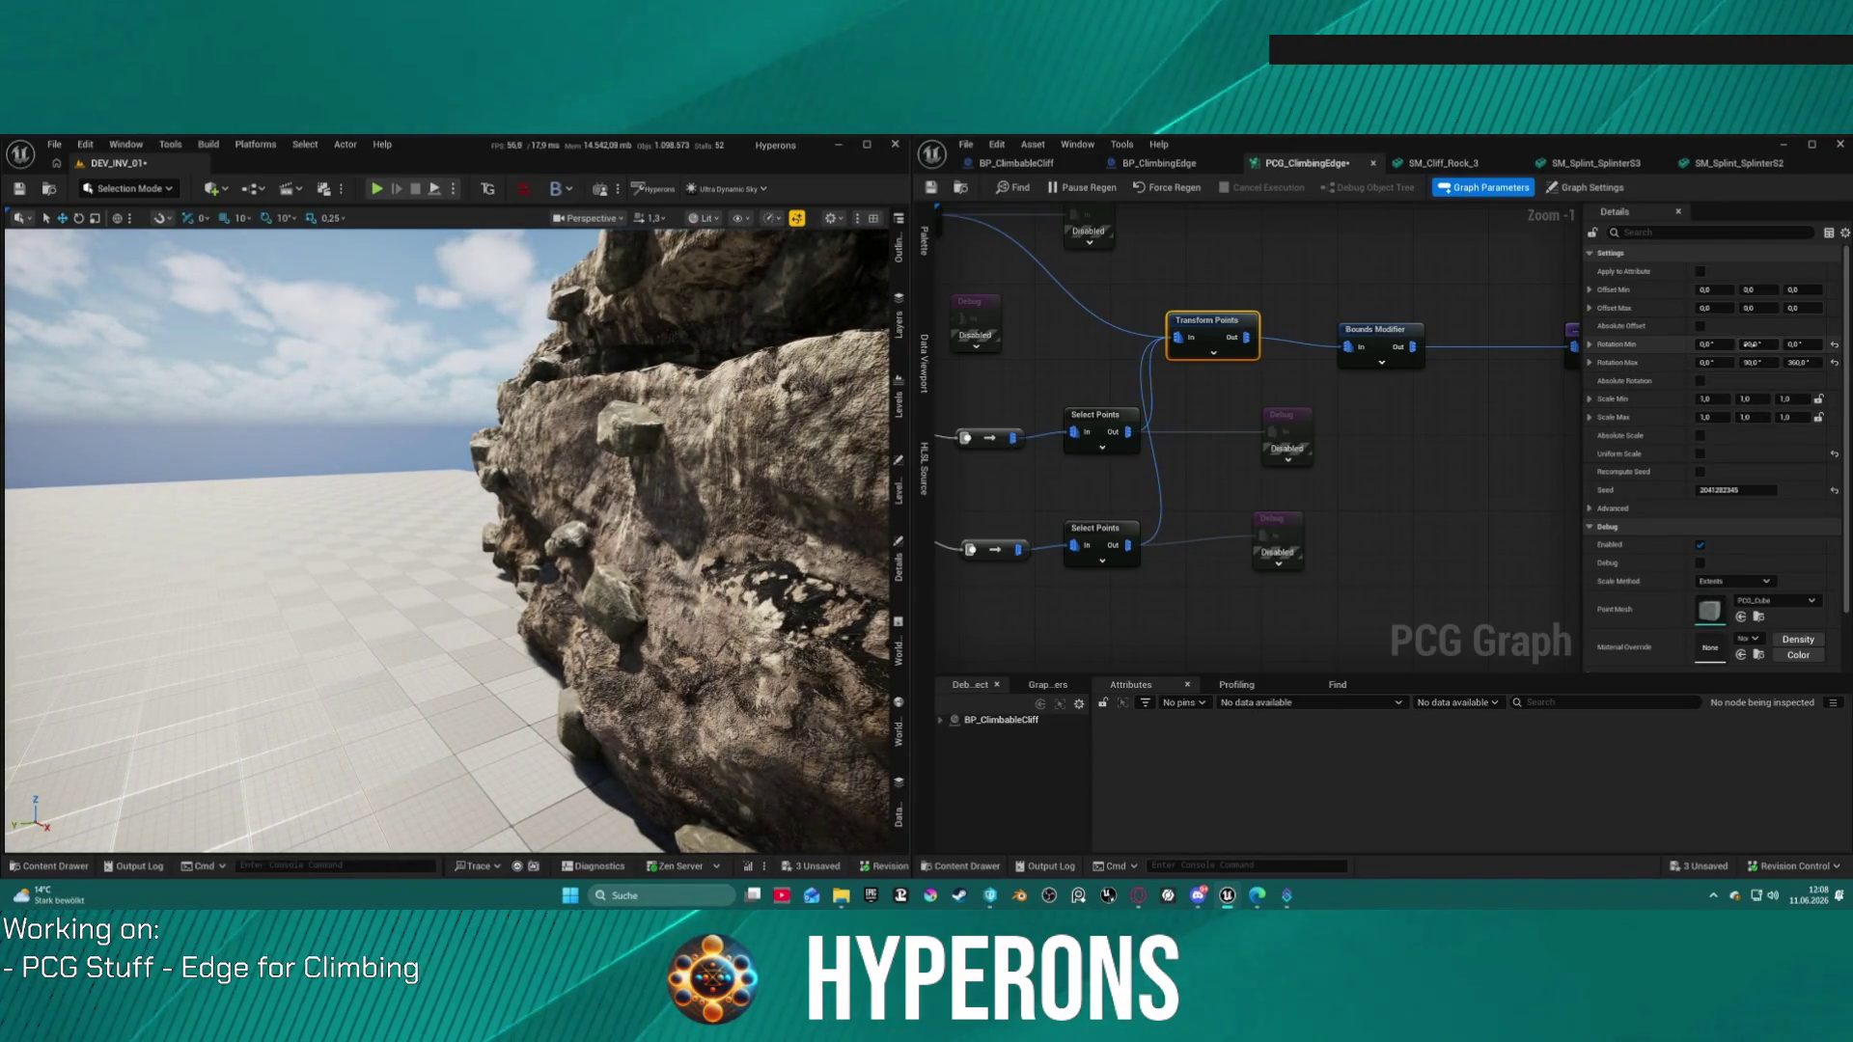
{"action": "left_click", "coordinate": [1738, 344]}
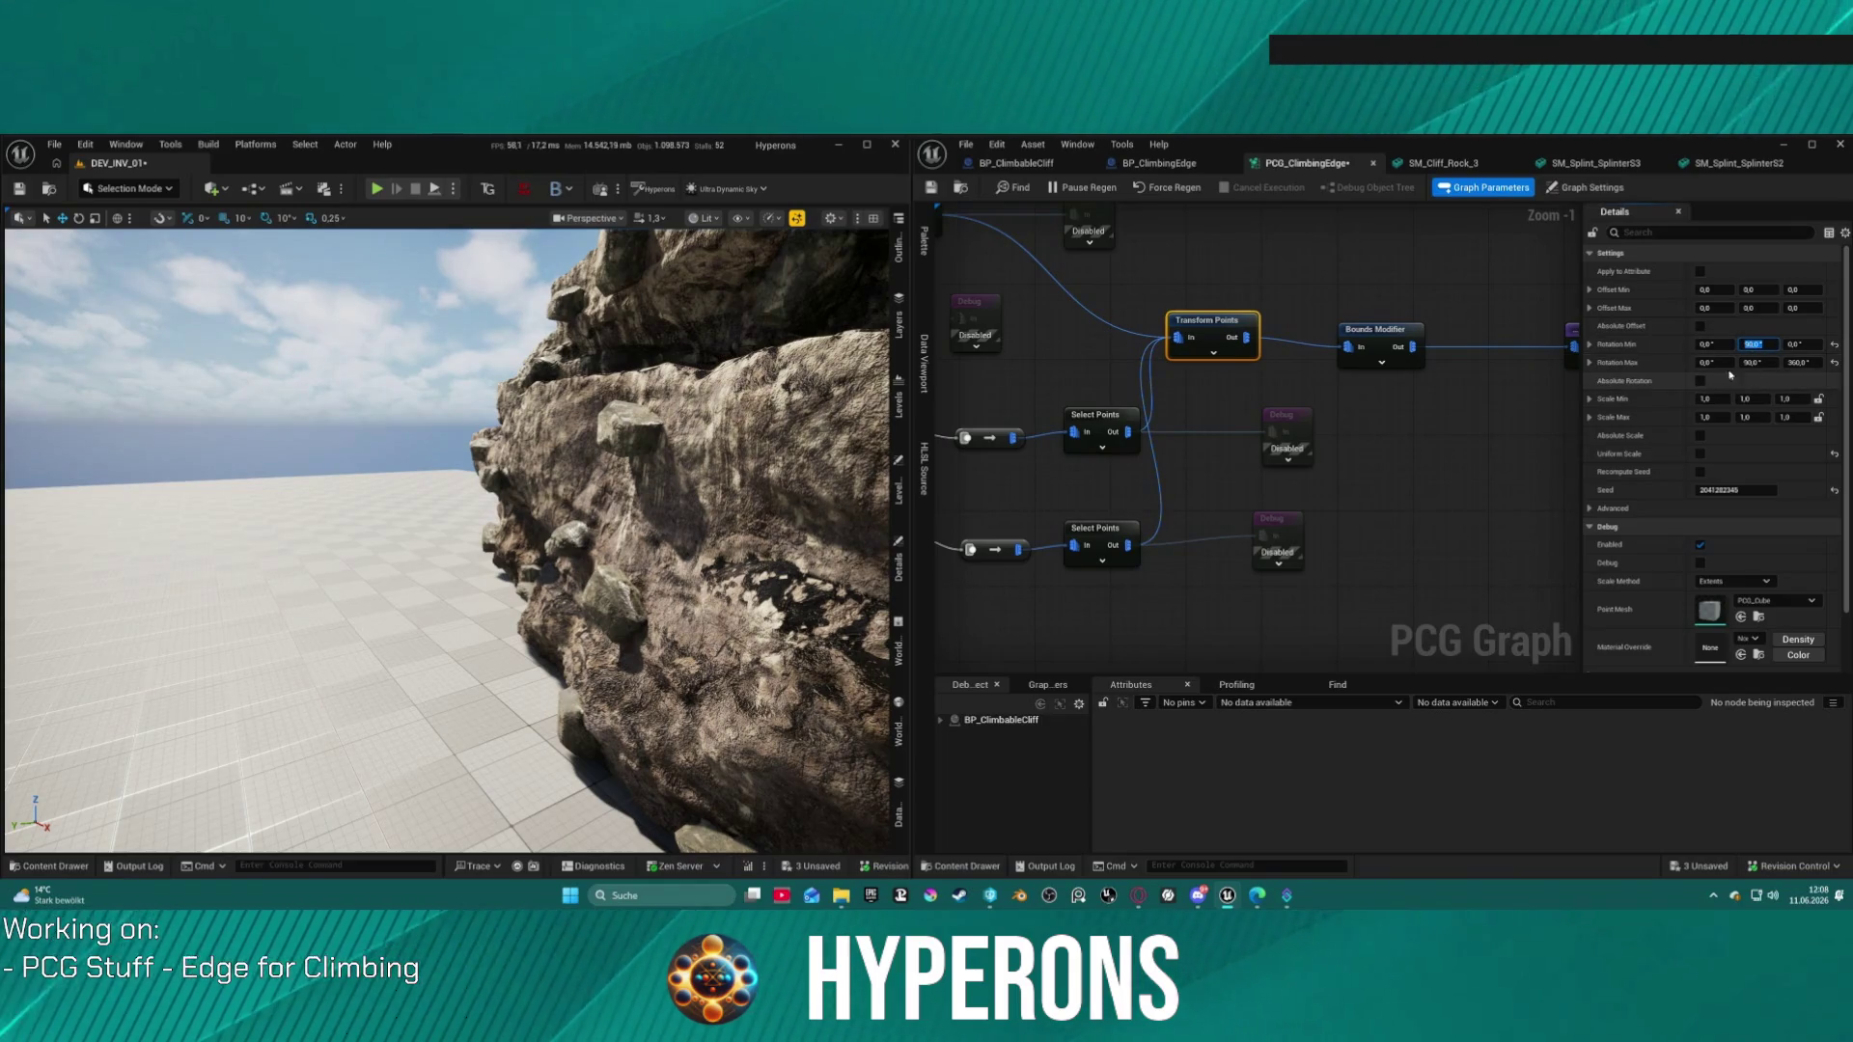
{"action": "key", "text": "ctrl+c"}
{"action": "left_click", "coordinate": [1705, 344]}
{"action": "key", "text": "ctrl+v"}
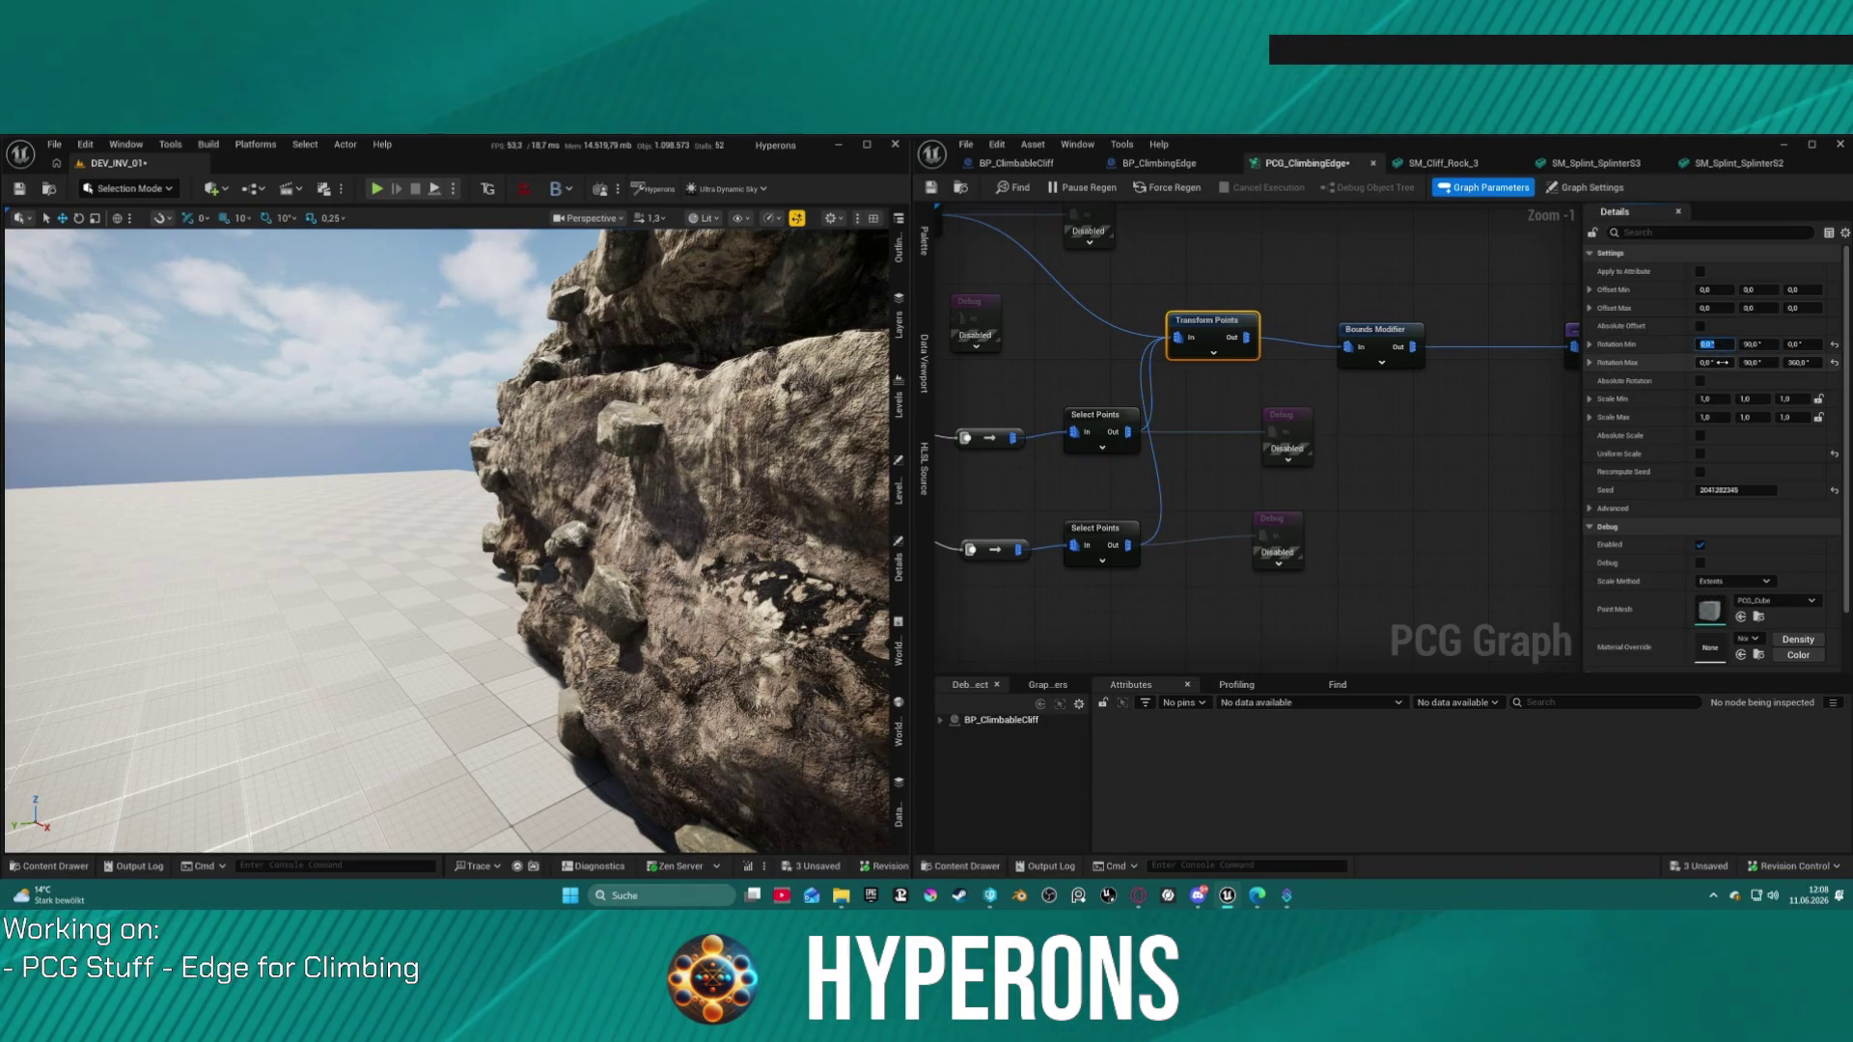
{"action": "key", "text": "Return"}
{"action": "left_click", "coordinate": [1721, 363]}
{"action": "key", "text": "ctrl+v"}
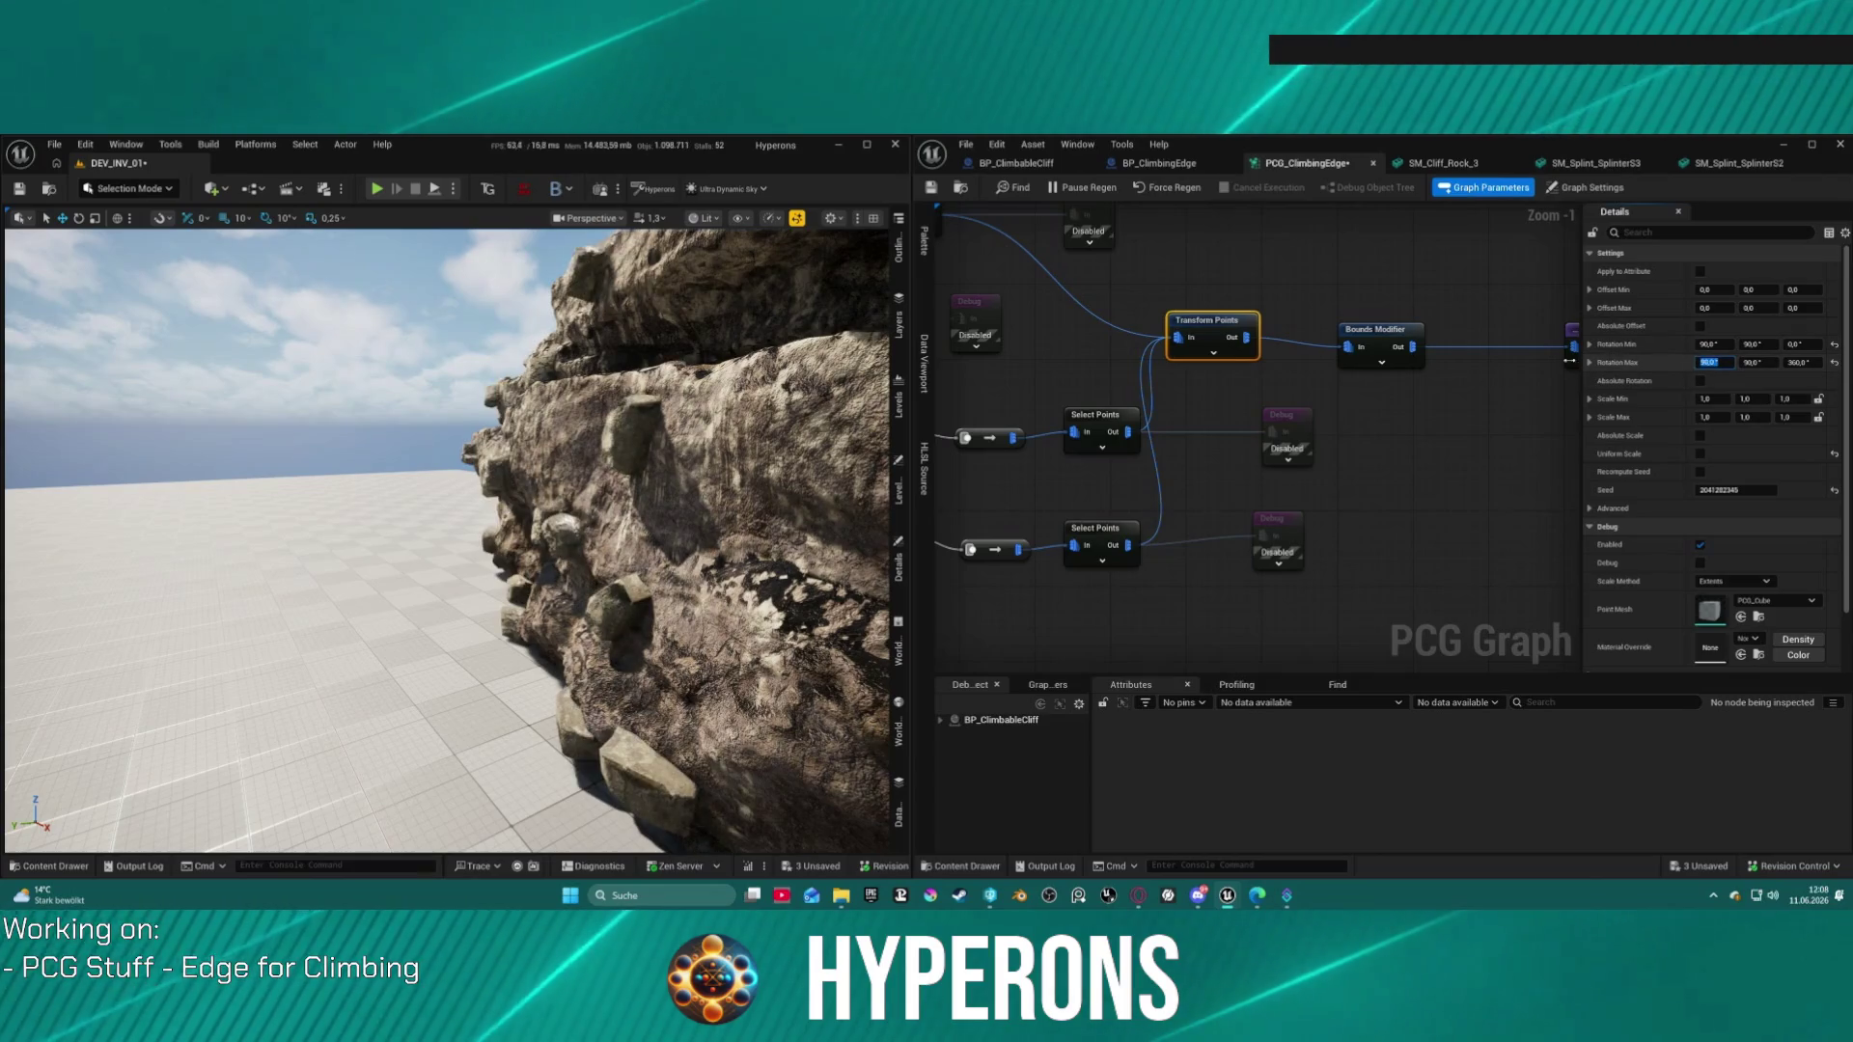
{"action": "key", "text": "Return"}
Step: Set the Ratio of both Select Points nodes to 0,09
{"action": "scroll", "coordinate": [447, 541], "scroll_direction": "up", "scroll_amount": 5}
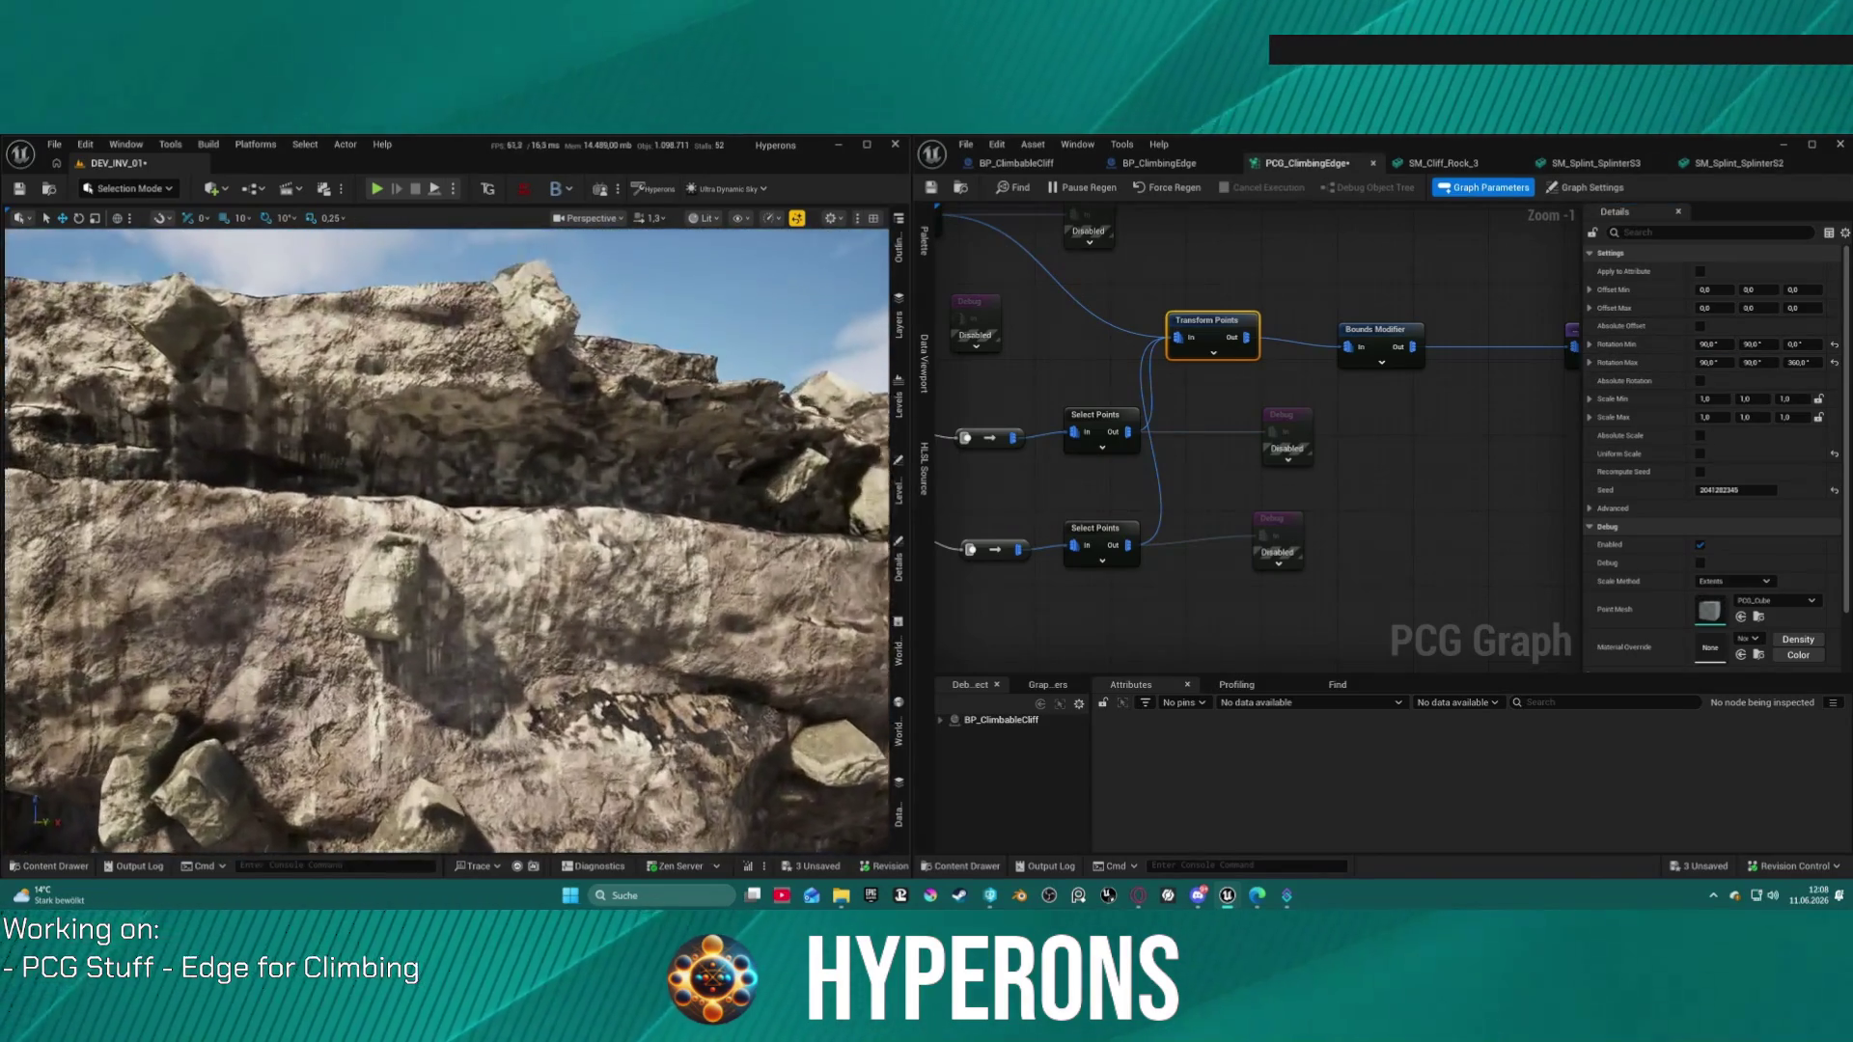
{"action": "scroll", "coordinate": [447, 540], "scroll_direction": "down", "scroll_amount": 5}
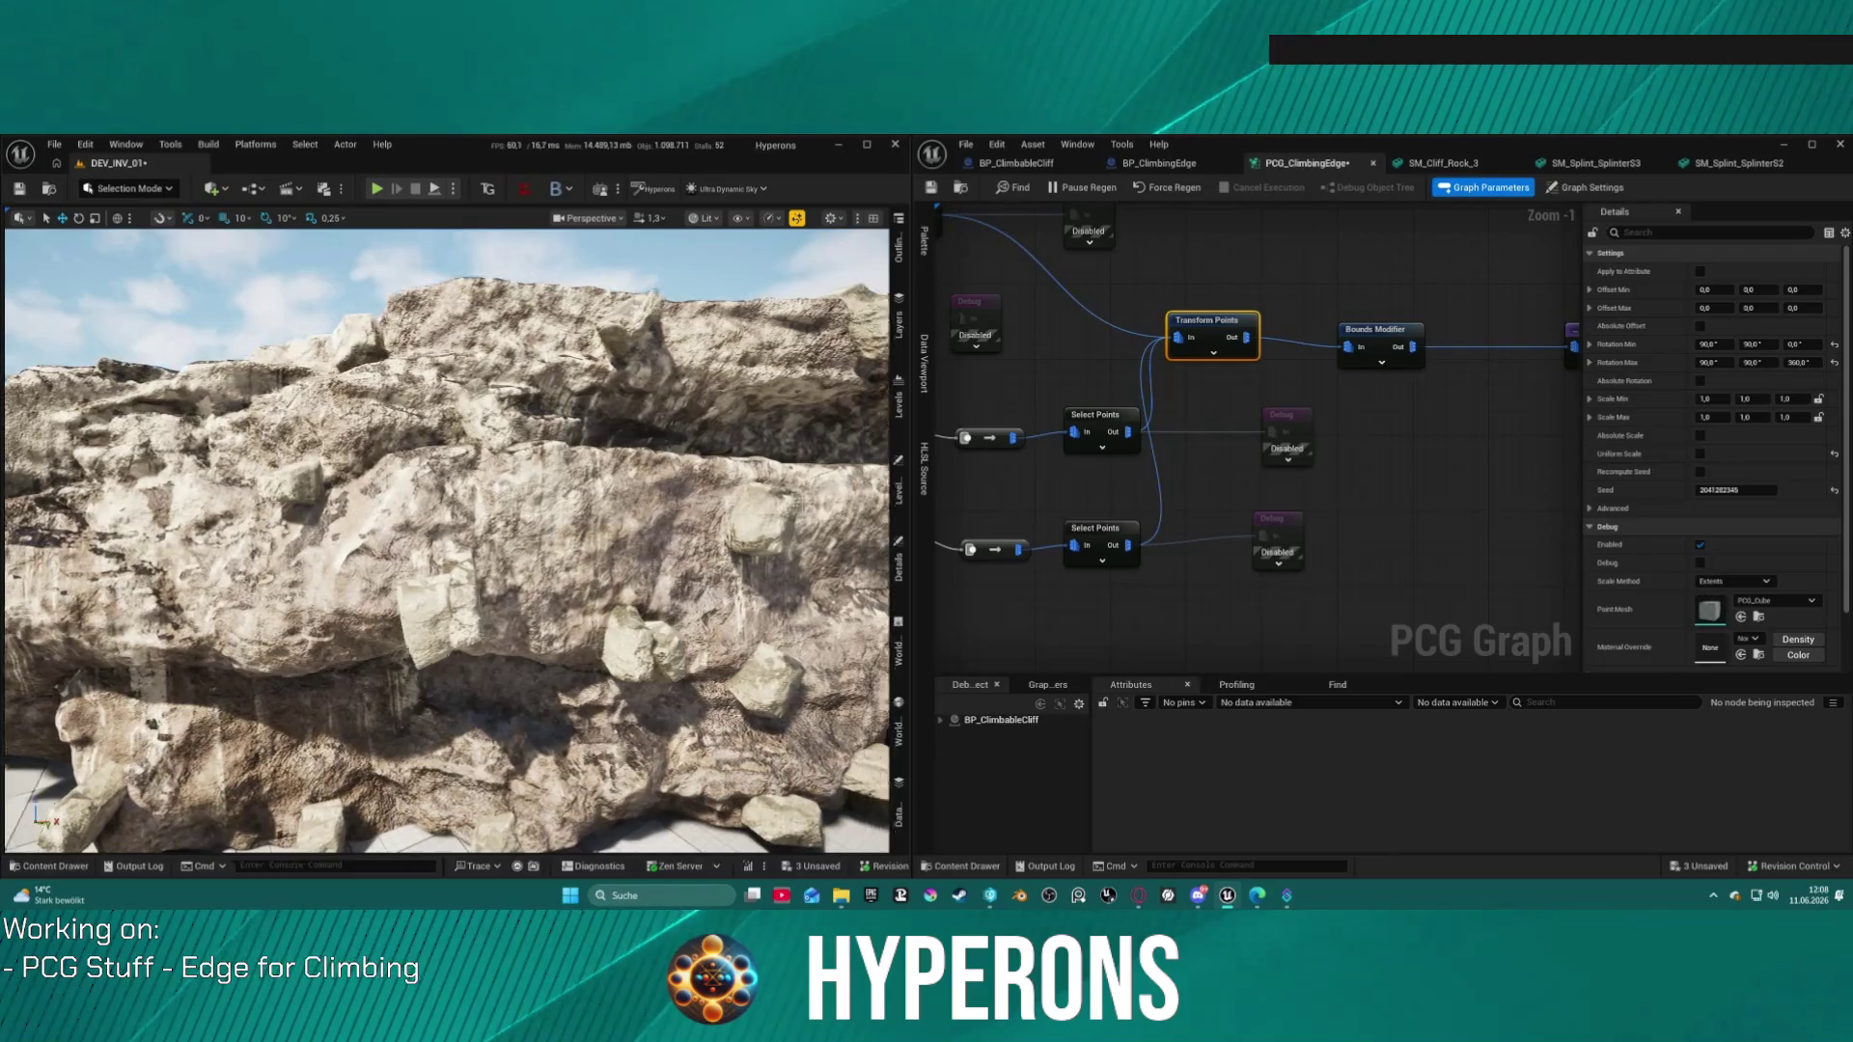
{"action": "left_click_drag", "start_coordinate": [1076, 376], "coordinate": [1229, 414]}
{"action": "left_click", "coordinate": [1255, 456]}
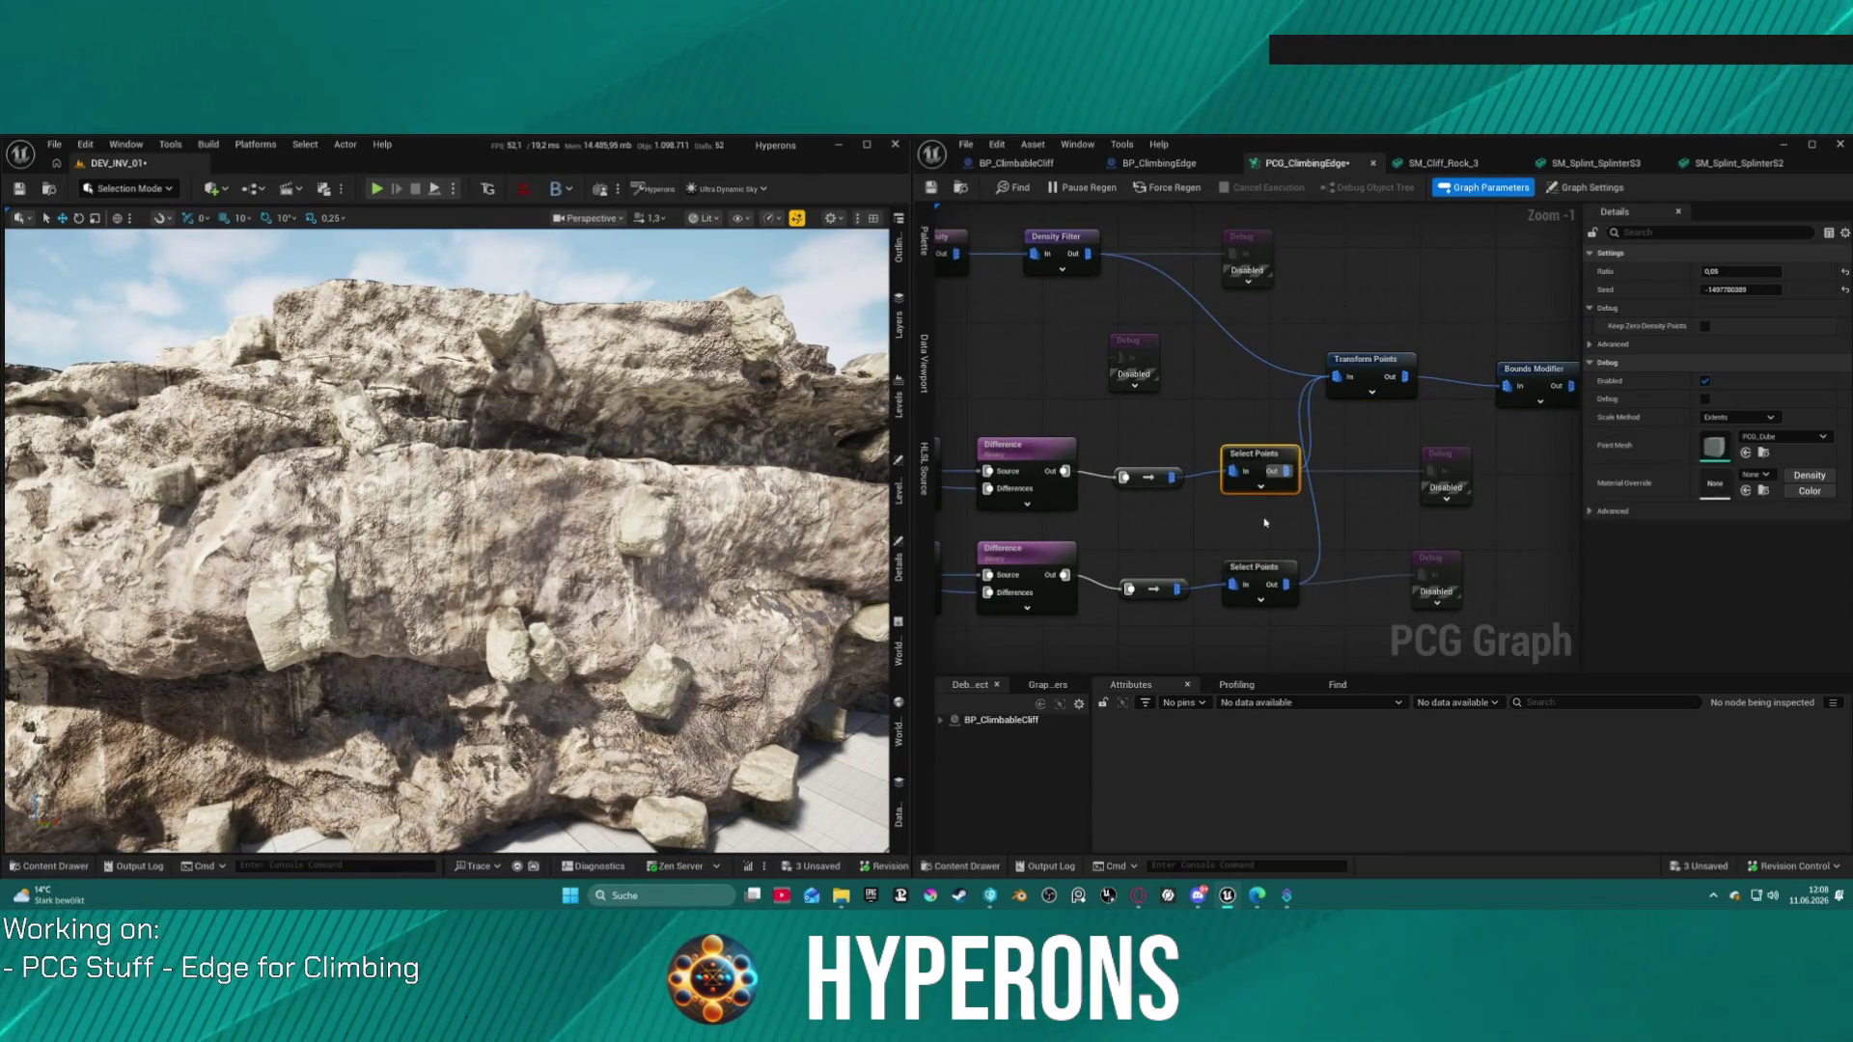
{"action": "left_click", "coordinate": [1258, 569], "text": "shift"}
{"action": "left_click", "coordinate": [1751, 270]}
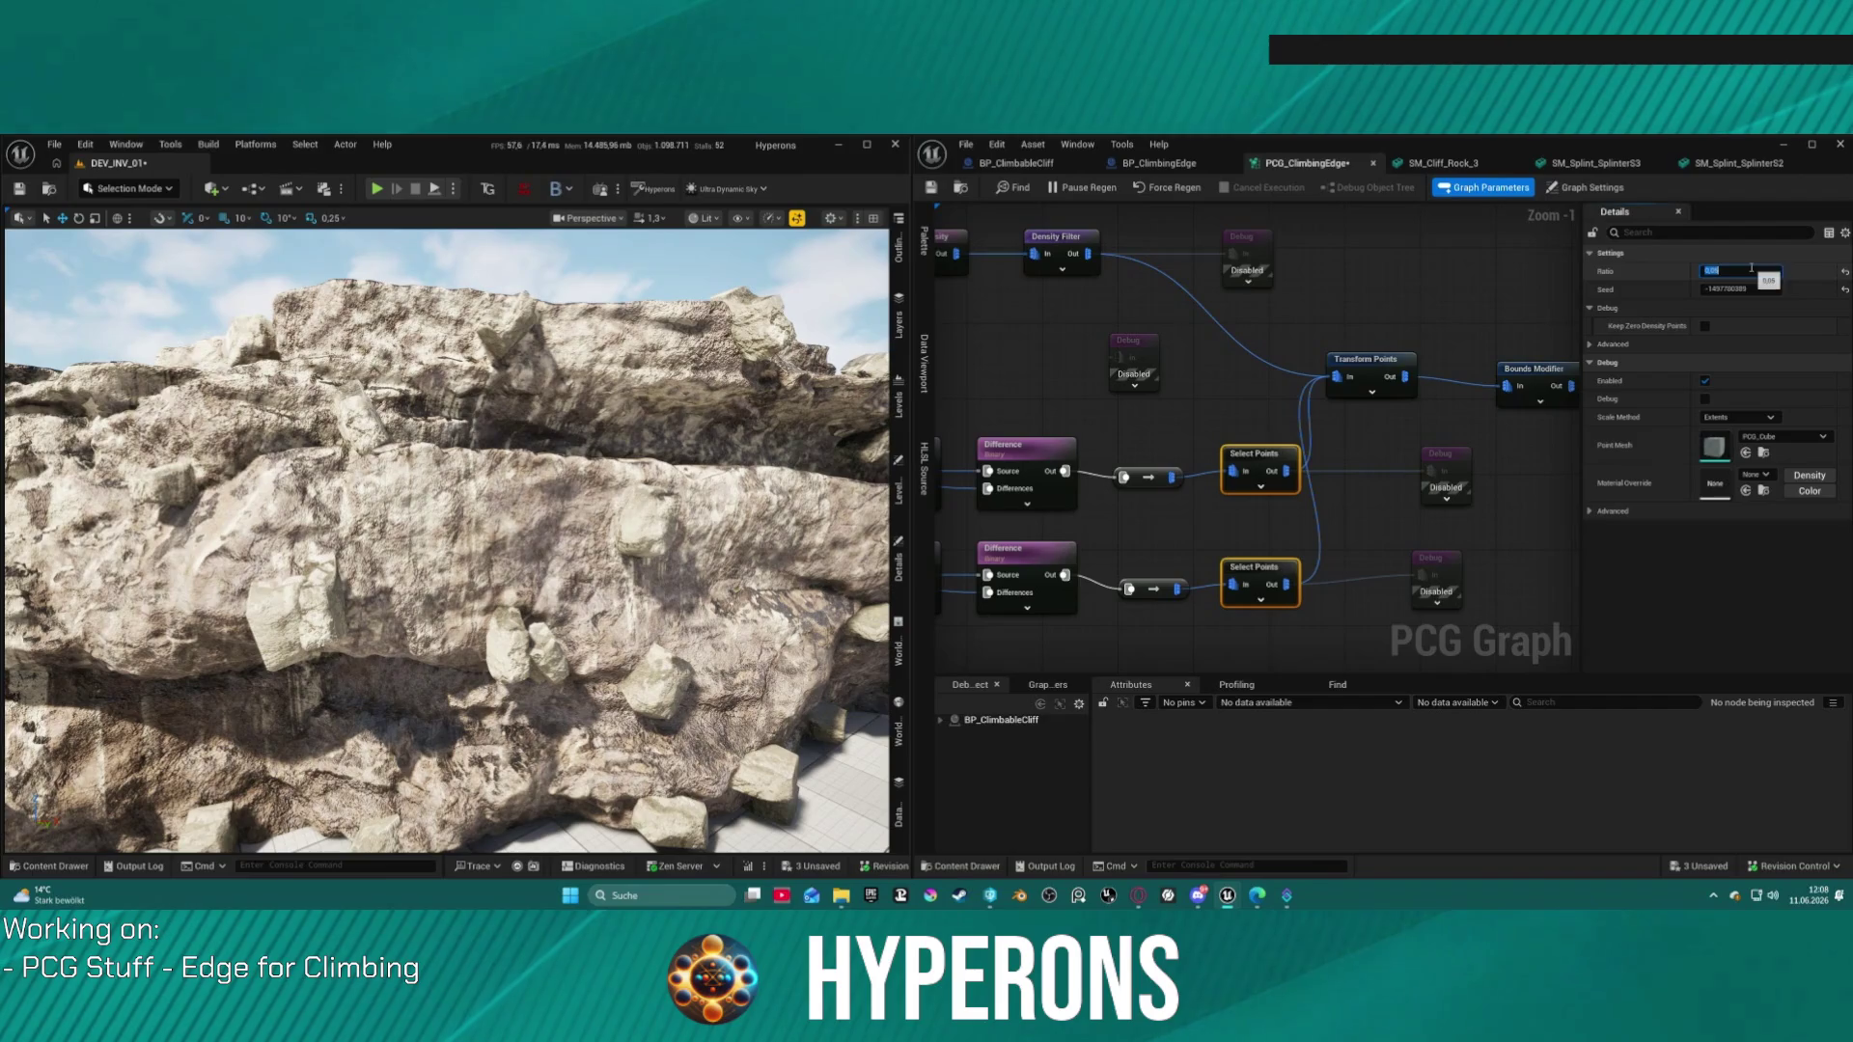
{"action": "type", "text": "0,09"}
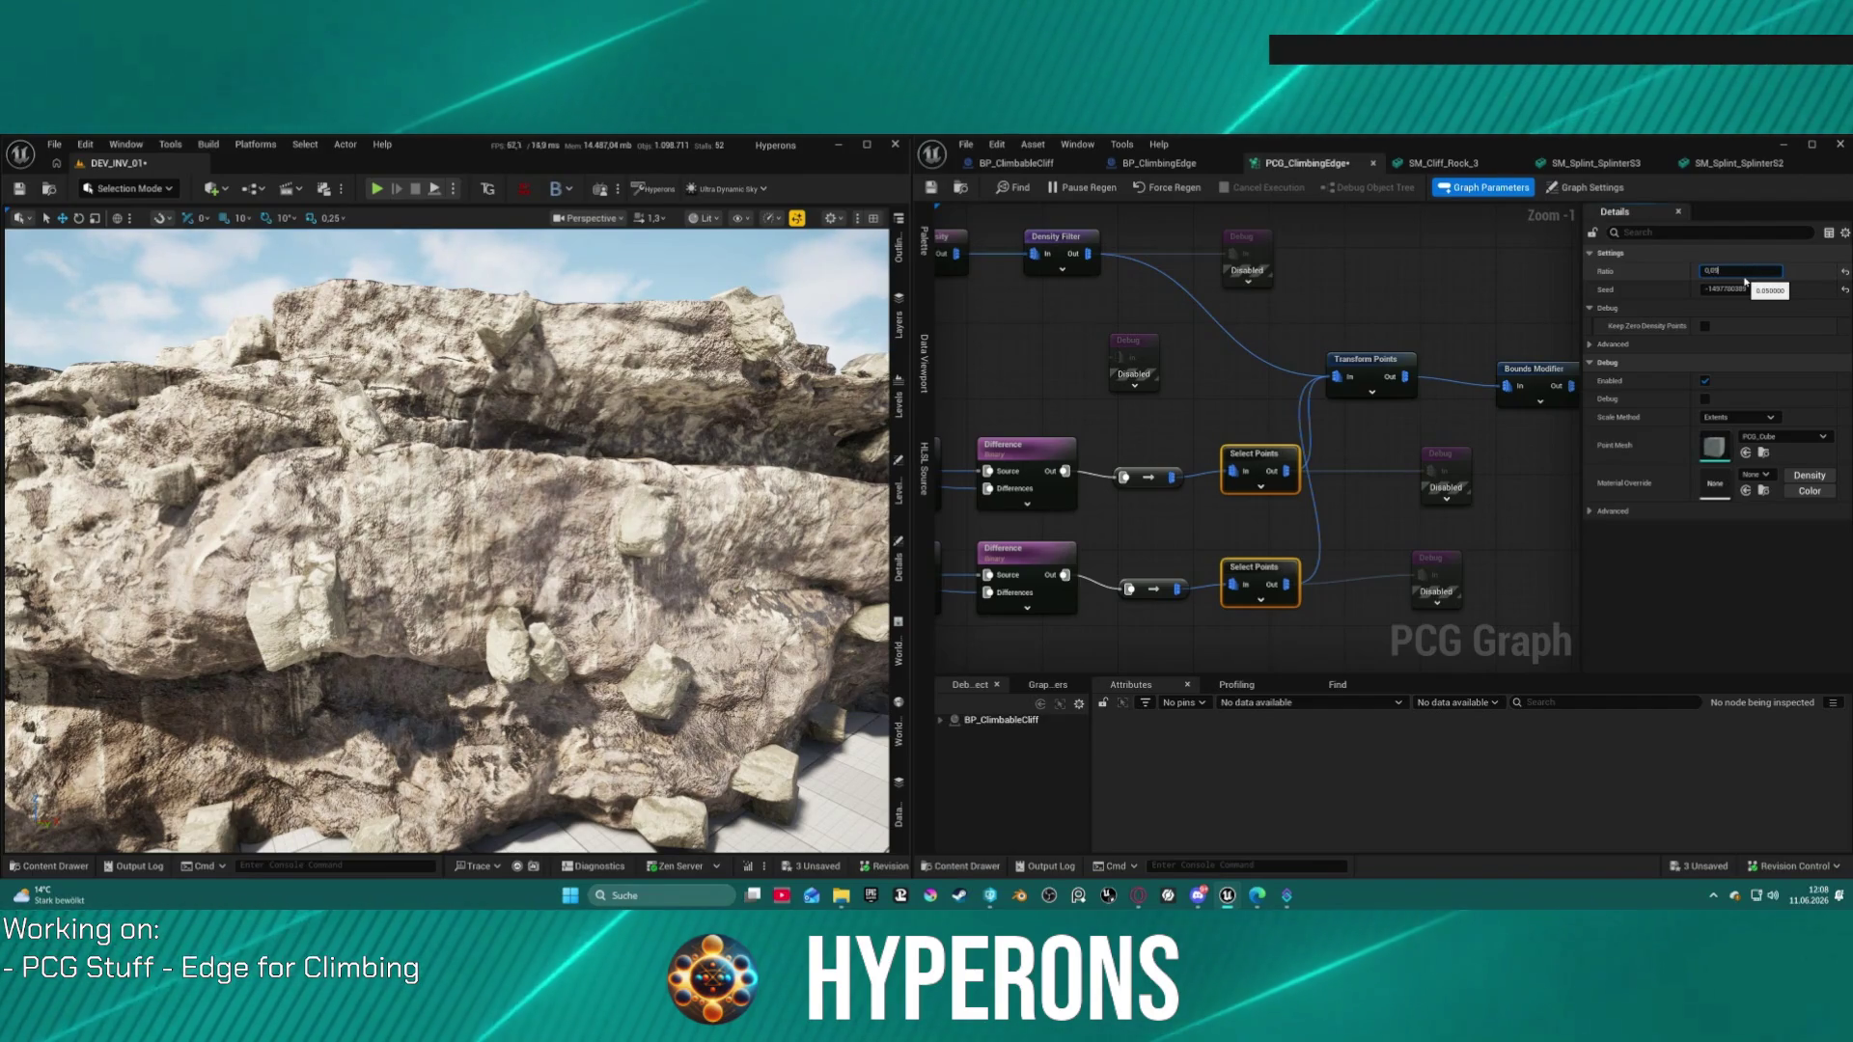
{"action": "left_click", "coordinate": [1254, 455], "text": "ctrl"}
{"action": "left_click", "coordinate": [1725, 273]}
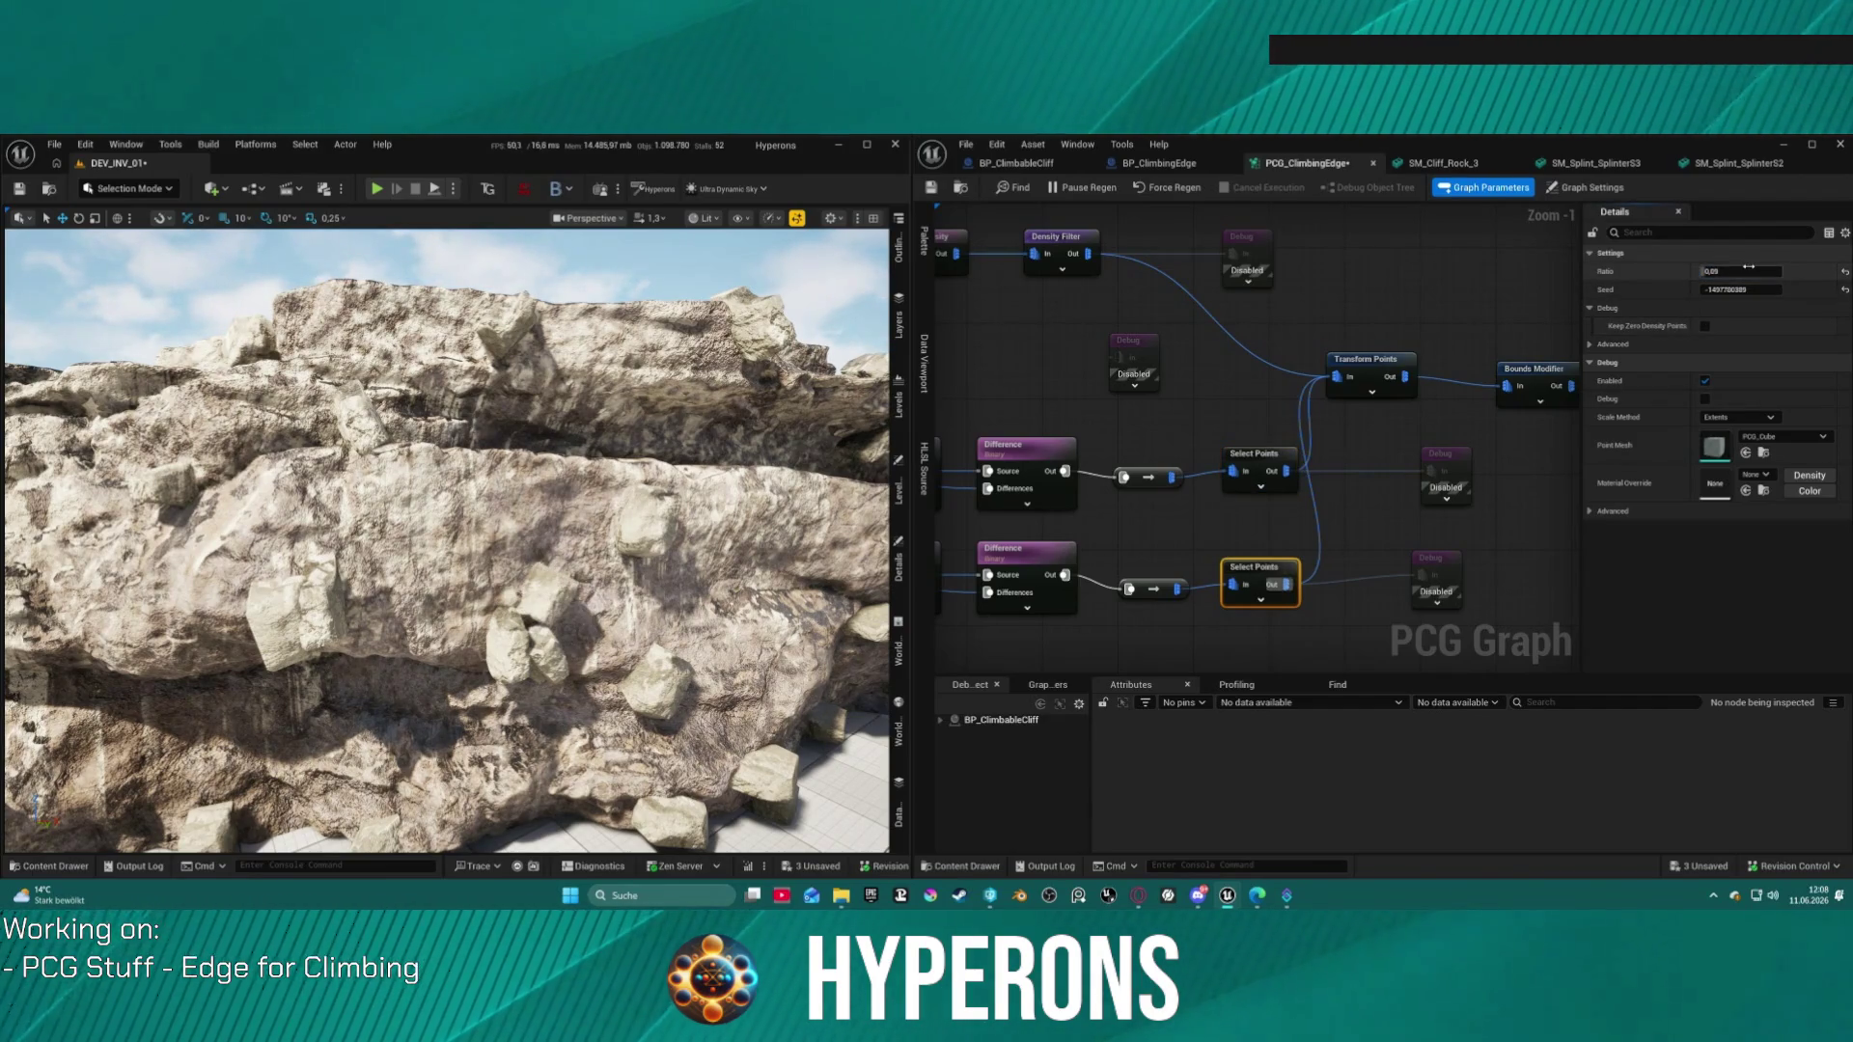
{"action": "key", "text": "Return"}
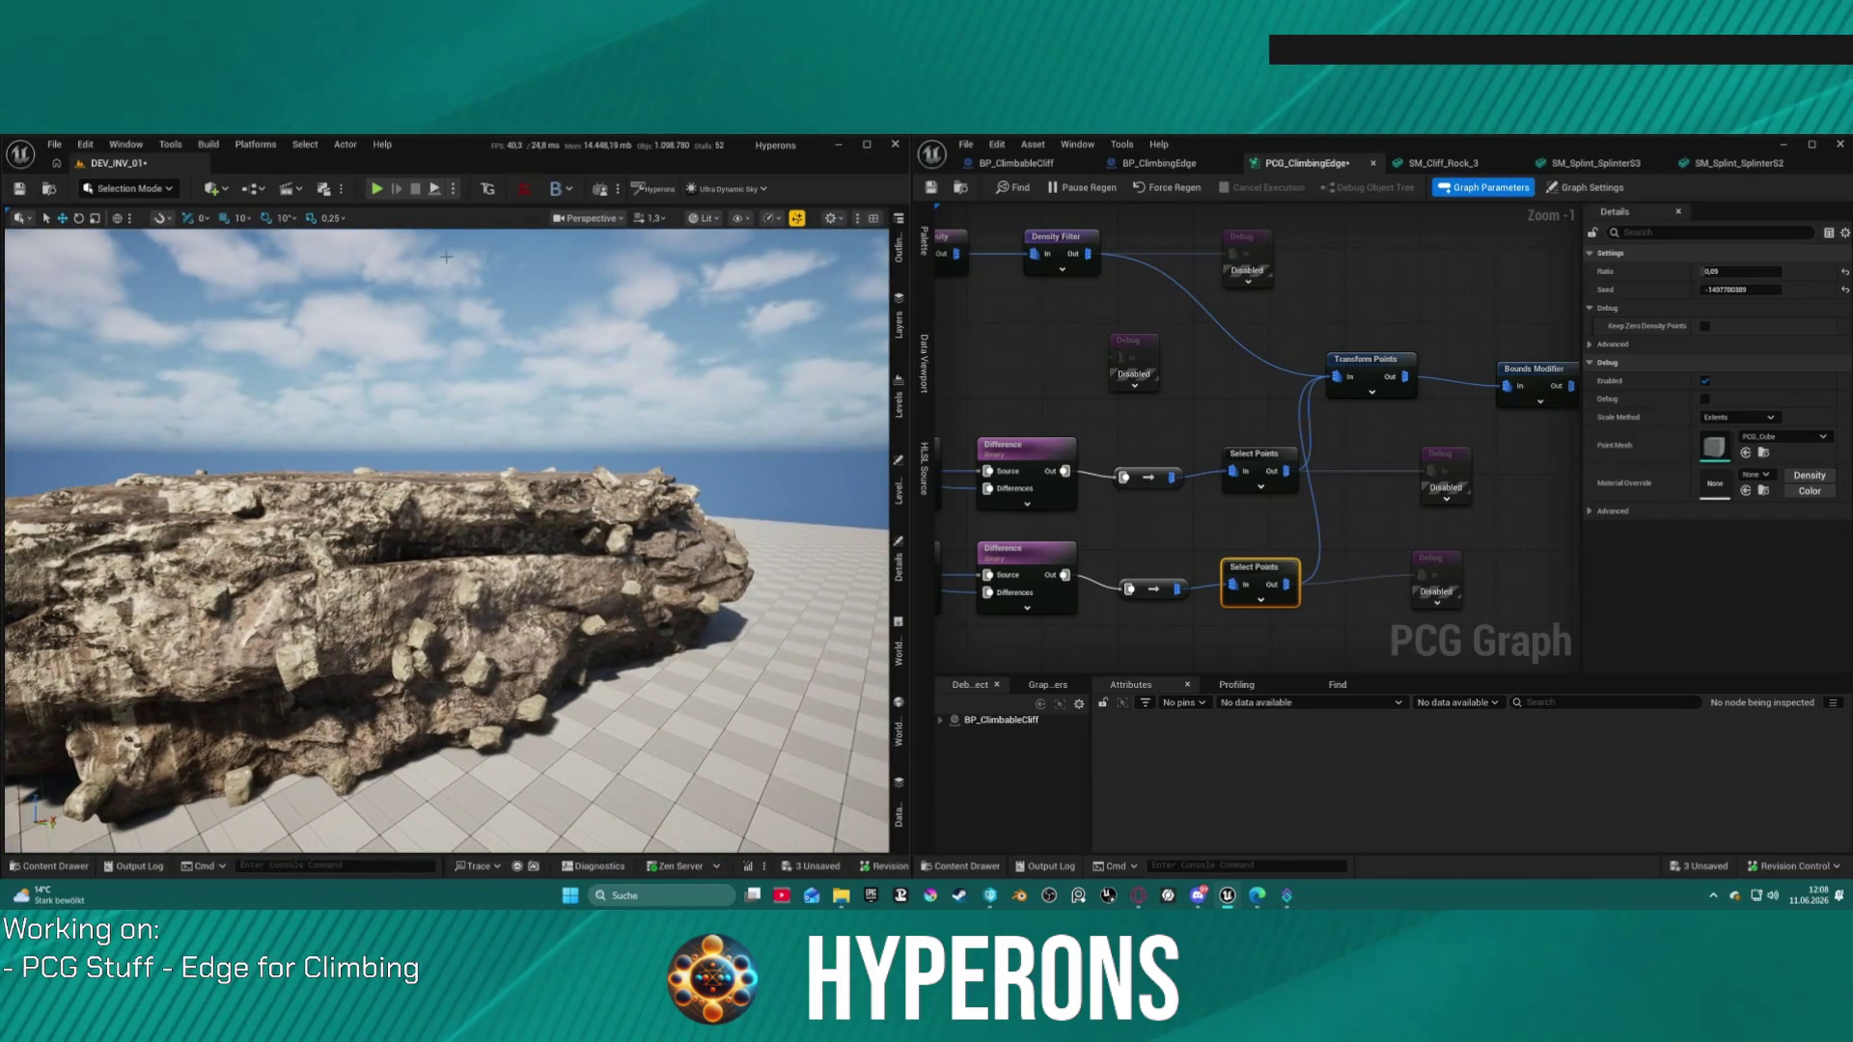
Step: Start a play test, run to the cliff, and climb across the rock holds
{"action": "key", "text": "alt+p"}
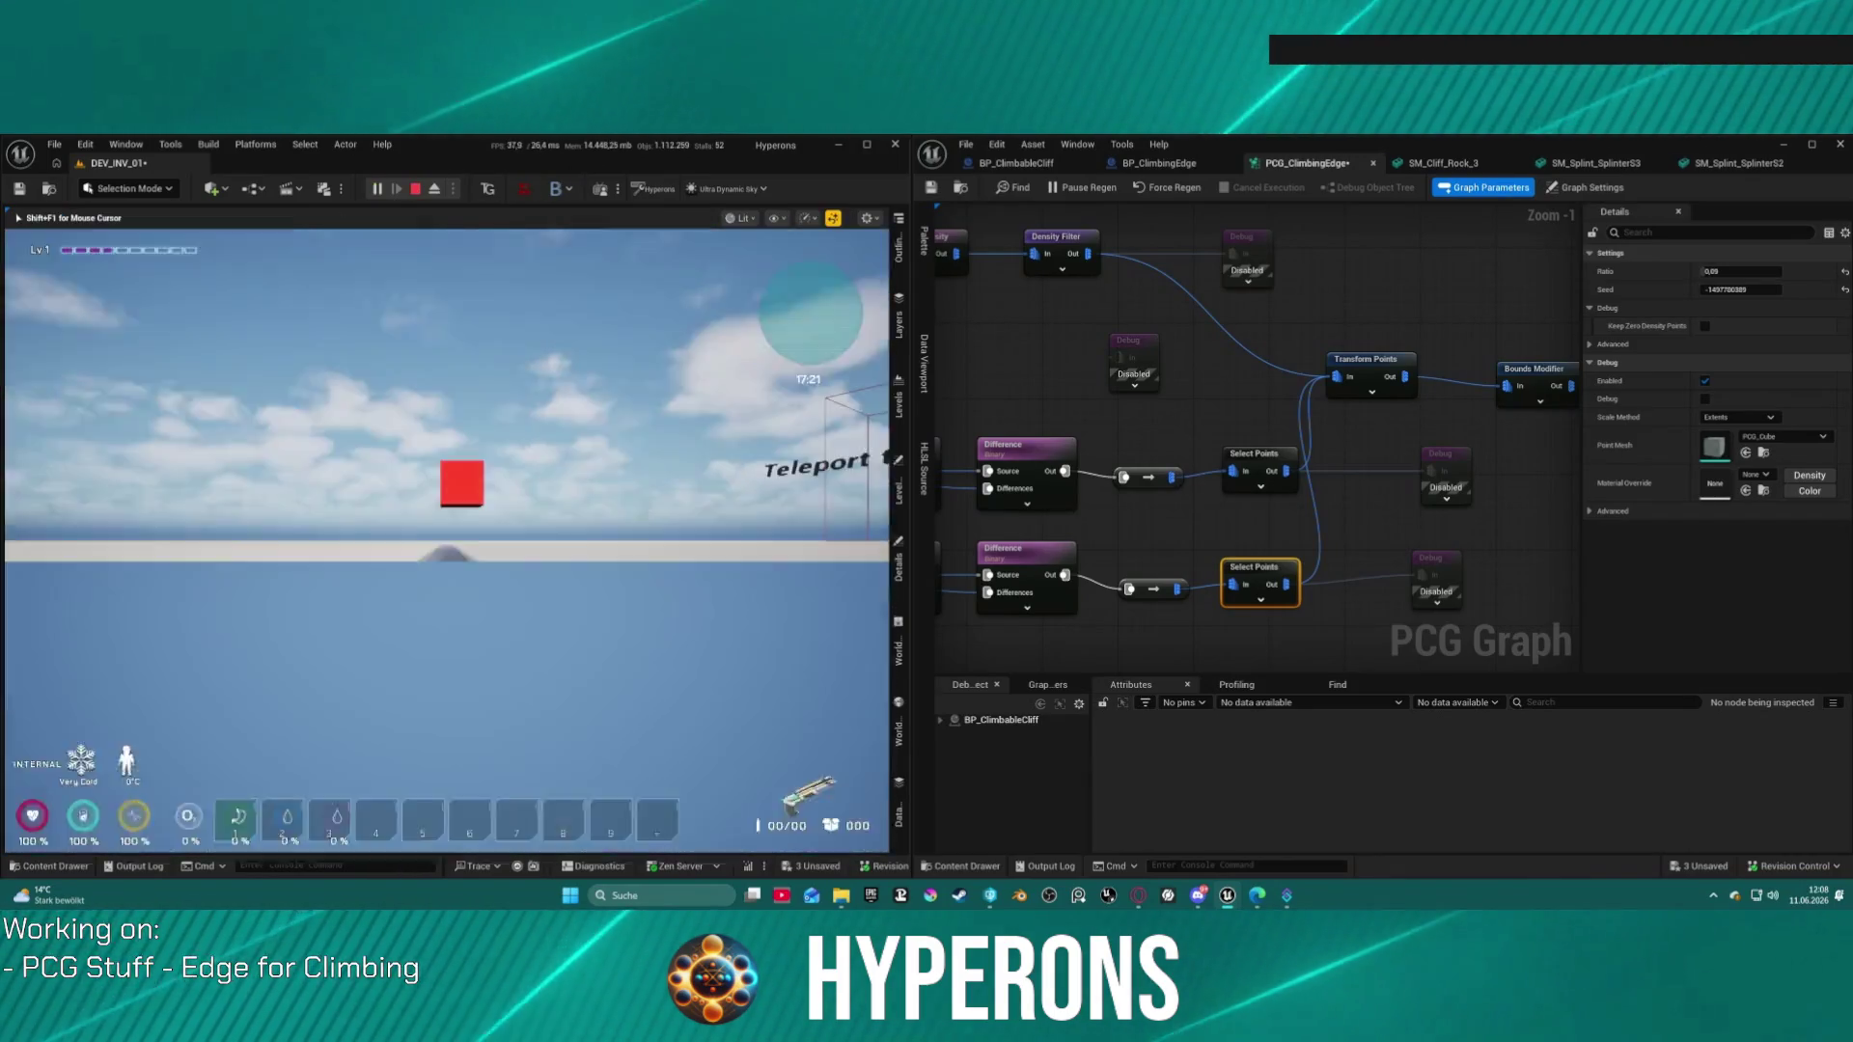
{"action": "key", "text": "w"}
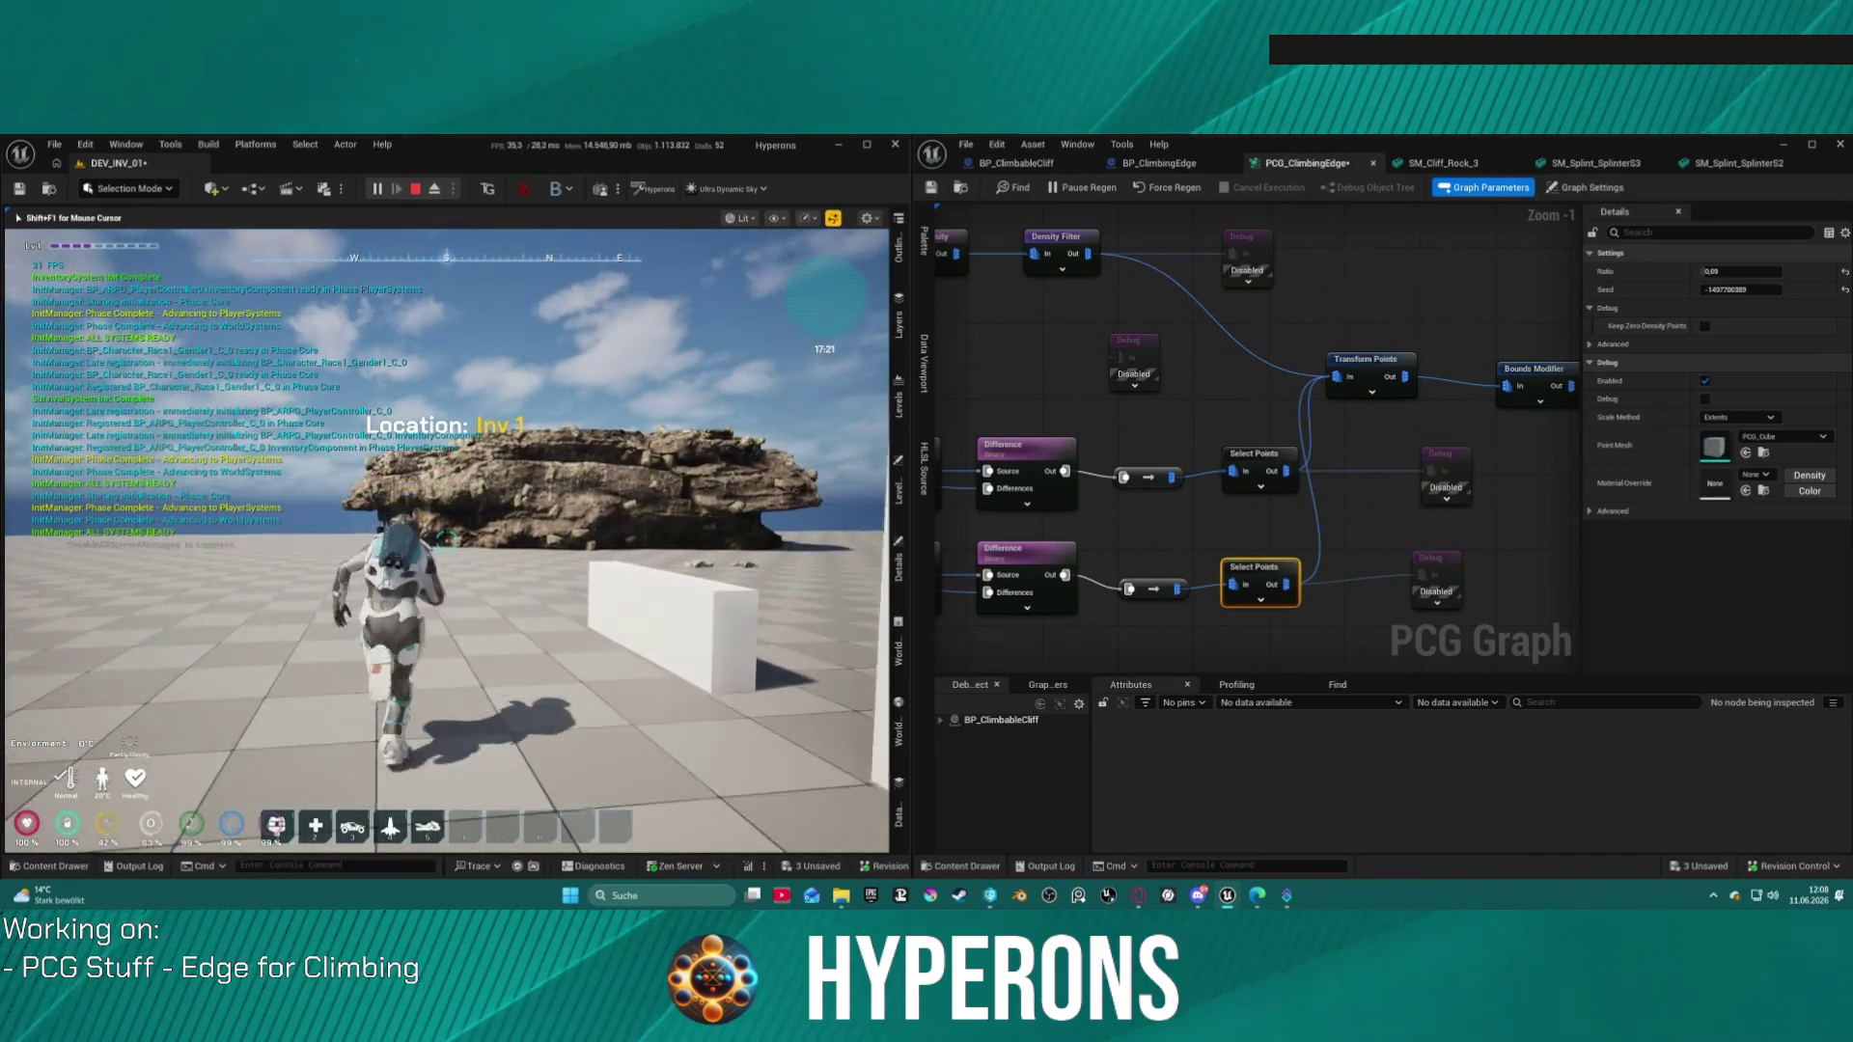
{"action": "key", "text": "w"}
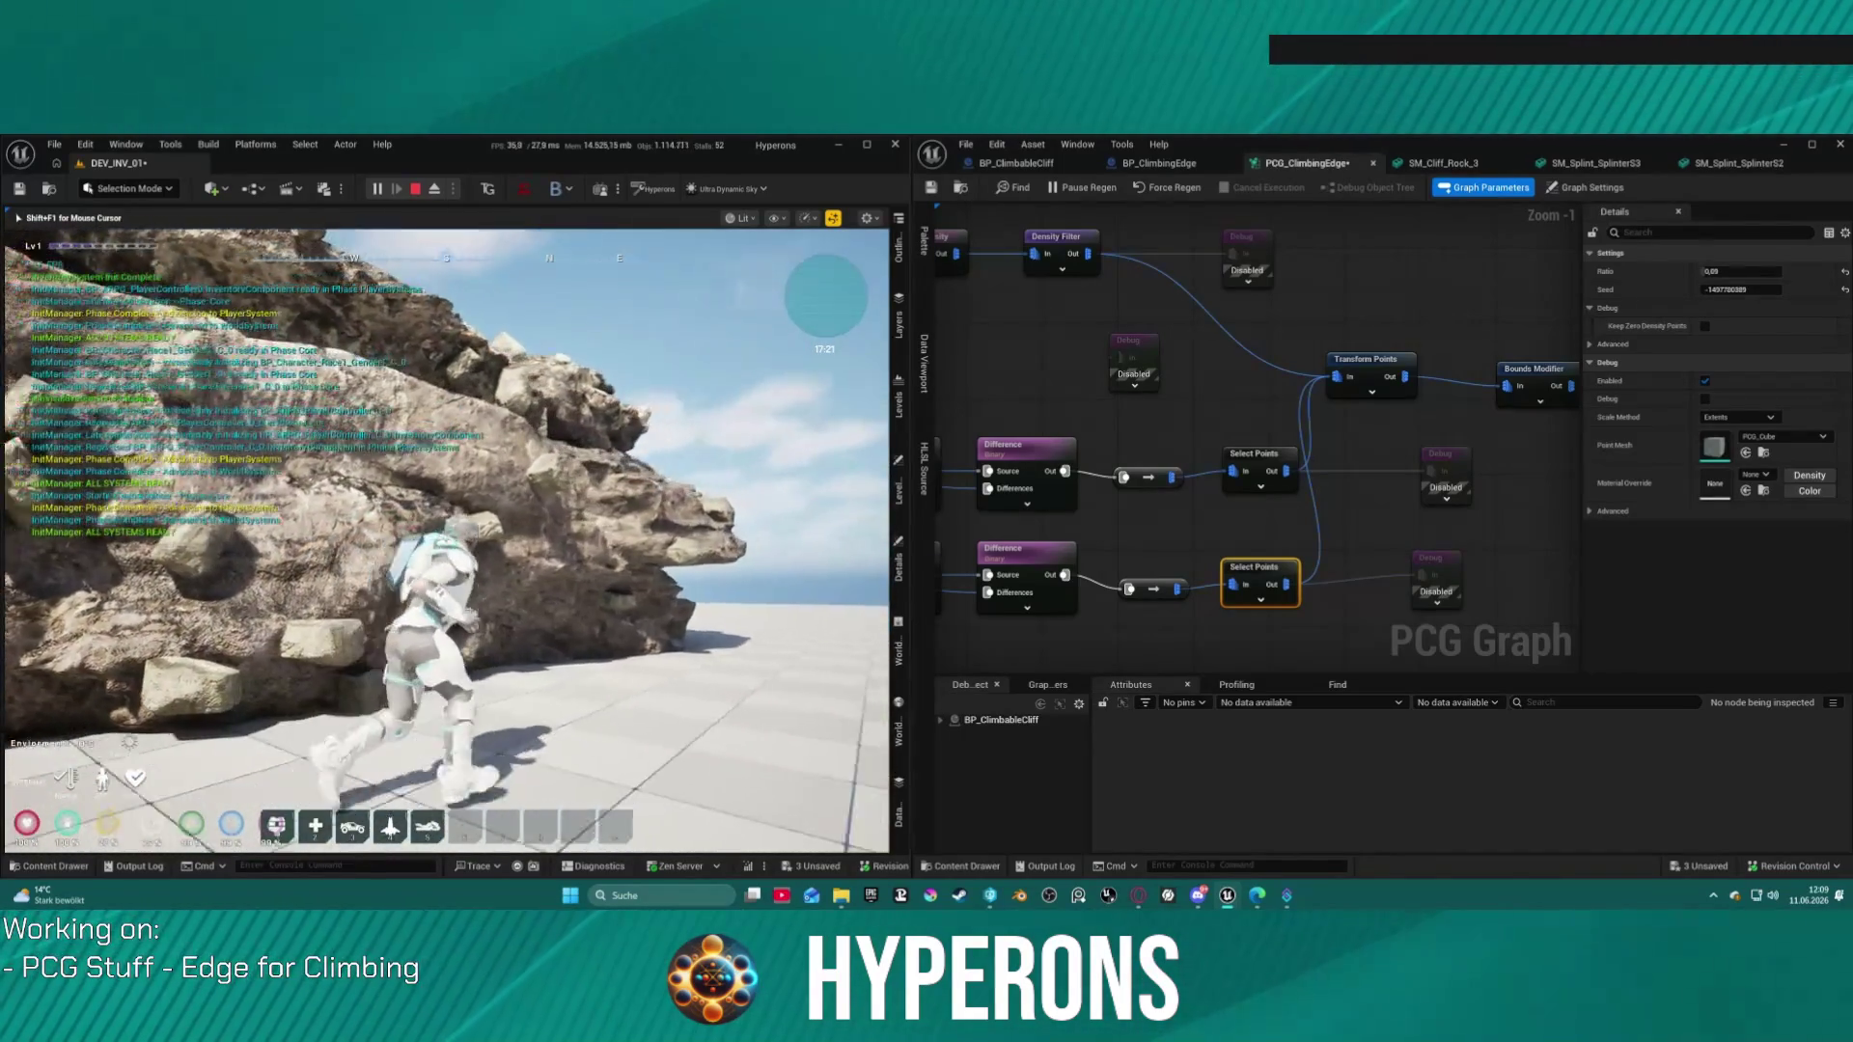
{"action": "key", "text": "w"}
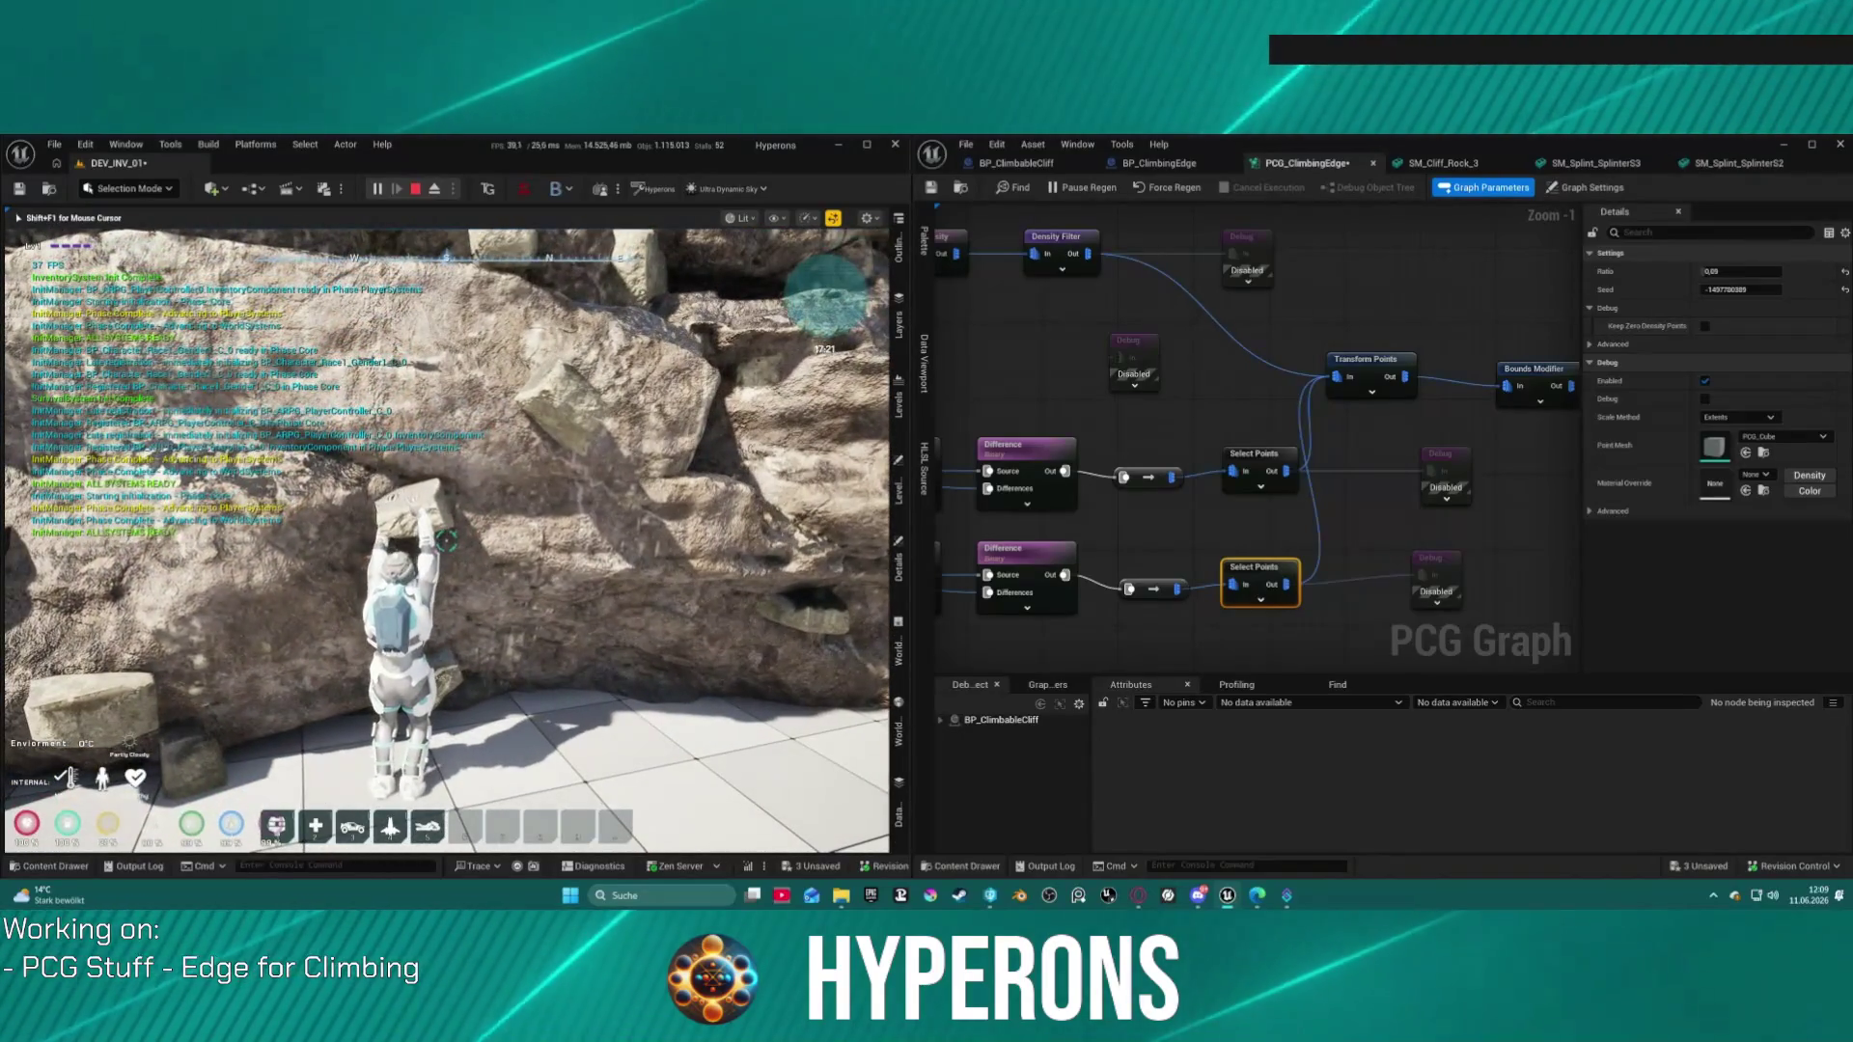
{"action": "key", "text": "w"}
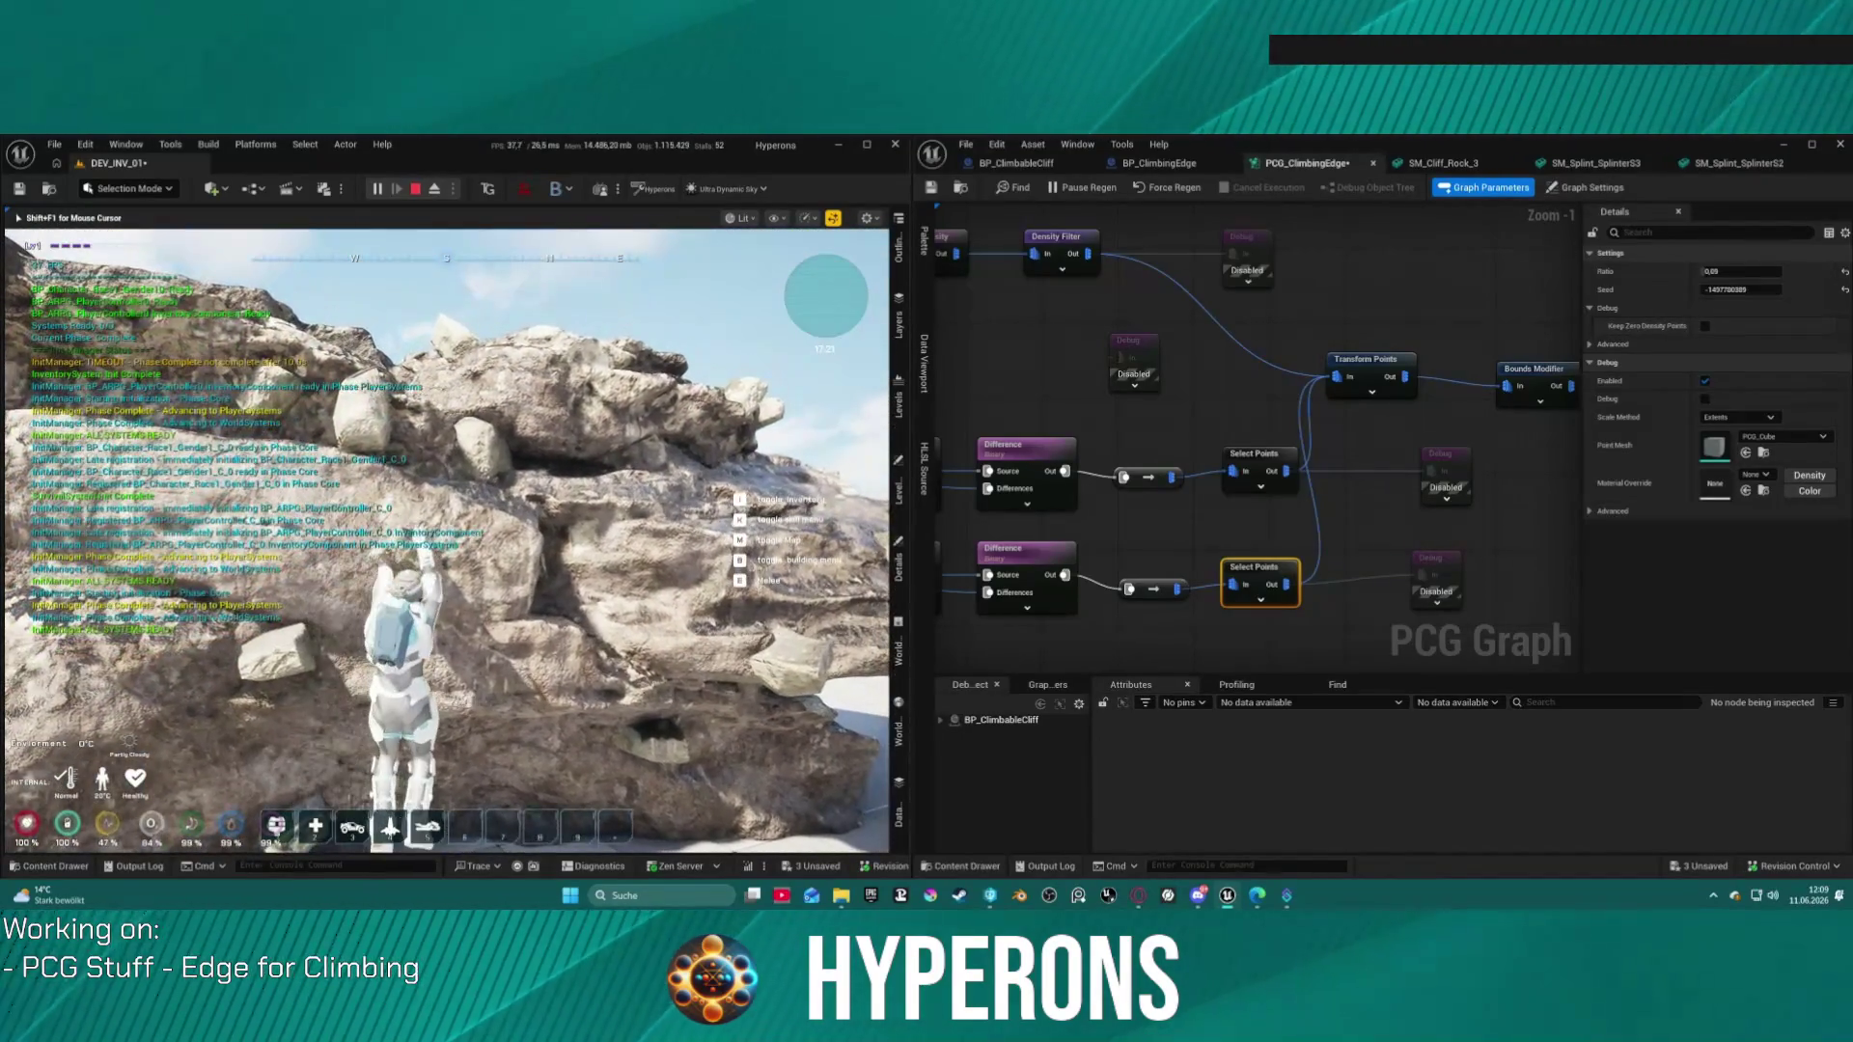
{"action": "key", "text": "w"}
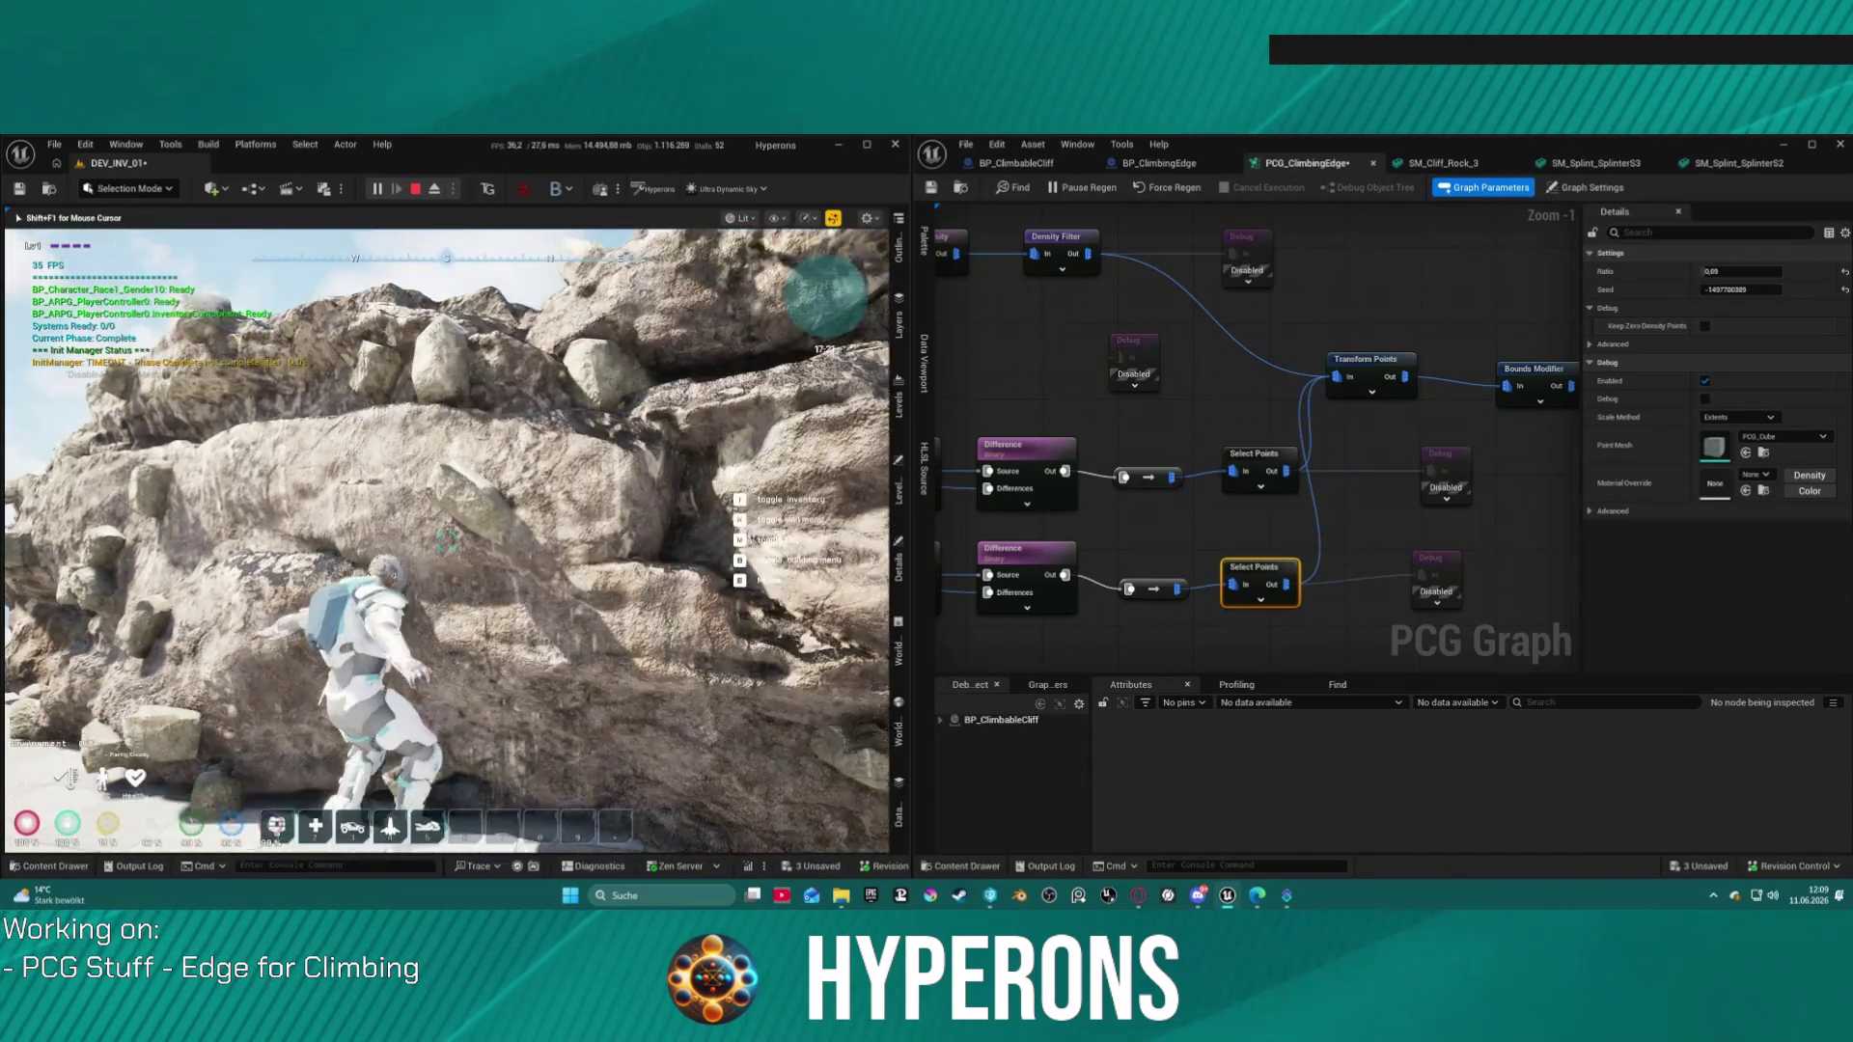
{"action": "key", "text": "w"}
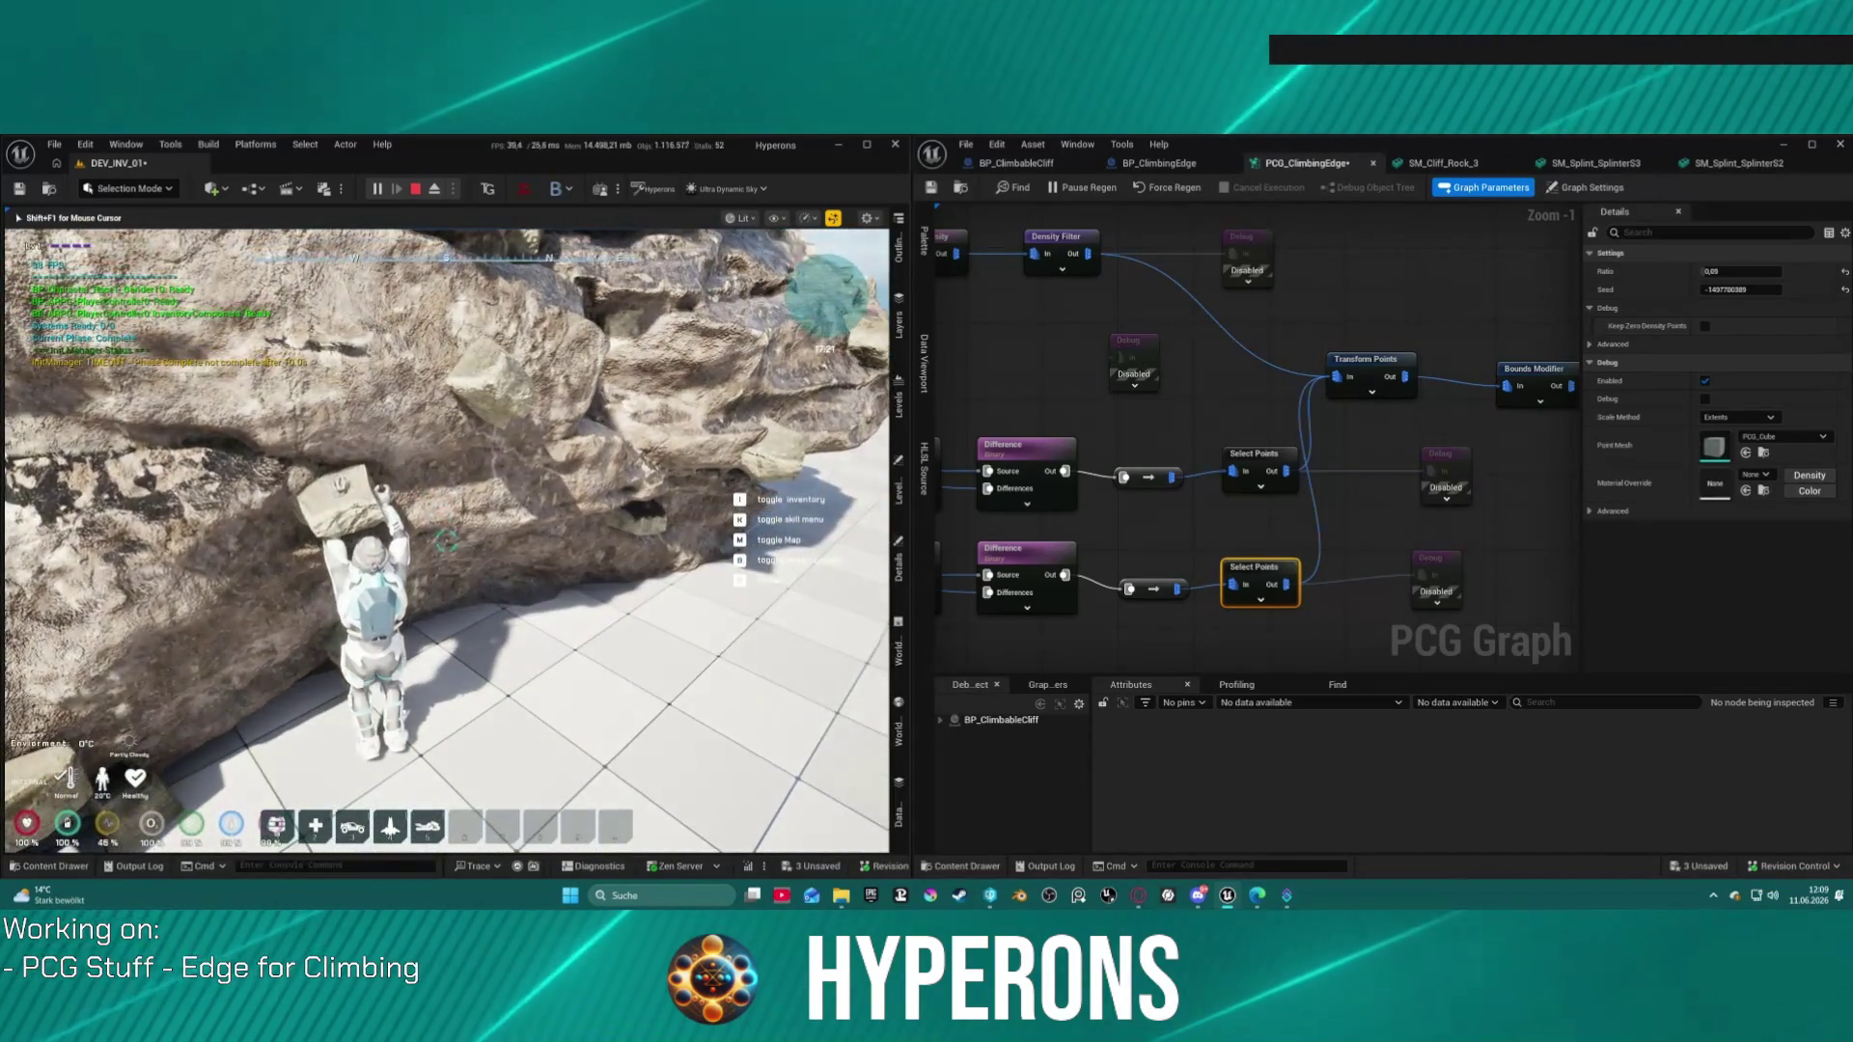
{"action": "key", "text": "w"}
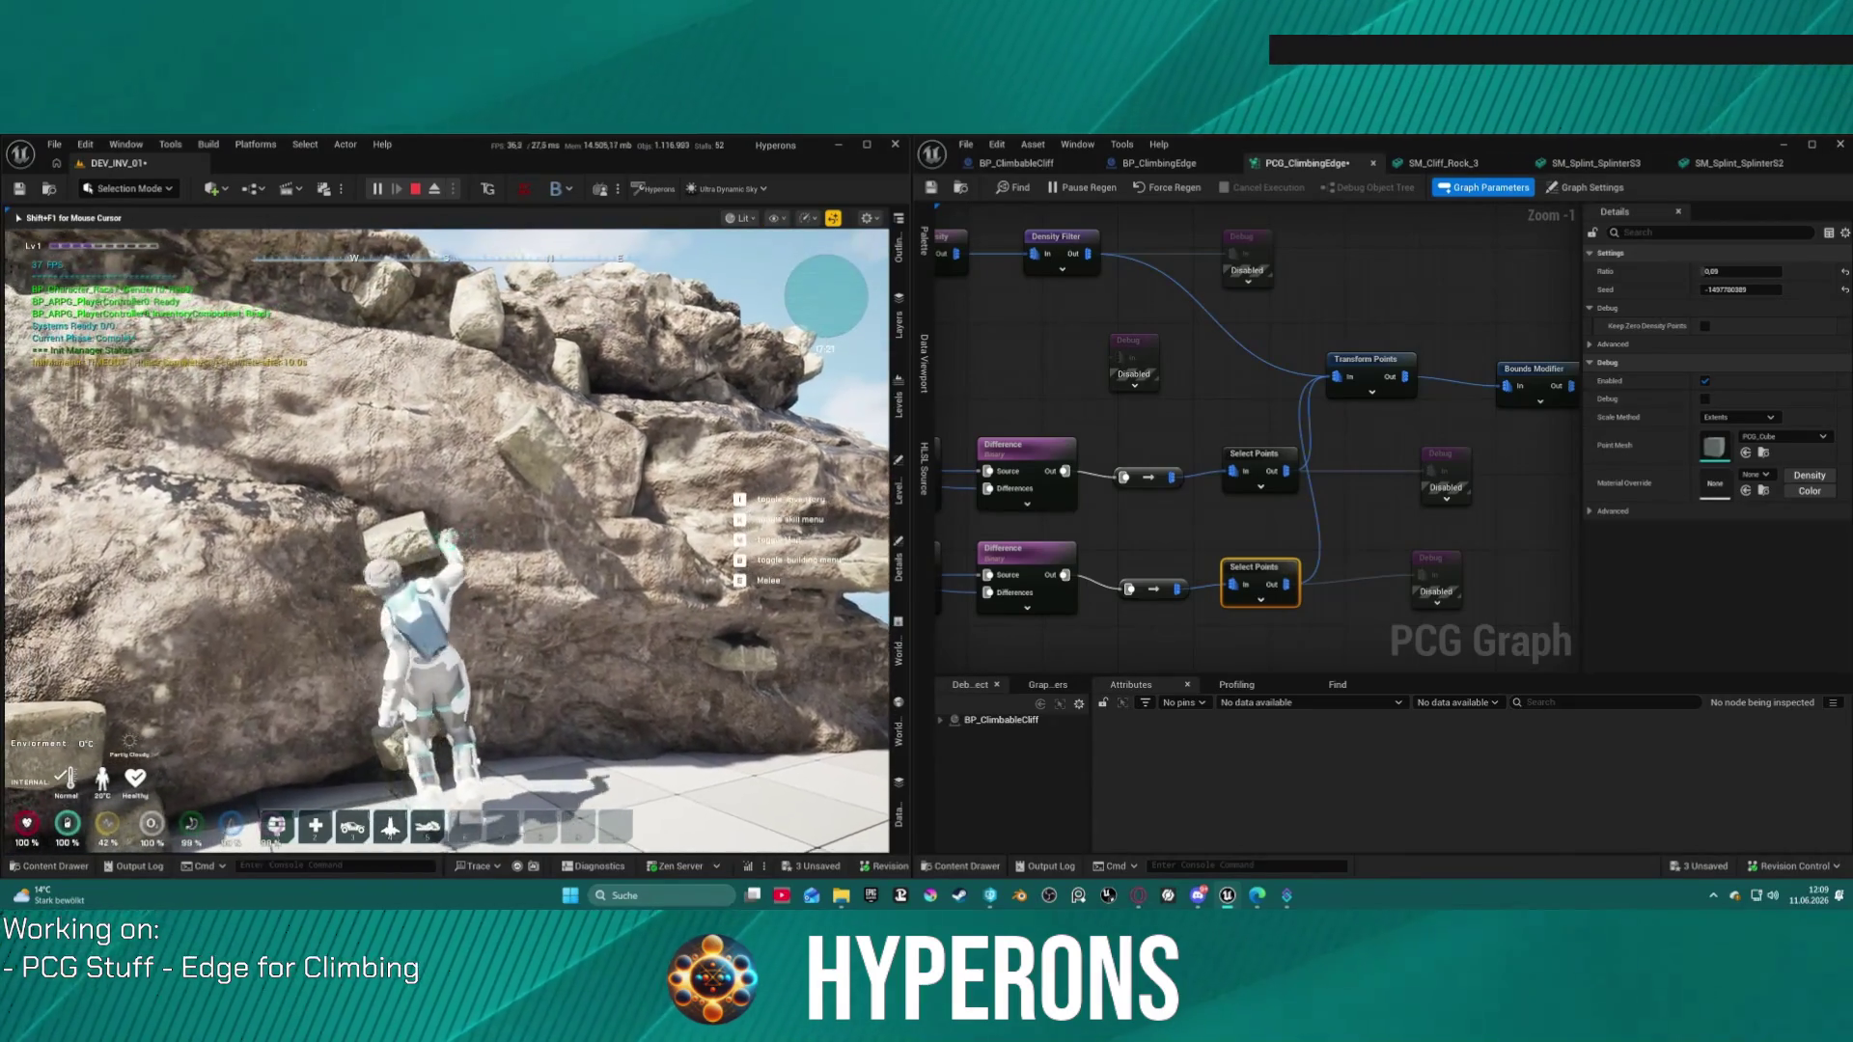
{"action": "key", "text": "w"}
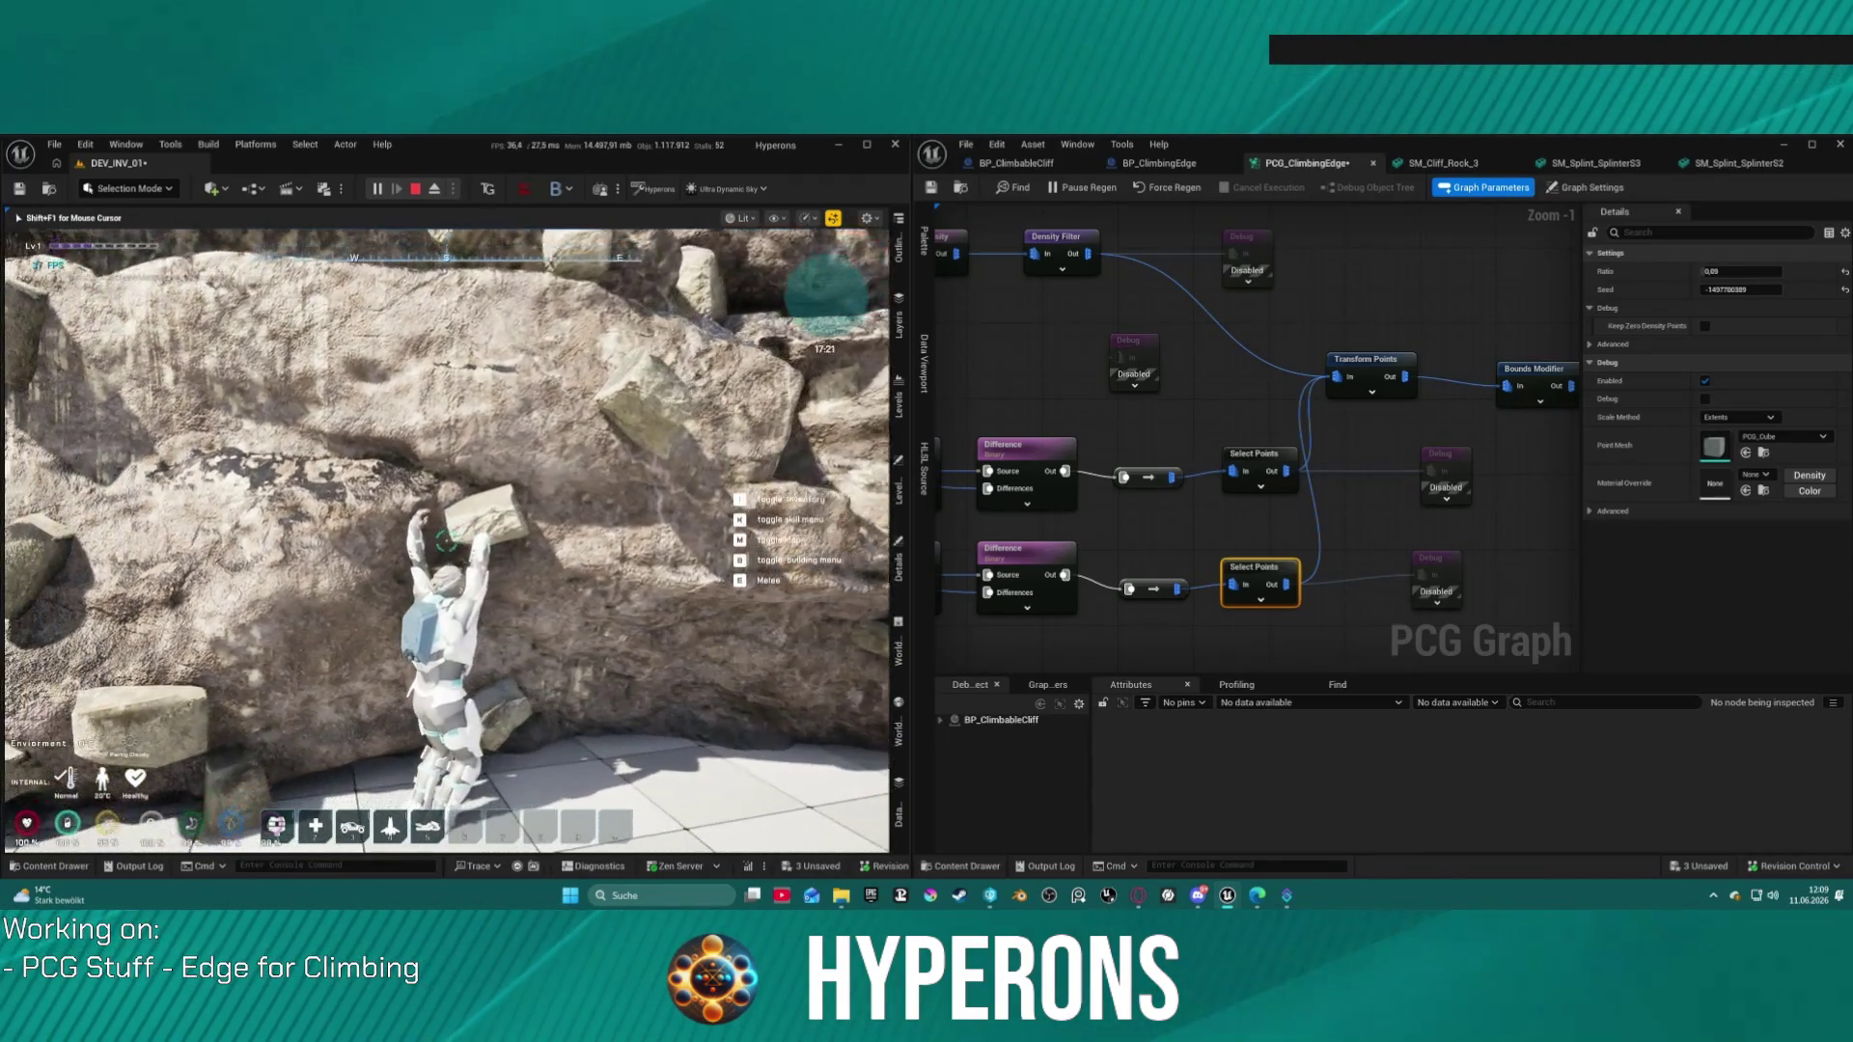
{"action": "key", "text": "w"}
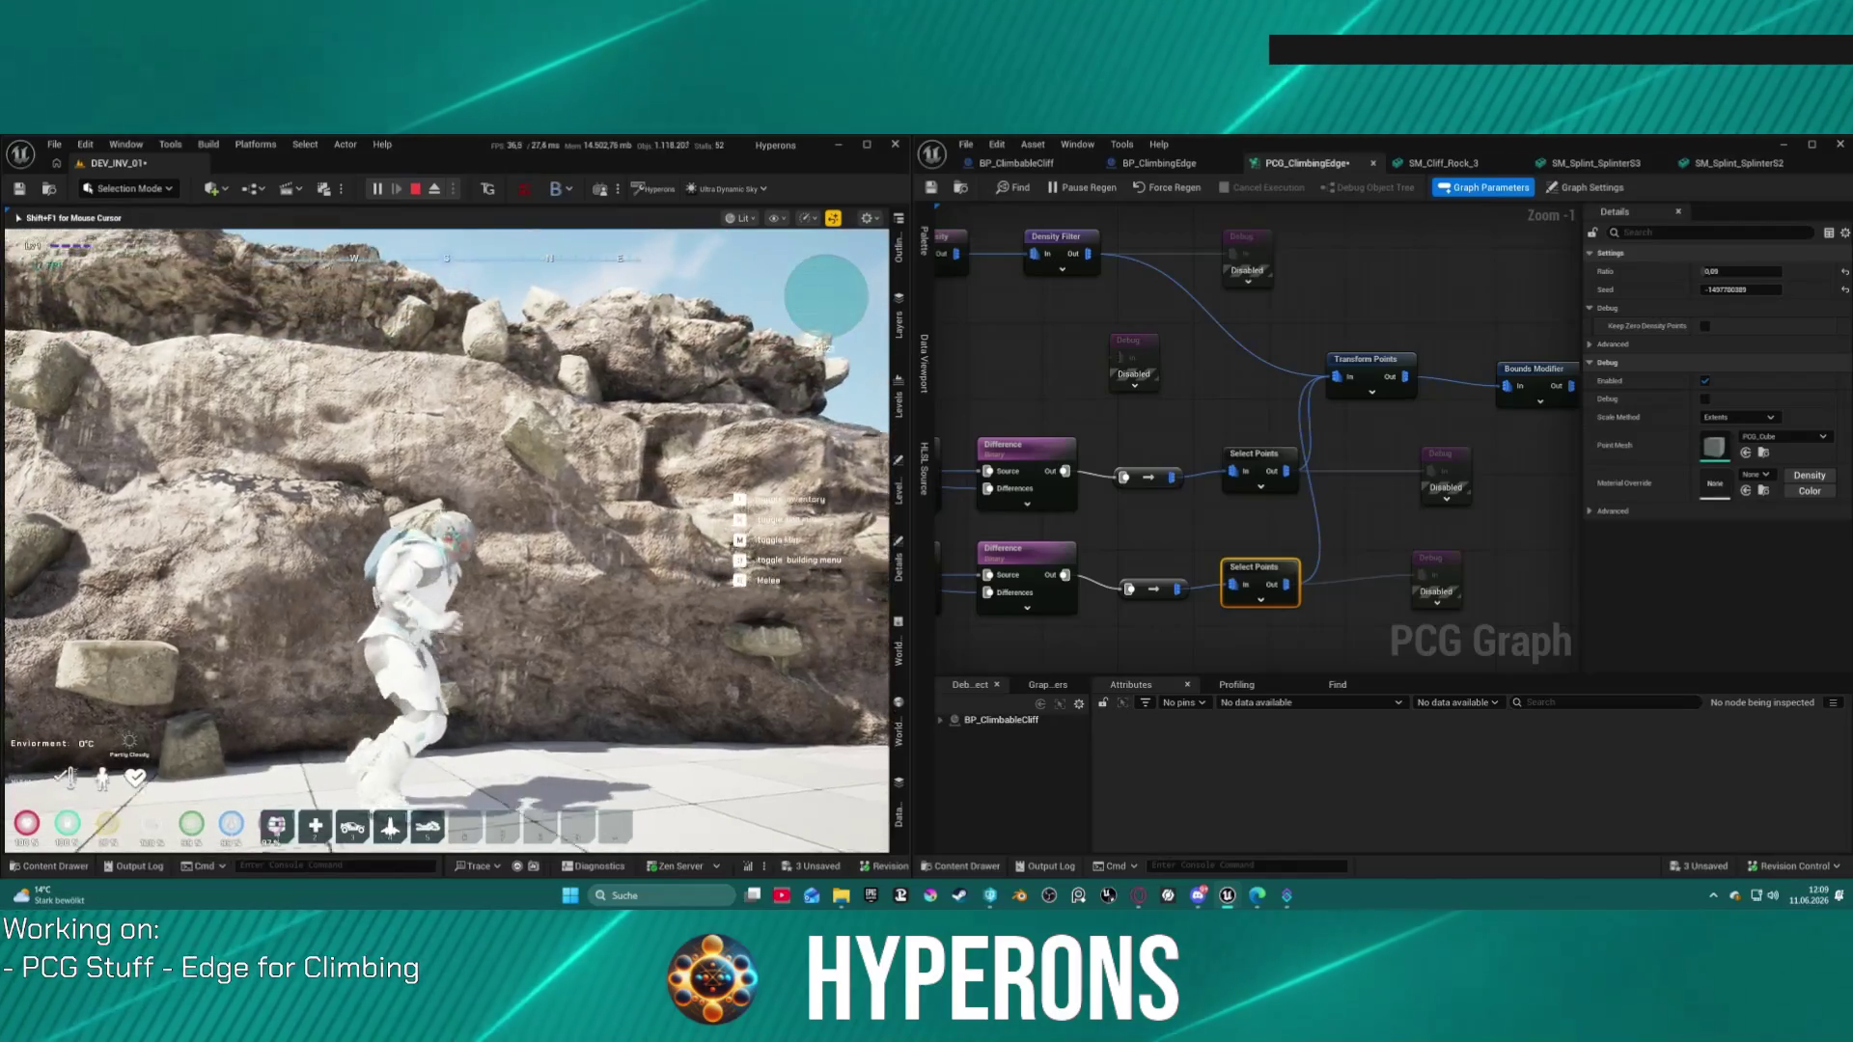
{"action": "key", "text": "w"}
Step: Let go of the hold, move sideways along the rock, then climb and jump to cling again
{"action": "key", "text": "s"}
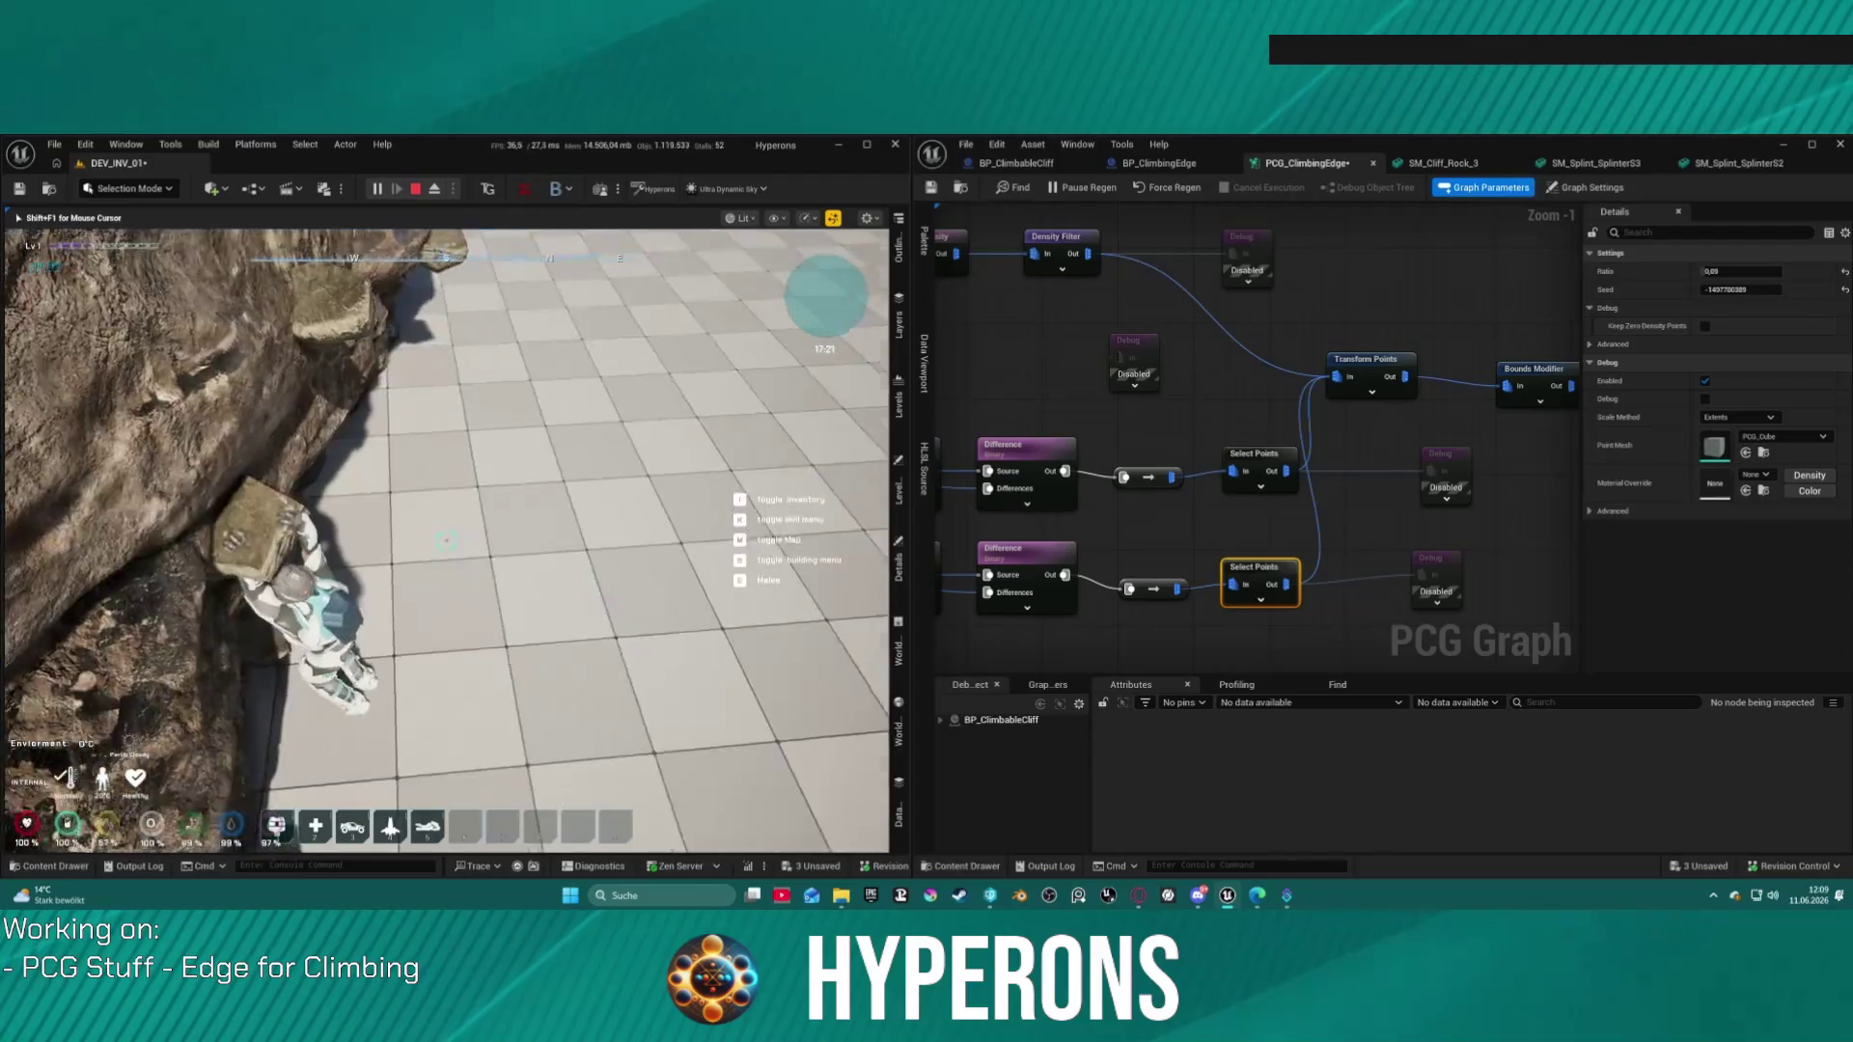
{"action": "key", "text": "s"}
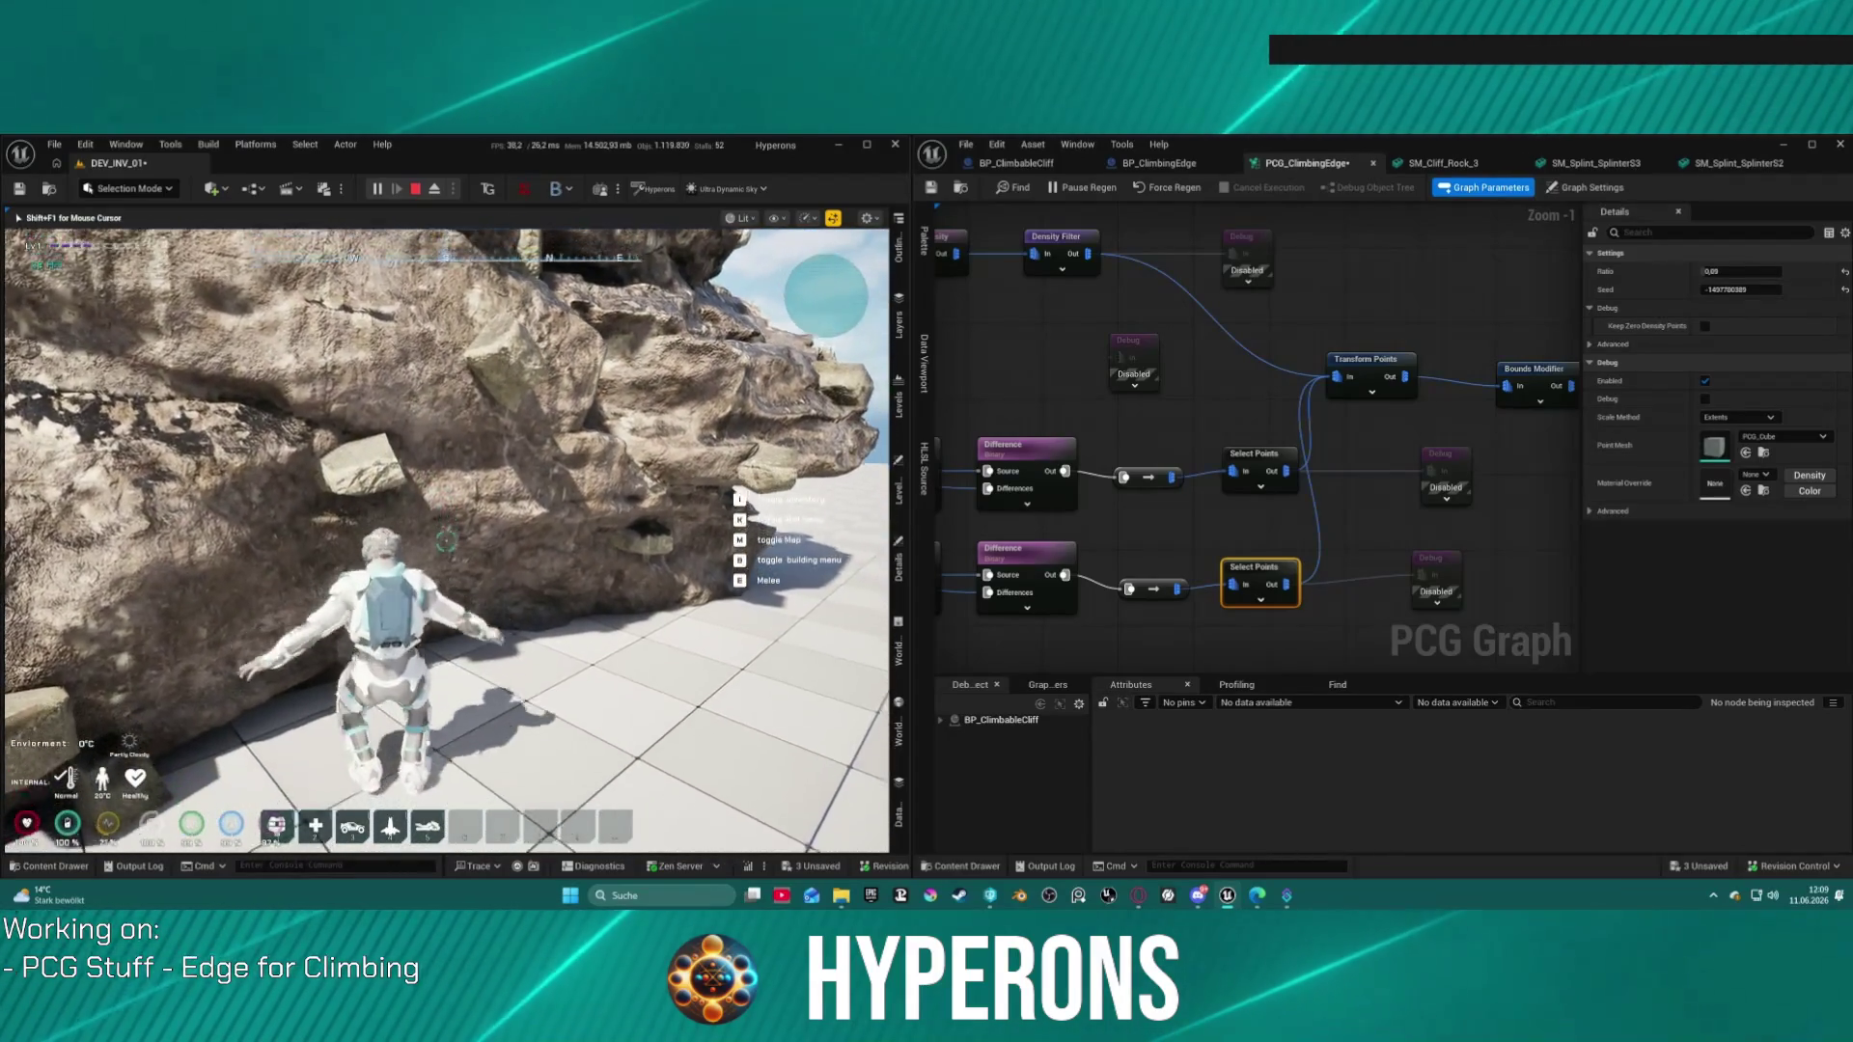
{"action": "key", "text": "a"}
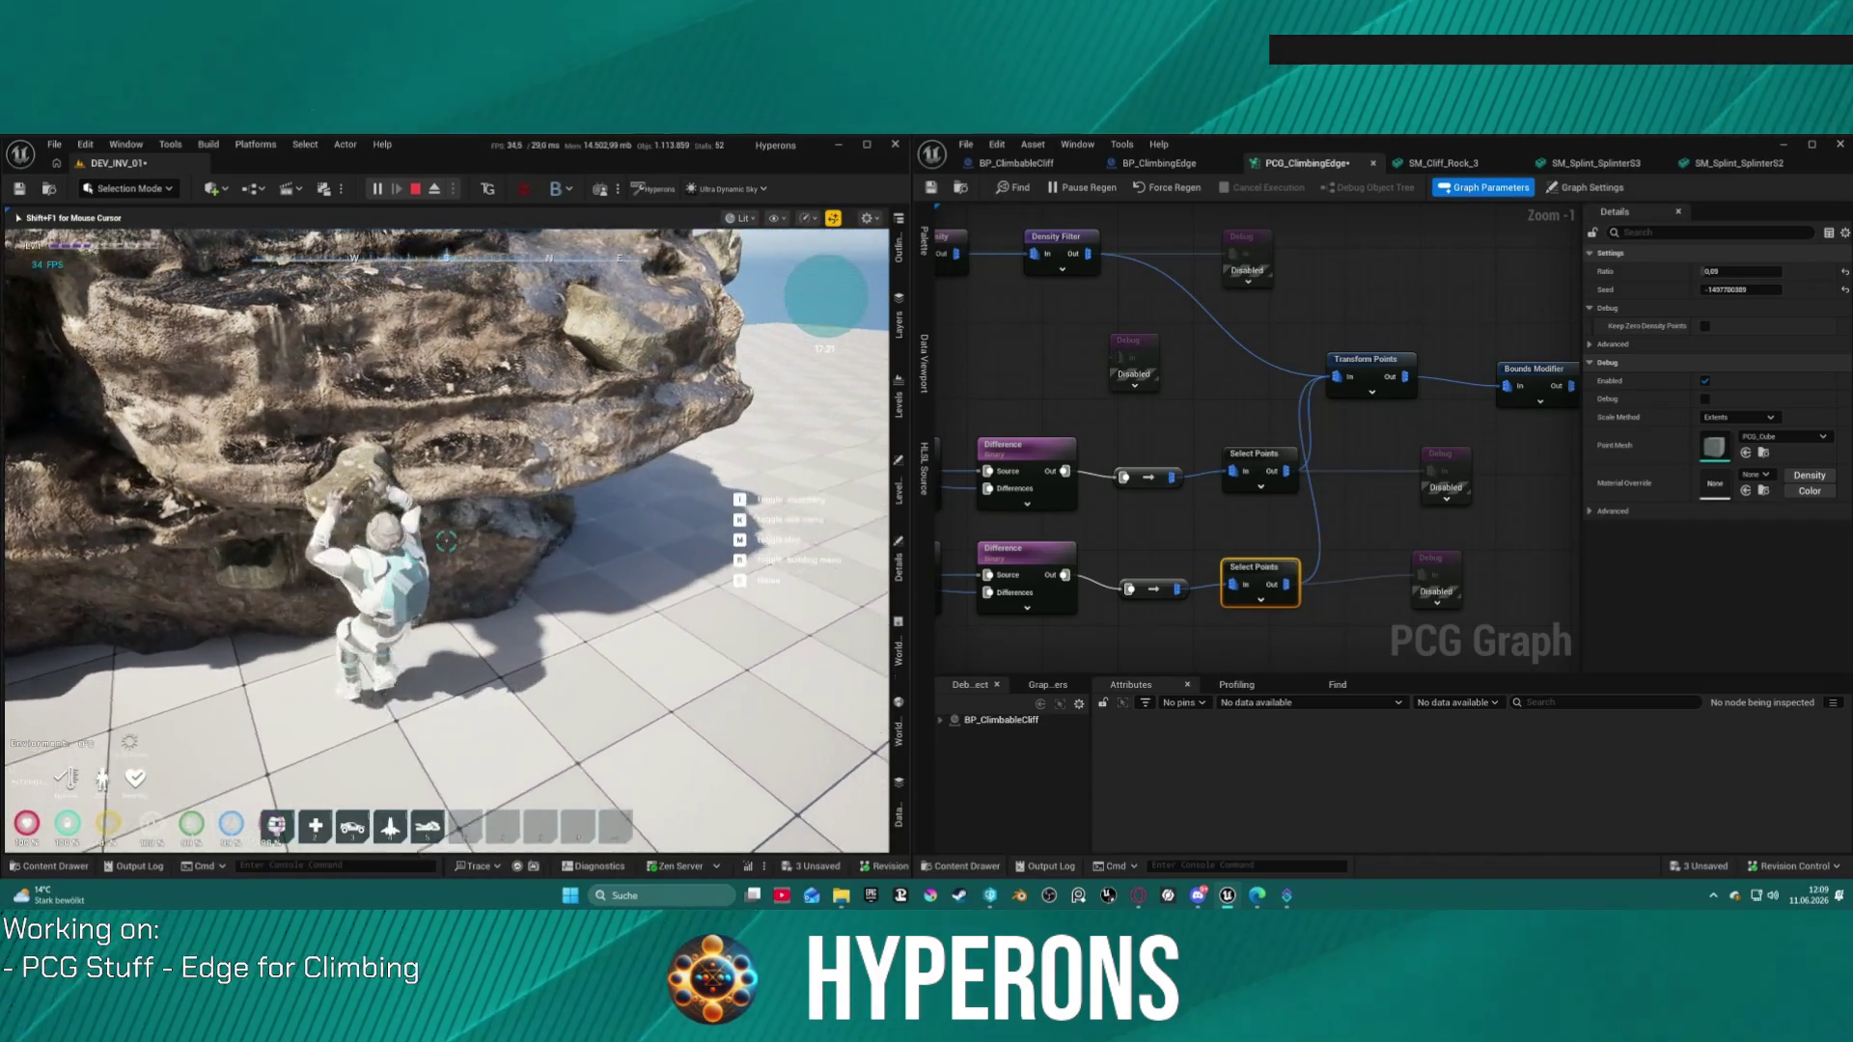
{"action": "key", "text": "w"}
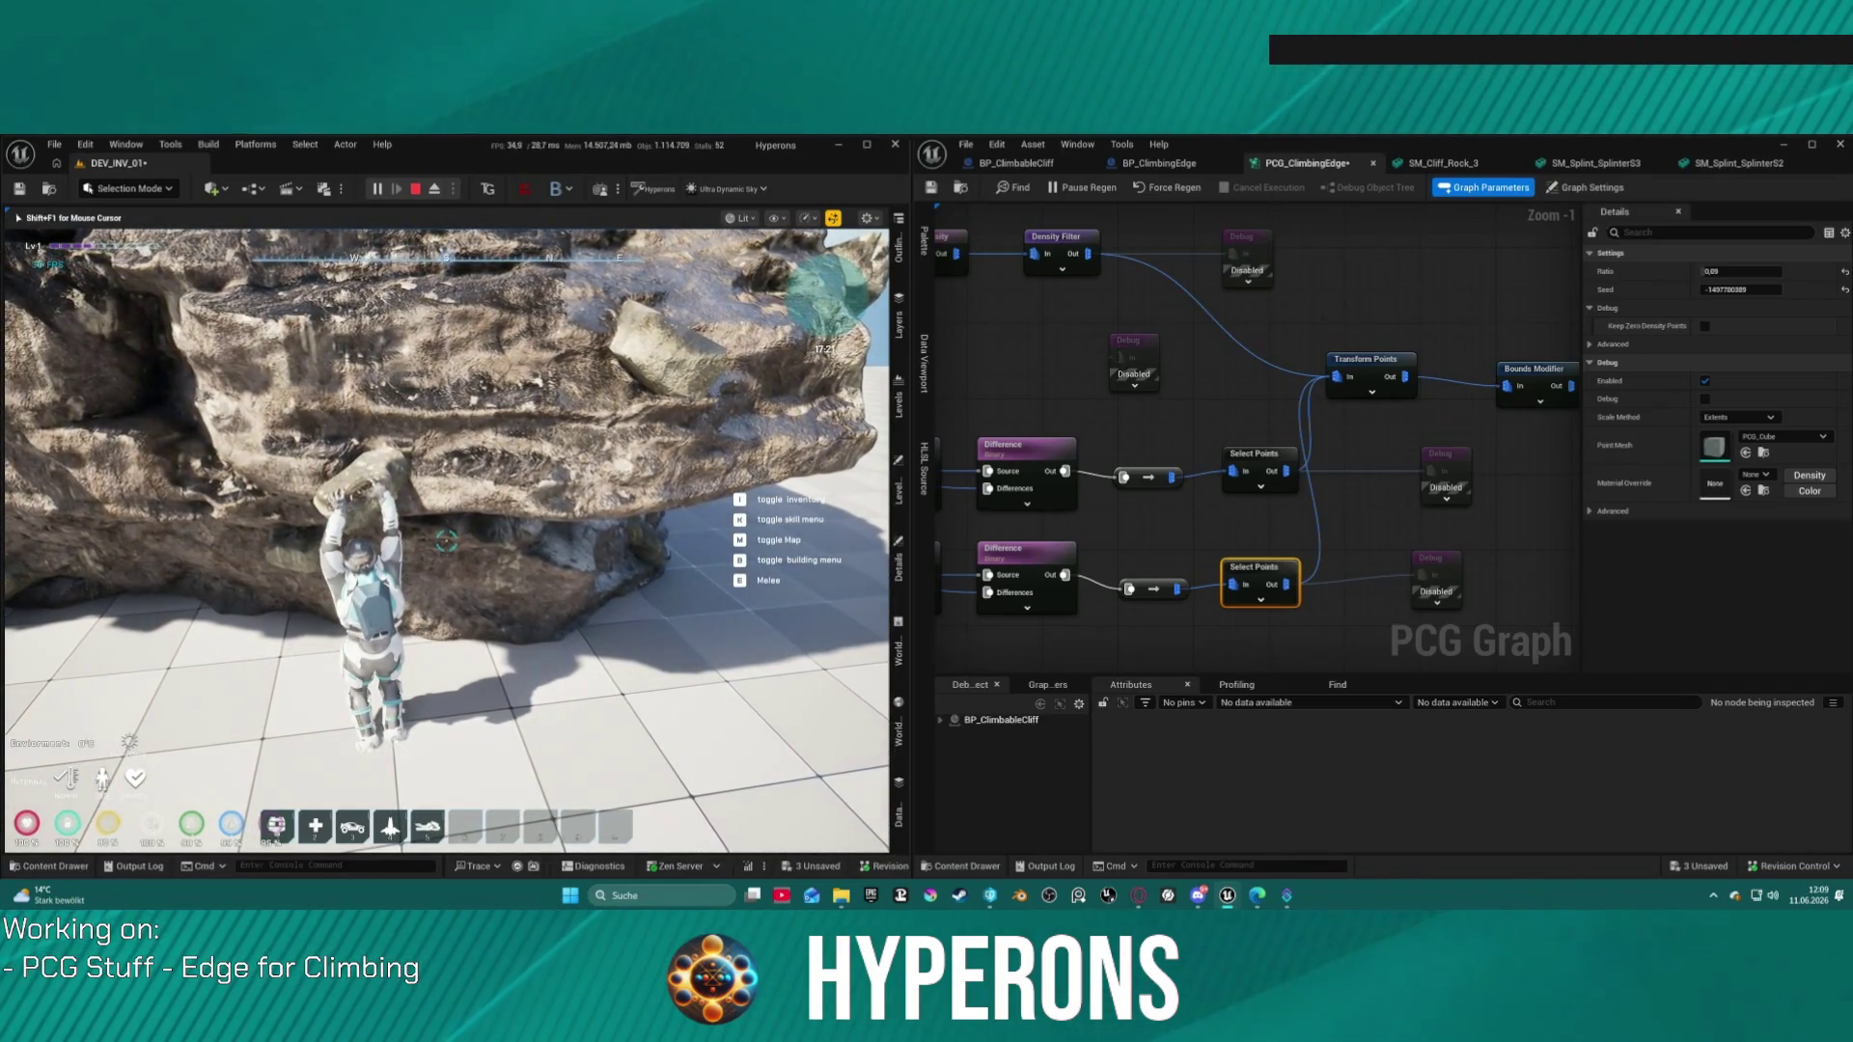
{"action": "key", "text": "space"}
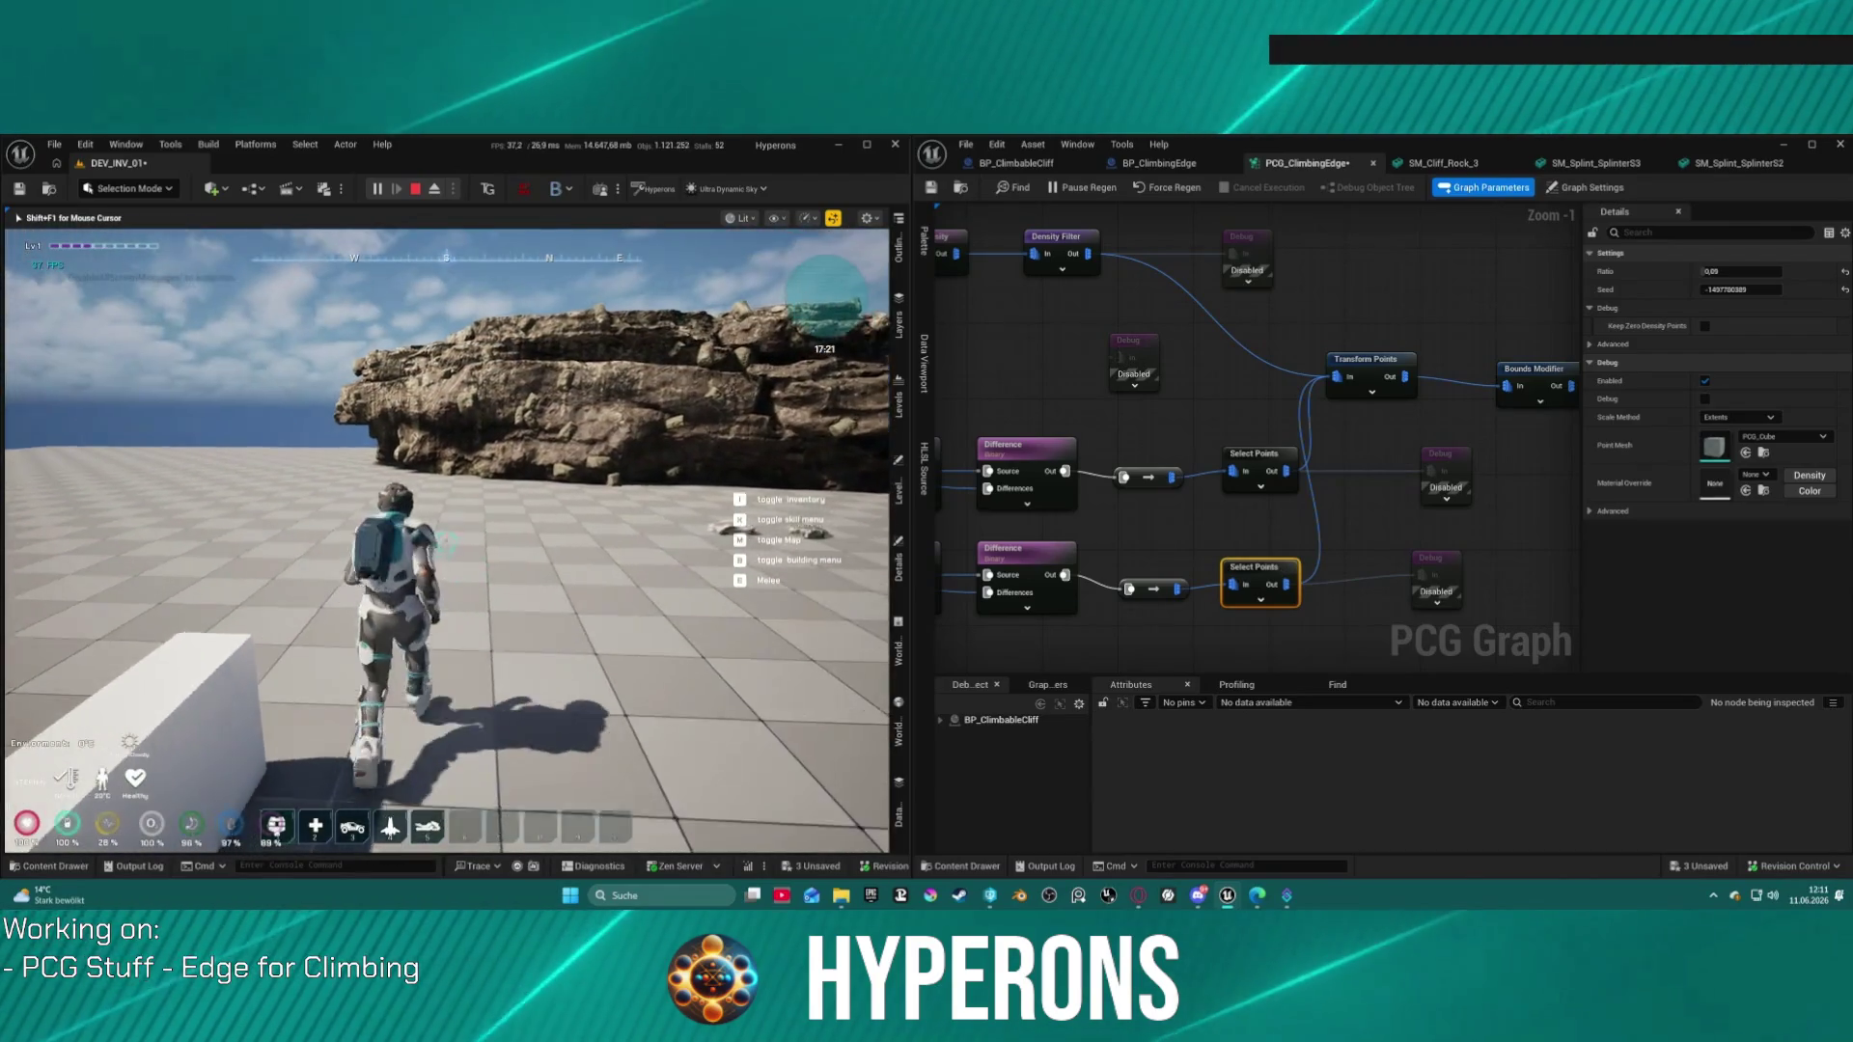
Step: Drop off the rock and open the inventory
{"action": "key", "text": "i"}
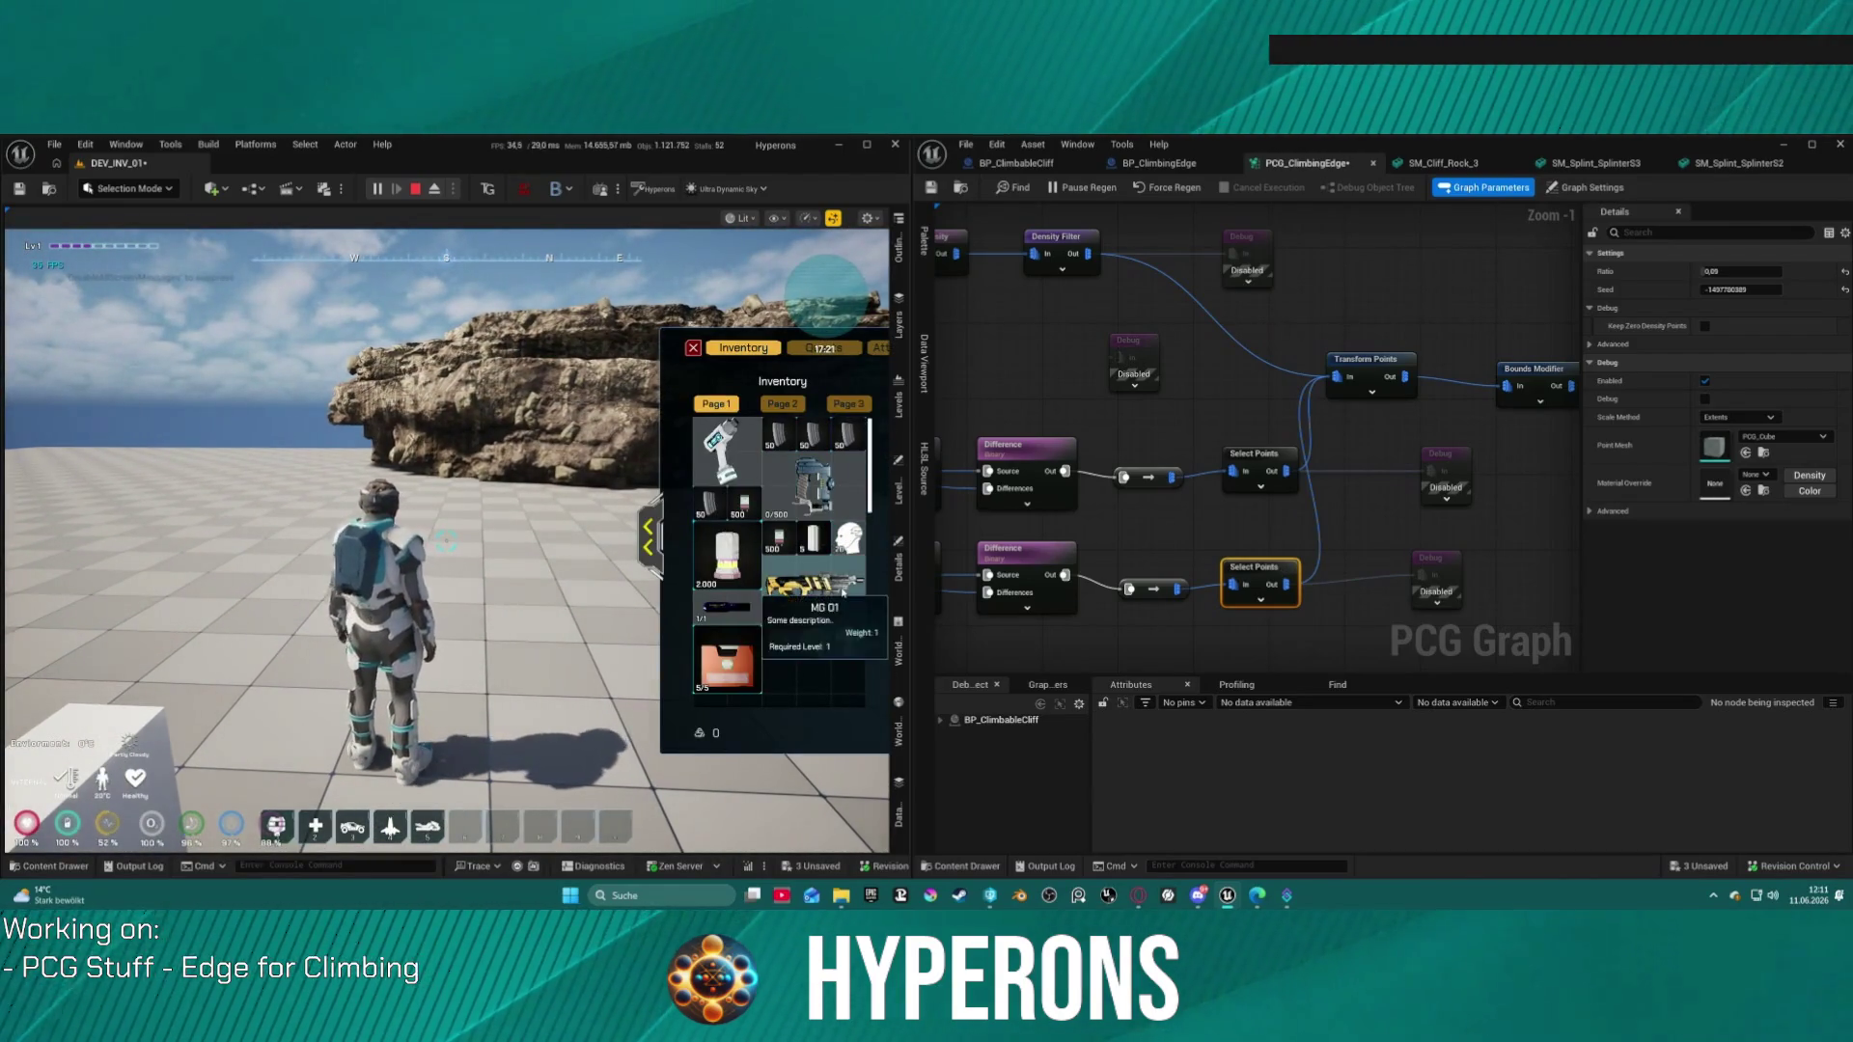
Step: Close the inventory, fire three shots at the rock, climb it, then stop the play session
{"action": "key", "text": "i"}
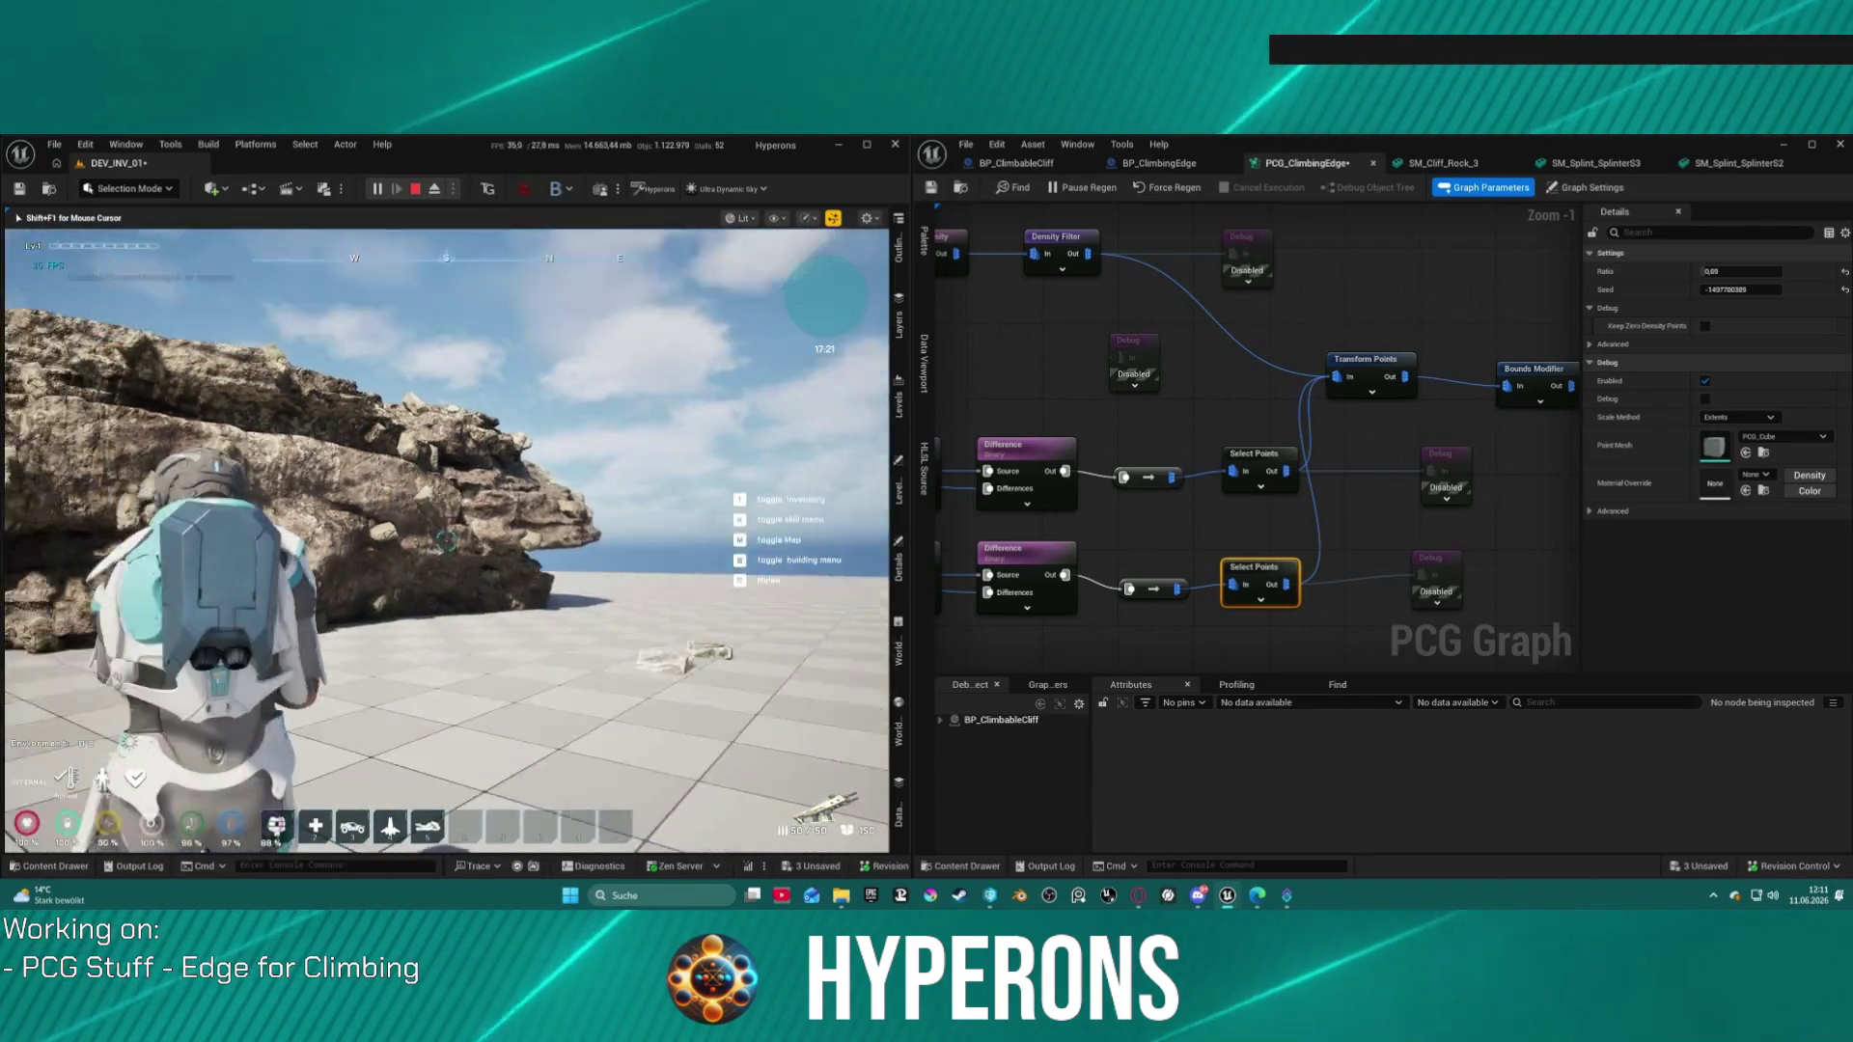
{"action": "left_click", "coordinate": [446, 538]}
{"action": "left_click", "coordinate": [446, 540]}
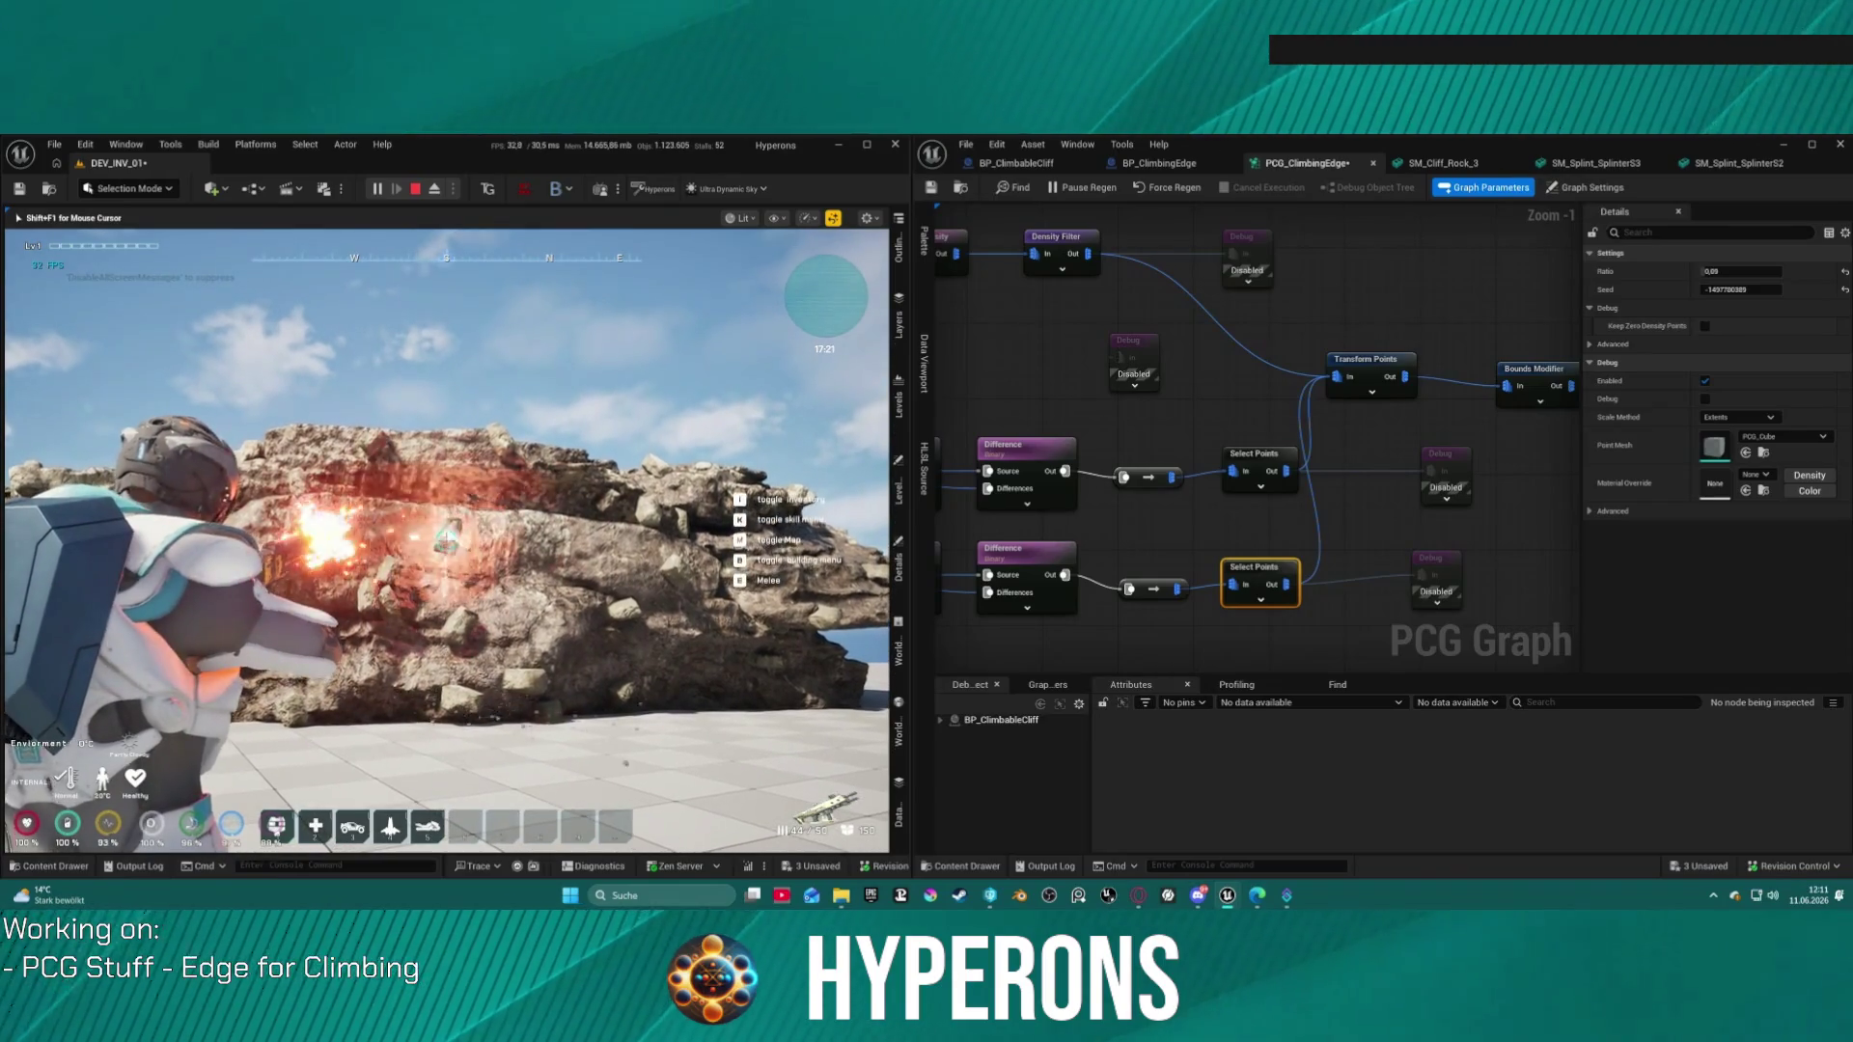
{"action": "left_click", "coordinate": [446, 538]}
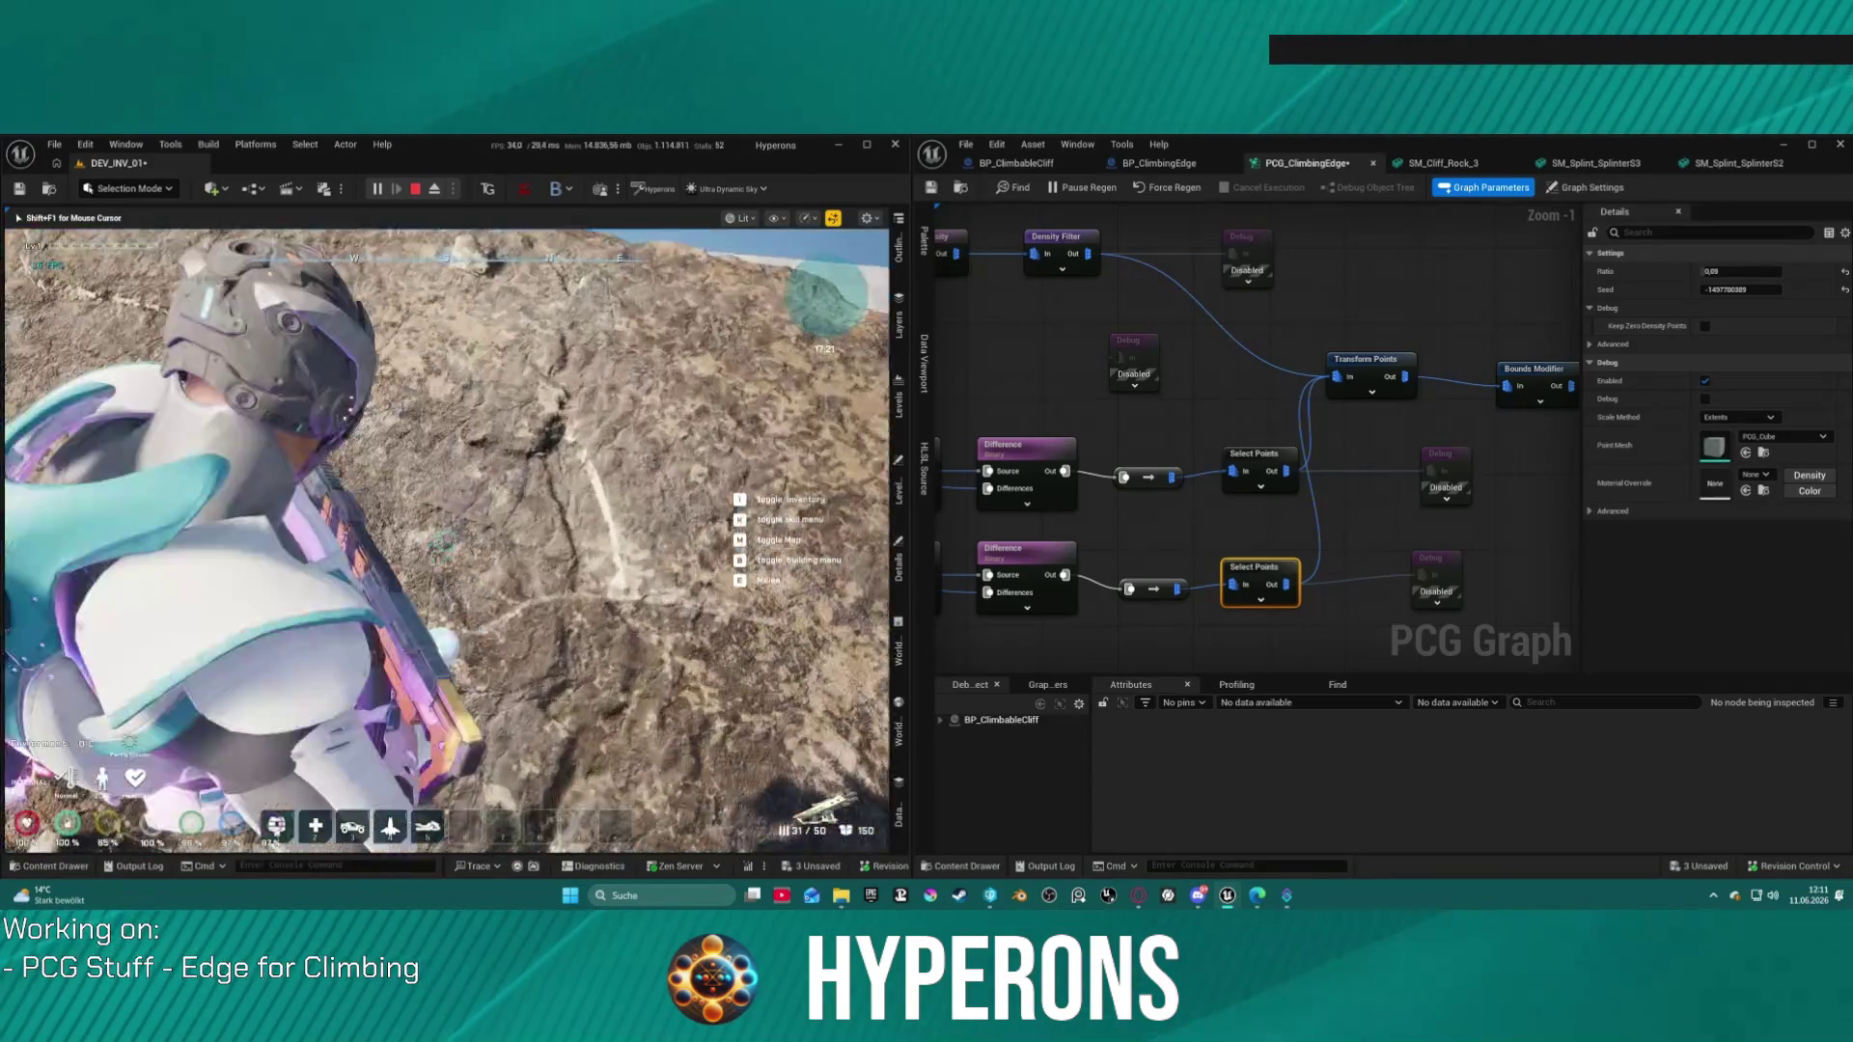
{"action": "key", "text": "space"}
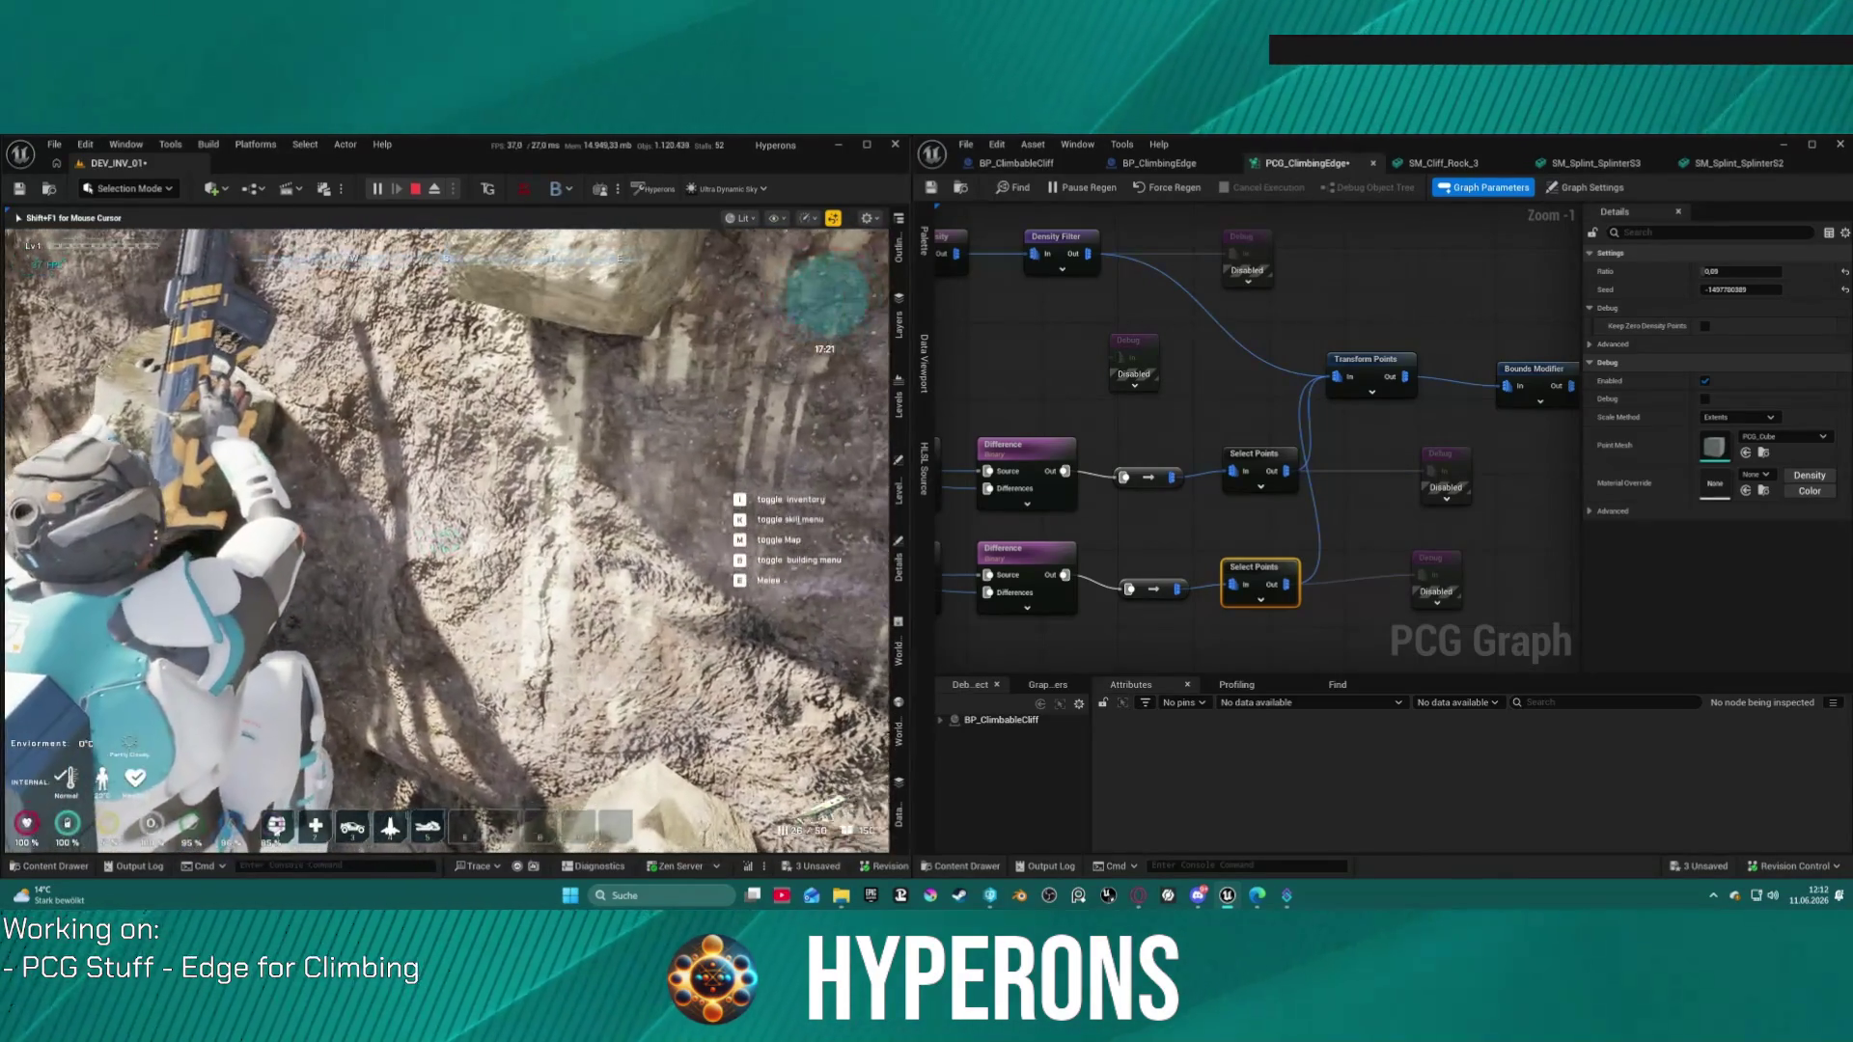
{"action": "key", "text": "Escape"}
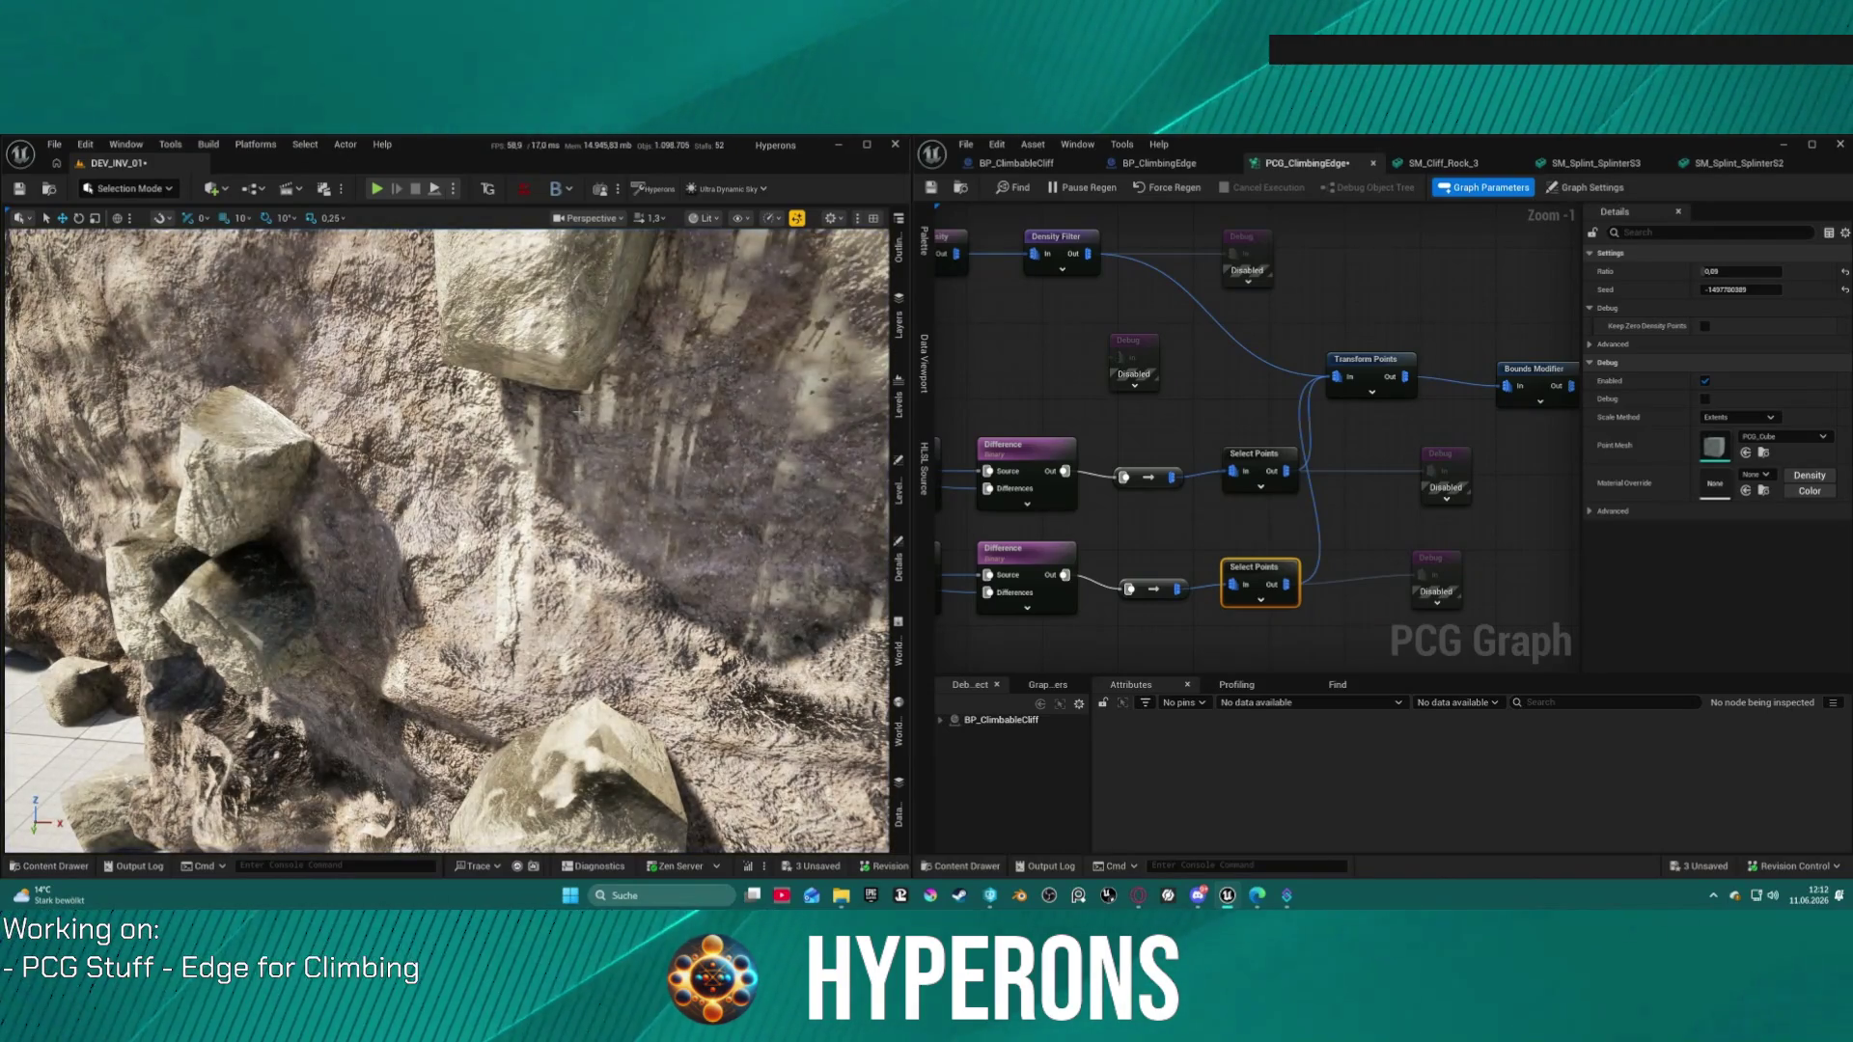
Step: Select the Transform Points node and set Scale Min X and Y to 0.5
{"action": "scroll", "coordinate": [1255, 386], "scroll_direction": "down", "scroll_amount": 2}
{"action": "left_click_drag", "start_coordinate": [1332, 347], "coordinate": [959, 347]}
{"action": "left_click", "coordinate": [1389, 371]}
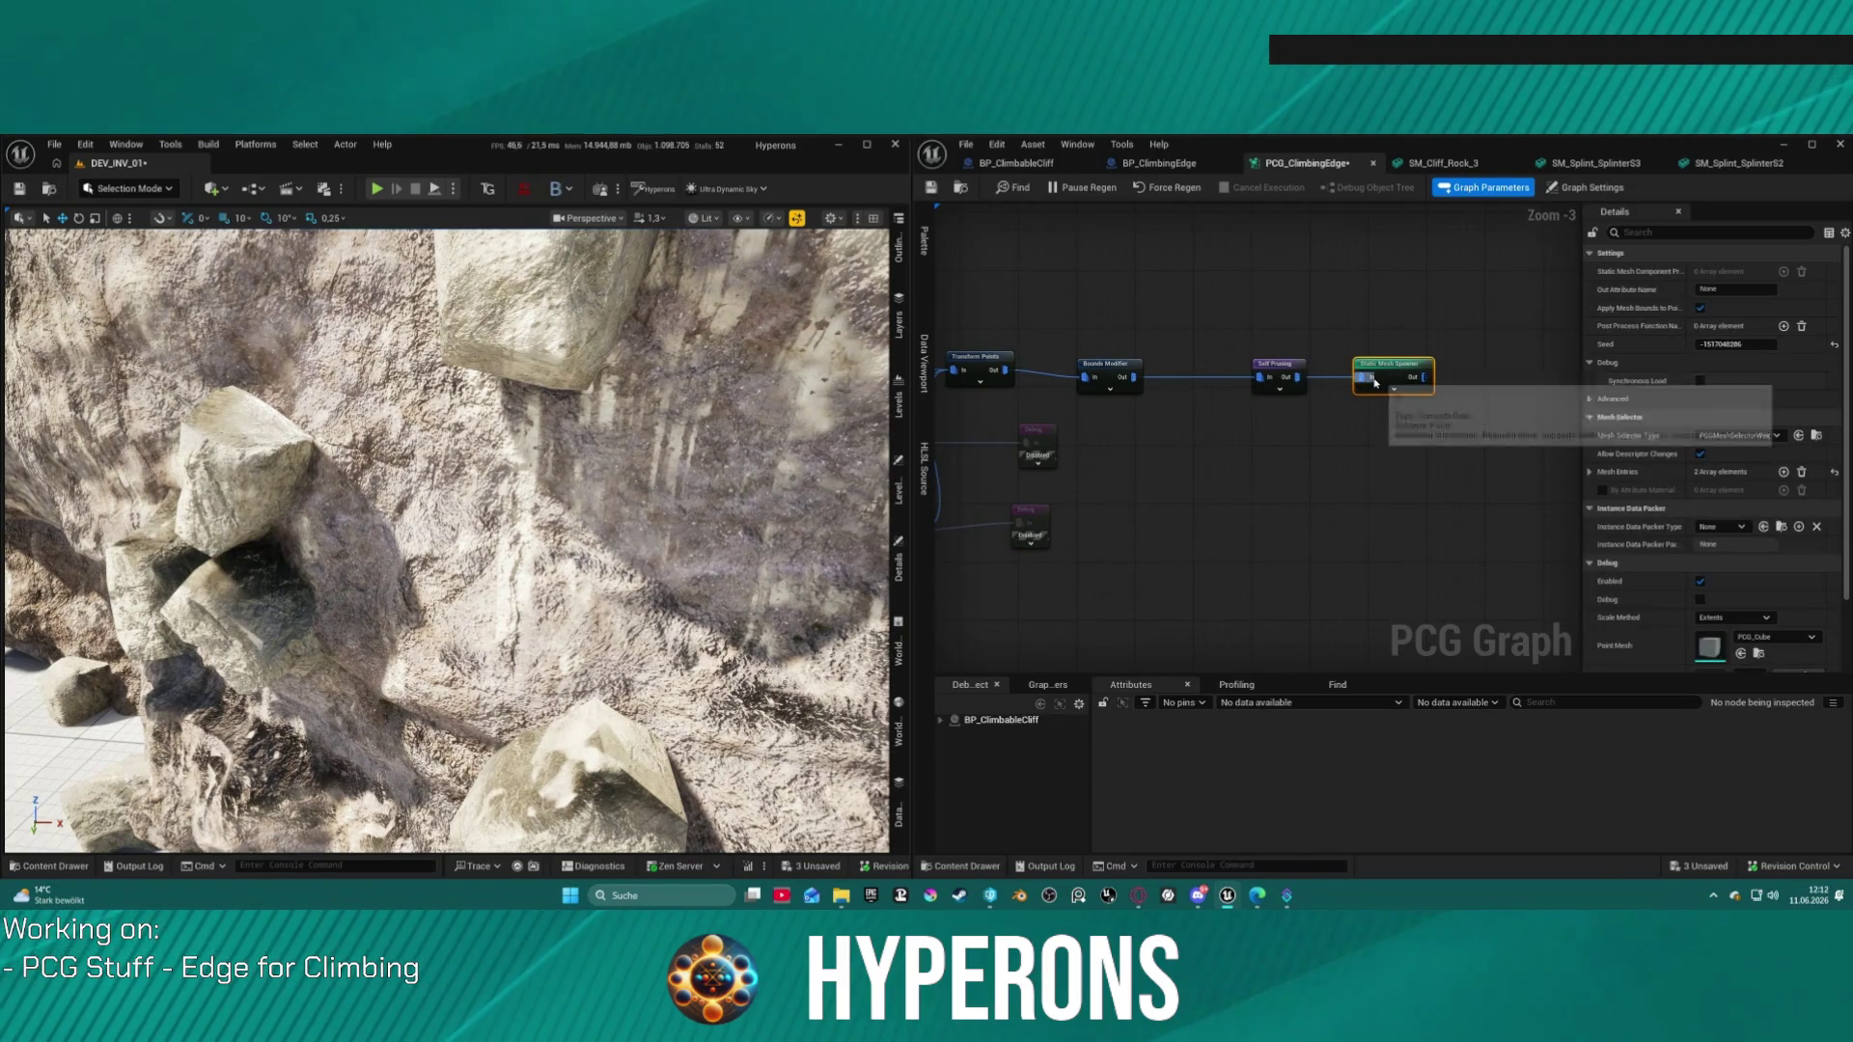
{"action": "left_click_drag", "start_coordinate": [1258, 447], "coordinate": [1633, 418]}
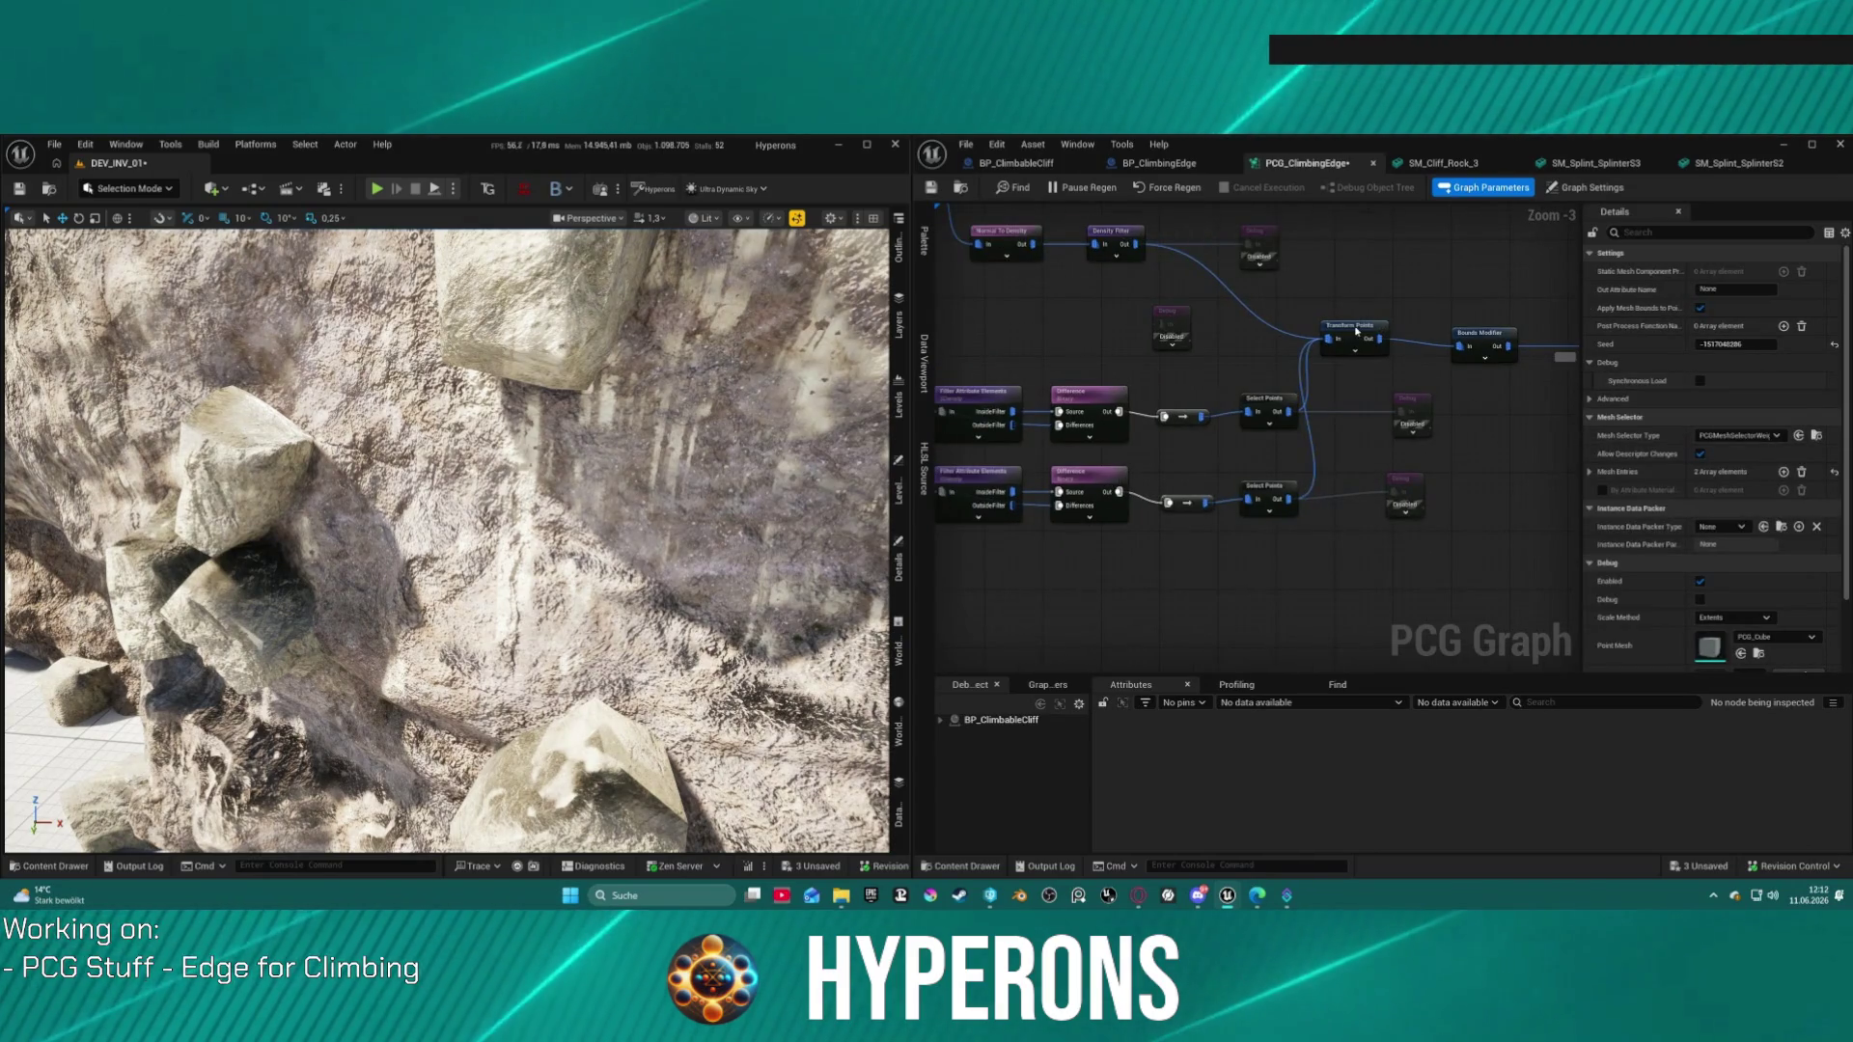
{"action": "left_click", "coordinate": [1354, 333]}
{"action": "left_click", "coordinate": [1704, 398]}
{"action": "type", "text": ".5"}
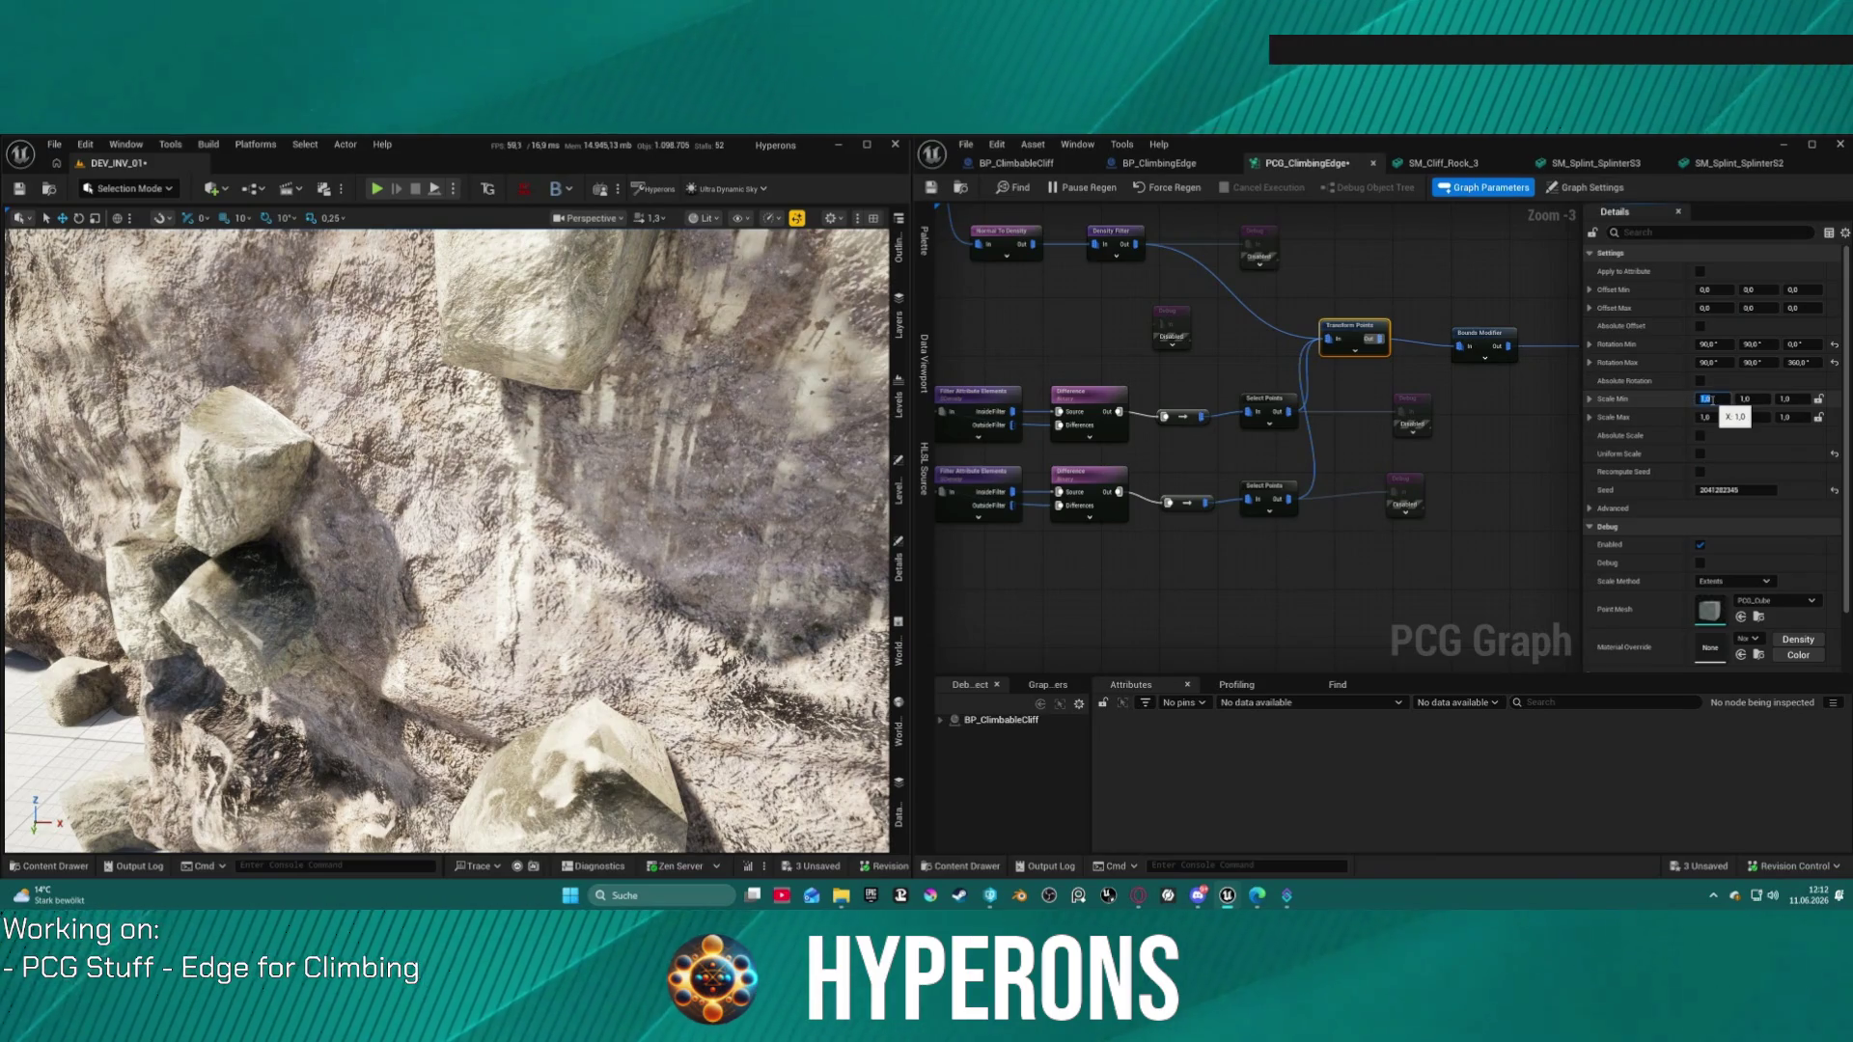
{"action": "key", "text": "Tab"}
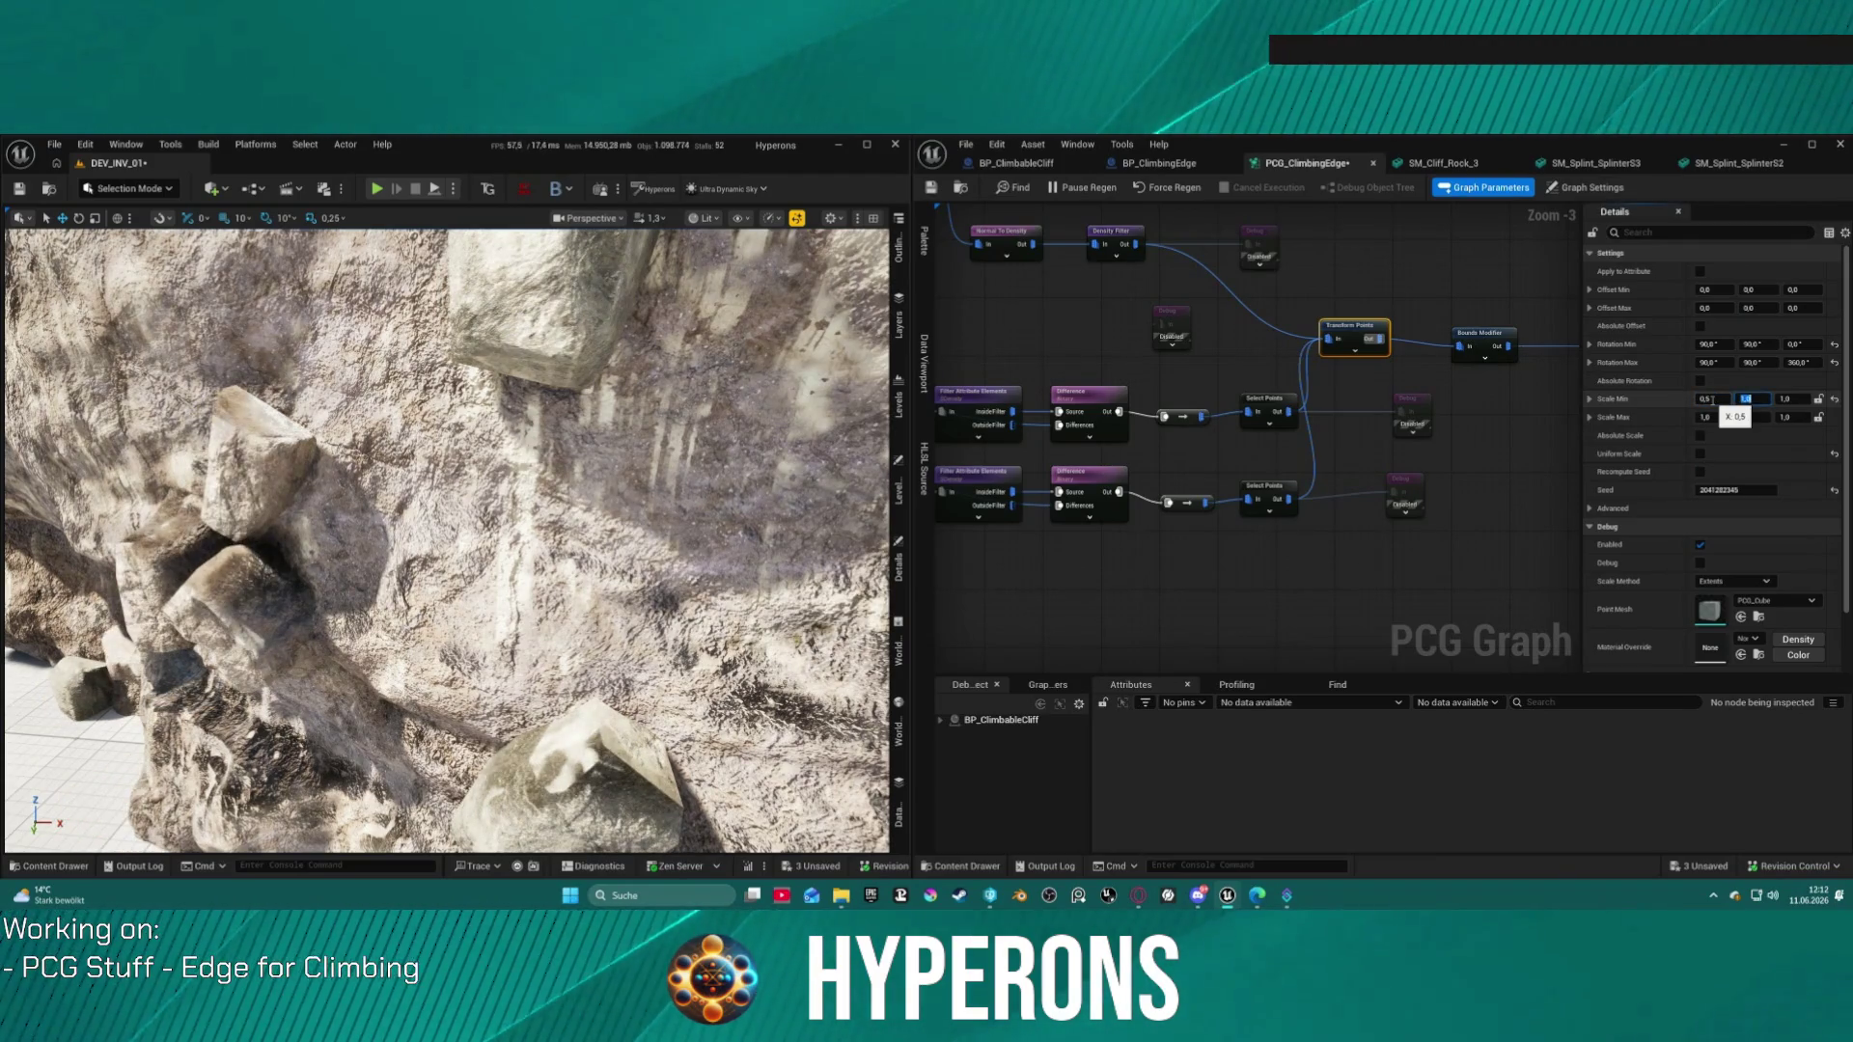
{"action": "type", "text": ".5"}
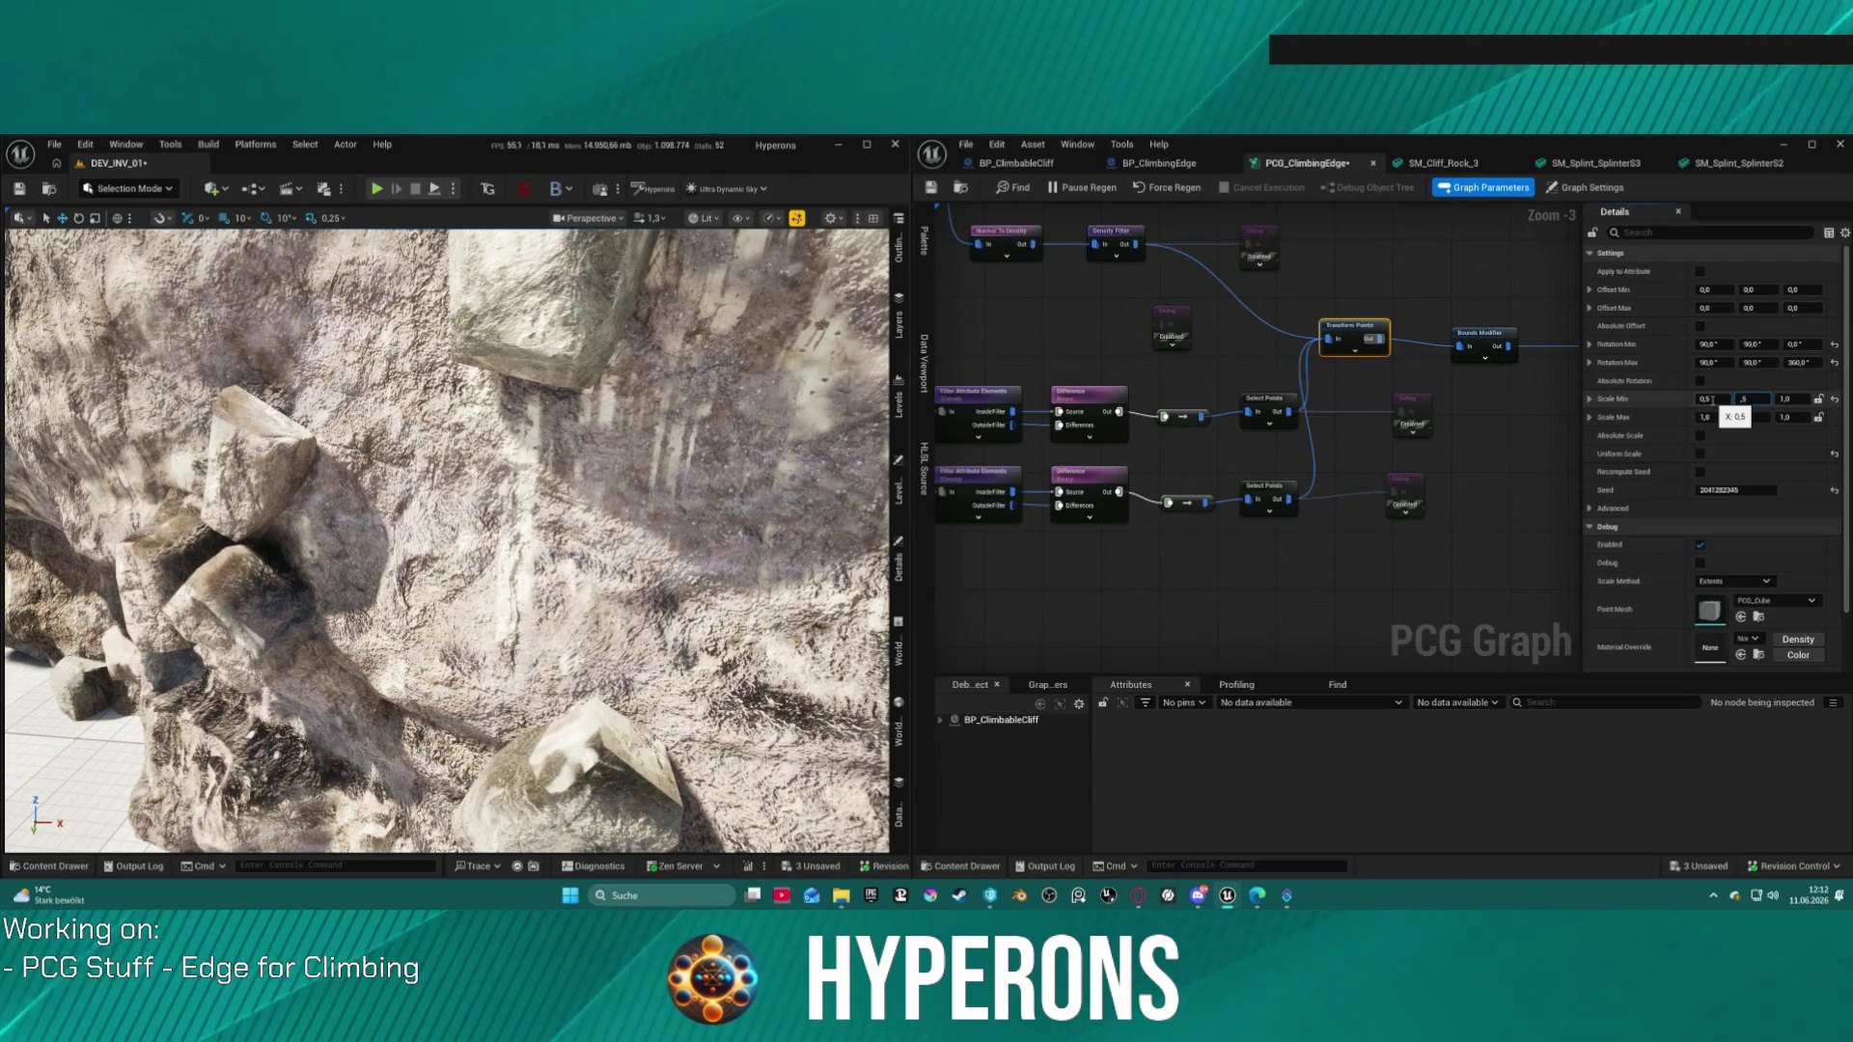
{"action": "key", "text": "Return"}
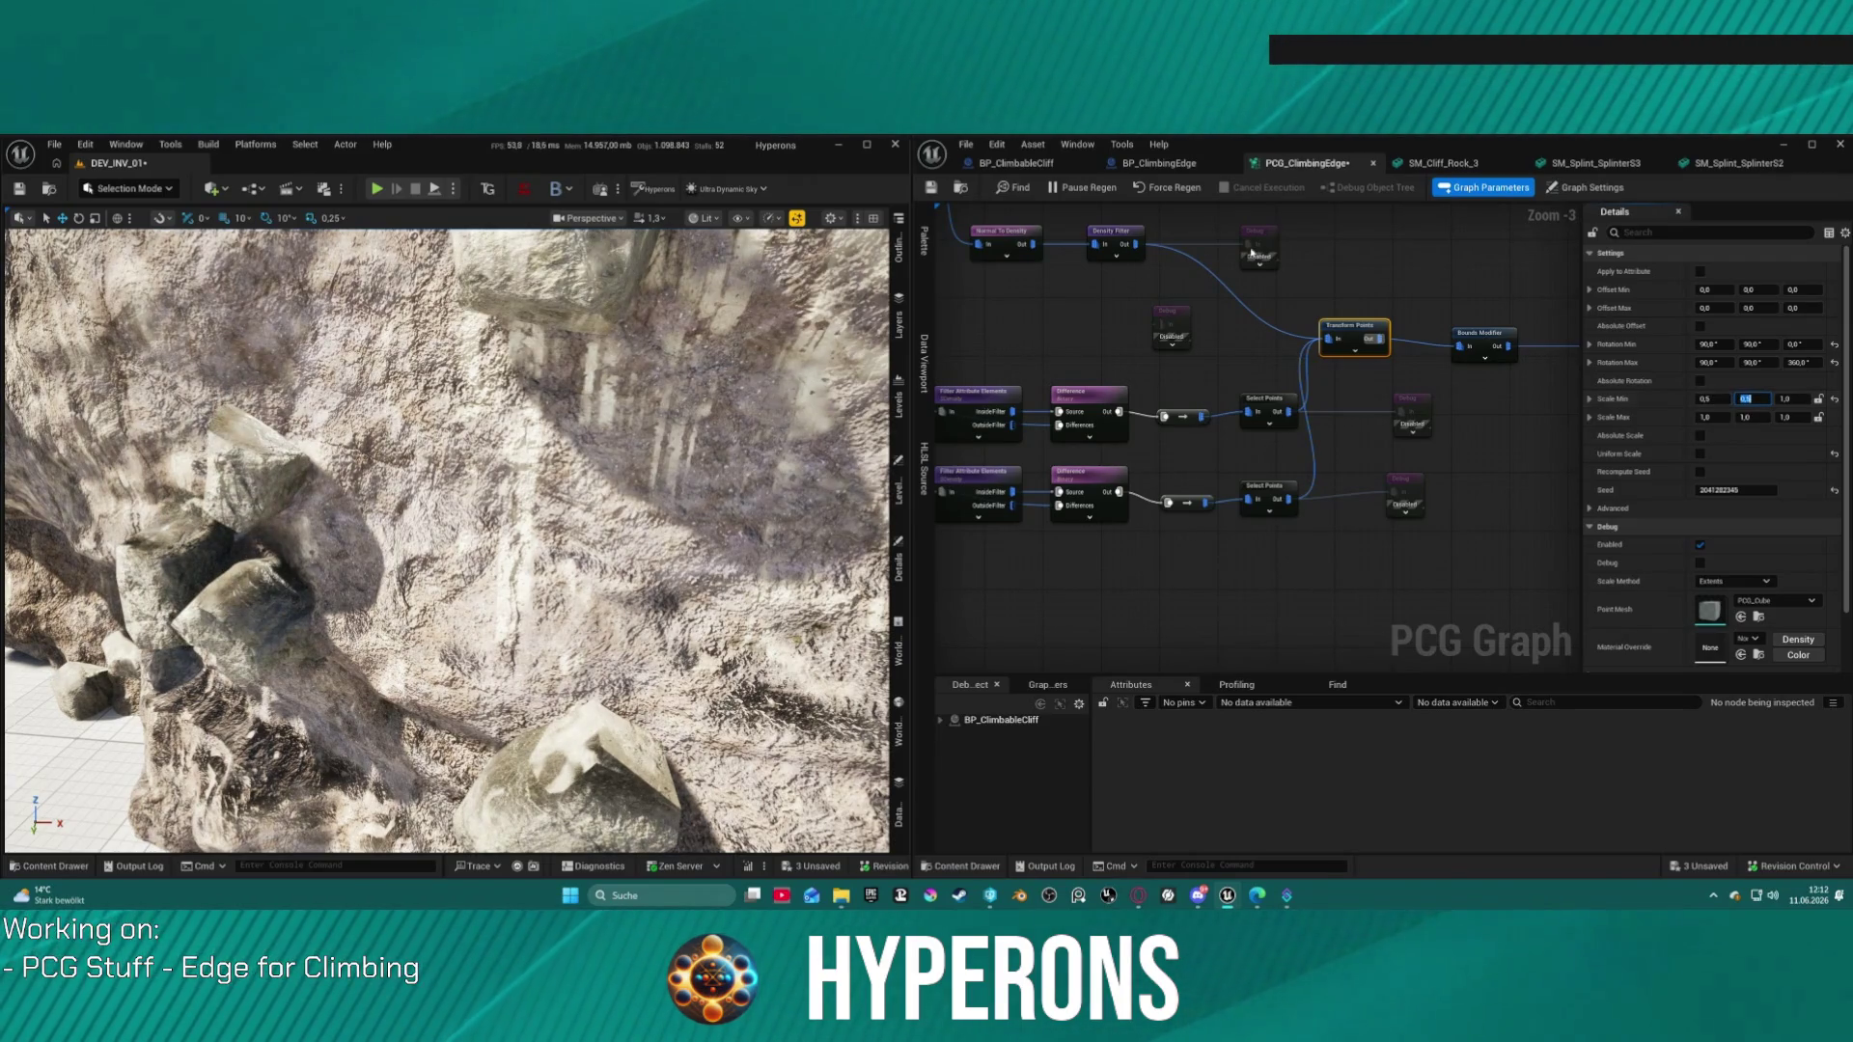
{"action": "left_click", "coordinate": [1663, 405]}
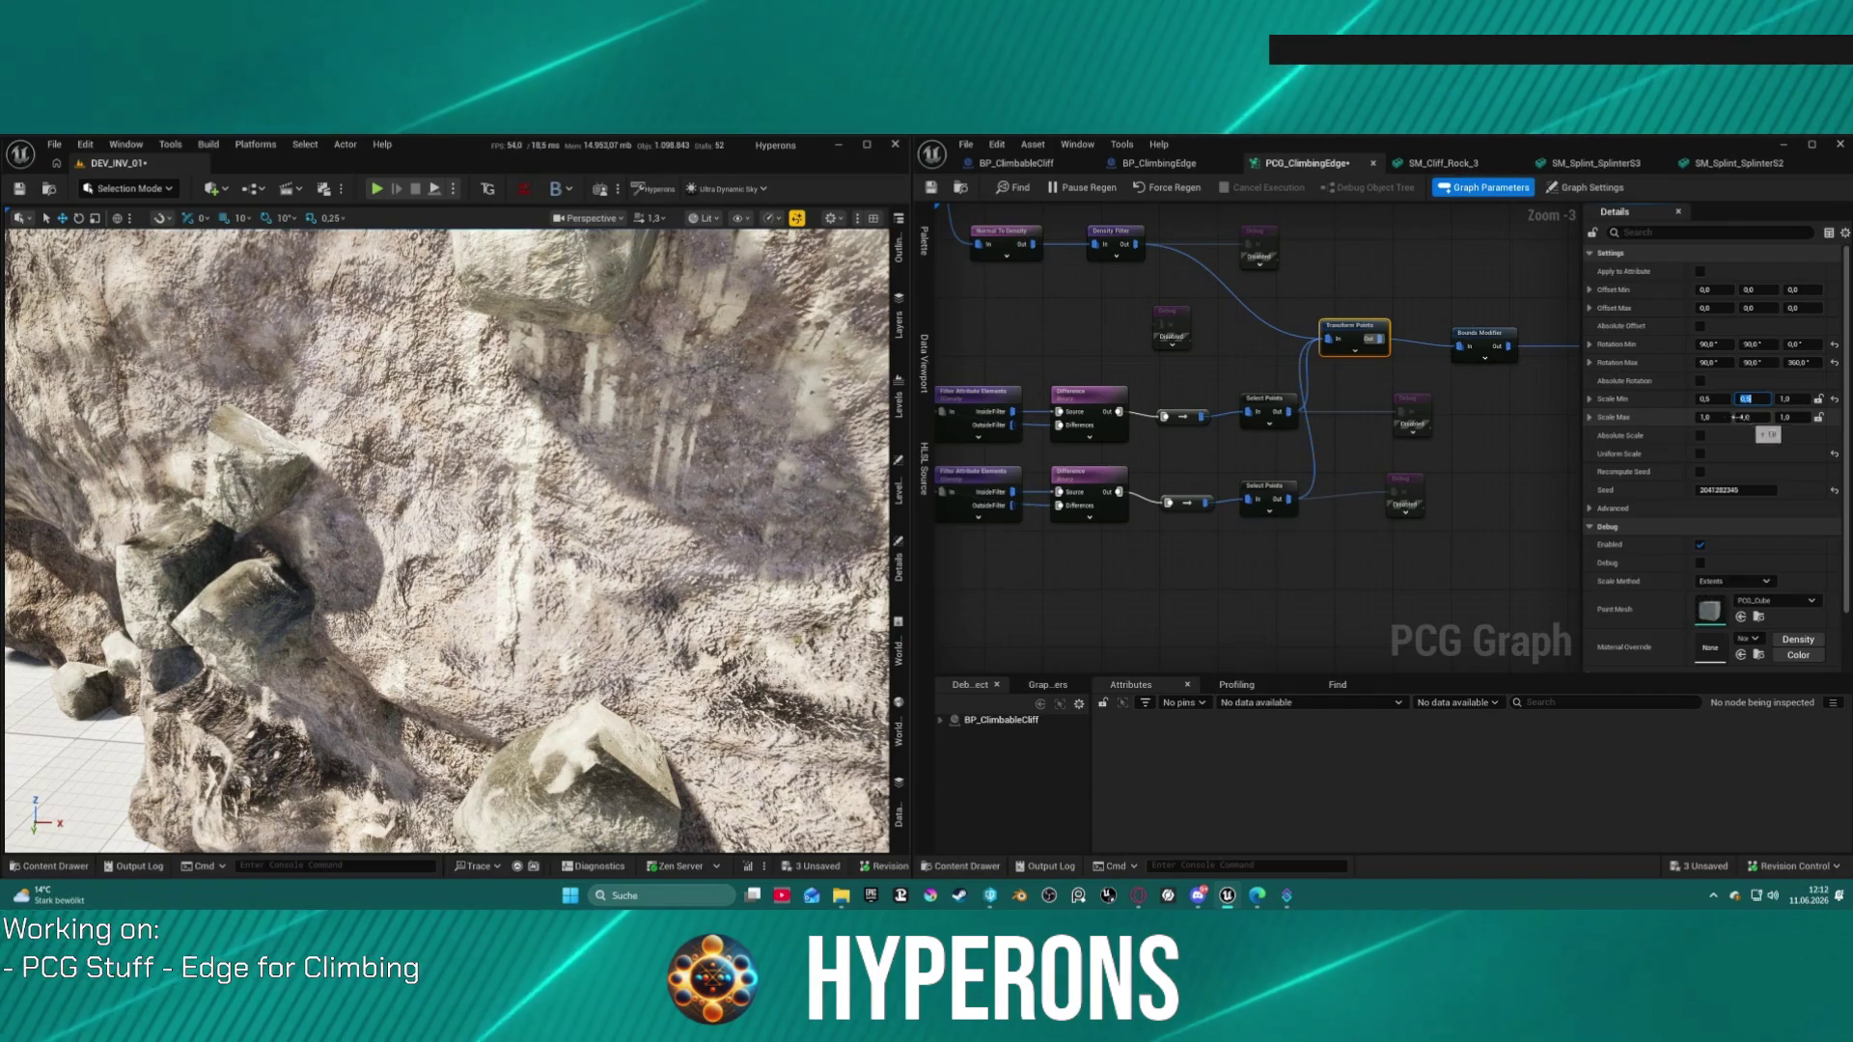
Step: Set Scale Max X and Y to 0.5 and inspect the smaller regenerated rock edges
{"action": "left_click", "coordinate": [1708, 417]}
{"action": "type", "text": ".5"}
{"action": "key", "text": "Tab"}
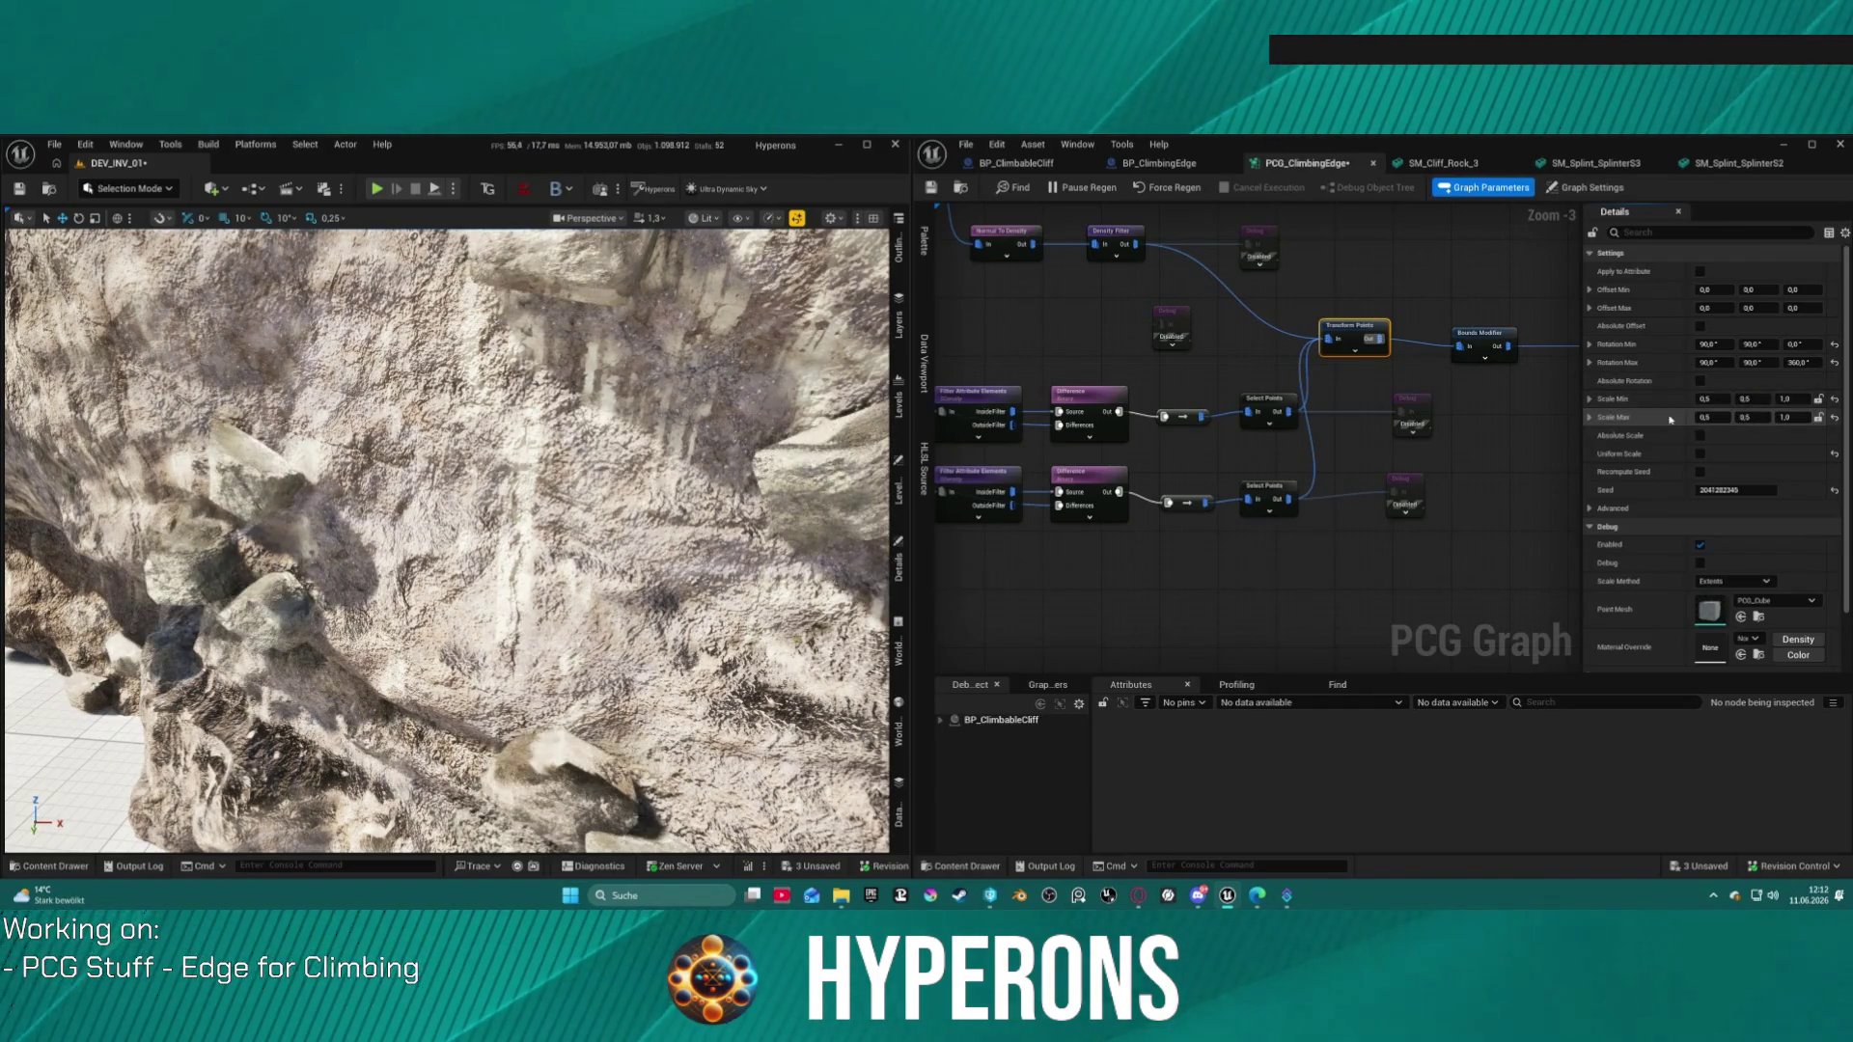
{"action": "type", "text": ".5"}
{"action": "key", "text": "Return"}
{"action": "scroll", "coordinate": [447, 540], "scroll_direction": "up", "scroll_amount": 10}
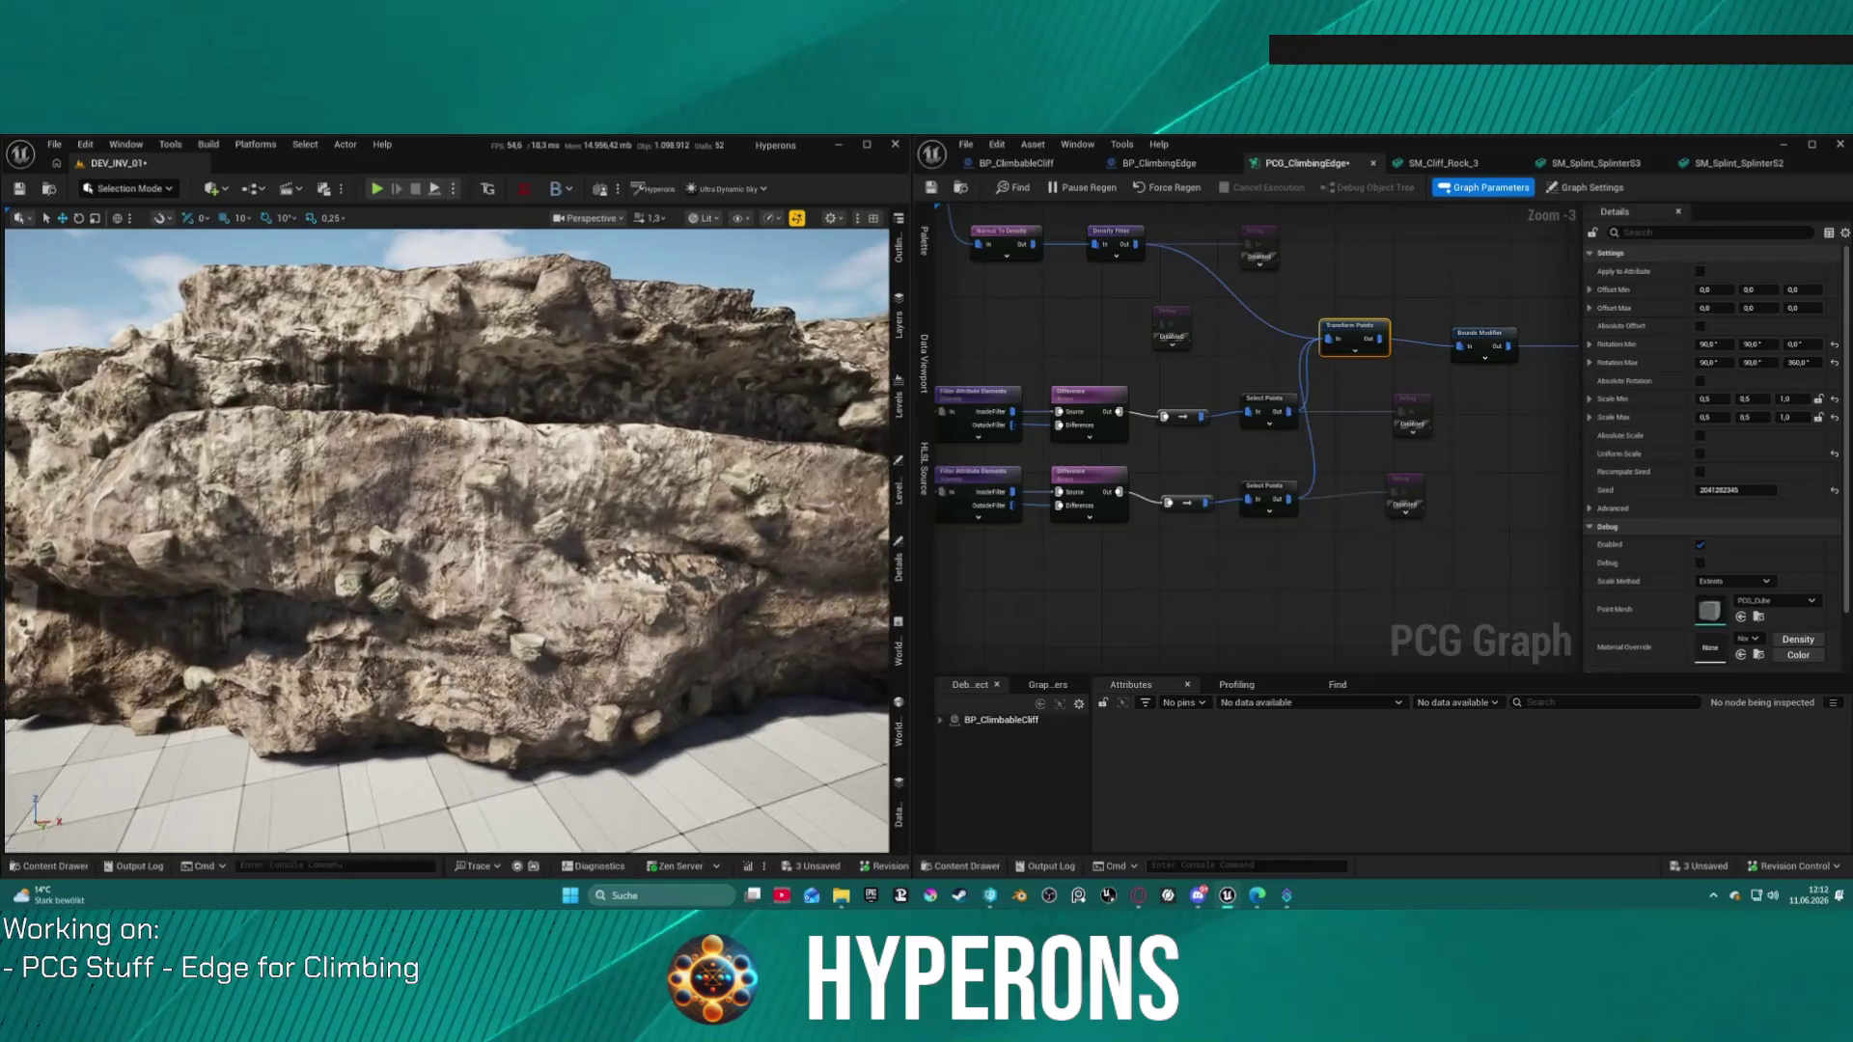
{"action": "scroll", "coordinate": [447, 540], "scroll_direction": "up", "scroll_amount": 10}
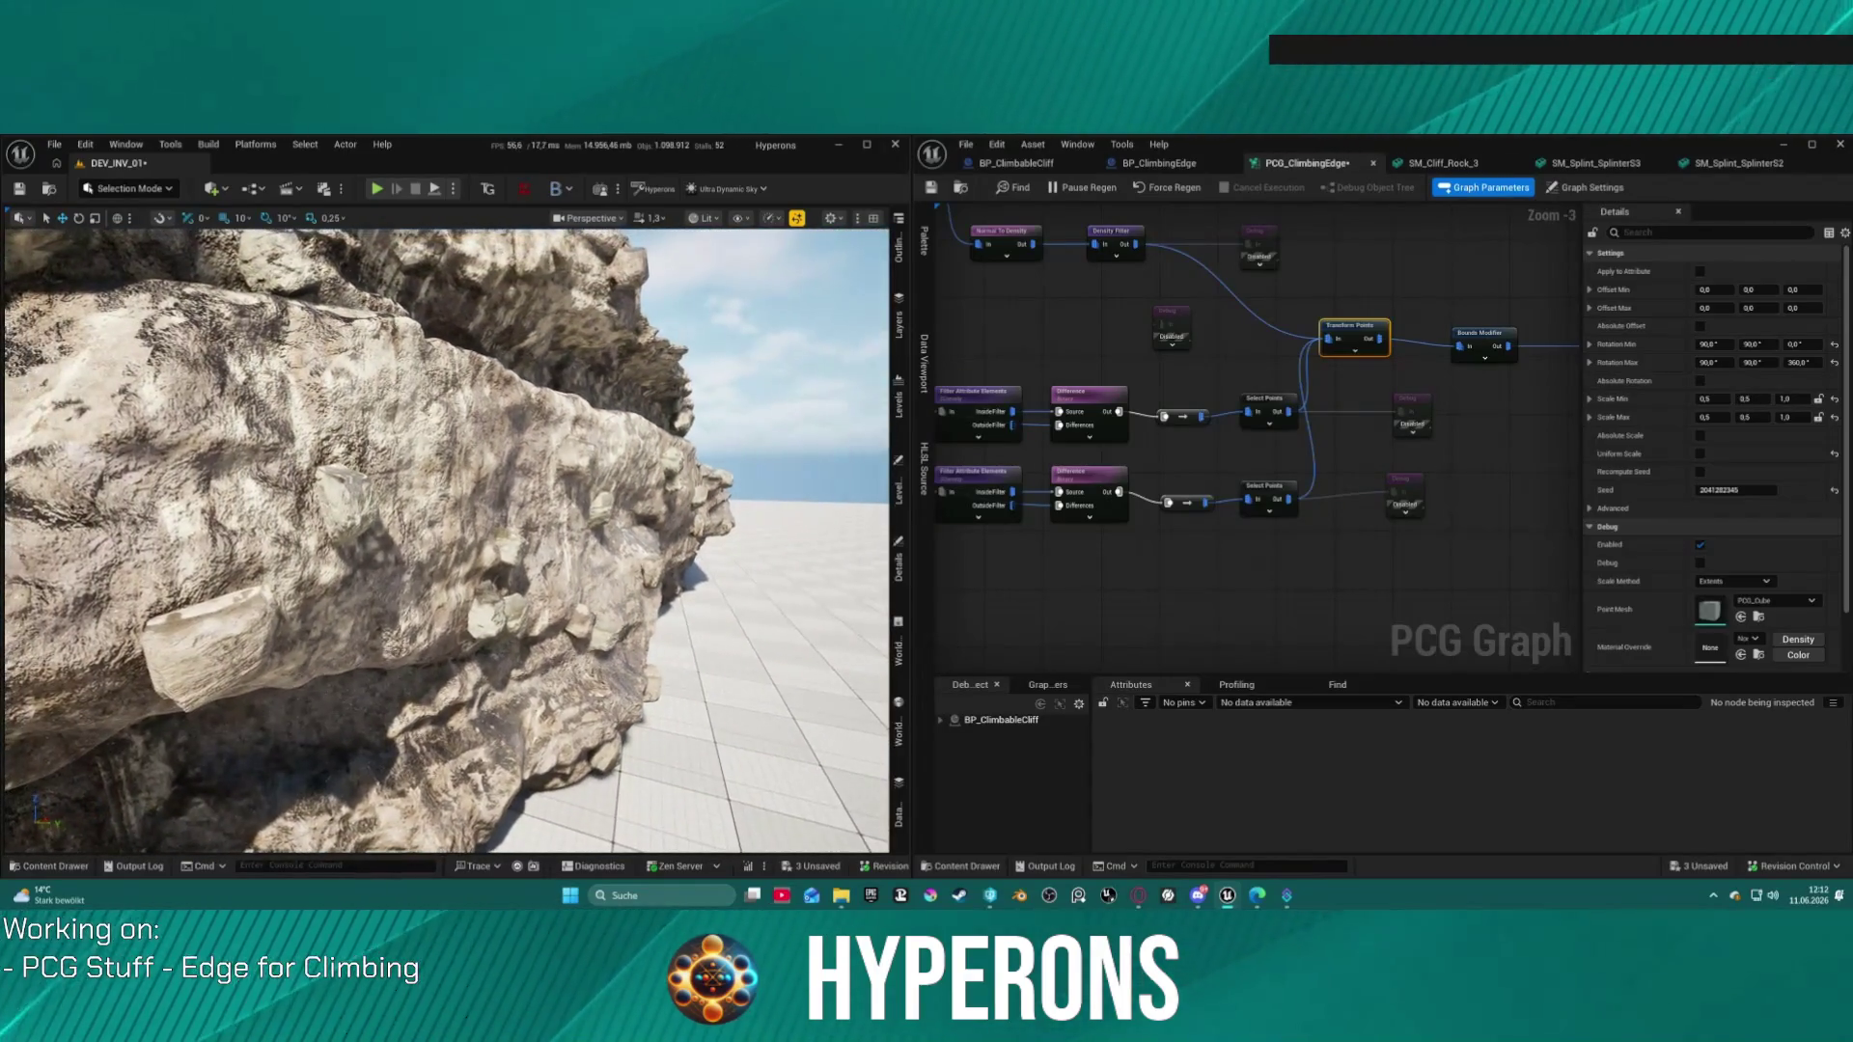
{"action": "scroll", "coordinate": [447, 540], "scroll_direction": "down", "scroll_amount": 10}
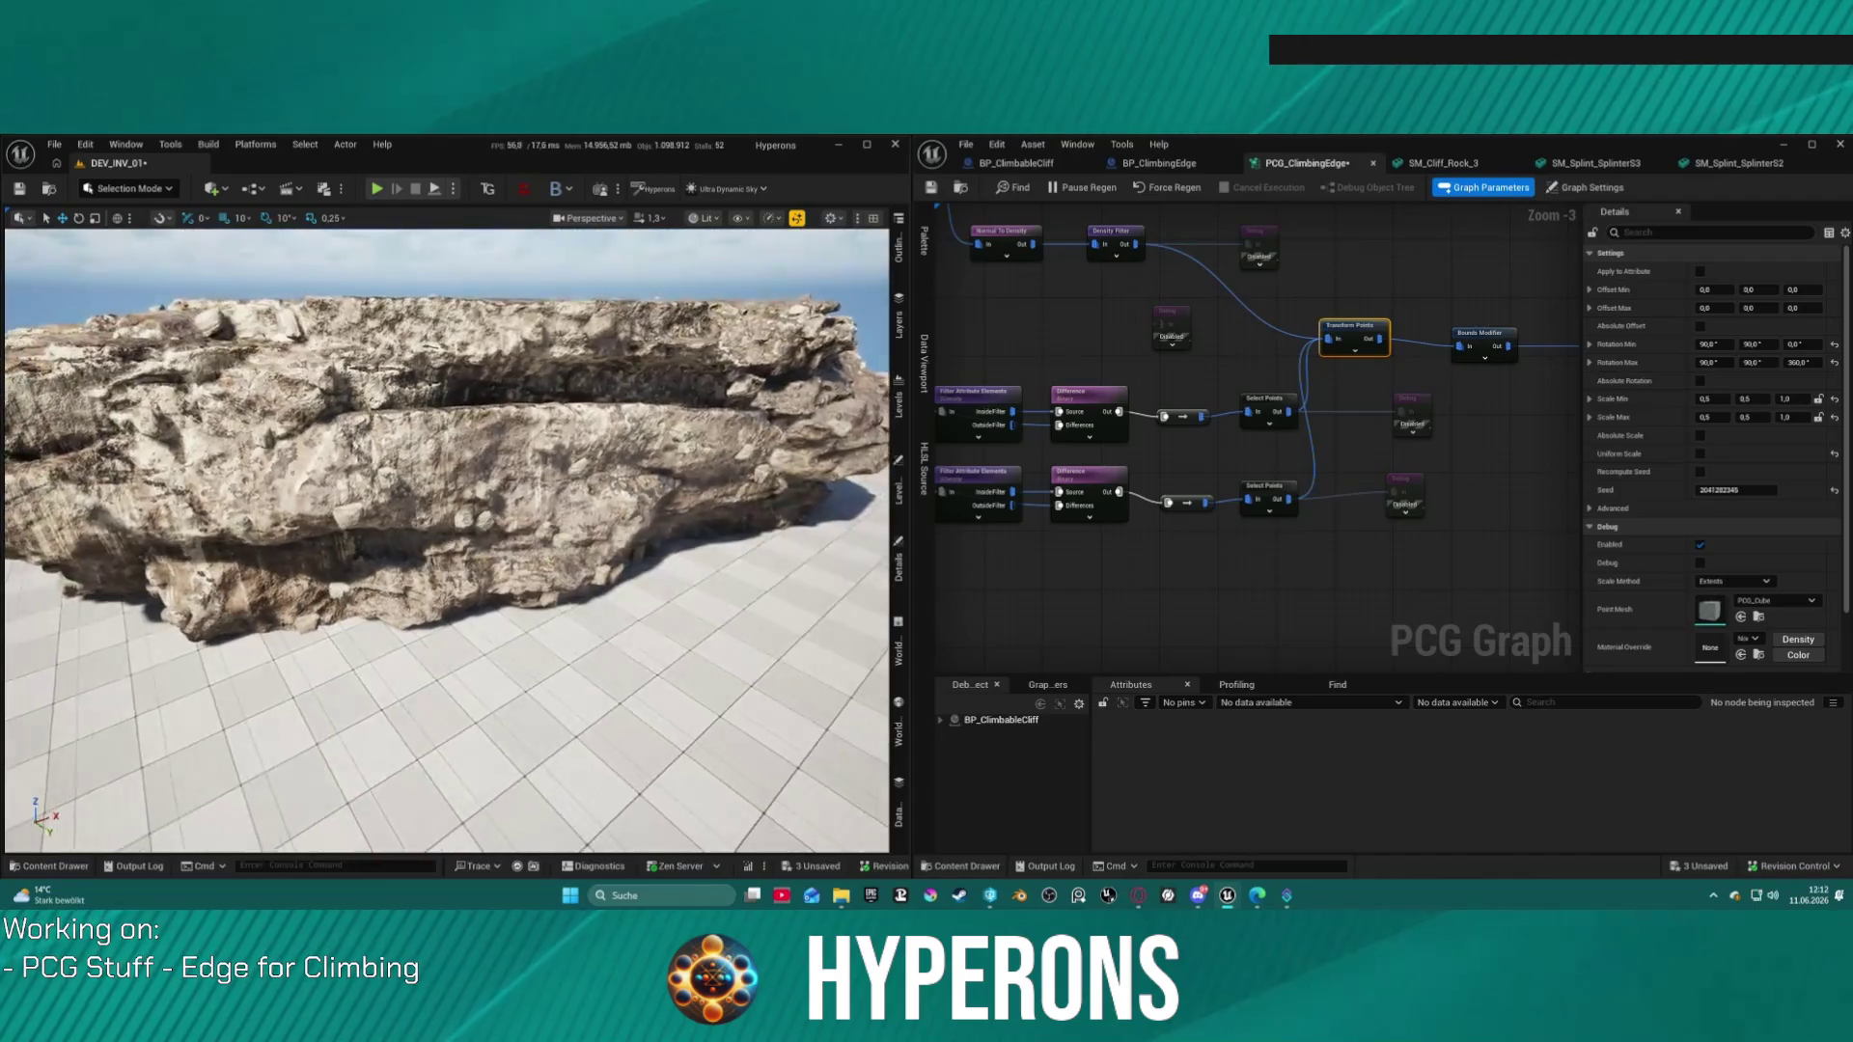
{"action": "scroll", "coordinate": [447, 541], "scroll_direction": "up", "scroll_amount": 5}
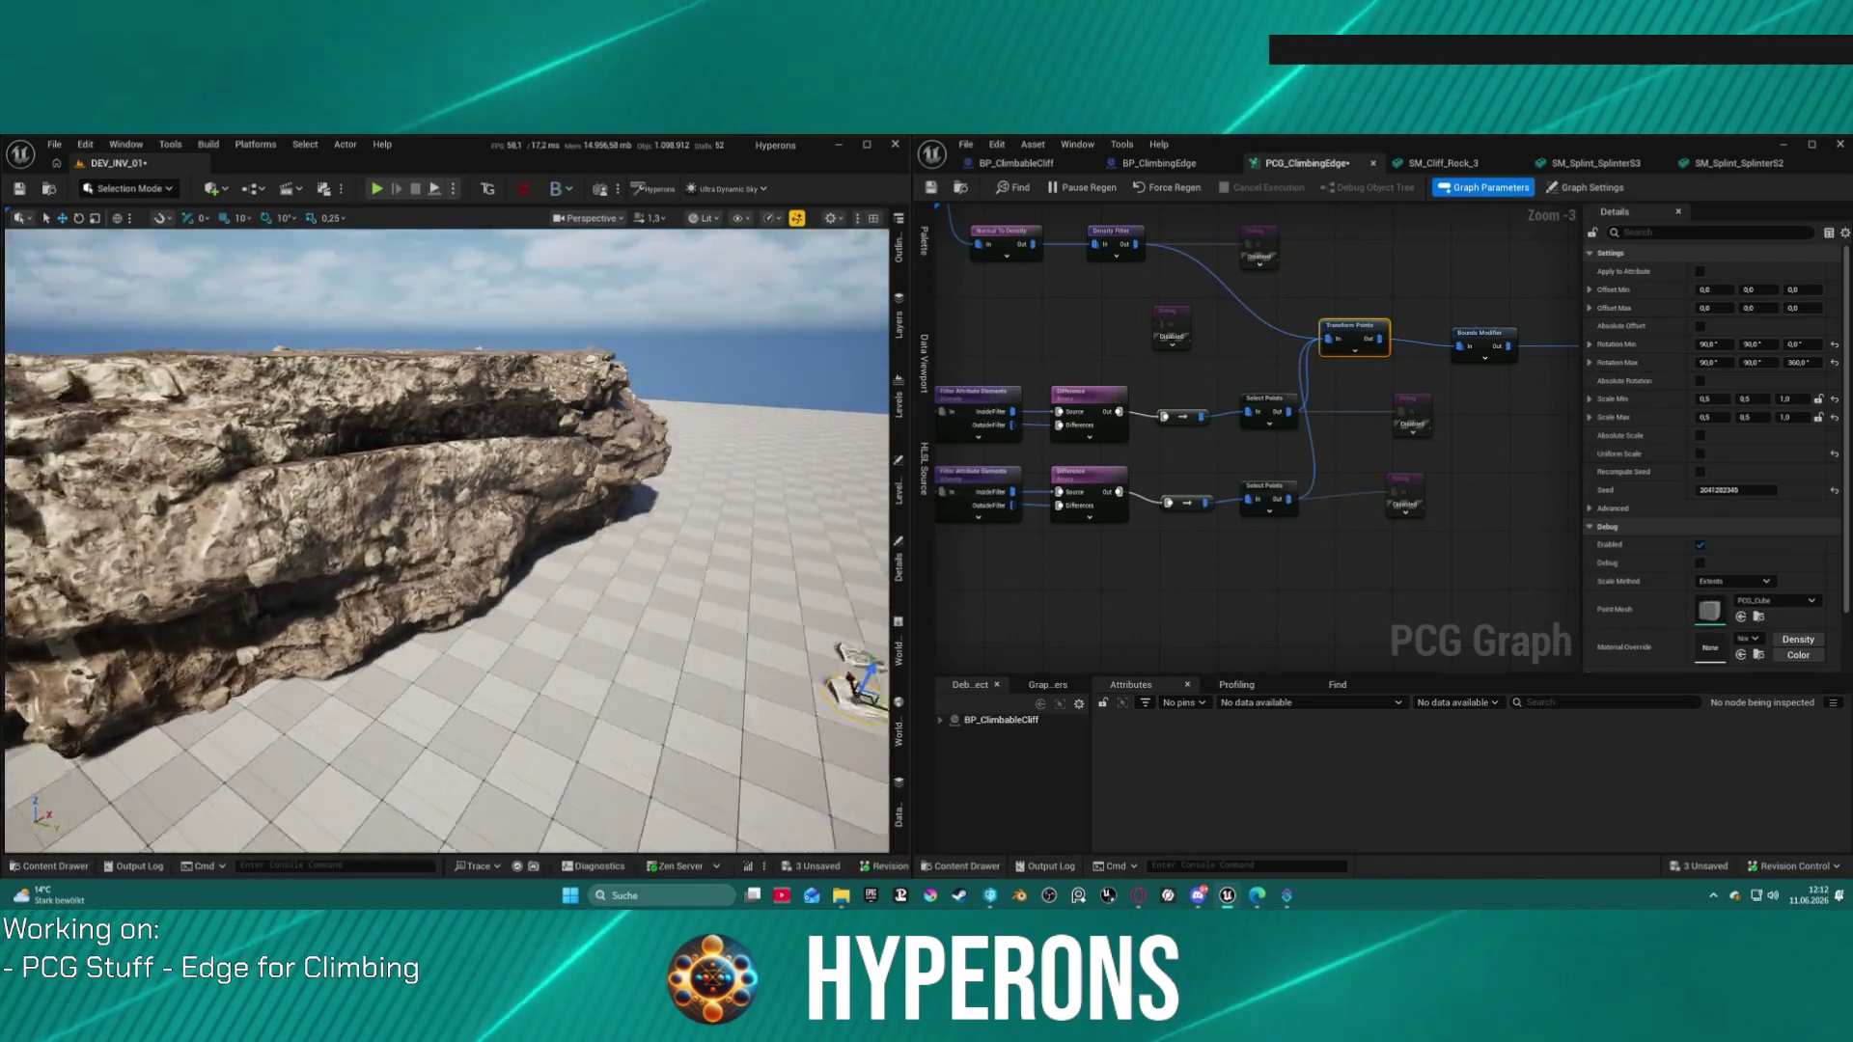
{"action": "scroll", "coordinate": [447, 540], "scroll_direction": "down", "scroll_amount": 5}
{"action": "scroll", "coordinate": [447, 540], "scroll_direction": "up", "scroll_amount": 5}
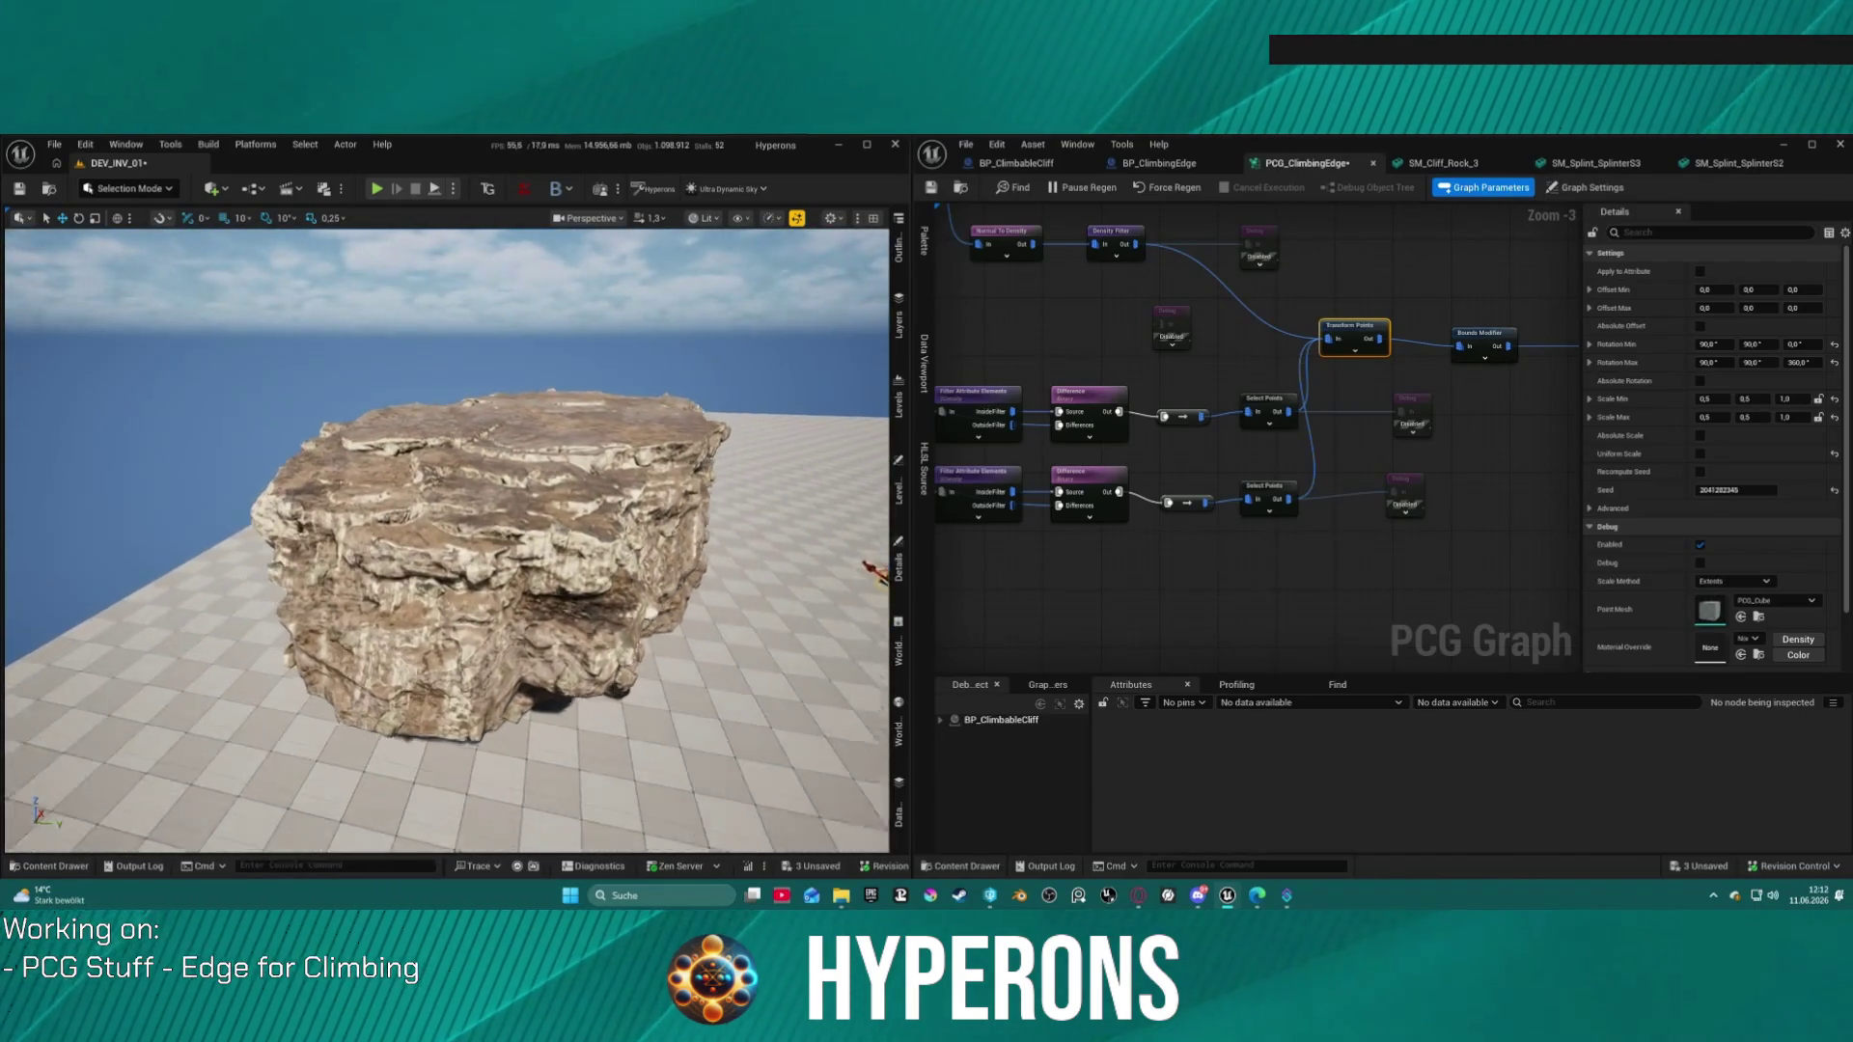
{"action": "scroll", "coordinate": [447, 540], "scroll_direction": "up", "scroll_amount": 2}
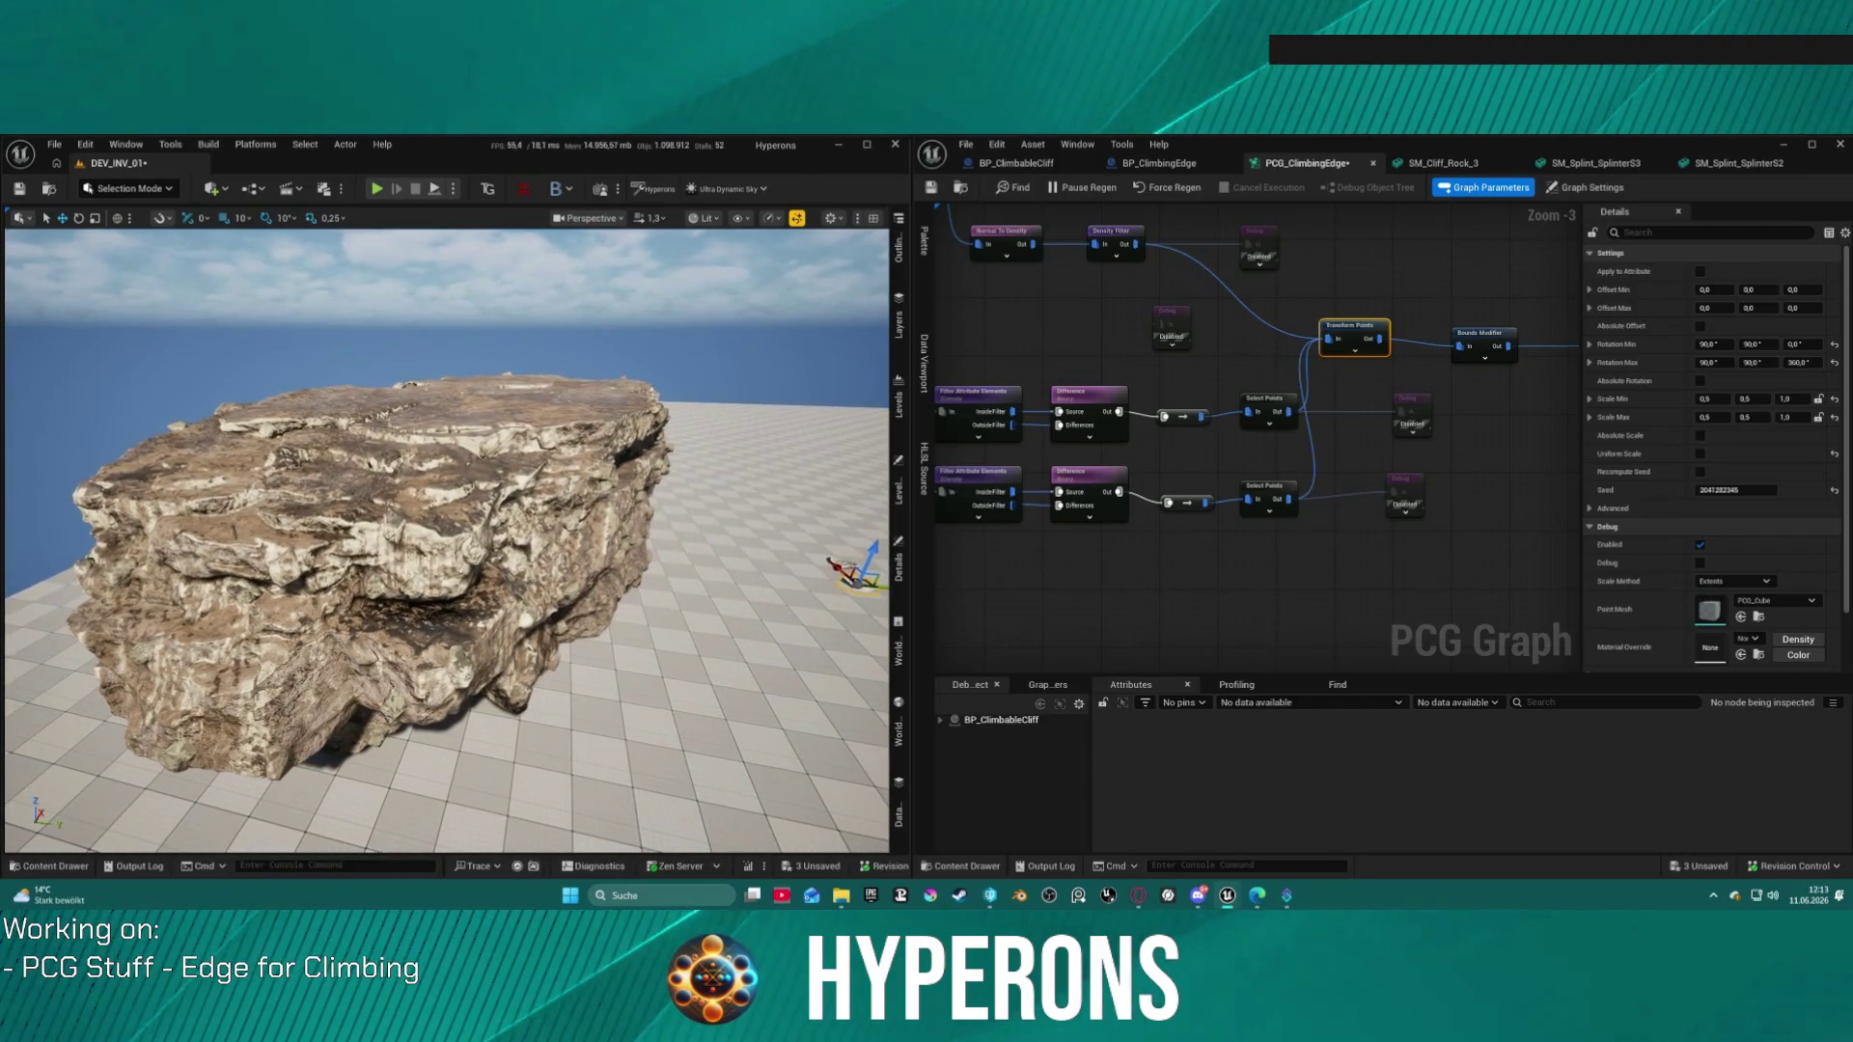
{"action": "scroll", "coordinate": [447, 541], "scroll_direction": "down", "scroll_amount": 10}
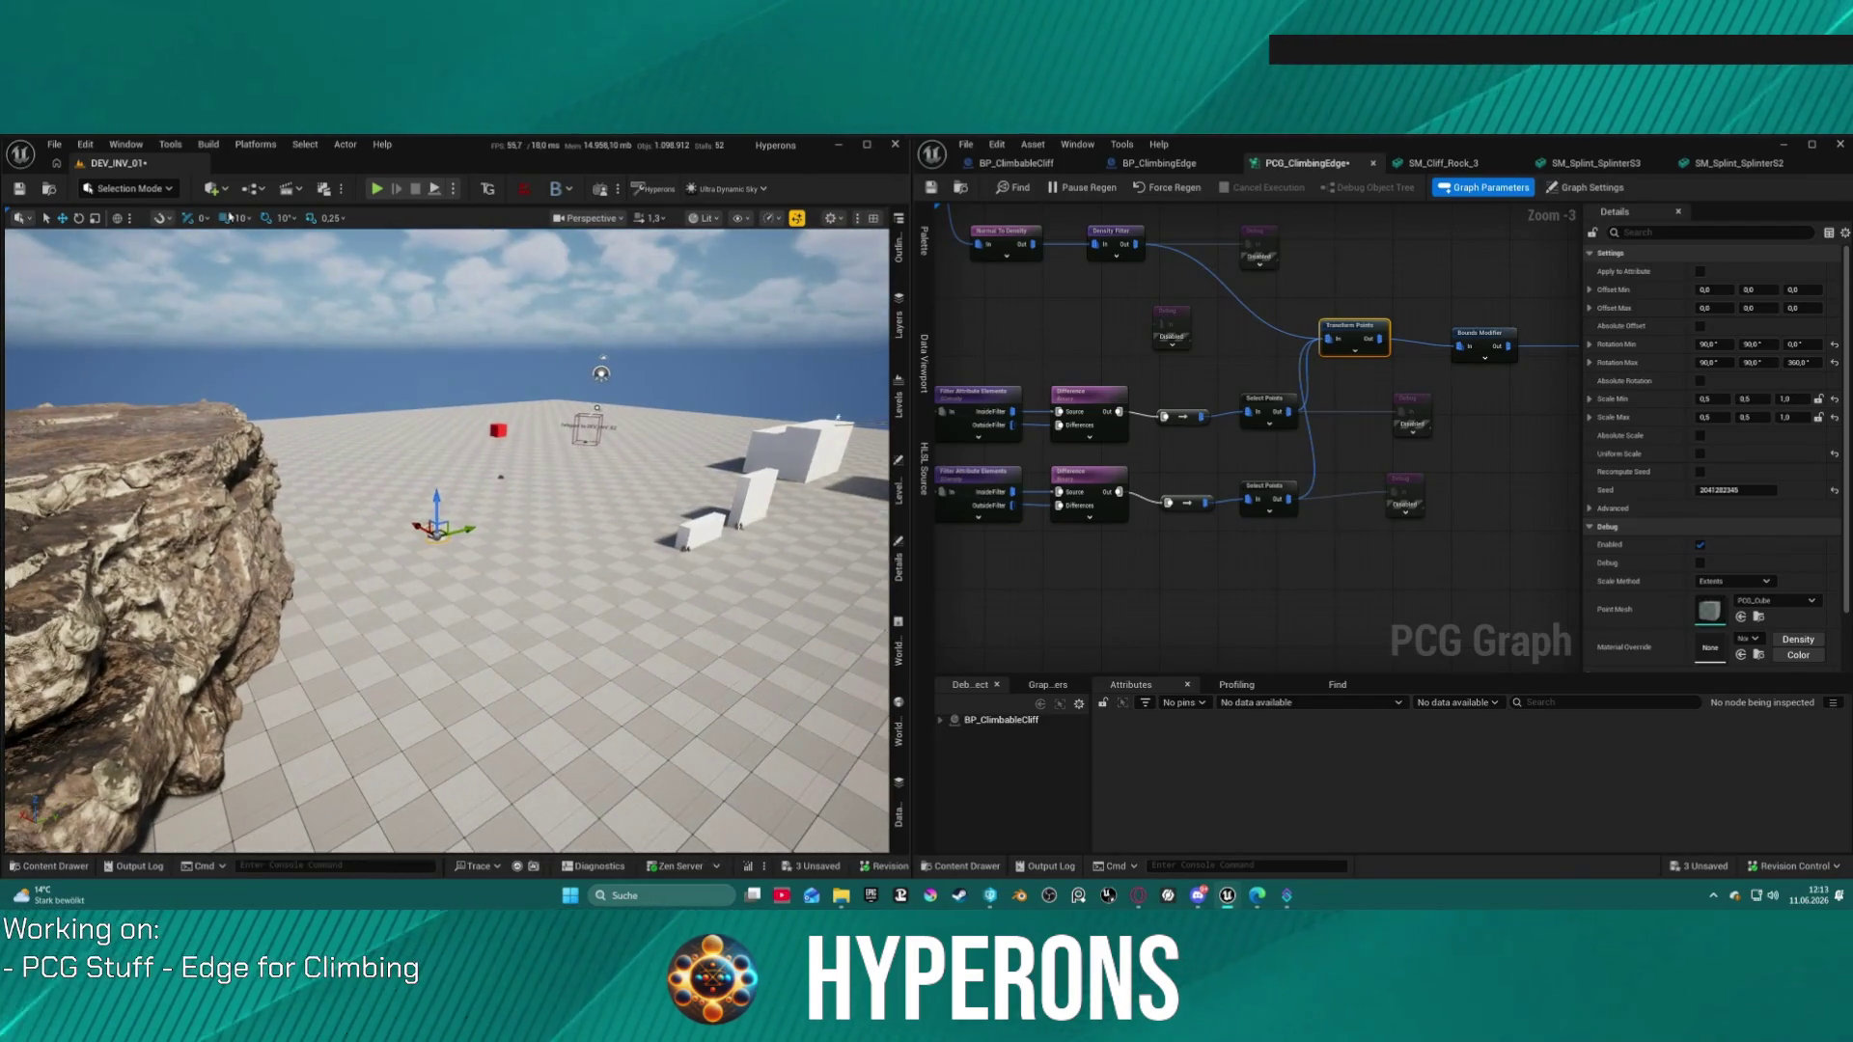
{"action": "left_click", "coordinate": [54, 145]}
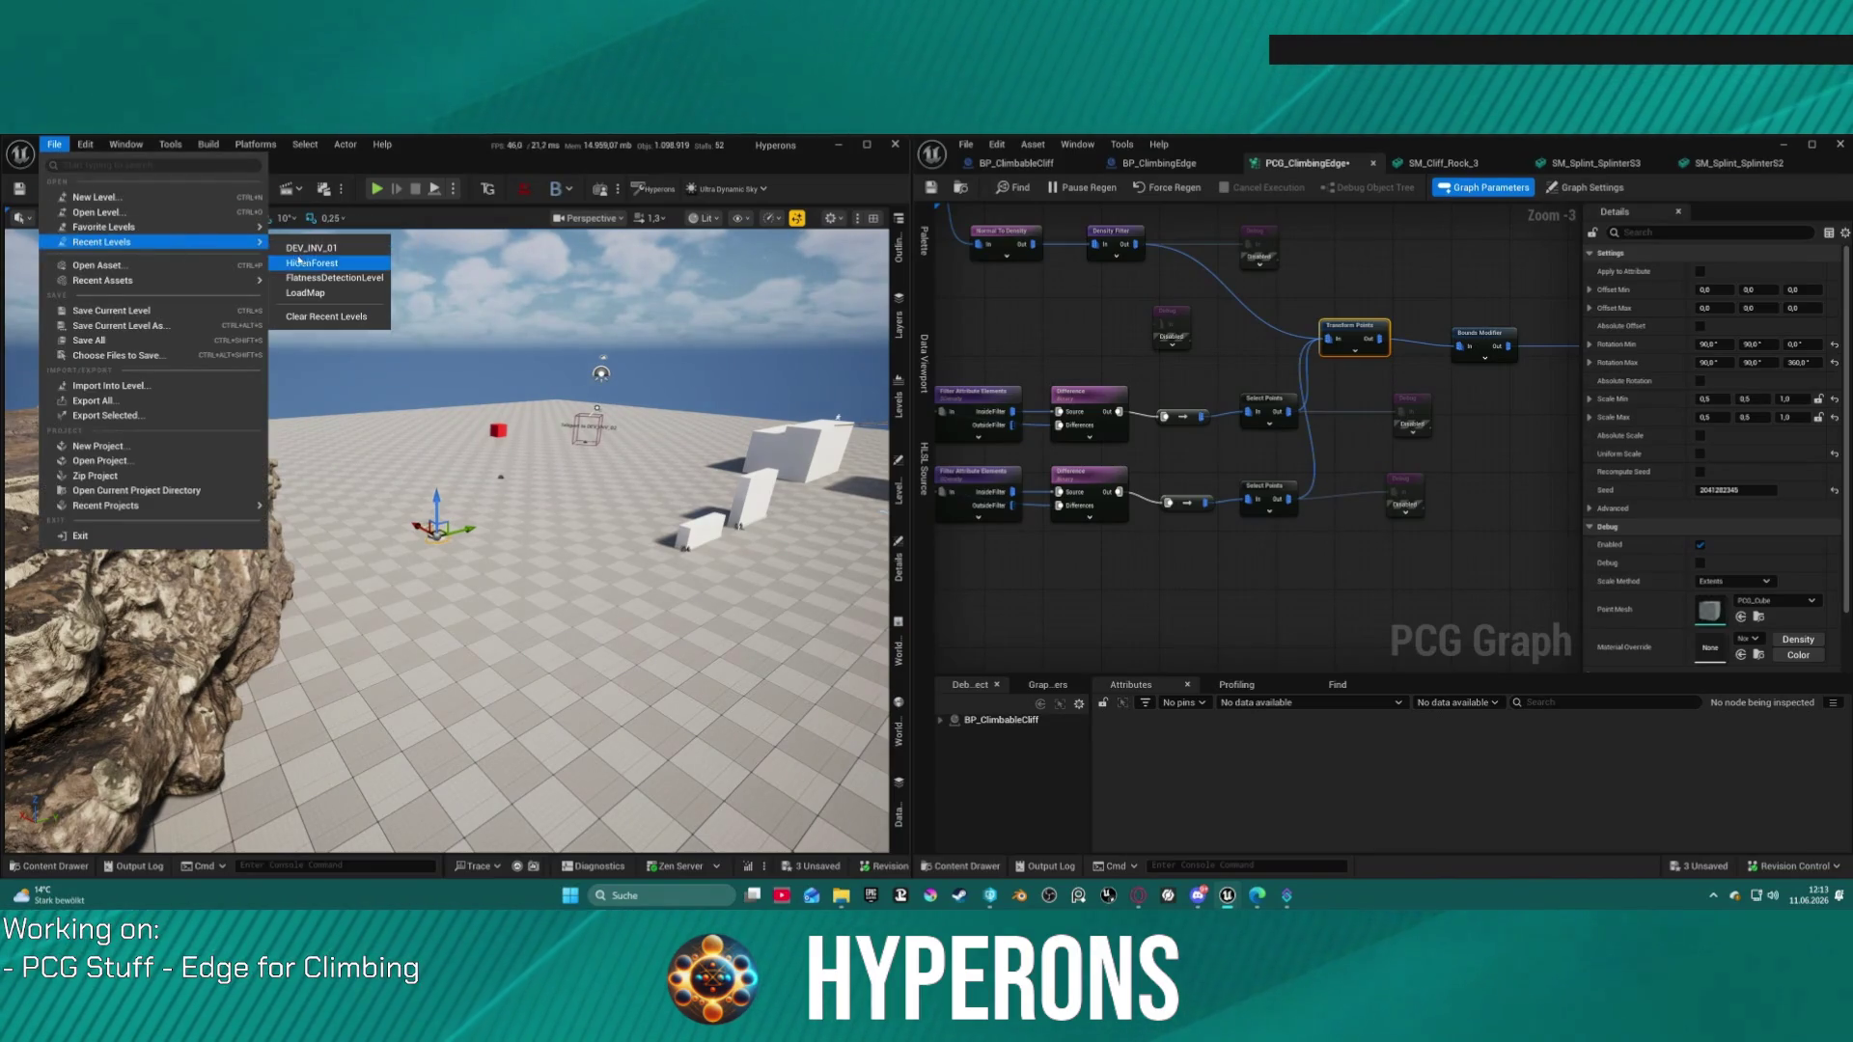
Step: Open the DEV_Cave_Landscape level, saving selected content and making the pending asset writable
{"action": "left_click", "coordinate": [101, 212]}
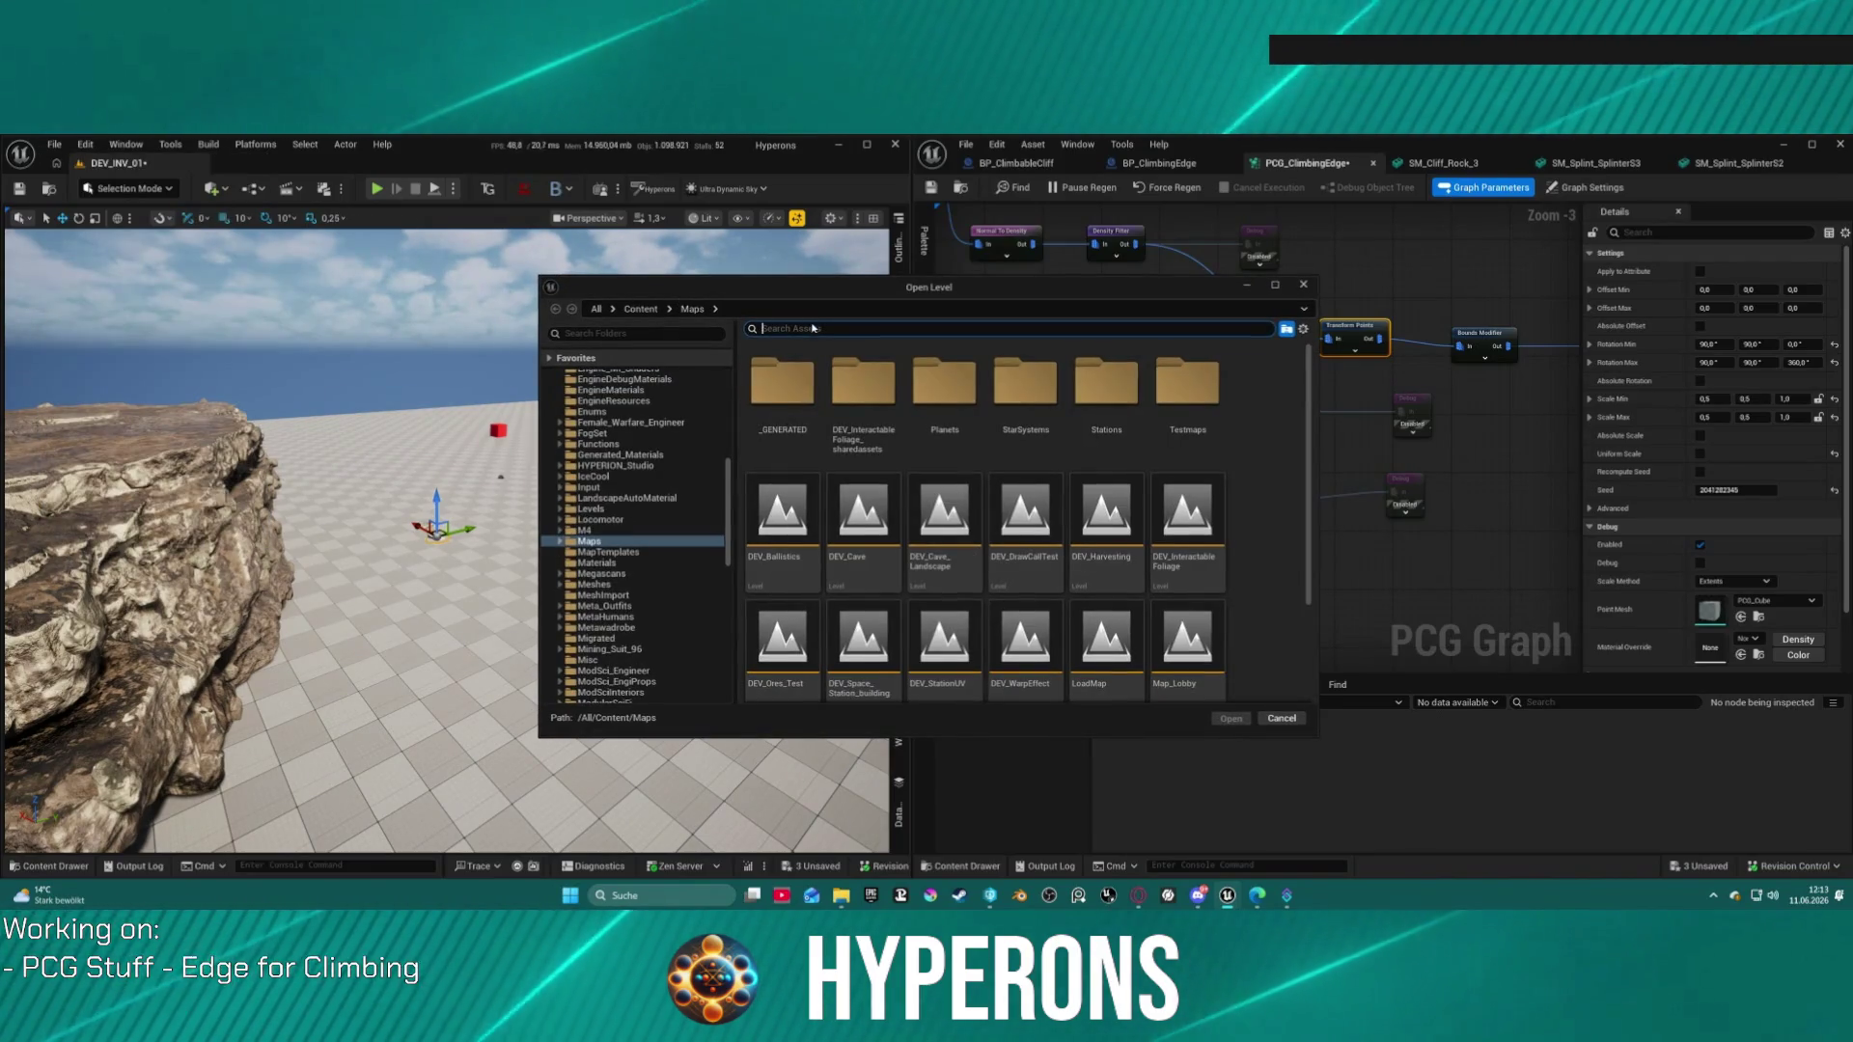
{"action": "double_click", "coordinate": [944, 526]}
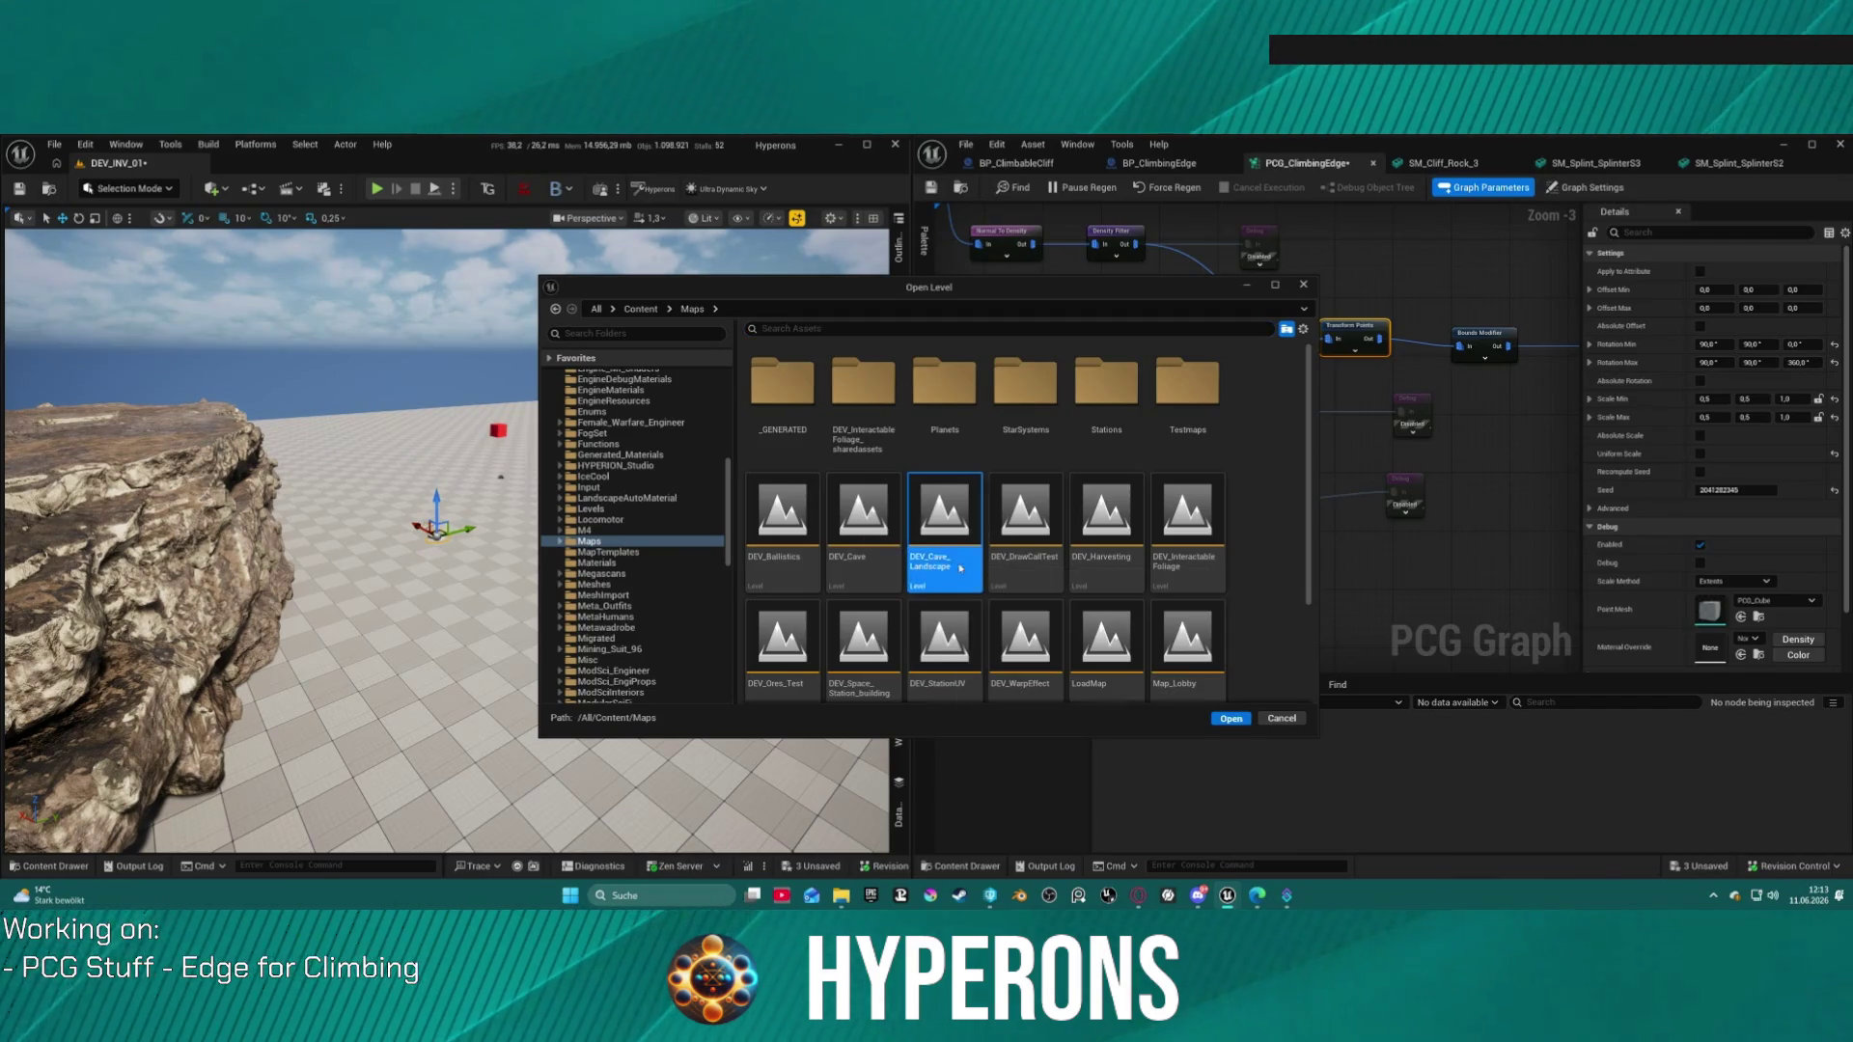
{"action": "left_click", "coordinate": [961, 665]}
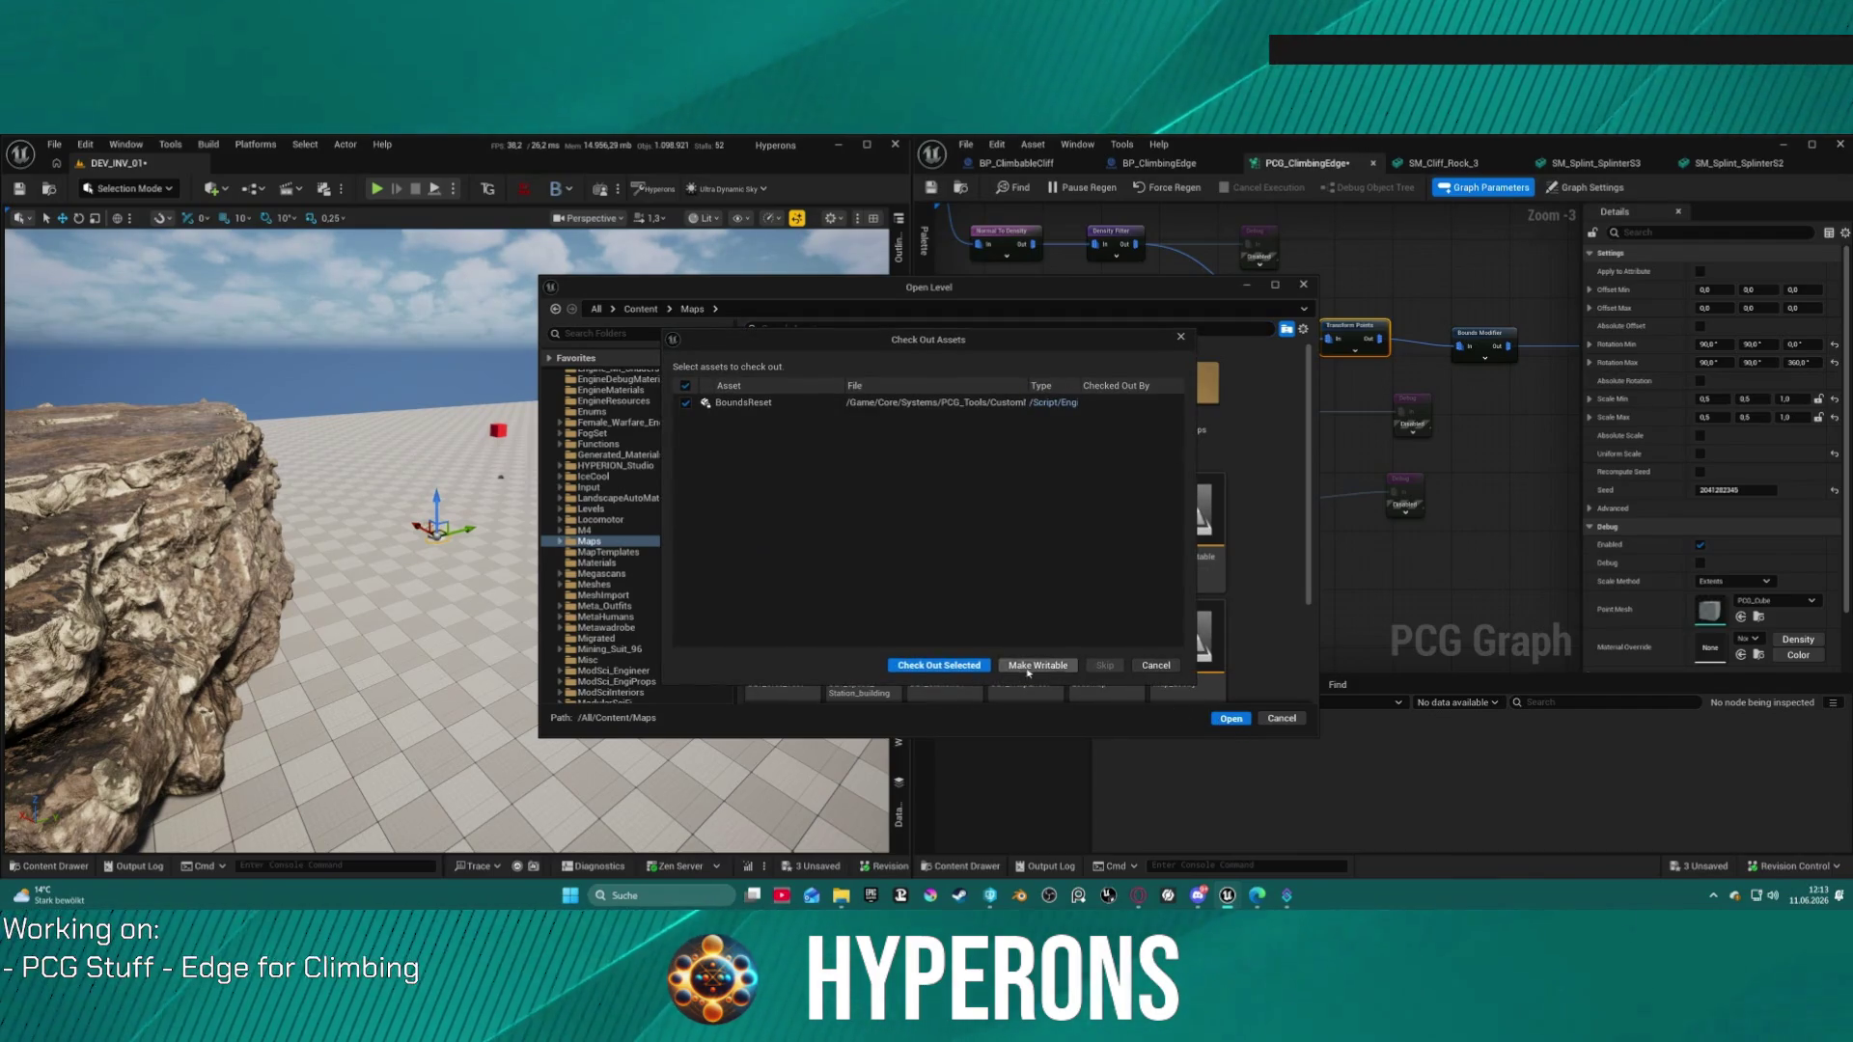
{"action": "left_click", "coordinate": [1042, 666]}
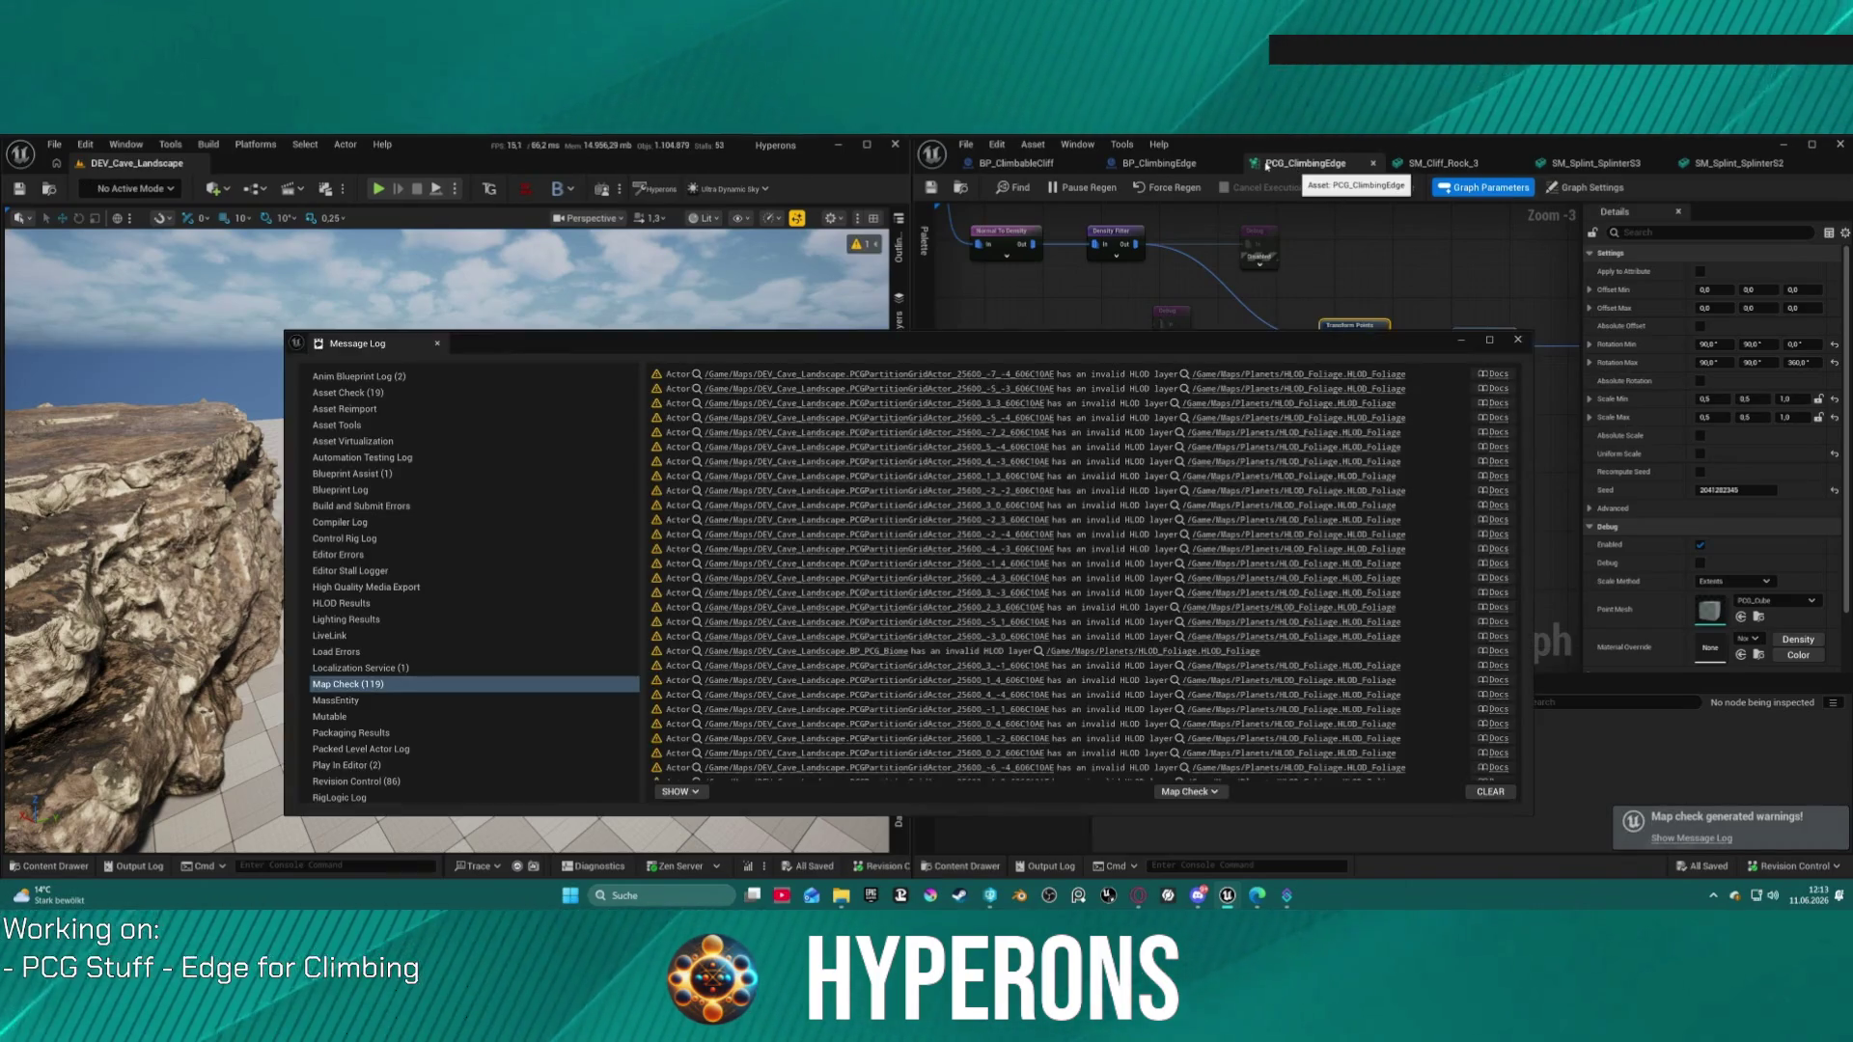
Step: Close the map check Message Log, widen the editor window, and fly in close to the cave rocks
{"action": "left_click", "coordinate": [1517, 339]}
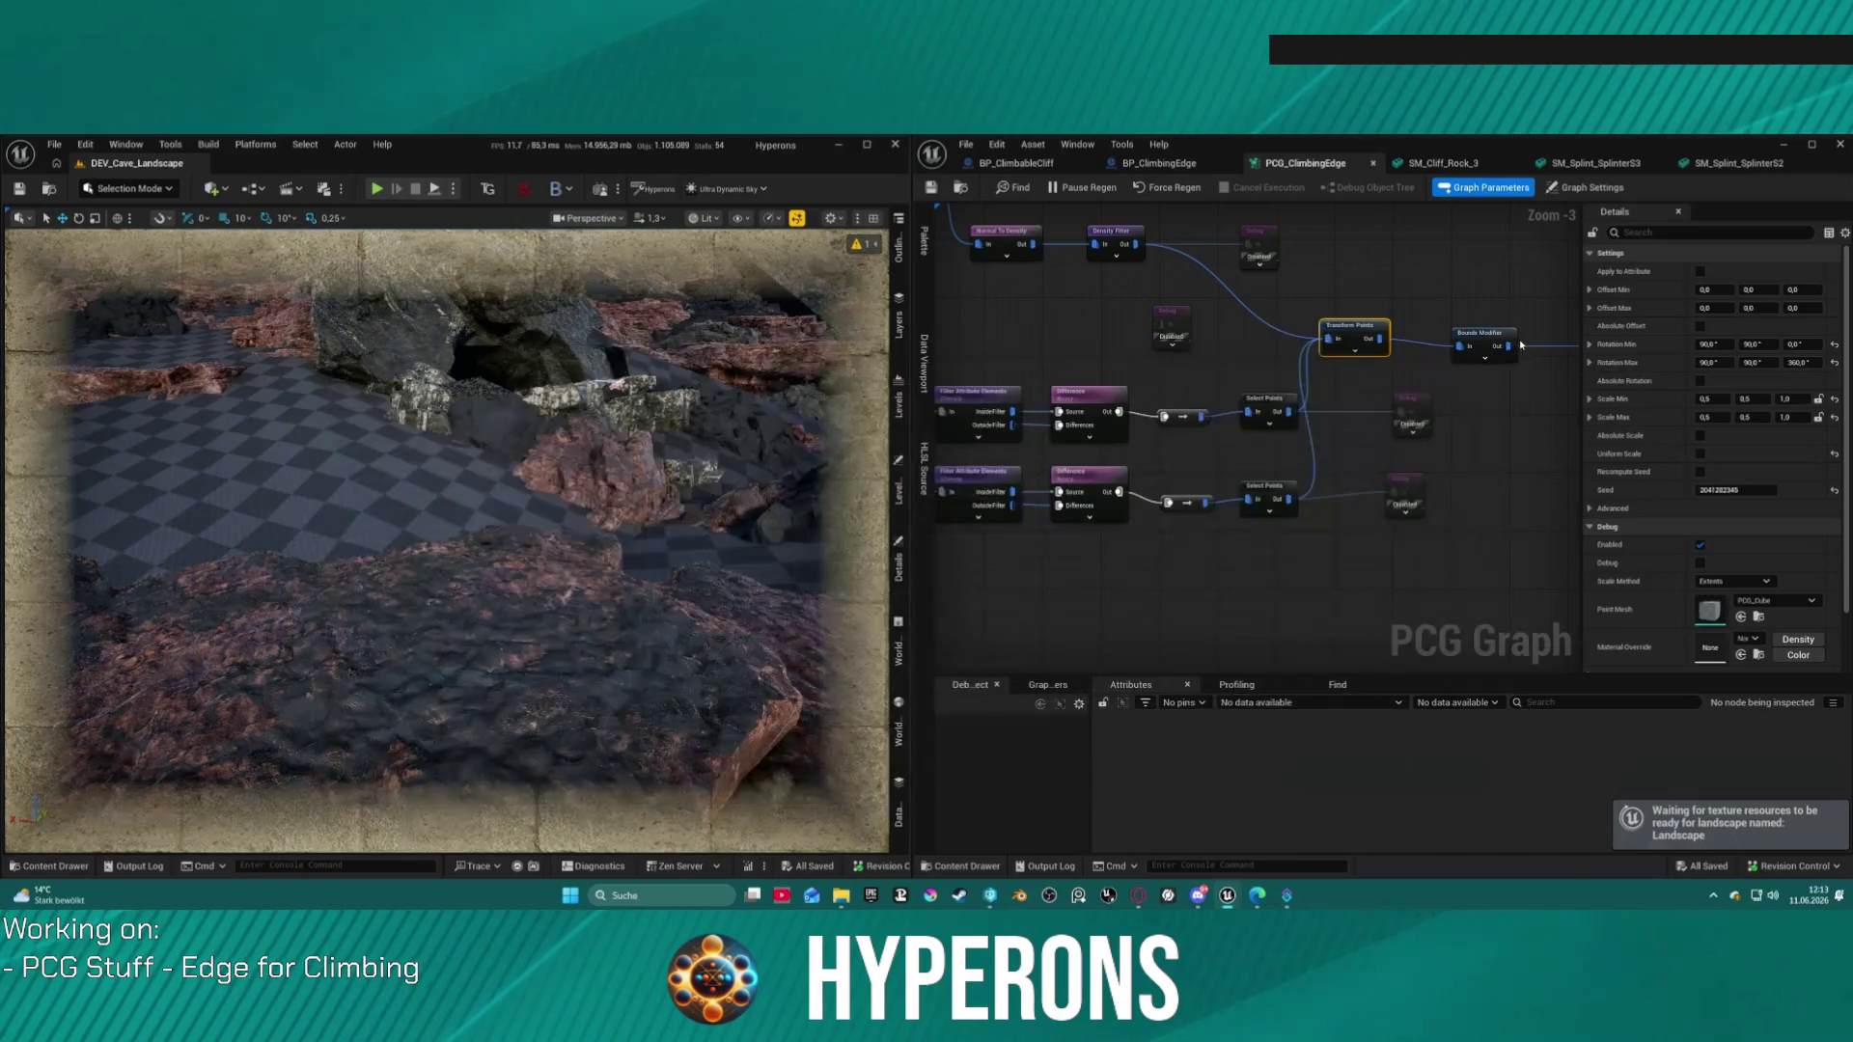
{"action": "left_click_drag", "start_coordinate": [730, 409], "coordinate": [746, 498]}
{"action": "left_click_drag", "start_coordinate": [909, 436], "coordinate": [1157, 436]}
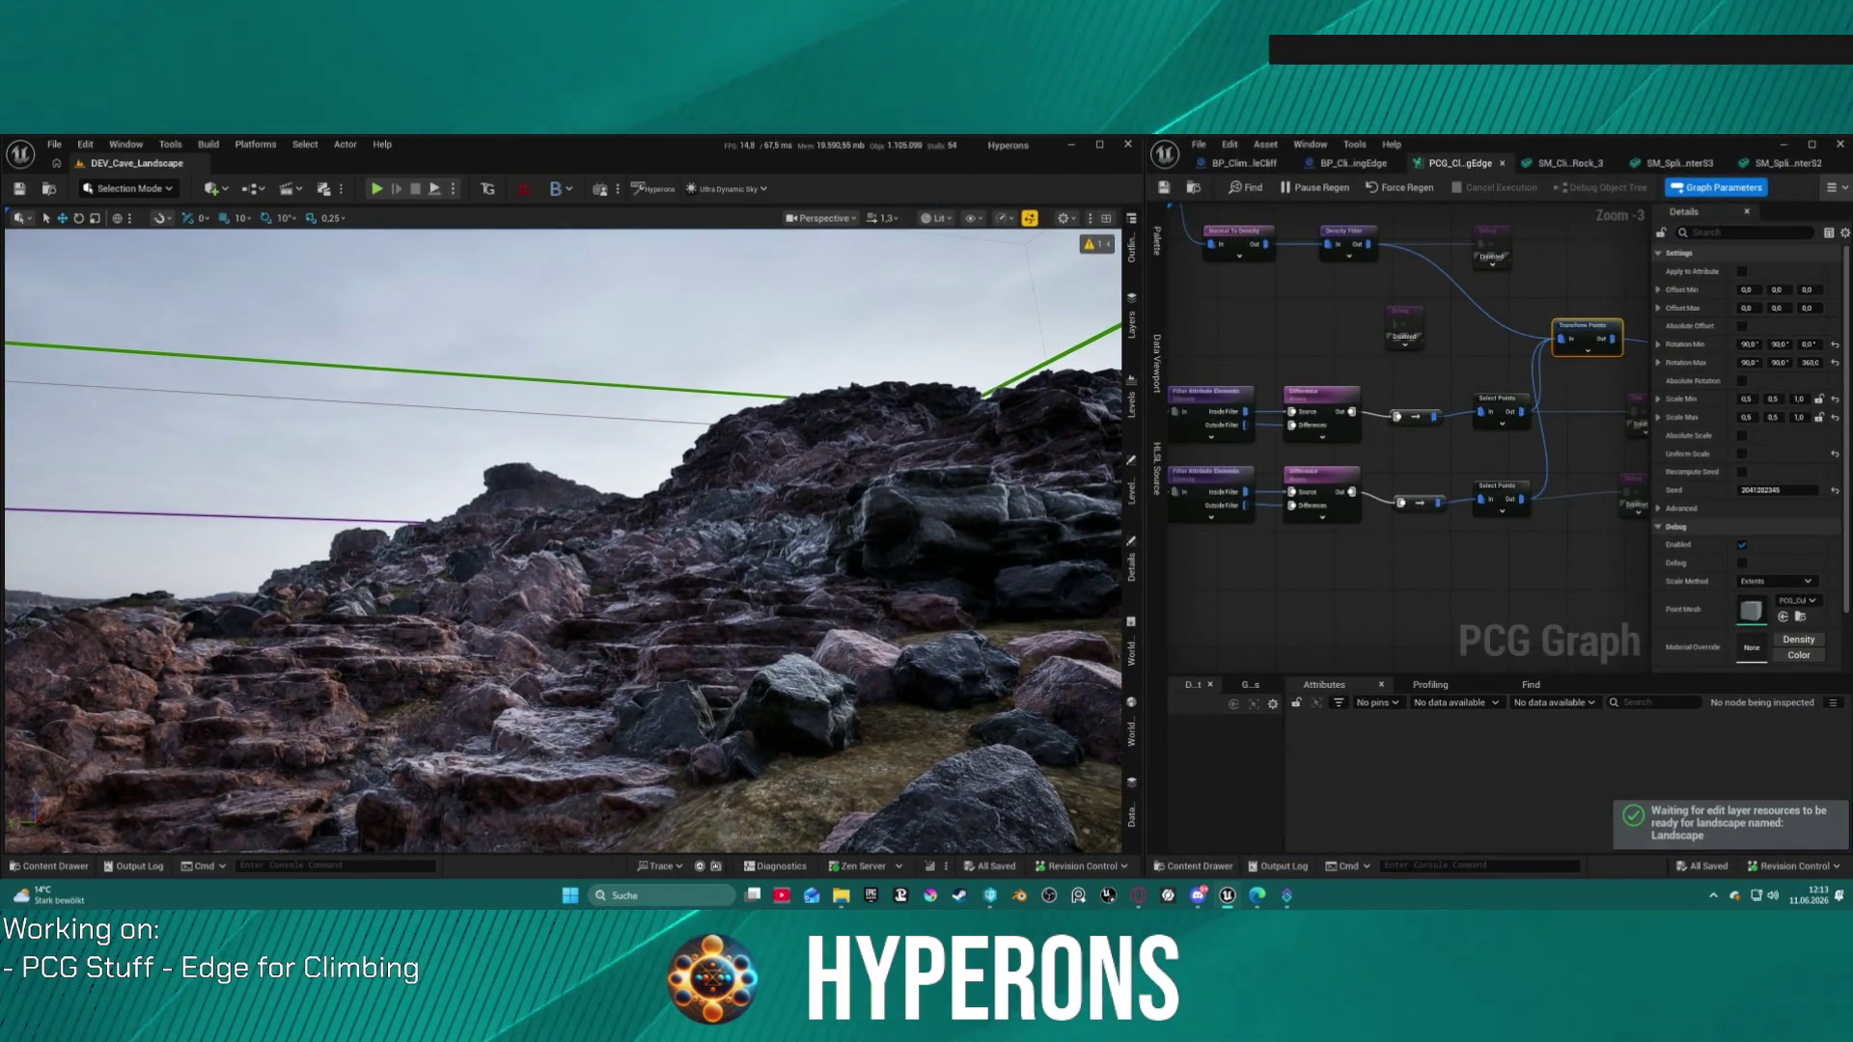
{"action": "left_click_drag", "start_coordinate": [521, 423], "coordinate": [521, 333]}
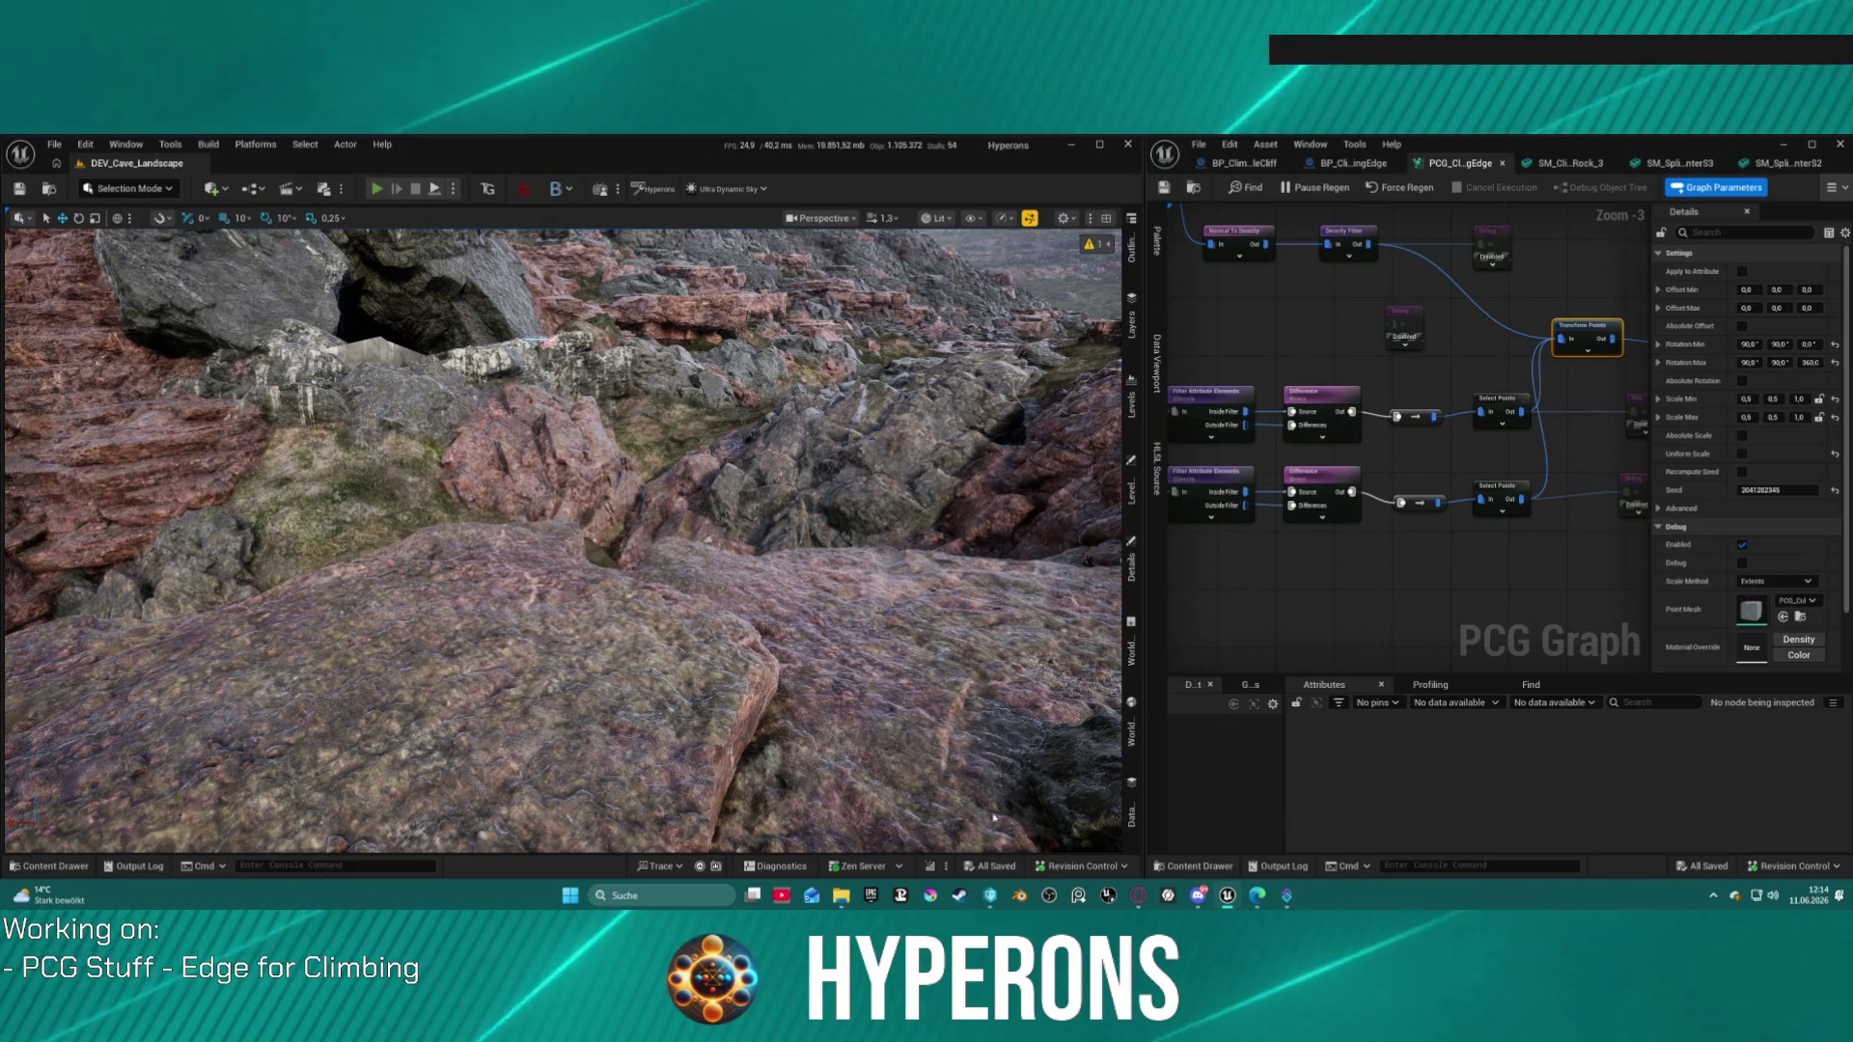
{"action": "mouse_move", "coordinate": [1227, 899]}
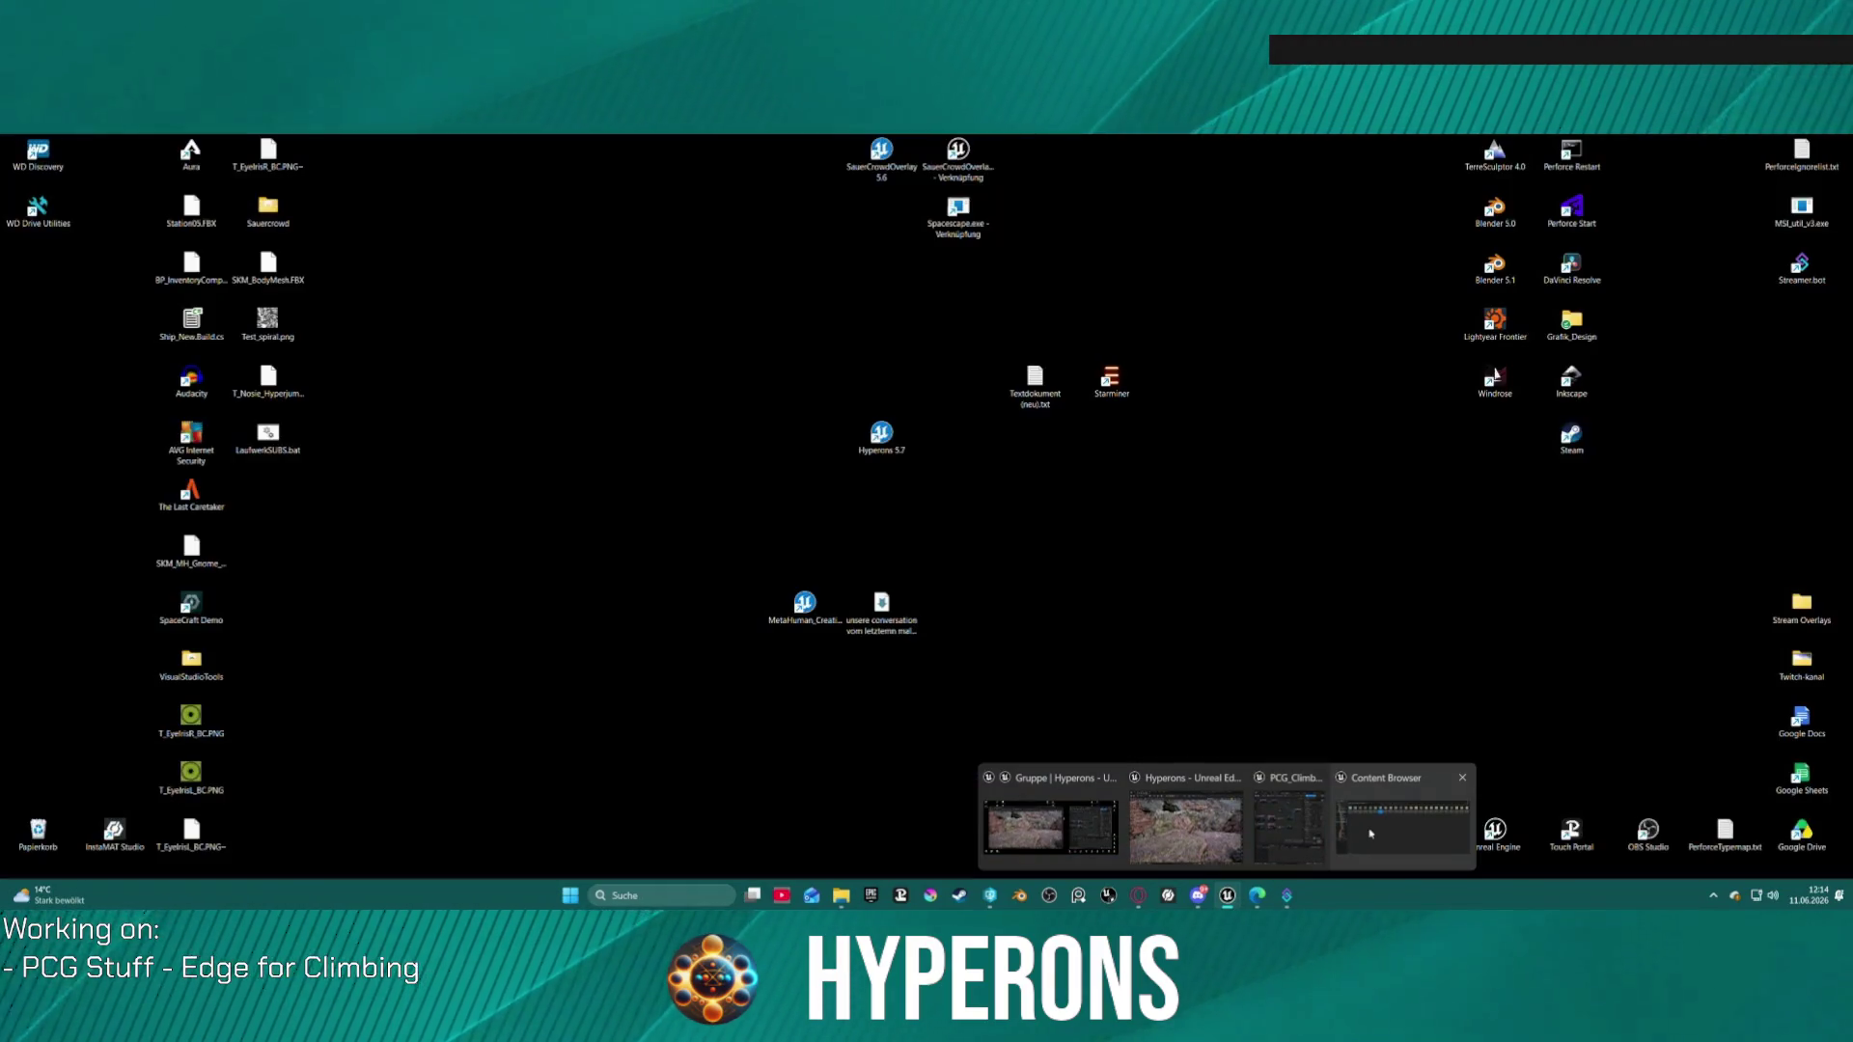
Step: Start Play in Editor on the DEV_Cave_Landscape level with Alt+P
{"action": "key", "text": "alt+p"}
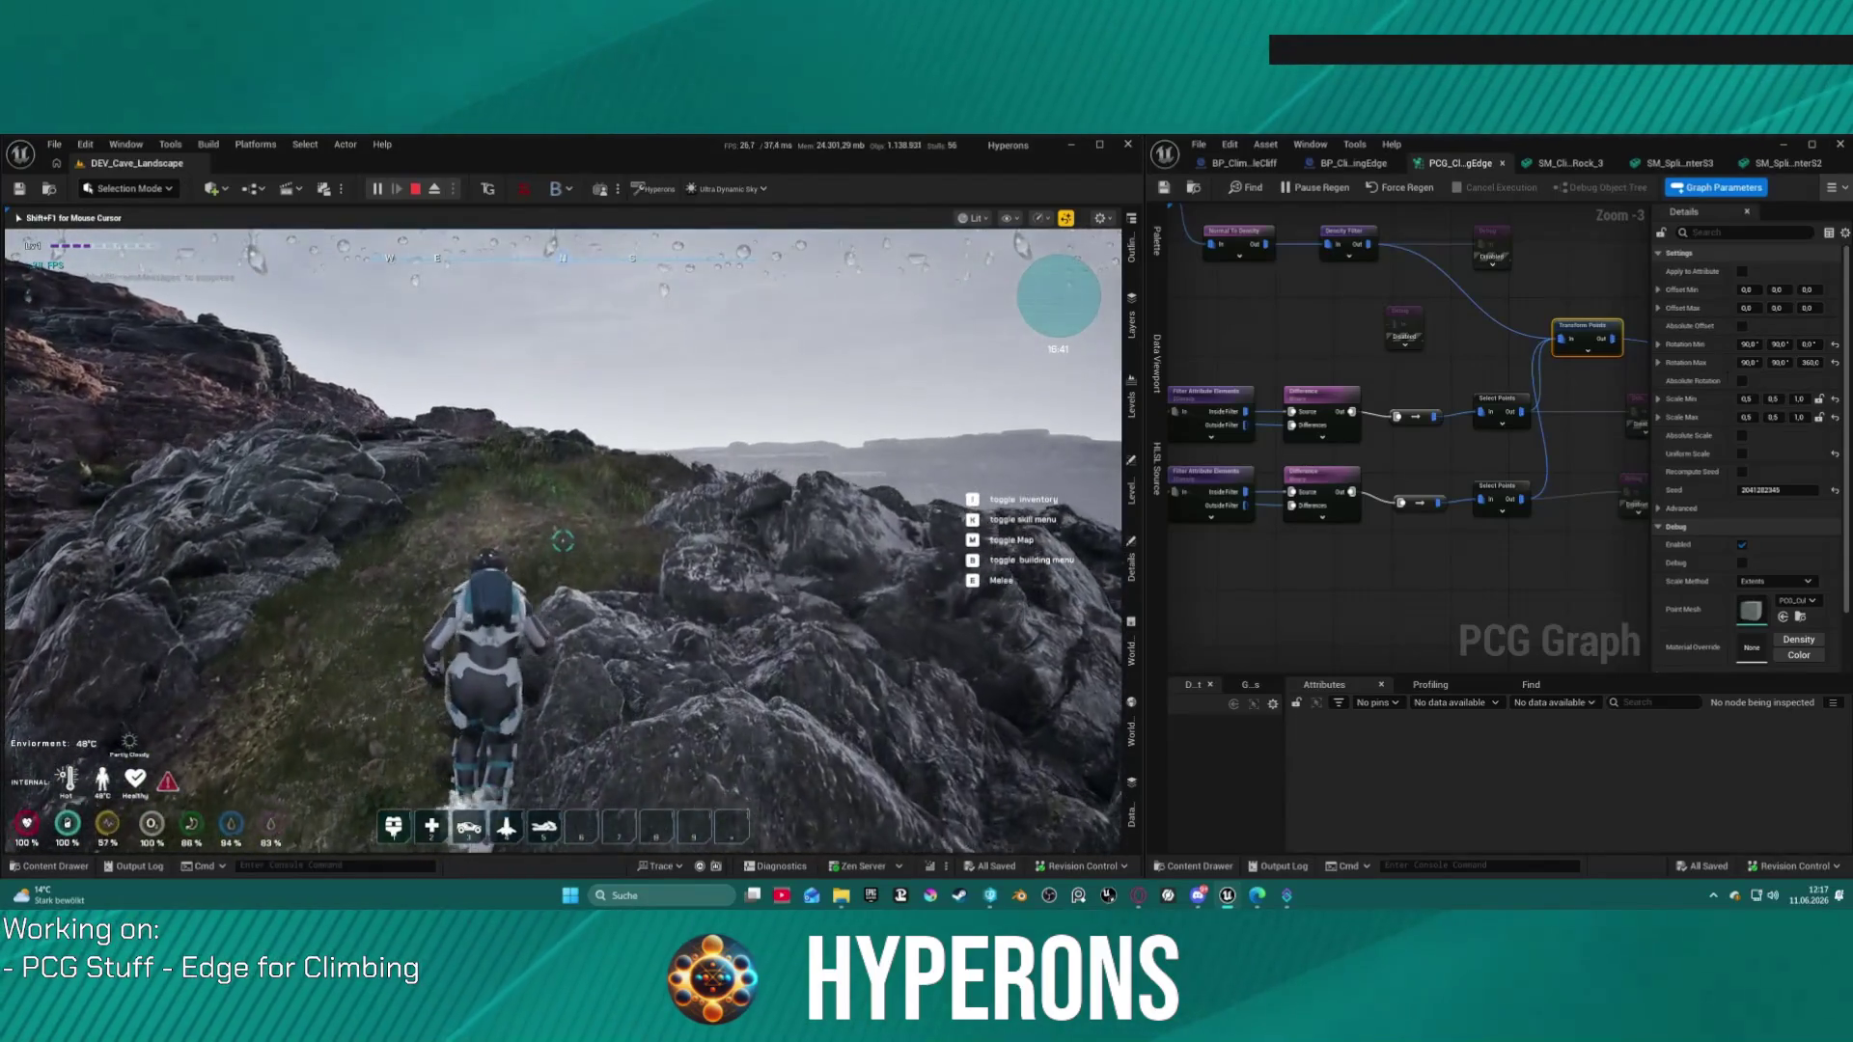
Step: Climb the rocky slope, summon the hoverbike with key 5, and walk over to it
{"action": "key", "text": "w"}
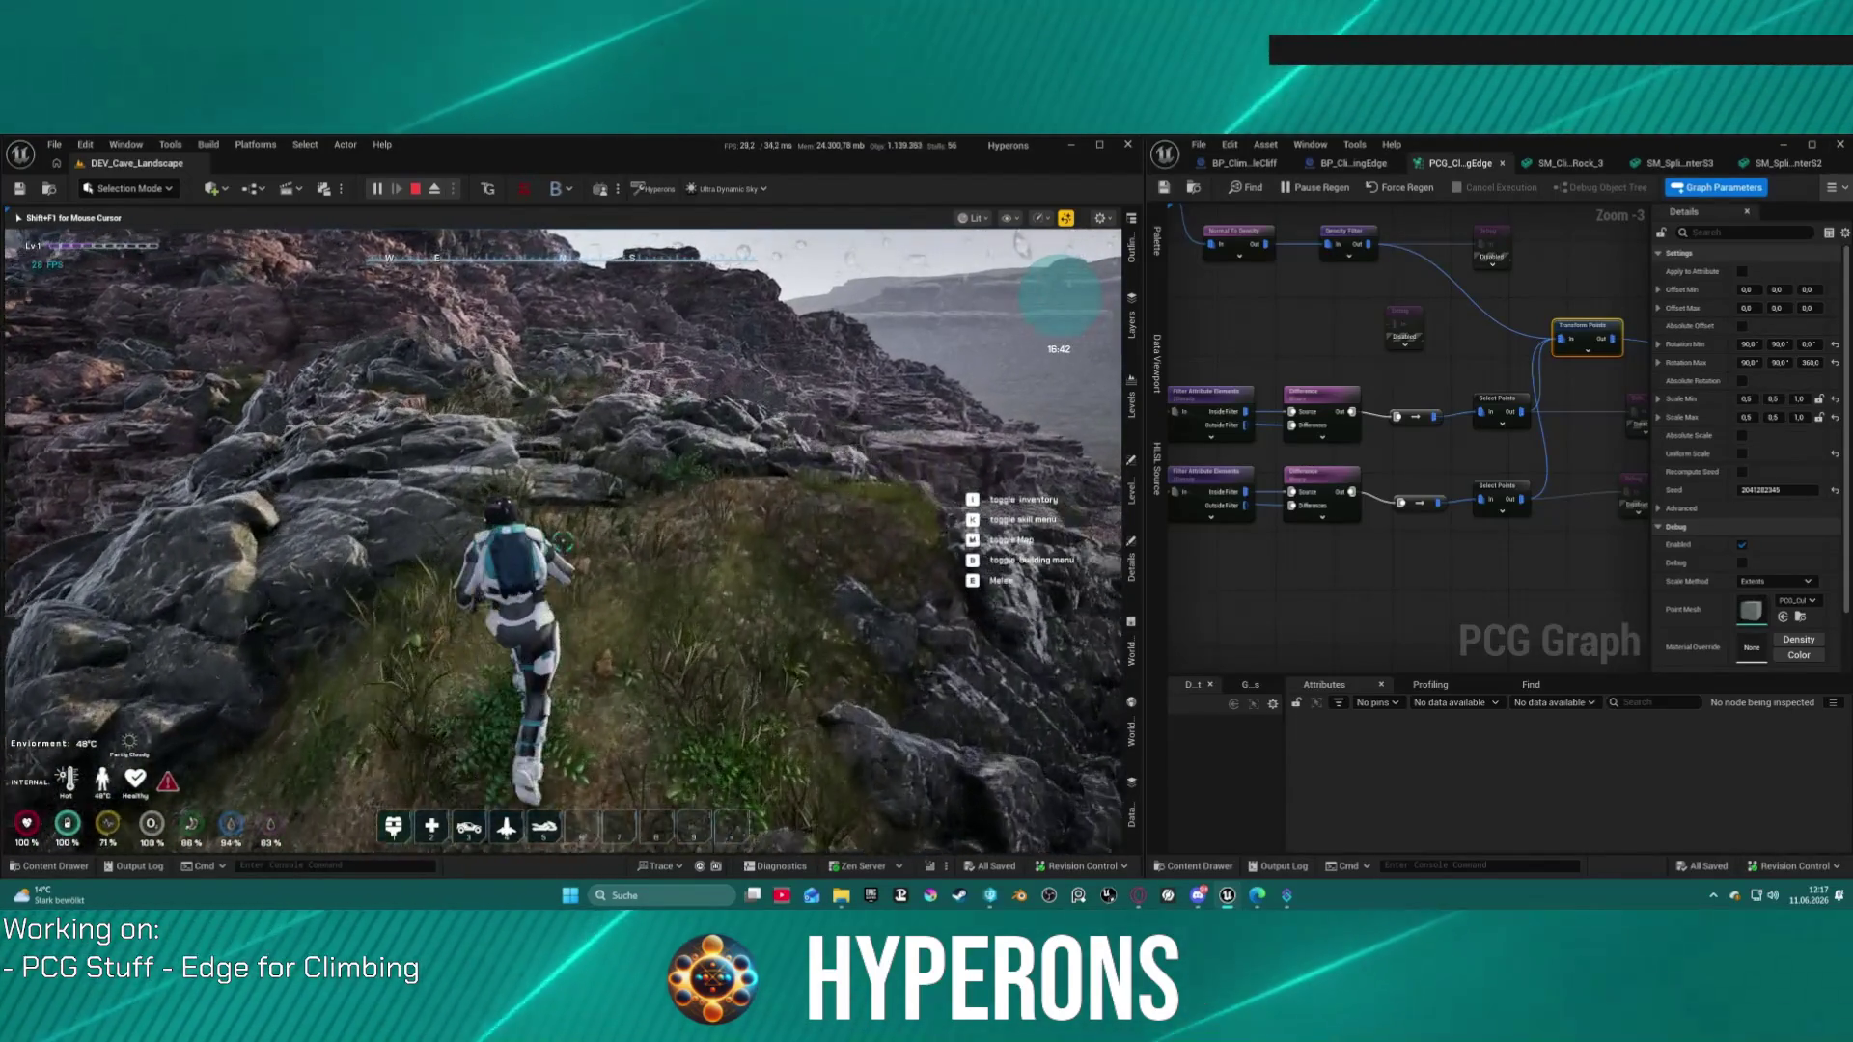
{"action": "key", "text": "w"}
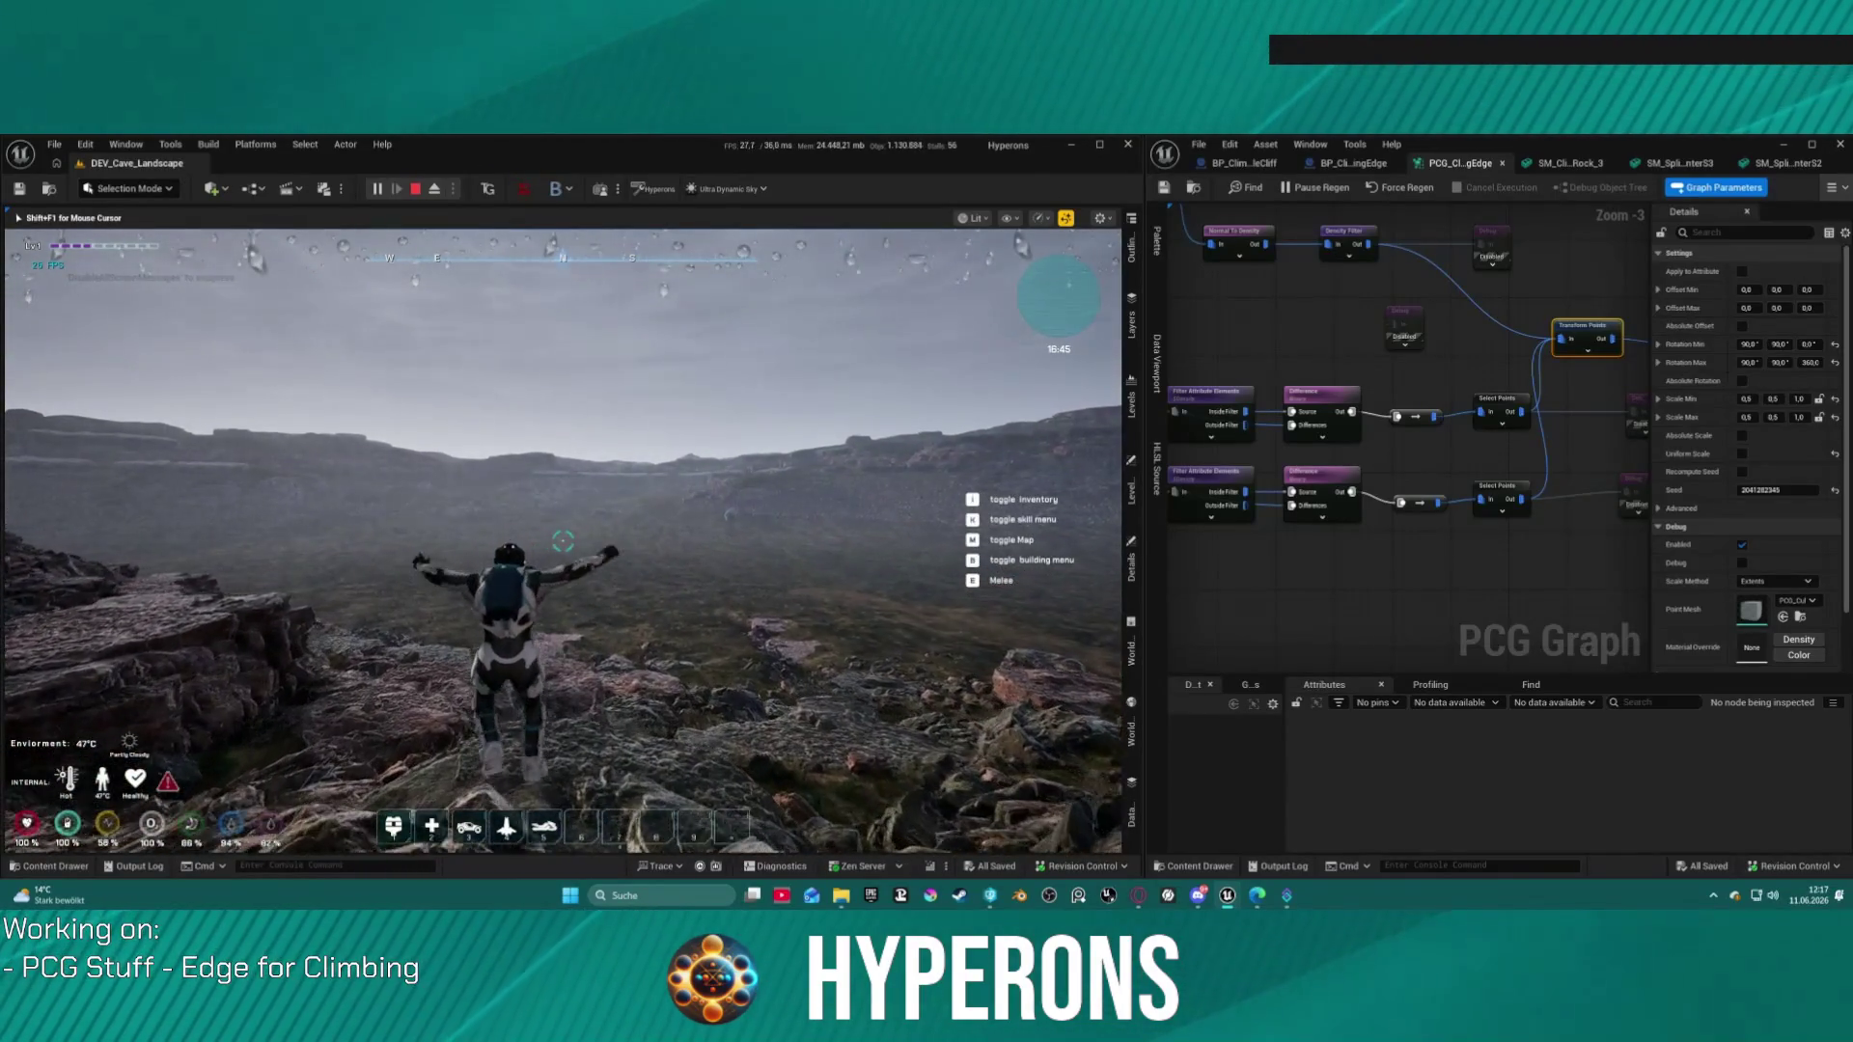
{"action": "key", "text": "5"}
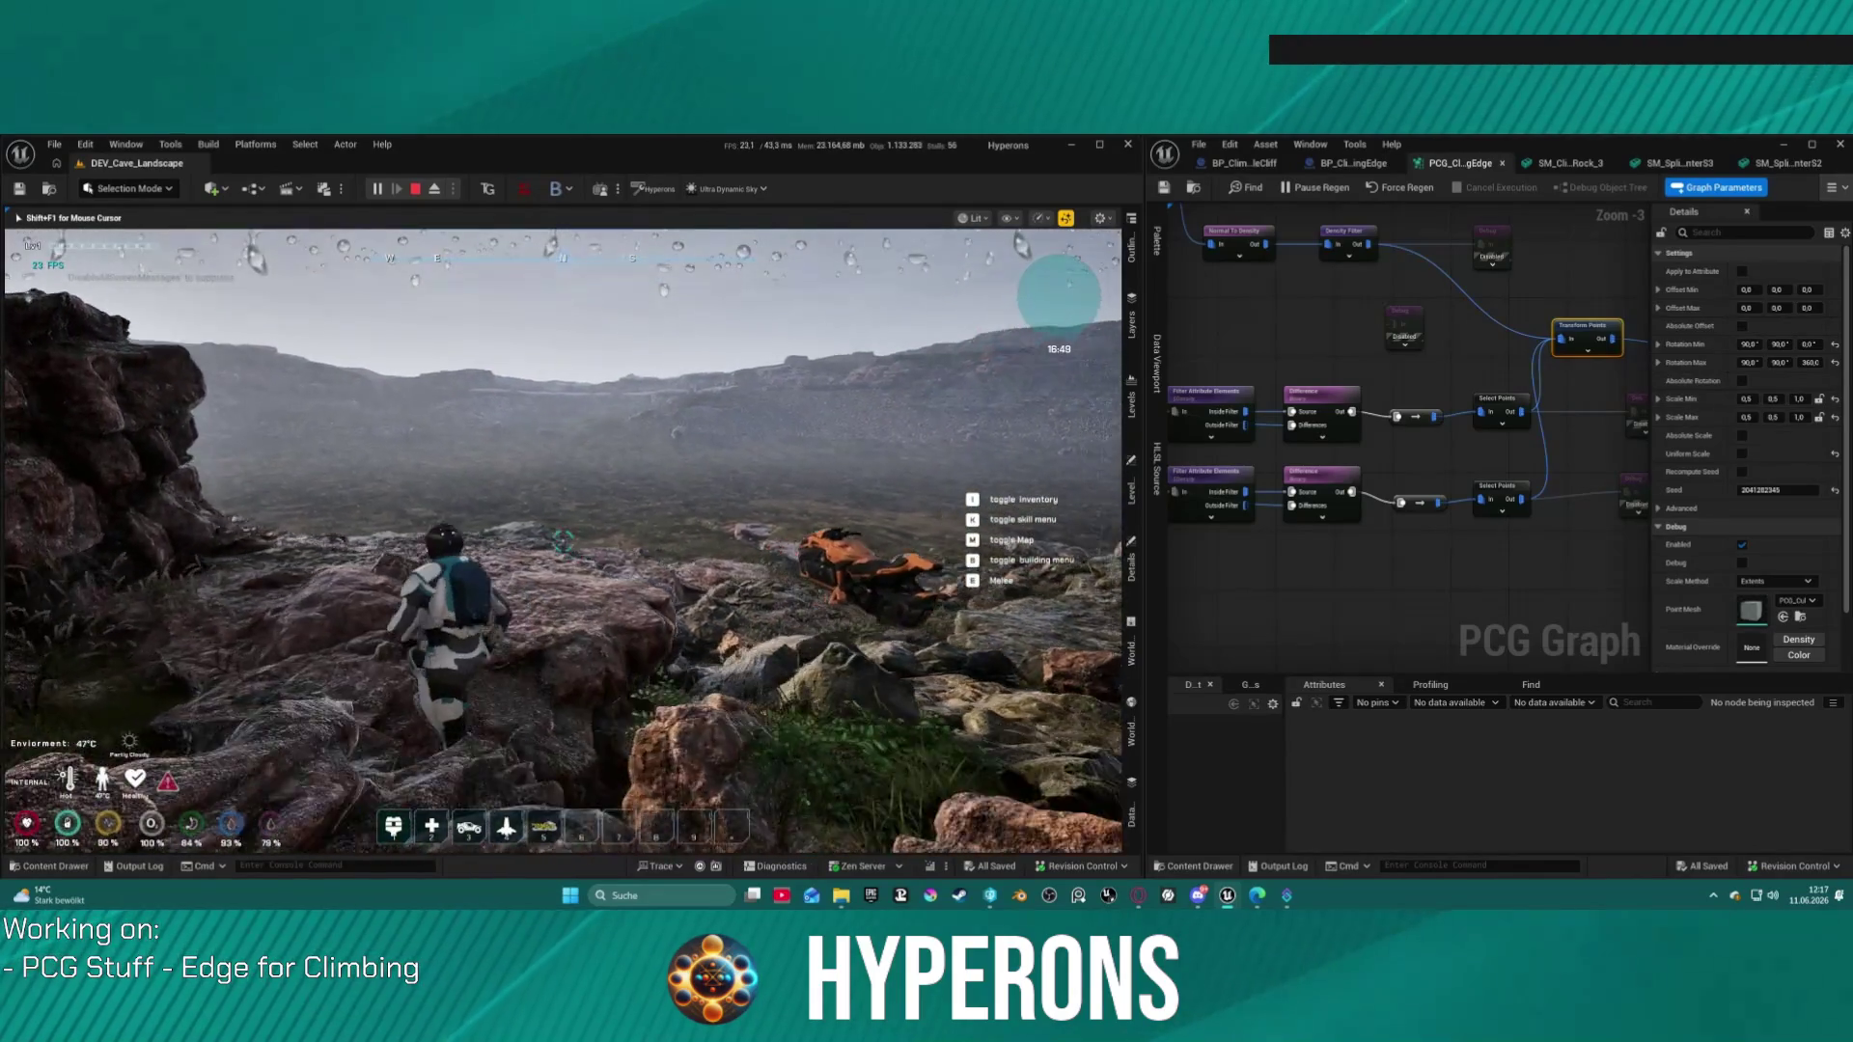
{"action": "key", "text": "w"}
{"action": "key", "text": "w"}
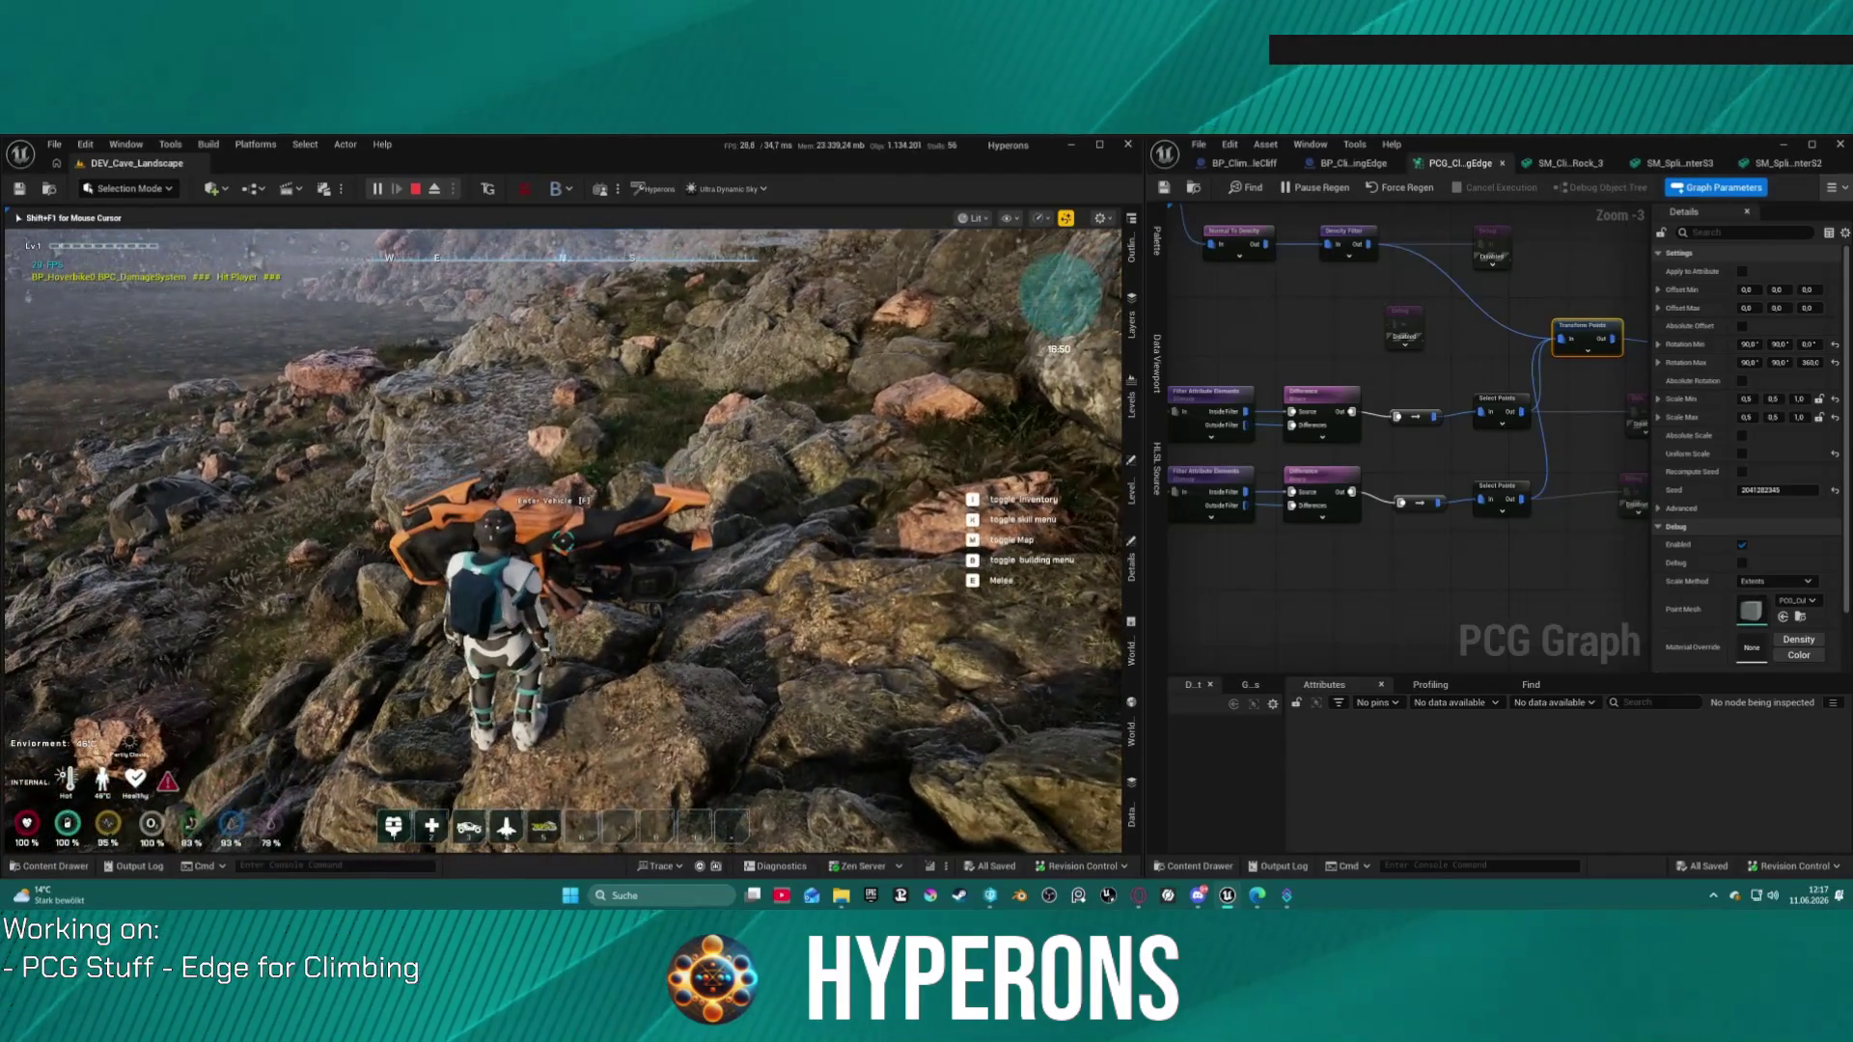
Step: Mount the hoverbike, drive it forward off the rocks, steer right across the valley, and dismount on the grass
{"action": "key", "text": "w"}
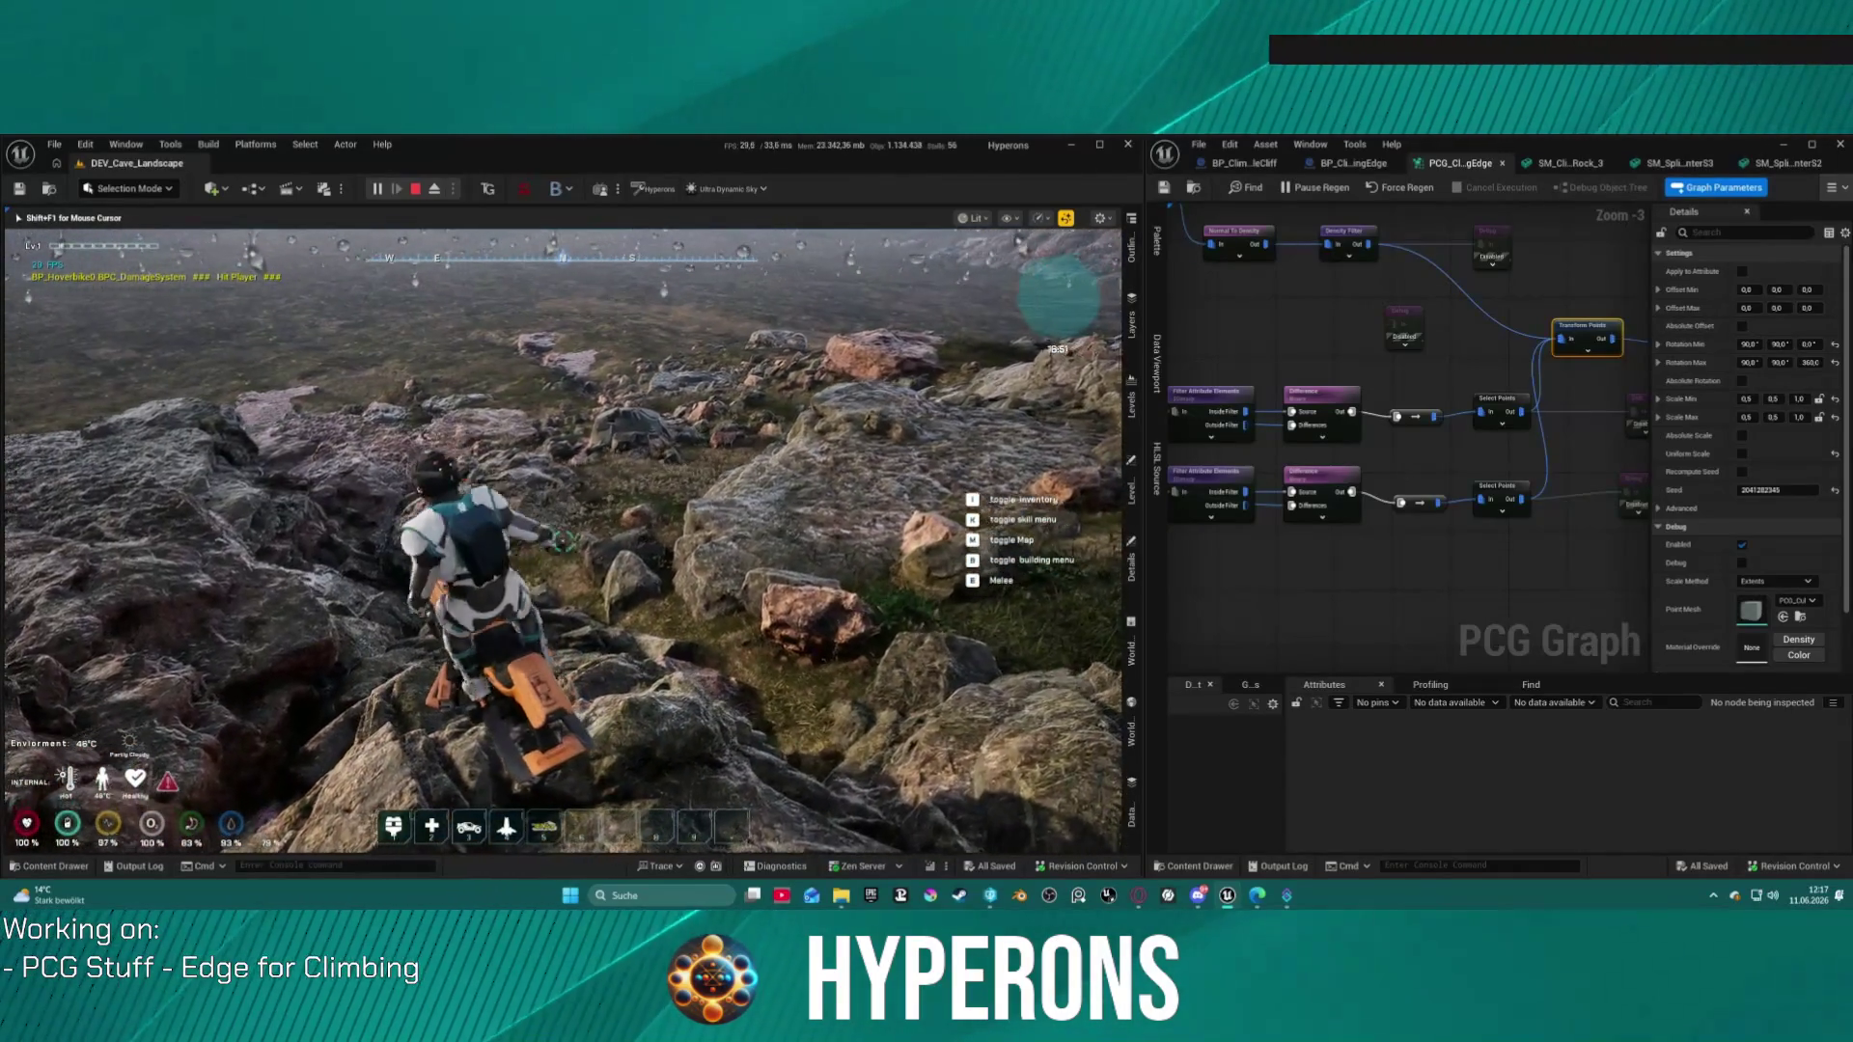
{"action": "key", "text": "f"}
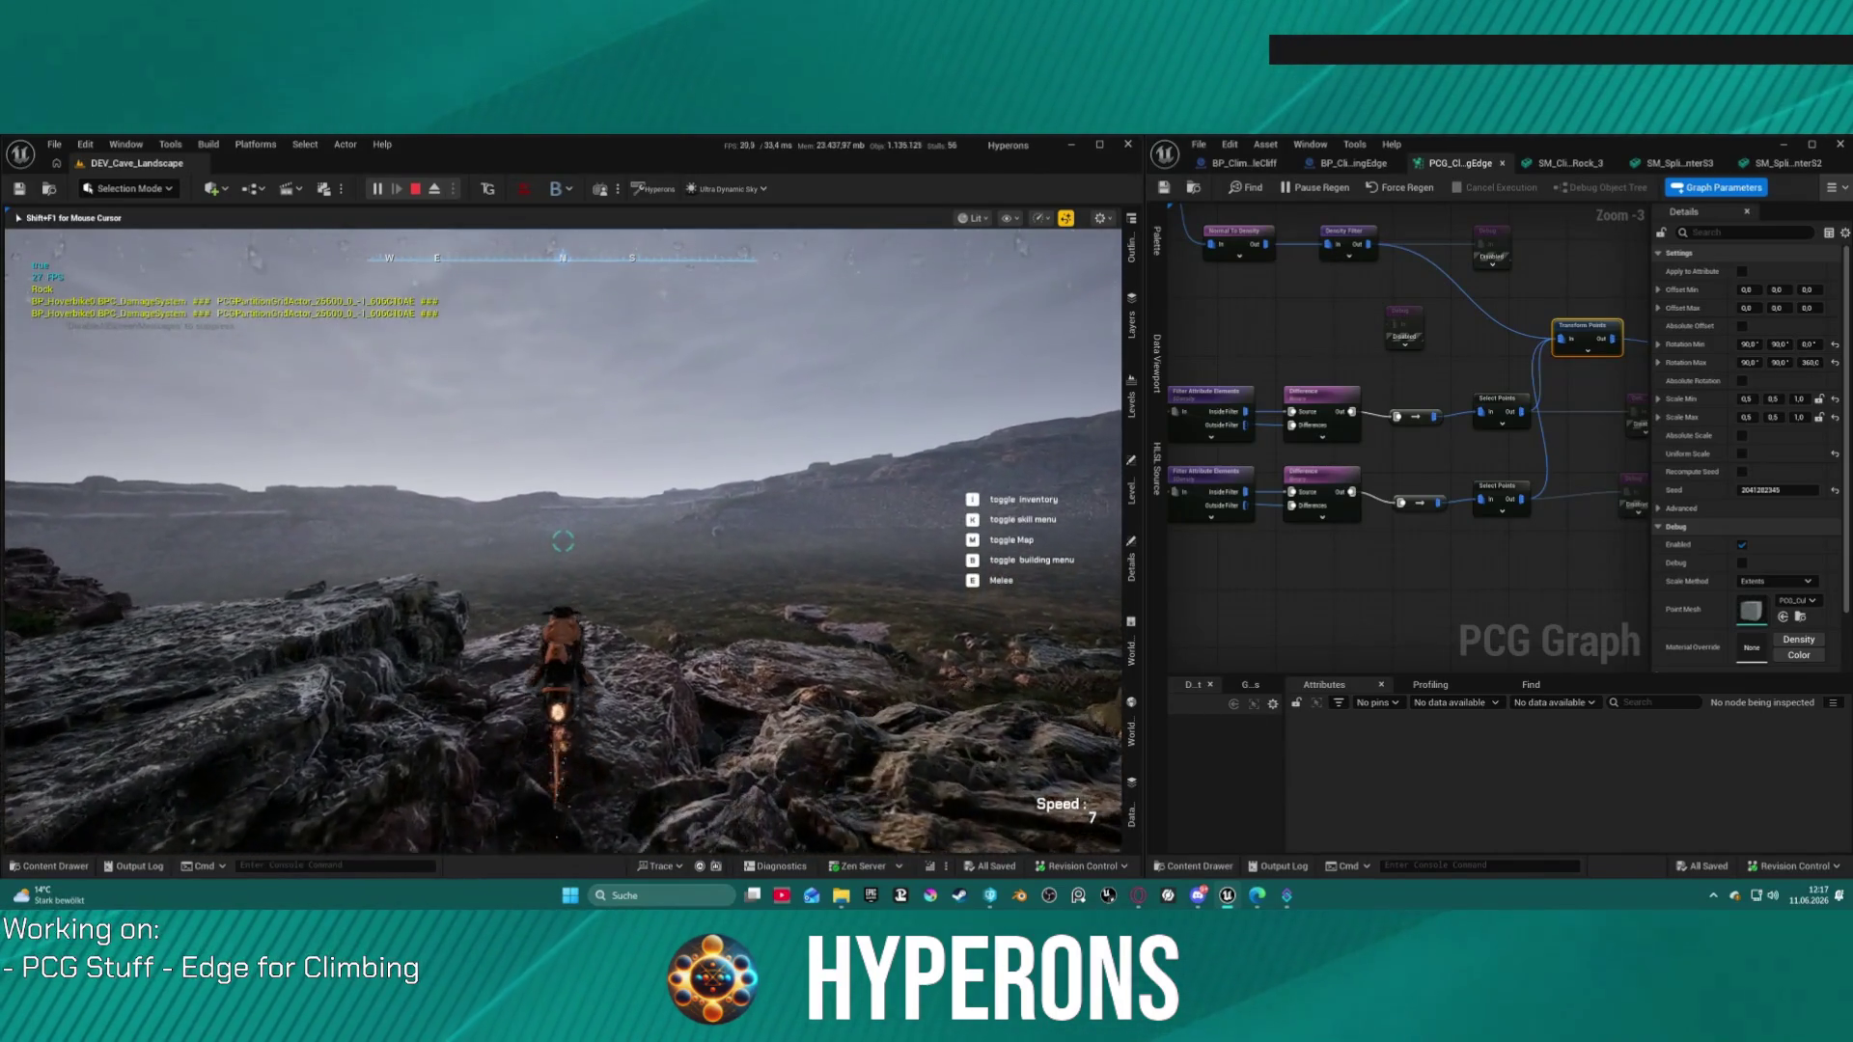
{"action": "key", "text": "w"}
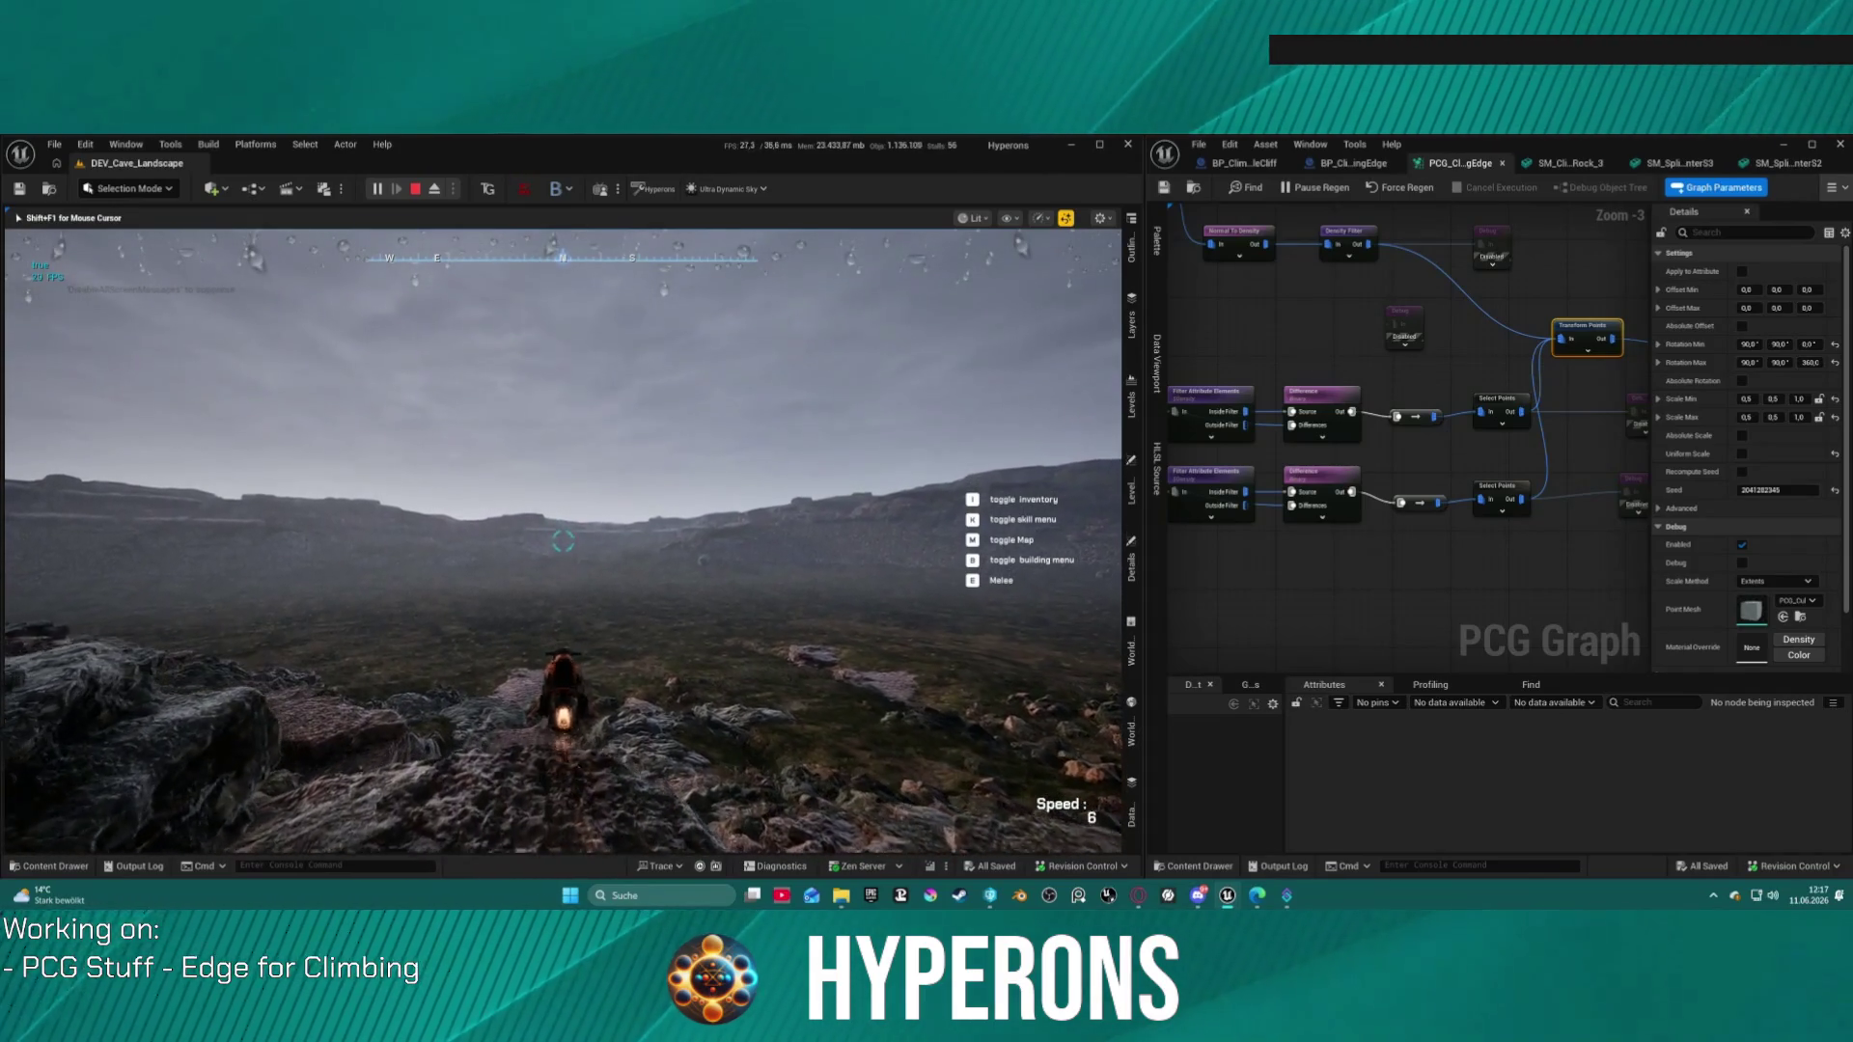
{"action": "key", "text": "w"}
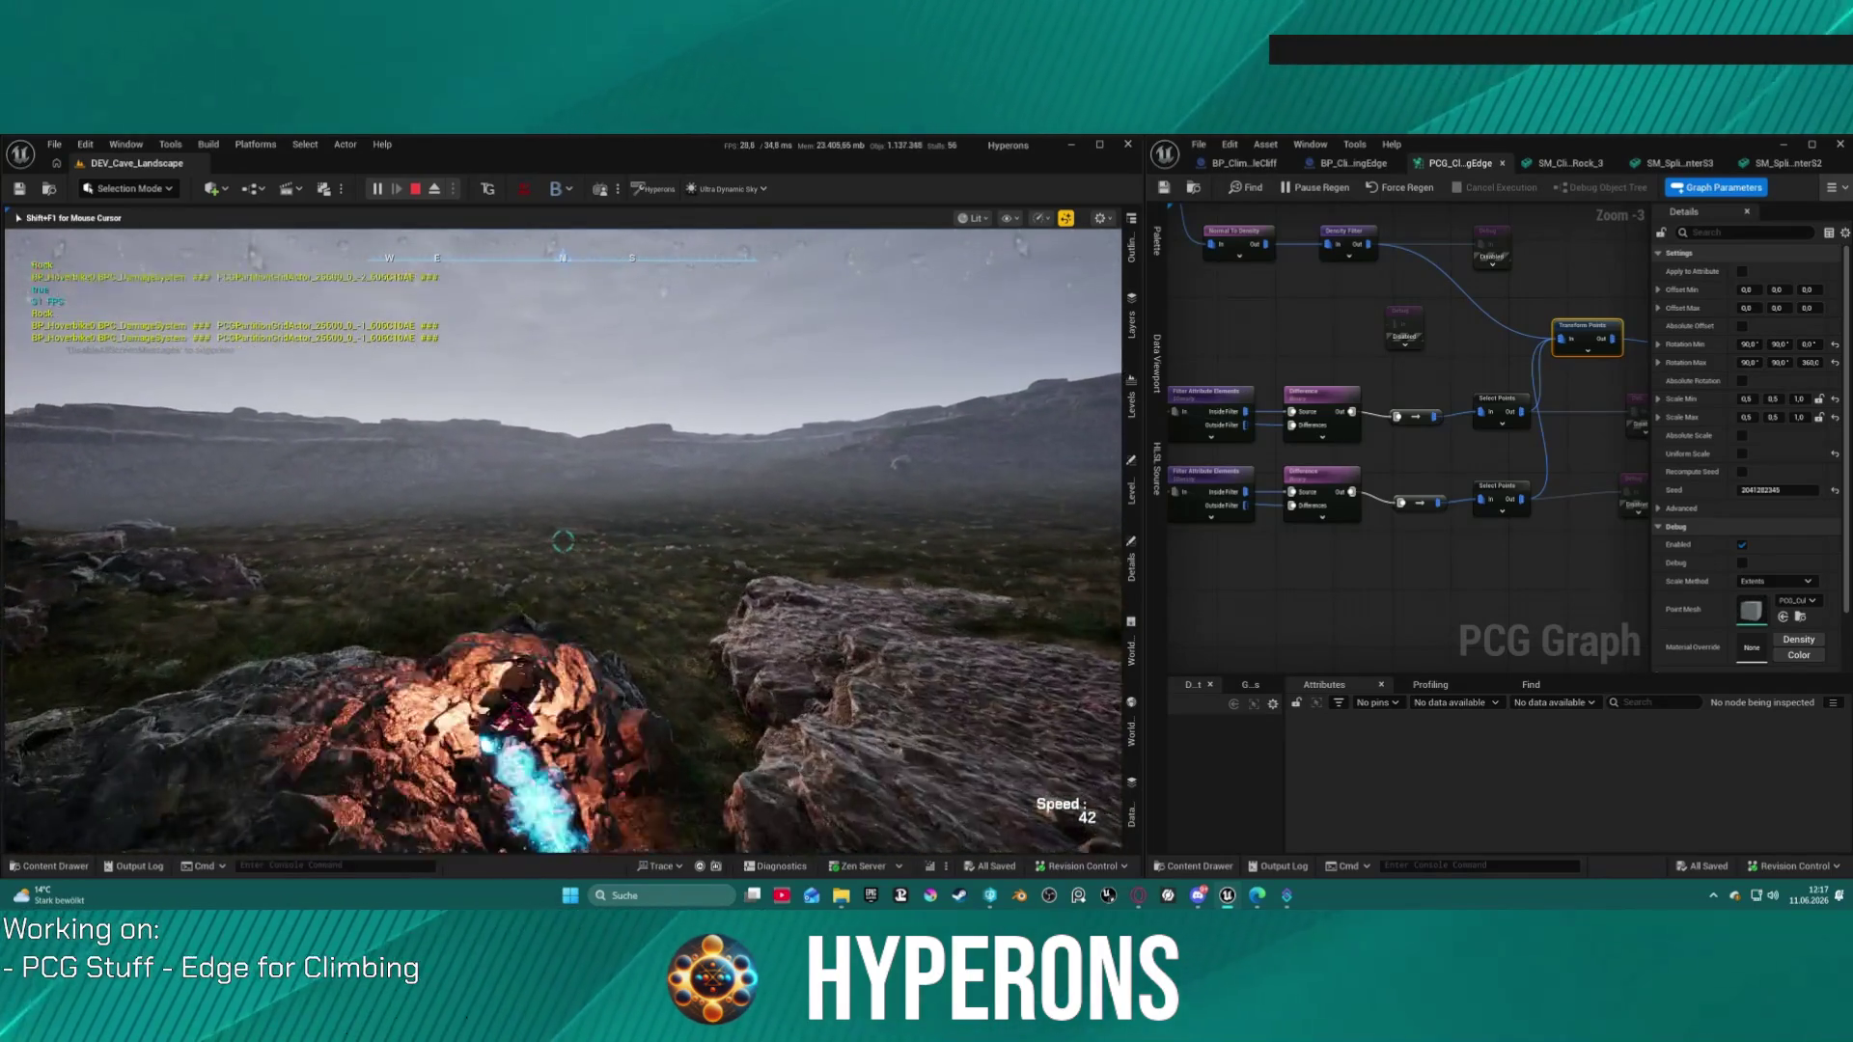
{"action": "key", "text": "w"}
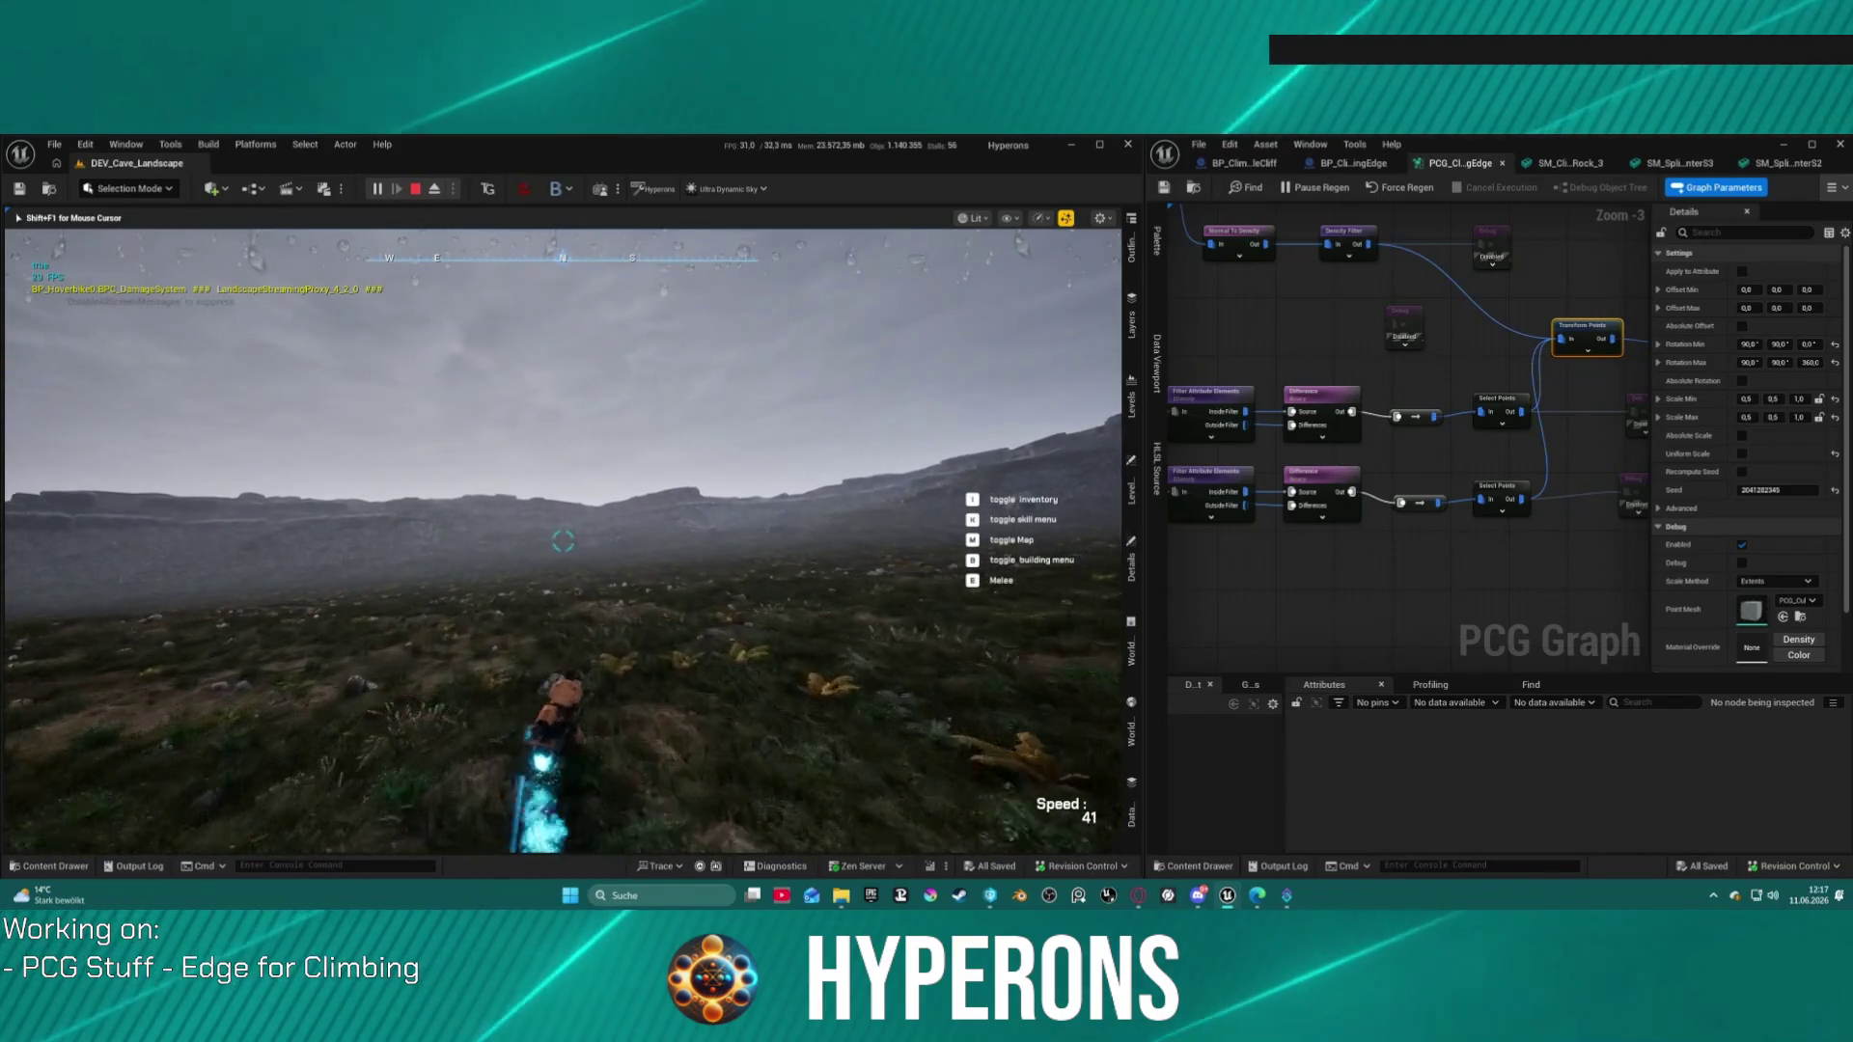
{"action": "key", "text": "d"}
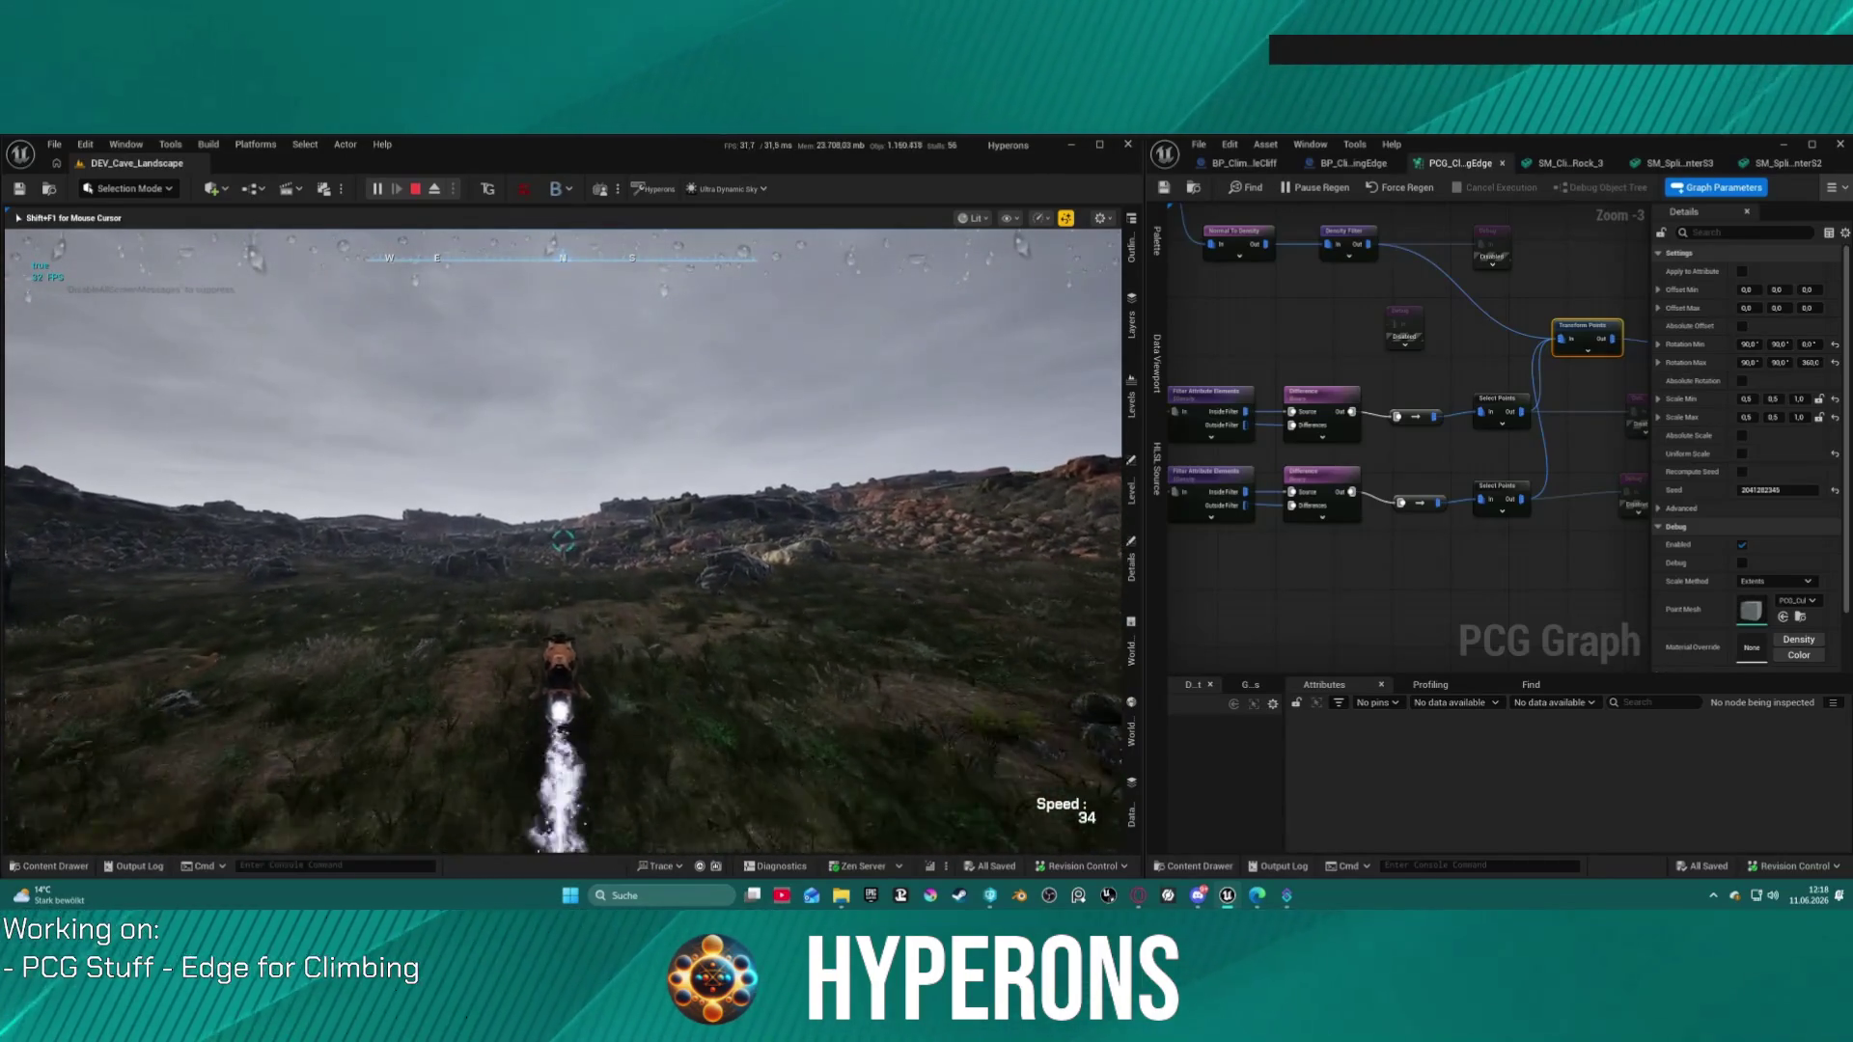
{"action": "key", "text": "f"}
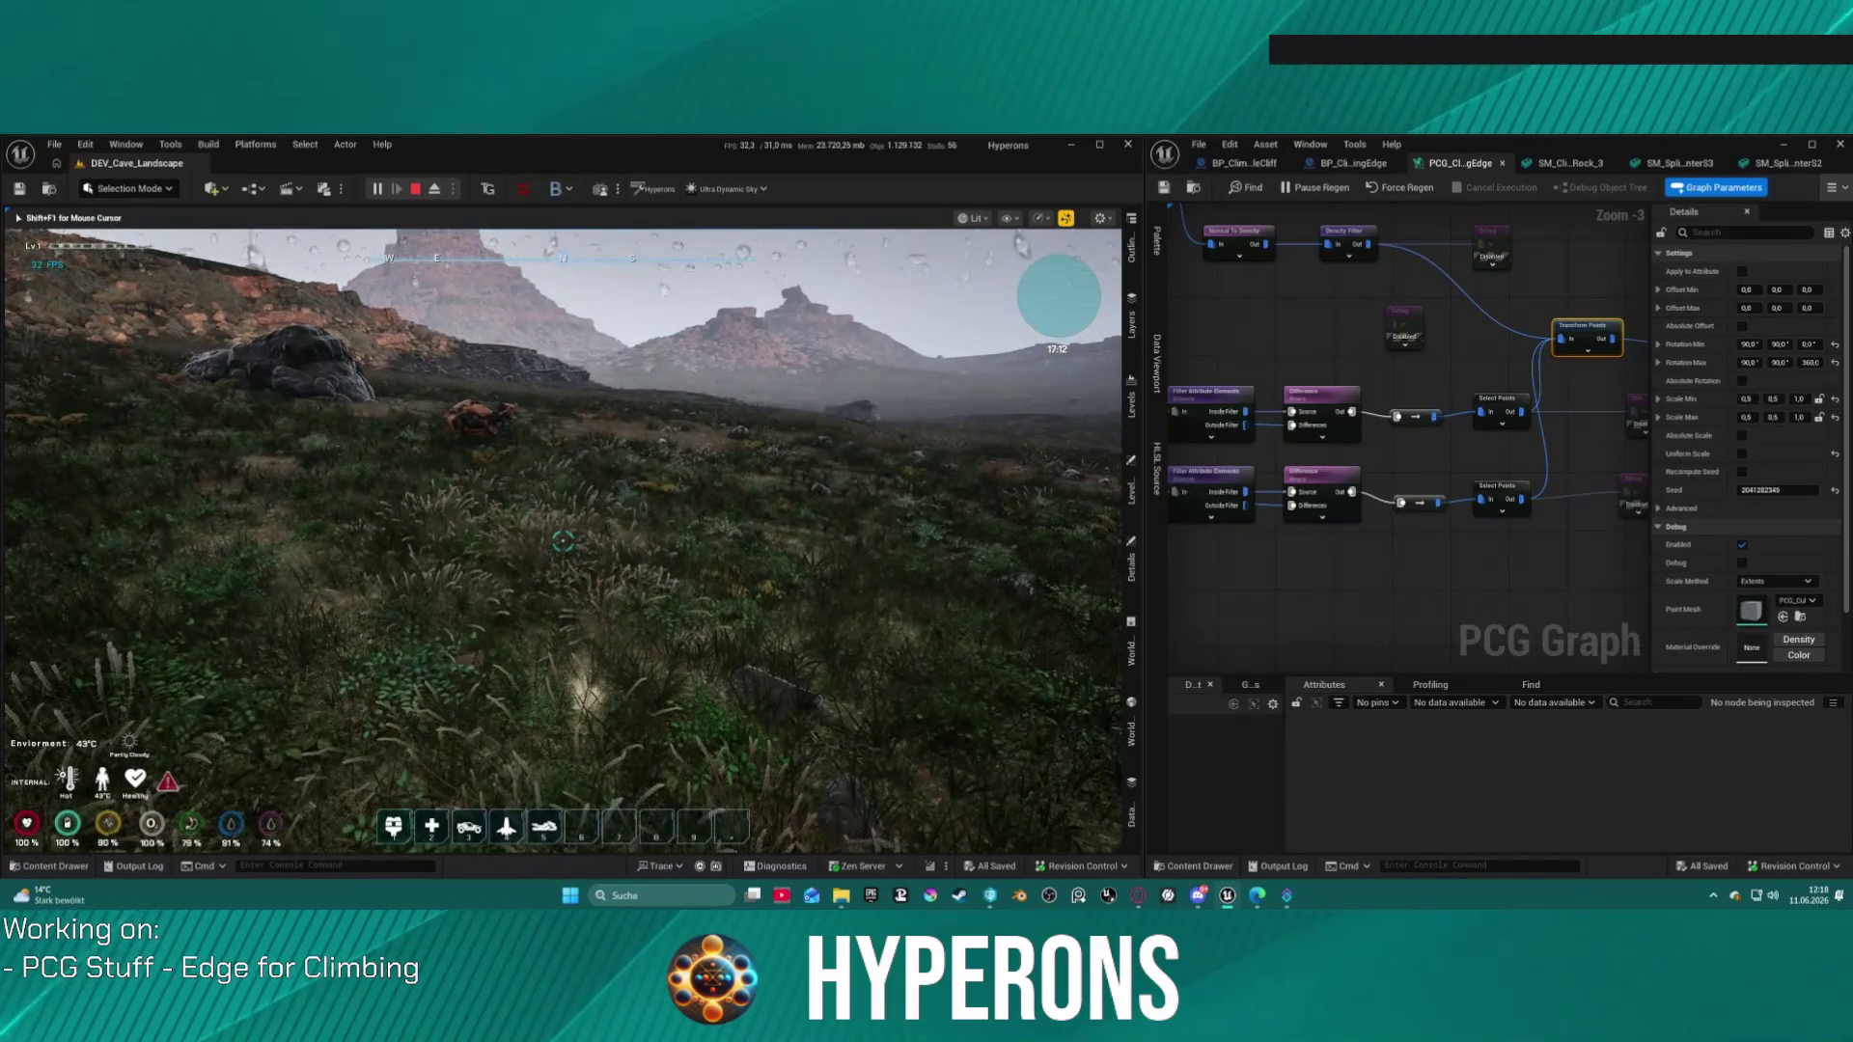
Step: Stop the play test, move the view back toward the PCG volume, and show File > Recent Levels
{"action": "key", "text": "Escape"}
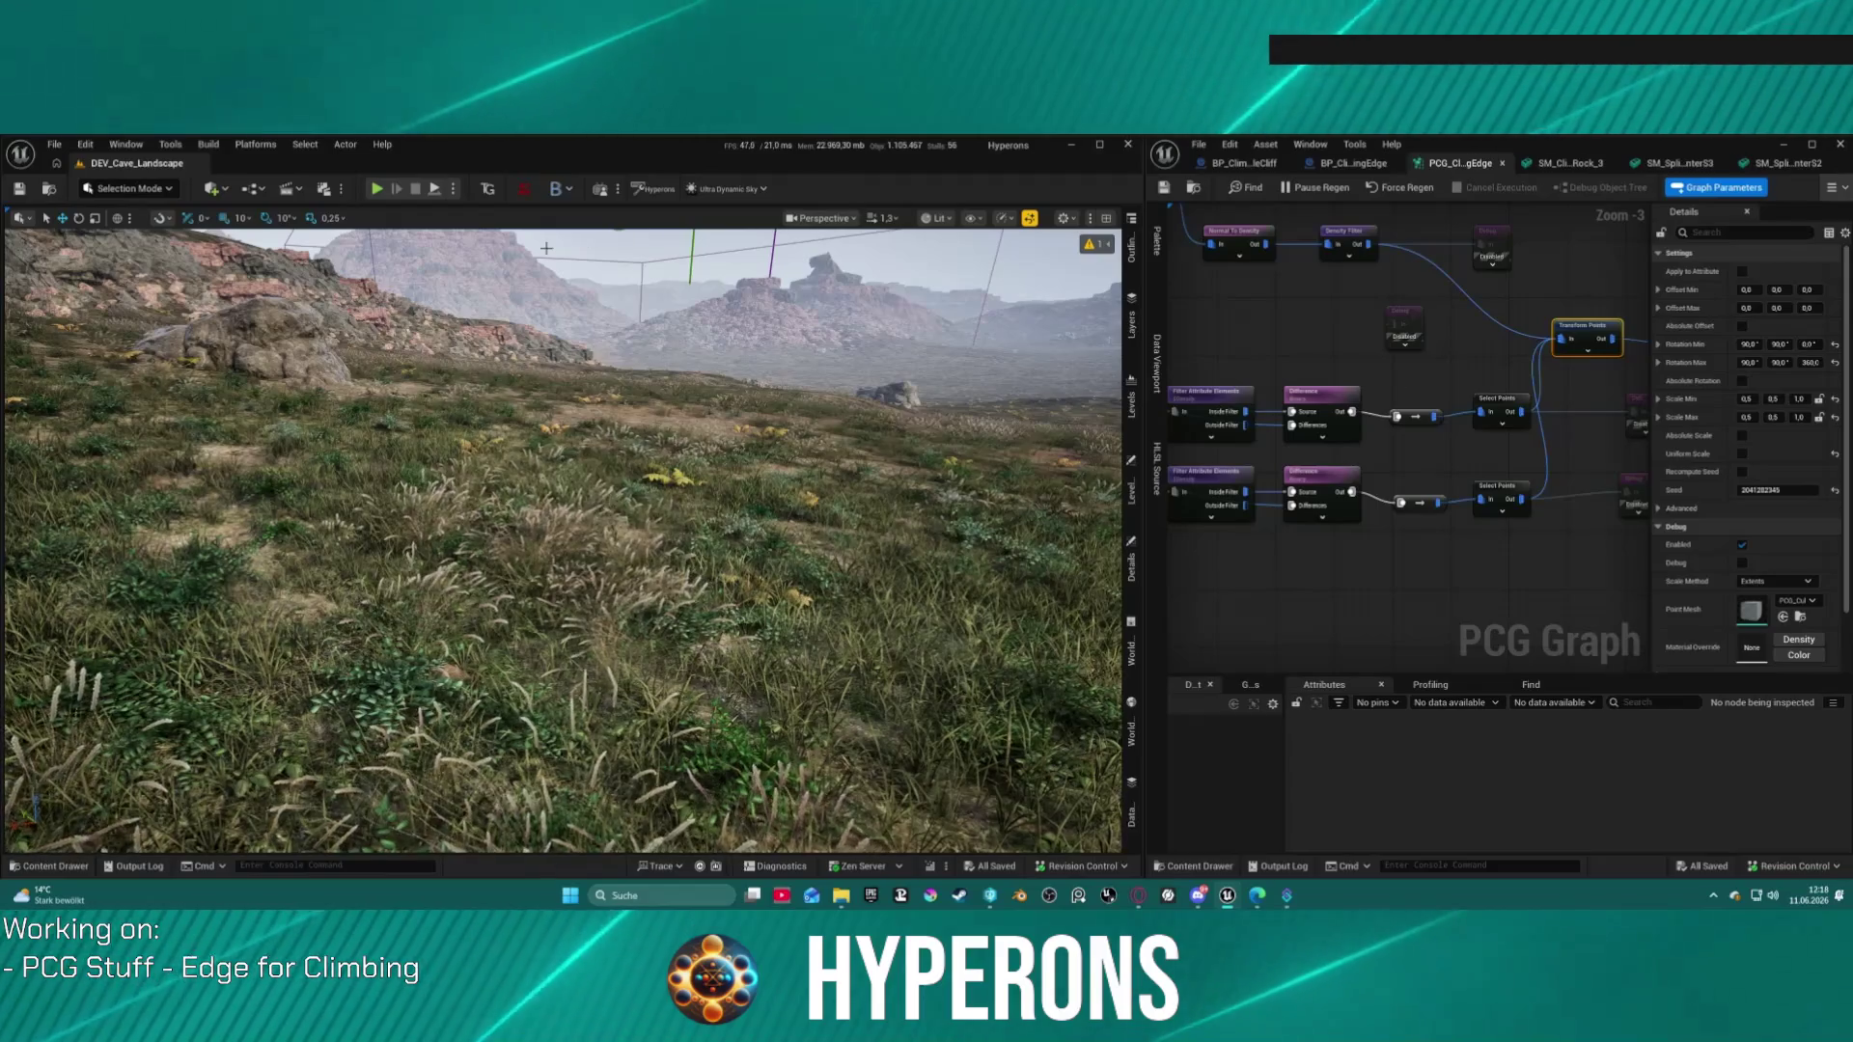
{"action": "scroll", "coordinate": [563, 541], "scroll_direction": "up", "scroll_amount": 3}
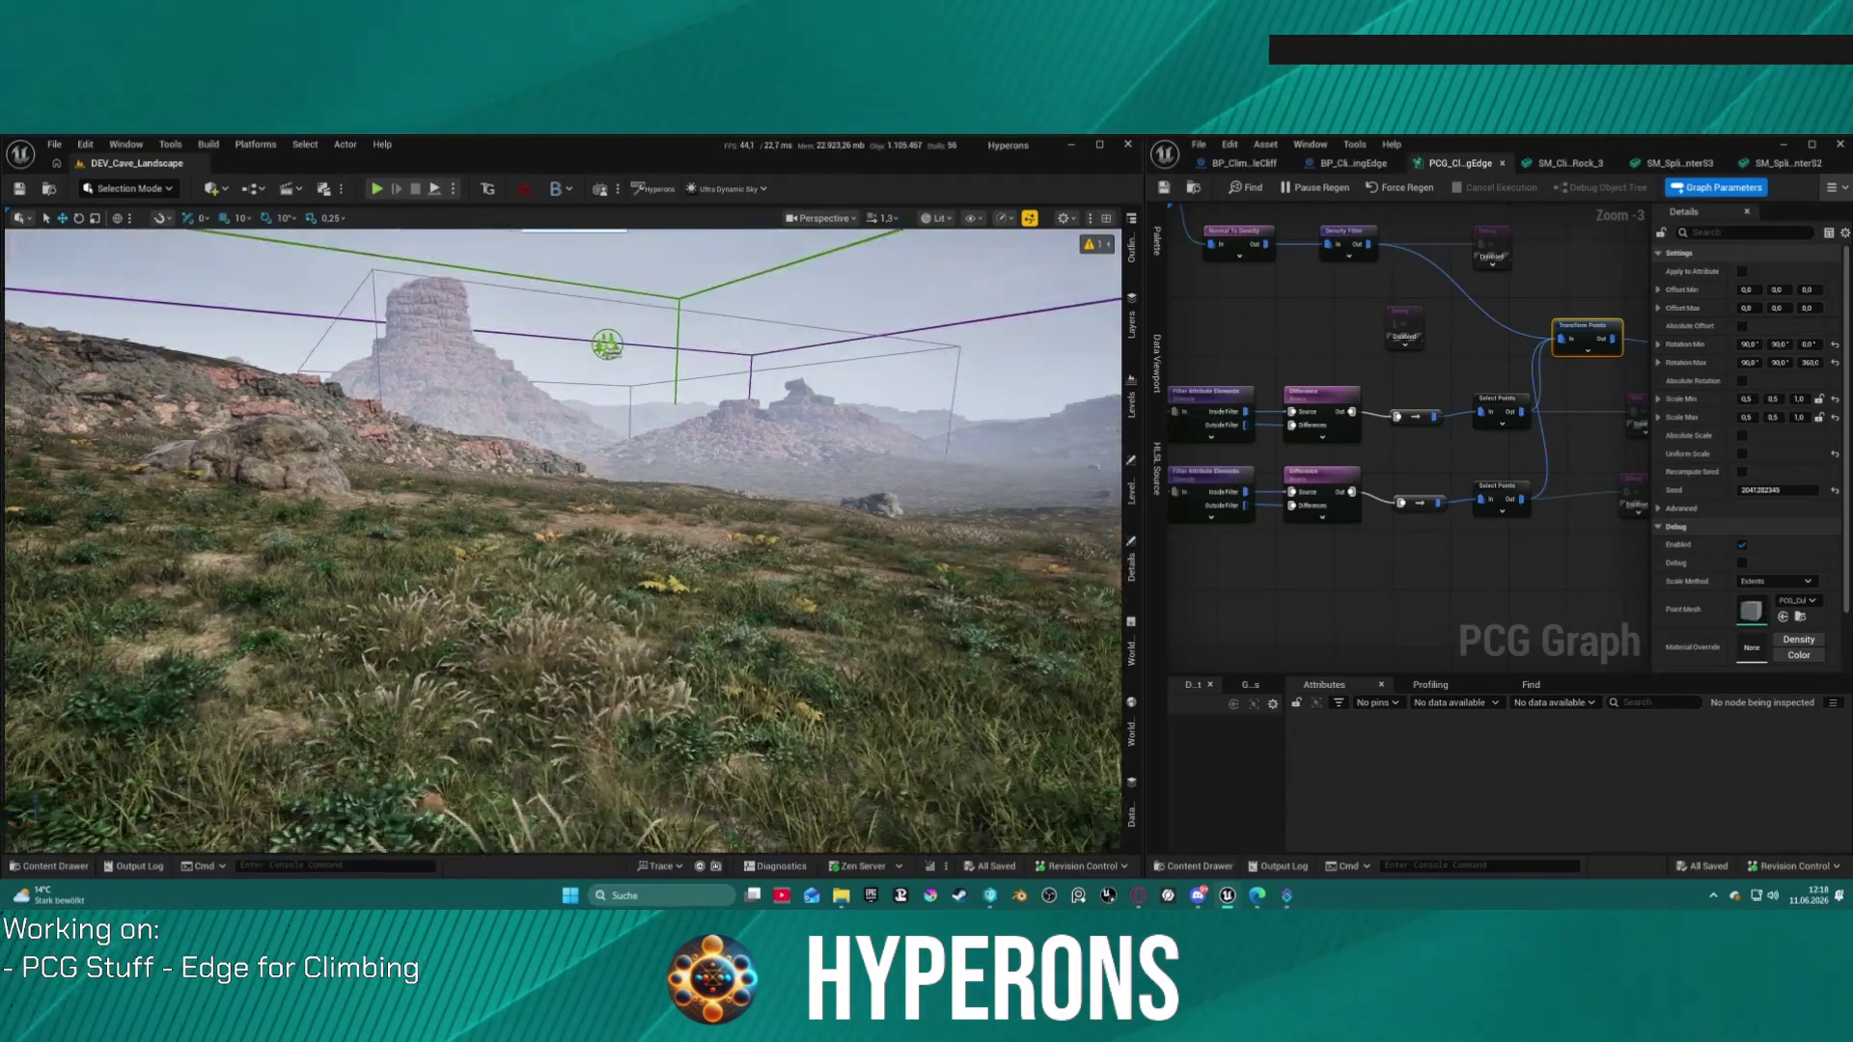
{"action": "scroll", "coordinate": [562, 540], "scroll_direction": "up", "scroll_amount": 3}
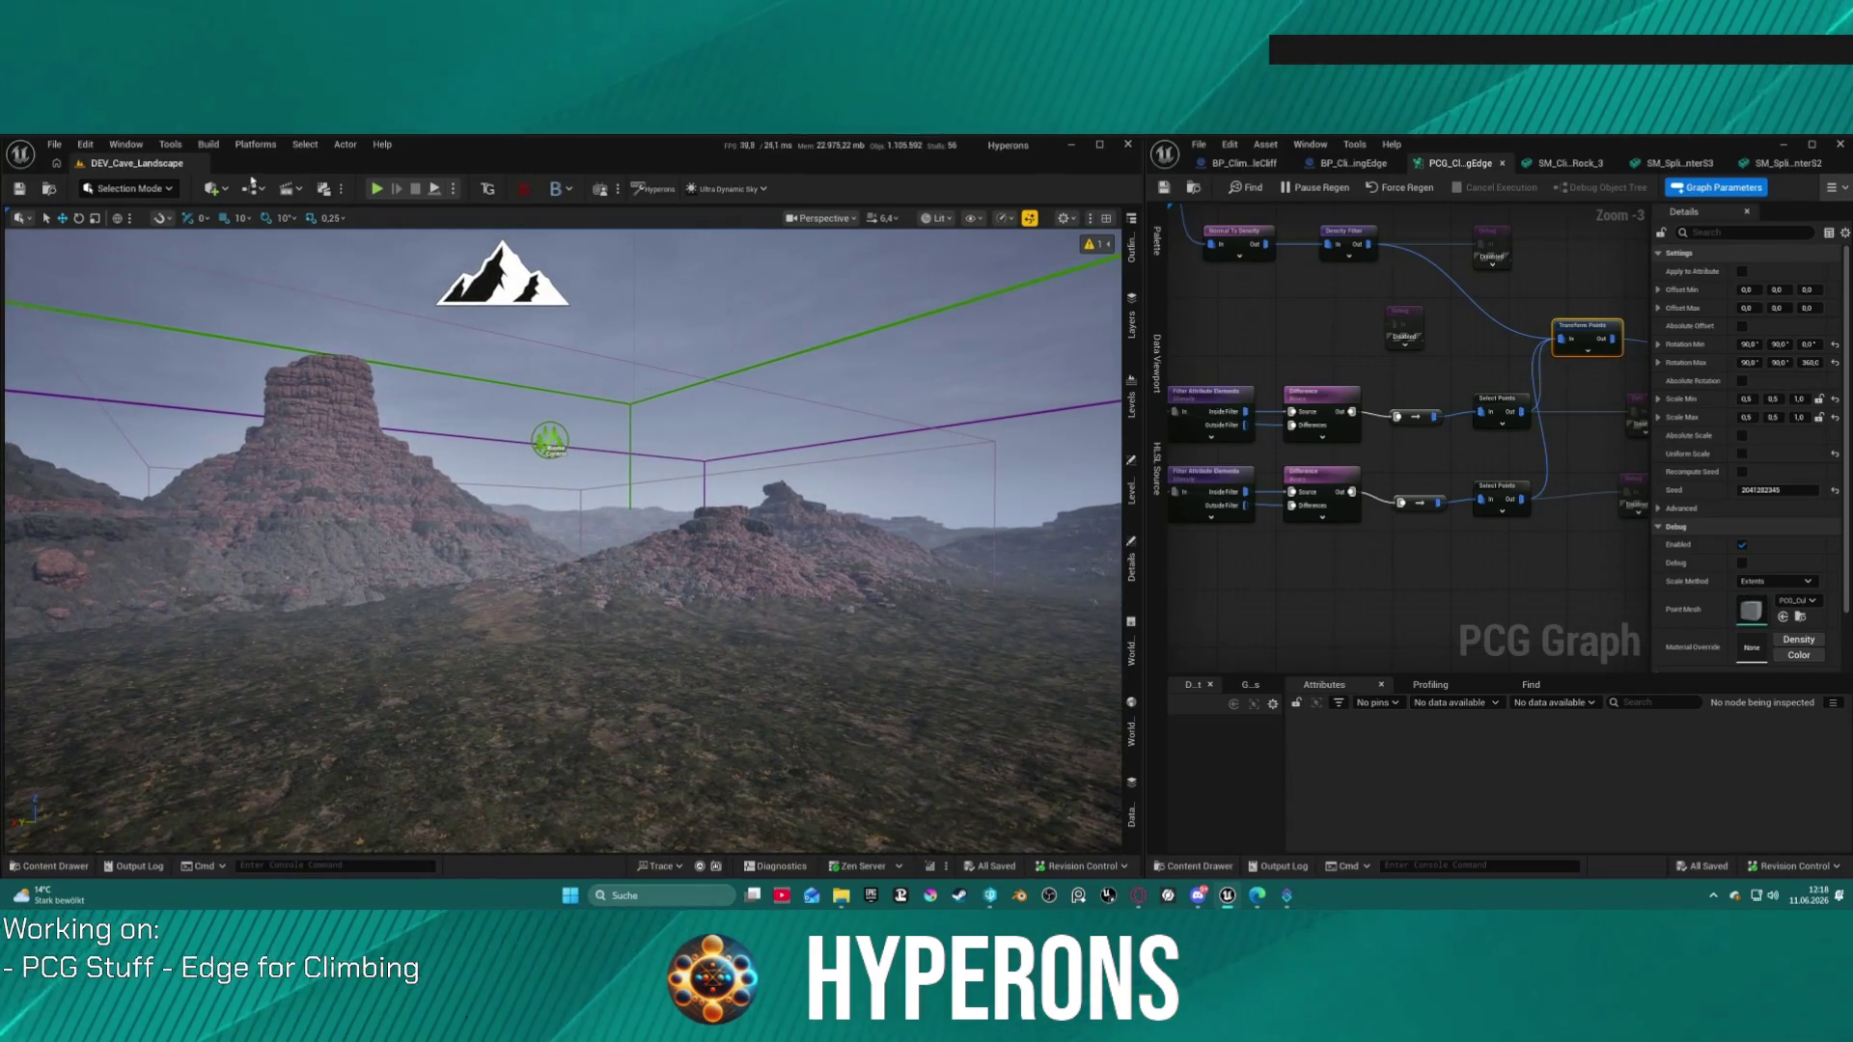
{"action": "left_click", "coordinate": [56, 144]}
{"action": "mouse_move", "coordinate": [221, 240]}
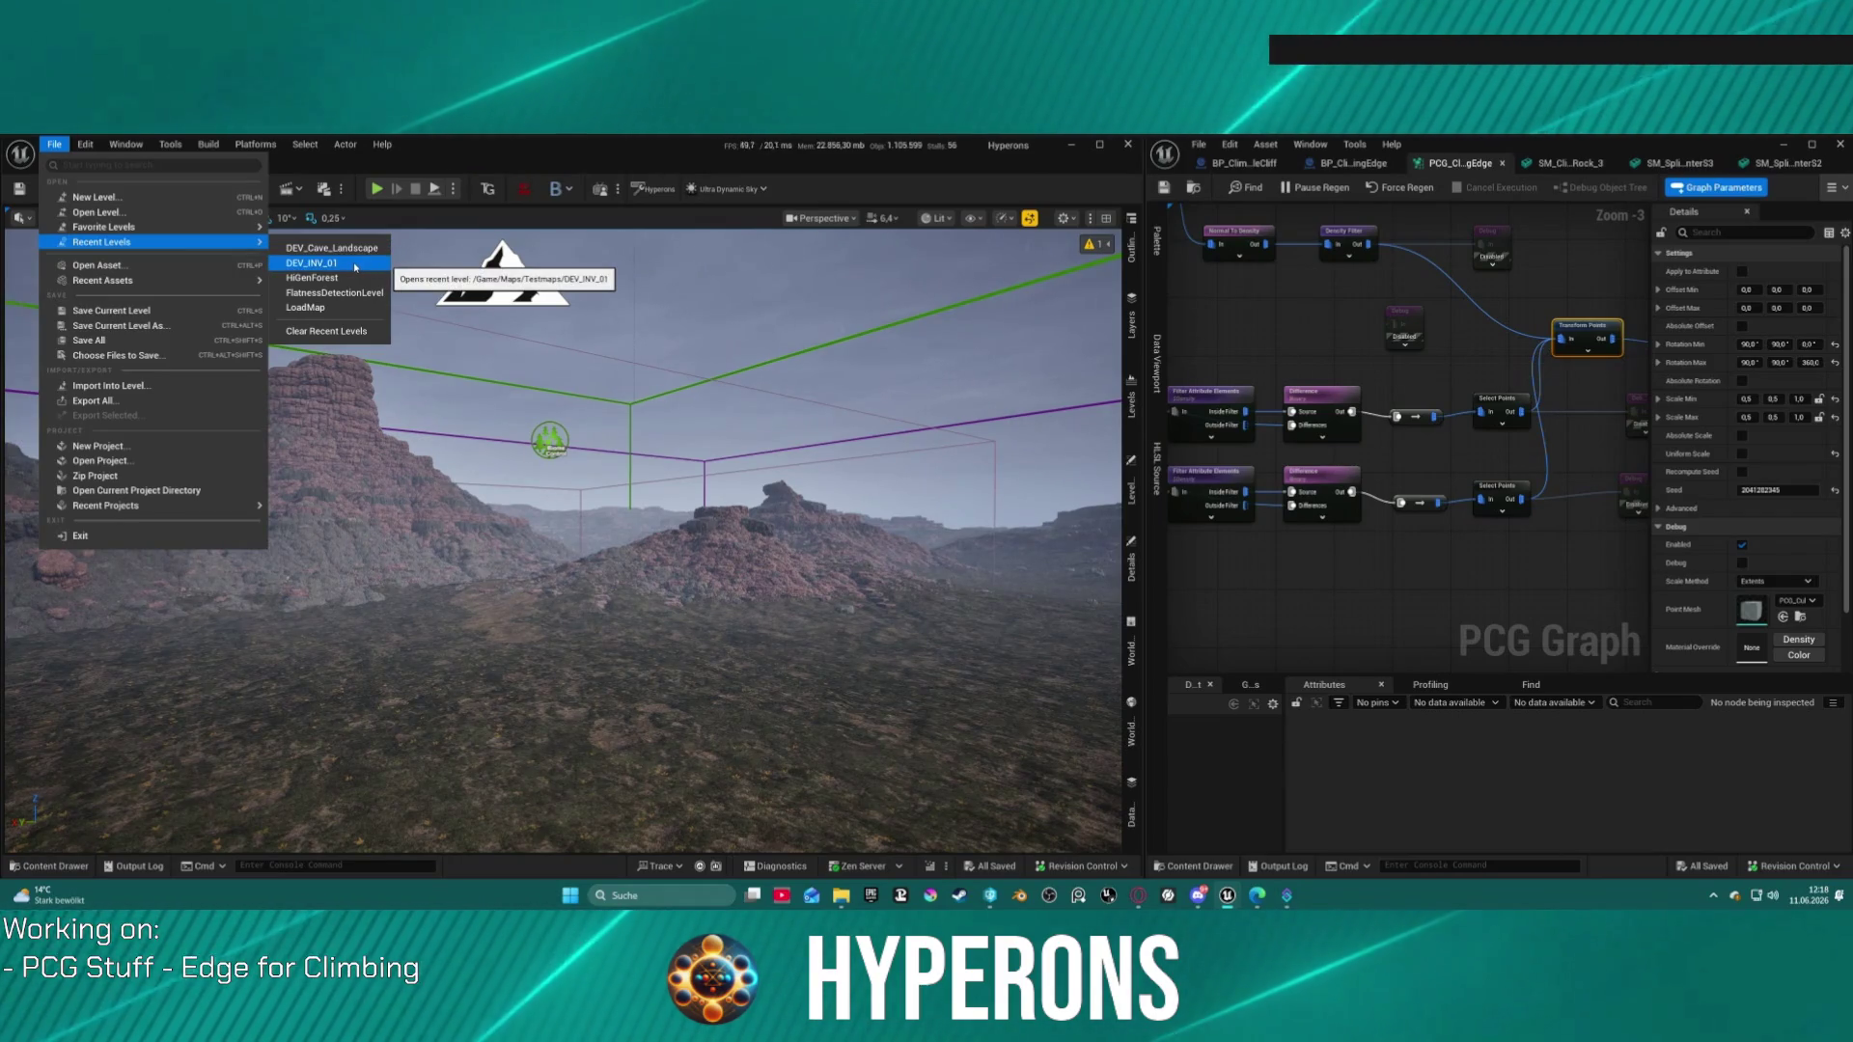
Step: Dismiss the recent levels list, peek at the Content Drawer, and show the BP_ClimbableCliff blueprint
{"action": "left_click", "coordinate": [539, 286]}
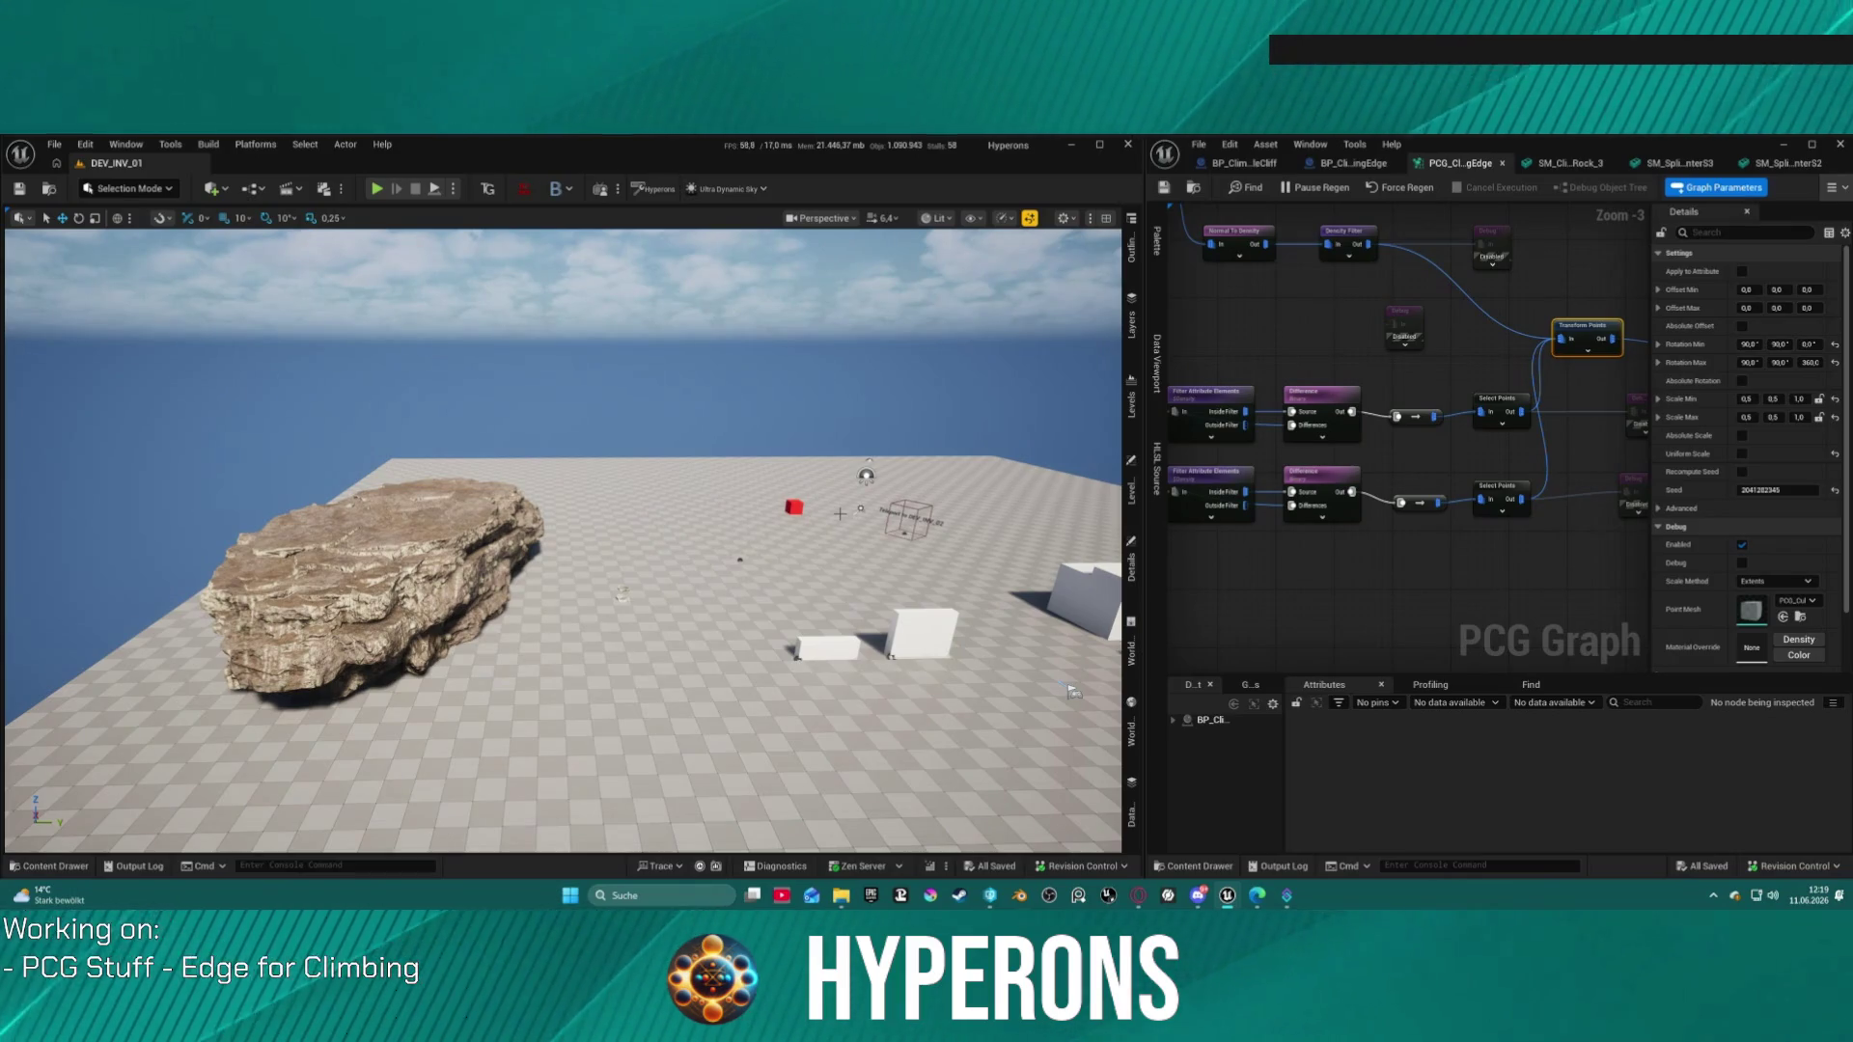
{"action": "key", "text": "ctrl+space"}
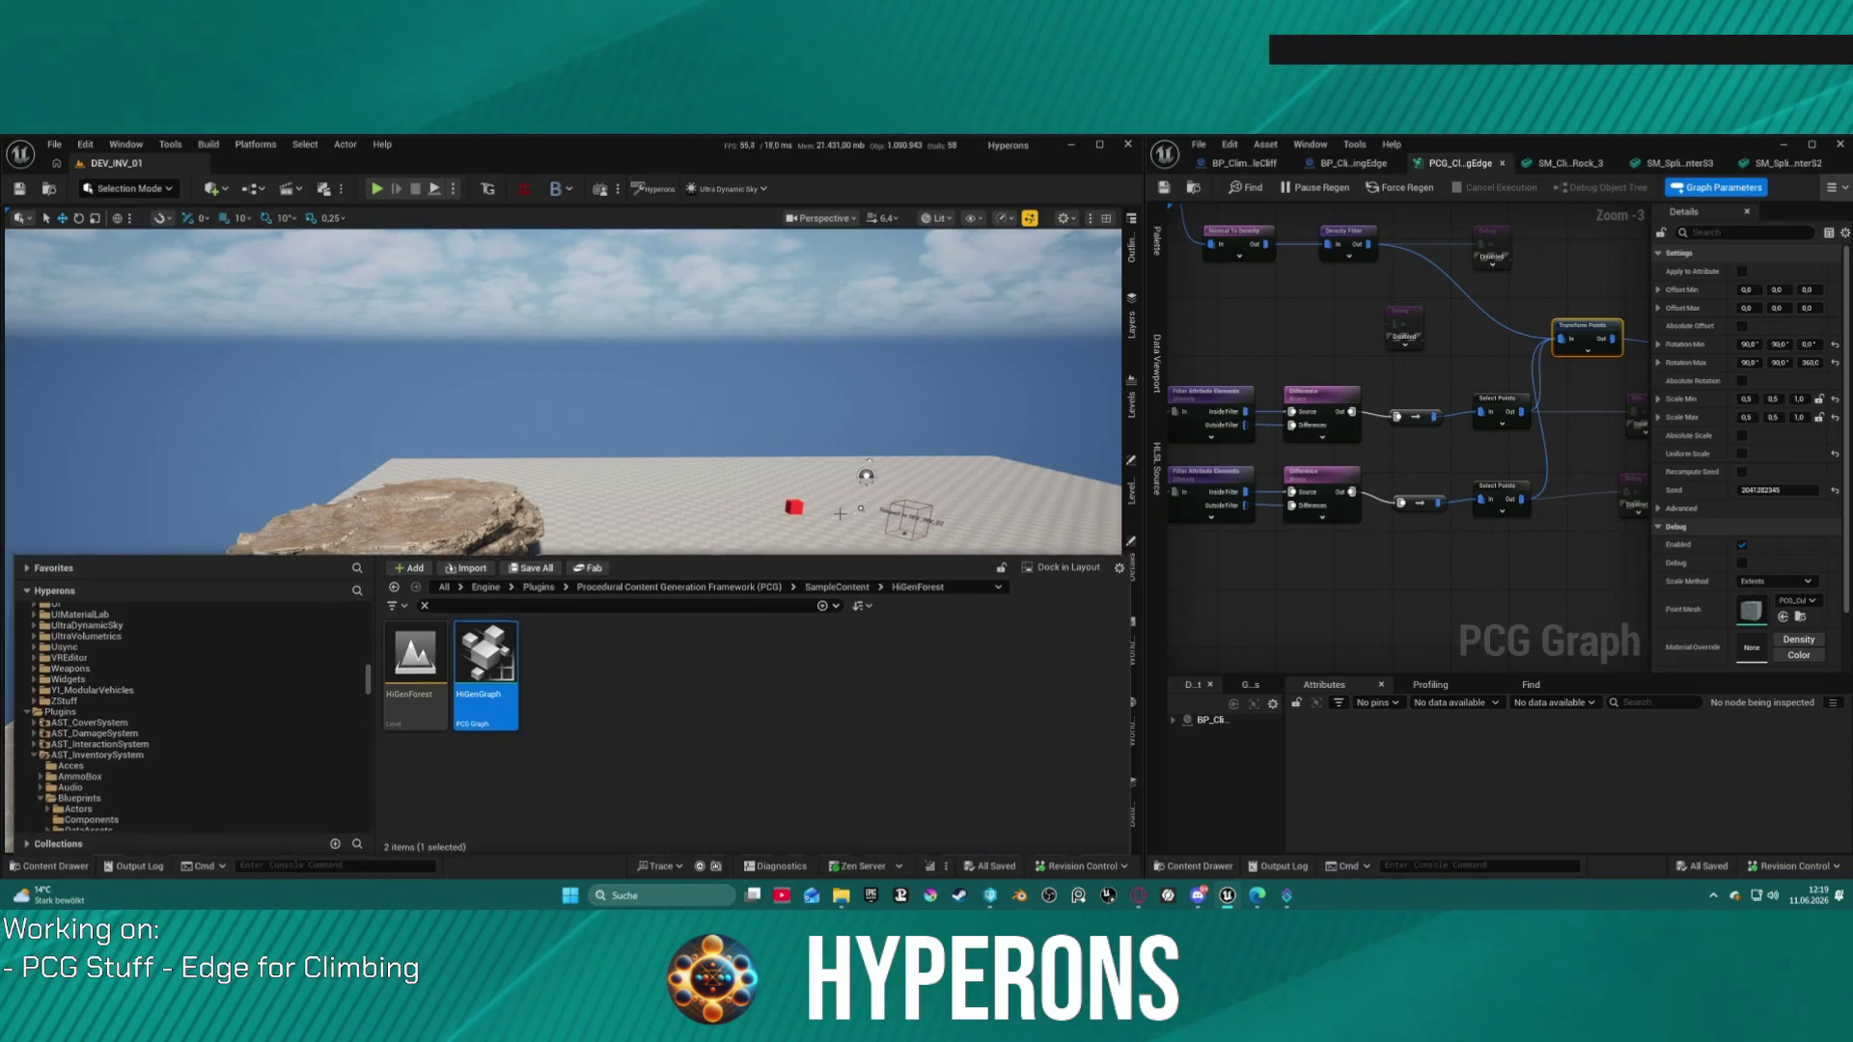
{"action": "key", "text": "ctrl+space"}
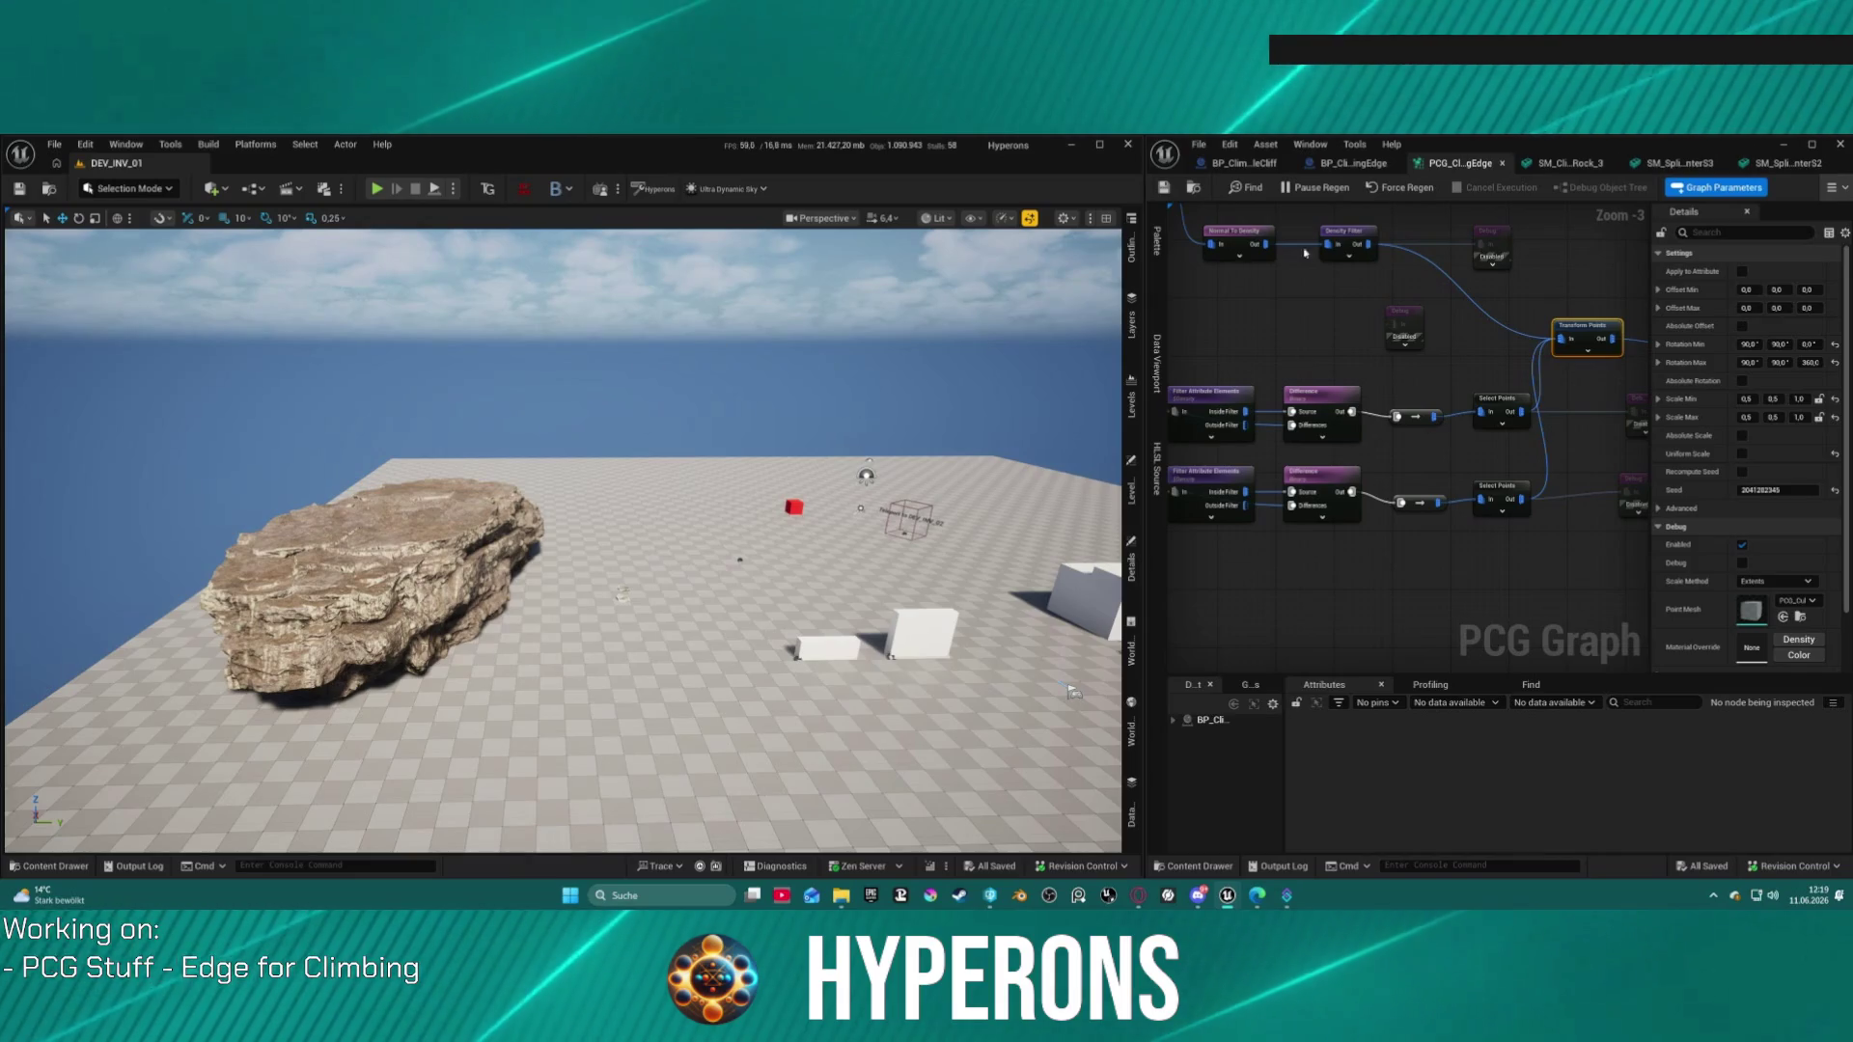
{"action": "left_click", "coordinate": [1250, 163]}
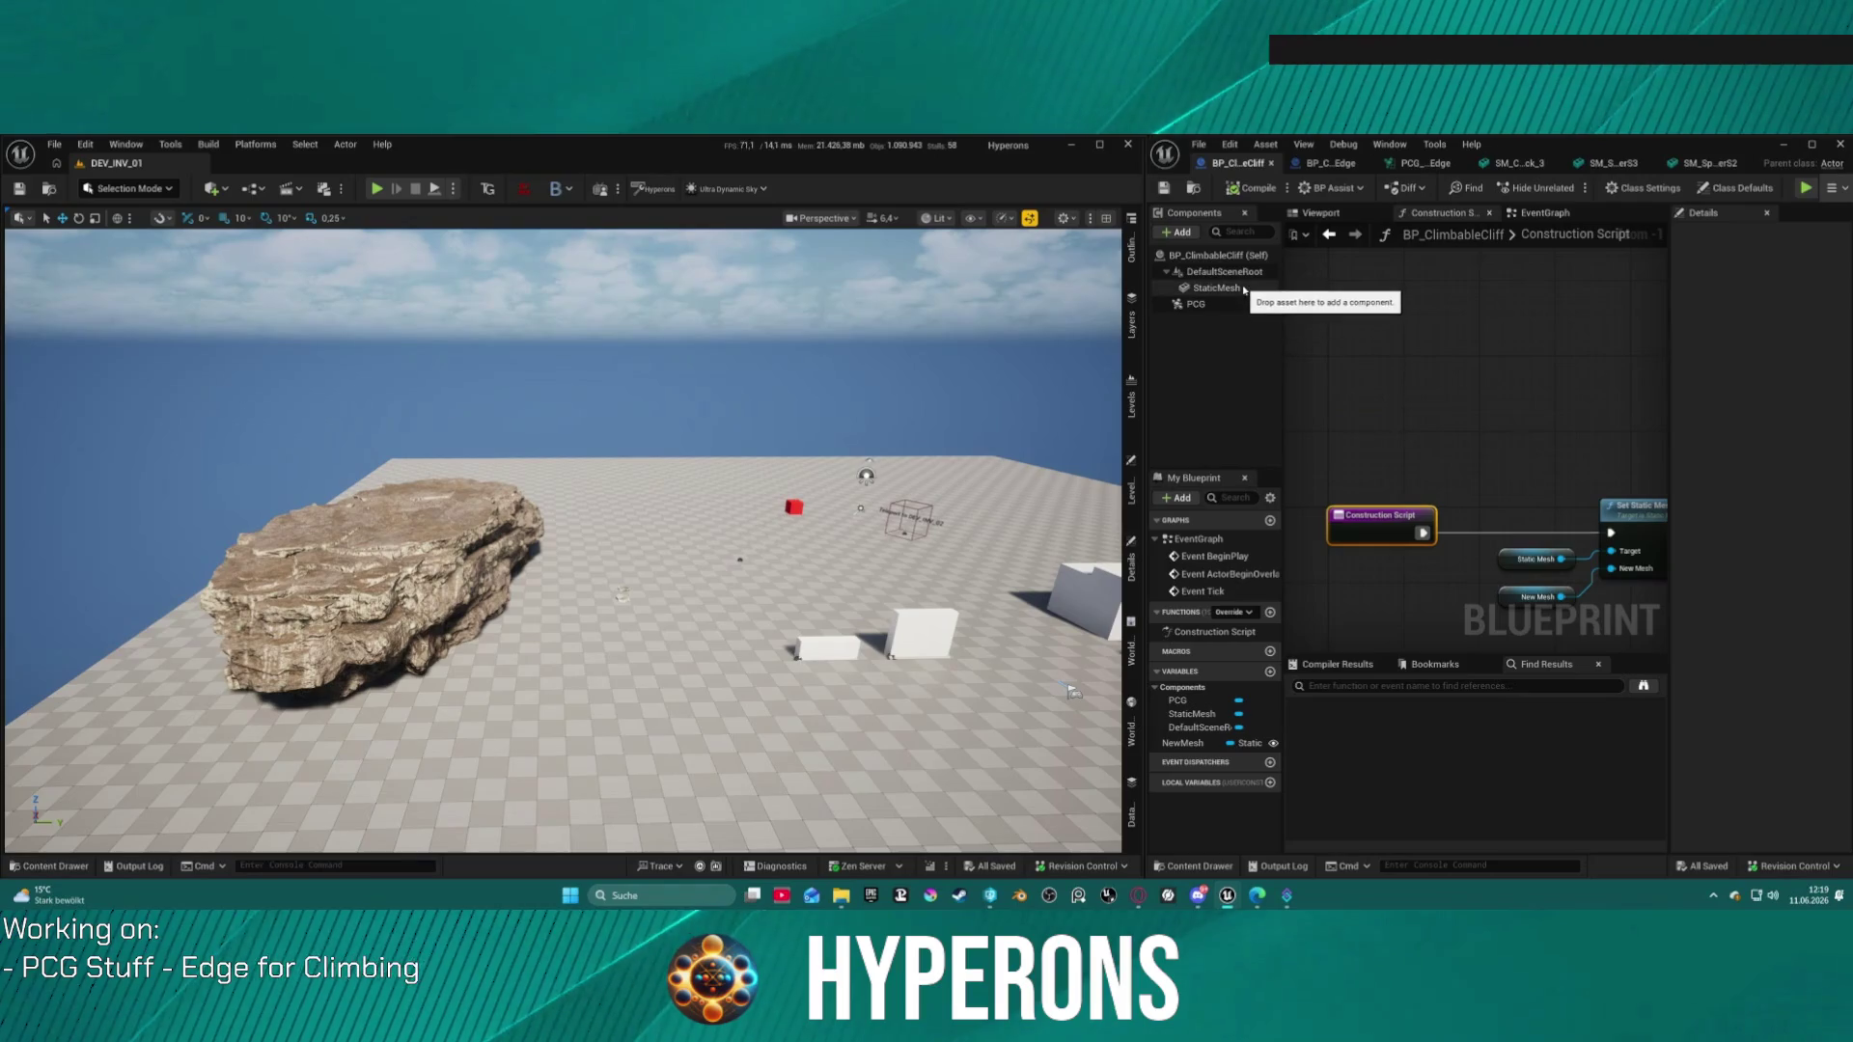
Step: Drag a new BP_ClimbingEdge spline actor into the level beside the rock
{"action": "left_click", "coordinate": [1333, 166]}
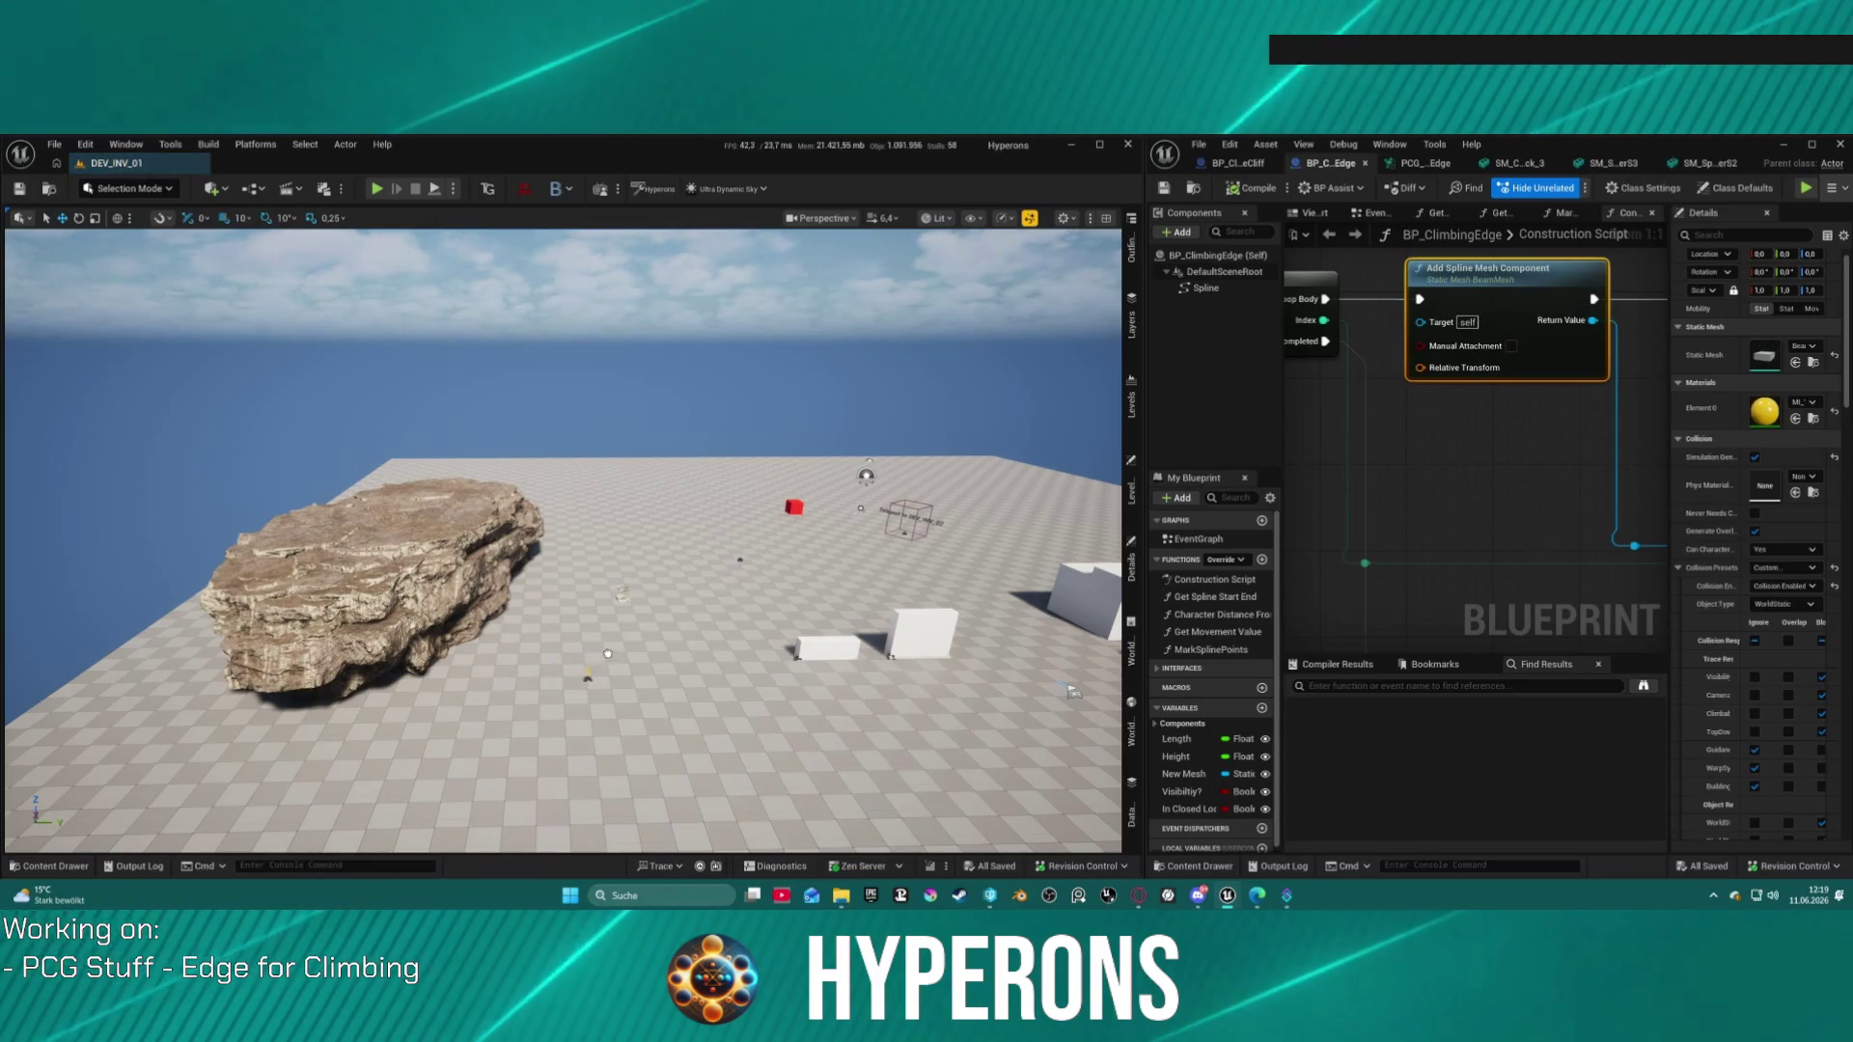
{"action": "left_click_drag", "start_coordinate": [592, 663], "coordinate": [590, 632]}
{"action": "left_click_drag", "start_coordinate": [672, 583], "coordinate": [526, 449]}
{"action": "left_click", "coordinate": [1131, 806]}
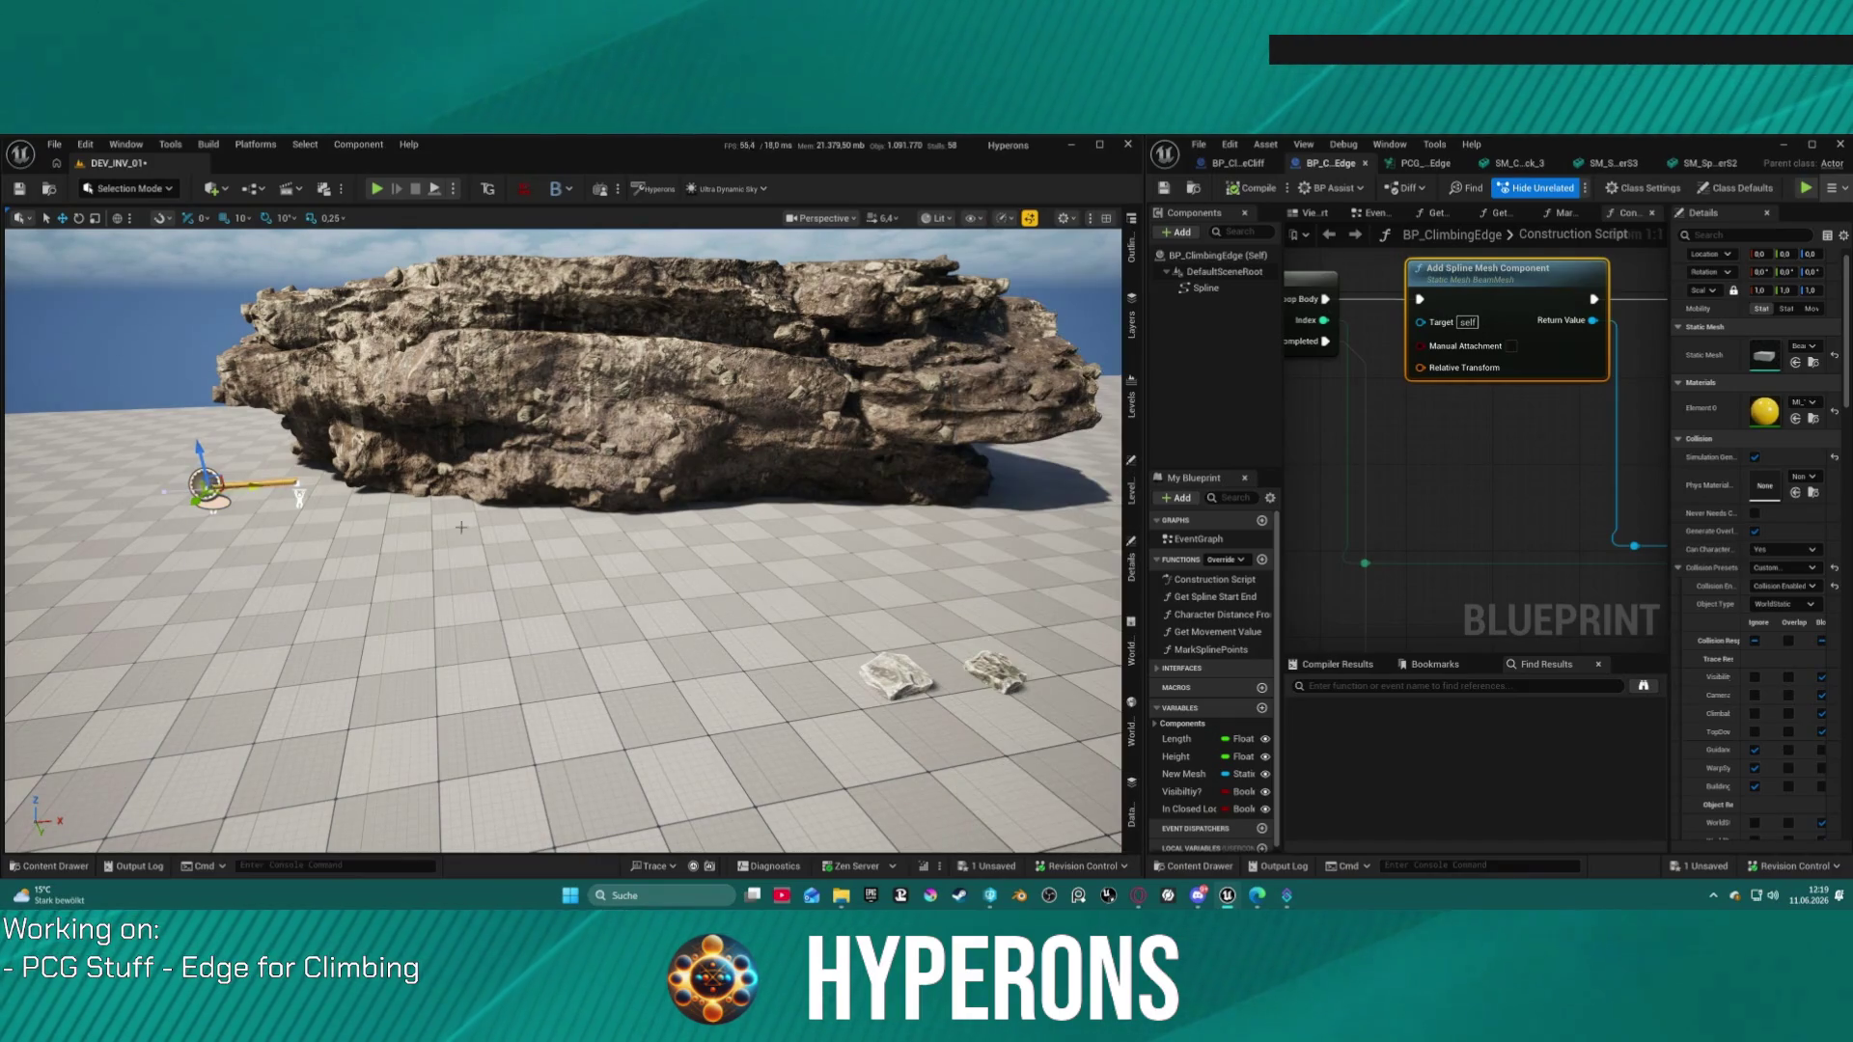
Step: Tick In Closed Loop on the new edge actor, drag its end point down-left, then show PCG_ClimbingEdge
{"action": "left_click", "coordinate": [1132, 569]}
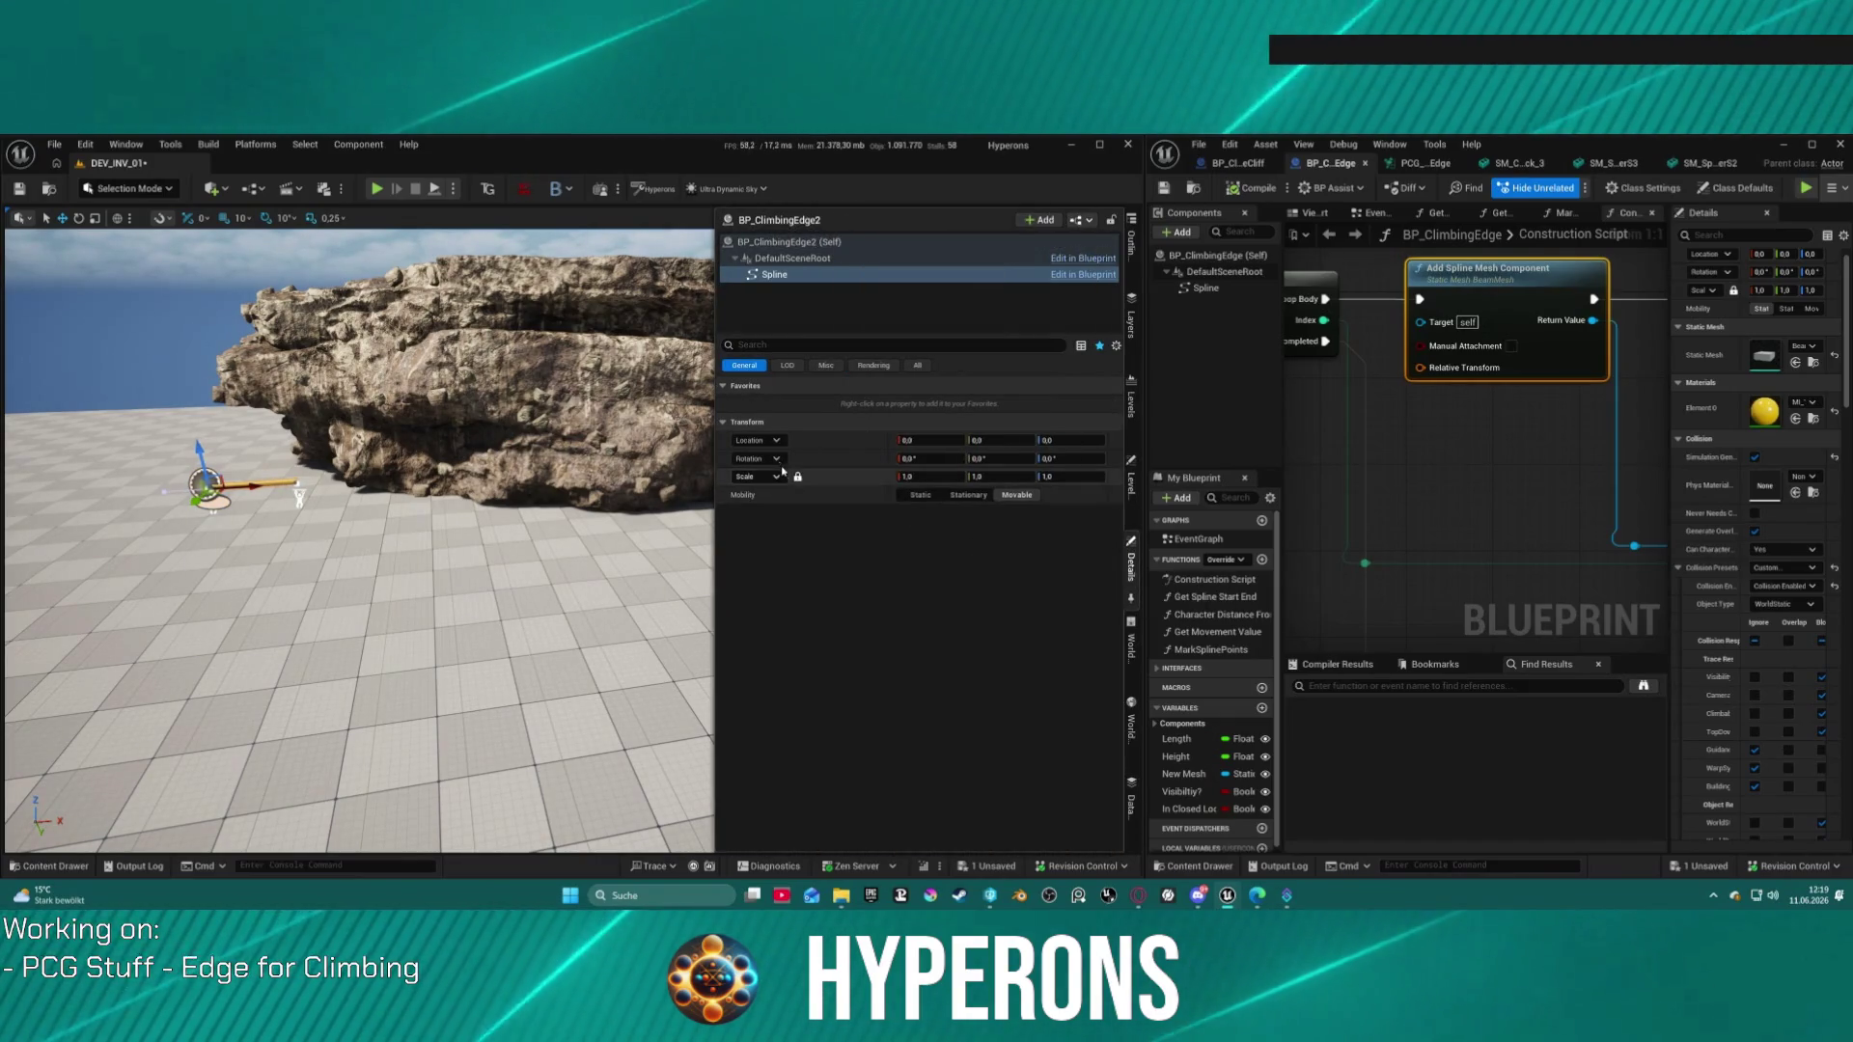
{"action": "left_click", "coordinate": [778, 240]}
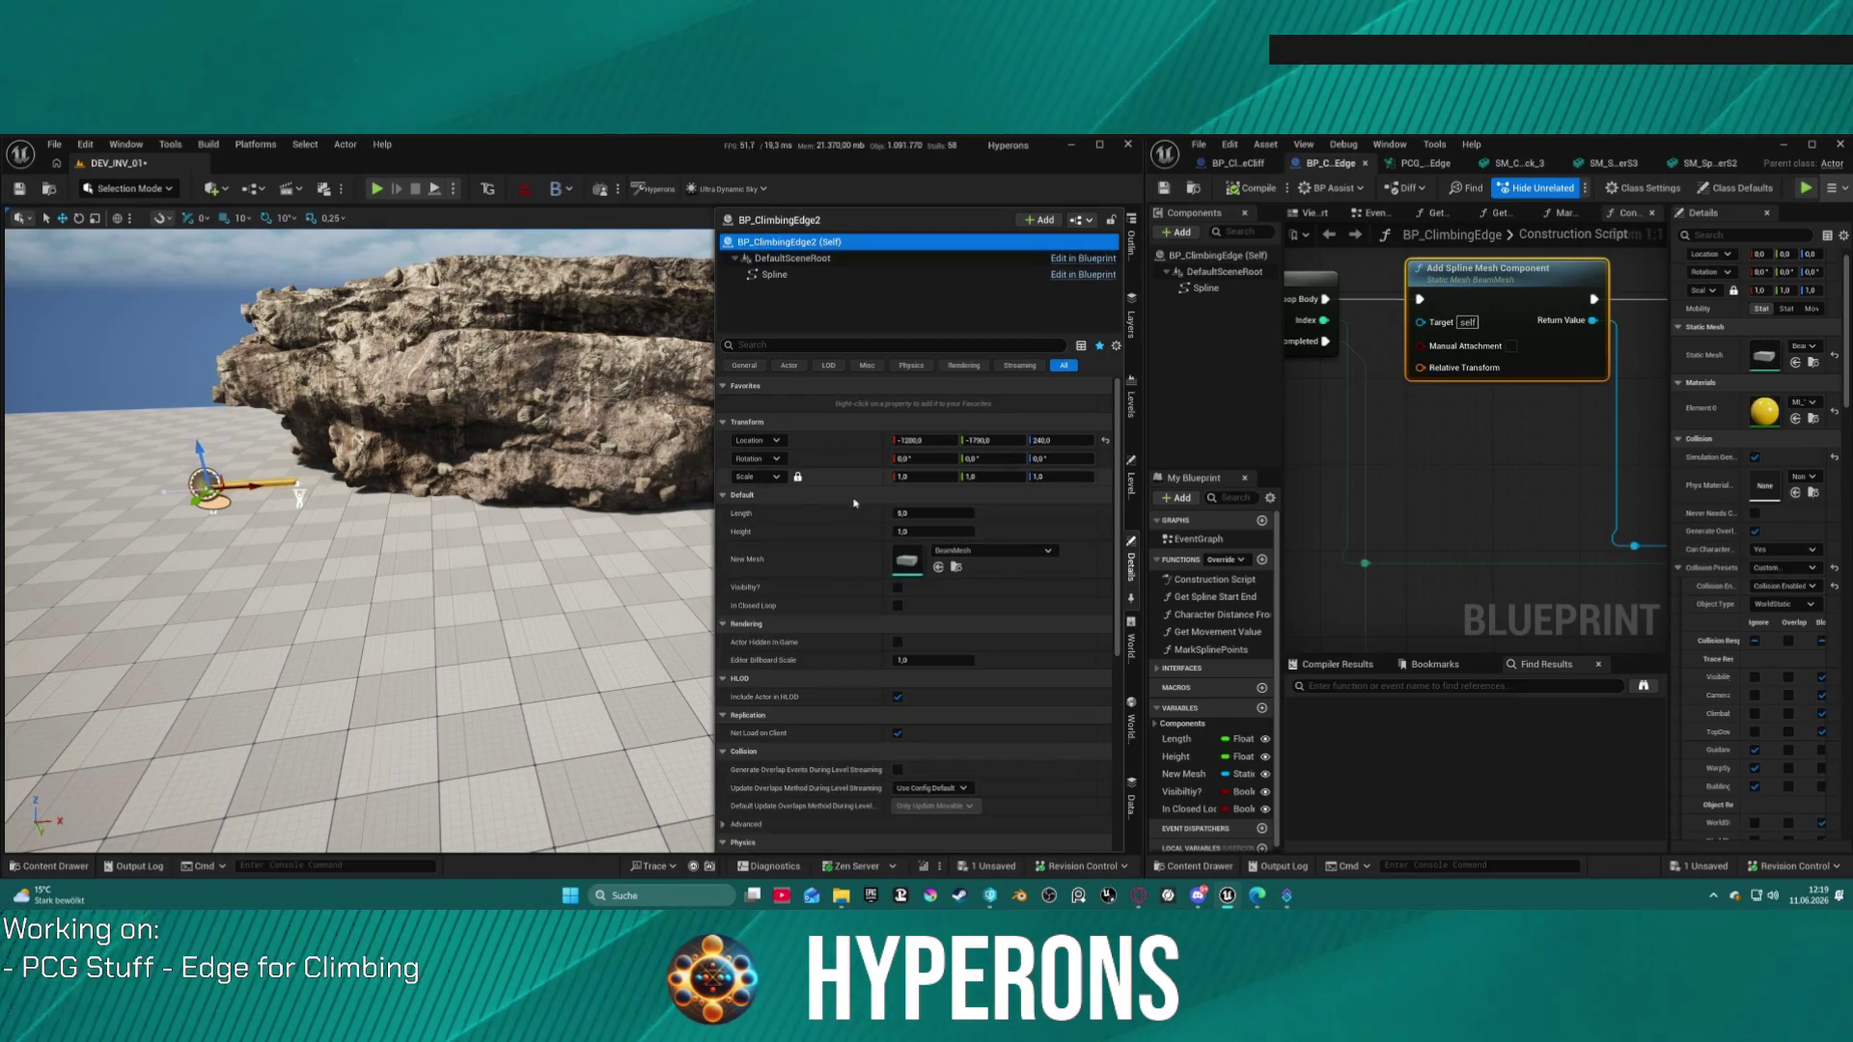
{"action": "left_click", "coordinate": [898, 606]}
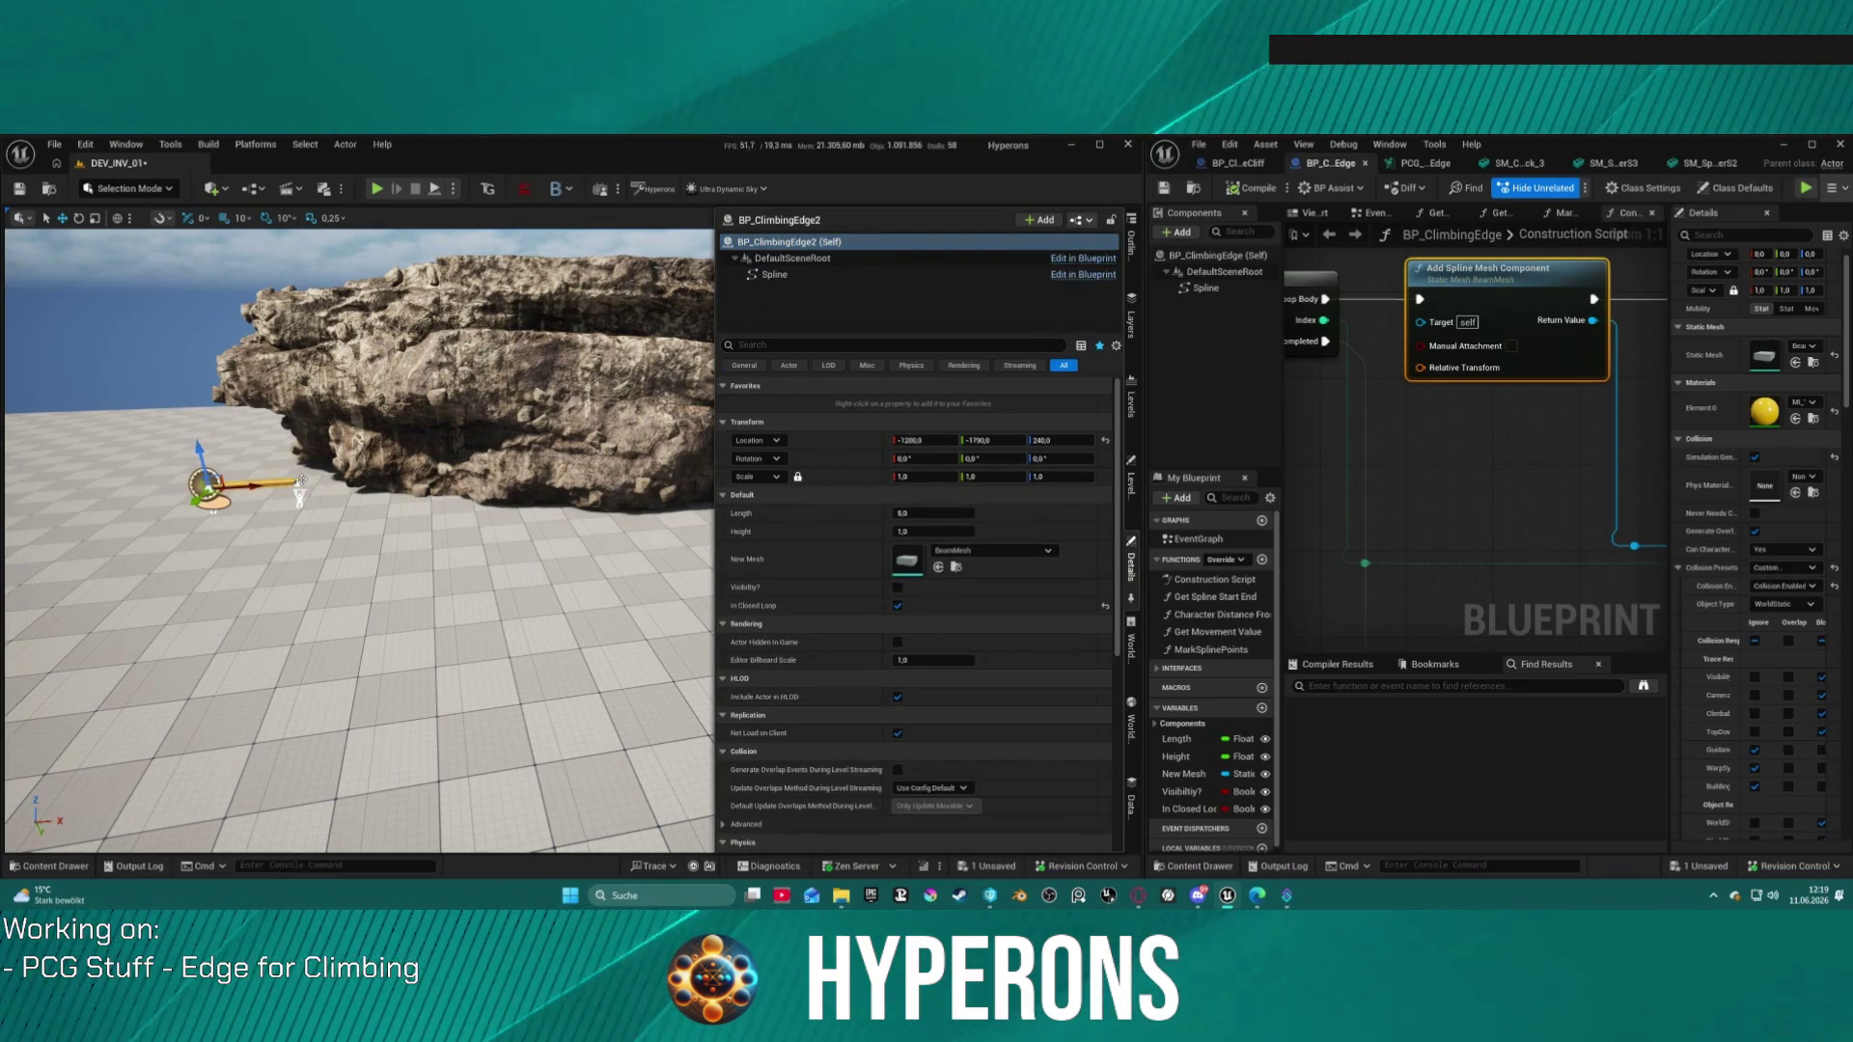
{"action": "left_click", "coordinate": [299, 495]}
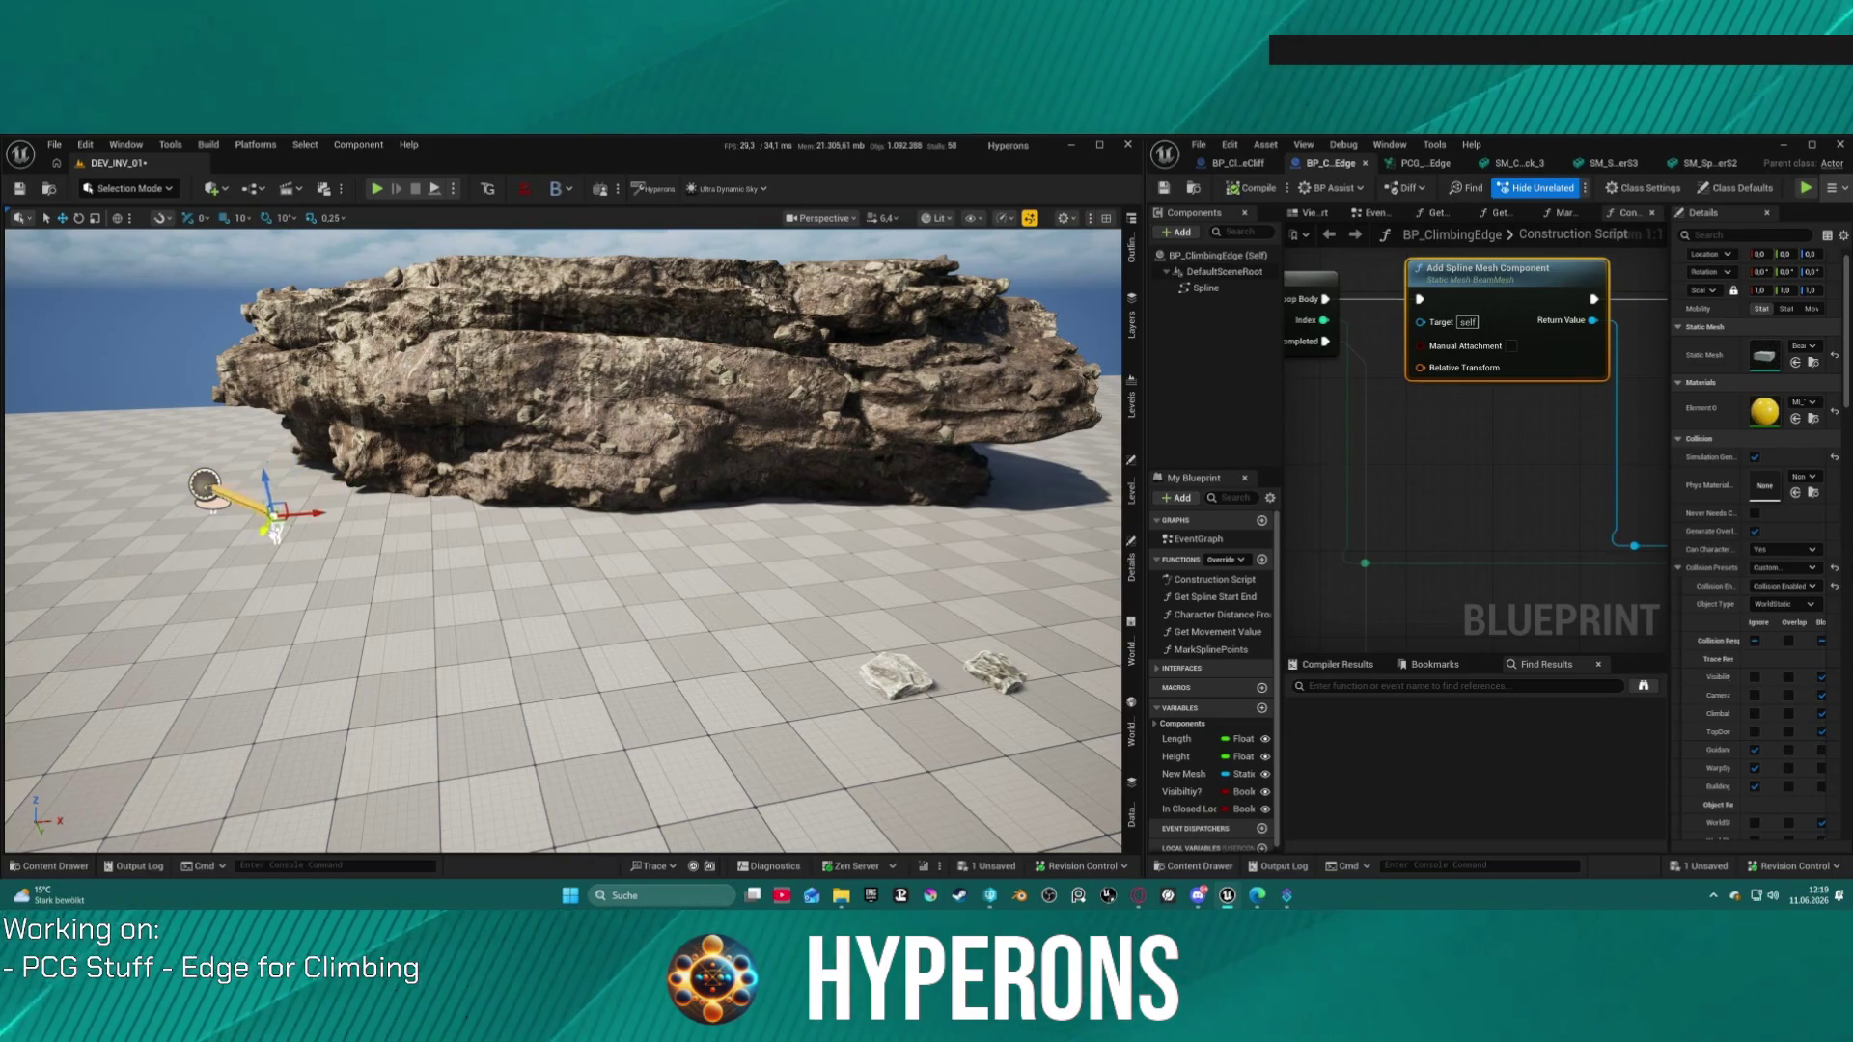
{"action": "mouse_move", "coordinate": [194, 622]}
{"action": "left_mouse_down"}
{"action": "mouse_move", "coordinate": [161, 666]}
{"action": "mouse_move", "coordinate": [362, 610]}
{"action": "mouse_move", "coordinate": [637, 577]}
{"action": "mouse_move", "coordinate": [648, 502]}
{"action": "mouse_move", "coordinate": [648, 617]}
{"action": "mouse_move", "coordinate": [649, 522]}
{"action": "mouse_move", "coordinate": [675, 454]}
{"action": "mouse_move", "coordinate": [617, 454]}
{"action": "mouse_move", "coordinate": [541, 396]}
{"action": "left_mouse_up"}
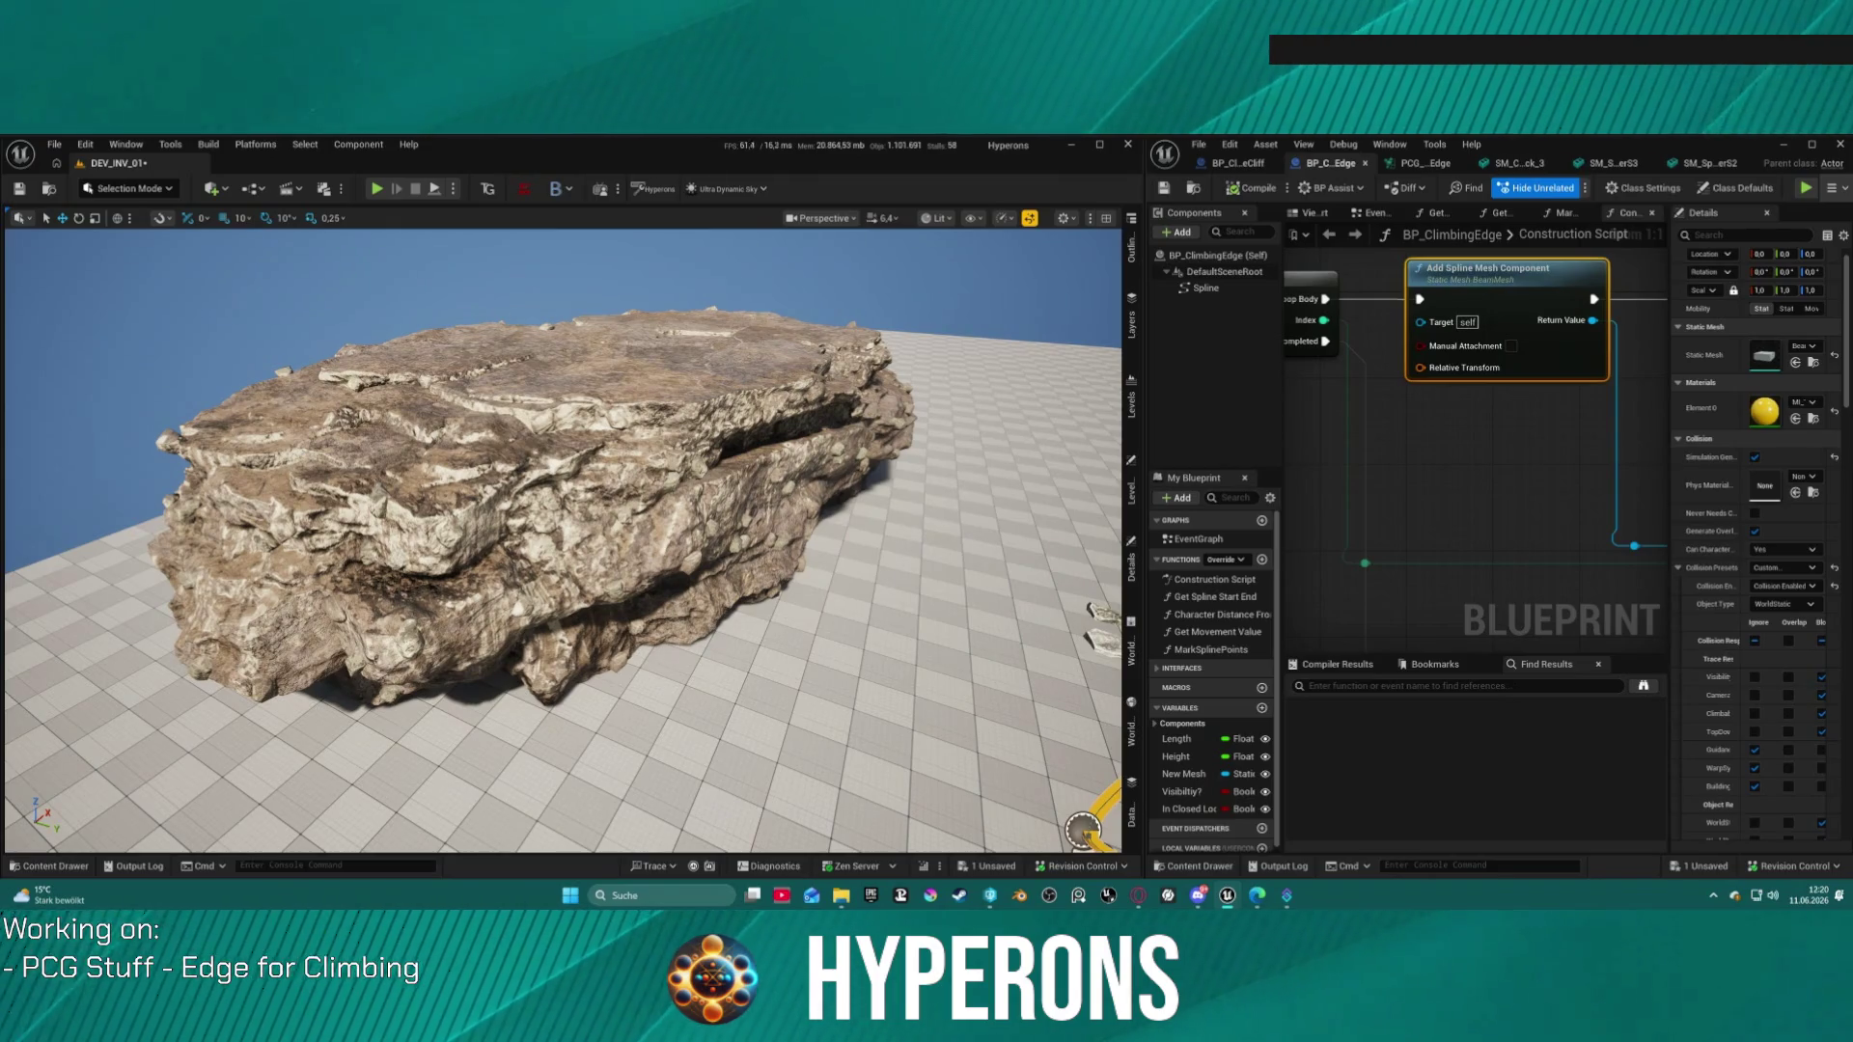
{"action": "left_click", "coordinate": [1733, 169]}
{"action": "left_click", "coordinate": [1456, 166]}
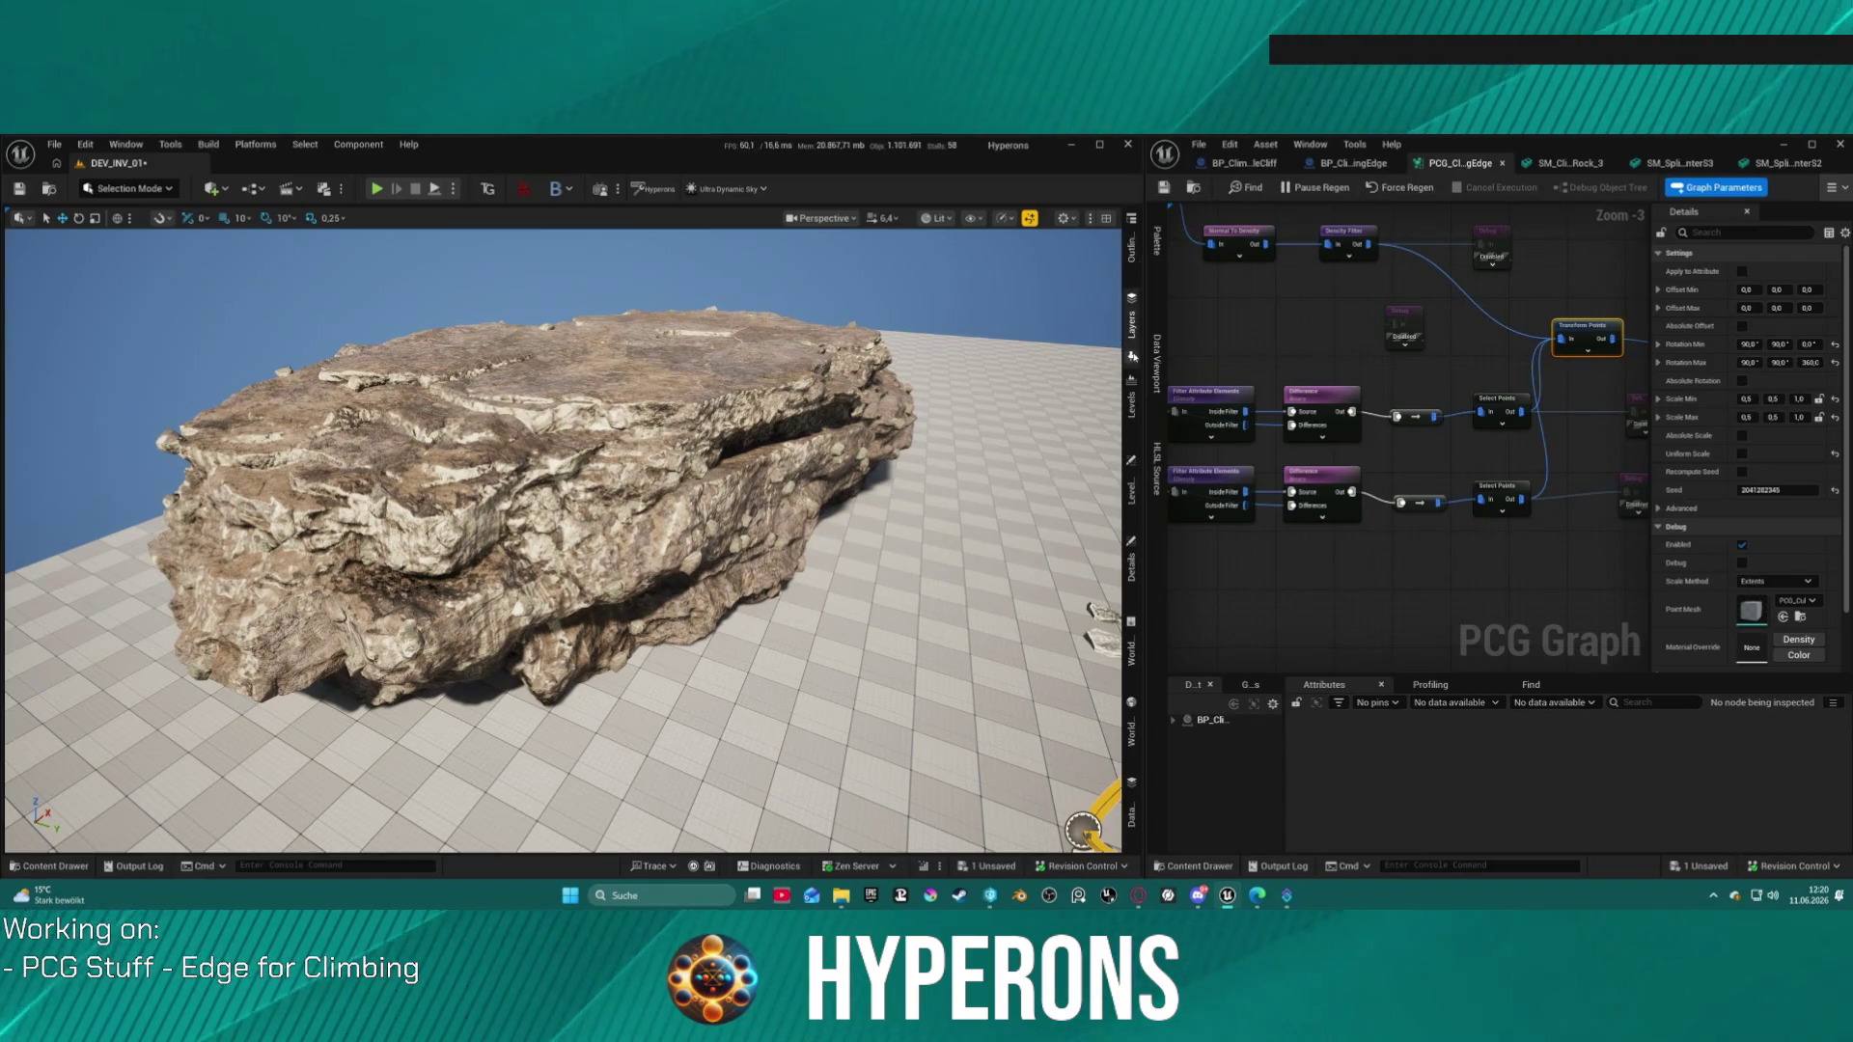
Step: Narrow the level viewport, pan over the graph's spawn, filter and transform nodes, and glance at SM_Cliff_Rock_3
{"action": "left_click_drag", "start_coordinate": [1134, 357], "coordinate": [546, 430]}
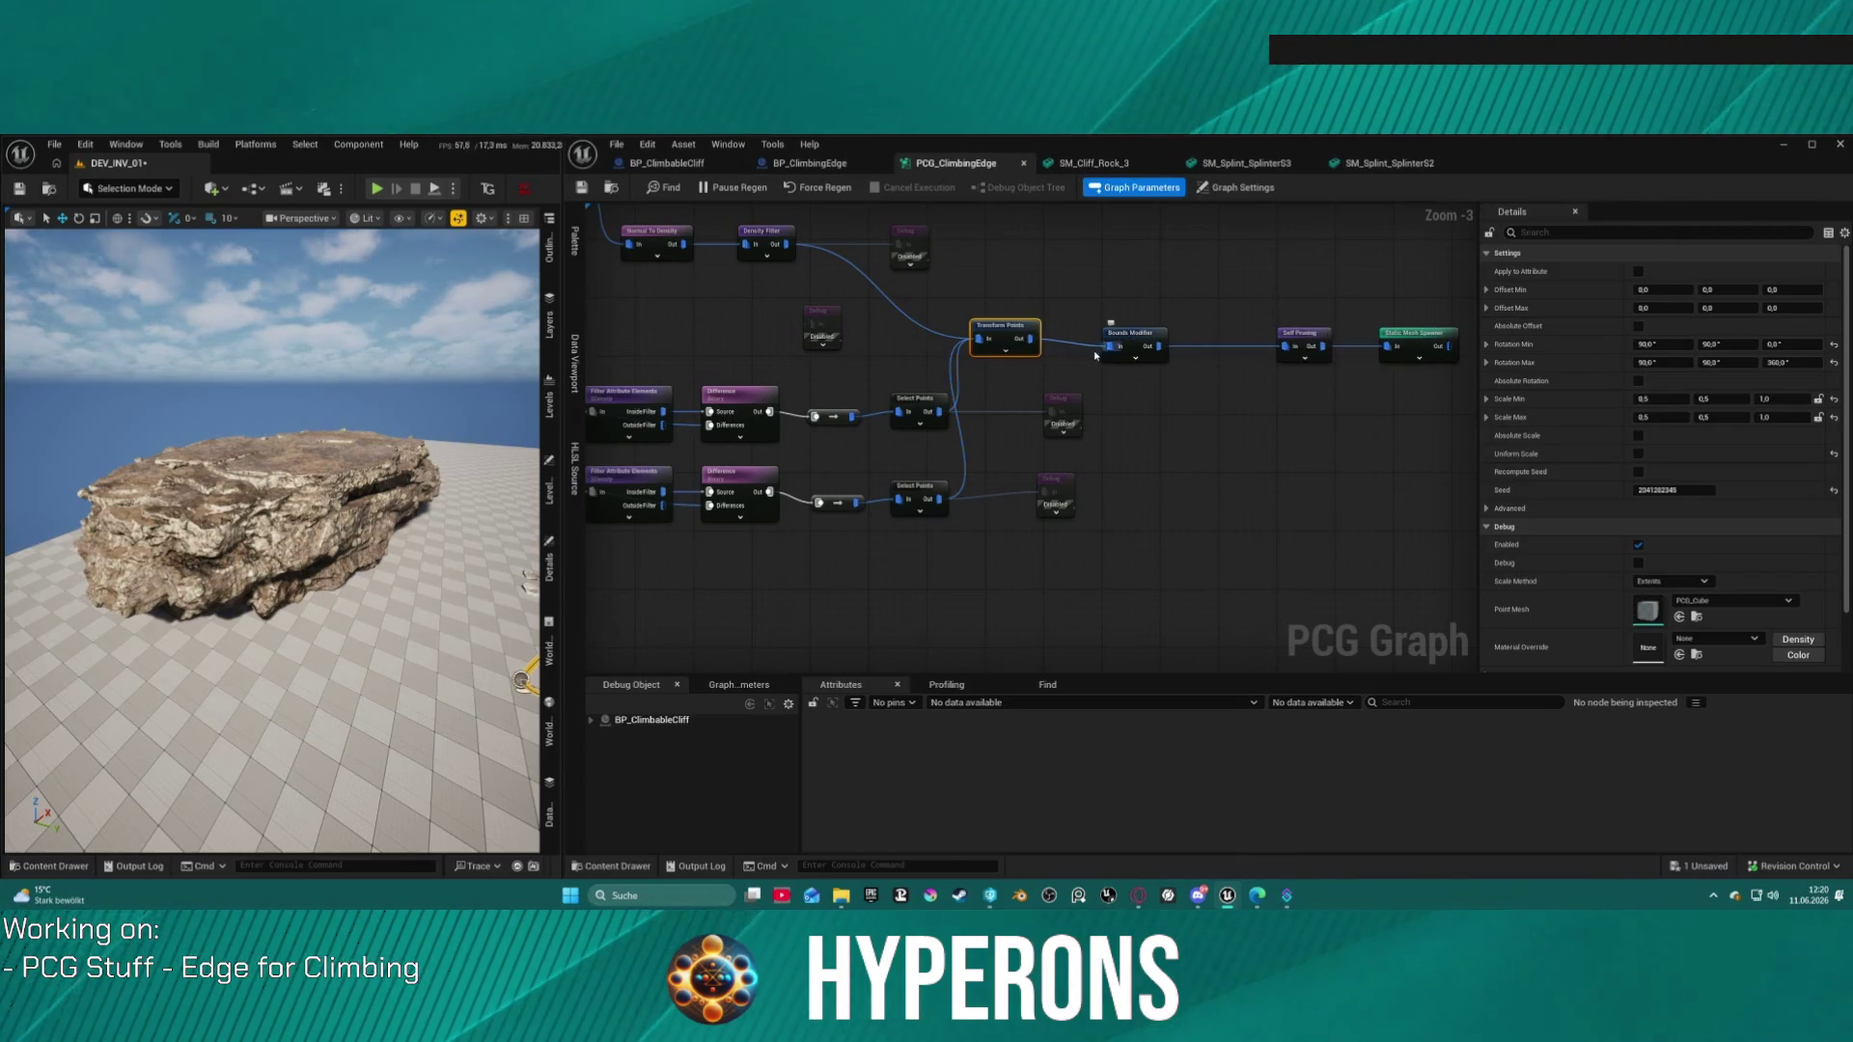
{"action": "mouse_move", "coordinate": [946, 462]}
{"action": "left_mouse_down"}
{"action": "mouse_move", "coordinate": [827, 356]}
{"action": "mouse_move", "coordinate": [1075, 235]}
{"action": "mouse_move", "coordinate": [1064, 327]}
{"action": "left_mouse_up"}
{"action": "mouse_move", "coordinate": [1254, 338]}
{"action": "left_mouse_down"}
{"action": "mouse_move", "coordinate": [1014, 579]}
{"action": "mouse_move", "coordinate": [785, 470]}
{"action": "mouse_move", "coordinate": [746, 222]}
{"action": "left_mouse_up"}
{"action": "mouse_move", "coordinate": [1090, 541]}
{"action": "left_mouse_down"}
{"action": "mouse_move", "coordinate": [922, 423]}
{"action": "mouse_move", "coordinate": [922, 377]}
{"action": "mouse_move", "coordinate": [828, 341]}
{"action": "left_mouse_up"}
{"action": "key", "text": "ctrl+space"}
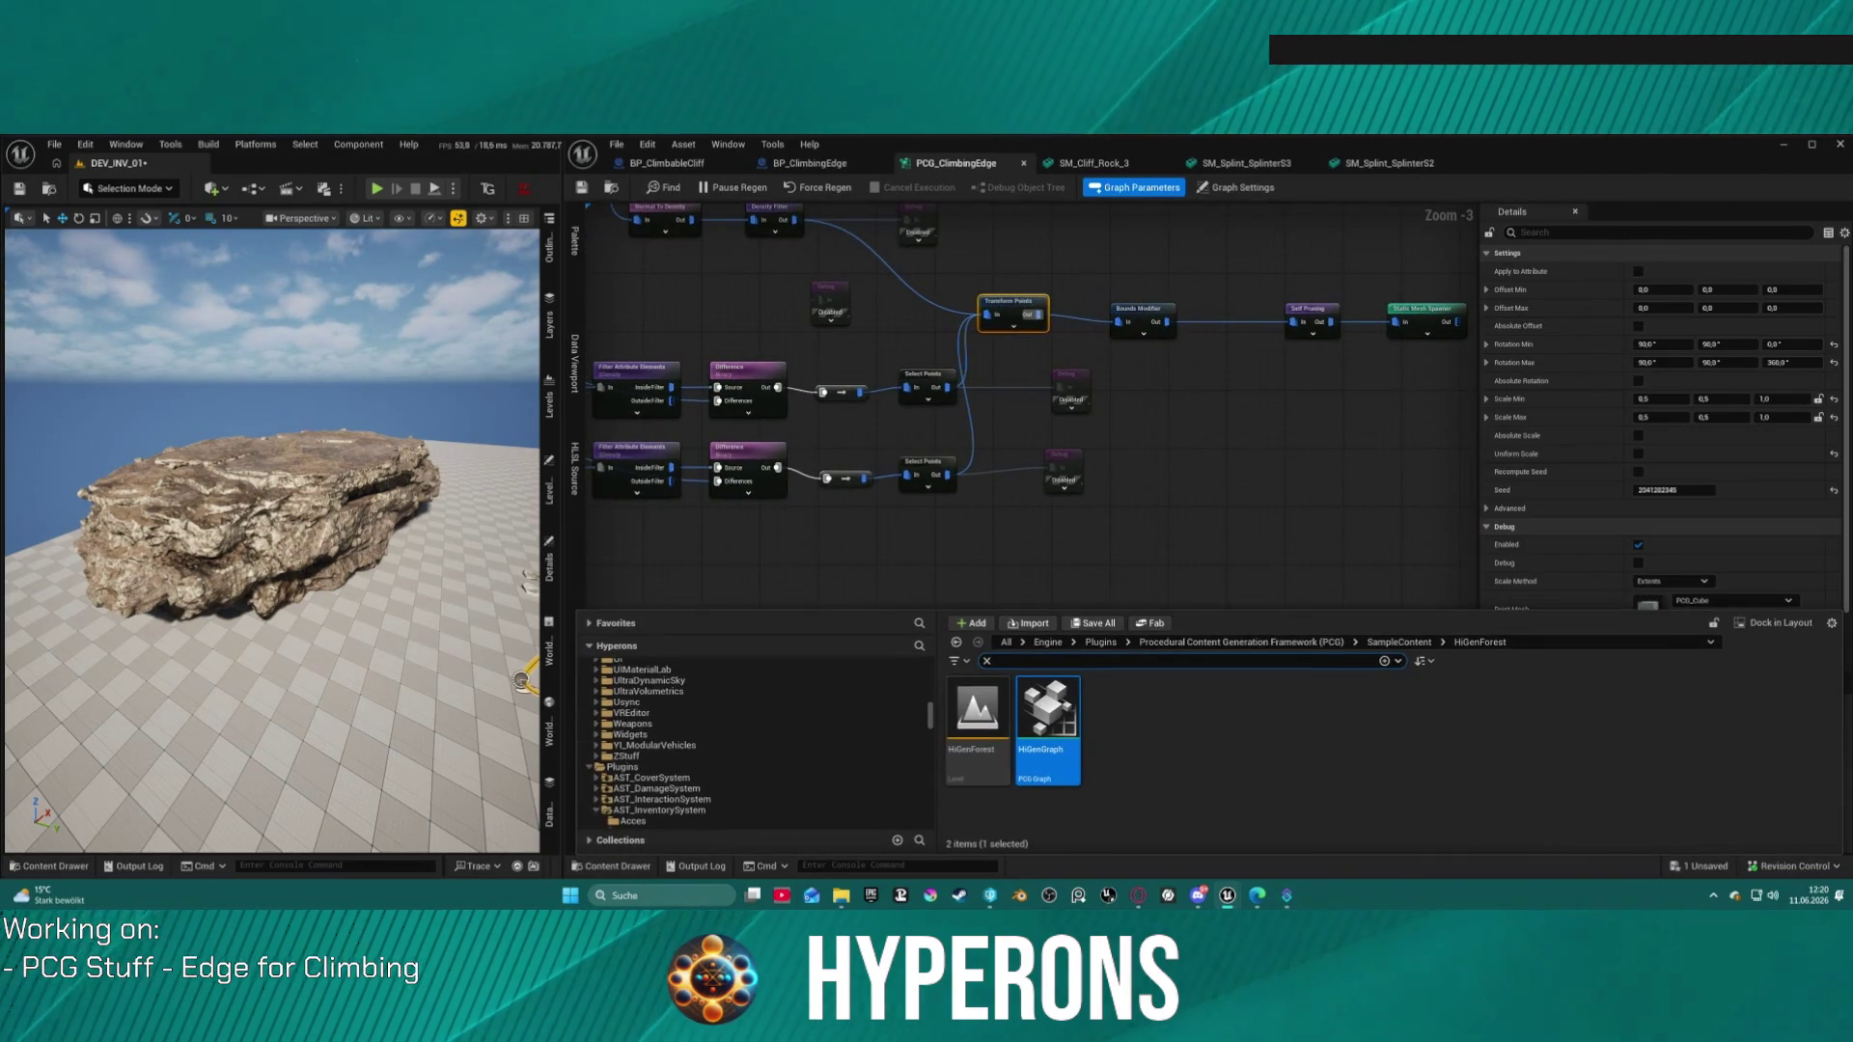
{"action": "left_click", "coordinate": [1073, 166]}
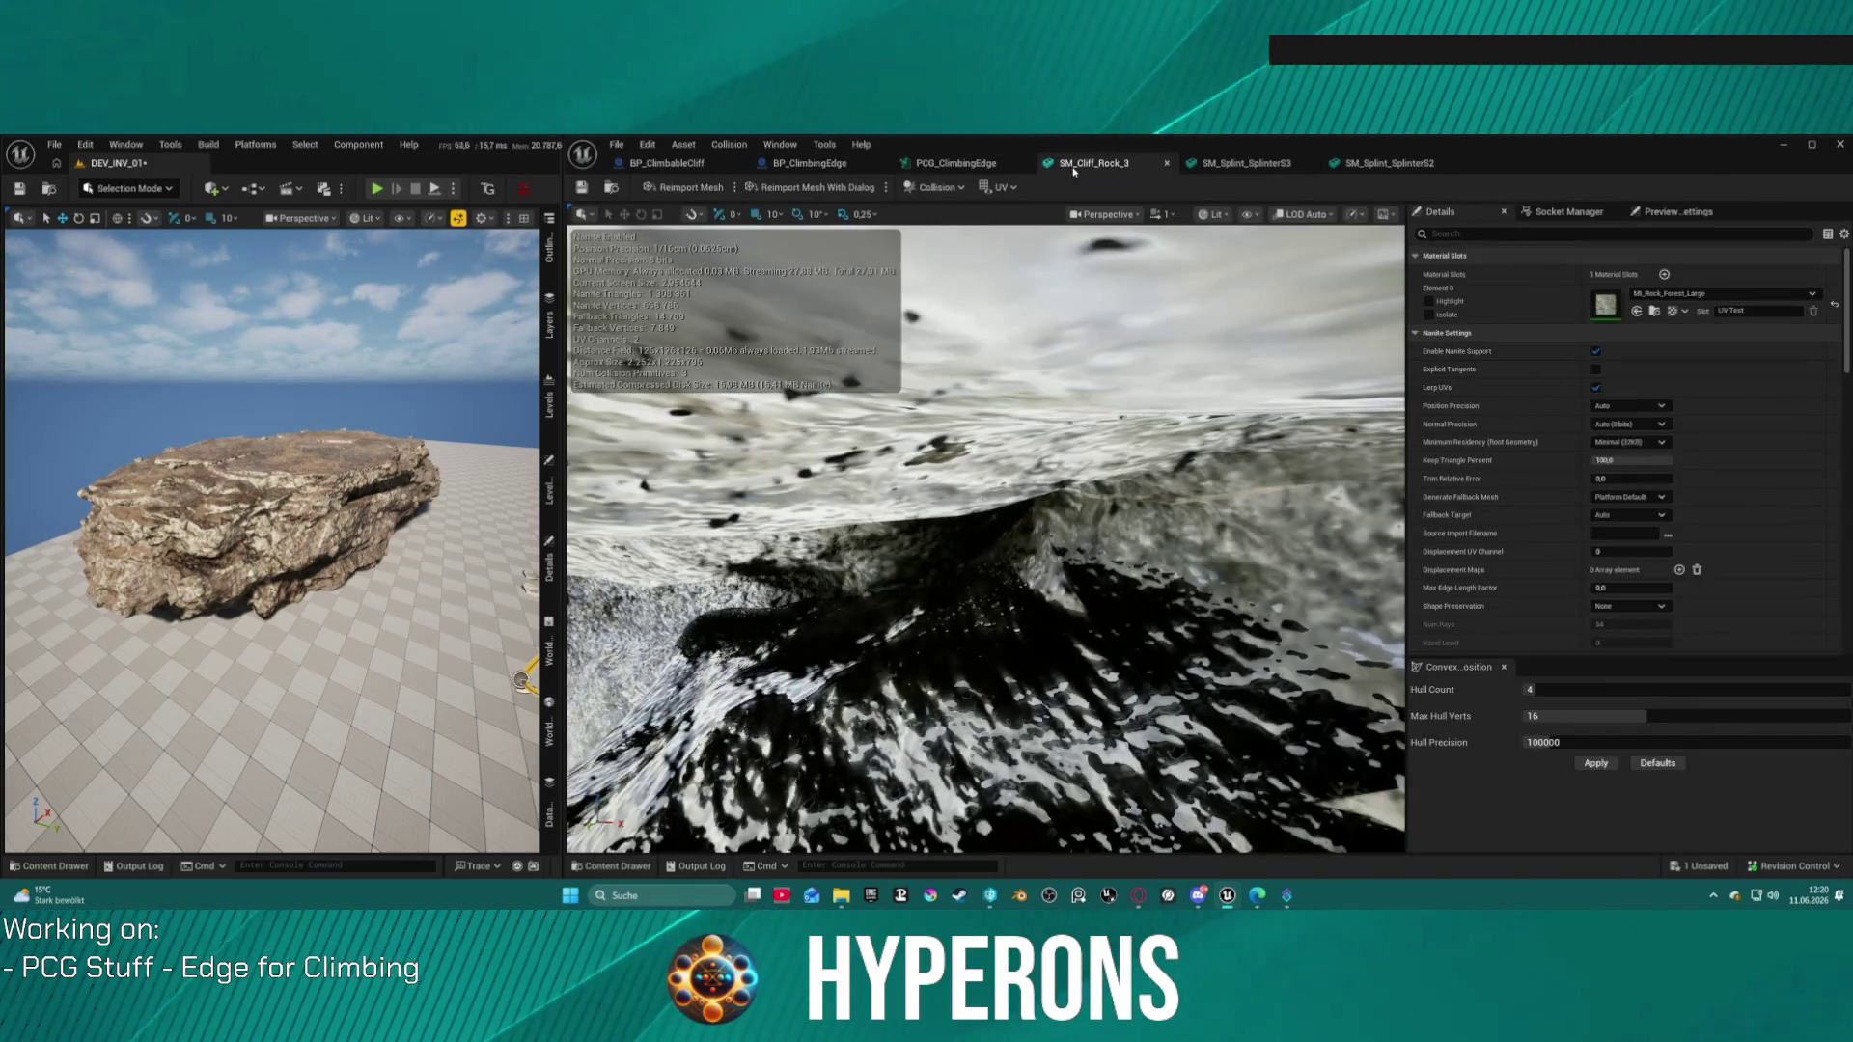
{"action": "left_click", "coordinate": [956, 165]}
{"action": "scroll", "coordinate": [1042, 382], "scroll_direction": "down", "scroll_amount": 3}
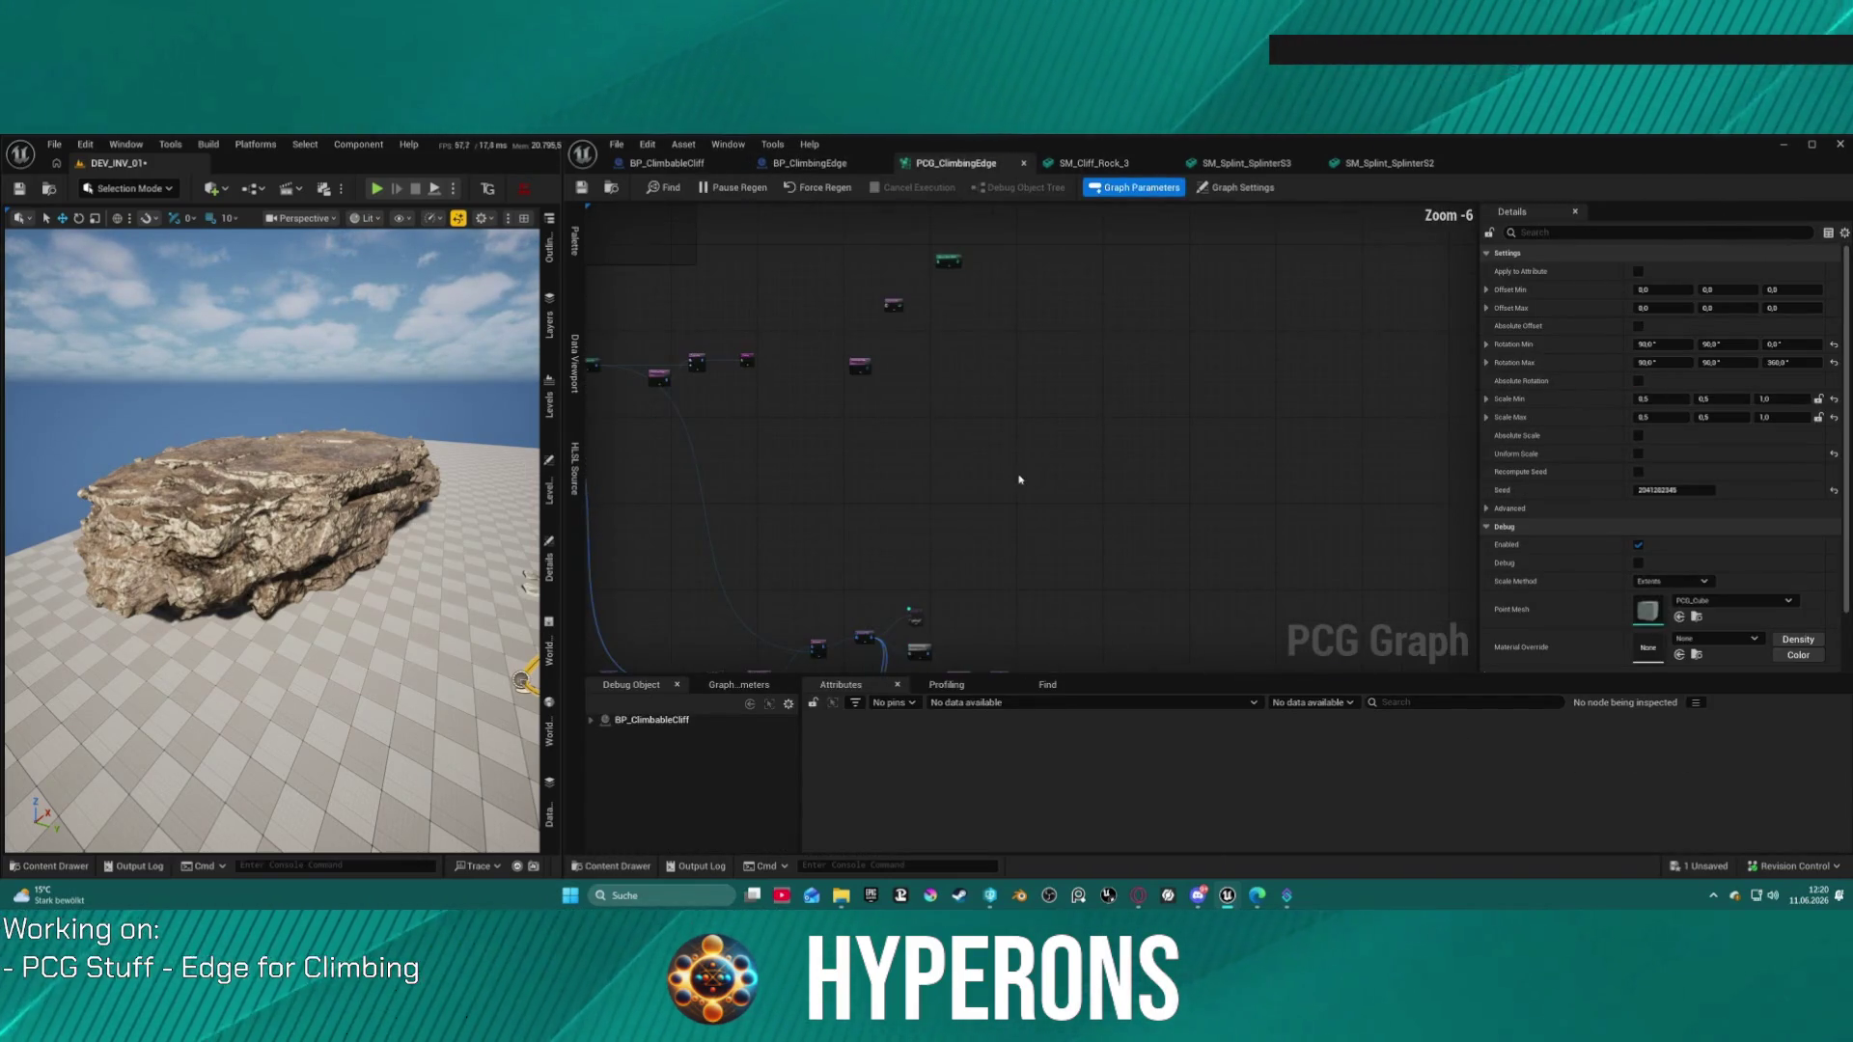
Step: Search 'line' in the node list, add Elevation Isolines, and move the node down-left in the graph
{"action": "right_click", "coordinate": [1028, 368]}
{"action": "type", "text": "e"}
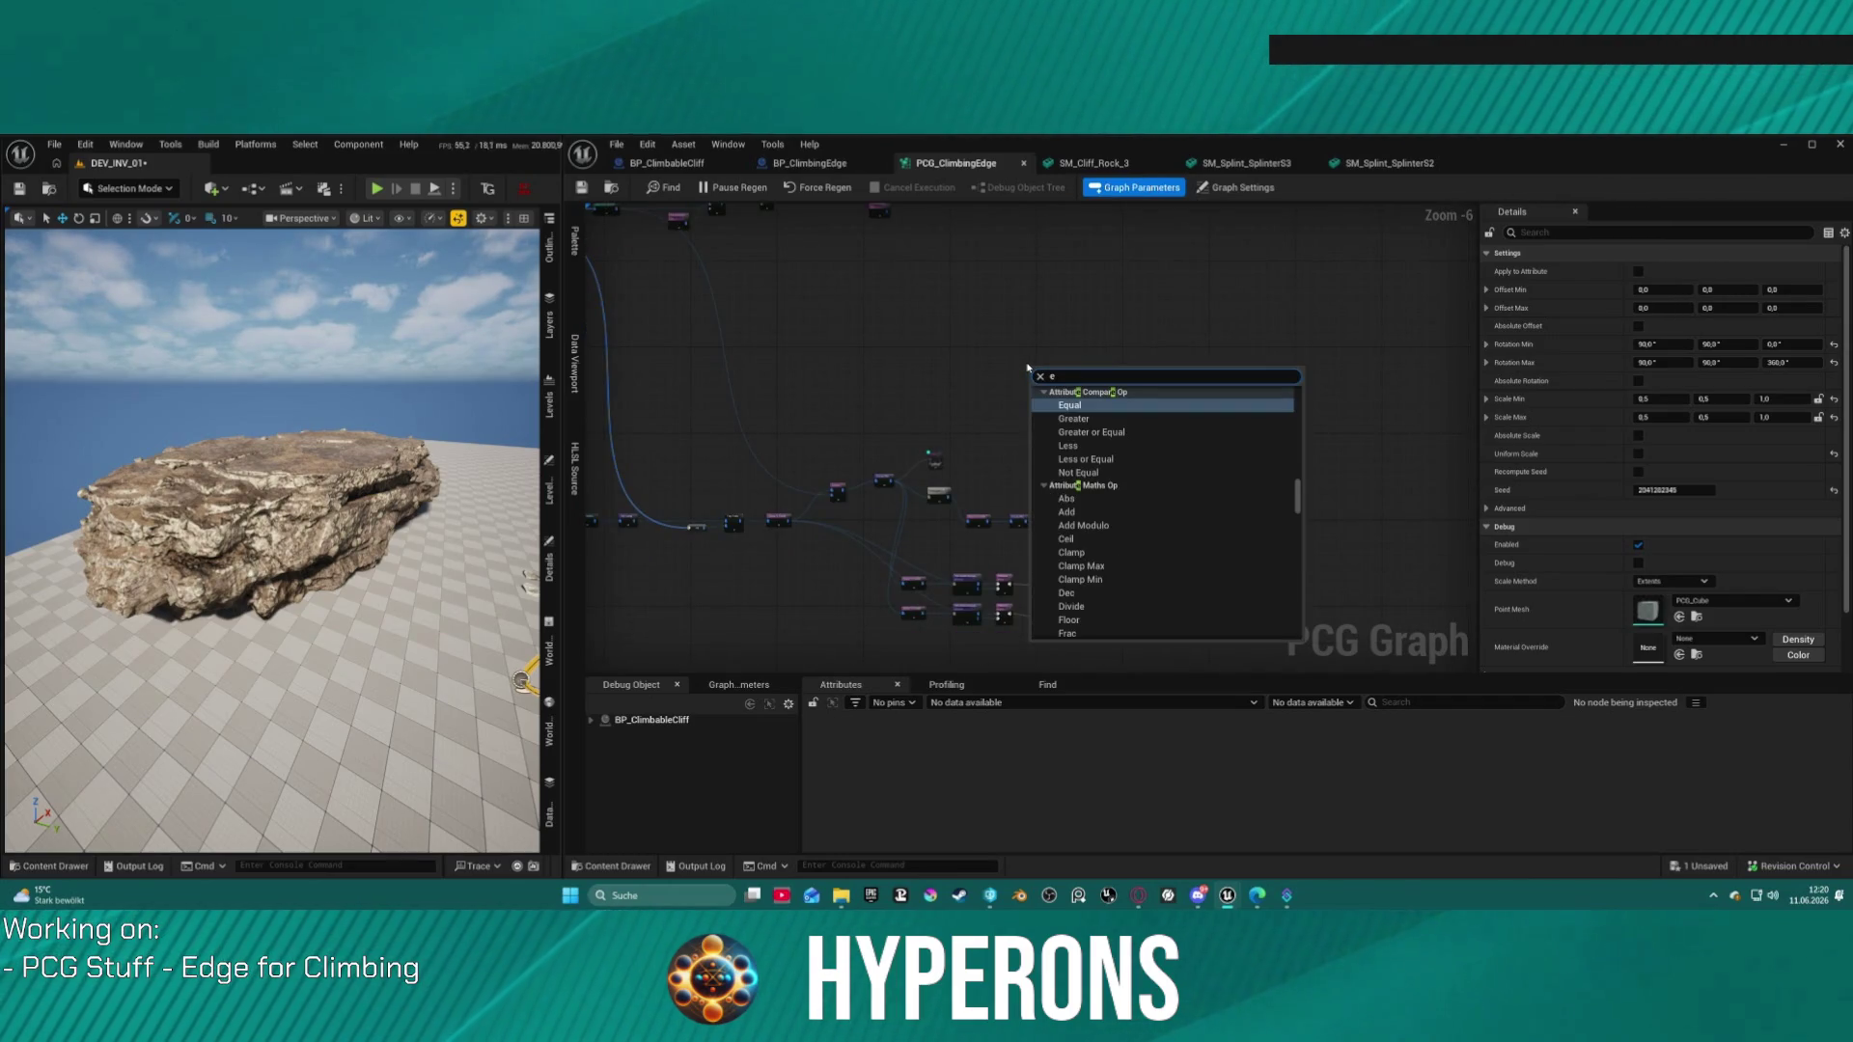
{"action": "type", "text": "ev"}
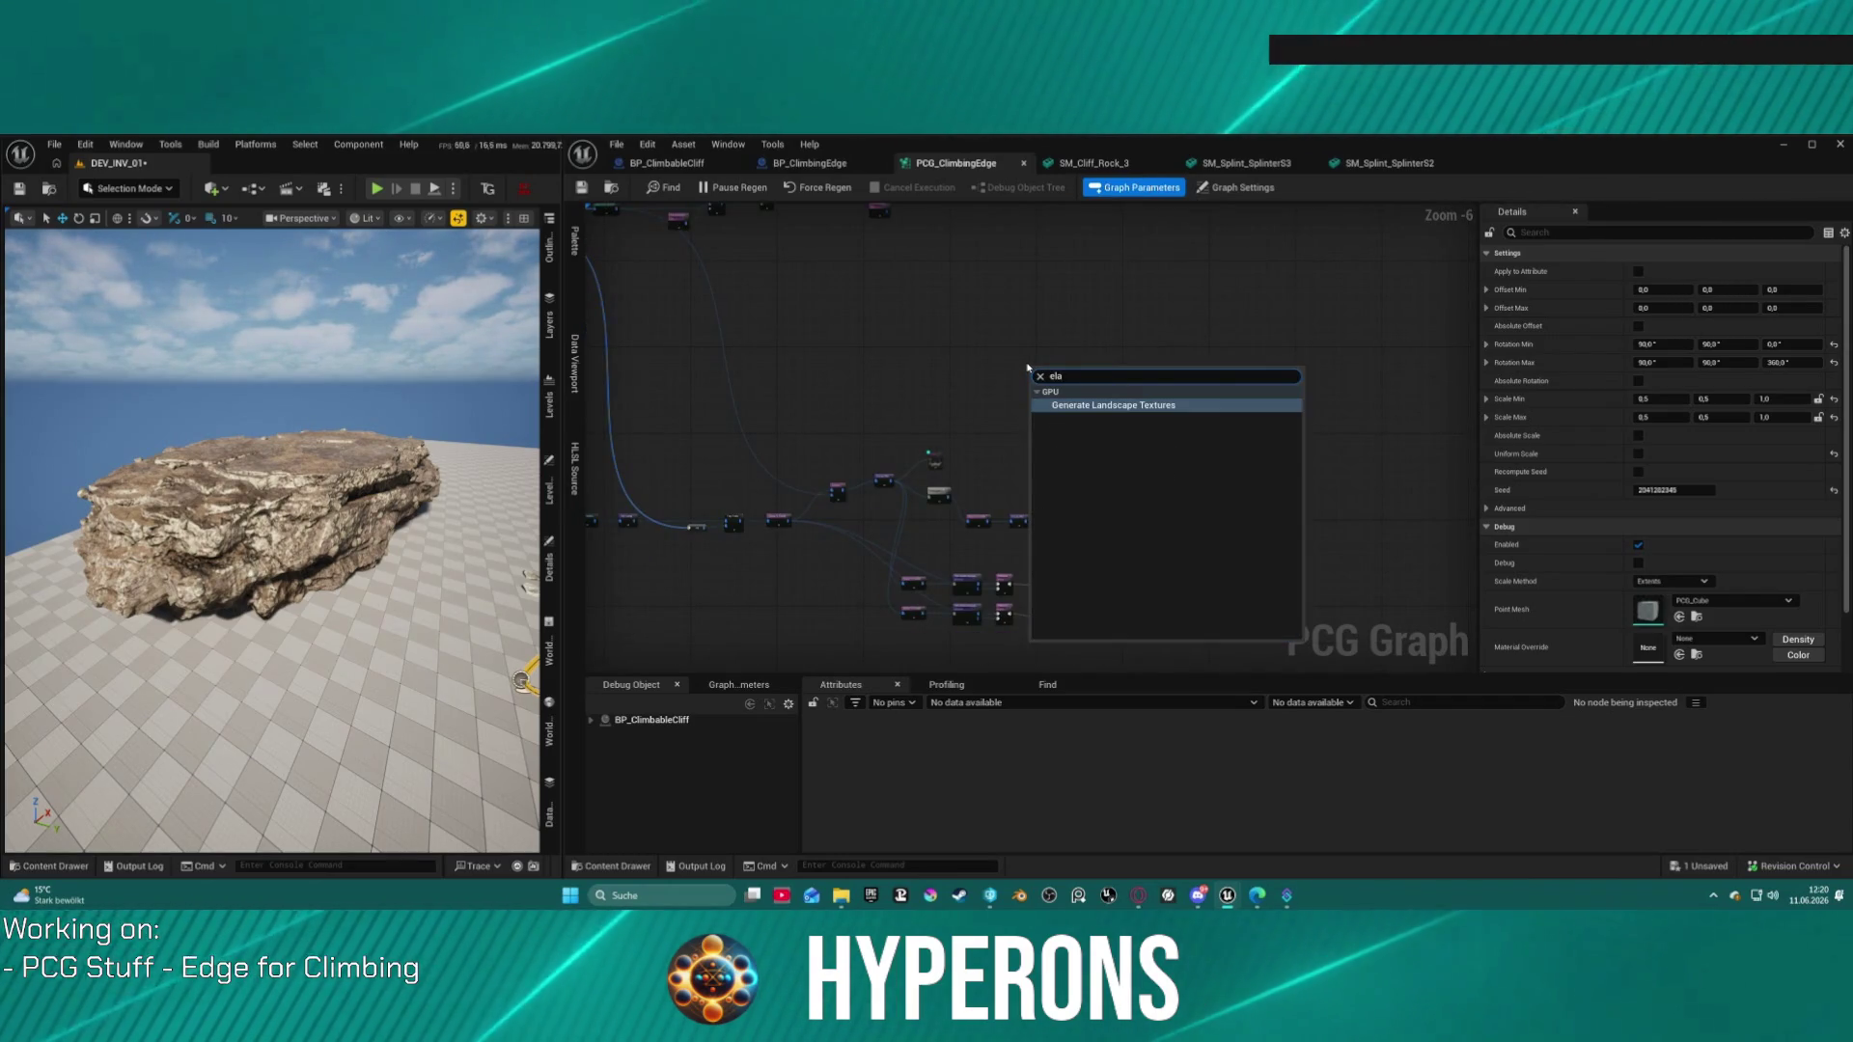
{"action": "key", "text": "BackSpace"}
{"action": "key", "text": "BackSpace"}
{"action": "key", "text": "BackSpace"}
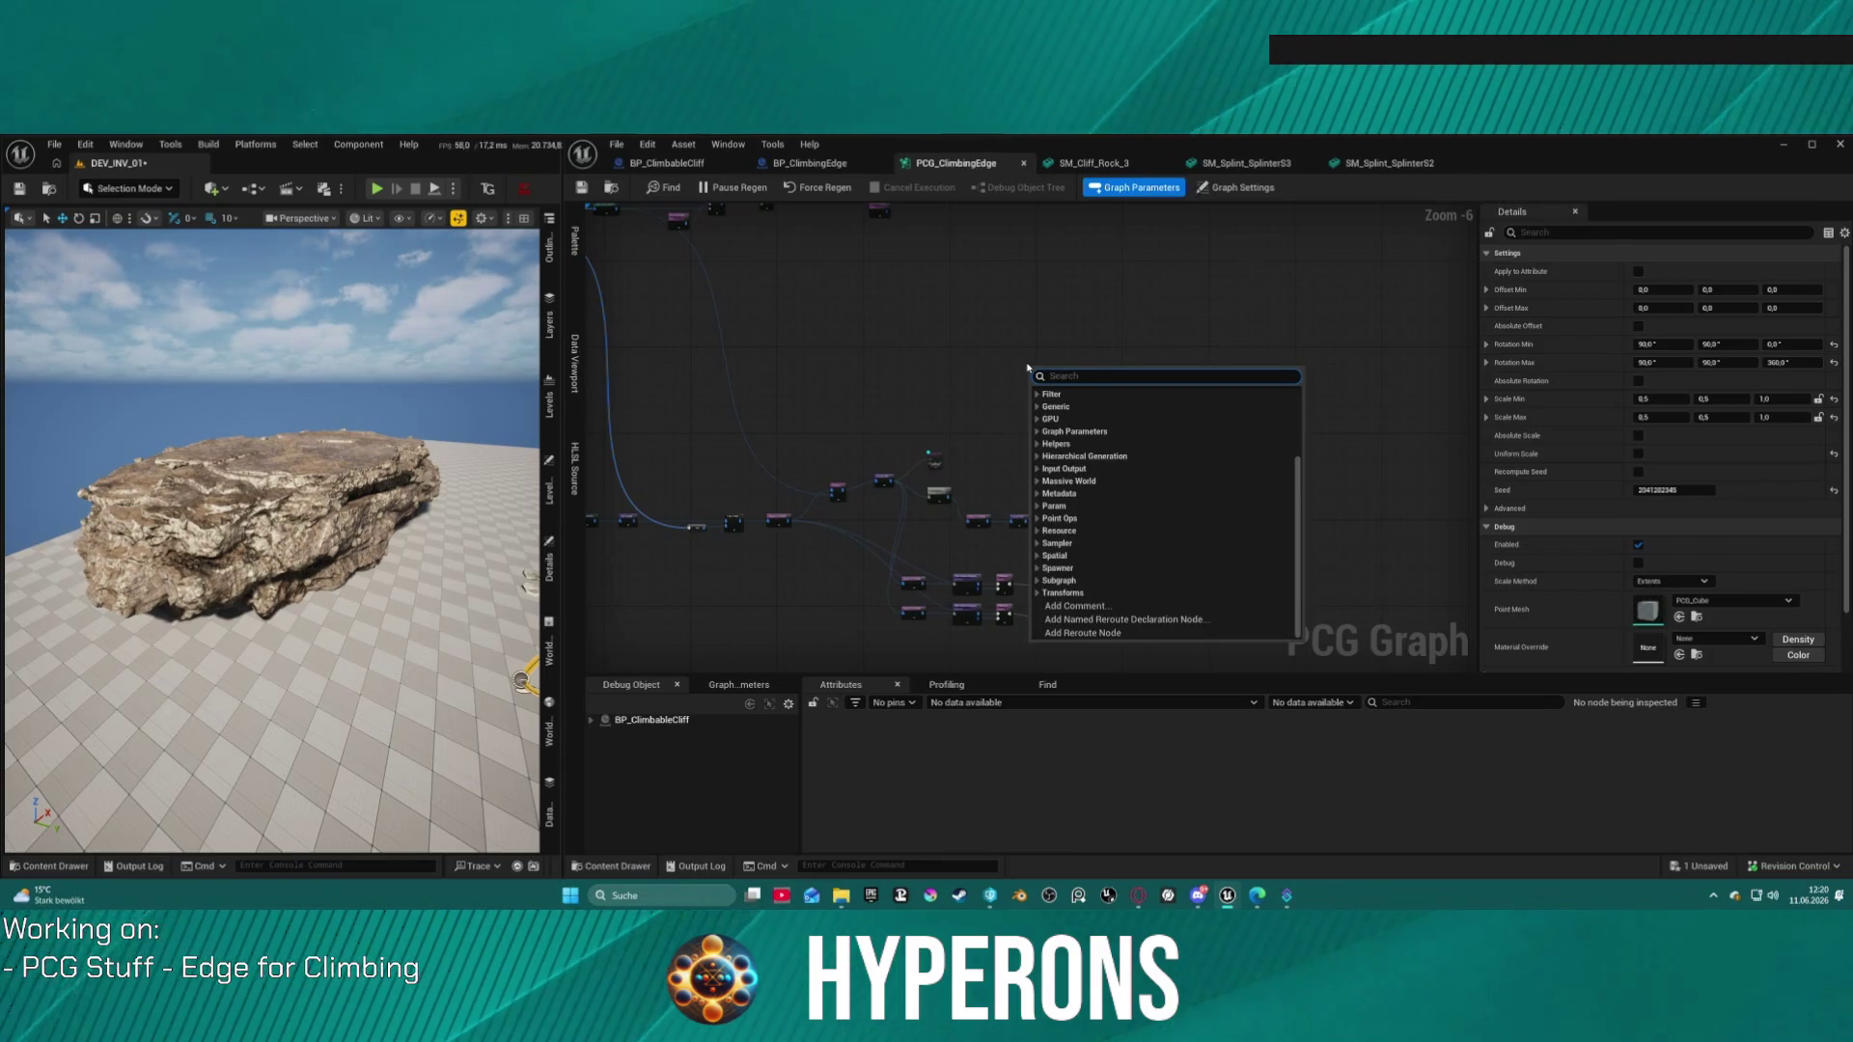
{"action": "type", "text": "line"}
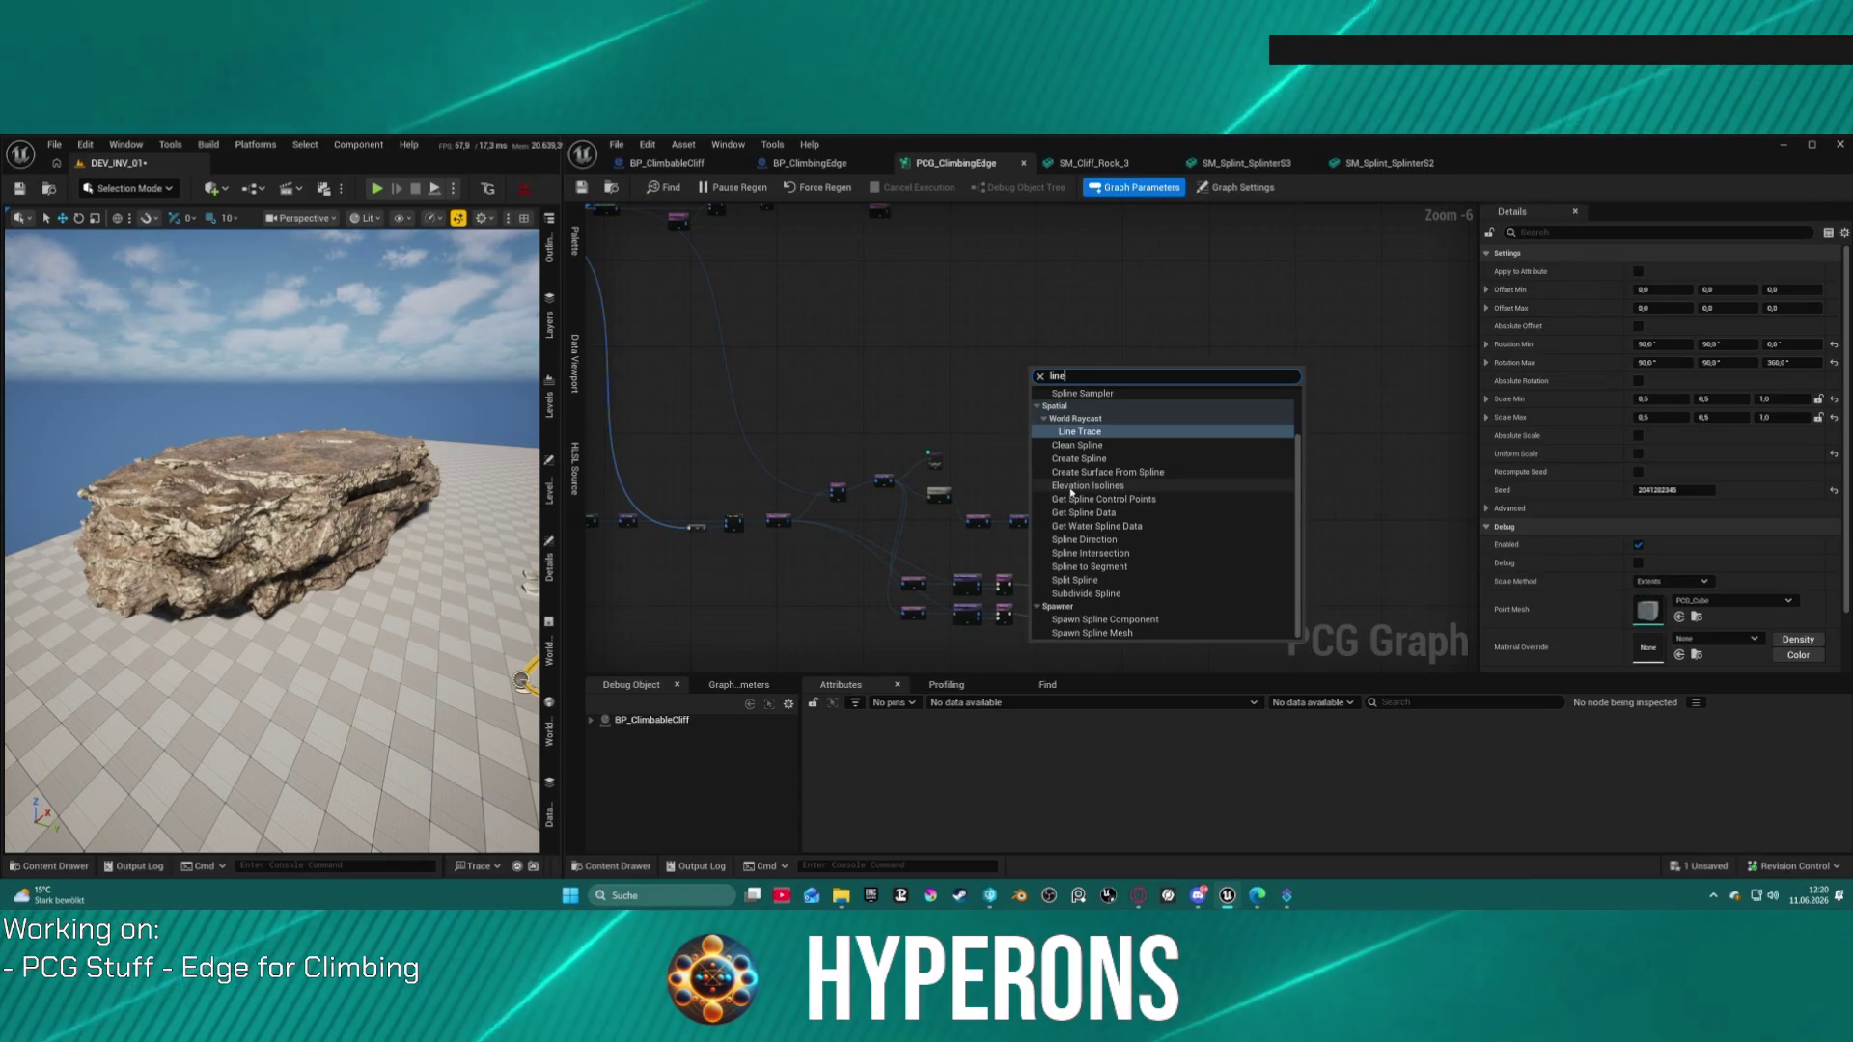
{"action": "left_click", "coordinate": [1095, 486]}
{"action": "scroll", "coordinate": [1046, 380], "scroll_direction": "up", "scroll_amount": 7}
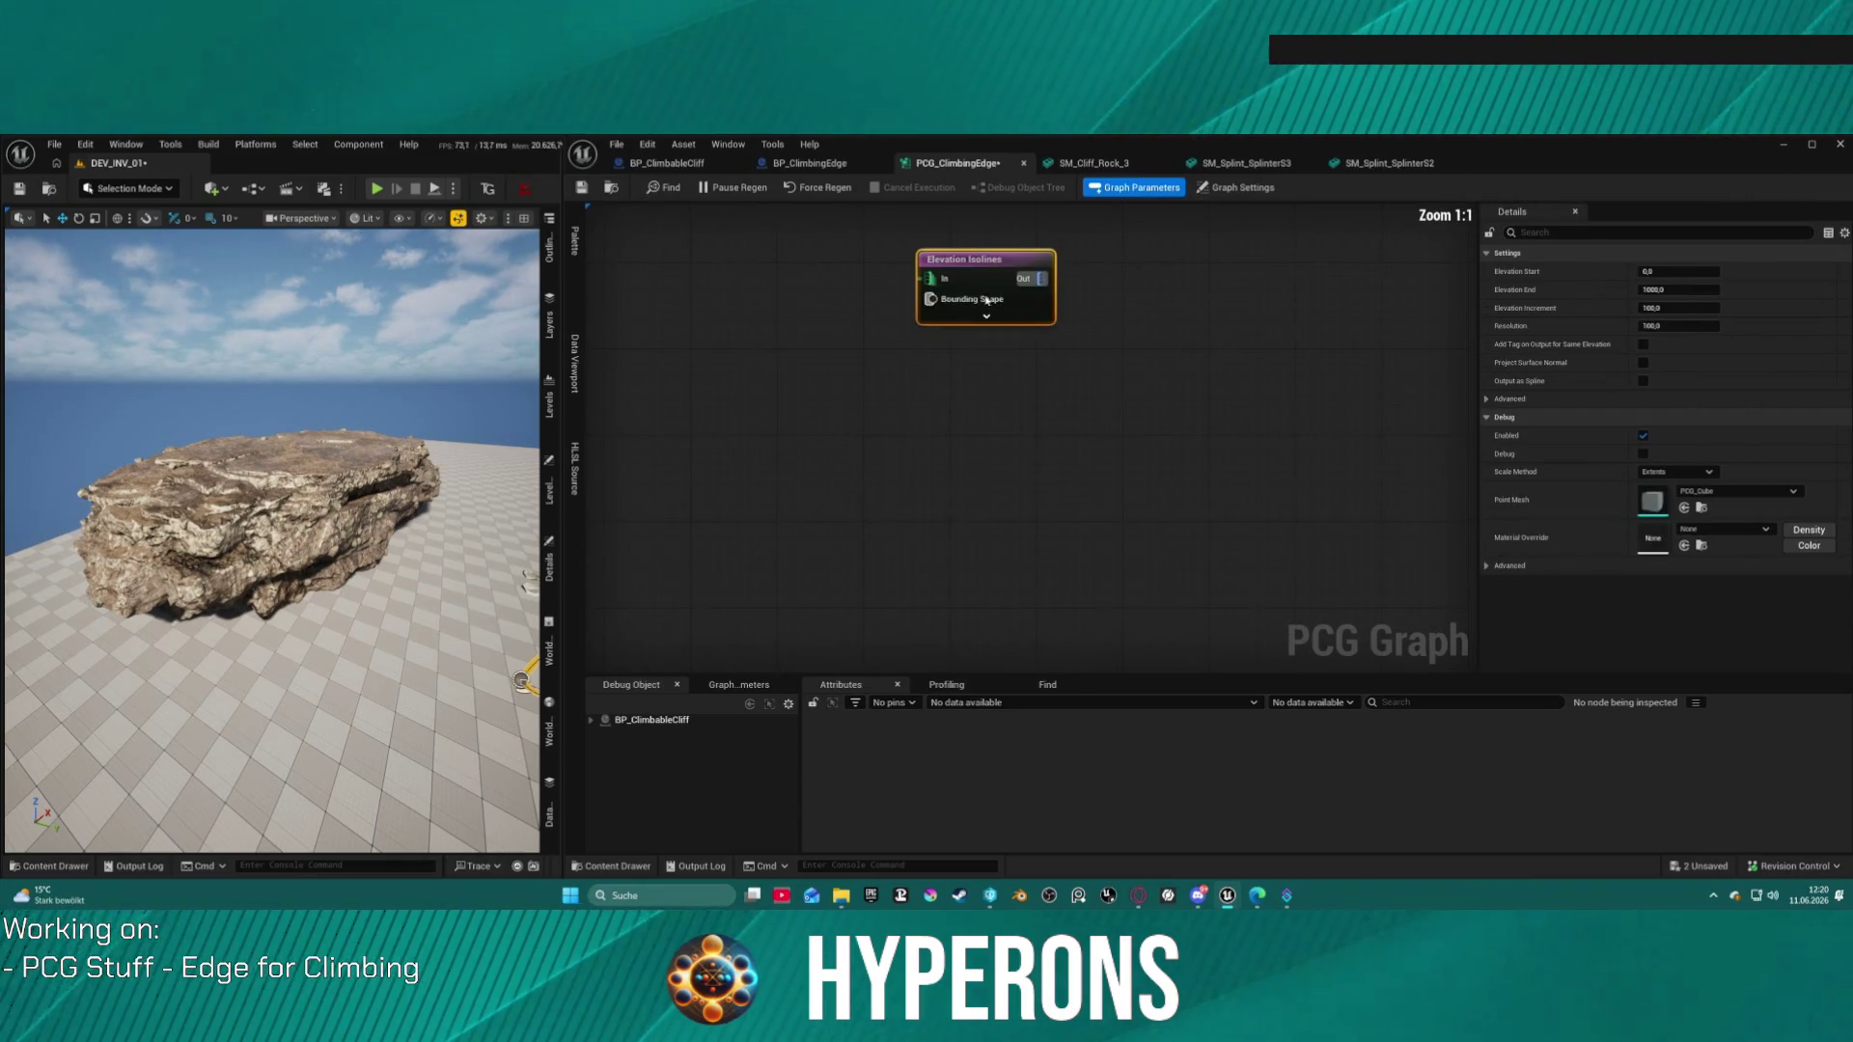
{"action": "left_click_drag", "start_coordinate": [944, 253], "coordinate": [909, 378]}
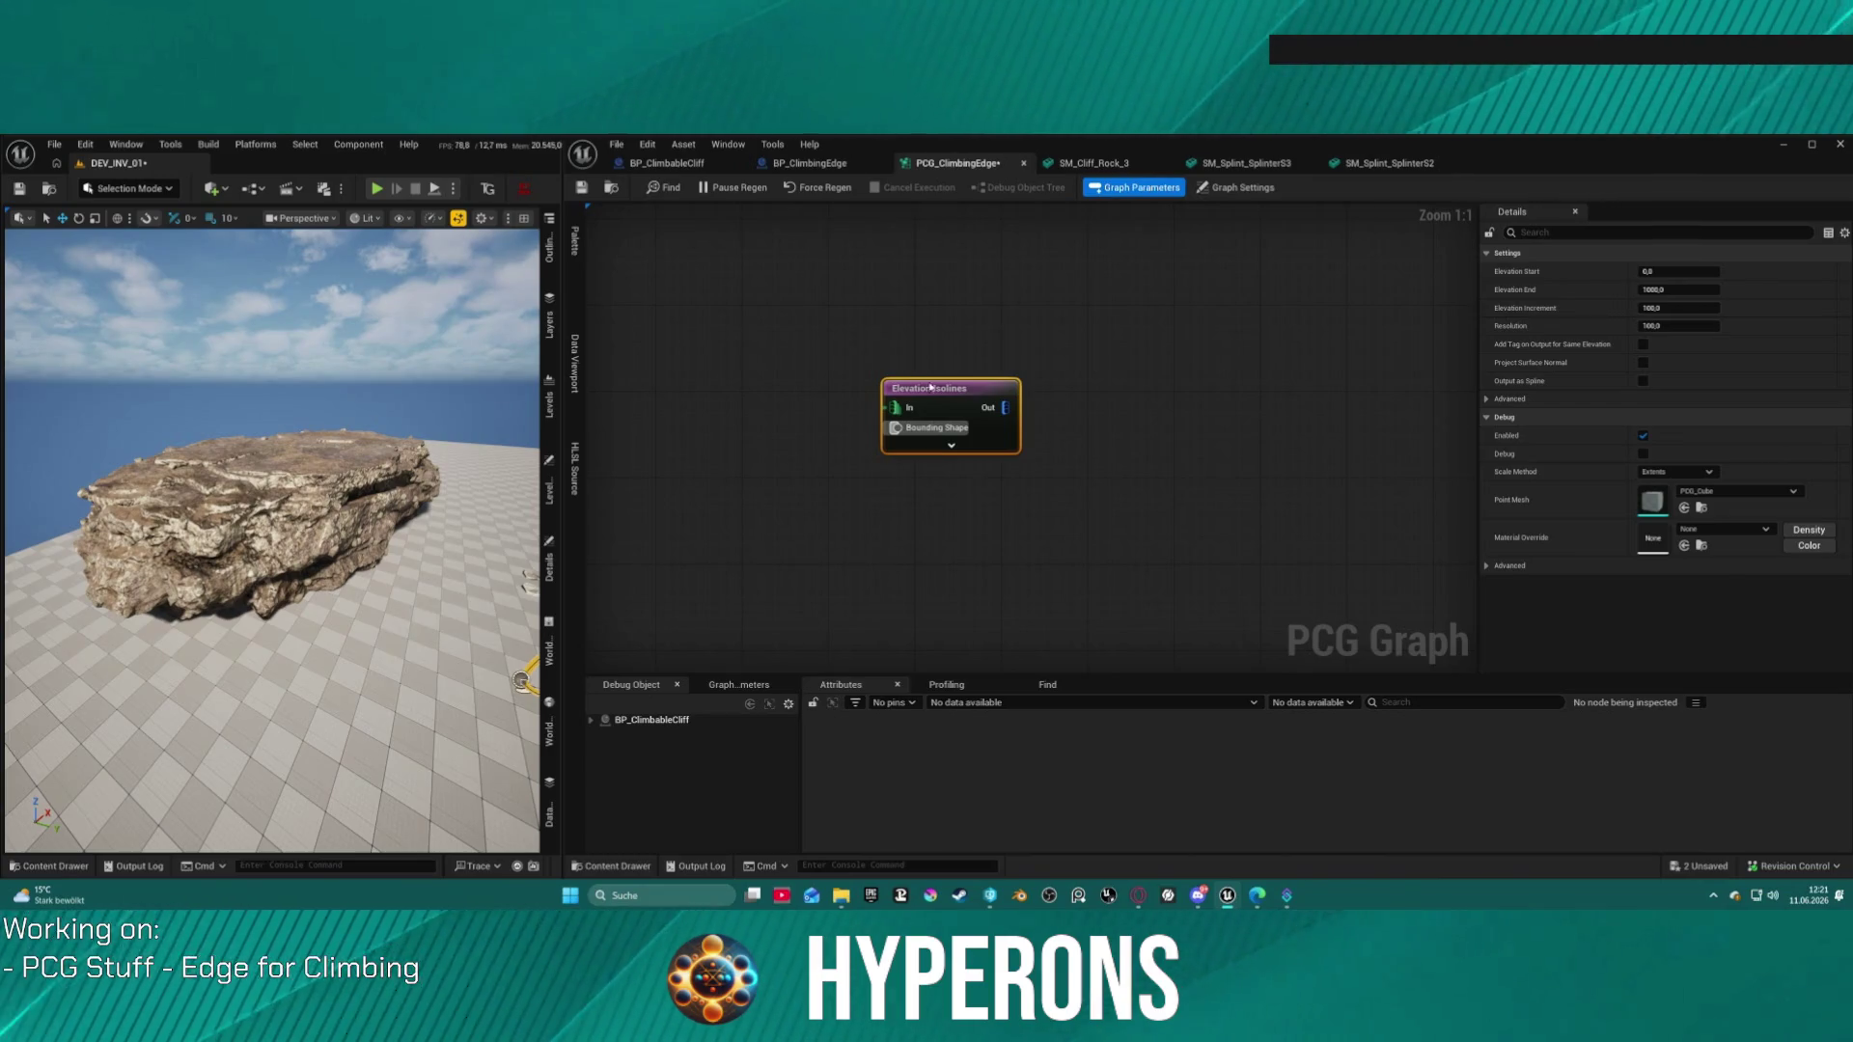
{"action": "mouse_move", "coordinate": [896, 407]}
{"action": "left_mouse_down"}
{"action": "mouse_move", "coordinate": [749, 425]}
{"action": "mouse_move", "coordinate": [797, 444]}
{"action": "left_mouse_up"}
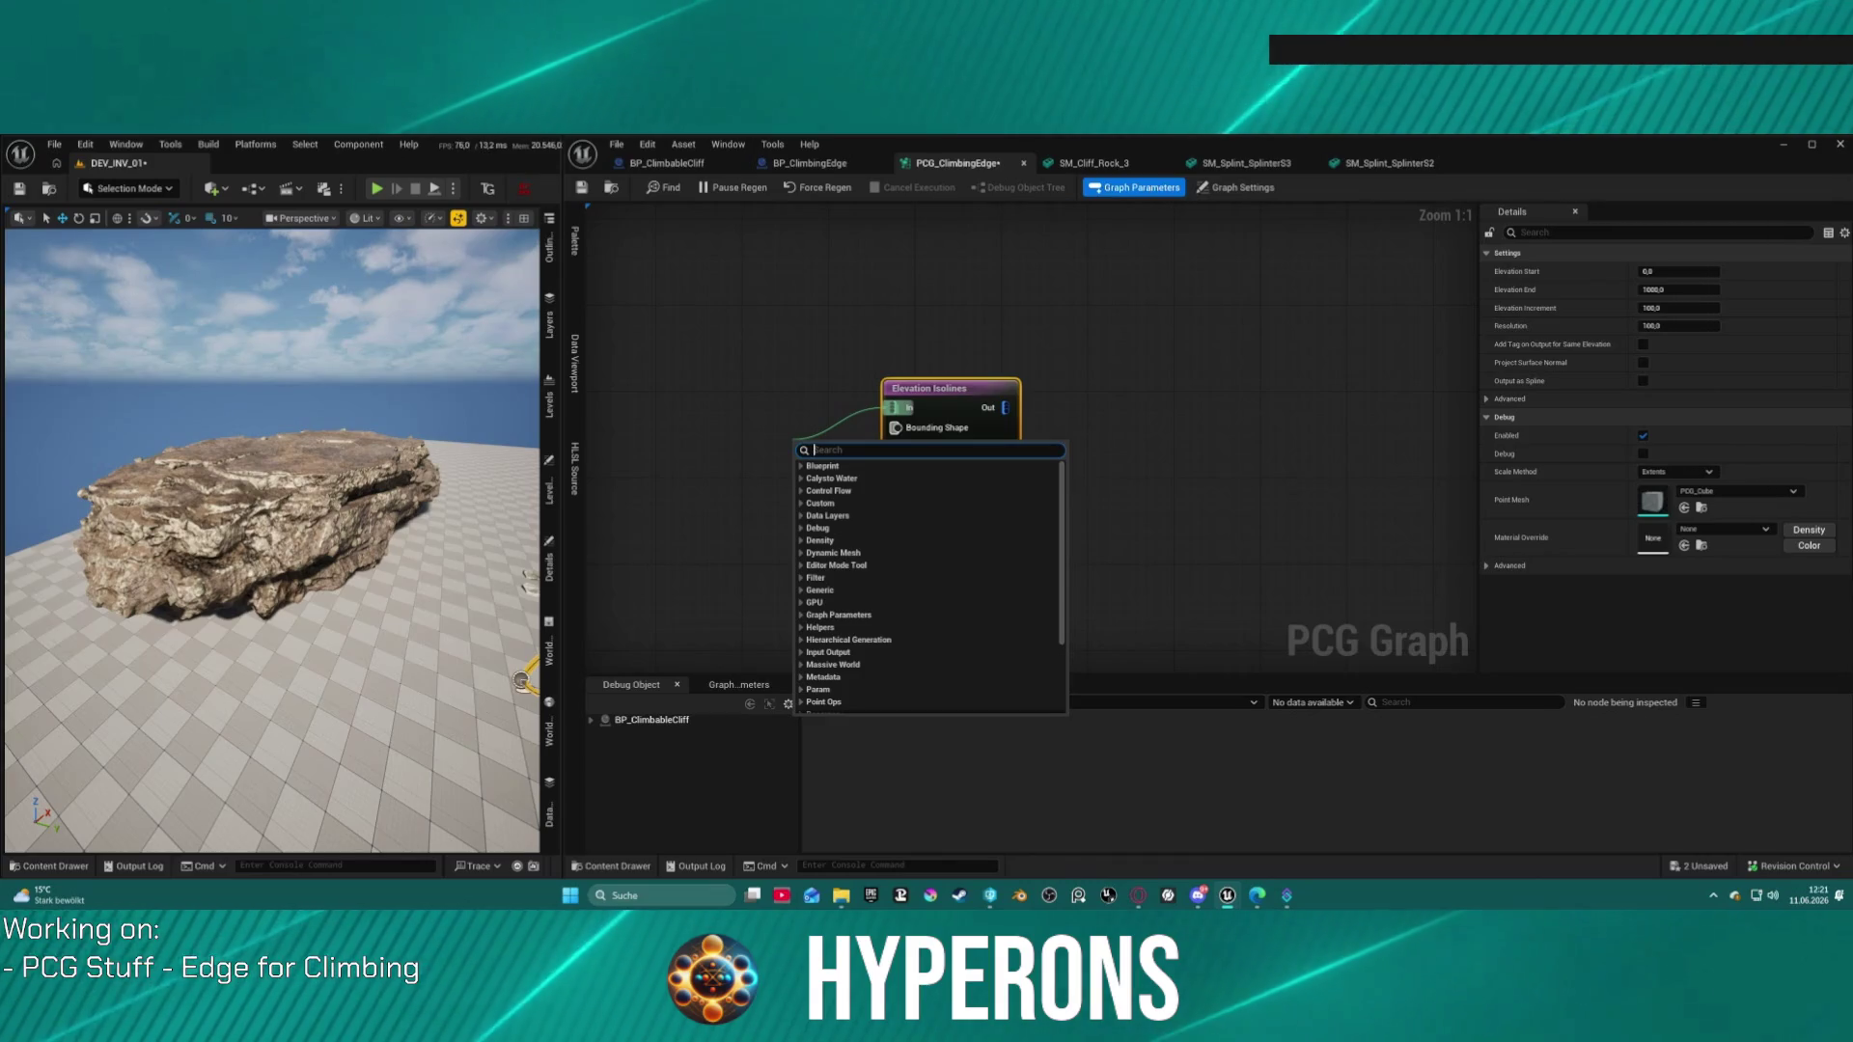
{"action": "key", "text": "Escape"}
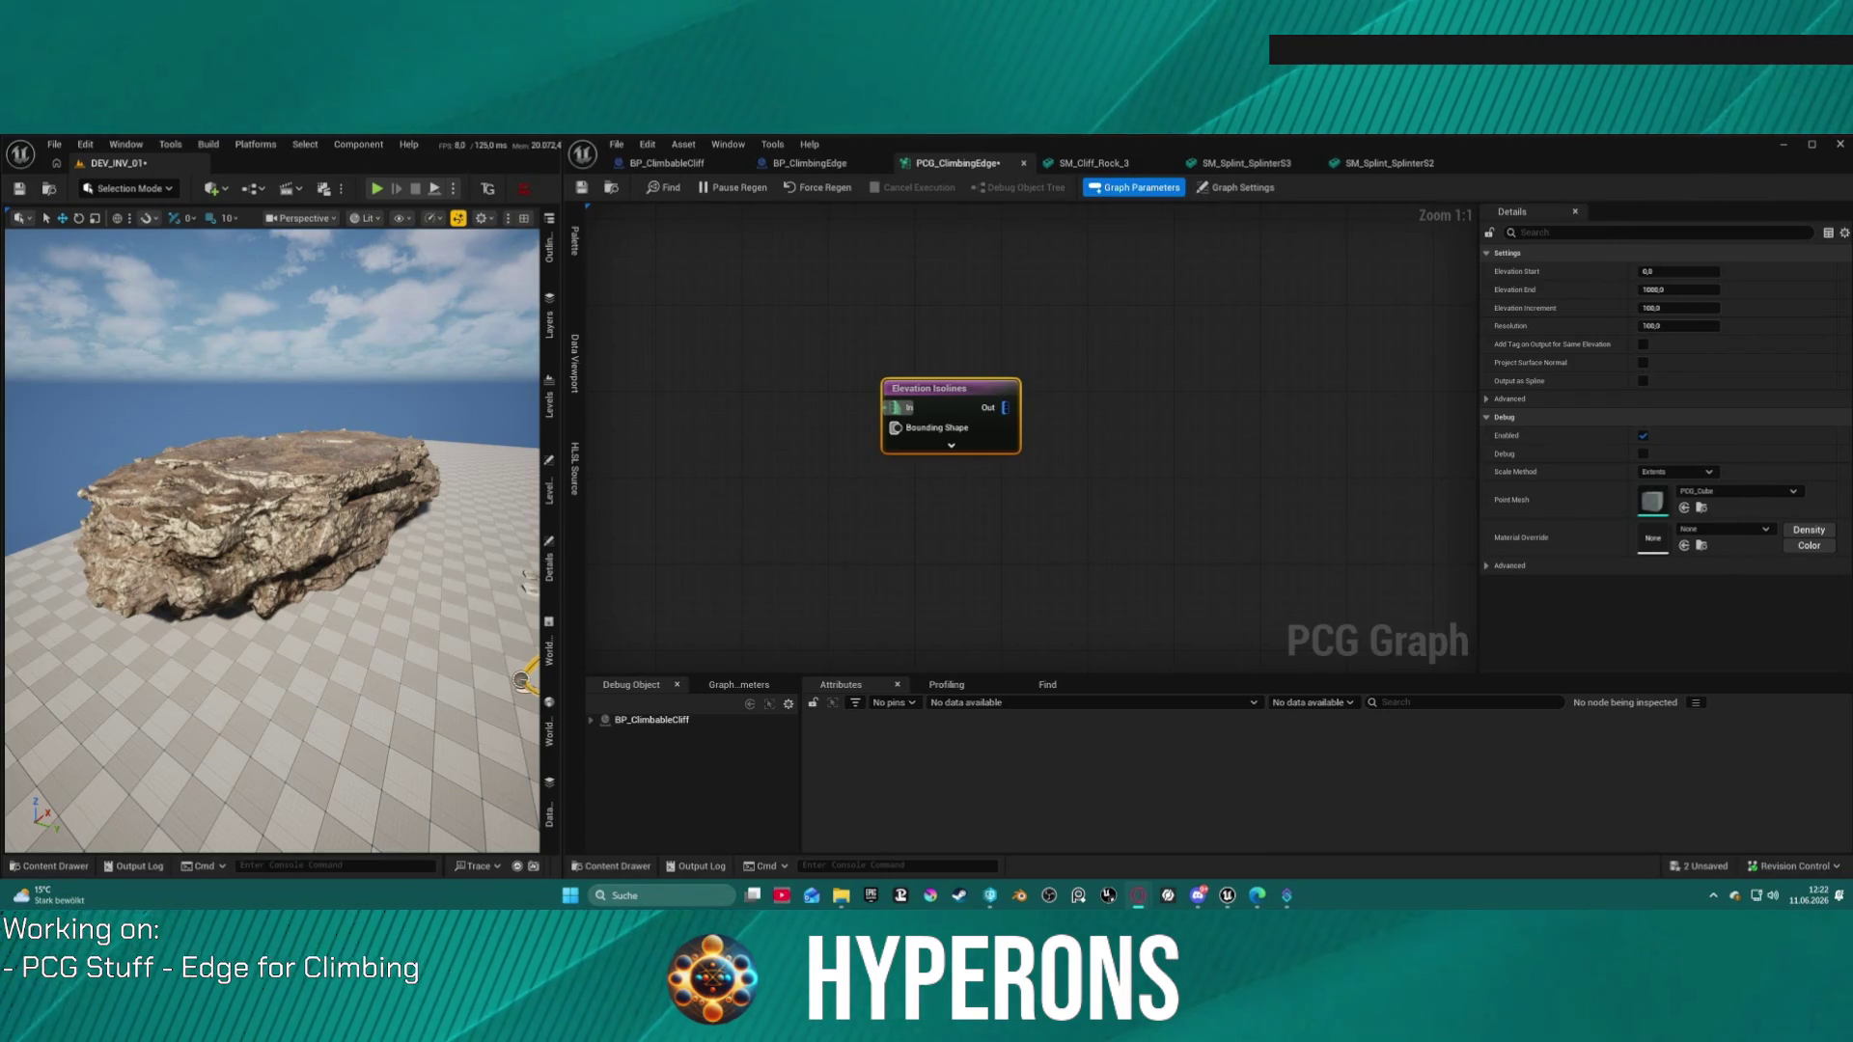
{"action": "right_click", "coordinate": [1156, 602]}
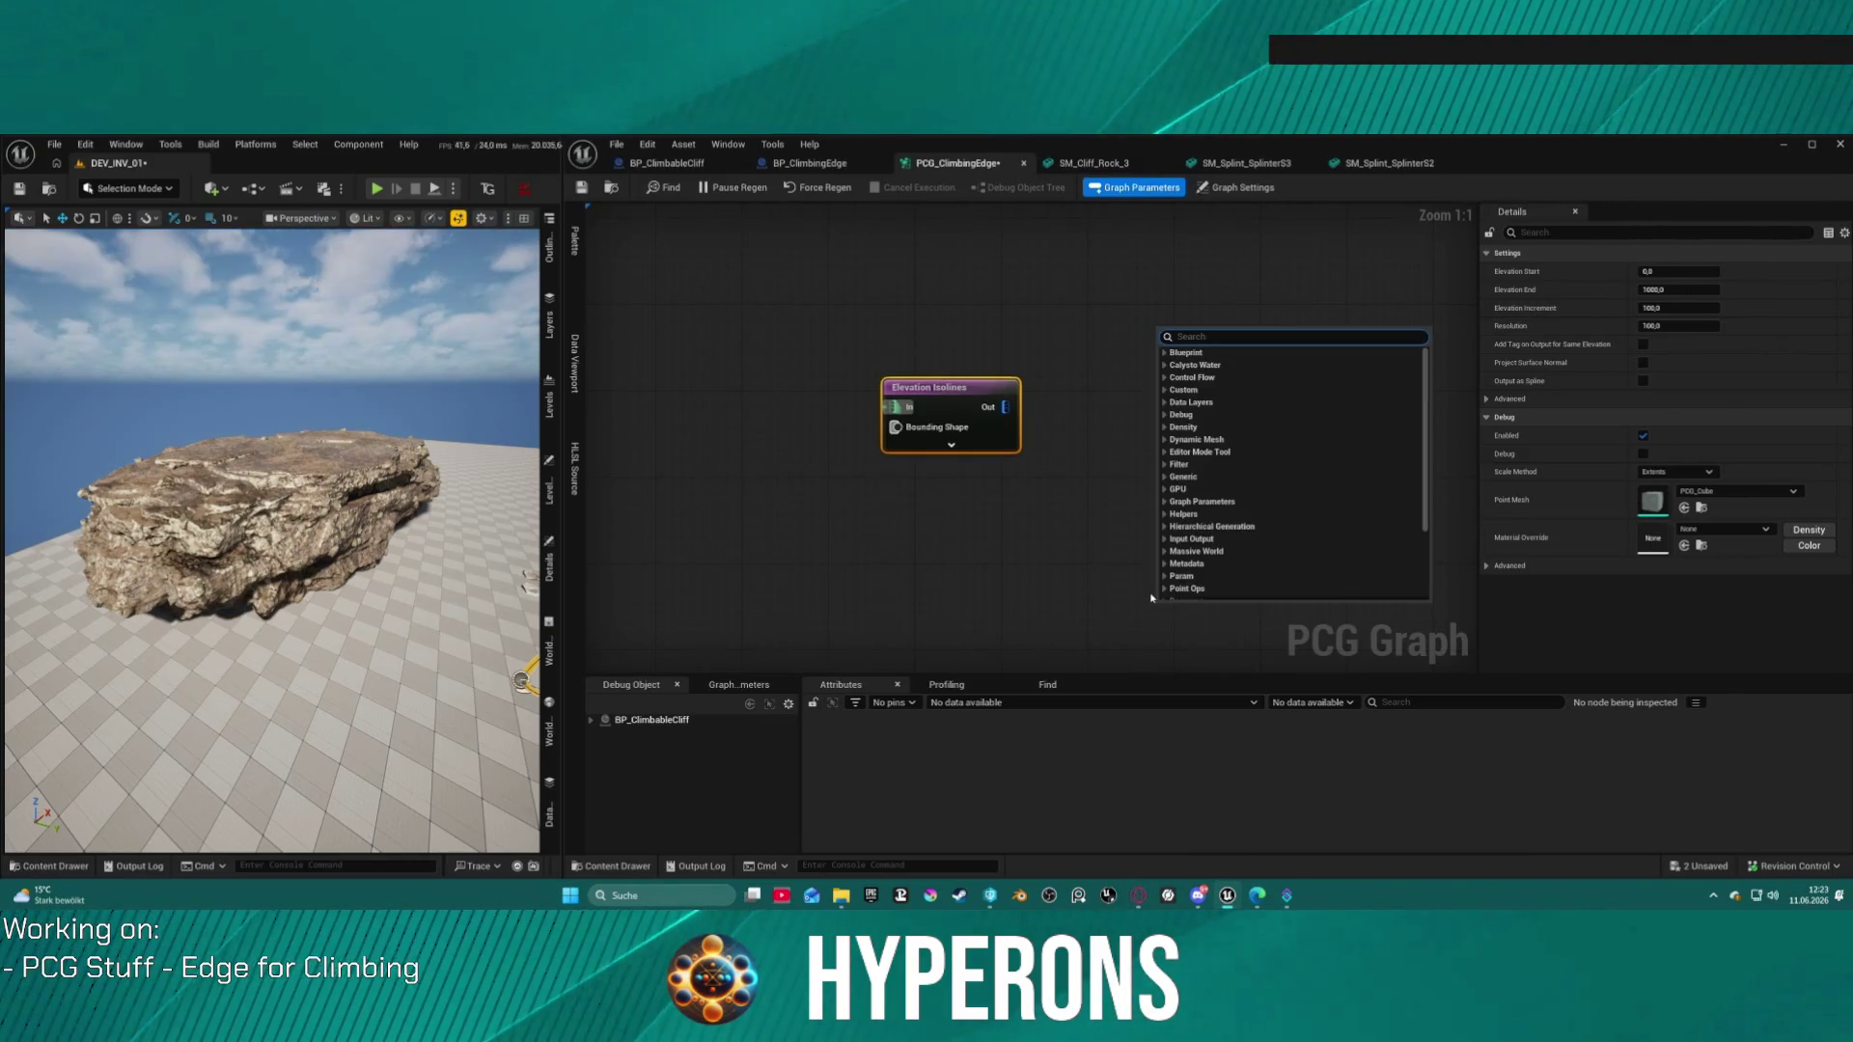
Step: Search 'samp' and add a Sample Texture node, then cancel a wire pulled from its Base Texture input
{"action": "left_click", "coordinate": [992, 517]}
{"action": "right_click", "coordinate": [990, 522]}
{"action": "type", "text": "sample"}
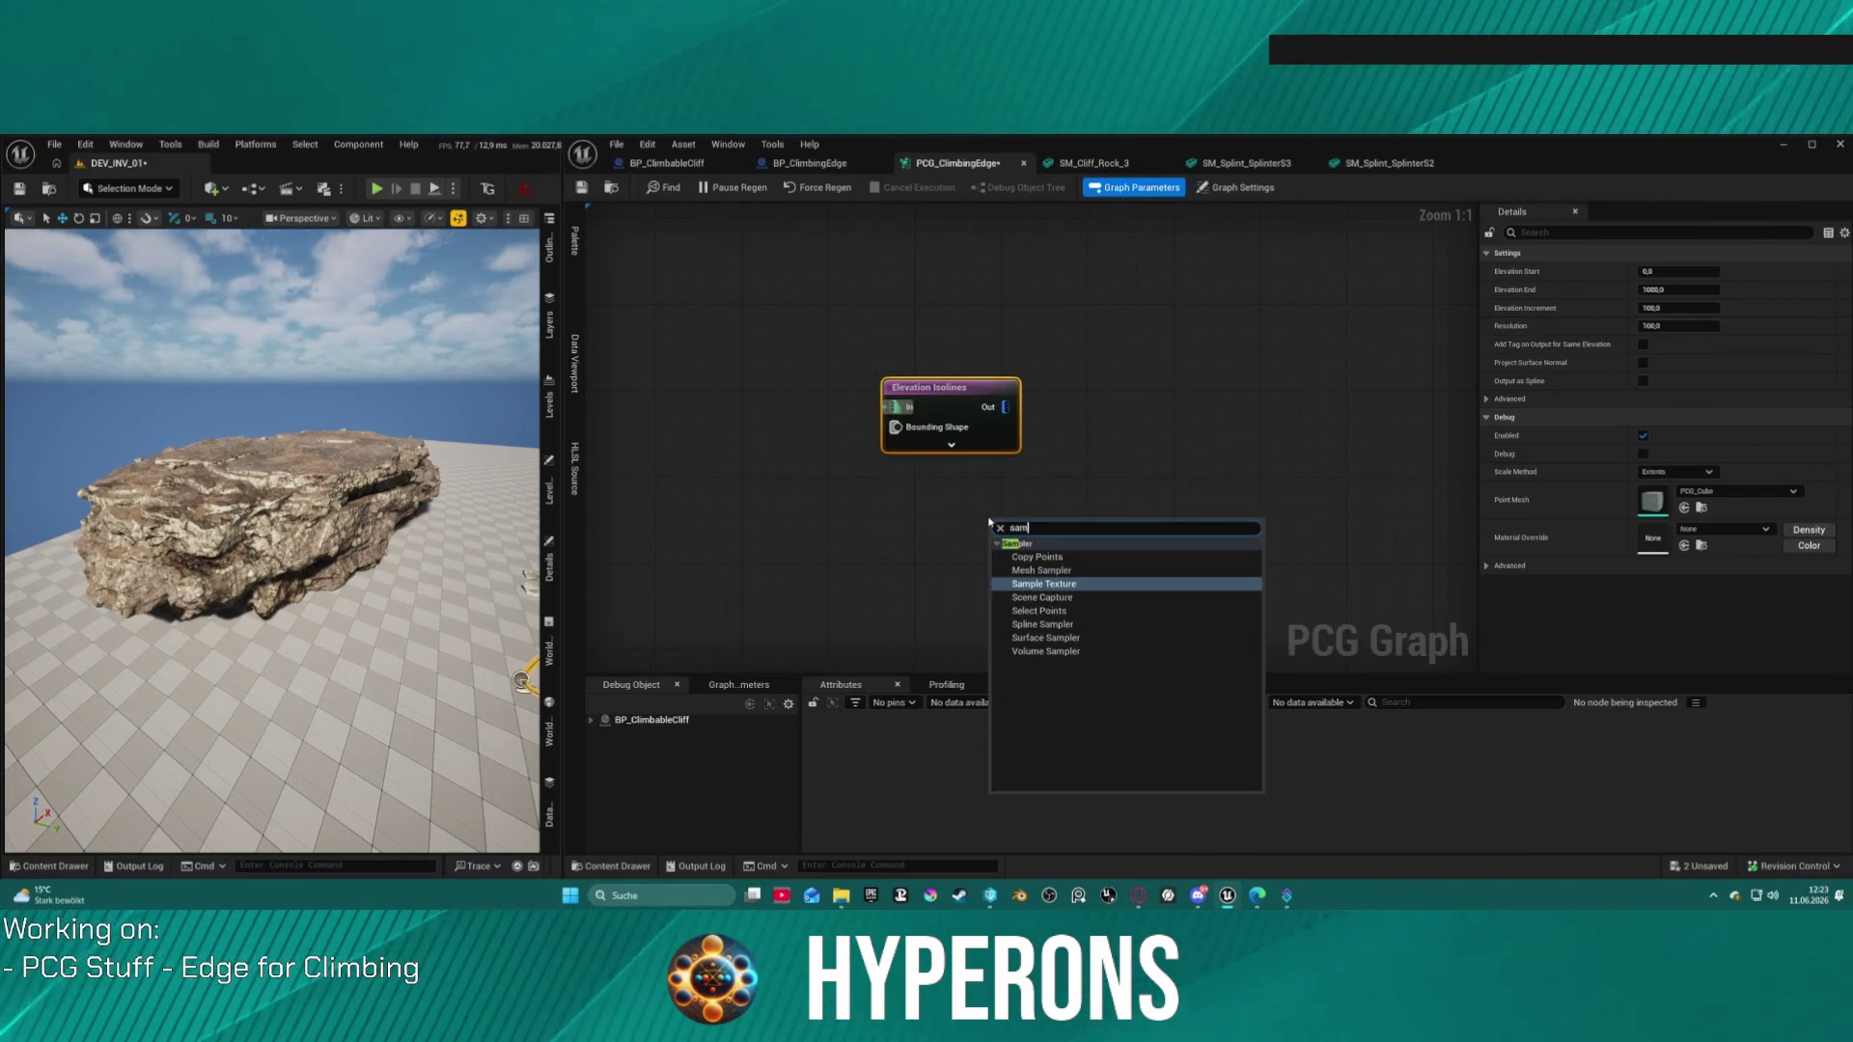
{"action": "left_click", "coordinate": [1045, 584]}
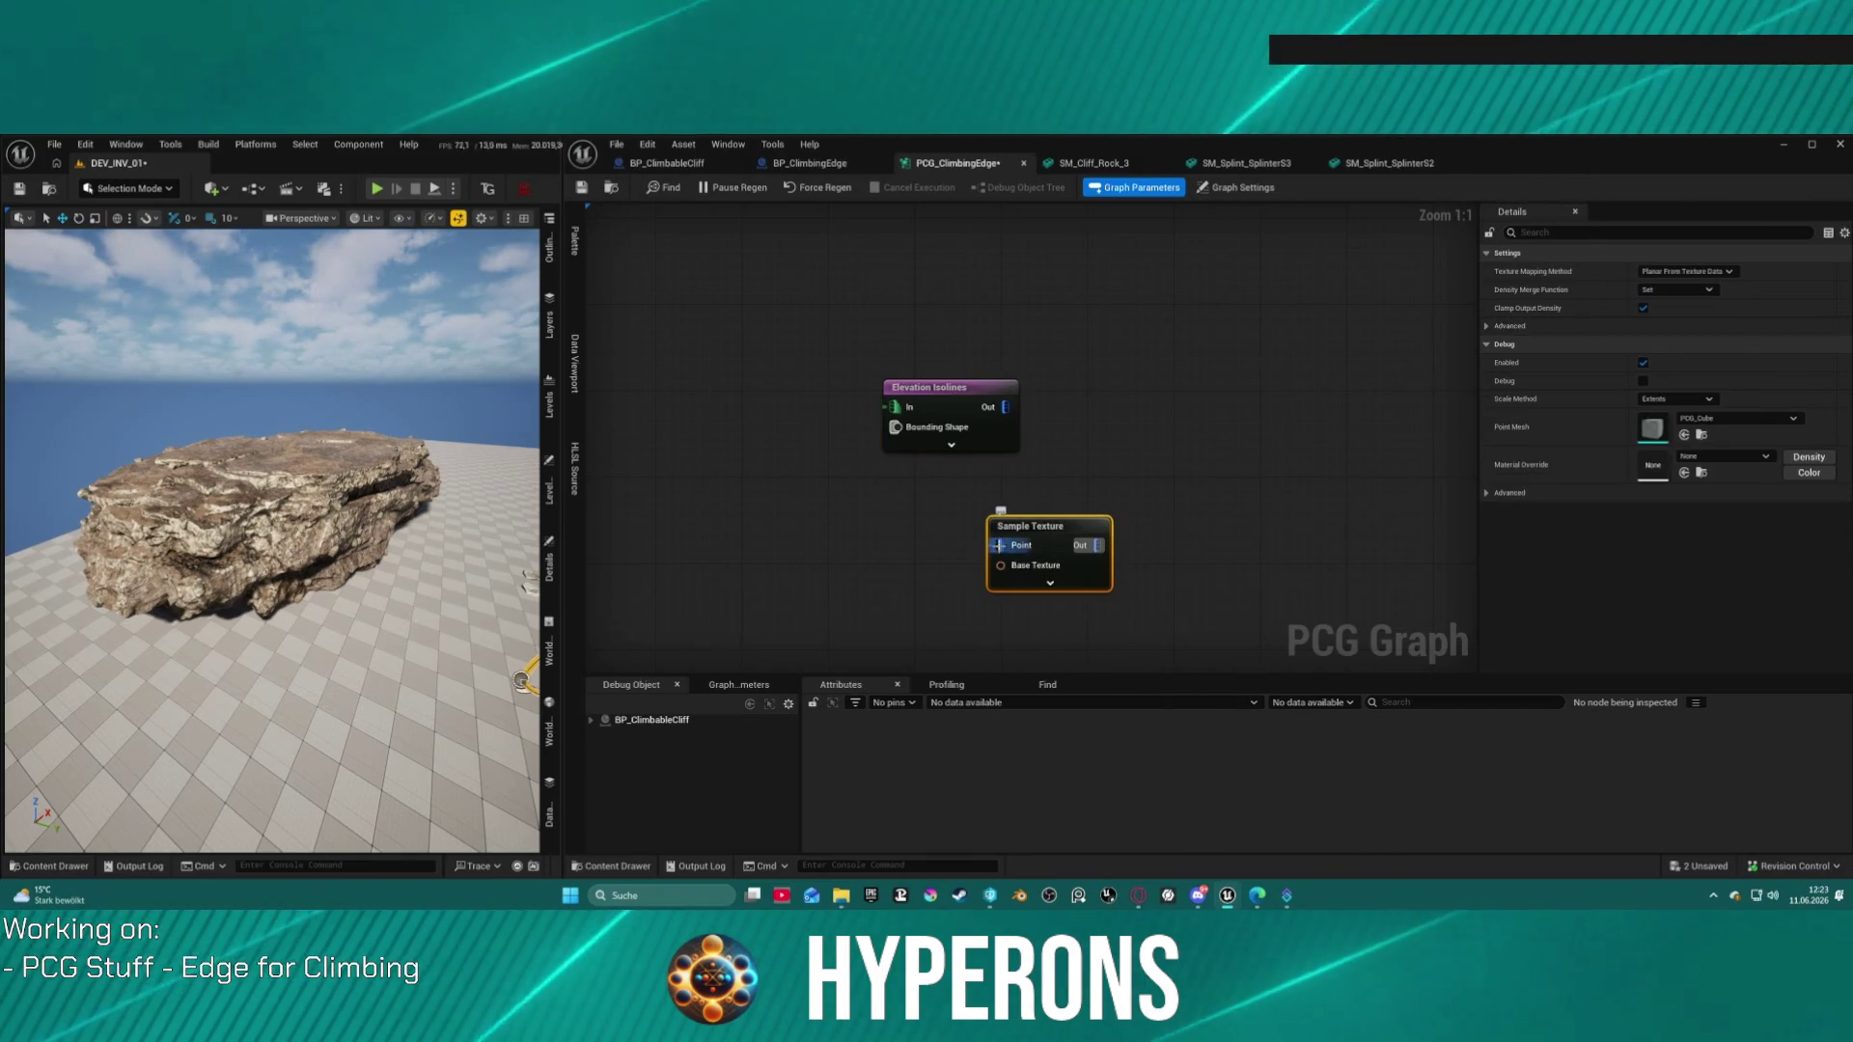
{"action": "left_click_drag", "start_coordinate": [1000, 565], "coordinate": [843, 586]}
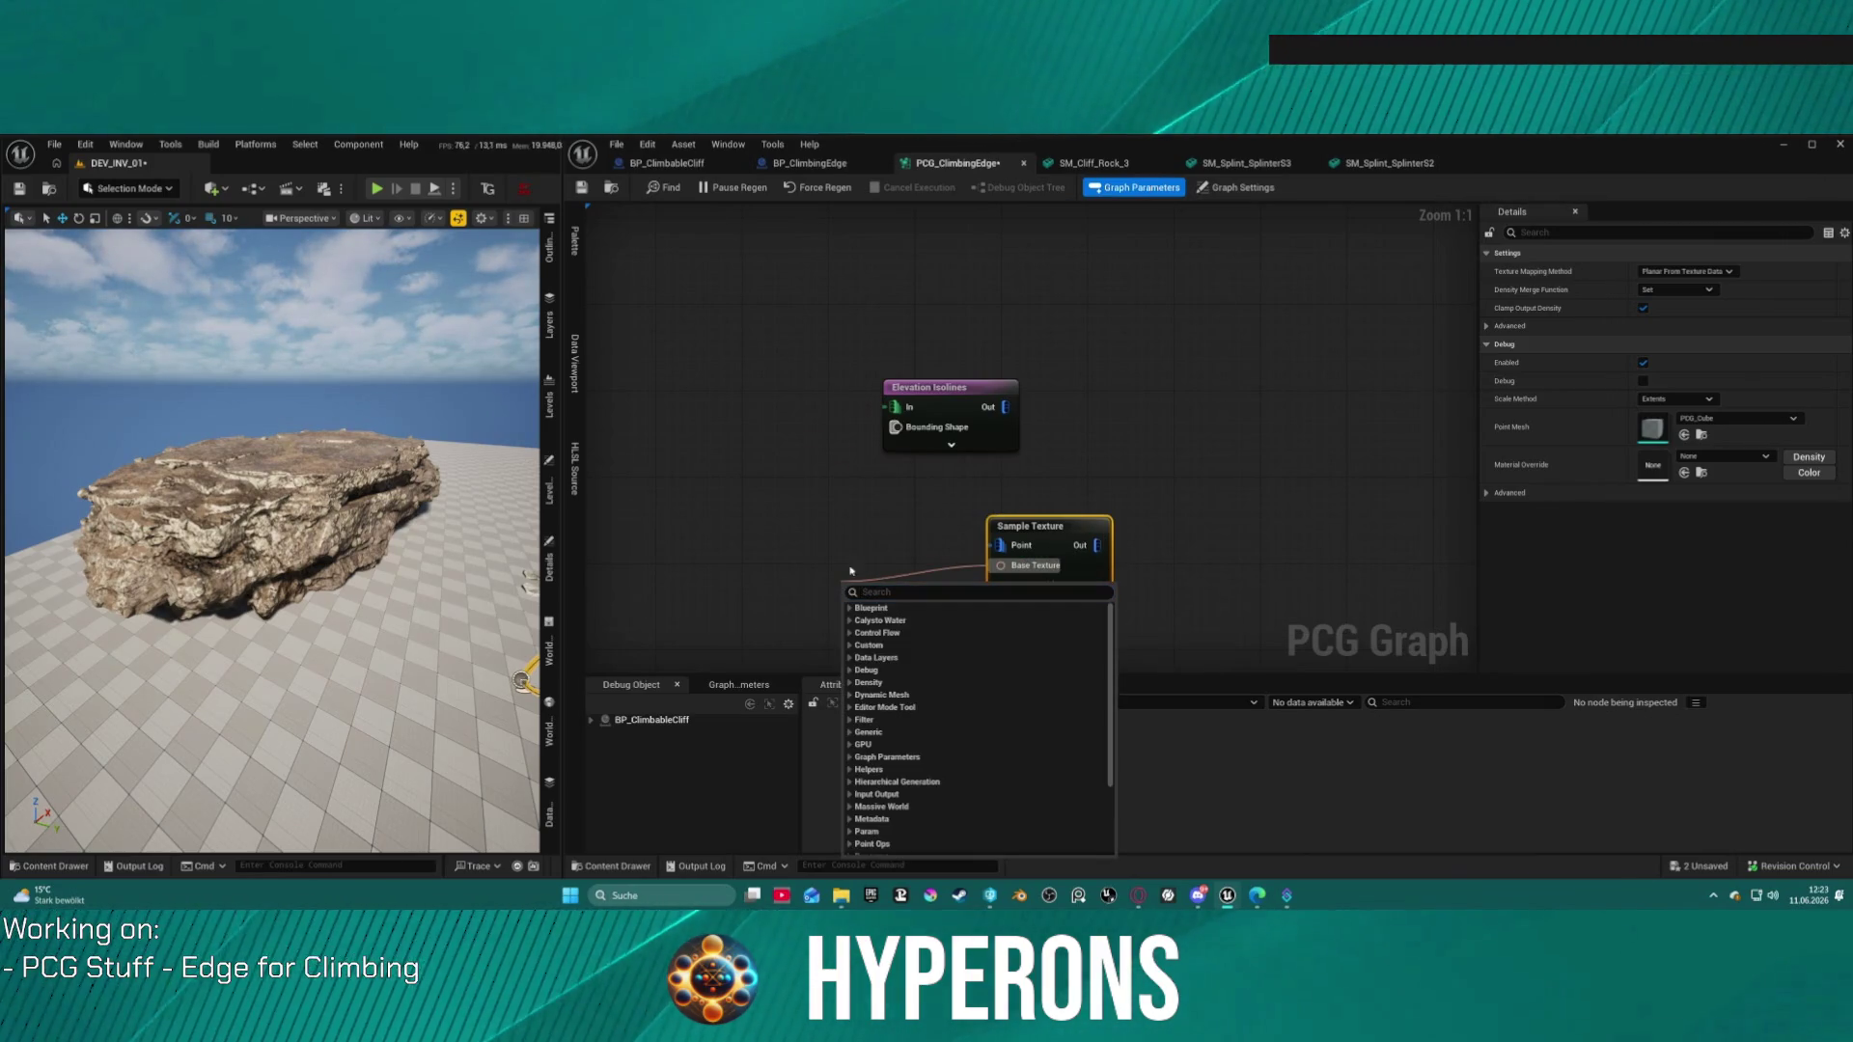
{"action": "key", "text": "Escape"}
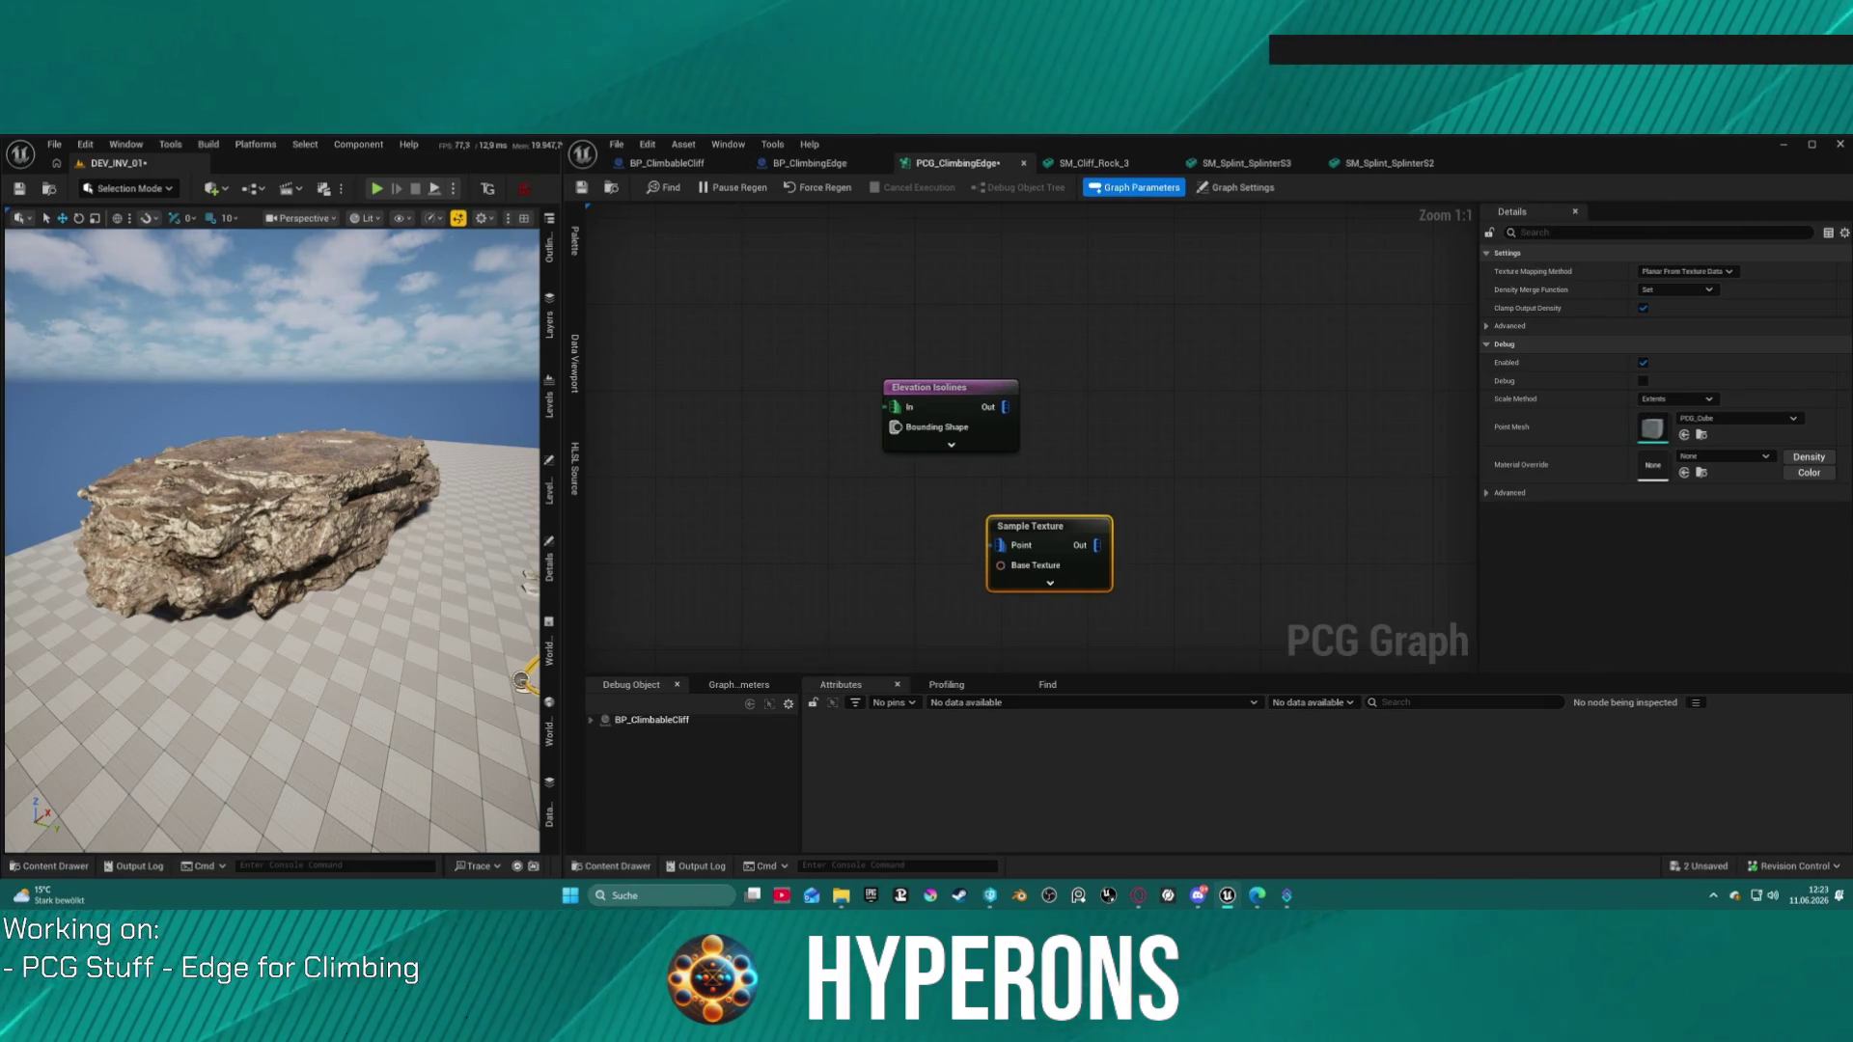